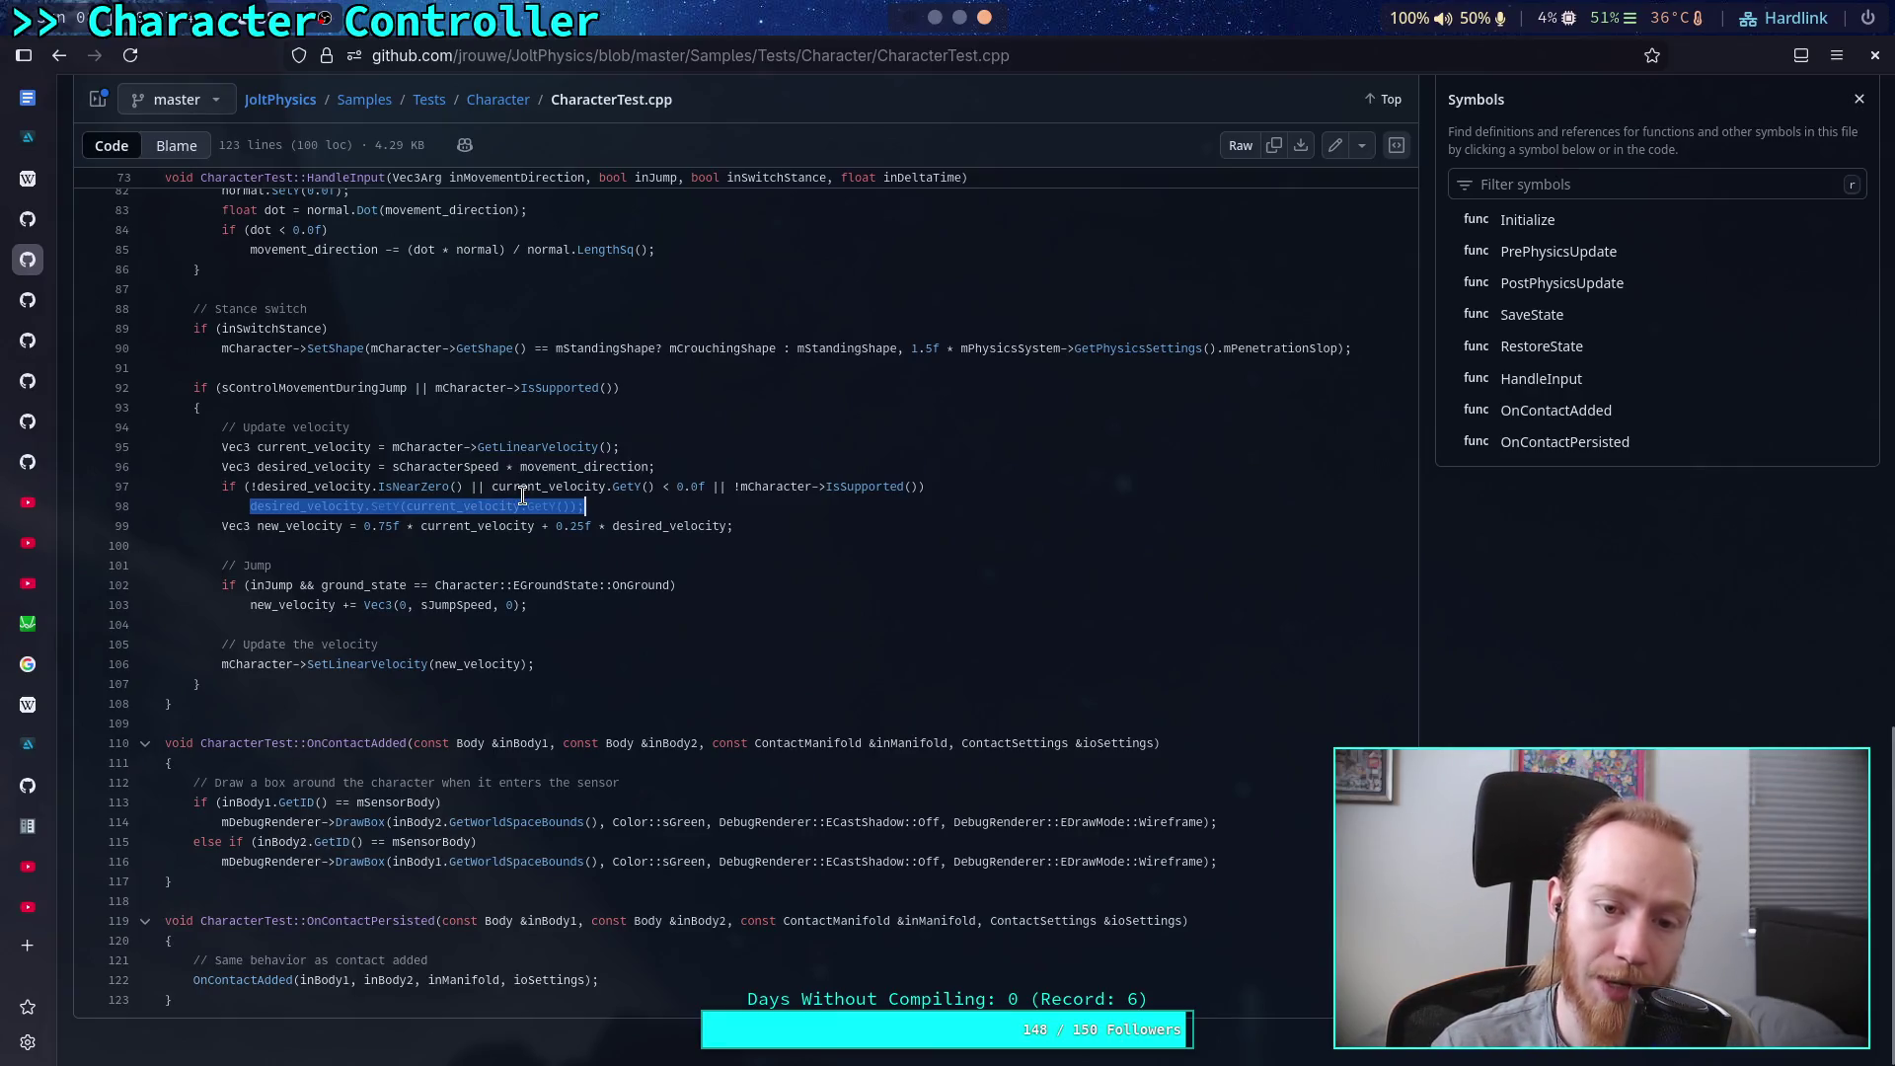
Highlight the update-velocity lines 94–99 in CharacterTest.cpp, then open CharacterVirtualTest.cpp from the Character folder
left_click(682, 600)
mouse_move(734, 528)
left_mouse_down()
mouse_move(228, 474)
mouse_move(194, 428)
left_mouse_up()
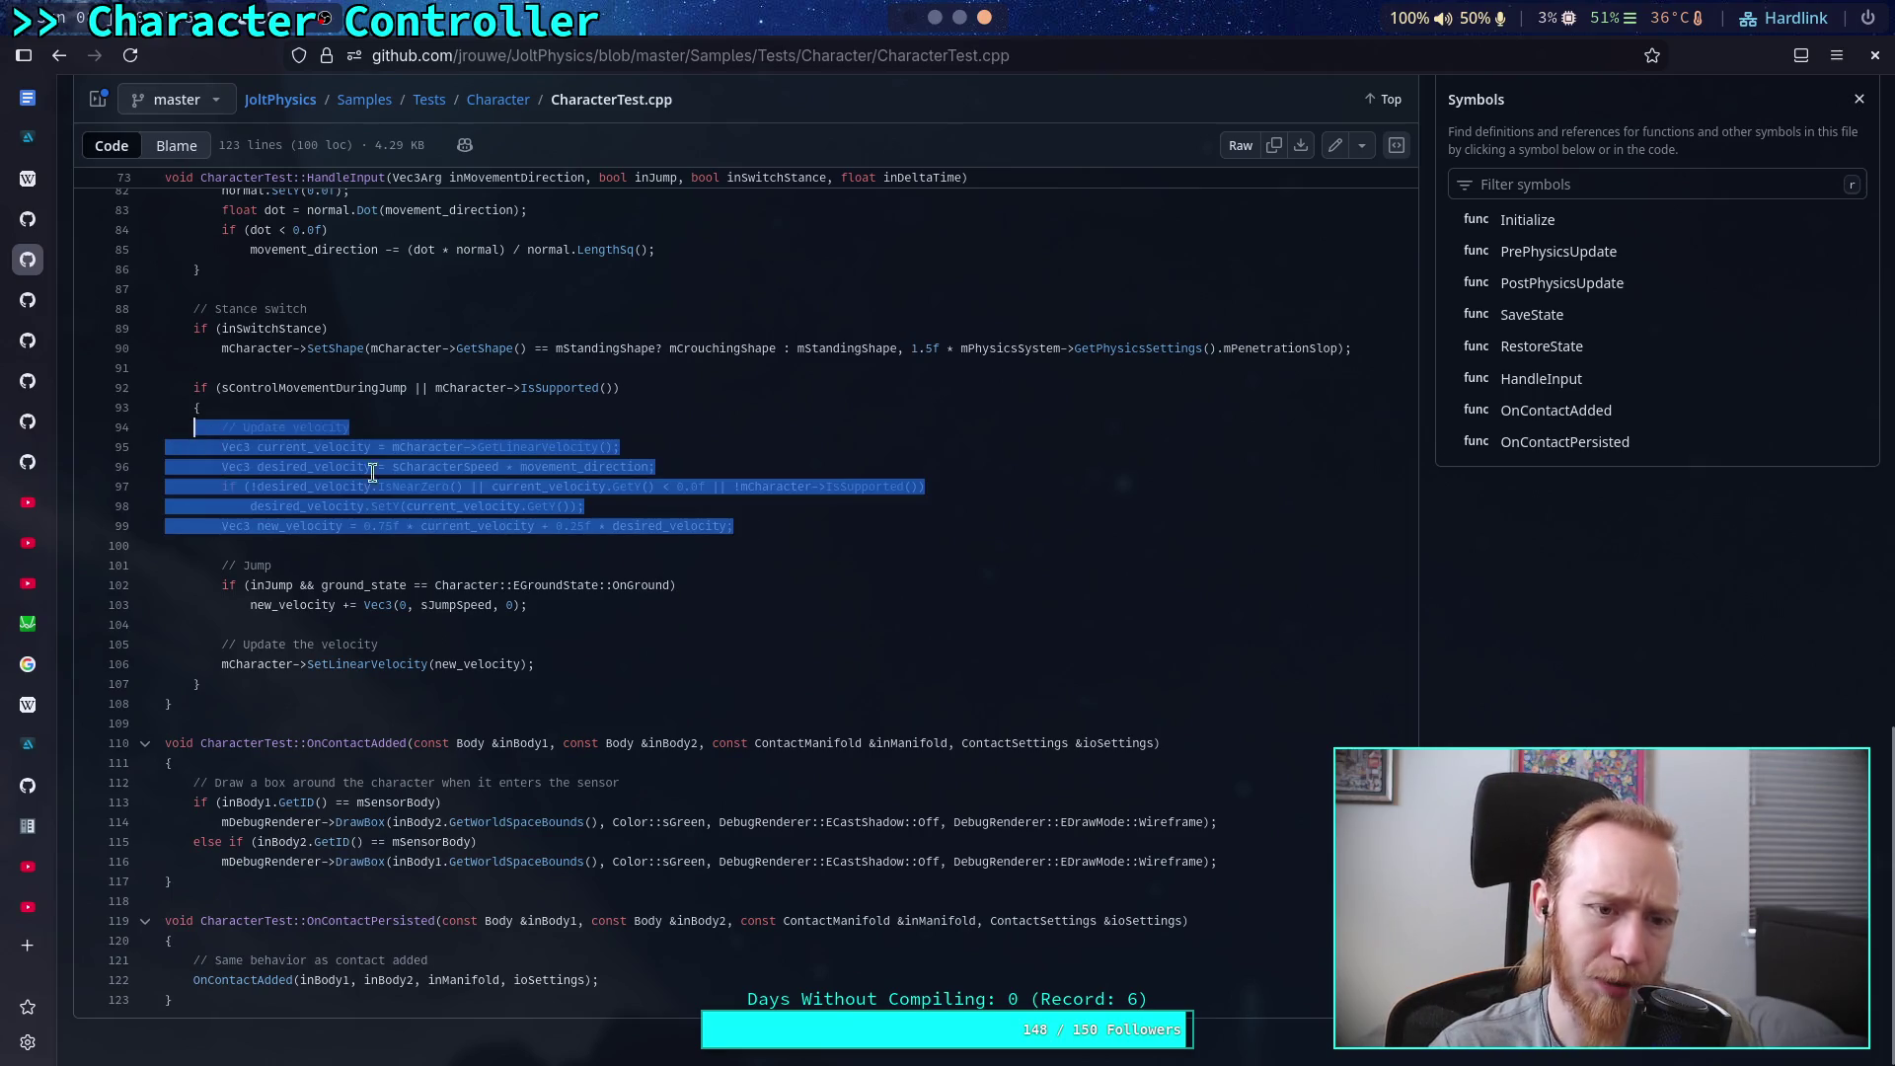
left_click(513, 523)
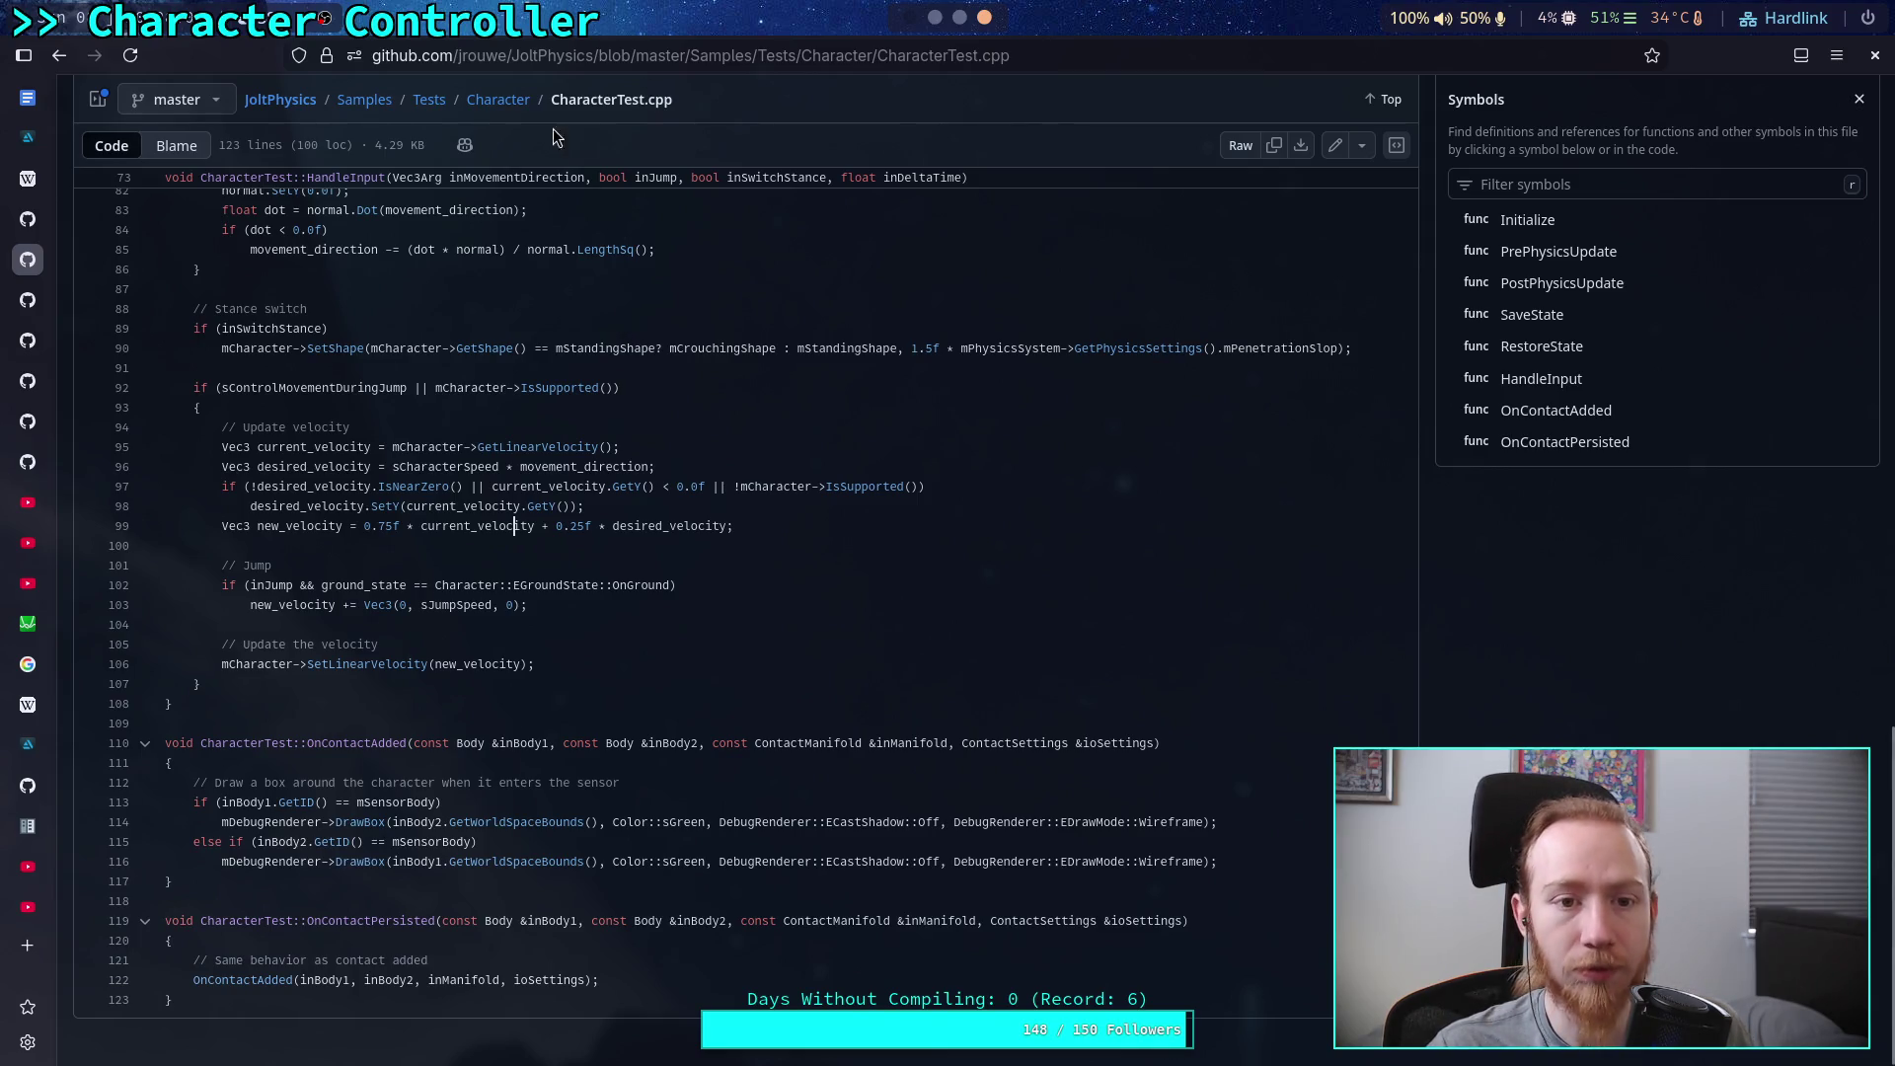
left_click(498, 101)
left_click(217, 731)
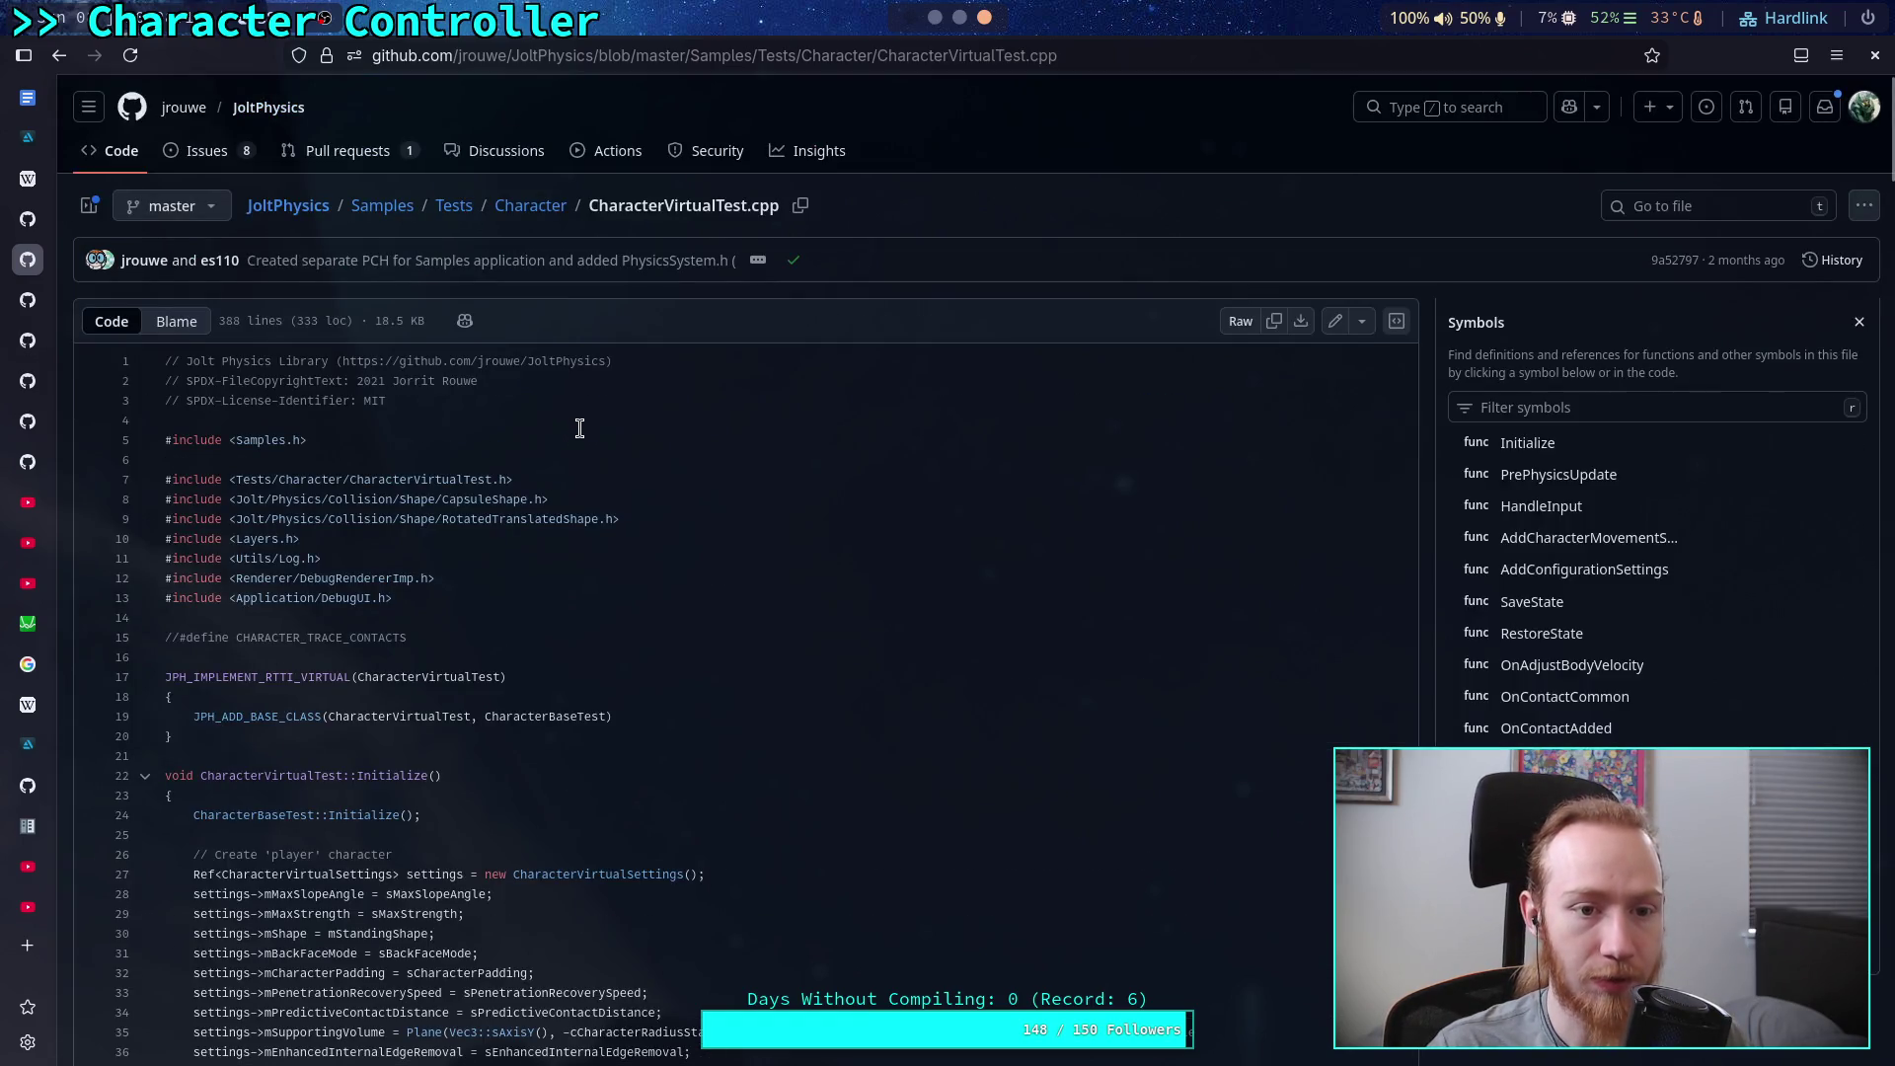
Scroll CharacterVirtualTest.cpp down to PrePhysicsUpdate and highlight the sEnableStickToFloor check on line 70
scroll(579, 428, "down", 3)
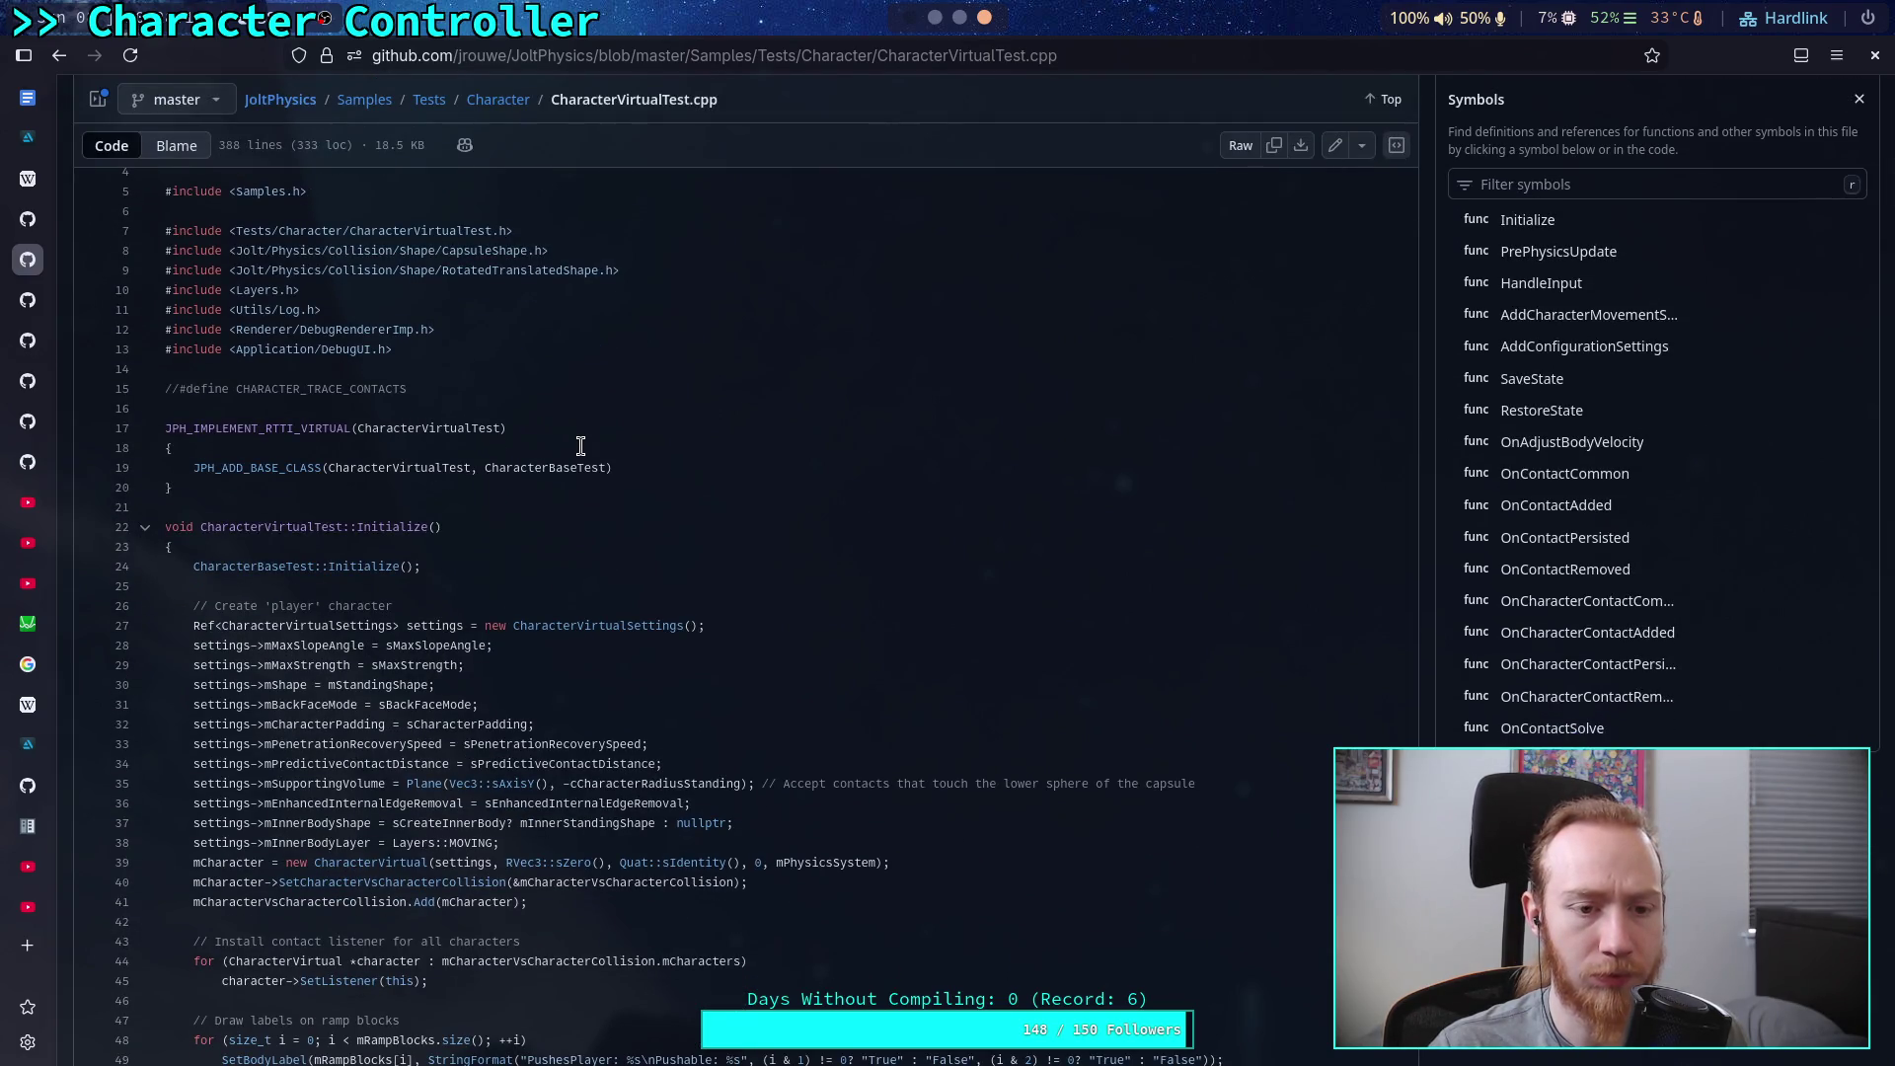
scroll(581, 446, "down", 3)
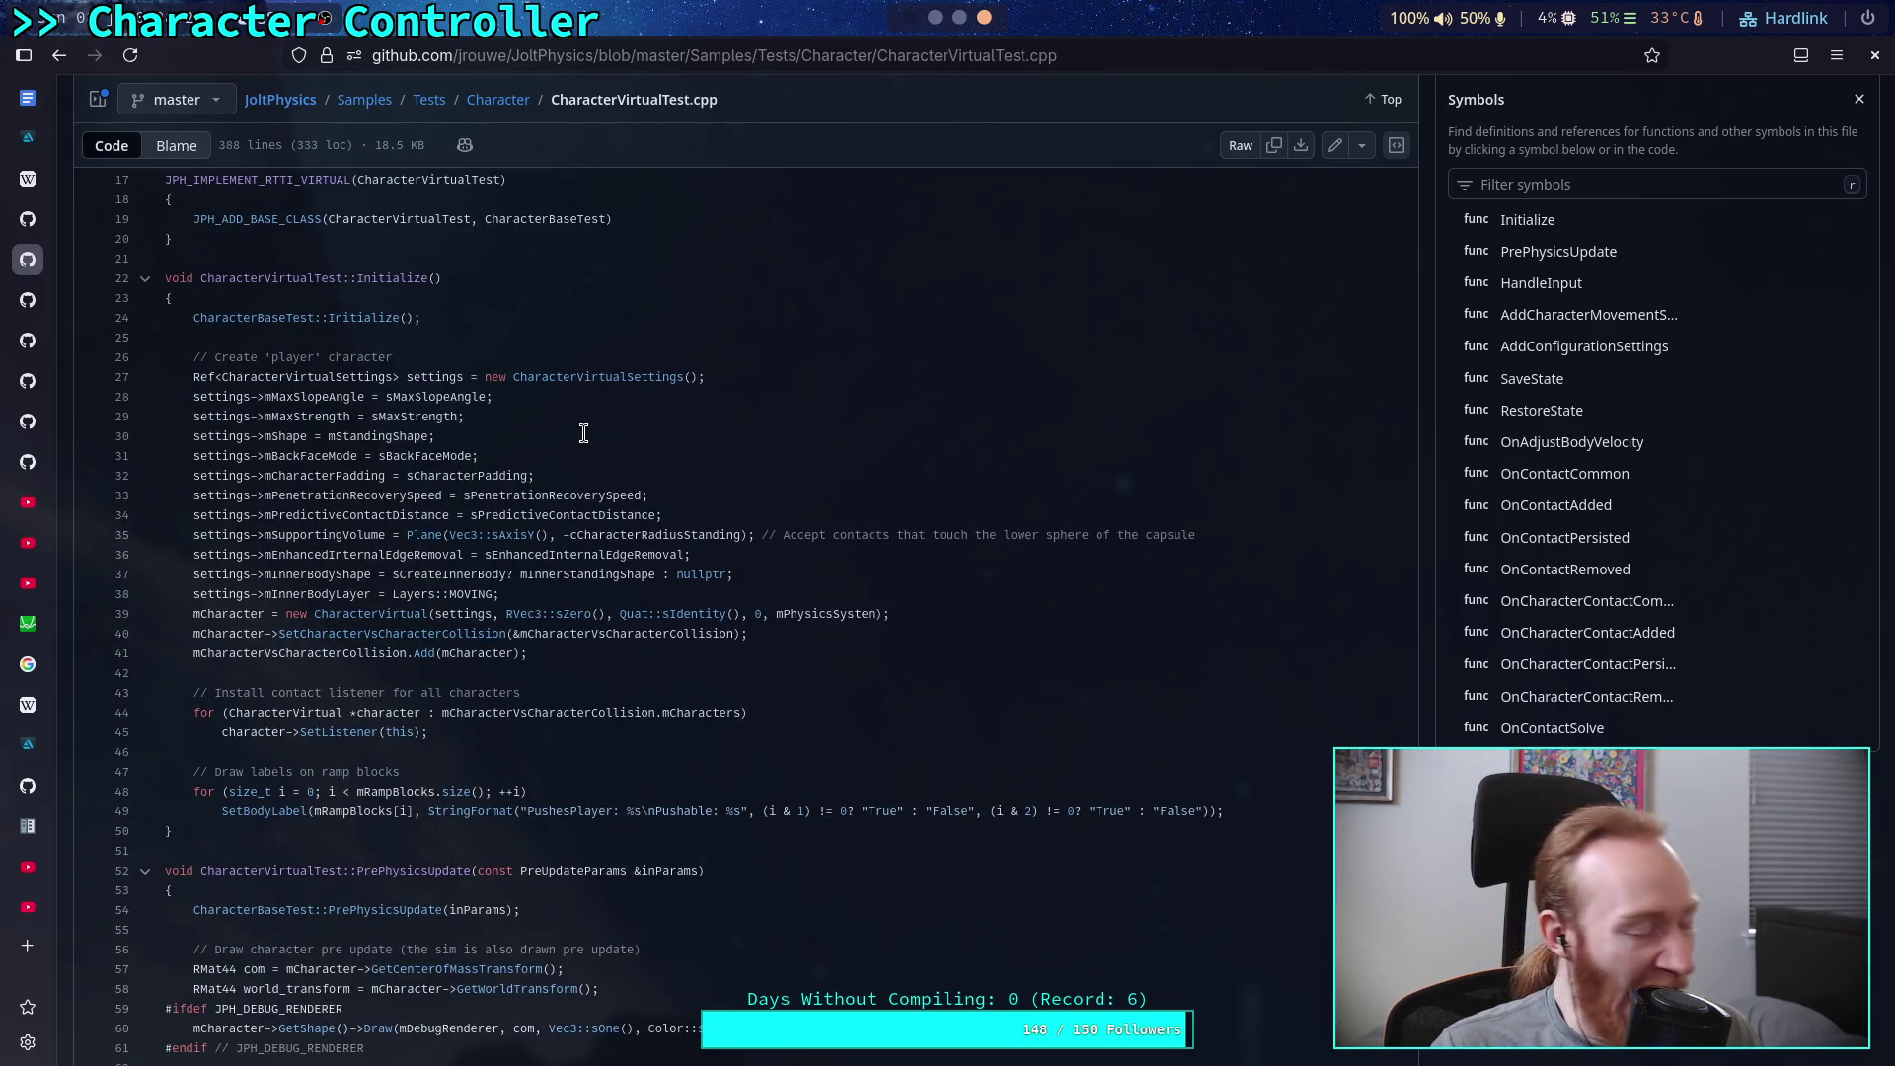
scroll(593, 427, "down", 3)
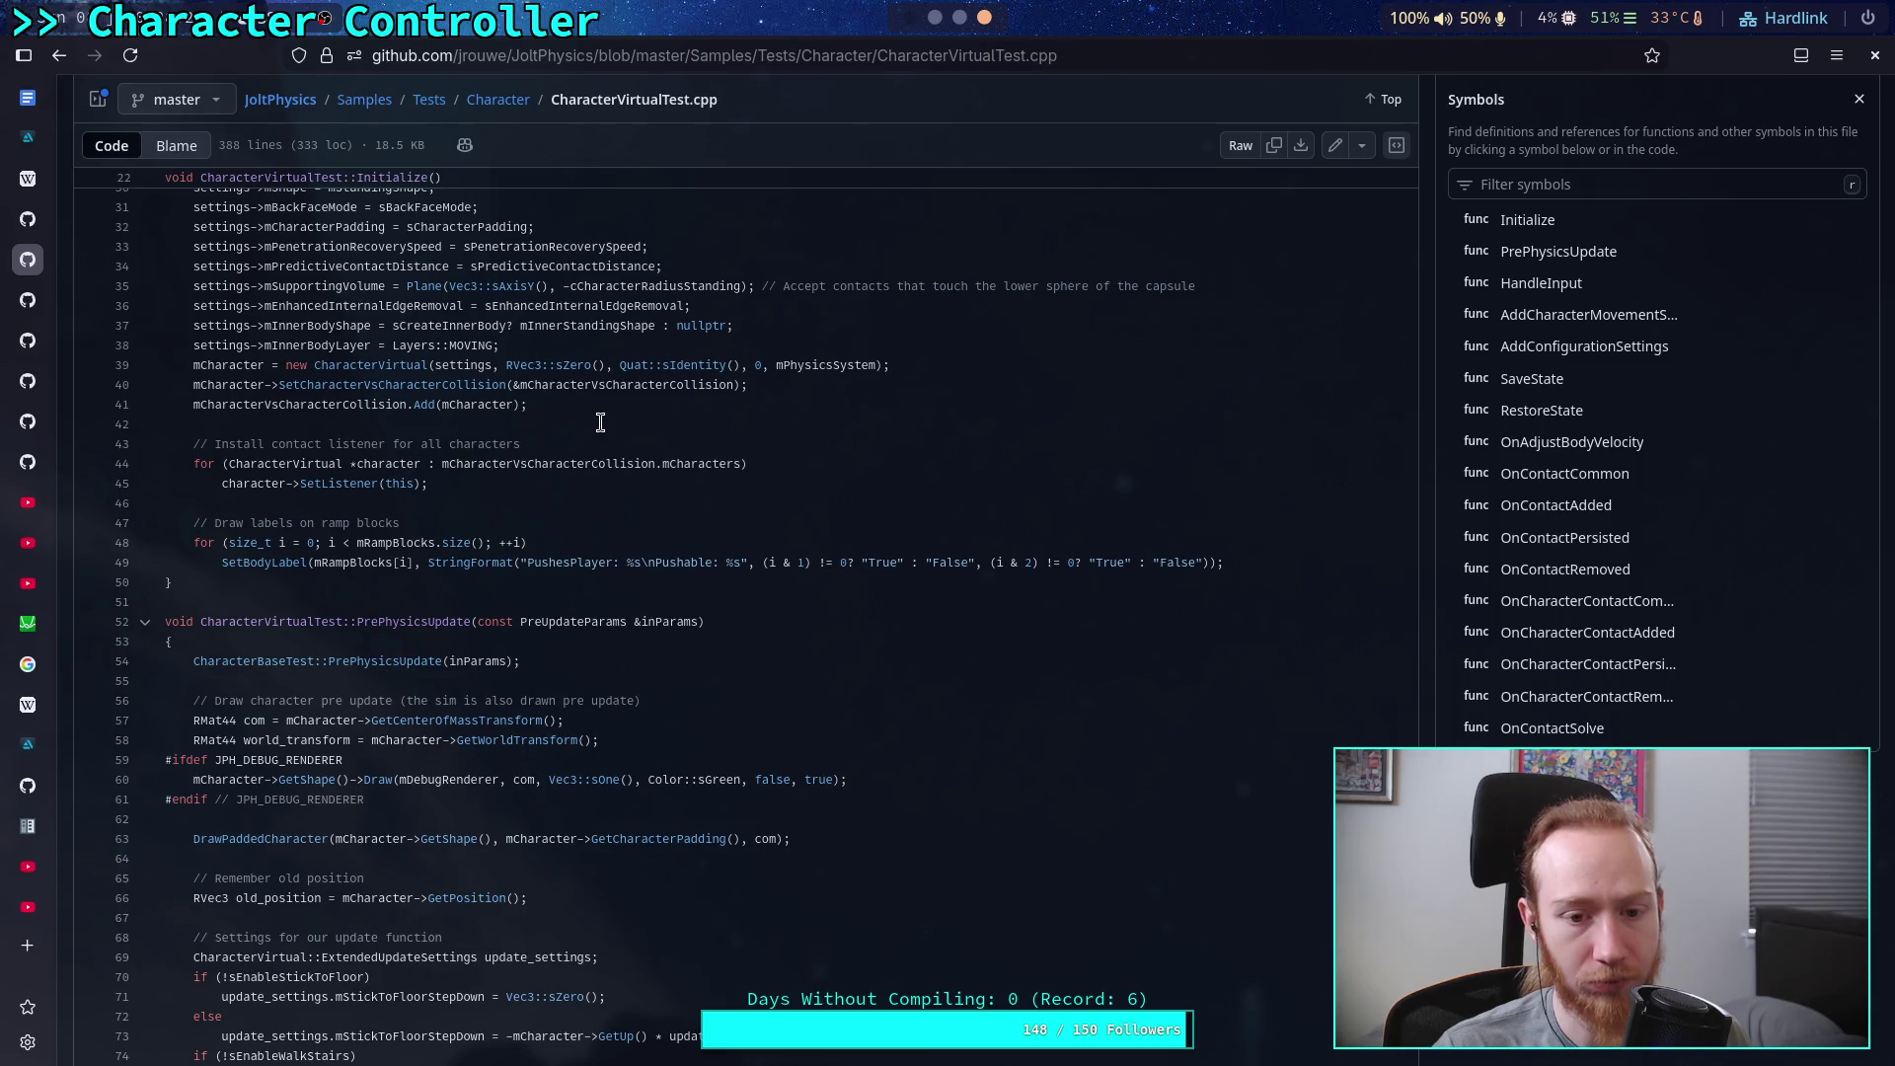
scroll(600, 422, "down", 2)
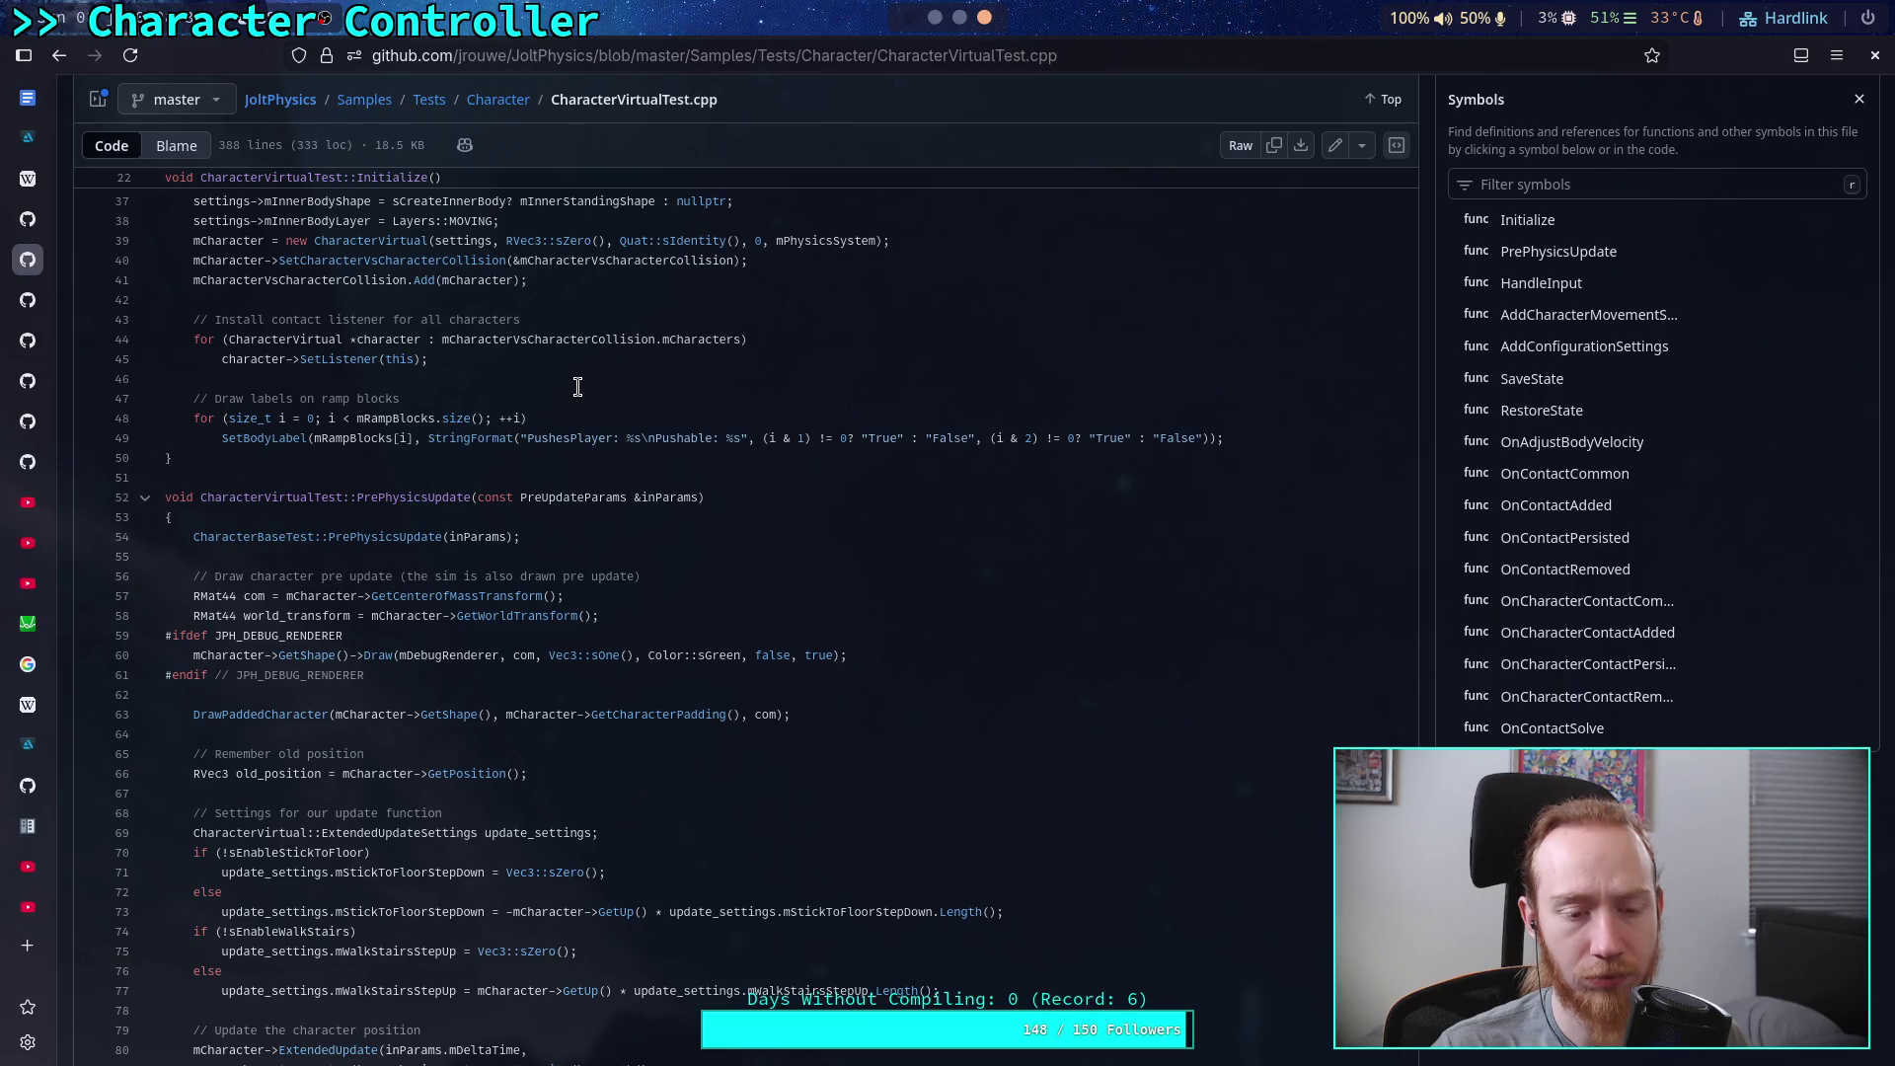
scroll(577, 386, "down", 2)
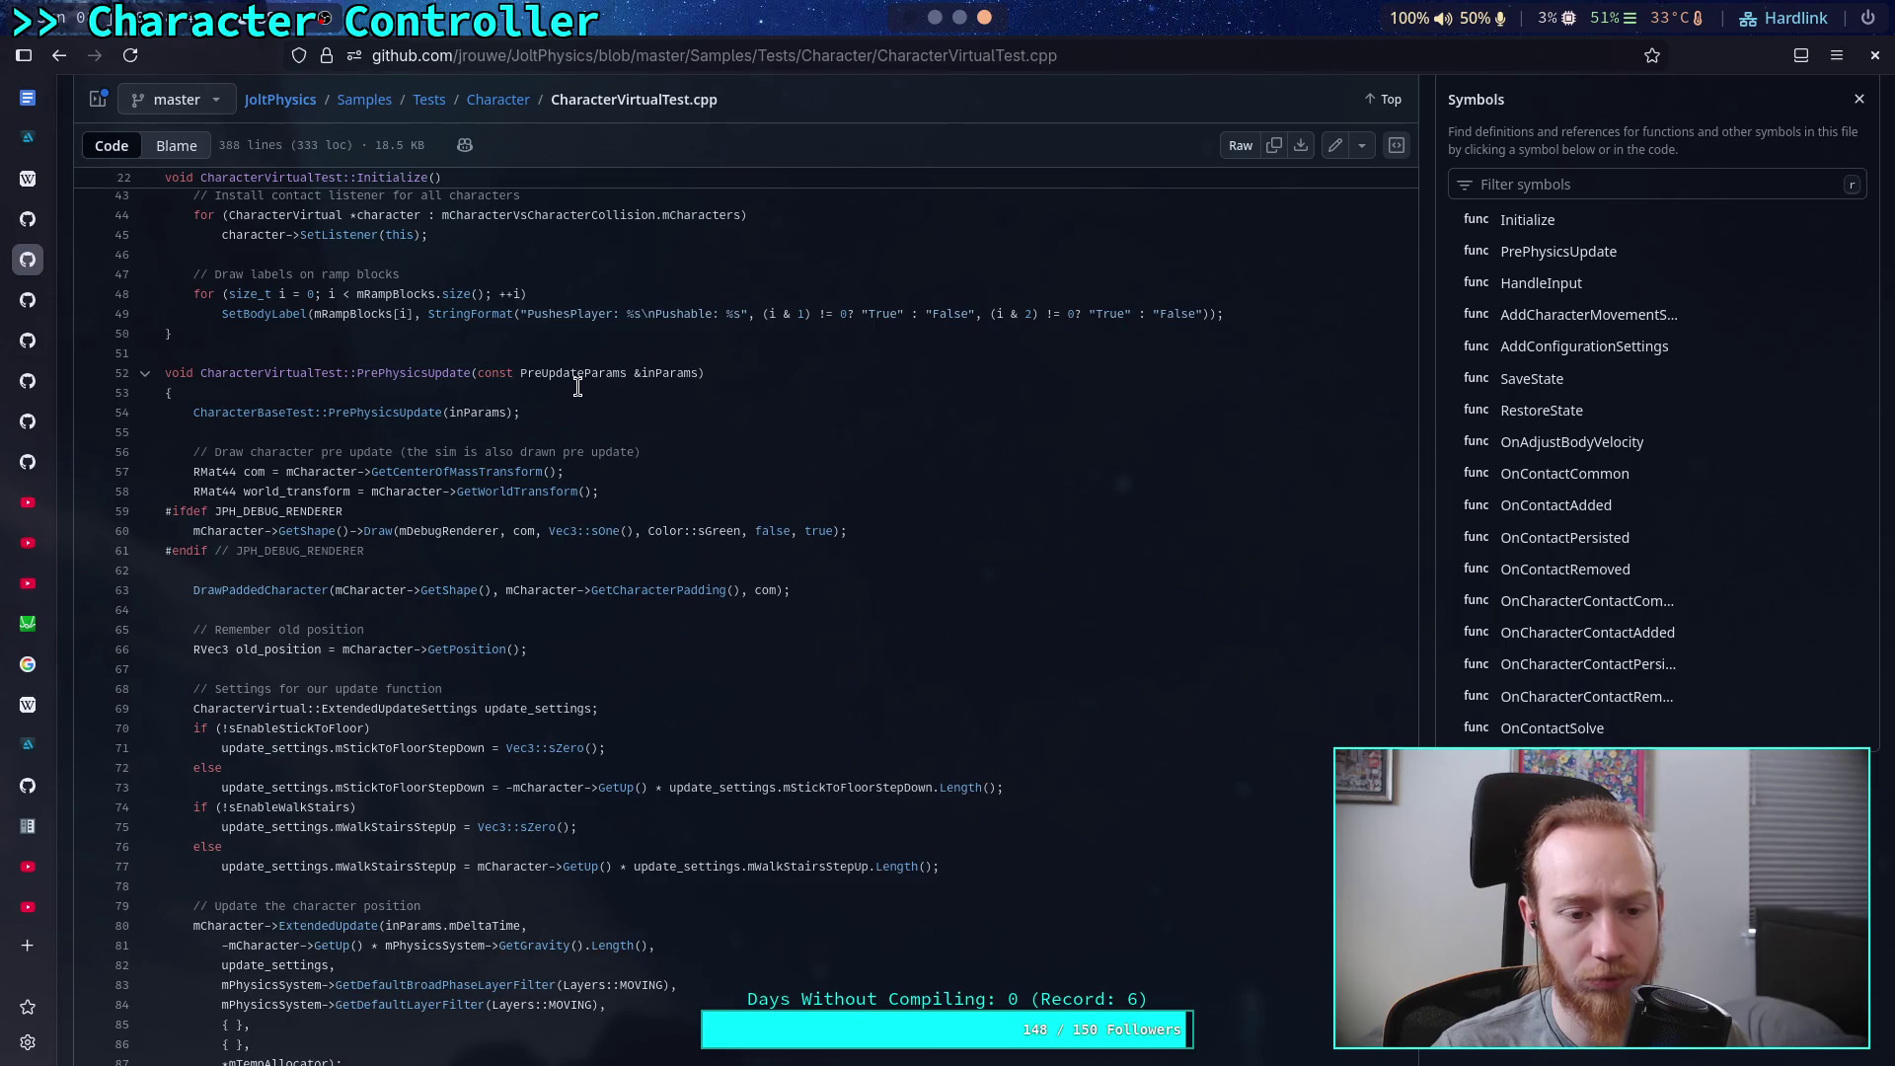
scroll(578, 386, "down", 2)
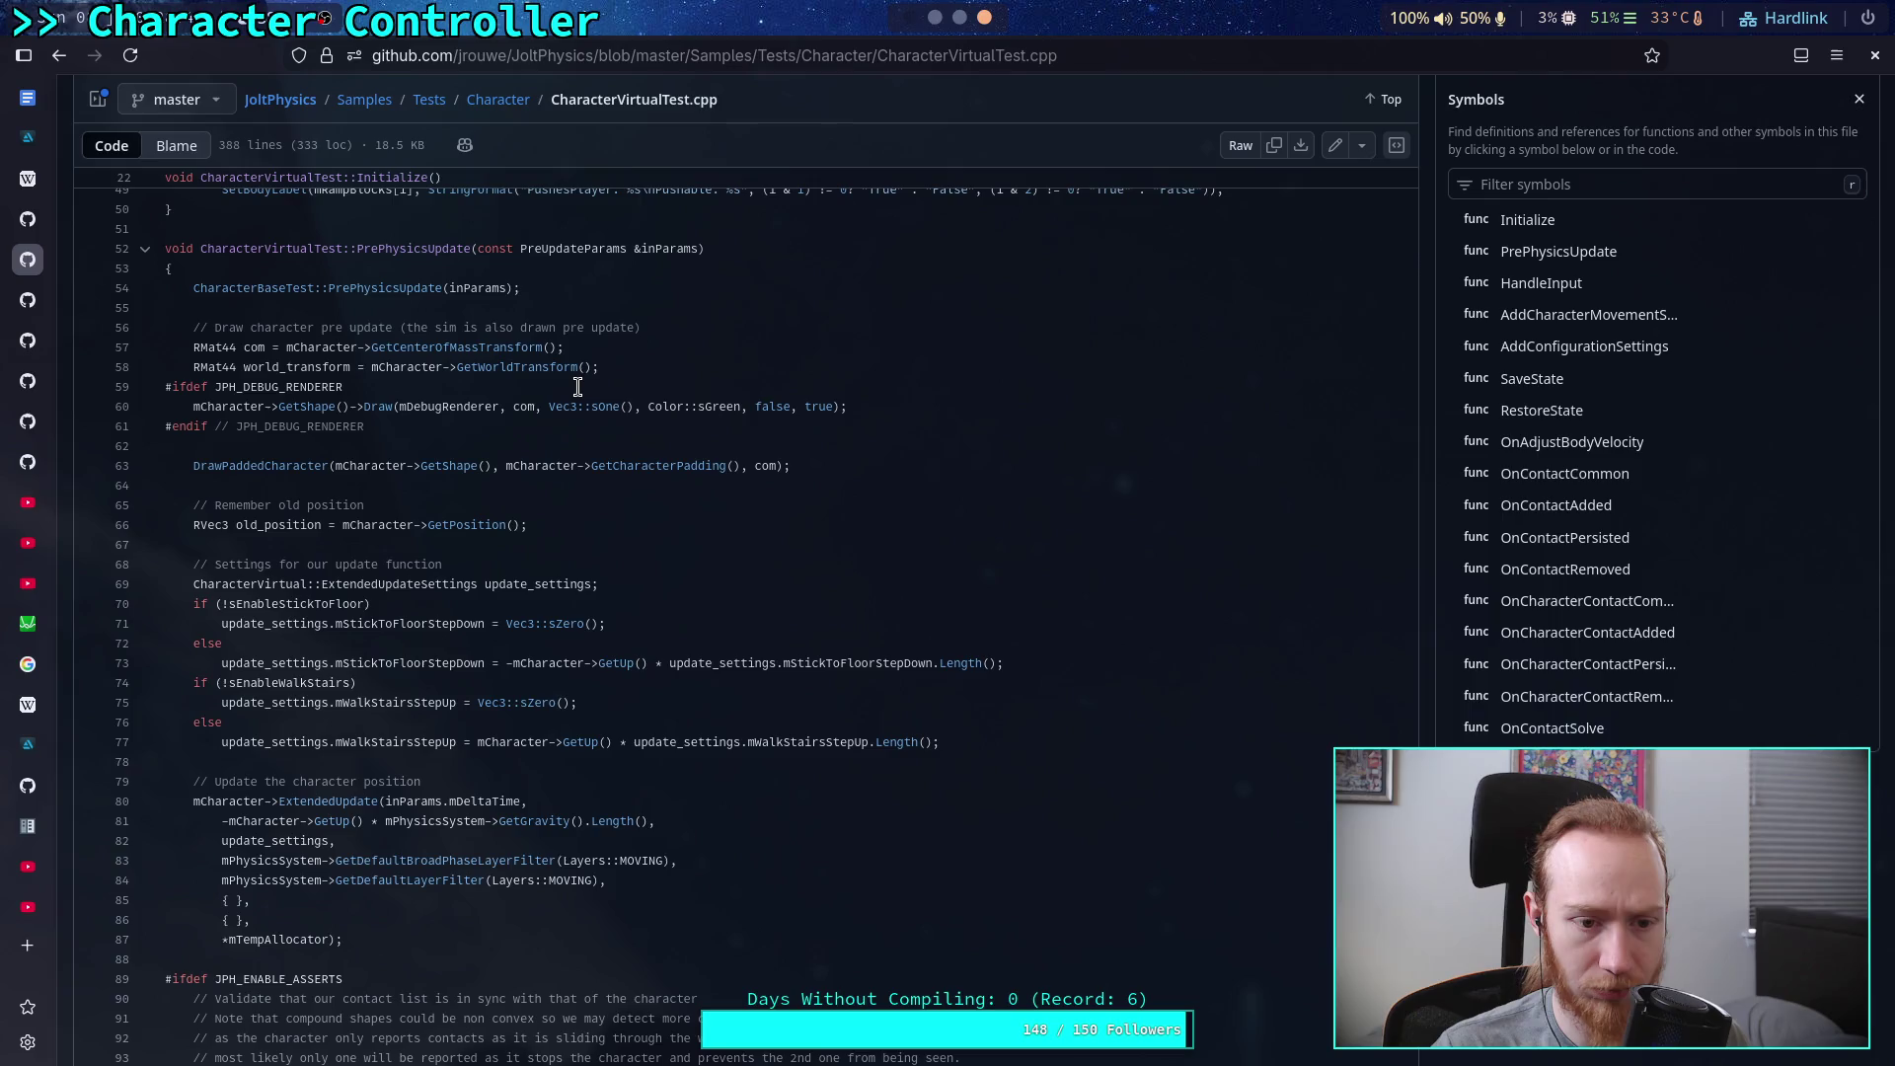
scroll(577, 386, "down", 2)
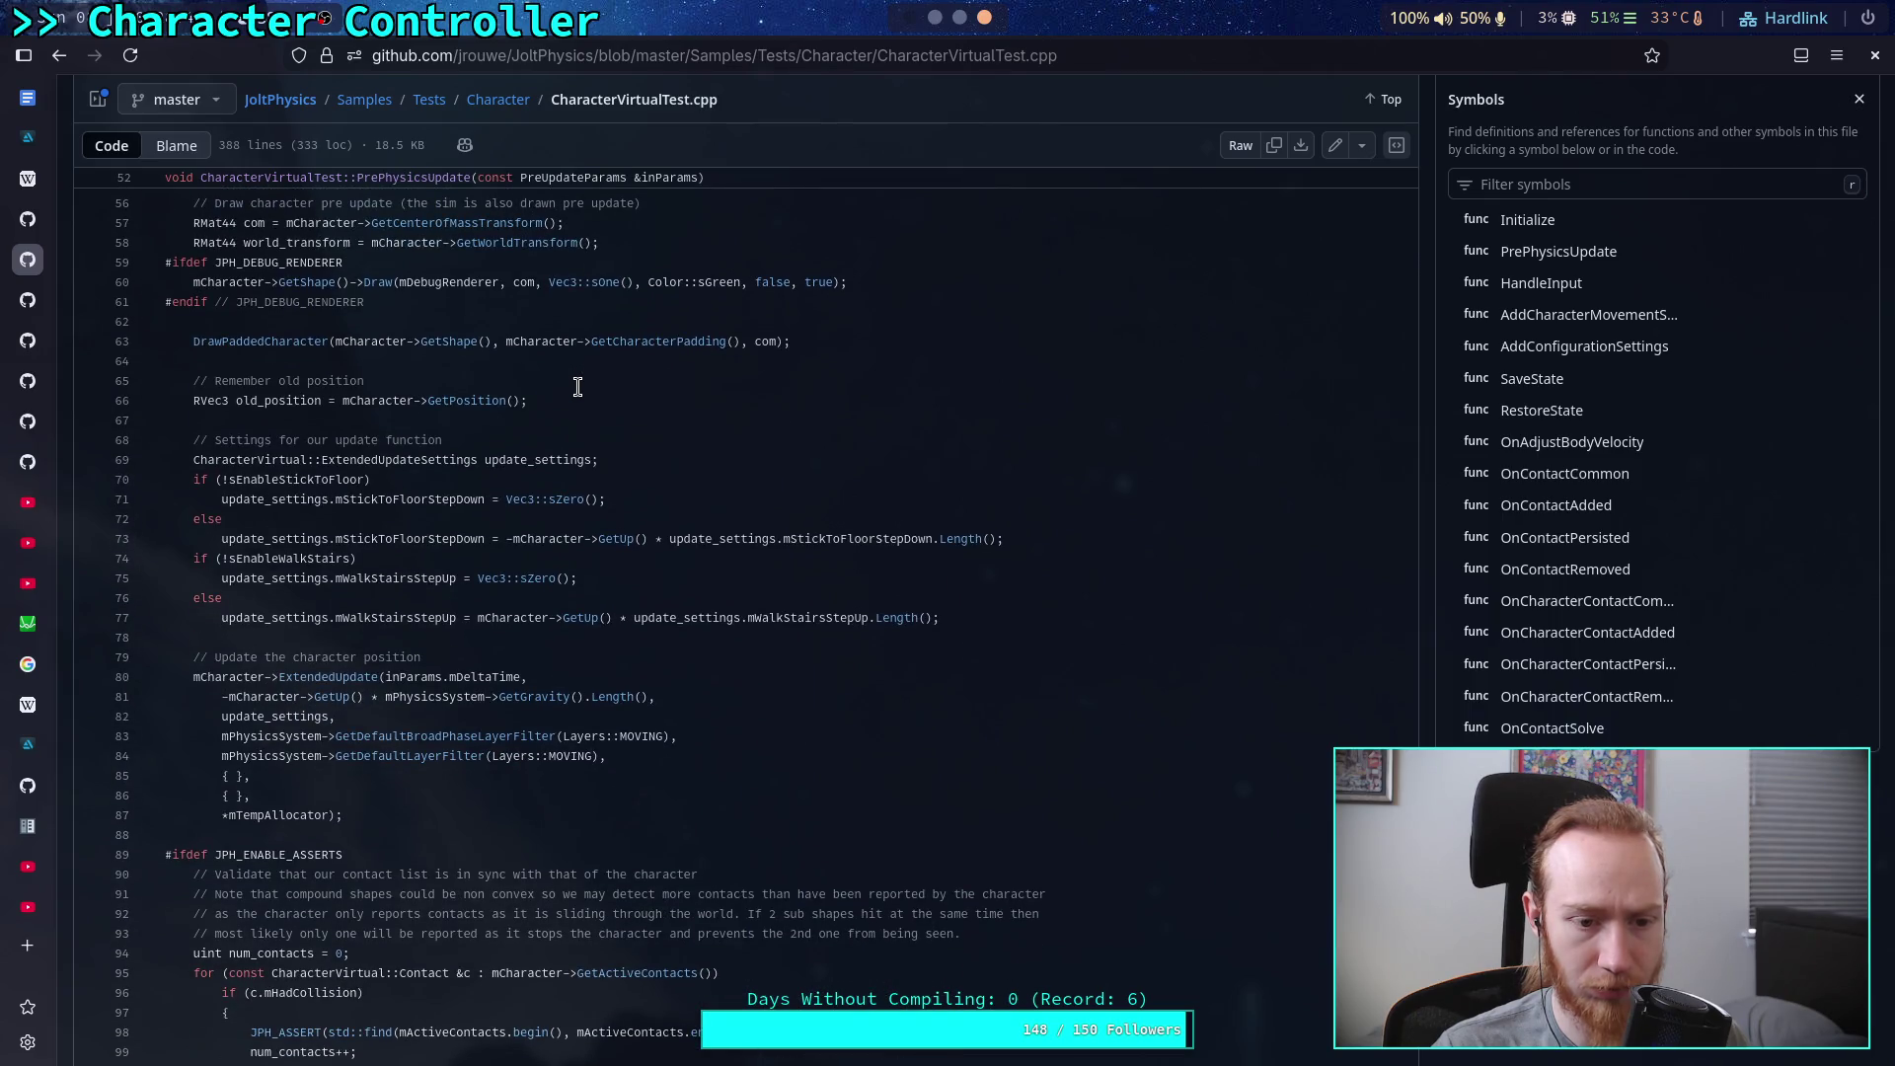
scroll(577, 386, "down", 2)
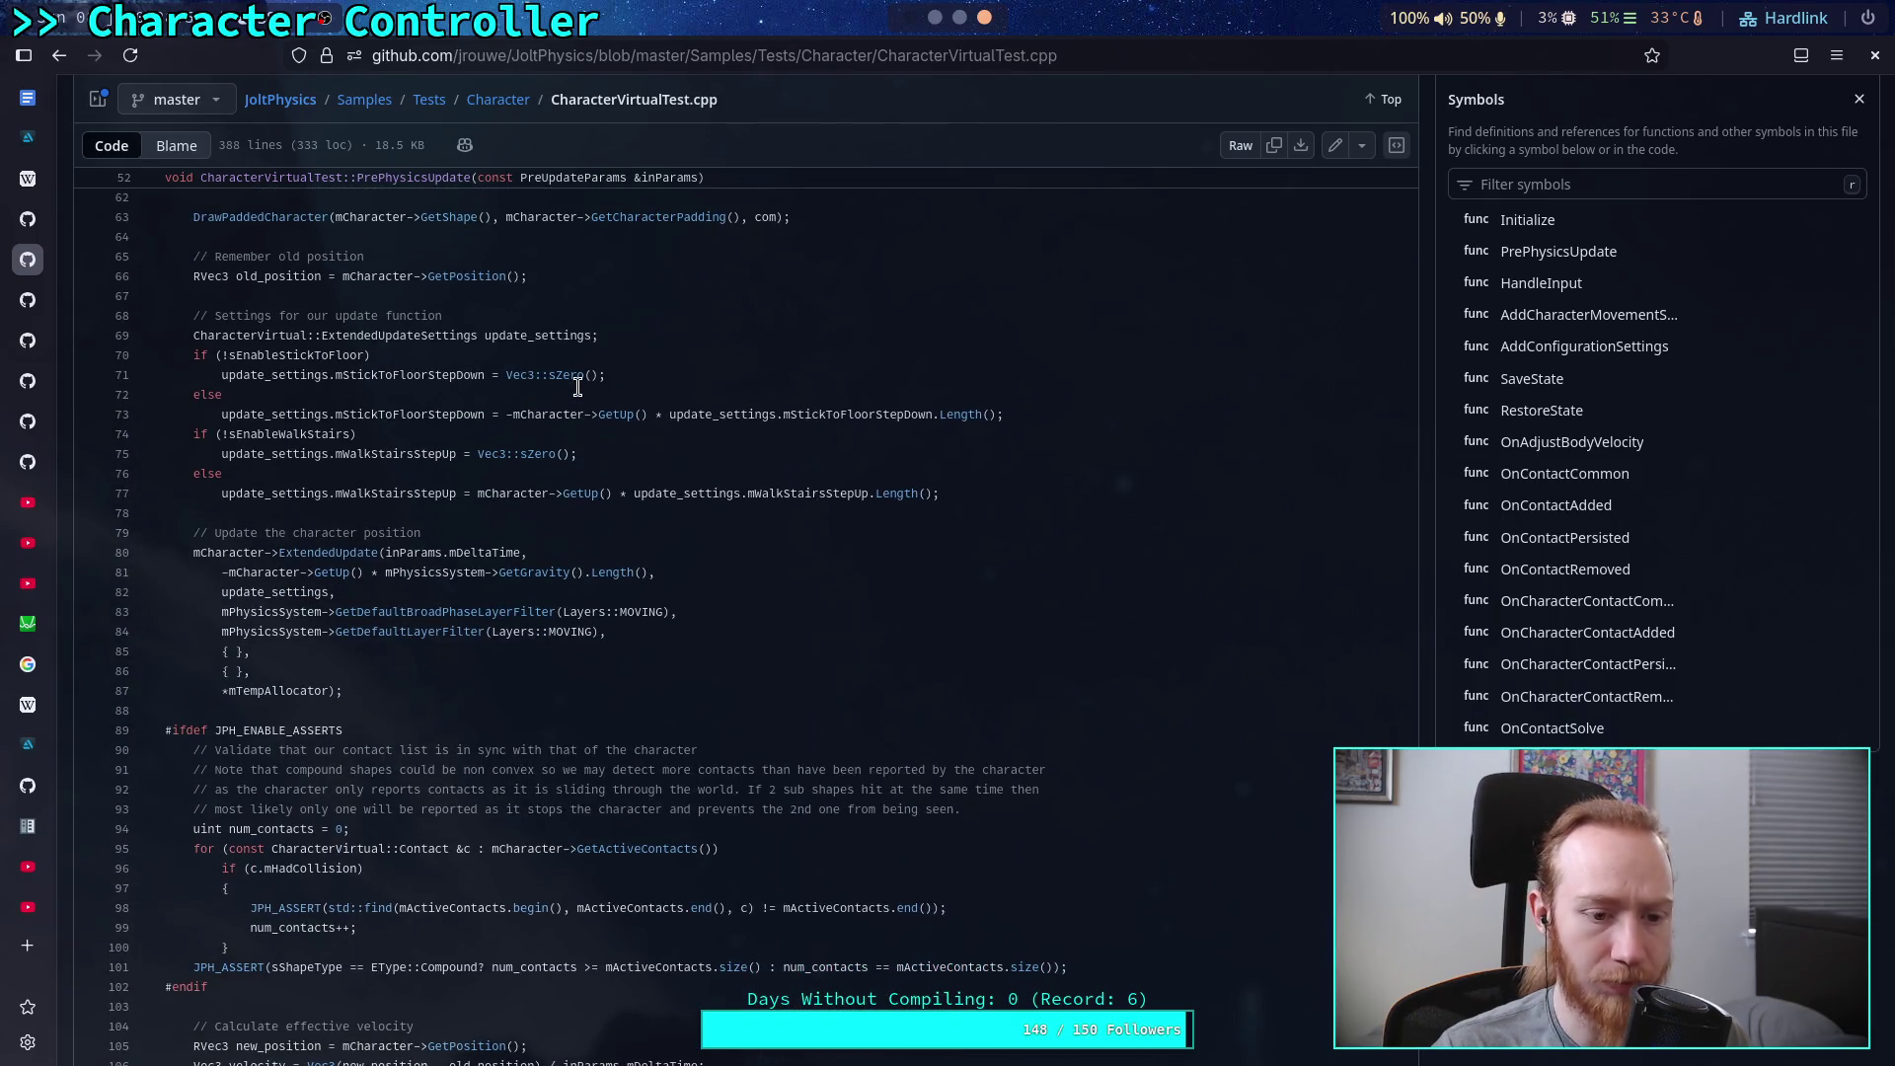
scroll(577, 386, "up", 3)
scroll(577, 386, "up", 3)
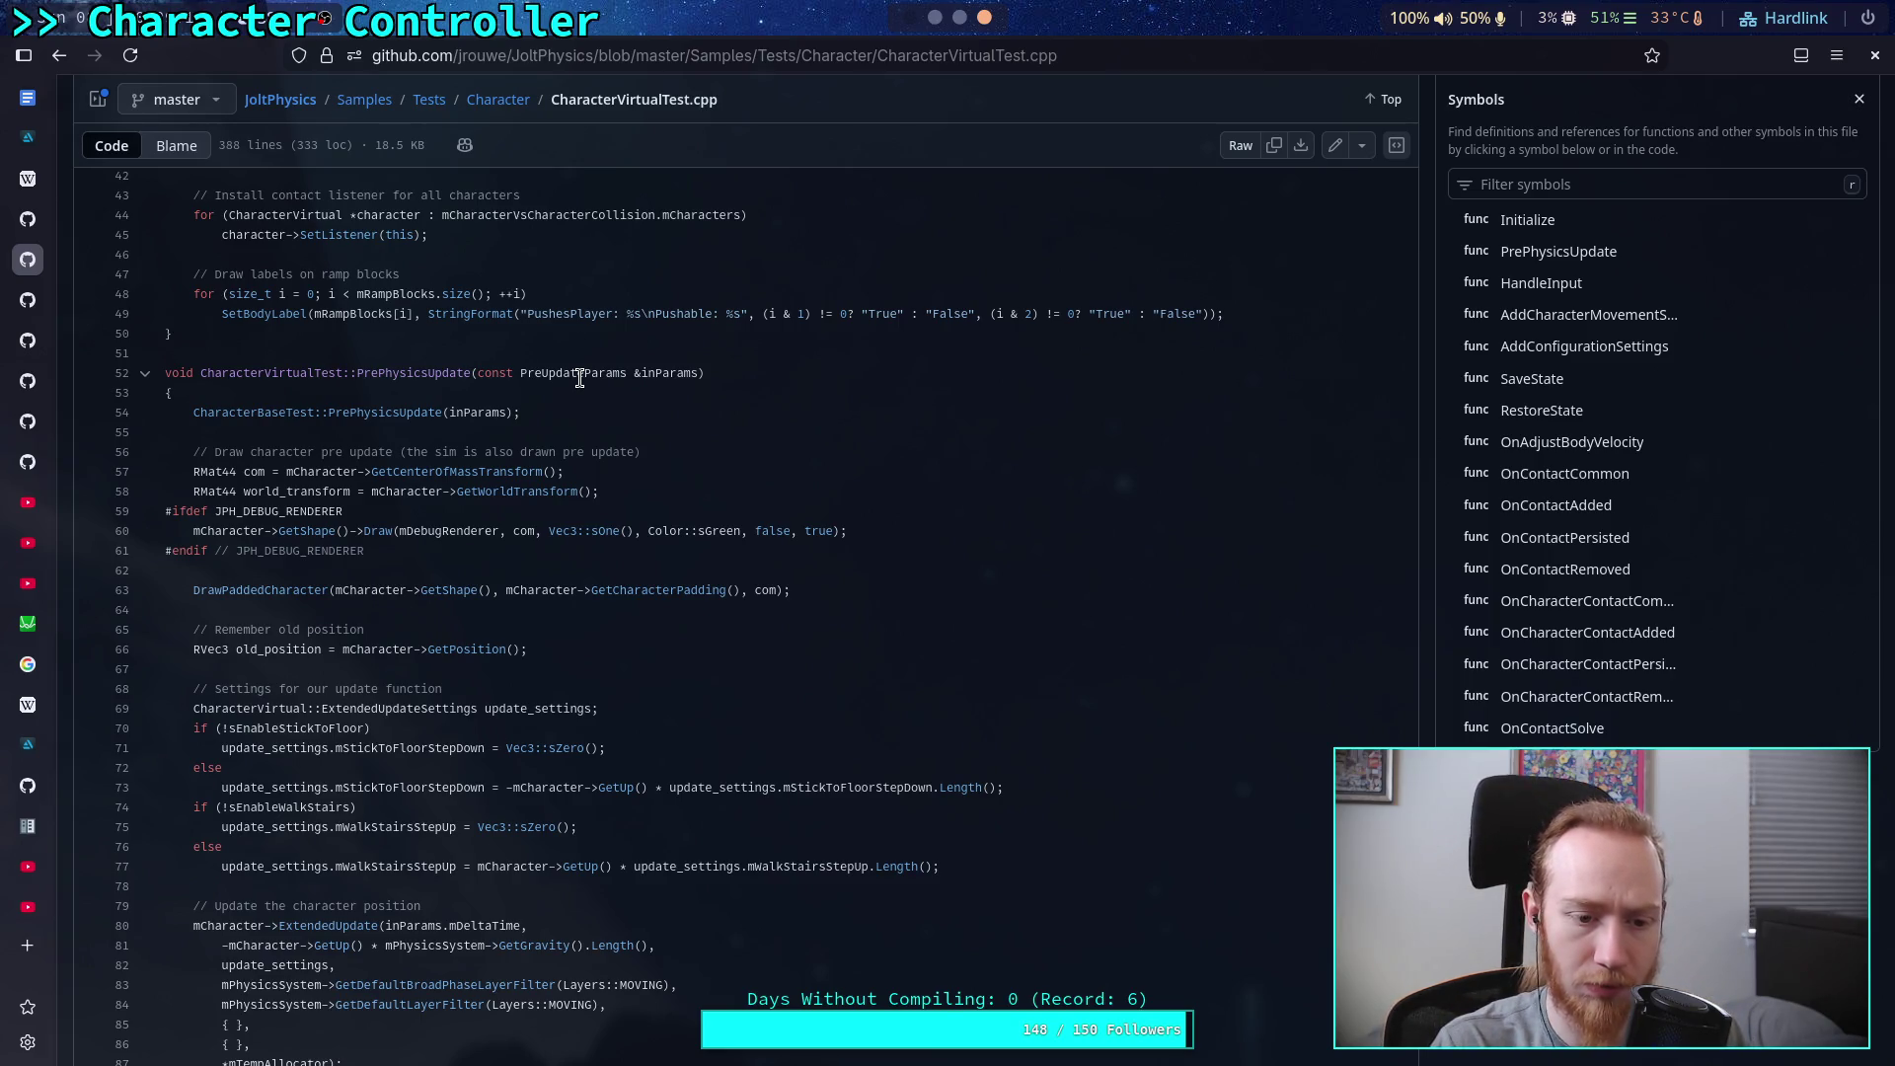
scroll(643, 521, "down", 3)
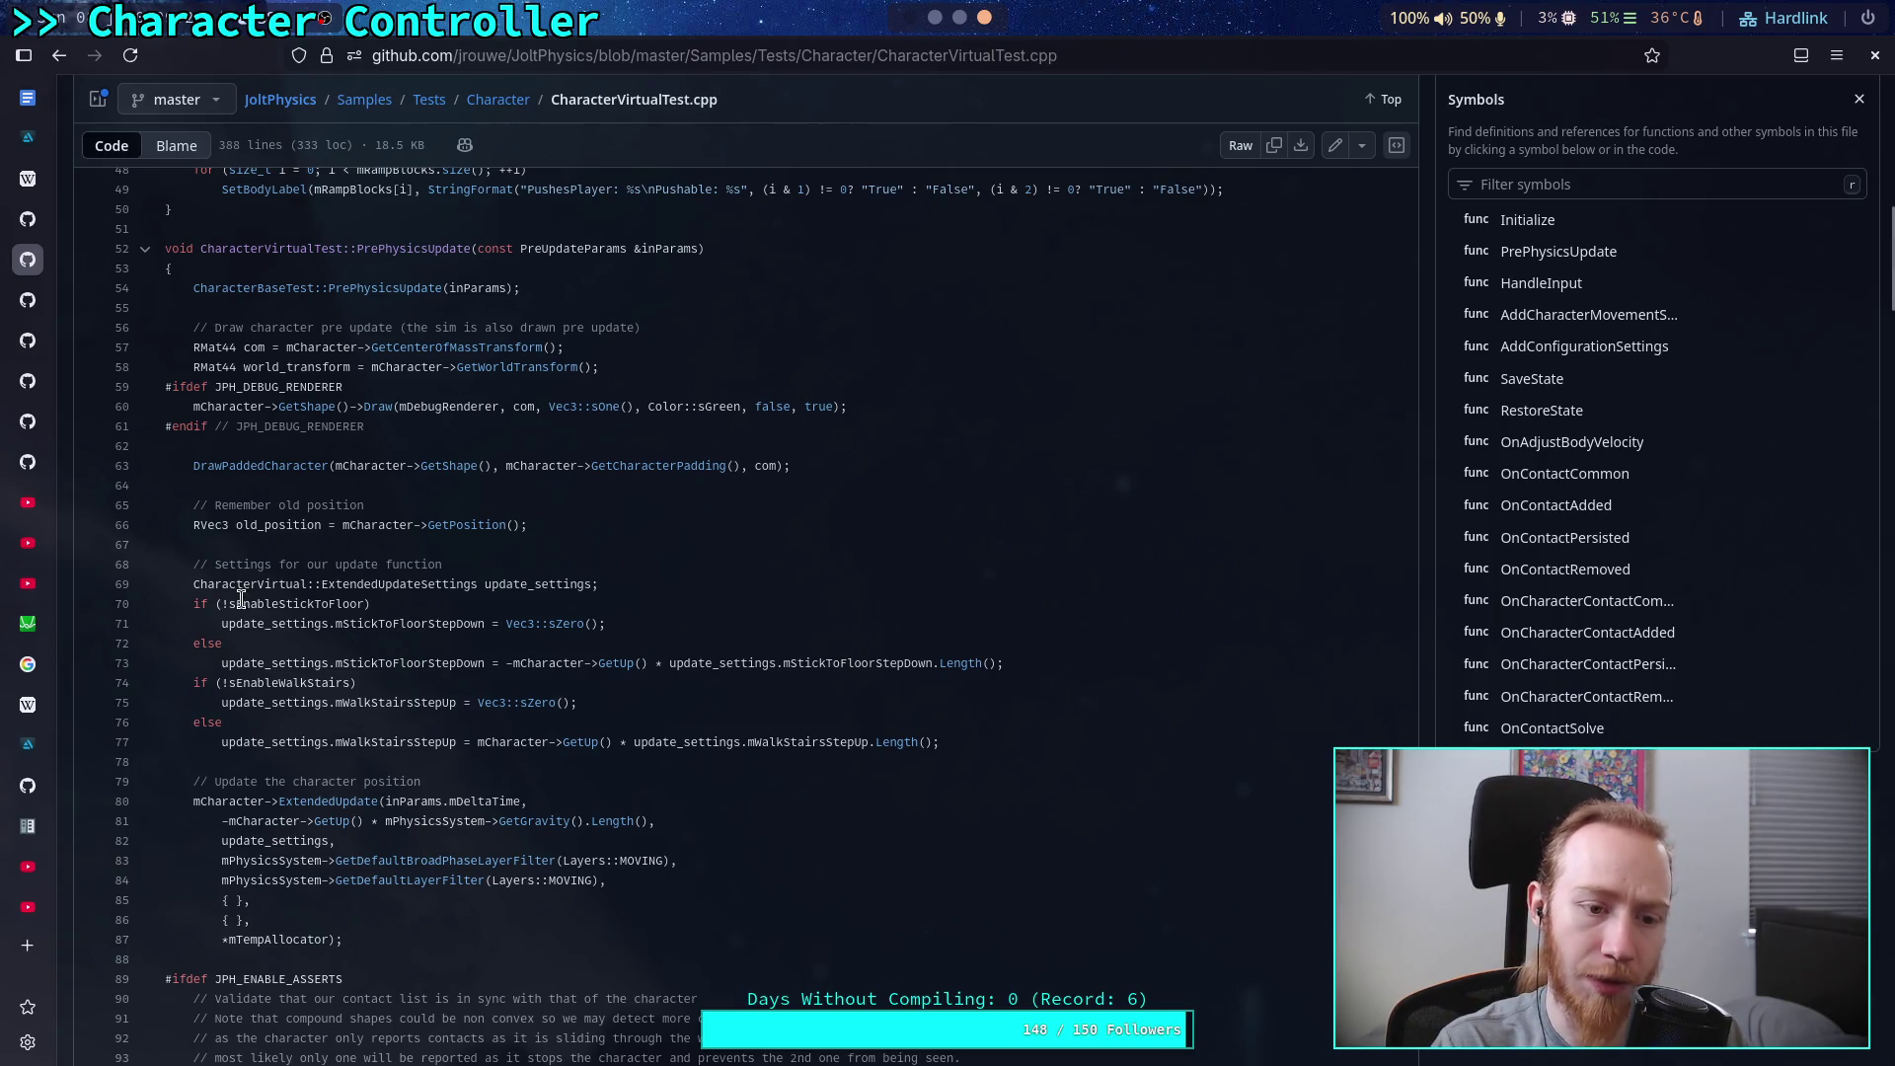
left_click_drag(243, 603, 356, 600)
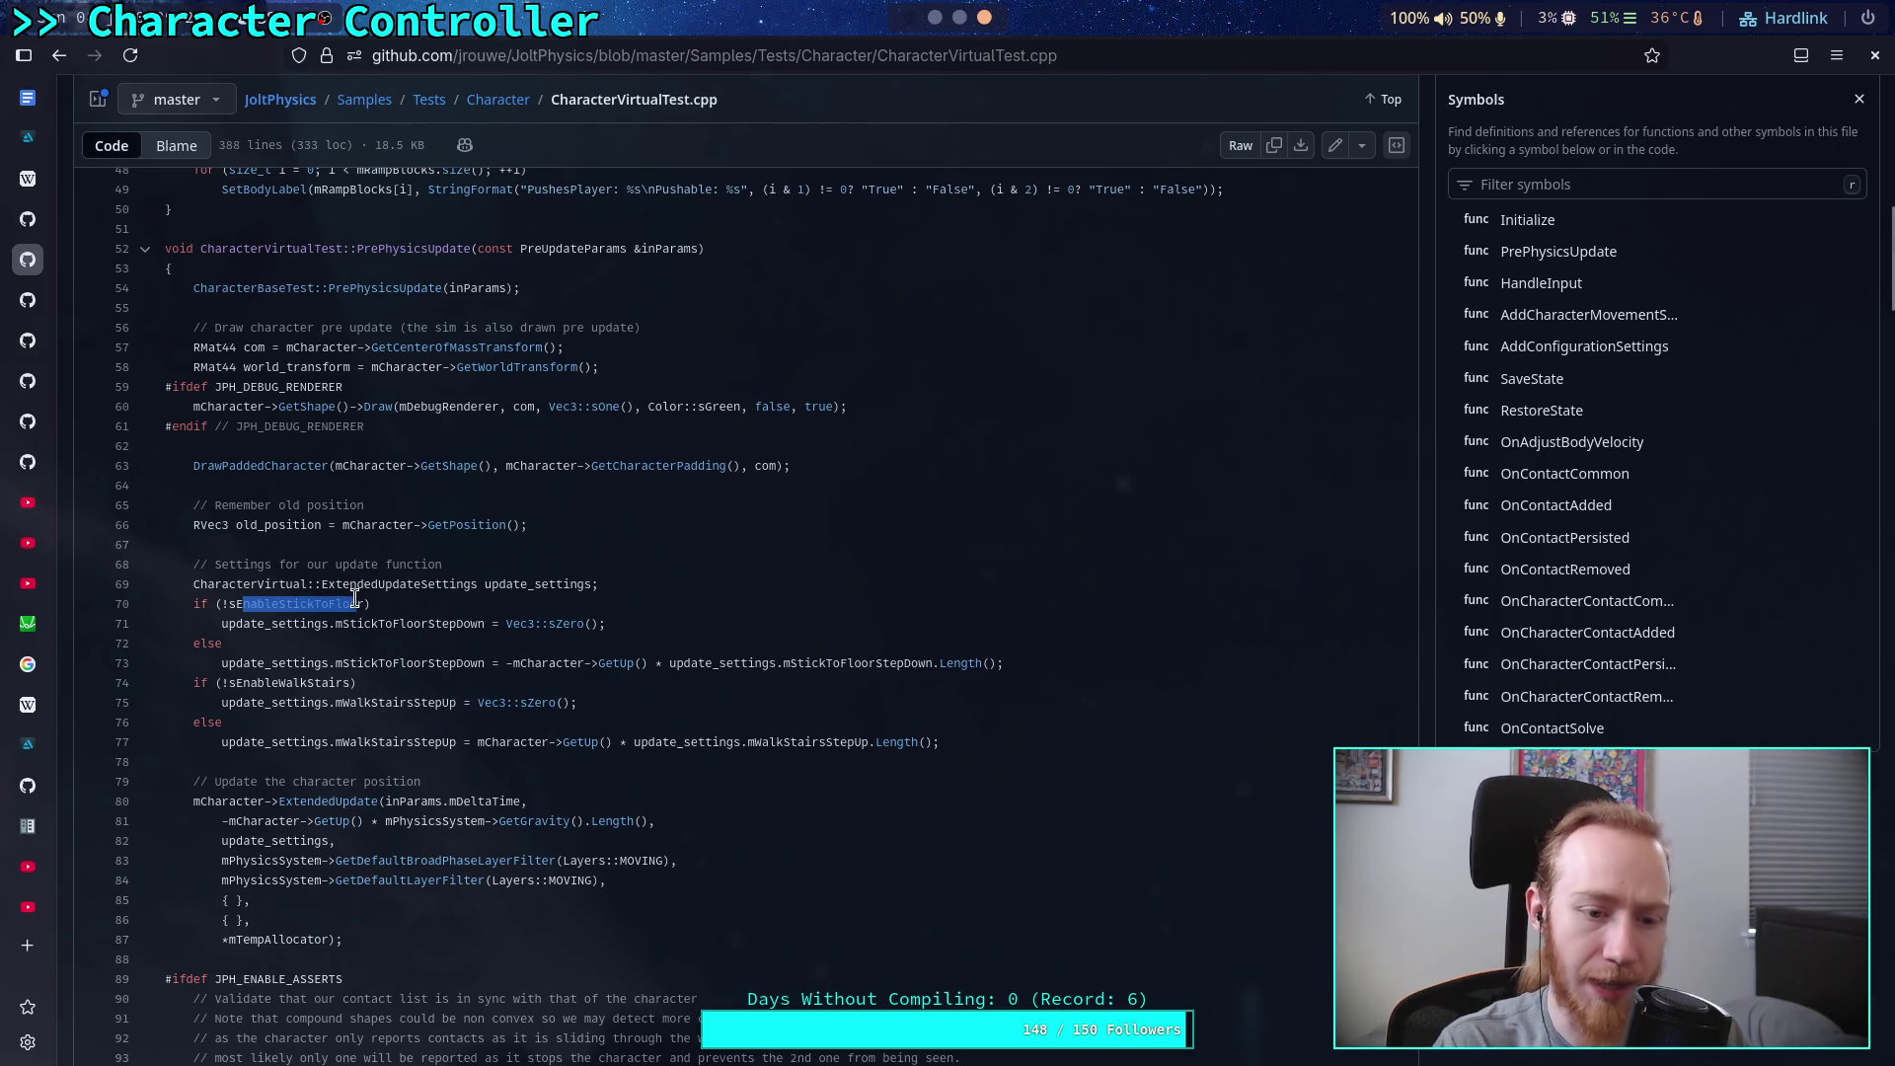
List references to mStickToFloorStepDown and mWalkStairsStepUp, highlighting the step-up lines 75 and 77
left_click(790, 658)
left_click(869, 662)
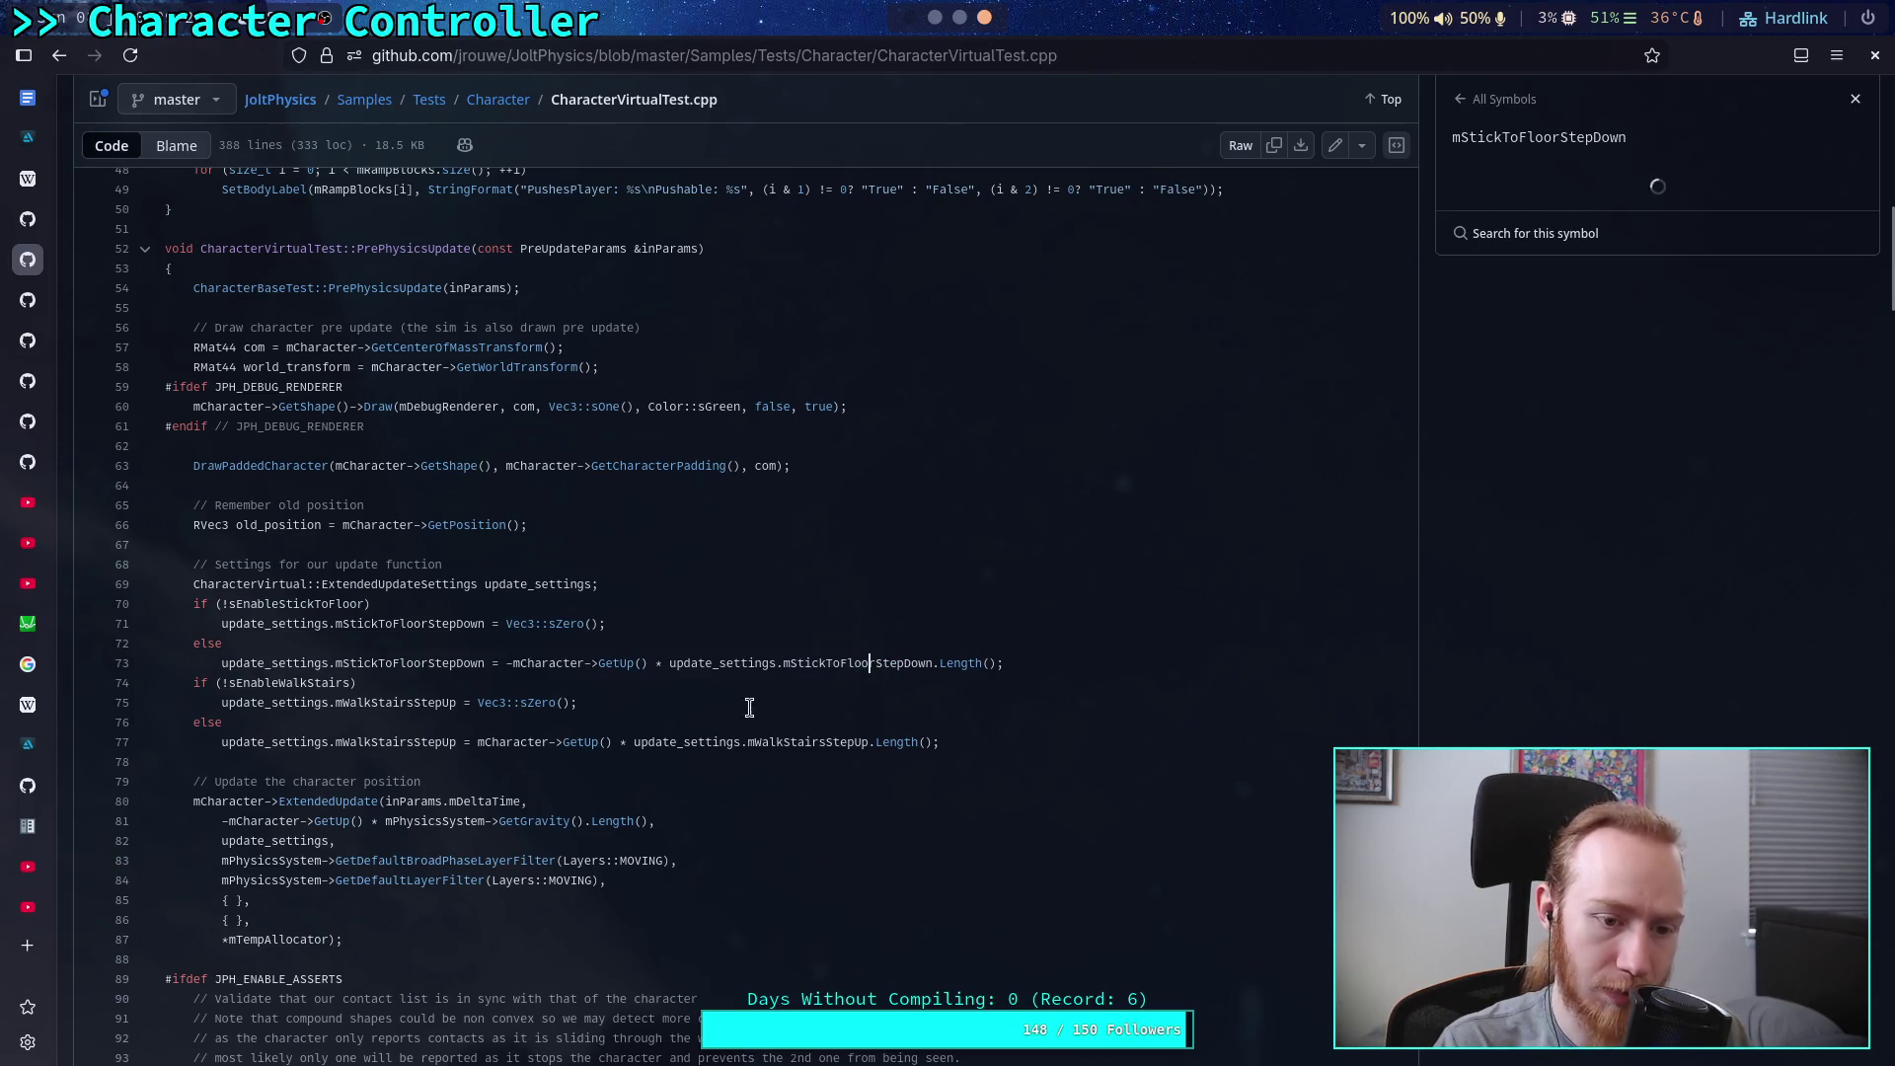
left_click_drag(435, 707, 558, 706)
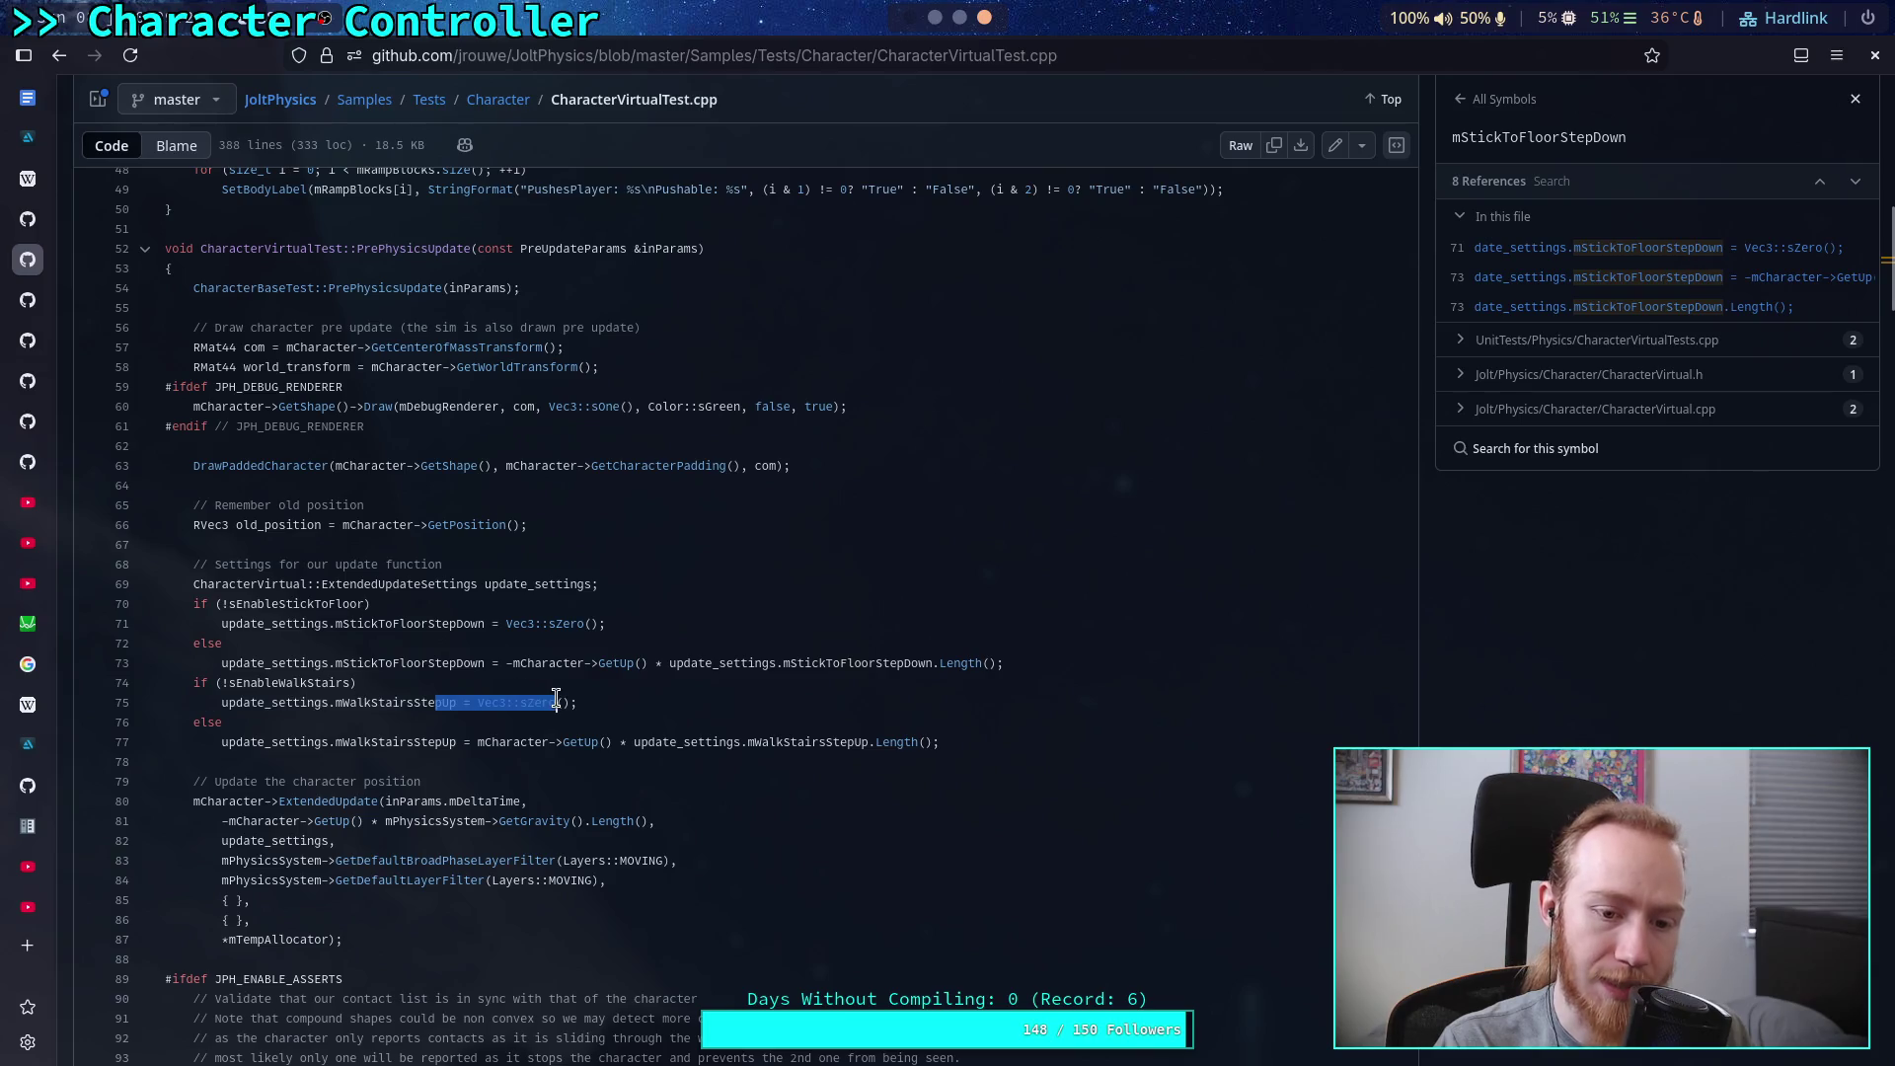
left_click_drag(356, 742, 764, 742)
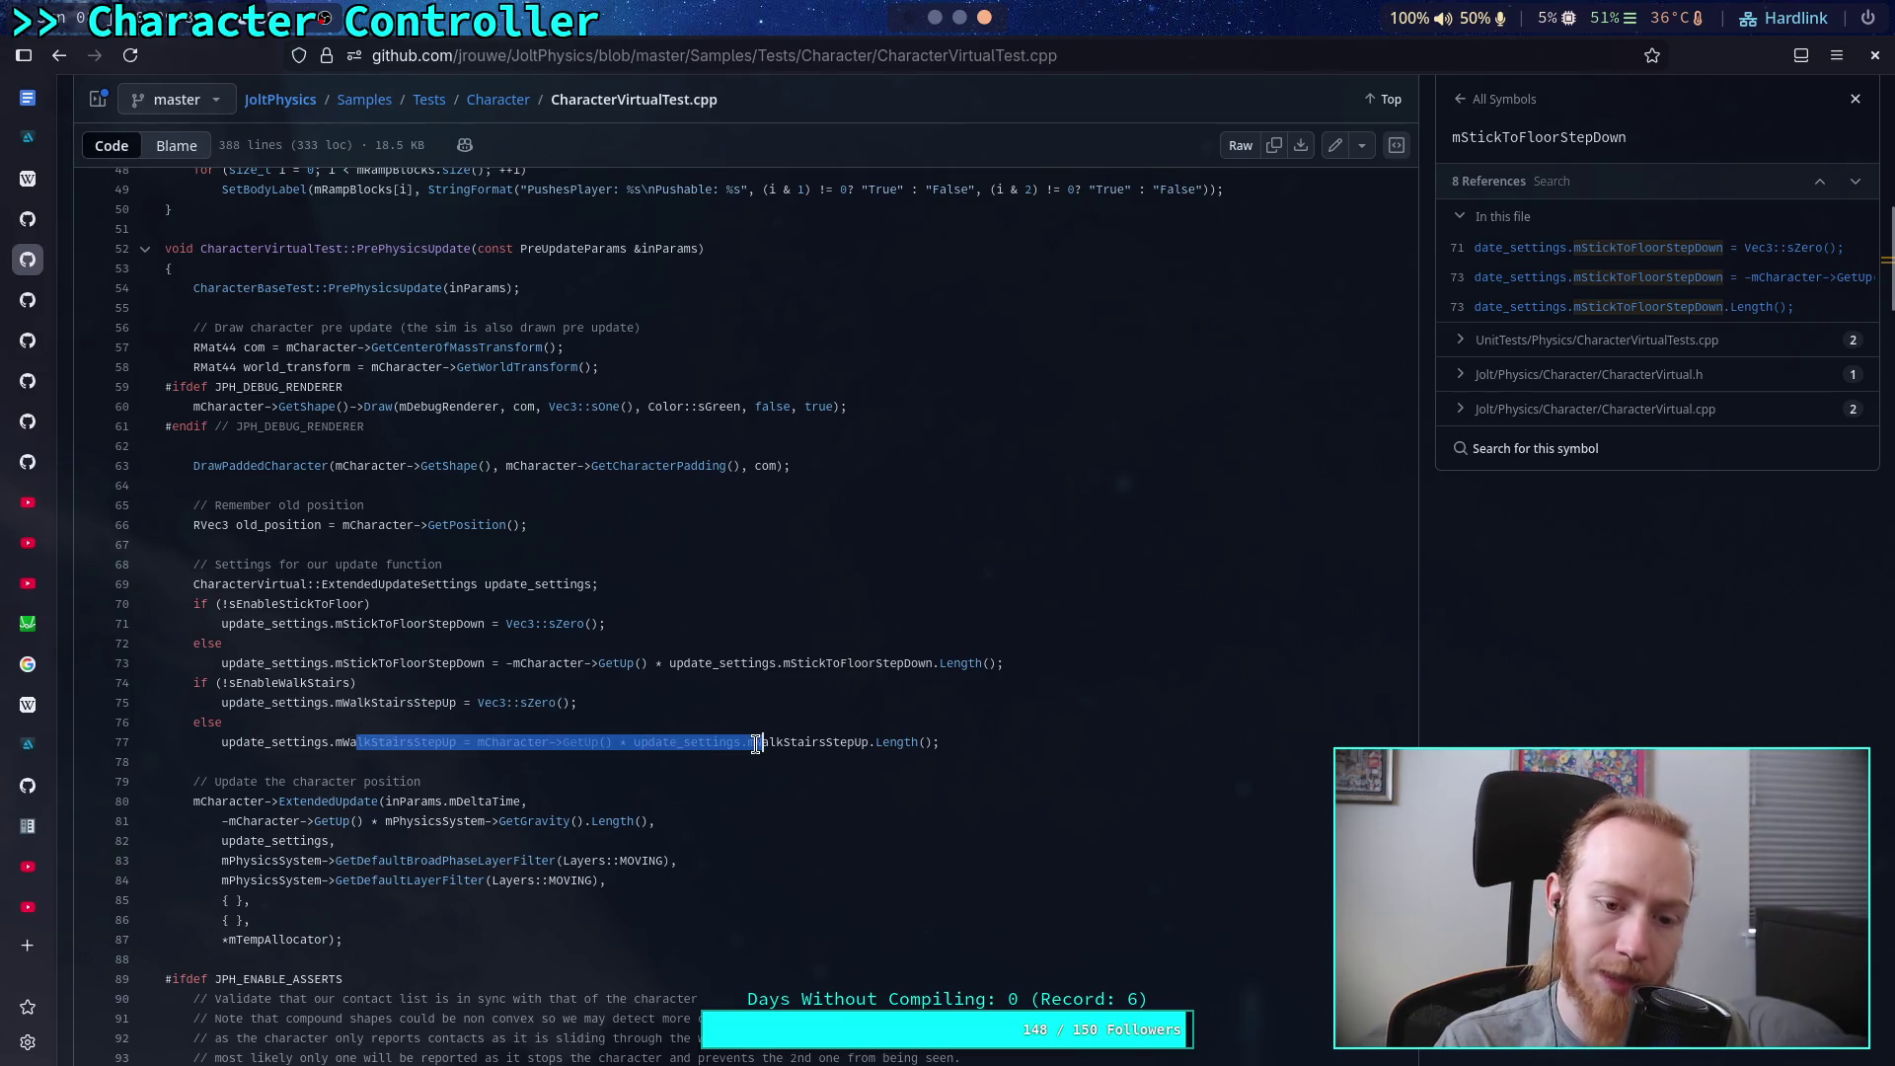
left_click(752, 742)
scroll(554, 736, "down", 2)
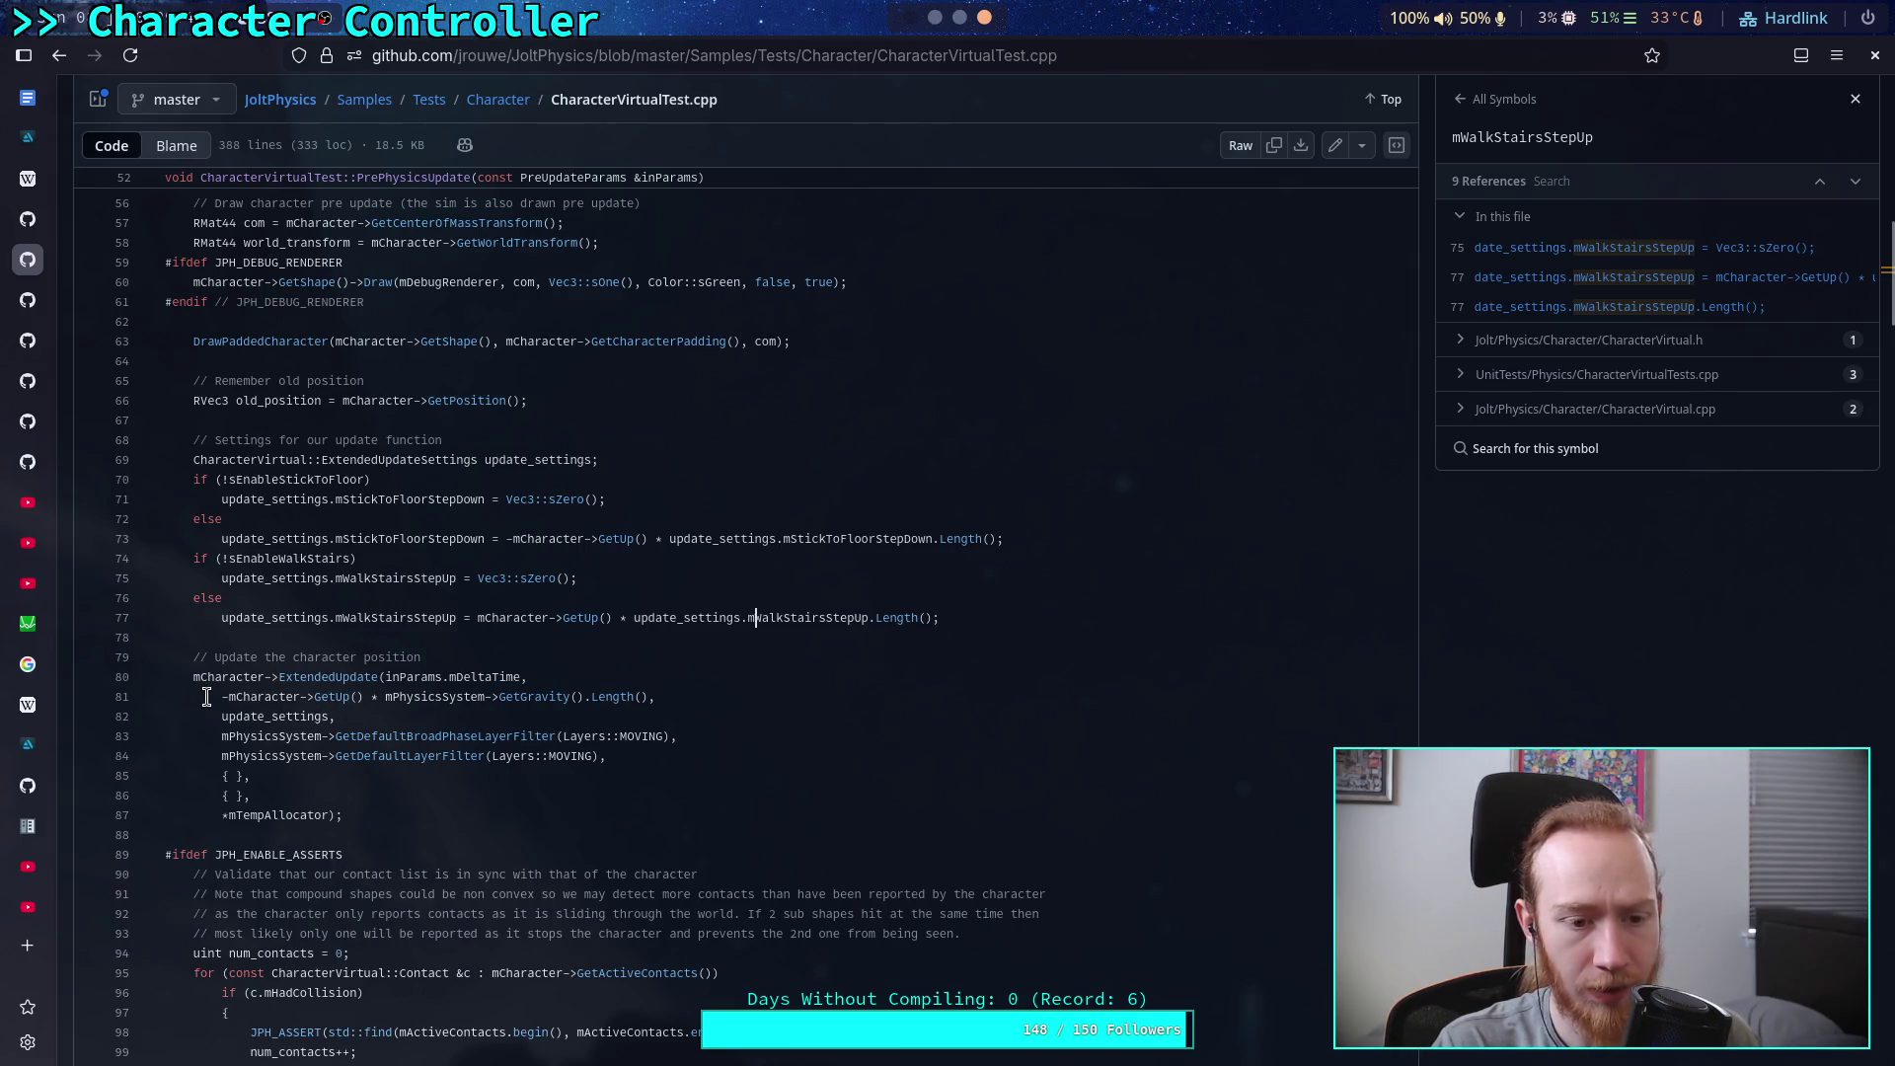
Examine the gravity argument on line 81, then list the references to mTempAllocator
left_click_drag(206, 697, 649, 688)
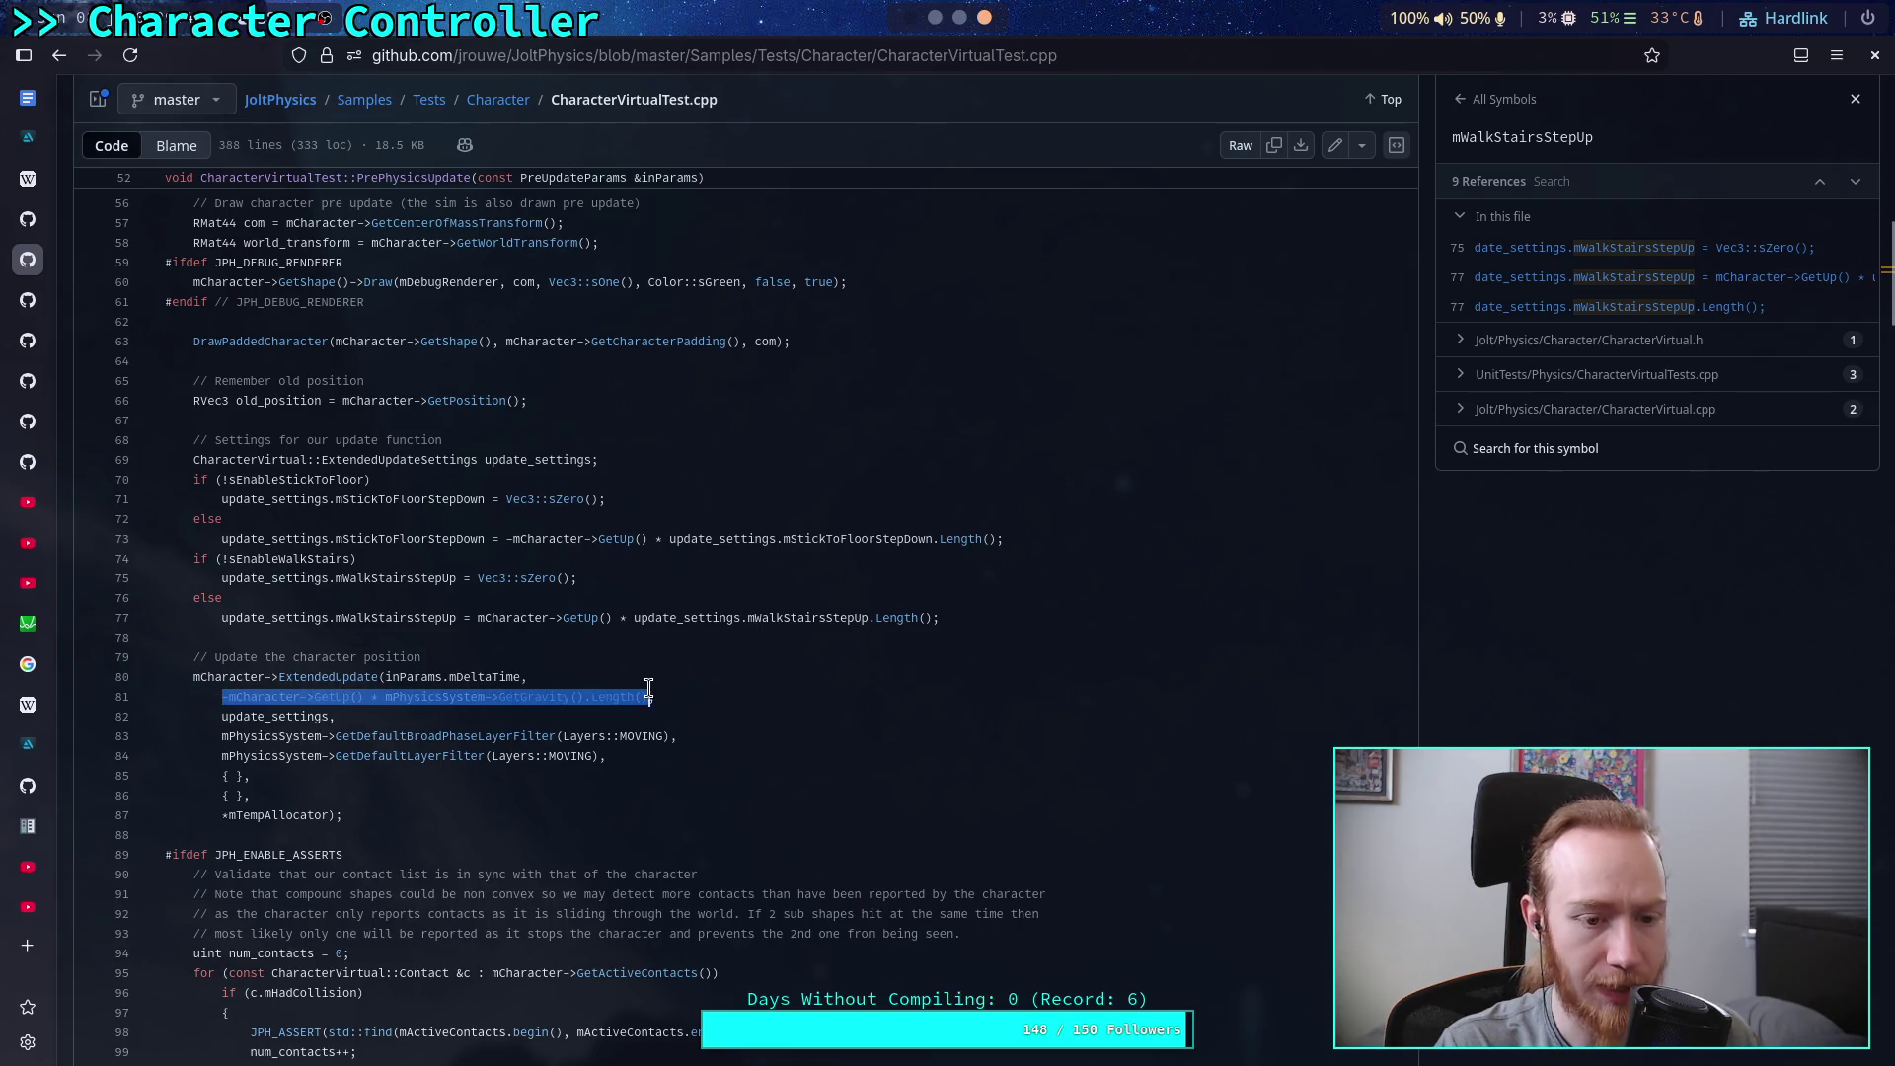
left_click(560, 720)
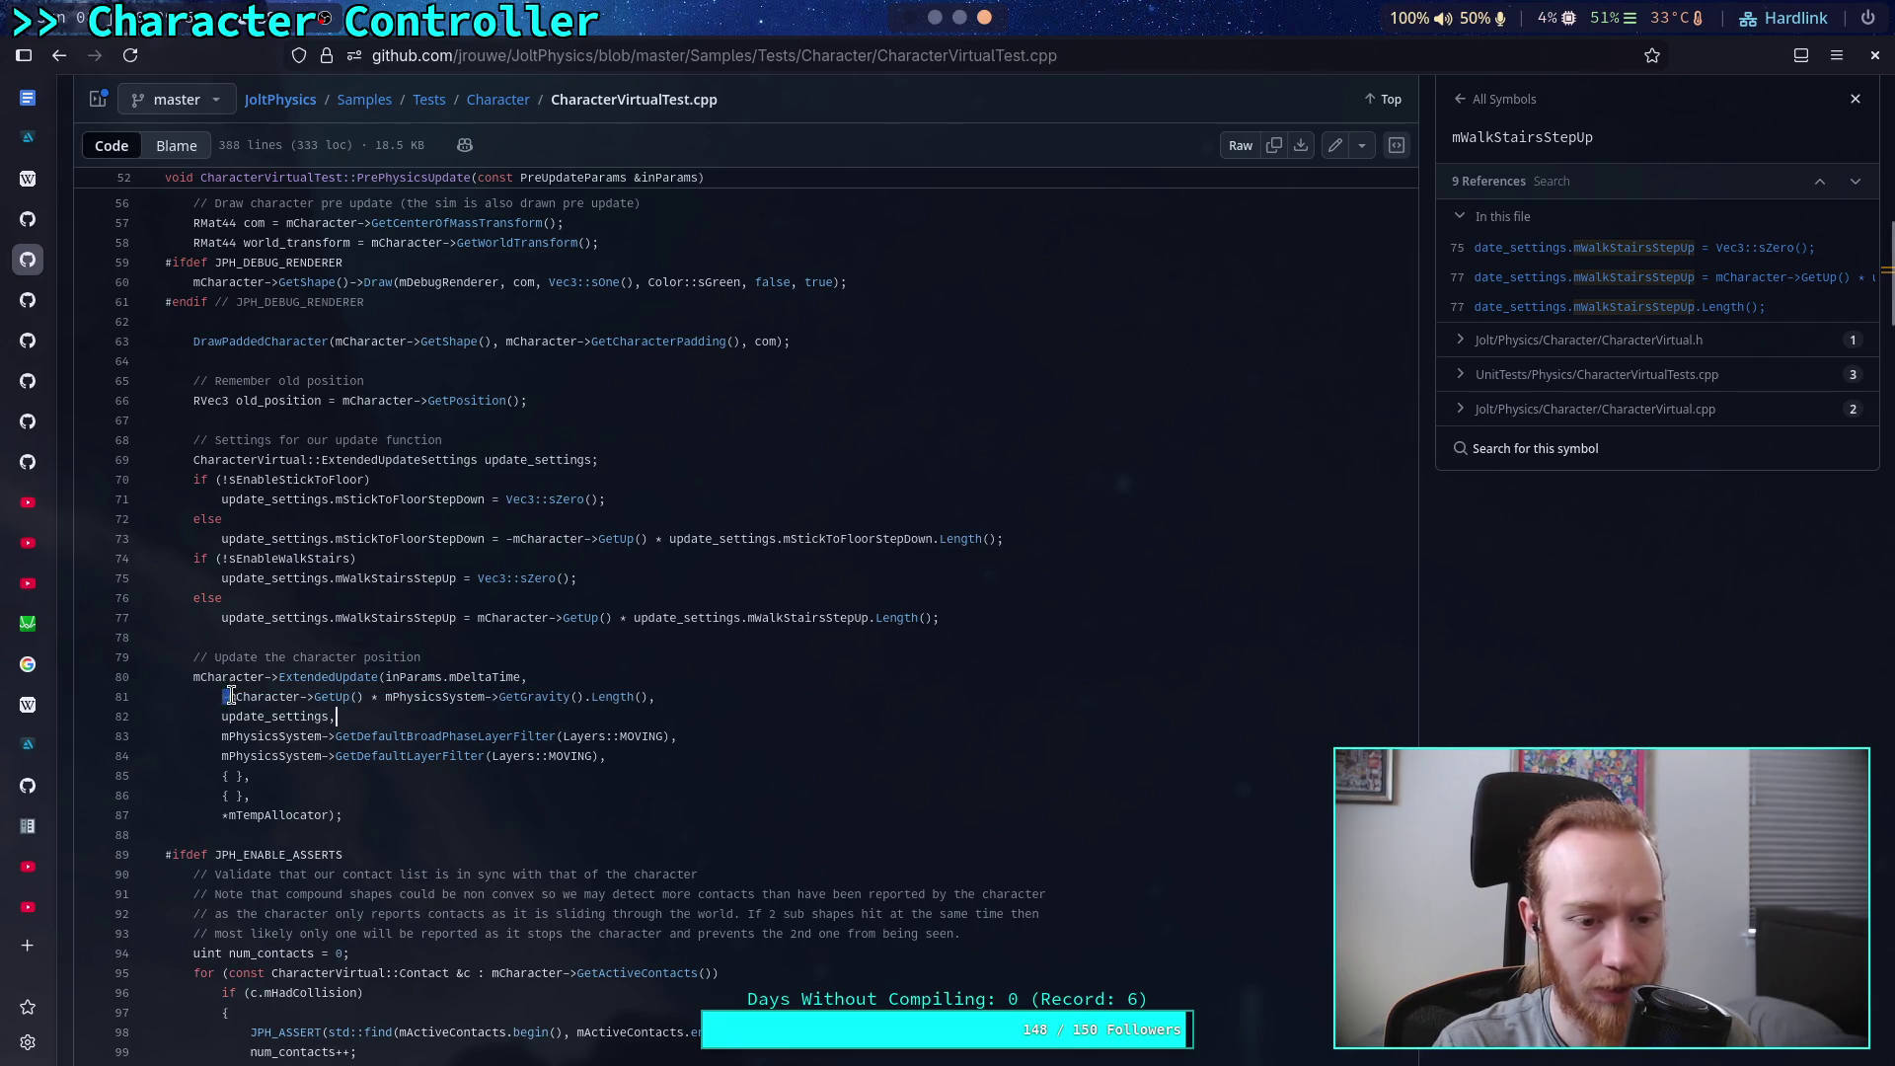
left_click_drag(219, 697, 632, 688)
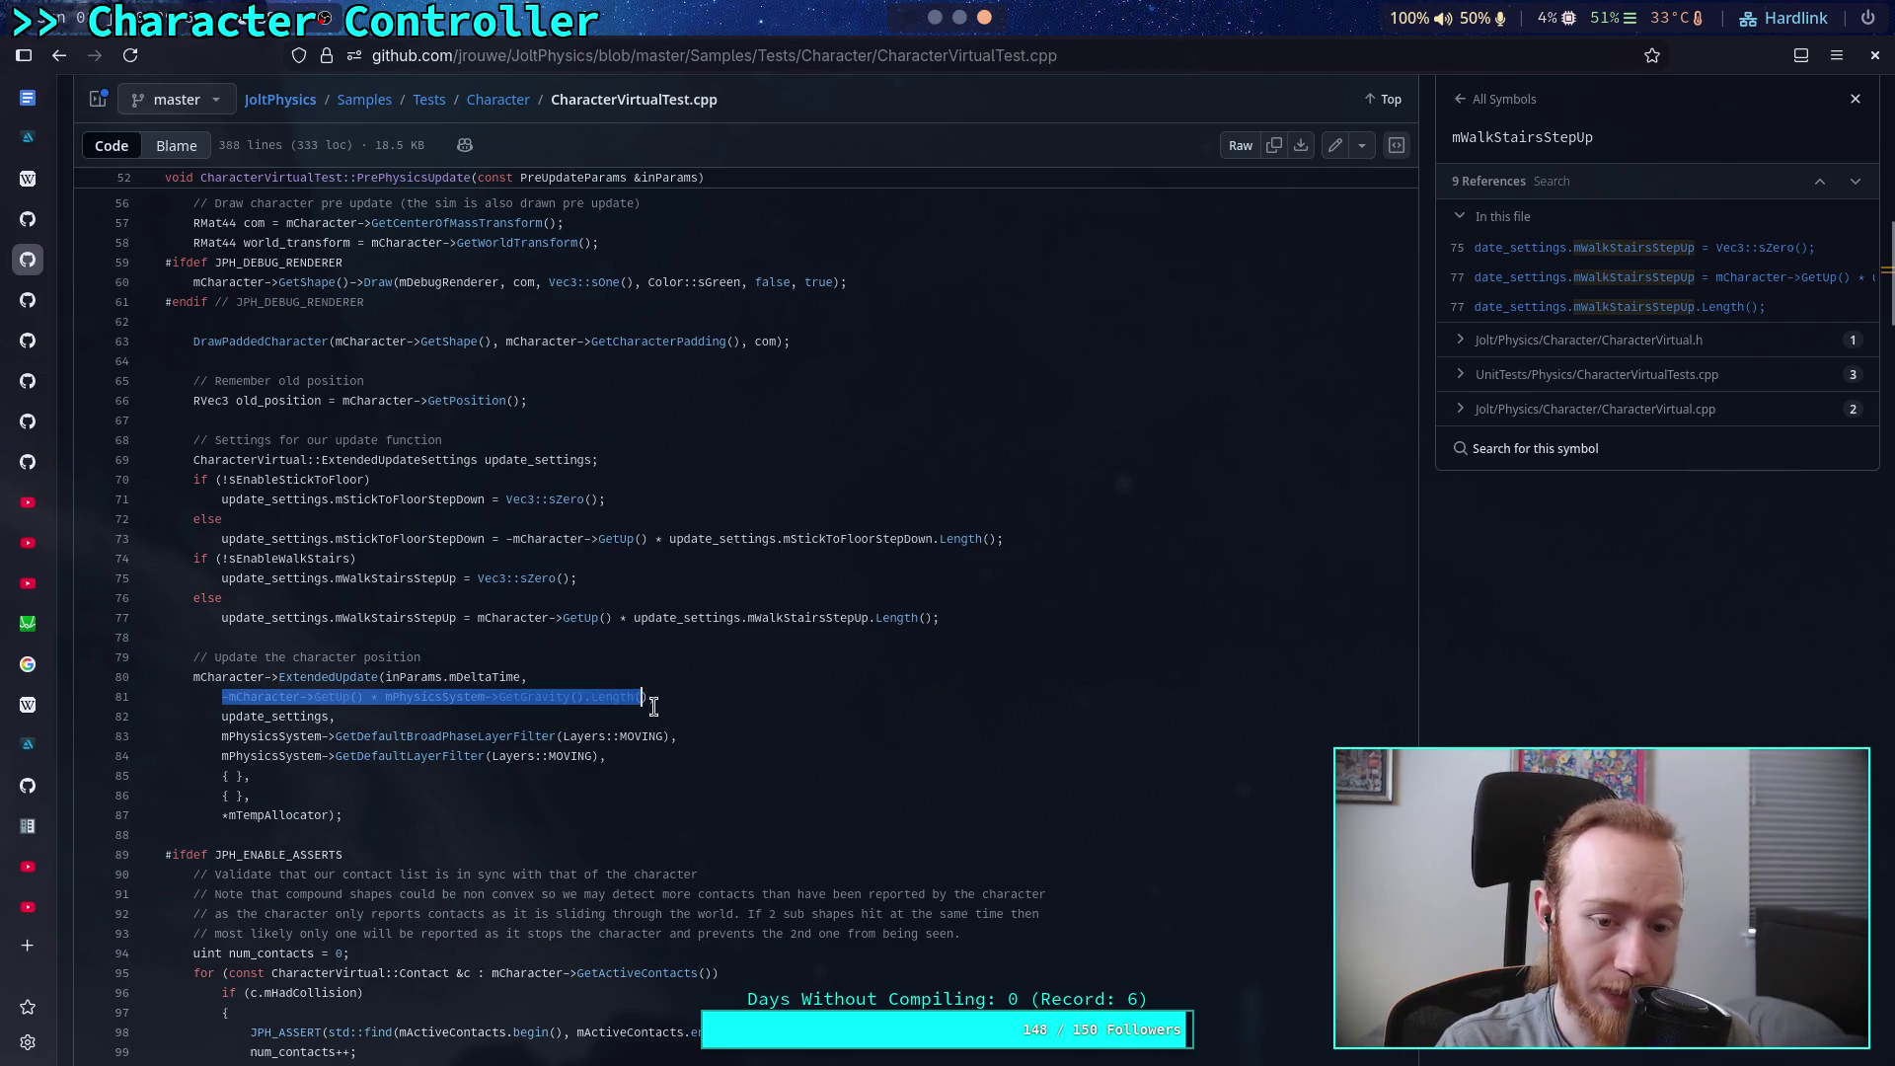
left_click(646, 719)
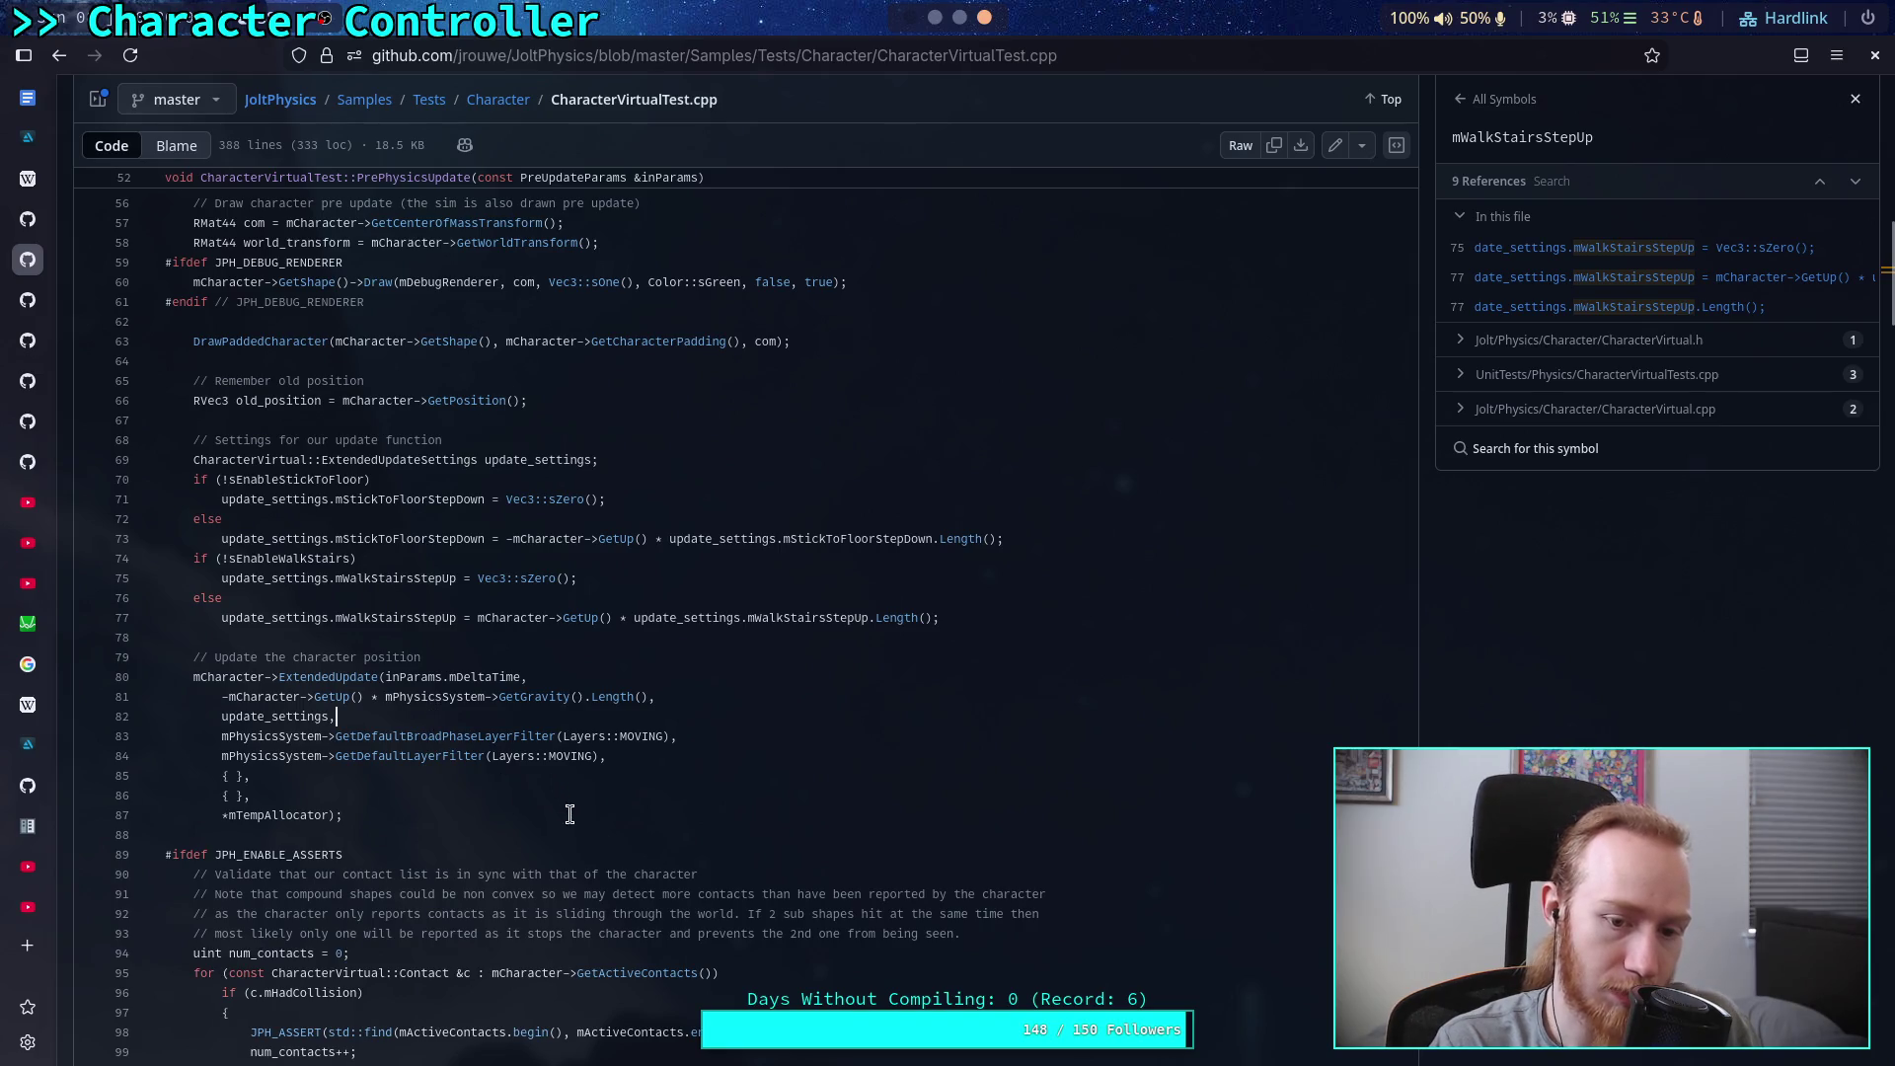
left_click_drag(301, 815, 225, 785)
left_click(298, 789)
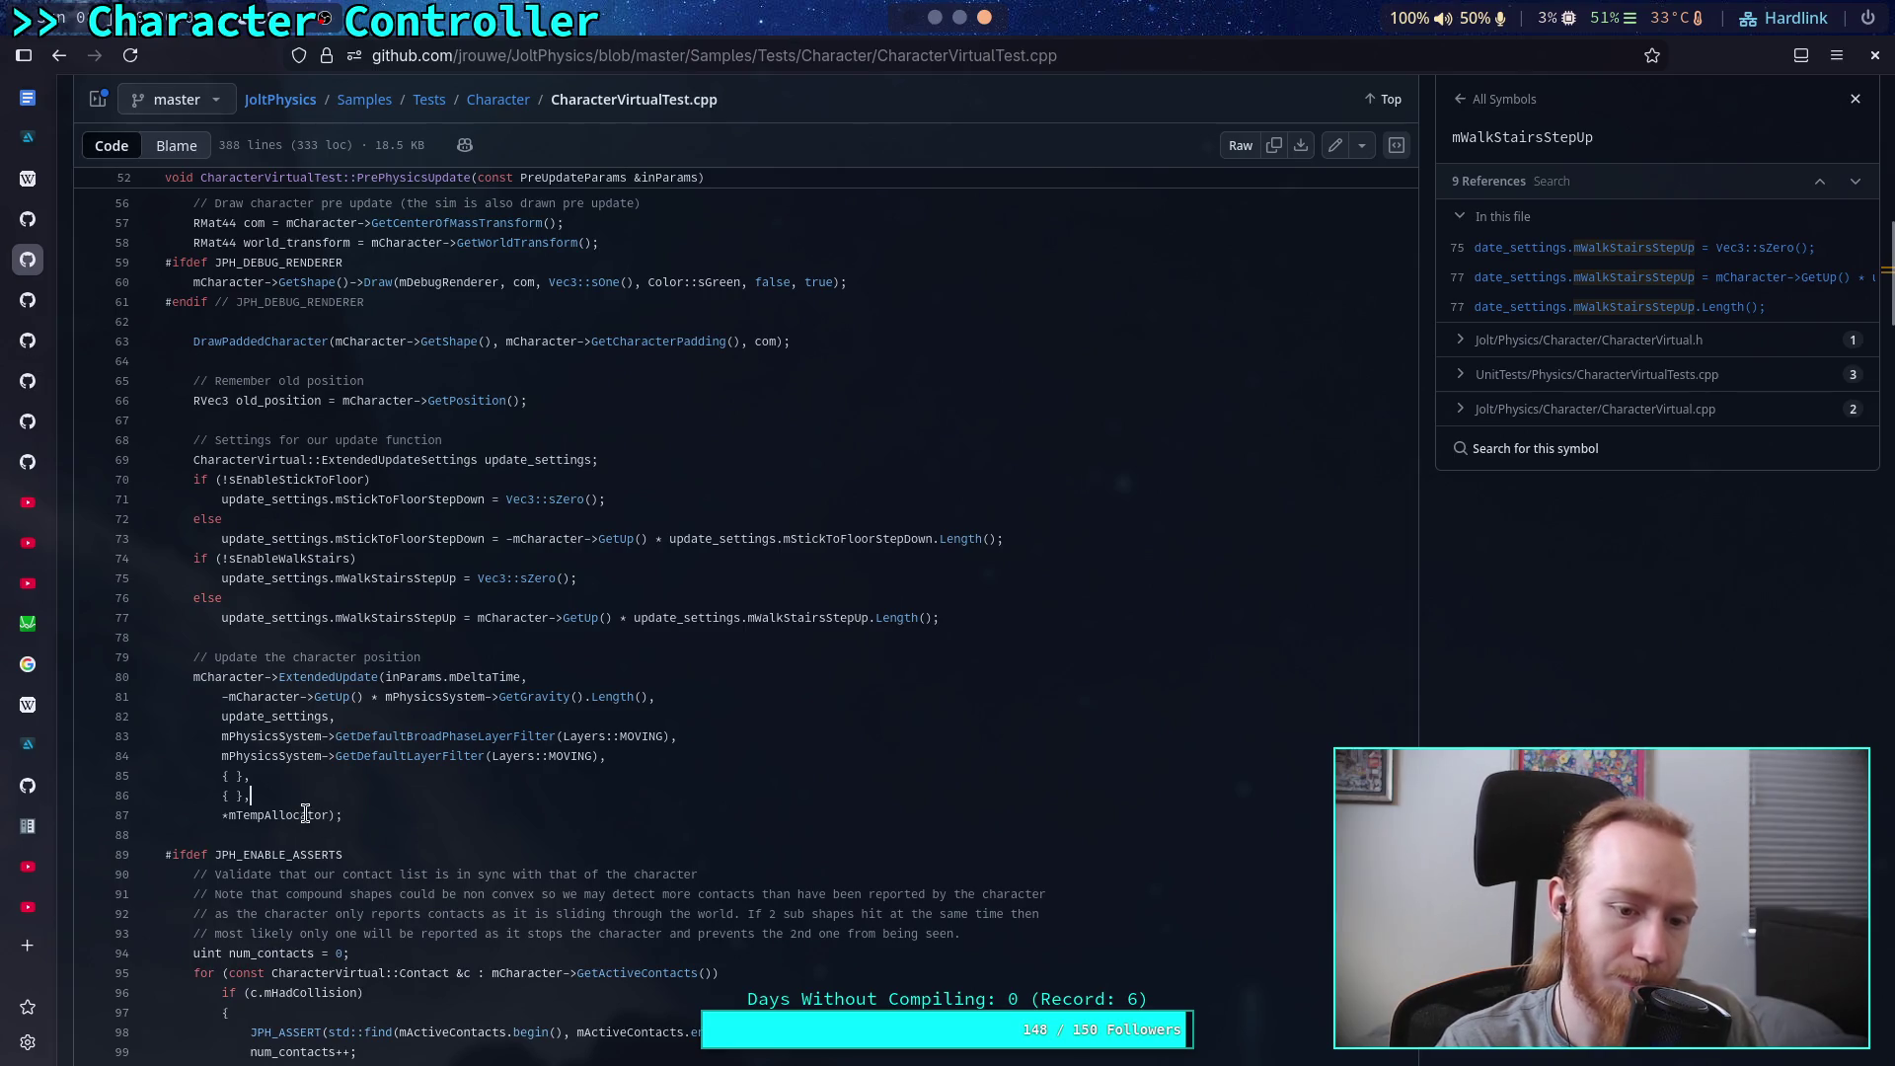
double_click(303, 815)
left_click(497, 783)
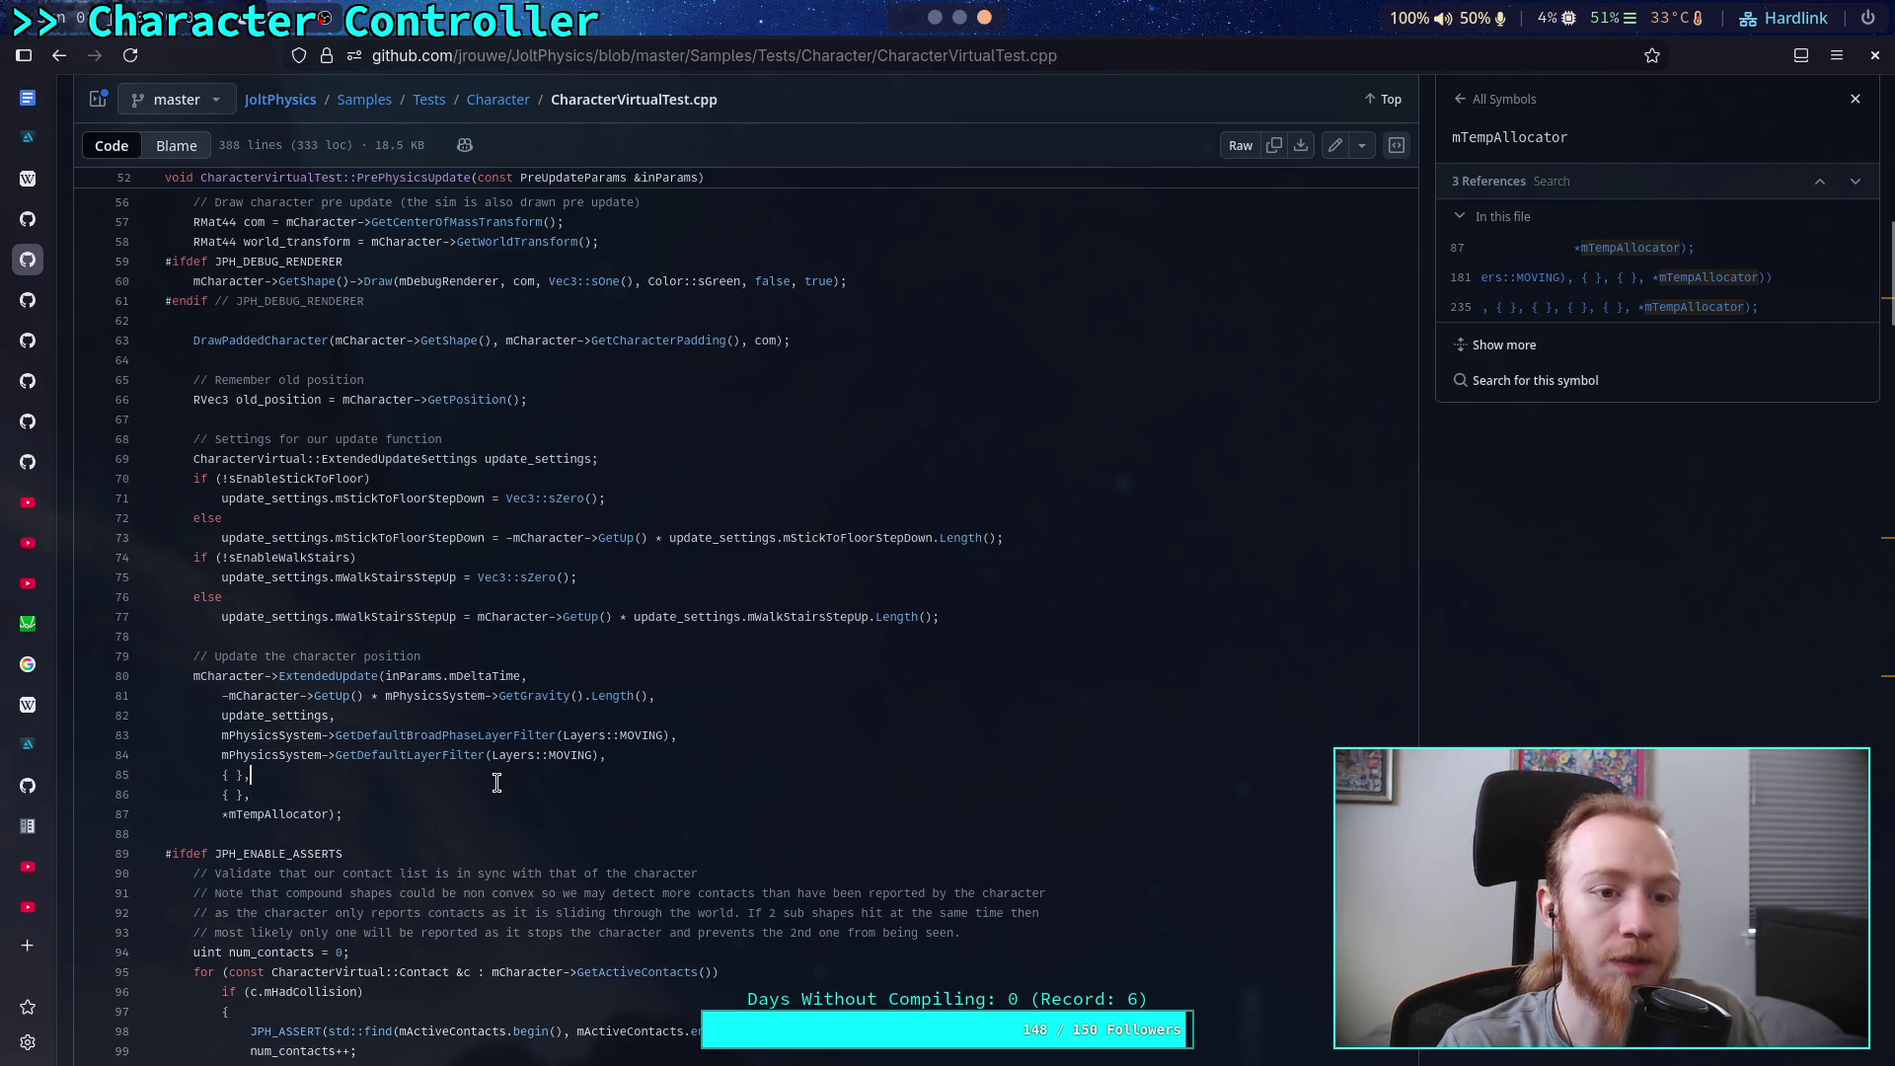
Scroll down to the compound-shape assert on lines 100–101 and list mHadCollision's 25 references
scroll(497, 783, "down", 5)
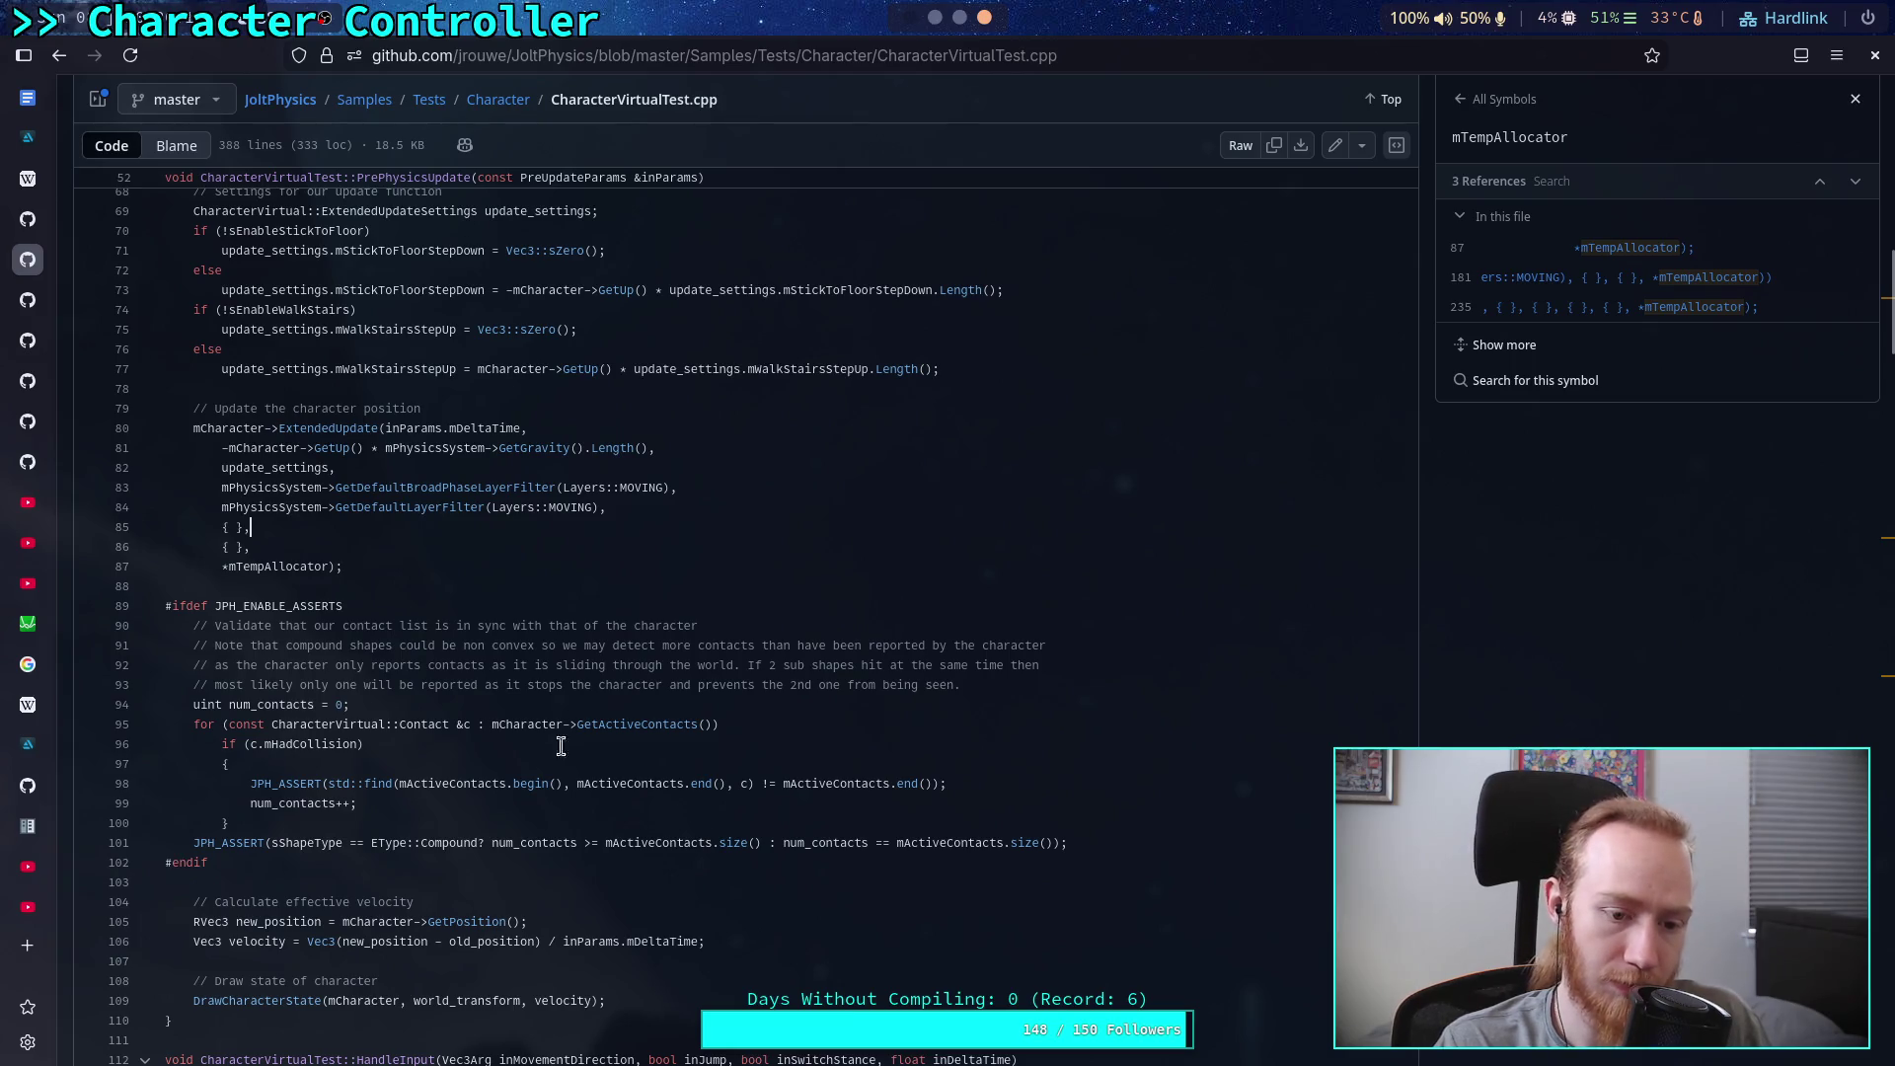
double_click(233, 566)
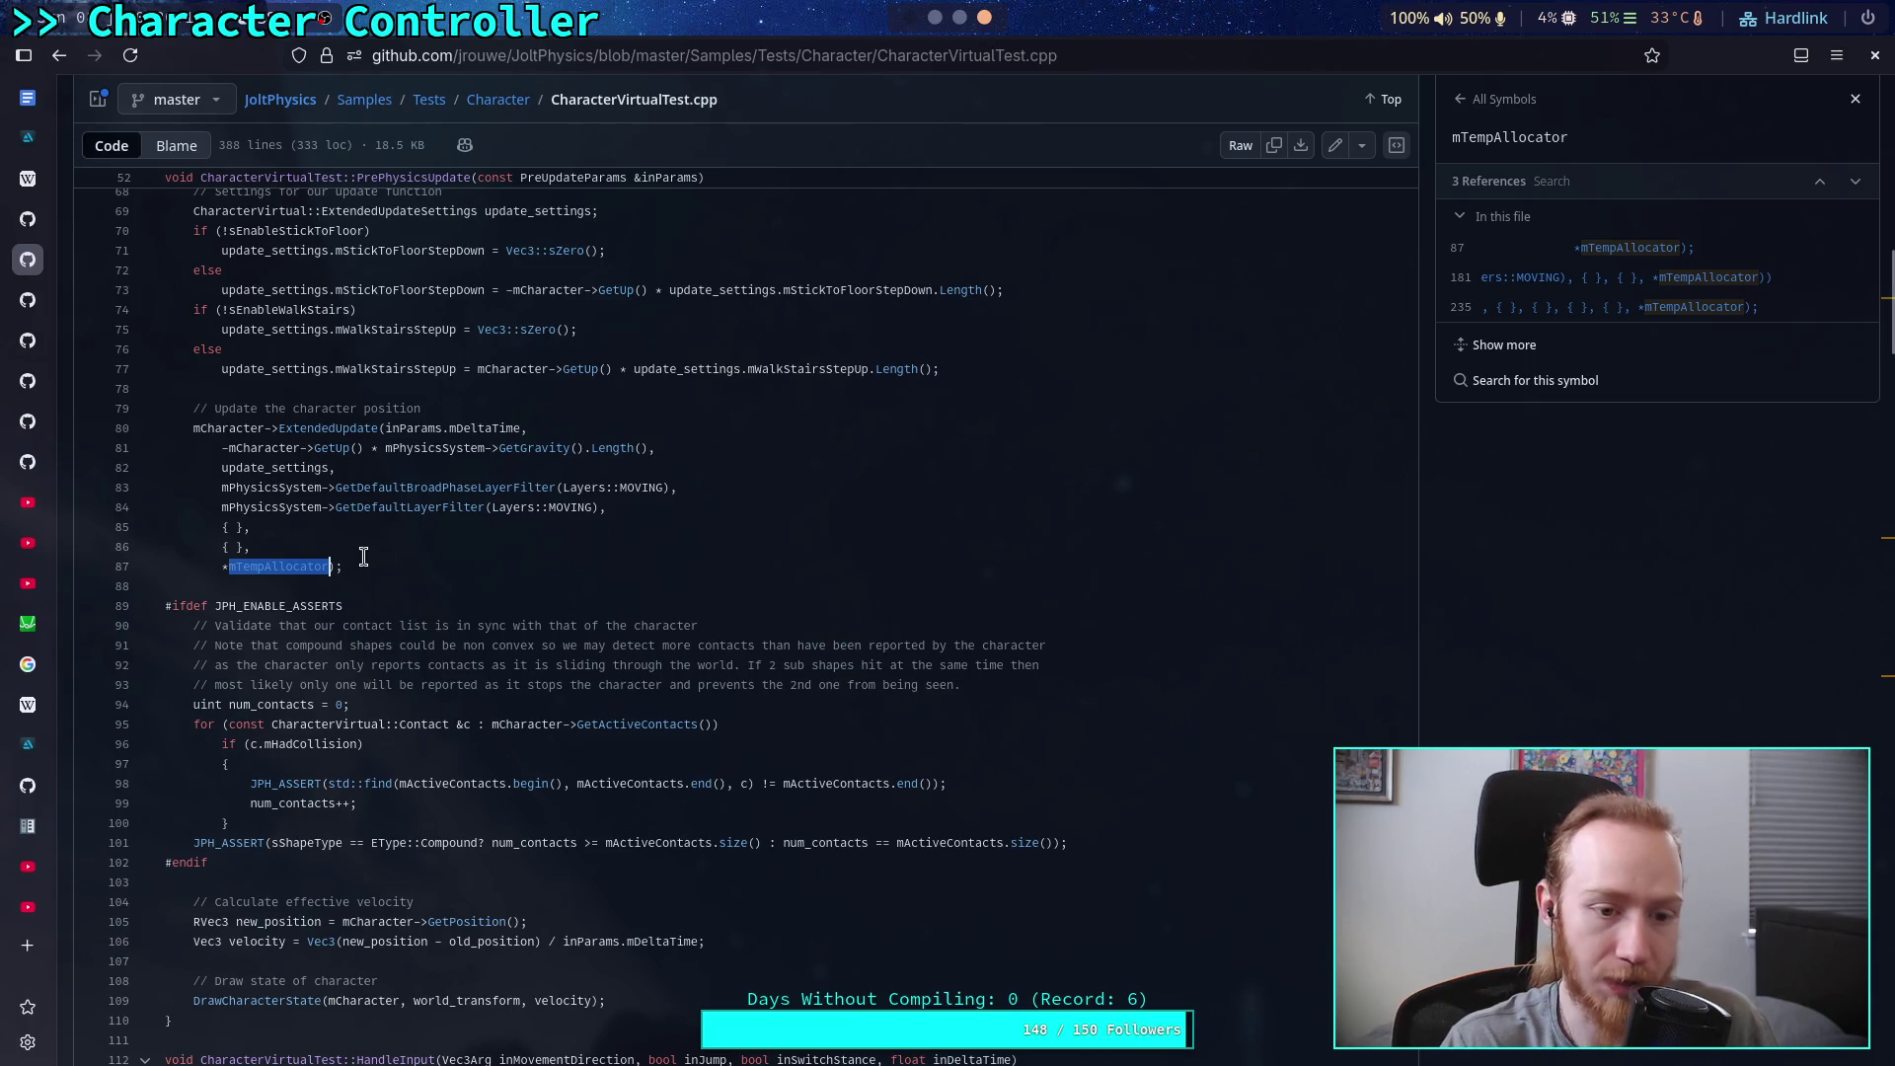
left_click(357, 590)
scroll(593, 745, "down", 3)
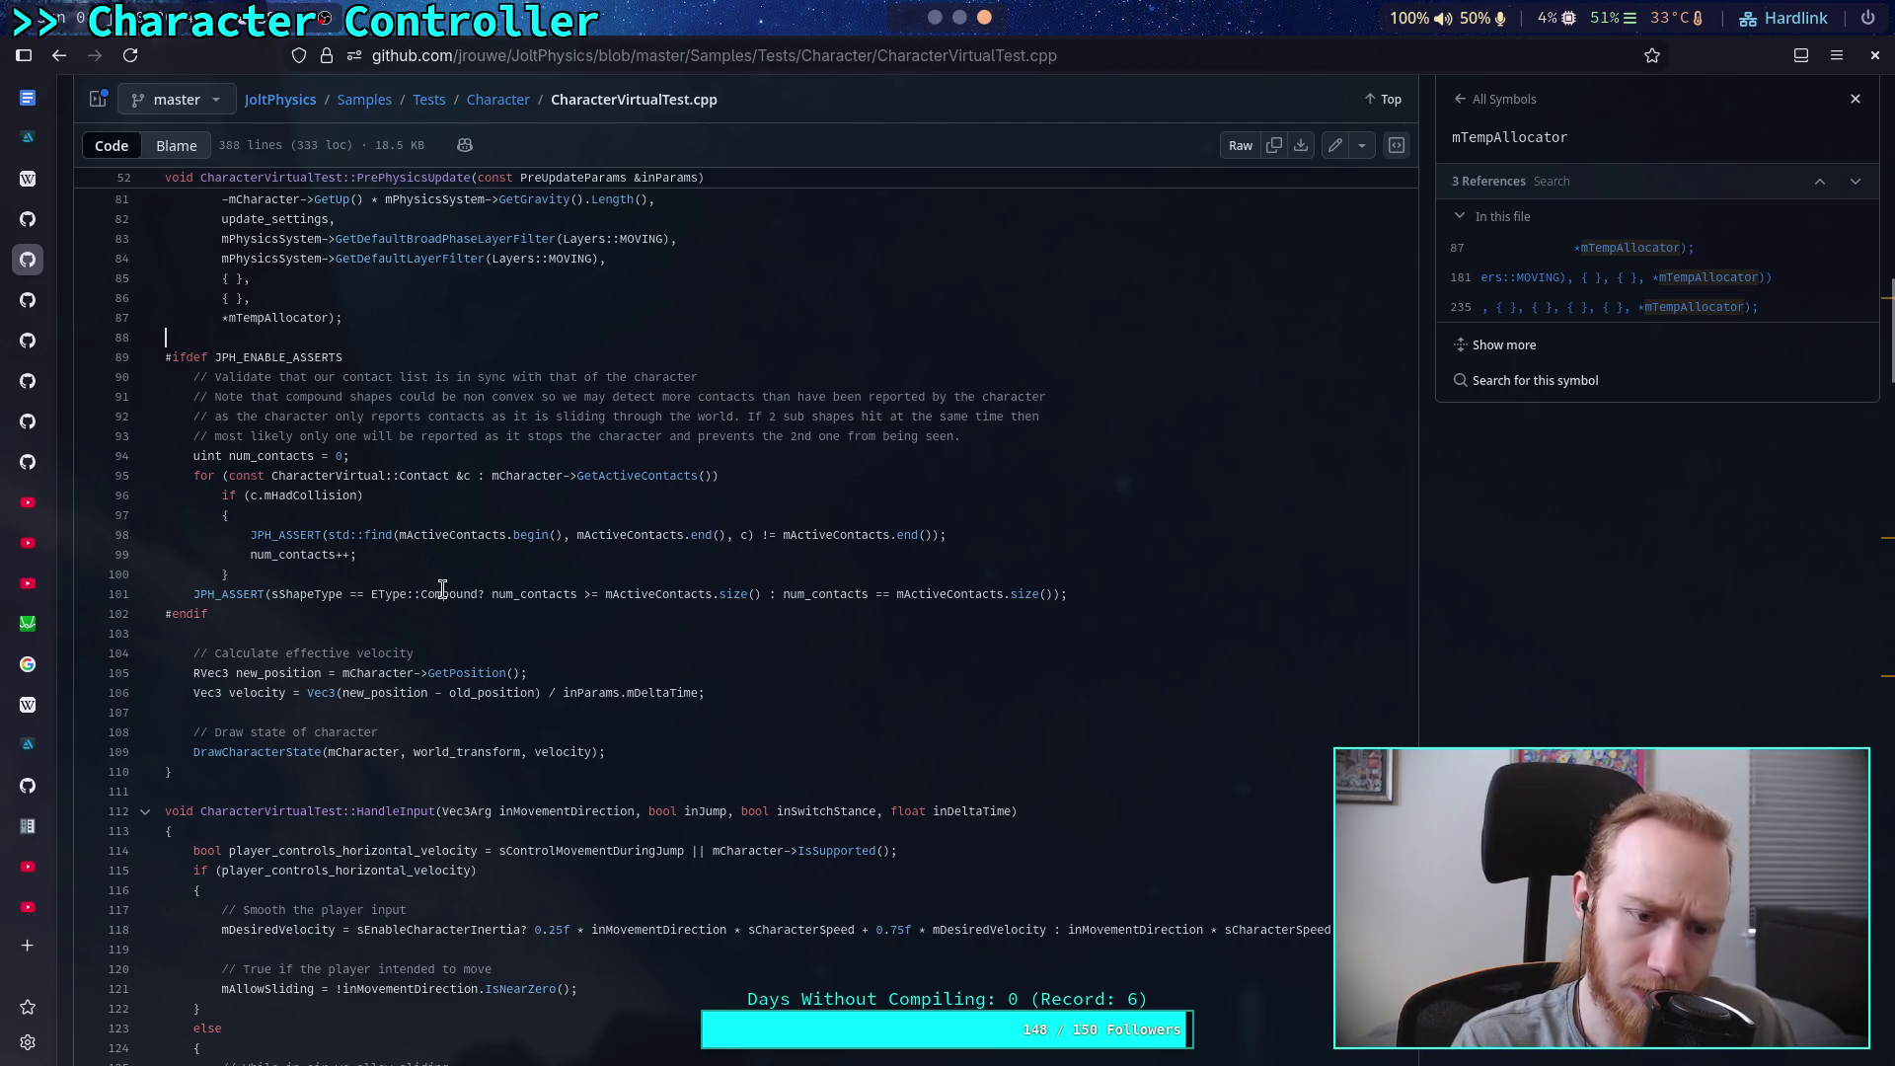
mouse_move(421, 594)
left_mouse_down()
mouse_move(345, 555)
mouse_move(269, 439)
left_mouse_up()
left_click(331, 494)
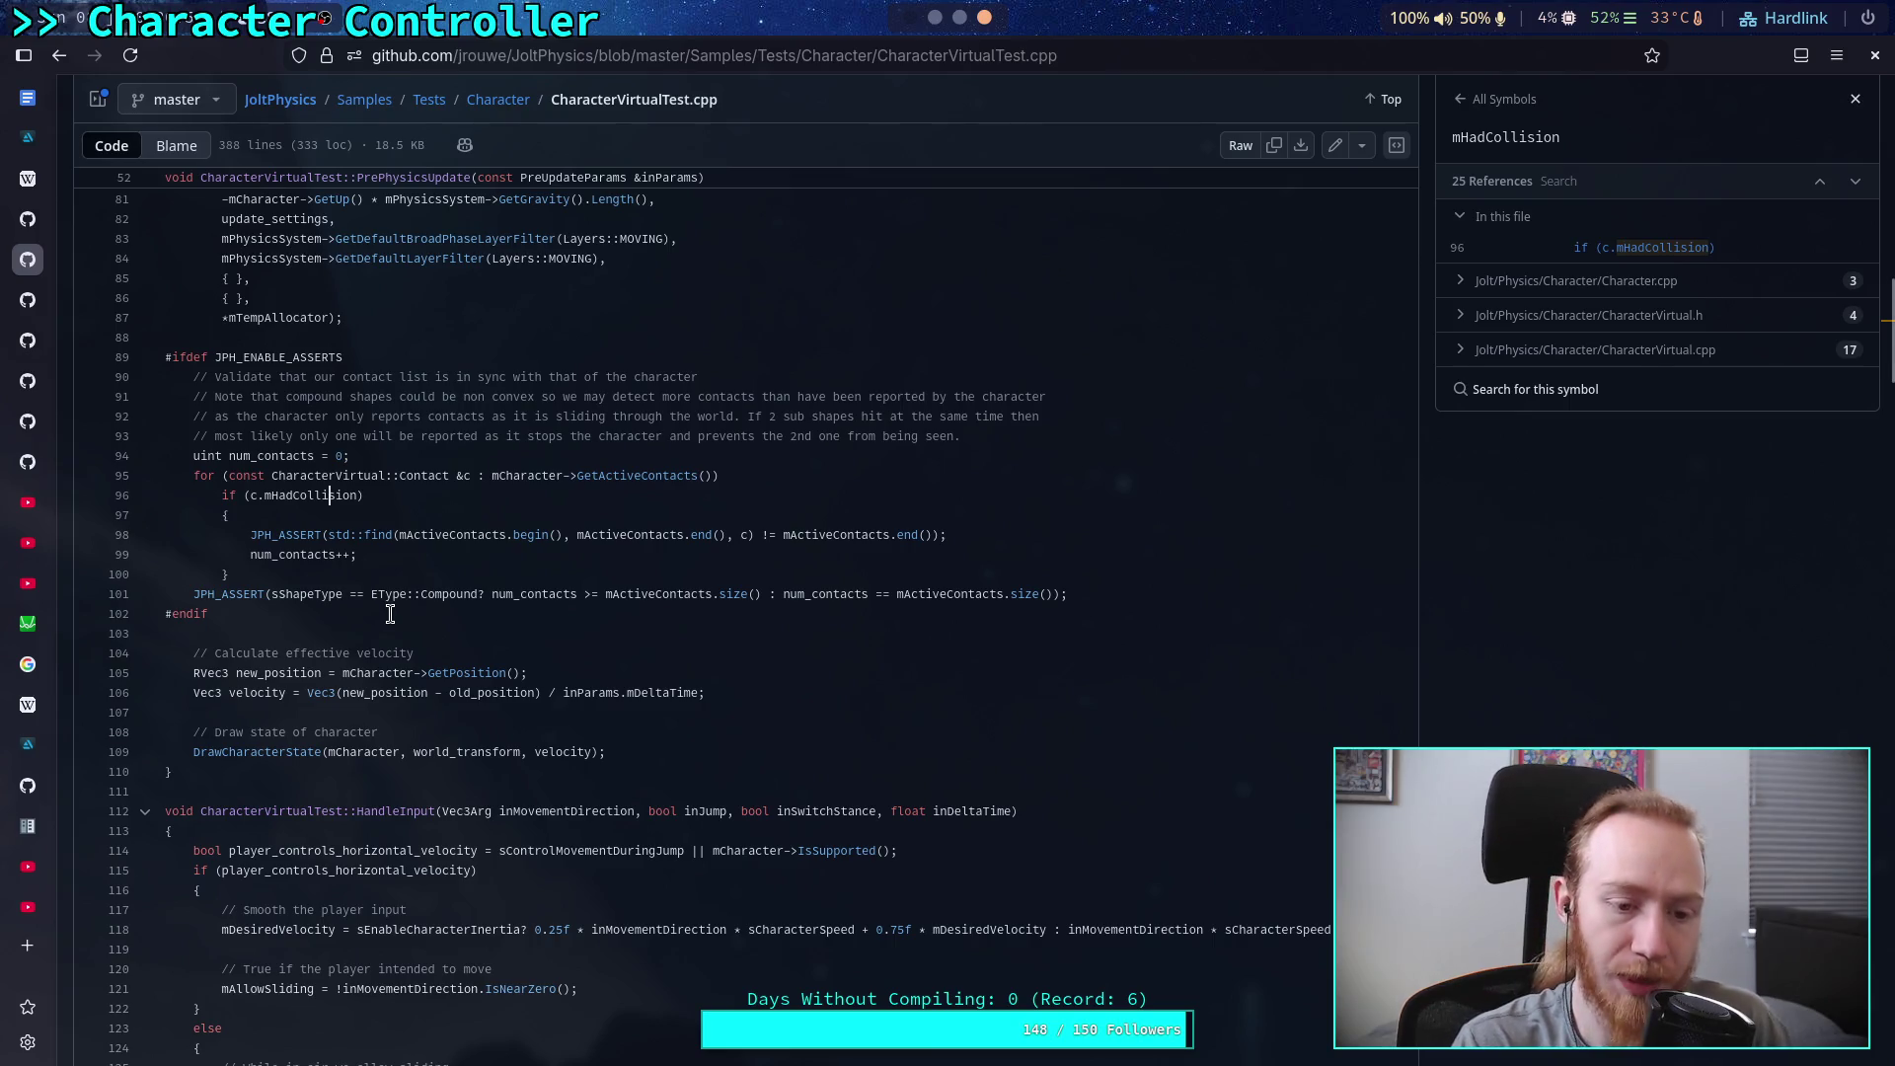
scroll(393, 616, "down", 2)
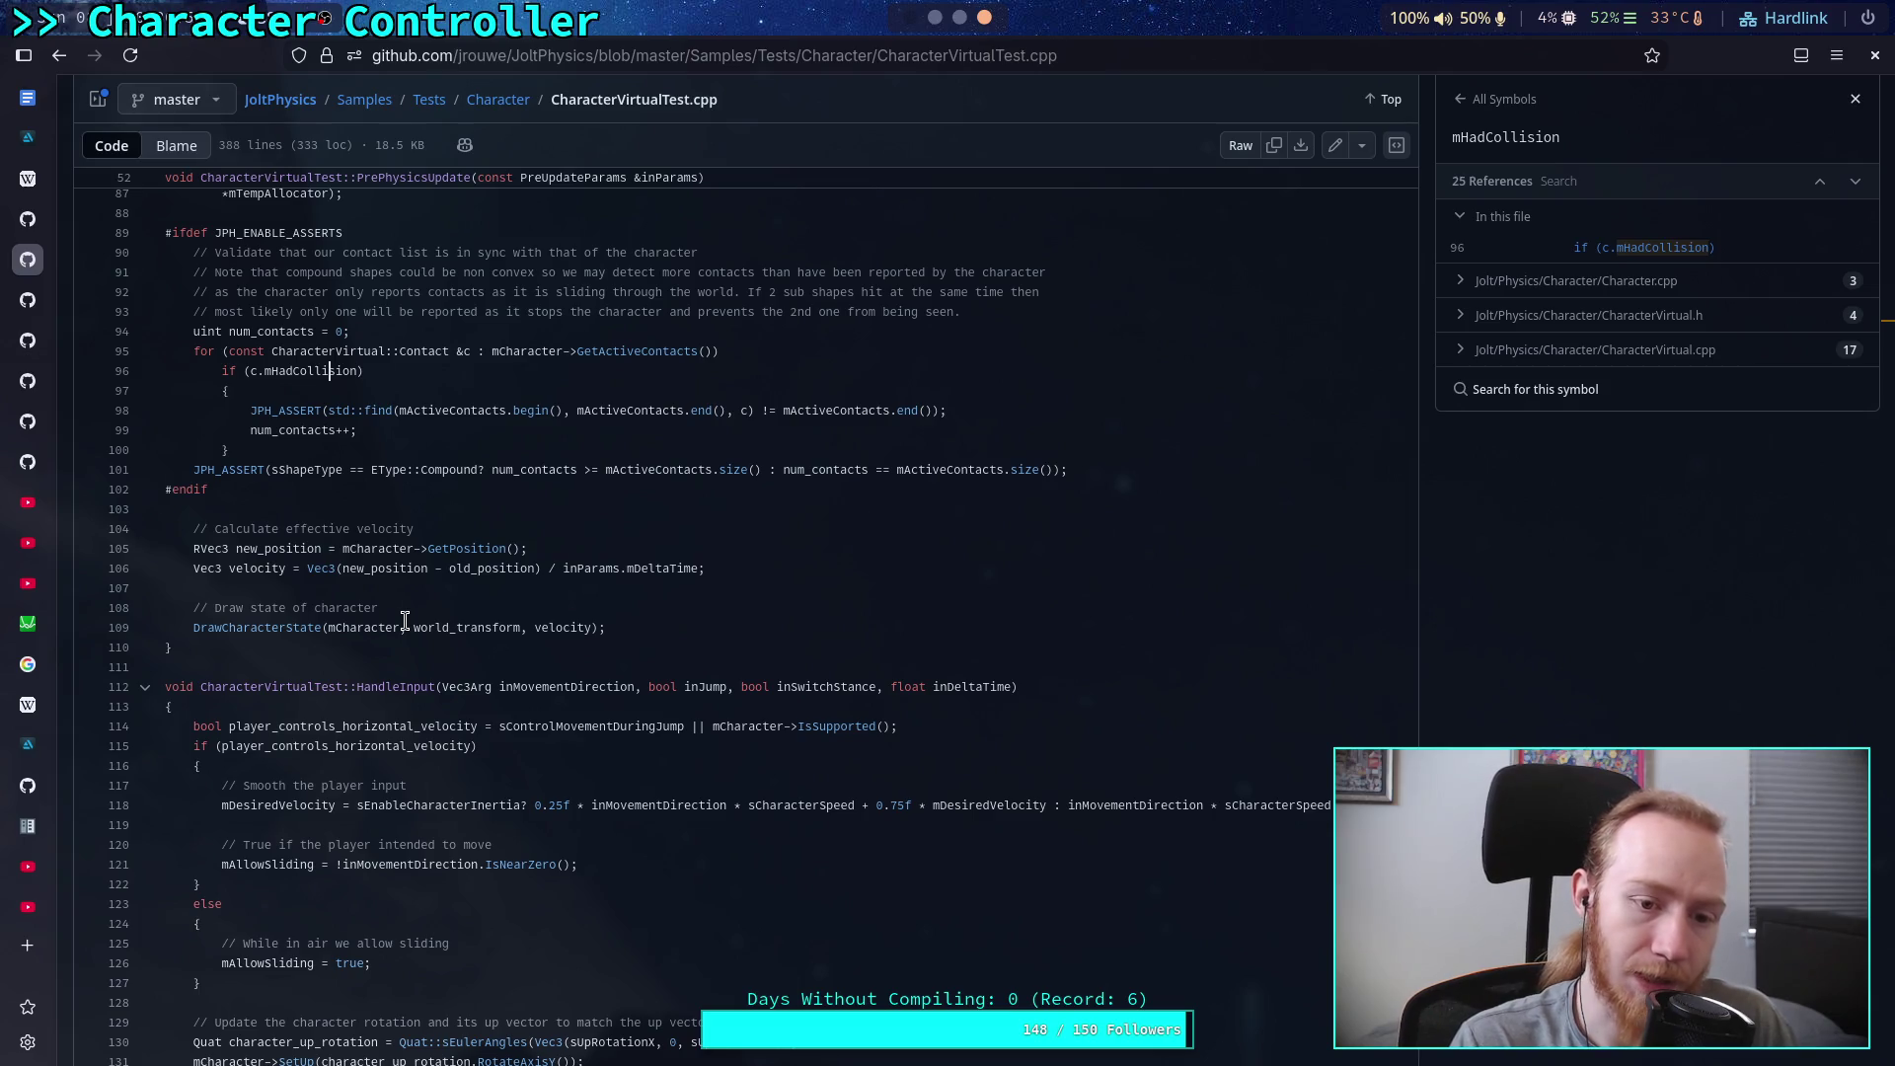
scroll(404, 620, "up", 4)
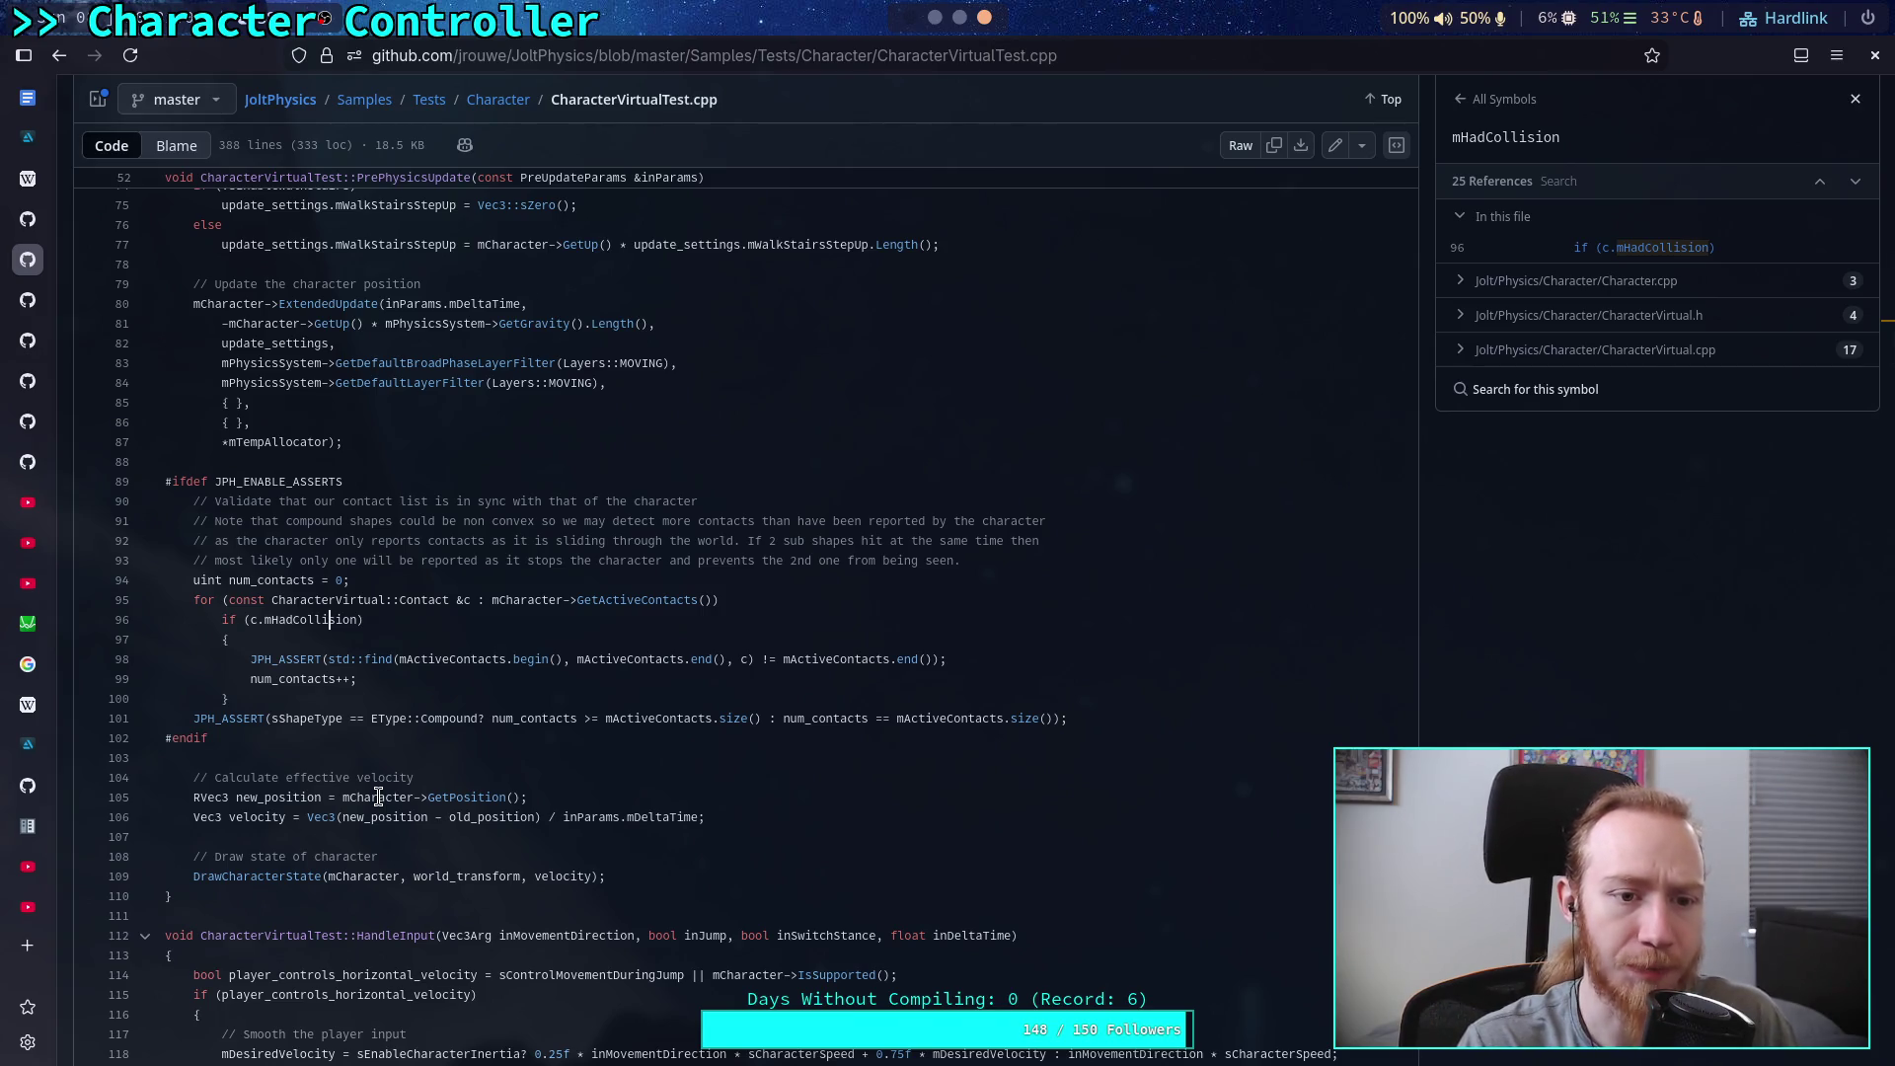
mouse_move(379, 796)
left_mouse_down()
mouse_move(198, 817)
mouse_move(521, 797)
left_mouse_up()
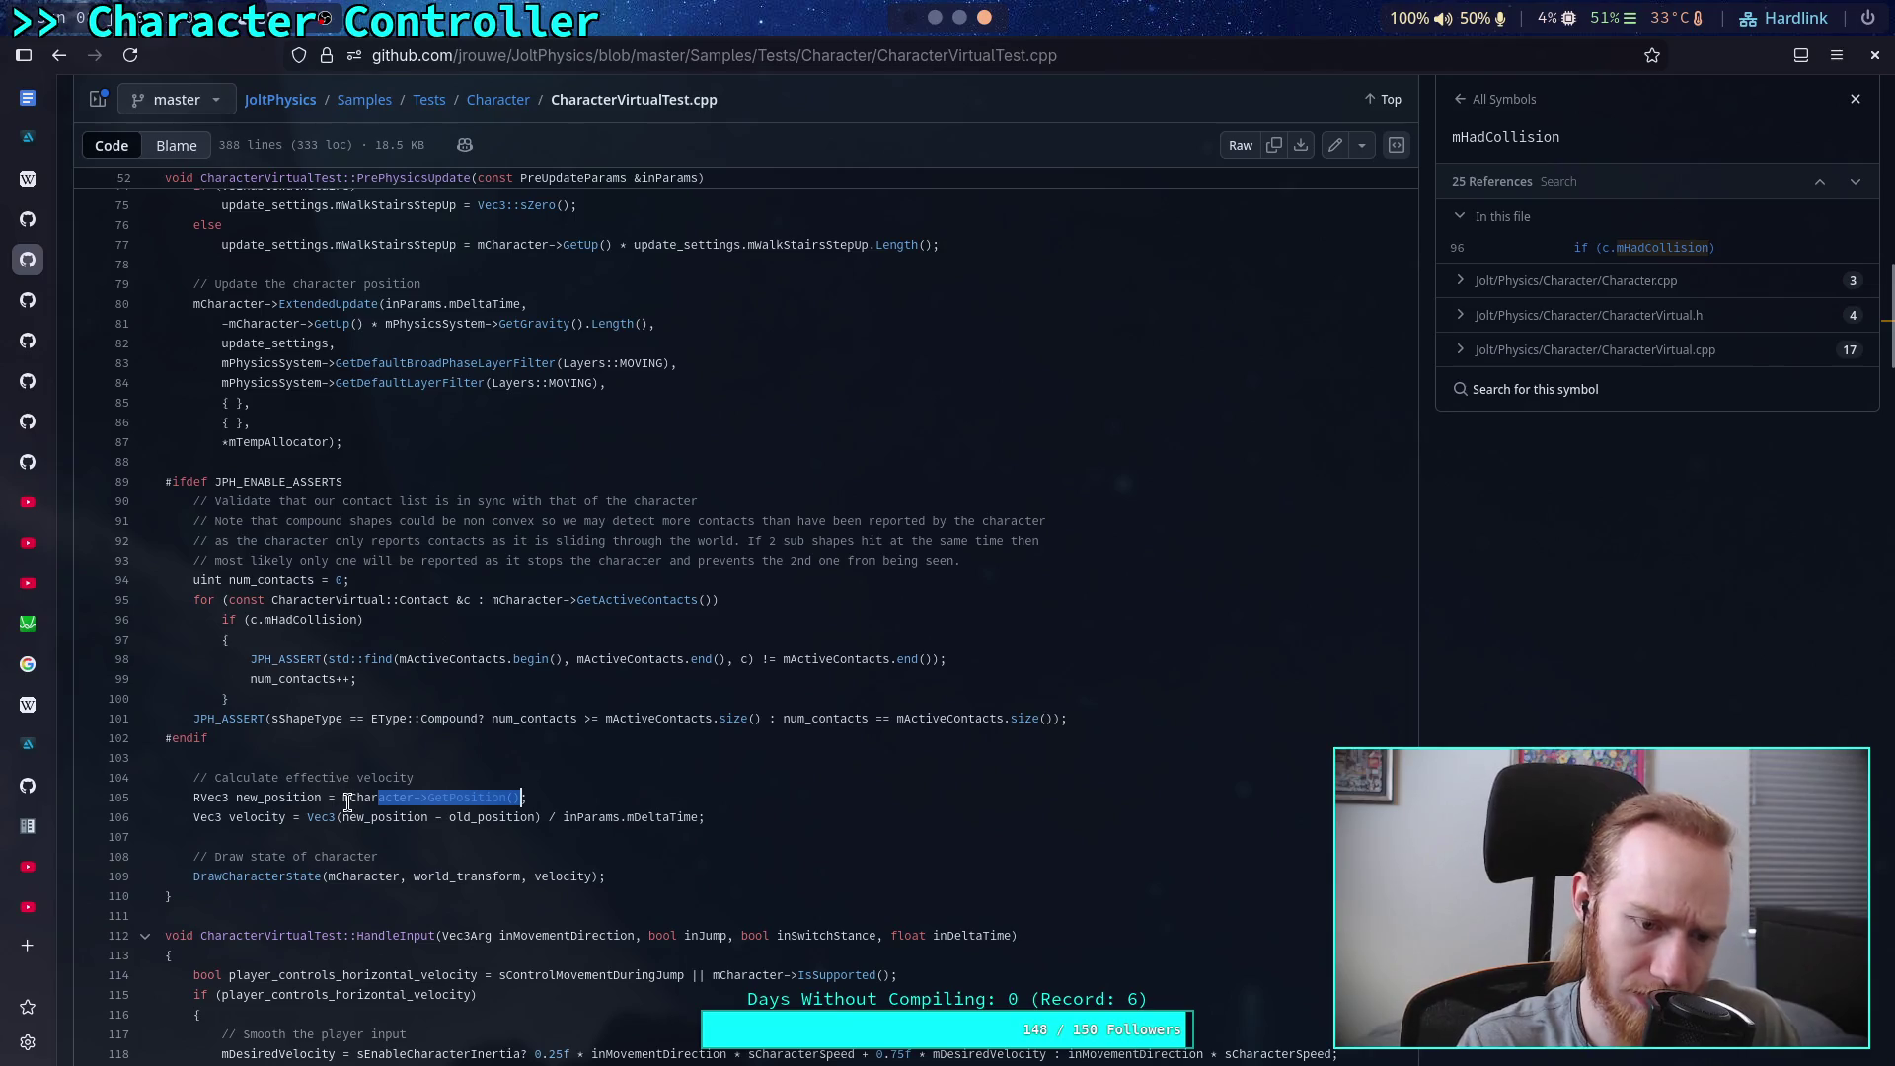
left_click(552, 834)
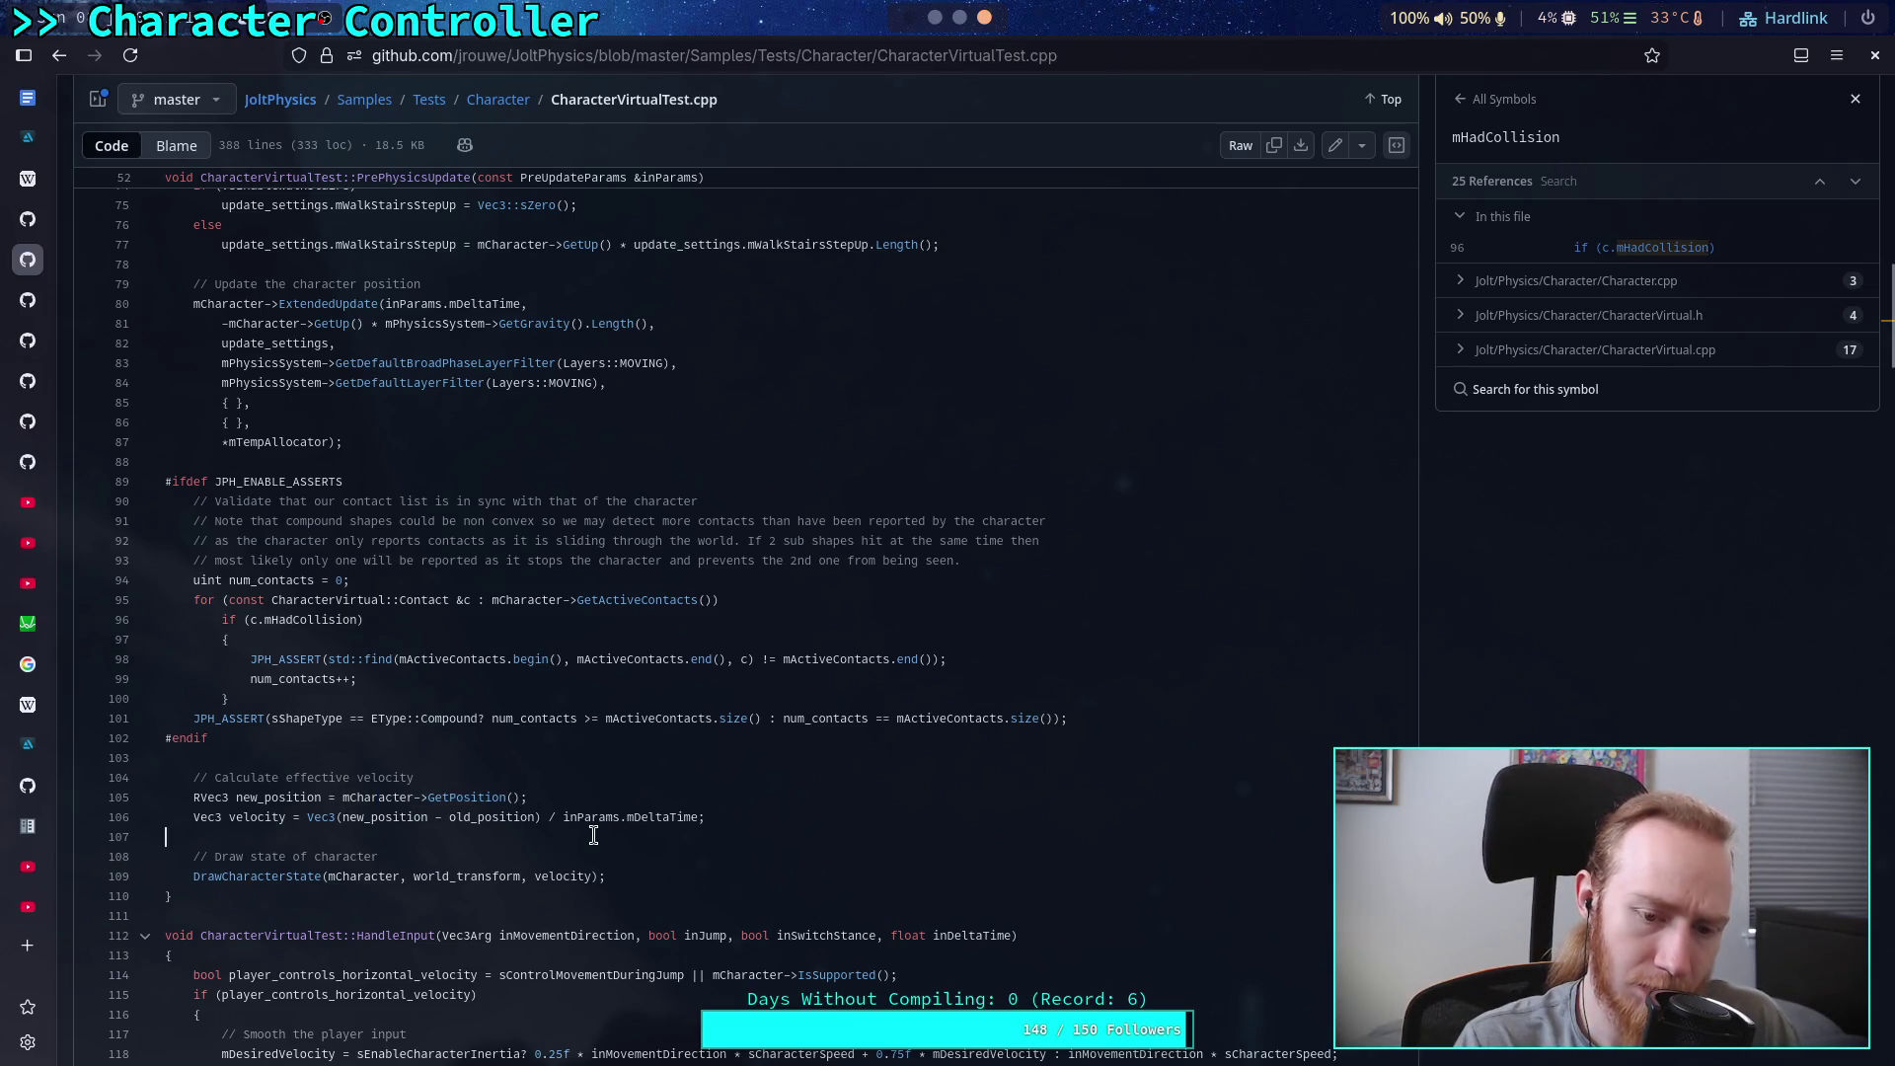
scroll(610, 859, "down", 5)
scroll(614, 869, "down", 8)
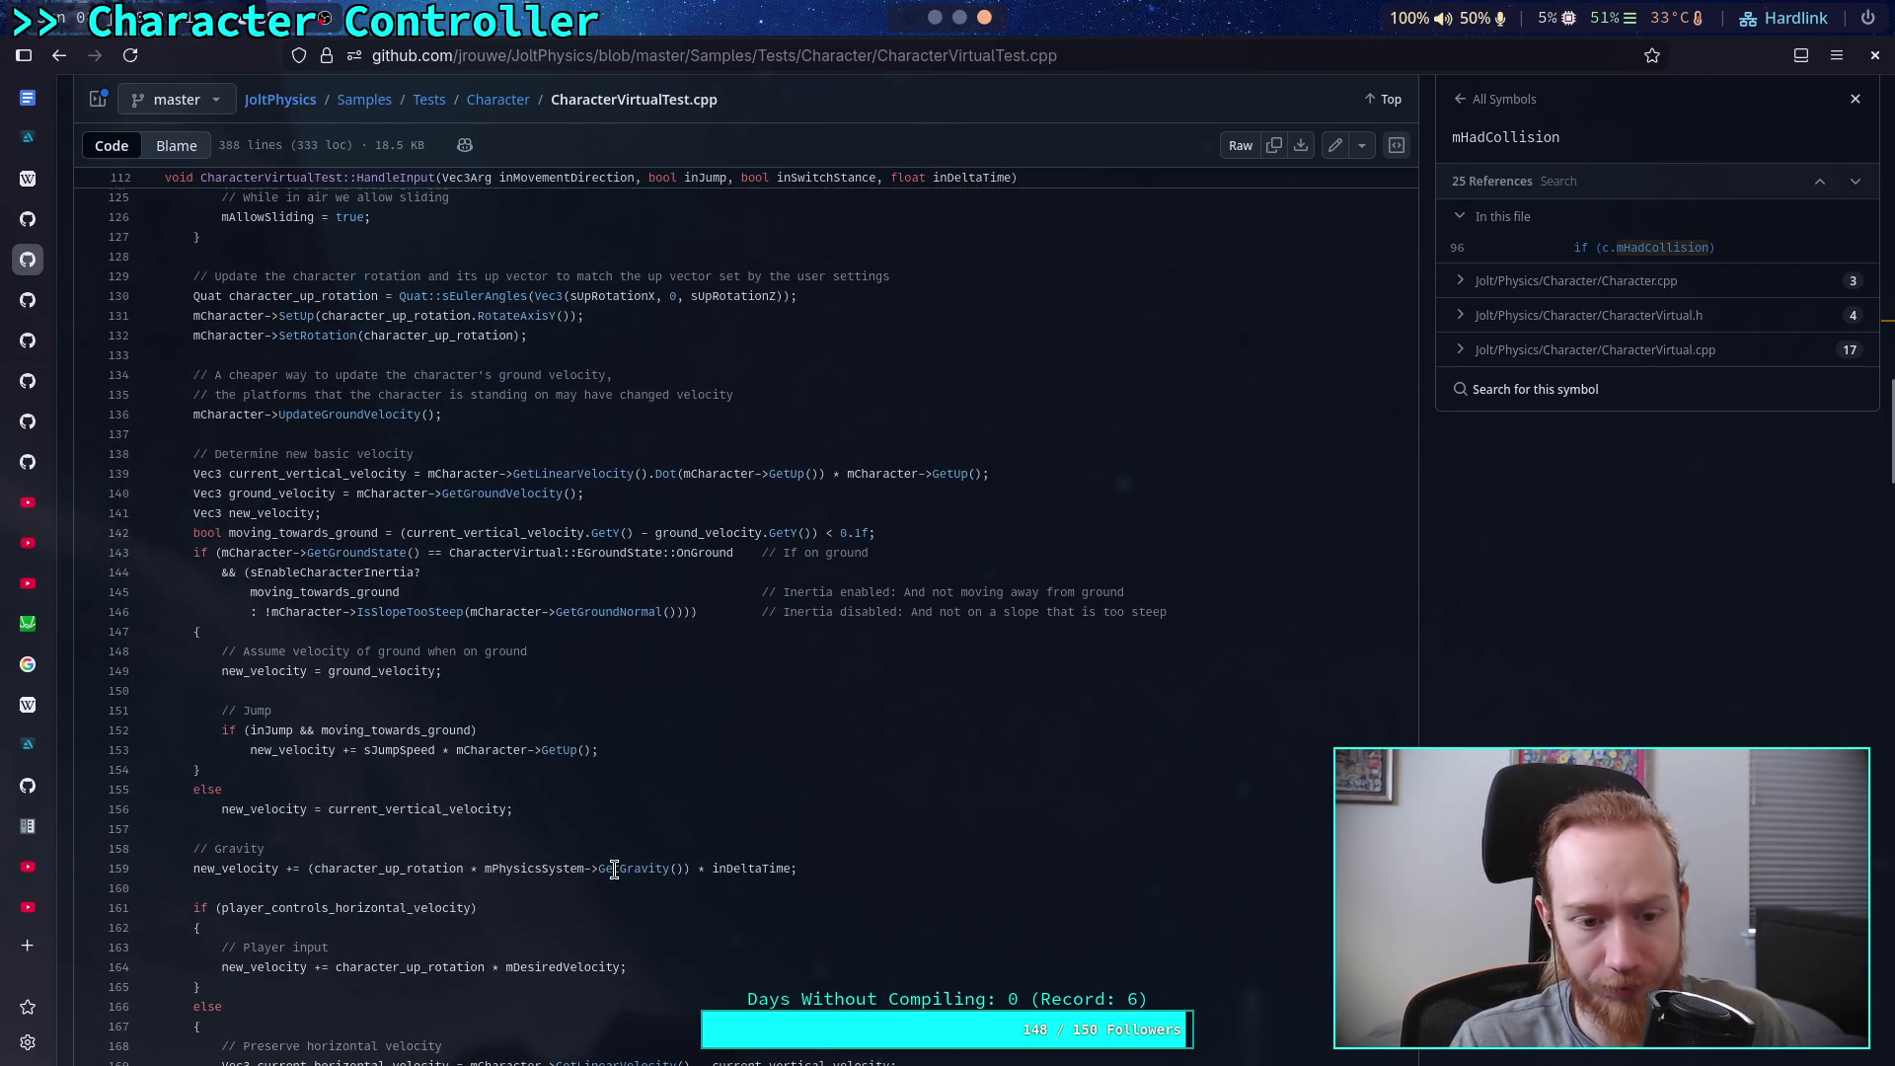
scroll(614, 869, "down", 2)
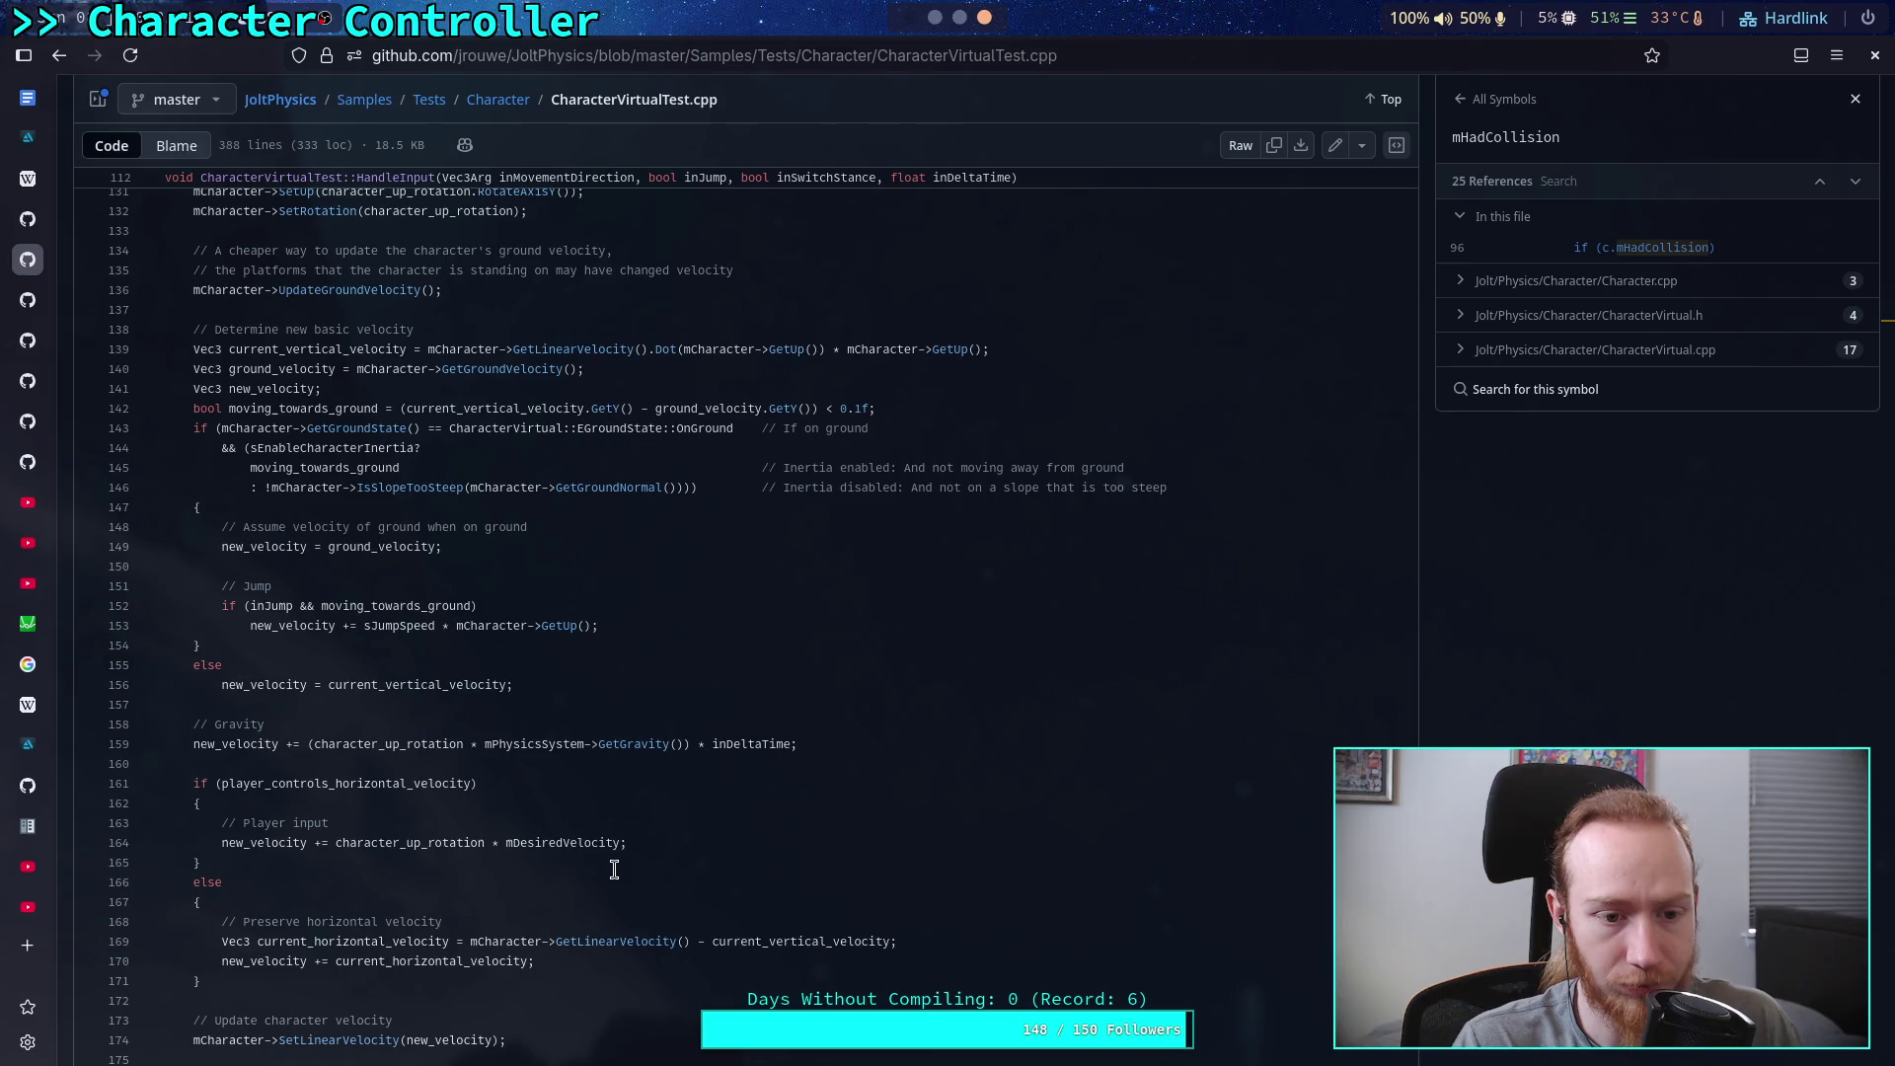
scroll(614, 869, "up", 3)
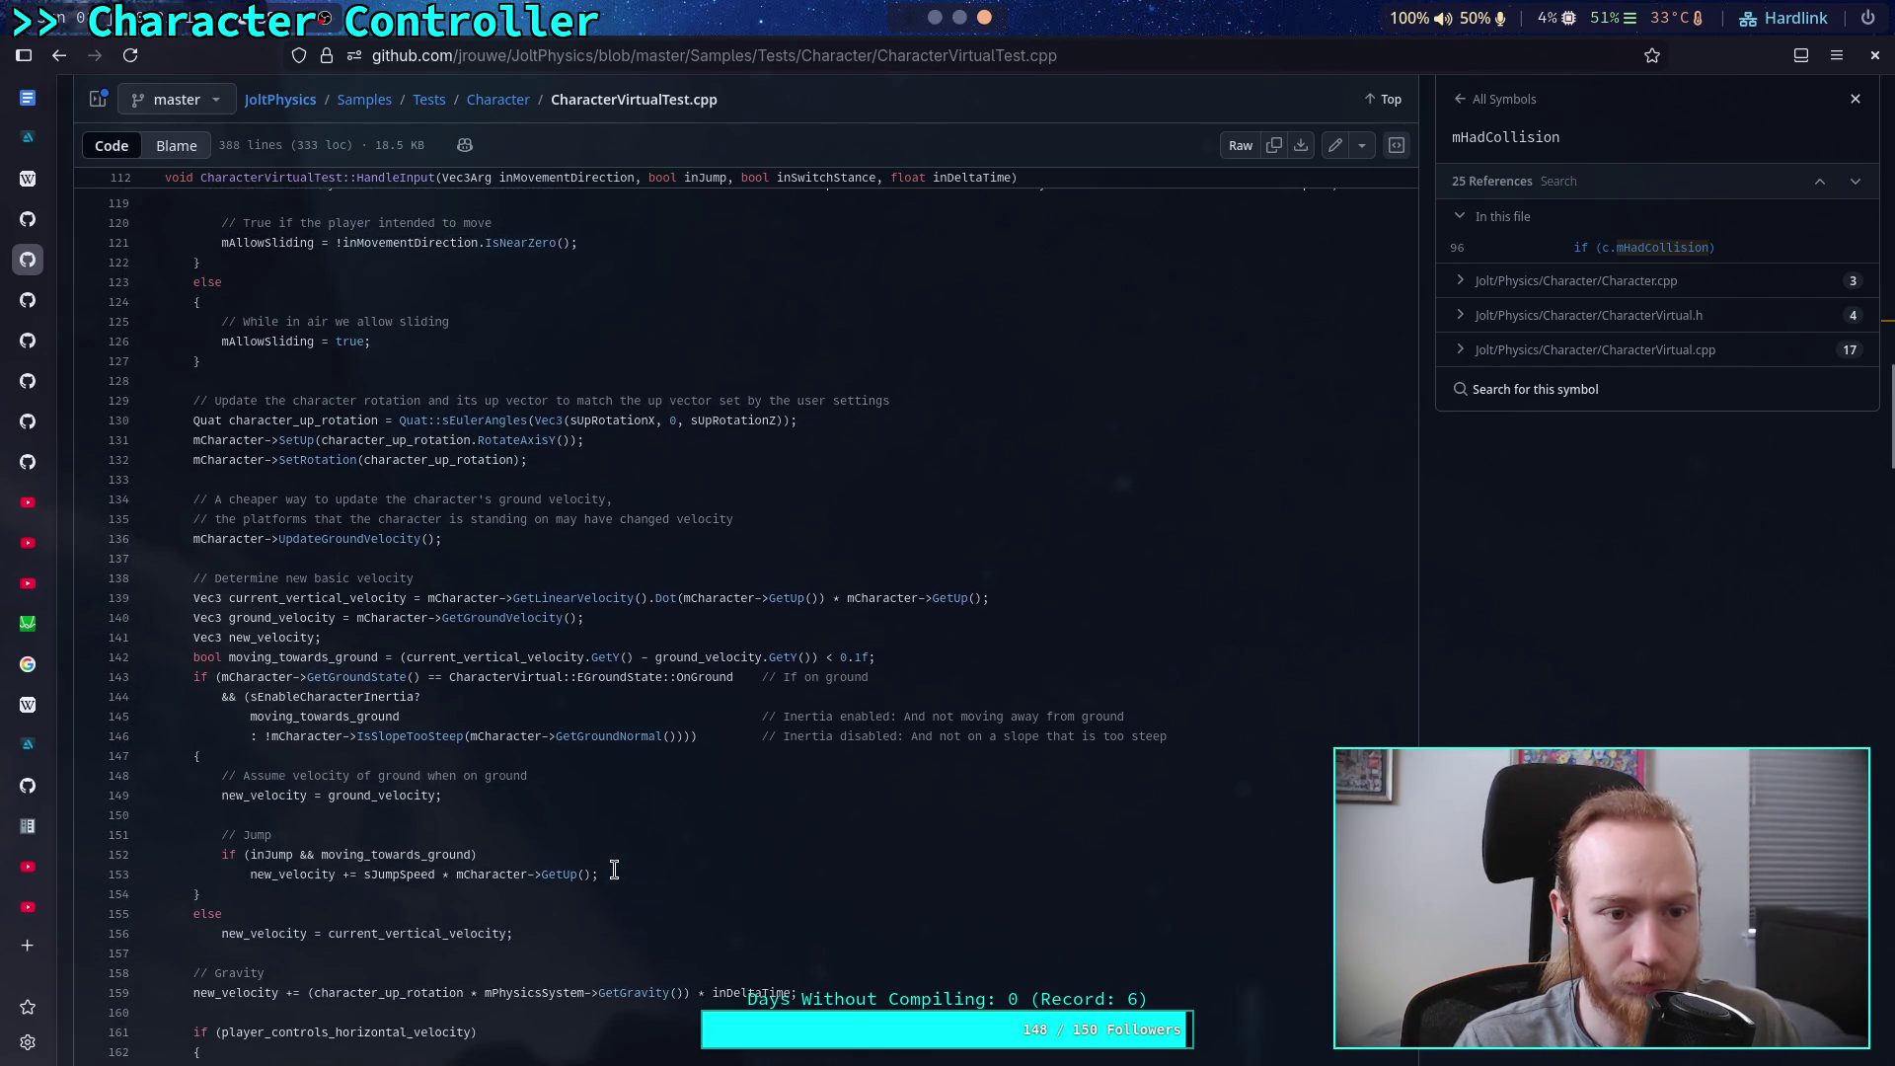
scroll(614, 869, "up", 1)
scroll(614, 869, "up", 3)
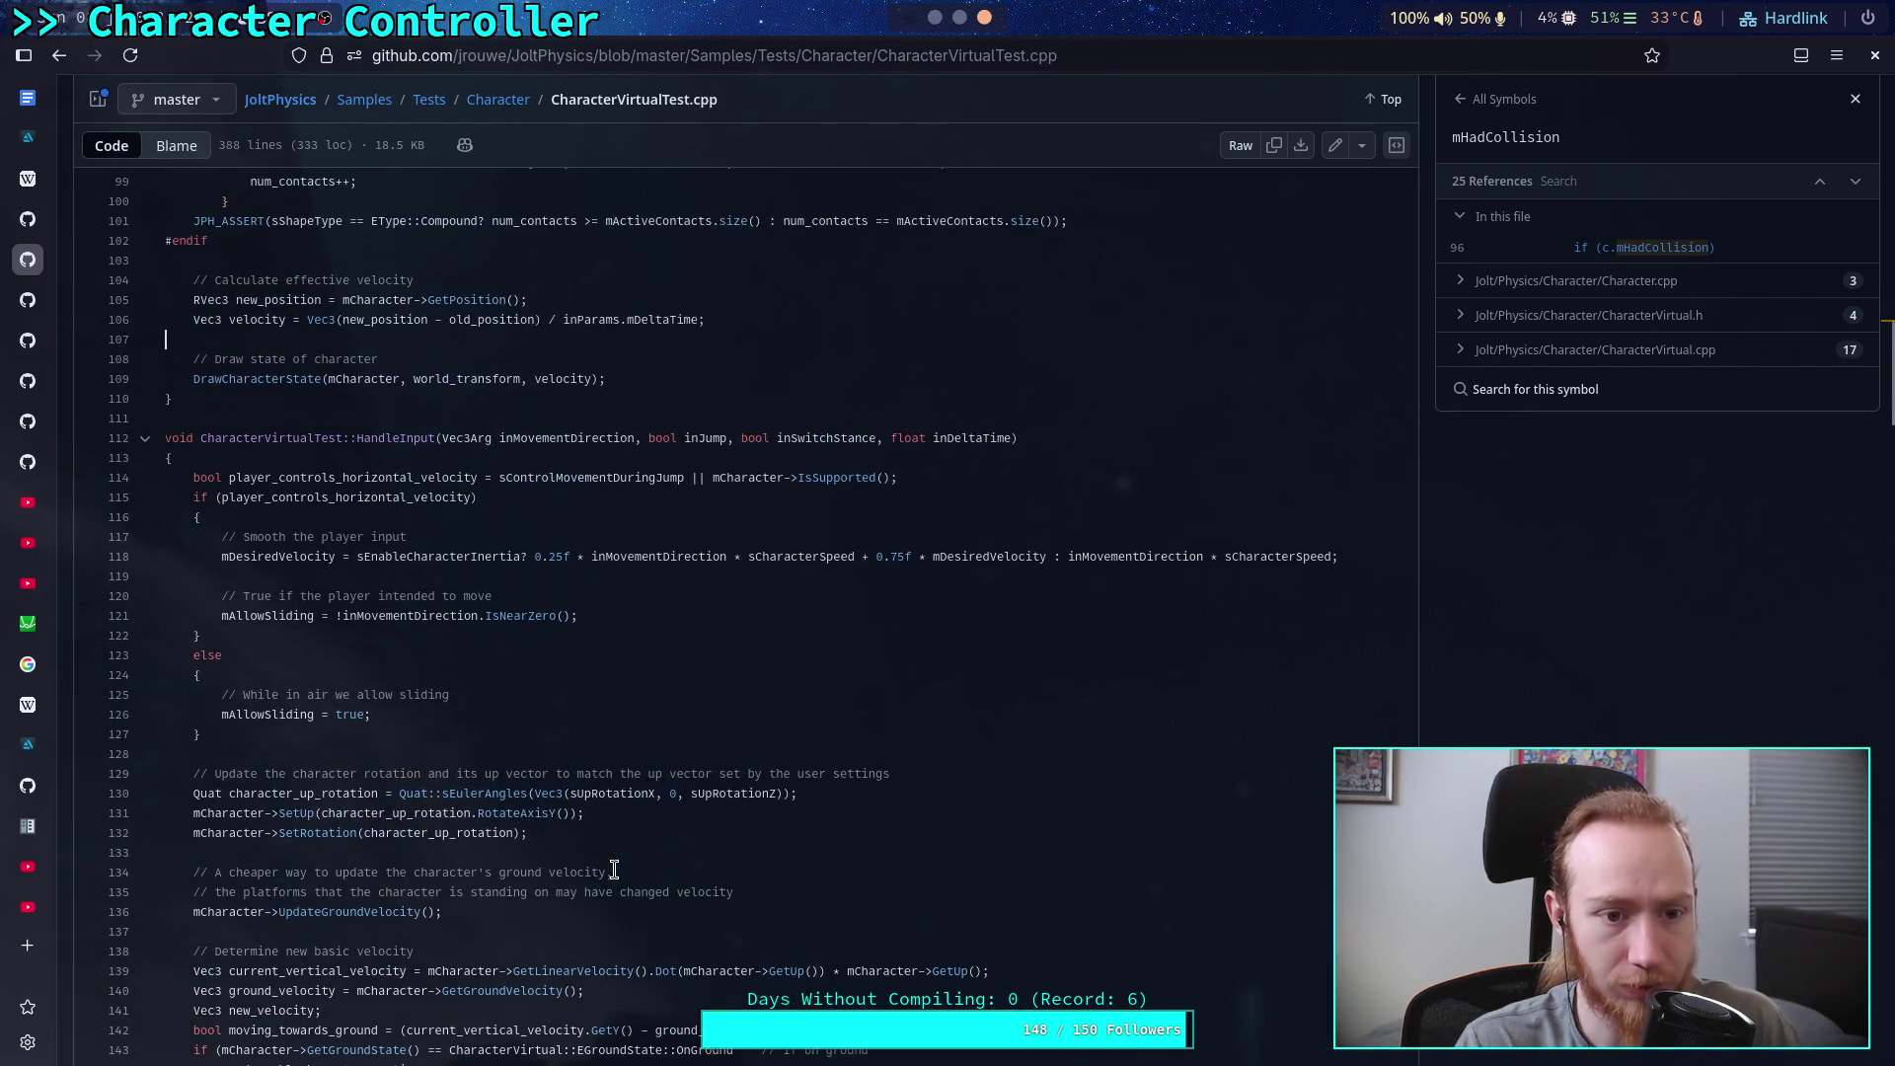
scroll(614, 869, "up", 8)
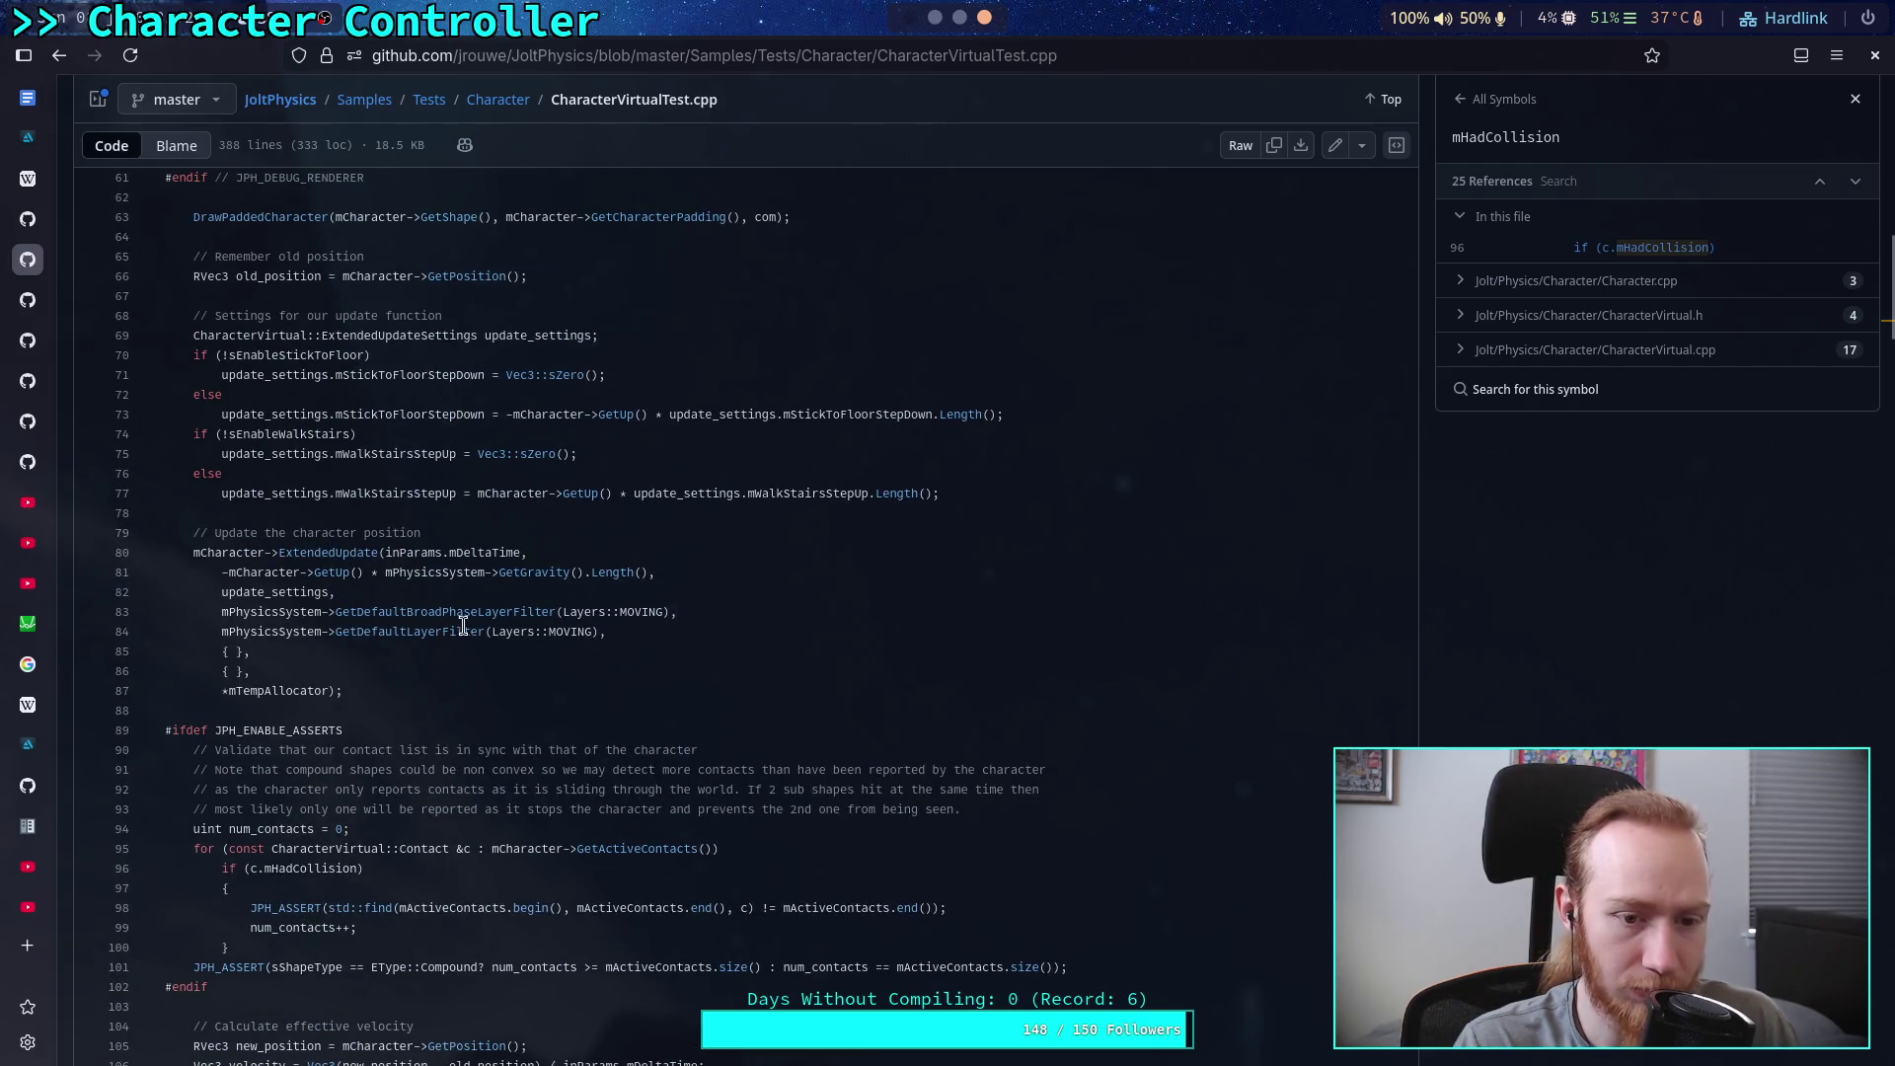
scroll(321, 514, "up", 1)
scroll(320, 514, "down", 10)
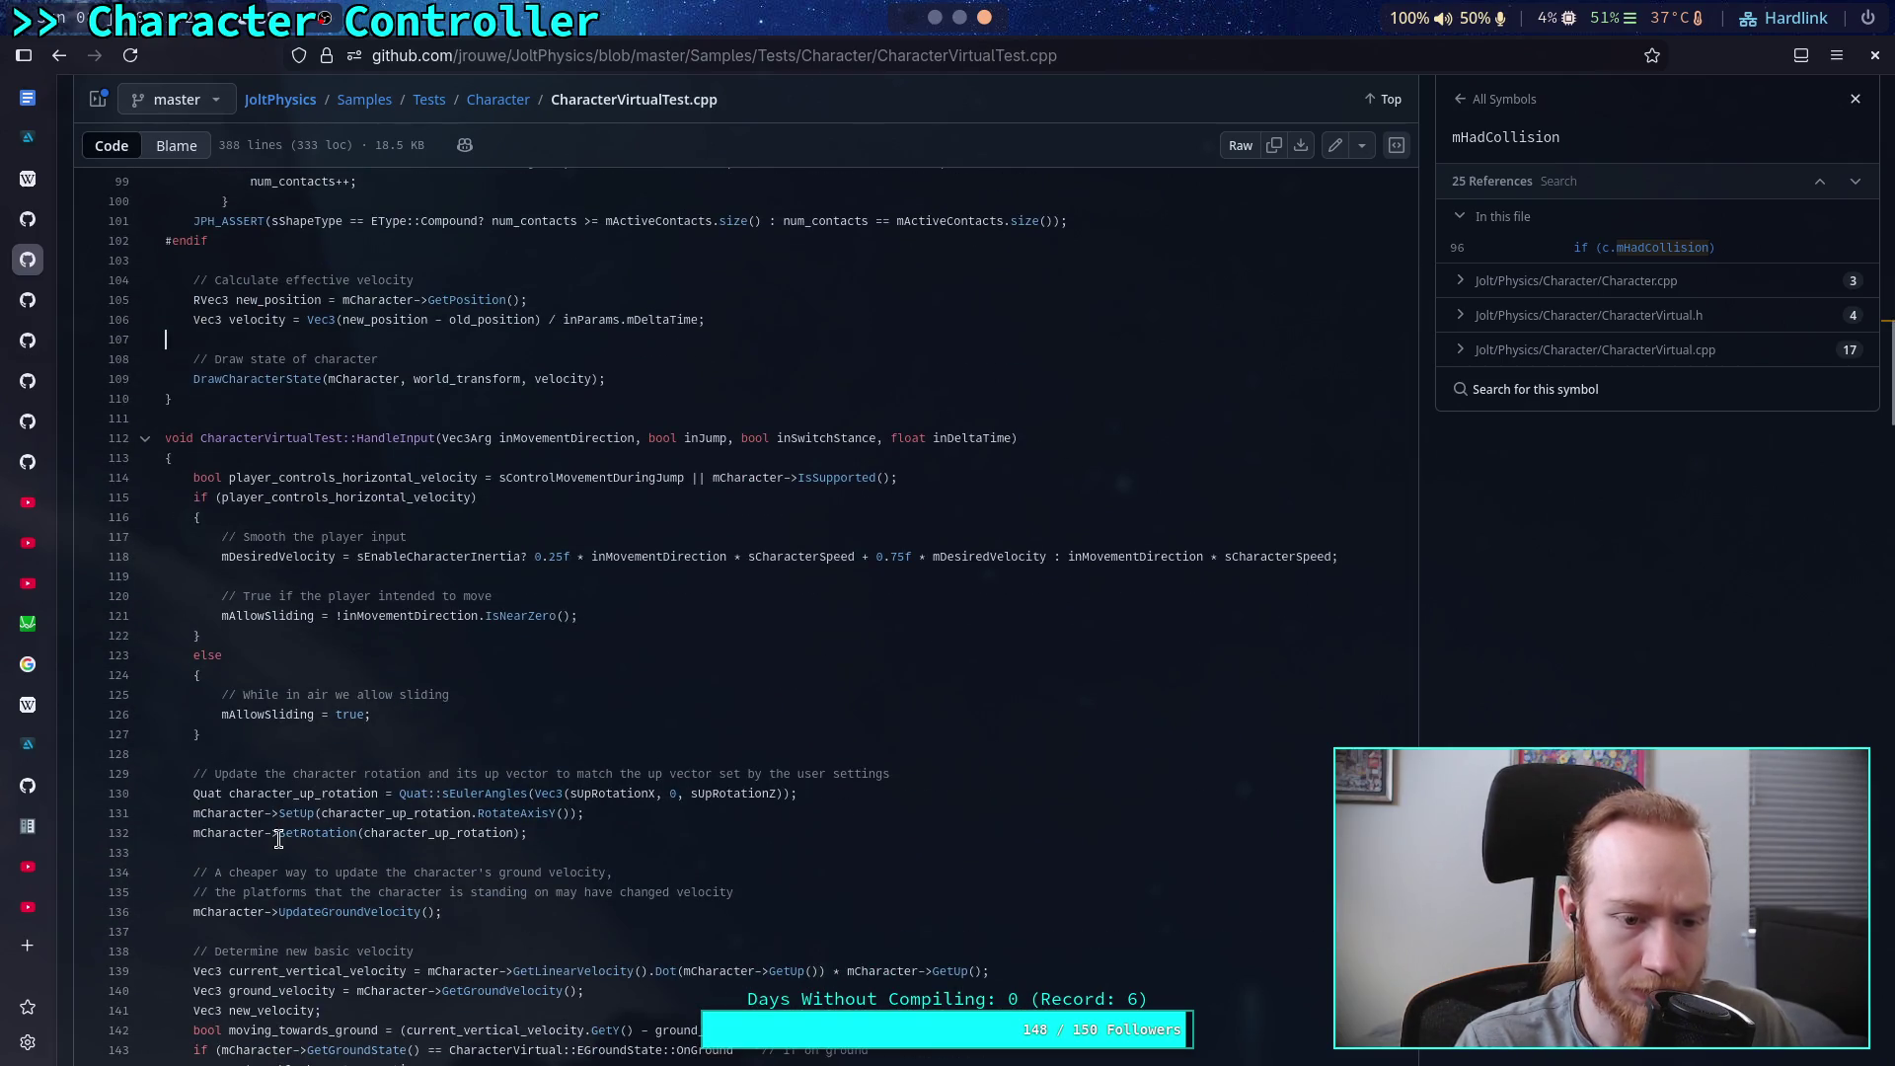
scroll(278, 840, "down", 3)
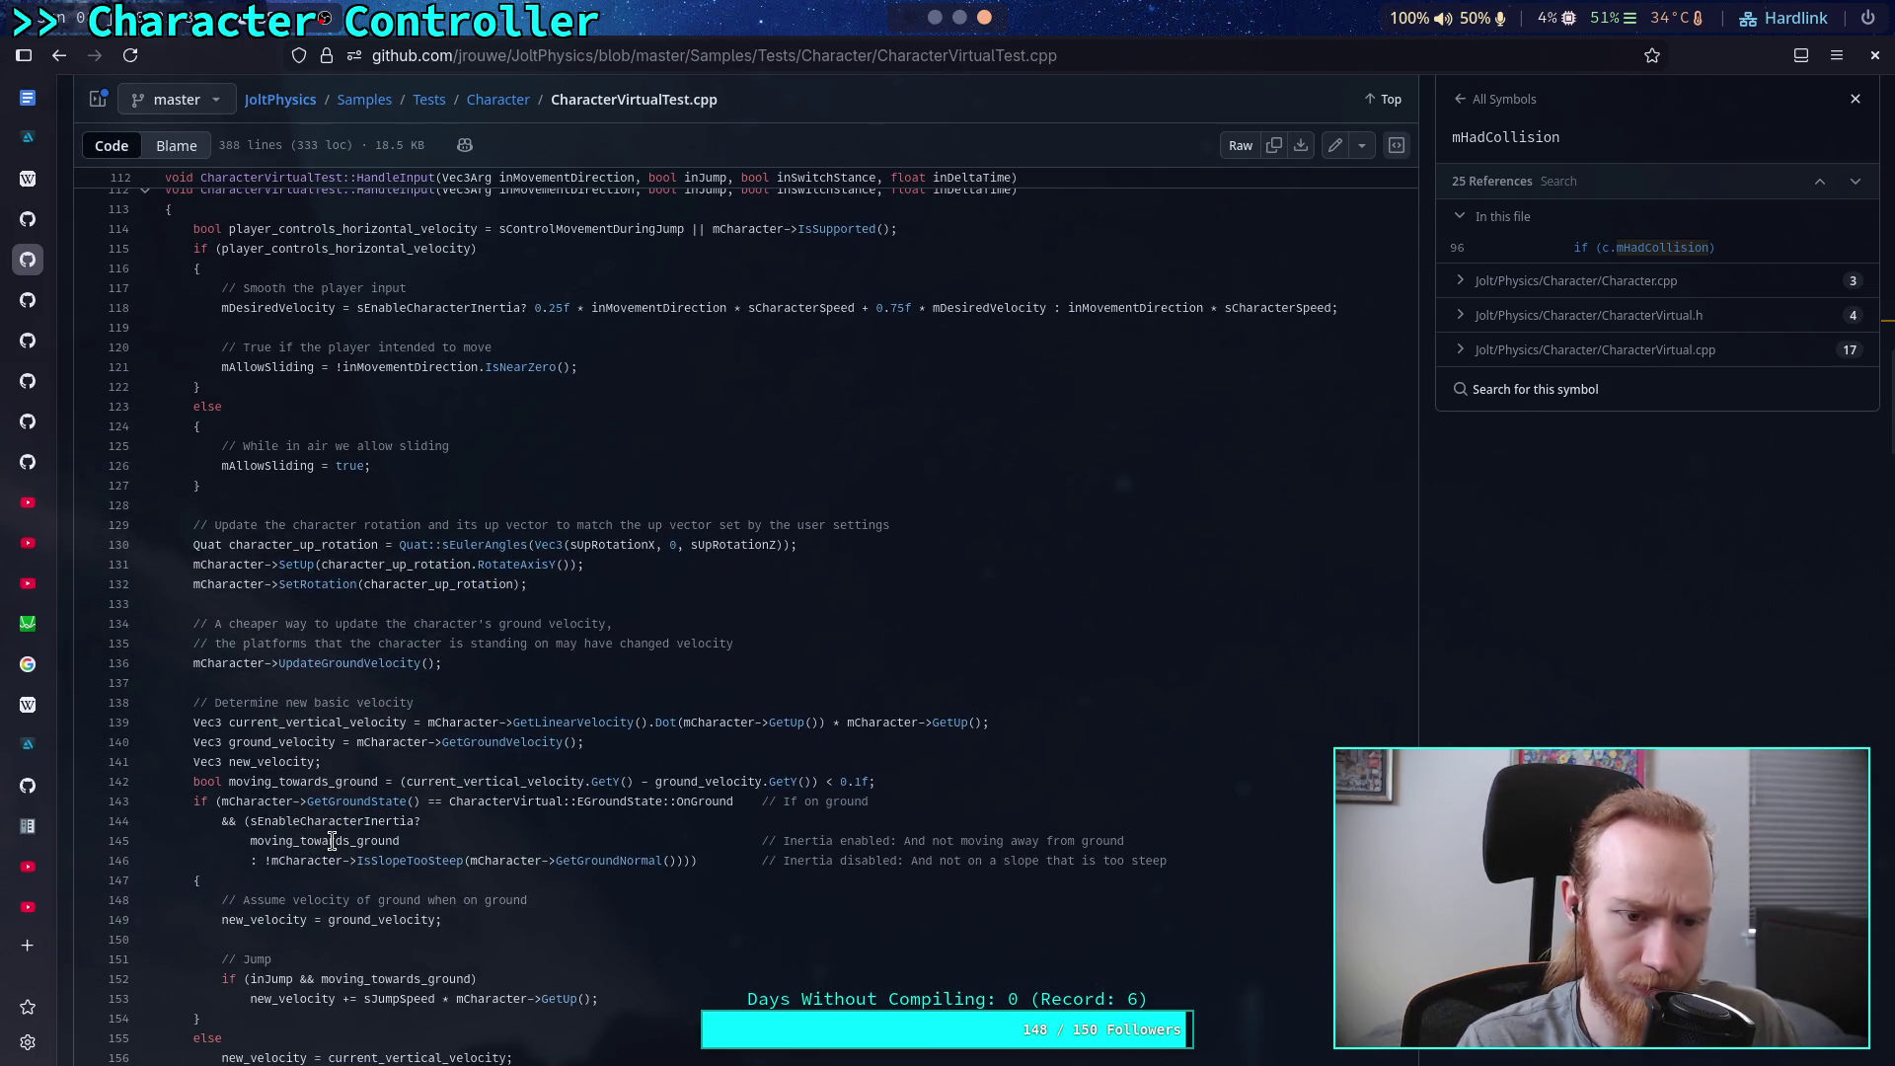
scroll(332, 840, "down", 4)
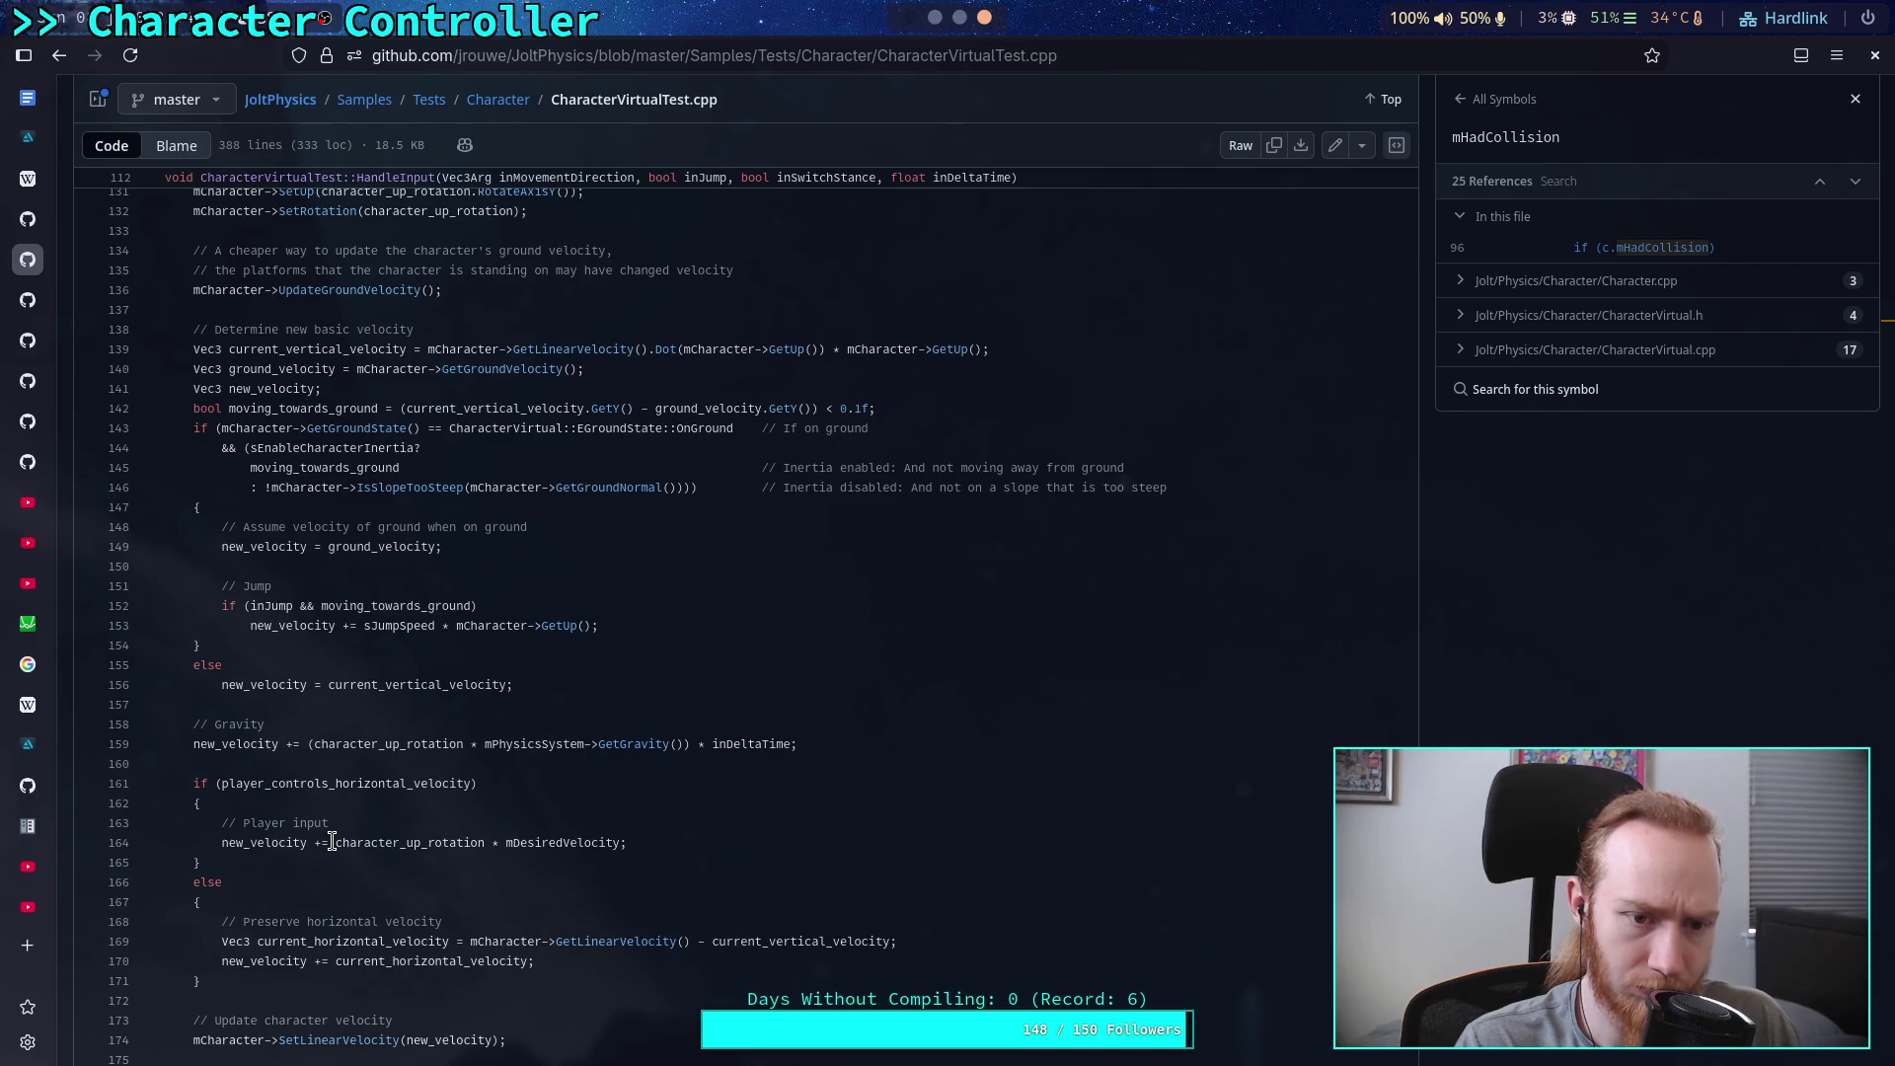
scroll(332, 841, "down", 5)
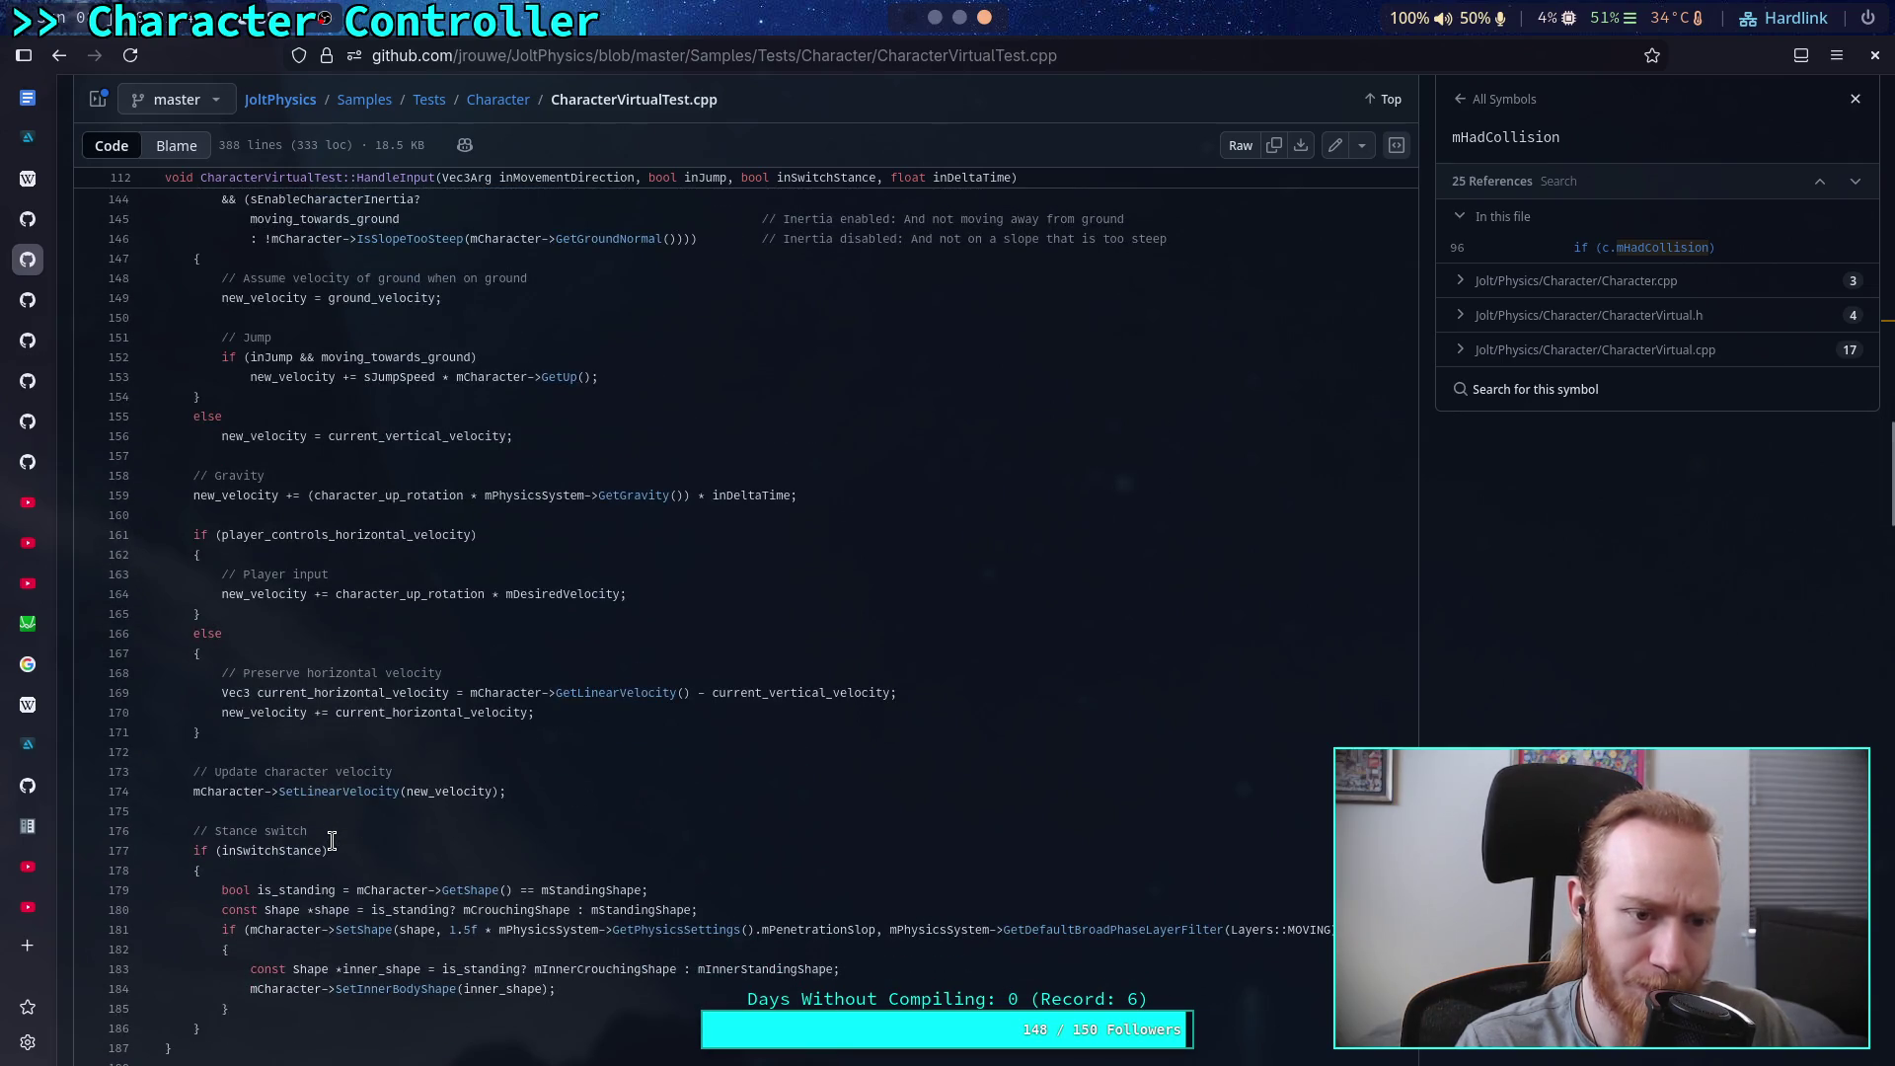
scroll(332, 841, "down", 7)
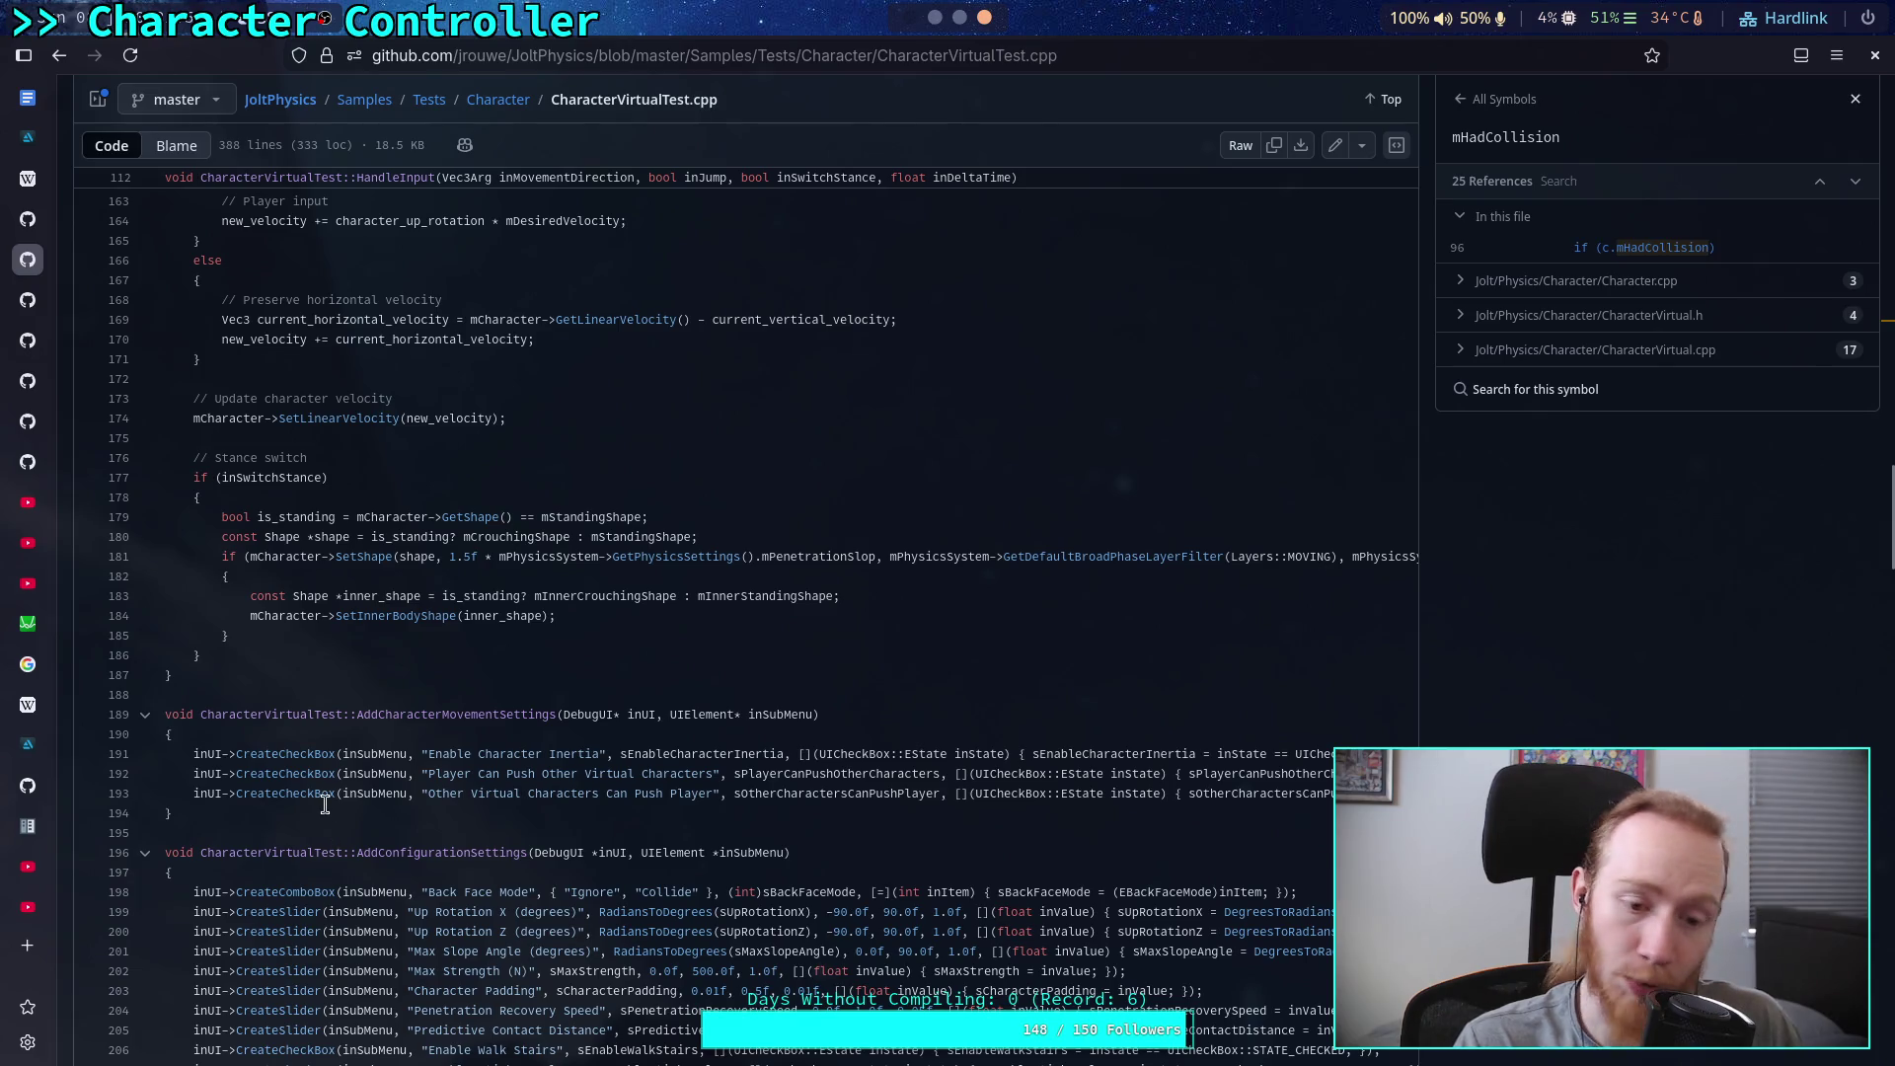
mouse_move(52, 906)
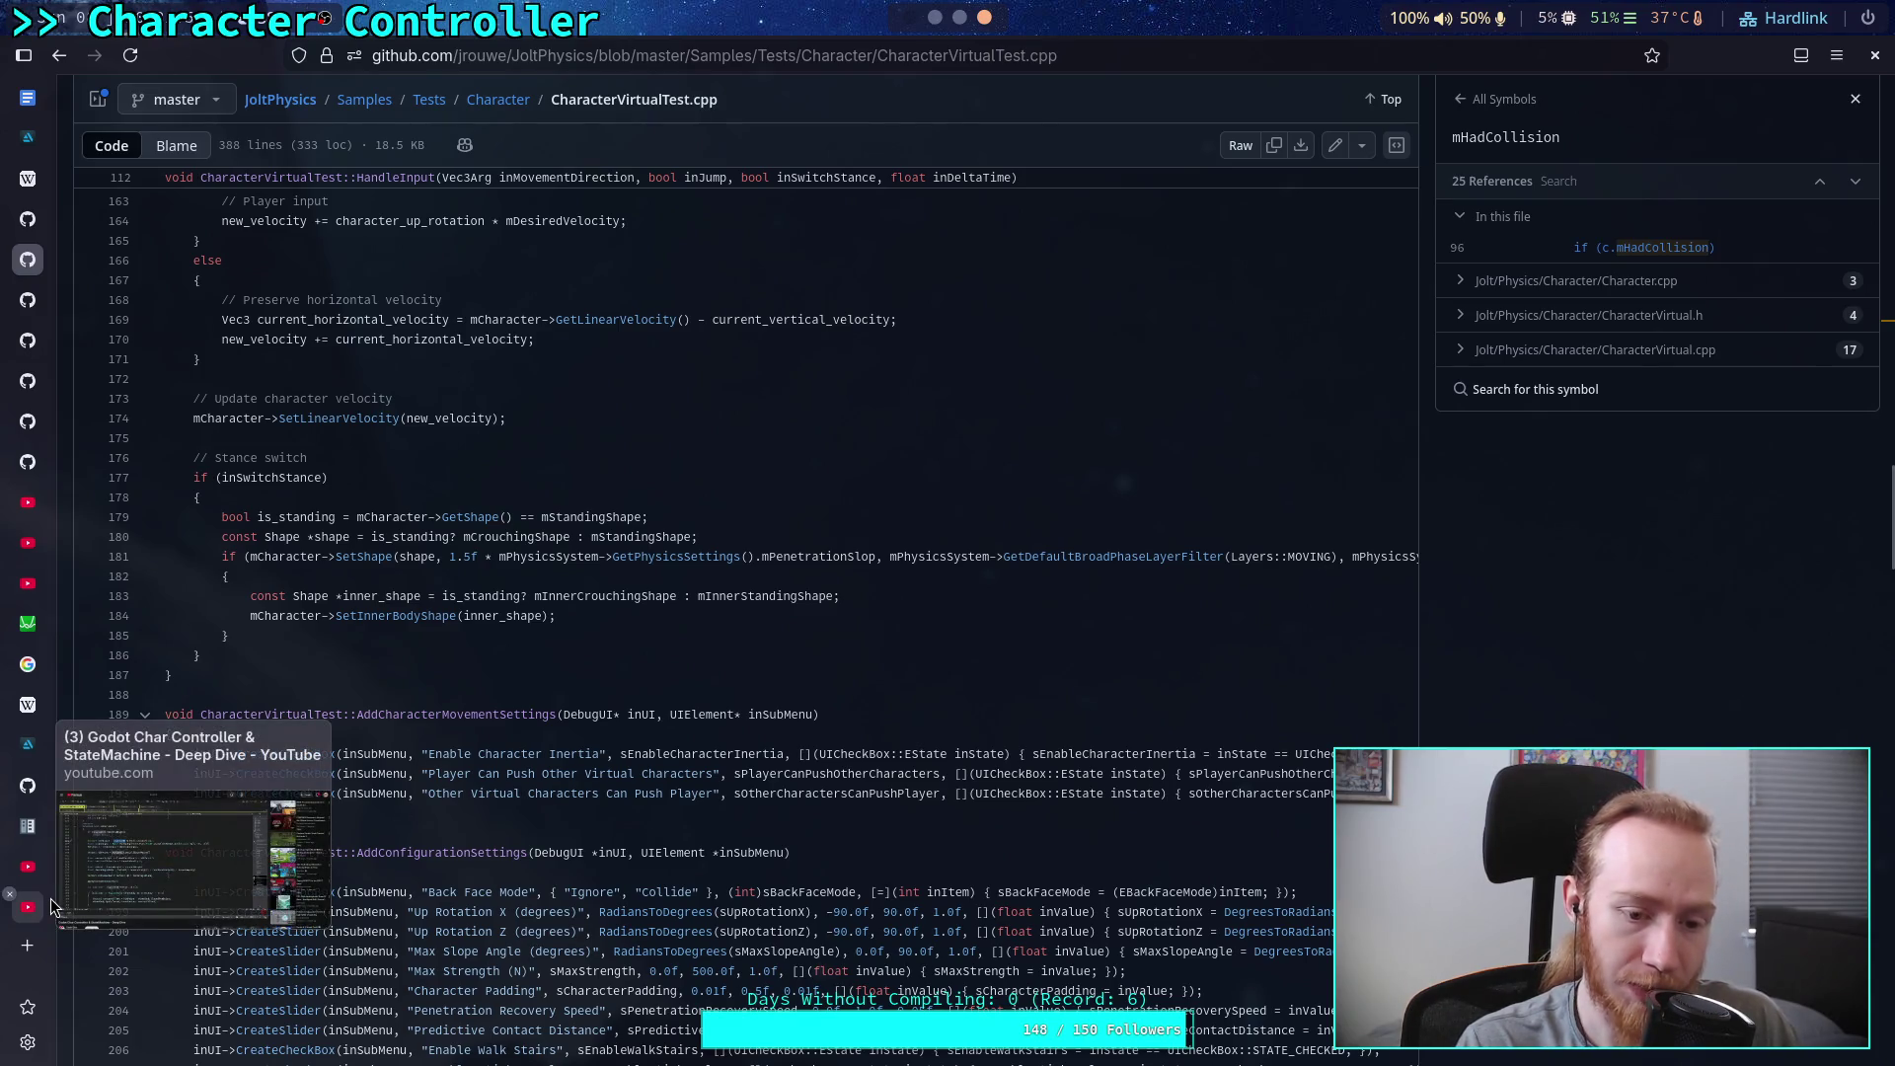
scroll(720, 796, "down", 10)
scroll(719, 797, "down", 10)
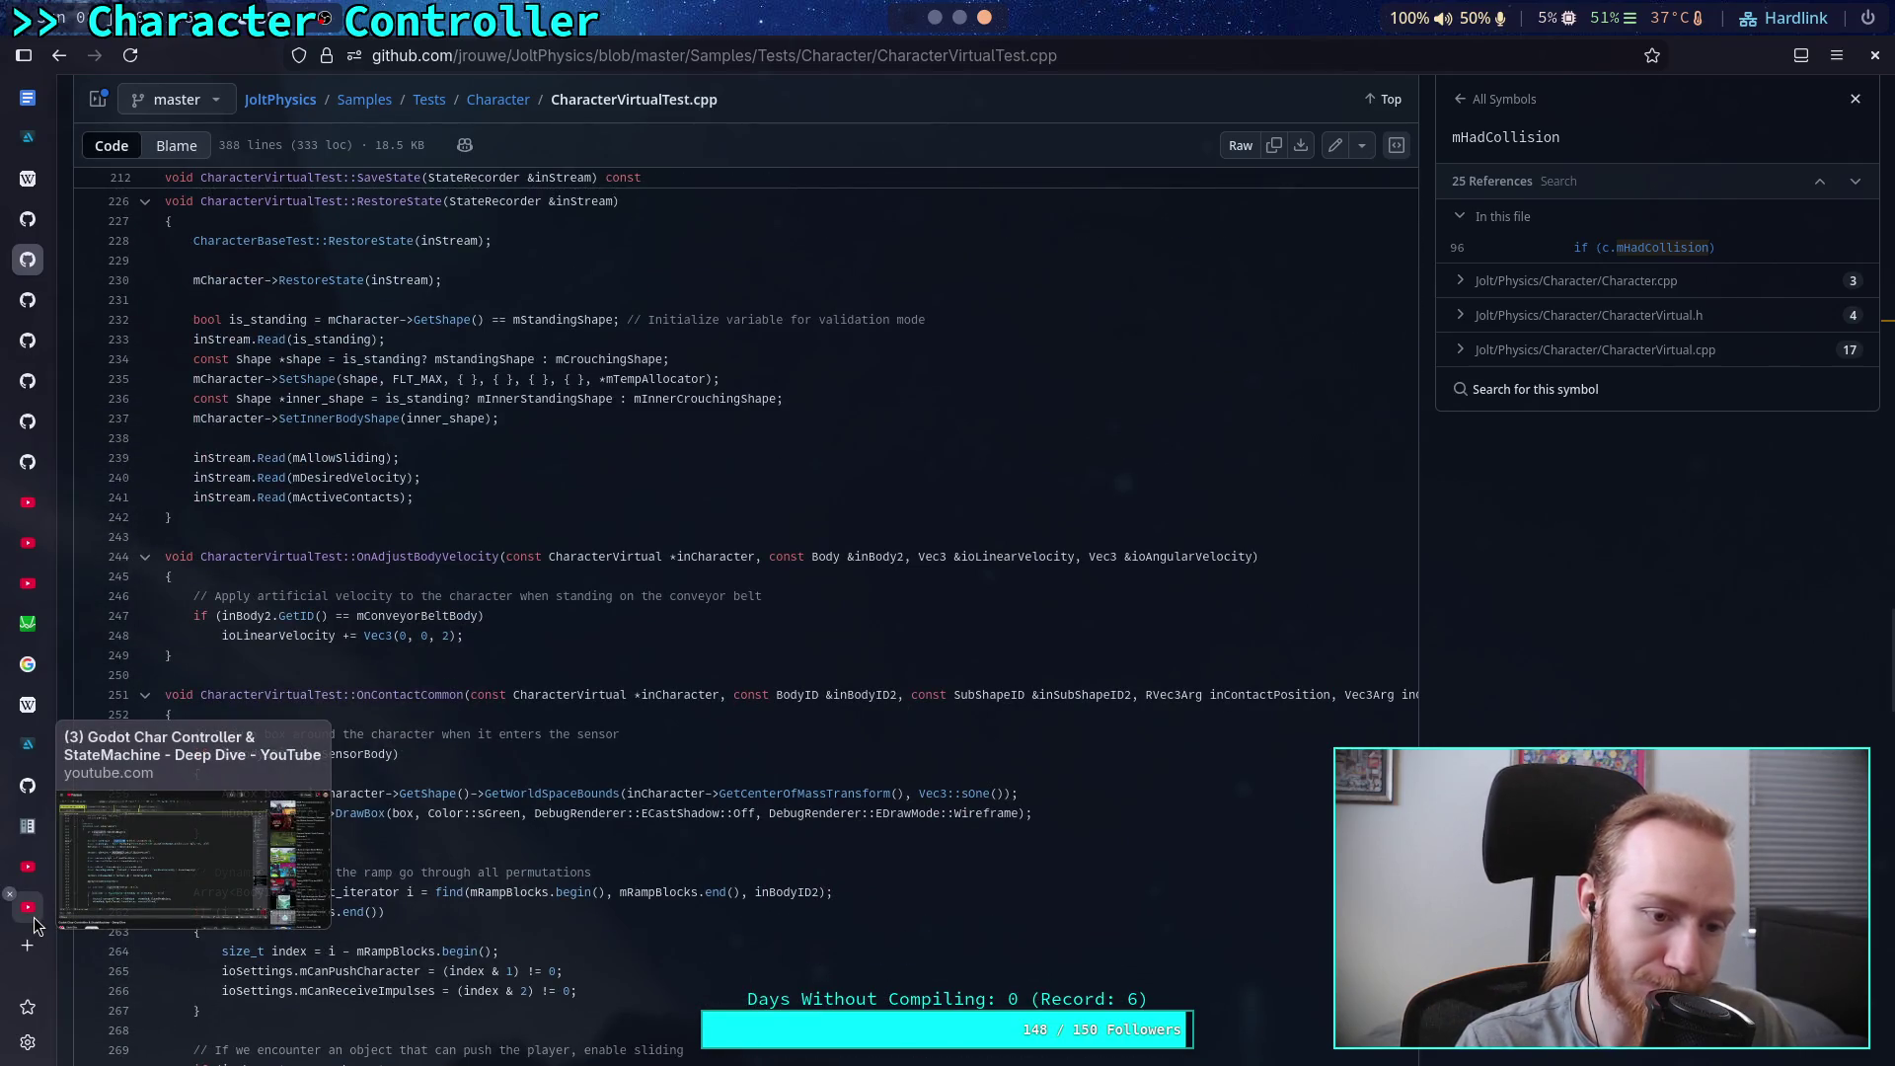
Switch to the Collide And Slide video and resume playback into the code walkthrough
left_click(29, 883)
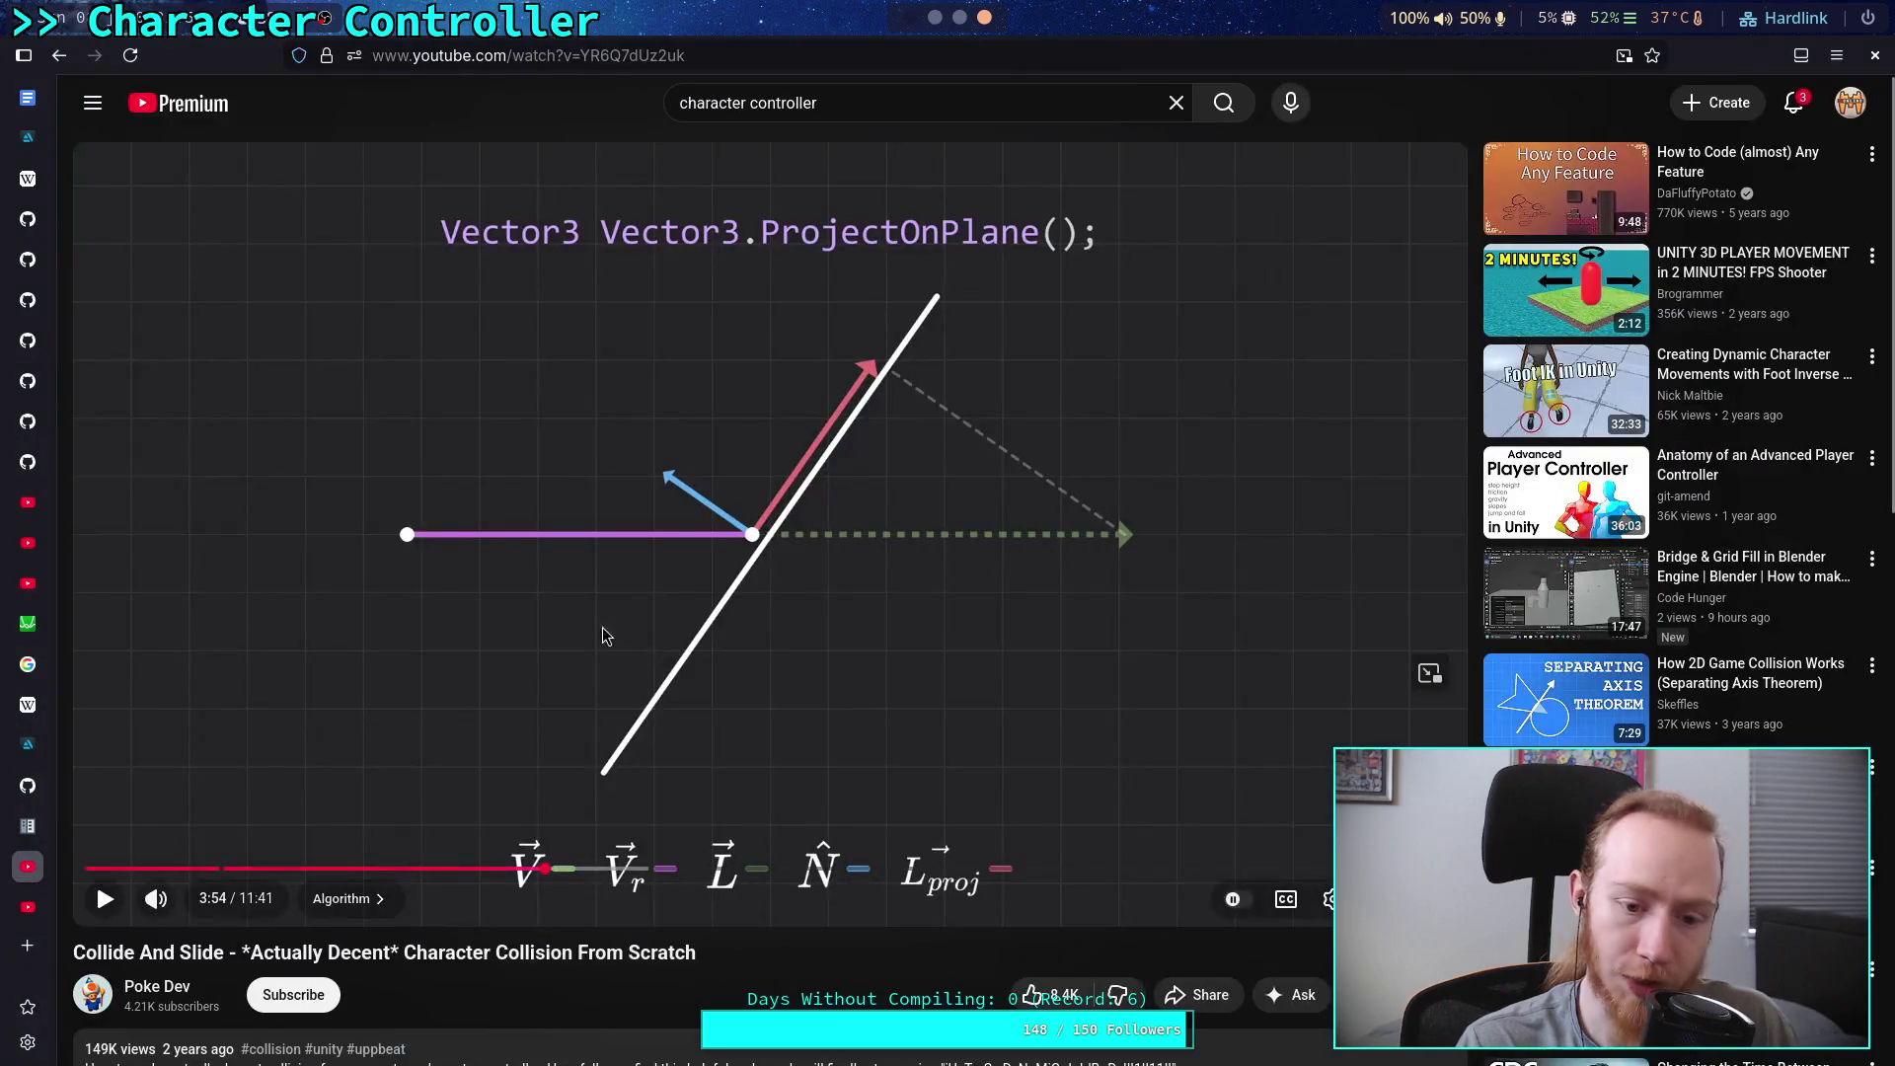
left_click(732, 662)
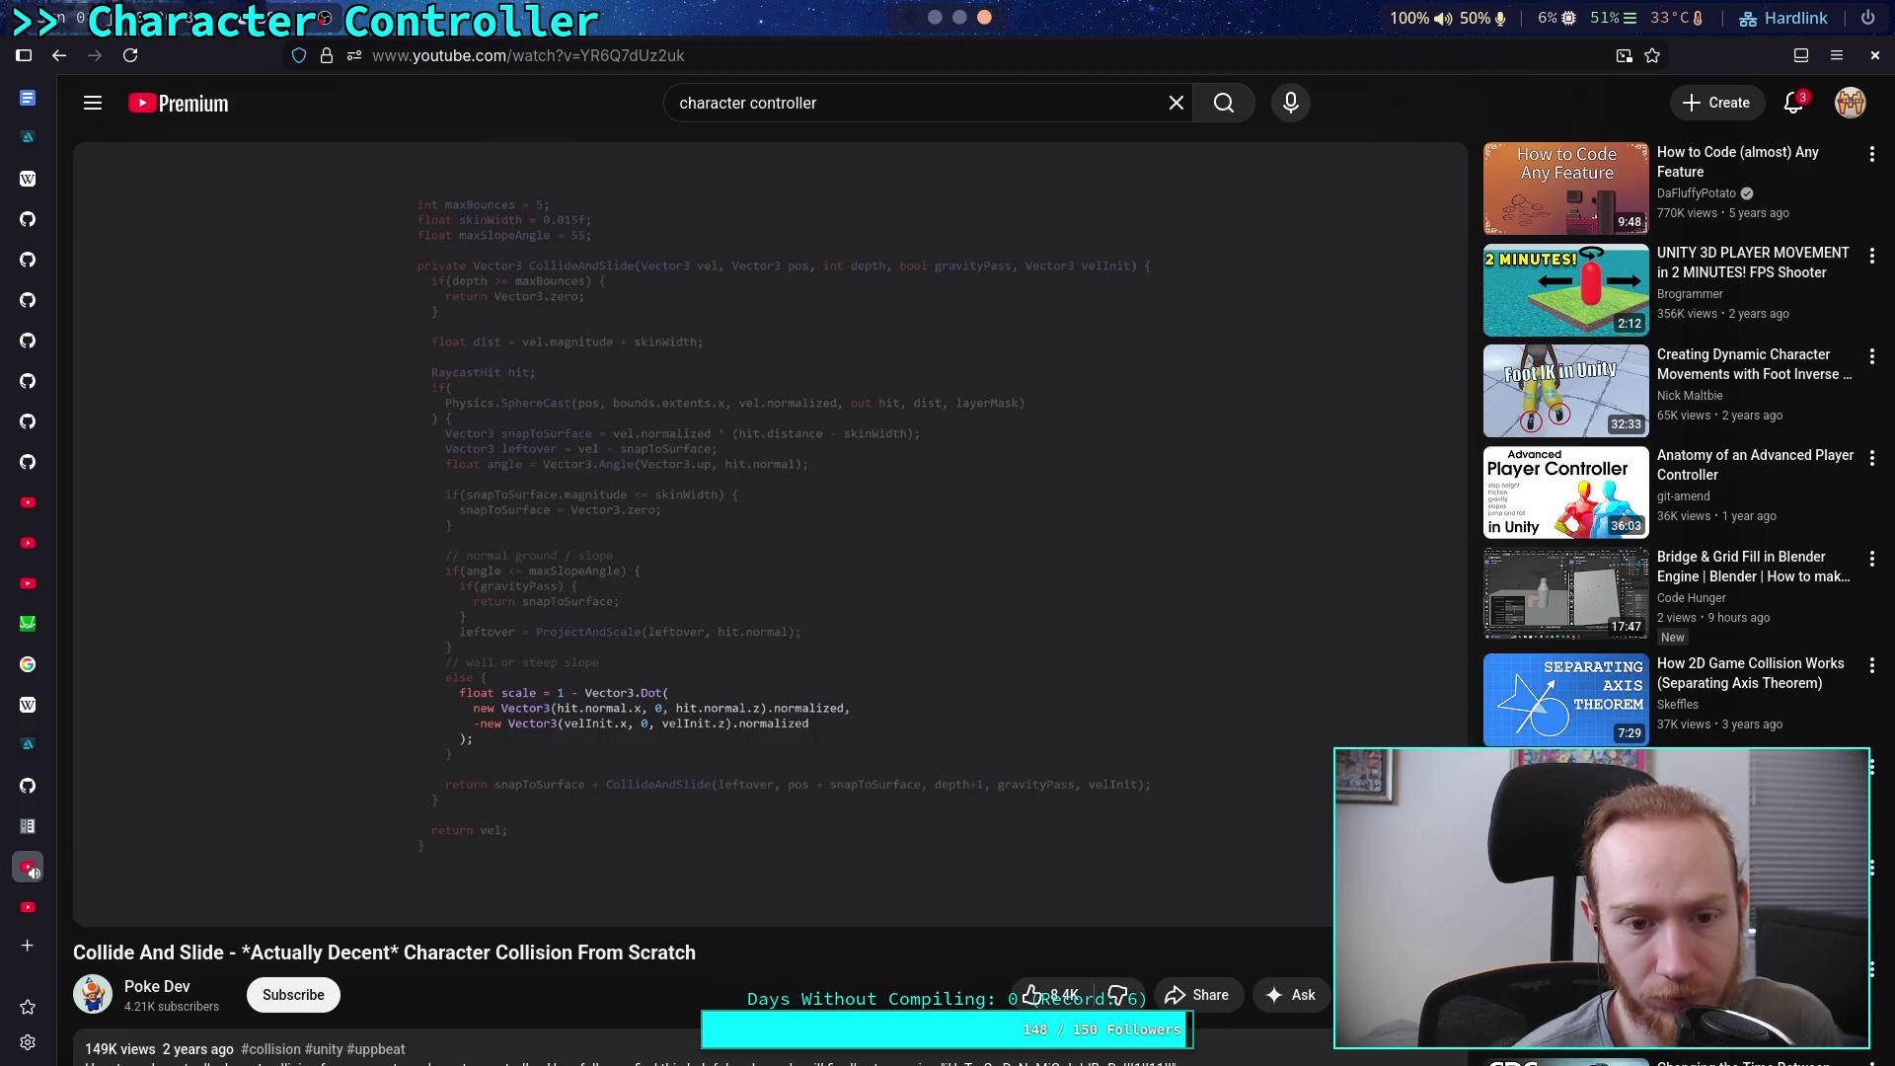
Pause briefly on the code, then let the video run and pause it at 11:22
left_click(1016, 766)
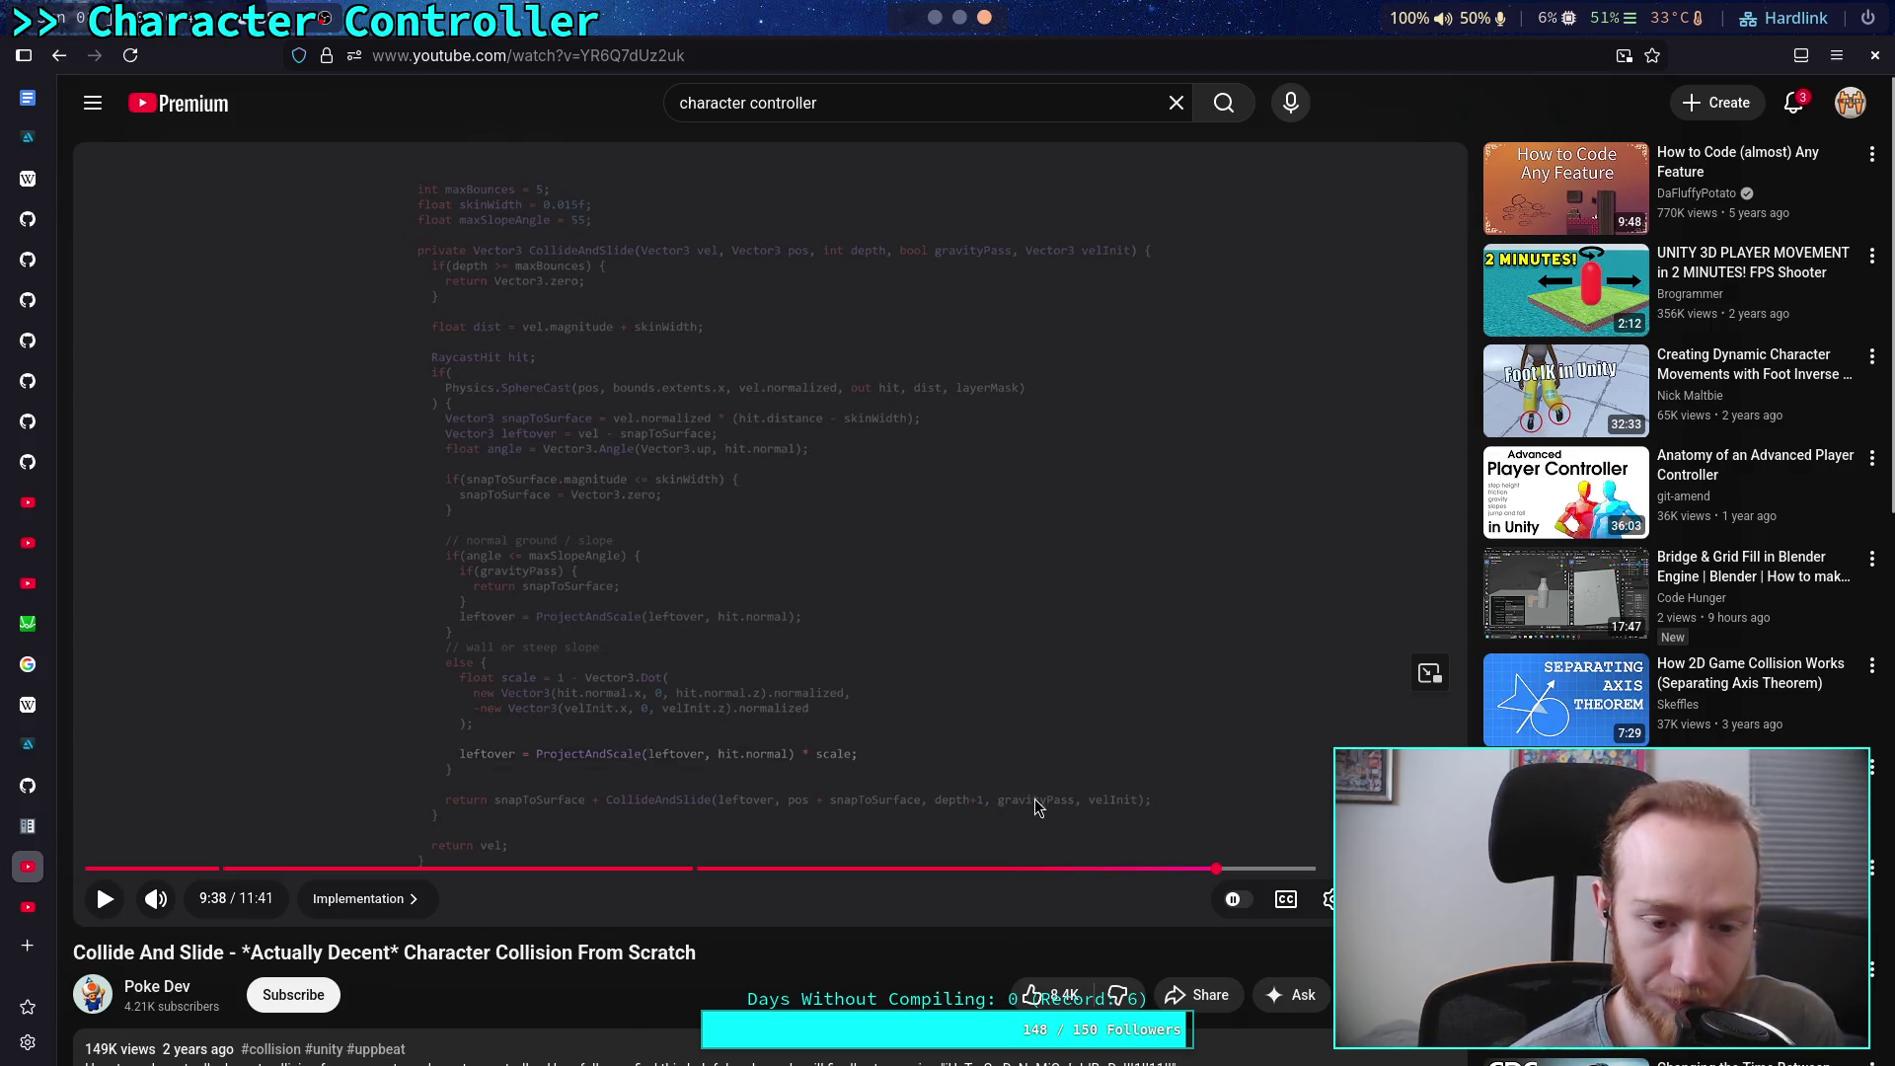
left_click(886, 622)
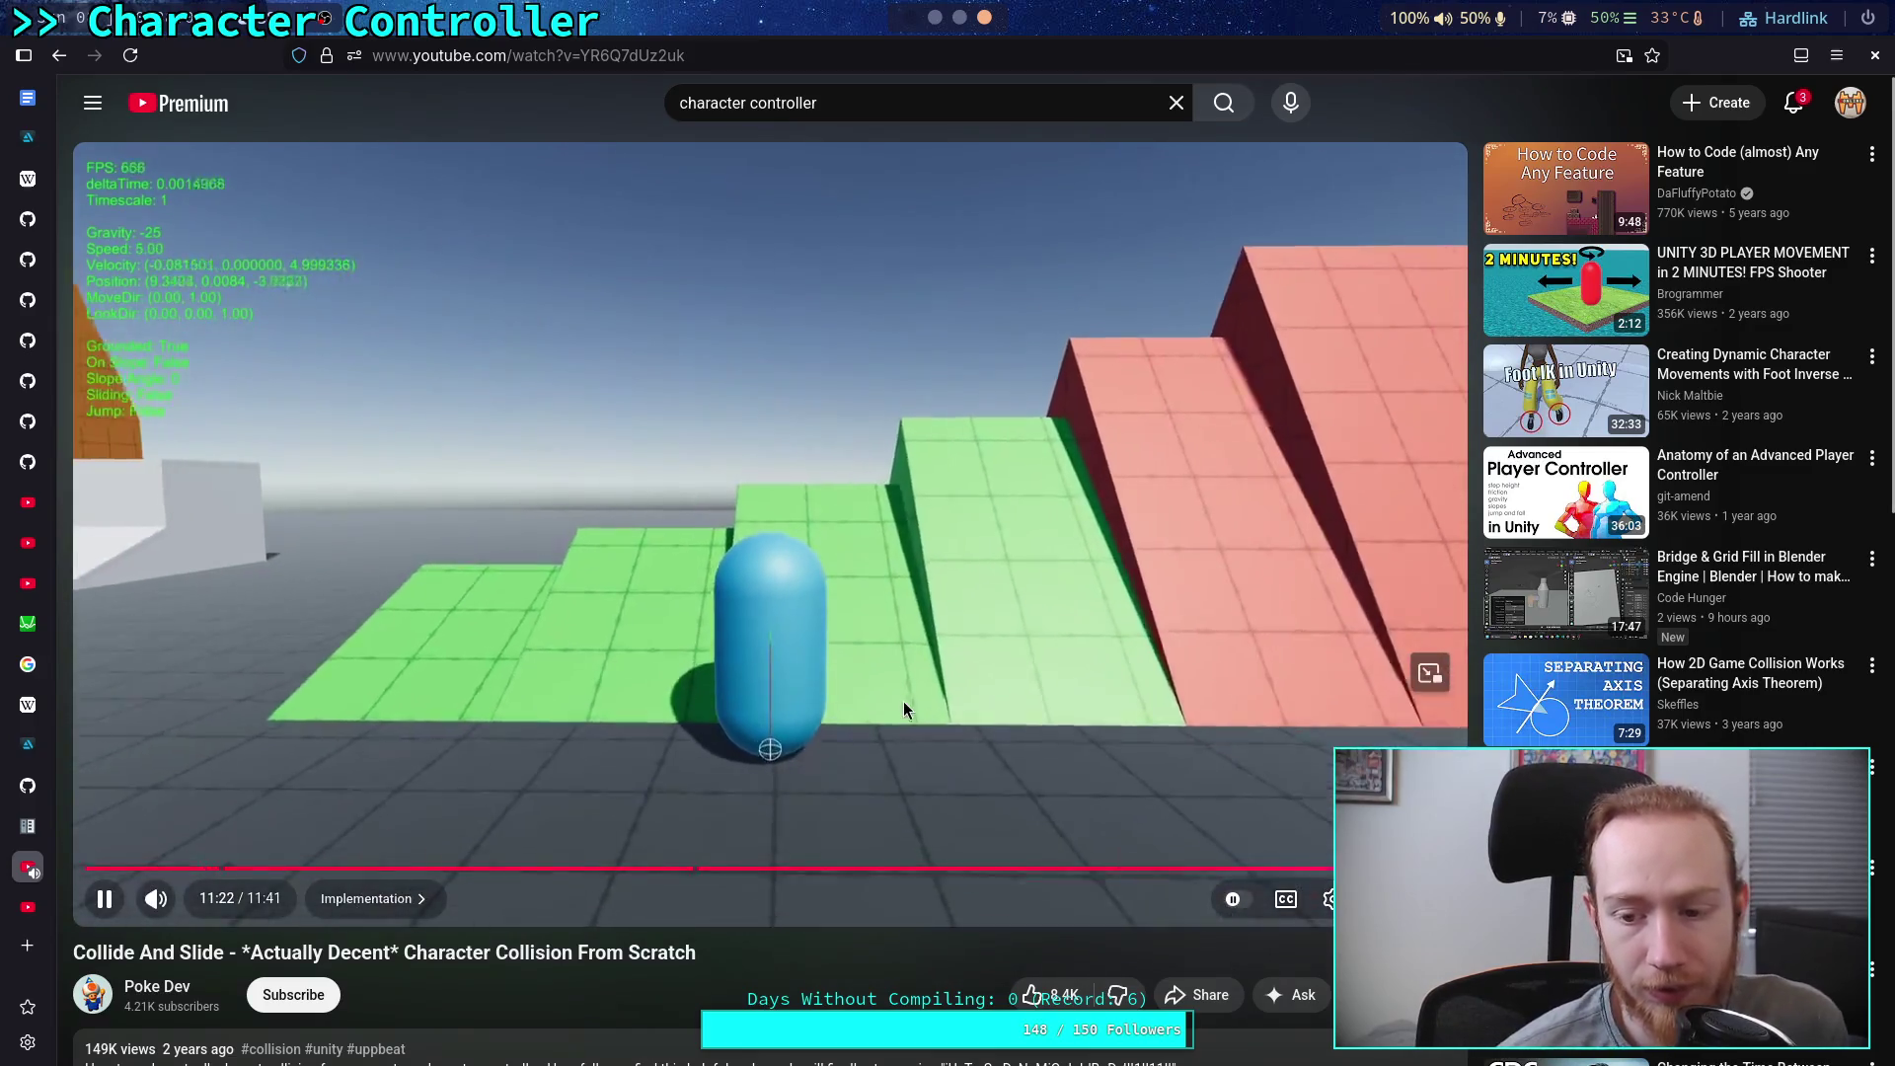
left_click(815, 687)
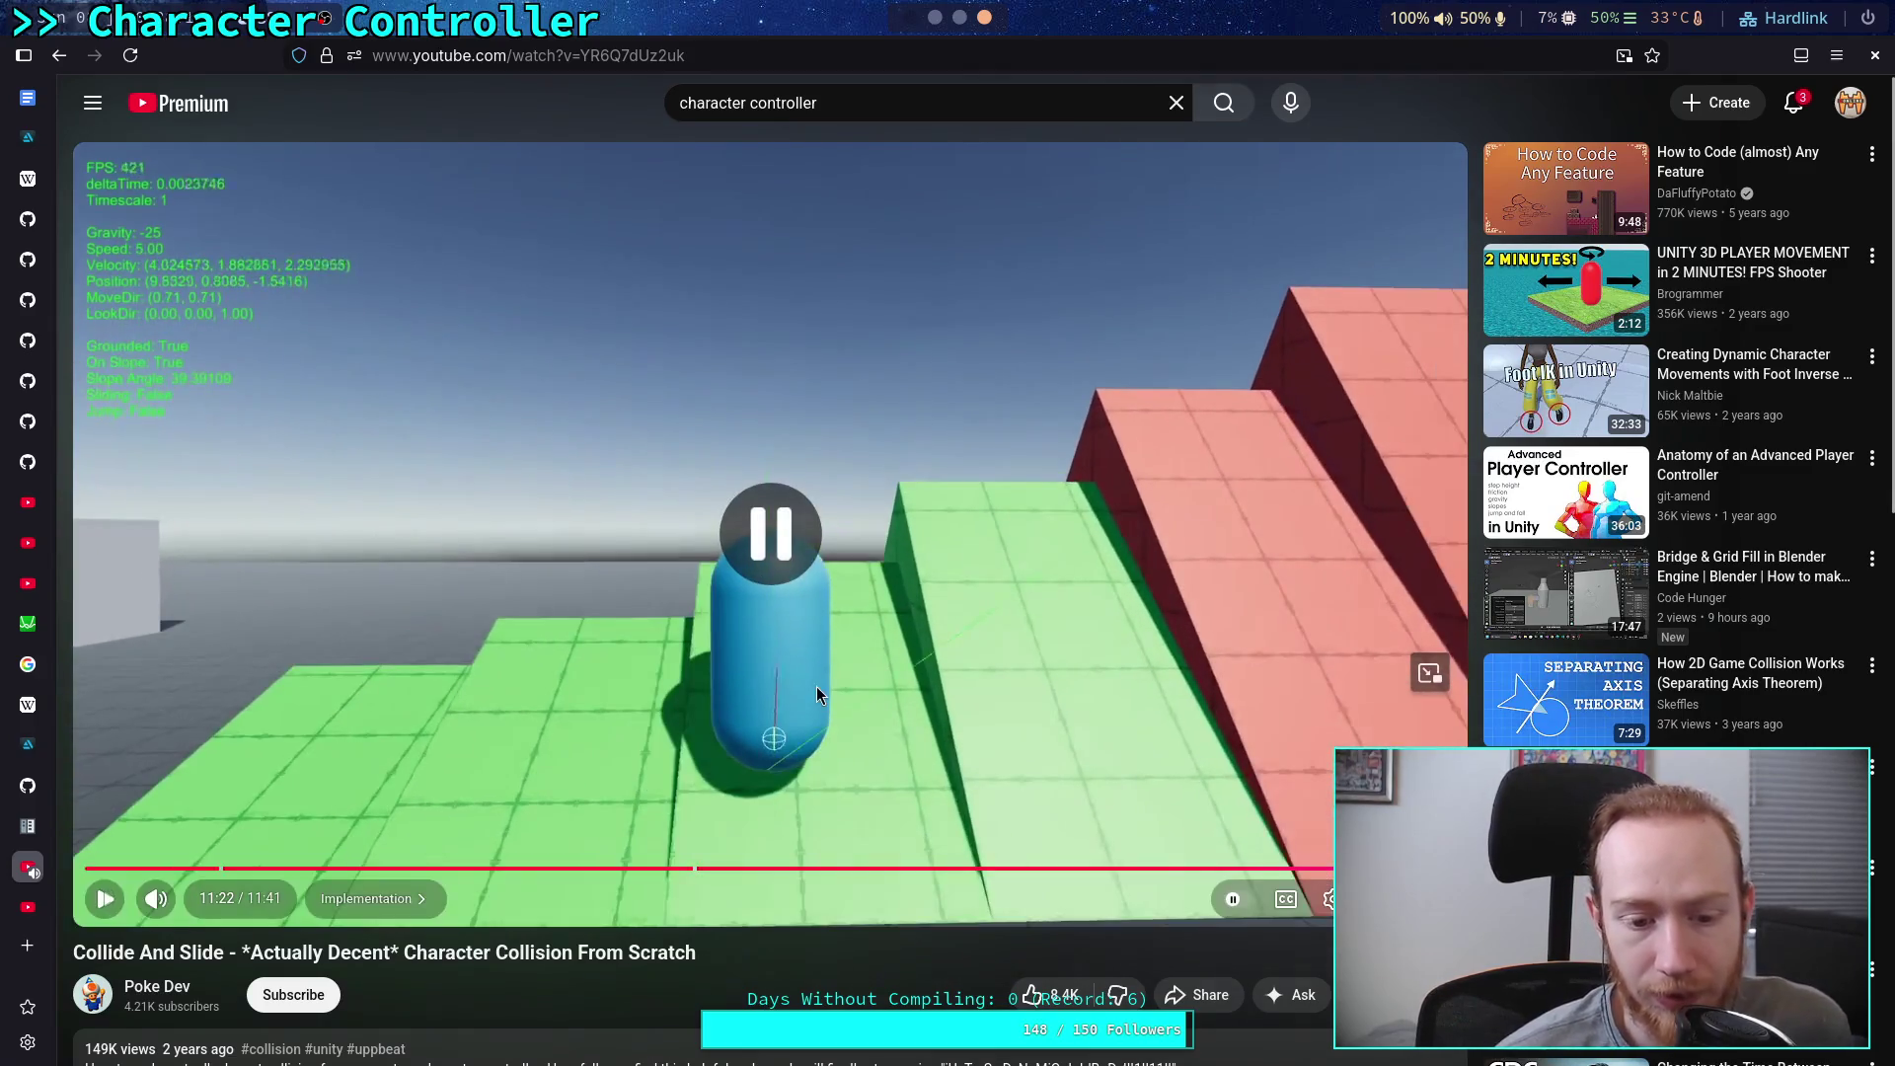
scroll(816, 687, "down", 2)
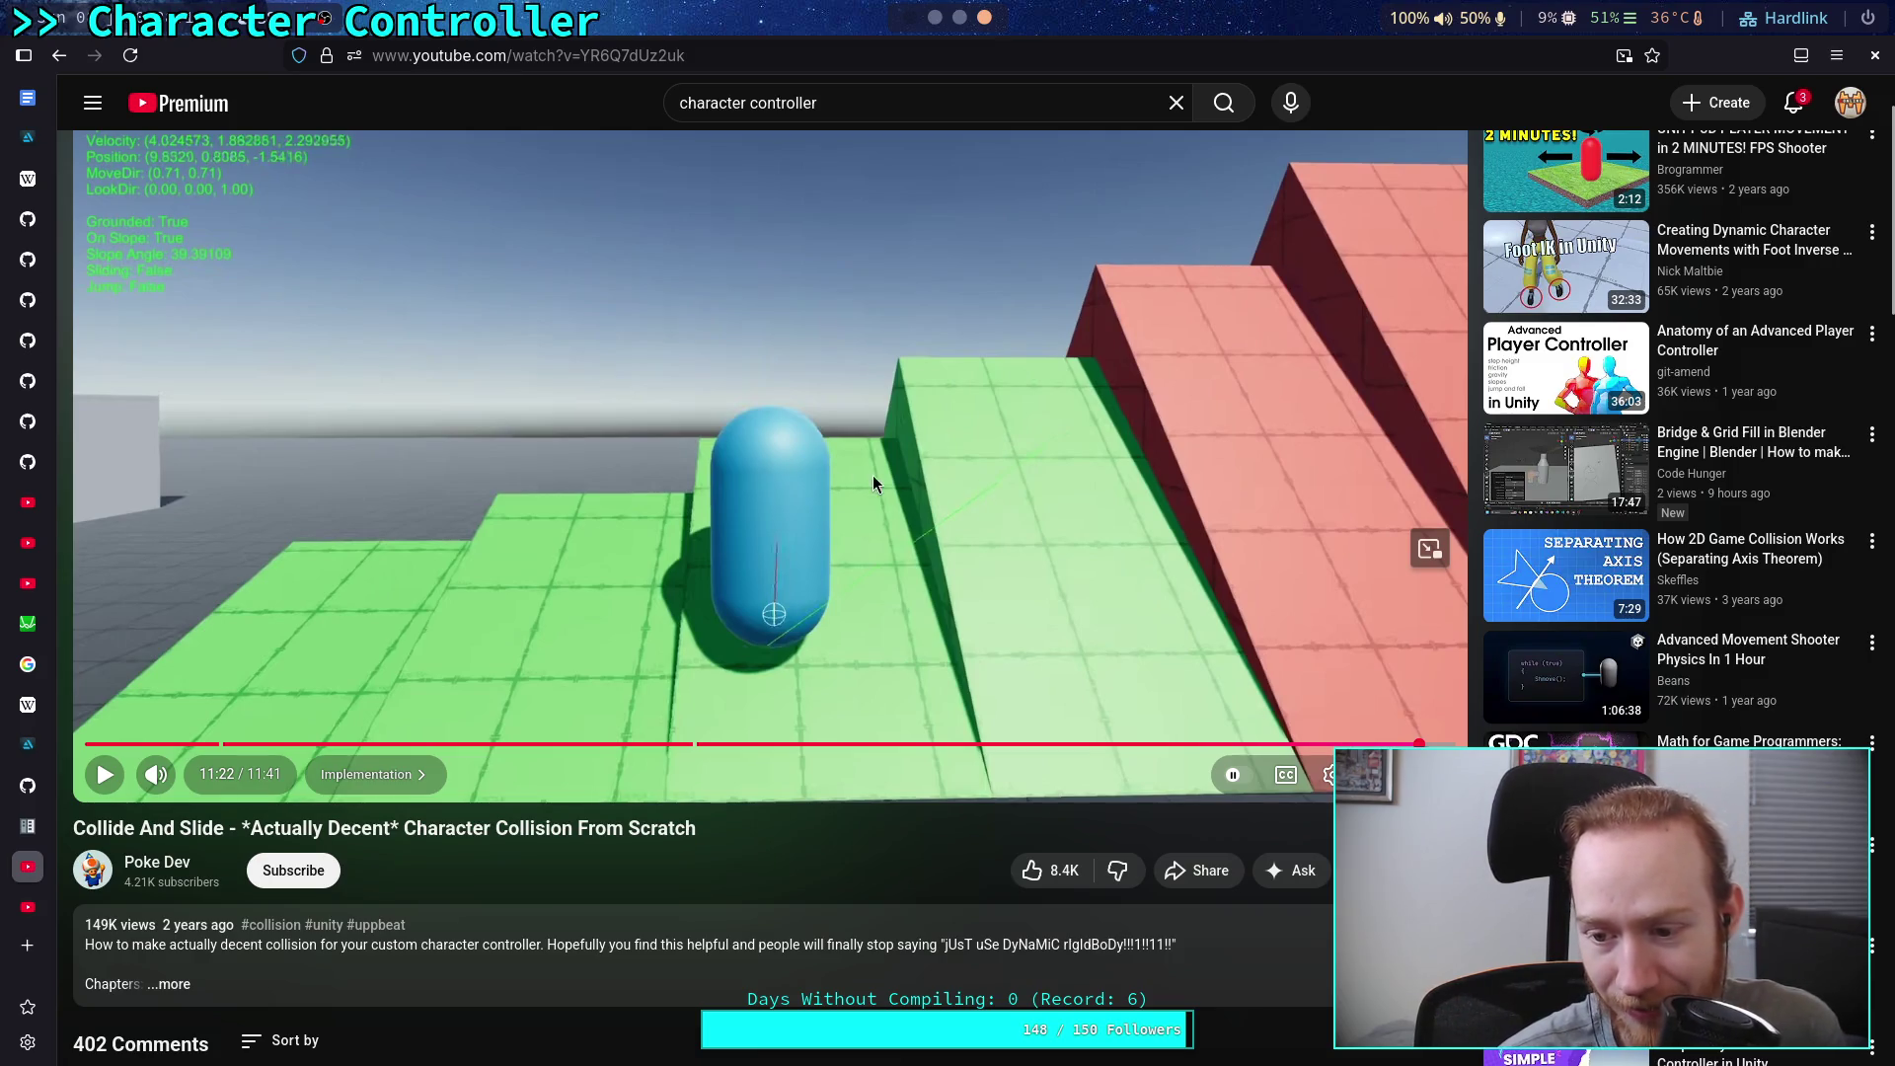
scroll(817, 482, "up", 2)
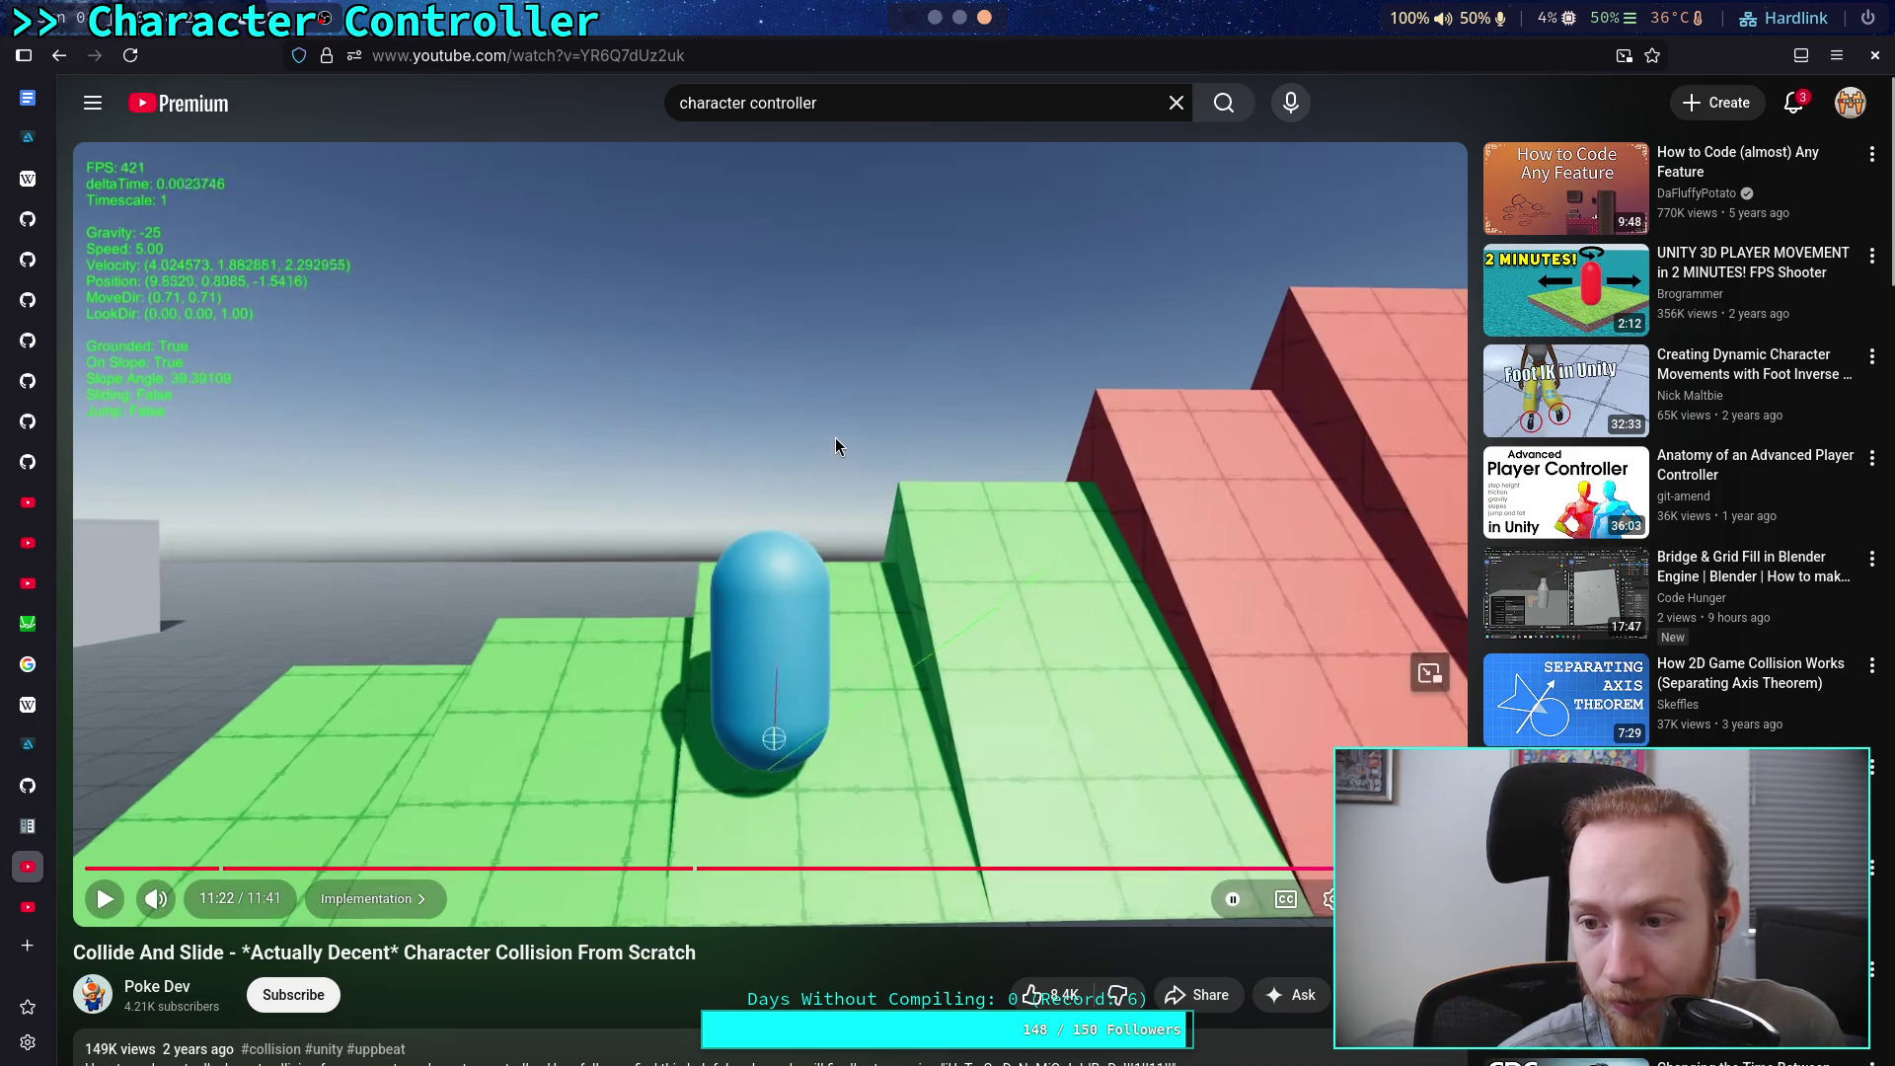
Open and pause UNITY 3D PLAYER MOVEMENT in 2 MINUTES, then FIRST PERSON MOVEMENT in 10 MINUTES
left_click(1566, 290)
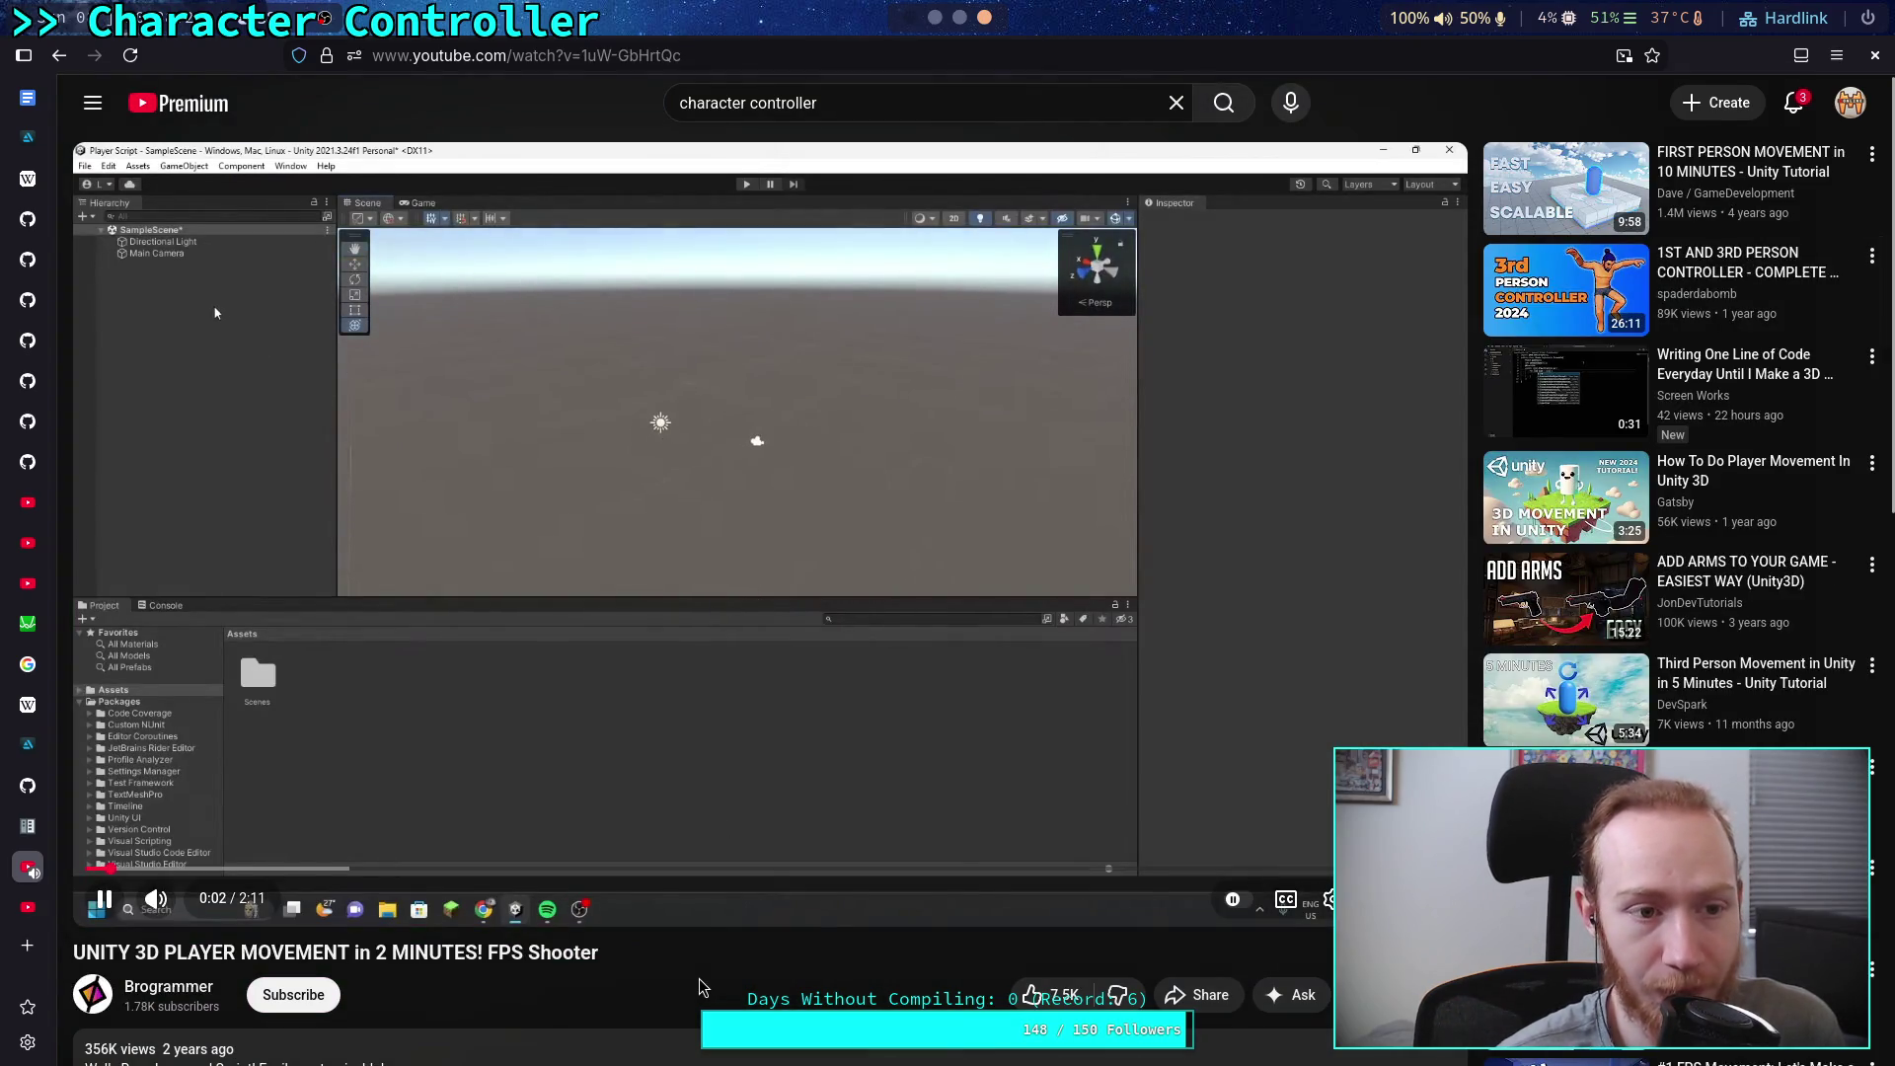
left_click(846, 656)
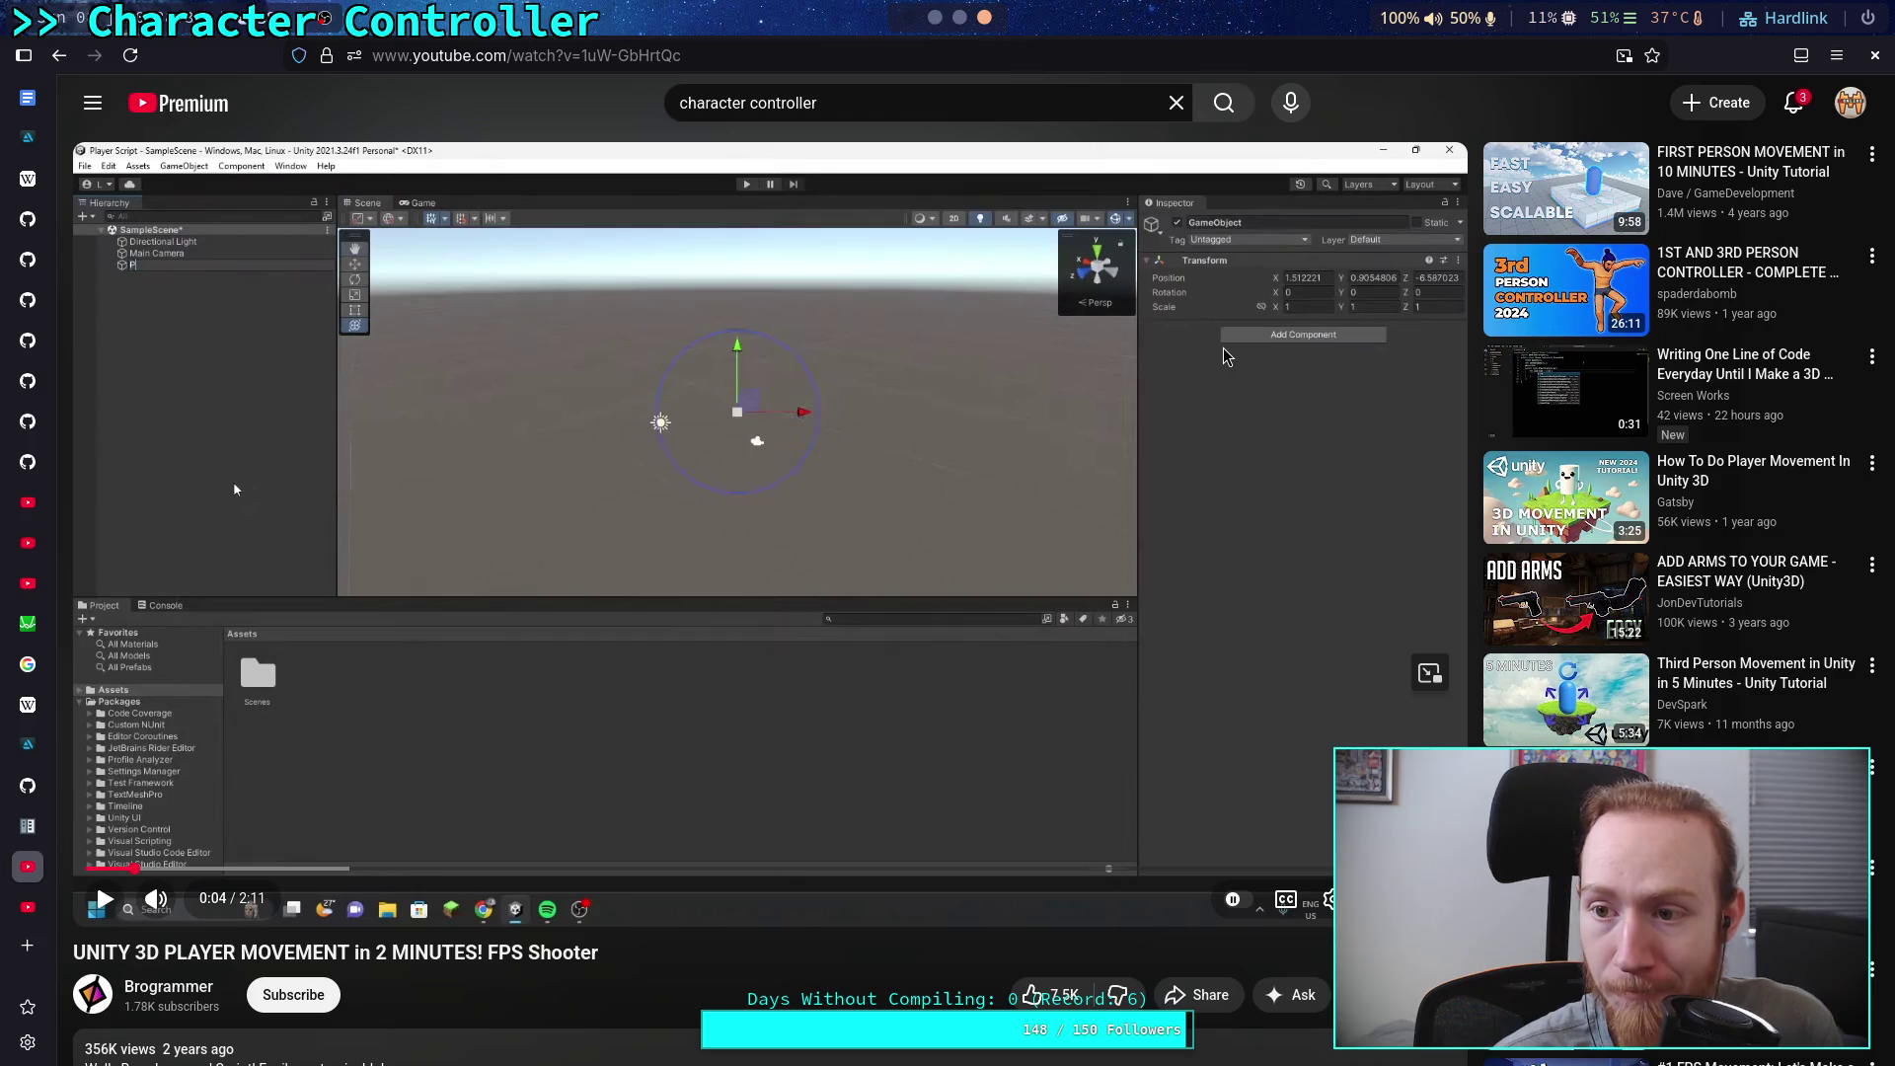
mouse_move(1722, 296)
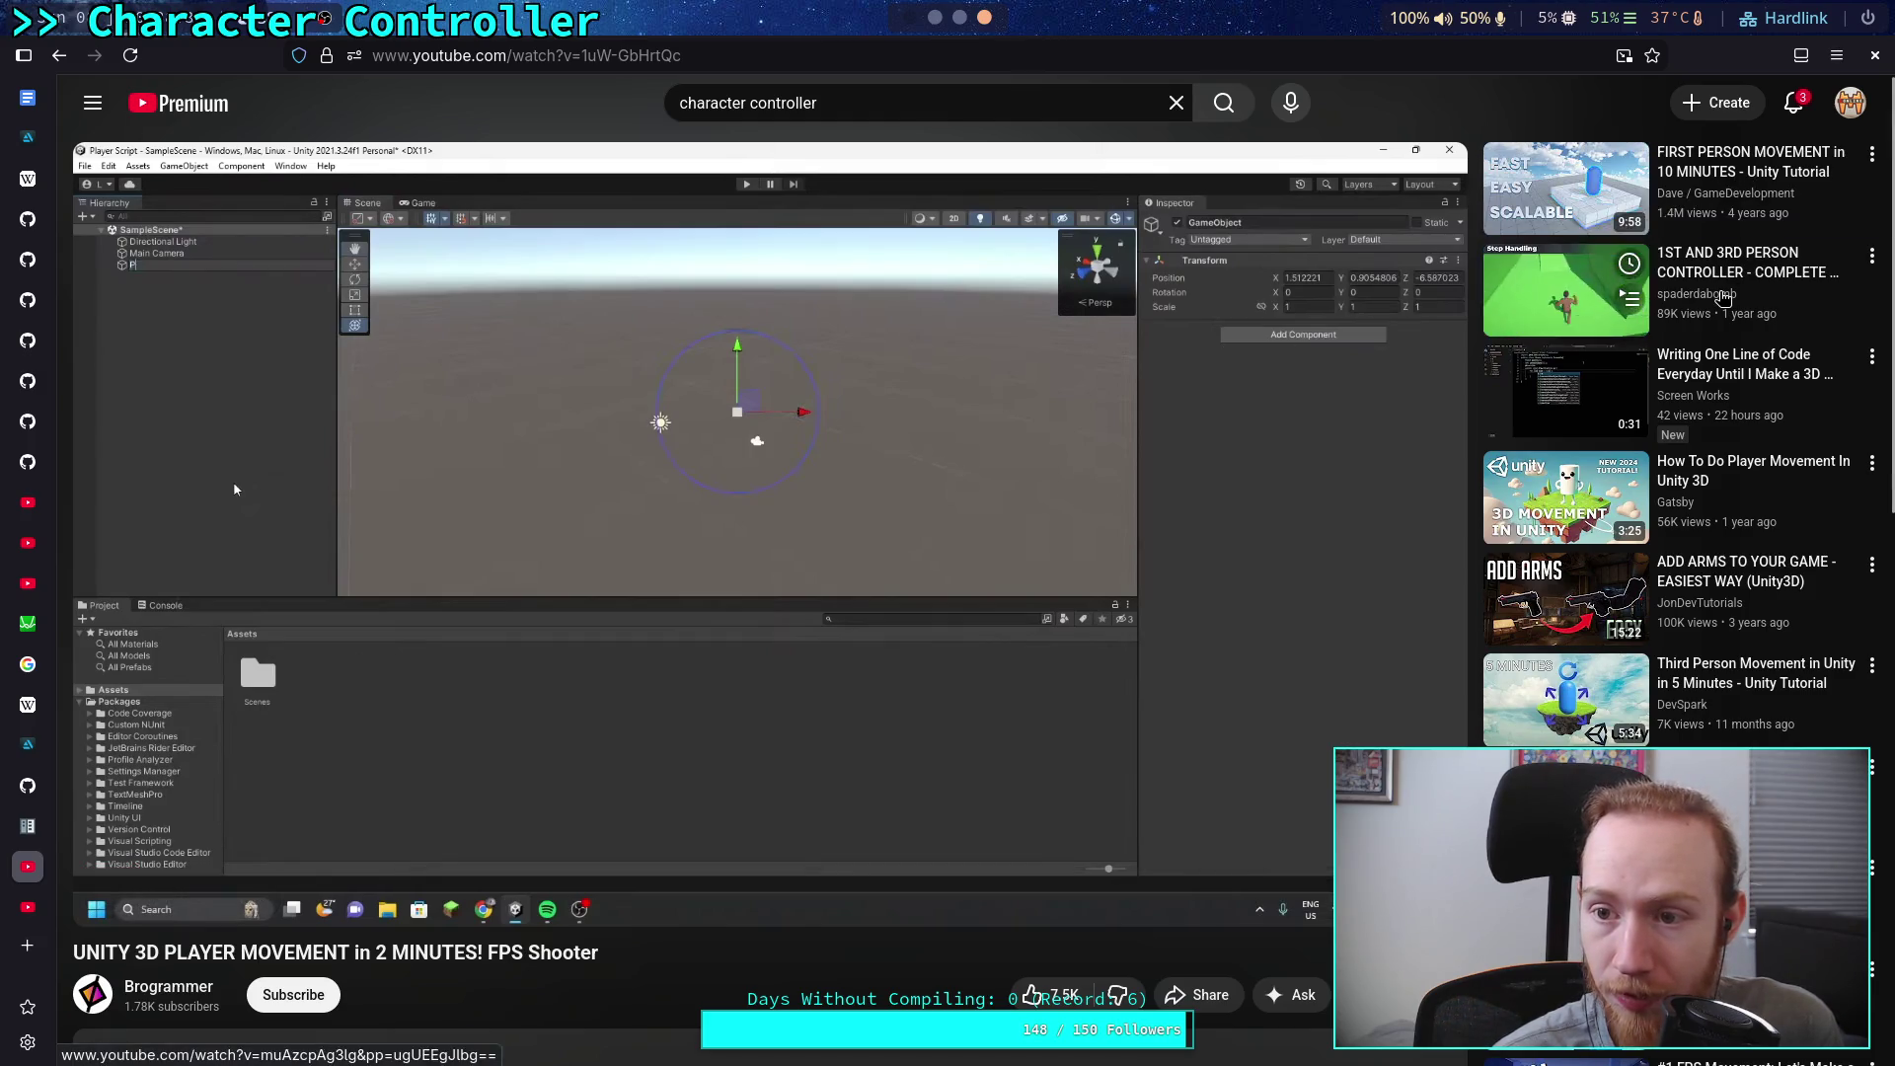
mouse_move(1523, 201)
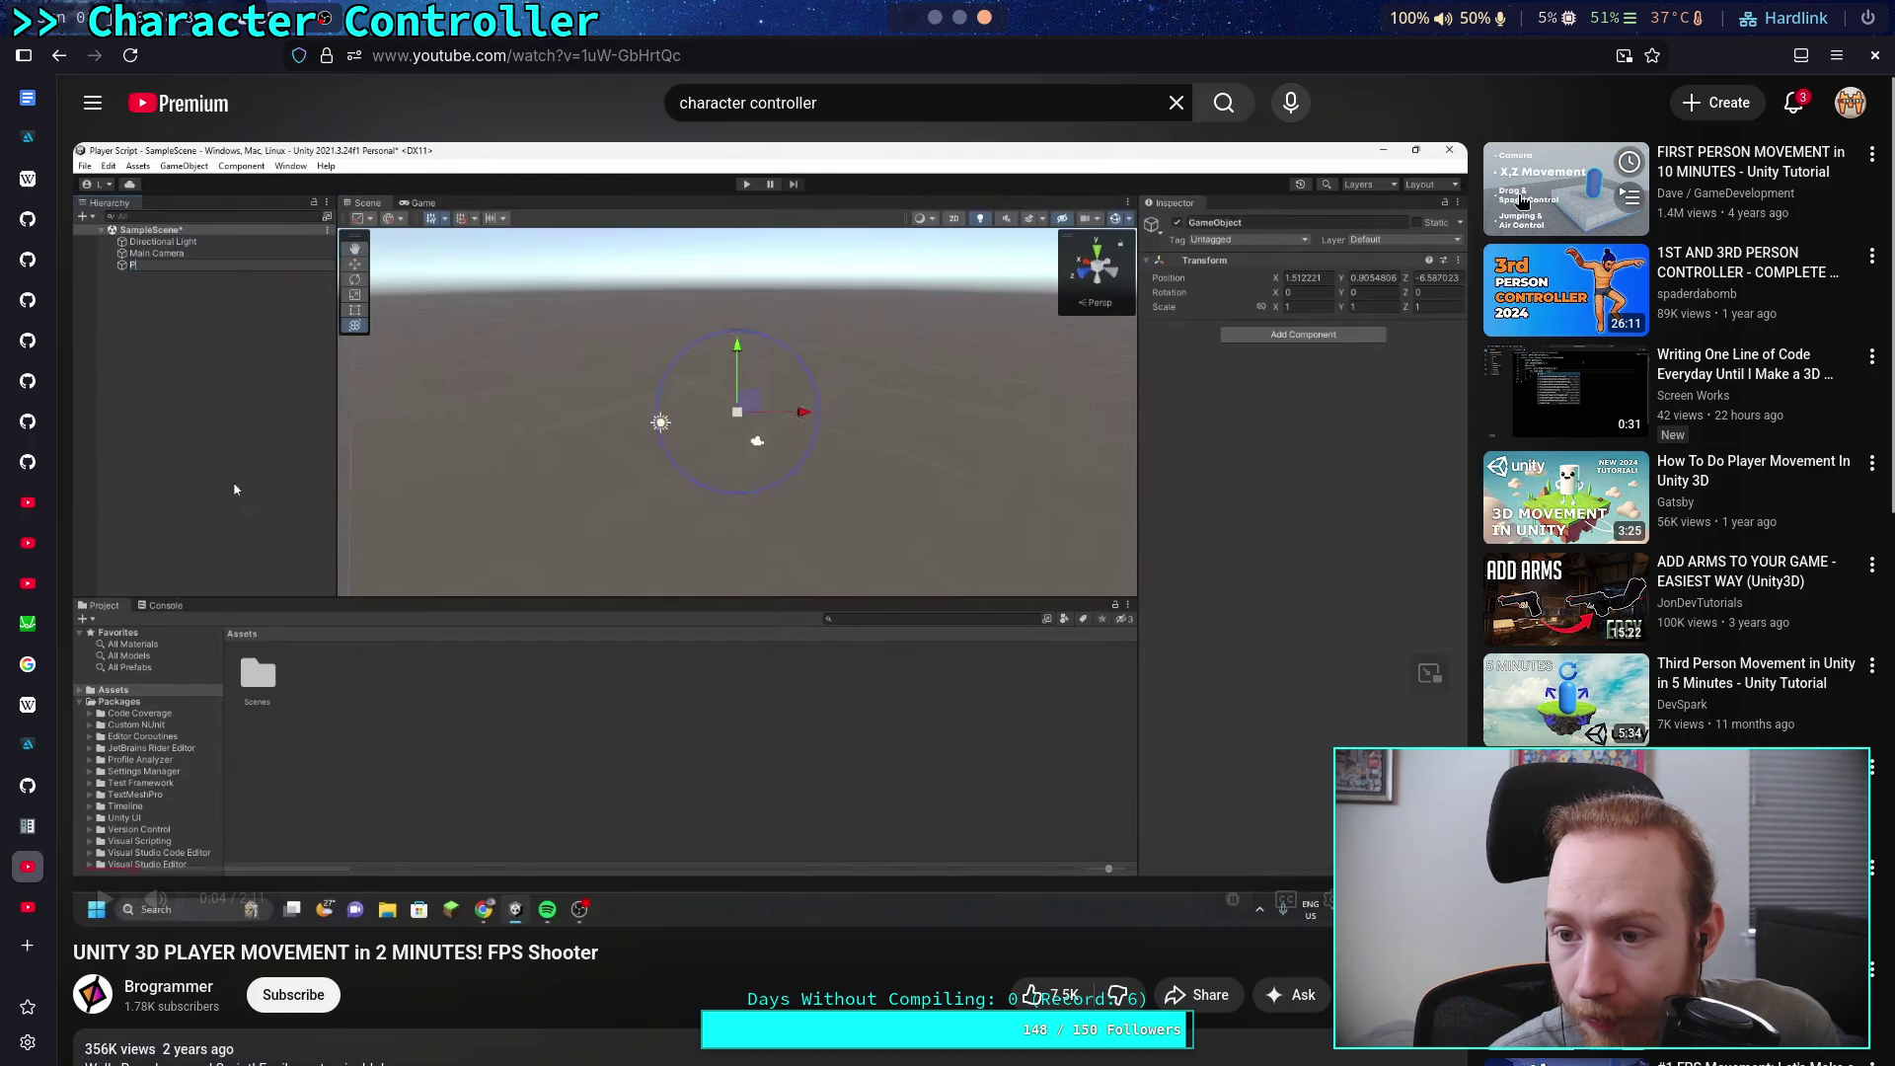
left_click(1559, 178)
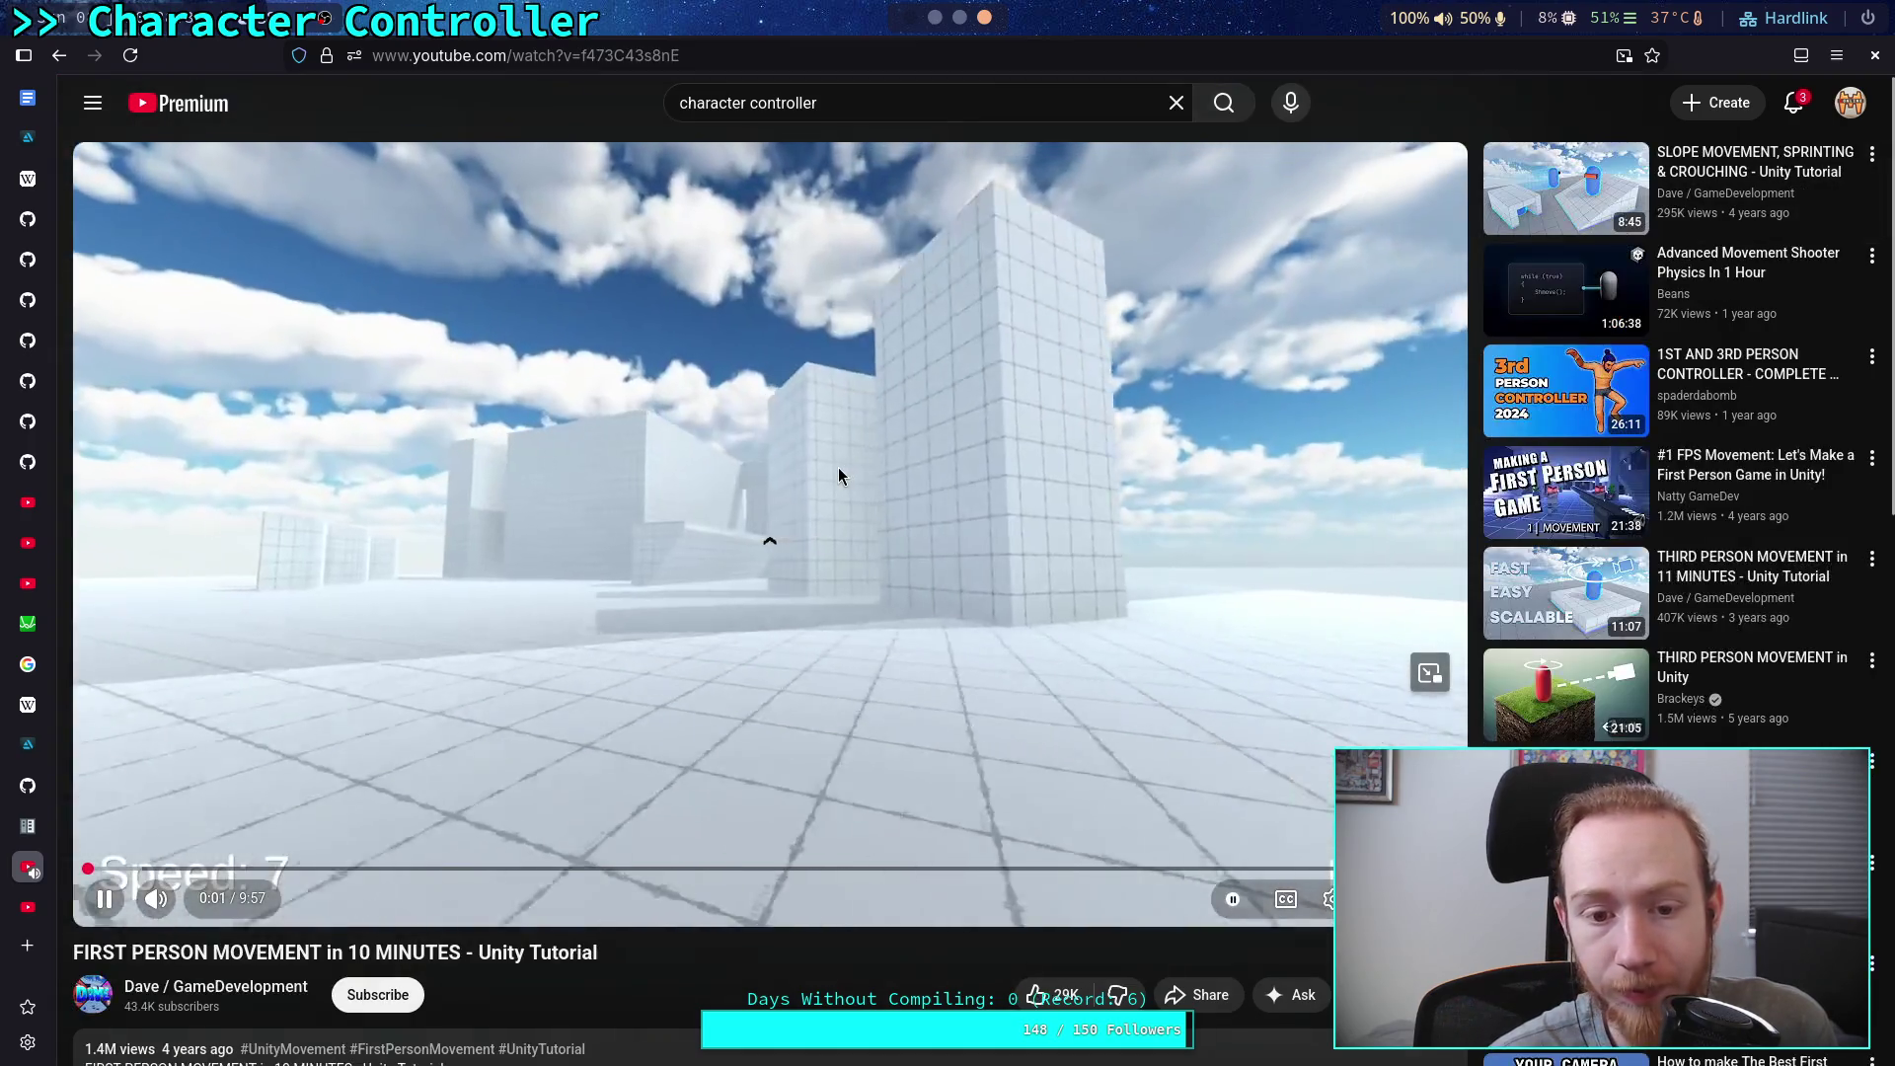
left_click(765, 503)
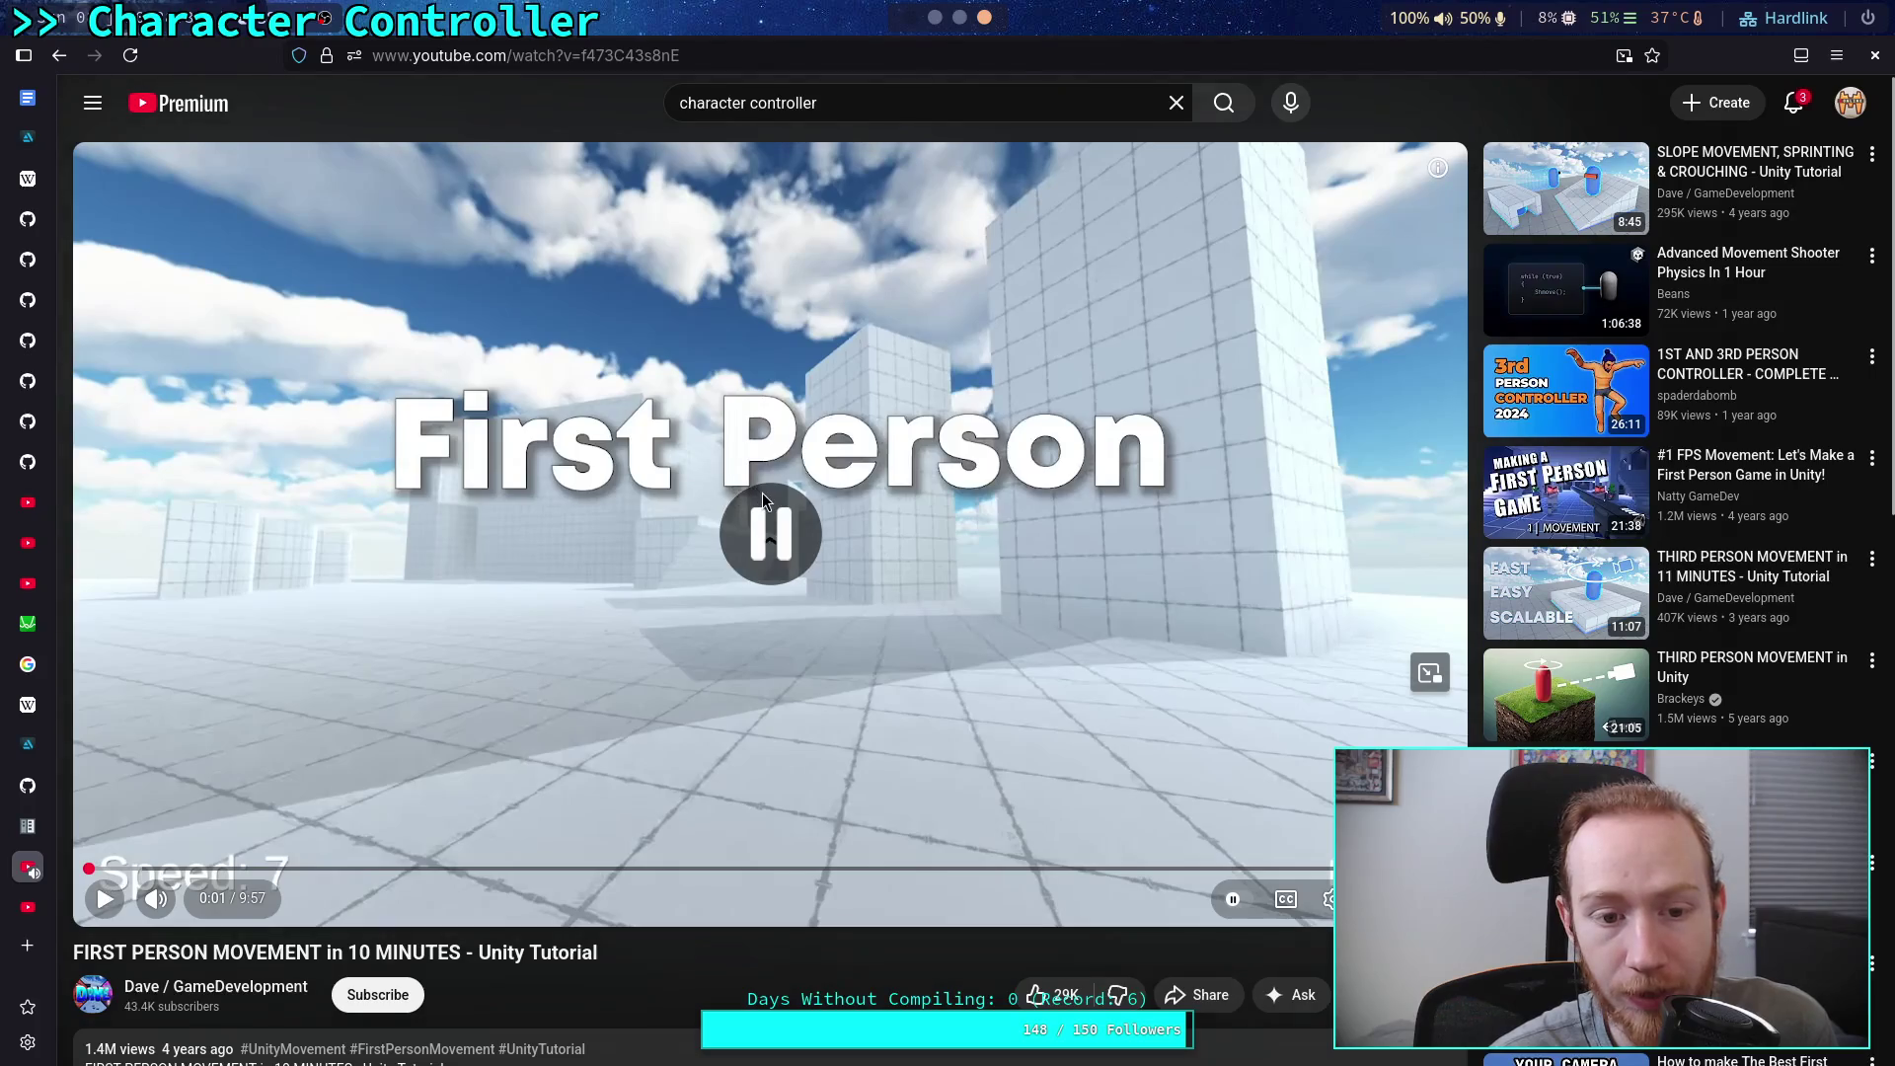
Search YouTube for 'character controller stairs' and look over the results
left_click(914, 104)
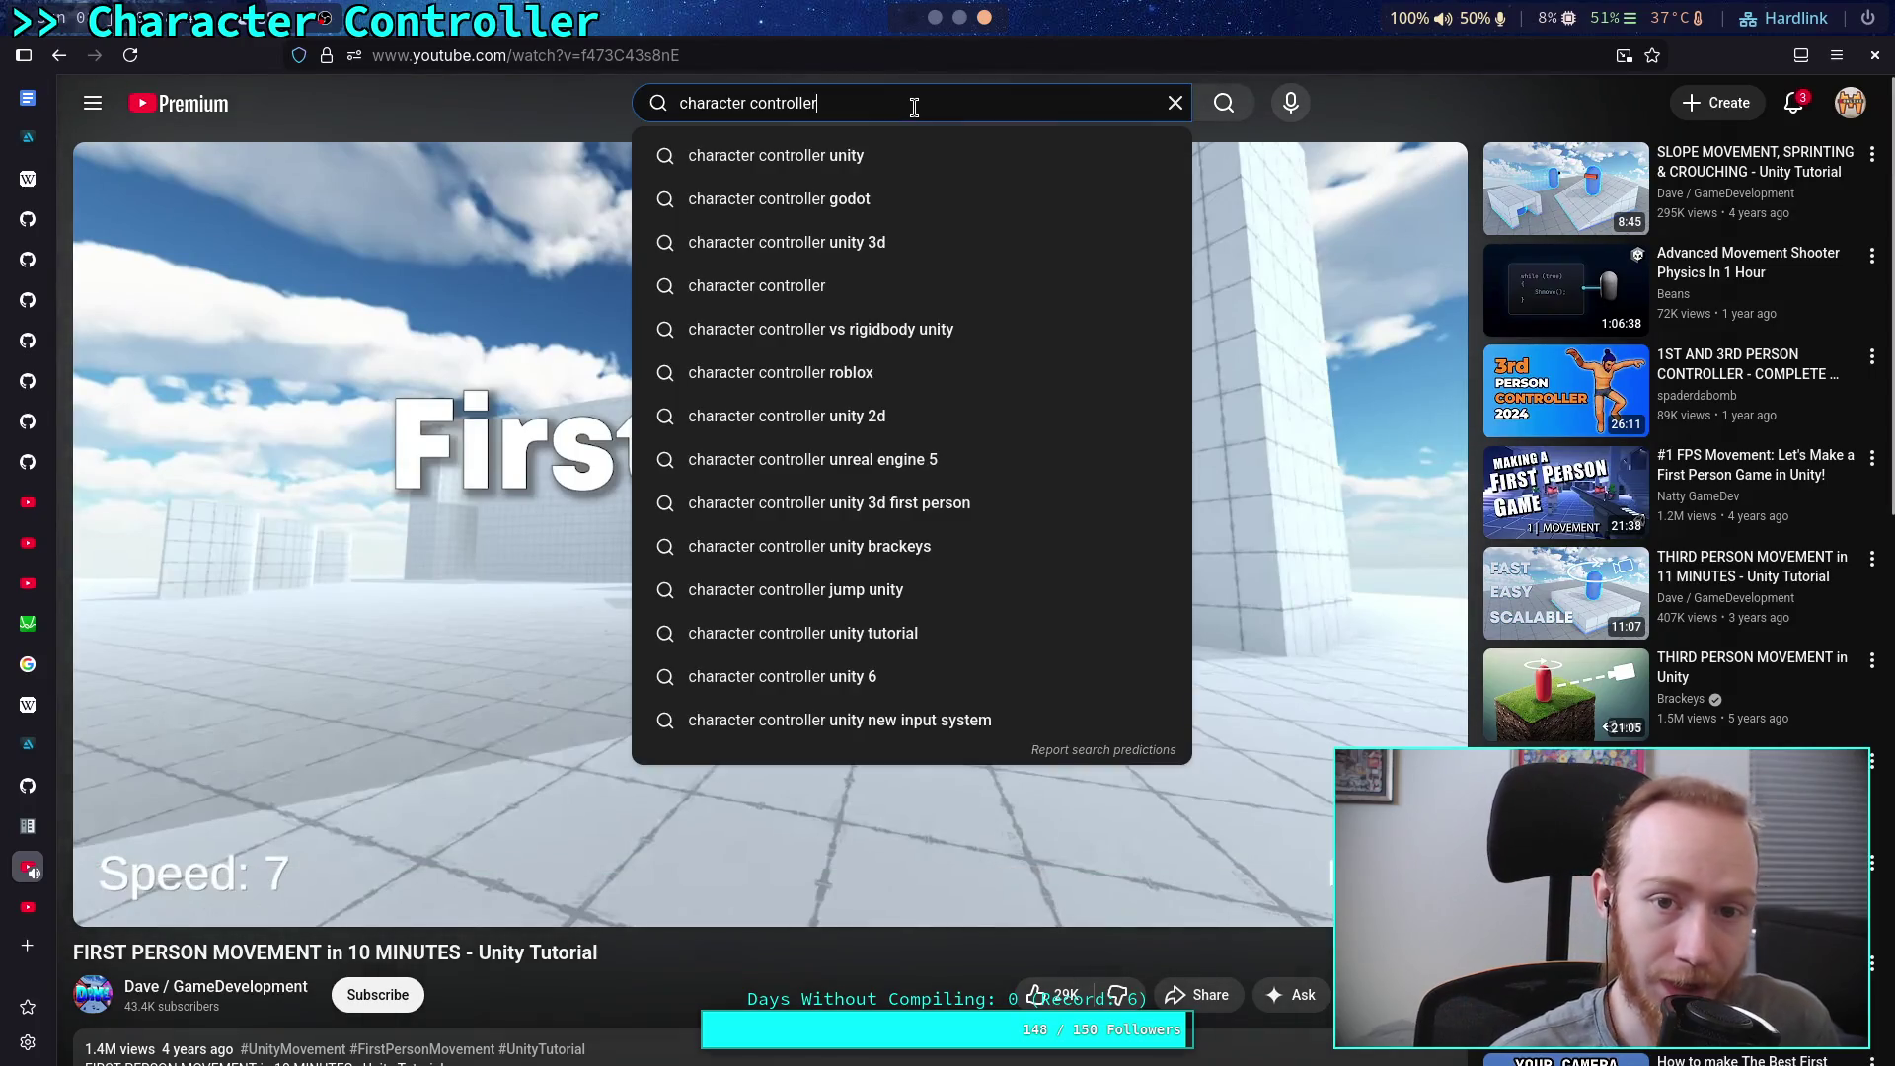
type("stairs")
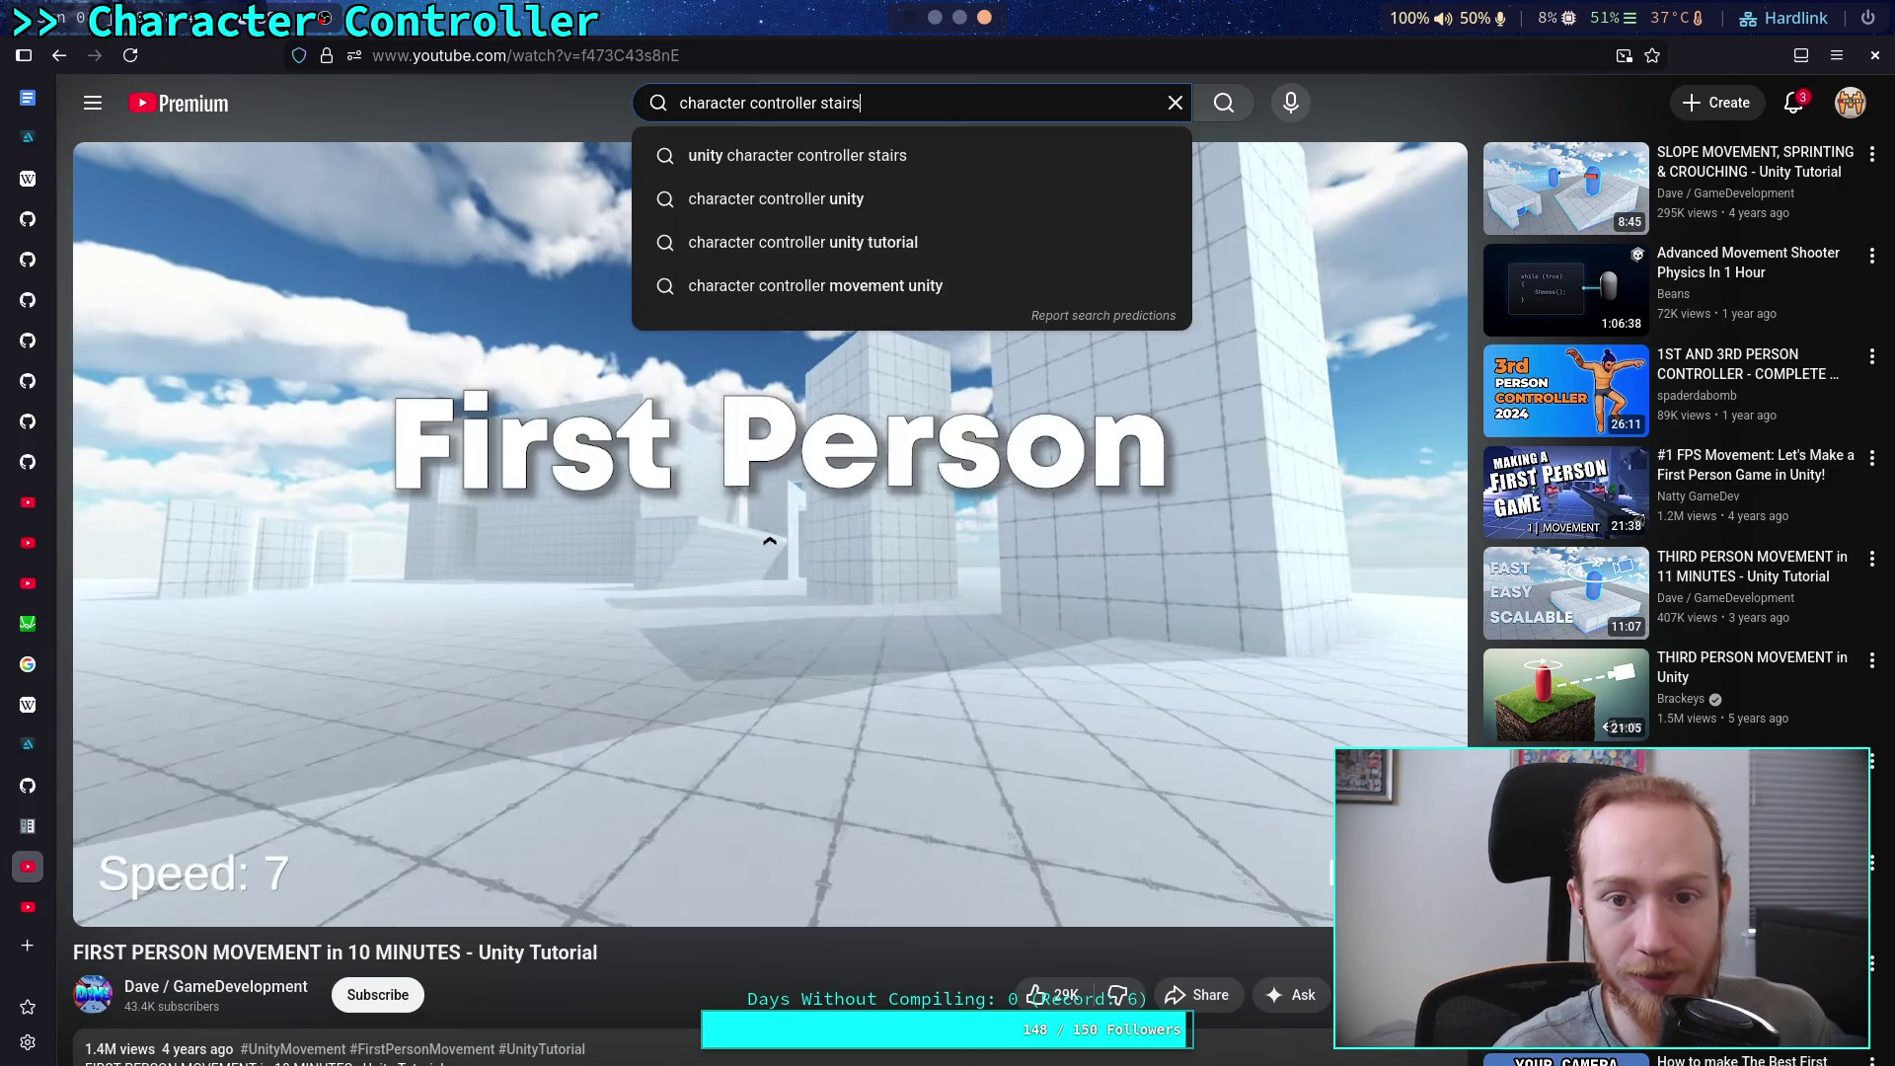
key("Return")
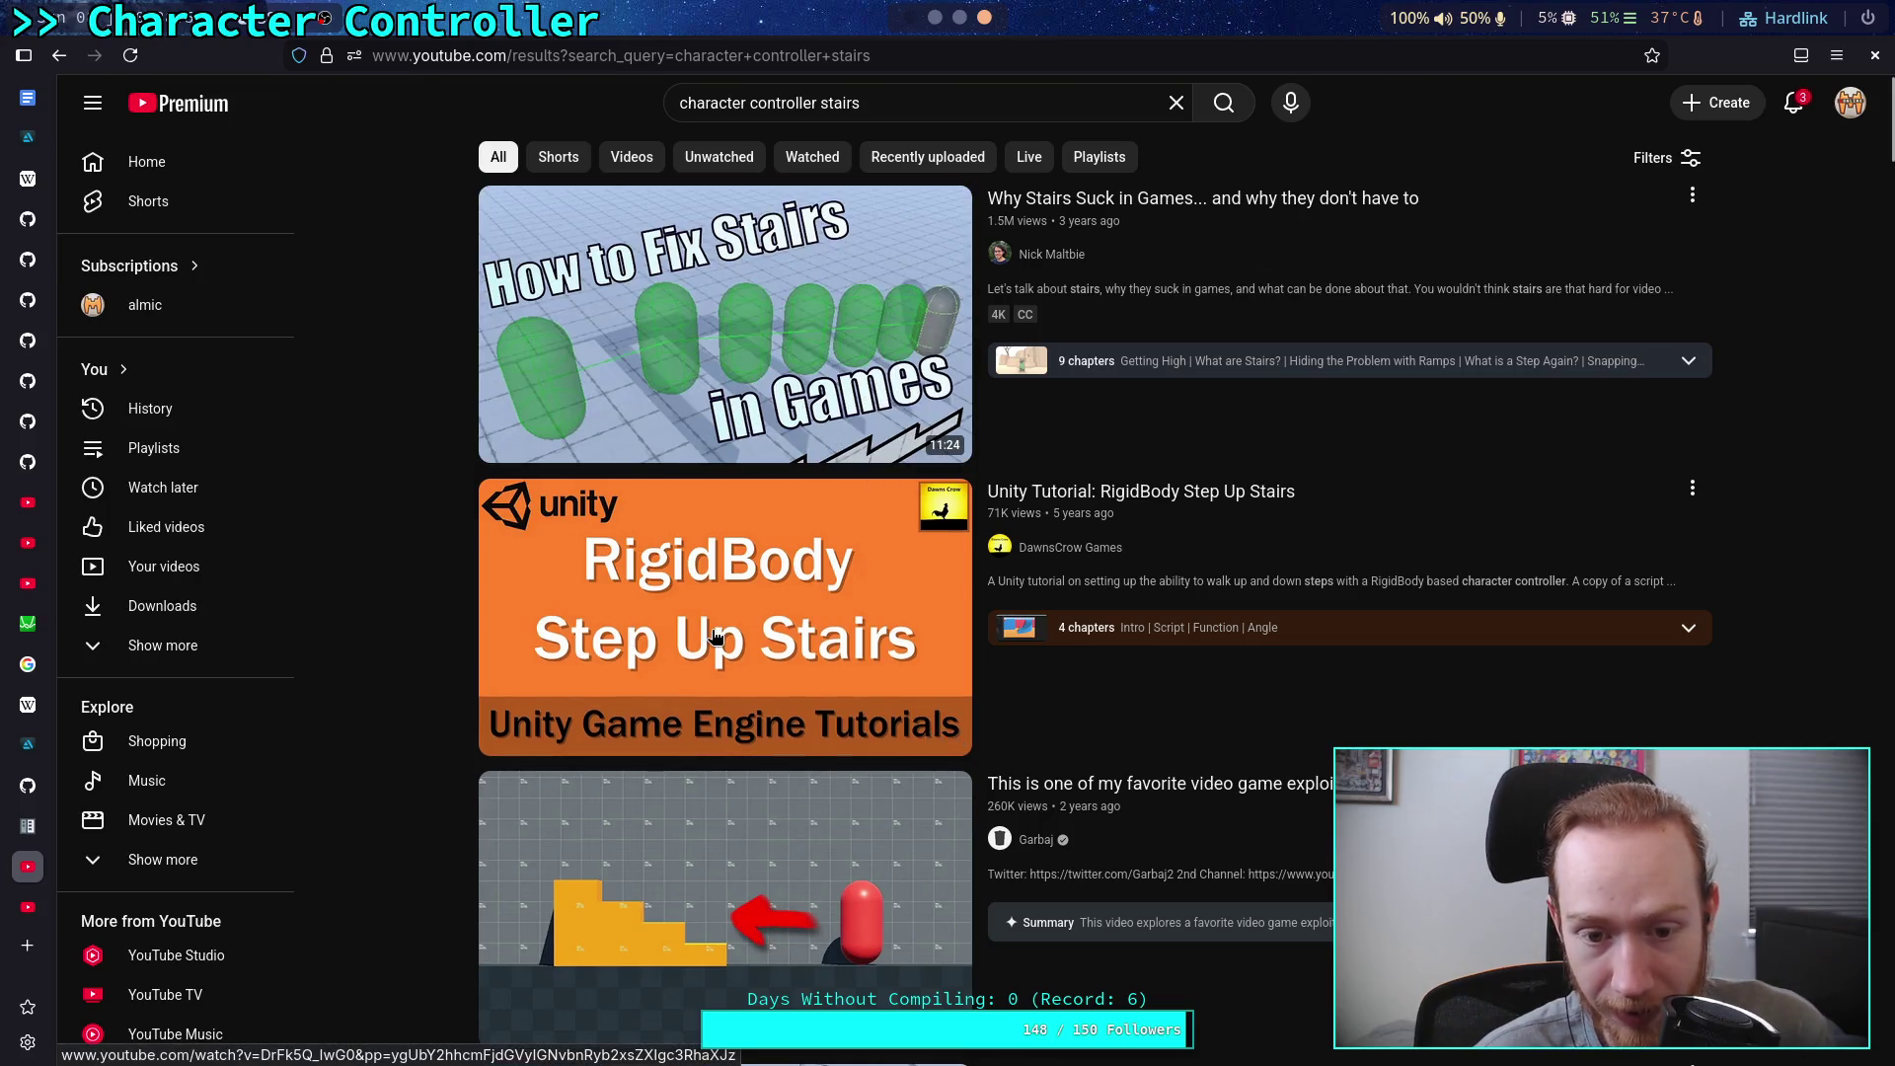
mouse_move(709, 637)
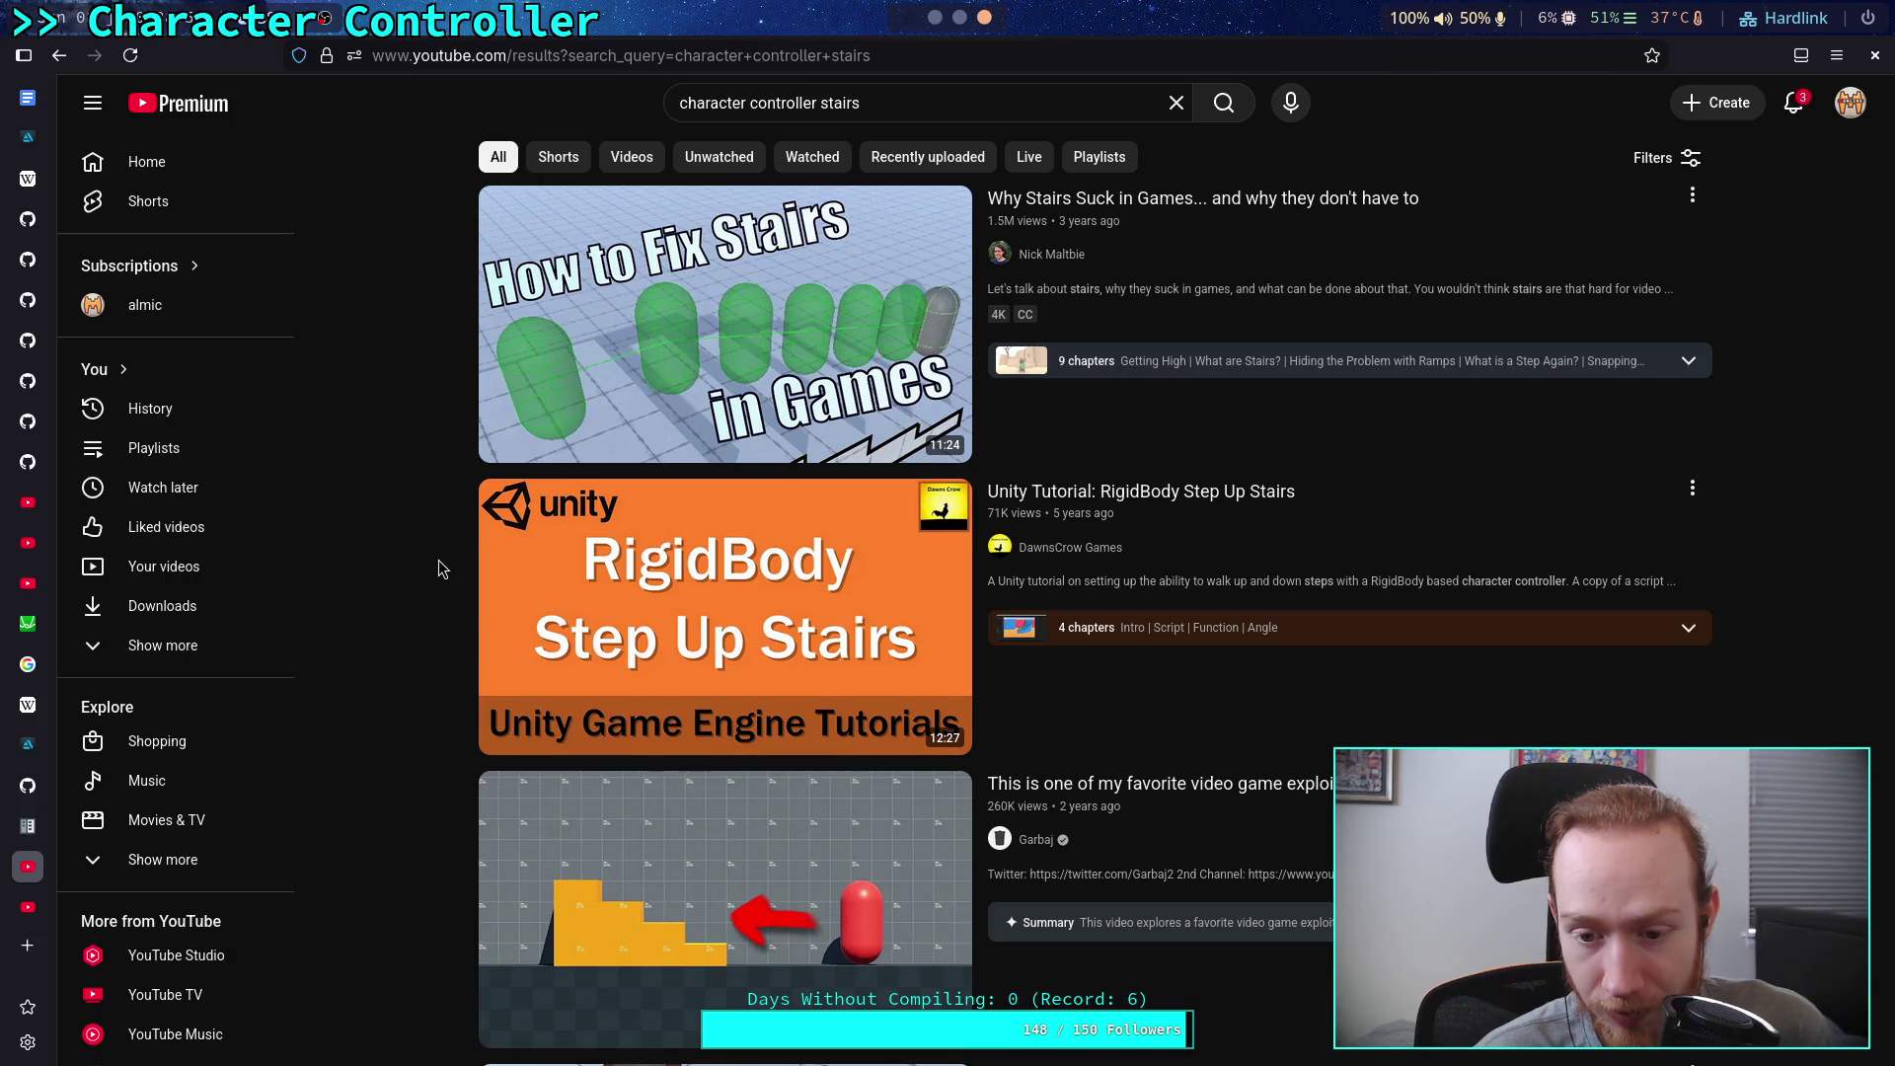
mouse_move(795, 936)
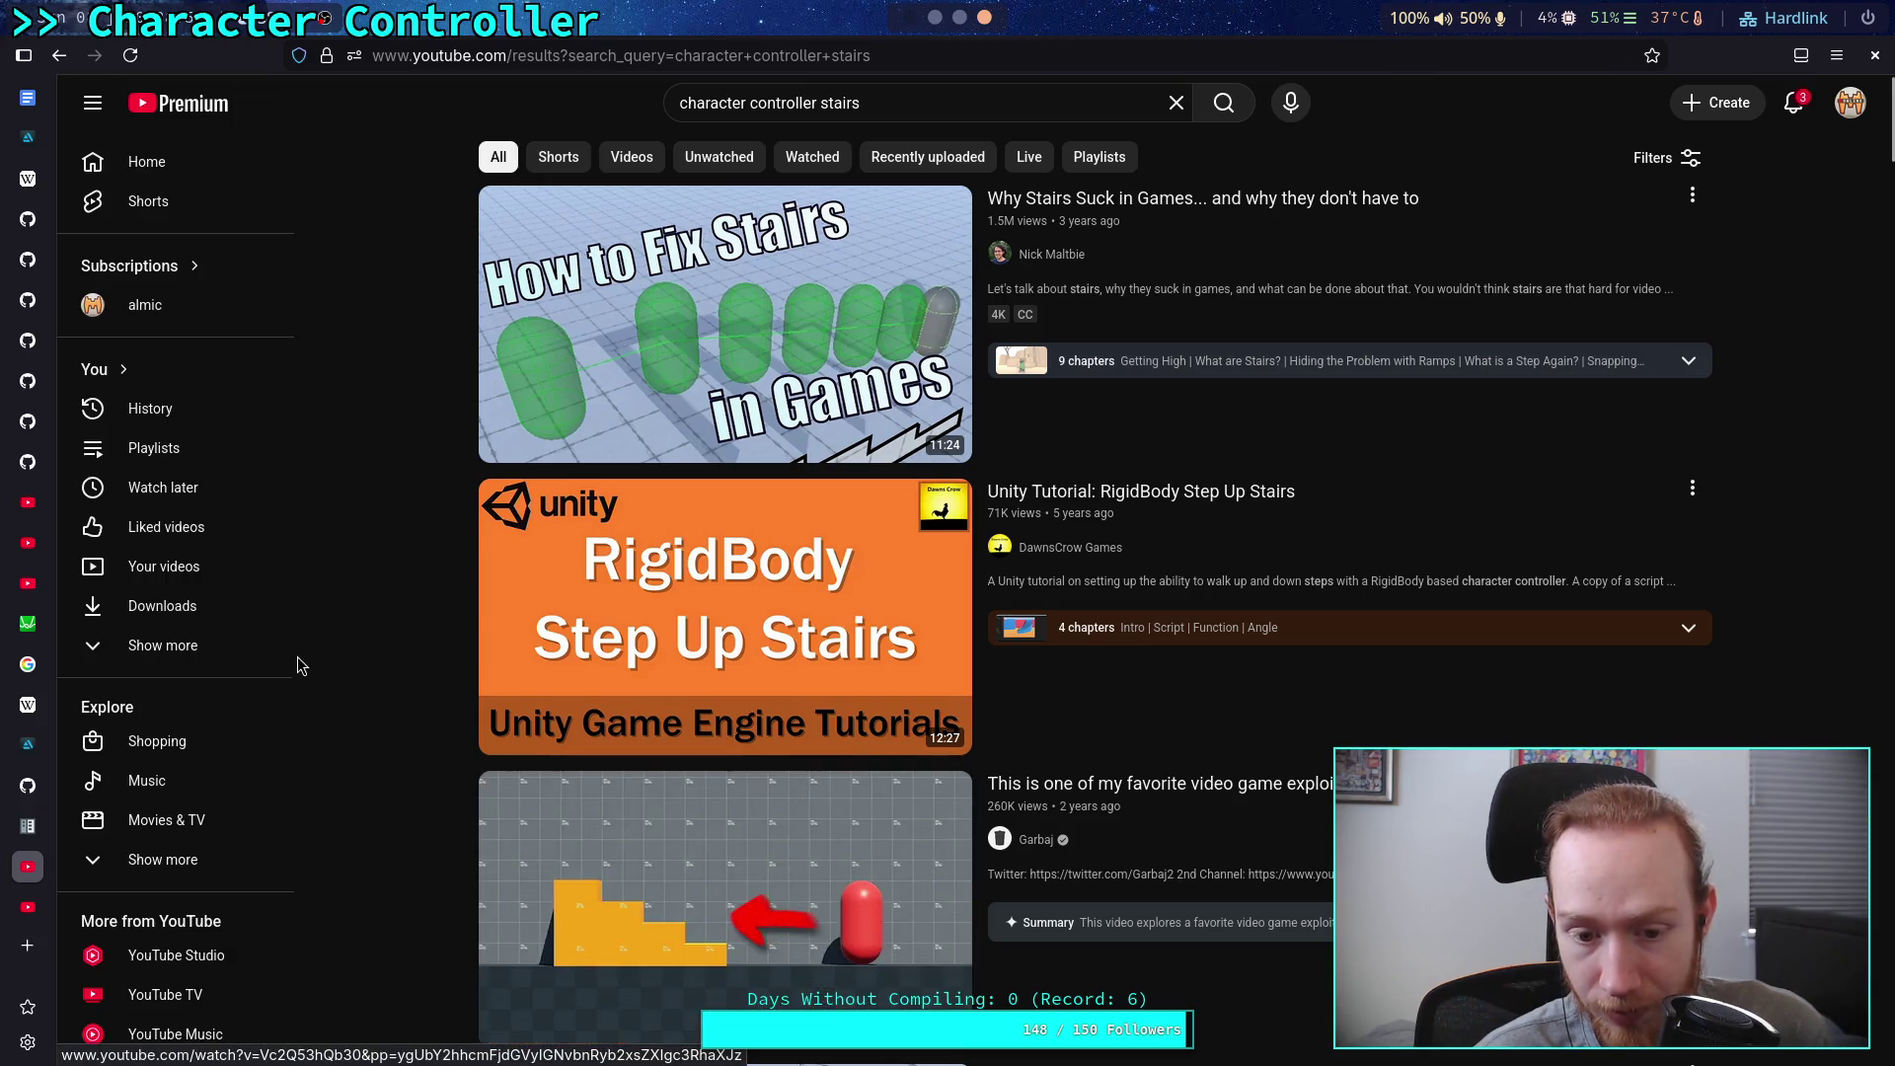
mouse_move(1206, 202)
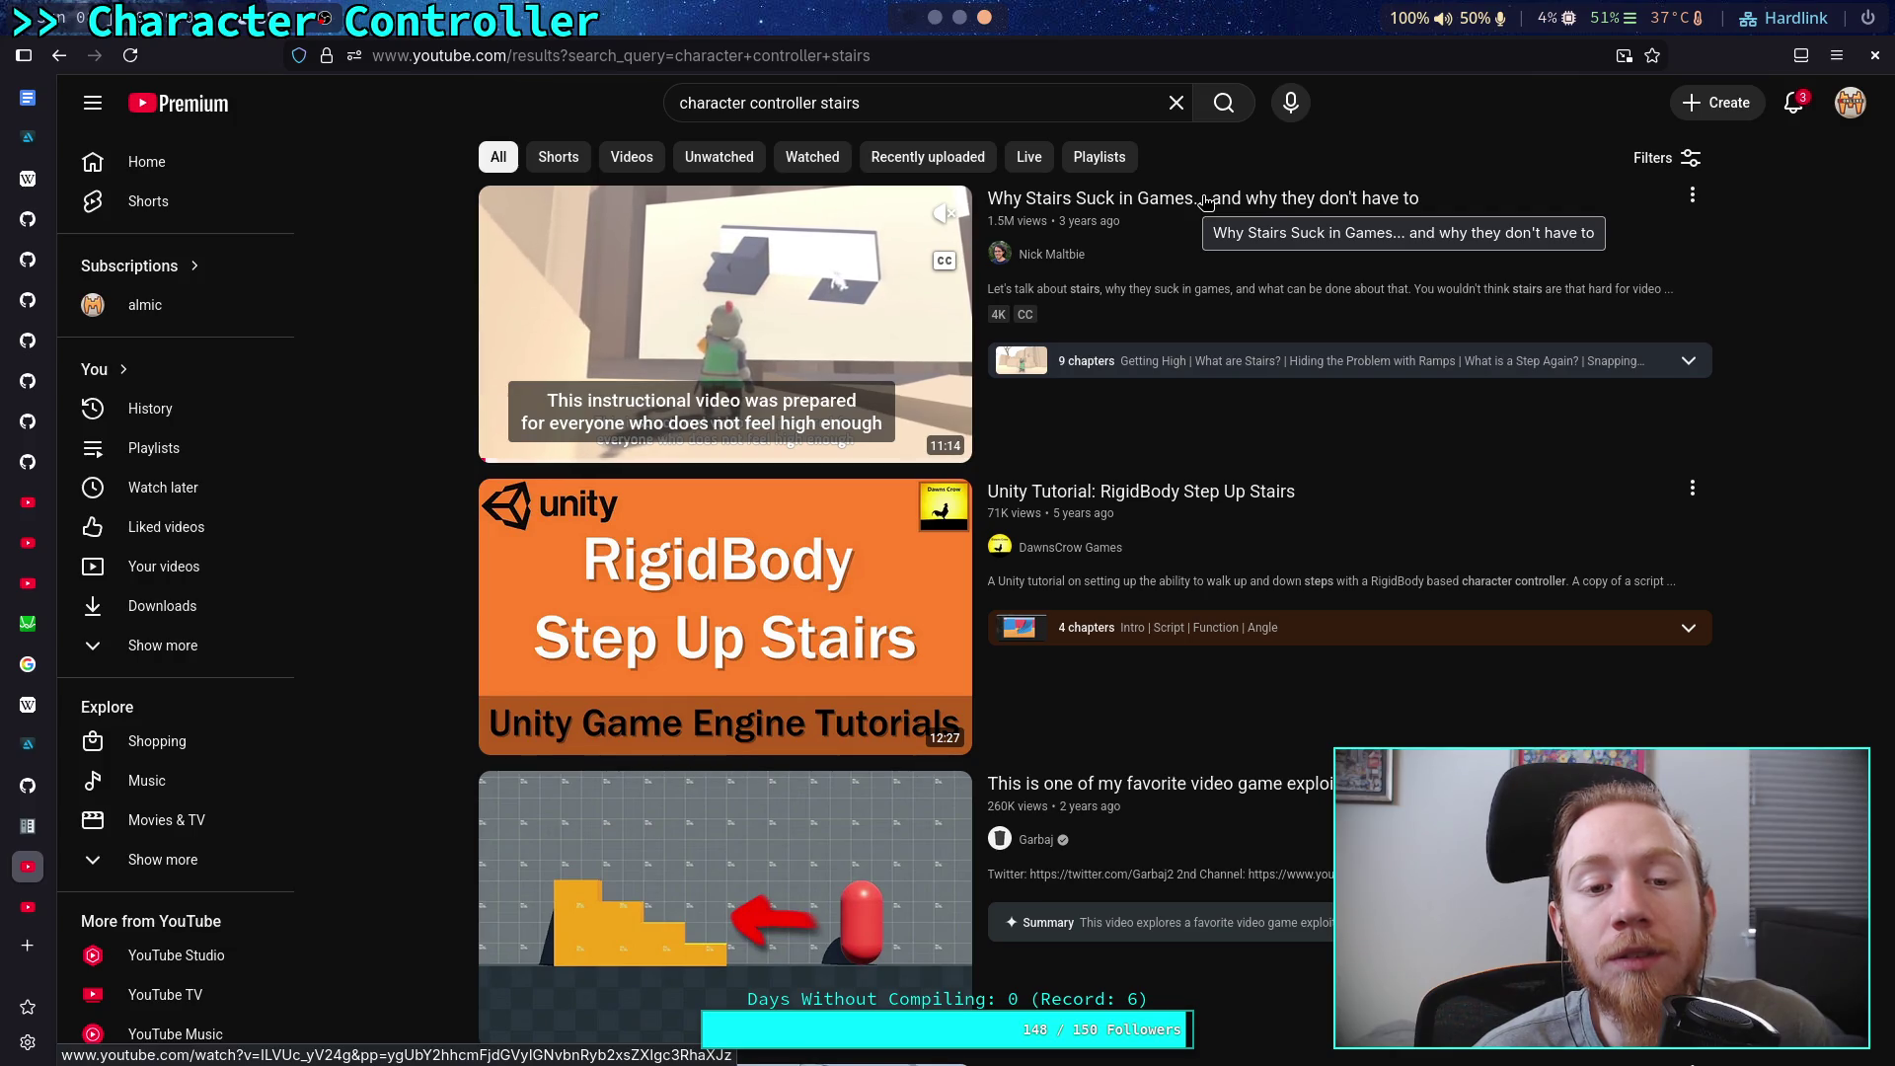
Open the 'Why Stairs Suck in Games' video and turn its volume down slightly
left_click(1204, 198)
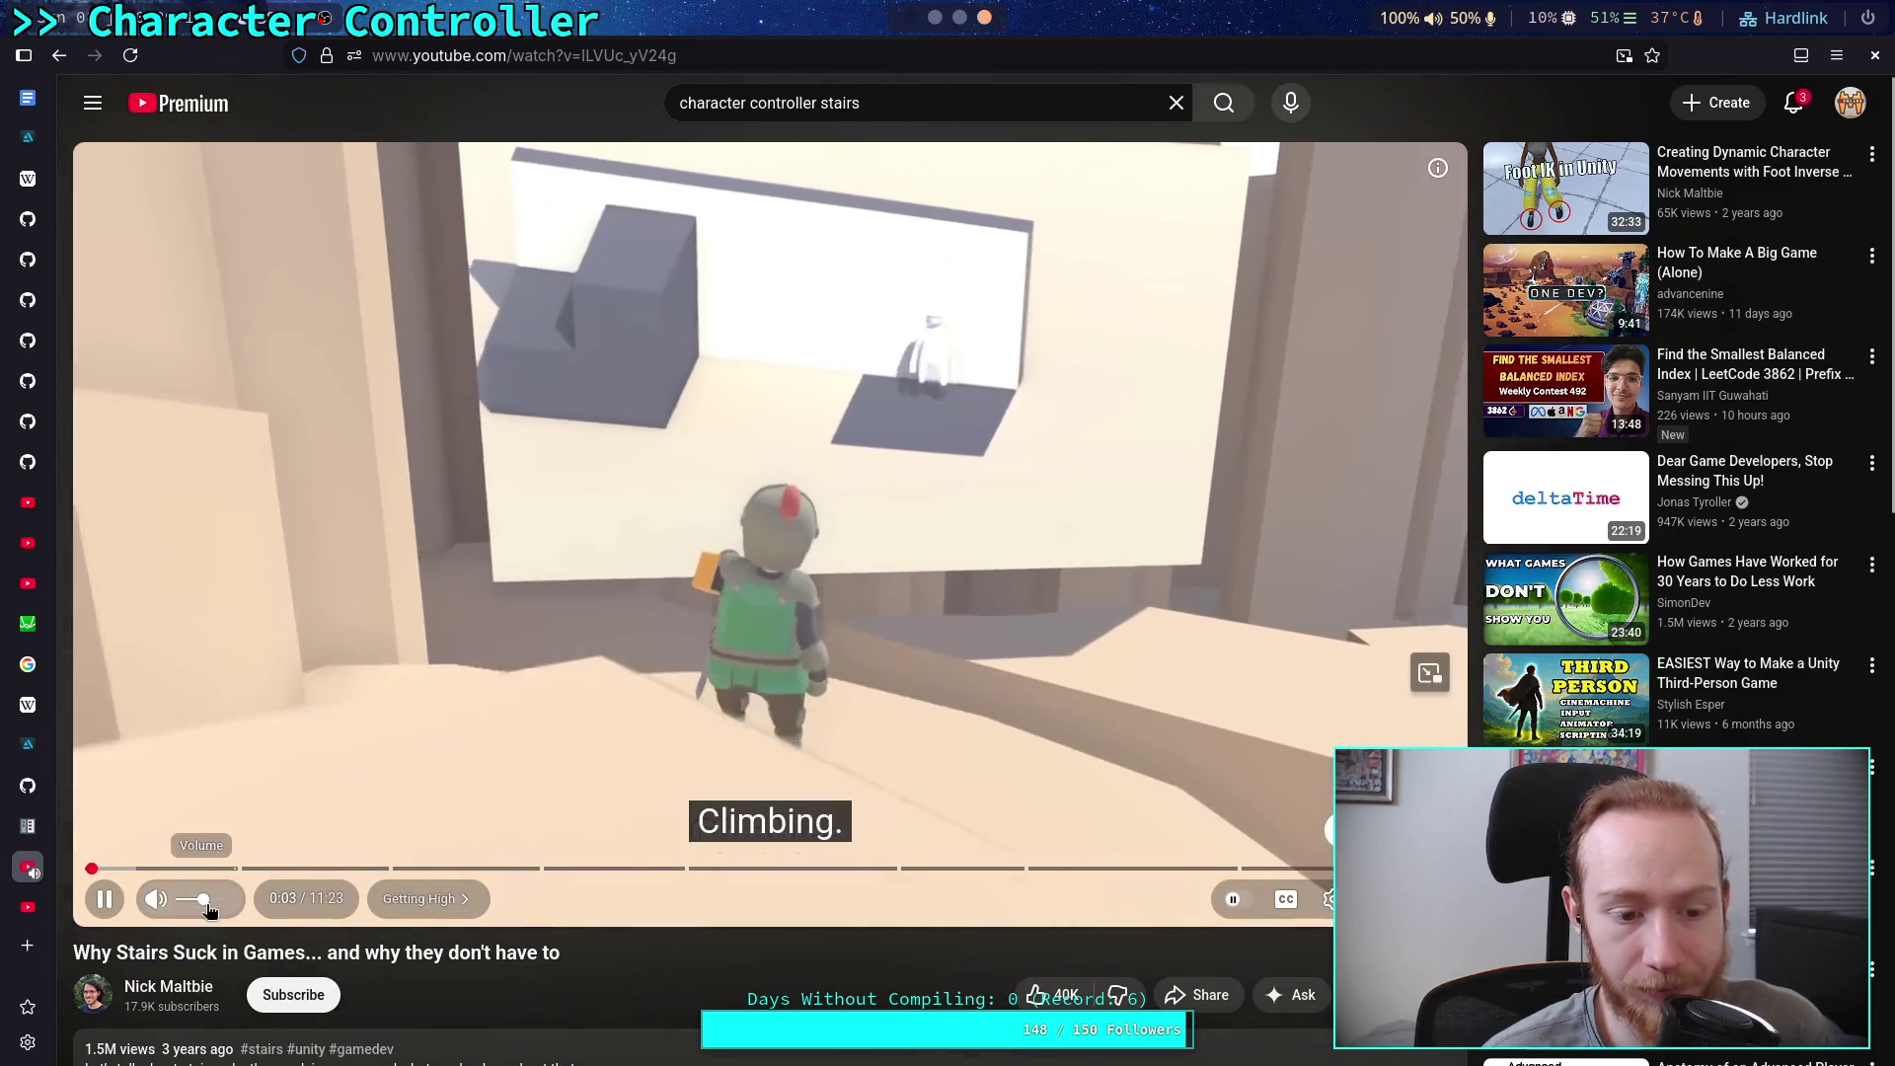
left_click_drag(210, 909, 200, 909)
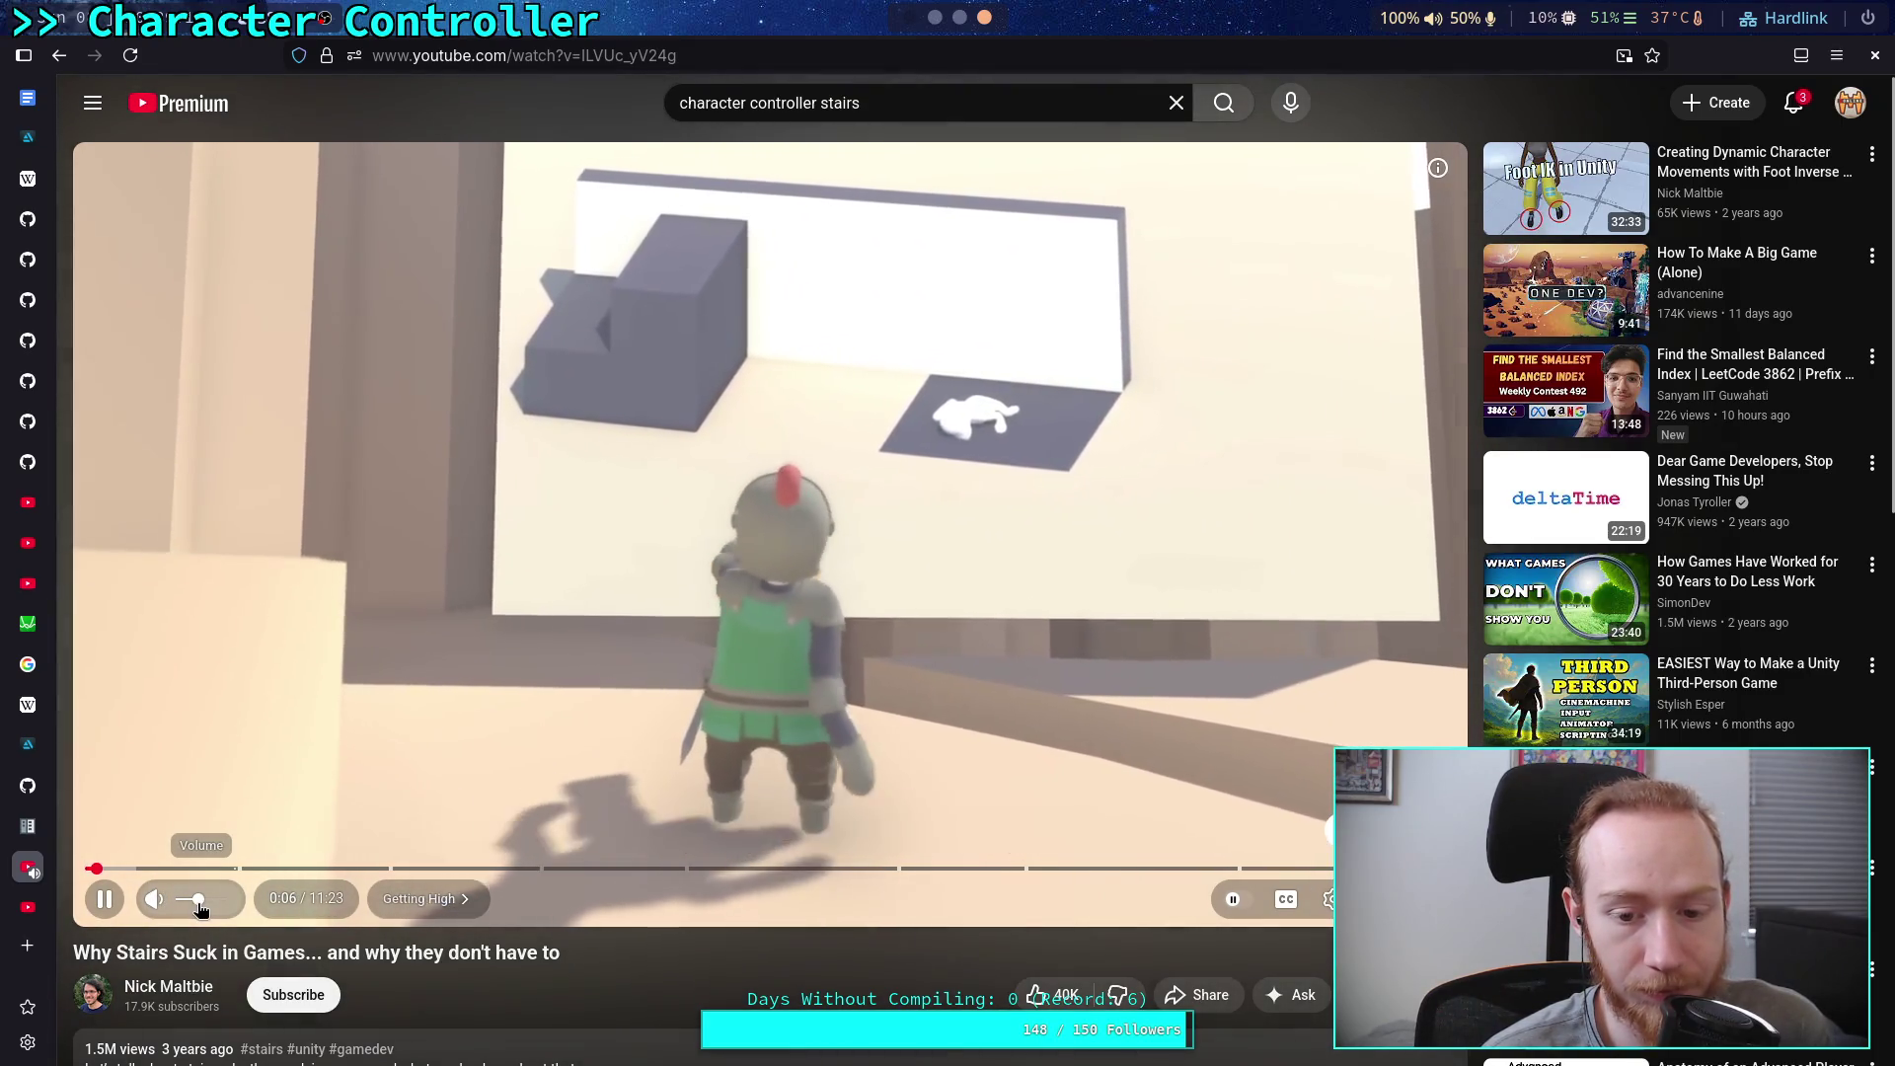
left_click(610, 762)
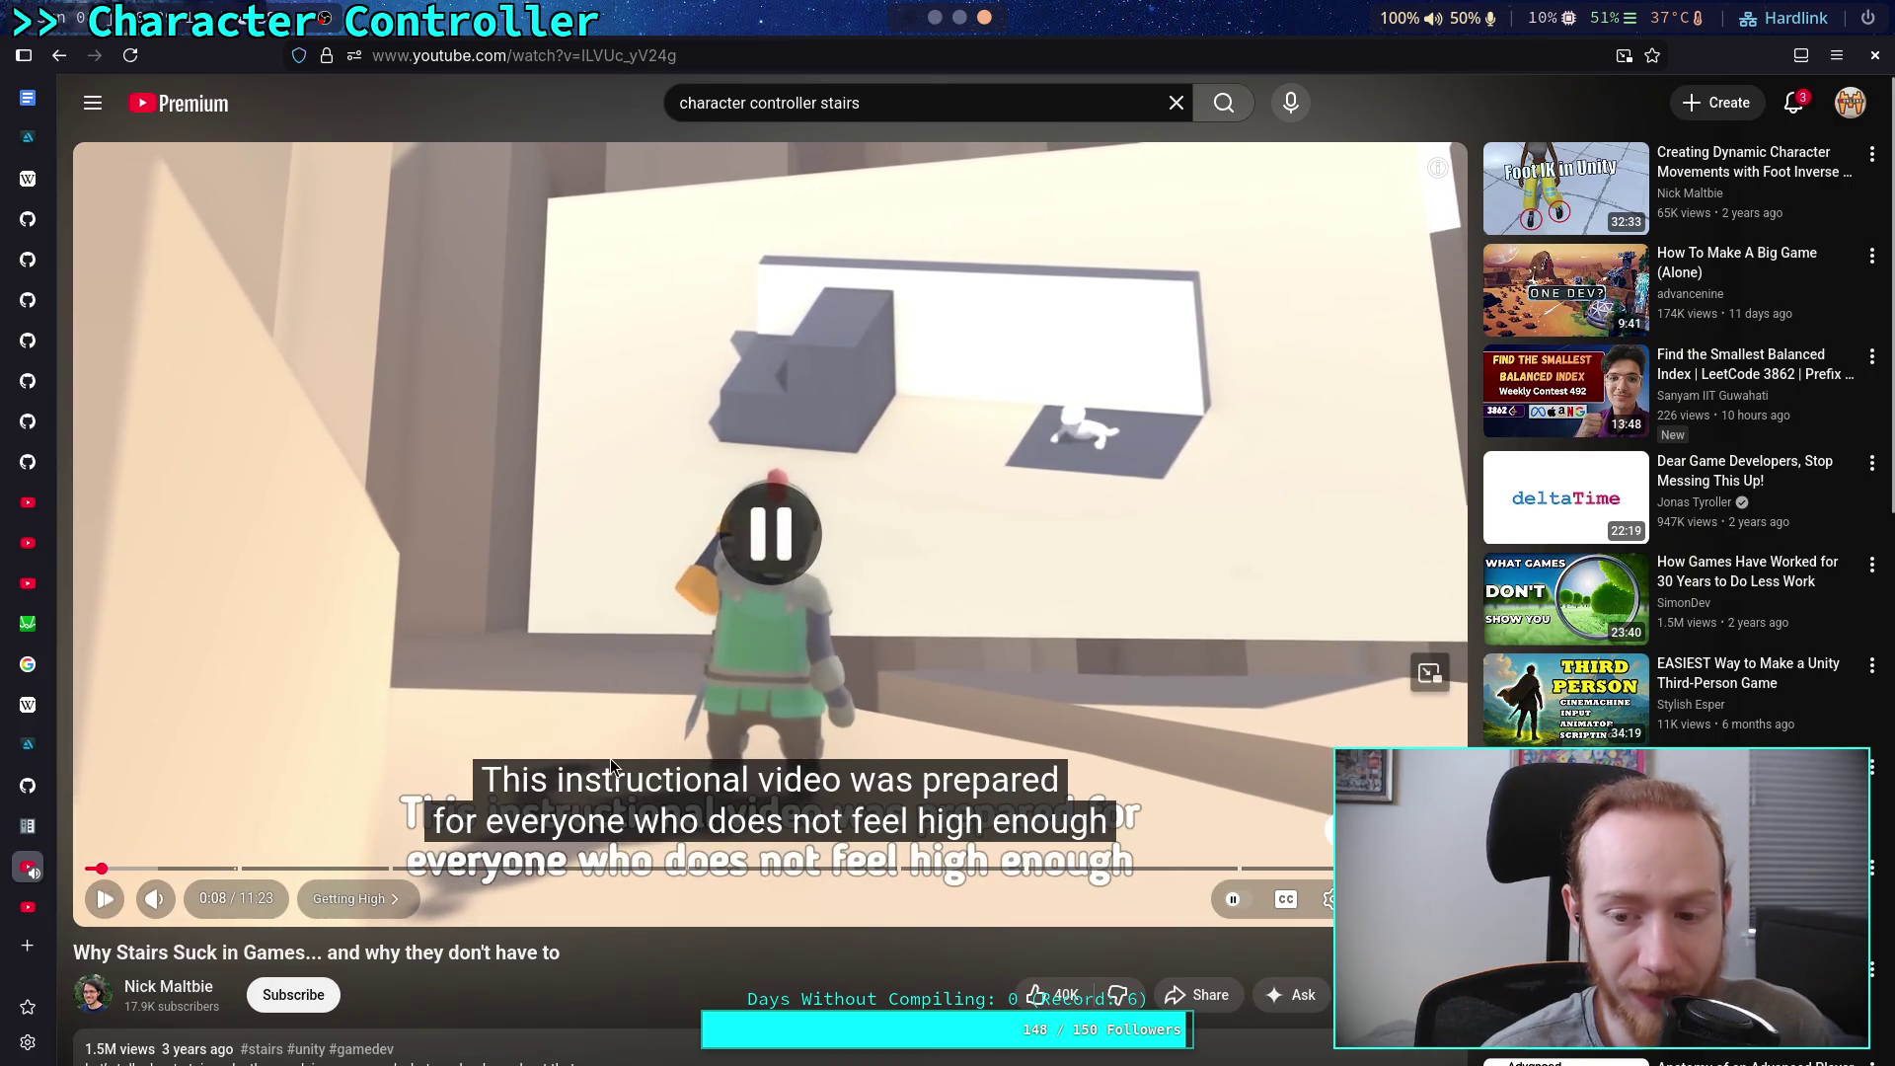
scroll(802, 685, "down", 3)
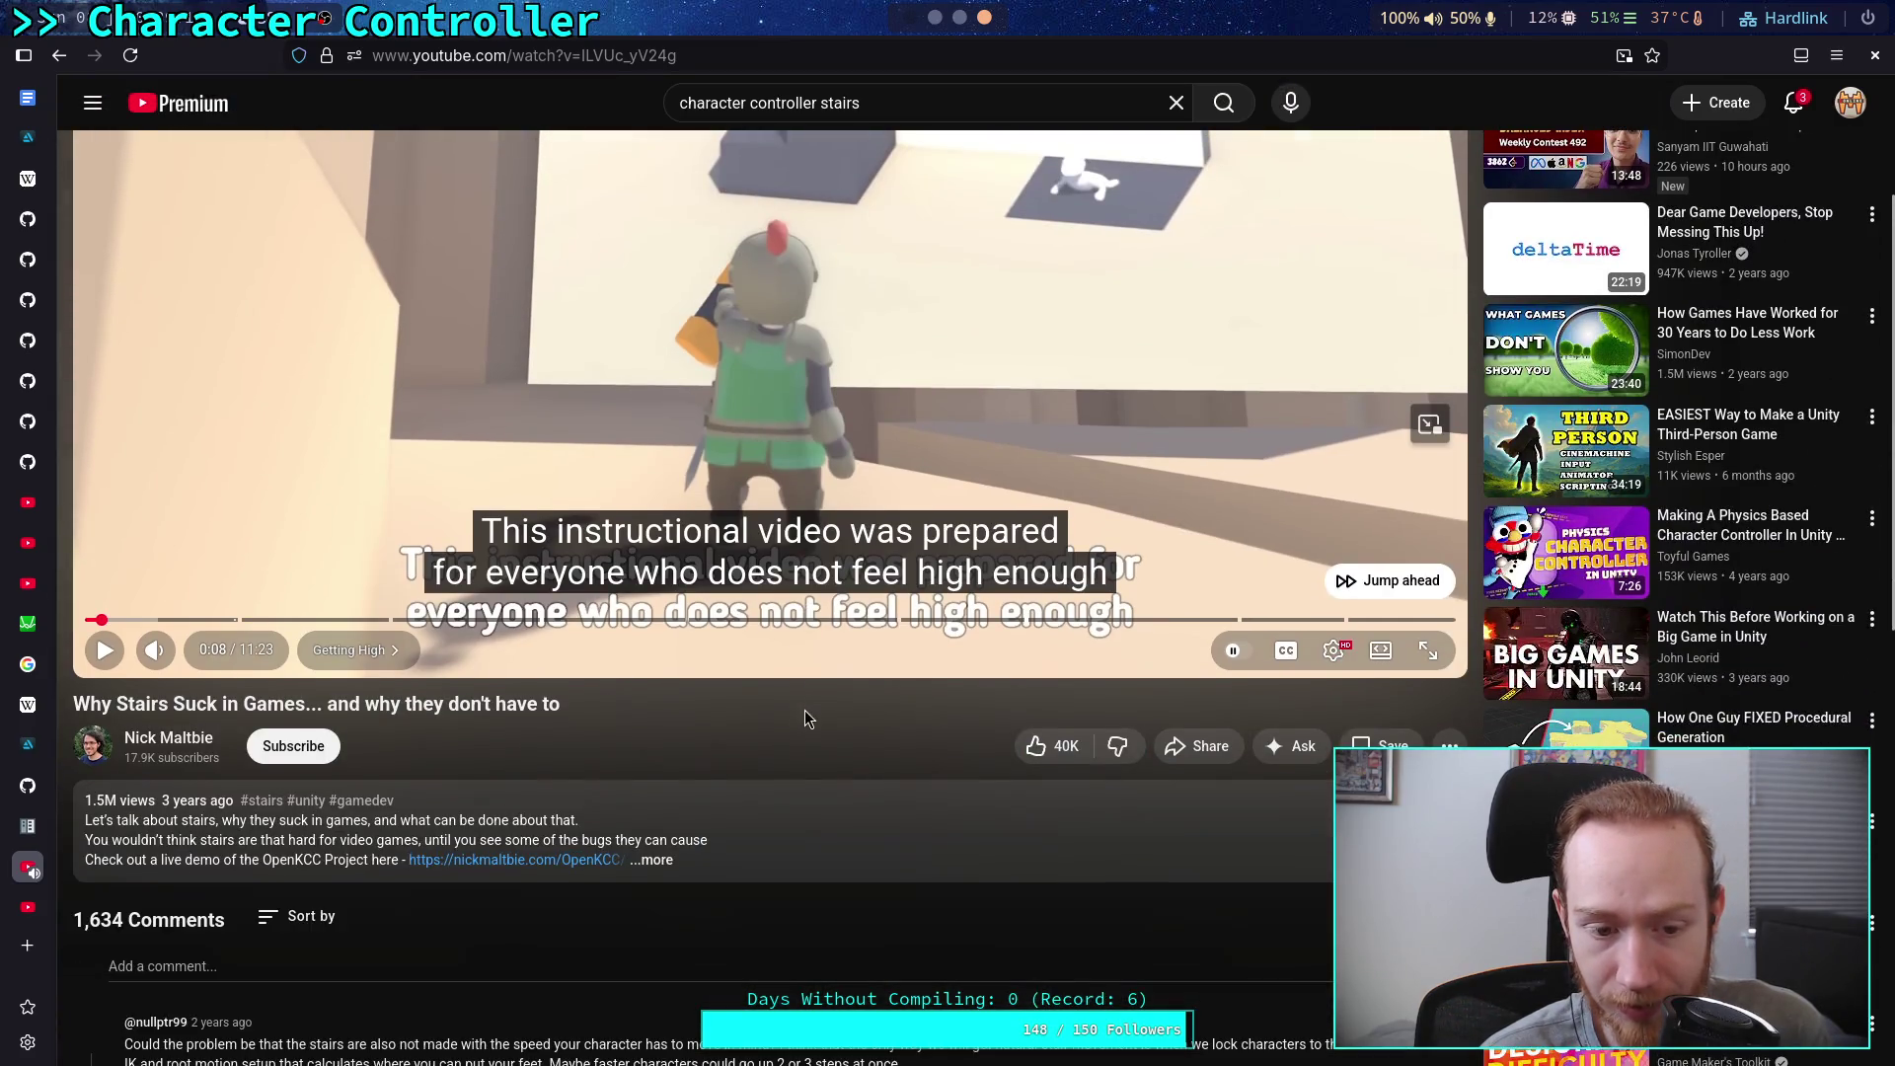
scroll(807, 744, "up", 3)
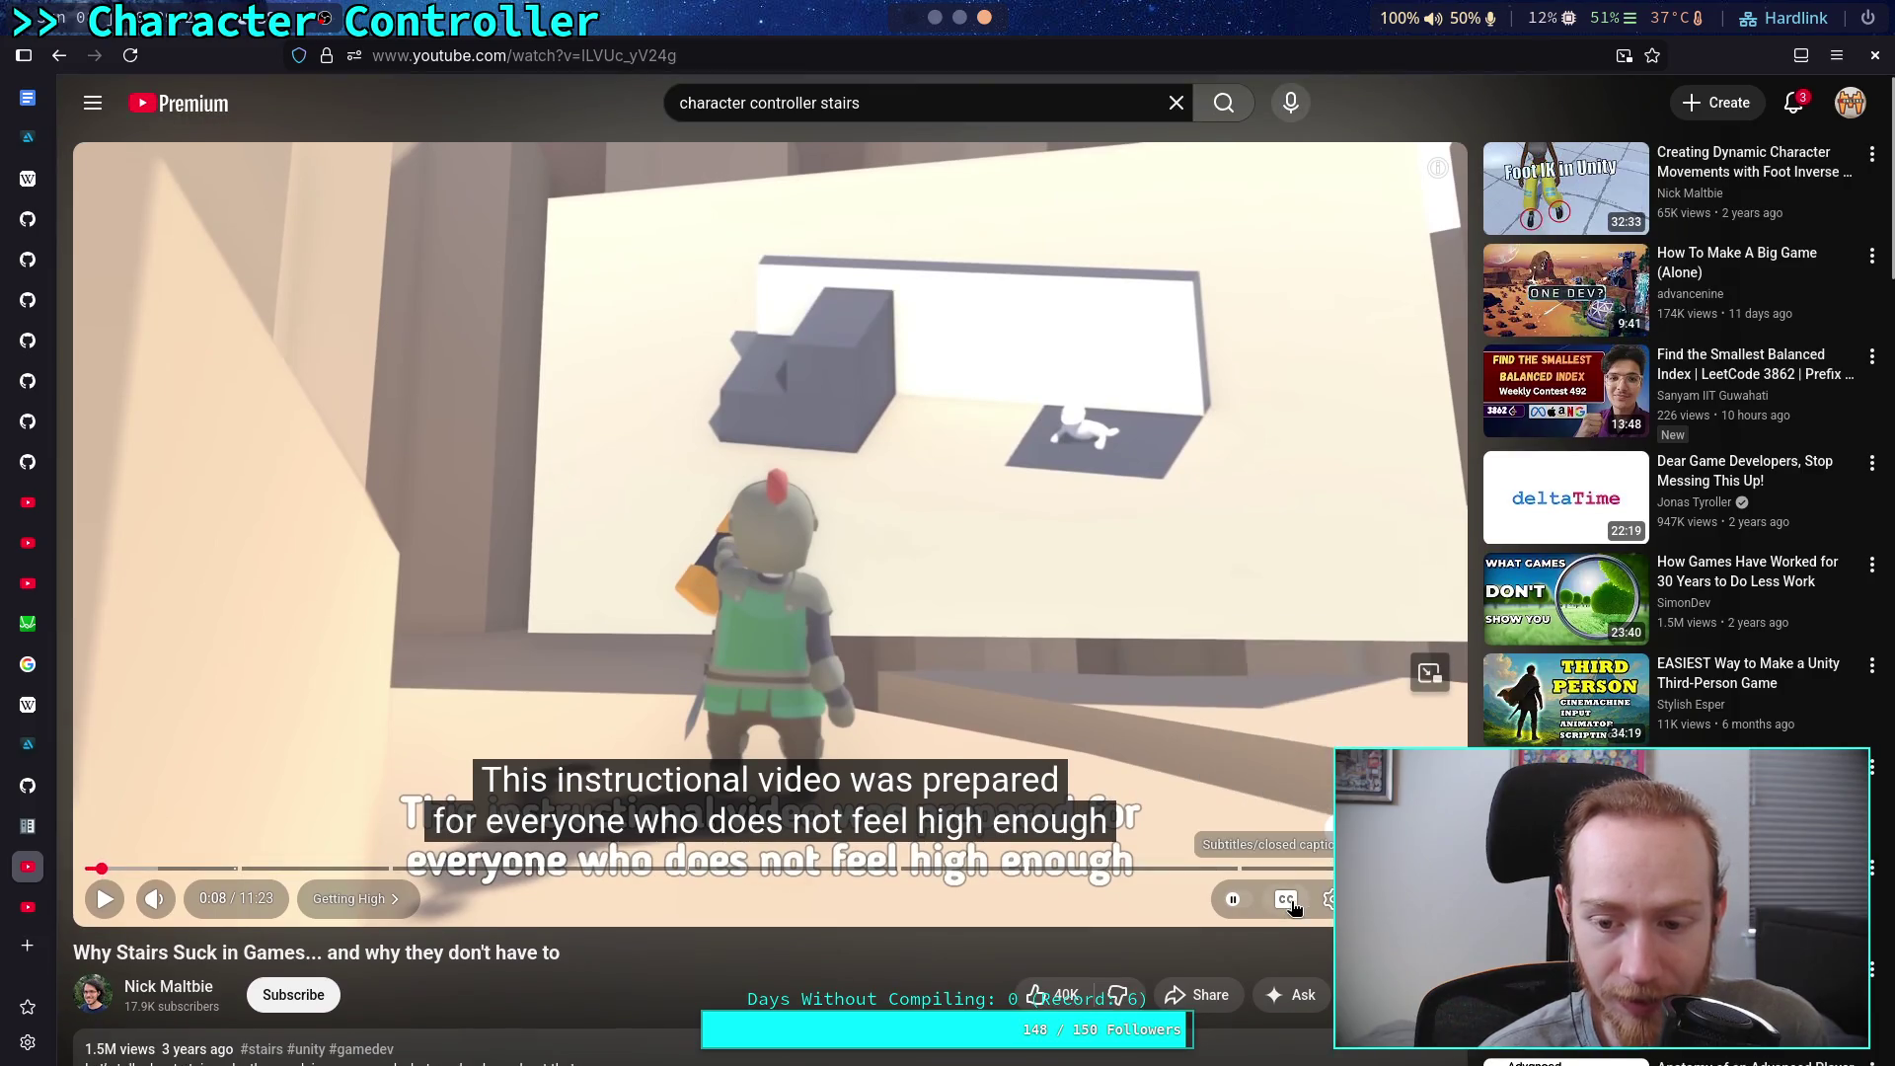
left_click(336, 552)
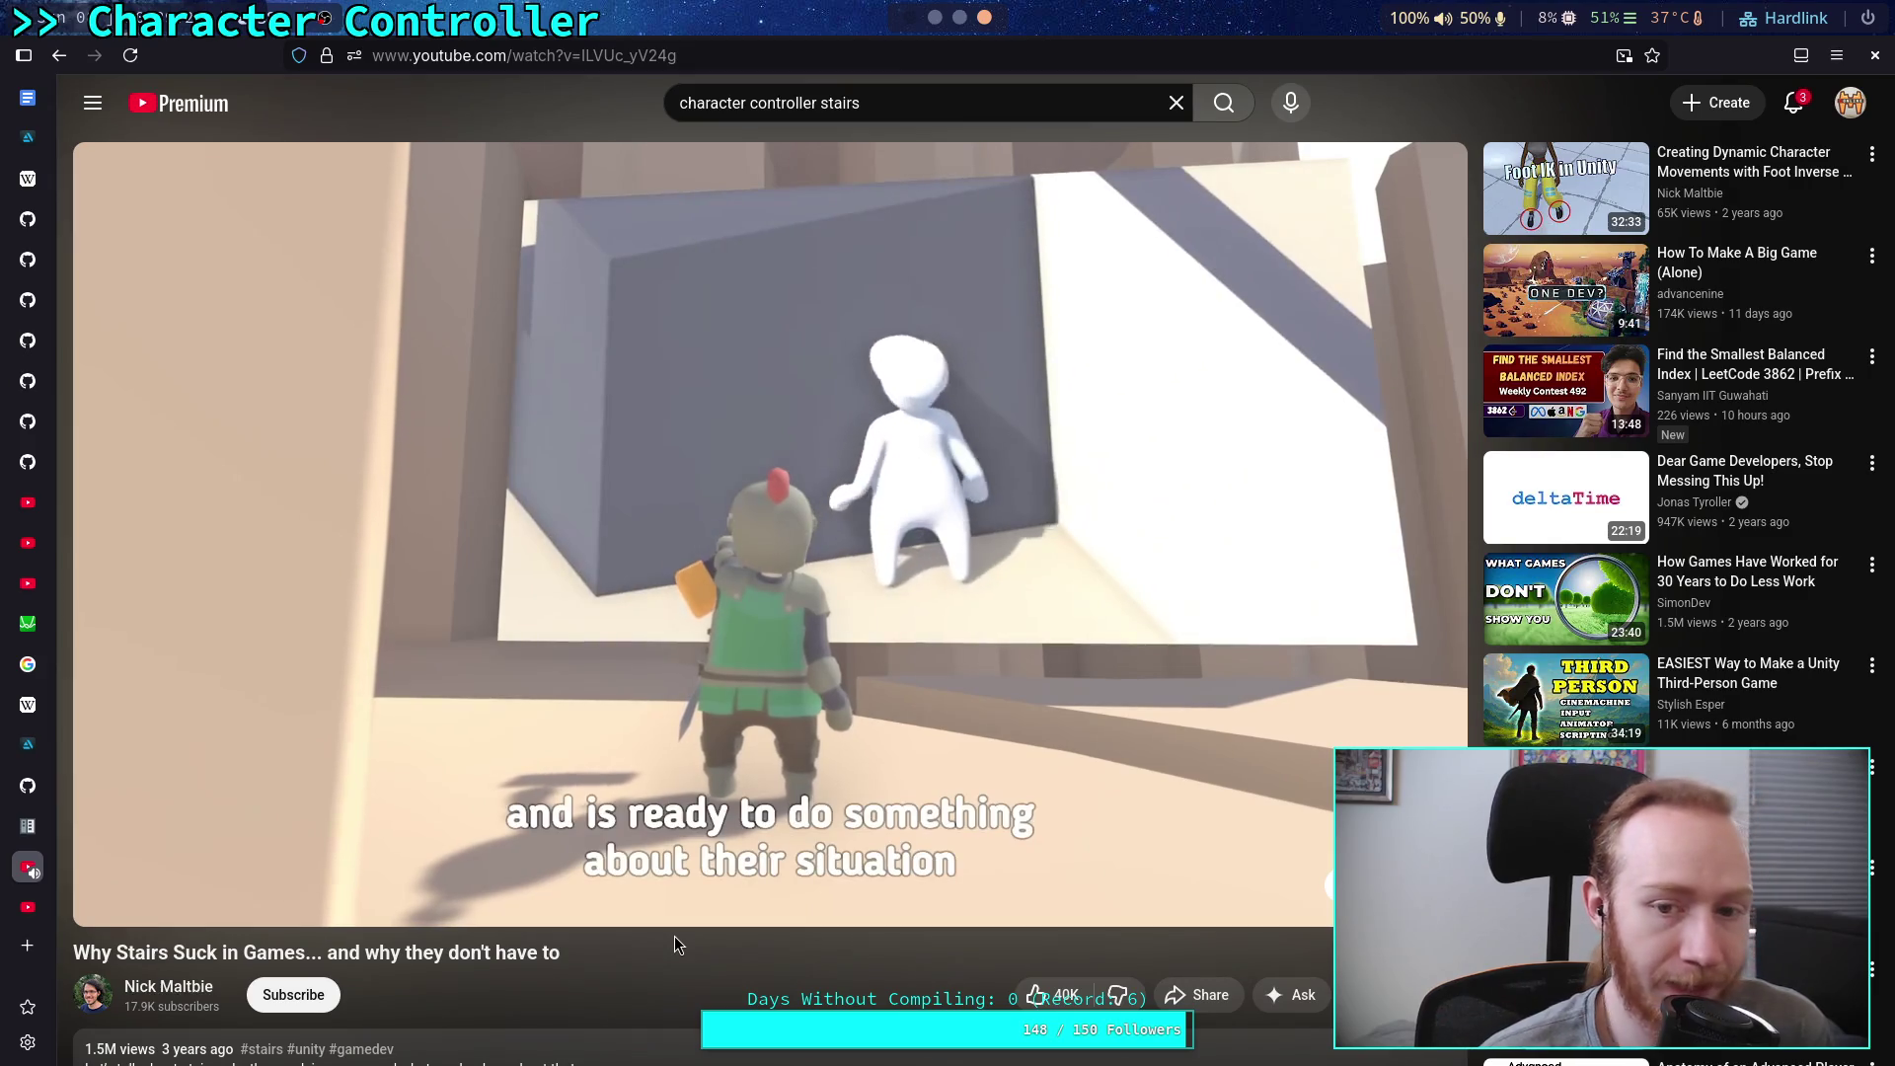
Pause the video at 0:16, then skip ahead to 1:16
left_click(671, 752)
left_click(719, 752)
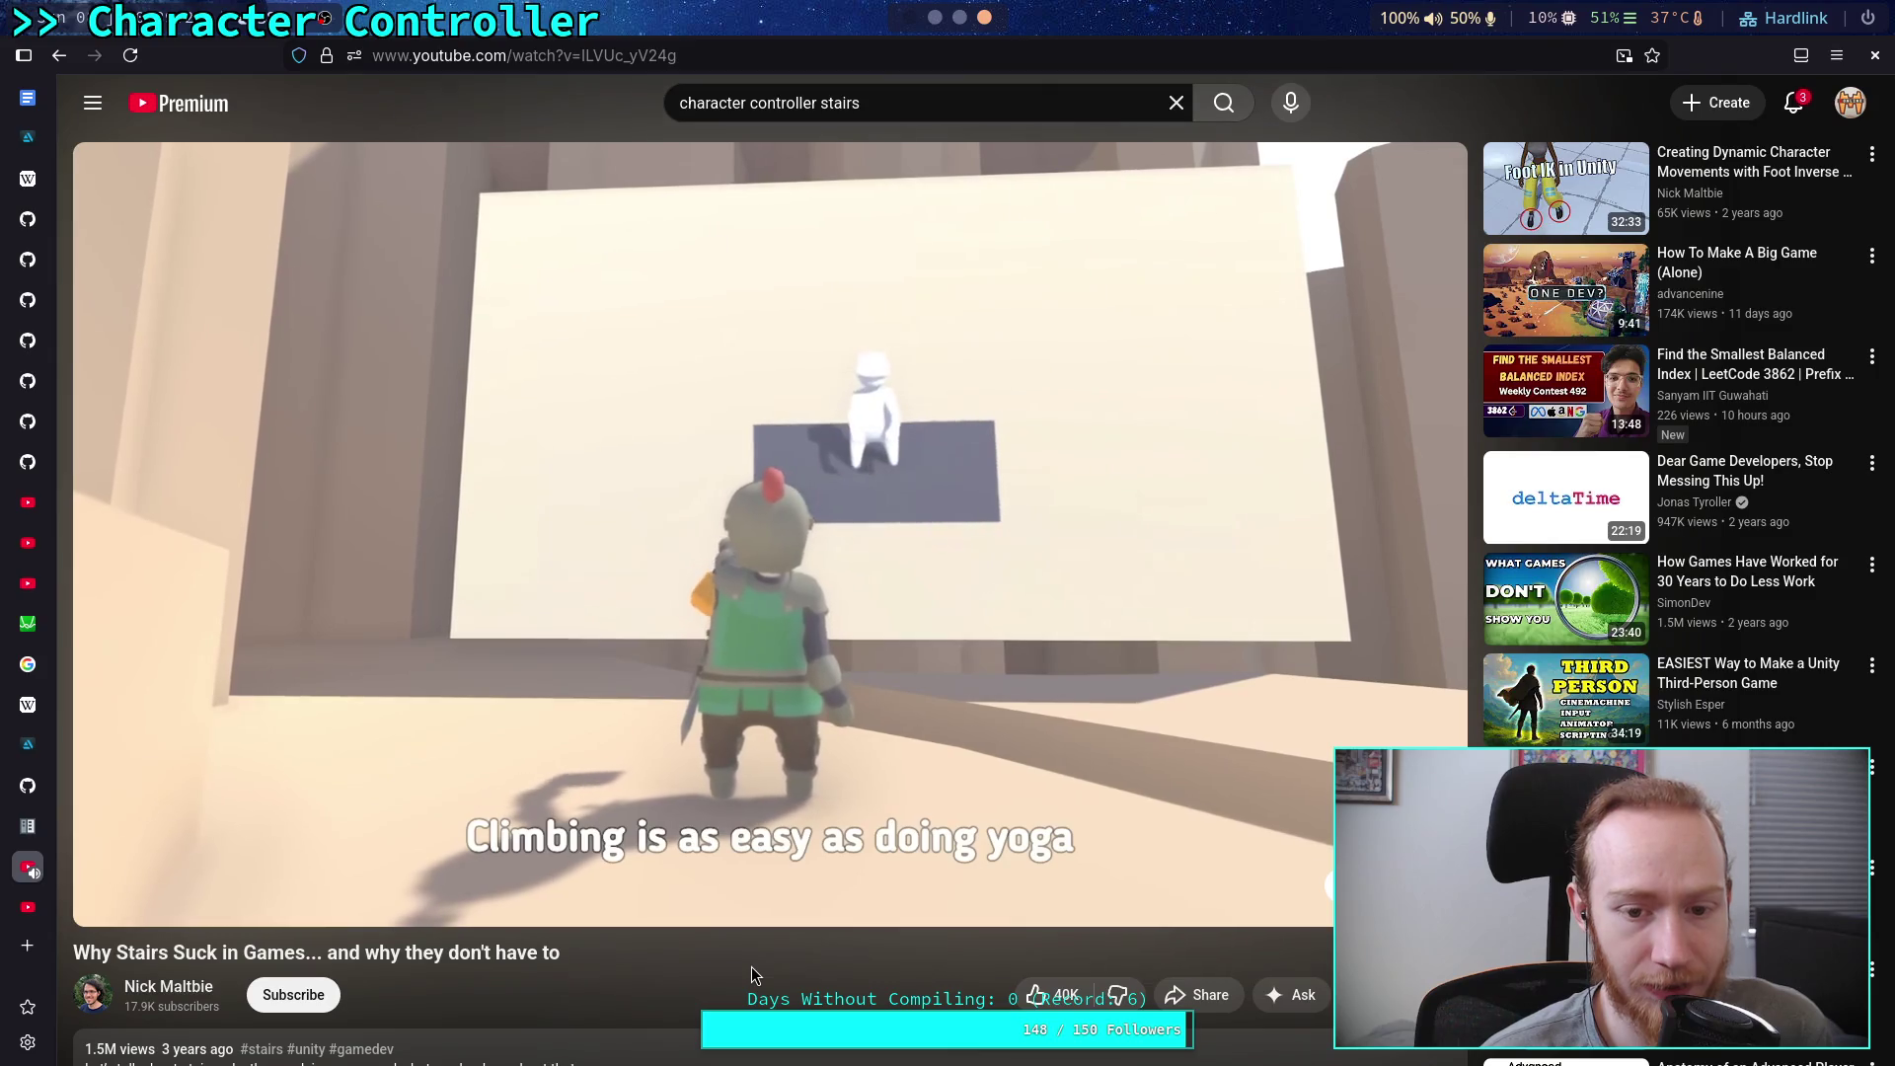
left_click(530, 701)
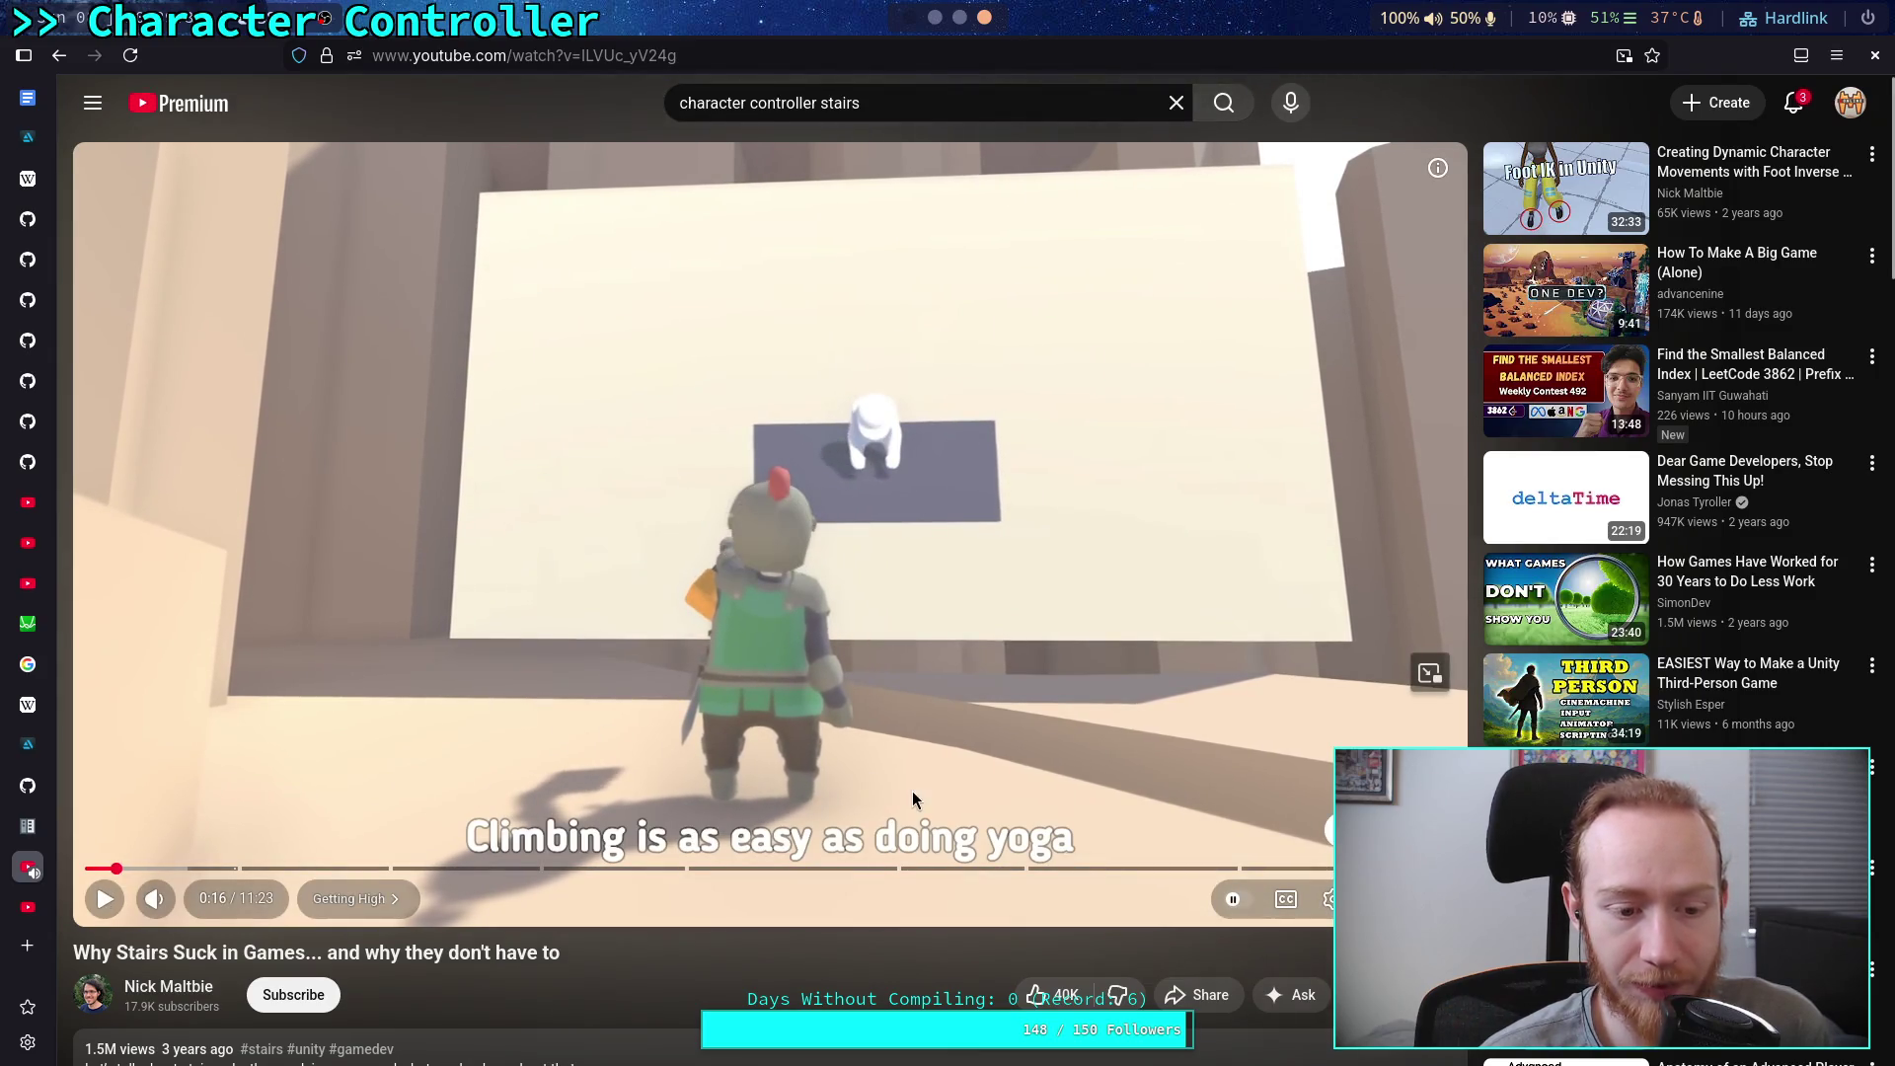
left_click(237, 869)
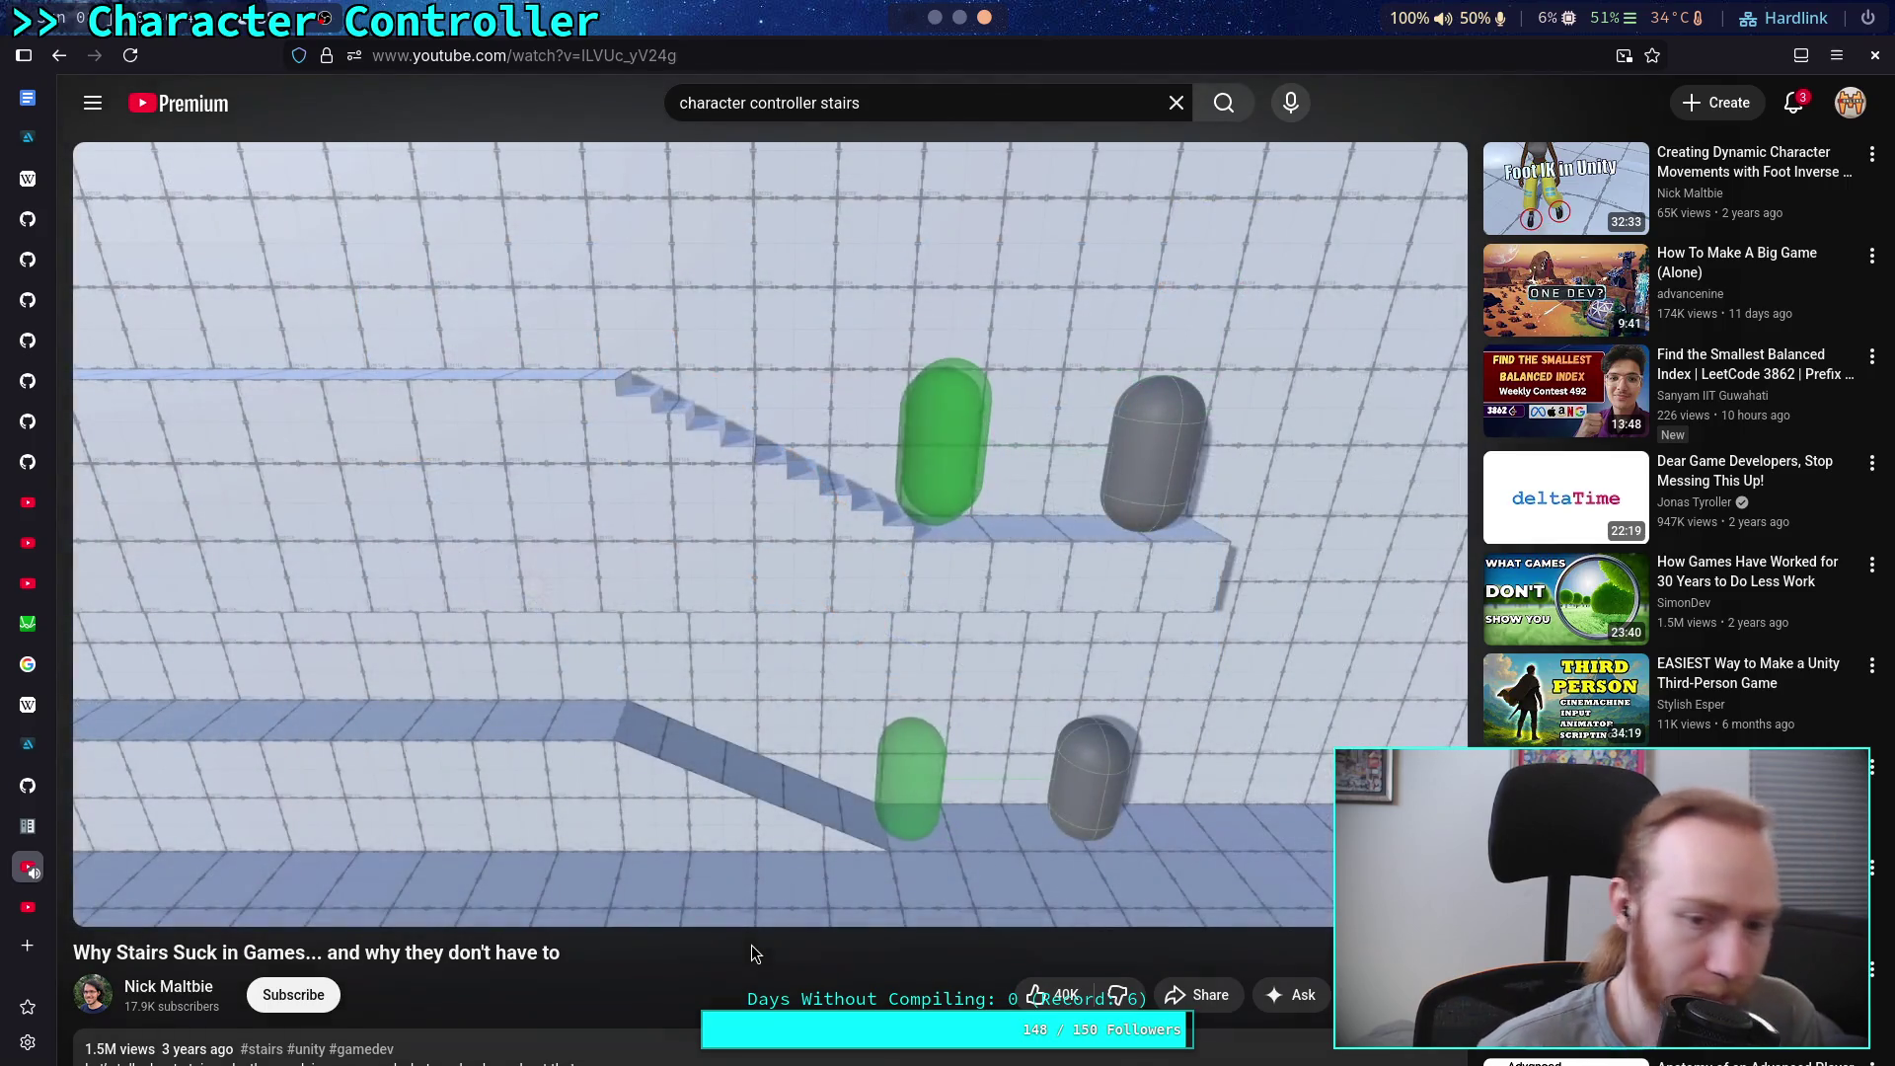
Pause the stairs video at 2:47 on the capsules-on-stairs comparison
left_click(715, 640)
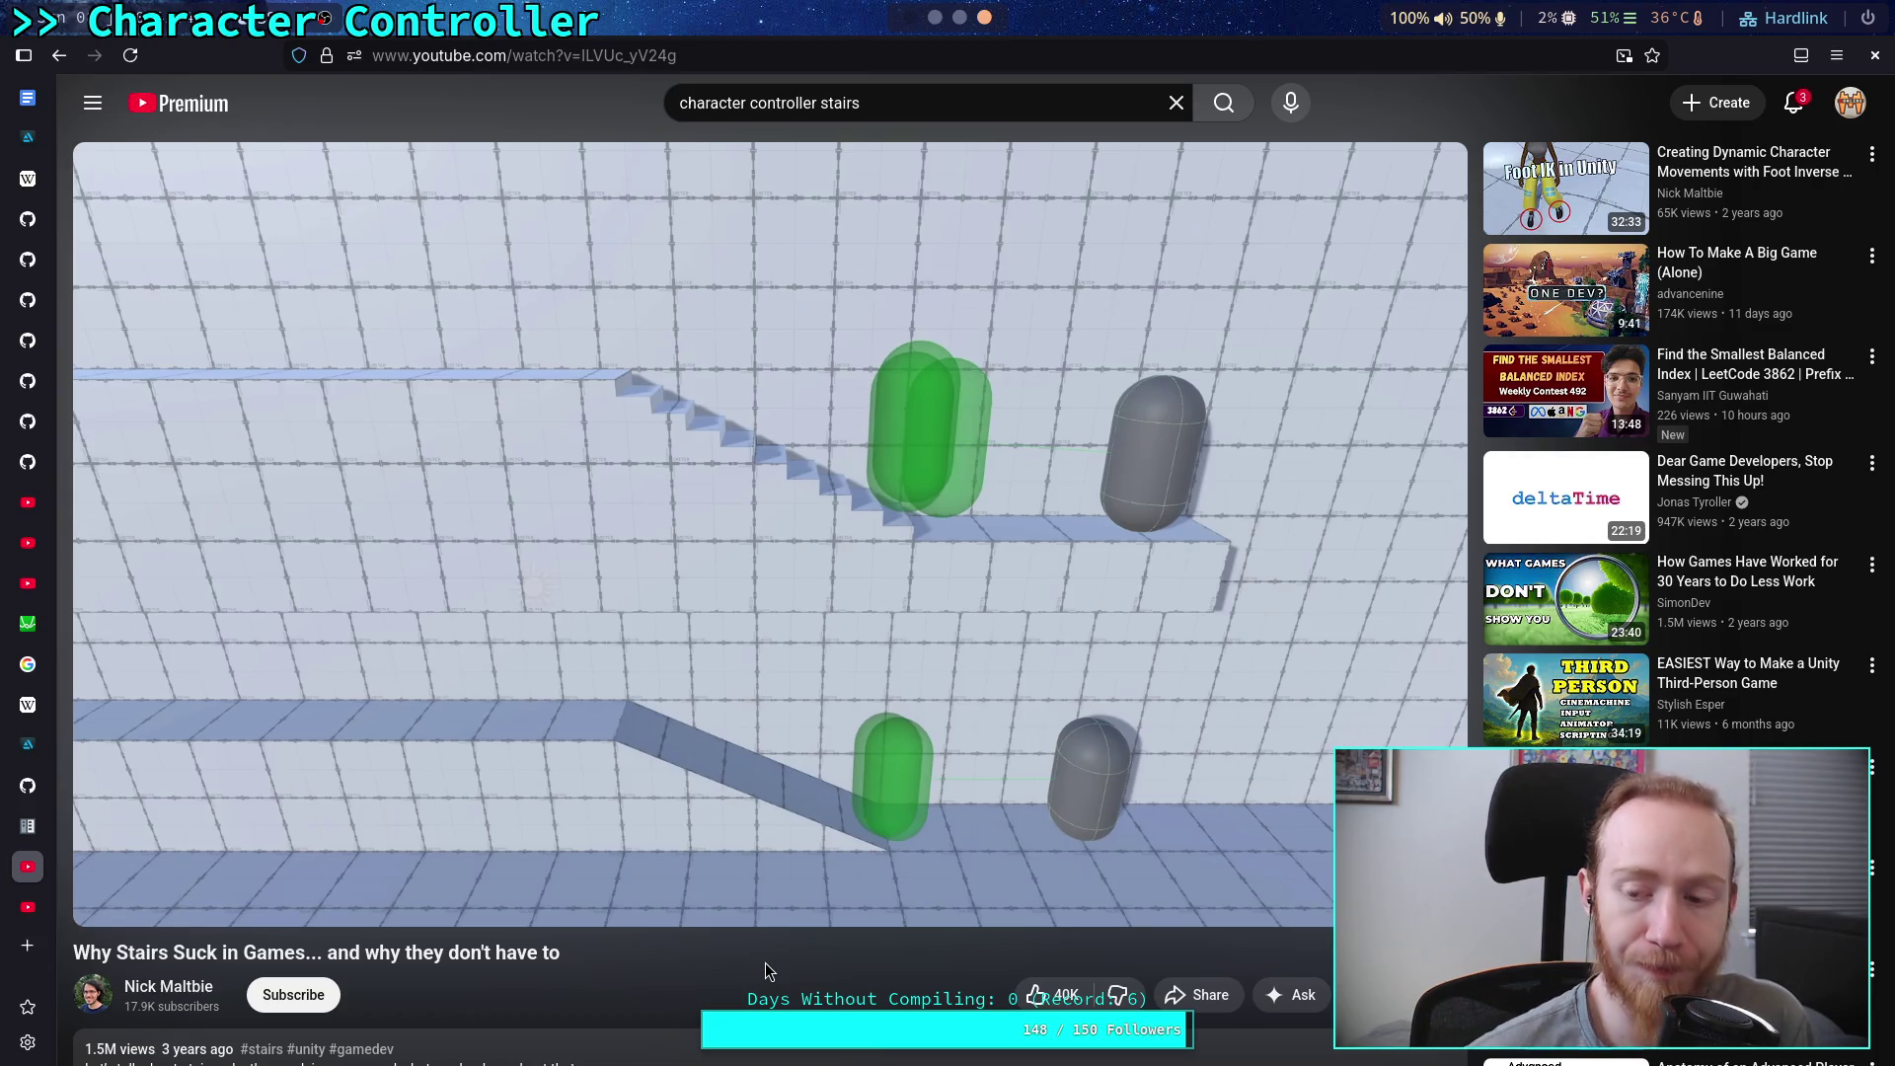
Resume the stairs video and watch to 4:28 in the 'What is a Step Again?' chapter
left_click(985, 696)
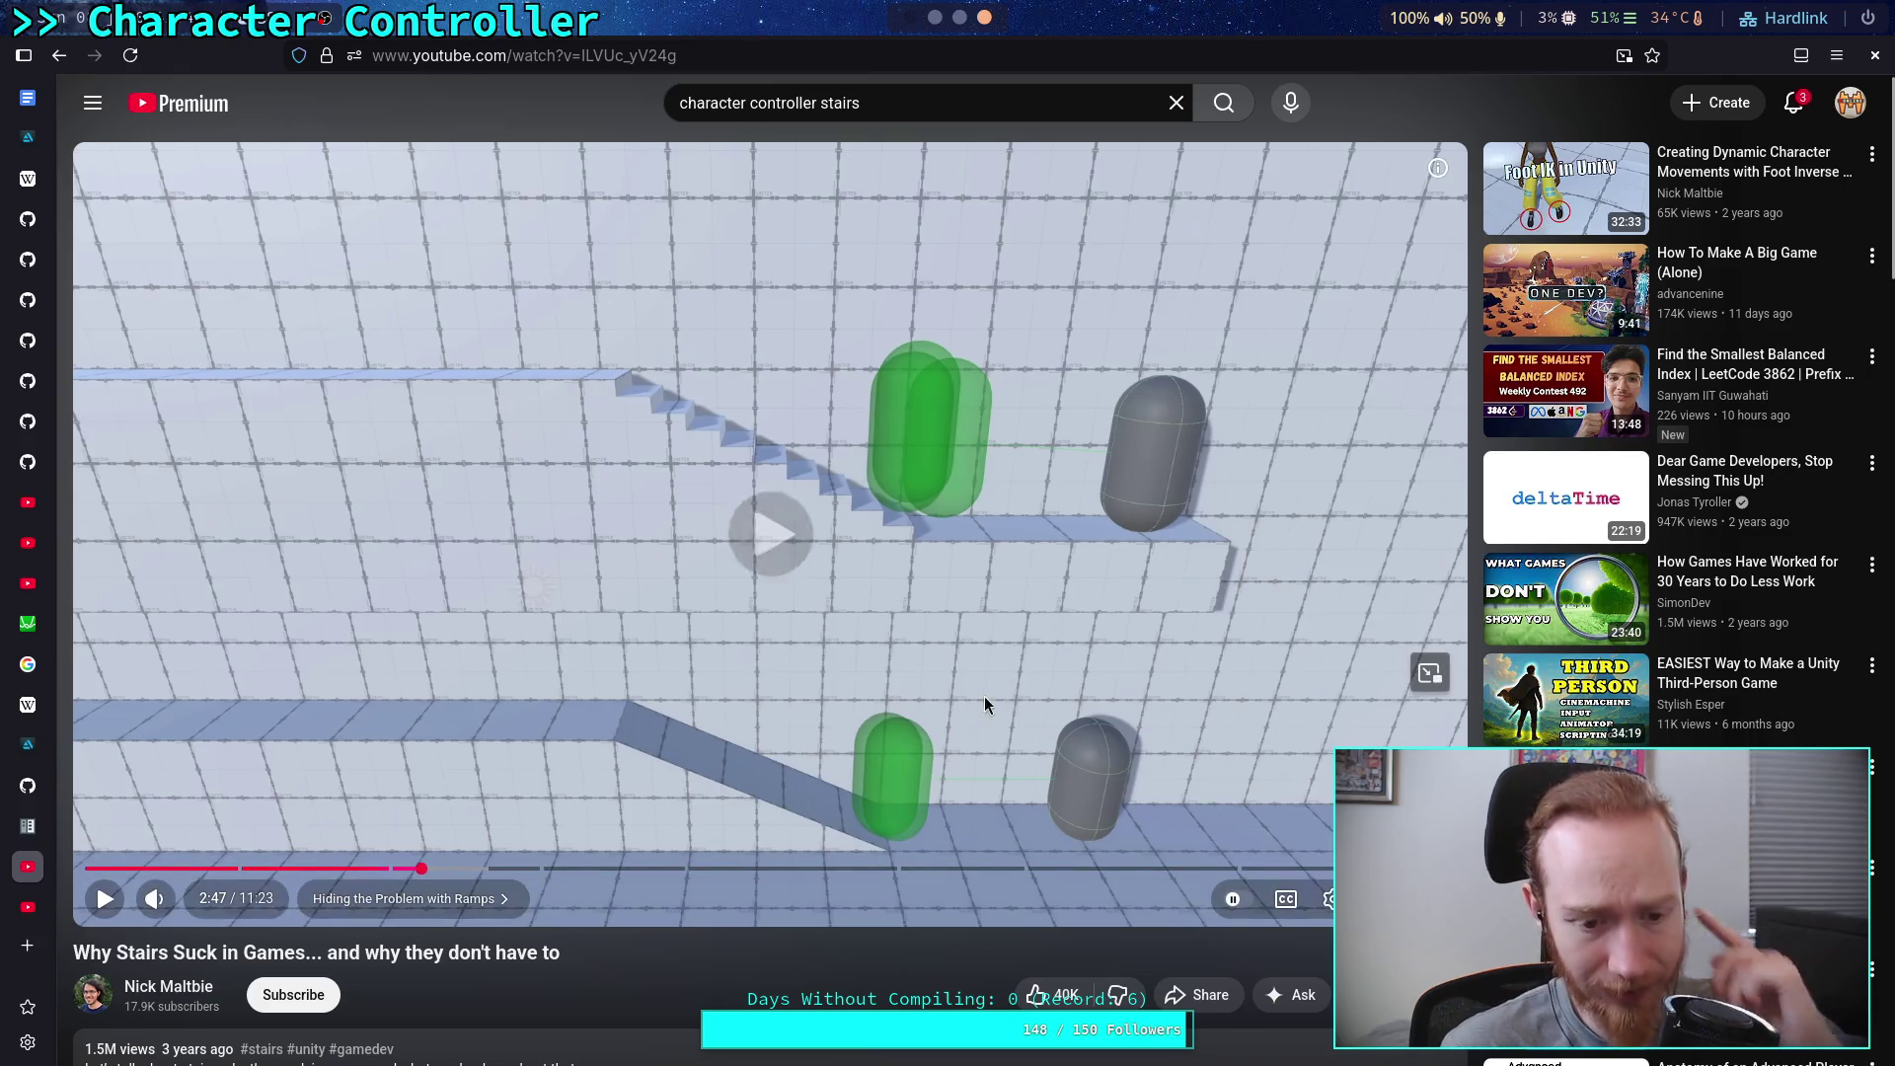
key("space")
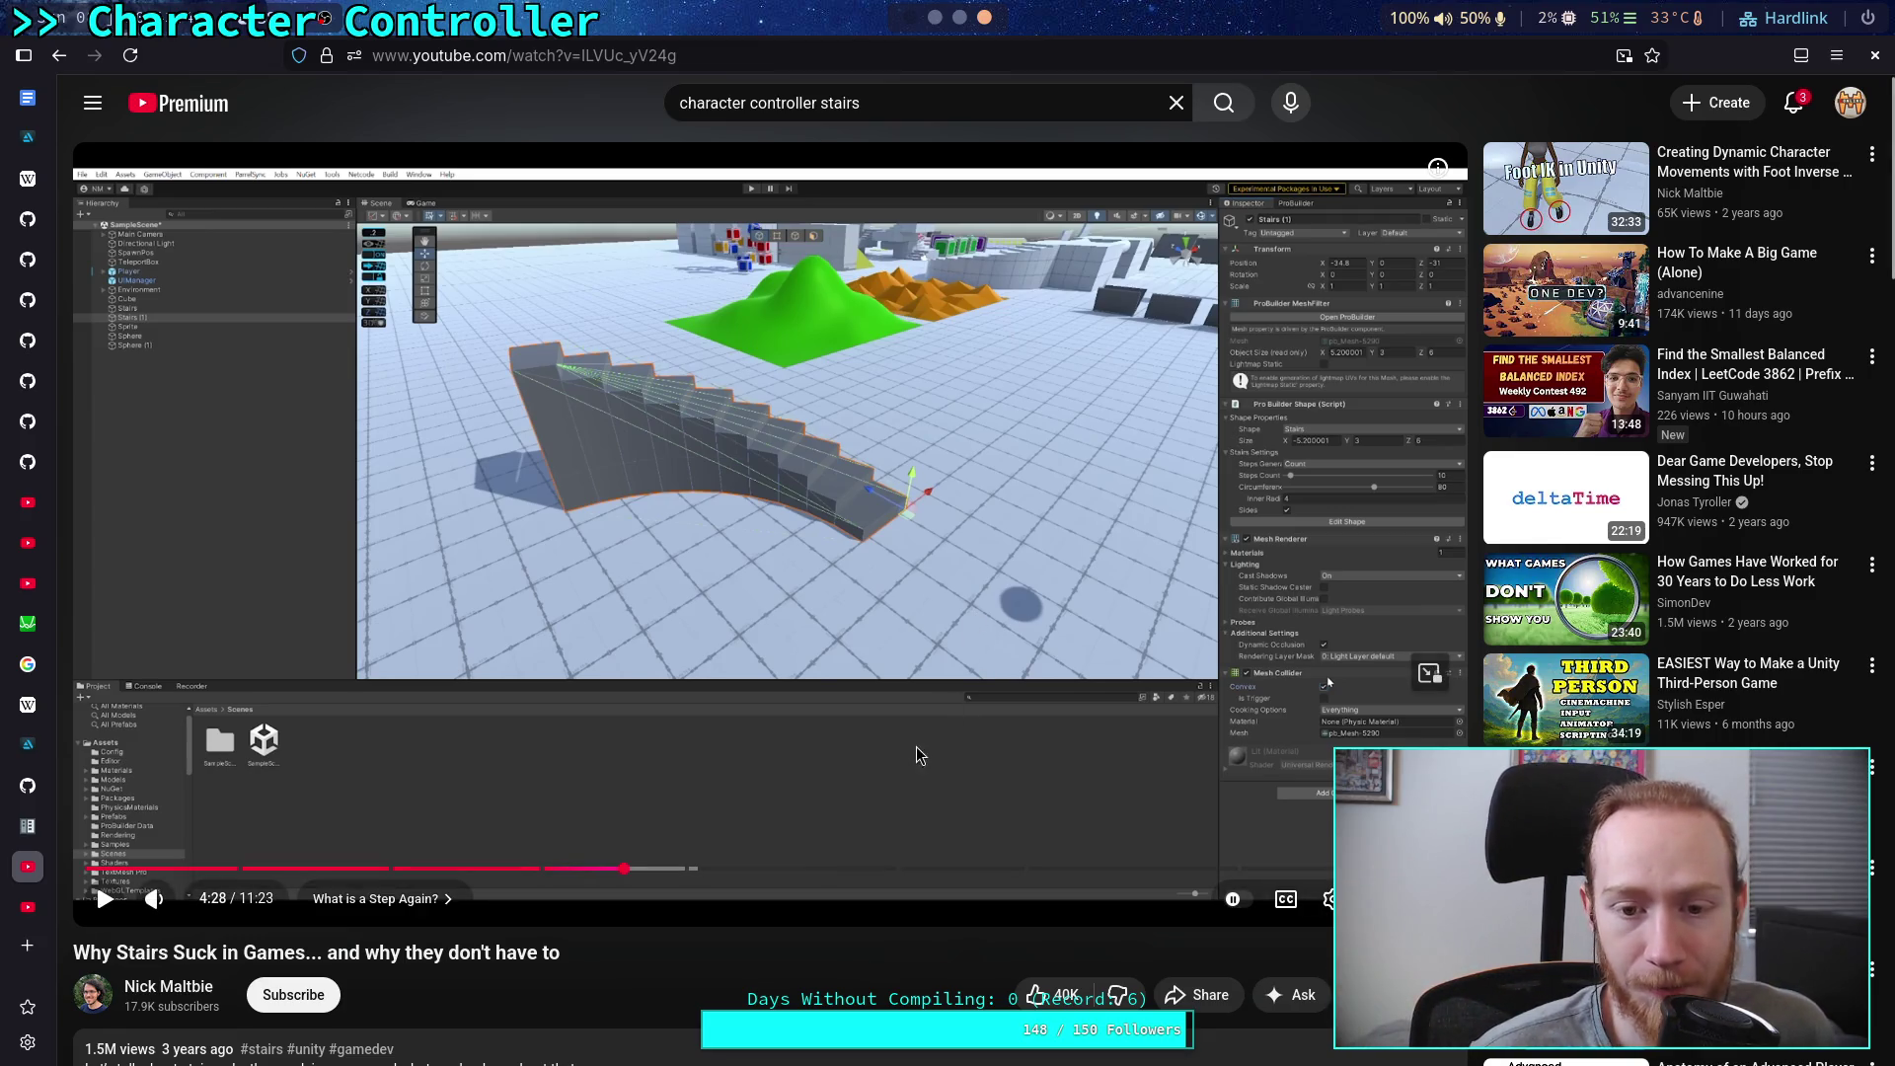
Resume 'Why Stairs Suck in Games' and watch it through to the closing end screen
left_click(732, 773)
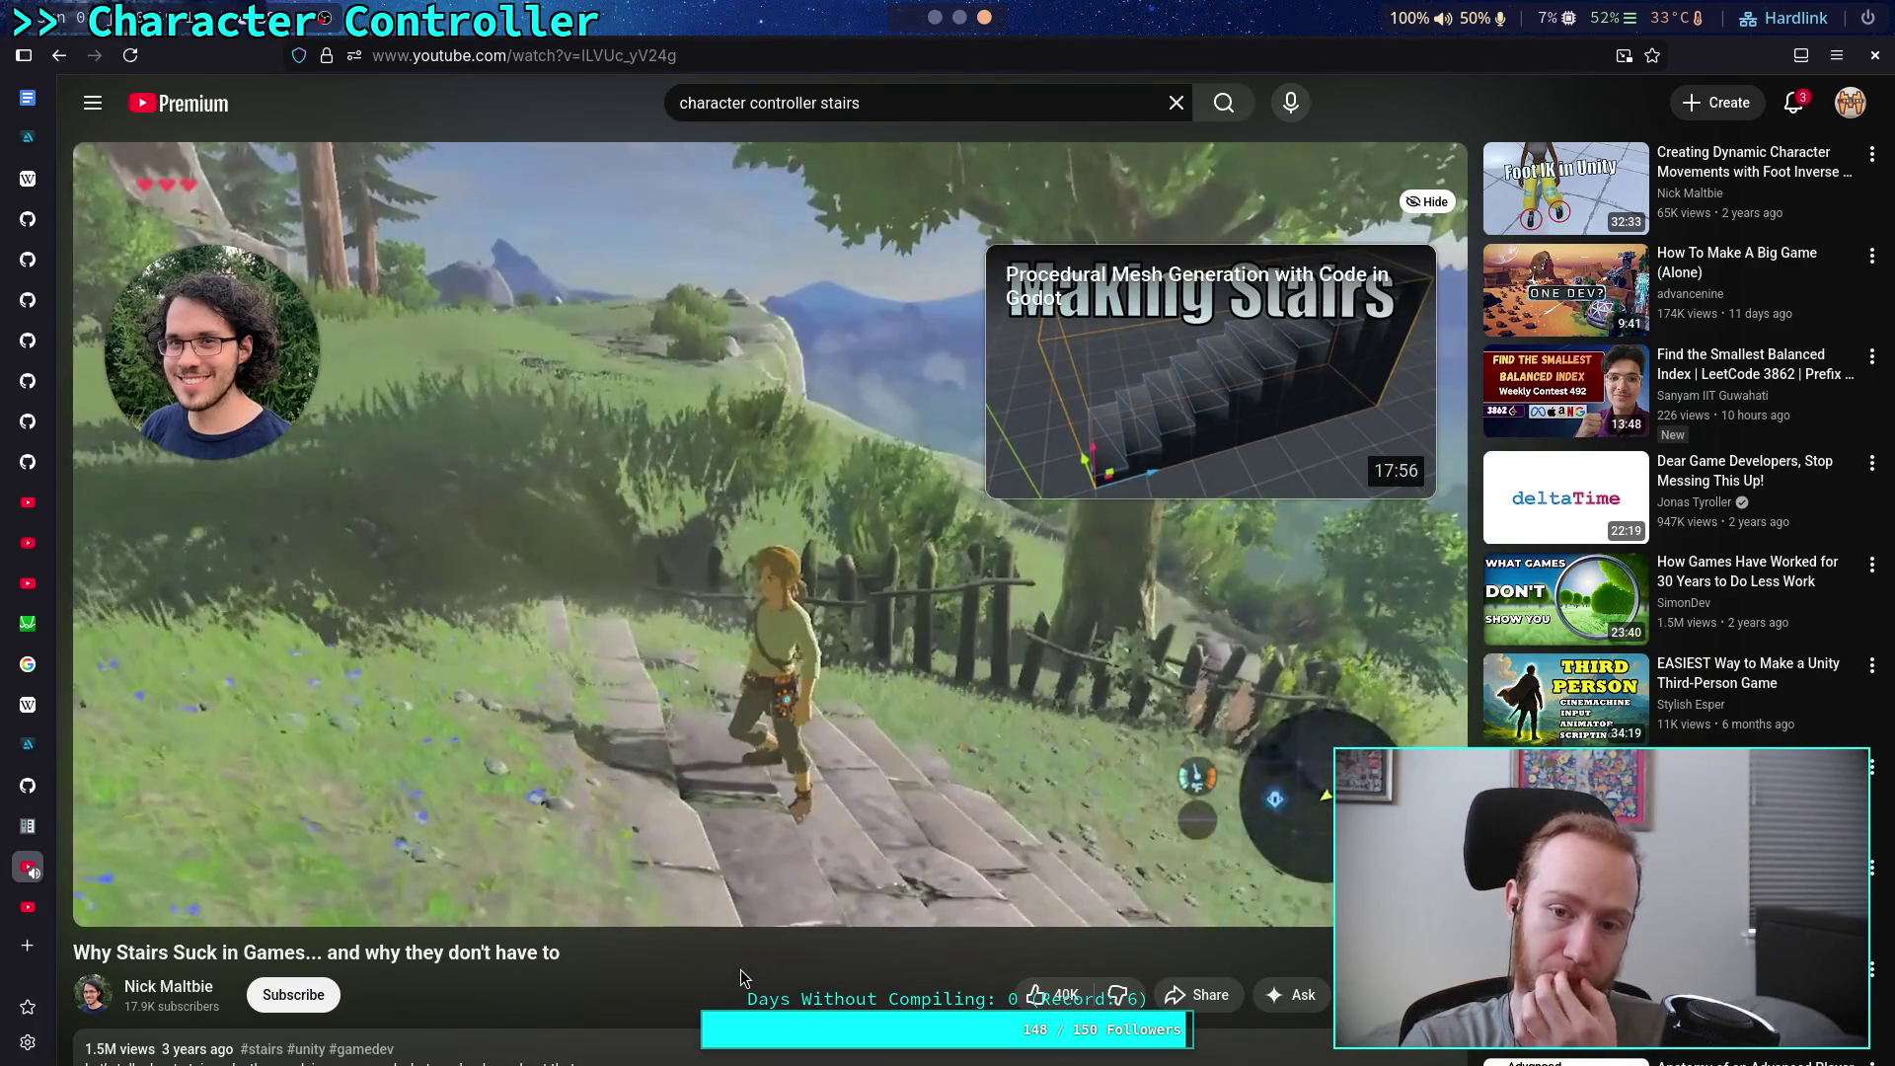
Pause the stairs video and search YouTube for 'character controller rigid body'
left_click(800, 652)
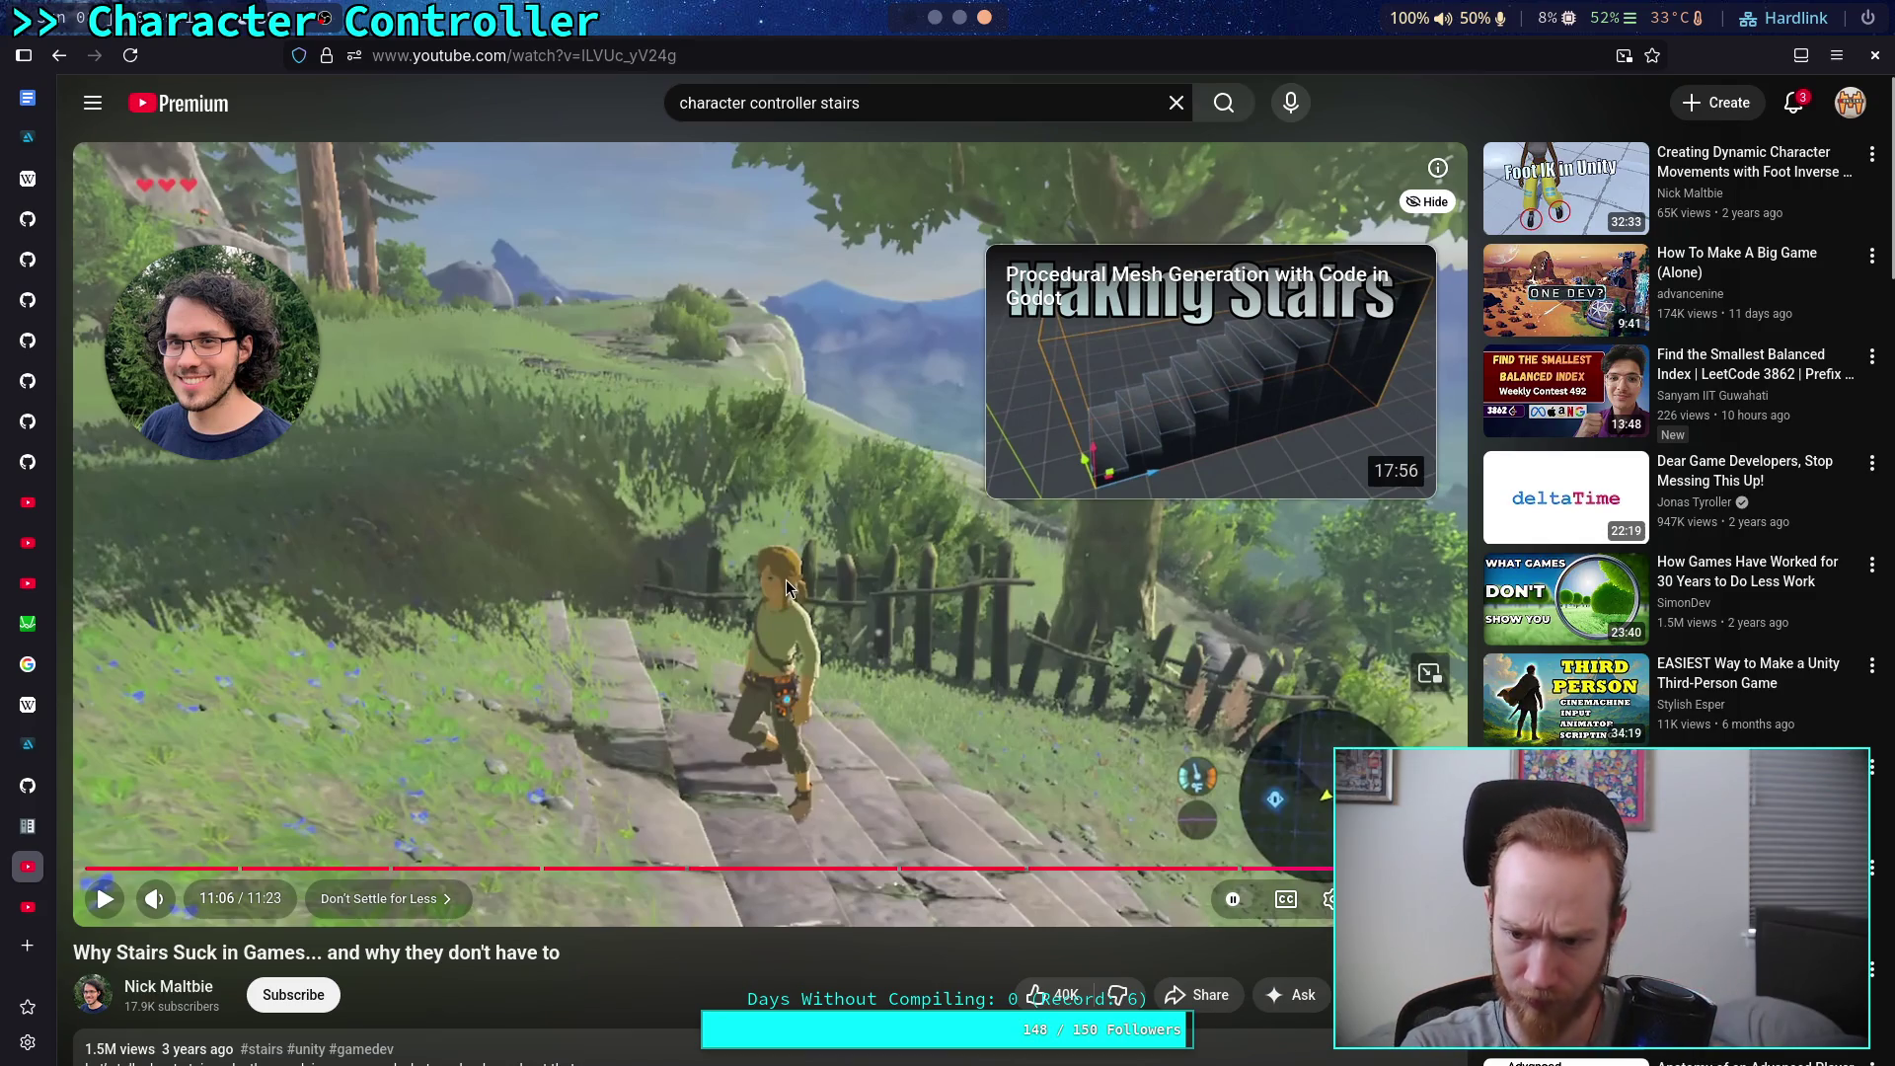
scroll(797, 445, "down", 5)
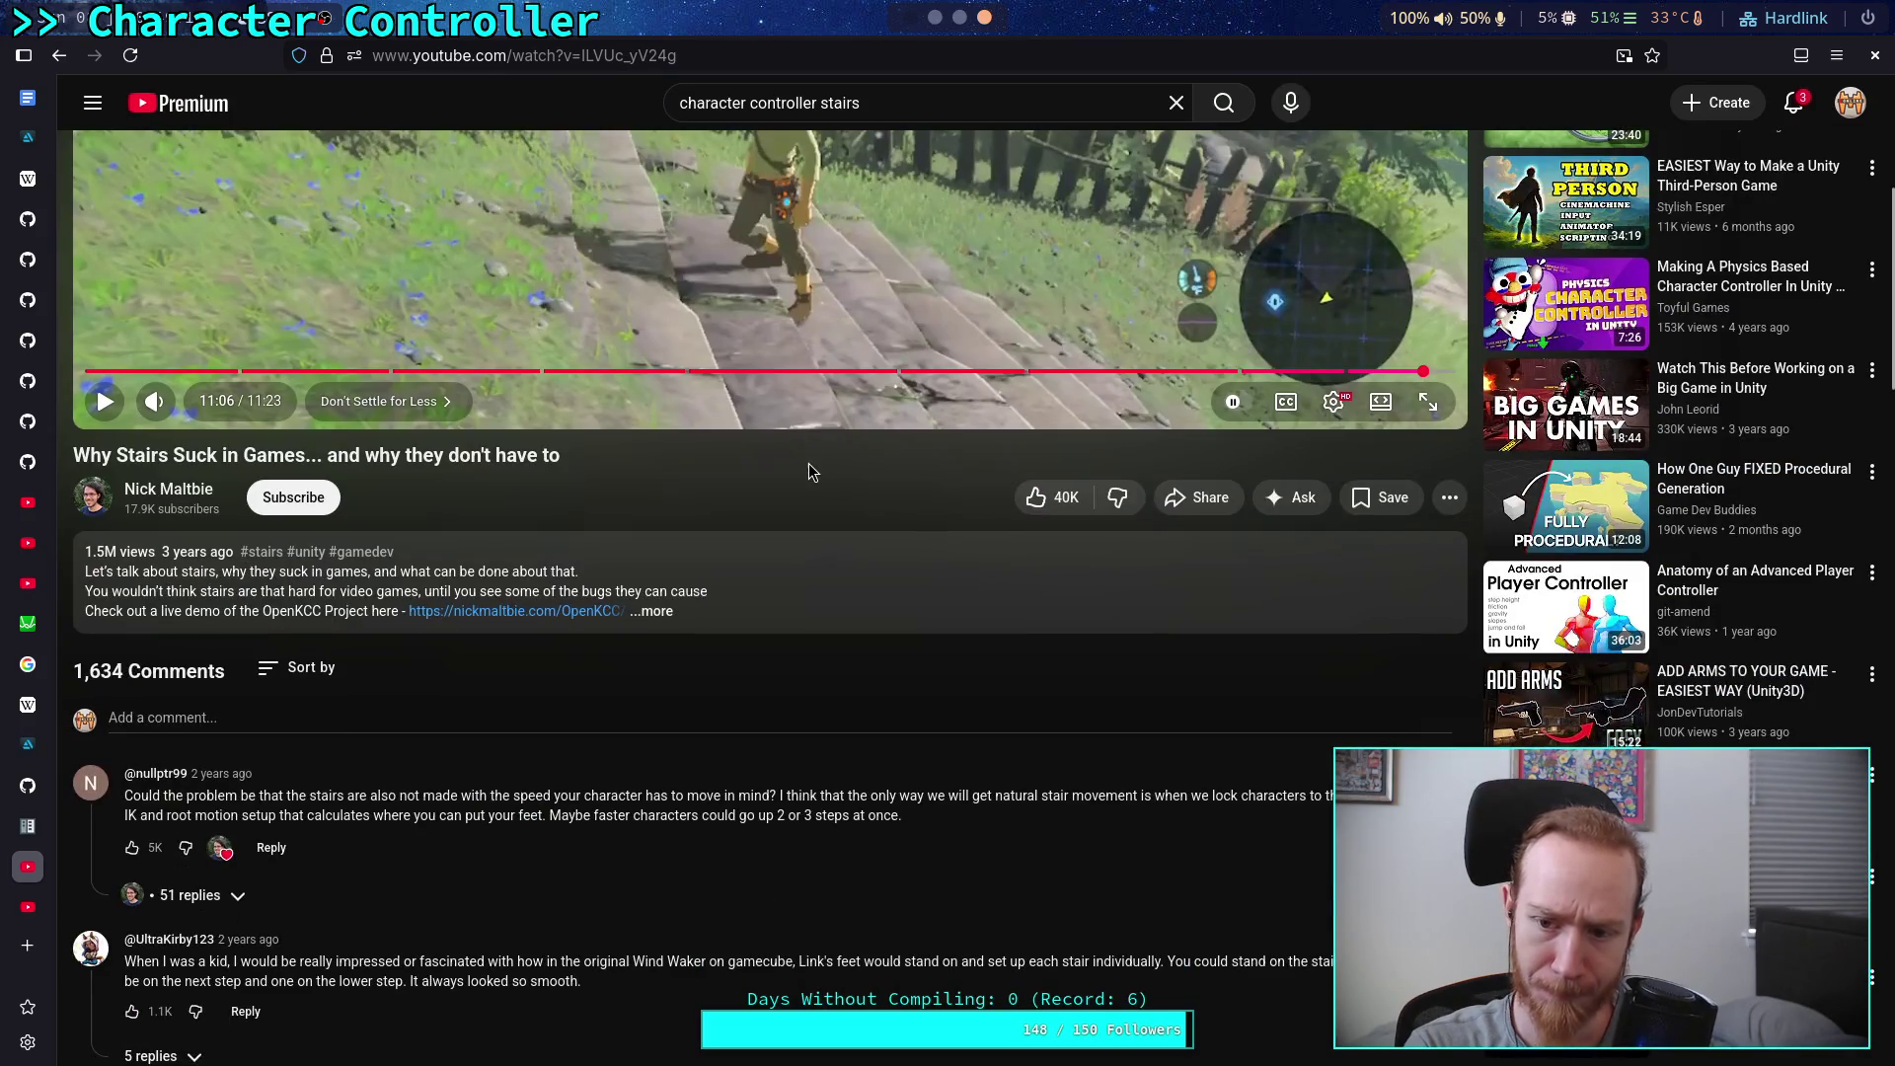
scroll(809, 470, "up", 5)
left_click(906, 113)
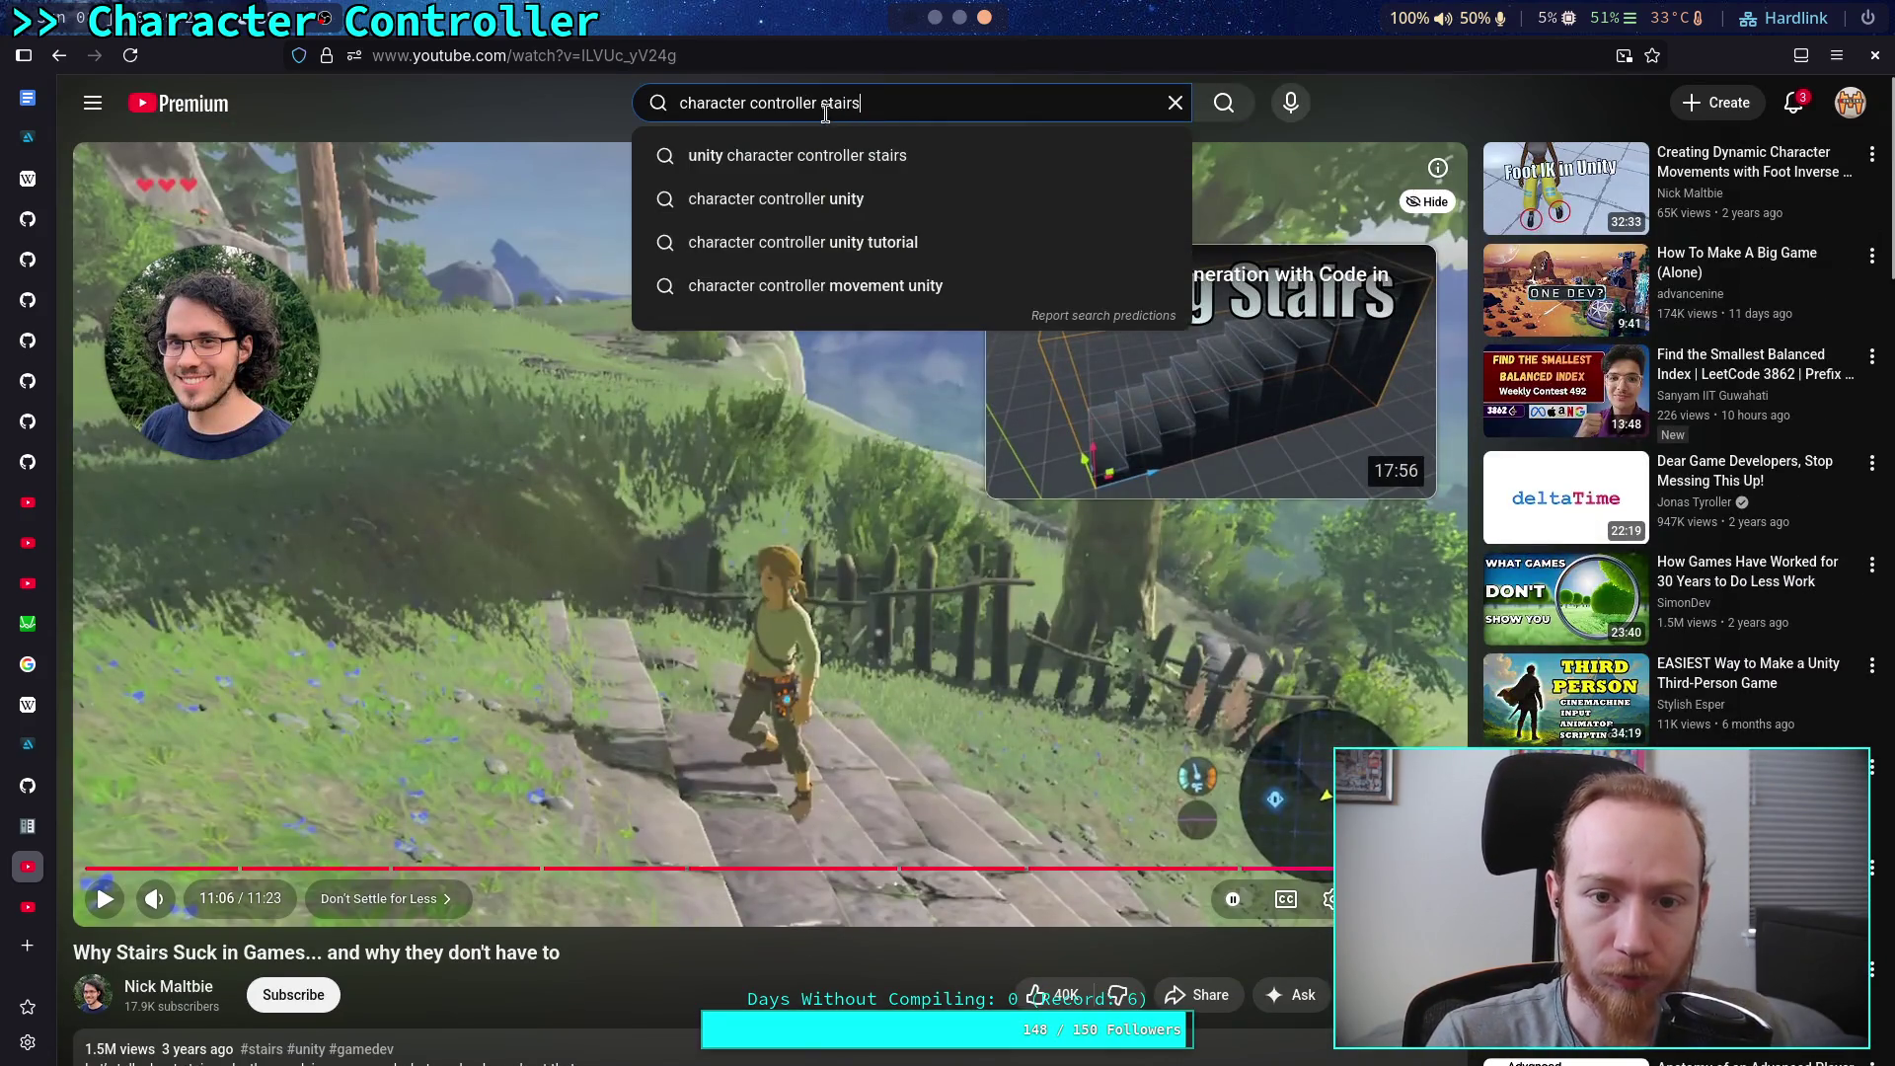
type("rigi")
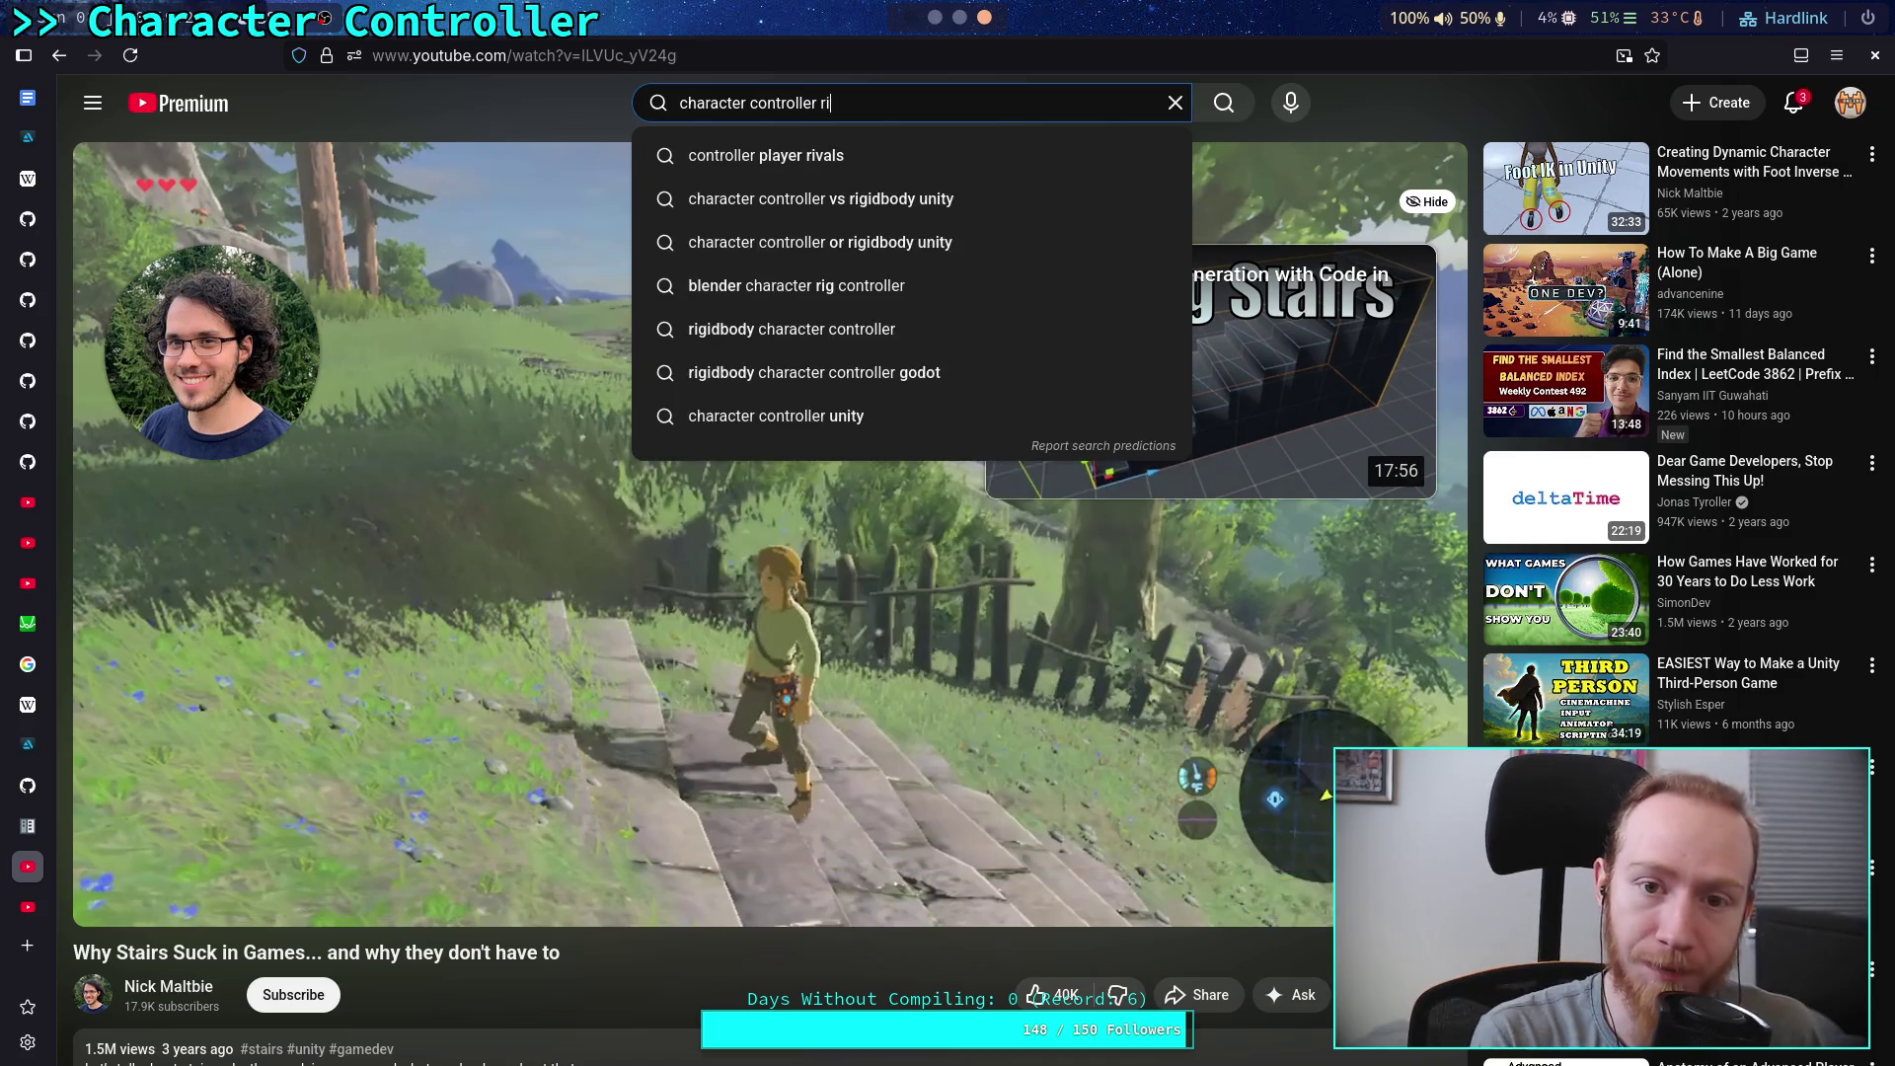
type("d body")
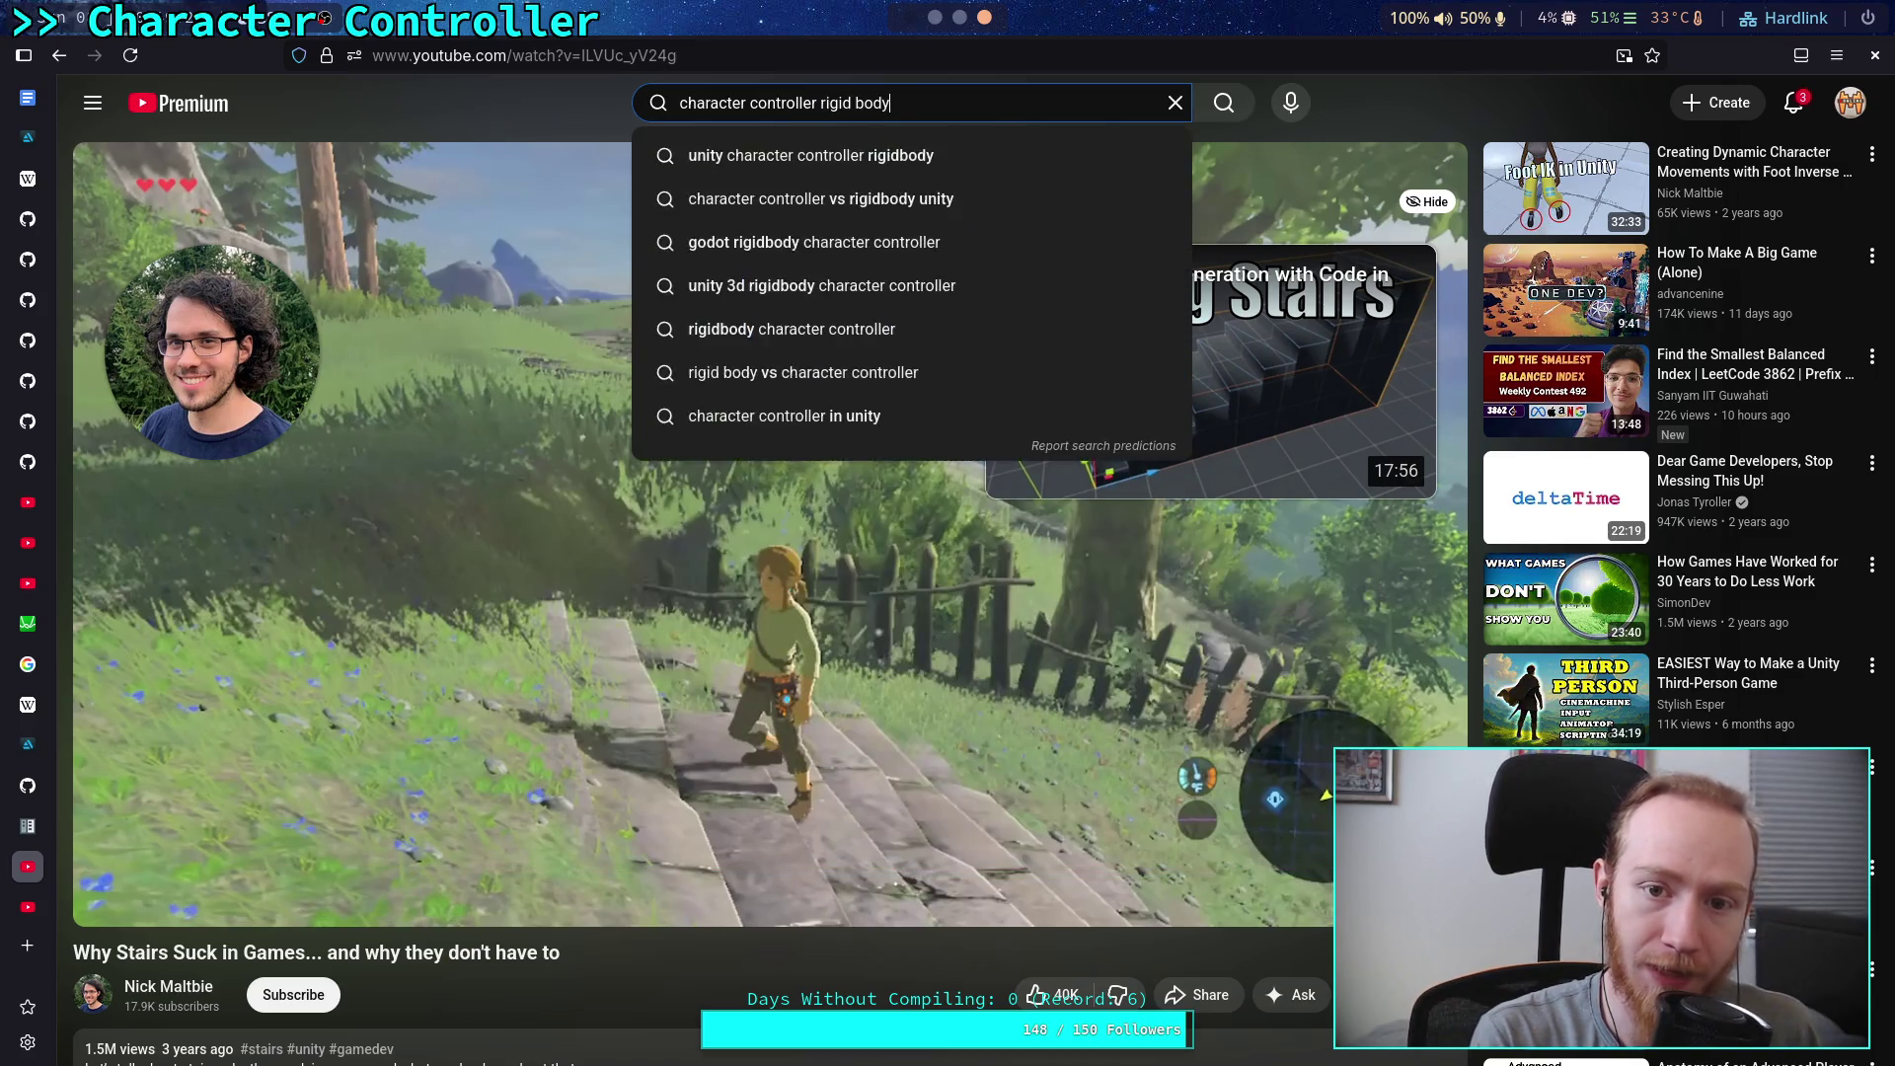
key("Return")
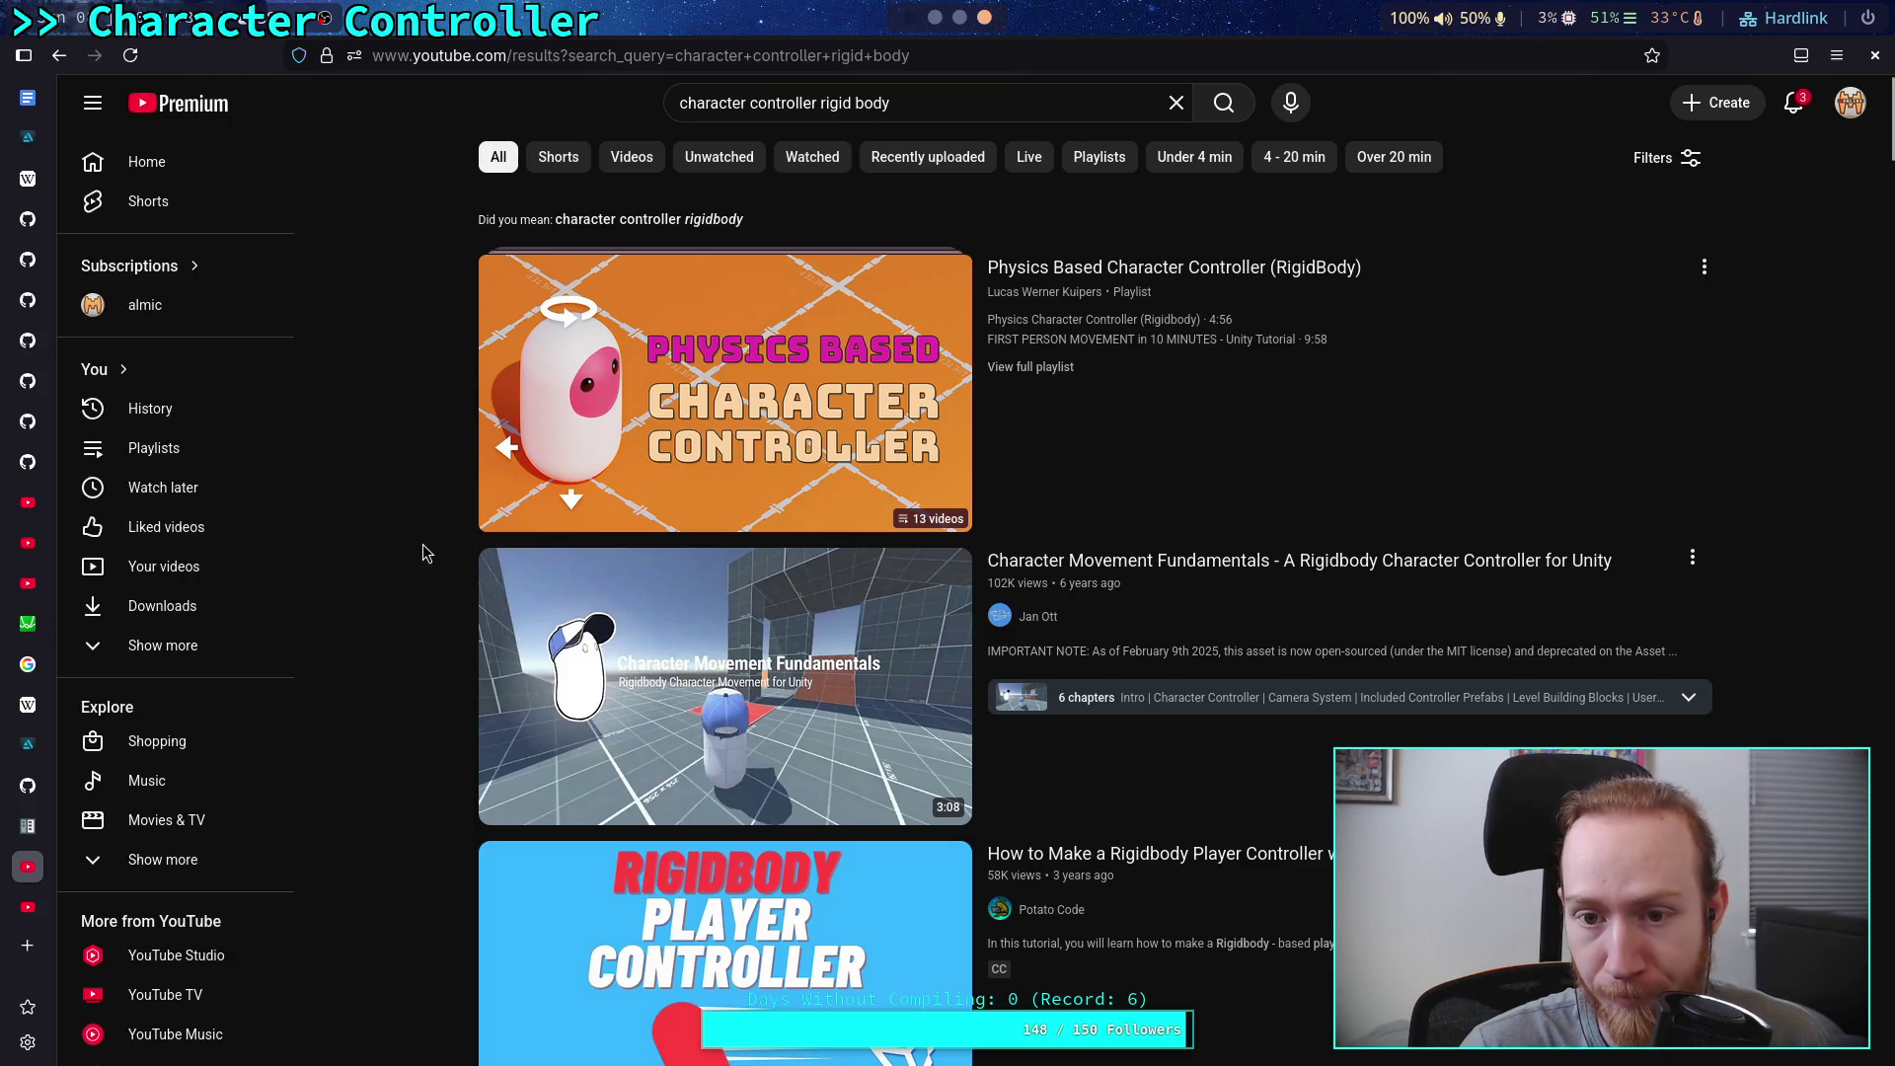
Open the Physics Based Character Controller playlist and play 'Physics Character Controller (Rigidbody)'
left_click(1038, 368)
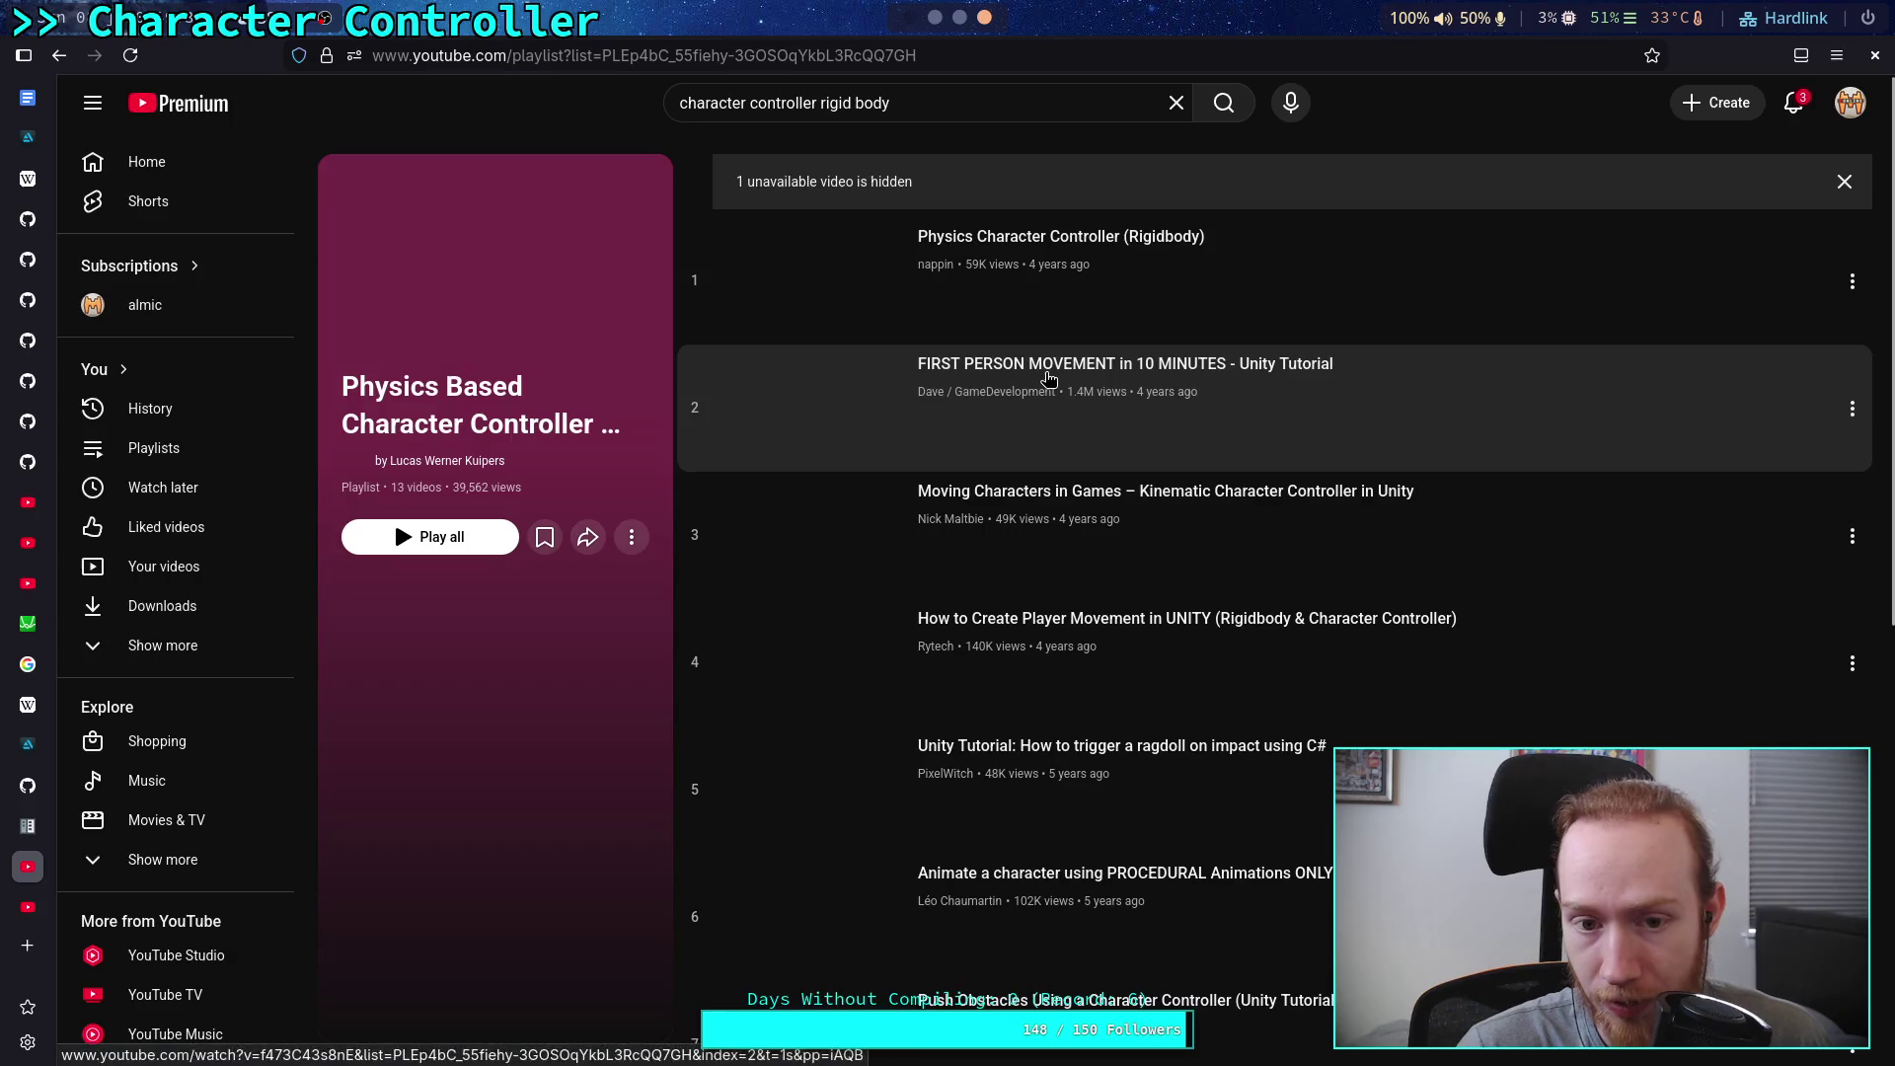
scroll(1169, 593, "down", 2)
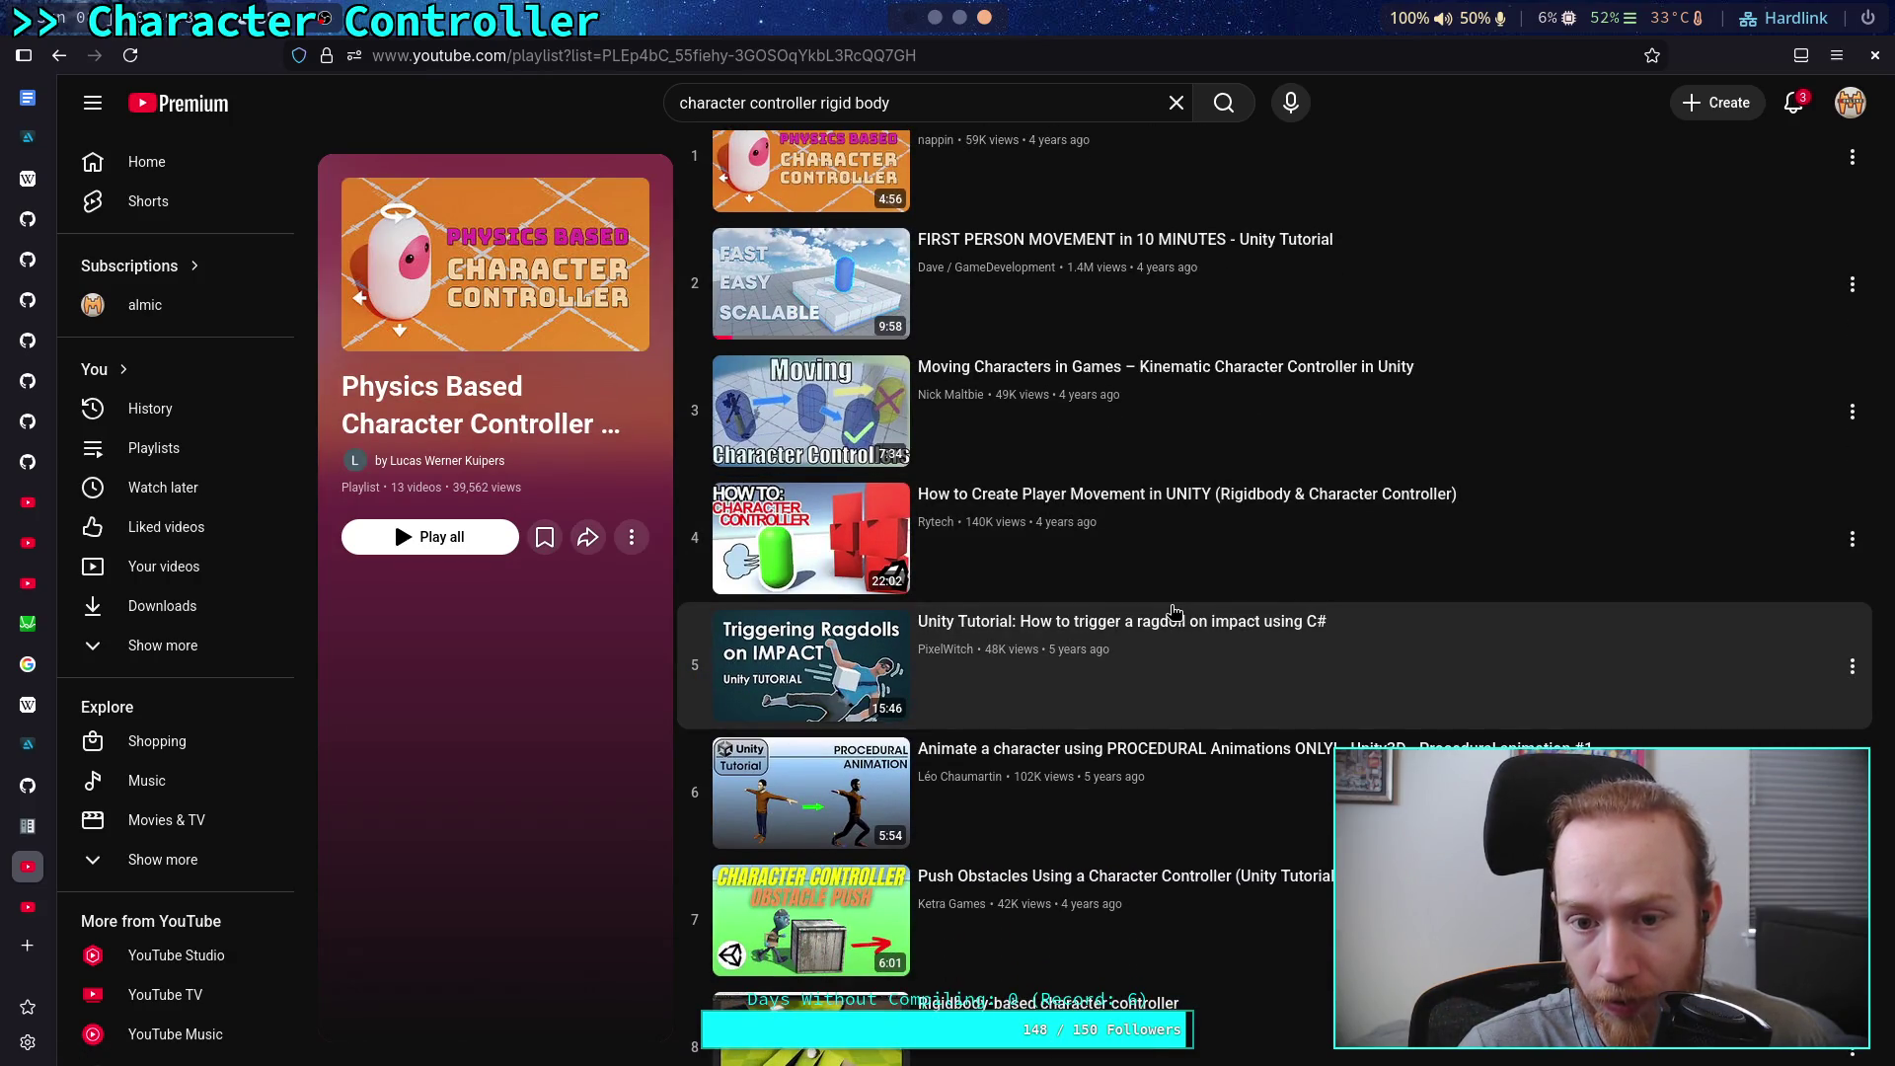
scroll(1174, 612, "down", 3)
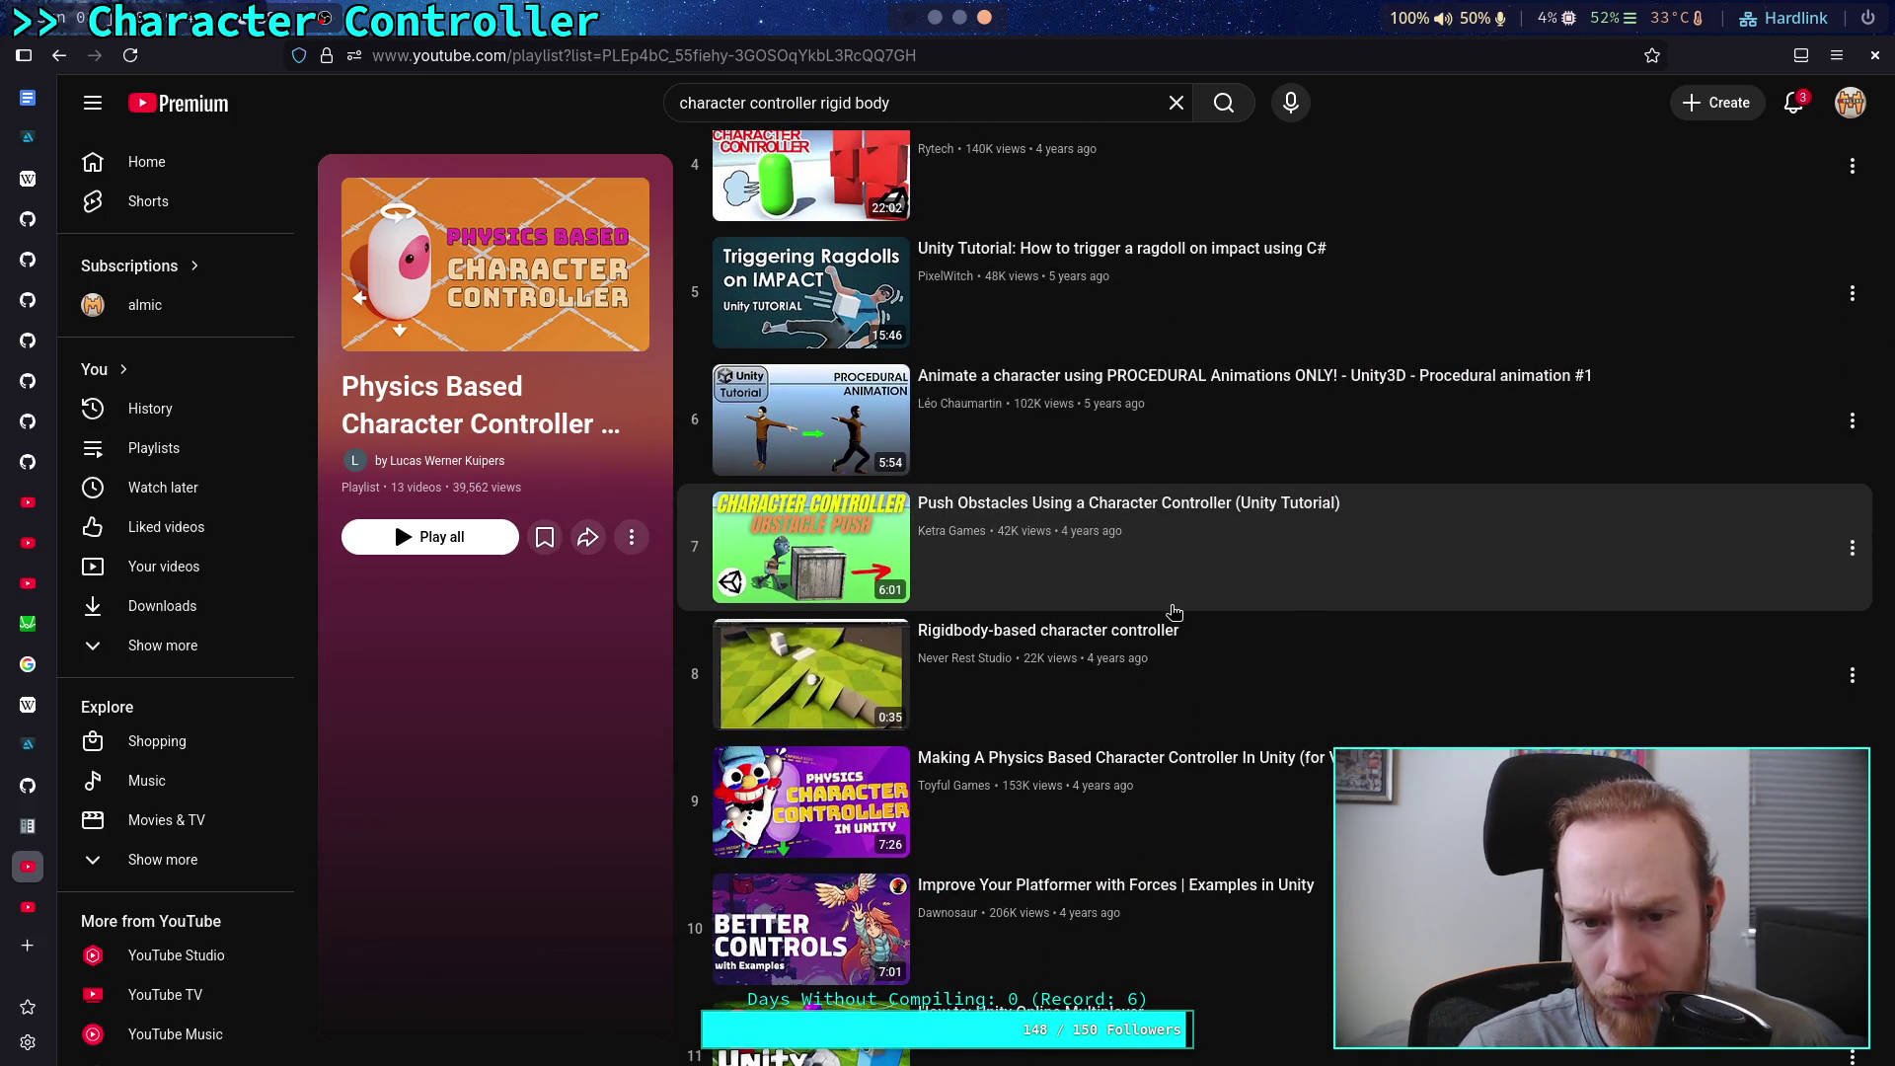
scroll(1174, 612, "down", 2)
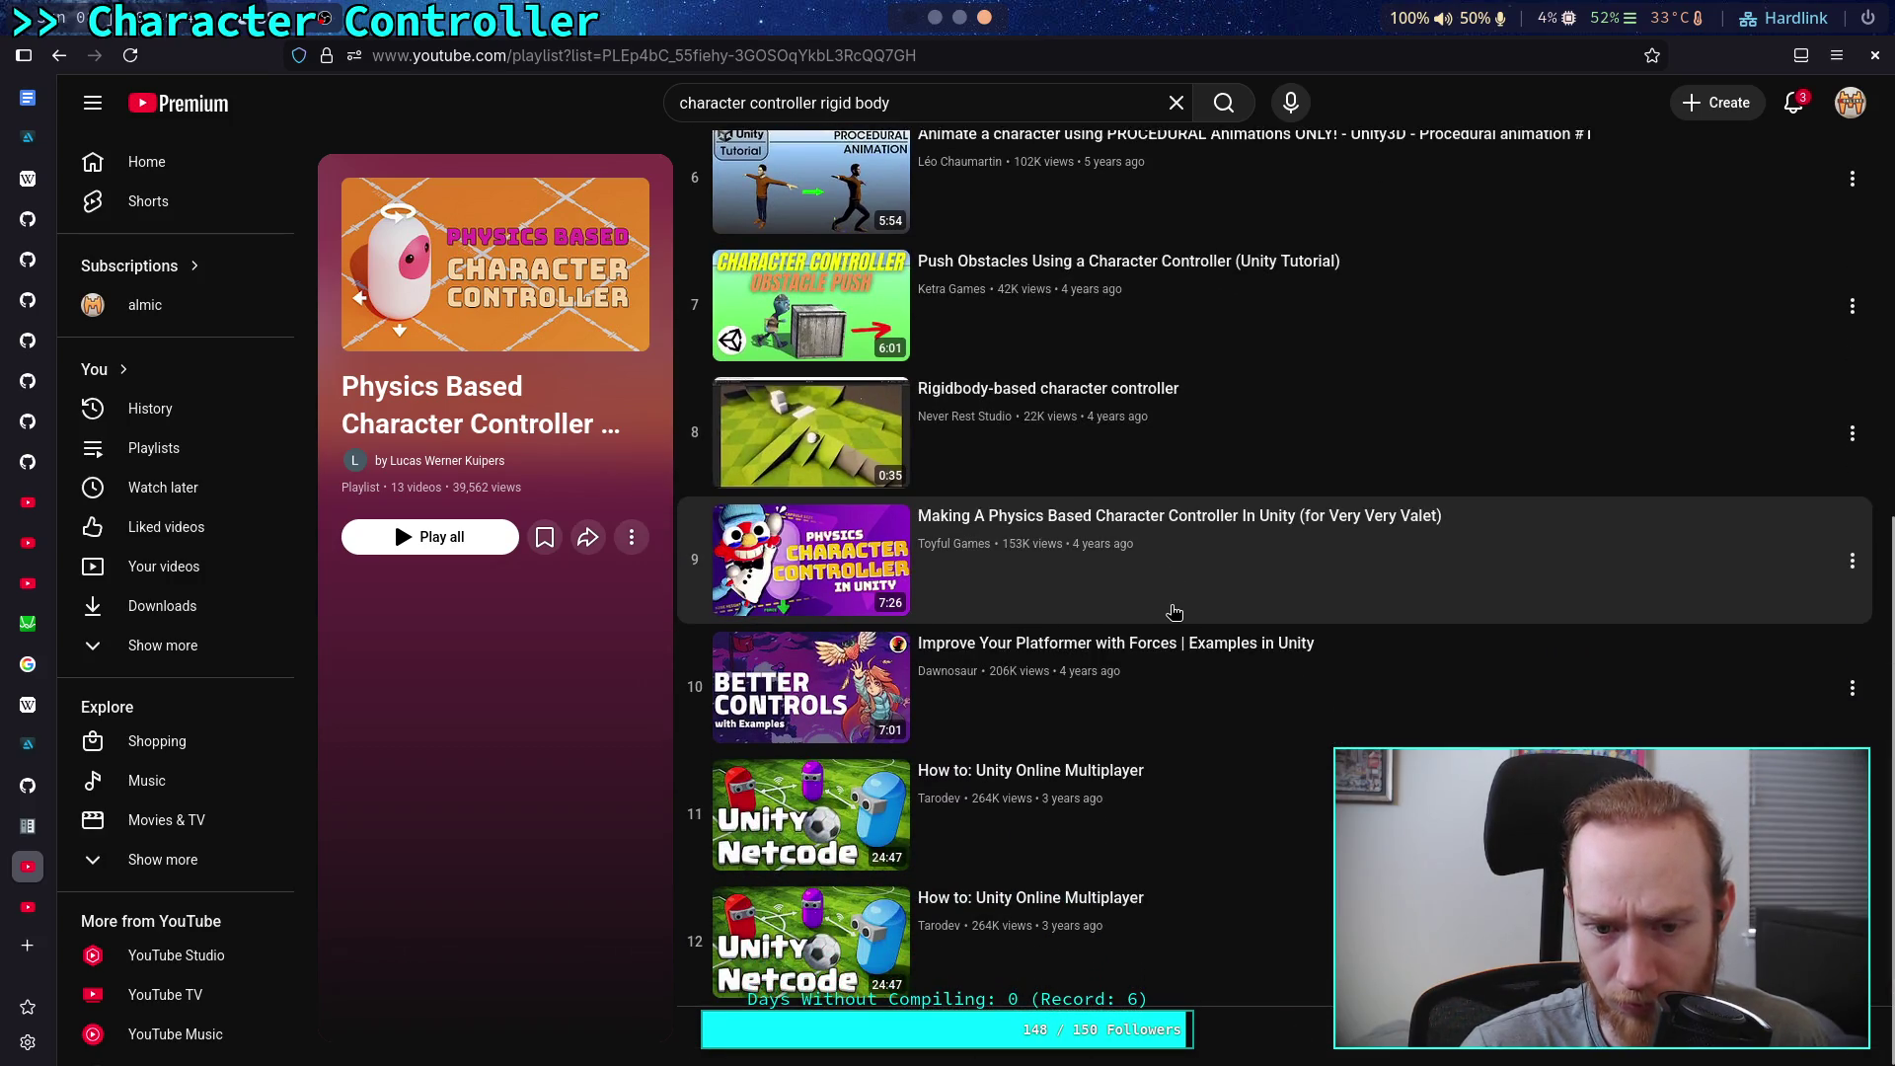
scroll(1175, 612, "up", 6)
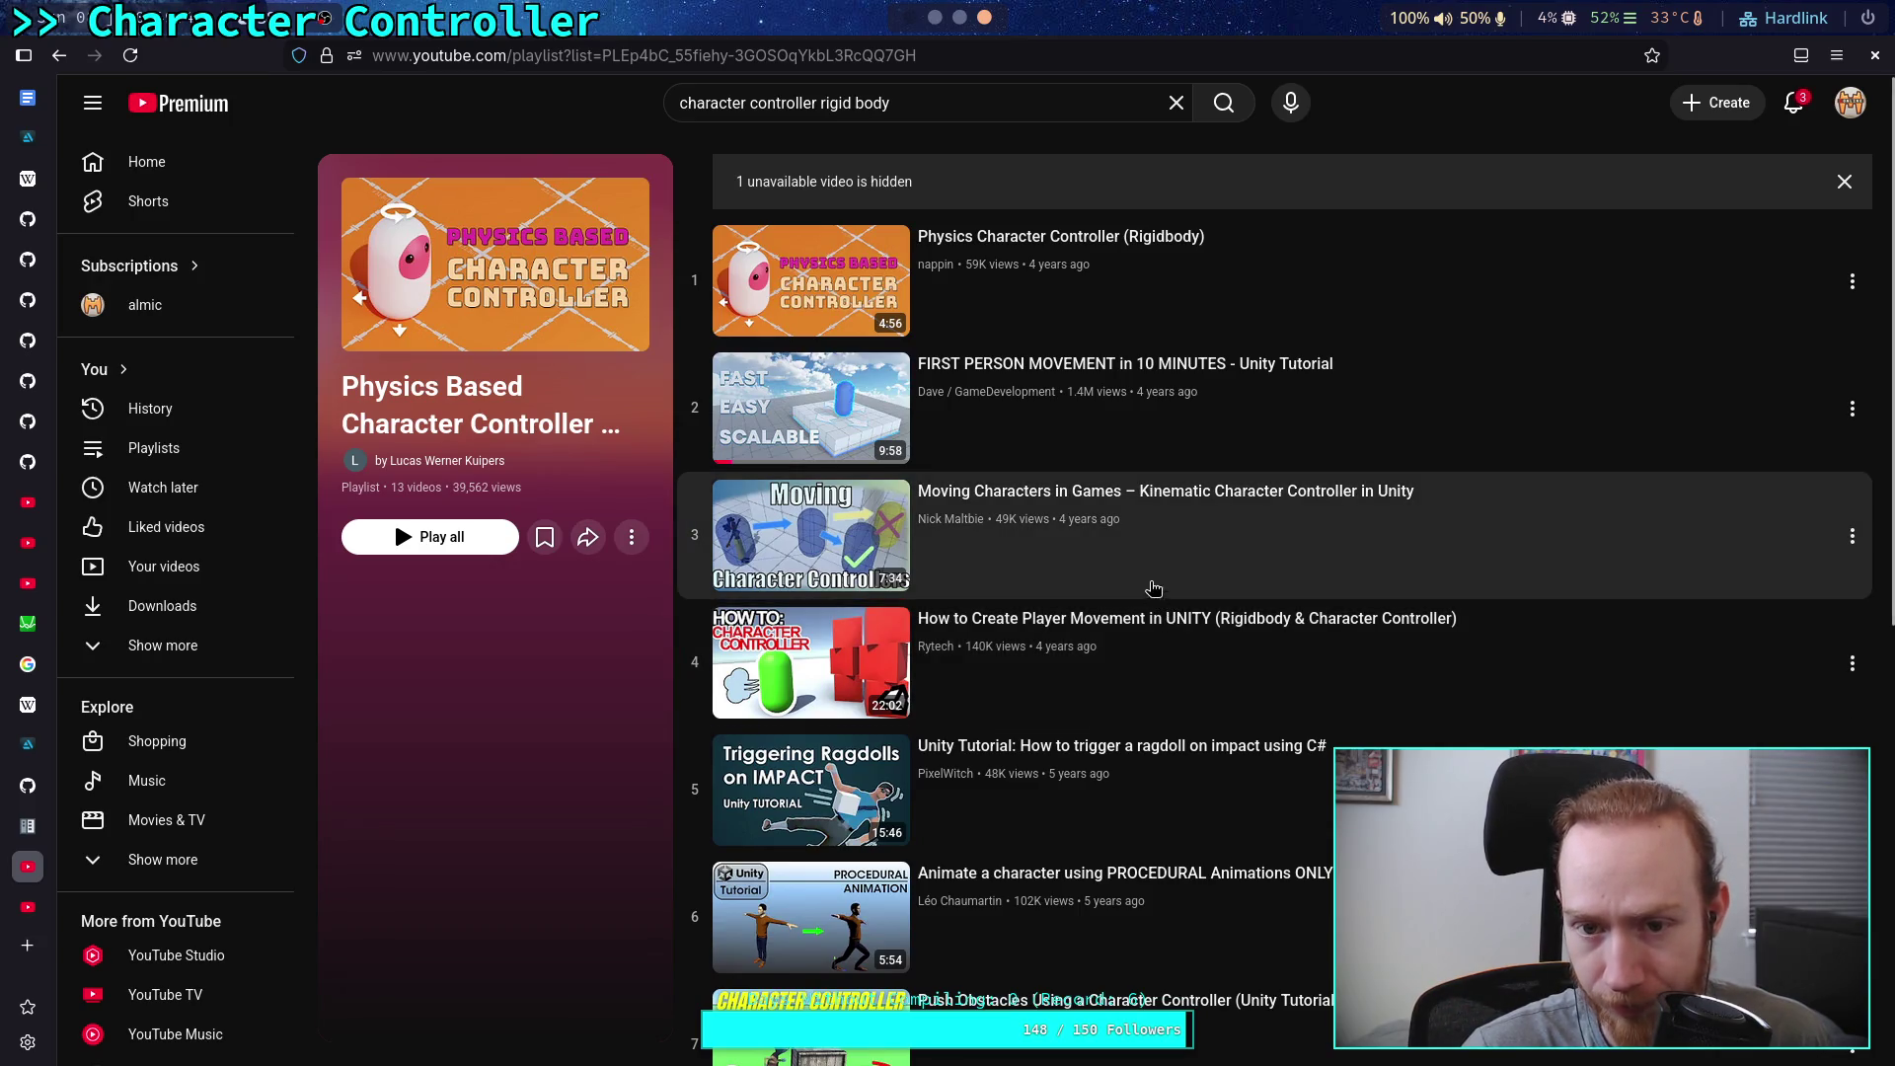
left_click(1195, 287)
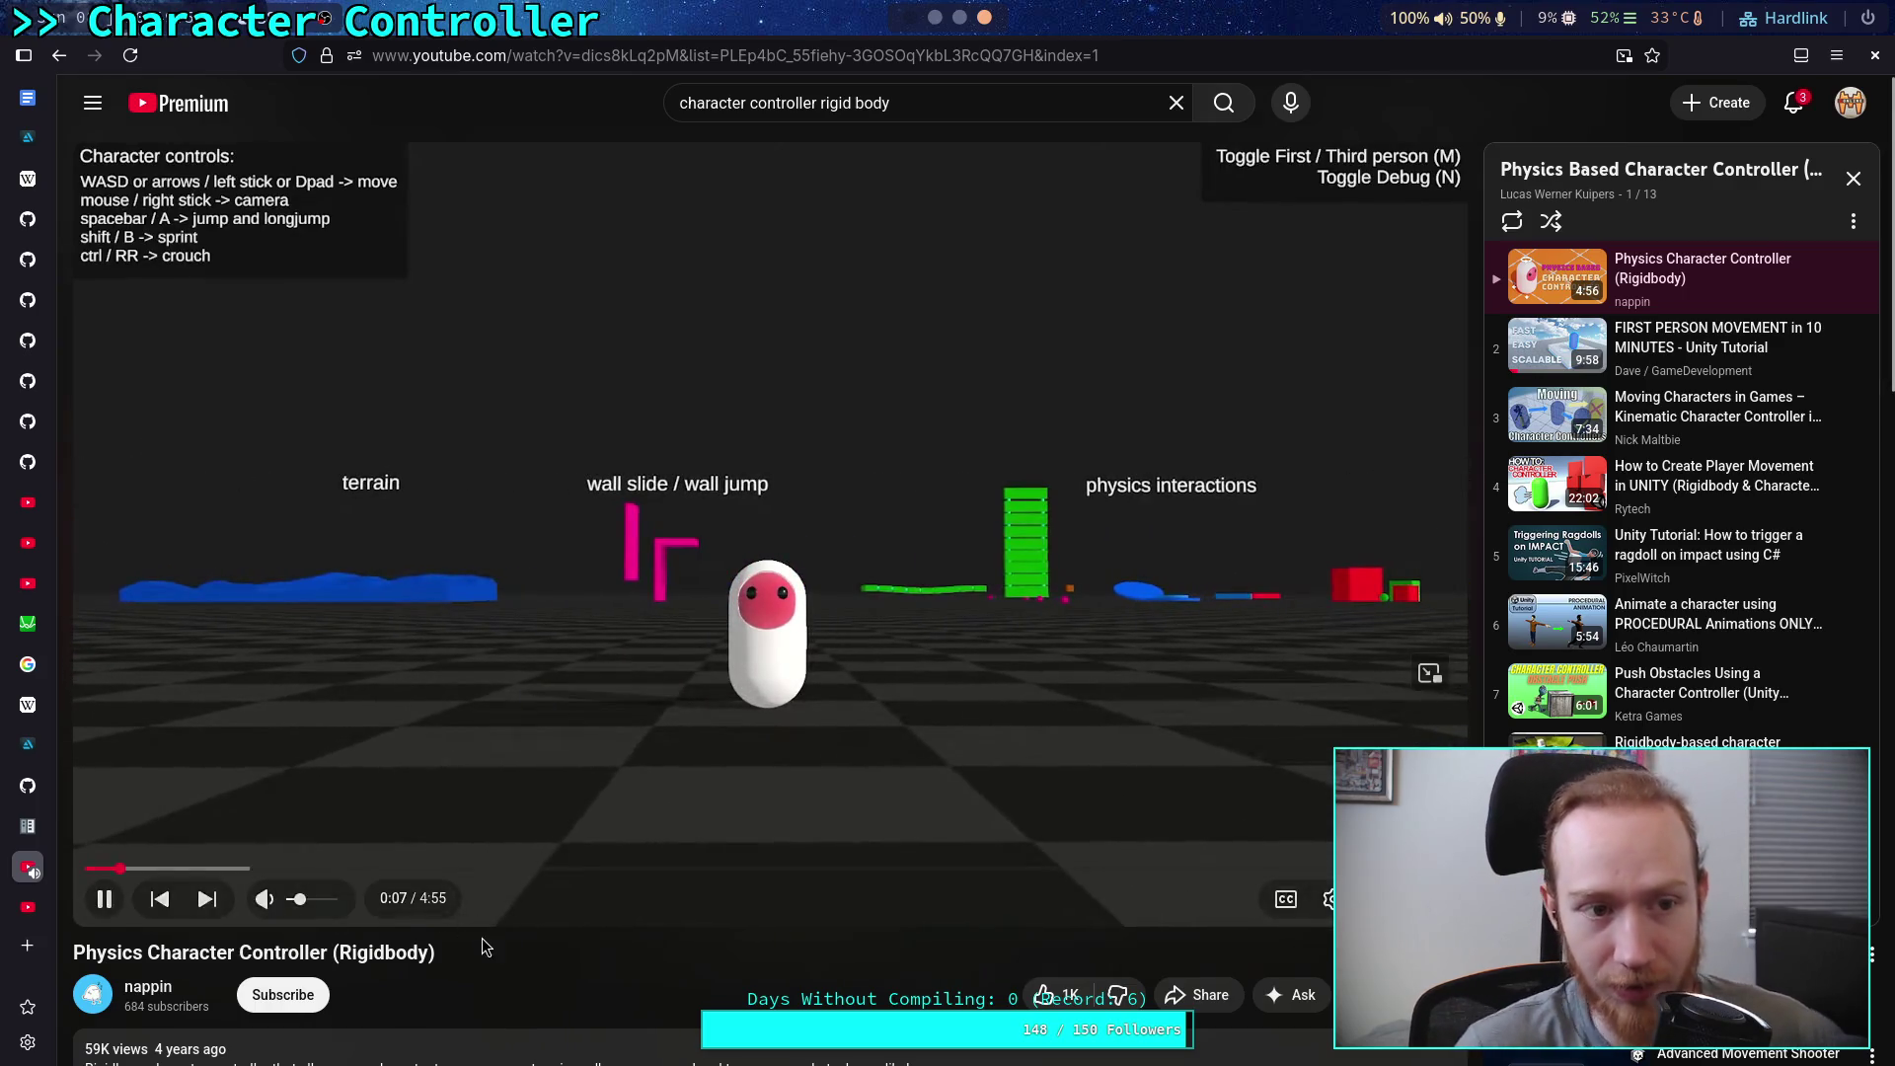
Pause and resume the rigidbody demo video, then rewind it five seconds
left_click(538, 755)
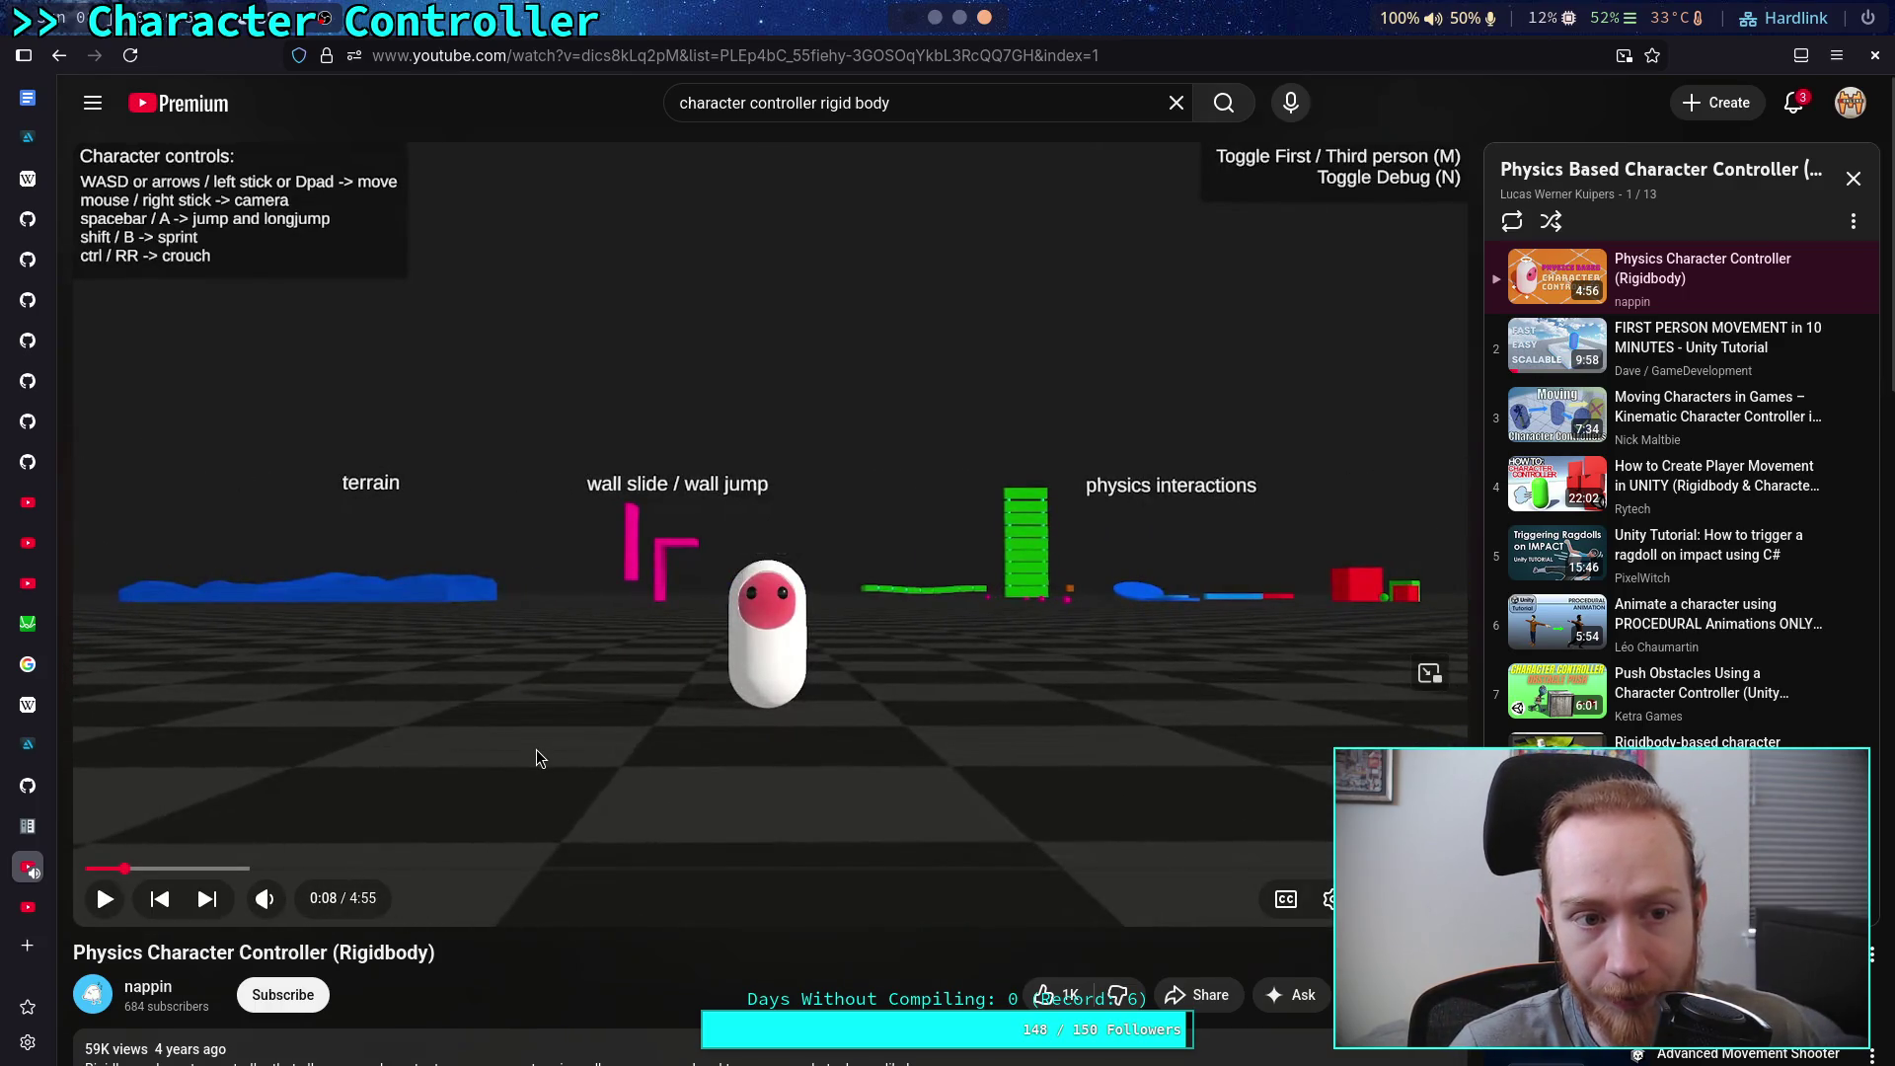
left_click(538, 756)
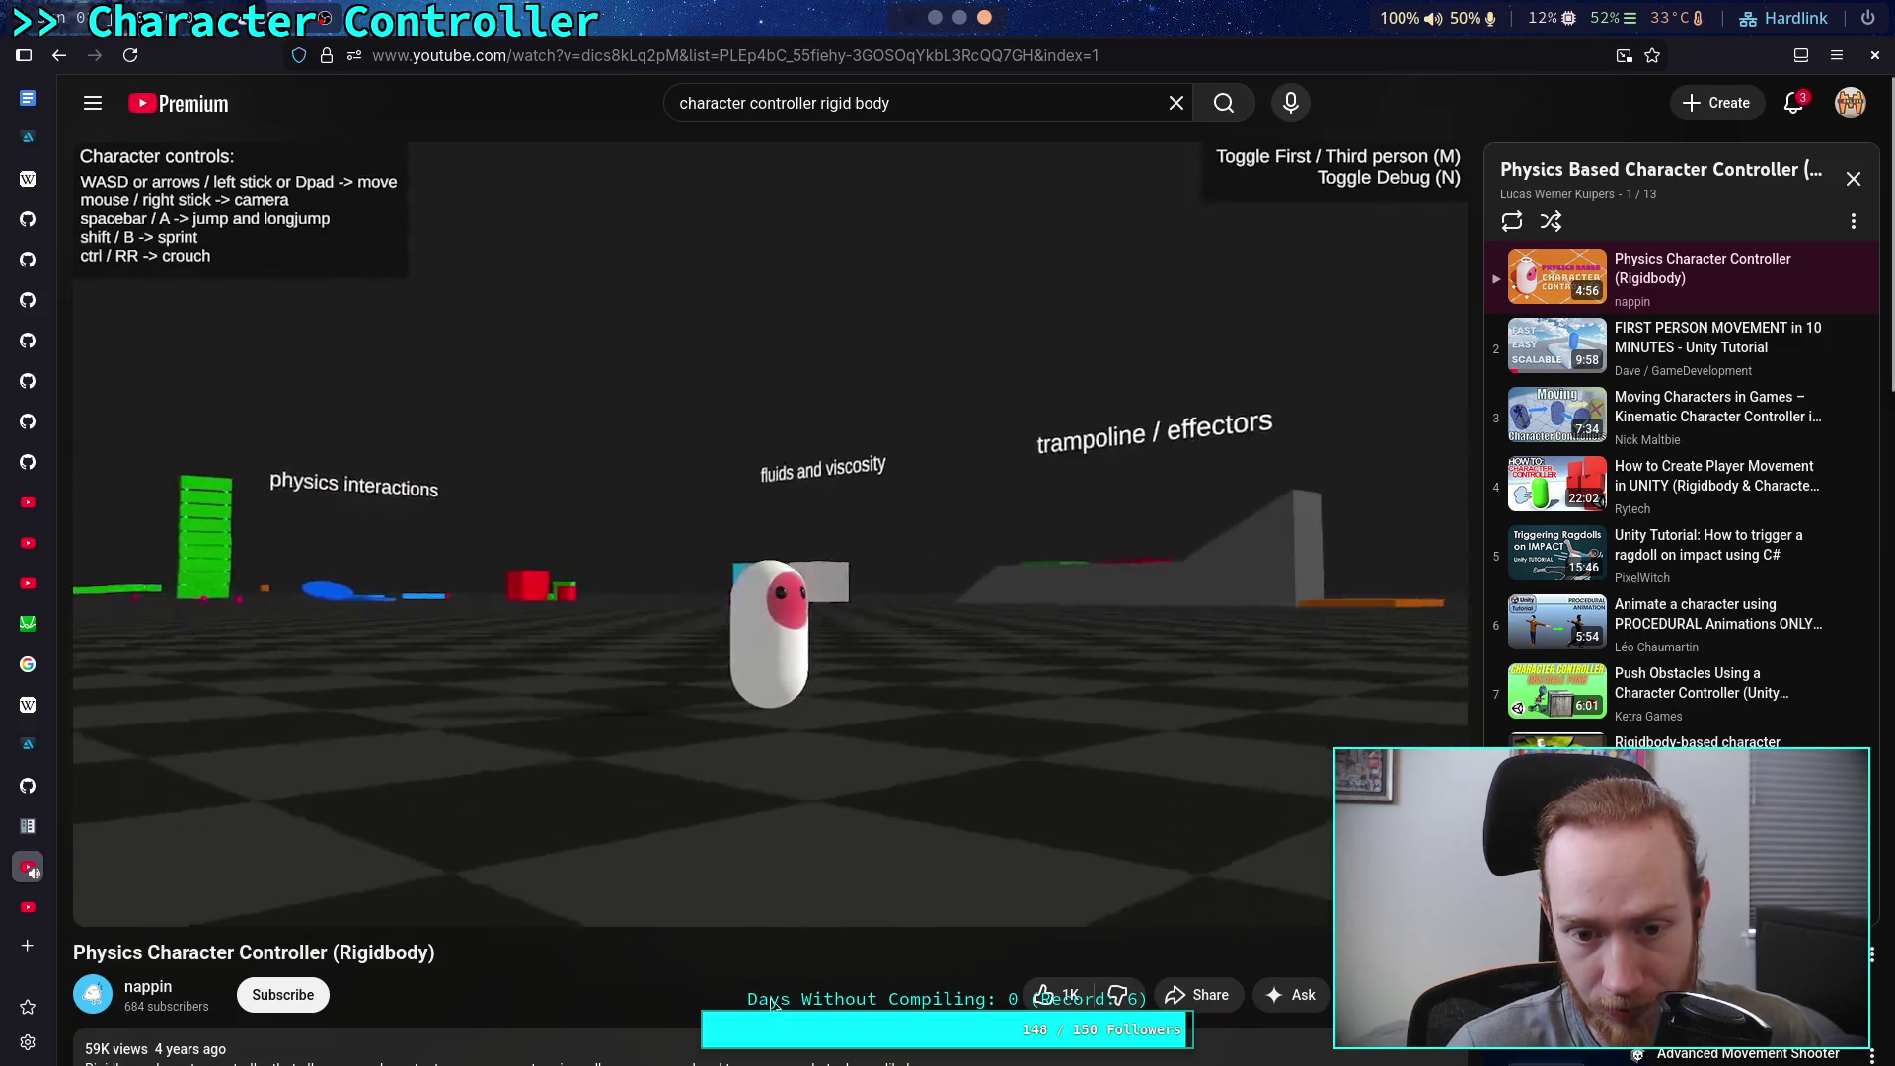
left_click(694, 846)
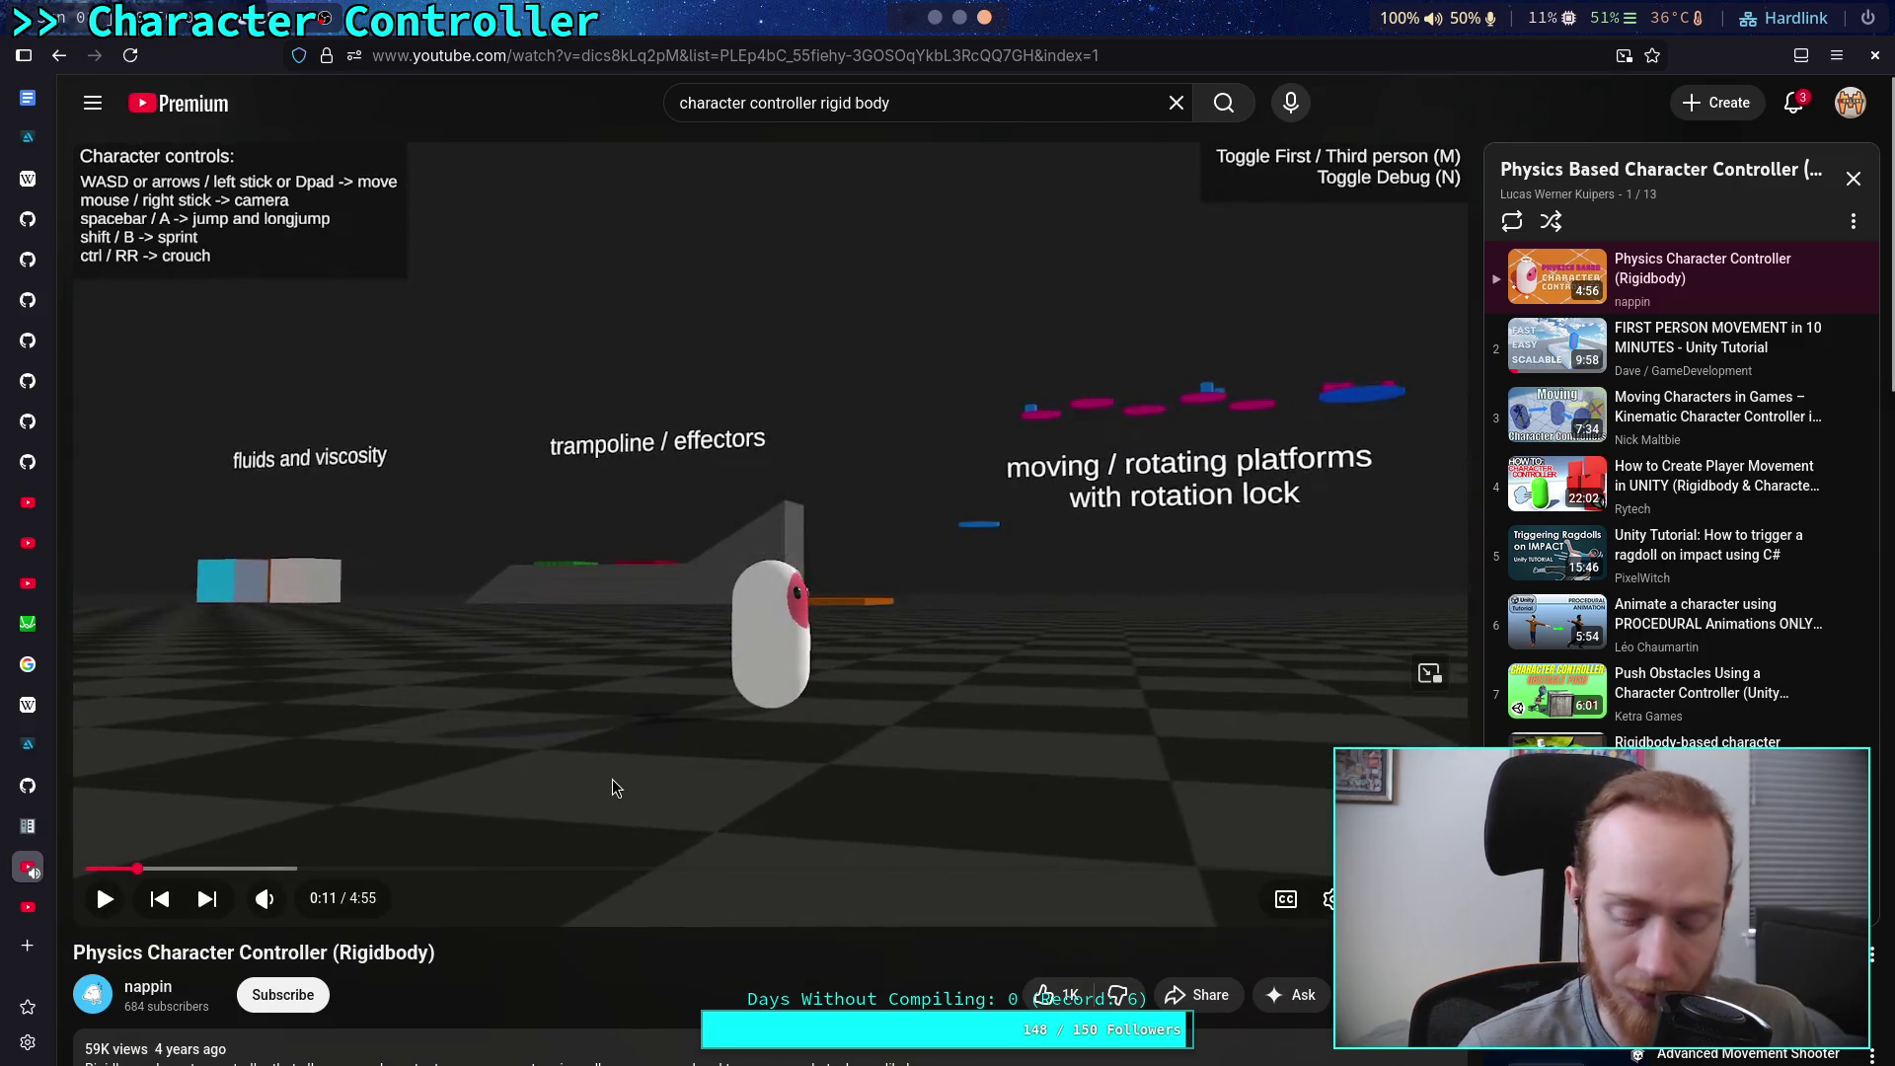
key("Left")
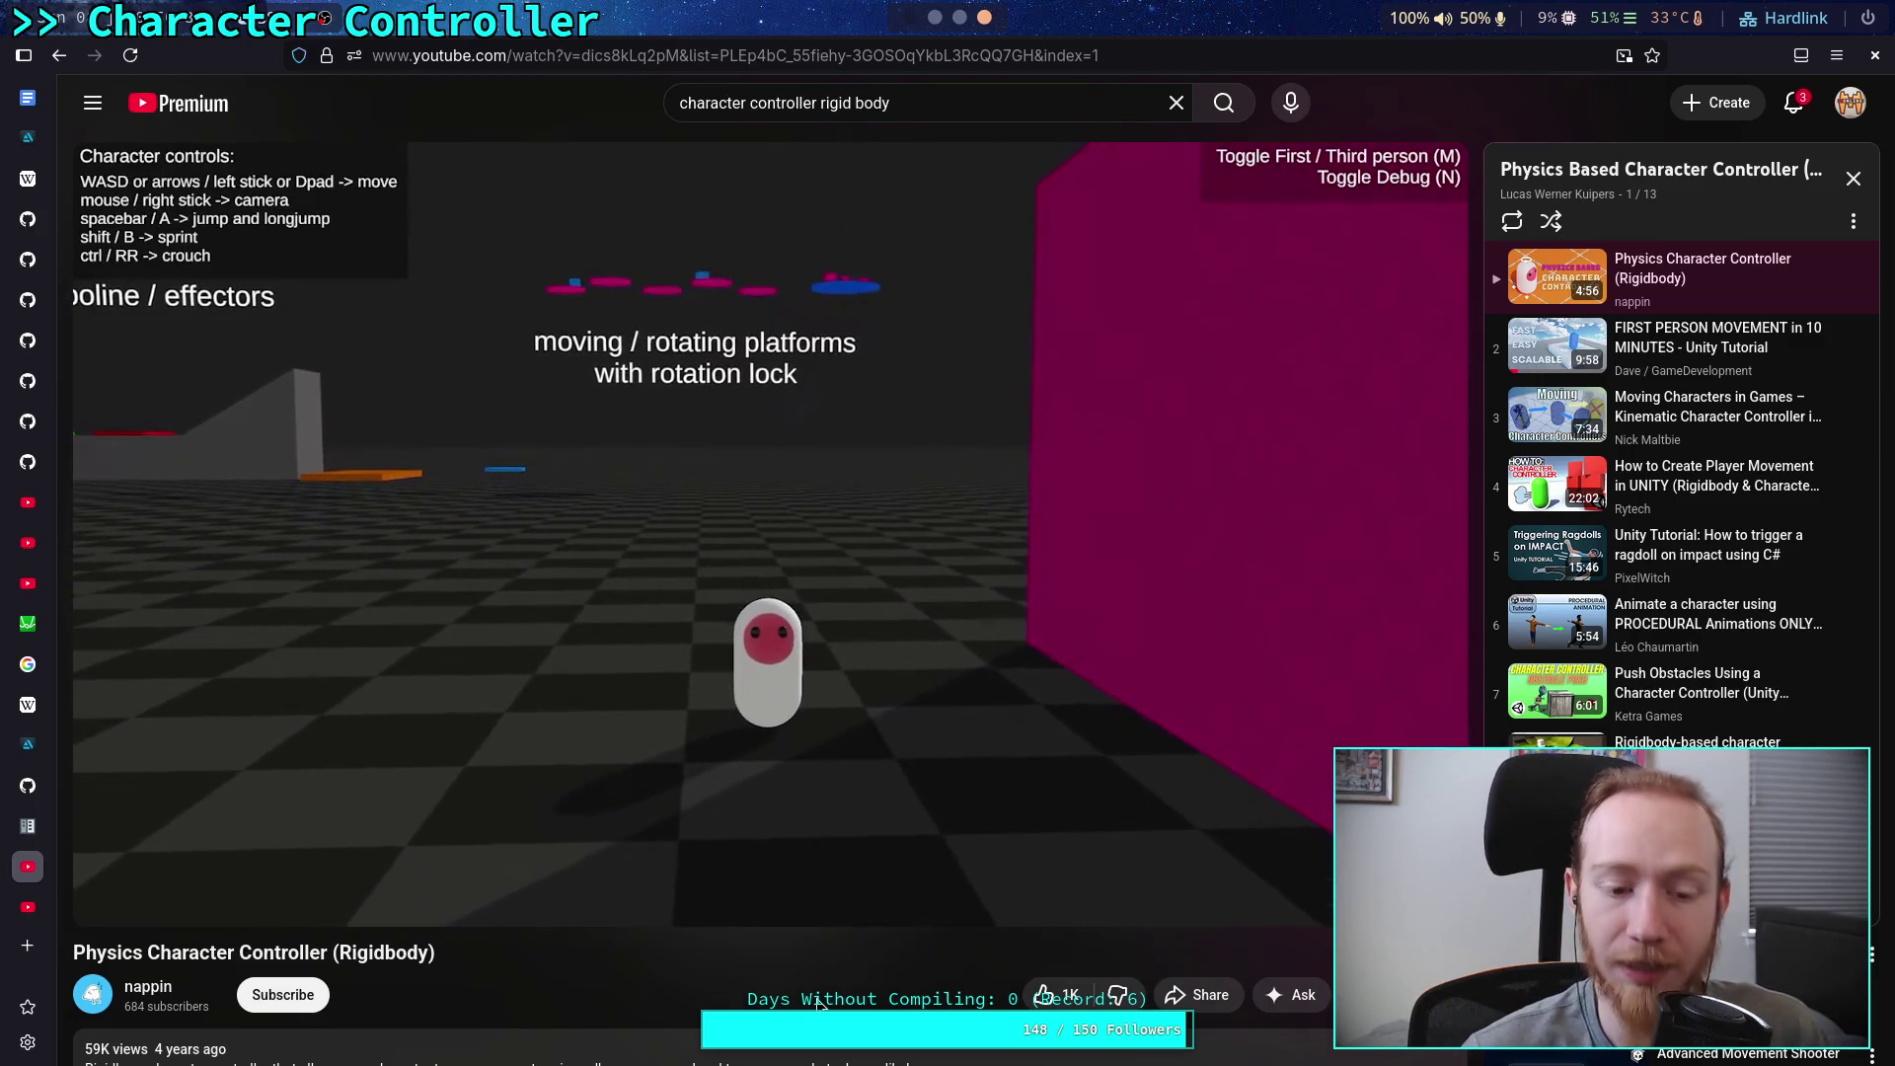
Pause the demo at 0:41 and expand the video description
left_click(625, 666)
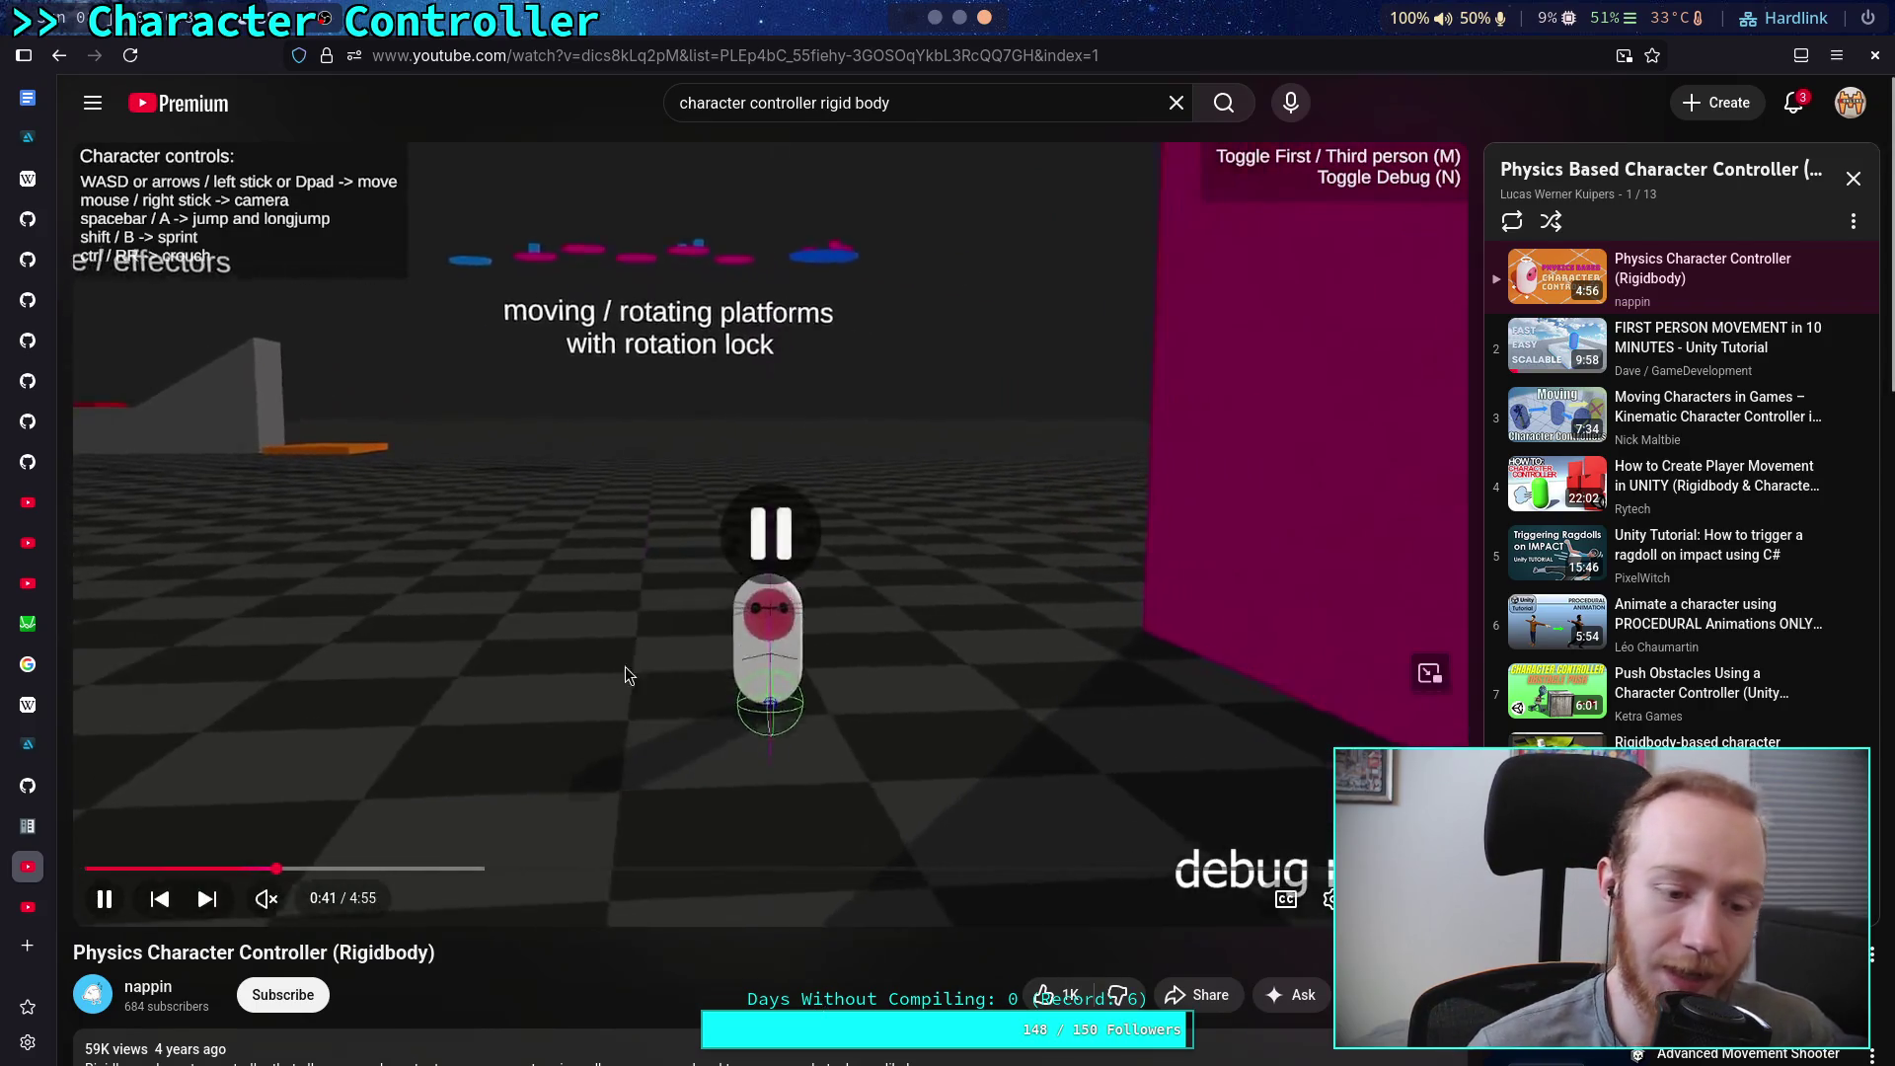
scroll(625, 667, "down", 5)
left_click(187, 613)
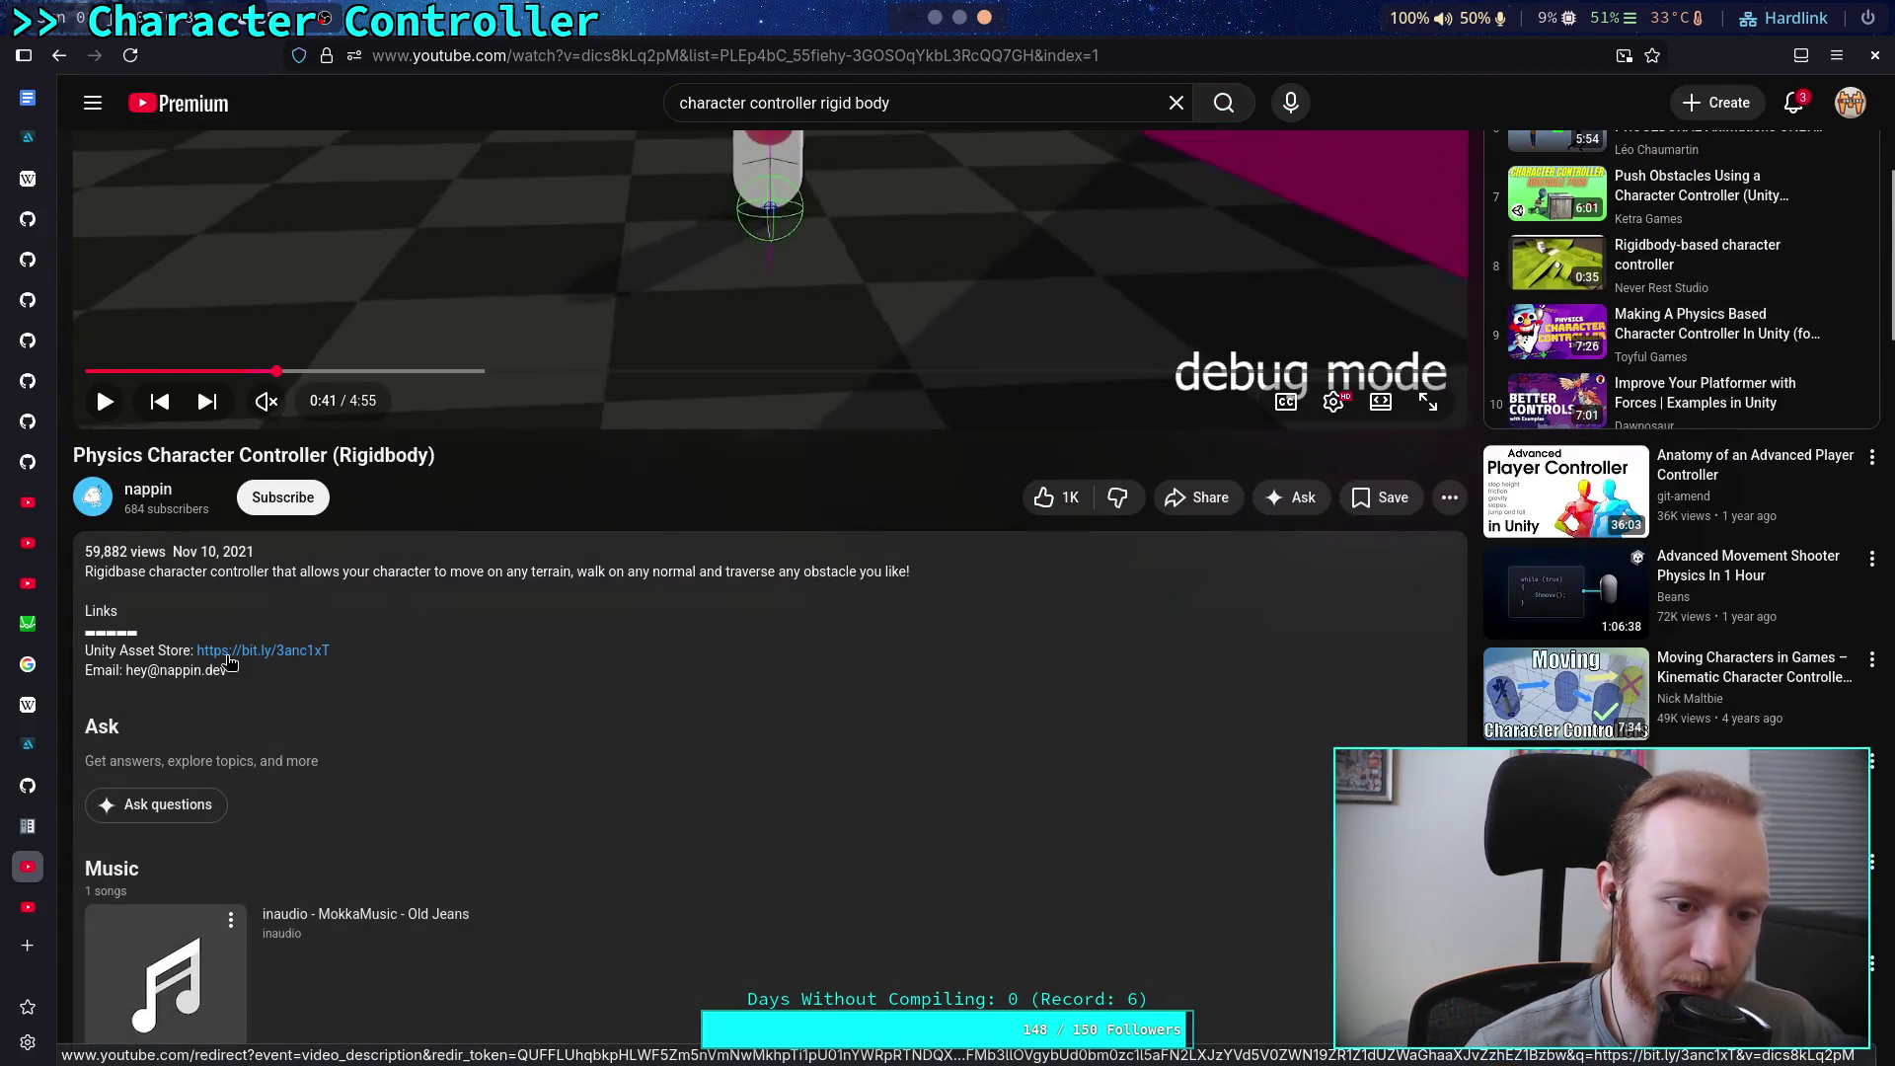
Open the description's Asset Store link in a new tab and scroll through the asset page
right_click(249, 659)
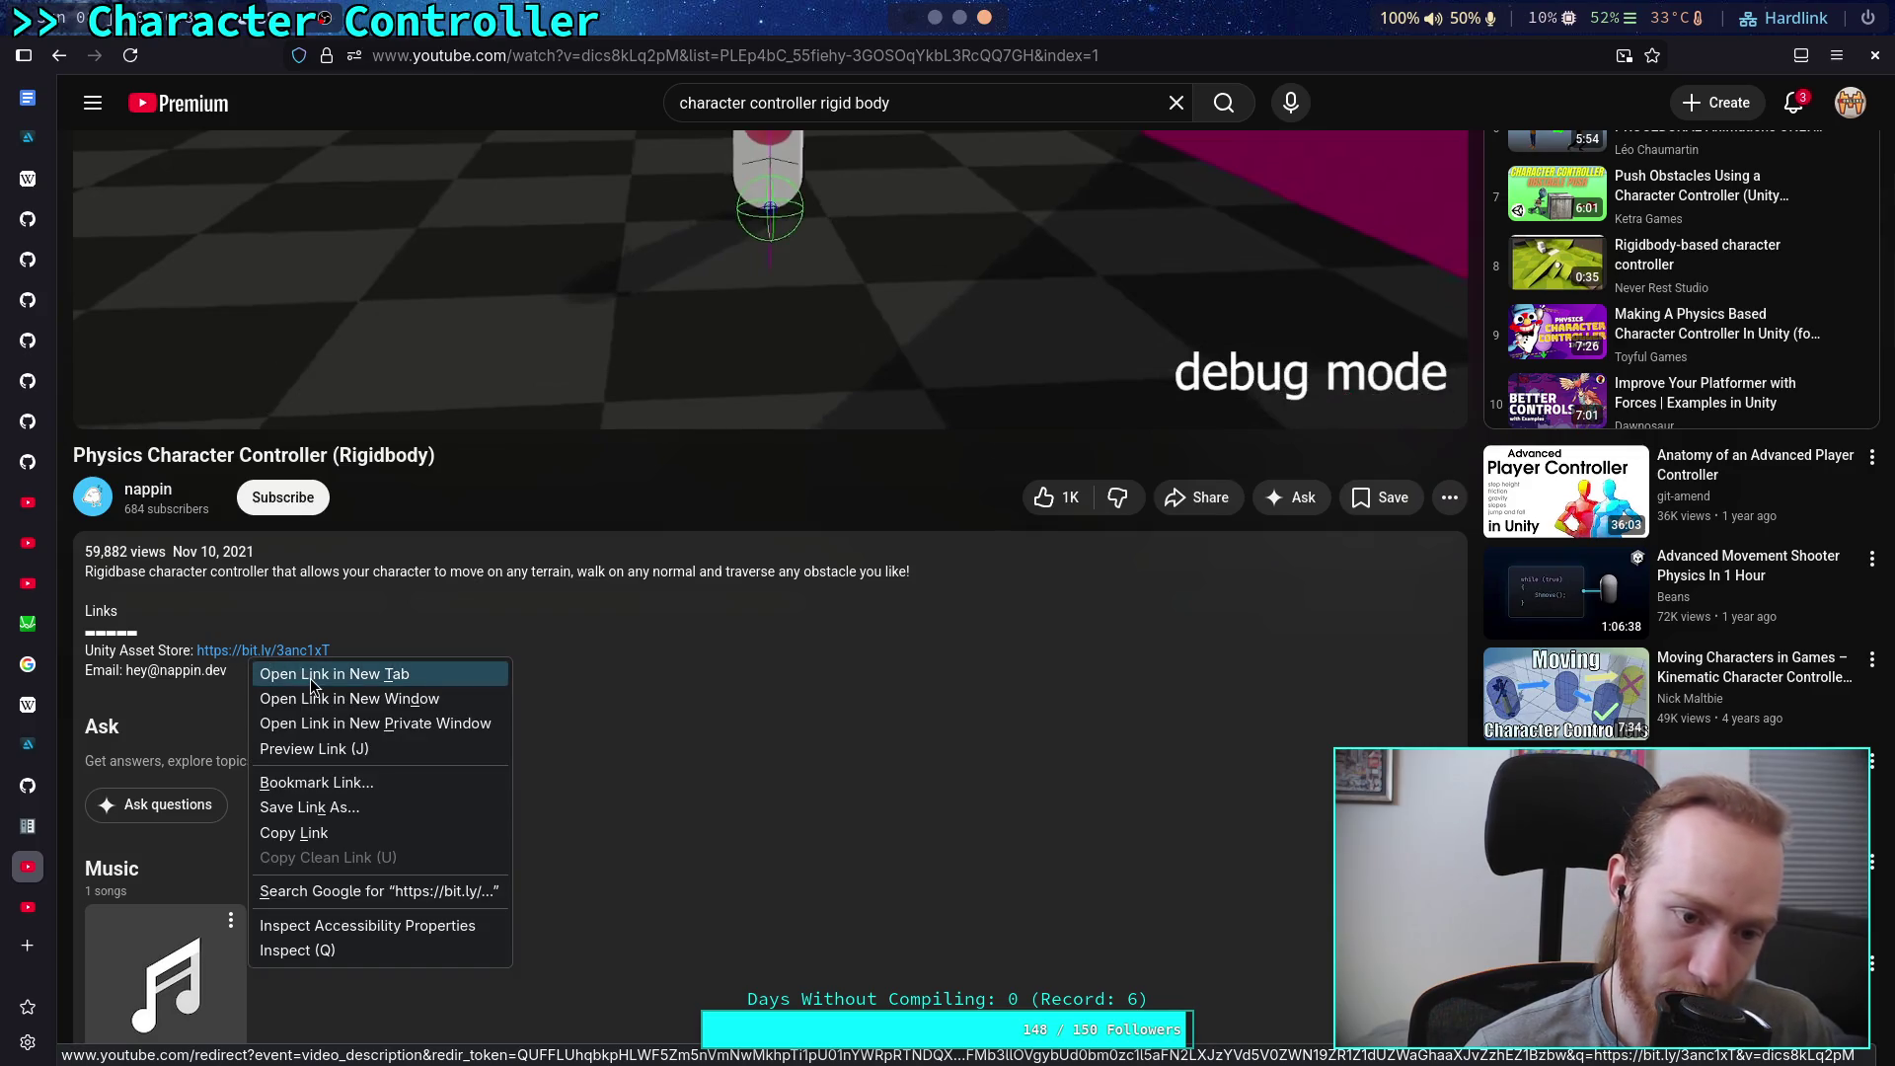
left_click(310, 678)
left_click(37, 914)
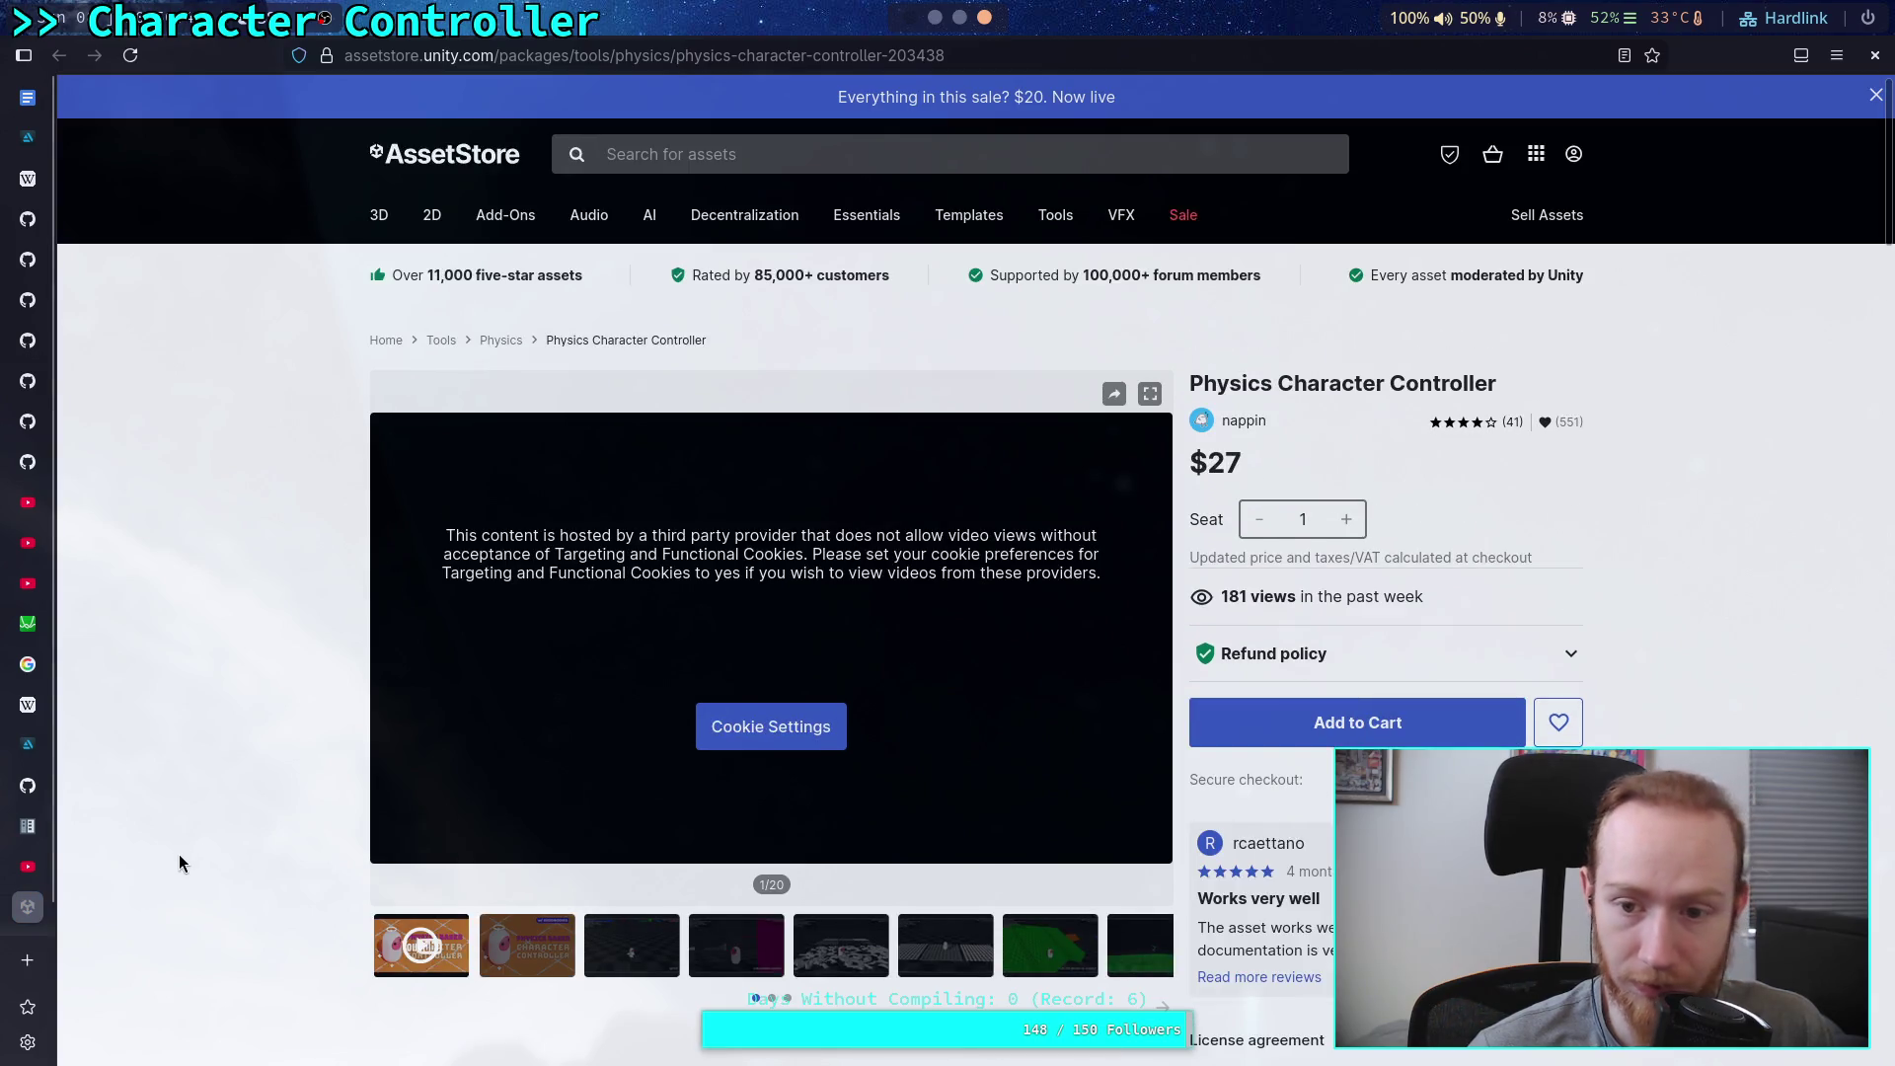
scroll(559, 861, "down", 1)
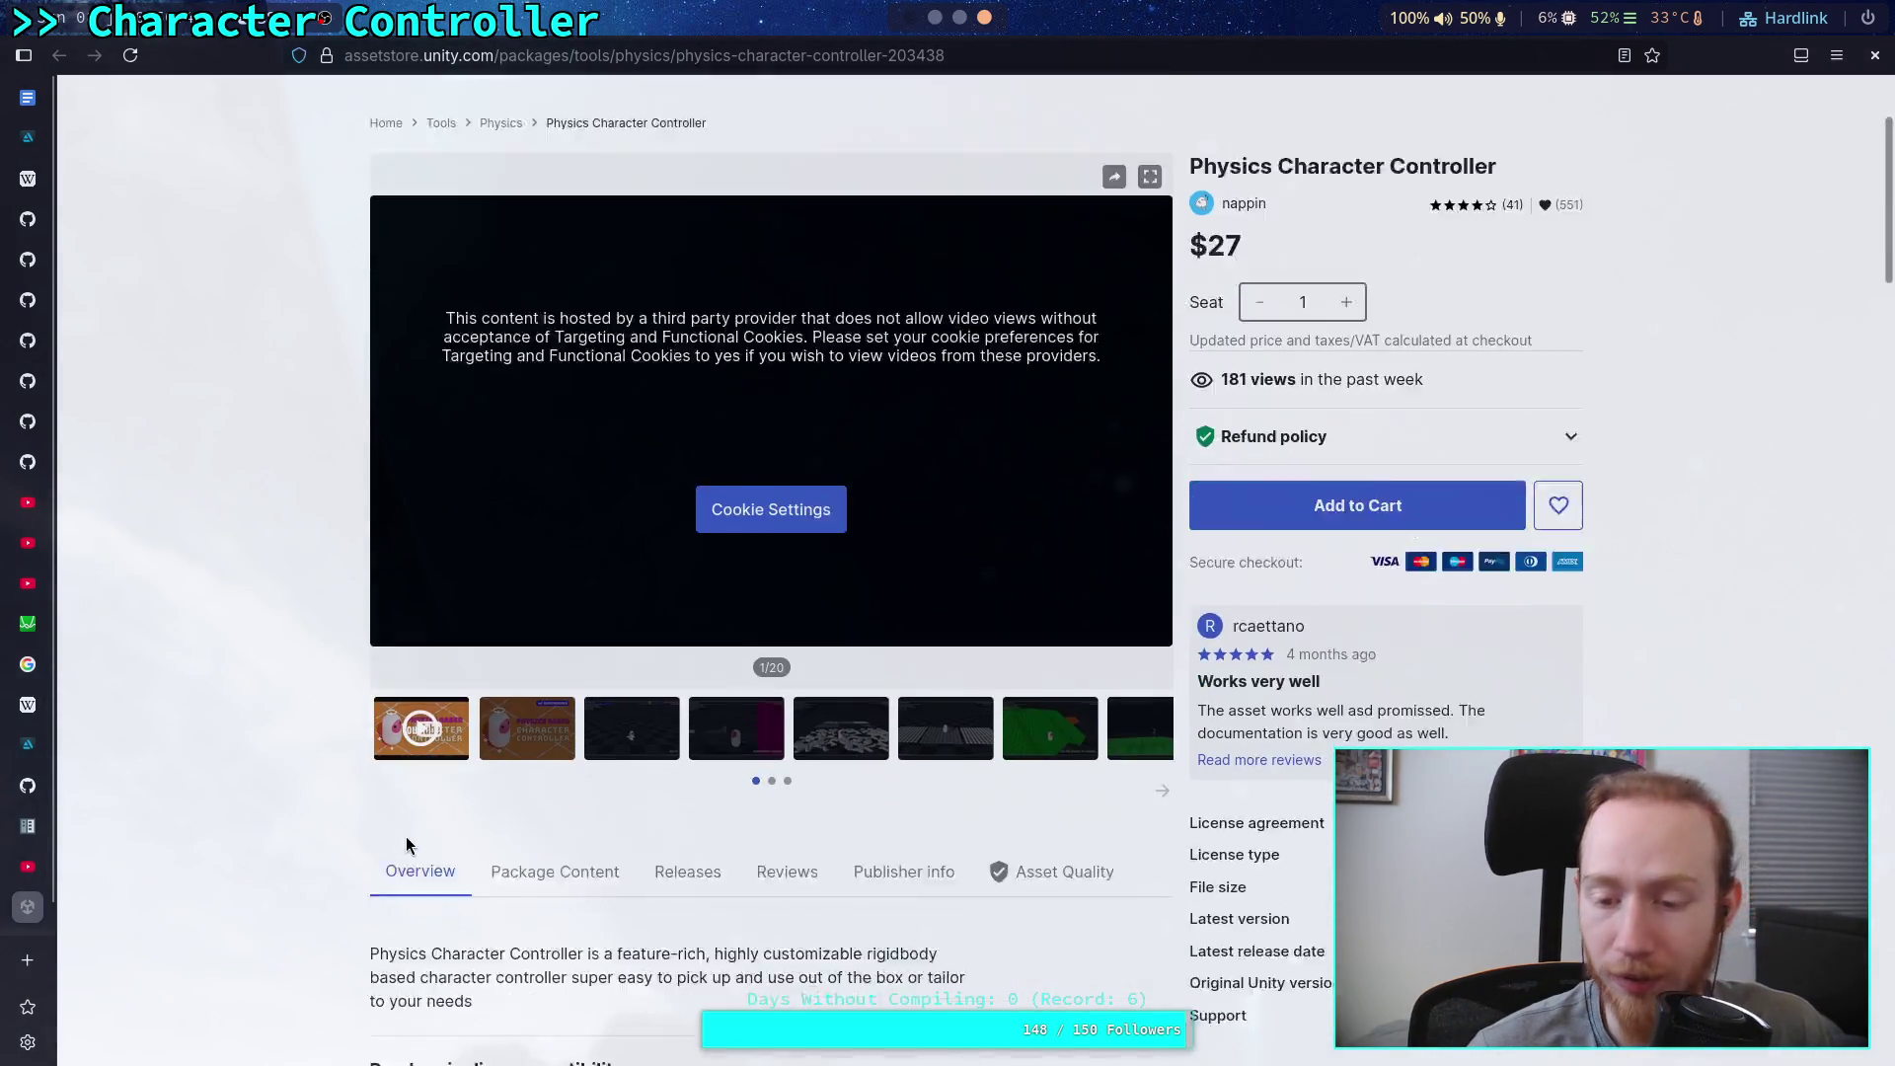
scroll(406, 837, "down", 6)
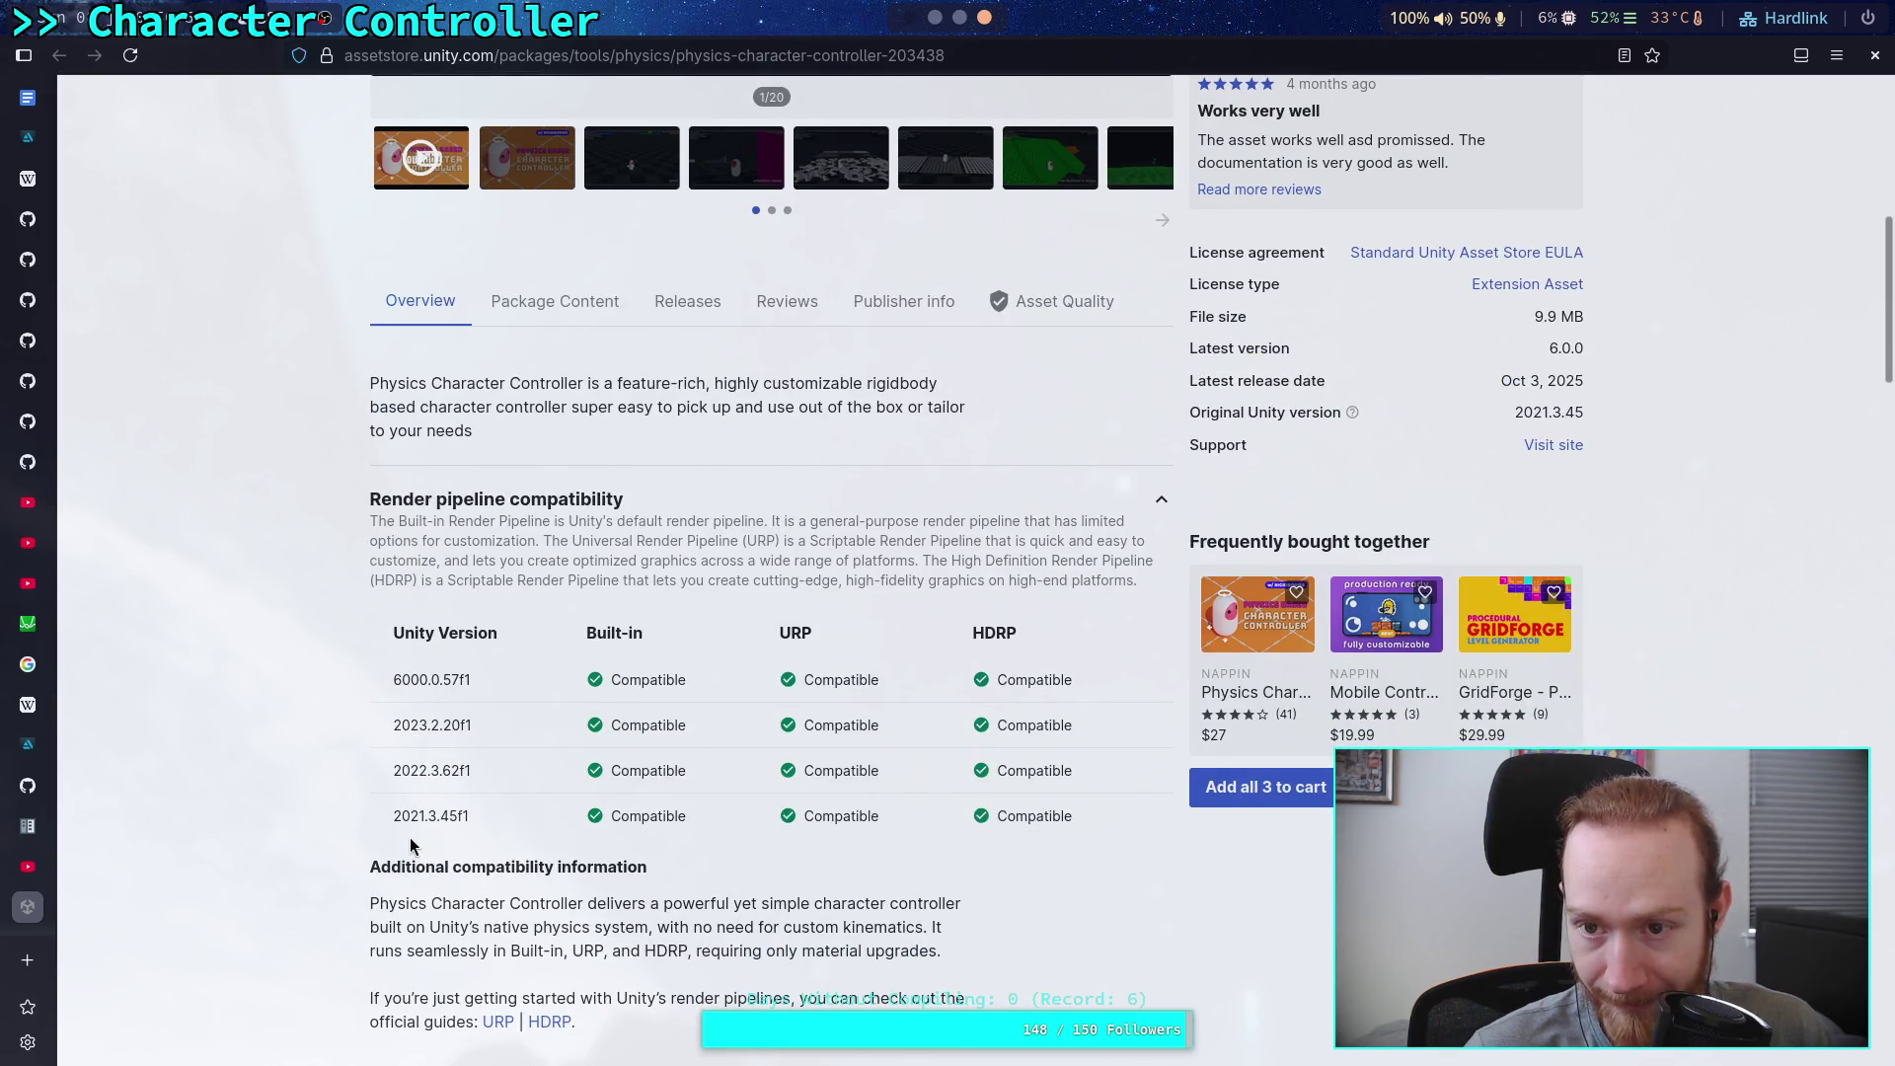
scroll(411, 839, "down", 2)
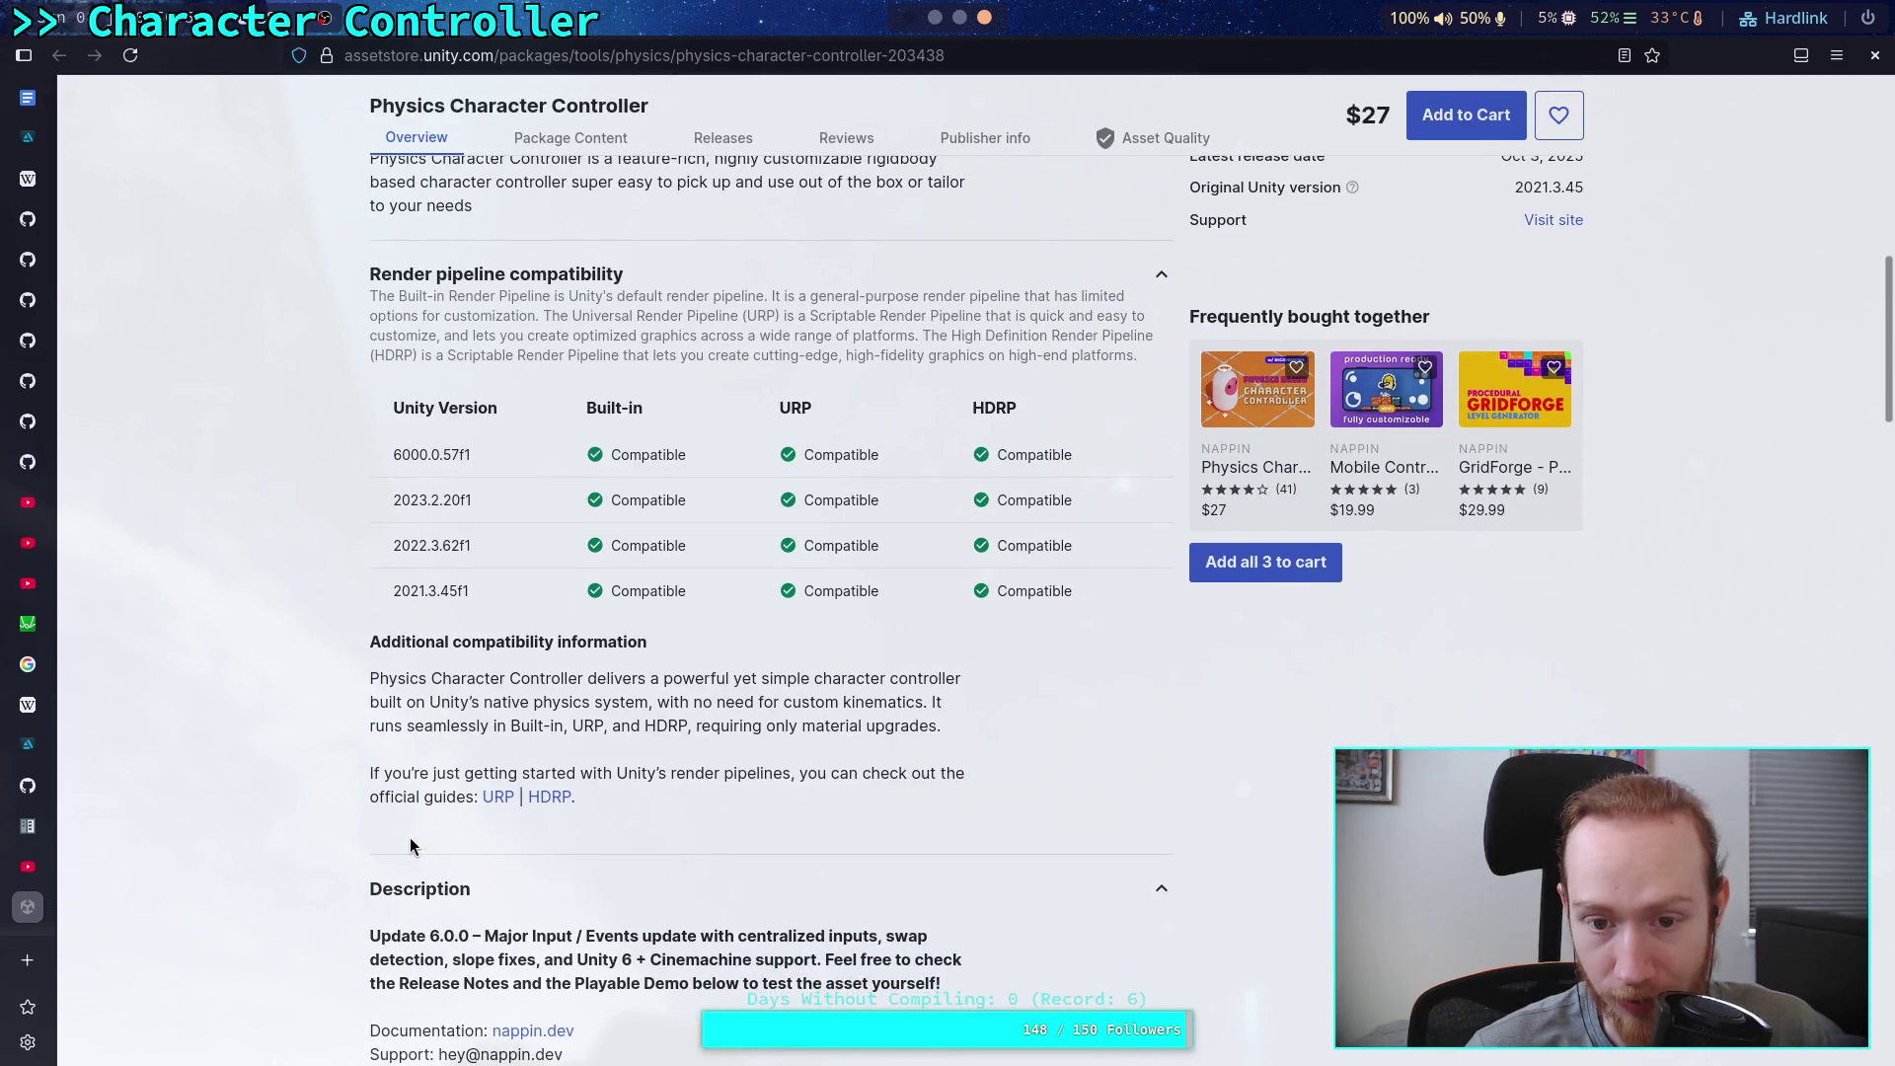
scroll(411, 846, "down", 6)
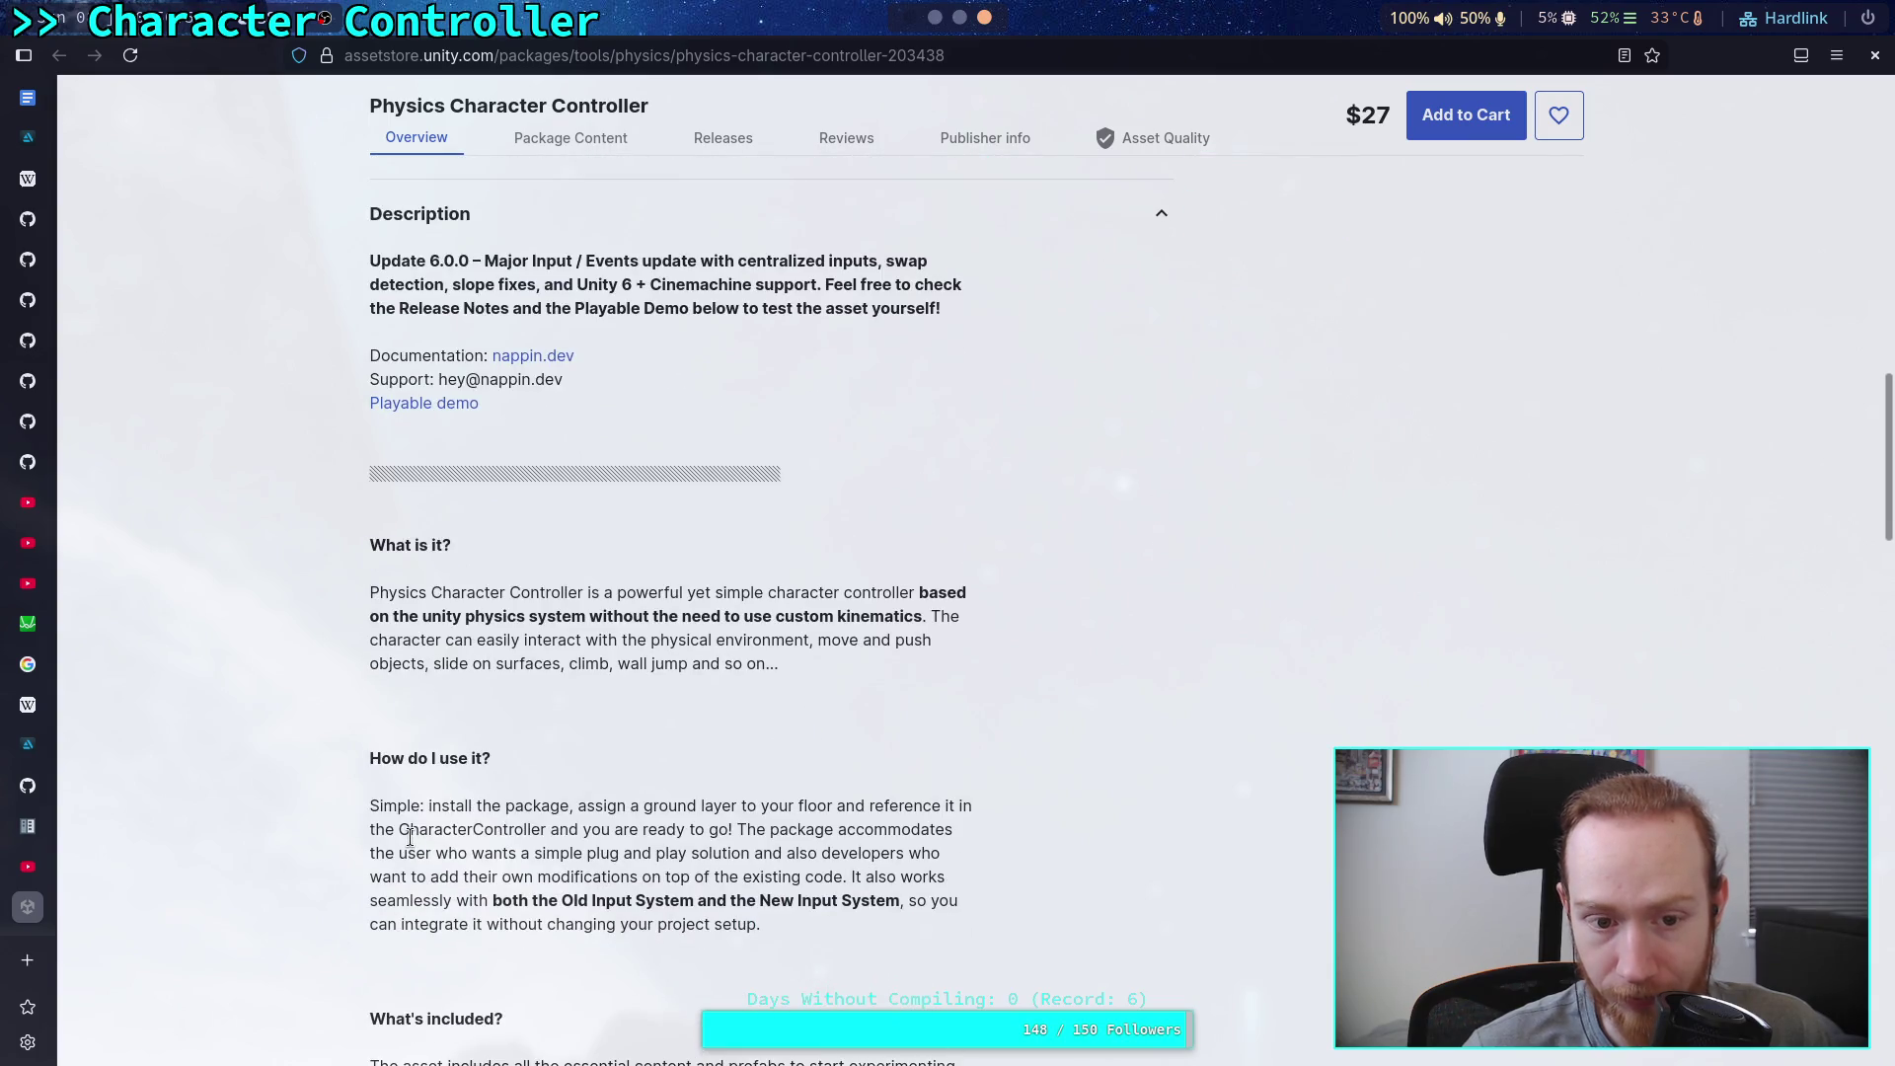
scroll(393, 846, "down", 3)
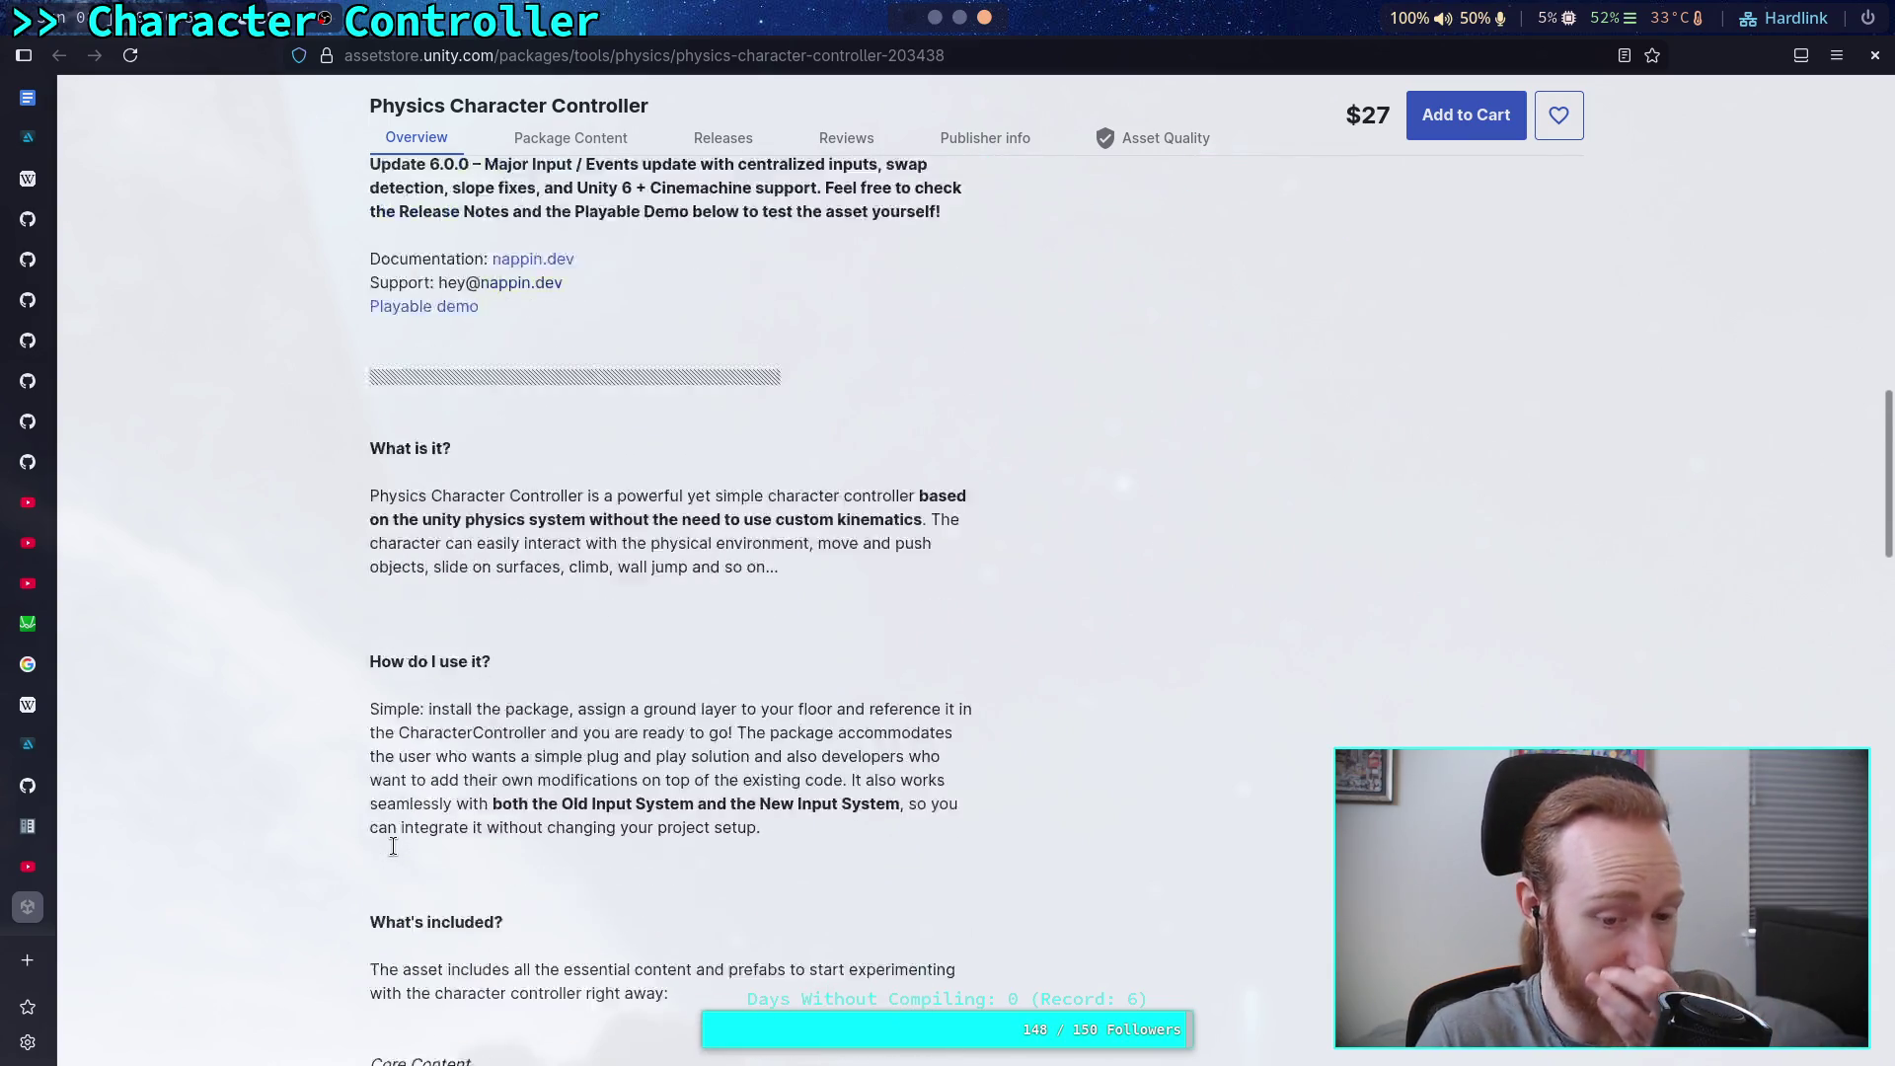
scroll(395, 855, "down", 2)
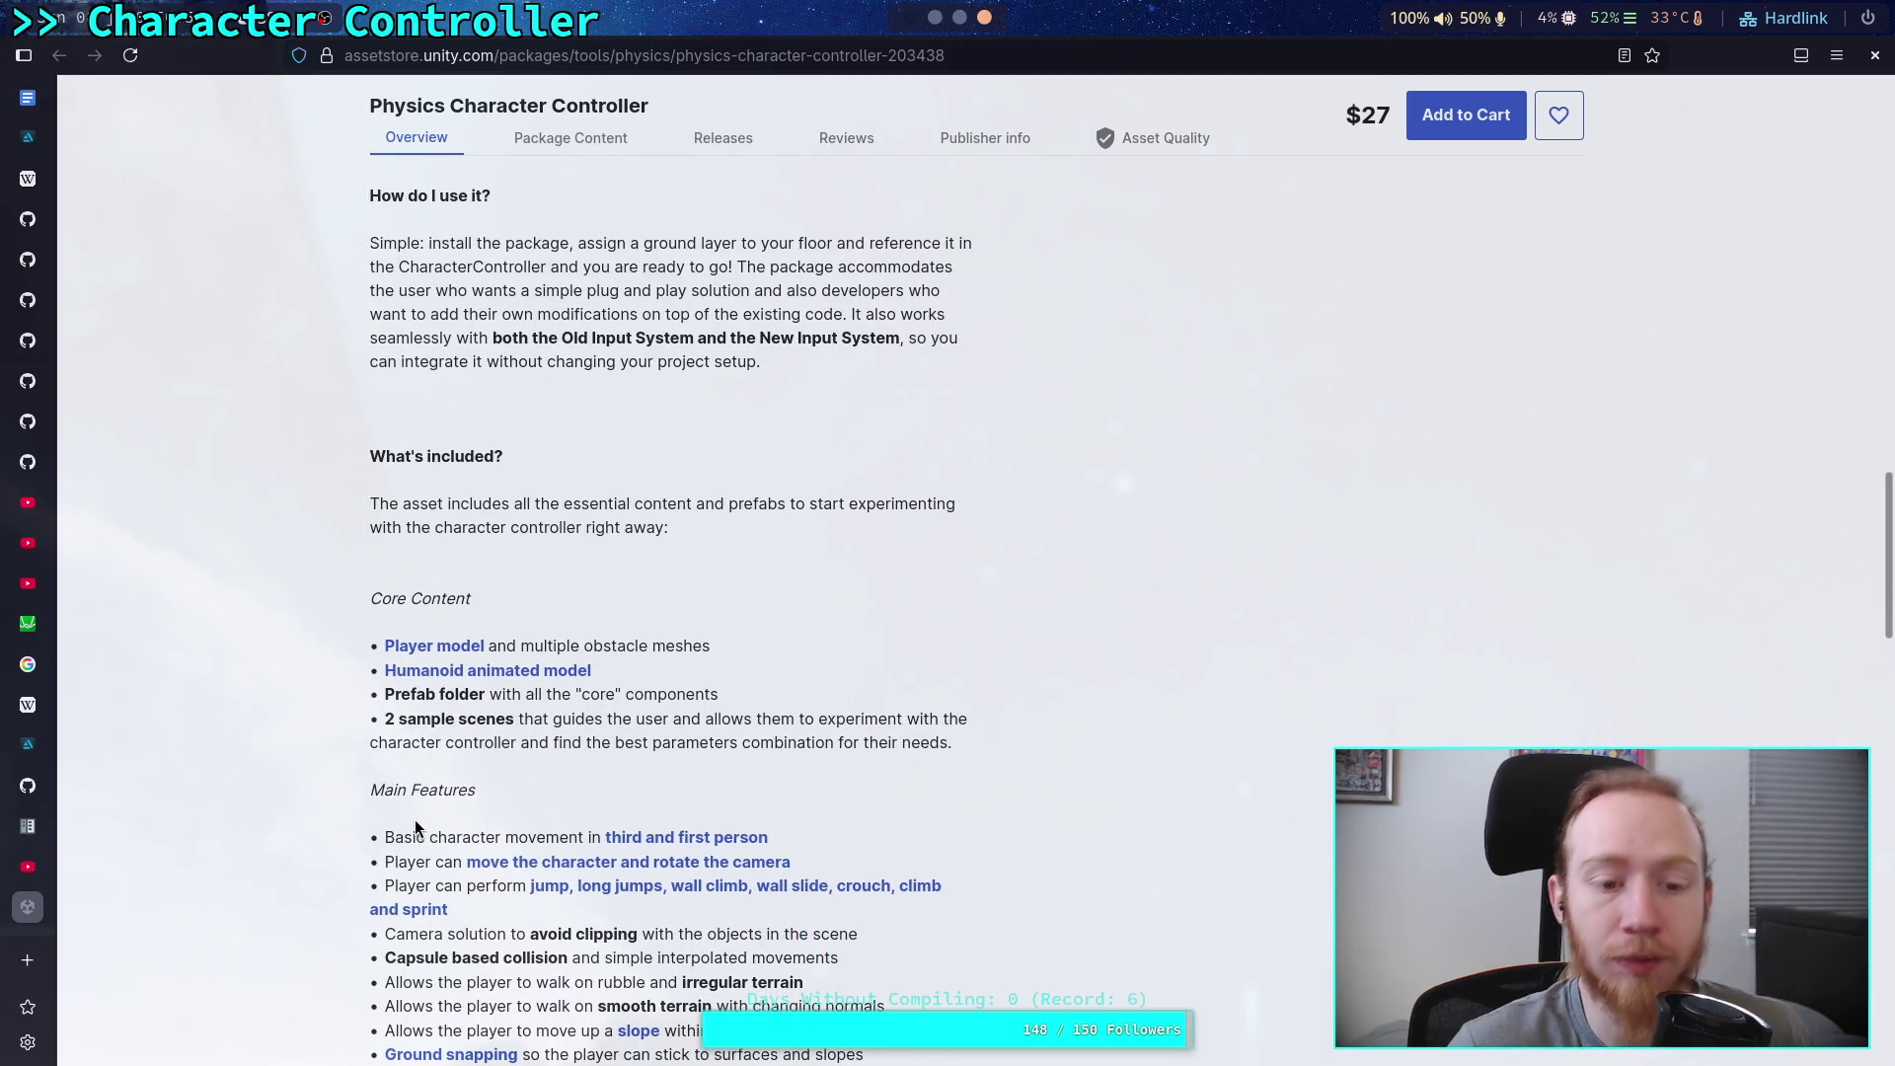
scroll(405, 831, "down", 3)
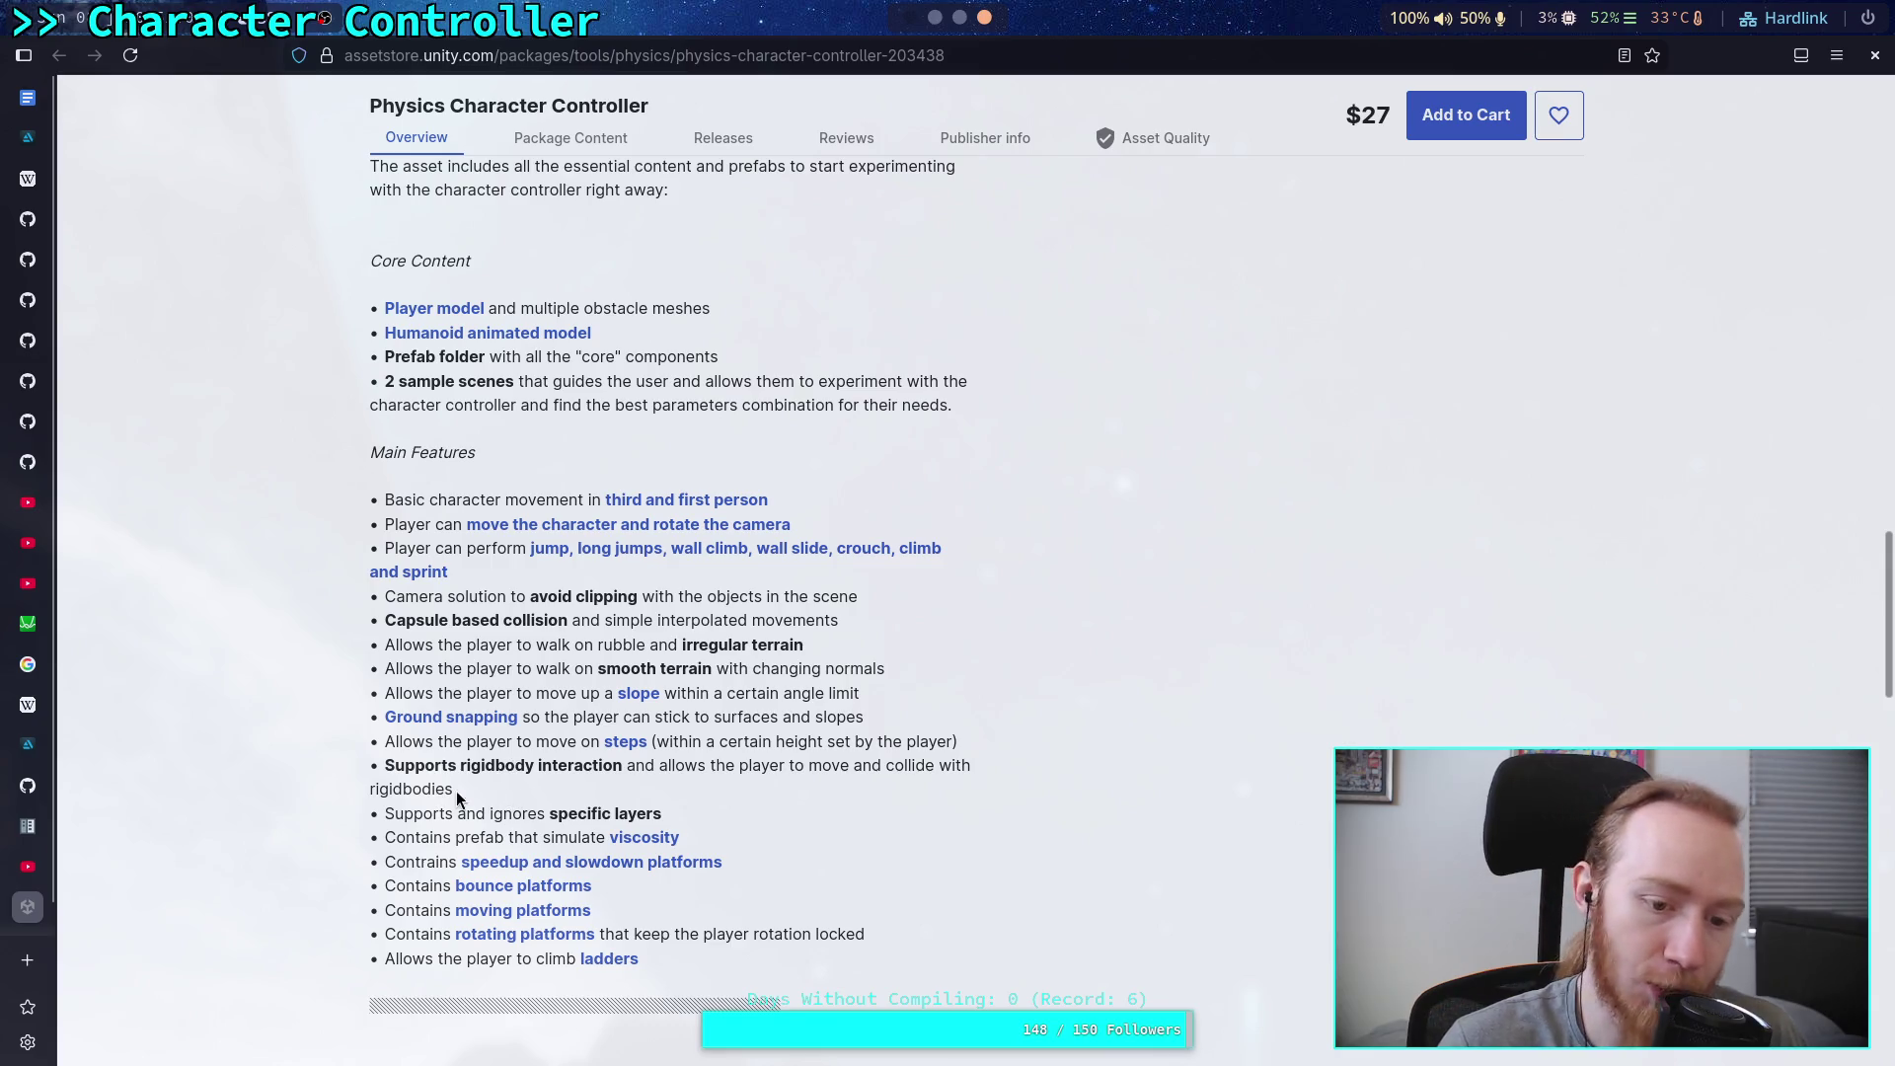
Highlight the rigidbody interaction and capsule-based collision feature lines, then clear the highlight
left_click_drag(456, 790, 383, 772)
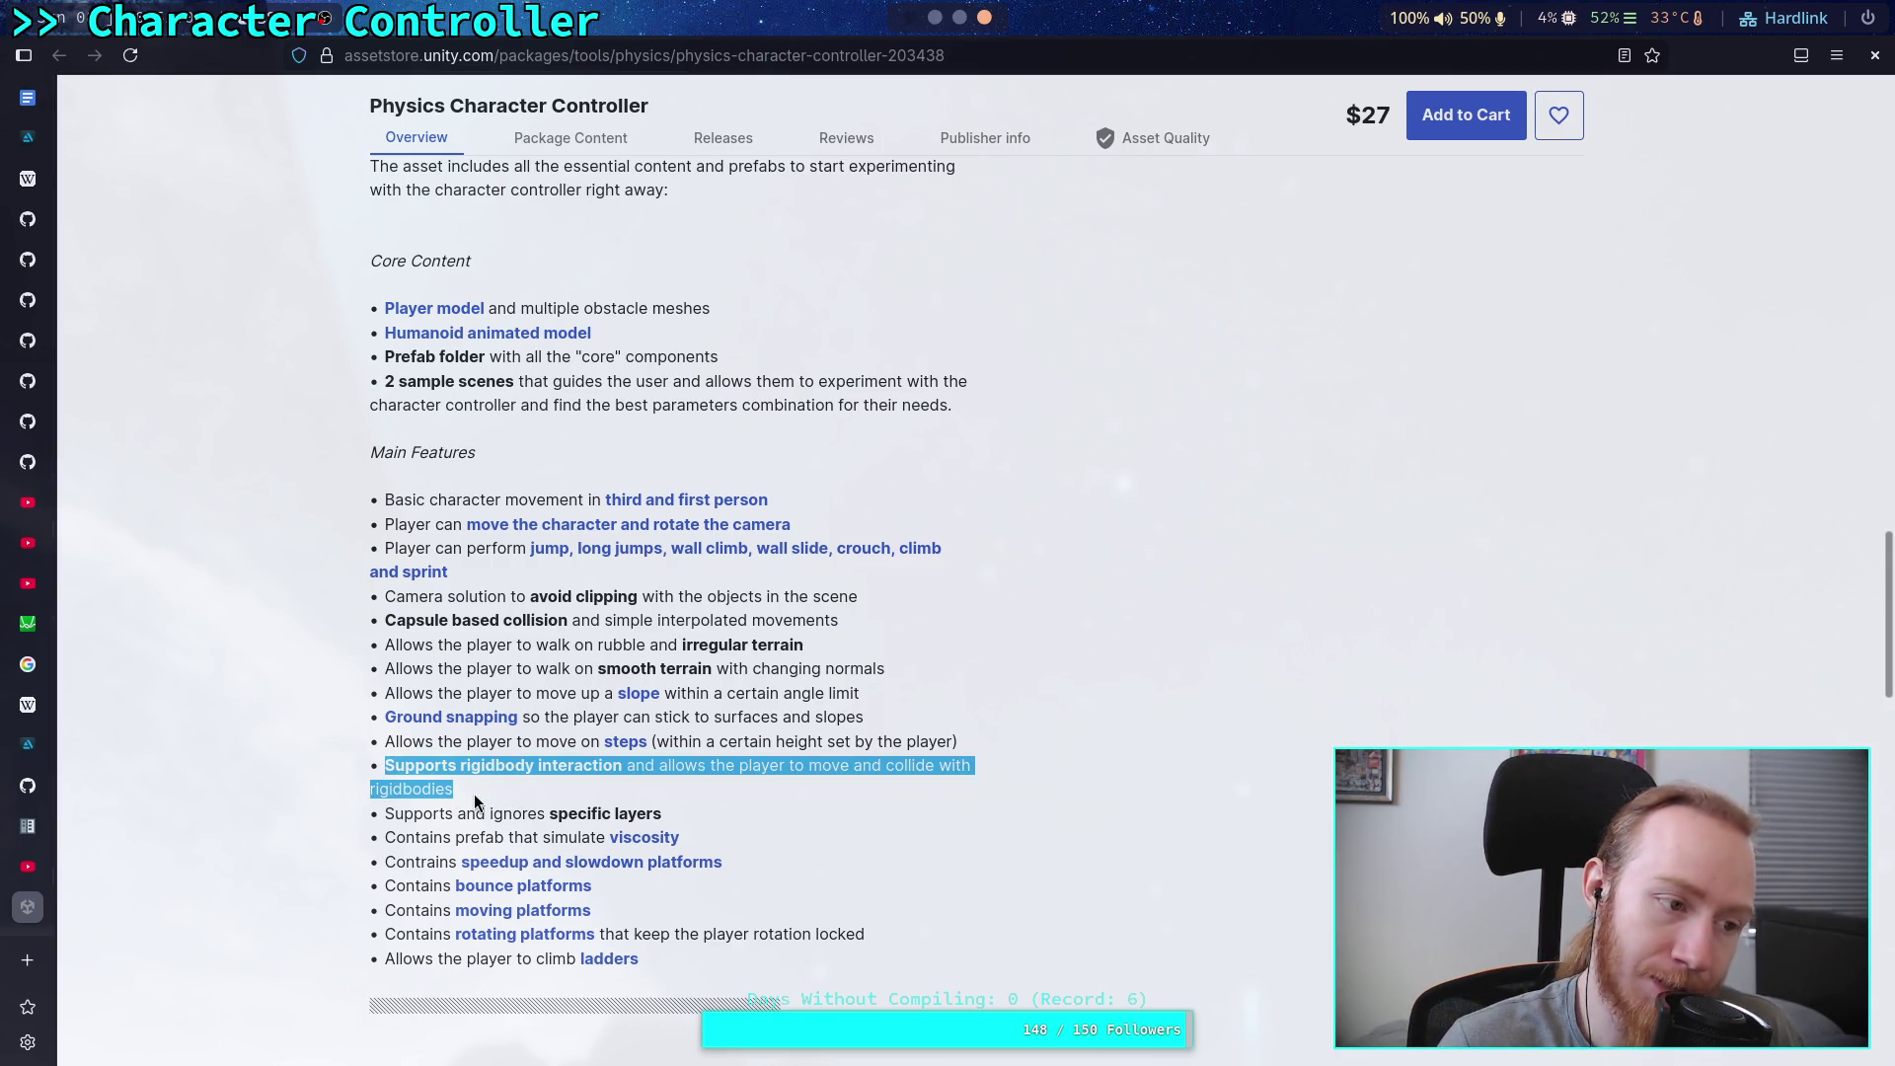
left_click_drag(383, 624, 781, 637)
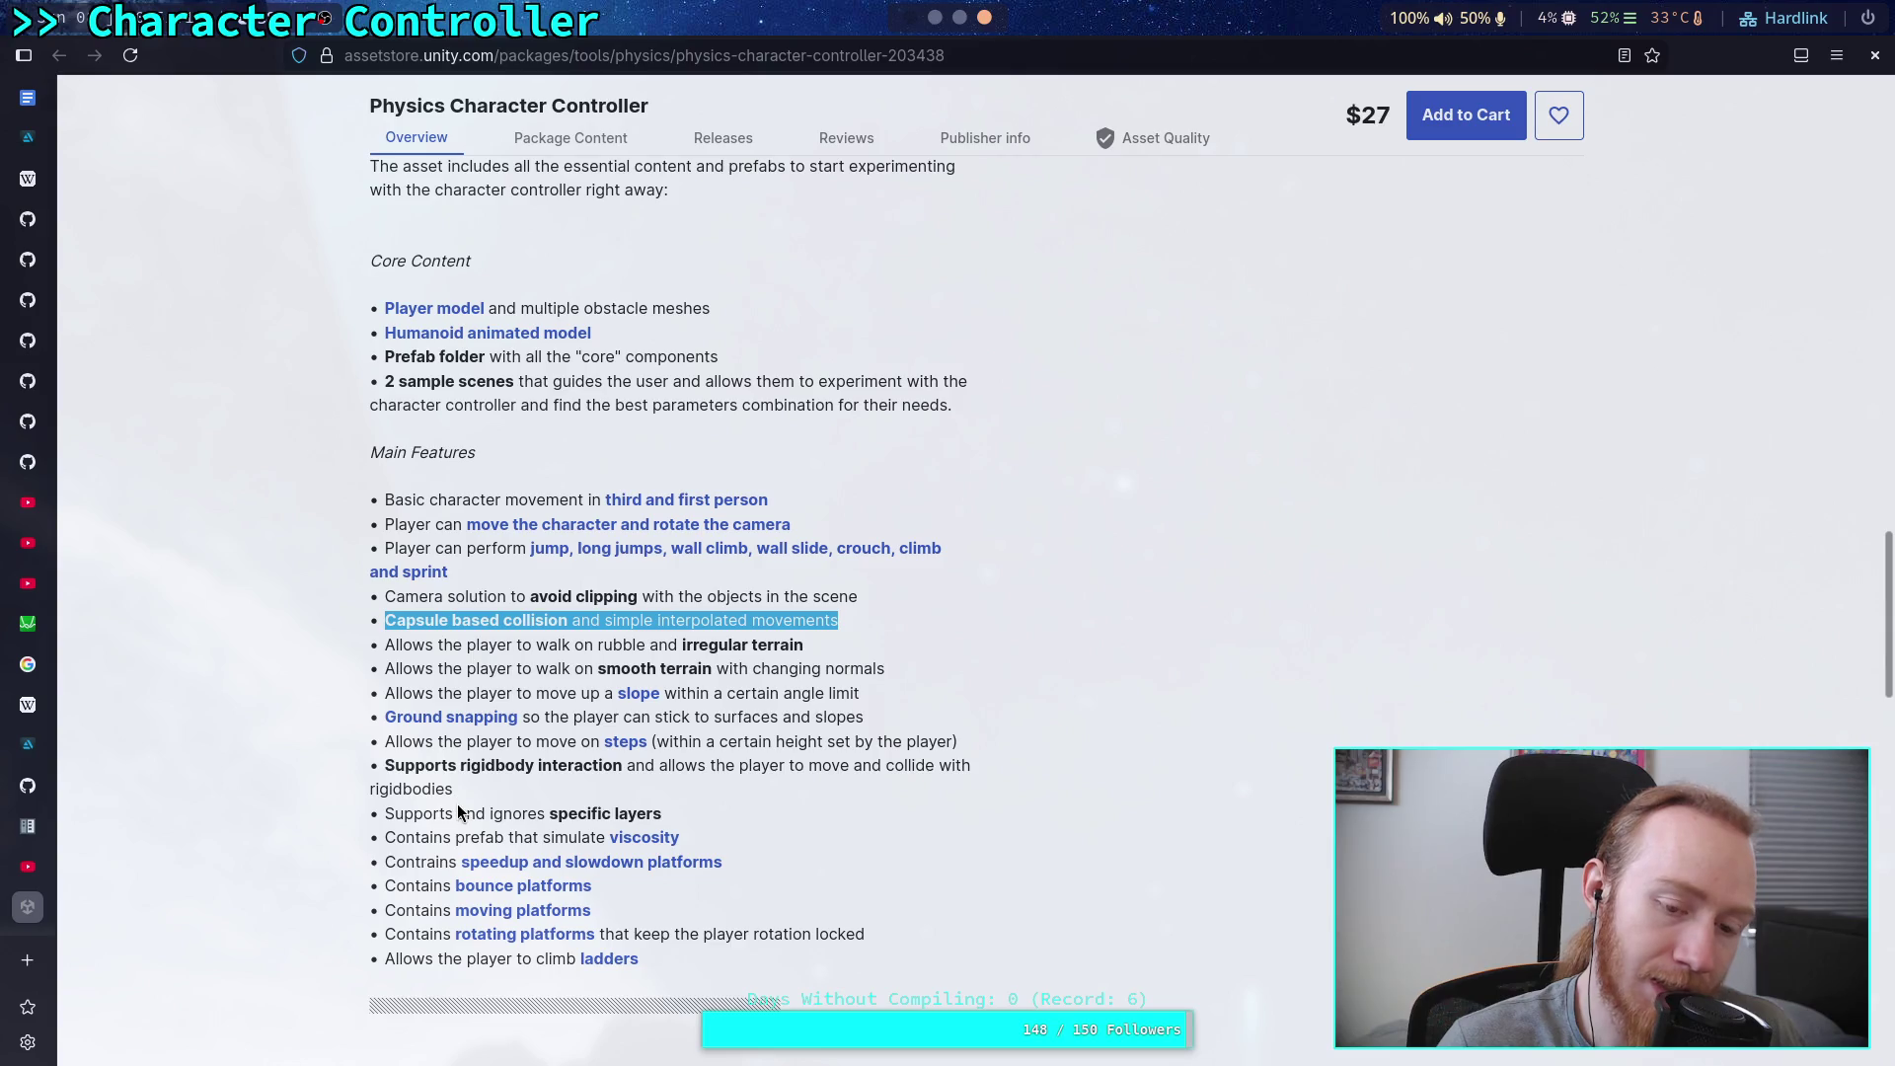
left_click_drag(456, 790, 422, 772)
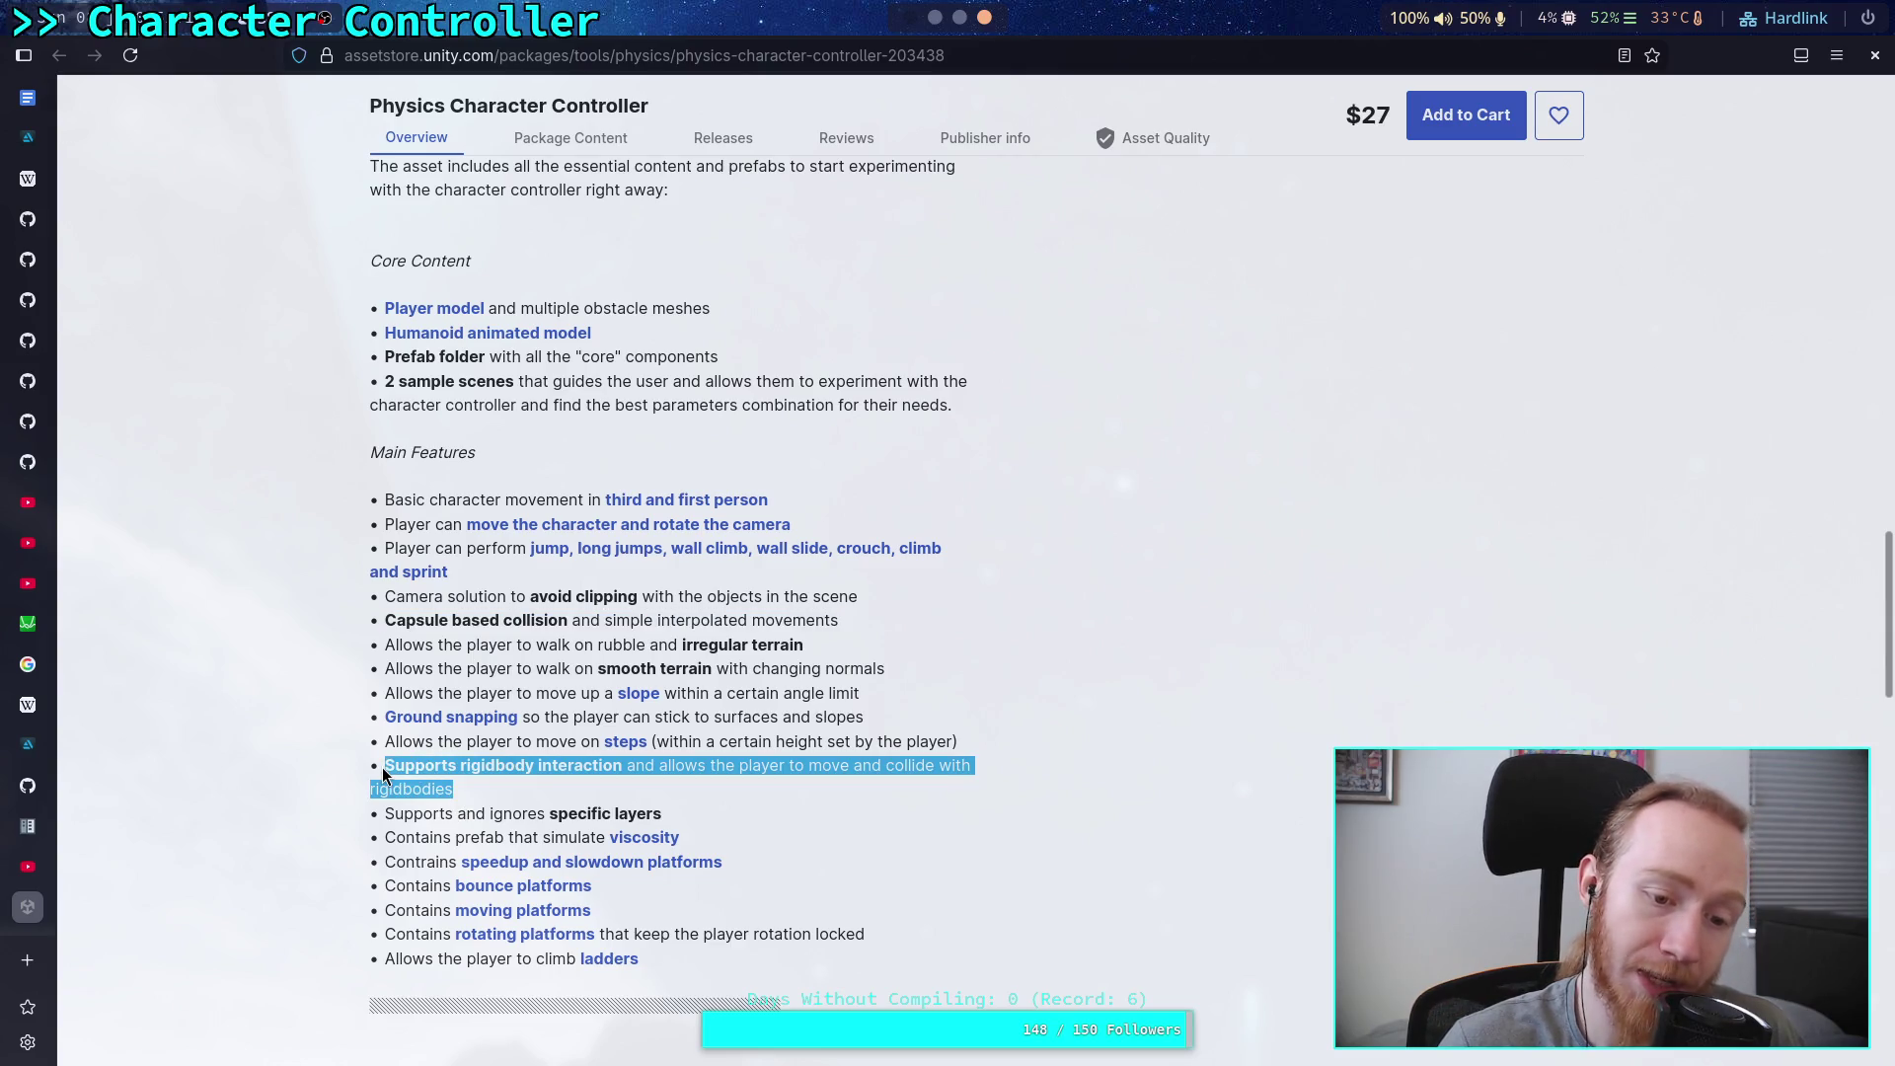
left_click(436, 766)
scroll(434, 768, "up", 15)
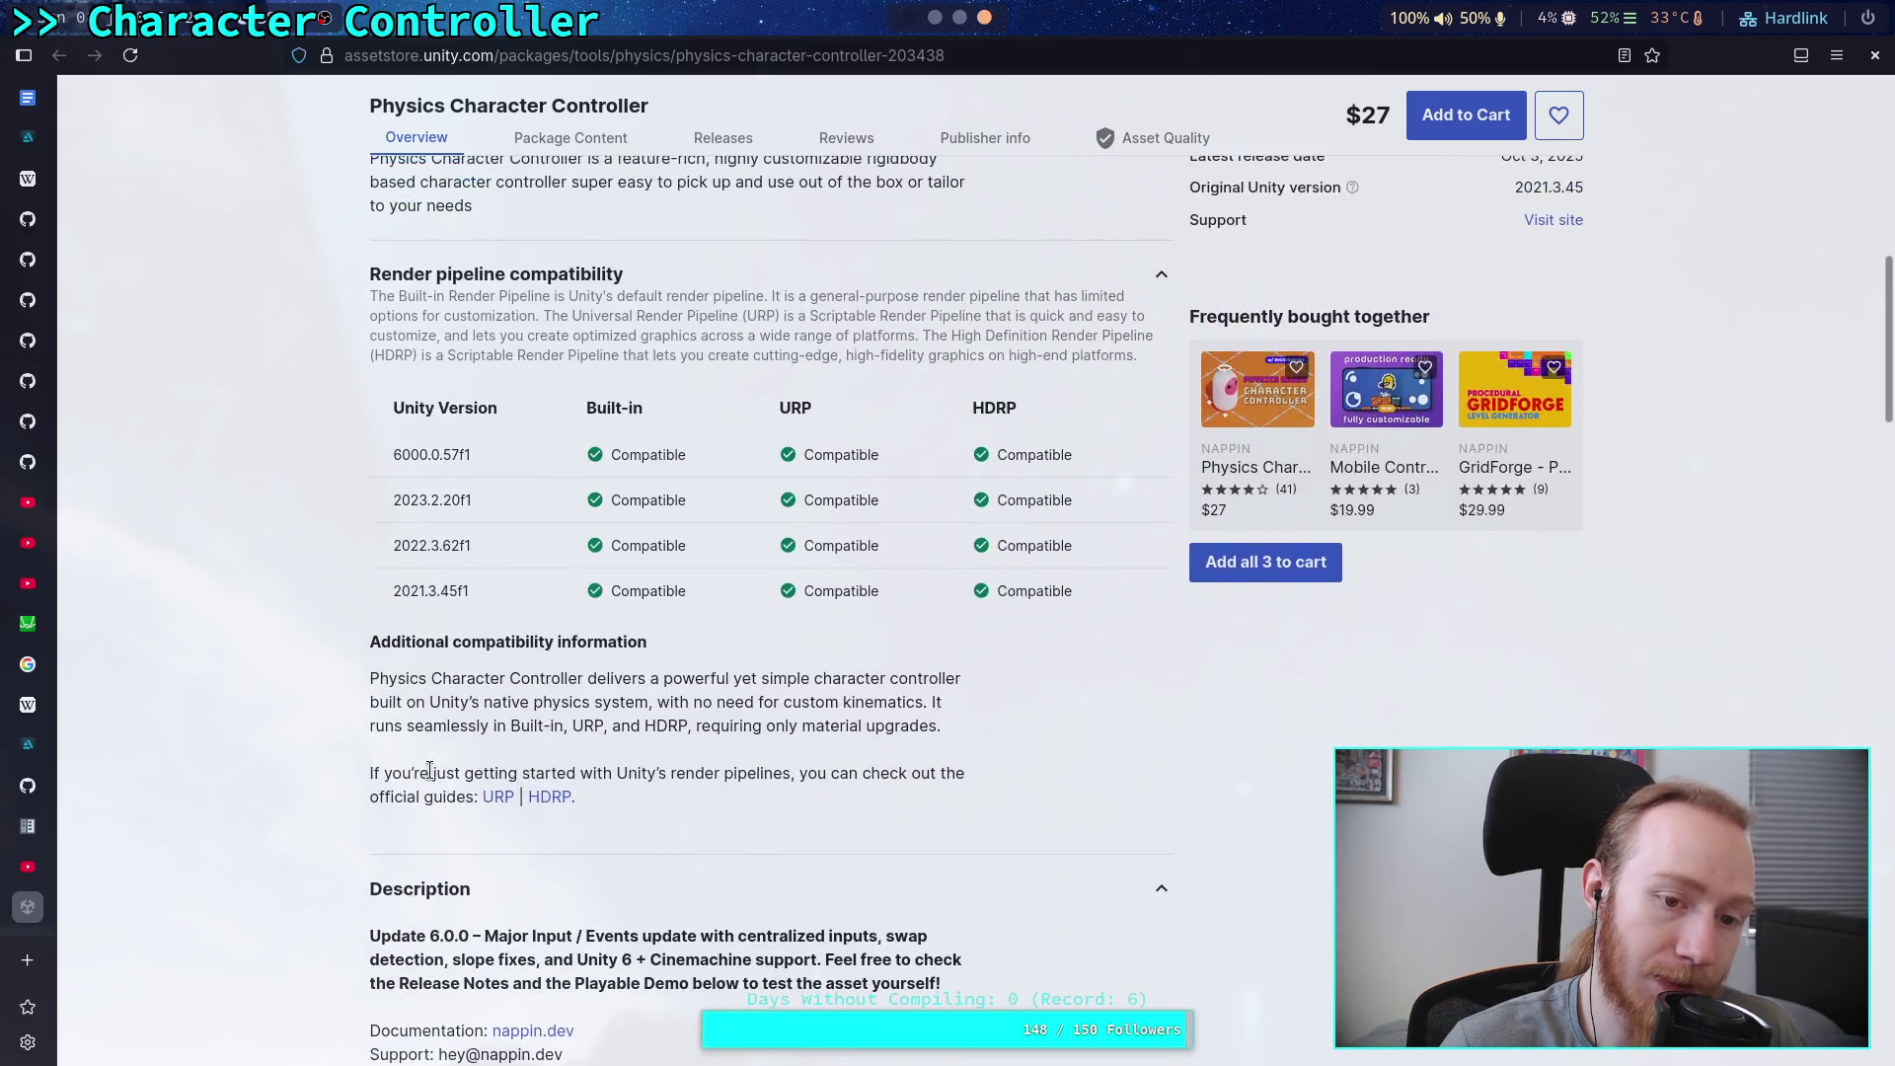
scroll(296, 829, "up", 2)
mouse_move(34, 869)
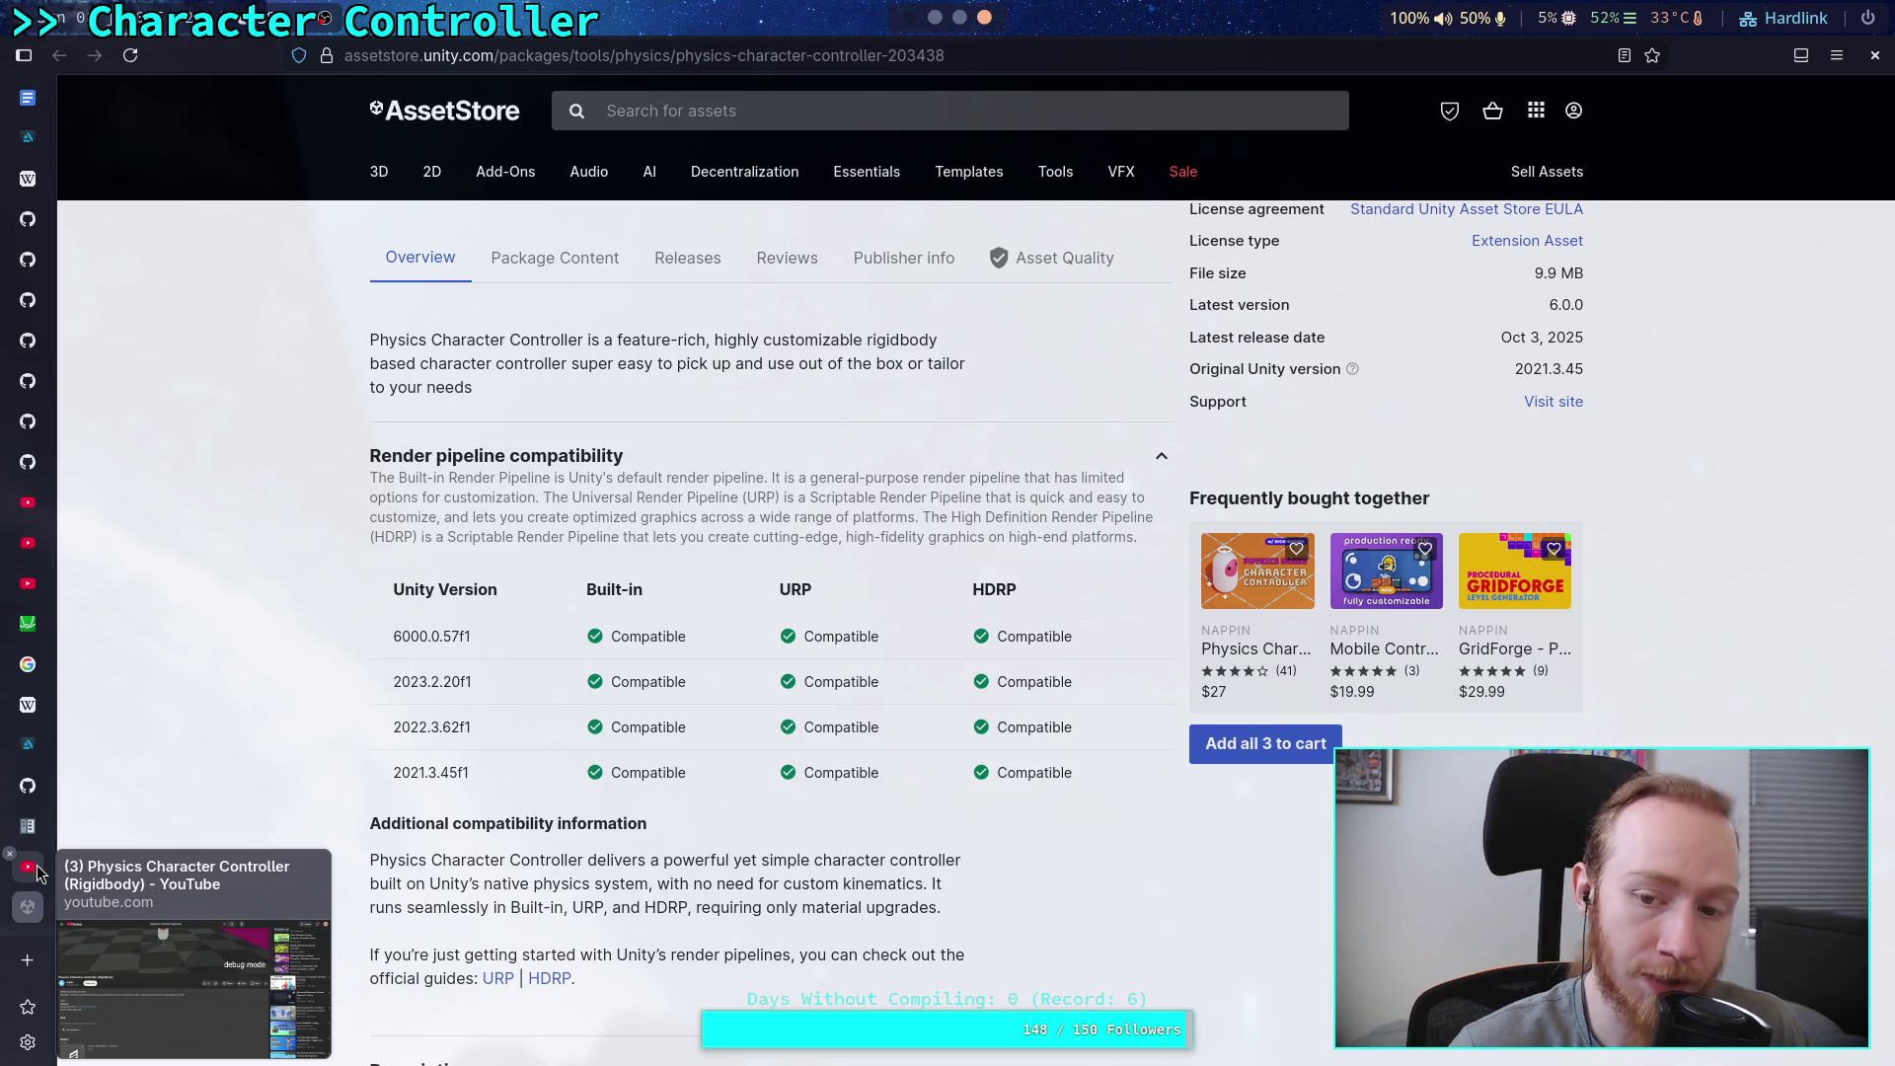
Play the rigidbody demo past 1:08, pause it, and go back toward the search results
left_click(39, 875)
scroll(596, 856, "up", 5)
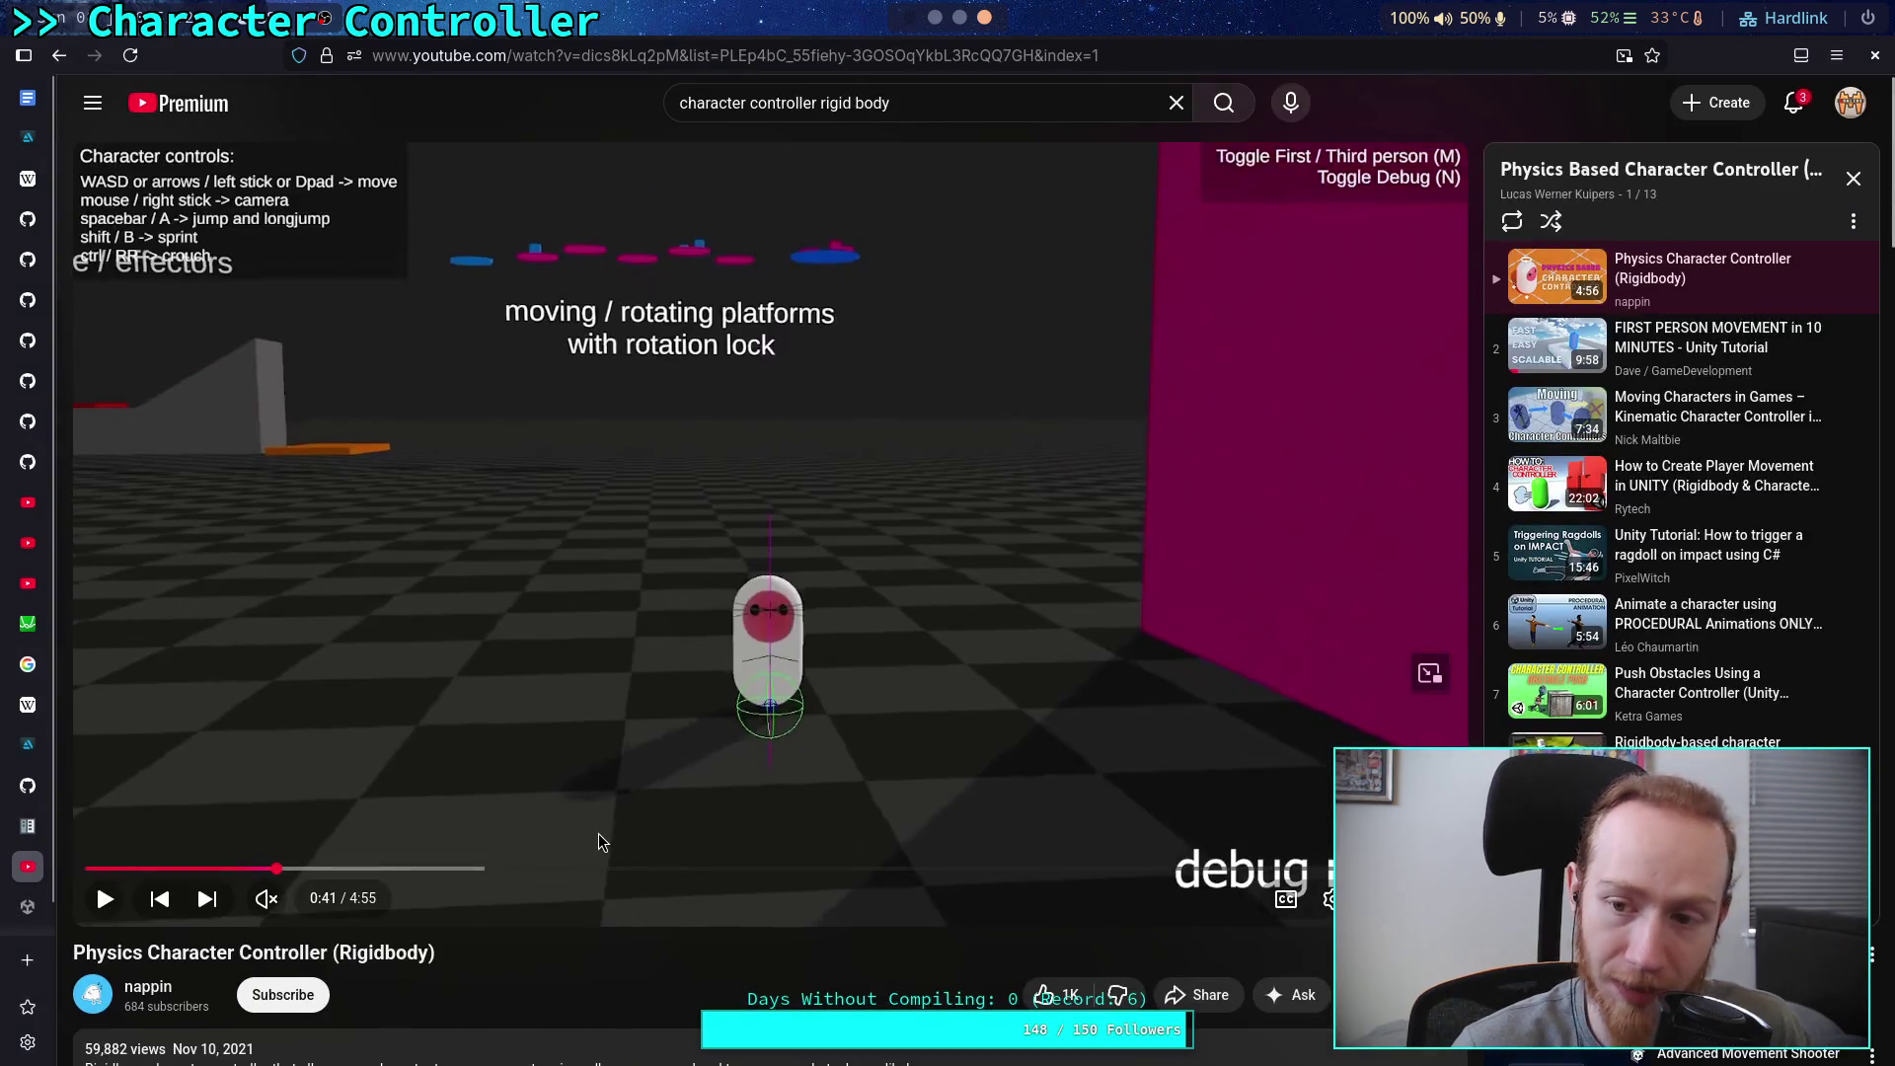
left_click(442, 844)
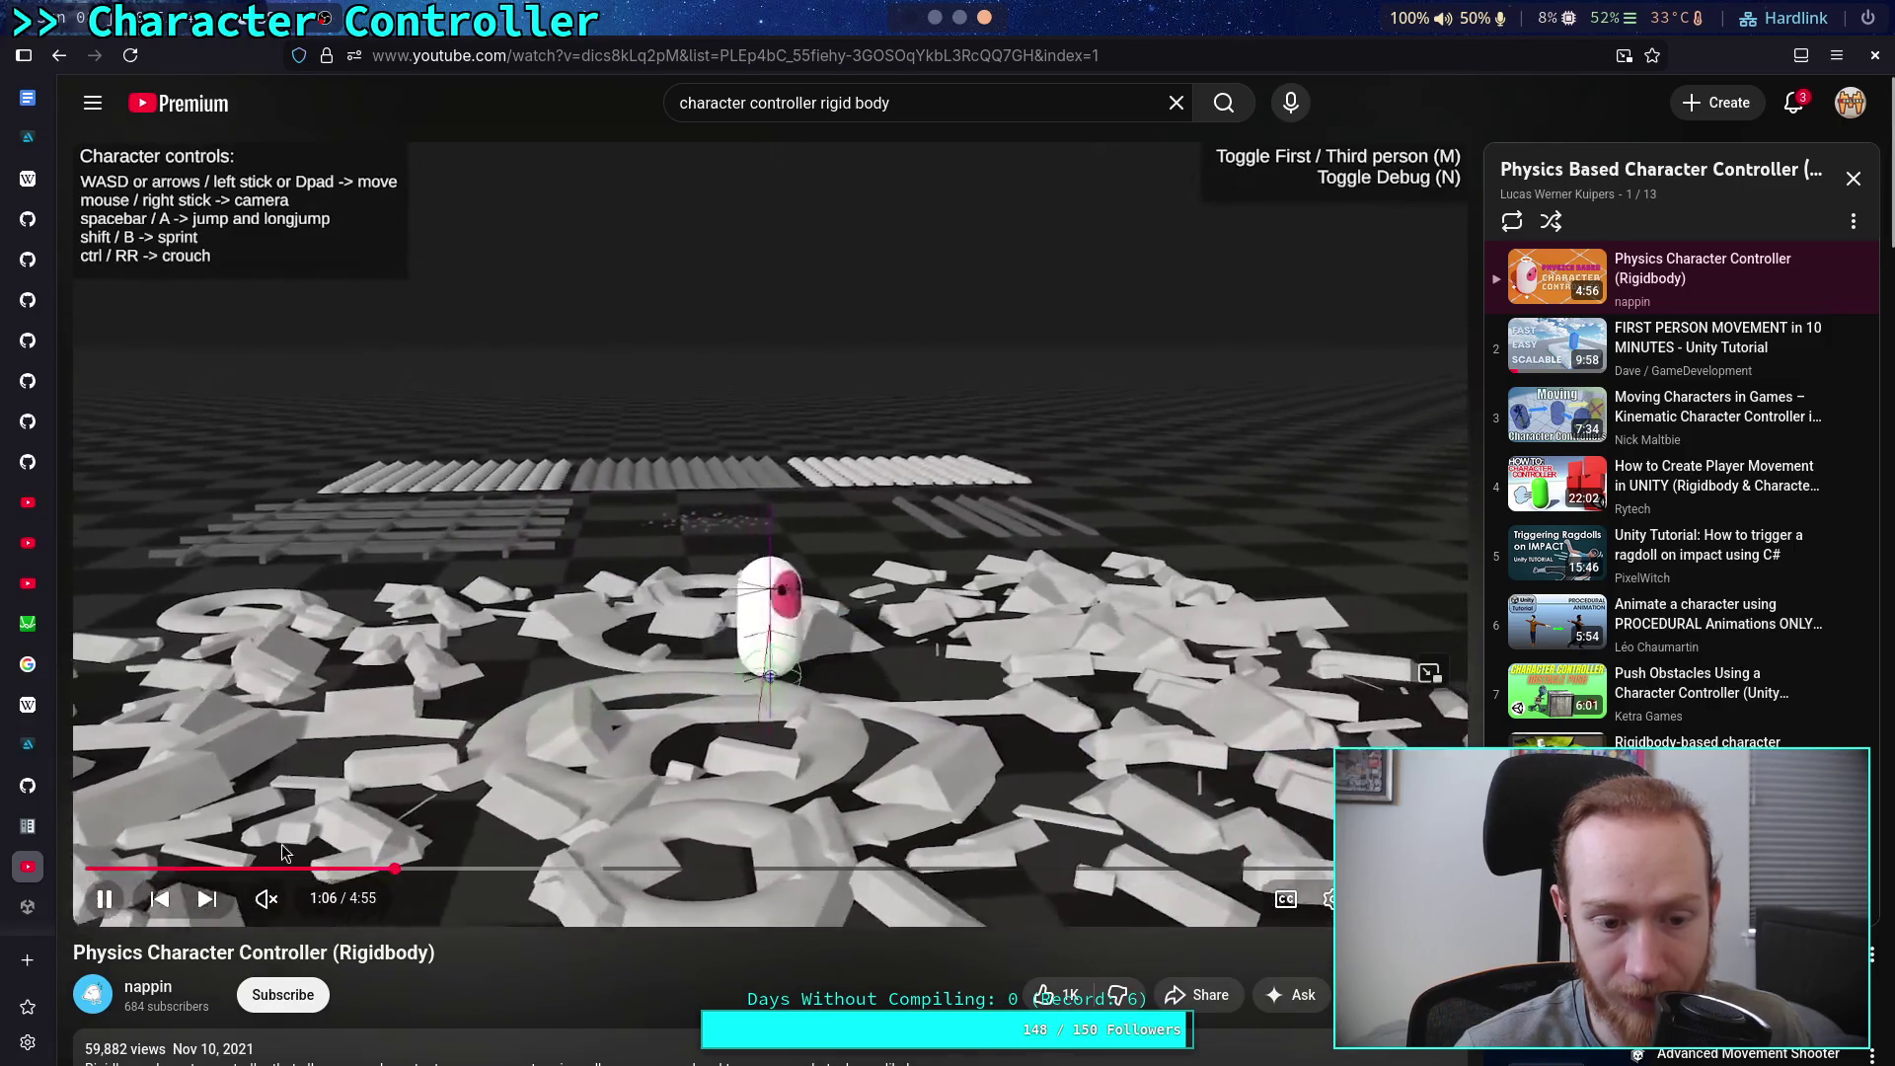
mouse_move(483, 871)
left_mouse_down()
mouse_move(428, 870)
mouse_move(489, 871)
left_mouse_up()
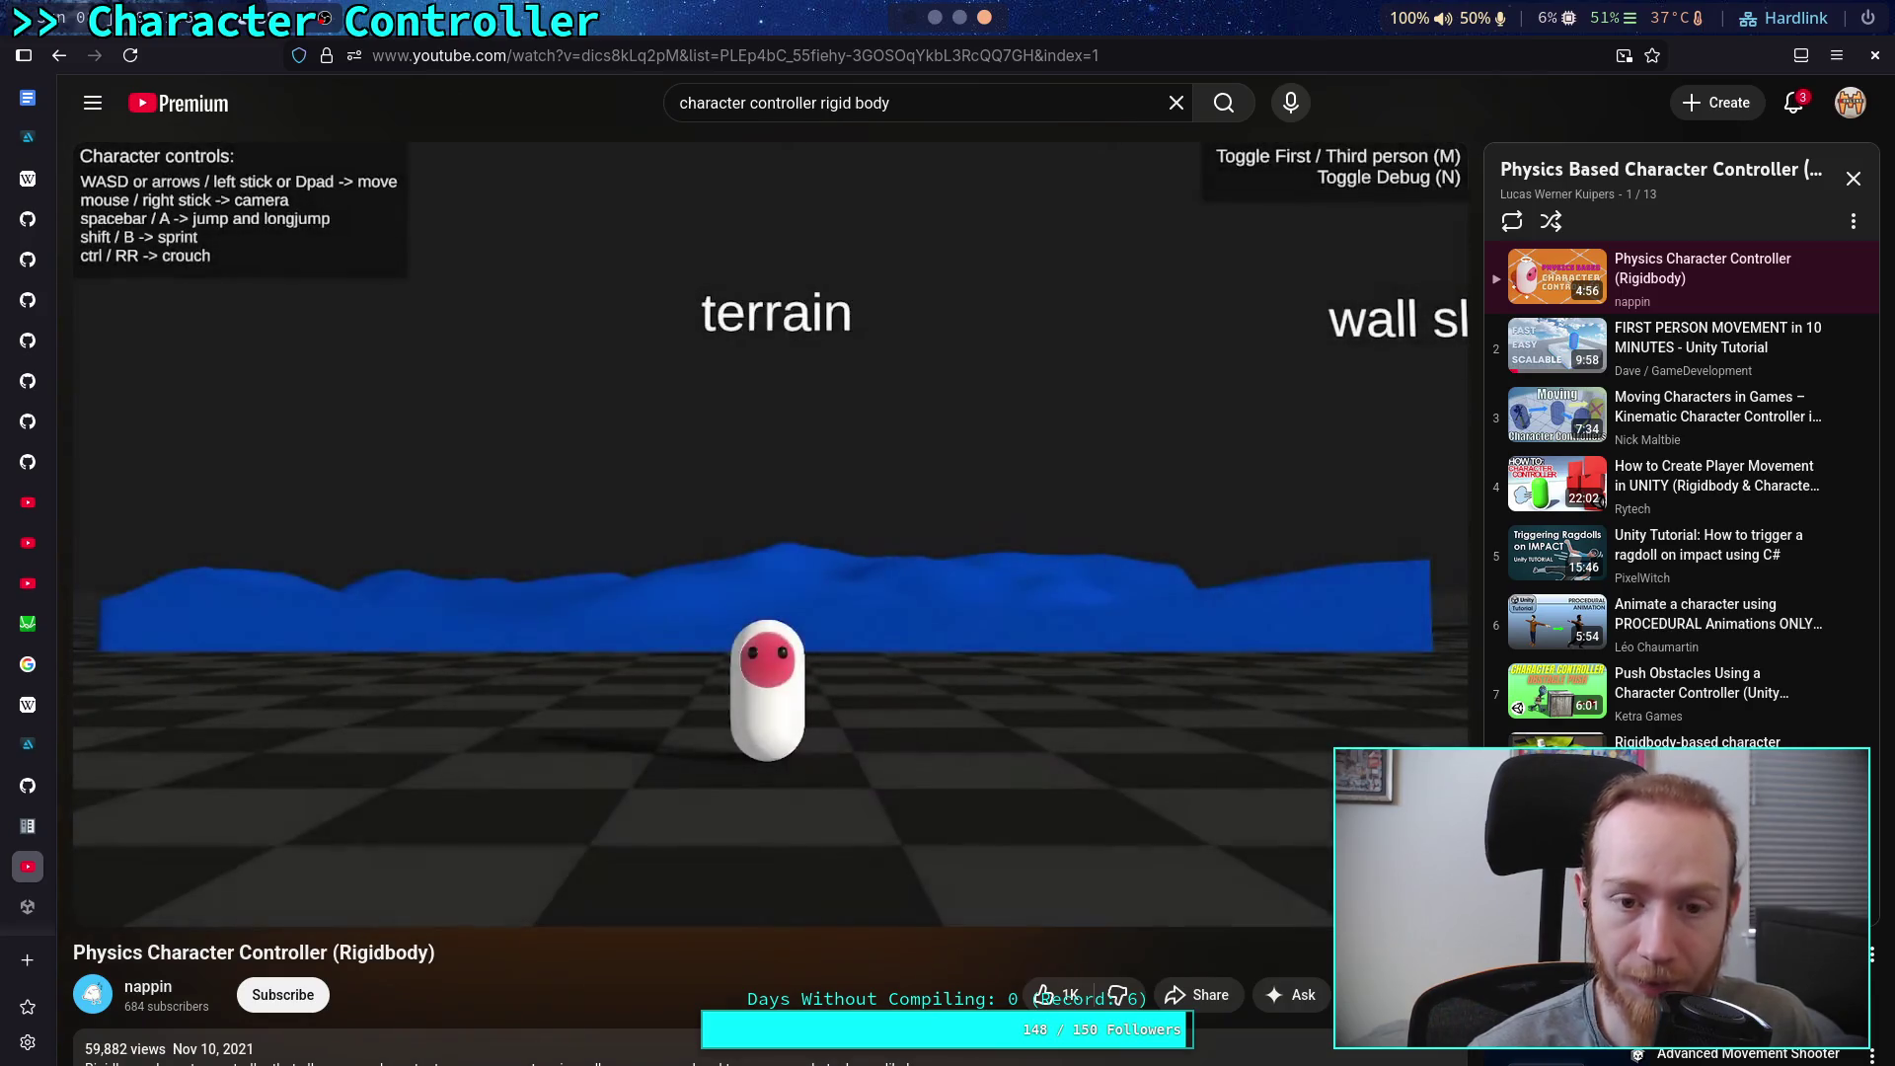
left_click(808, 679)
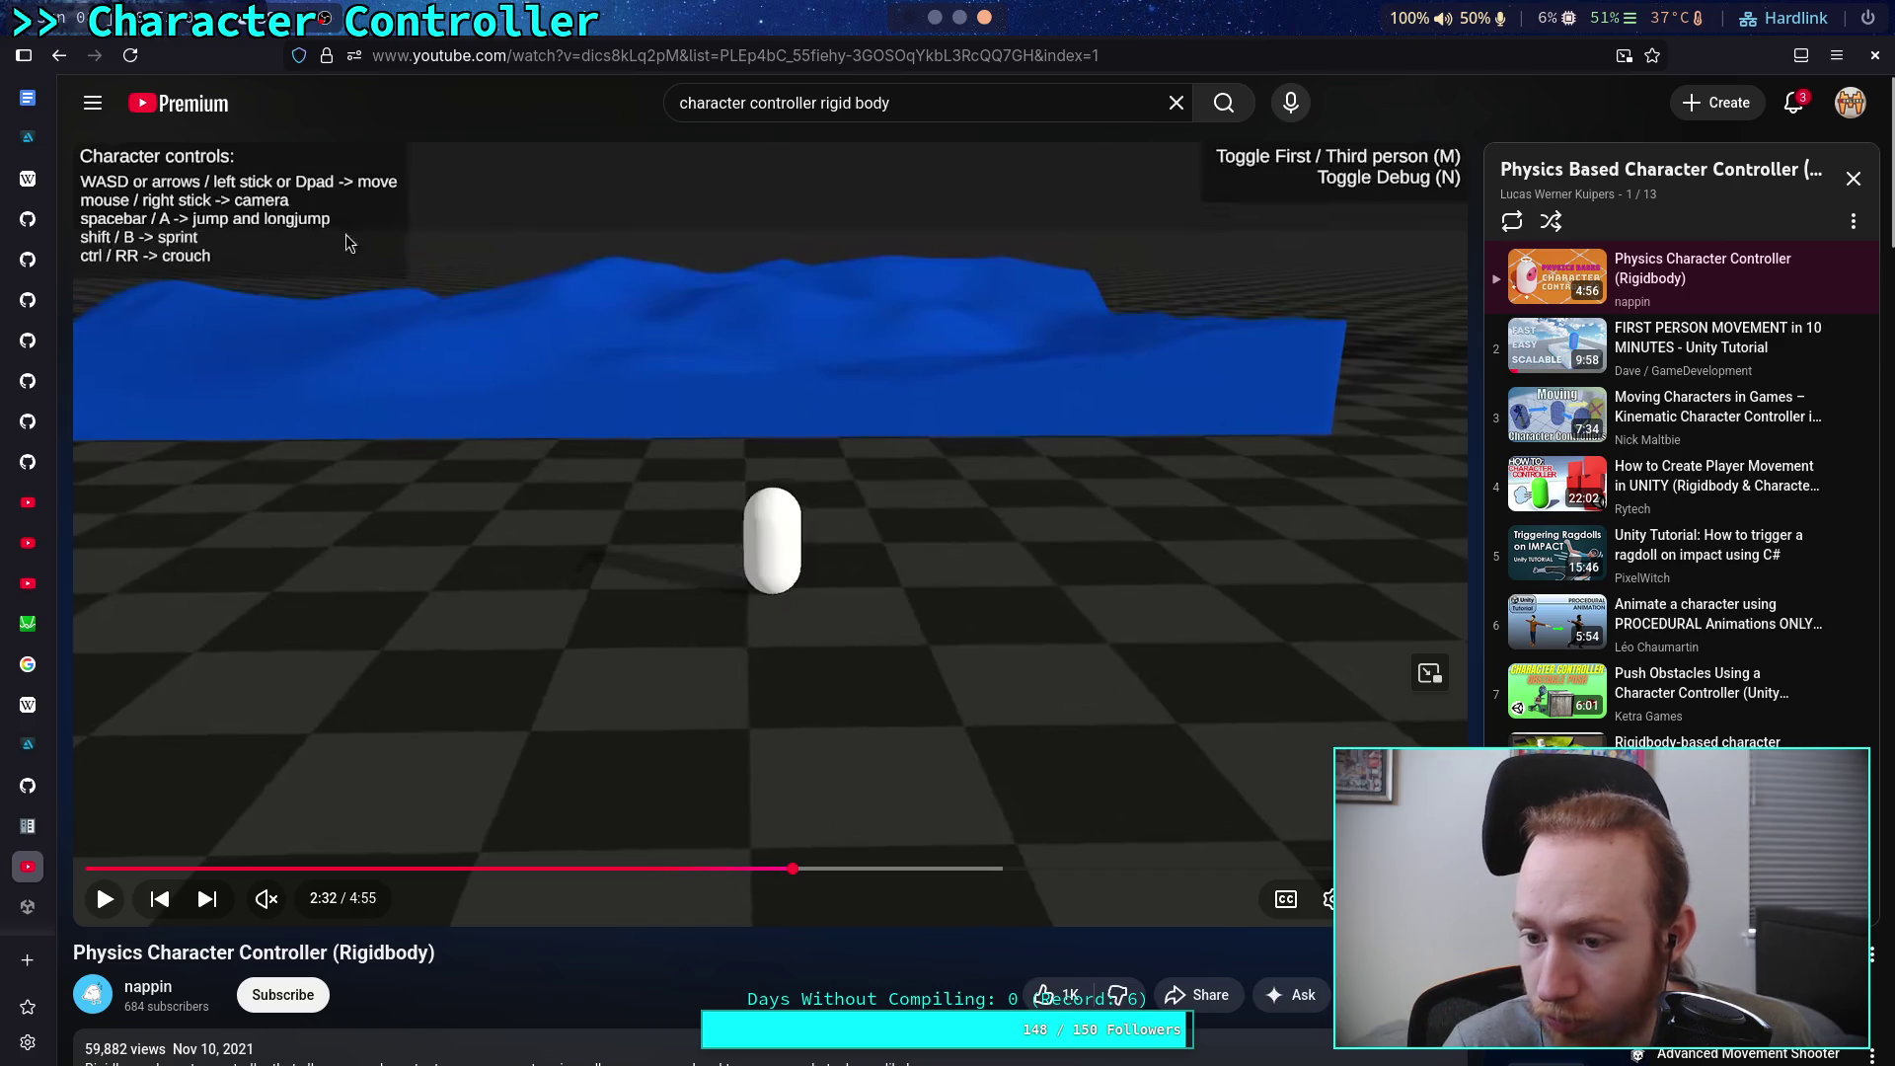
left_click(59, 55)
left_click(59, 55)
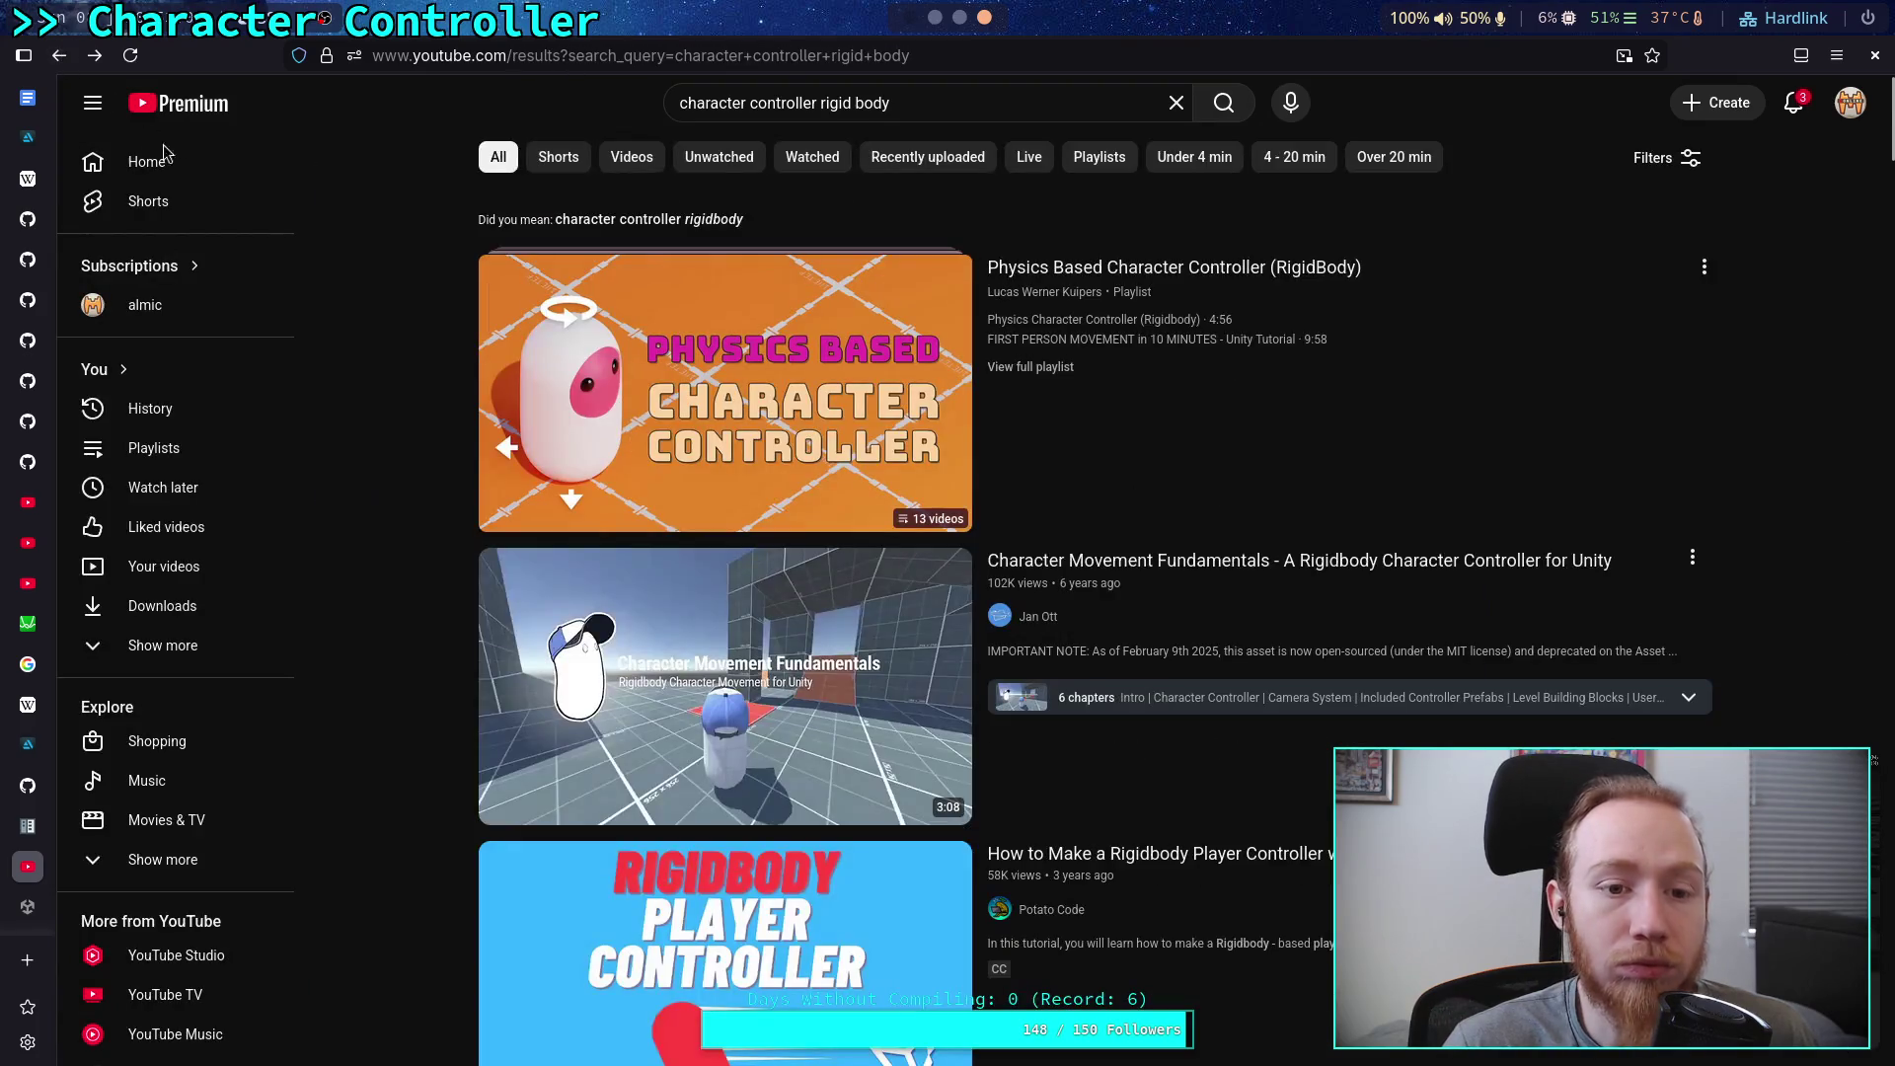
scroll(335, 385, "down", 3)
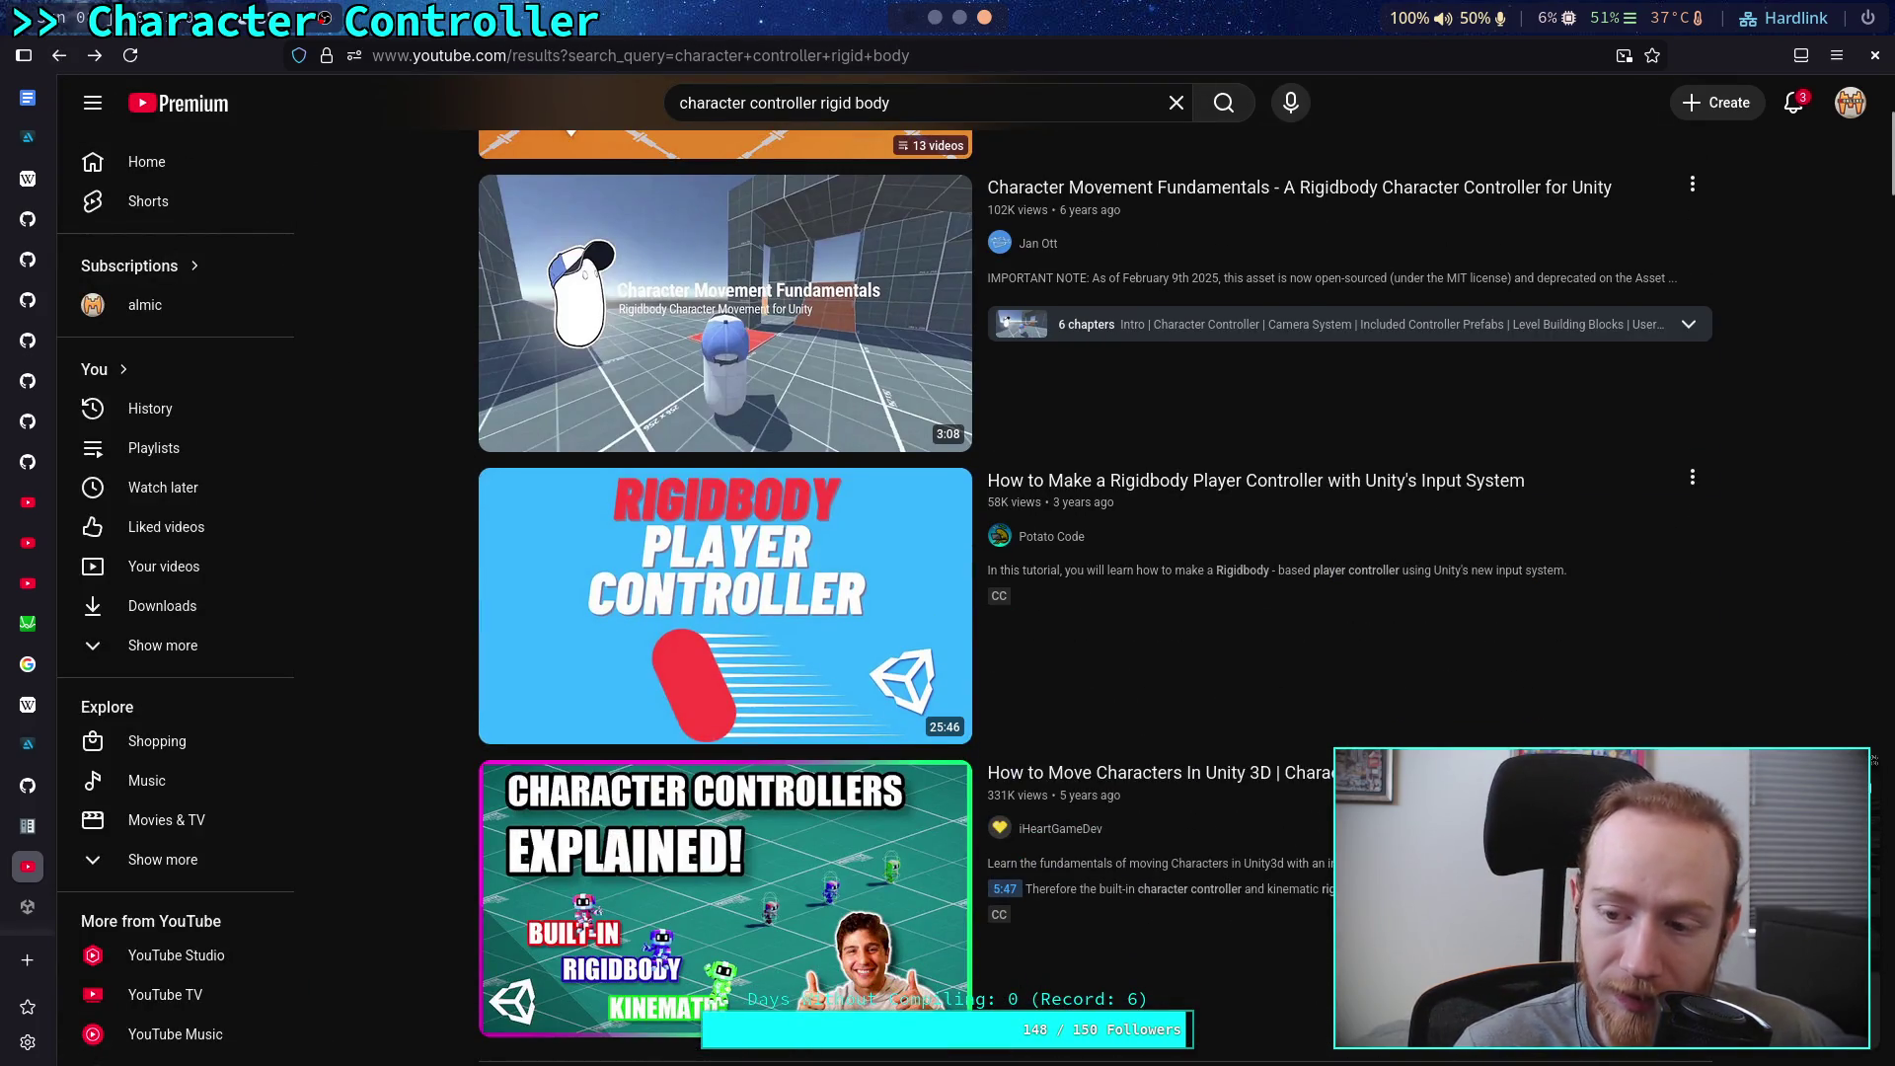
scroll(1756, 691, "down", 1)
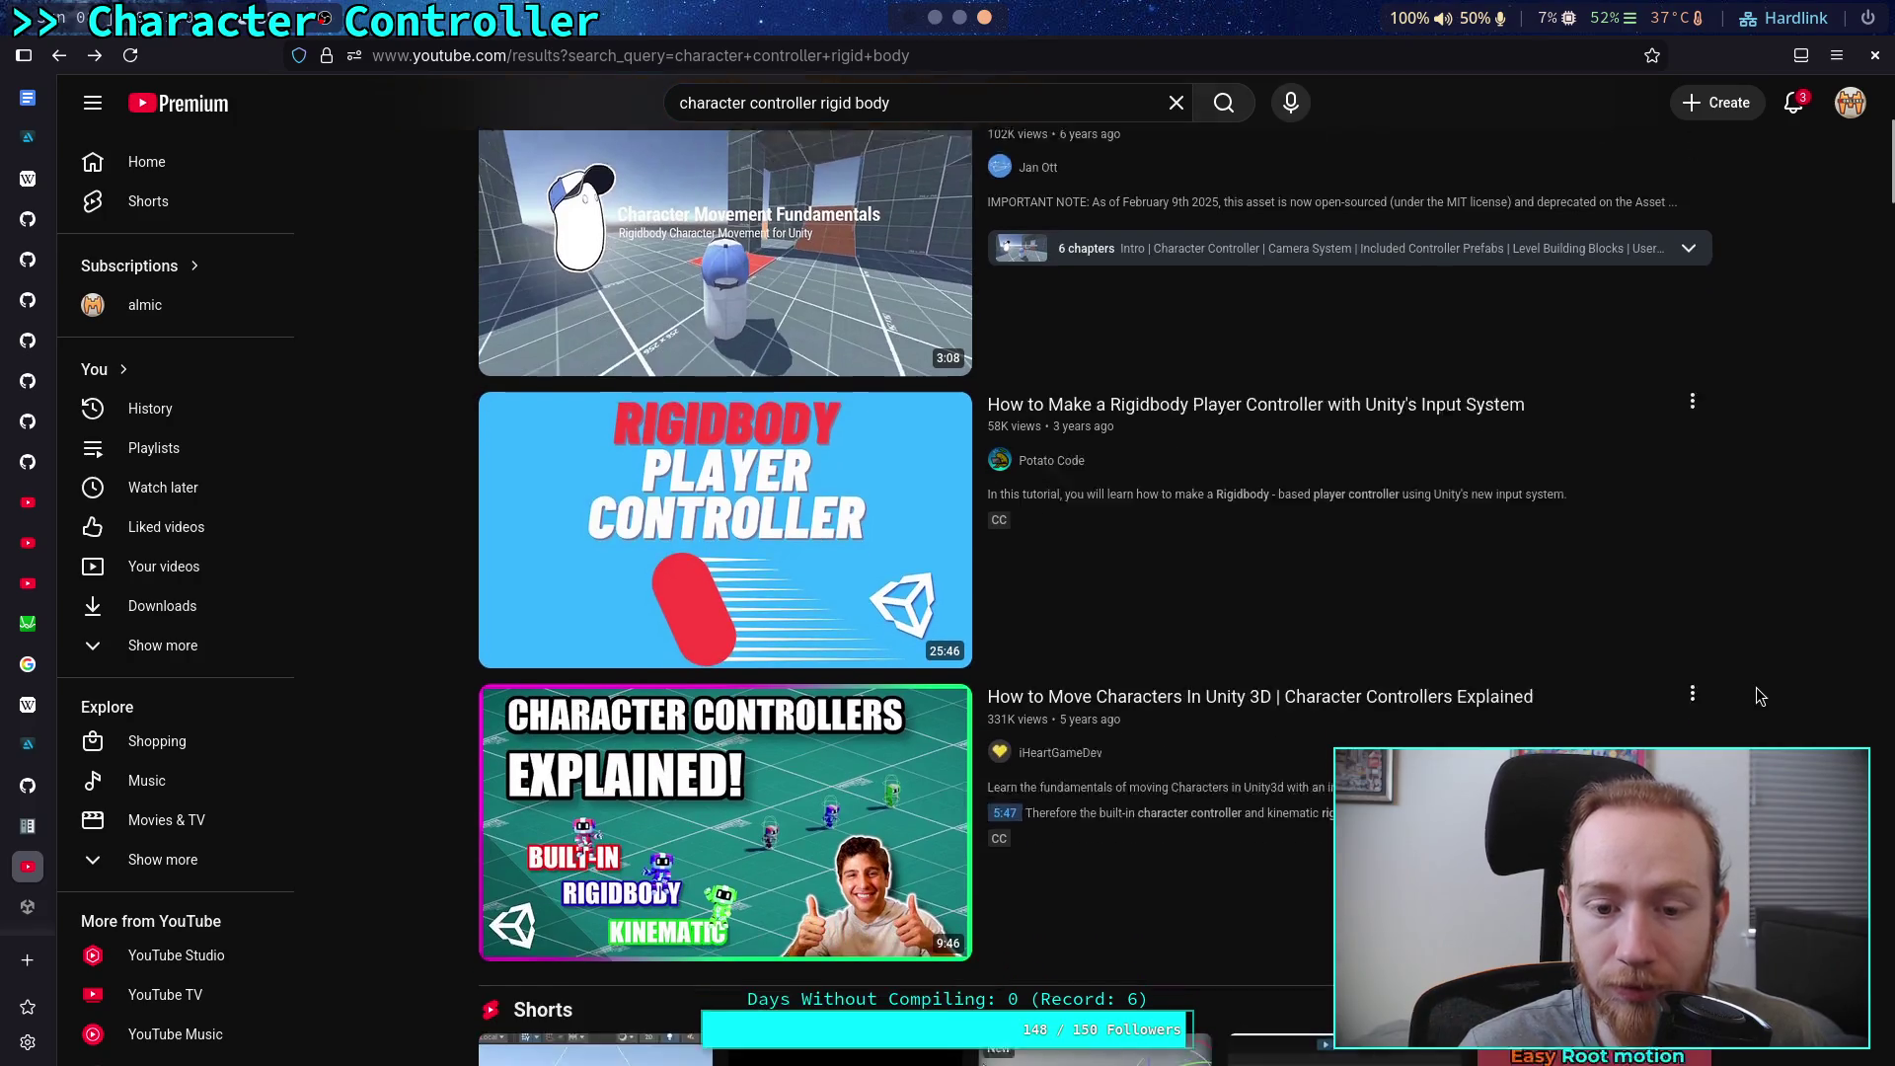
mouse_move(1655, 511)
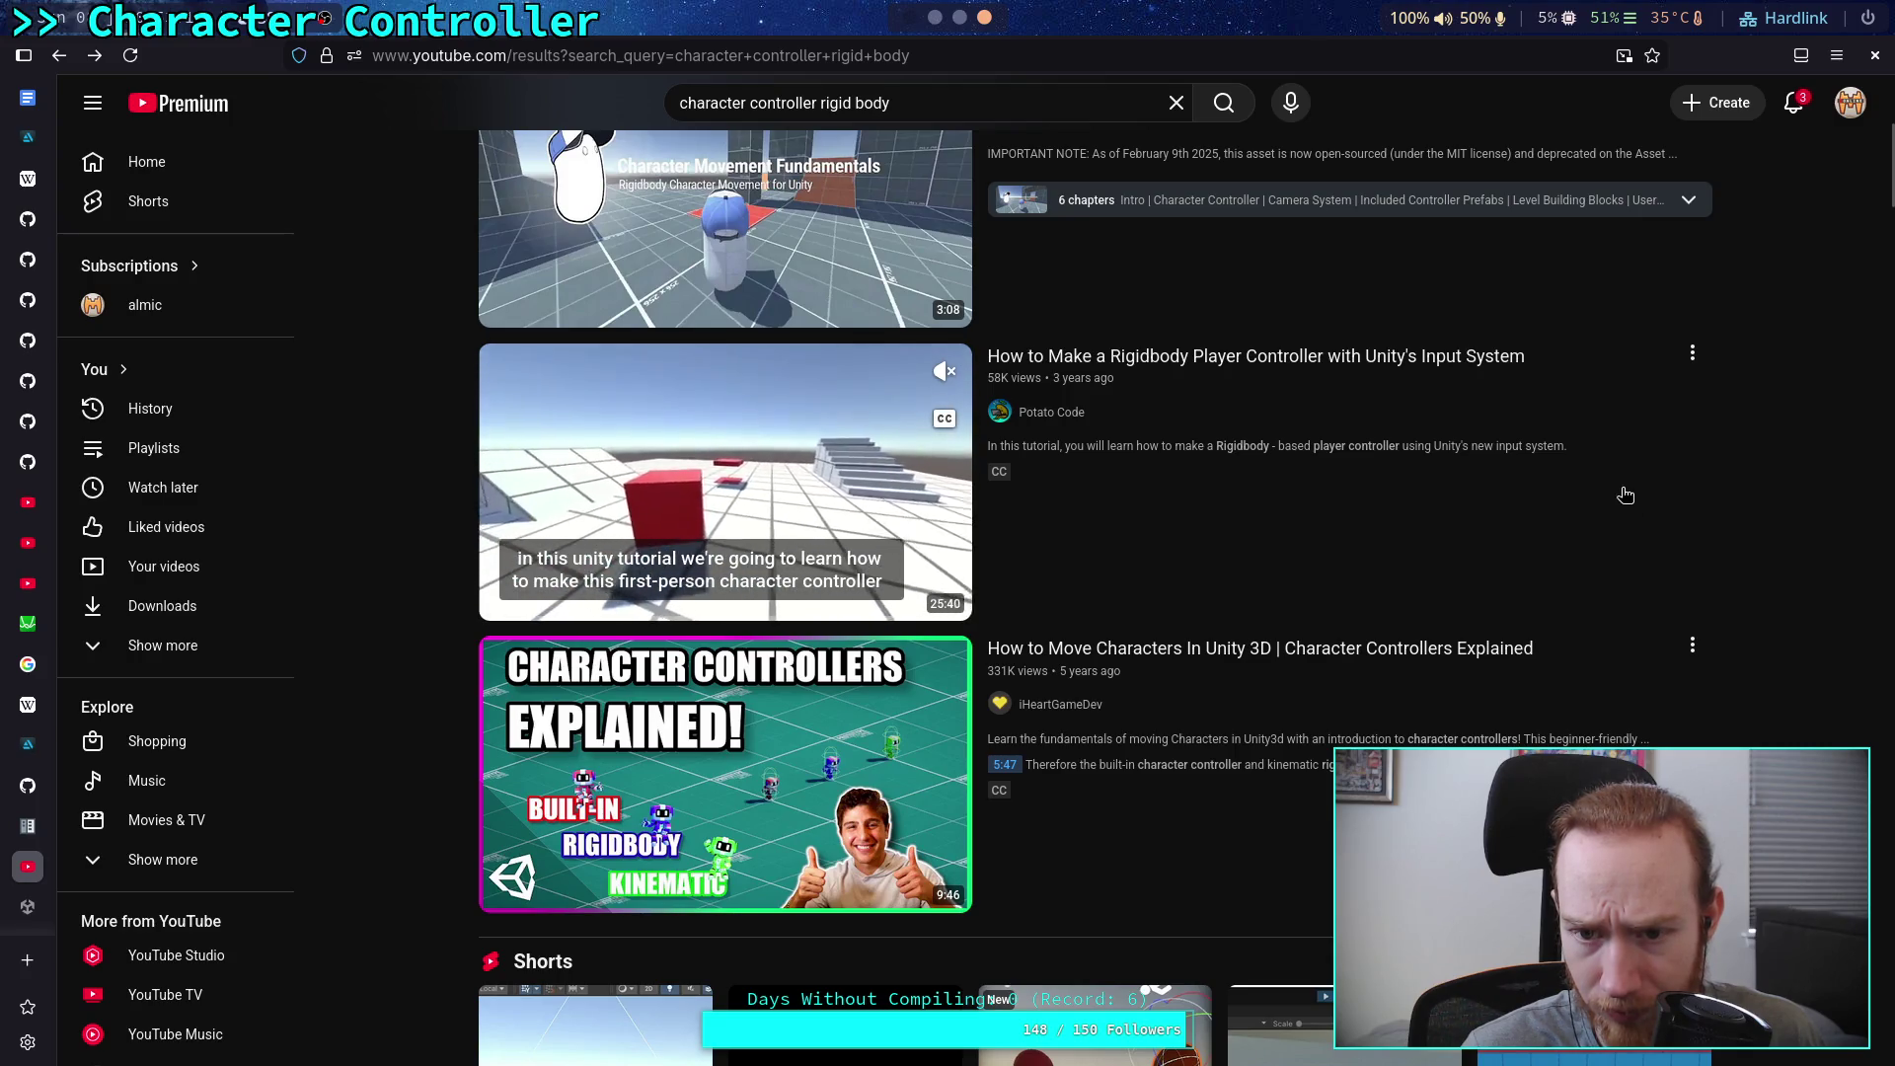
scroll(1626, 494, "down", 3)
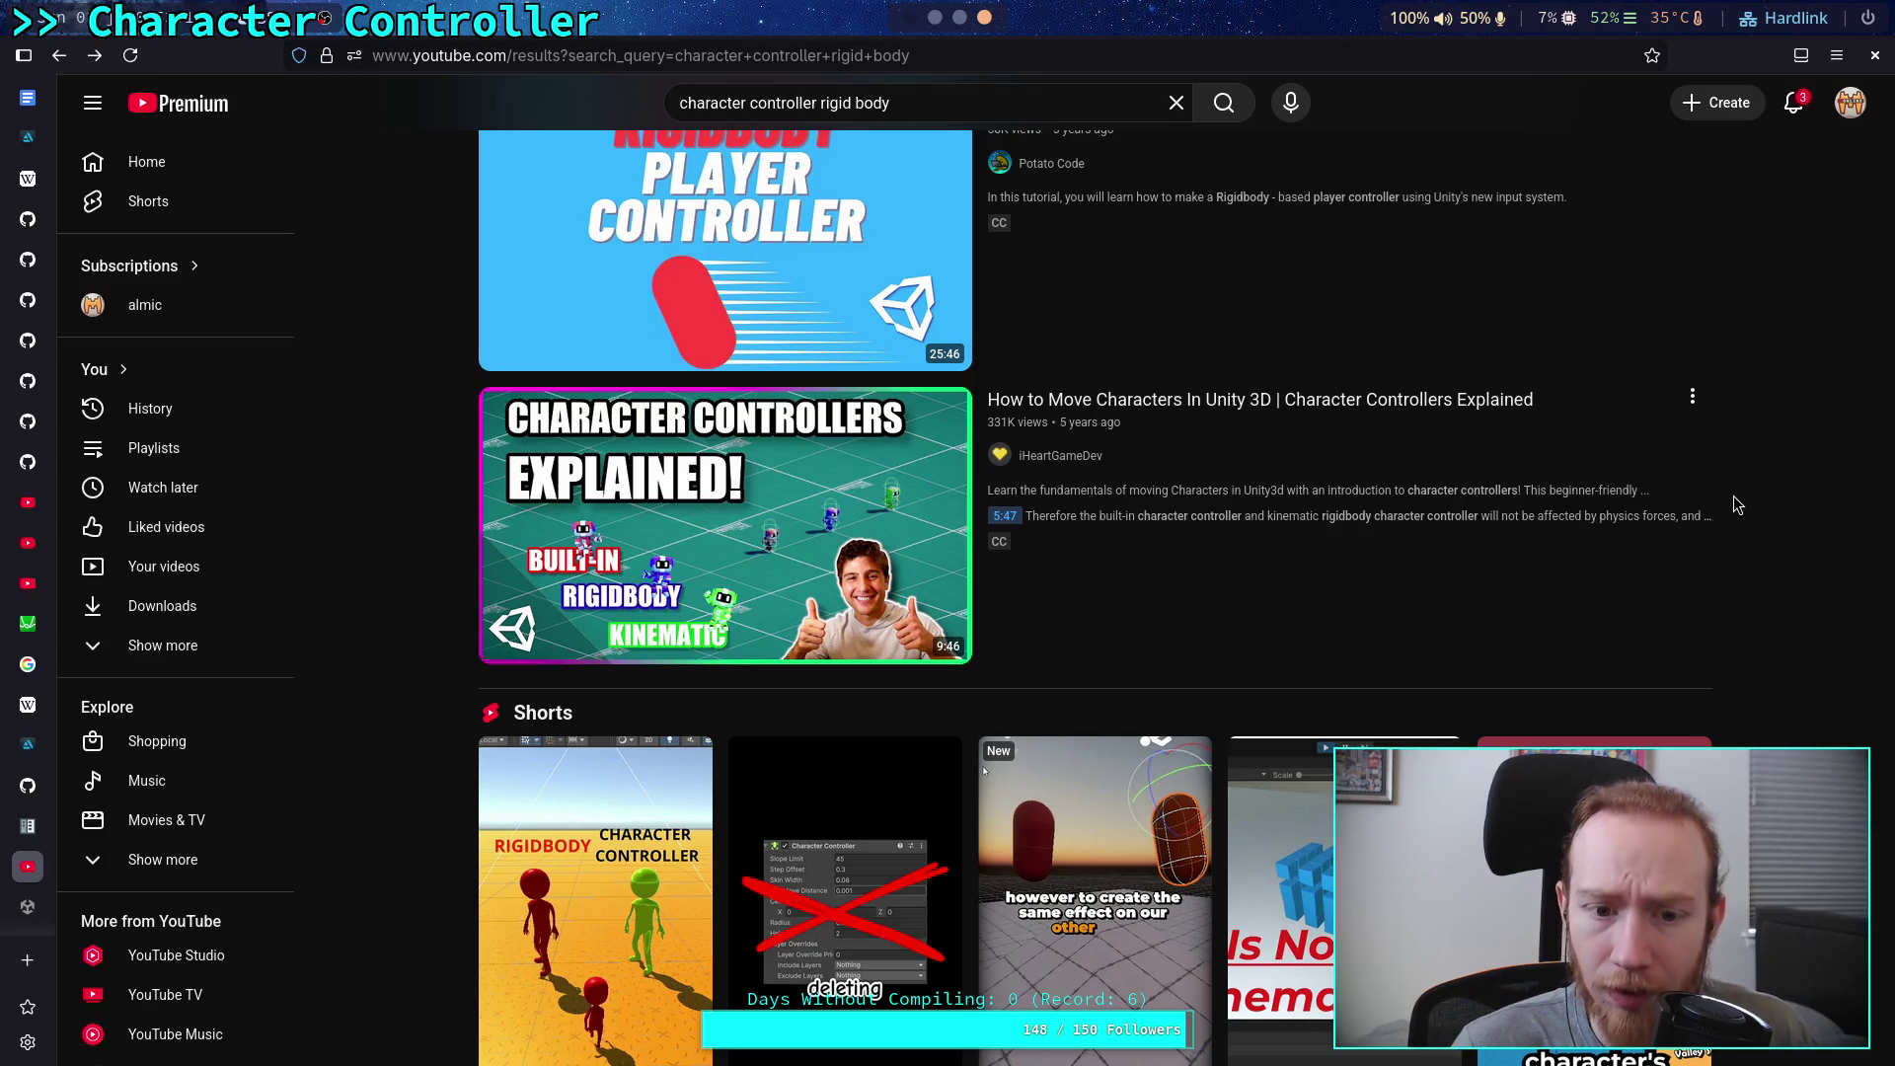
scroll(1737, 505, "down", 14)
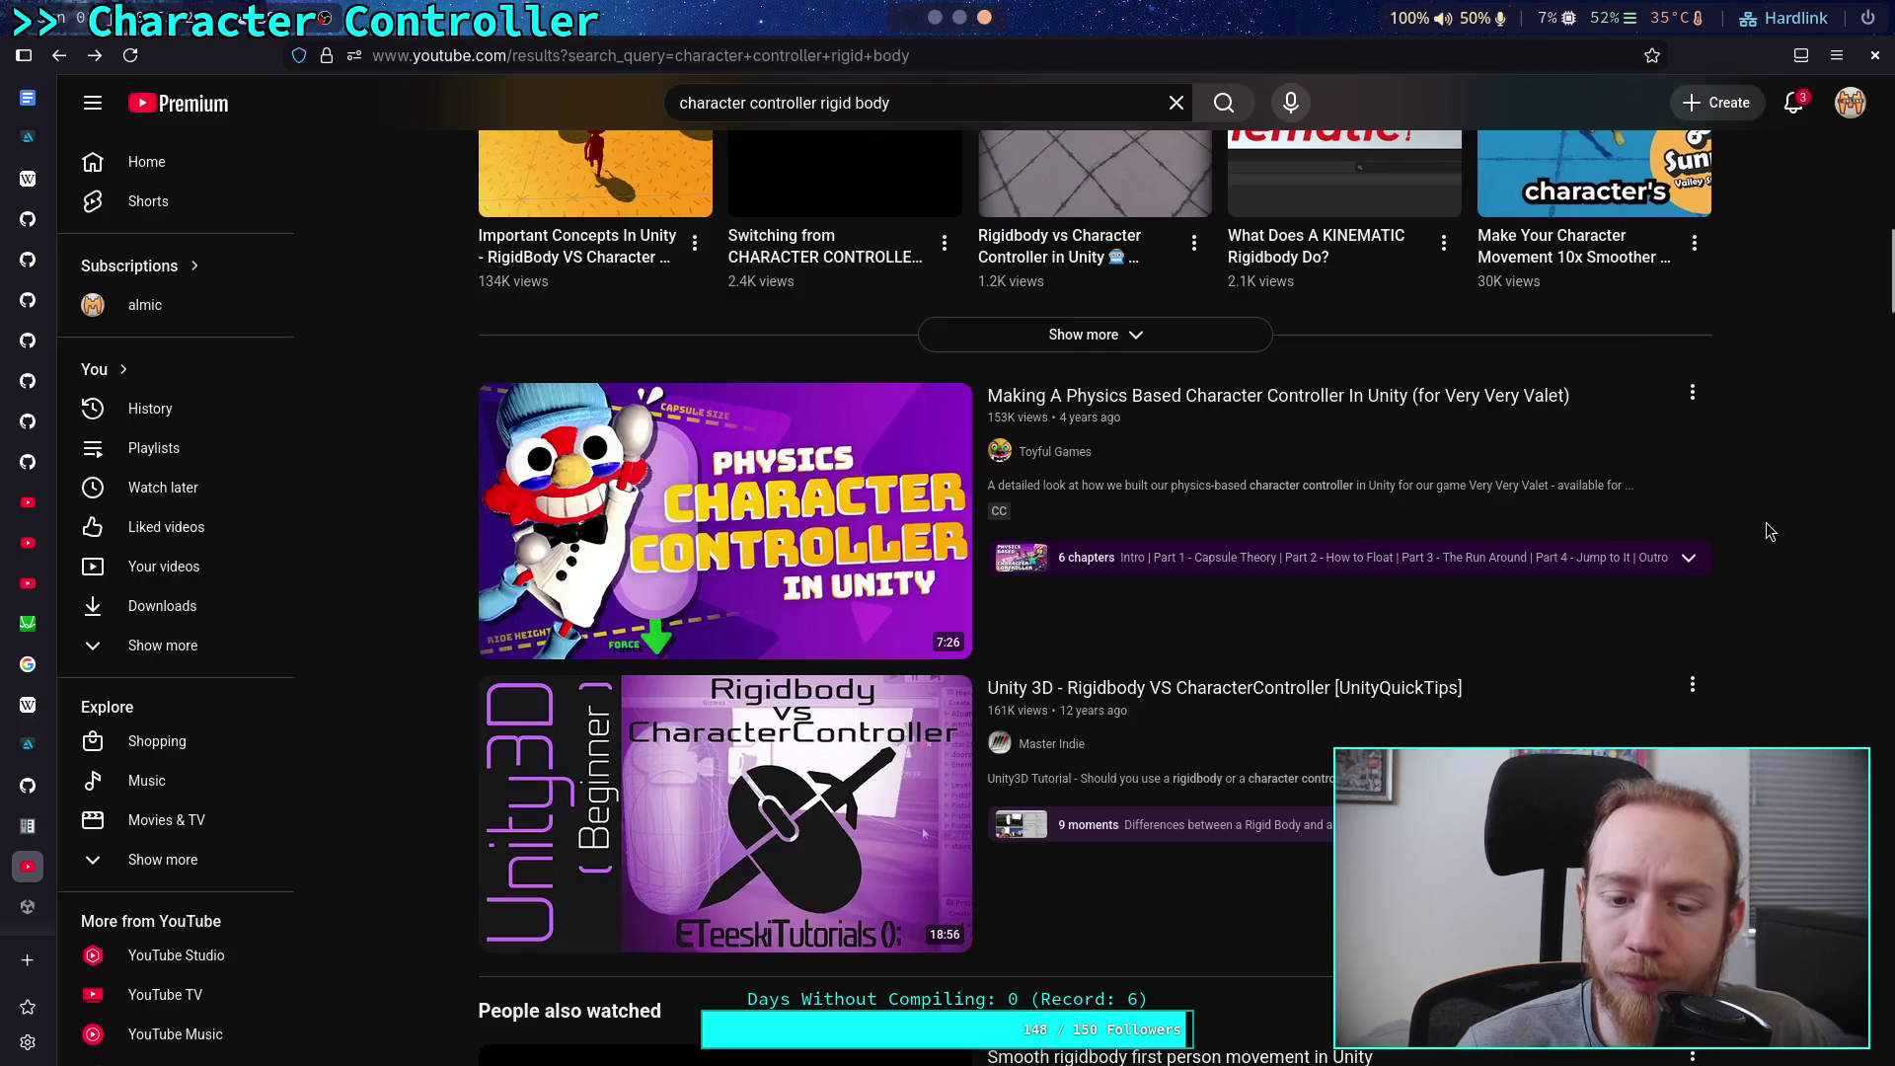
scroll(1767, 530, "down", 5)
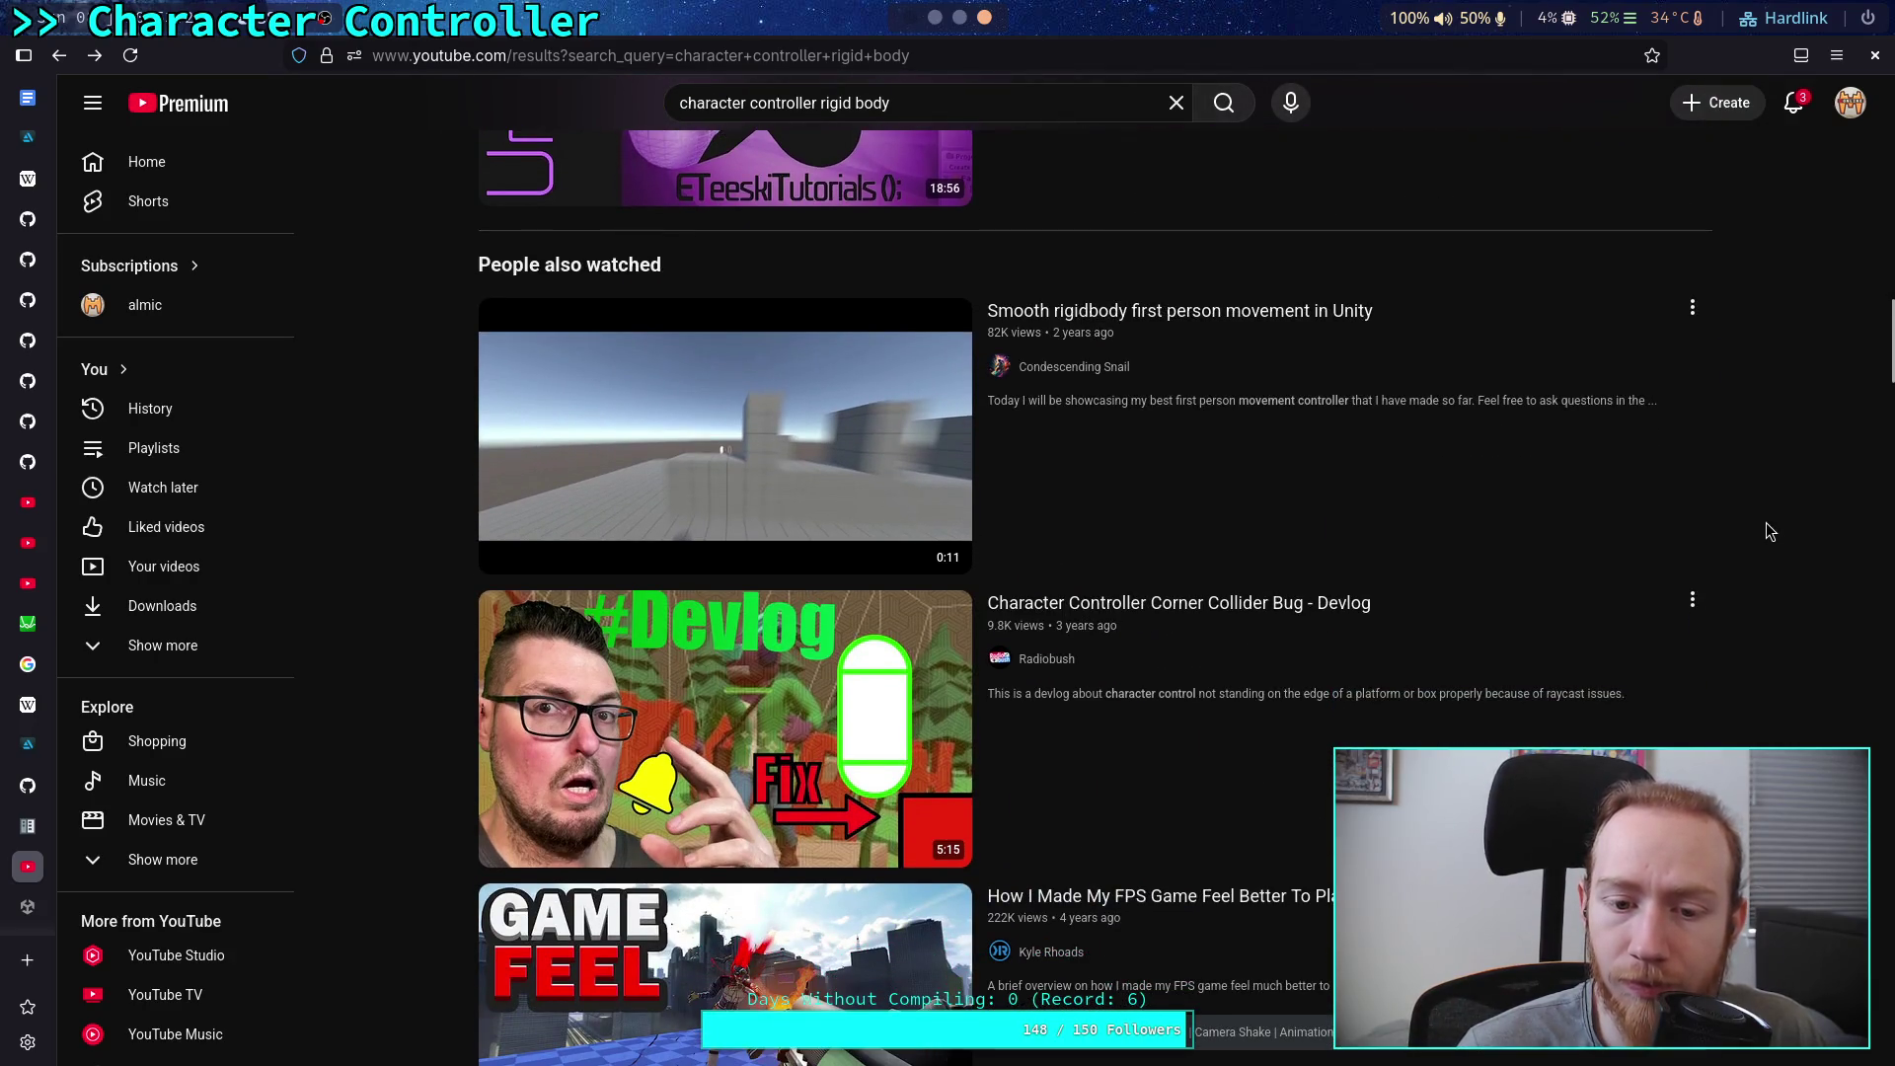
scroll(1768, 530, "down", 3)
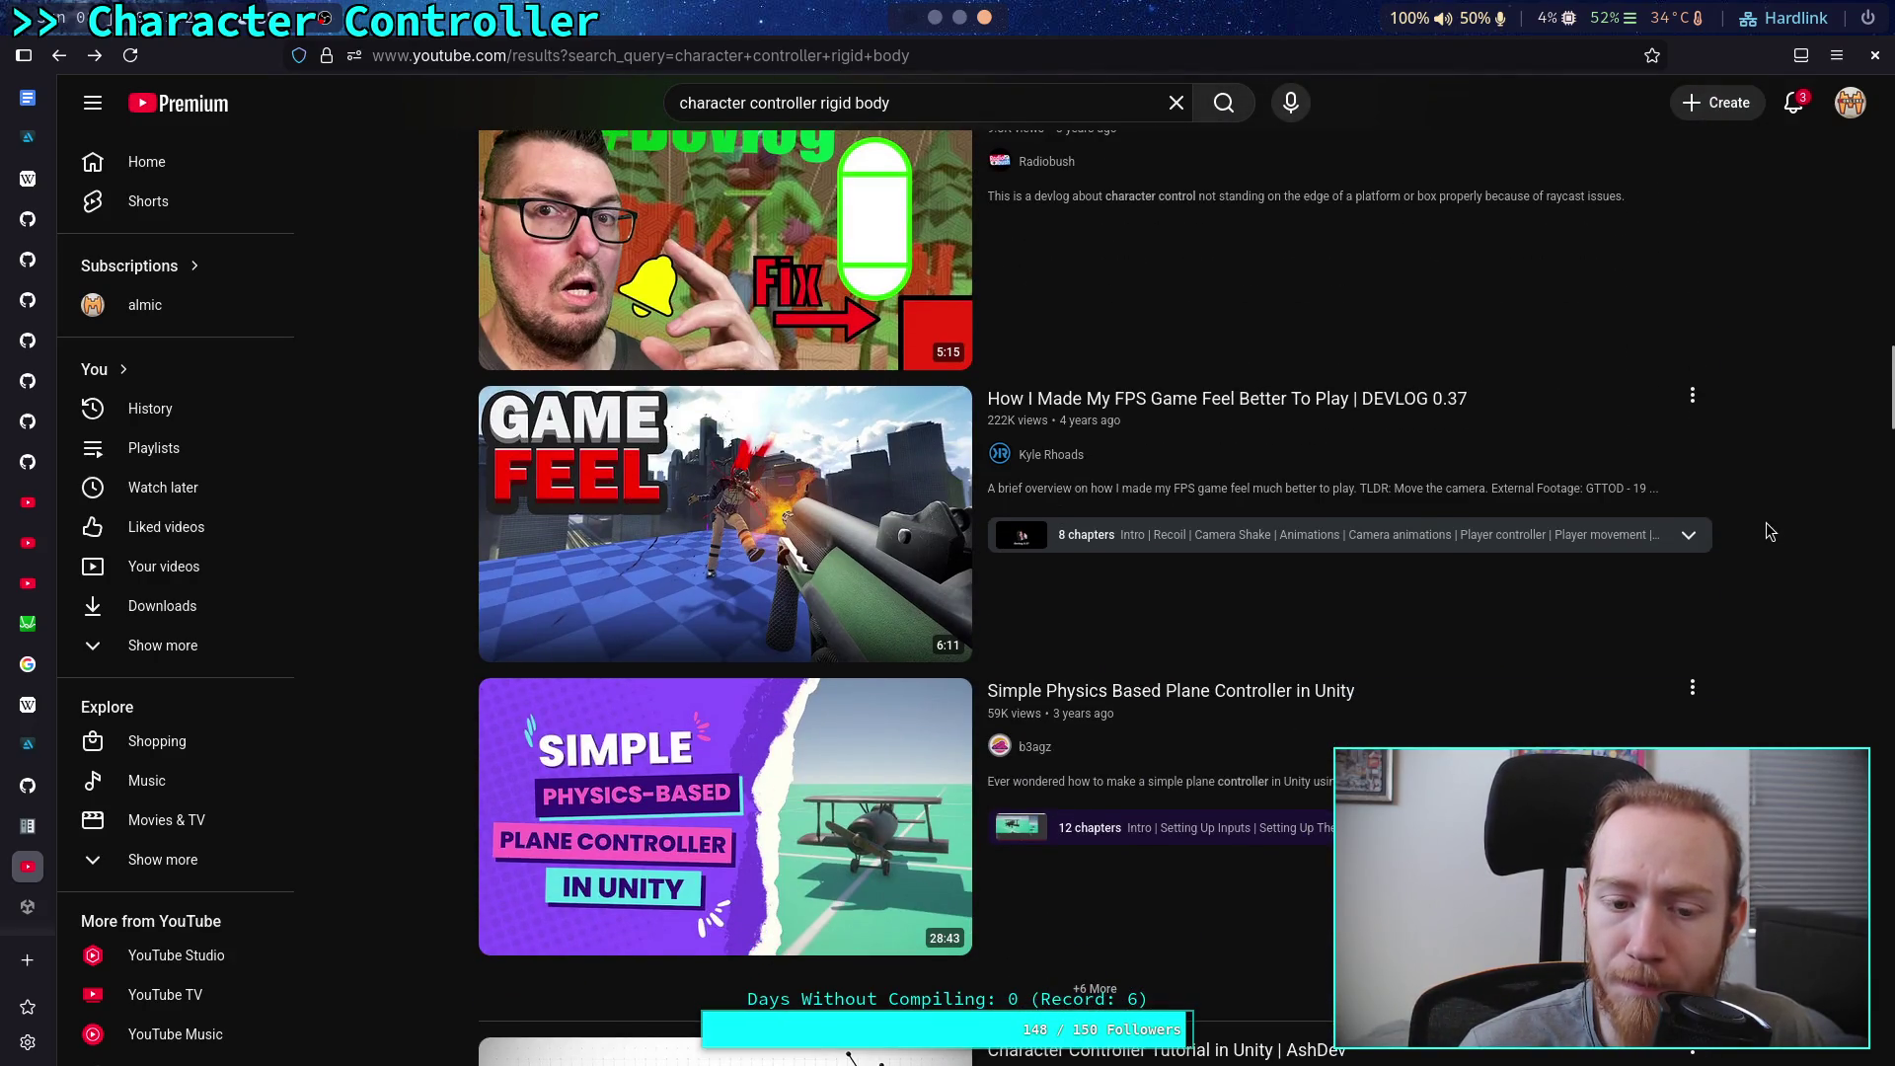
scroll(1769, 530, "down", 4)
scroll(1768, 531, "down", 4)
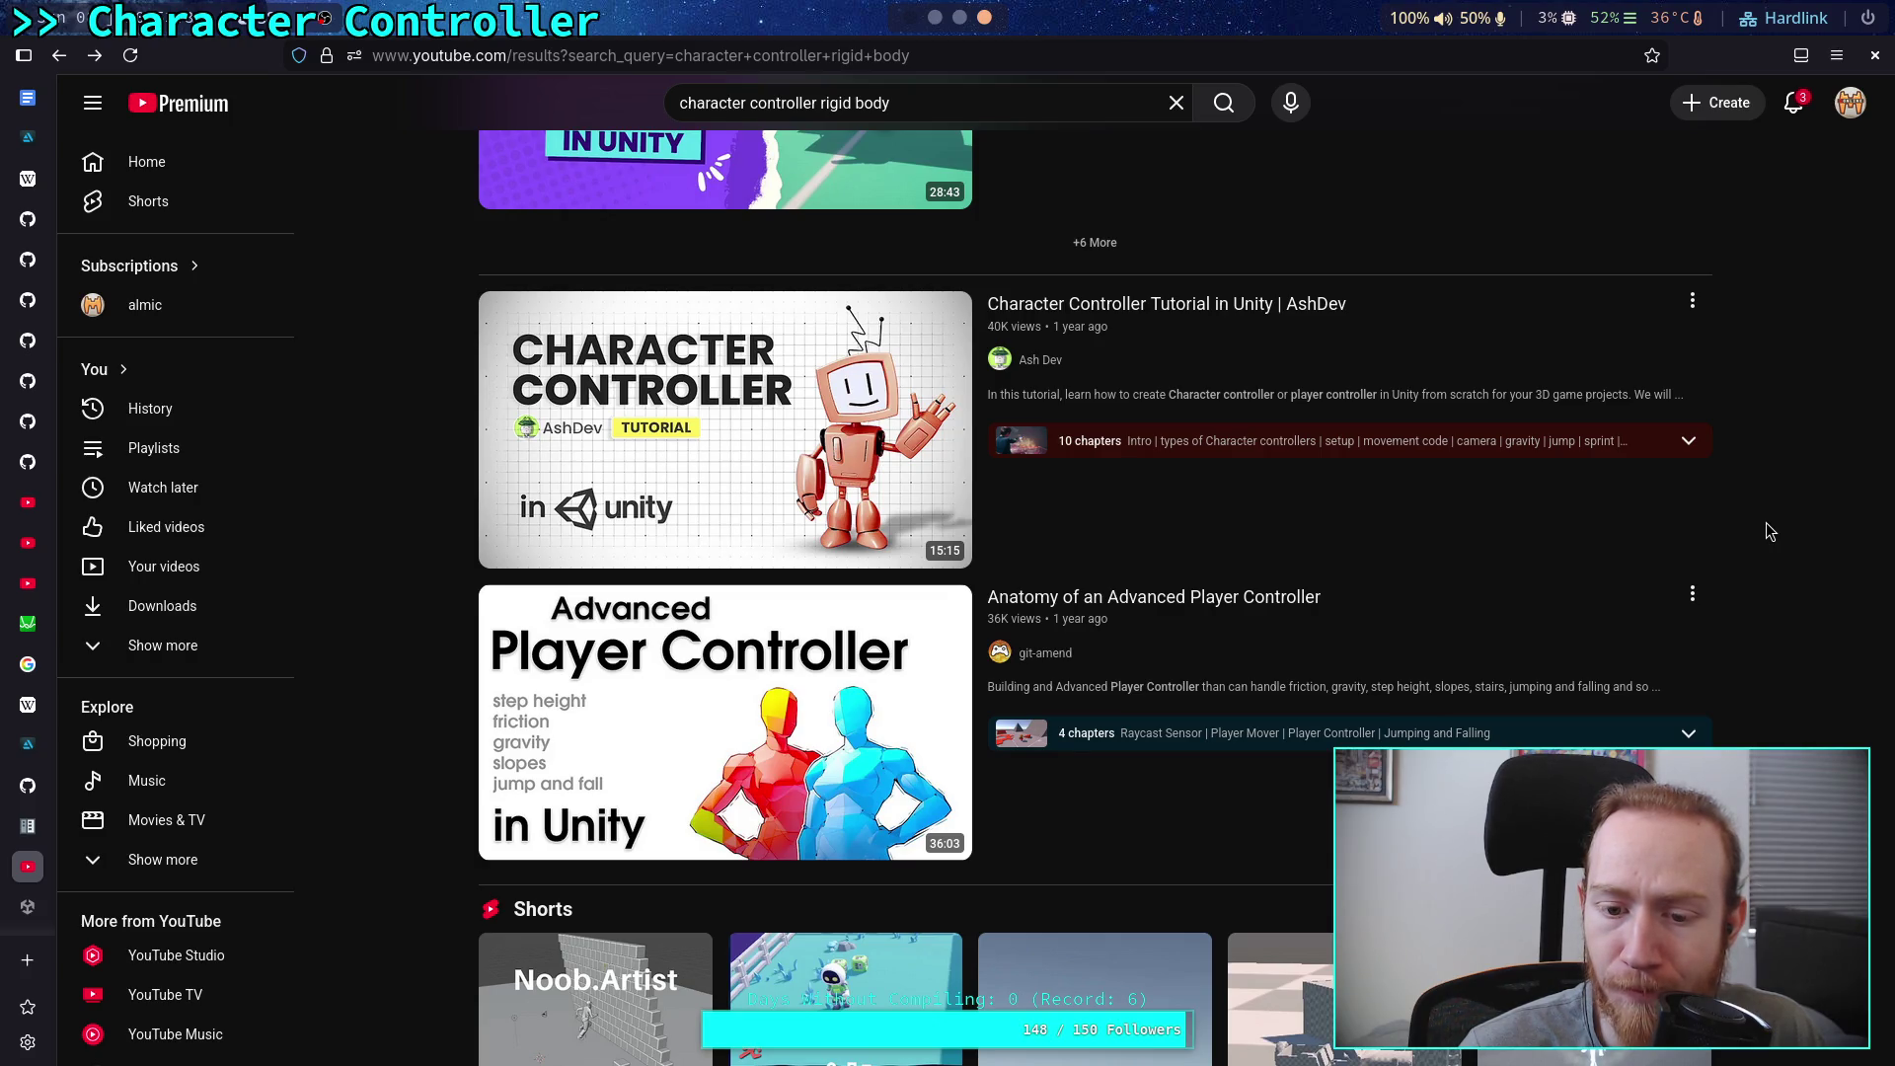
mouse_move(1228, 592)
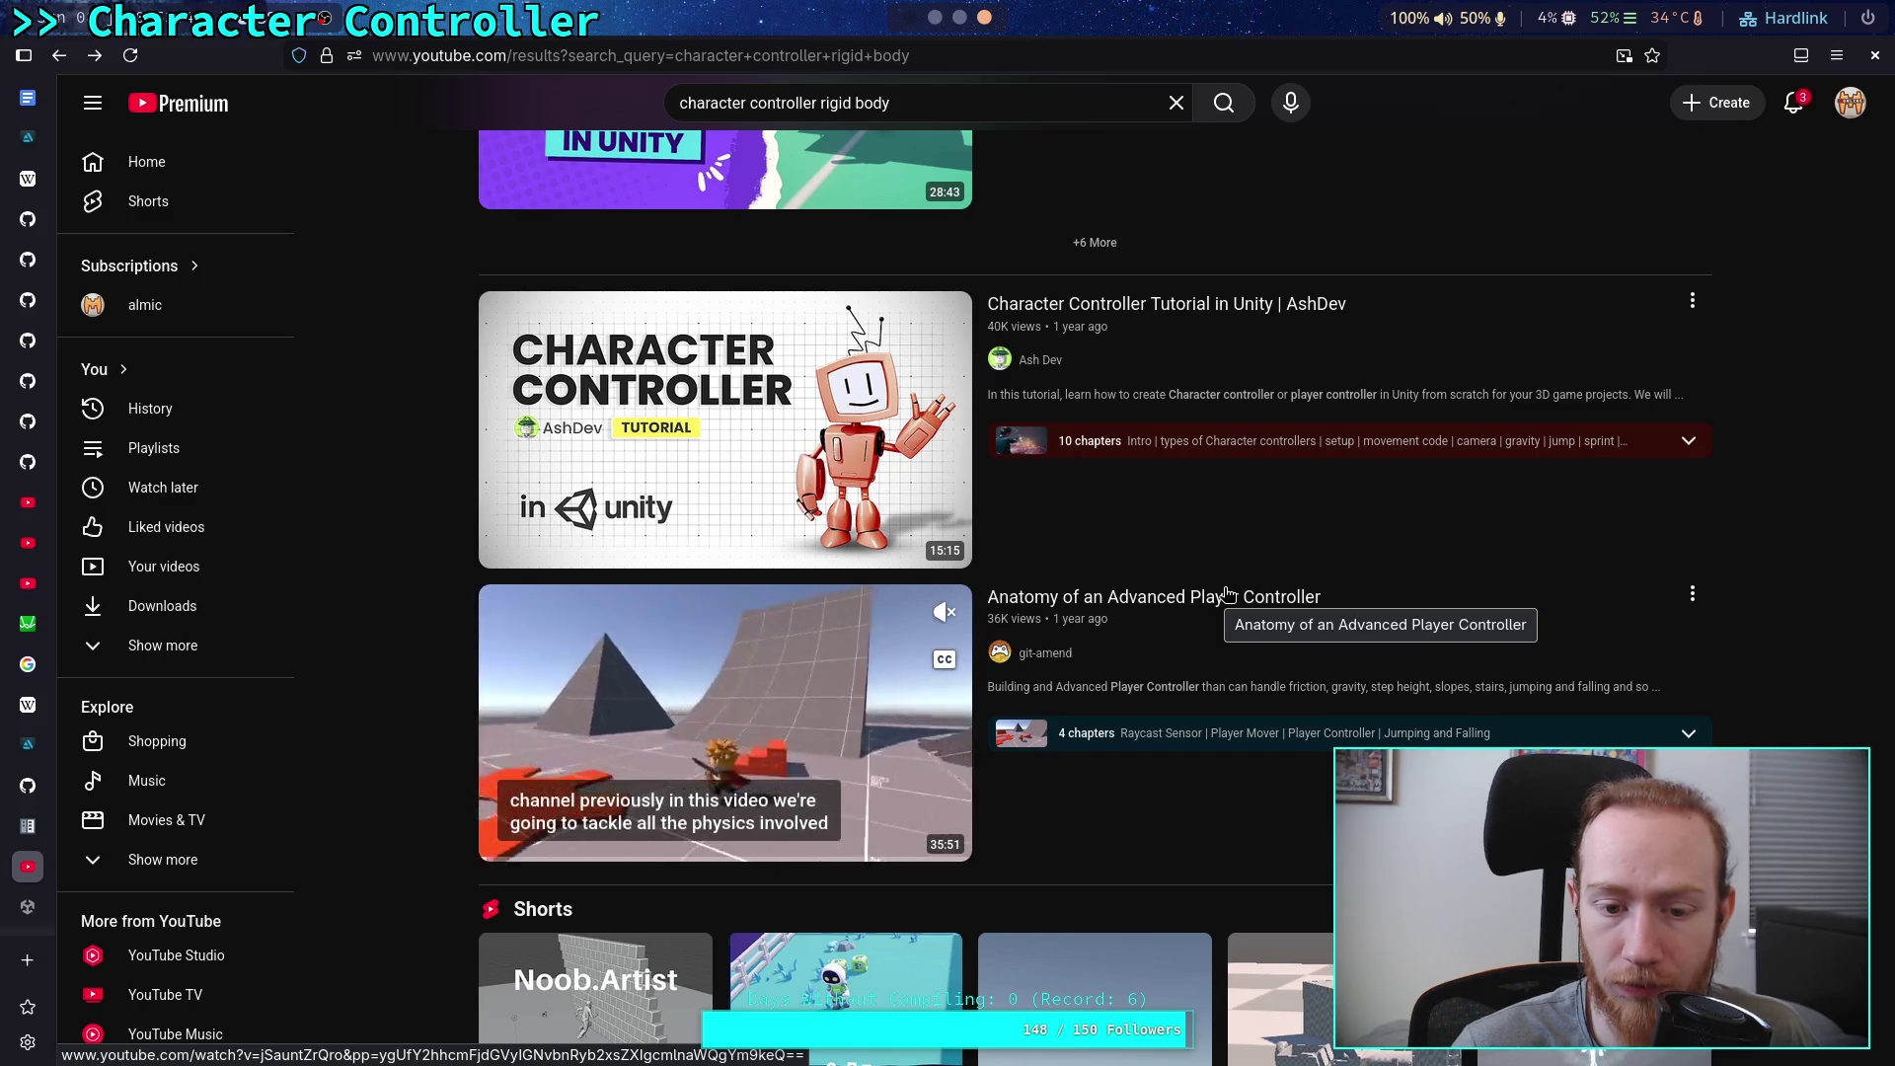
scroll(1228, 594, "down", 10)
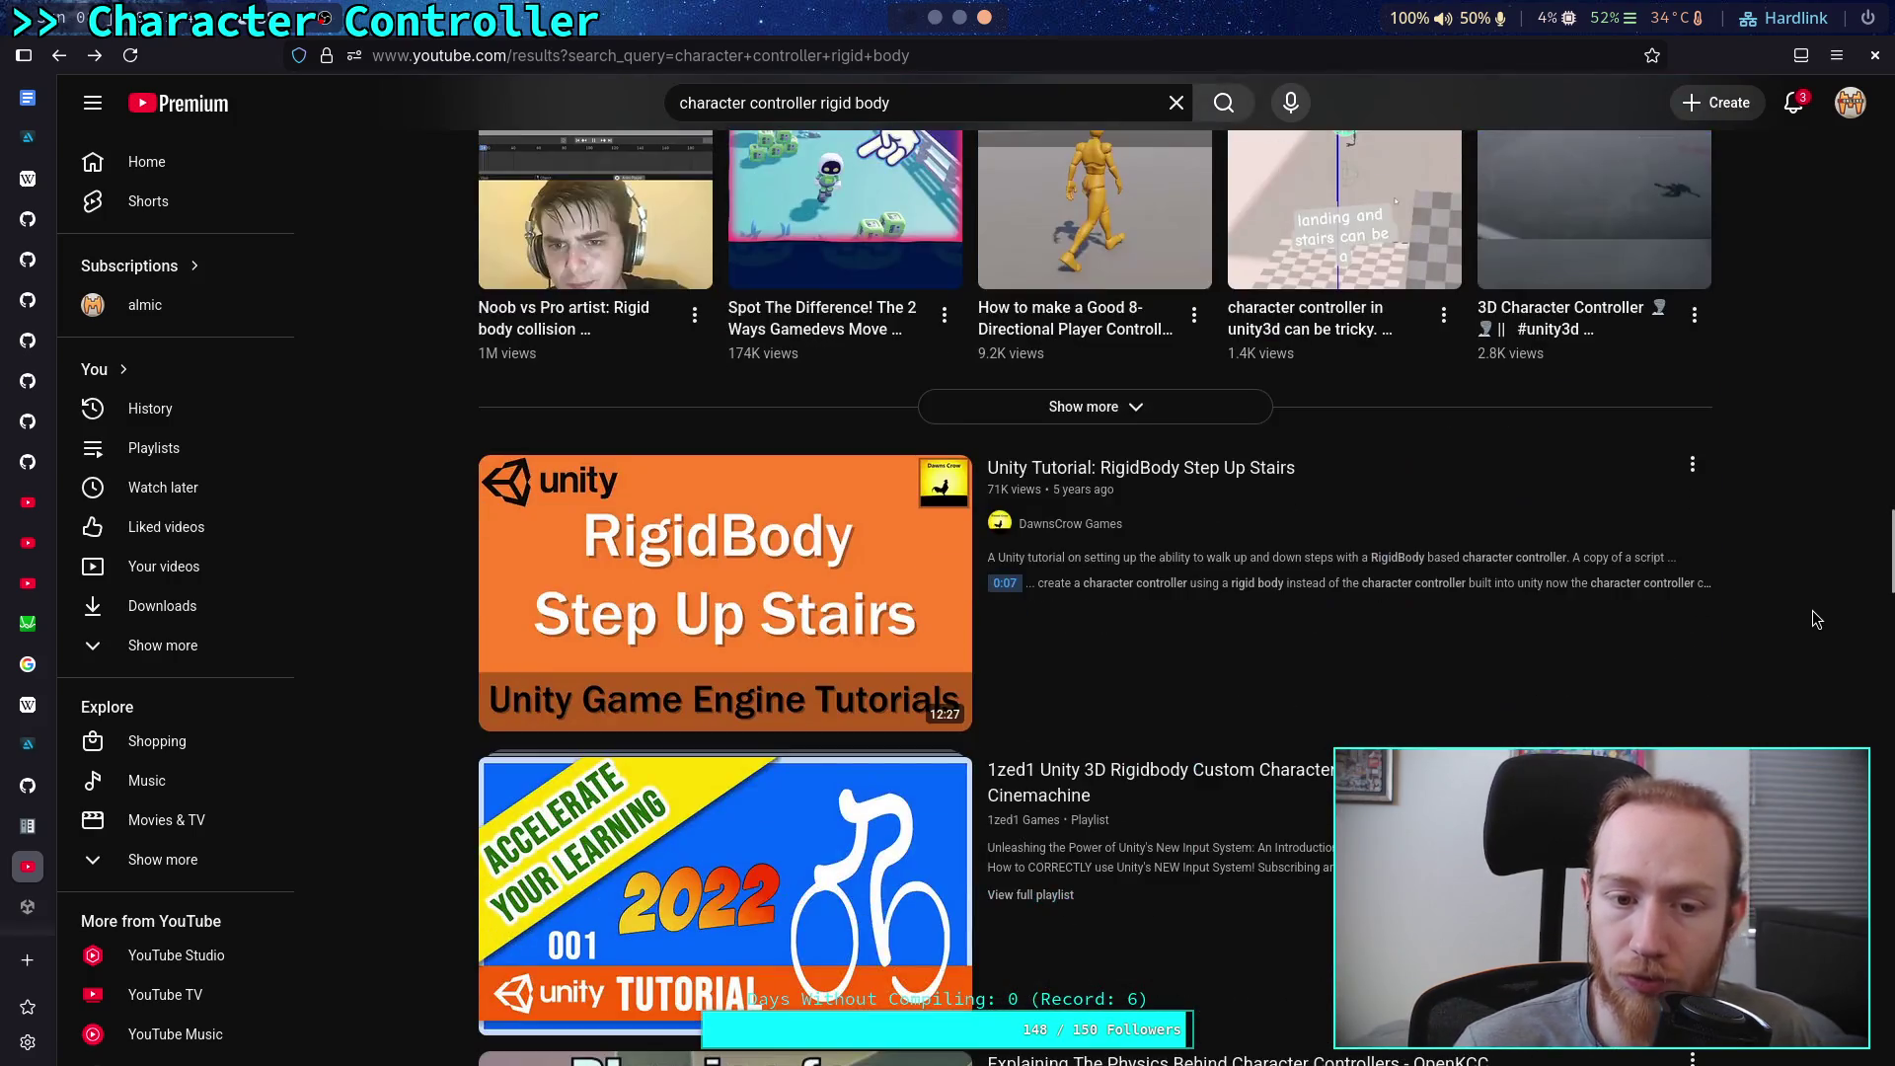
scroll(1816, 619, "down", 6)
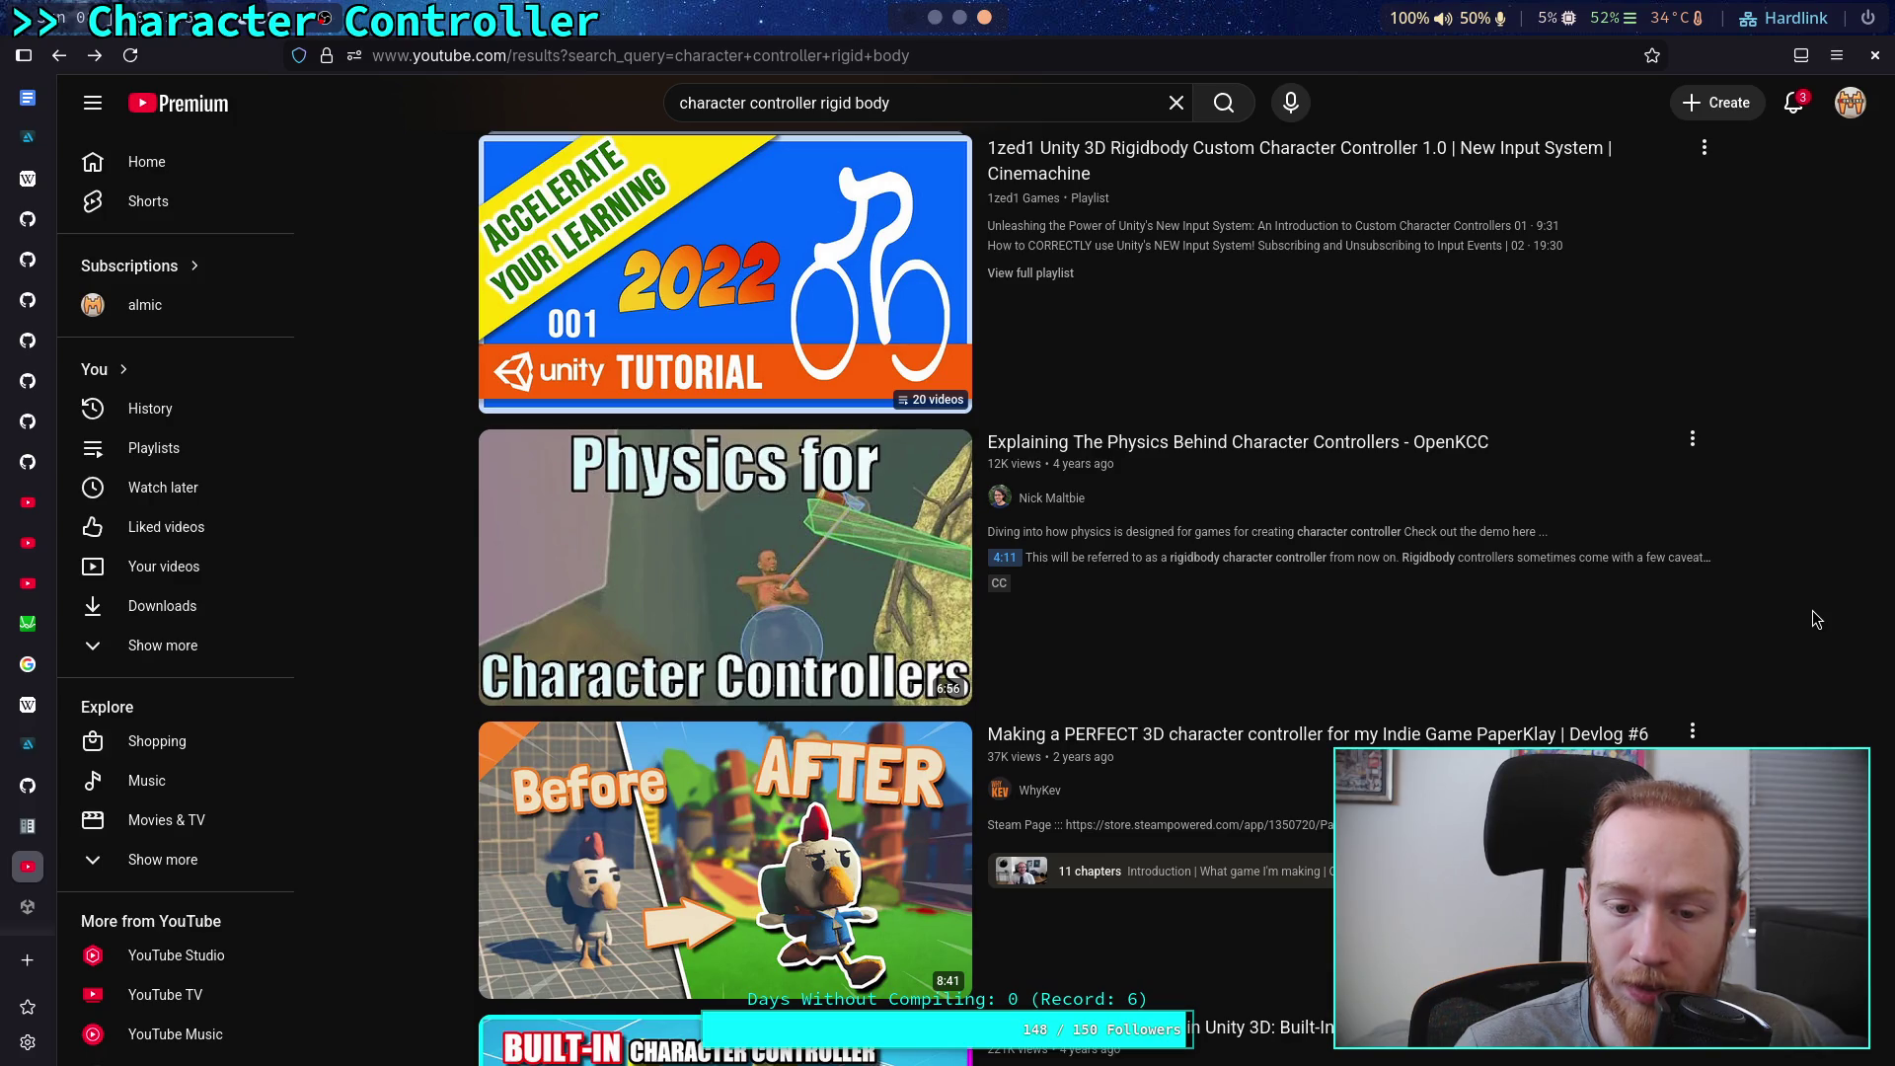
scroll(1816, 619, "down", 4)
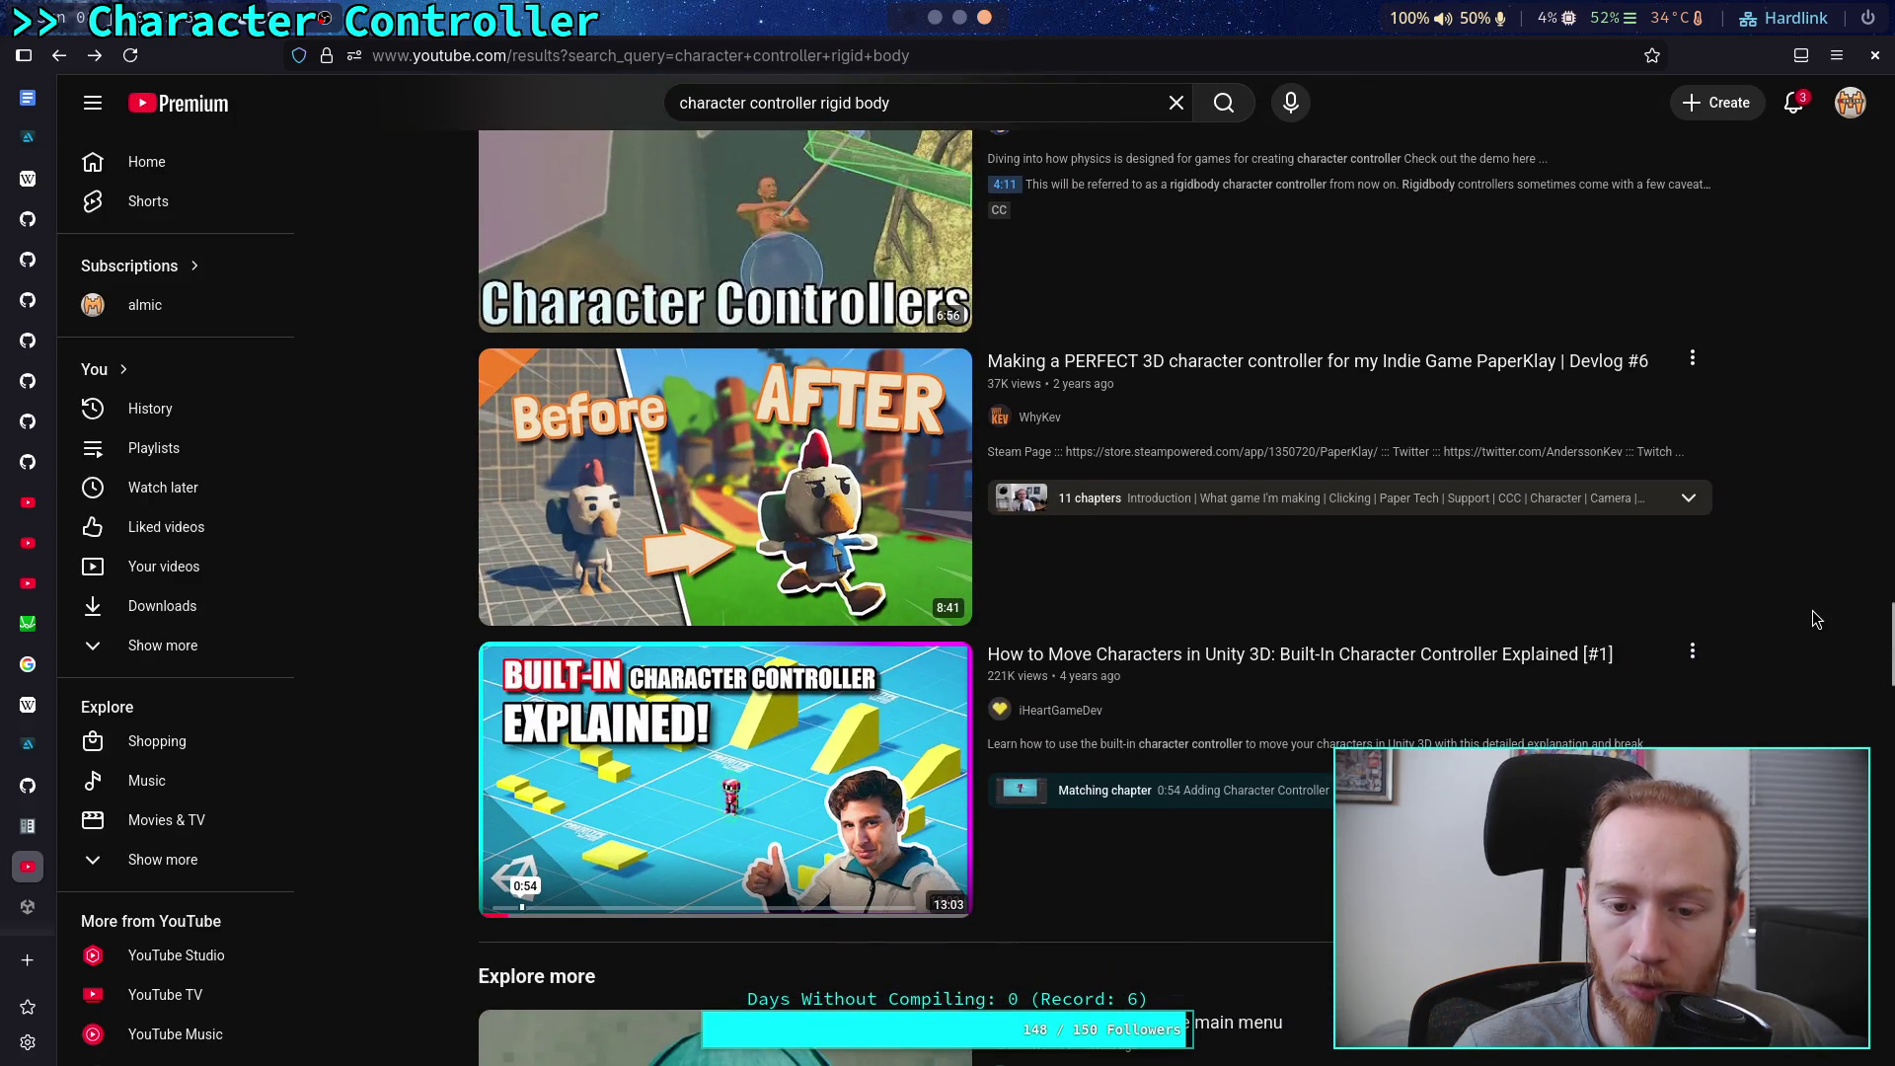
scroll(1816, 619, "down", 15)
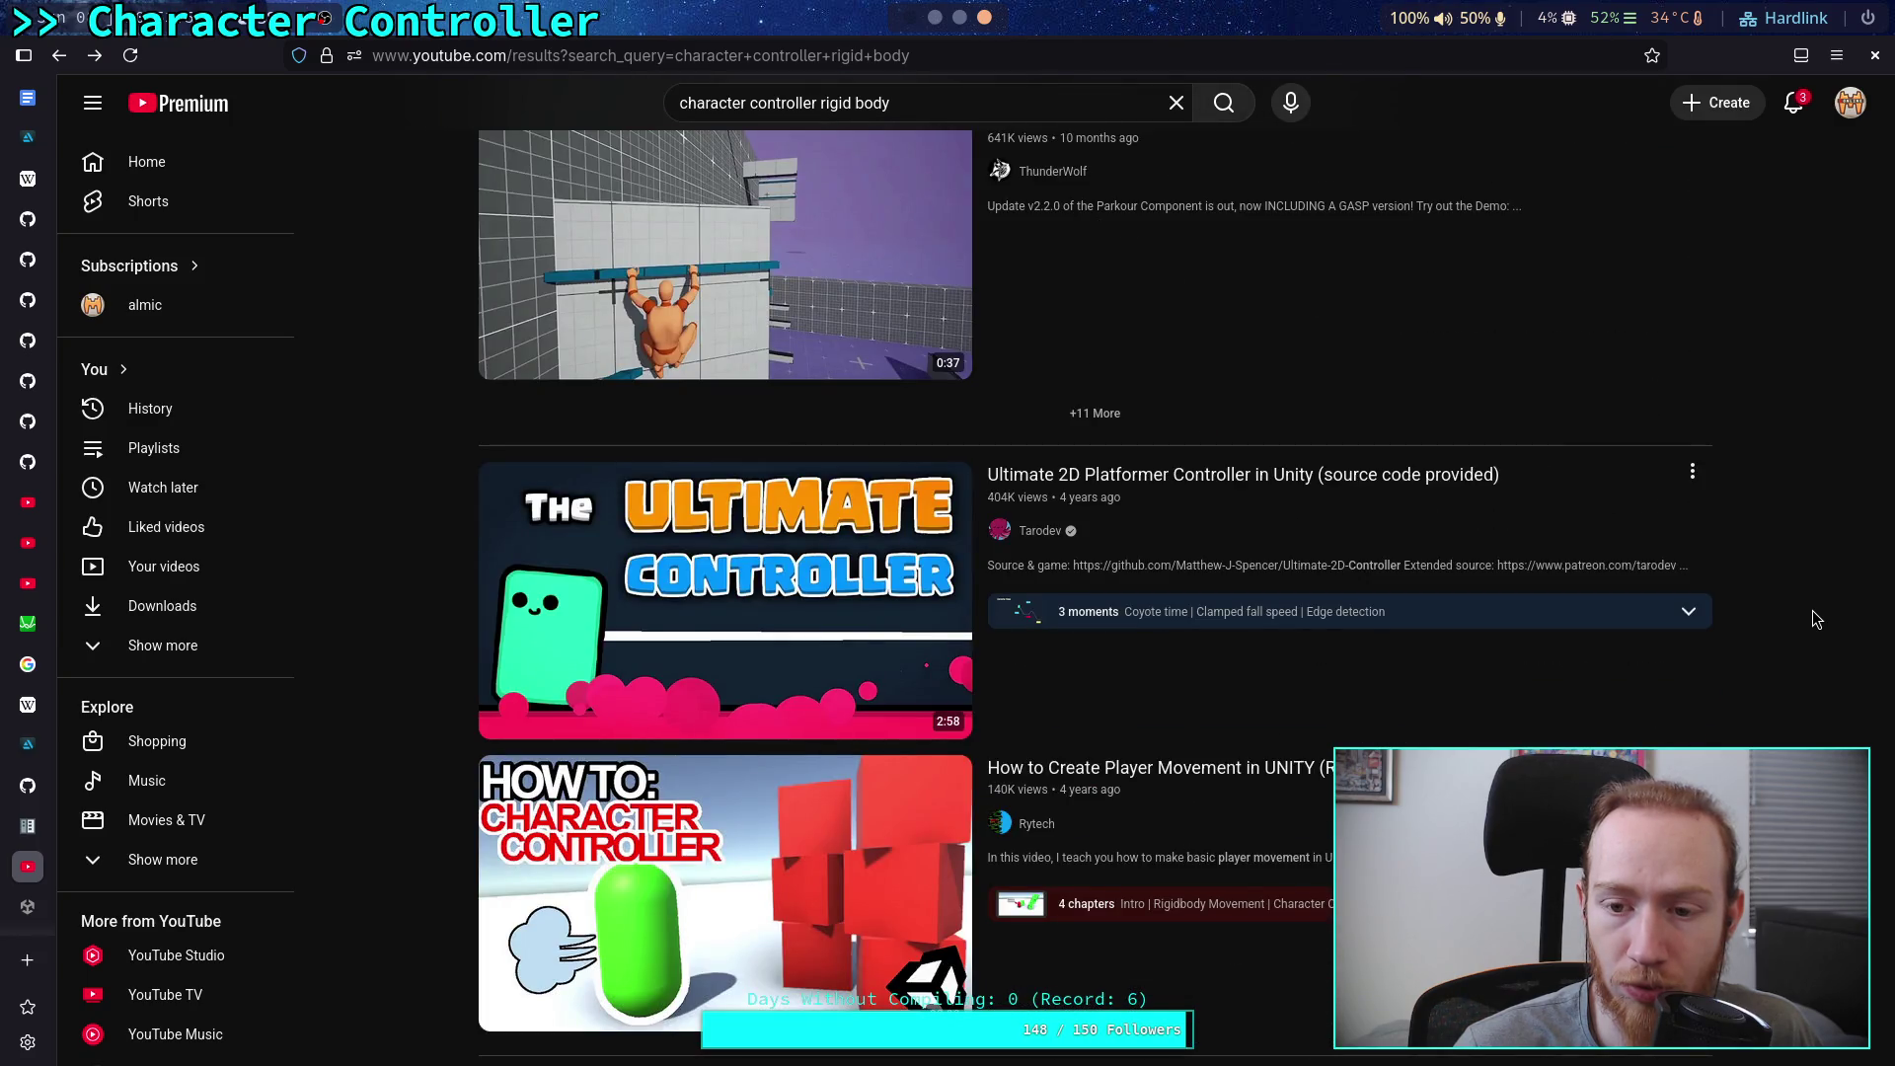
scroll(1816, 619, "down", 9)
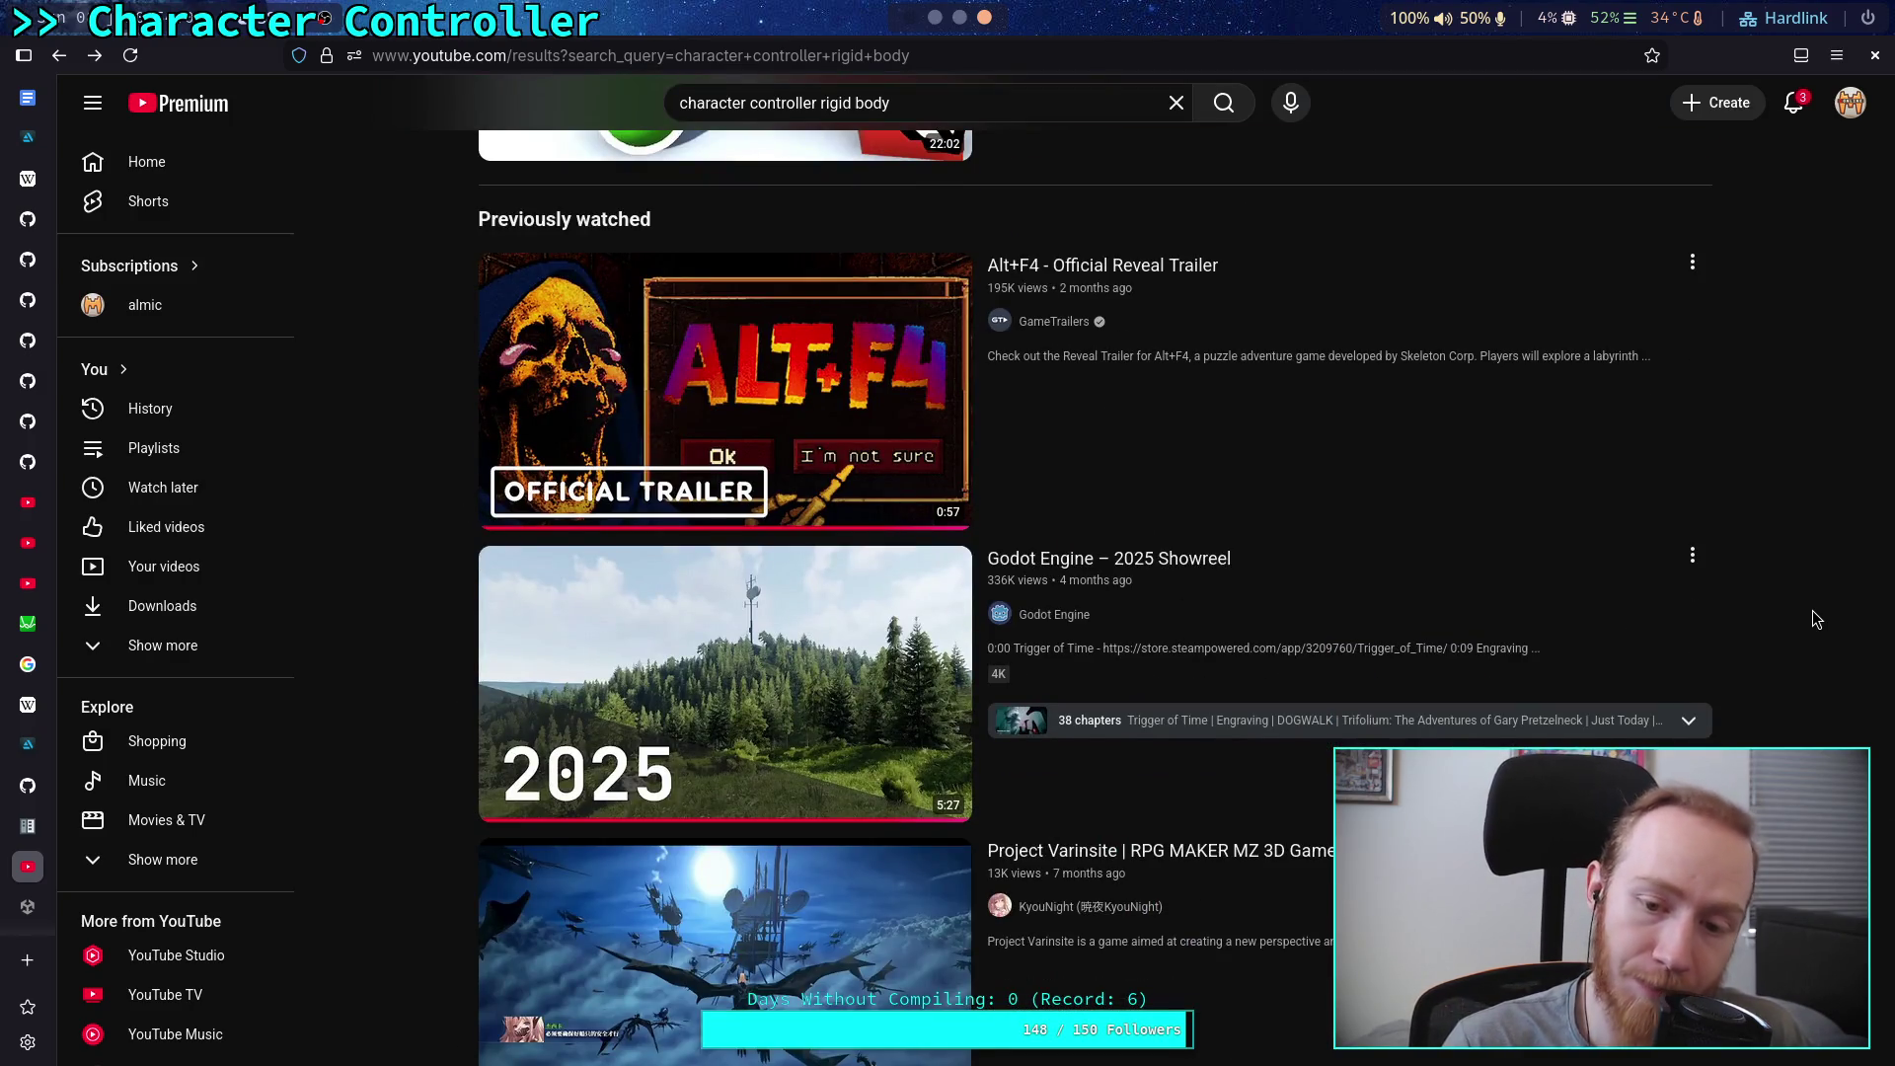
scroll(1816, 619, "up", 20)
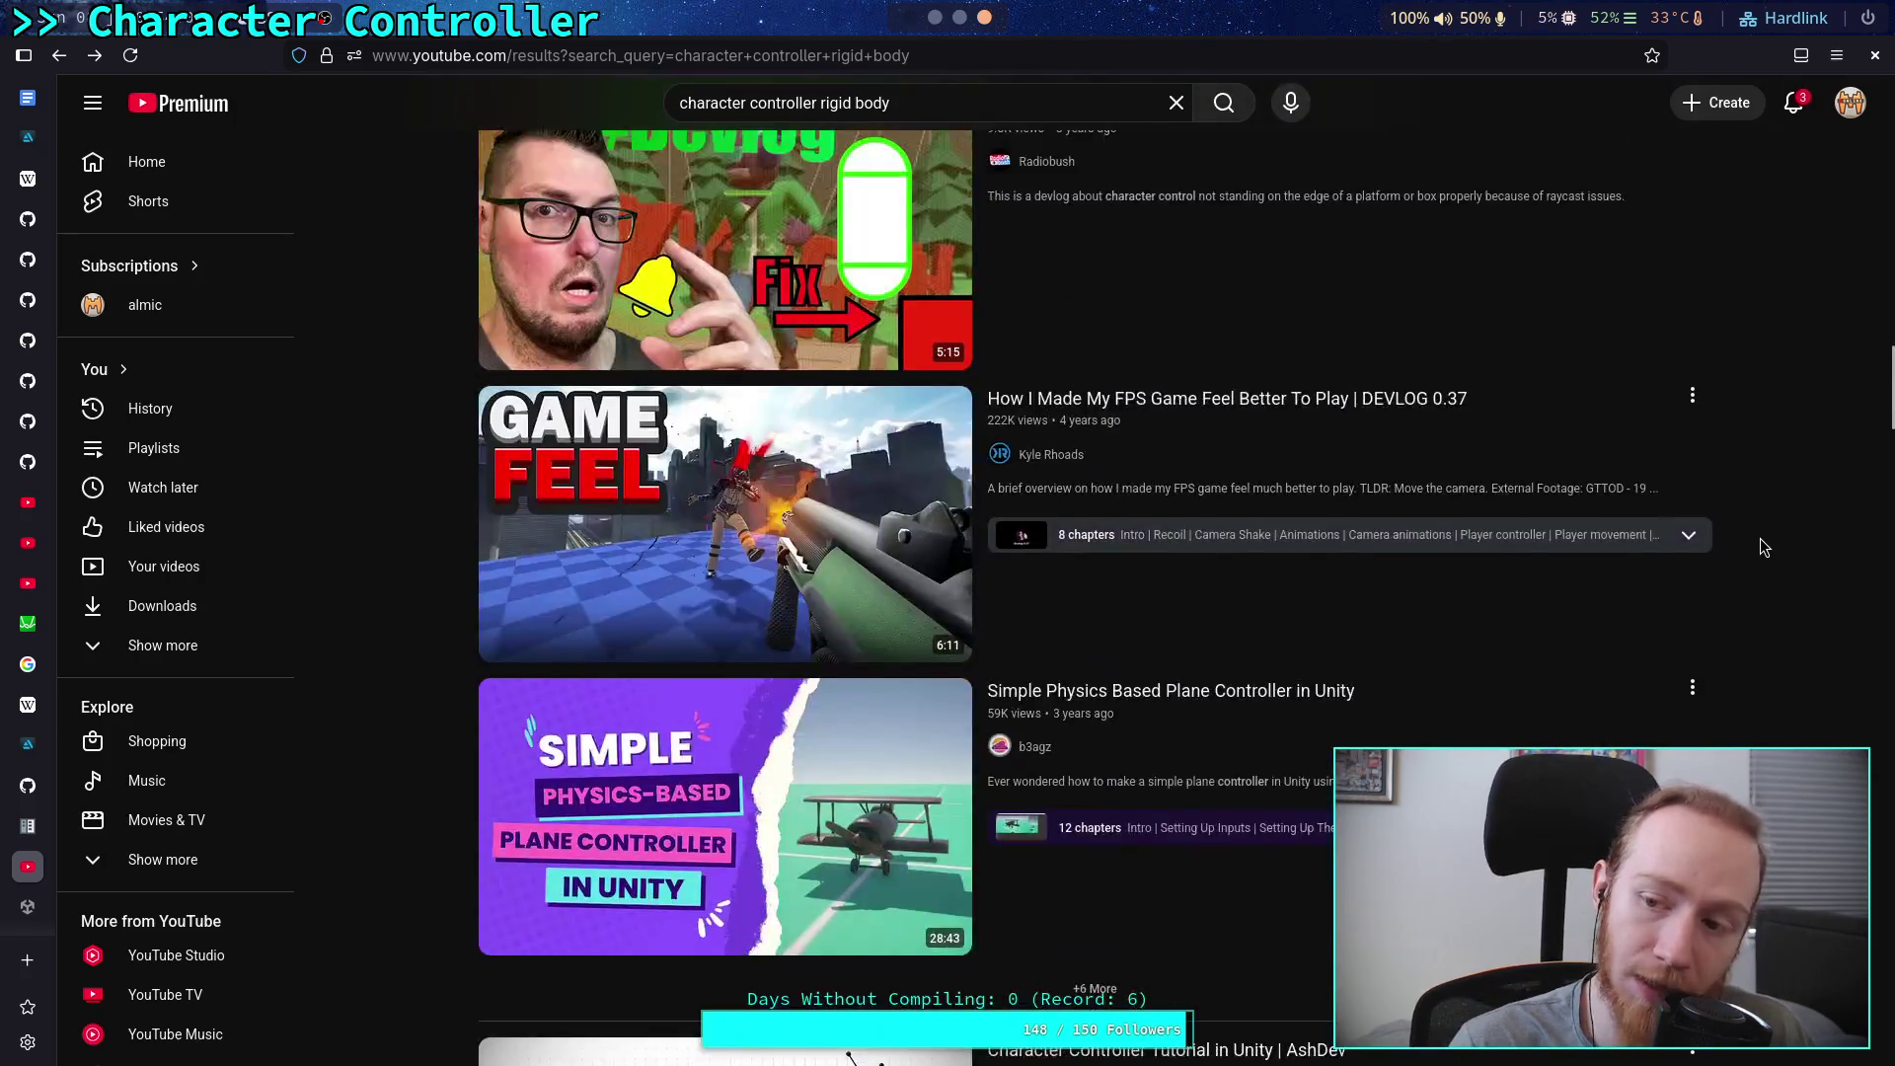
scroll(1772, 553, "up", 15)
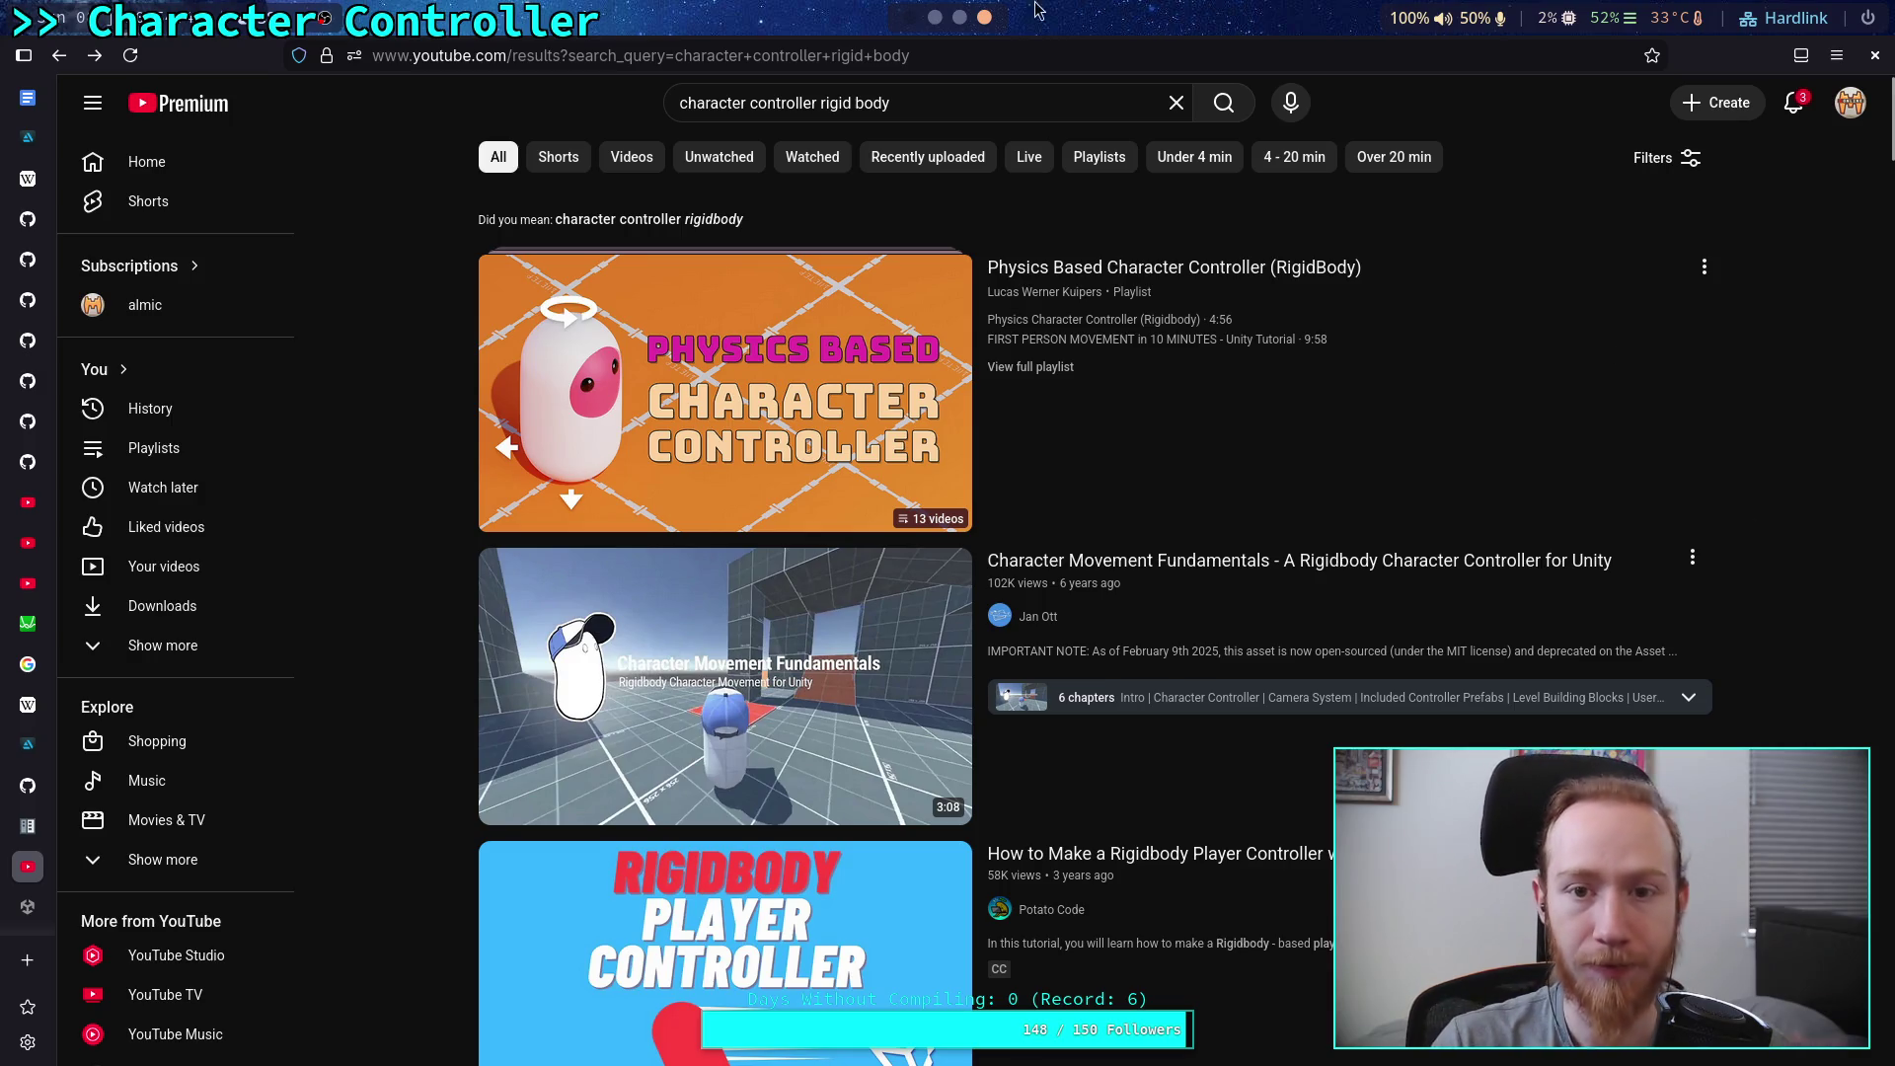
Select Planet Game in the Godot Project Manager and open it for editing
left_click(917, 20)
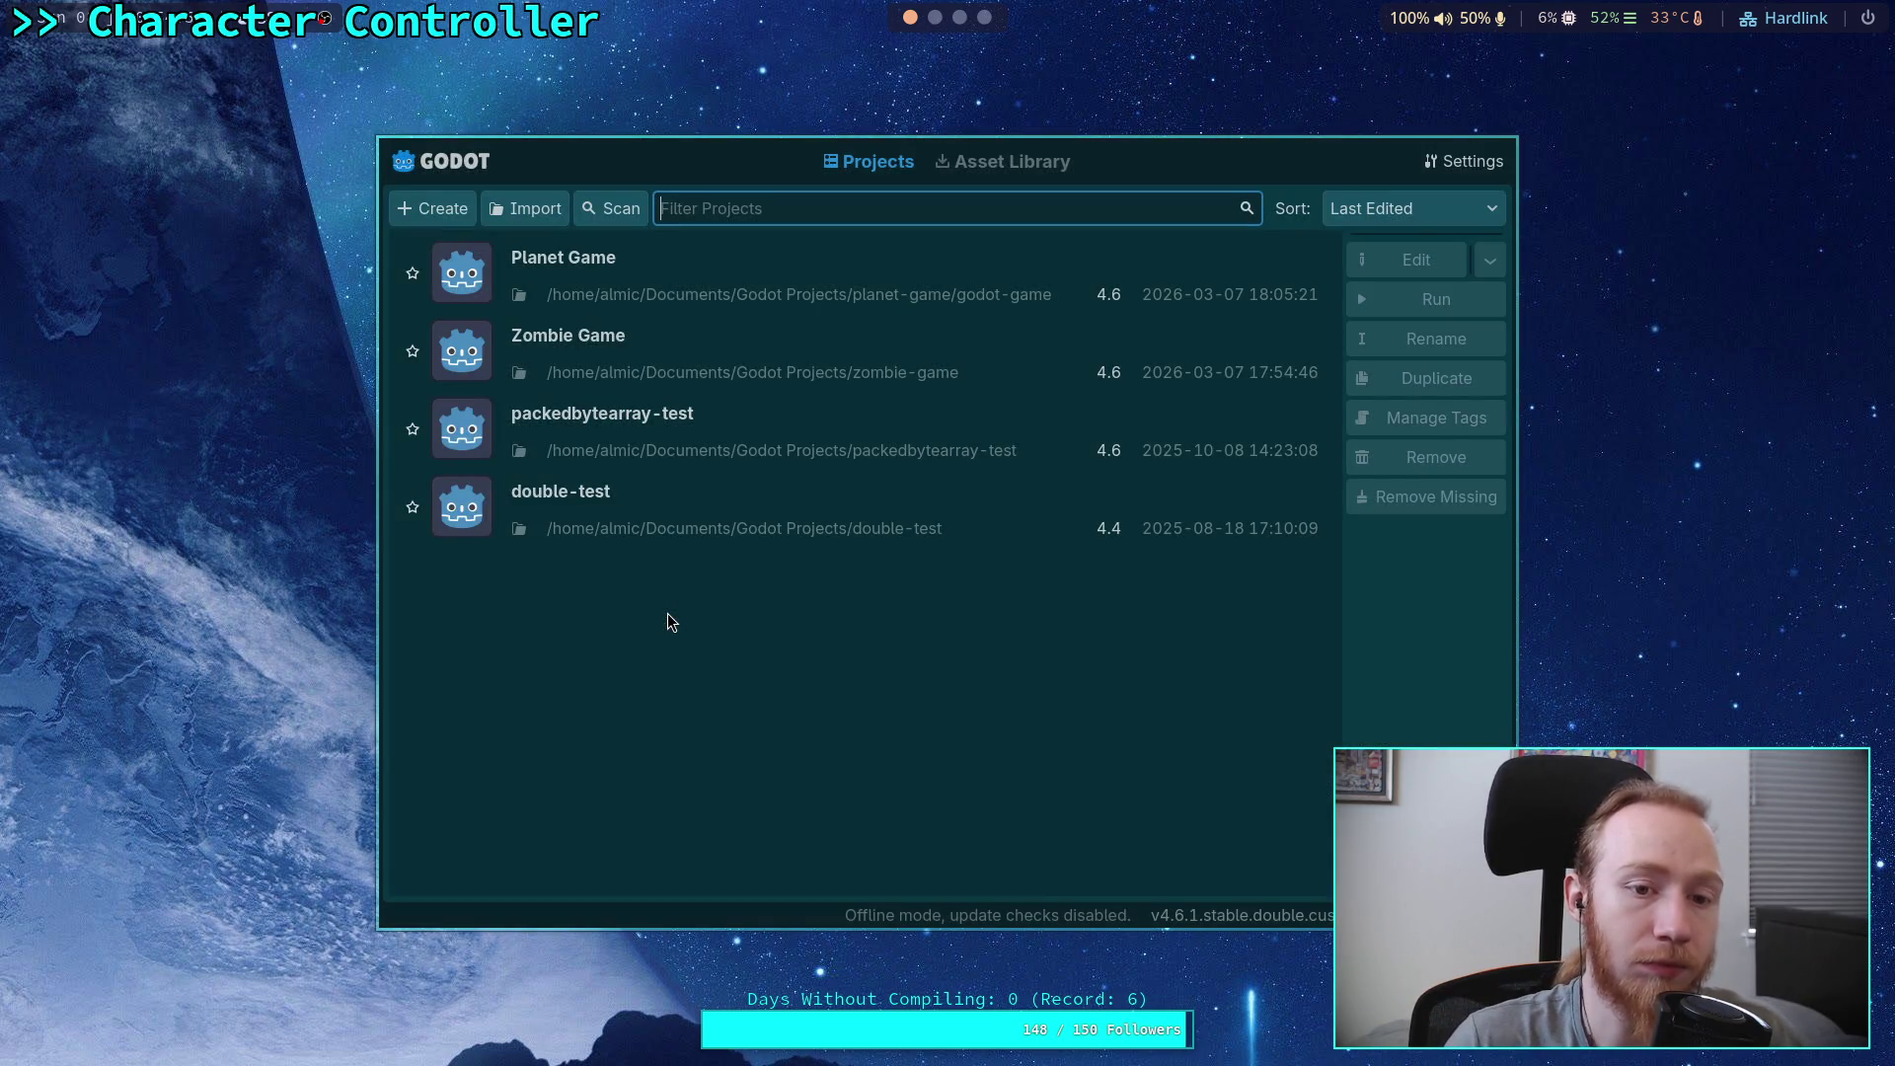
left_click(1217, 284)
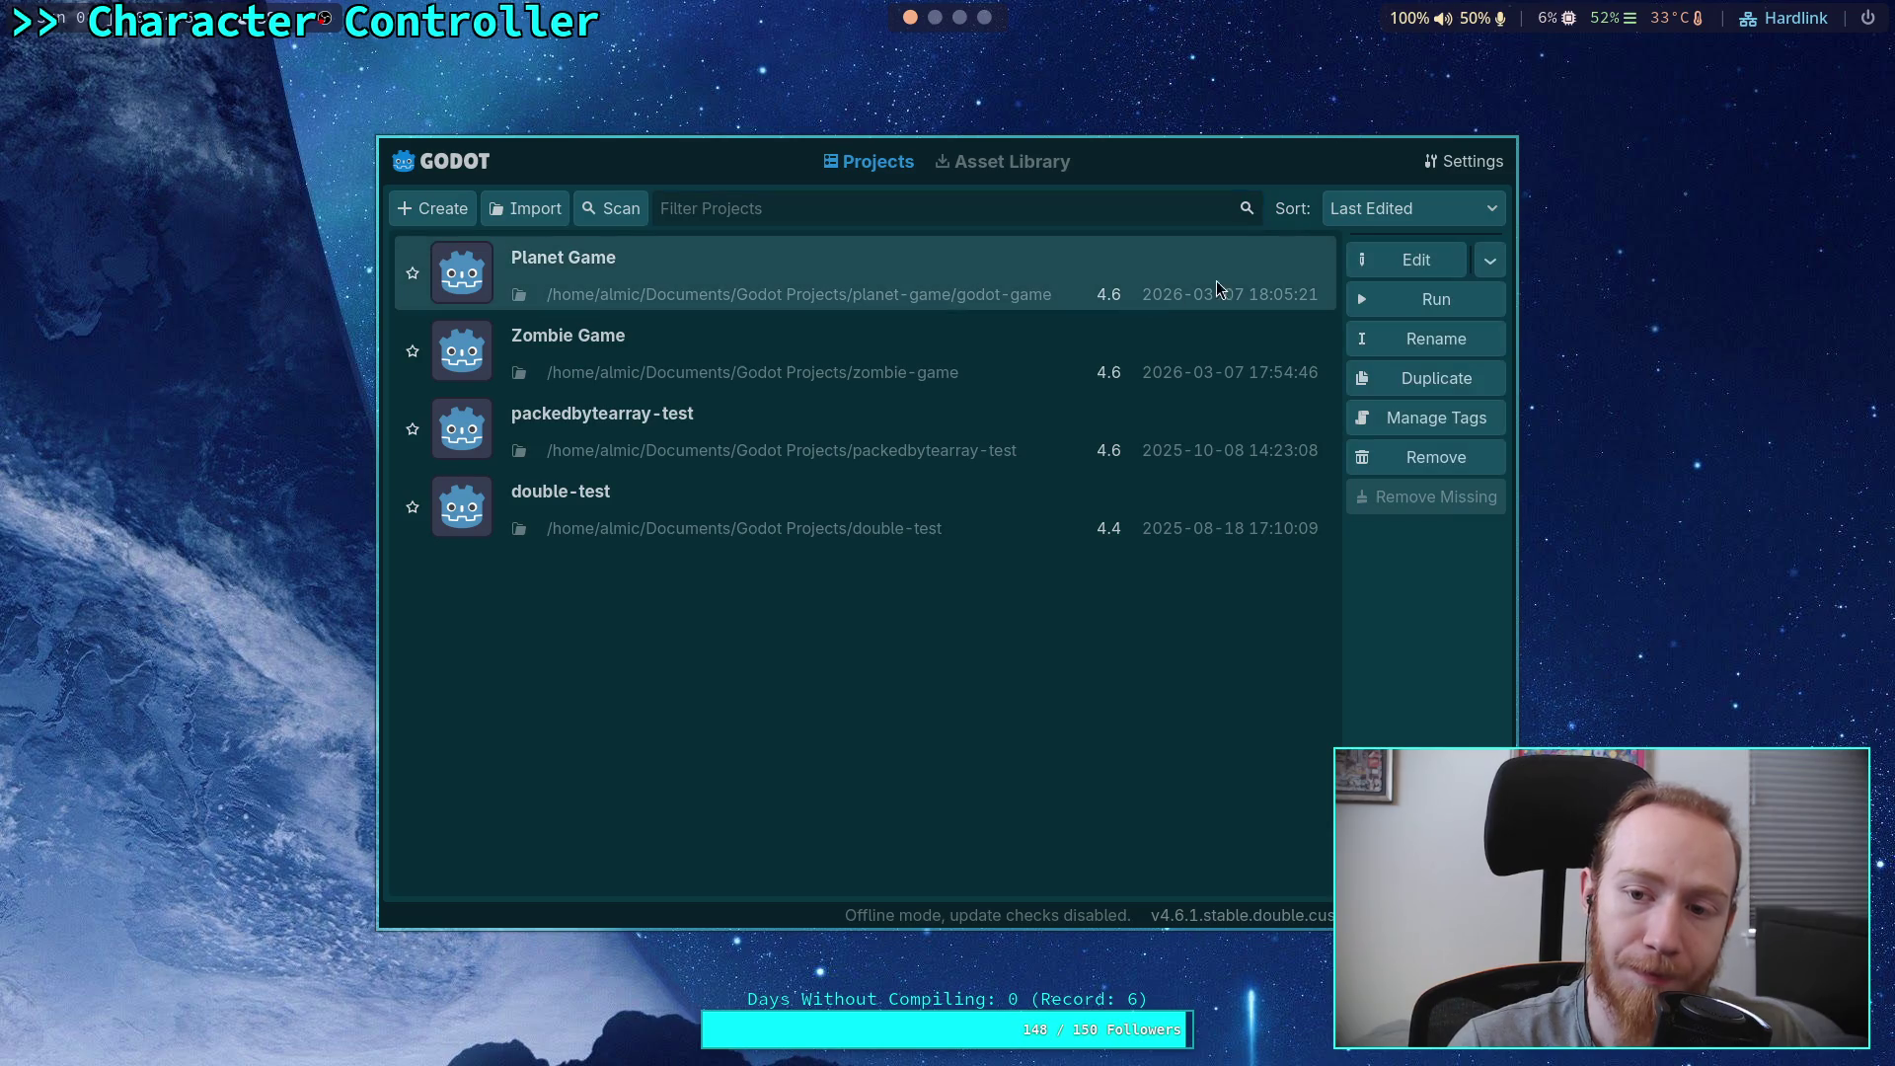
left_click(1392, 257)
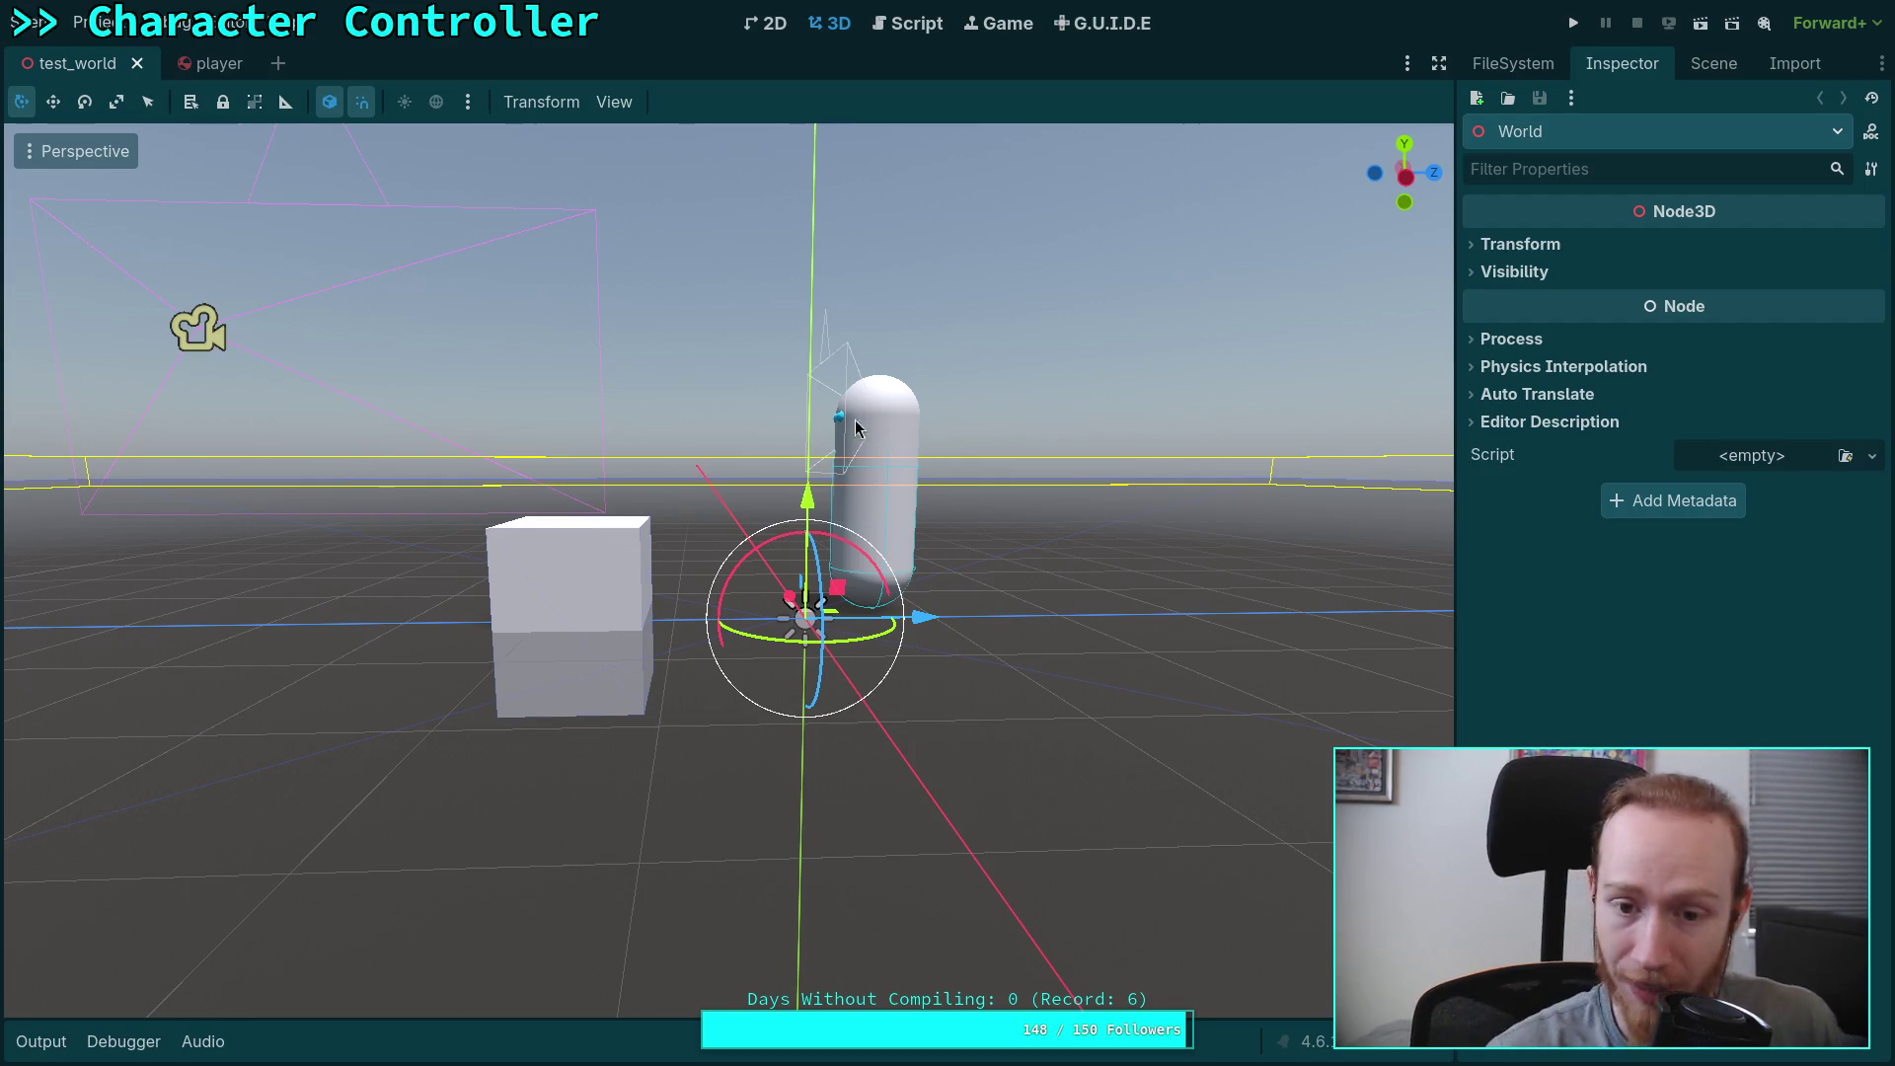
In the player scene, give the ShapeCast3D a SphereShape3D with radius 0.3
left_click(259, 63)
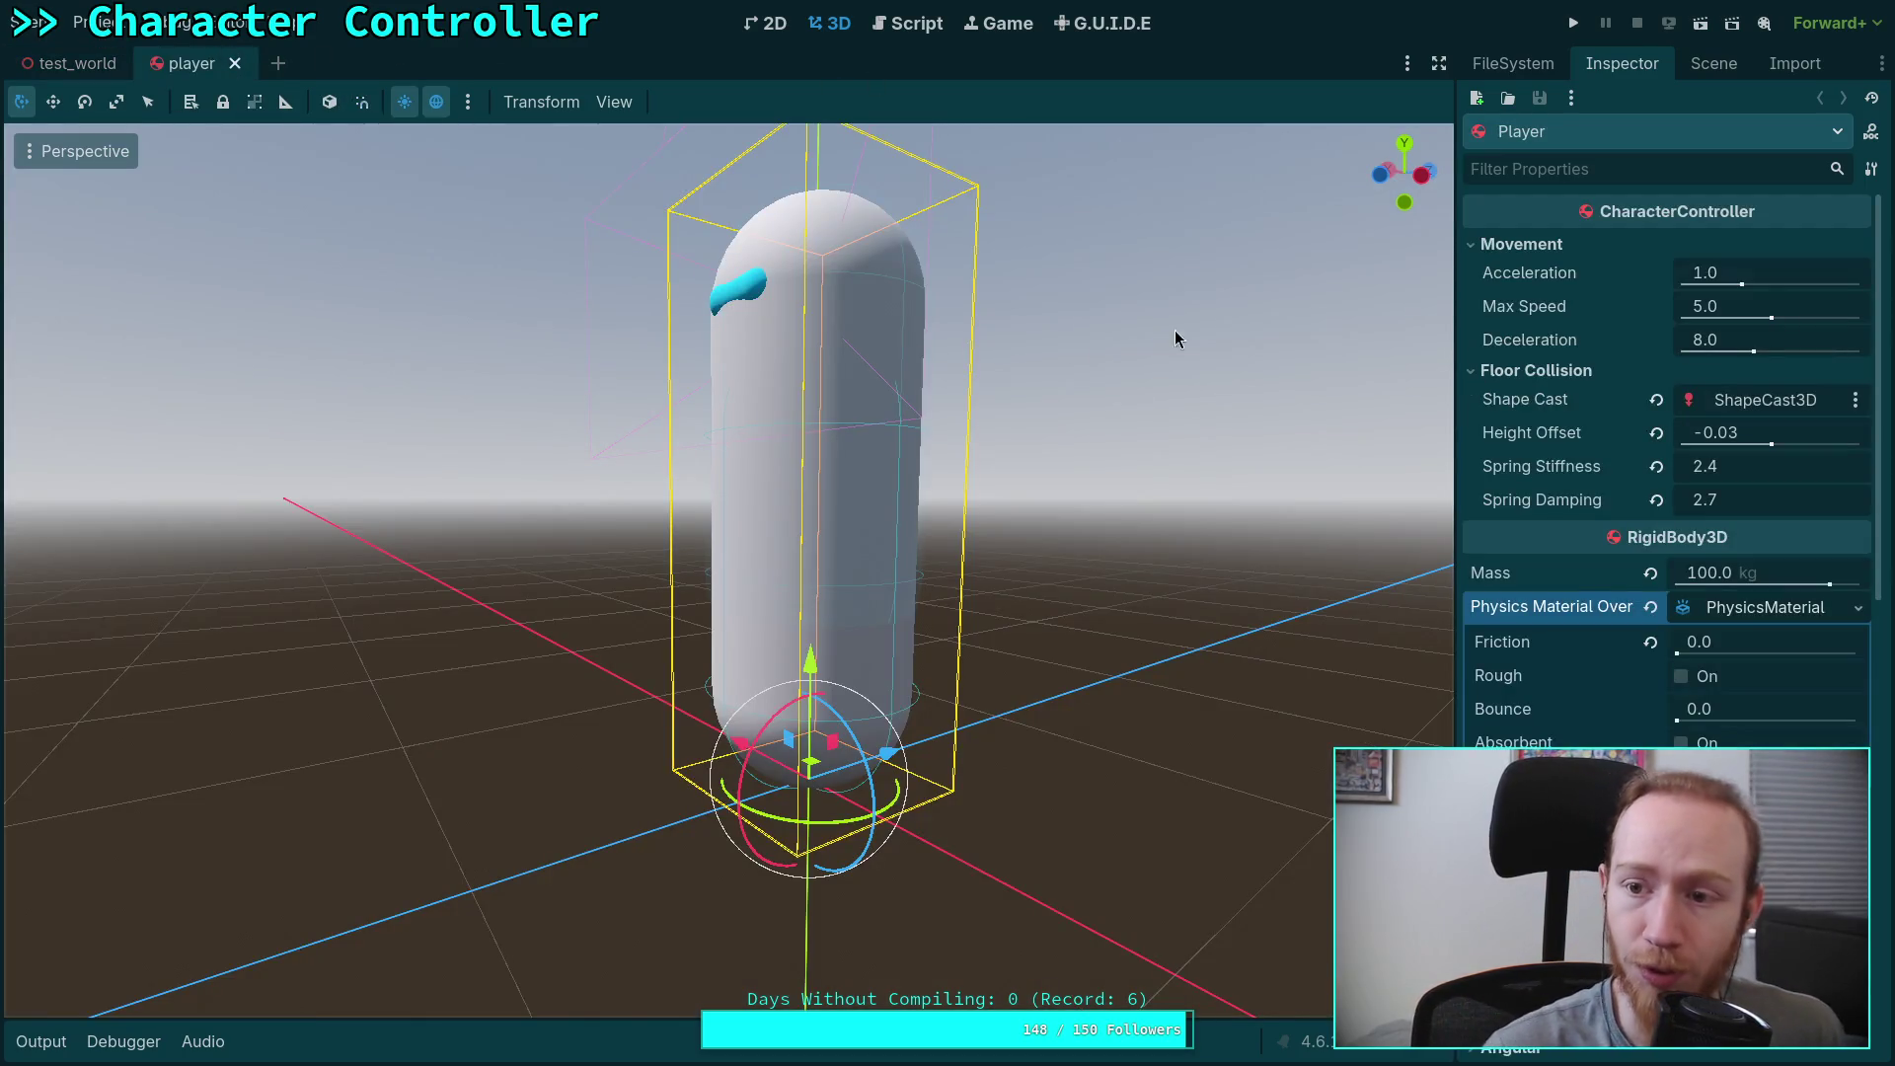
left_click(1690, 71)
left_click(1621, 193)
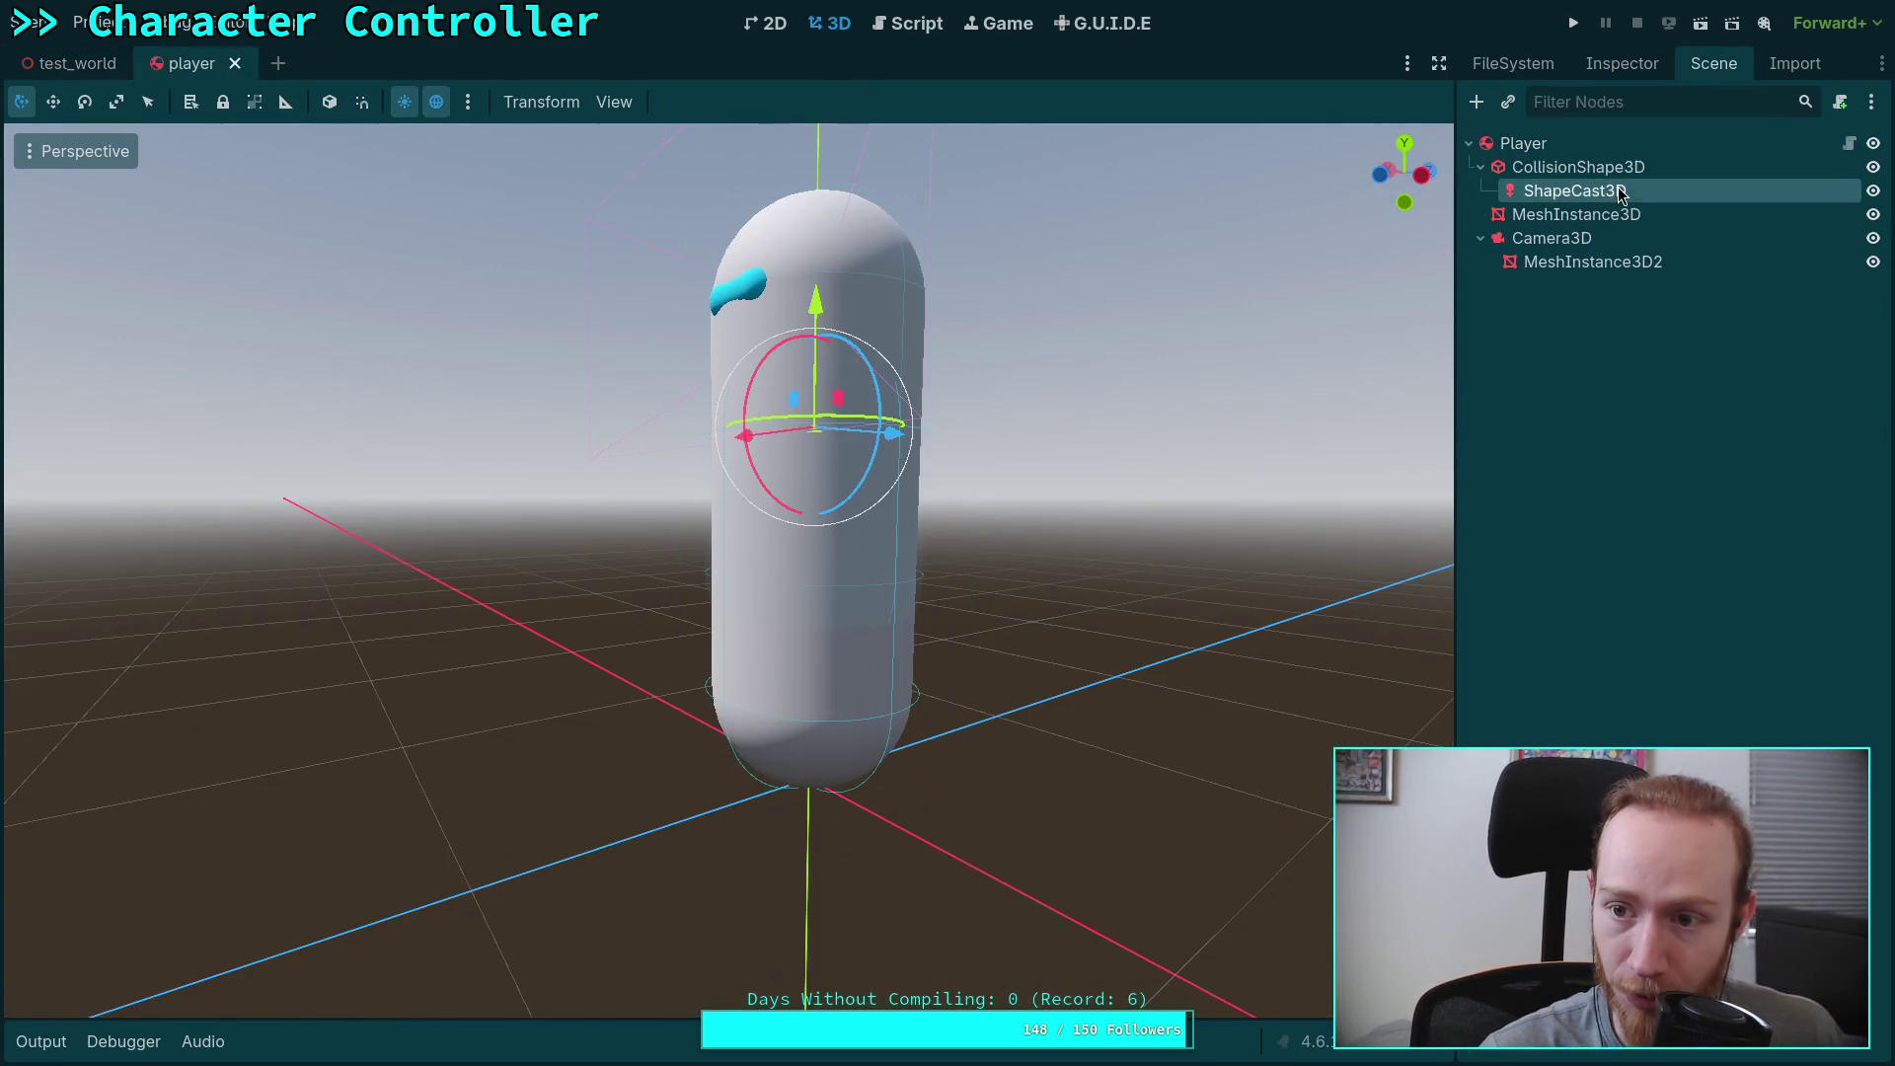
left_click(1623, 65)
left_click(1777, 281)
left_click(1739, 360)
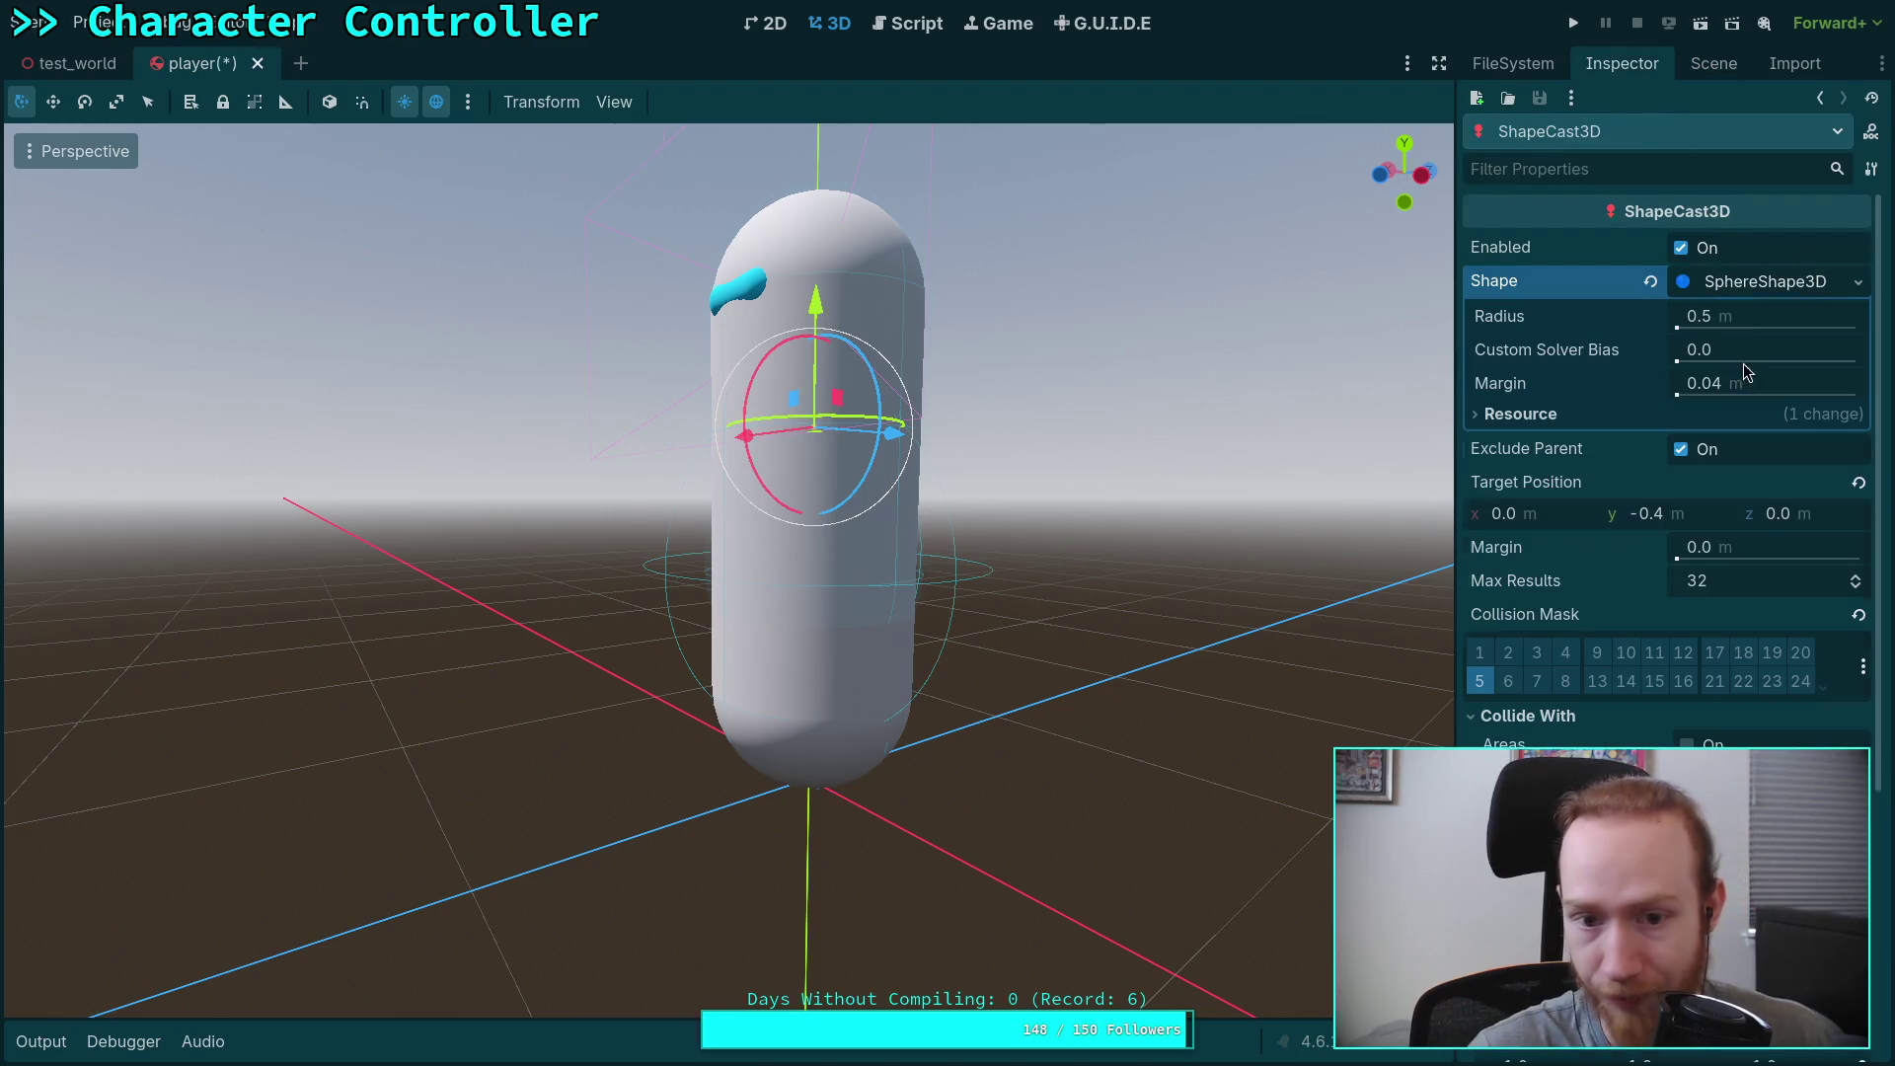
left_click(1790, 316)
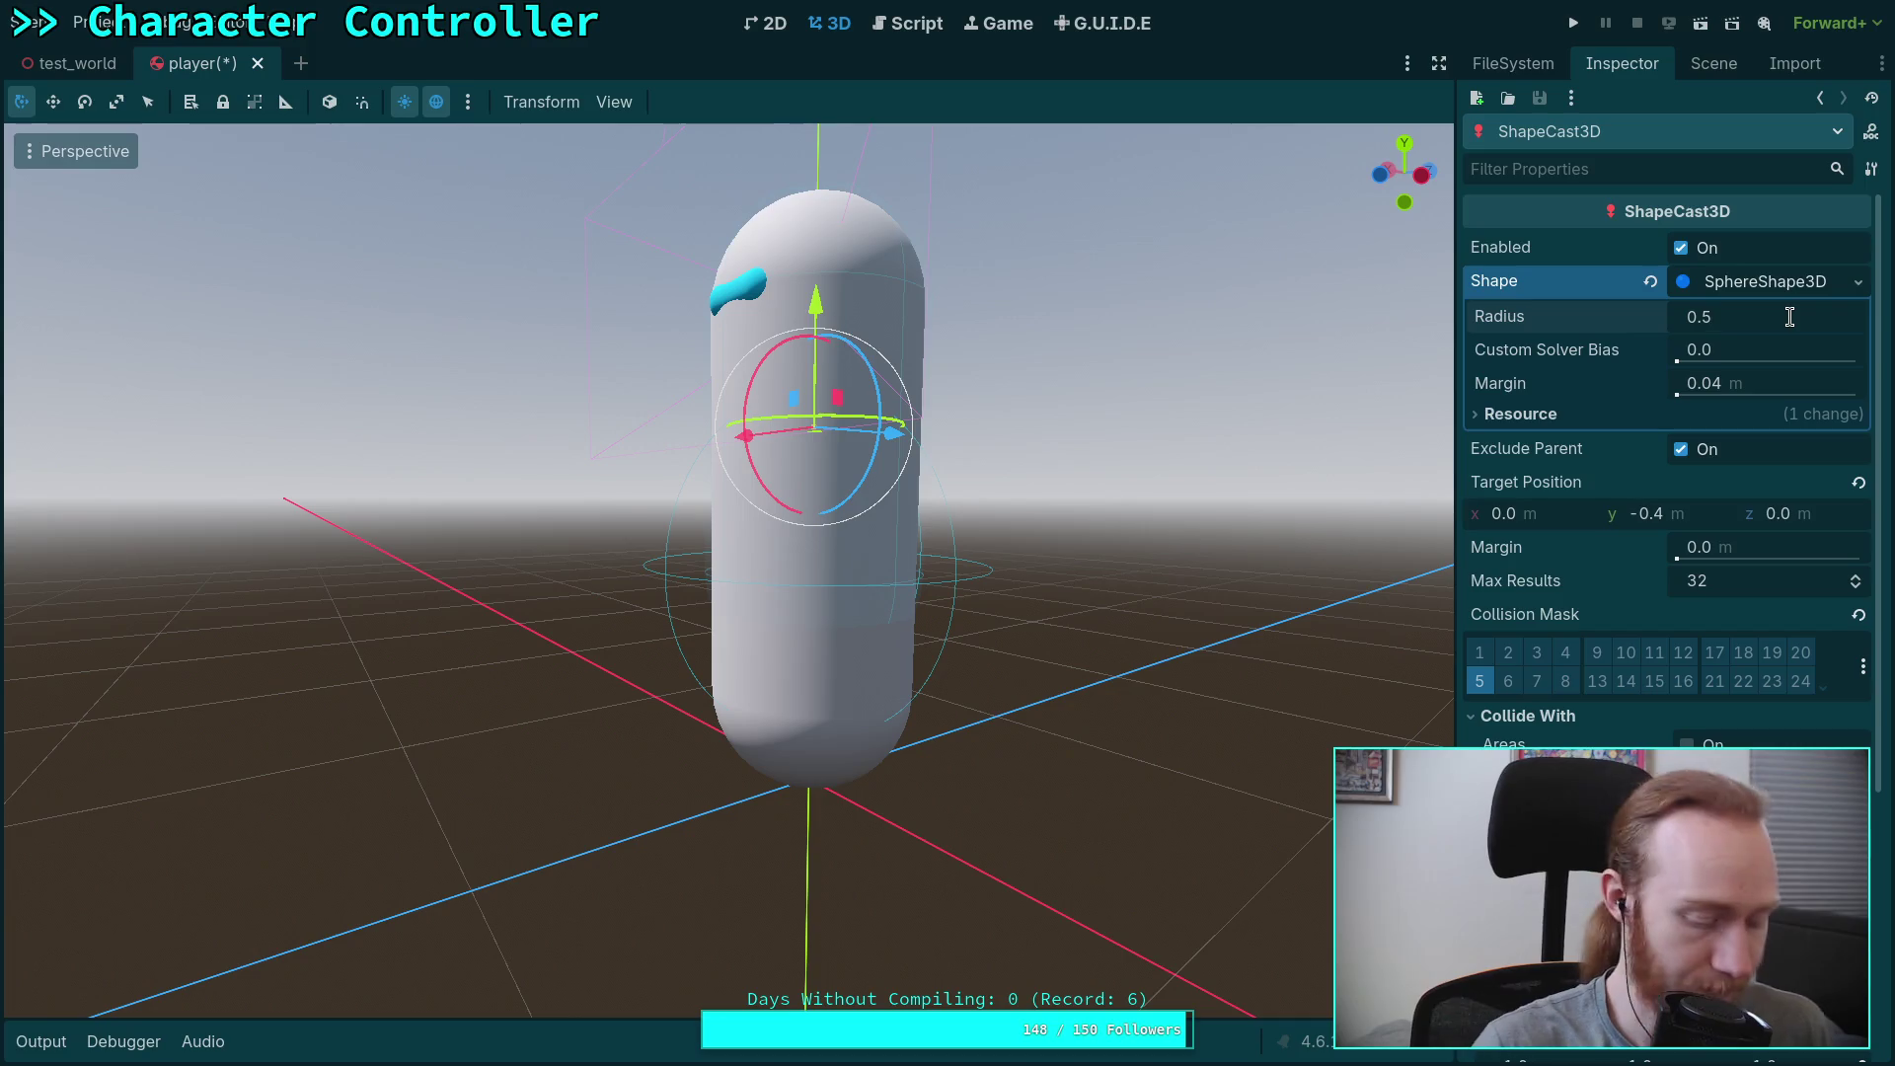
key("Return")
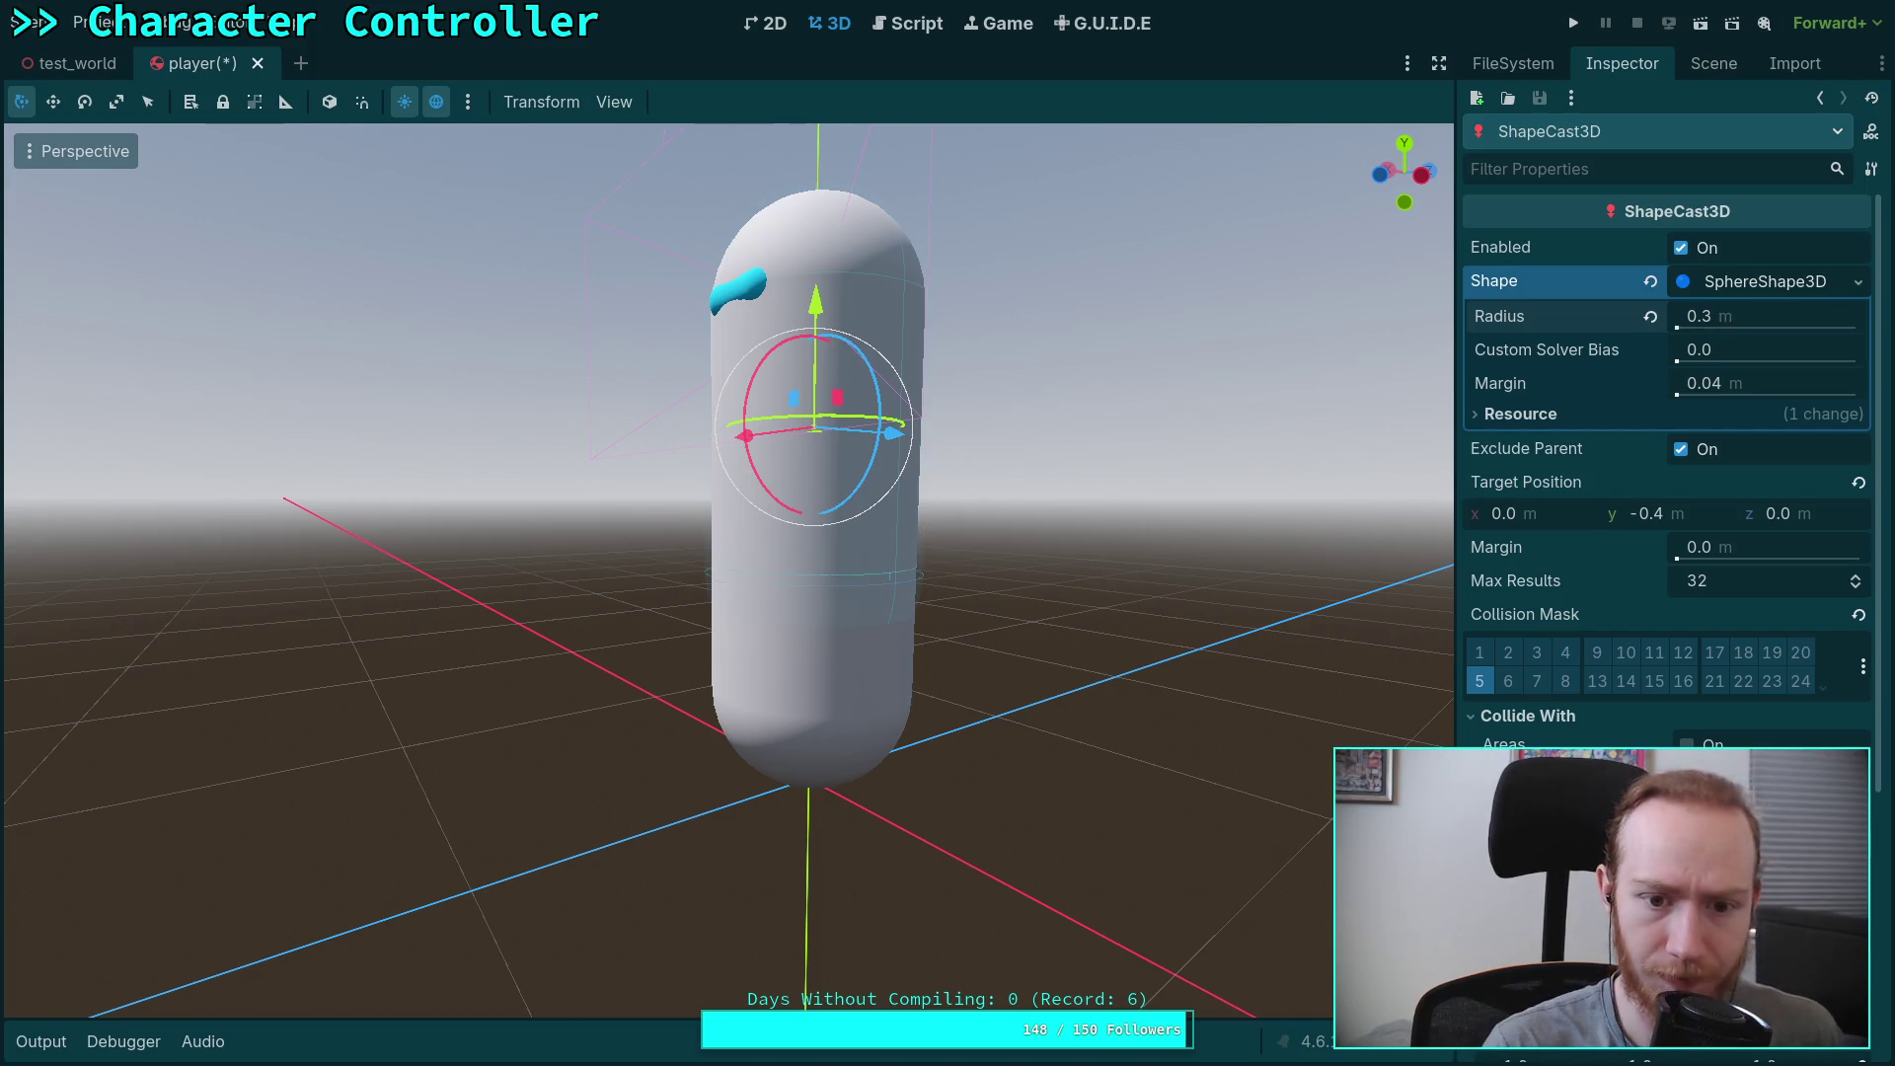
Set the sphere shape's margin to 0.0 and save the player scene
mouse_move(1295, 466)
left_mouse_down()
mouse_move(1003, 502)
mouse_move(982, 459)
left_mouse_up()
scroll(982, 459, "up", 6)
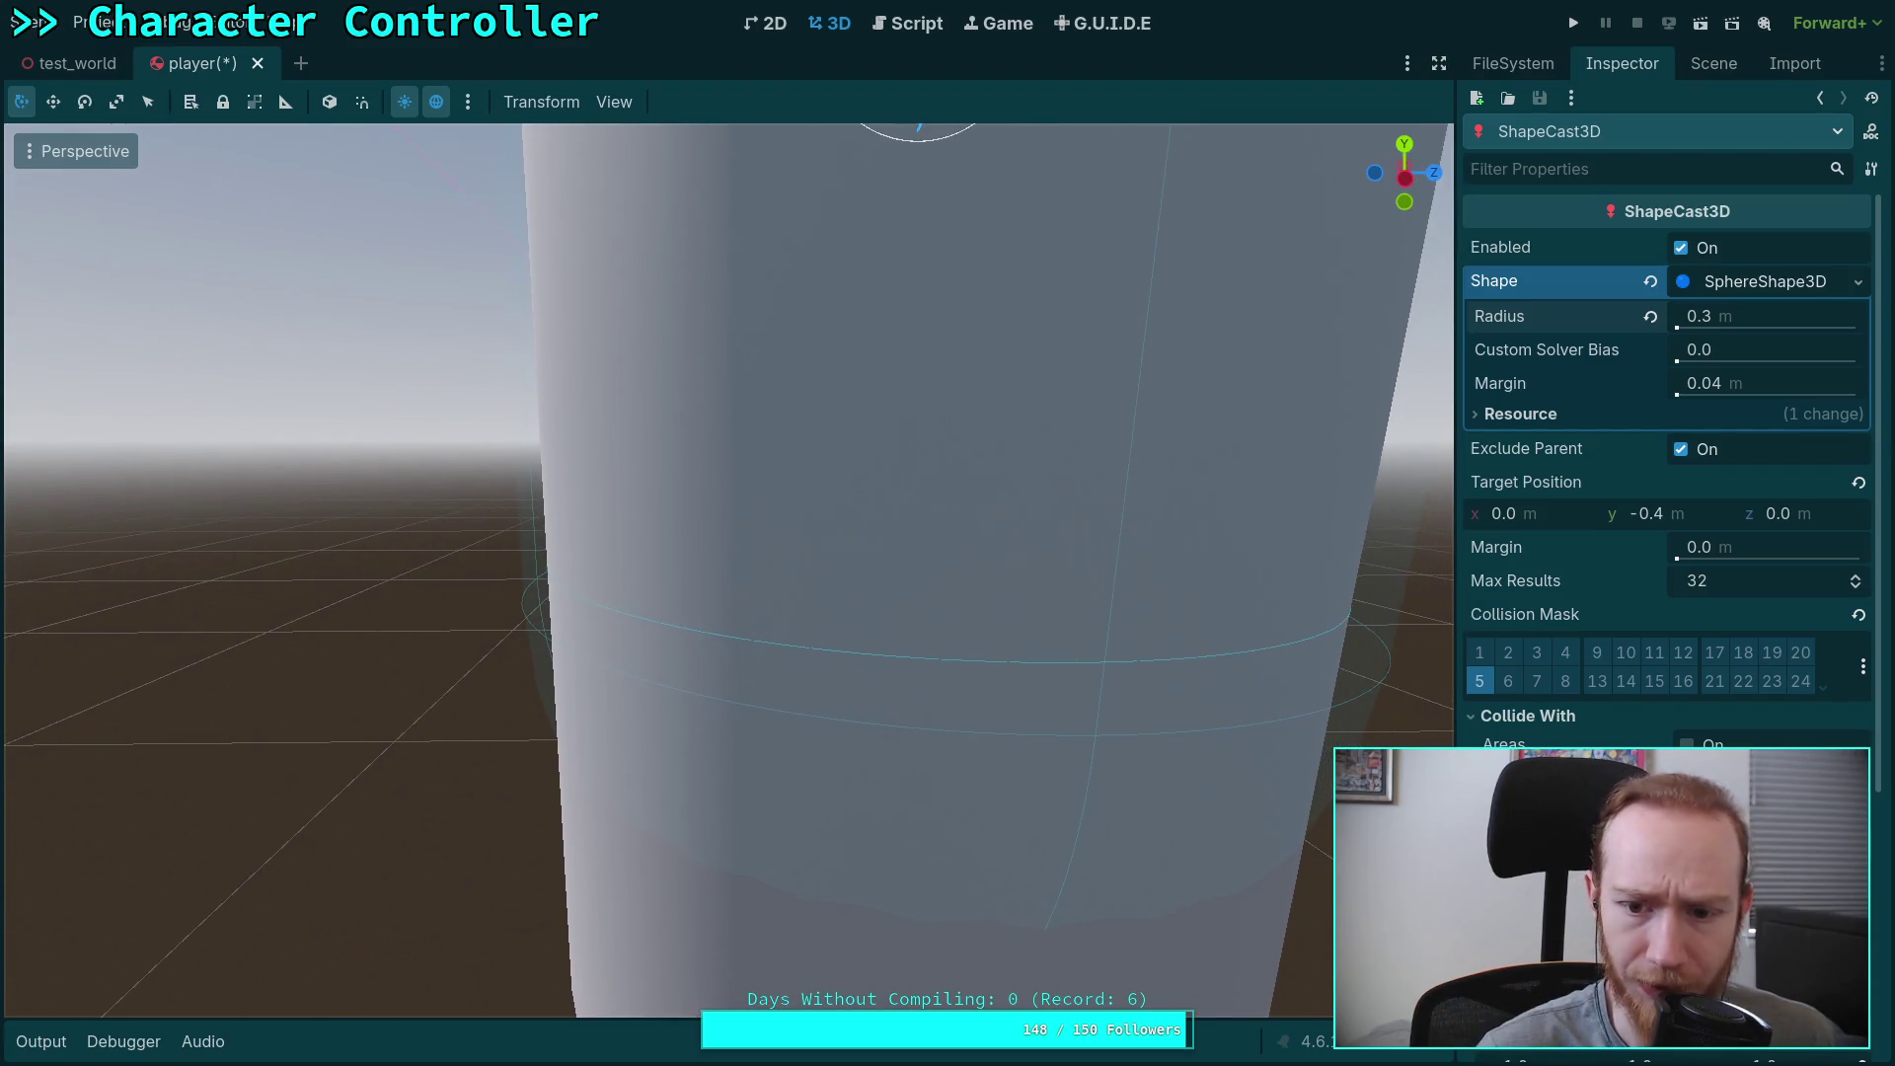
scroll(1048, 496, "down", 5)
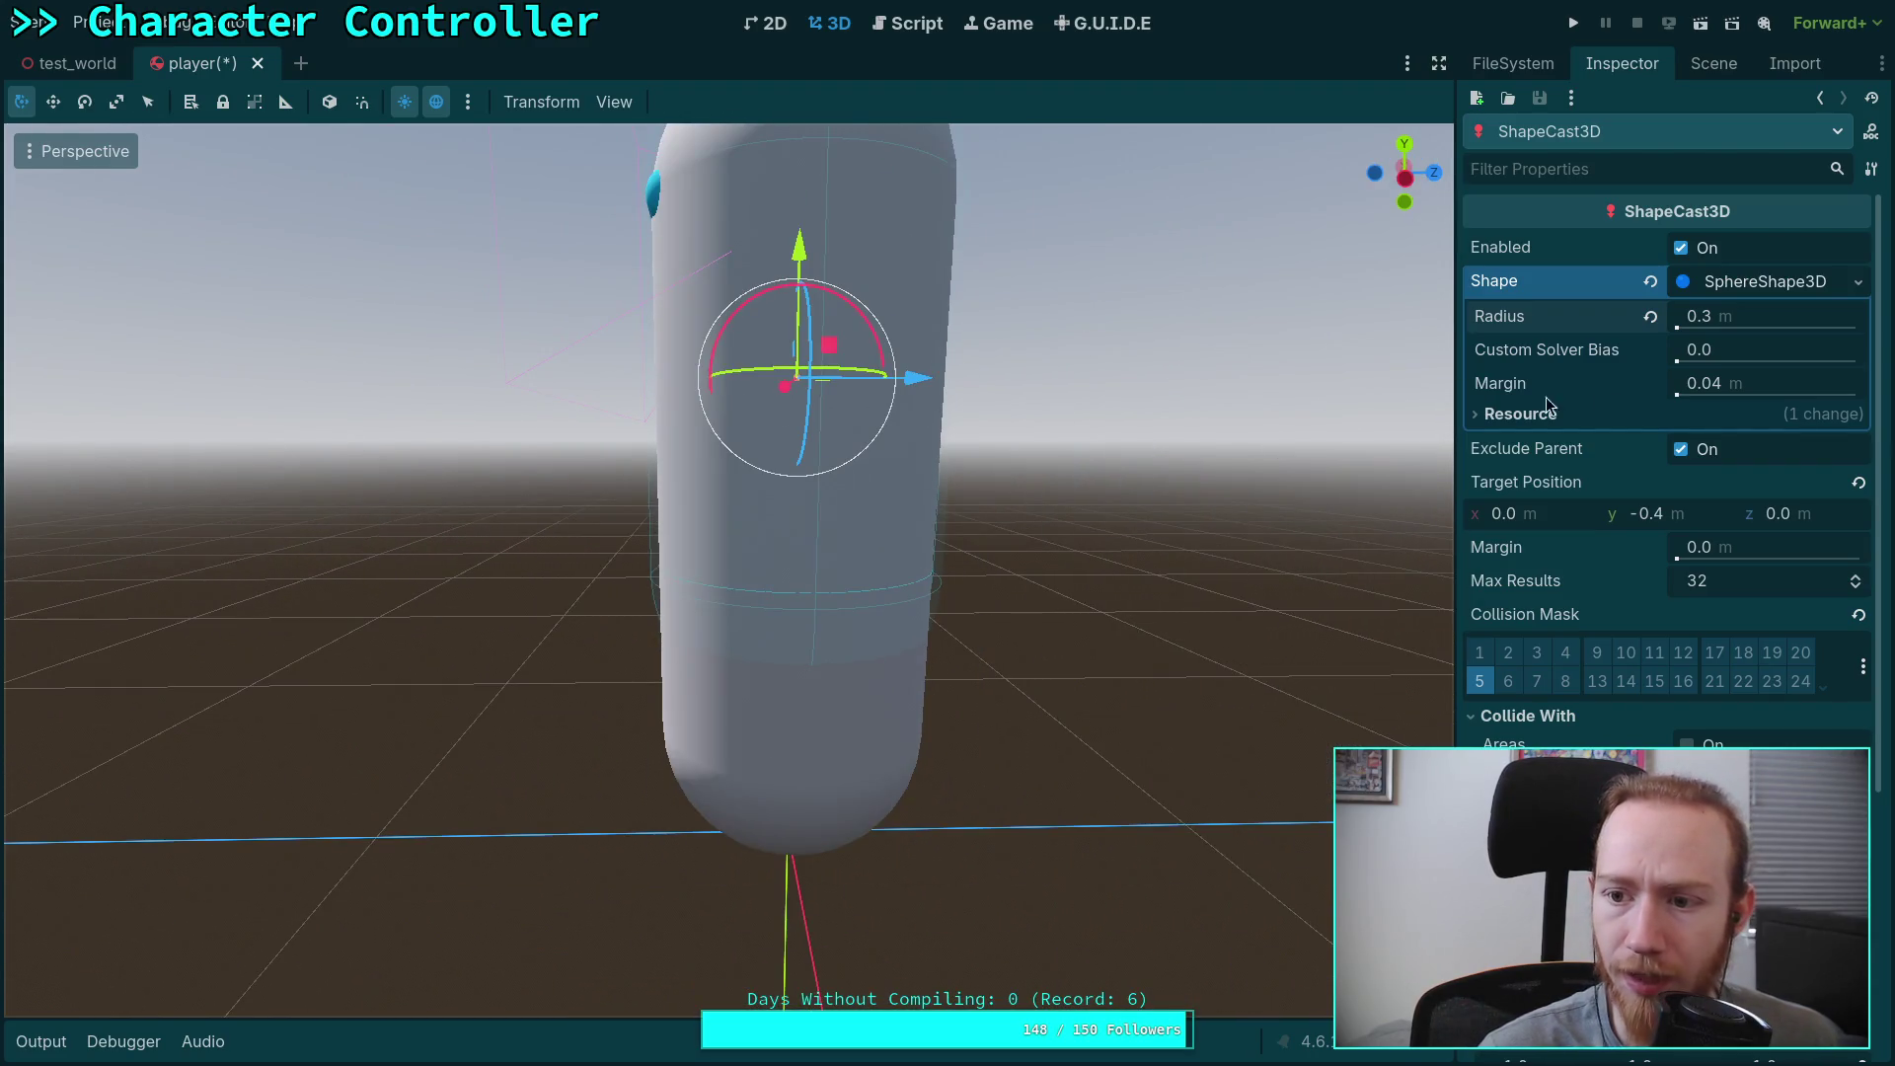
left_click(1794, 382)
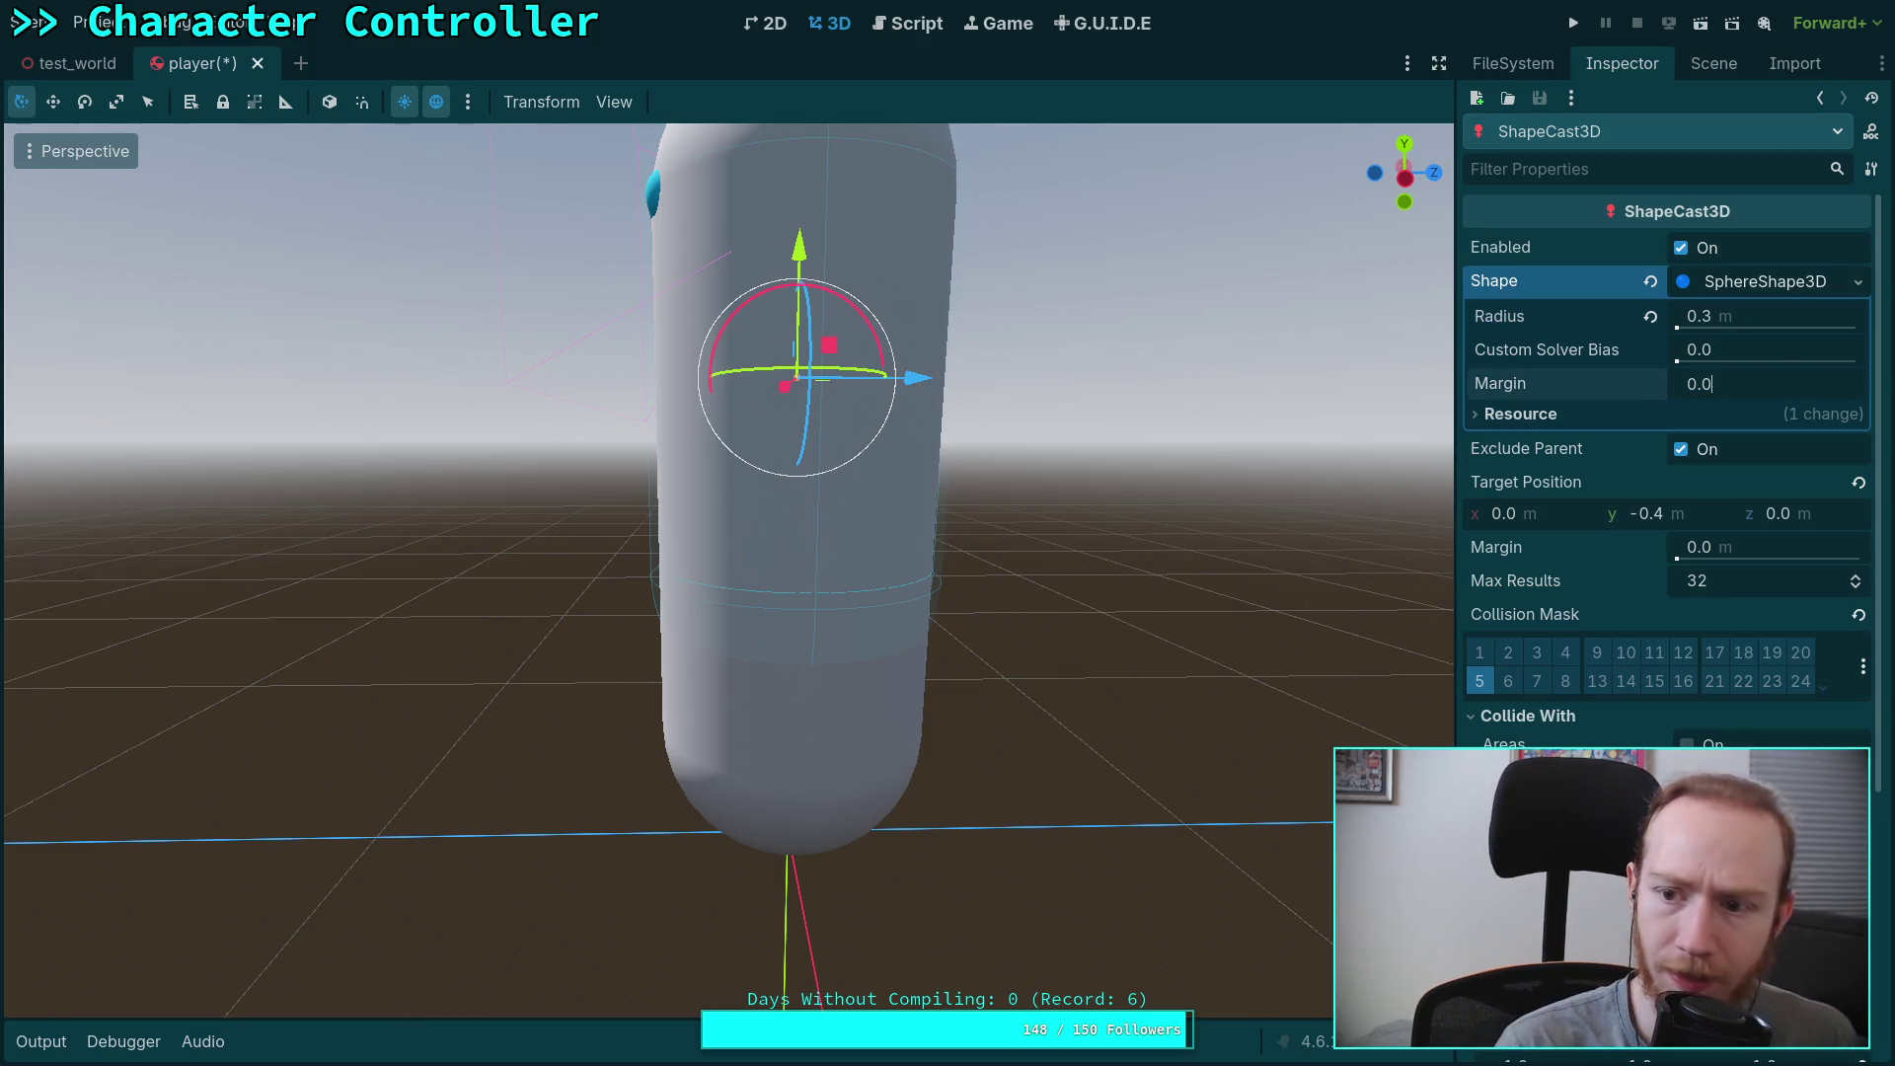
key("Return")
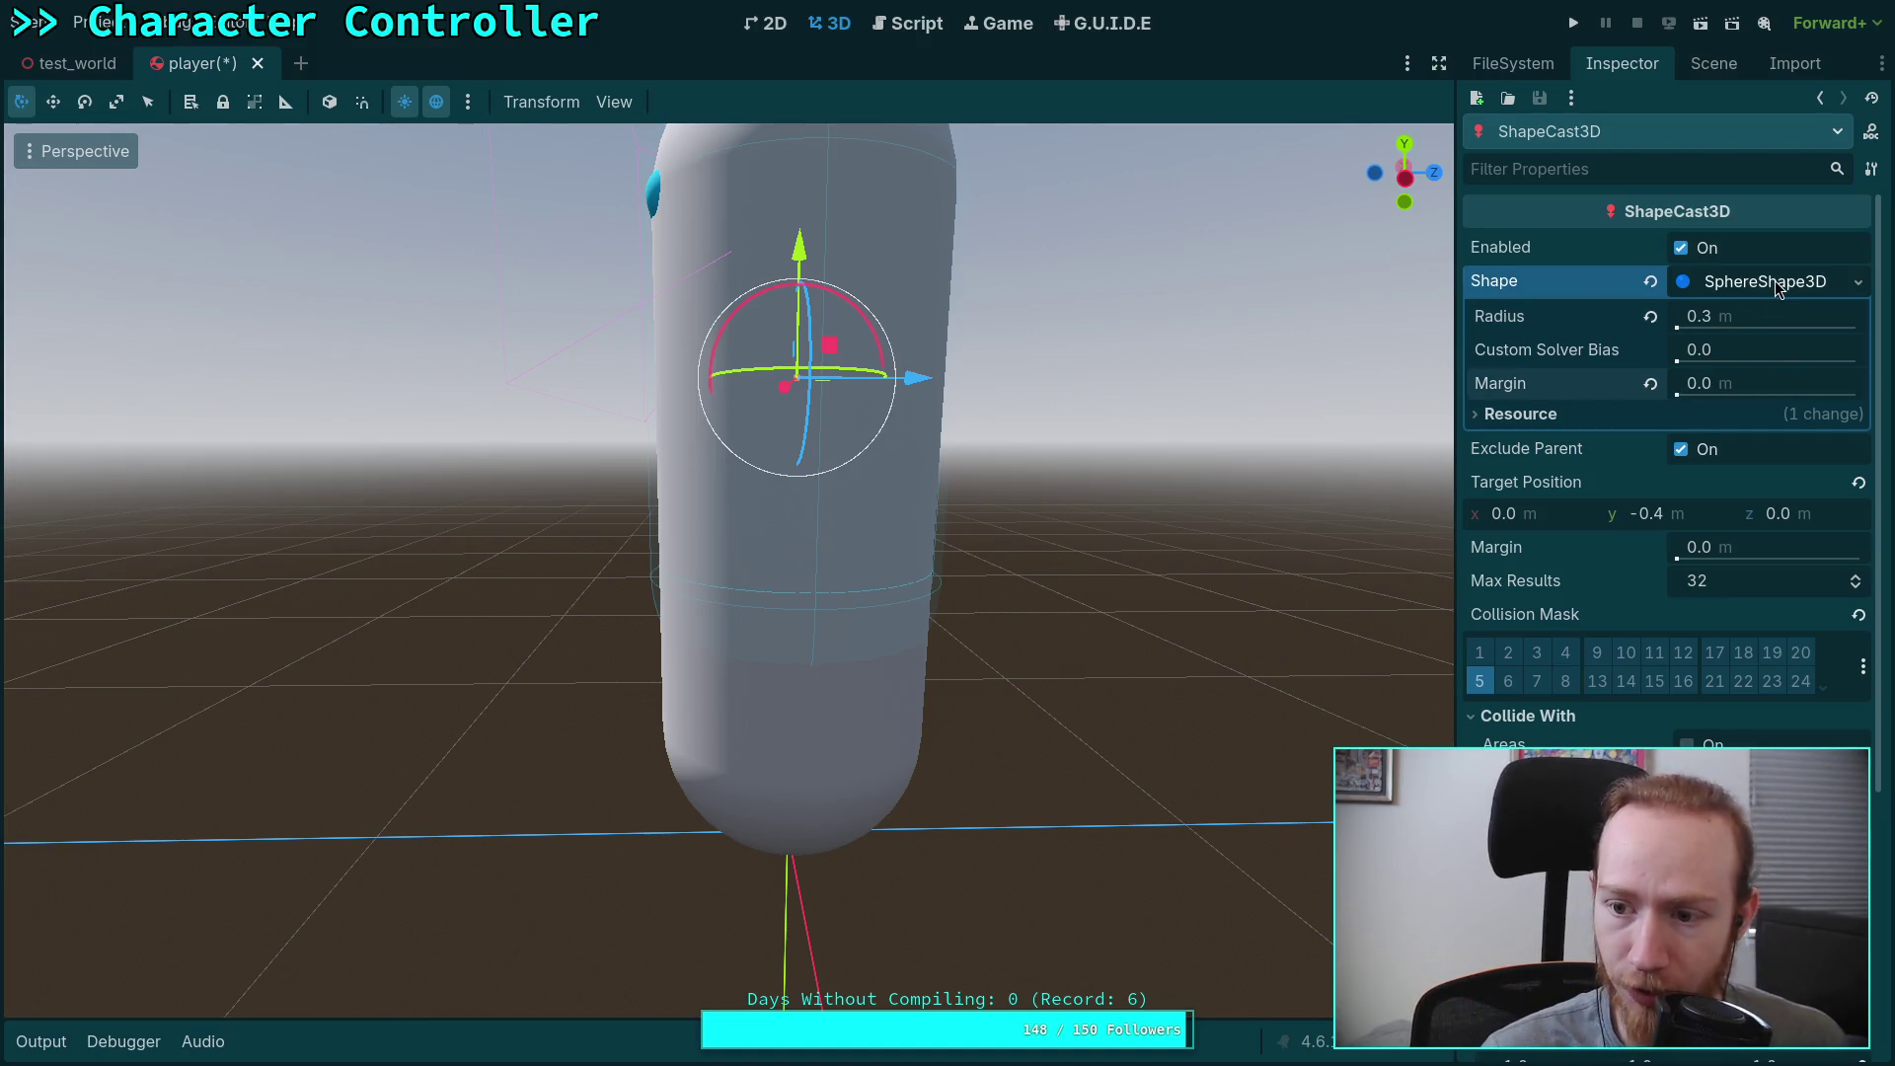
left_click(1520, 283)
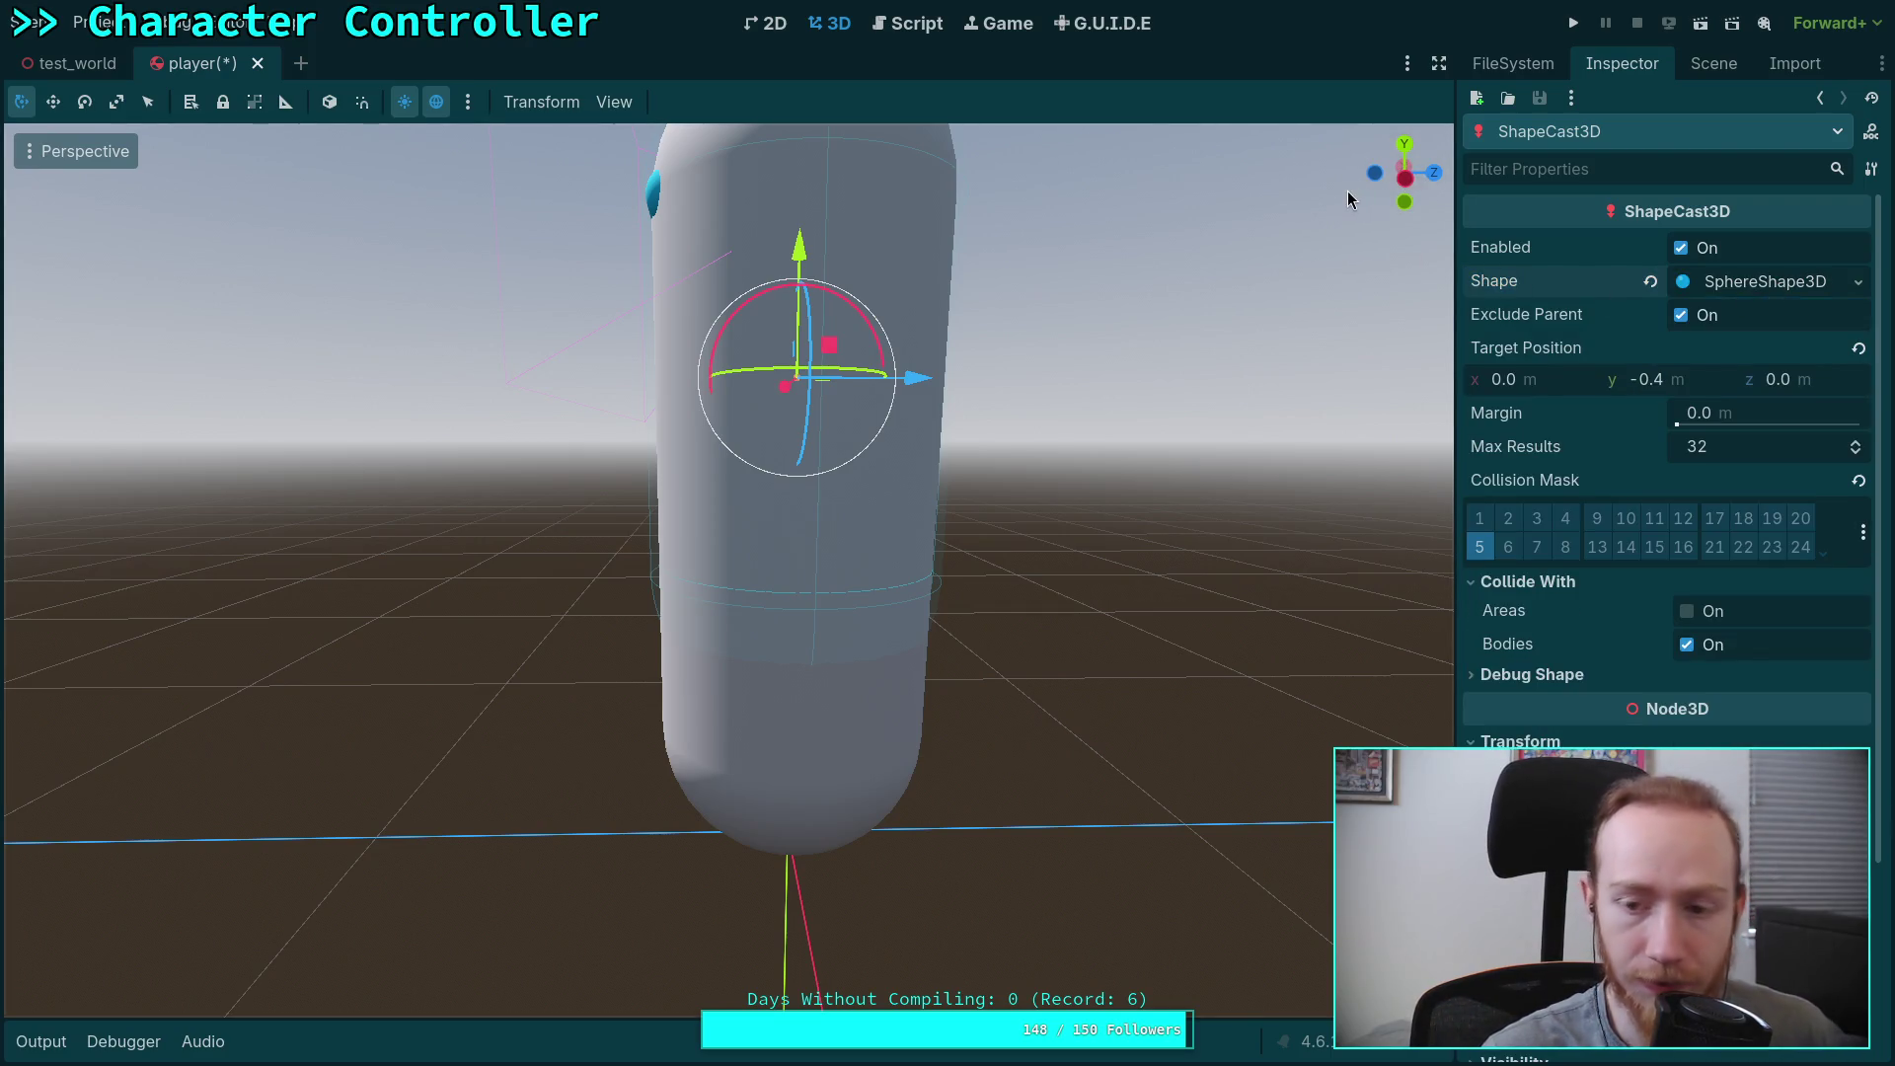
key("ctrl+s")
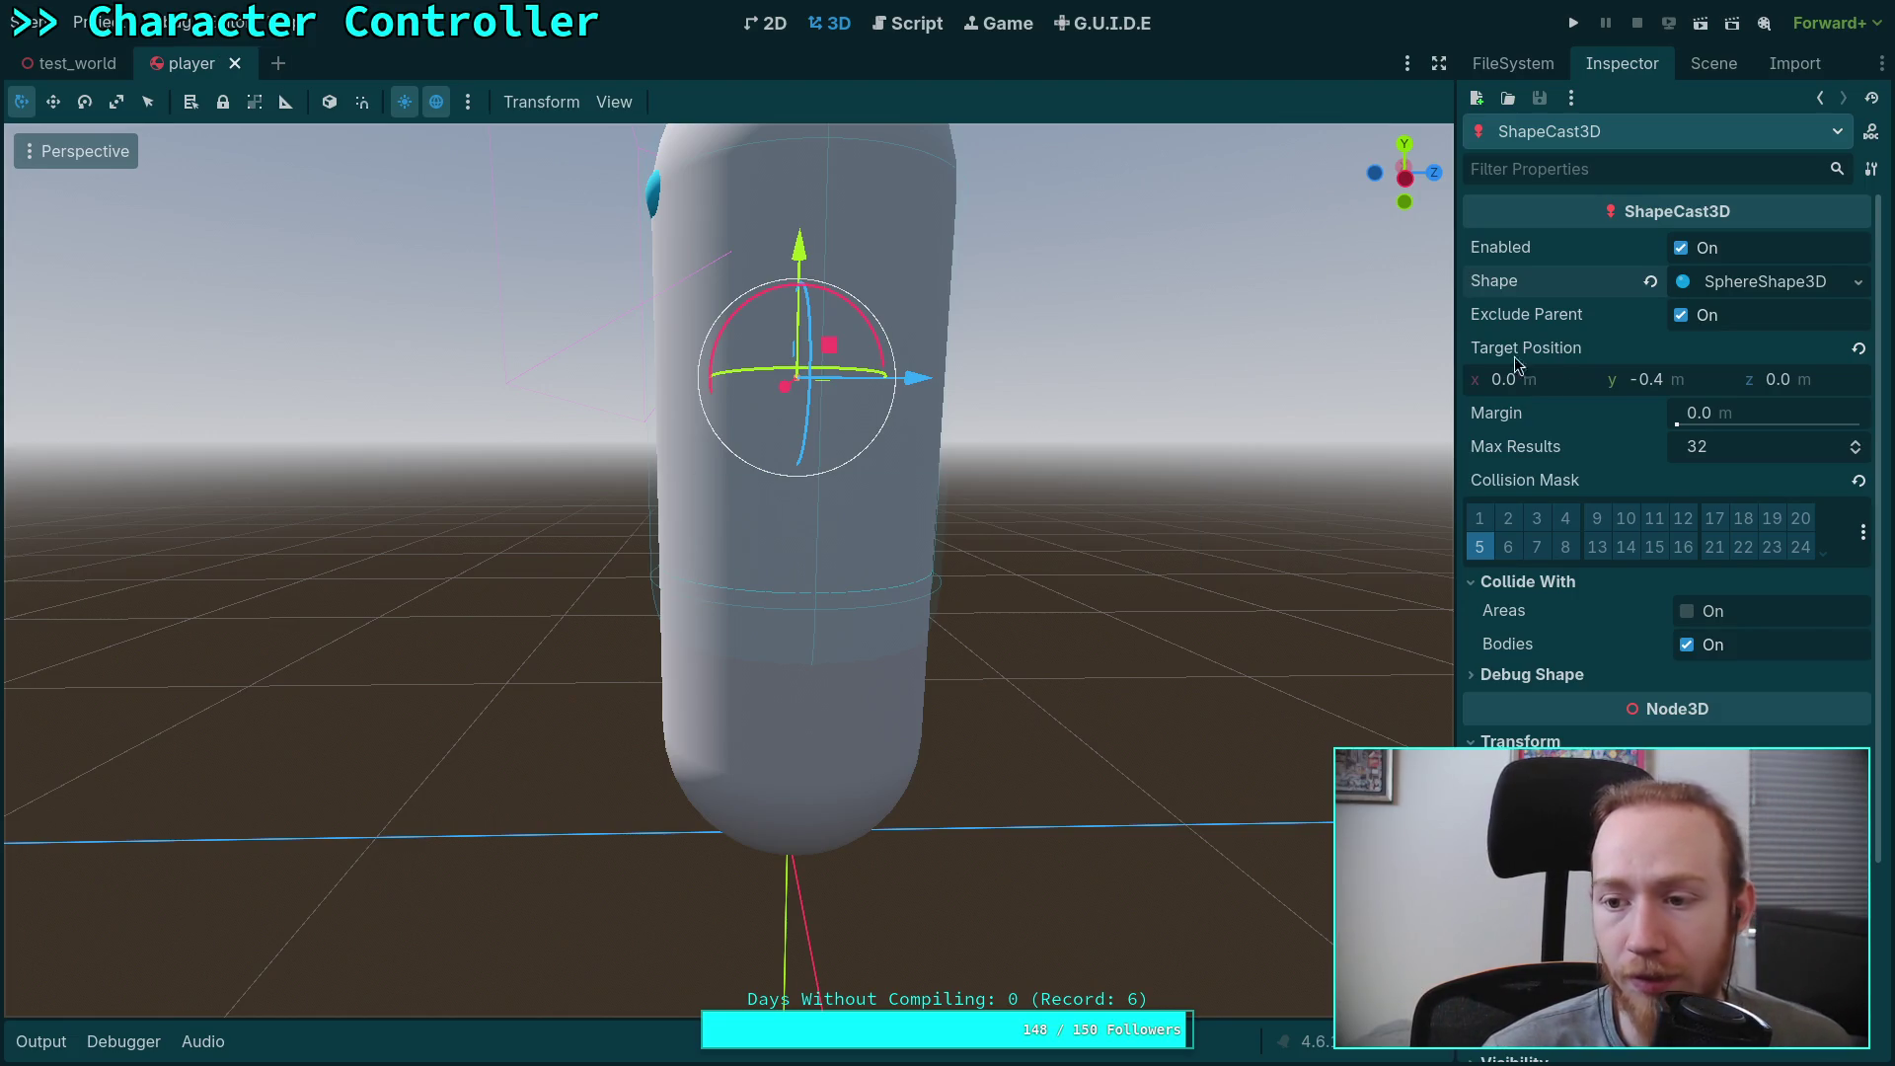
Set the ShapeCast3D node's own Margin property to 0
left_click(1755, 414)
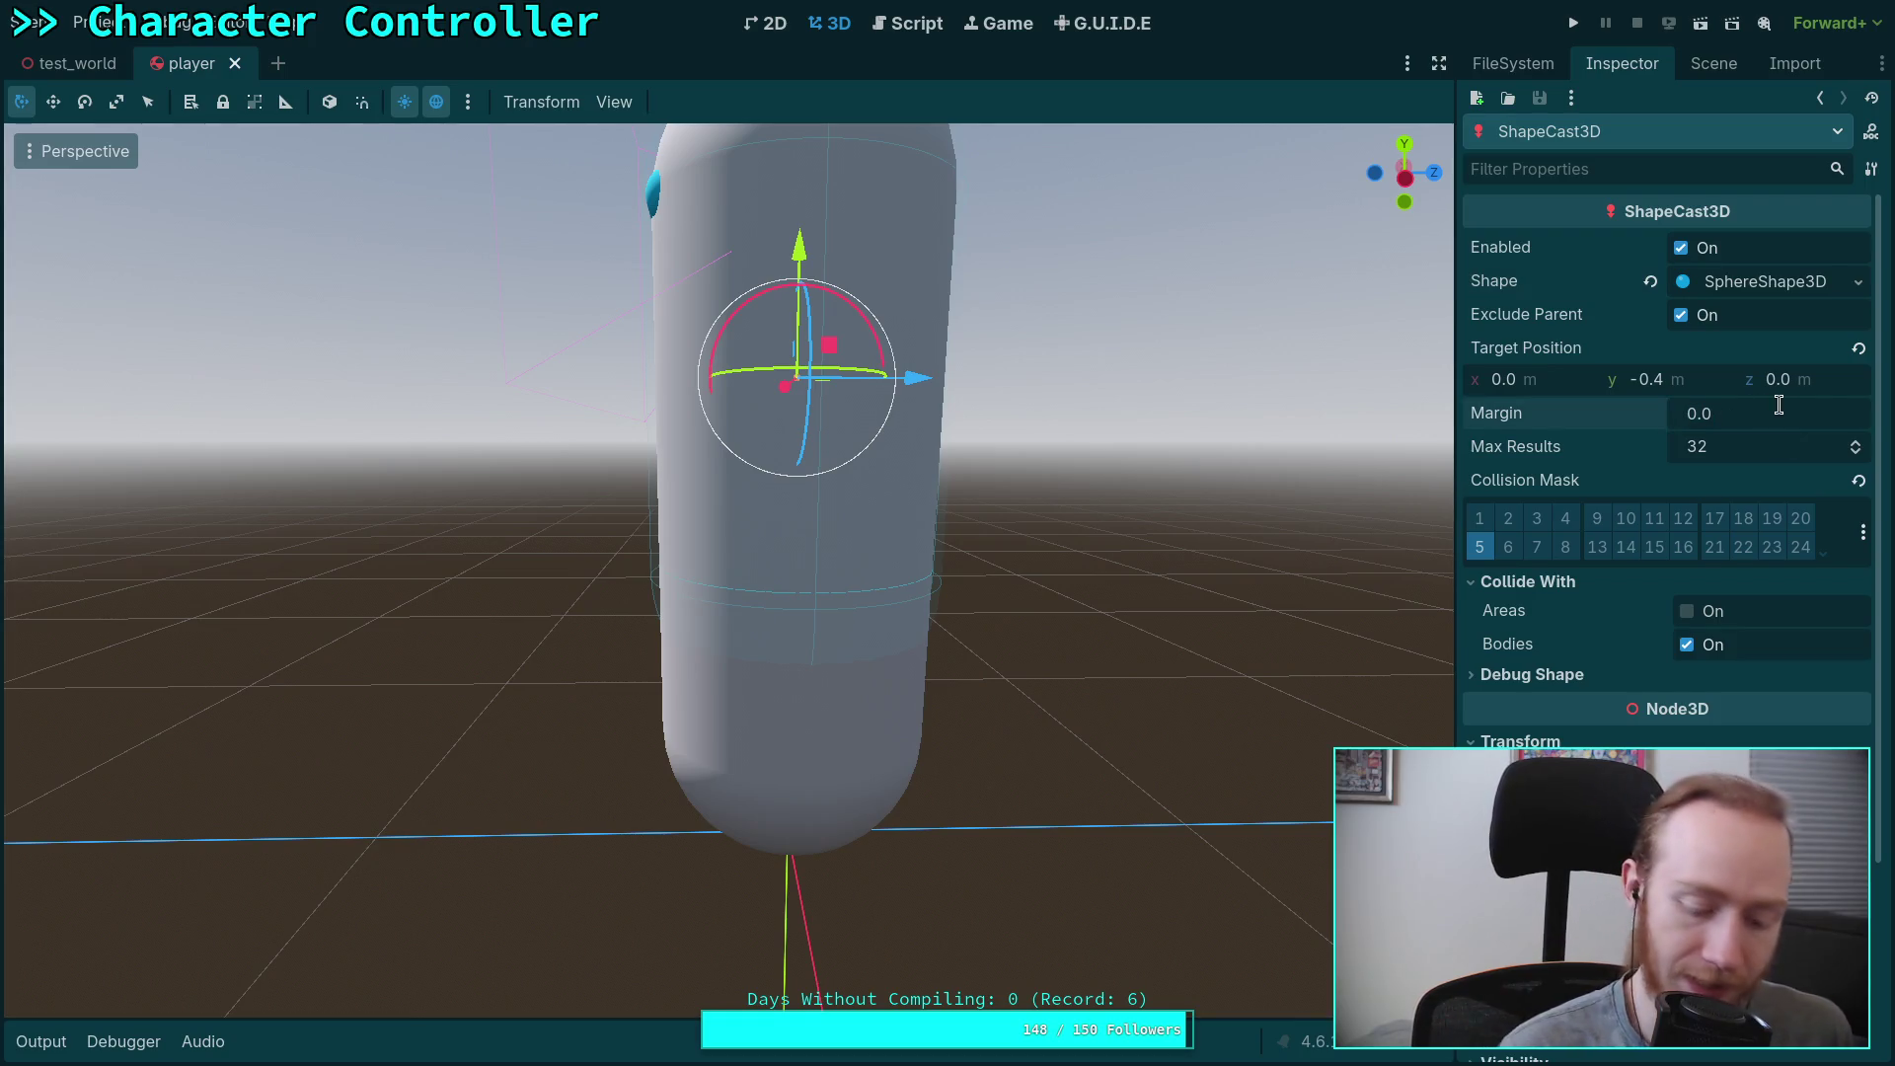
key("Return")
left_click(1755, 415)
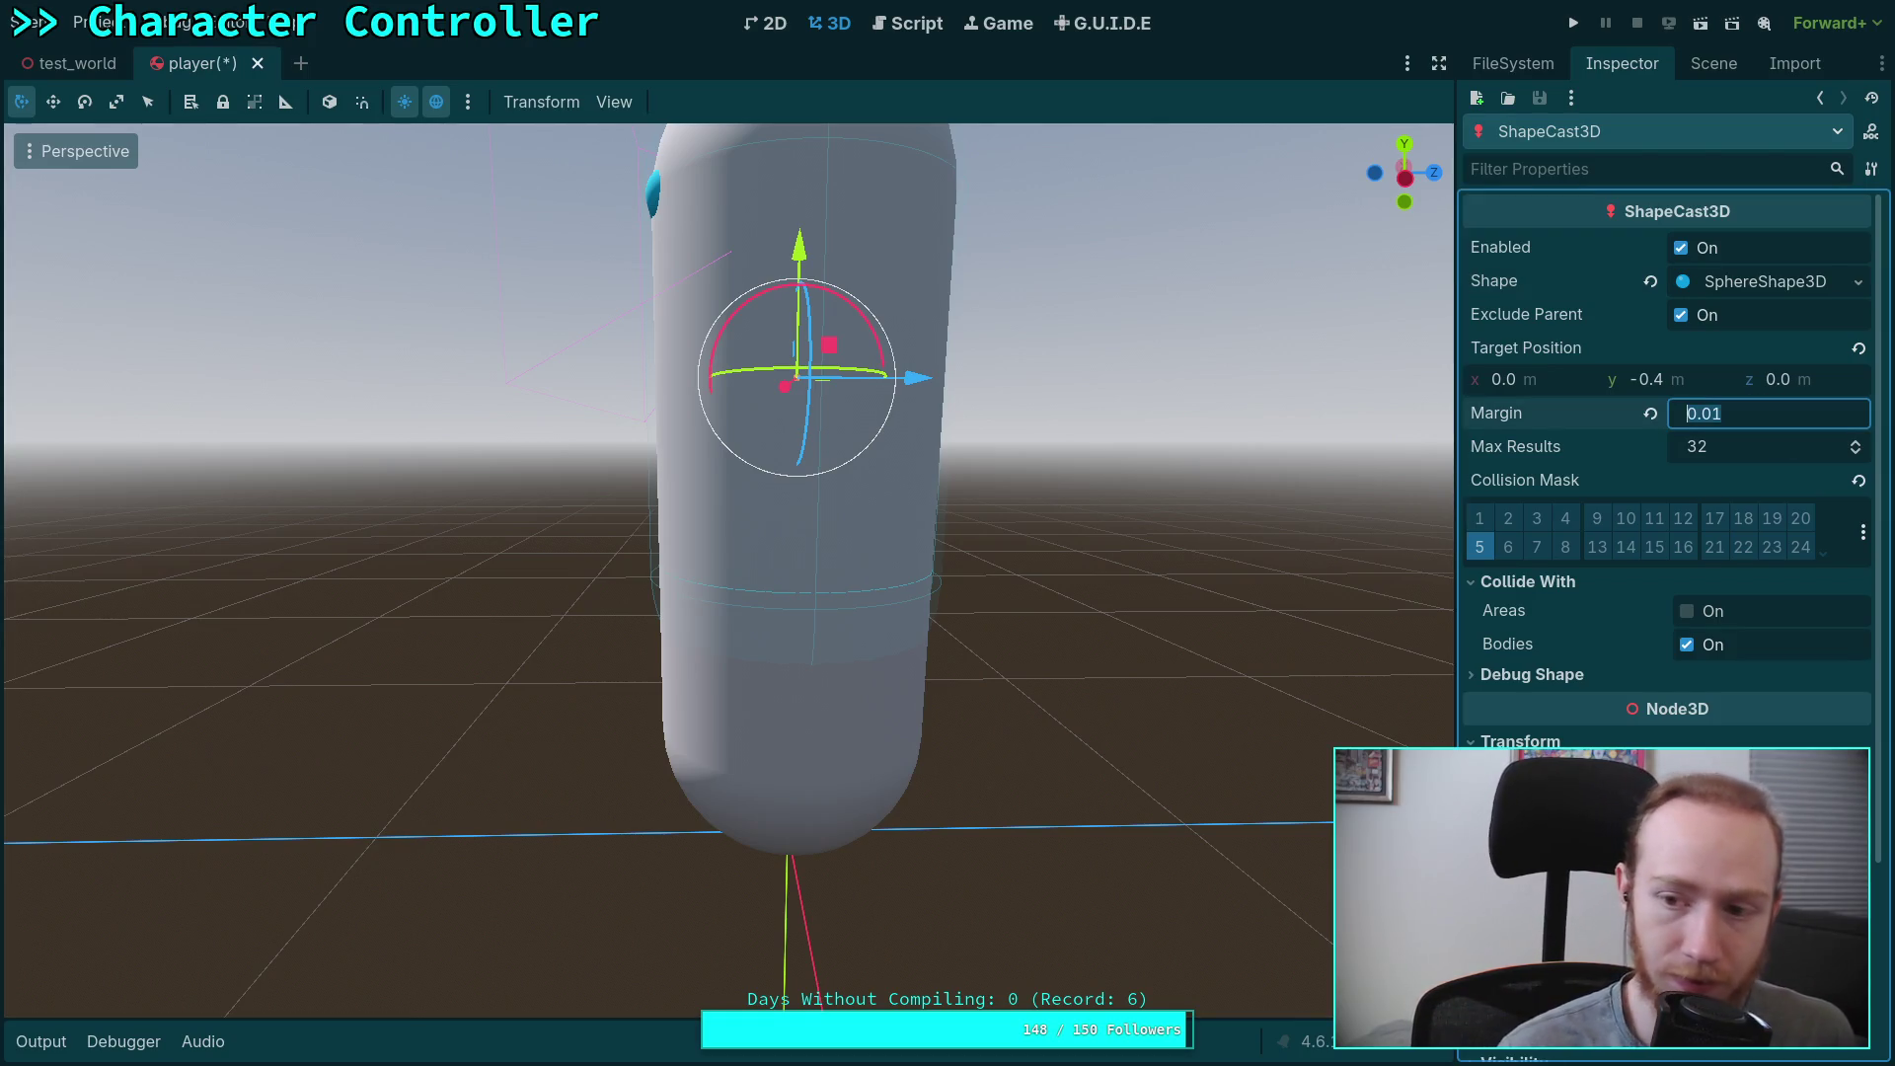
type("0")
key("Return")
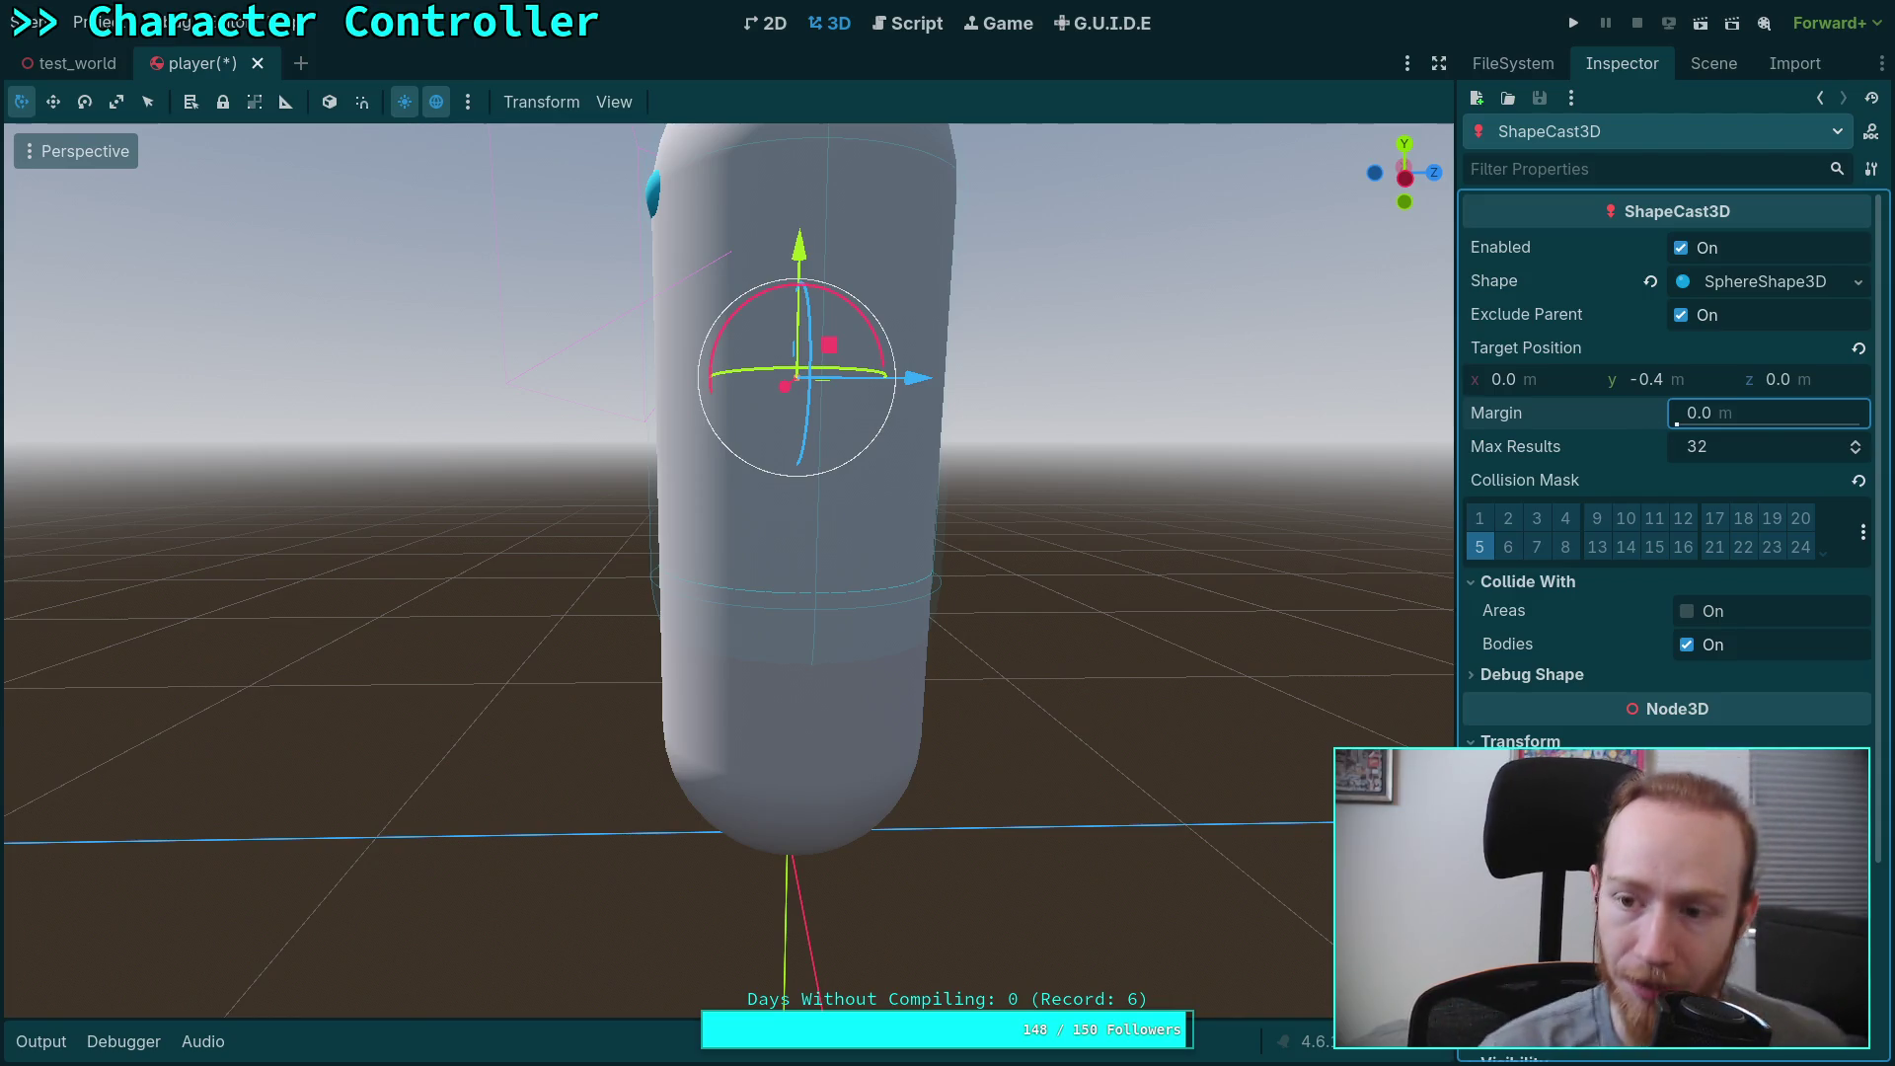
Change the SphereShape3D margin from 0.005 to 0 and save again
left_click(1722, 283)
left_click(1756, 383)
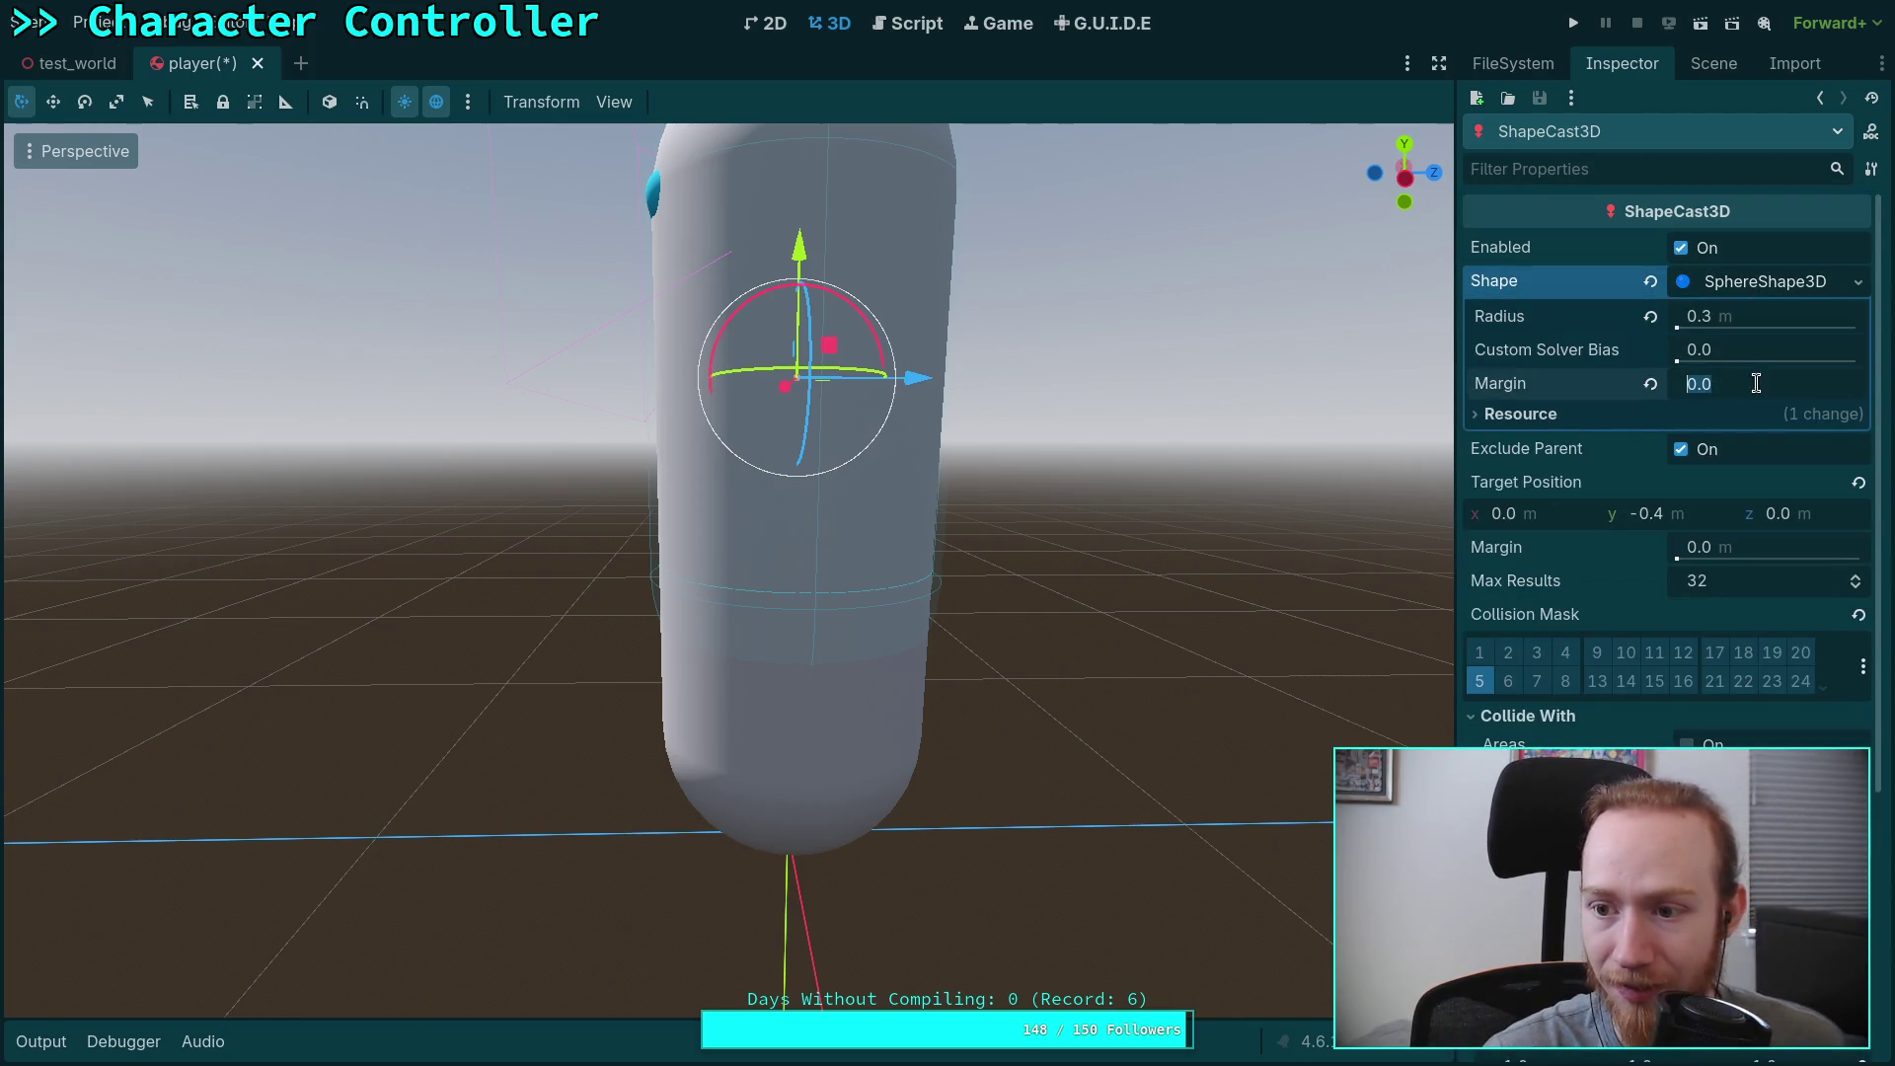
key("Return")
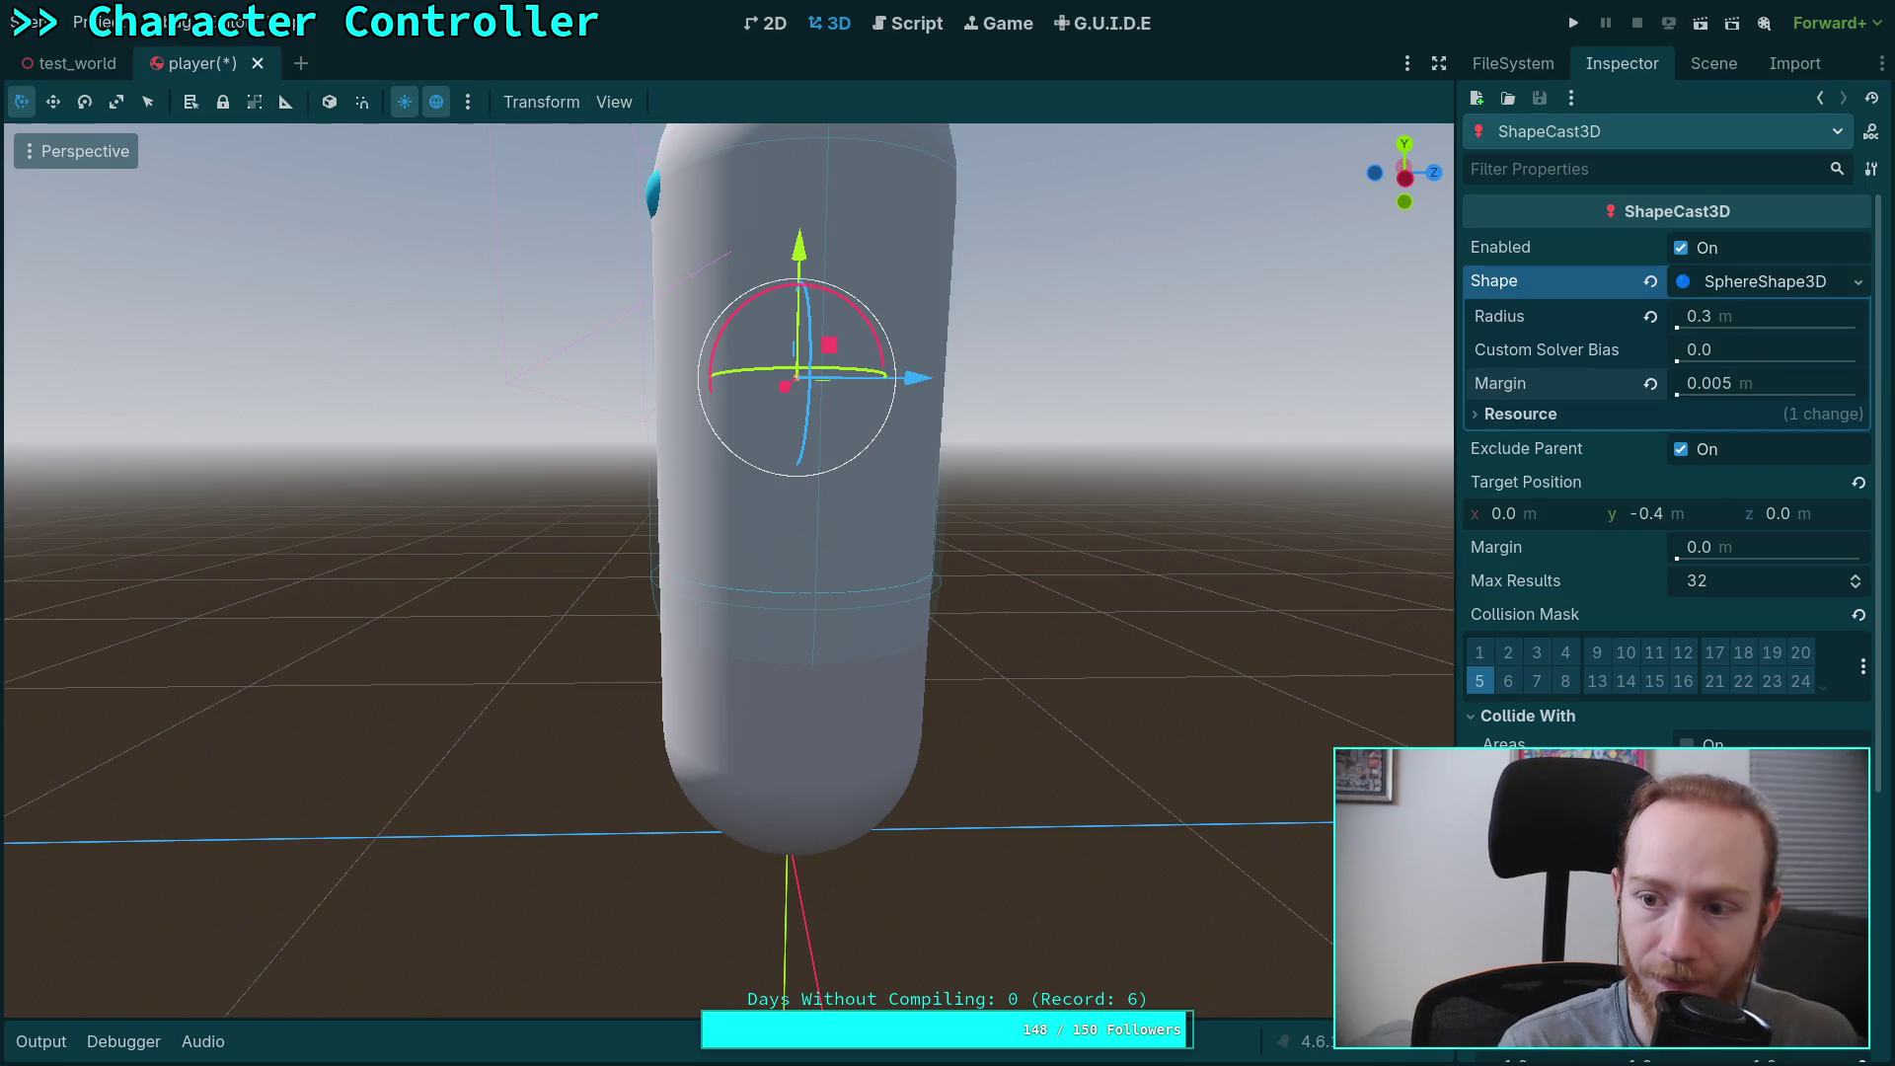
left_click(1756, 383)
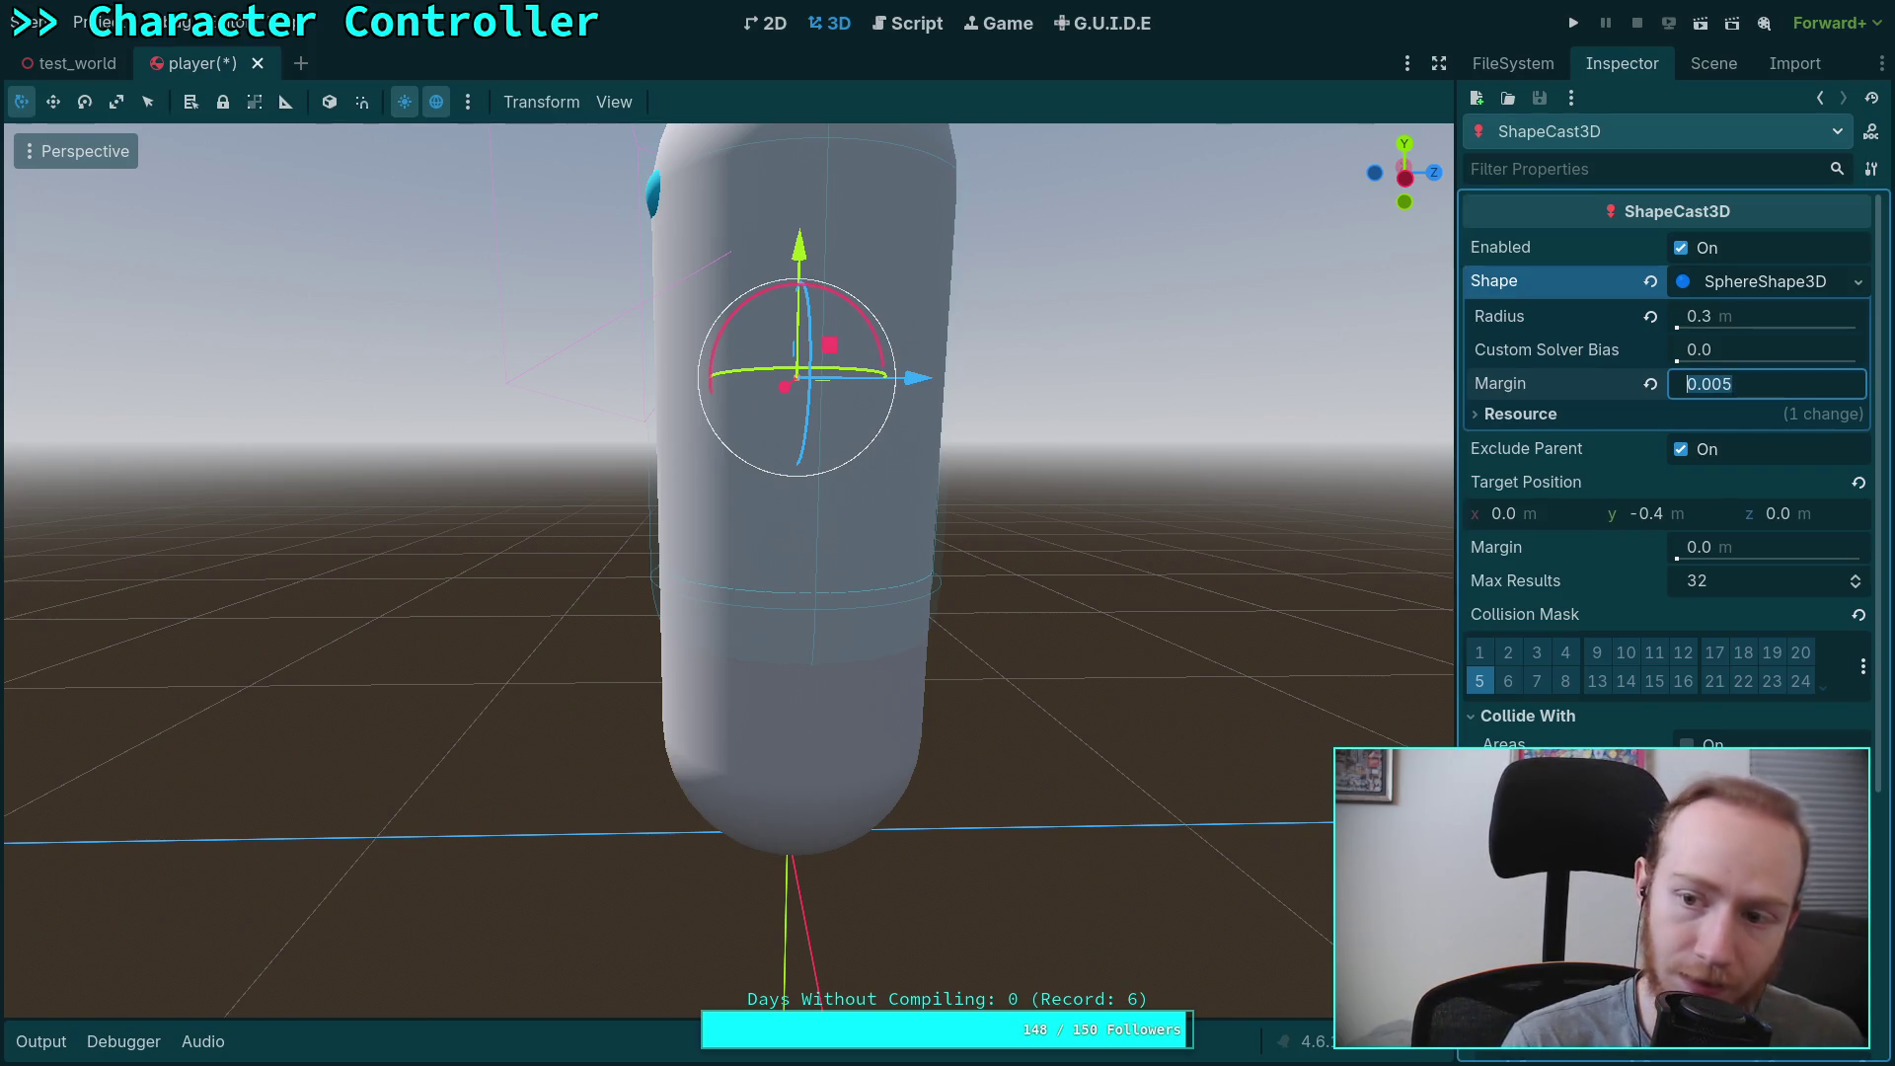
type("0")
key("Return")
key("ctrl+s")
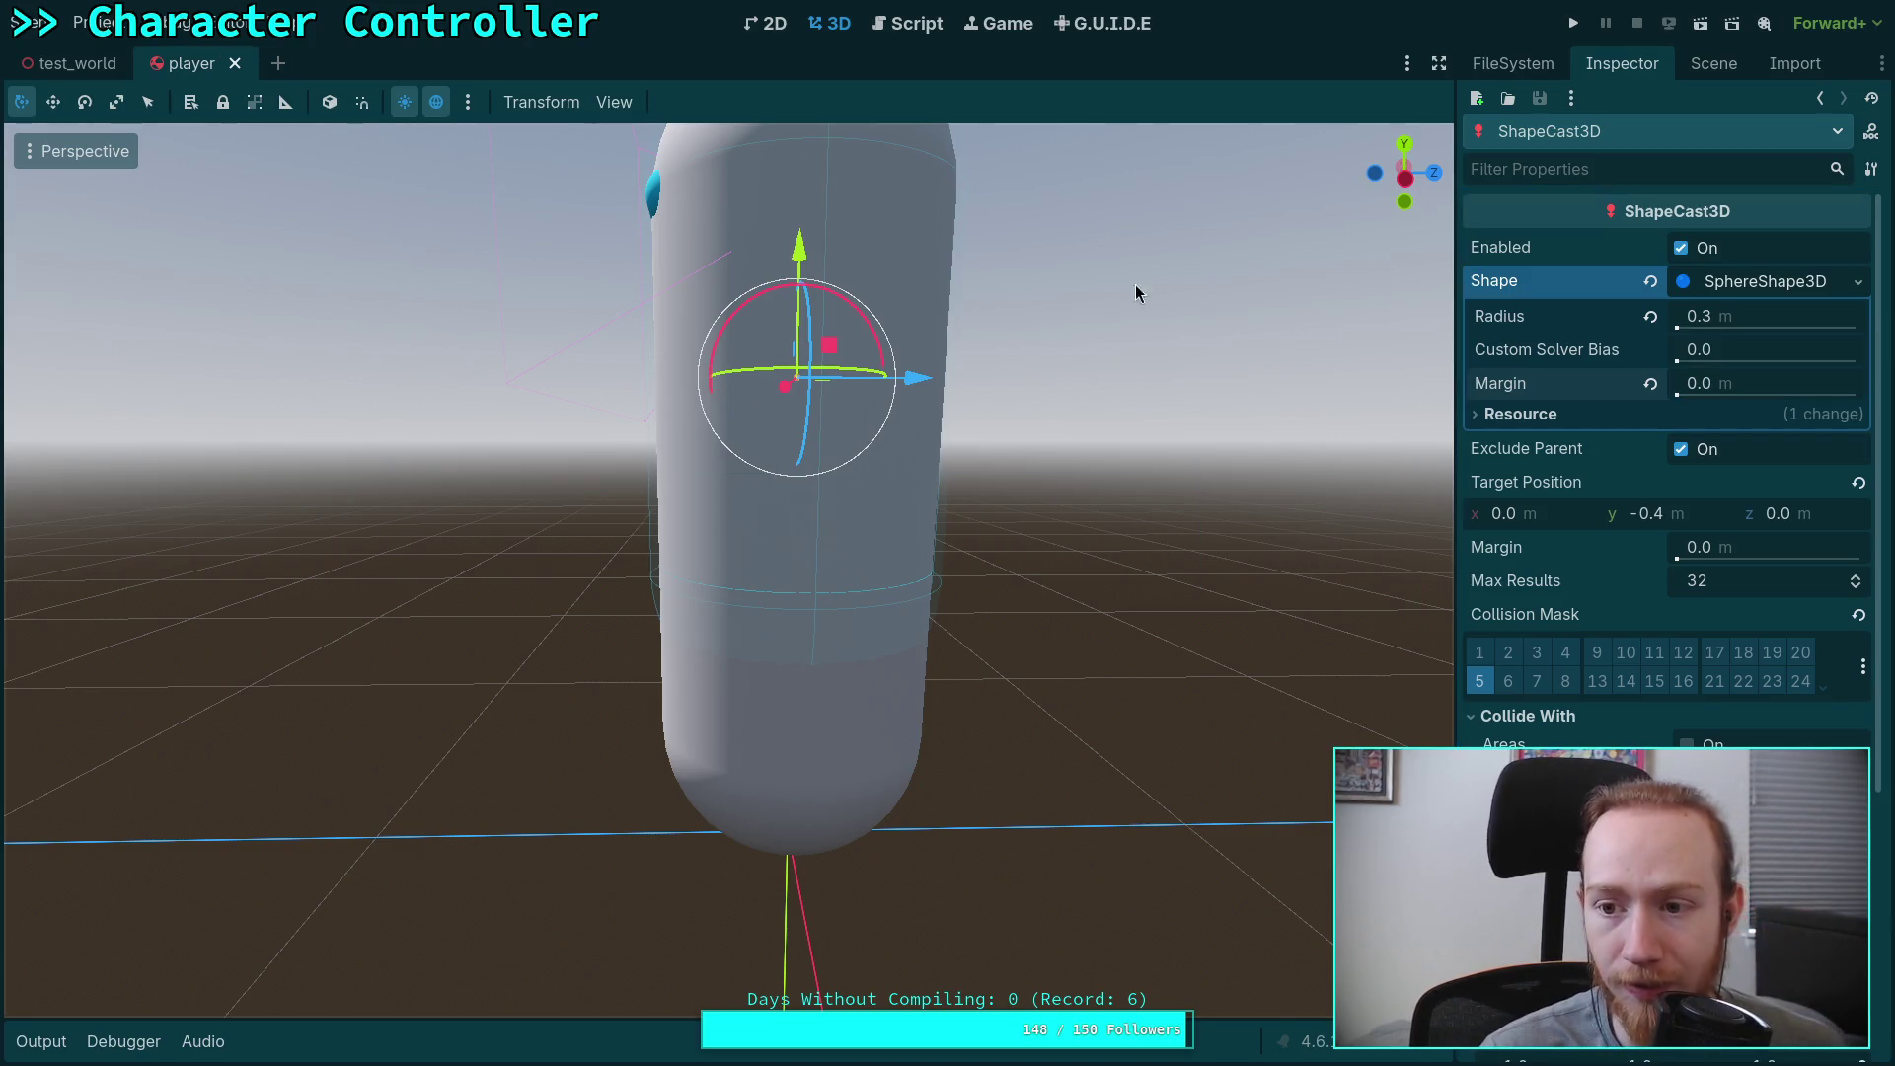
left_click(77, 63)
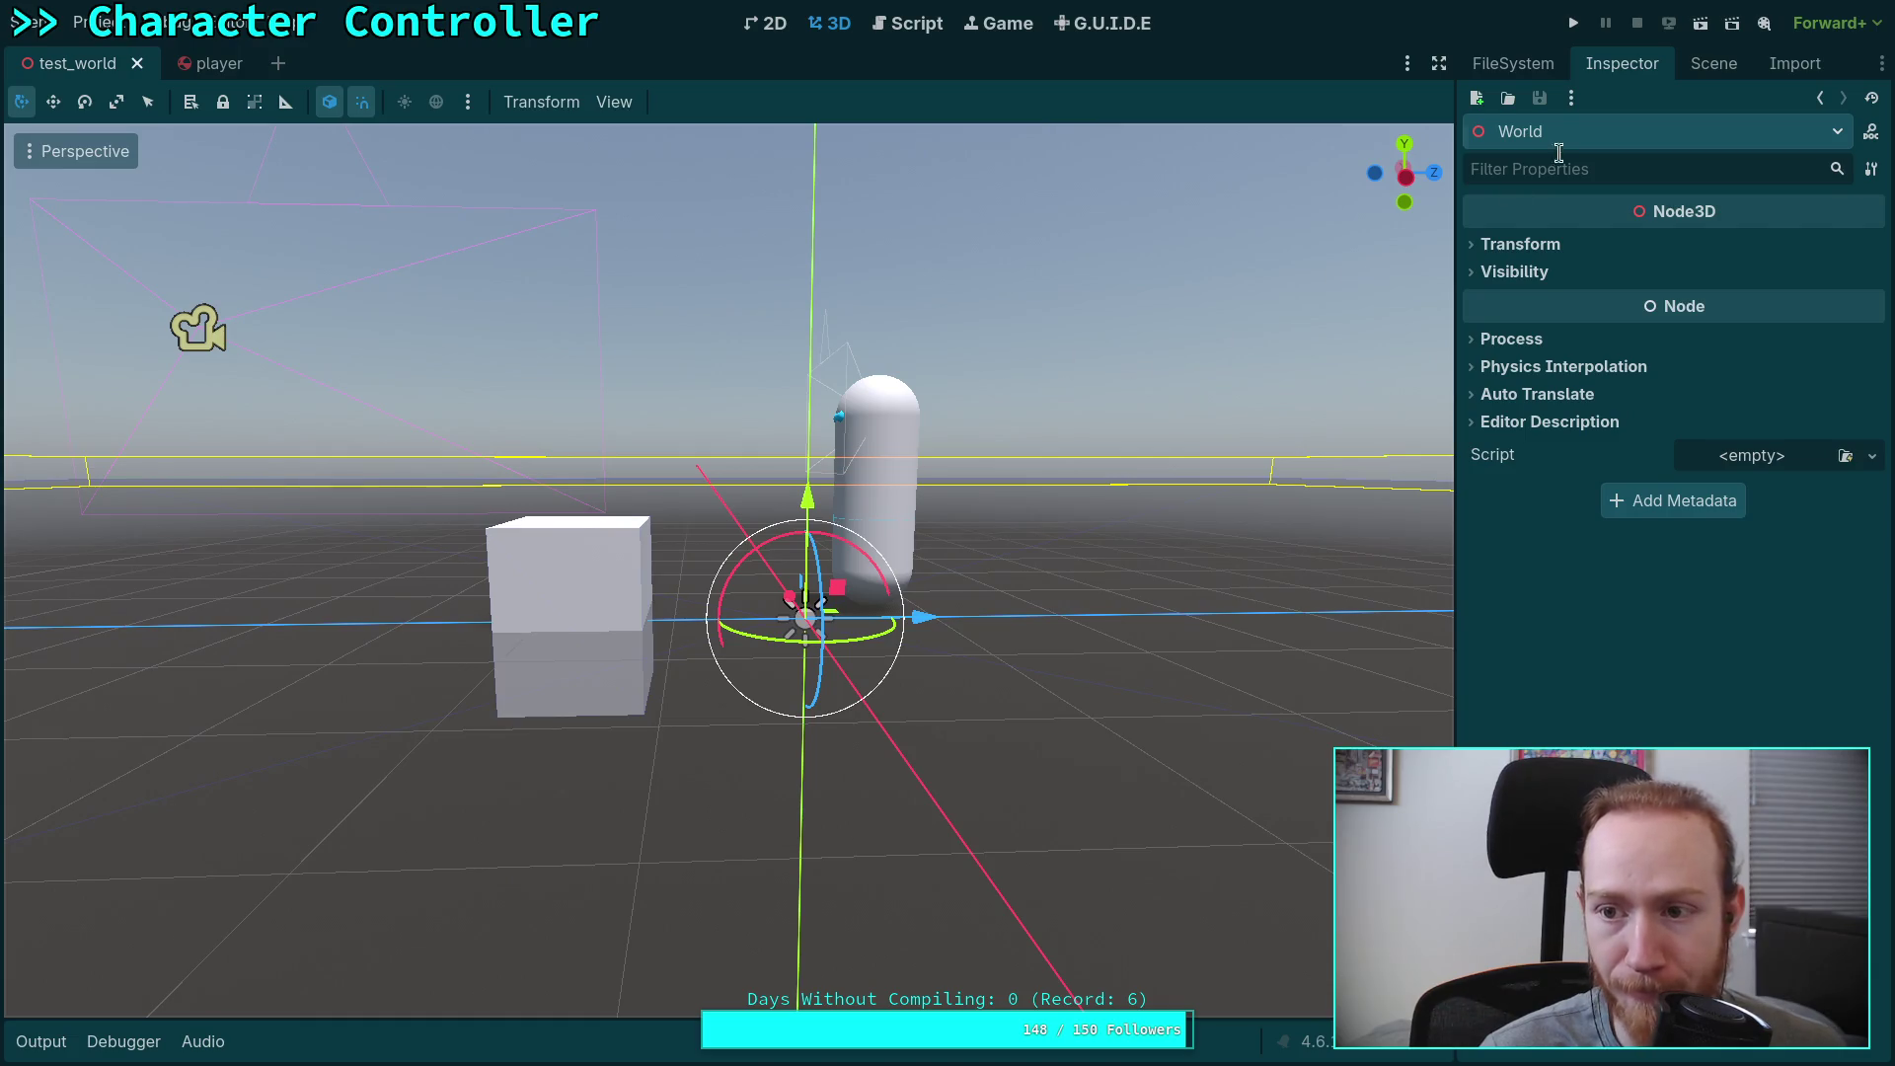
left_click(1714, 63)
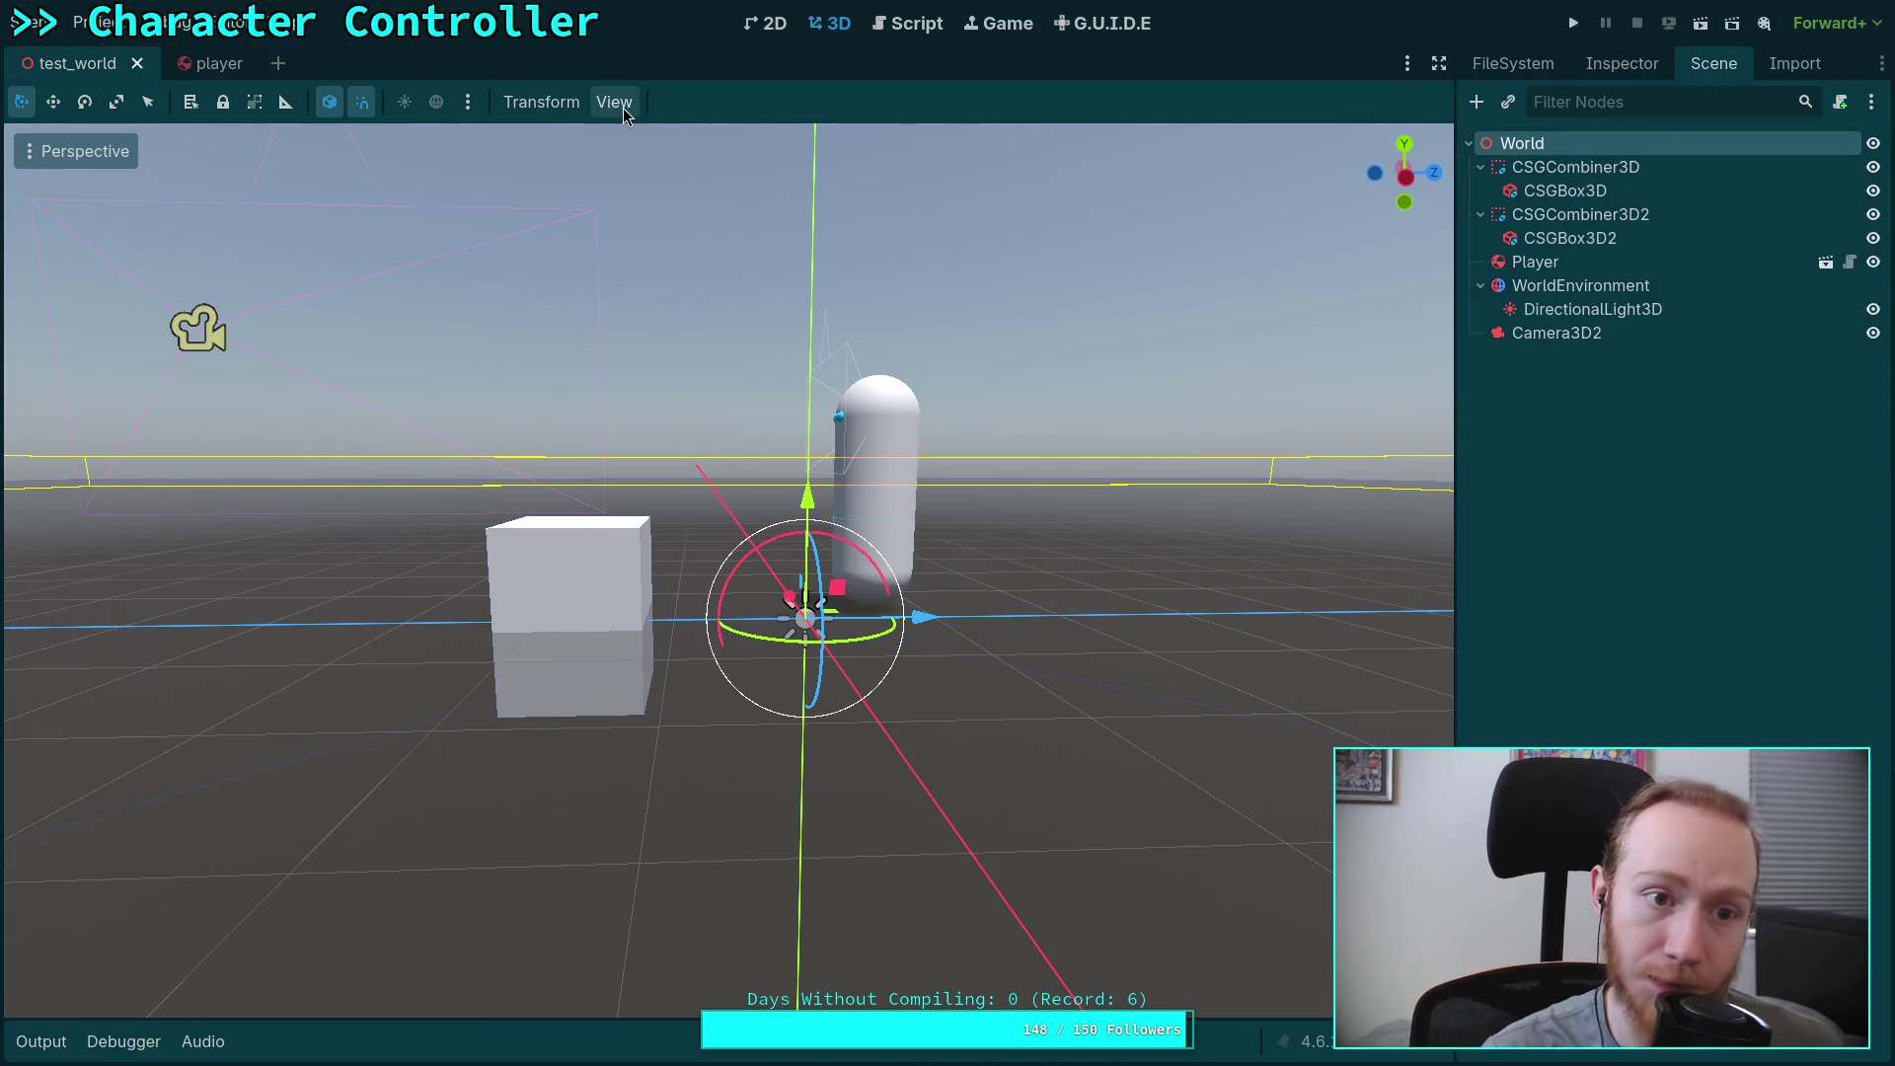
left_click(208, 63)
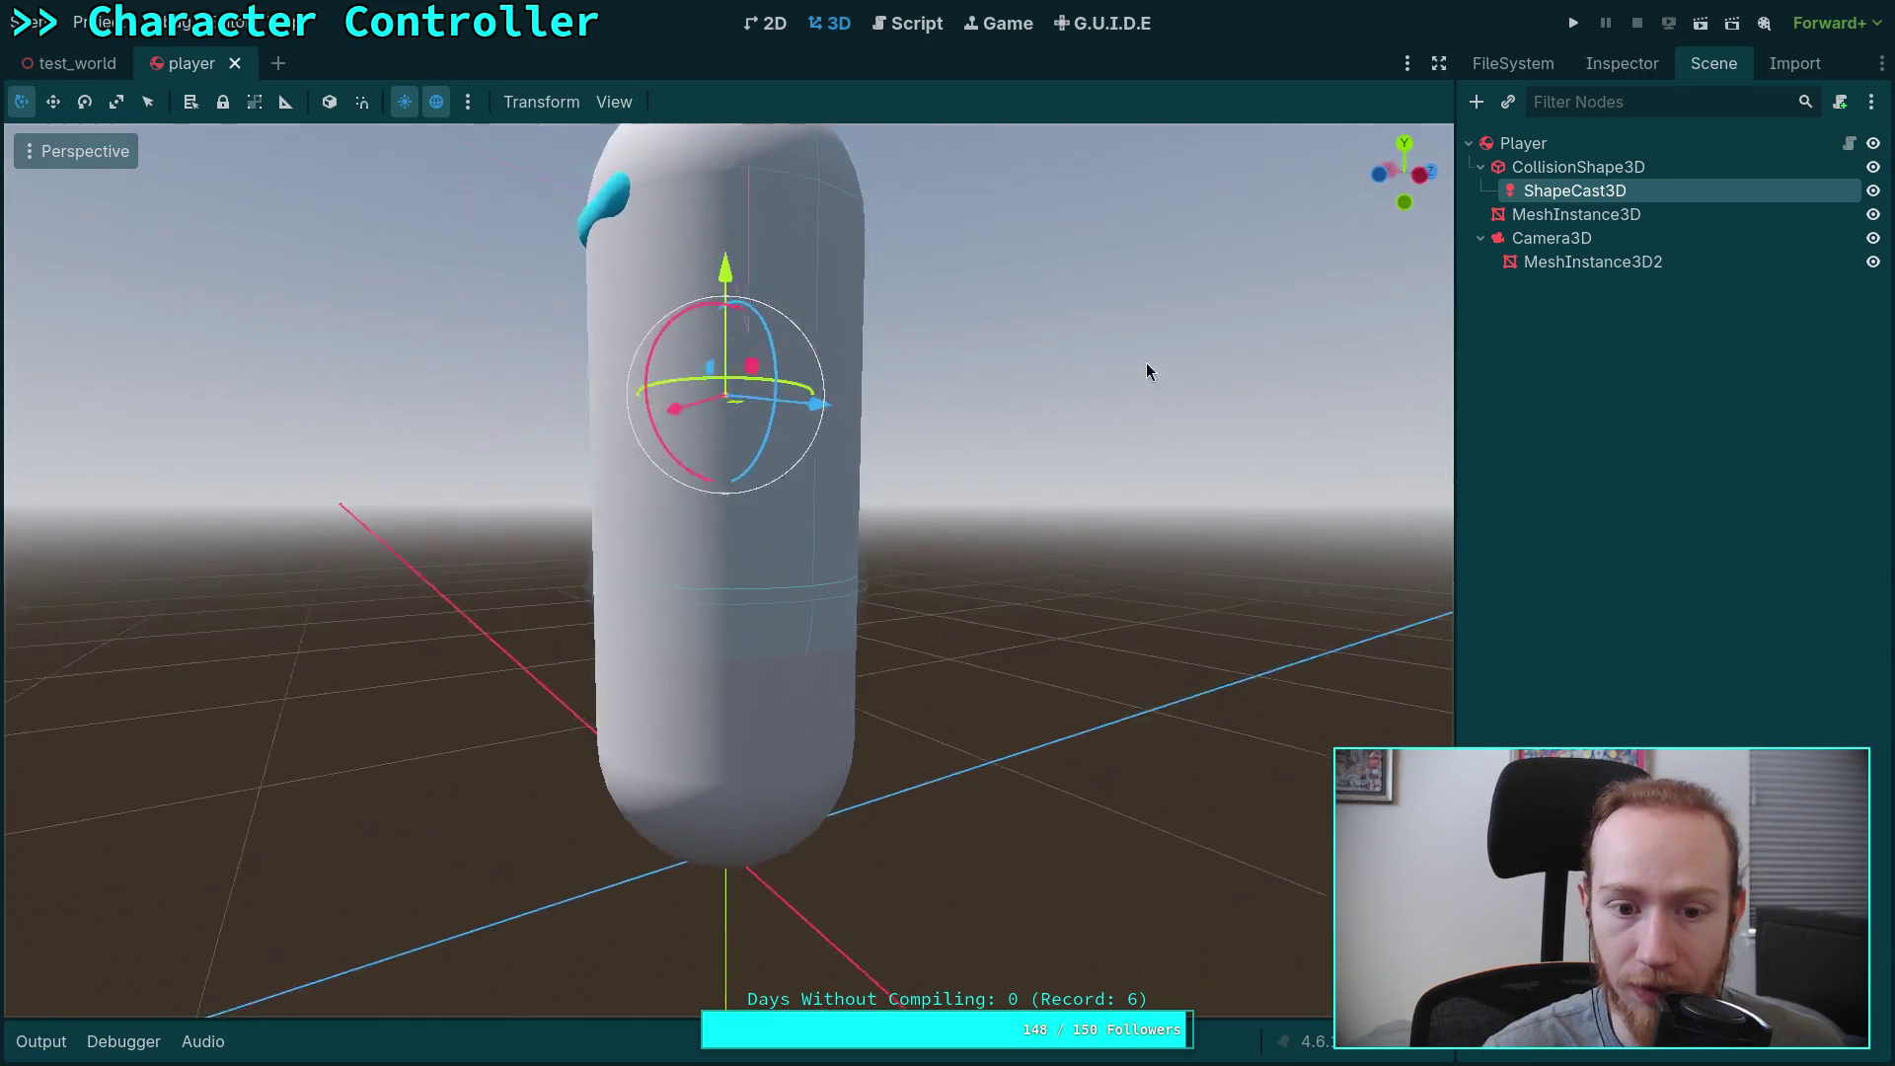
mouse_move(1146, 371)
left_mouse_down()
mouse_move(1194, 427)
mouse_move(927, 419)
left_mouse_up()
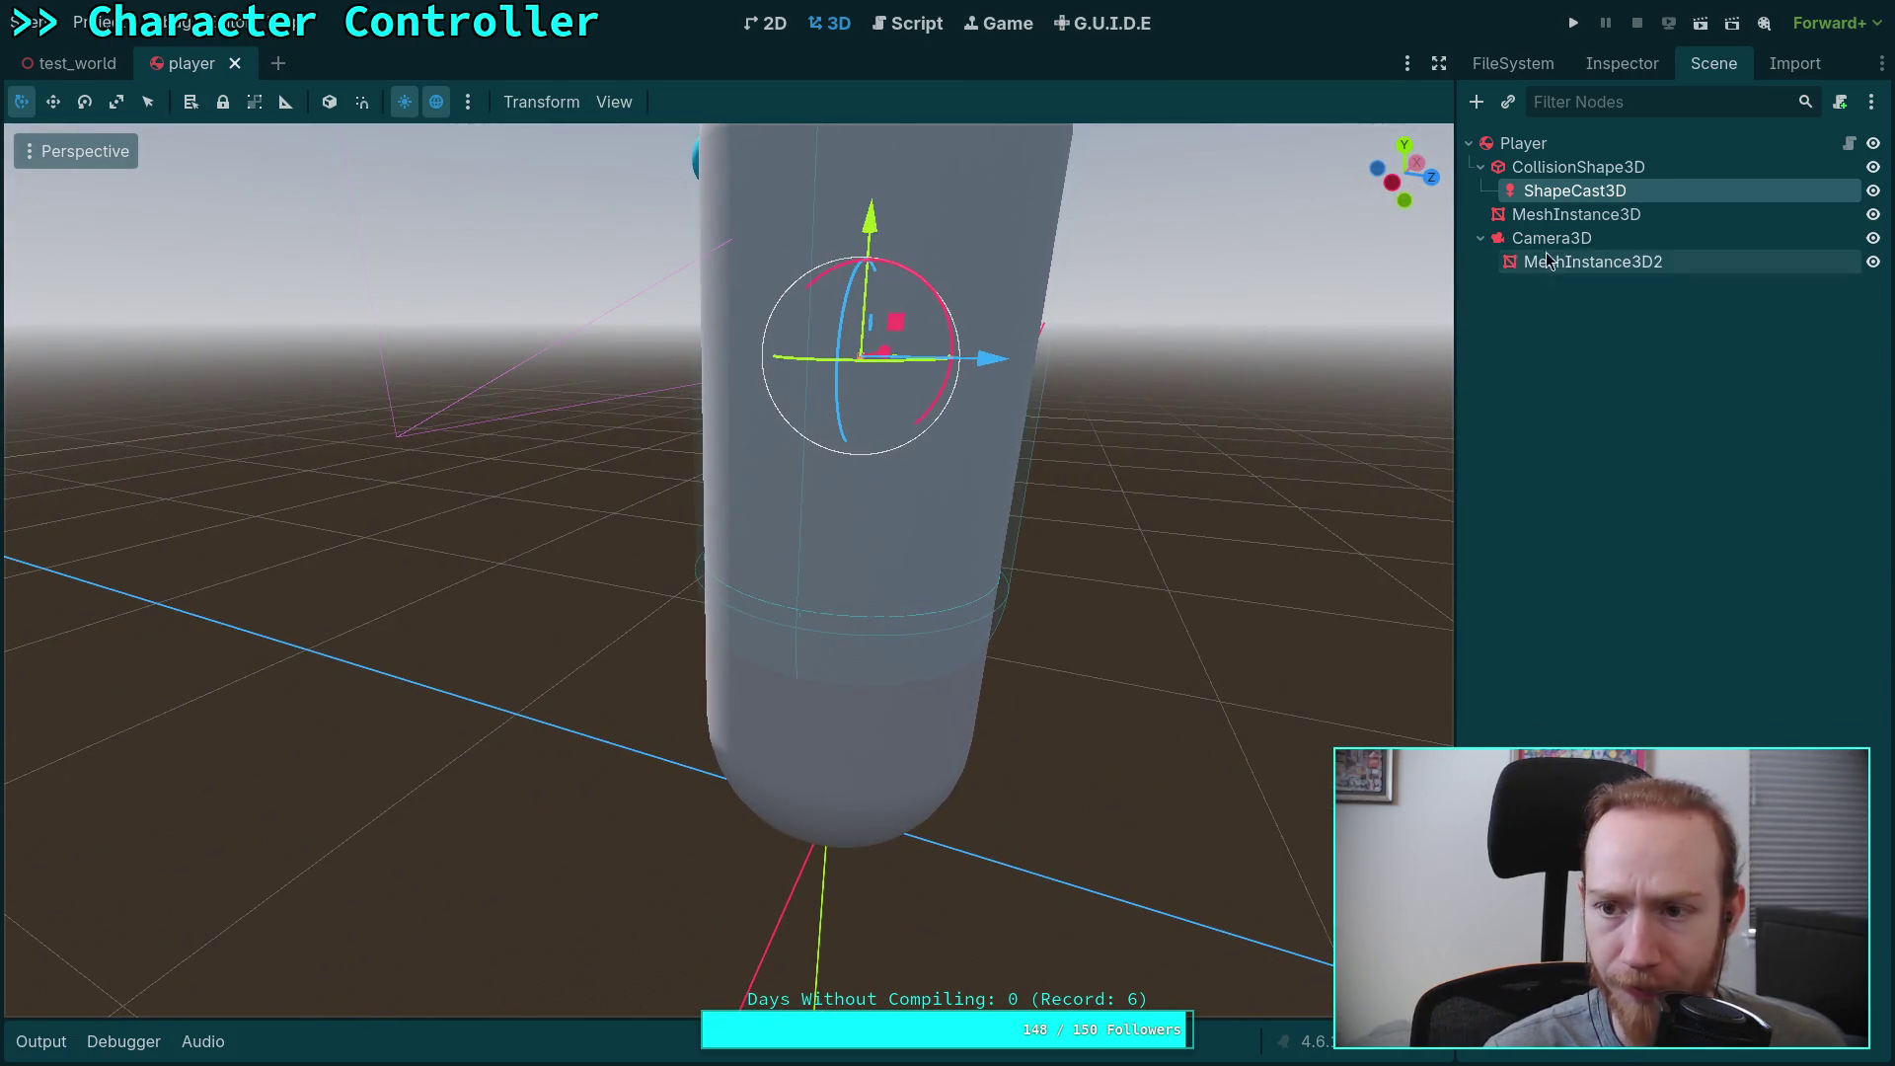
left_click(1525, 143)
left_click(1621, 63)
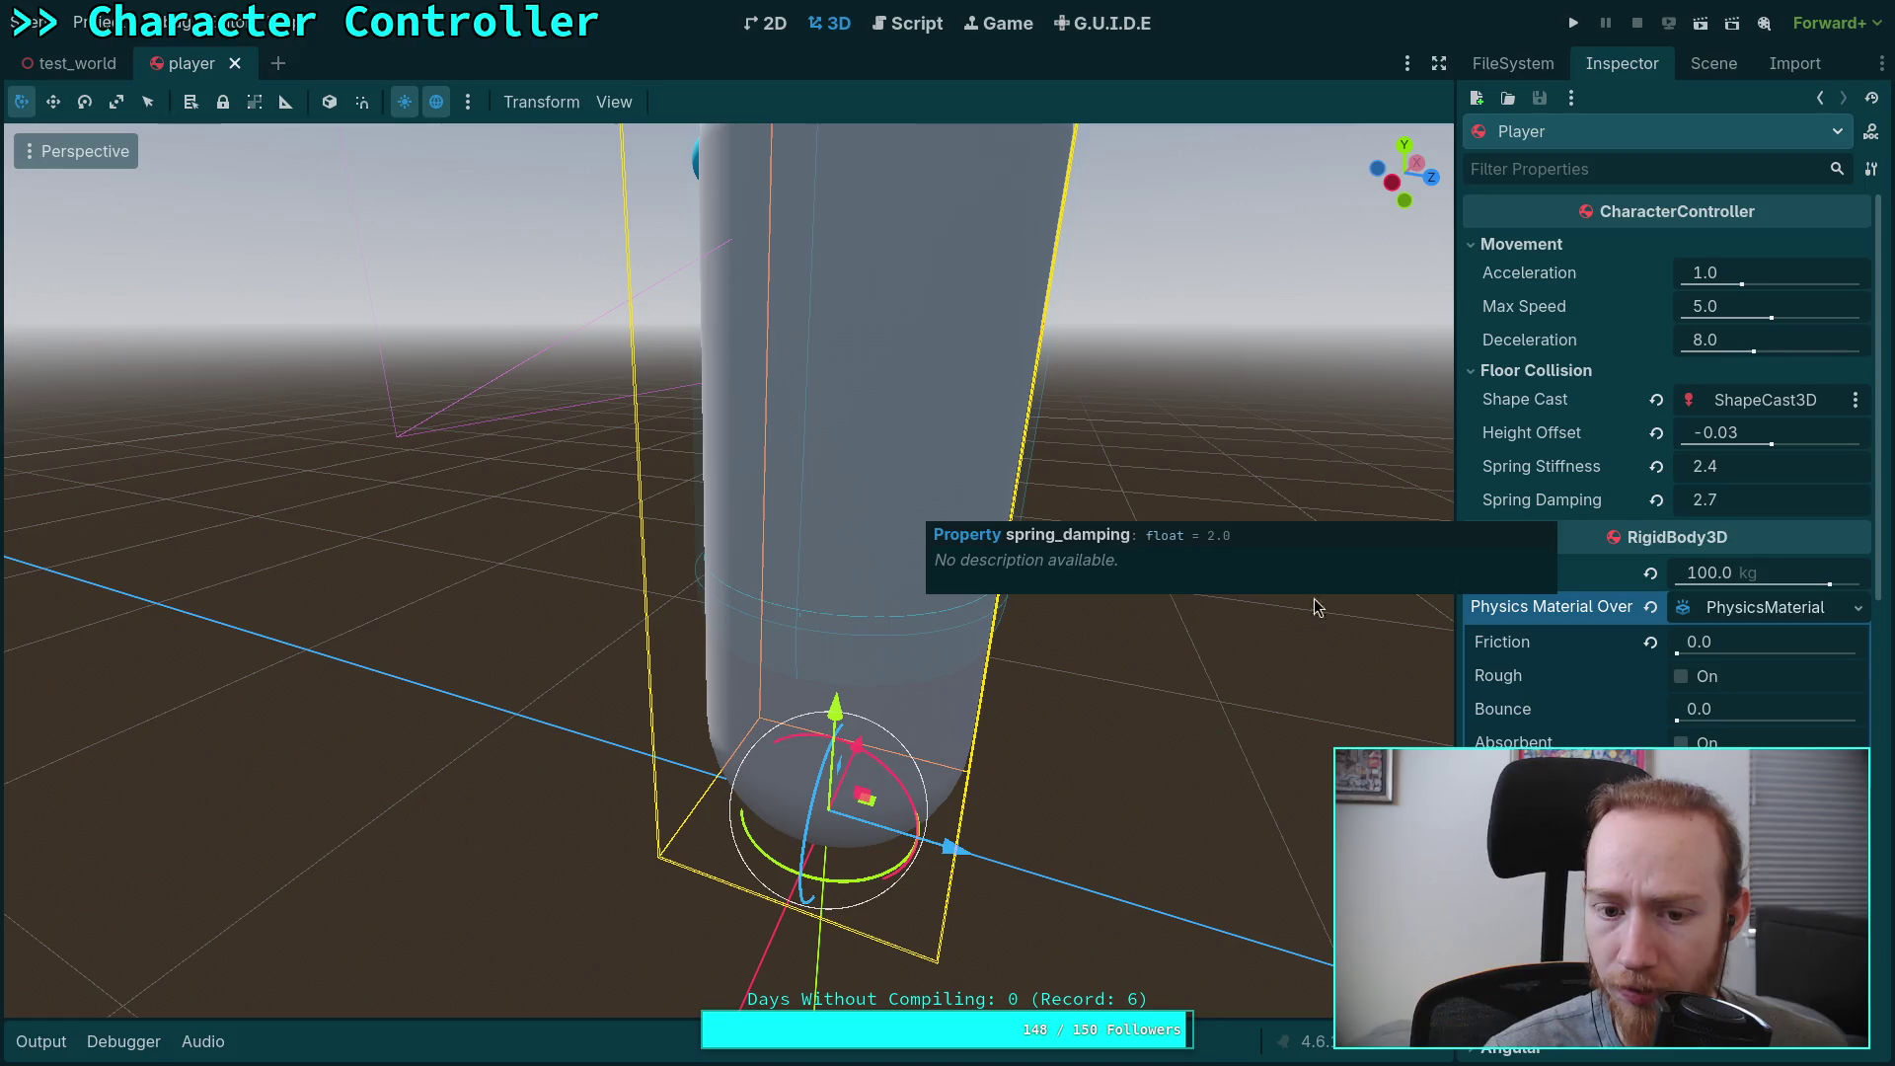
scroll(1633, 681, "down", 5)
scroll(1633, 688, "down", 5)
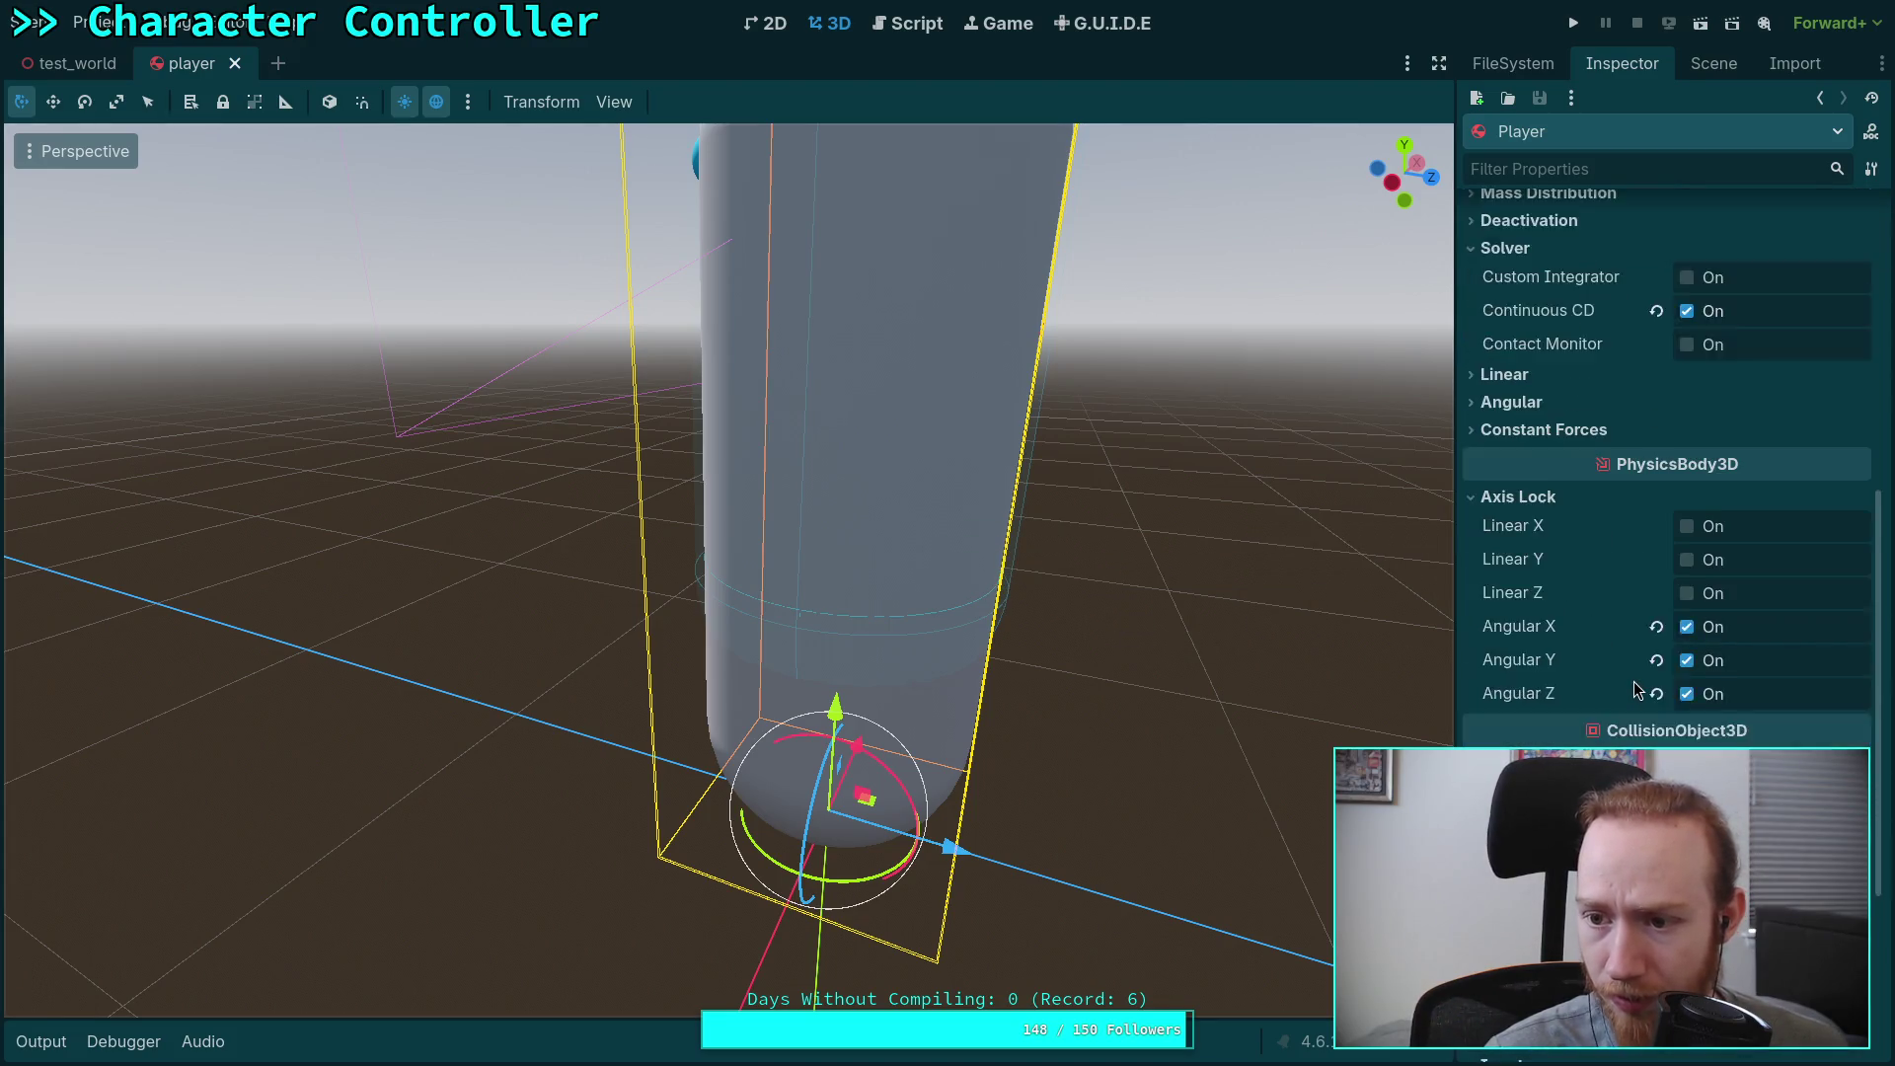
scroll(1633, 676, "up", 10)
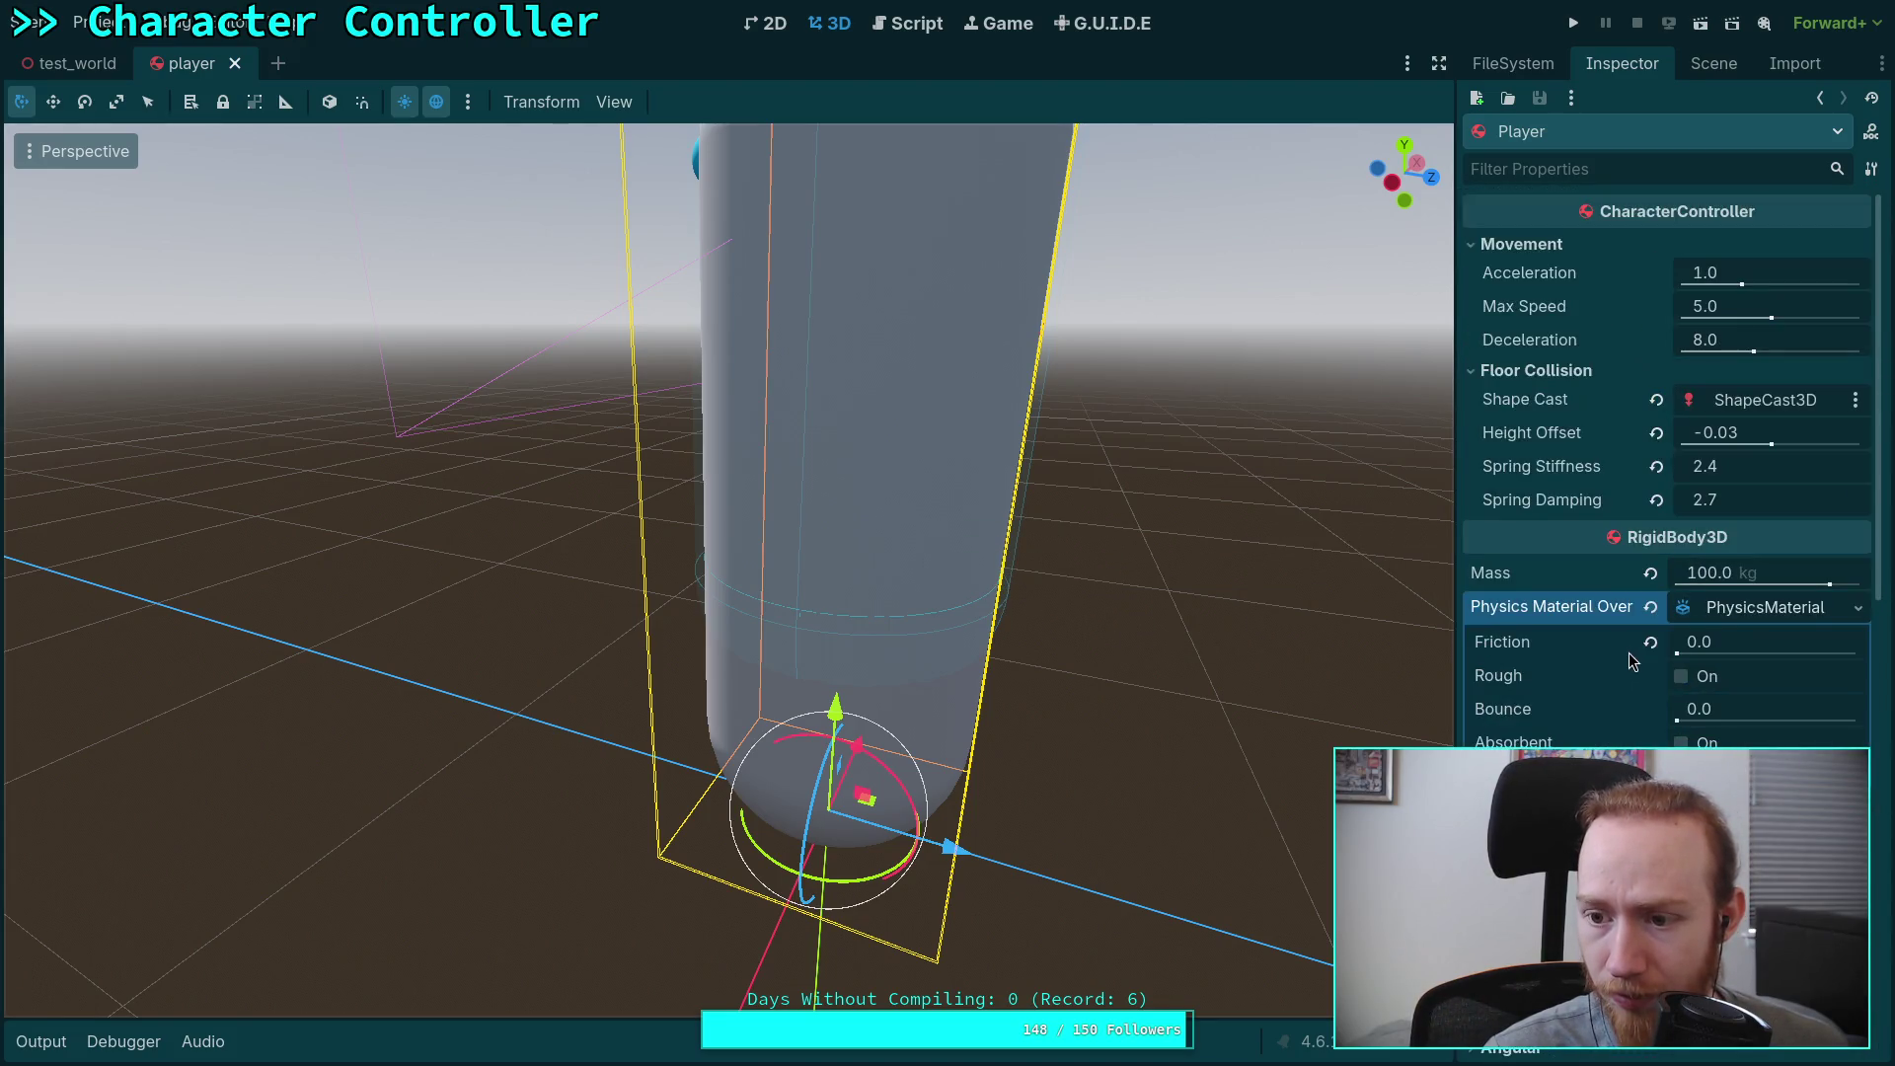
scroll(1602, 602, "down", 4)
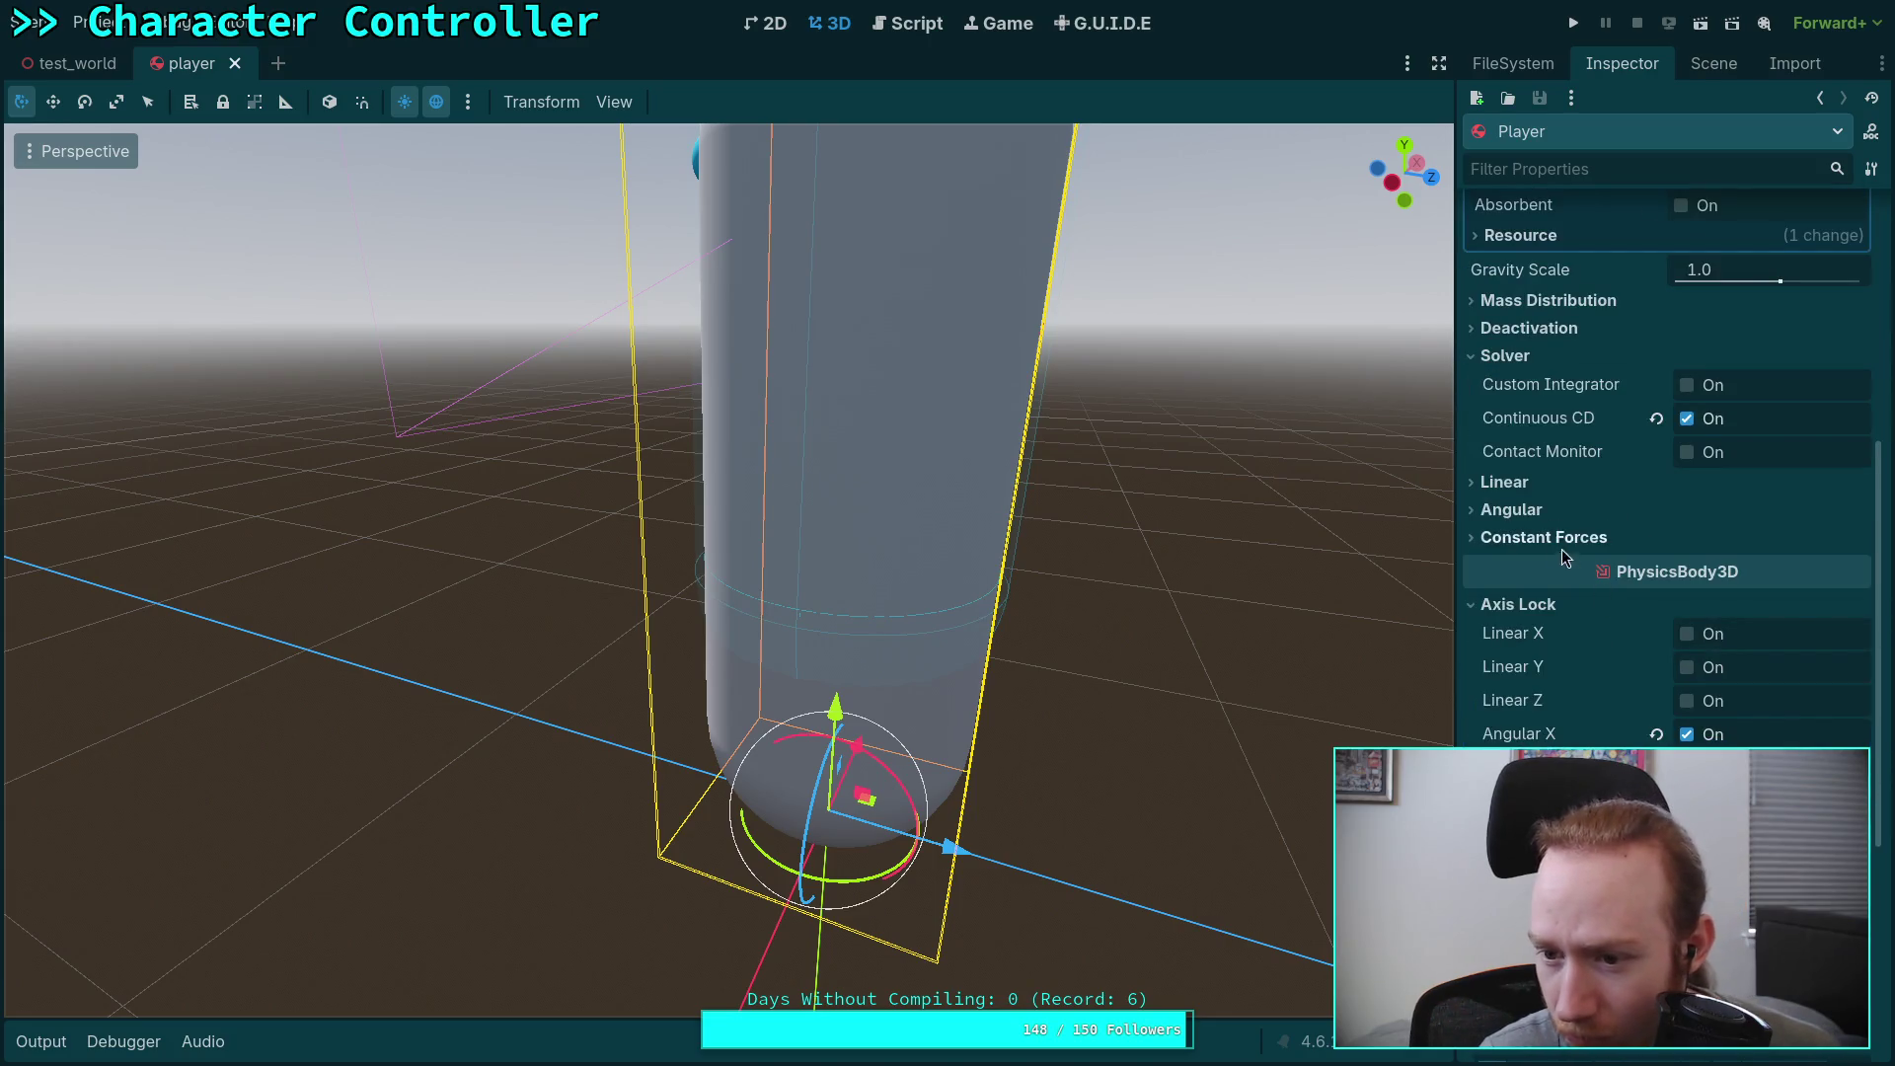
scroll(1611, 566, "up", 5)
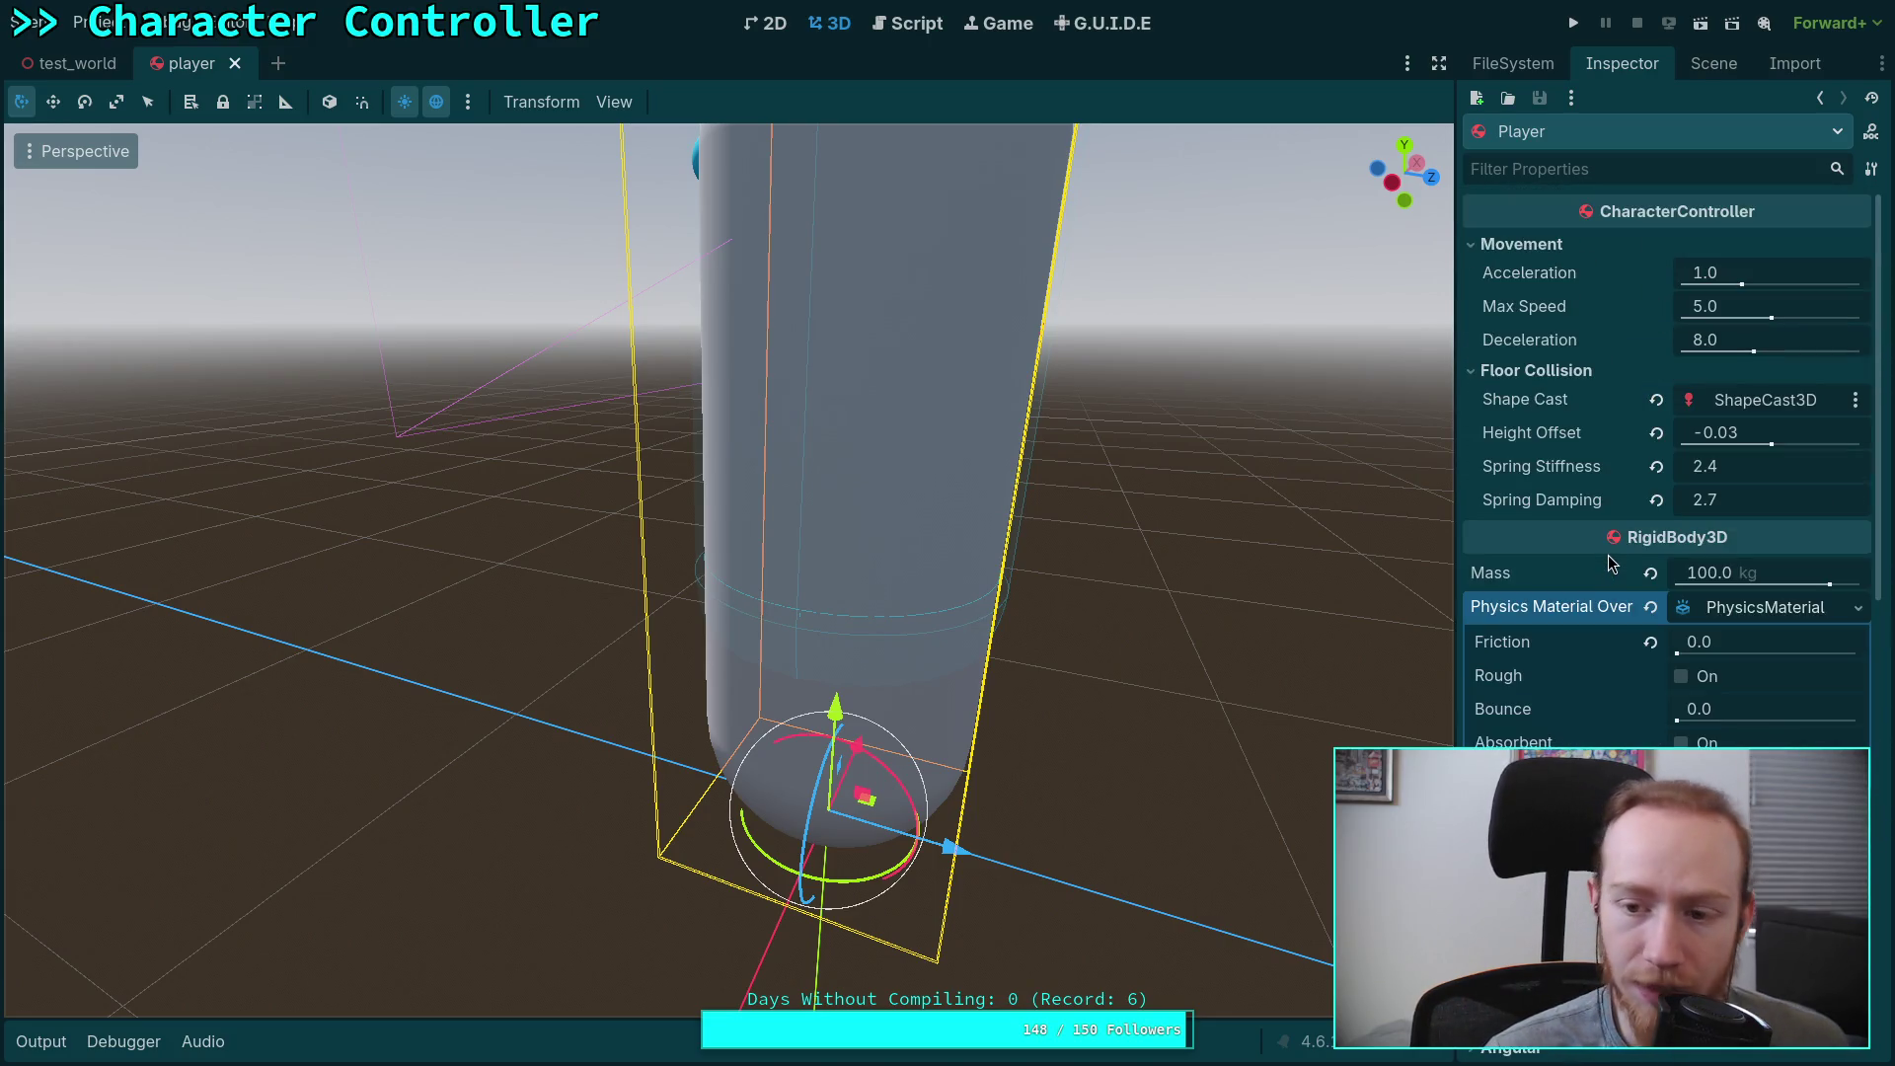
scroll(1576, 631, "down", 9)
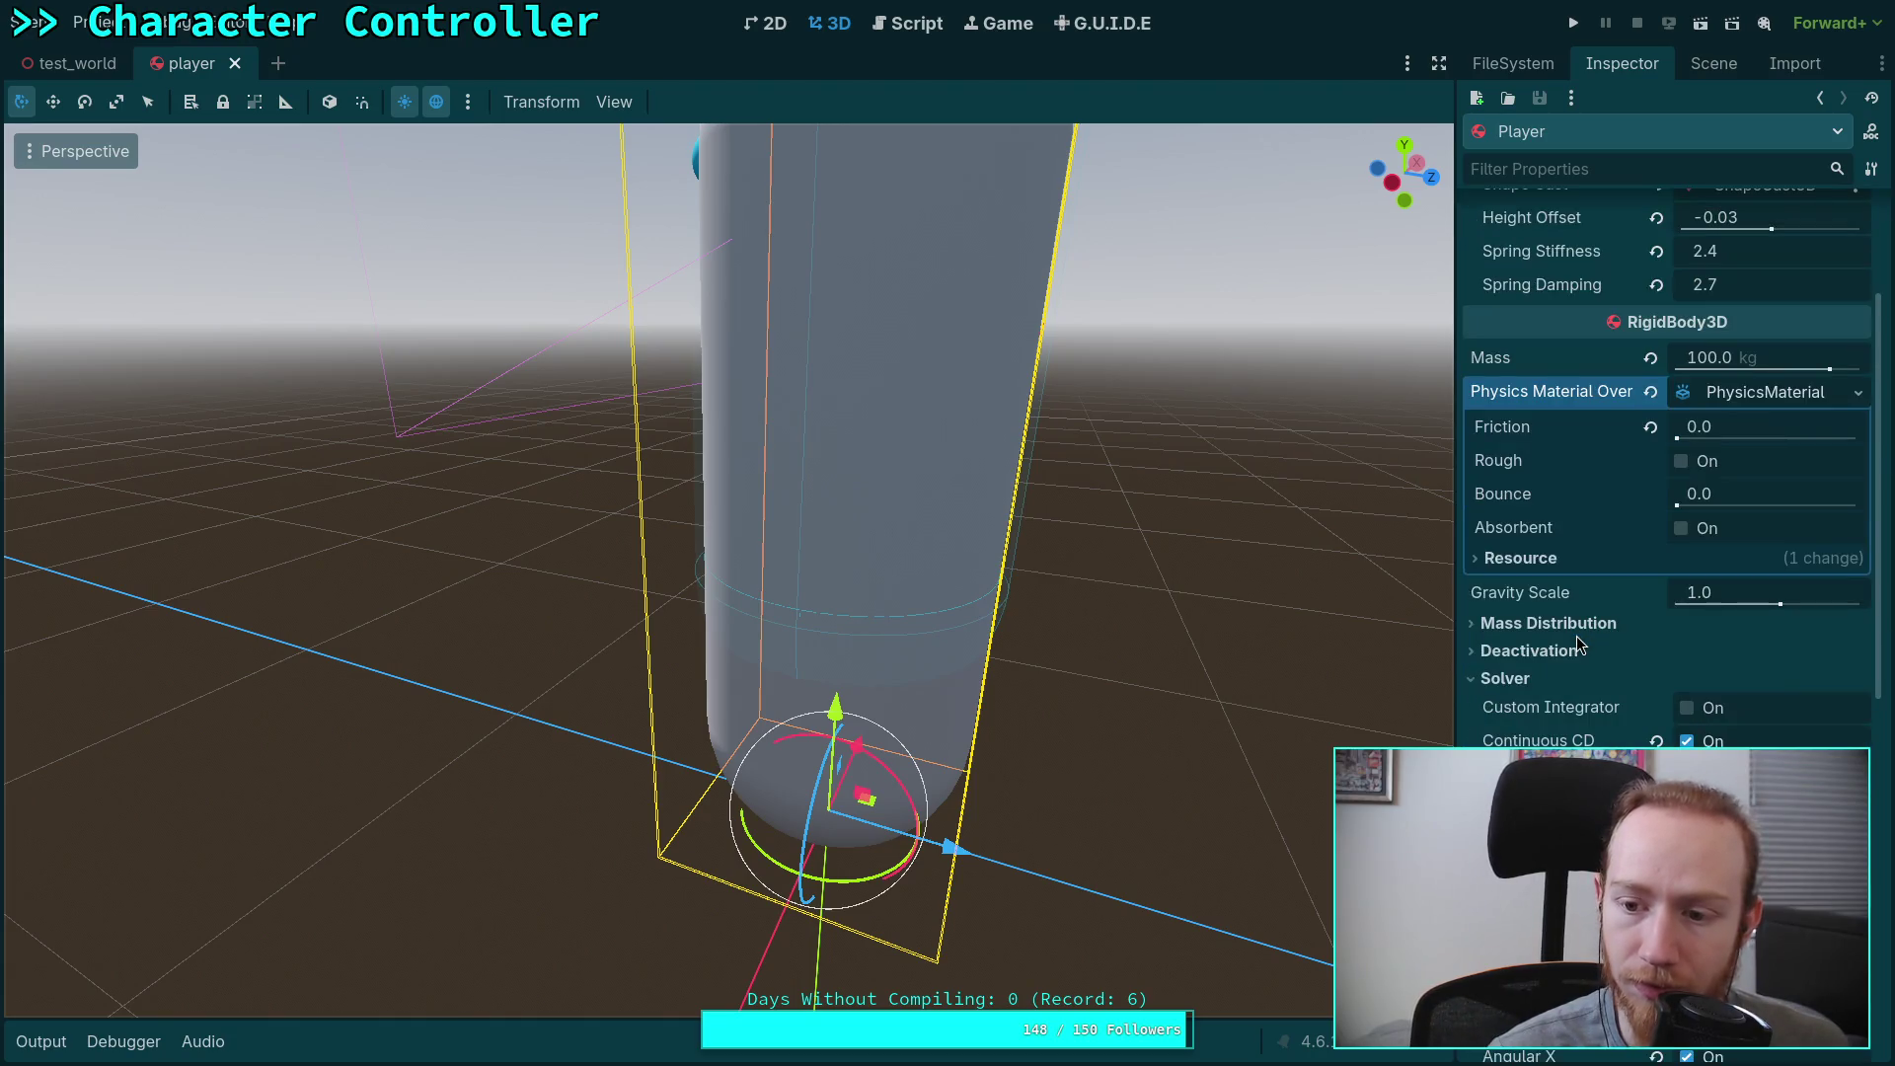
scroll(1578, 645, "down", 2)
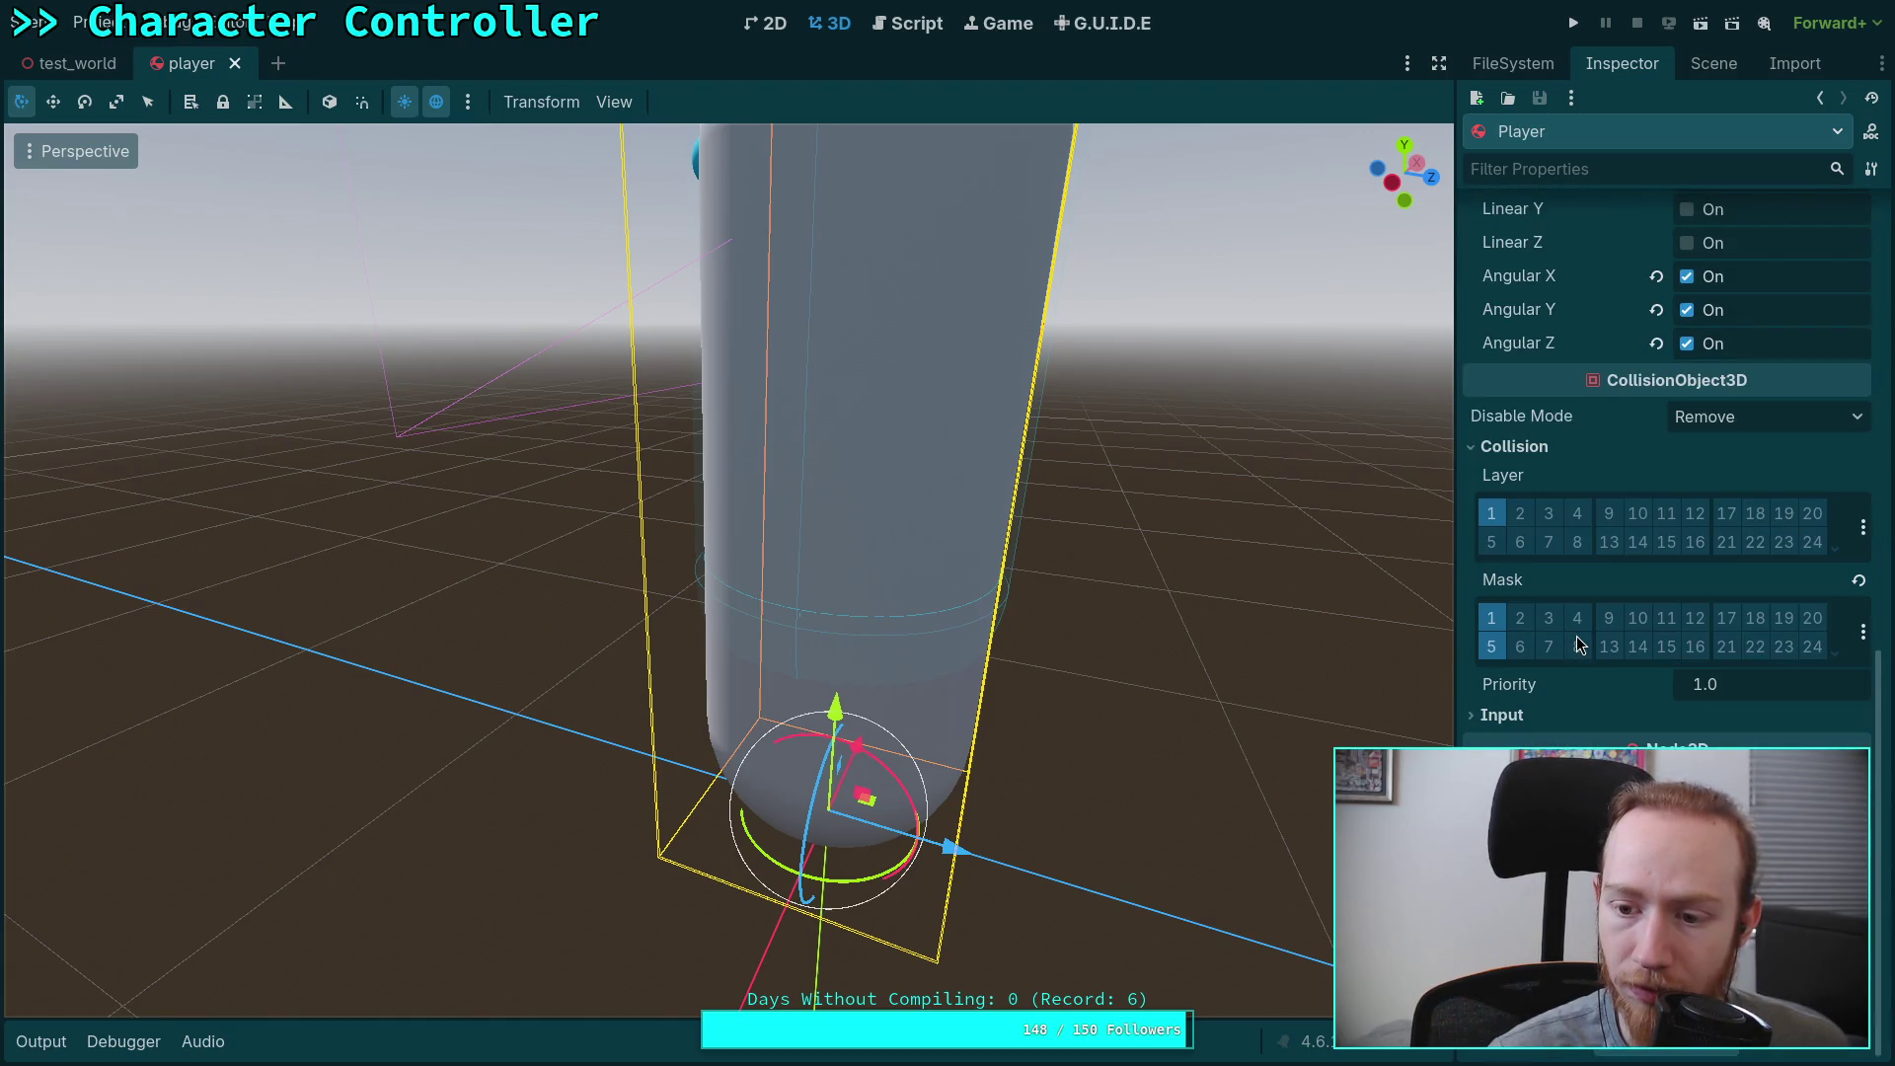
scroll(1577, 645, "up", 2)
scroll(1579, 643, "up", 10)
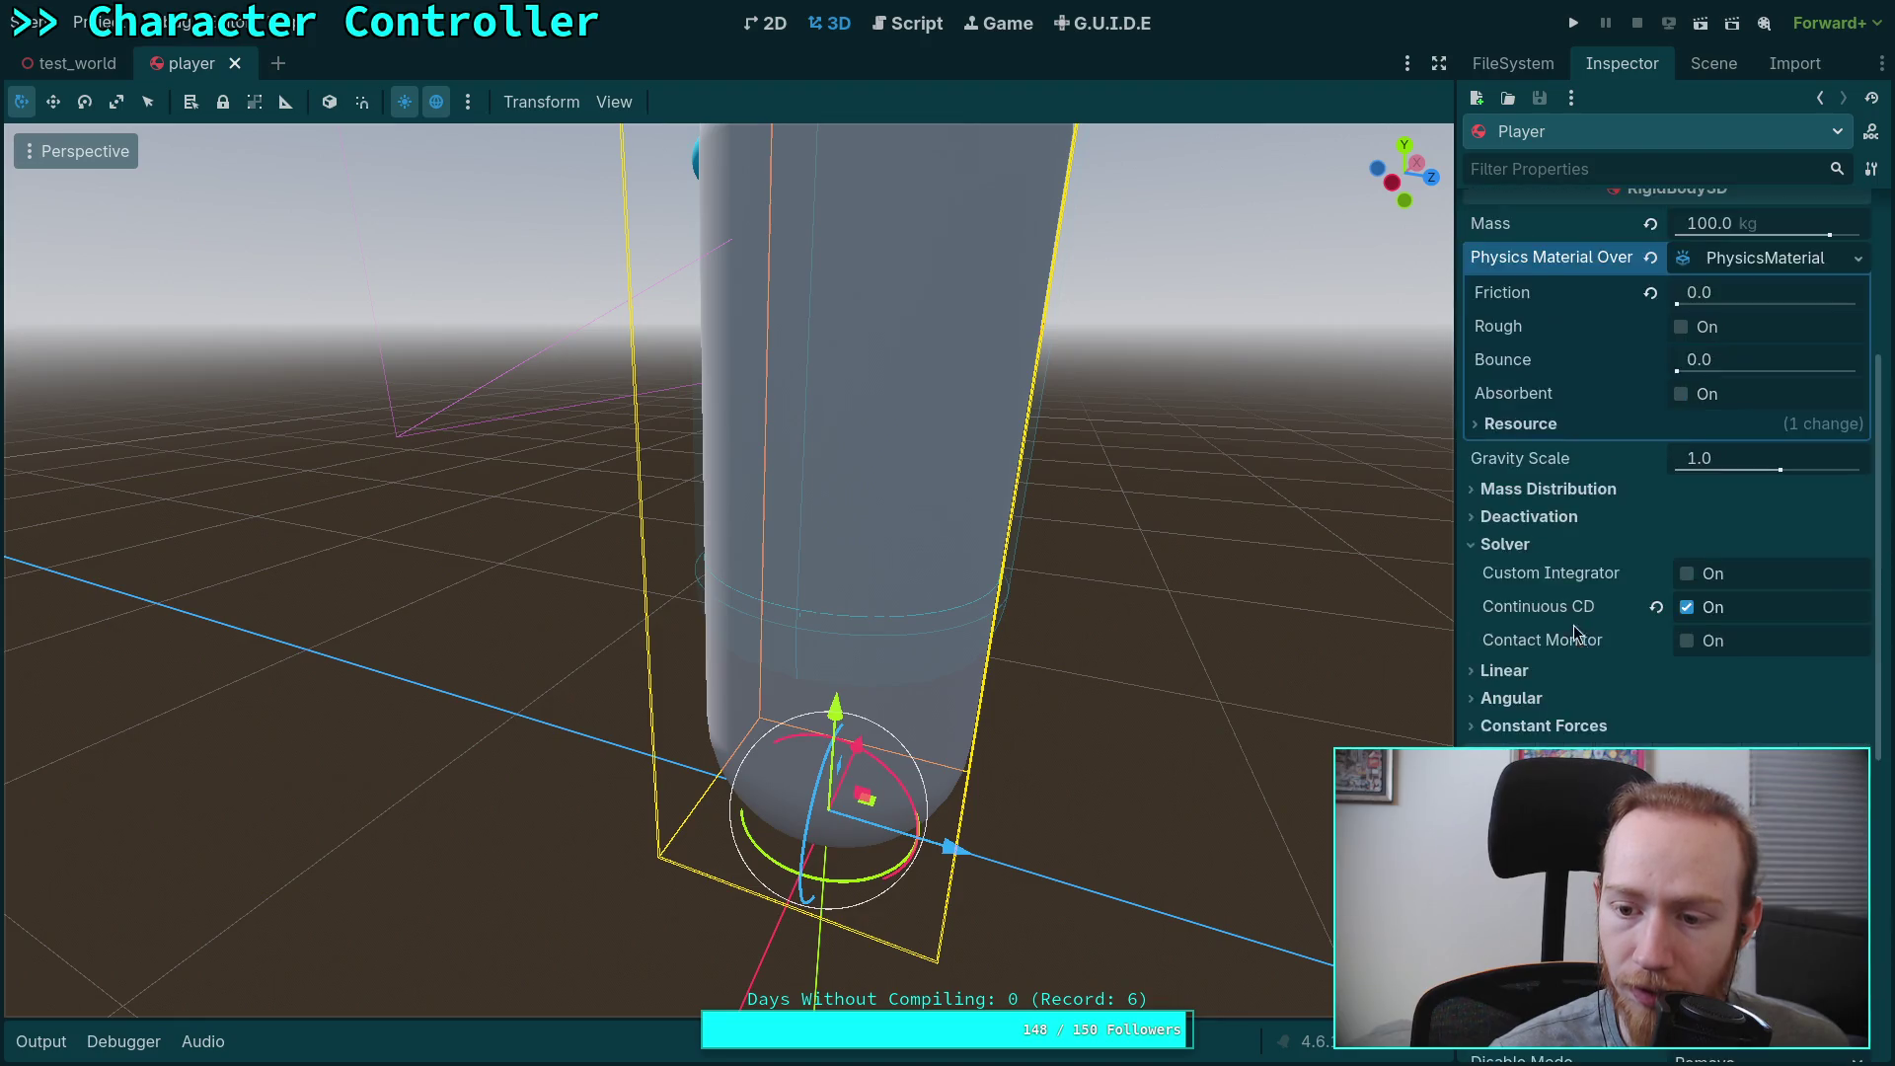
left_click(1713, 63)
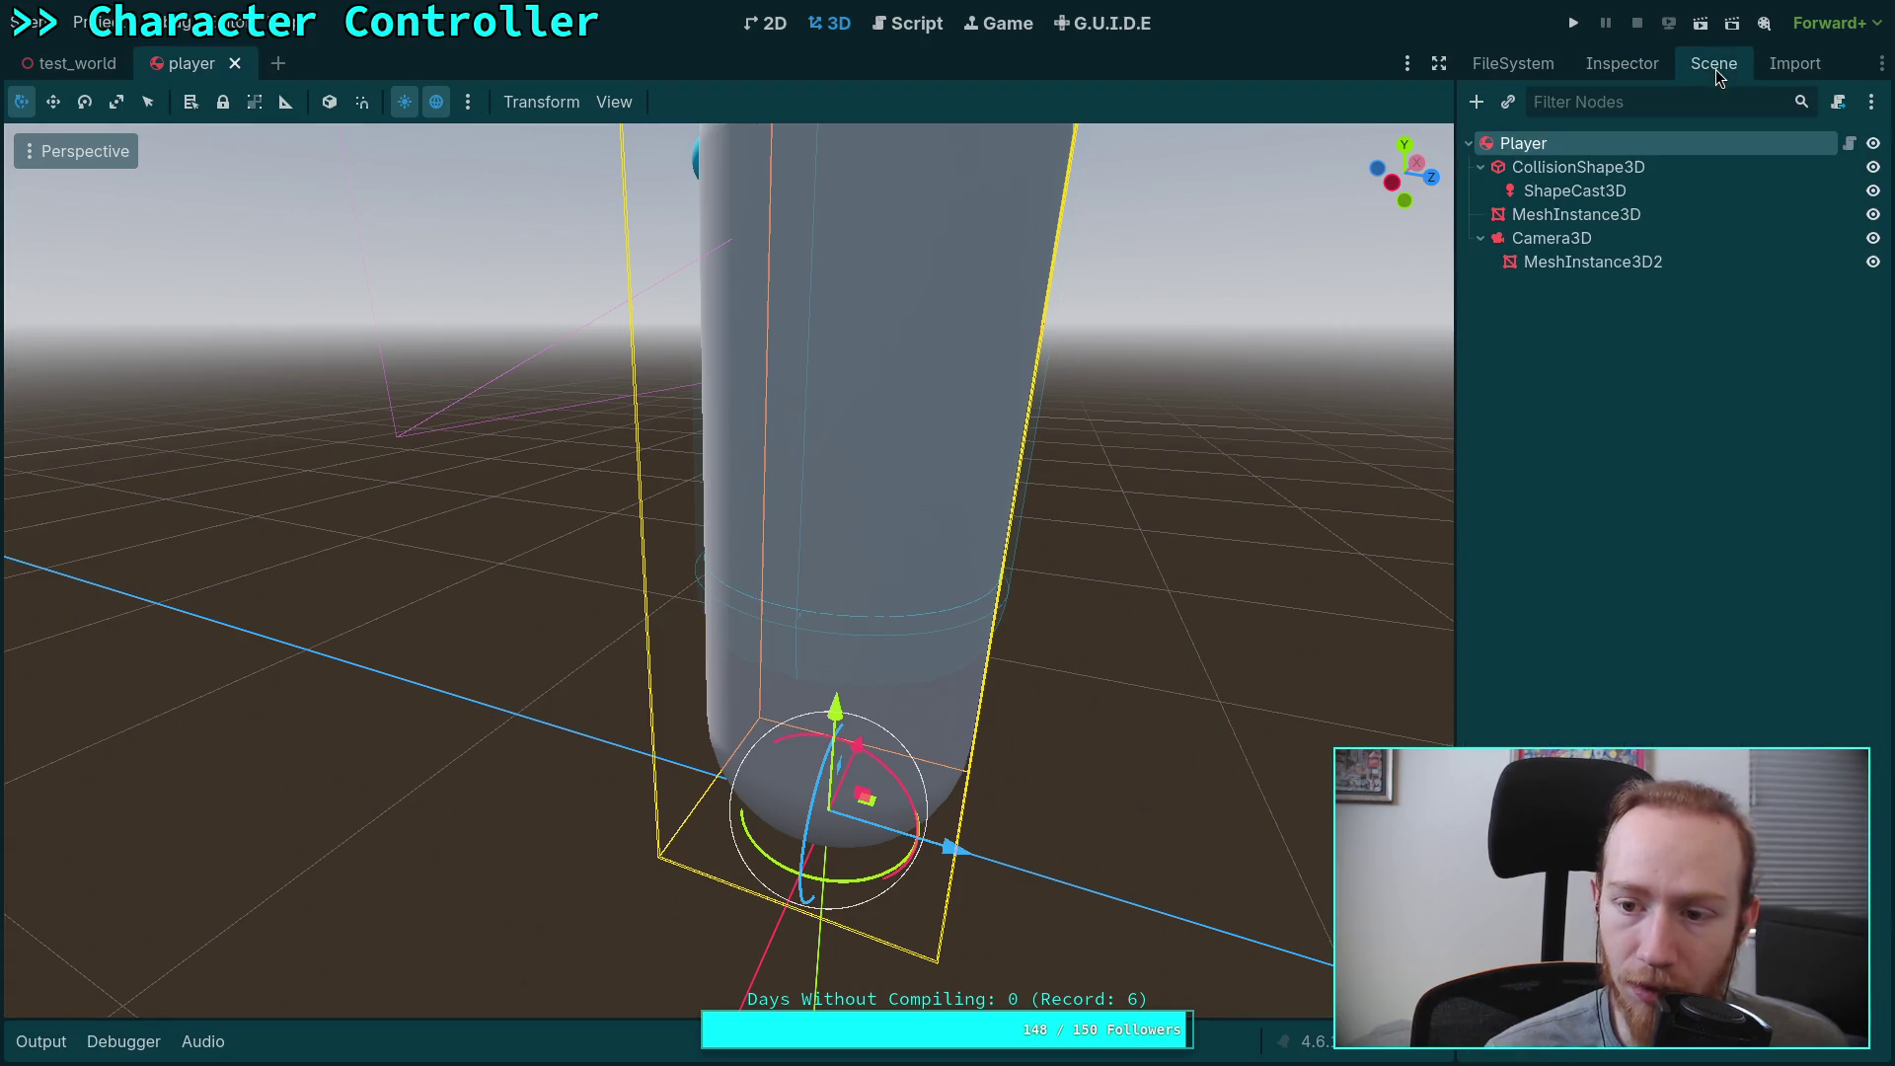
left_click(1599, 167)
Change the CollisionShape3D capsule margin from 0.01 to 0 and save the player scene
left_click(1608, 77)
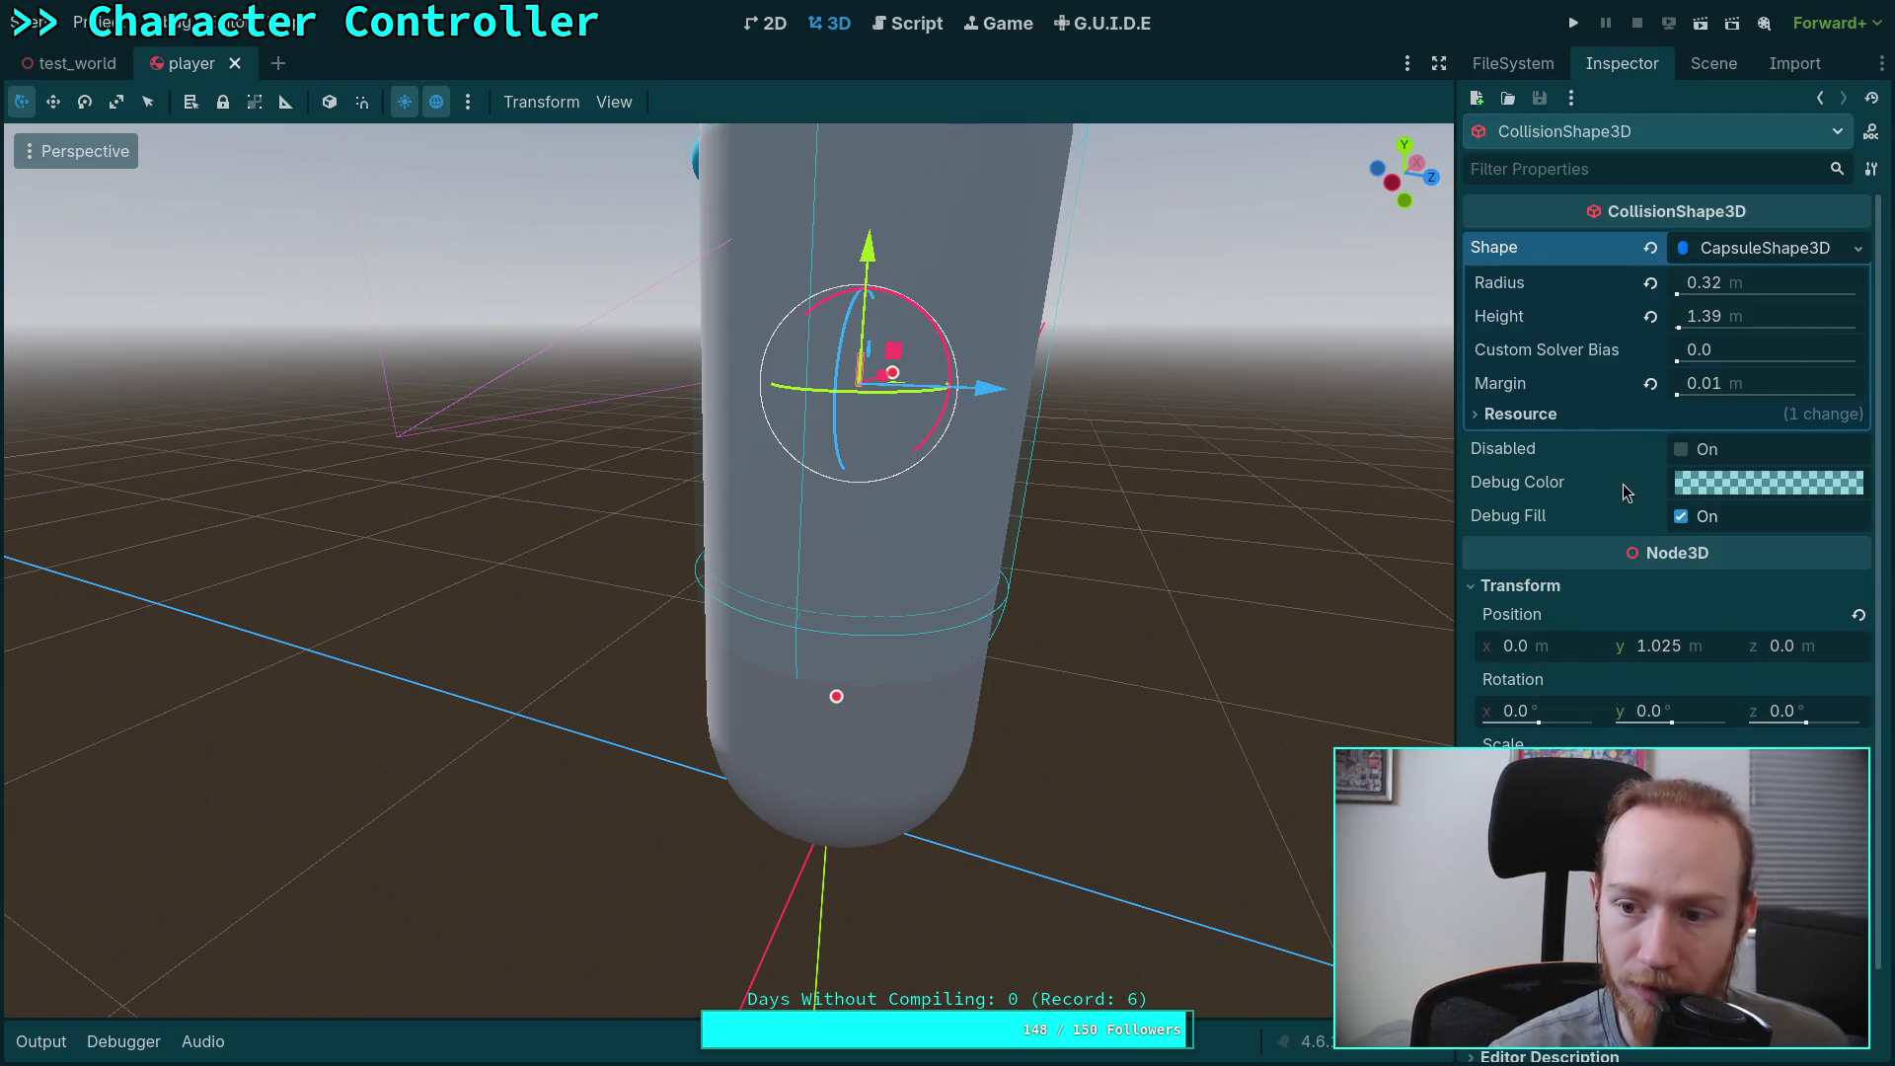
left_click(1751, 383)
type("0")
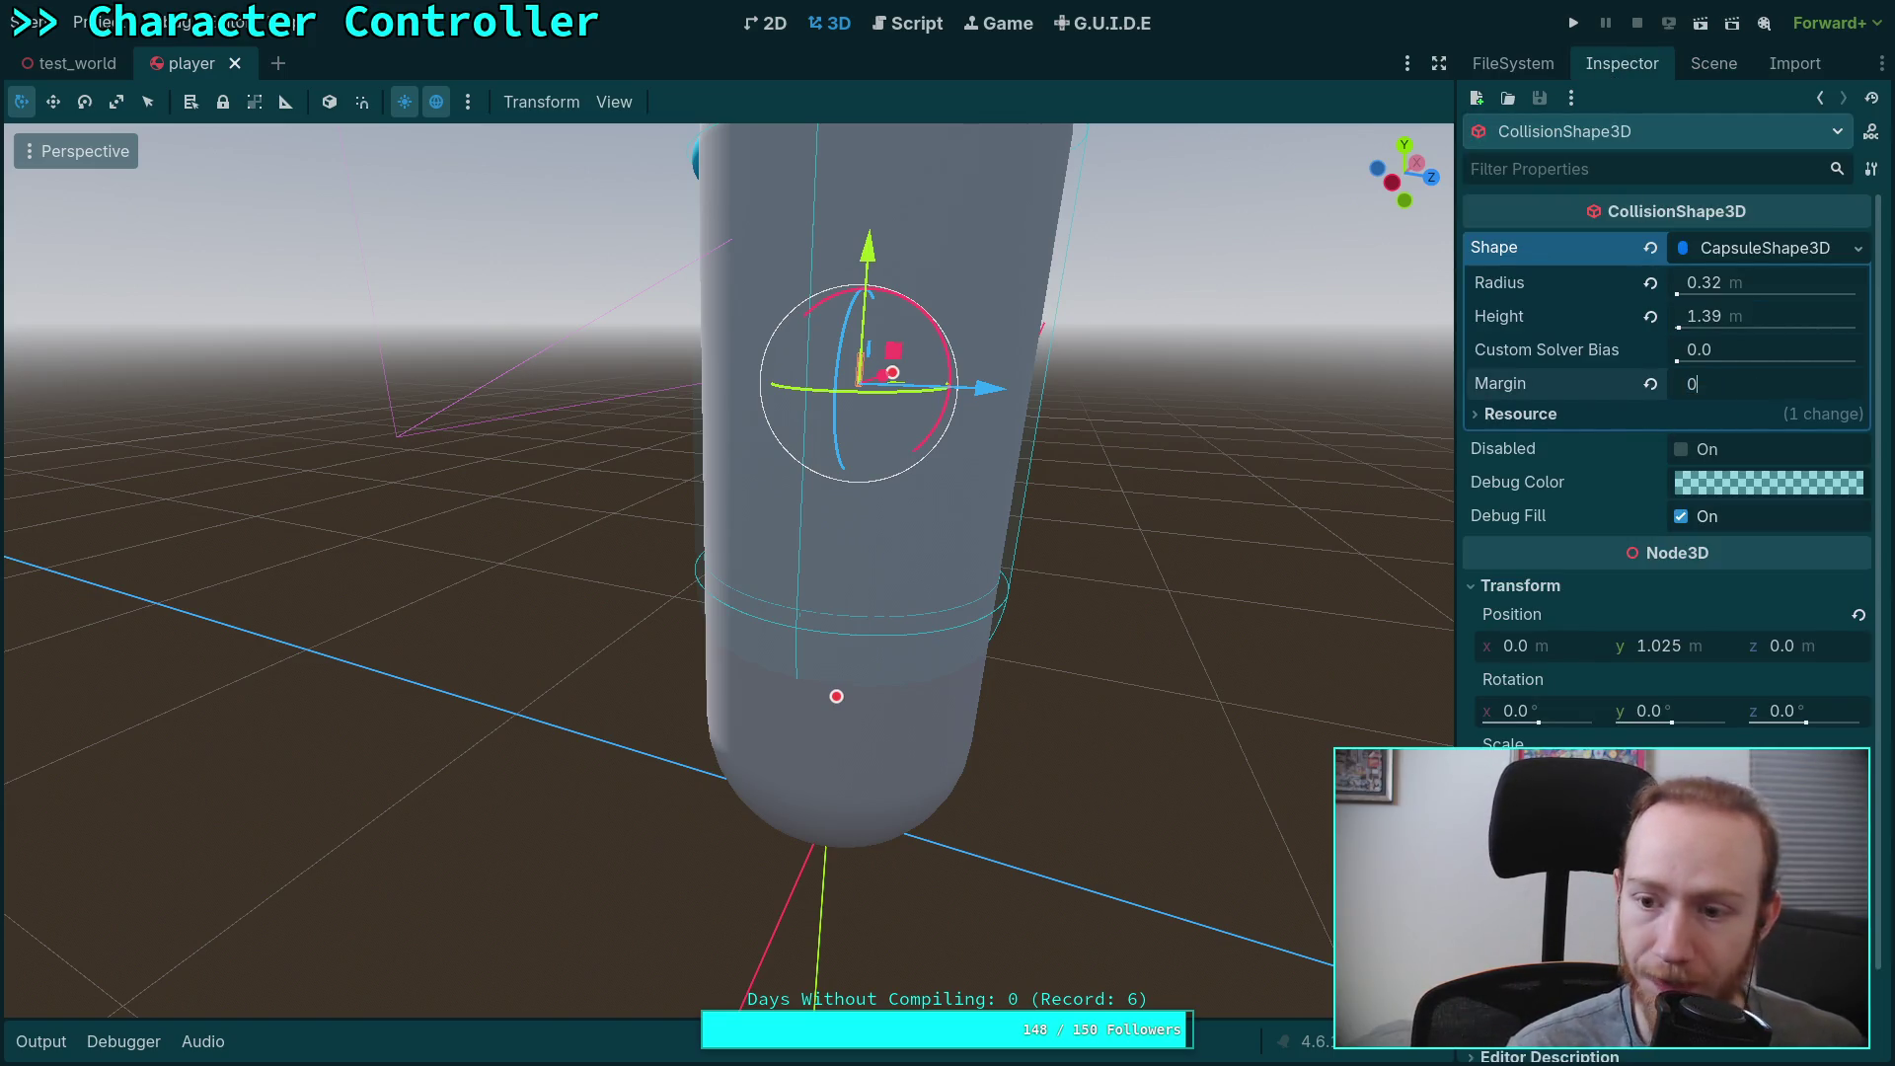
key("Return")
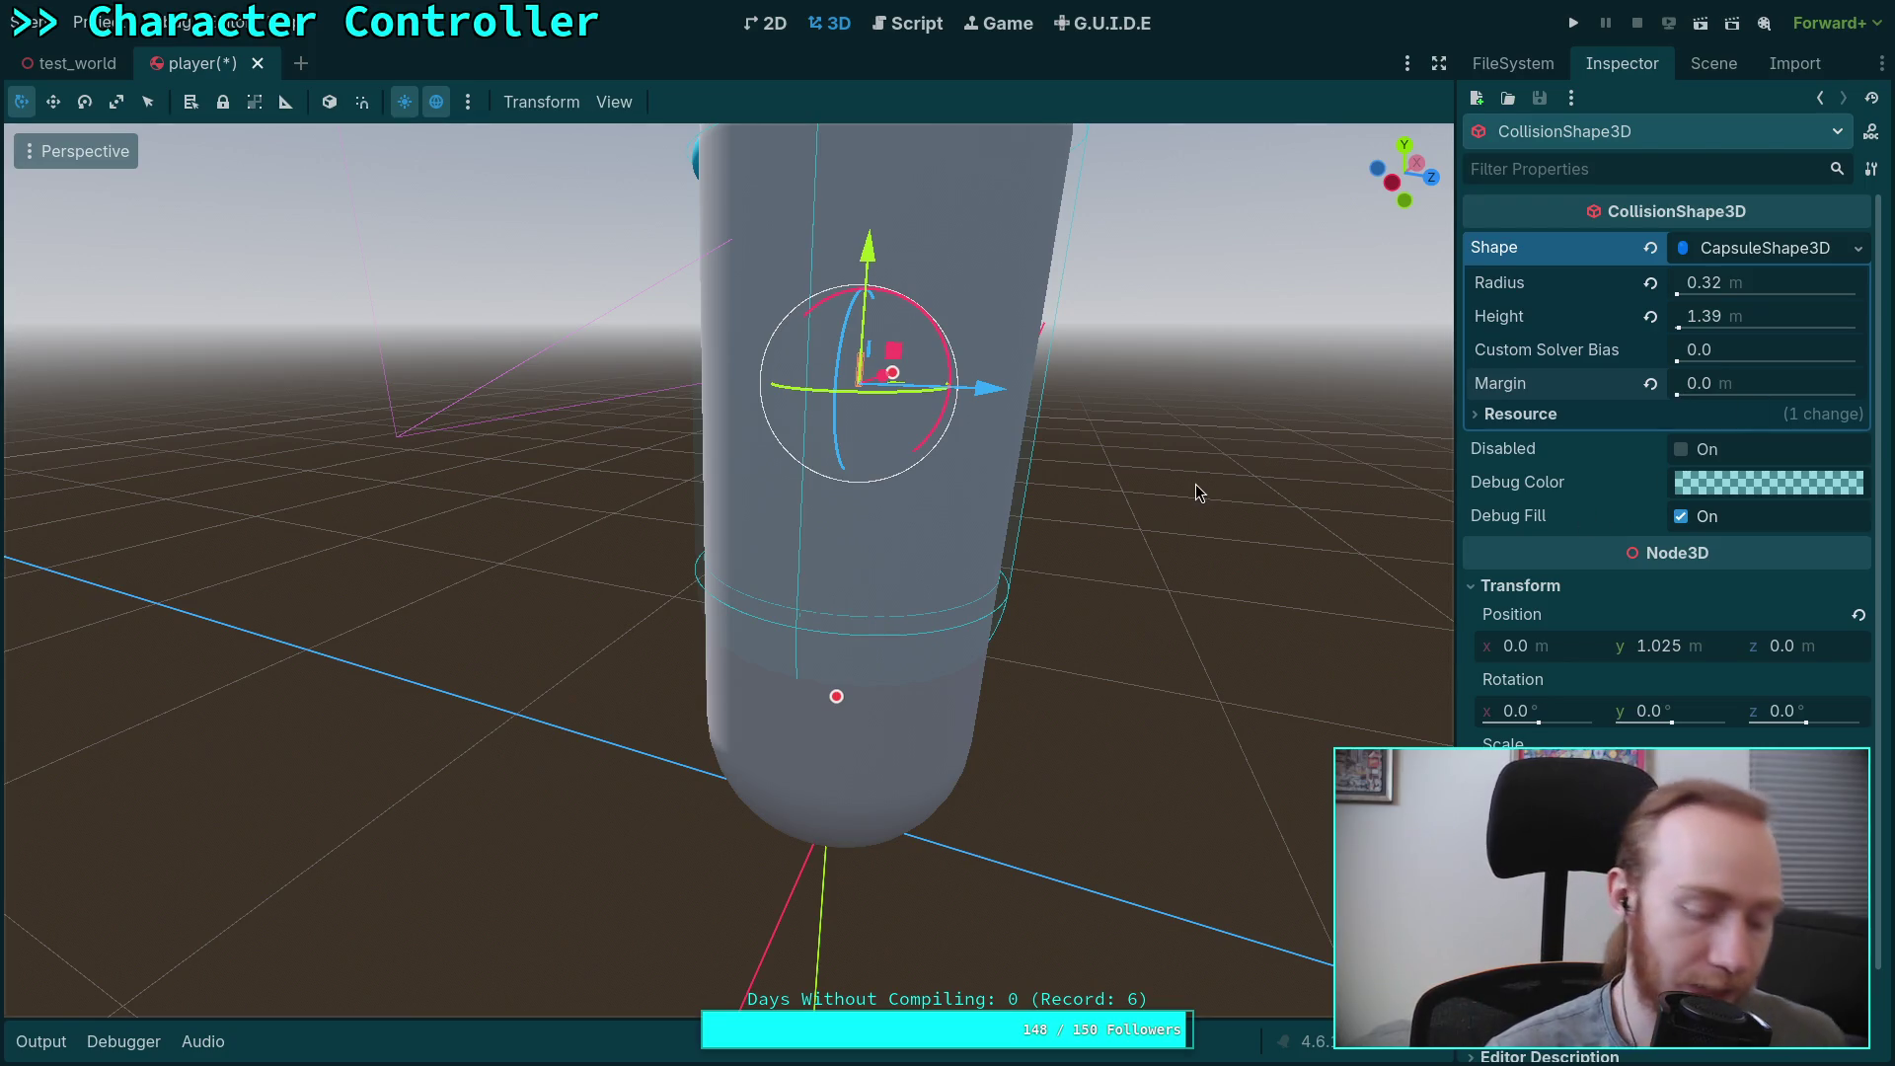
key("ctrl+s")
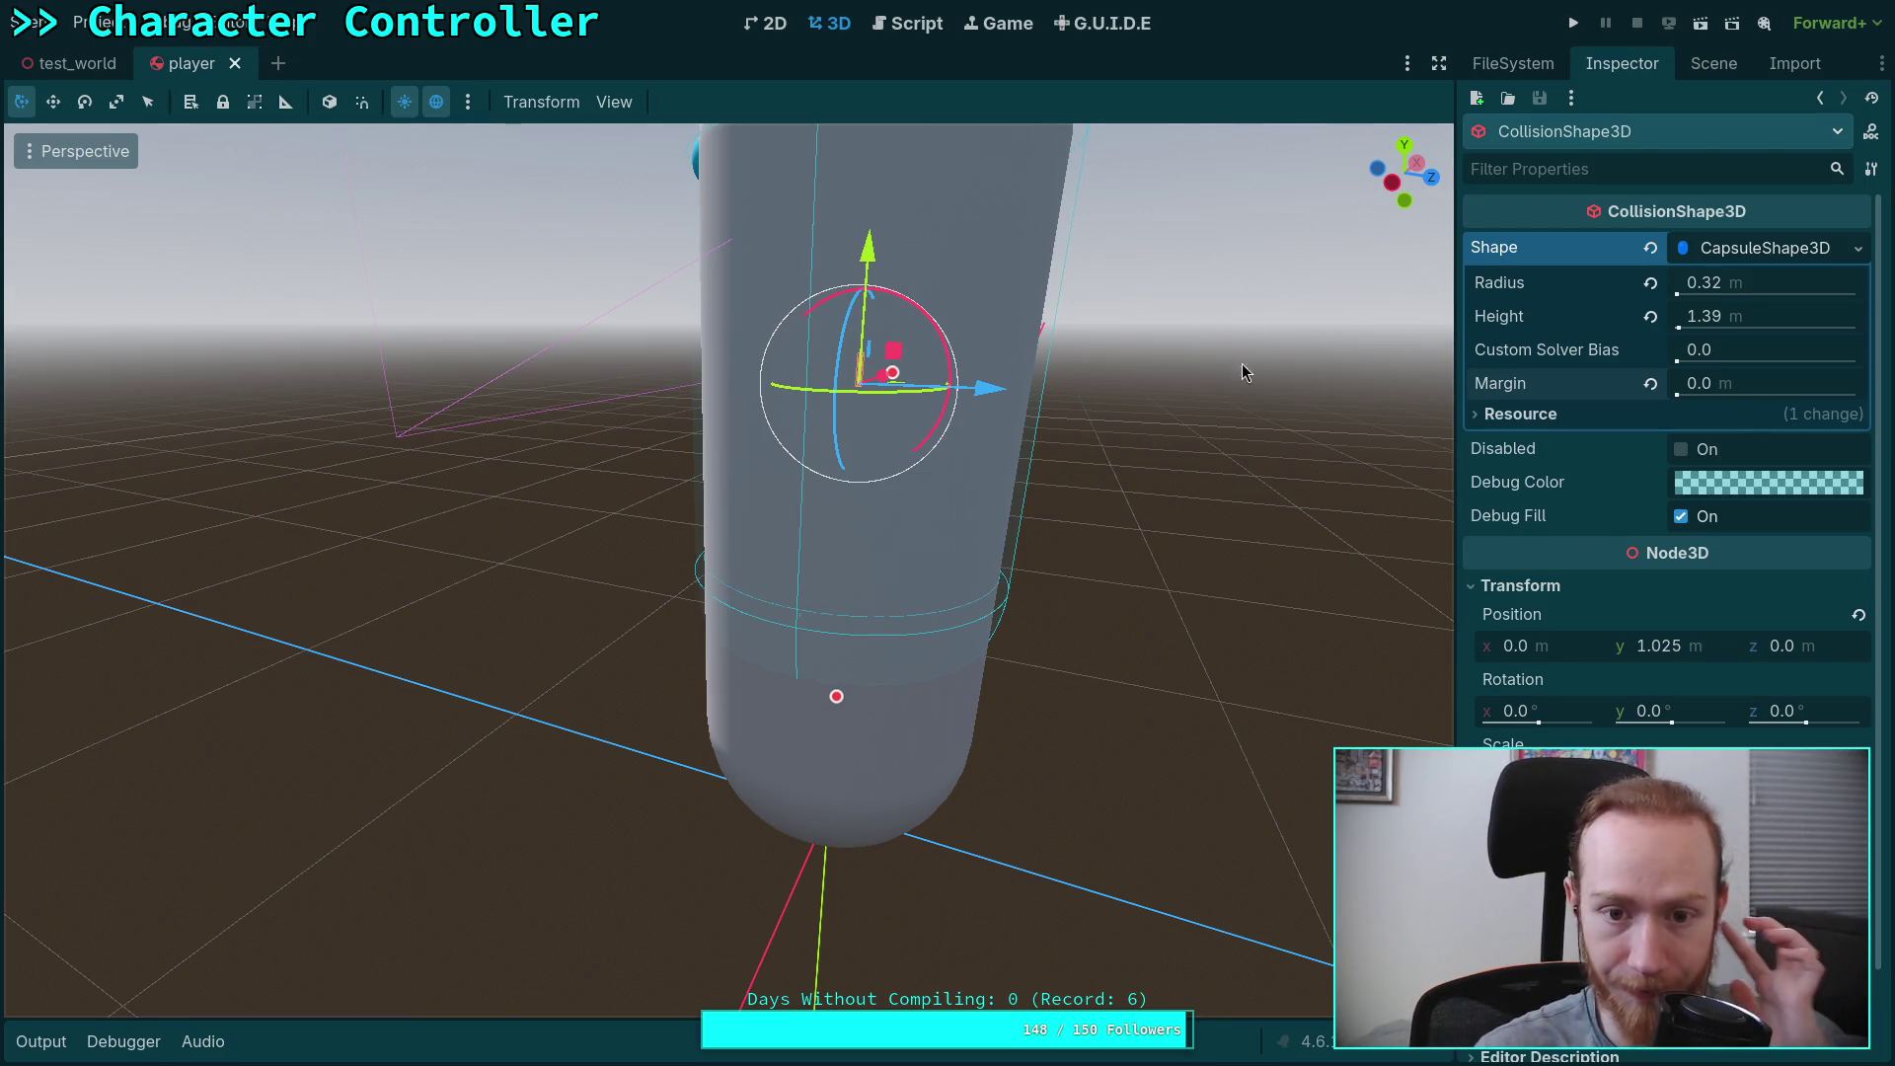
Run the project, move the capsule left and right beside the cube, and jump
left_click(1570, 32)
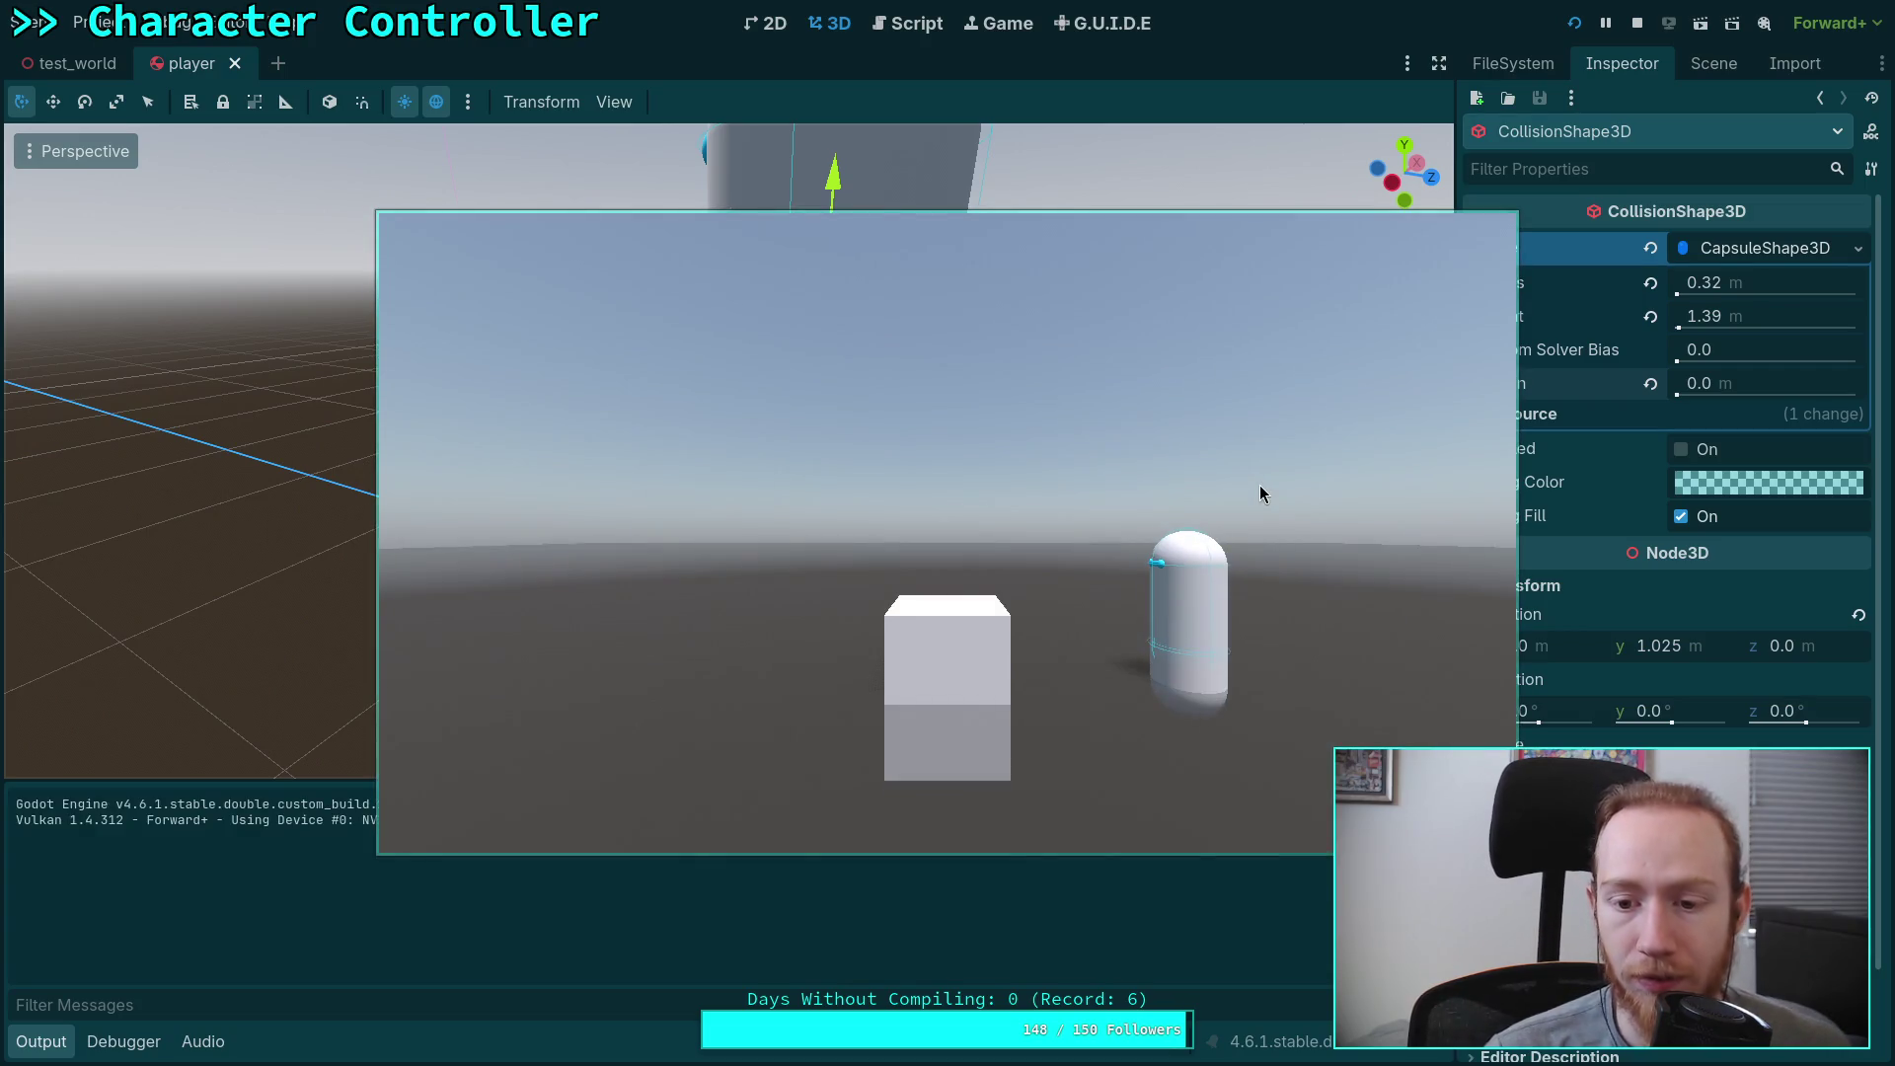
key("a")
key("d")
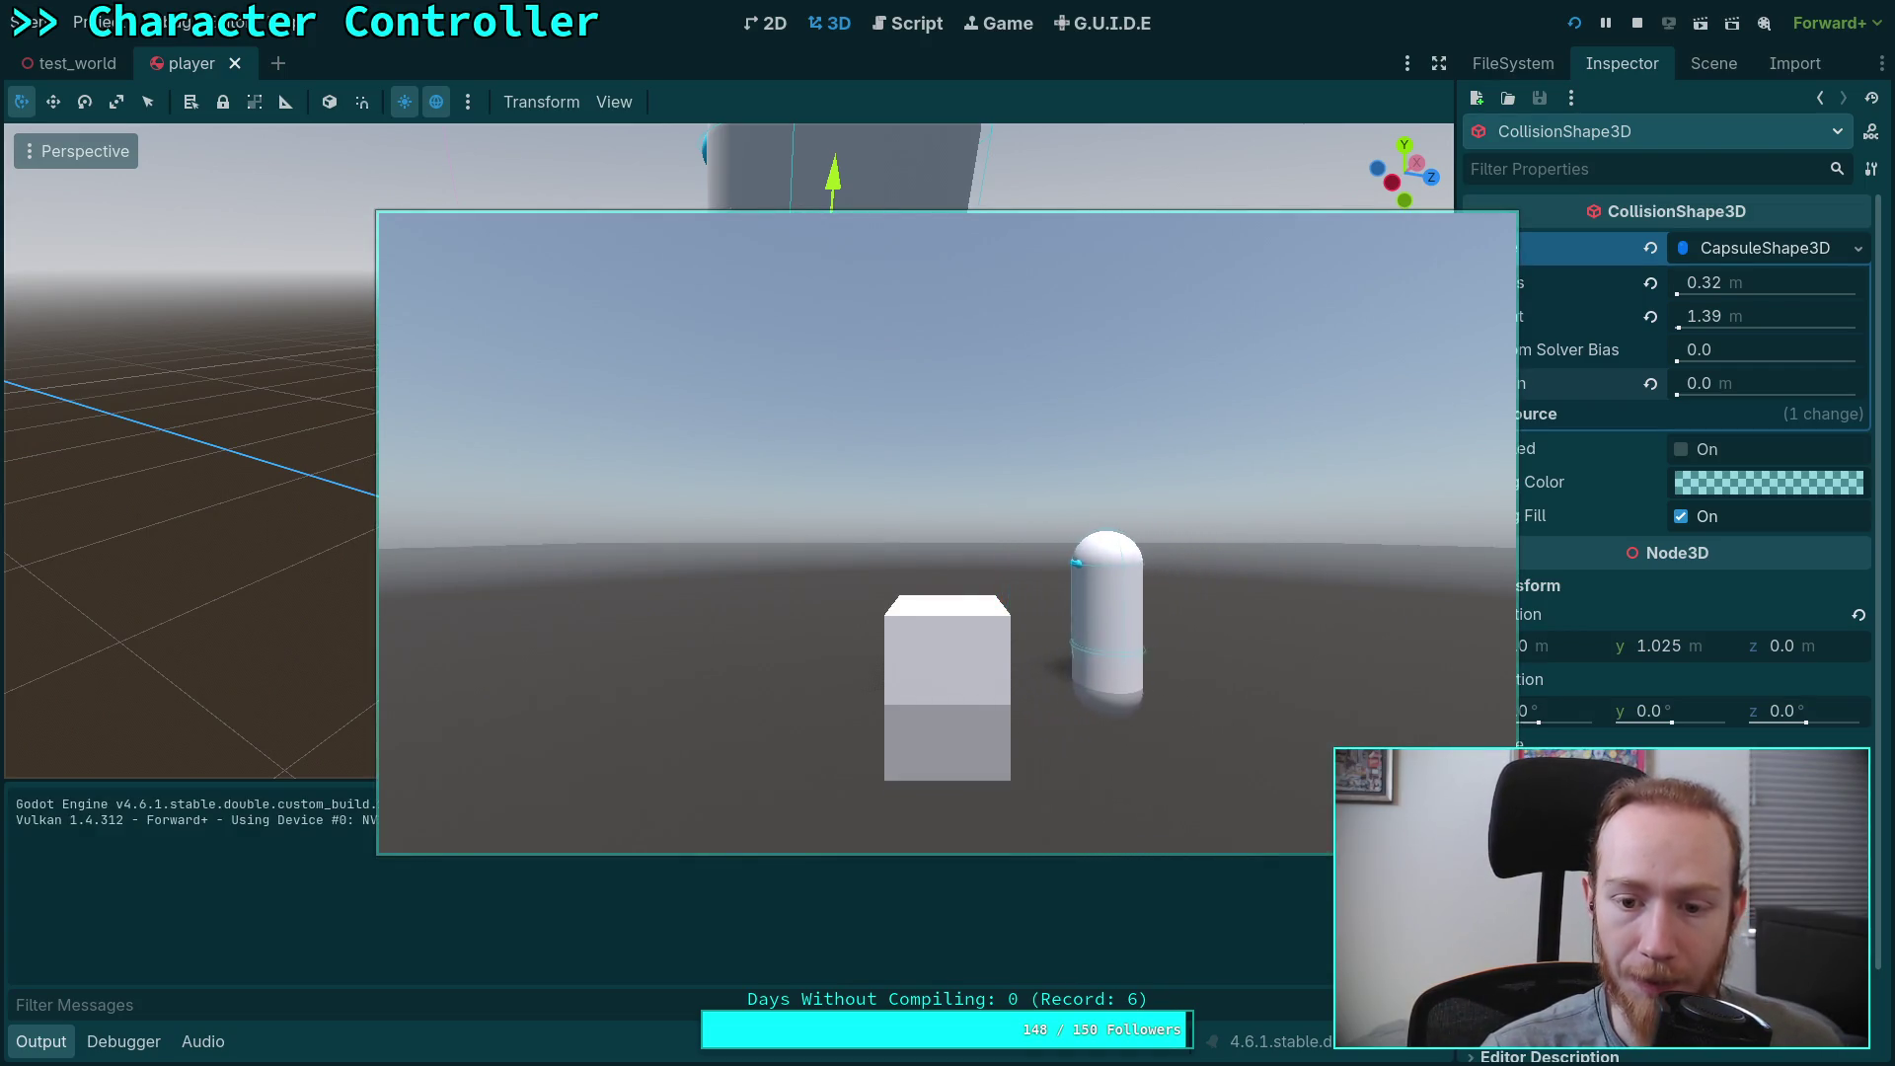
key("a")
key("space")
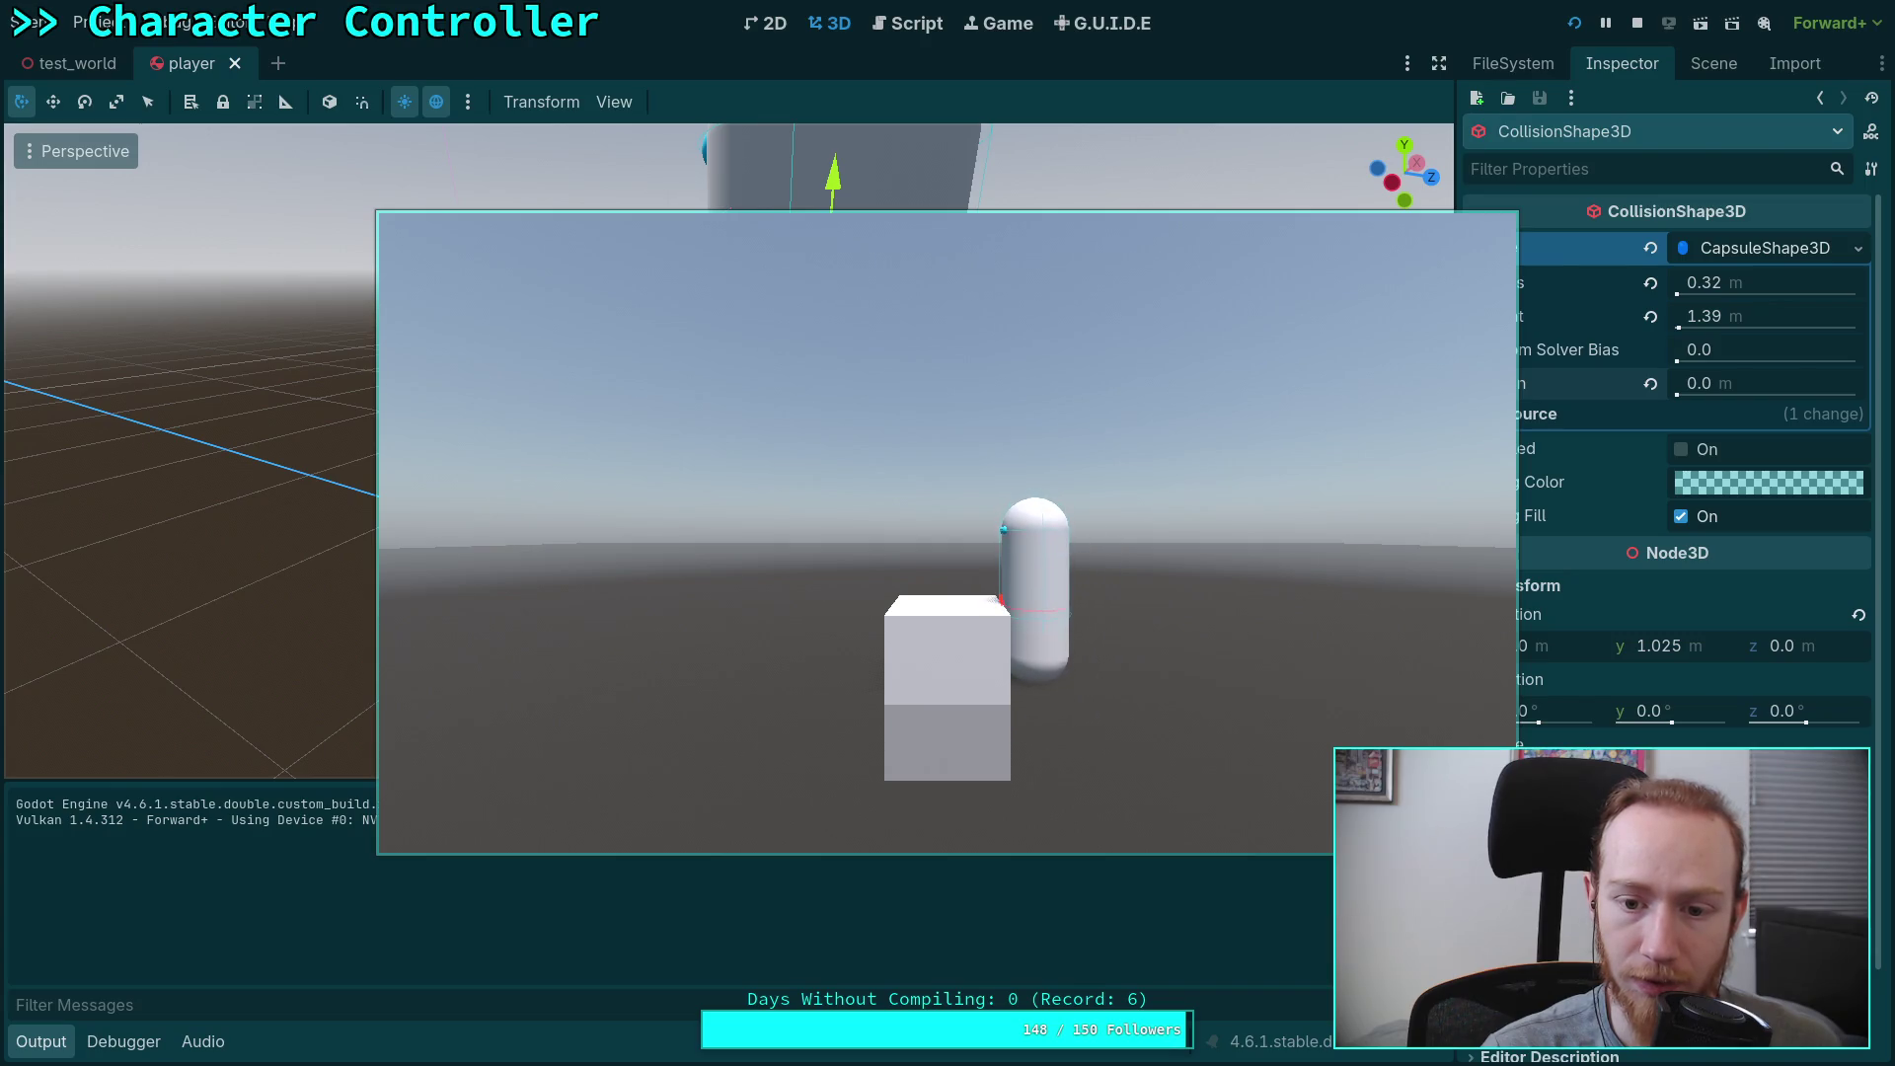
Slide the capsule right and left beside the cube, then stop the running game
key("d")
key("a")
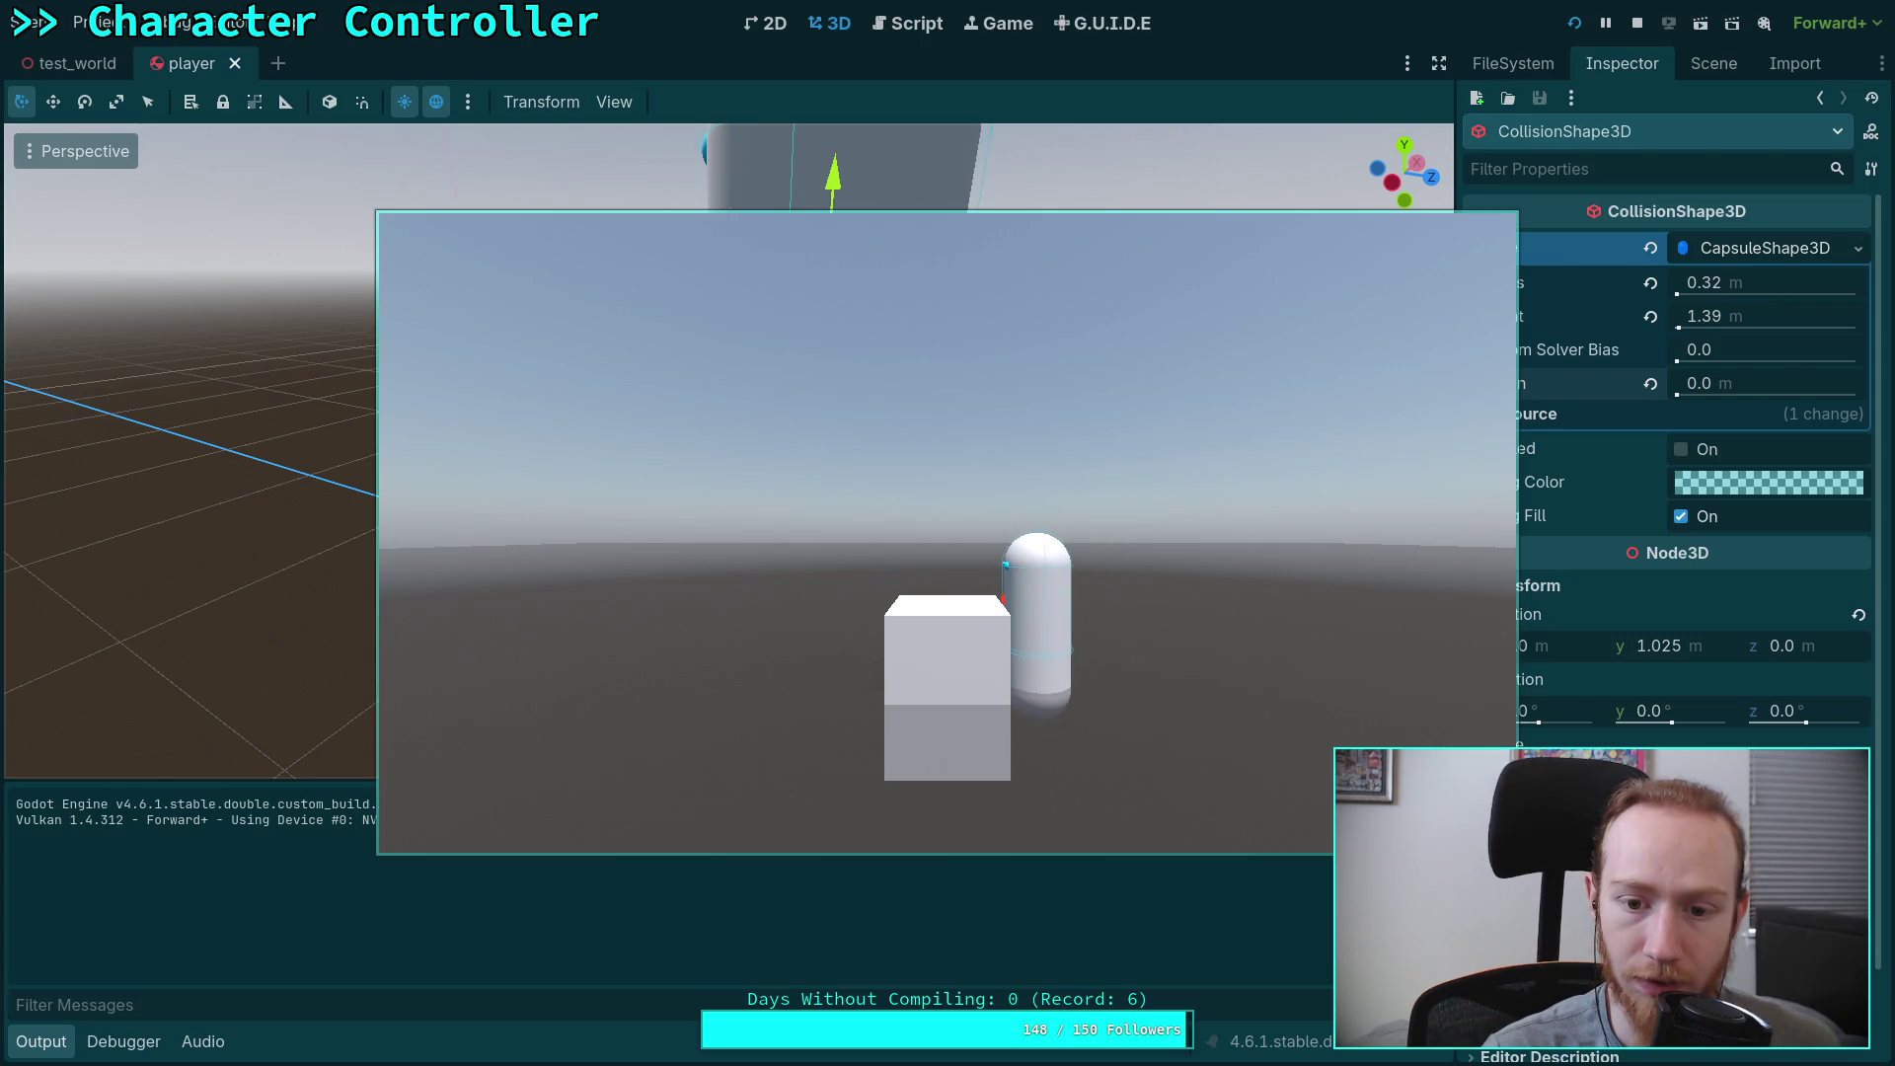
key("d")
key("a")
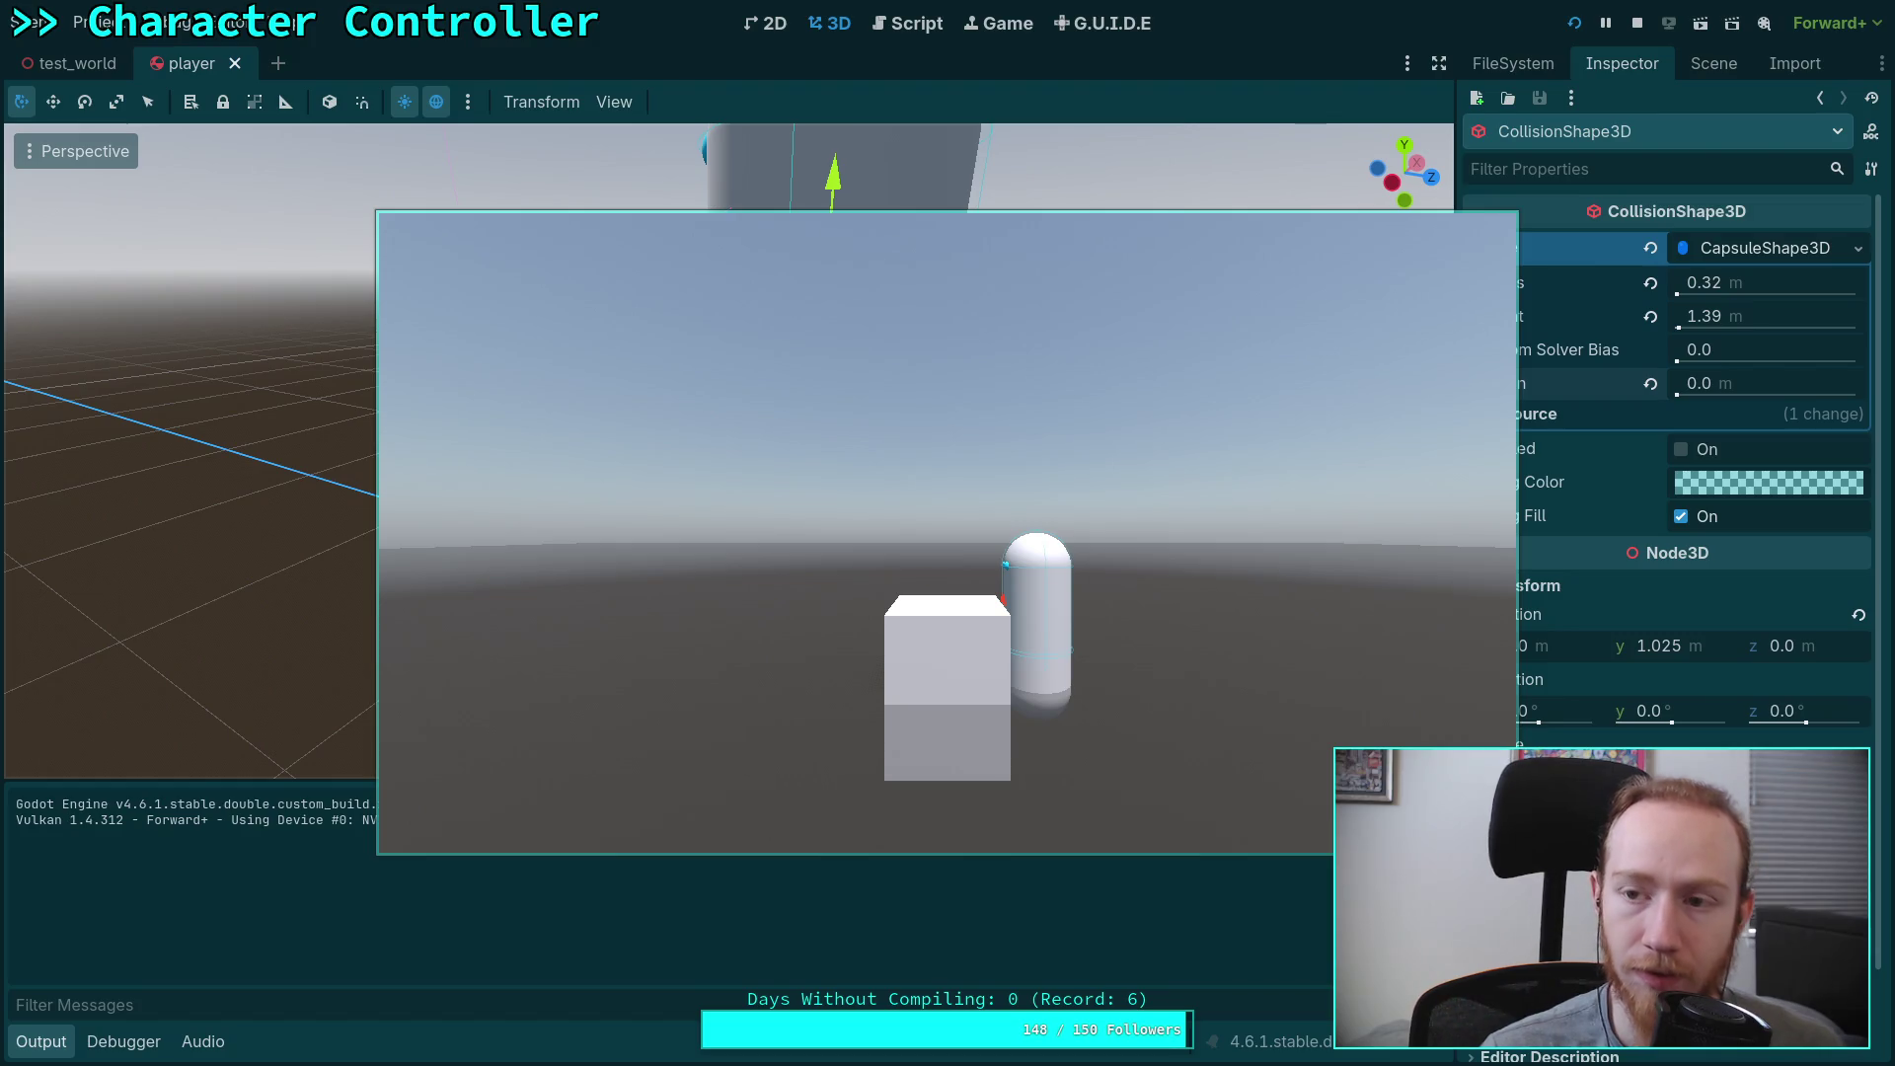
left_click(1637, 23)
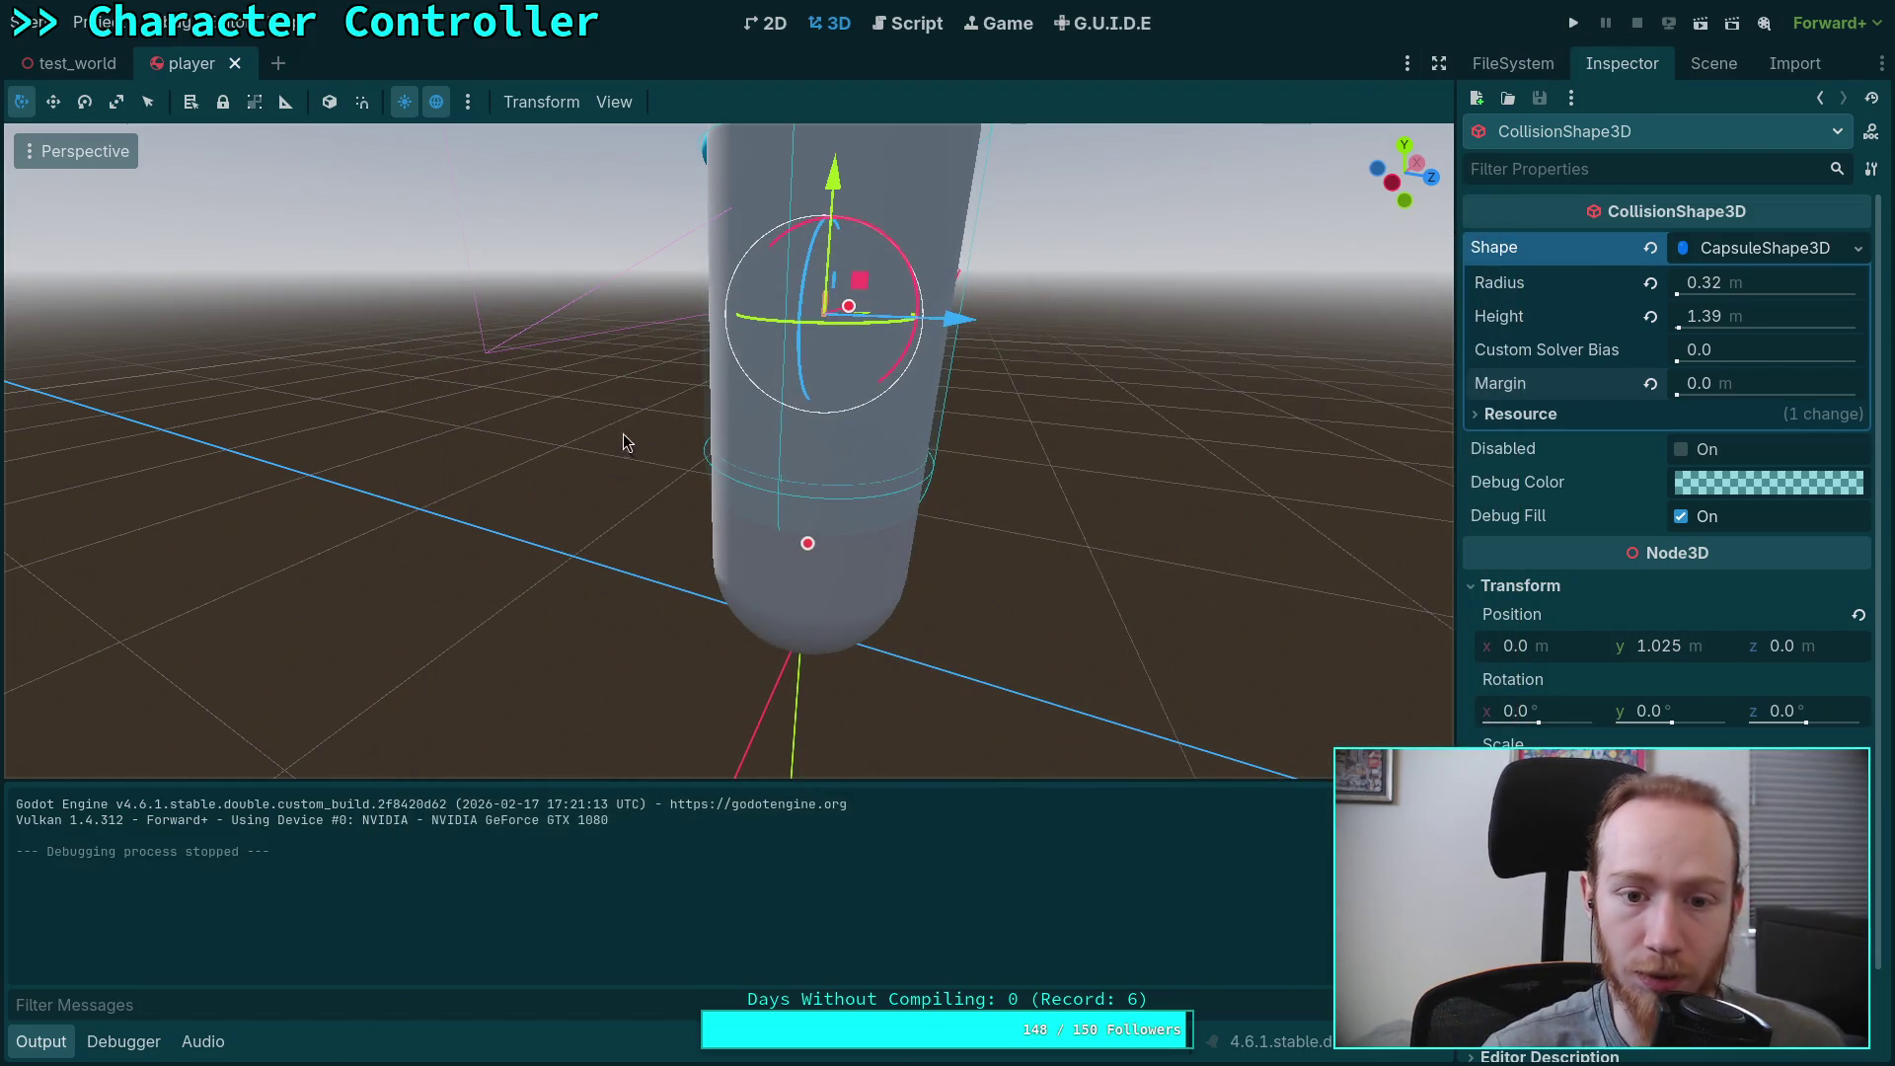
Select the ShapeCast3D node and drag its Y gizmo down inside the player capsule
mouse_move(624, 434)
left_mouse_down()
mouse_move(1046, 381)
mouse_move(1352, 251)
left_mouse_up()
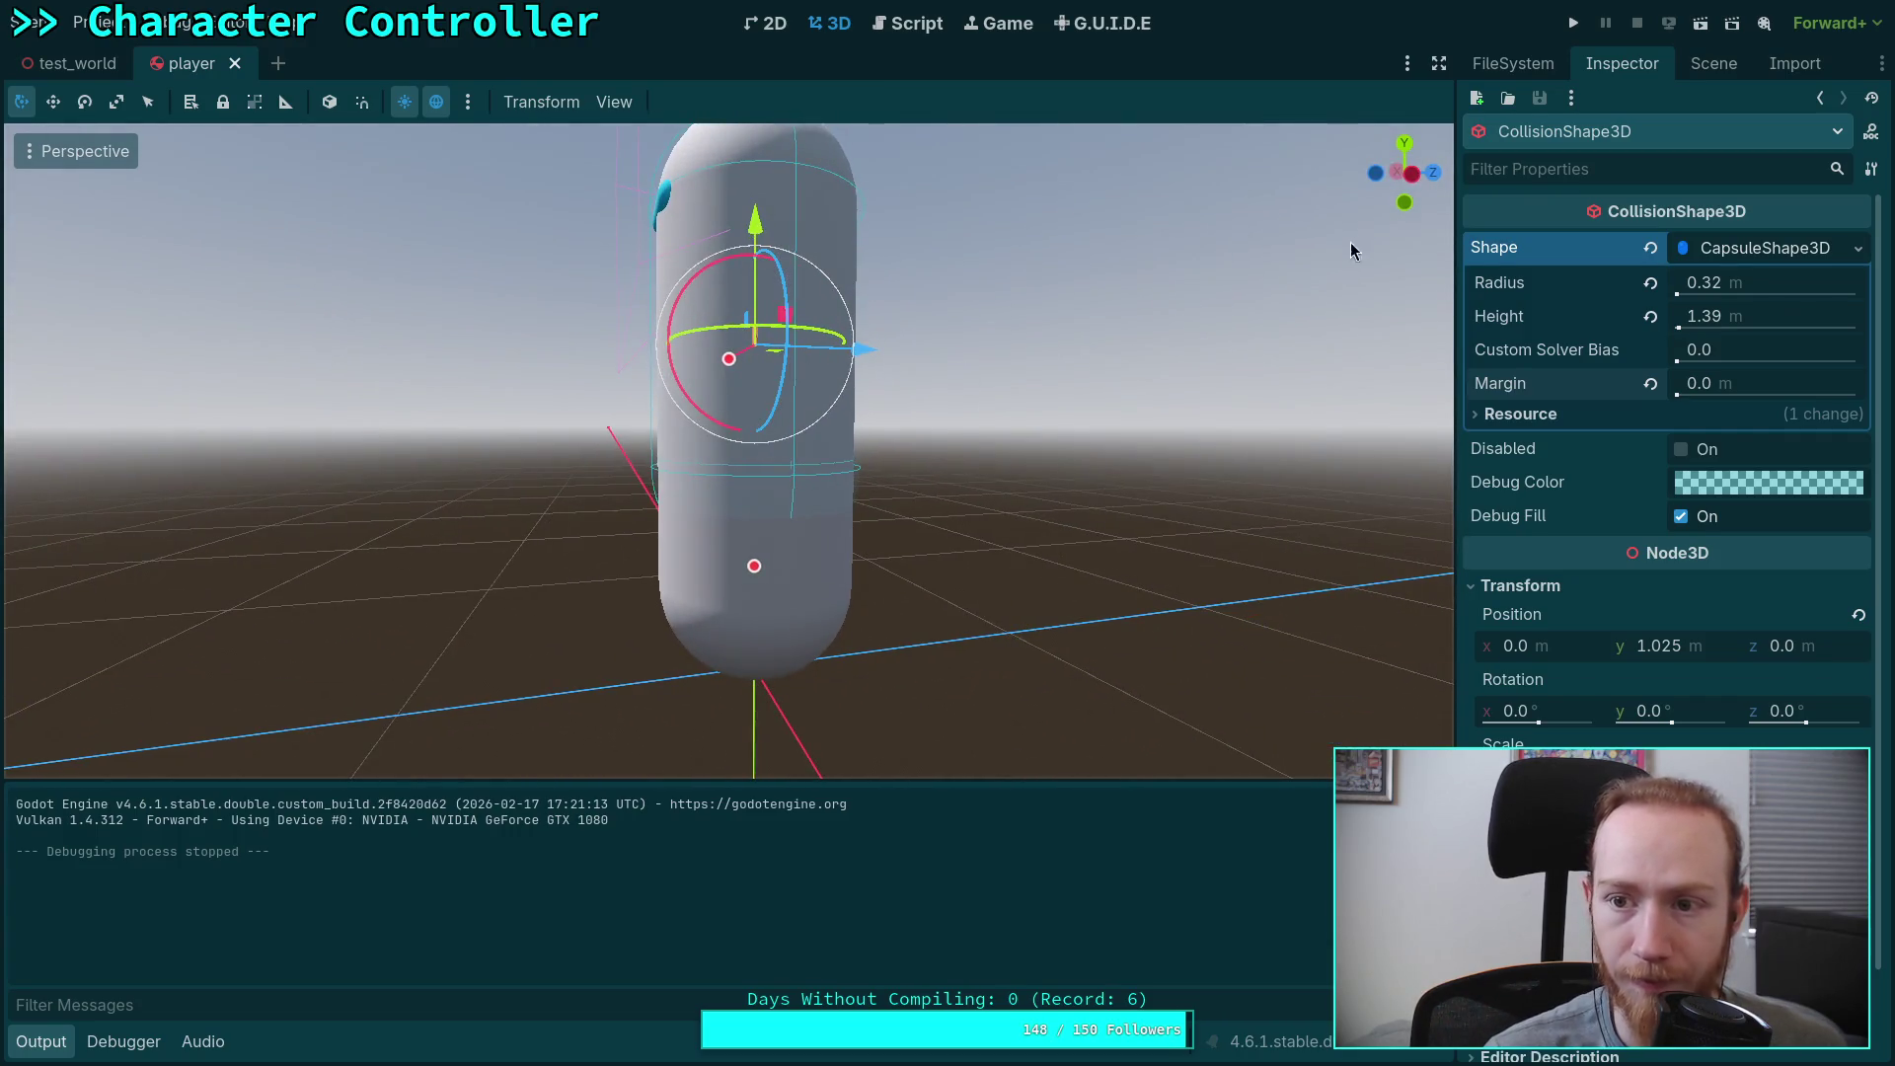
left_click(1713, 63)
left_click(1574, 190)
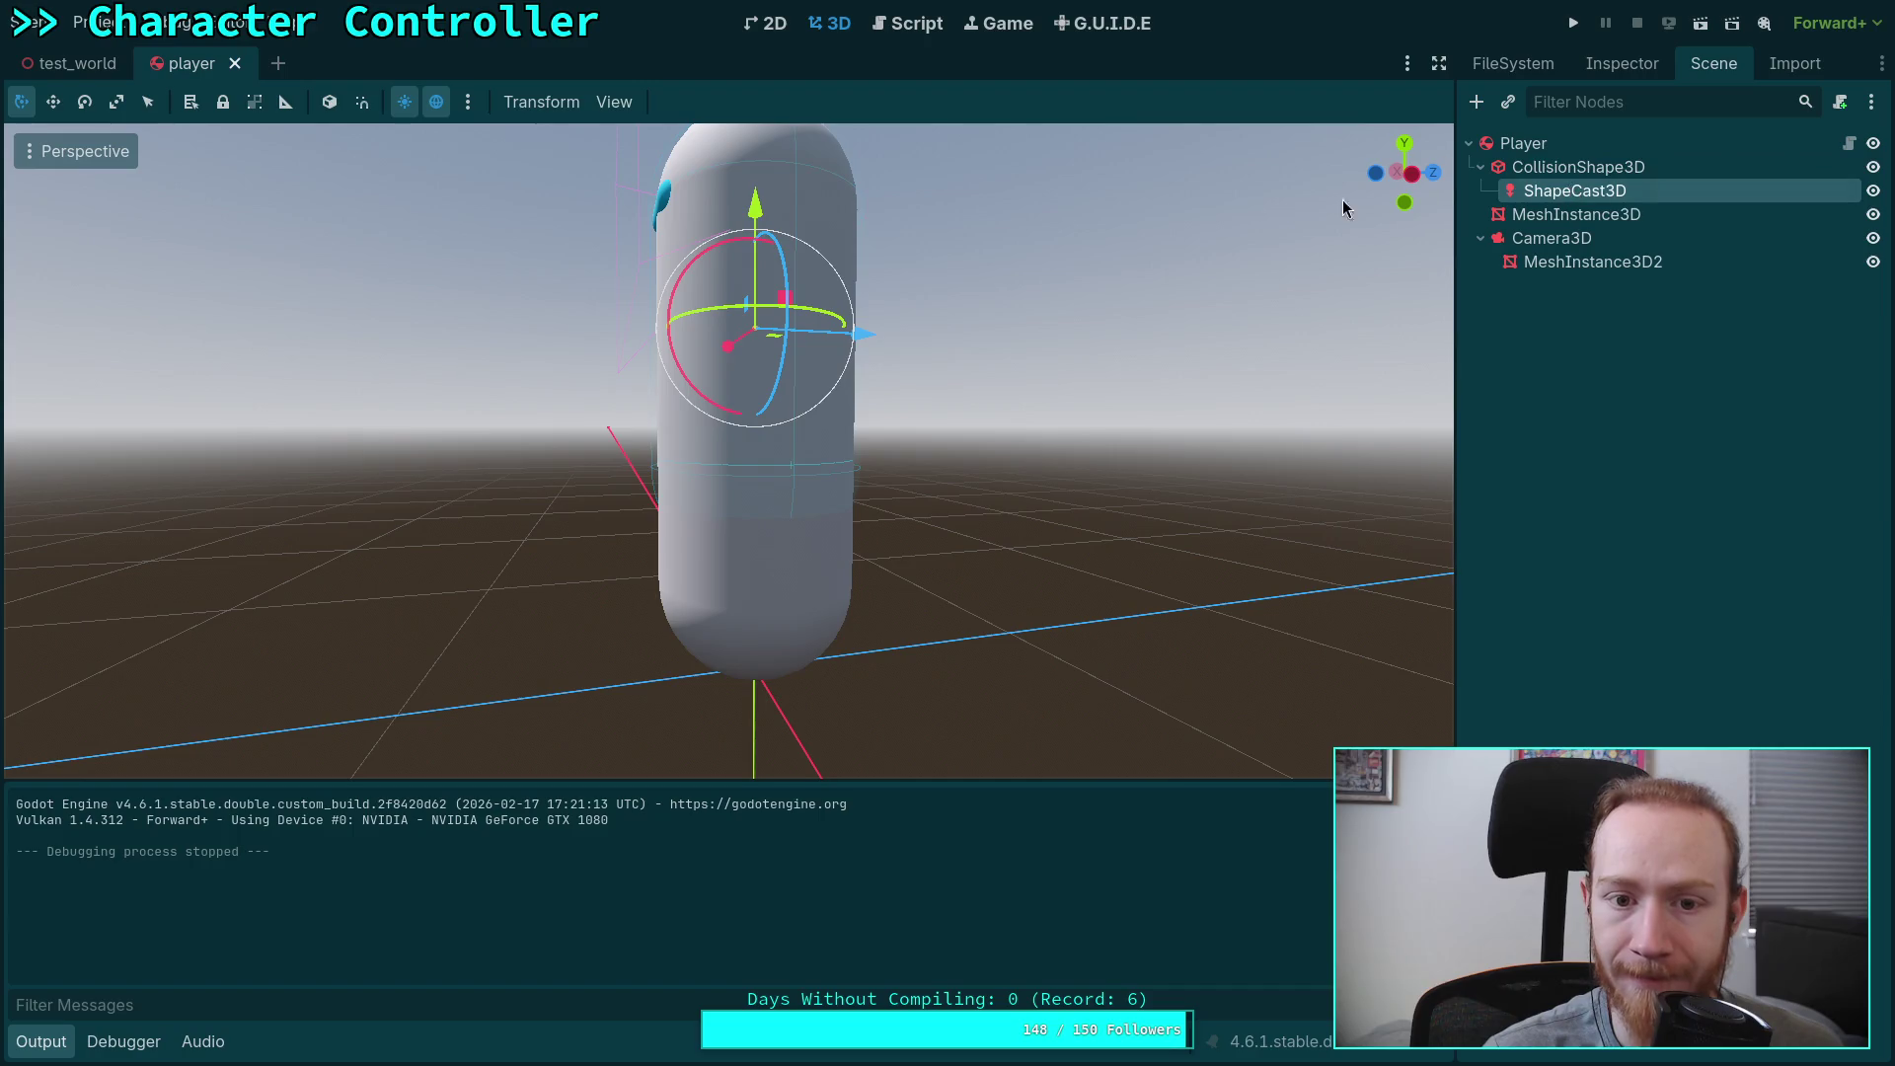
left_click(1619, 63)
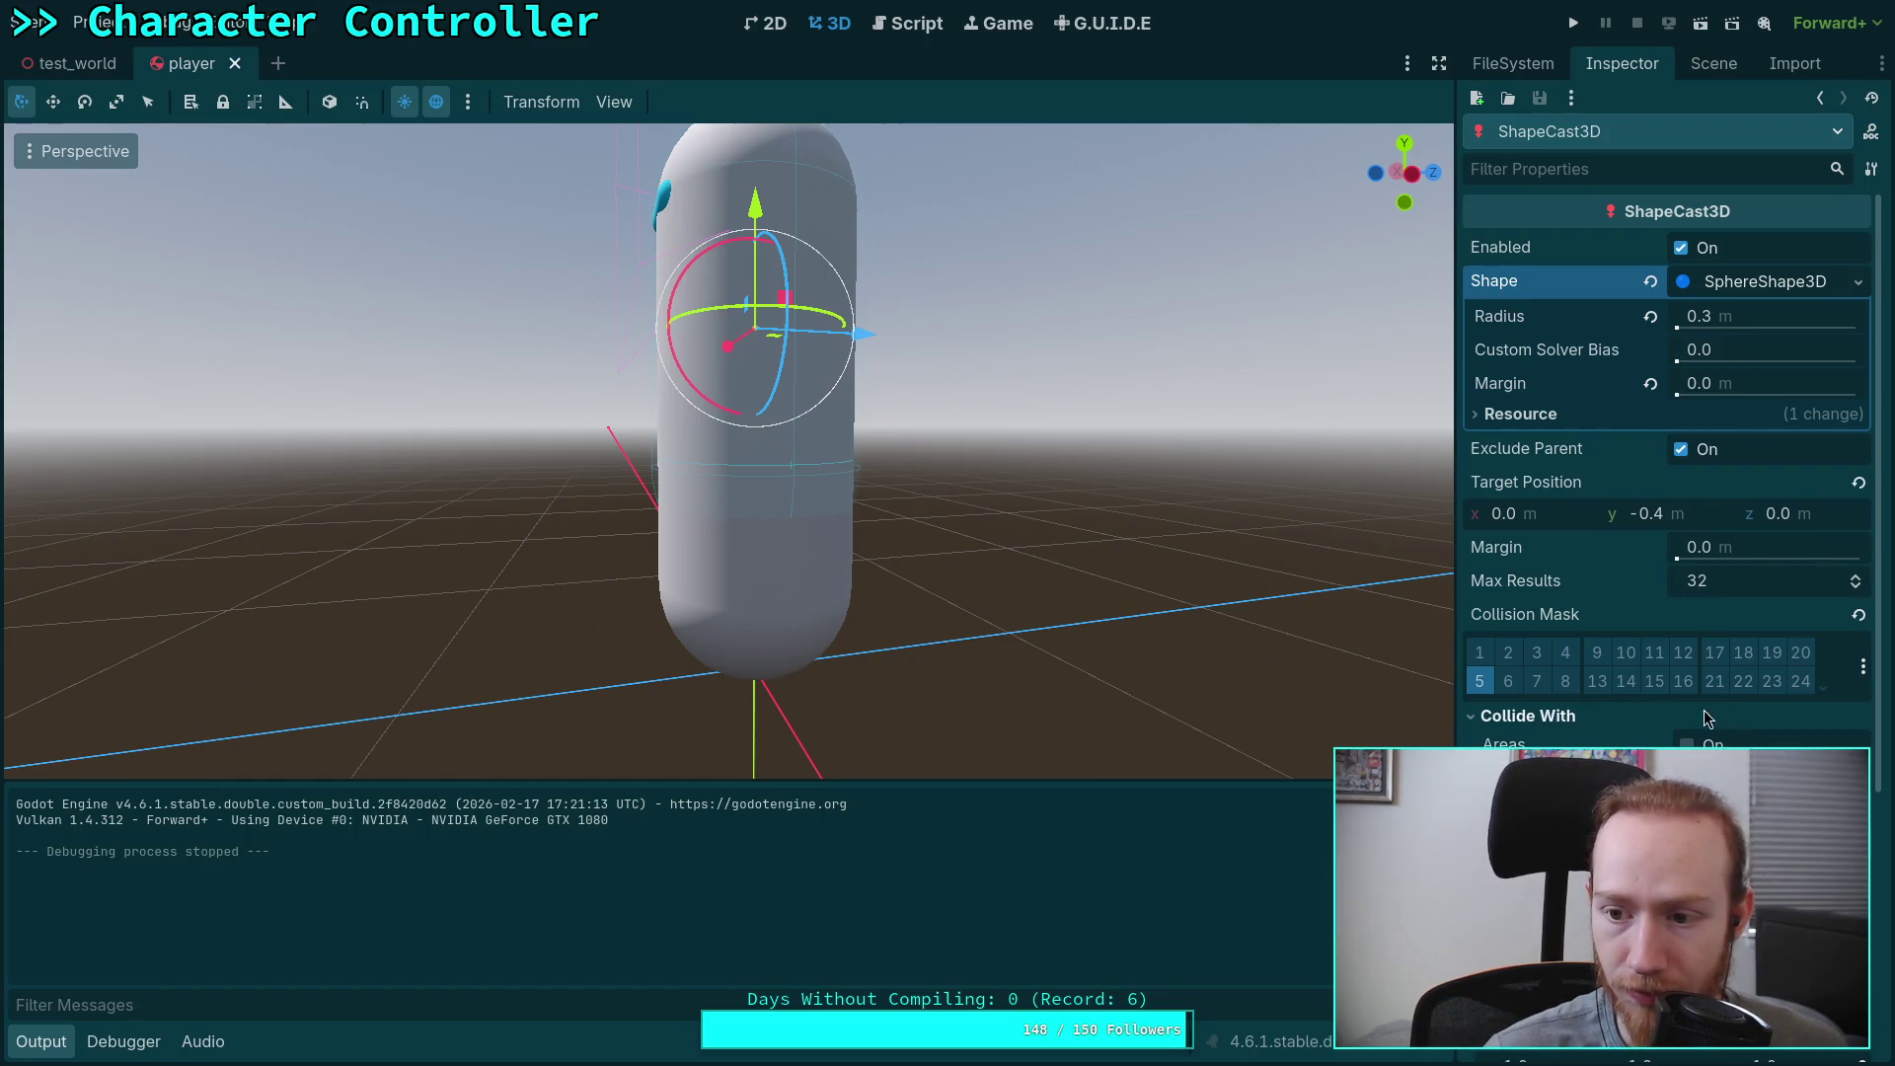
scroll(1597, 713, "down", 2)
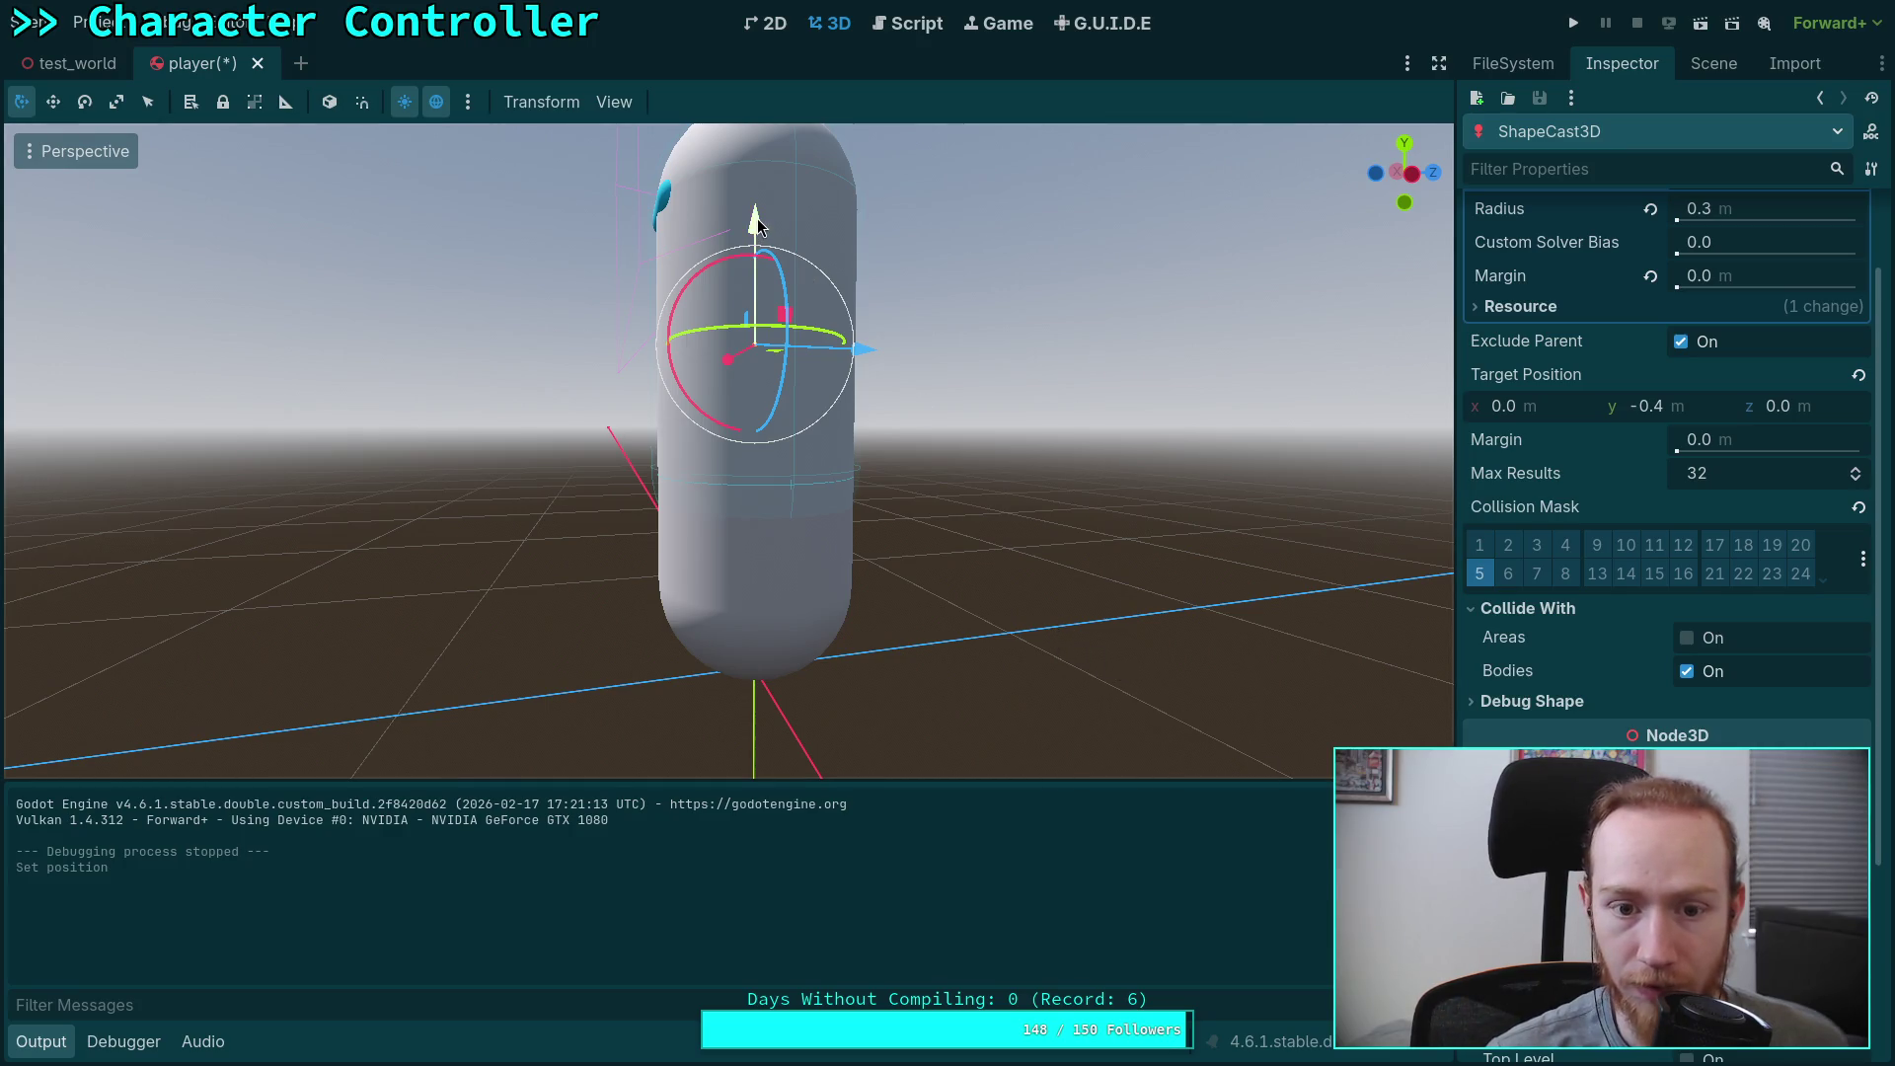
left_click_drag(769, 229, 774, 364)
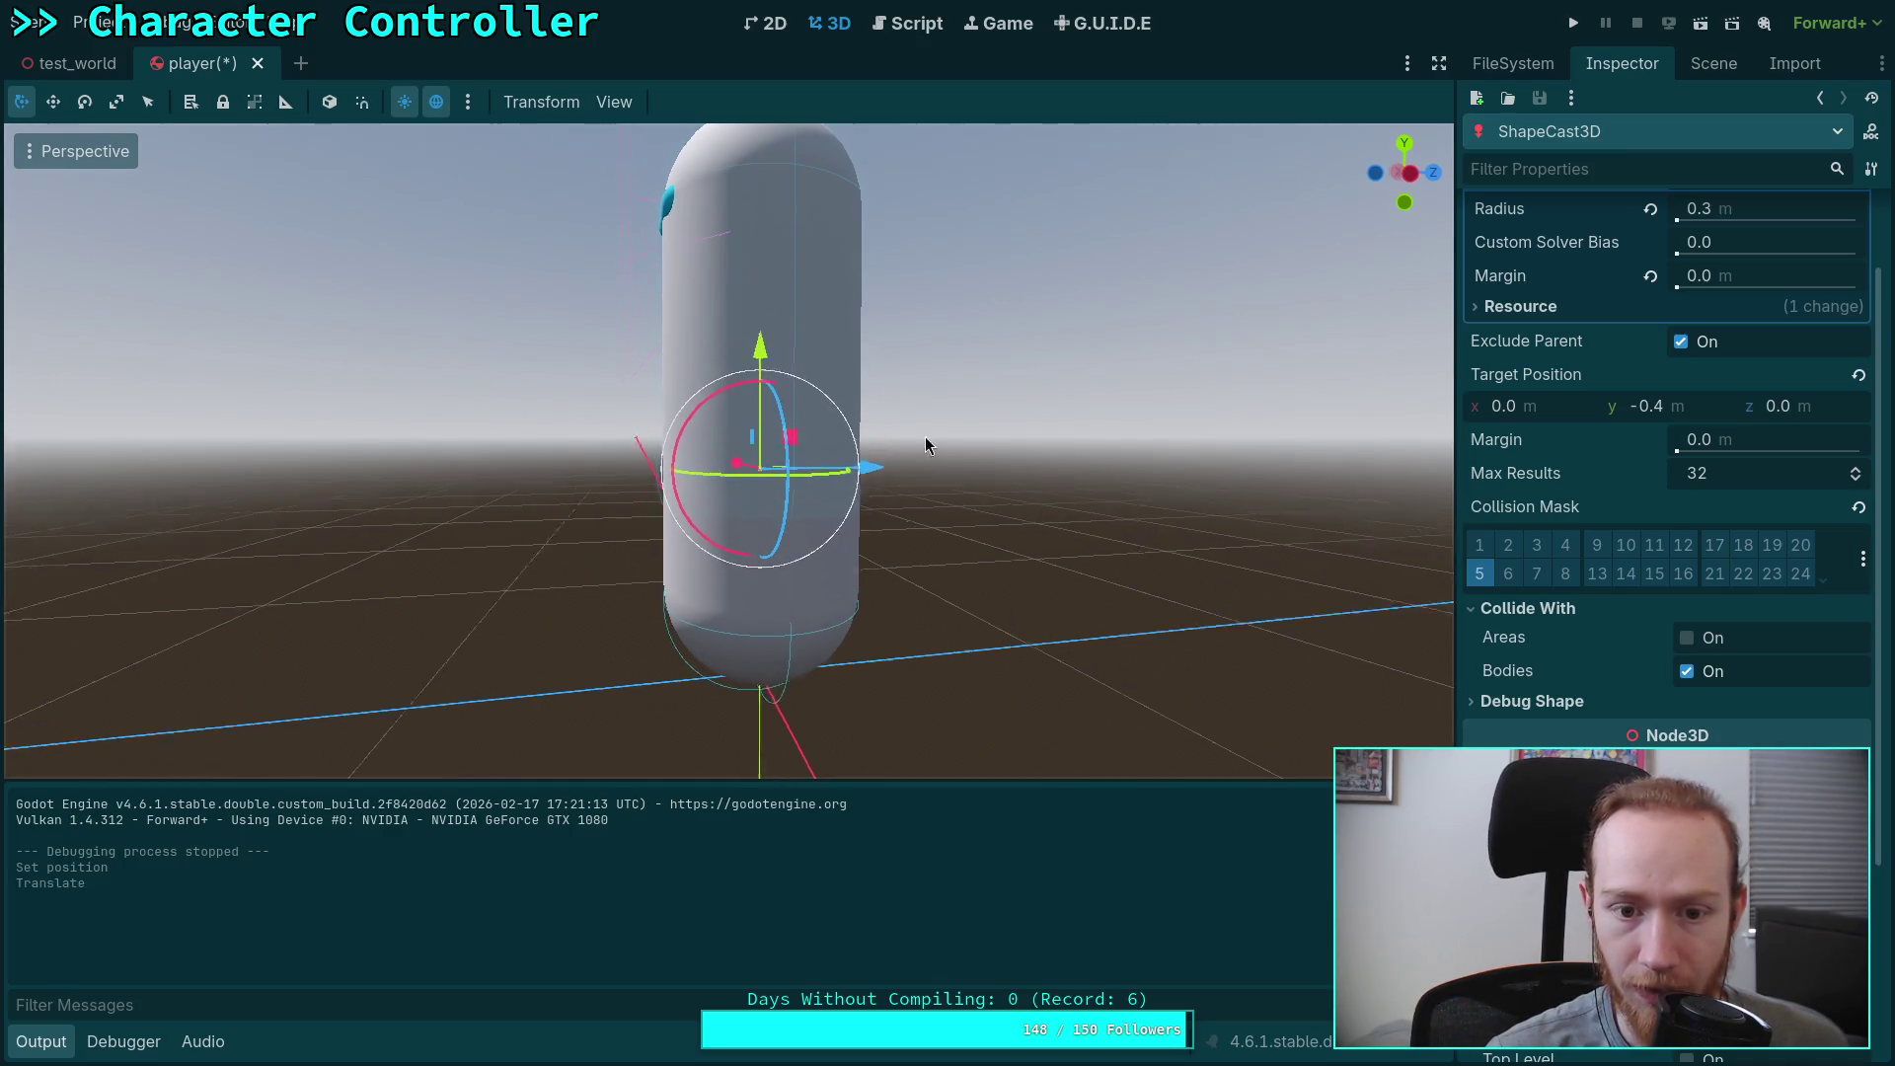
Re-parent ShapeCast3D under the Player node in the Scene tree
left_click(1714, 62)
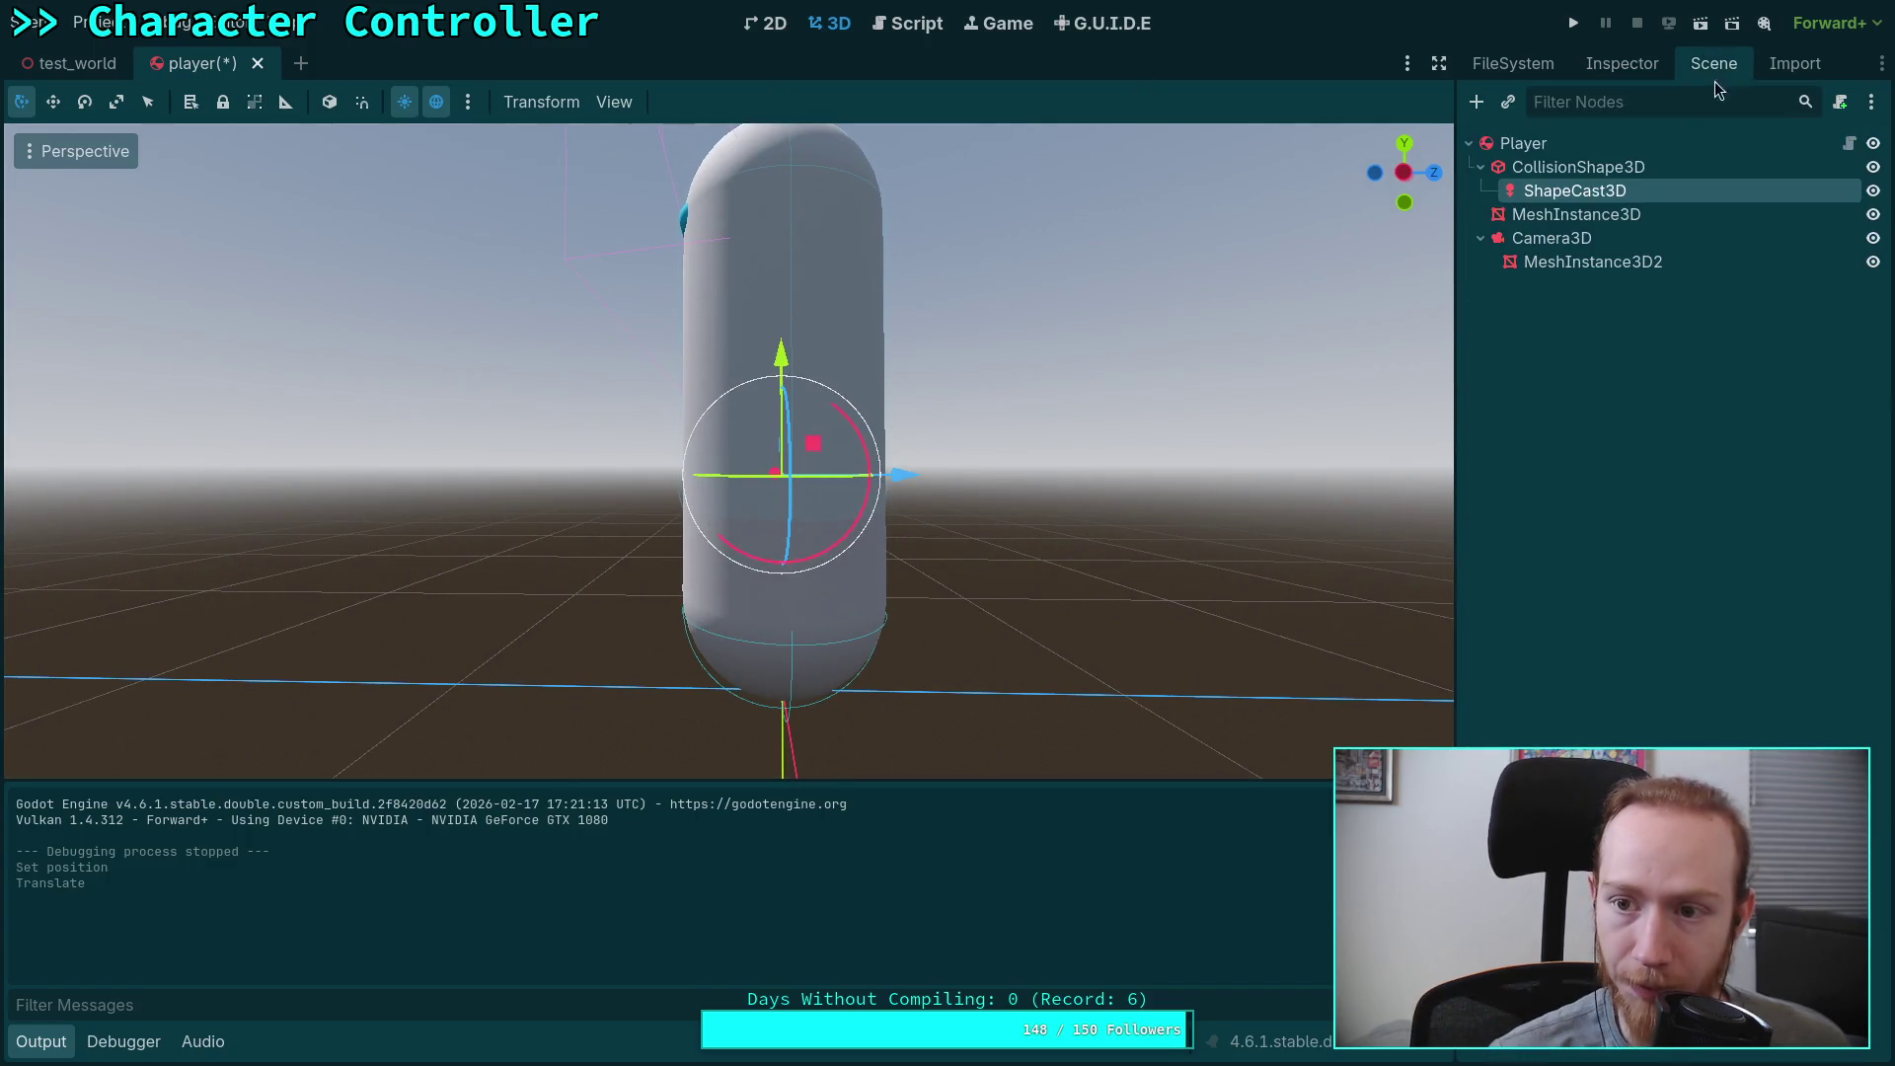
left_click_drag(1559, 190, 1535, 148)
left_click_drag(1525, 261, 1520, 182)
left_click(1624, 67)
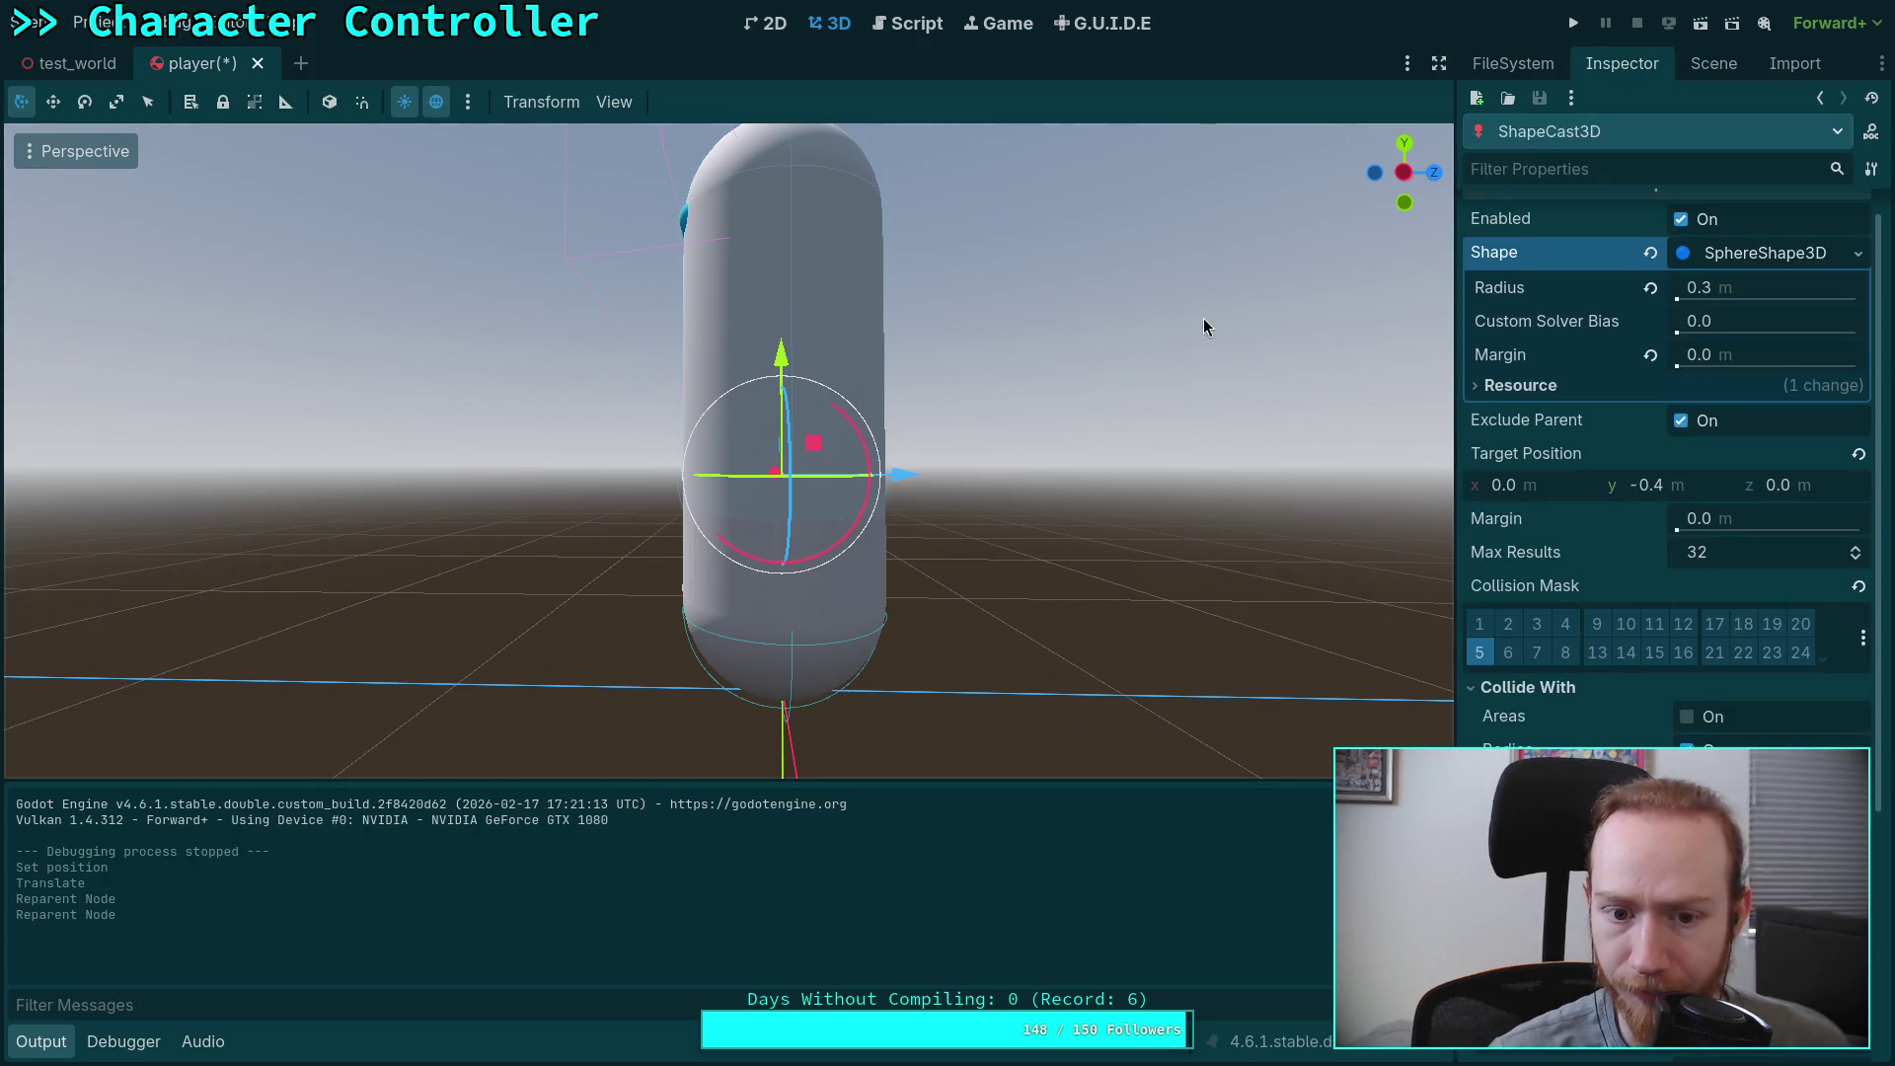
From the Rear view, nudge the ShapeCast3D sphere slightly upward into the capsule's lower half
left_click_drag(896, 375, 1162, 393)
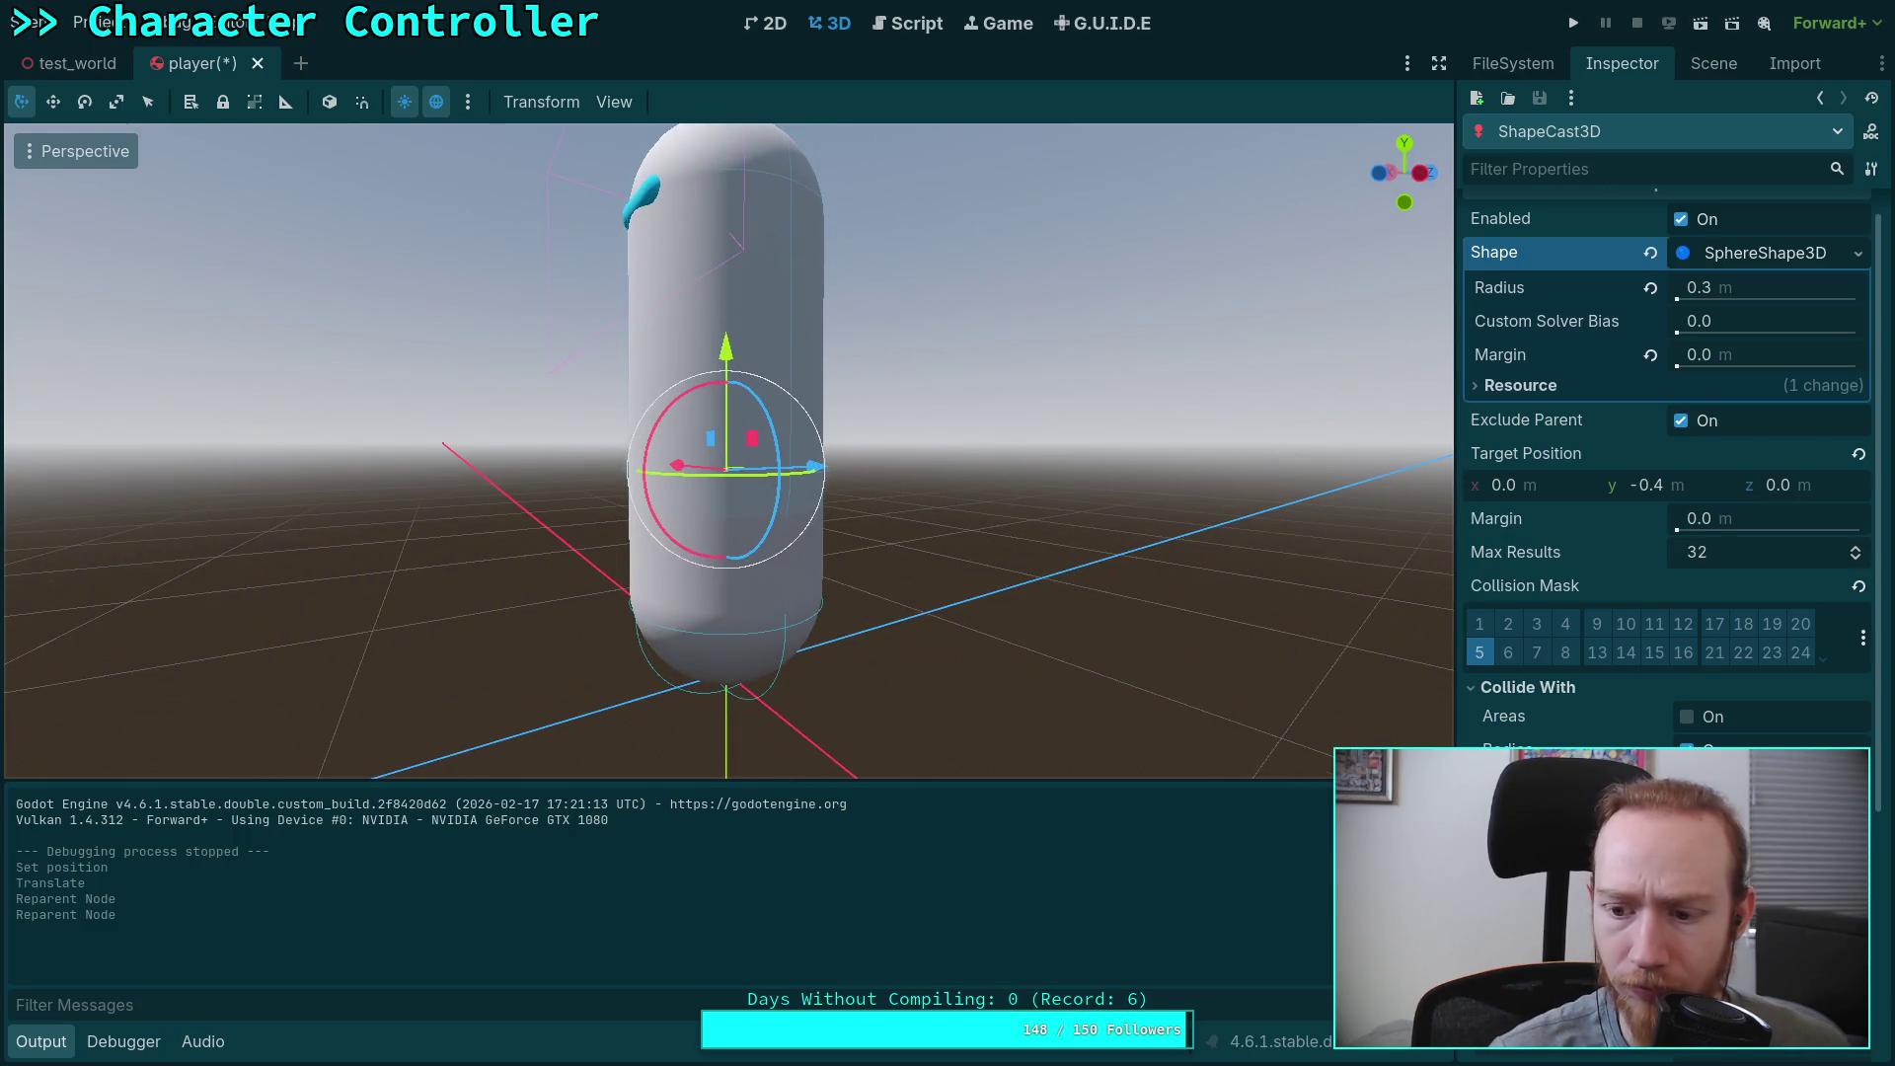
mouse_move(726, 347)
left_mouse_down()
mouse_move(727, 314)
mouse_move(727, 350)
left_mouse_up()
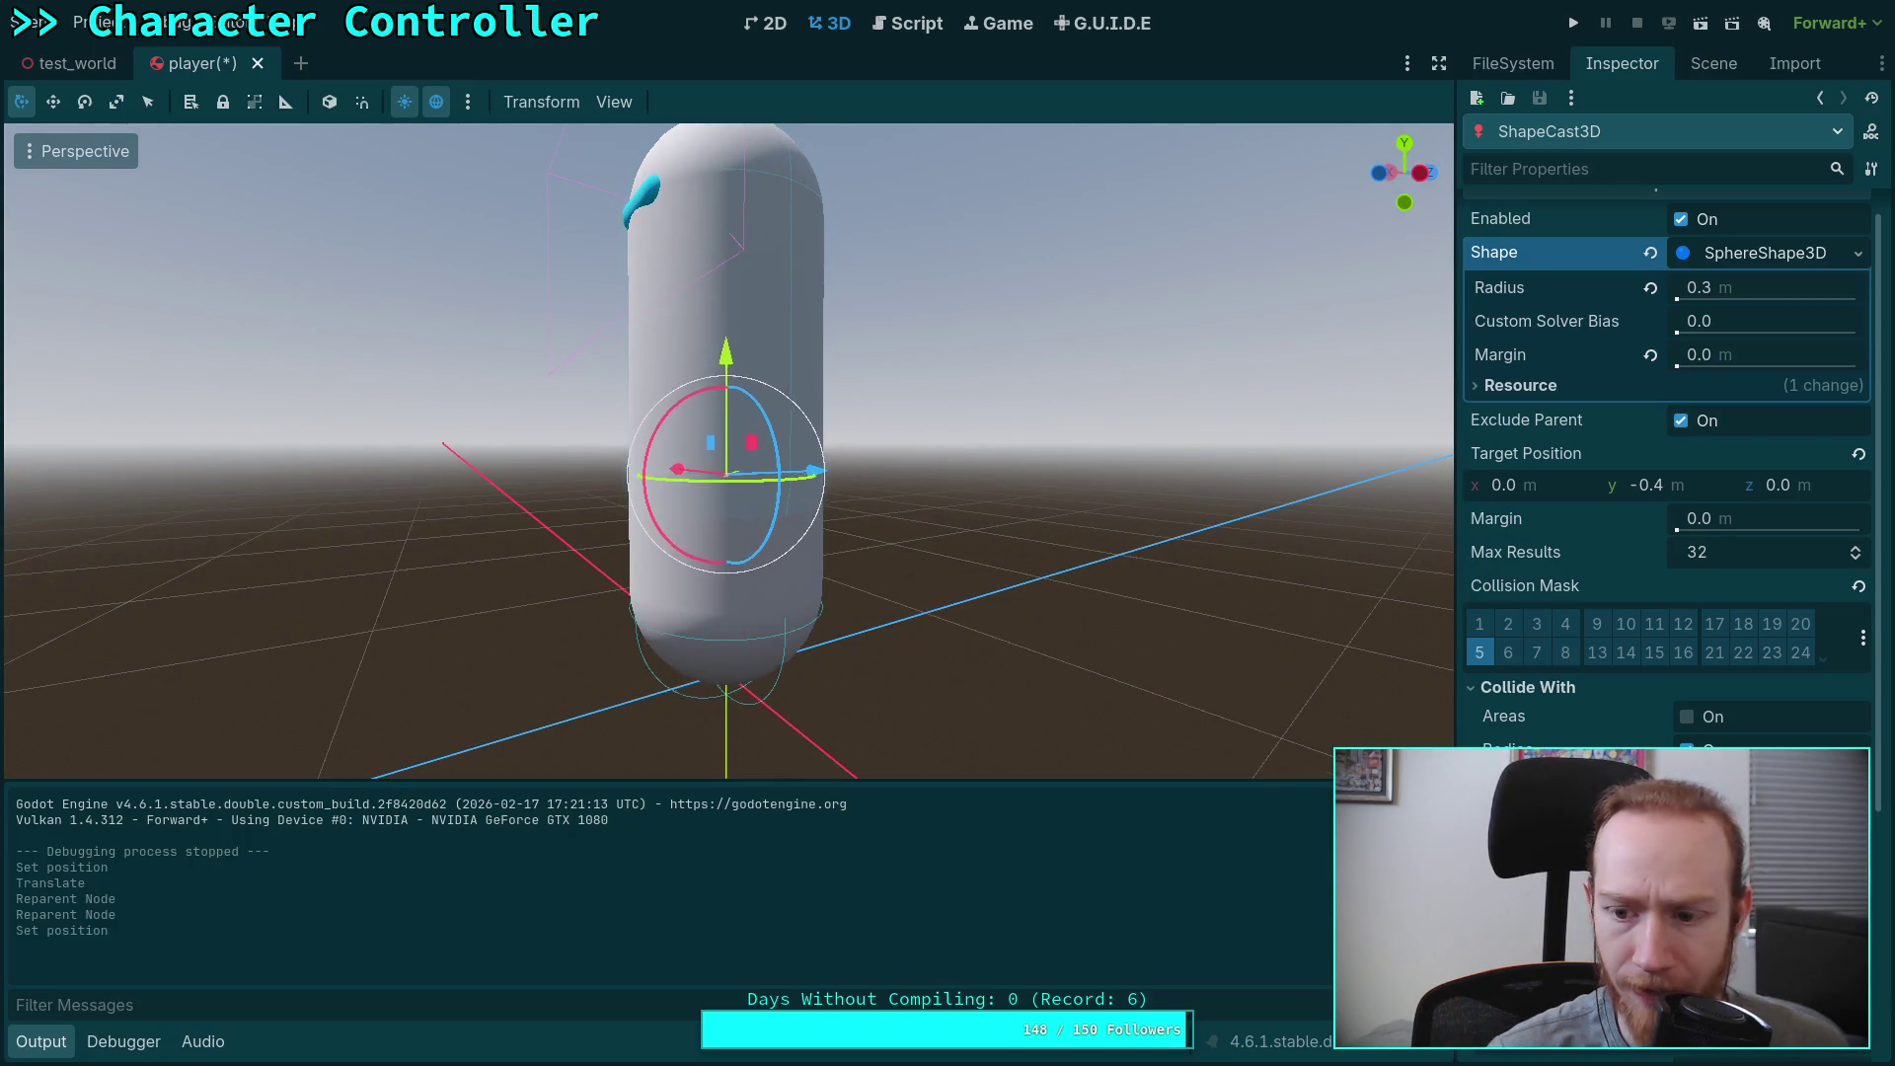
left_click(1379, 174)
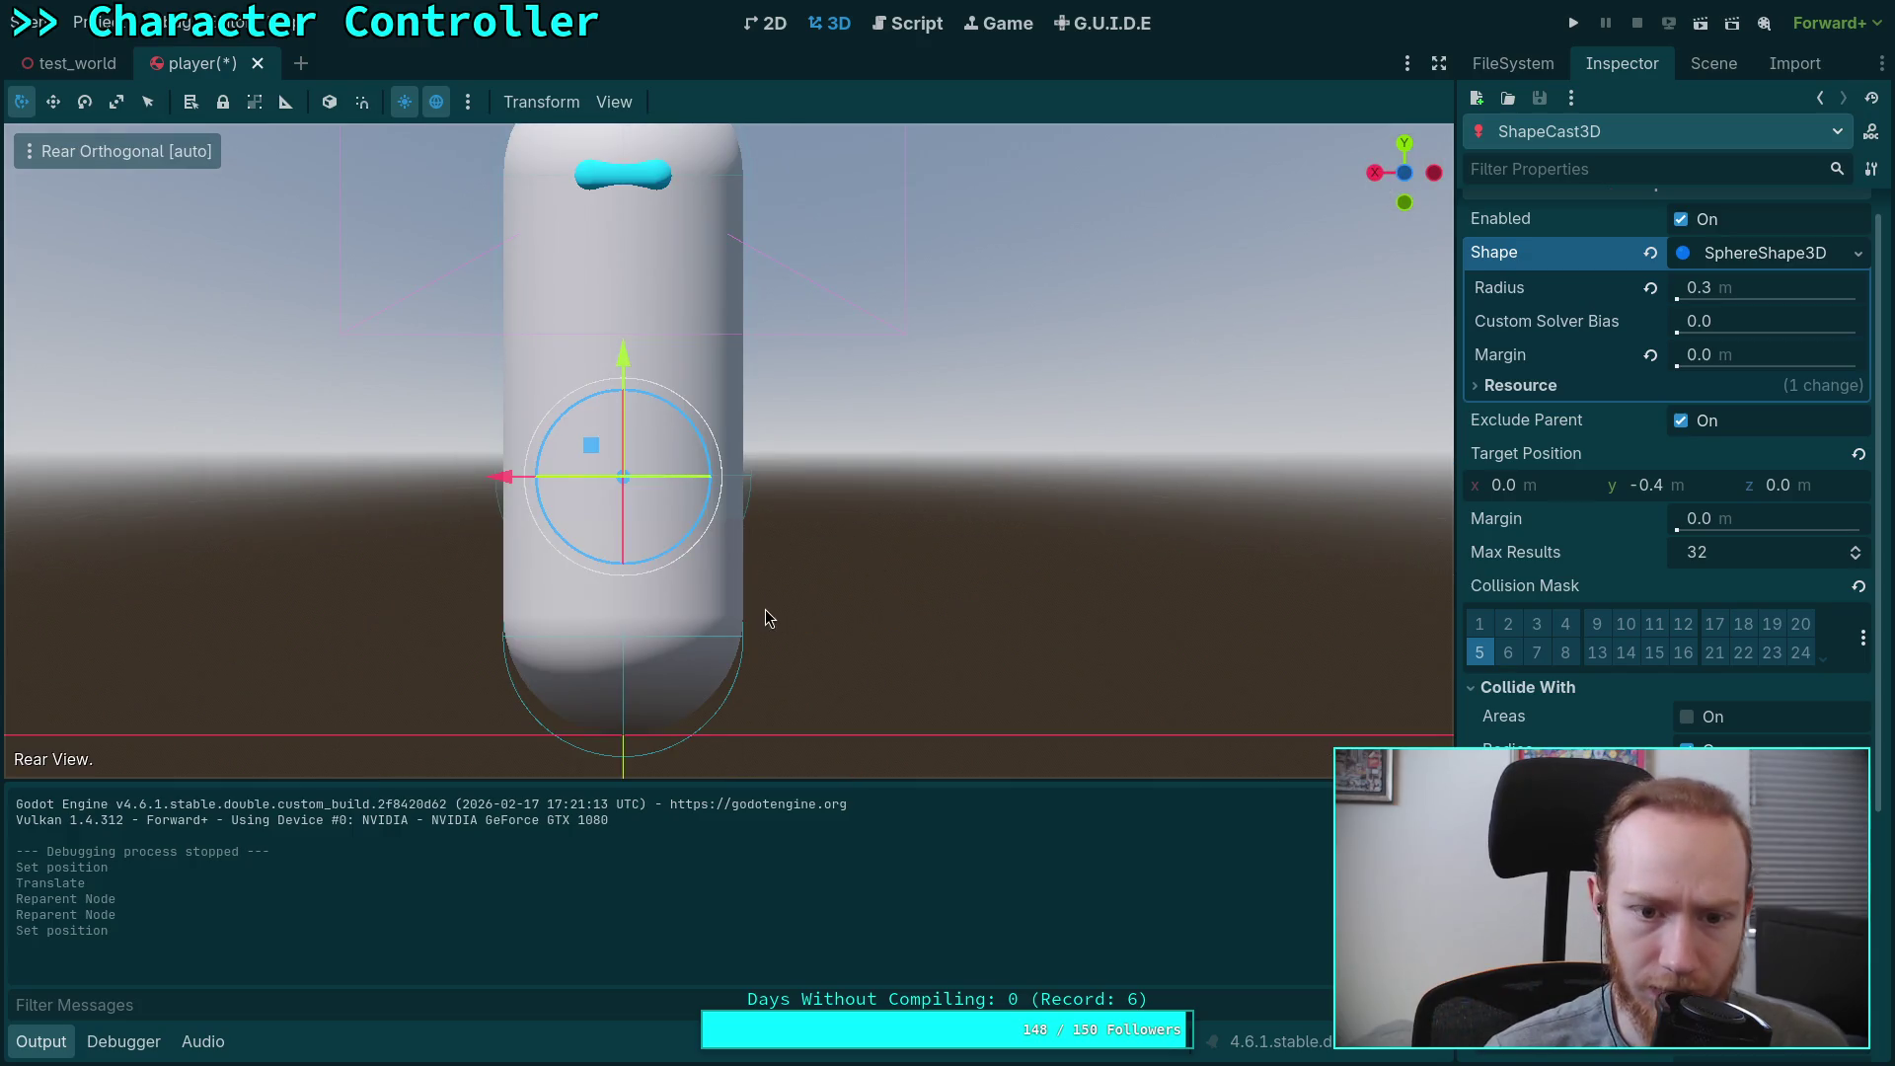
scroll(755, 593, "up", 10)
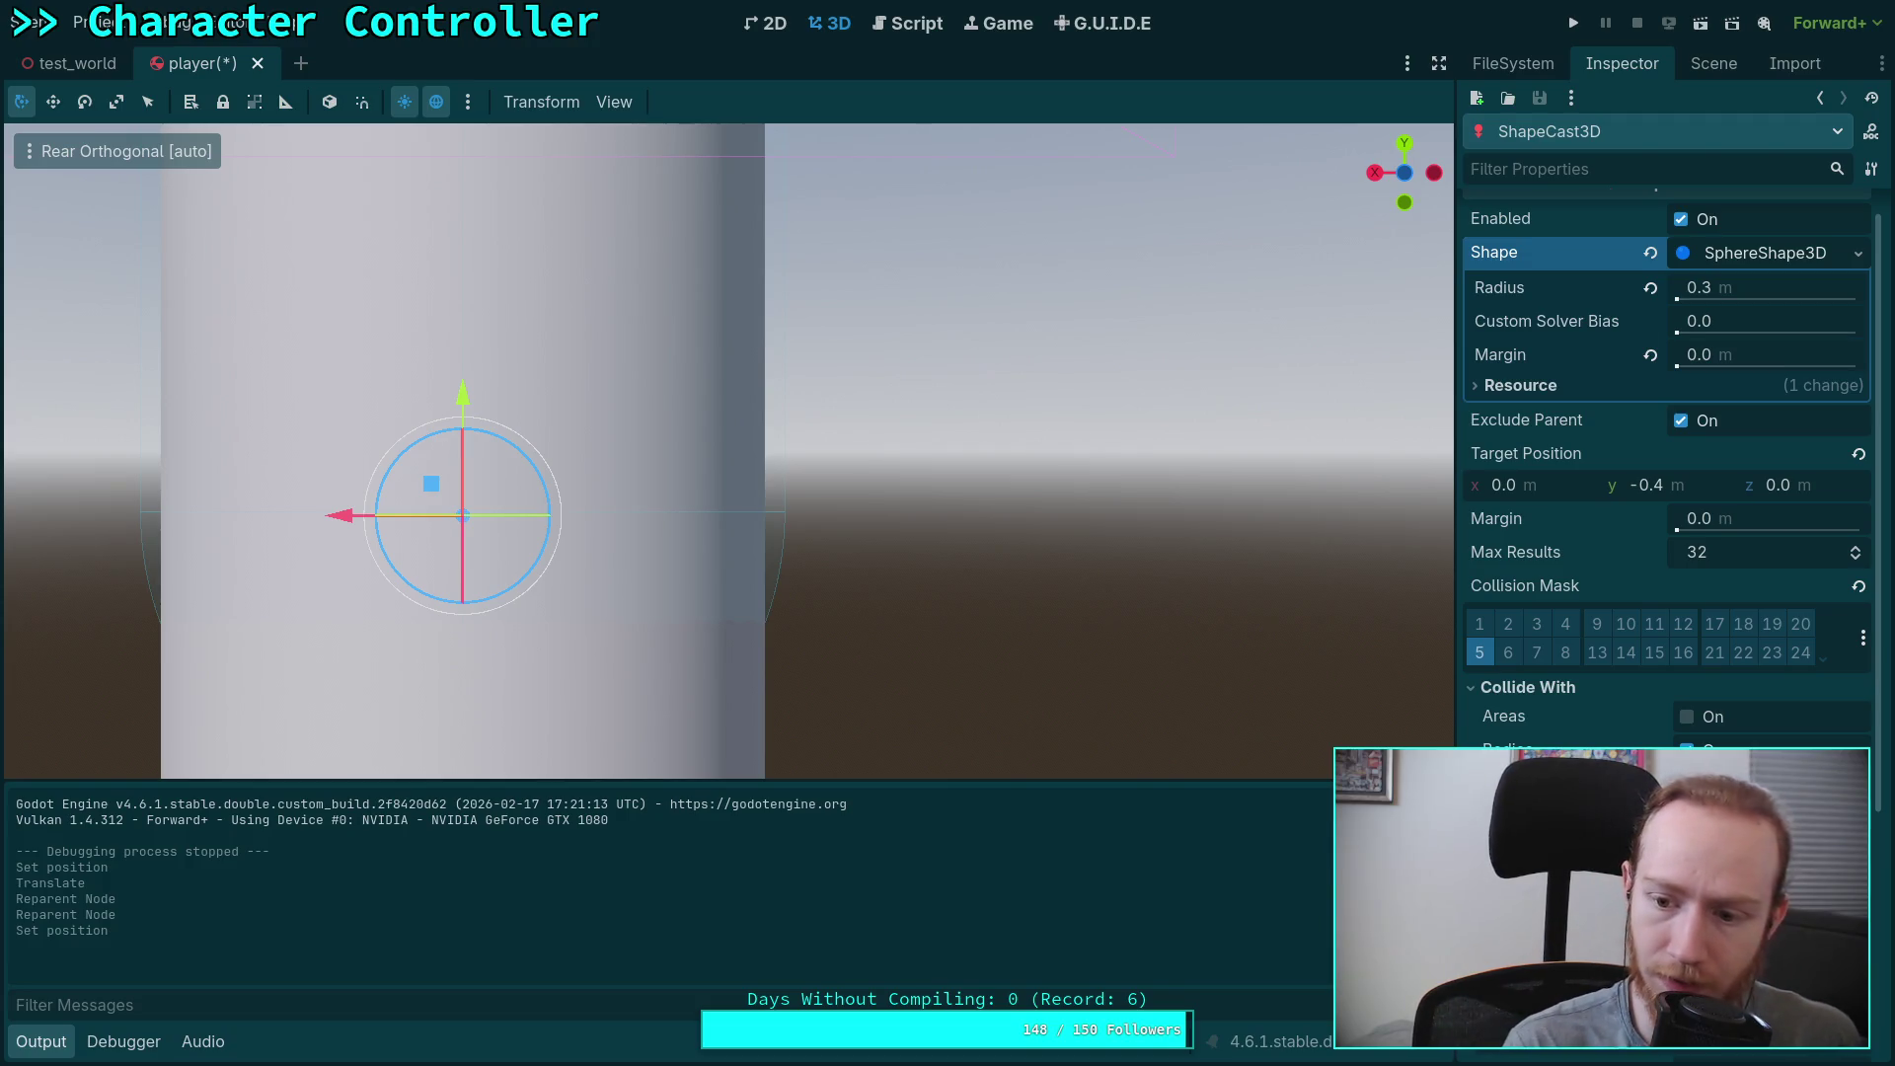
left_click_drag(463, 514, 463, 510)
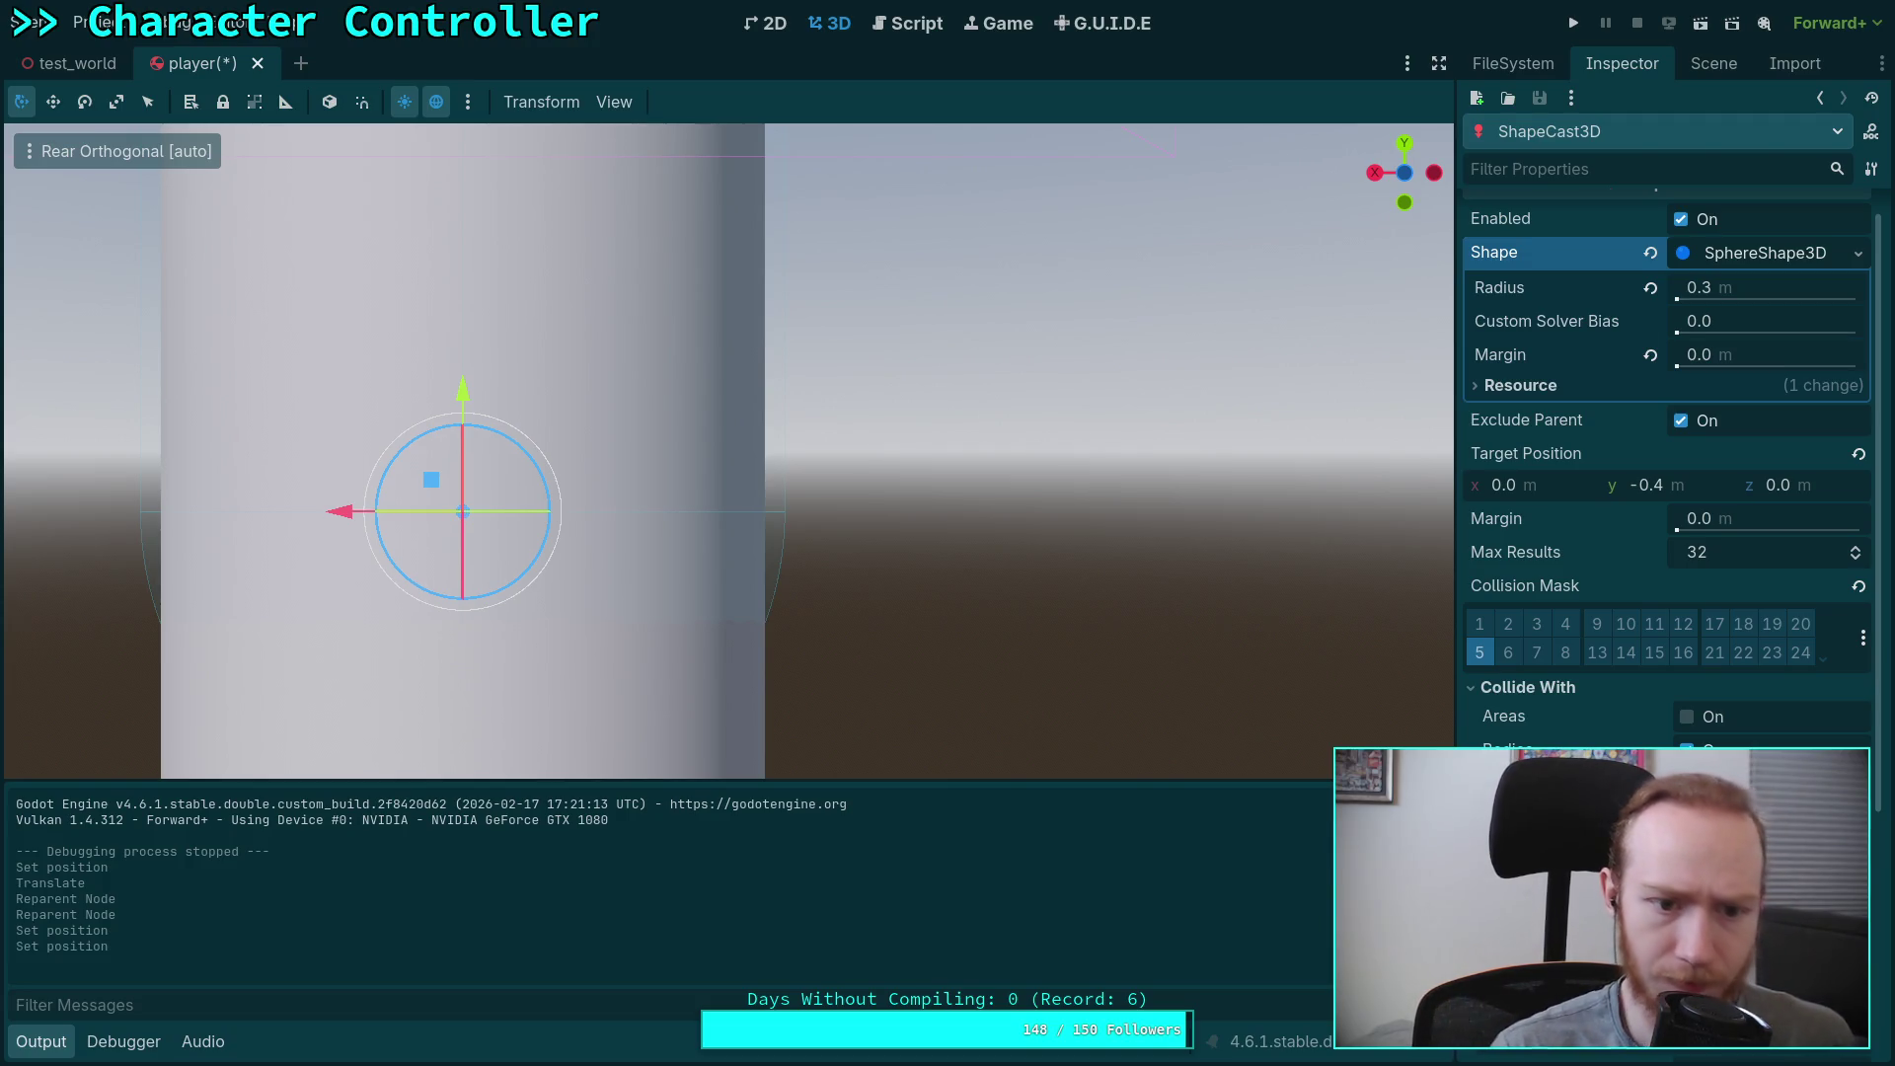
scroll(981, 708, "down", 4)
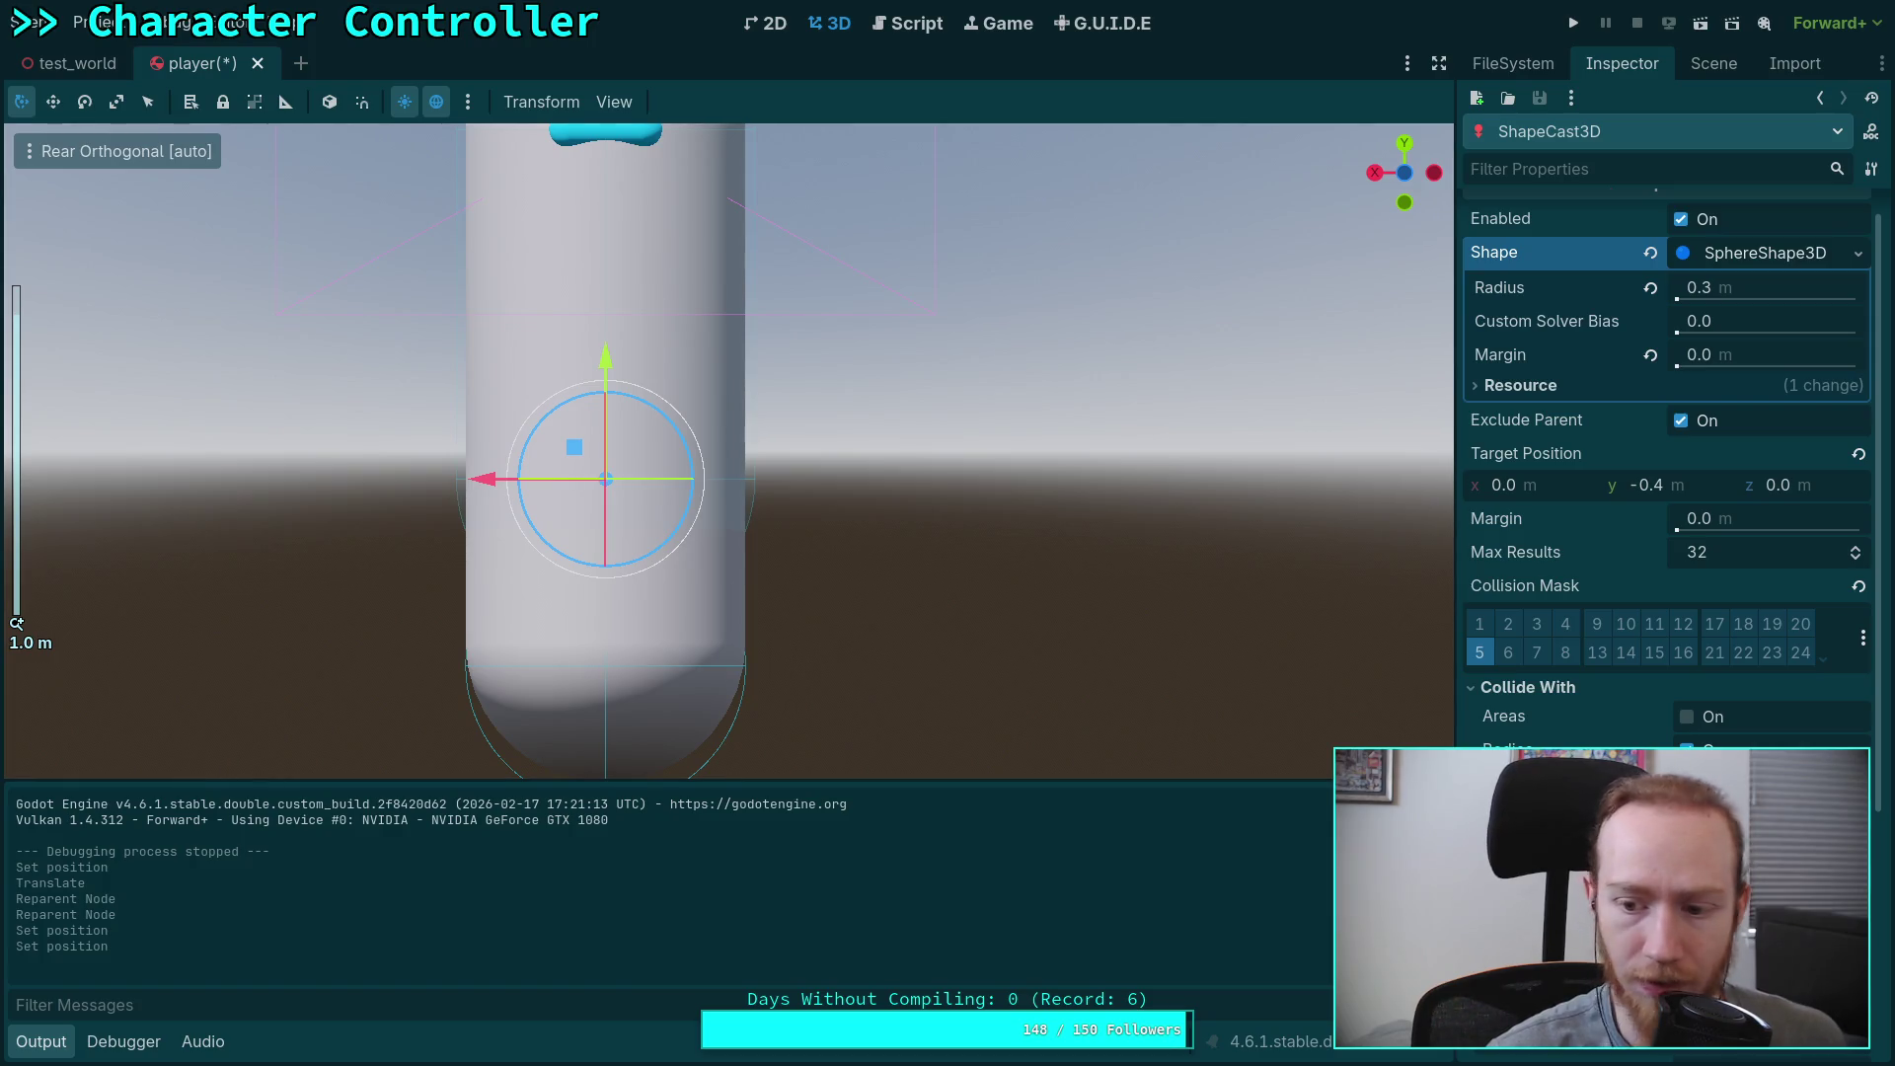
left_click_drag(463, 510, 463, 500)
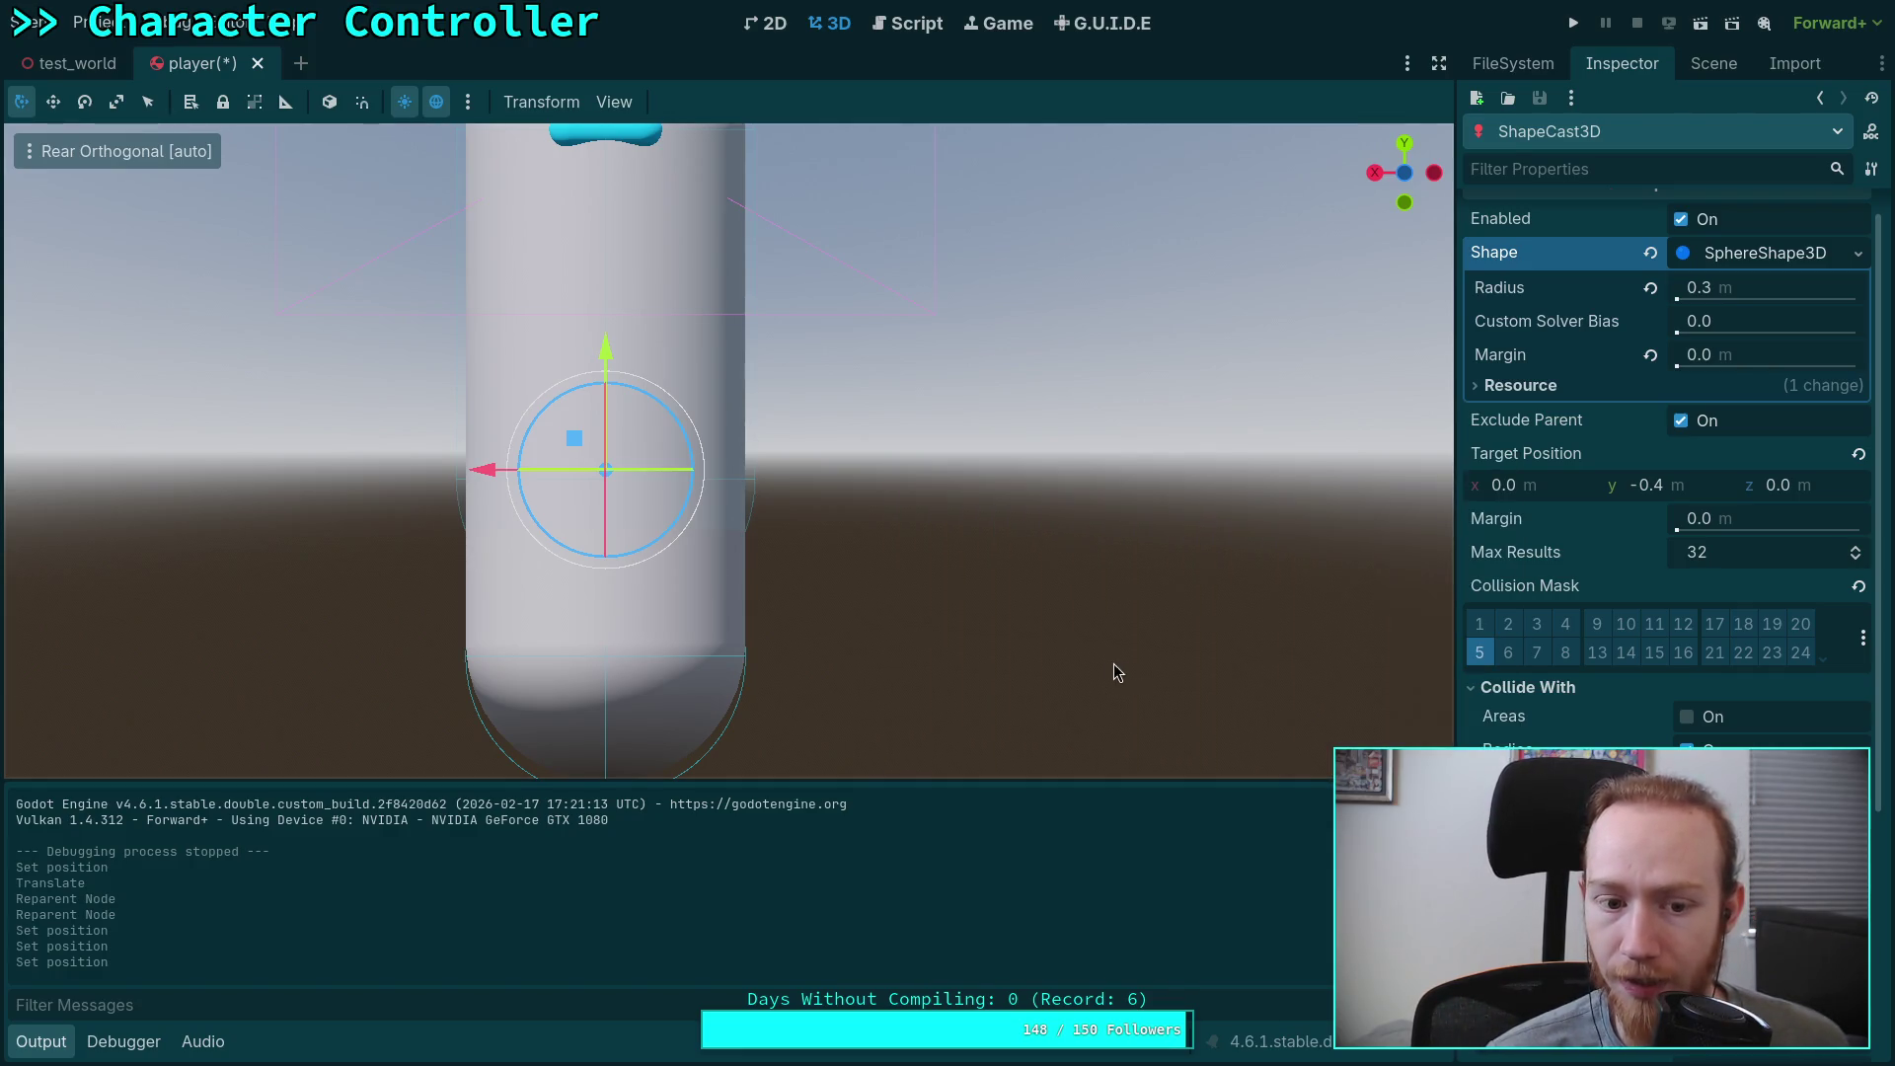
scroll(991, 600, "down", 1)
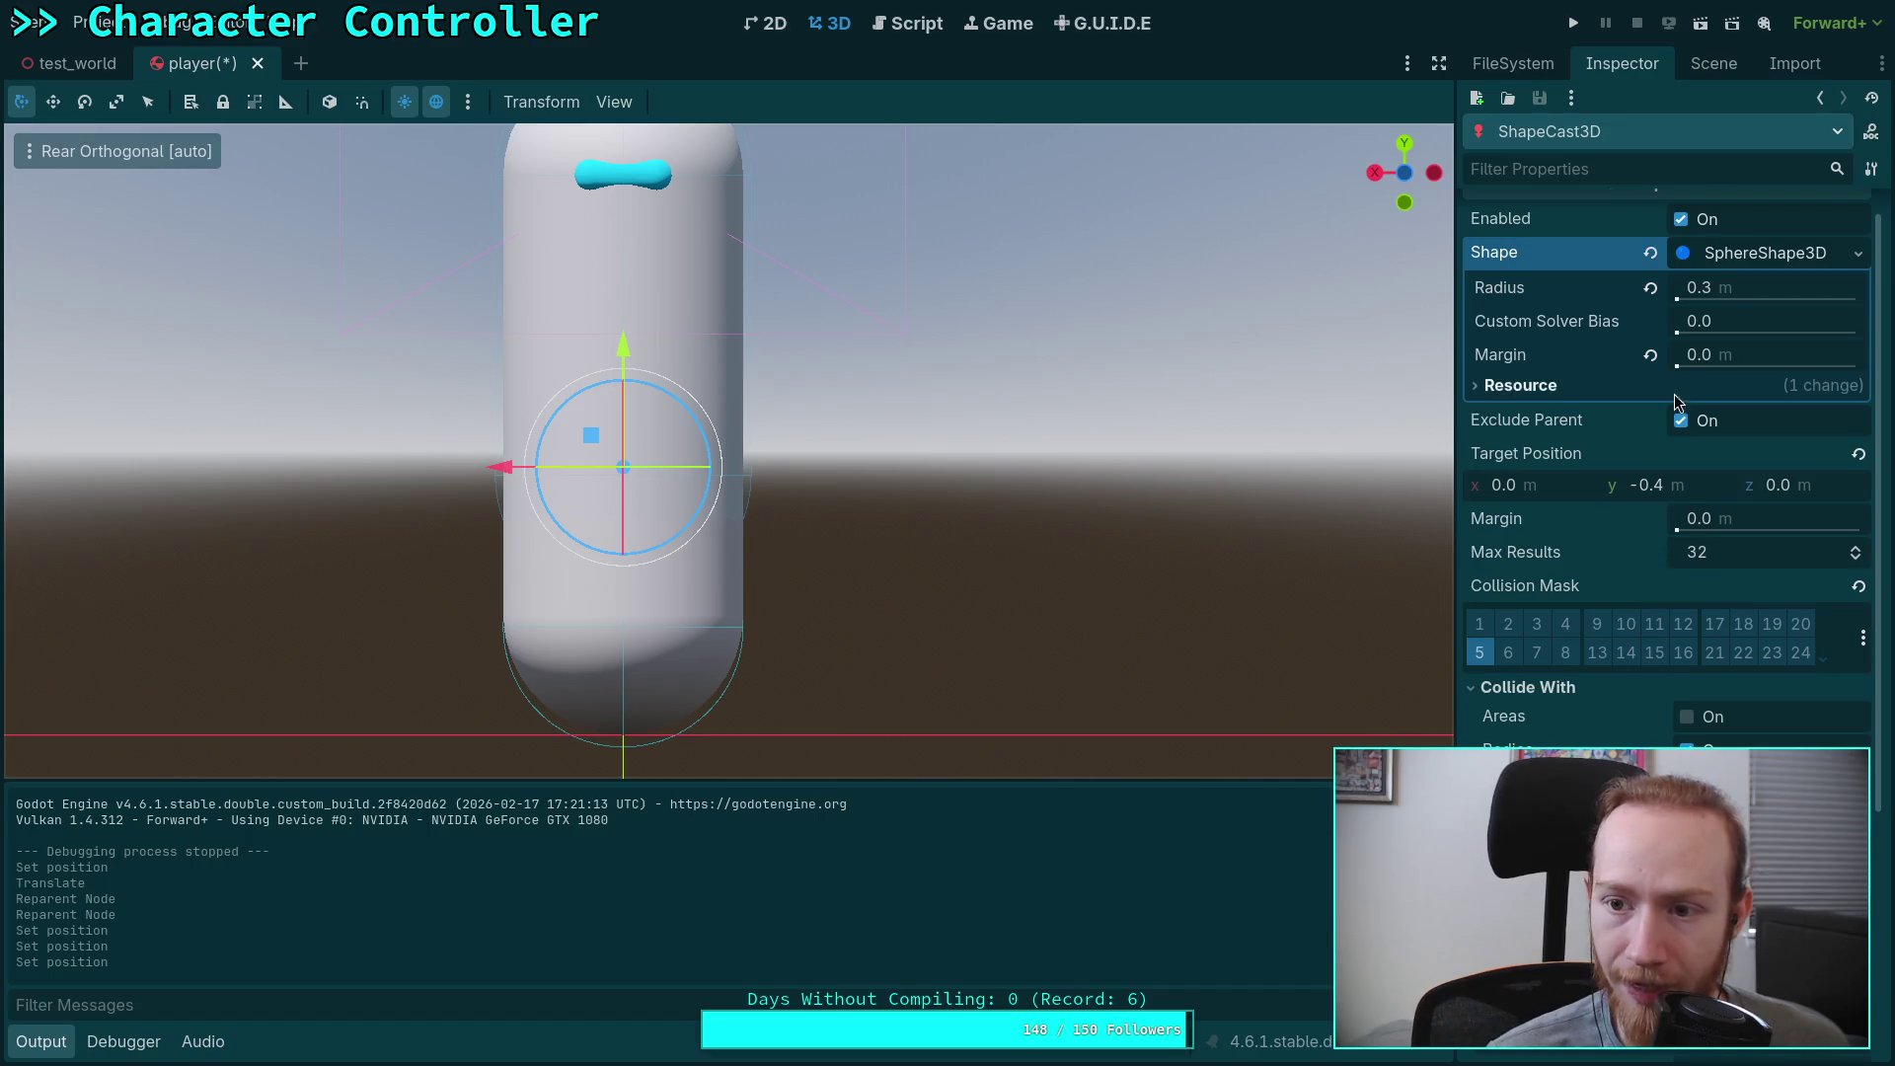
Set the ShapeCast3D Target Position y to -0.37, after trying -0.35 and -0.38
left_click(1789, 257)
left_click(1724, 358)
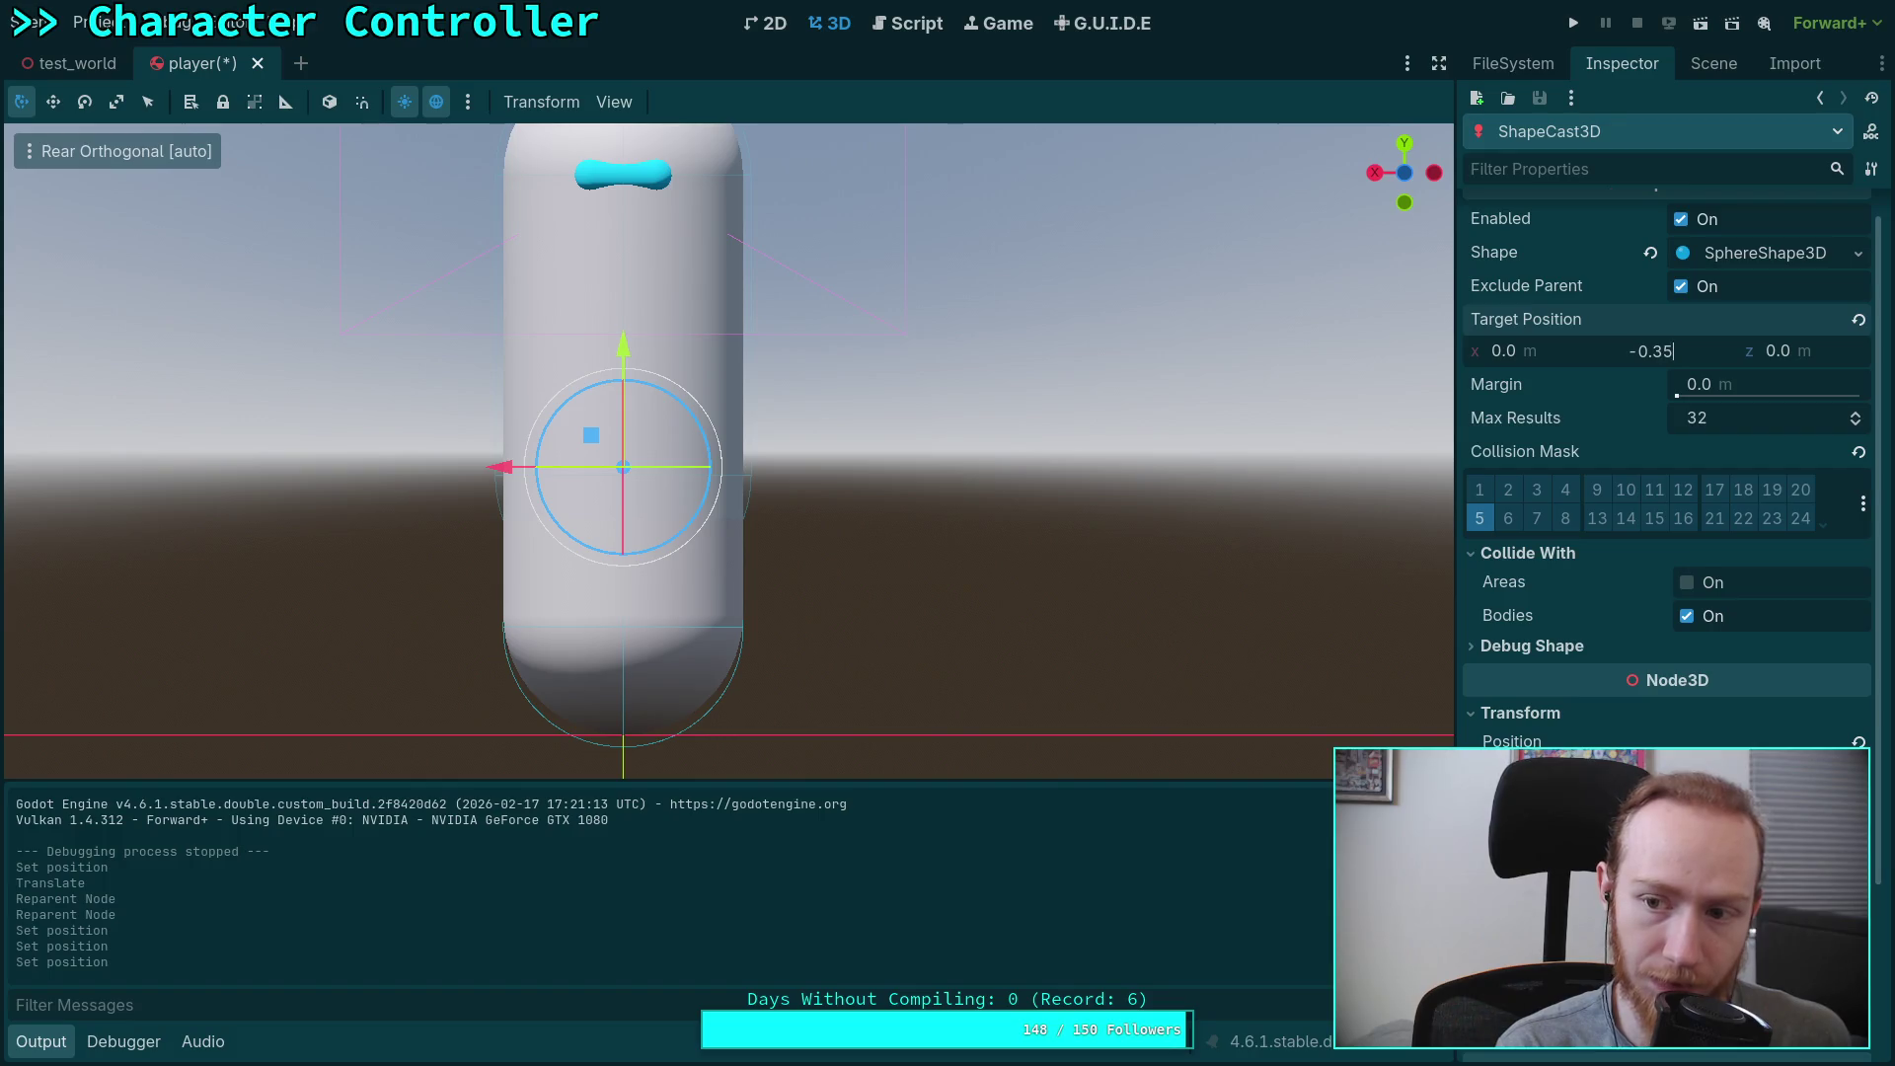
key("Return")
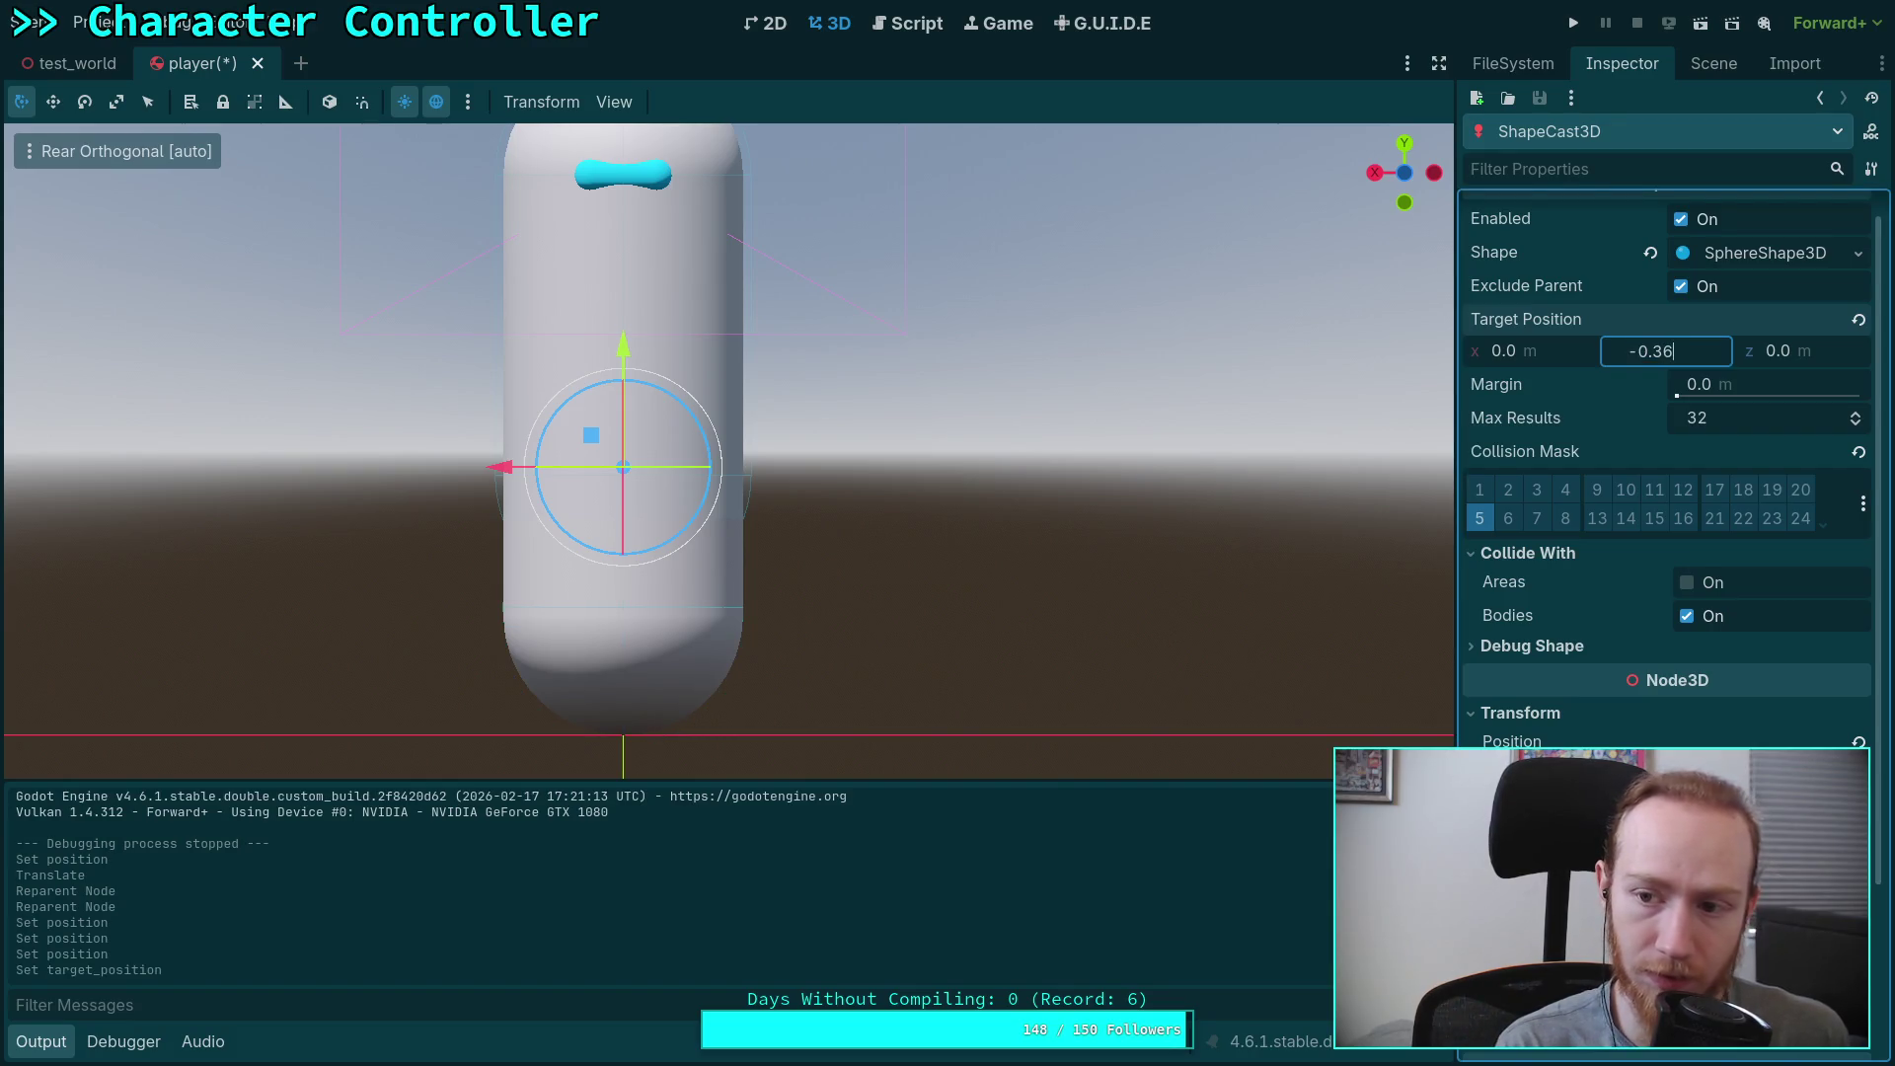
key("Return")
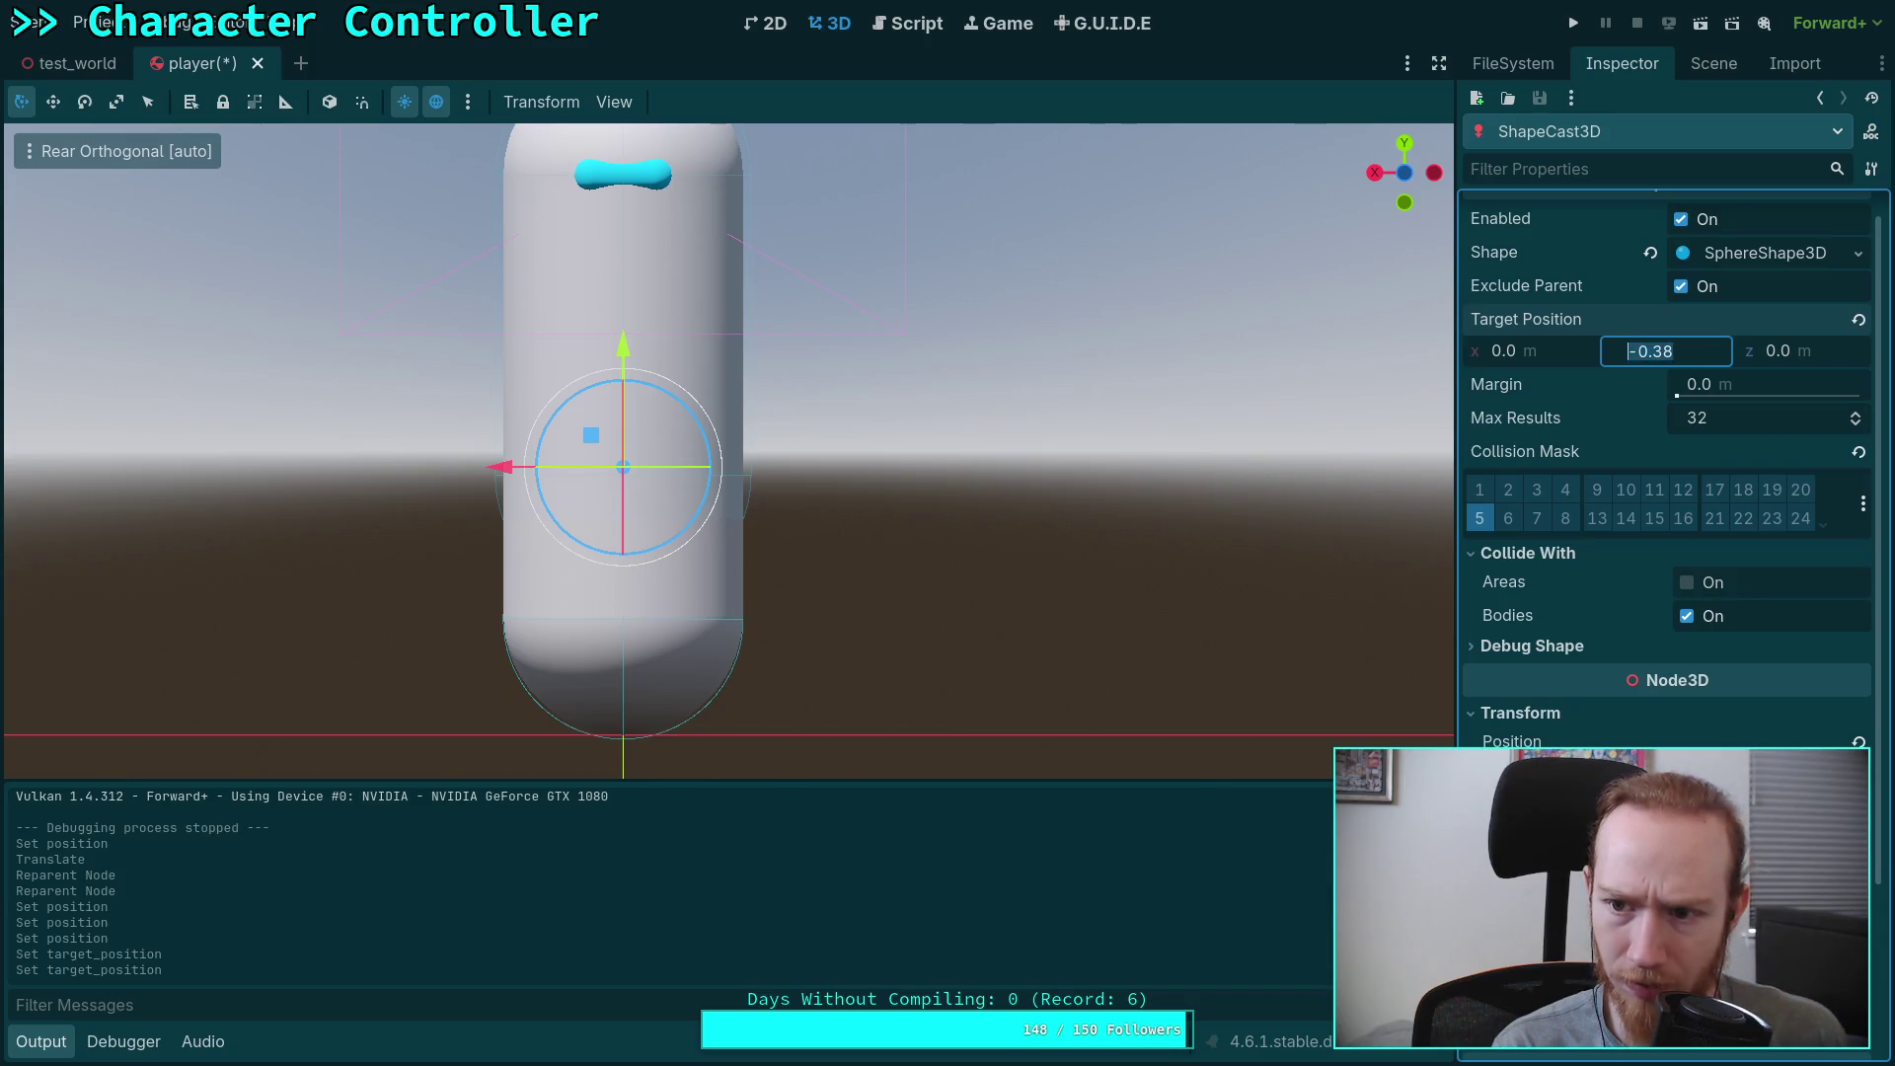
type("-0.37")
key("Return")
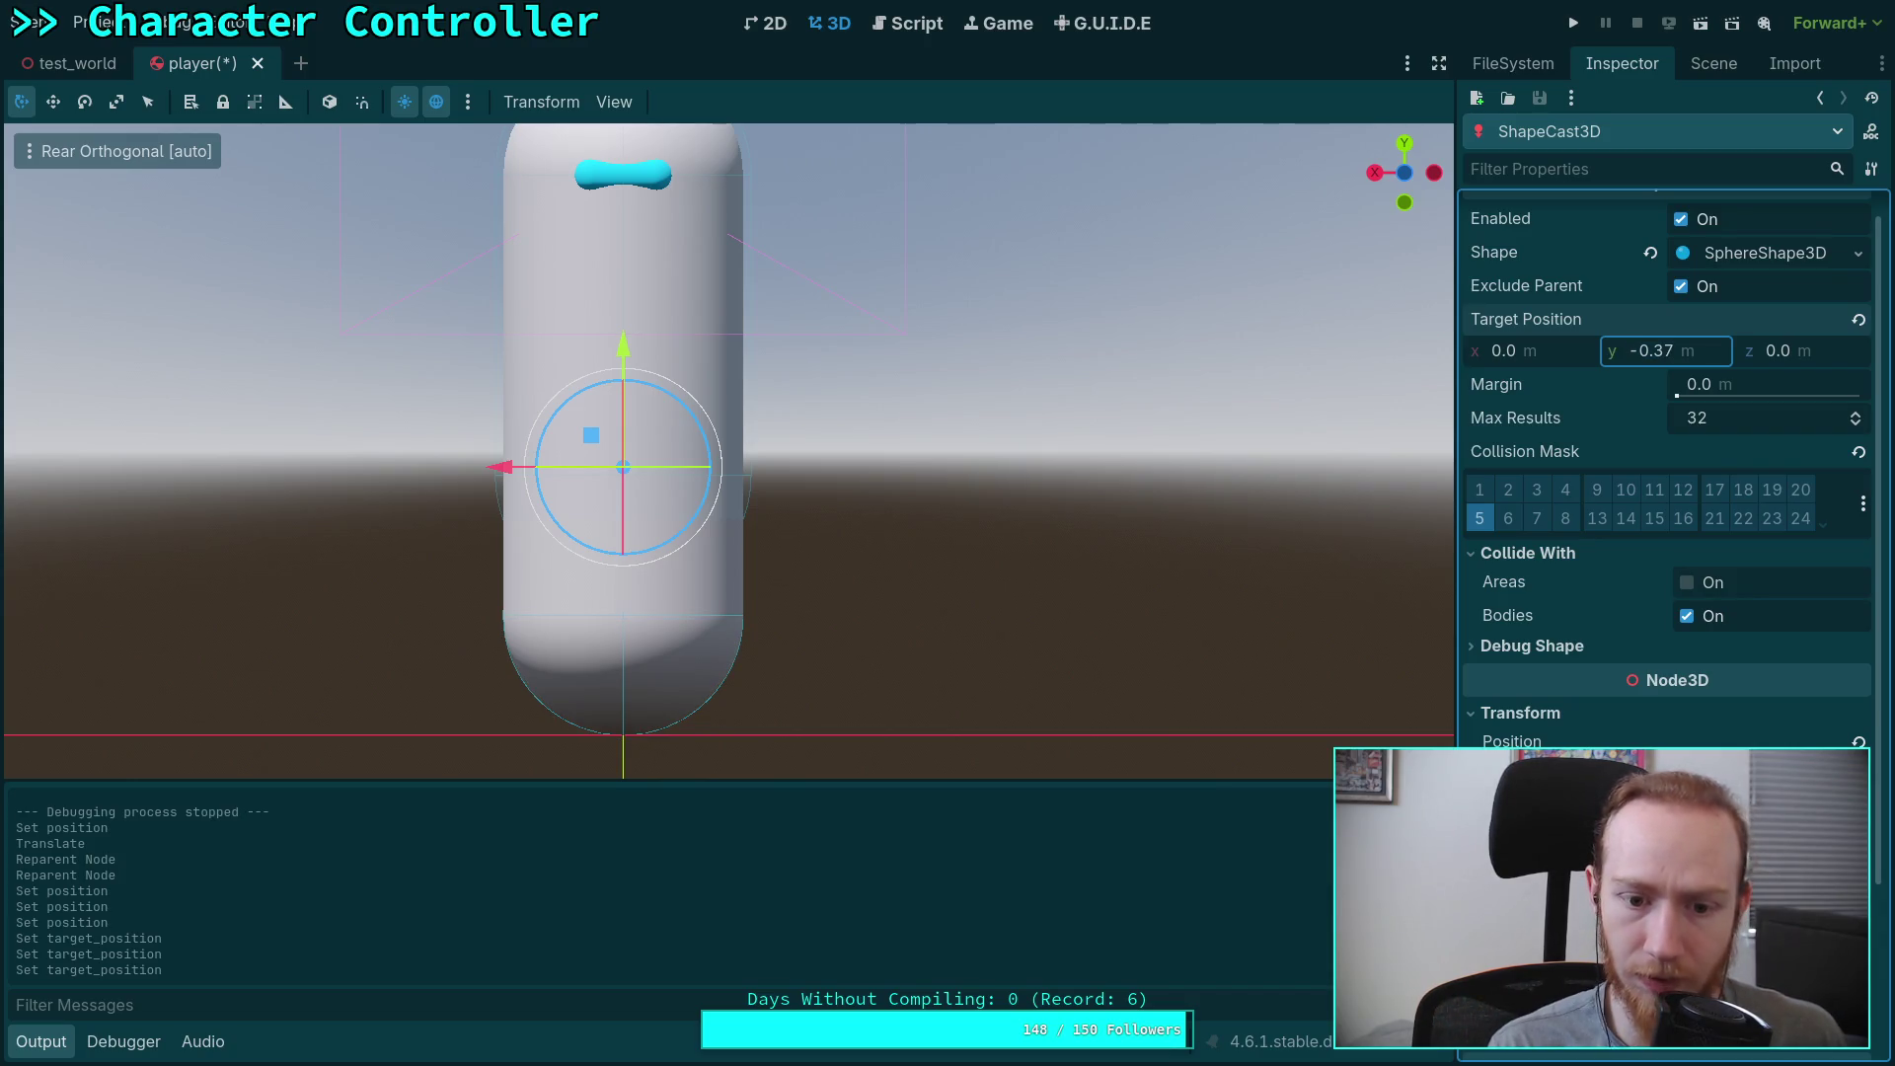
Save the player scene with Ctrl+S and look around the capsule
mouse_move(1126, 317)
left_mouse_down()
mouse_move(1082, 376)
mouse_move(922, 423)
left_mouse_up()
scroll(922, 424, "down", 2)
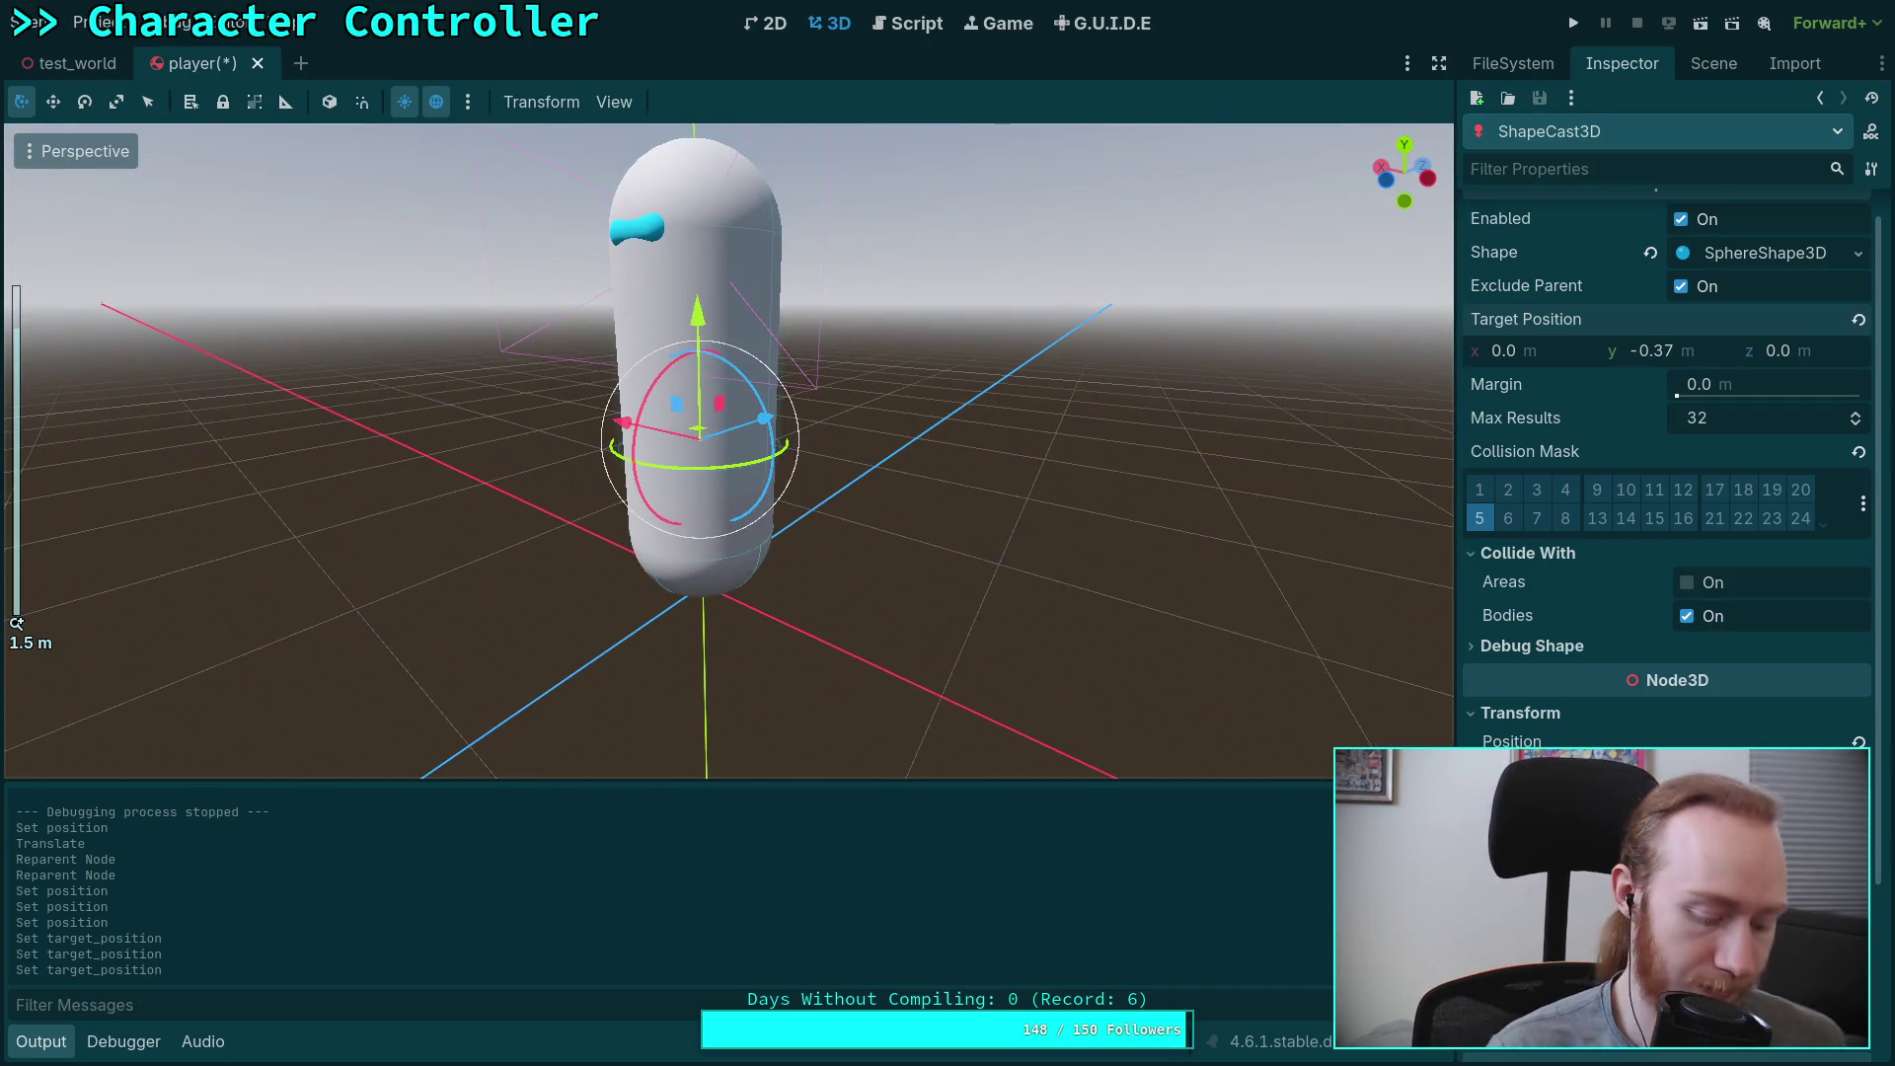
key("ctrl+s")
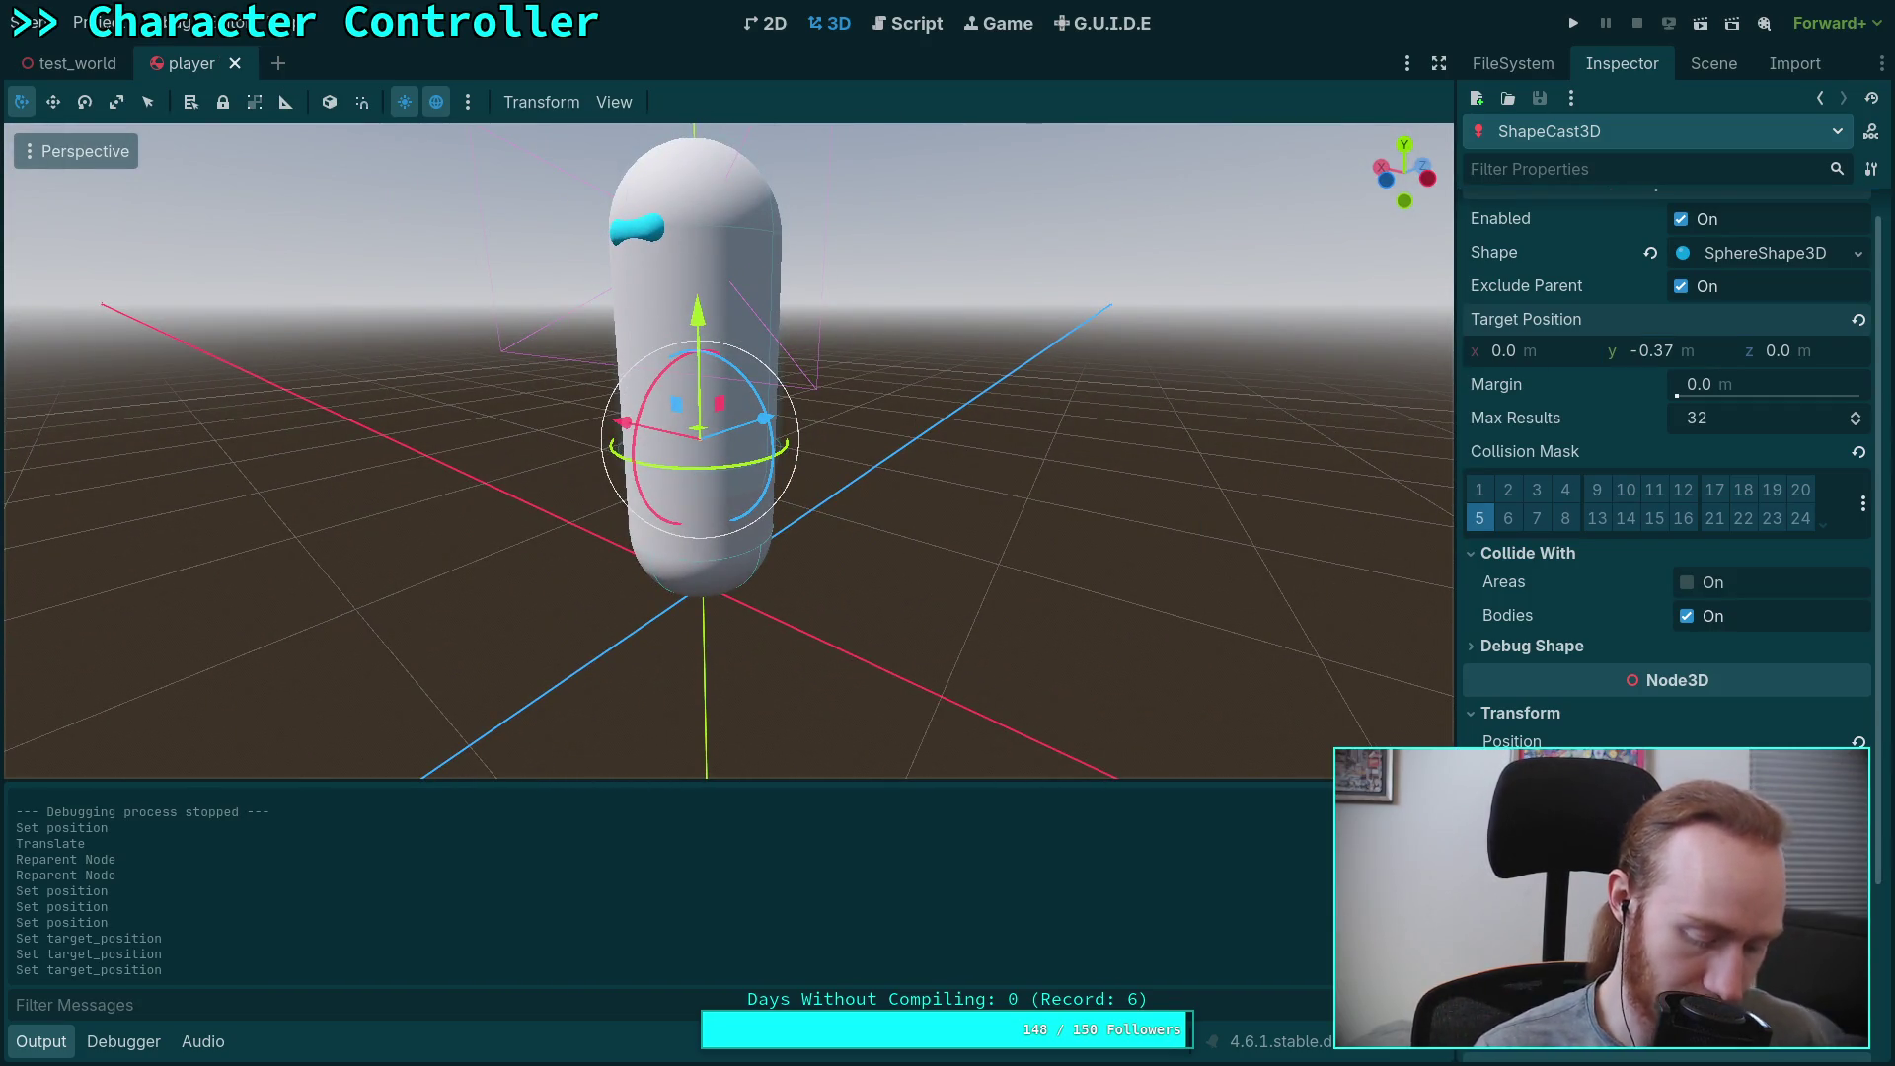
left_click_drag(872, 427, 681, 370)
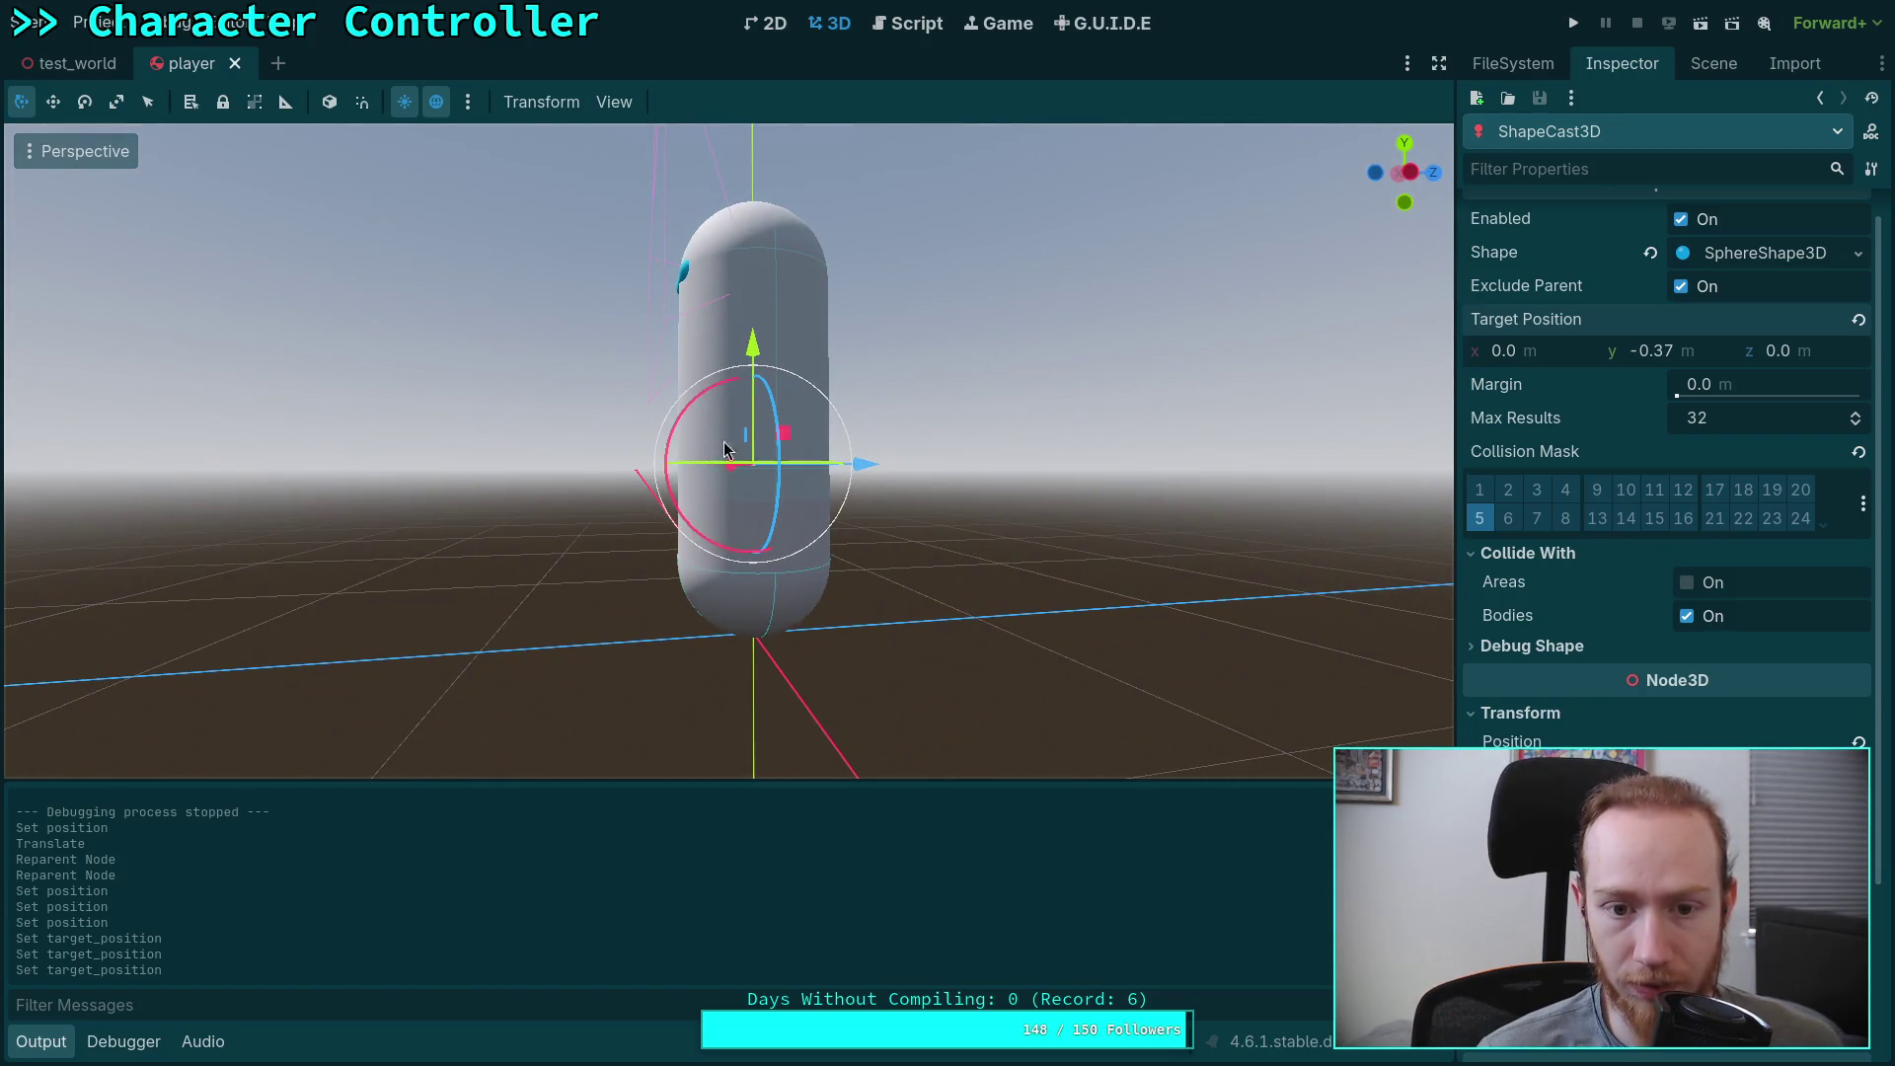
left_click_drag(718, 487, 622, 478)
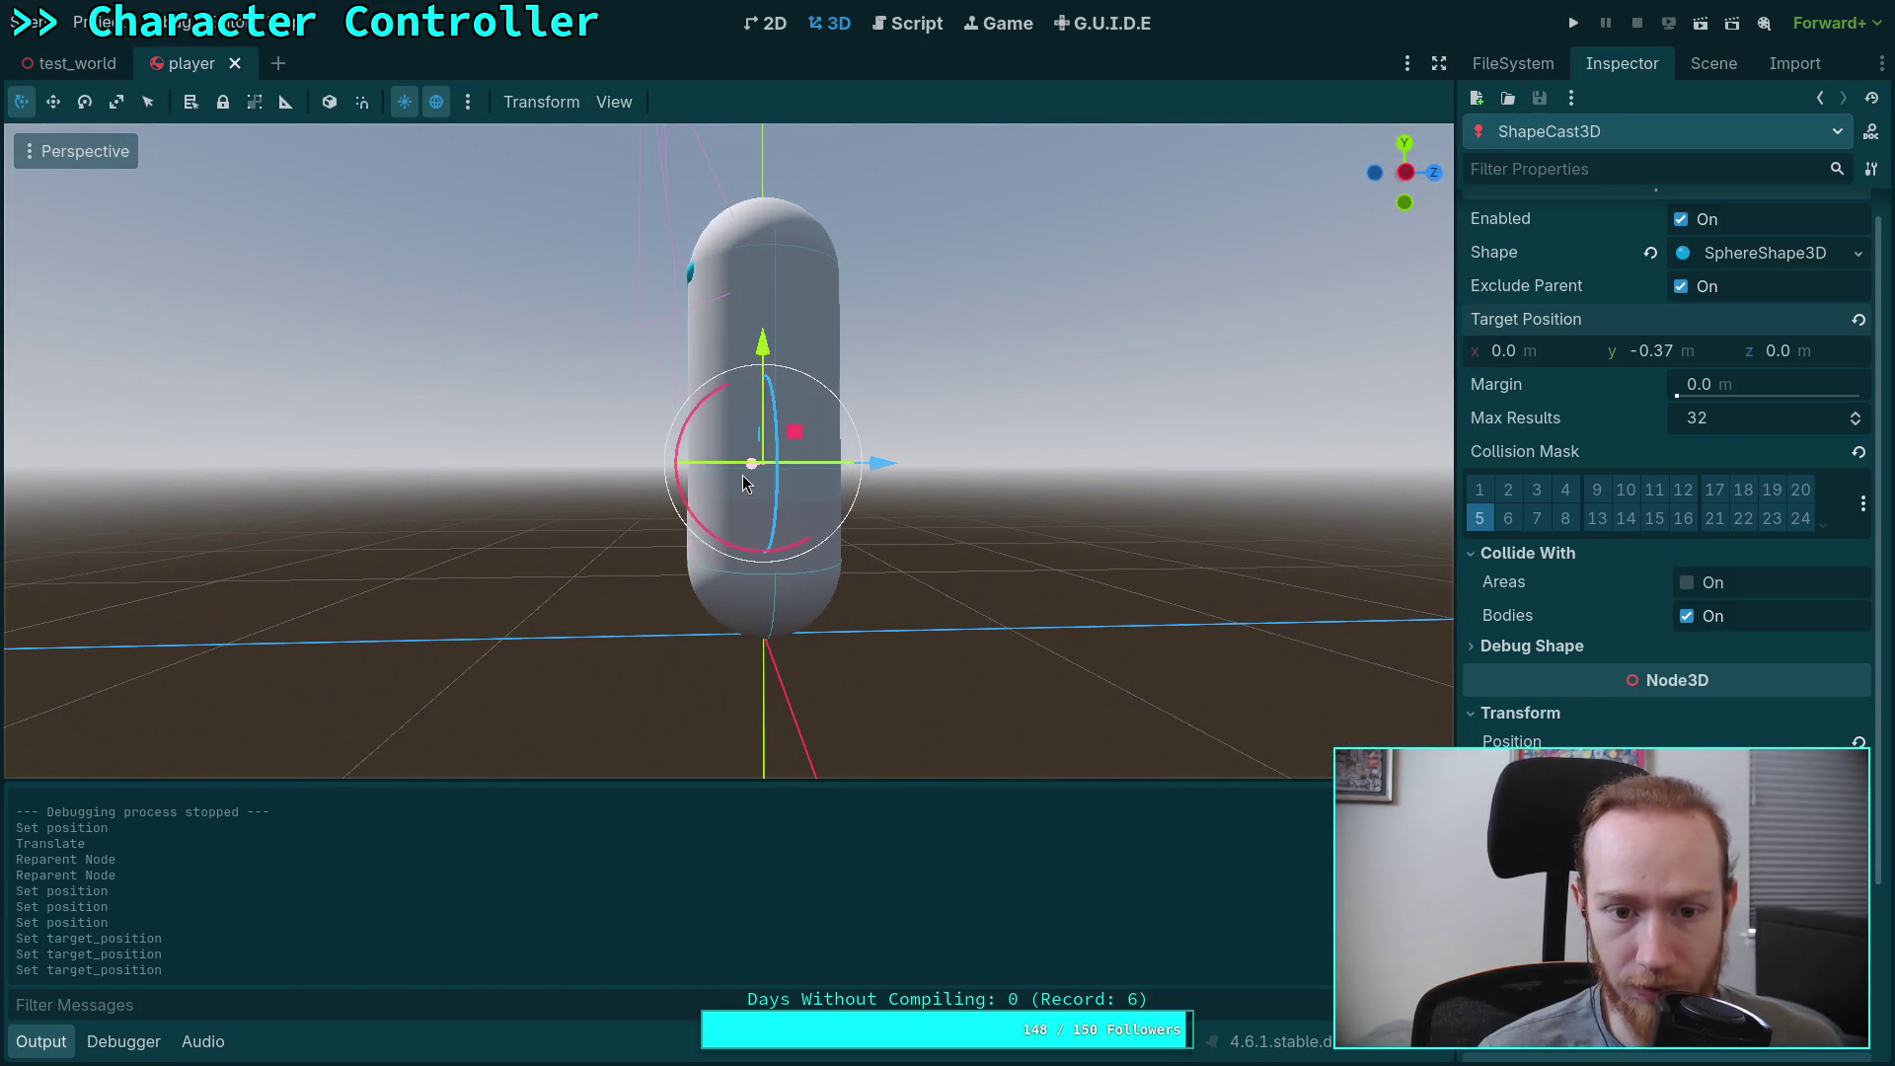
Run the game with F5 and slide the capsule left and right past the white cube
key("F5")
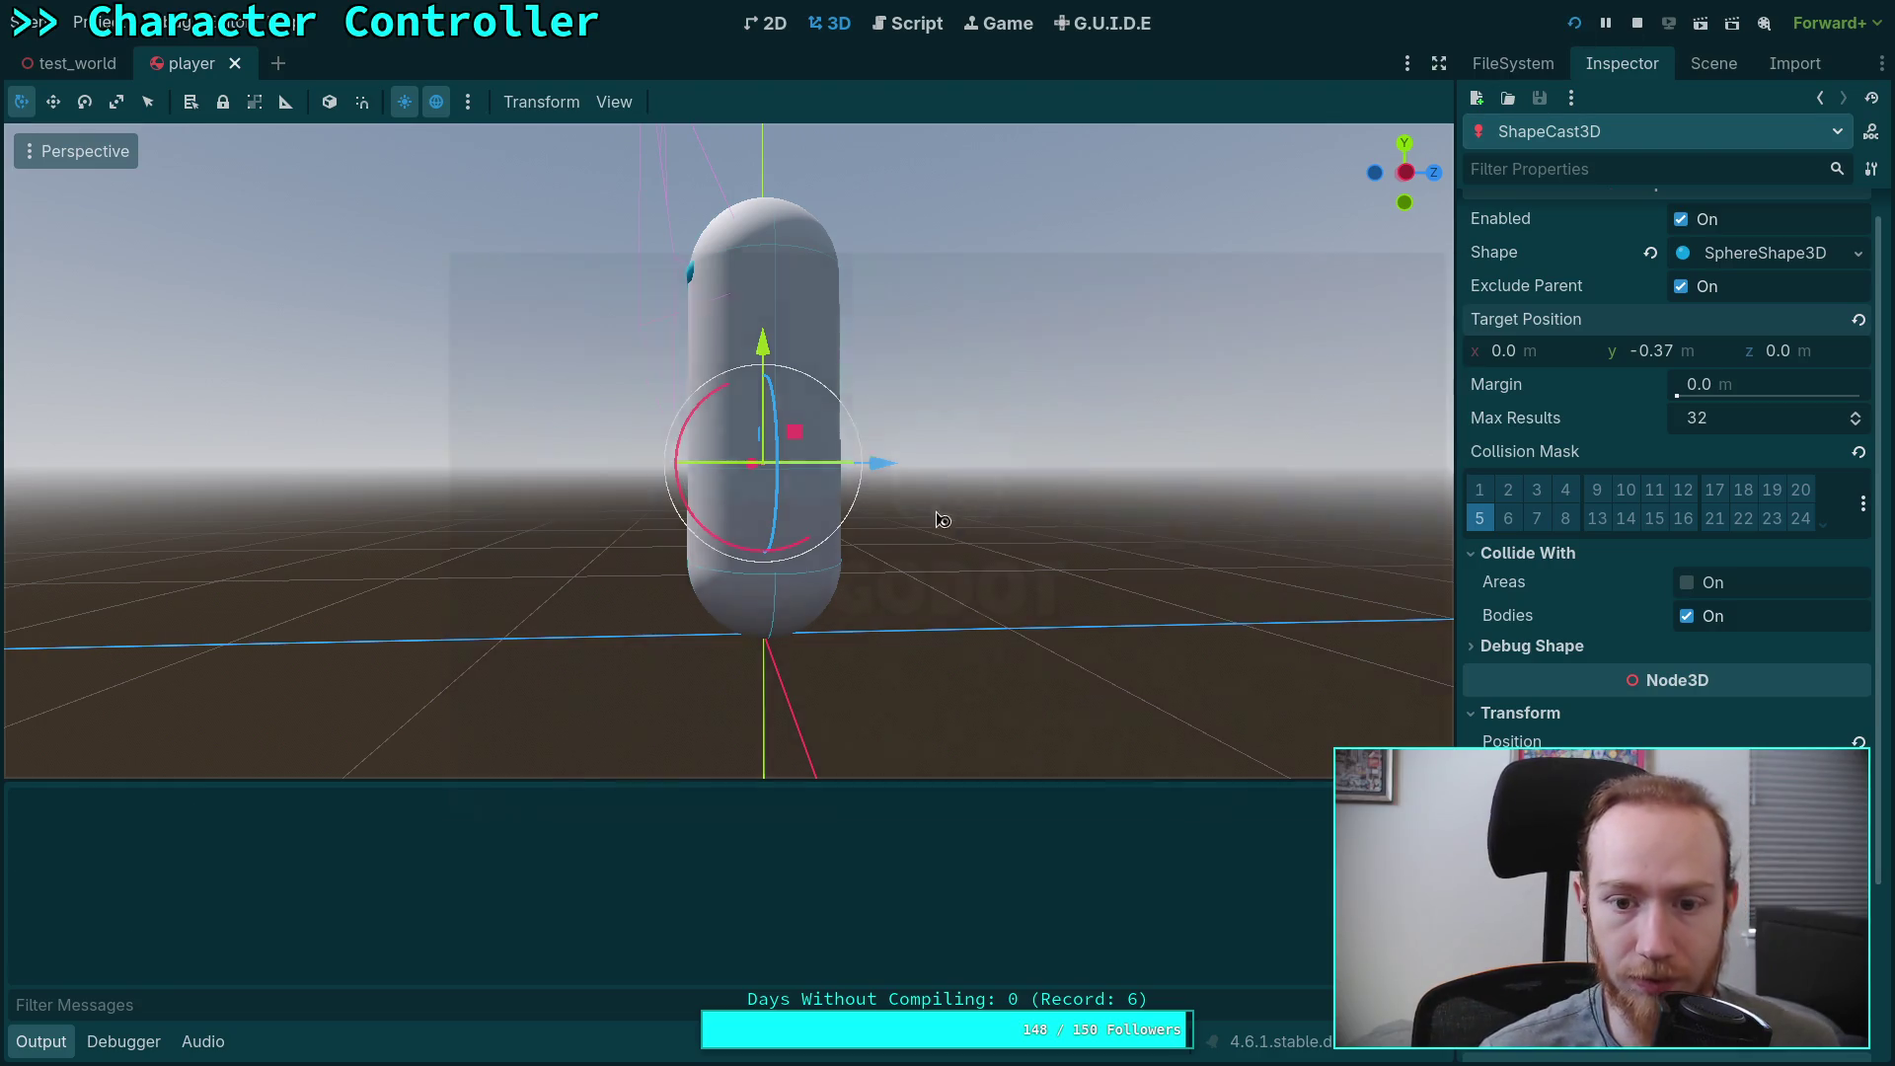
key("a")
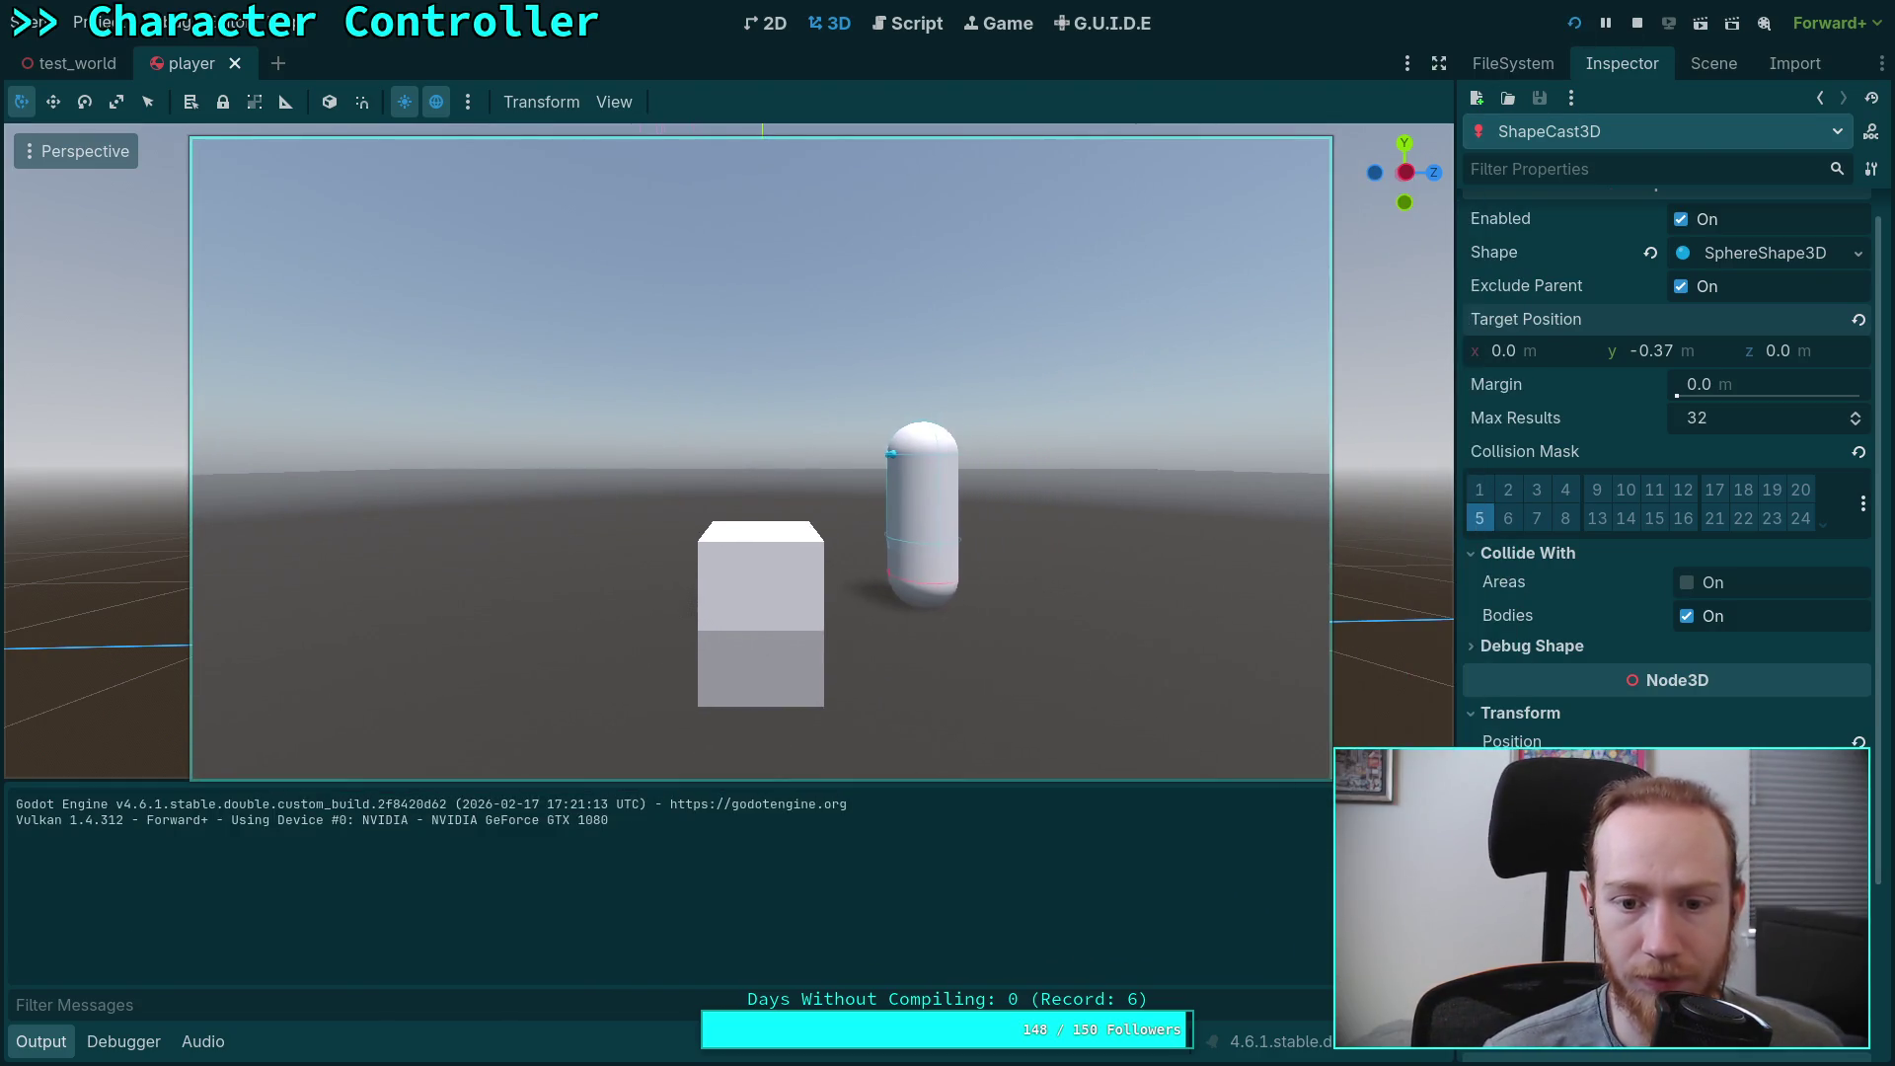
key("d")
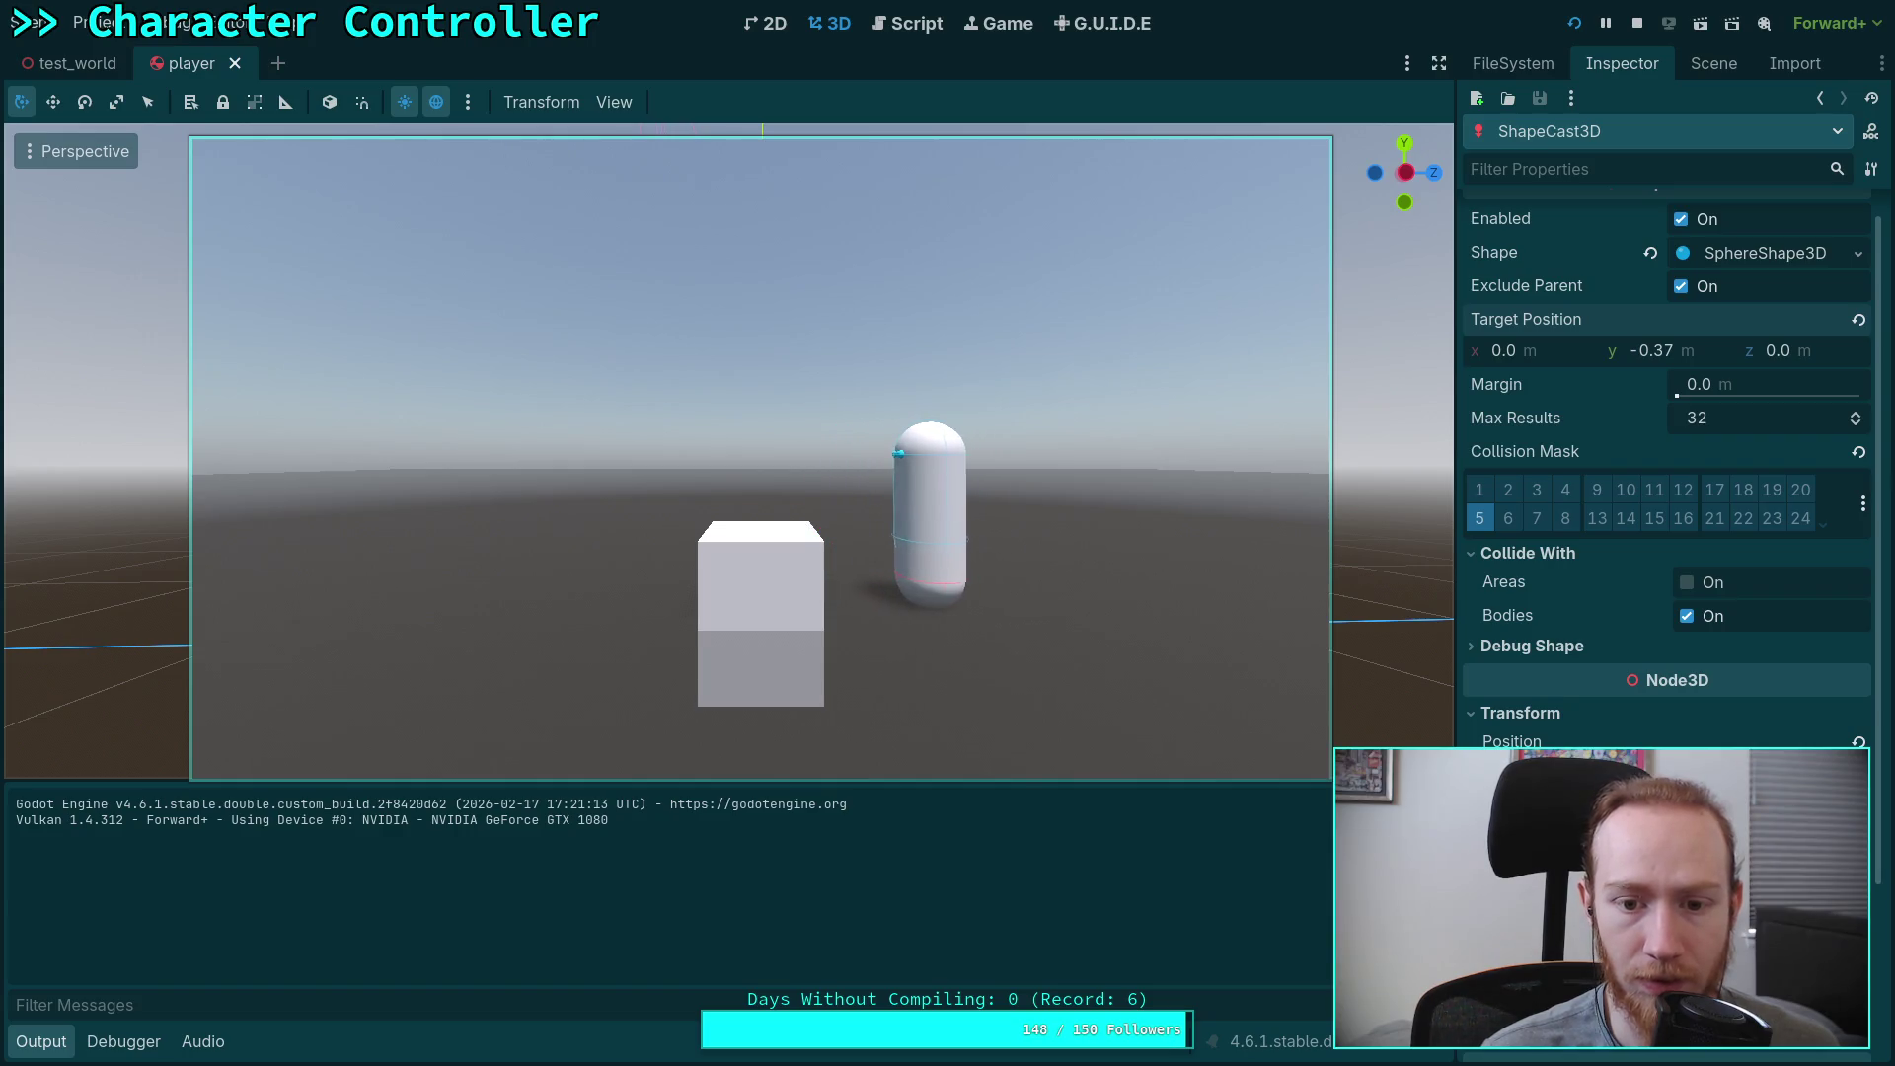
key("a")
key("d")
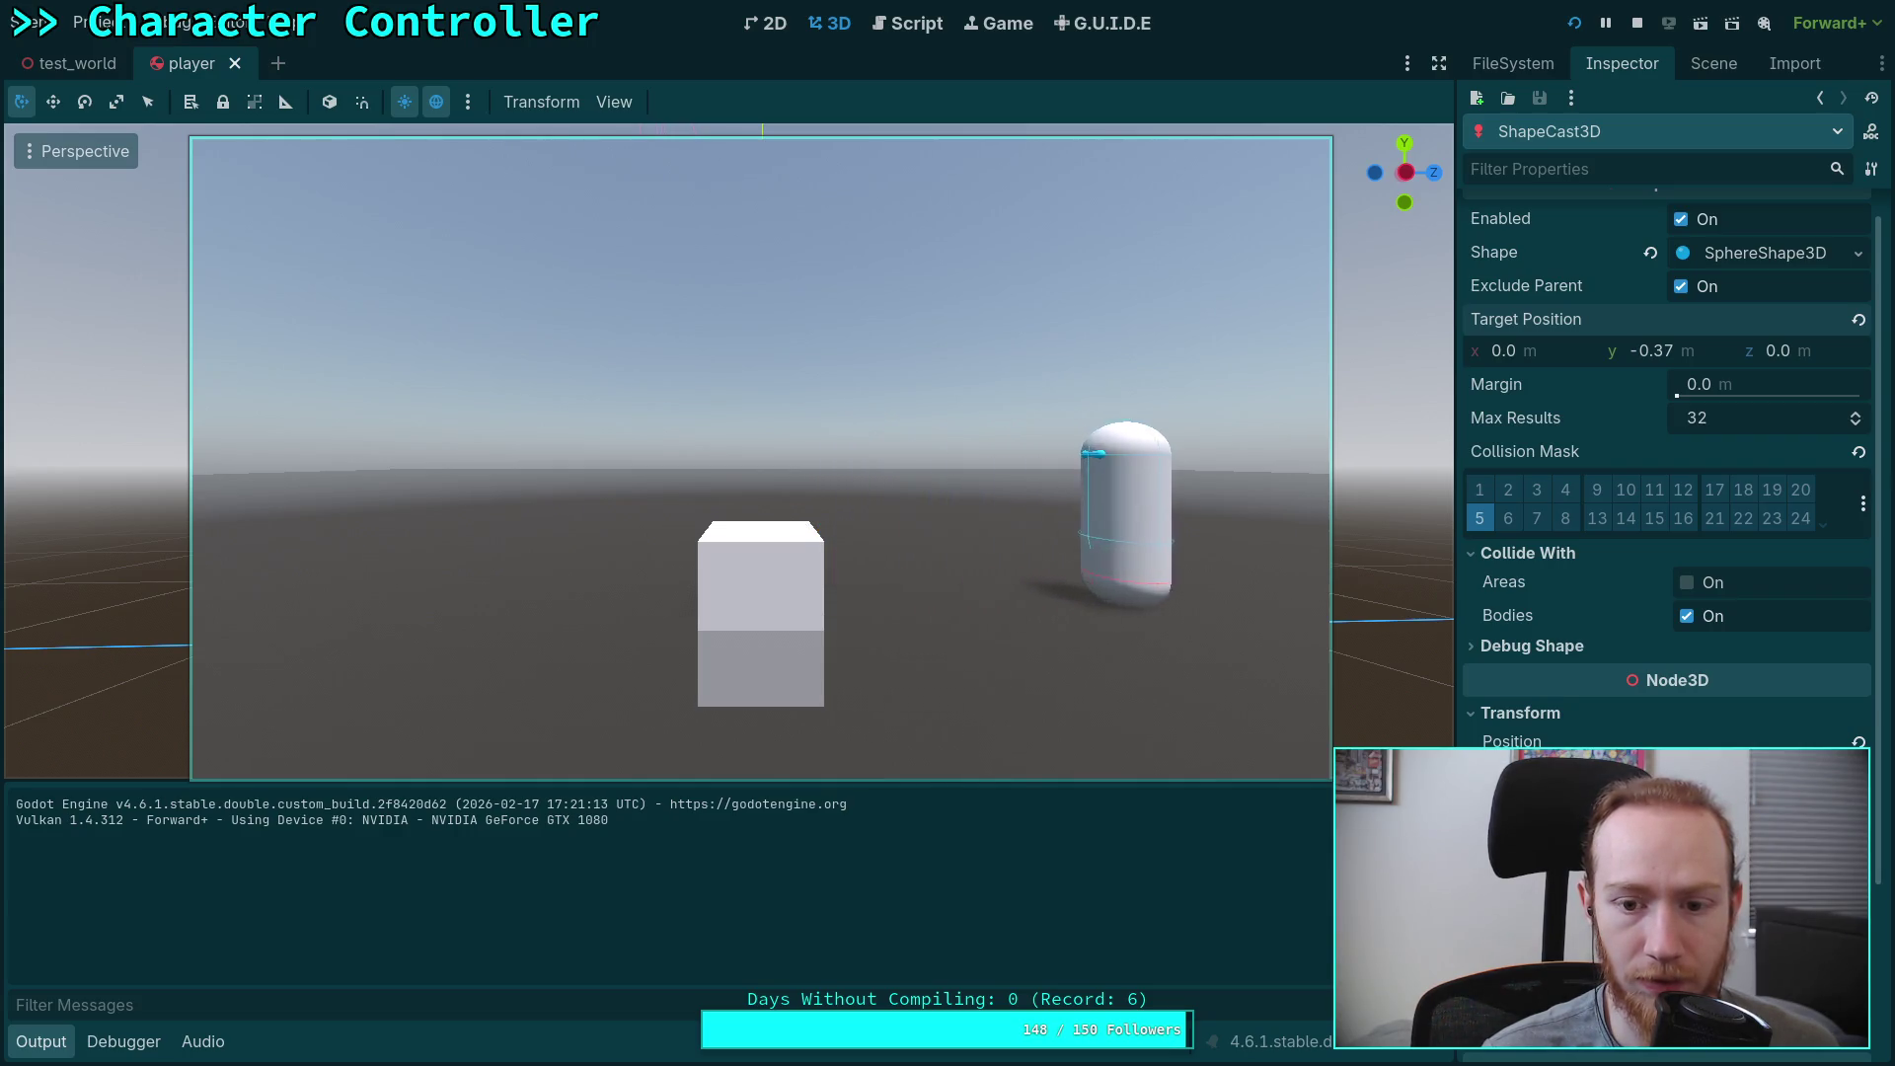
key("a")
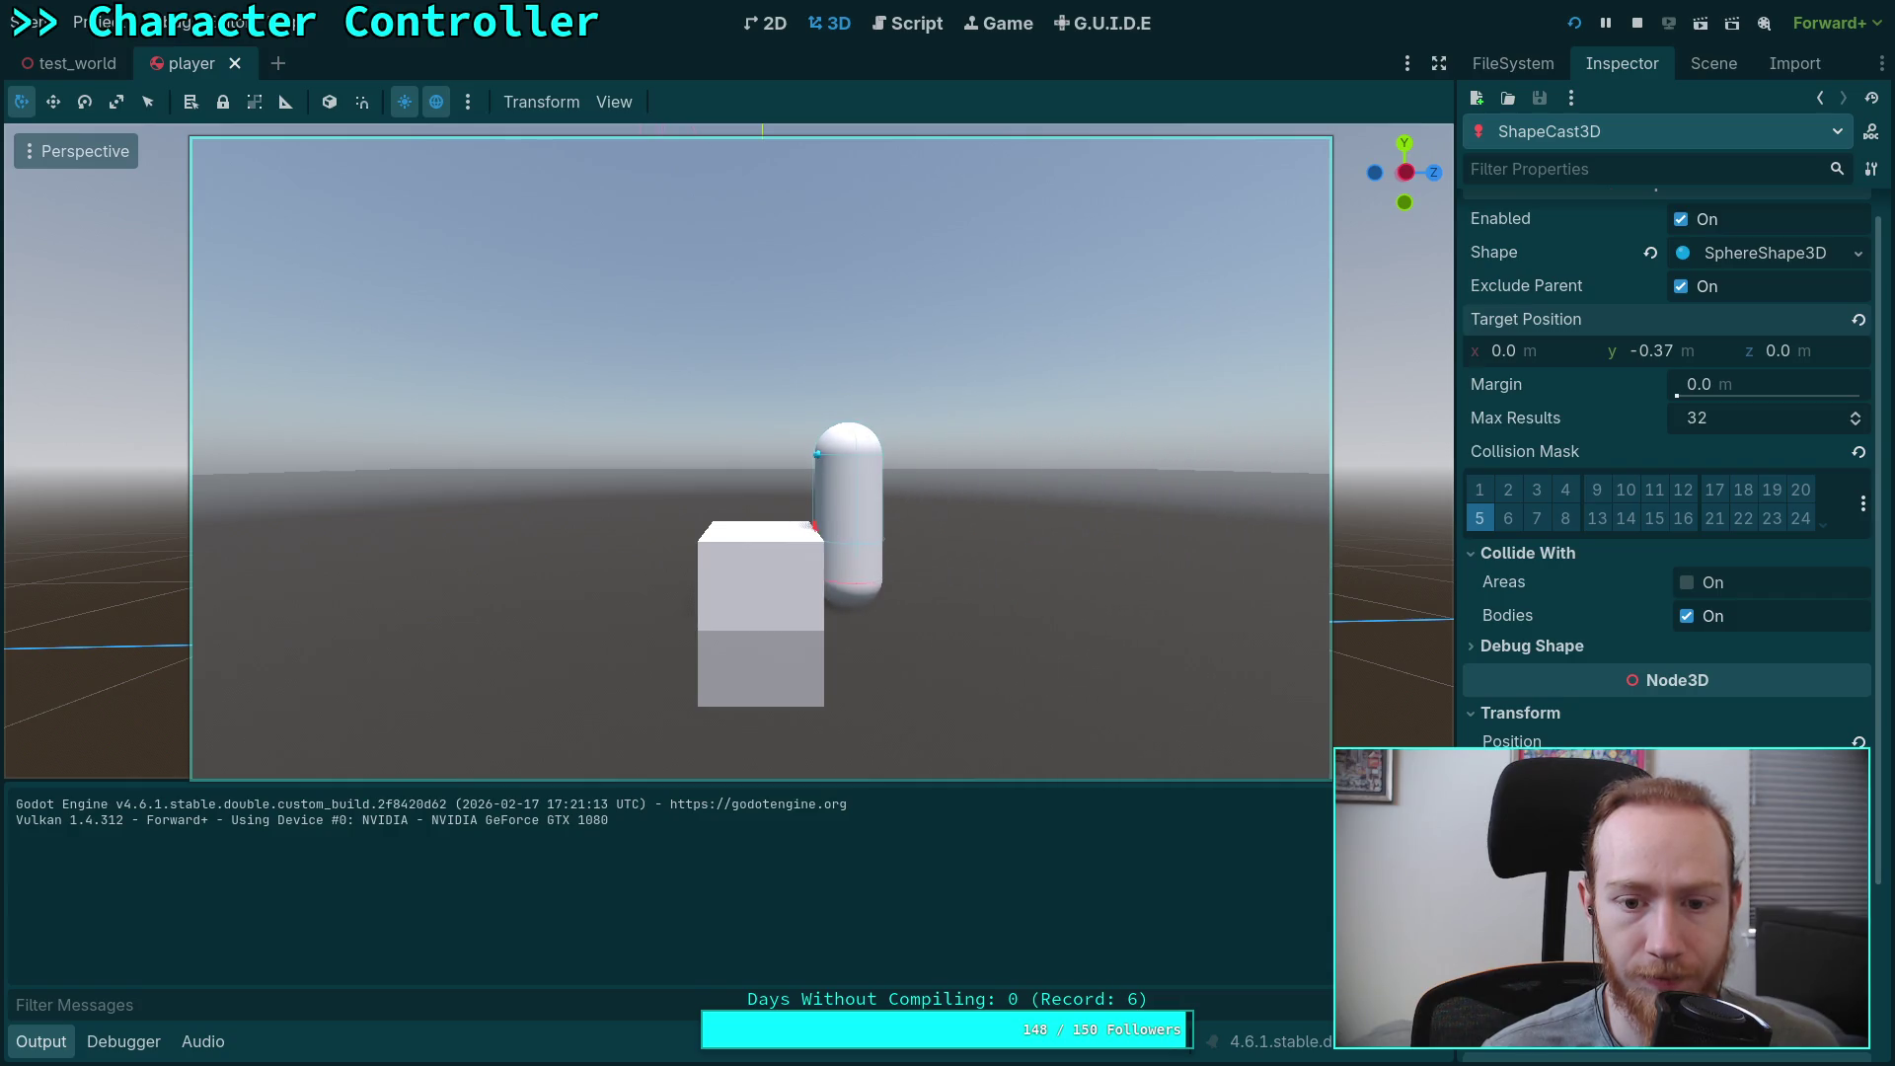
key("d")
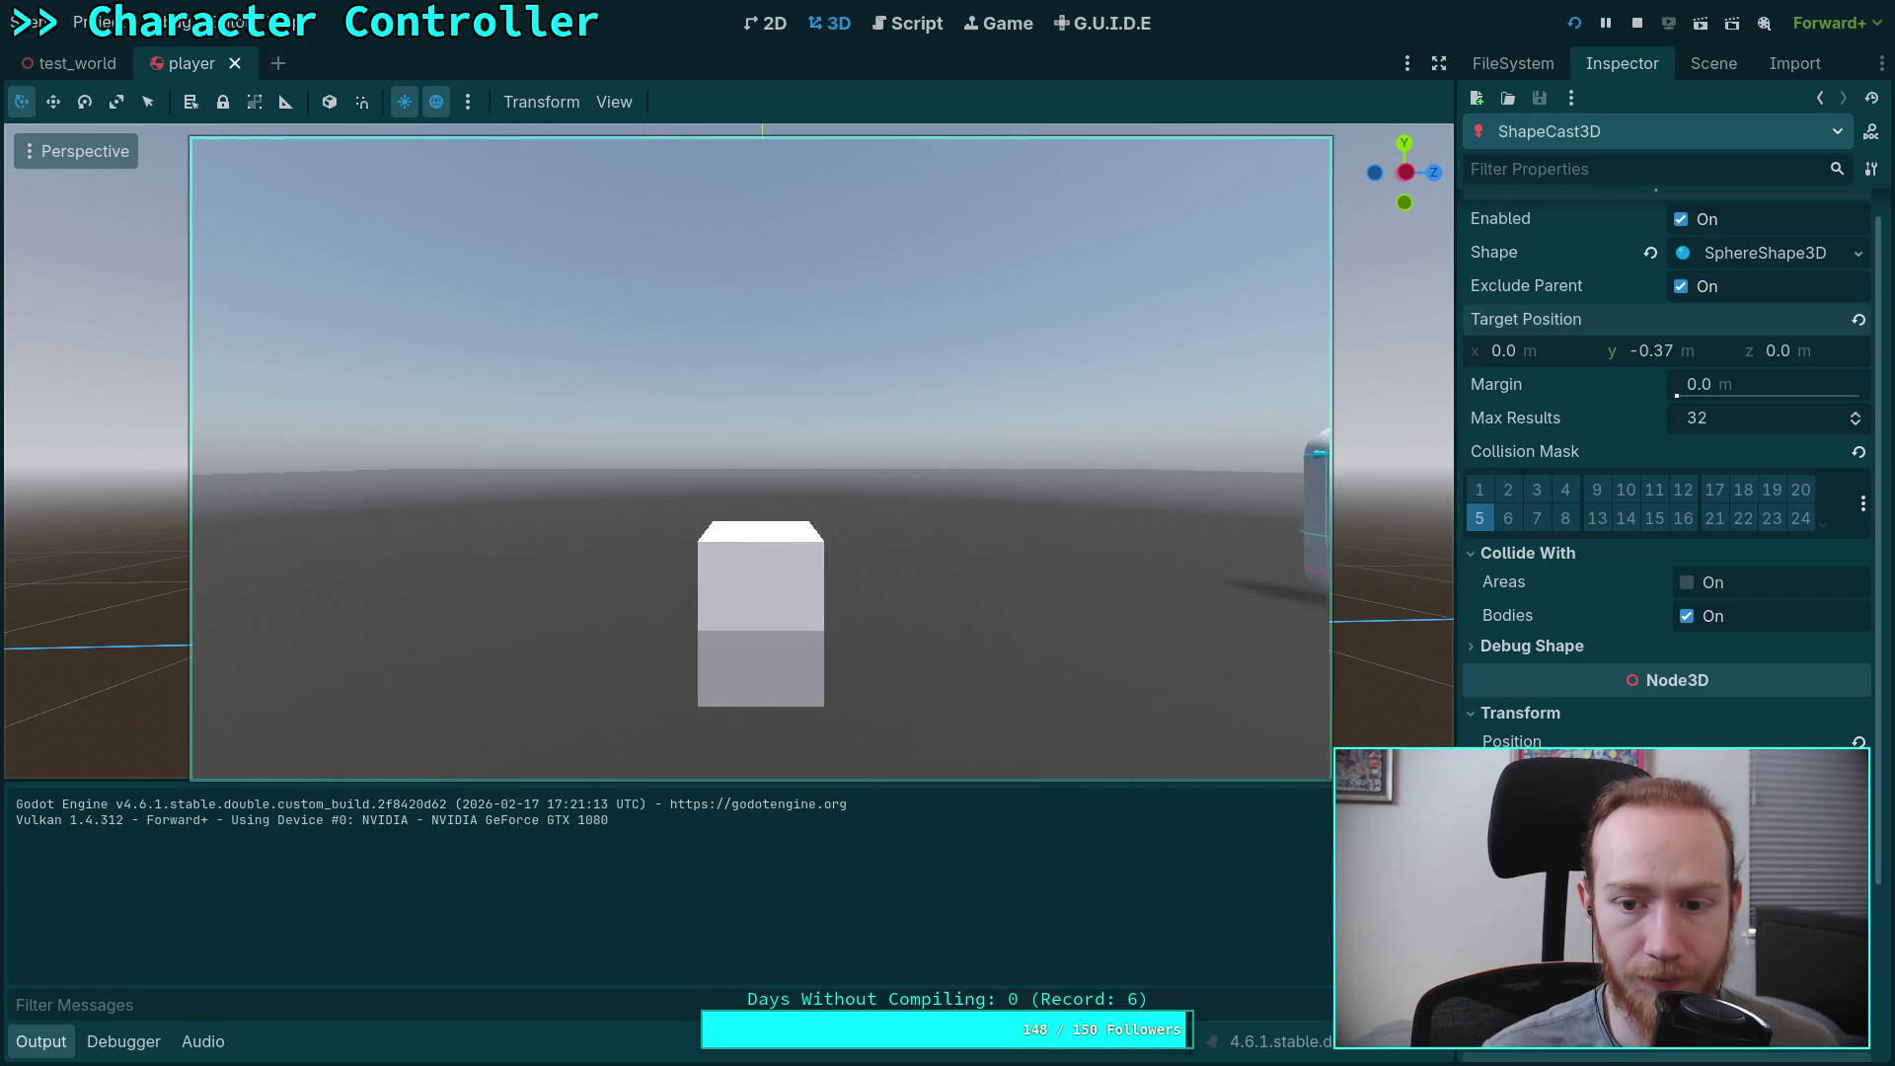
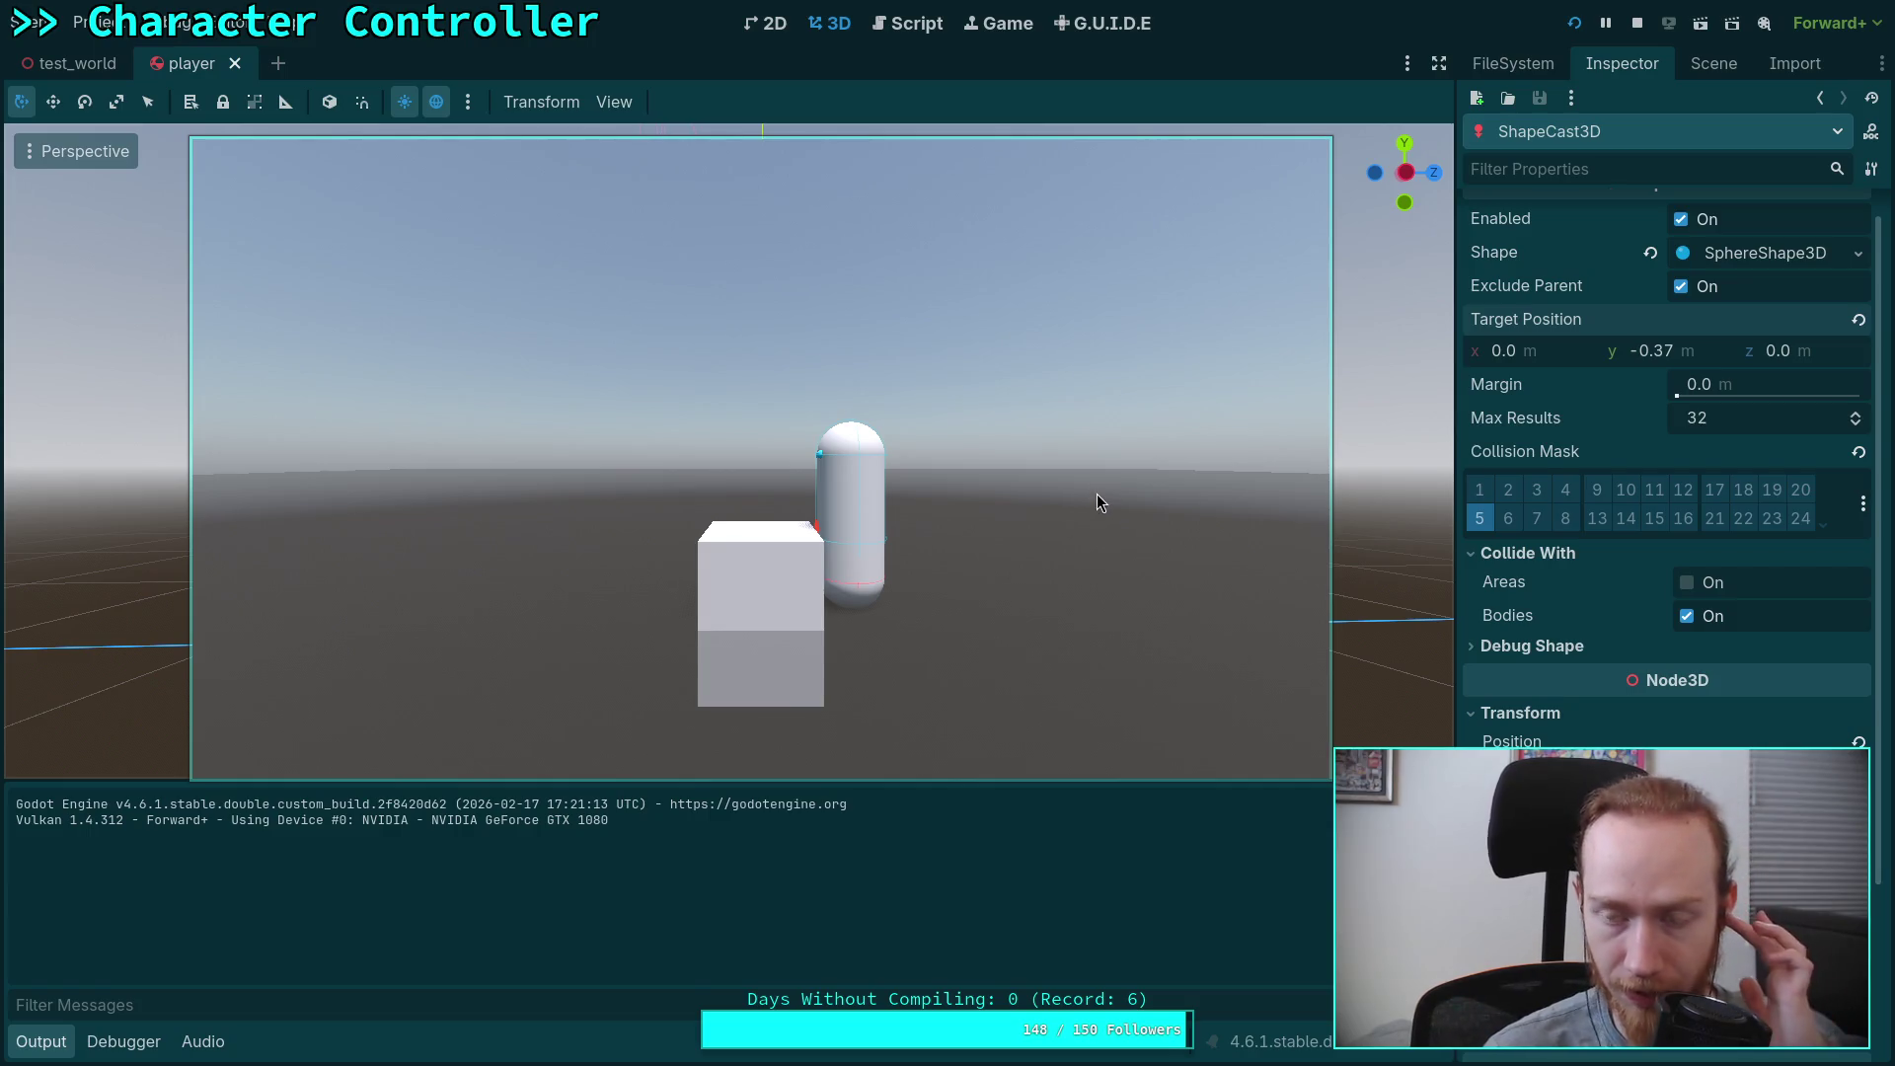
Stop the game and set CSGBox3D2's Size y to 1.2 in test_world
left_click(1638, 23)
left_click(77, 63)
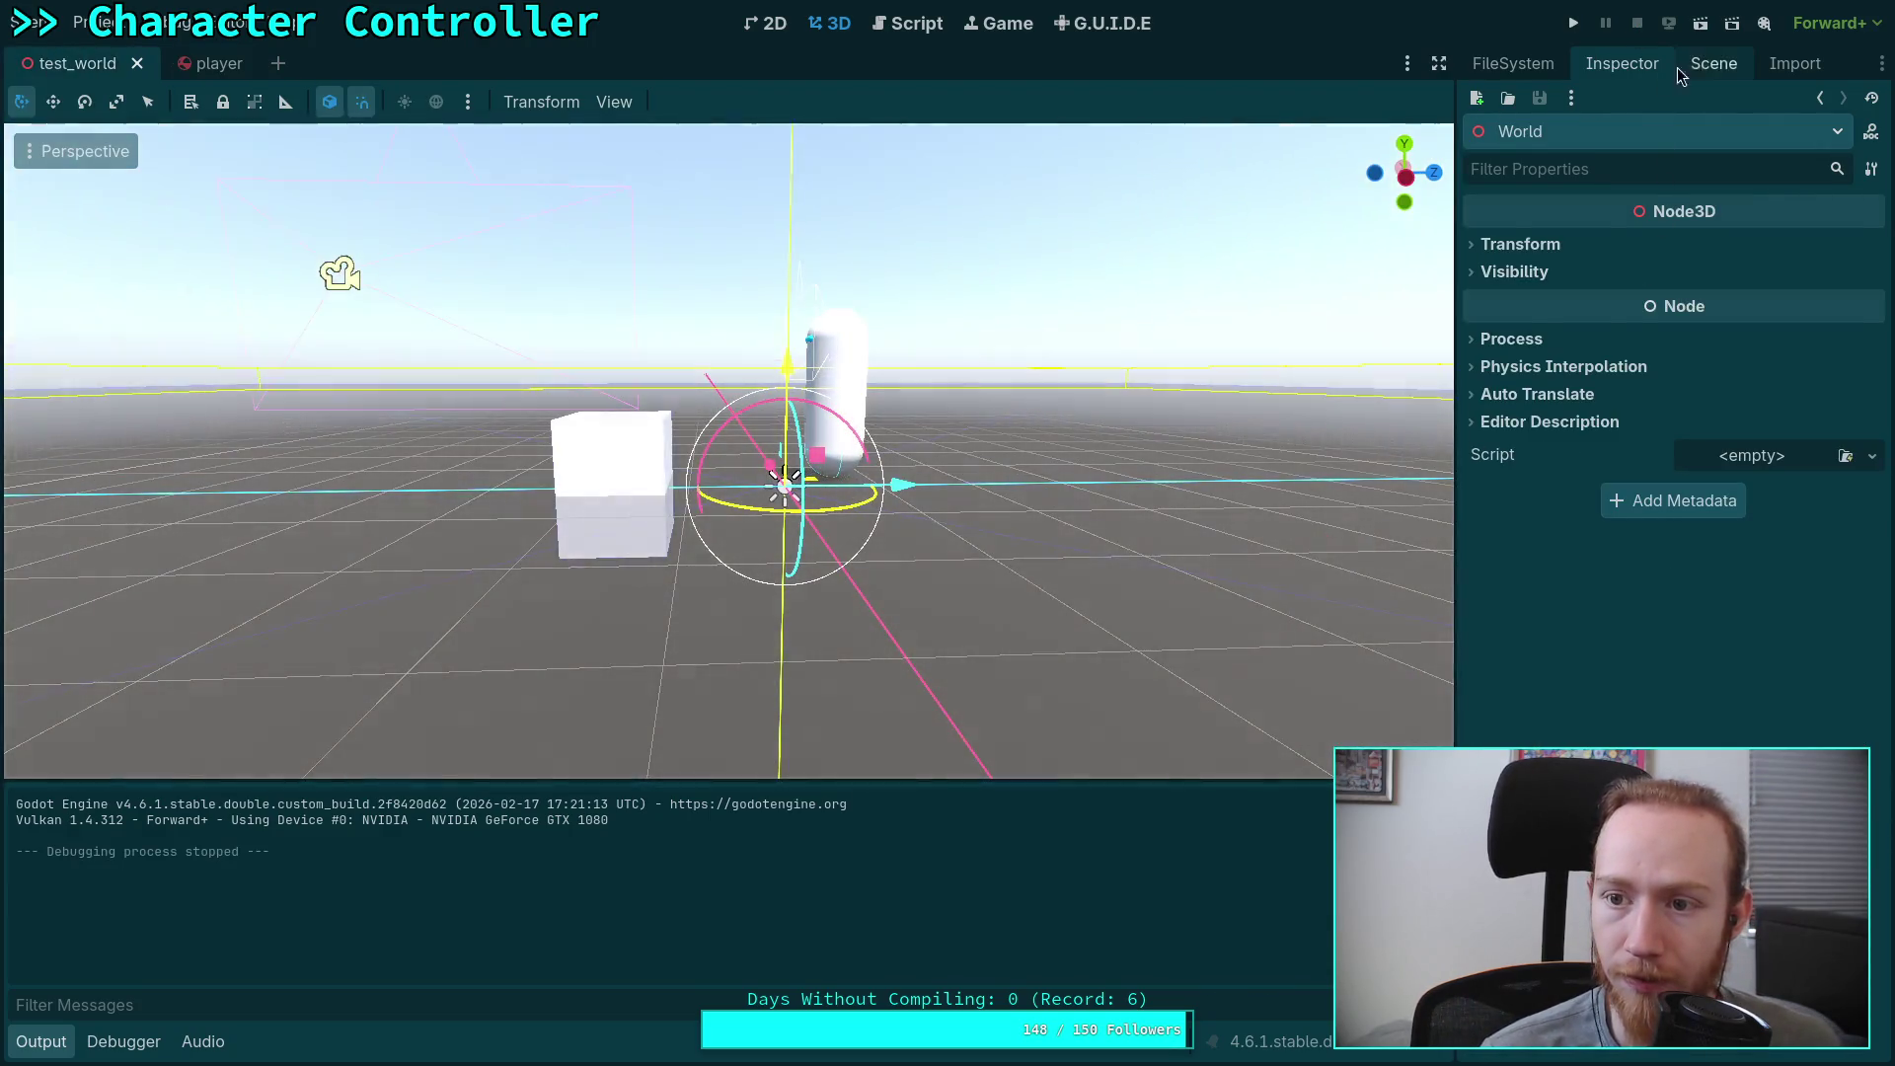
left_click(1714, 63)
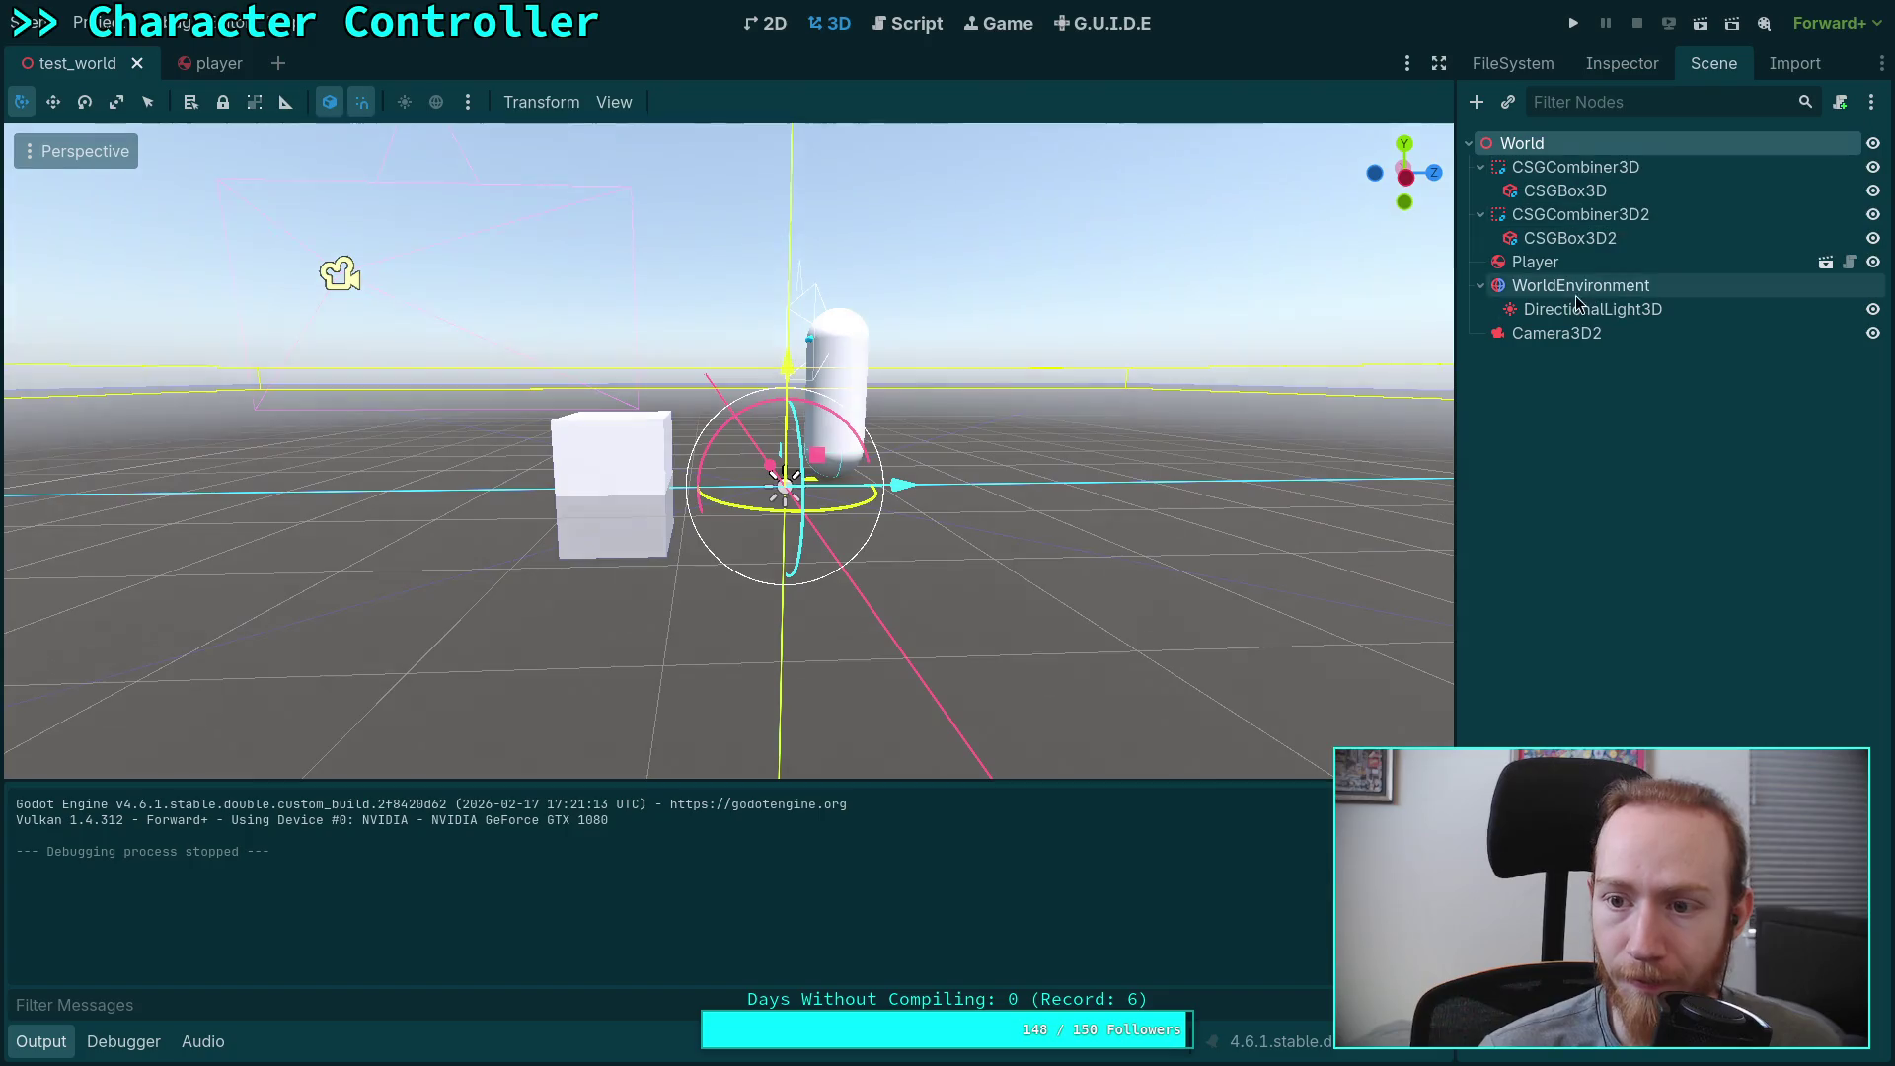
left_click(1566, 240)
left_click(1611, 65)
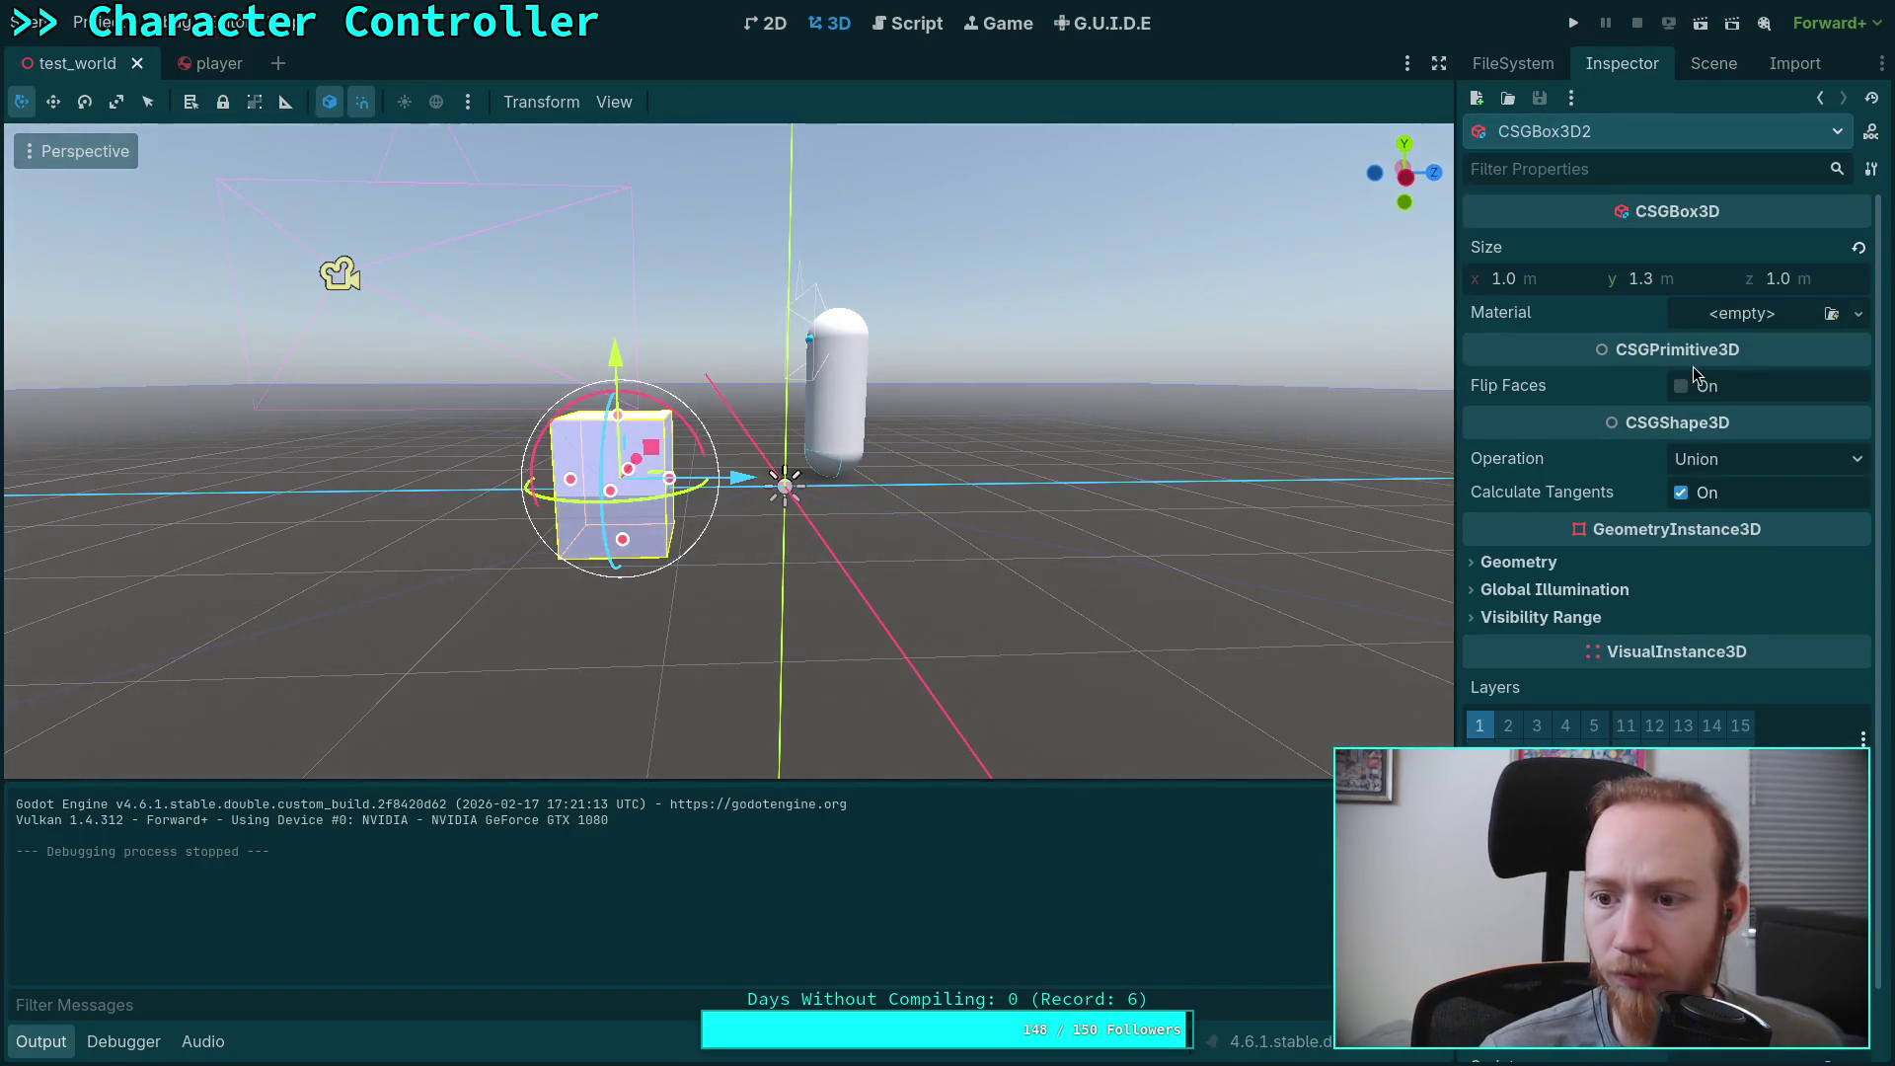
left_click(1714, 280)
type("1.2")
key("Return")
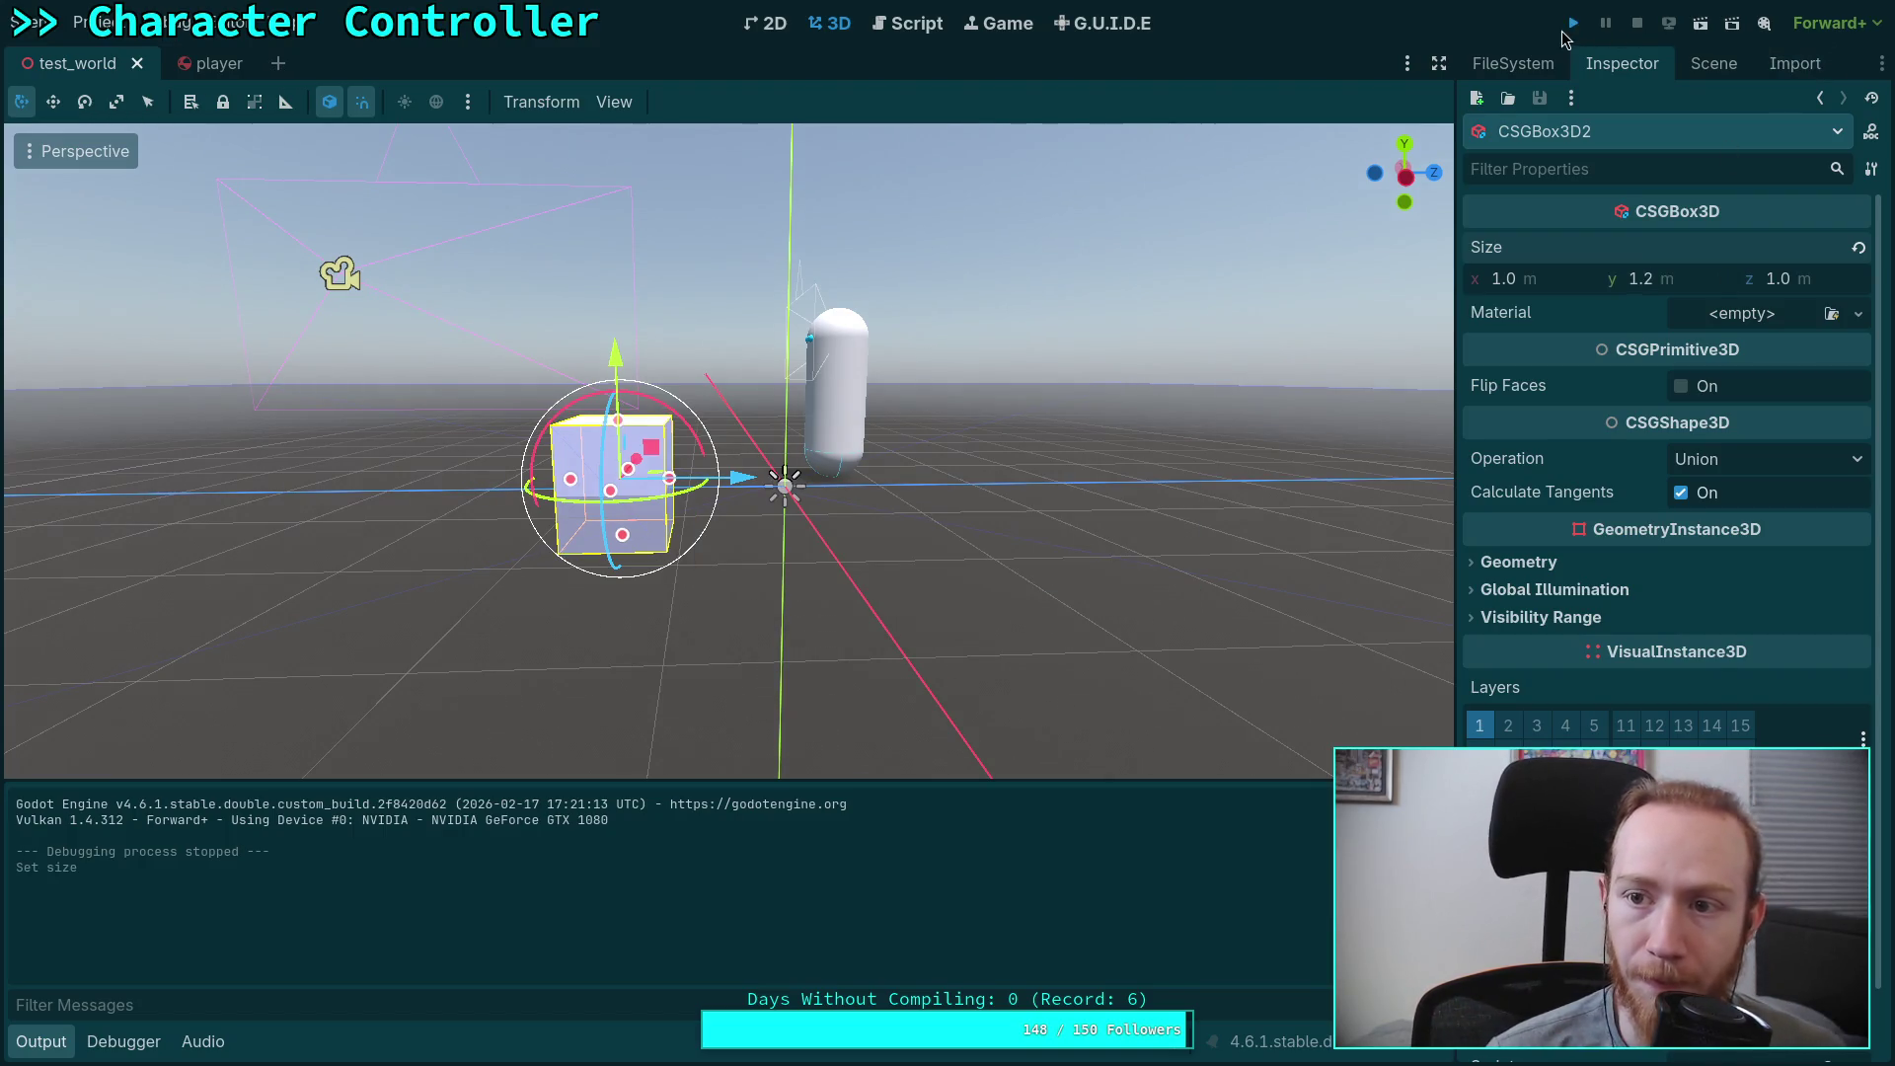
Run the game, walk the player and jump onto the 1.2 m box, then stop
left_click(1573, 24)
key("d")
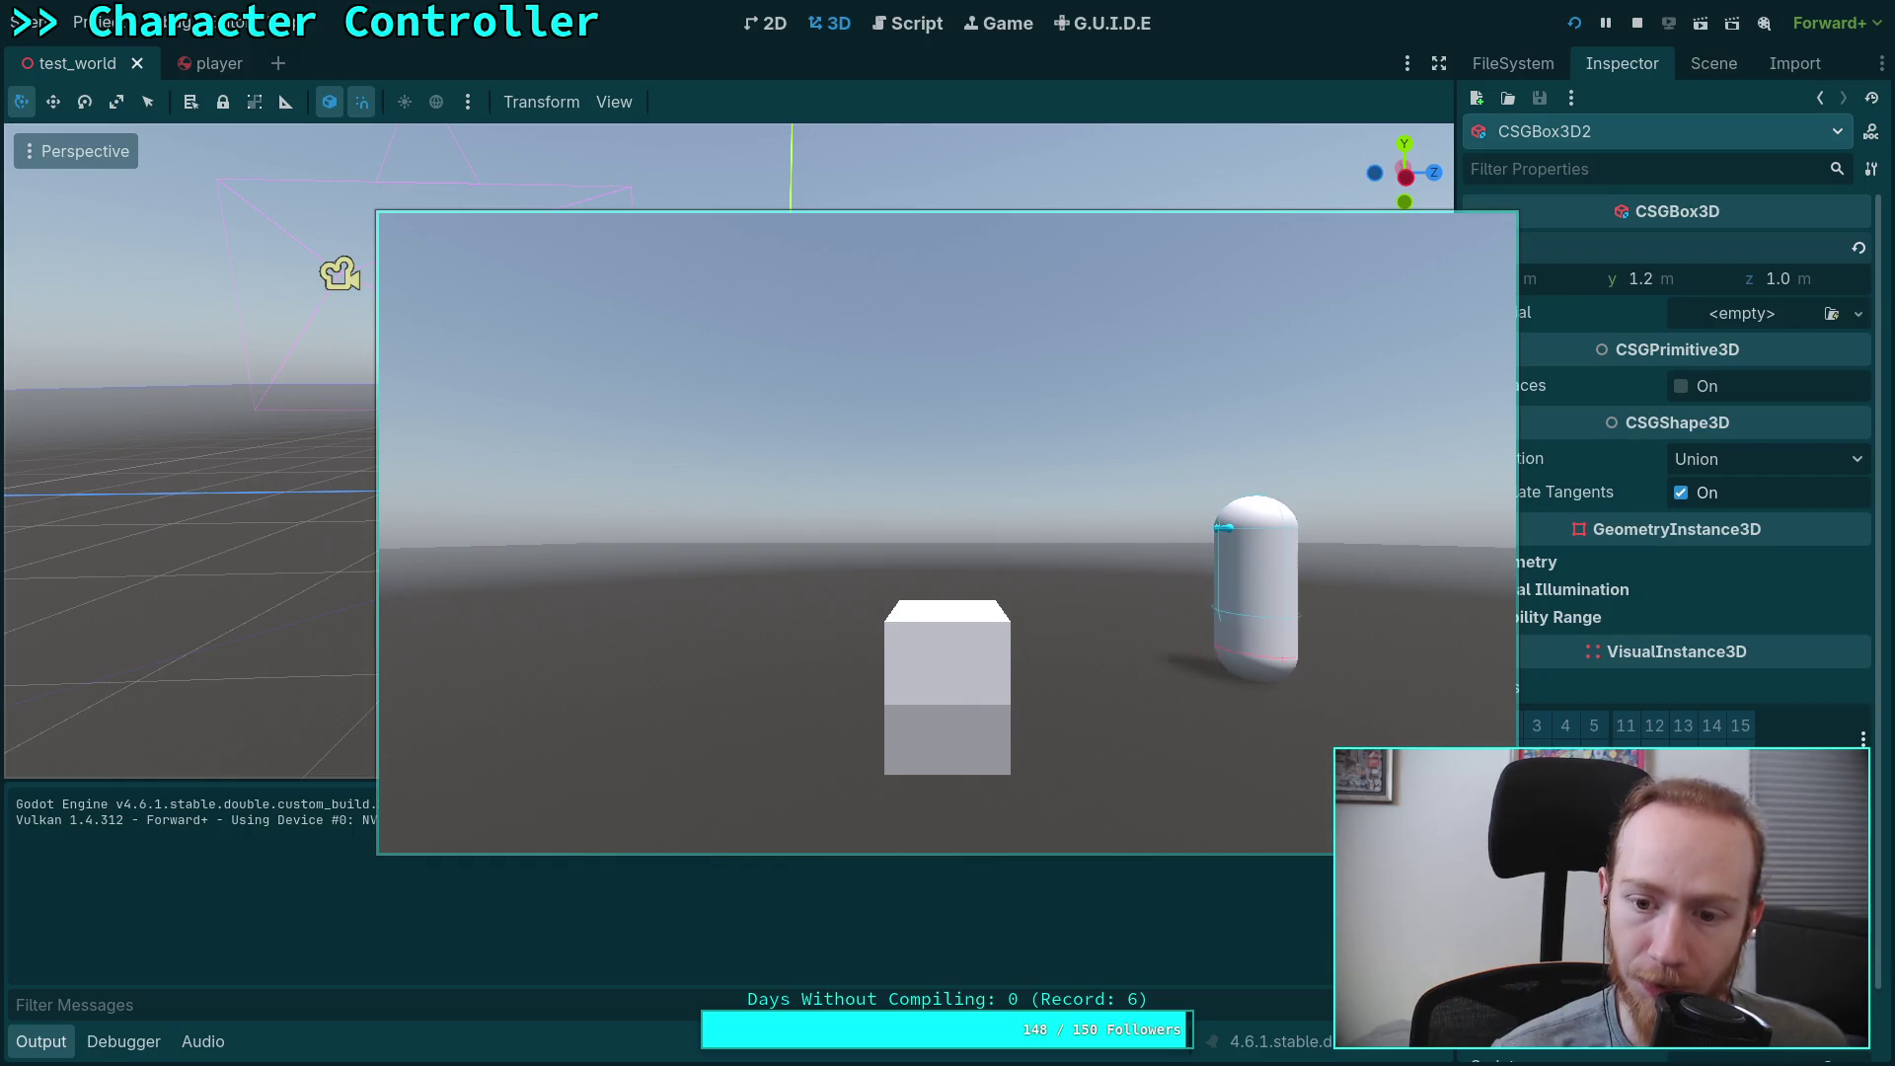
key("a")
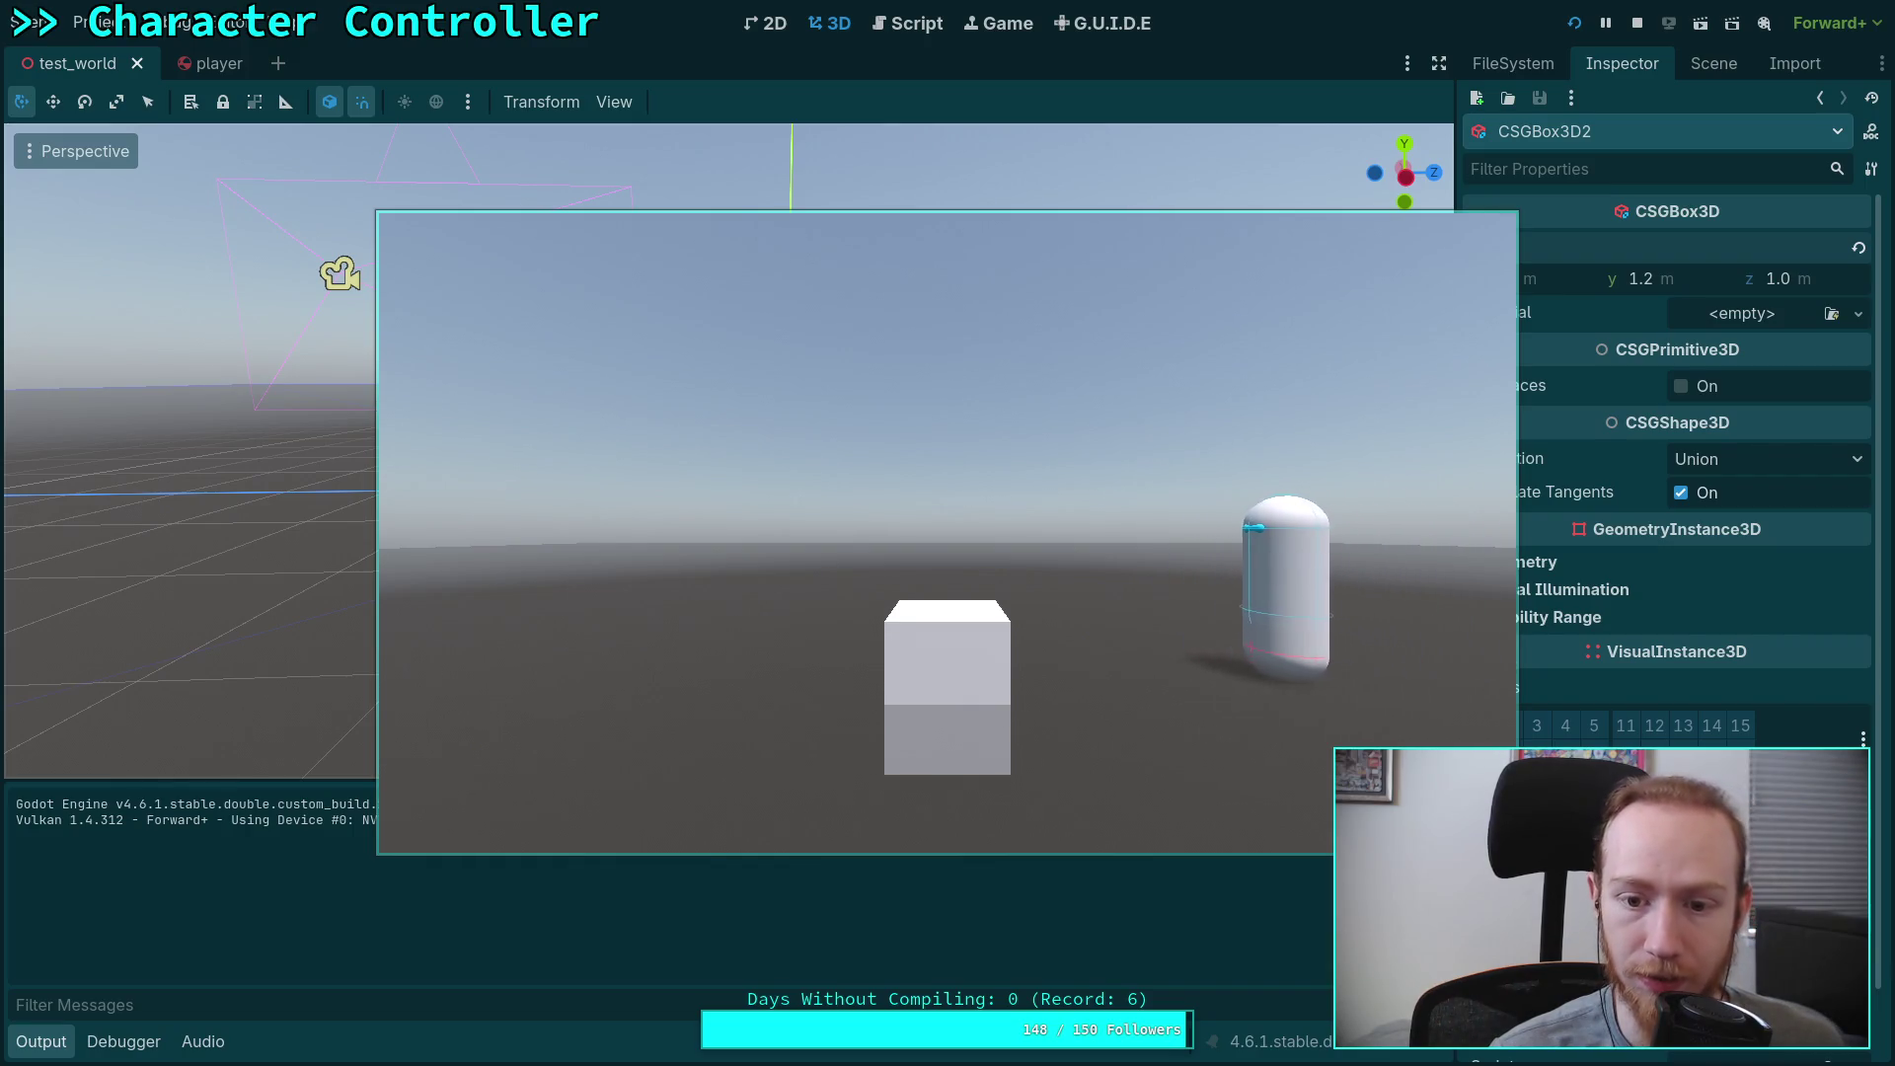
key("space")
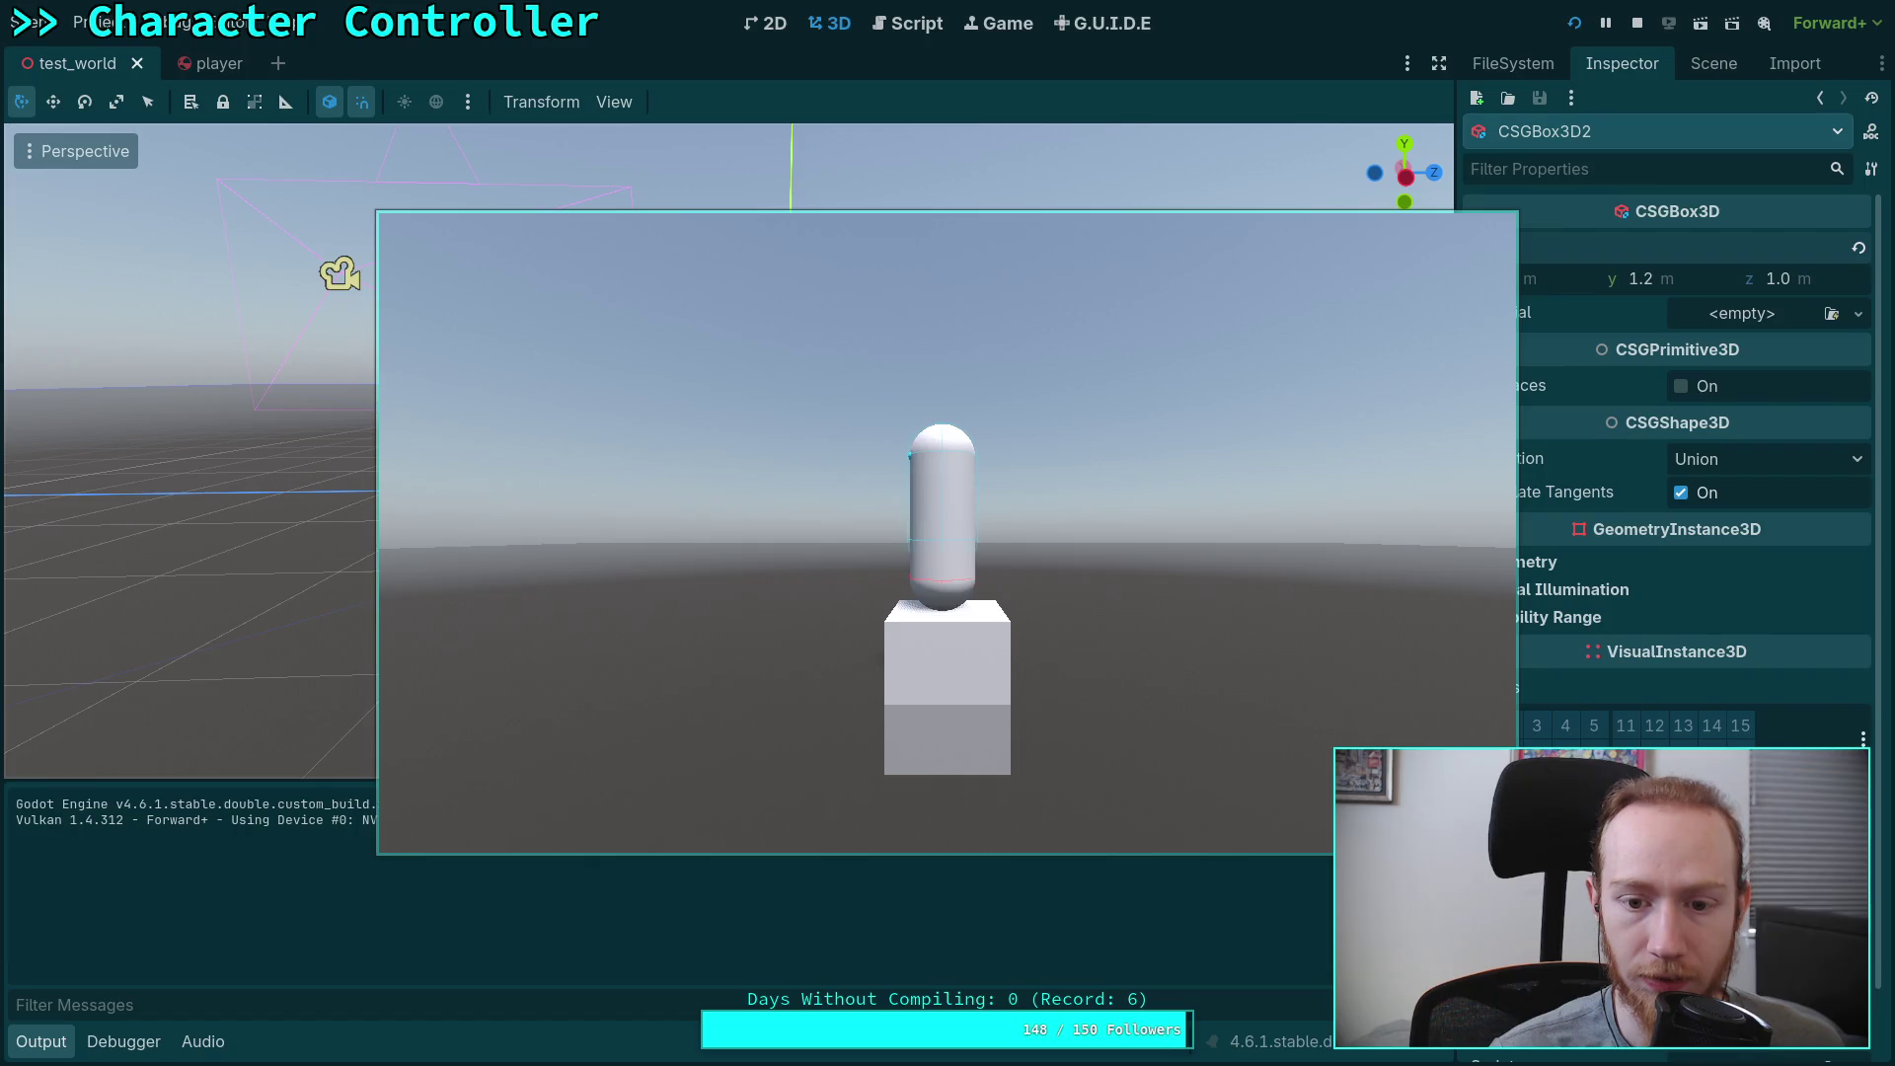
key("d")
key("d")
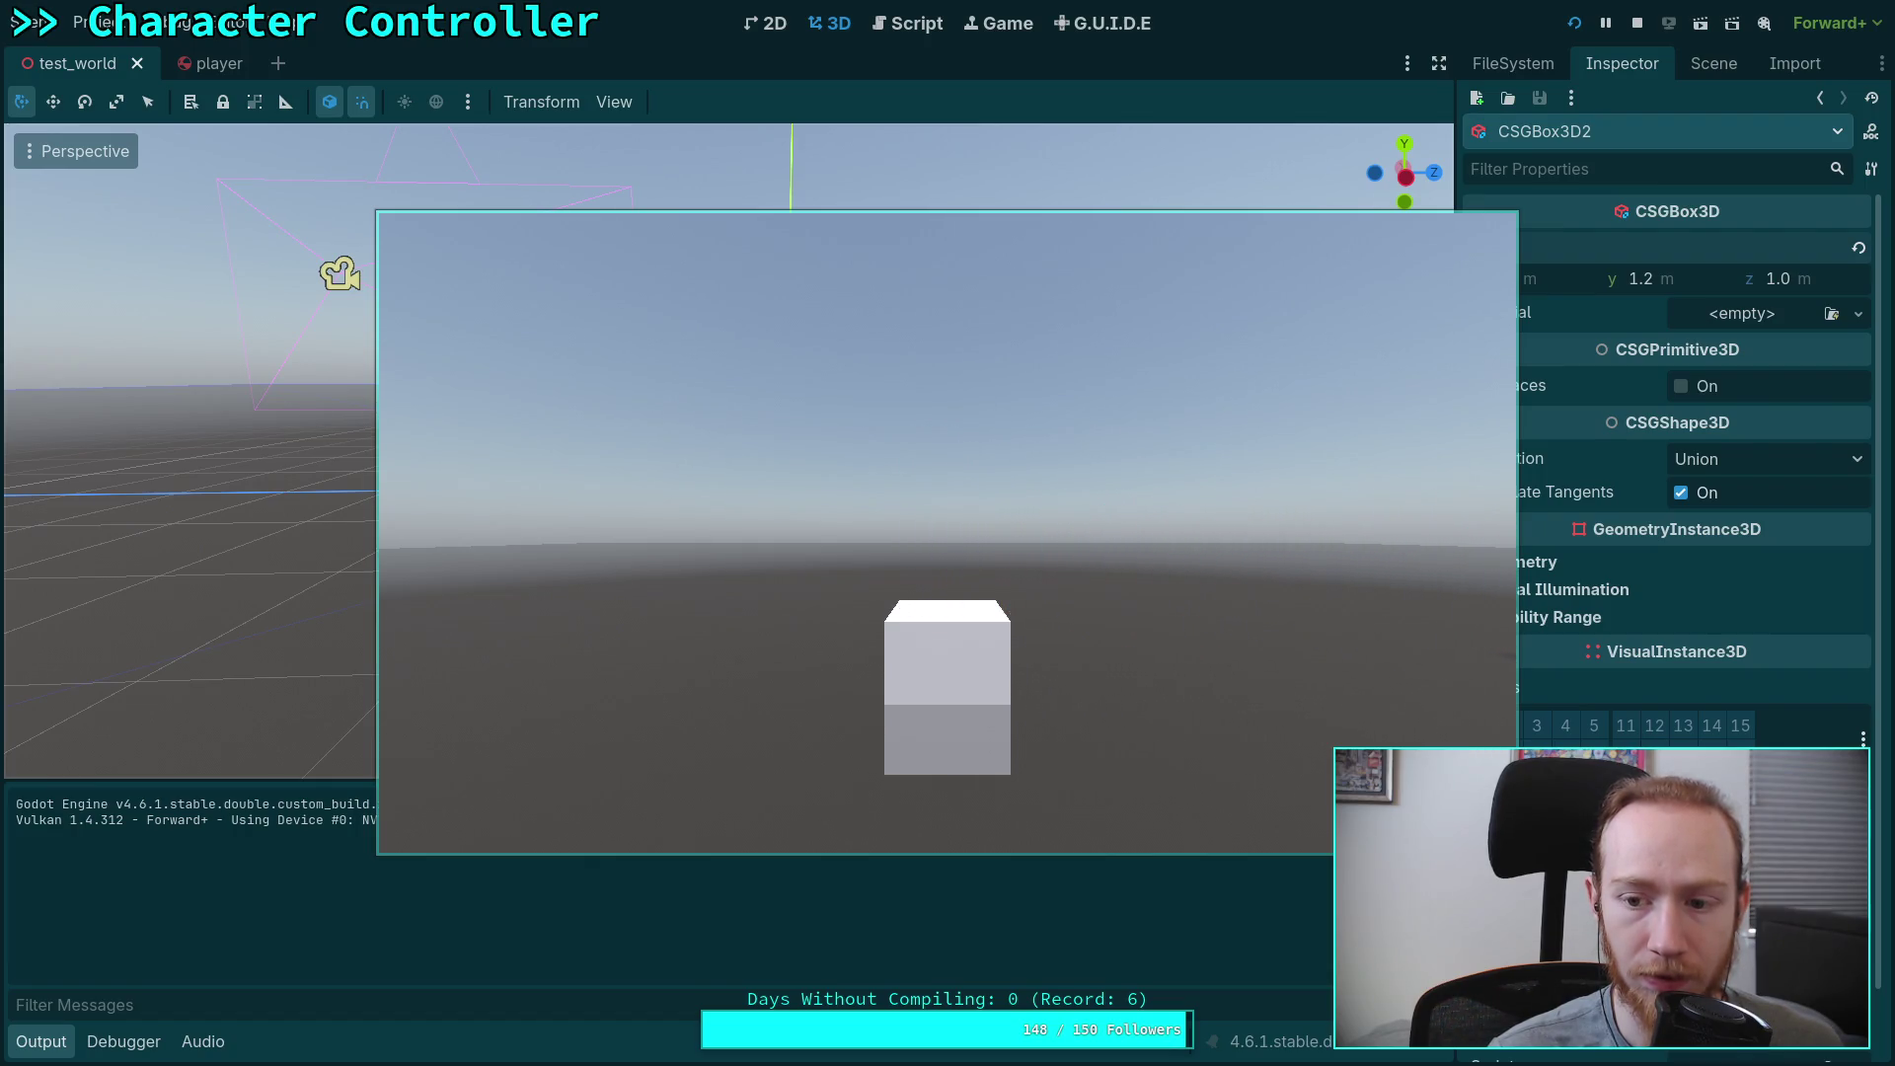
key("a")
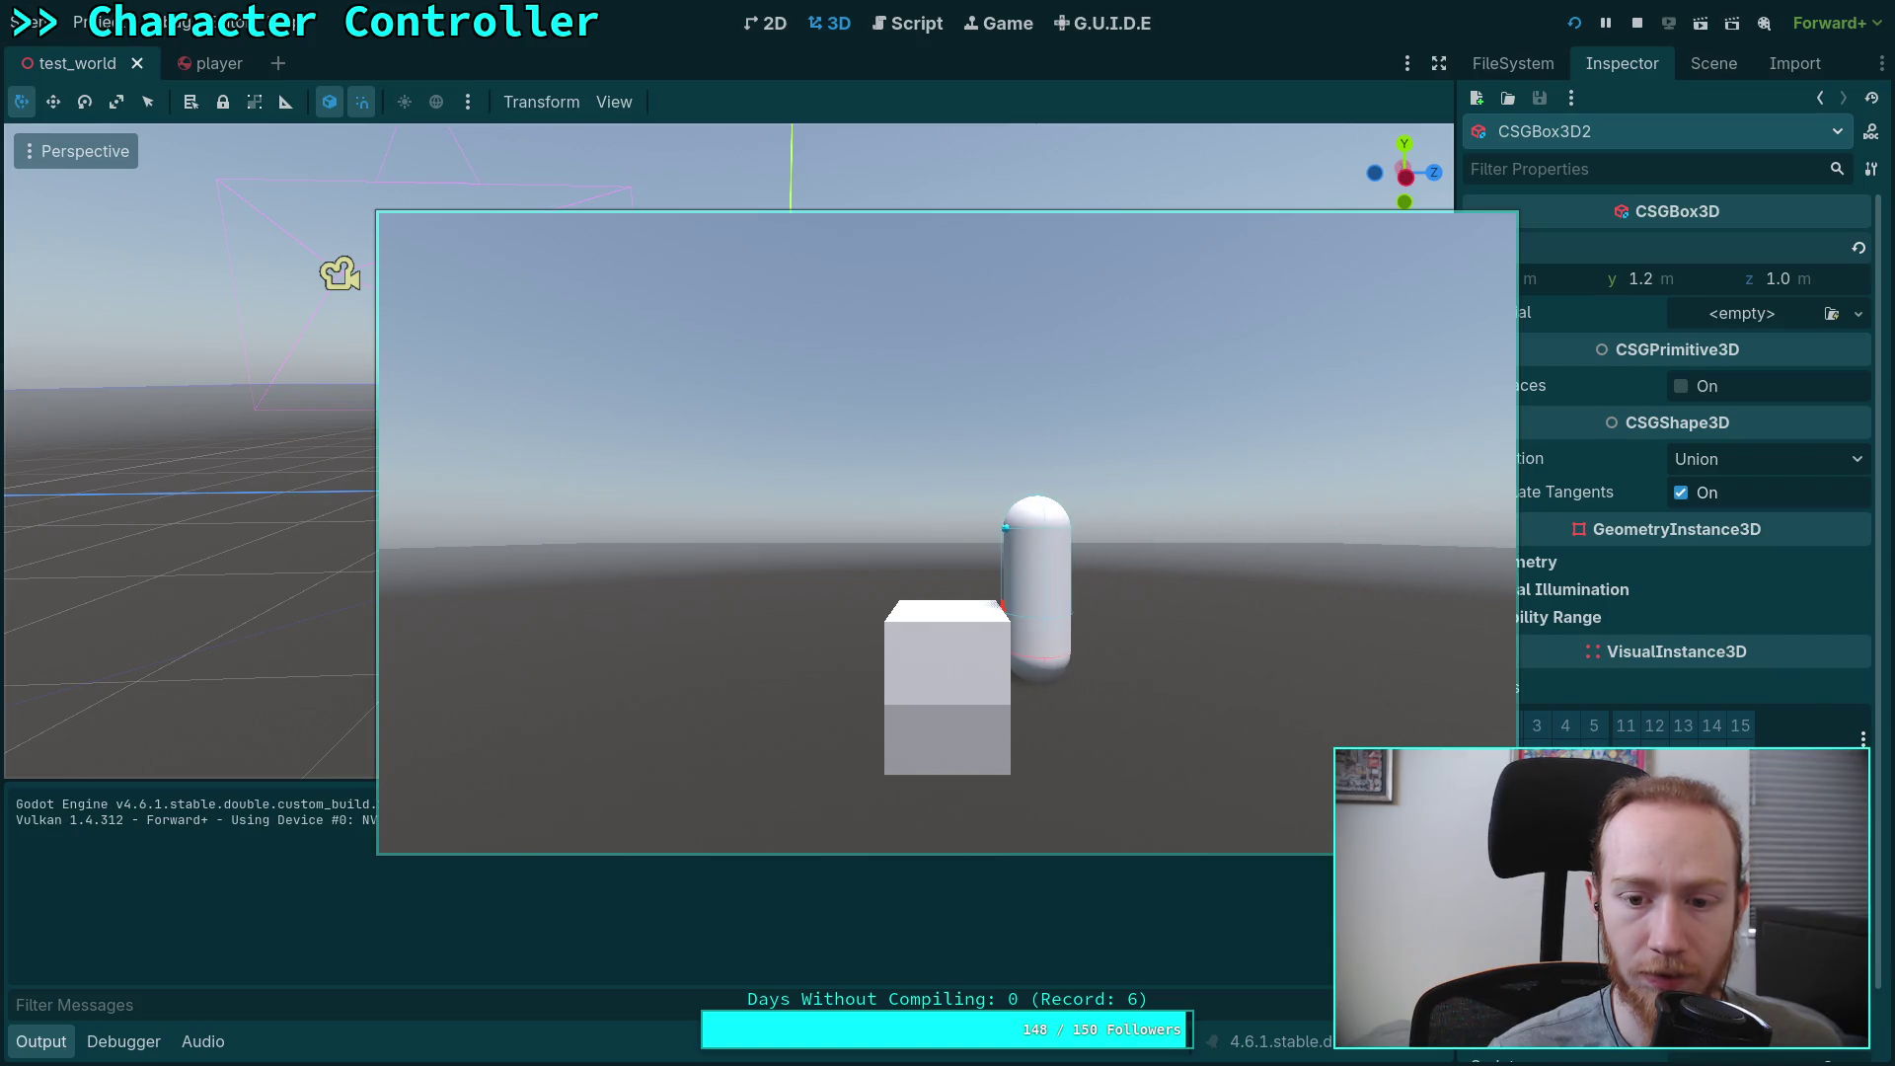
key("d")
key("a")
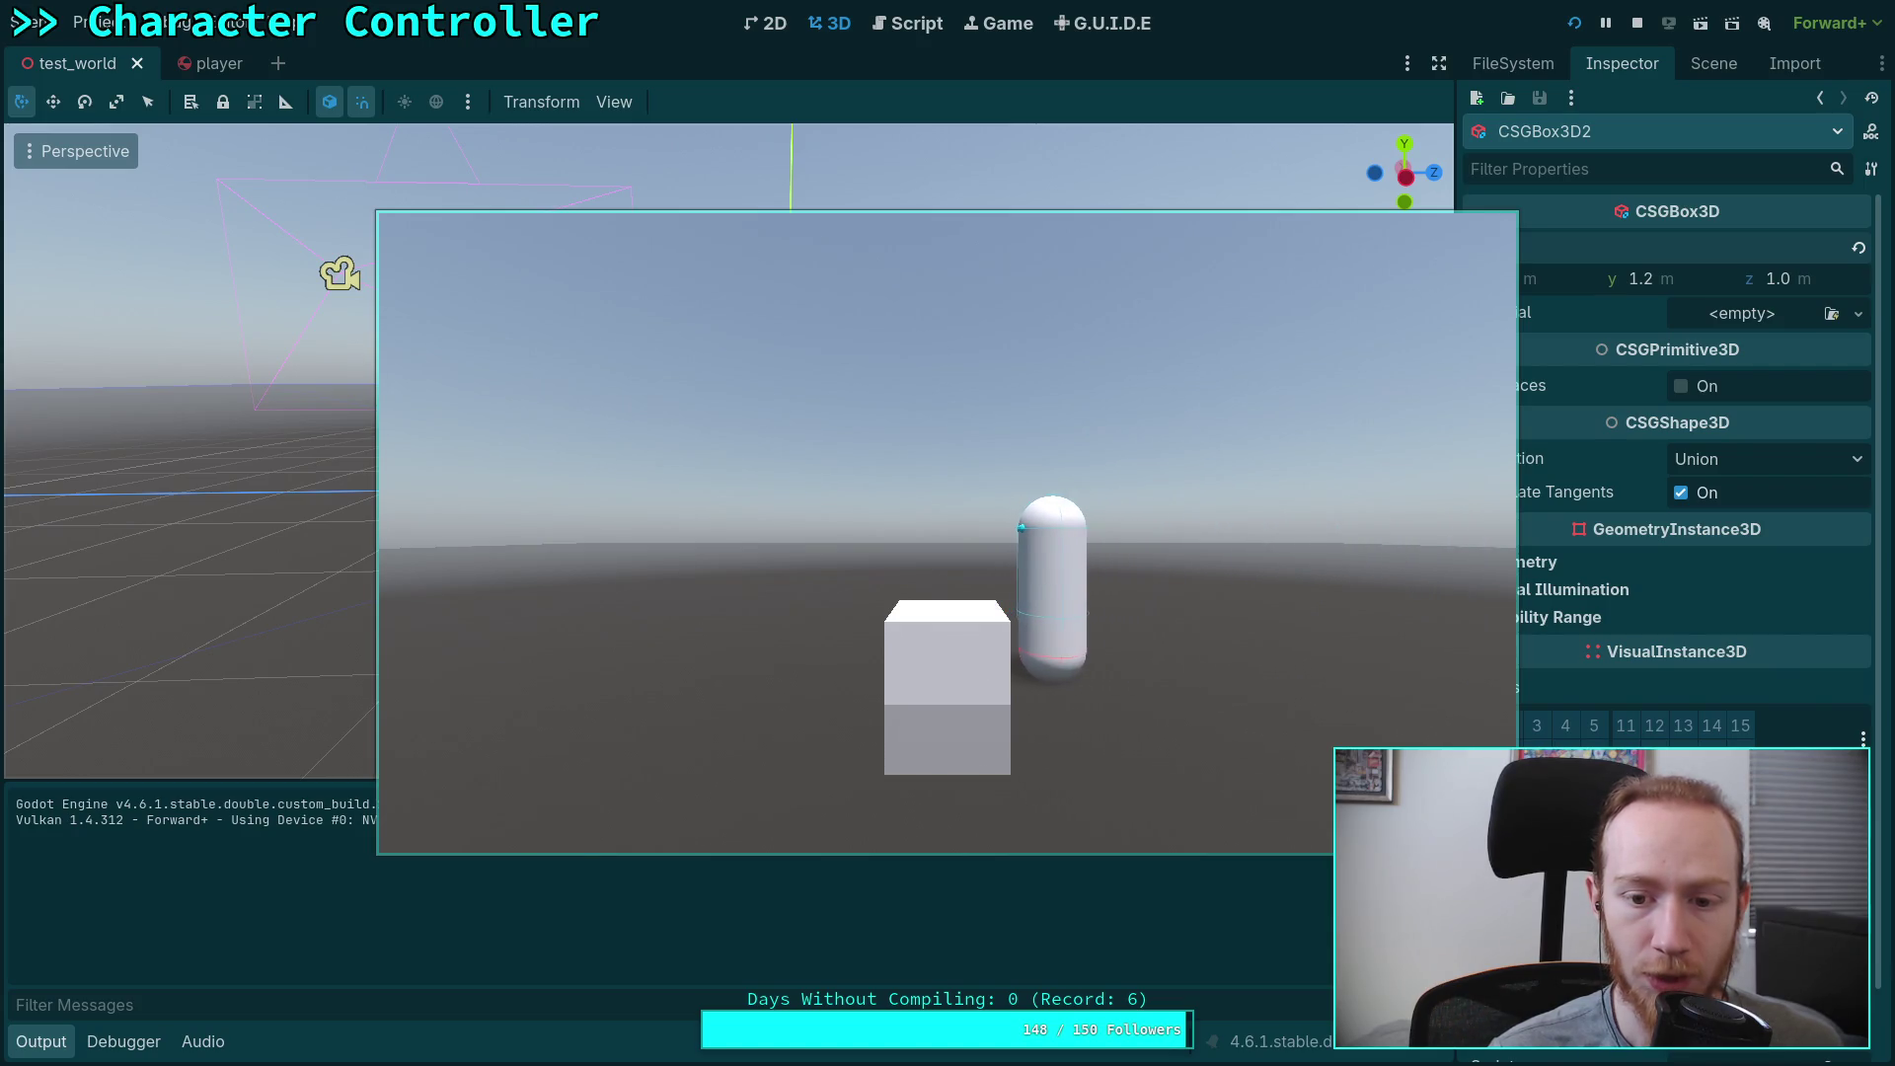
left_click(1637, 24)
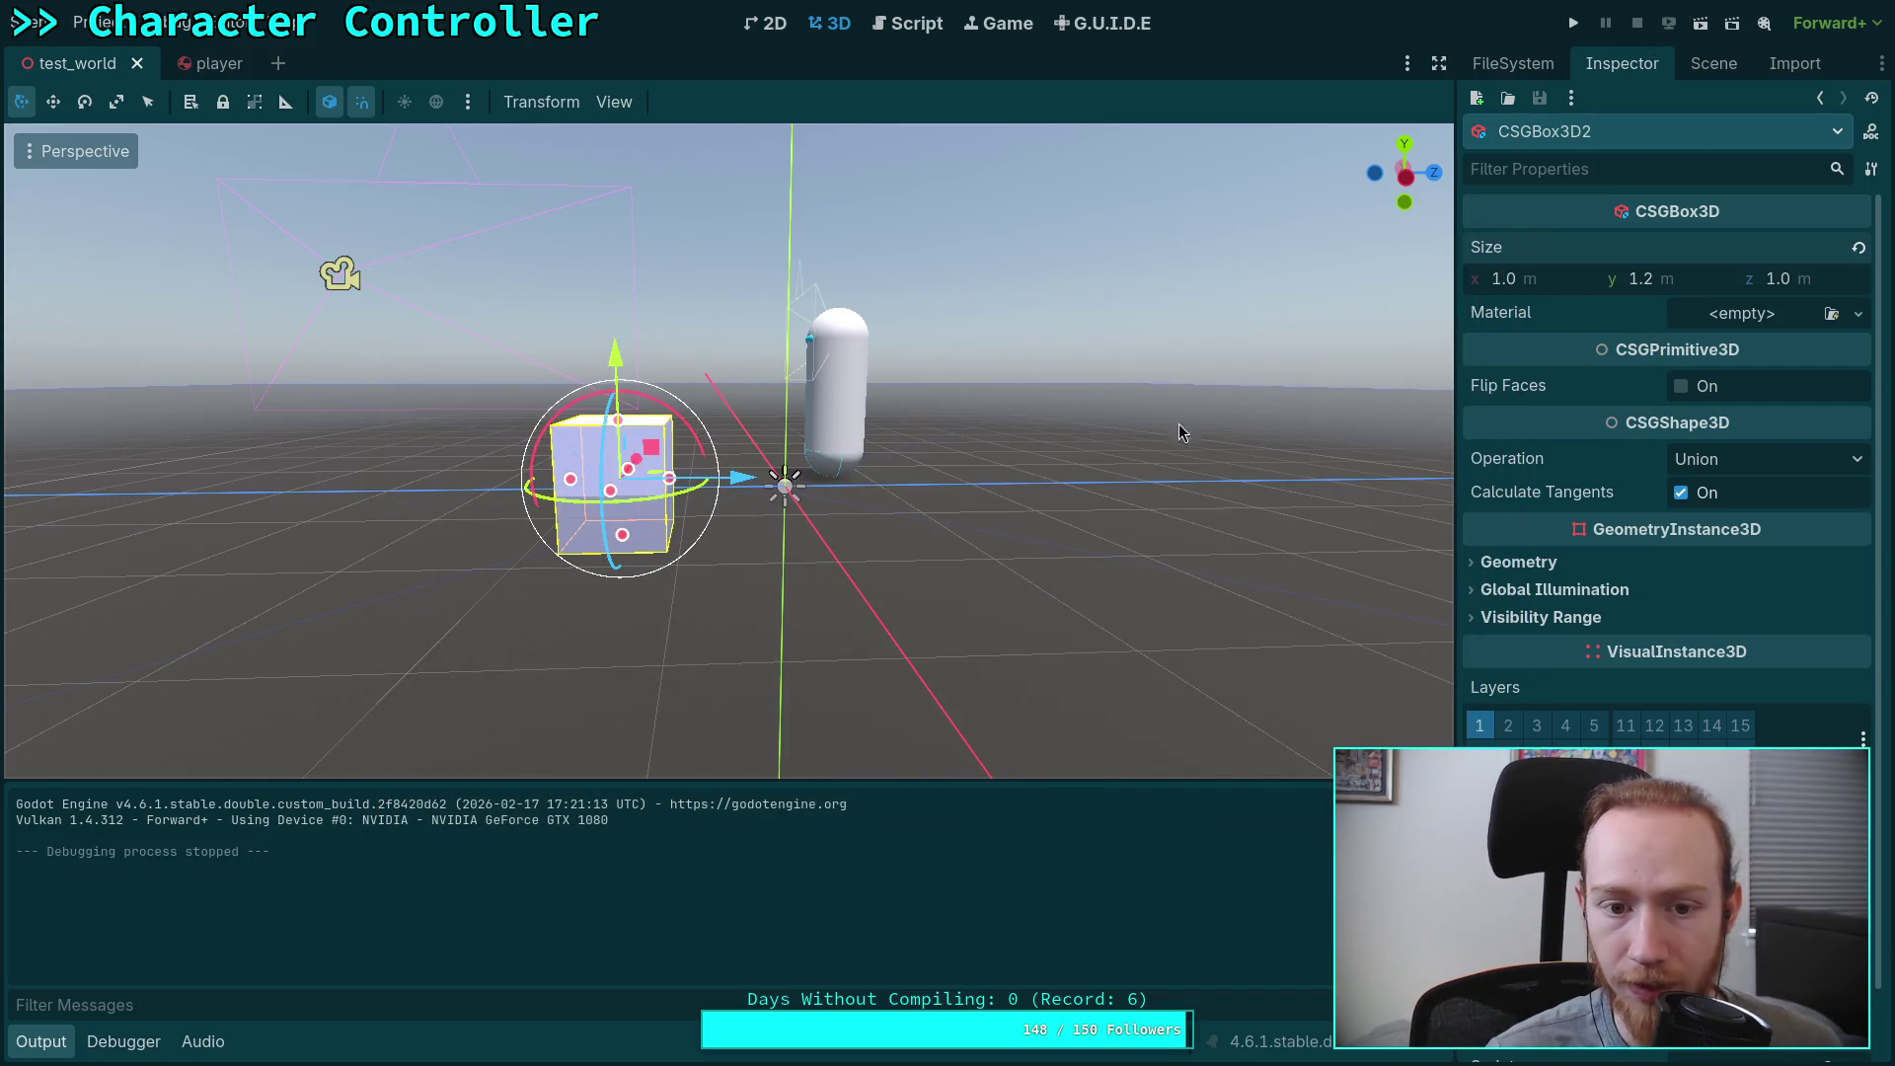
Reposition CSGBox3D2 vertically in Right Orthogonal view and set its height to 1.3 m
mouse_move(952, 565)
left_mouse_down()
mouse_move(934, 488)
mouse_move(997, 426)
left_mouse_up()
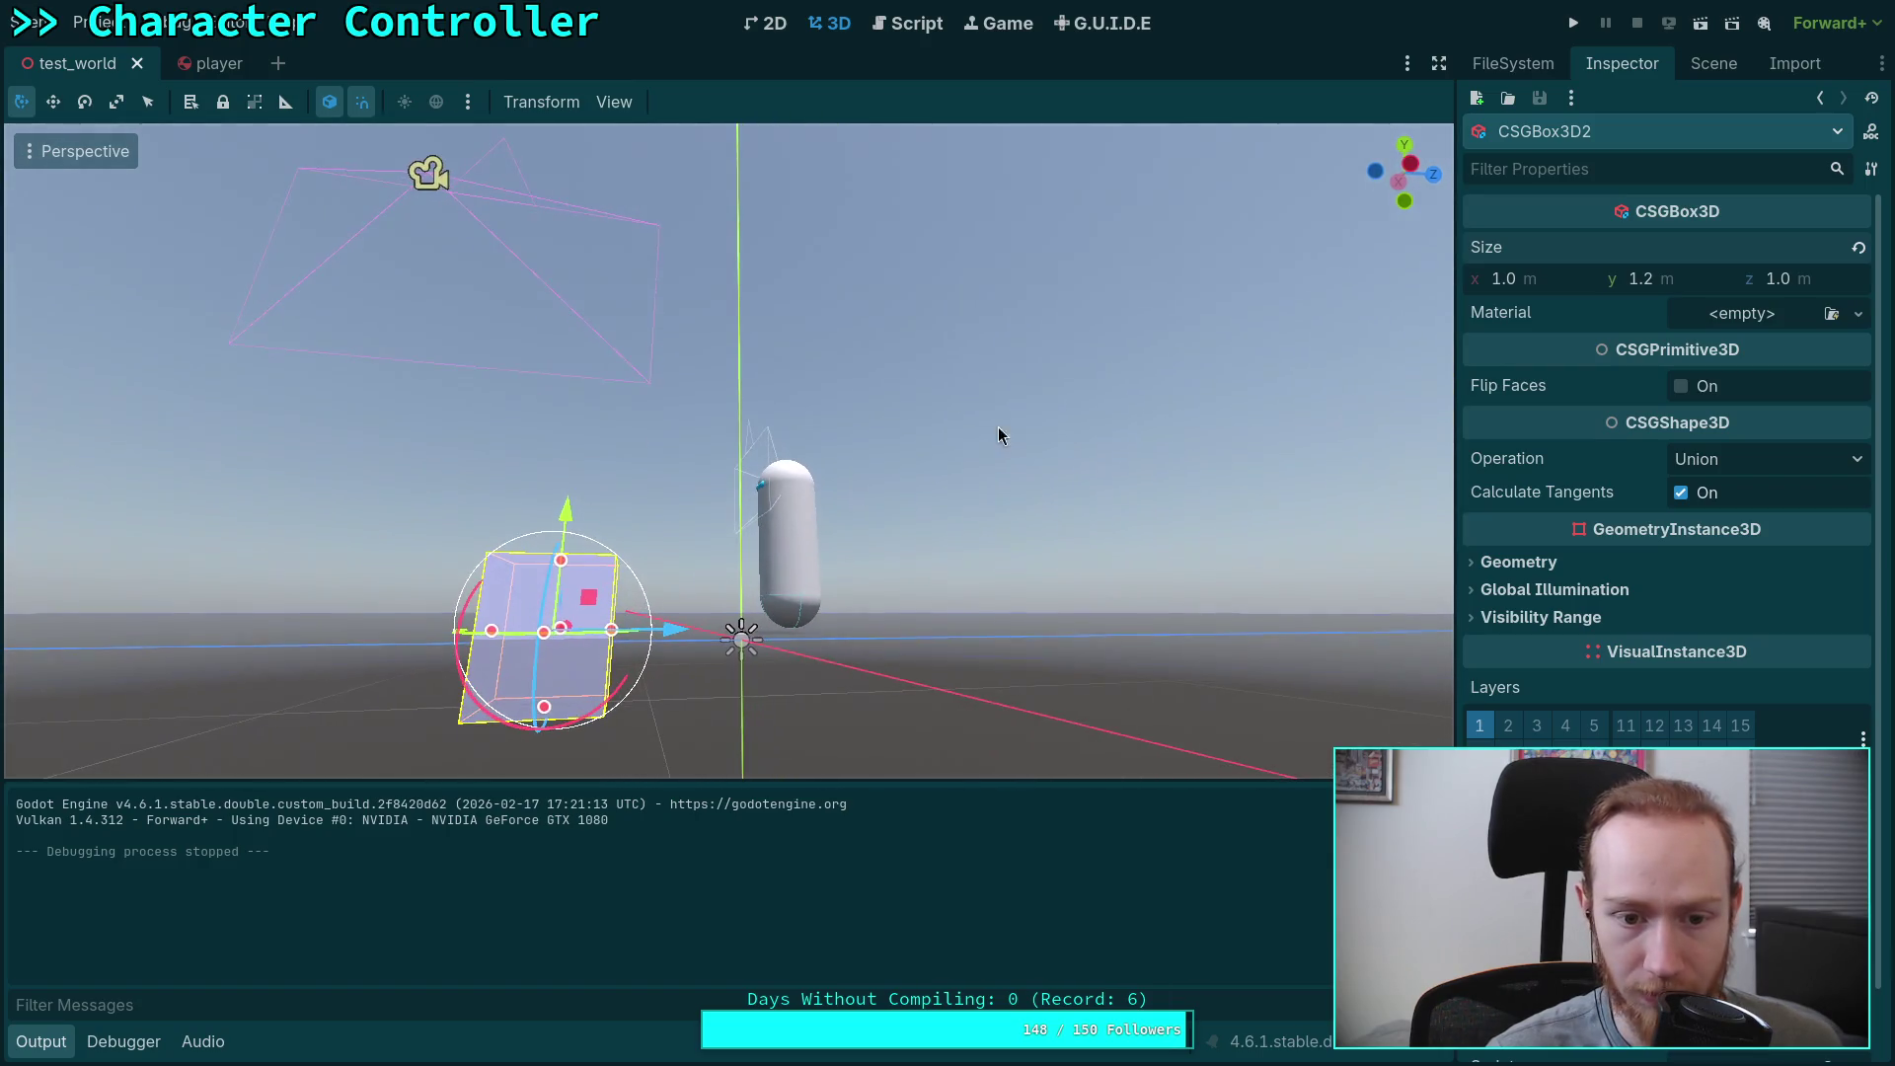
left_click(1428, 177)
scroll(1022, 604, "up", 2)
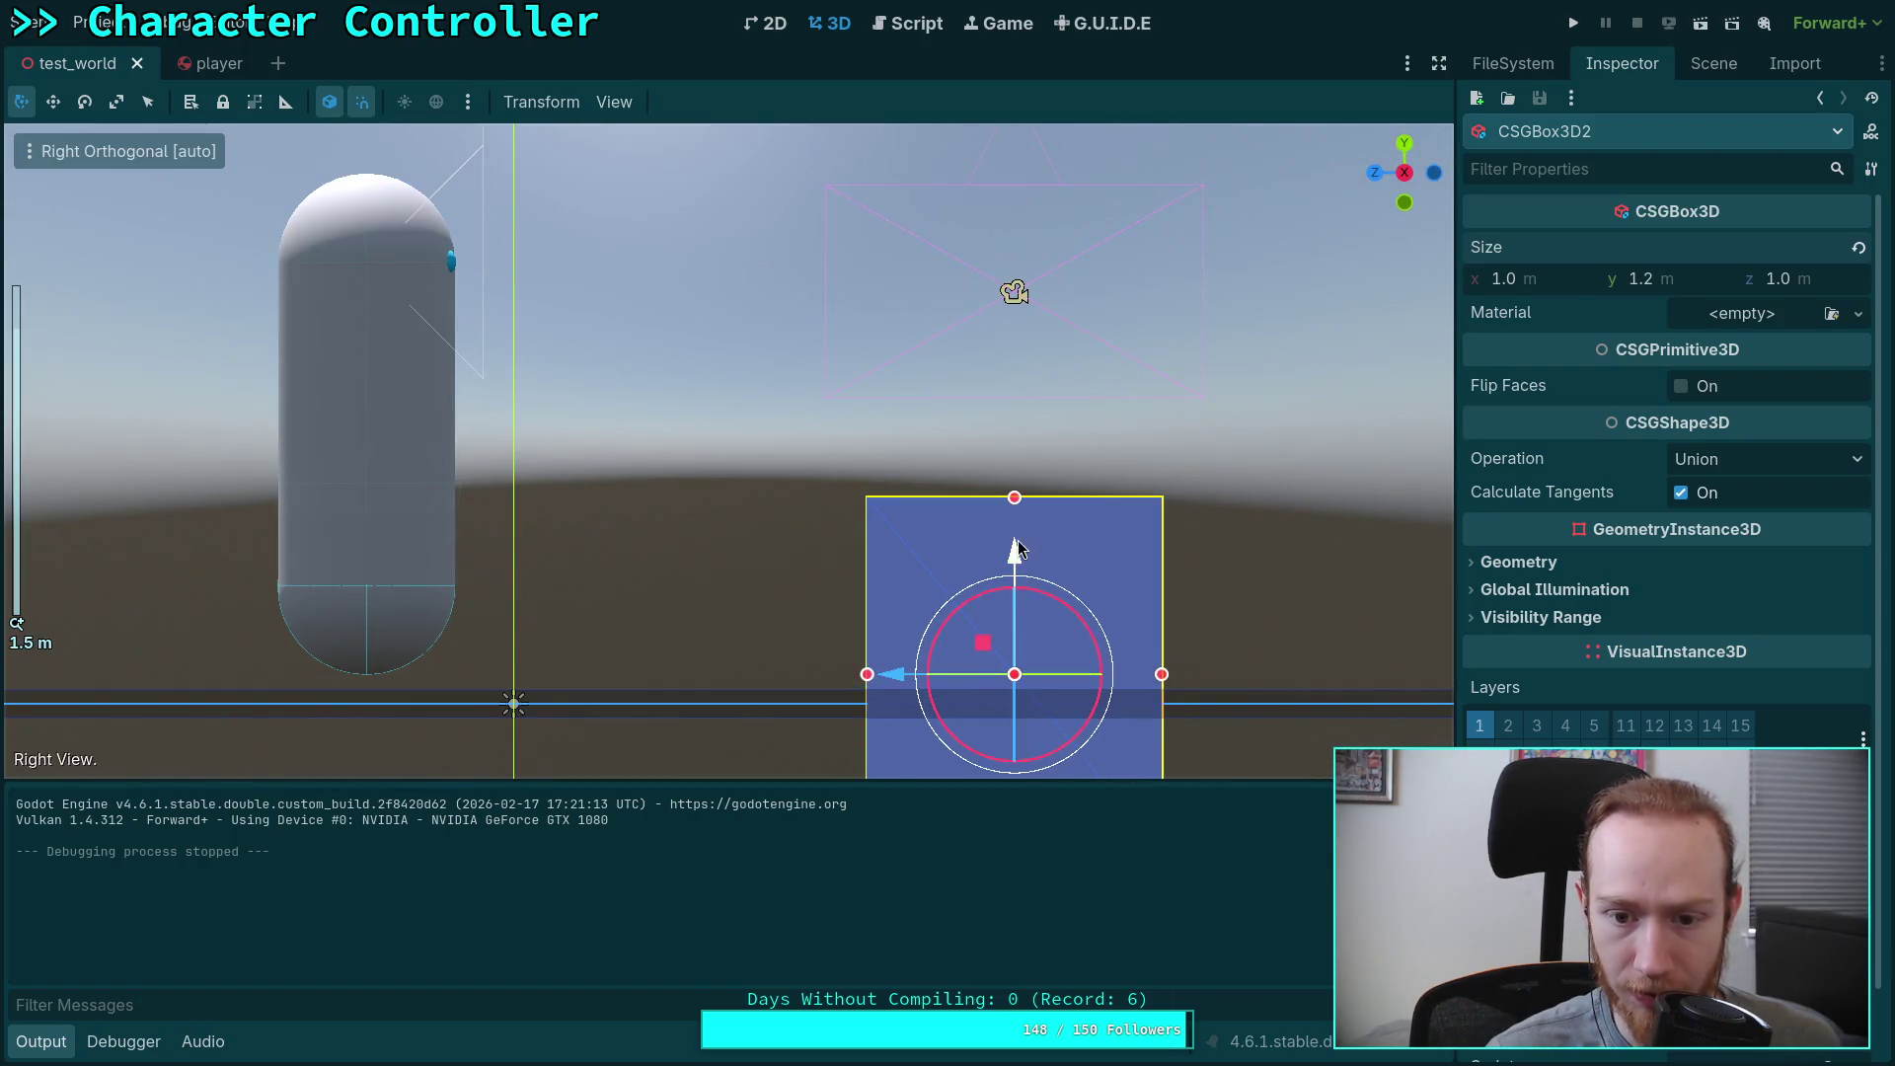
mouse_move(1019, 549)
left_mouse_down()
mouse_move(1016, 579)
mouse_move(1016, 549)
left_mouse_up()
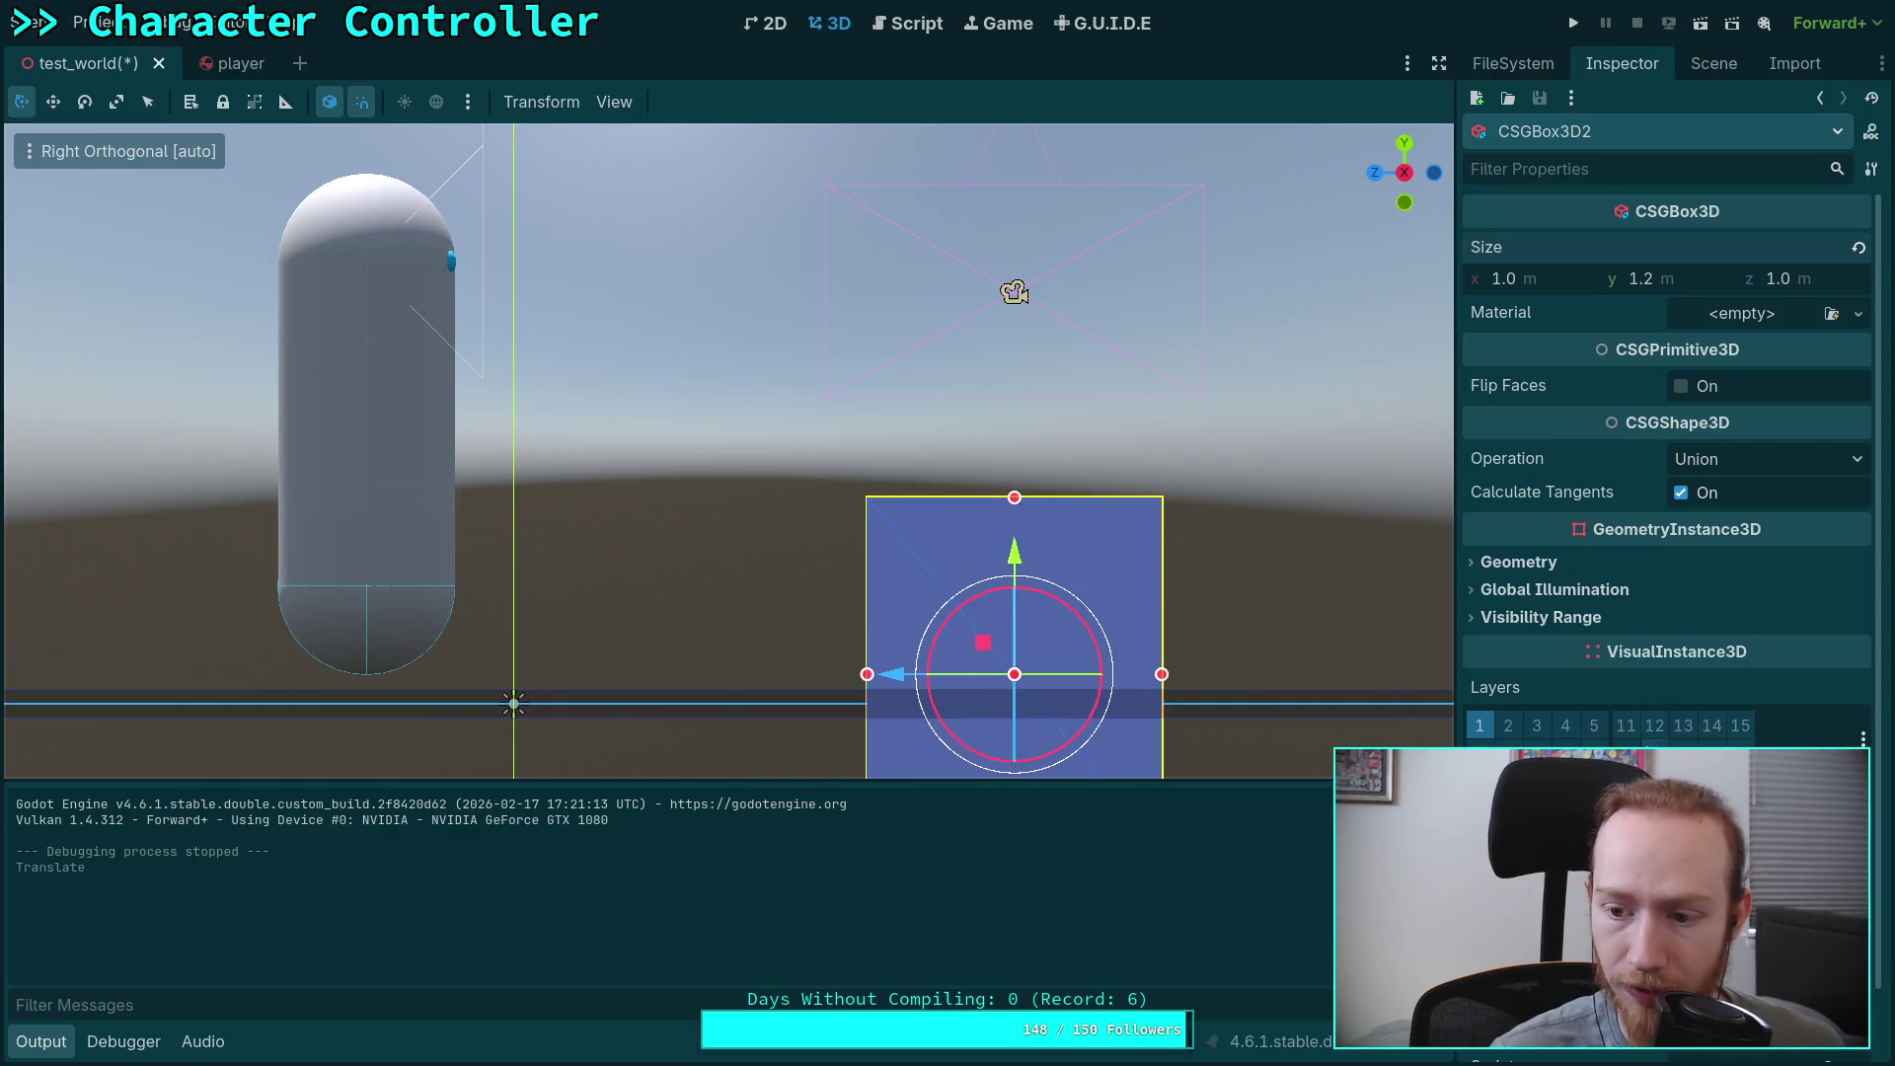
scroll(1668, 444, "down", 2)
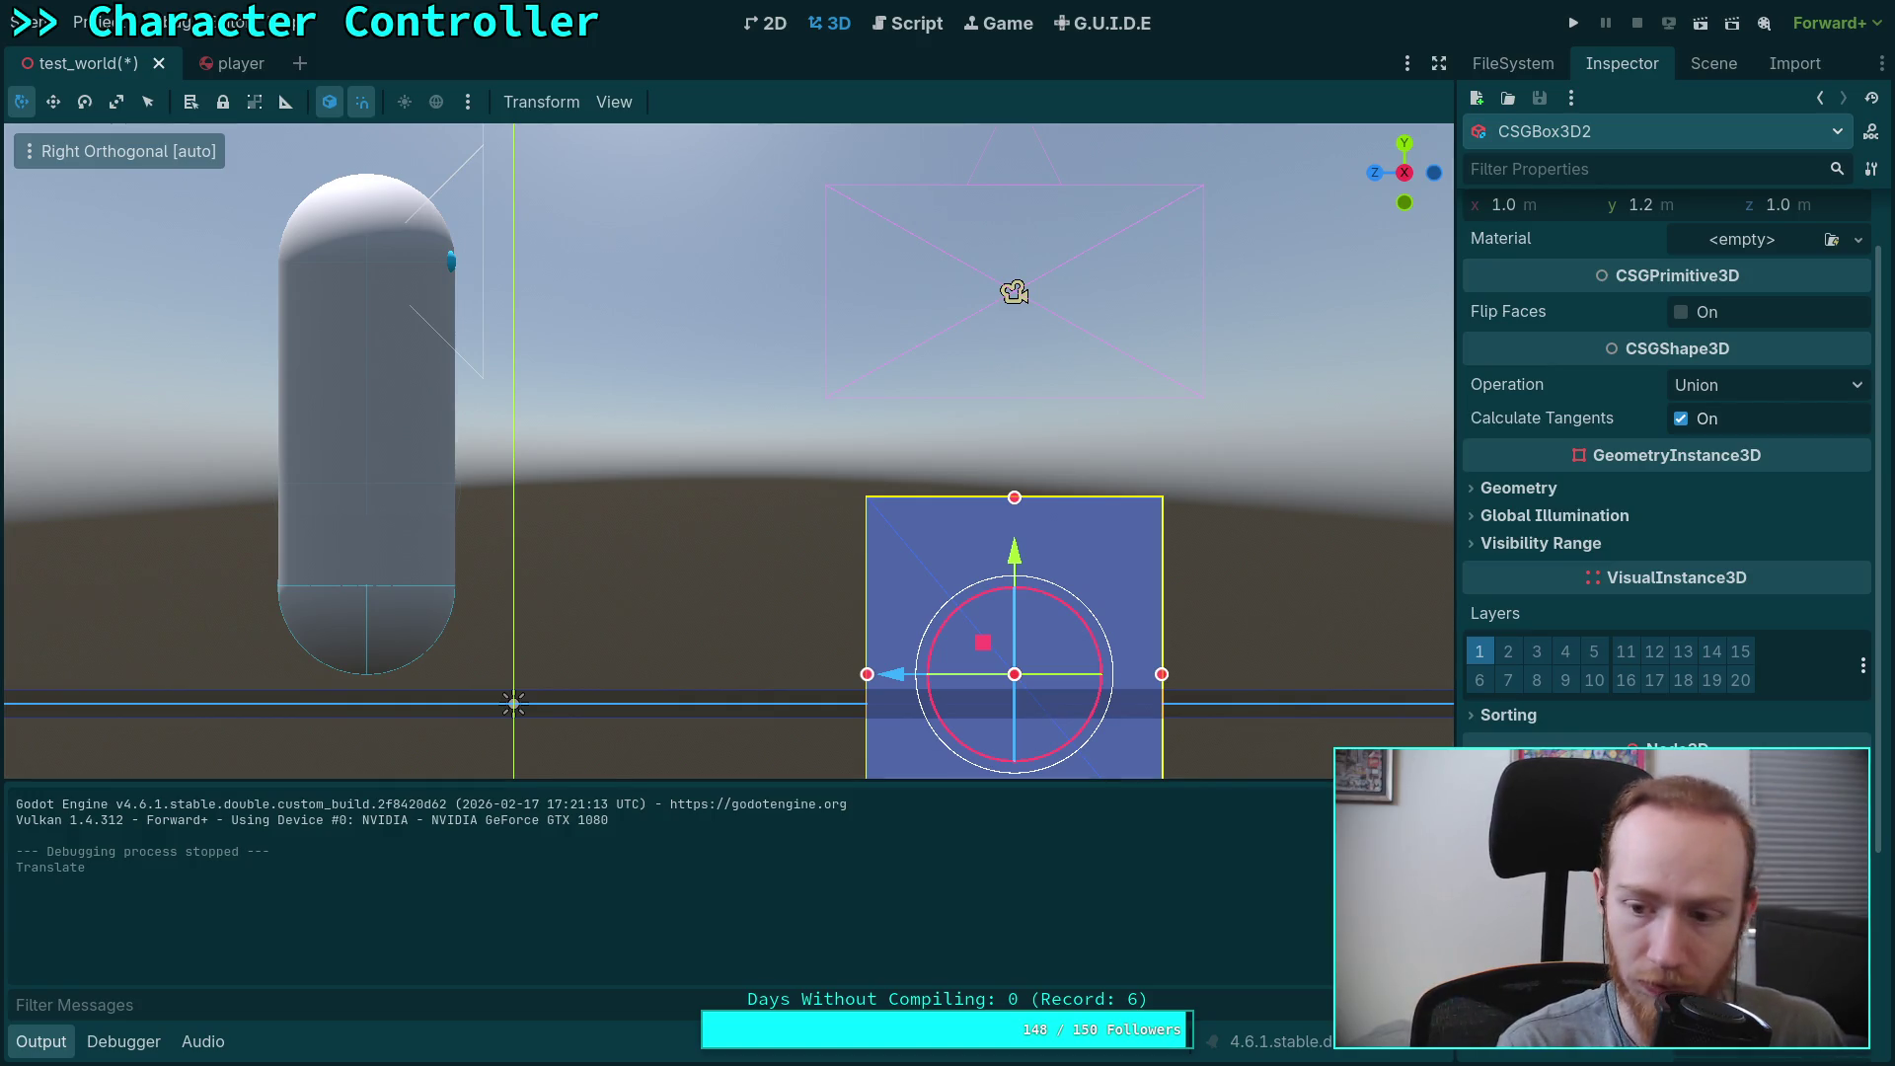
key("Page_Down")
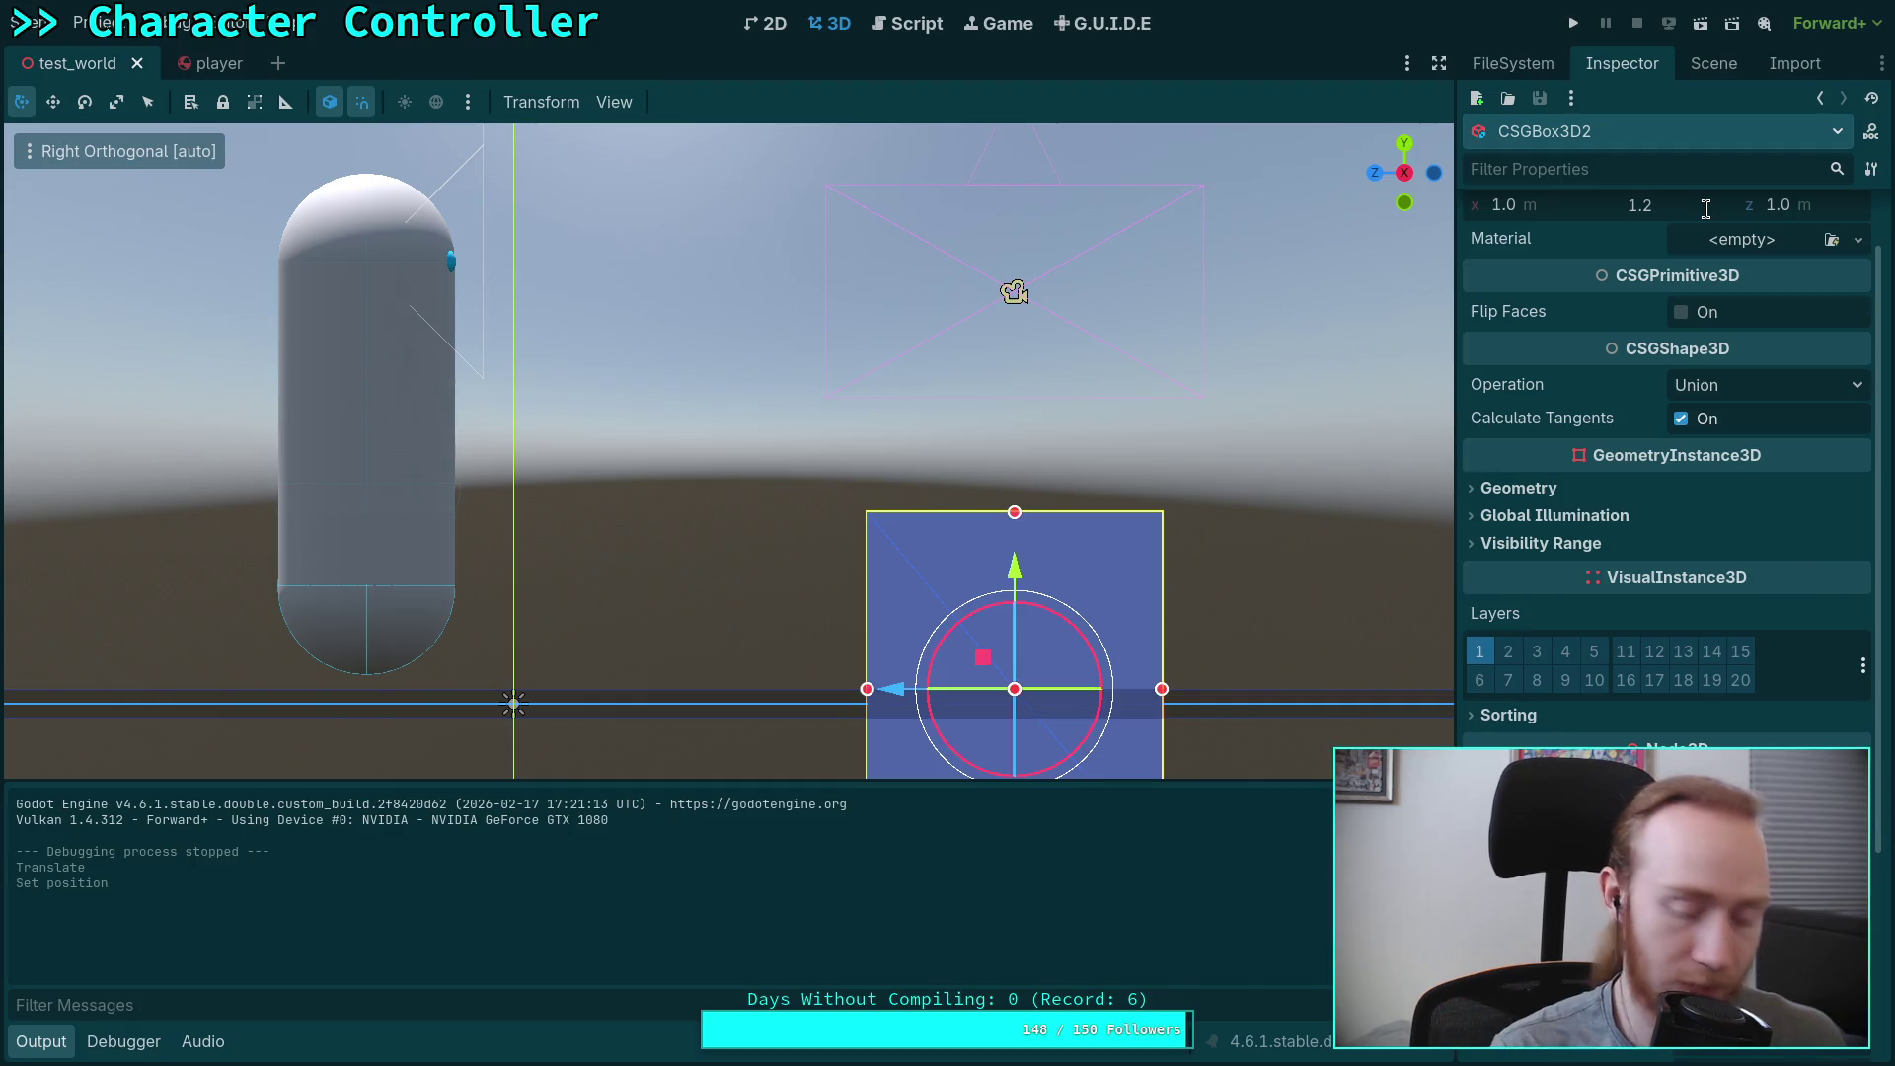
key("Return")
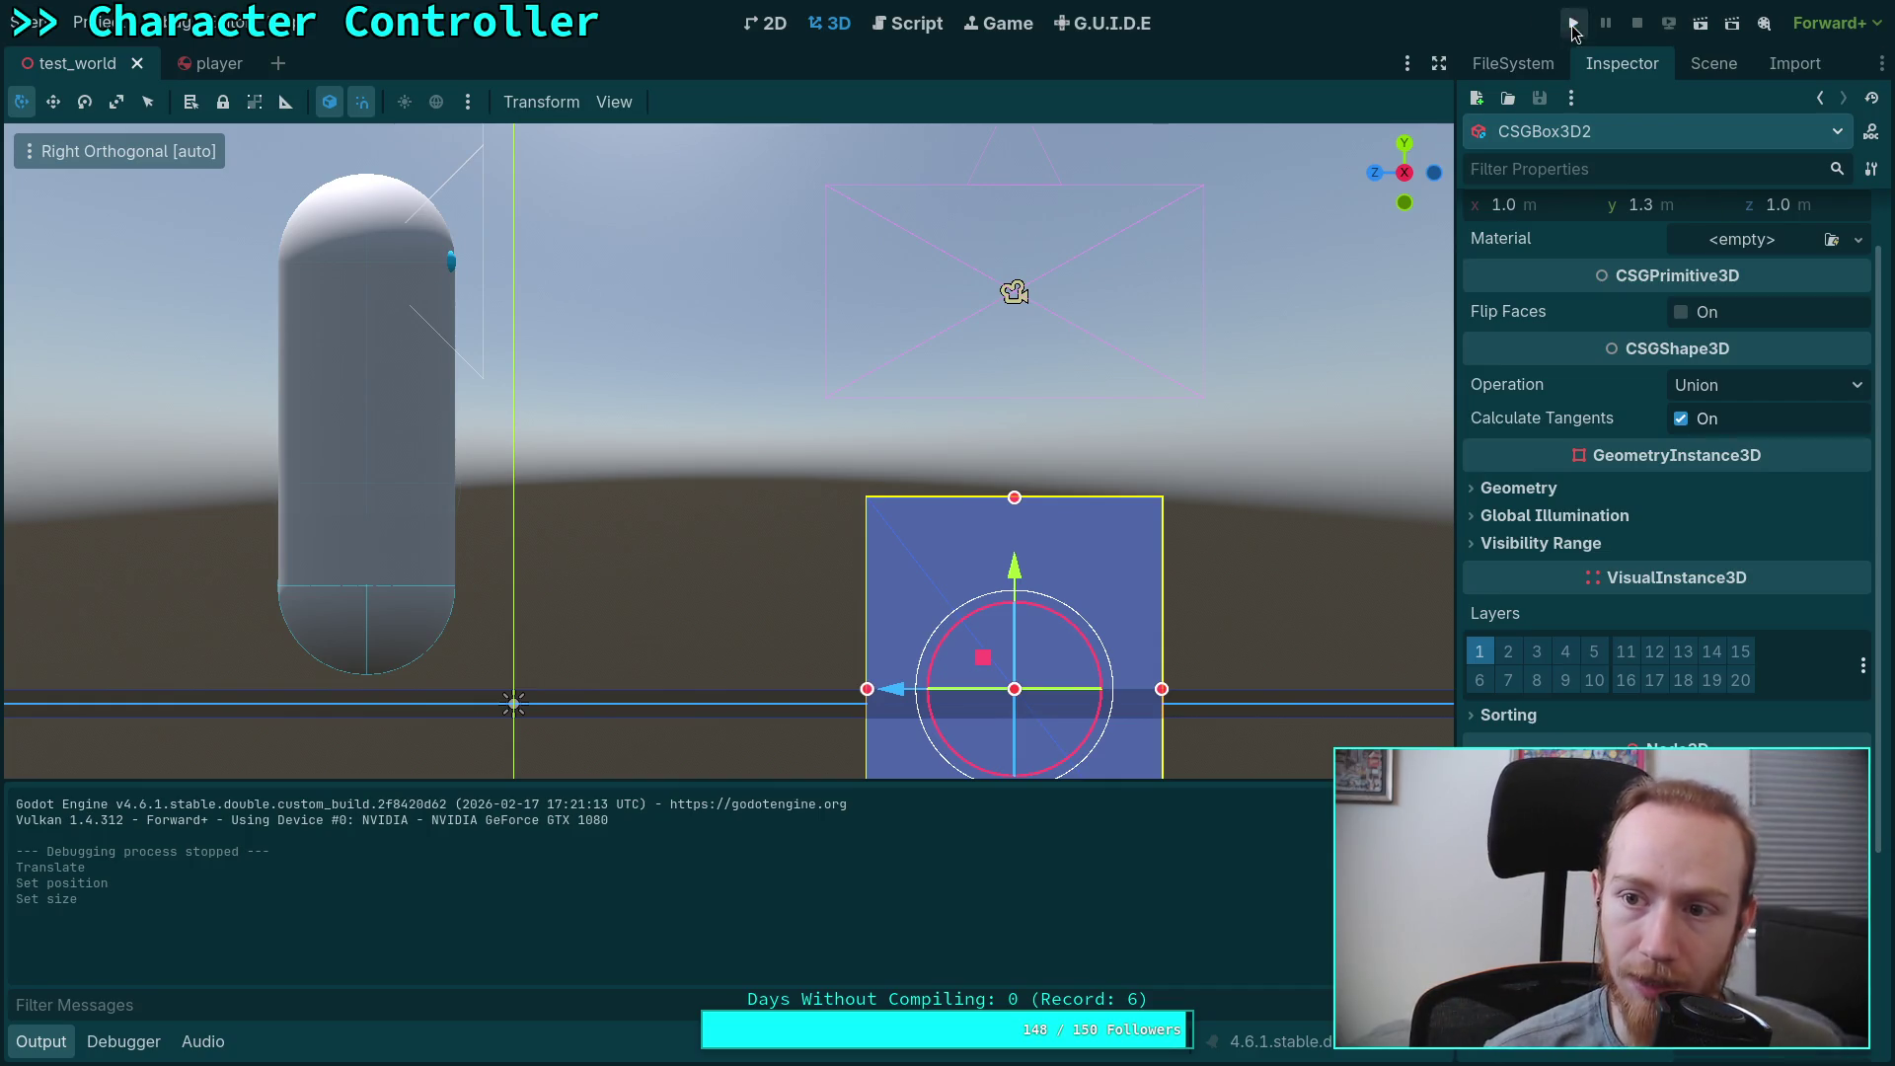
Run the game and try jumping the player onto the taller box
left_click(1572, 24)
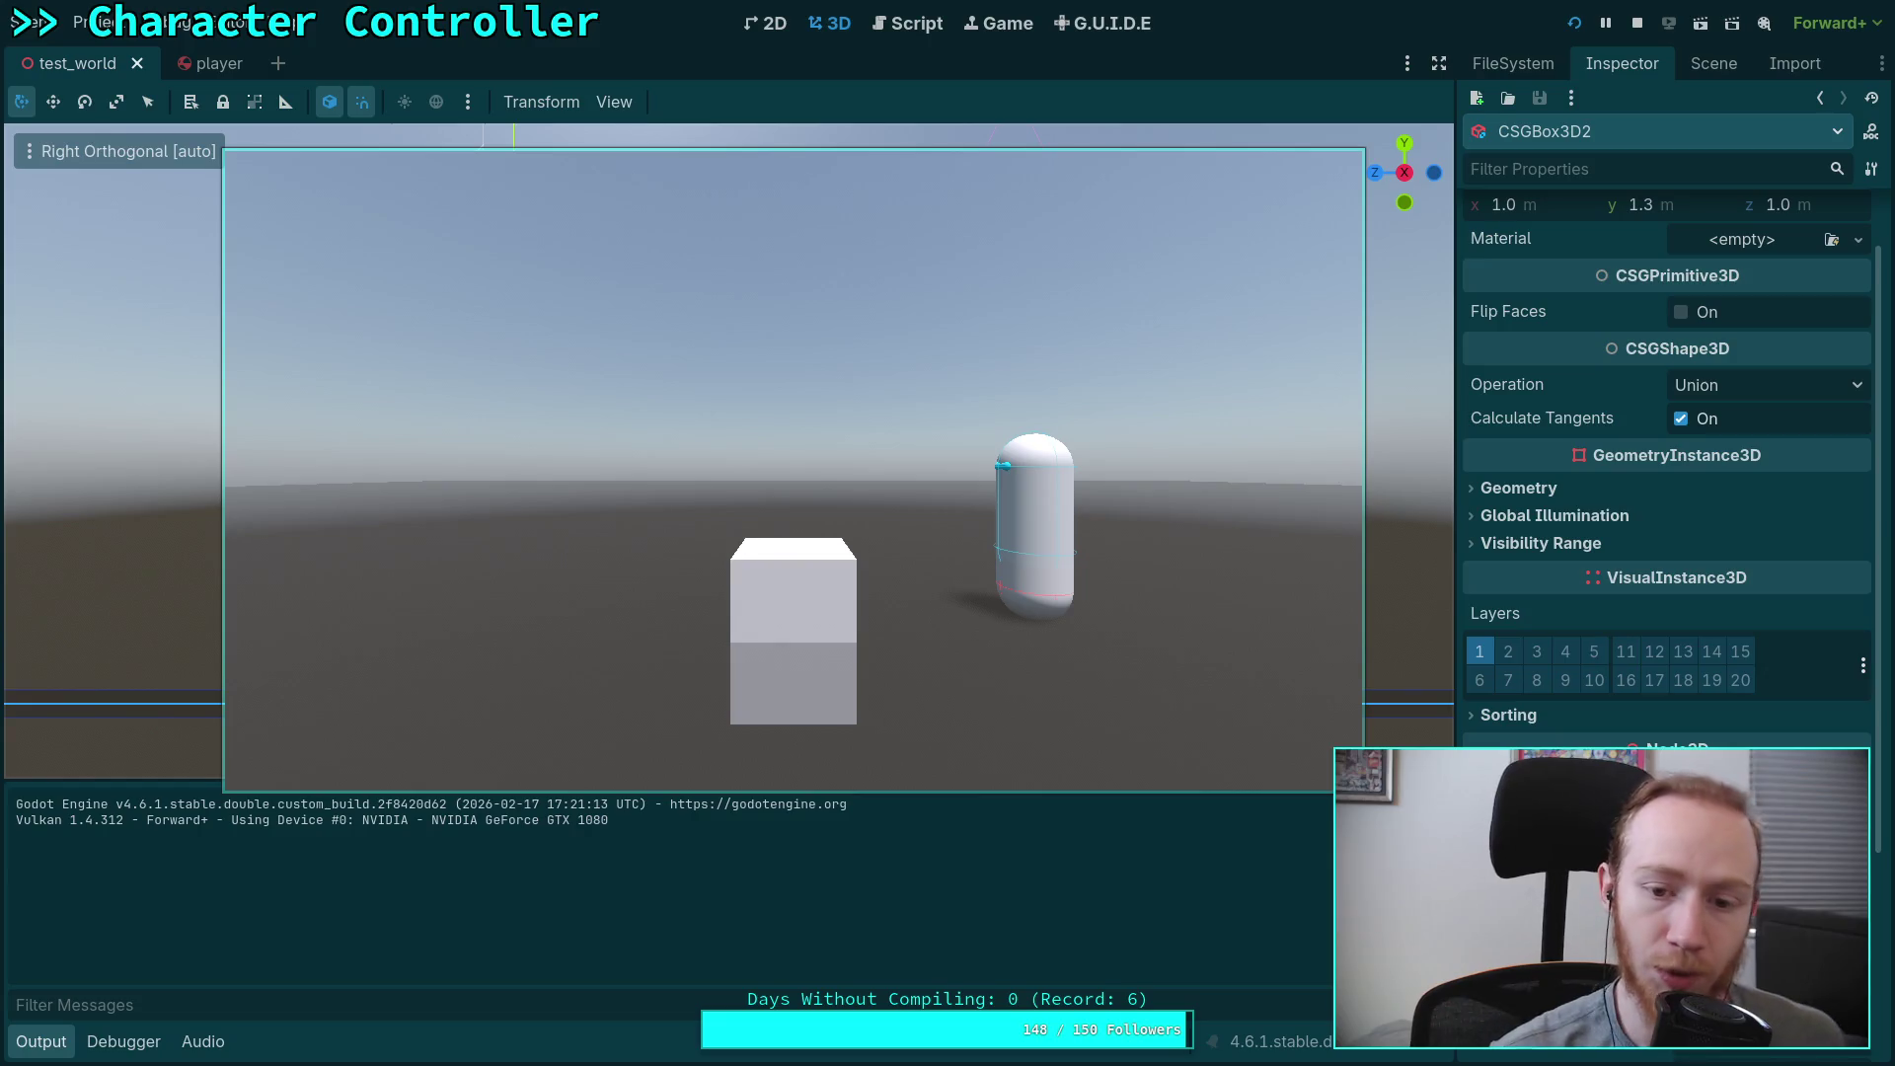
key("d")
key("a")
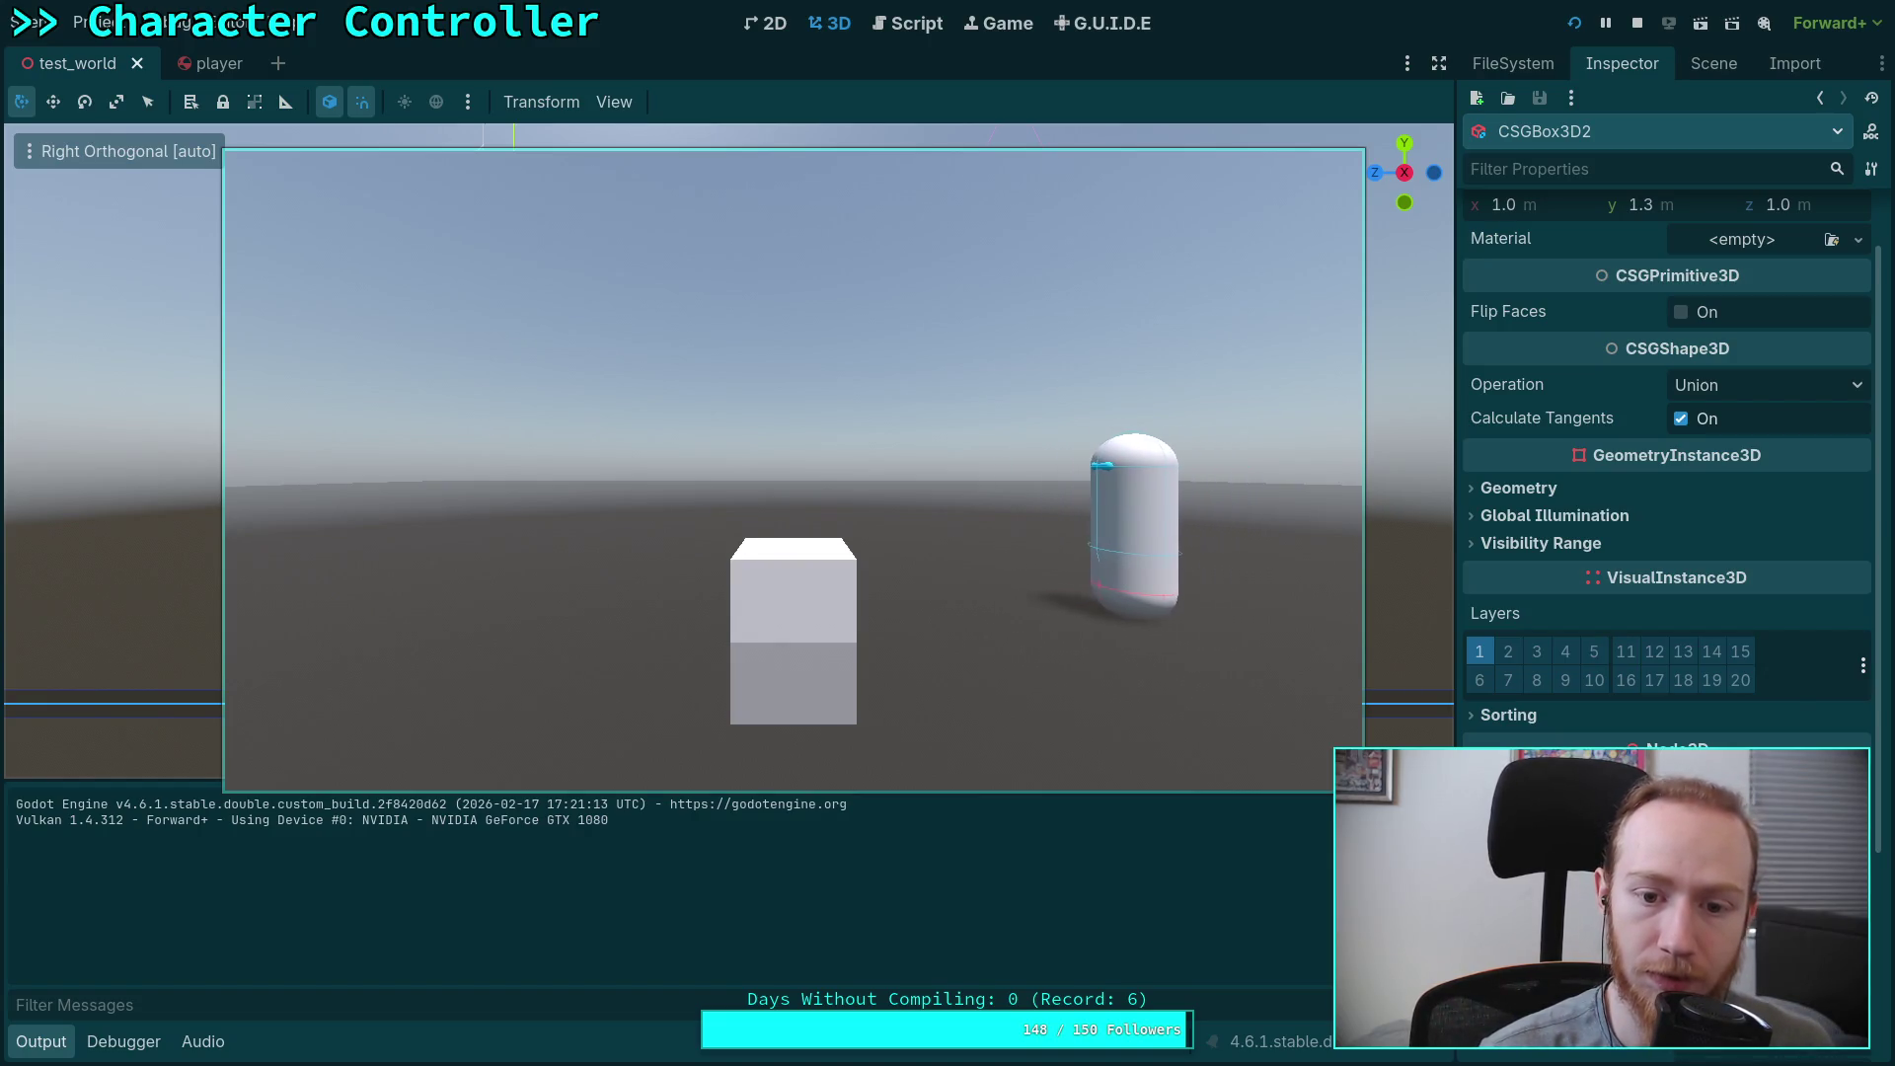
key("space")
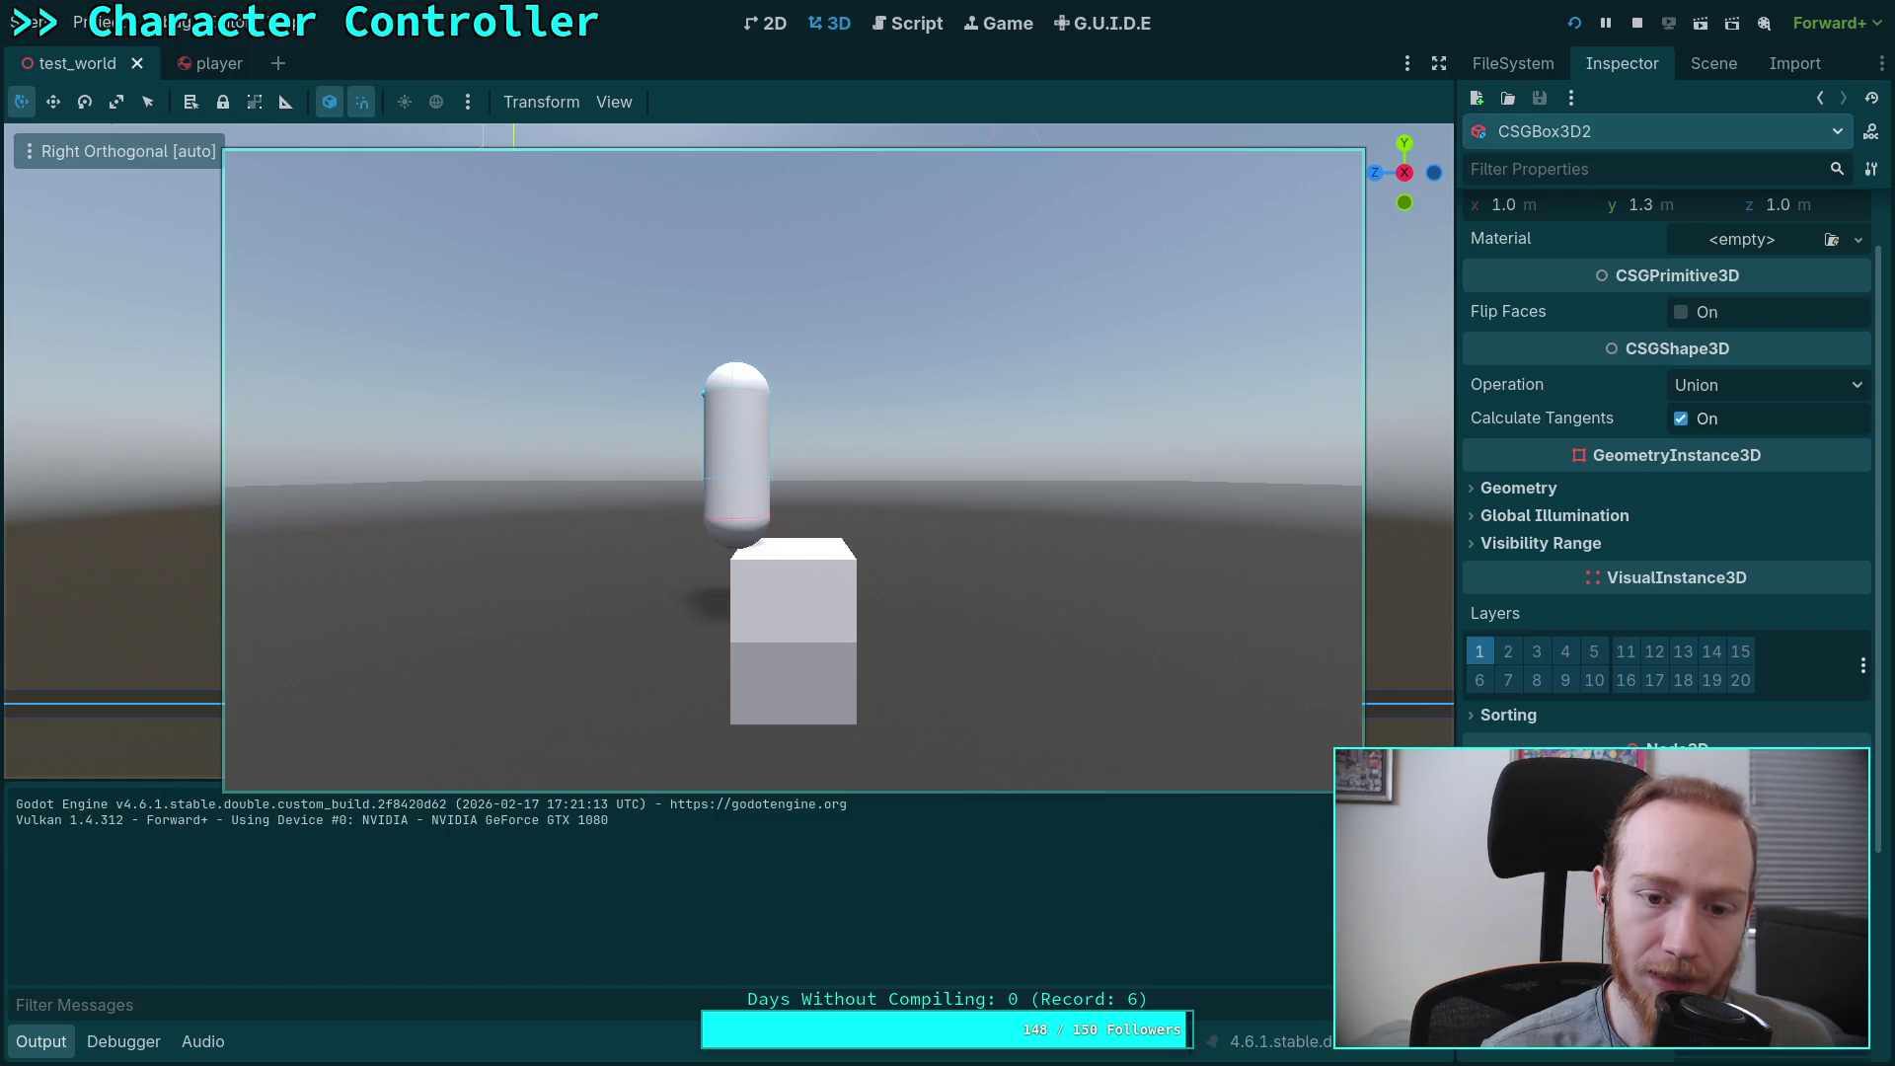
key("d")
key("a")
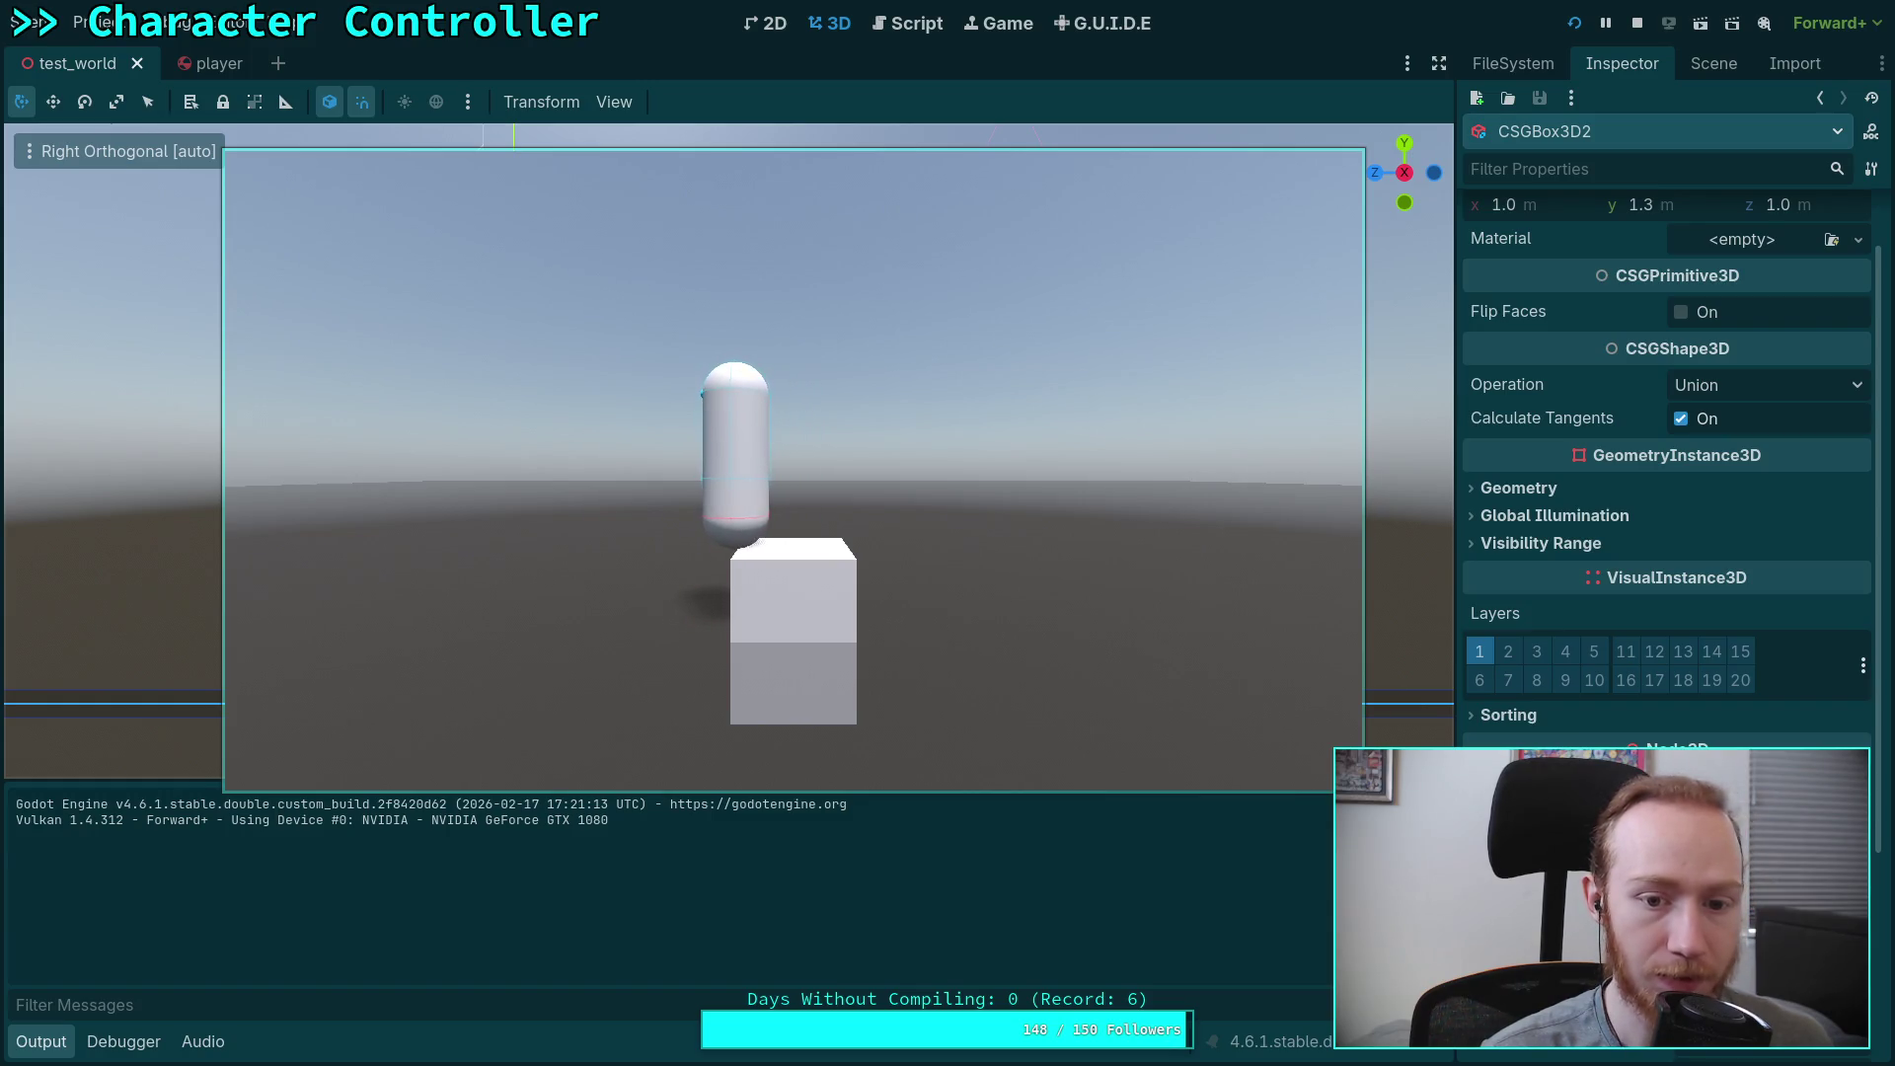
key("a")
key("a")
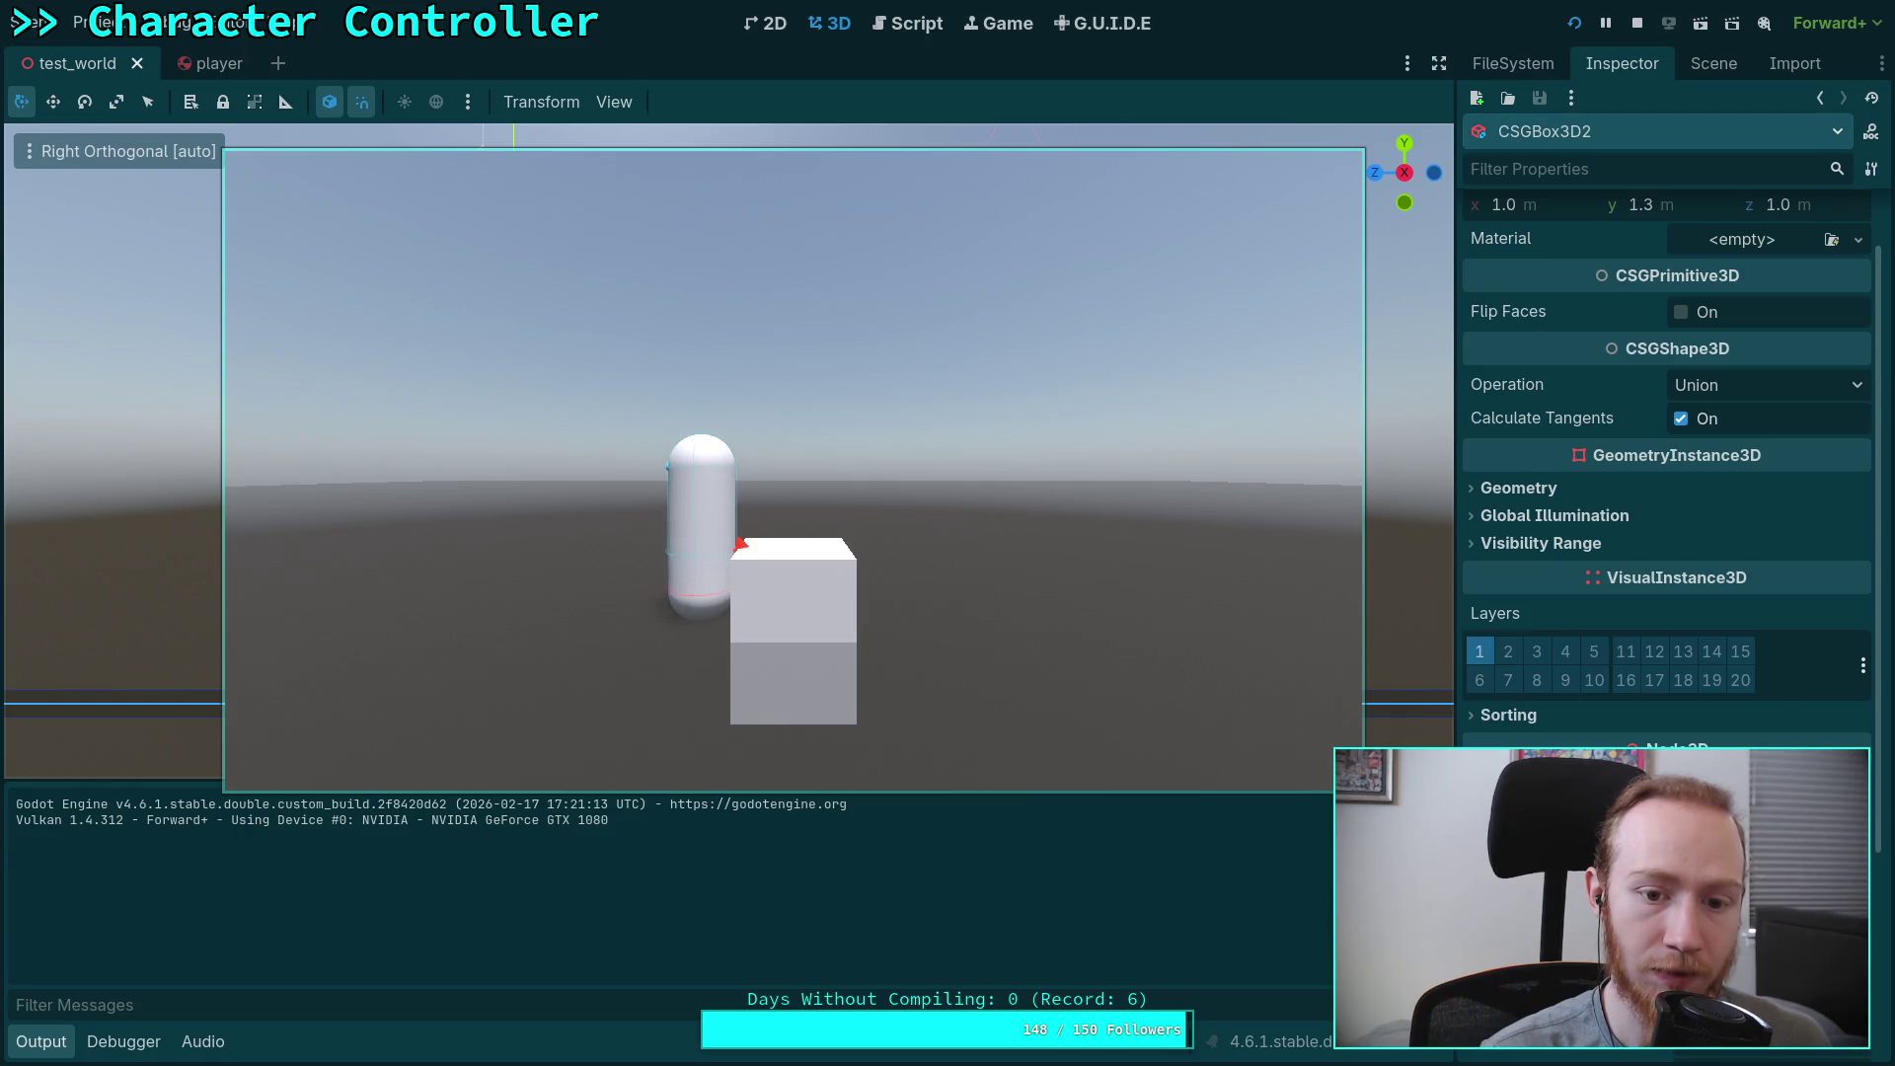
Make another jump attempt onto the box, walk around, then stop the game
key("d")
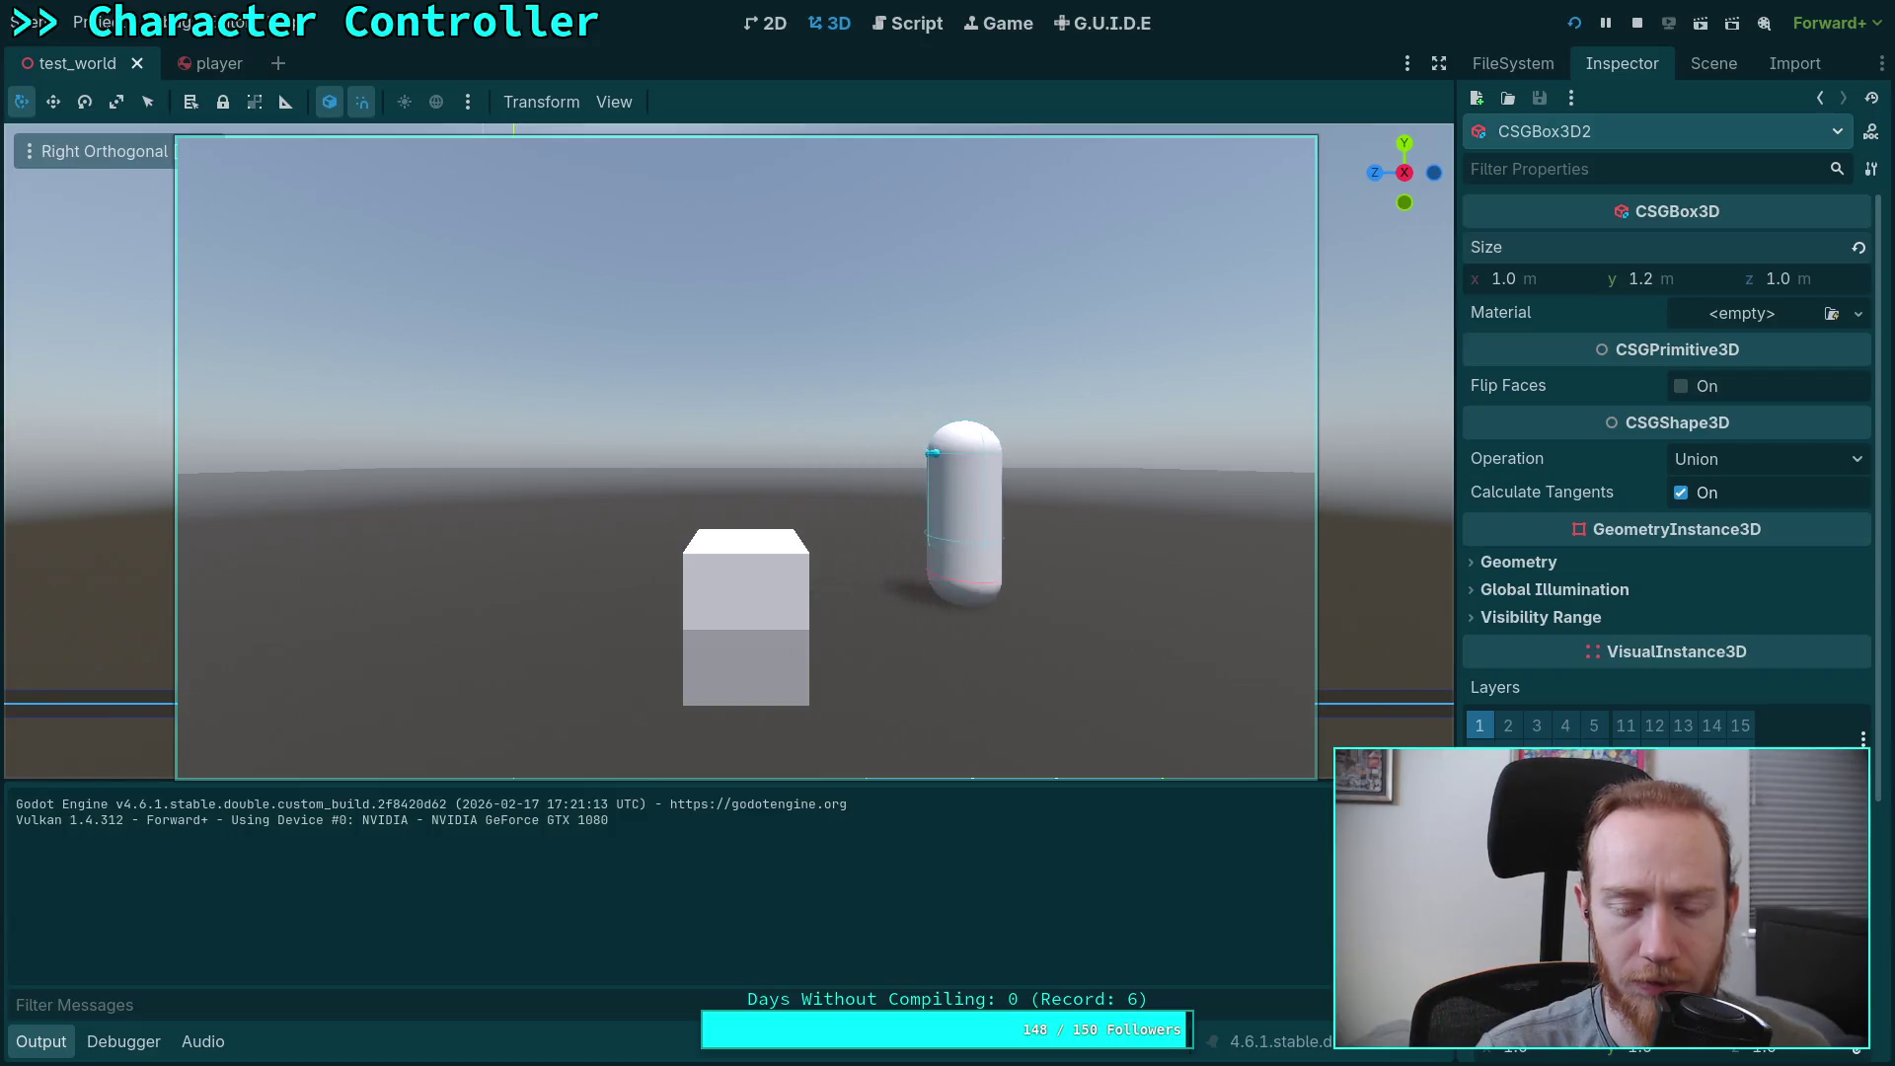
key("a")
key("a")
key("space")
key("d")
key("d")
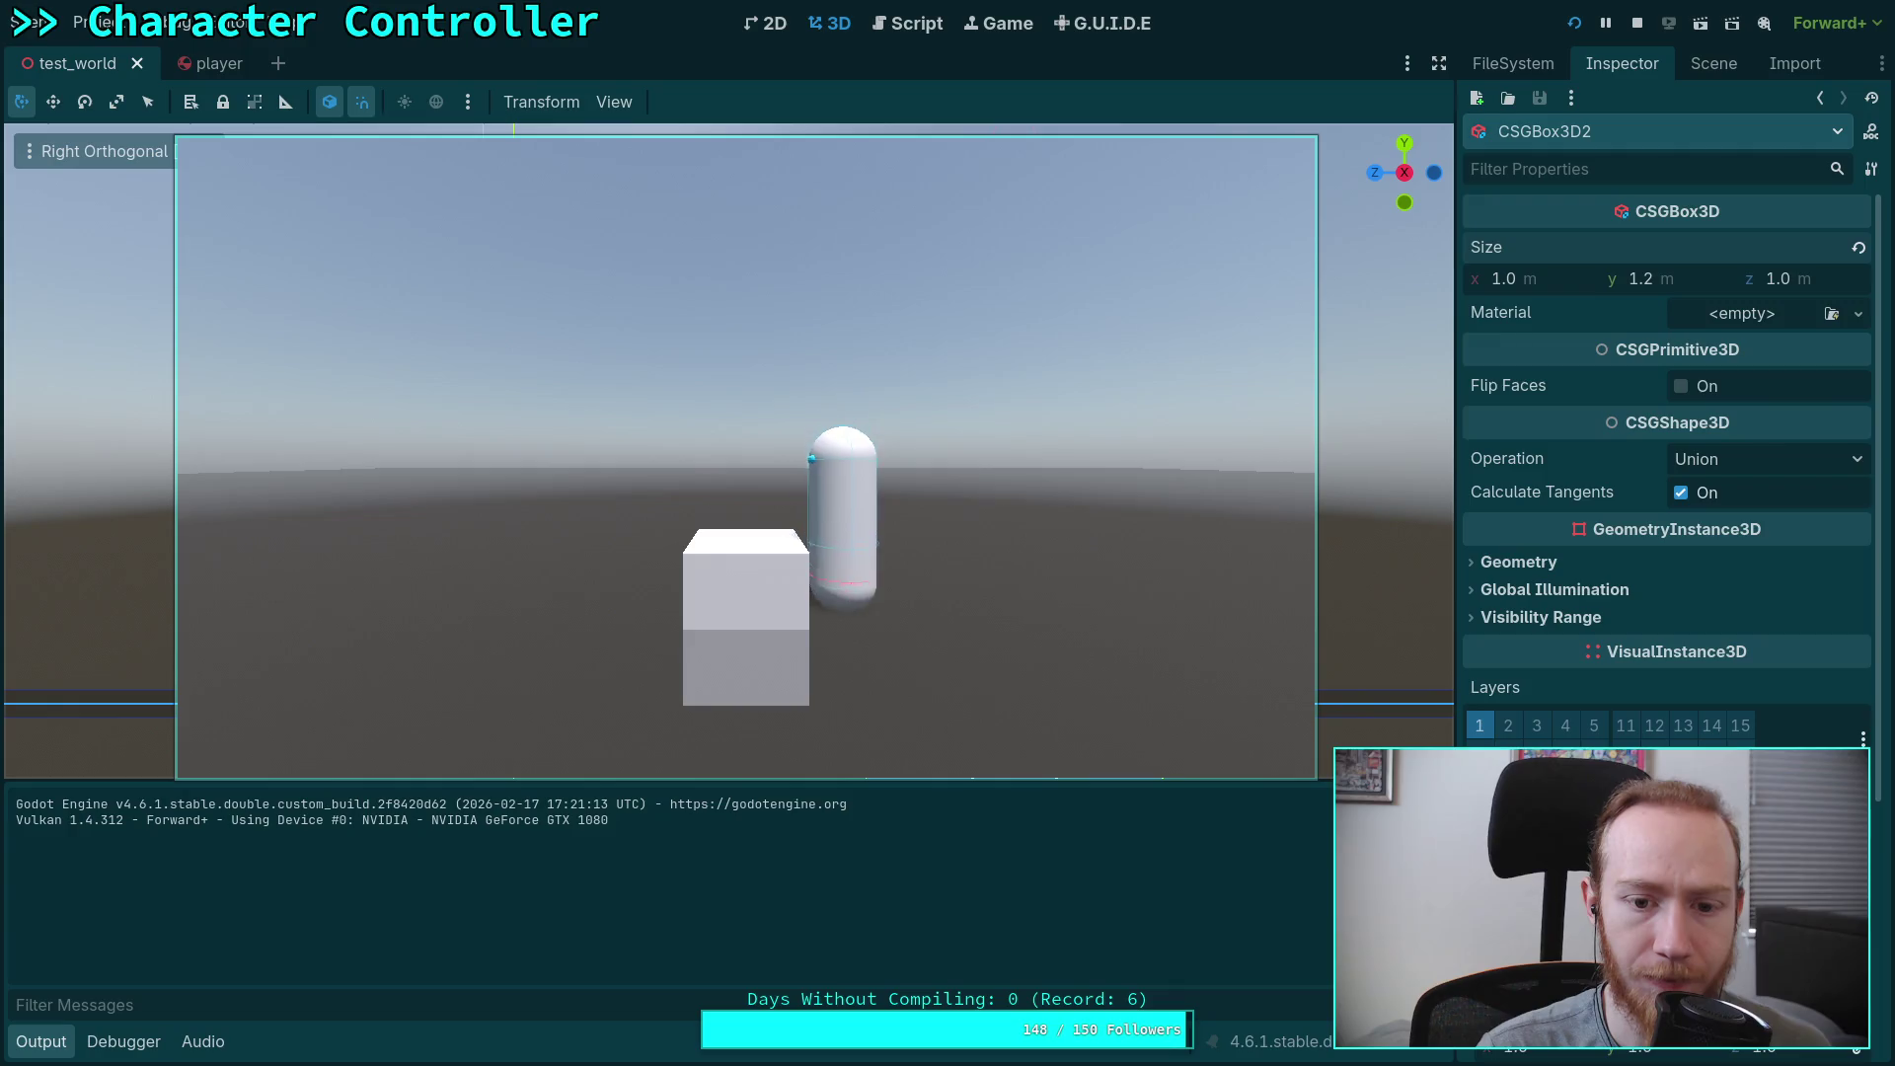
key("d")
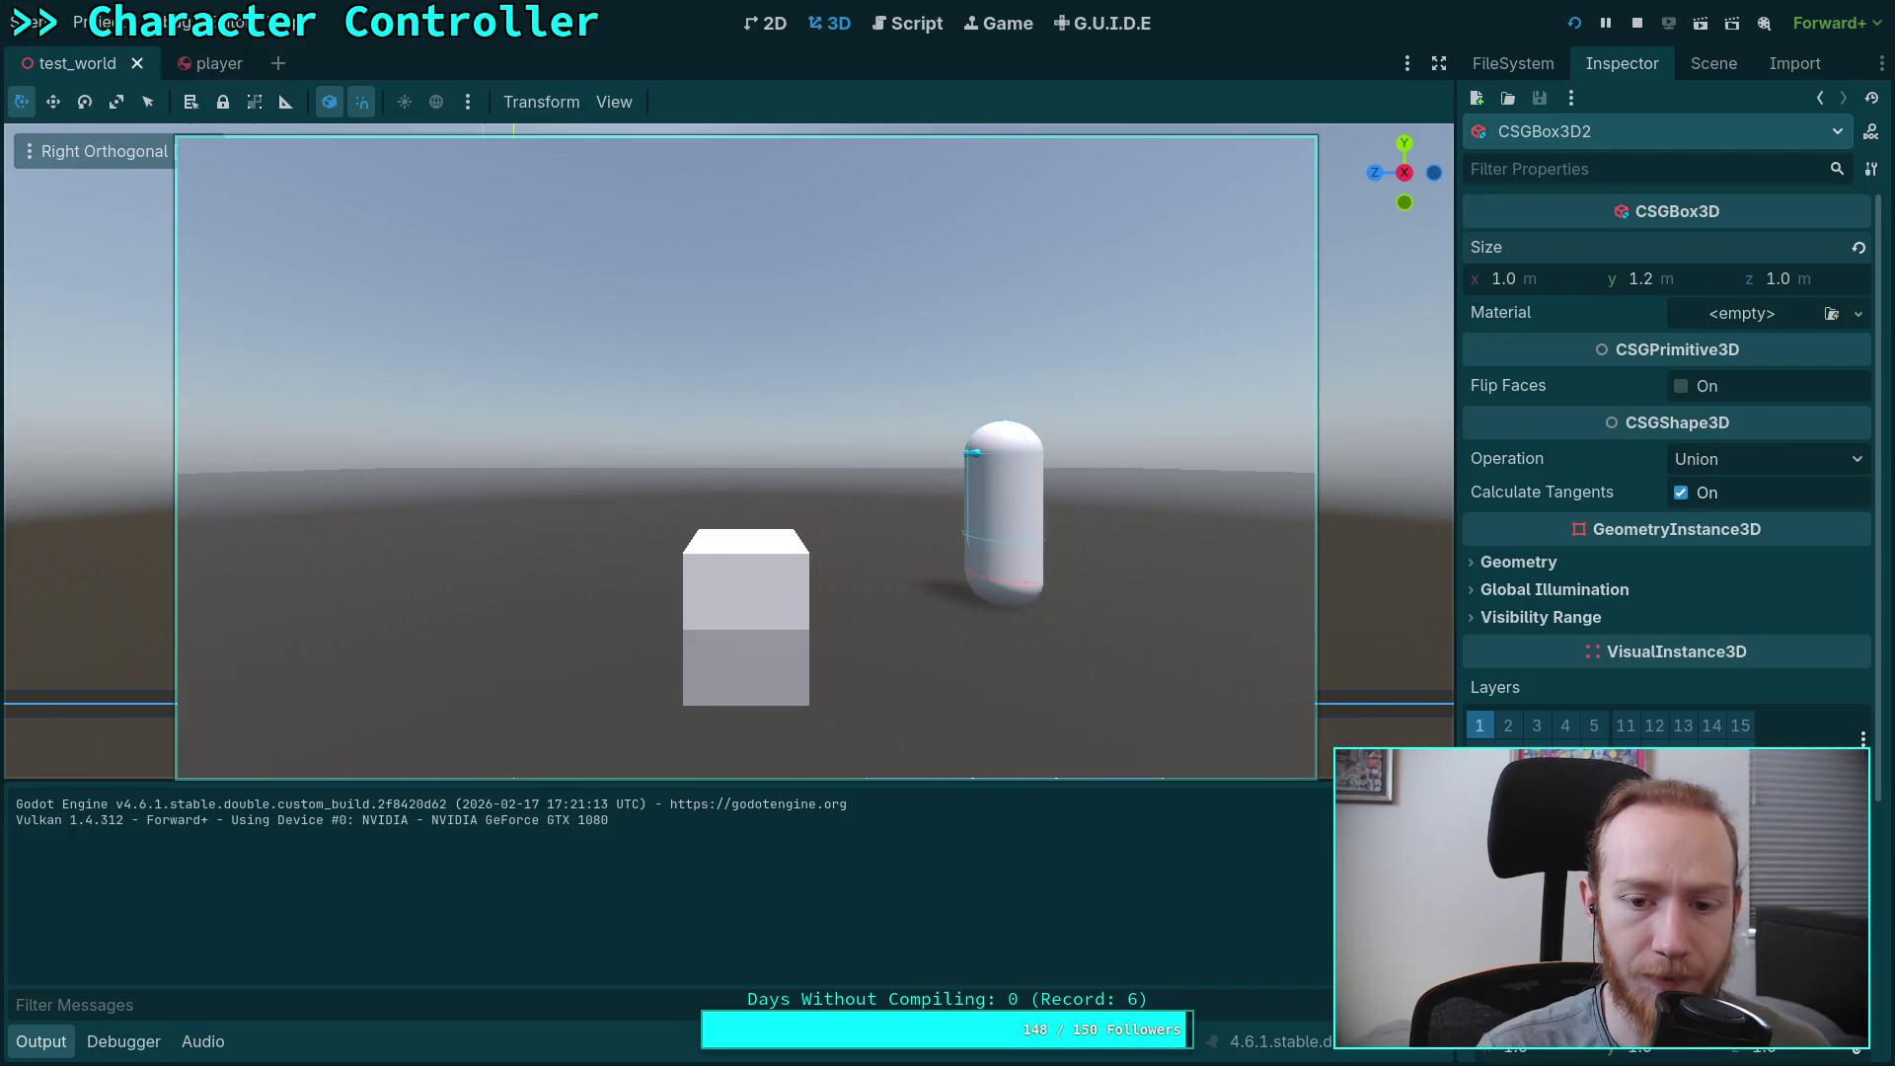
key("a")
key("a")
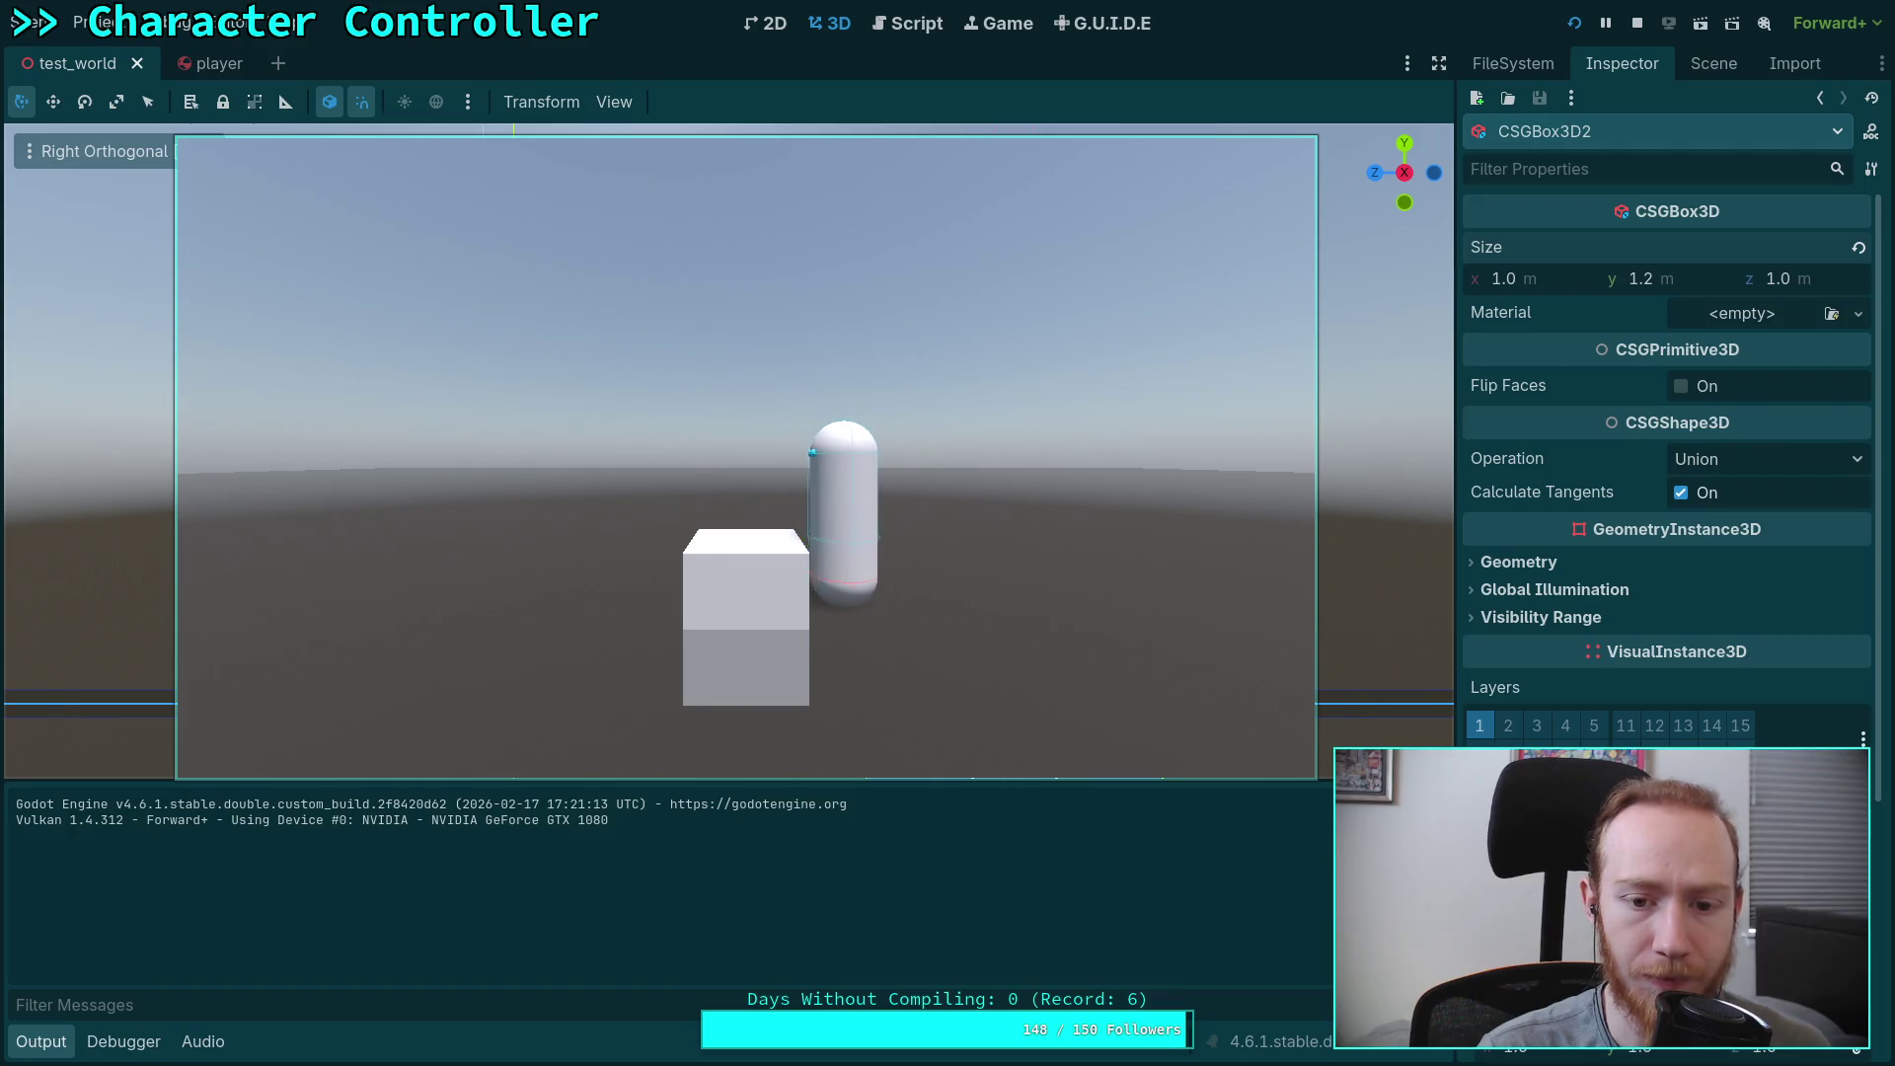
key("d")
left_click(1636, 31)
Set the box height to 1.1 m, run the game and jump the player onto it
left_click(1705, 282)
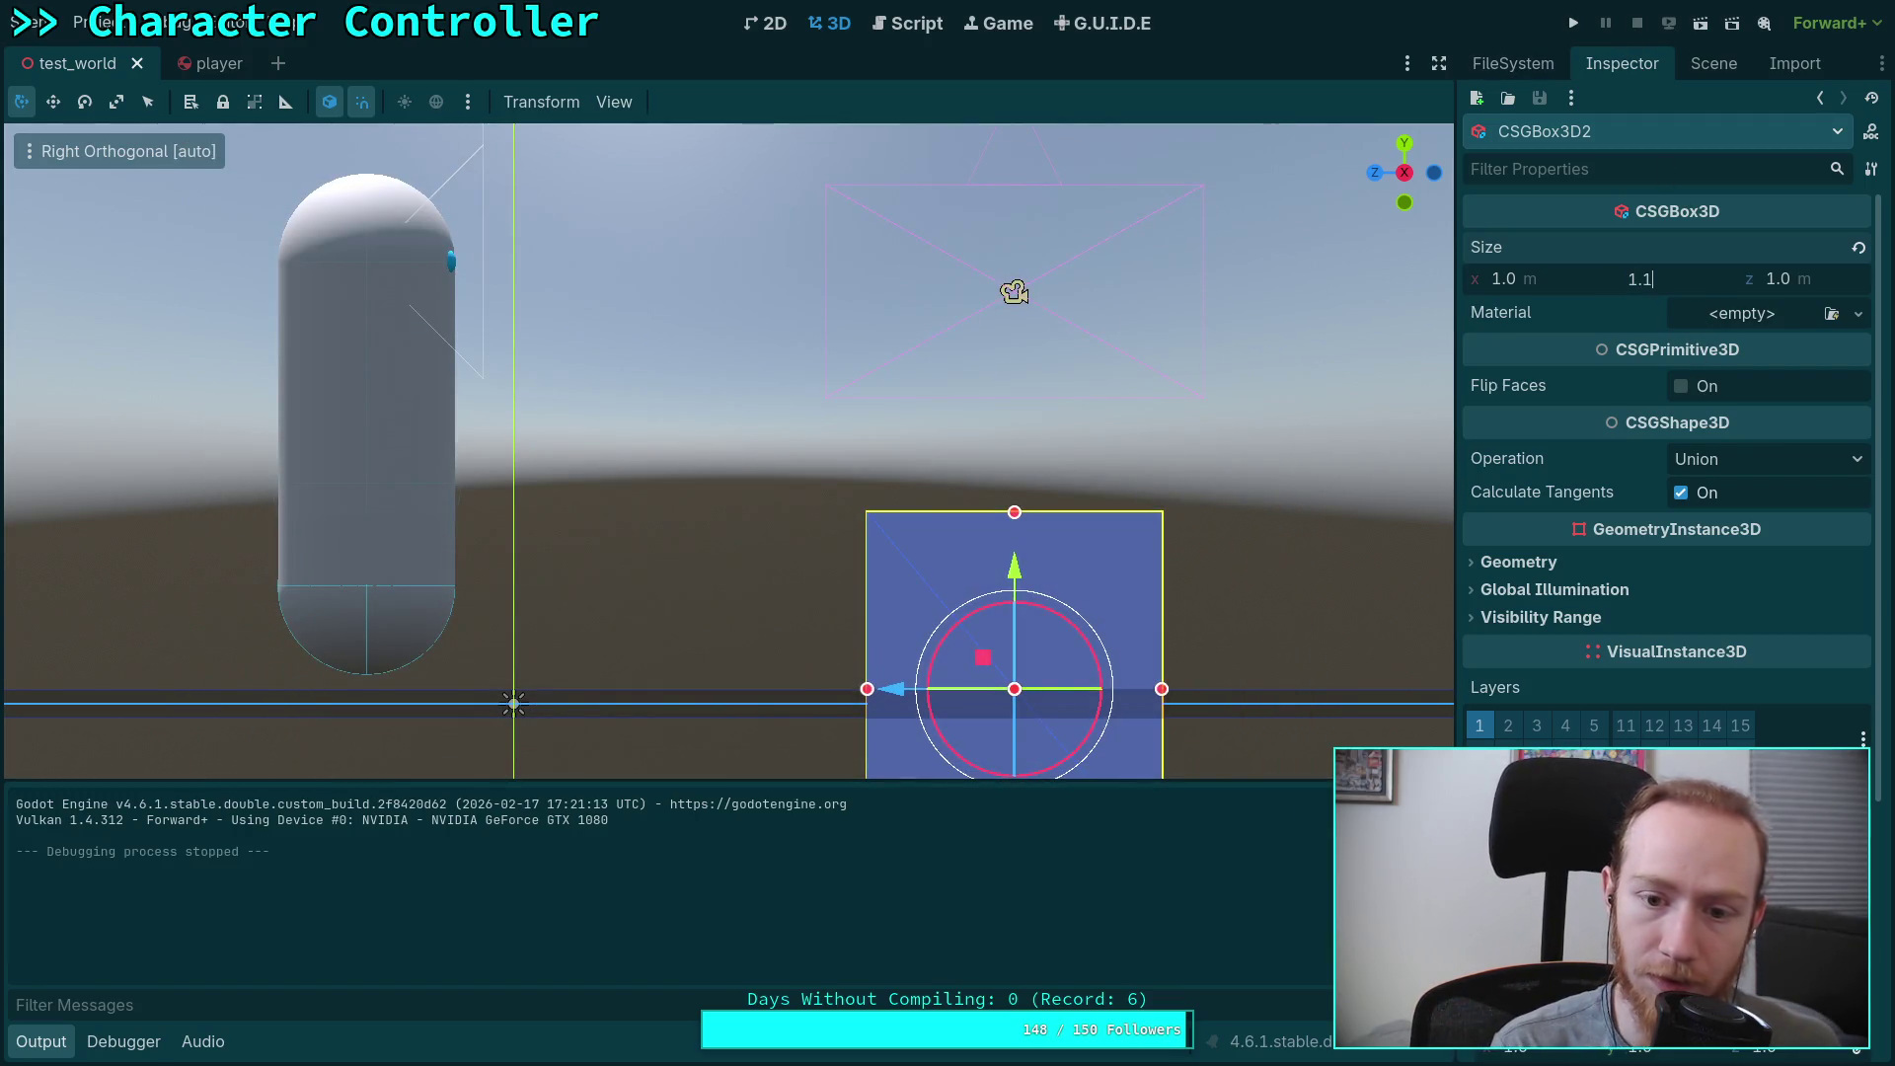
key("Return")
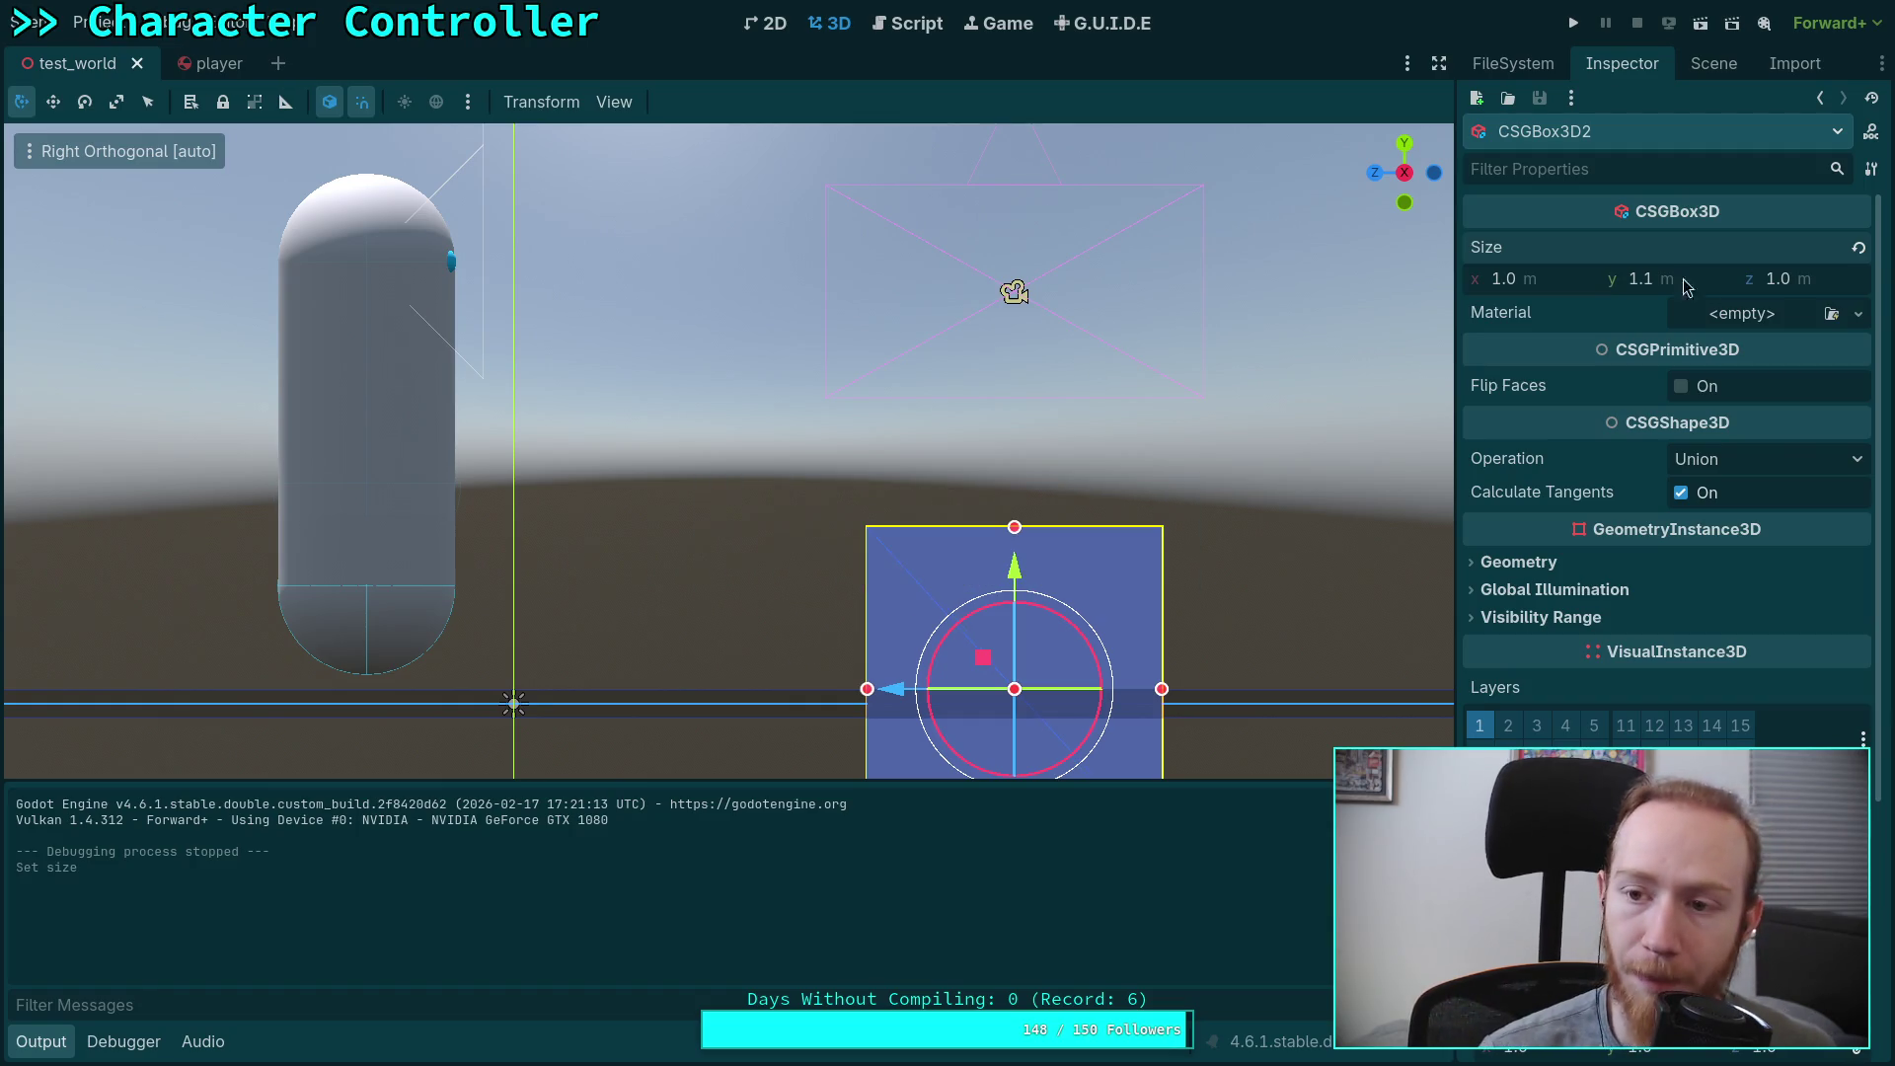
left_click(1573, 23)
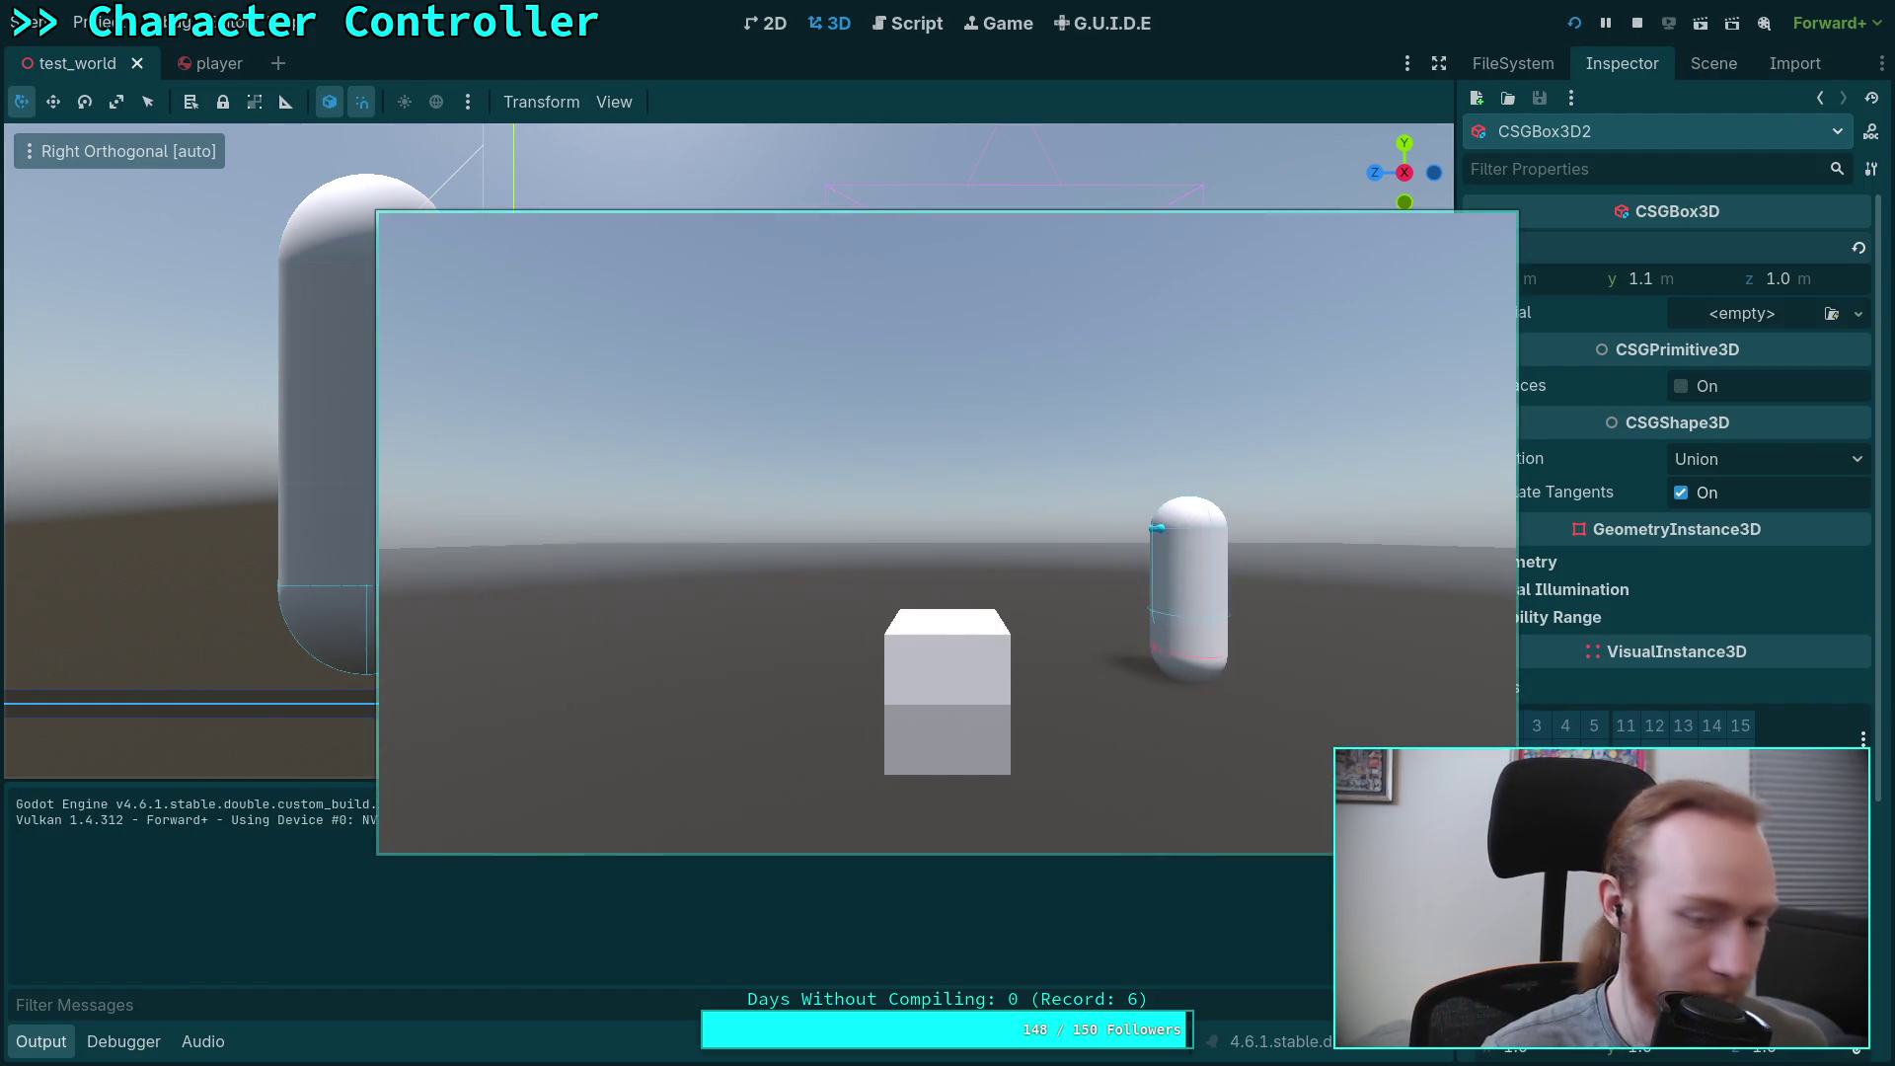
key("d")
key("a")
key("space")
key("d")
key("a")
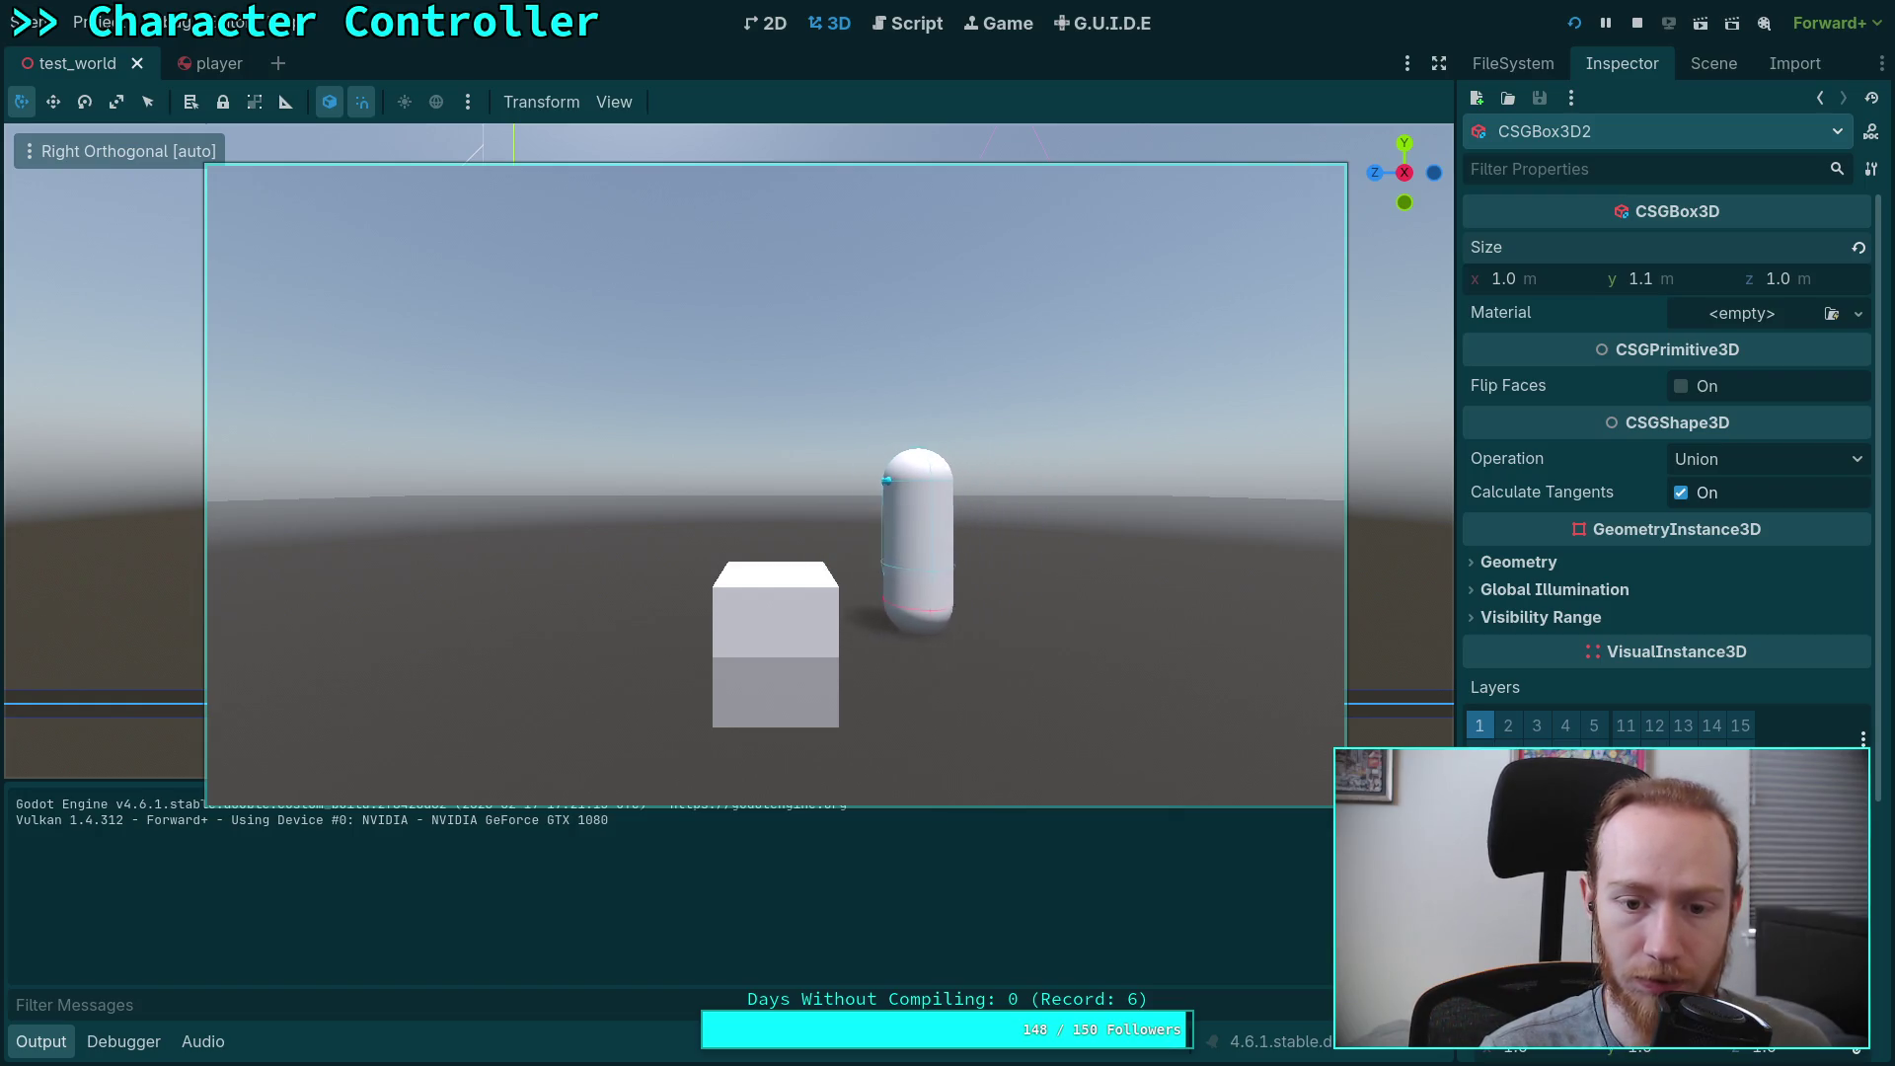
Jump the player over the 1.1 m box and back up onto its top
key("a")
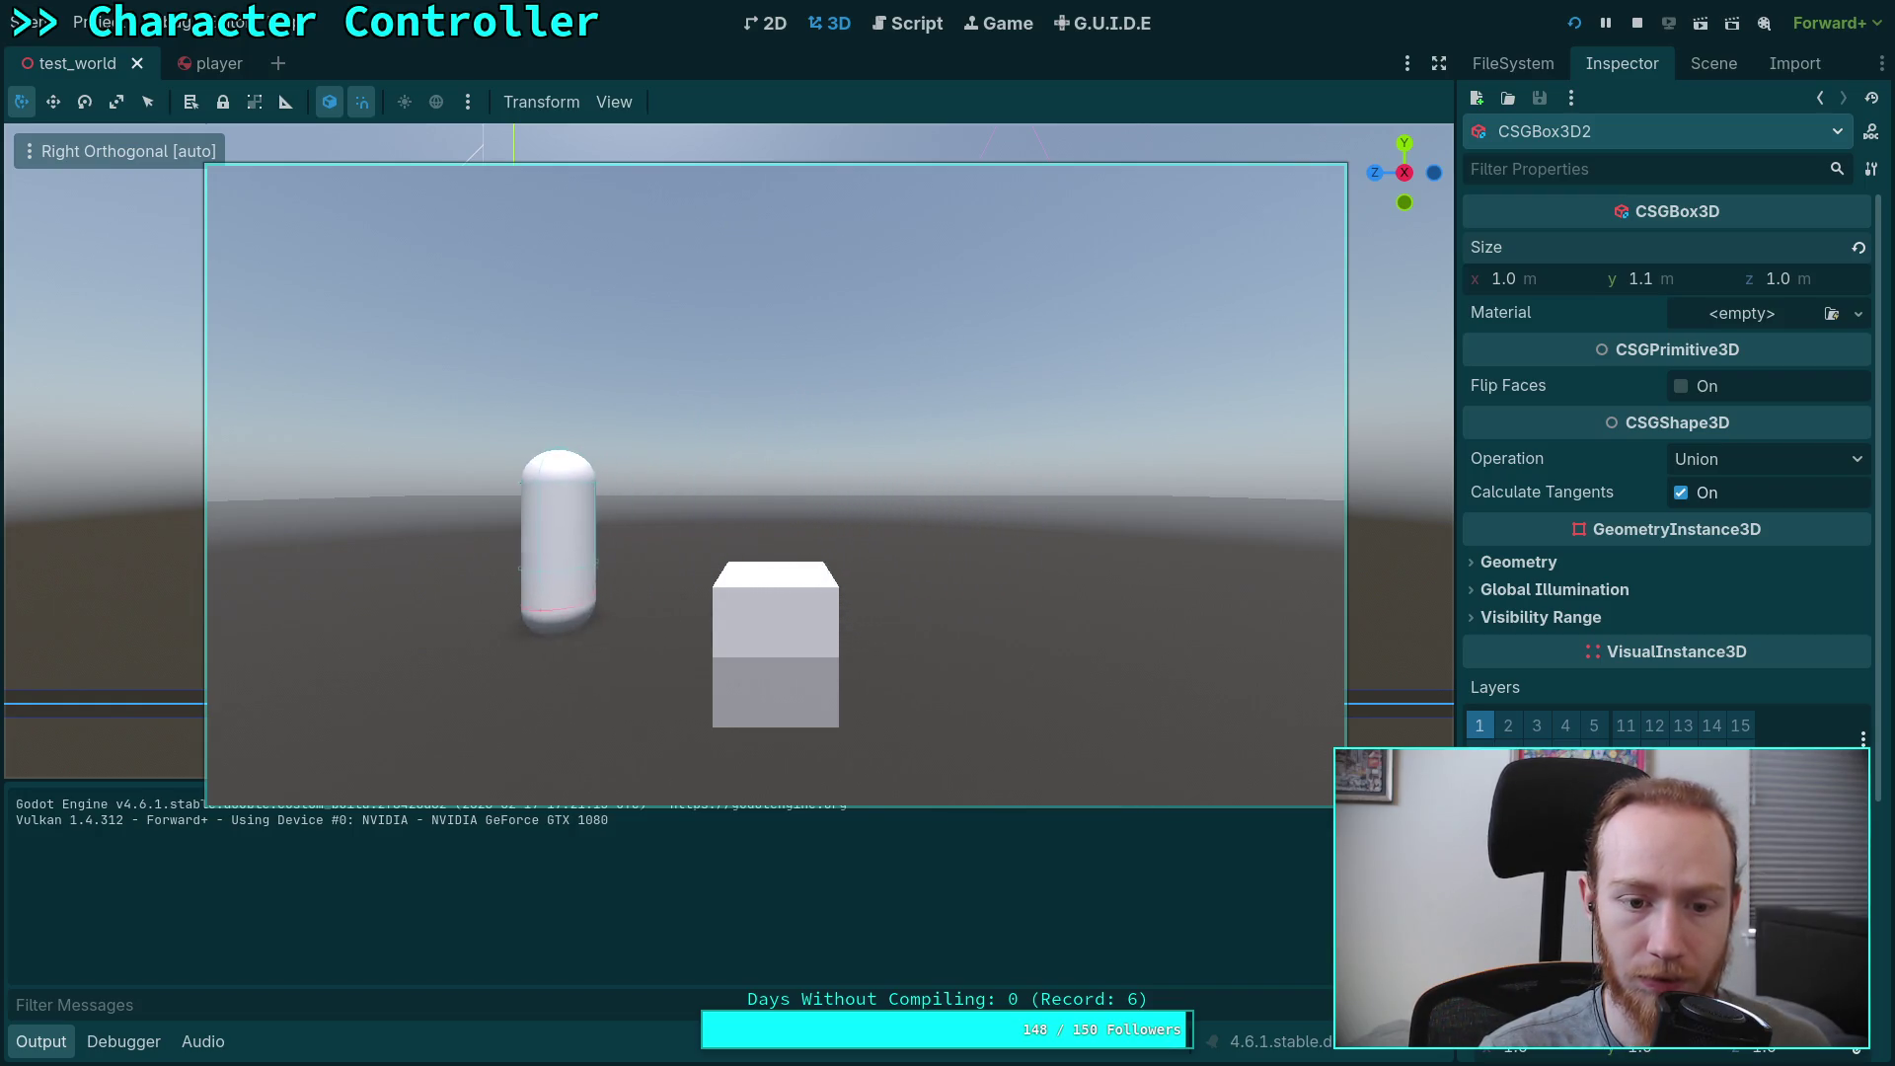
key("d")
key("space")
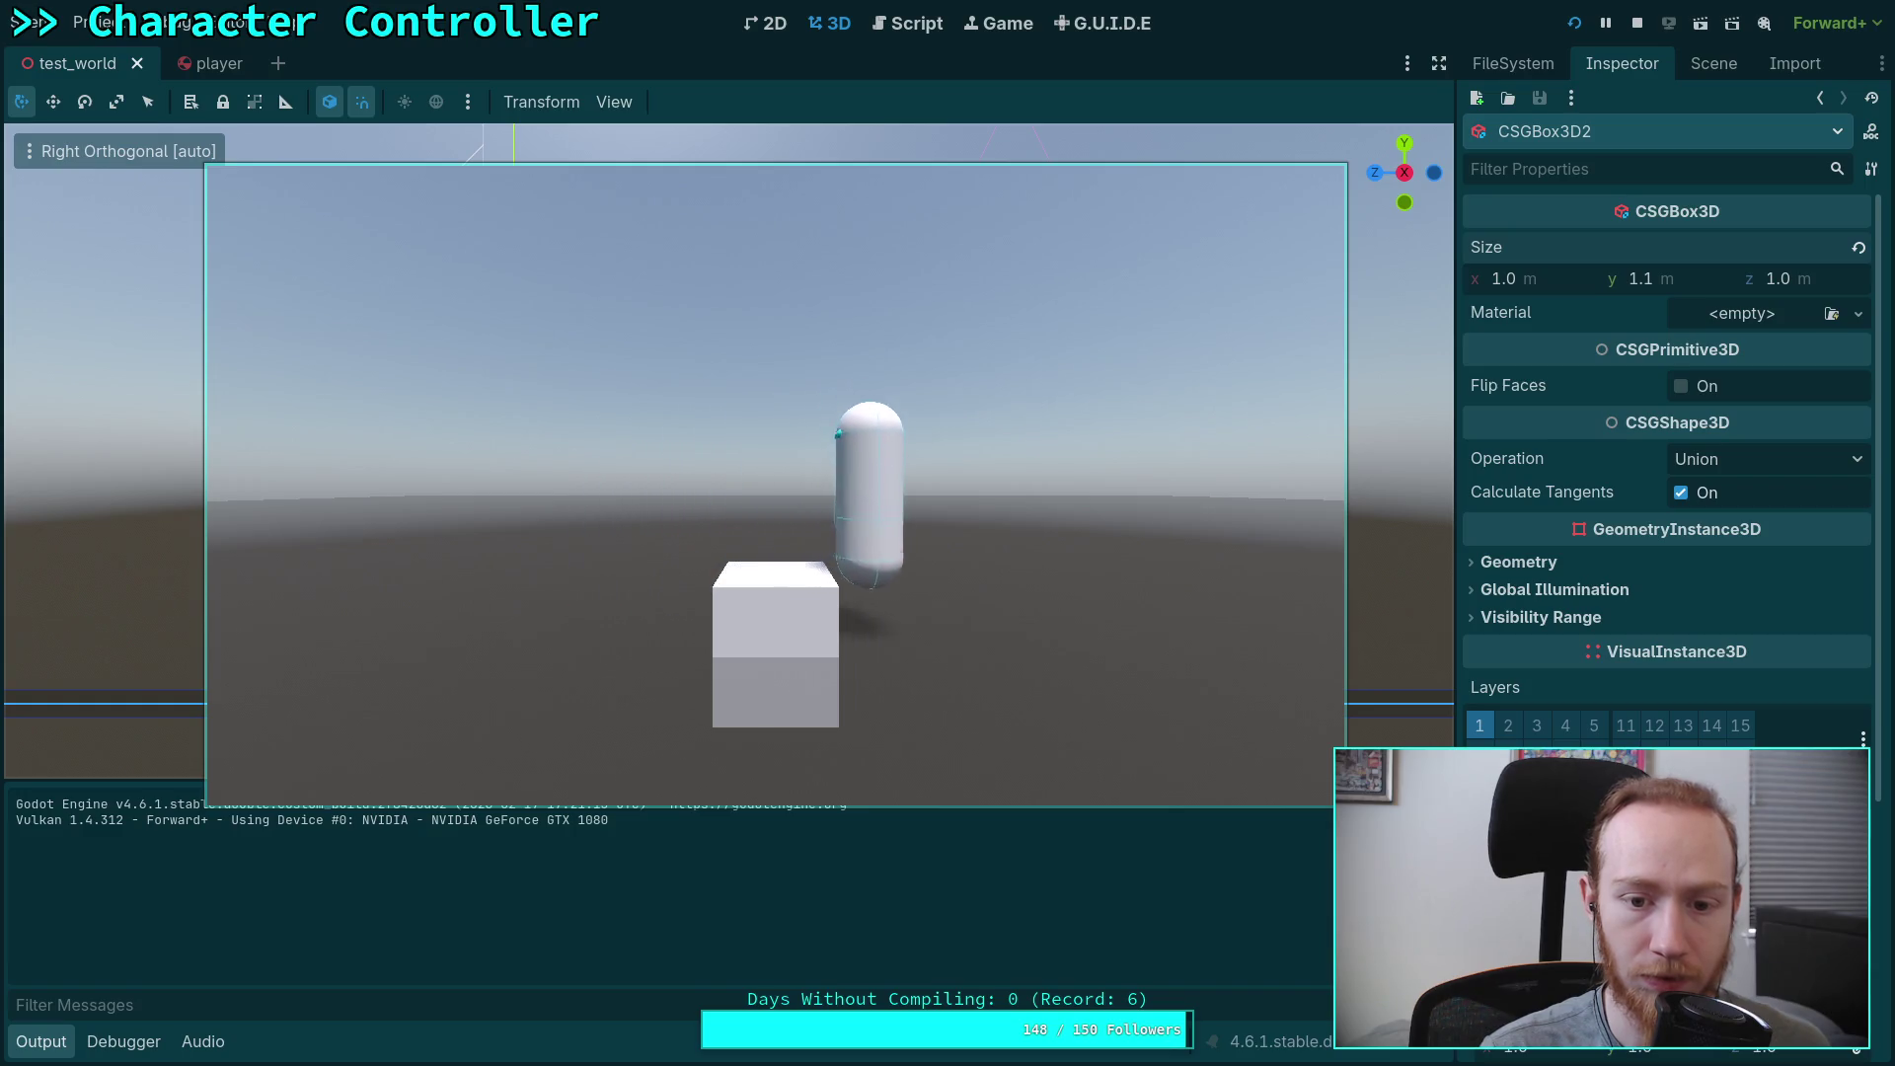
key("a")
key("d")
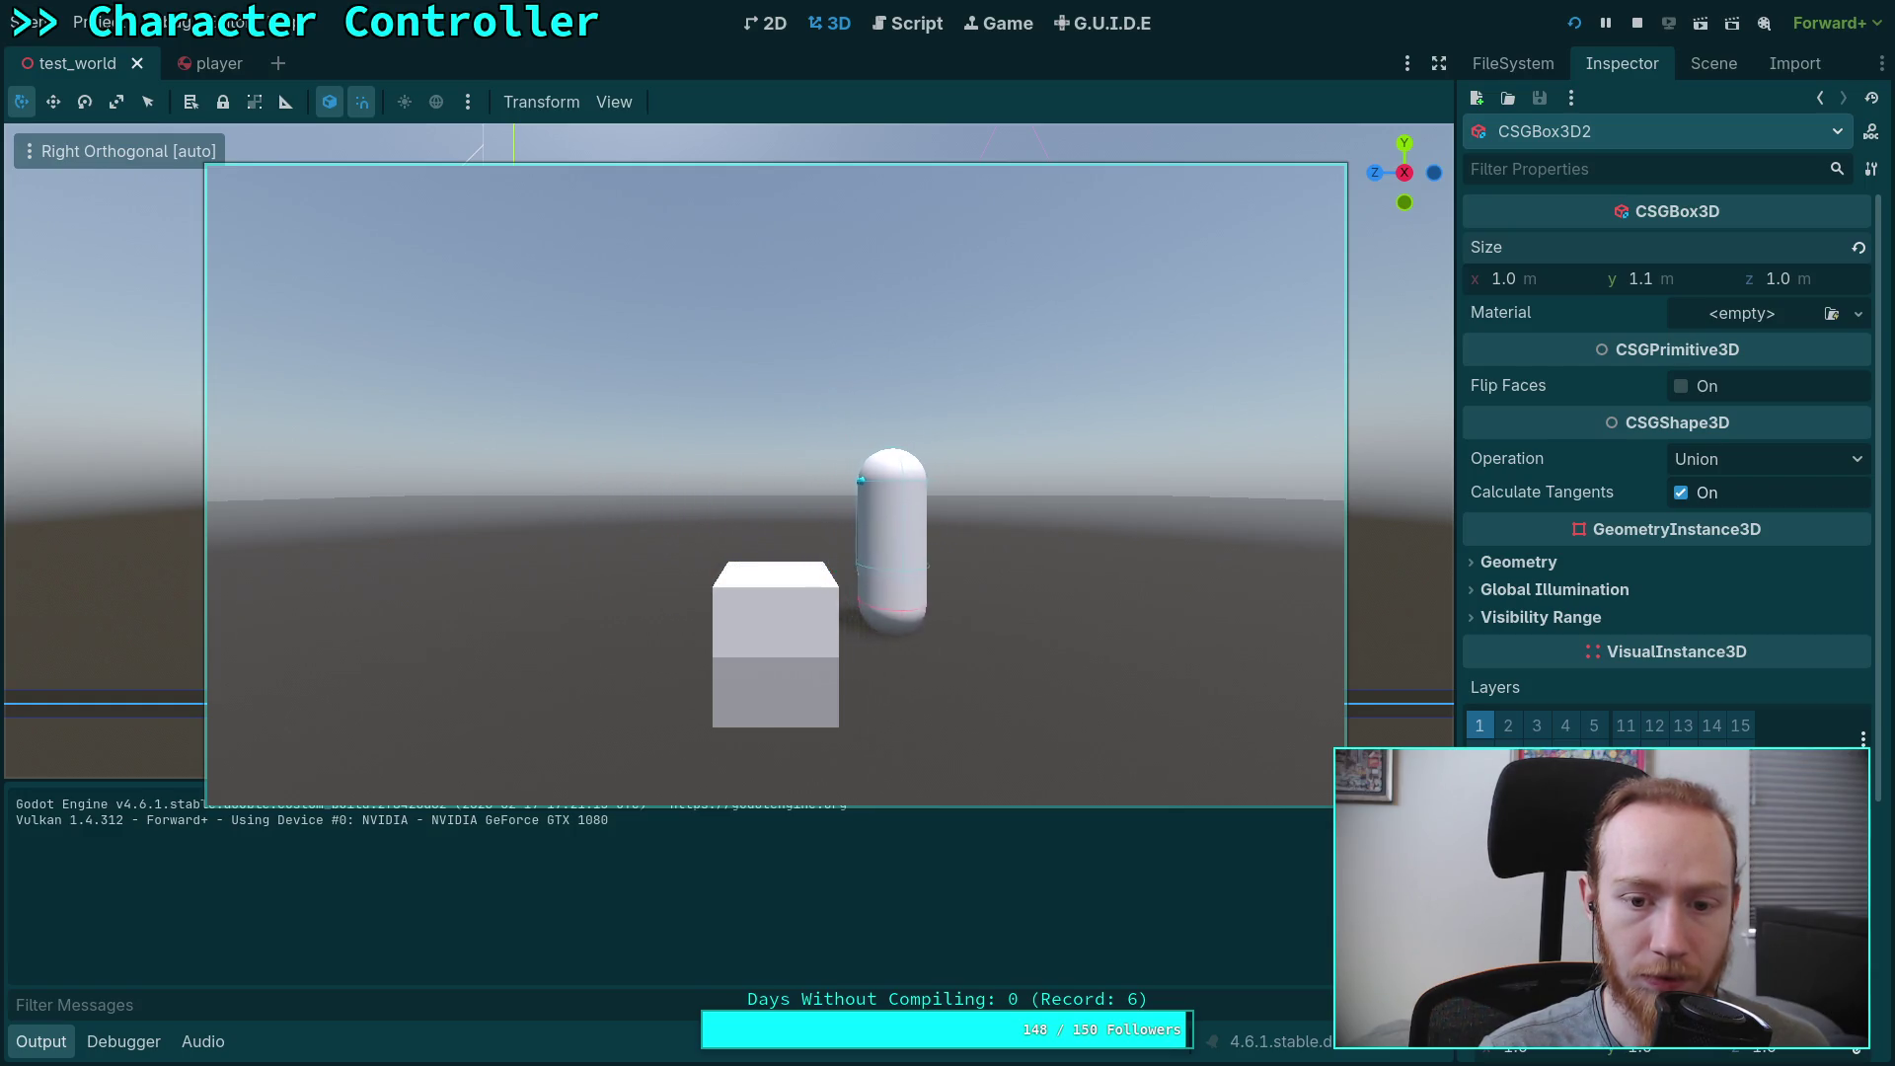
key("a")
key("space")
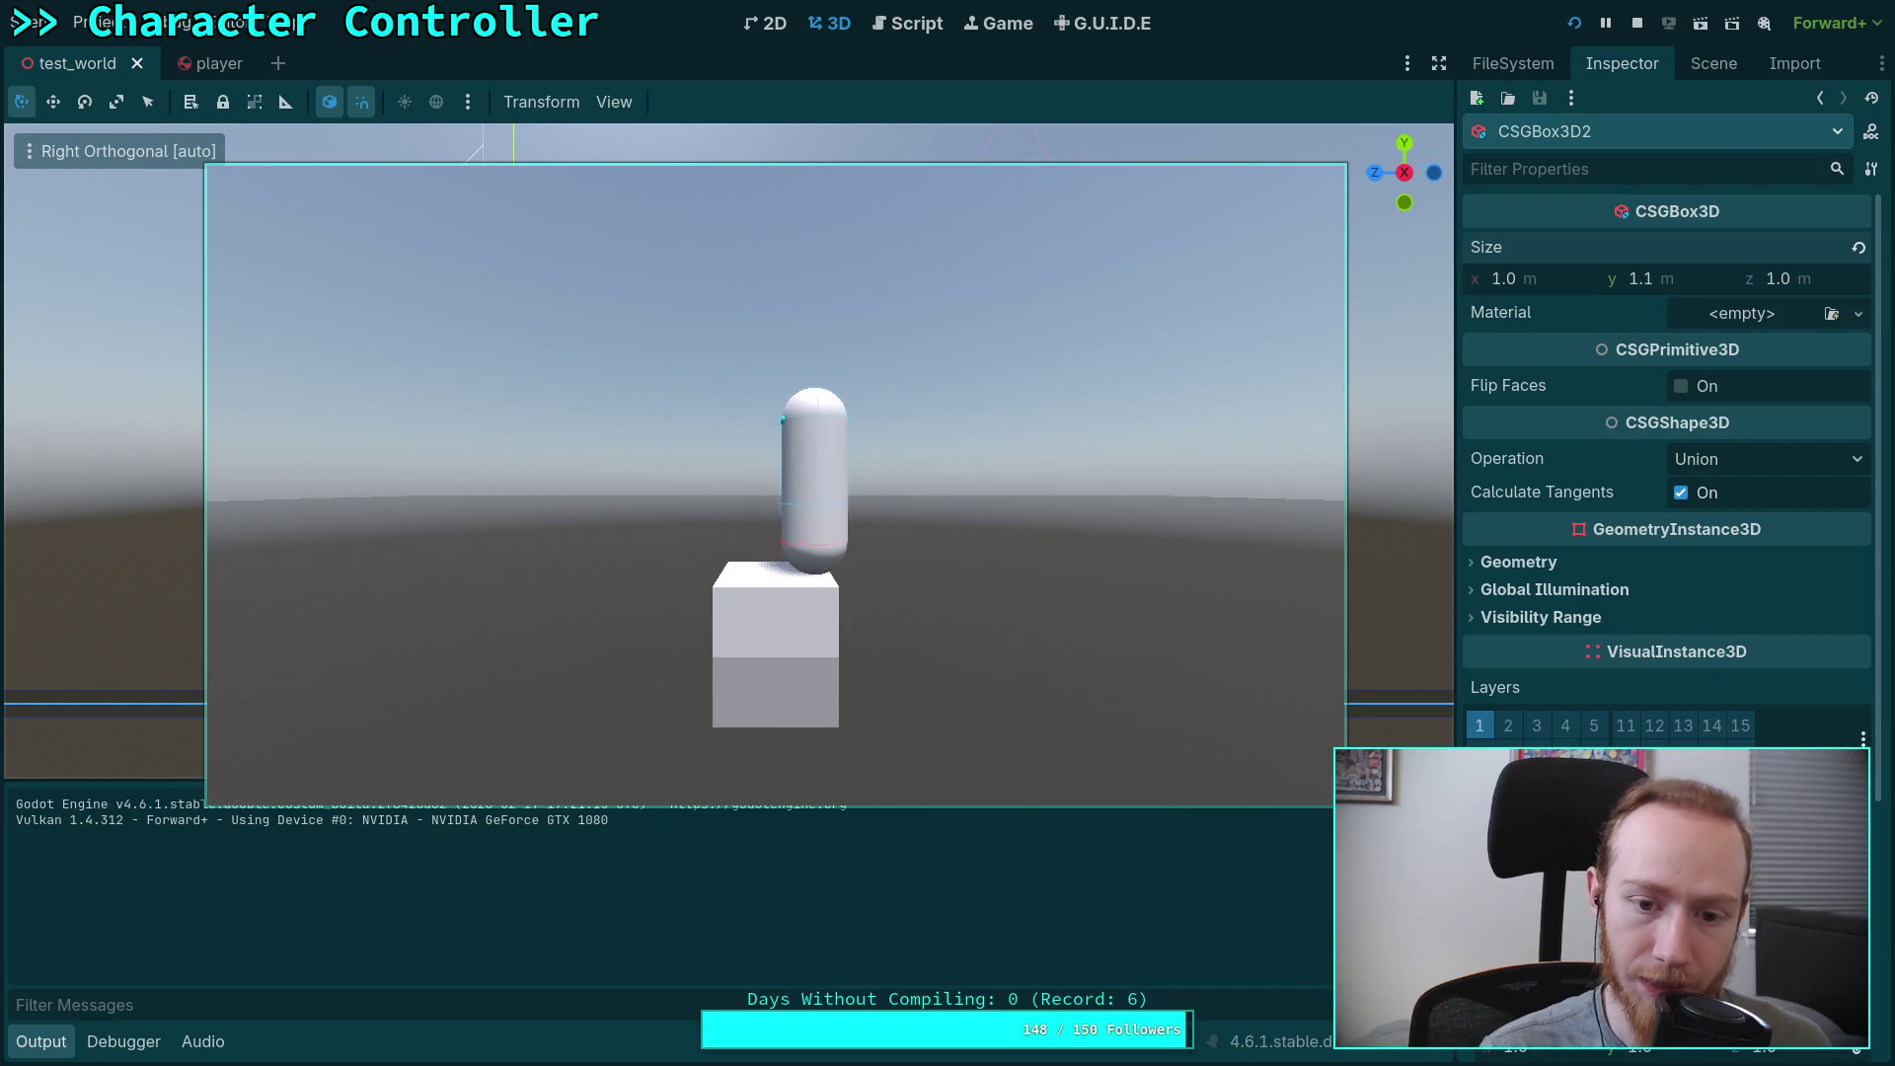
key("d")
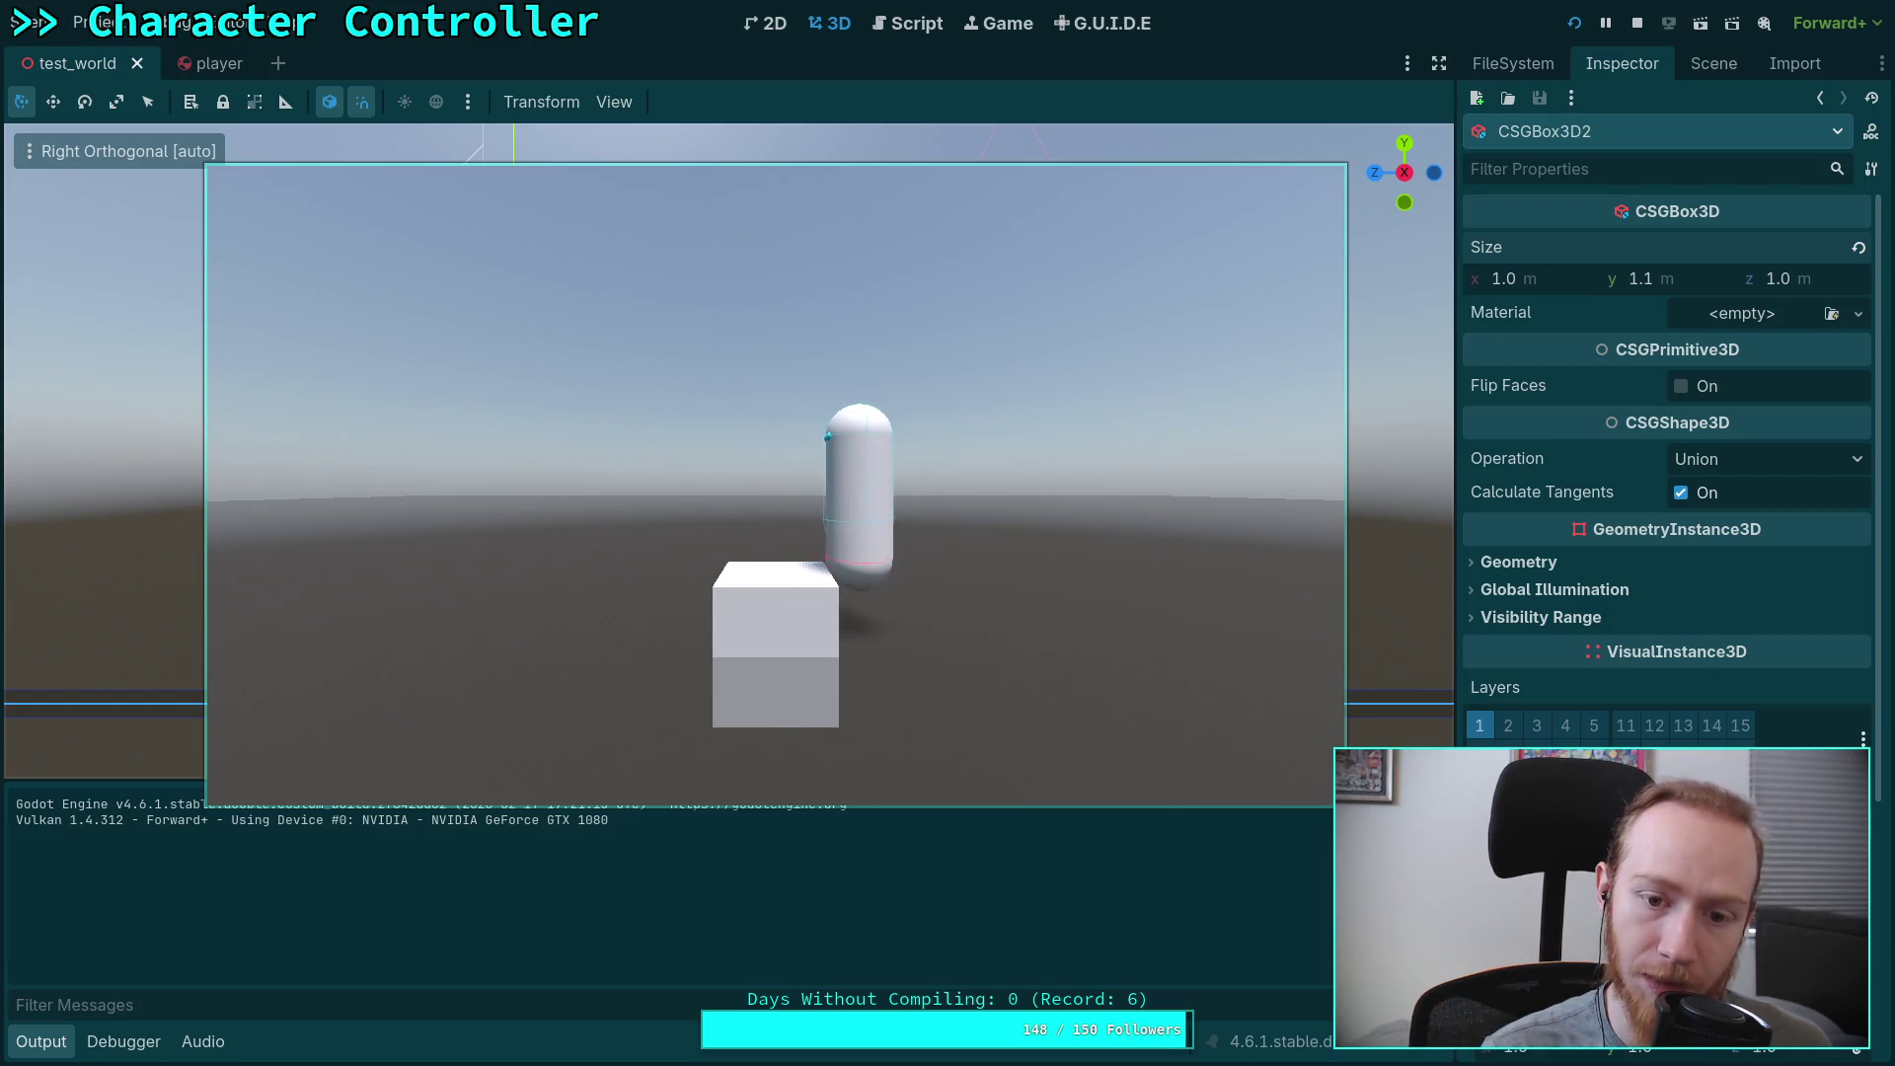
Stop the game, change the box height to 1.0 m and save test_world
left_click(1636, 22)
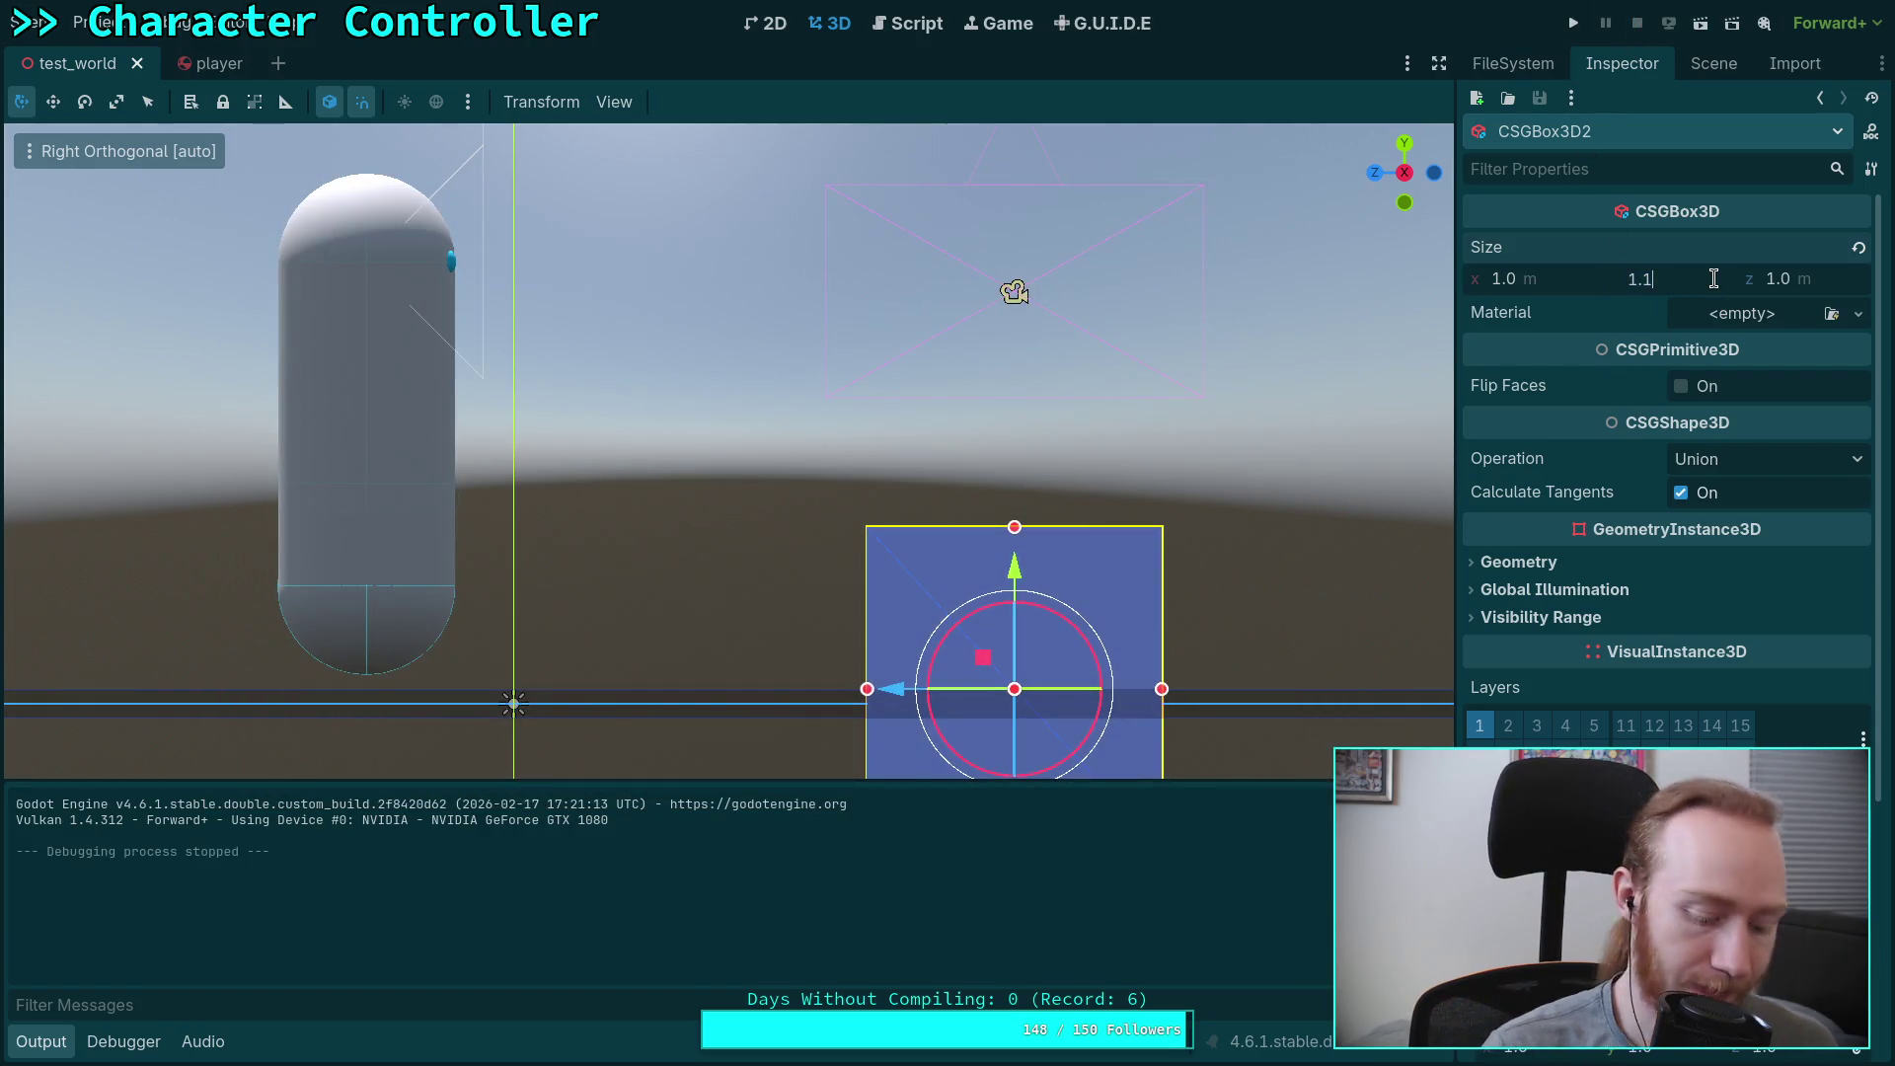
key("BackSpace")
type("0")
key("Return")
key("ctrl+s")
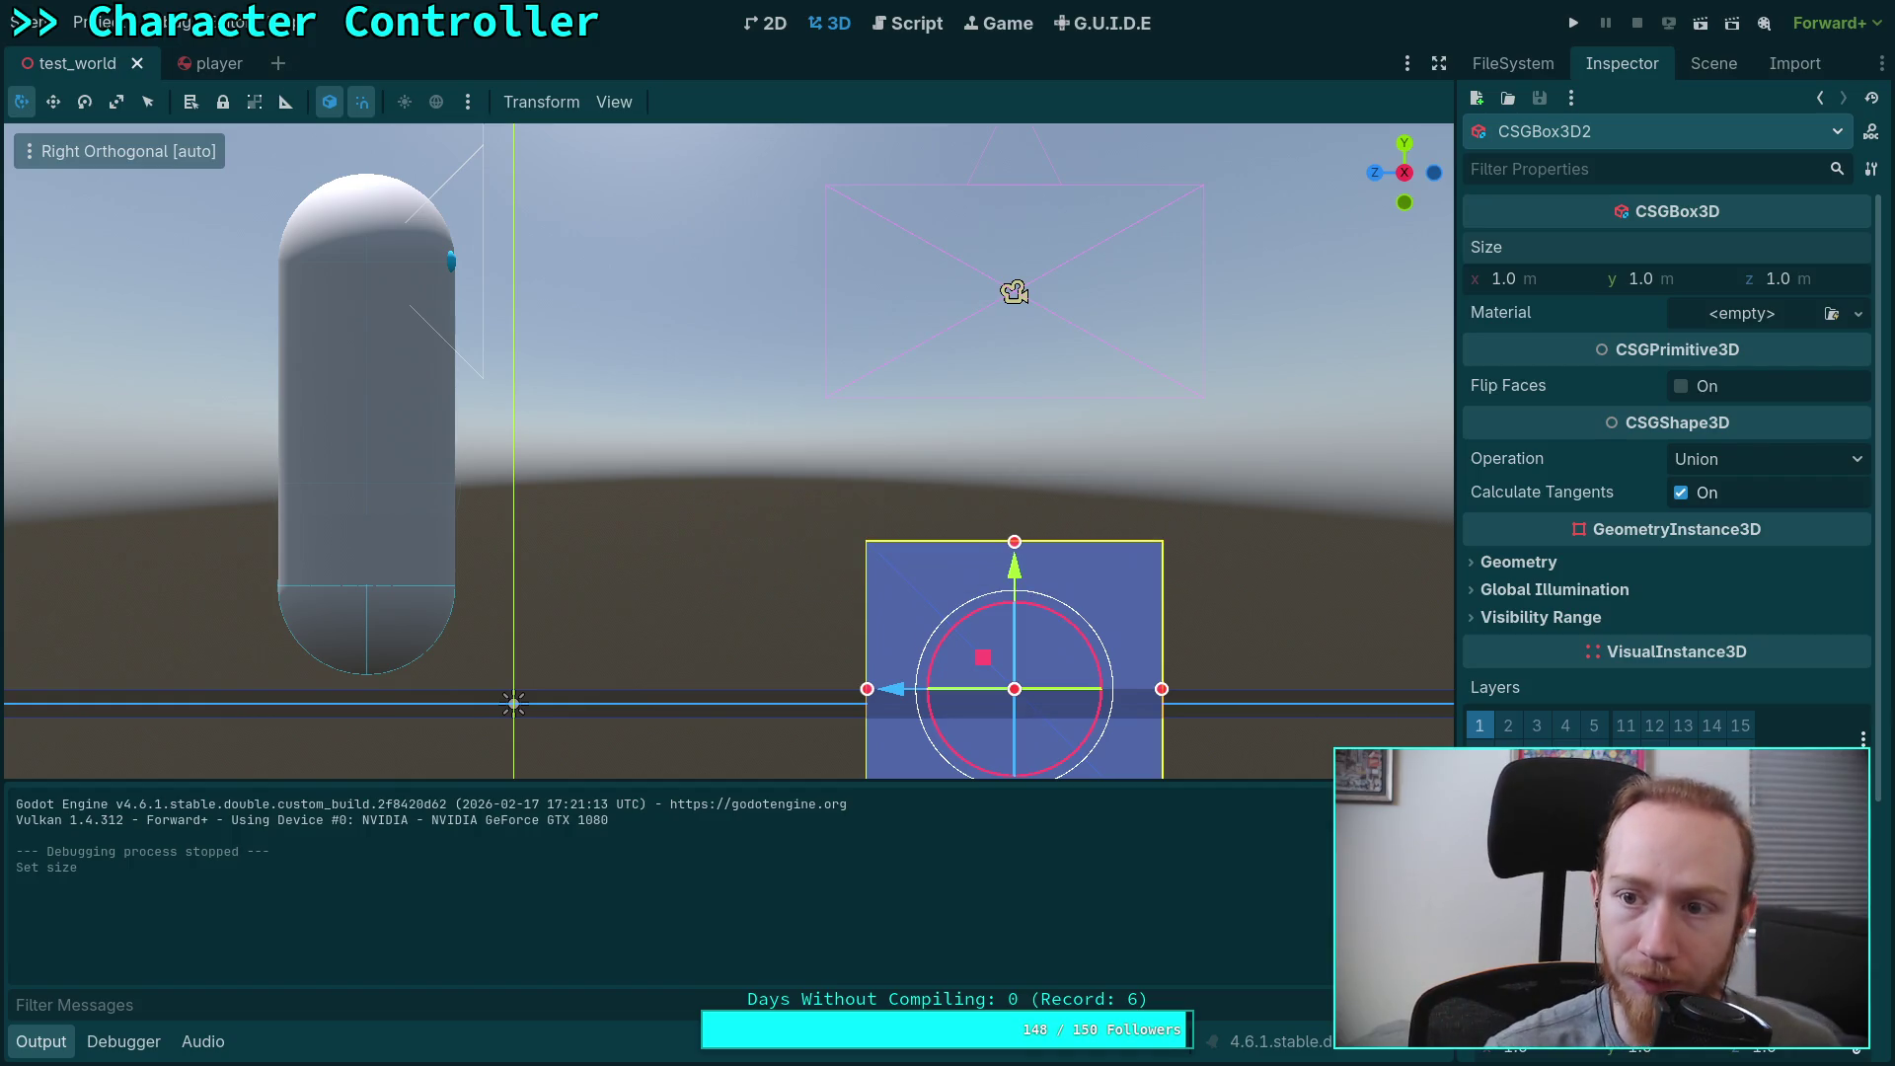
Run the game and repeatedly jump the player onto the 1.0 m box
left_click(1573, 23)
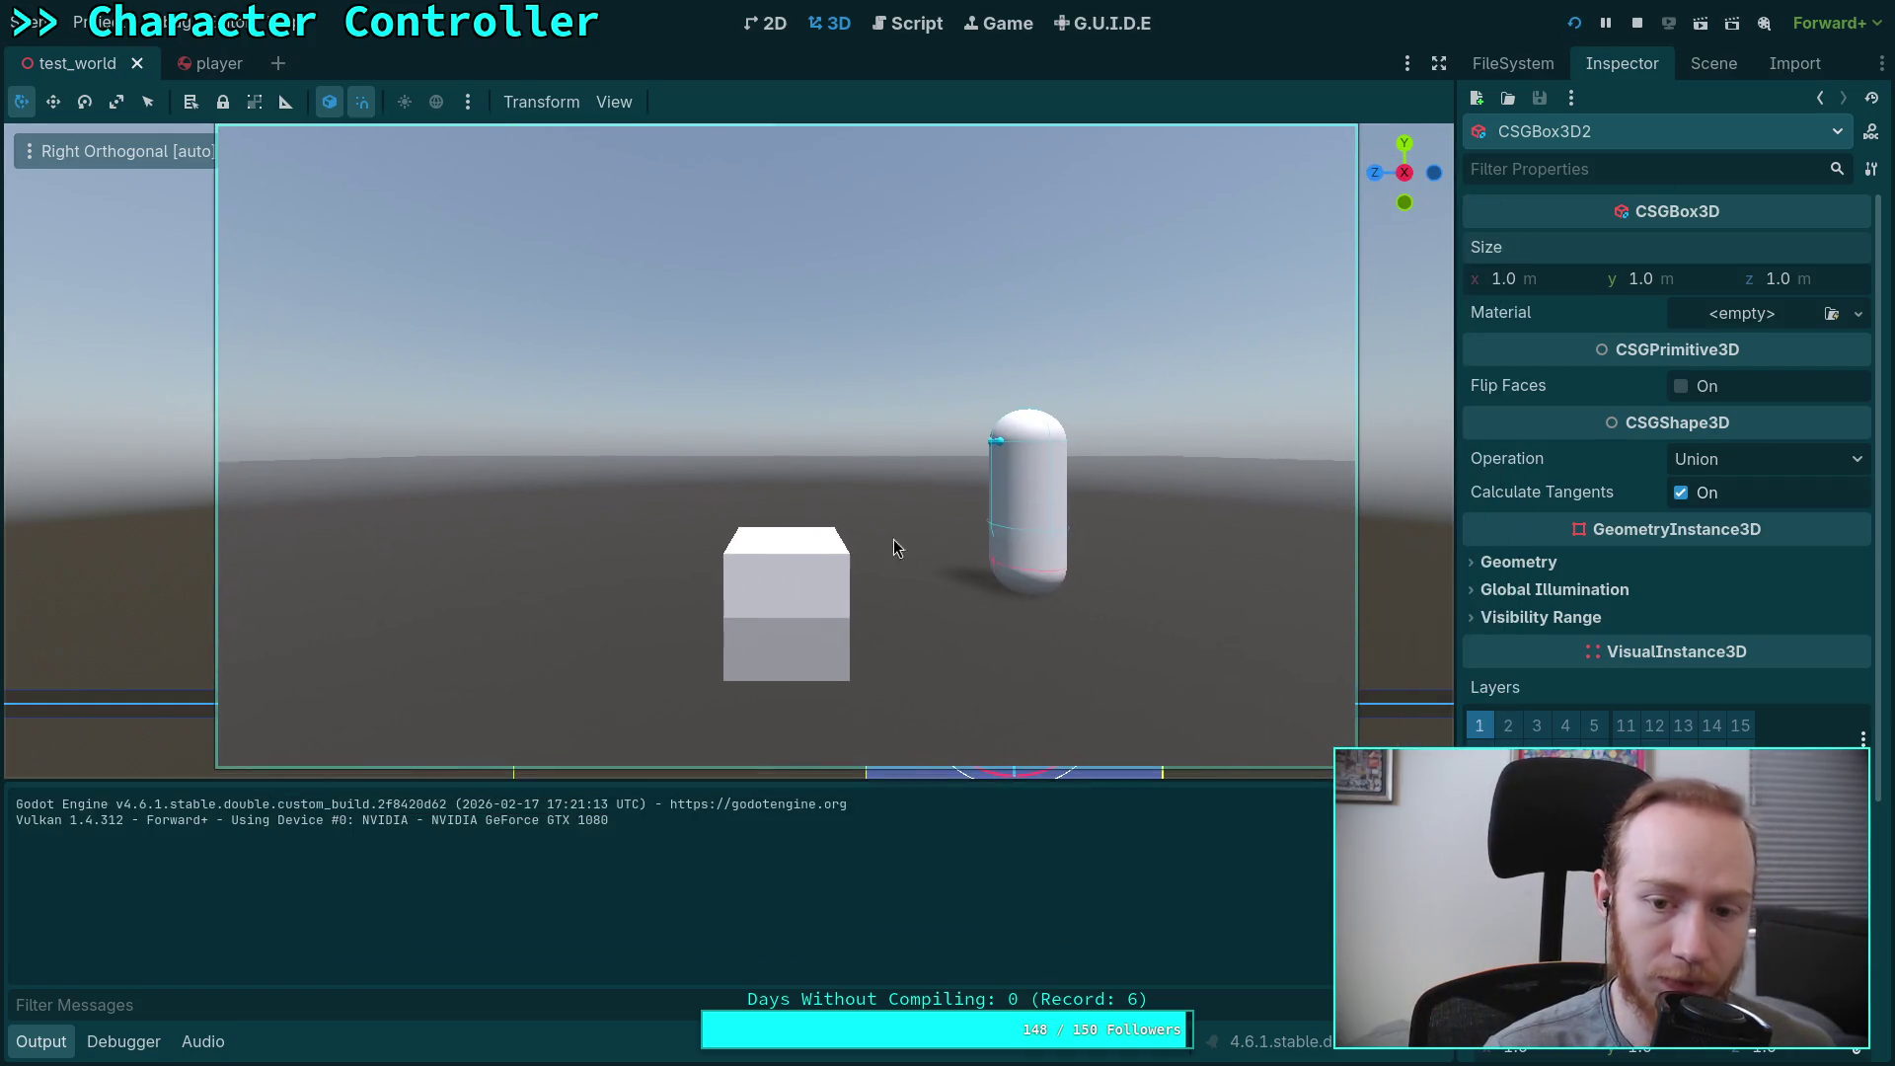
key("d")
key("a")
key("space")
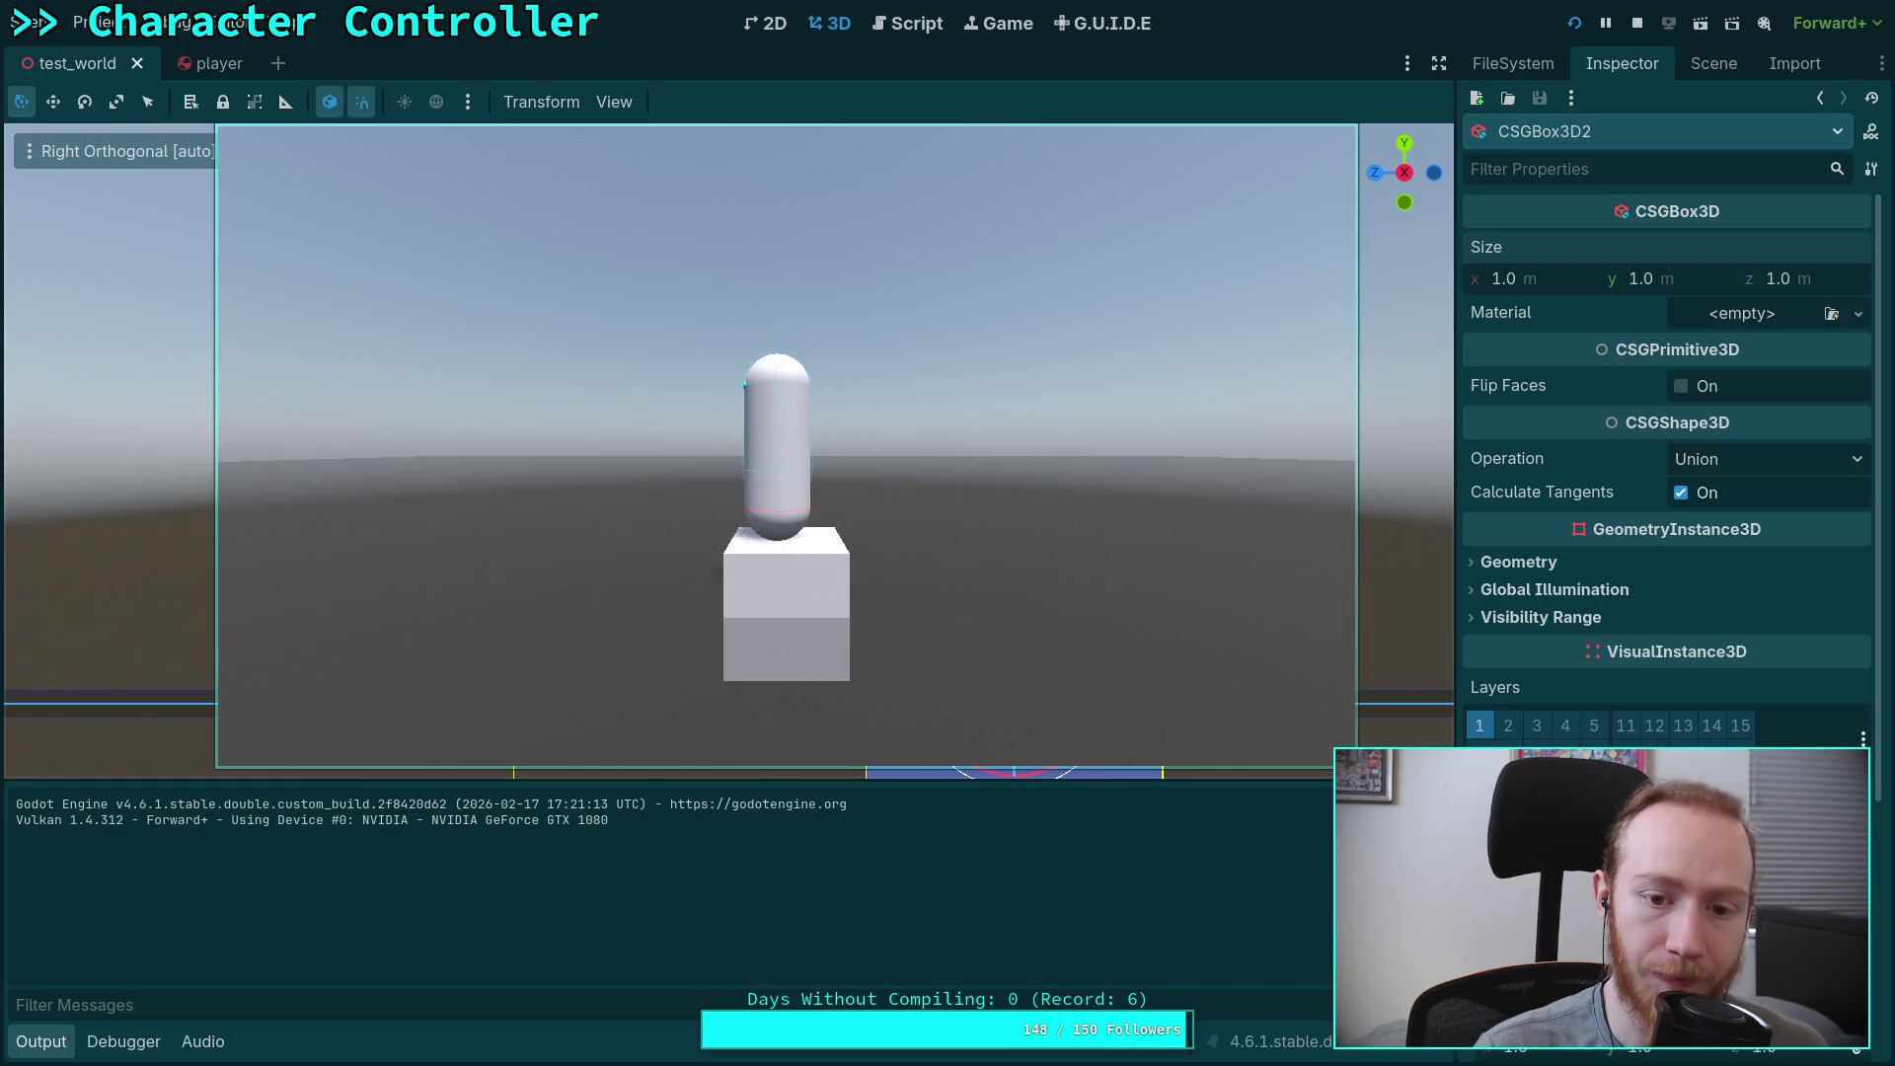
key("d")
key("a")
key("space")
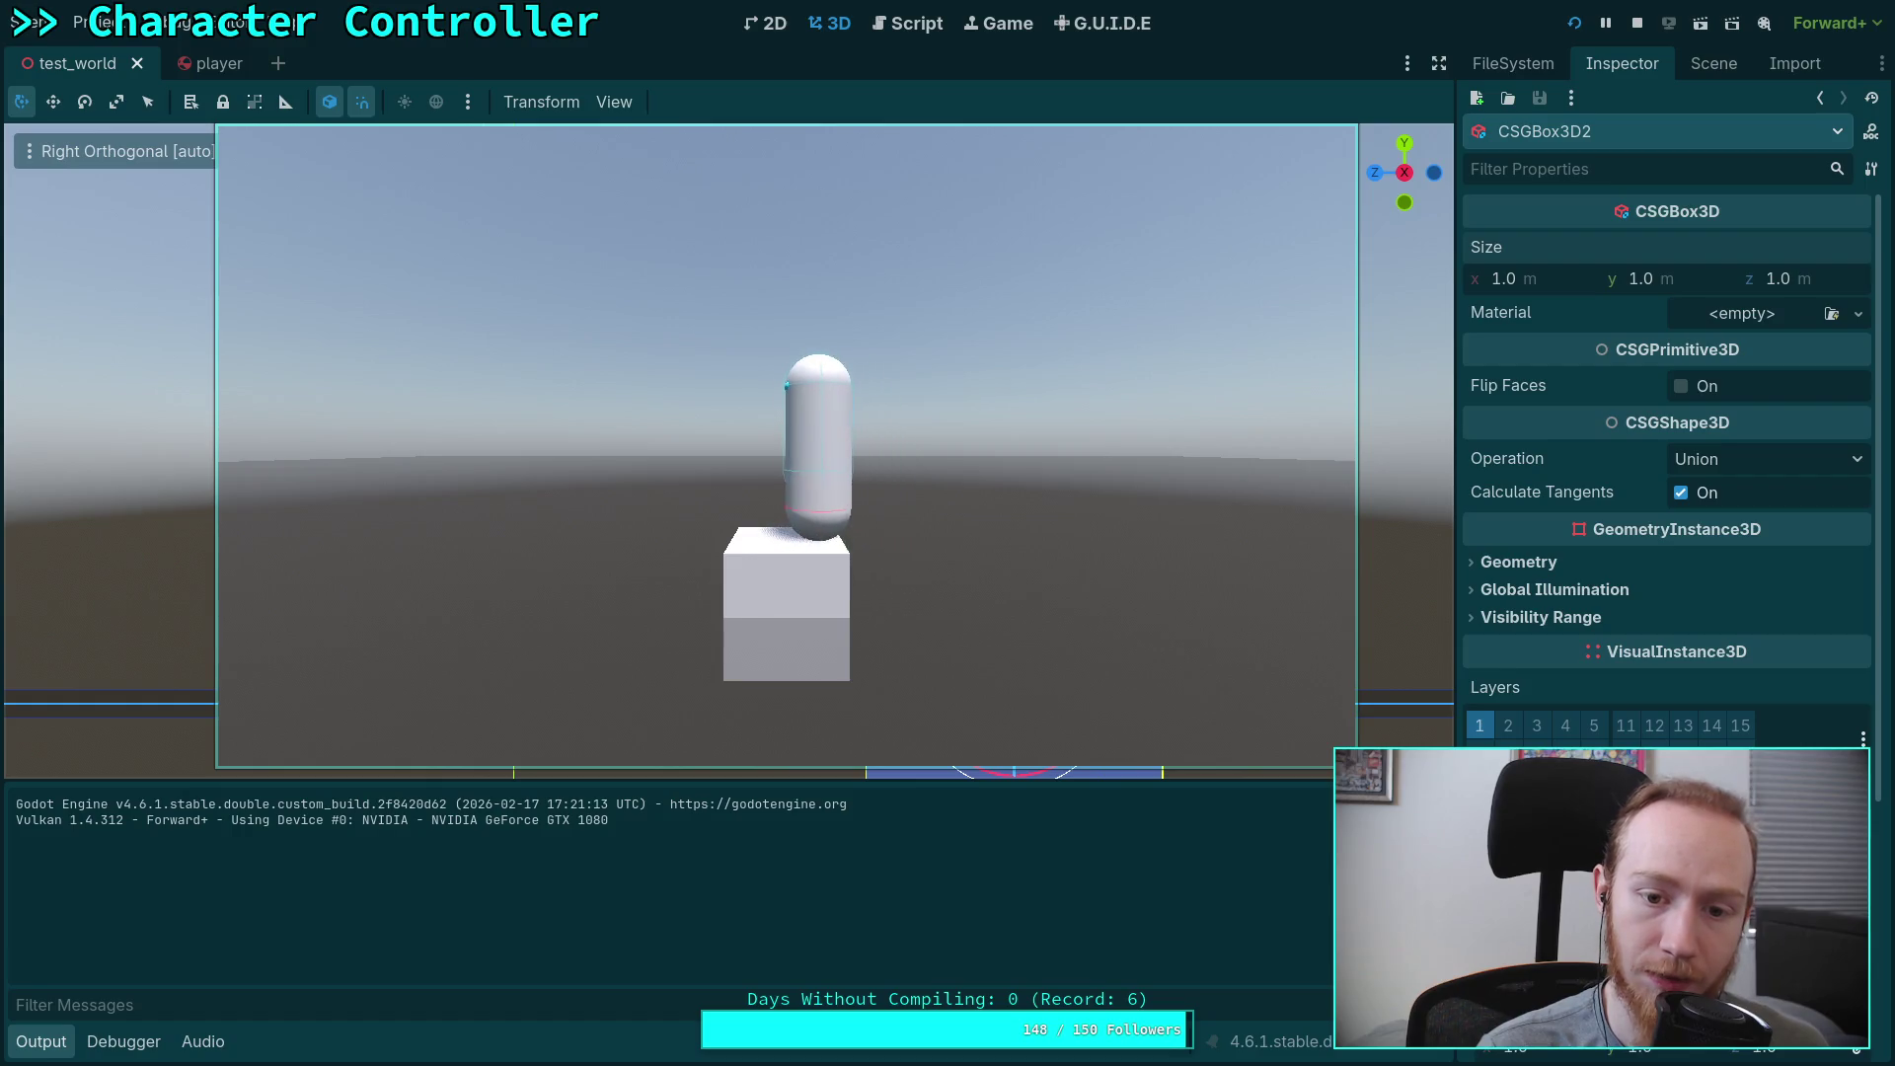
key("d")
key("a")
key("space")
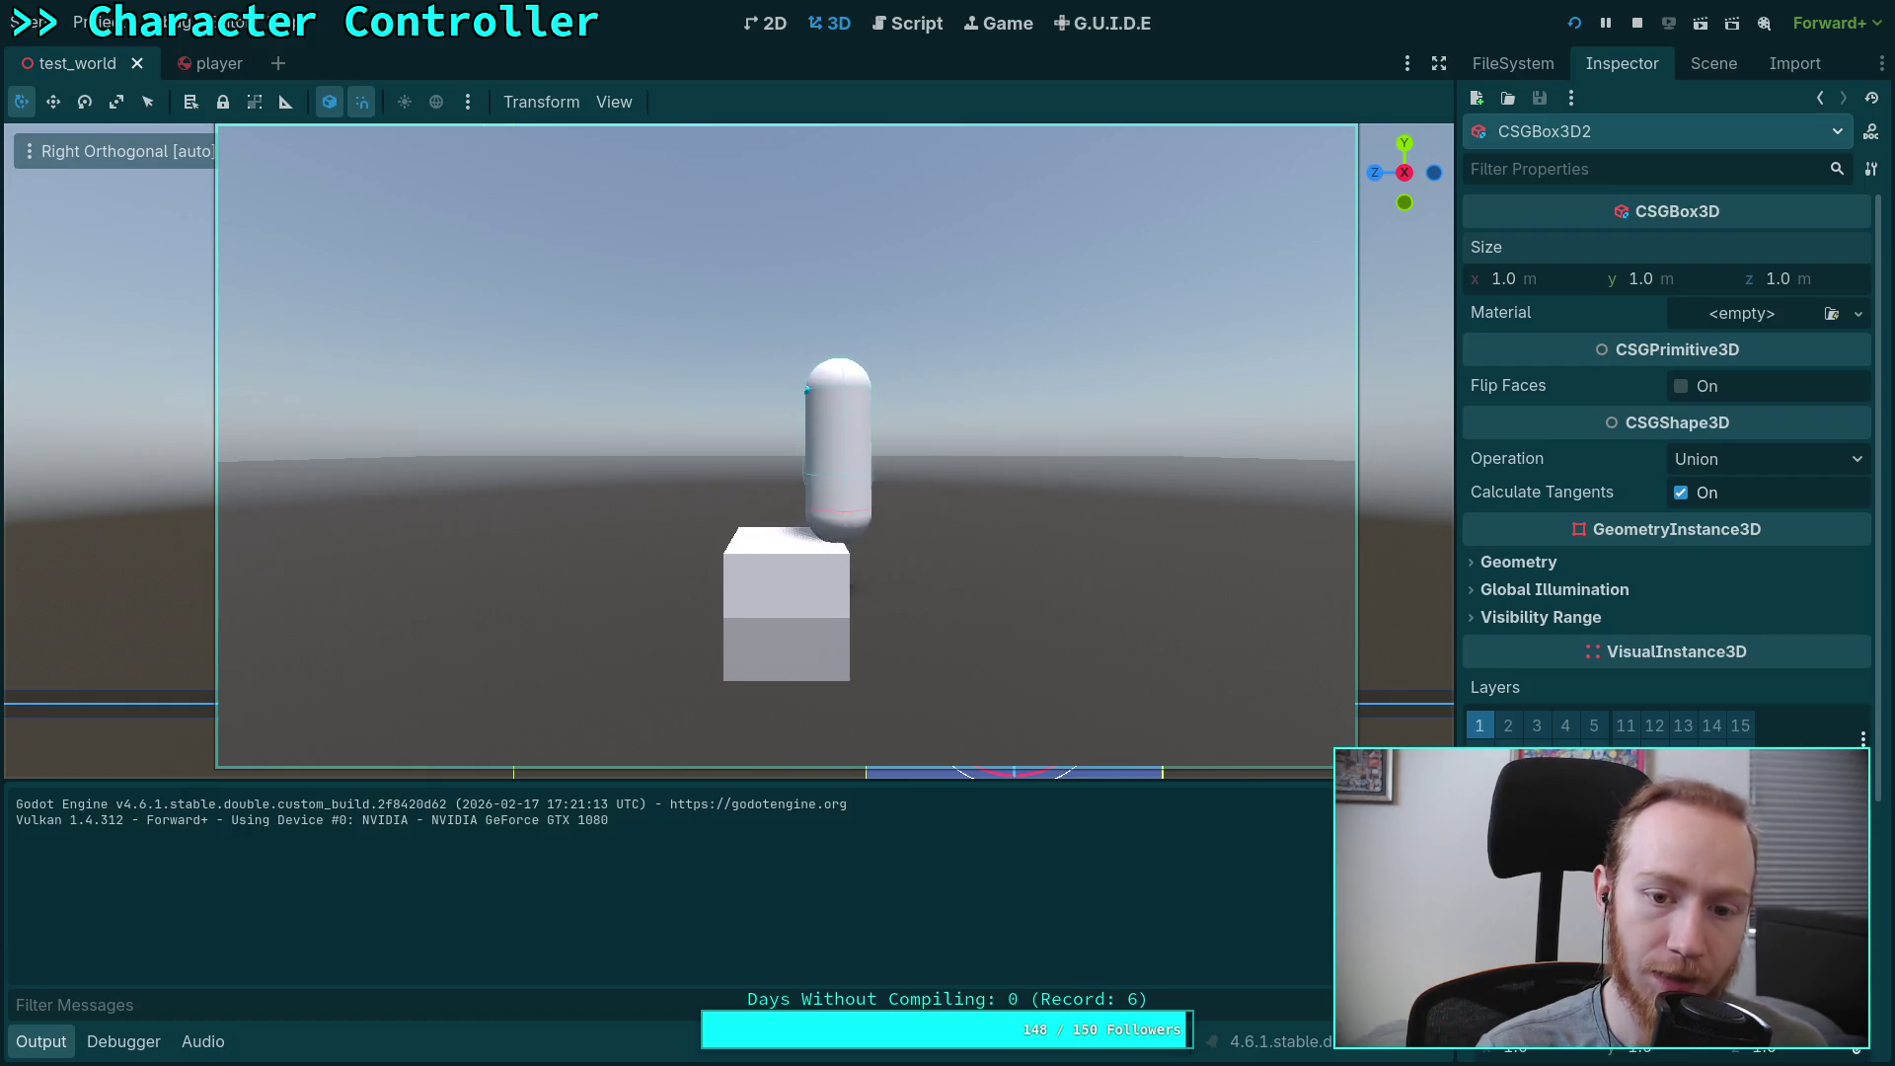
key("d")
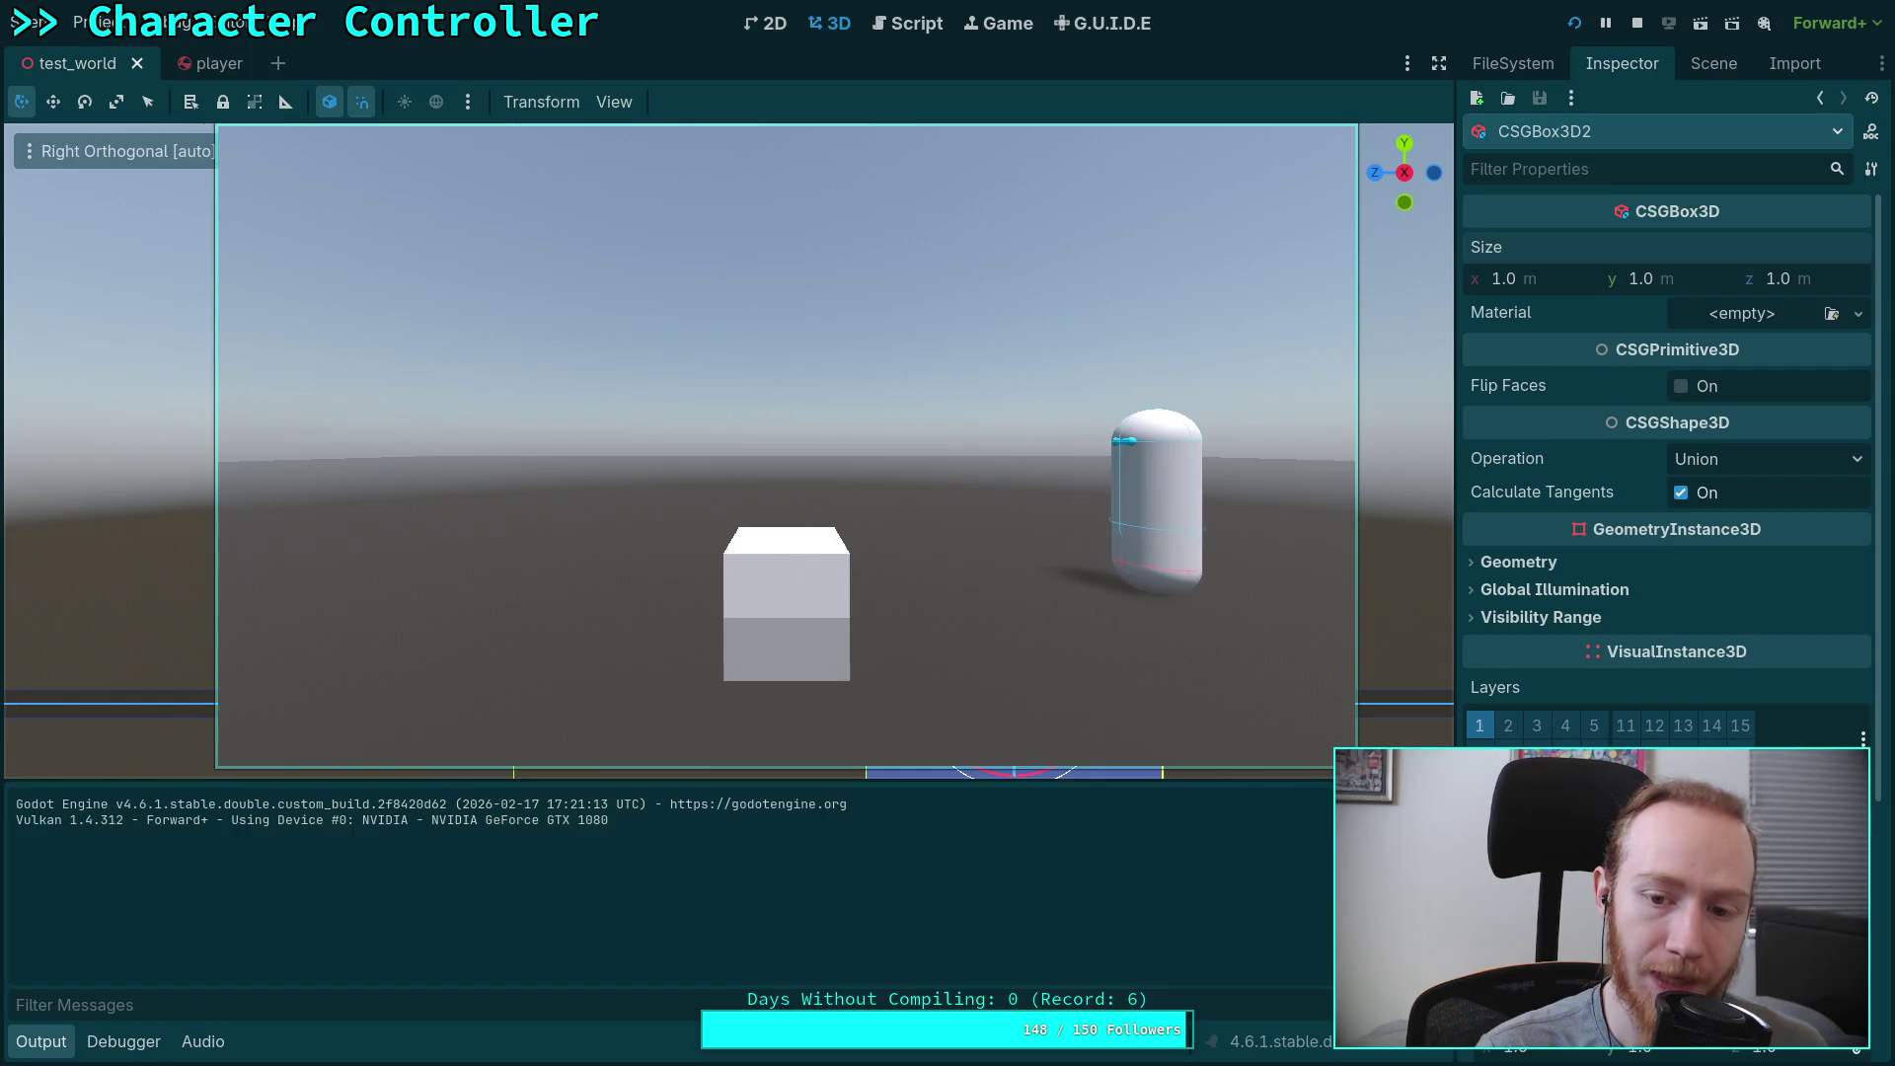
Keep jumping onto and over the box, then stop the game with F8
key("a")
key("space")
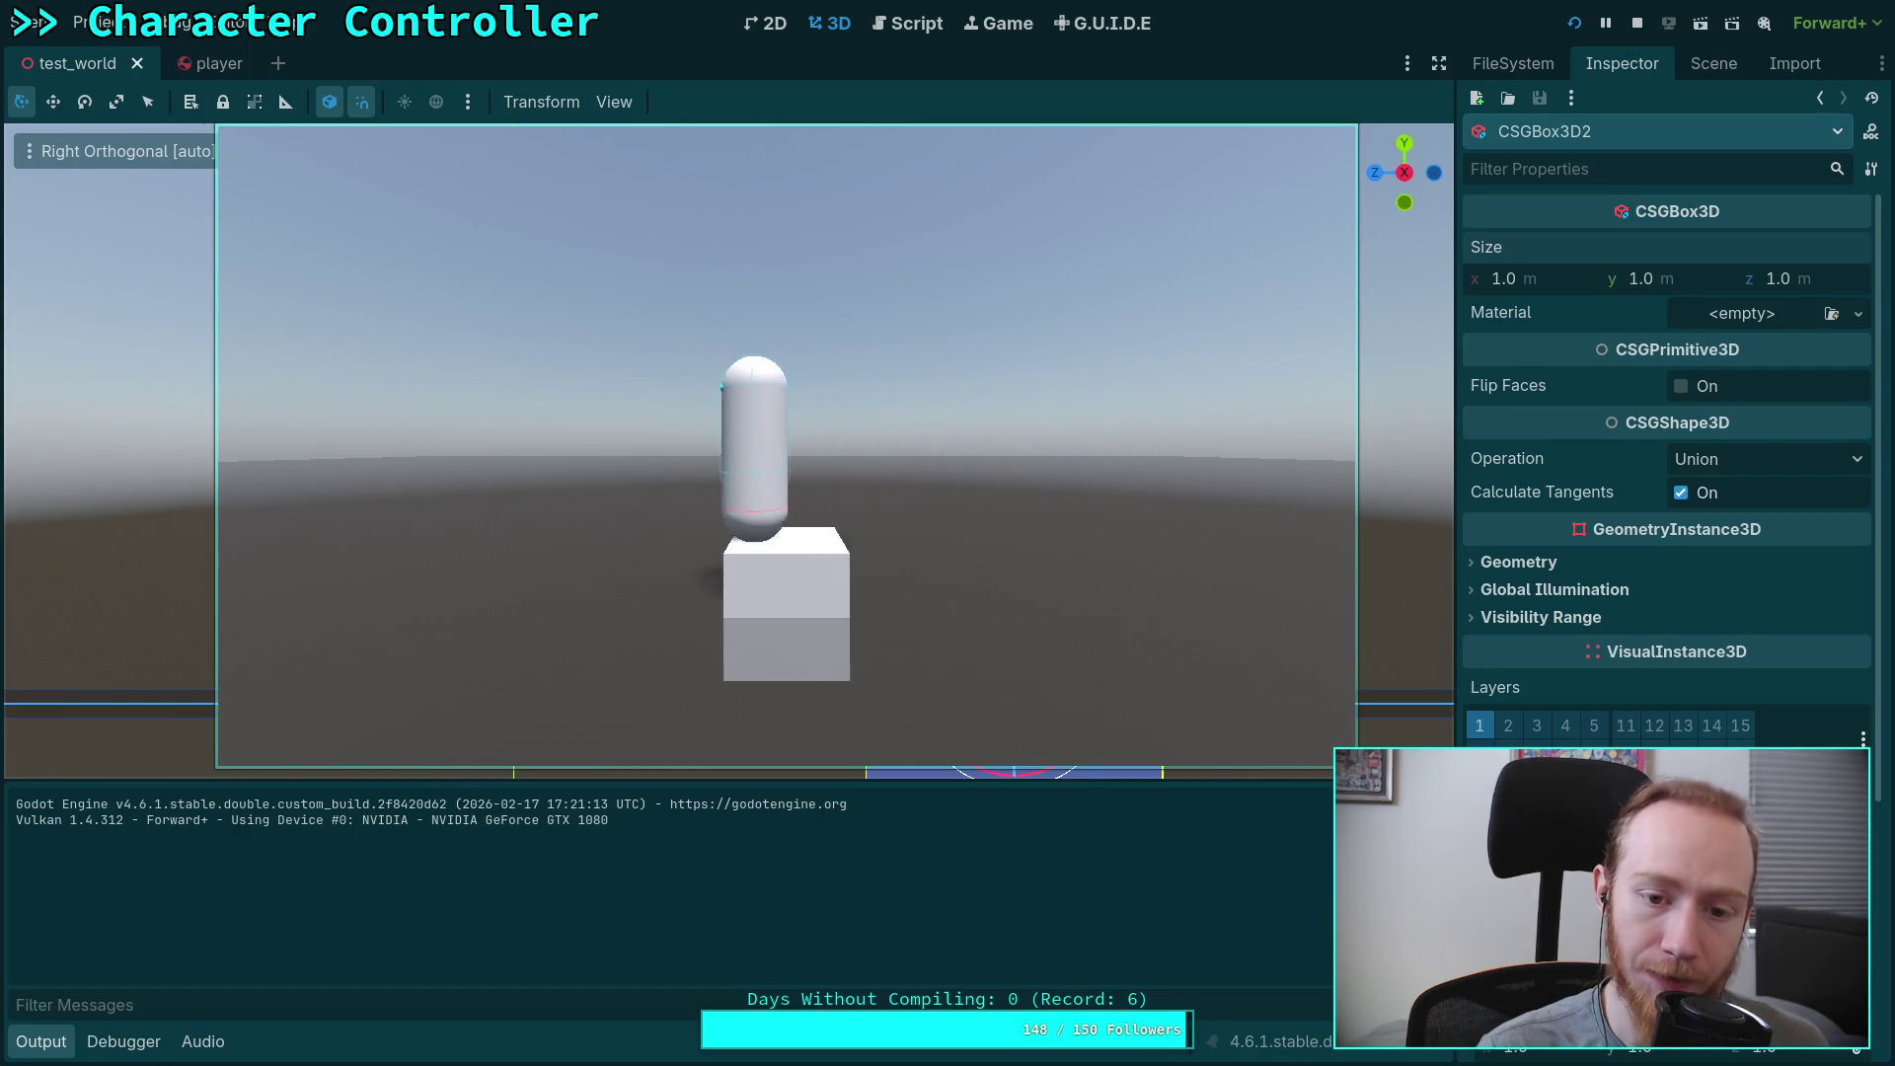
key("d")
key("a")
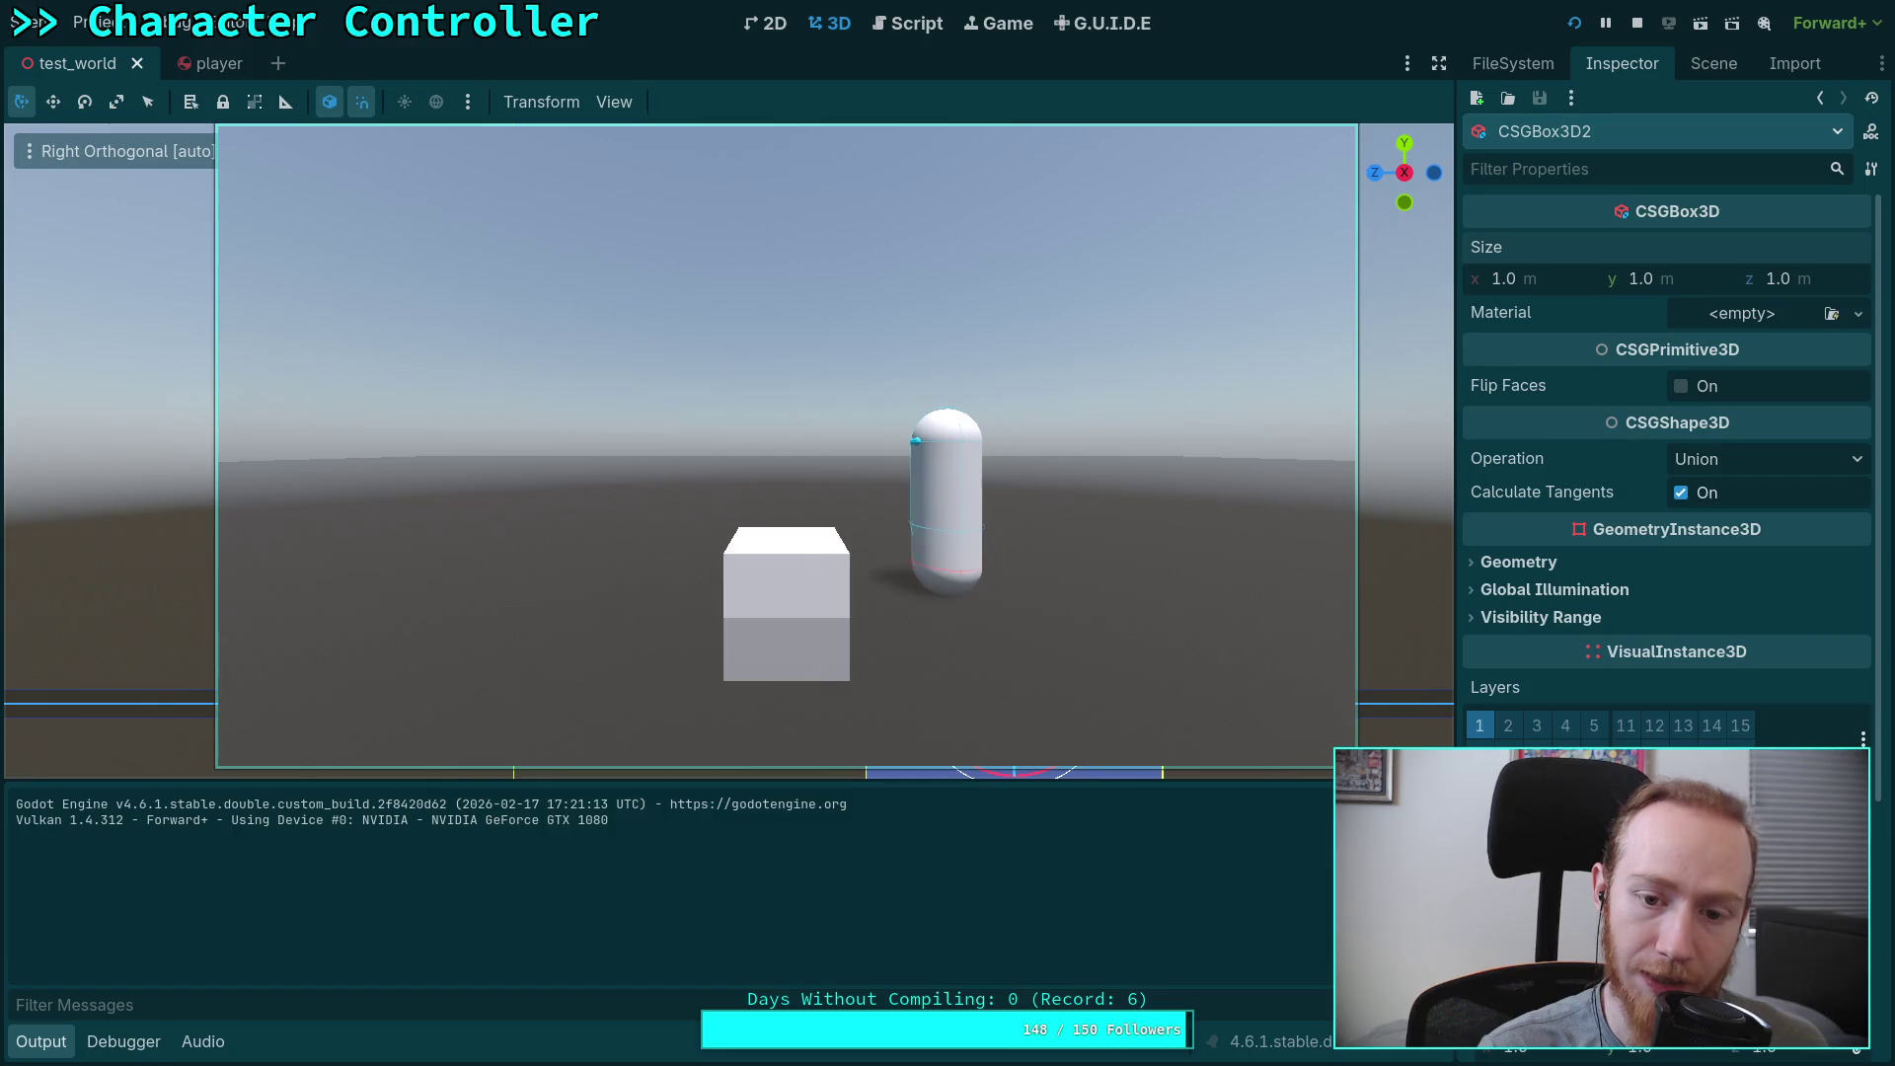
key("space")
key("a")
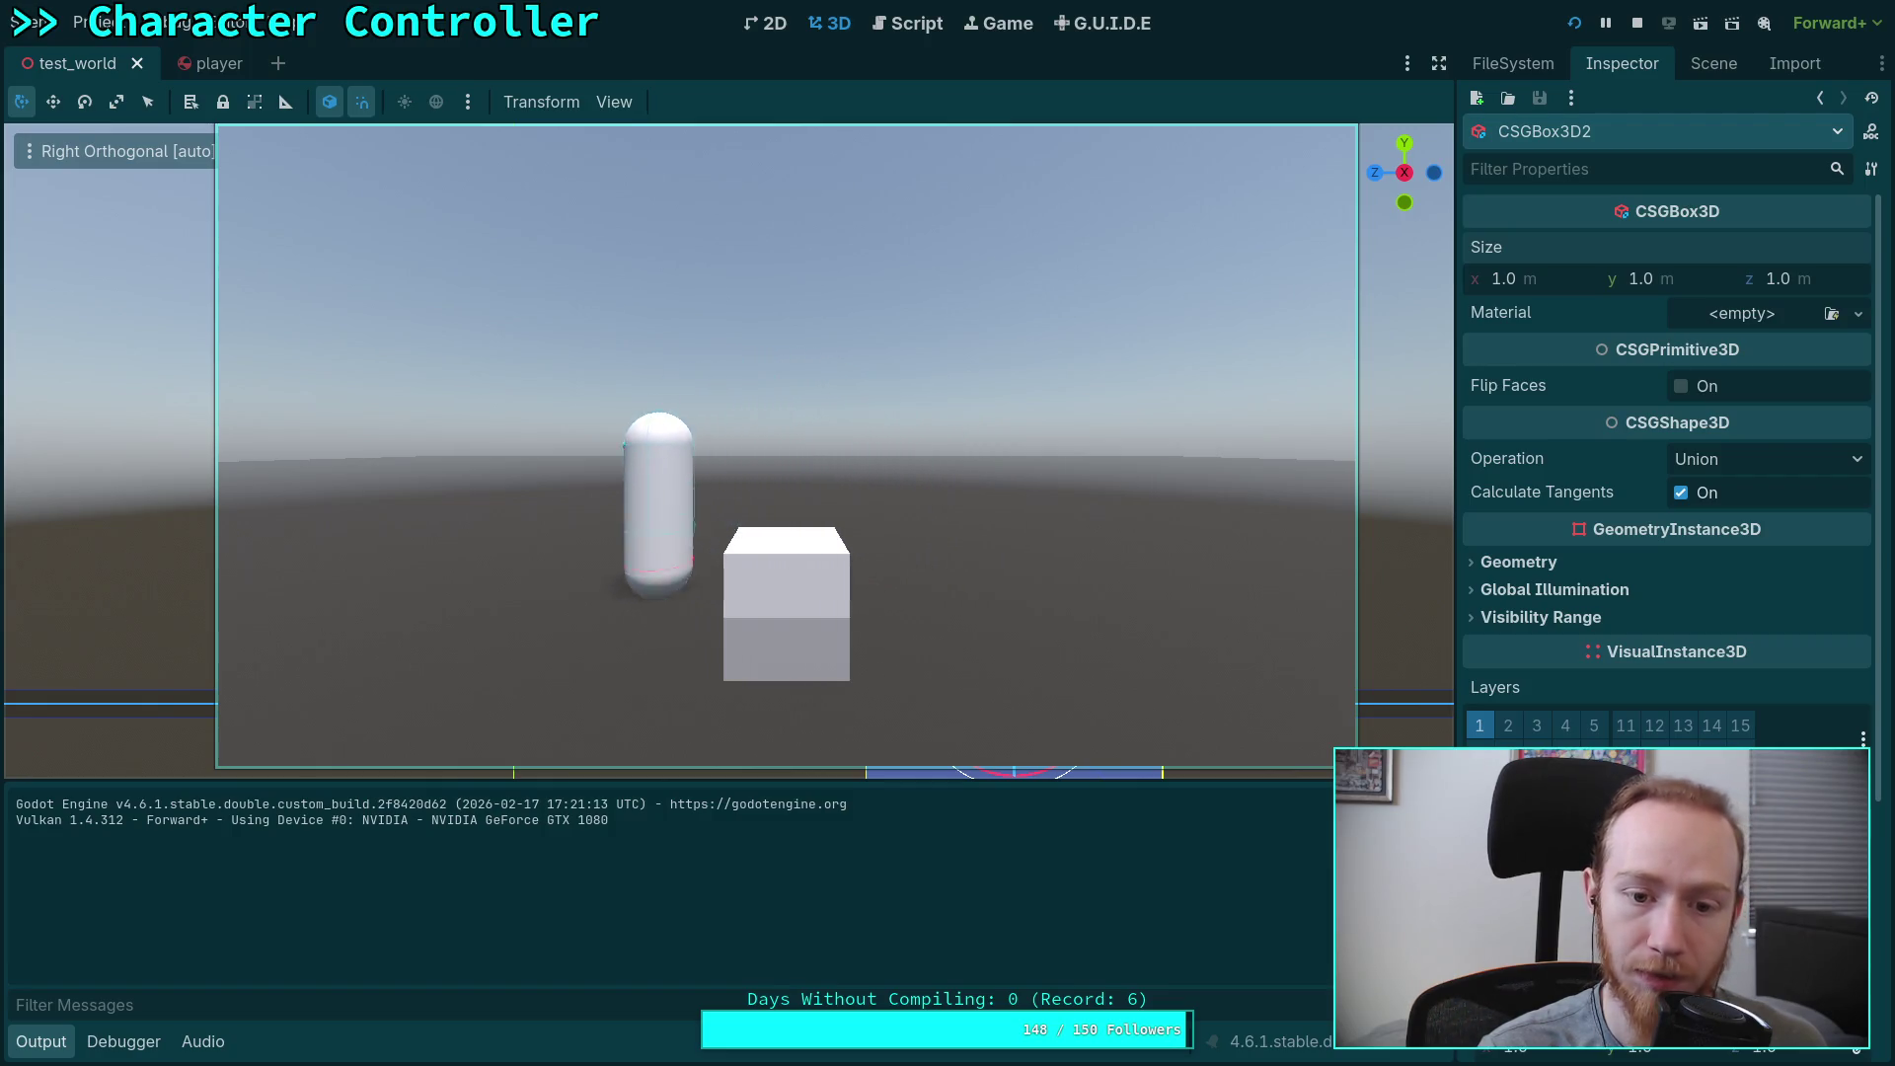
key("d")
key("space")
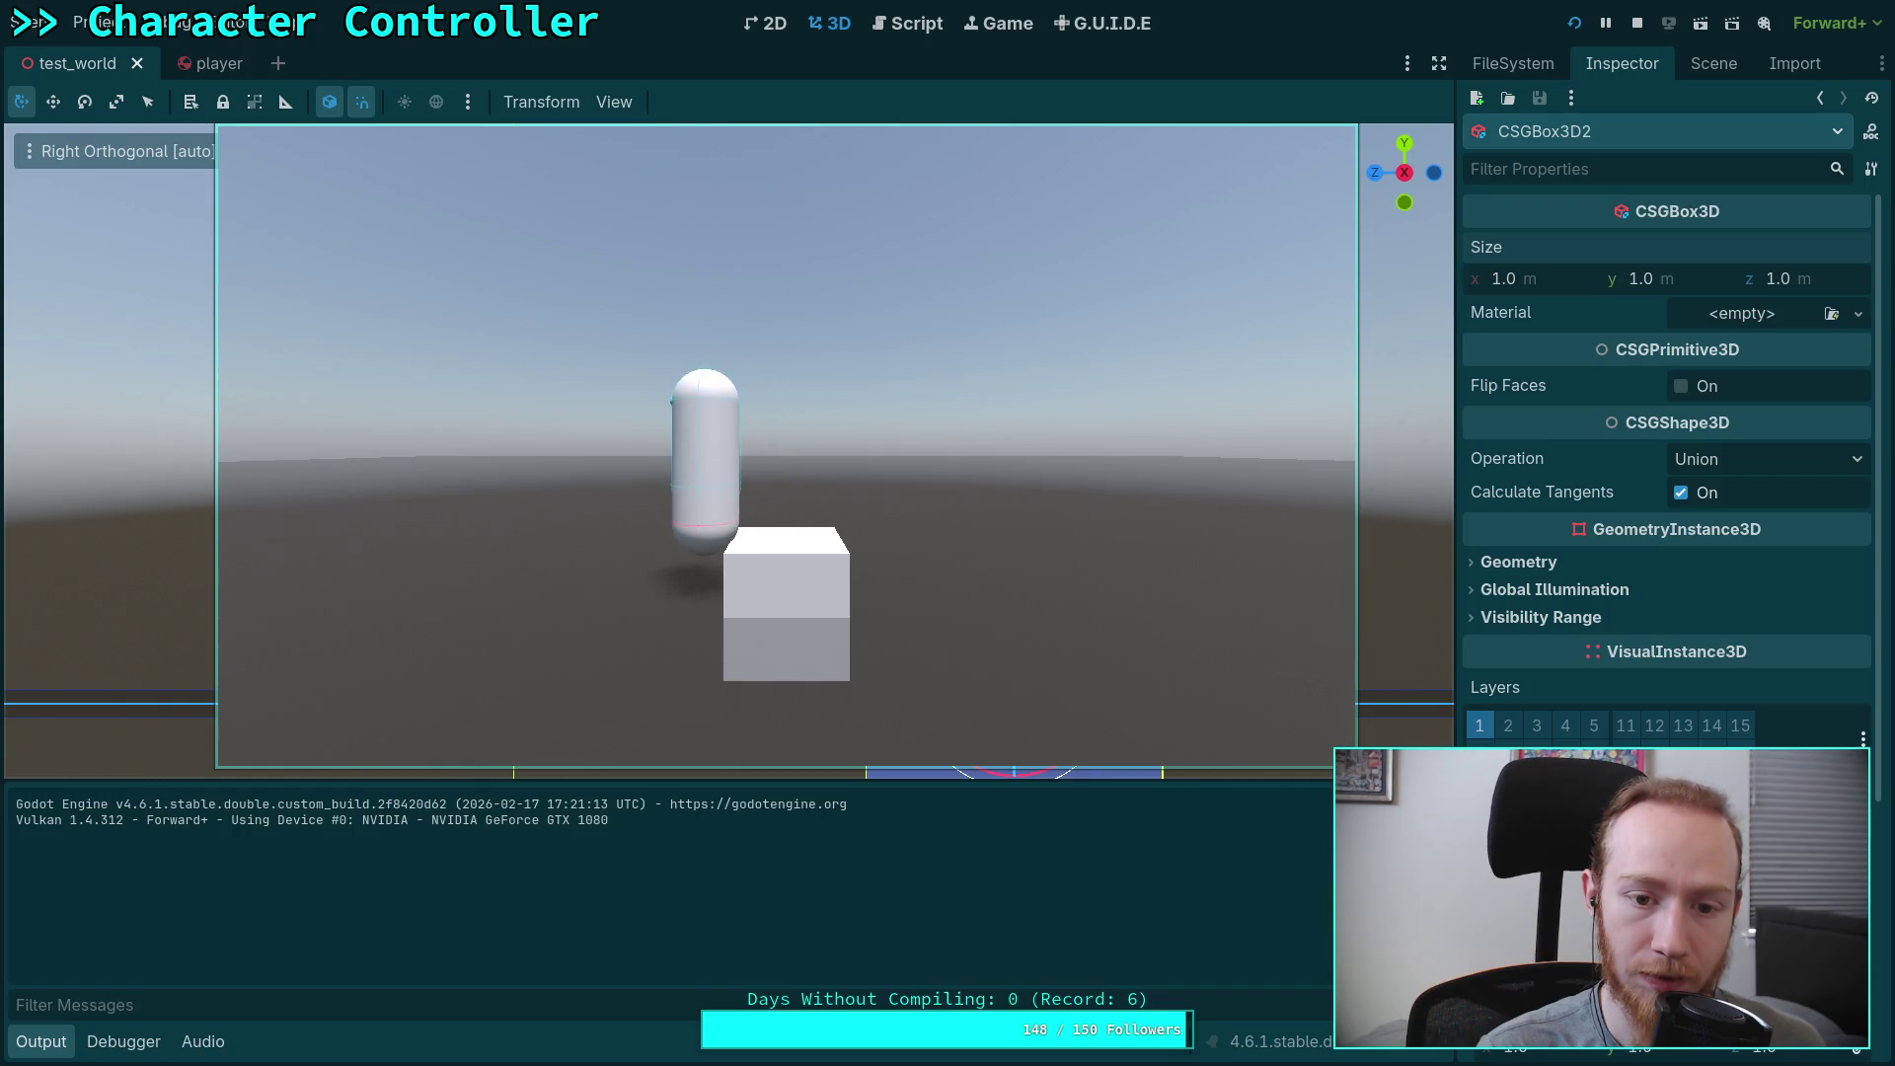
key("space")
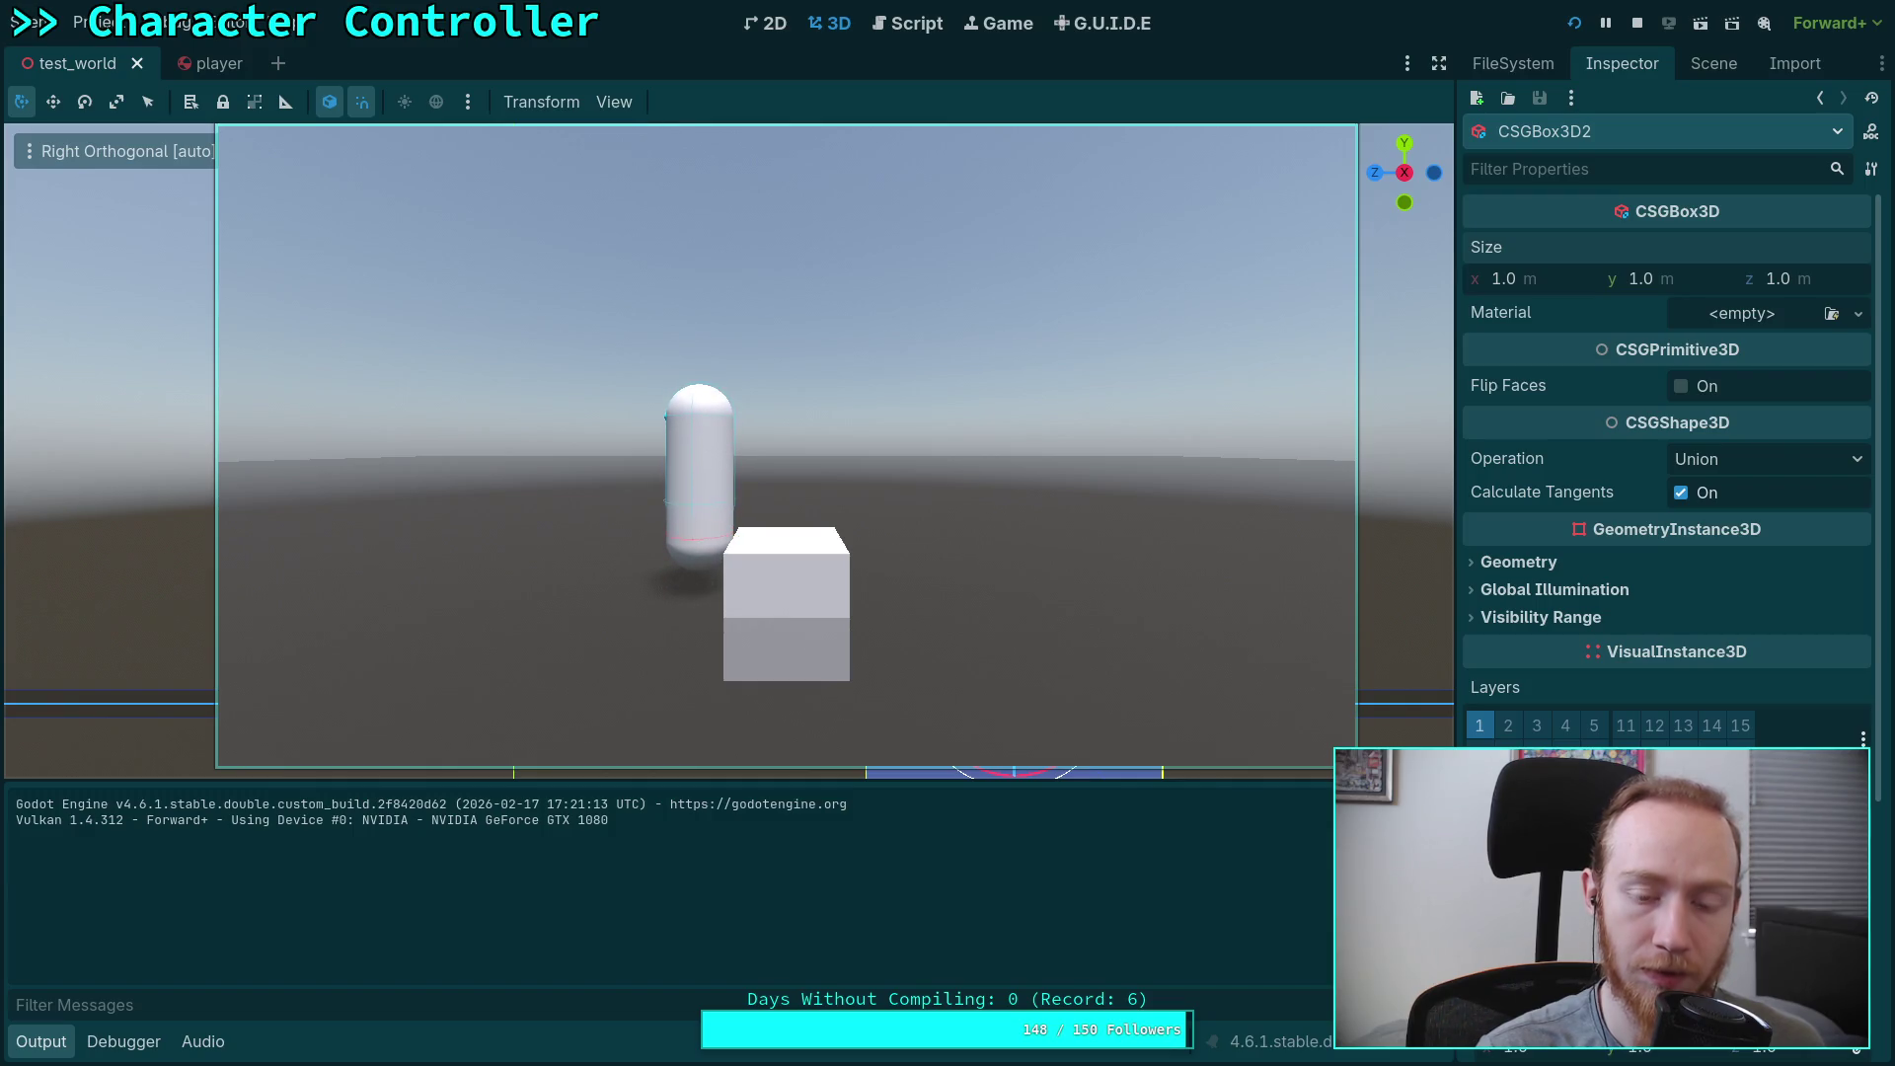
key("F8")
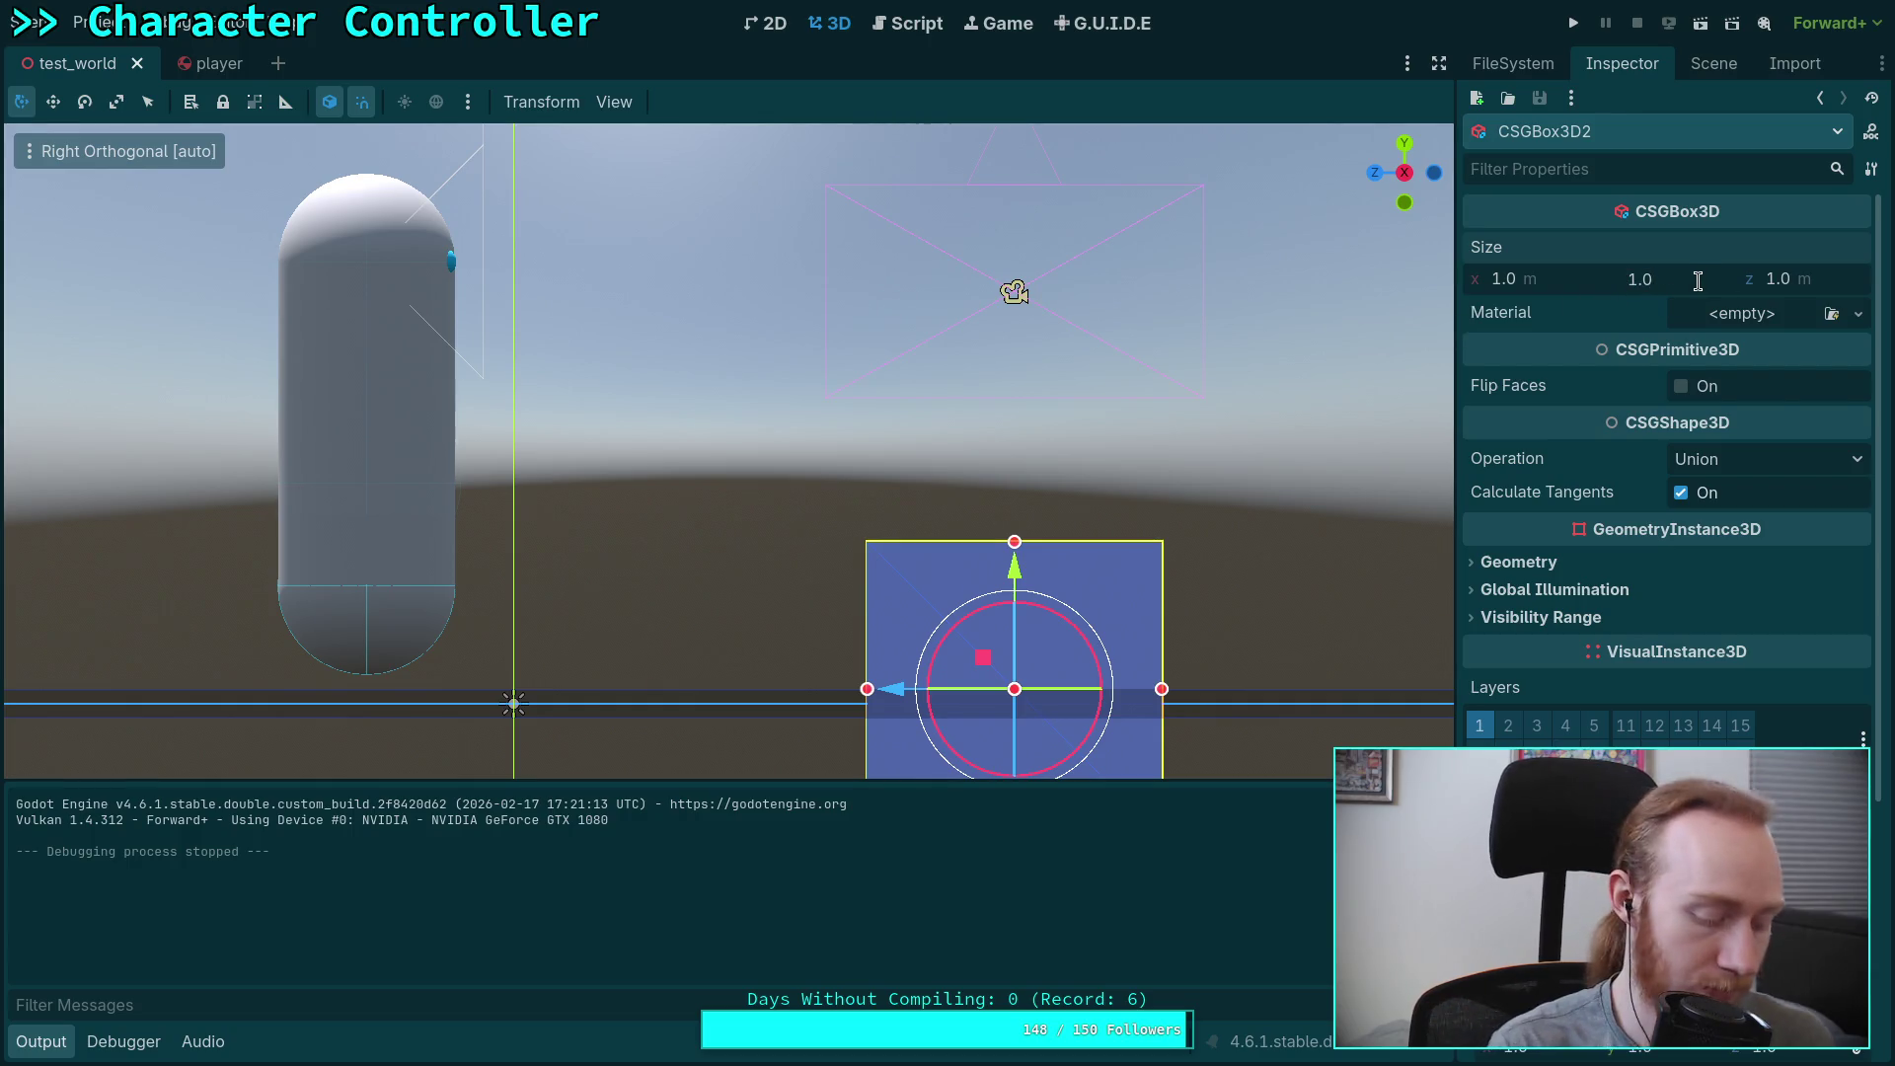
Commit the 0.9 m box height, run the game and hop the player onto it
key("Return")
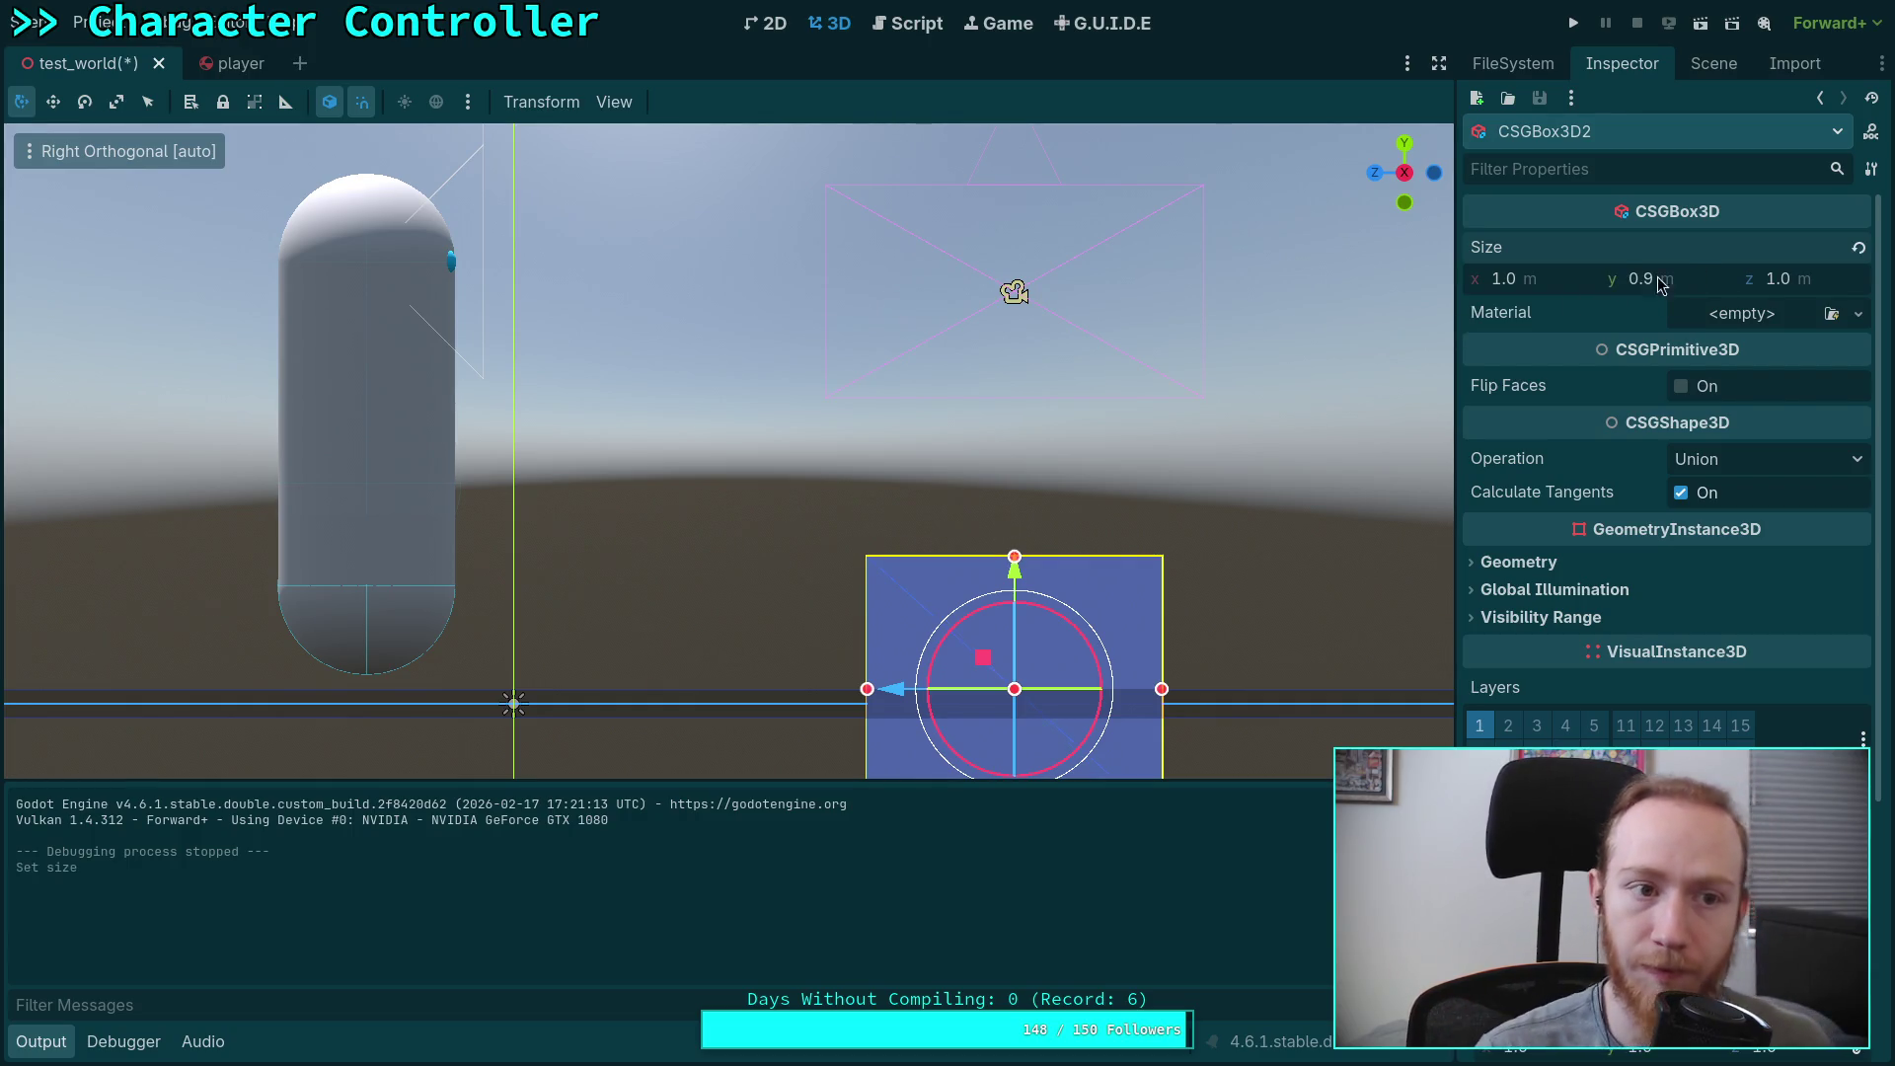
left_click(1575, 22)
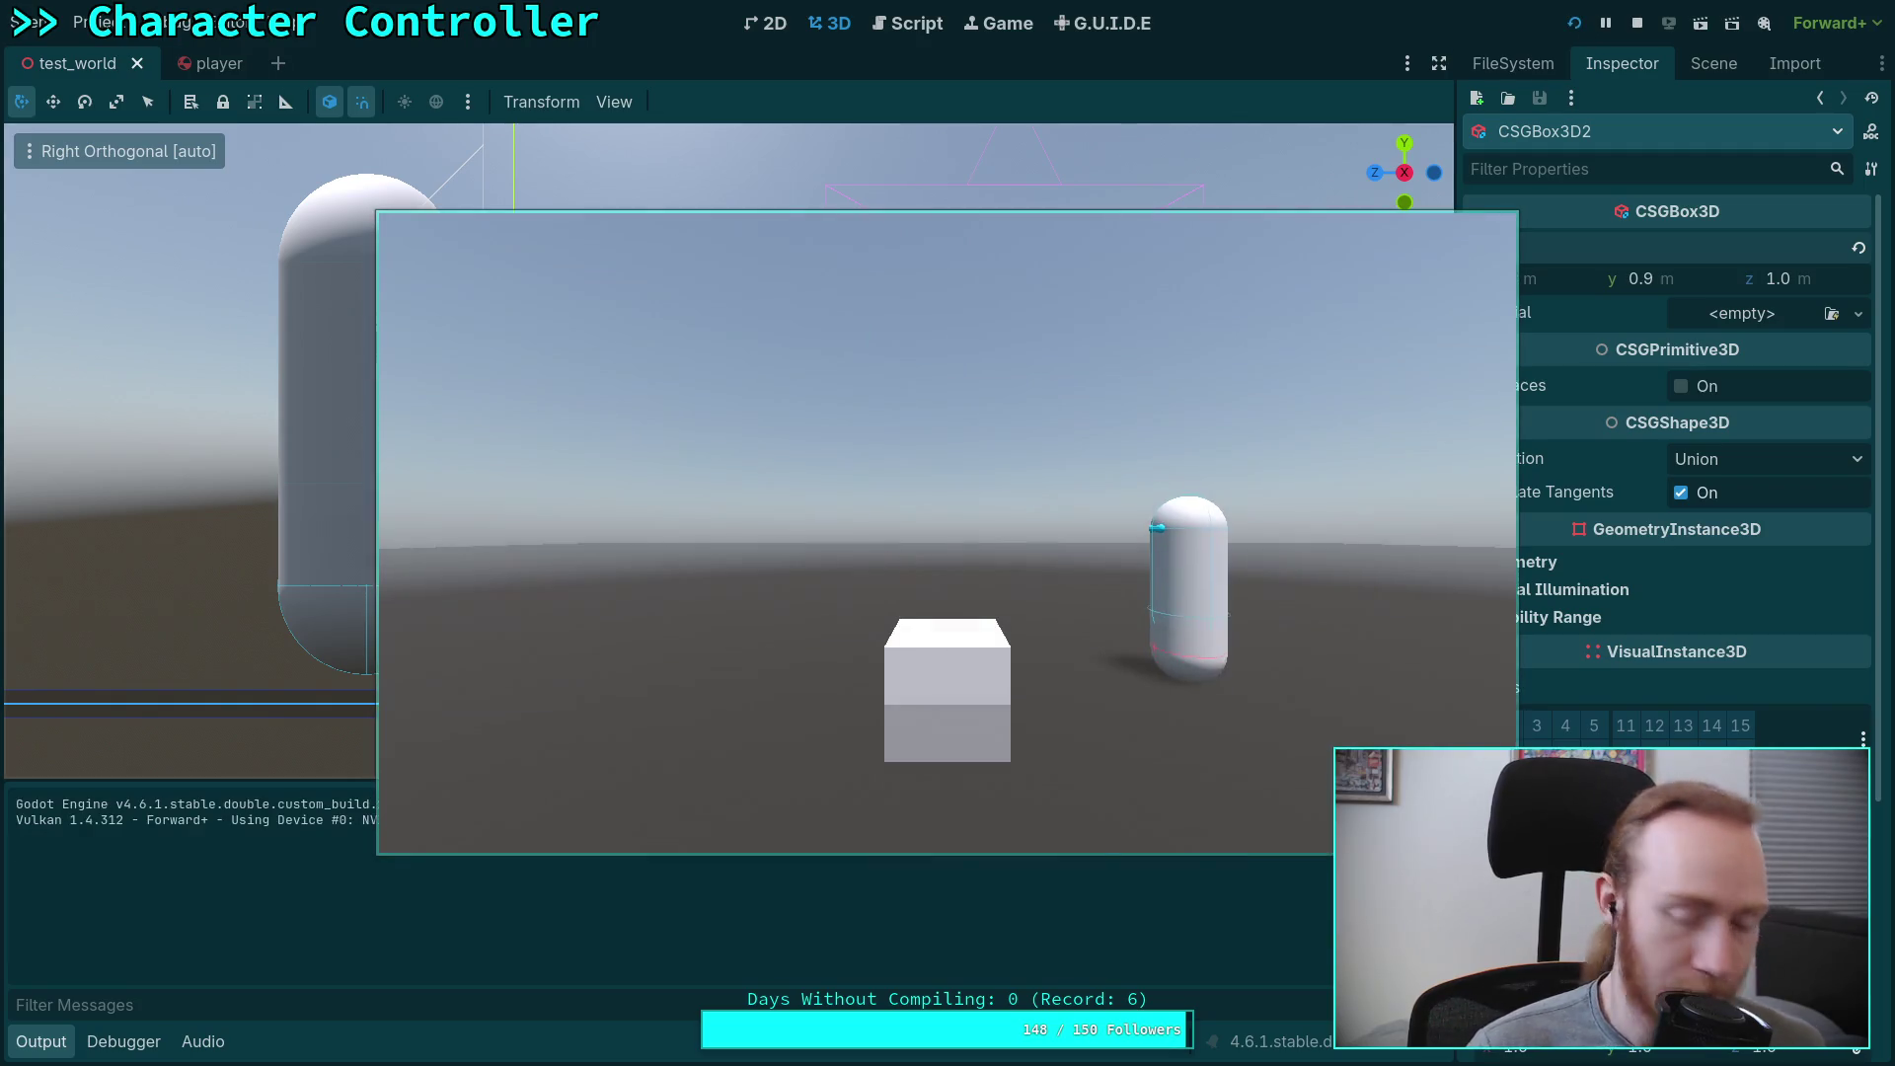
key("a")
key("space")
key("d")
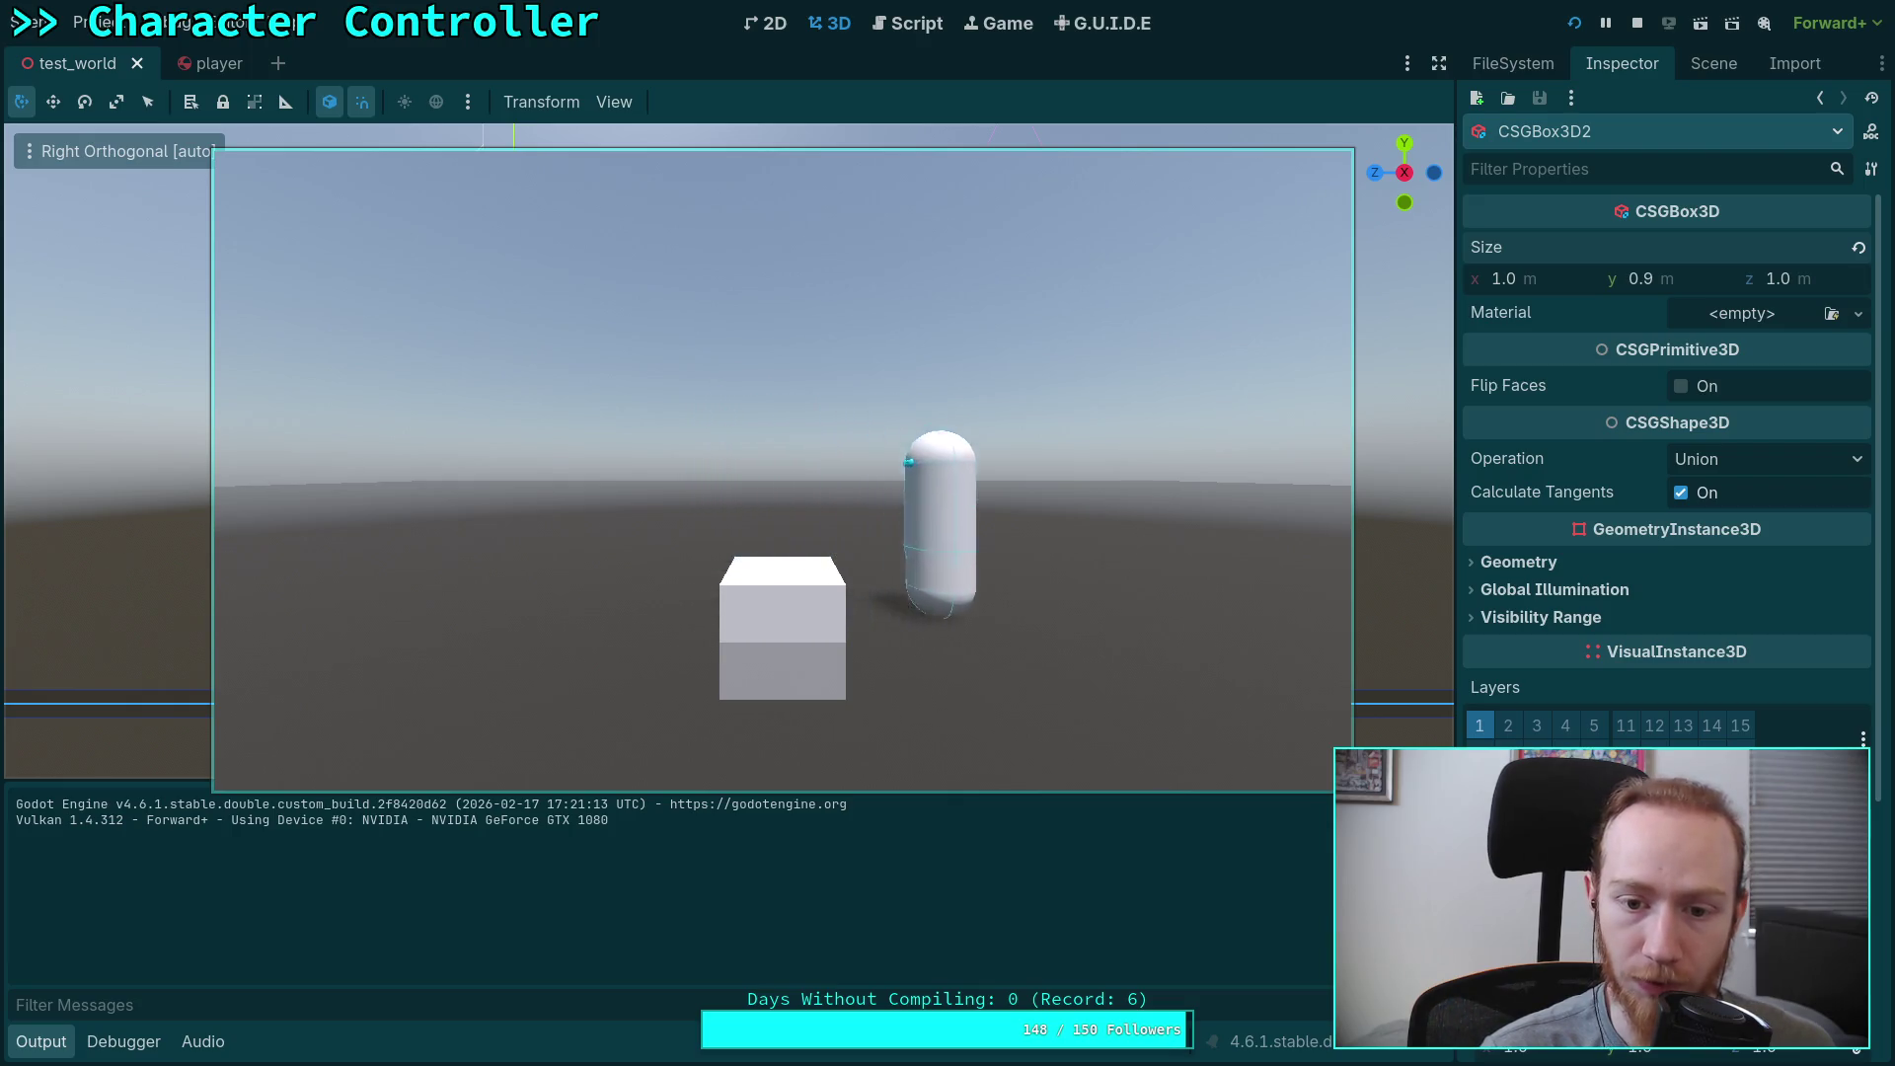
key("a")
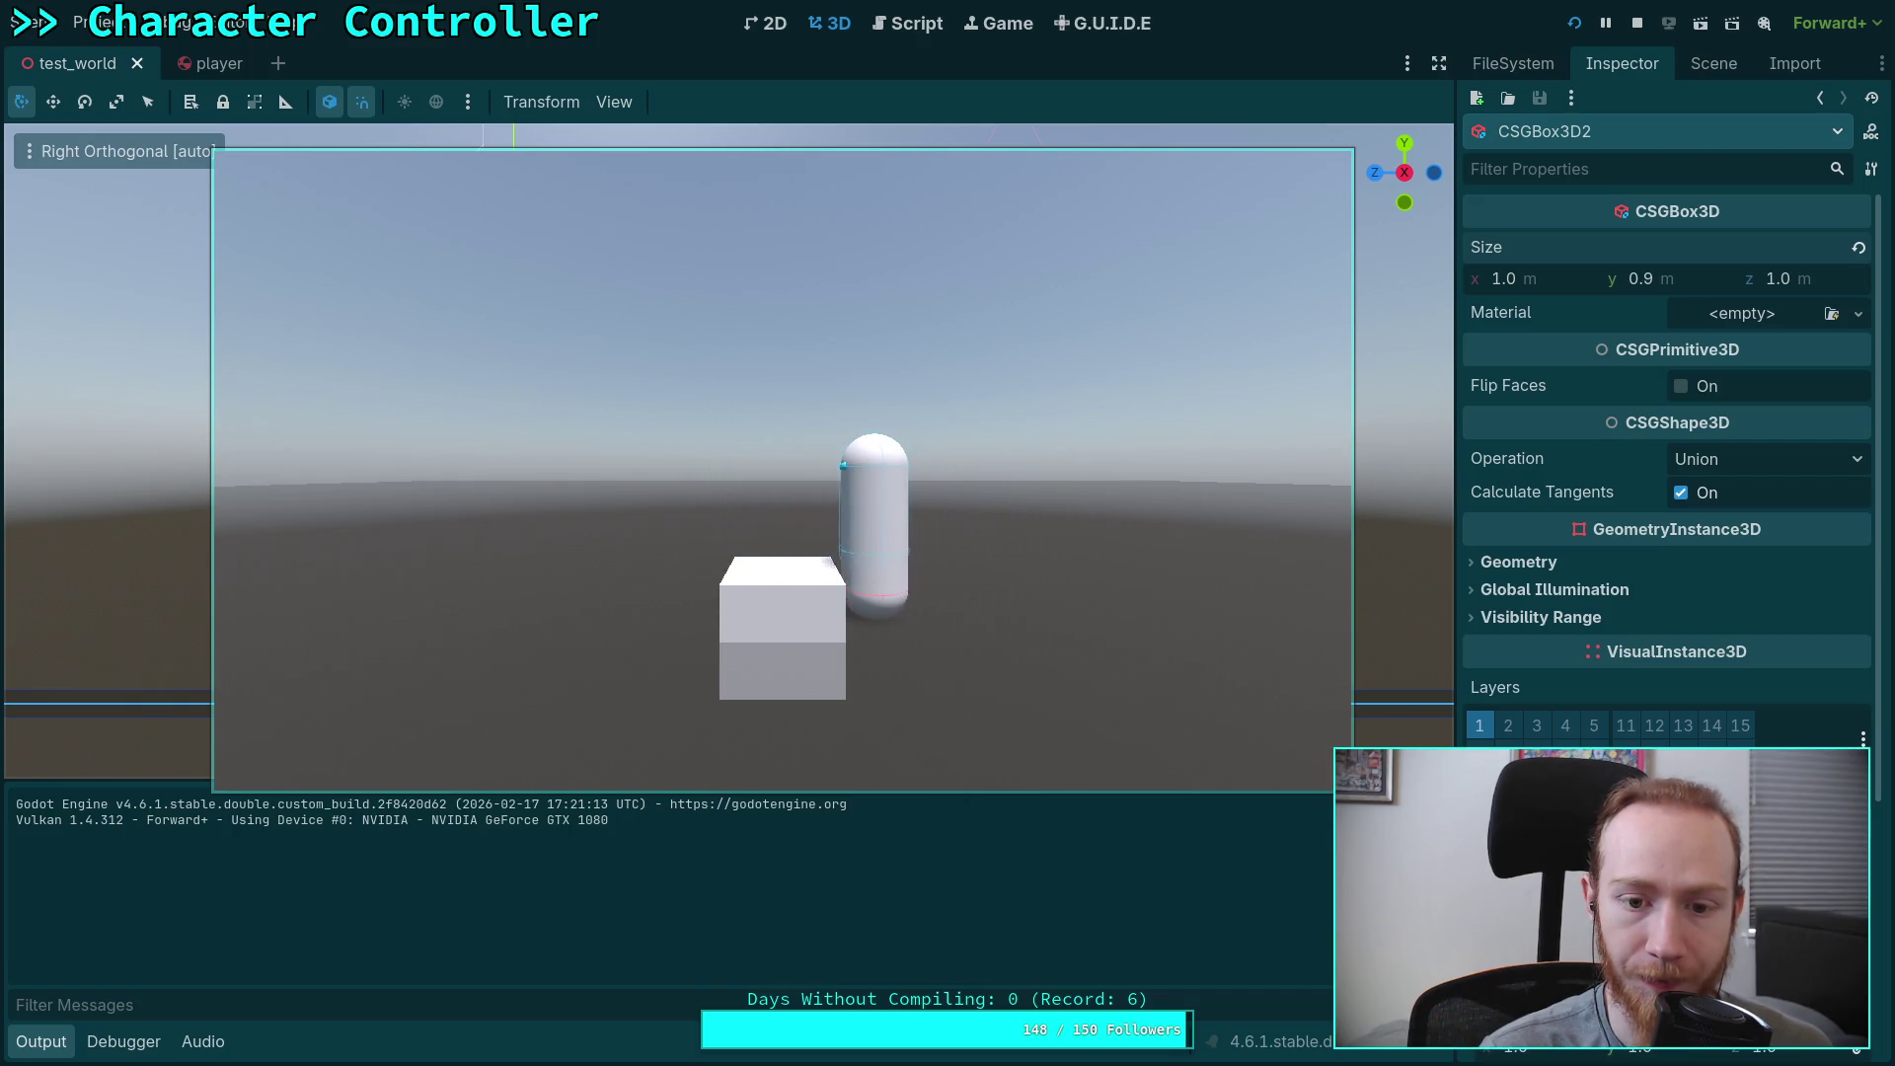
Hop the player onto the 0.9 m box's top again, then stop with F8
key("space")
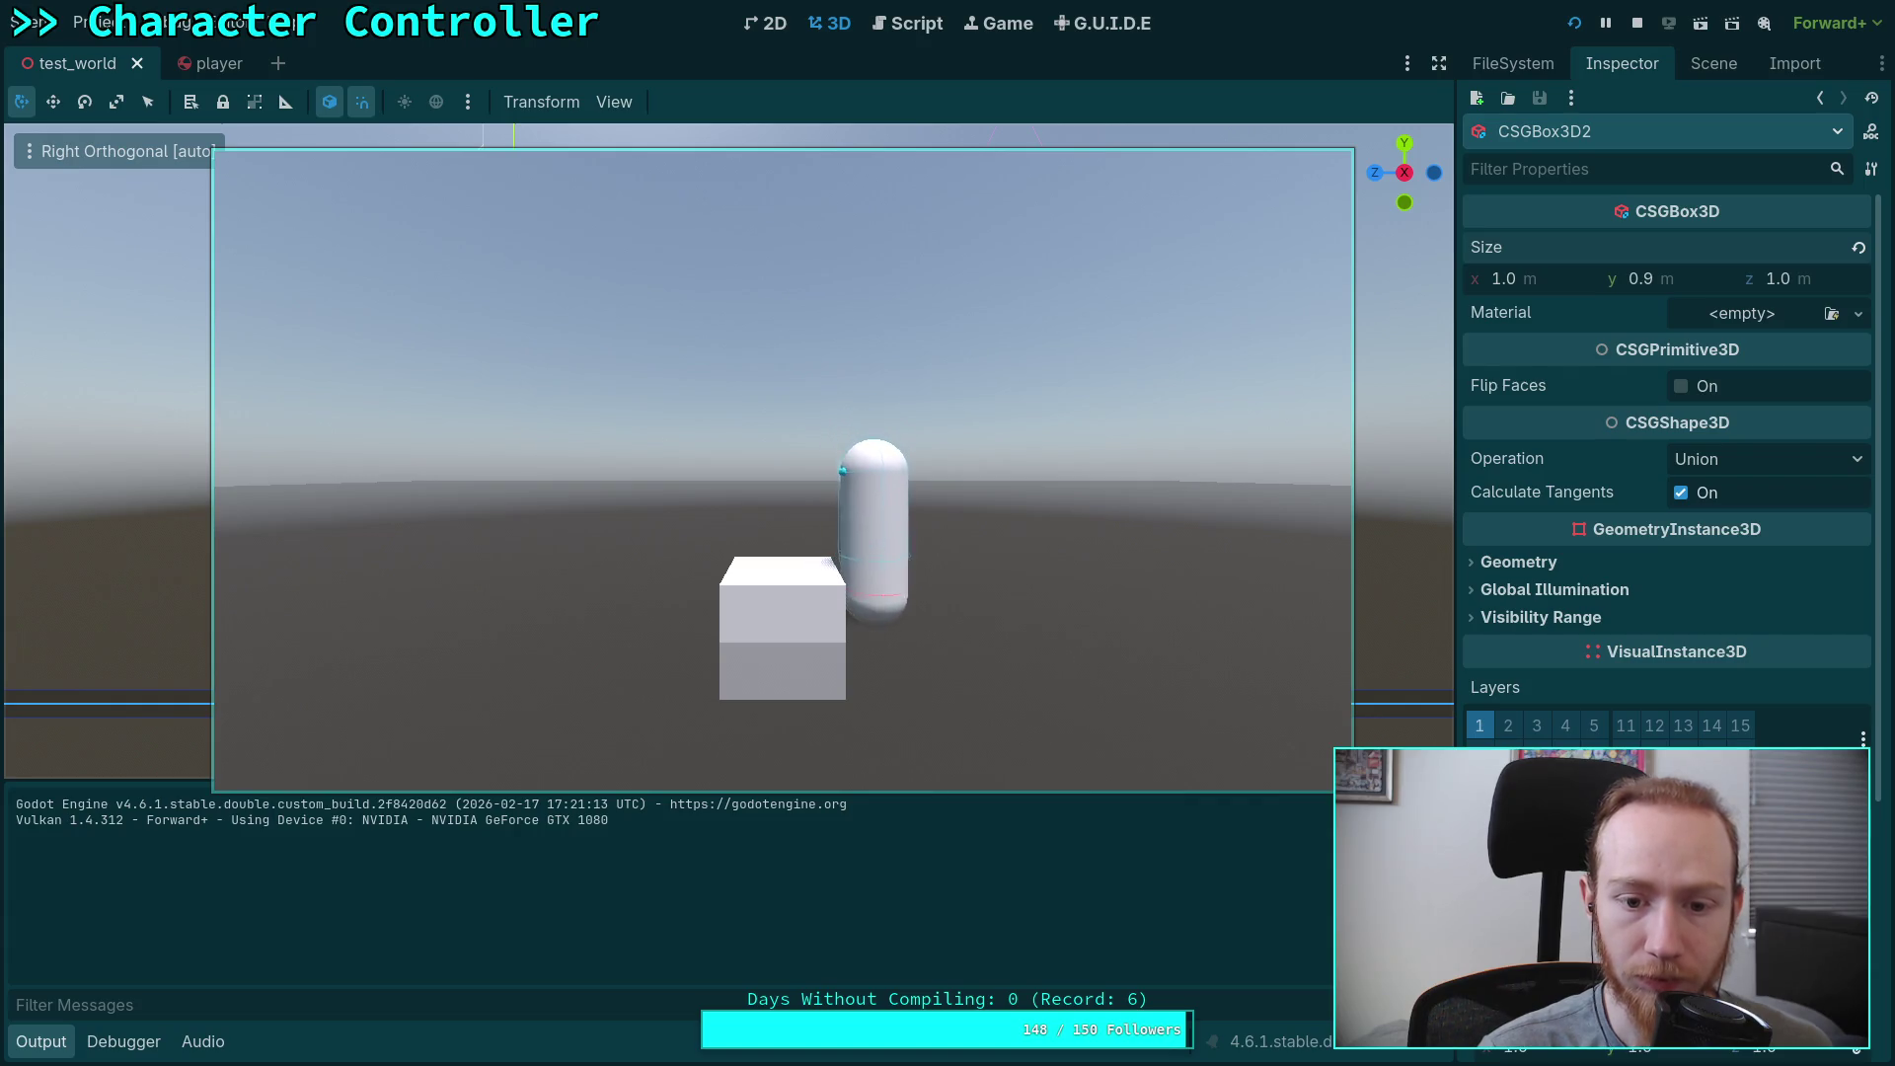
key("space")
key("a")
key("space")
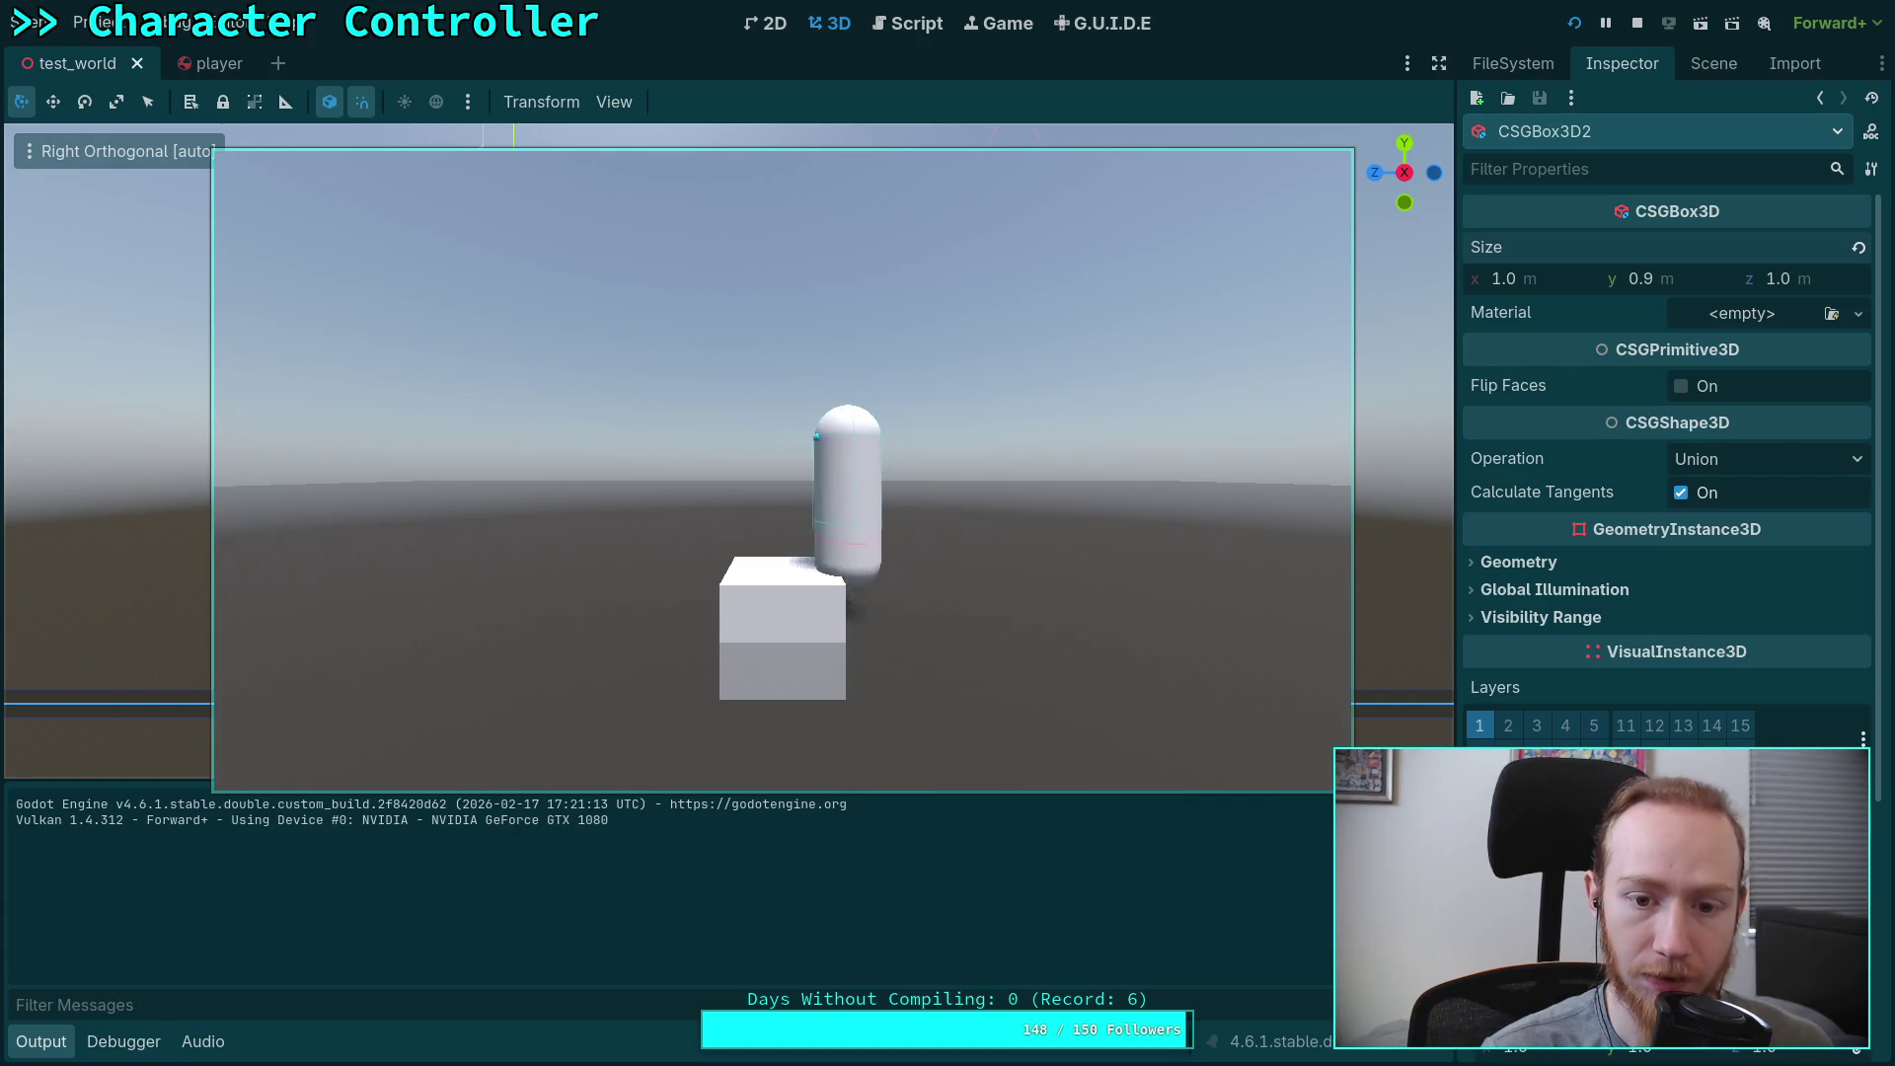
key("d")
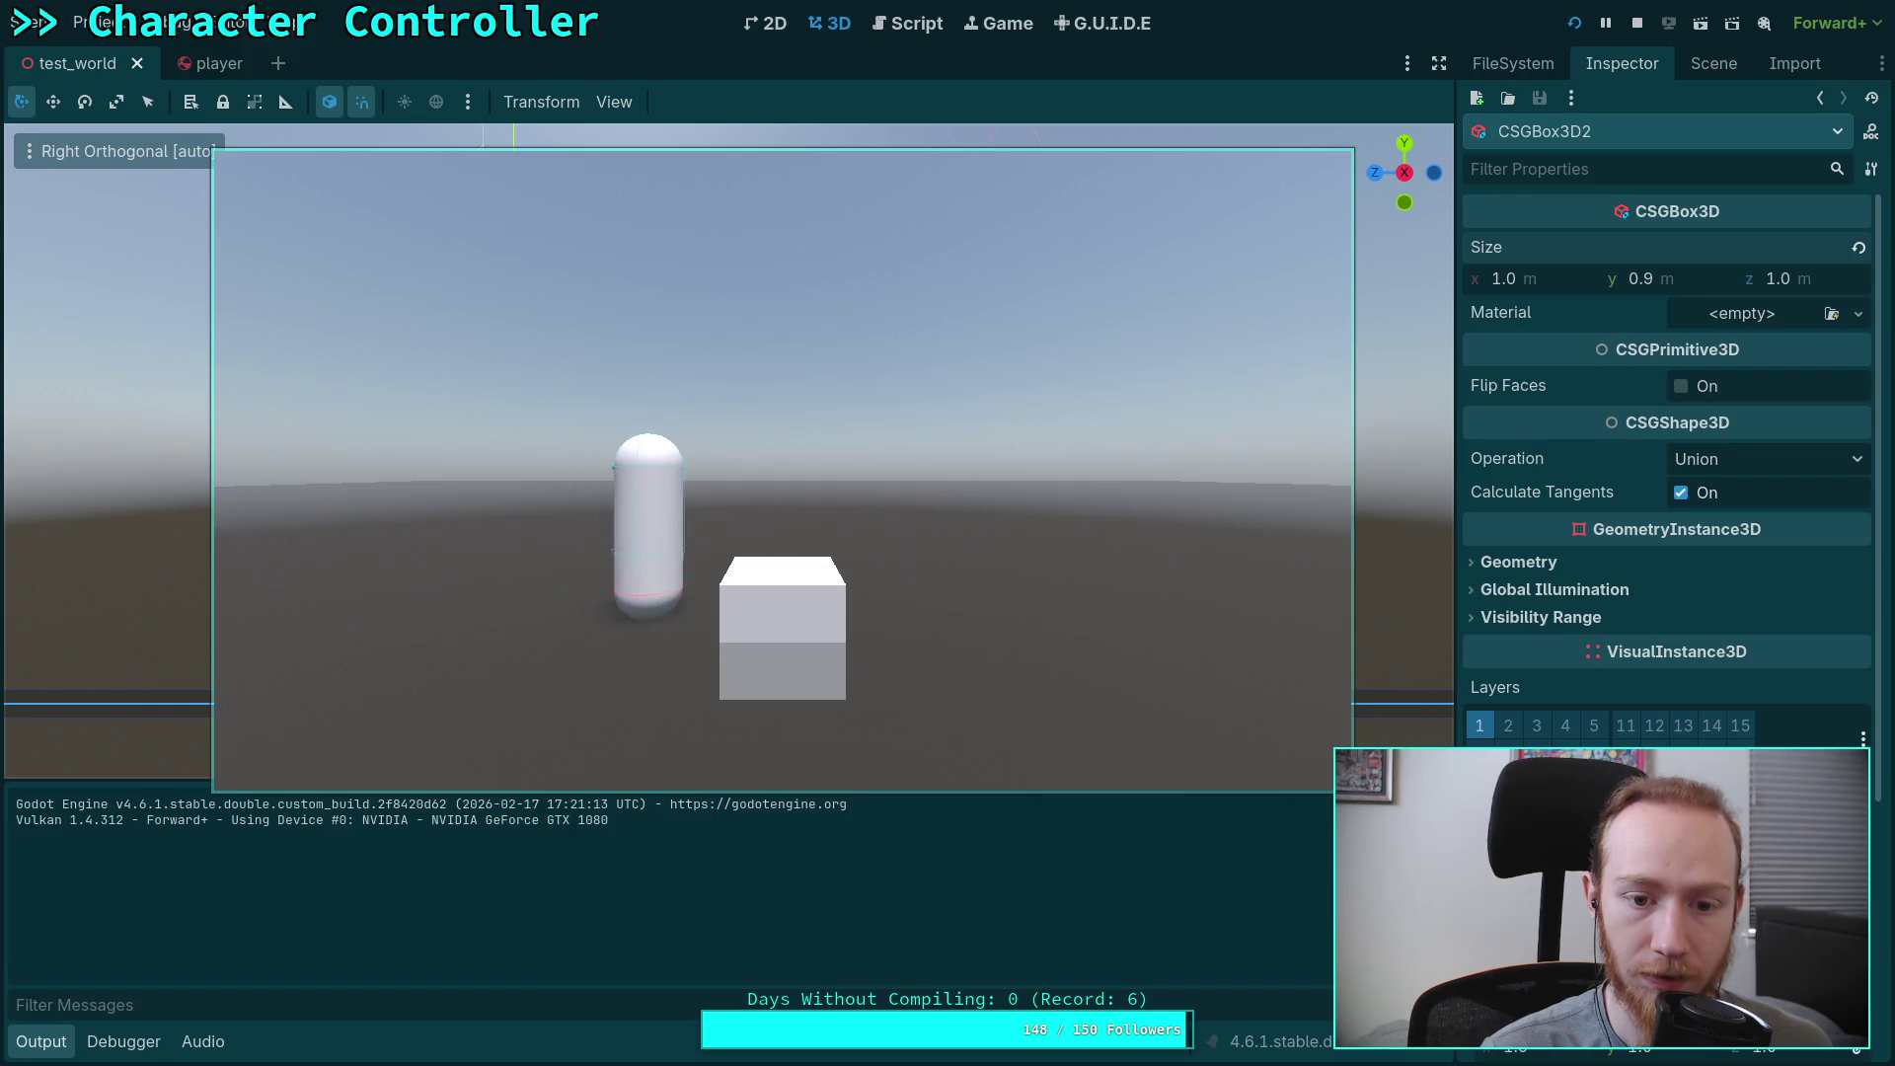
key("space")
key("F8")
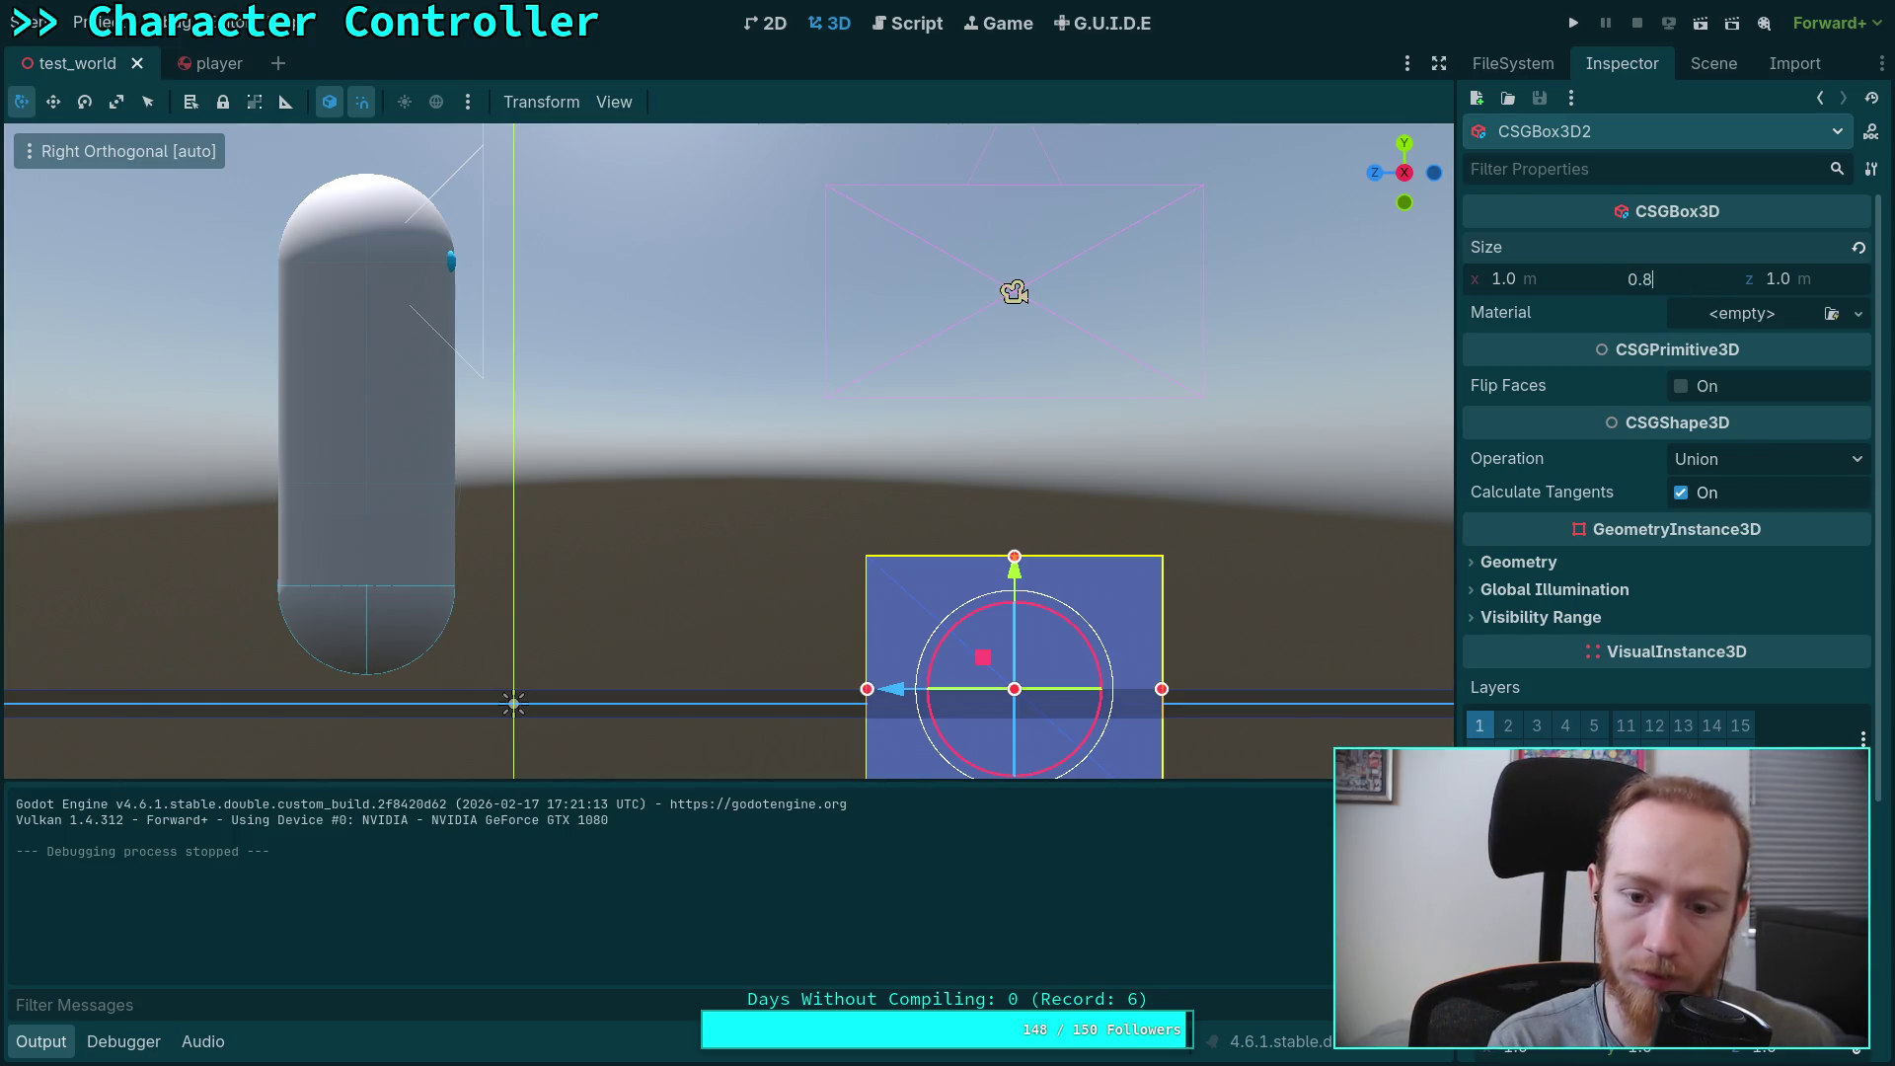
Commit the 0.8 m box height, run the game and jump the player onto it
key("Return")
left_click(1572, 22)
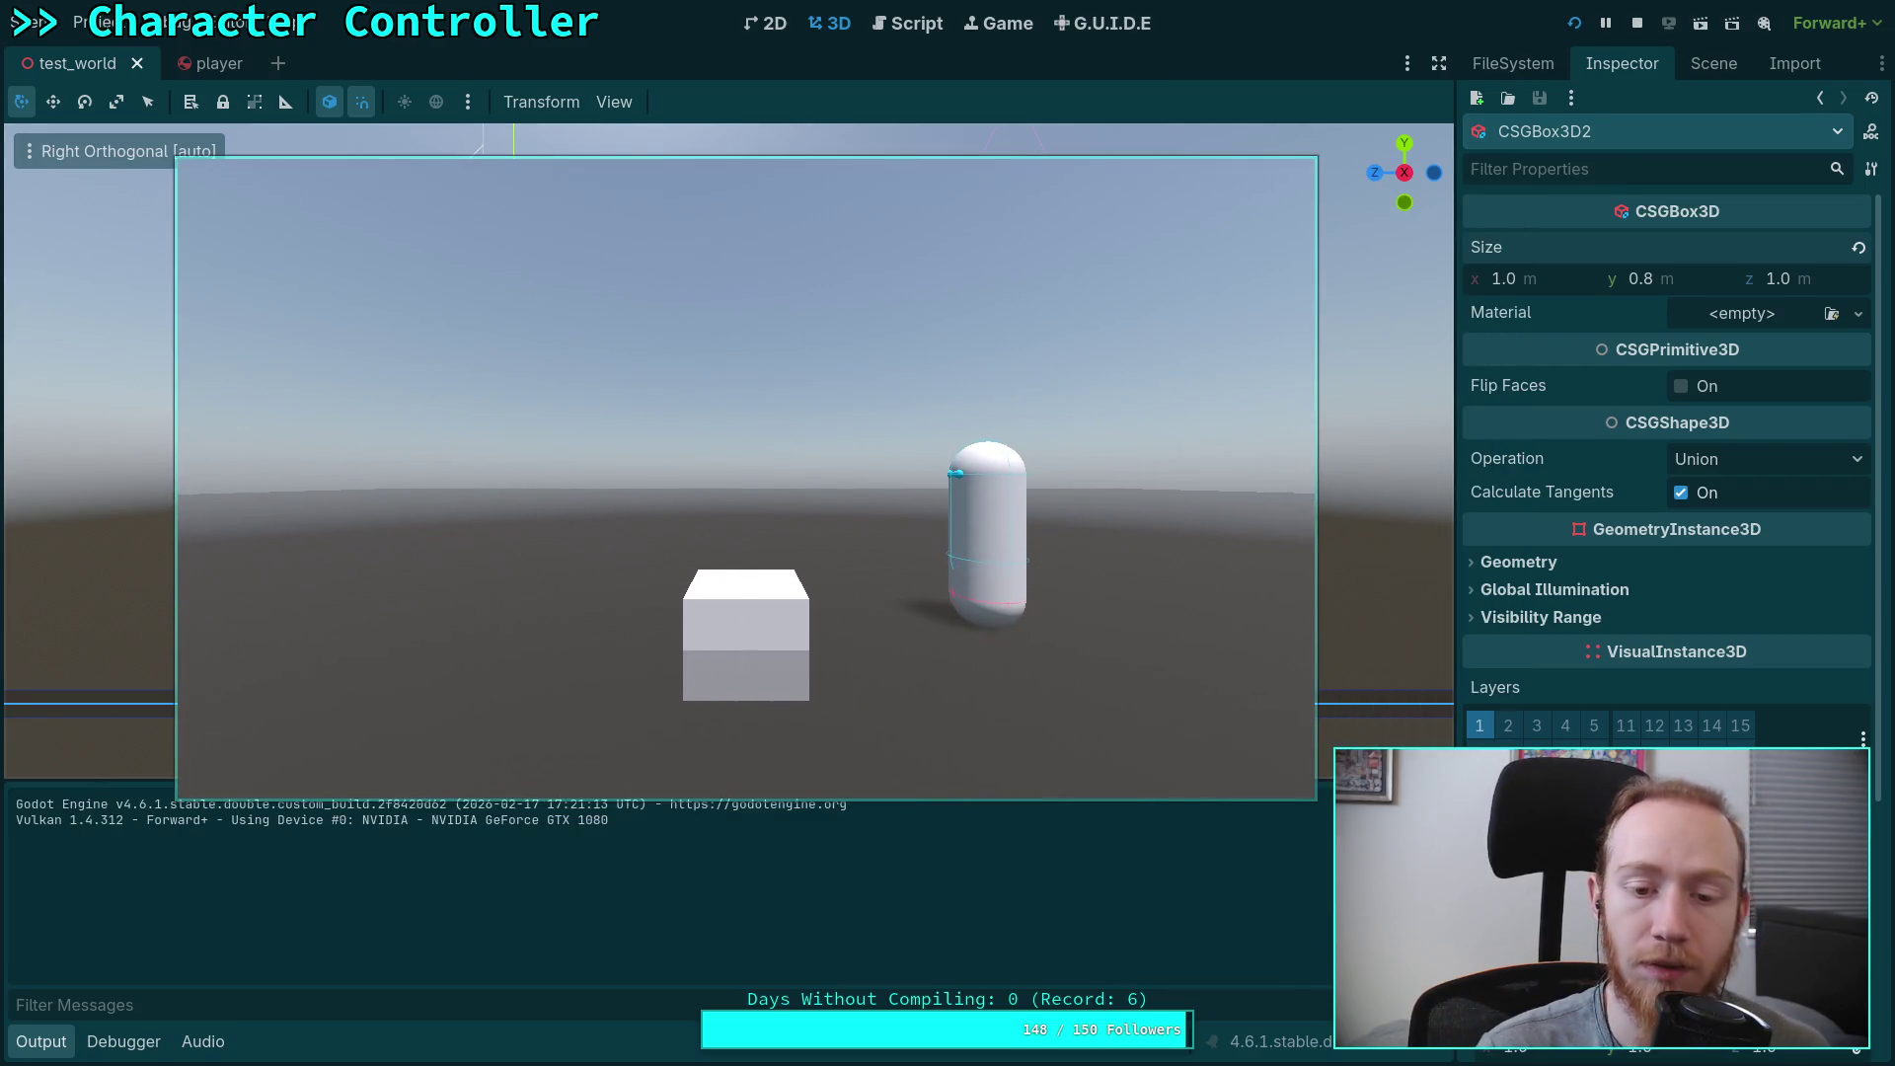
key("a")
key("space")
key("d")
key("space")
key("d")
key("a")
key("space")
Walk the player on and off the 0.8 m box with repeated hops
key("a")
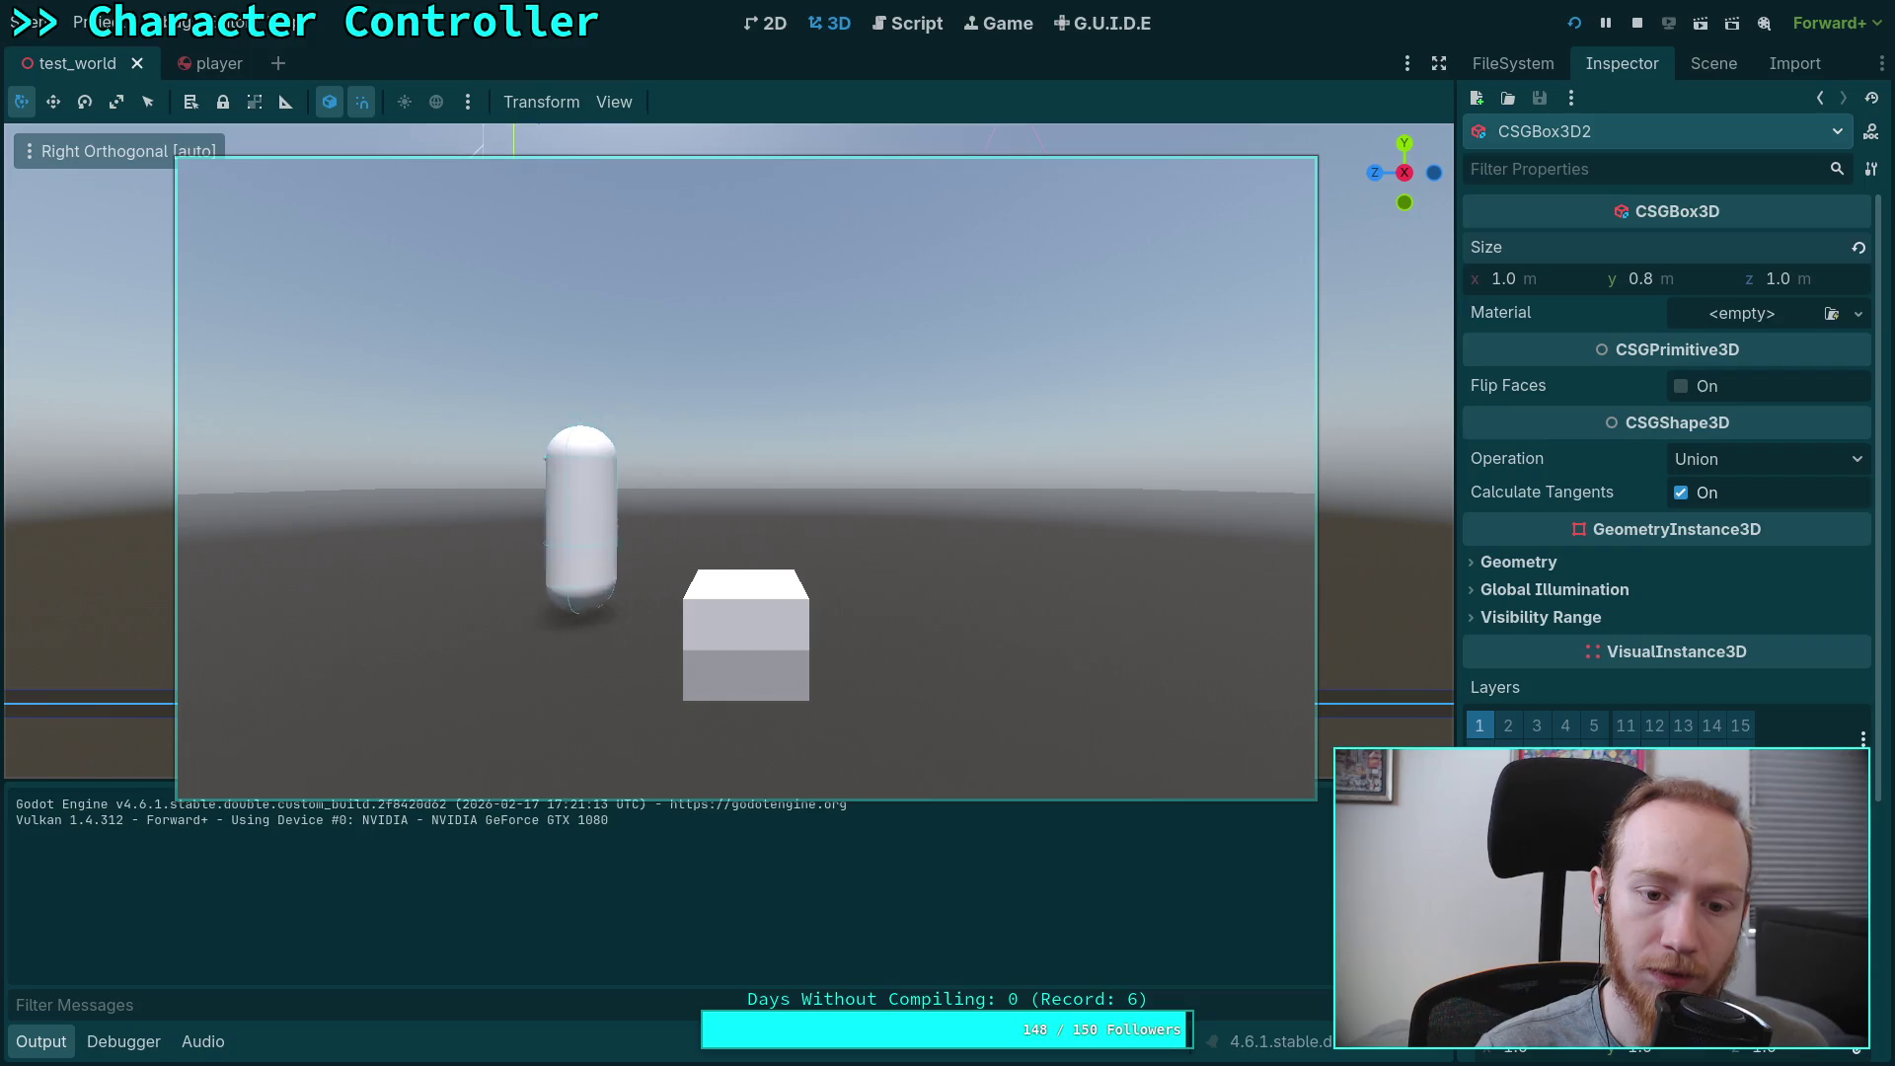
key("d")
key("space")
key("a")
key("space")
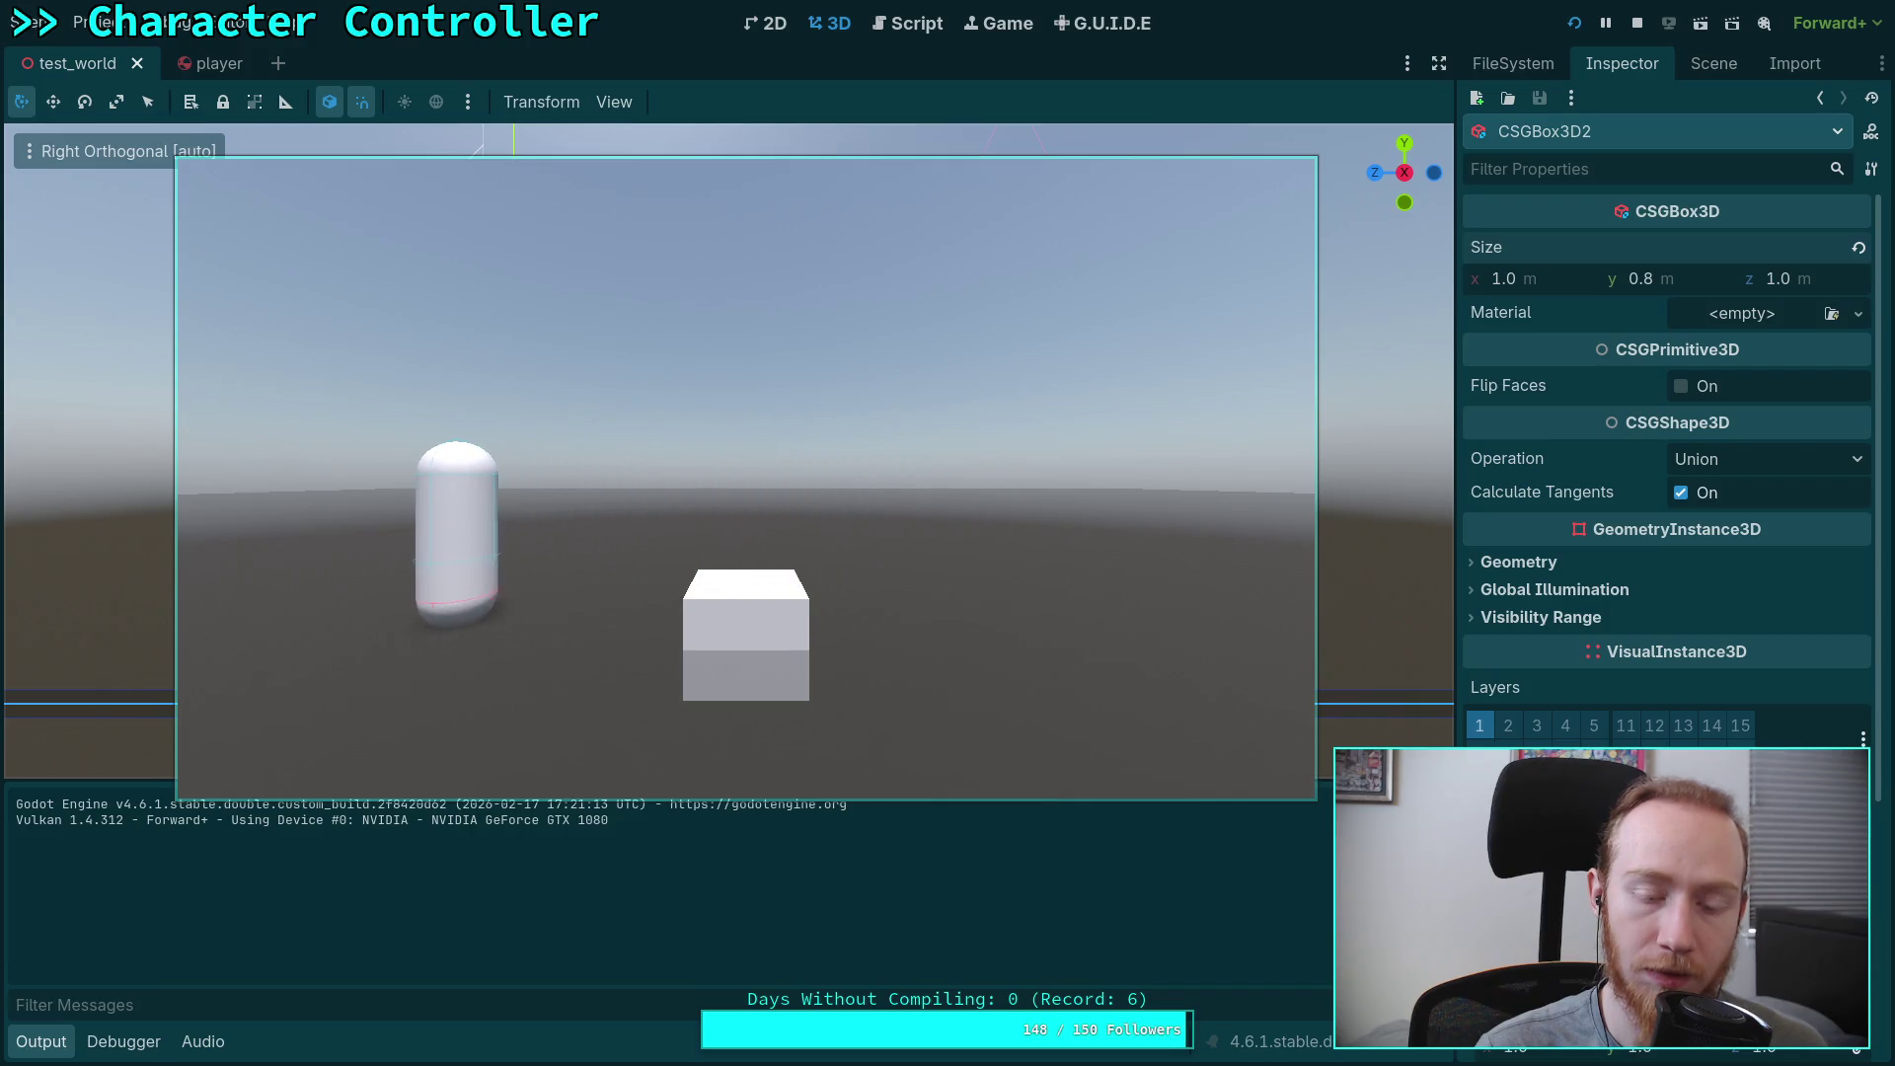
key("d")
key("space")
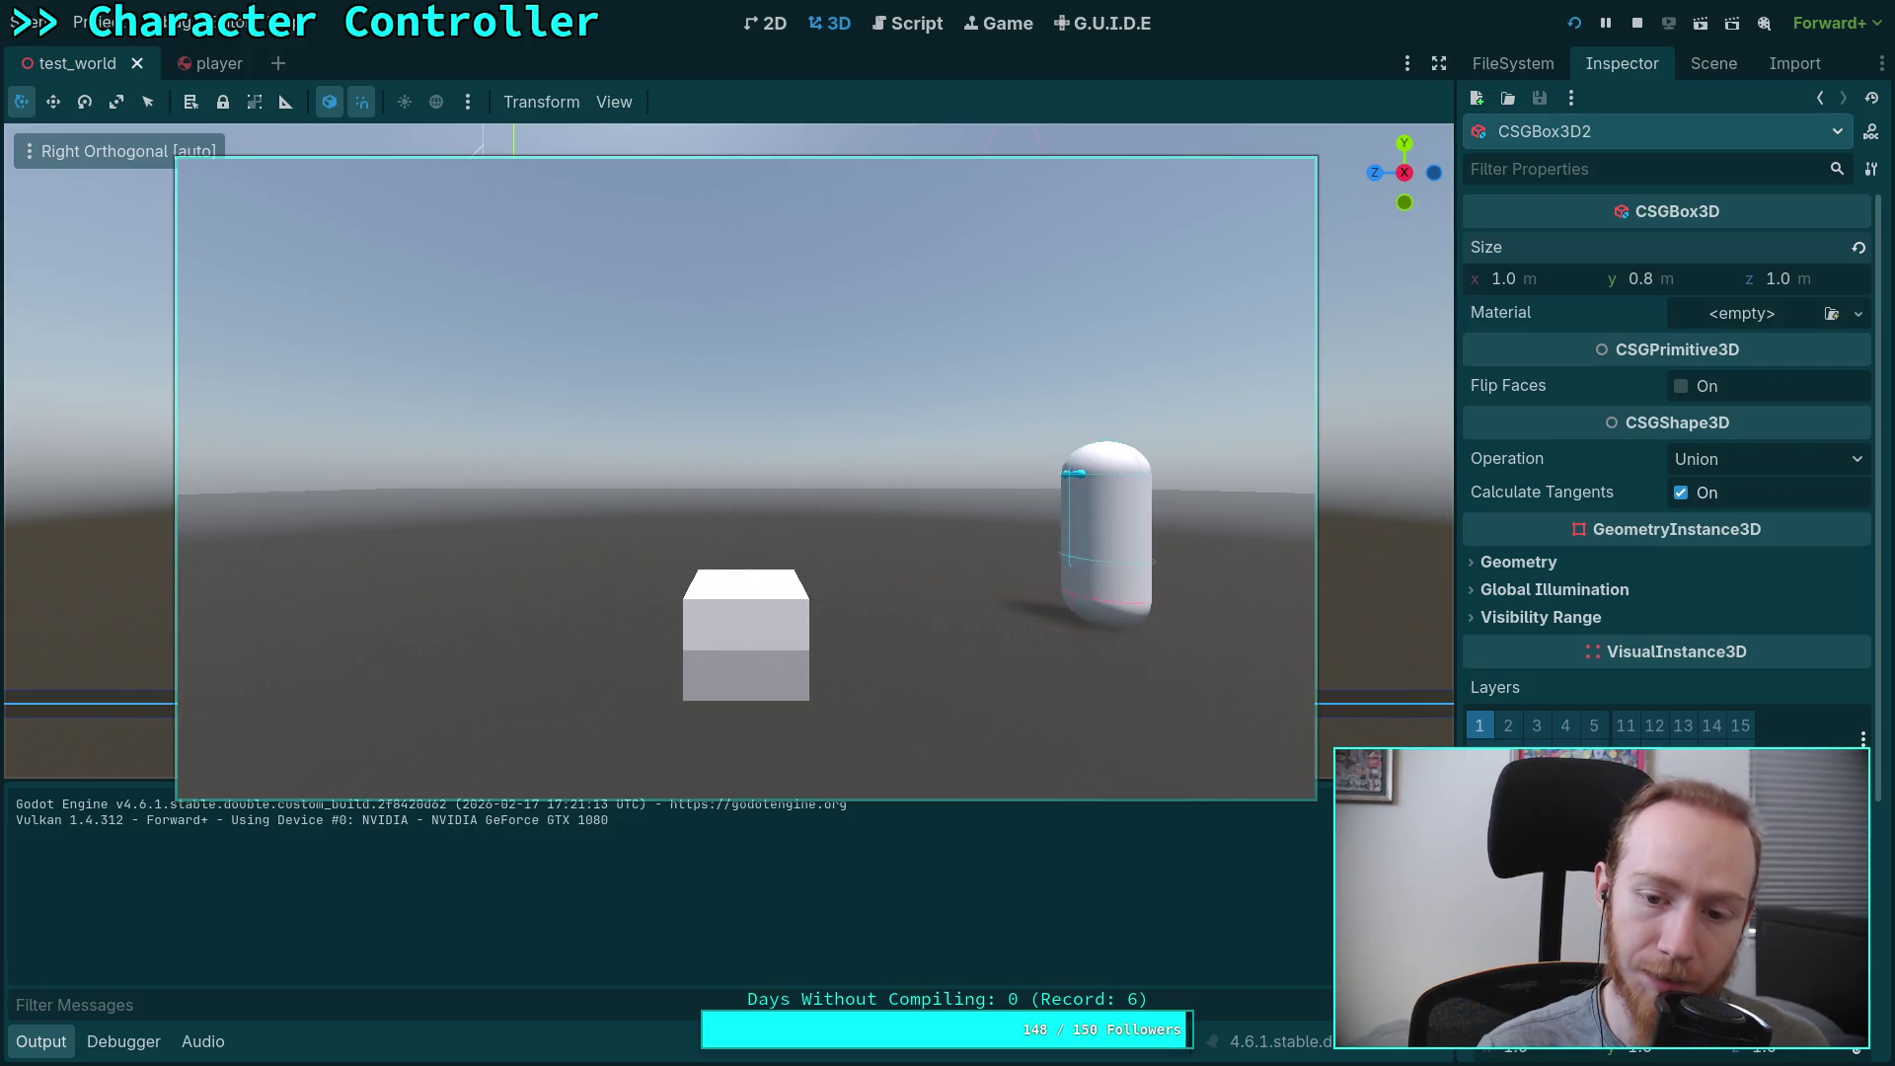
key("a")
key("space")
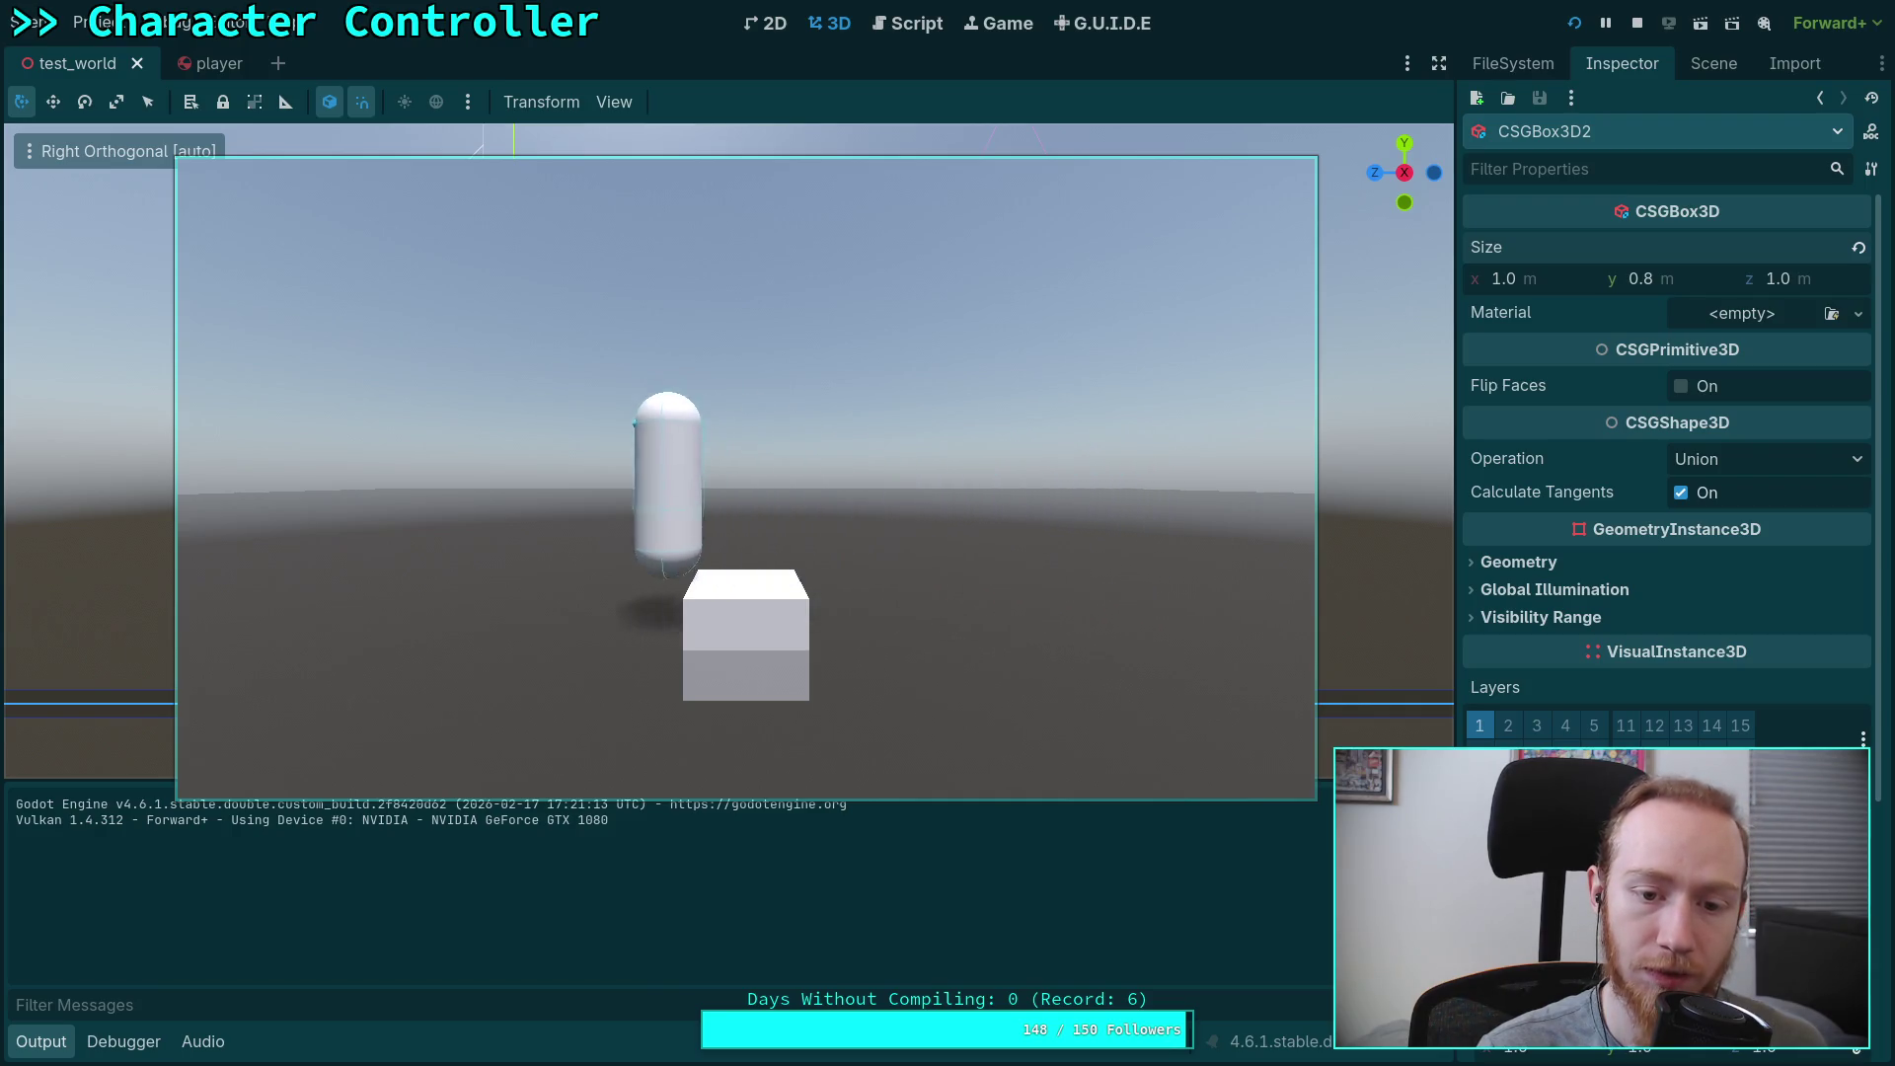
Jump the player clear over the white box in both directions, then stop the game
key("a")
key("d")
key("space")
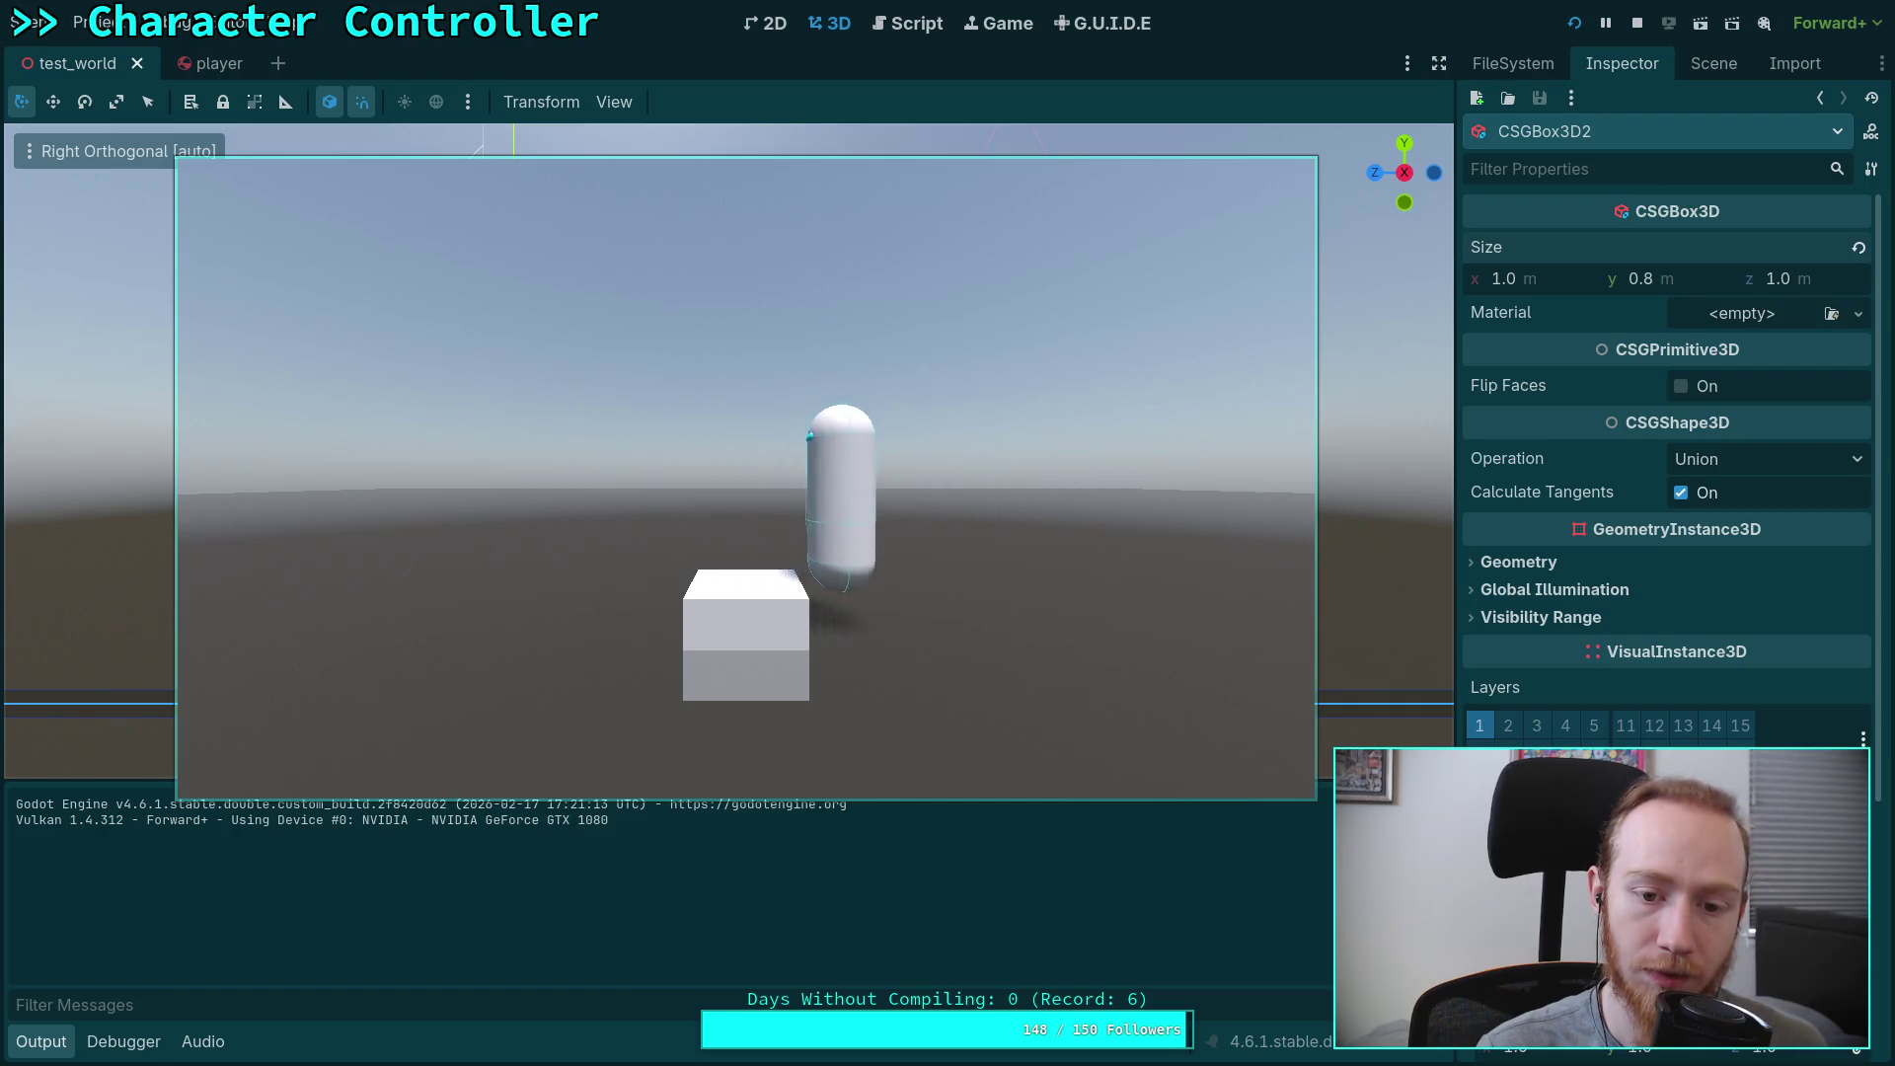
key("a")
key("space")
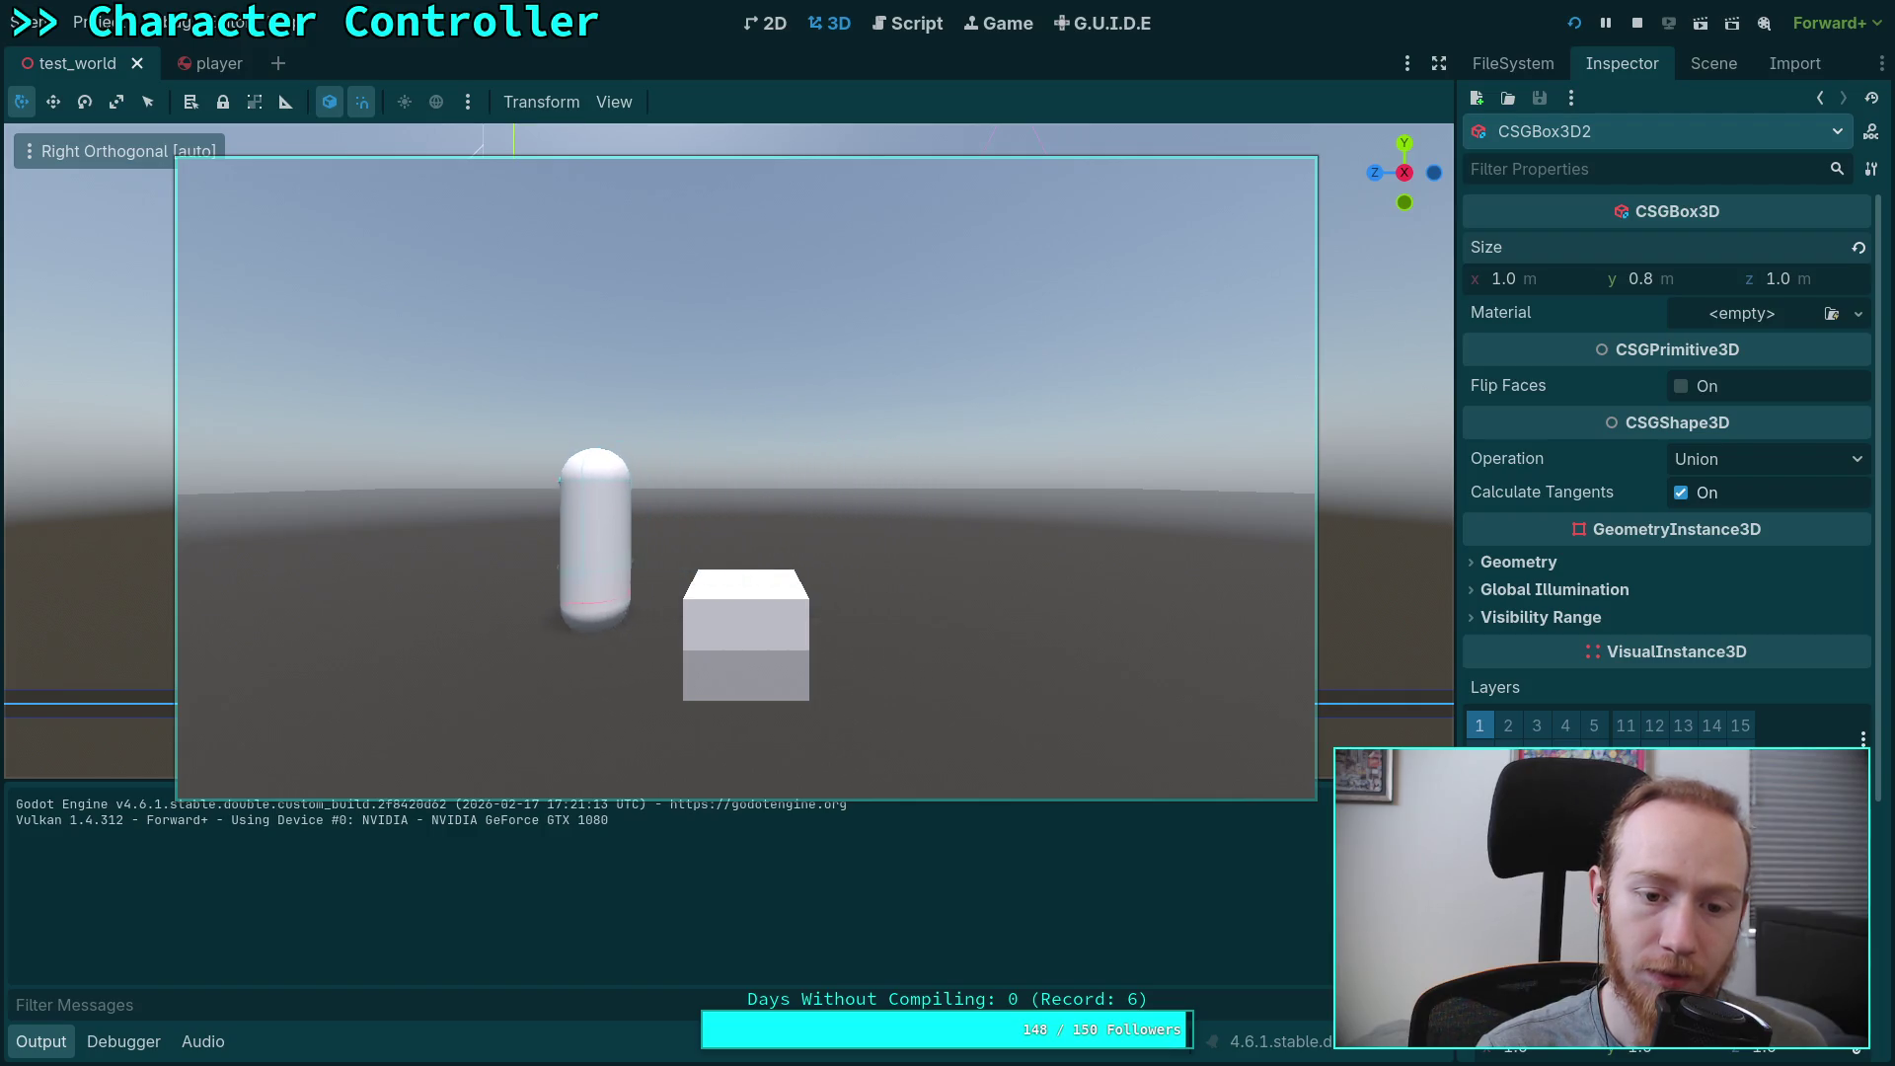
key("d")
key("space")
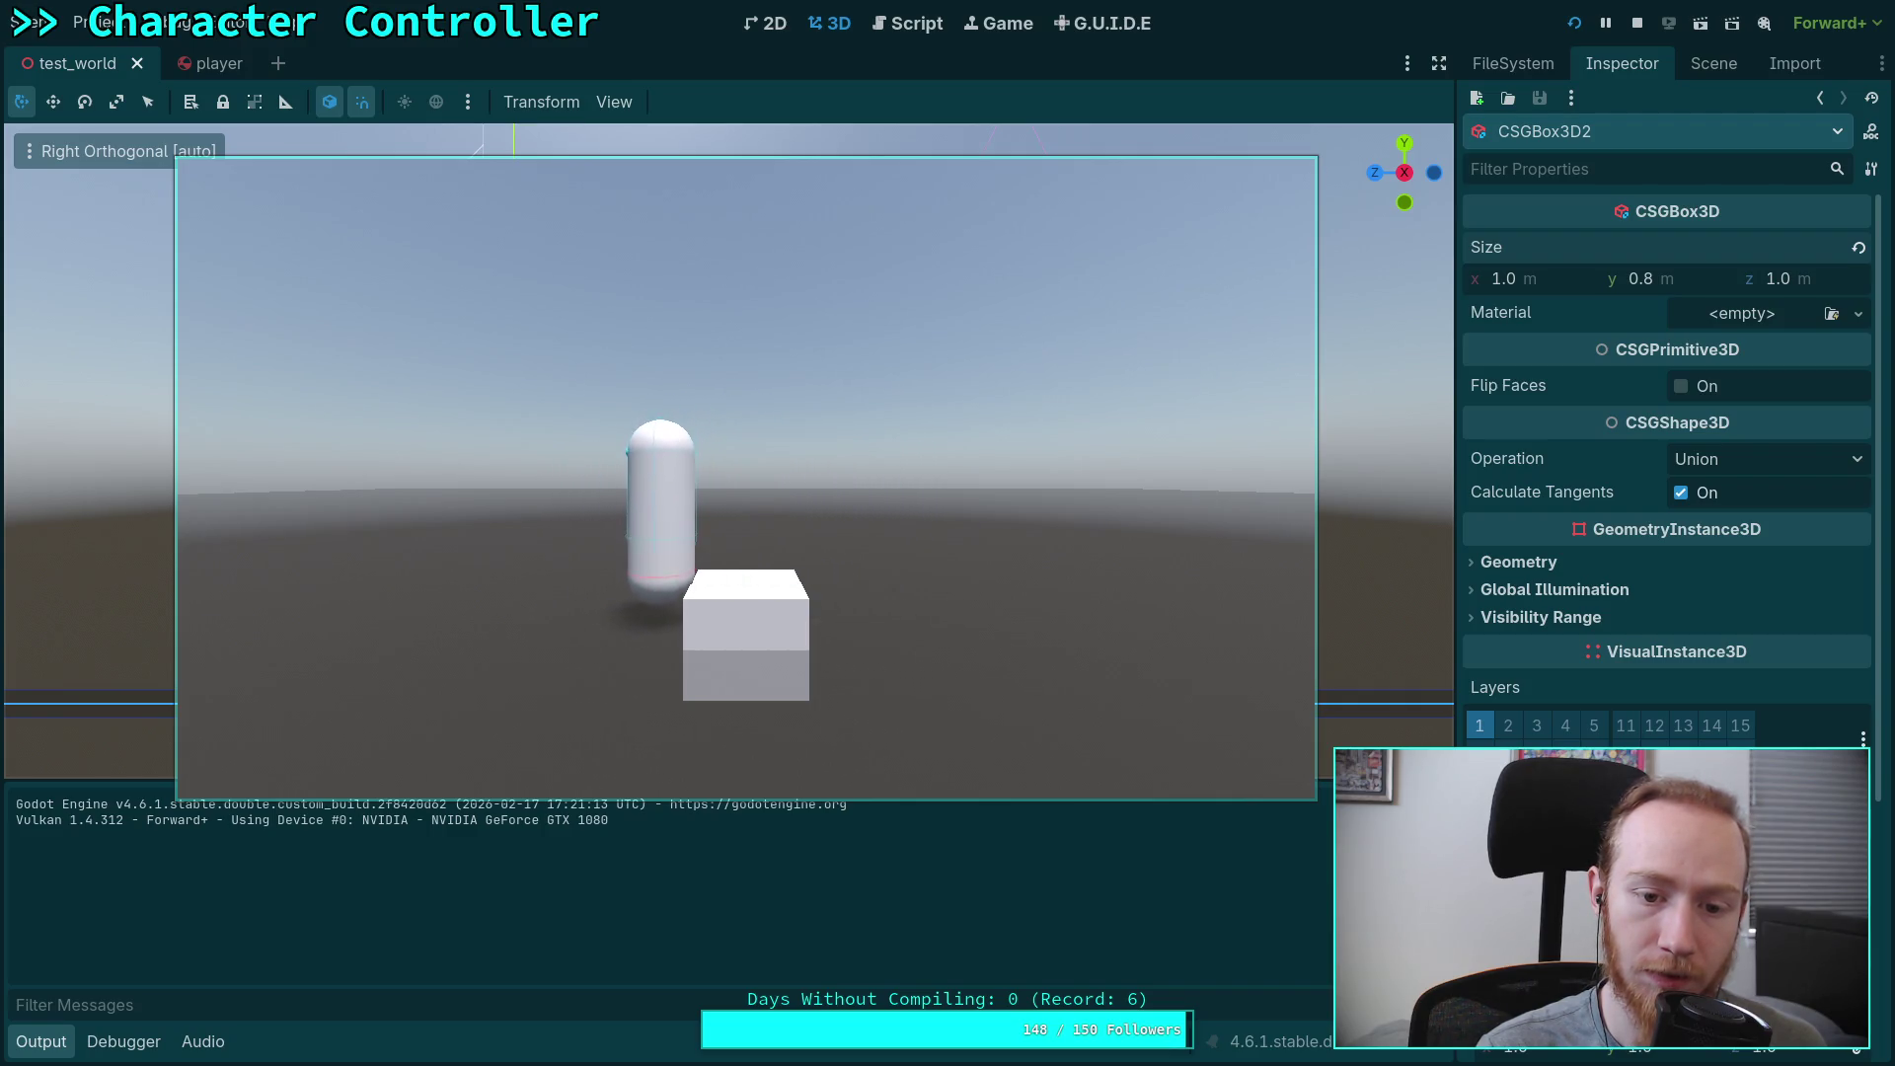
key("d")
key("space")
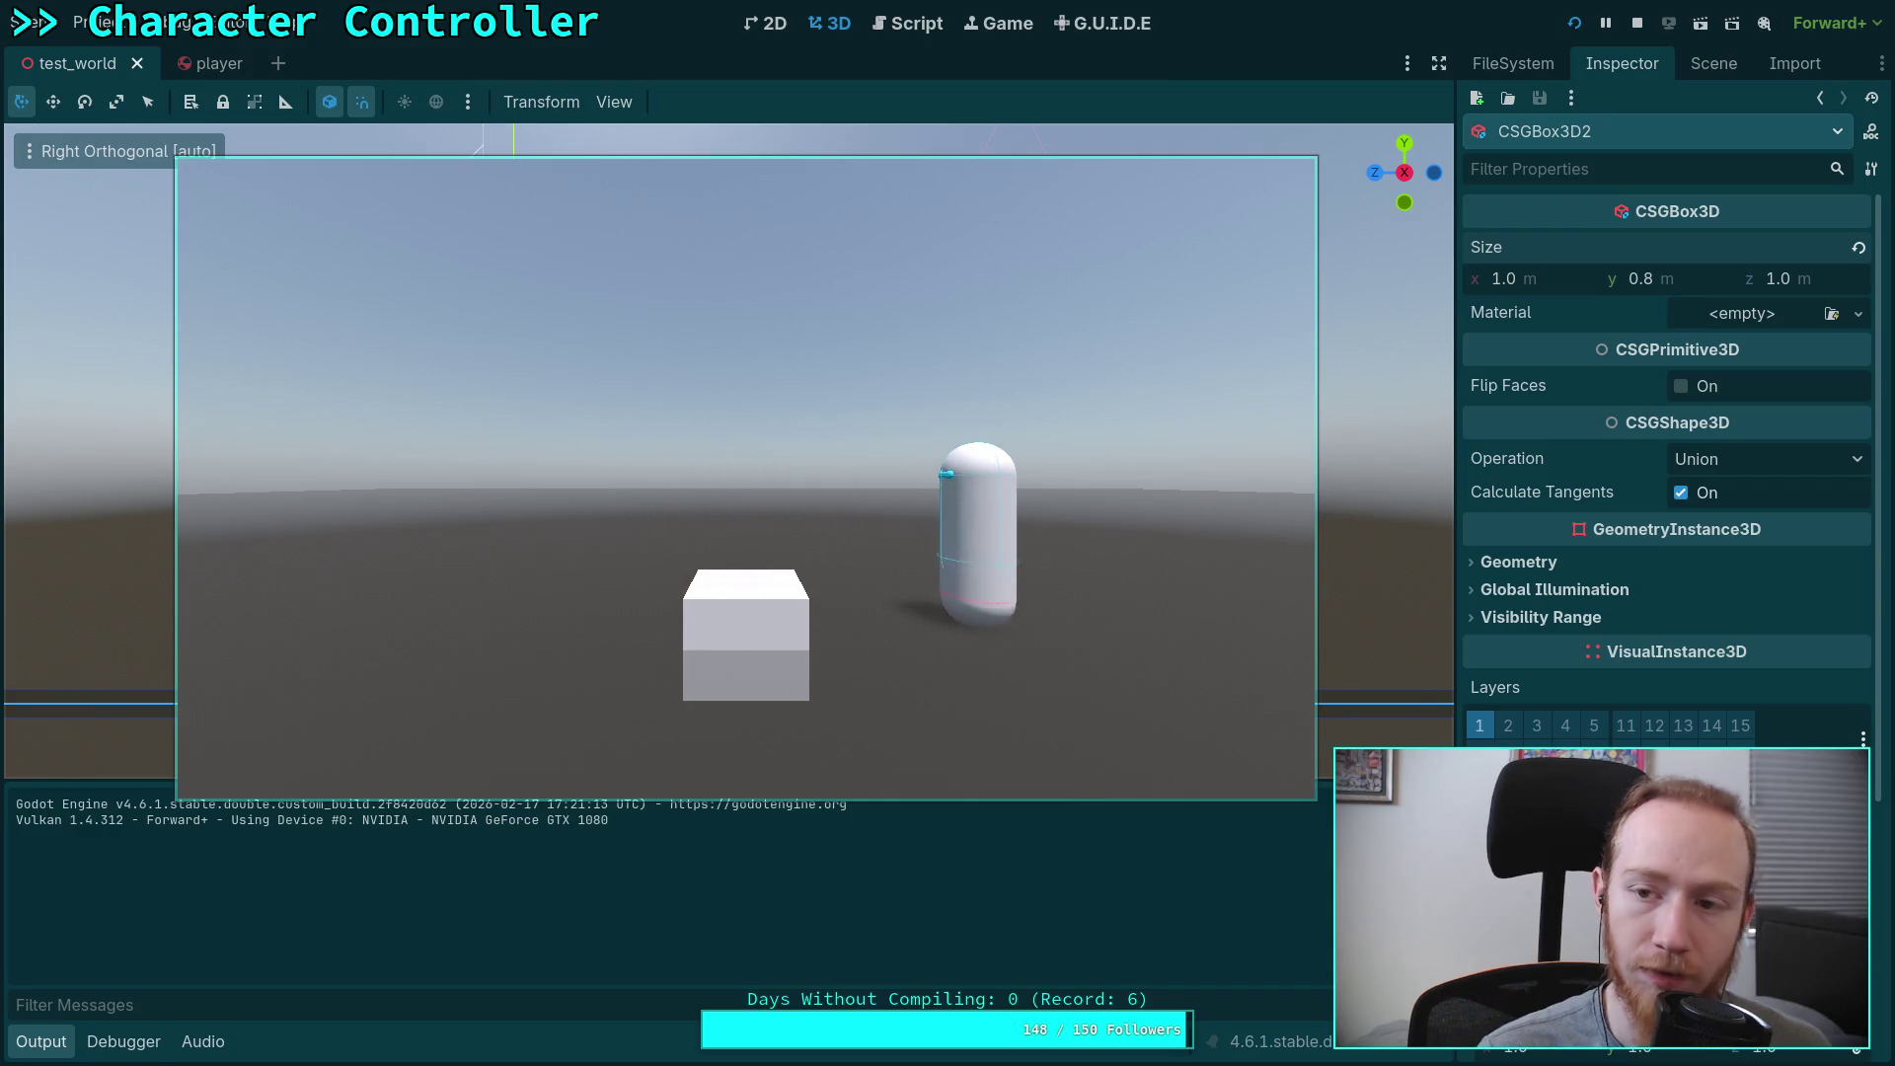
left_click(1639, 24)
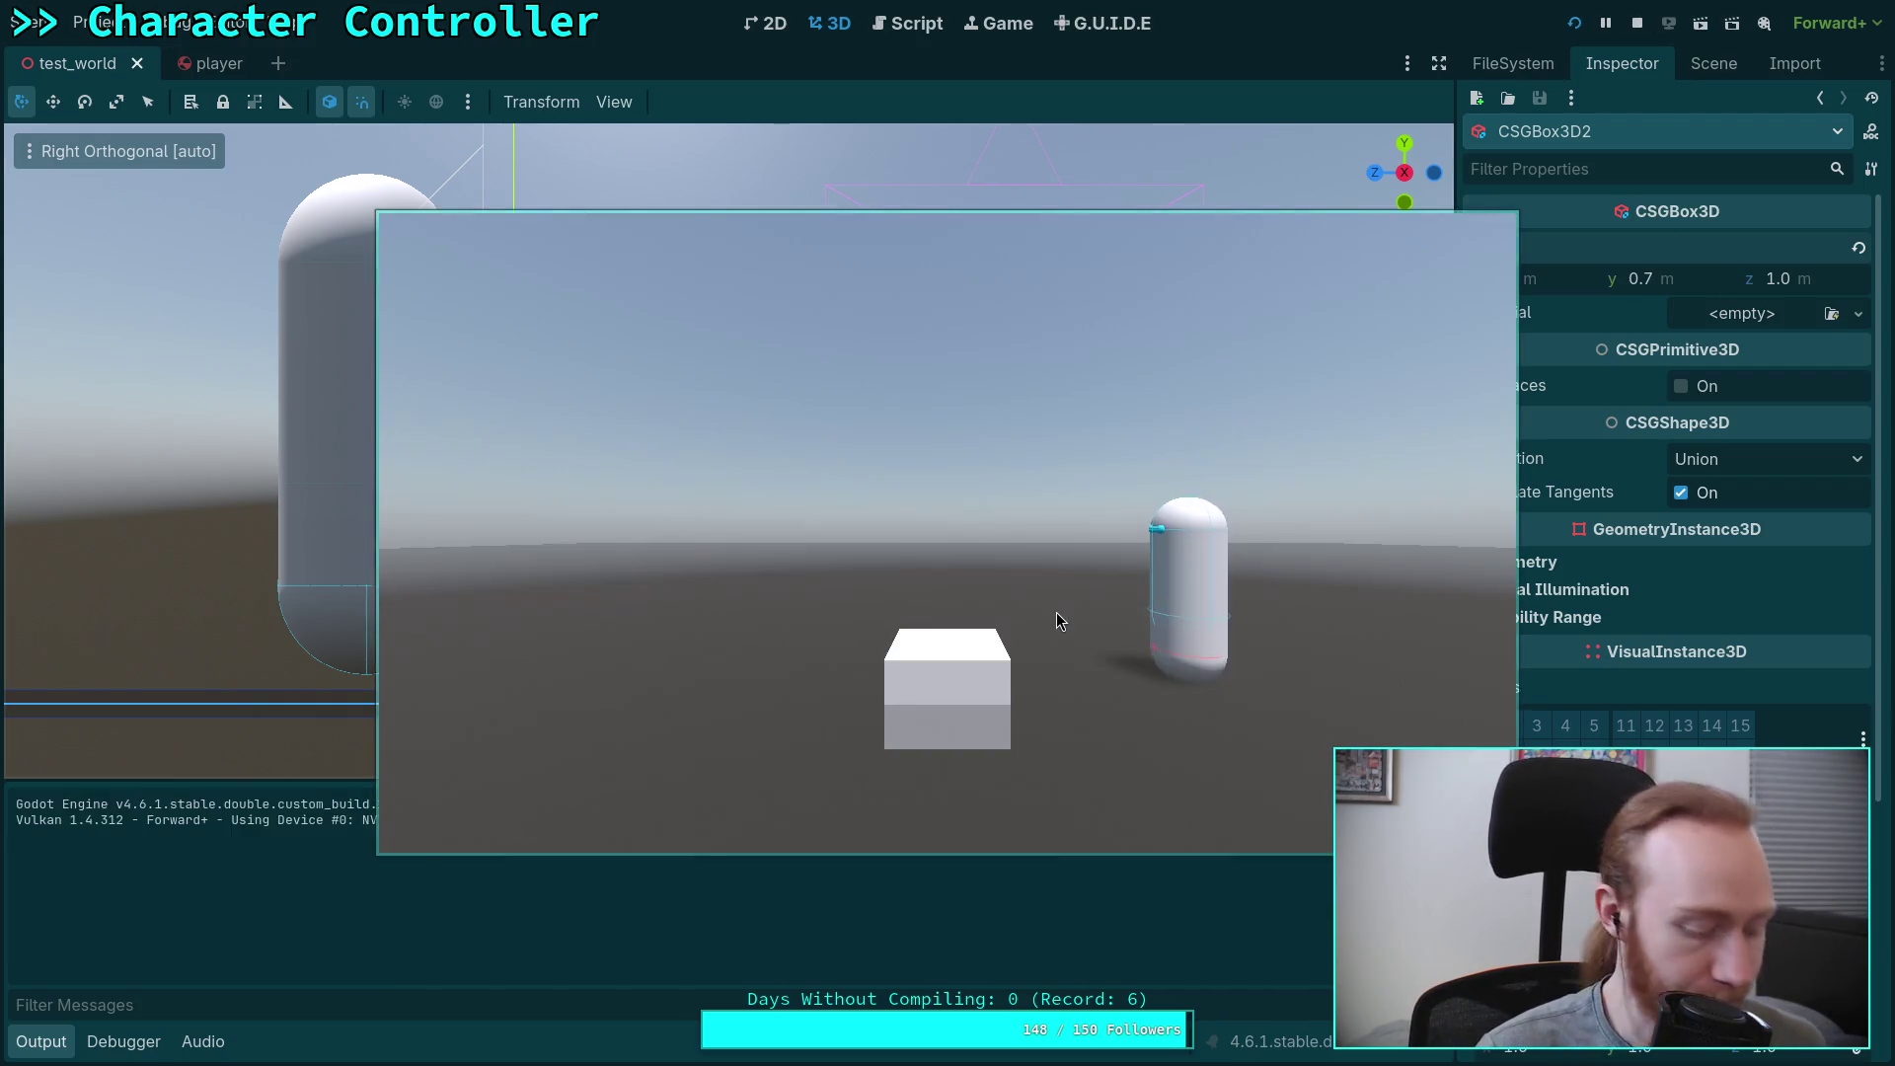
Play-test the capsule by walking and jumping back and forth over the 0.7 m box
key("a")
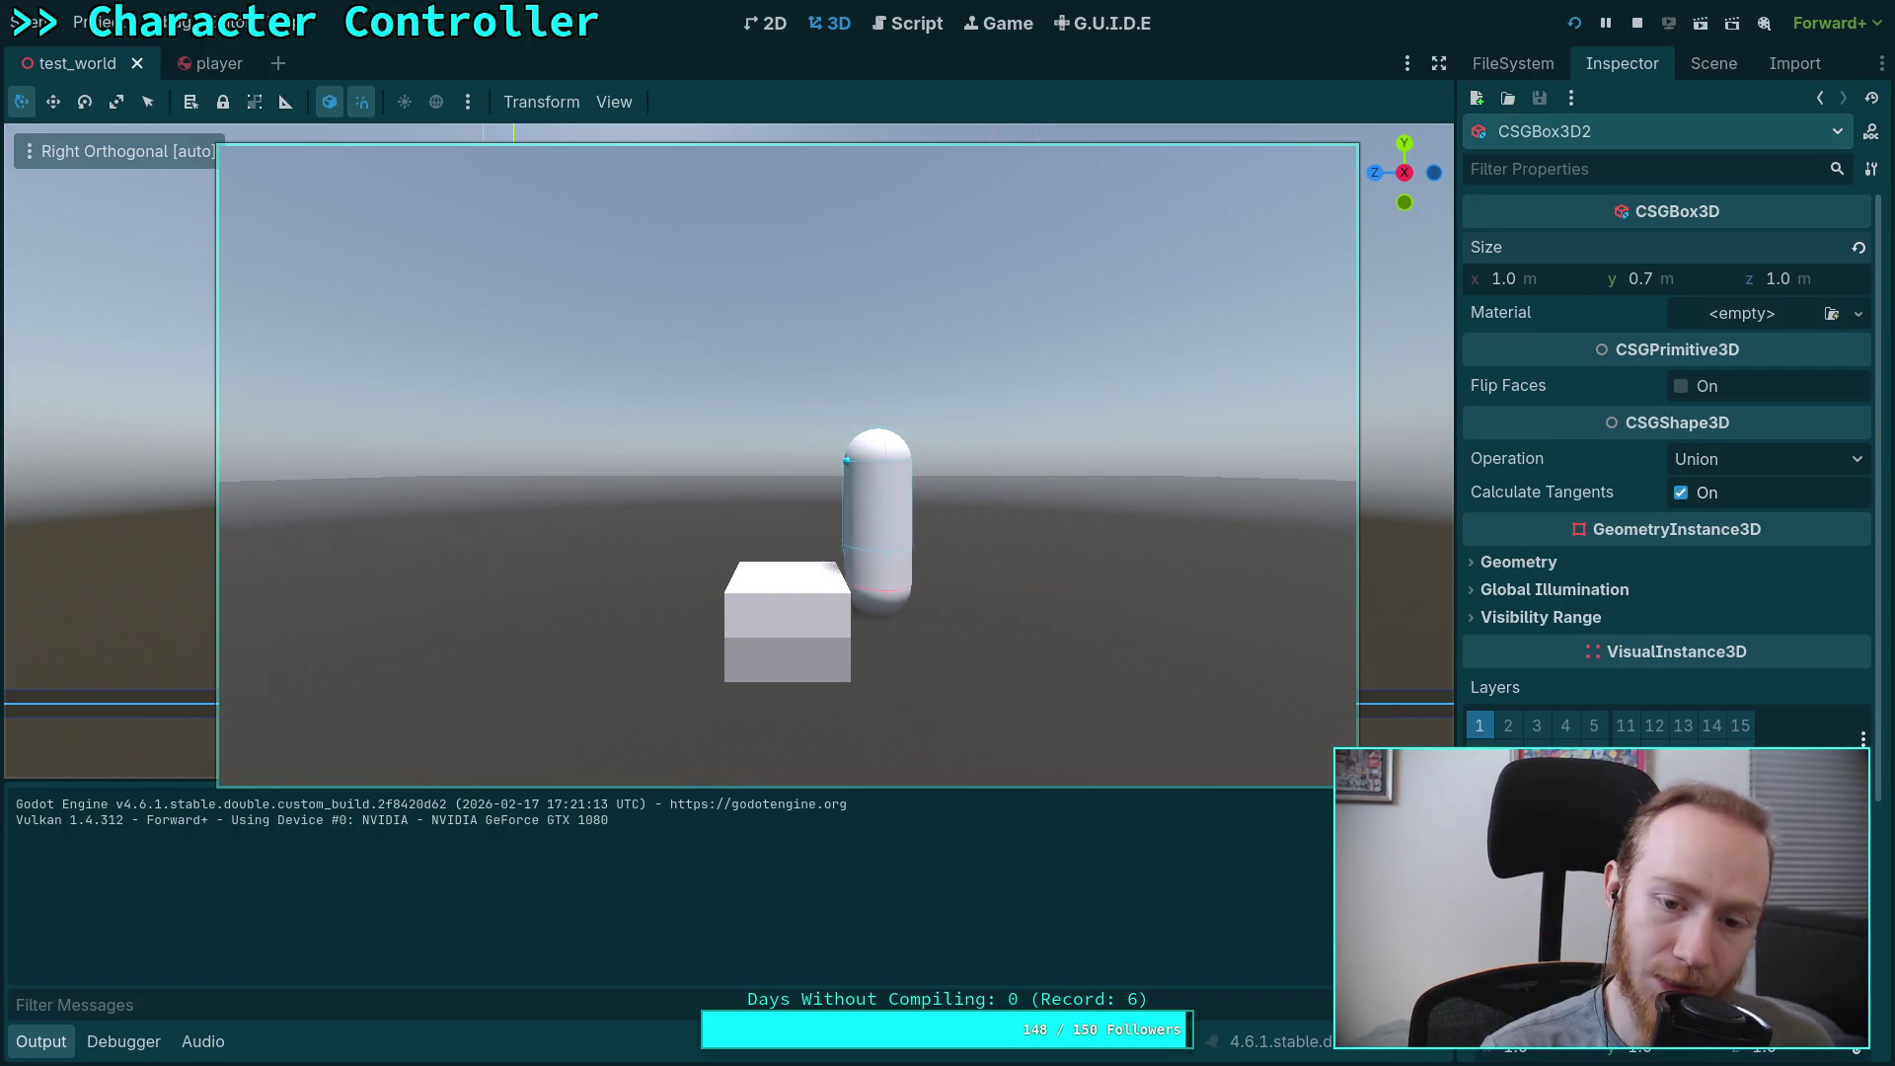
key("d")
key("space")
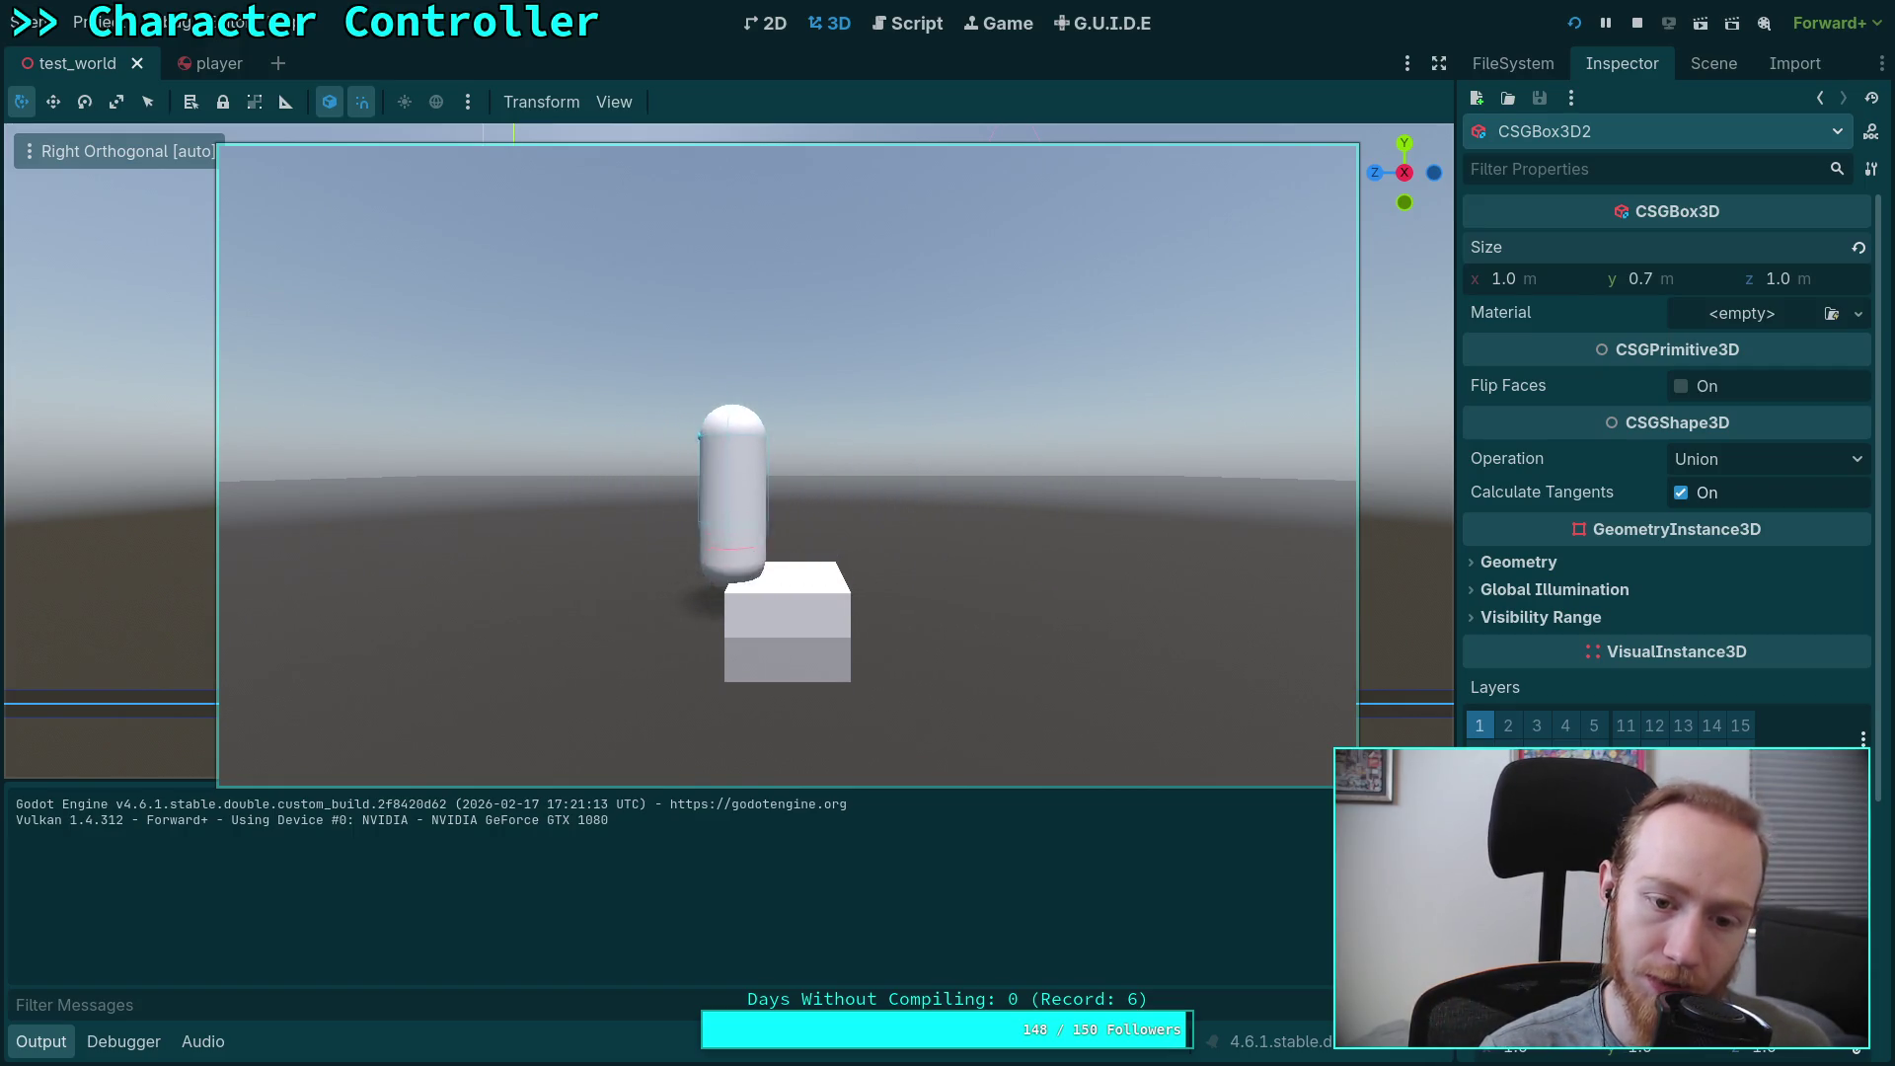
key("a")
key("d")
key("space")
key("a")
key("d")
key("space")
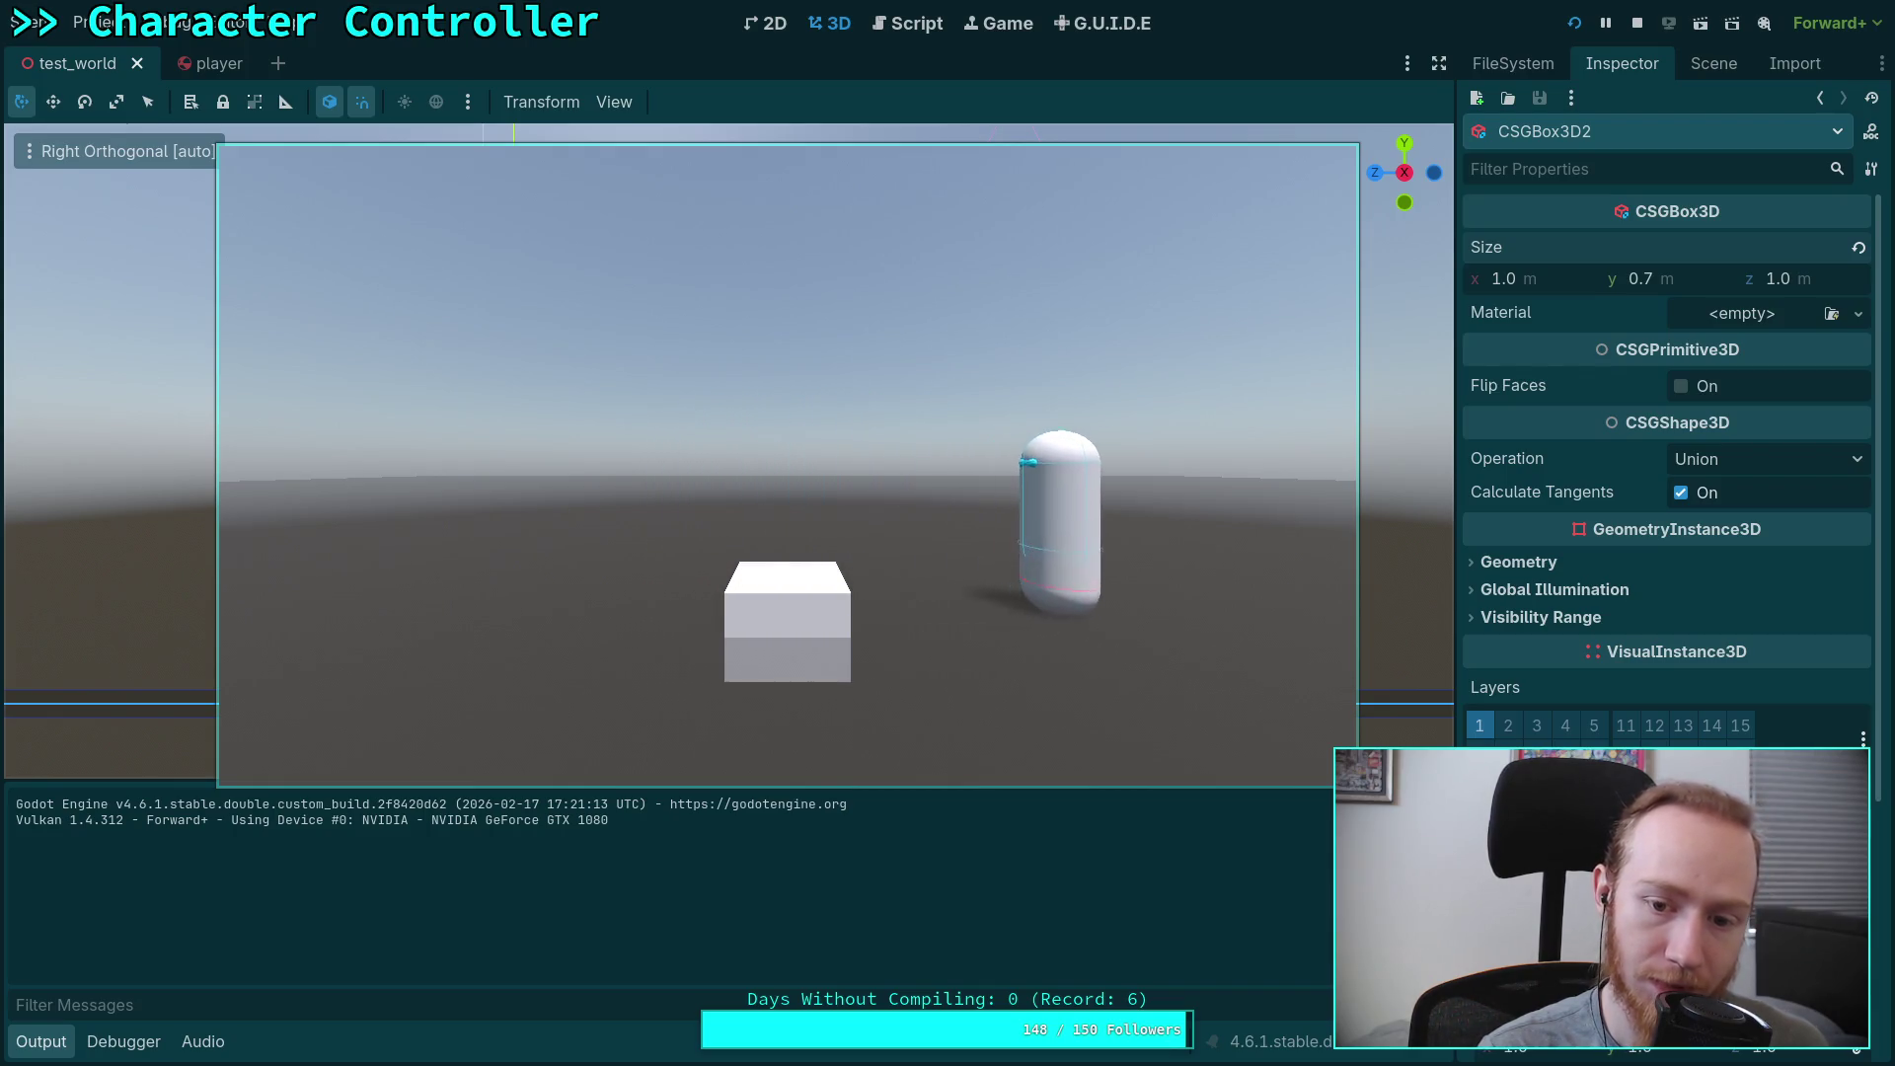
key("a")
key("space")
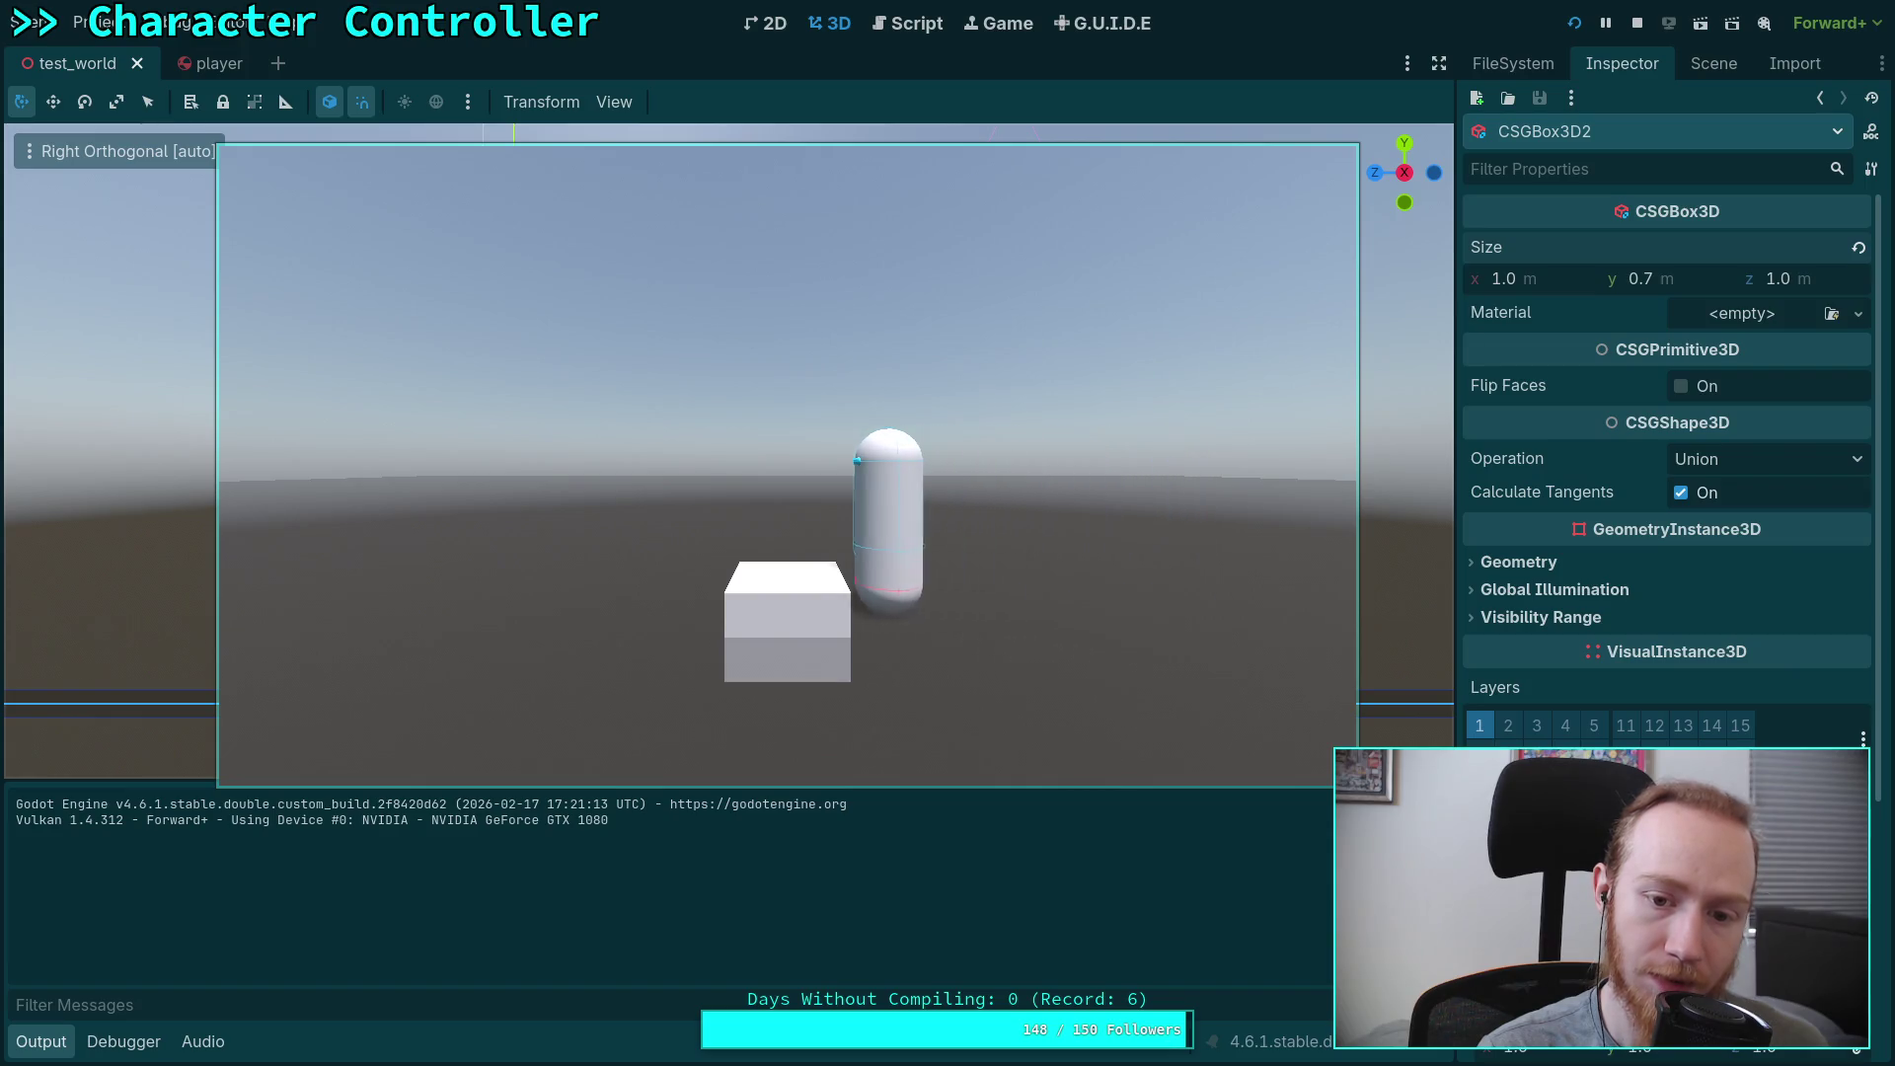
key("d")
Keep jumping the capsule onto and off the 0.7 m box, then stop the game
key("a")
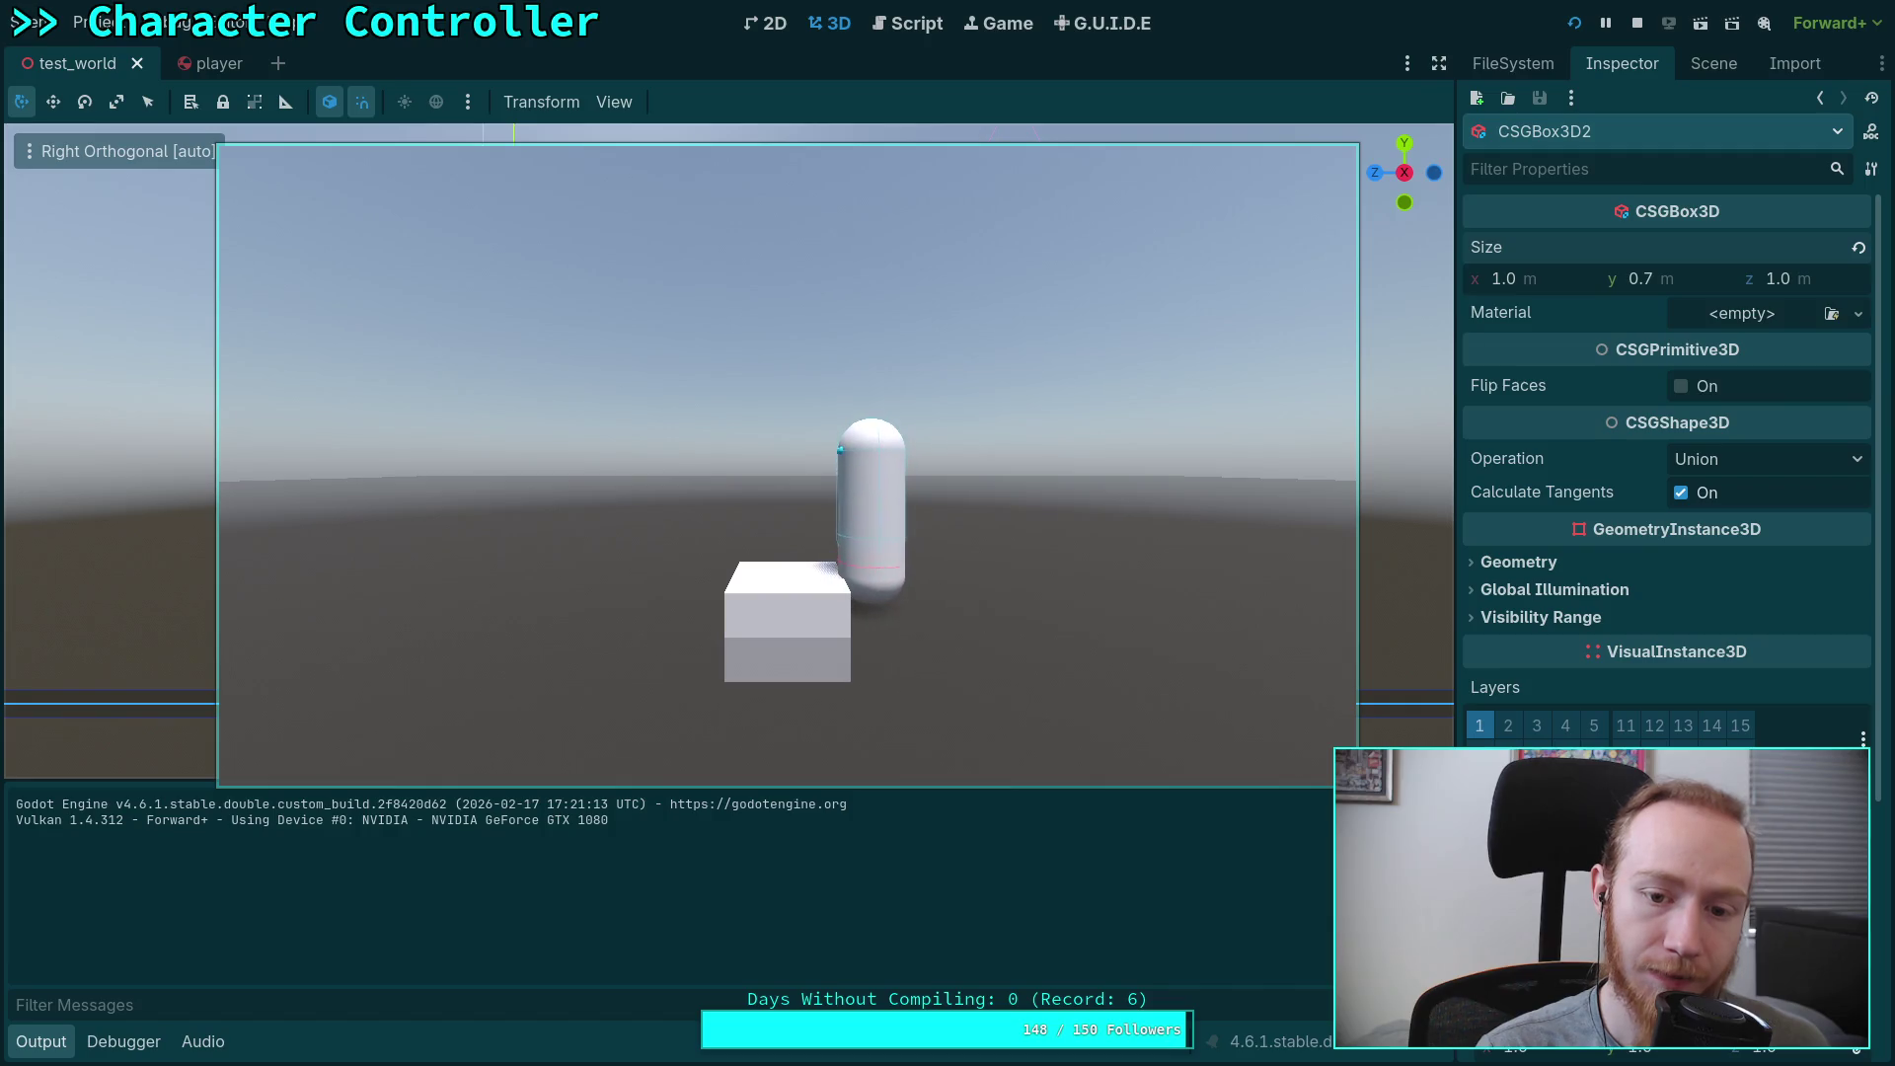
key("a")
key("space")
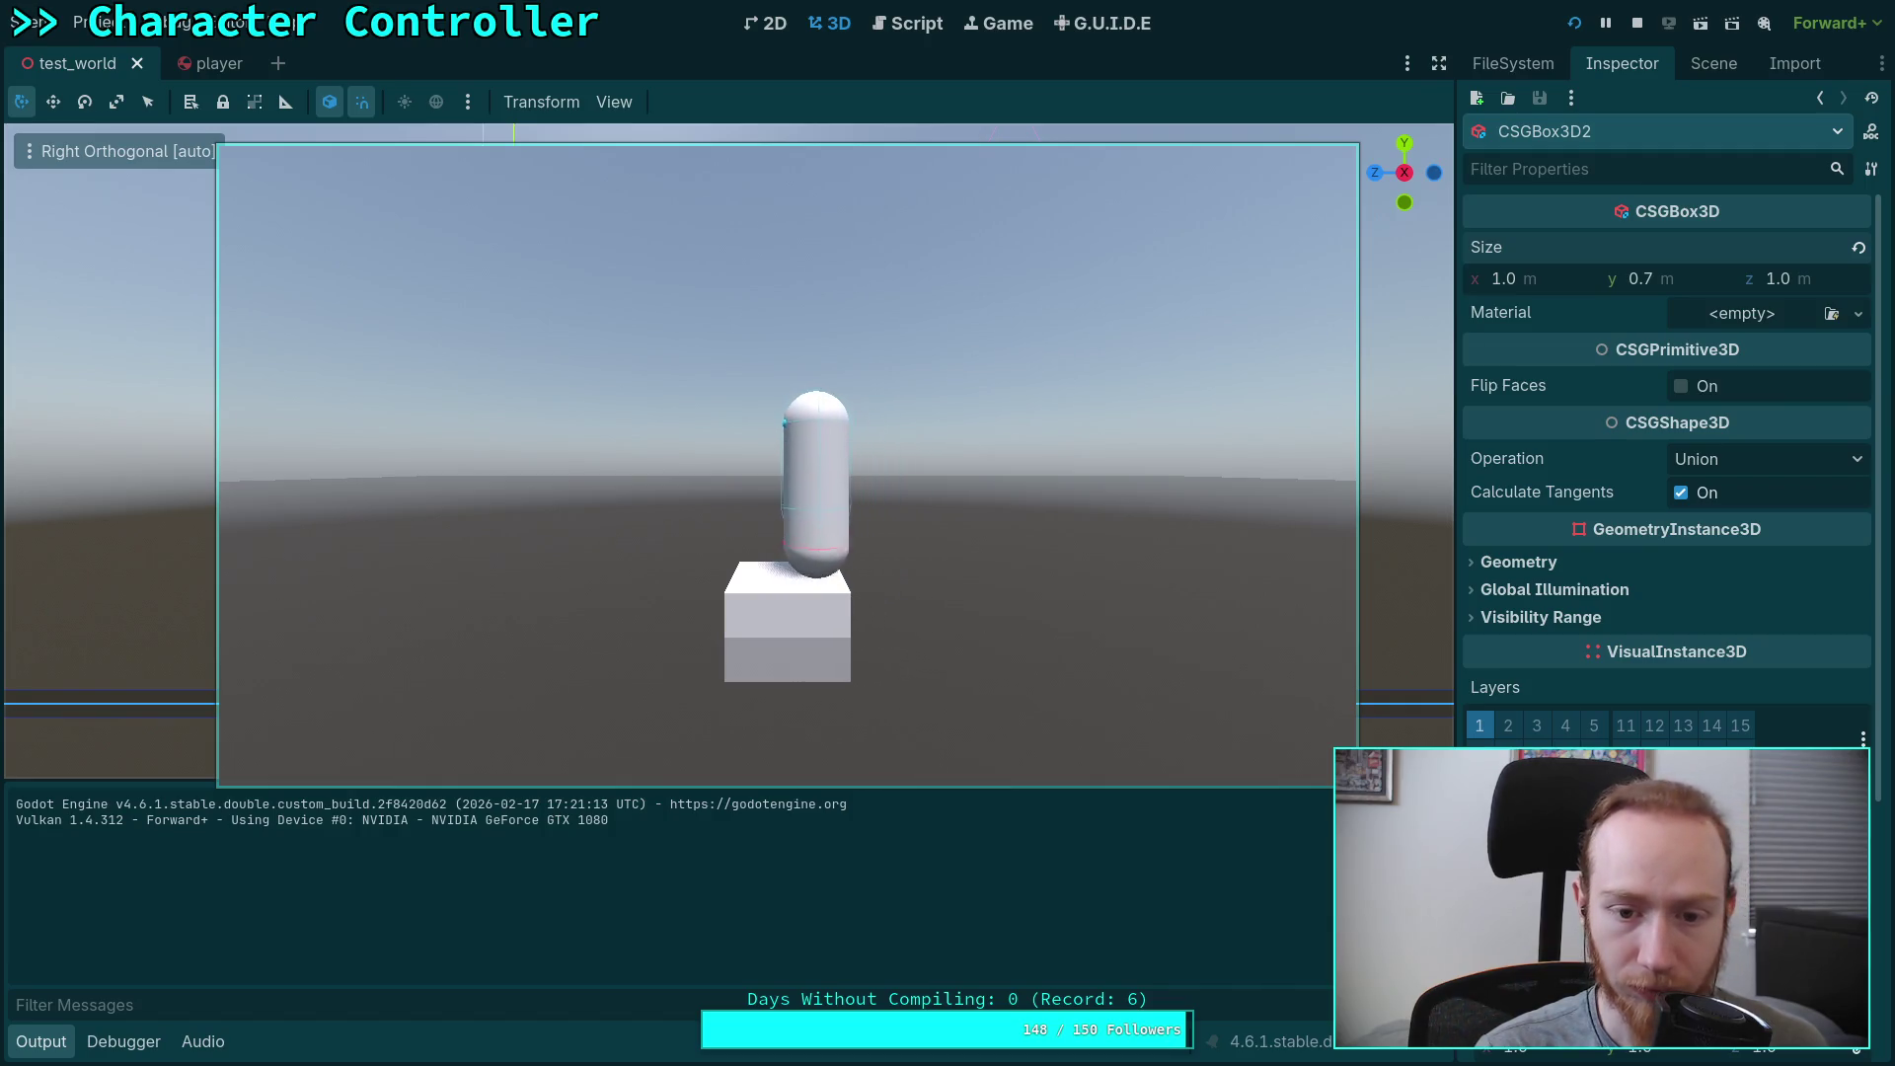
key("a")
key("d")
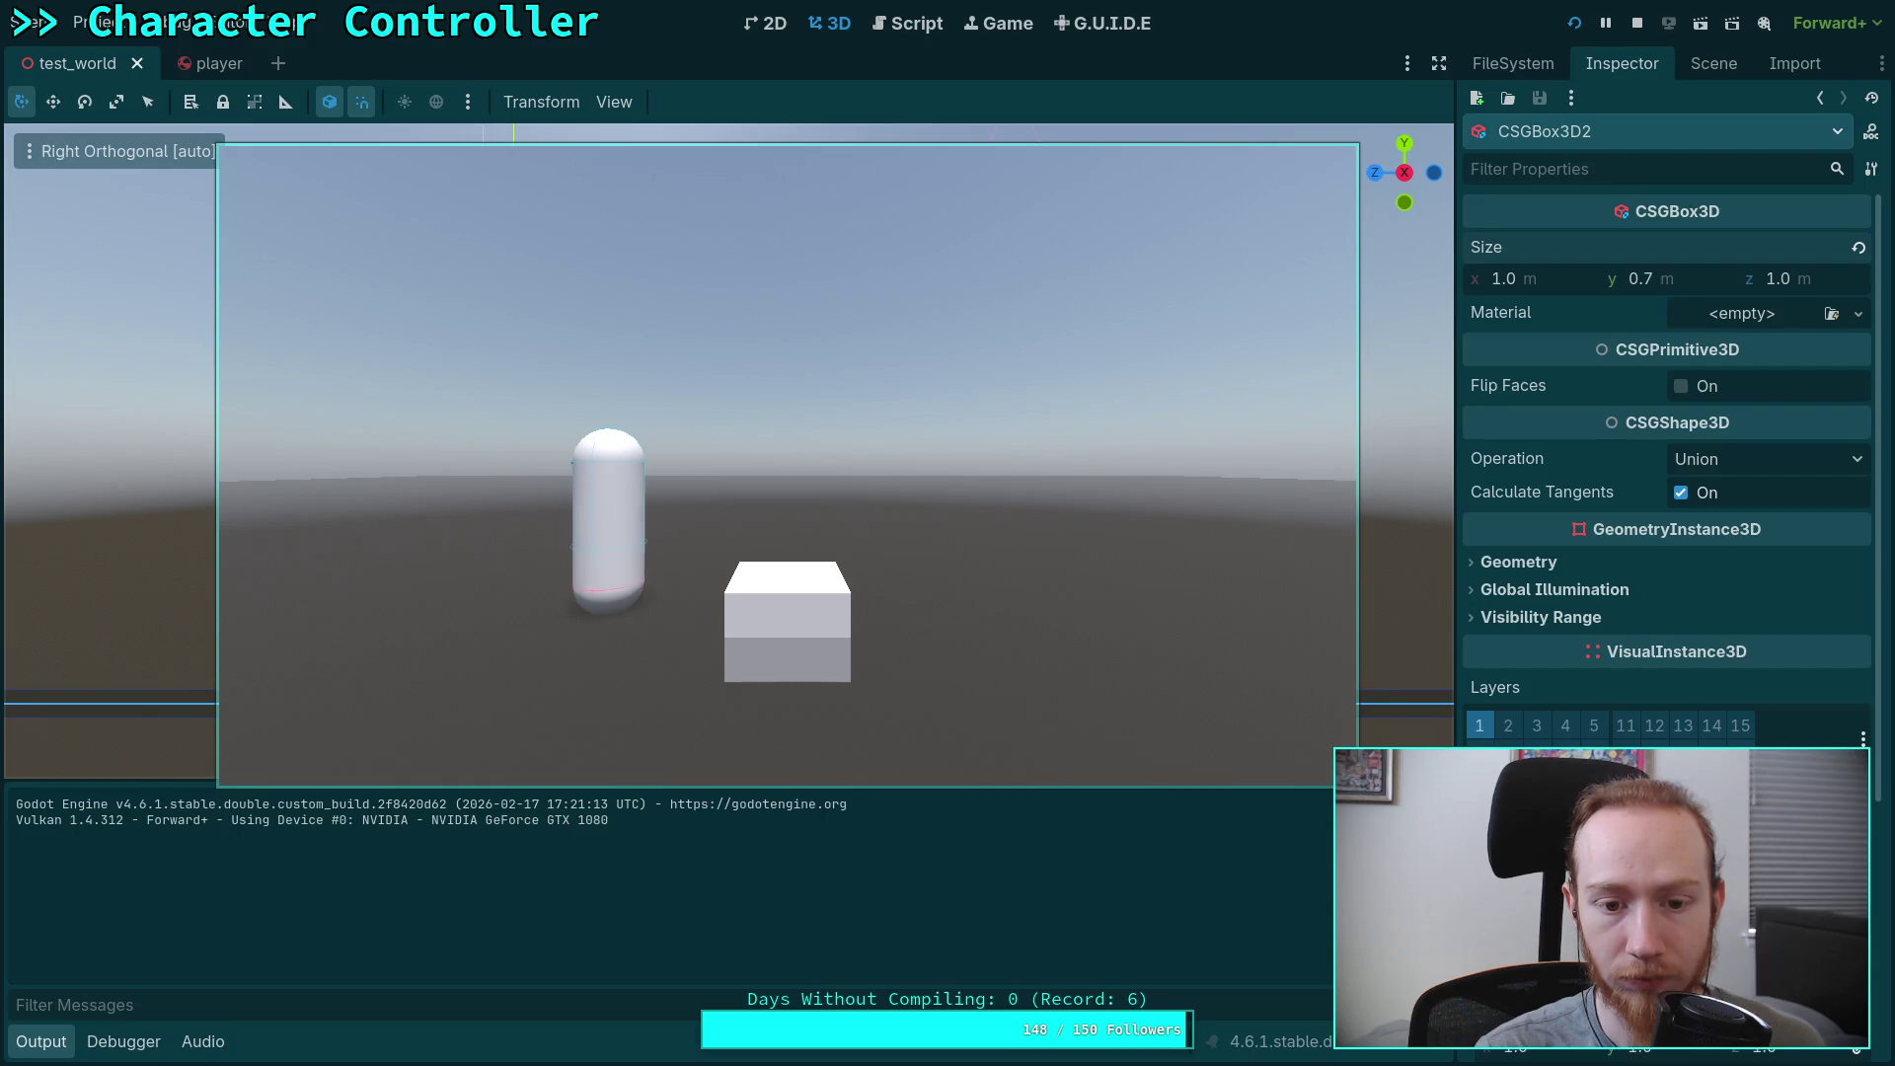
key("d")
key("space")
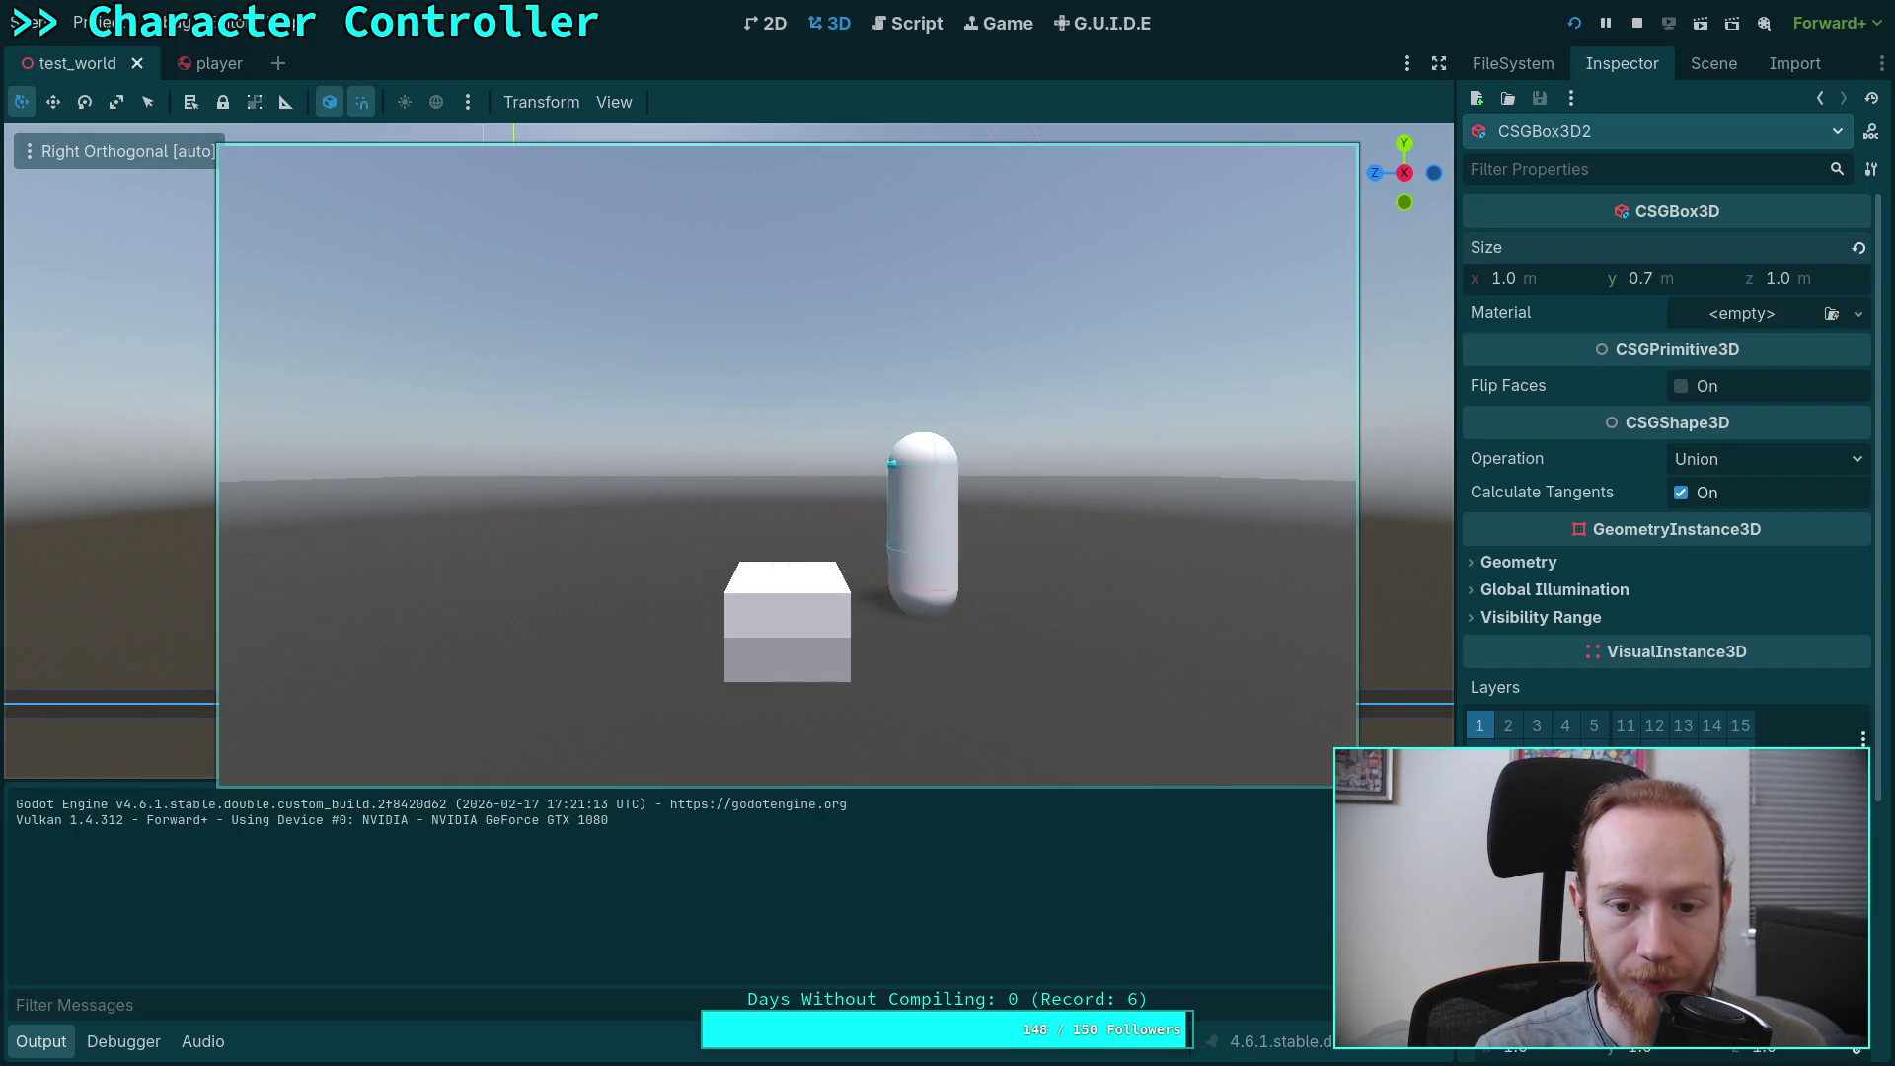
key("a")
key("space")
key("d")
key("d")
key("space")
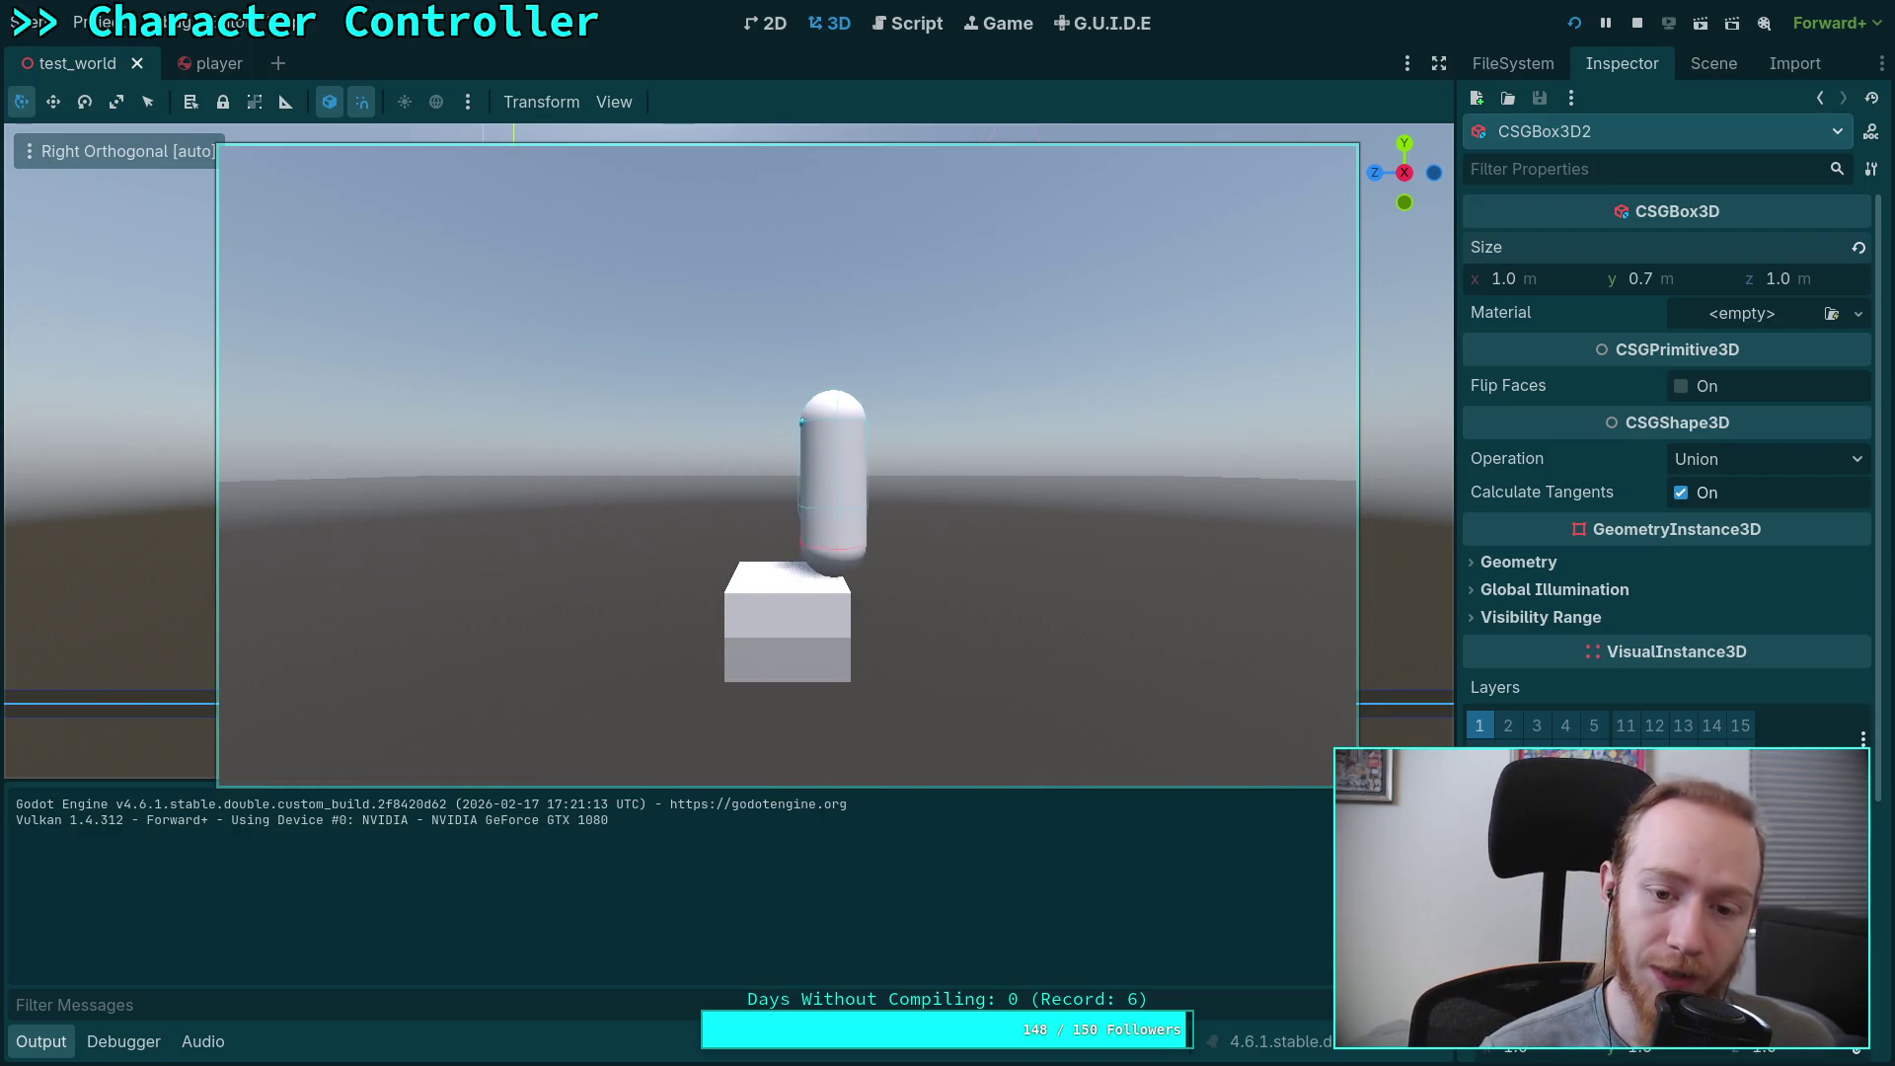
key("a")
key("space")
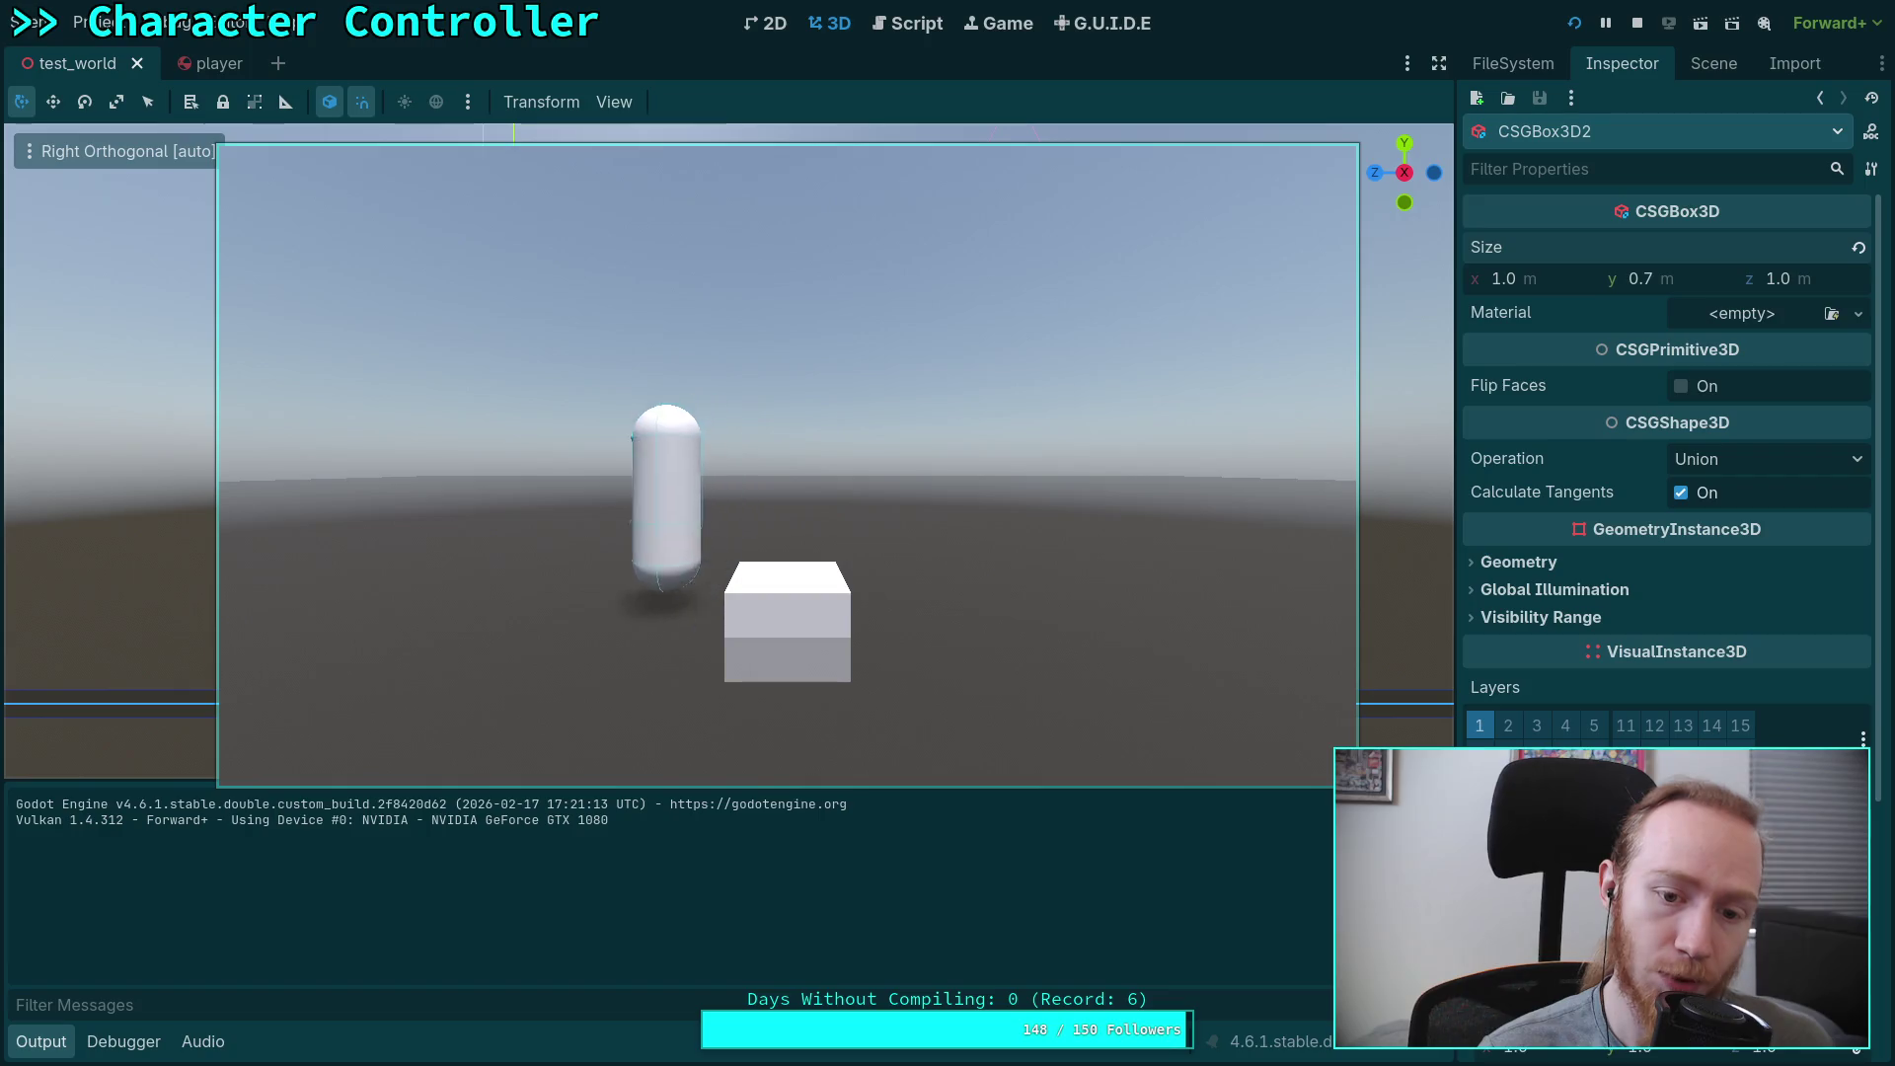
key("d")
key("space")
key("a")
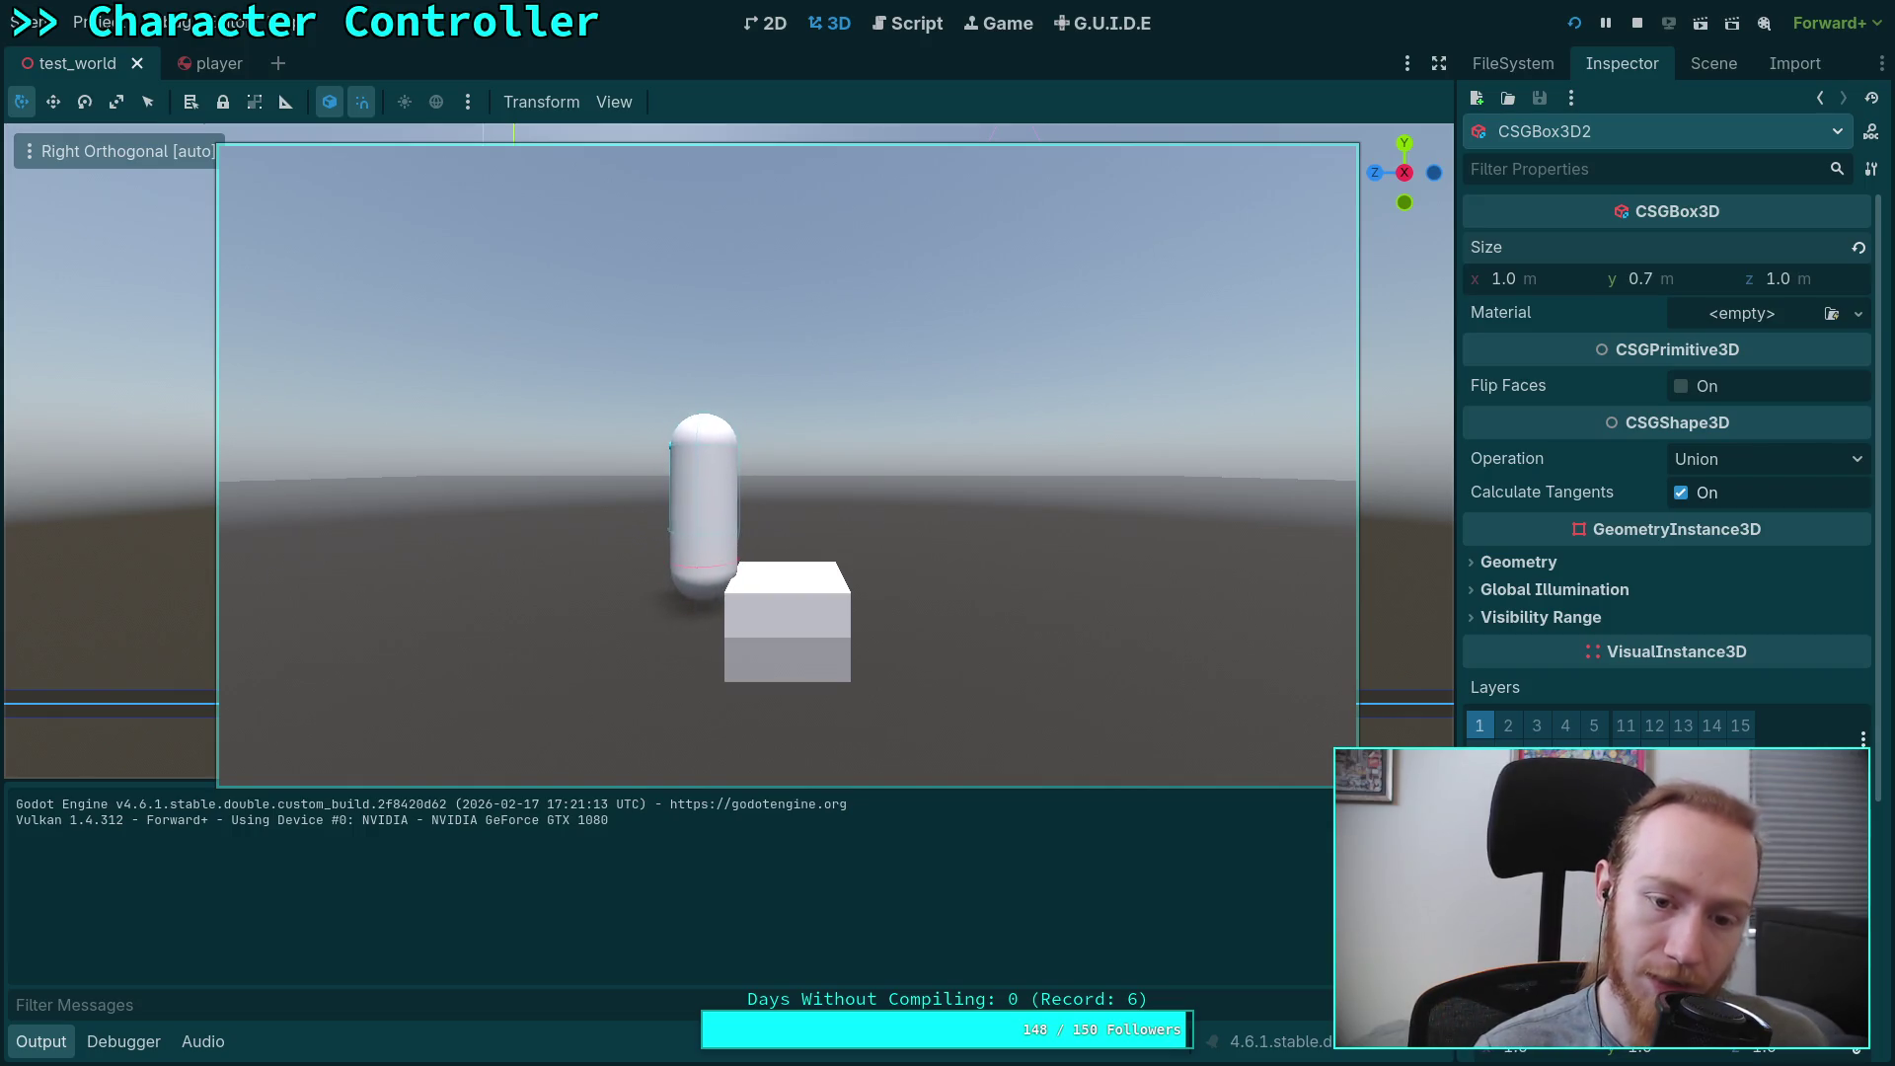
key("d")
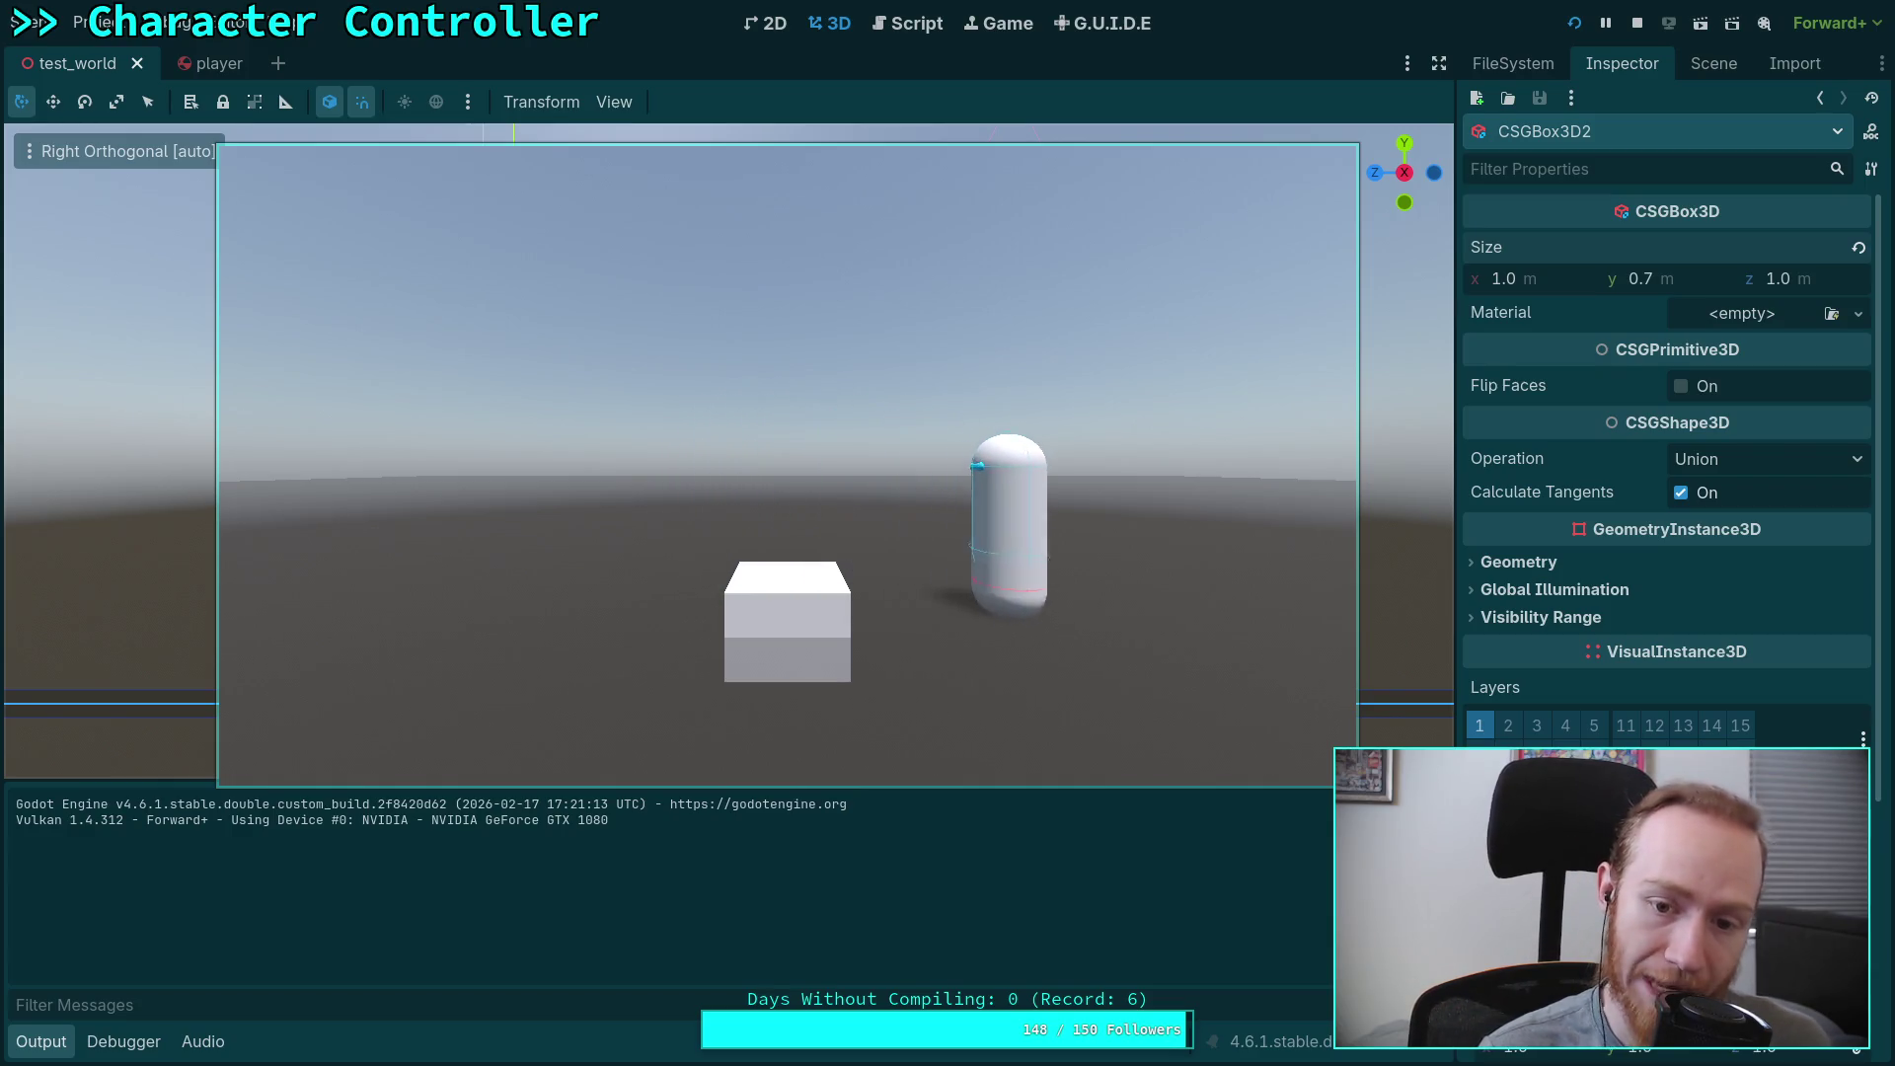
key("a")
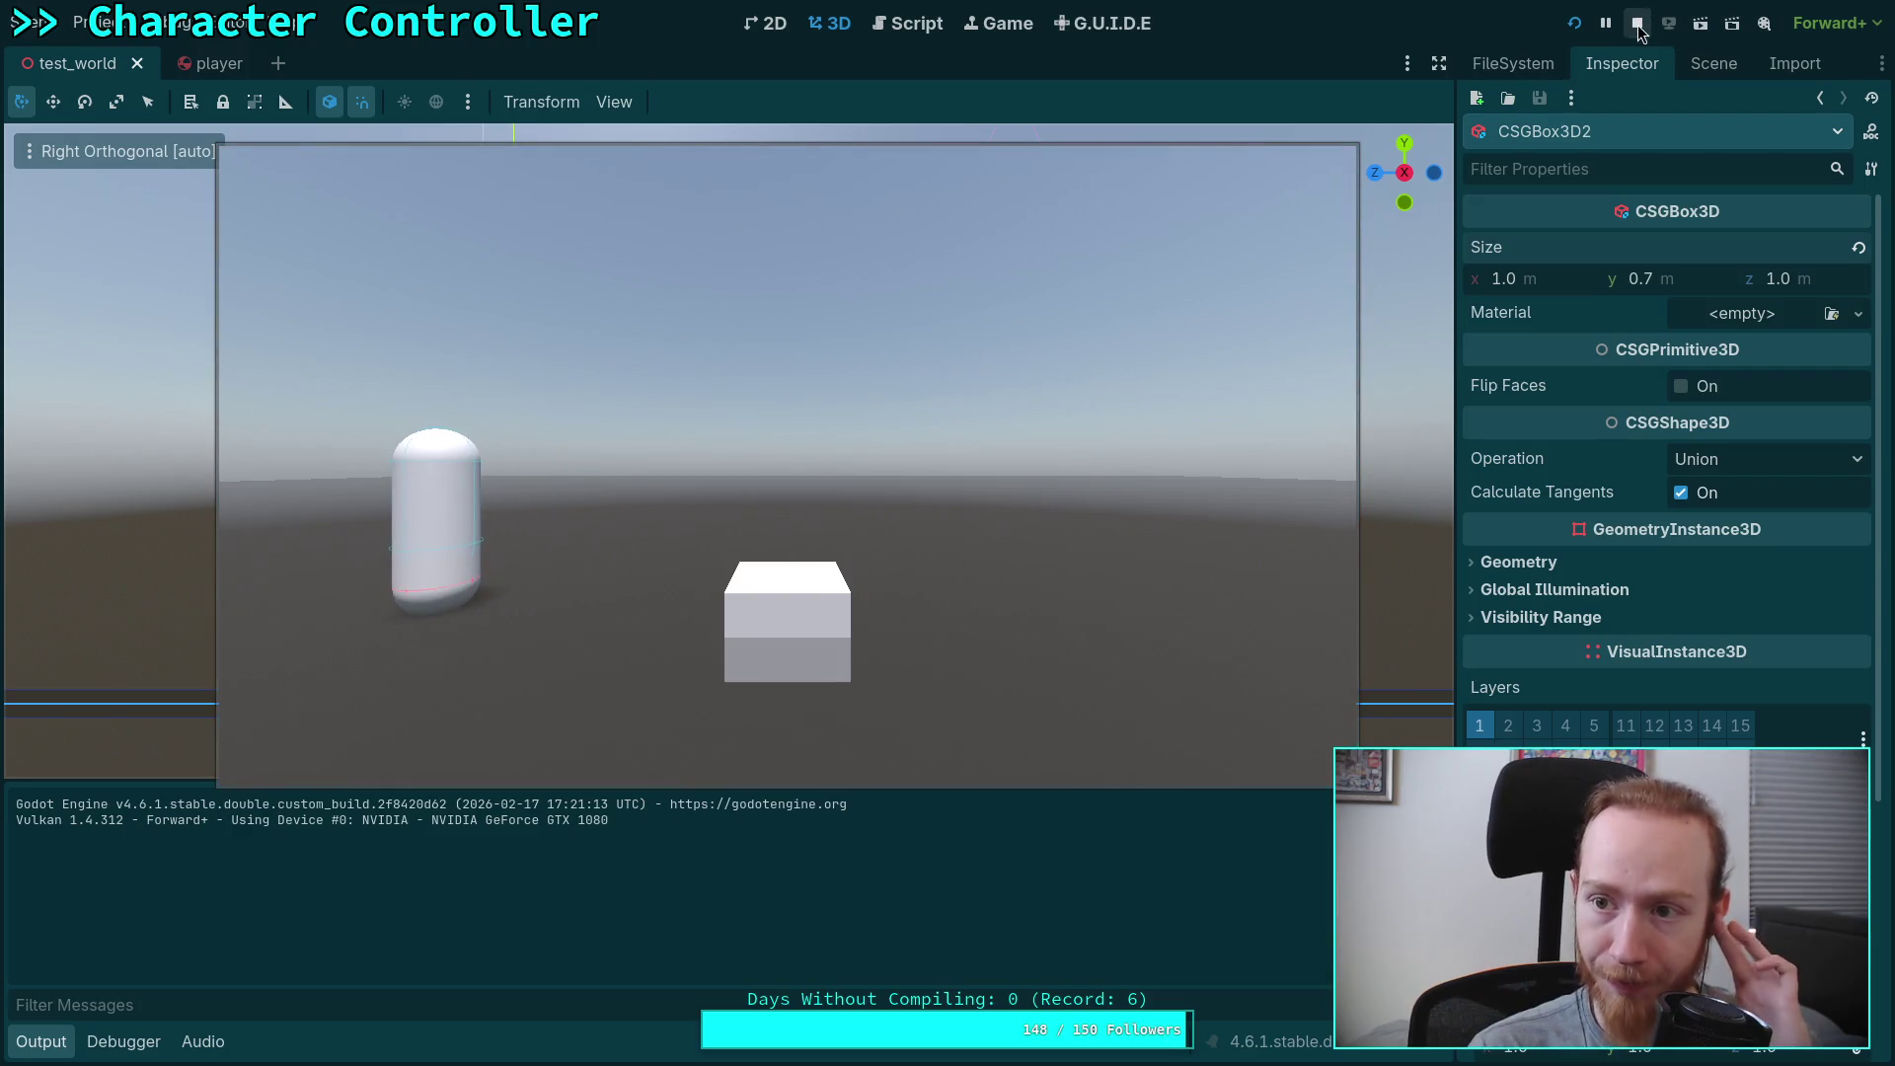
key("F8")
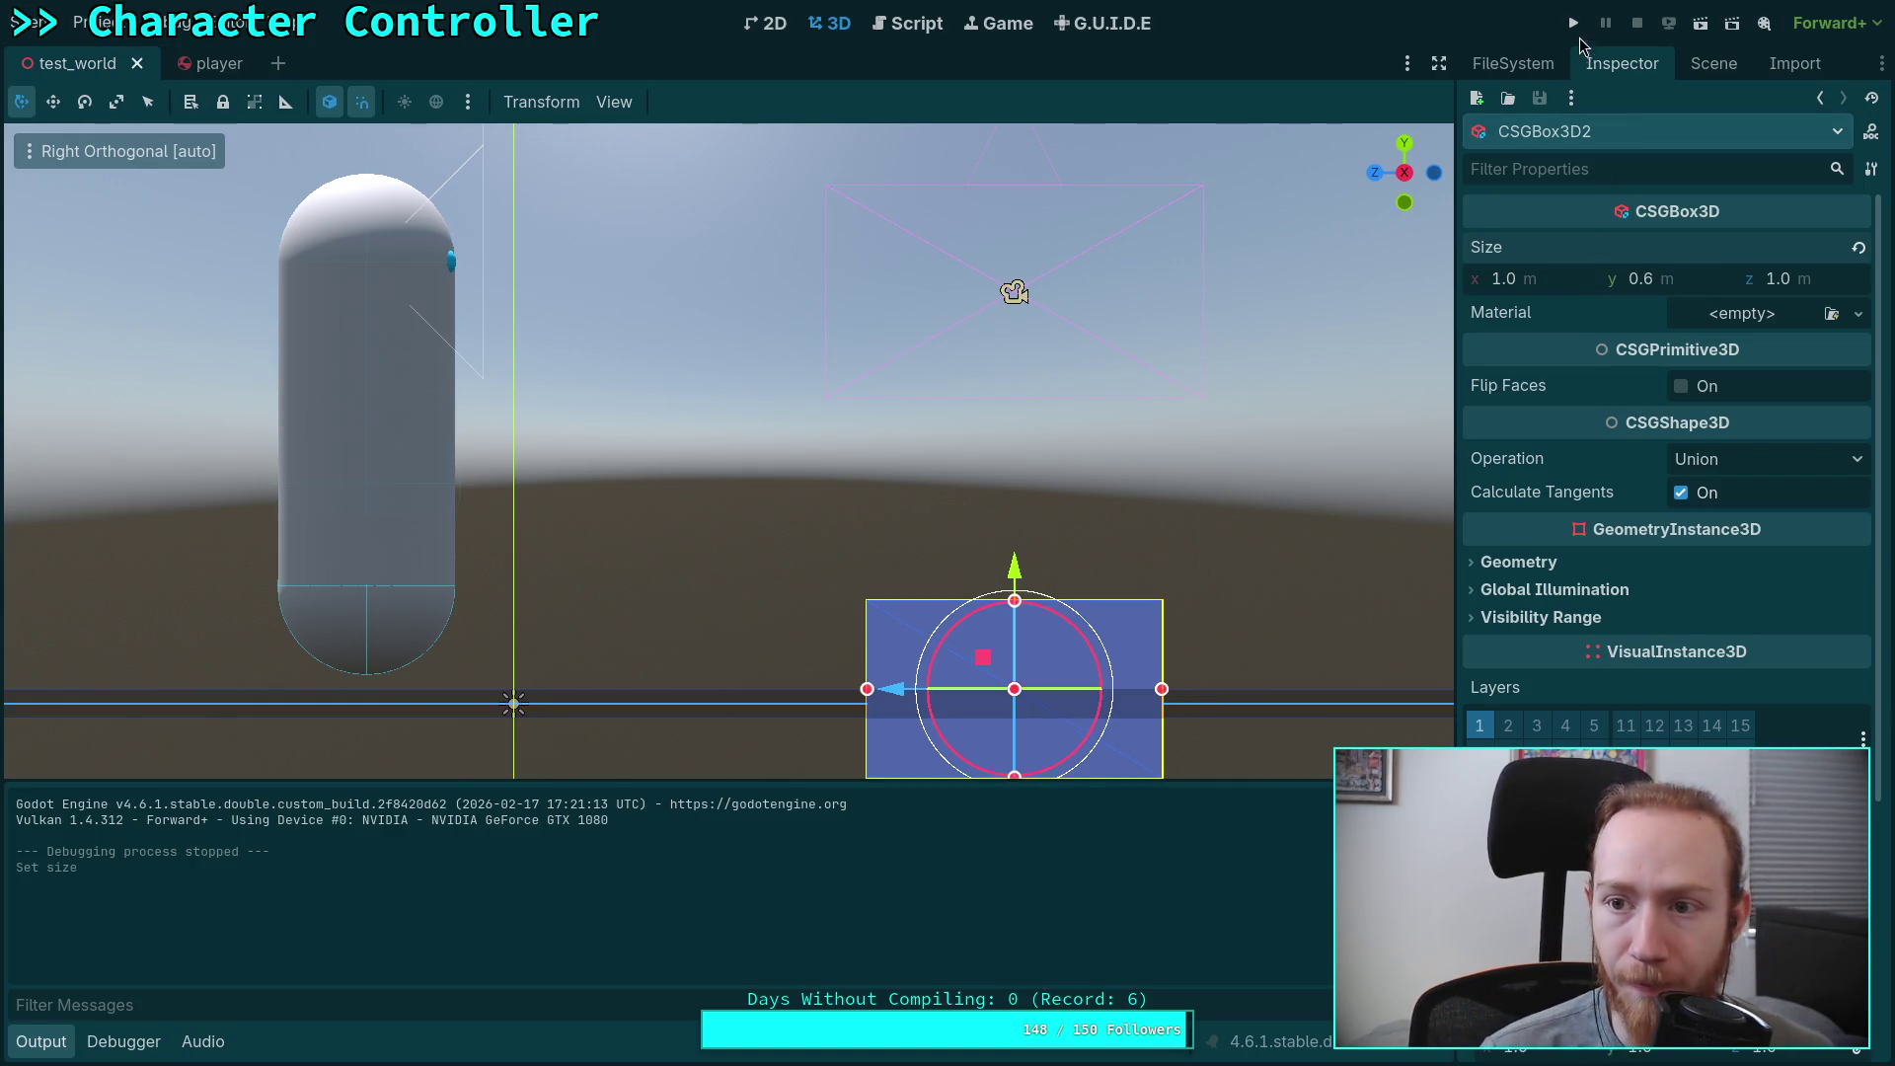
Run the game and jump the capsule onto and over the 0.6 m box
left_click(1573, 23)
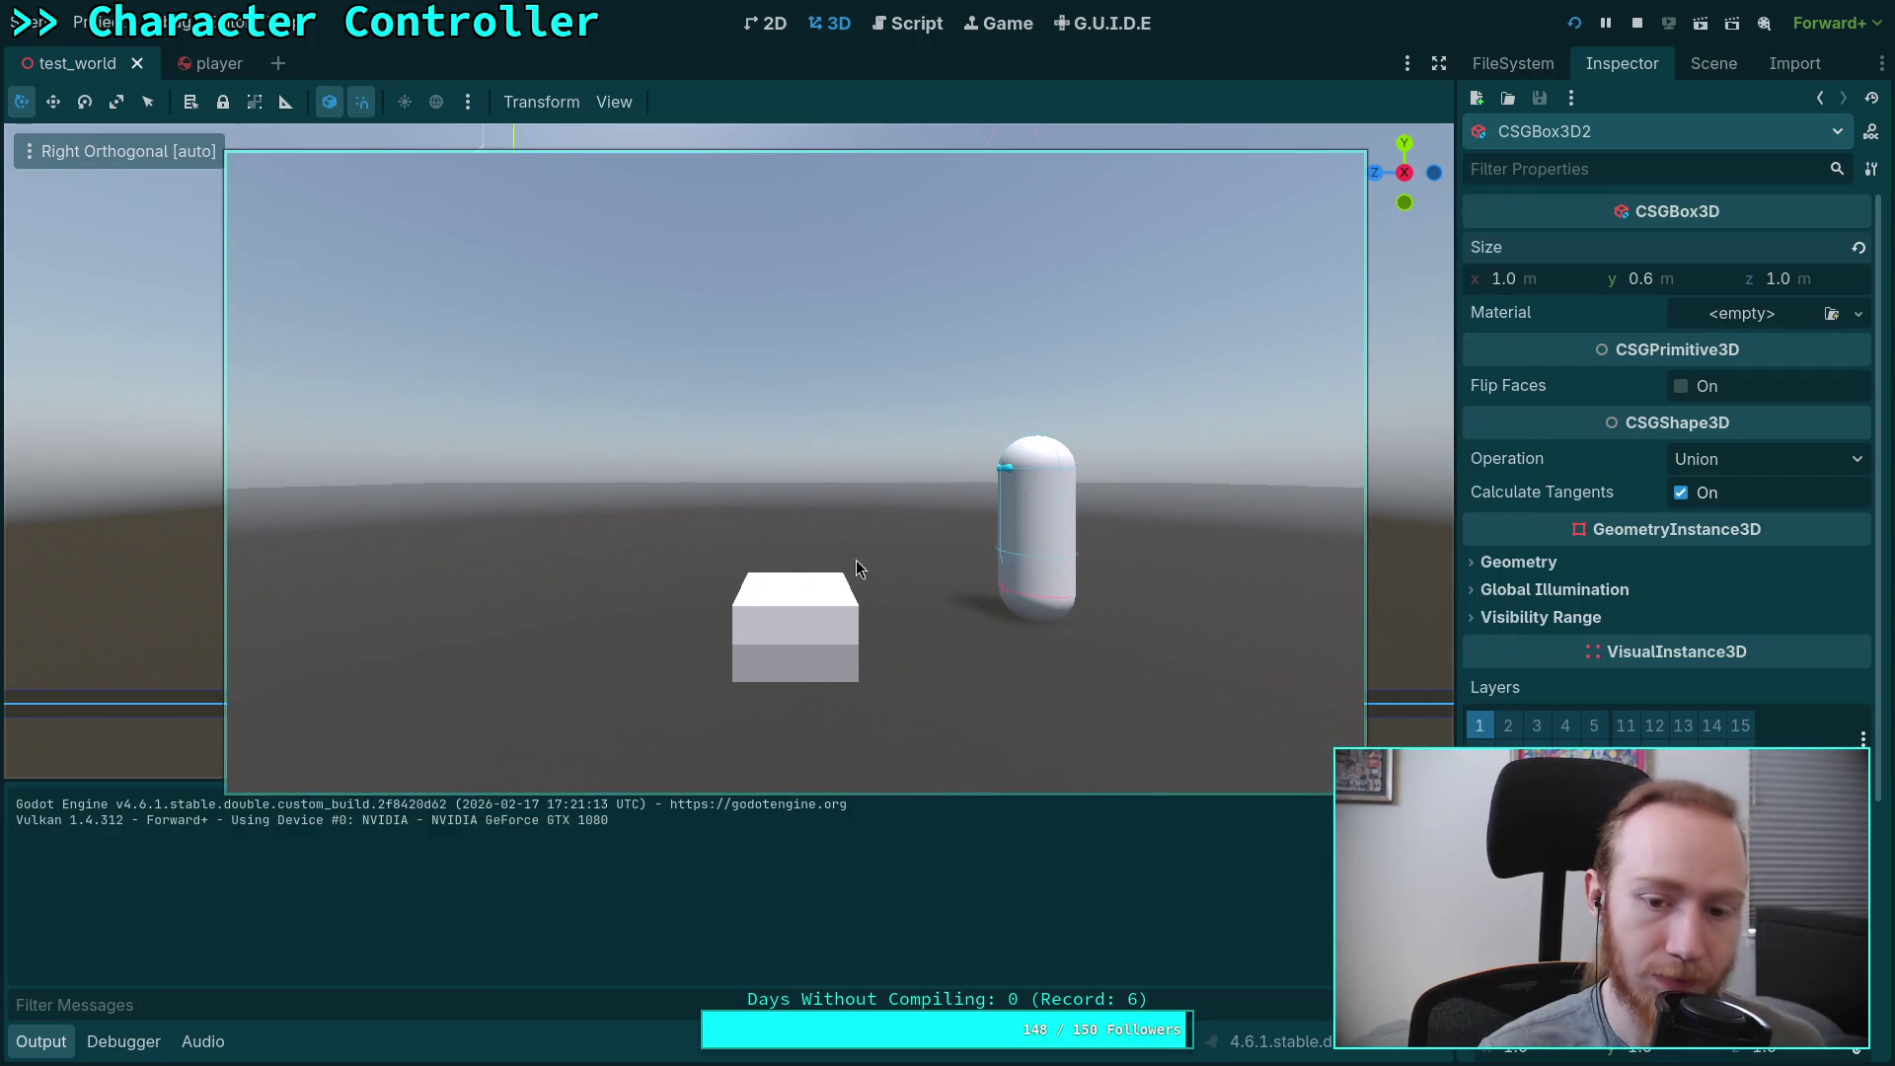
key("a")
key("space")
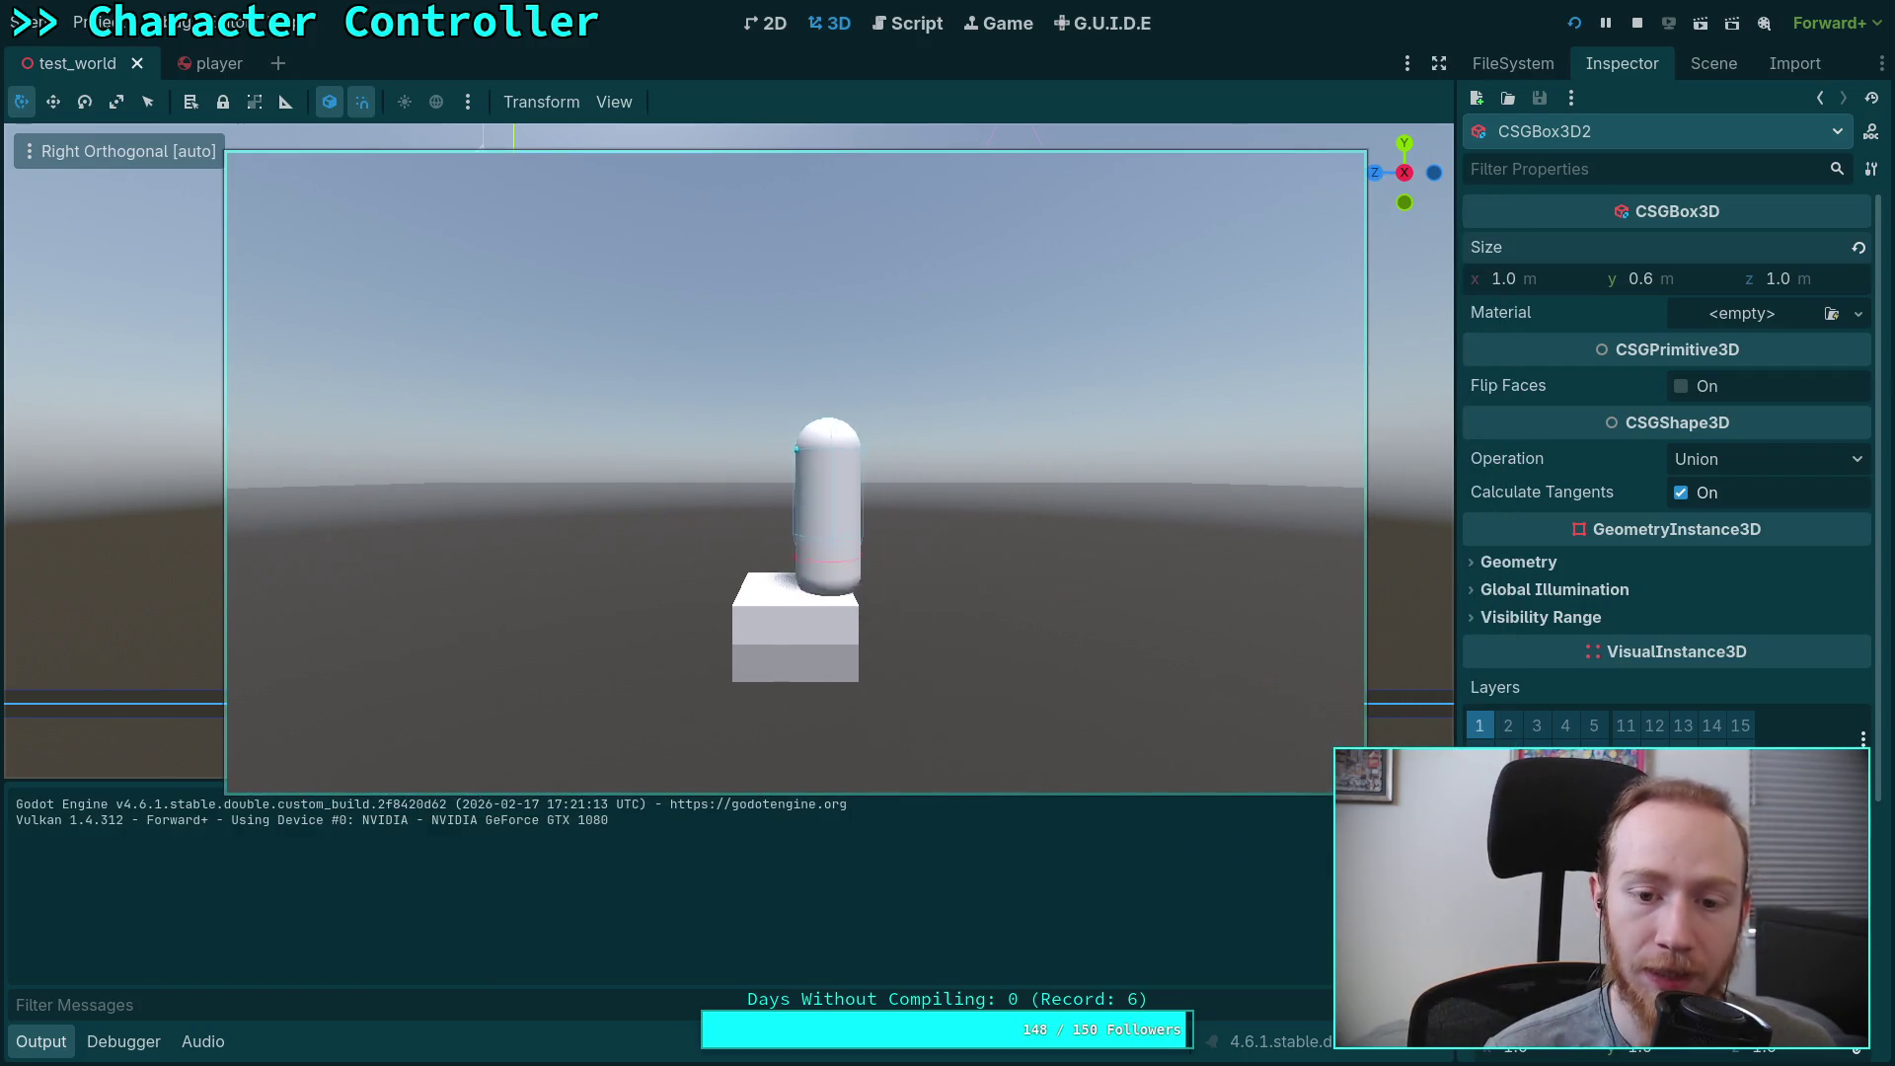
key("d")
key("d")
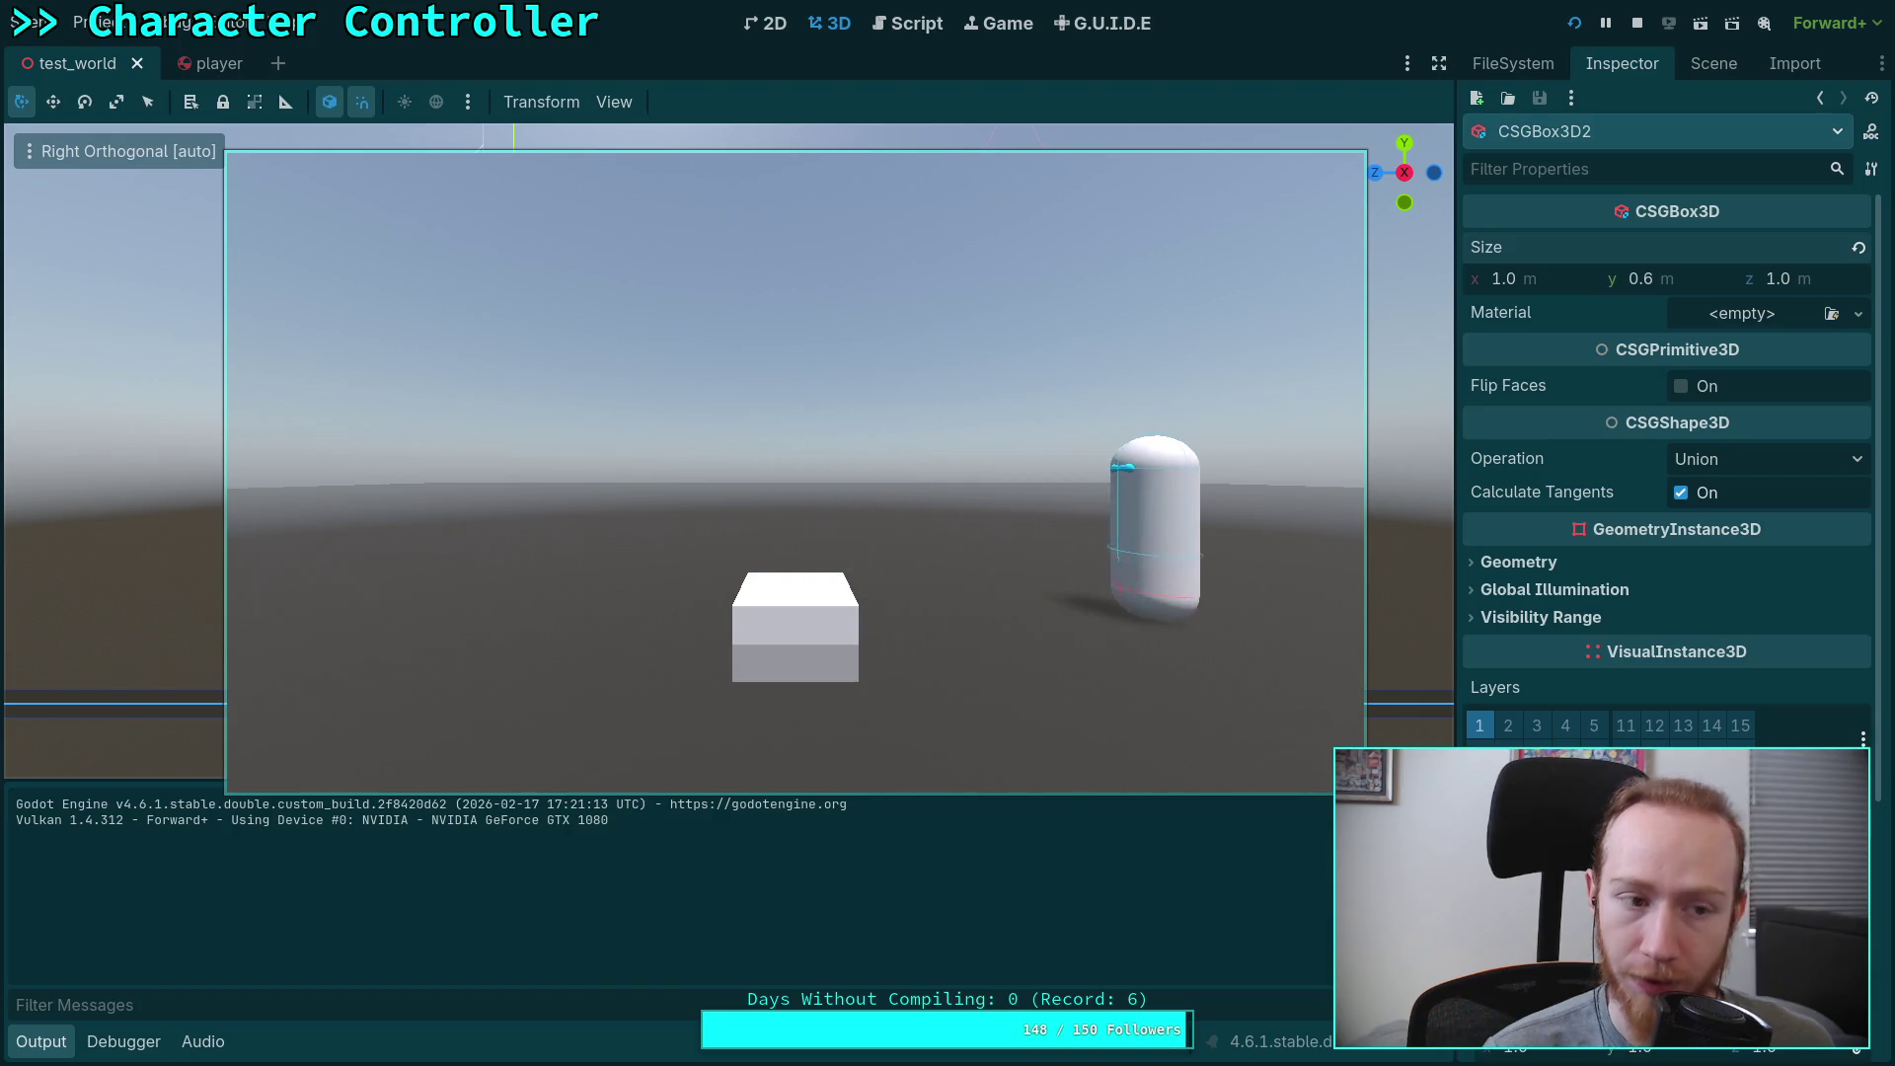
key("a")
key("space")
key("d")
key("d")
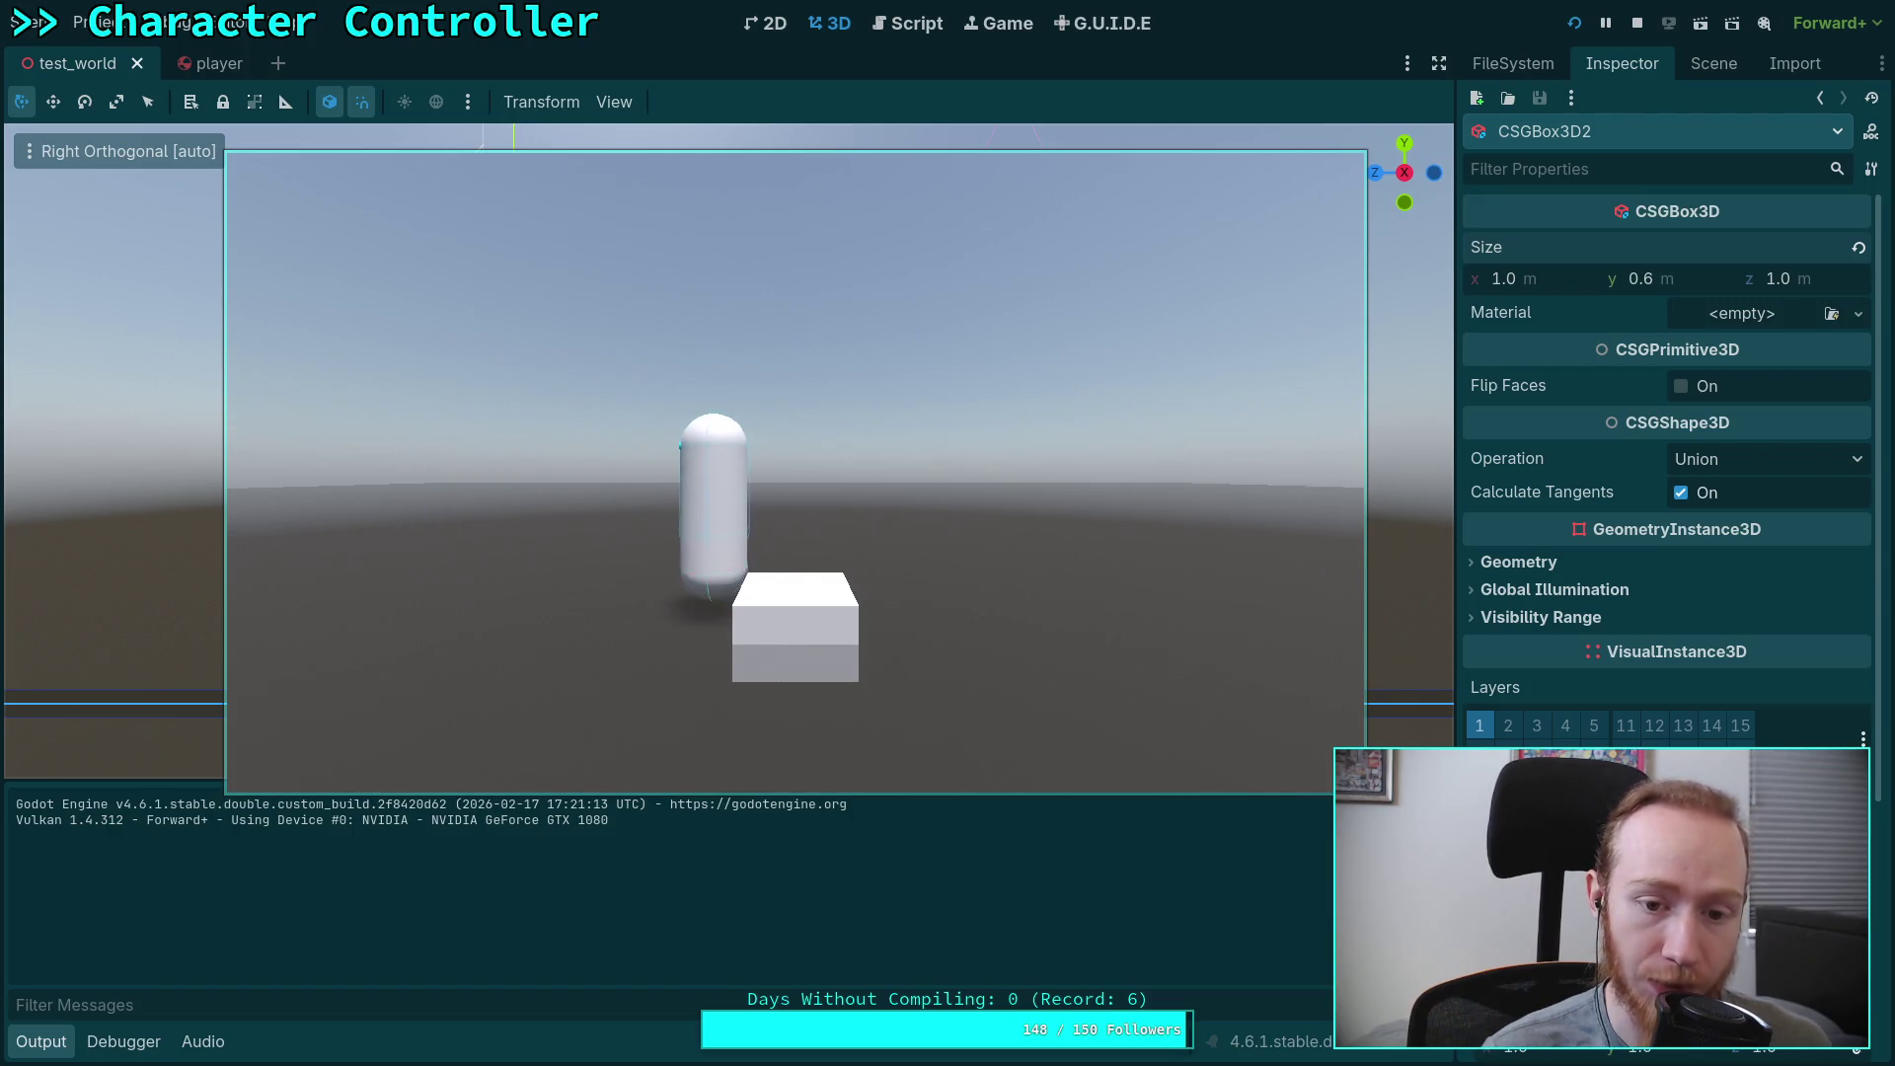
key("a")
key("d")
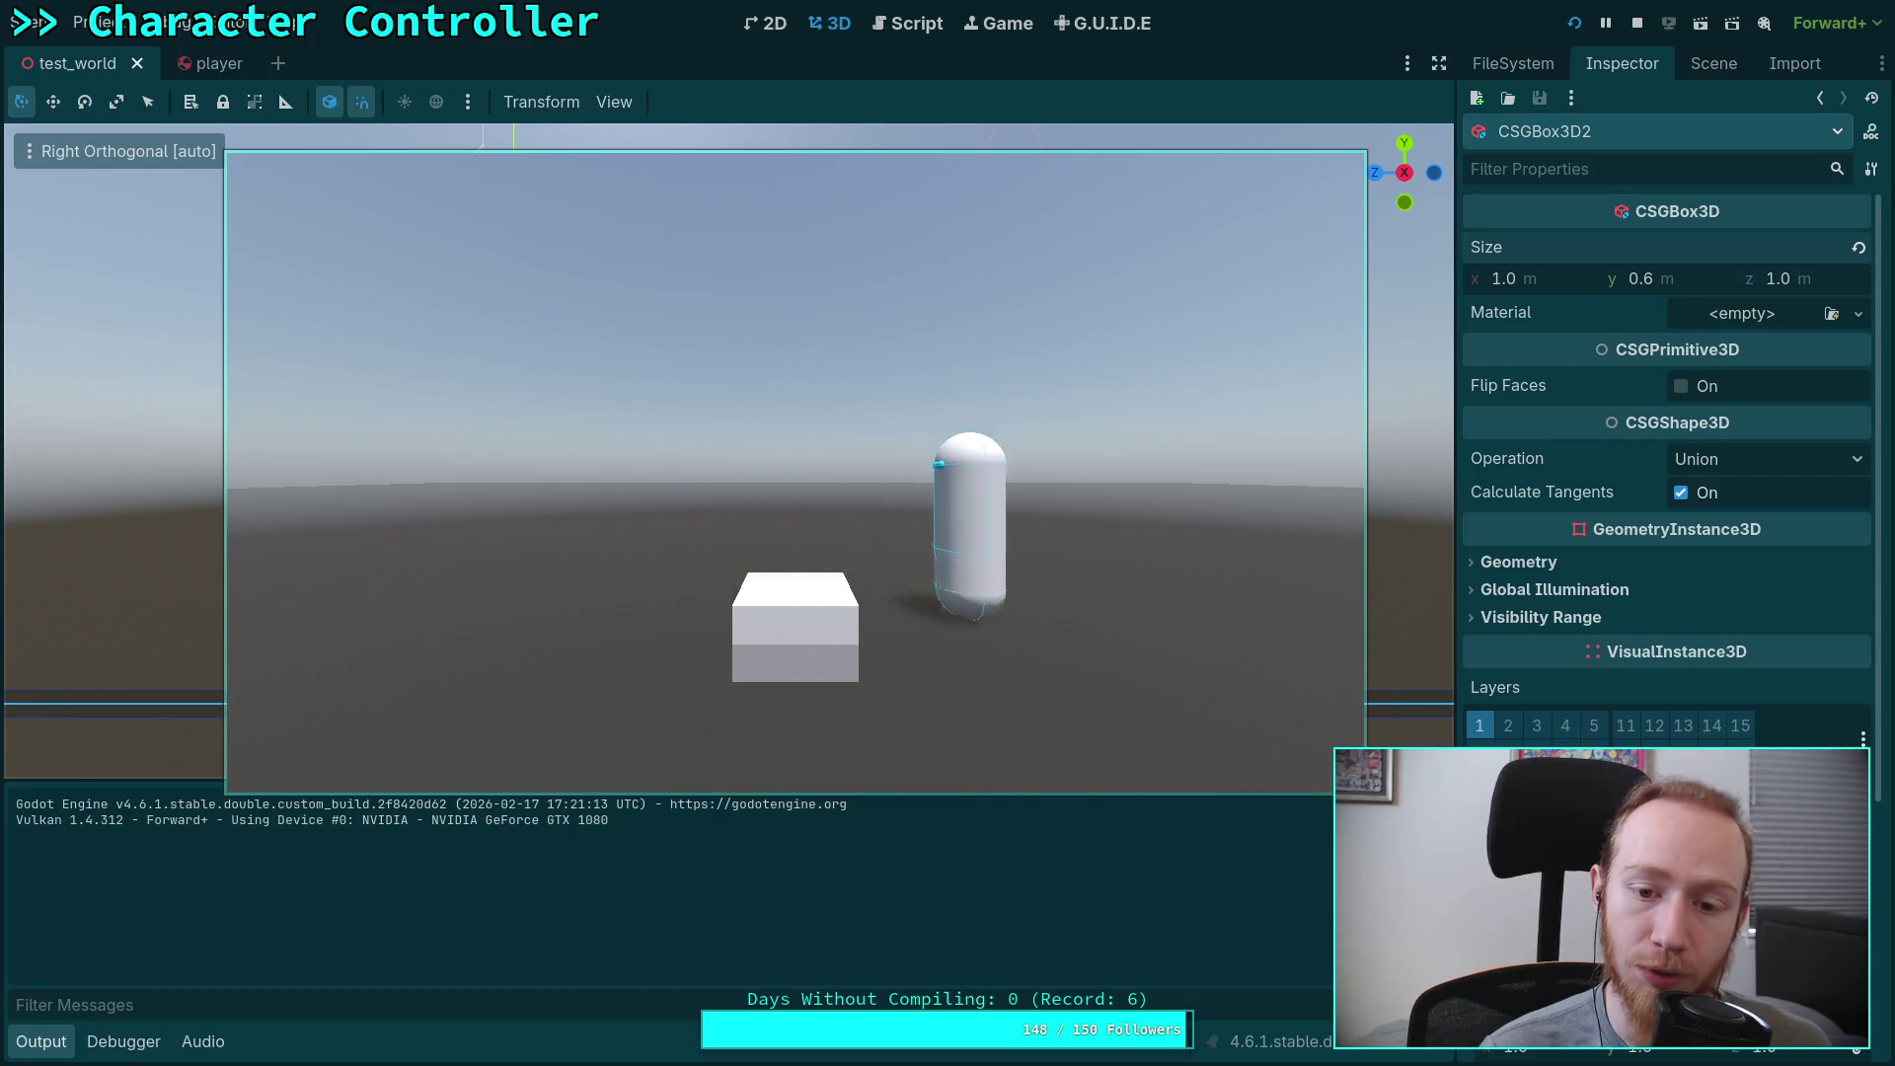
key("a")
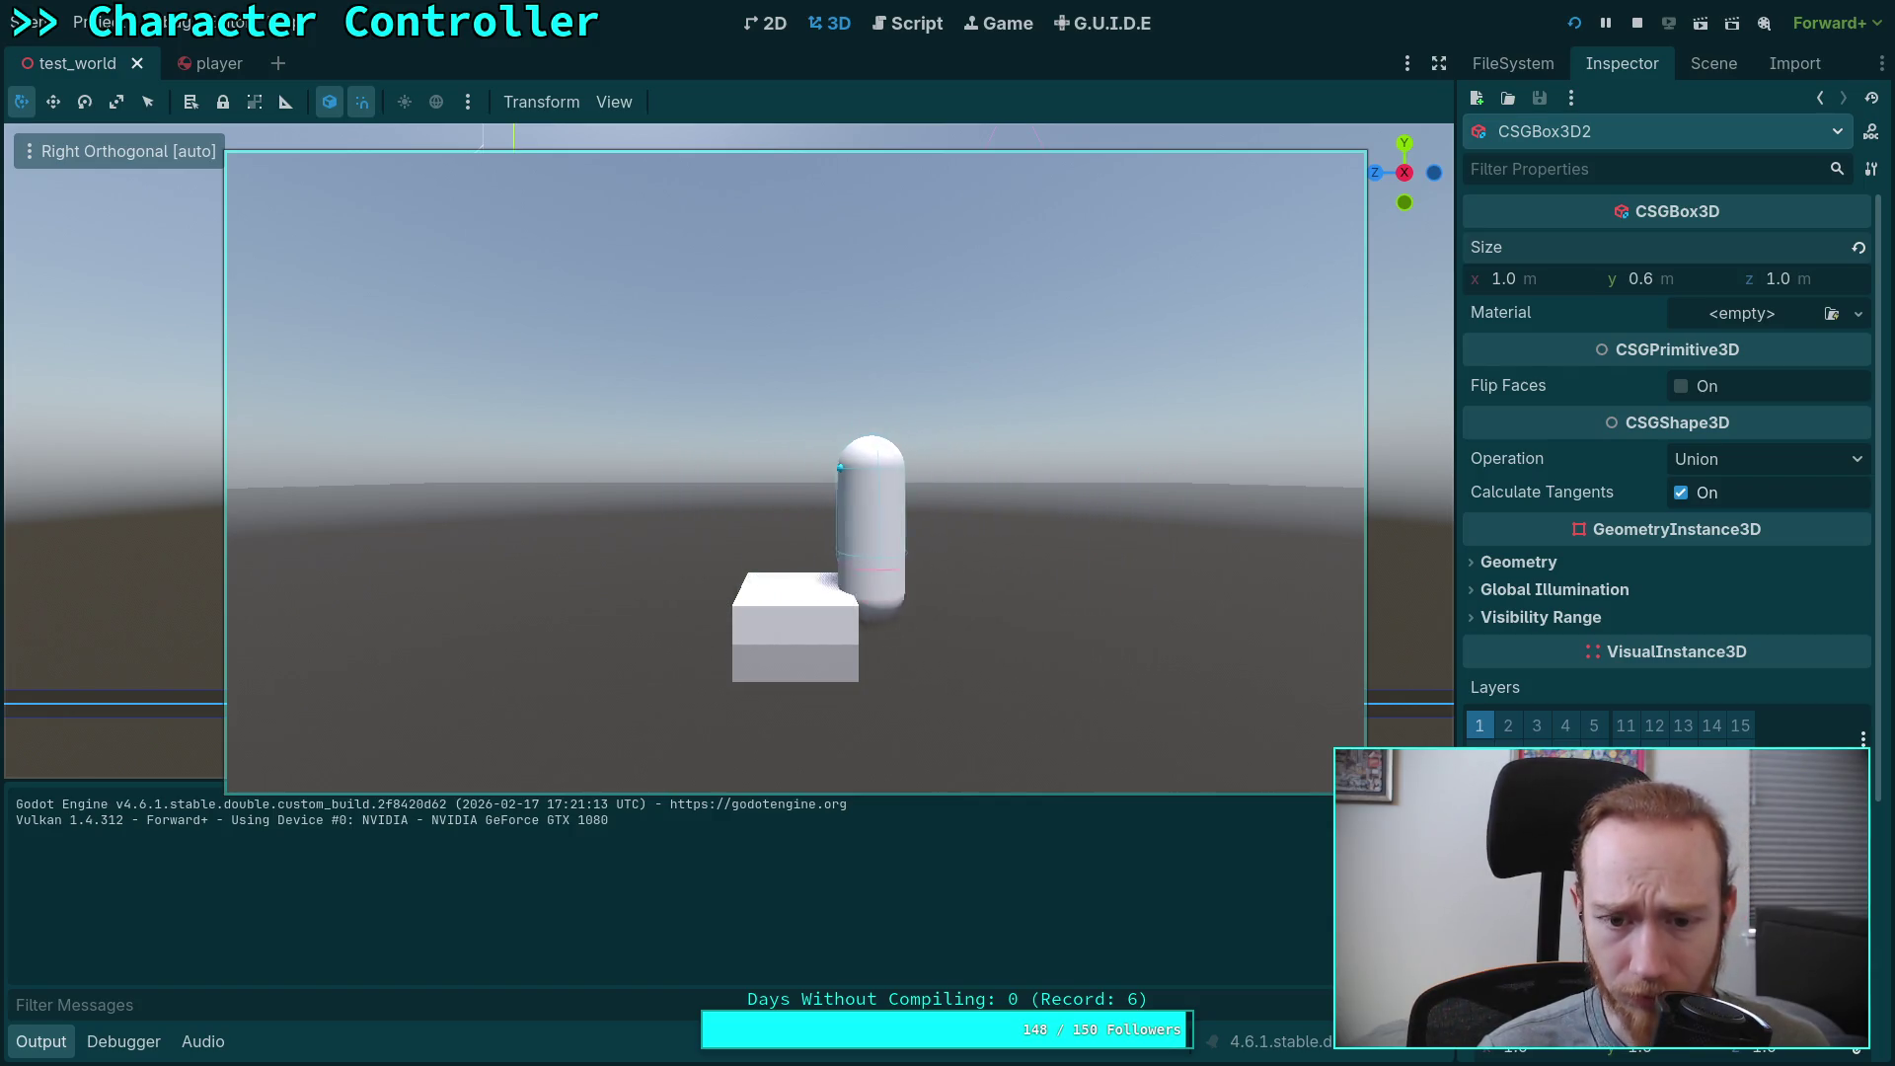
key("d")
key("space")
key("d")
Continue testing jumps on the 0.6 m box, then stop the game
key("space")
key("a")
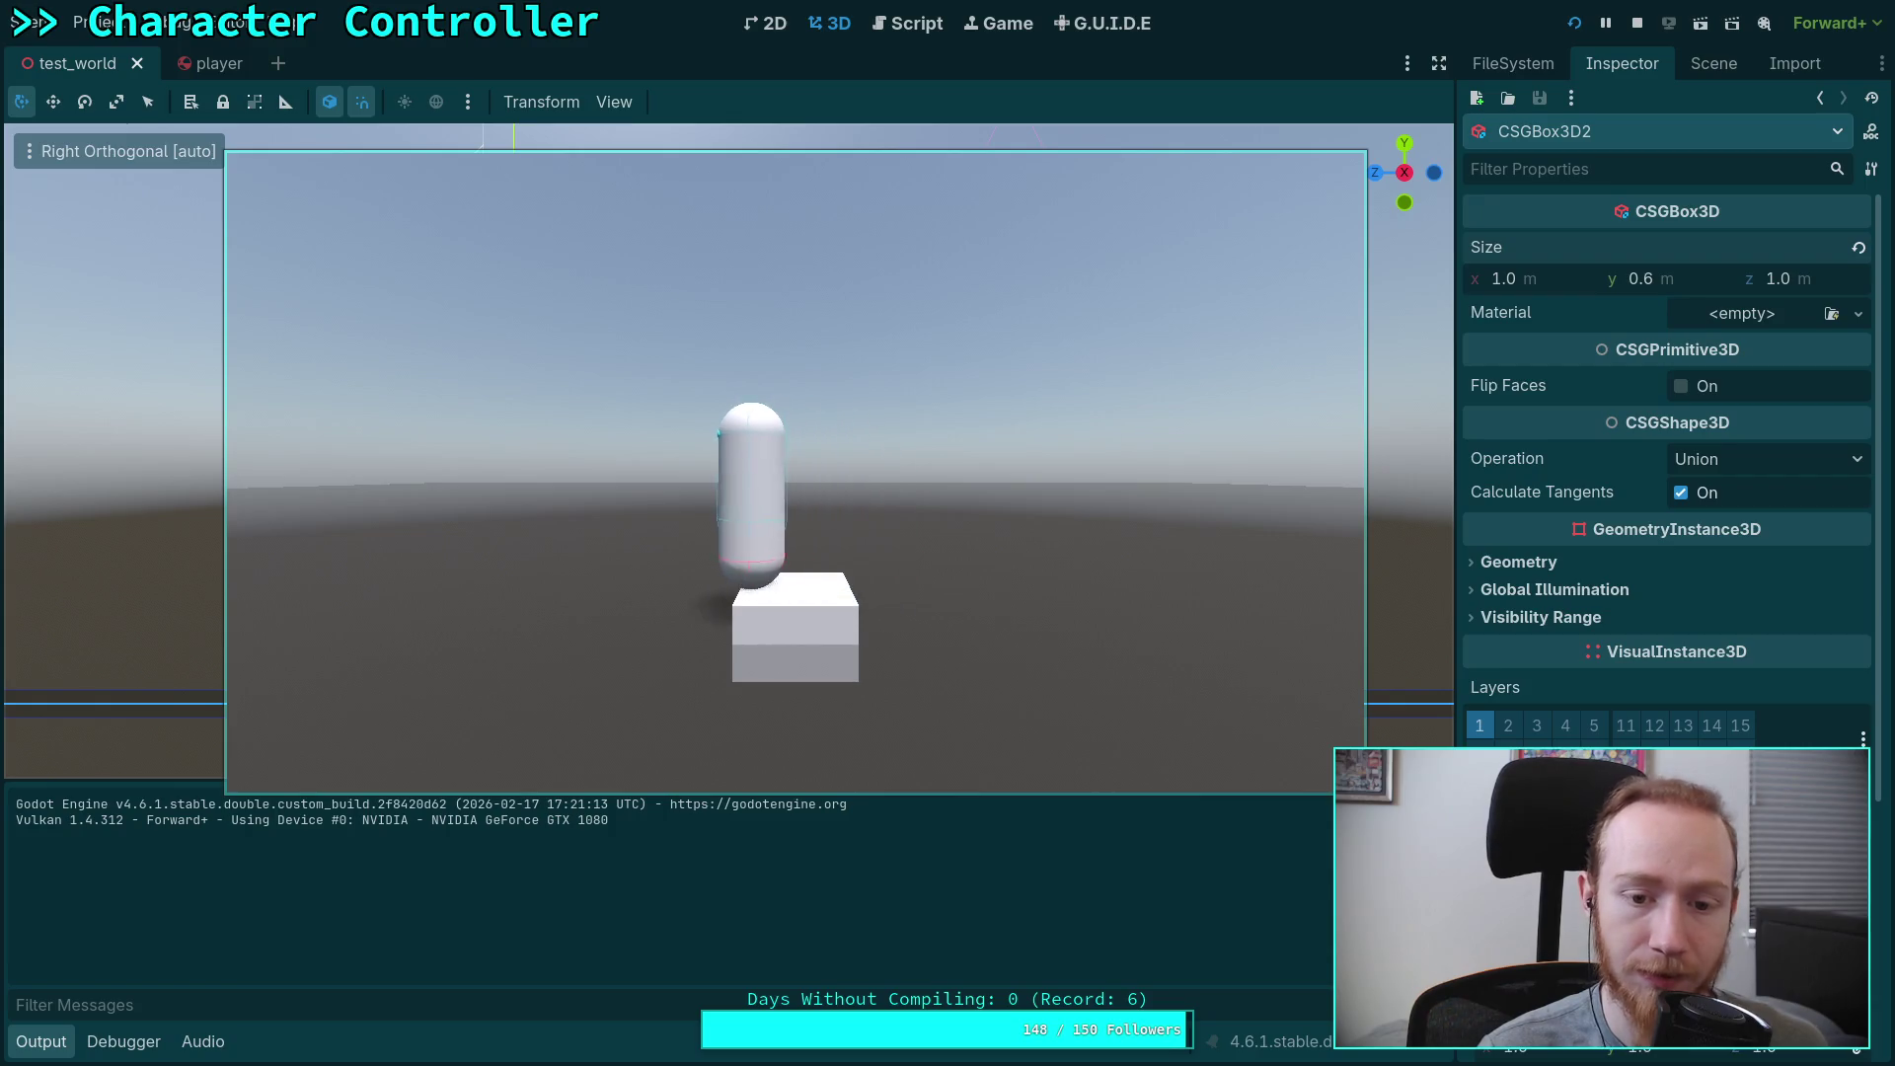
key("d")
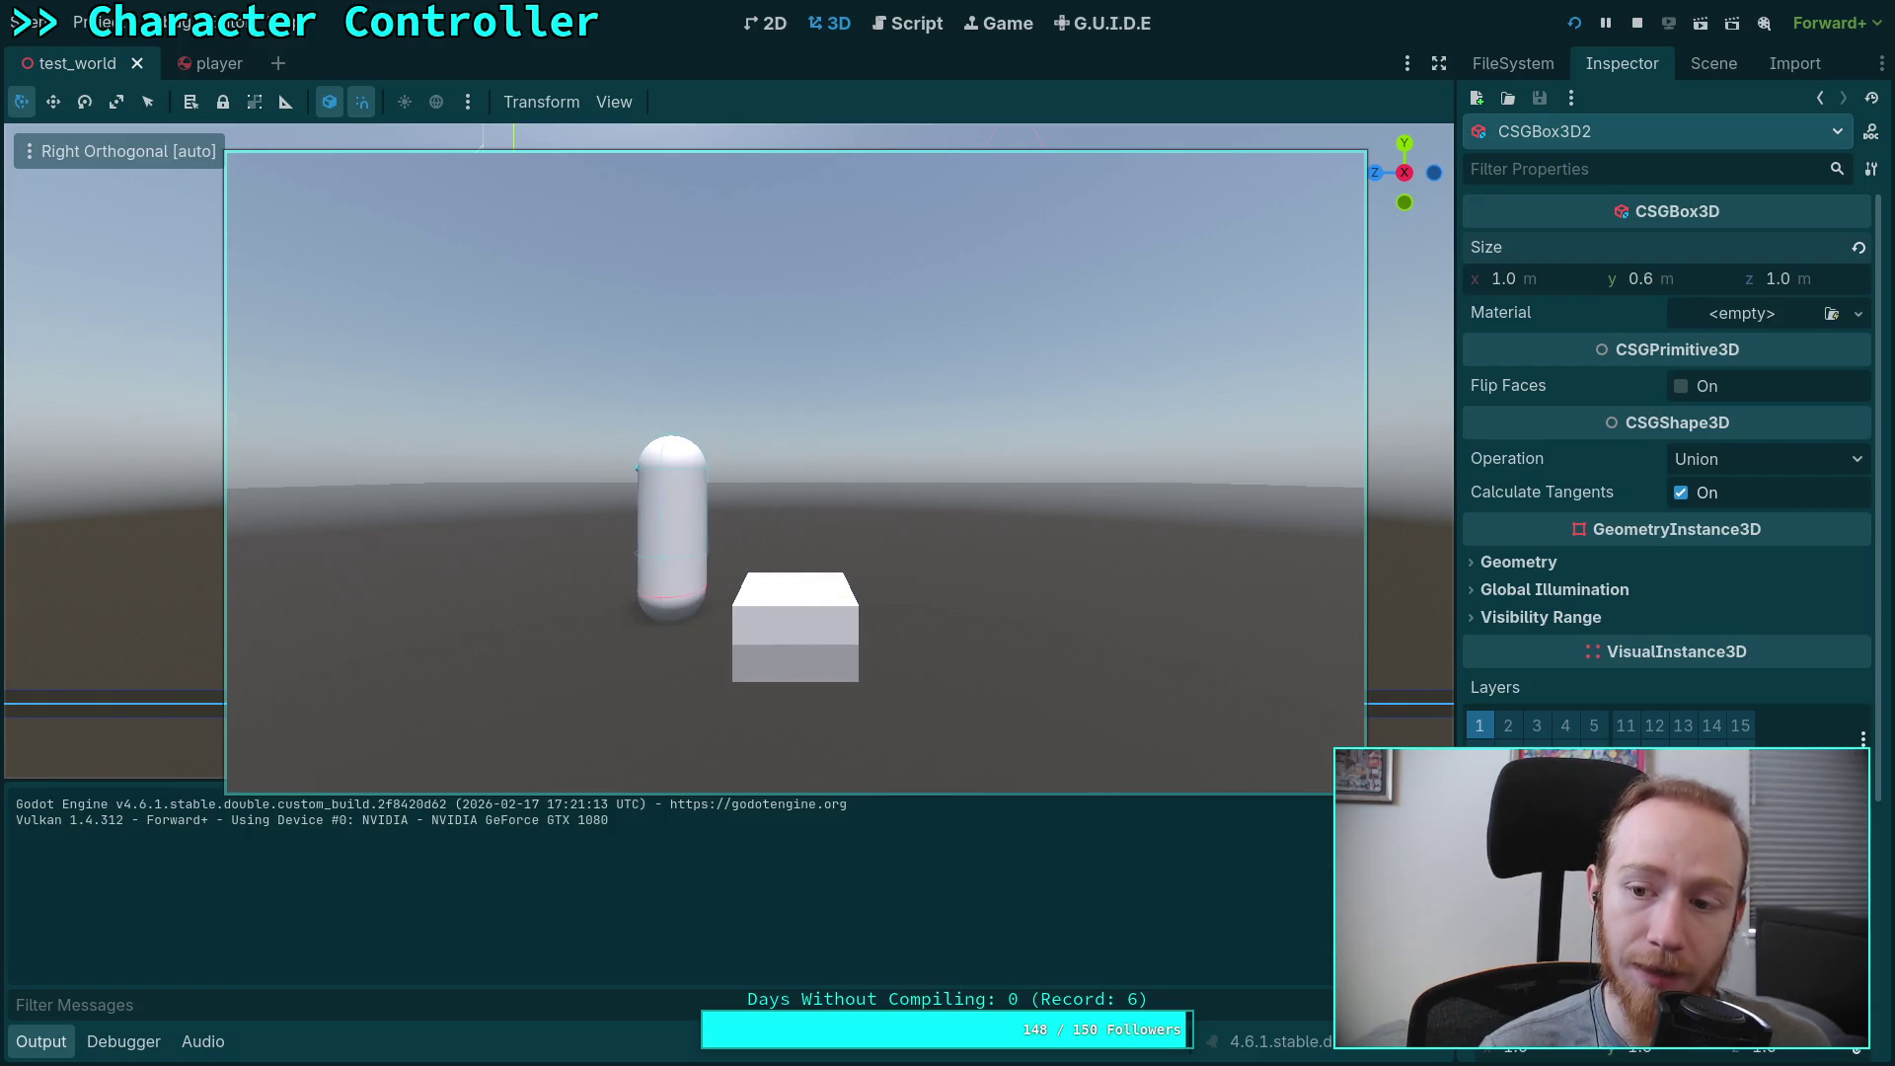
key("space")
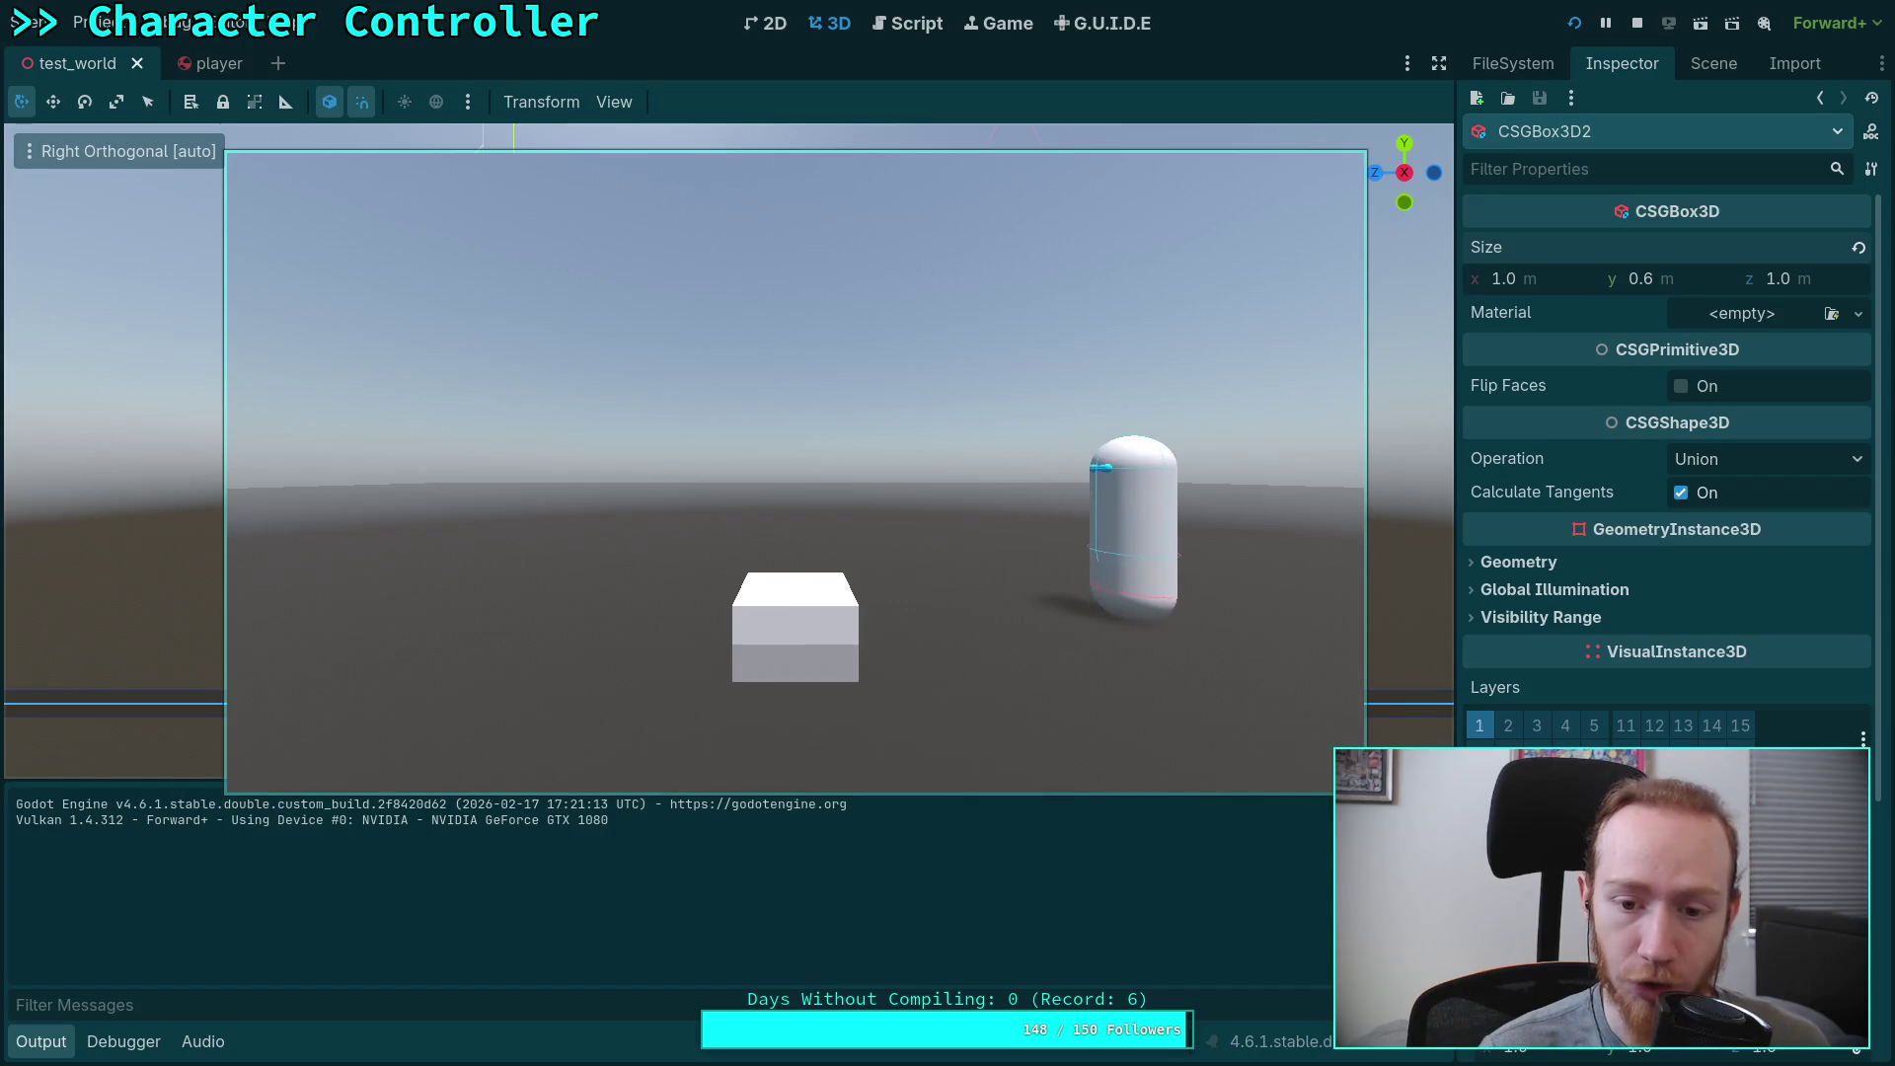
key("a")
key("space")
key("a")
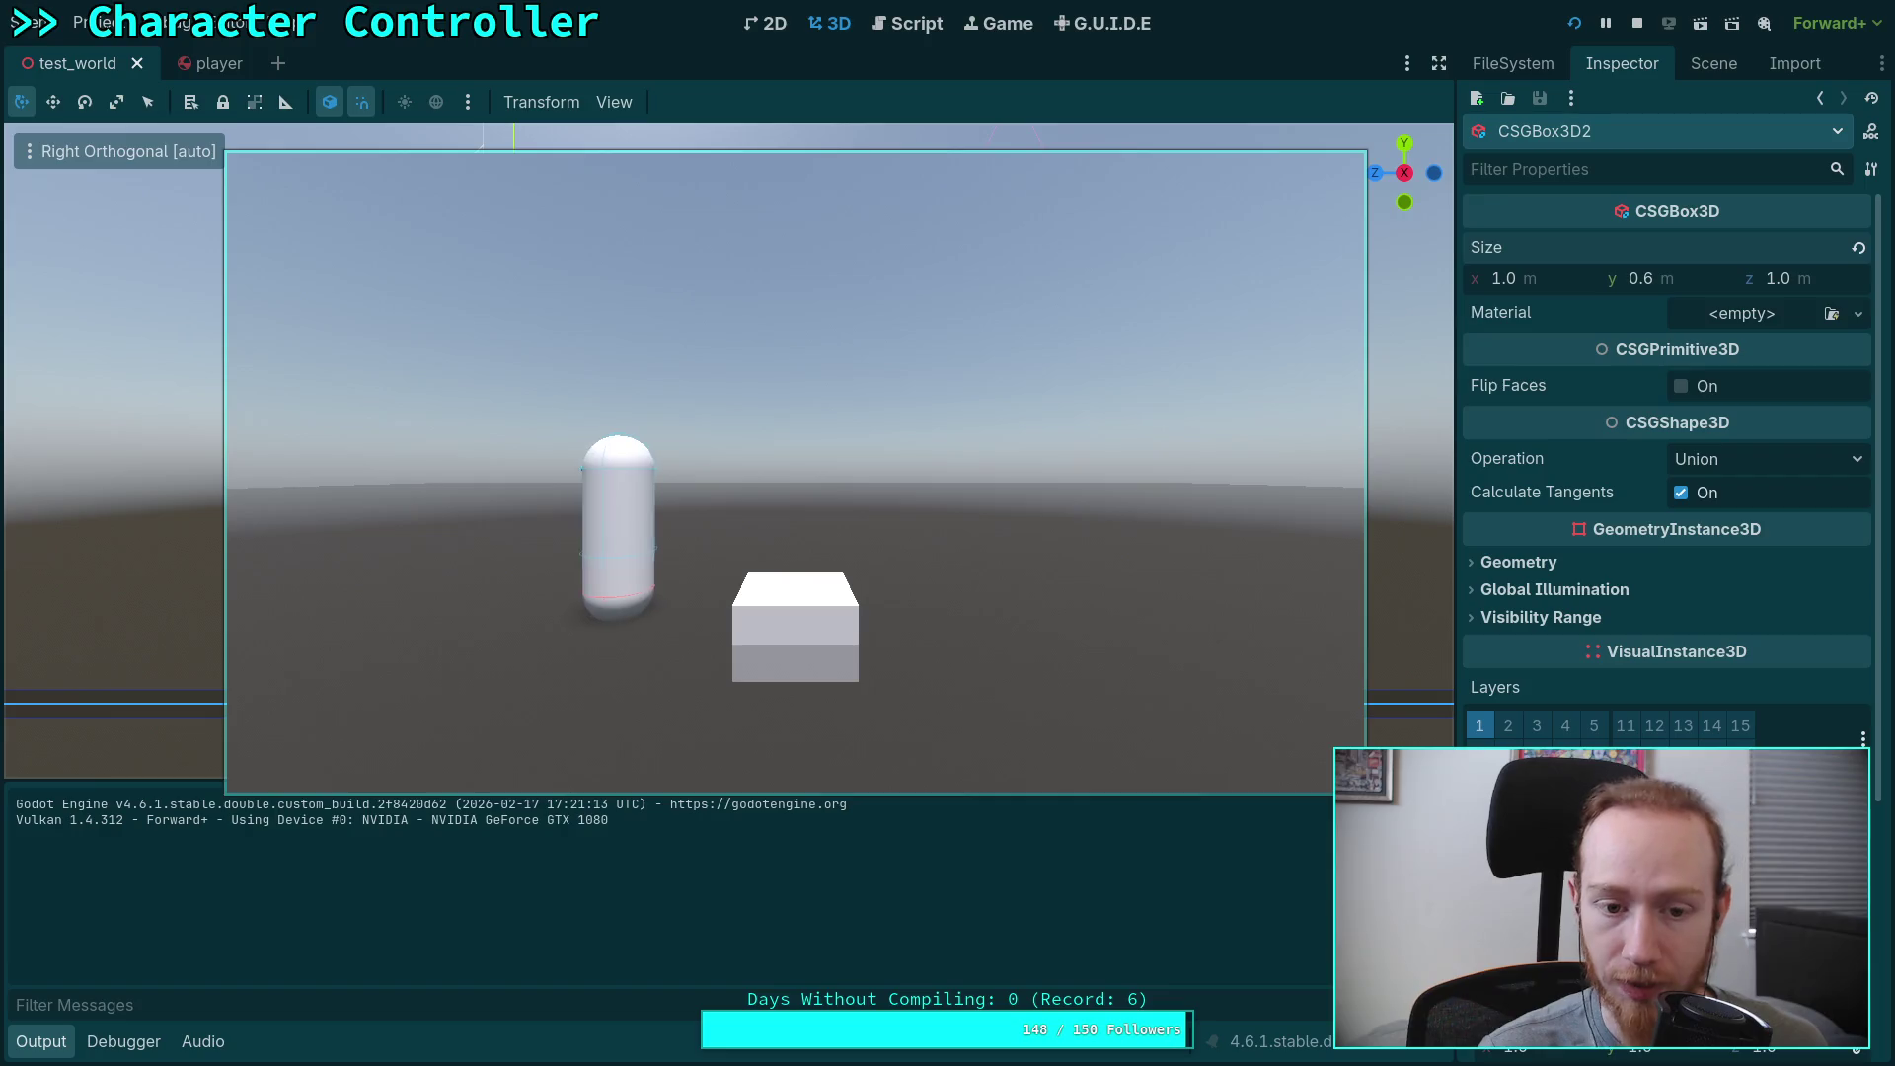
key("d")
key("space")
key("a")
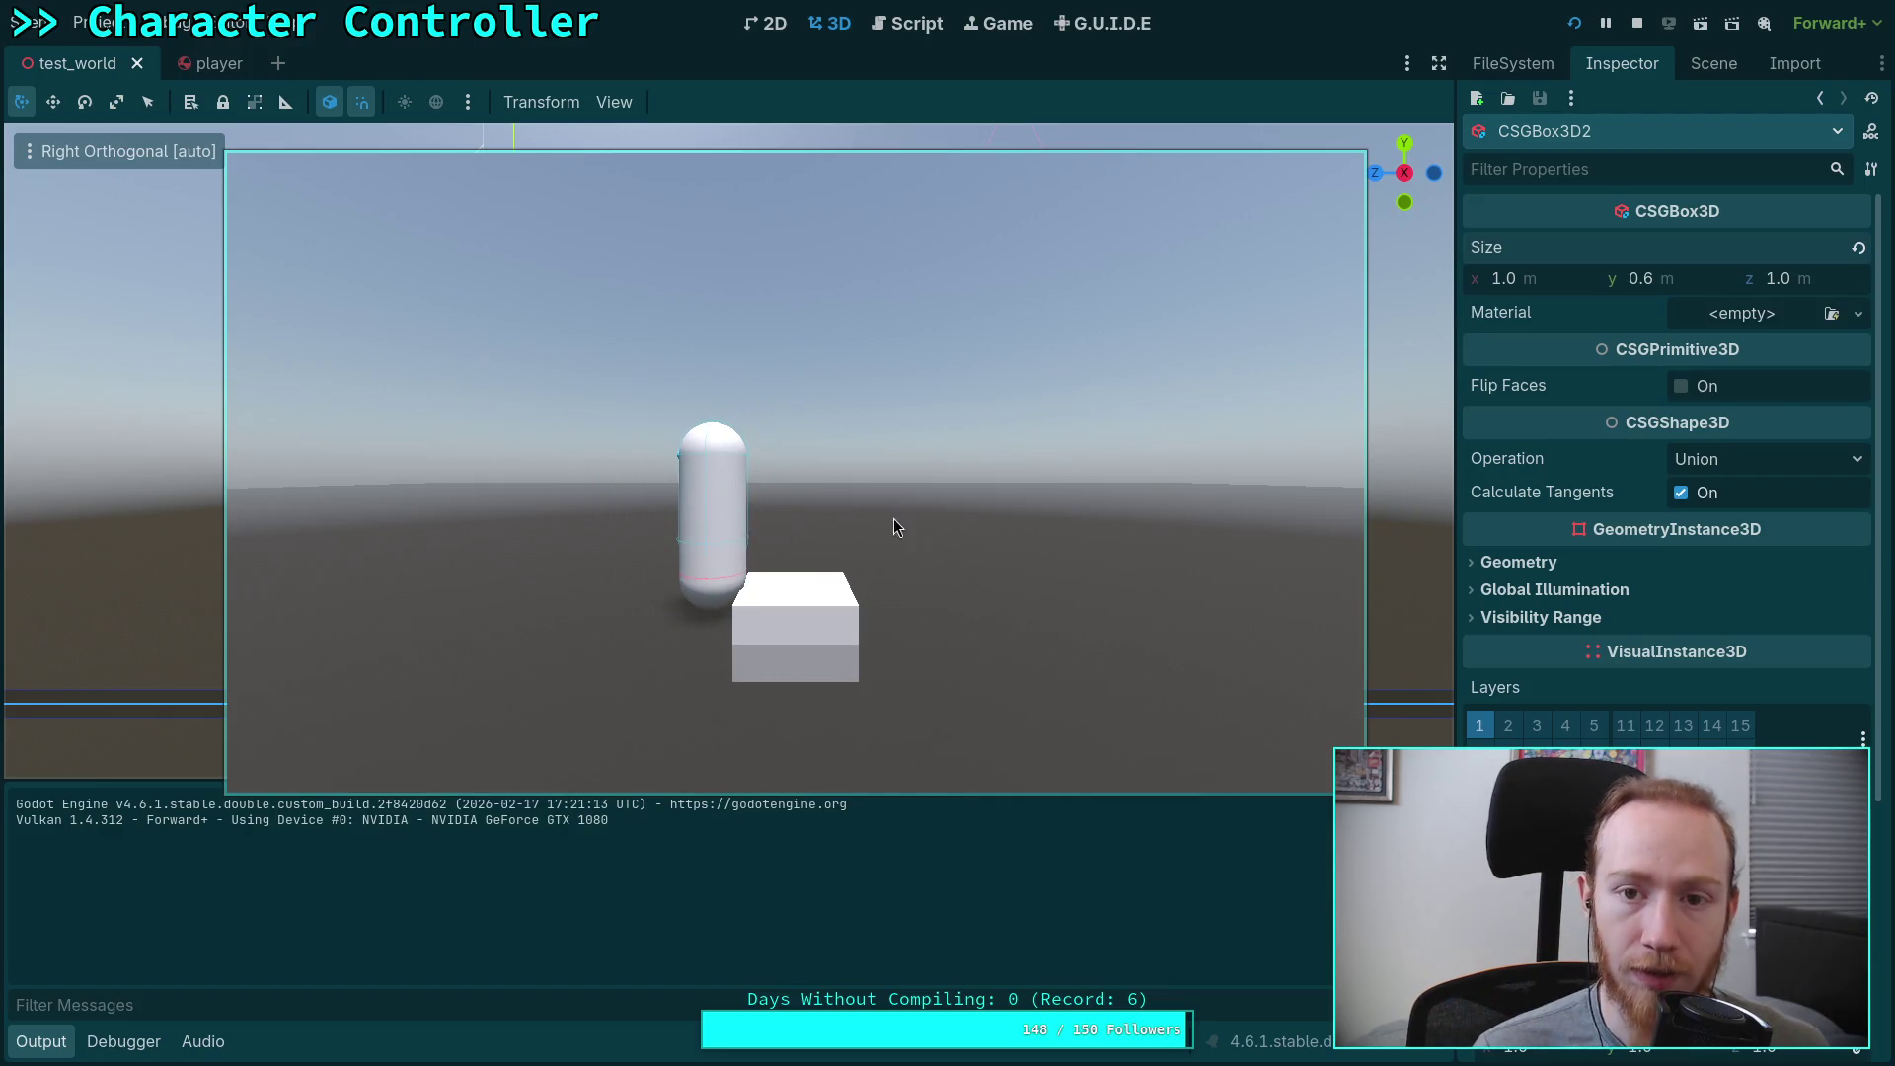
key("F8")
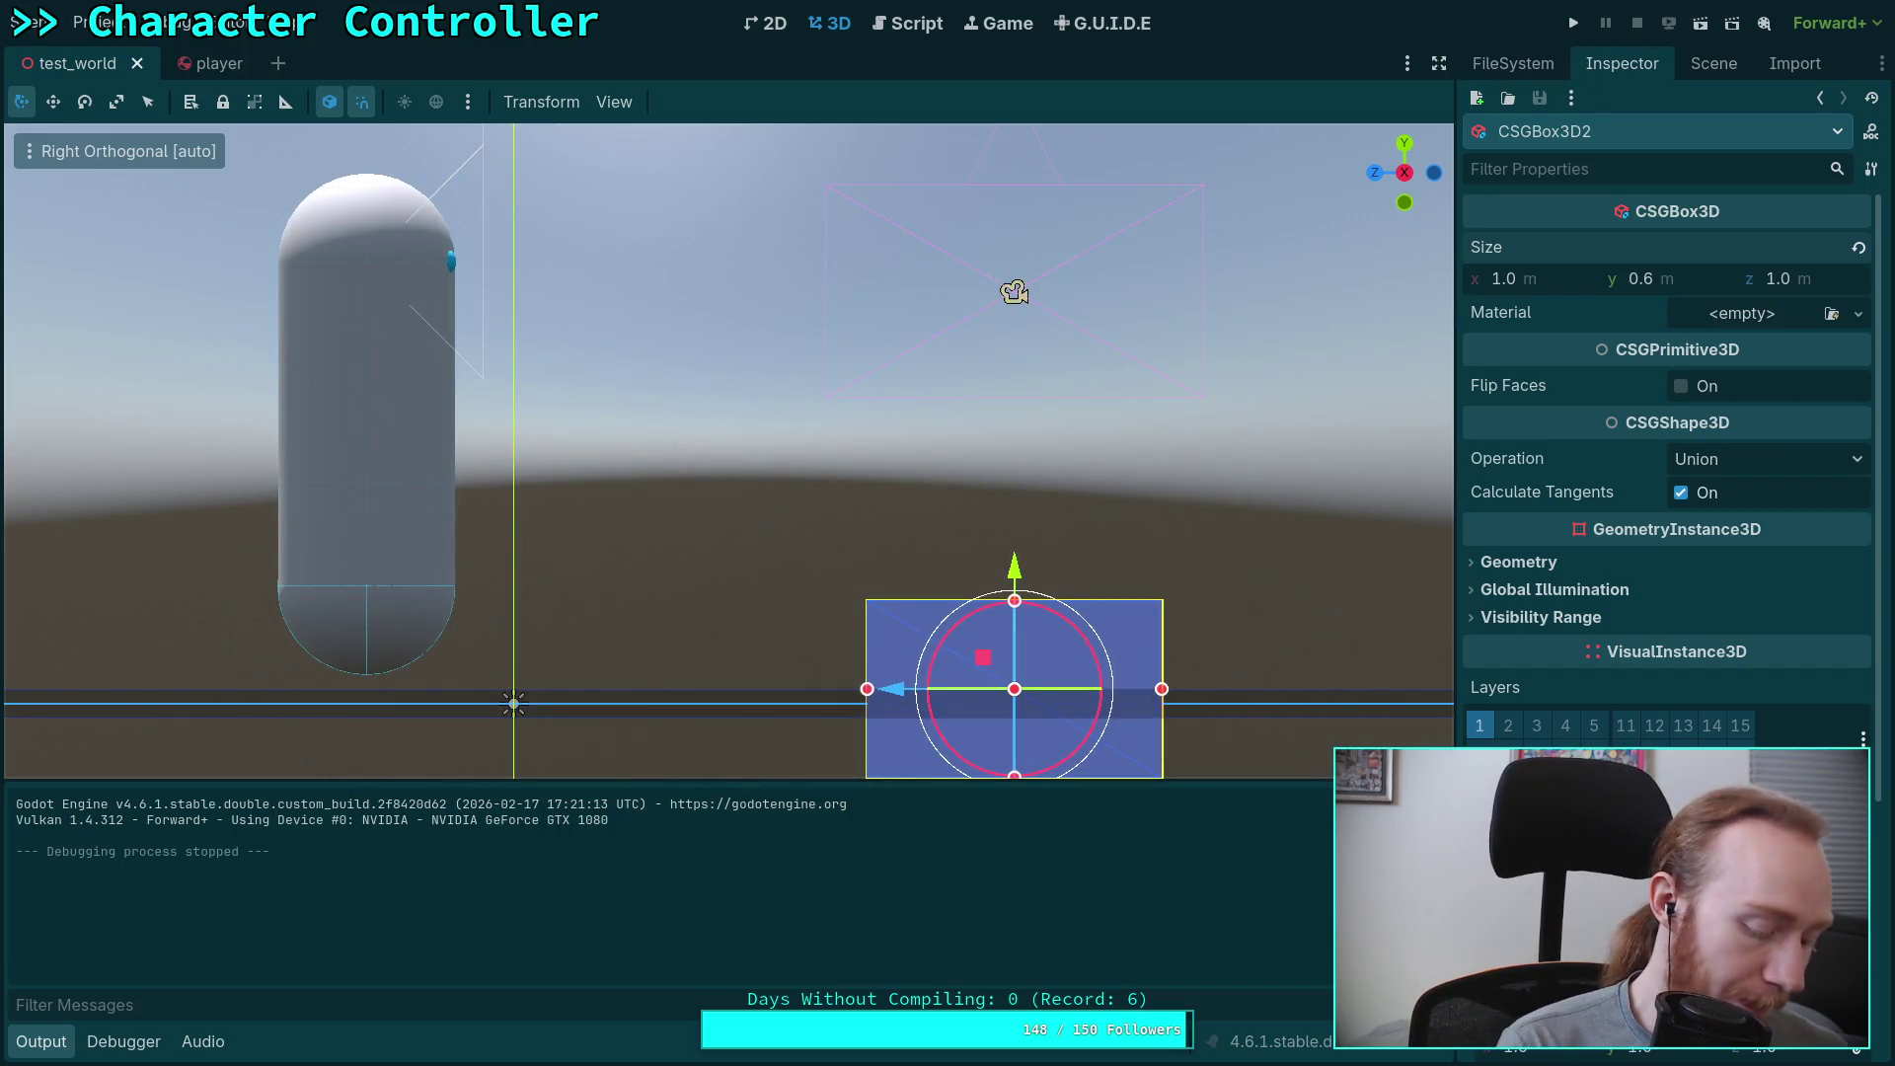
Search YouTube for 'character controller' and scroll through the results
key("alt+Tab")
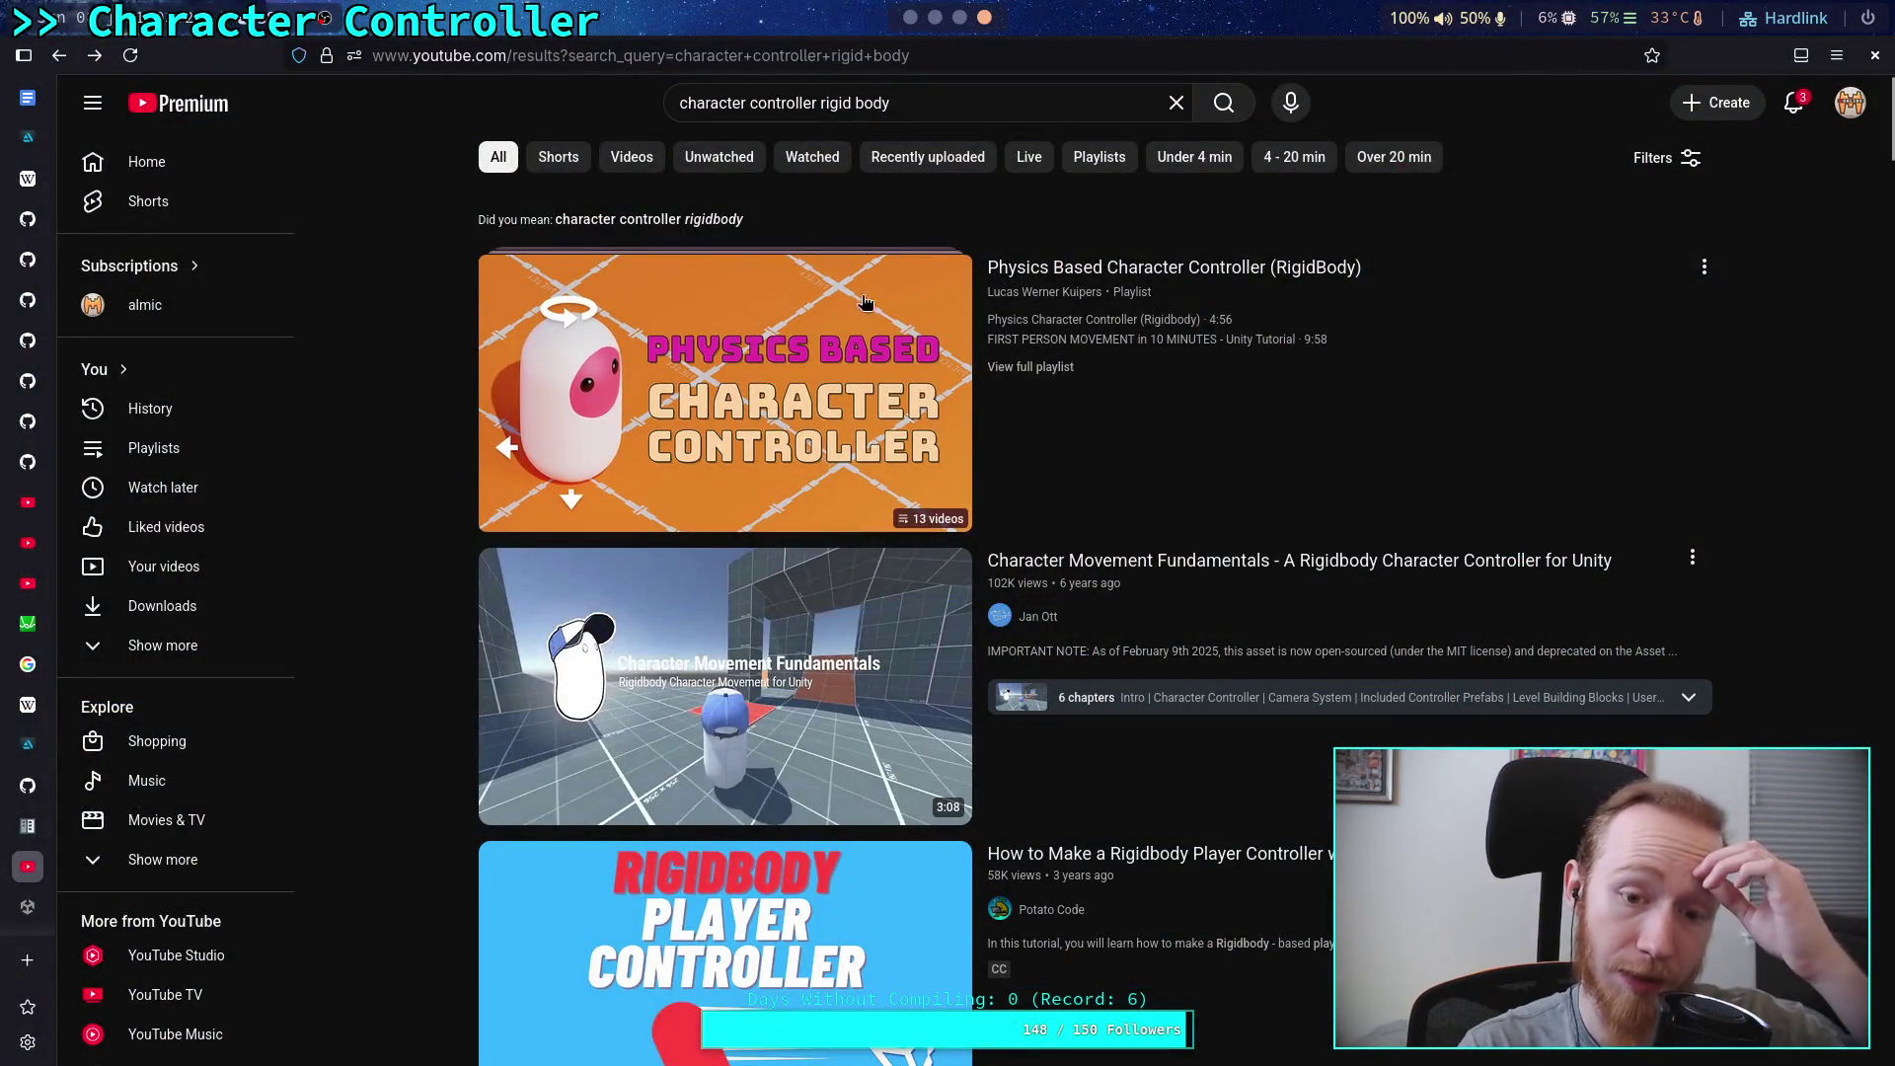
left_click(900, 103)
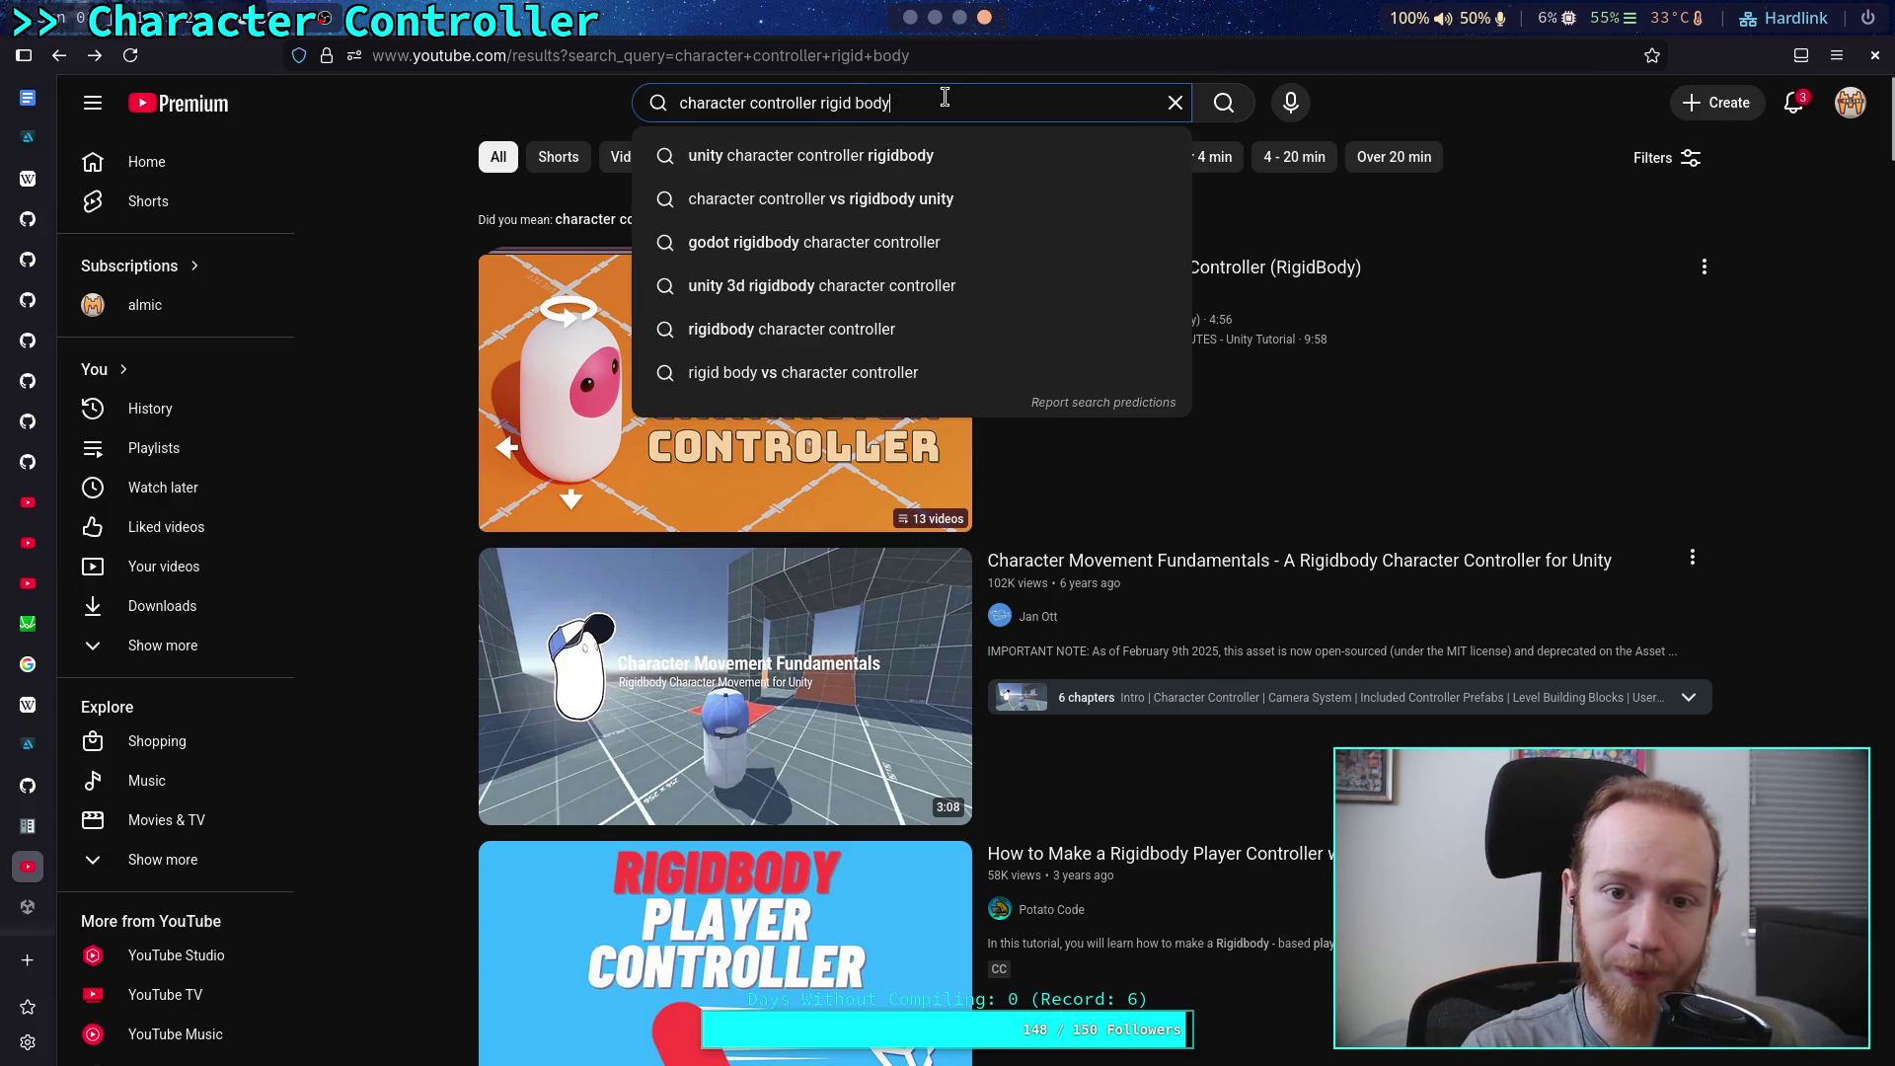
key("Return")
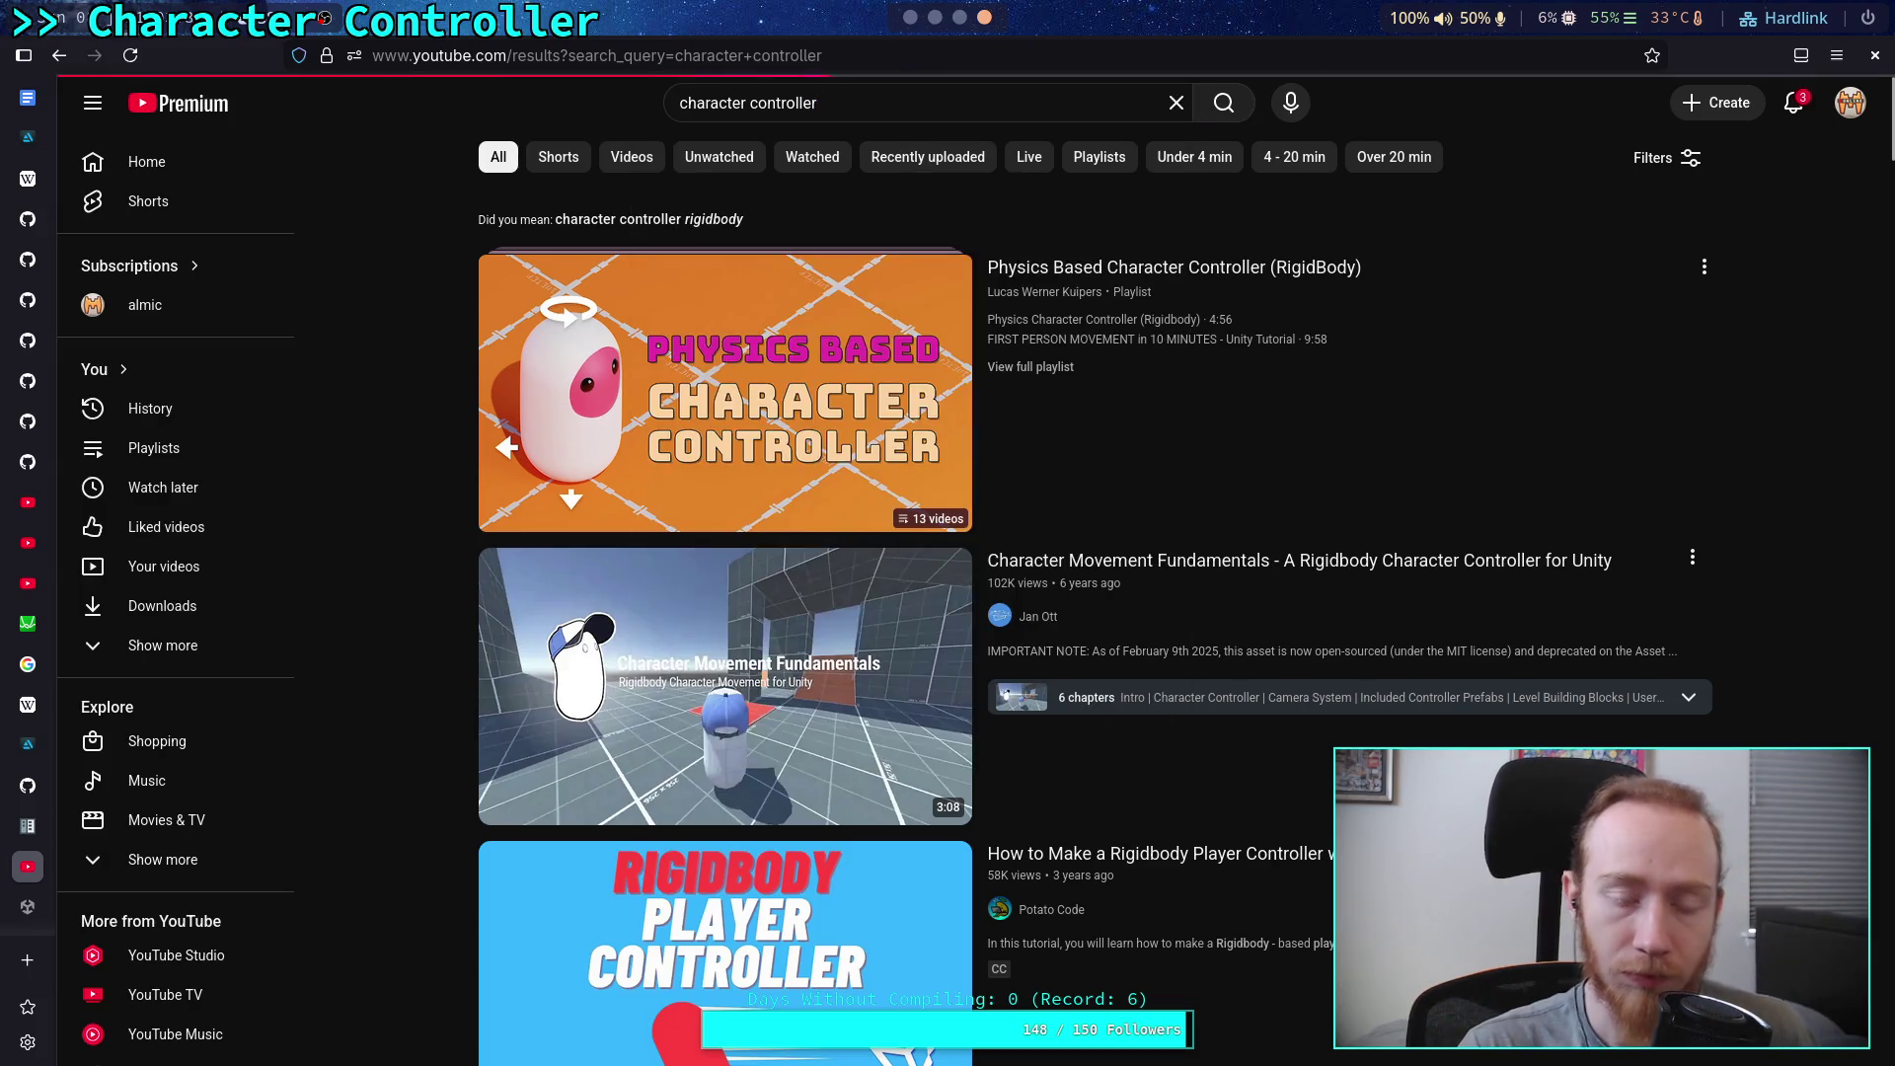
scroll(345, 419, "down", 3)
scroll(345, 424, "down", 4)
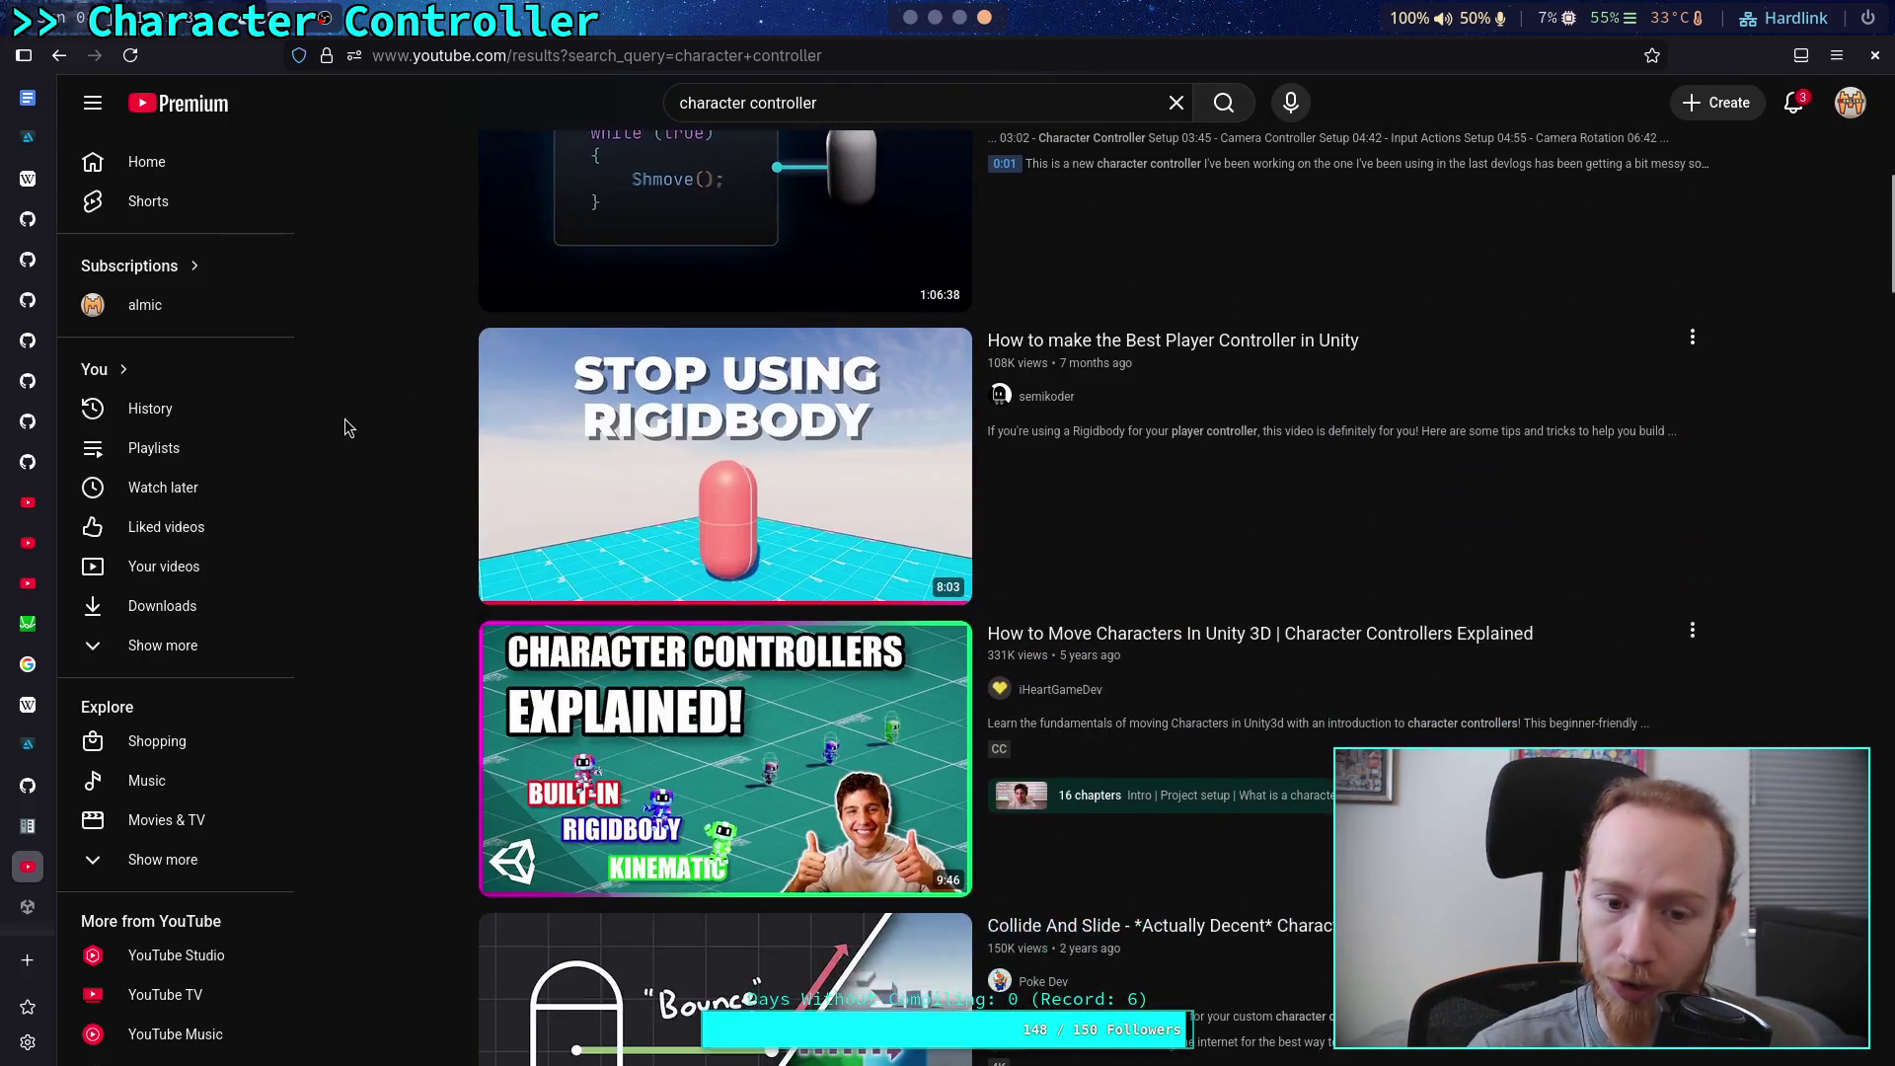
Open 'How to make the Best Player Controller in Unity' and play it briefly to 0:11
left_click(962, 570)
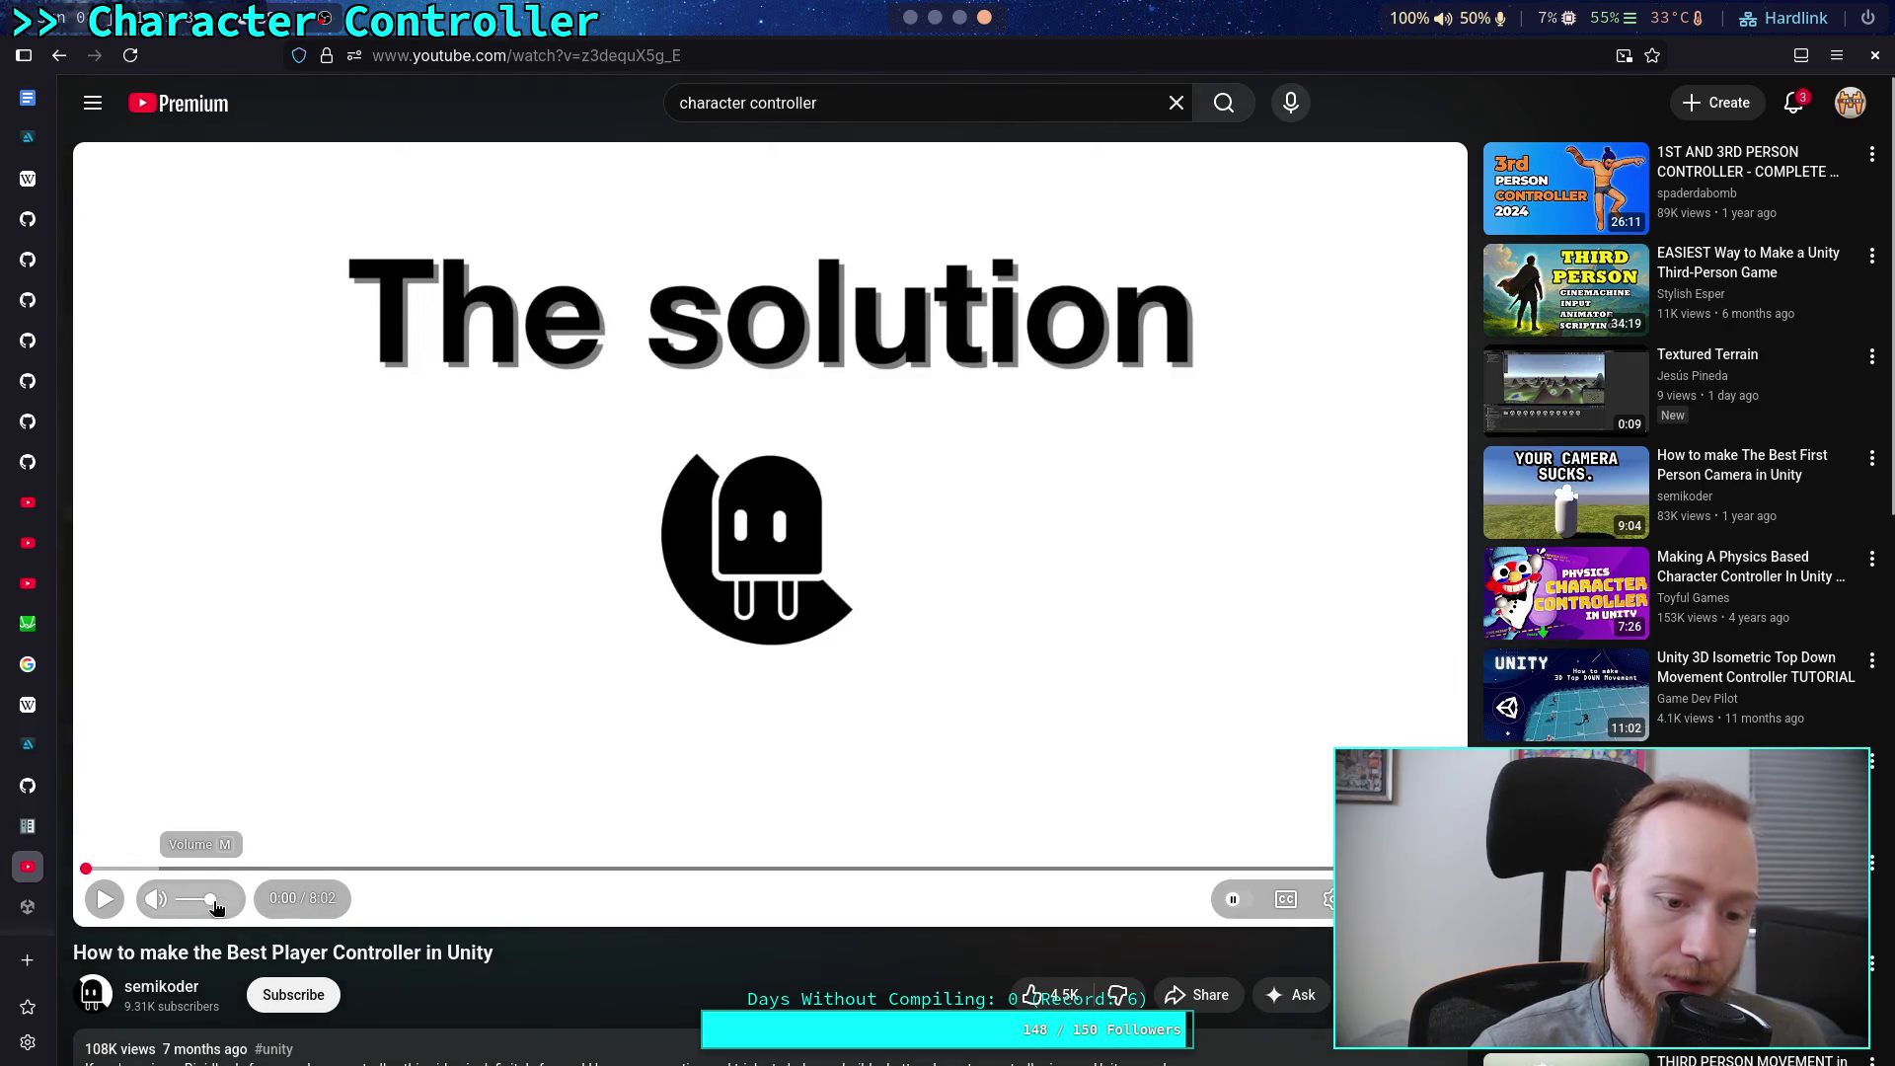
left_click(667, 756)
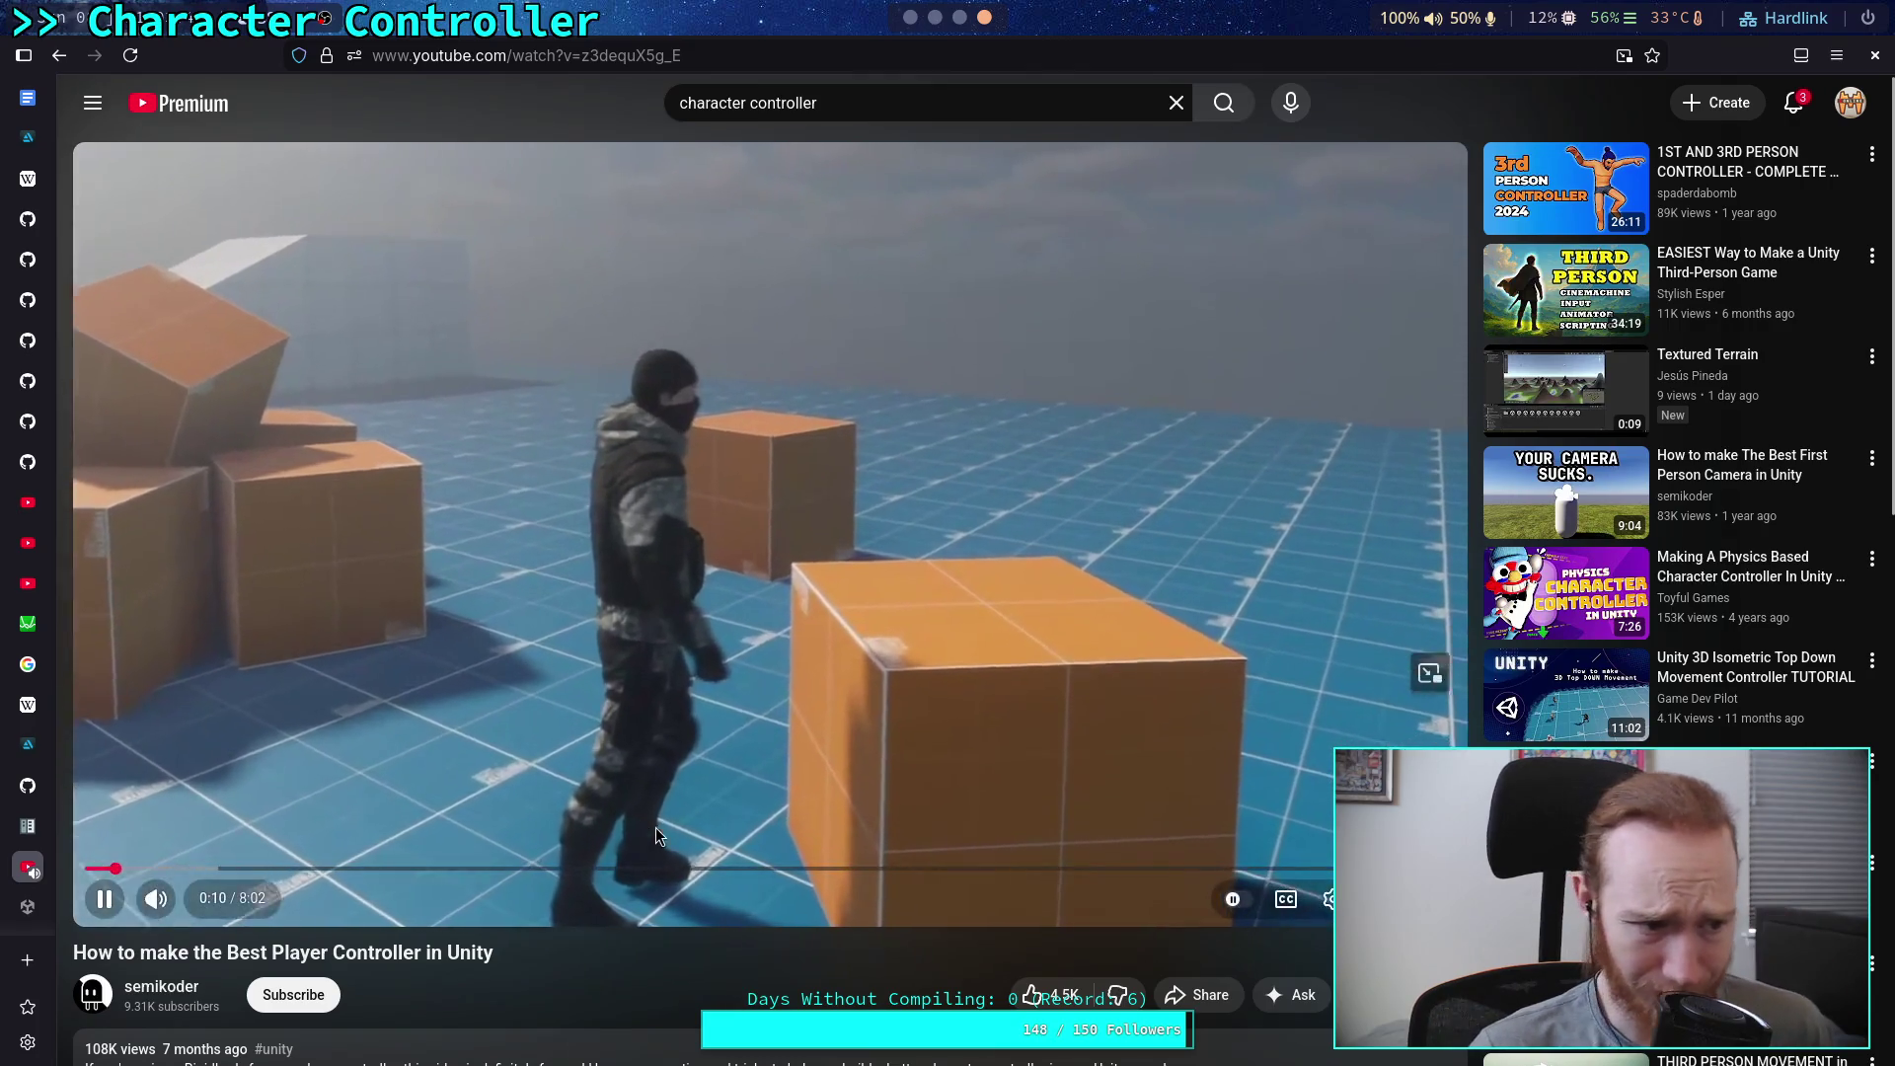
left_click(638, 750)
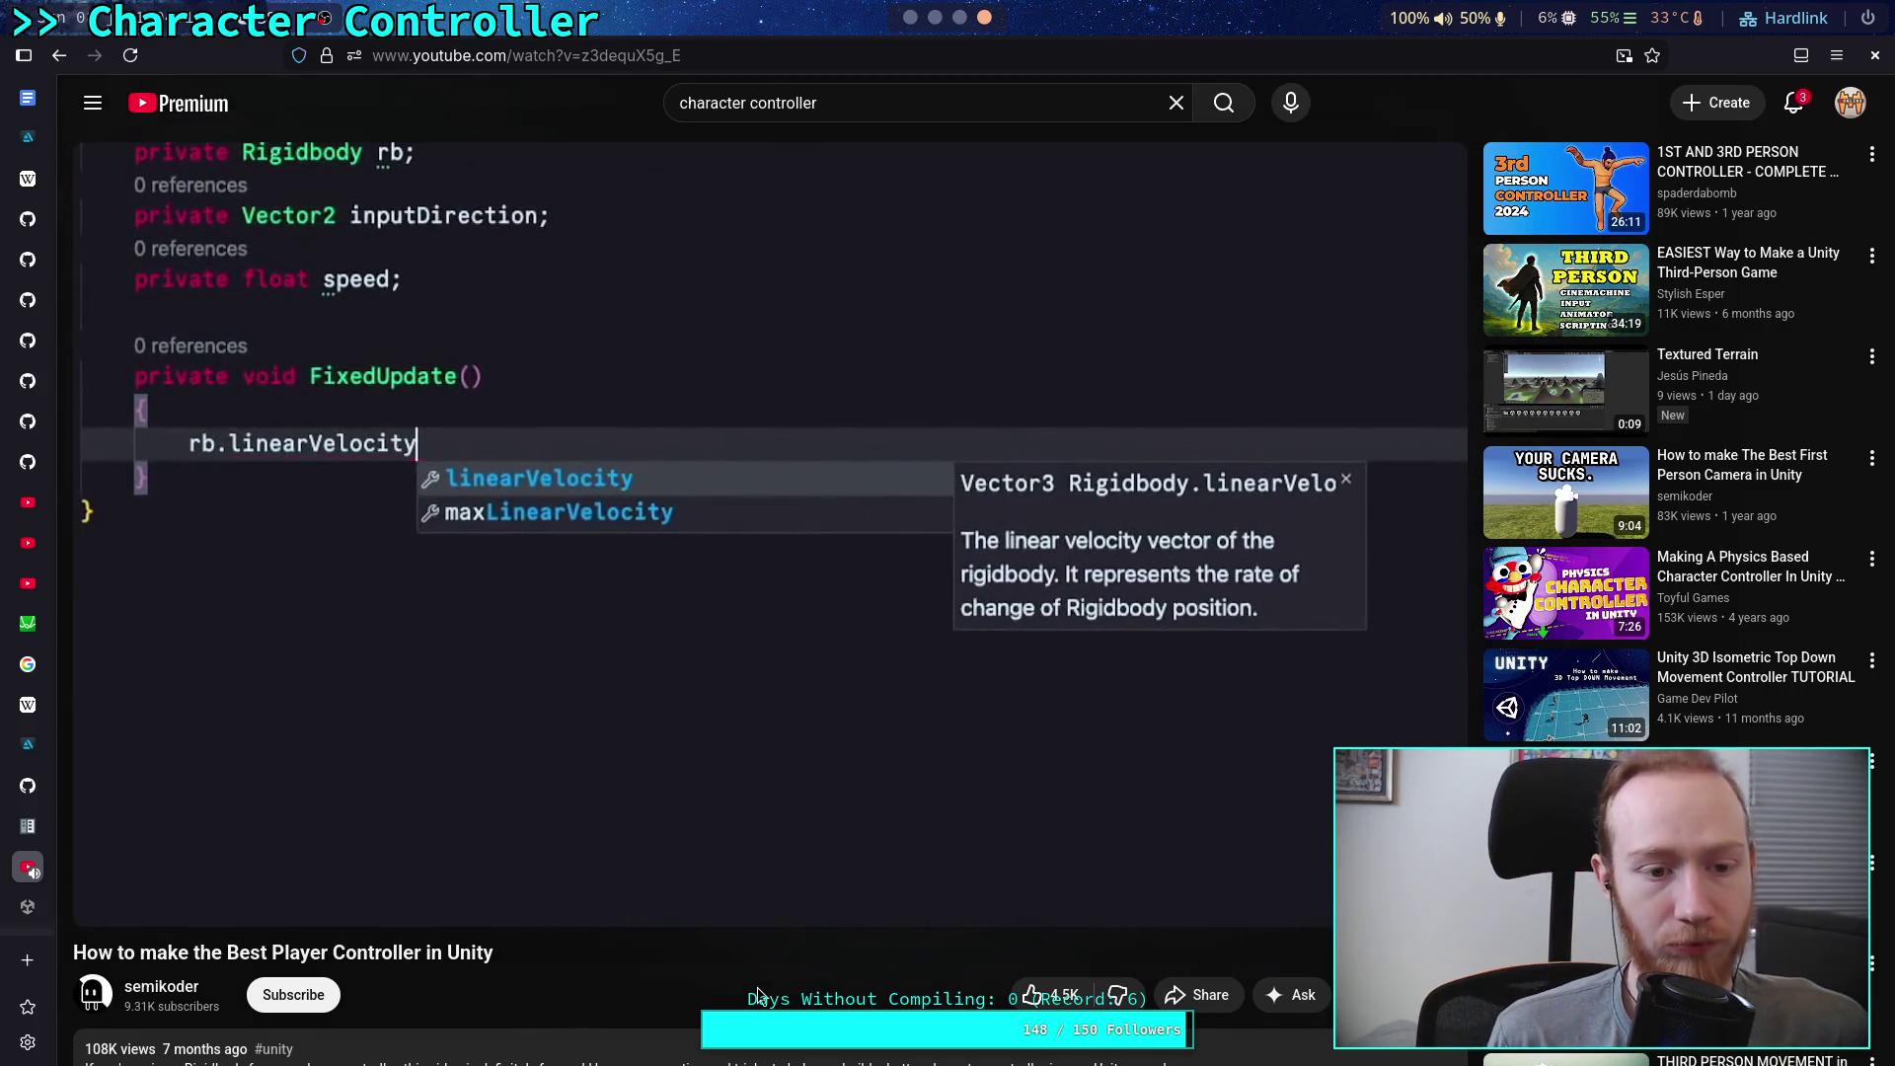
Seek ahead to the slope-angle explanation around 2:43 and pause the video
key("Right")
key("Right")
key("Right")
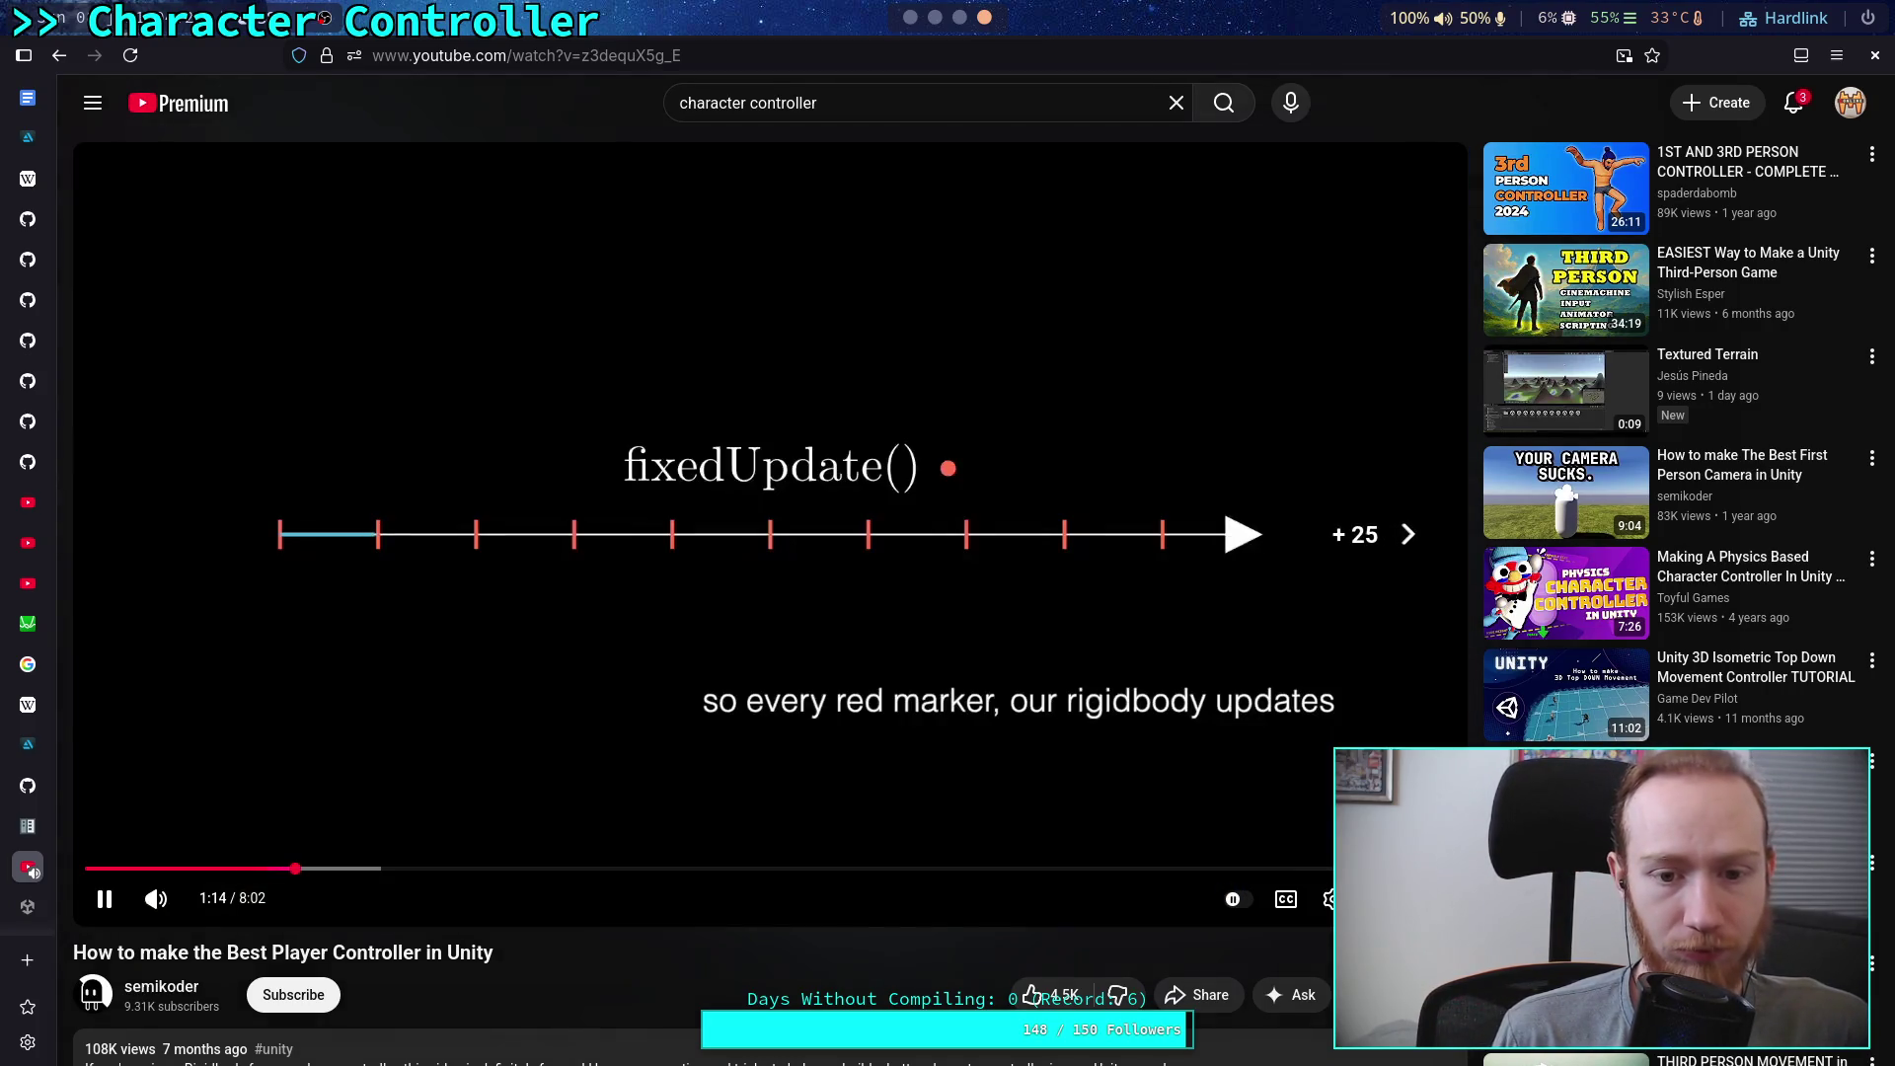
key("Right")
key("Right")
key("Right")
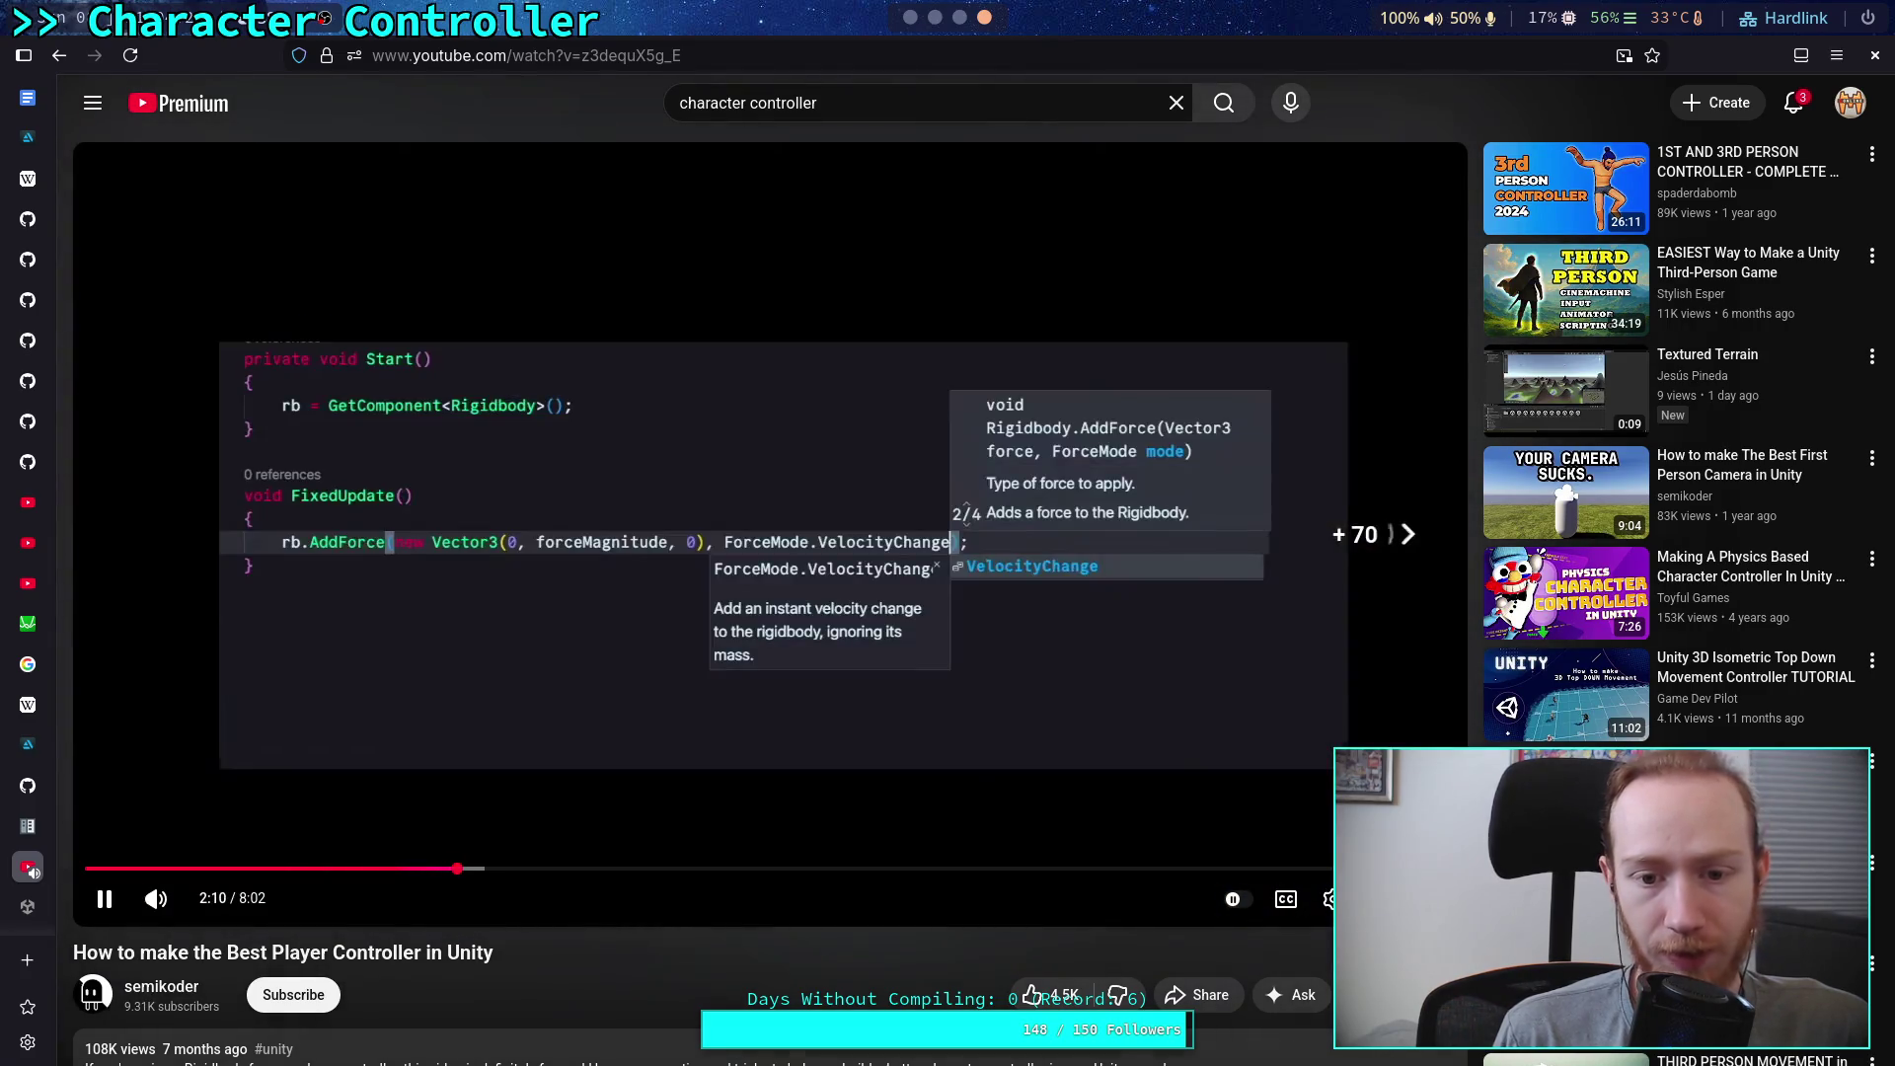
key("Right")
key("Right")
key("Right")
key("Left")
key("Left")
key("Left")
key("Left")
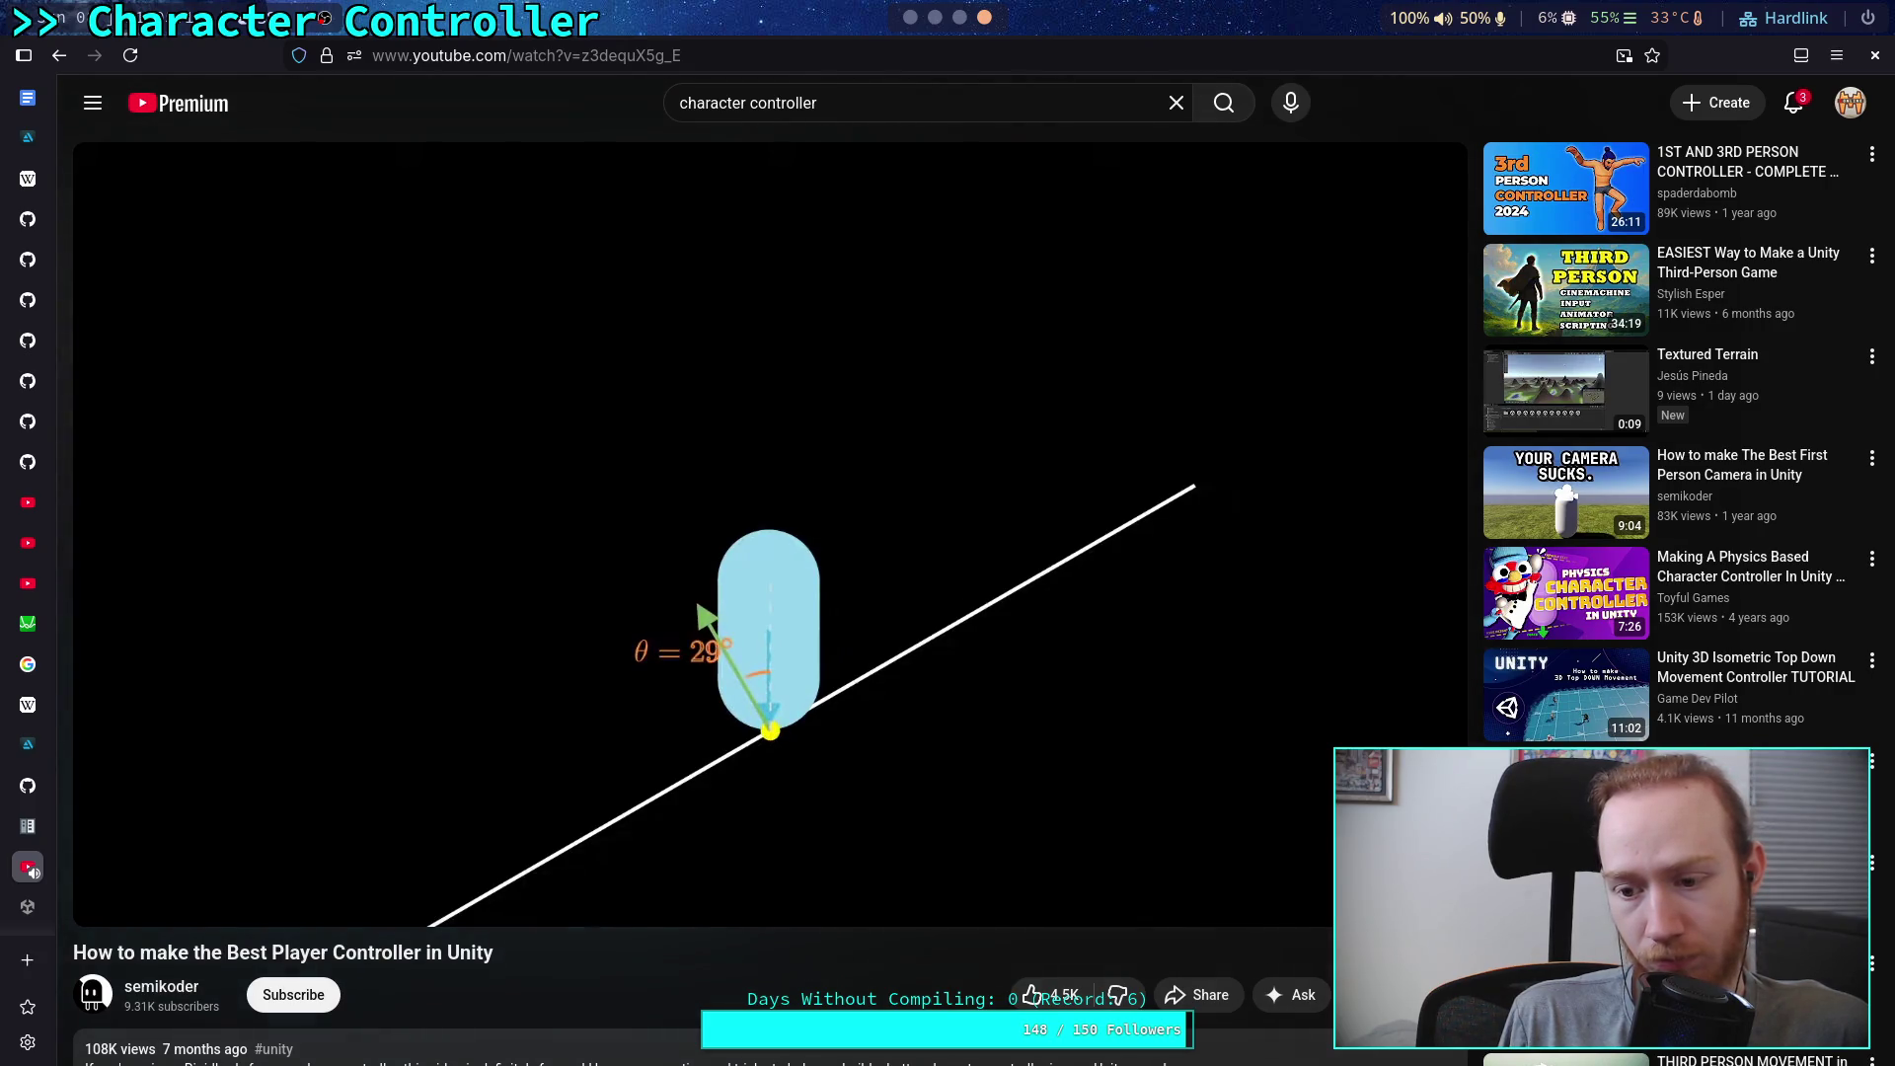
left_click(743, 756)
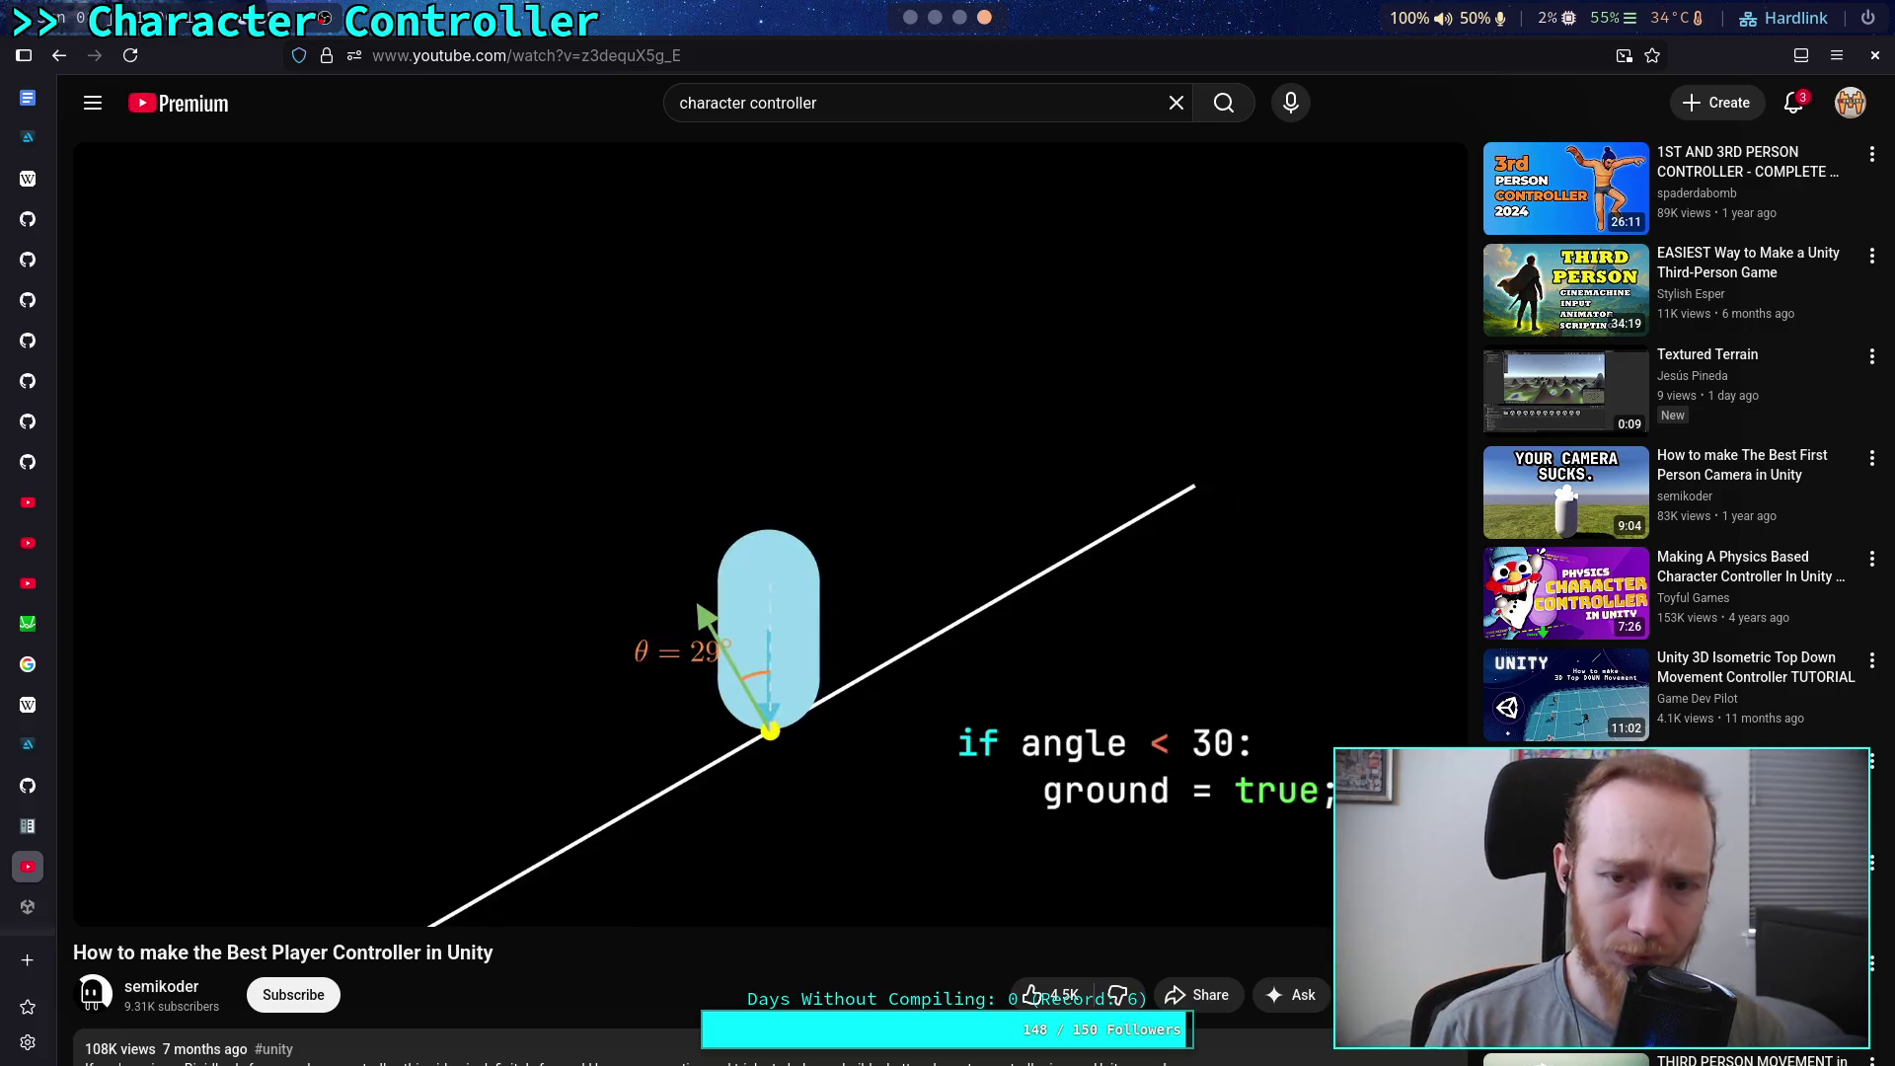
Switch back to the Godot editor showing the test_world scene
key("alt+Tab")
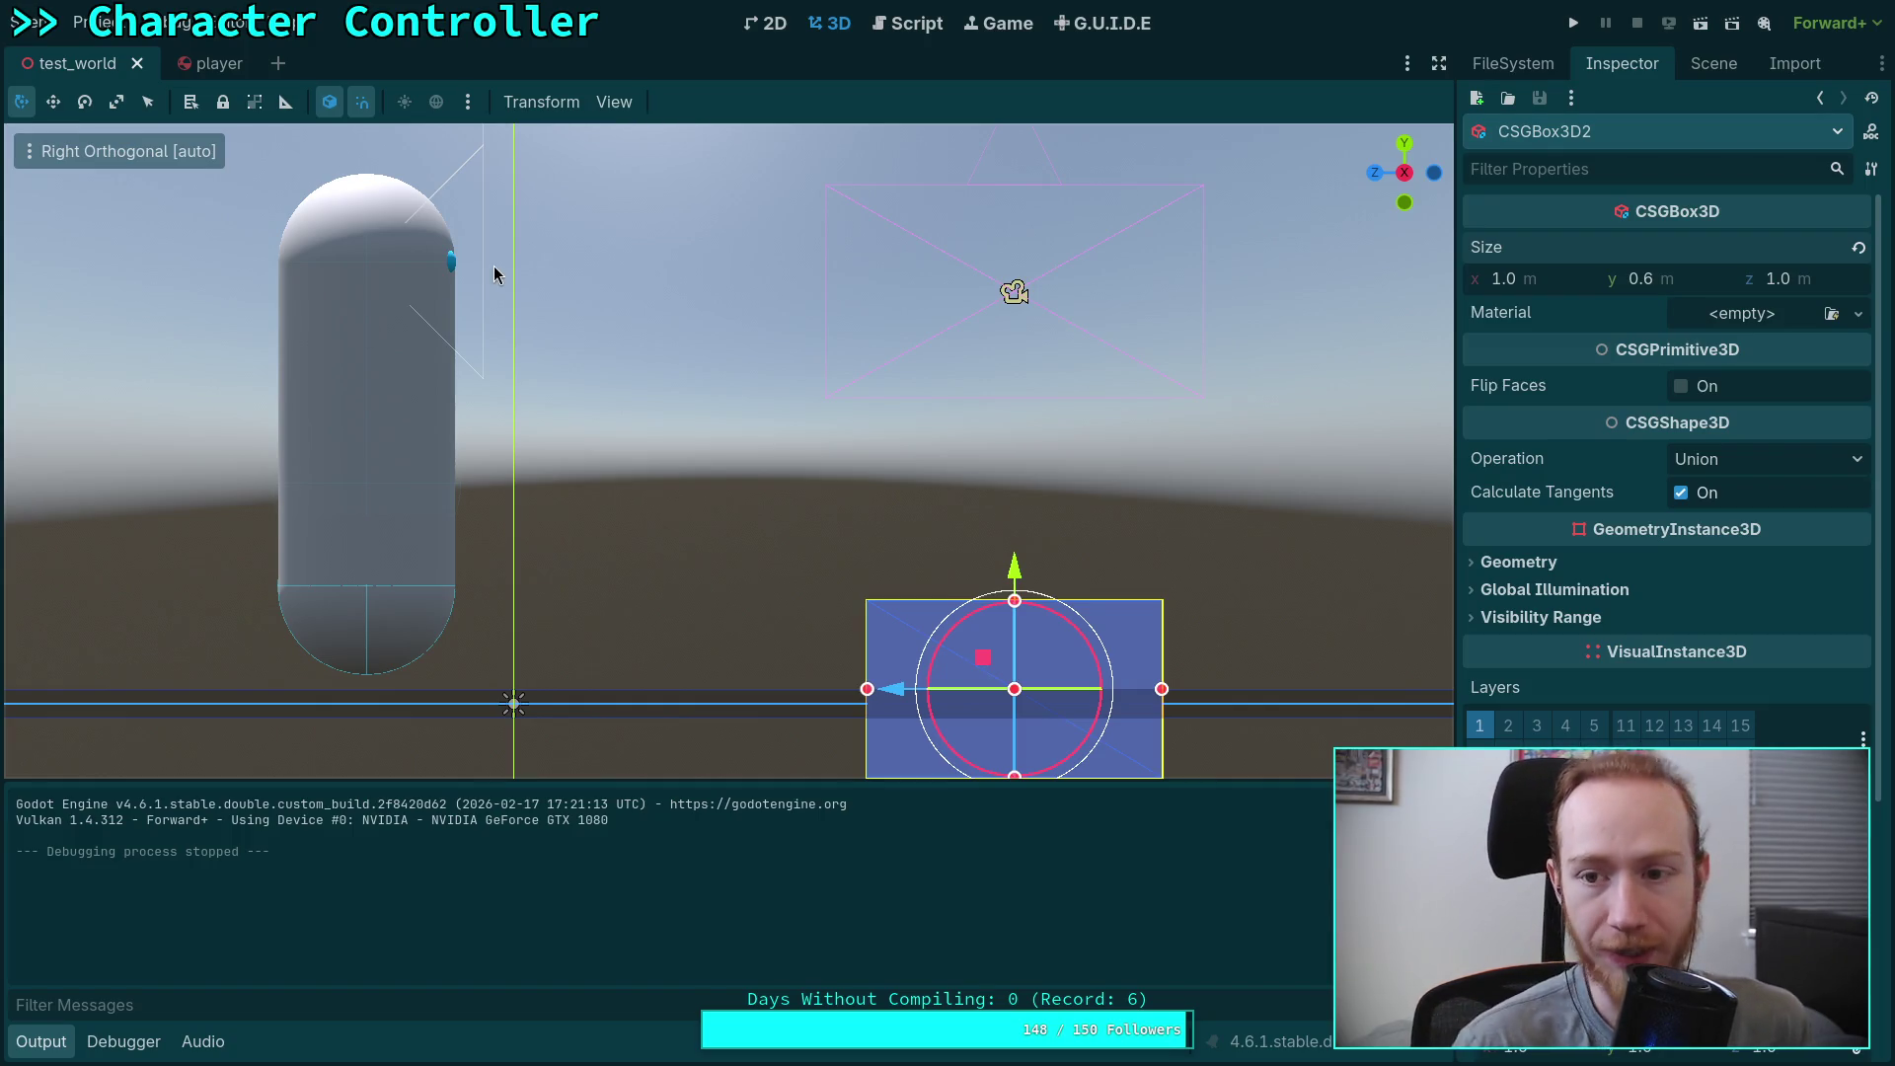
Select Camera3D2 in test_world and save the scene
left_click(1736, 73)
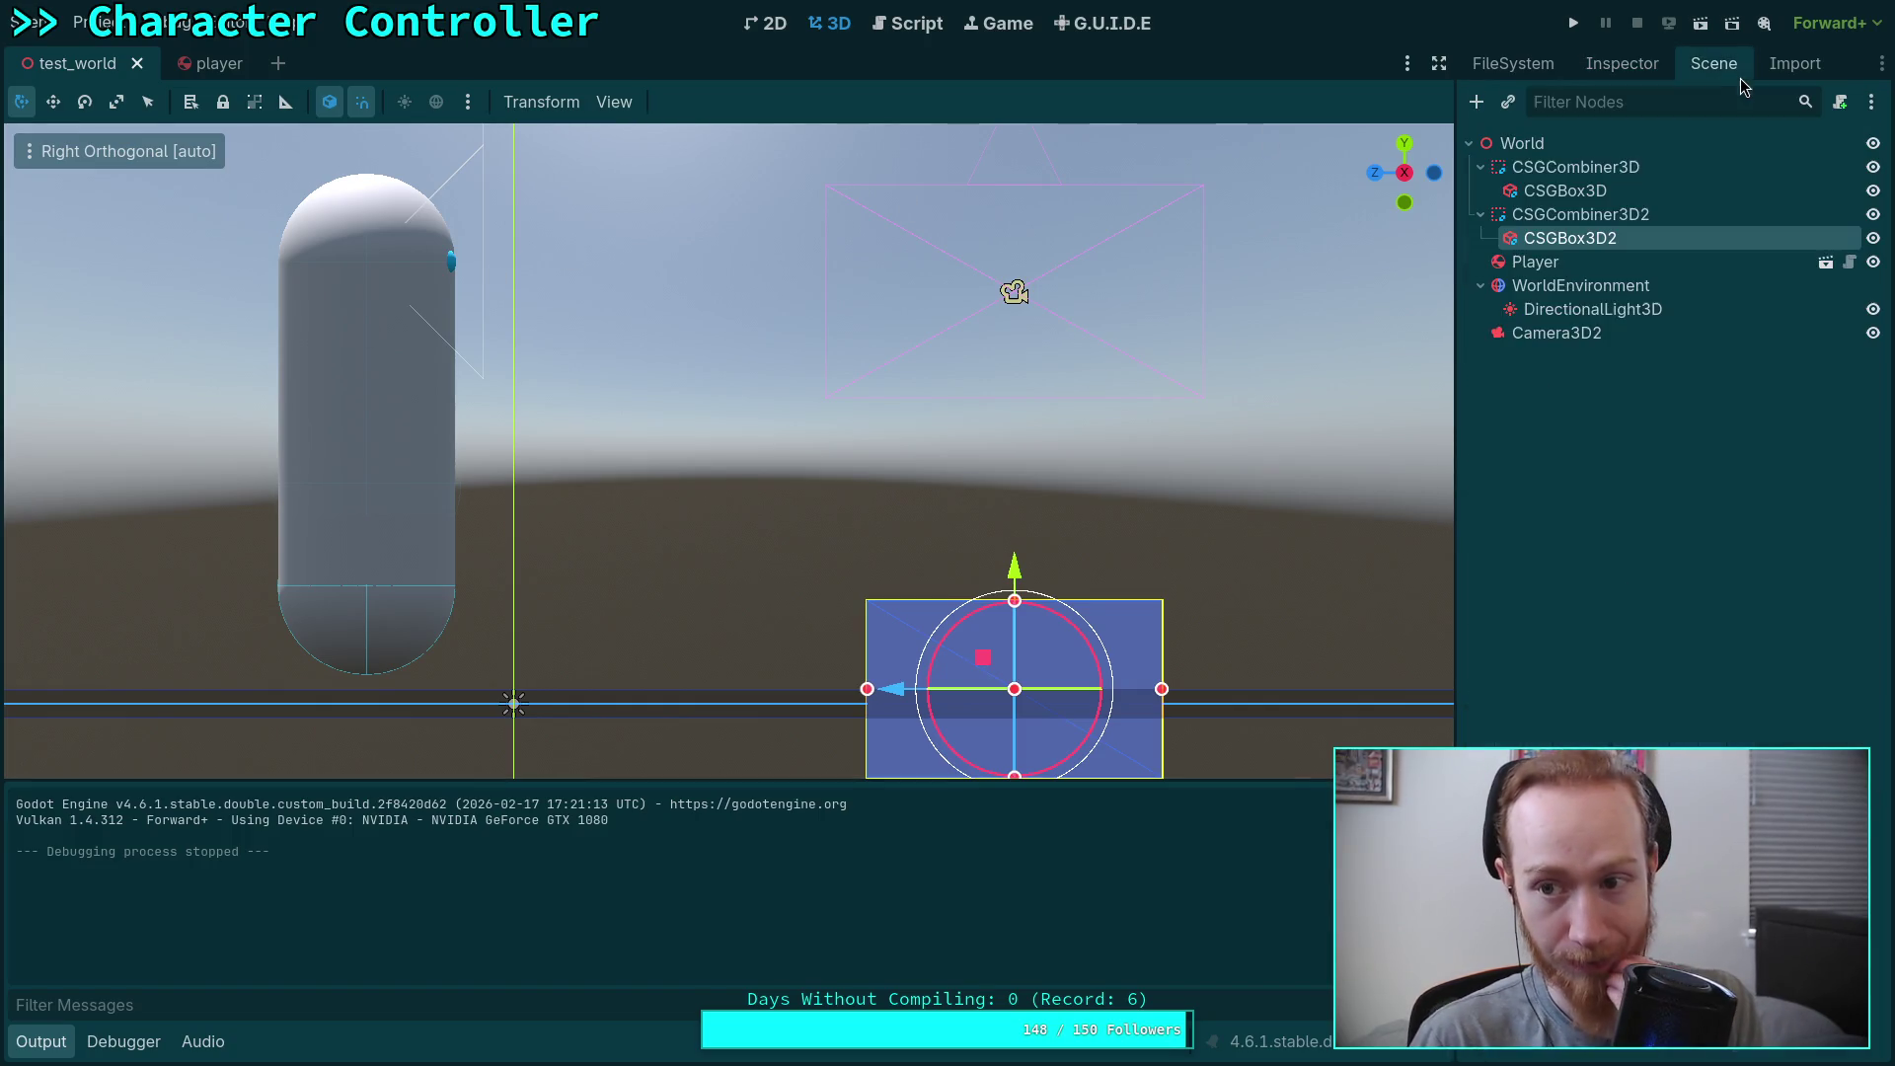
left_click(1565, 334)
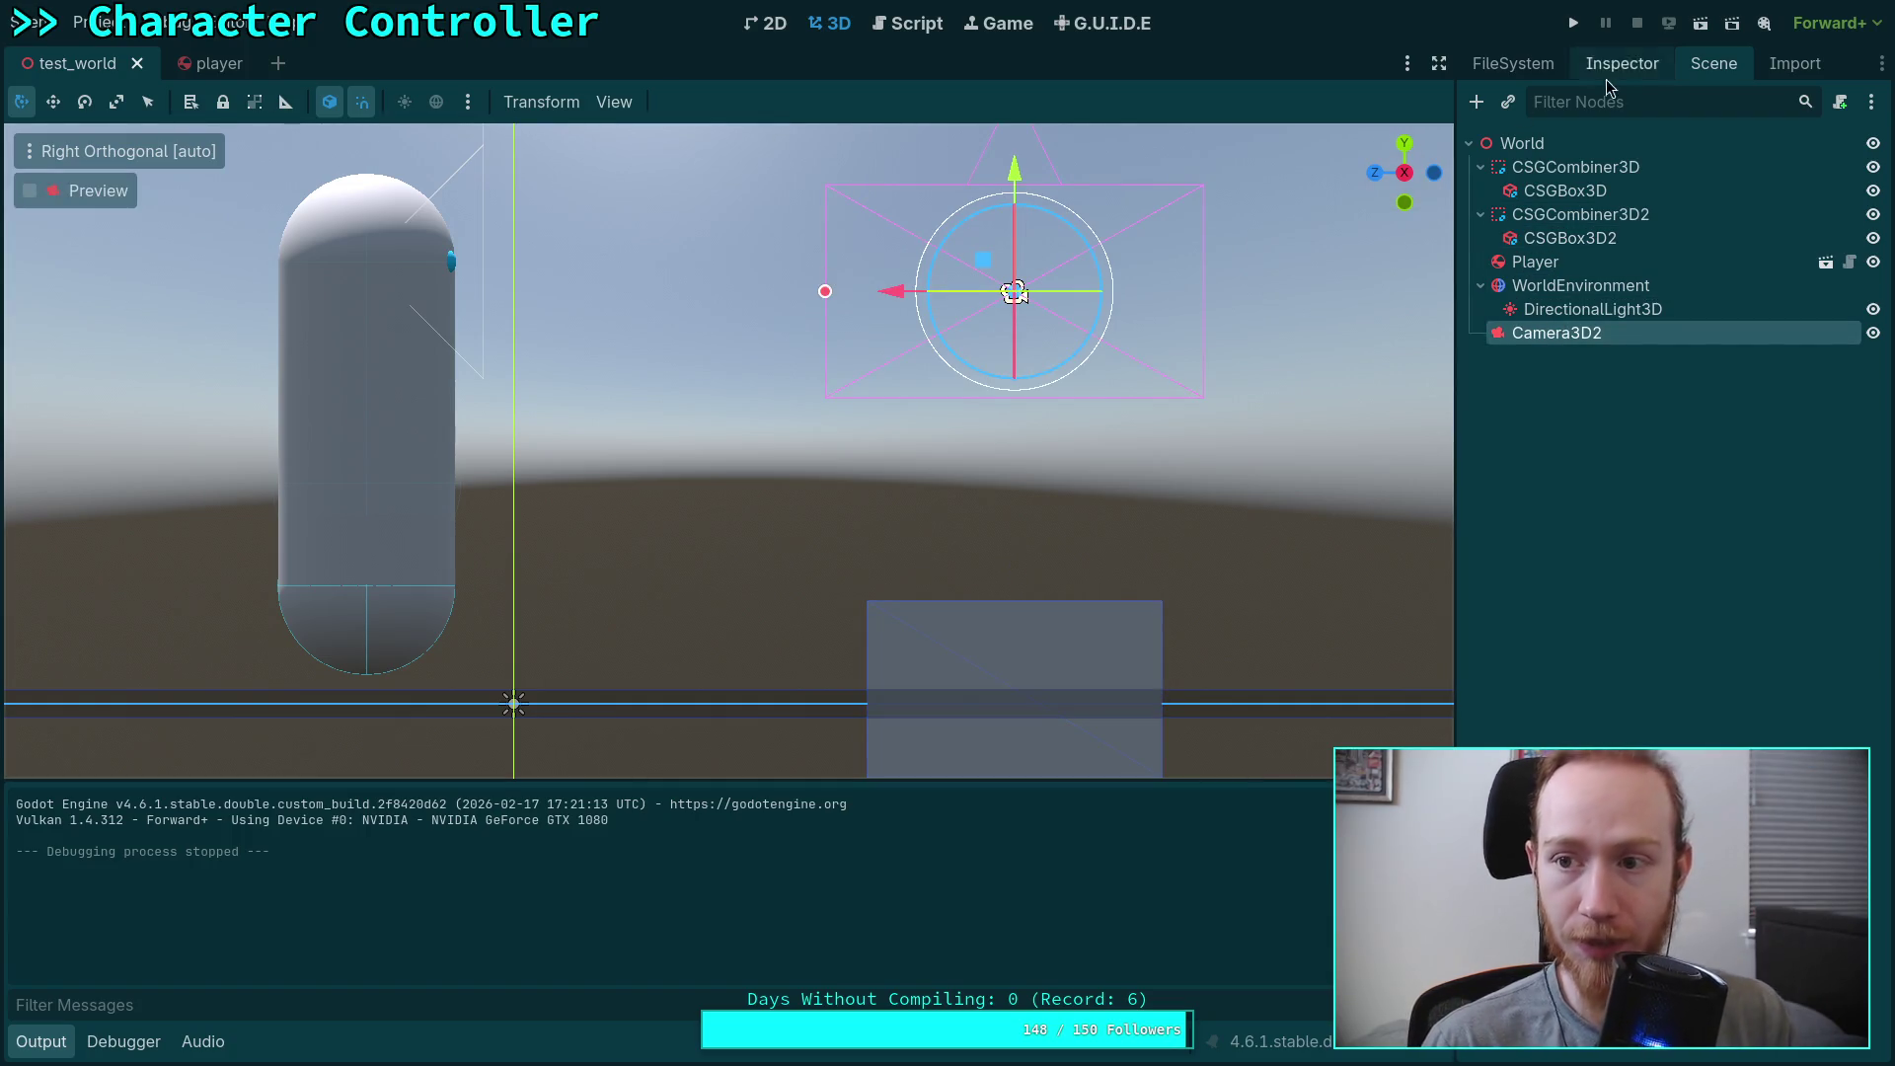
left_click(1622, 63)
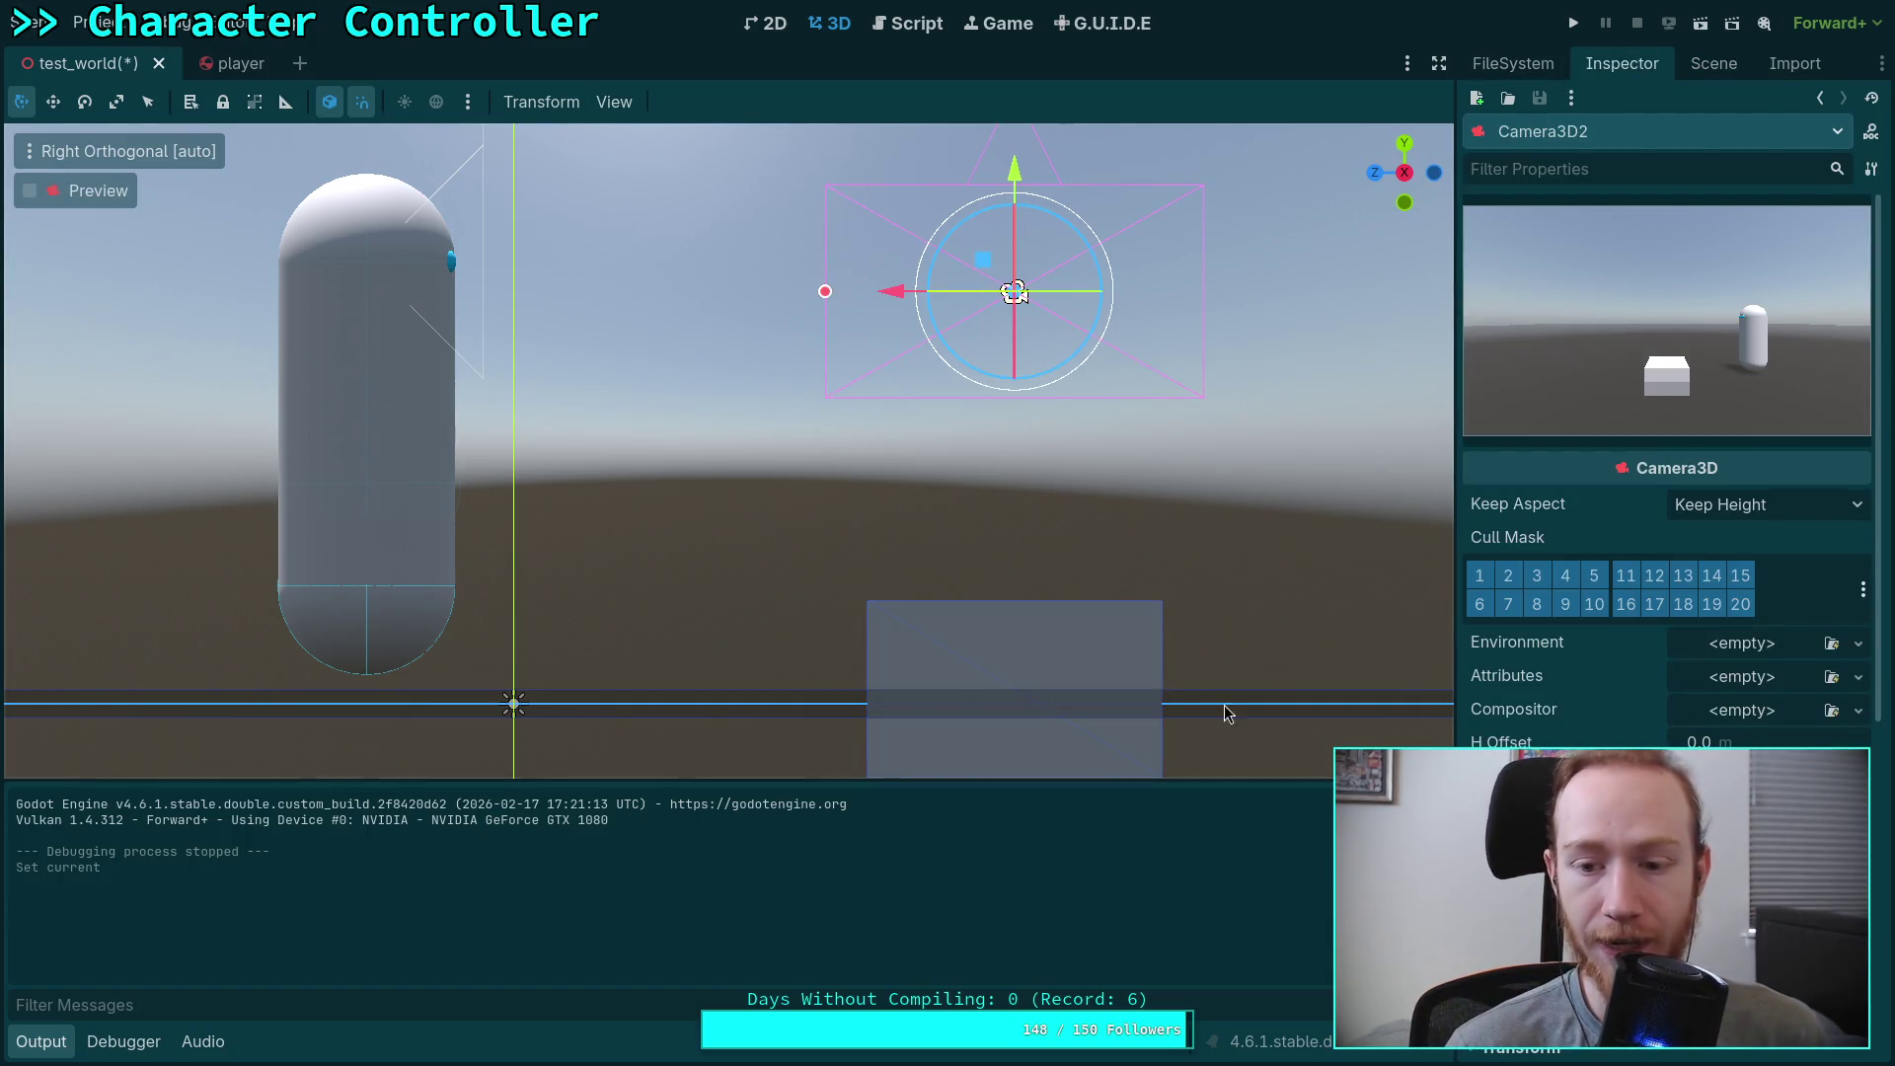
key("ctrl+s")
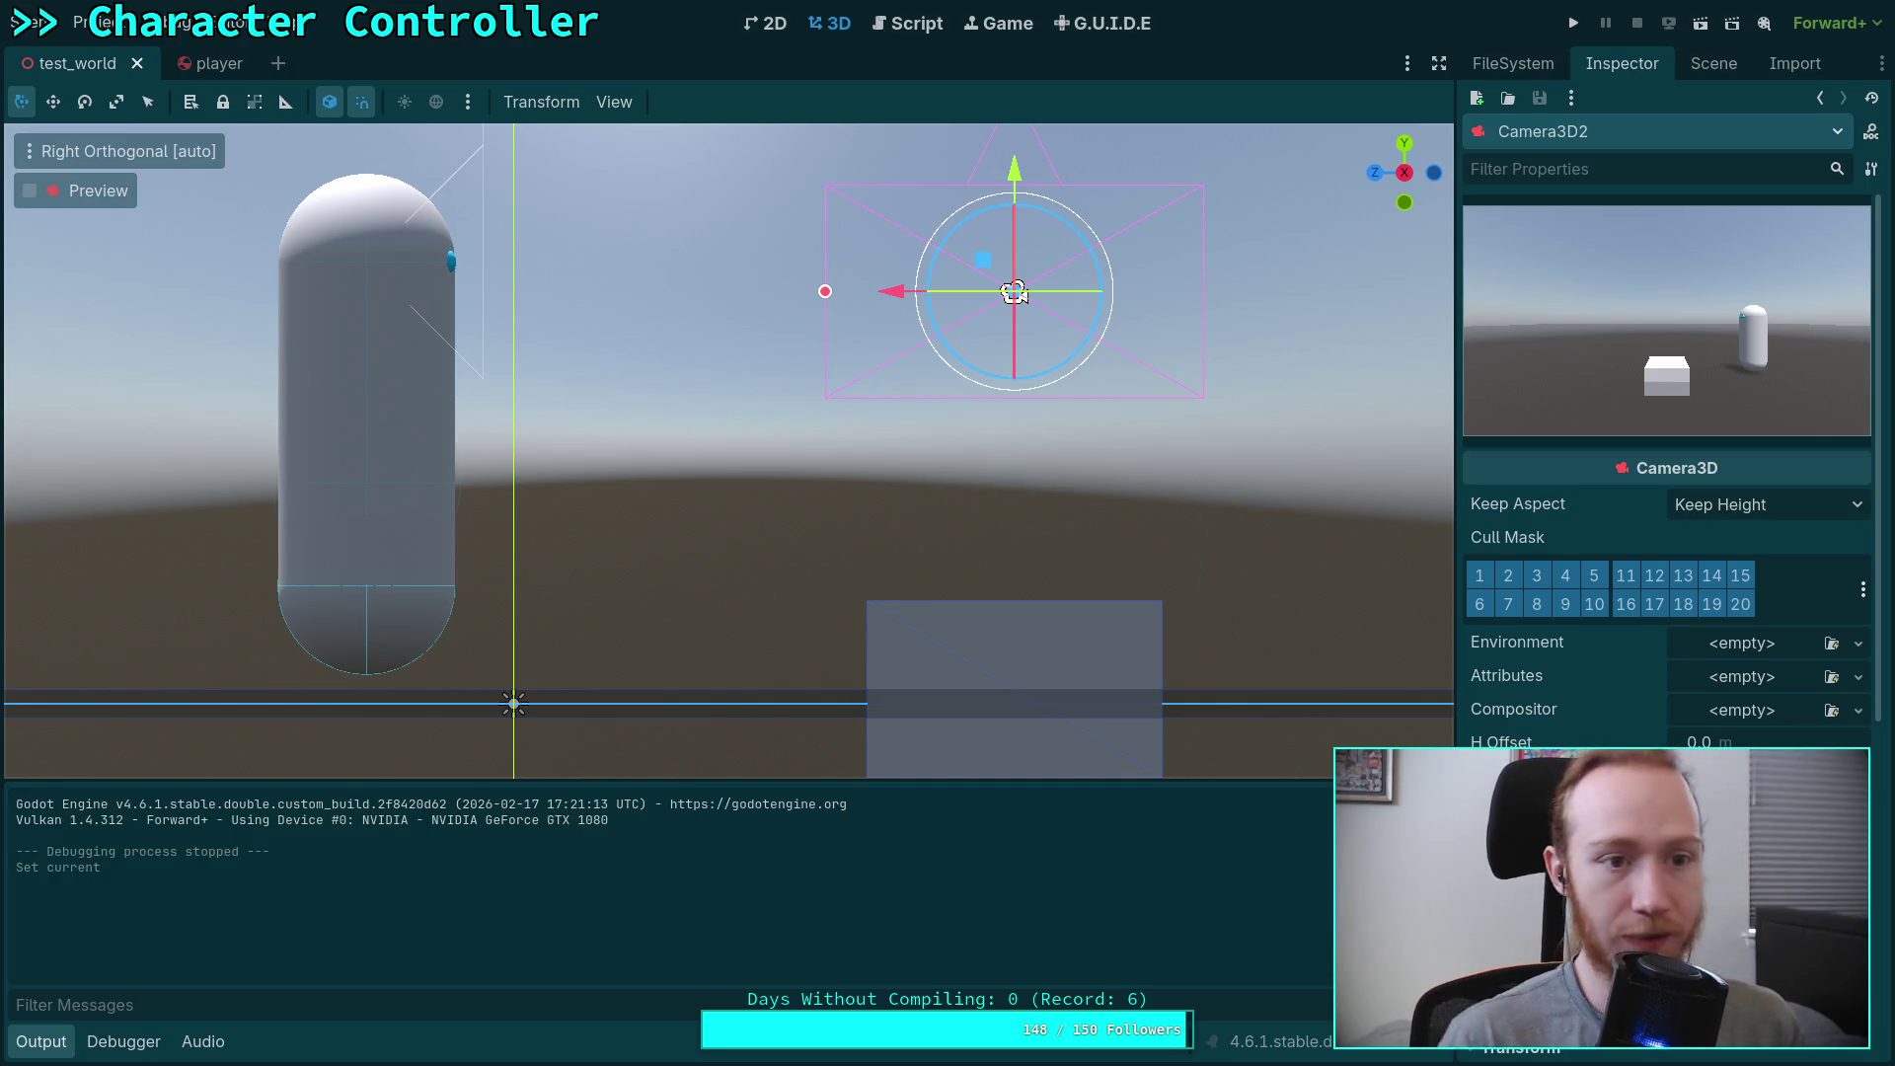
In the player scene, select MeshInstance3D2 under Camera3D and view its properties
left_click(191, 63)
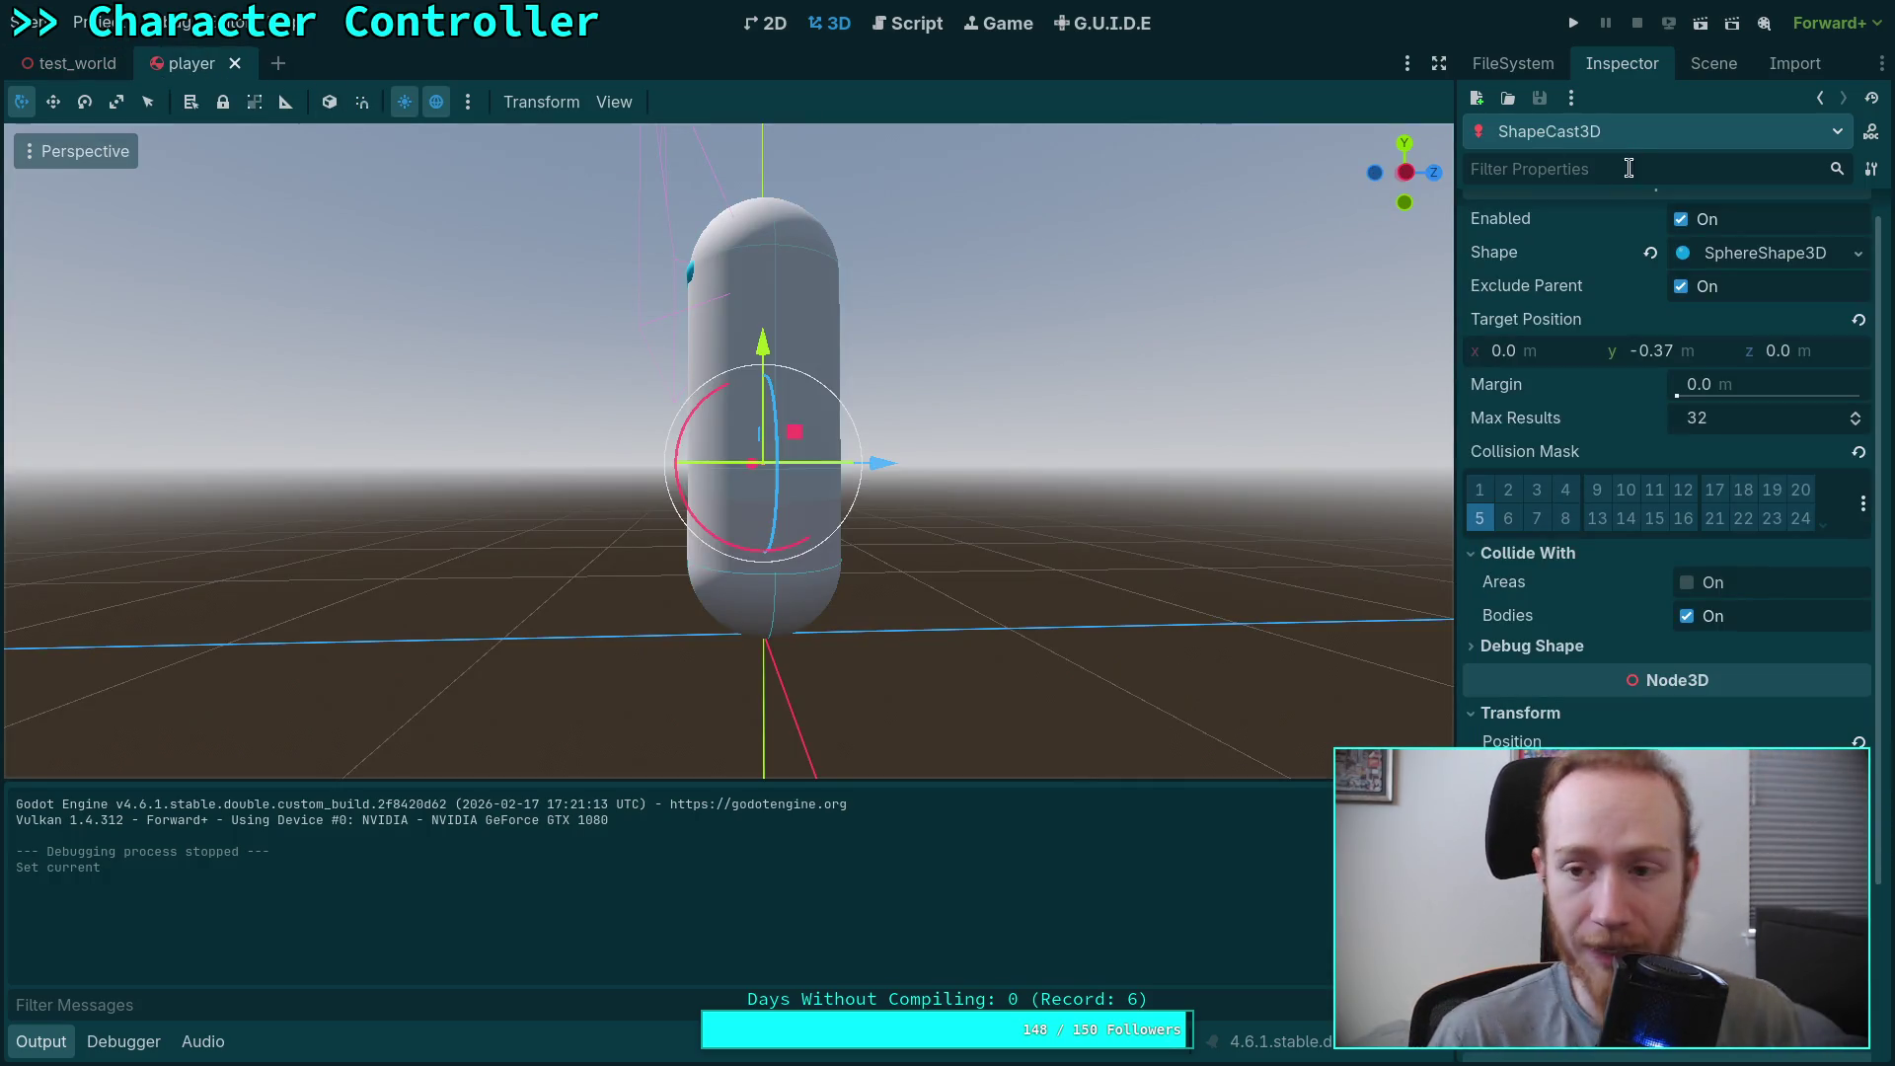
mouse_move(922, 510)
left_mouse_down()
mouse_move(922, 538)
mouse_move(1138, 499)
left_mouse_up()
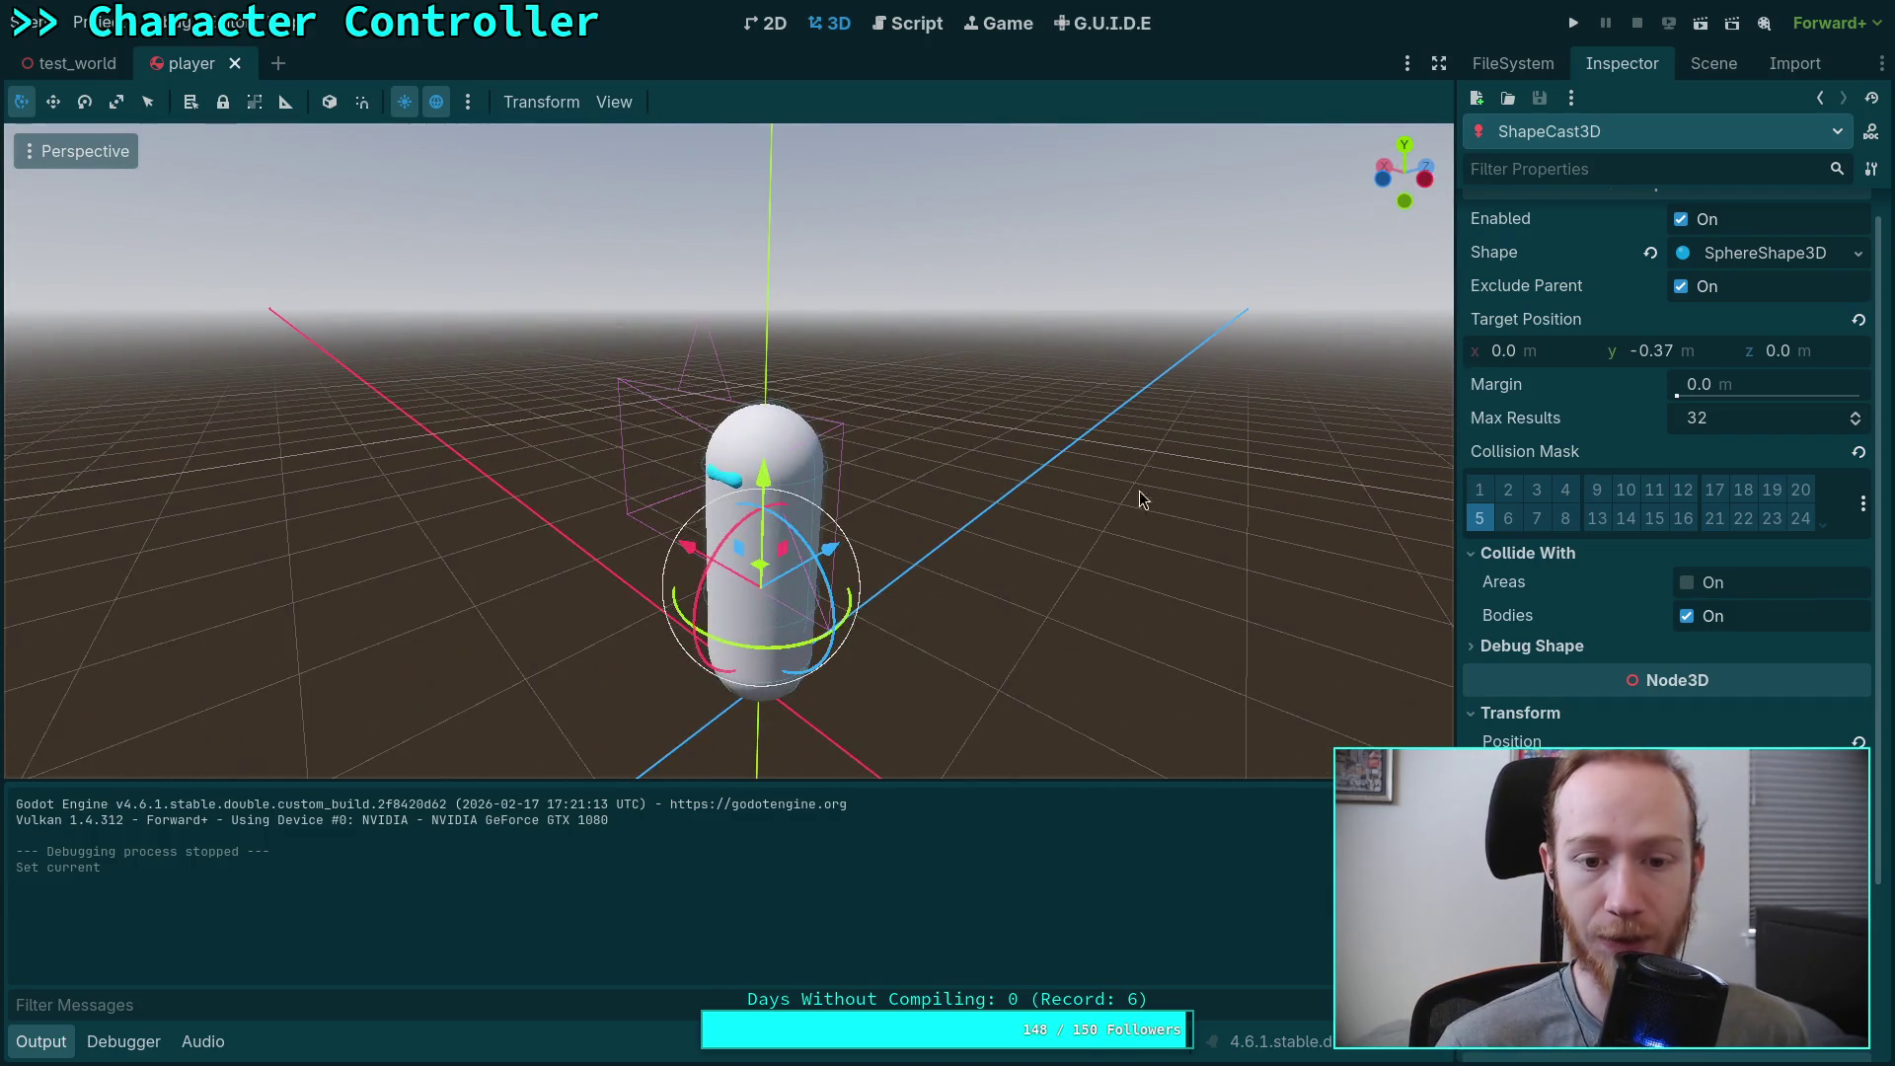
left_click(1713, 63)
left_click(1551, 240)
left_click(1601, 264)
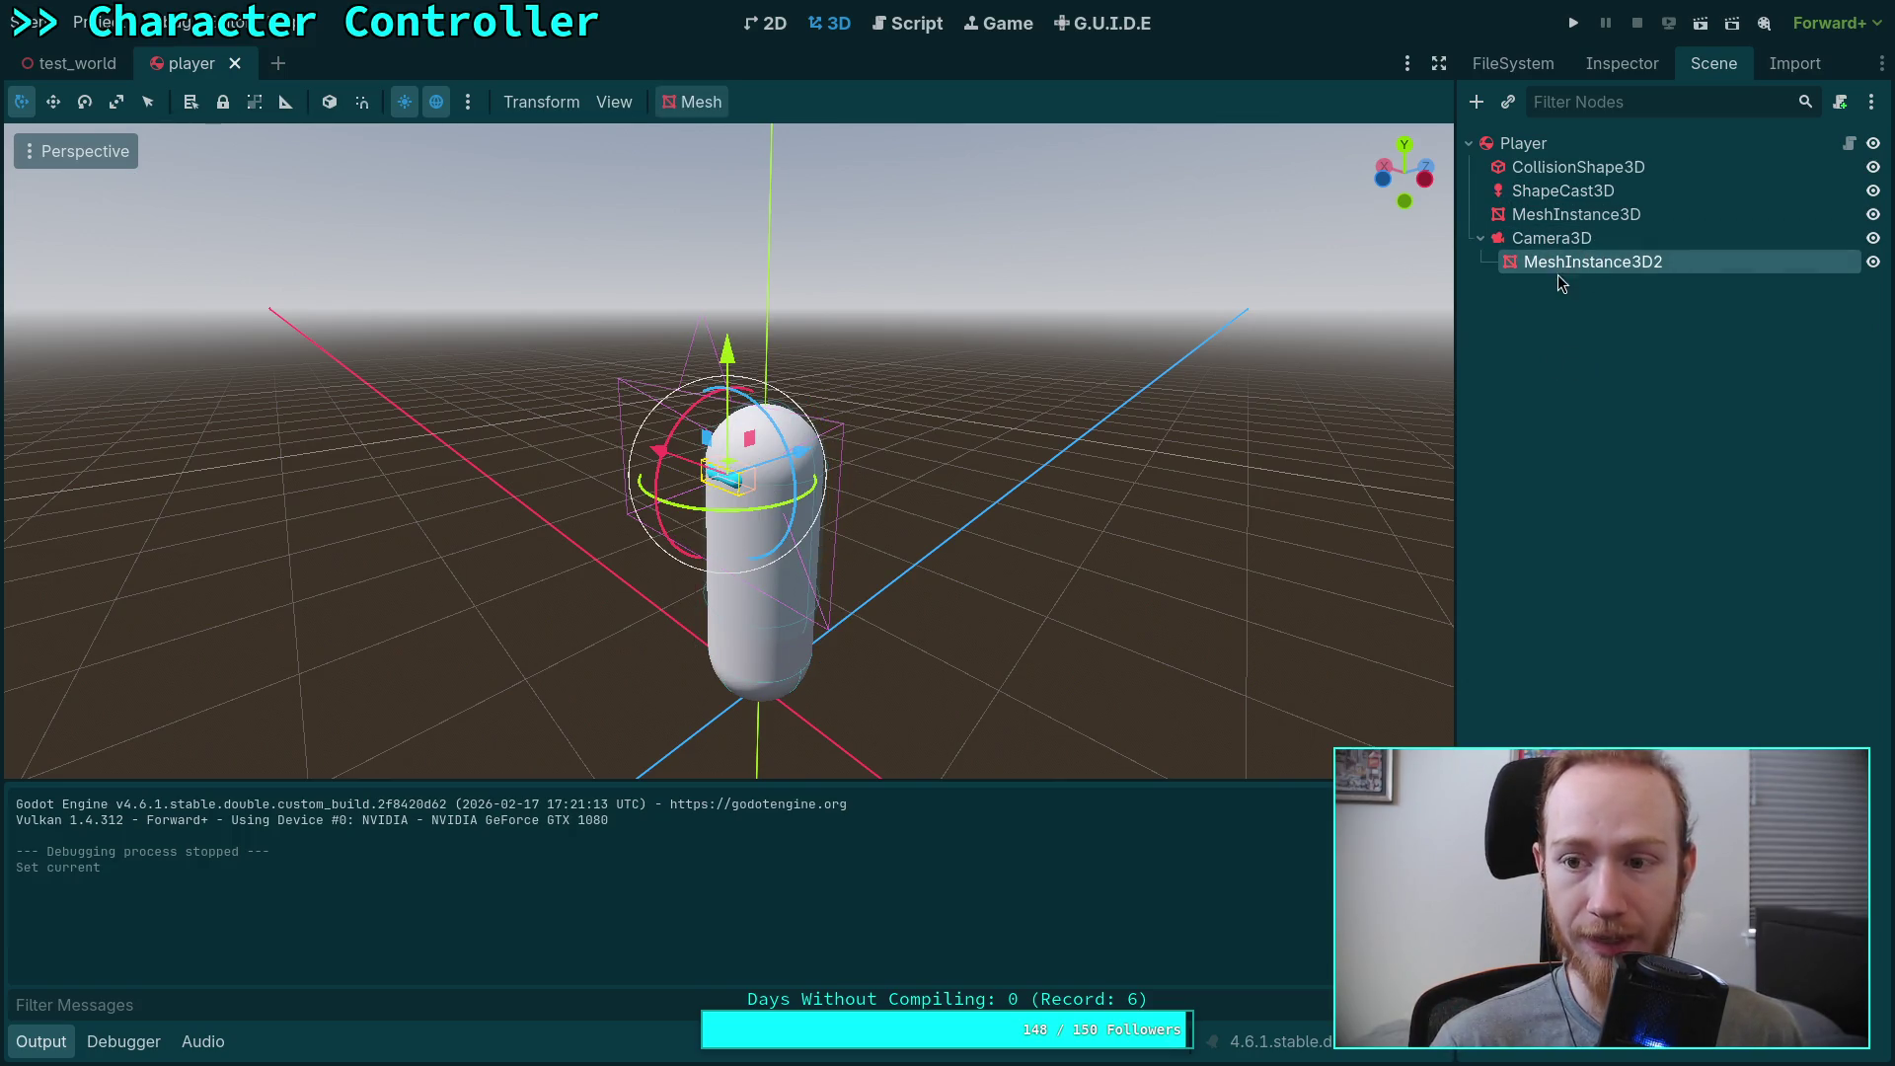
left_click(1622, 63)
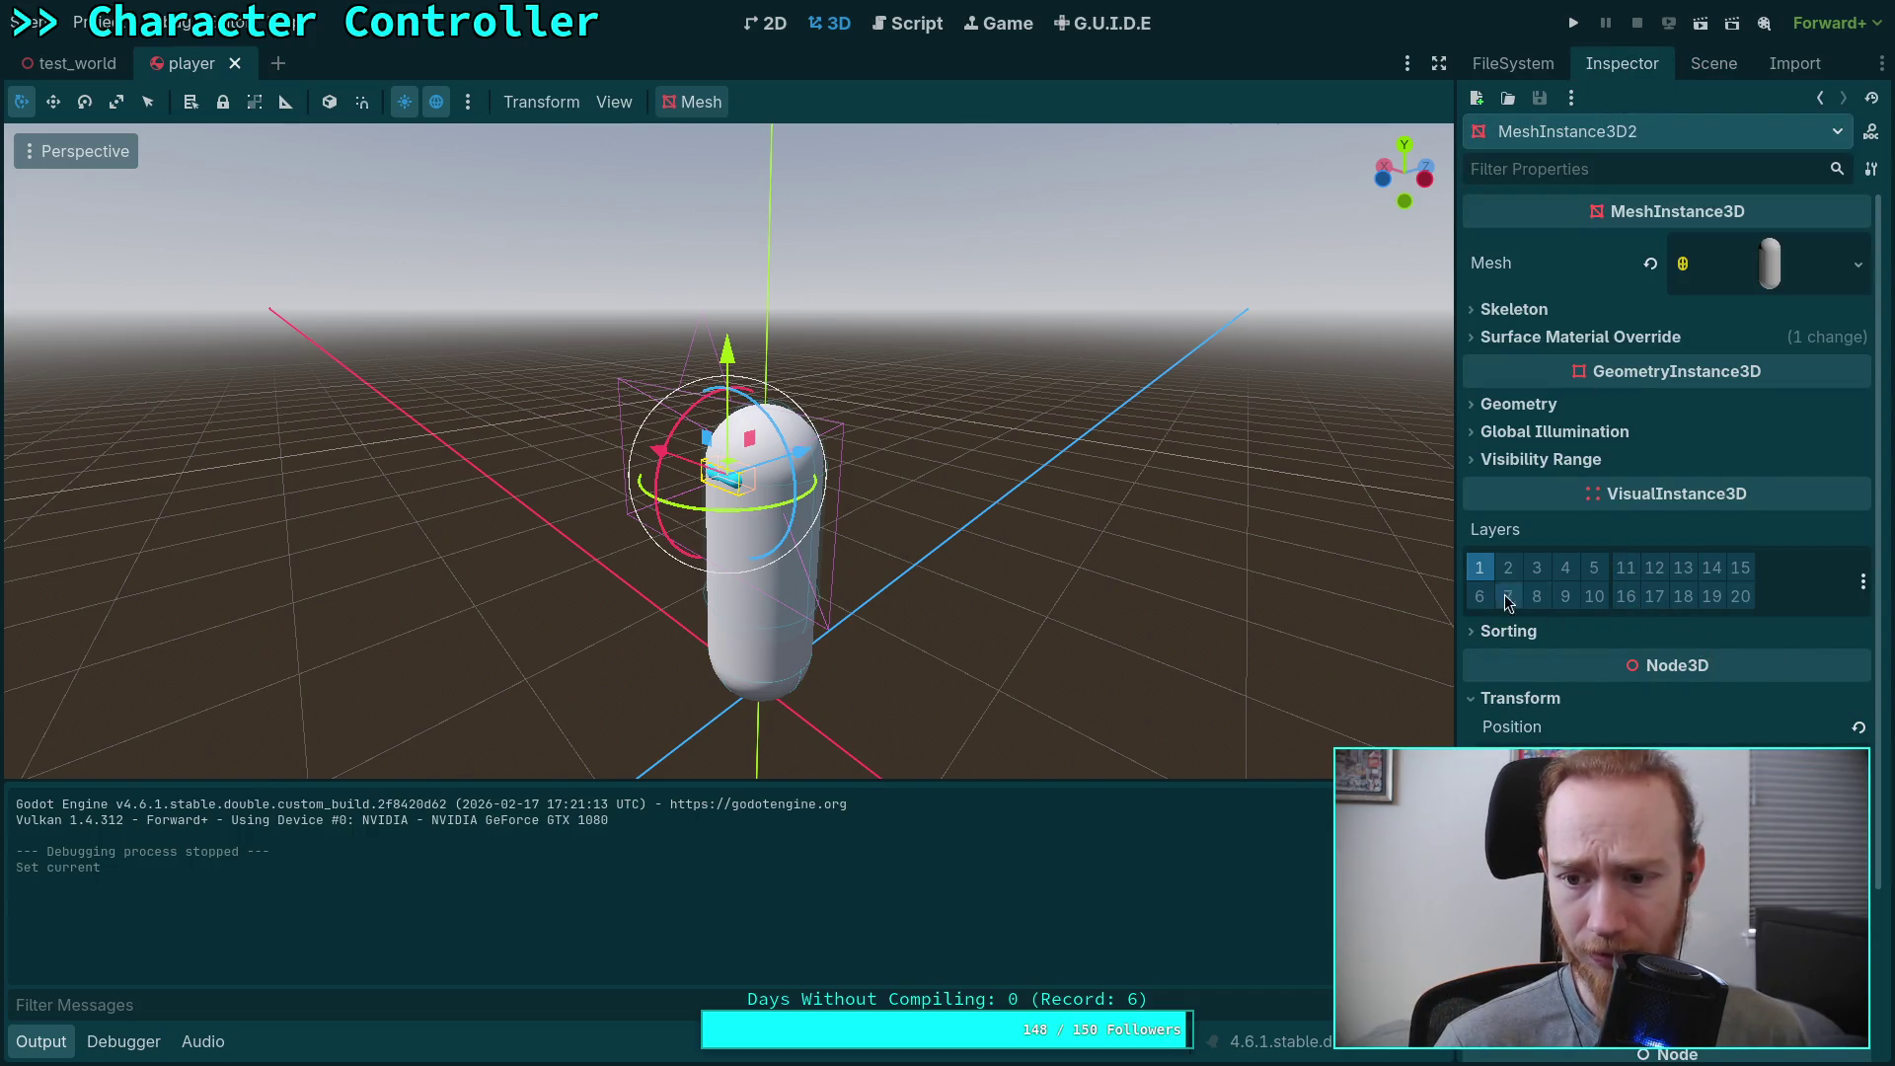
Toggle render layer 1 on MeshInstance3D2's Layers
left_click(1481, 568)
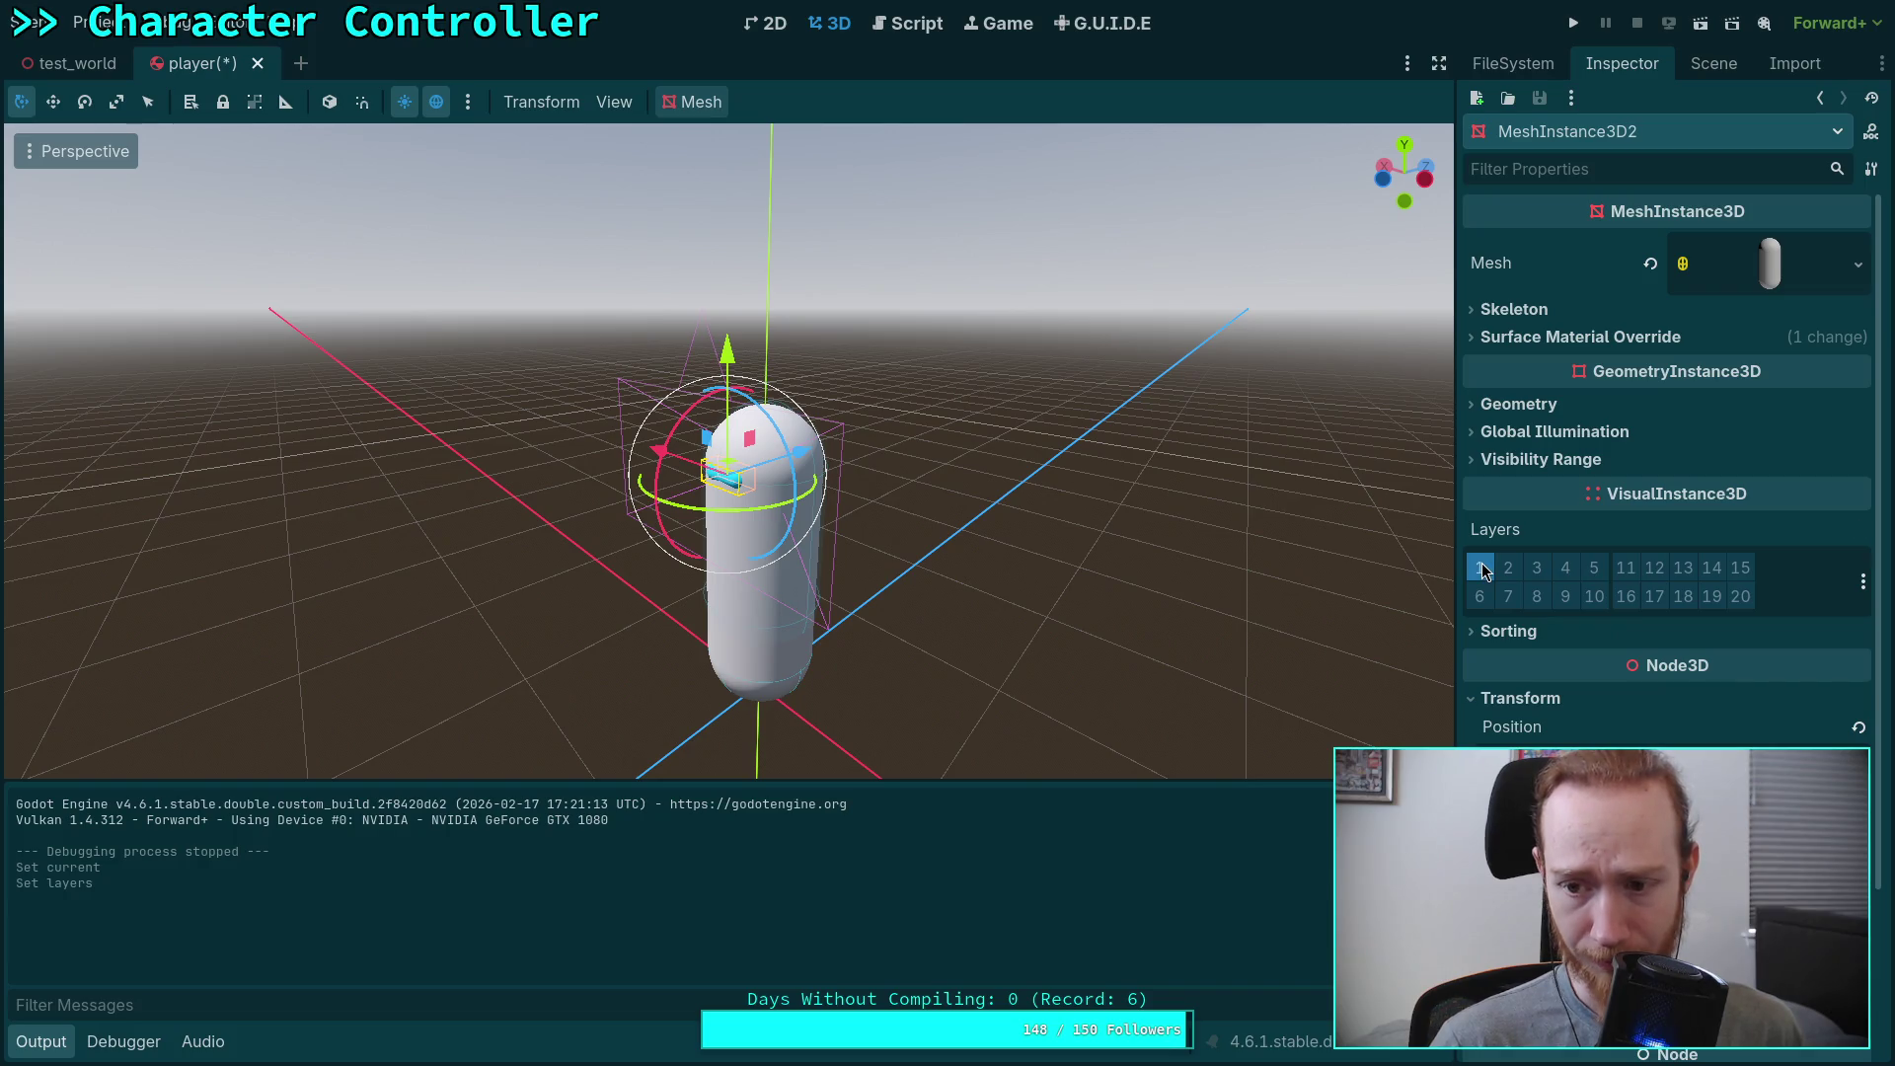
scroll(1565, 592, "down", 3)
scroll(1566, 592, "up", 3)
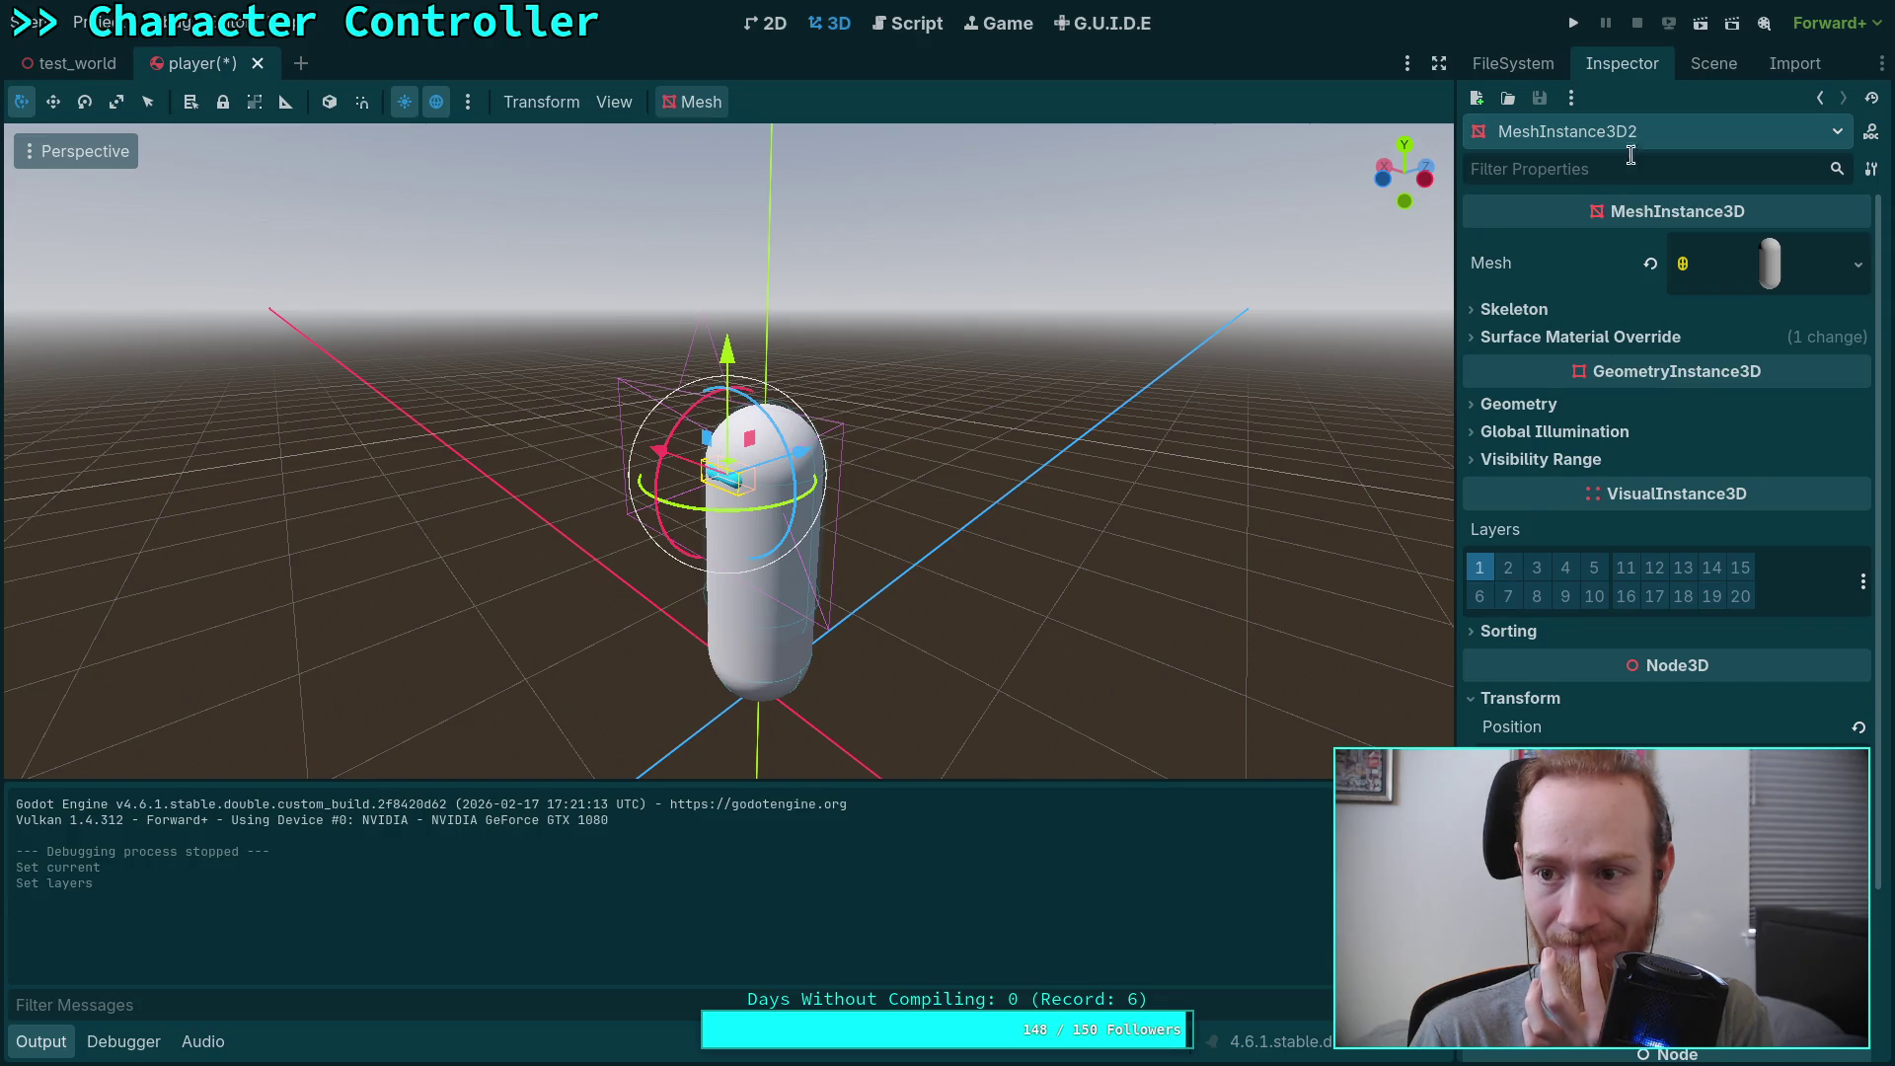
Open the 3D Render layer names from Camera3D's Cull Mask Edit Layer Names option
left_click(1714, 62)
left_click(1566, 245)
left_click(1622, 63)
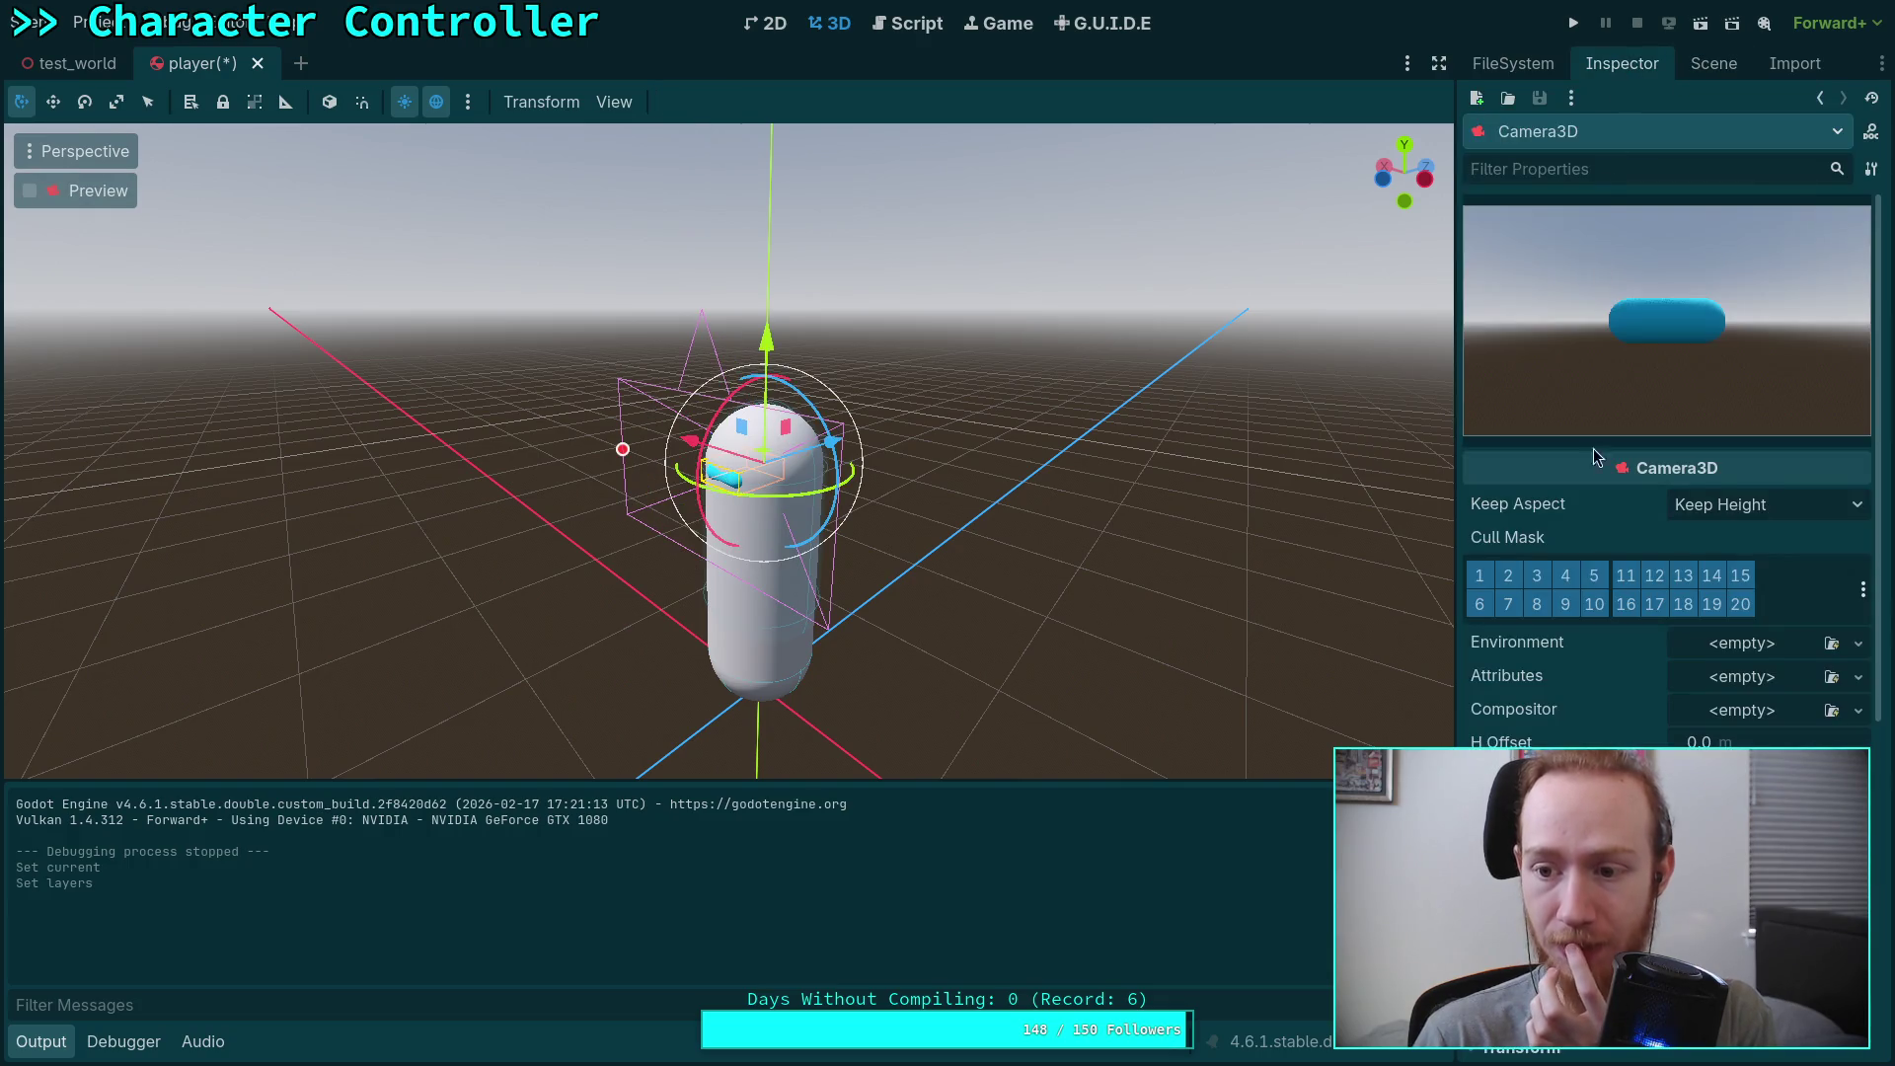
scroll(1582, 655, "down", 3)
scroll(1581, 655, "up", 1)
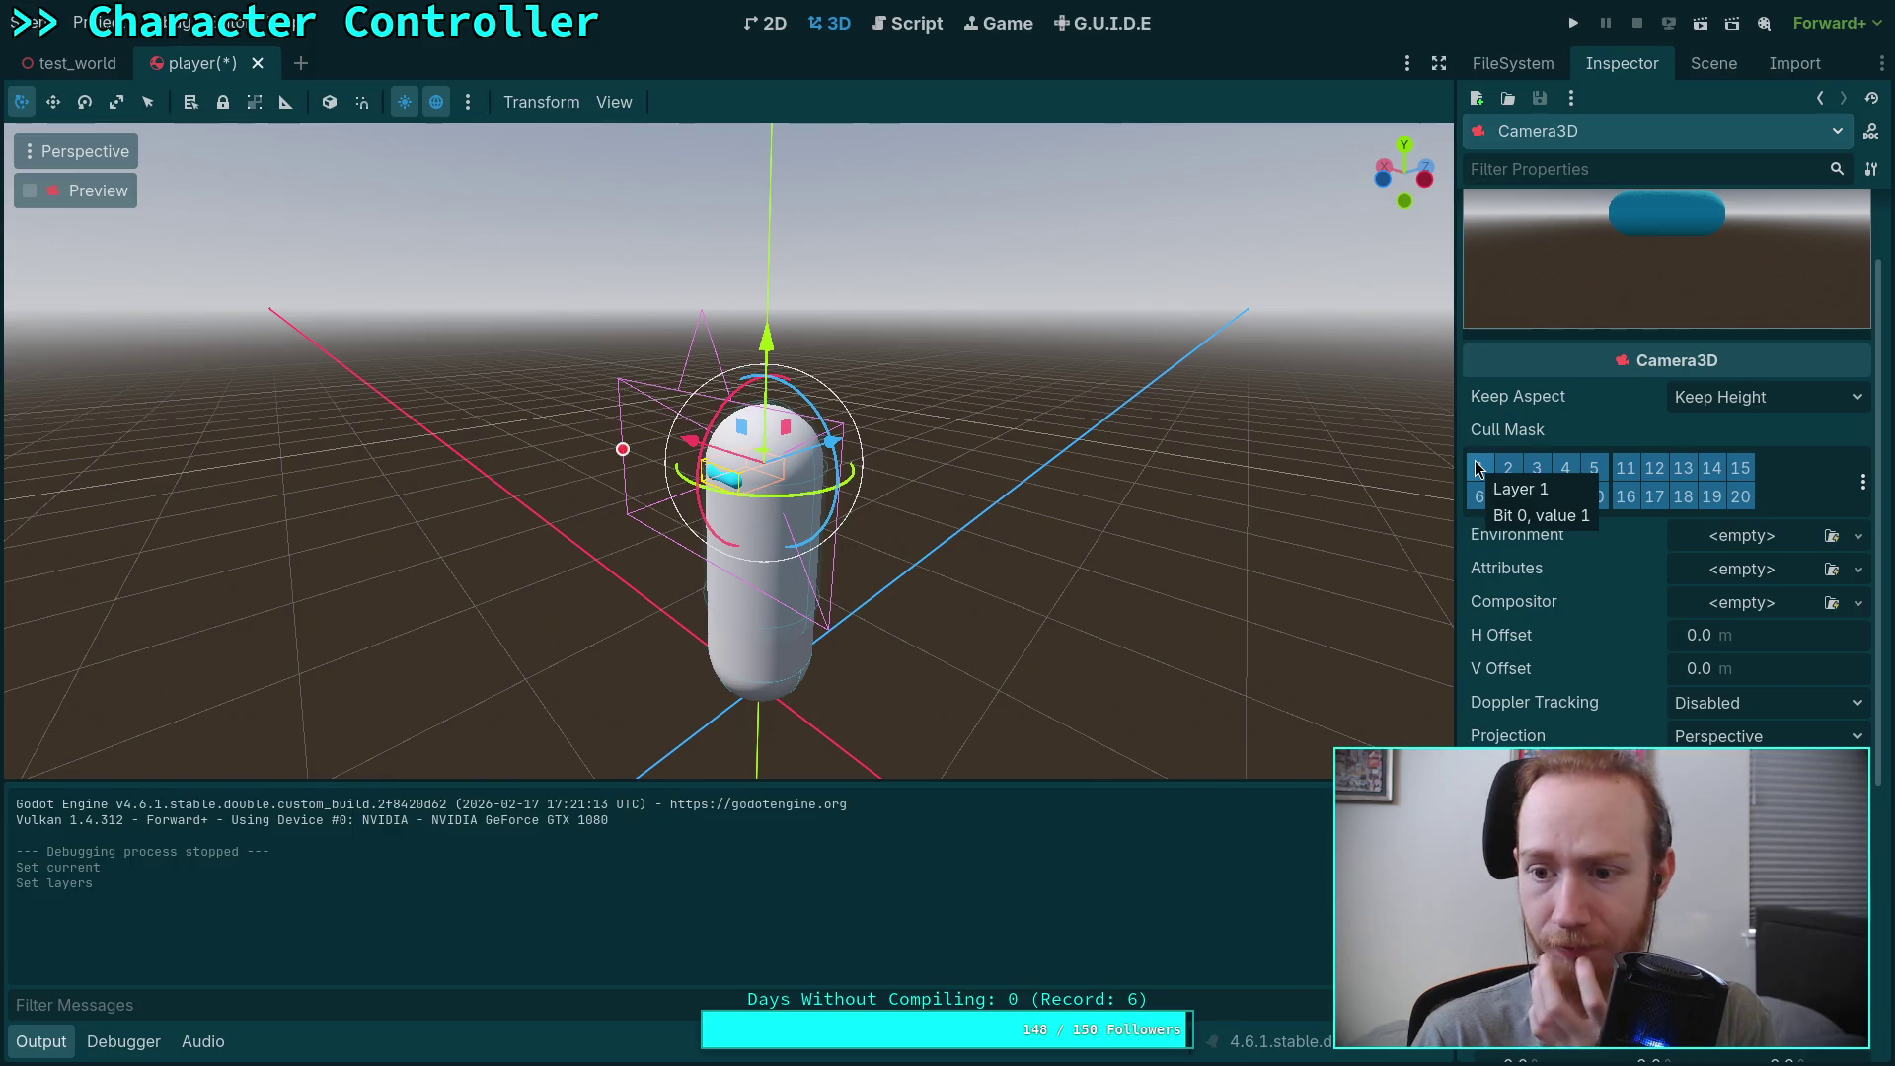
left_click(1864, 481)
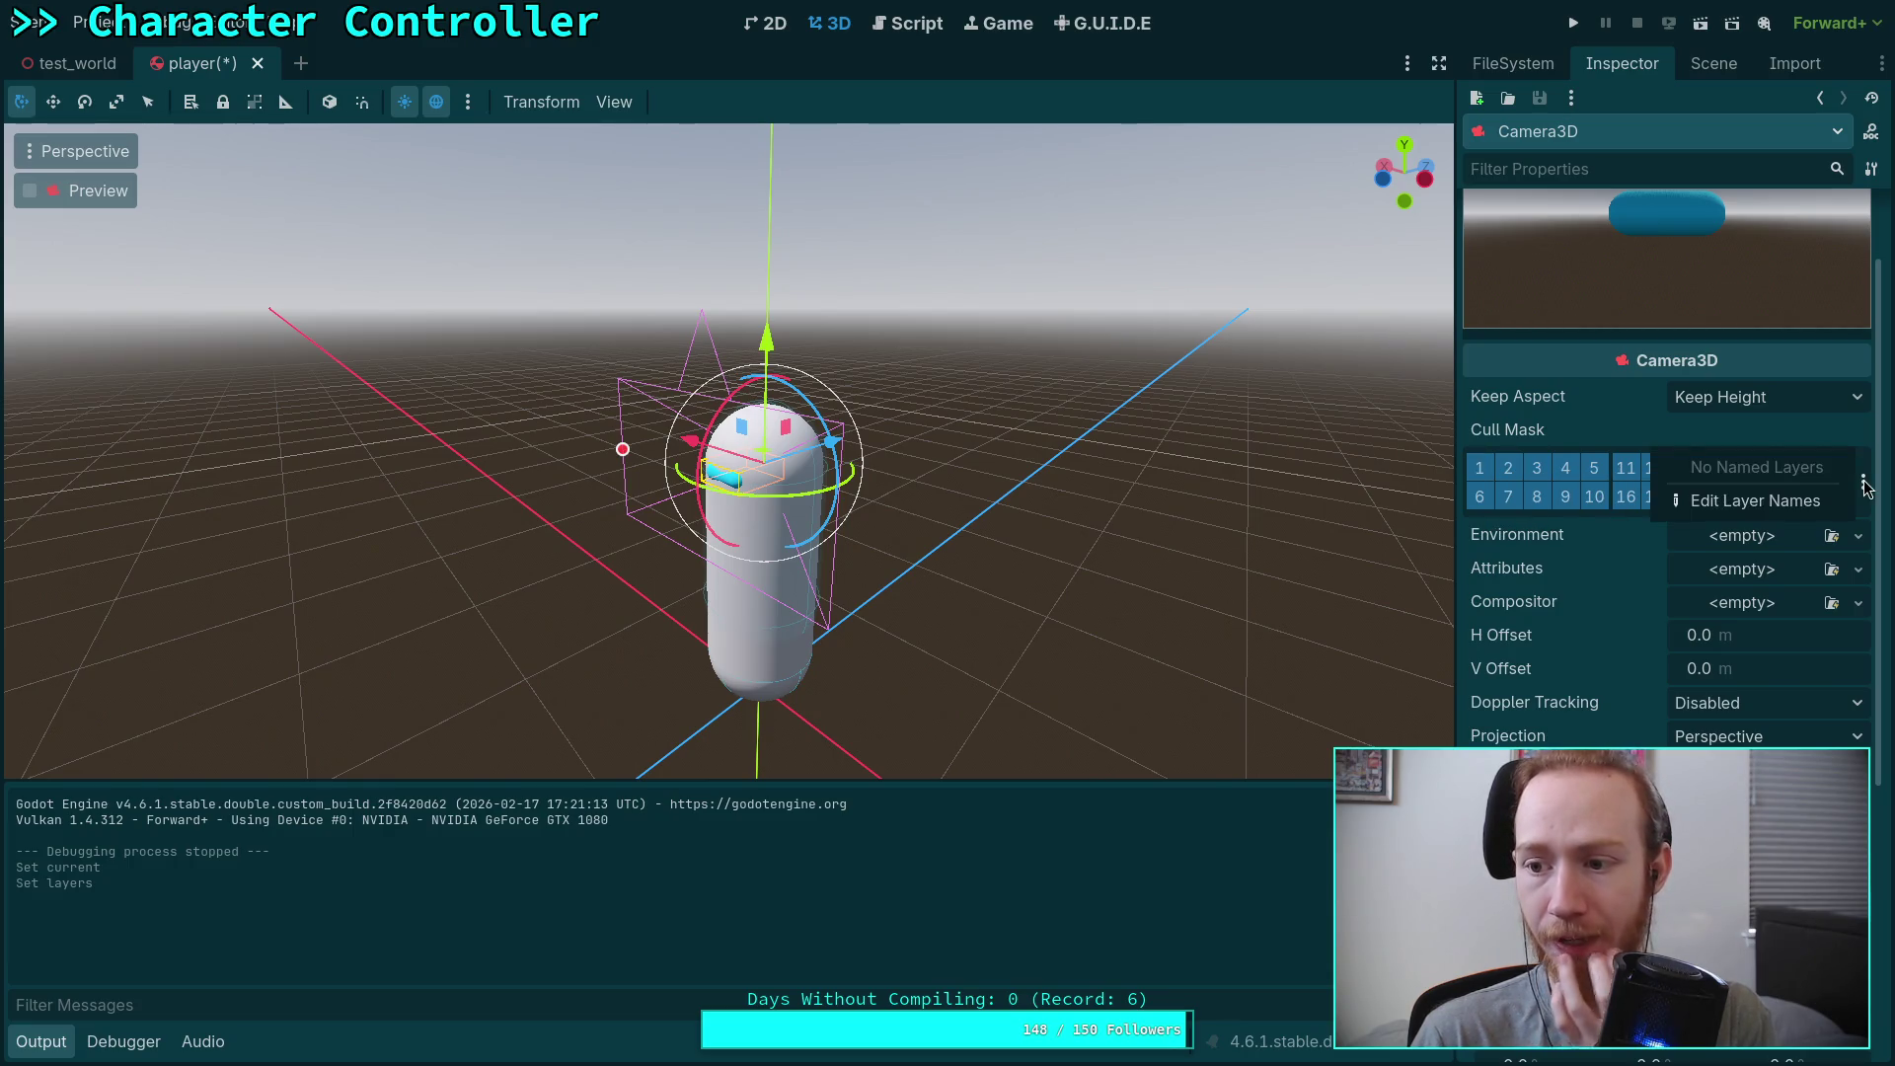
left_click(1776, 503)
left_click(1174, 372)
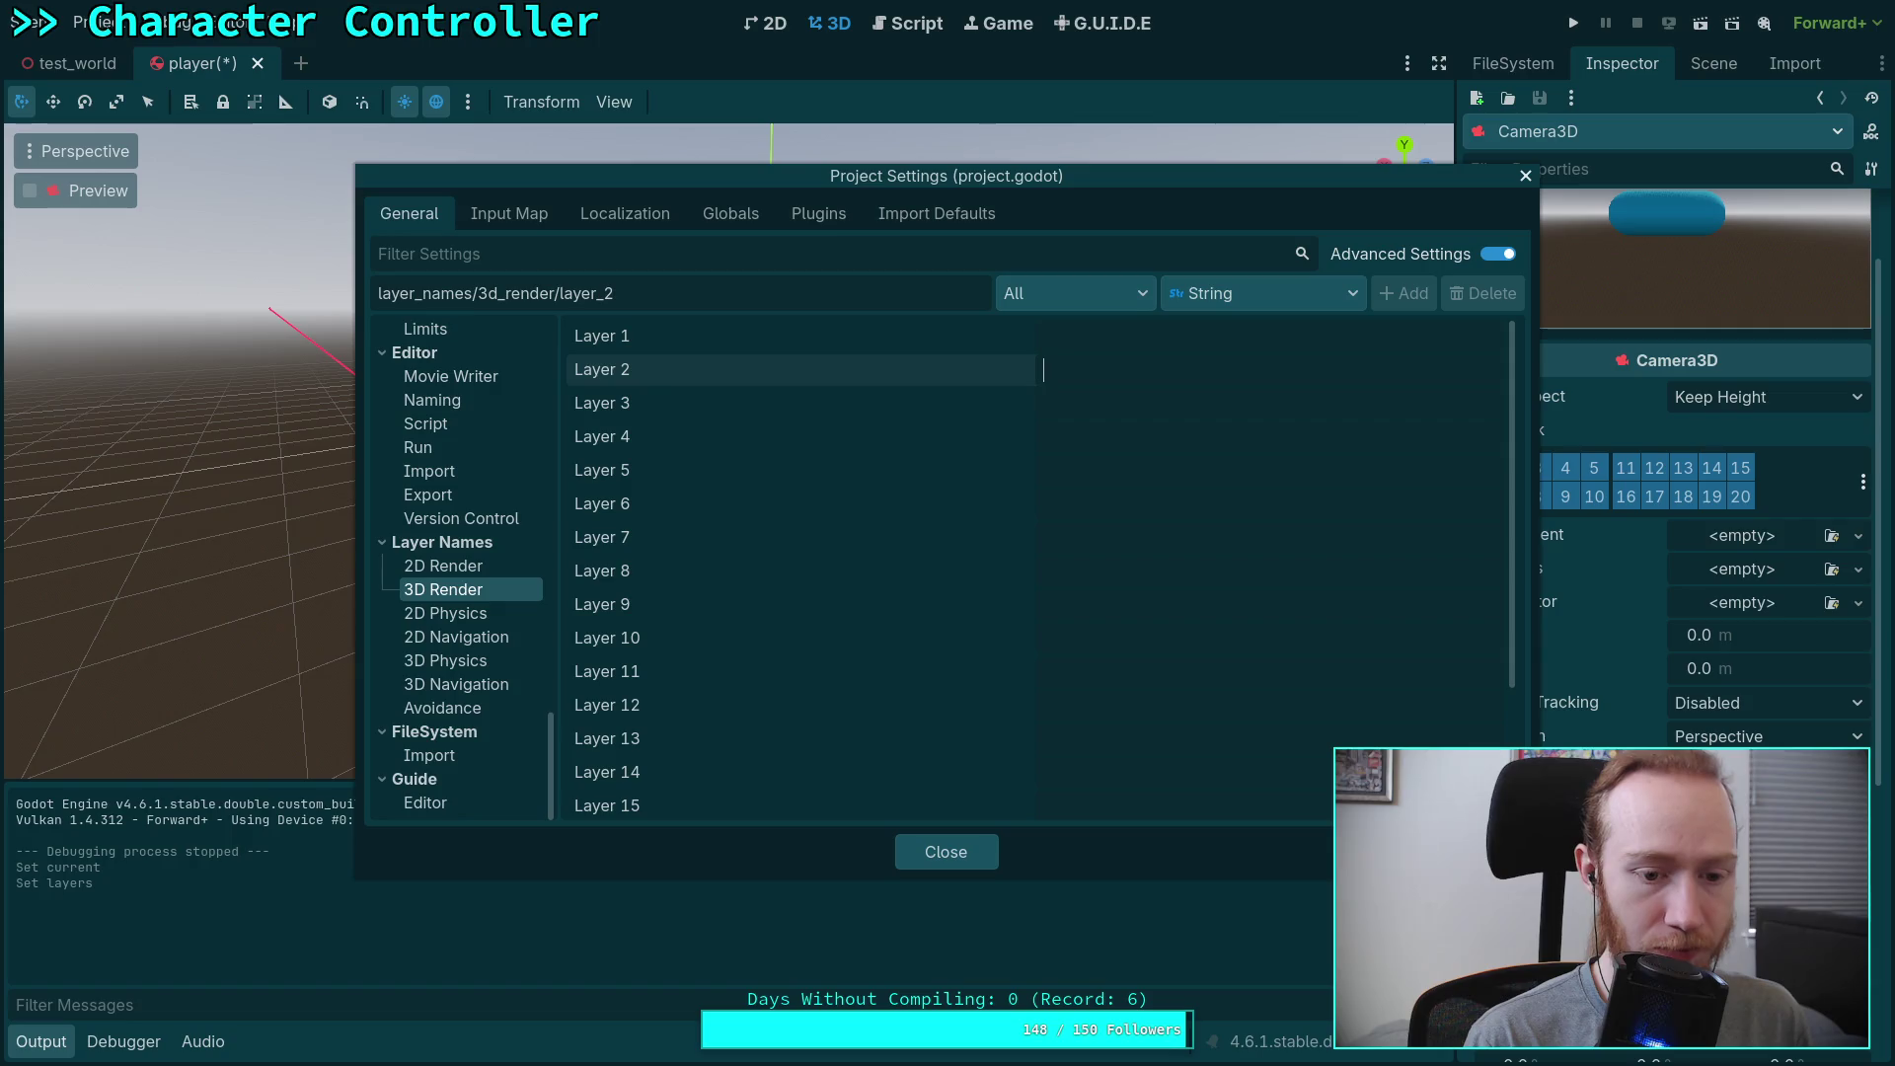
Enter and then delete a trial name for render Layer 2, and close Project Settings
type("NO")
key("BackSpace")
type("oFir")
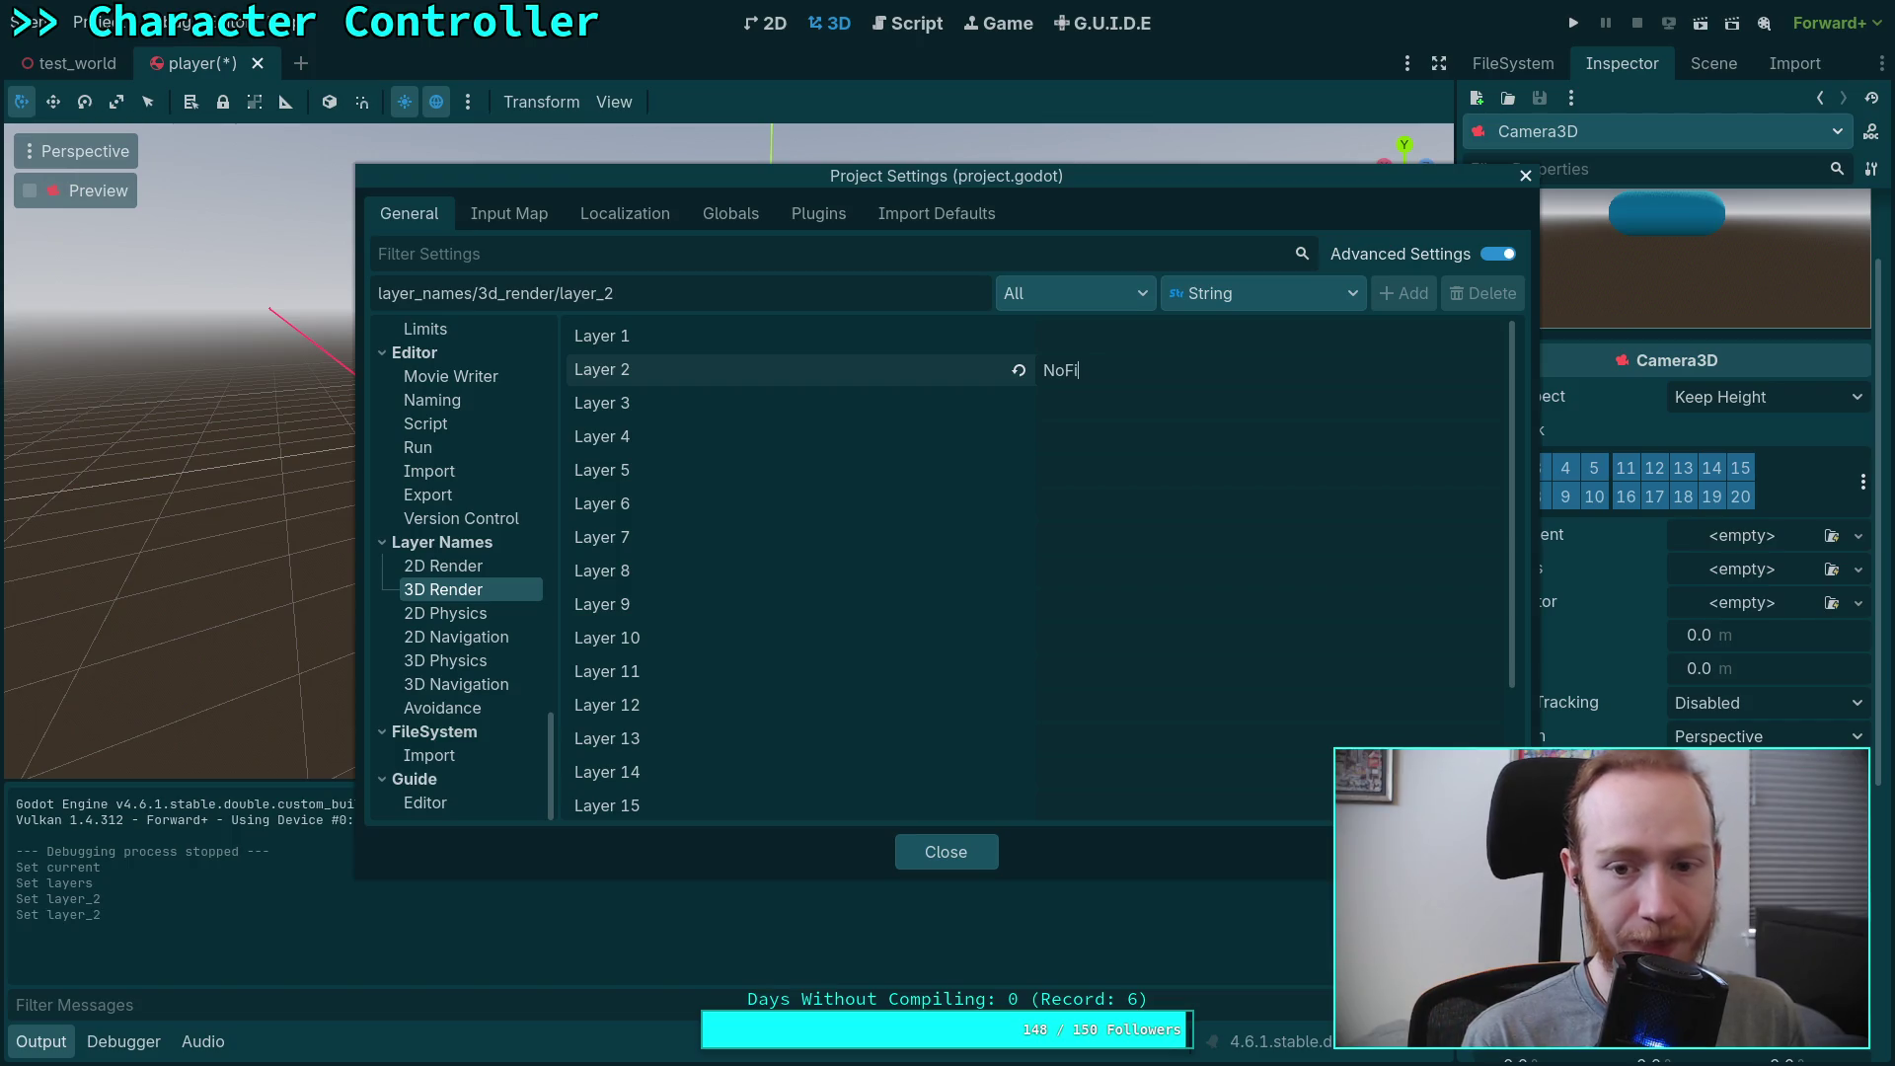
key("BackSpace")
key("BackSpace")
key("BackSpace")
left_click(945, 852)
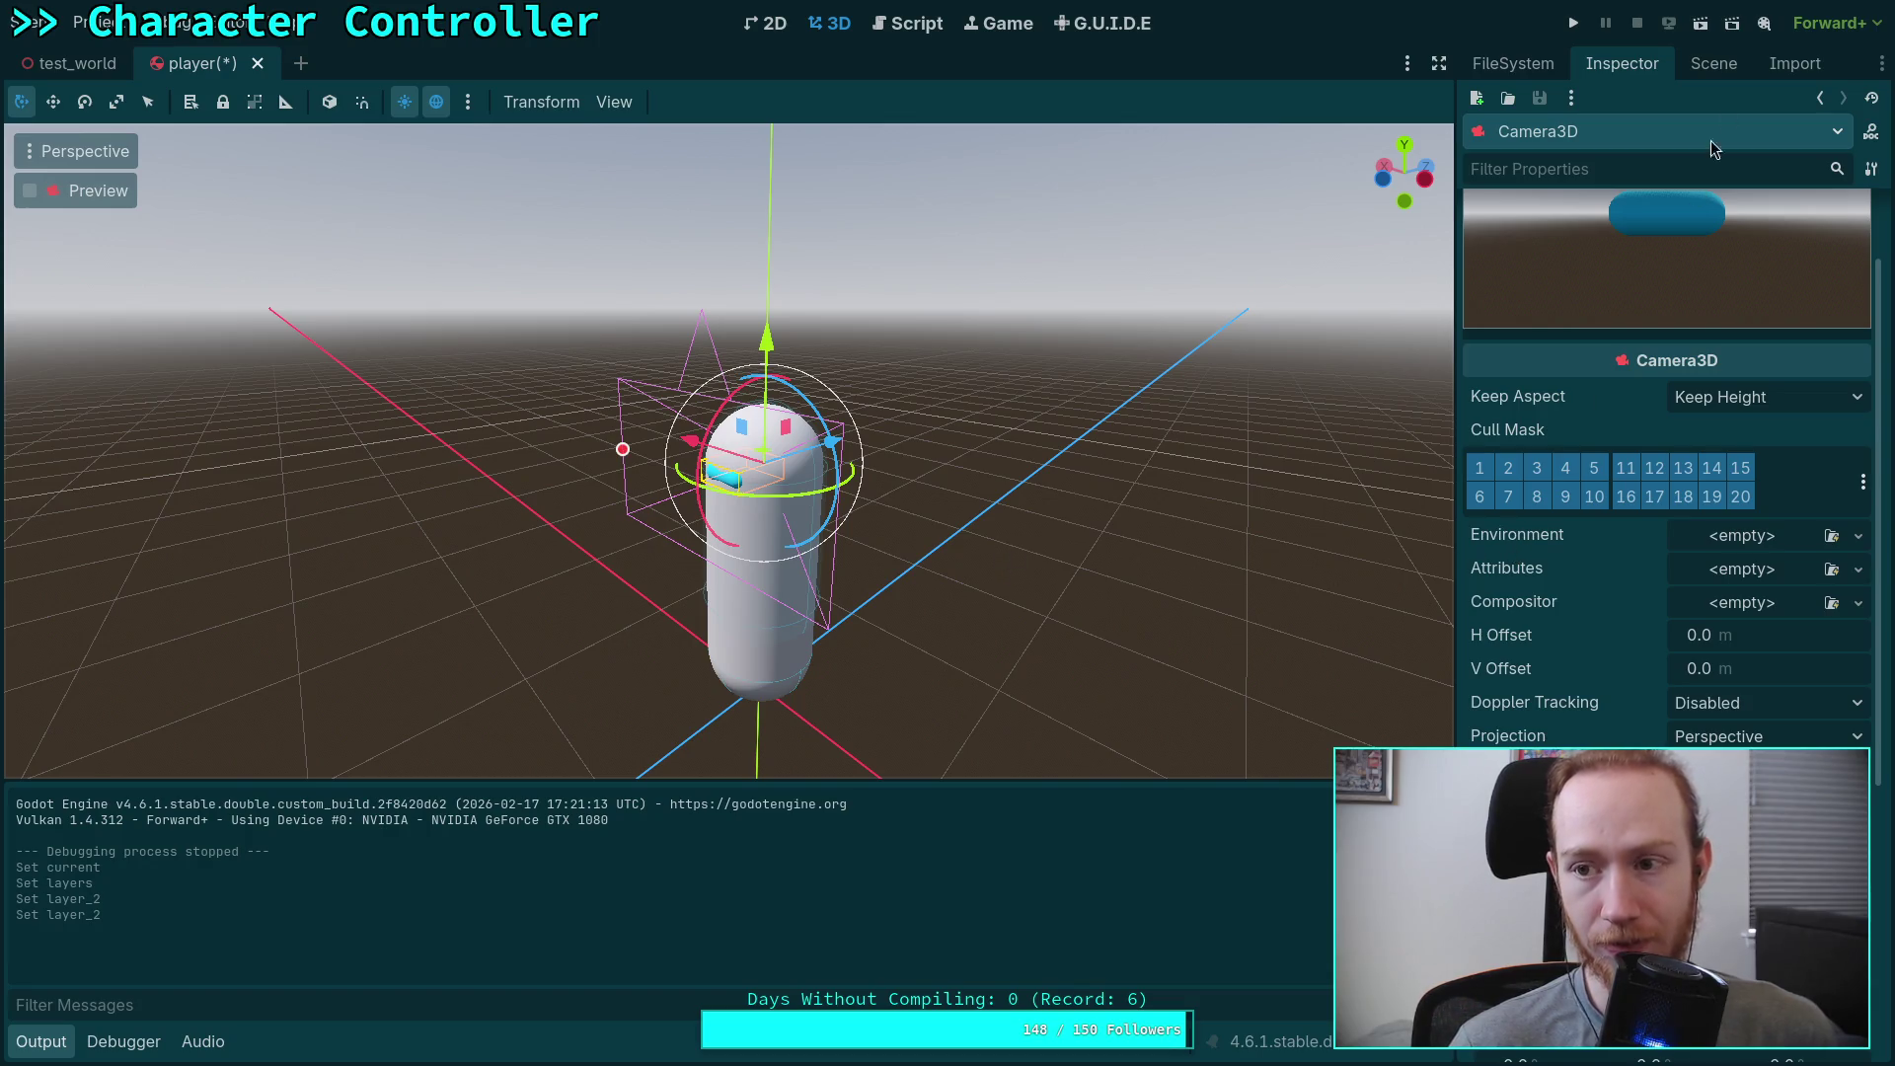
Reparent MeshInstance3D2 from under Camera3D onto Player
left_click(1715, 63)
left_click(1616, 265)
left_click_drag(1532, 263, 1542, 227)
Name 3D render Layer 2 'ThirdPersonOnly' via Camera3D's Cull Mask layer names
left_click(1548, 264)
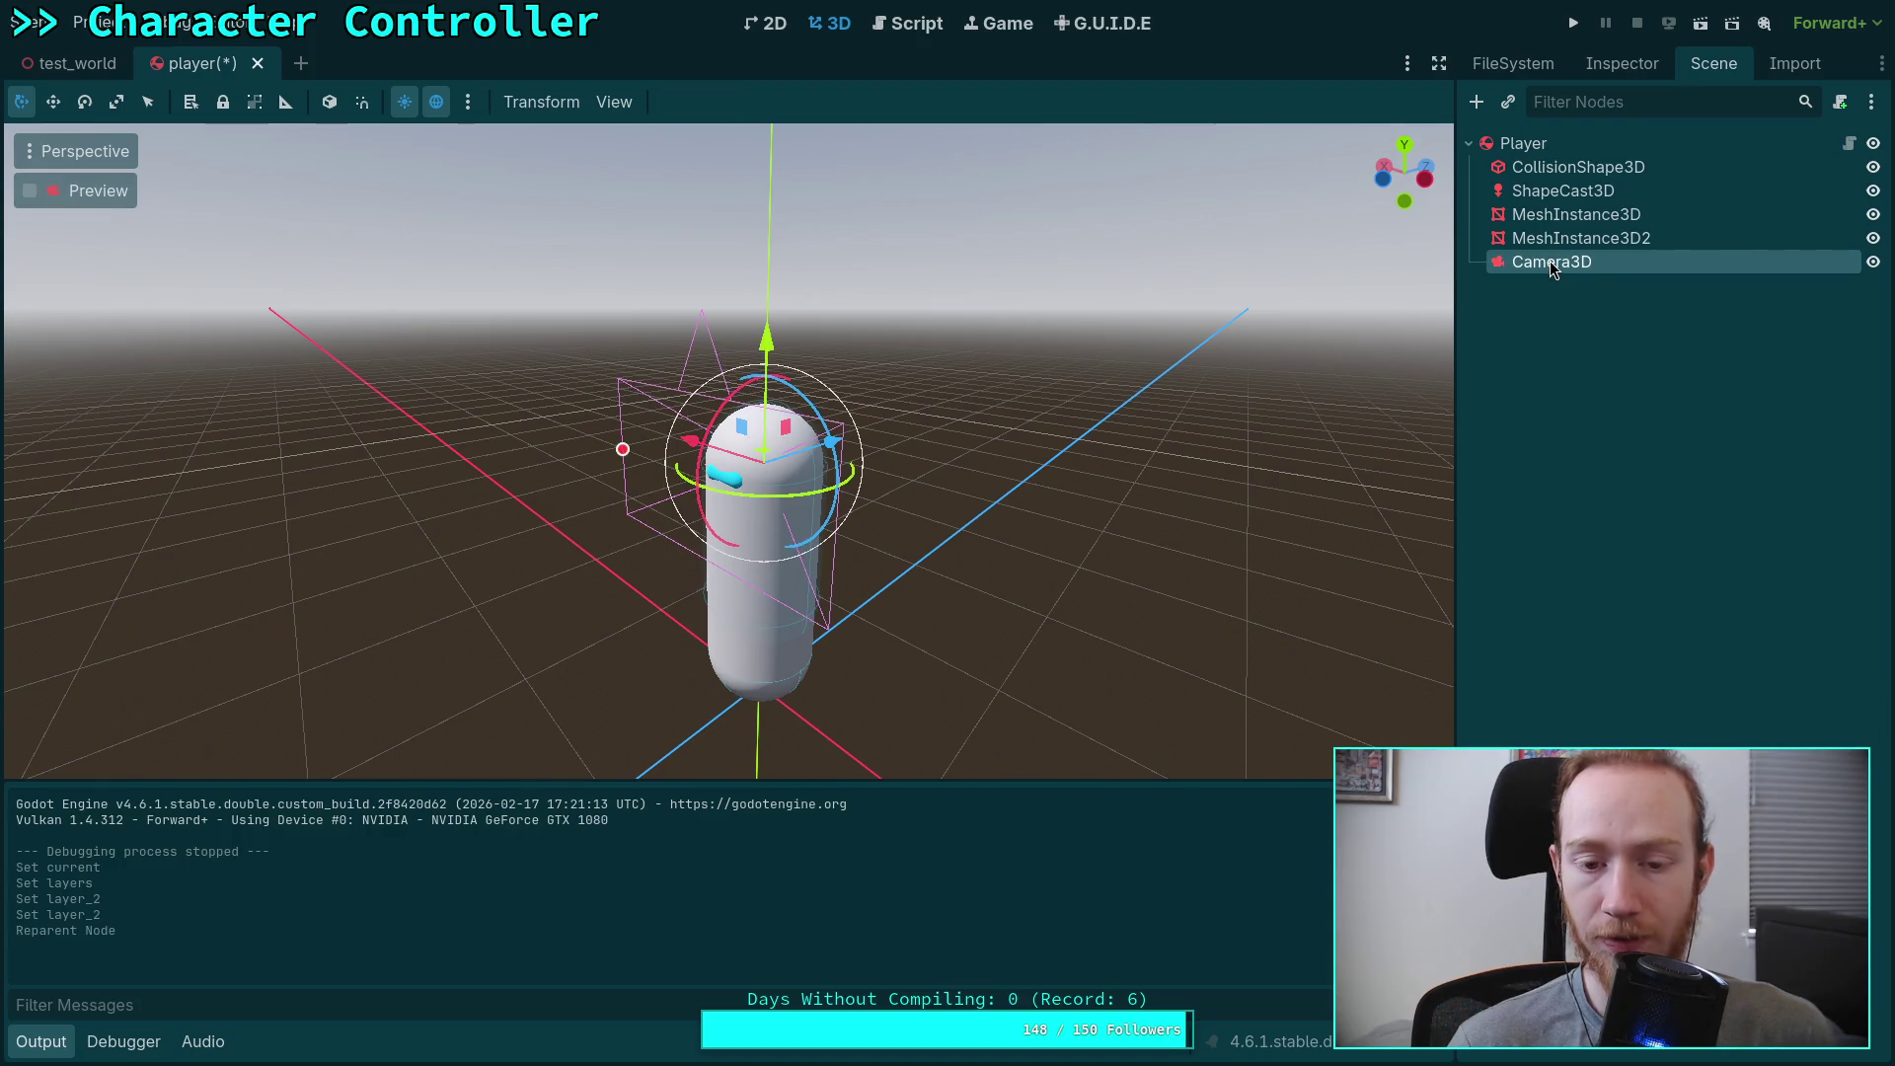
left_click(1550, 227)
left_click(1544, 239)
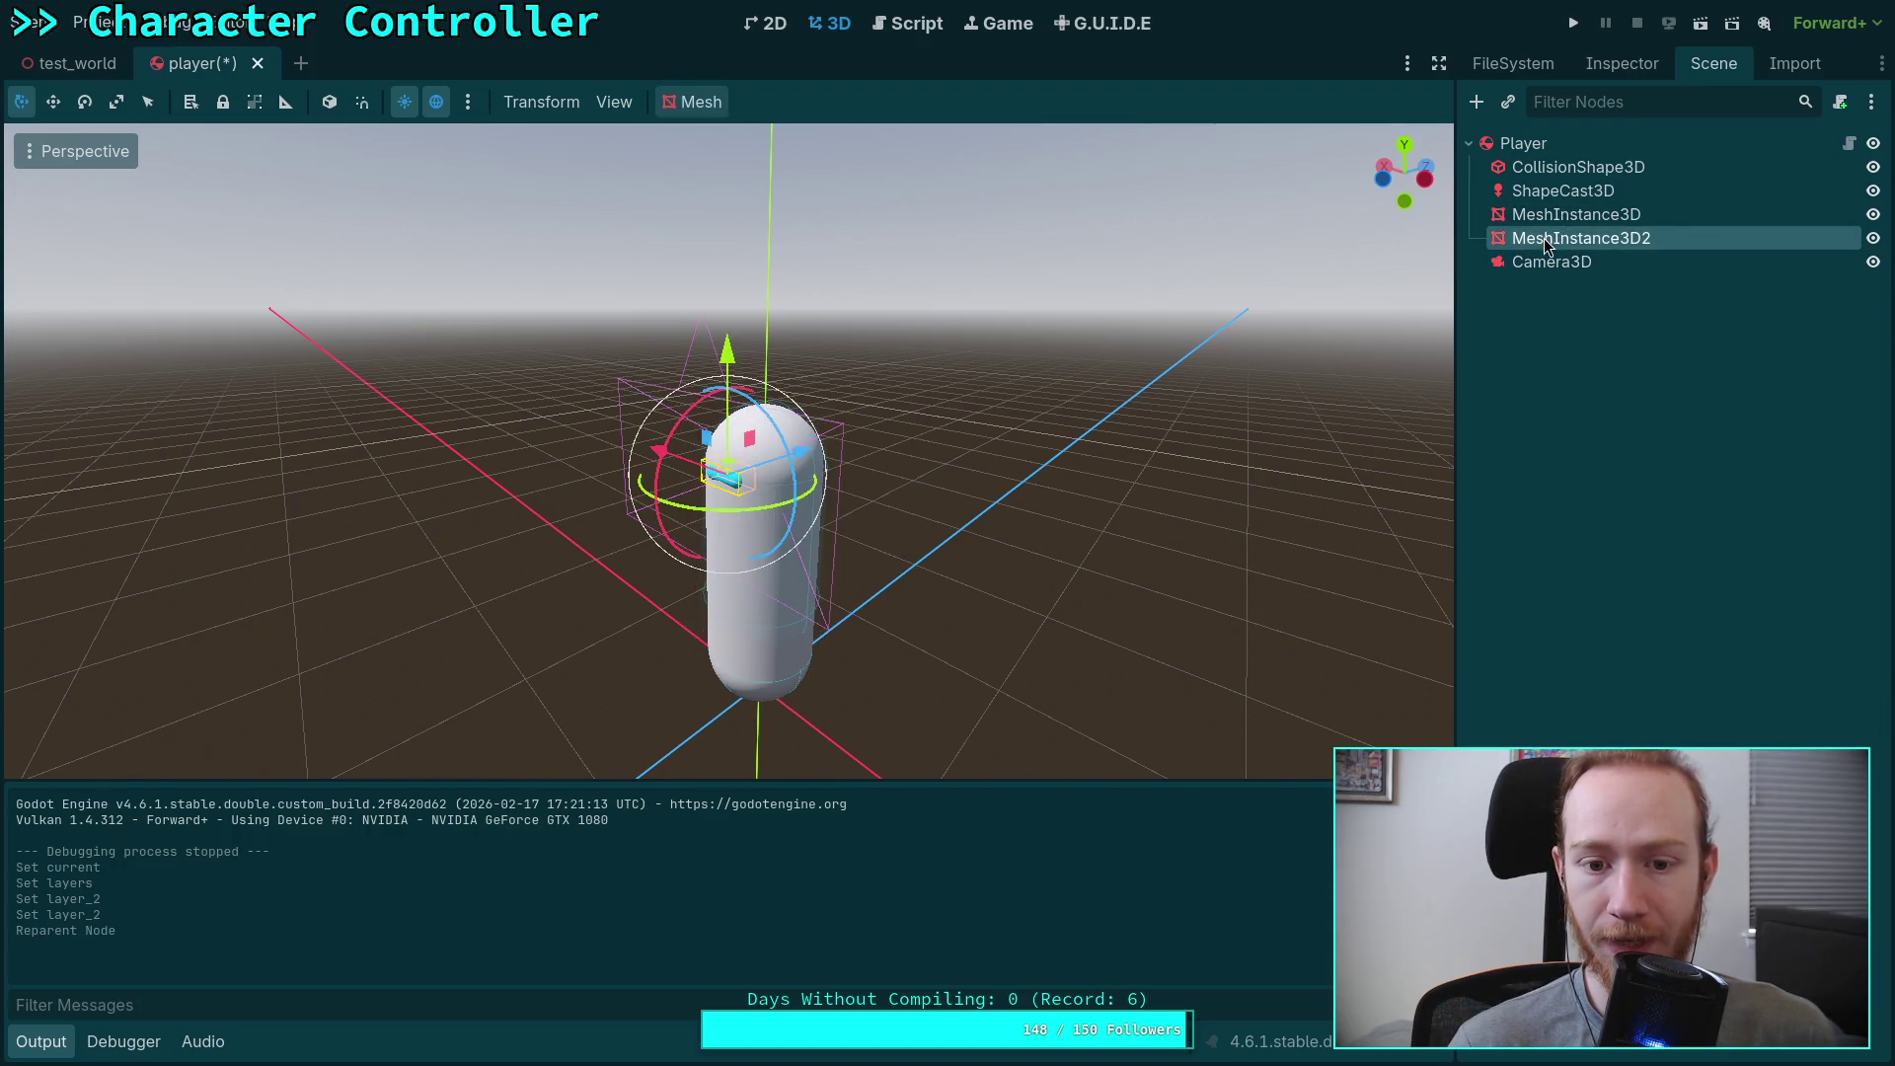
left_click(1540, 270)
left_click(1622, 63)
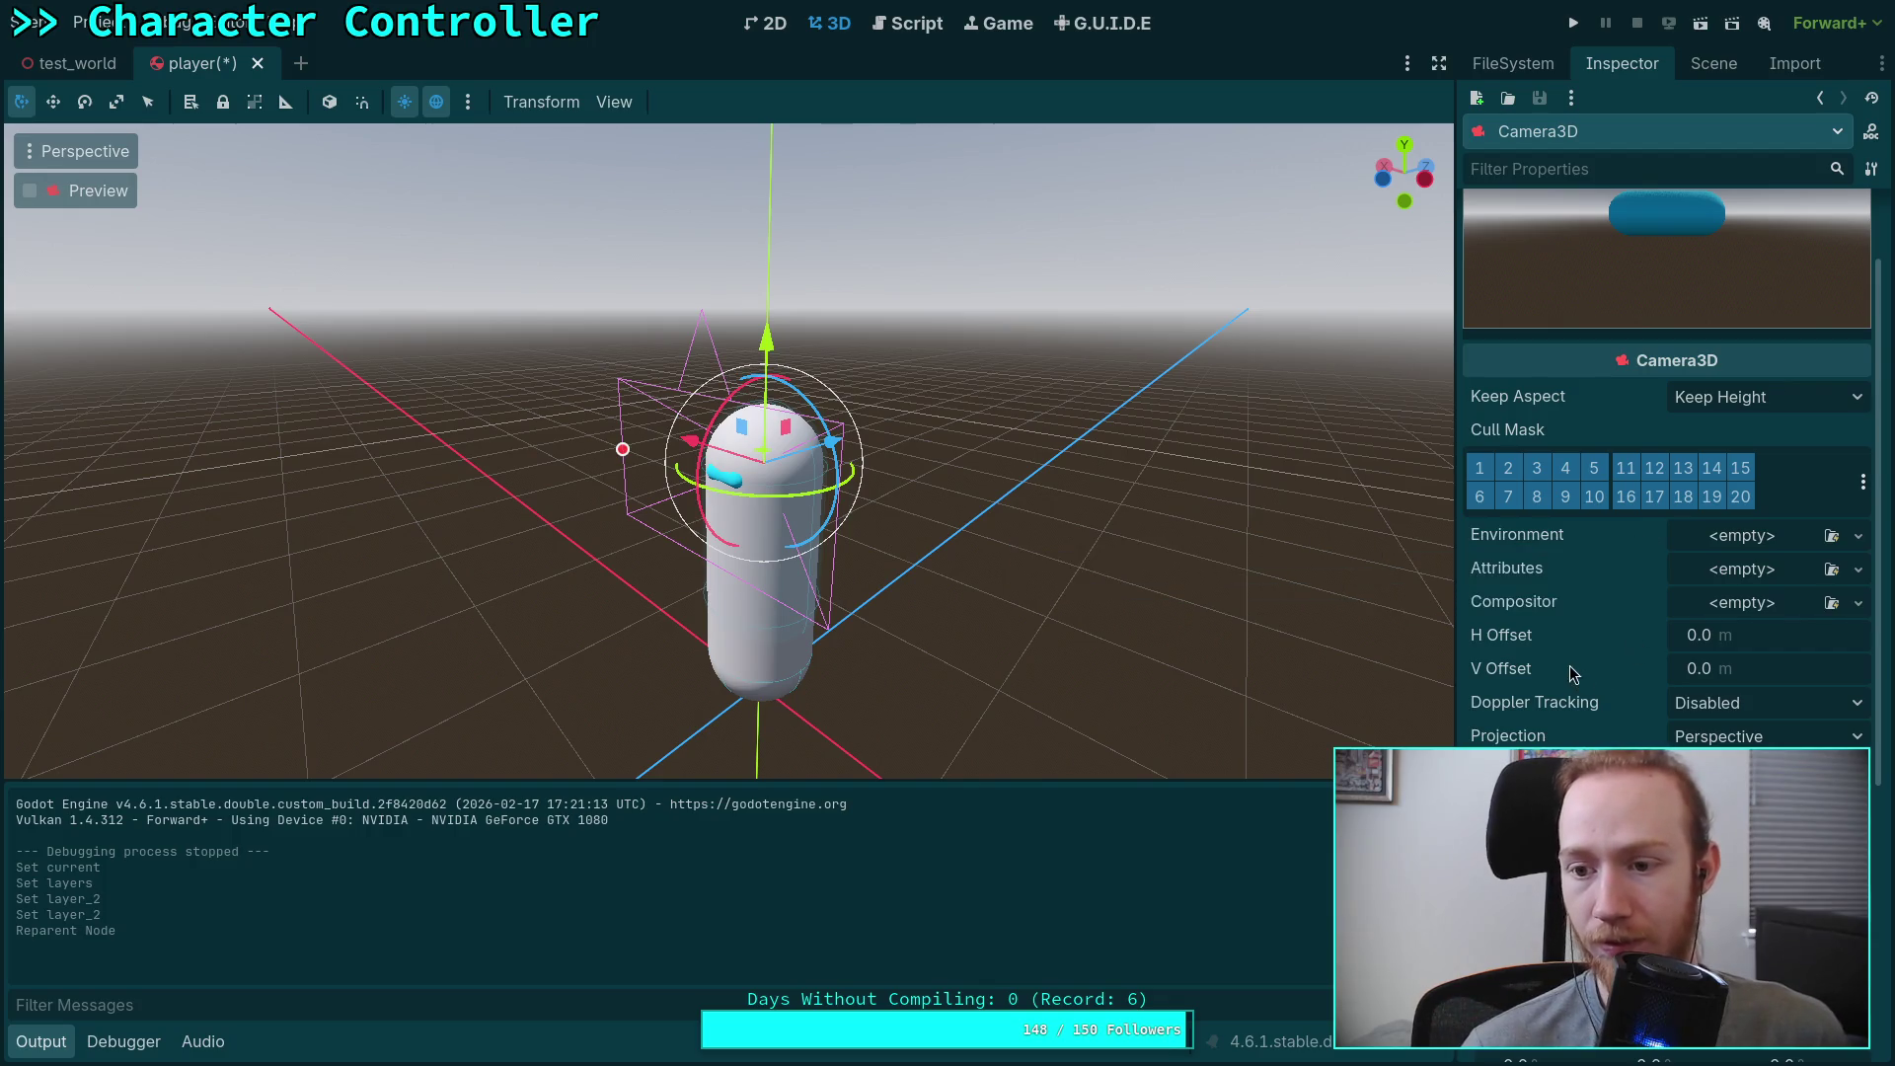
left_click(1855, 486)
left_click(1765, 499)
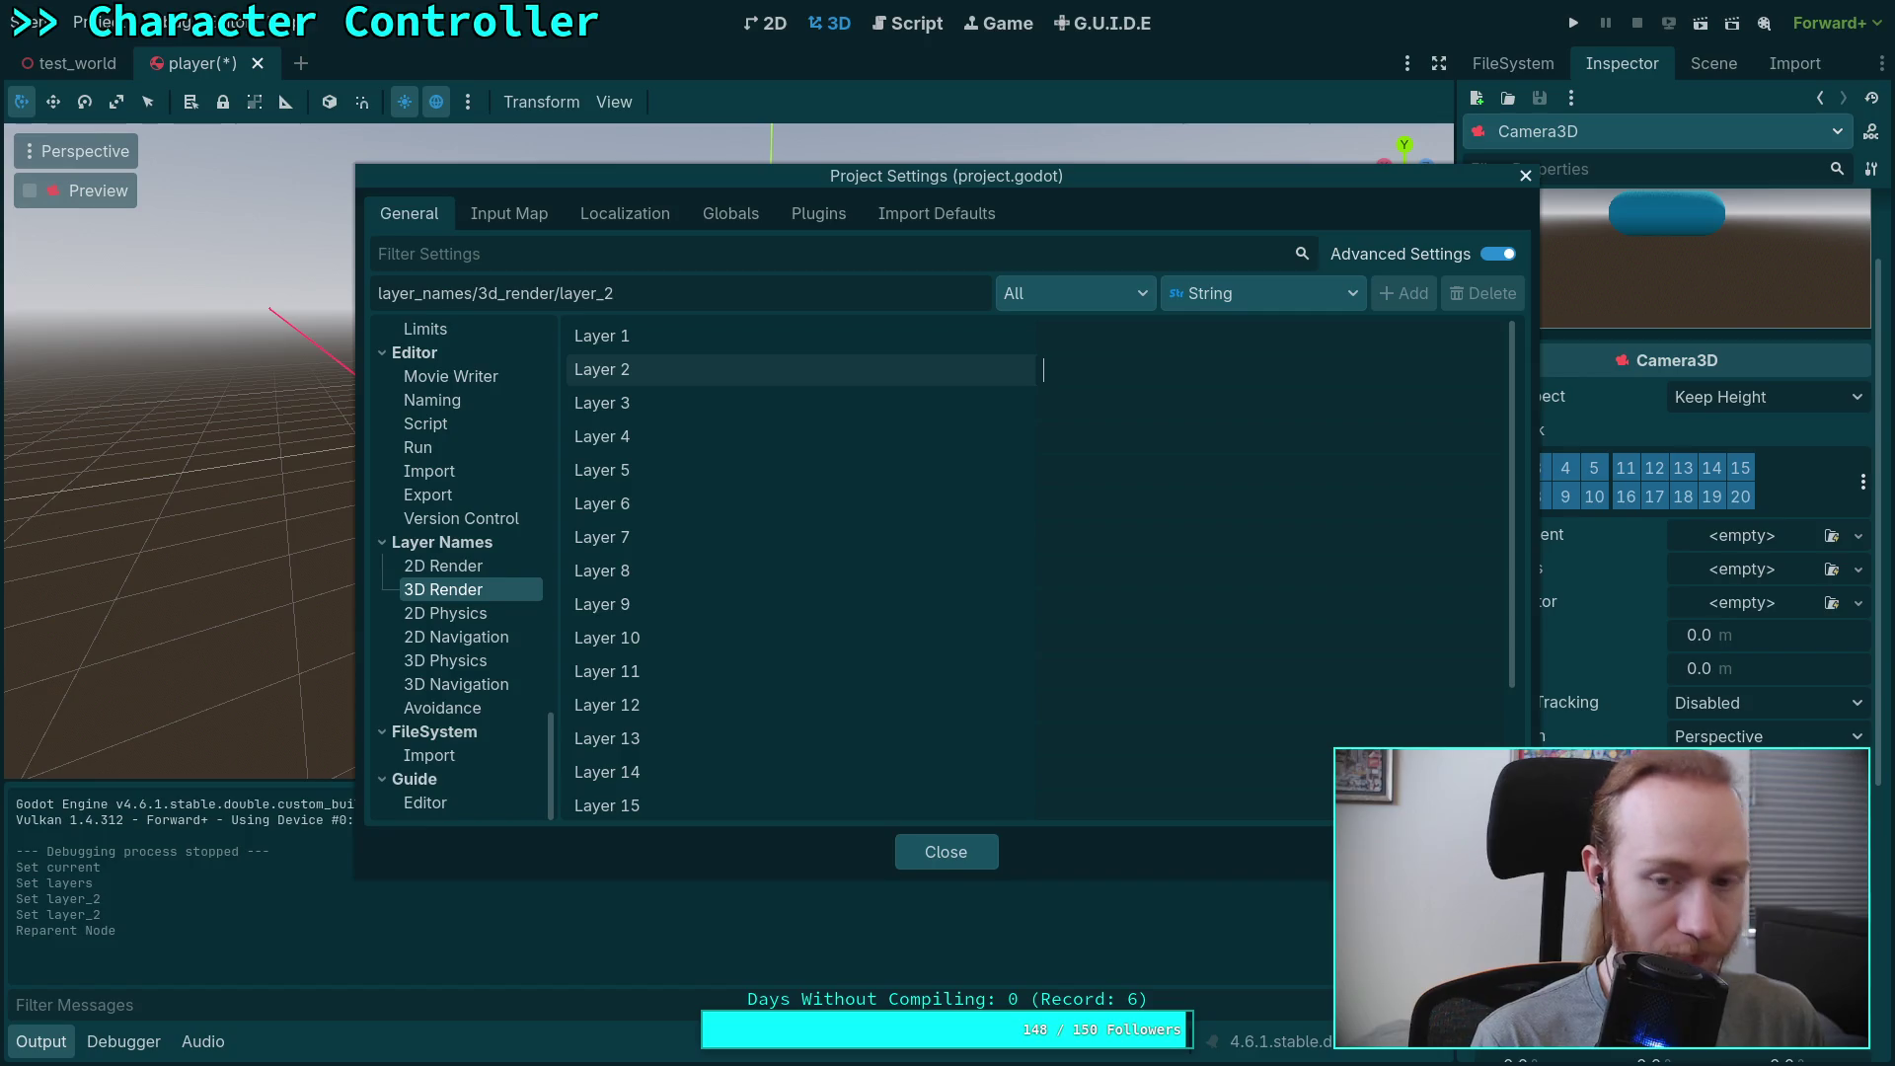
type("Thir")
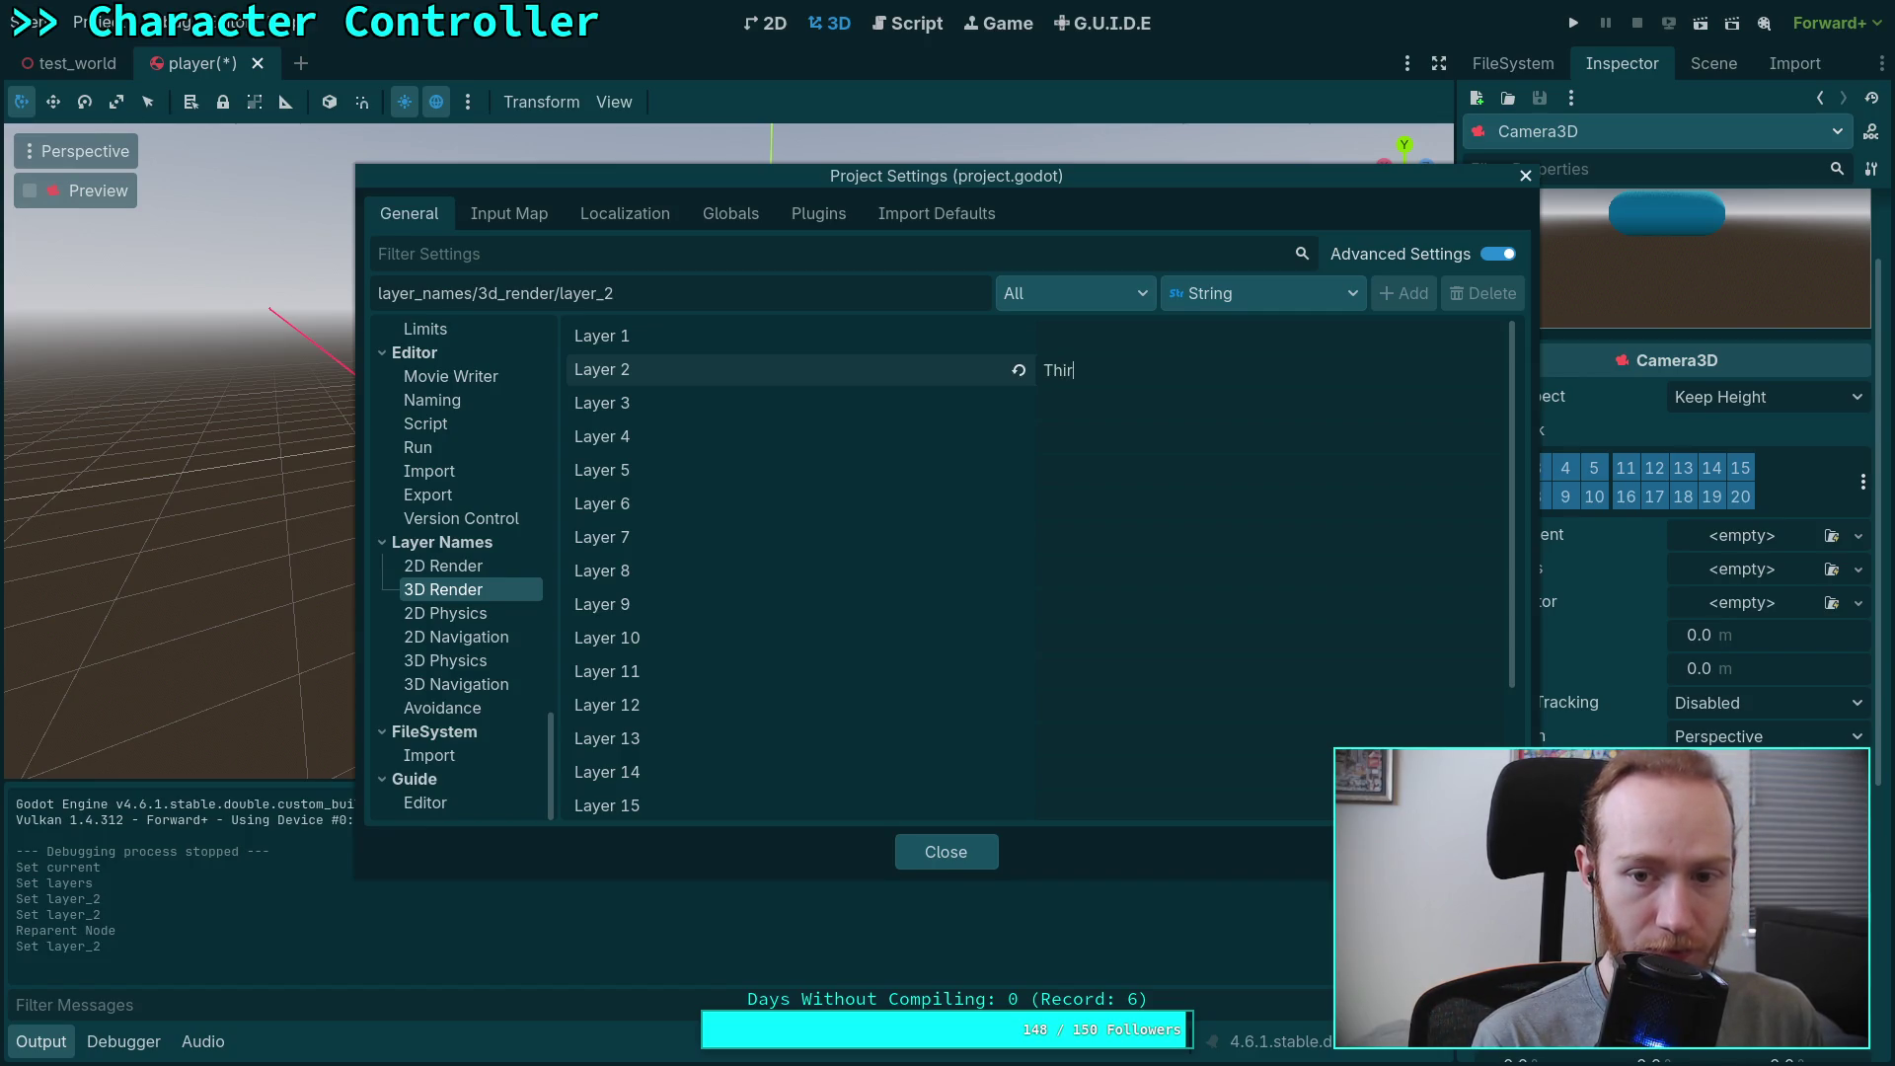
type("dPersonOnly")
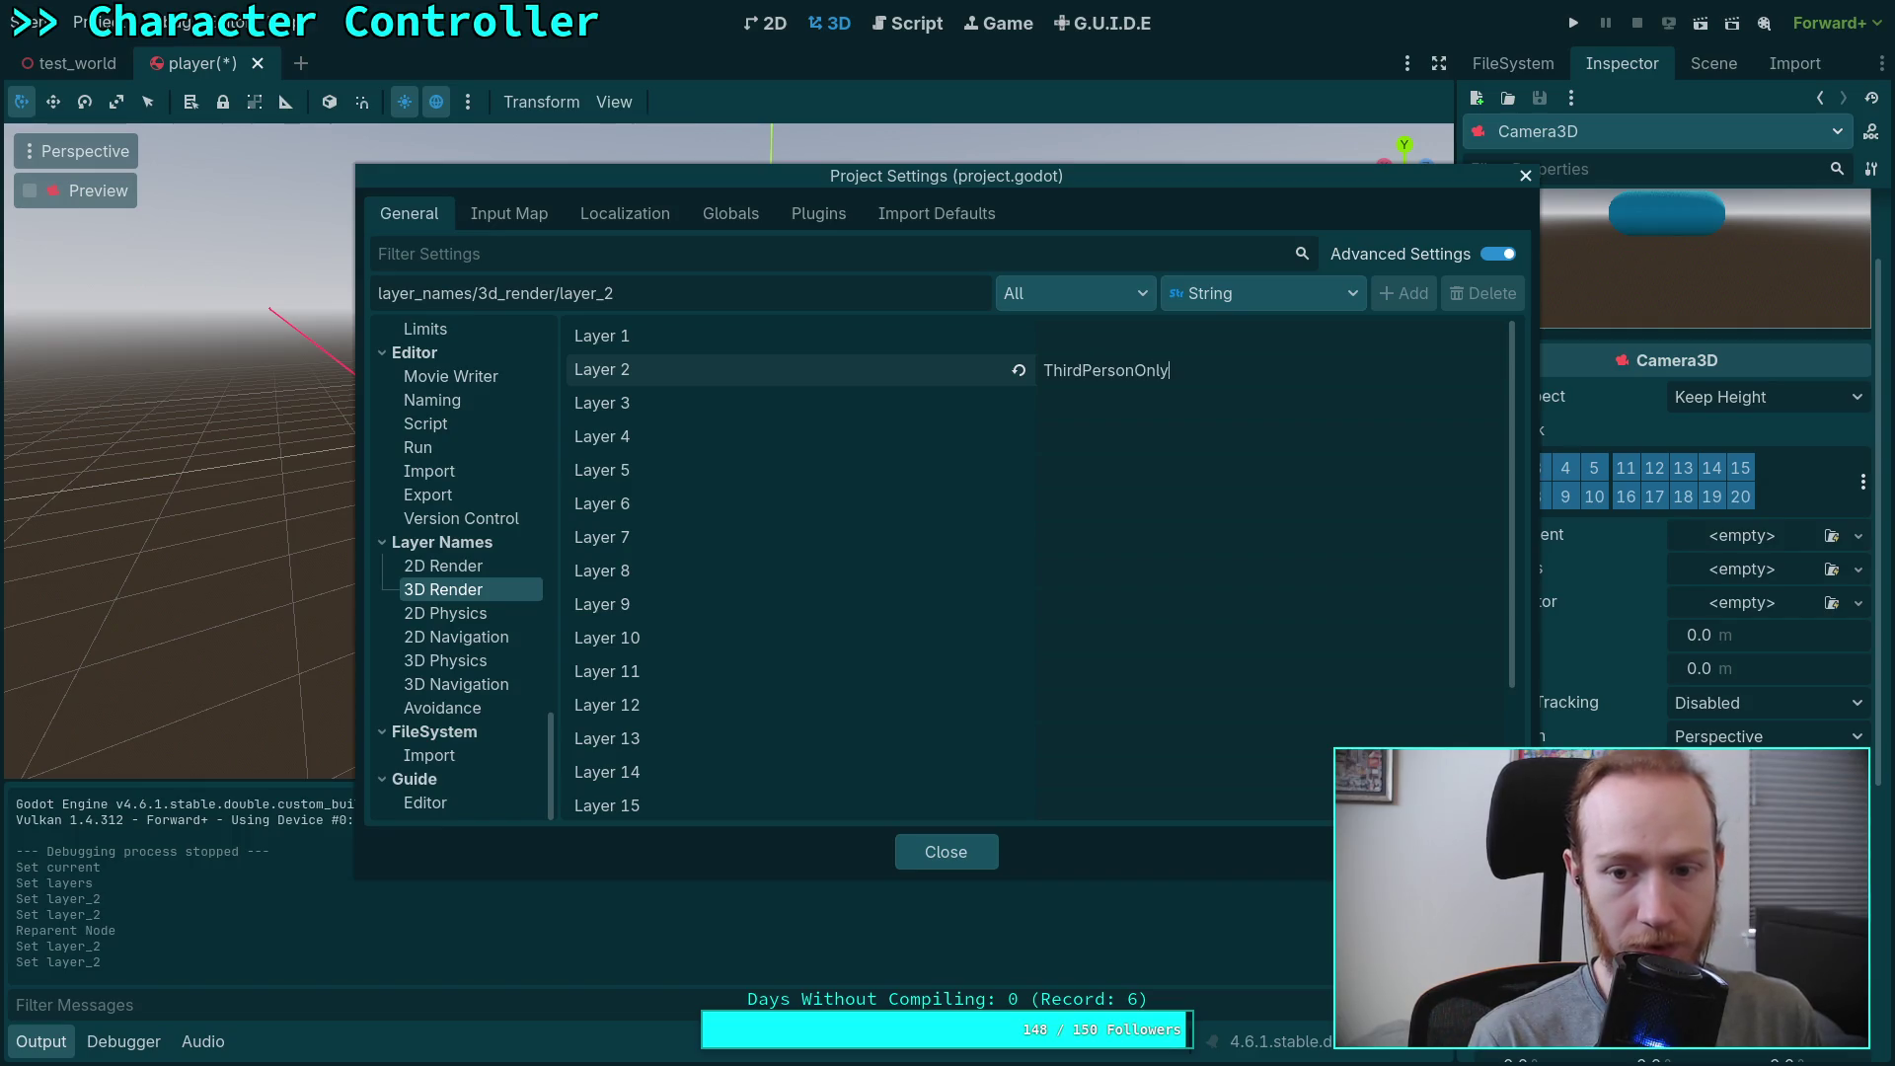
left_click(922, 855)
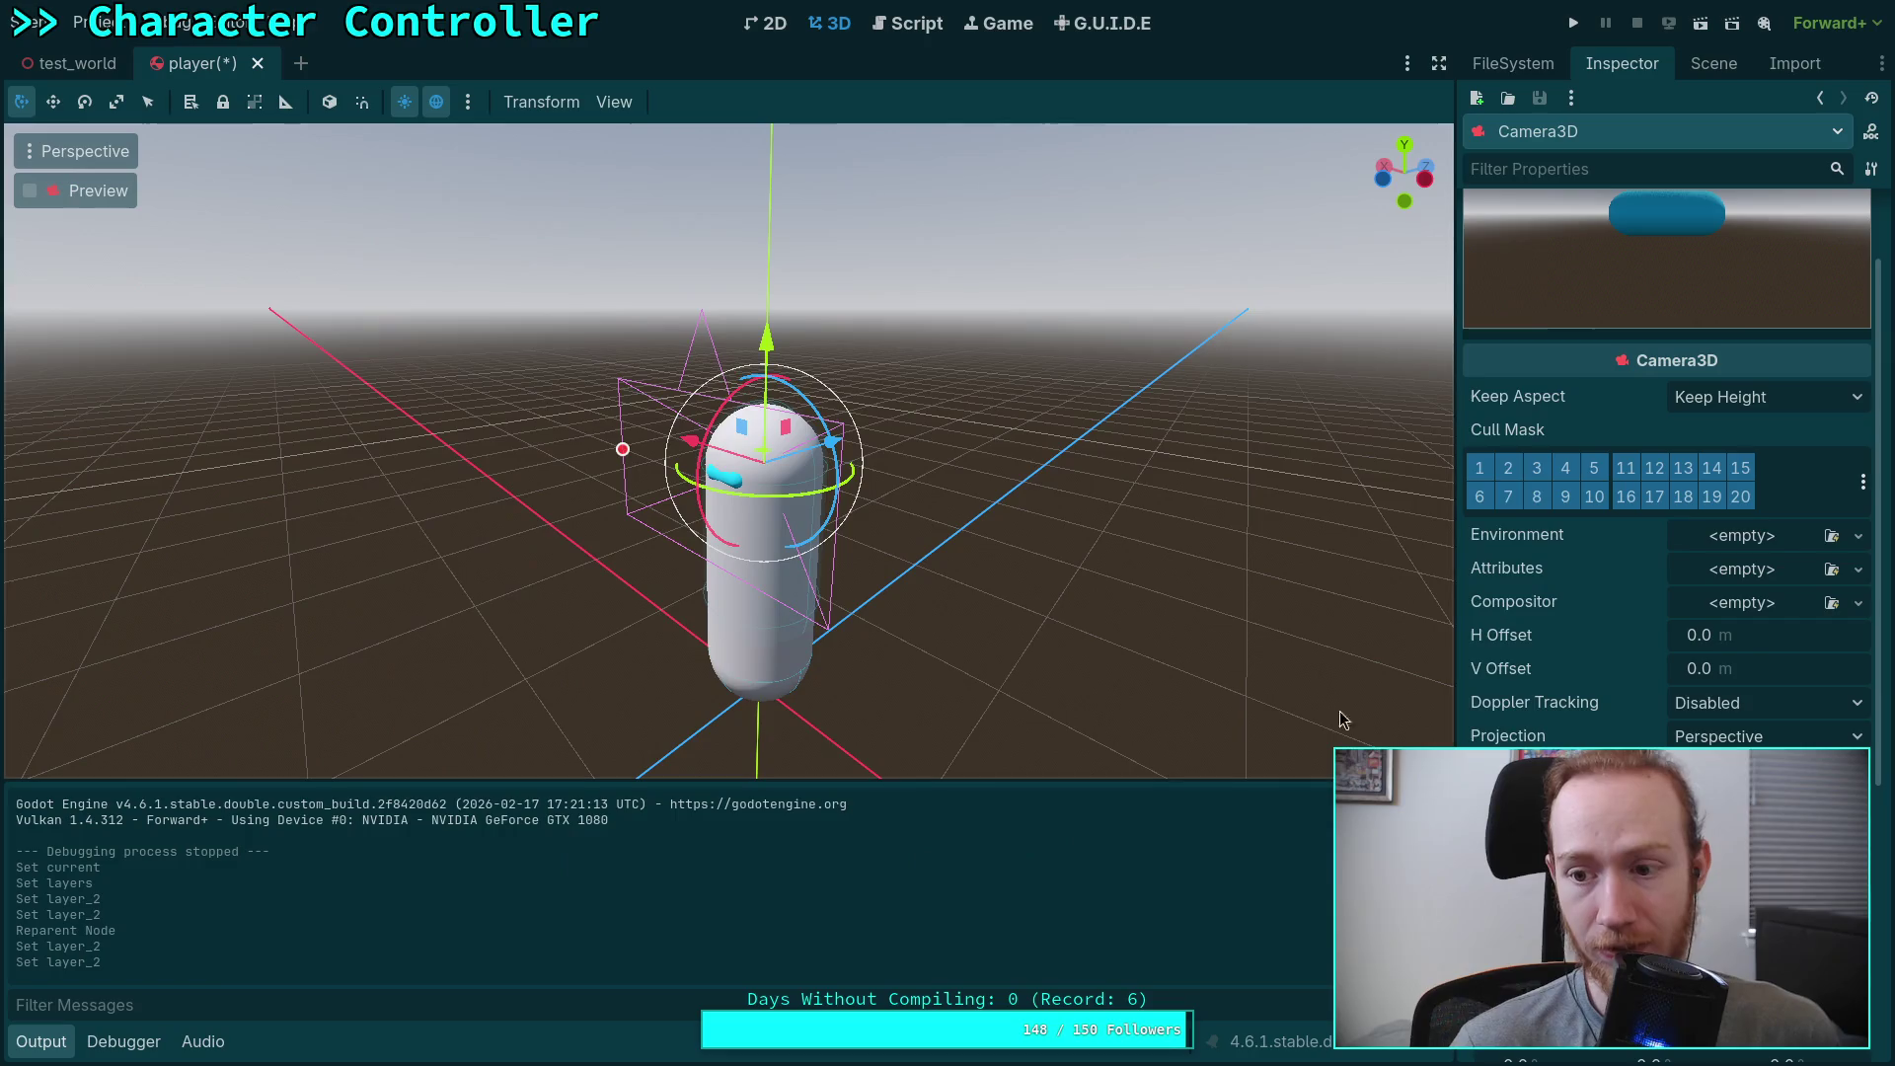
Exclude layer 2 from Camera3D's cull mask and put MeshInstance3D2 on layer 2 only
left_click(1507, 484)
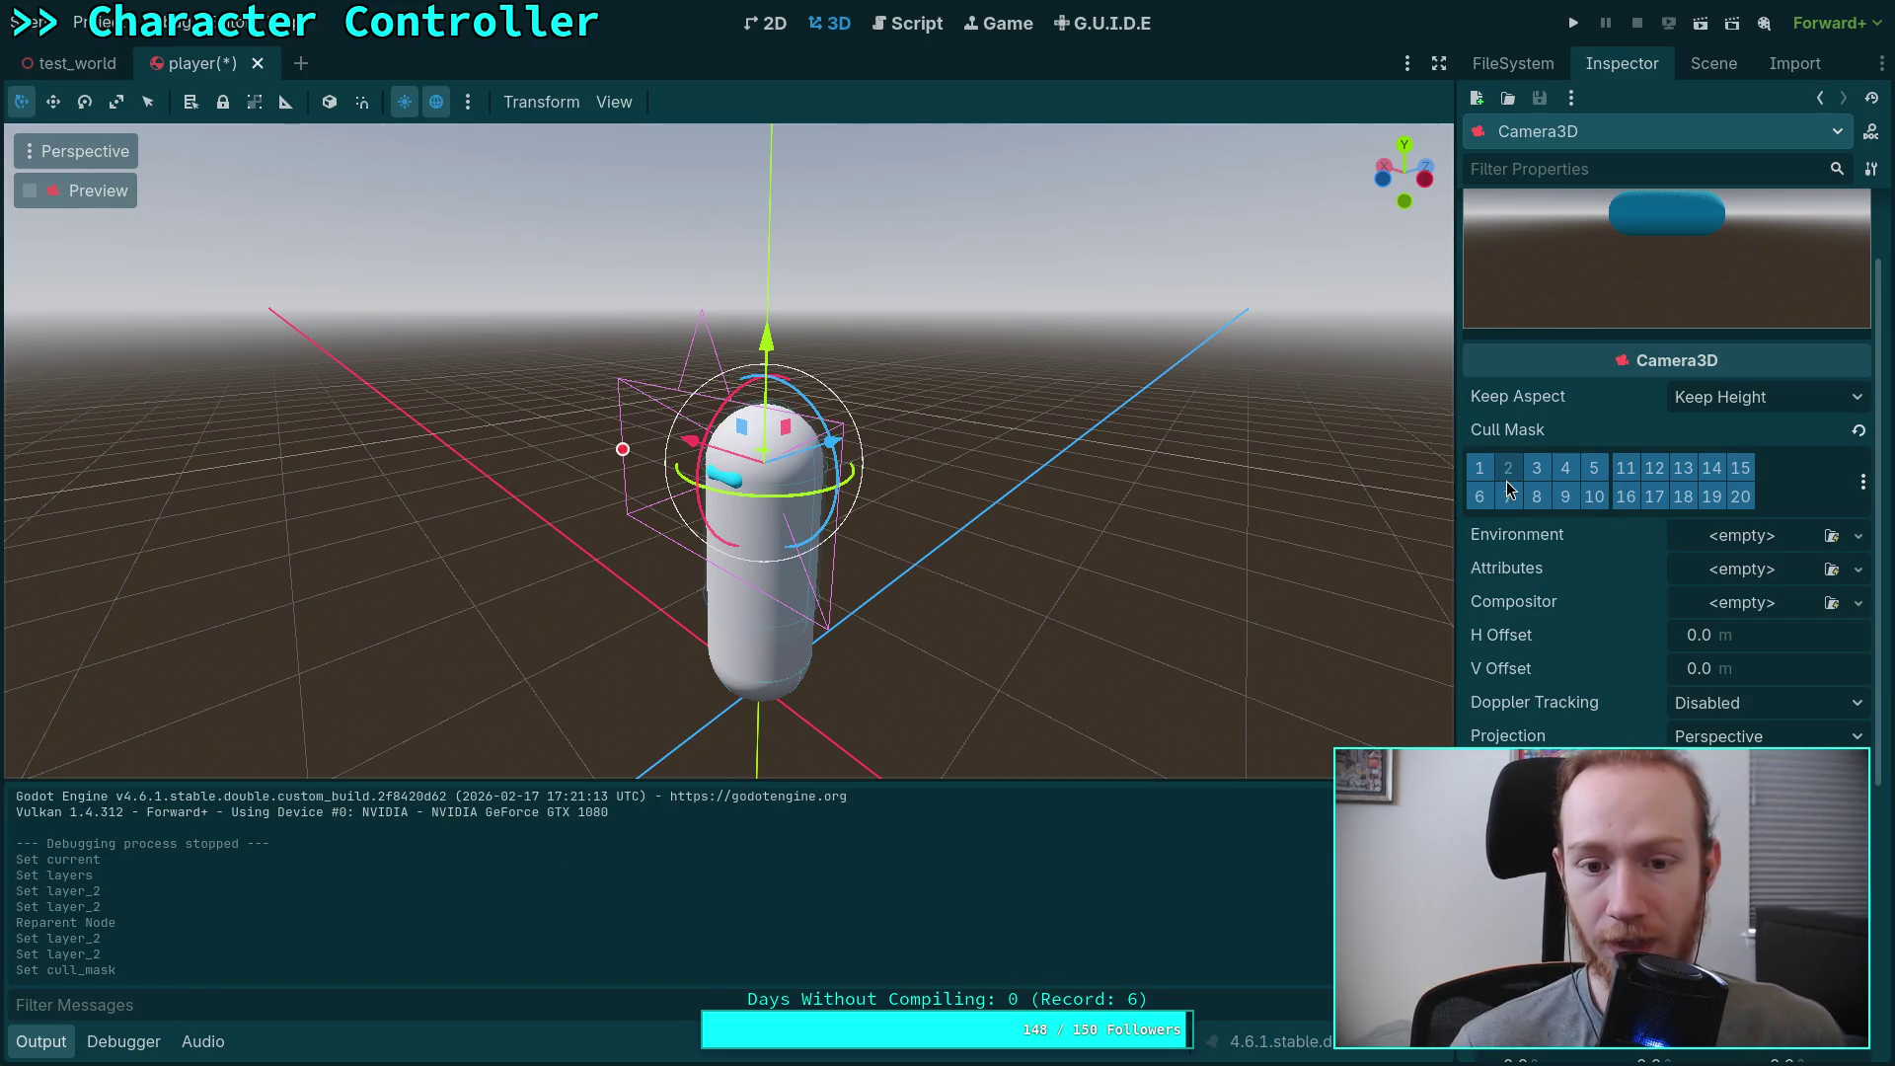
left_click(1713, 64)
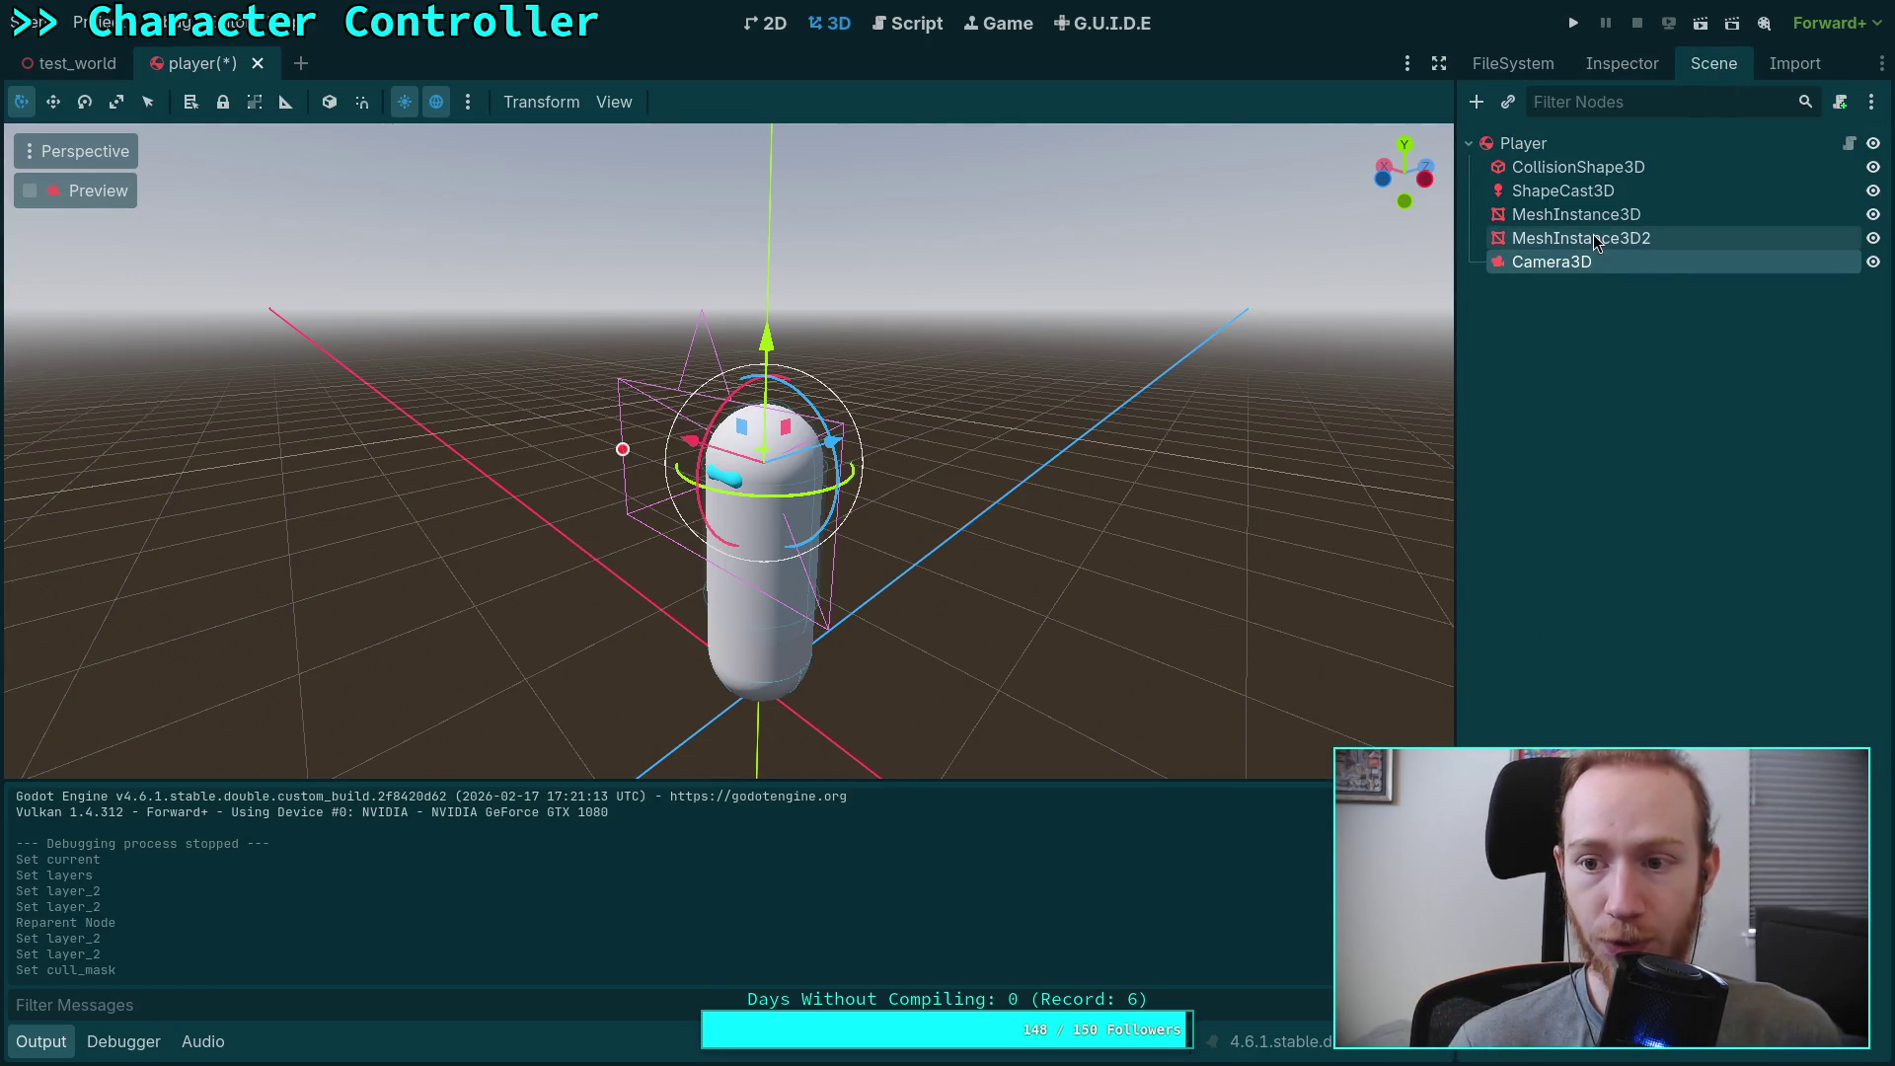
left_click(1579, 238)
left_click(1623, 63)
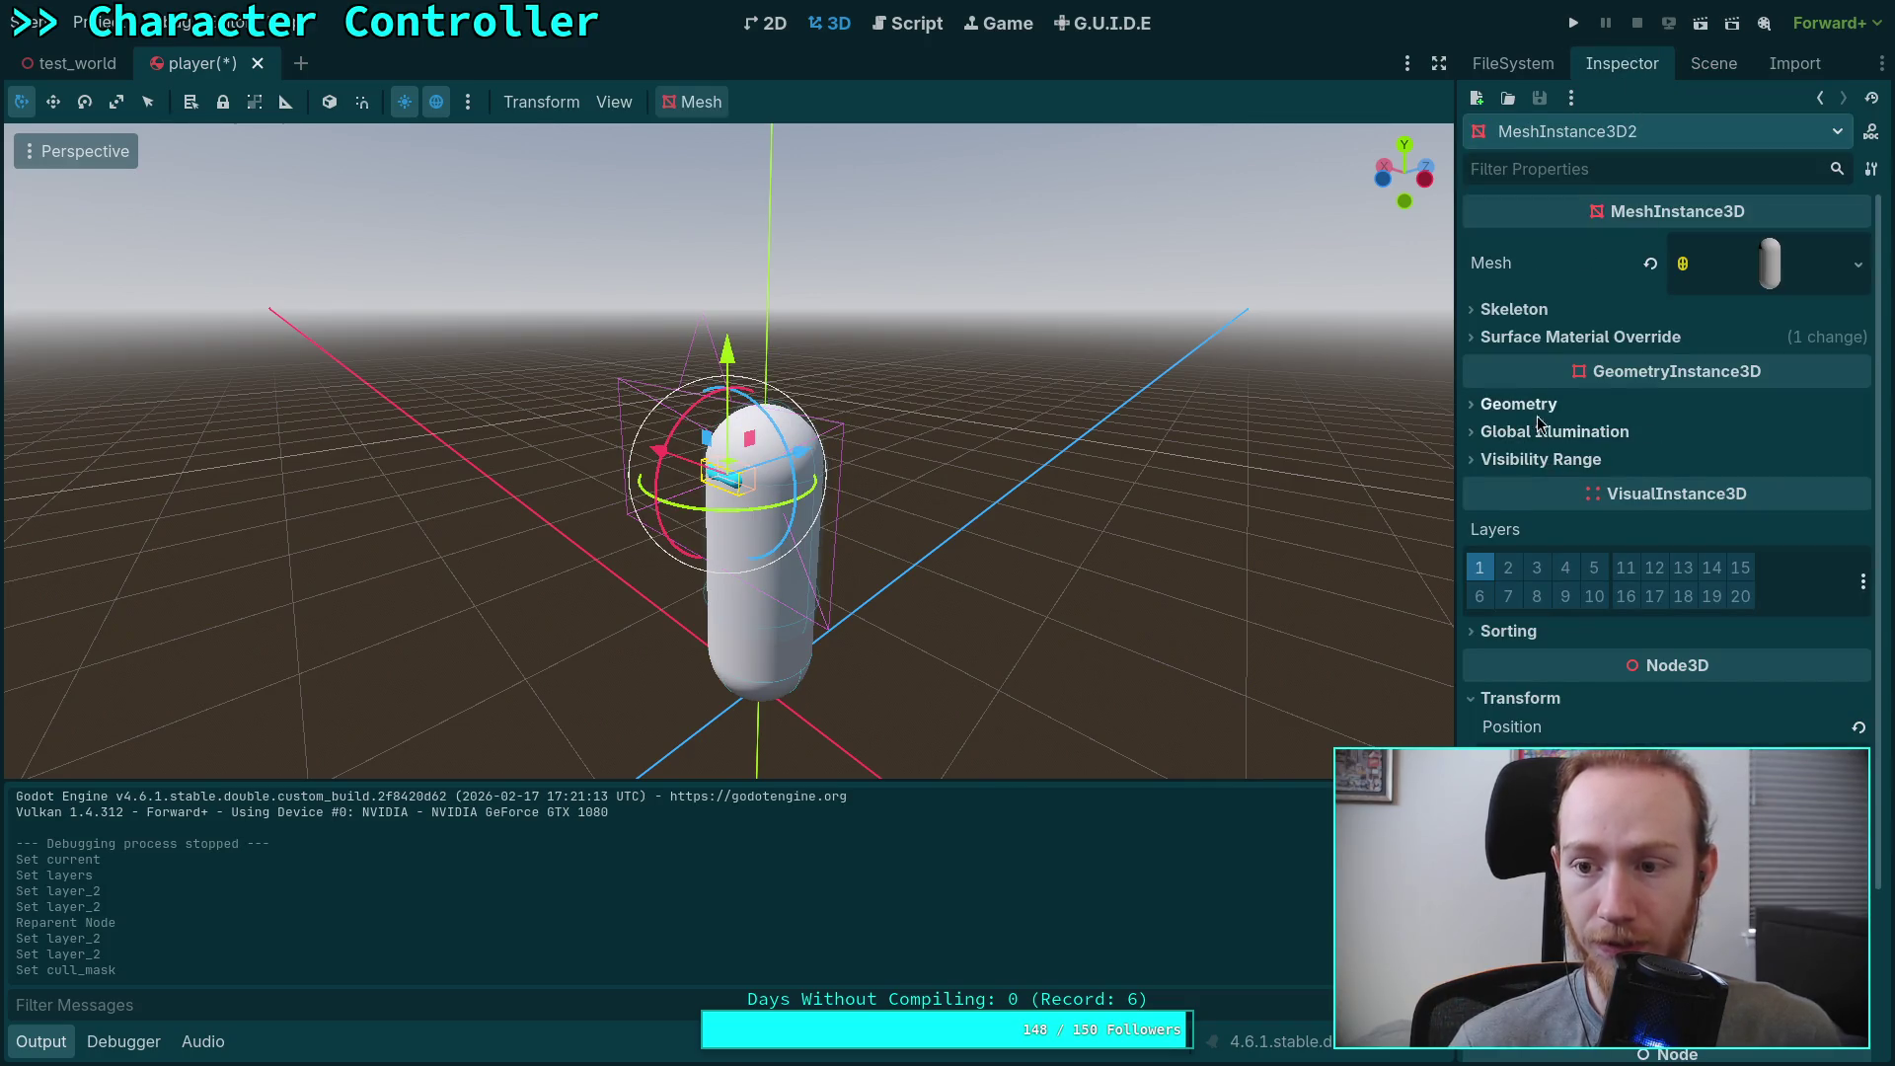
left_click(1509, 568)
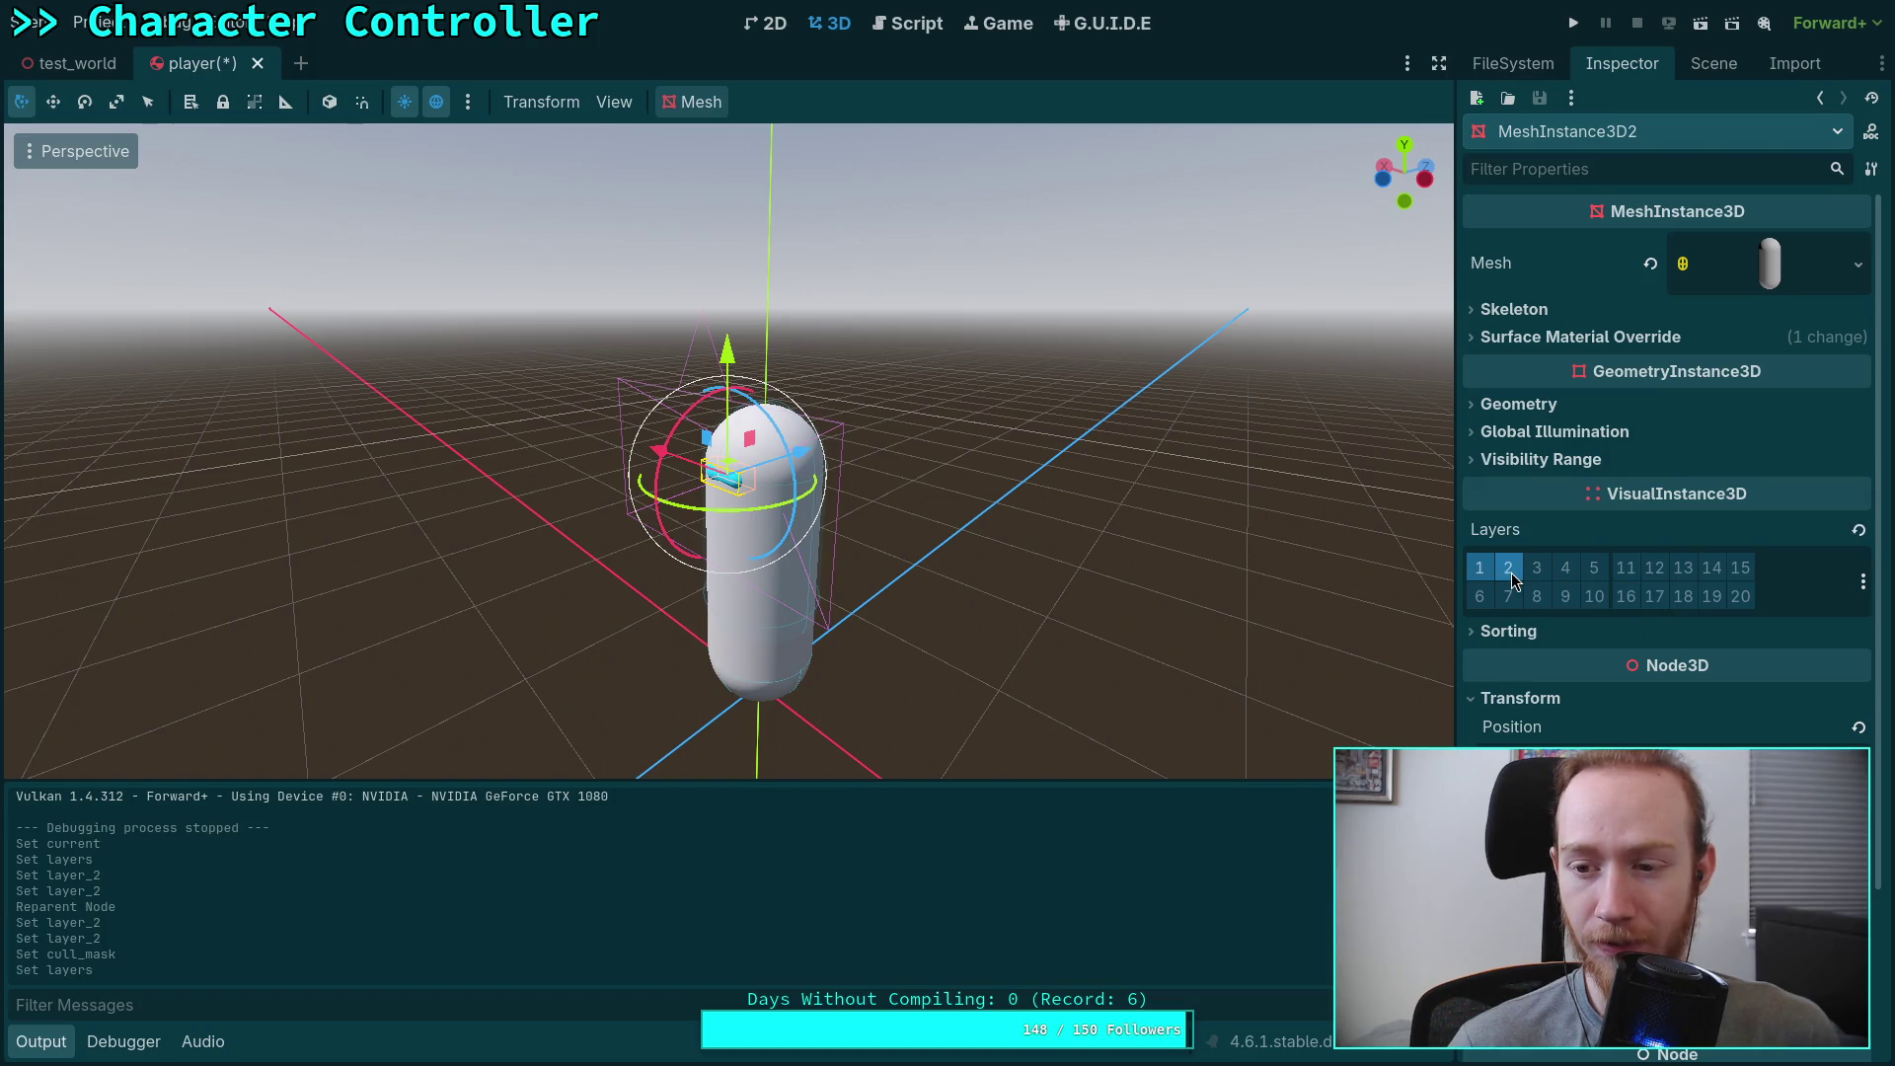
left_click(1485, 574)
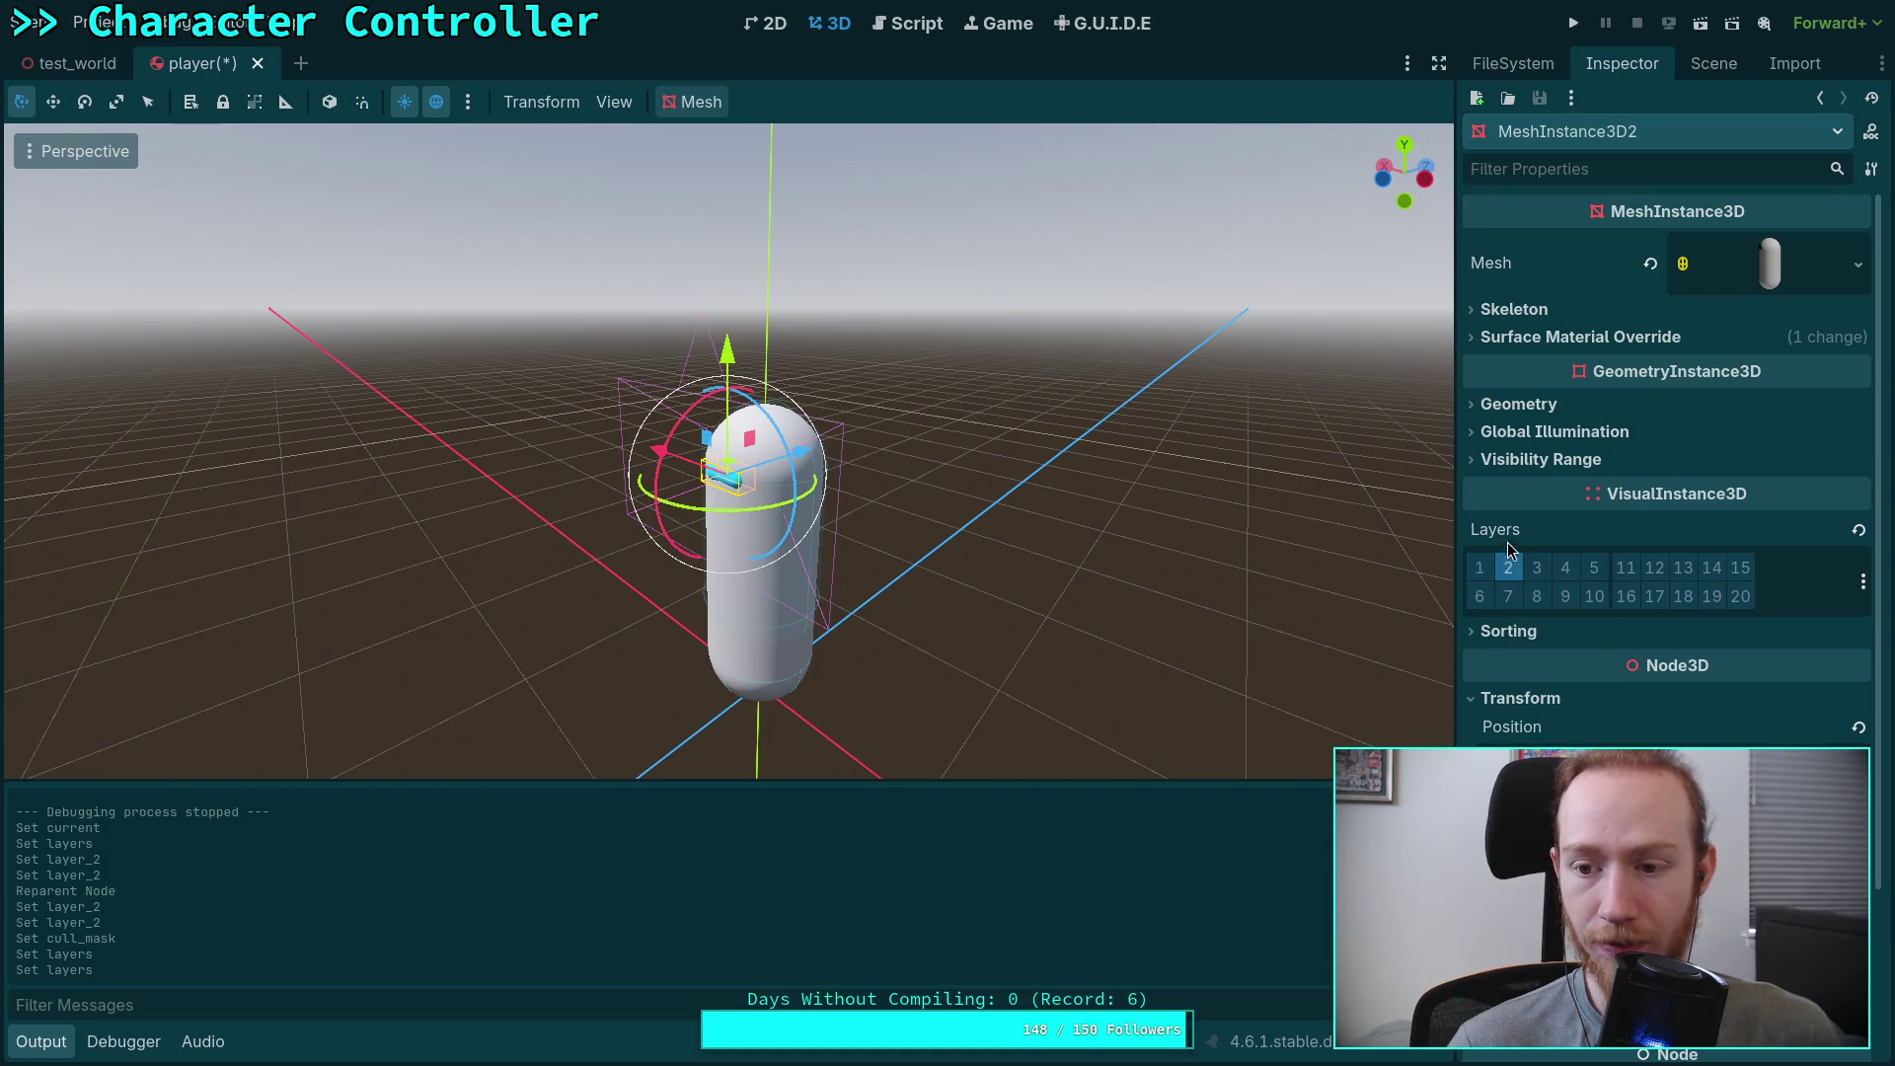
Put MeshInstance3D on layer 2 only, reselect Camera3D, and save the player scene
left_click(1707, 63)
left_click(1569, 211)
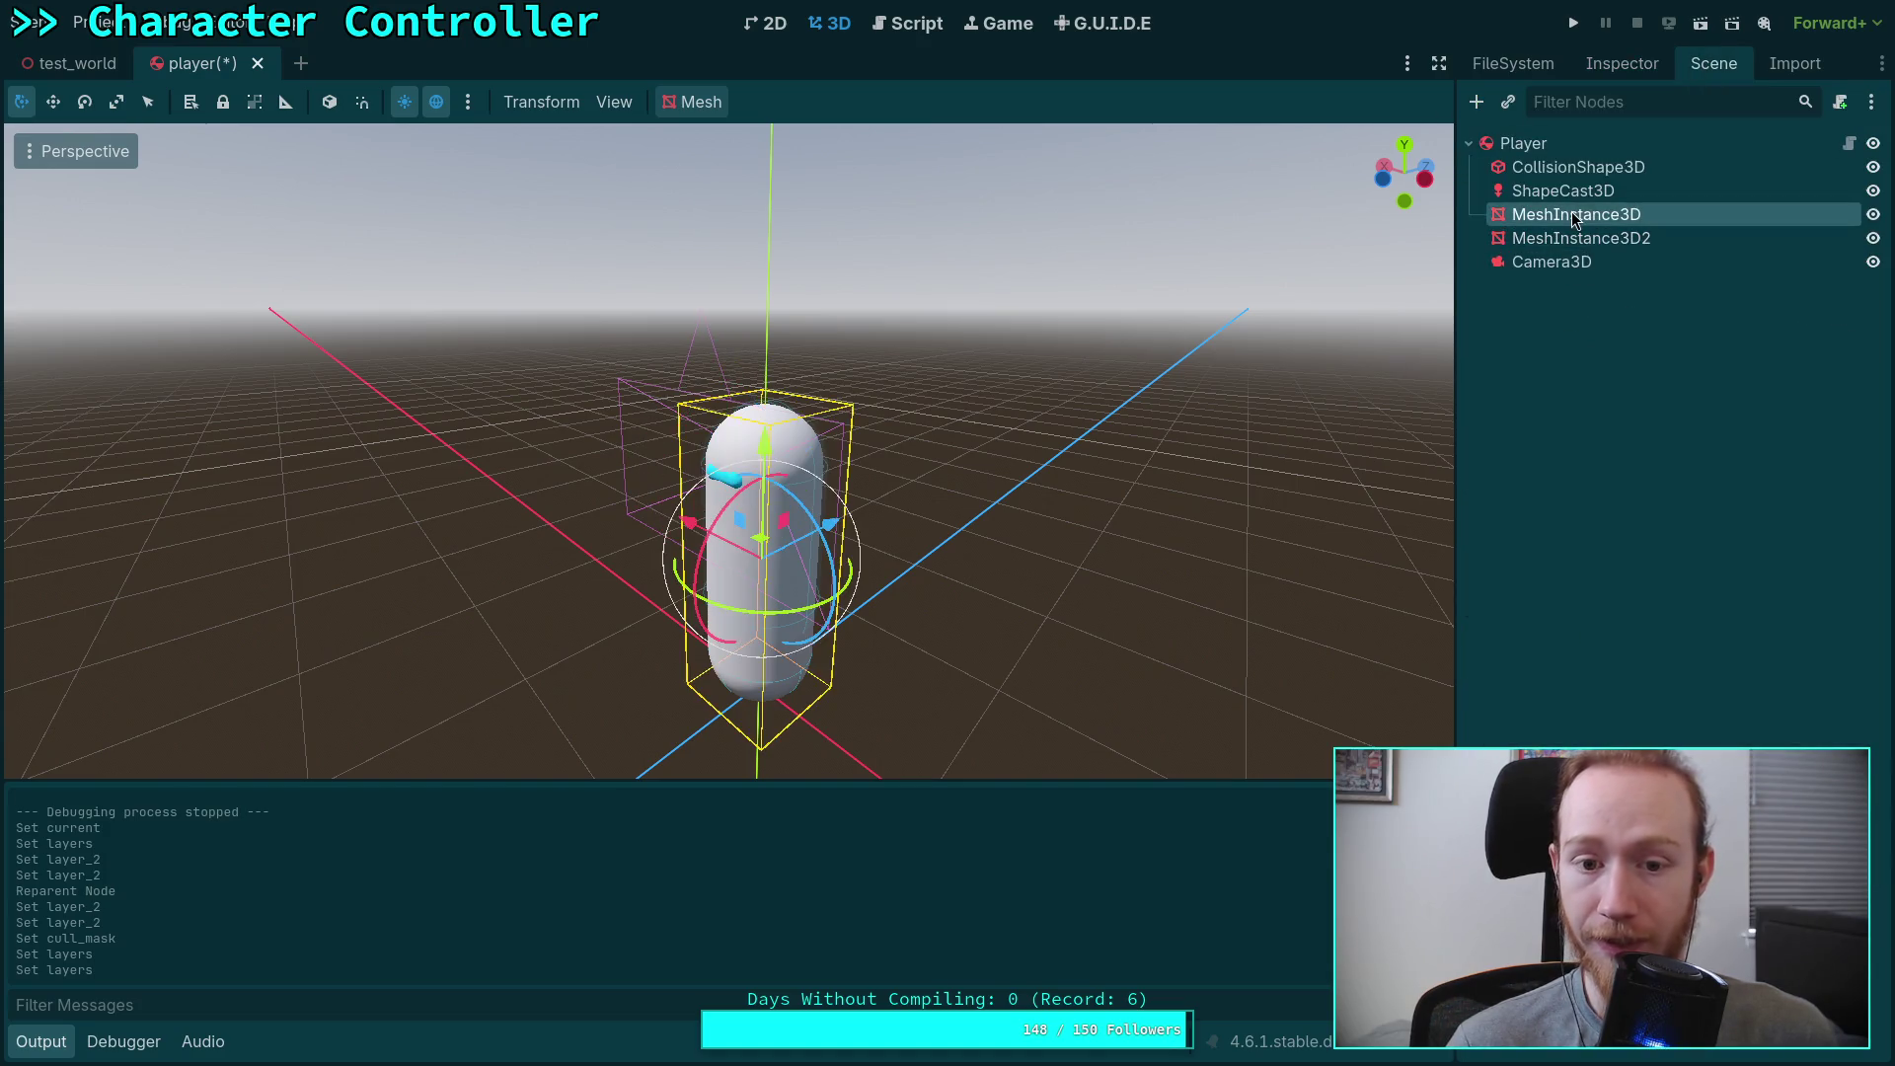
left_click(1621, 63)
left_click(1479, 568)
left_click(1508, 568)
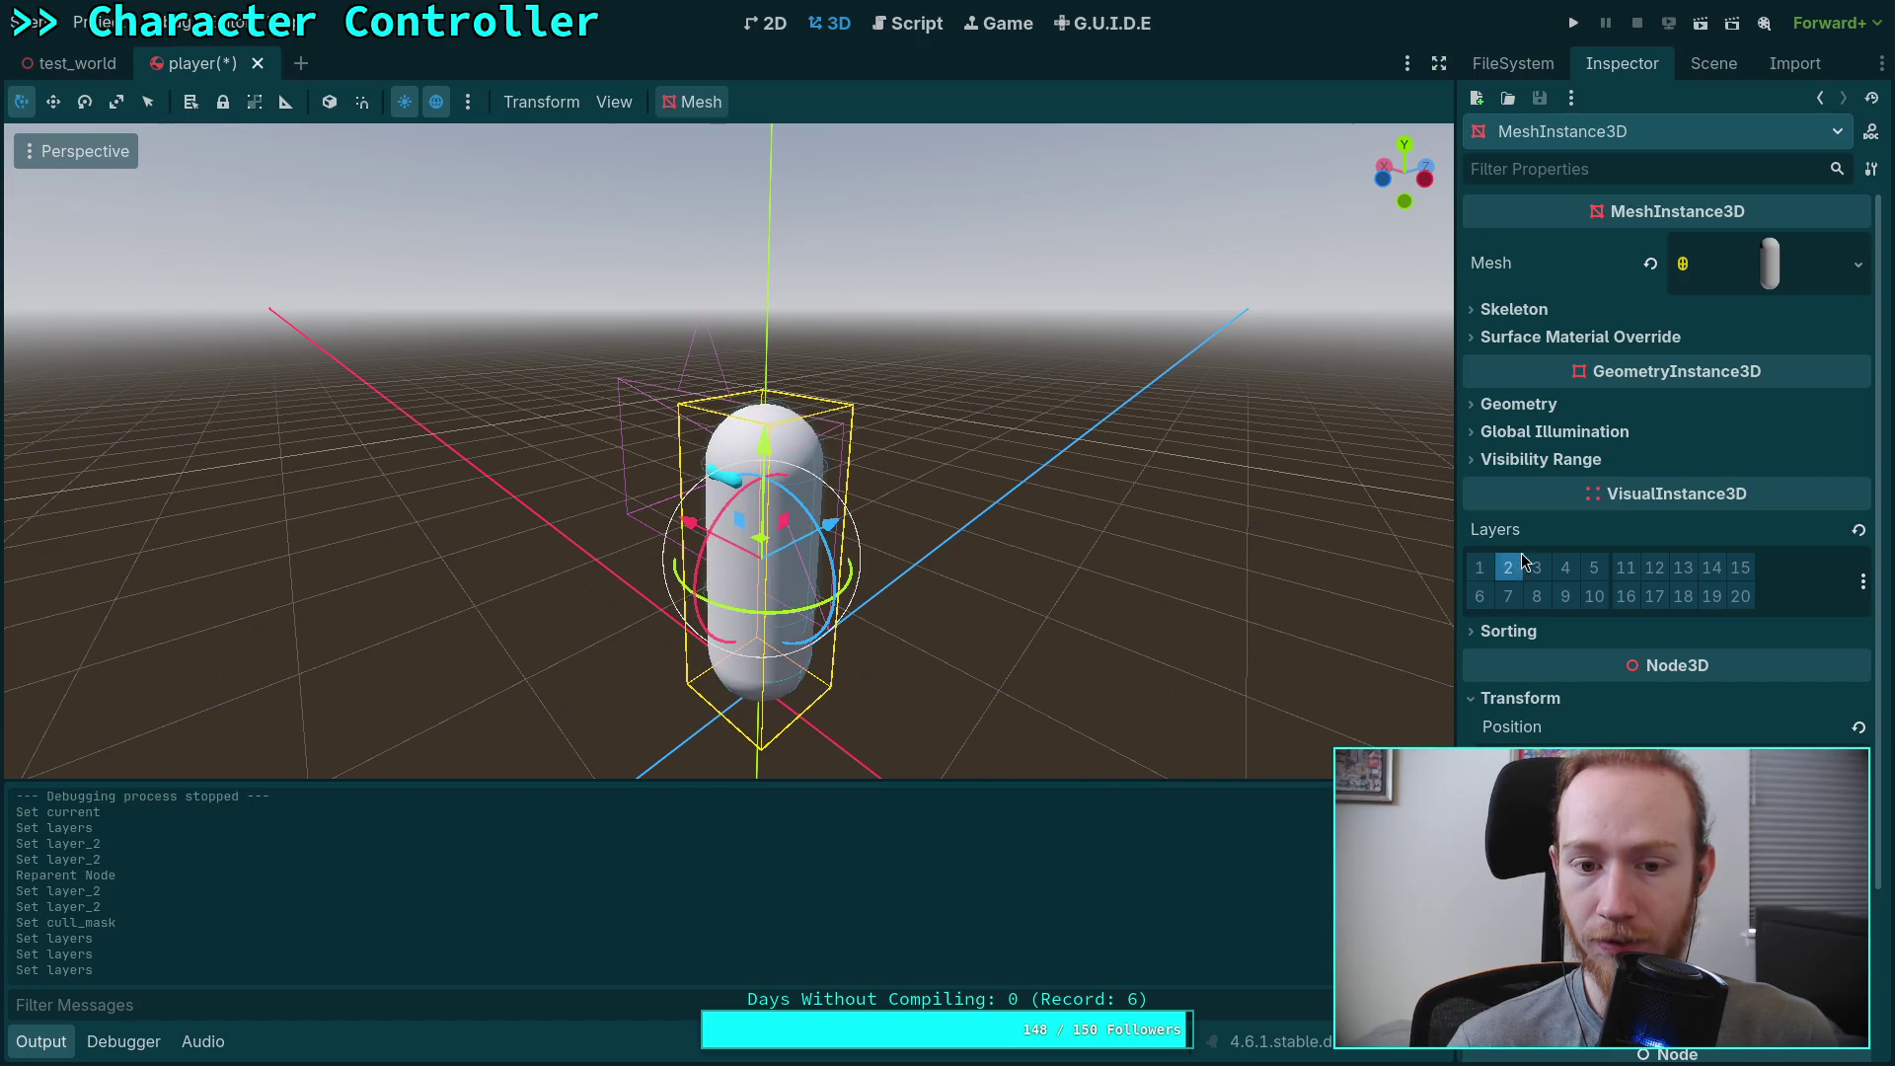
left_click(1694, 66)
left_click(1560, 260)
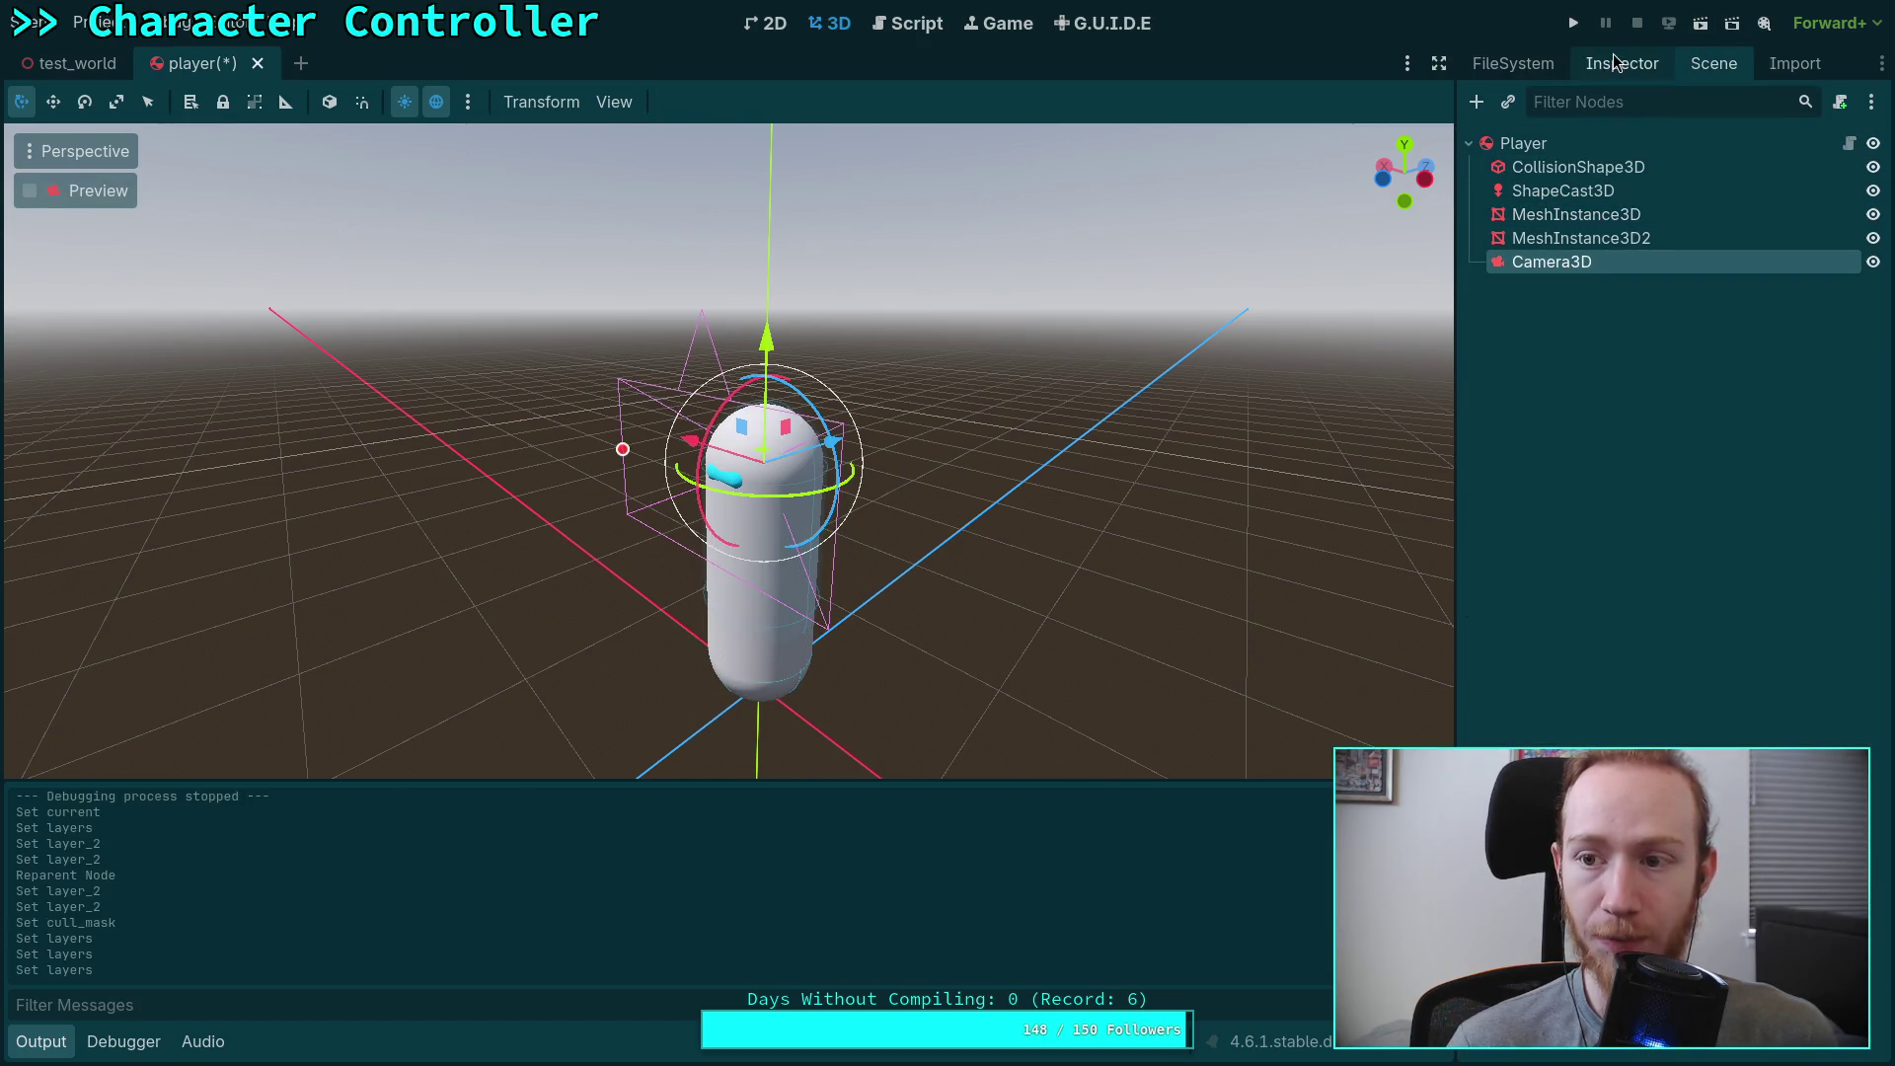
left_click(1622, 64)
scroll(1570, 217, "up", 3)
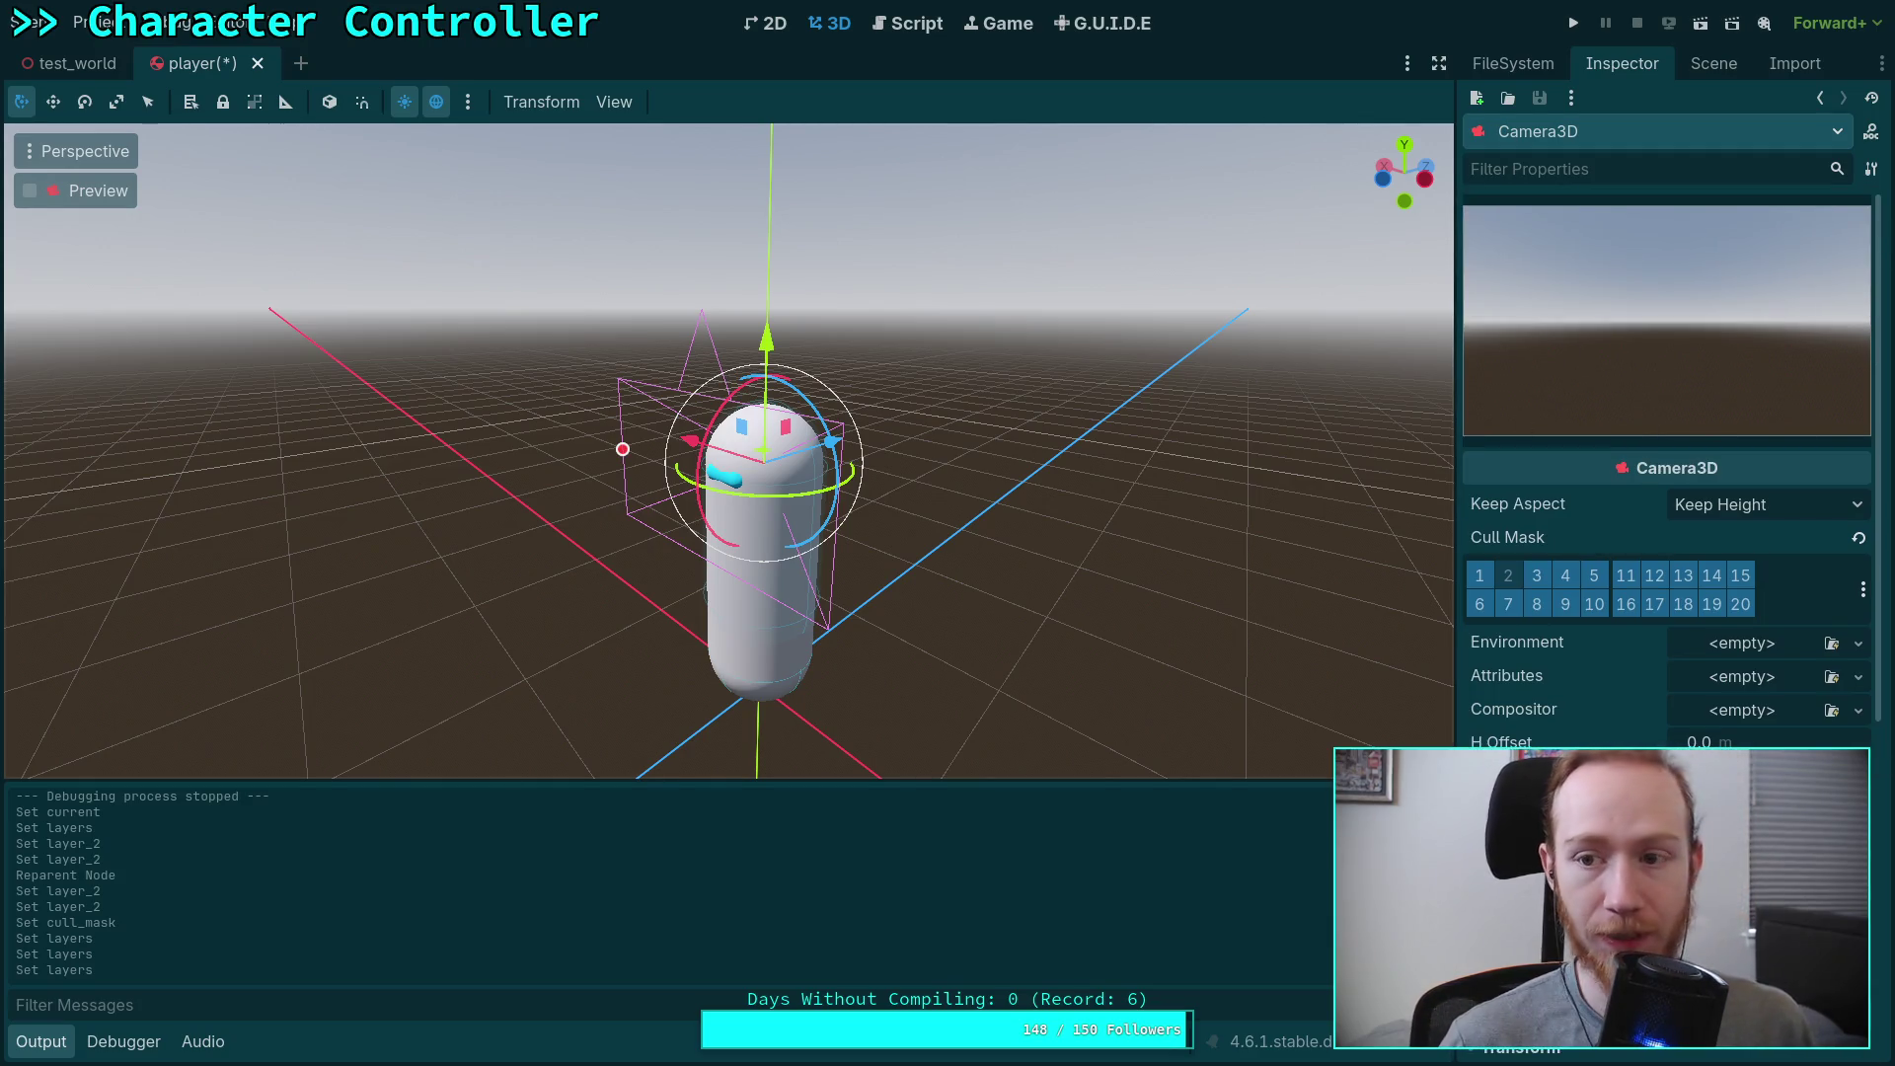
key("ctrl+s")
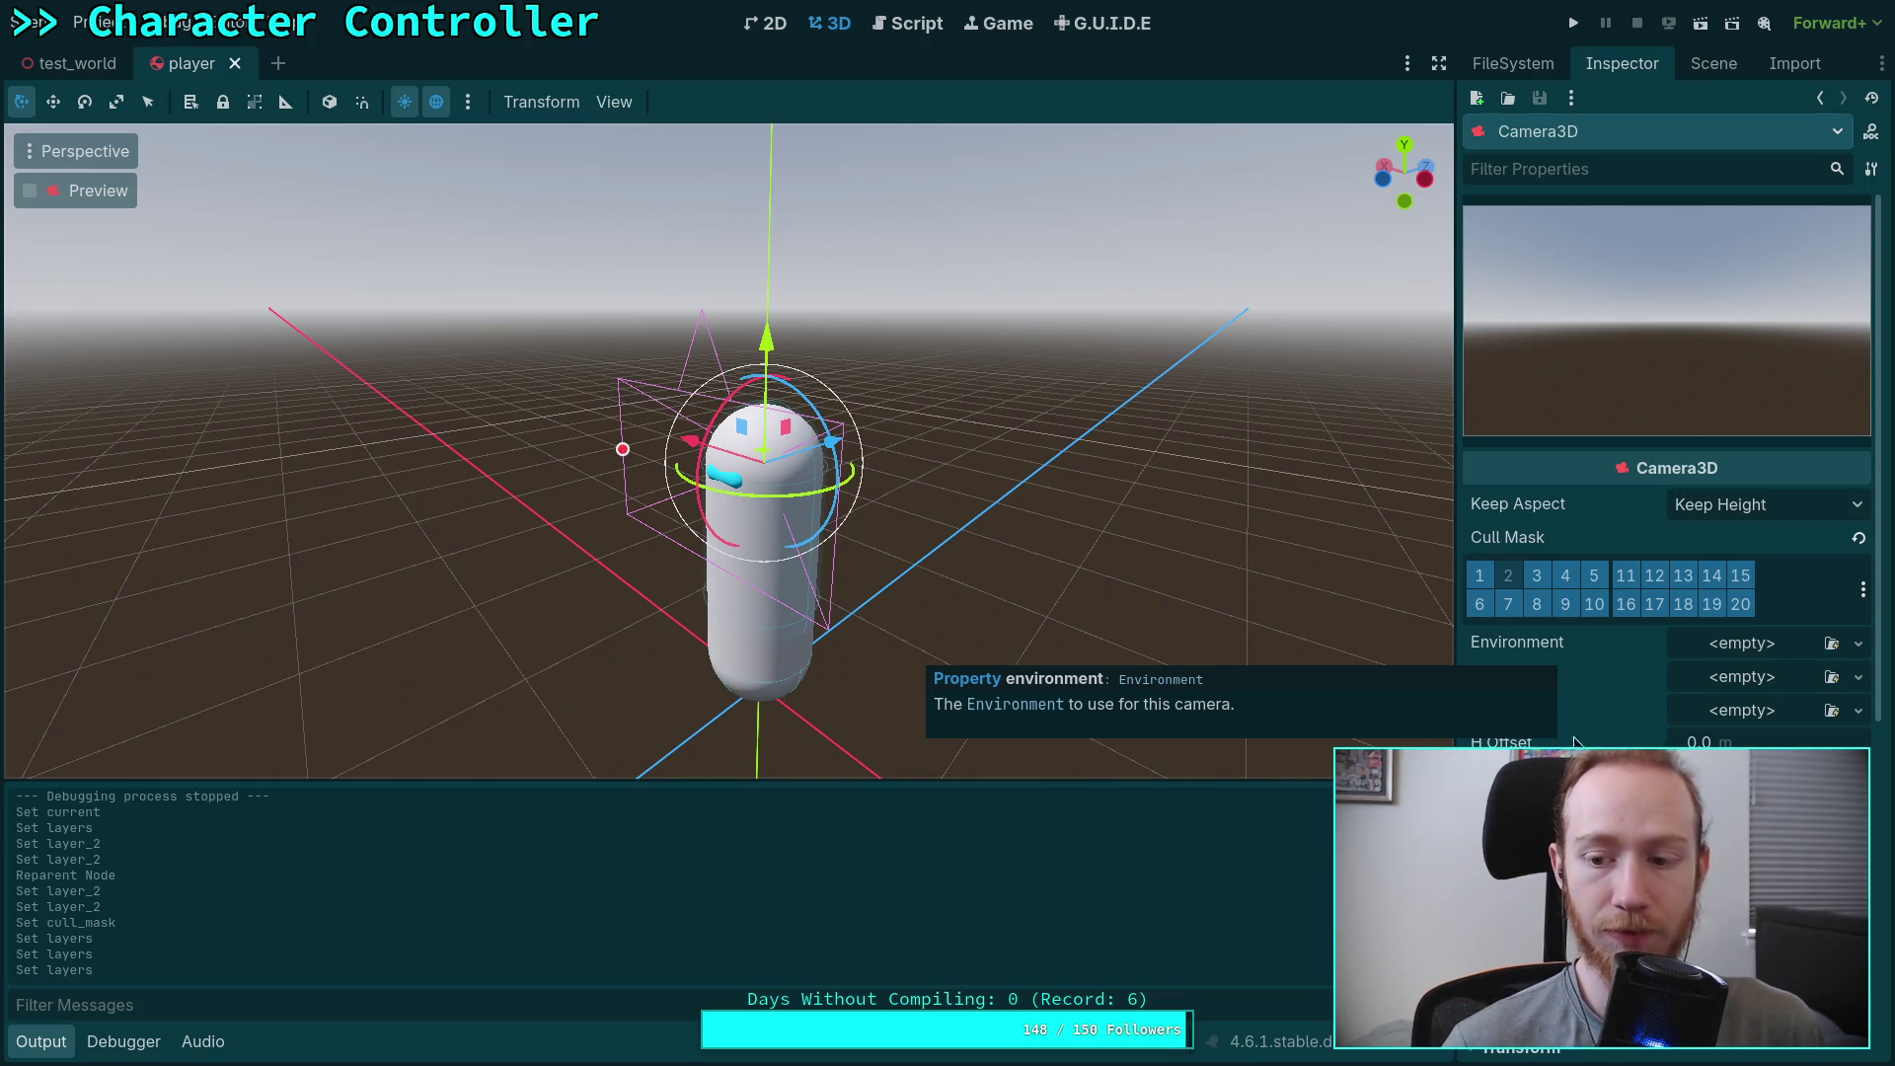
Set Camera3D's Doppler Tracking to Physics and Far to 2000 m, then save
scroll(1568, 655, "down", 3)
scroll(1668, 493, "down", 2)
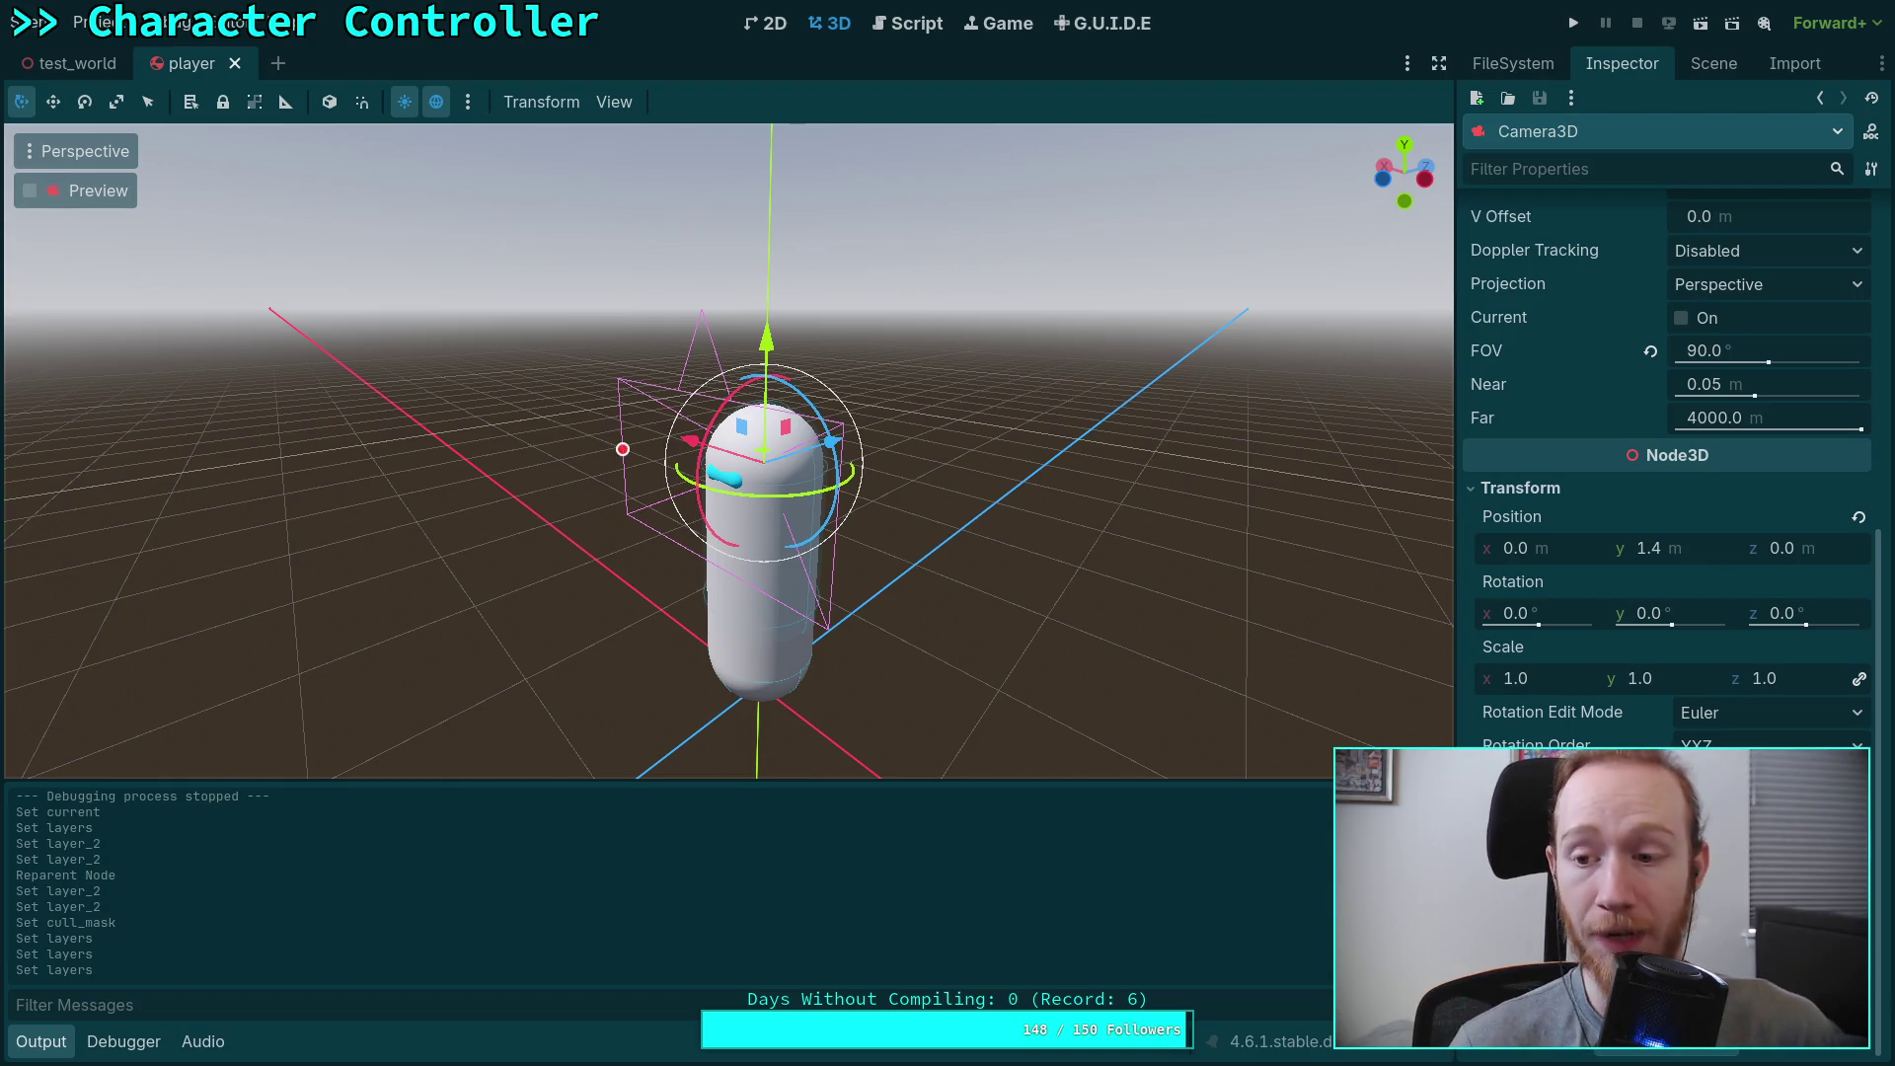
scroll(1584, 712, "up", 2)
scroll(1584, 713, "up", 2)
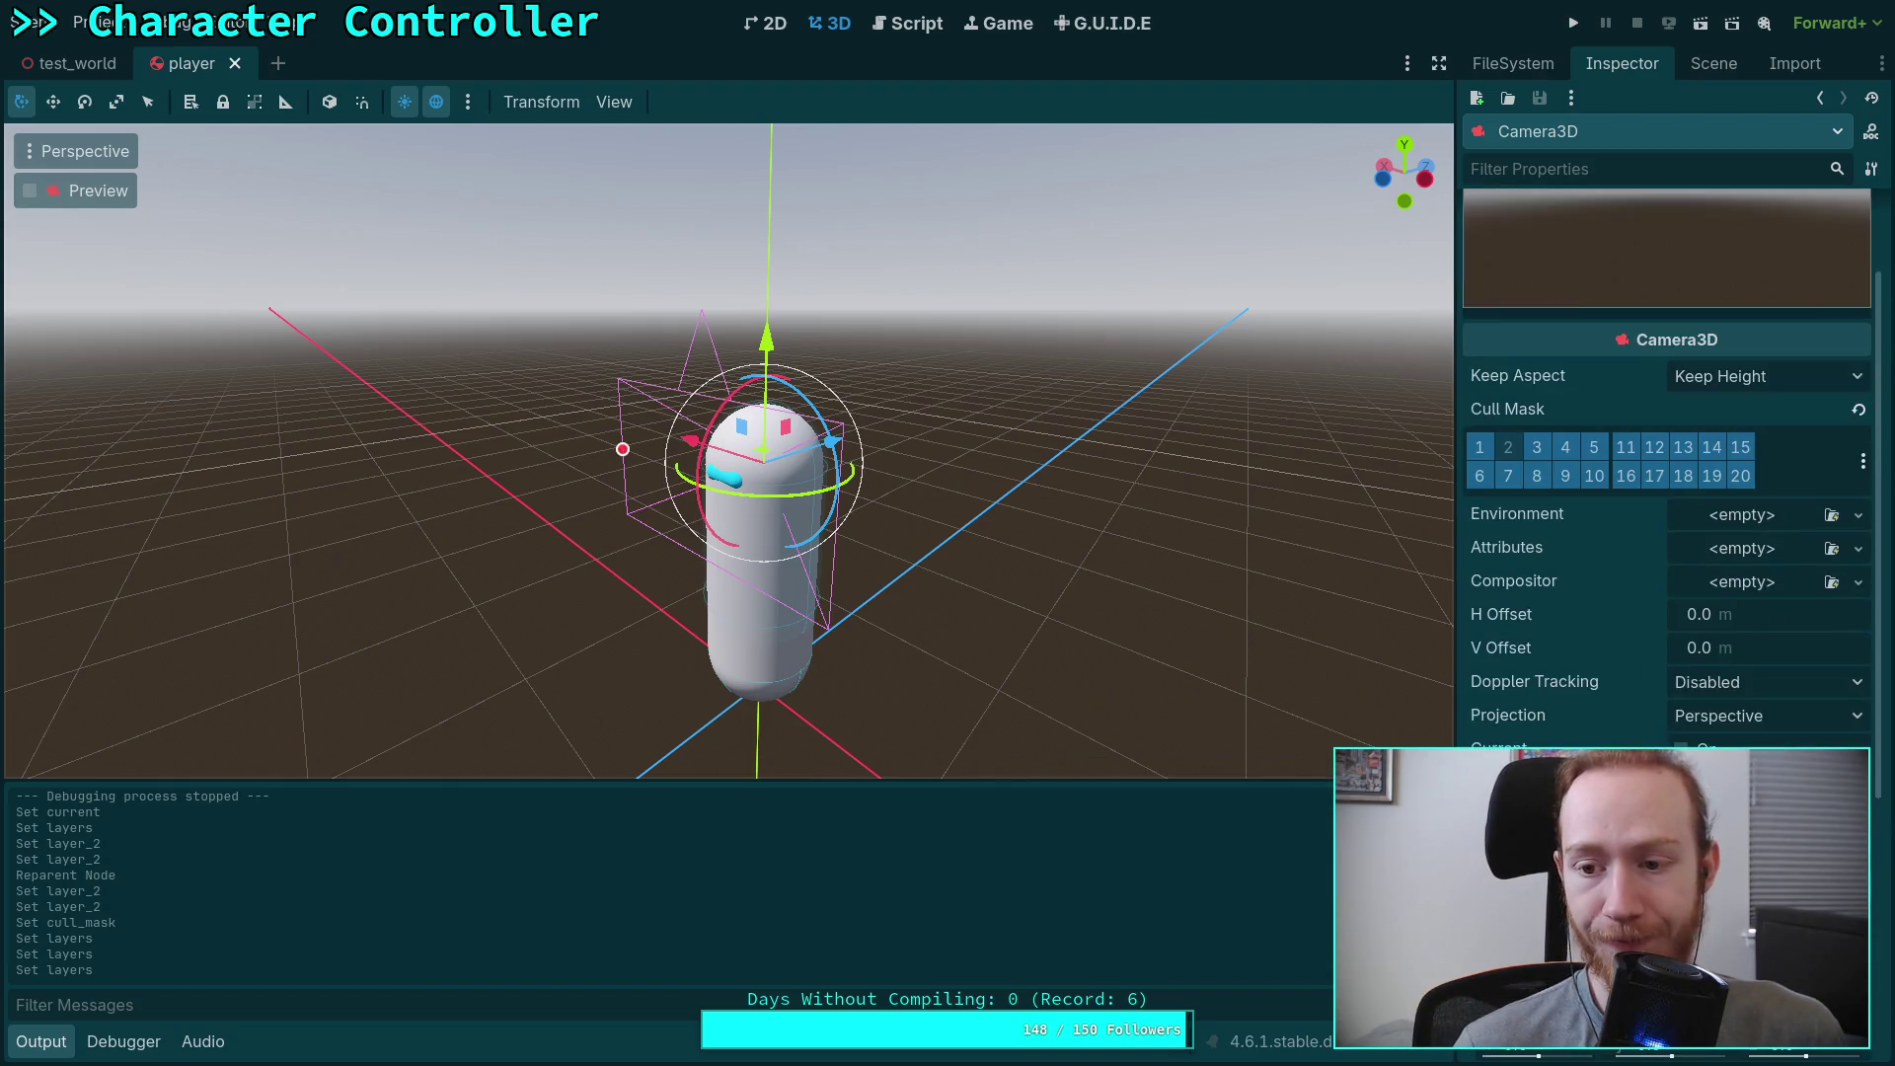
scroll(1584, 710, "up", 1)
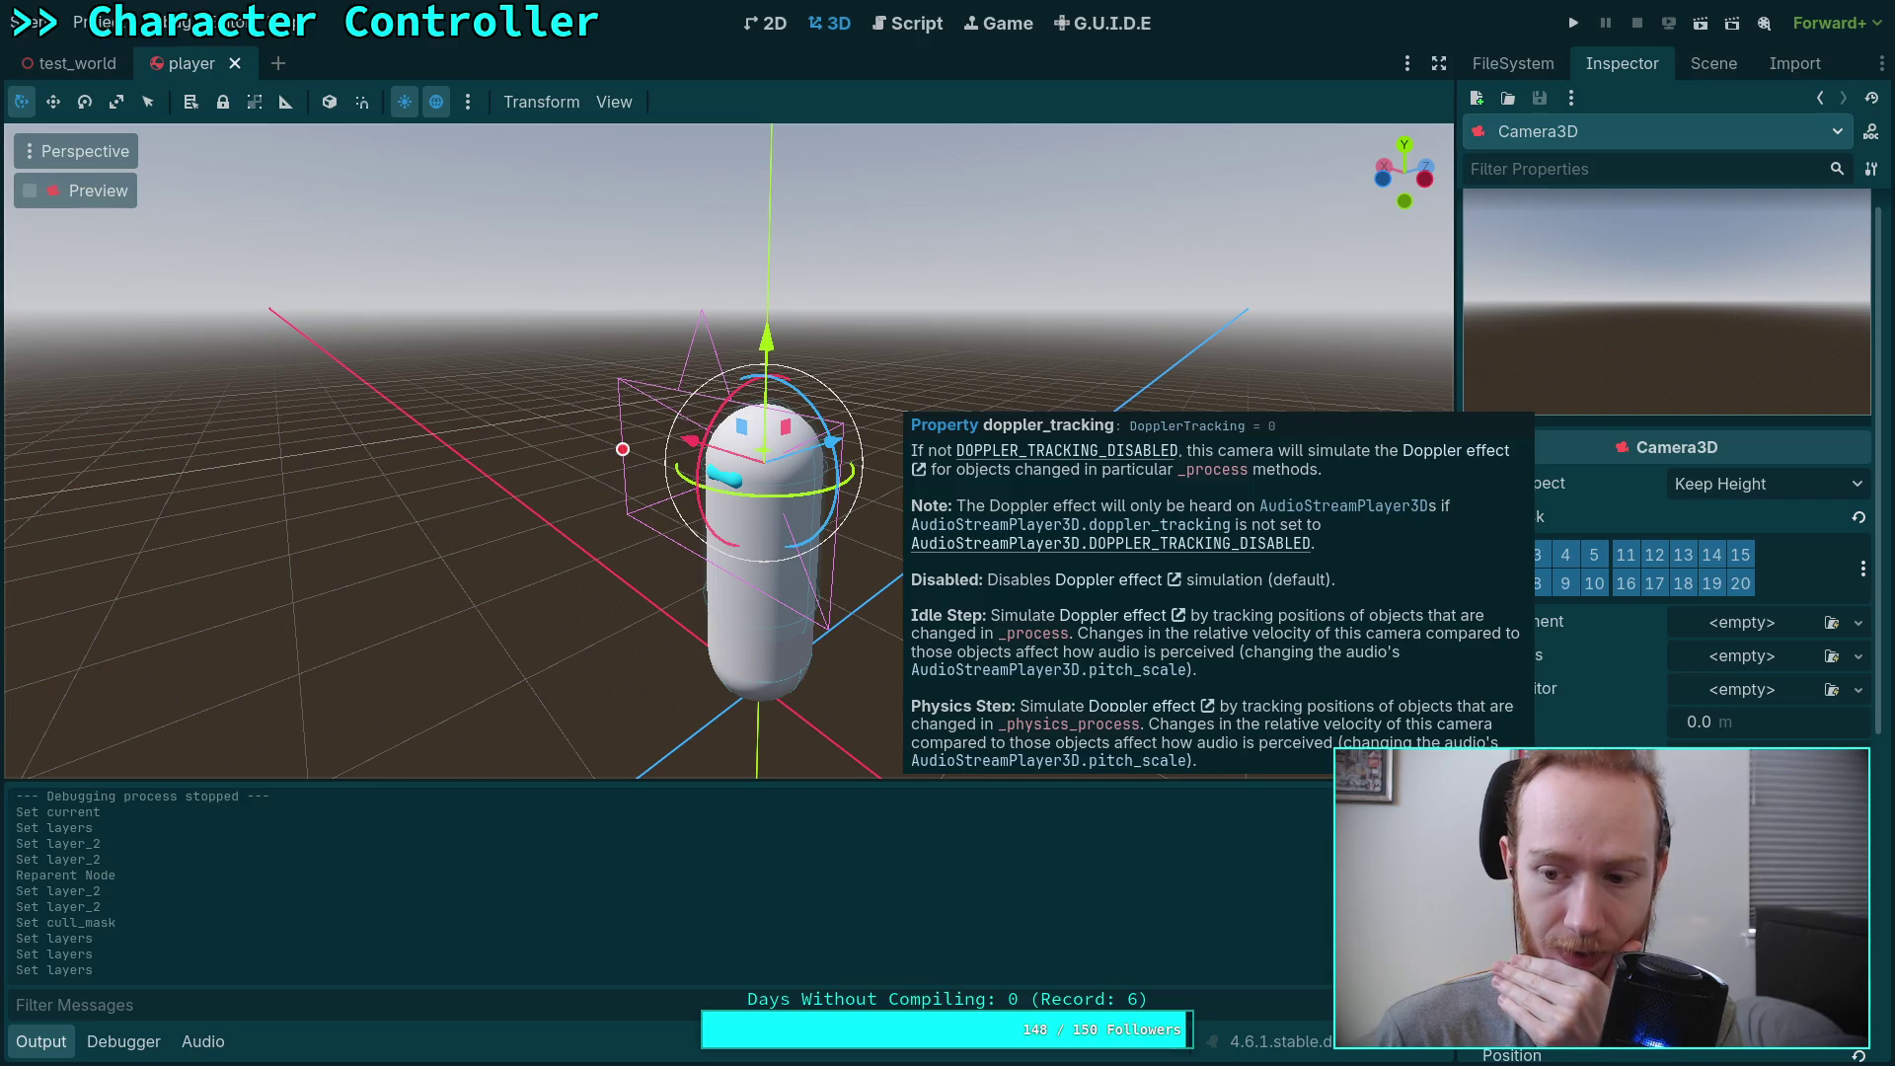
left_click(1540, 839)
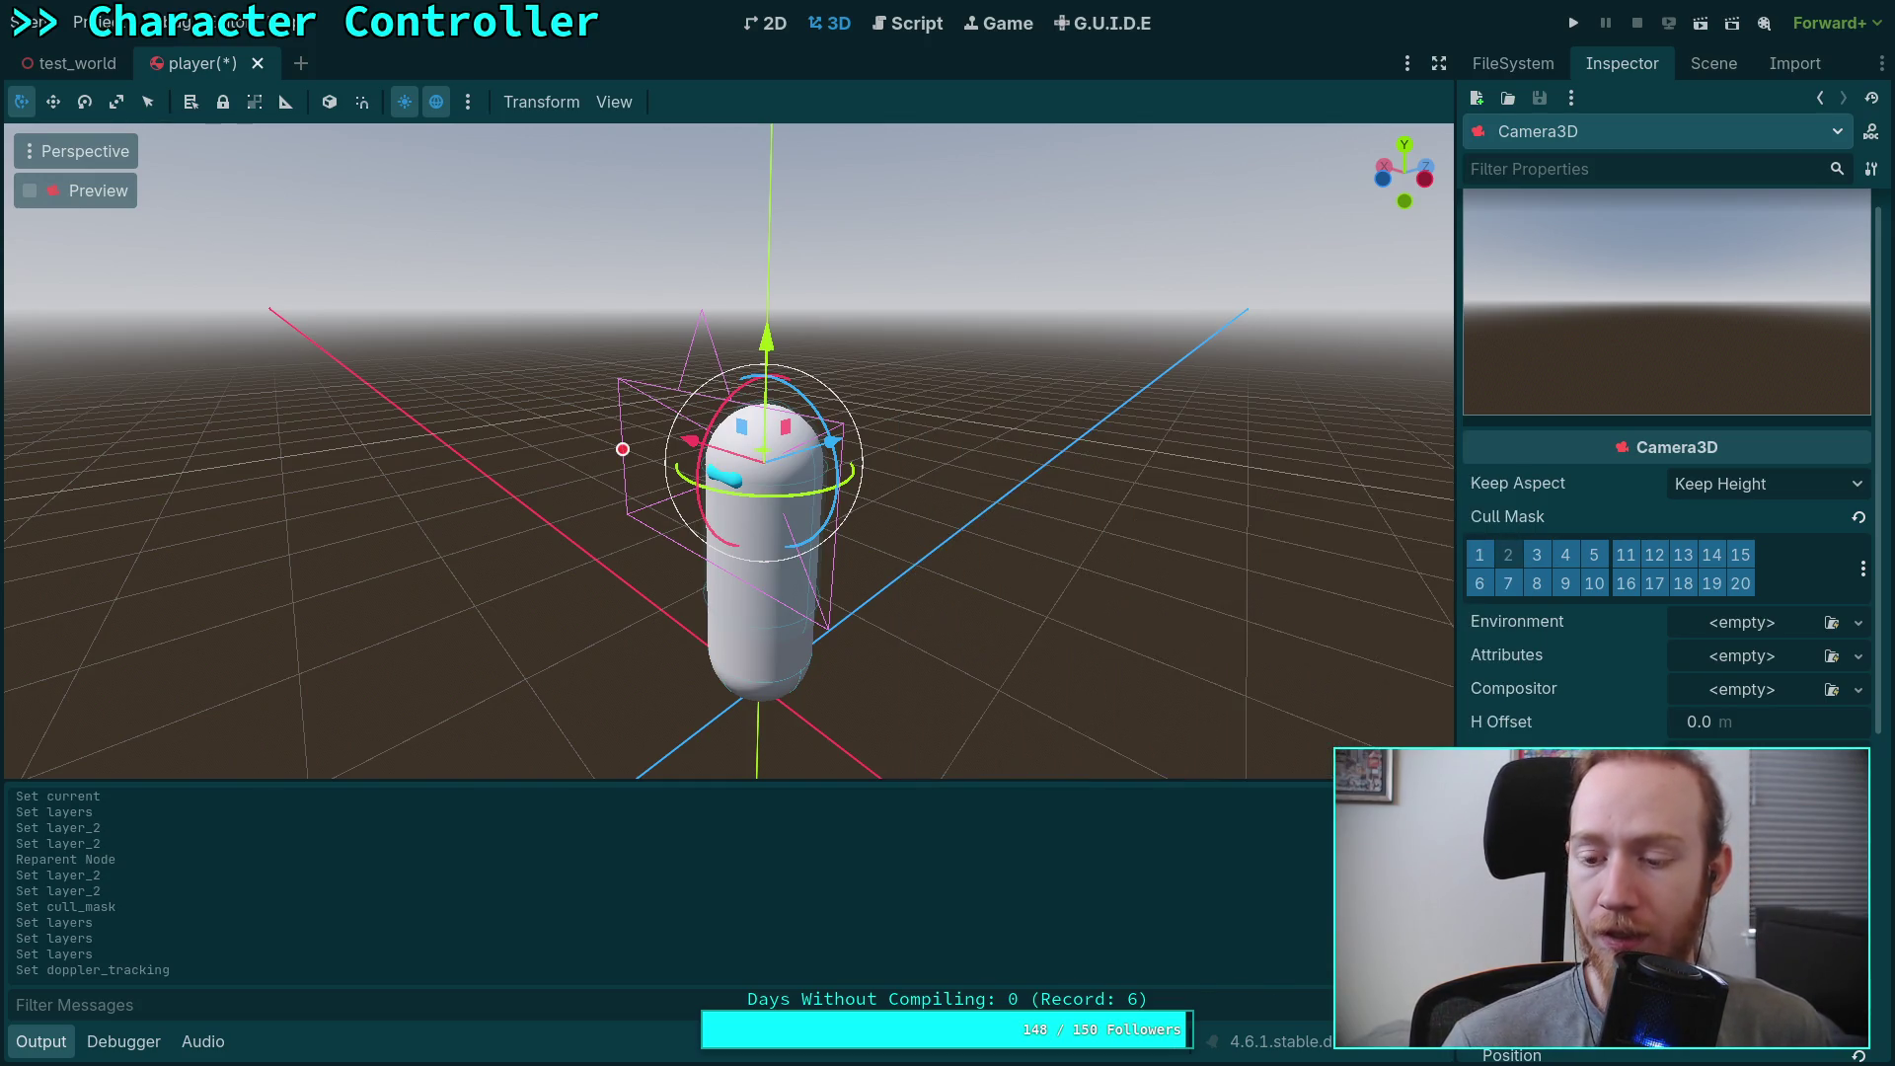
scroll(1667, 444, "down", 2)
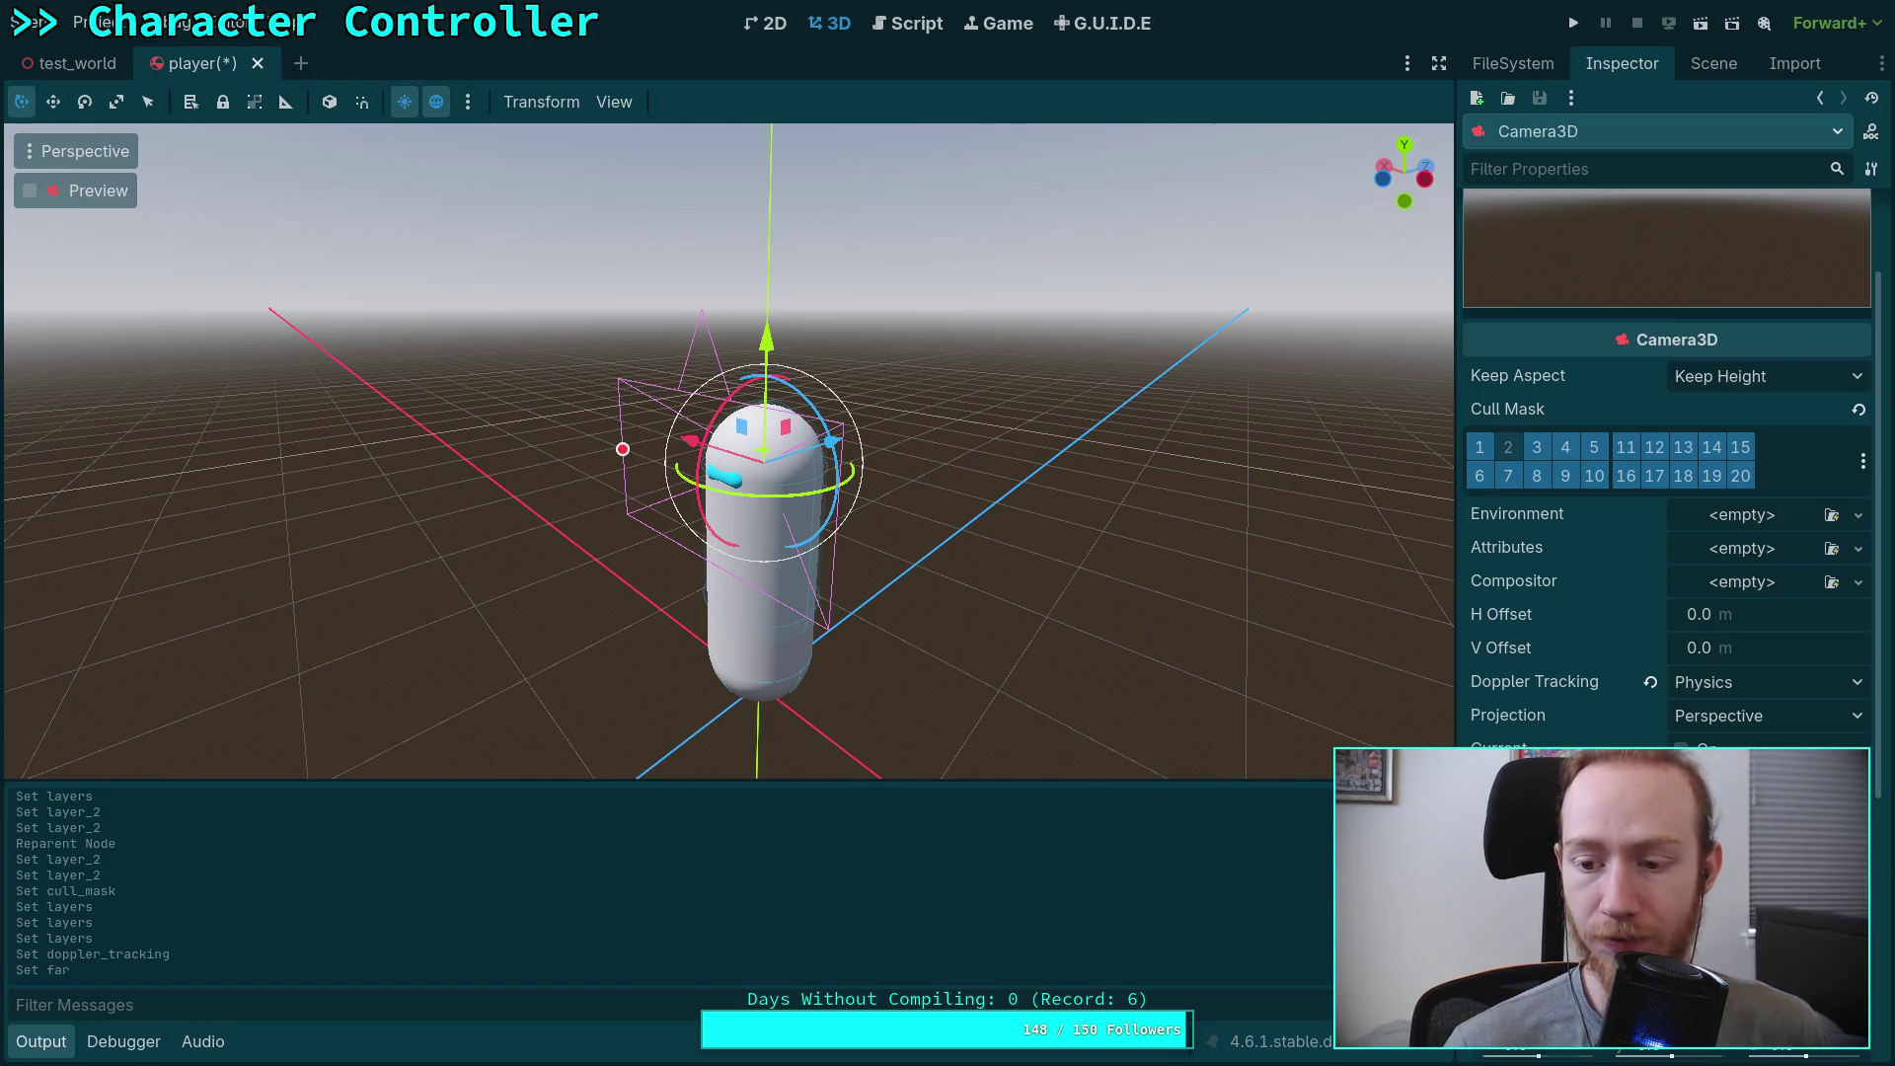
scroll(1667, 444, "down", 4)
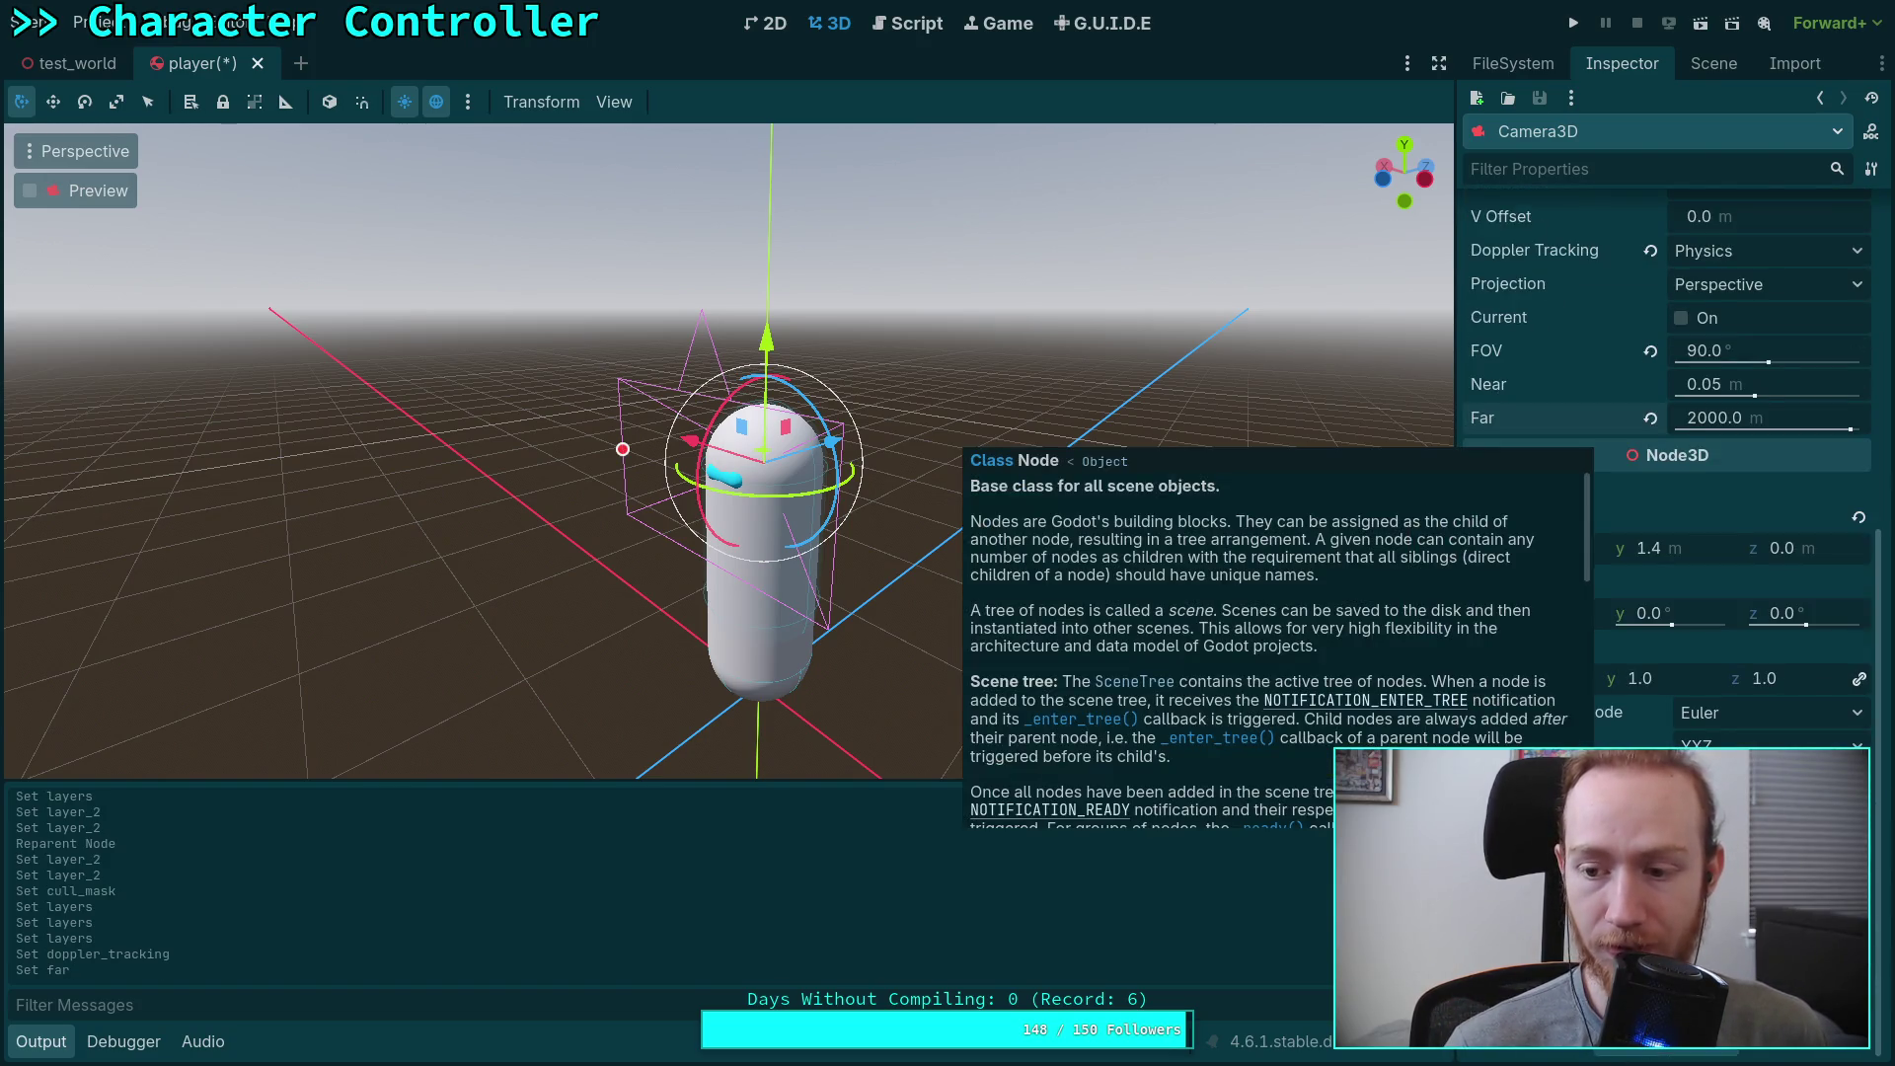
scroll(1667, 444, "up", 2)
scroll(1667, 444, "up", 3)
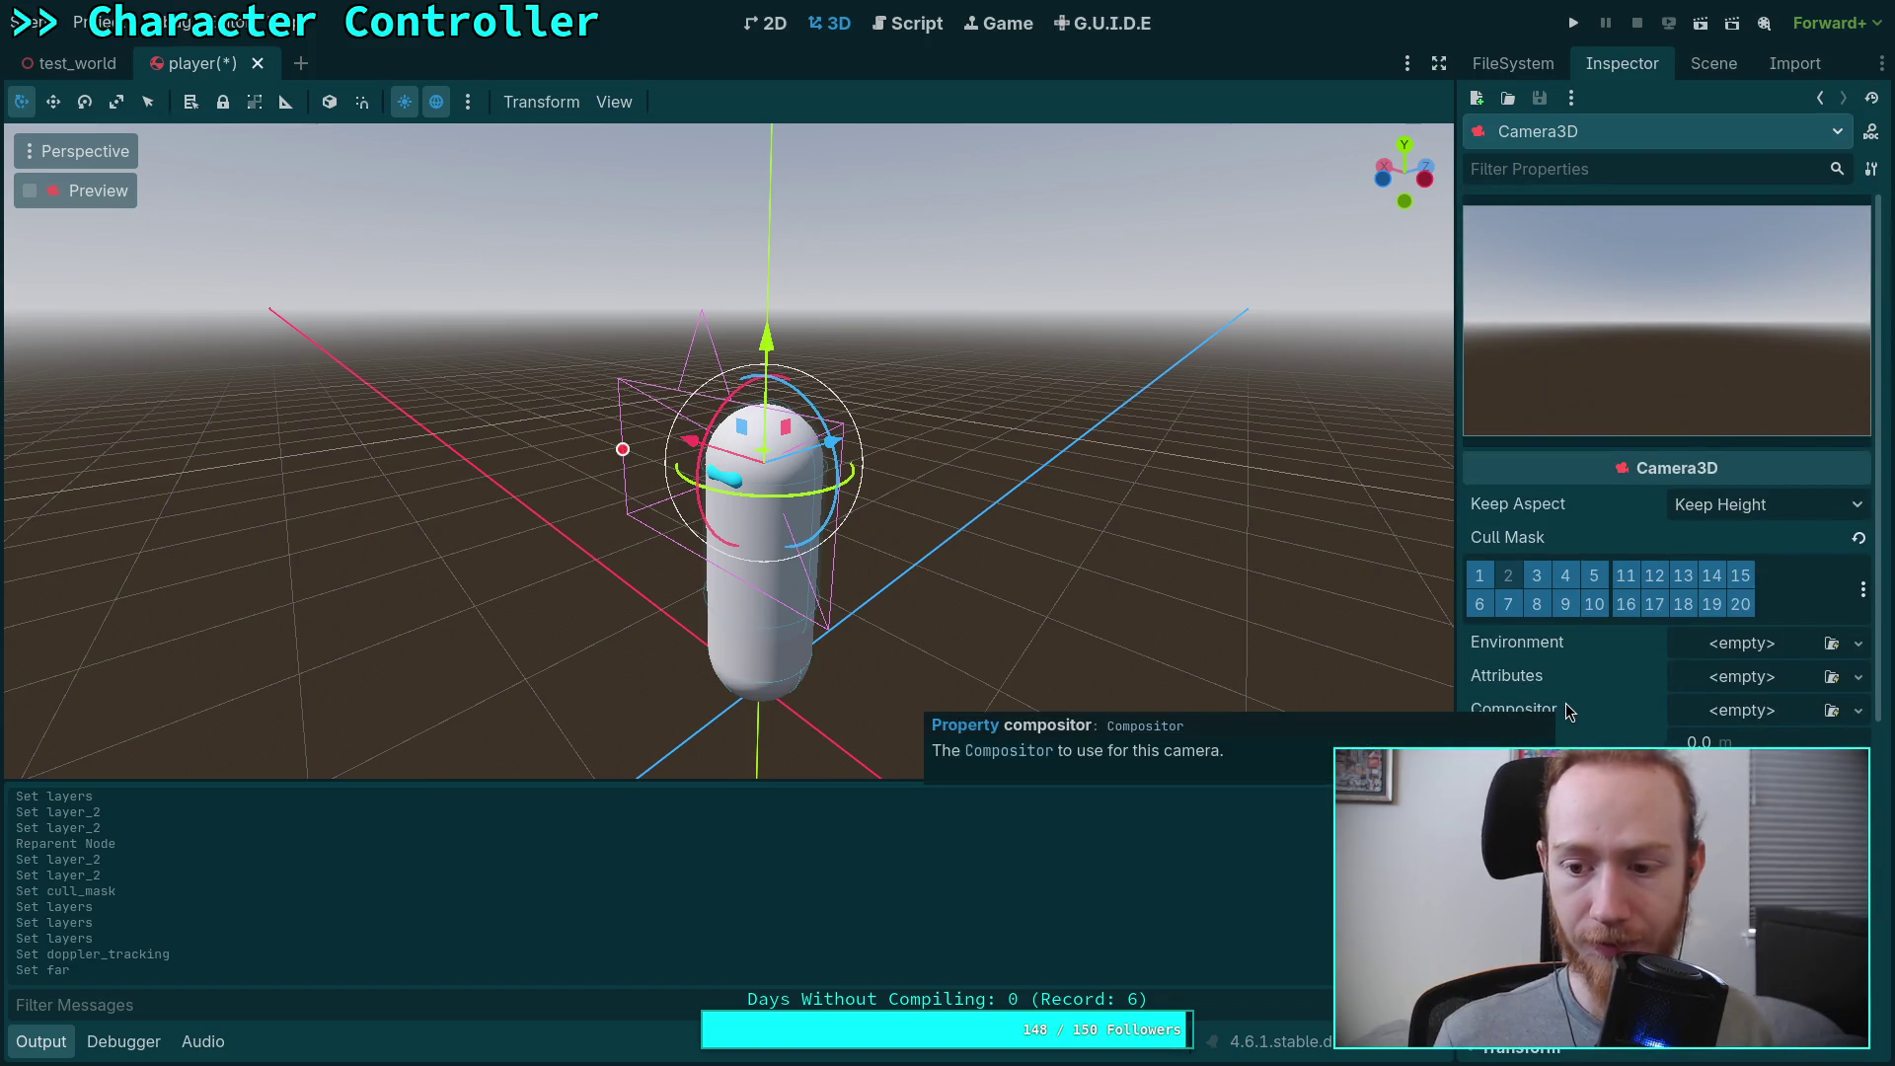
key("ctrl+s")
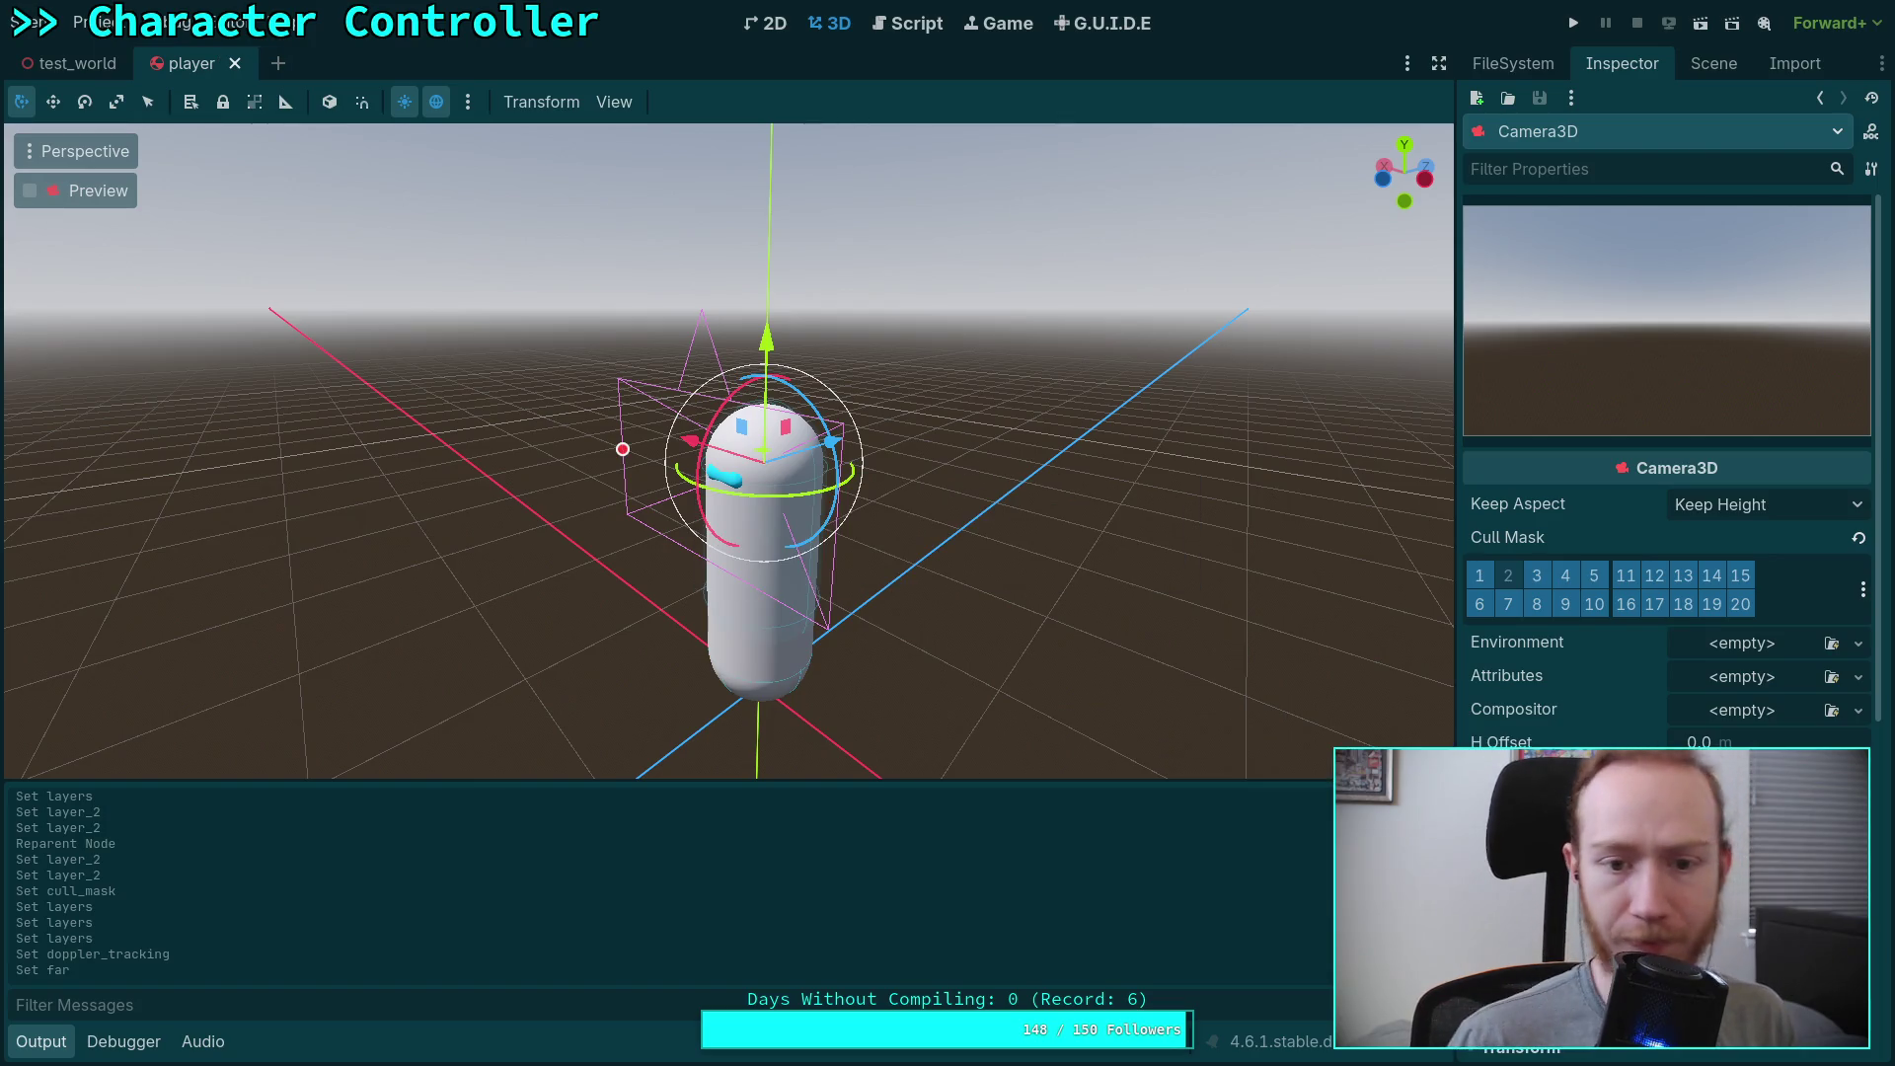
Make Camera3D the current camera, save the scene, and view CharacterController.gd
left_click(1728, 71)
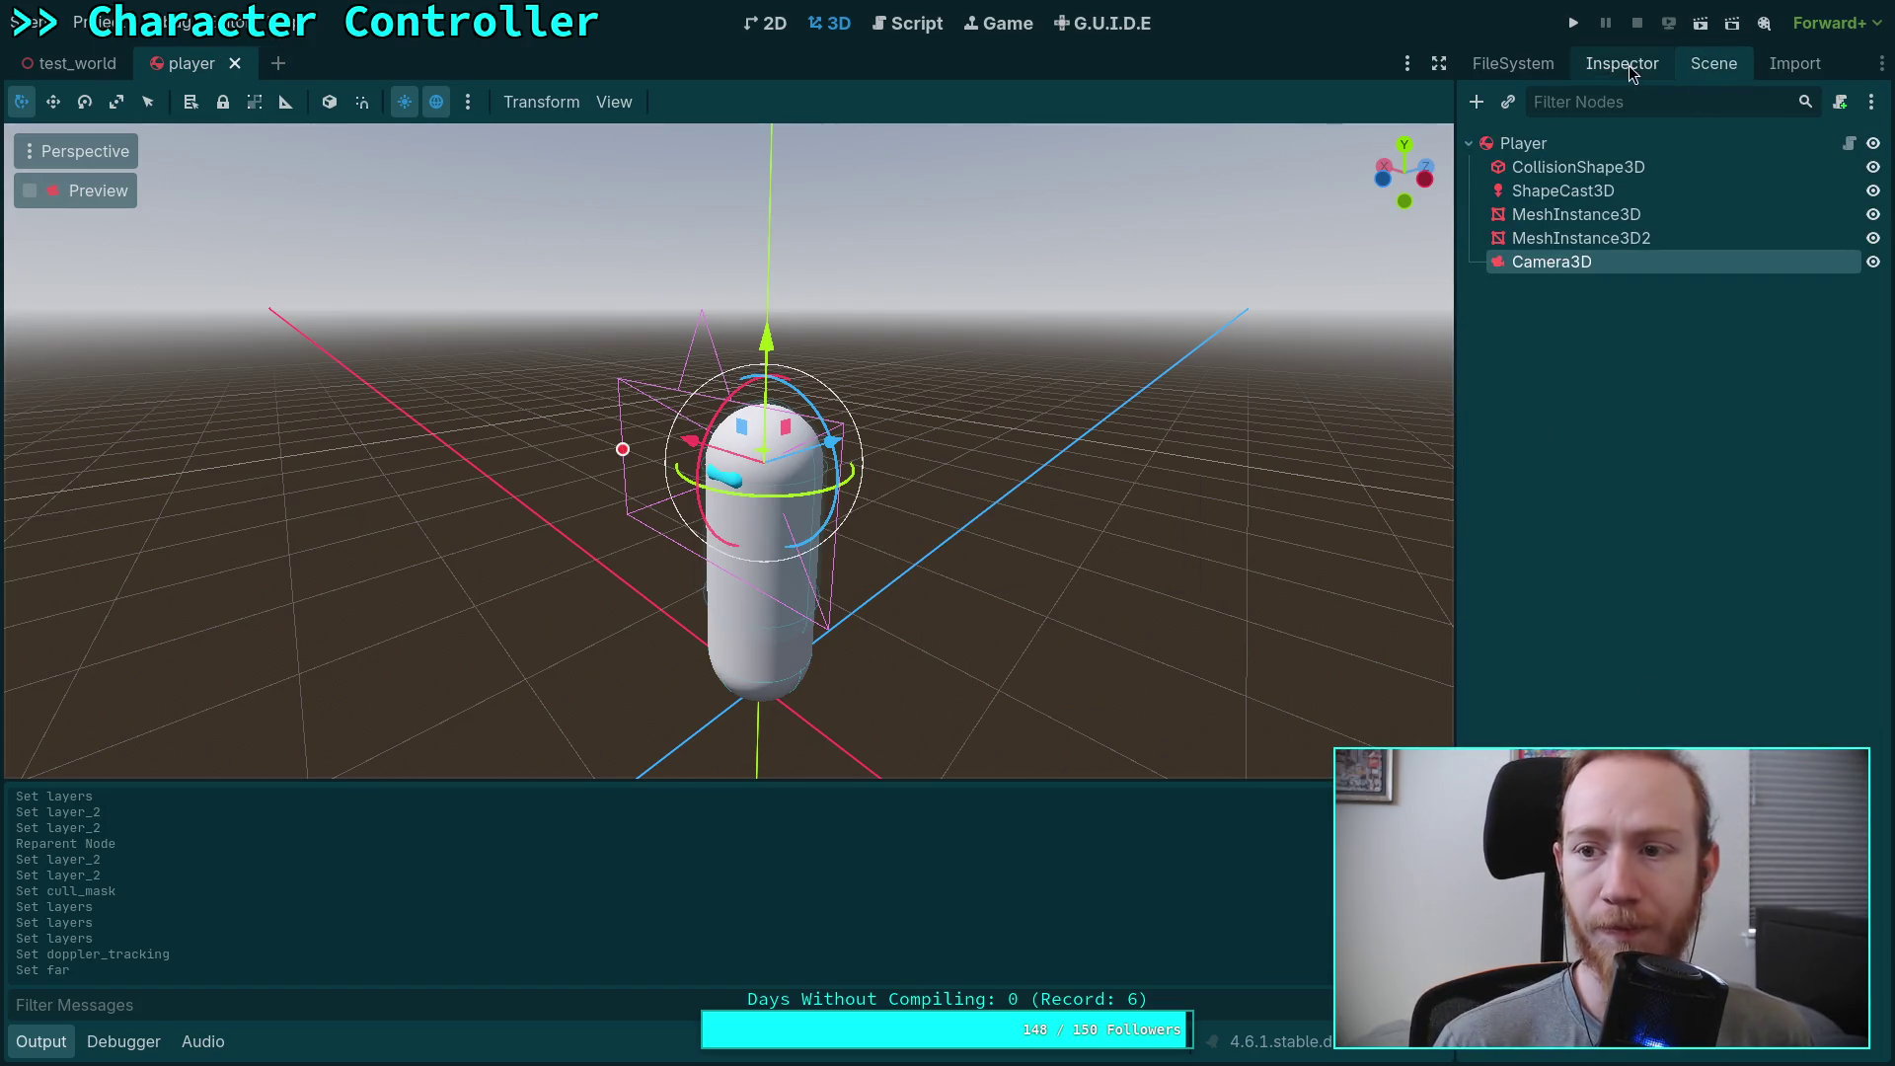
left_click(1622, 63)
left_click(1688, 877)
key("ctrl+s")
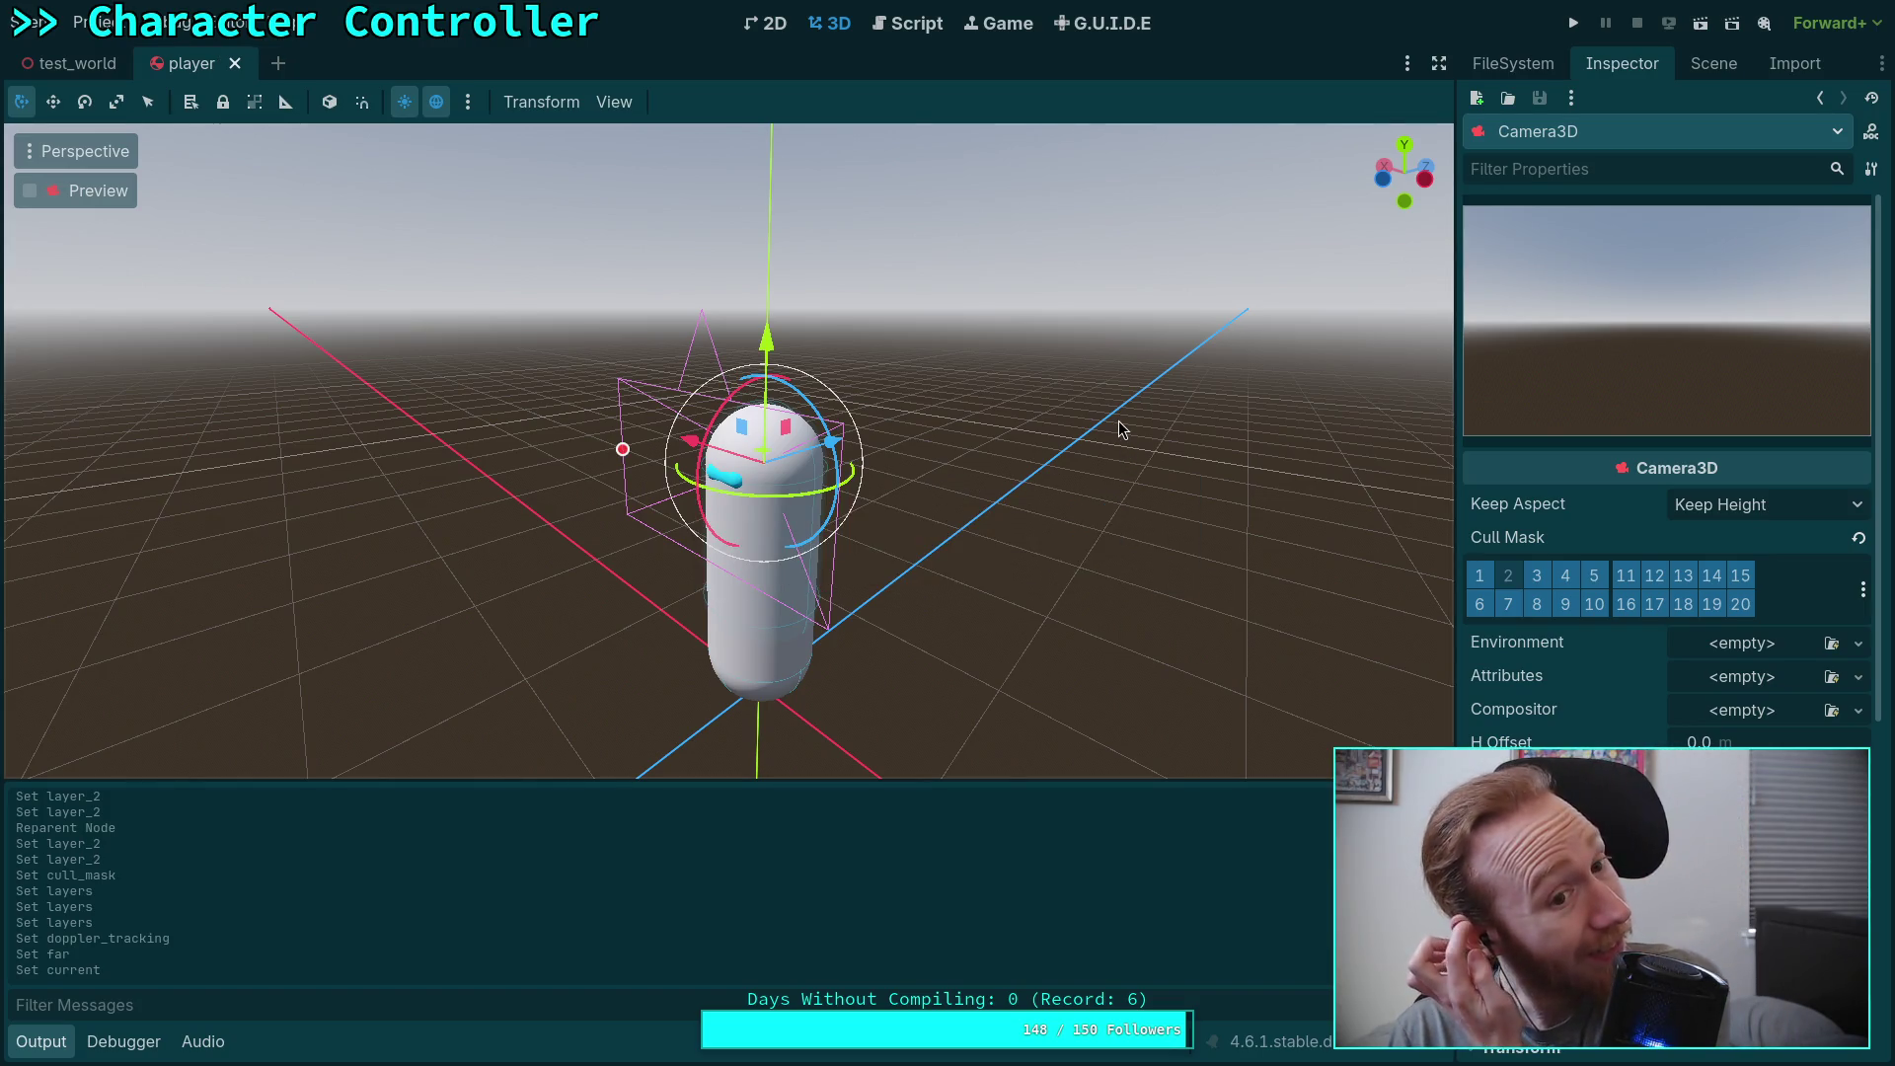
left_click(913, 23)
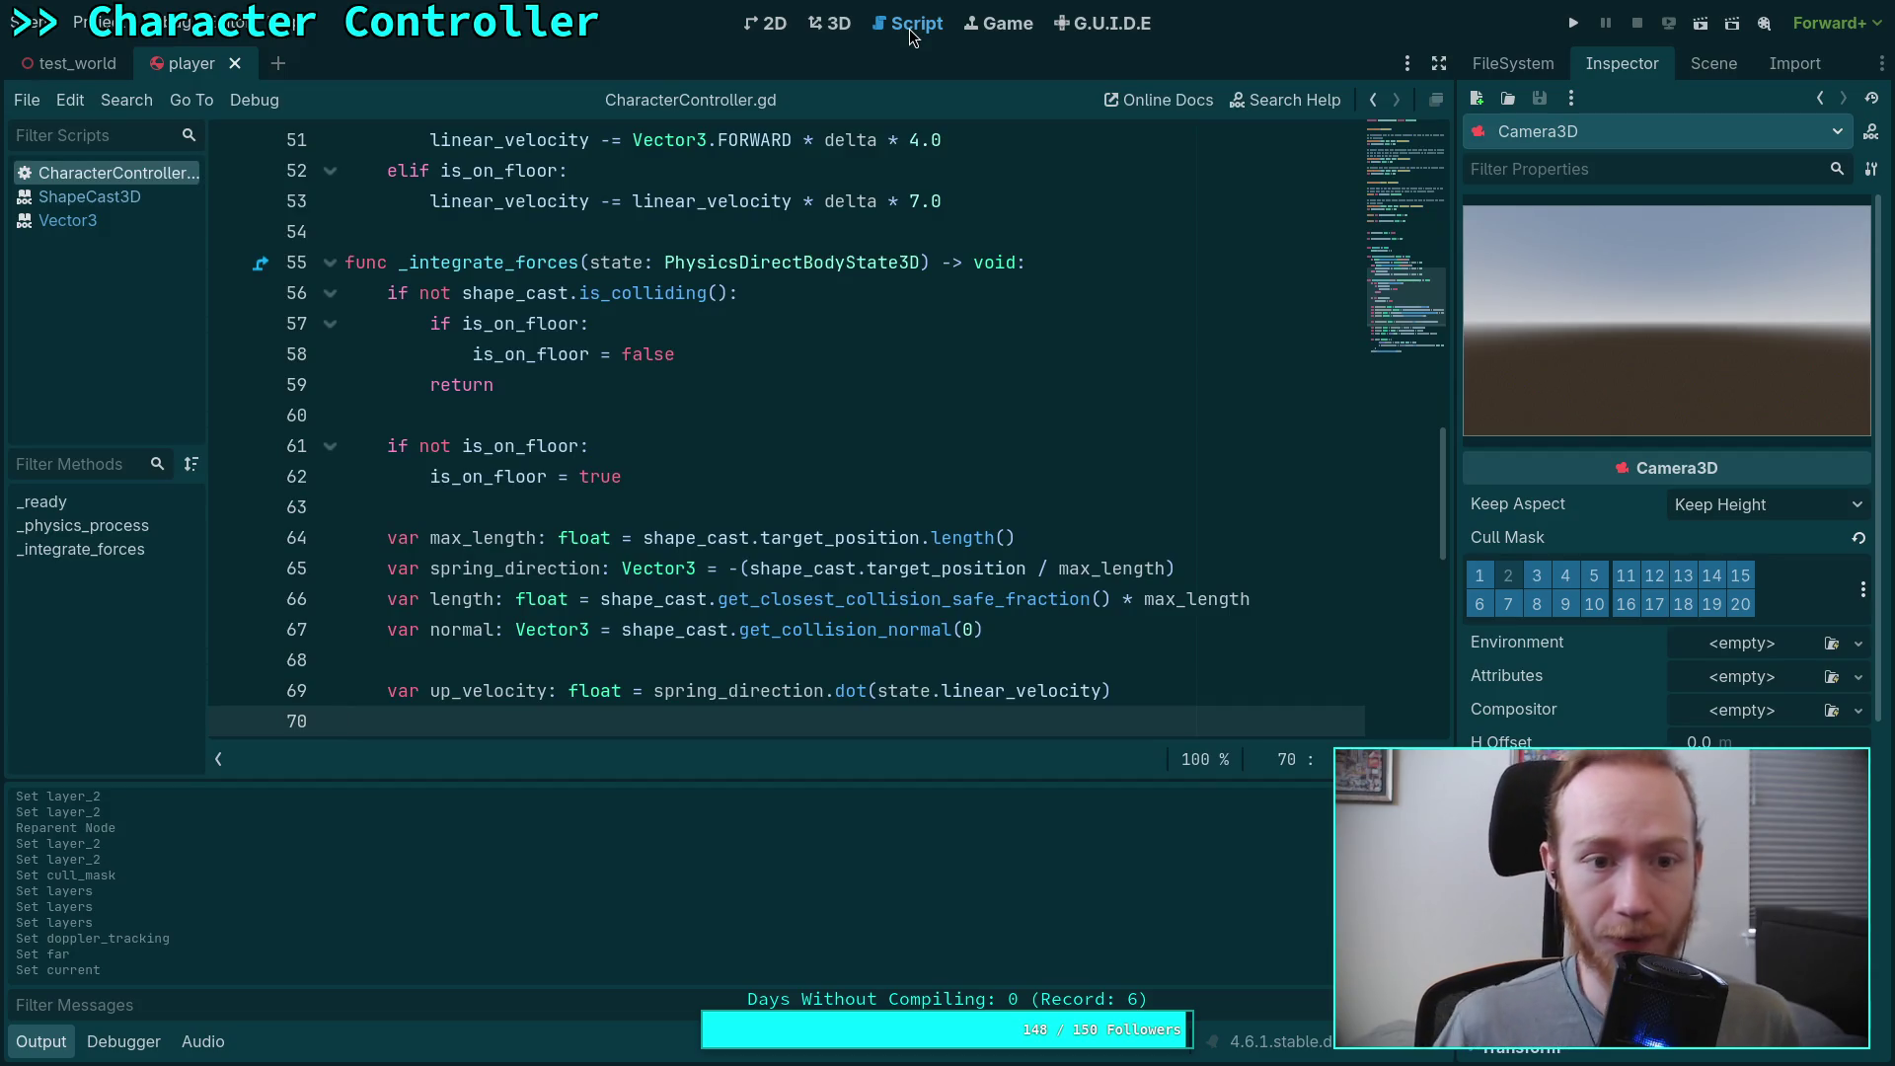
Hide the output panel to give the code editor more room
scroll(1185, 364, "up", 15)
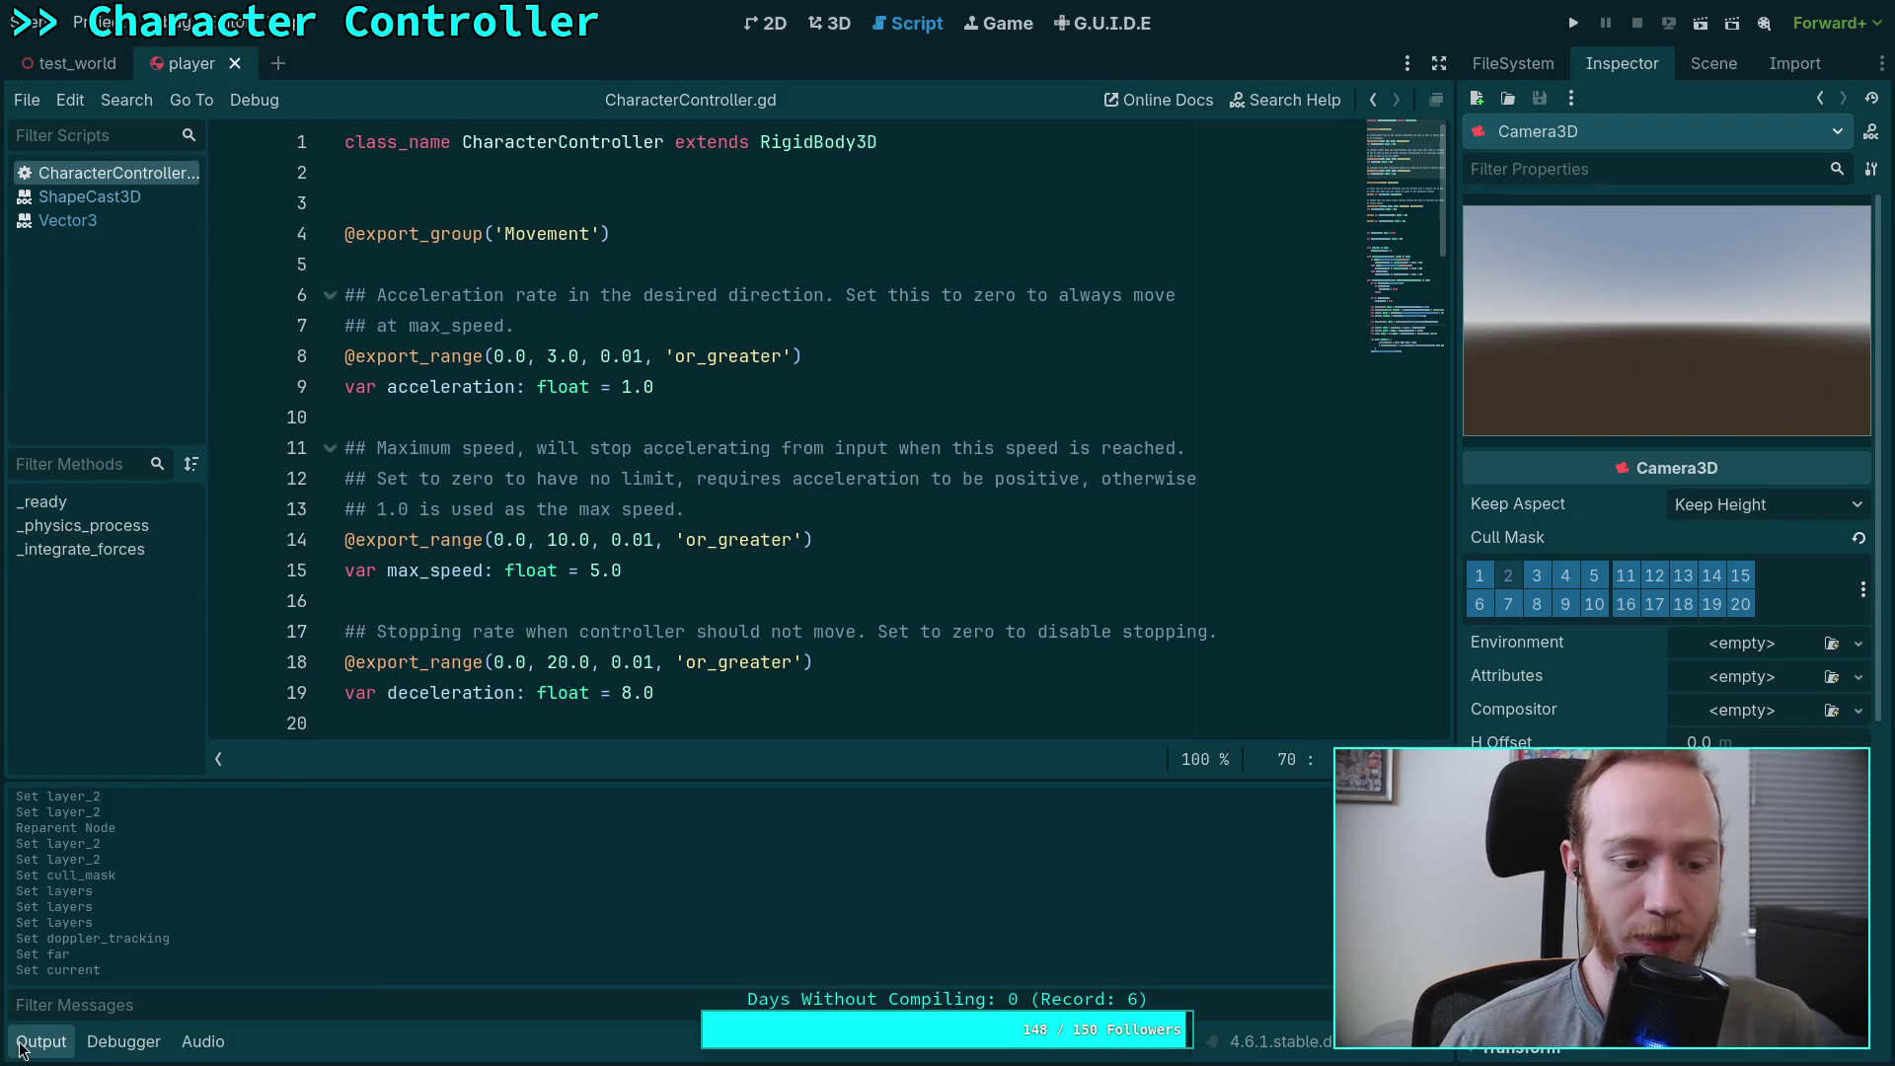
key("ctrl+j")
left_click(1694, 73)
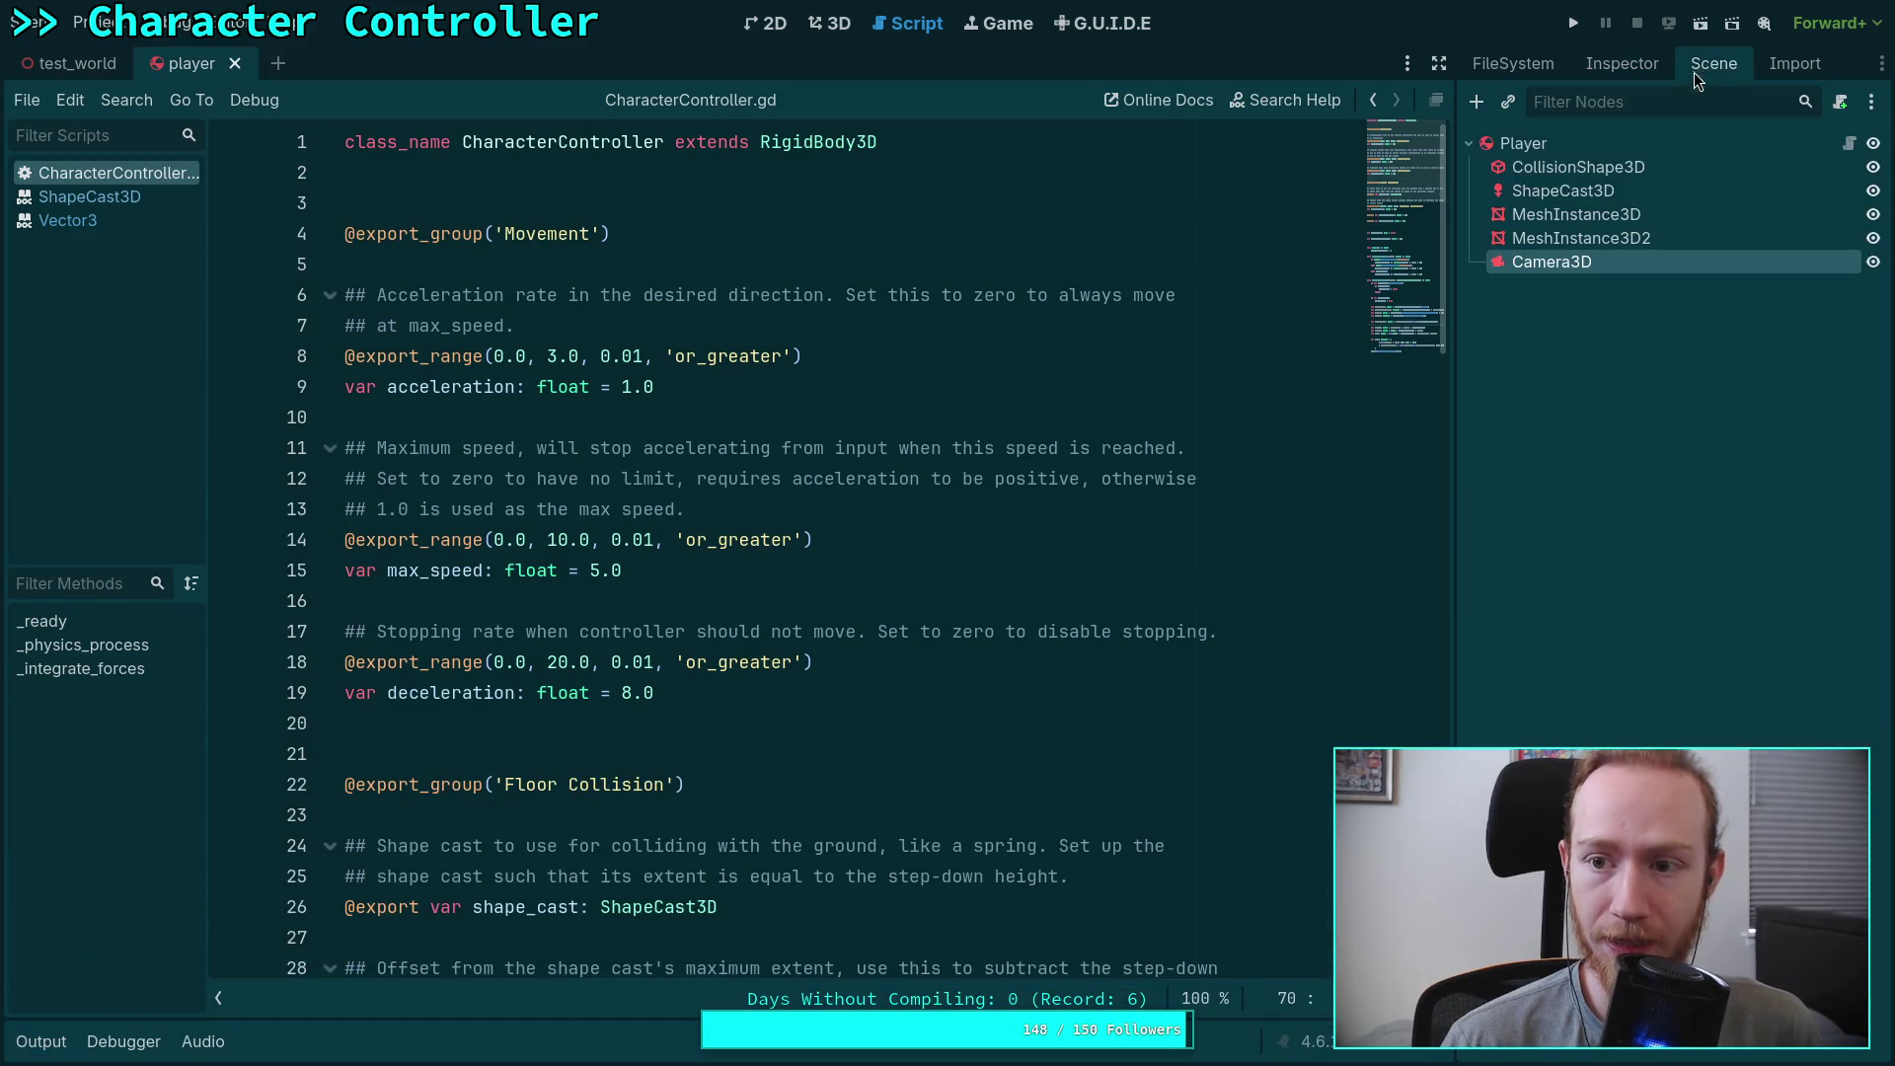
Attach a new player.gd script extending CharacterController to the Player node, stored in character/player
left_click(1619, 143)
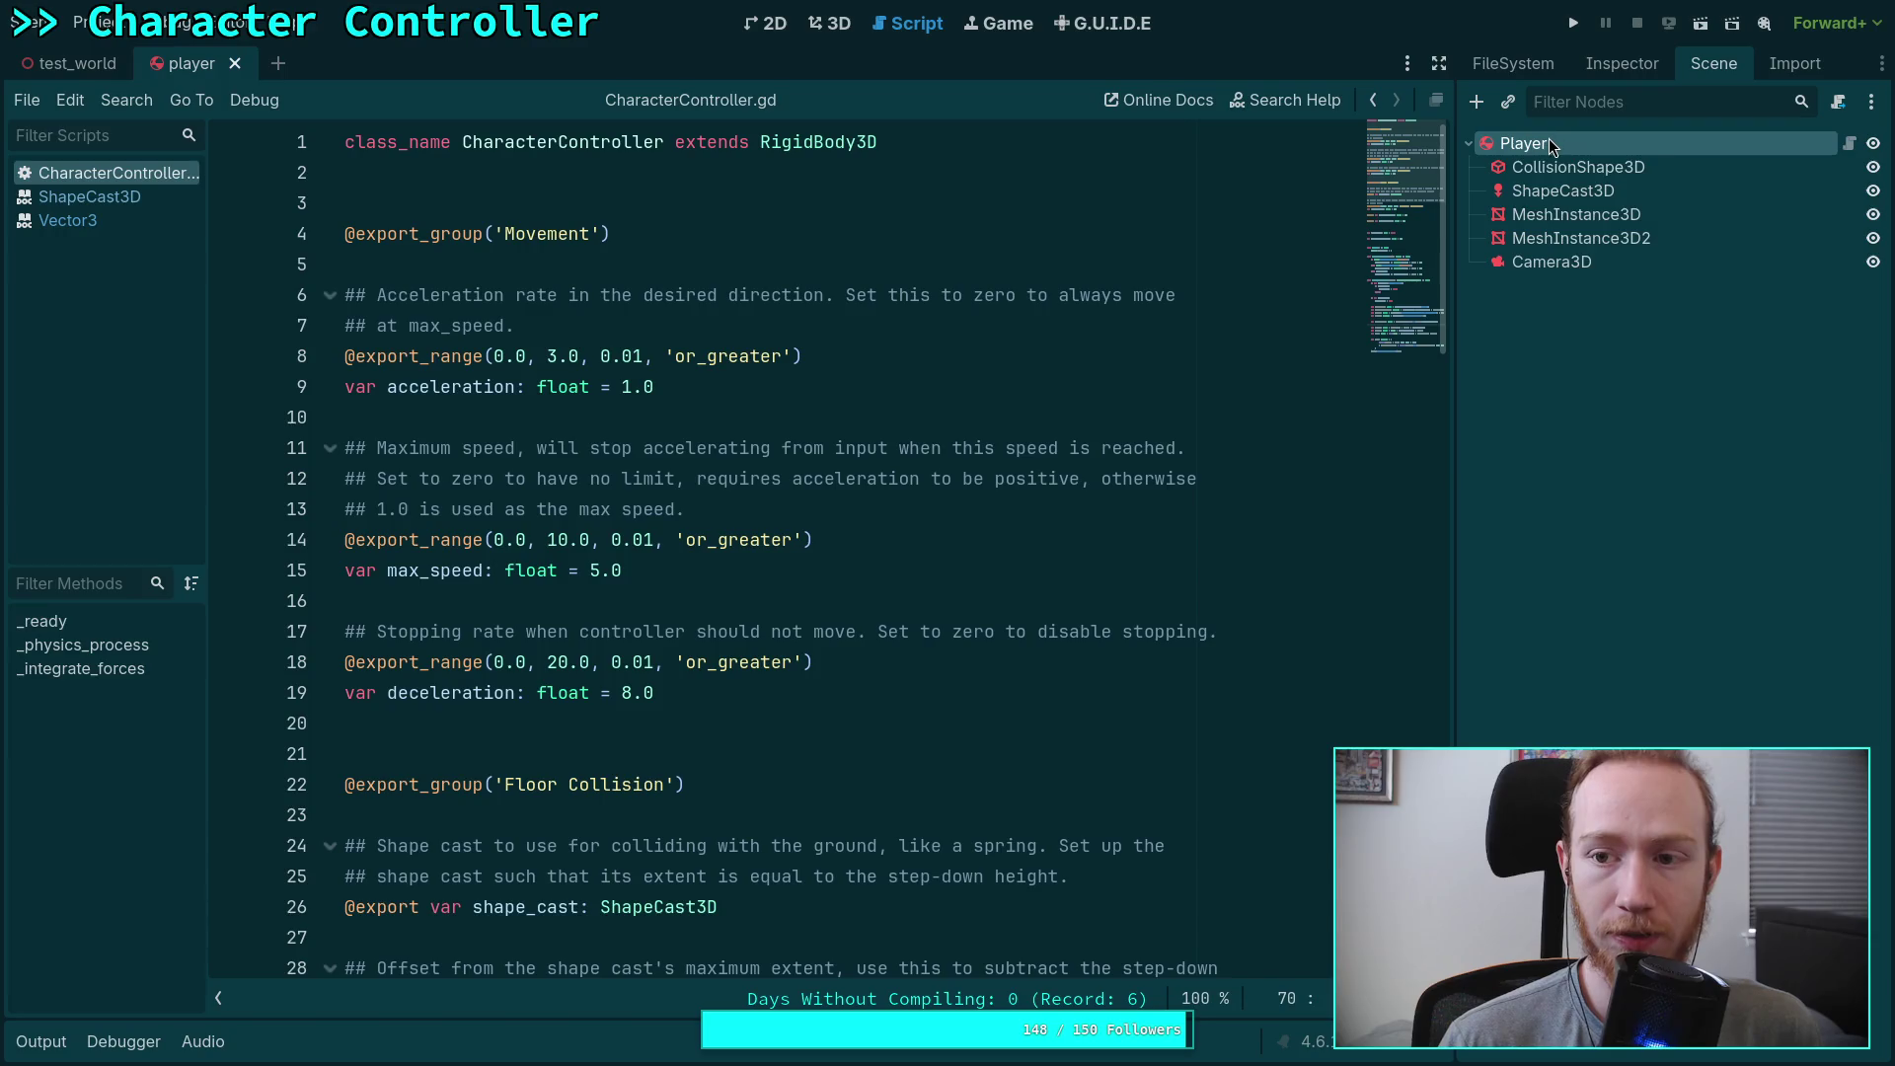
right_click(1548, 140)
left_click(1638, 335)
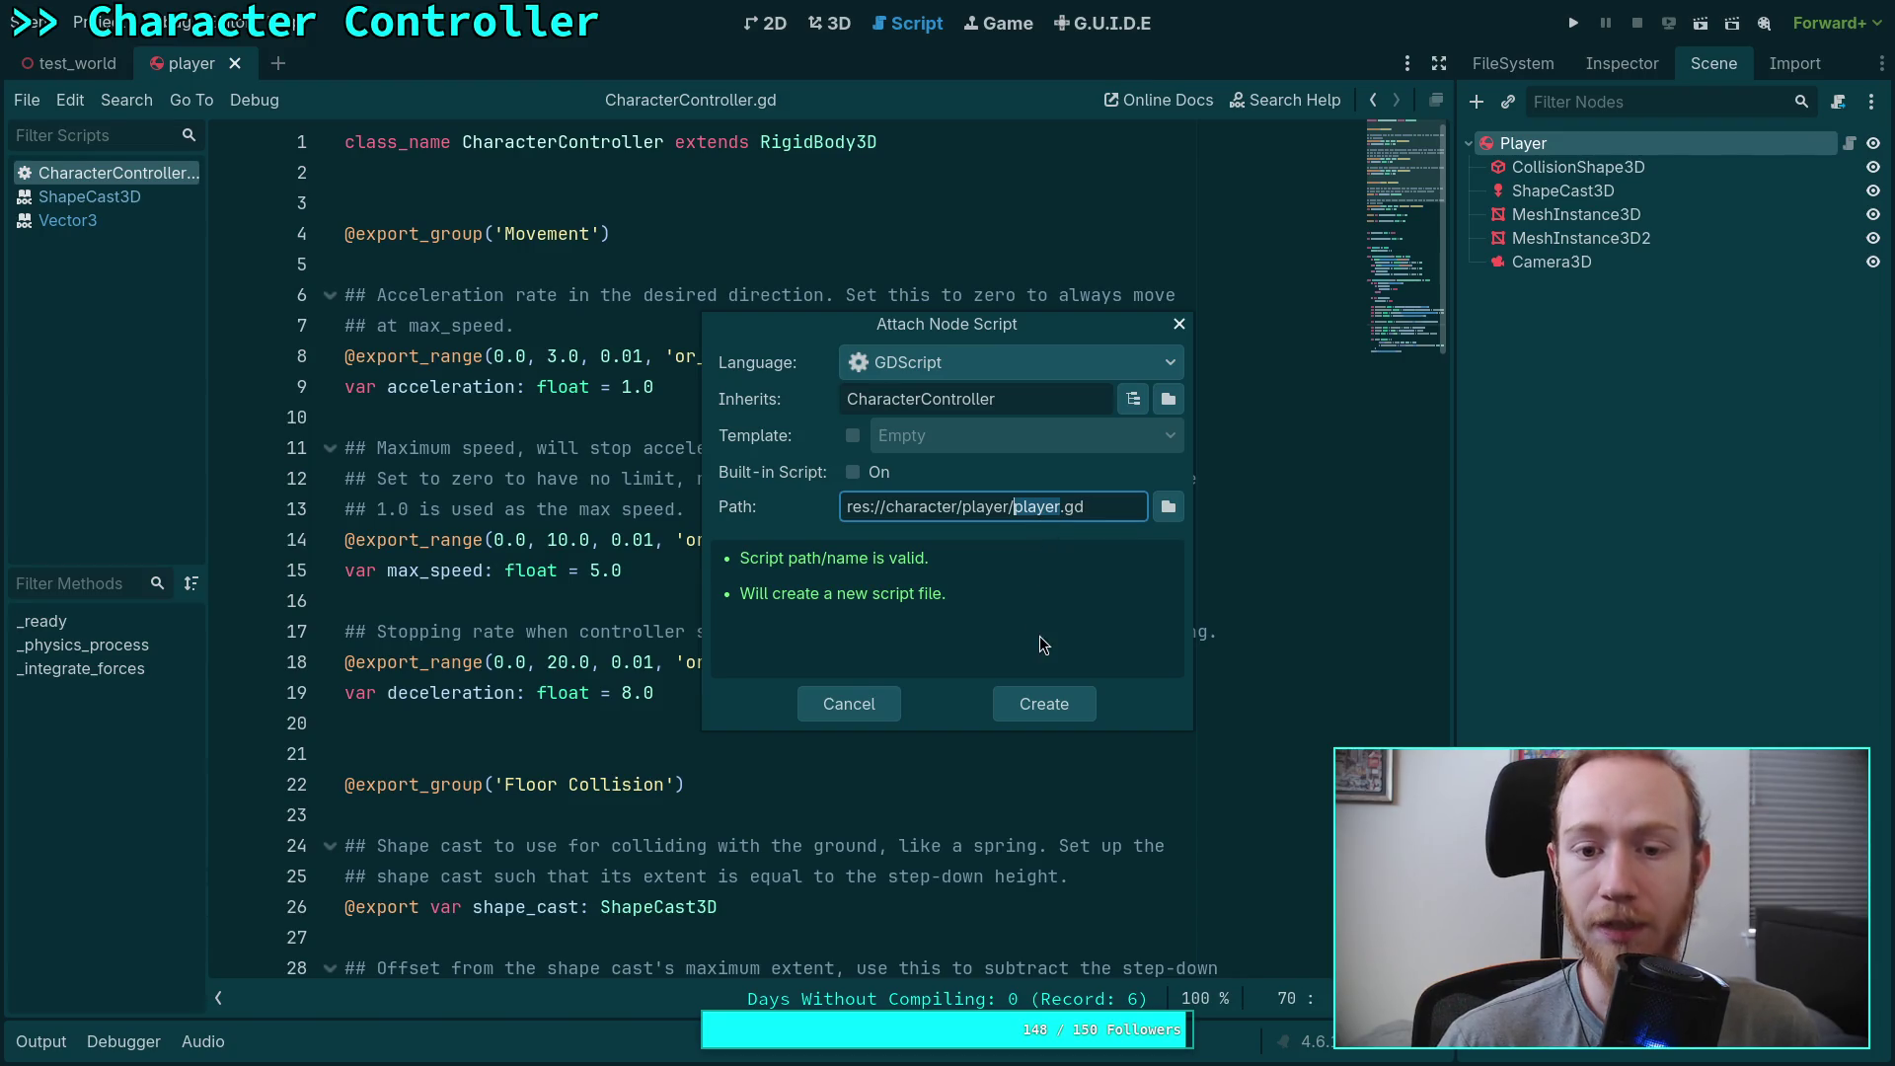
left_click(1044, 709)
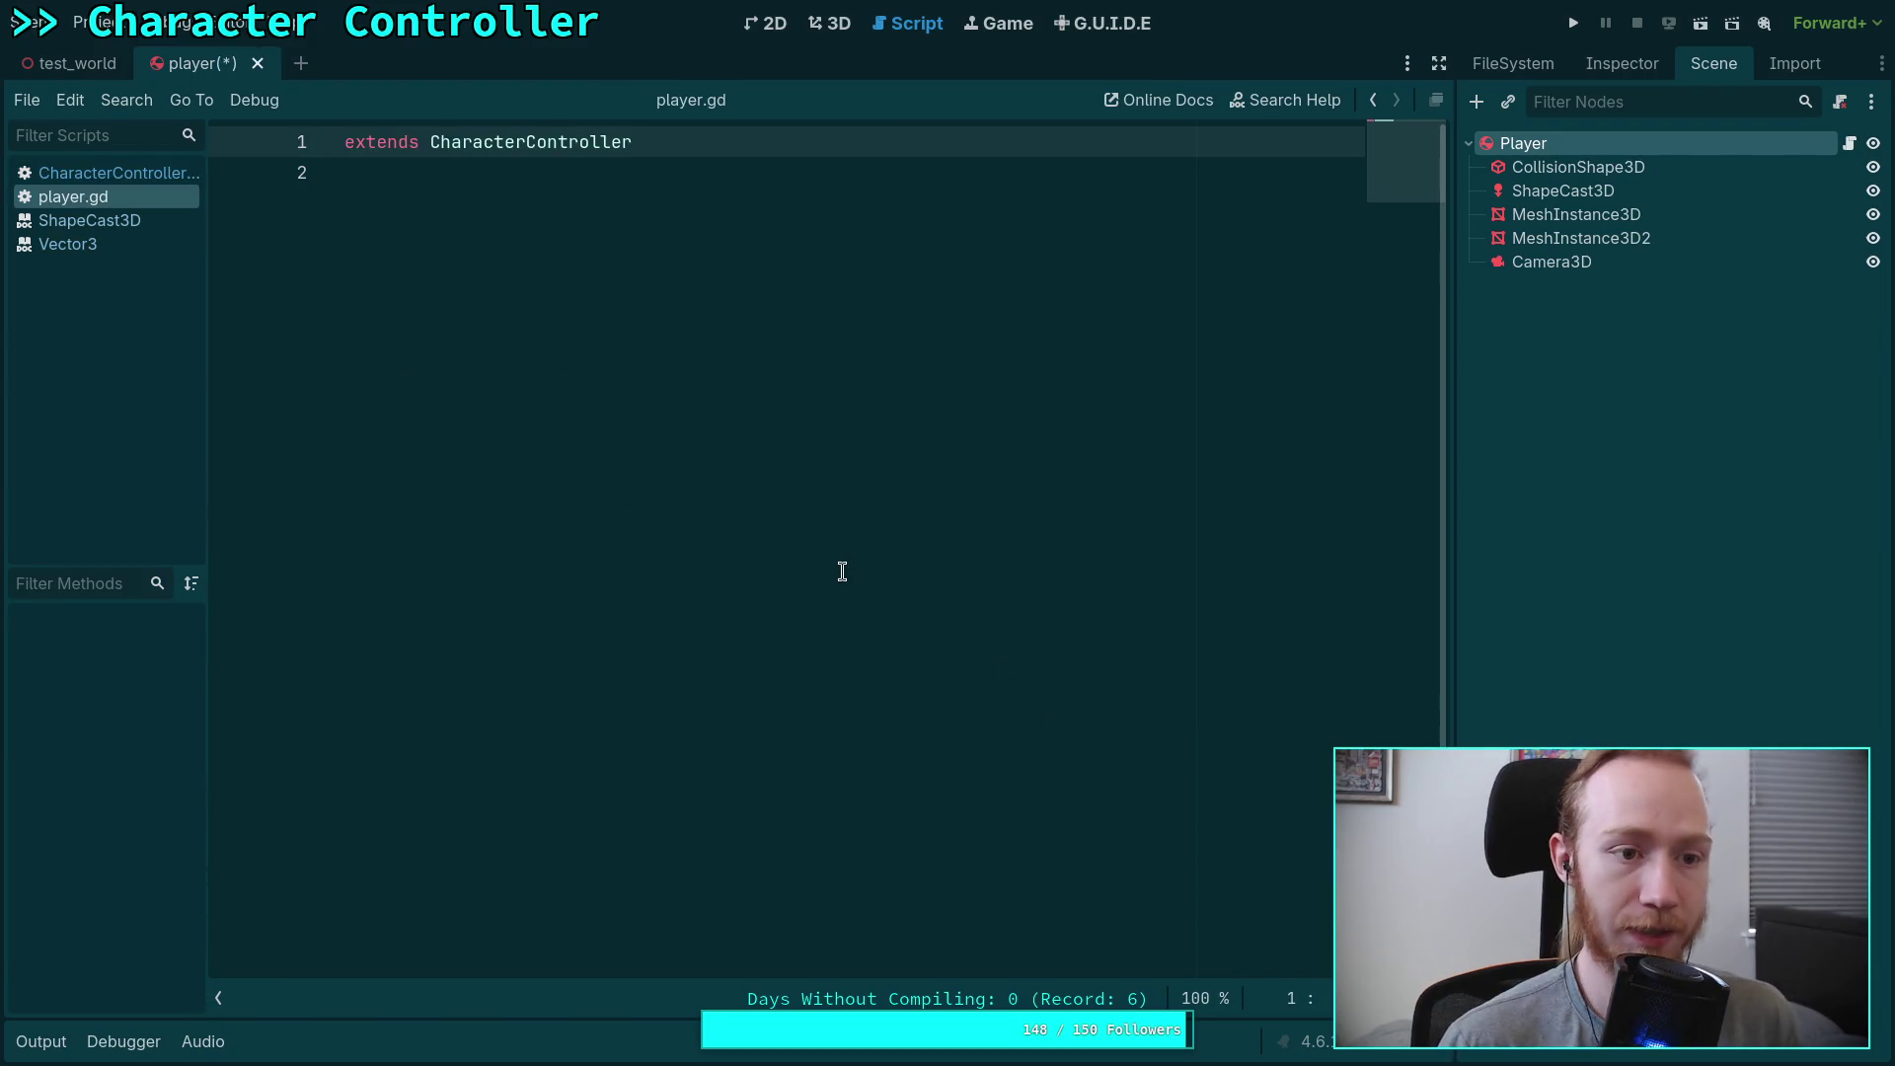
left_click(1536, 69)
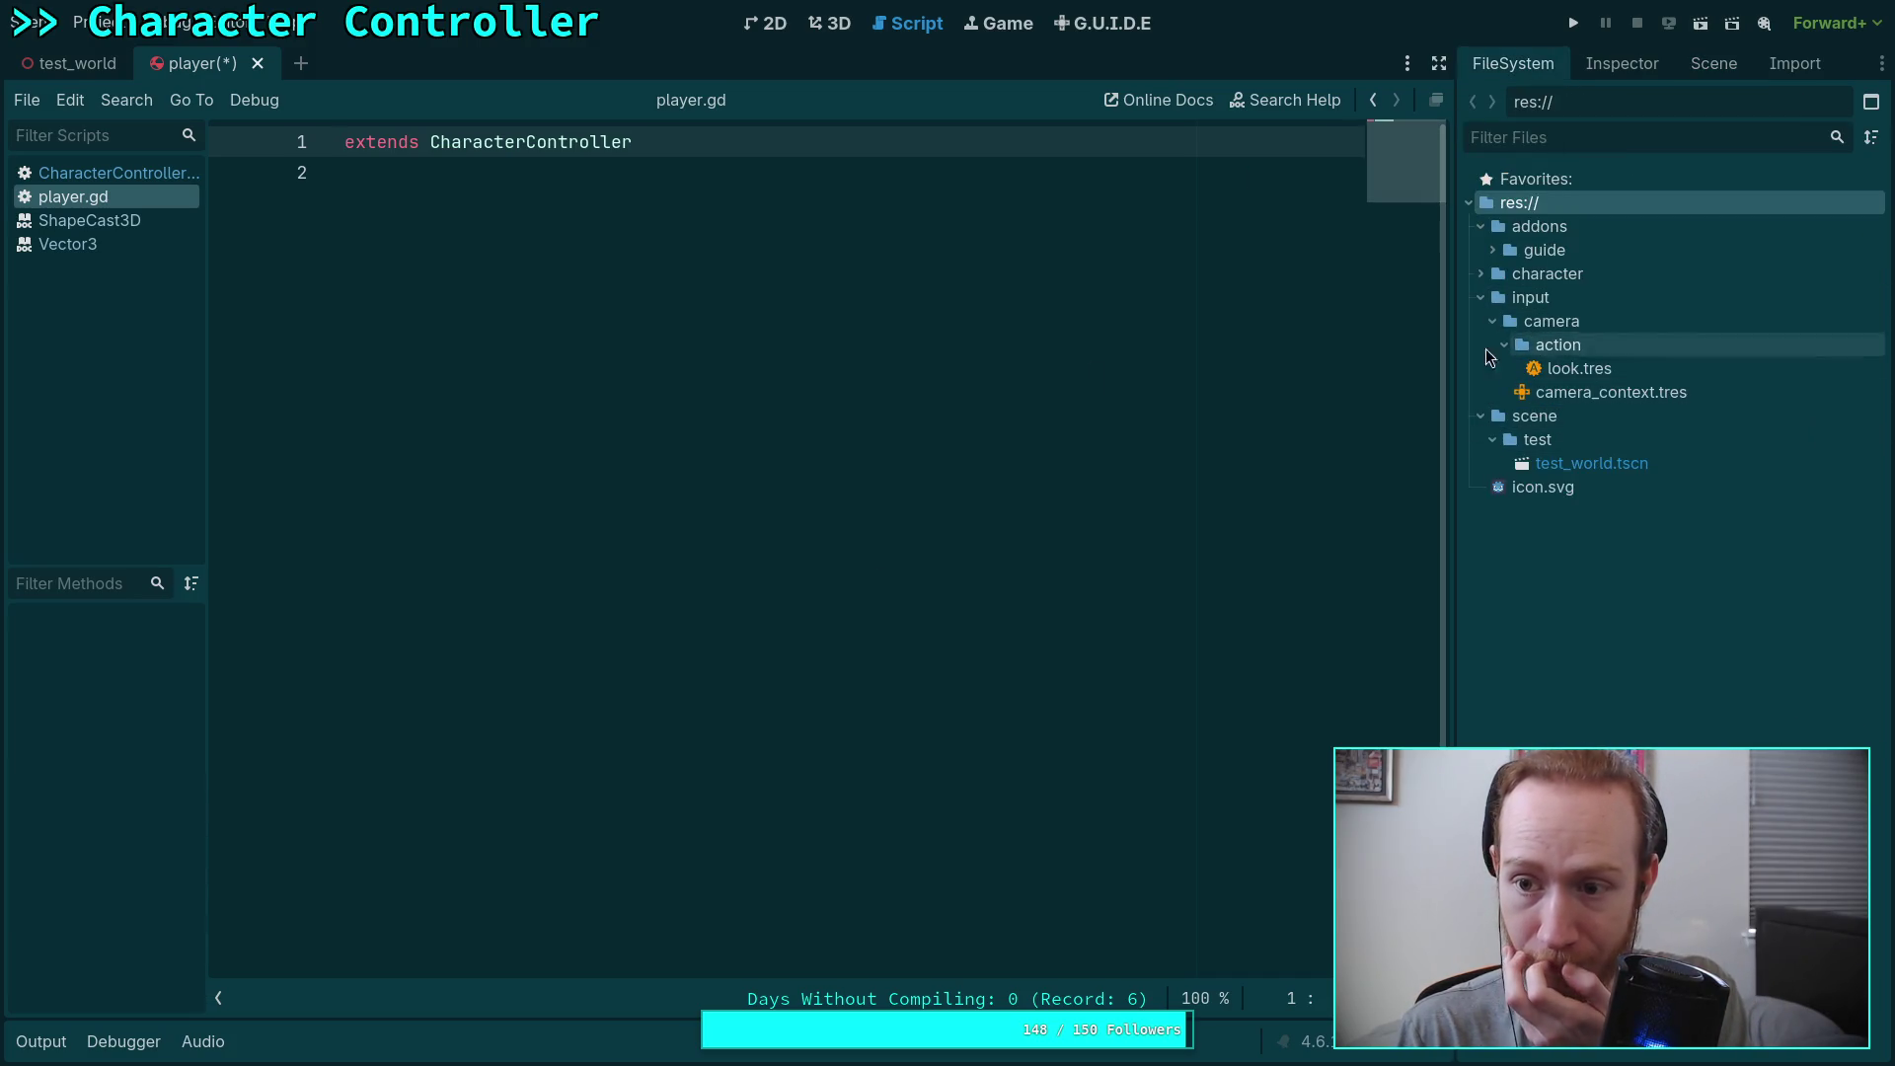
left_click(1481, 273)
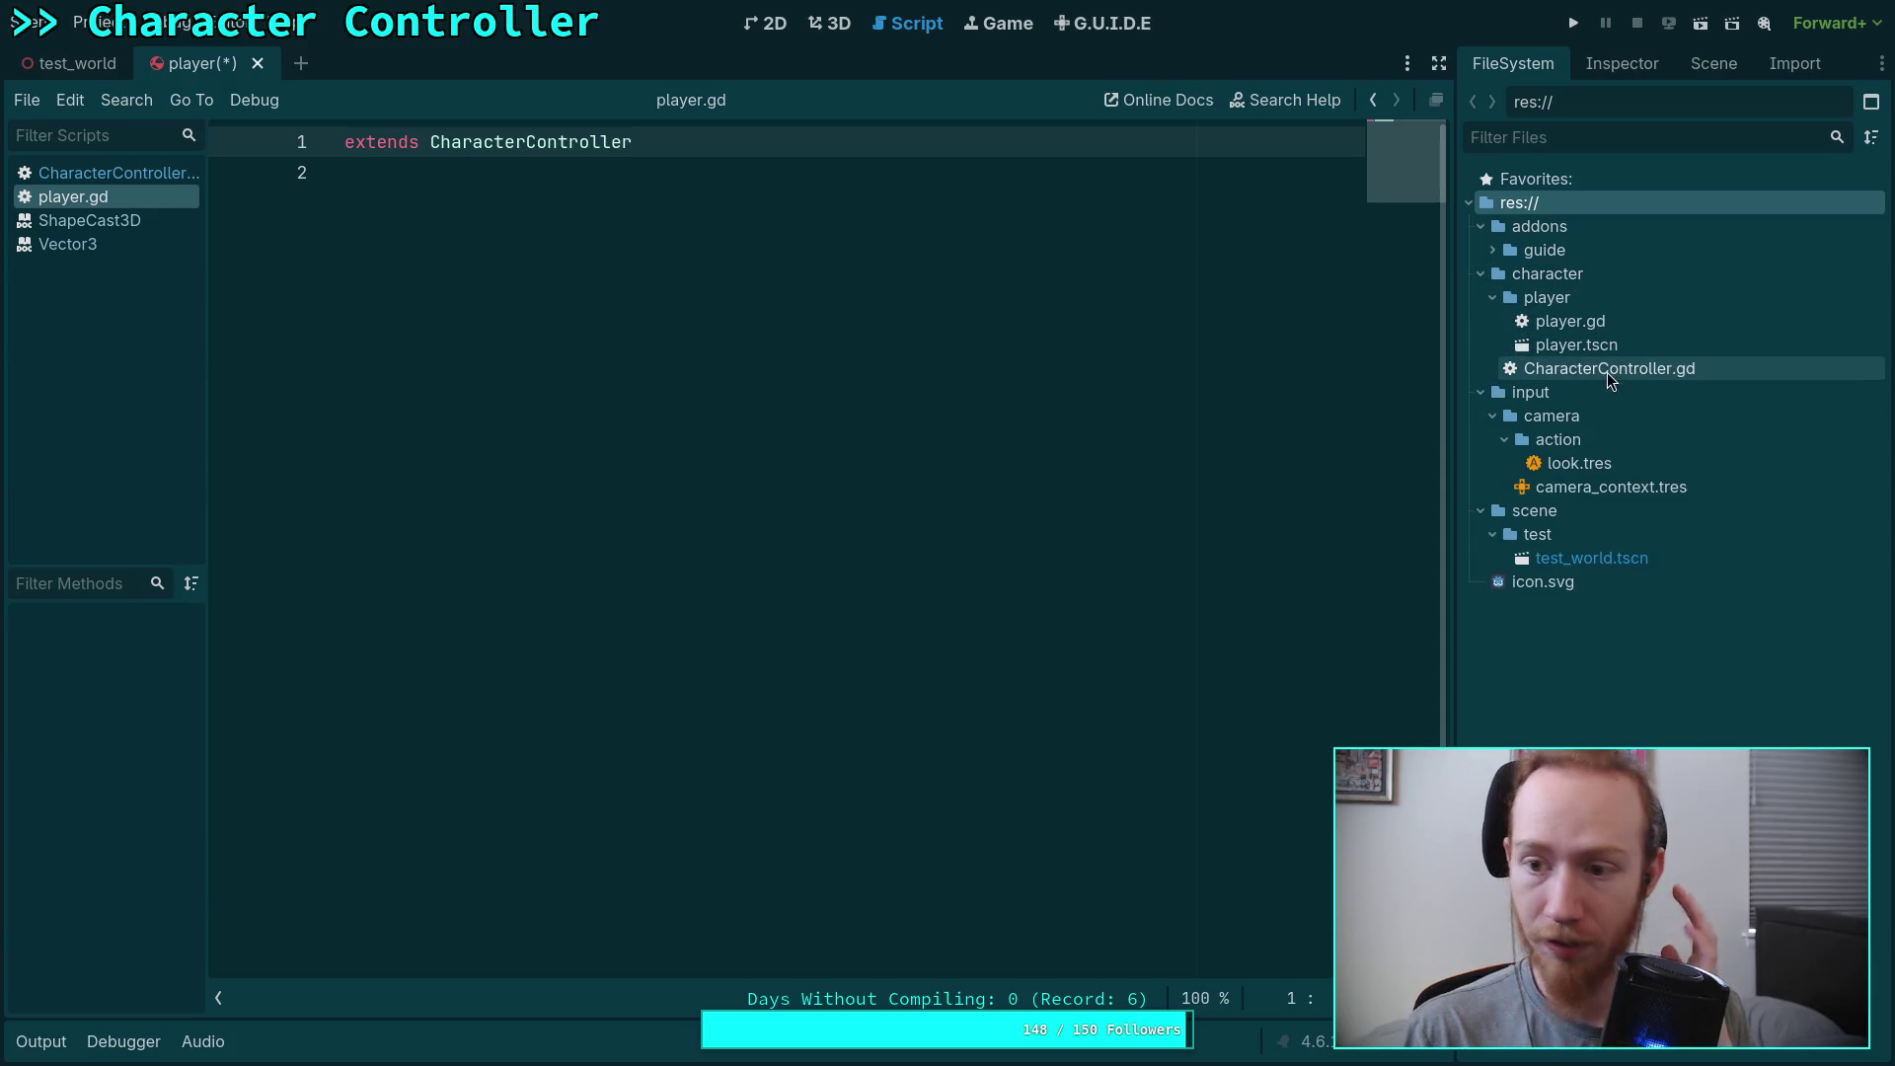
left_click(819, 246)
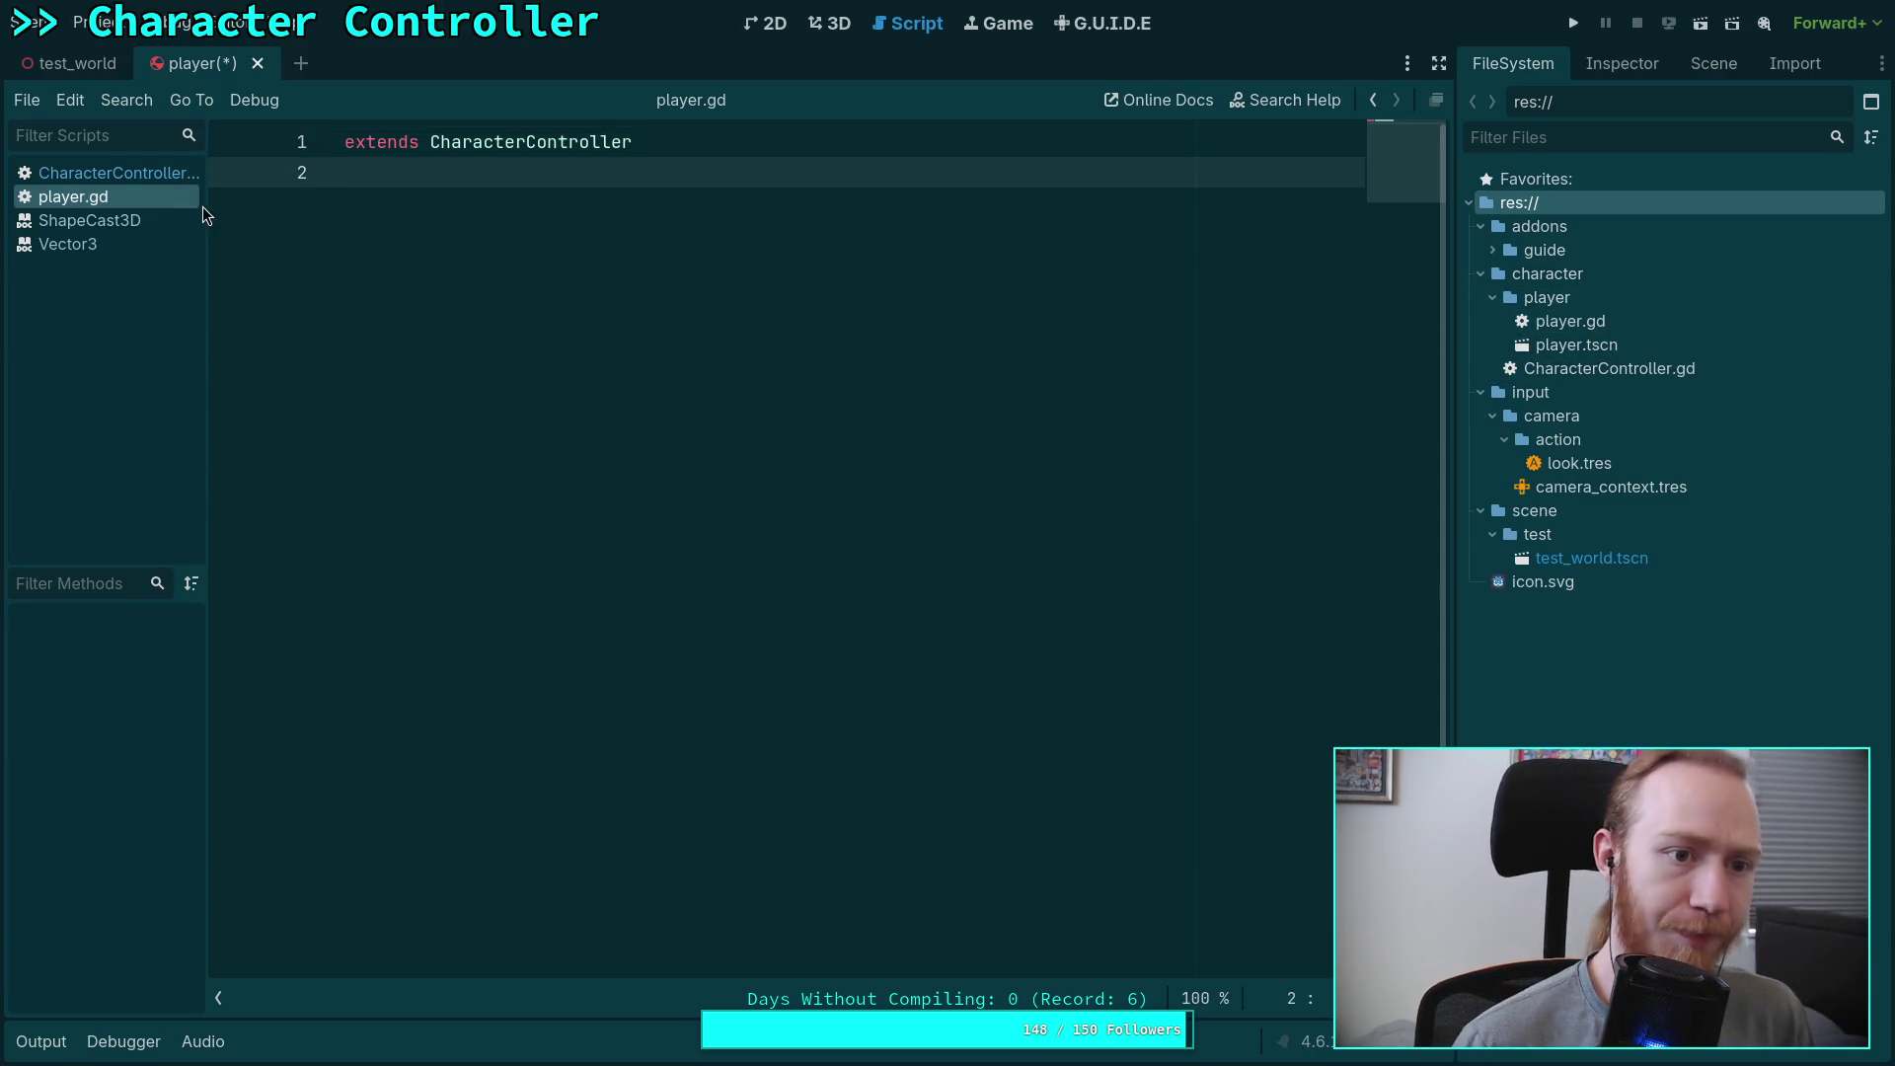
Delete the _physics_process and _ready functions from CharacterController.gd
left_click(109, 173)
scroll(838, 508, "down", 2)
scroll(839, 508, "down", 5)
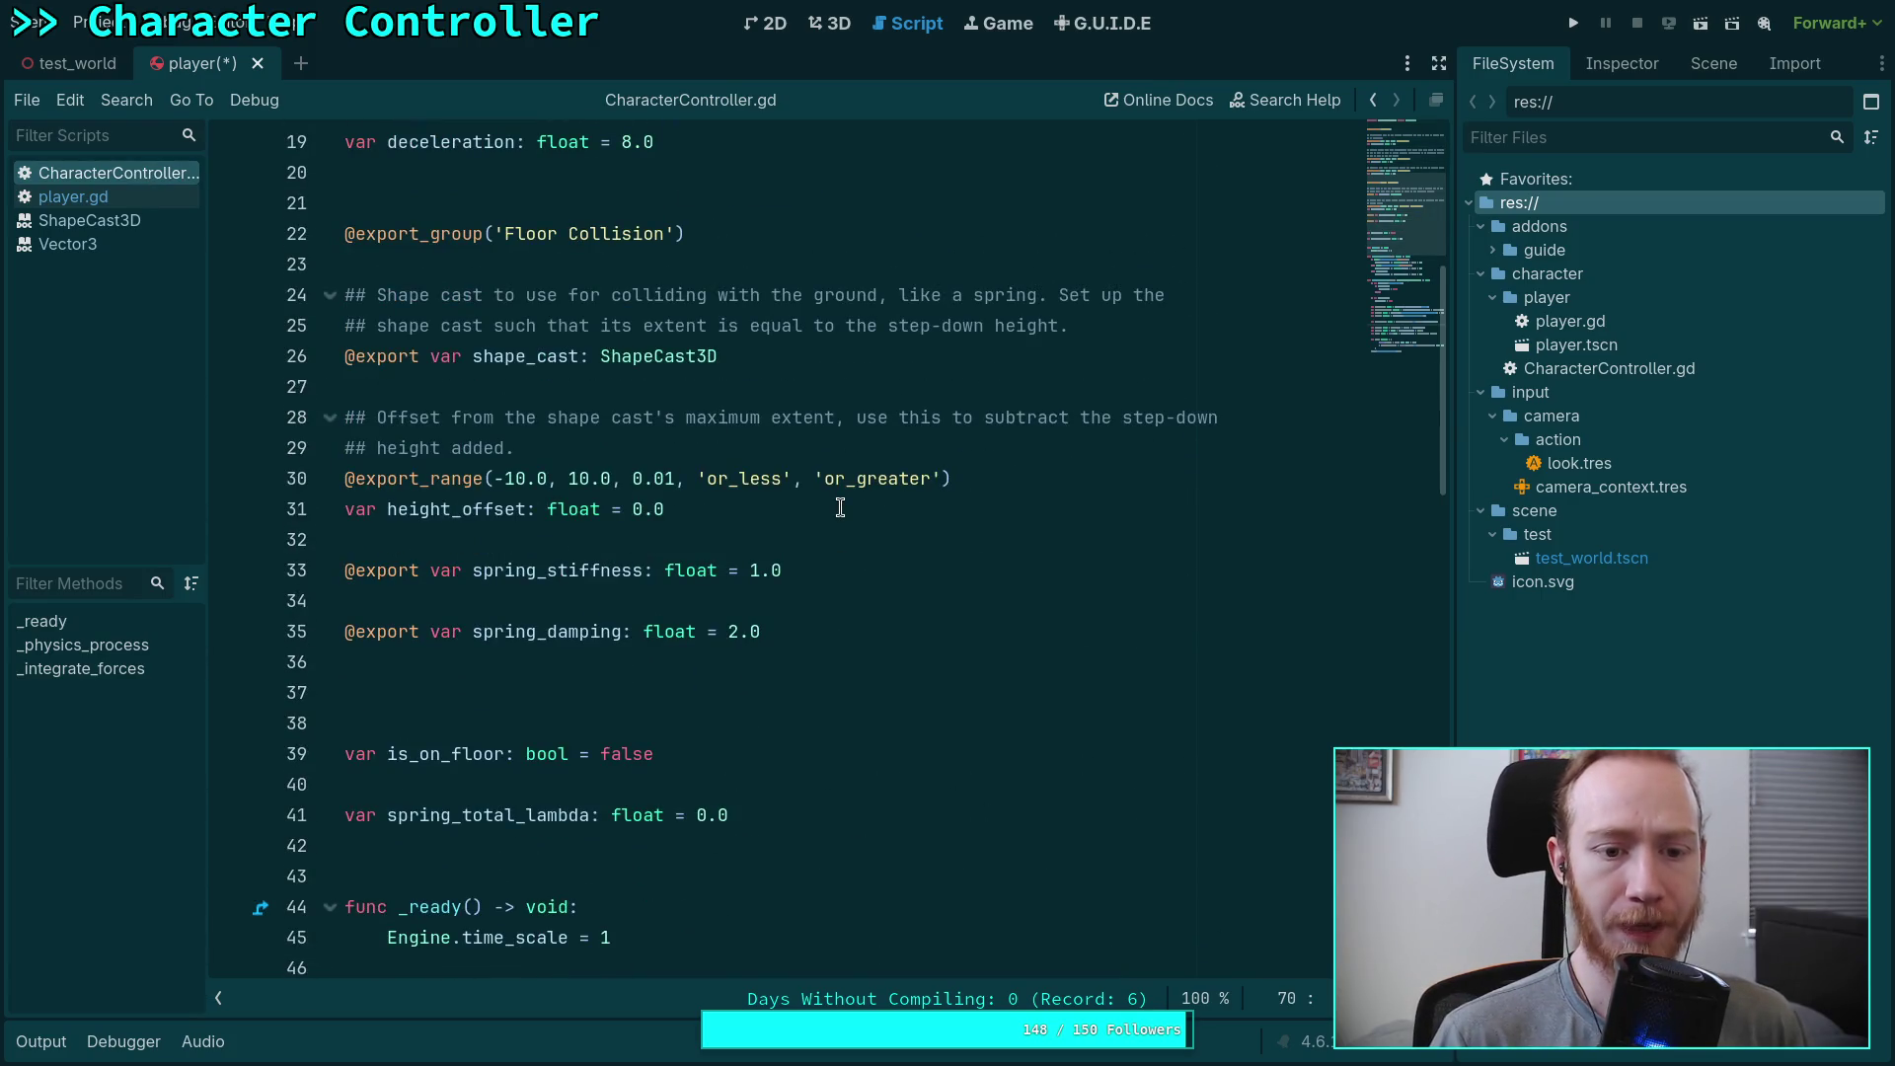
scroll(840, 508, "down", 6)
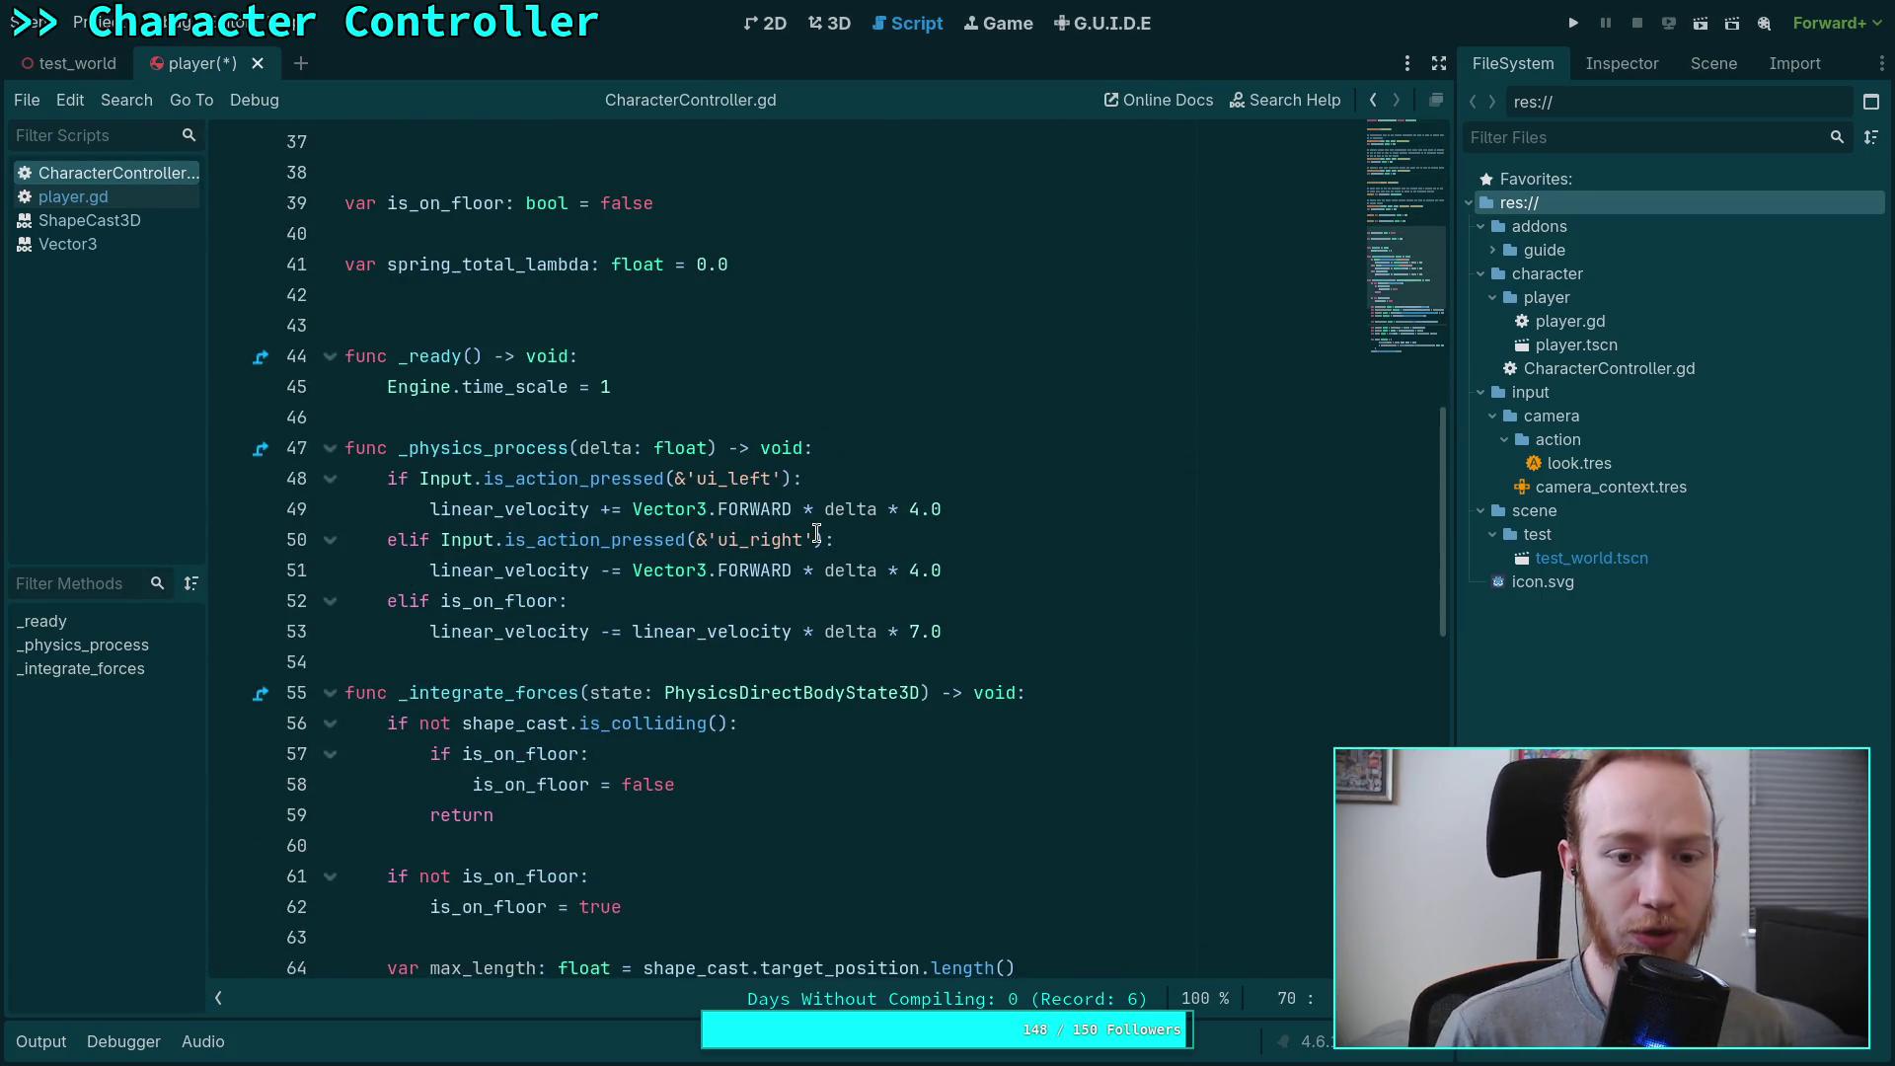
mouse_move(1011, 661)
left_mouse_down()
mouse_move(424, 539)
mouse_move(344, 448)
left_mouse_up()
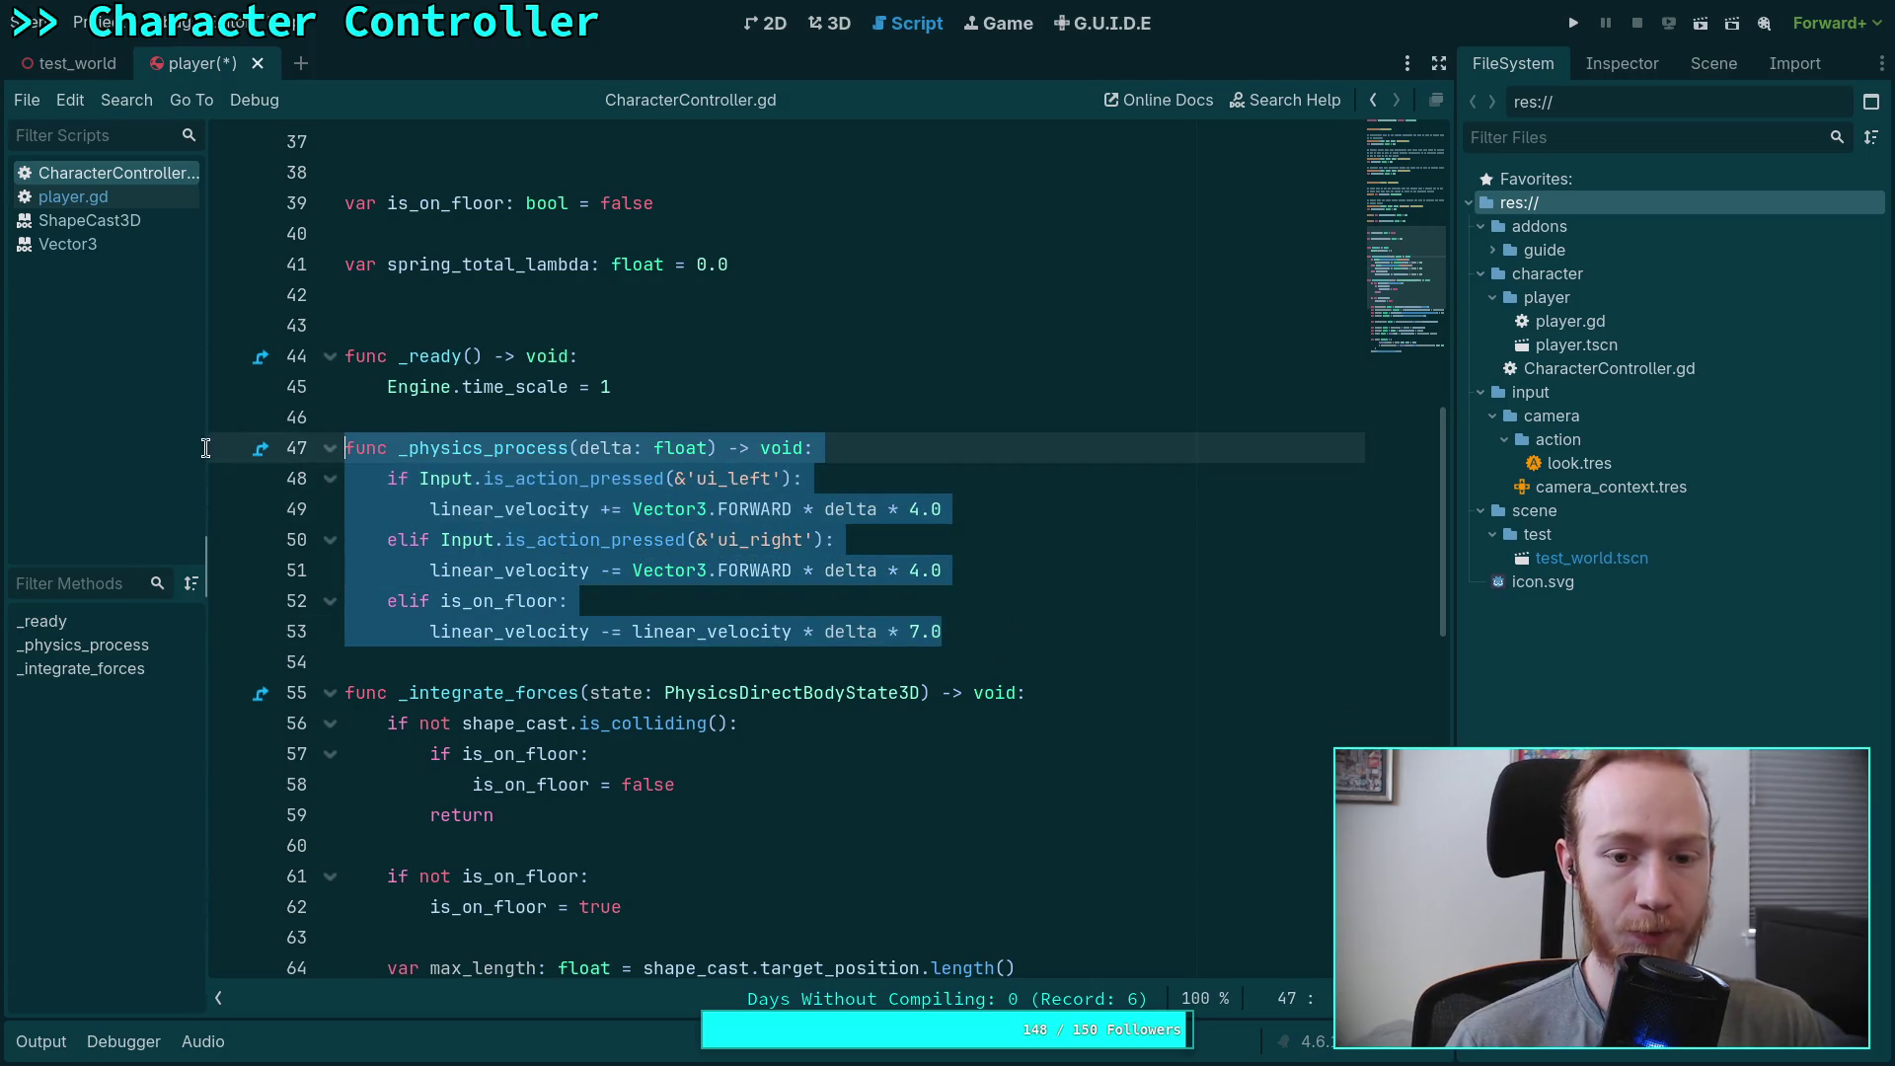
key("BackSpace")
key("BackSpace")
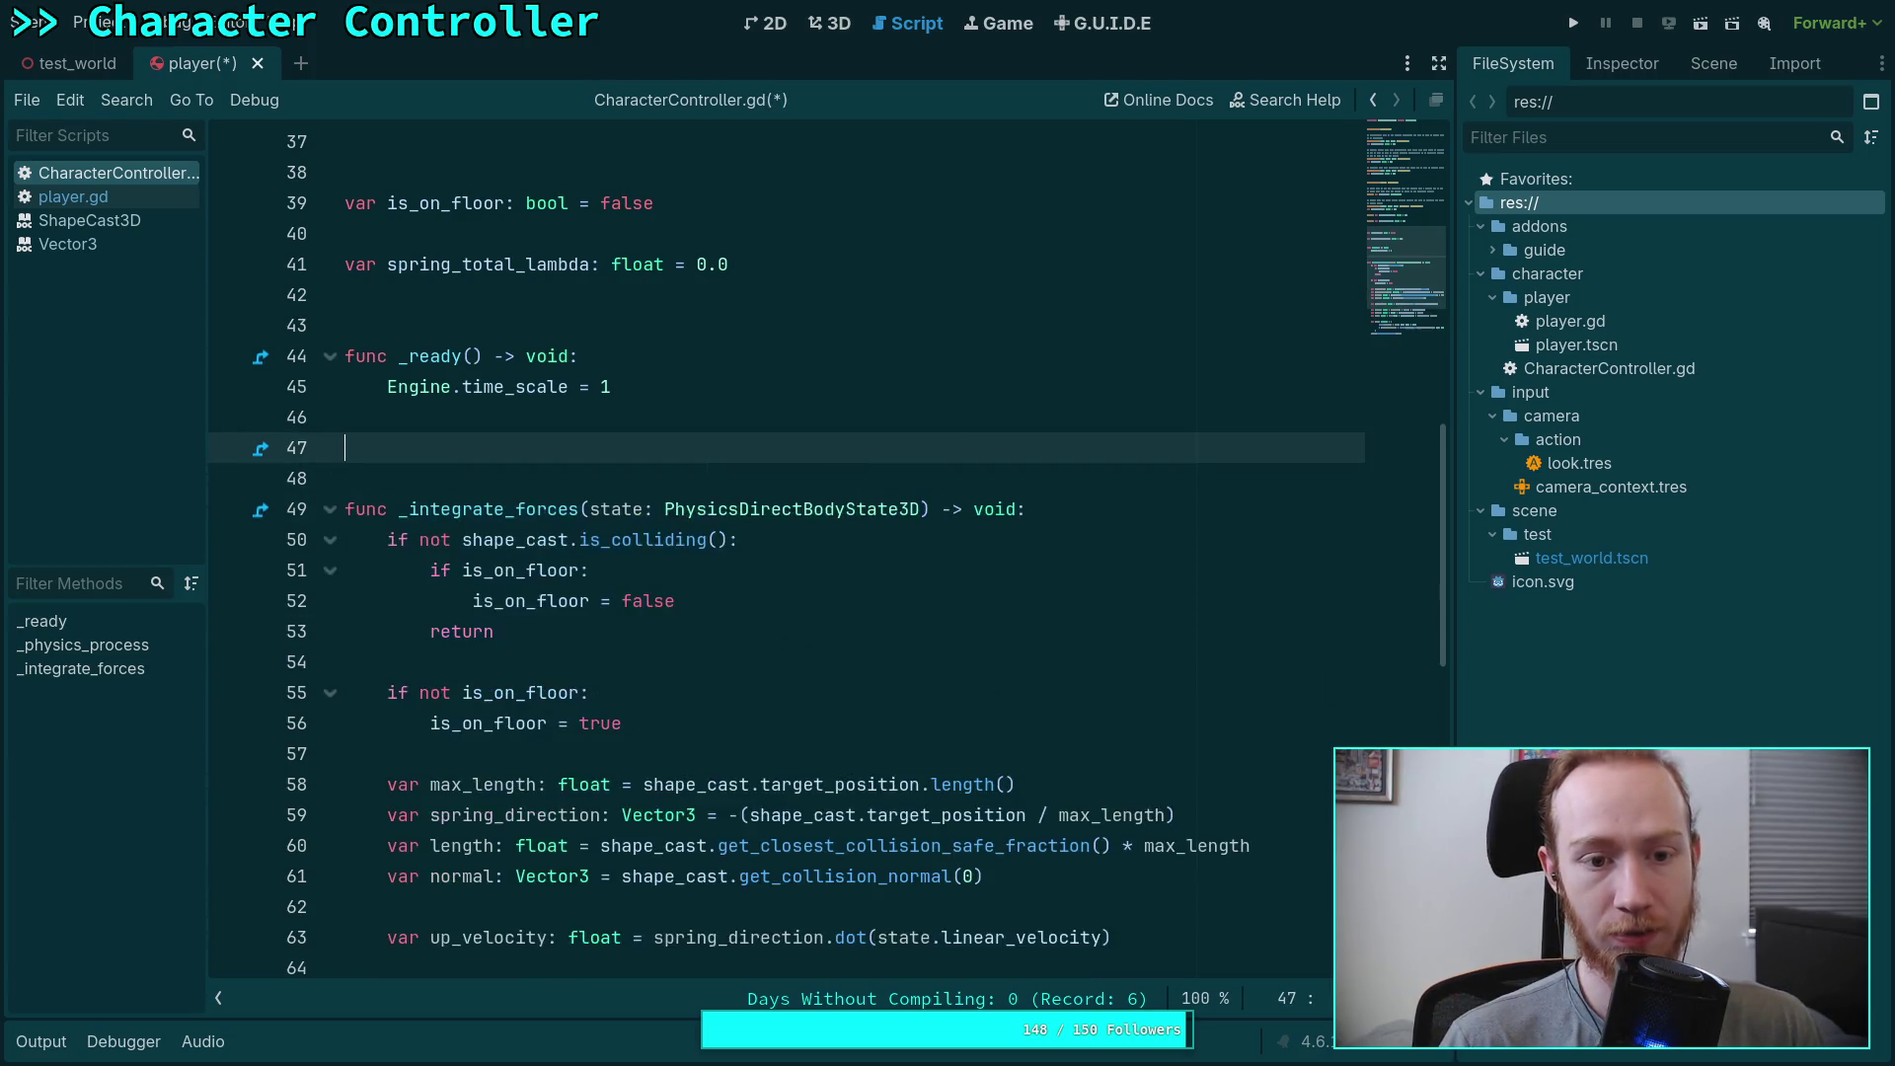
key("BackSpace")
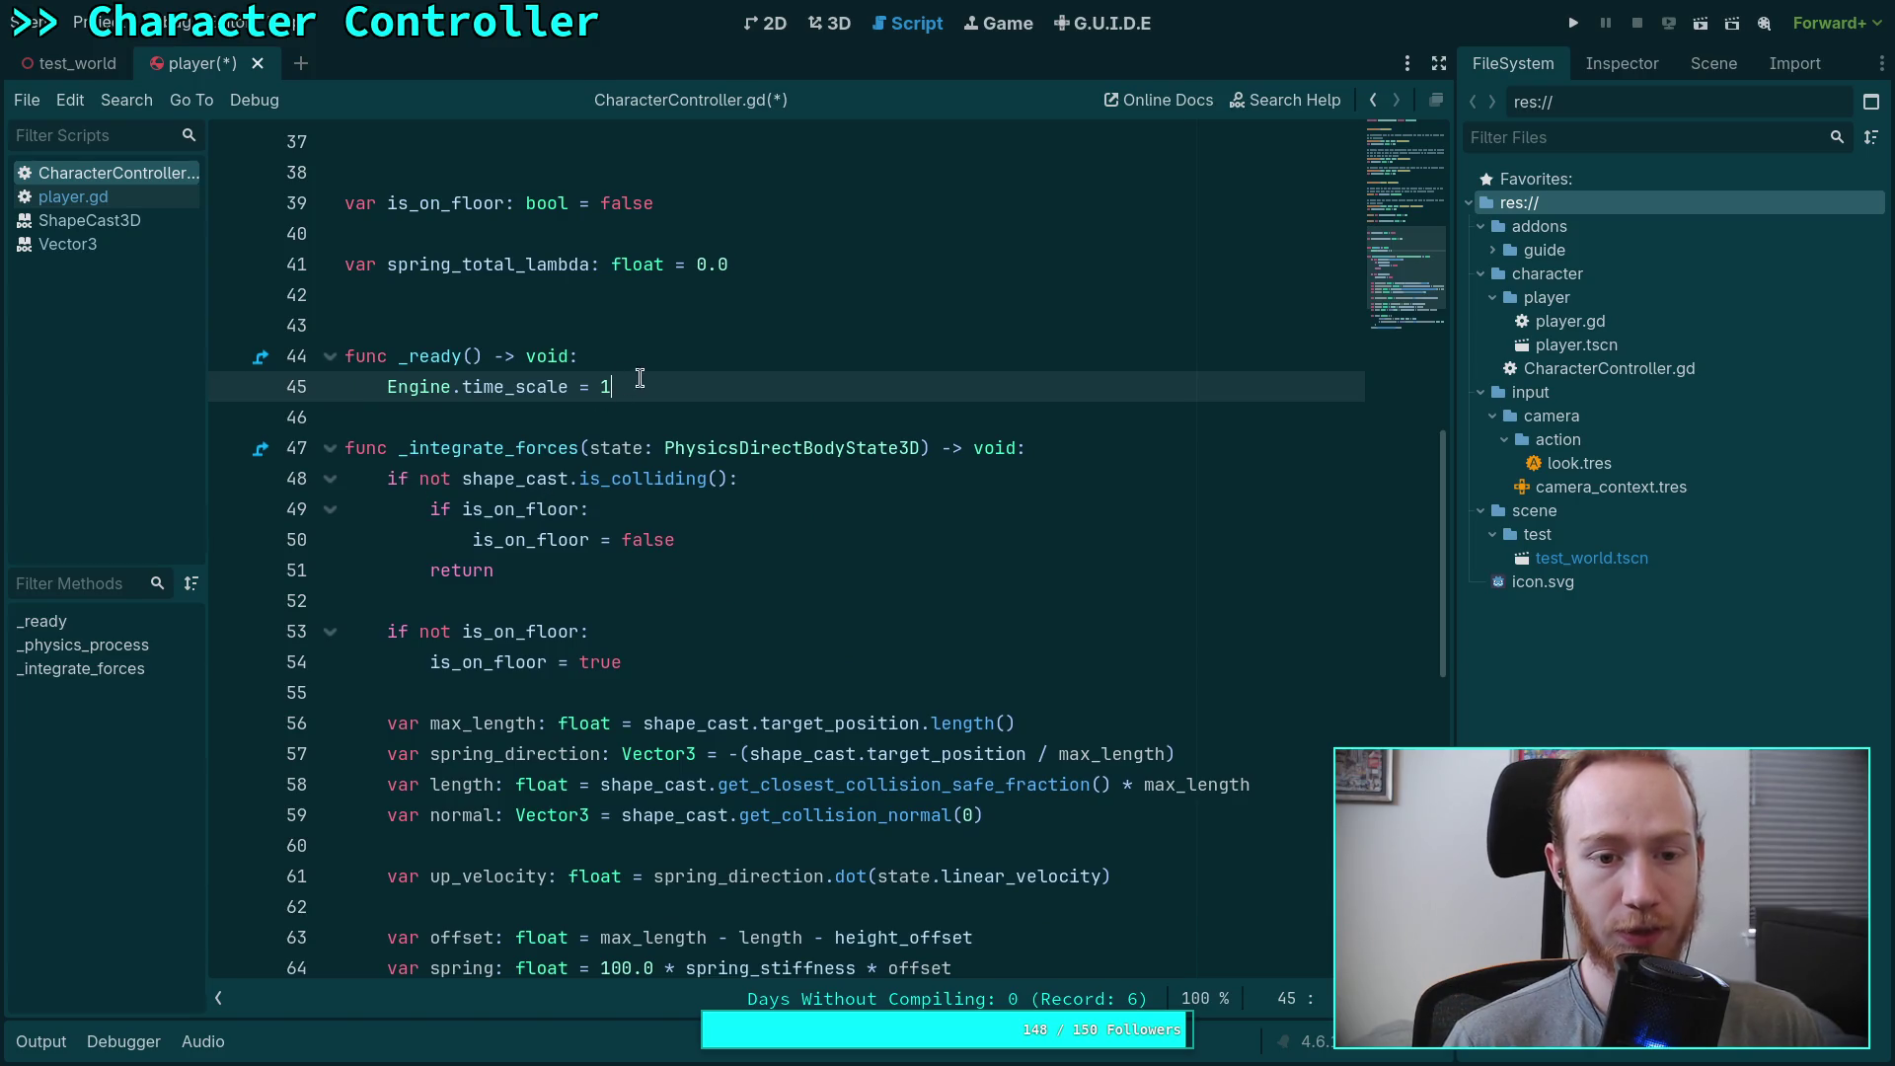
left_click_drag(643, 377, 287, 342)
key("BackSpace")
key("BackSpace")
Save the trimmed CharacterController.gd script
scroll(867, 629, "down", 2)
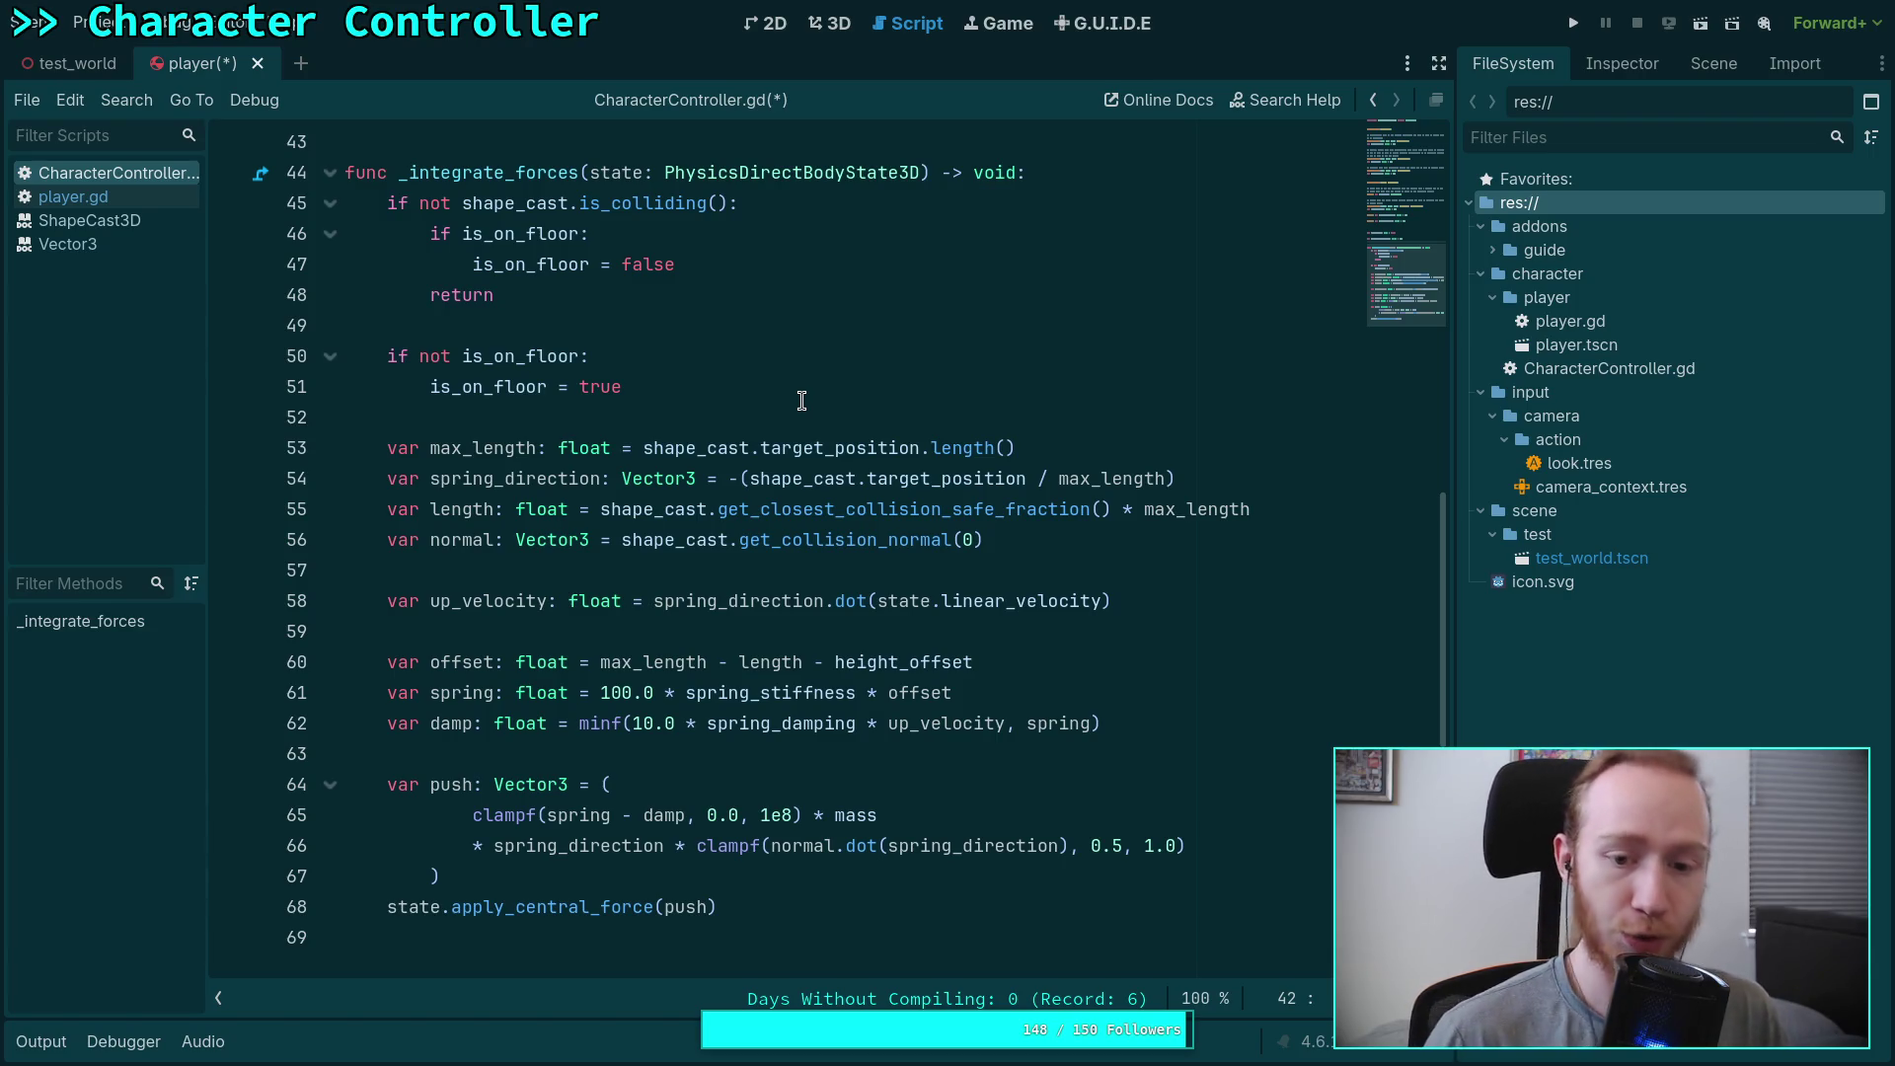
left_click(802, 400)
left_click(803, 407)
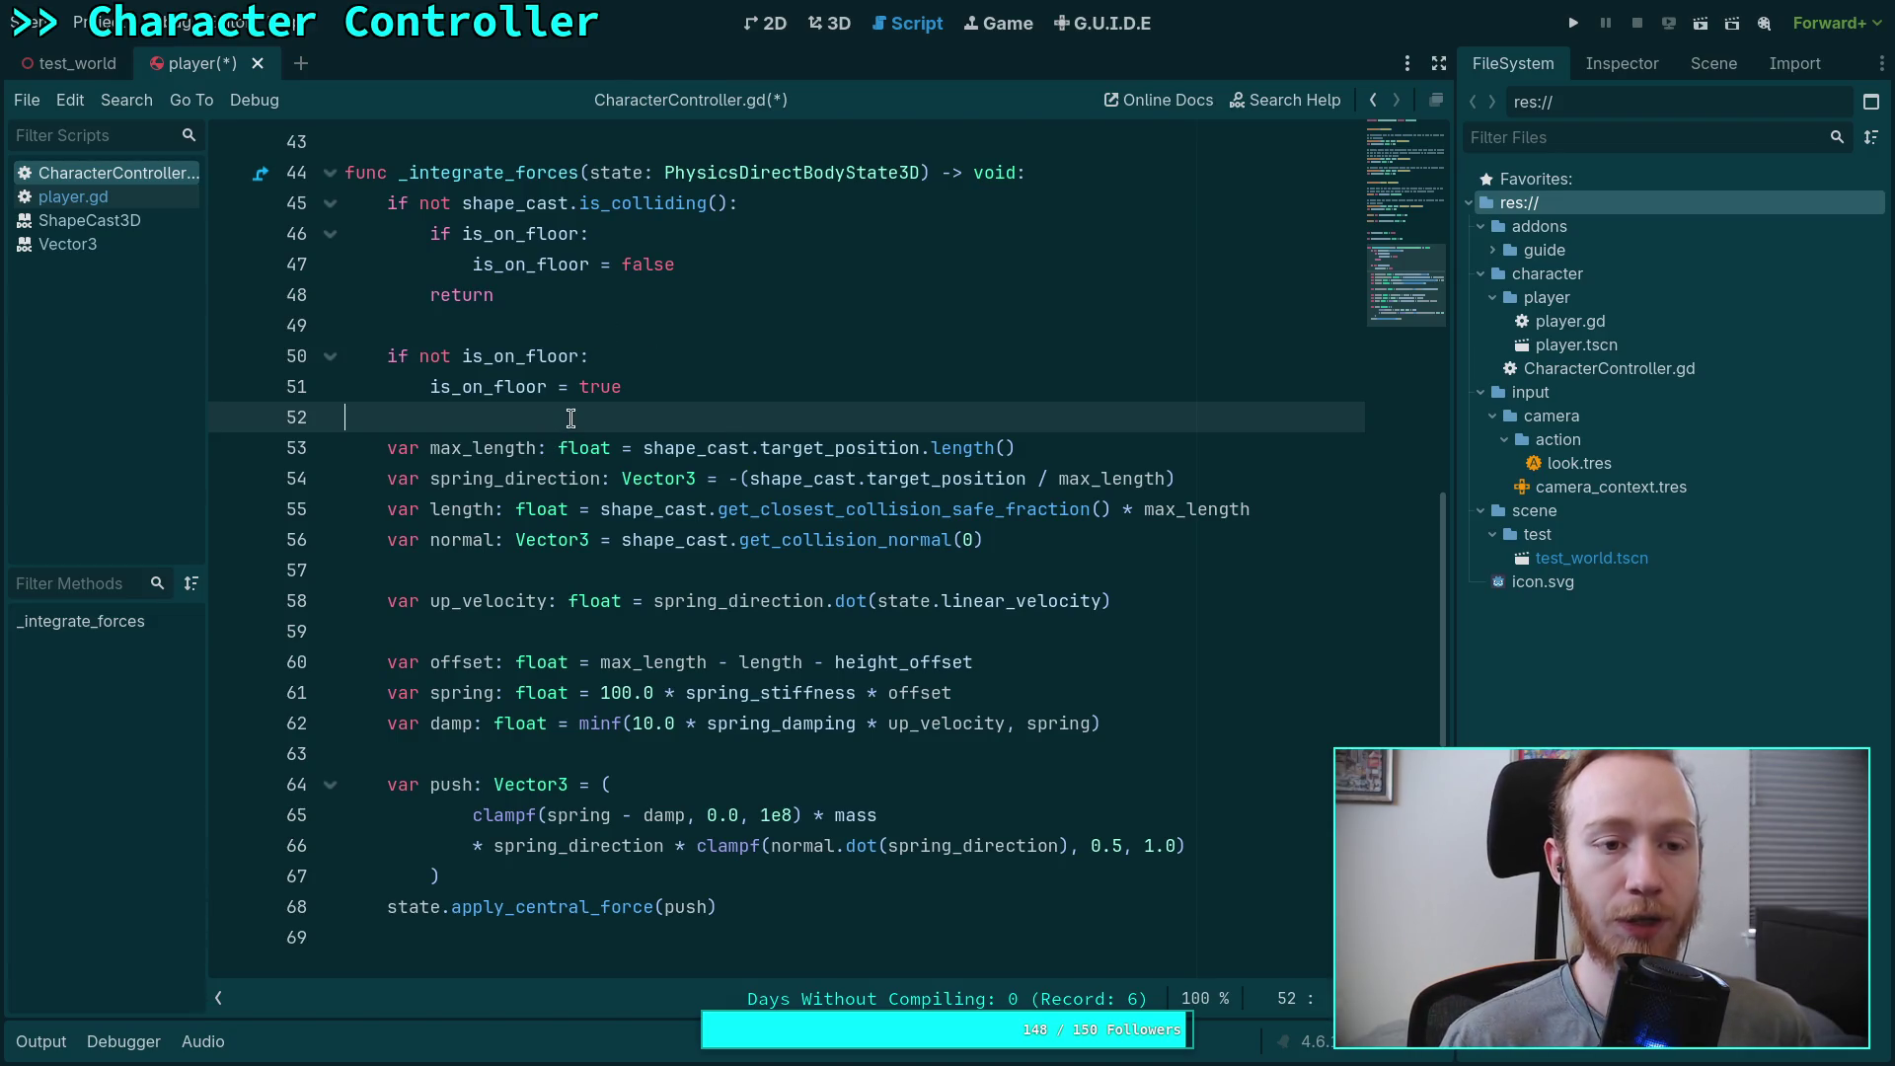
key("ctrl+s")
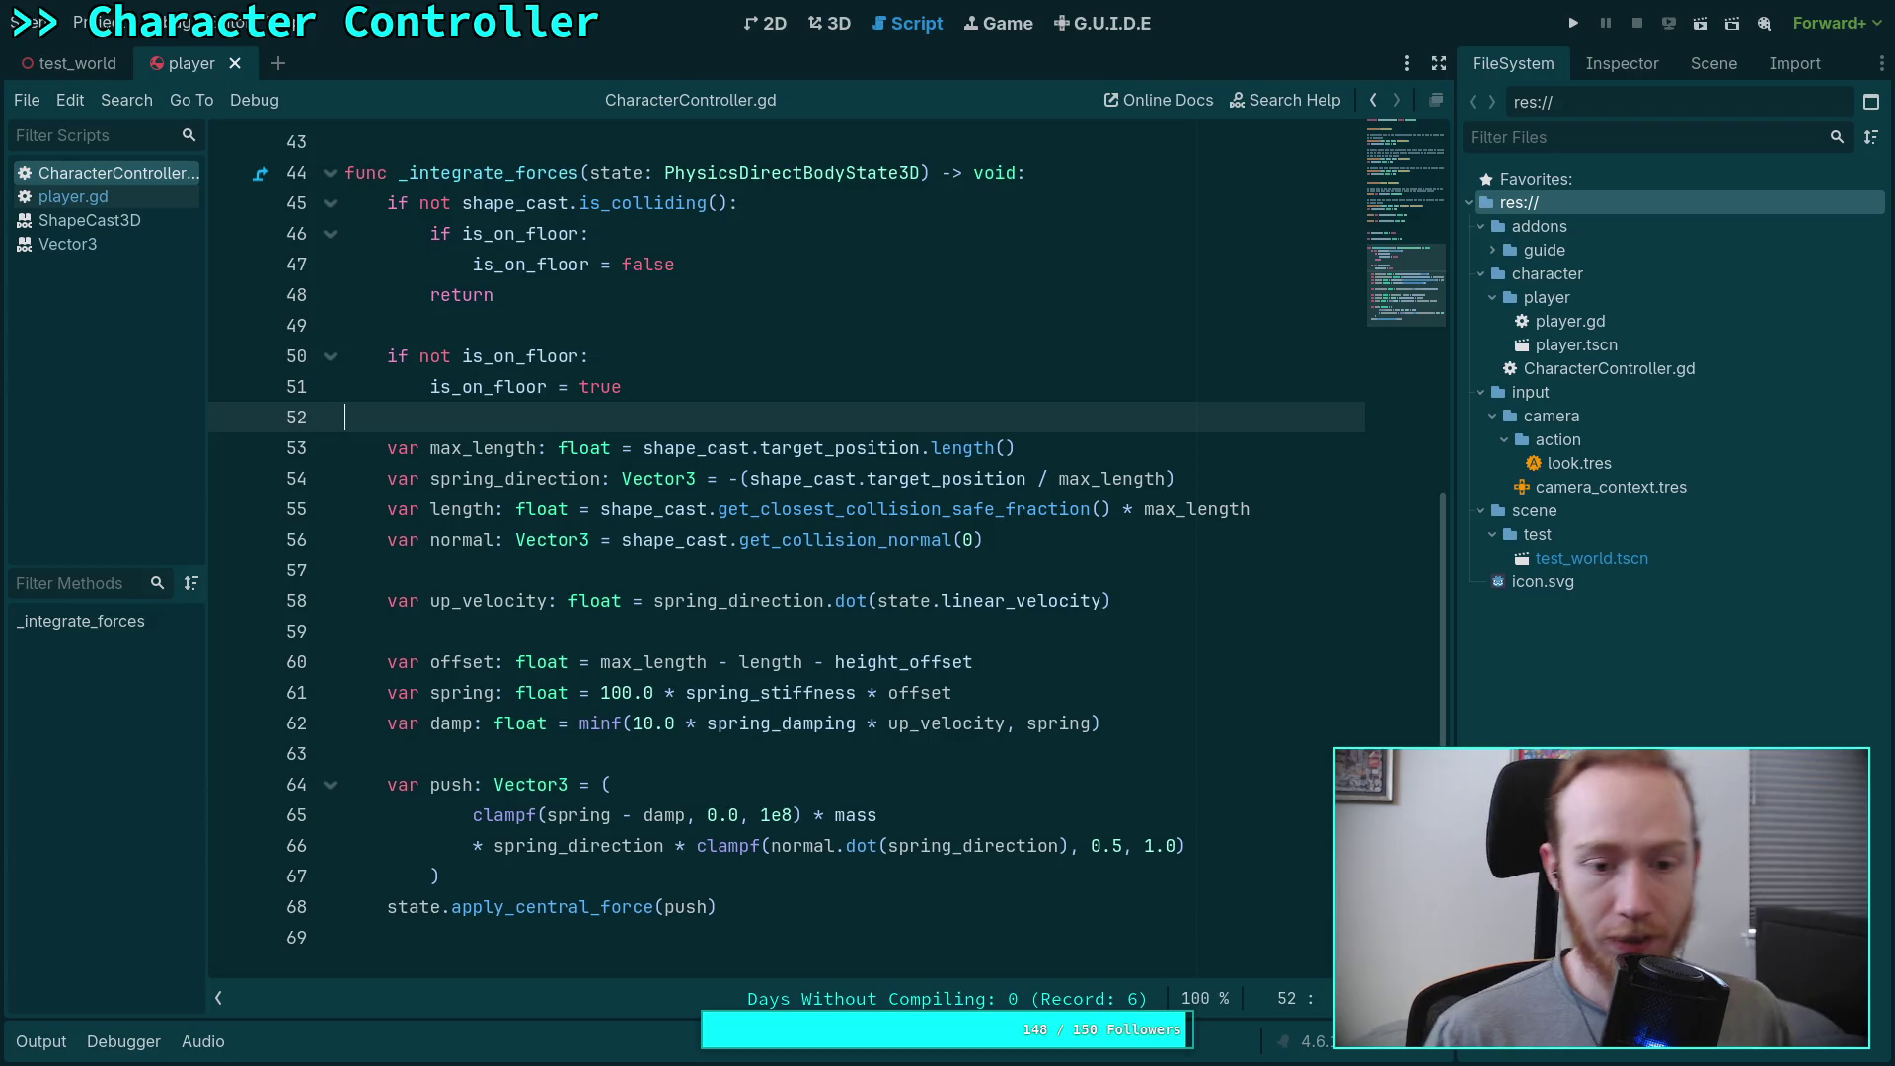
Replace the spring_total_lambda line with var desired_velocity: Vector3 = Vector3.ZERO
scroll(632, 420, "up", 2)
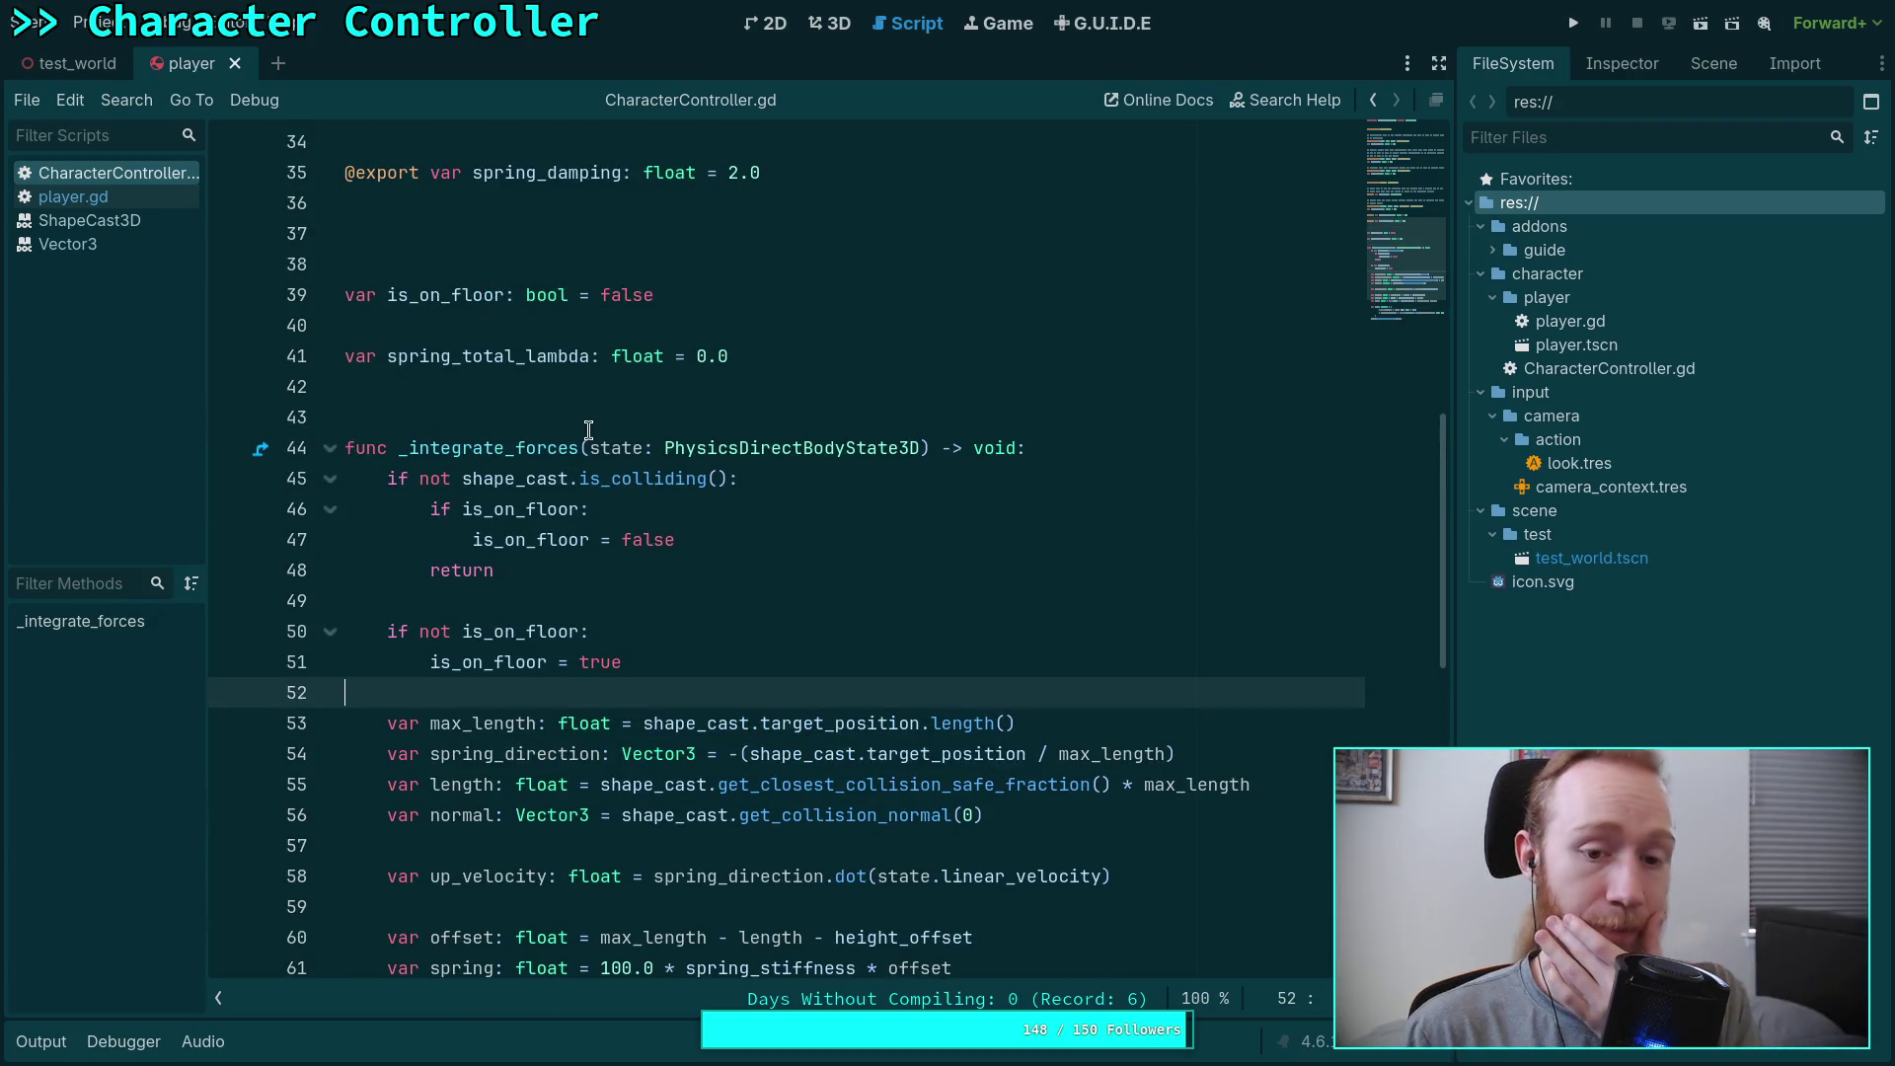
scroll(681, 466, "up", 4)
left_click(922, 661)
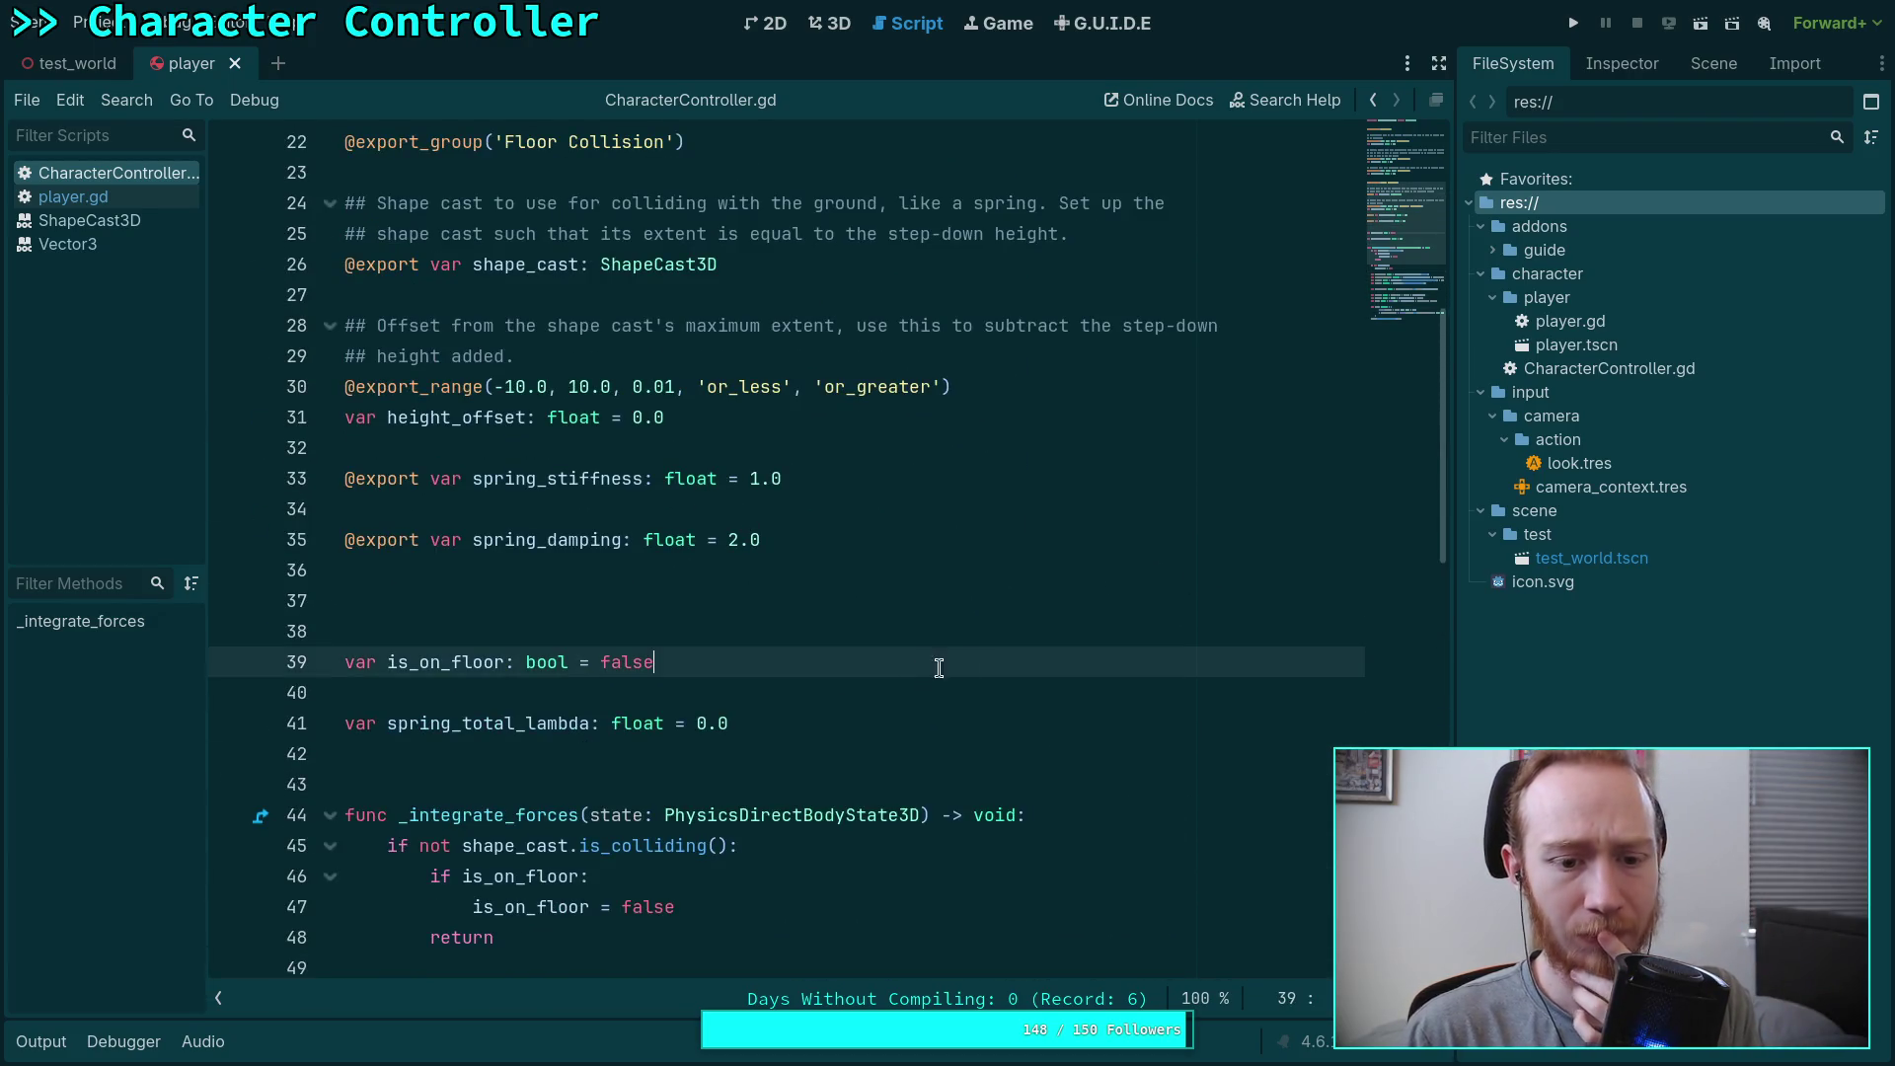
scroll(987, 650, "down", 2)
left_click(751, 540)
double_click(501, 540)
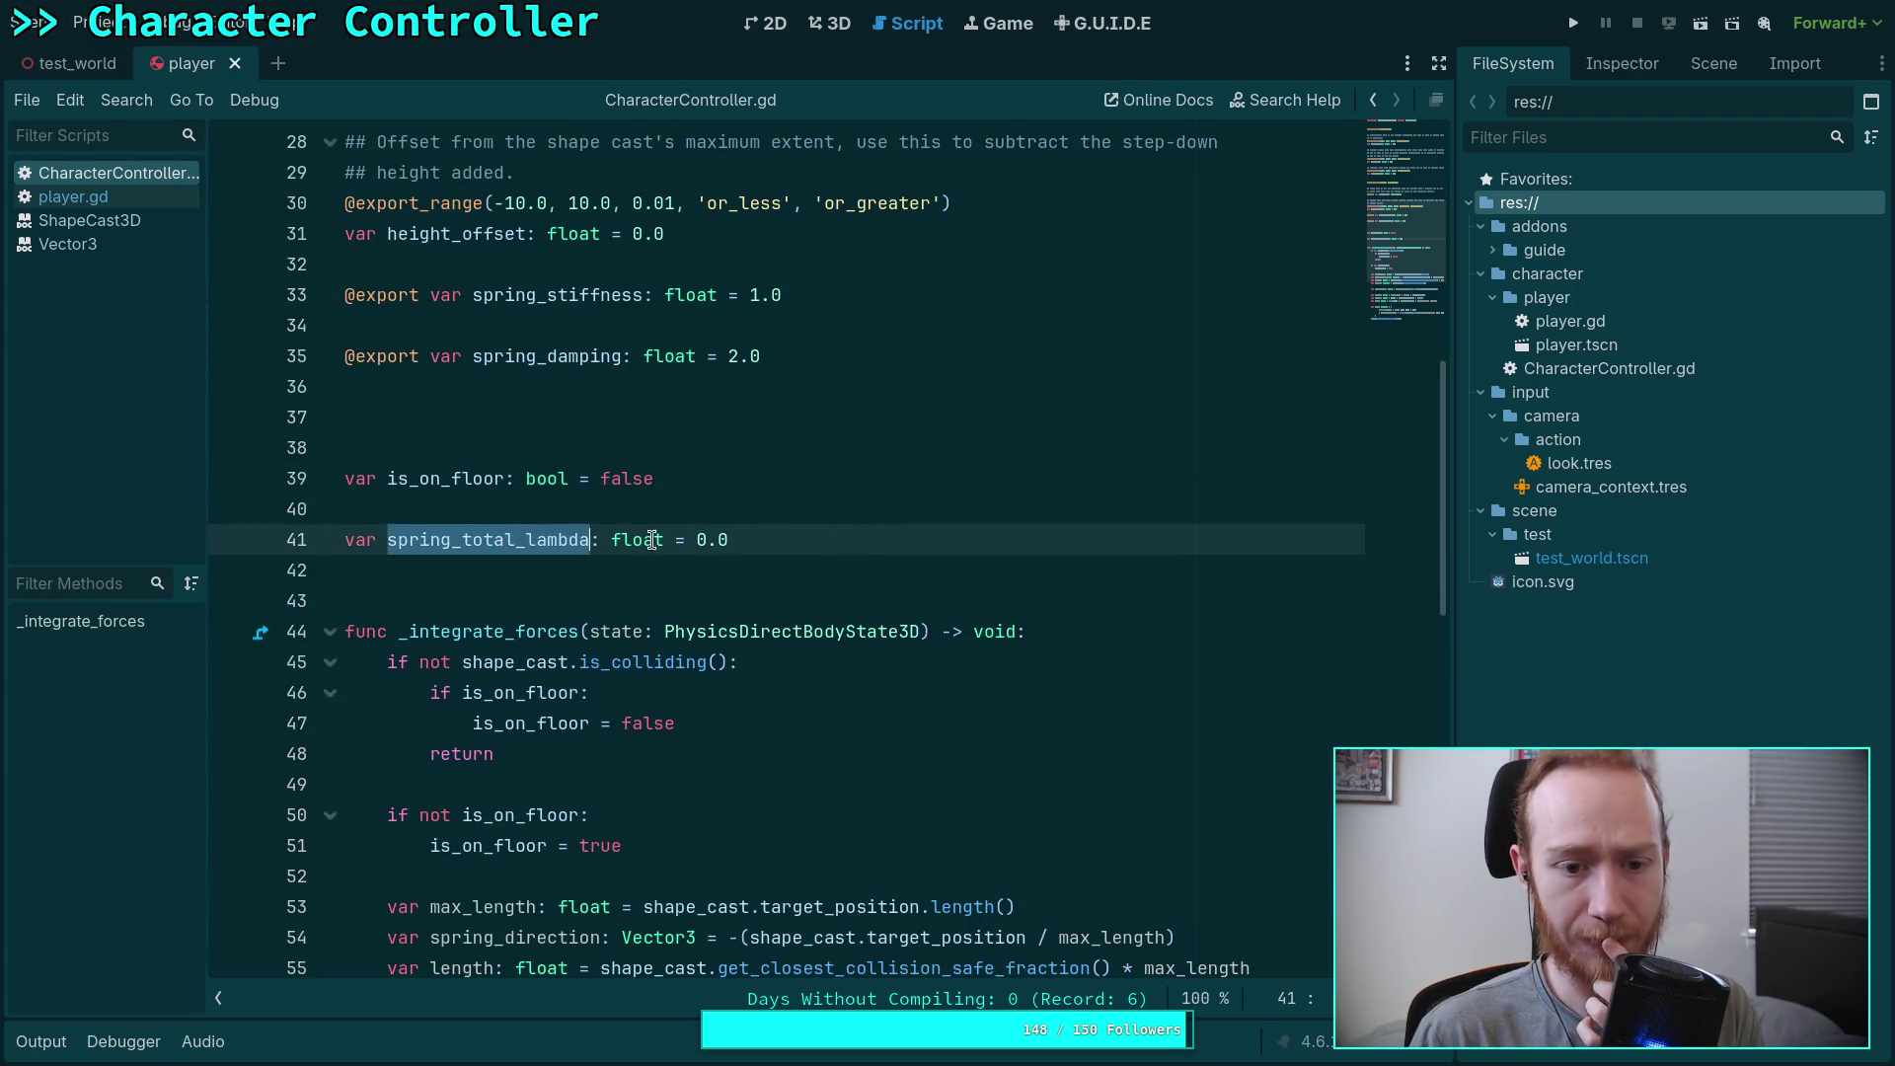
scroll(622, 538, "down", 7)
scroll(621, 537, "up", 6)
left_click(756, 451)
key("shift+Home")
key("BackSpace")
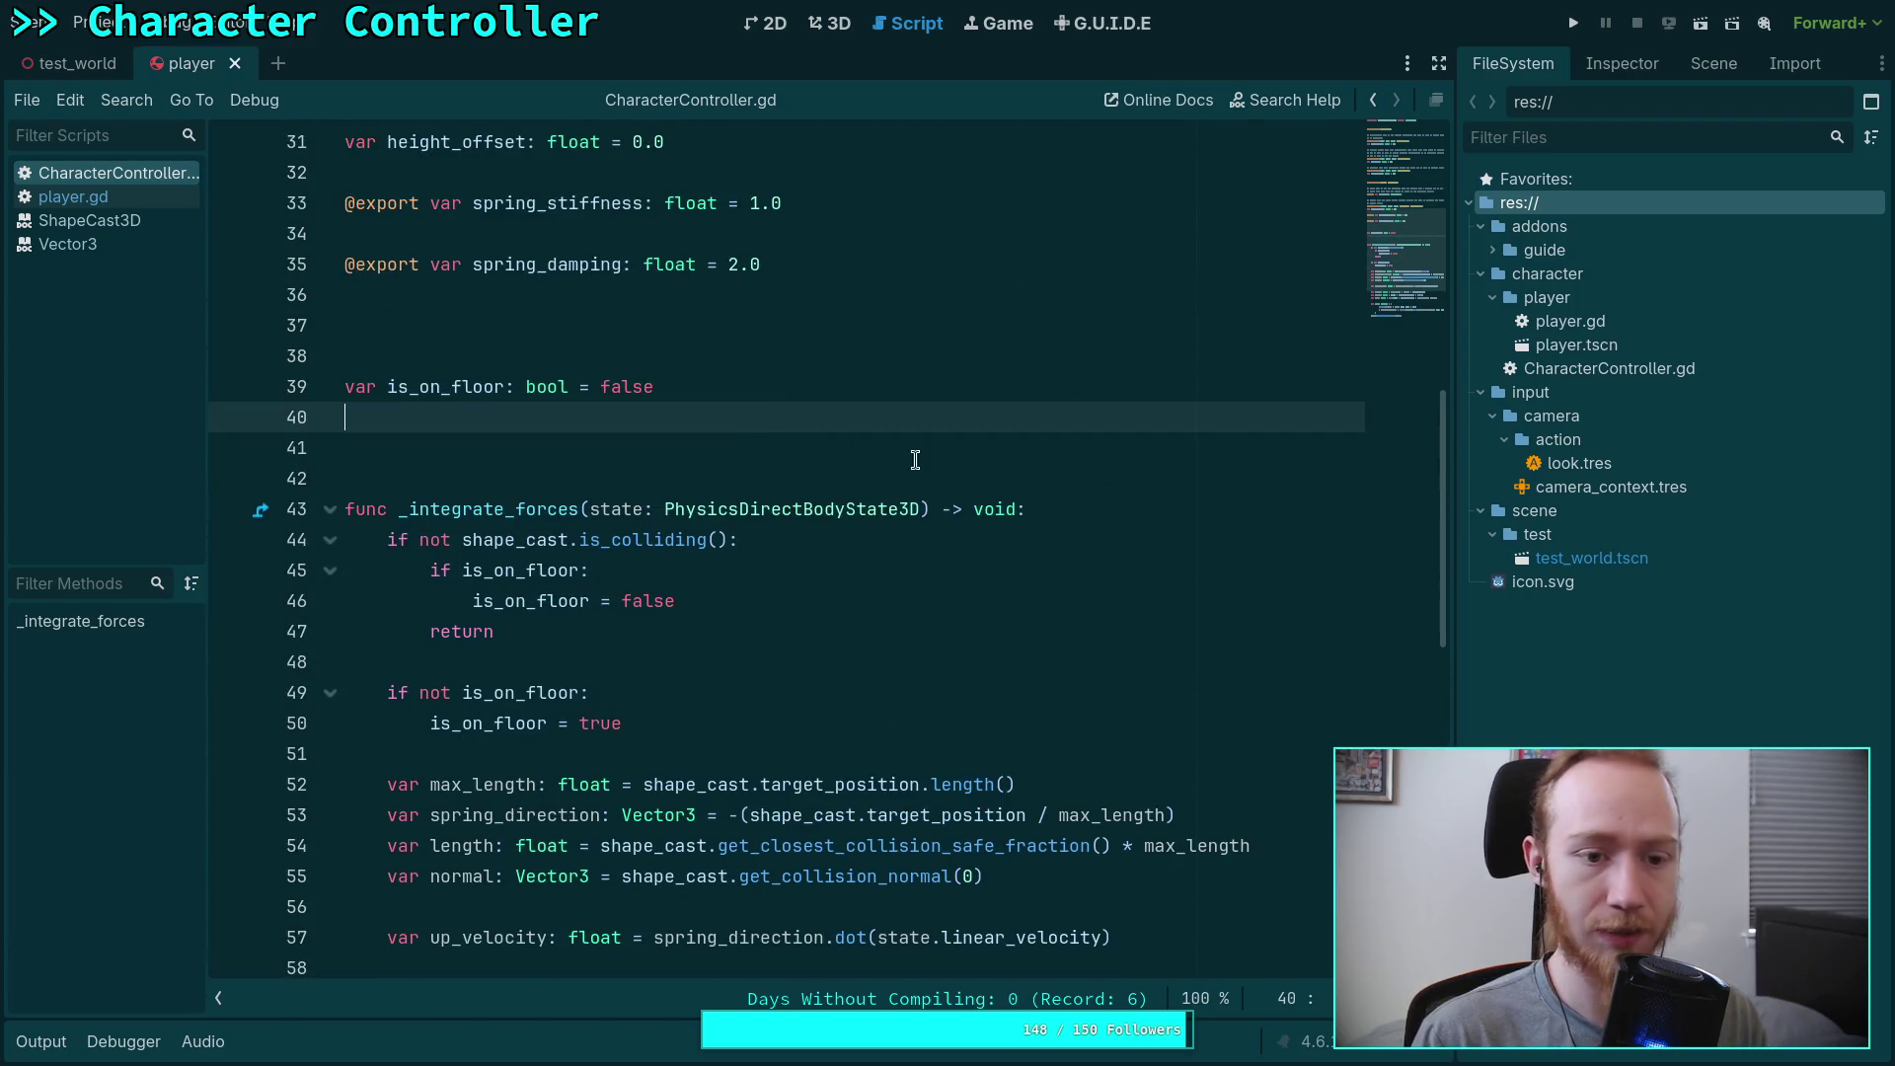
type("var desire")
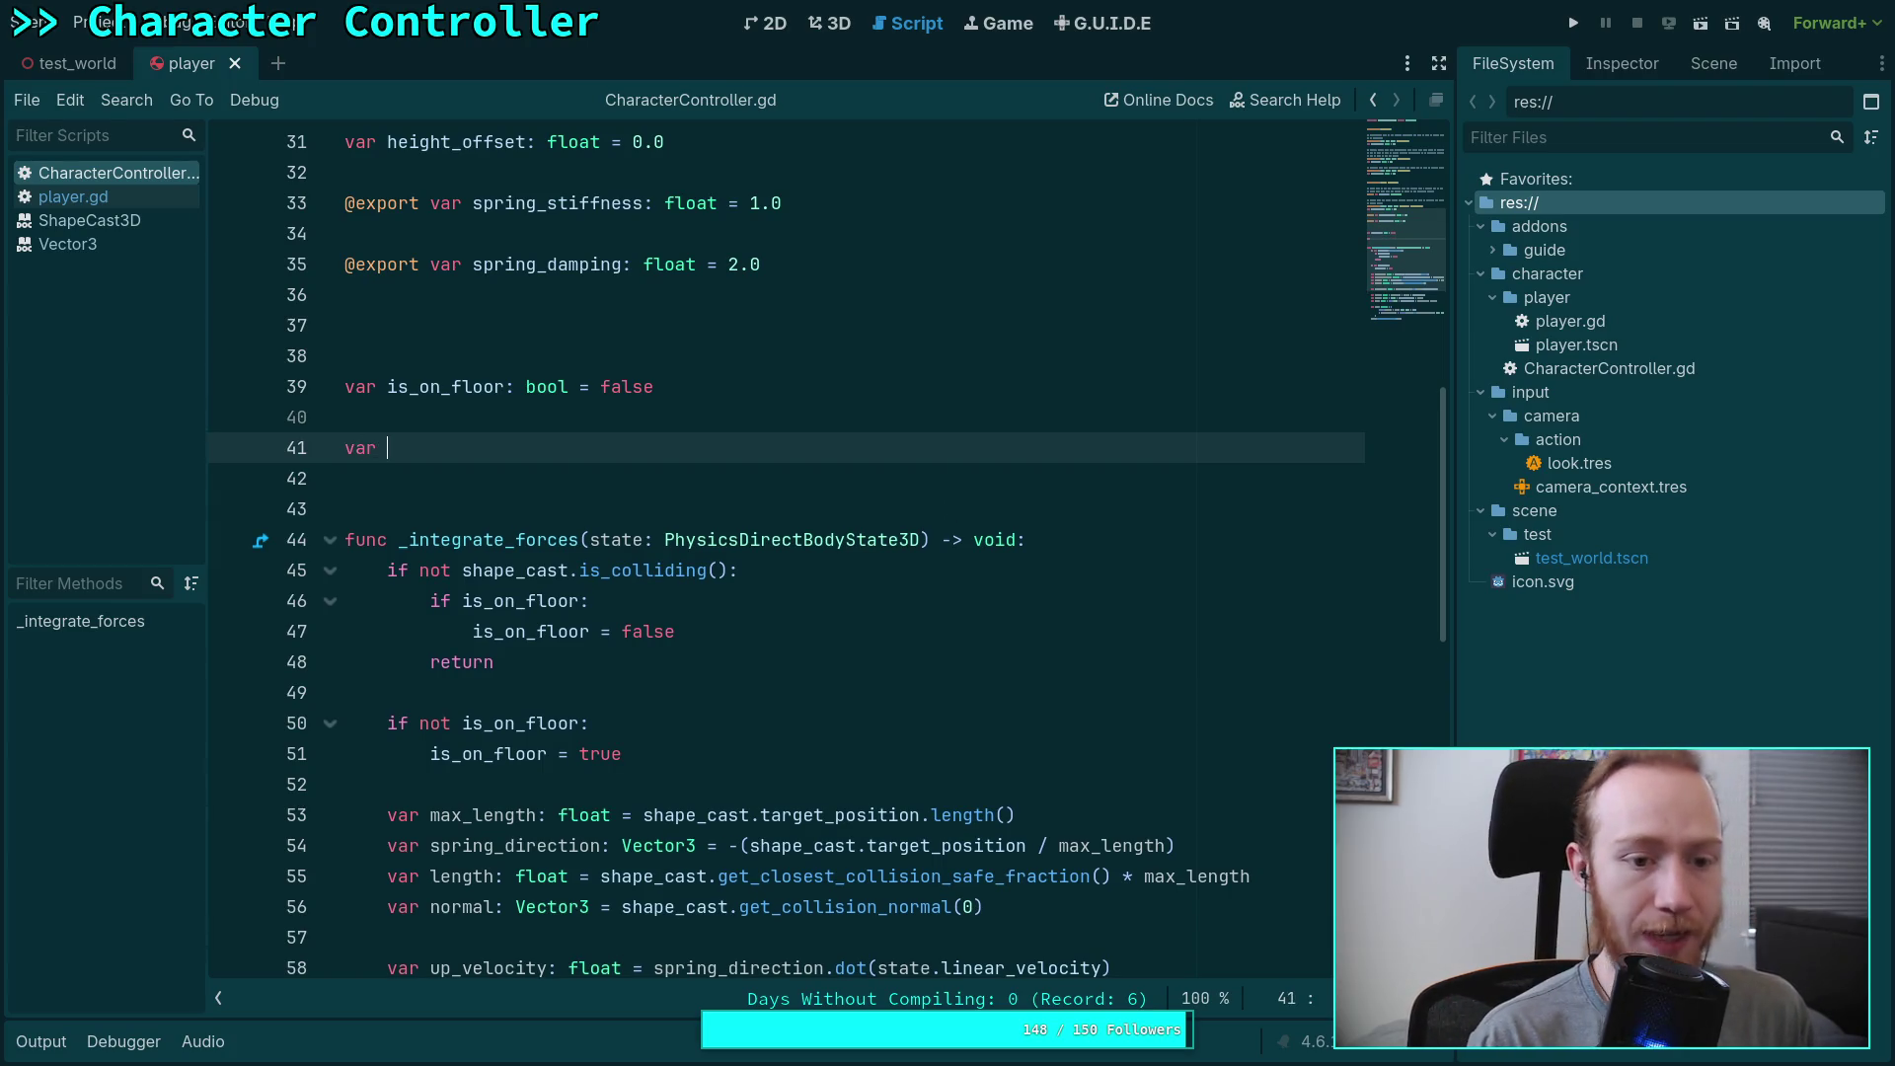
type("d_velocity")
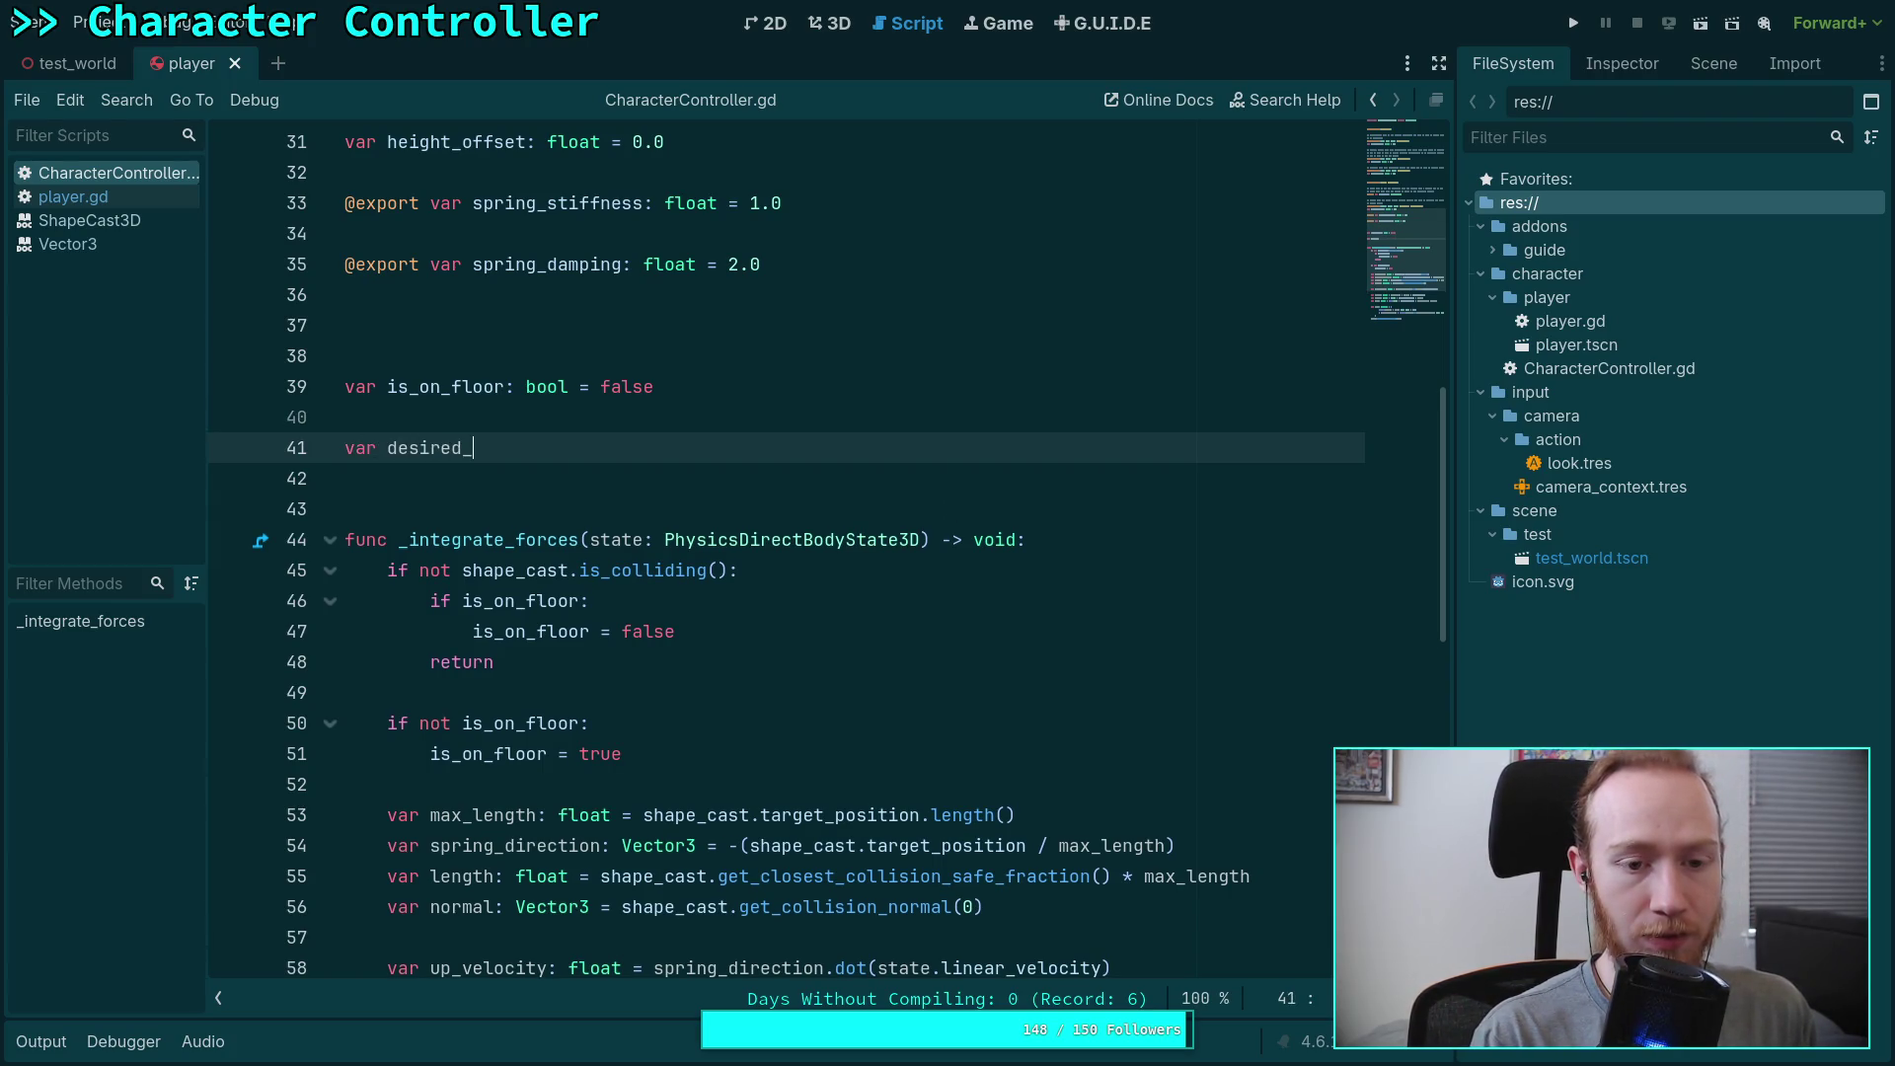
type(": Vect")
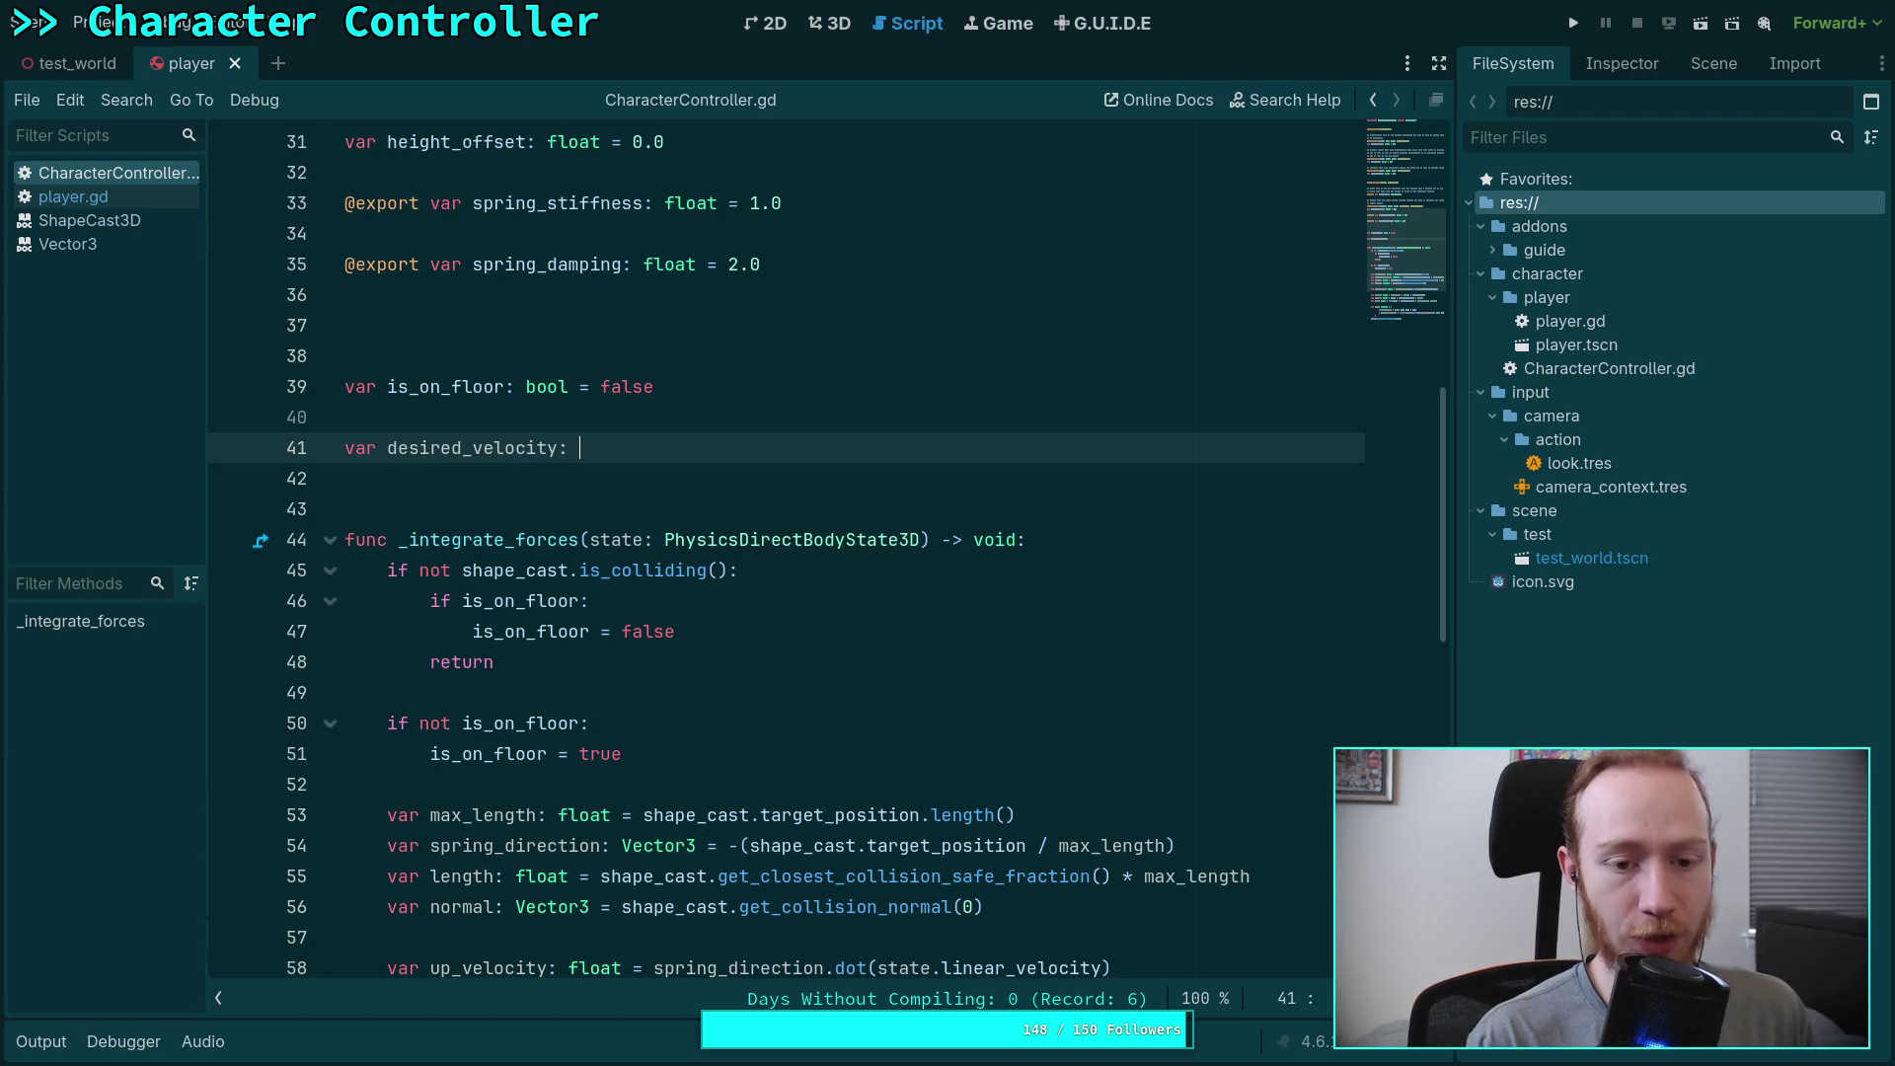
type("or3 = Vec")
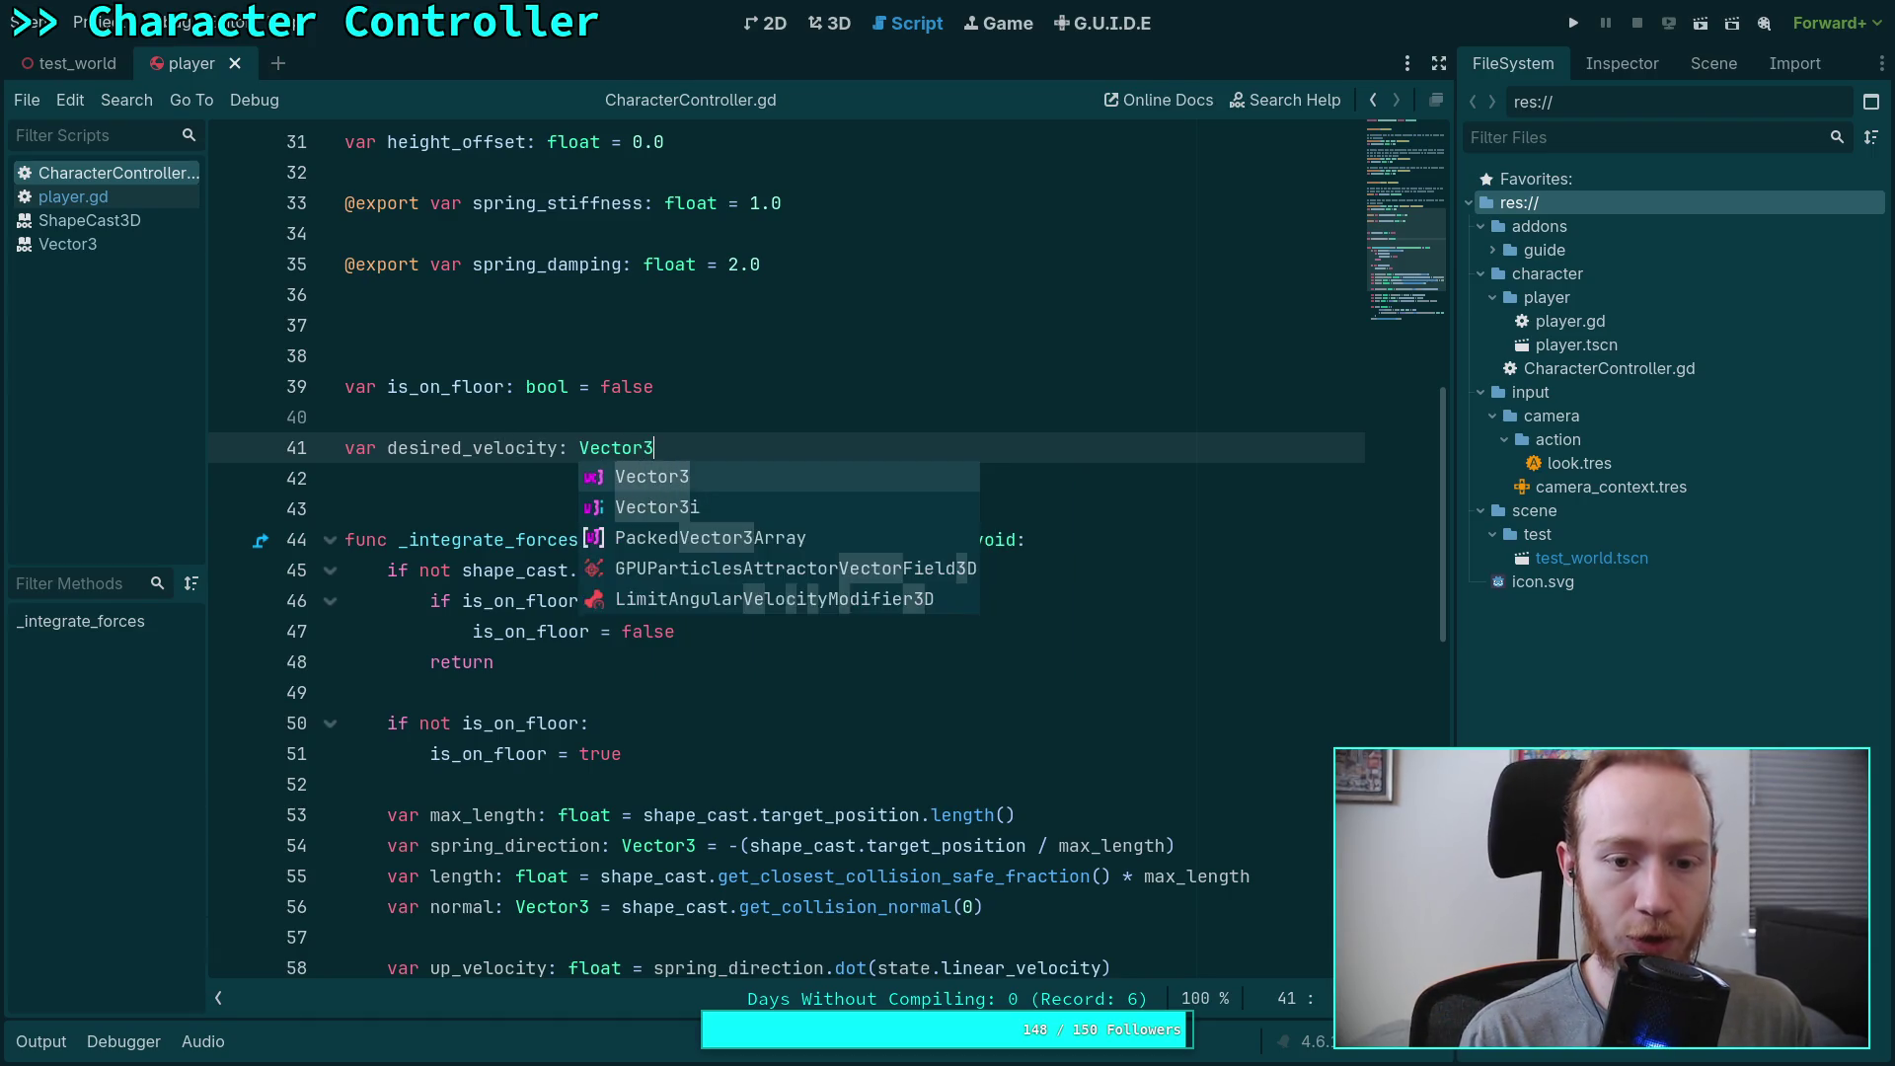
type("tor3.ZERO")
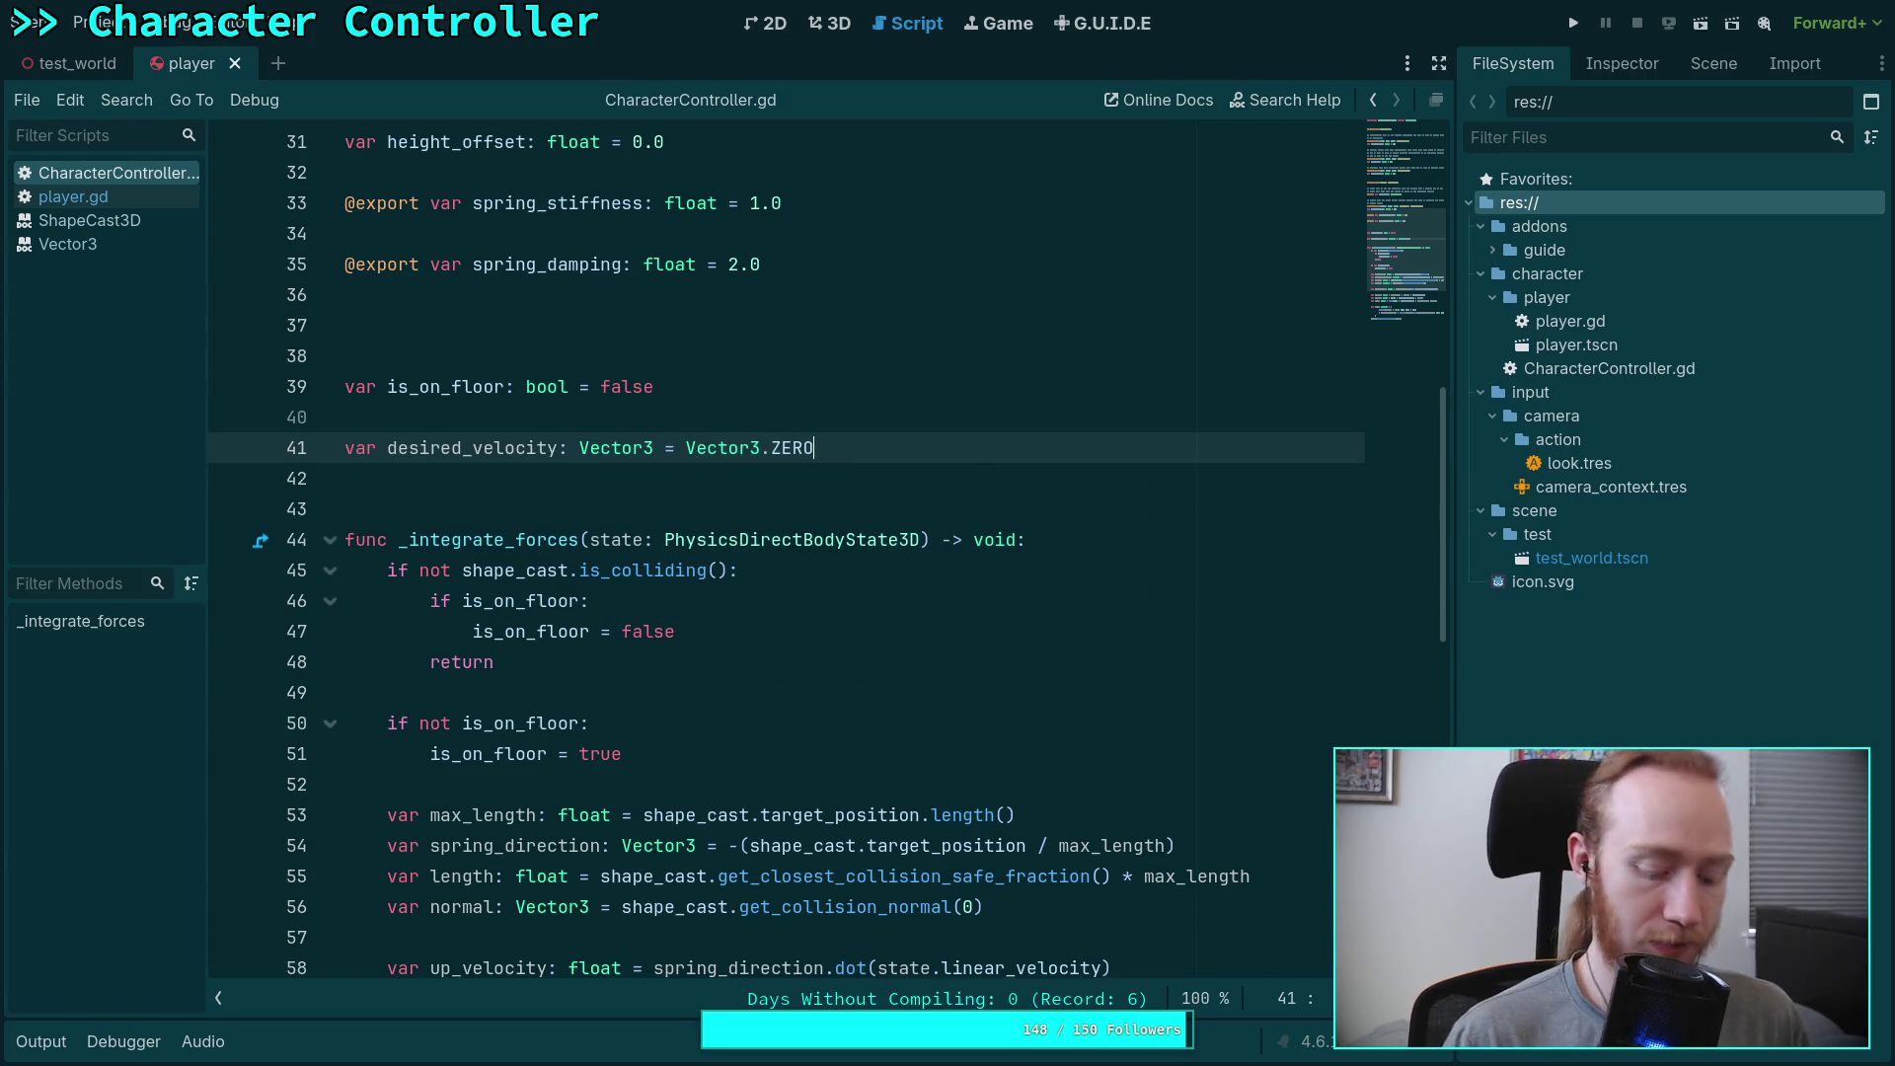
left_click(142, 205)
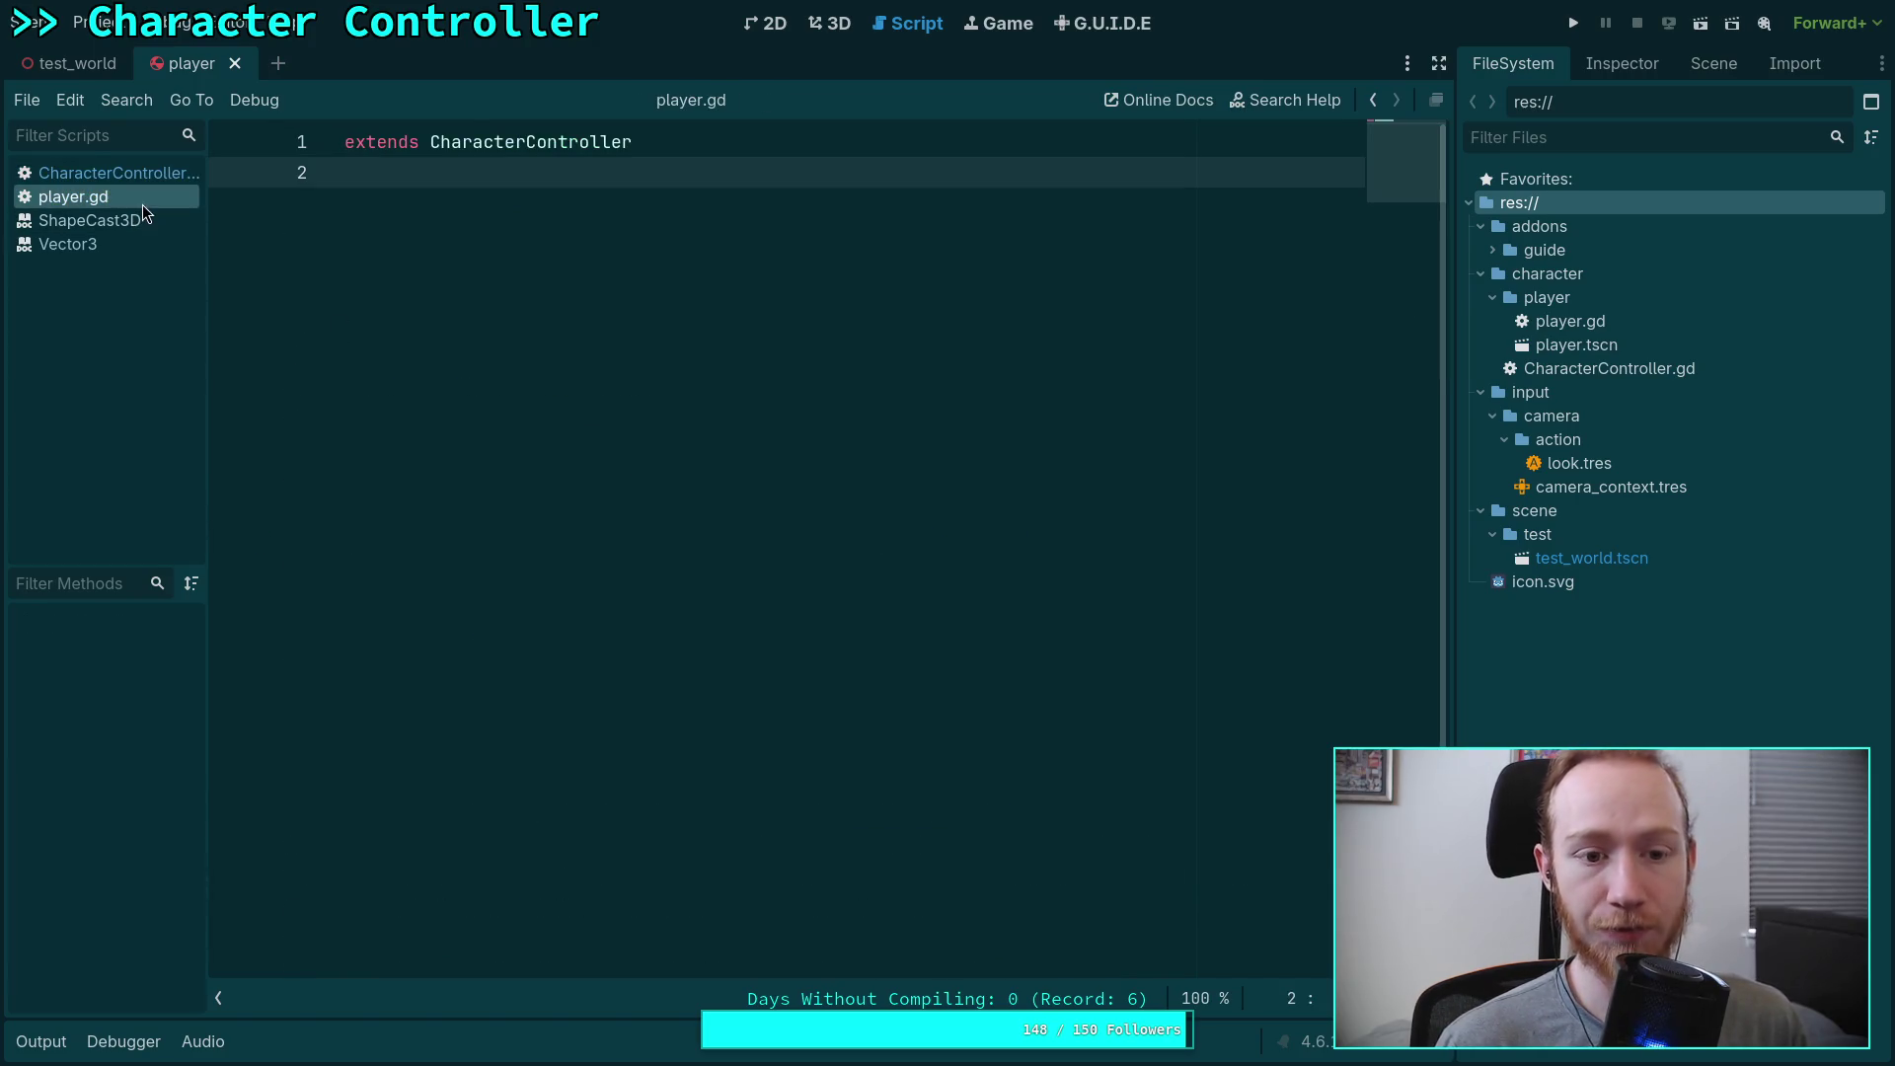
Add an empty func _process(delta: float) -> void stub below the extends line in player.gd
key("Return")
key("Return")
type("func _pr")
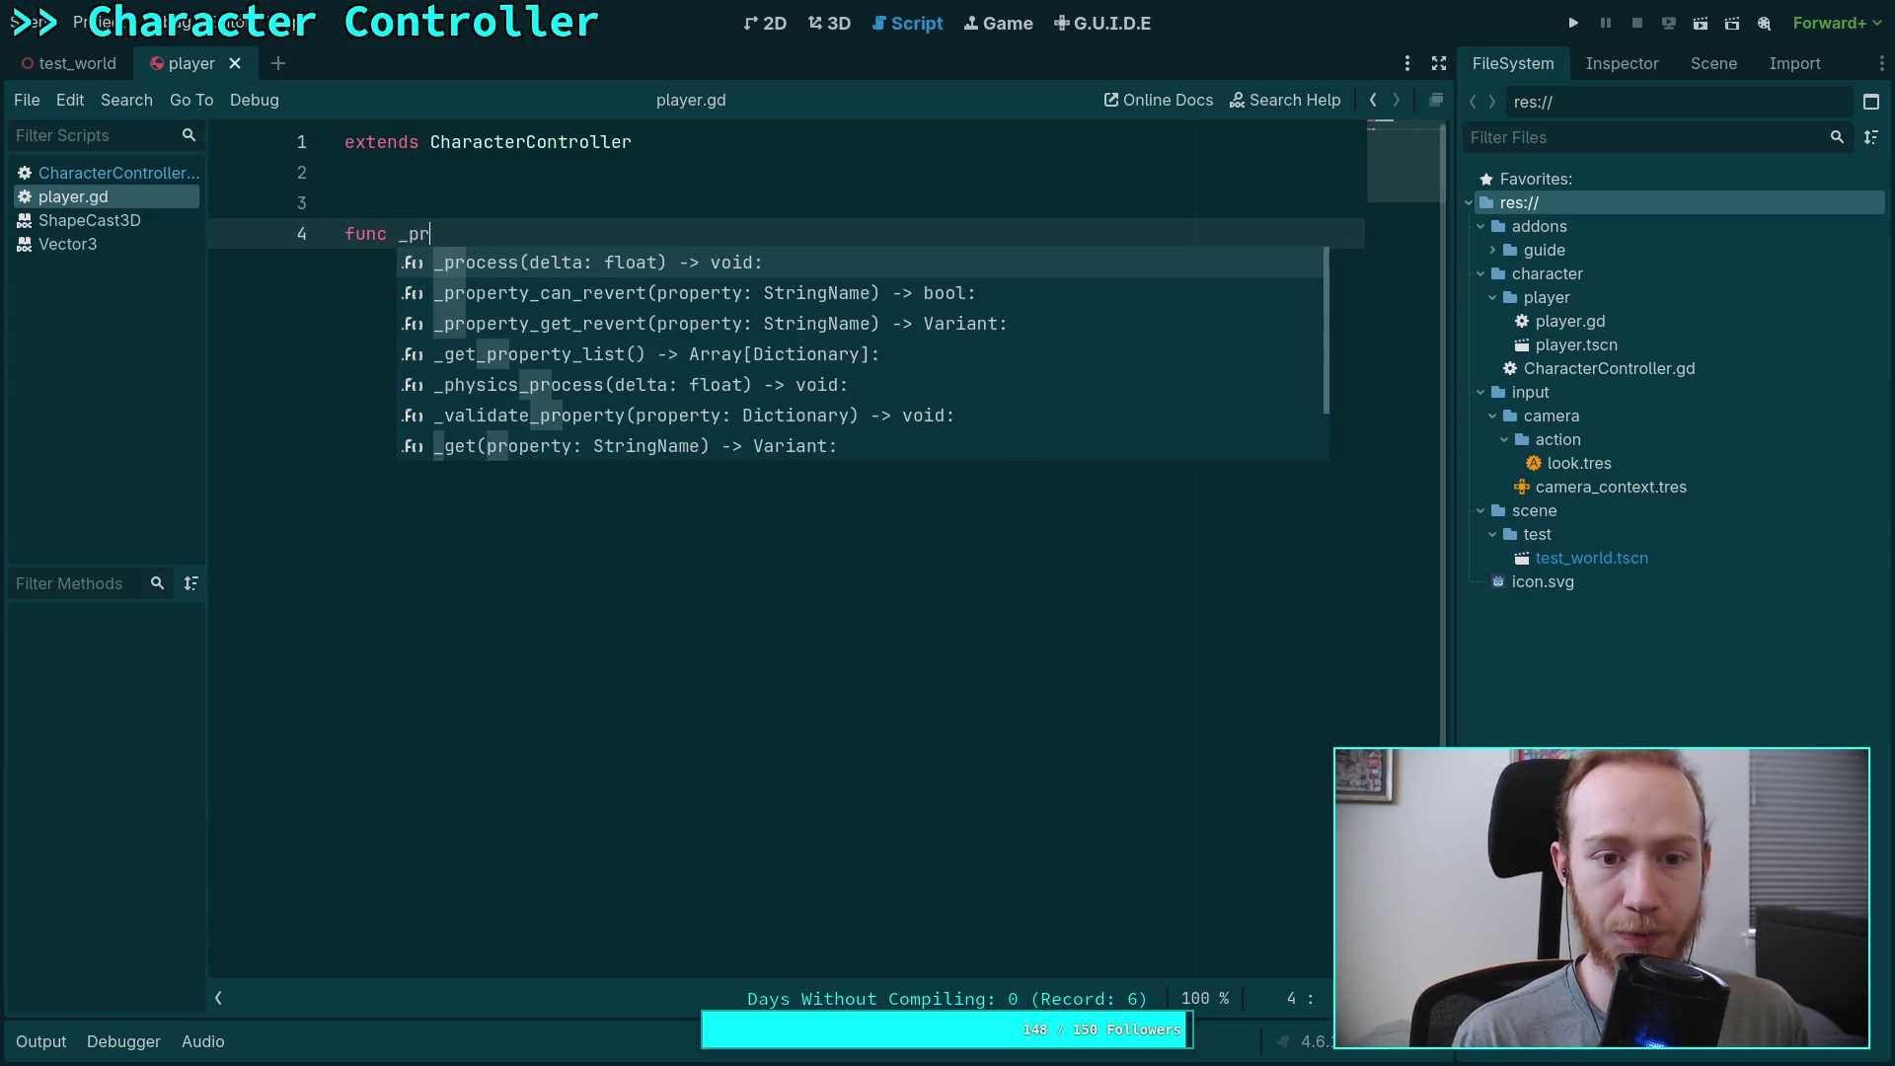
key("Return")
key("Return")
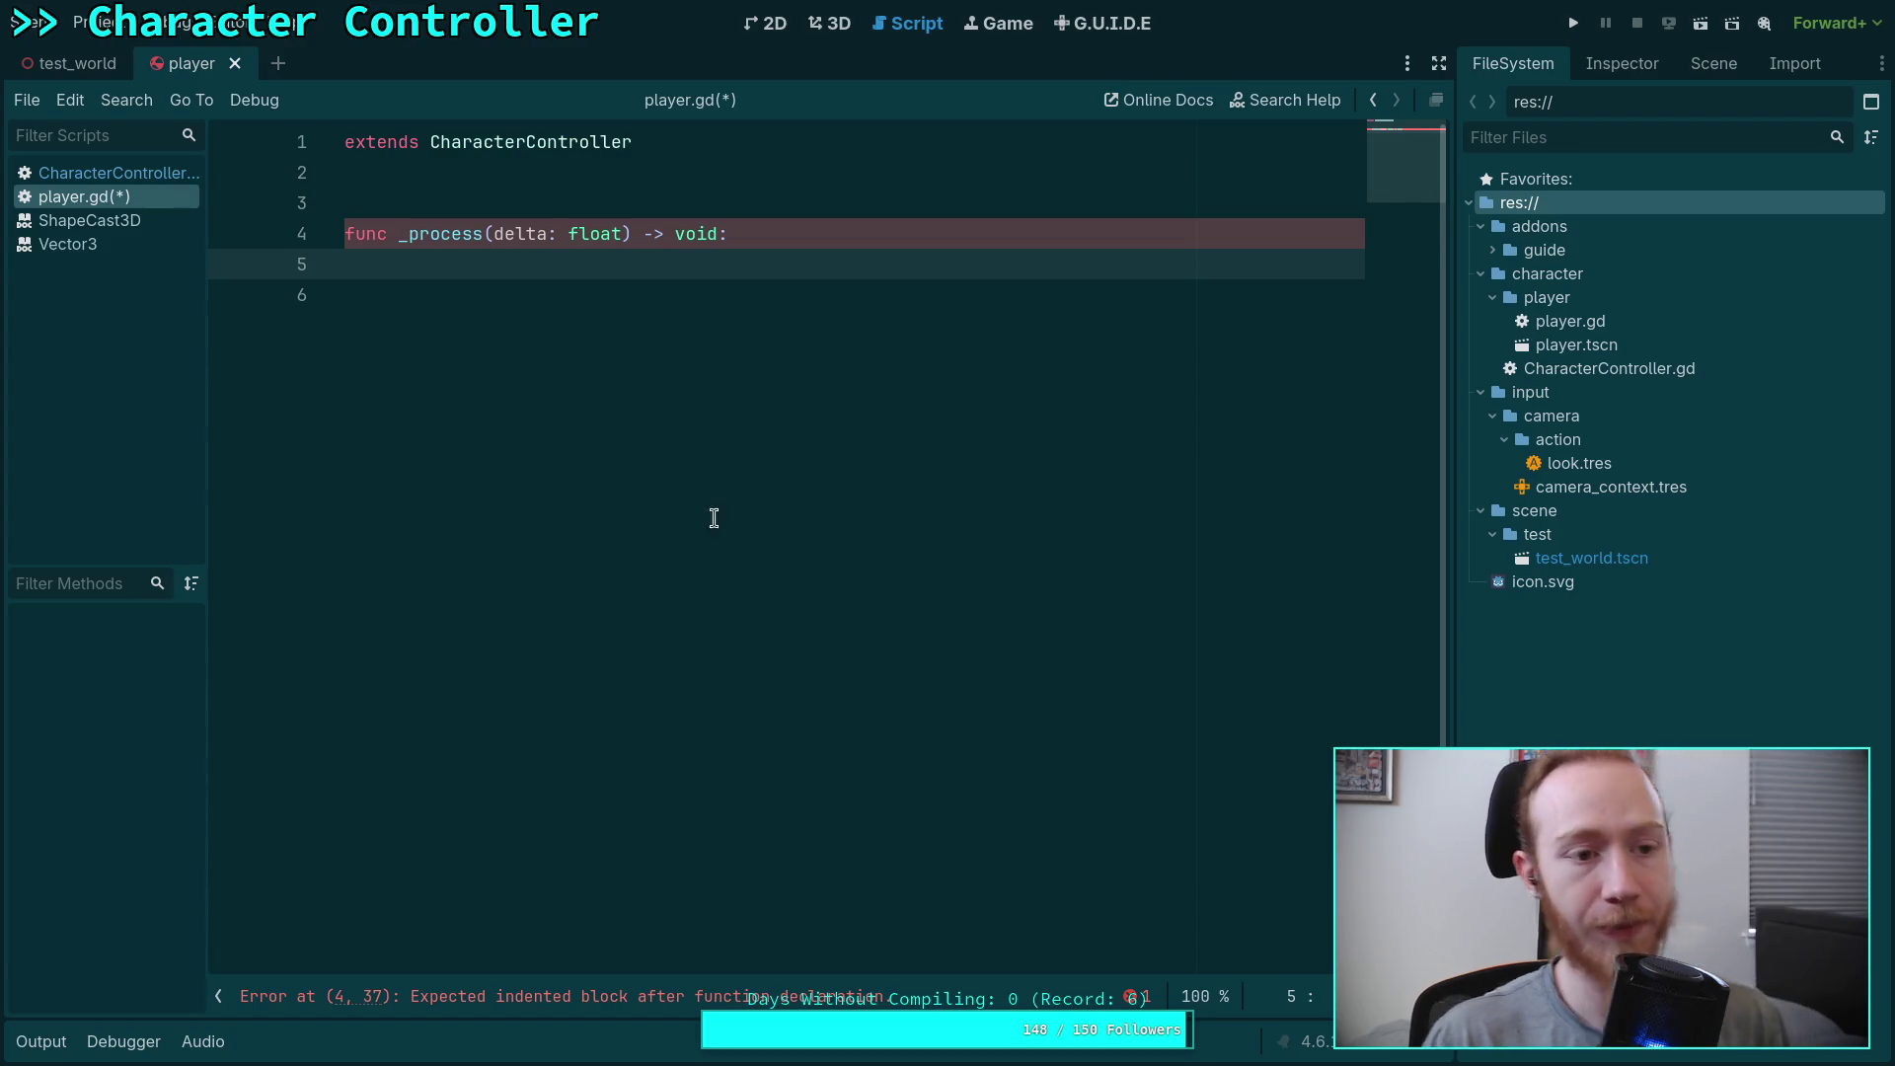
left_click(109, 172)
Add a func _handle_input() -> void: with a pass body and an empty ## comment above it
left_click(652, 478)
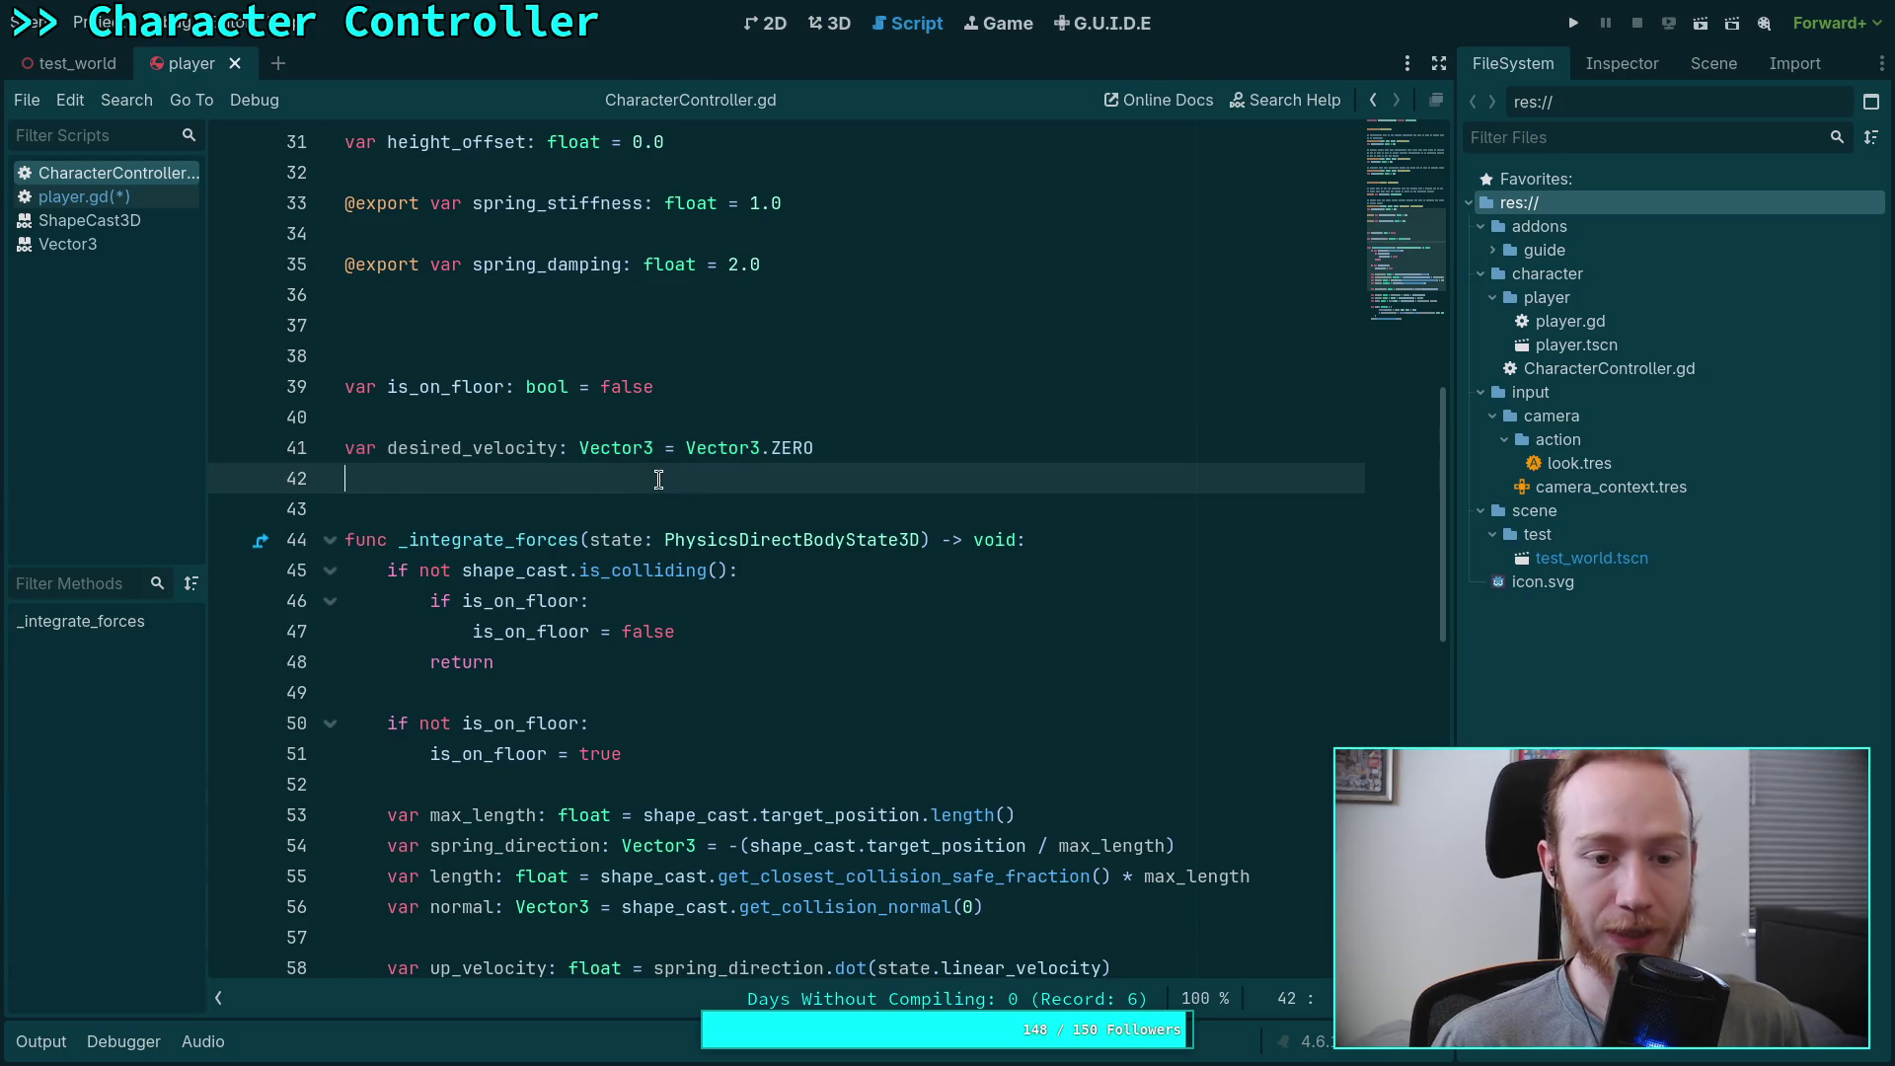
key("Return")
key("Return")
key("Return")
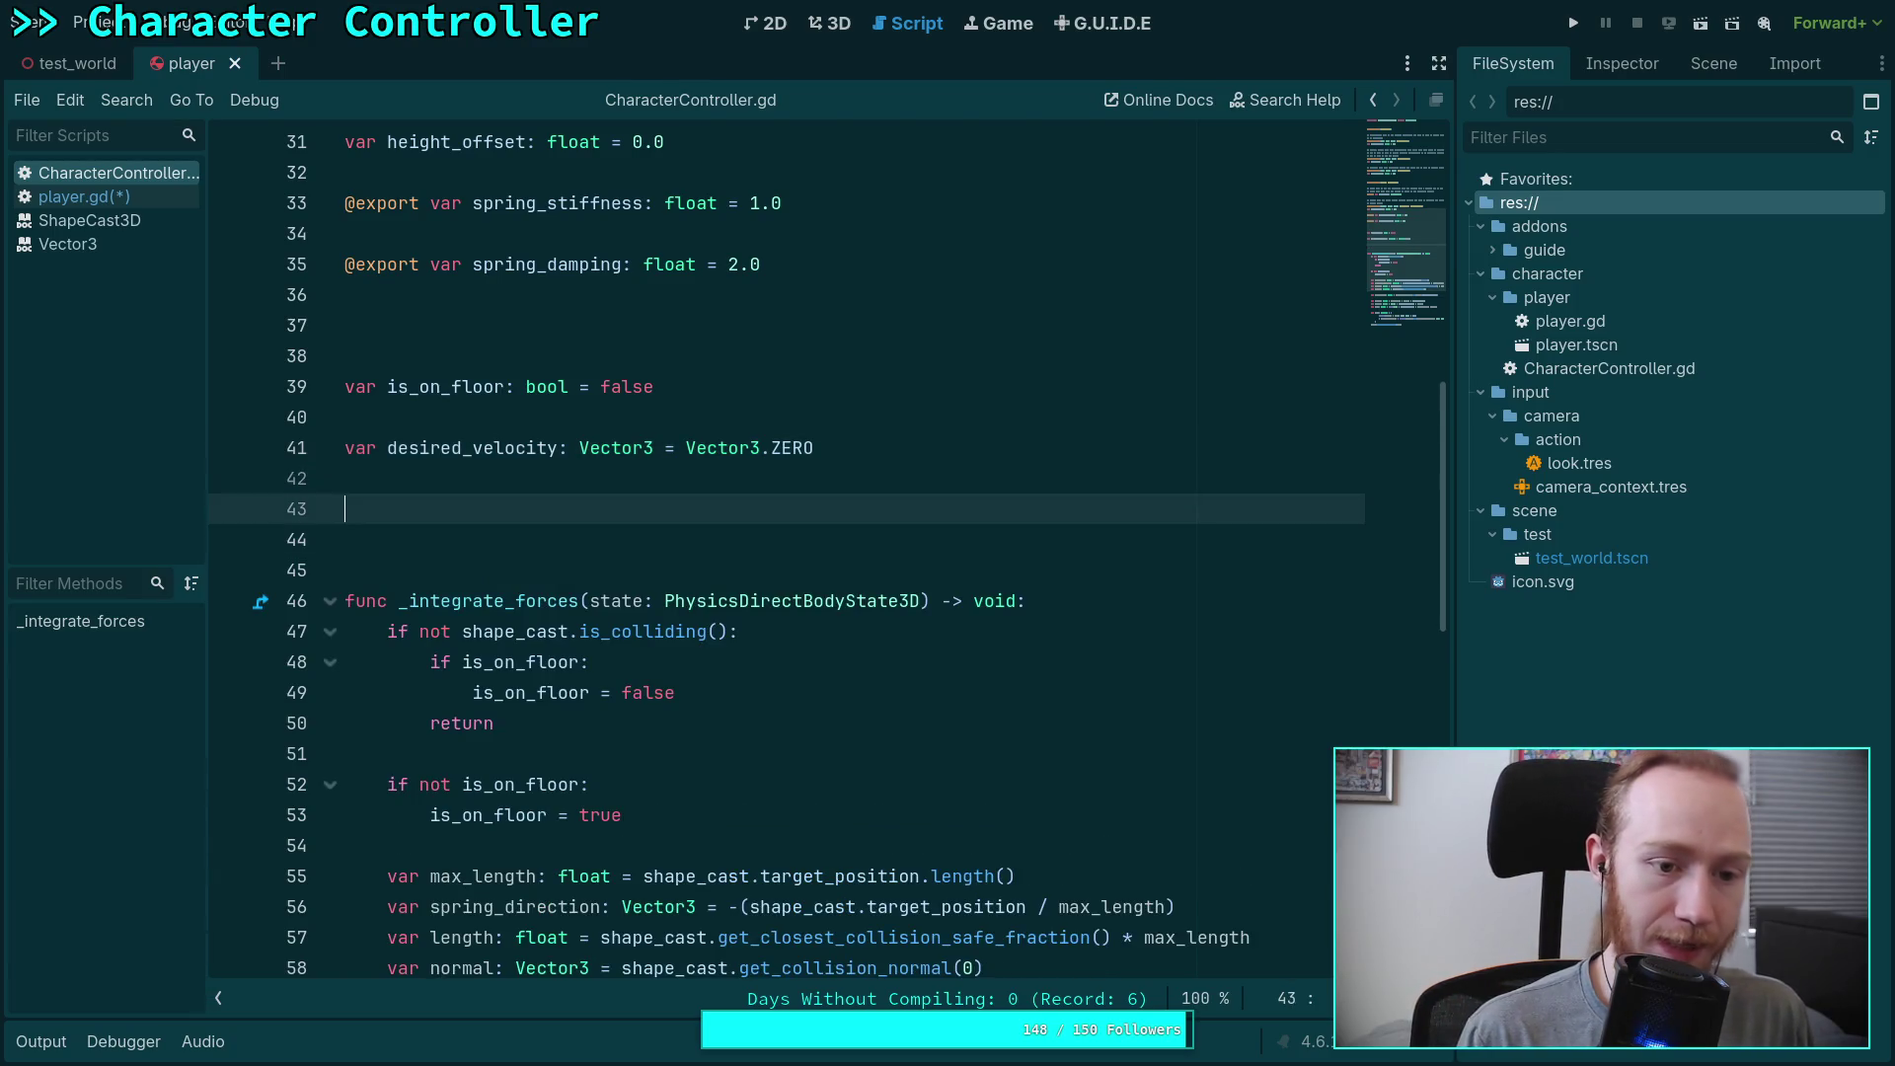
key("Up")
type("func ")
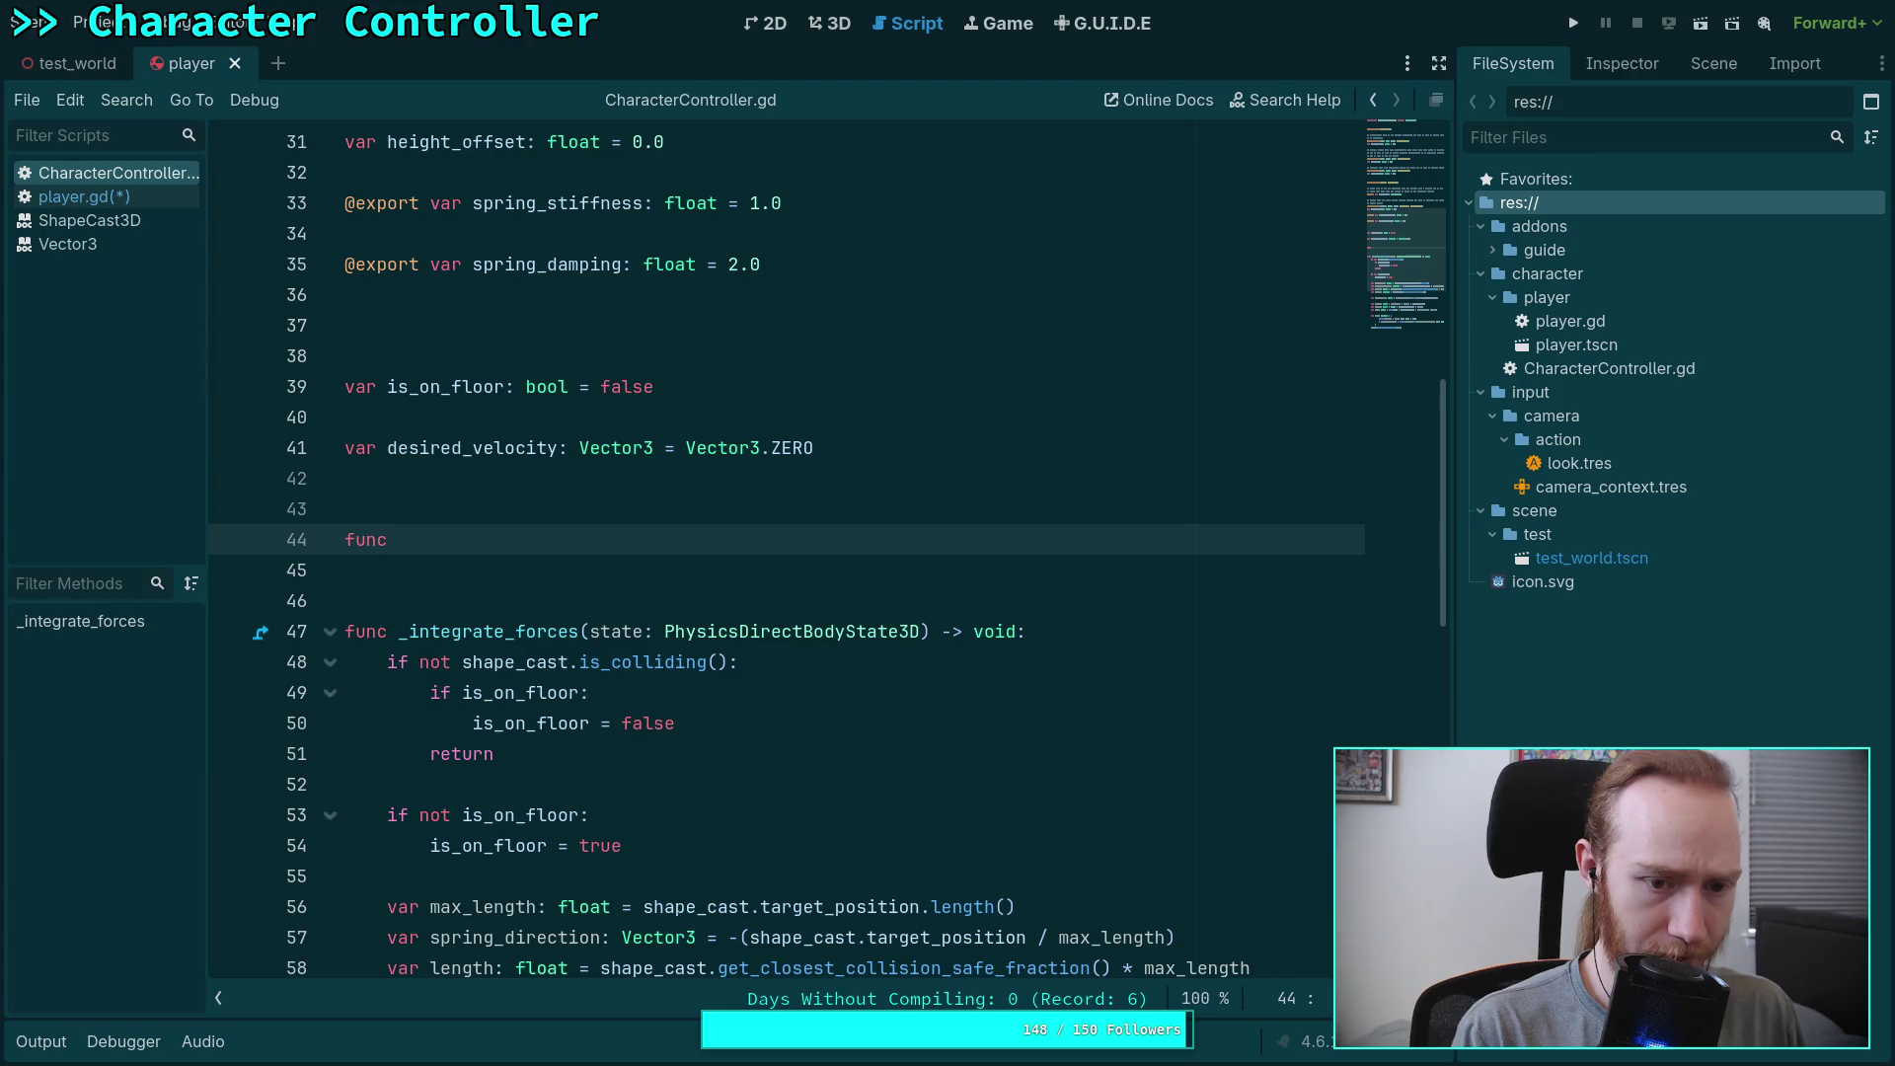
type("_handle")
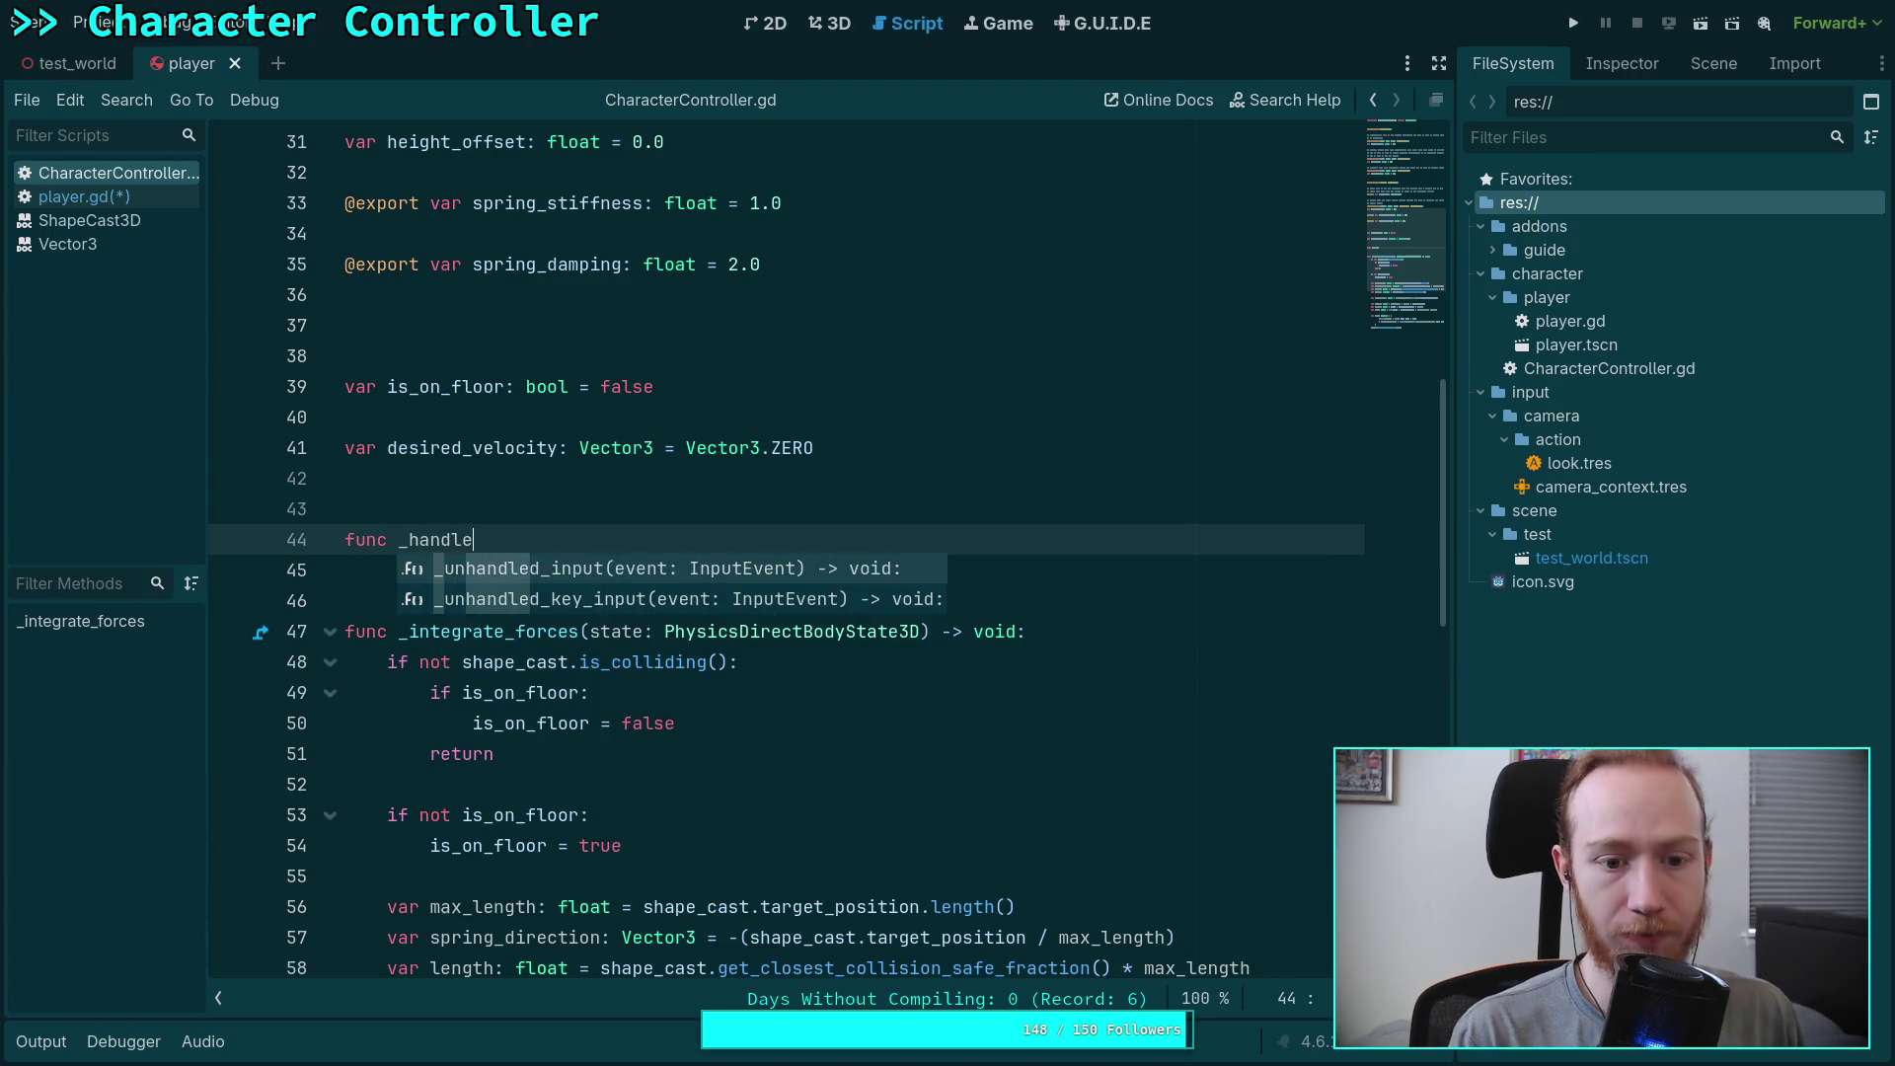
type("_input")
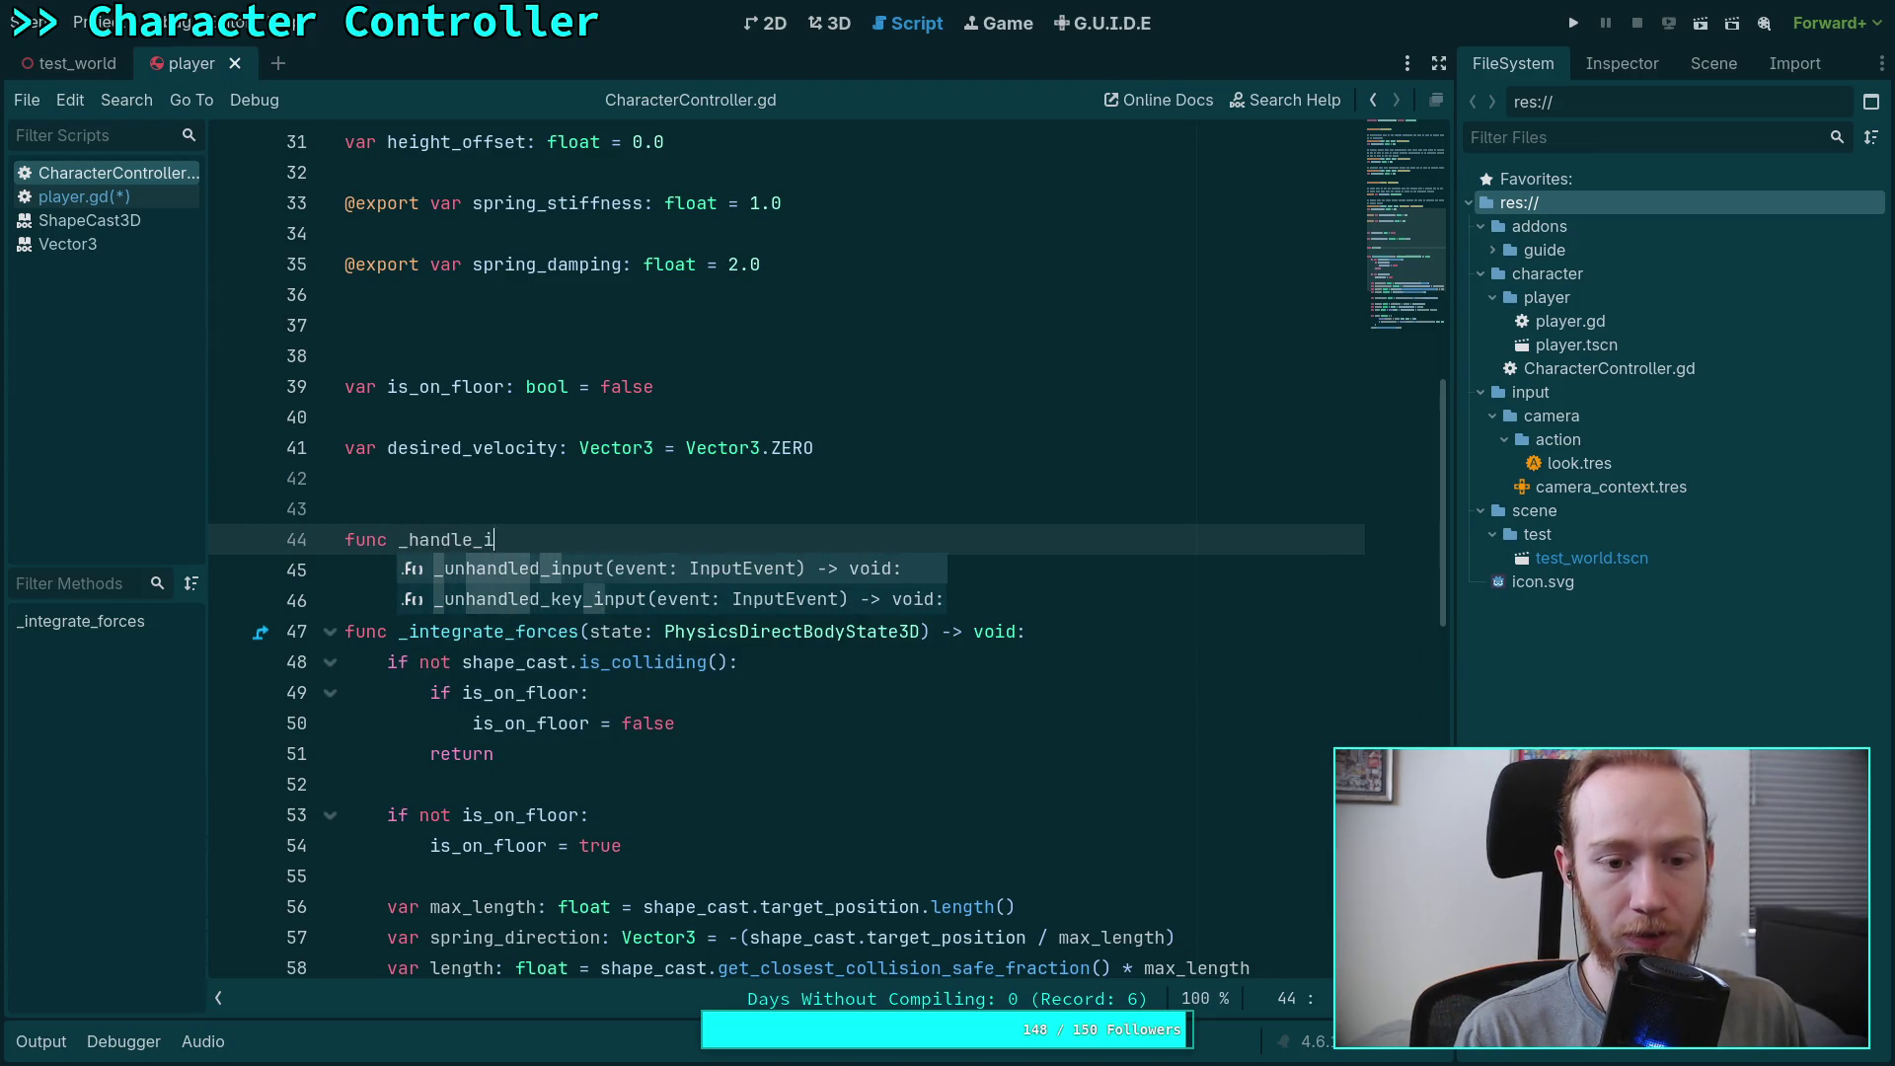
type("() -> void:")
key("Return")
type("pass")
key("ctrl+shift+Return")
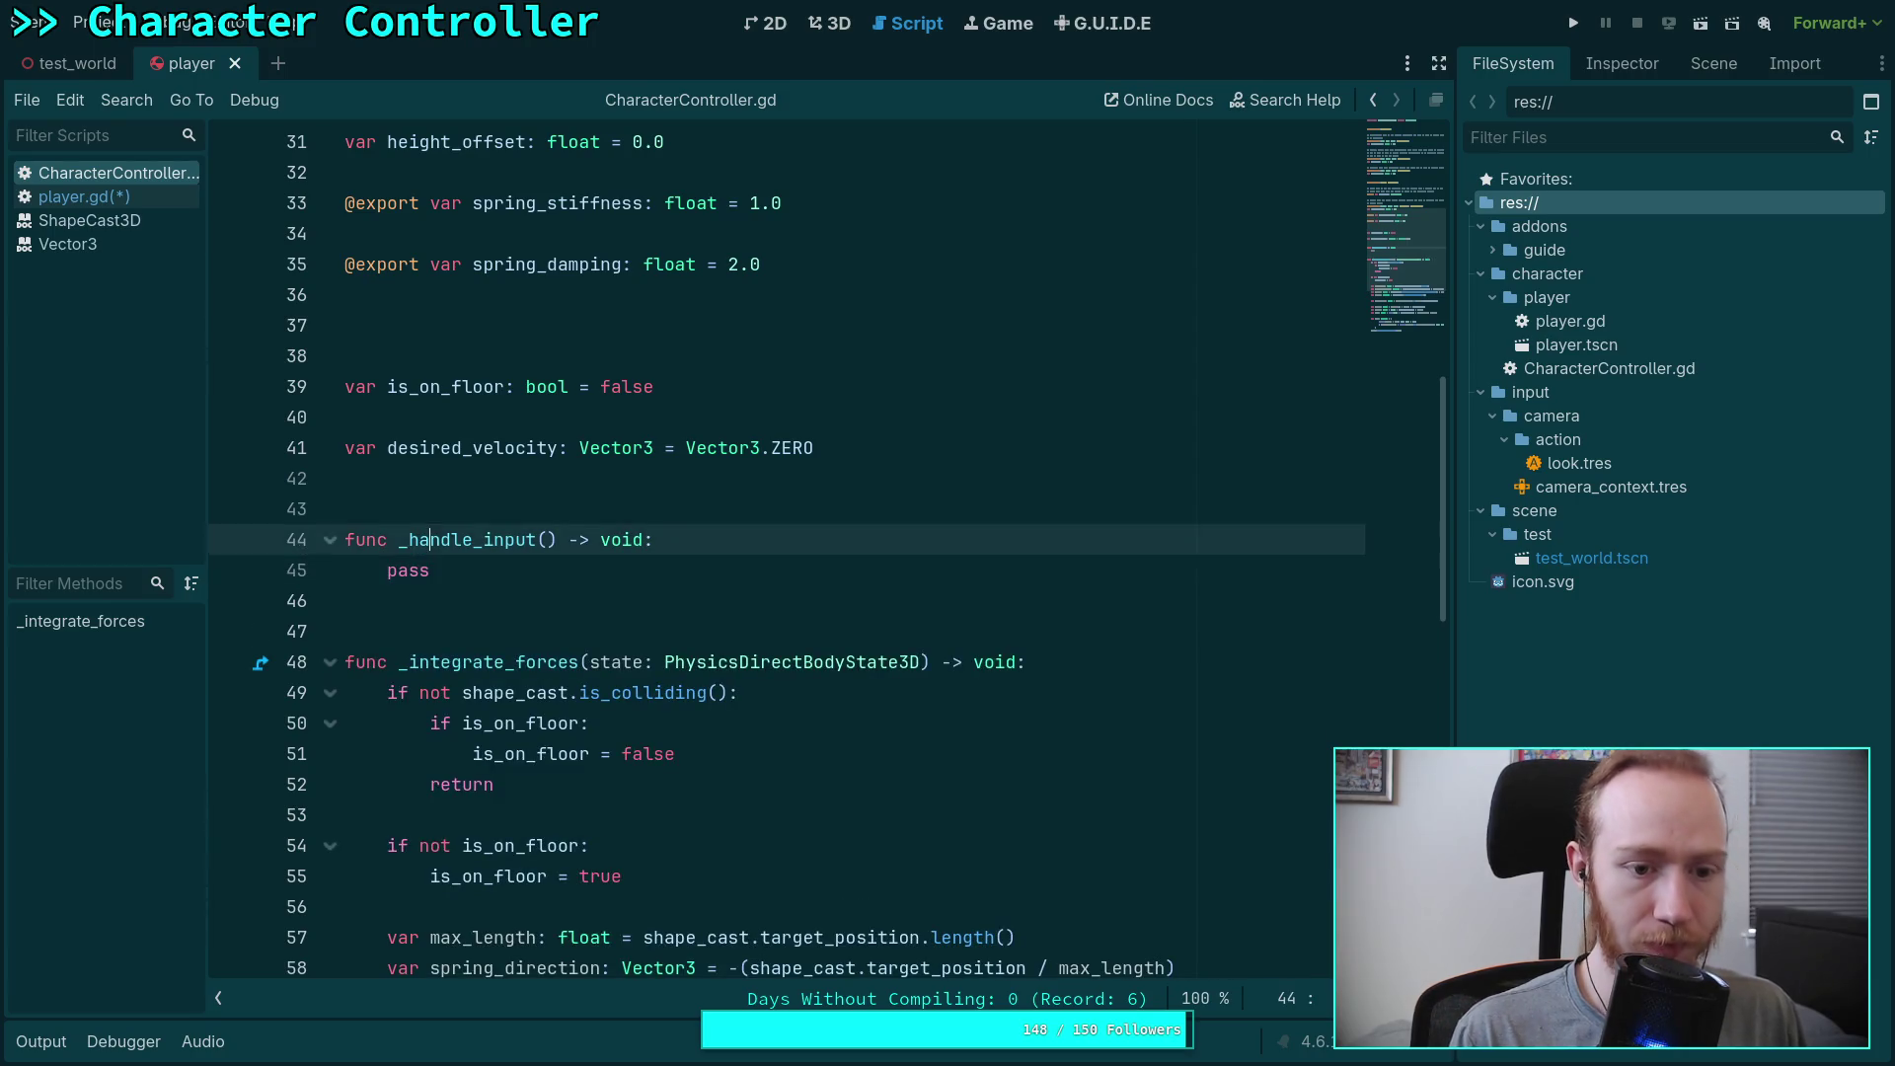
type("##")
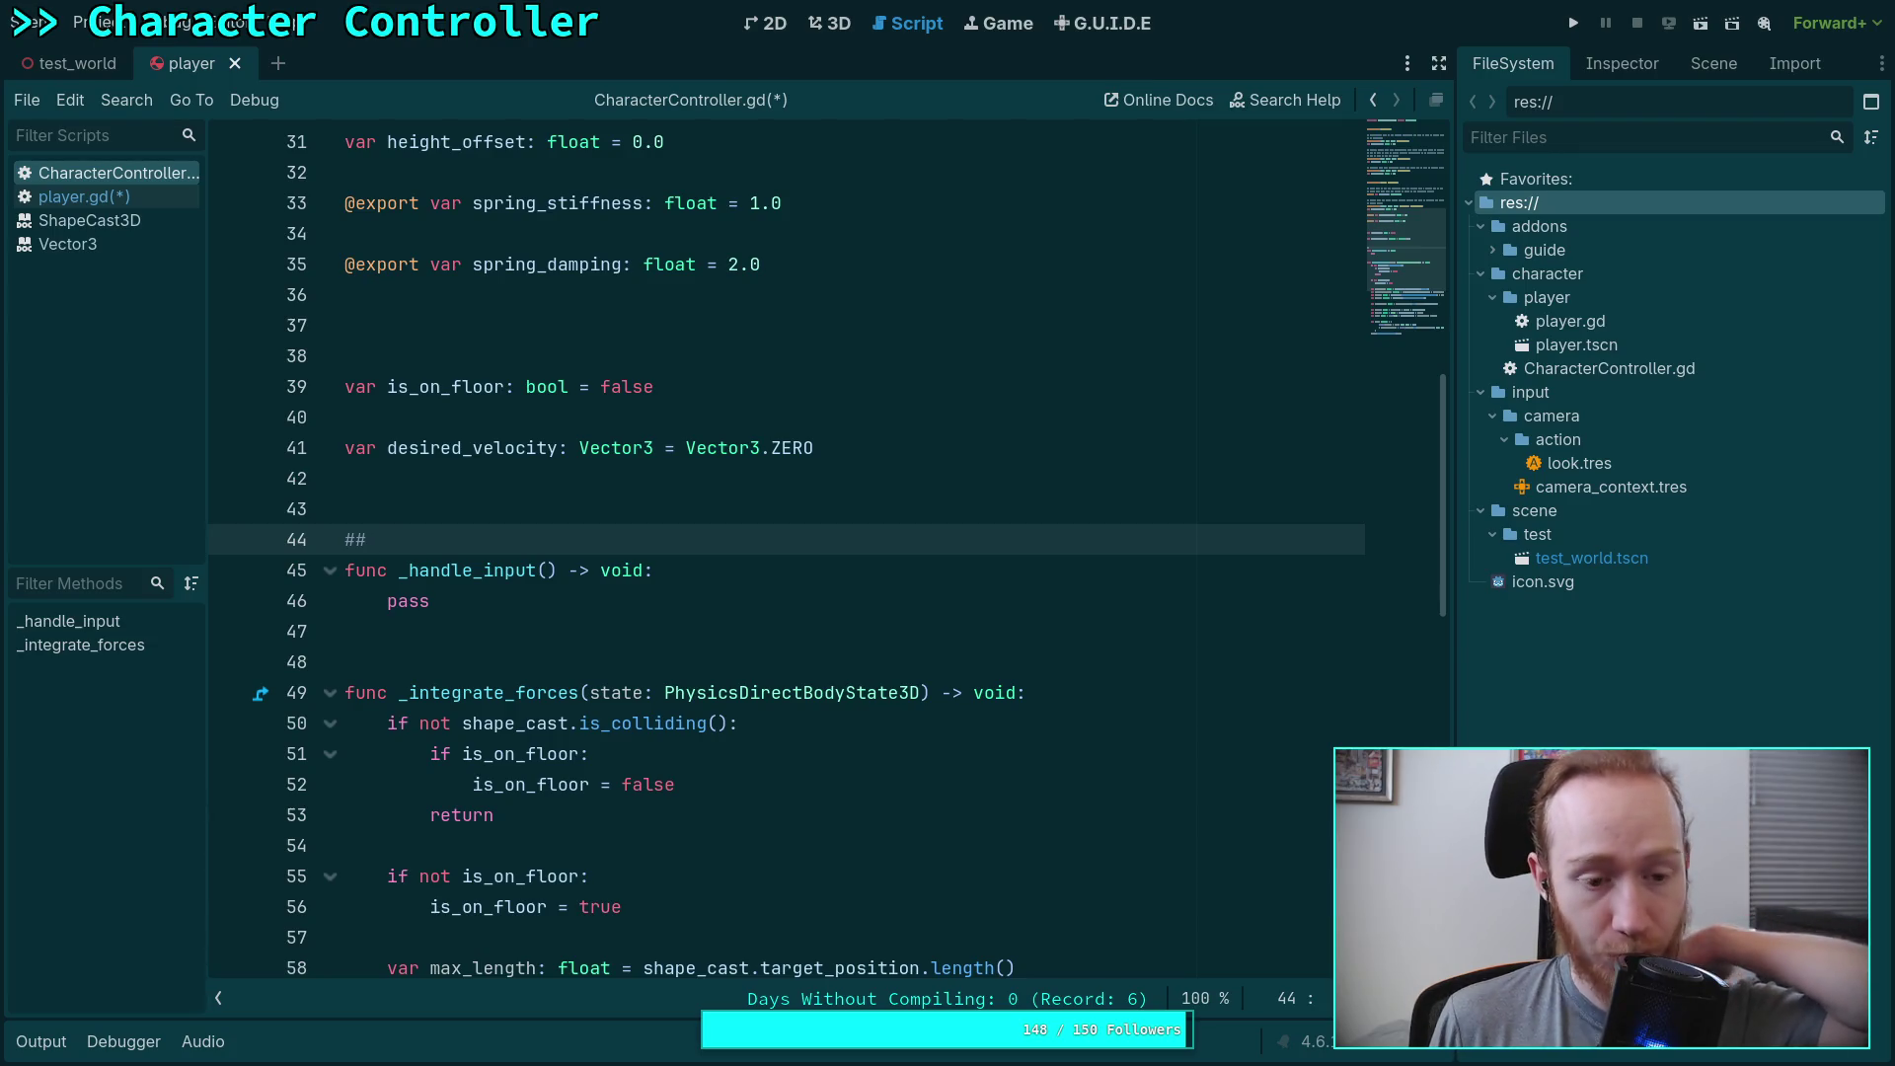
Call _handle_input() at the top of _integrate_forces
left_click(1092, 721)
left_click(1165, 699)
key("Return")
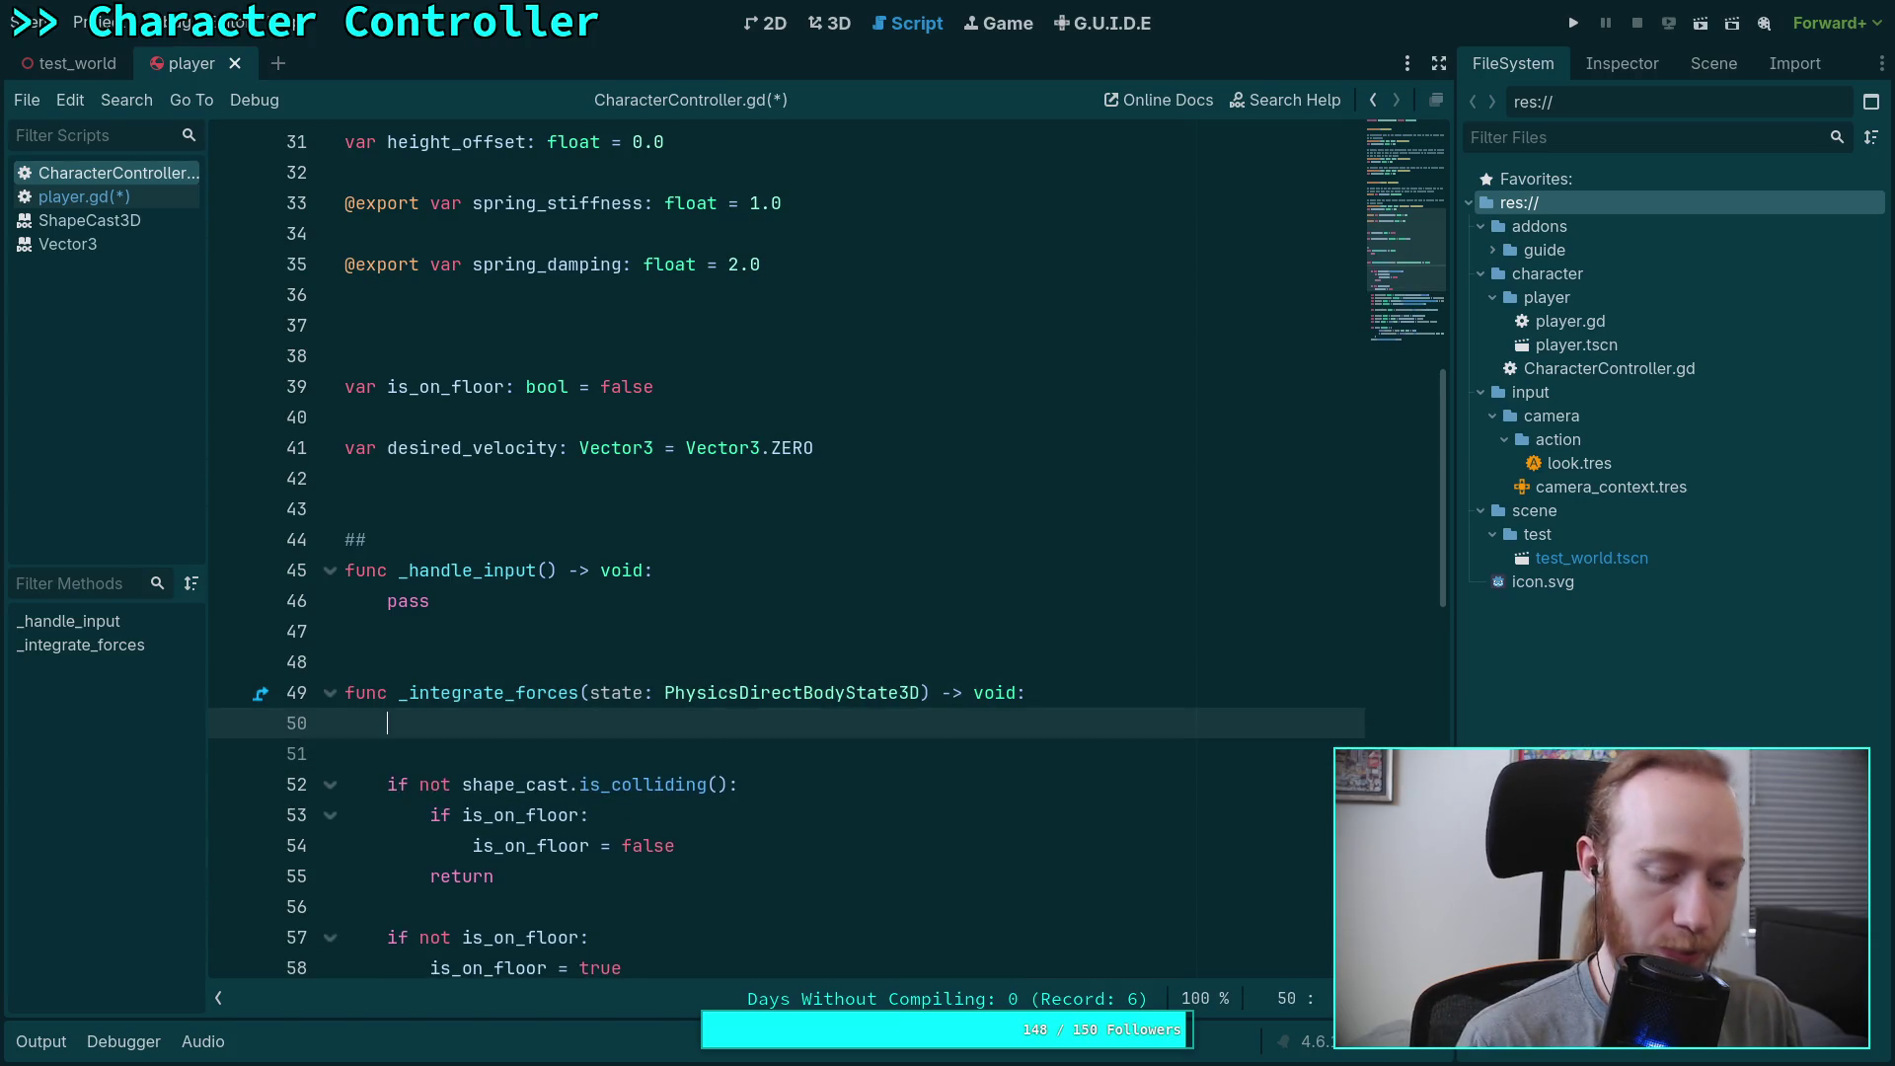
key("Return")
key("Return")
type("_ha")
key("Return")
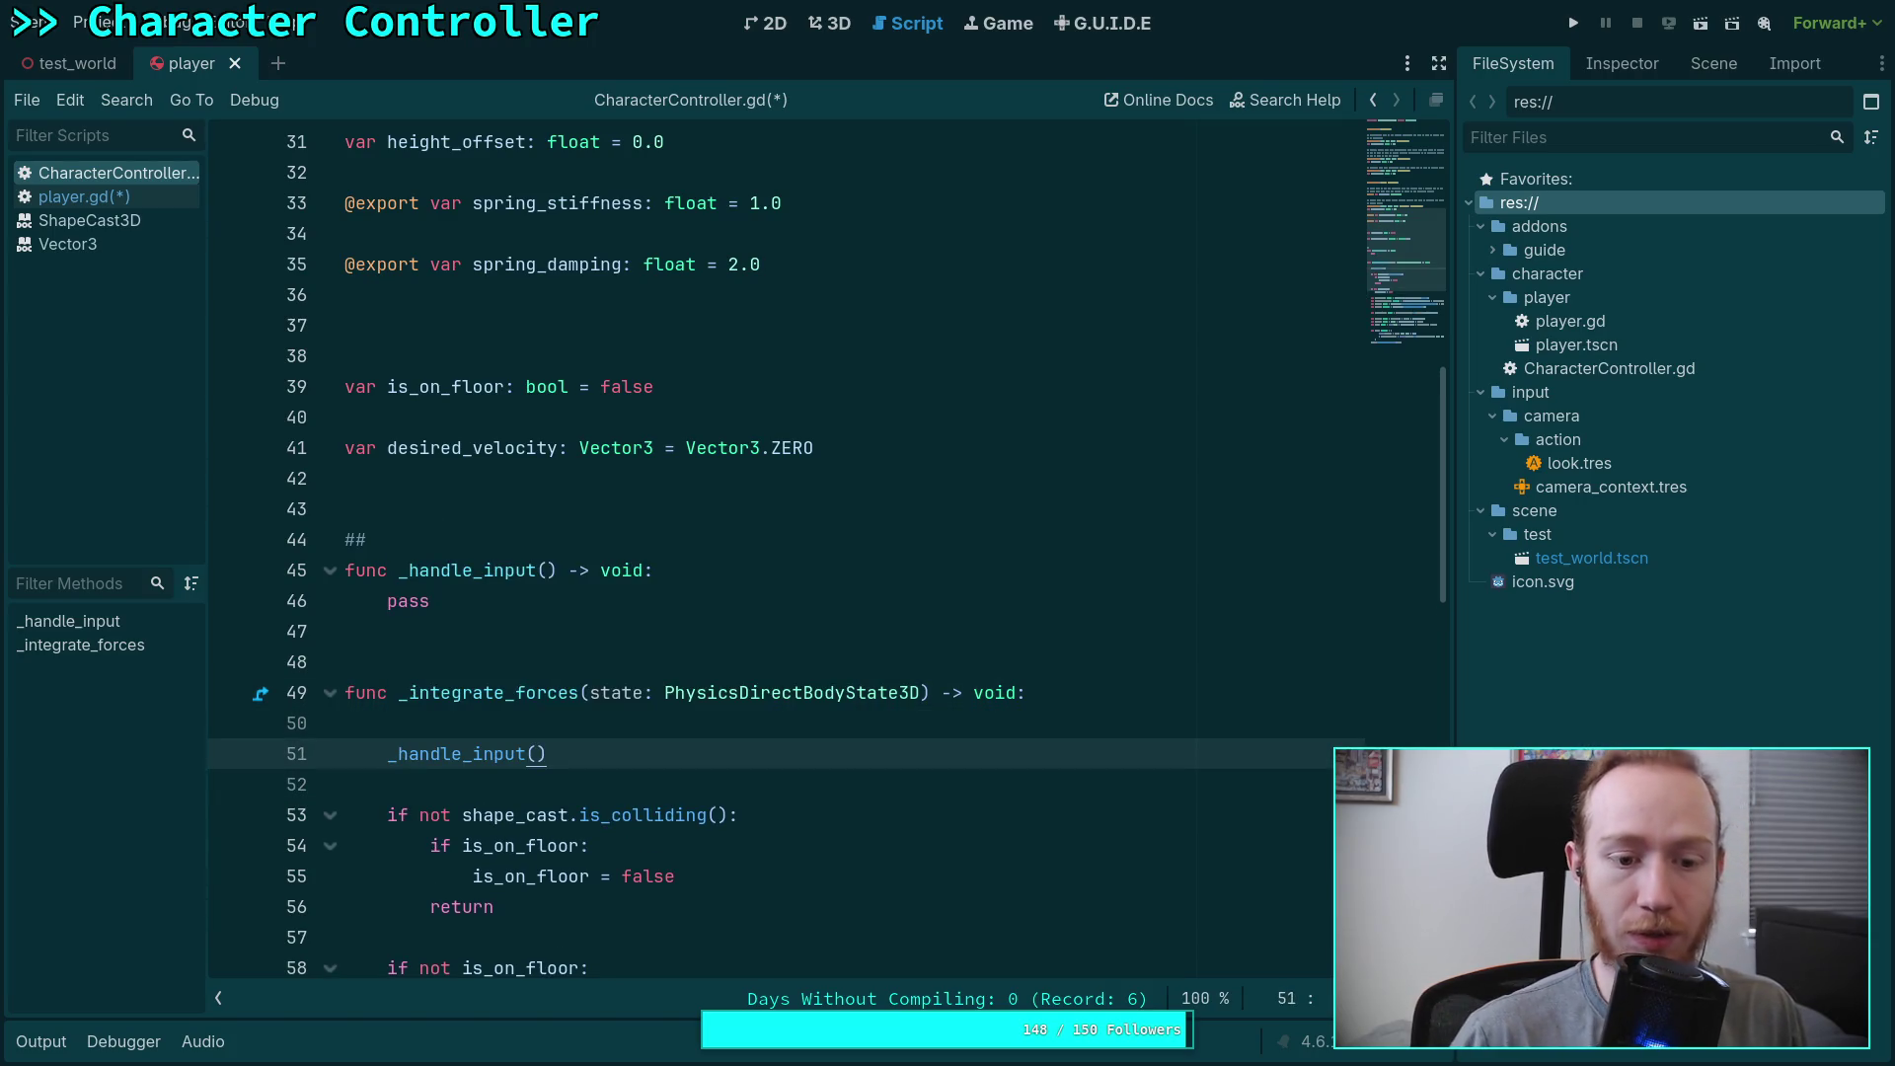
Document _handle_input as per-controller movement input, with camera mouse movement handled in _process() instead
left_click(593, 543)
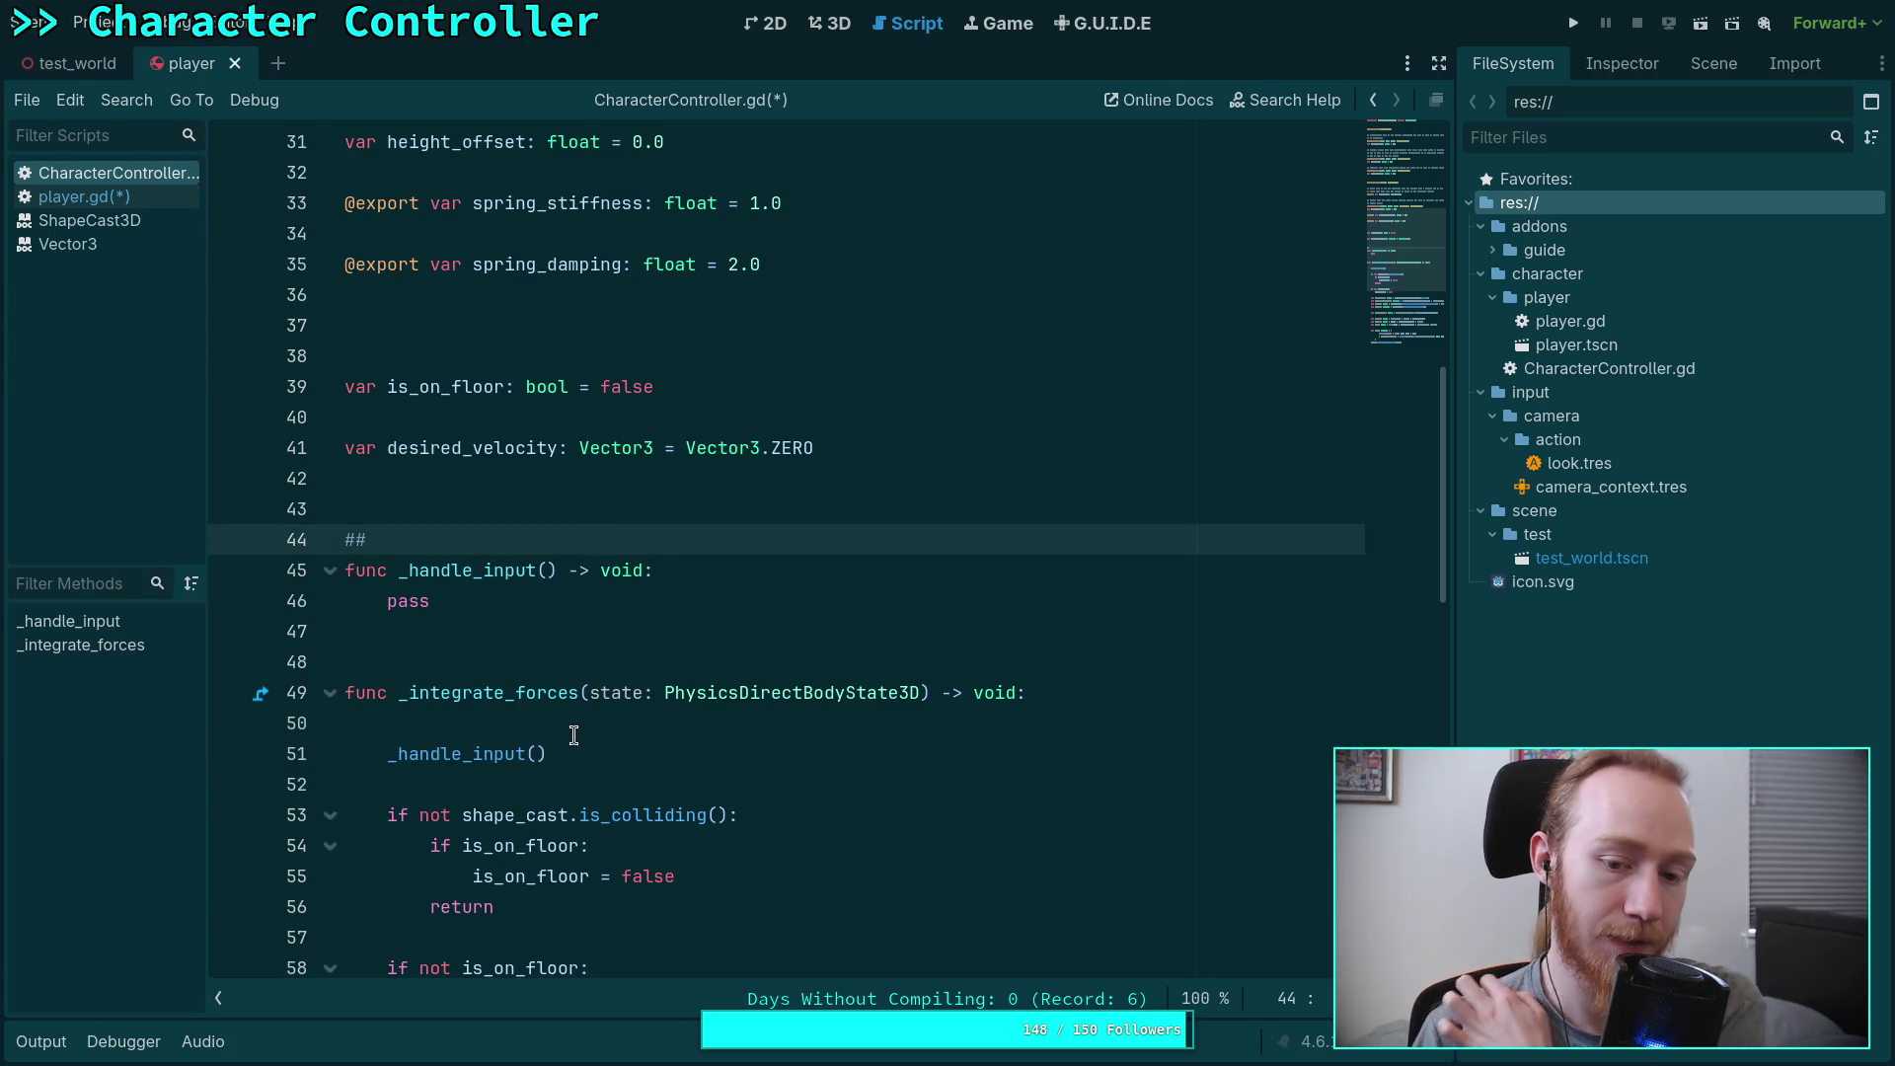
type("Imple")
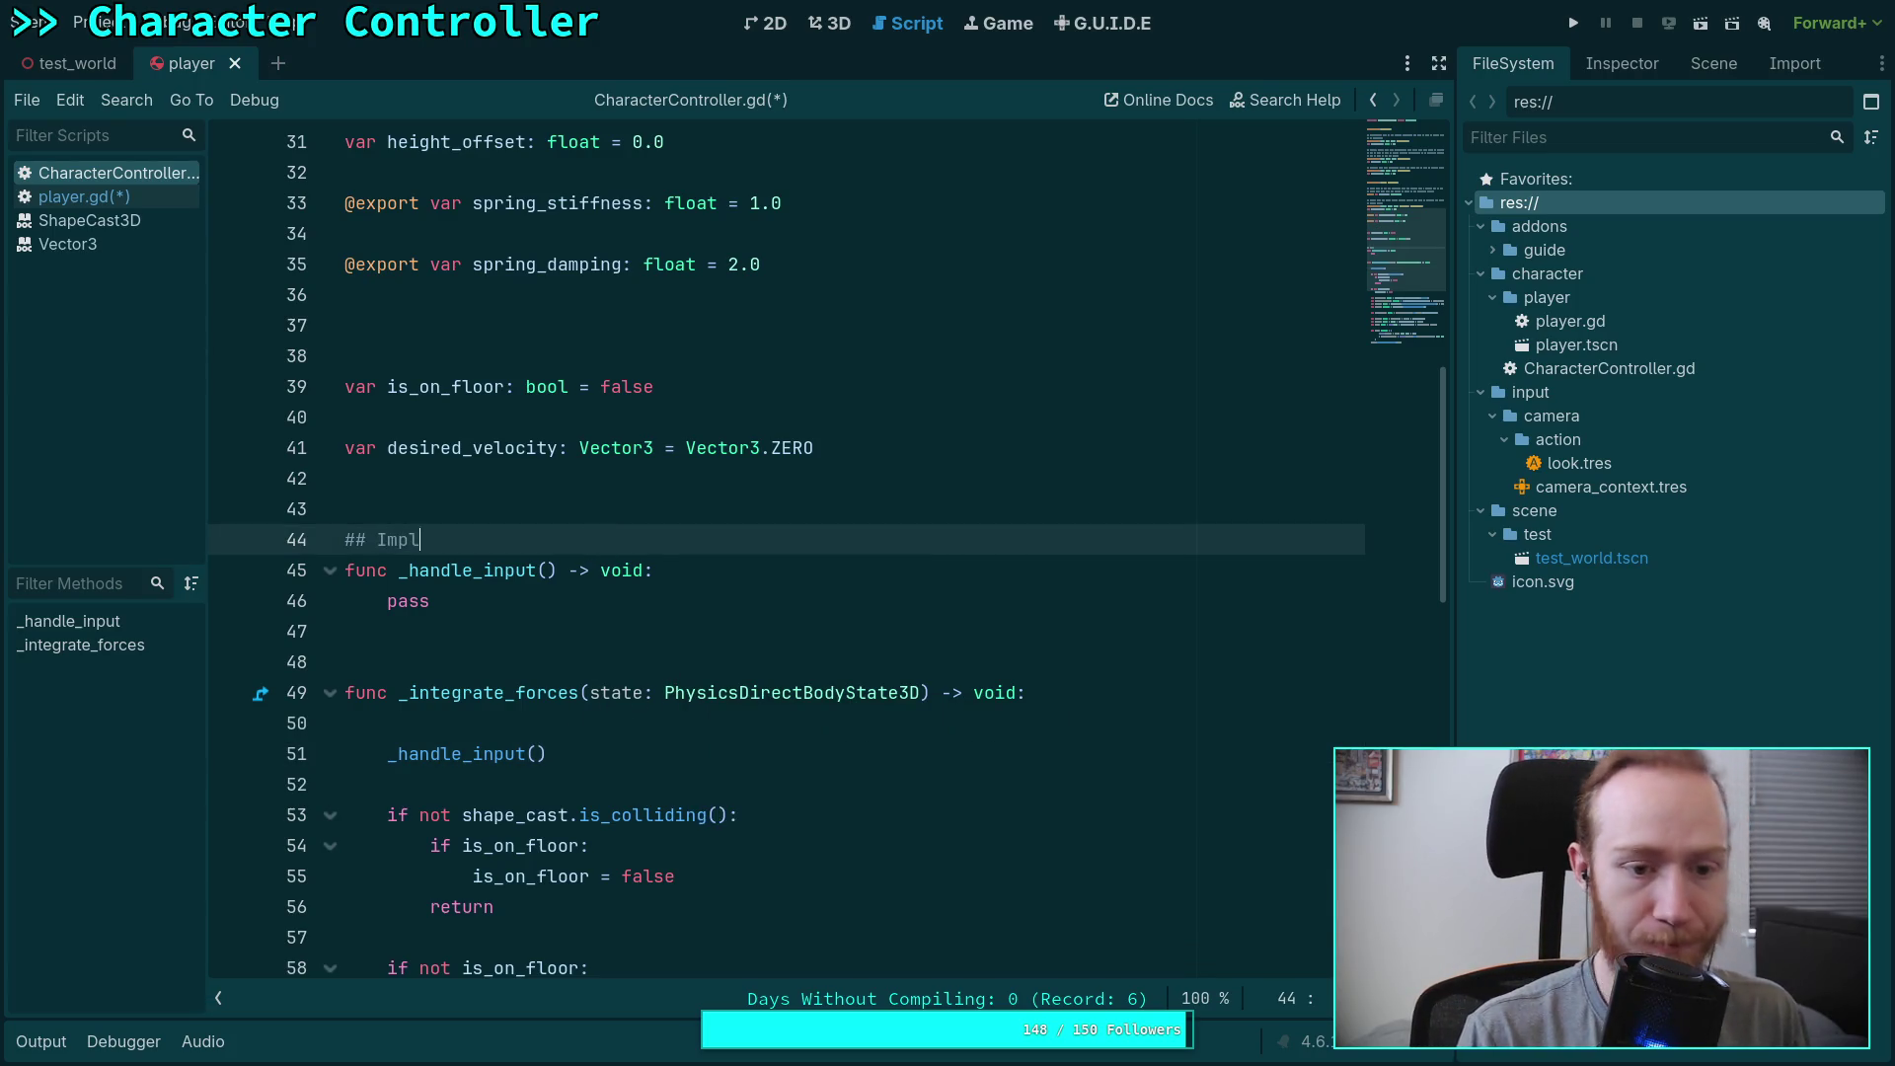
type("ment per controlle")
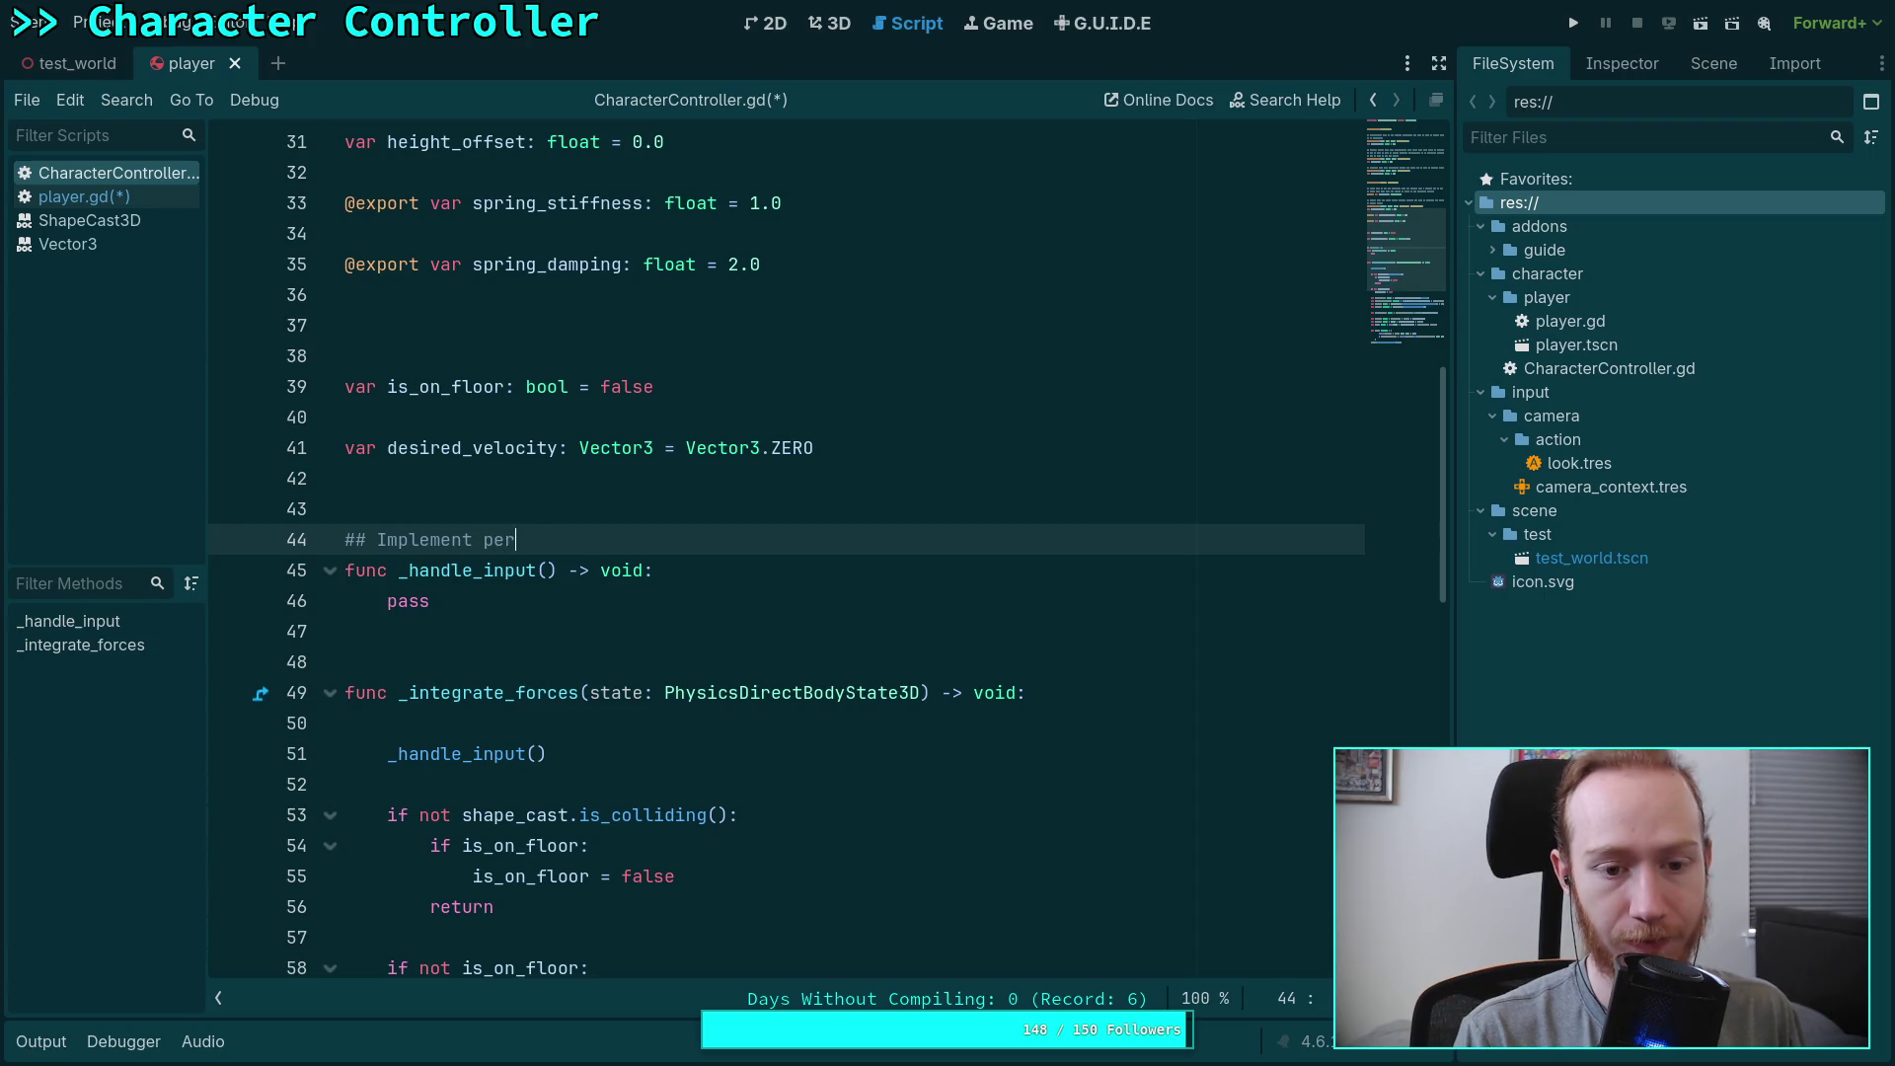
type("r")
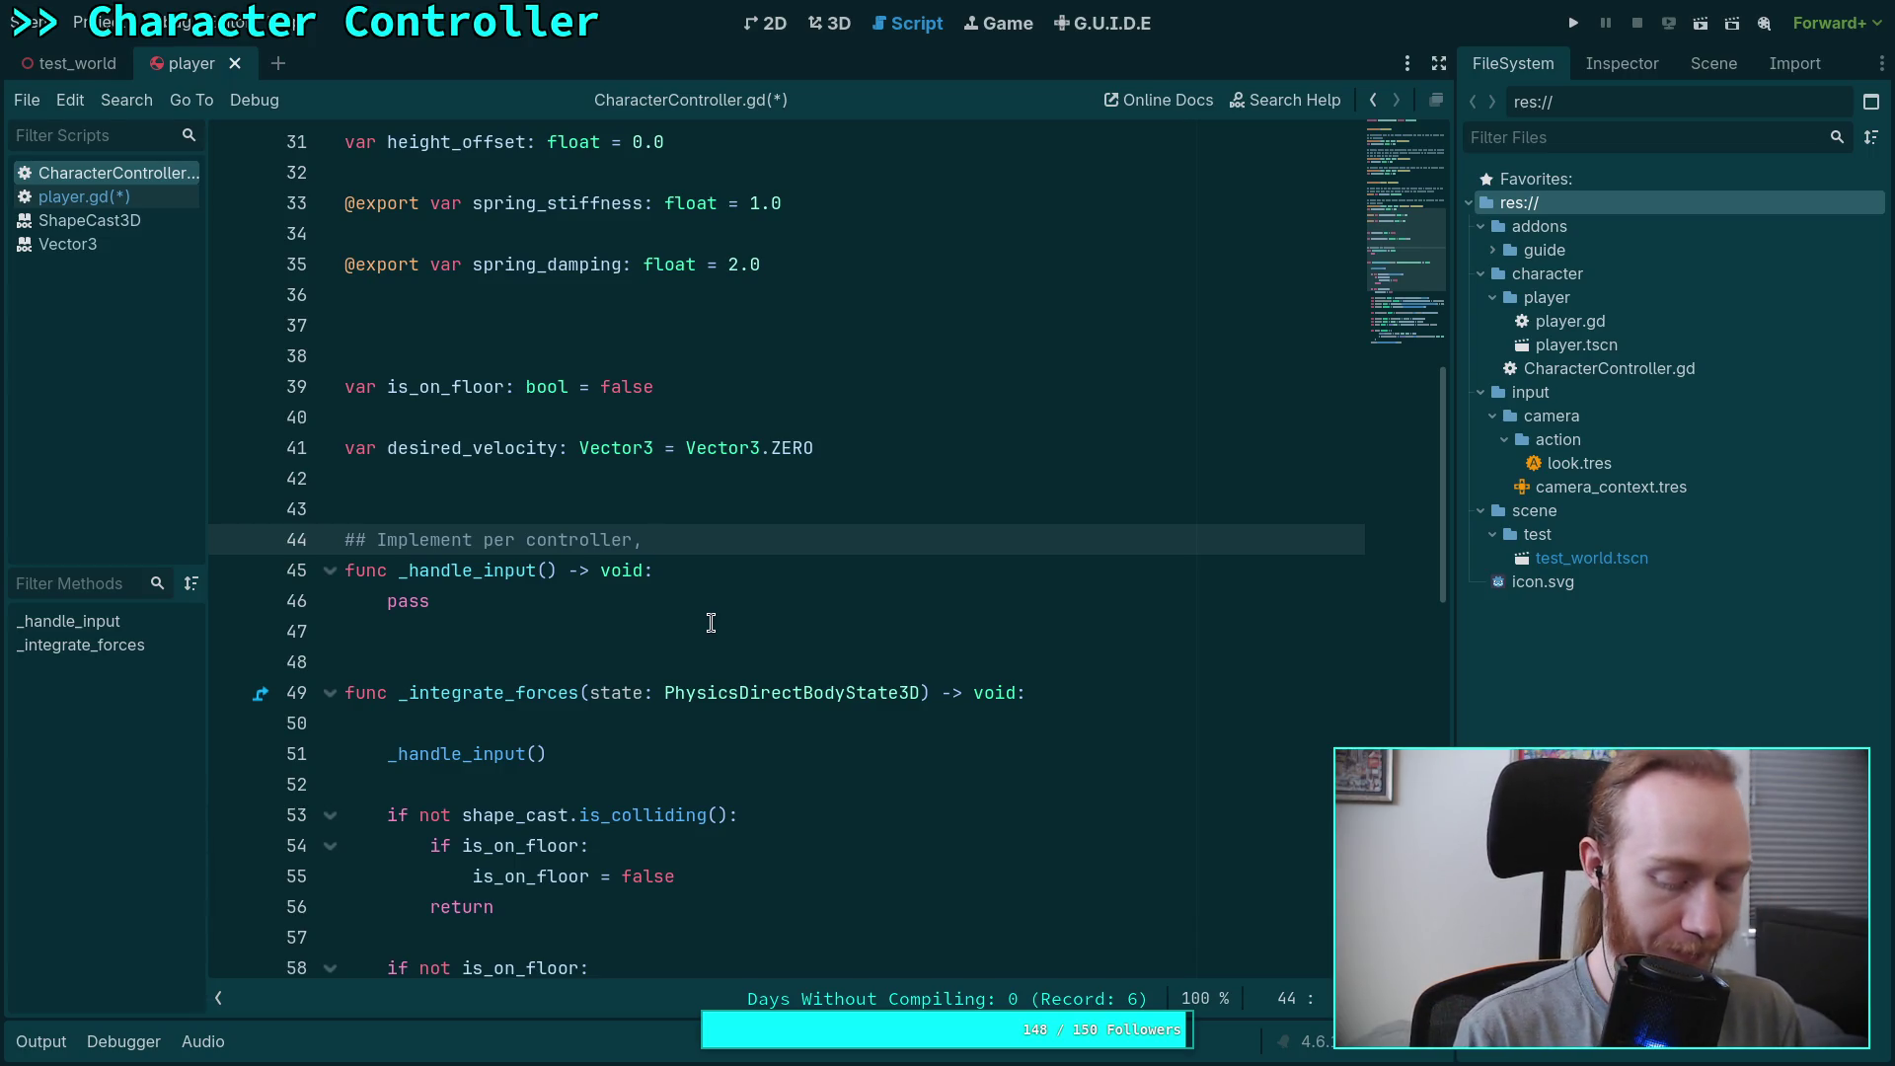
type("called when in")
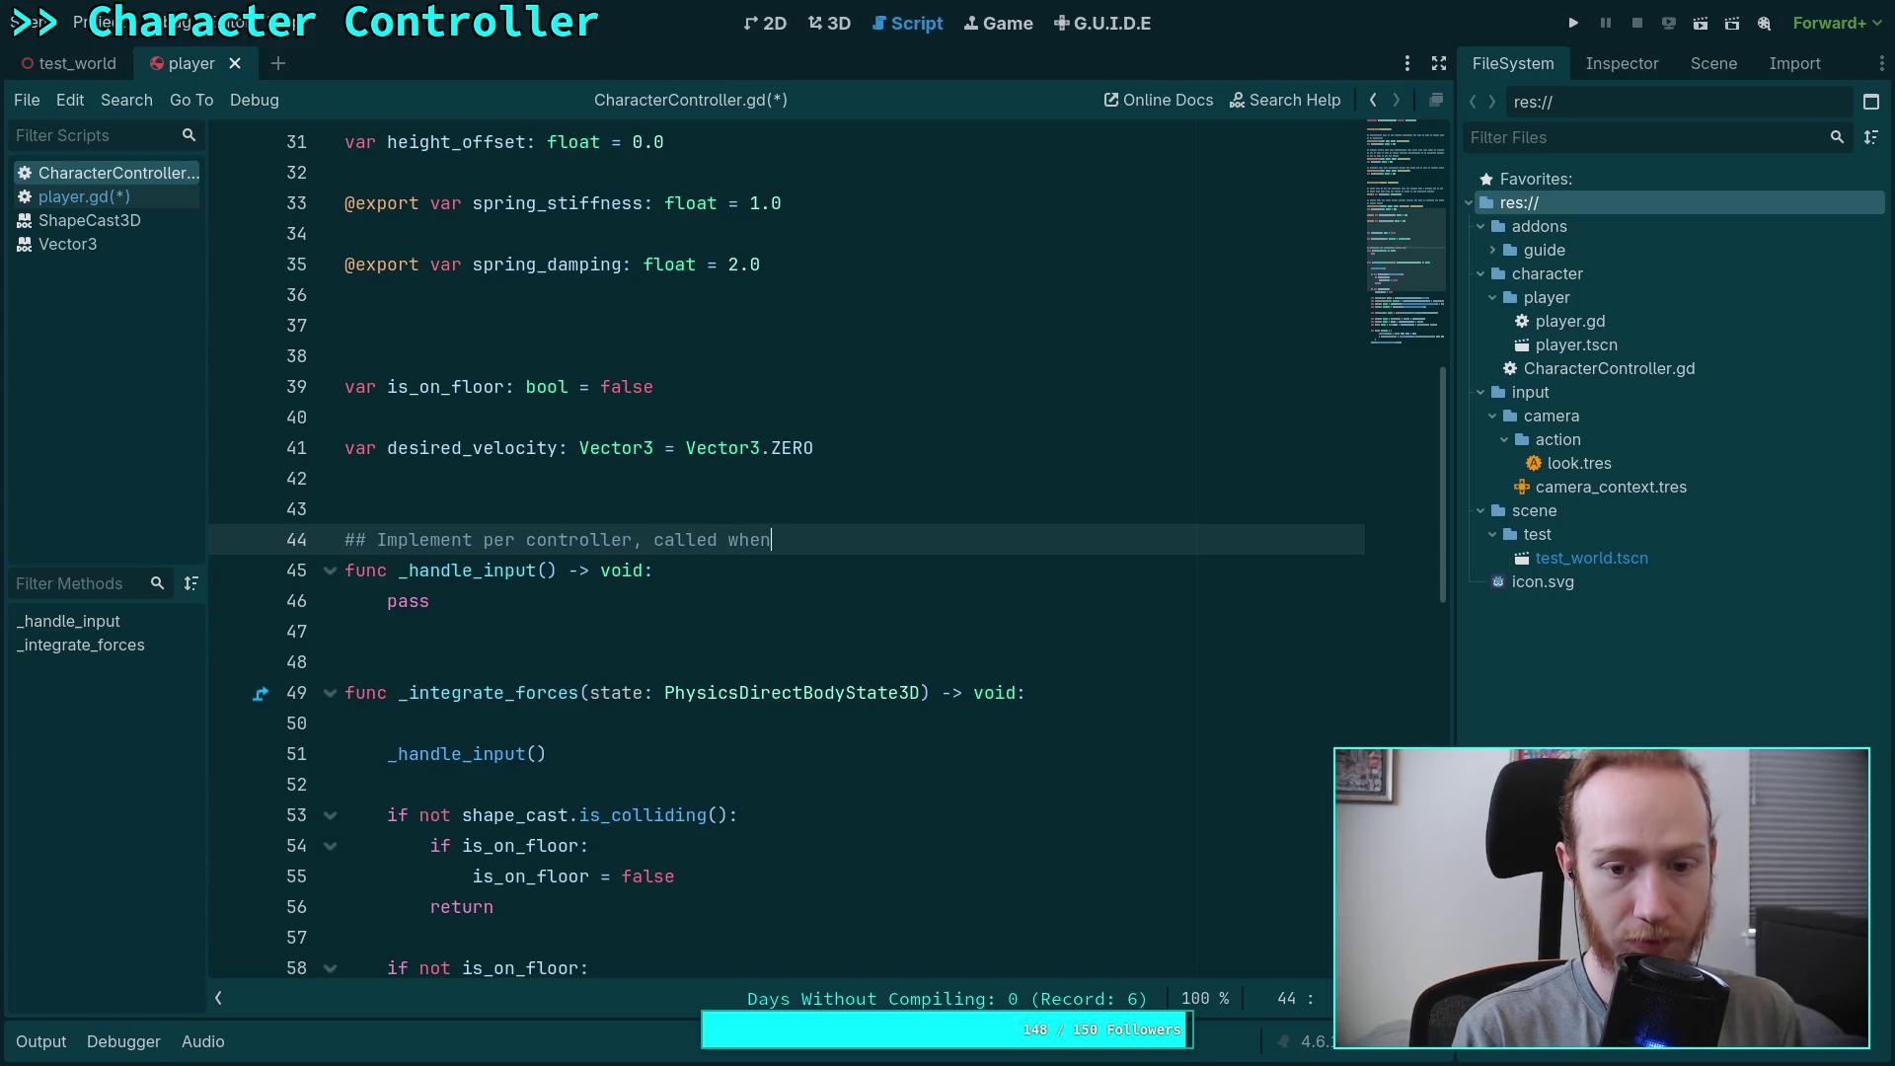
type("put should be rea")
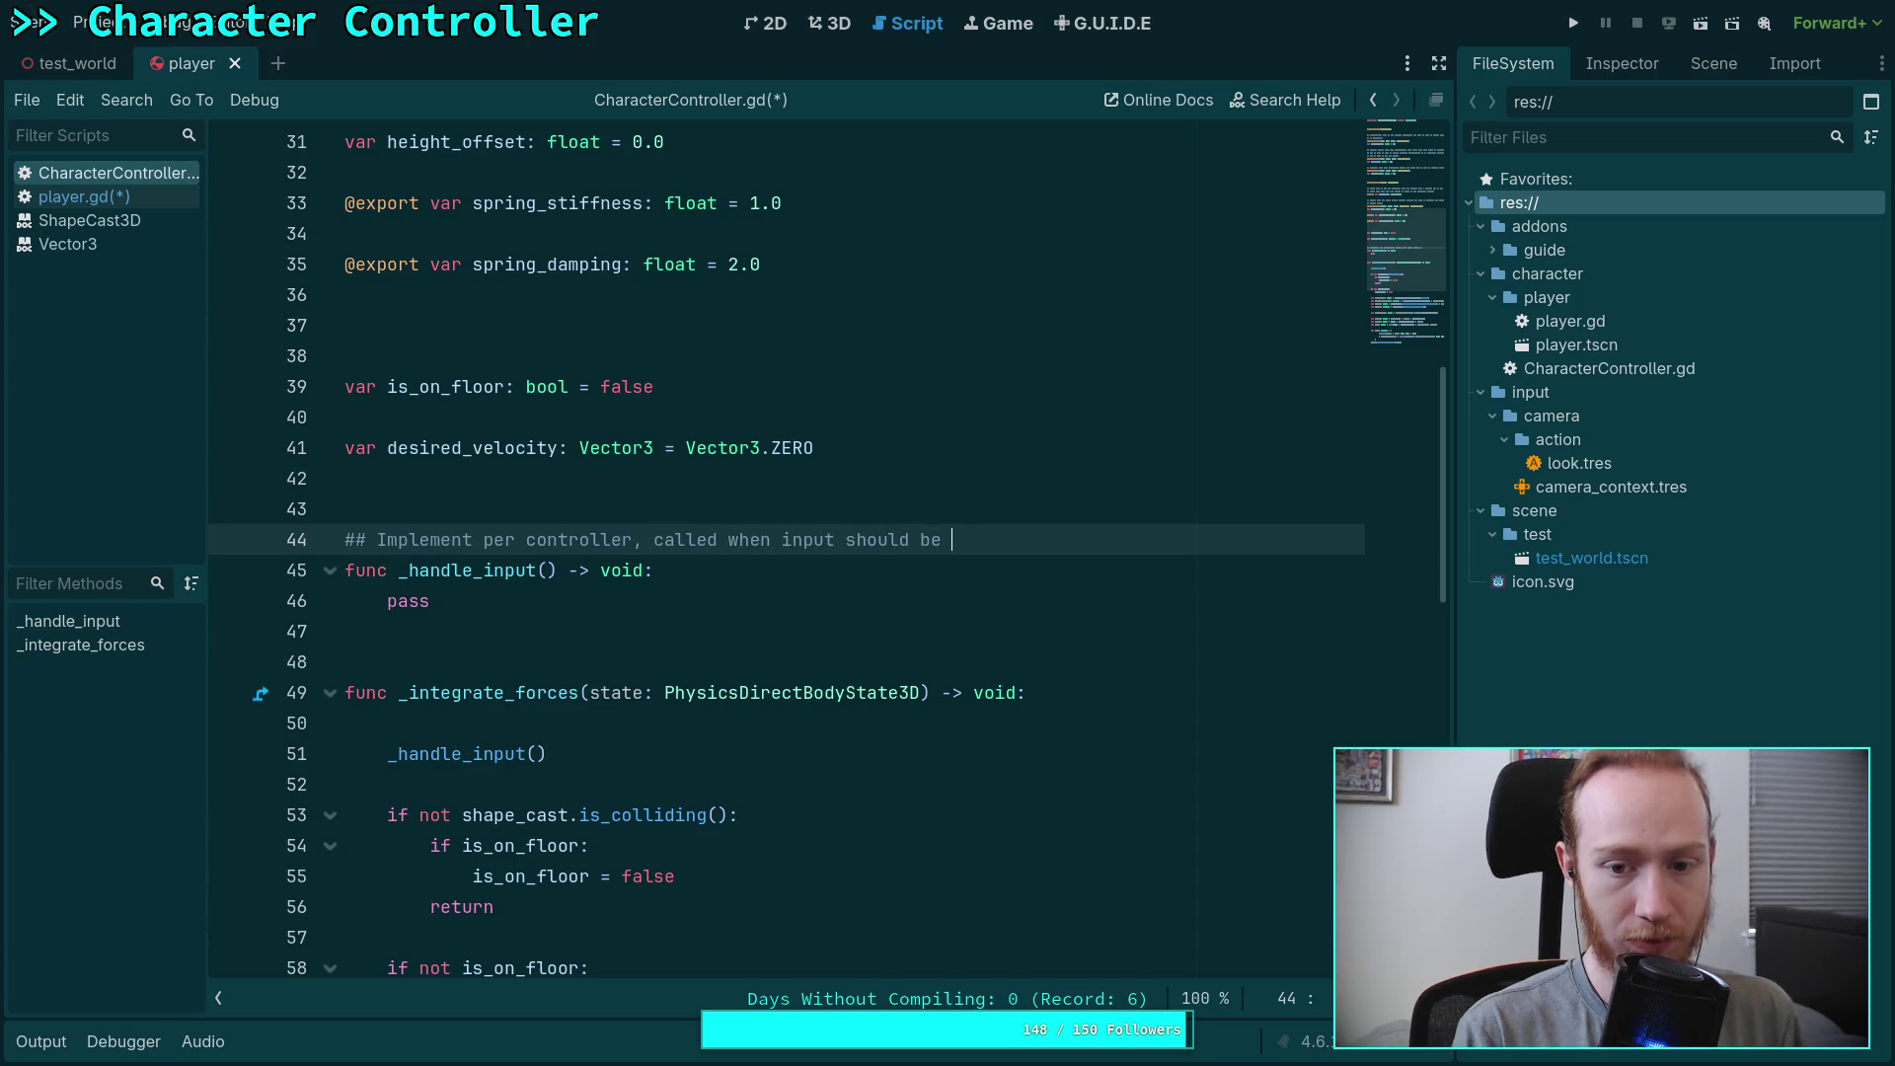
type("d for movement")
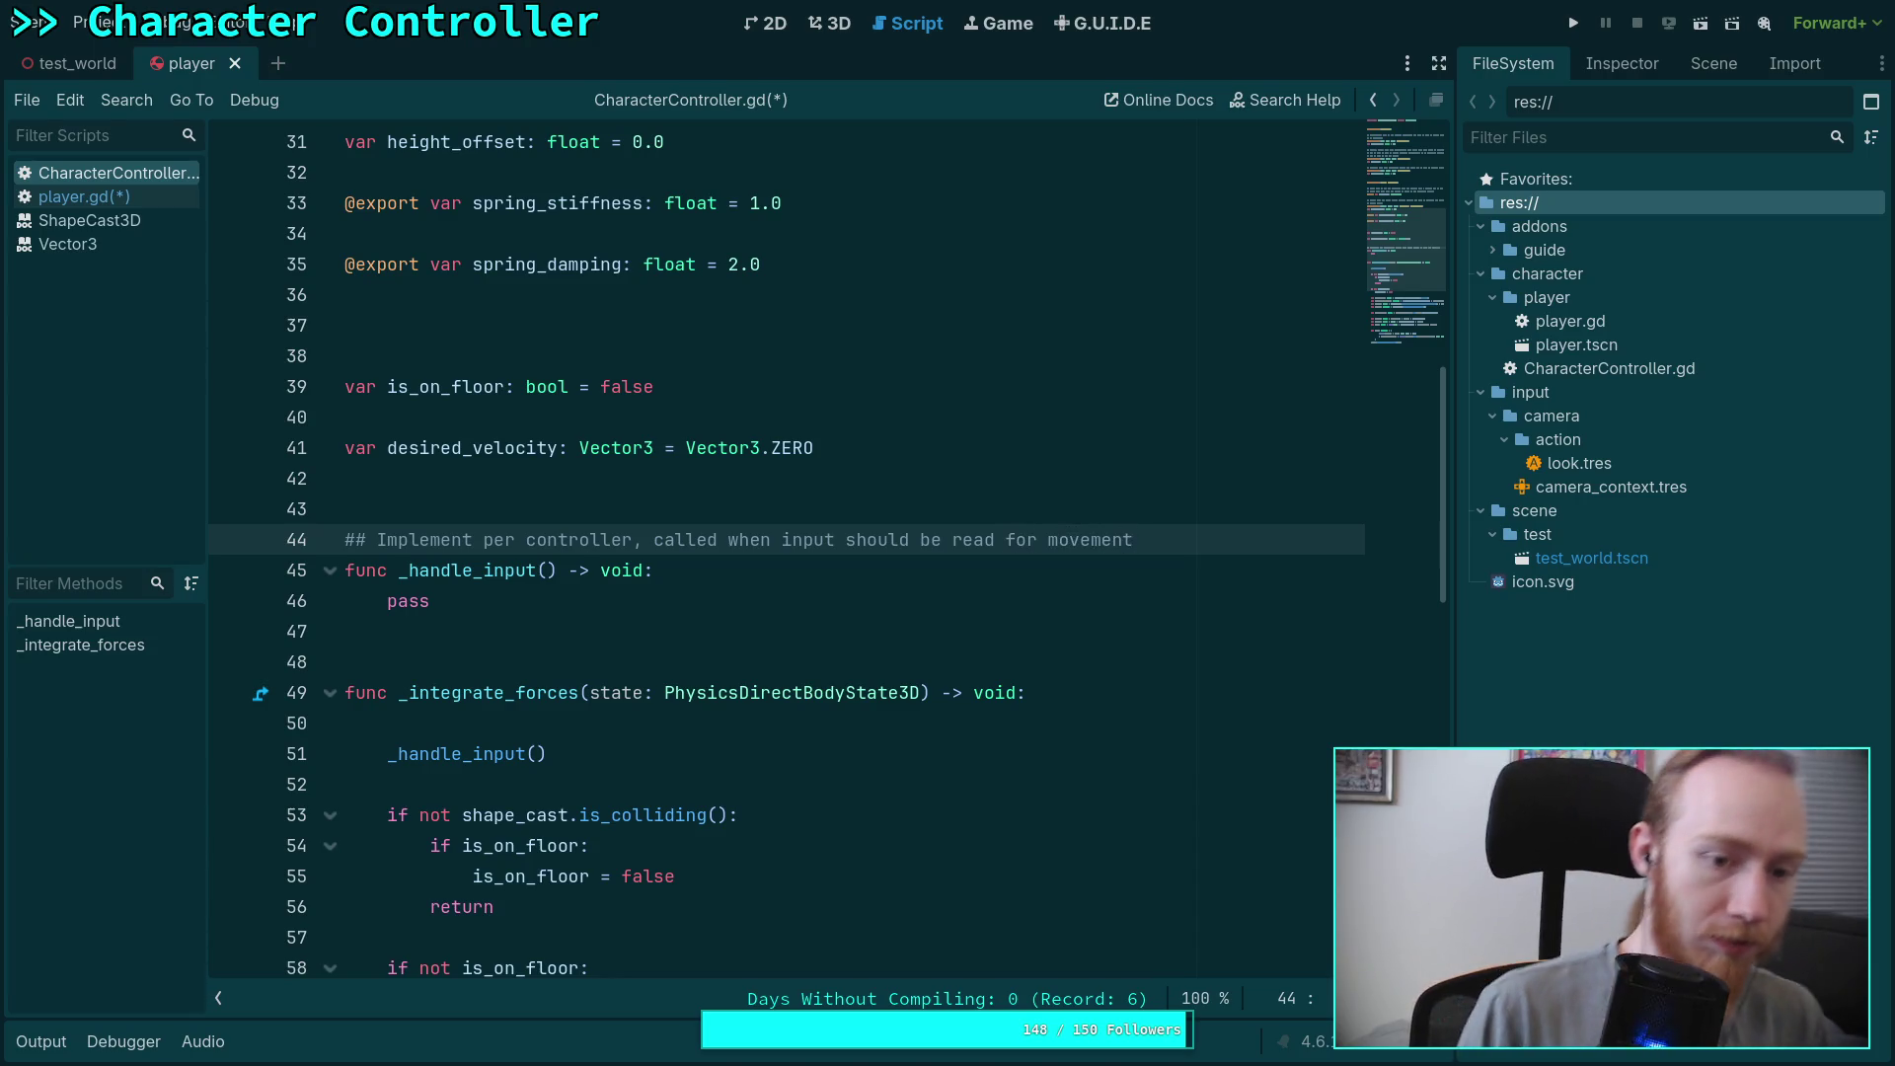
type(",")
type(".")
key("Return")
type("##")
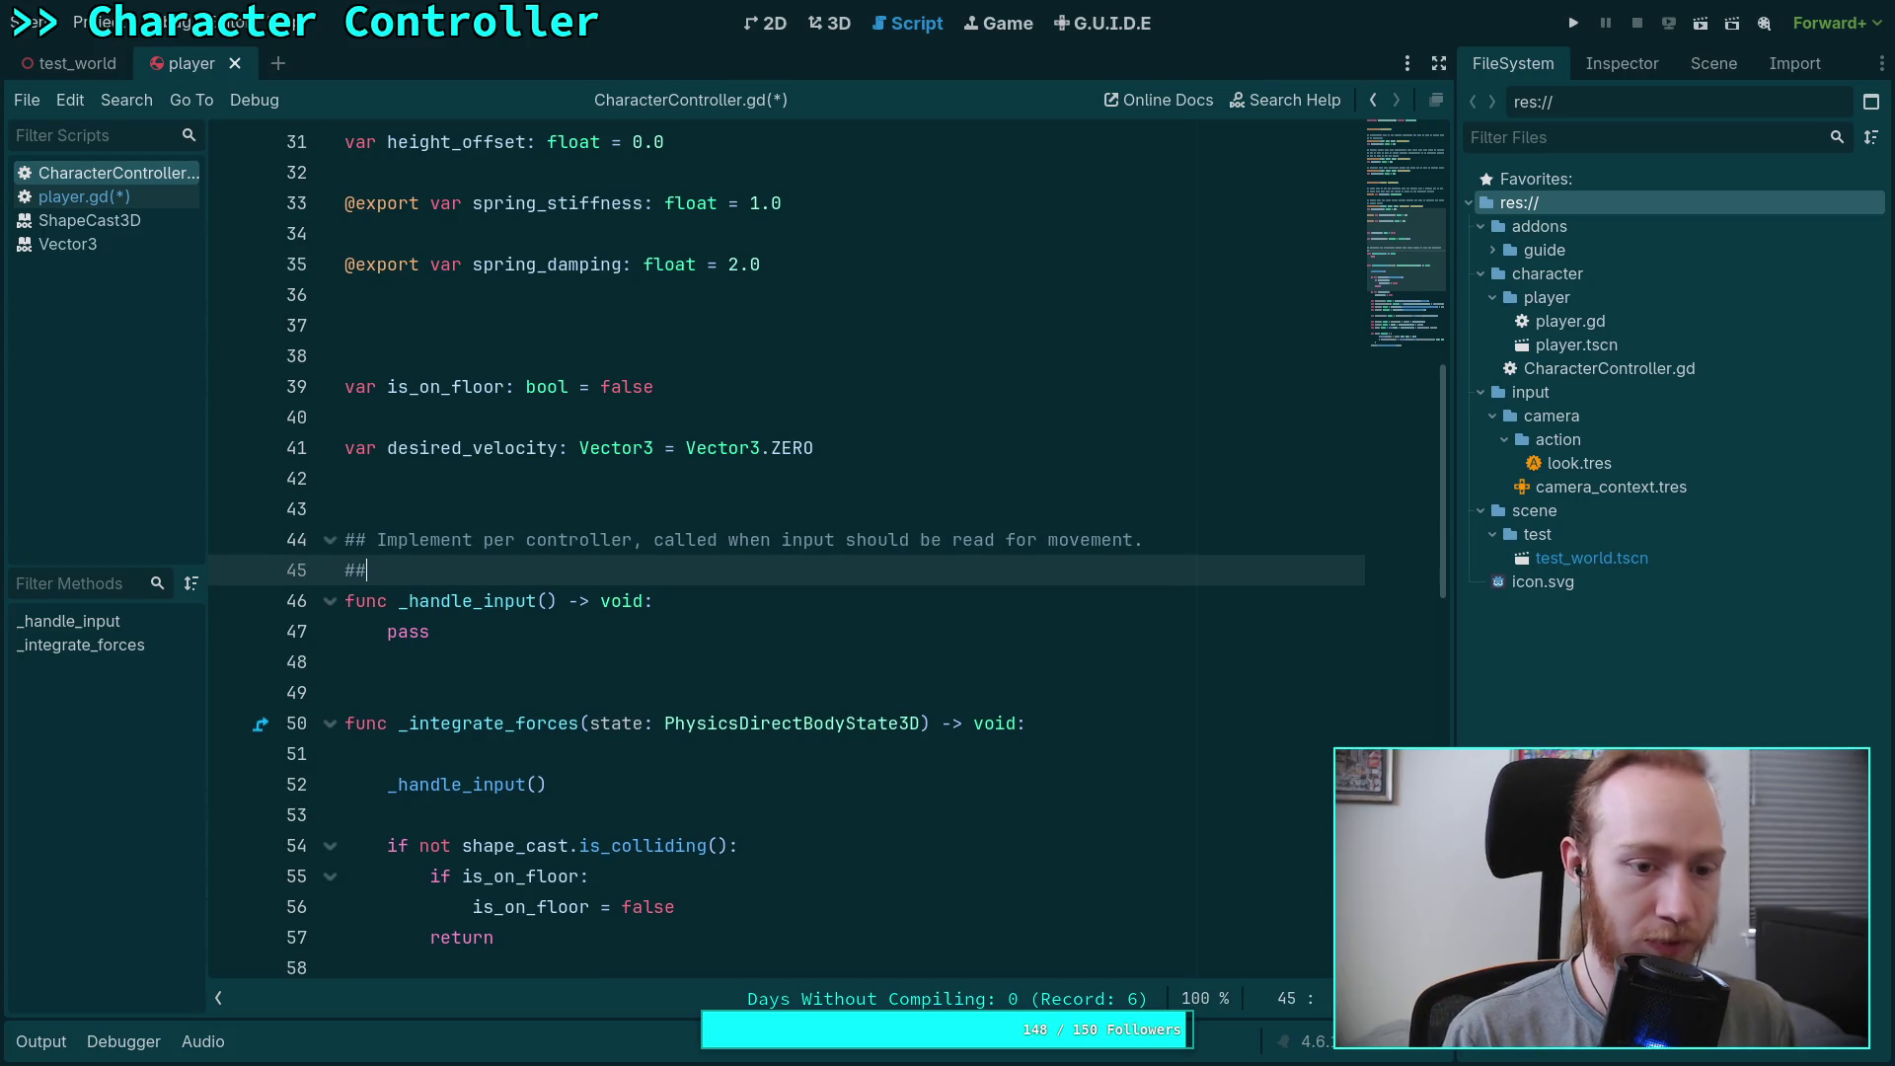
type("If your controller")
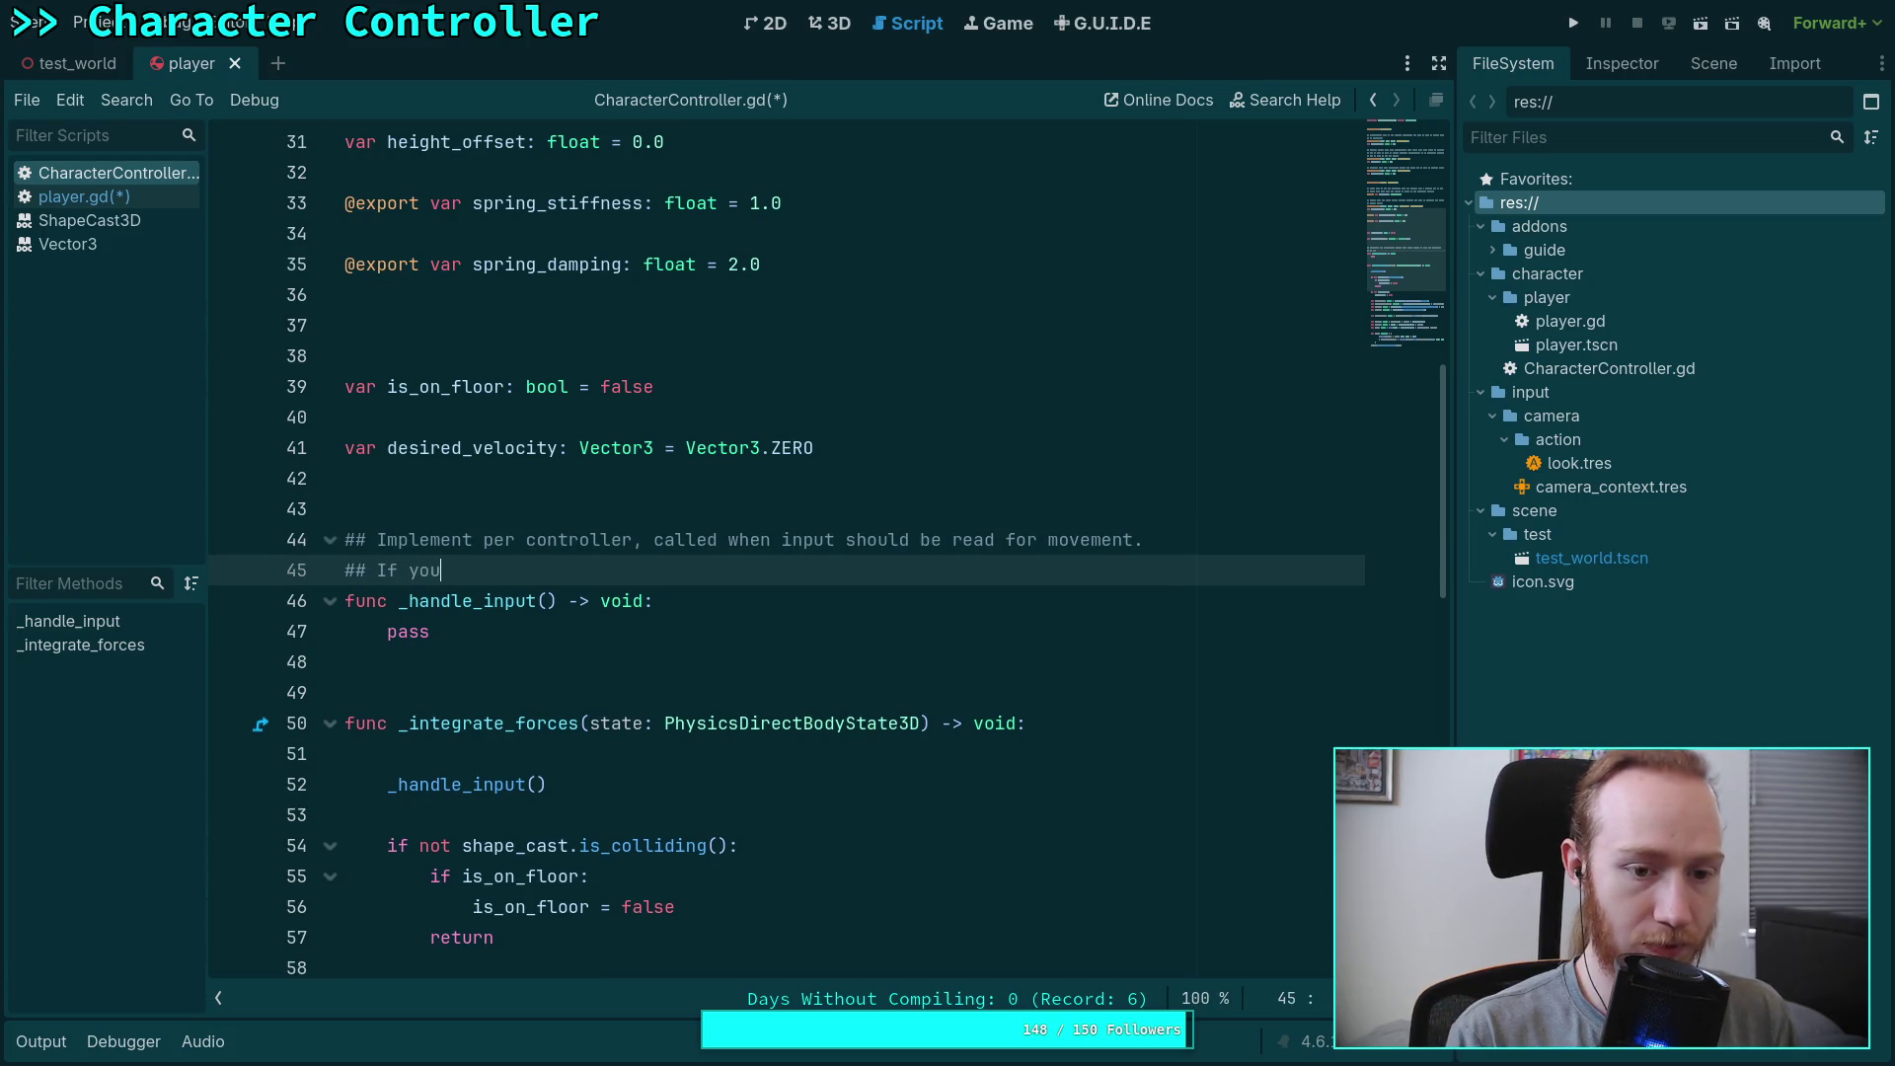
type(" has a camera,")
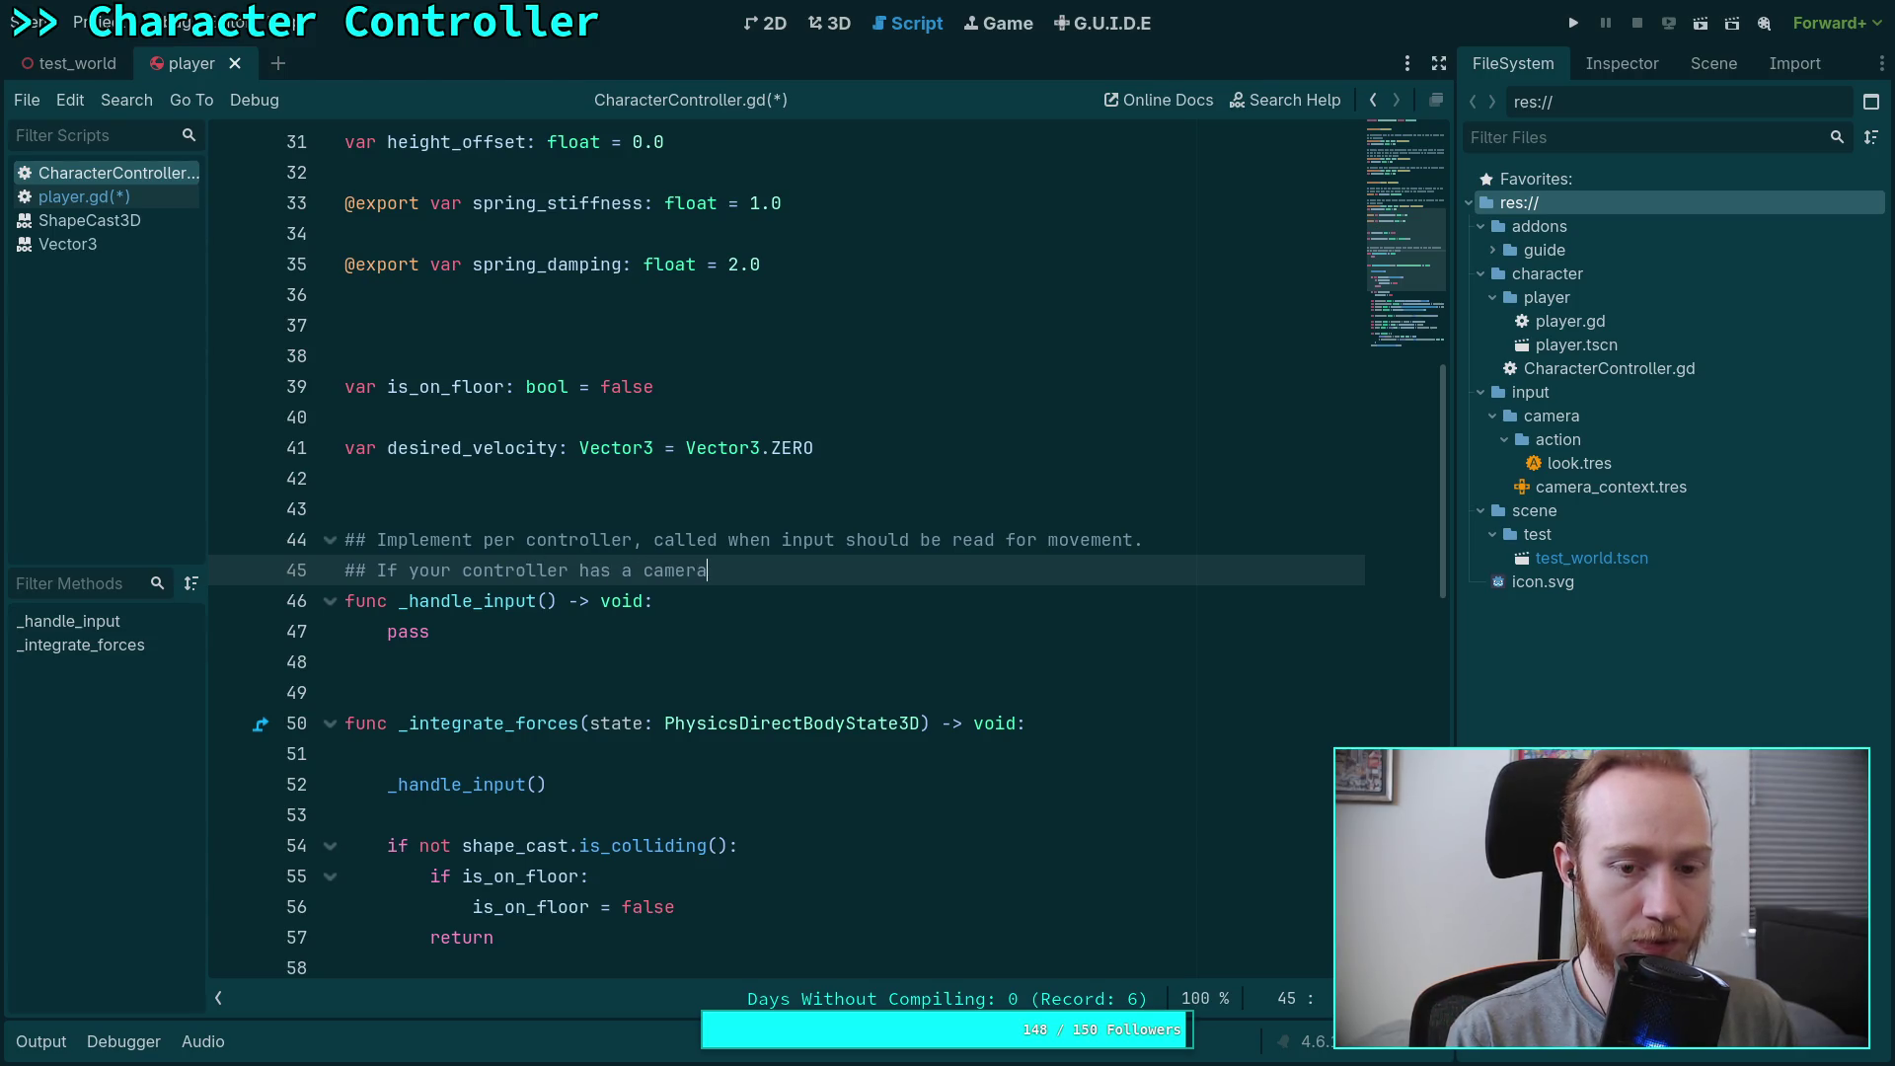
type(" connect tou")
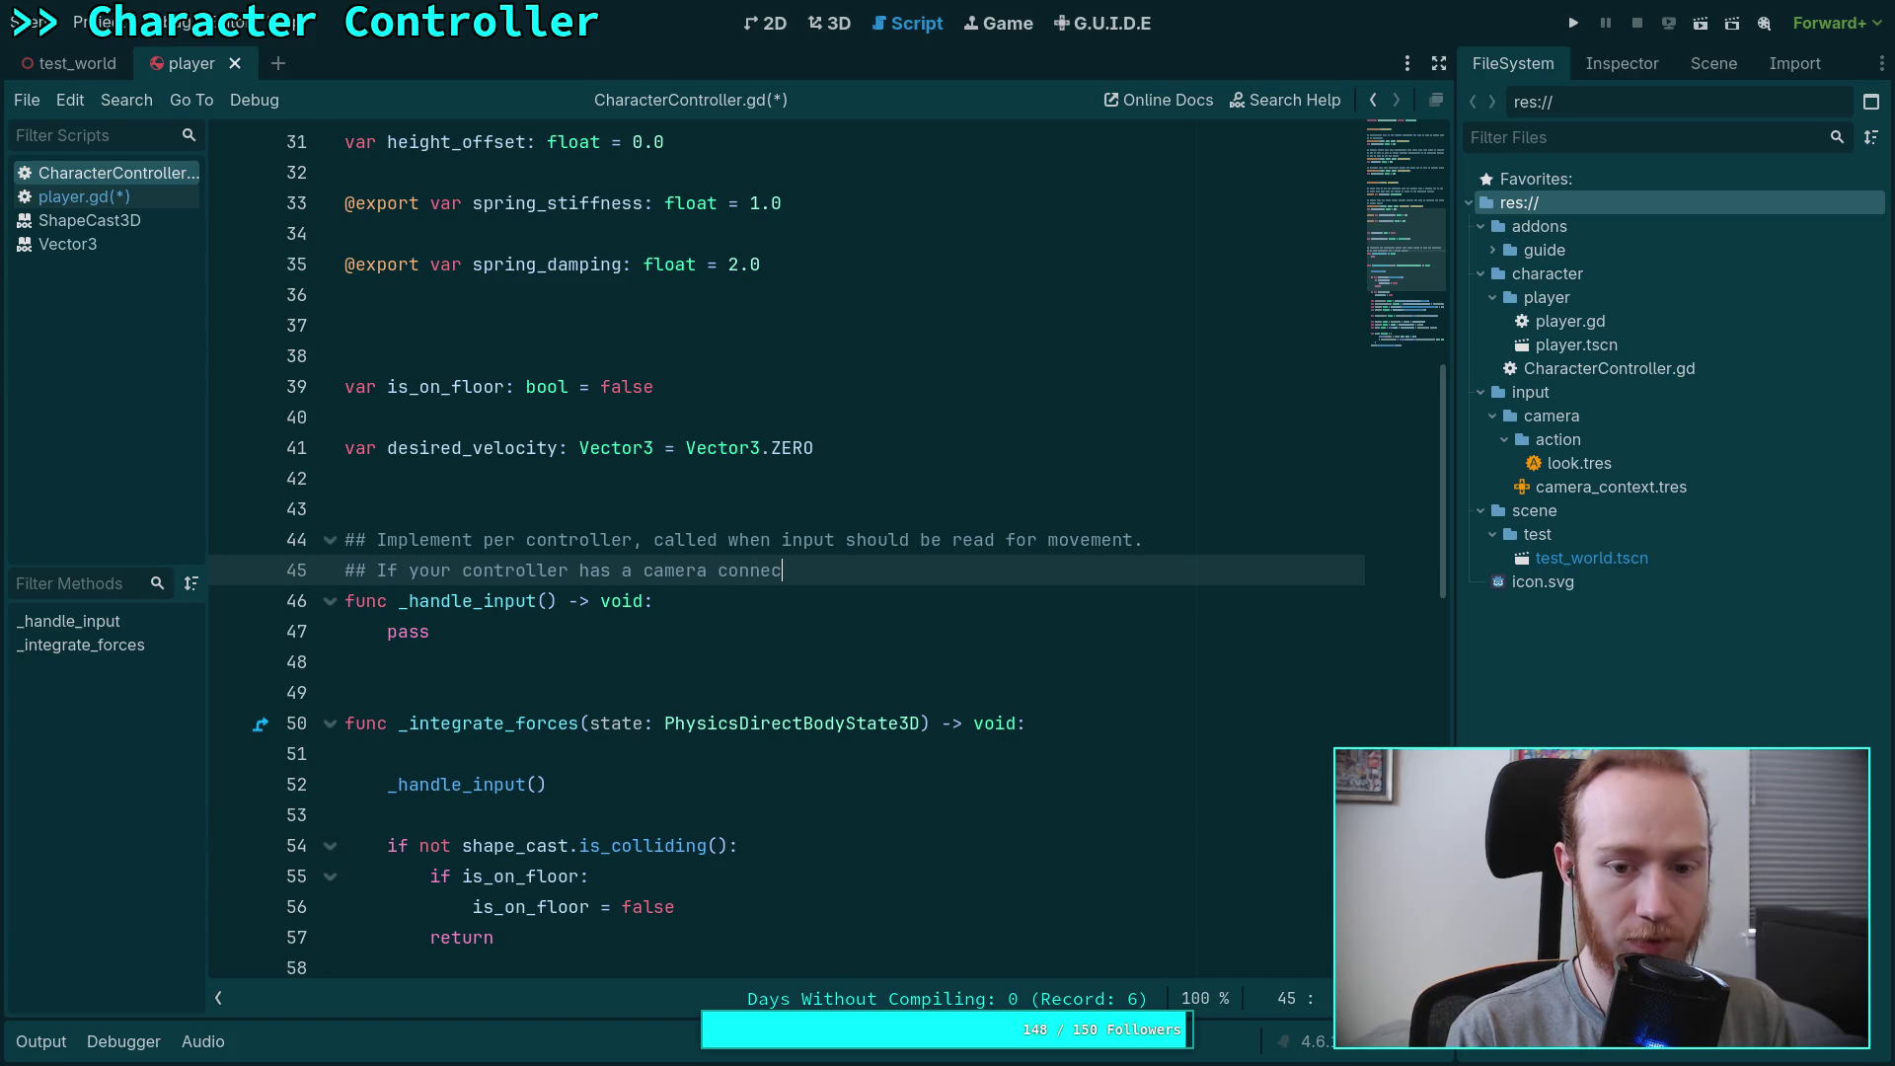
key("BackSpace")
type("mouse movement, ")
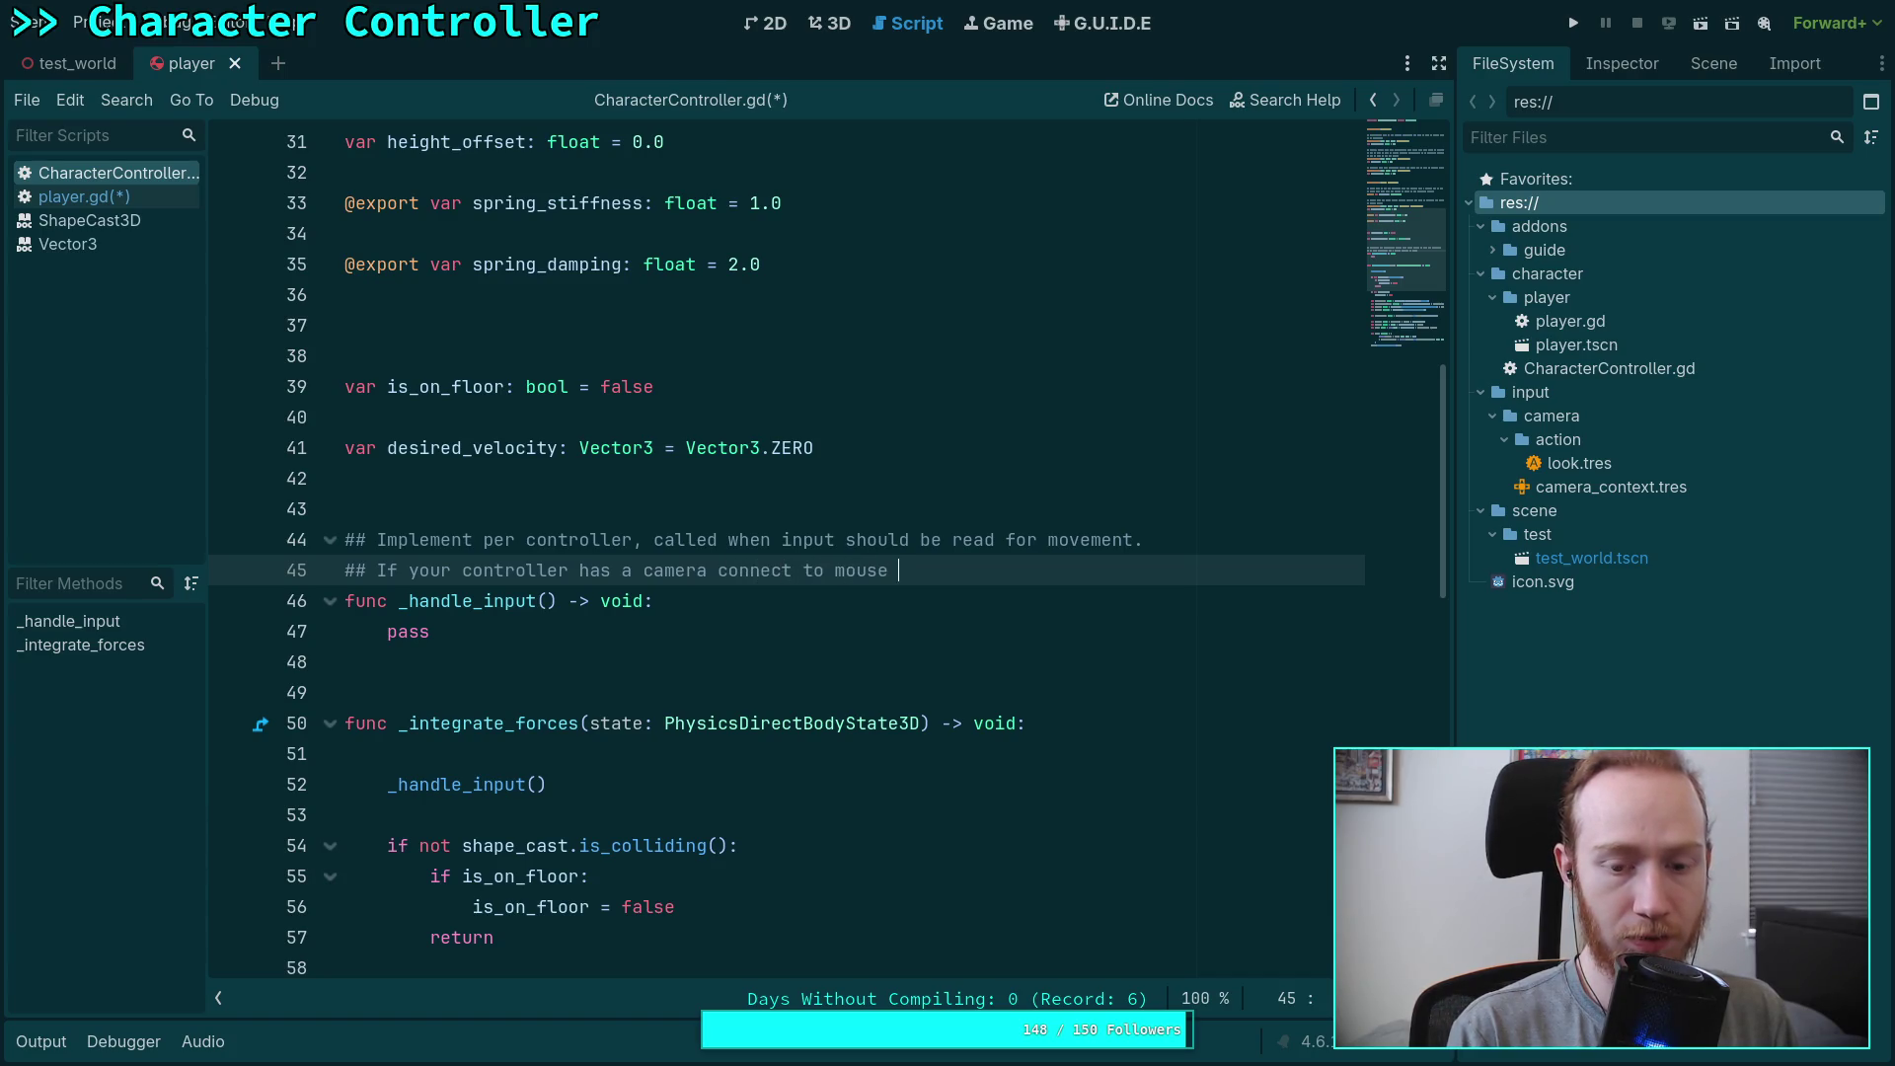
type("you should ")
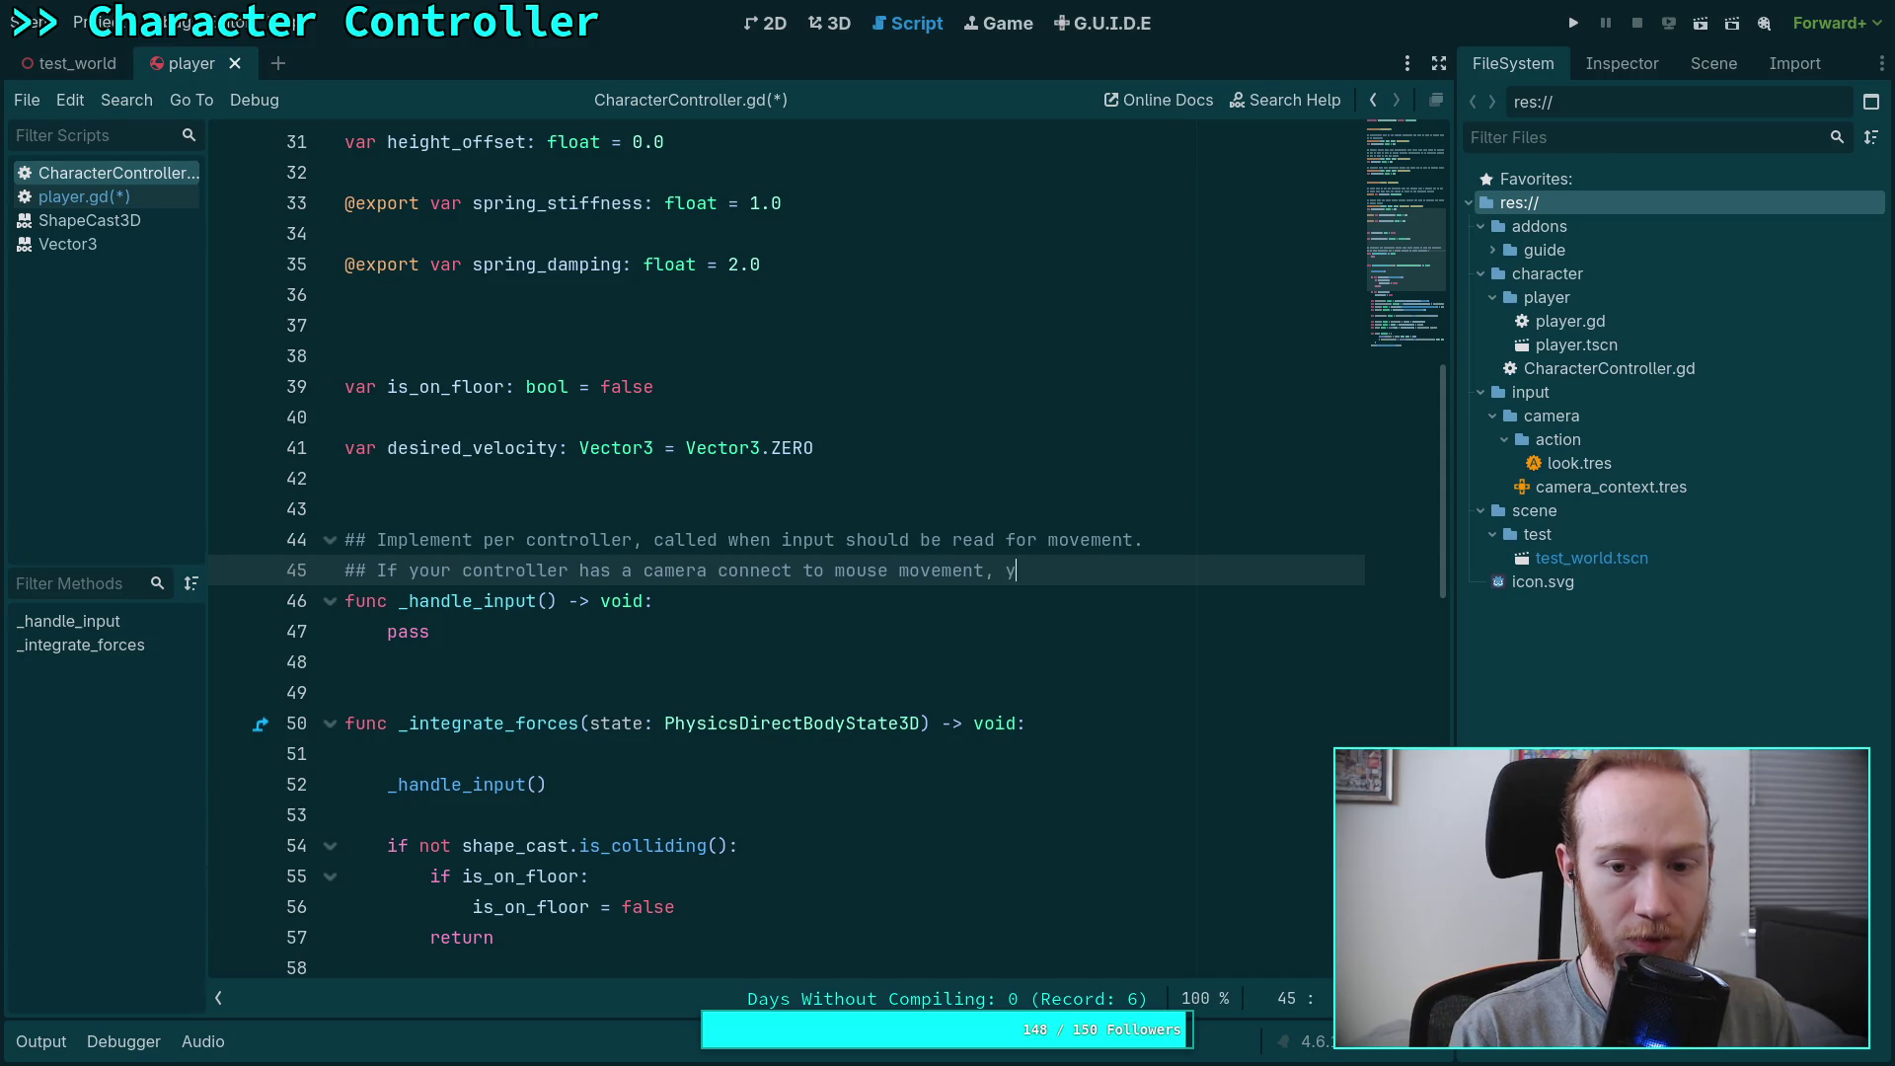
type("handle")
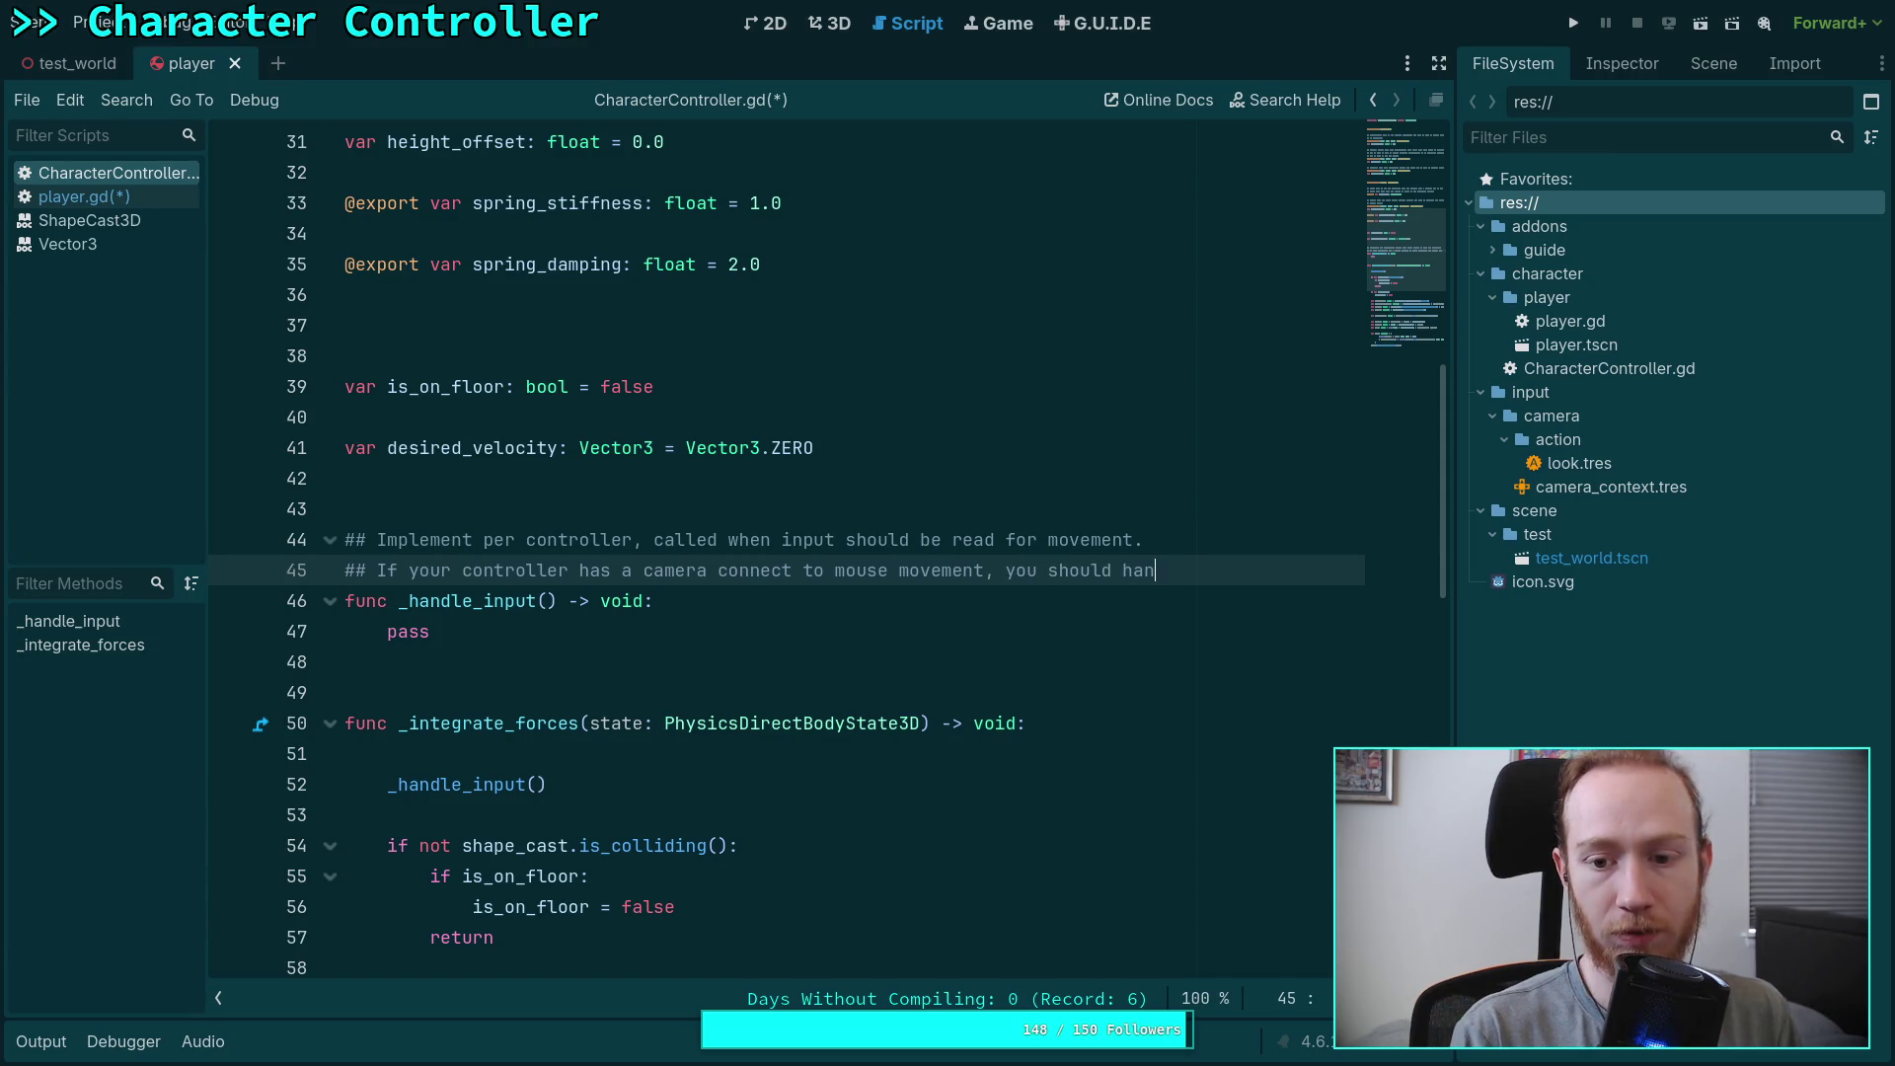
key("Return")
type("## that dir")
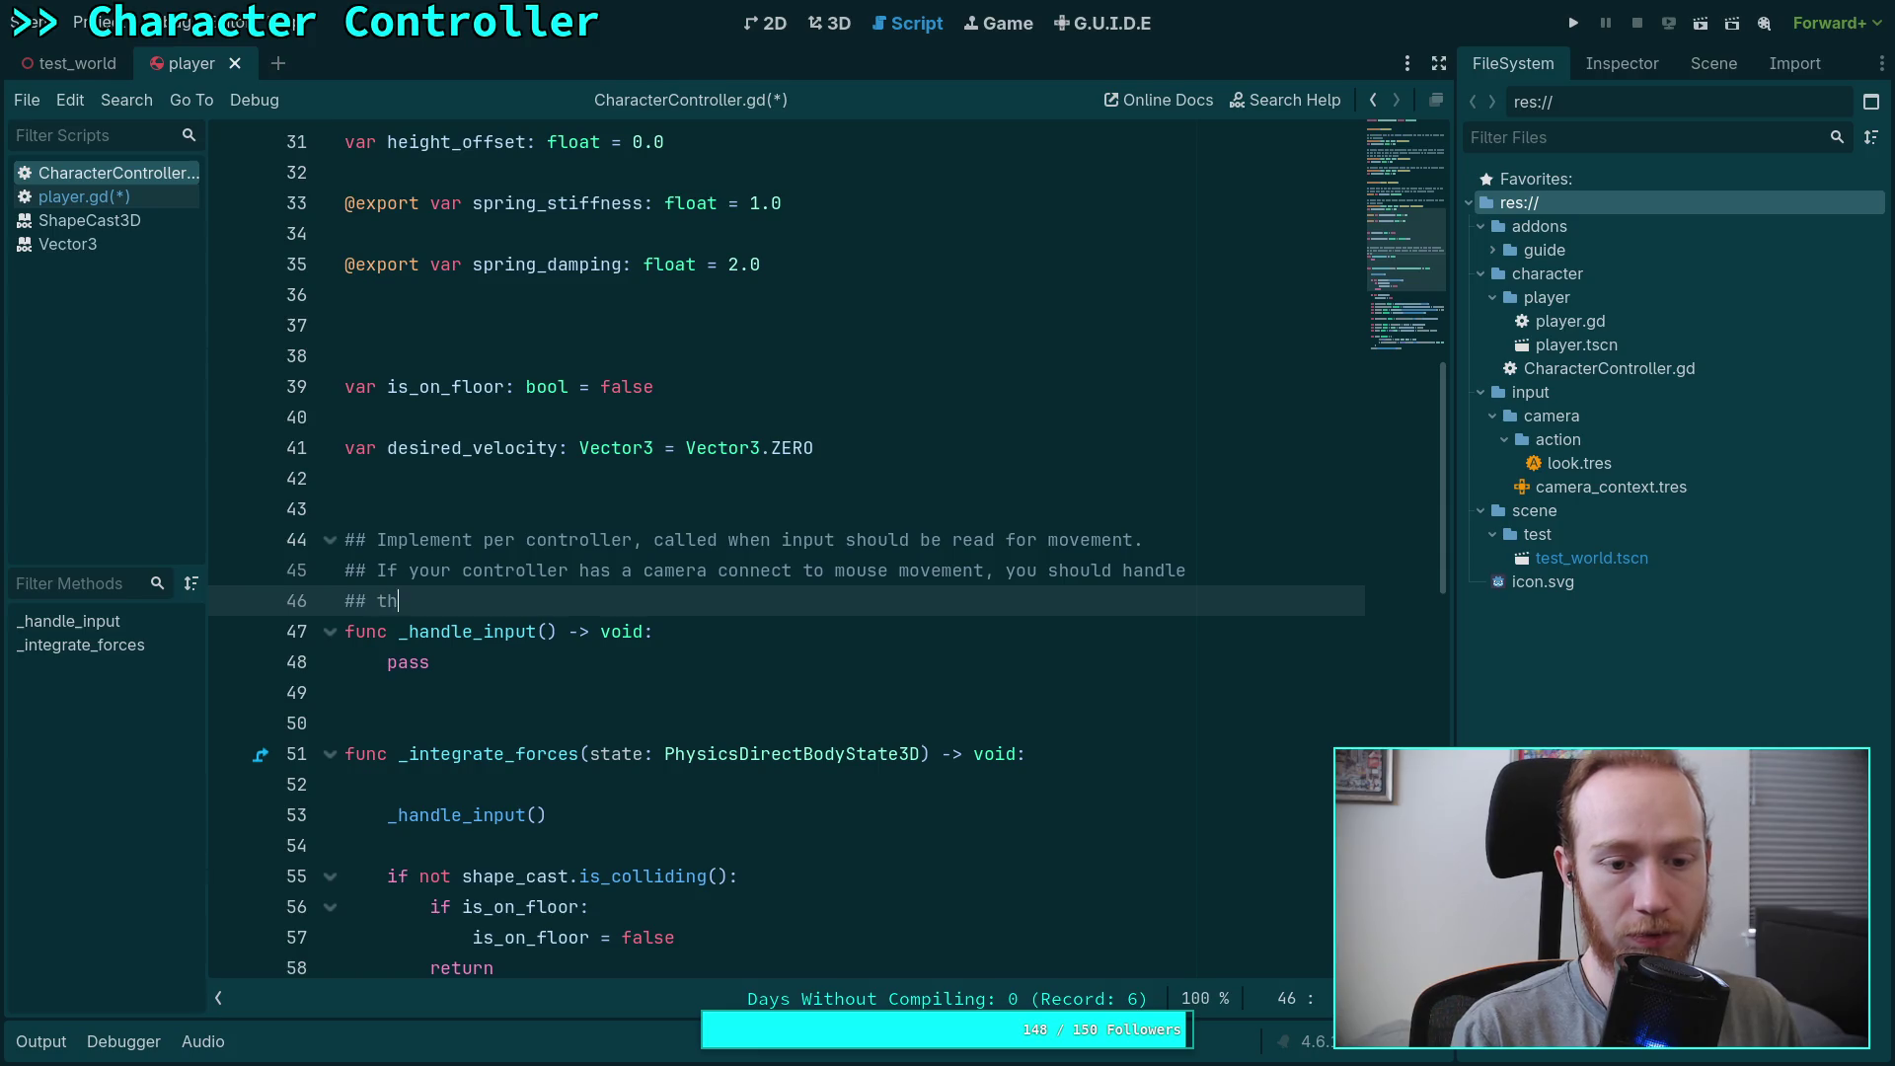
type("ectly in")
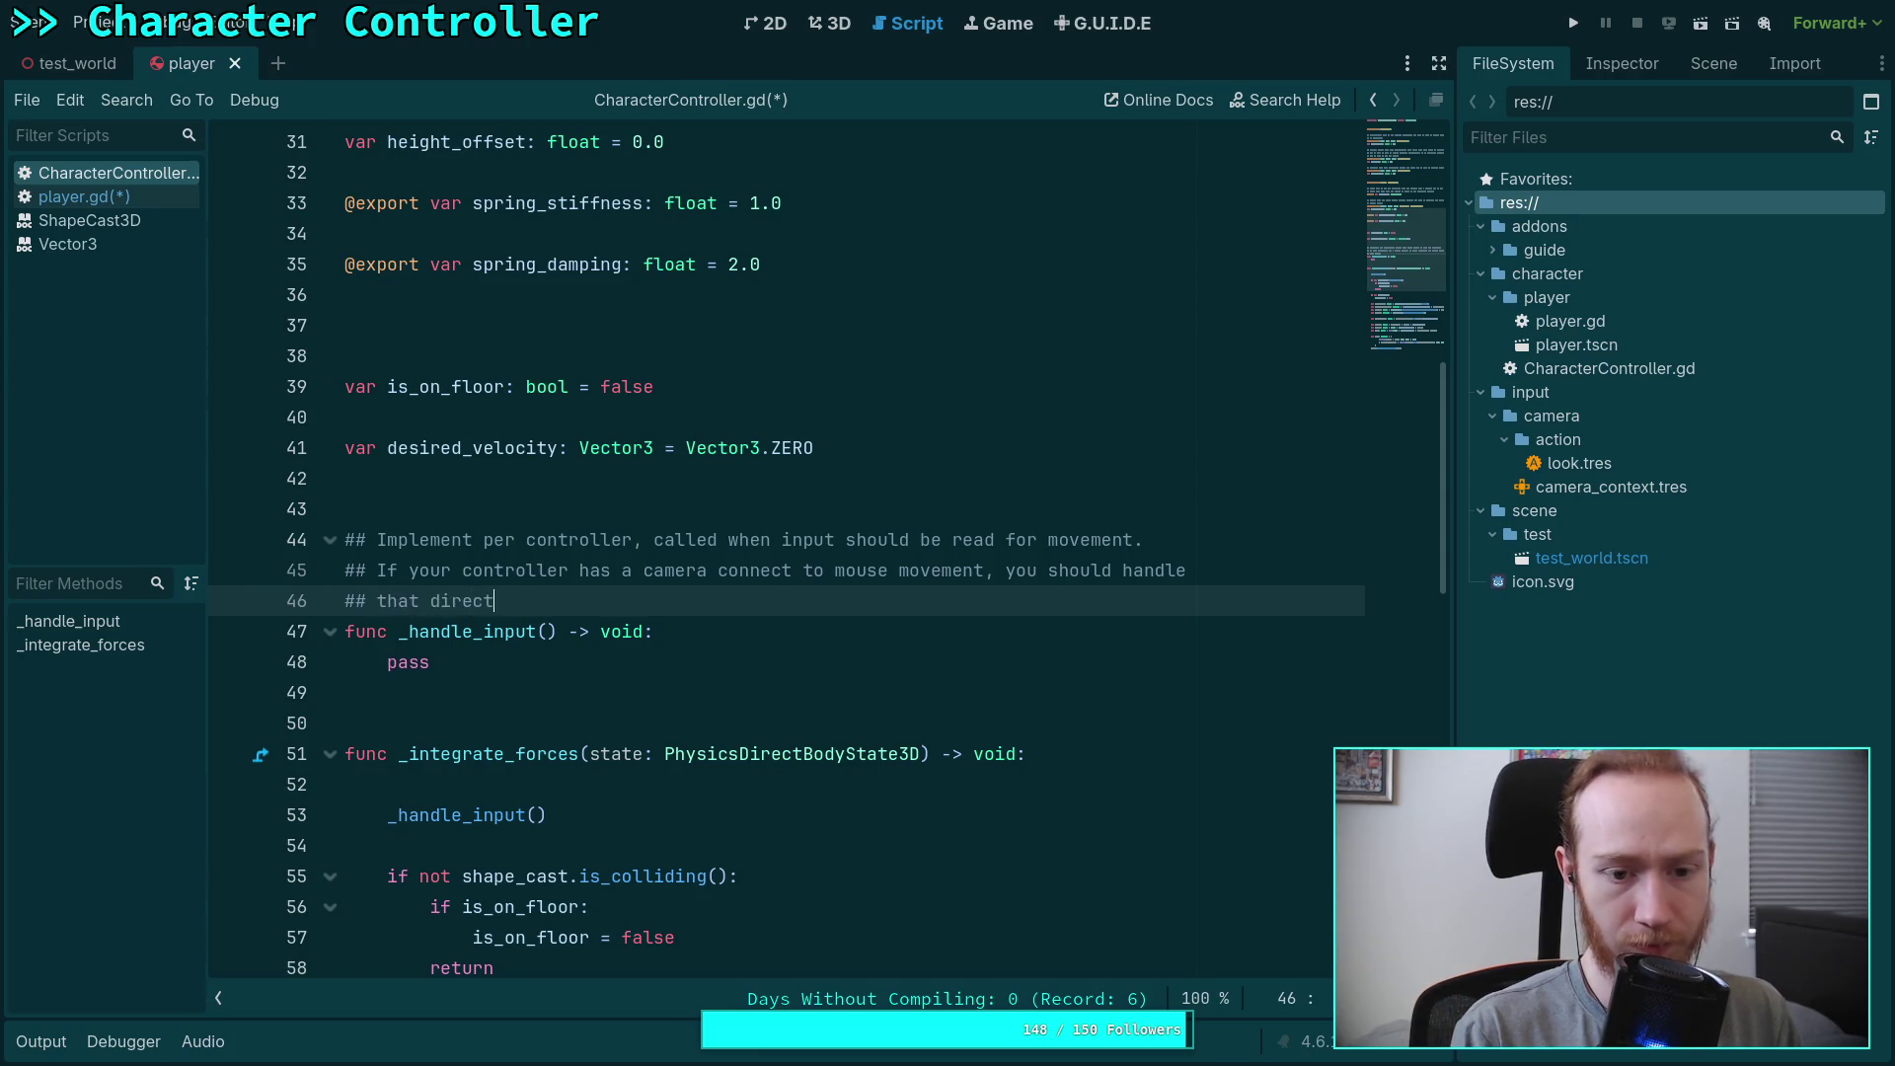
type(" _process")
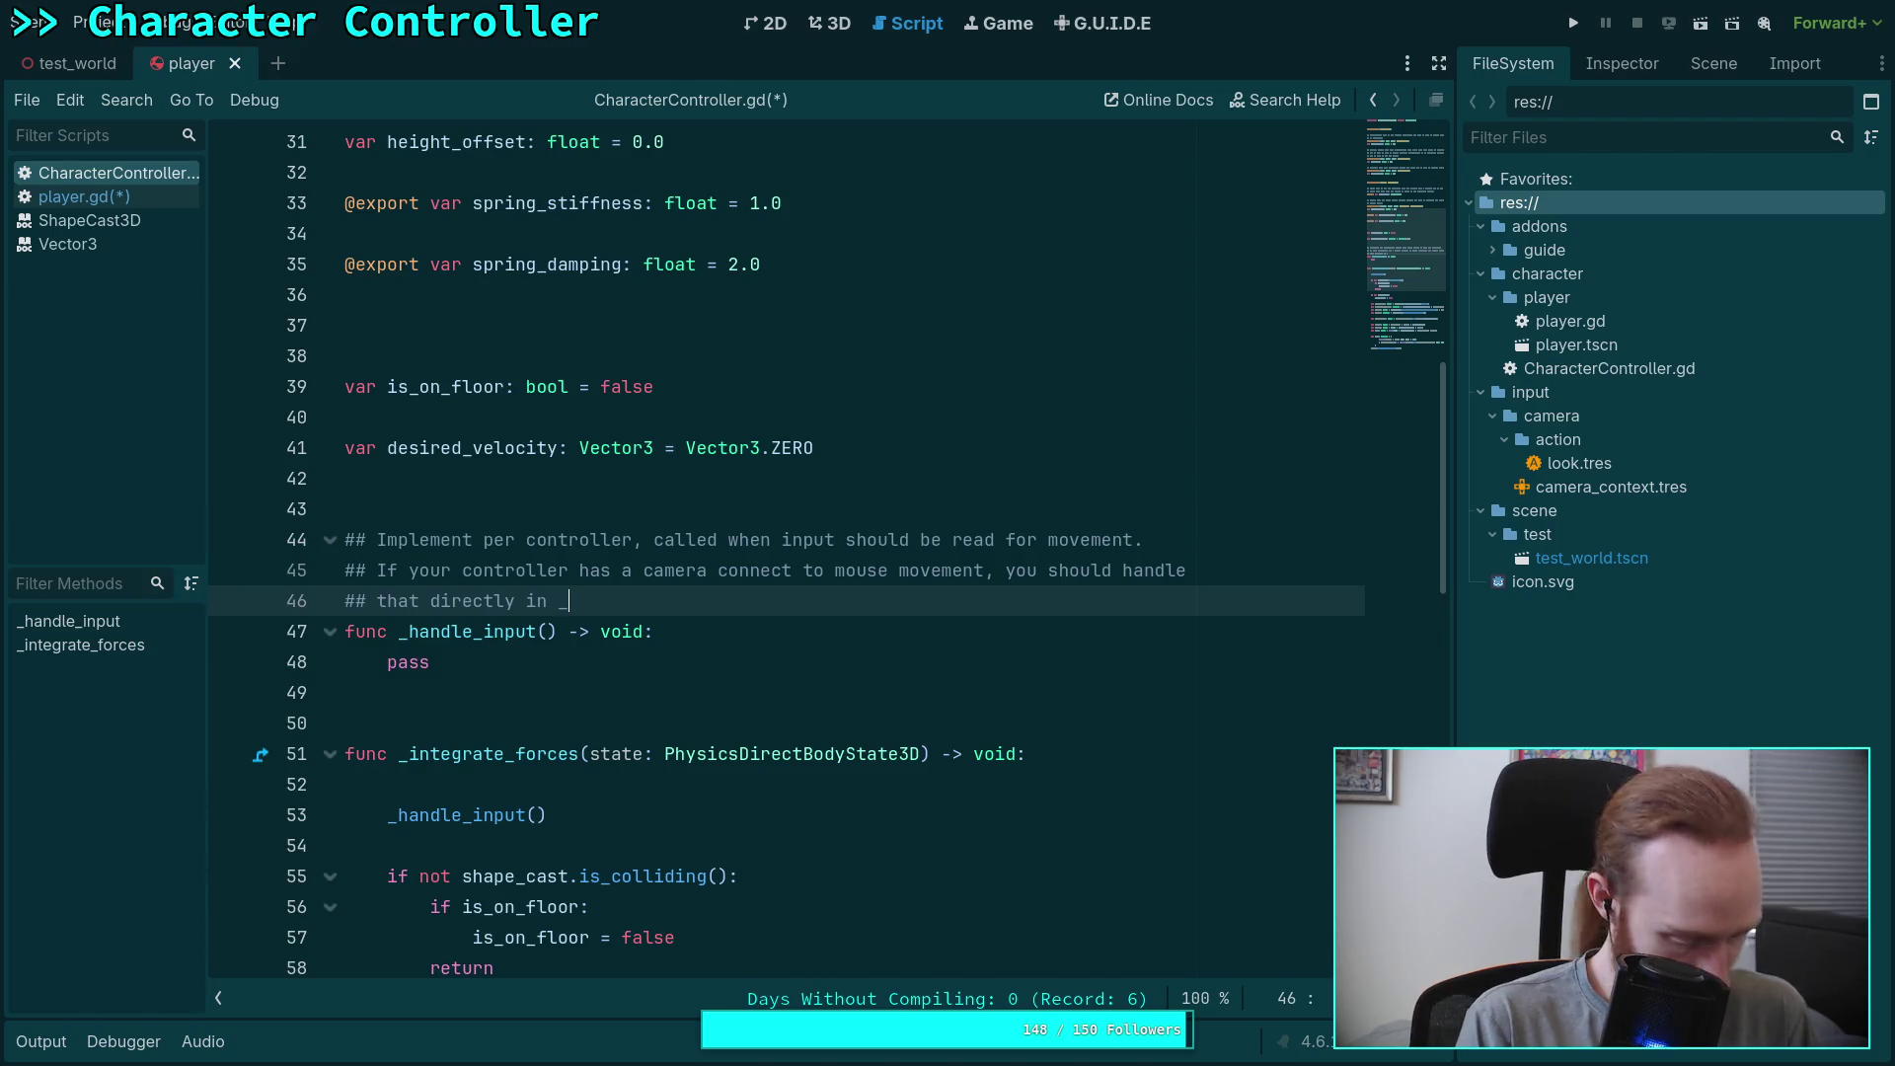
type("() instead.")
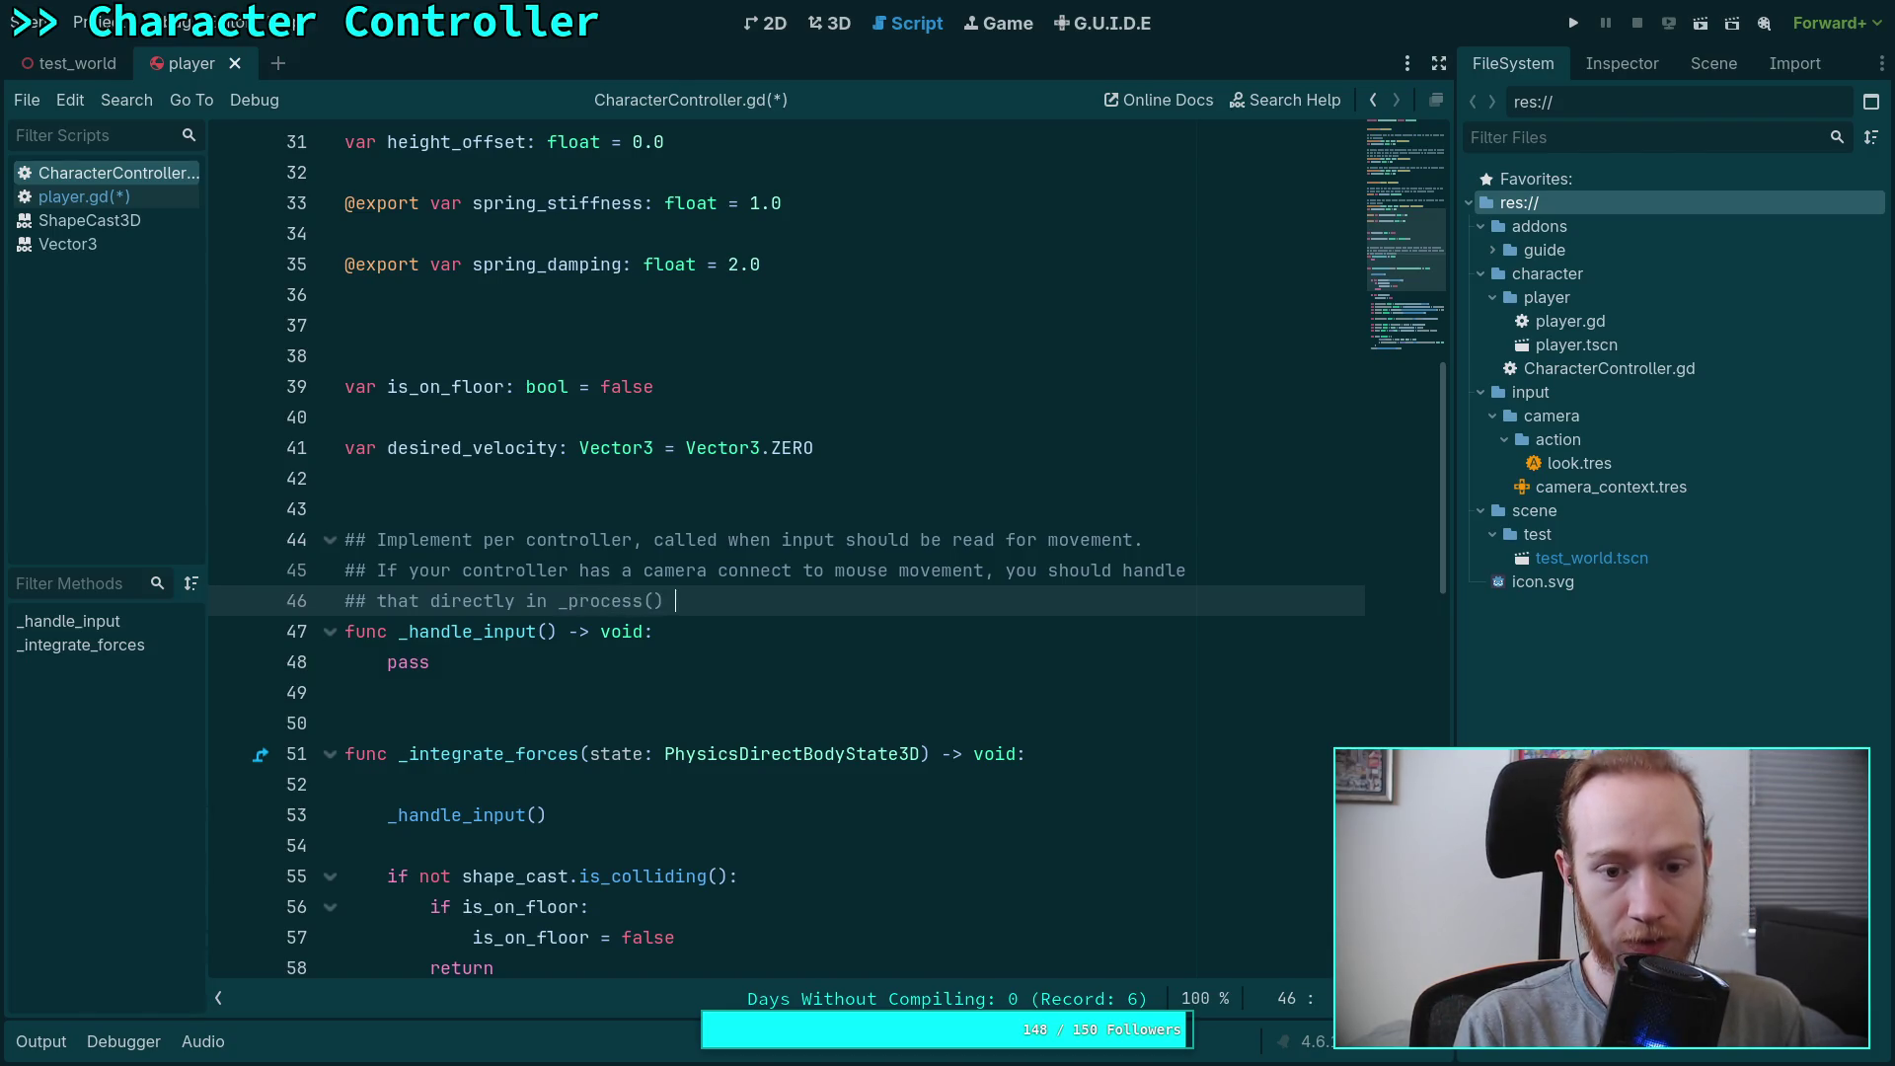
Return to player.gd with the caret inside the _process body
left_click(639, 667)
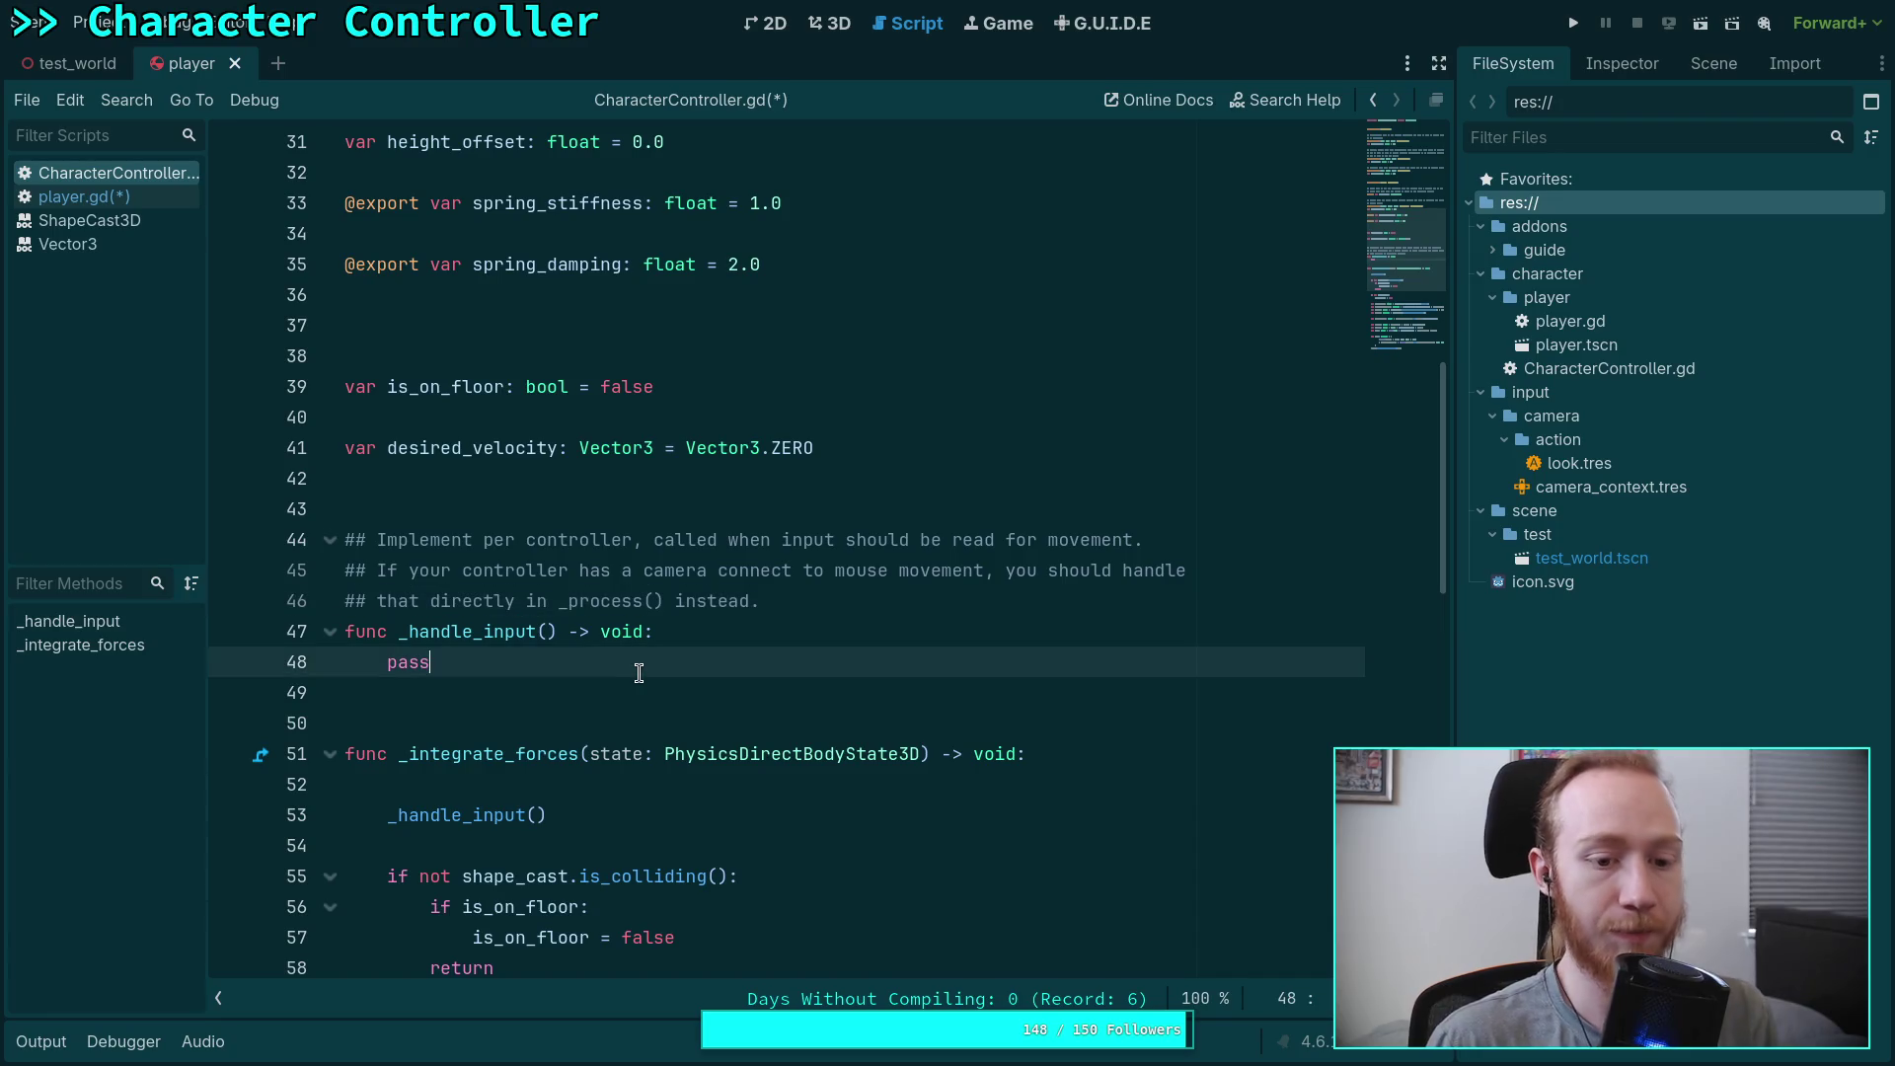
left_click(597, 691)
left_click(148, 200)
left_click(872, 330)
Fill player.gd's _process body with a '# TODO: camera' comment and pass
left_click(874, 273)
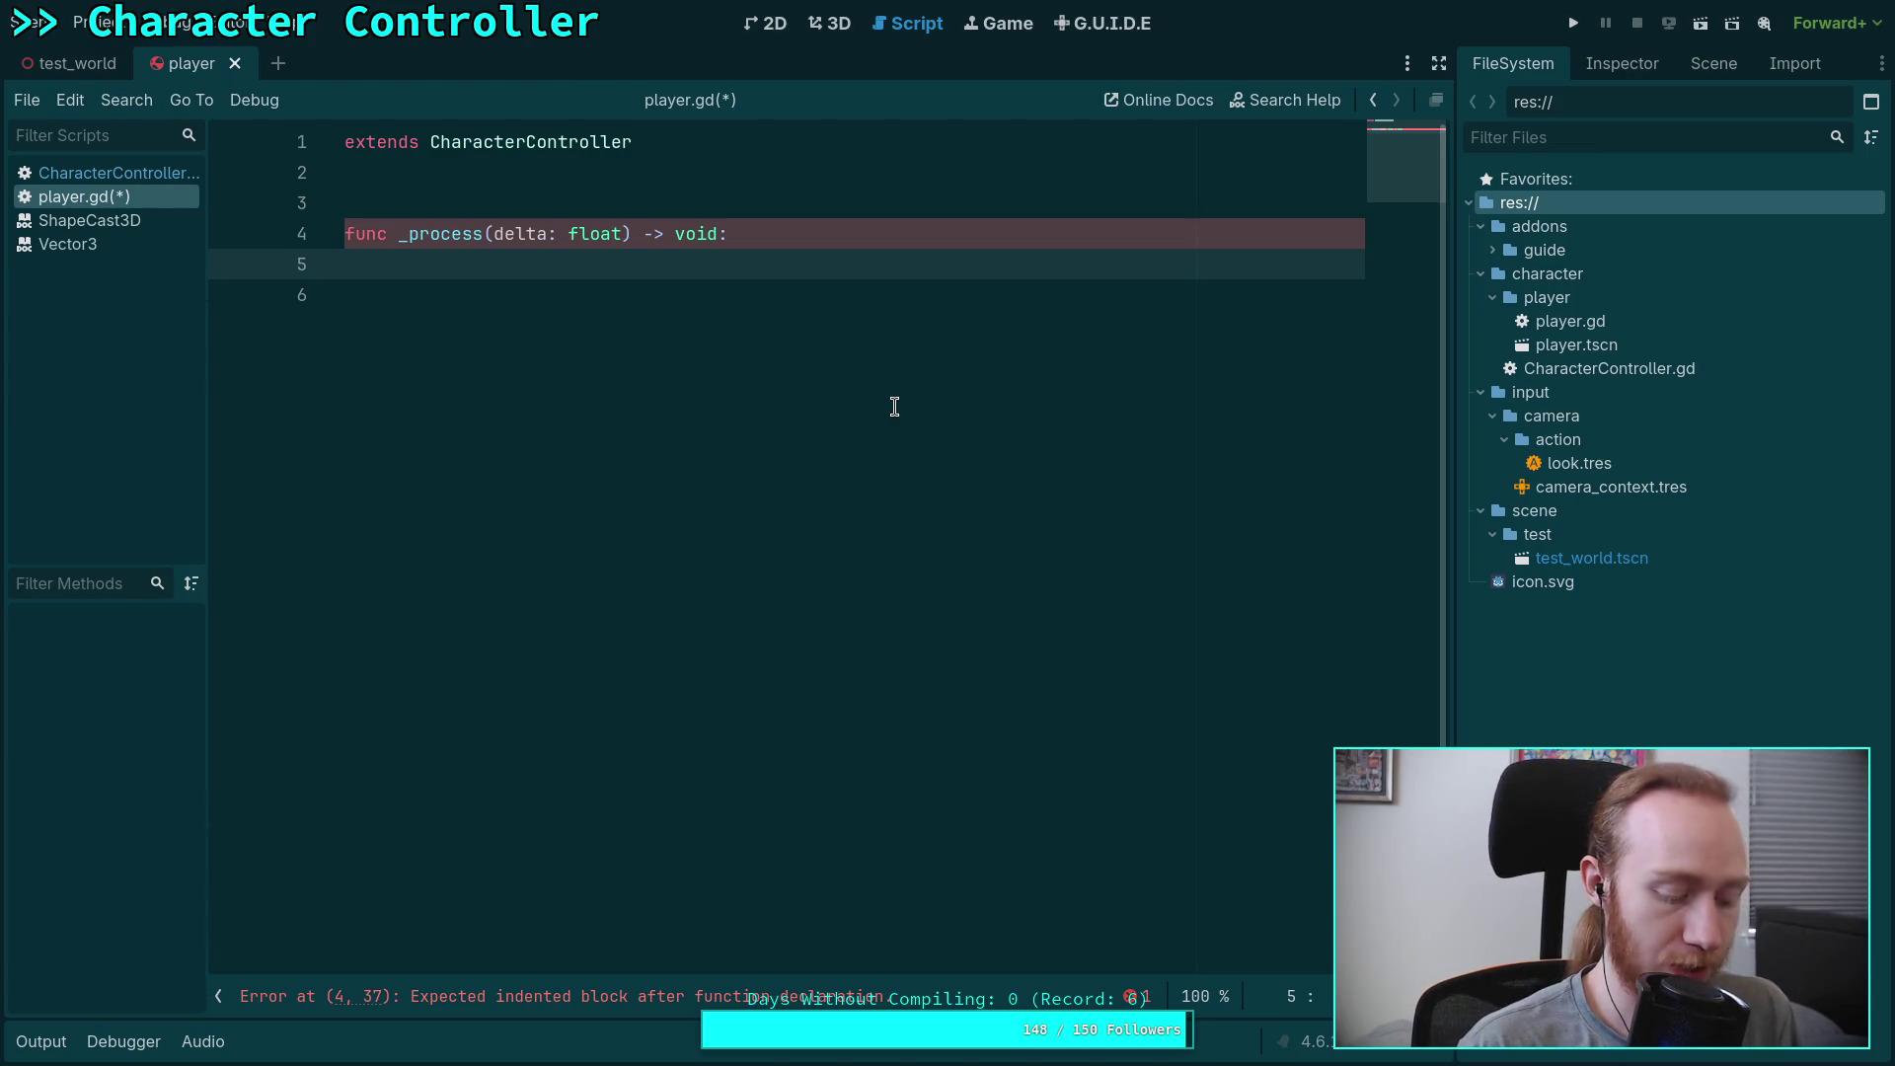
type("co")
key("BackSpace")
key("BackSpace")
type("# TODO: came")
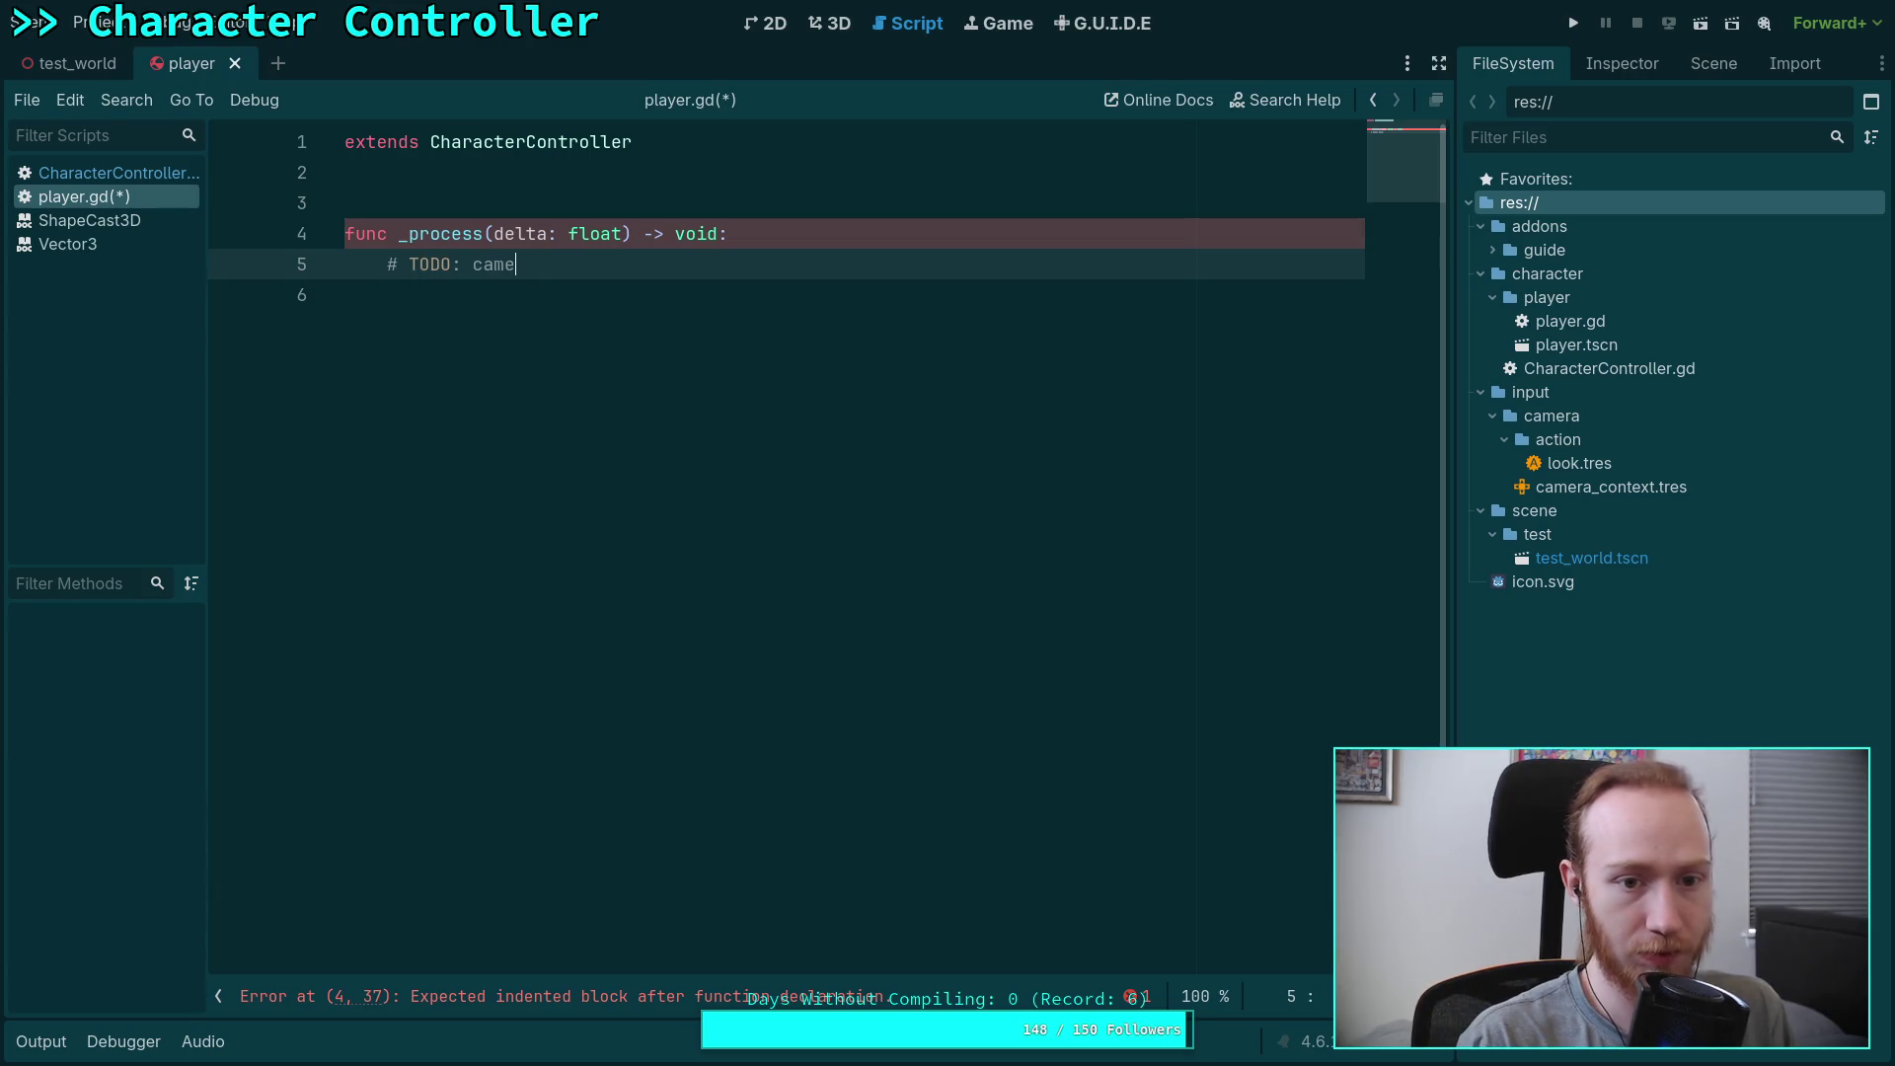
type("ra")
key("Return")
key("Return")
key("BackSpace")
type("pass")
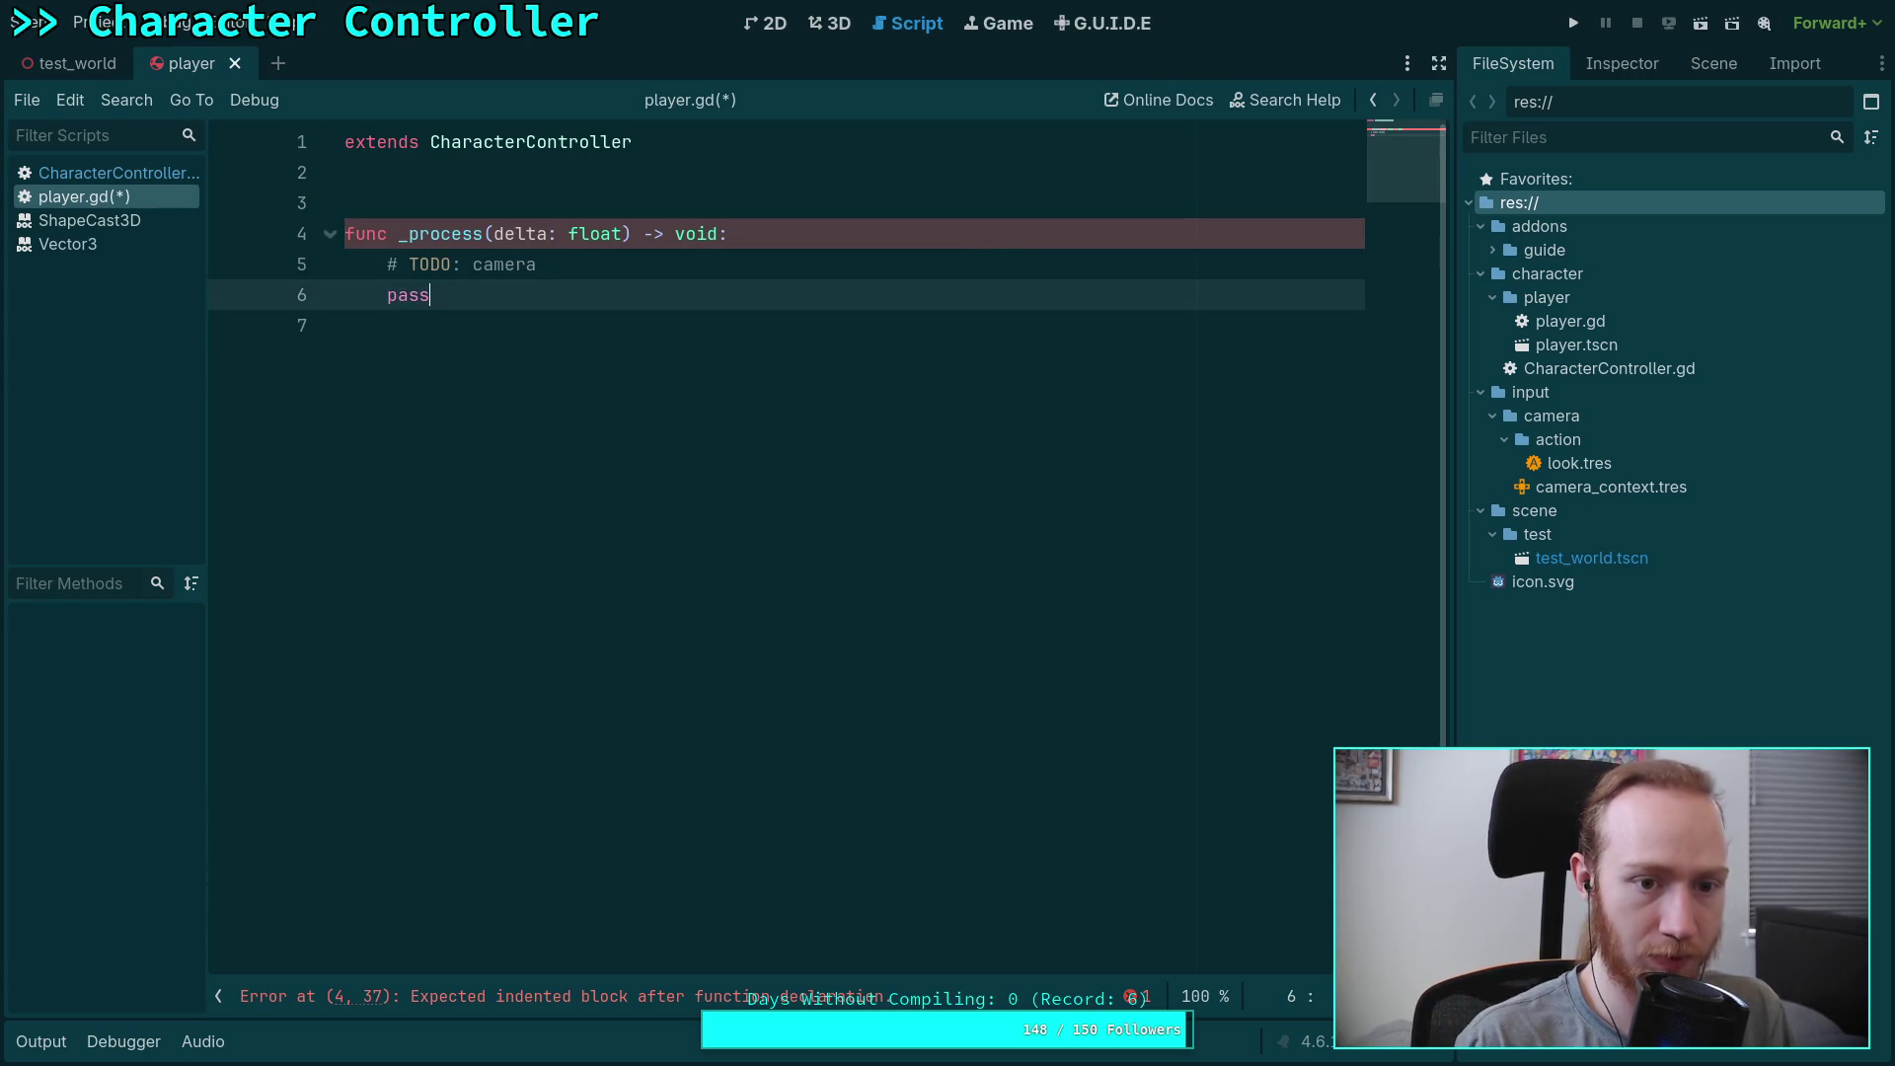
Save player.gd and start a func _handle_input() -> void override below _process
key("Return")
key("Return")
type("func _hand")
key("ctrl+s")
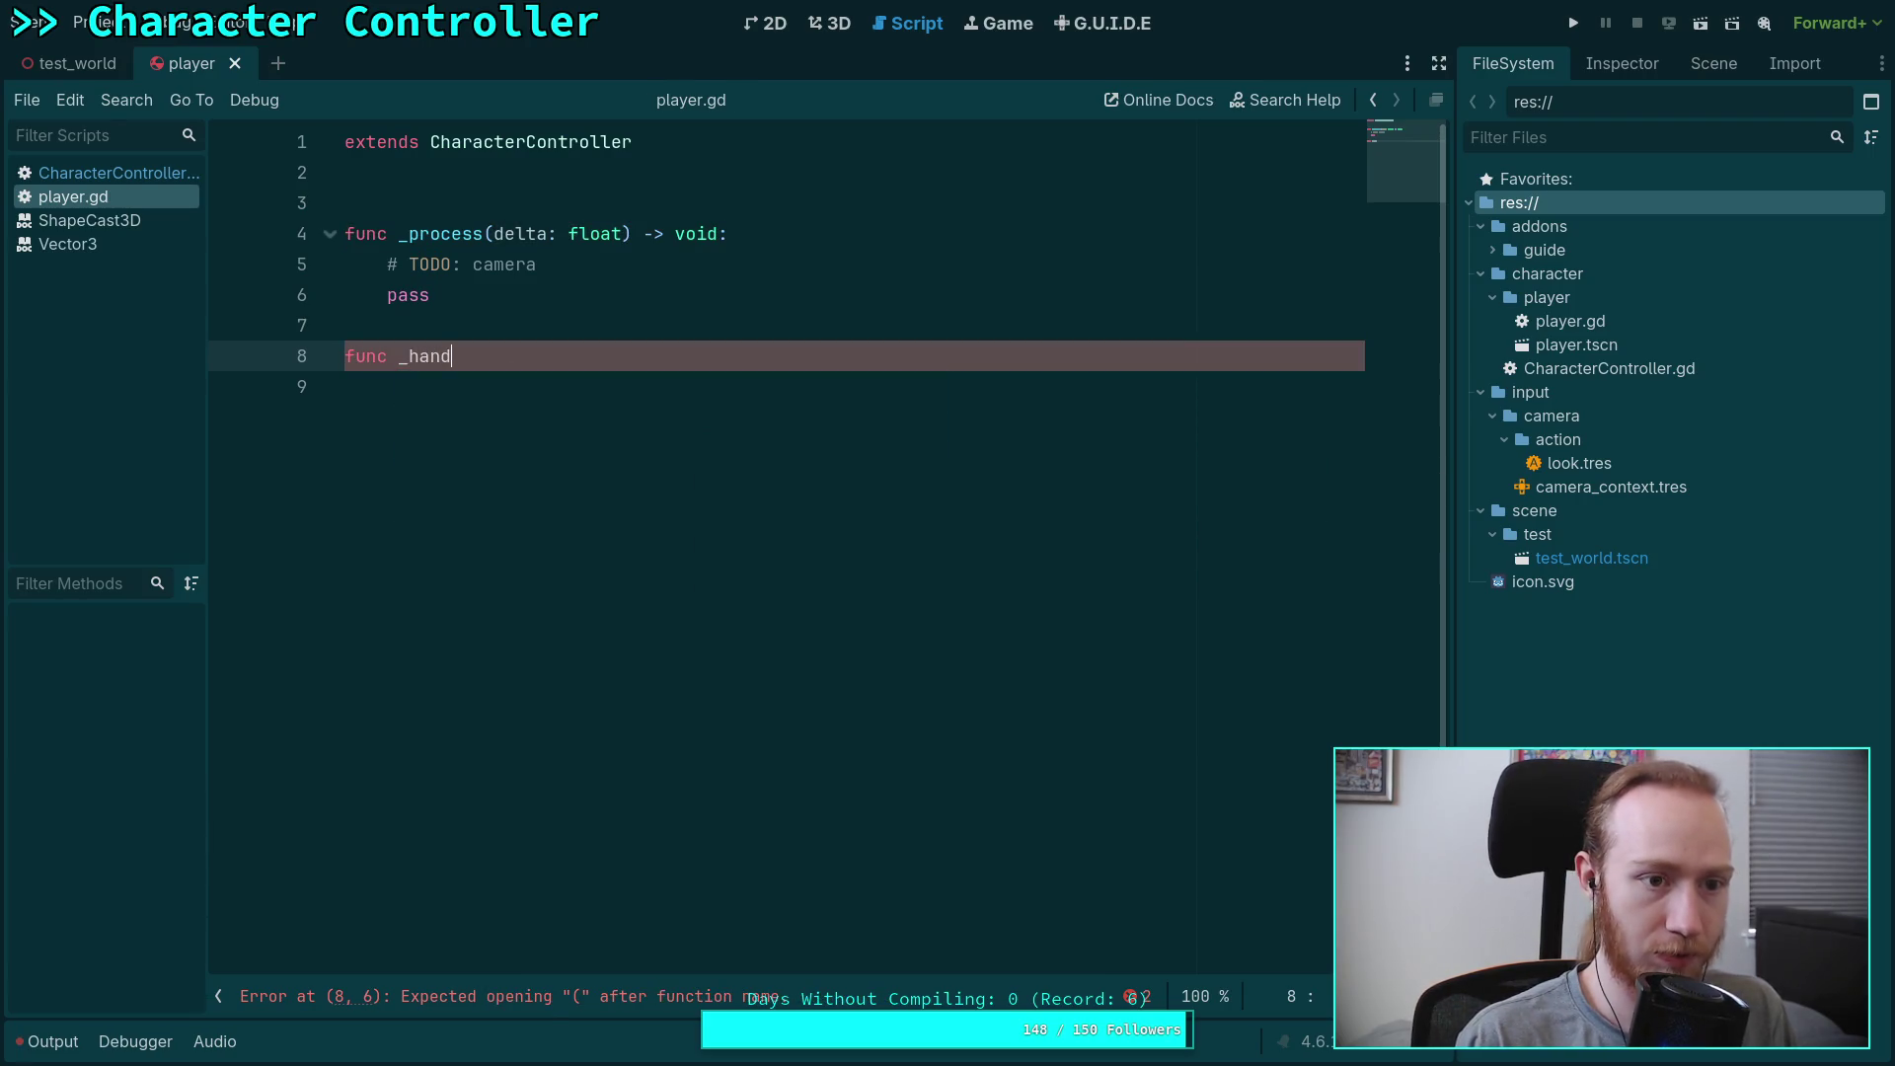
type("l")
key("Return")
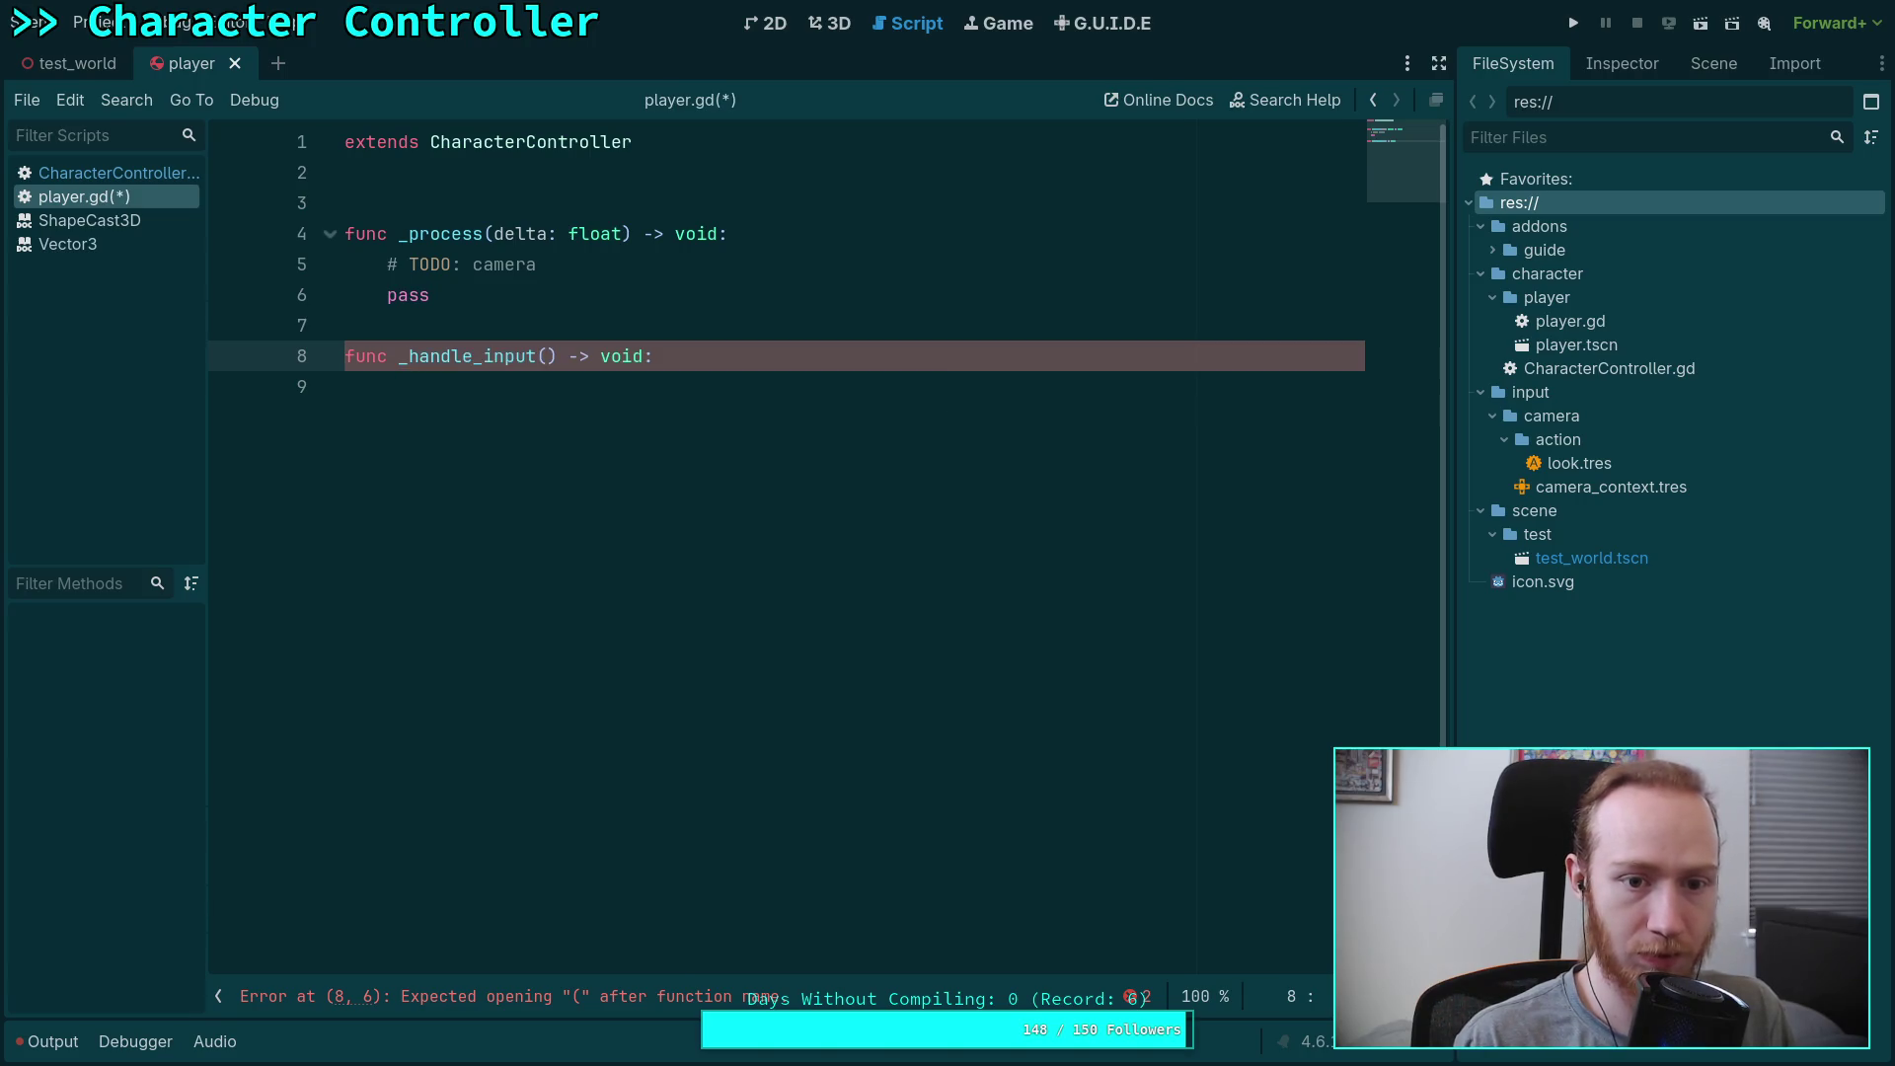
key("Return")
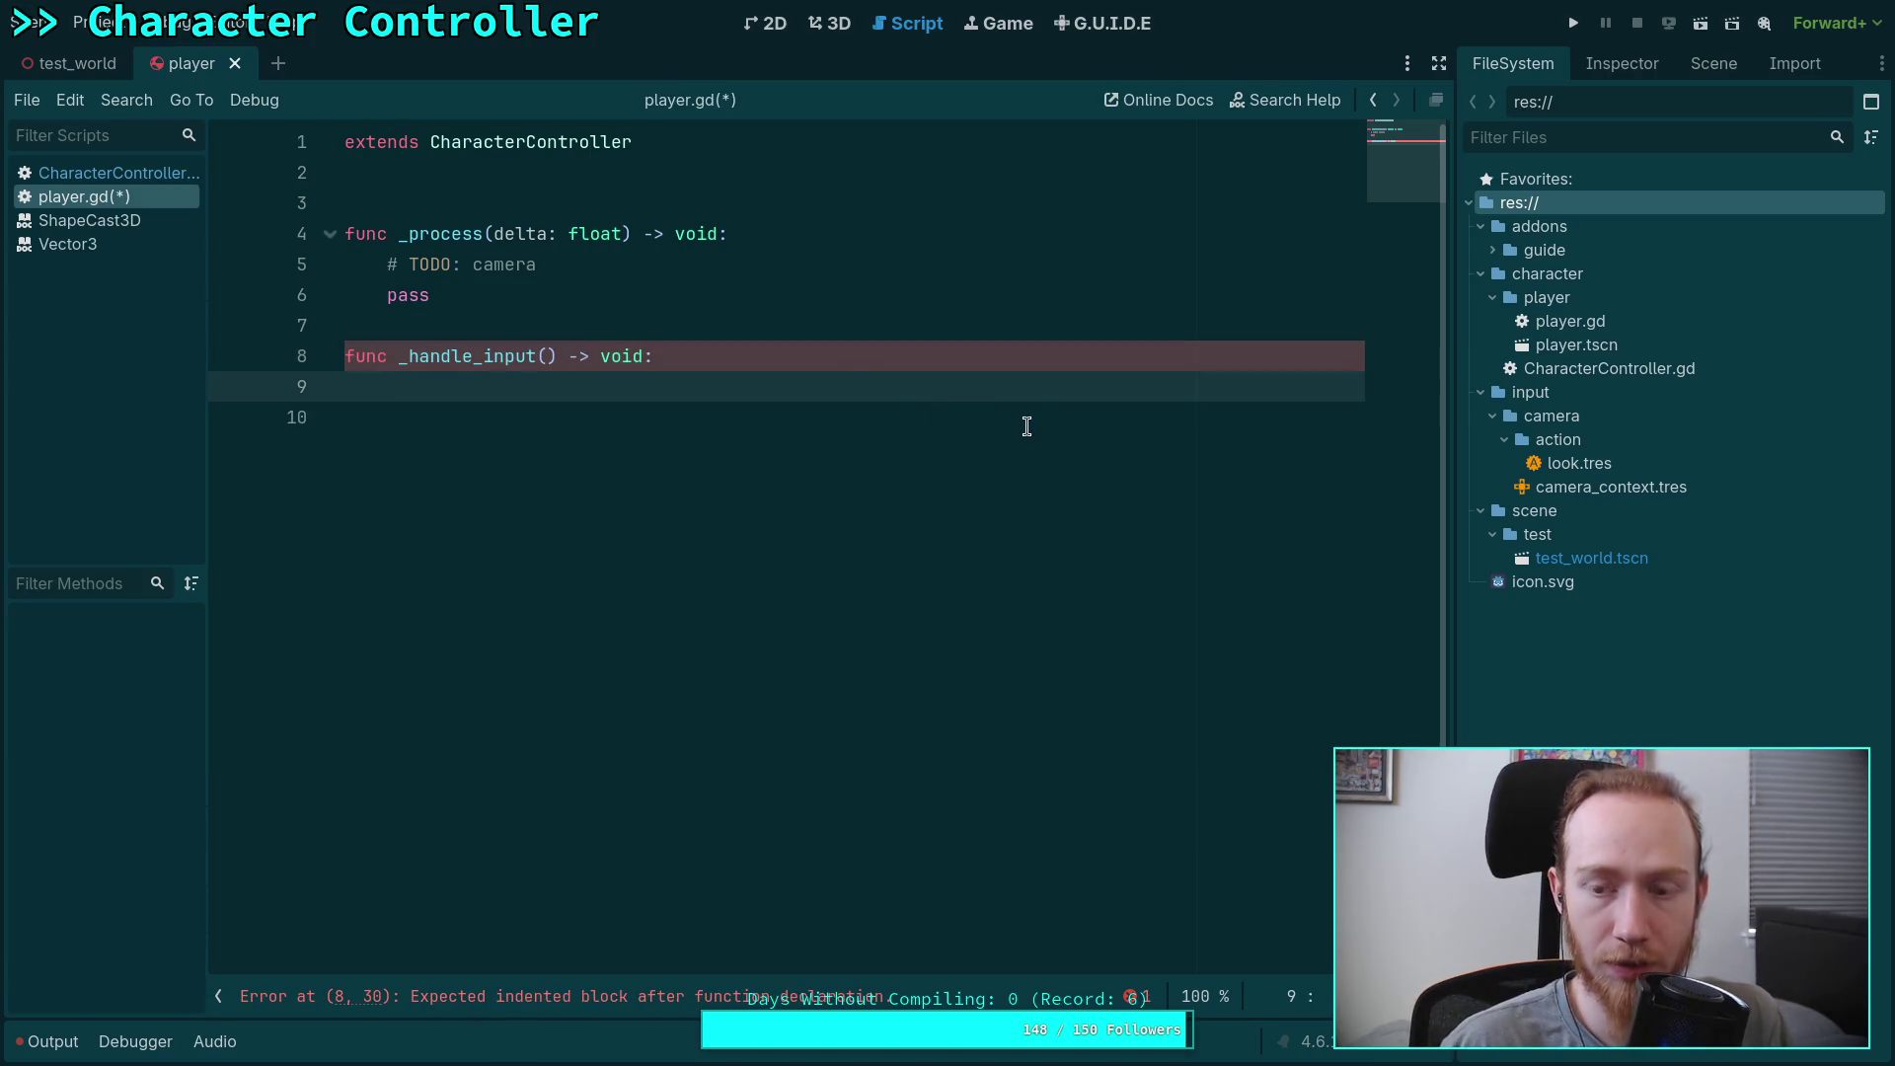
left_click(836, 181)
key("Return")
key("Return")
key("Return")
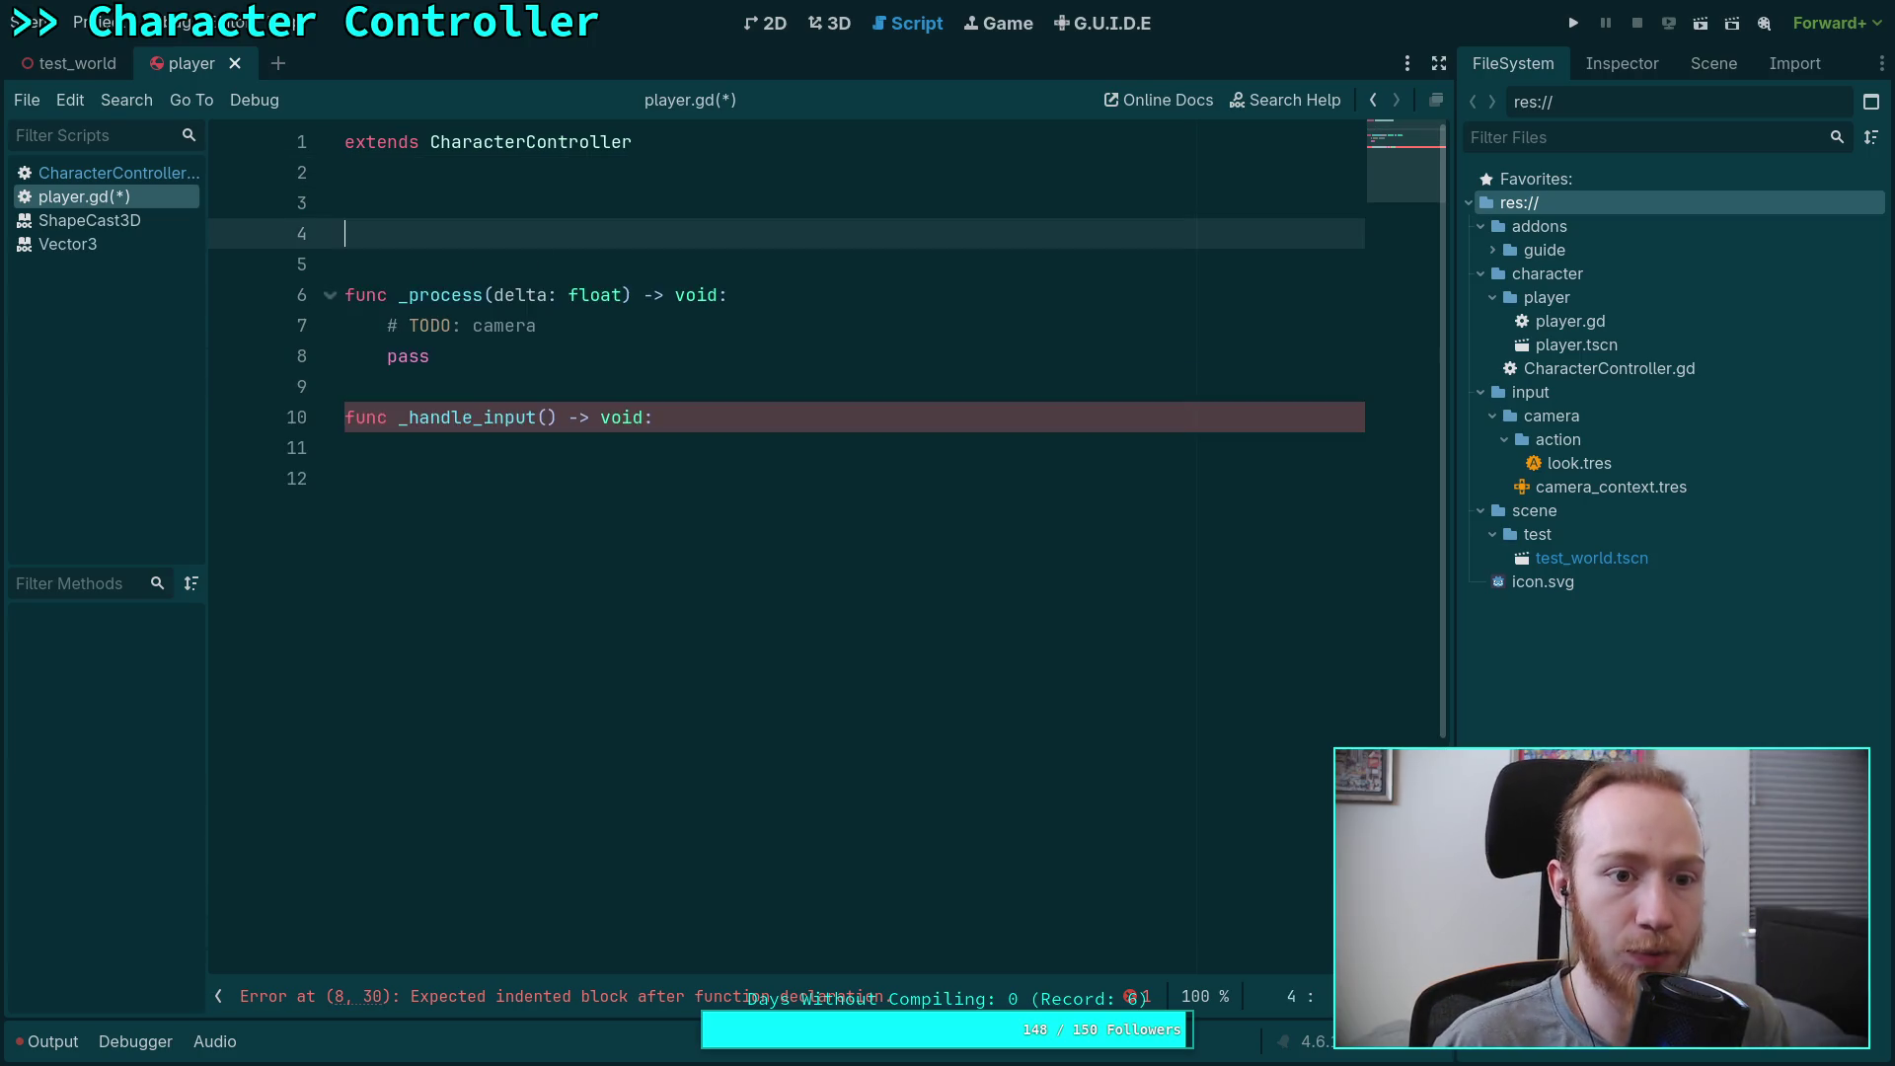
type("@export ")
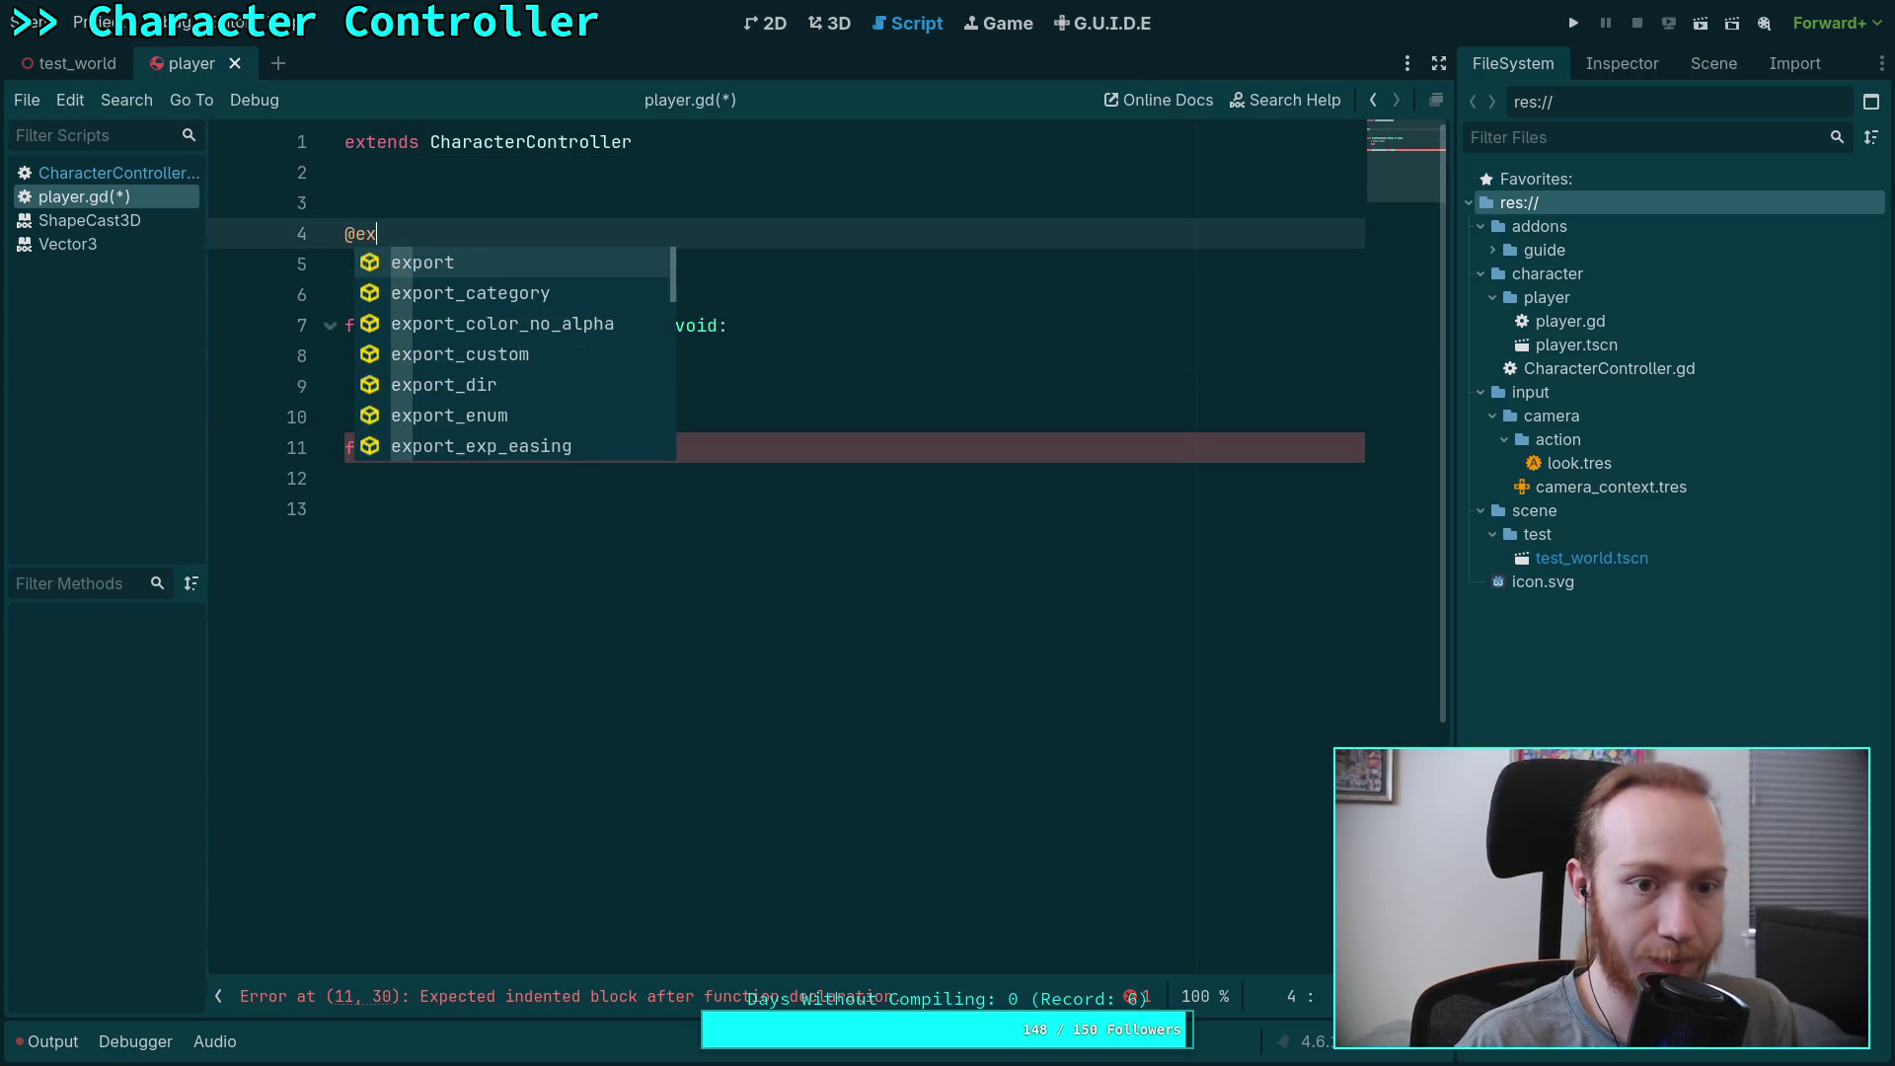
type("var action_")
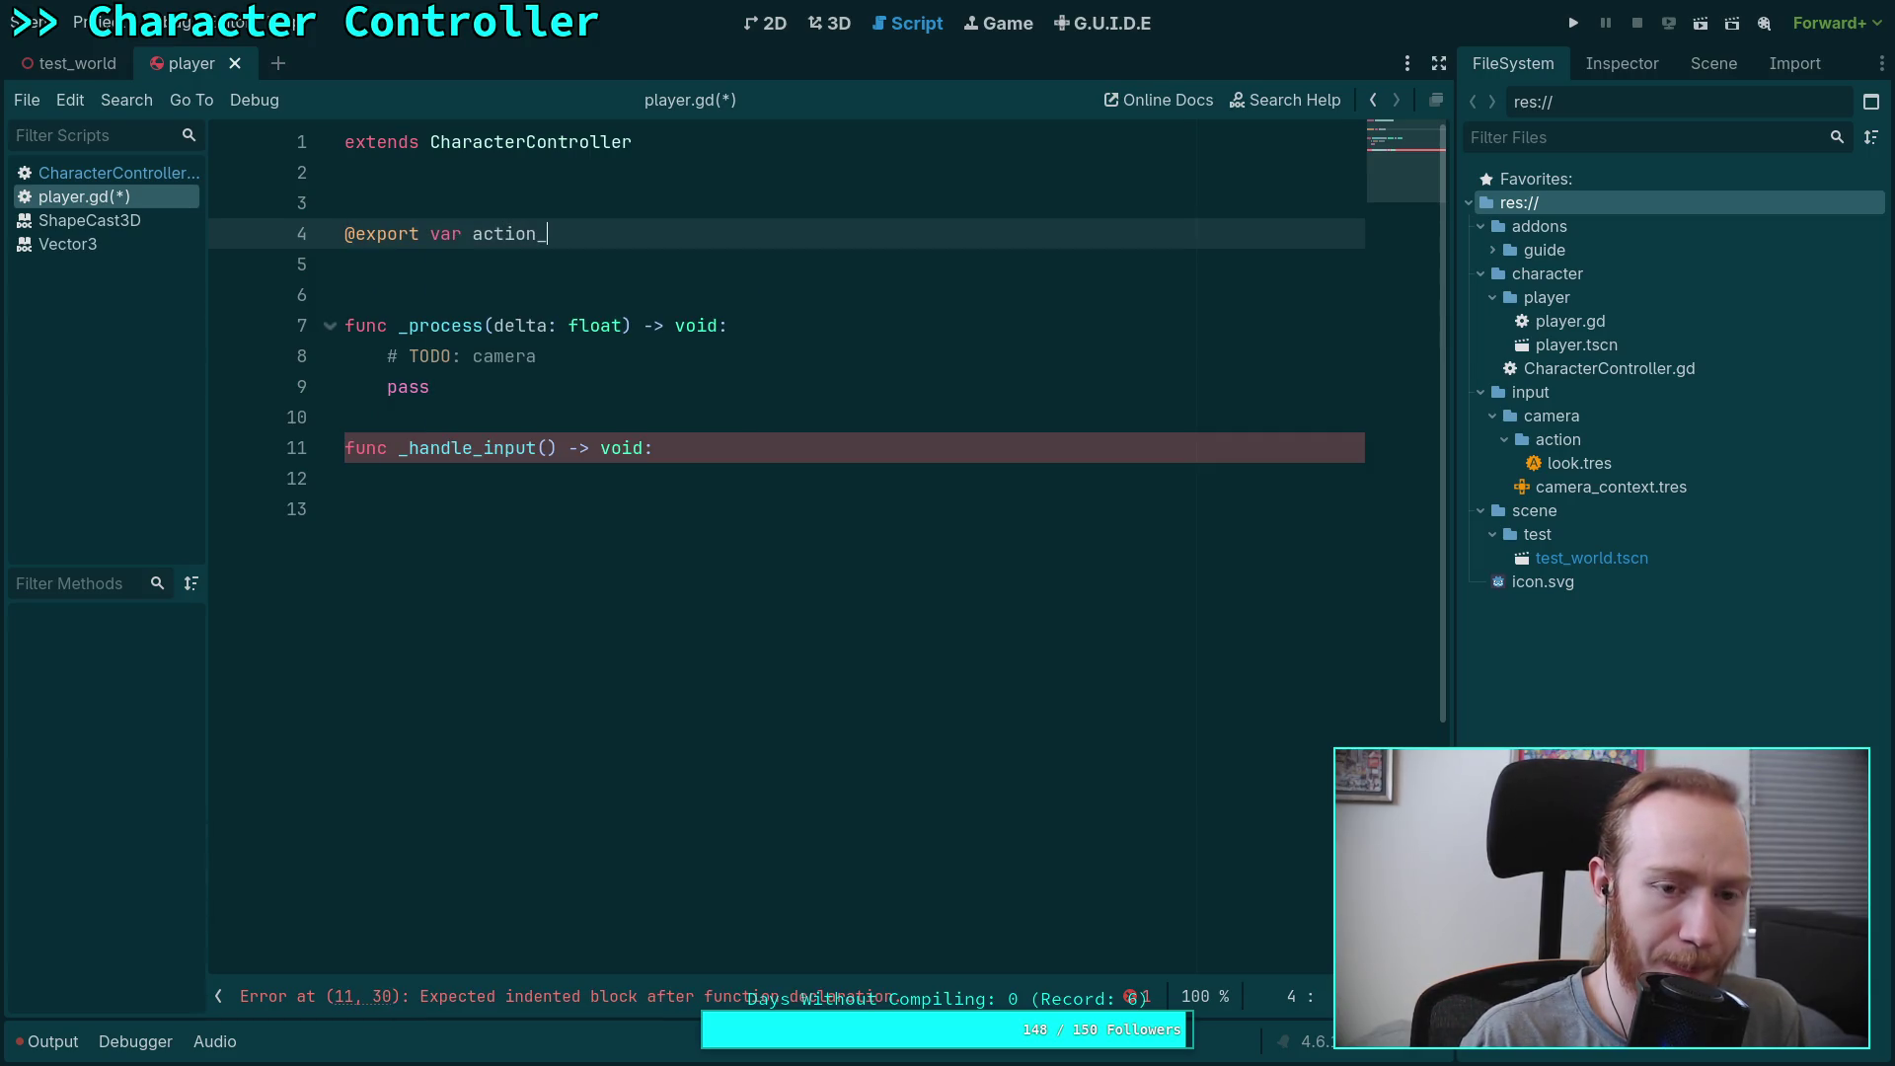
type("look: ")
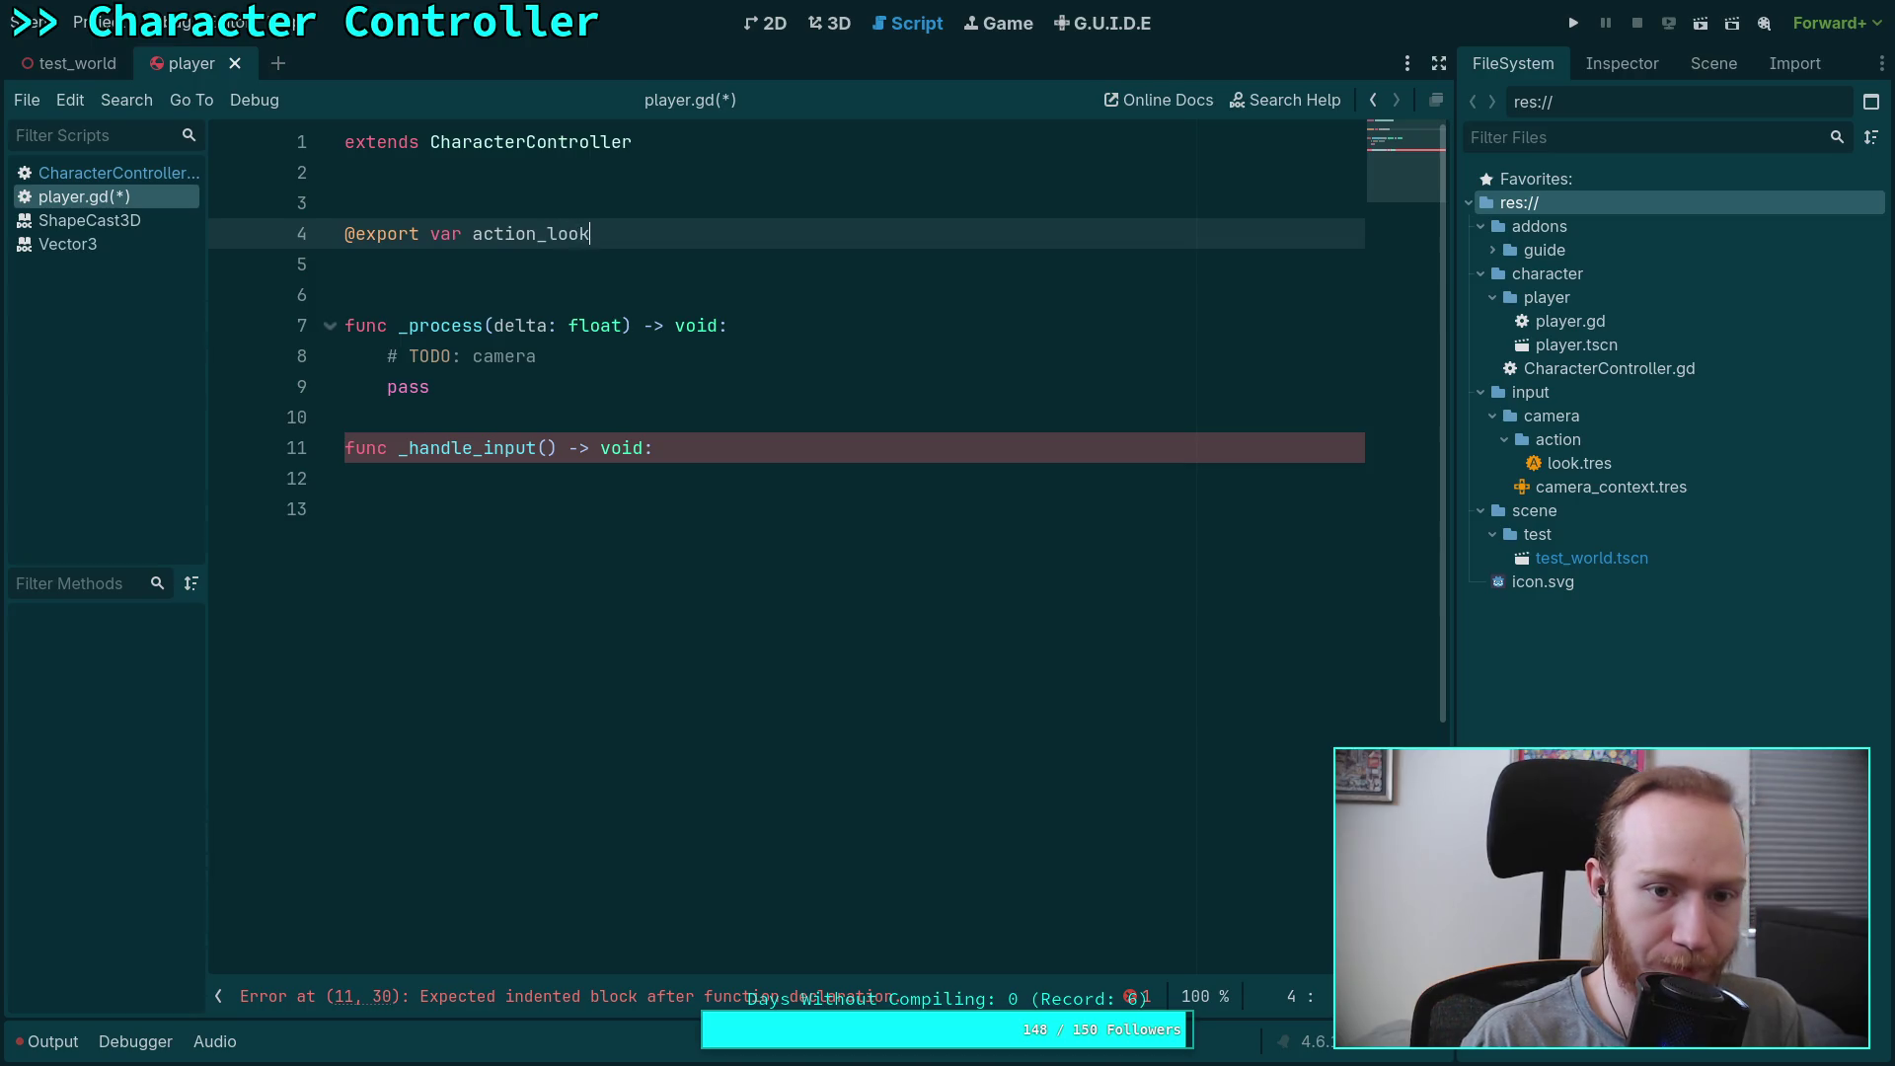
type("G")
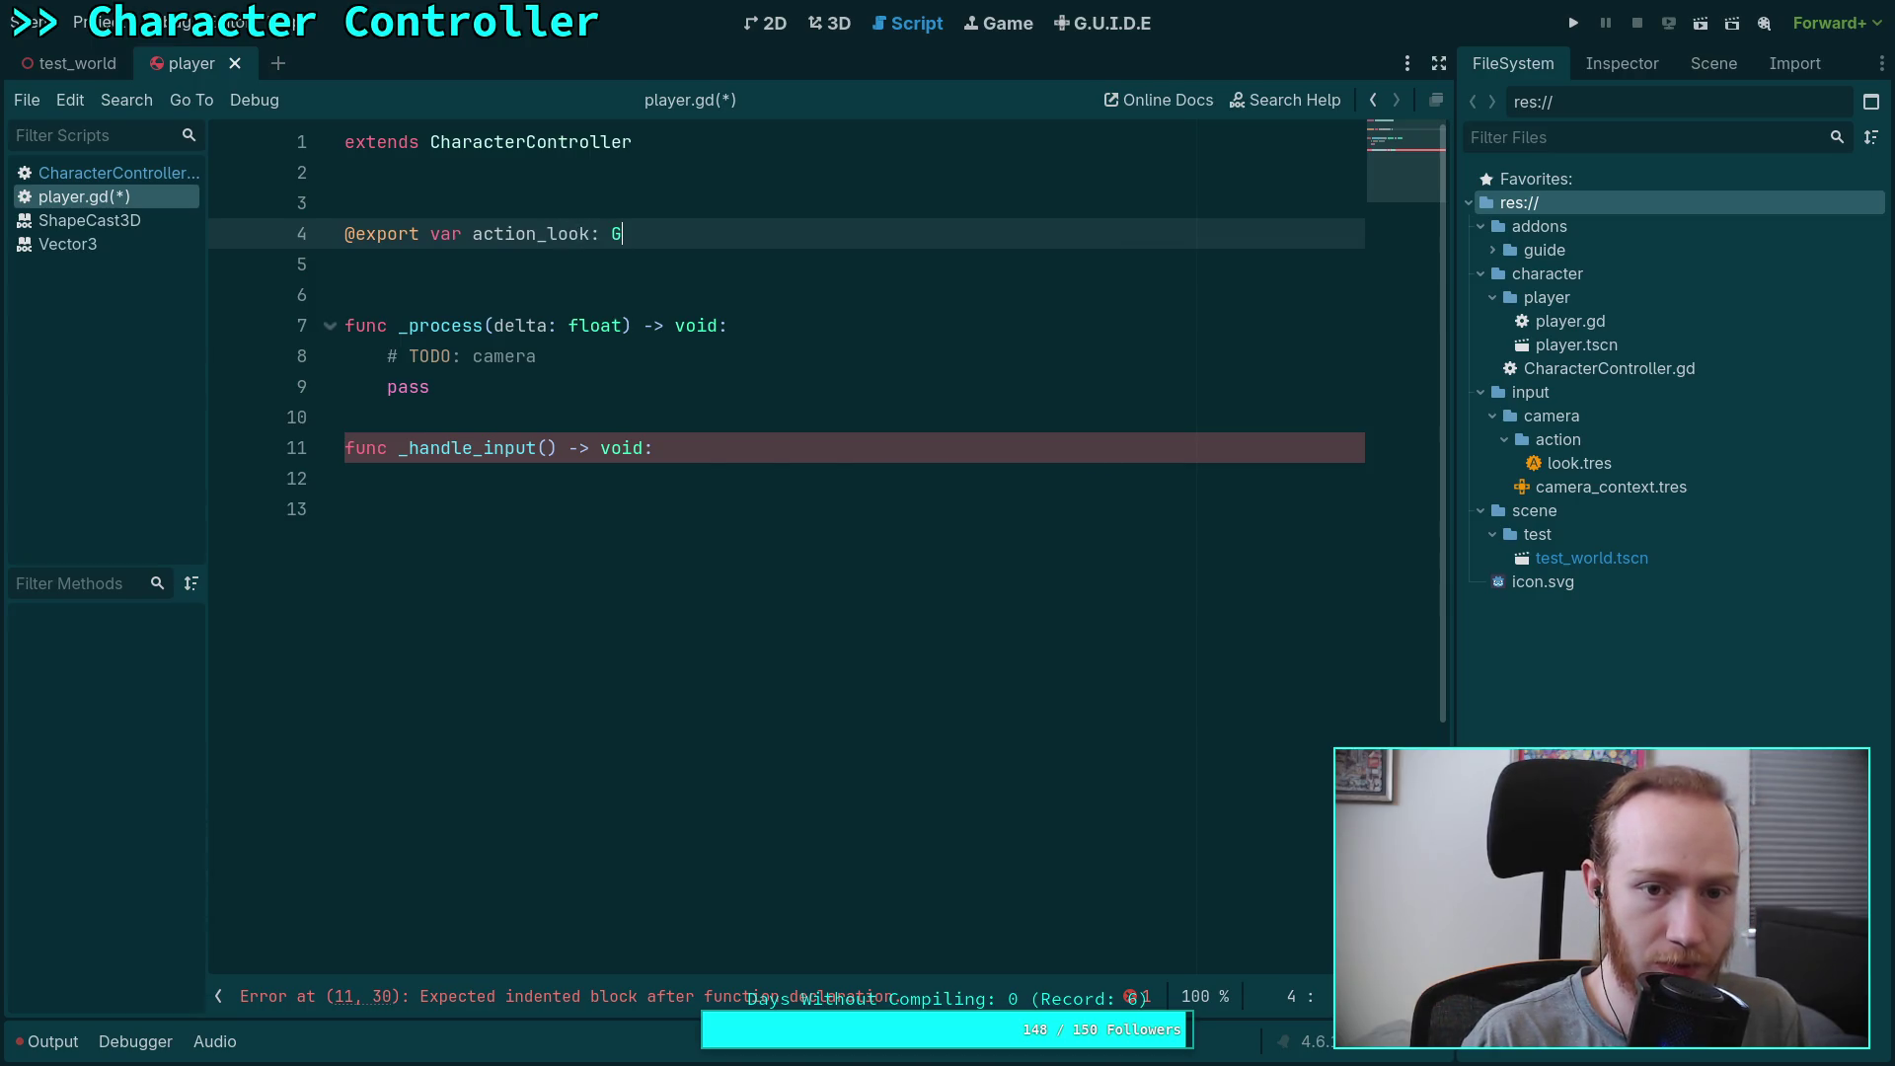
key("Left")
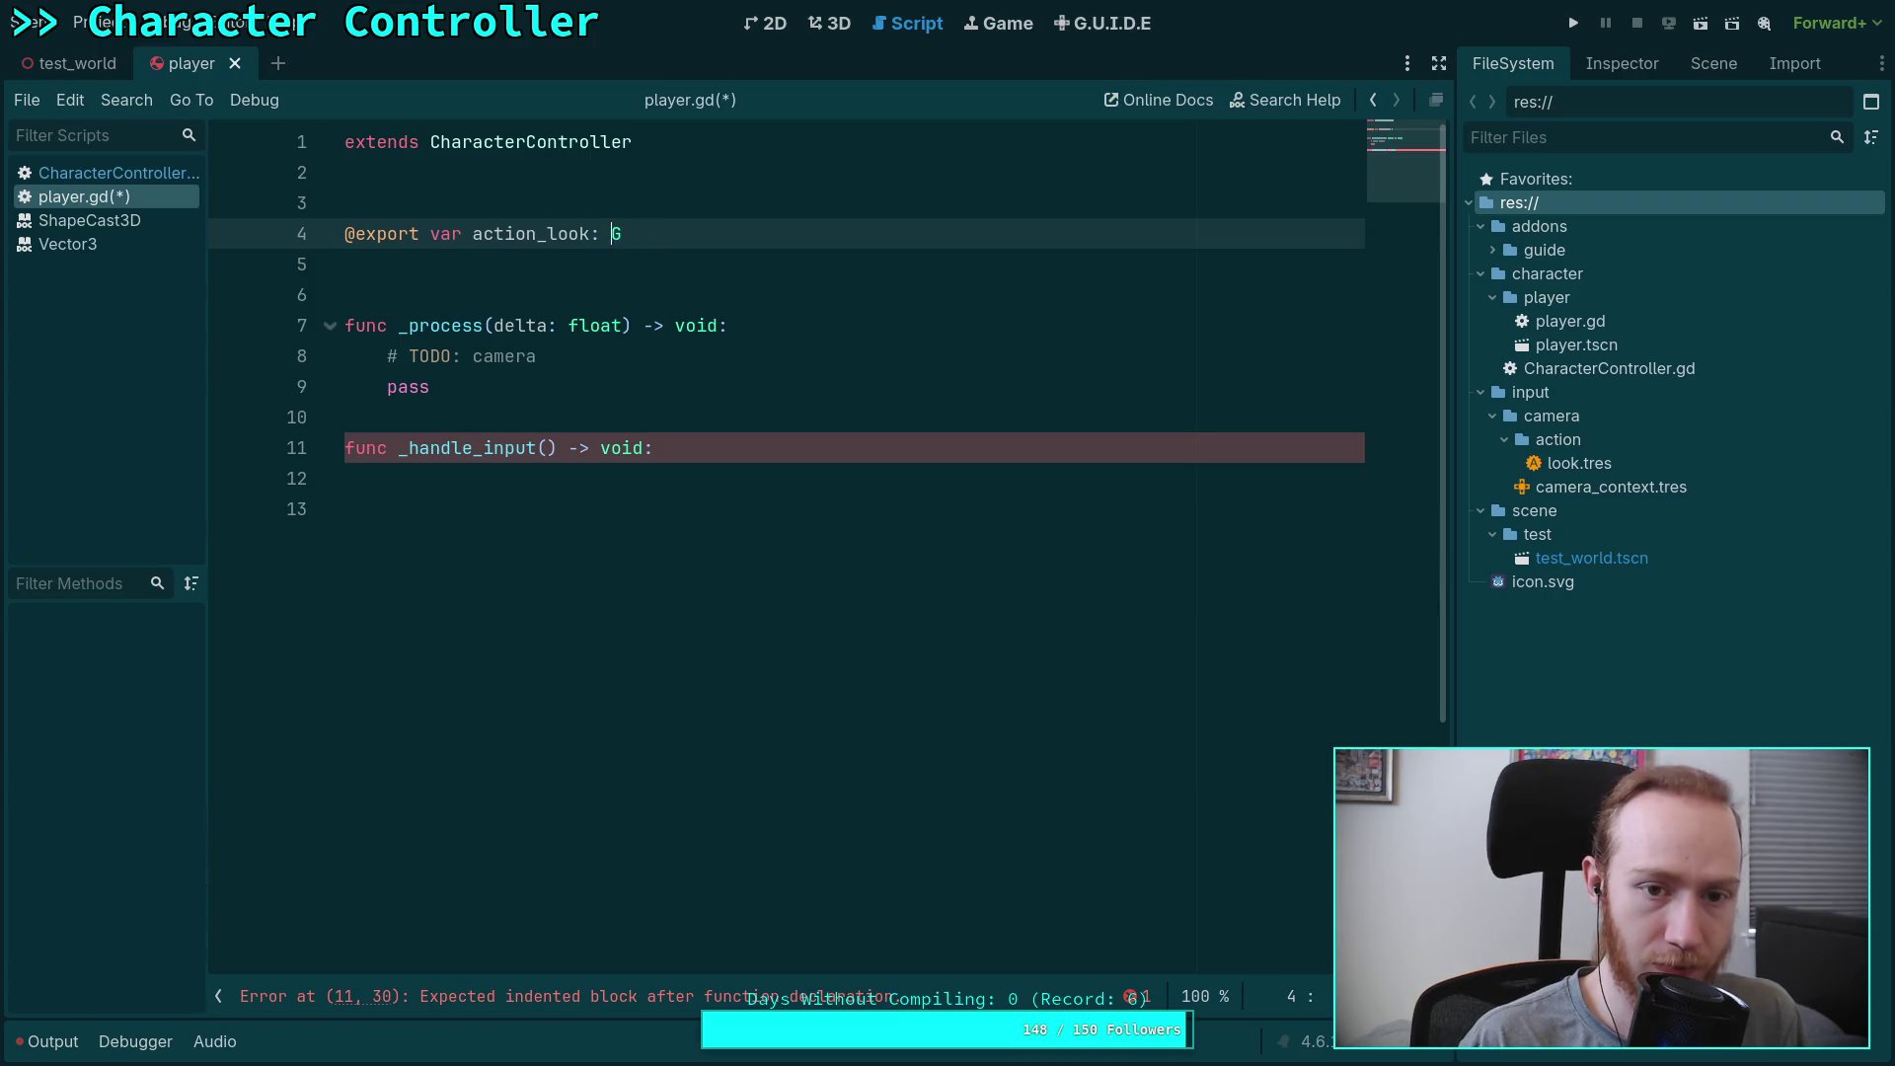
key("Right")
key("ctrl+space")
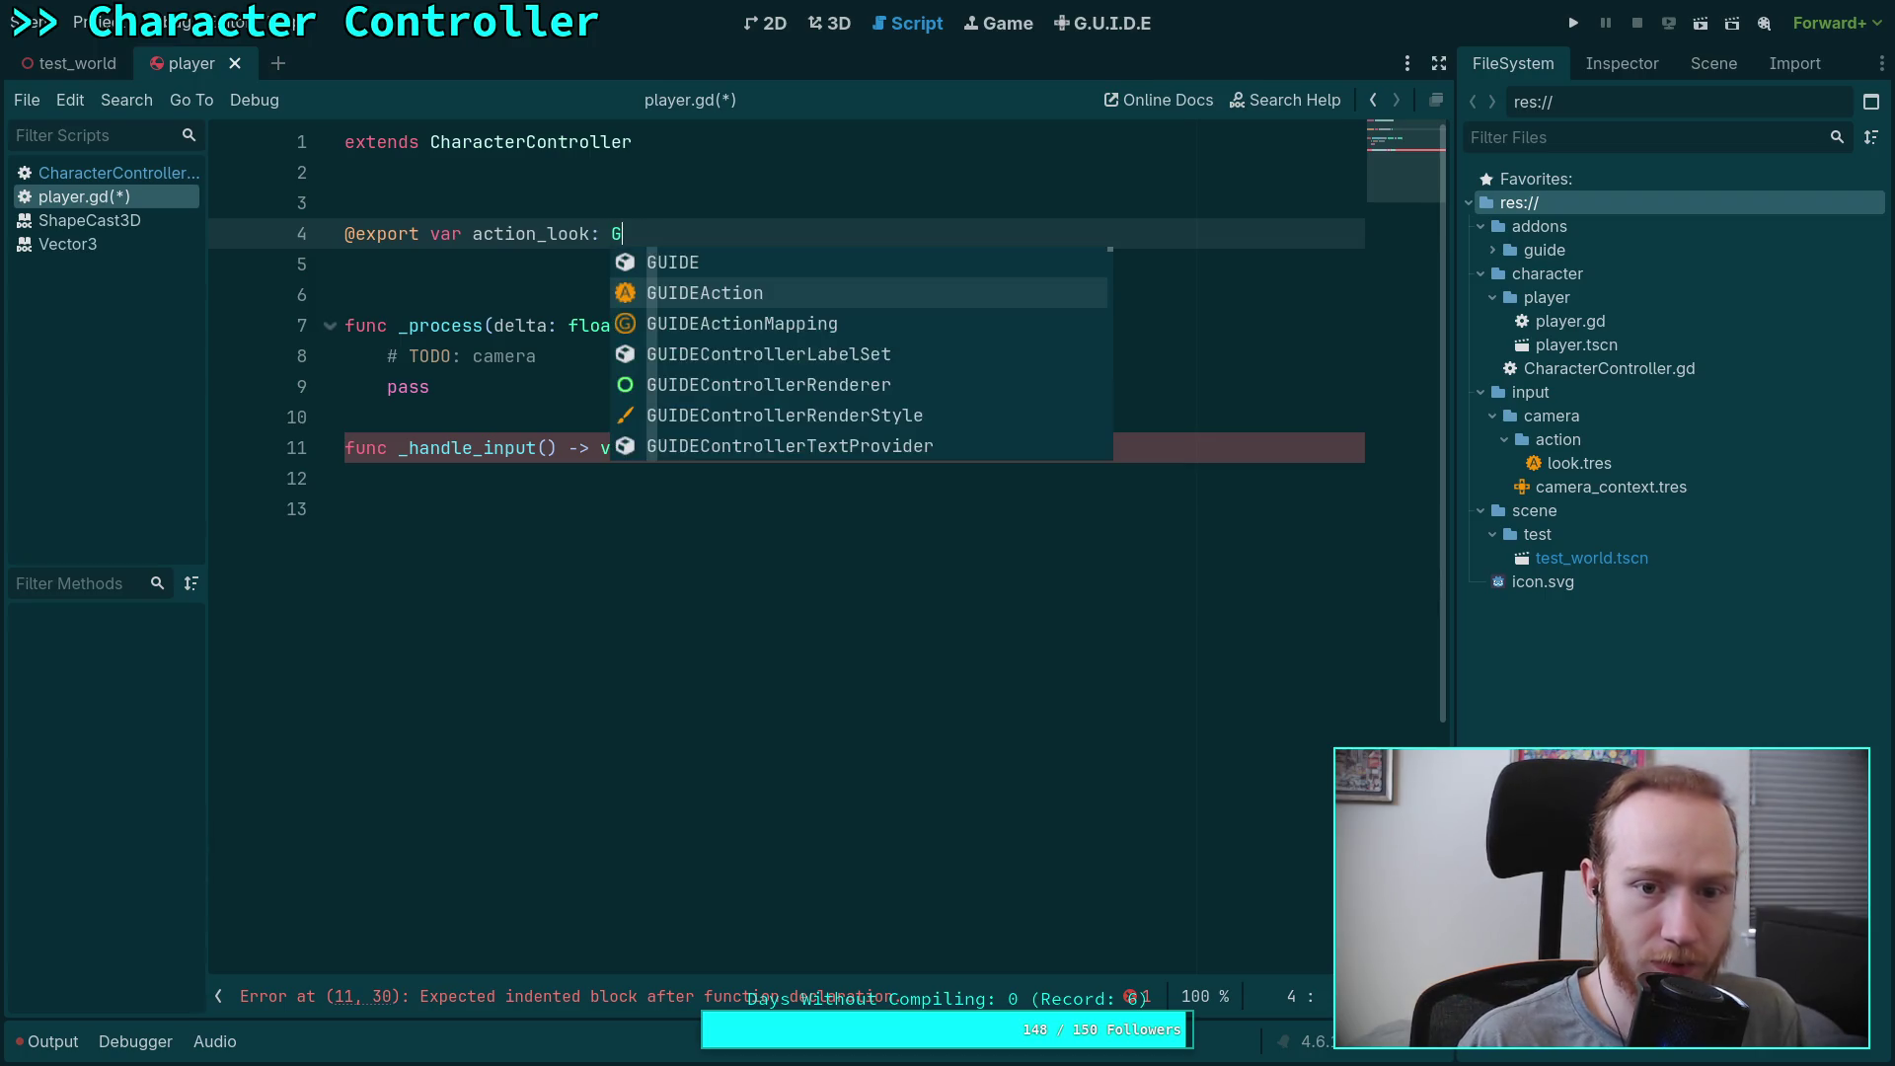
key("Return")
key("Return")
type("@export var action_")
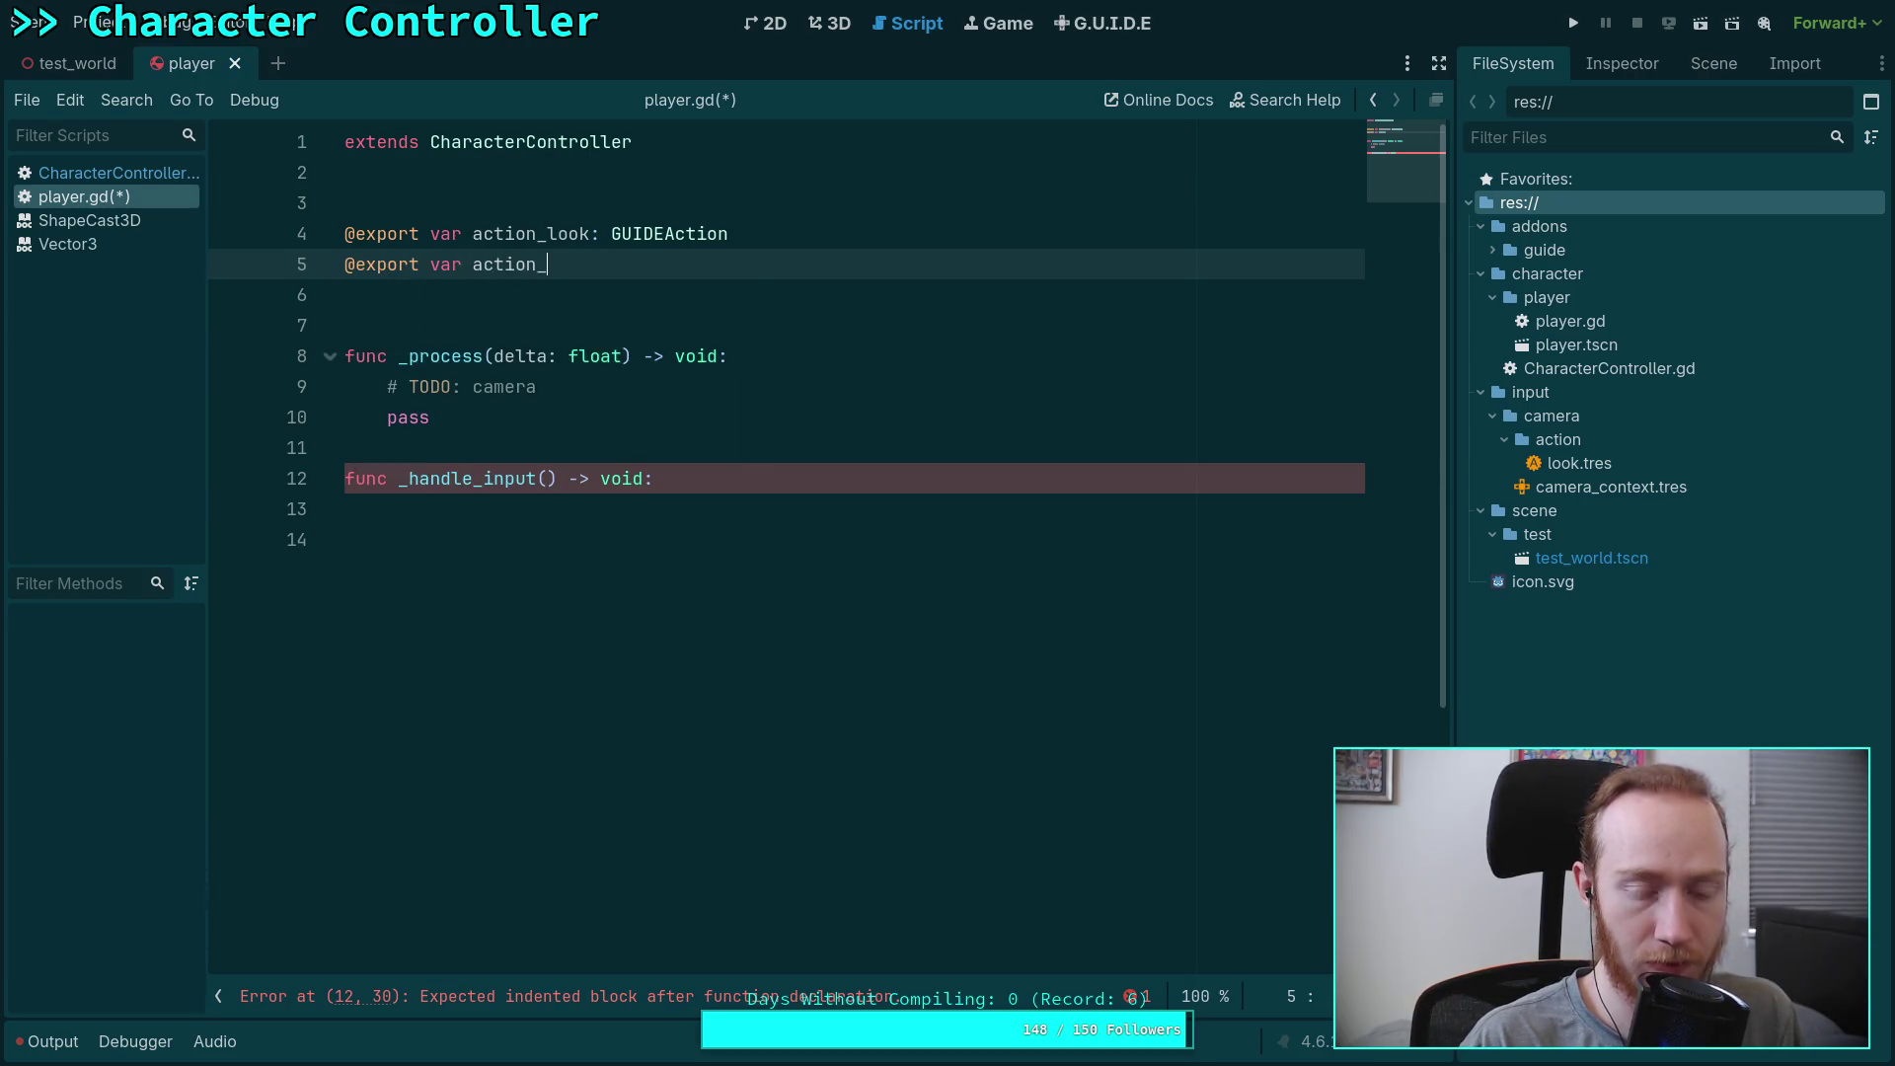
type("move: G")
key("Down")
key("Return")
key("Return")
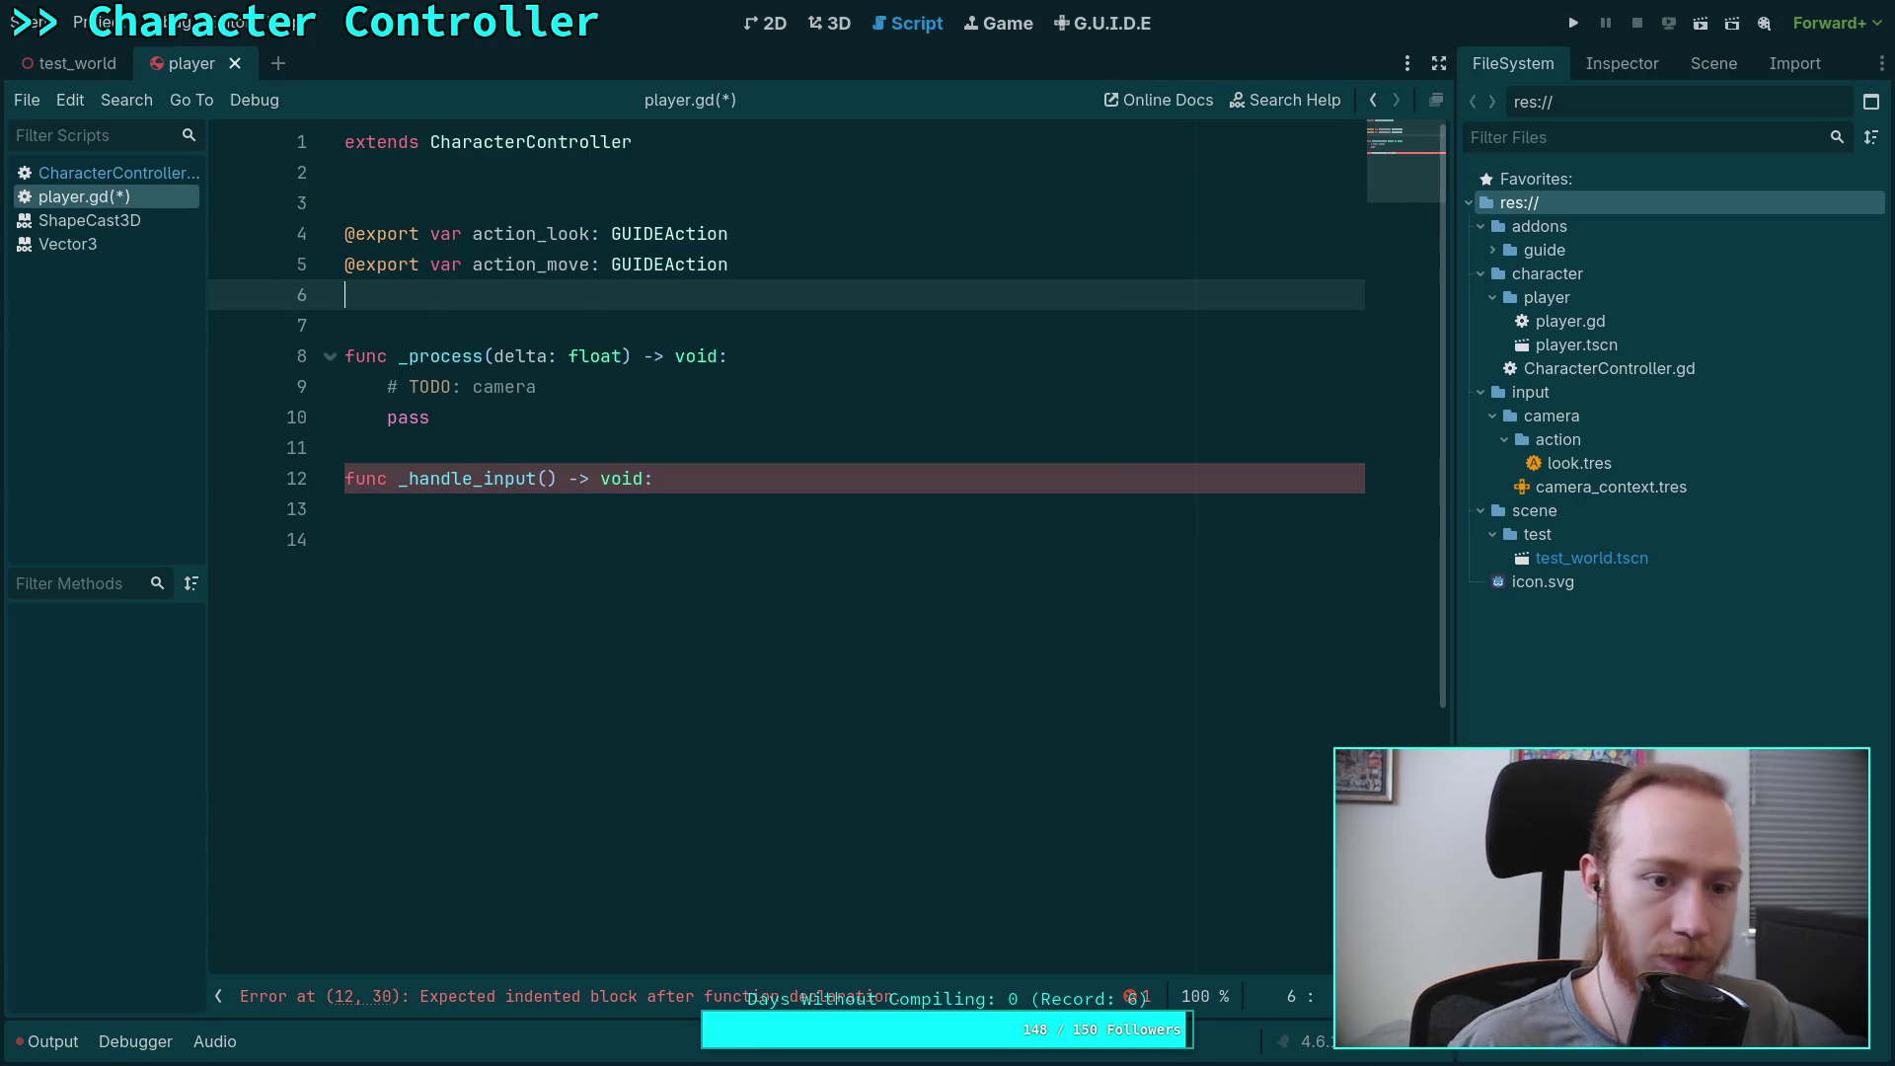
key("BackSpace")
key("ctrl+s")
Open a new line in the _handle_input body for the desired_velocity assignment
left_click(864, 477)
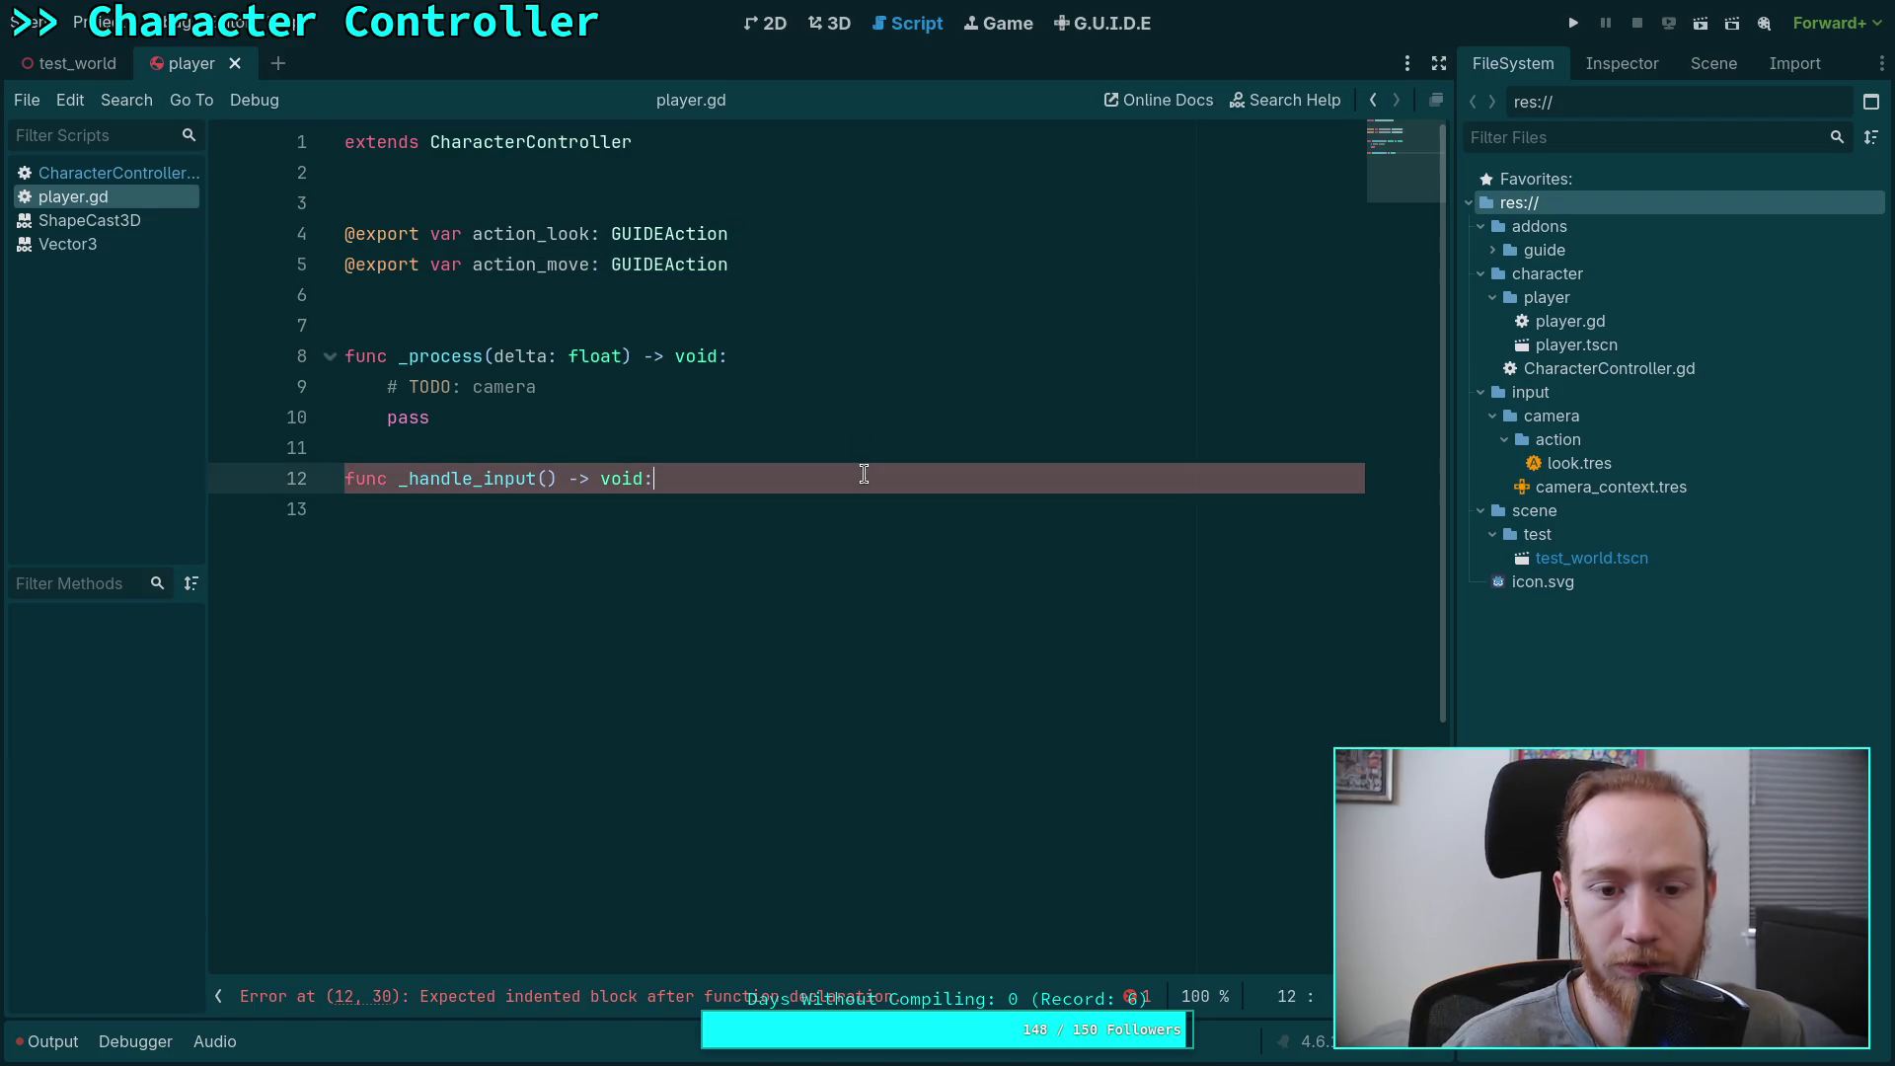
key("Return")
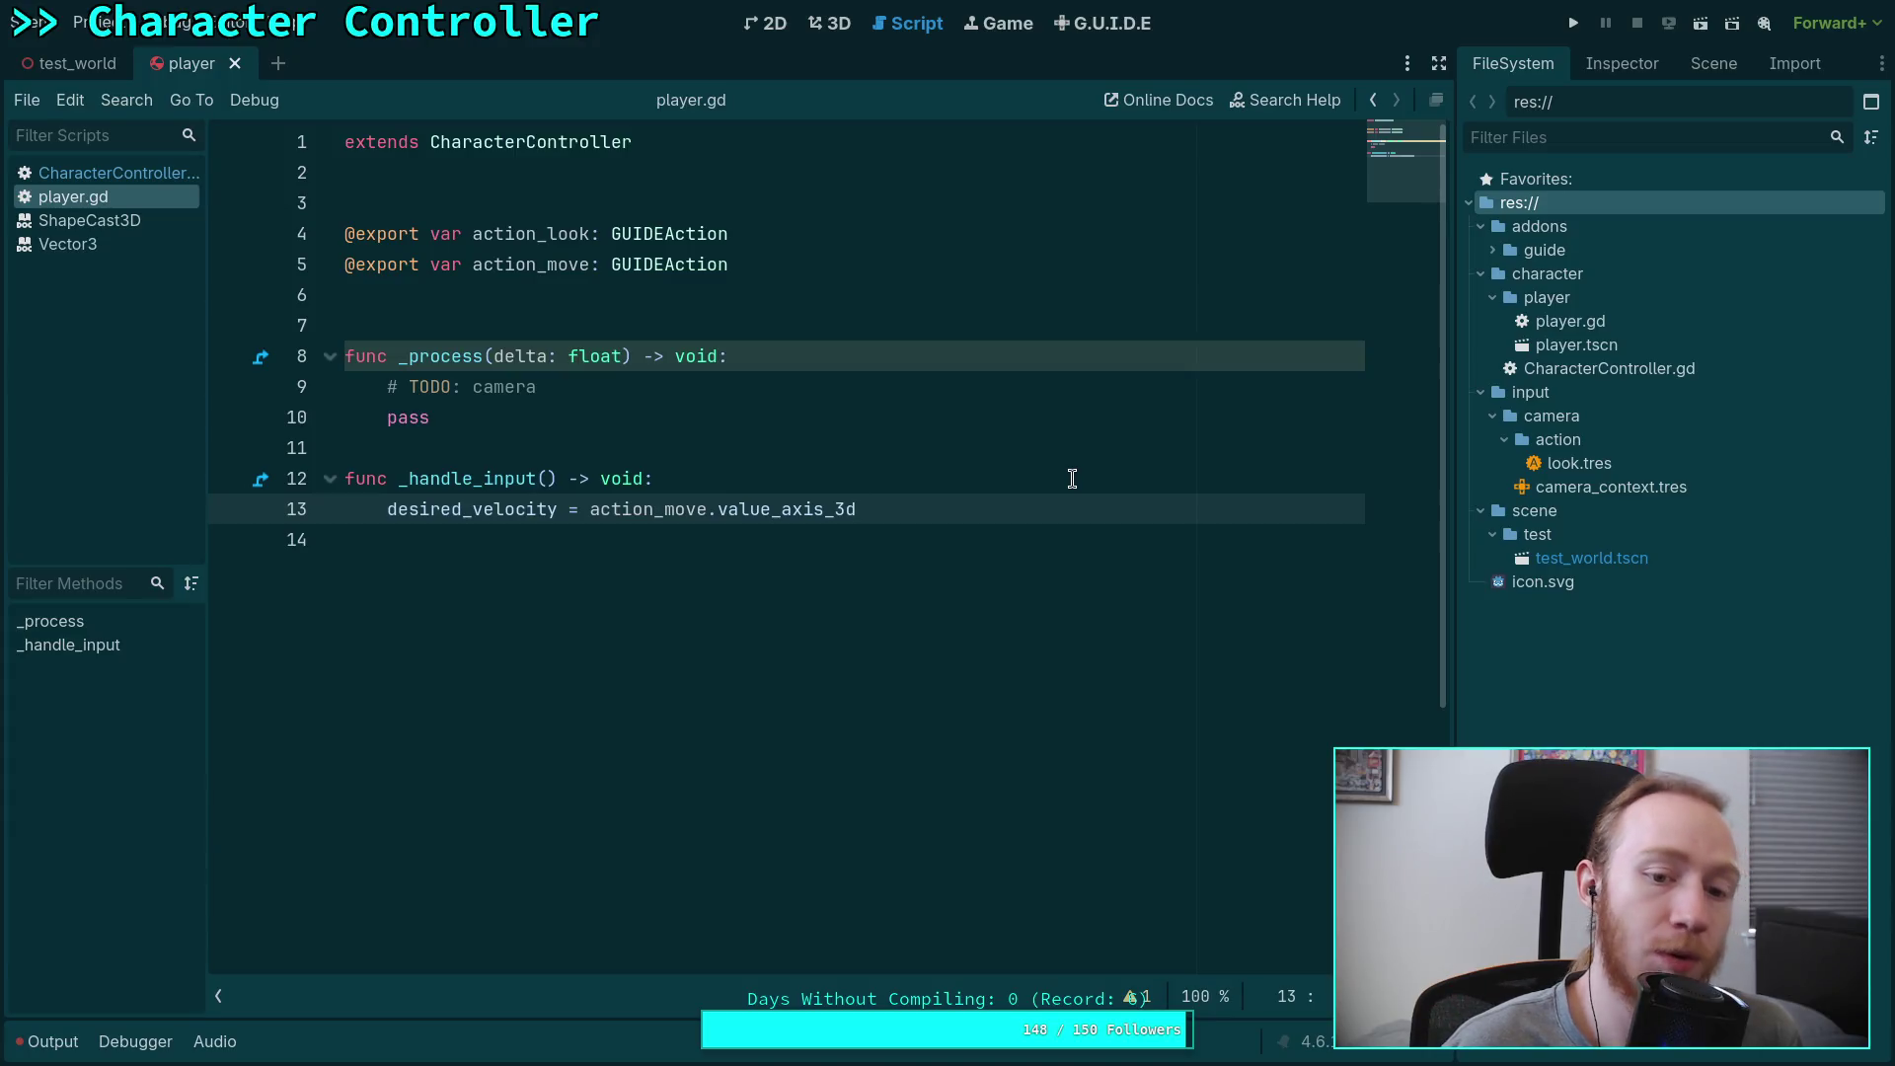
key("super+4")
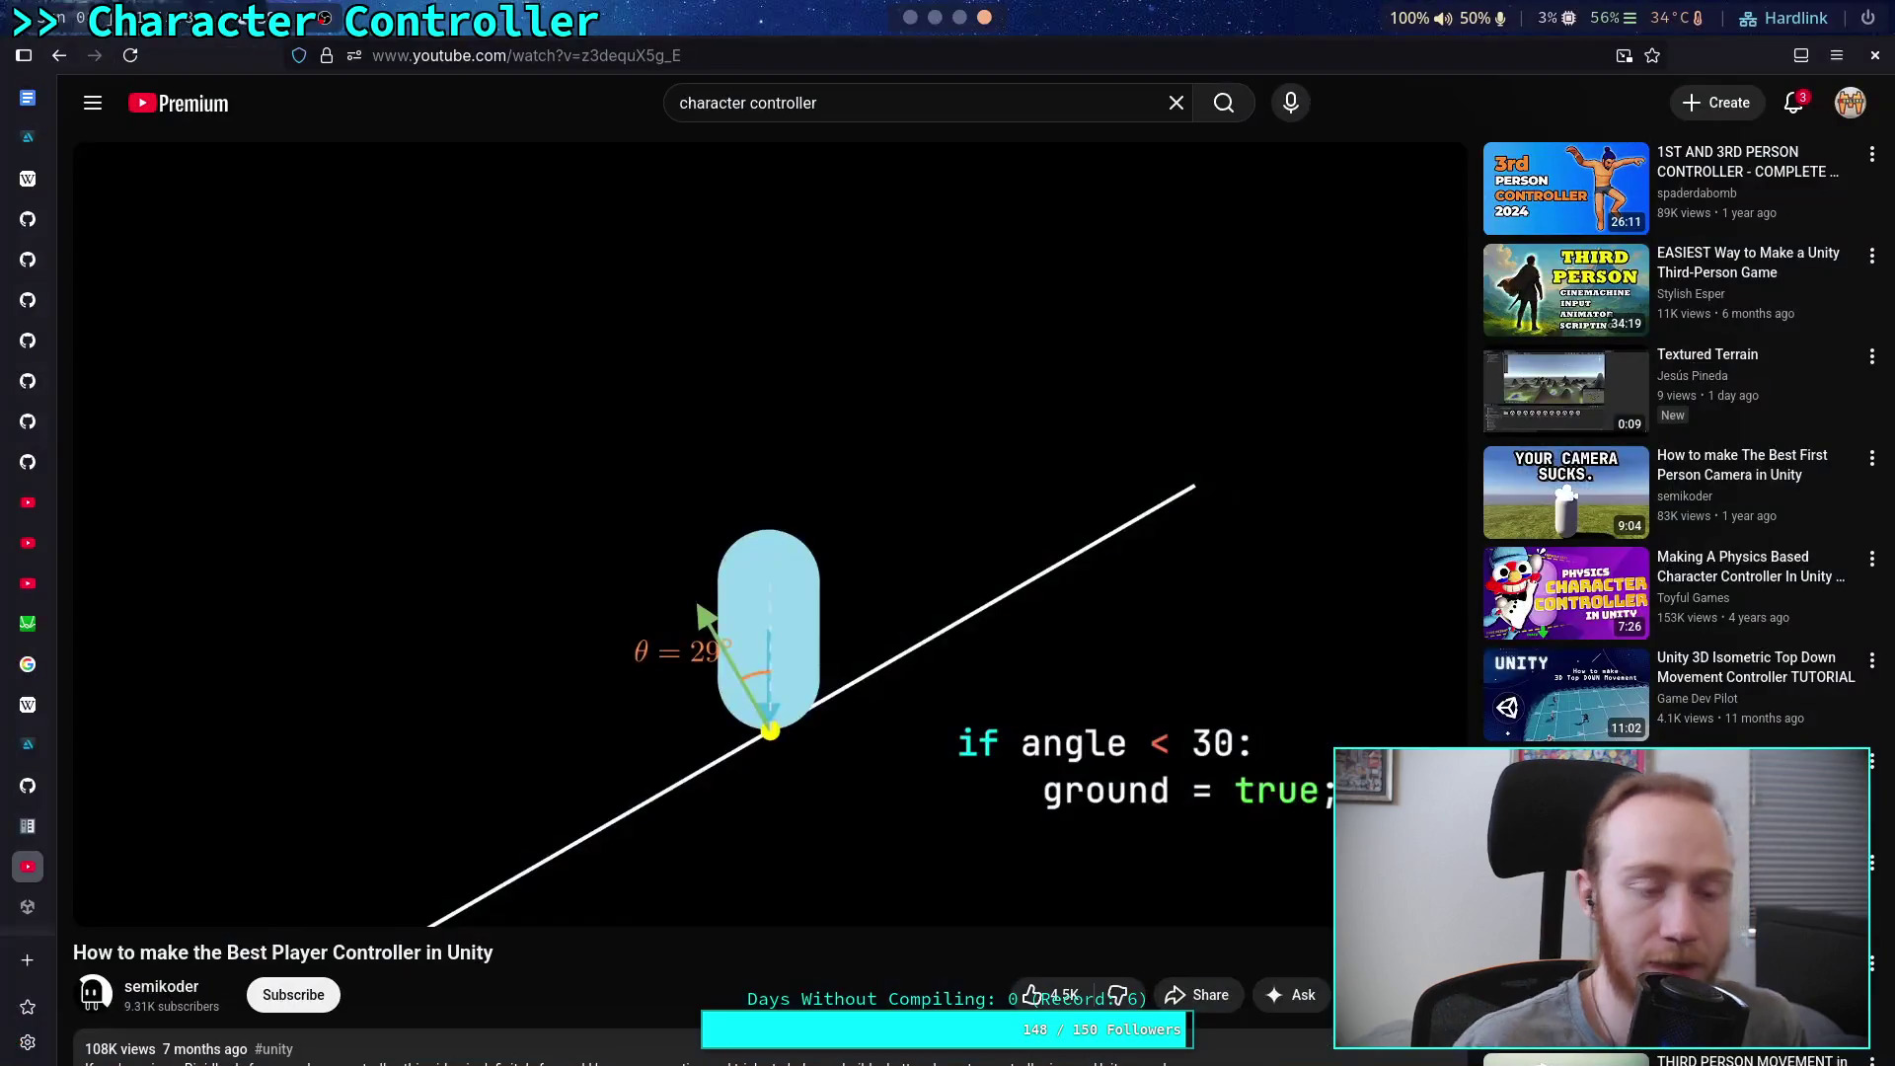
Close the Kola Superdeep Borehole Wikipedia tab and open the shape_cast_3d.cpp repository owner's profile in a new tab
left_click(28, 218)
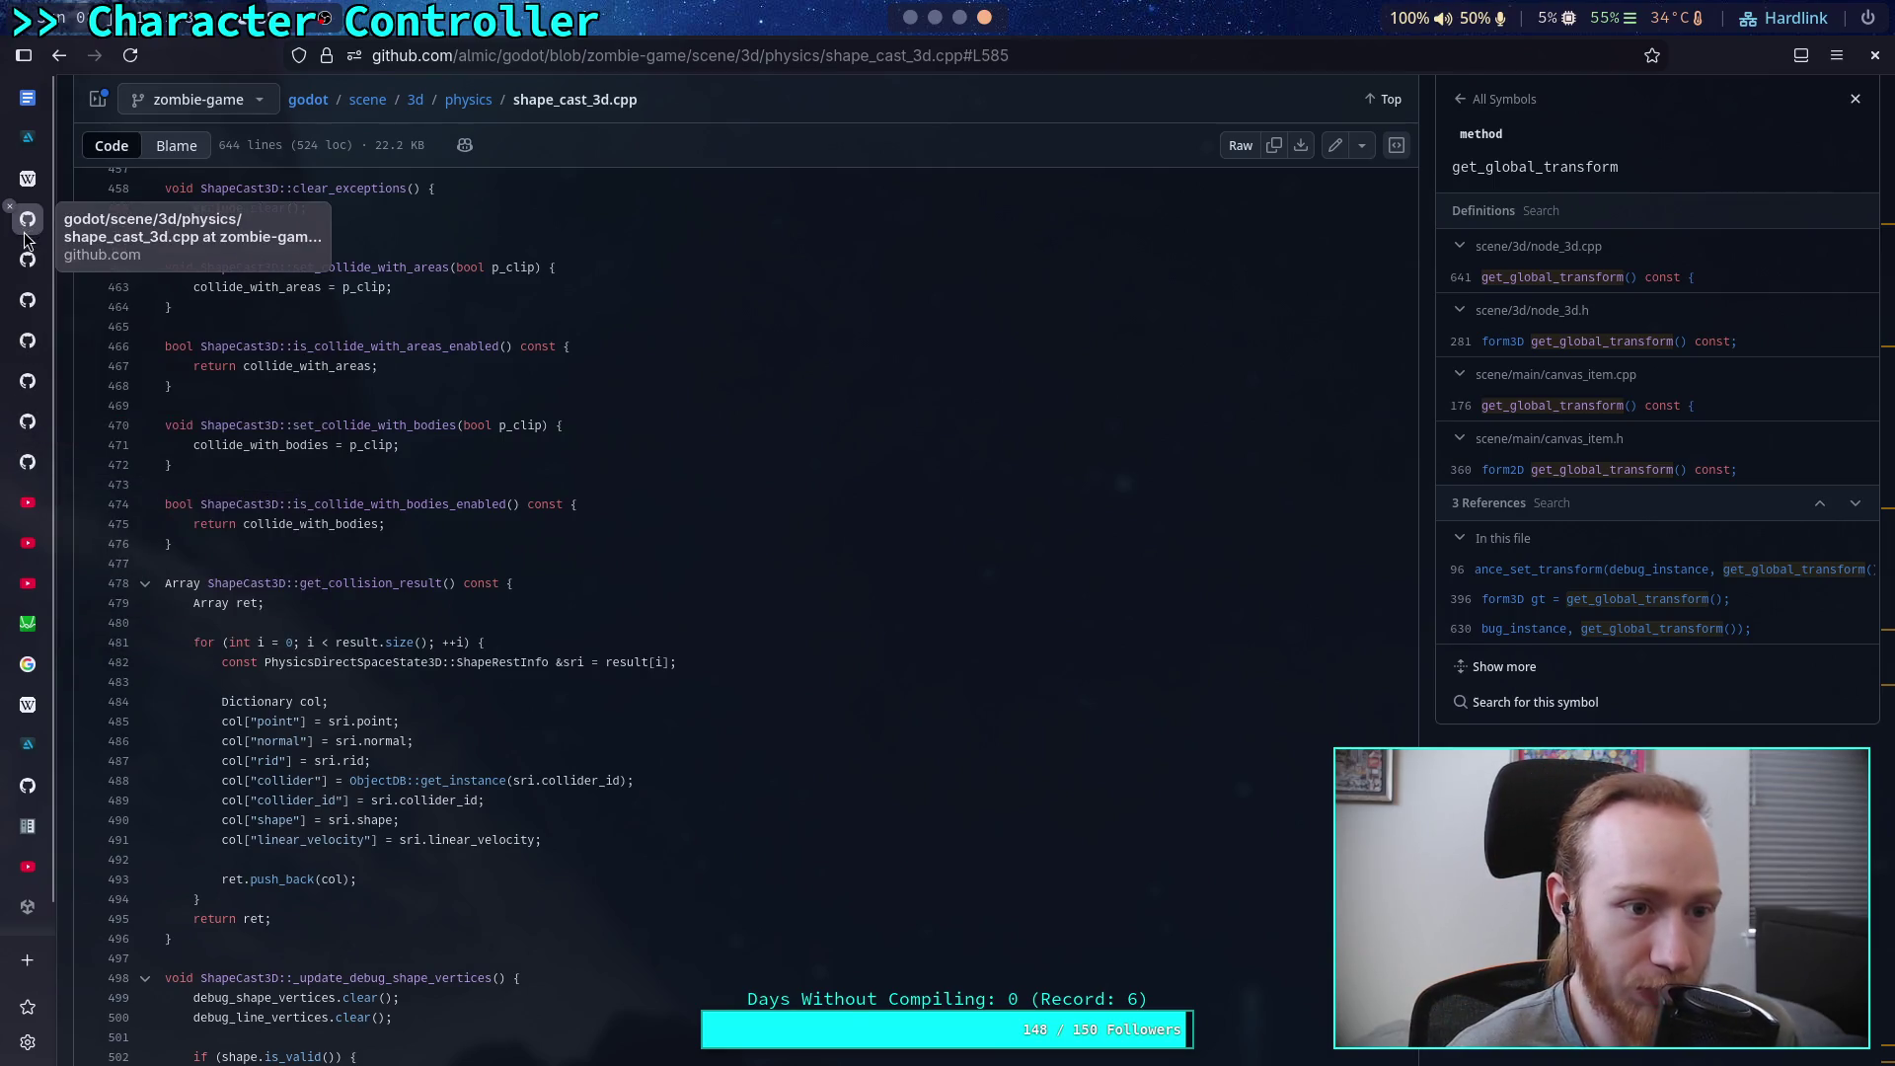
scroll(316, 333, "up", 10)
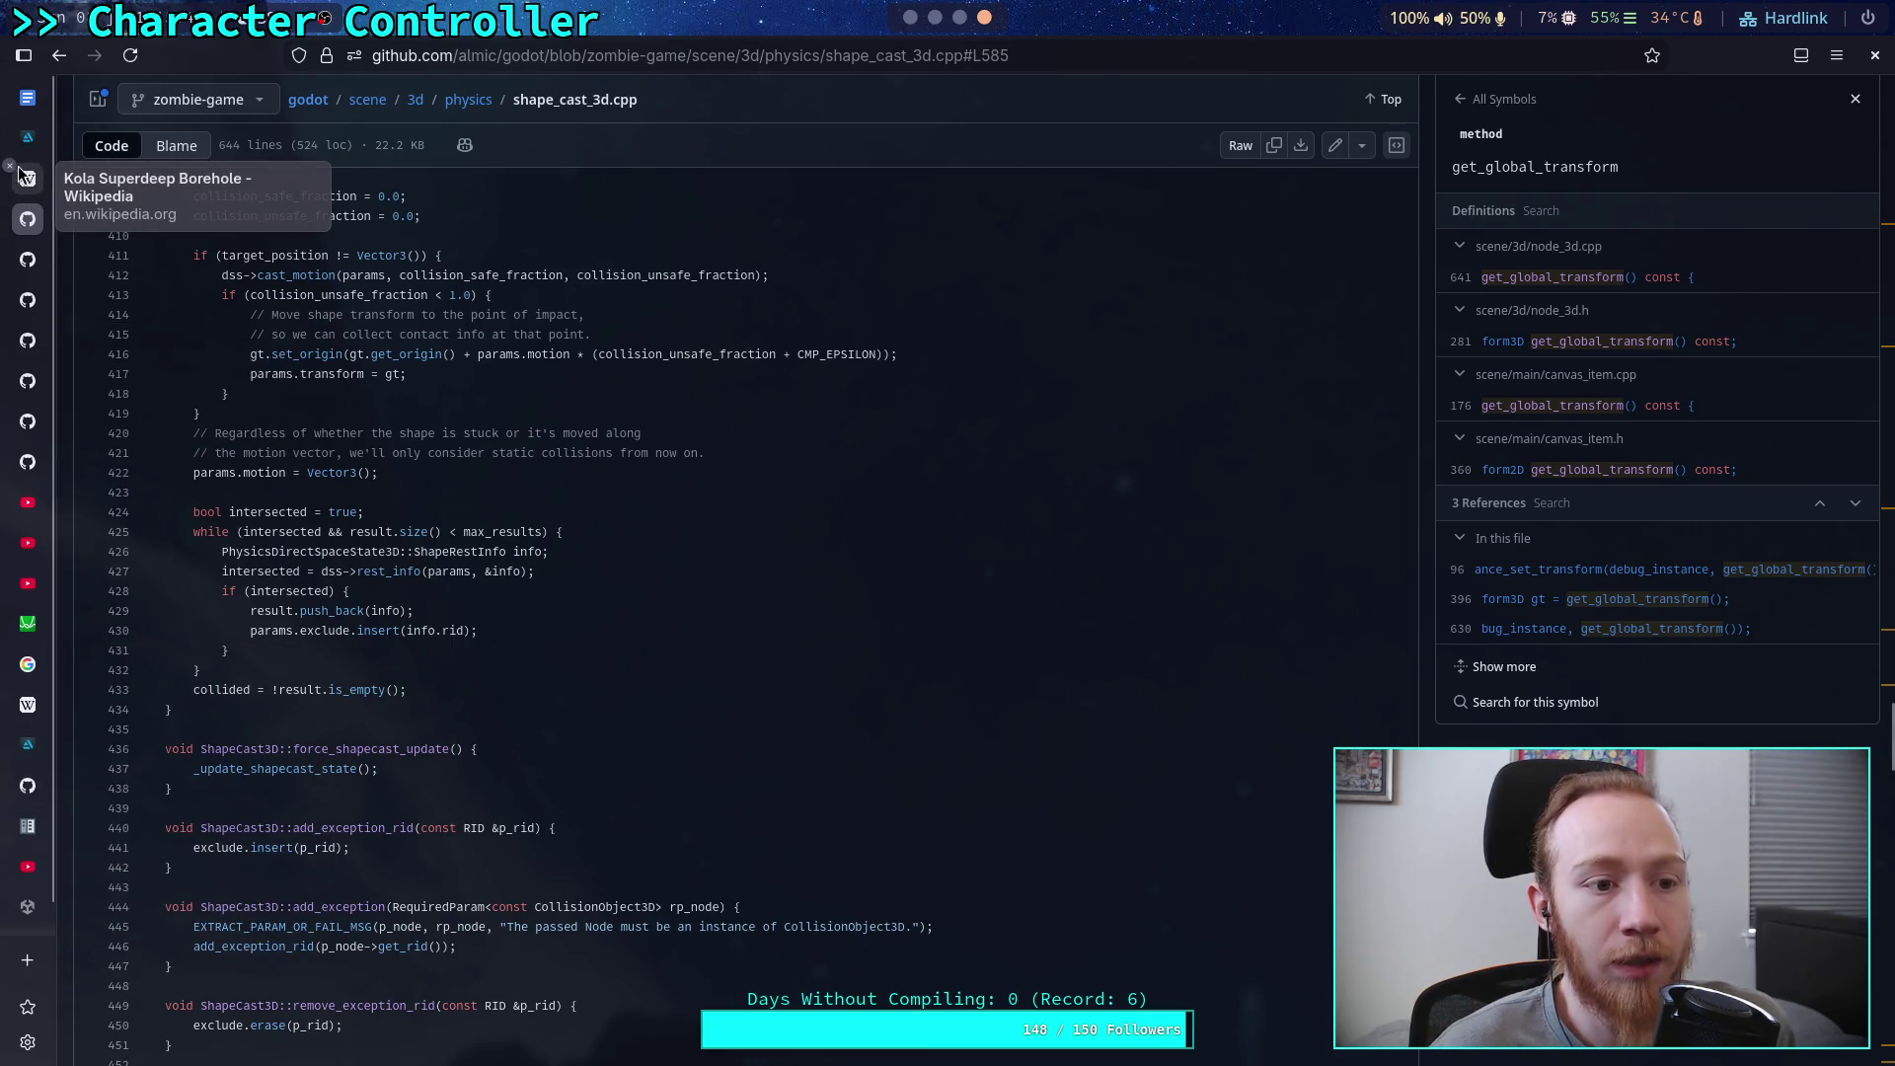
left_click(9, 165)
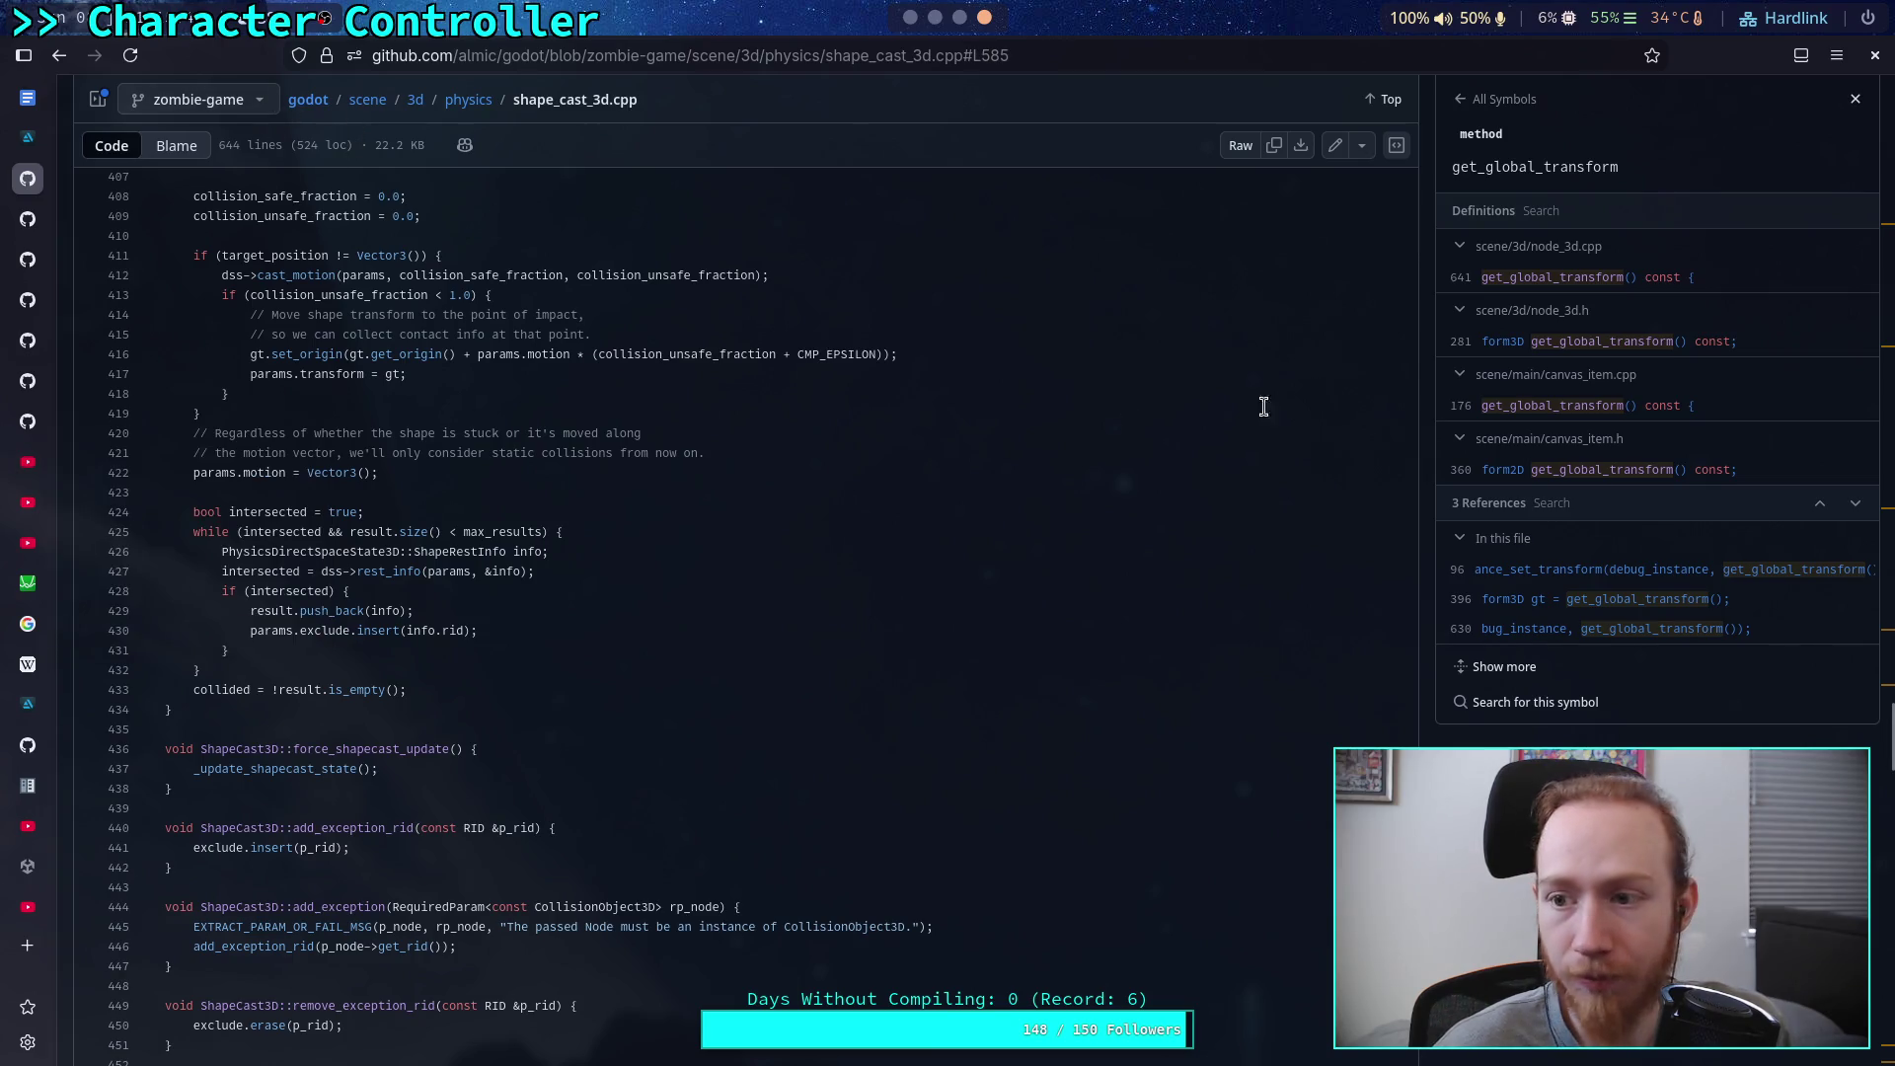
scroll(1888, 713, "up", 20)
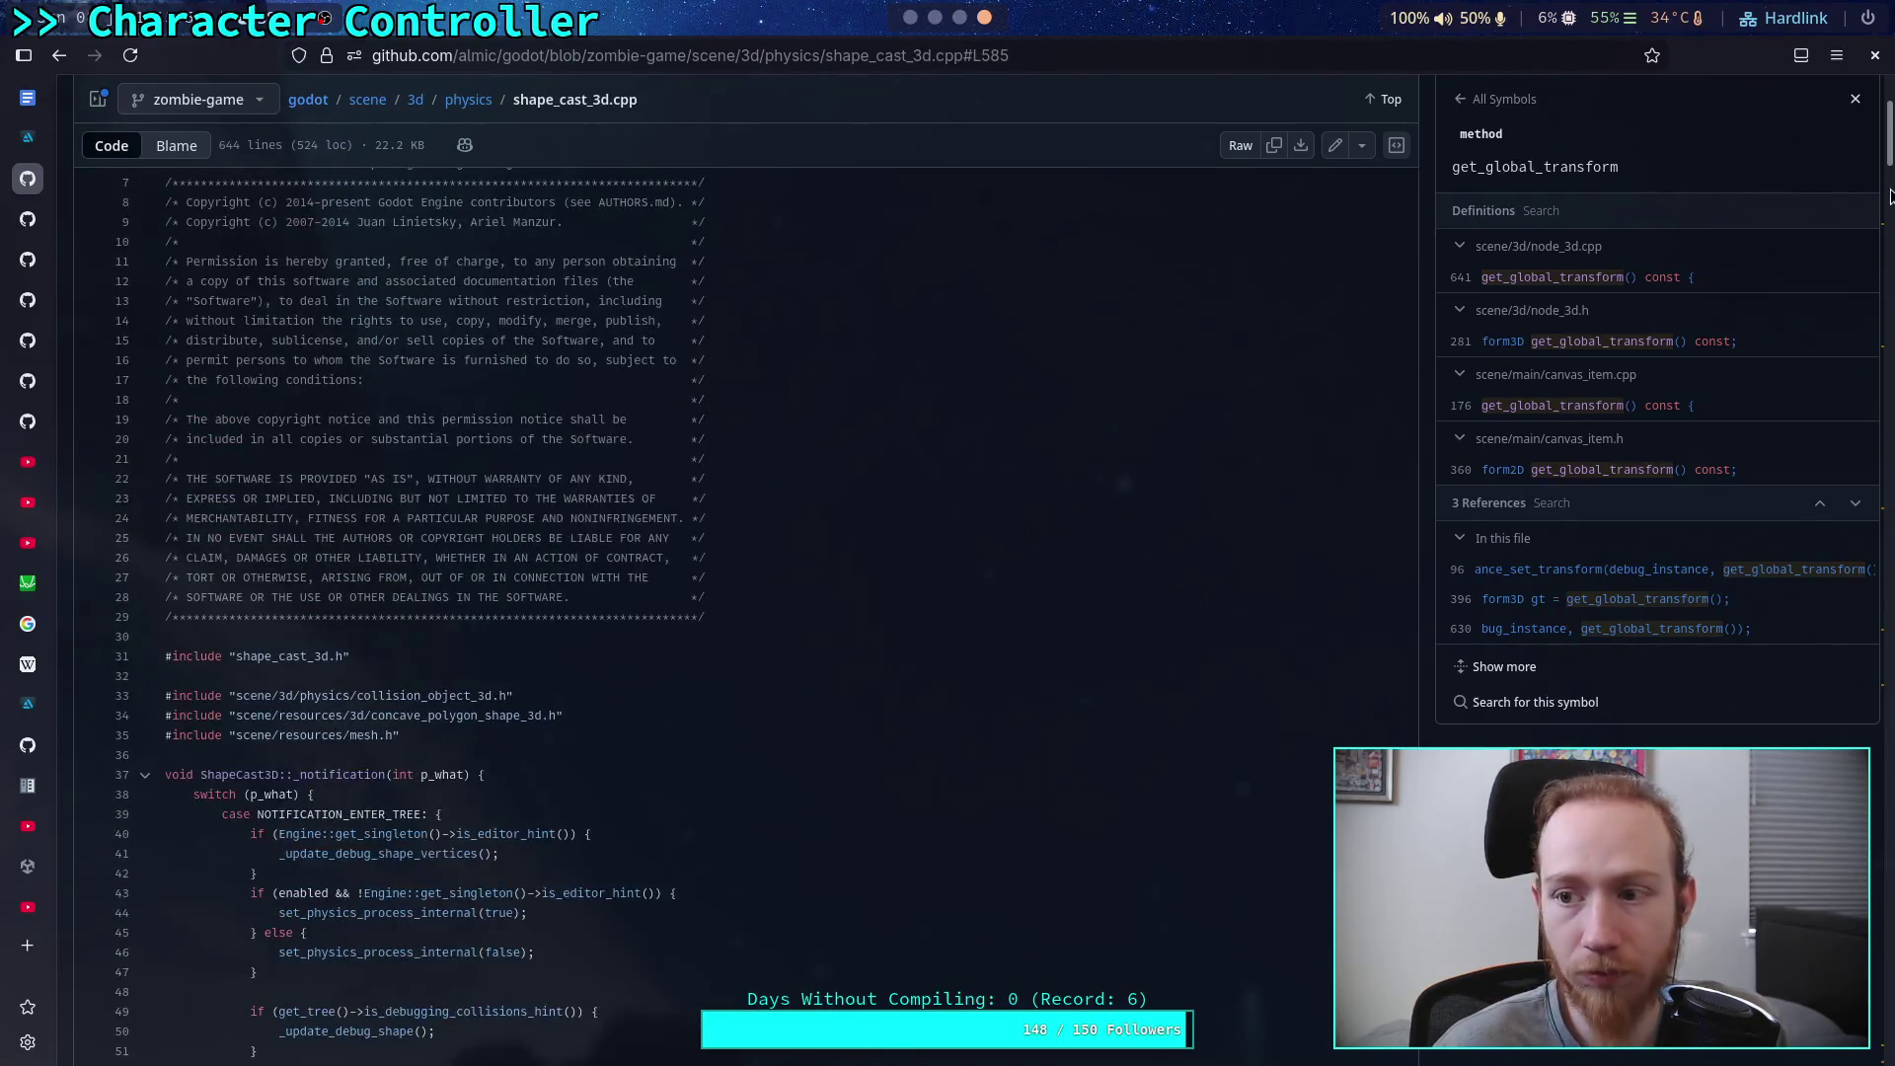
right_click(195, 119)
left_click(276, 127)
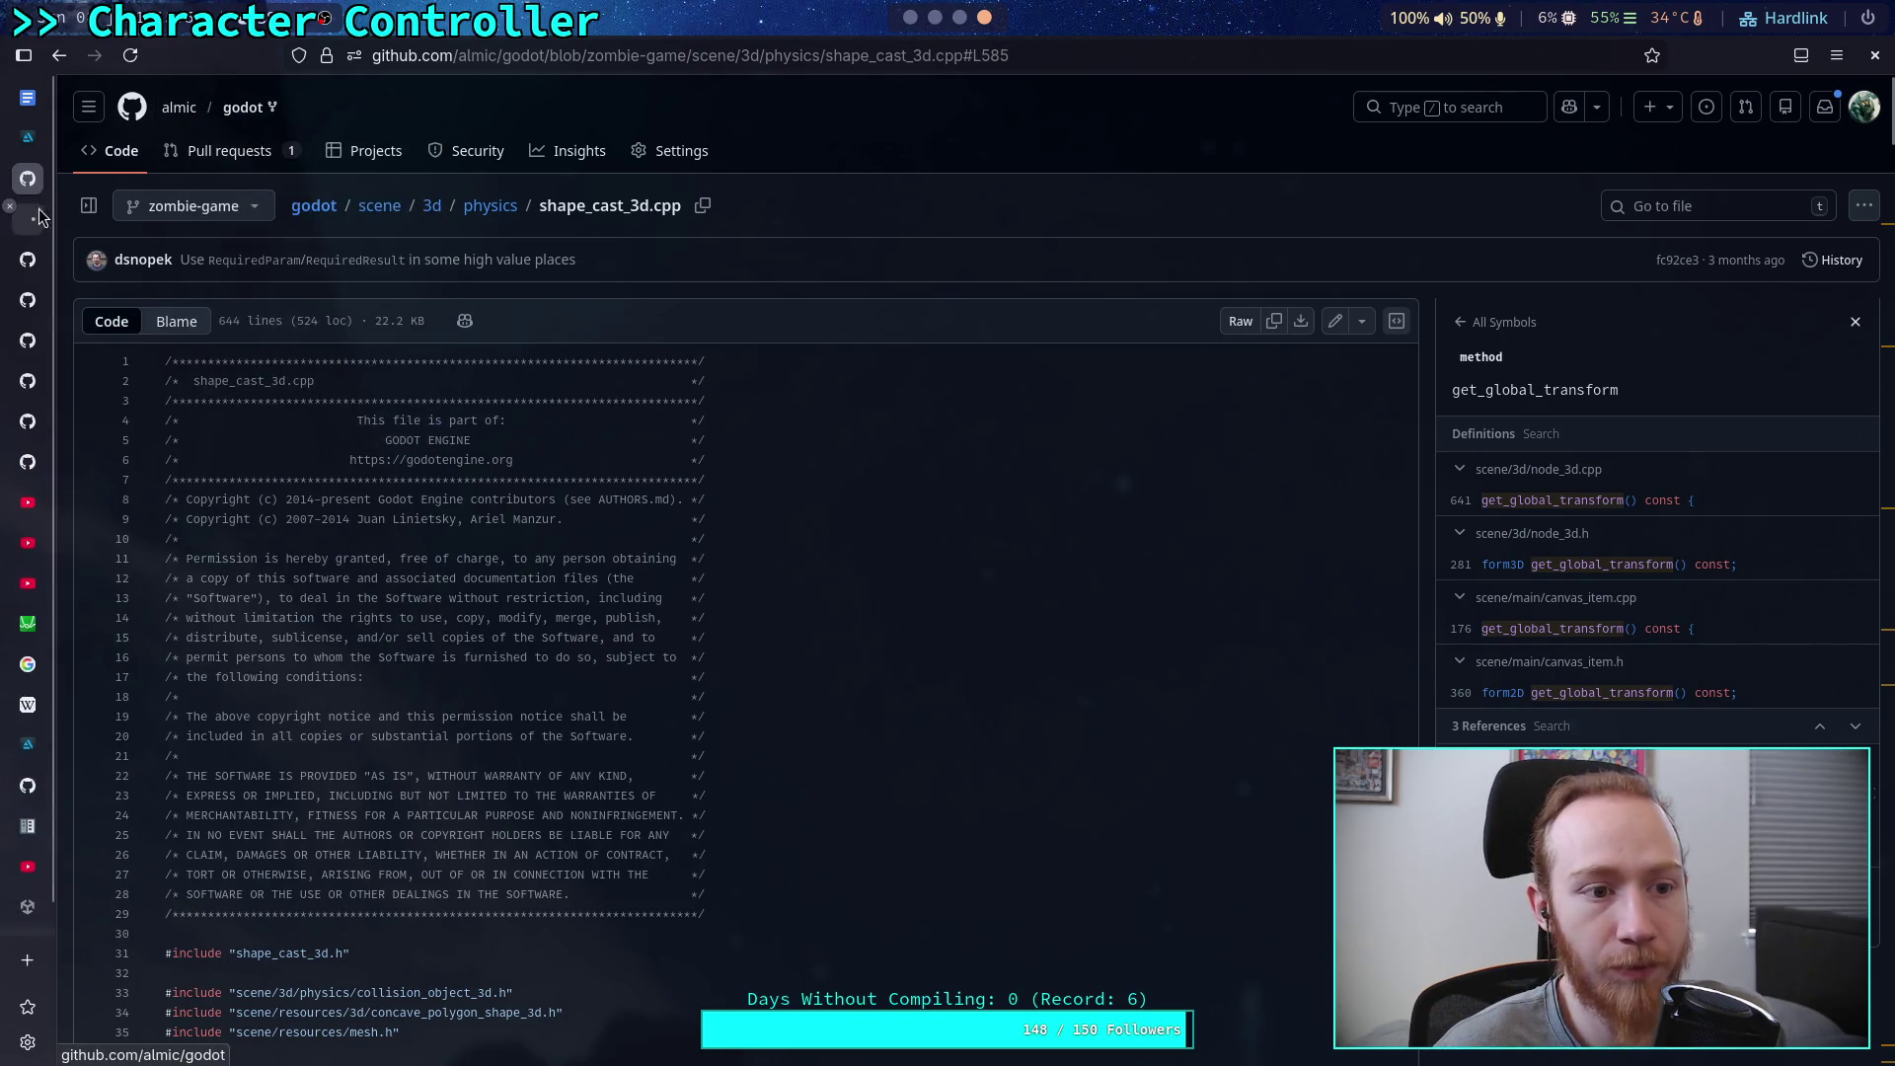
Open character/player/player.gd in the zombie-game repository
left_click(801, 529)
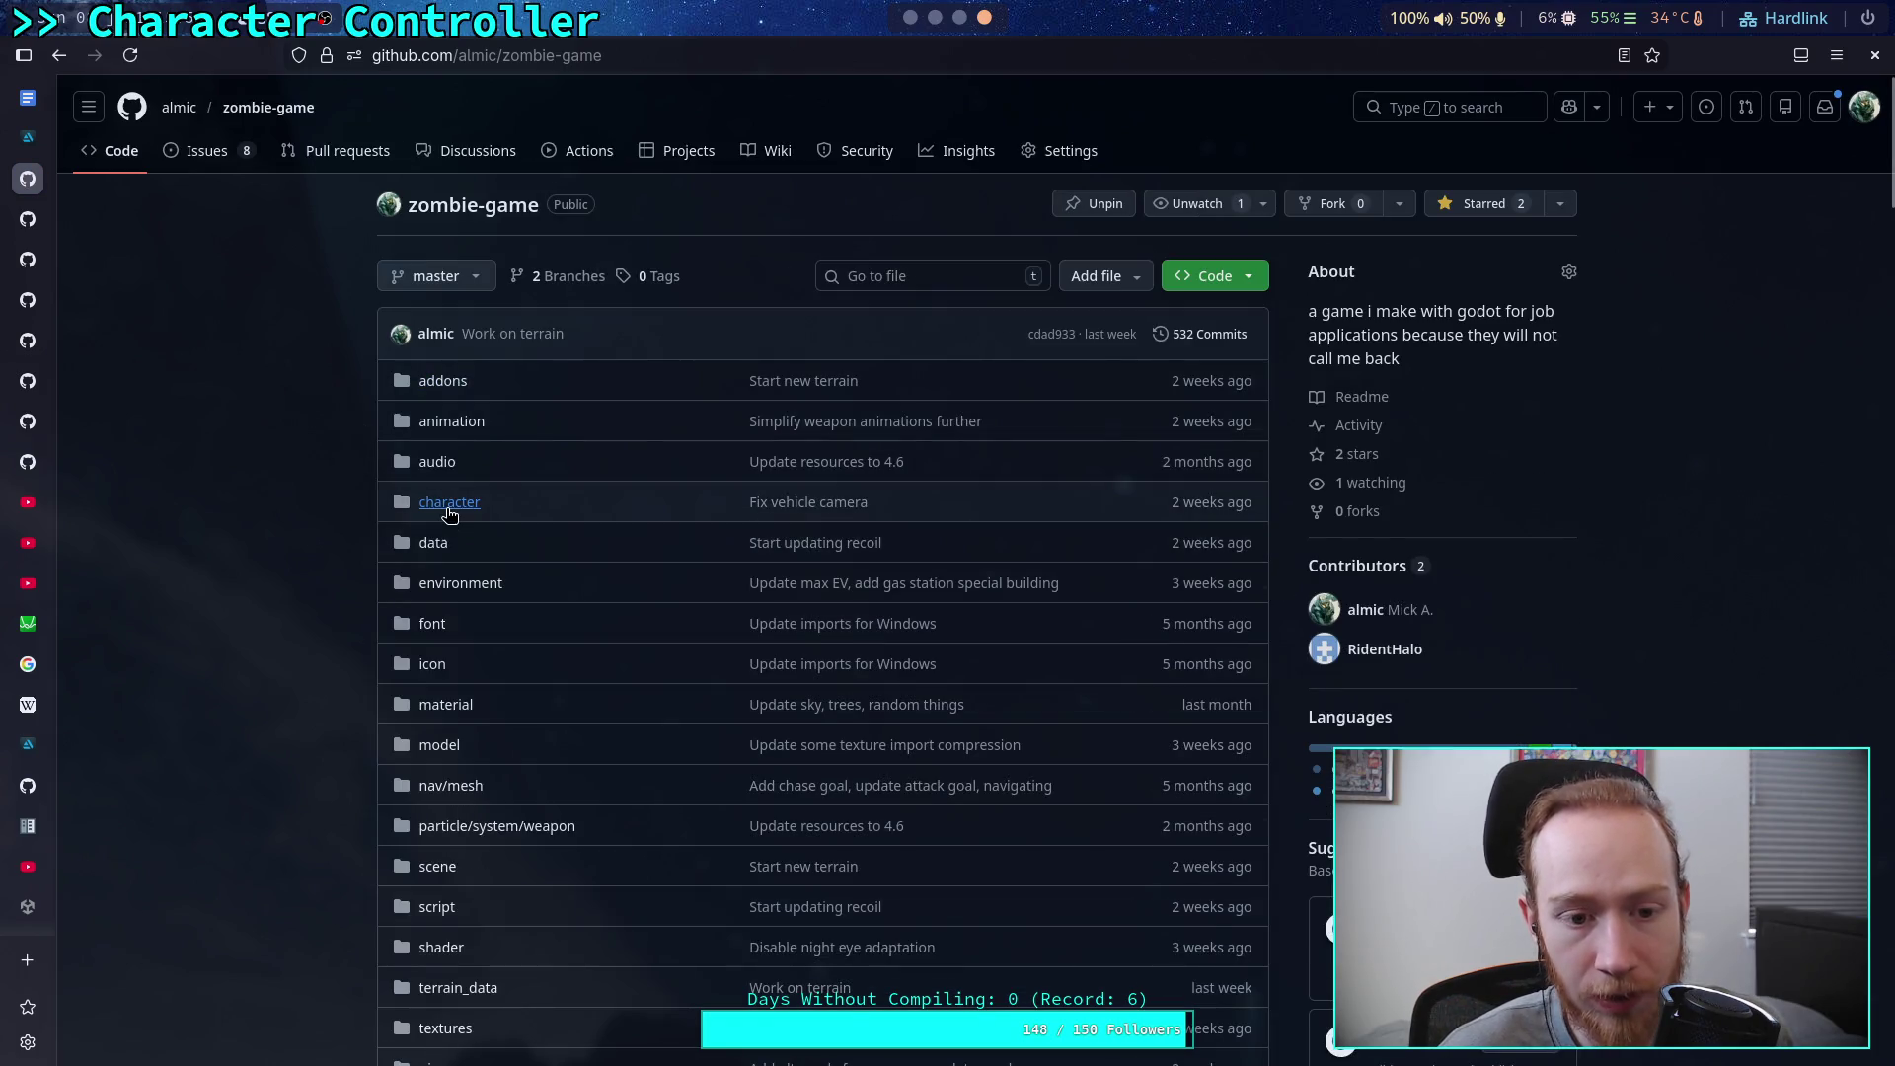
left_click(446, 501)
left_click(138, 440)
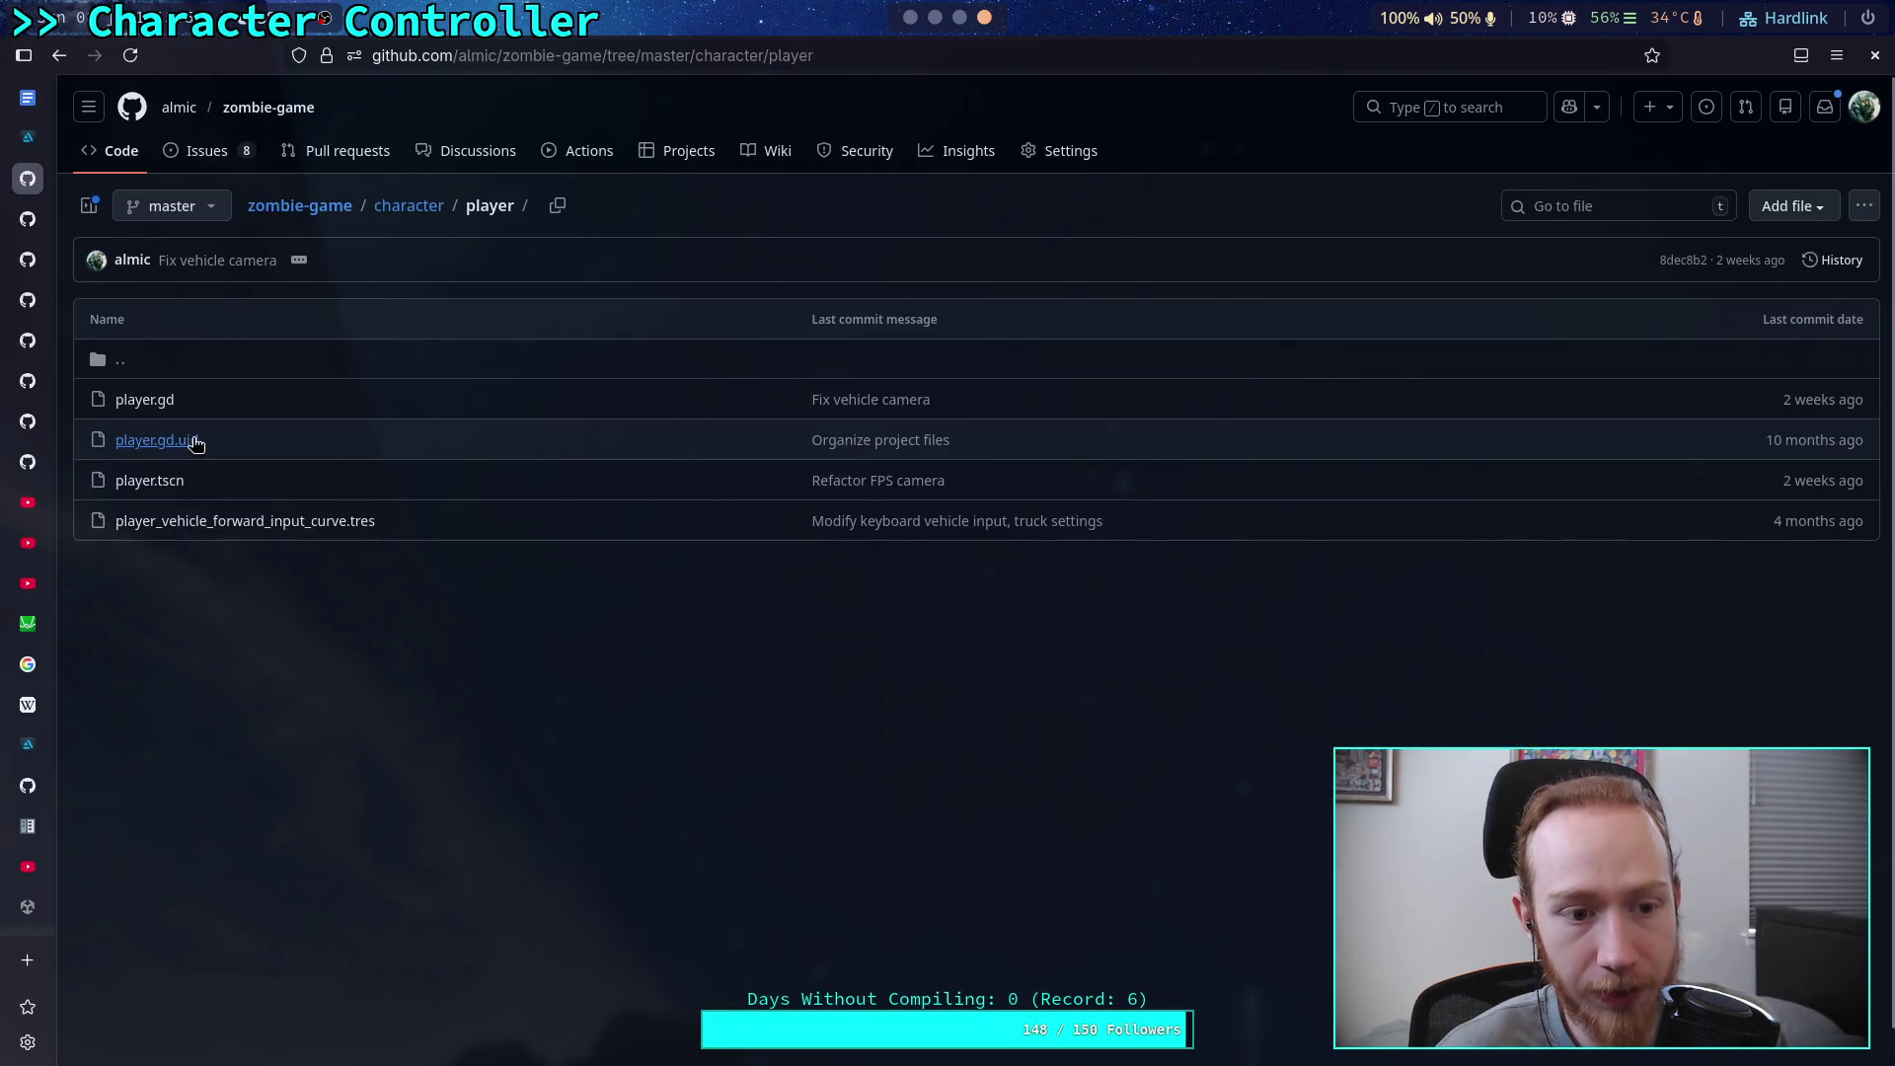
left_click(146, 399)
Scroll to the movement code and list every reference to walk_speed
scroll(704, 580, "down", 20)
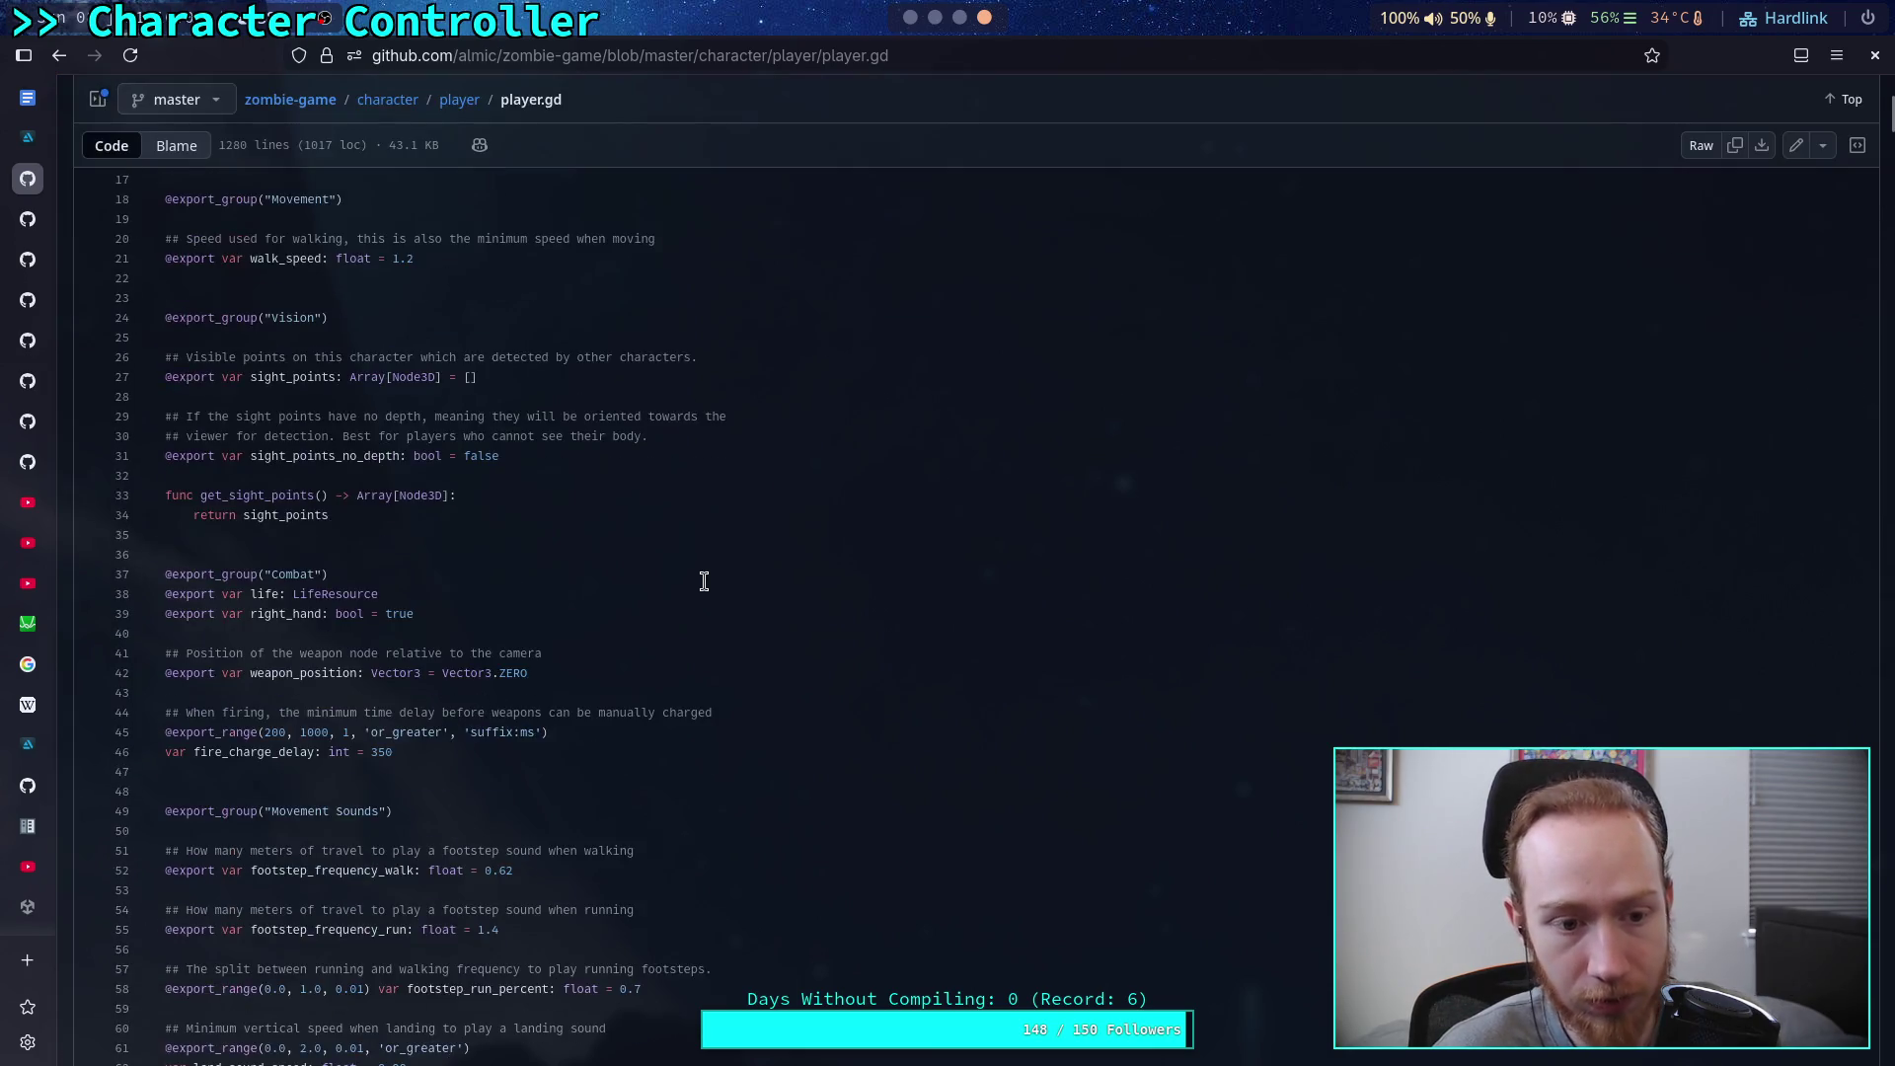
scroll(704, 581, "down", 20)
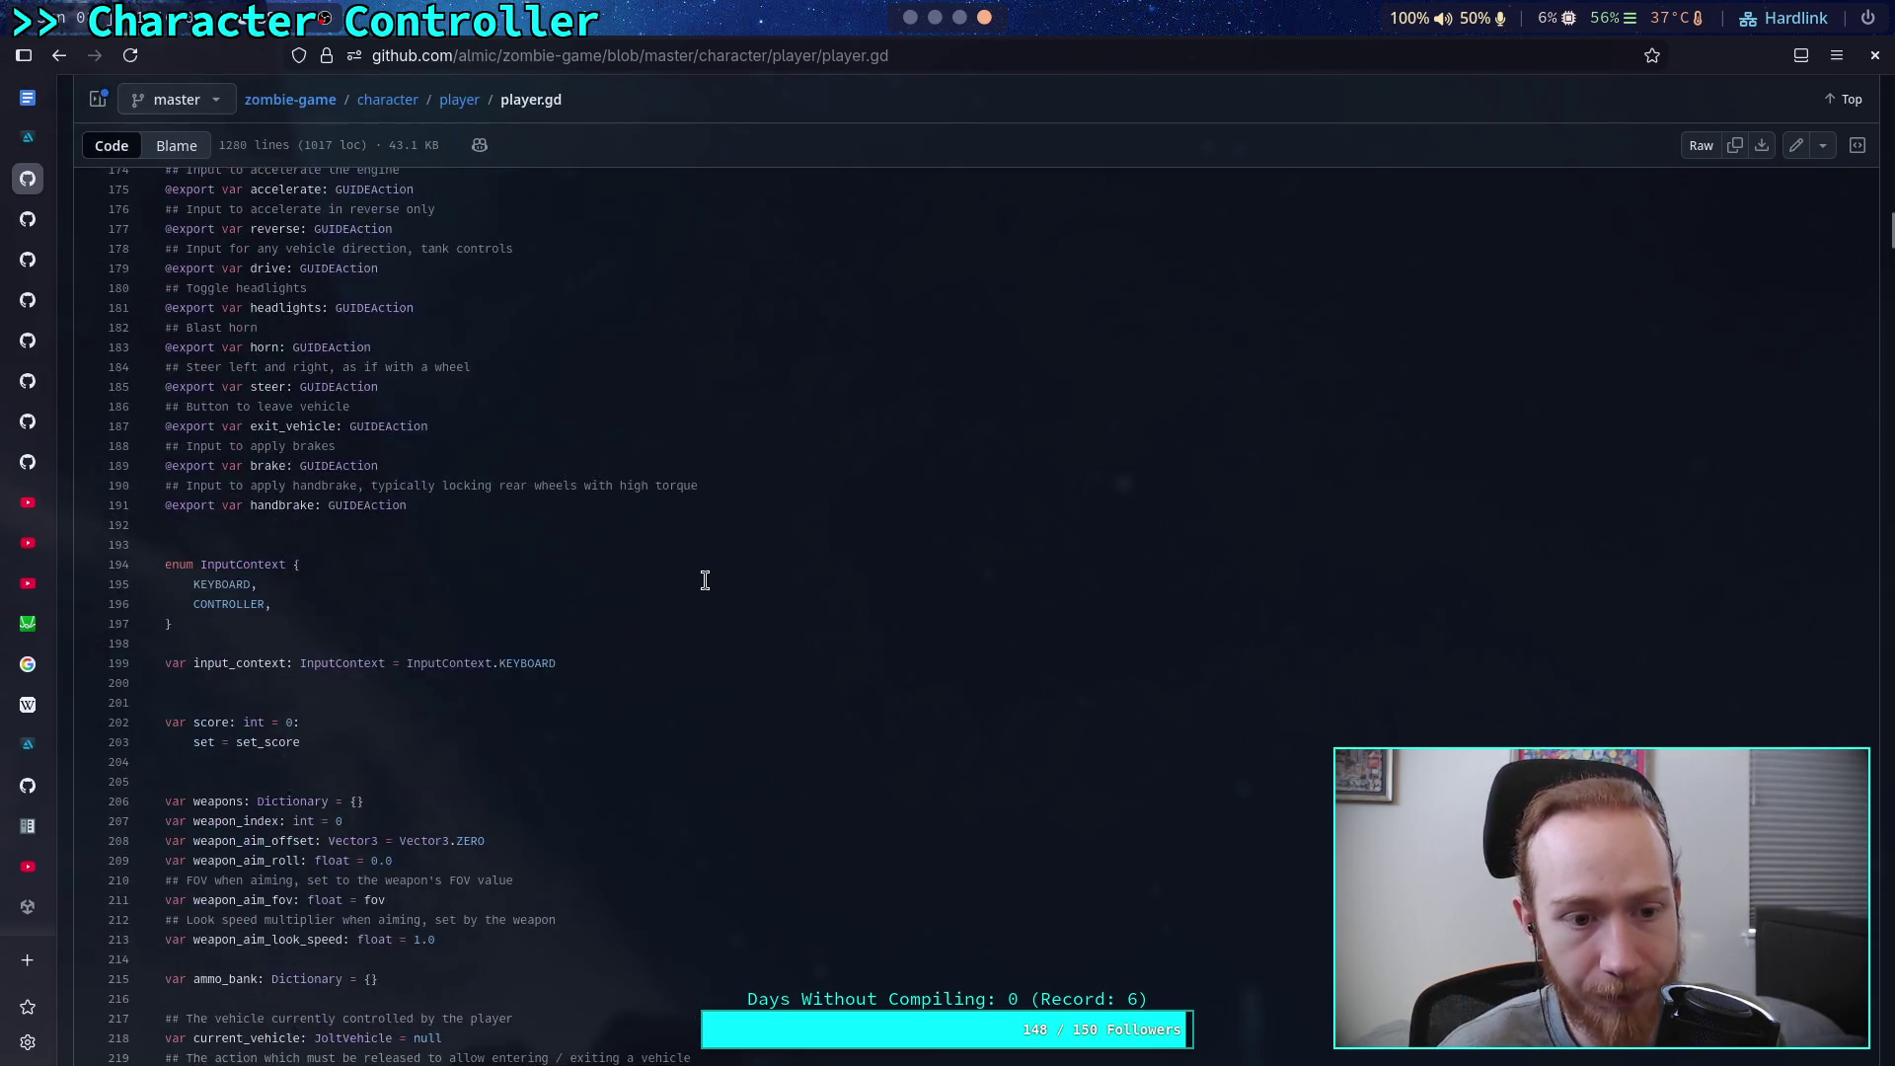
scroll(704, 580, "down", 15)
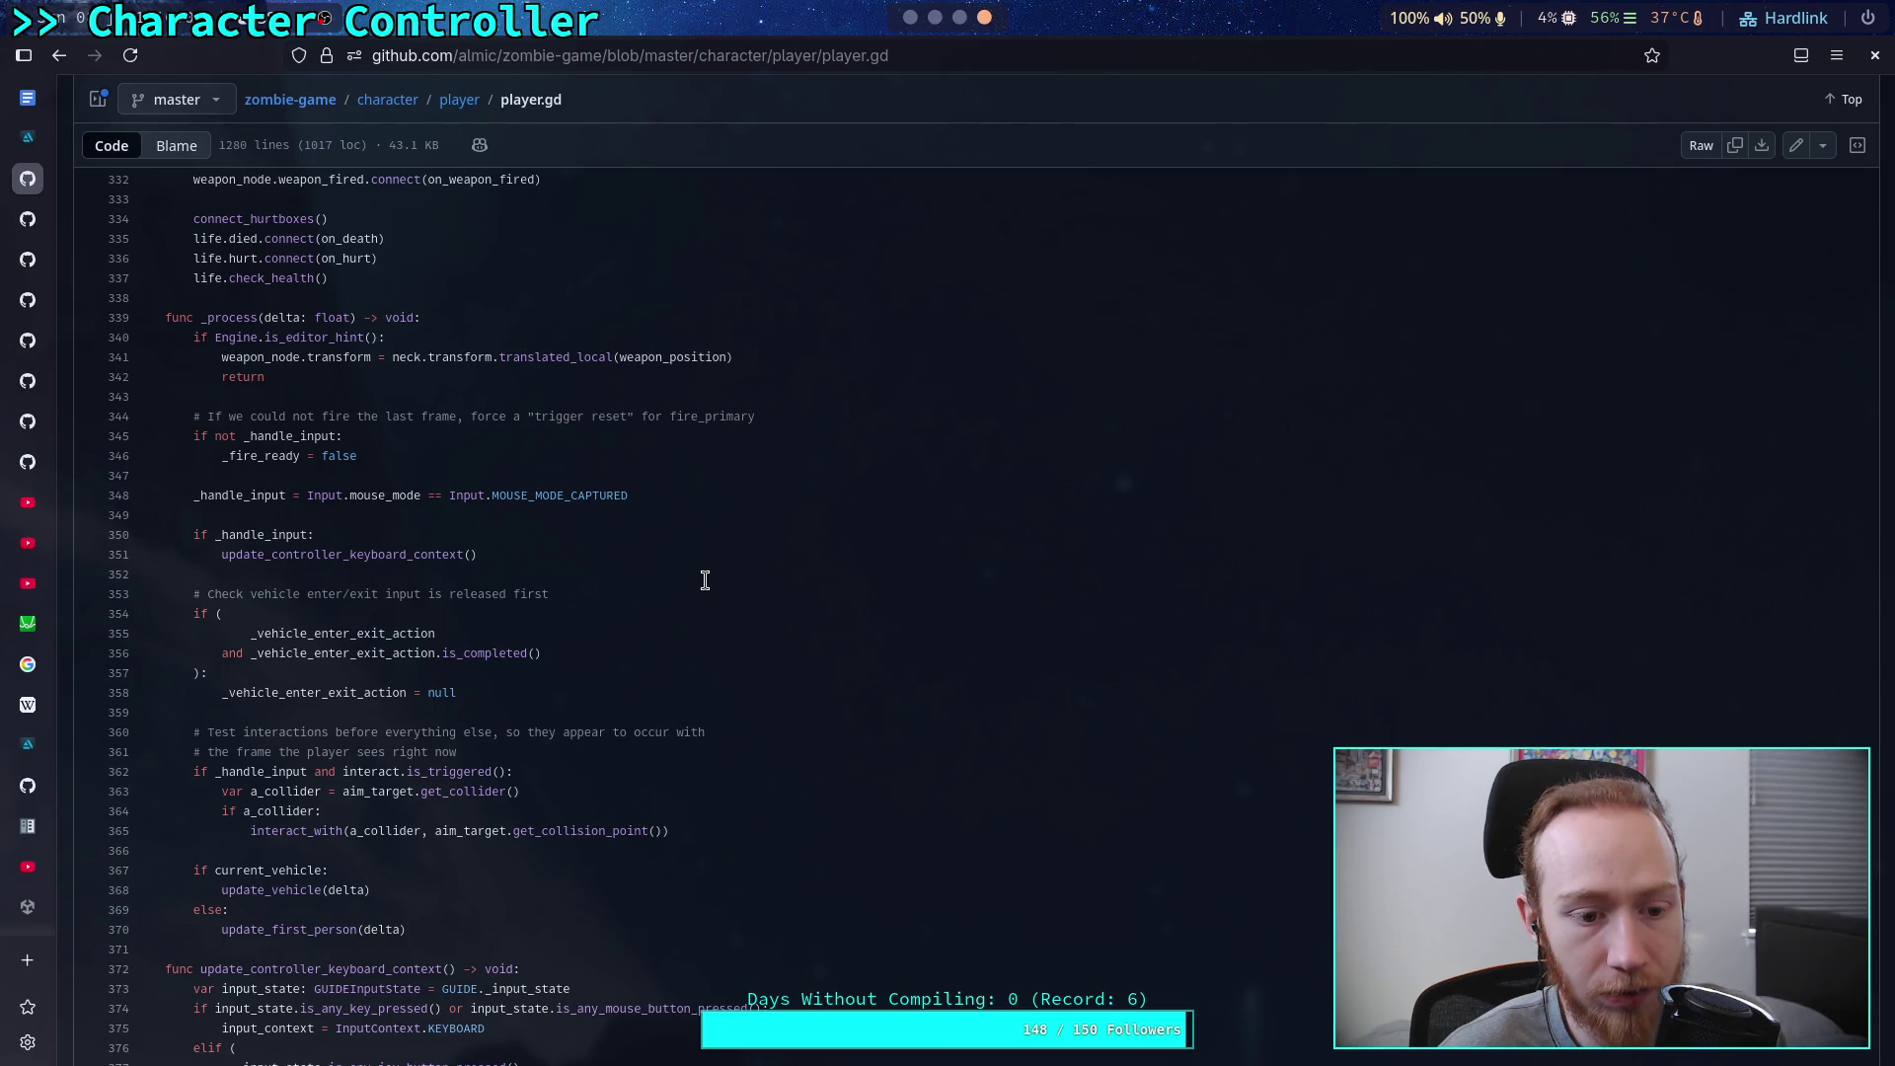
scroll(705, 580, "down", 6)
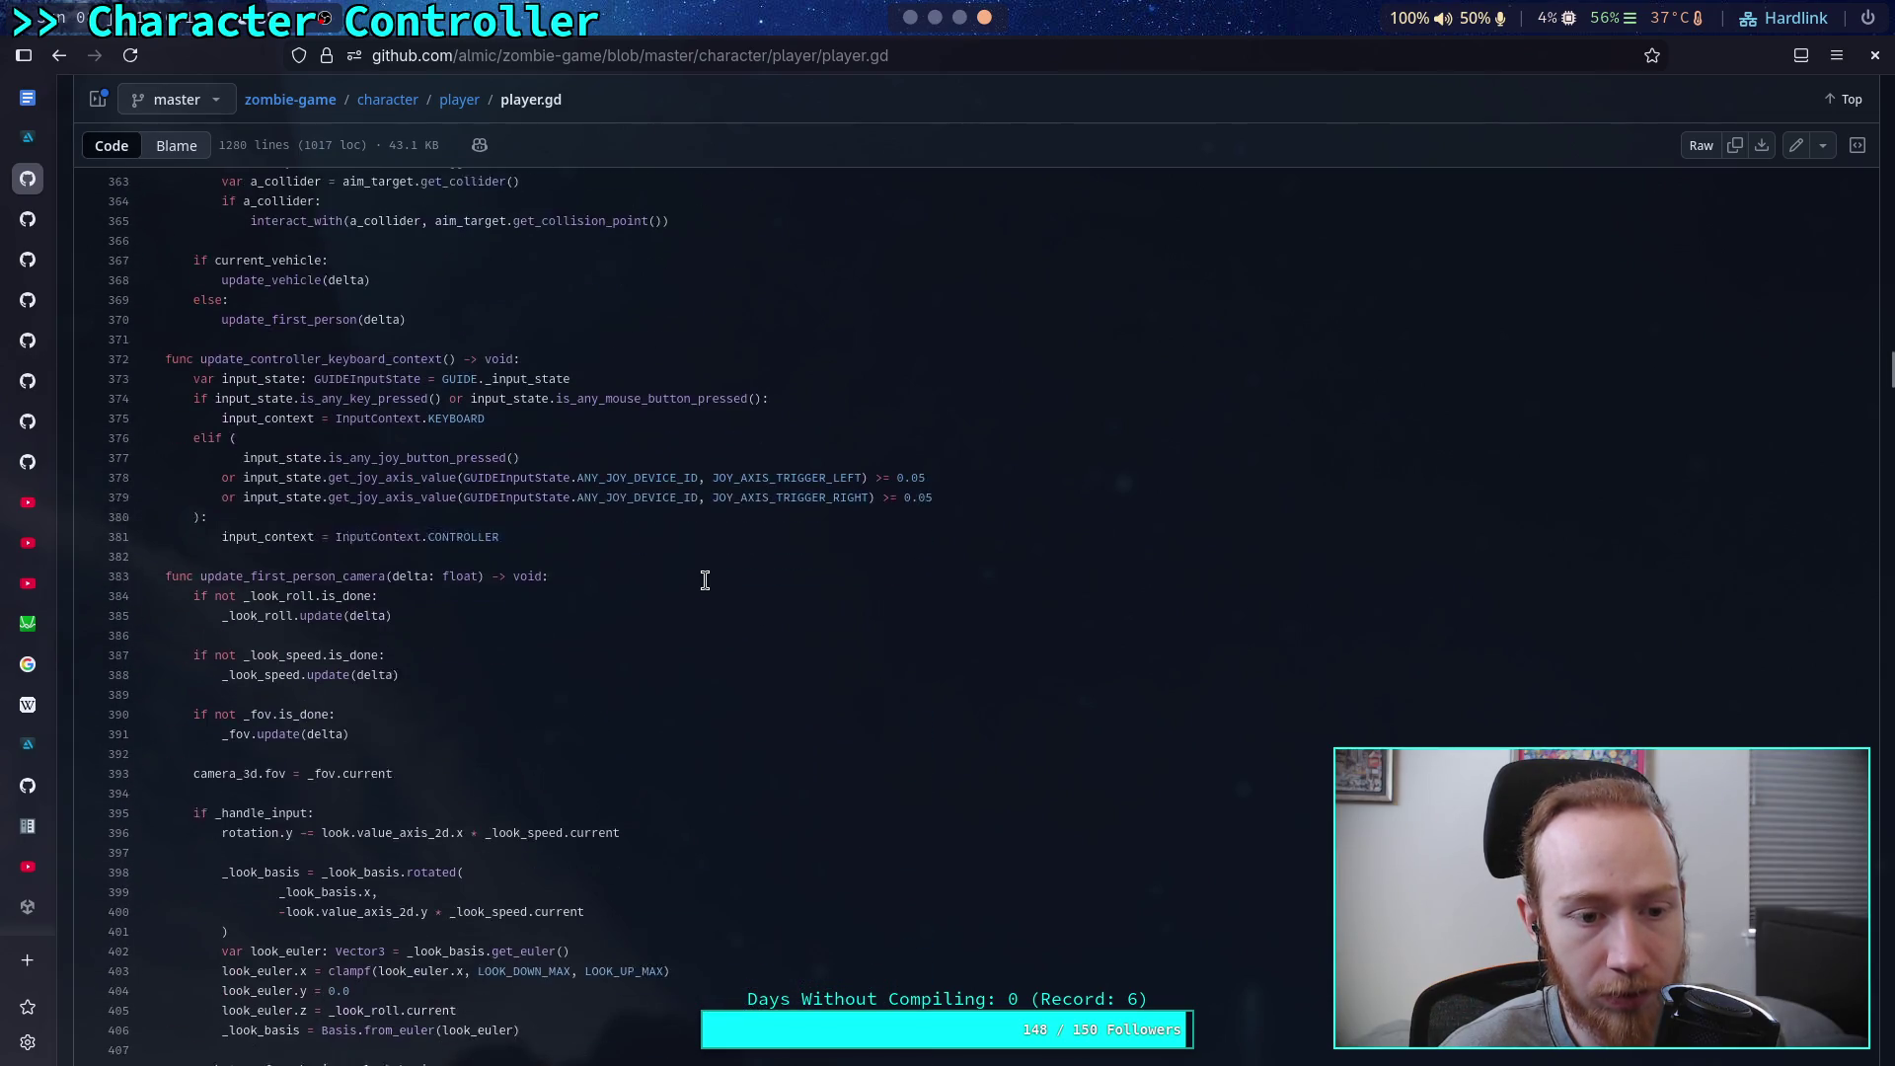
scroll(705, 581, "down", 1)
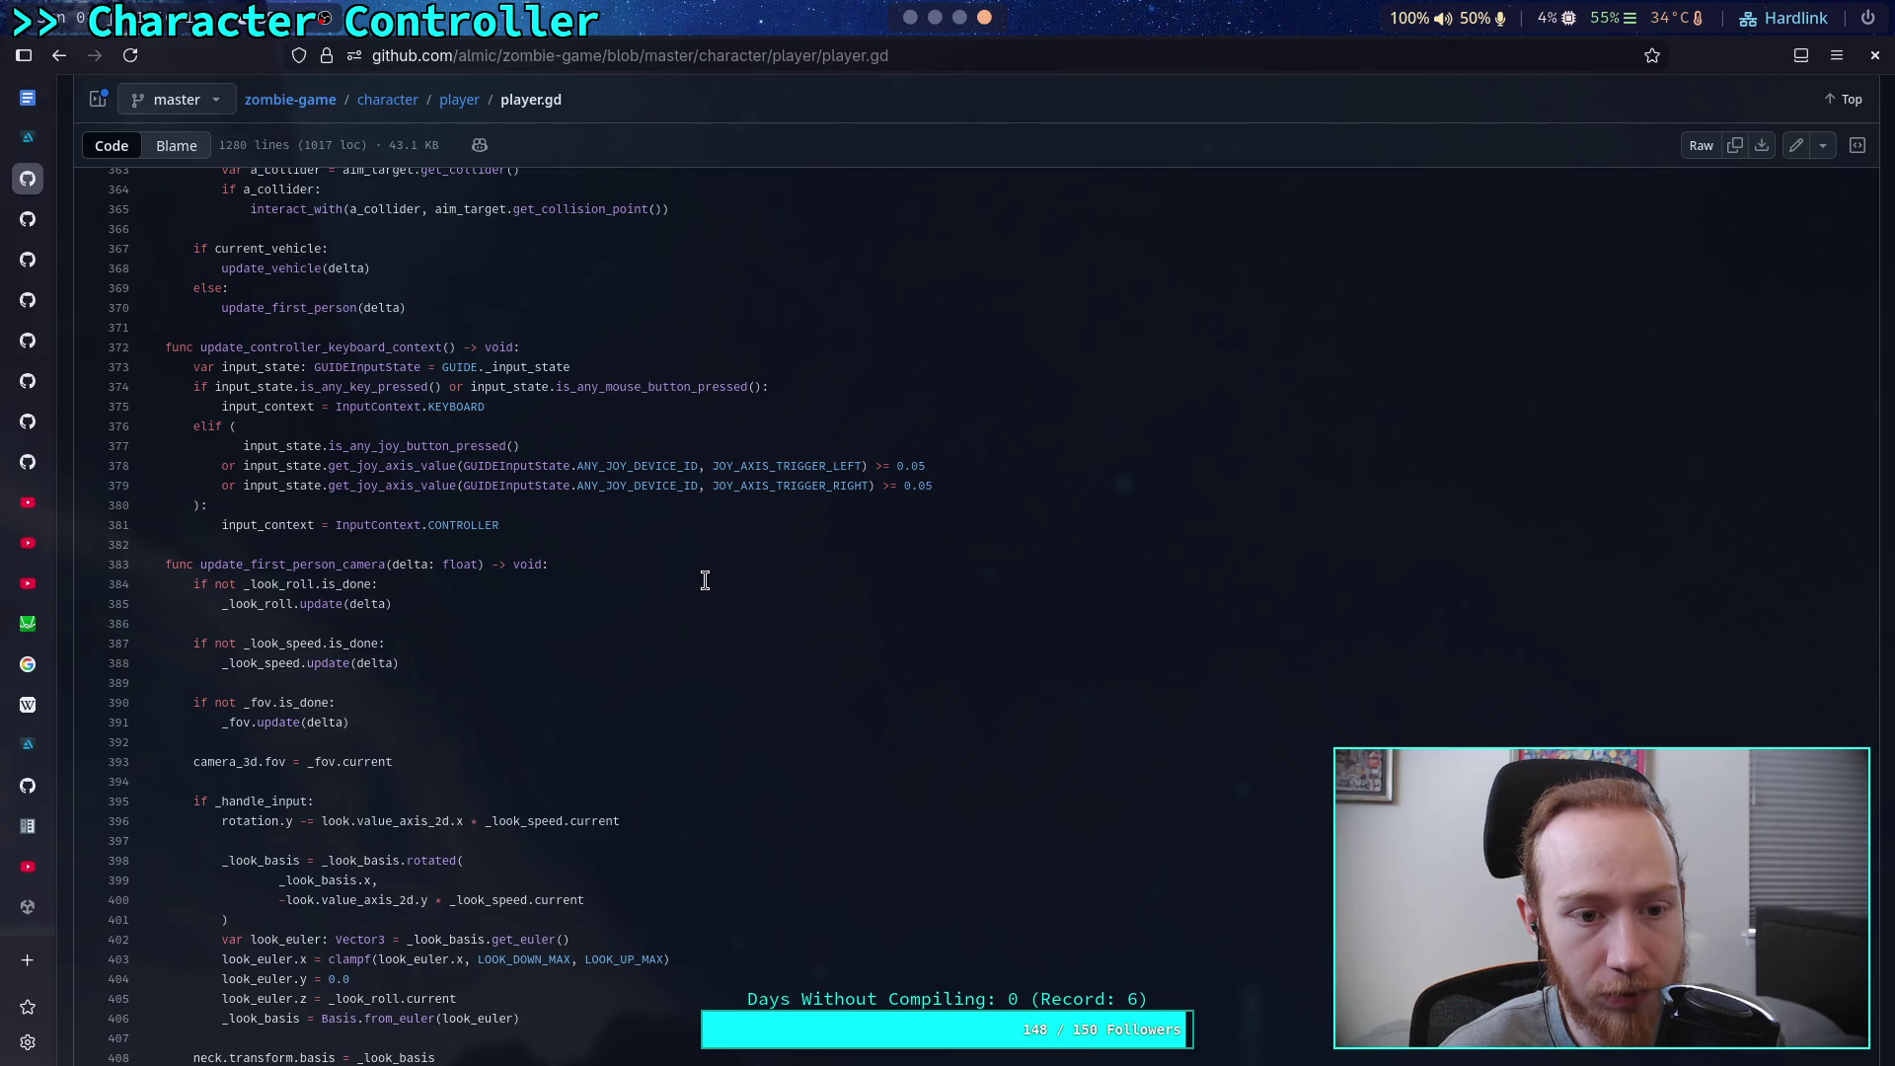
scroll(705, 580, "down", 5)
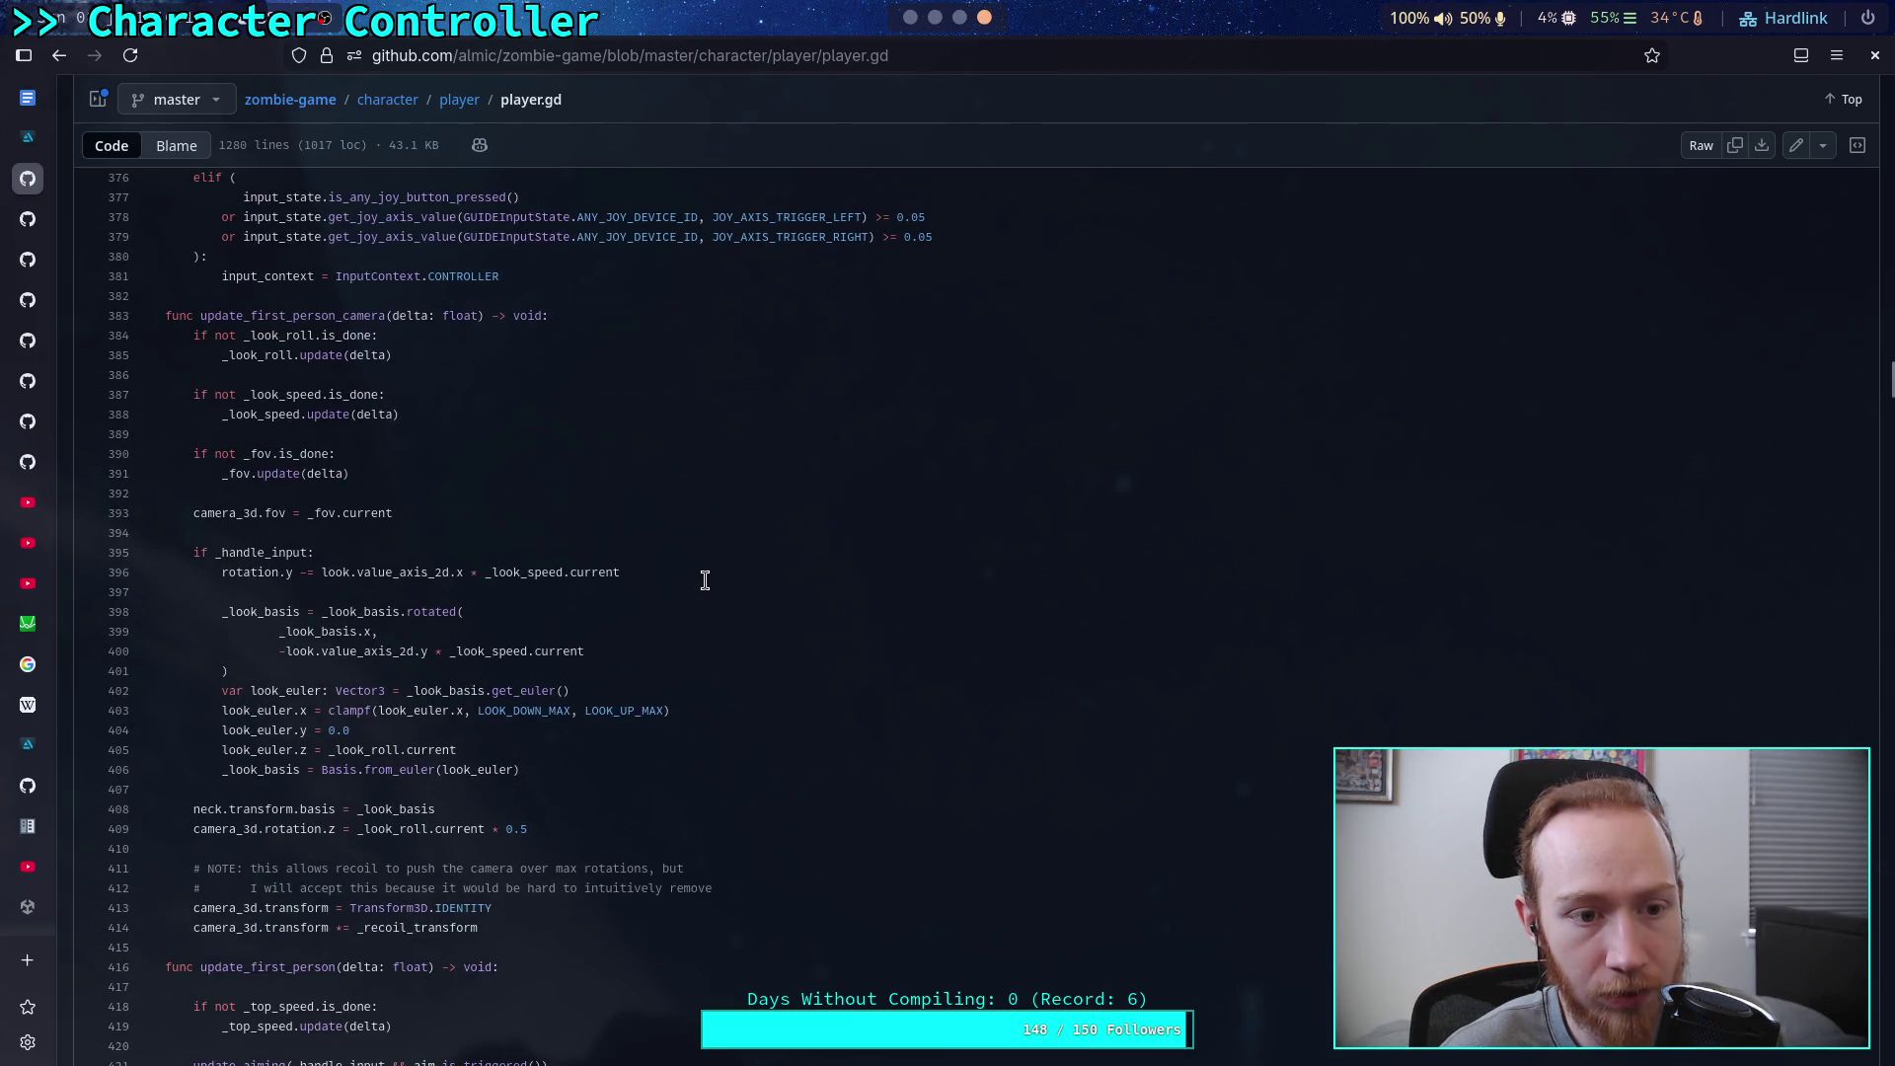
scroll(705, 580, "down", 2)
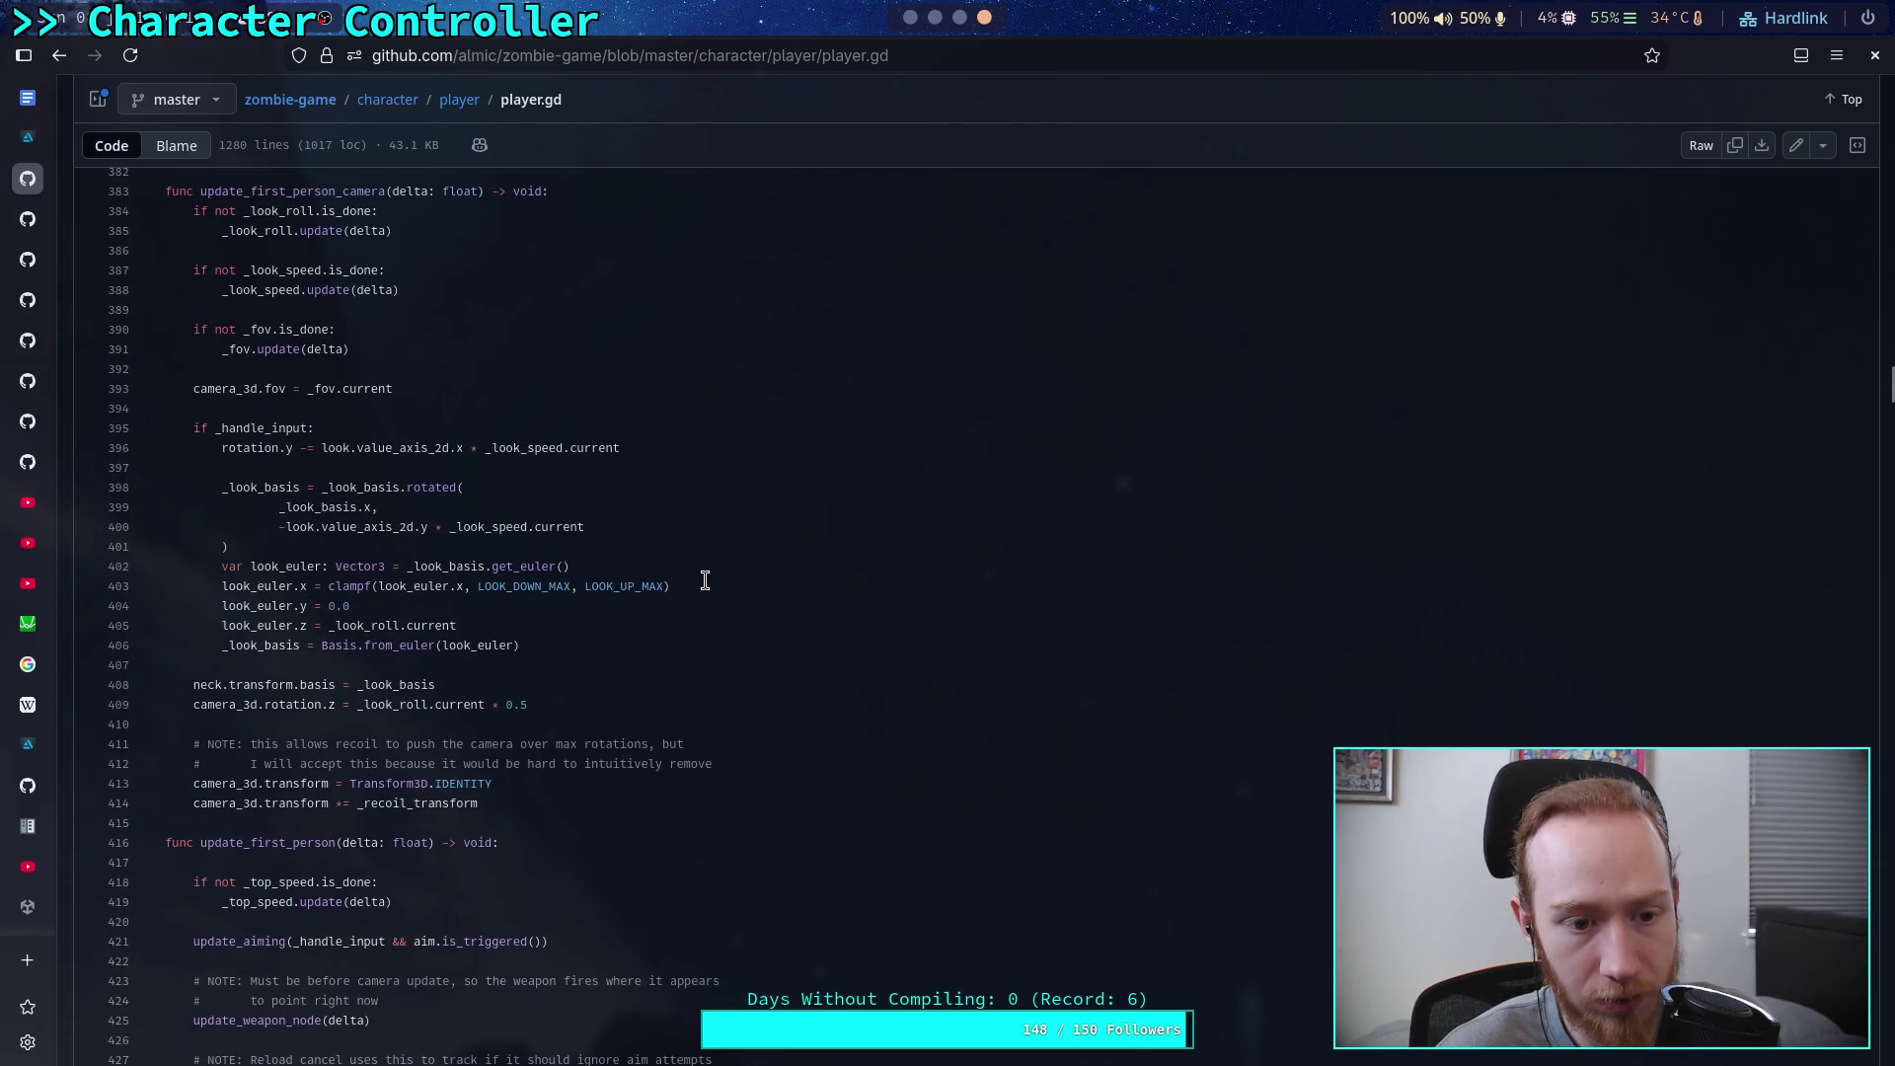
scroll(705, 580, "down", 10)
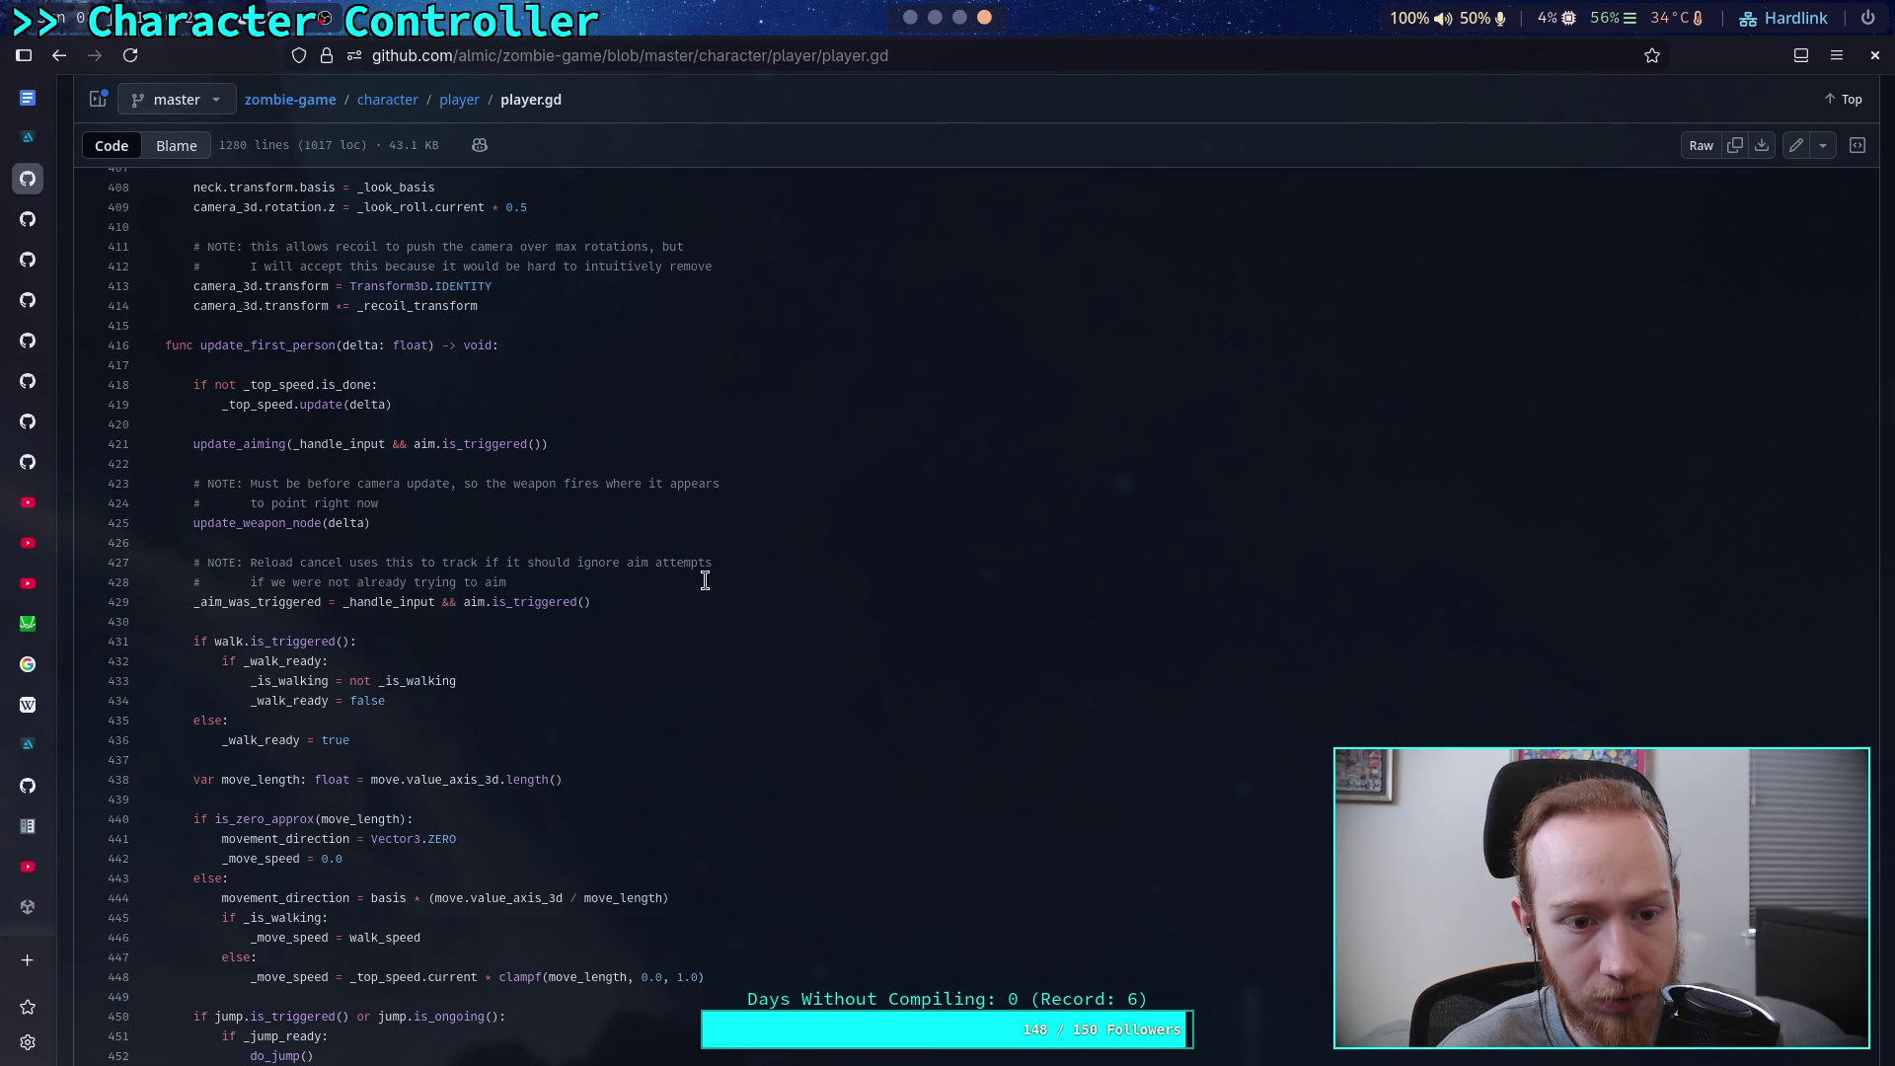
scroll(705, 581, "down", 2)
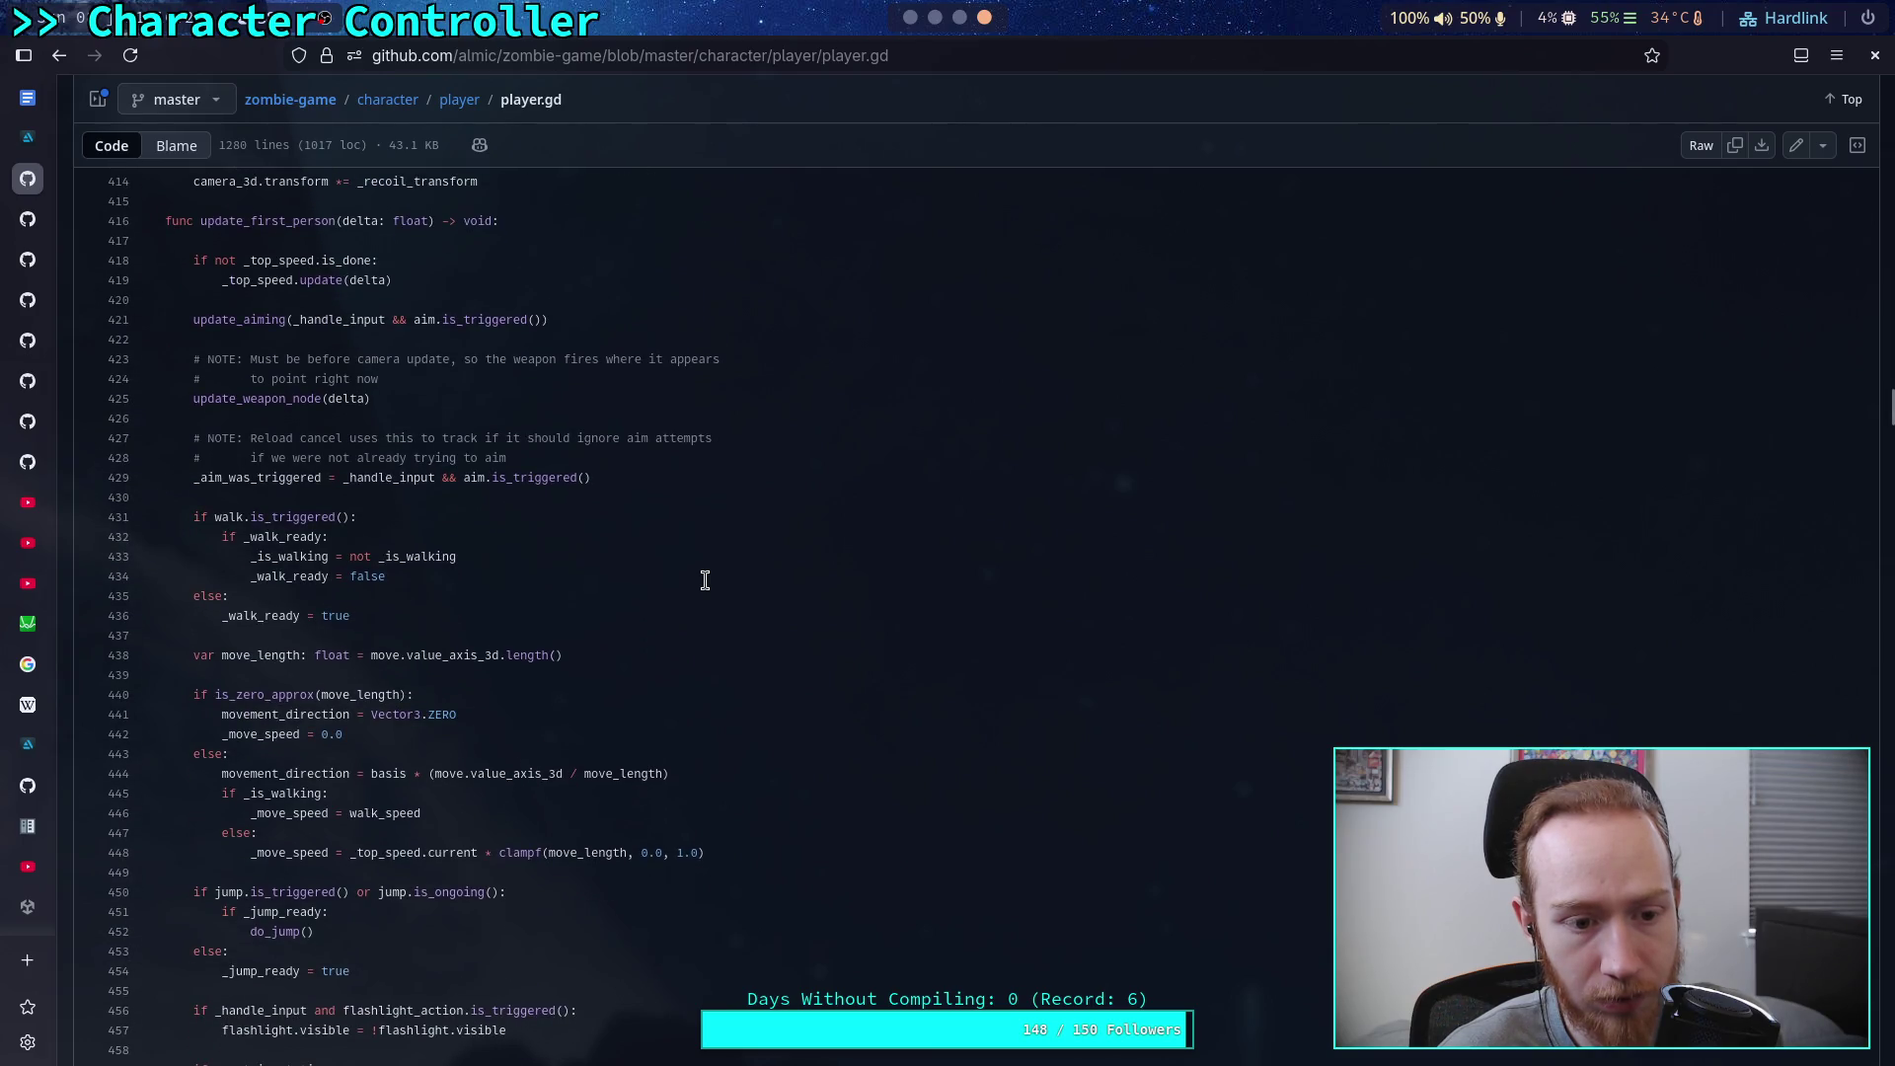
scroll(705, 581, "down", 2)
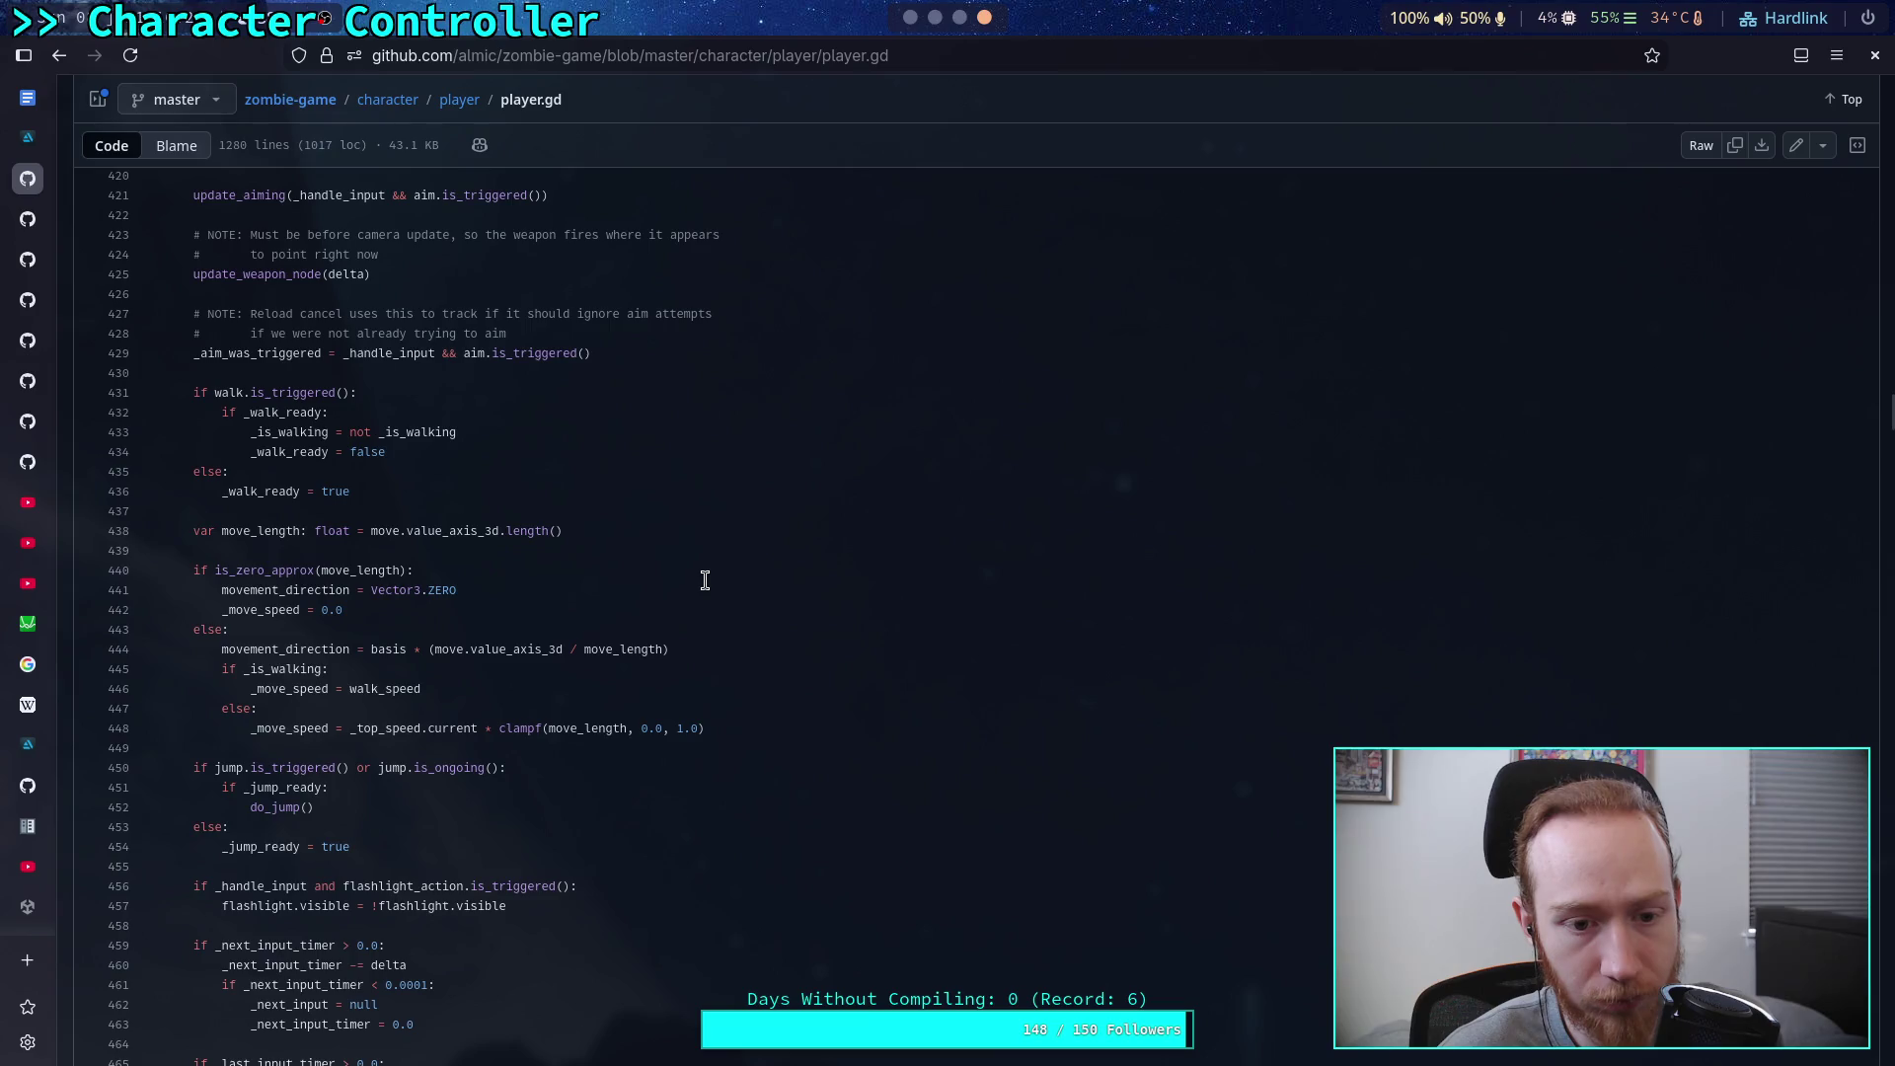
scroll(705, 580, "down", 2)
left_click_drag(560, 406, 195, 407)
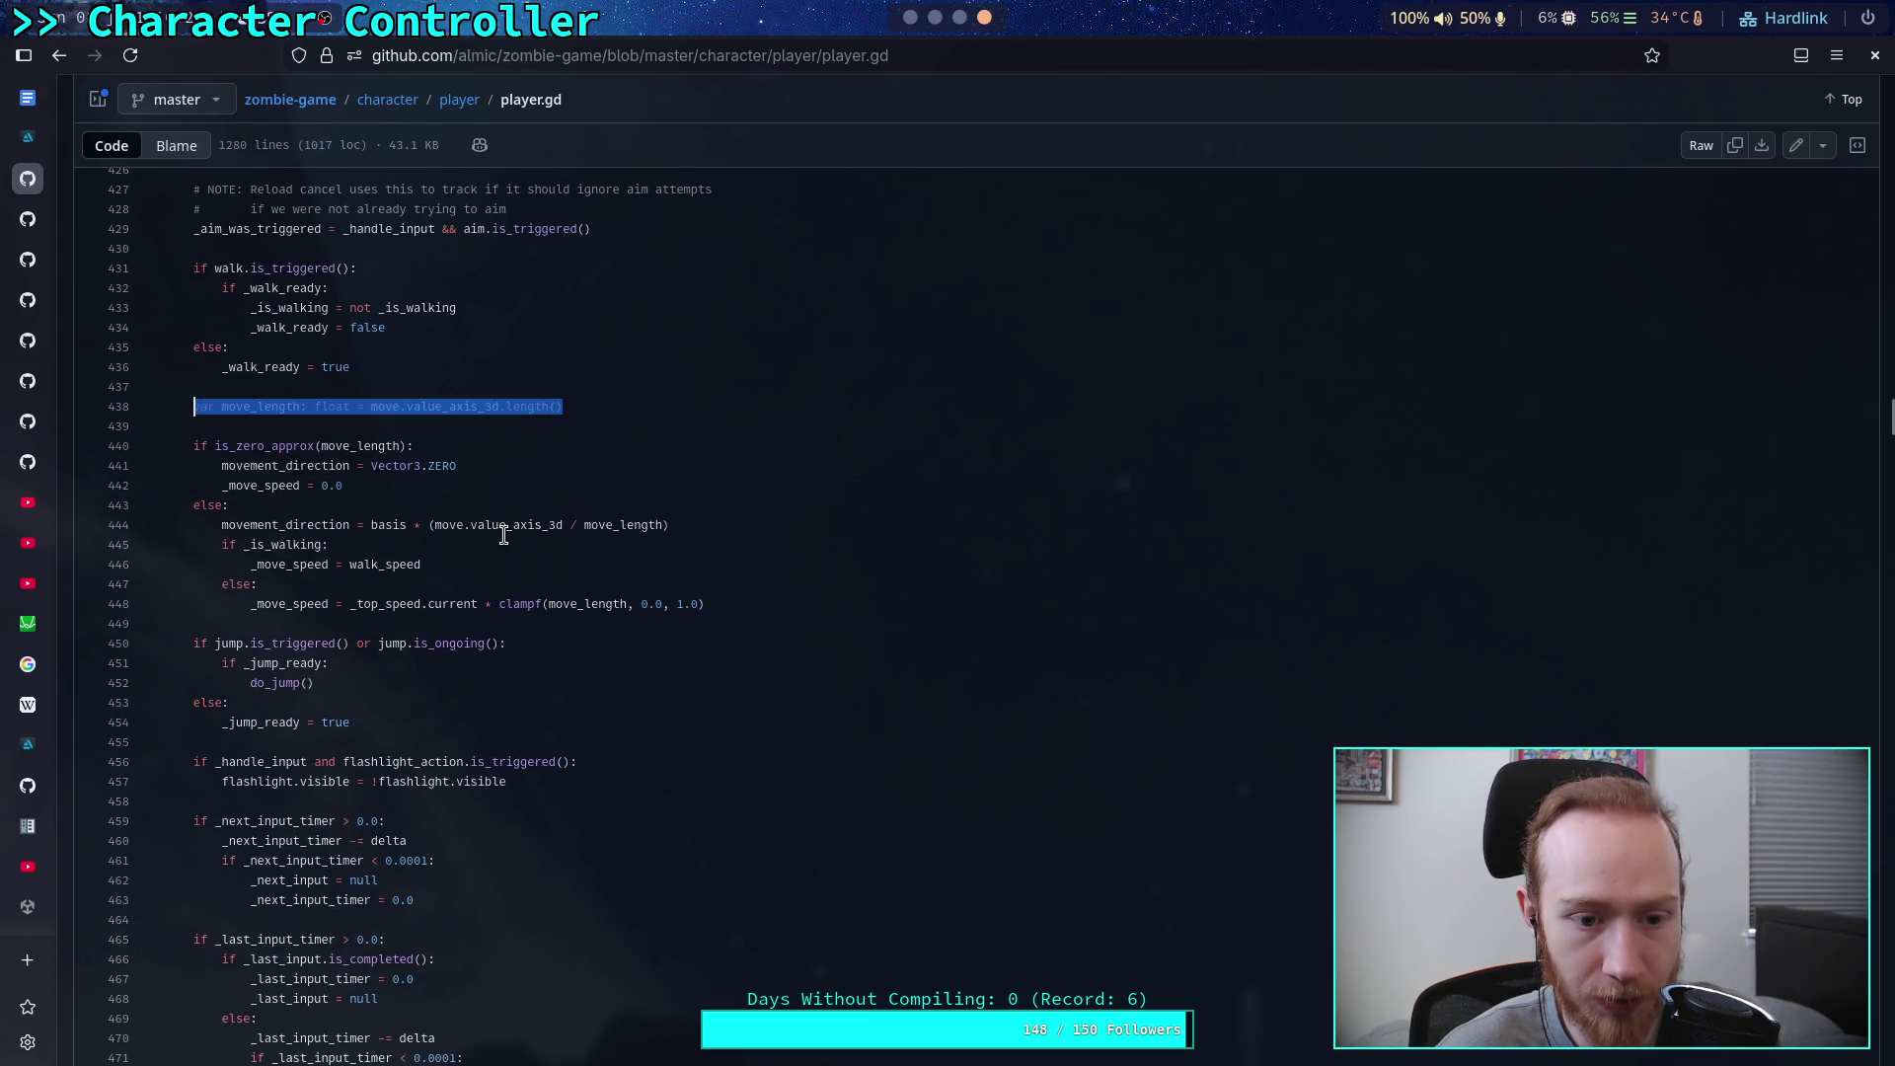
left_click(604, 562)
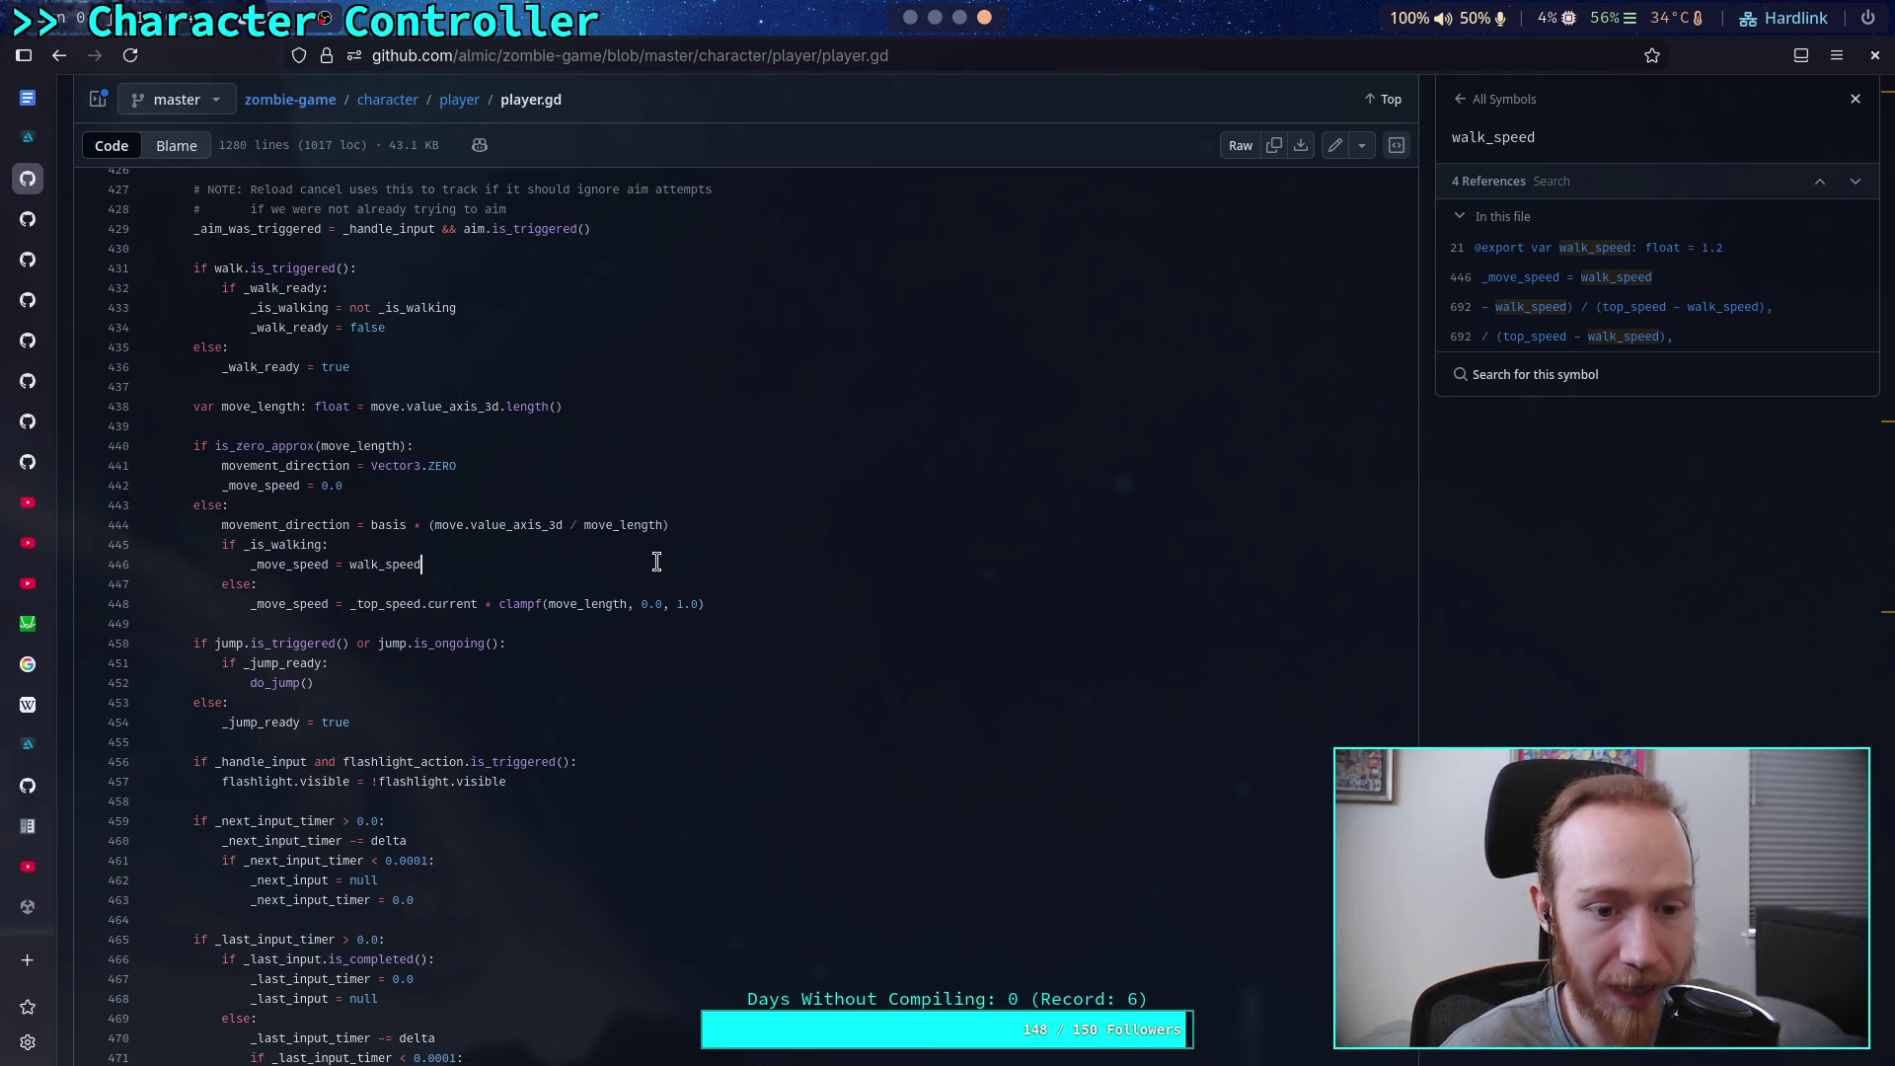
left_click(912, 19)
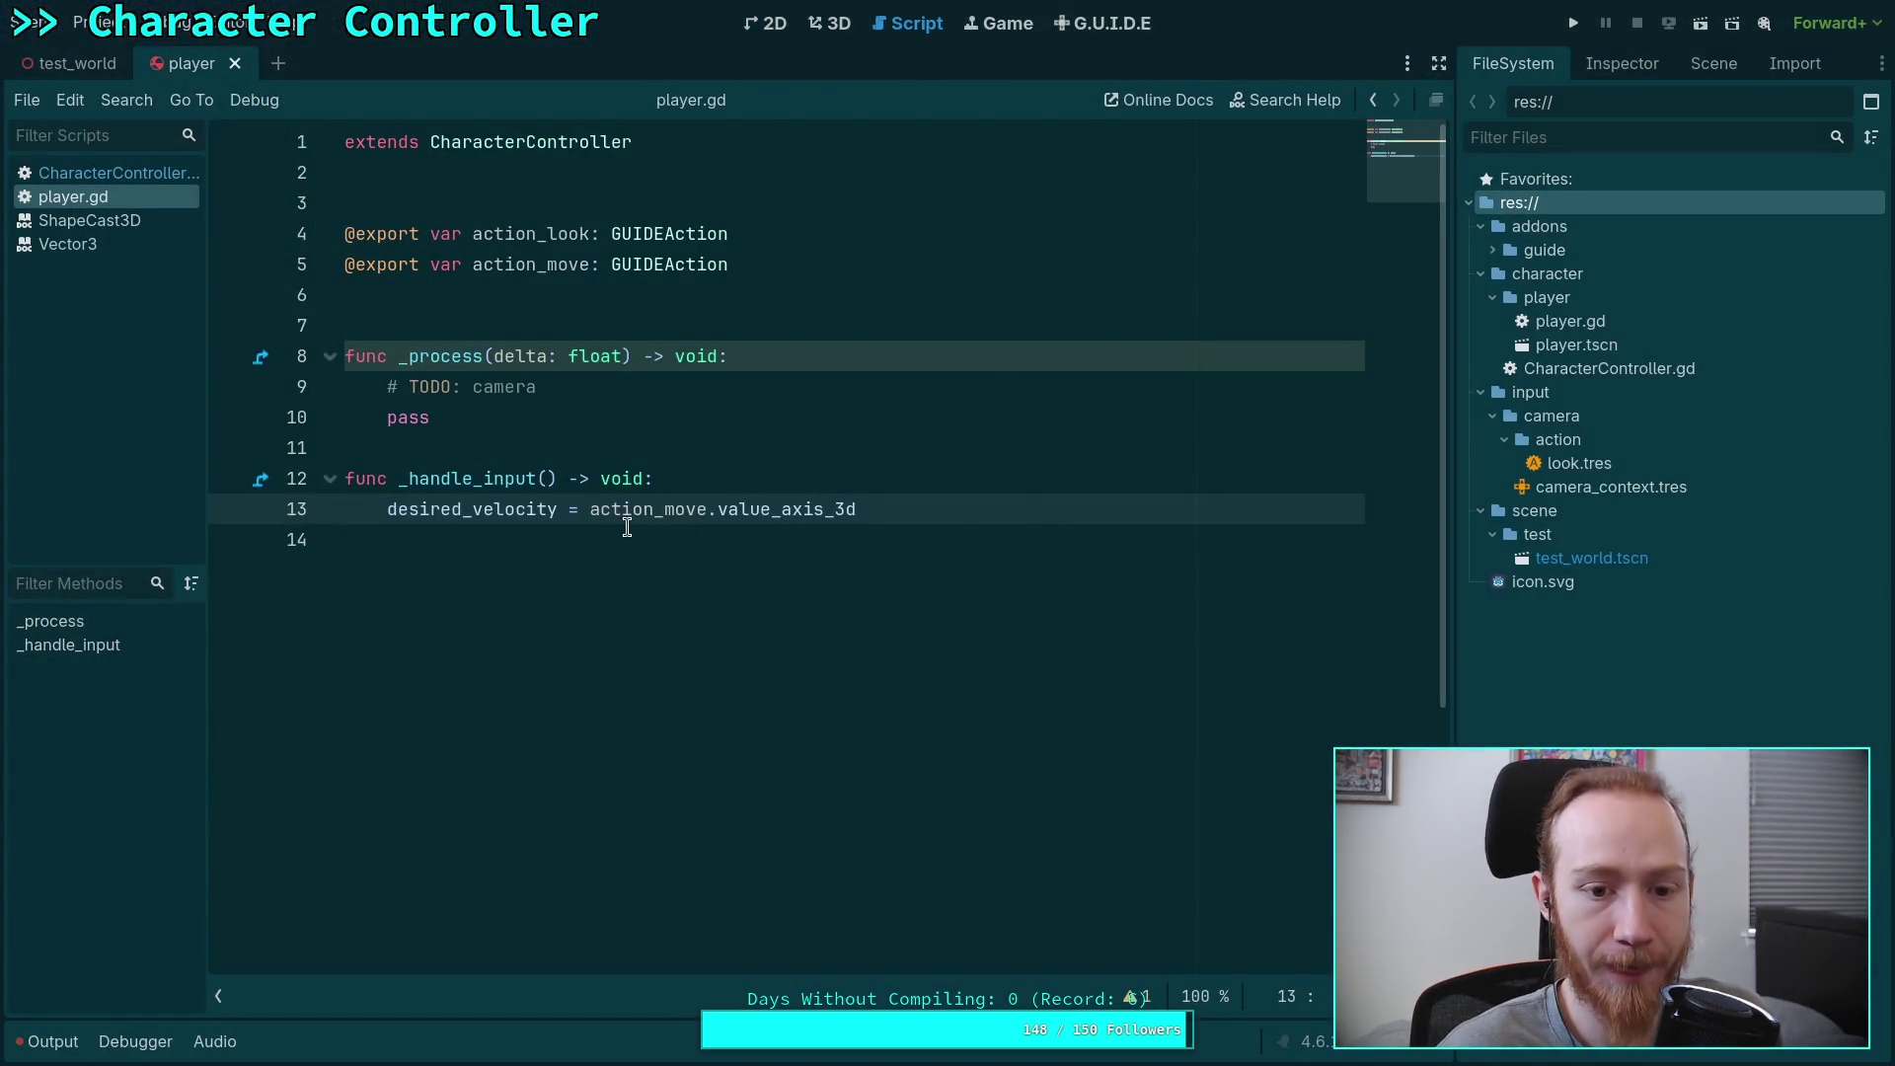
Multiply action_move.value_axis_3d by global_basis in the desired_velocity assignment
key("Left")
type("bas")
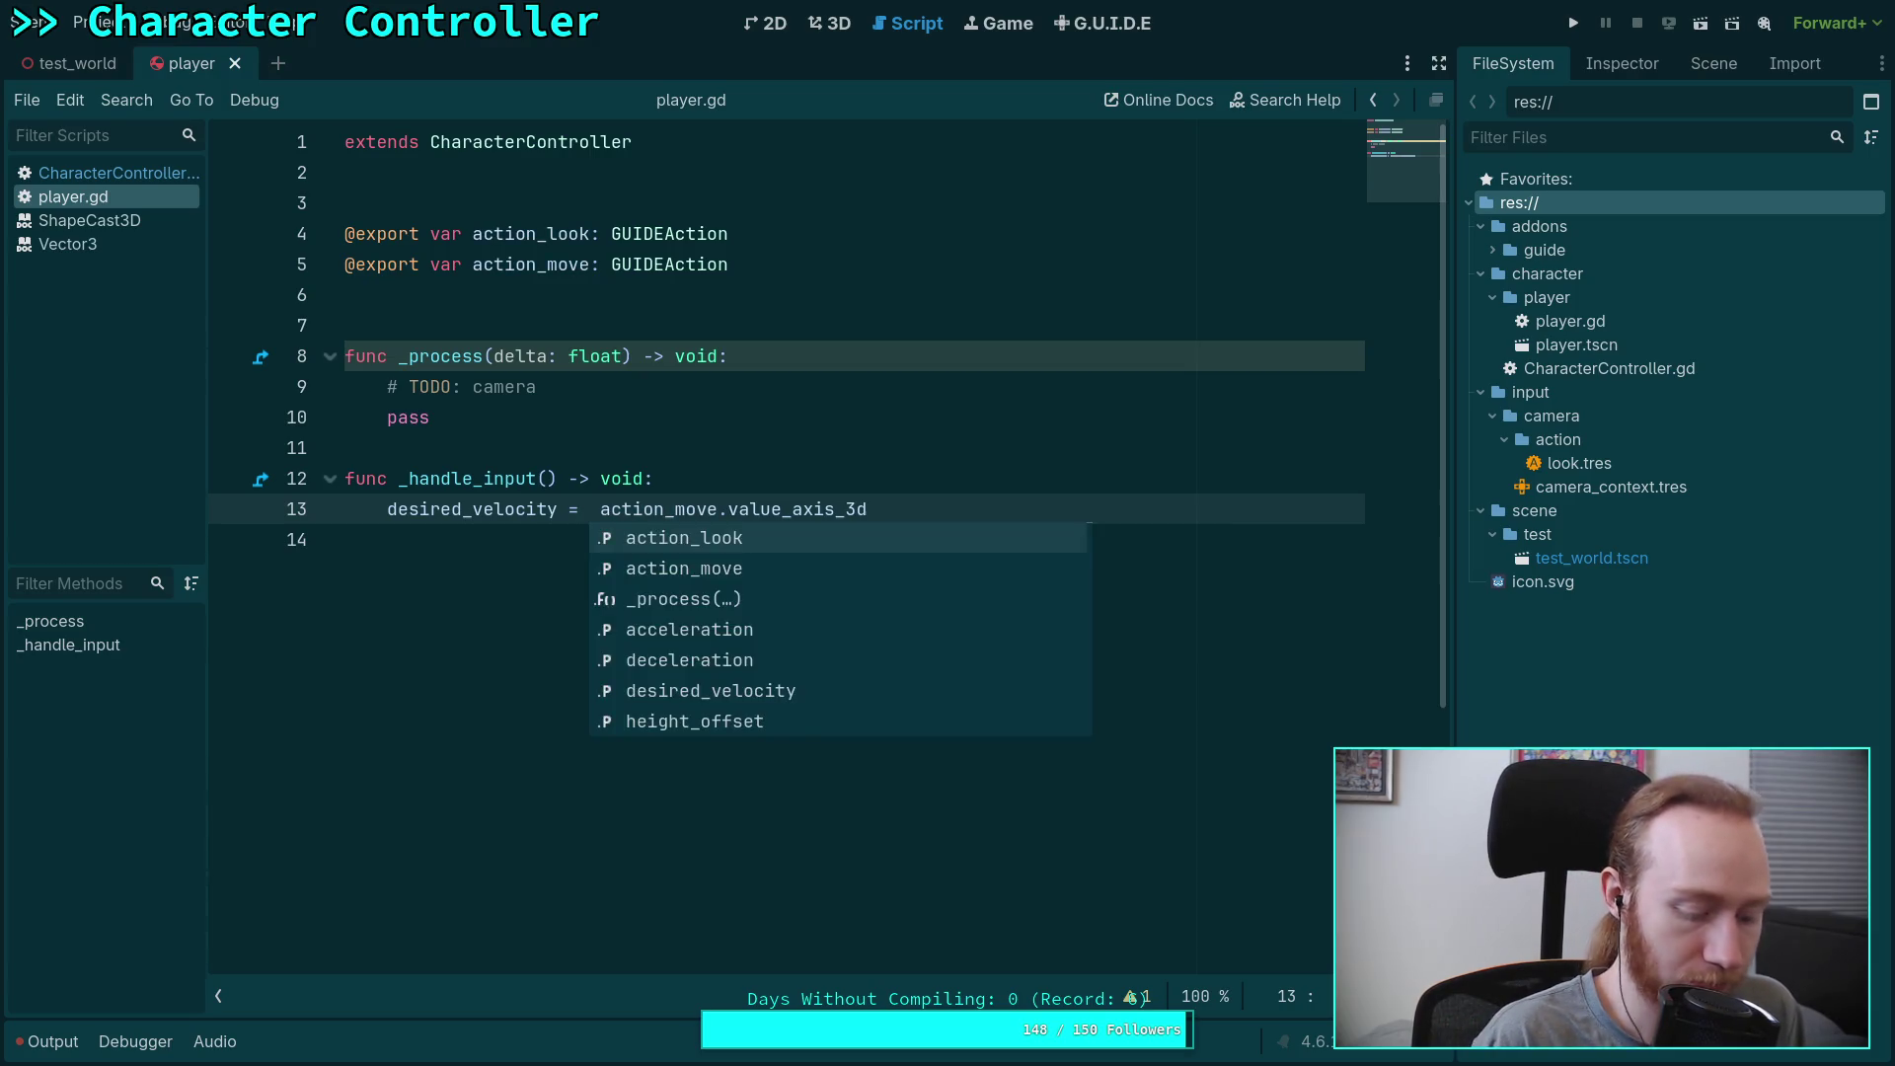
type("is *")
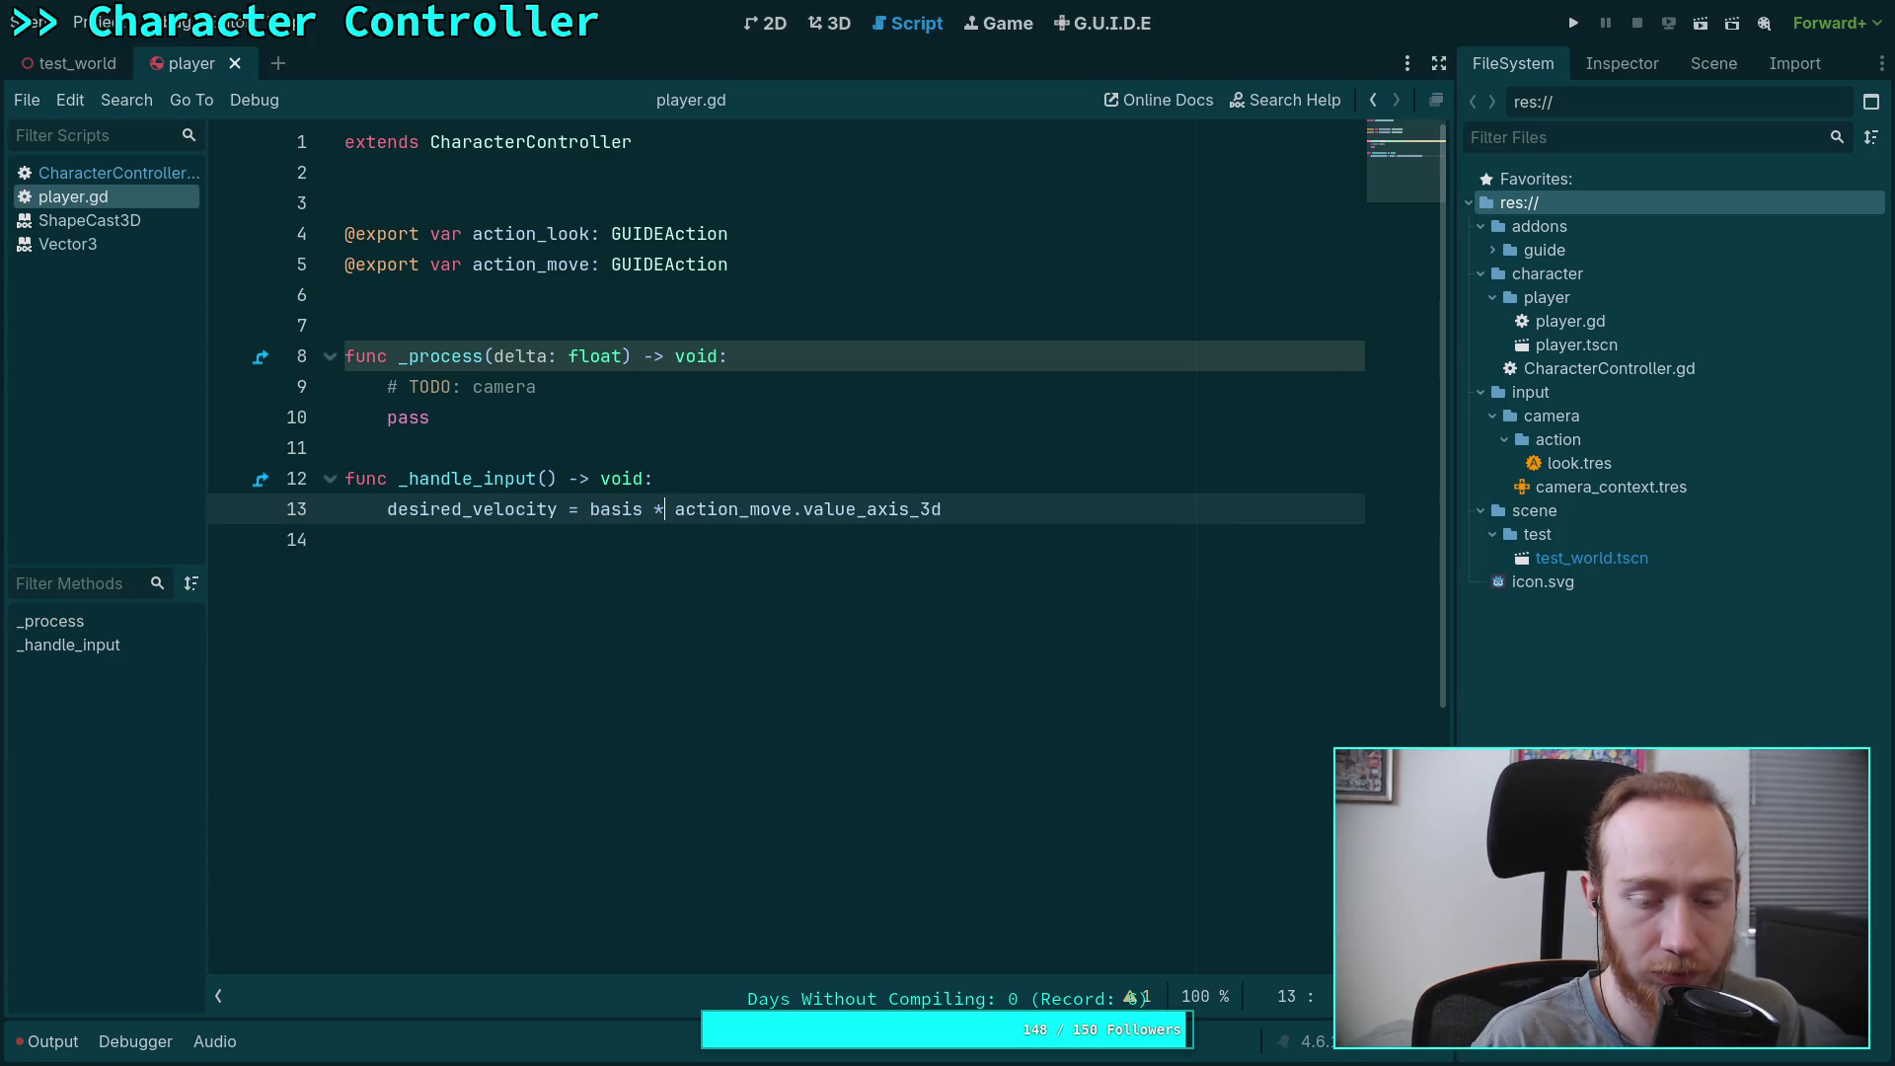
left_click(1038, 512)
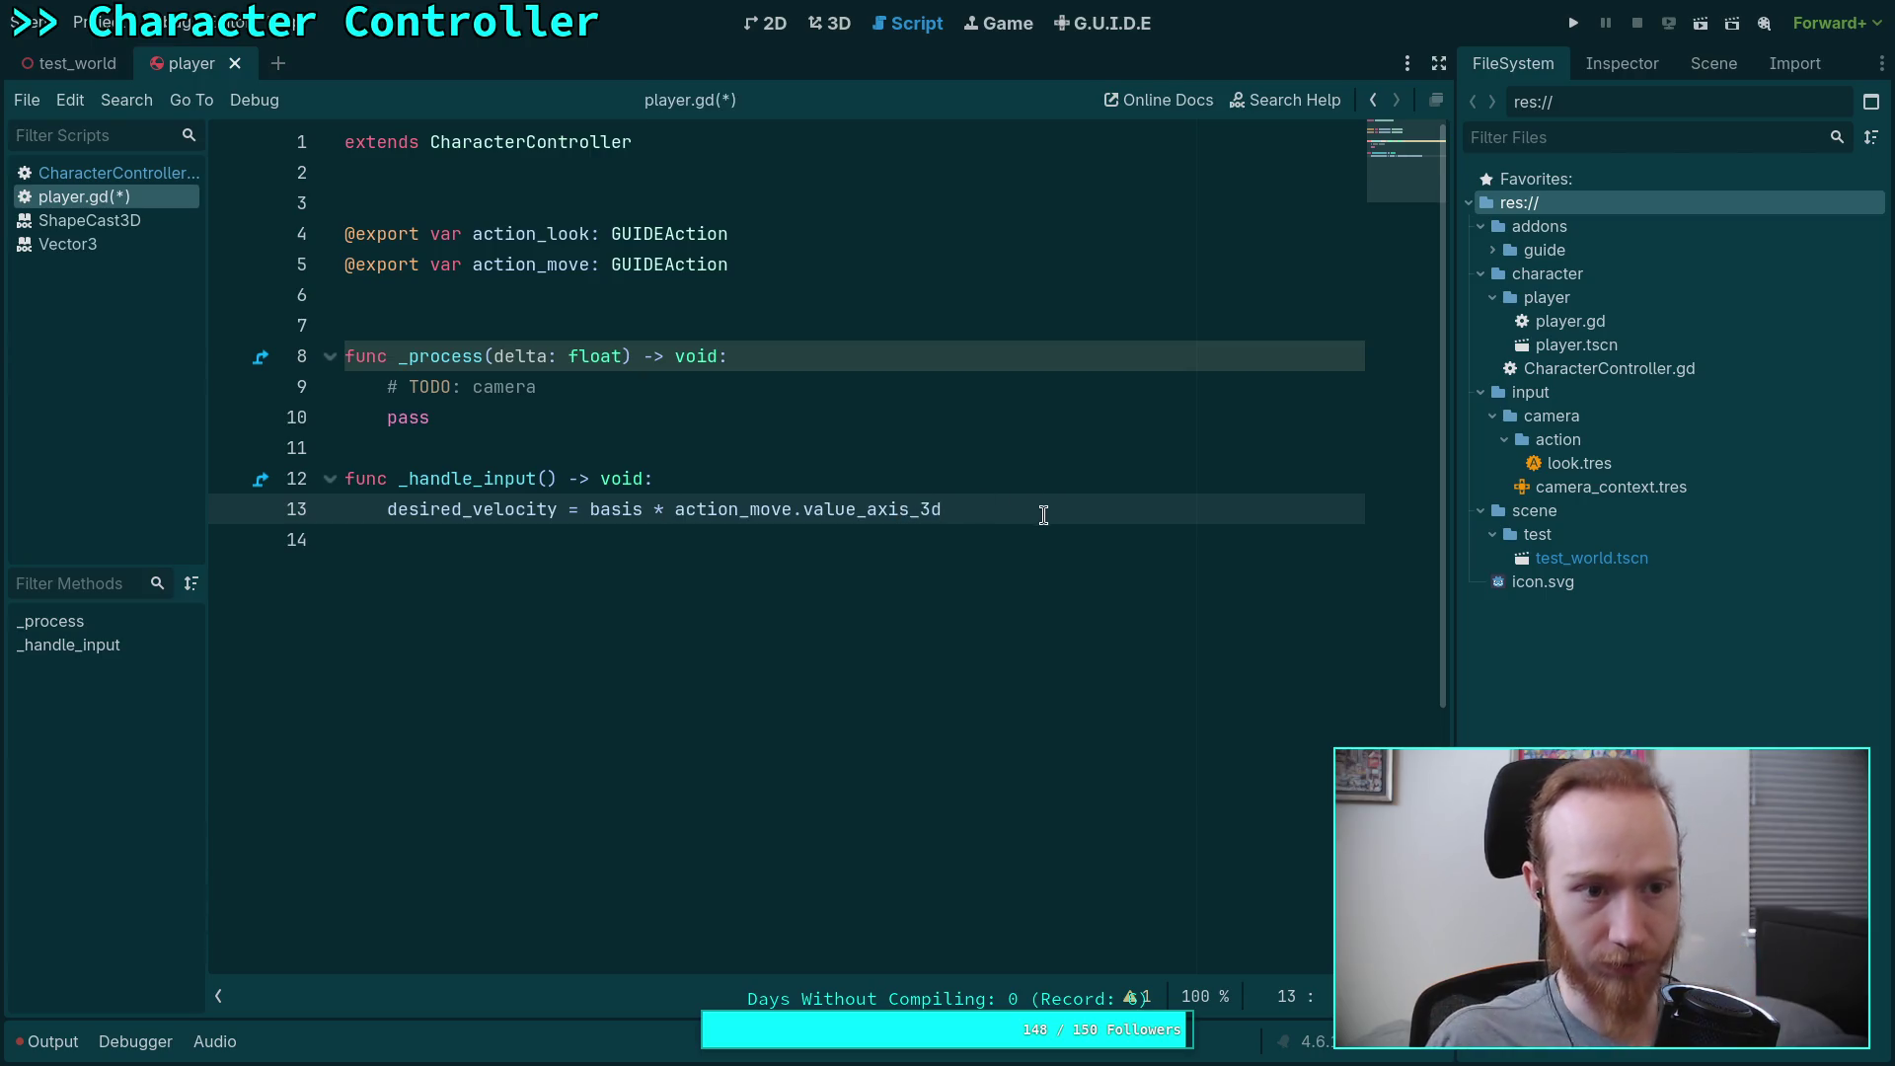
key("super+2")
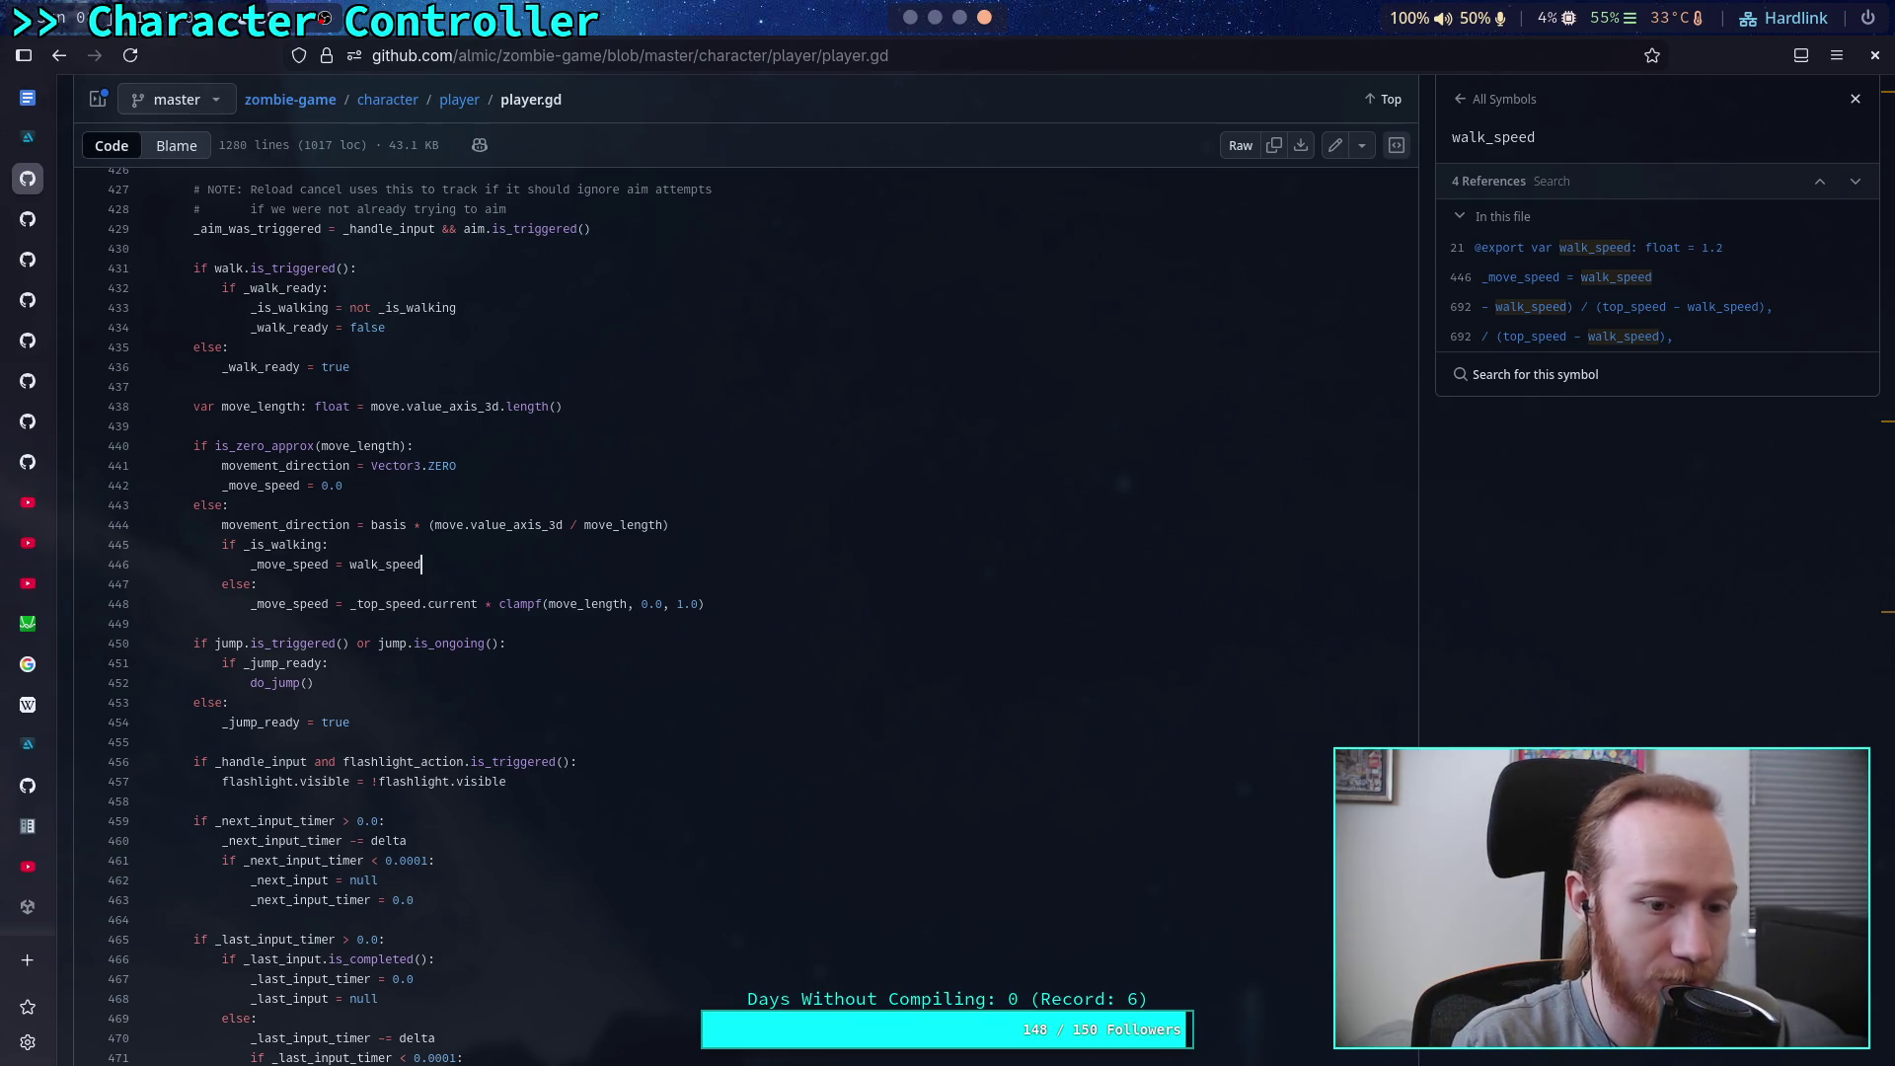
key("super+2")
key("super+1")
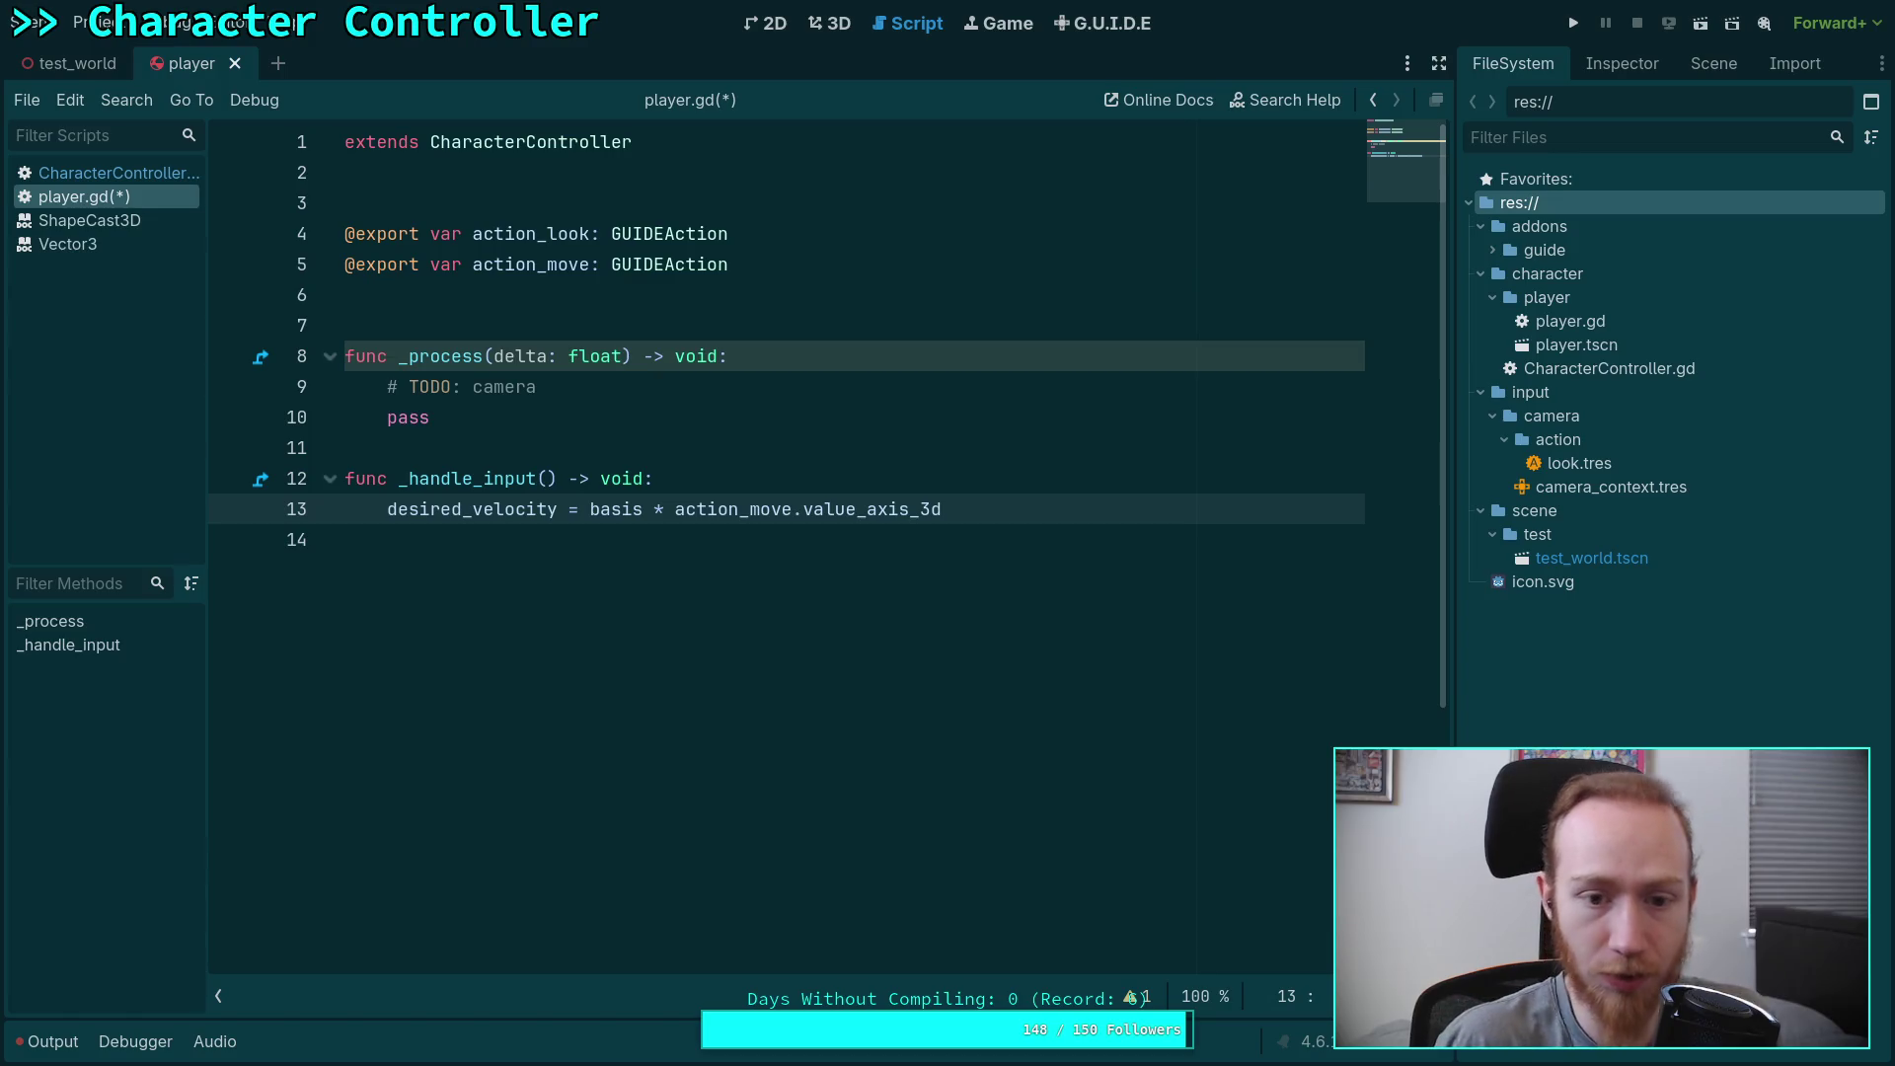
key("ctrl+space")
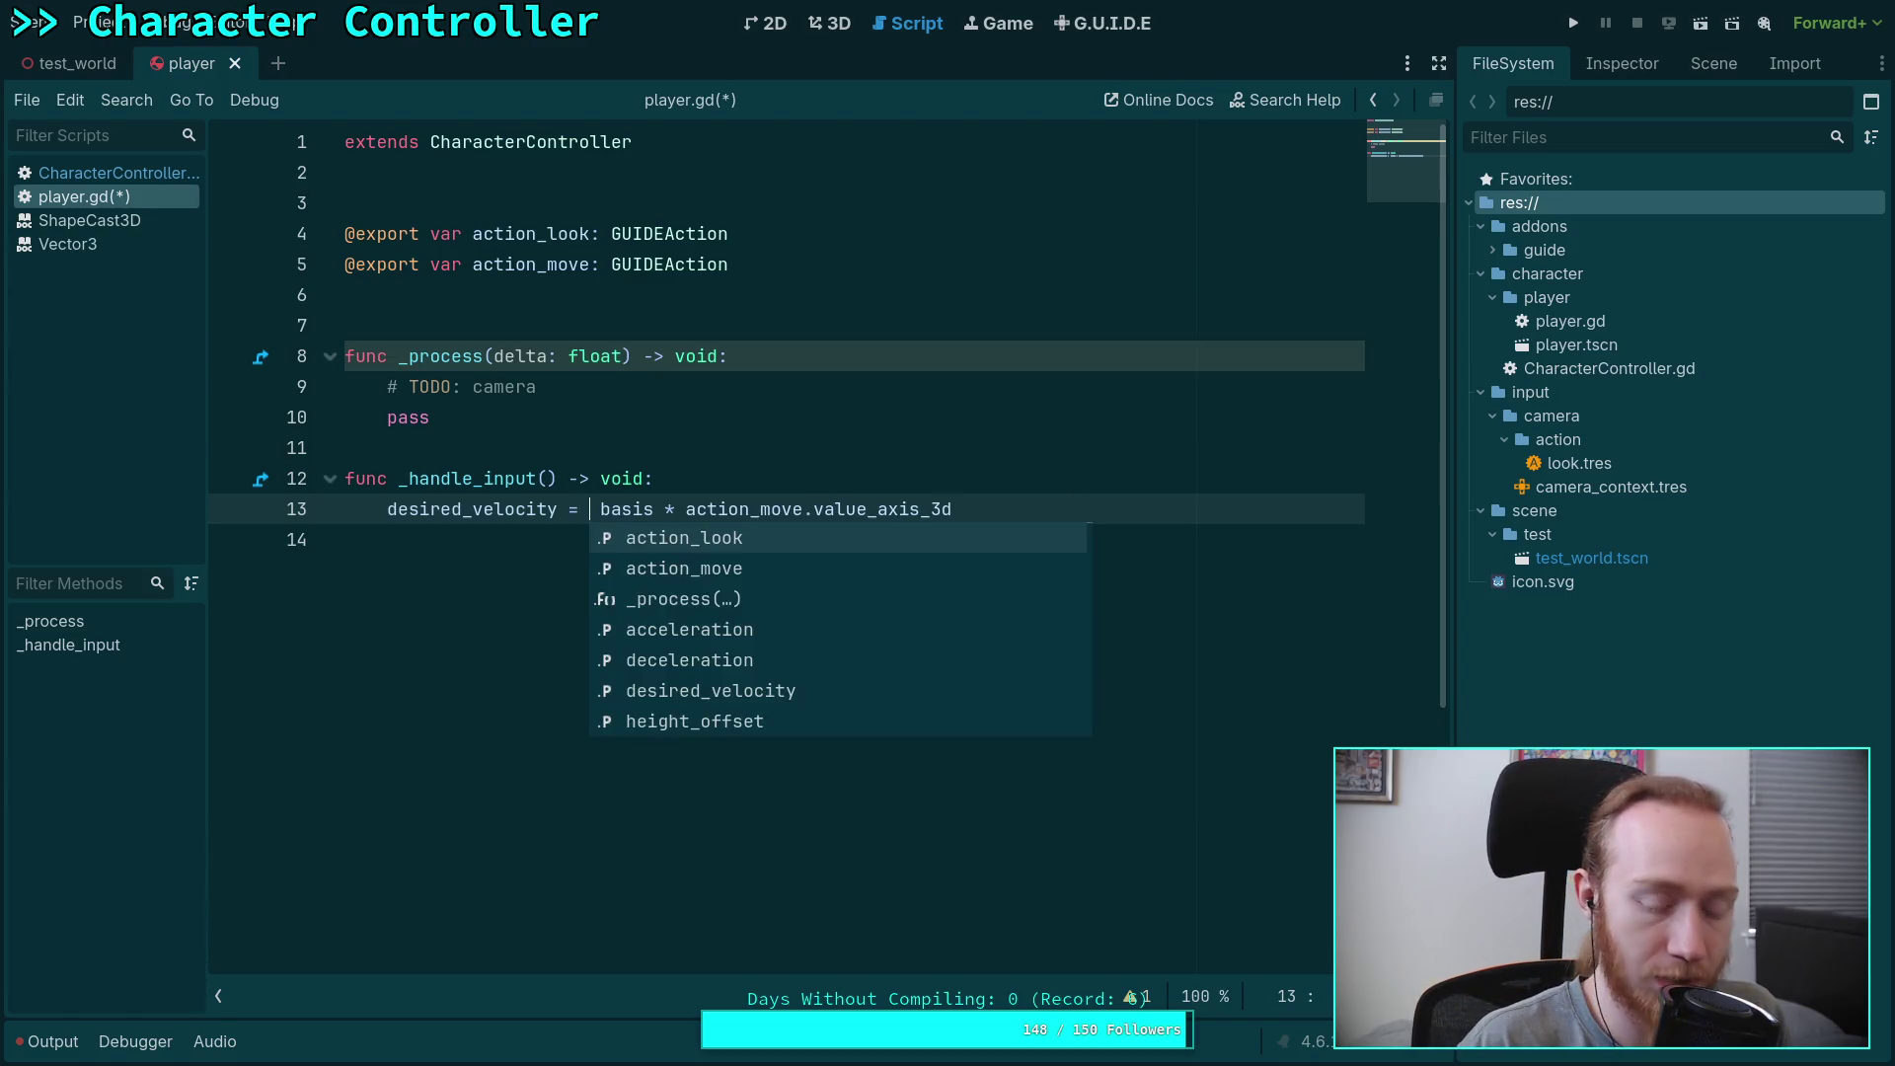
type("gl")
key("Tab")
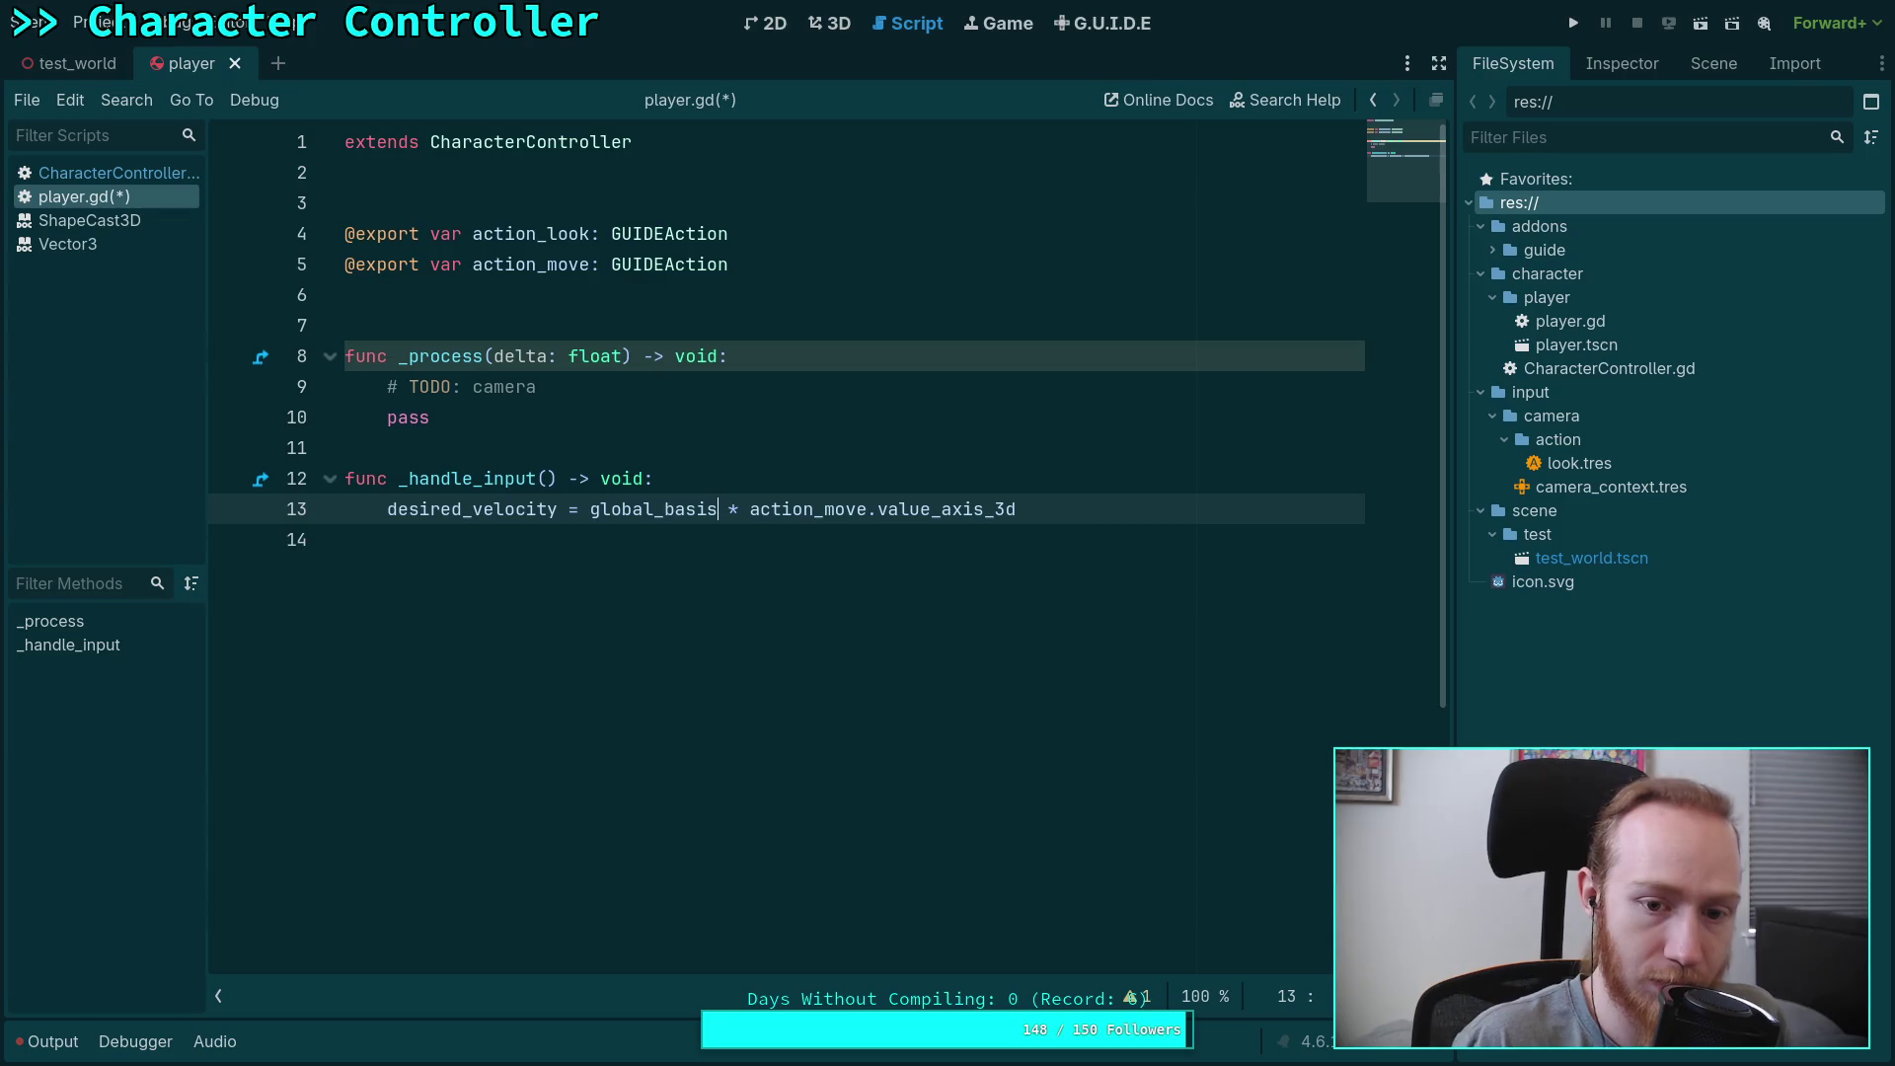
left_click(1150, 556)
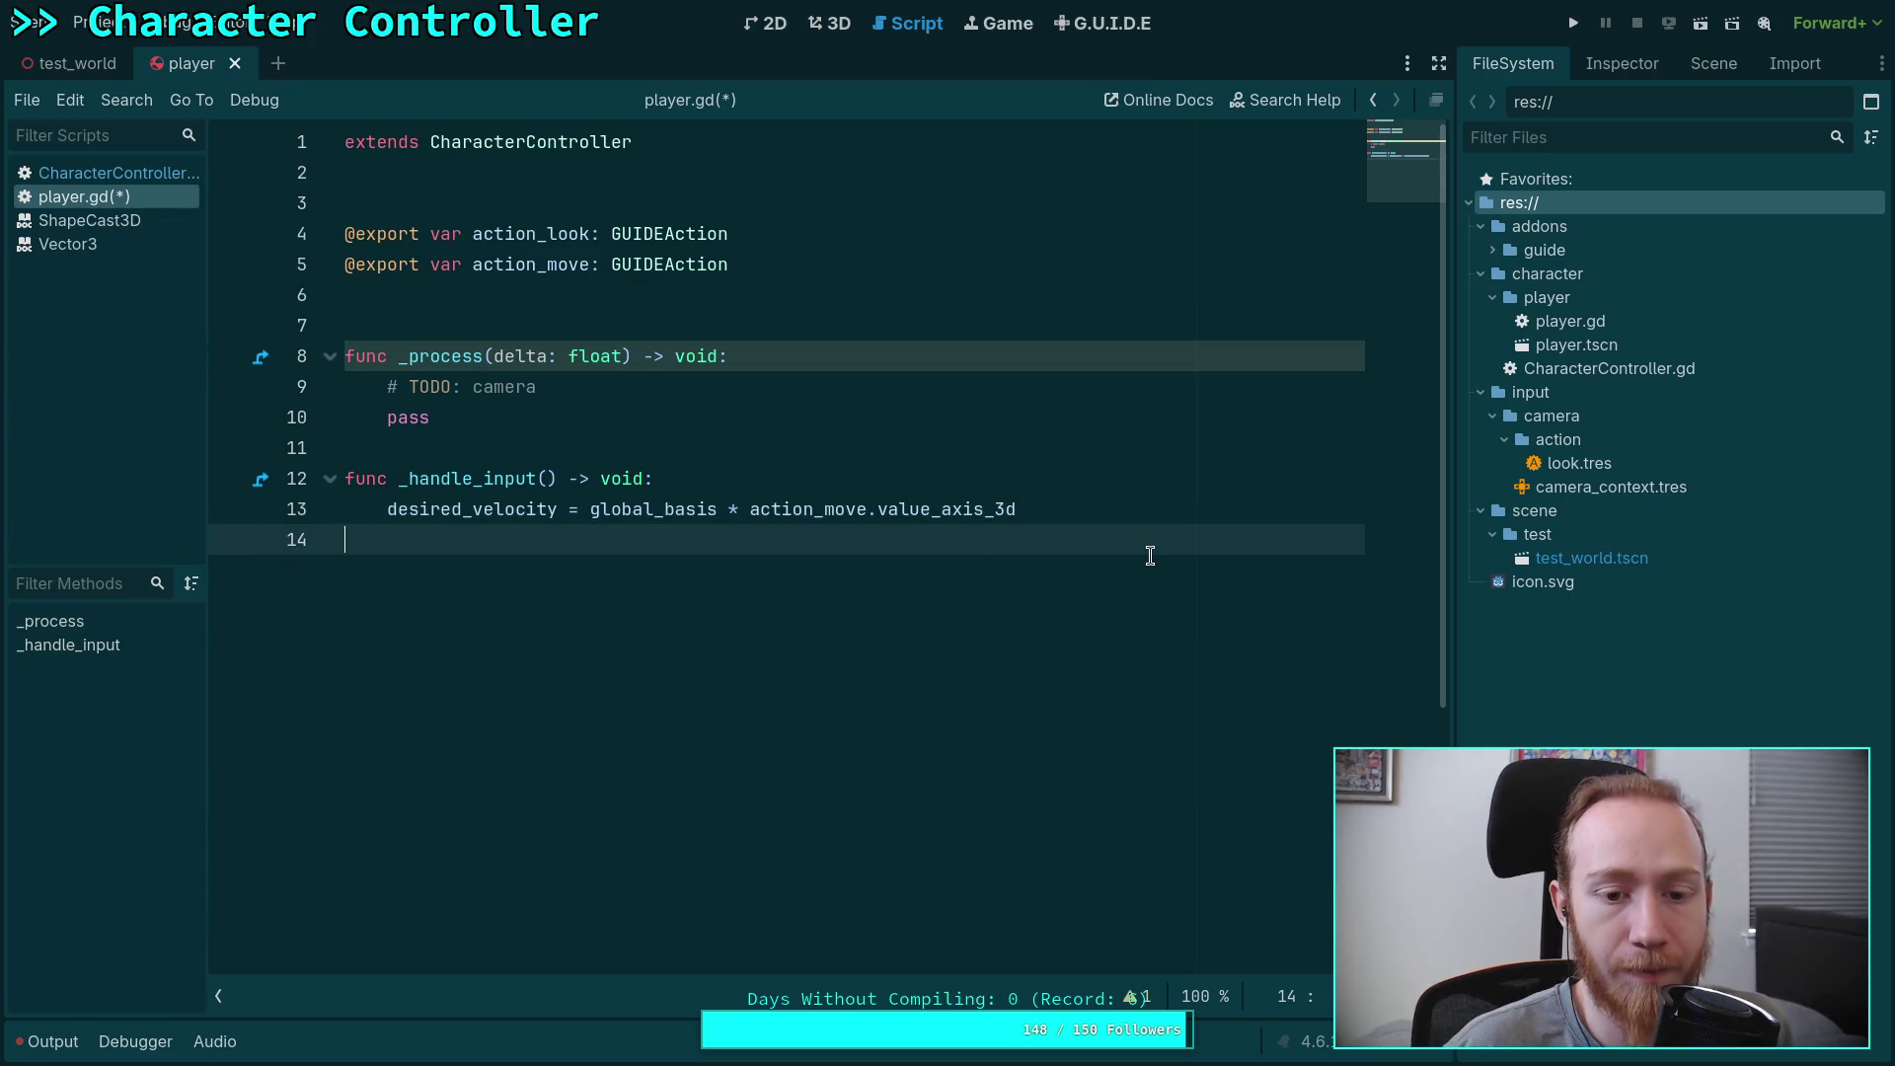
Append .normalized() to the move axis value, save player.gd, and open a line above it
left_click_drag(1017, 503, 750, 510)
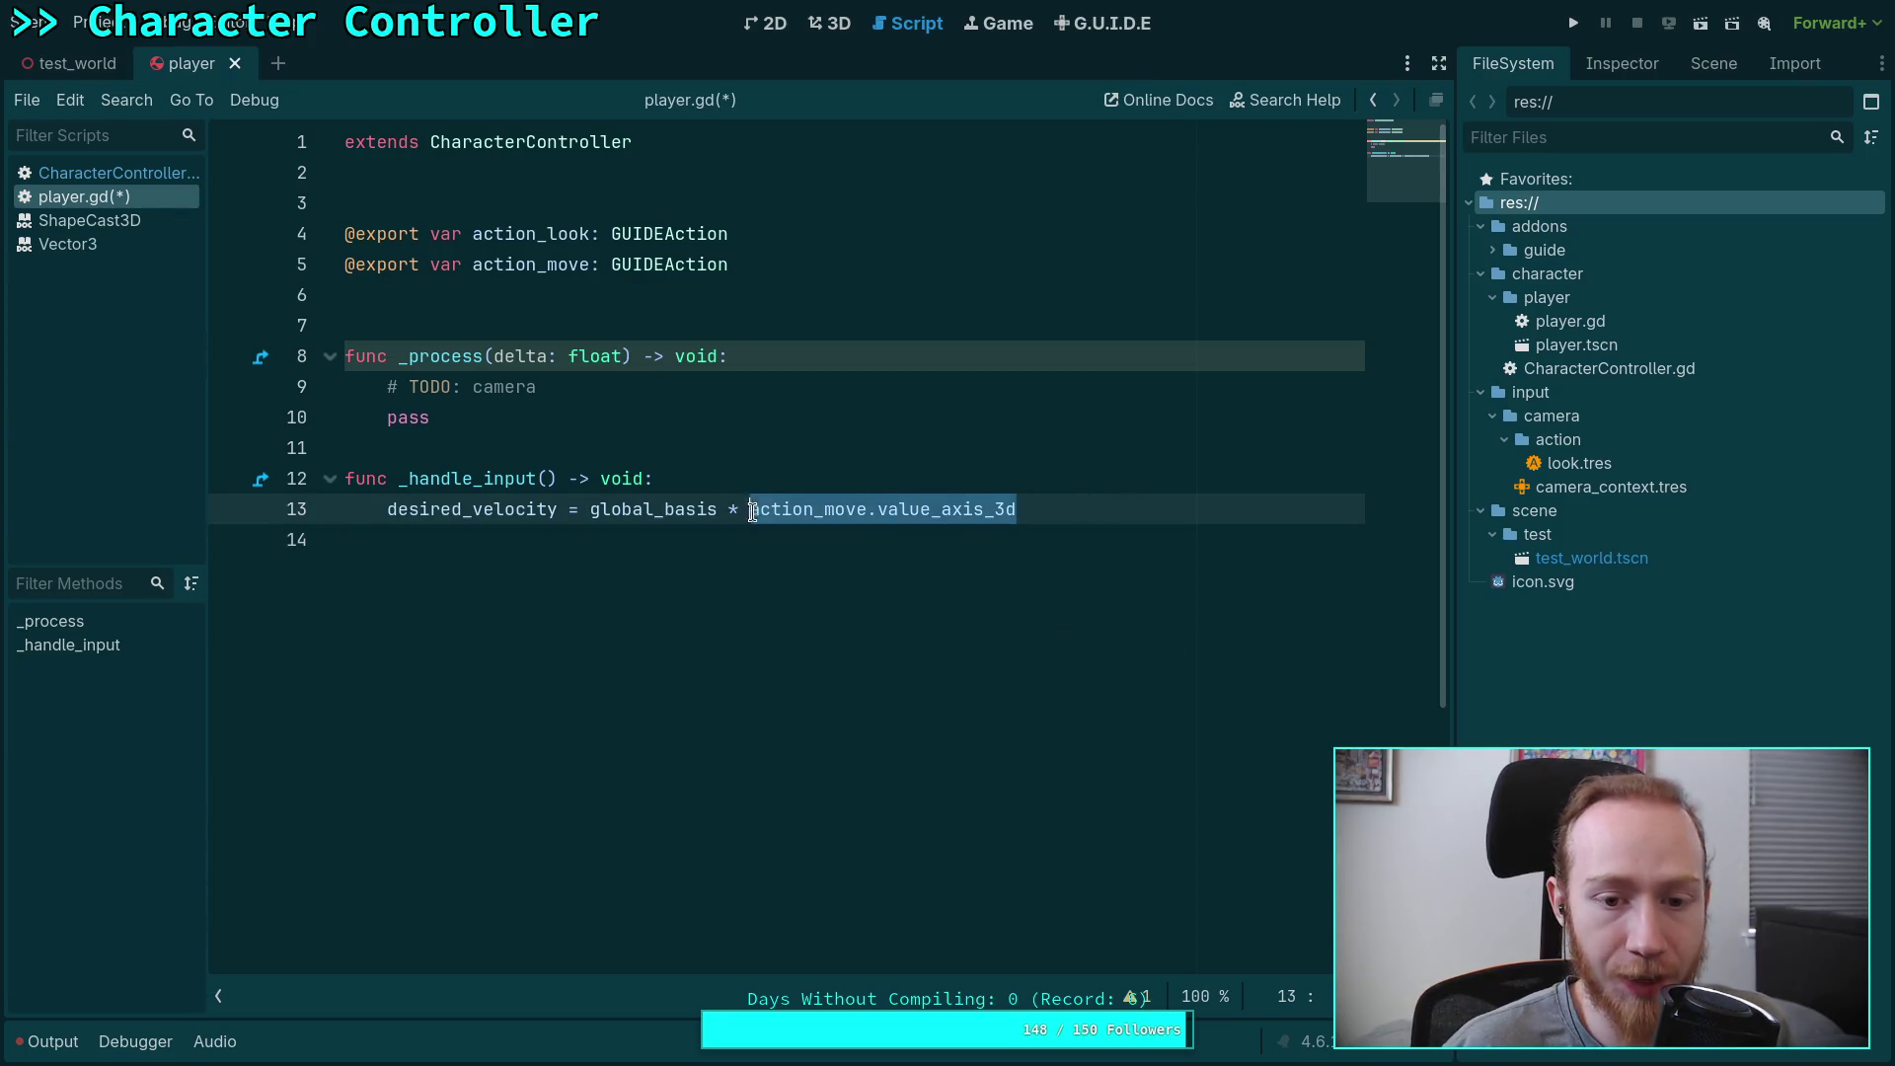
left_click(775, 481)
key("Return")
type("var")
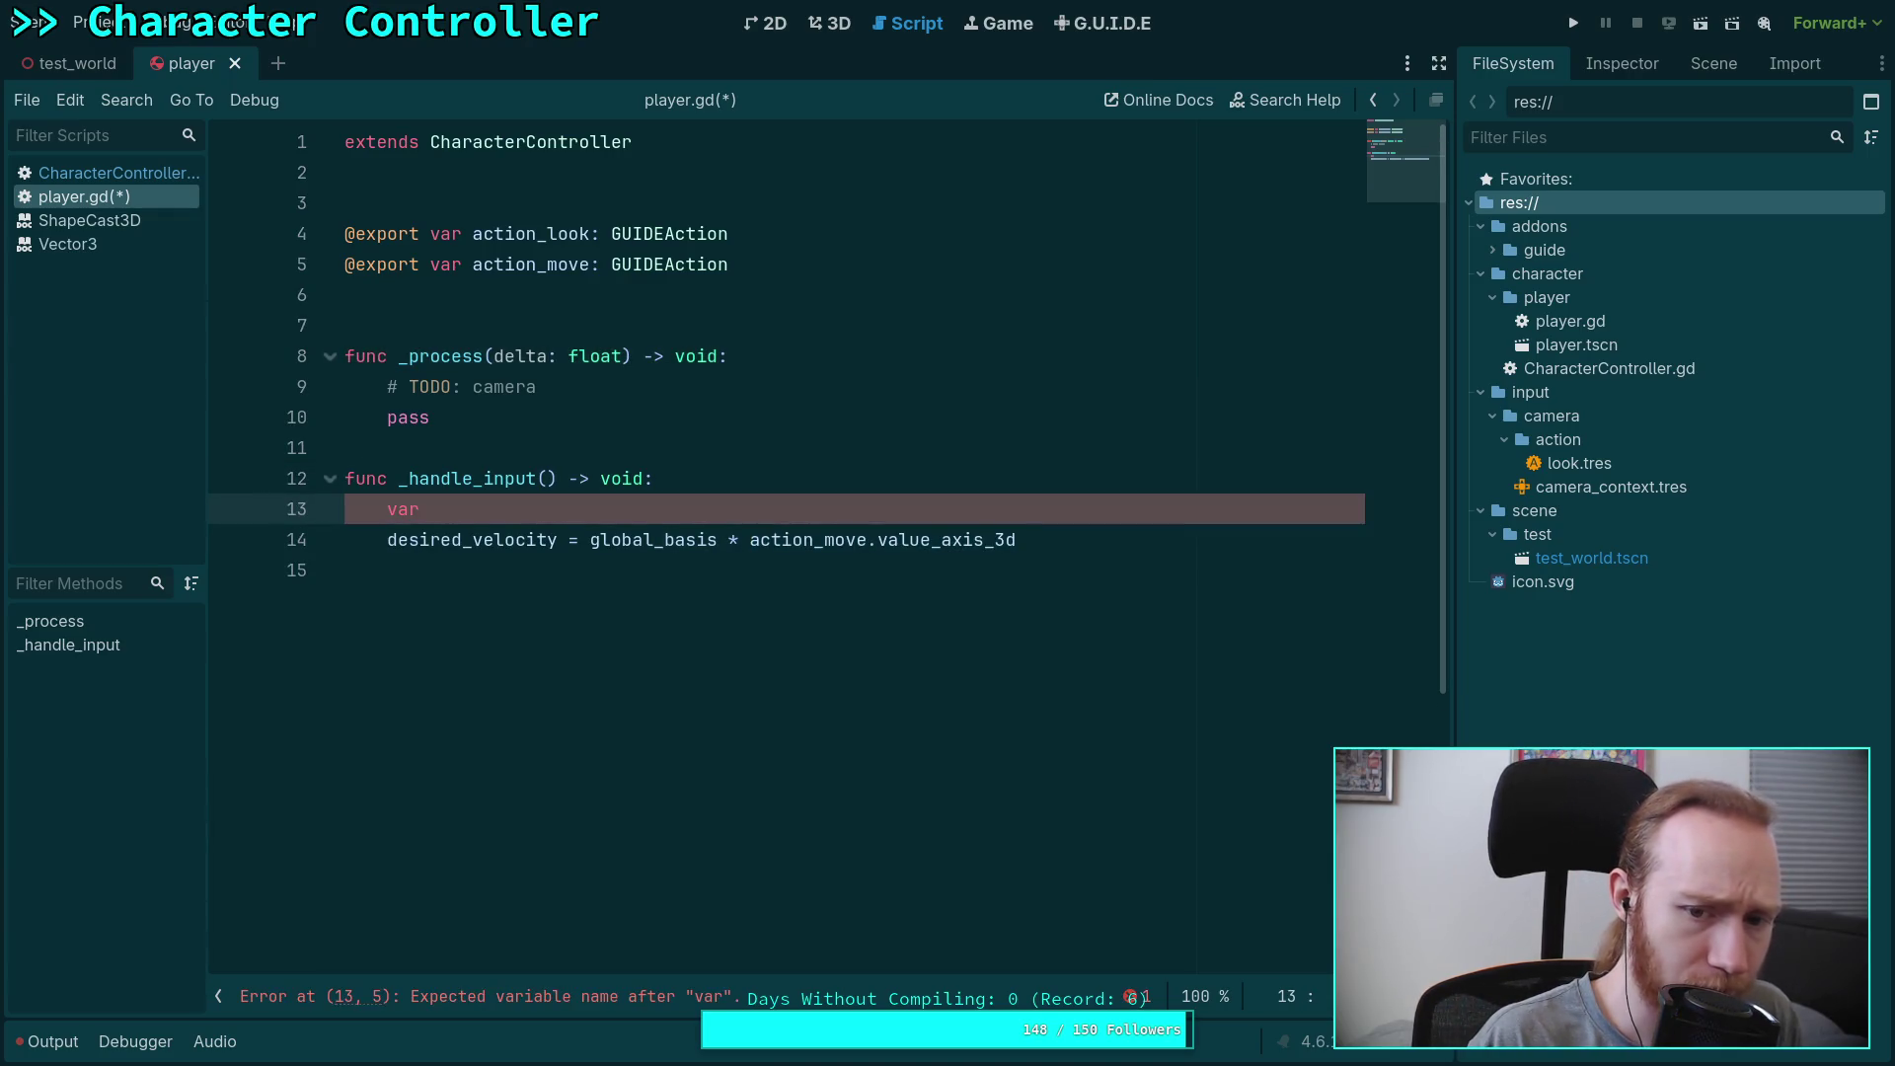
key("BackSpace")
key("BackSpace")
key("BackSpace")
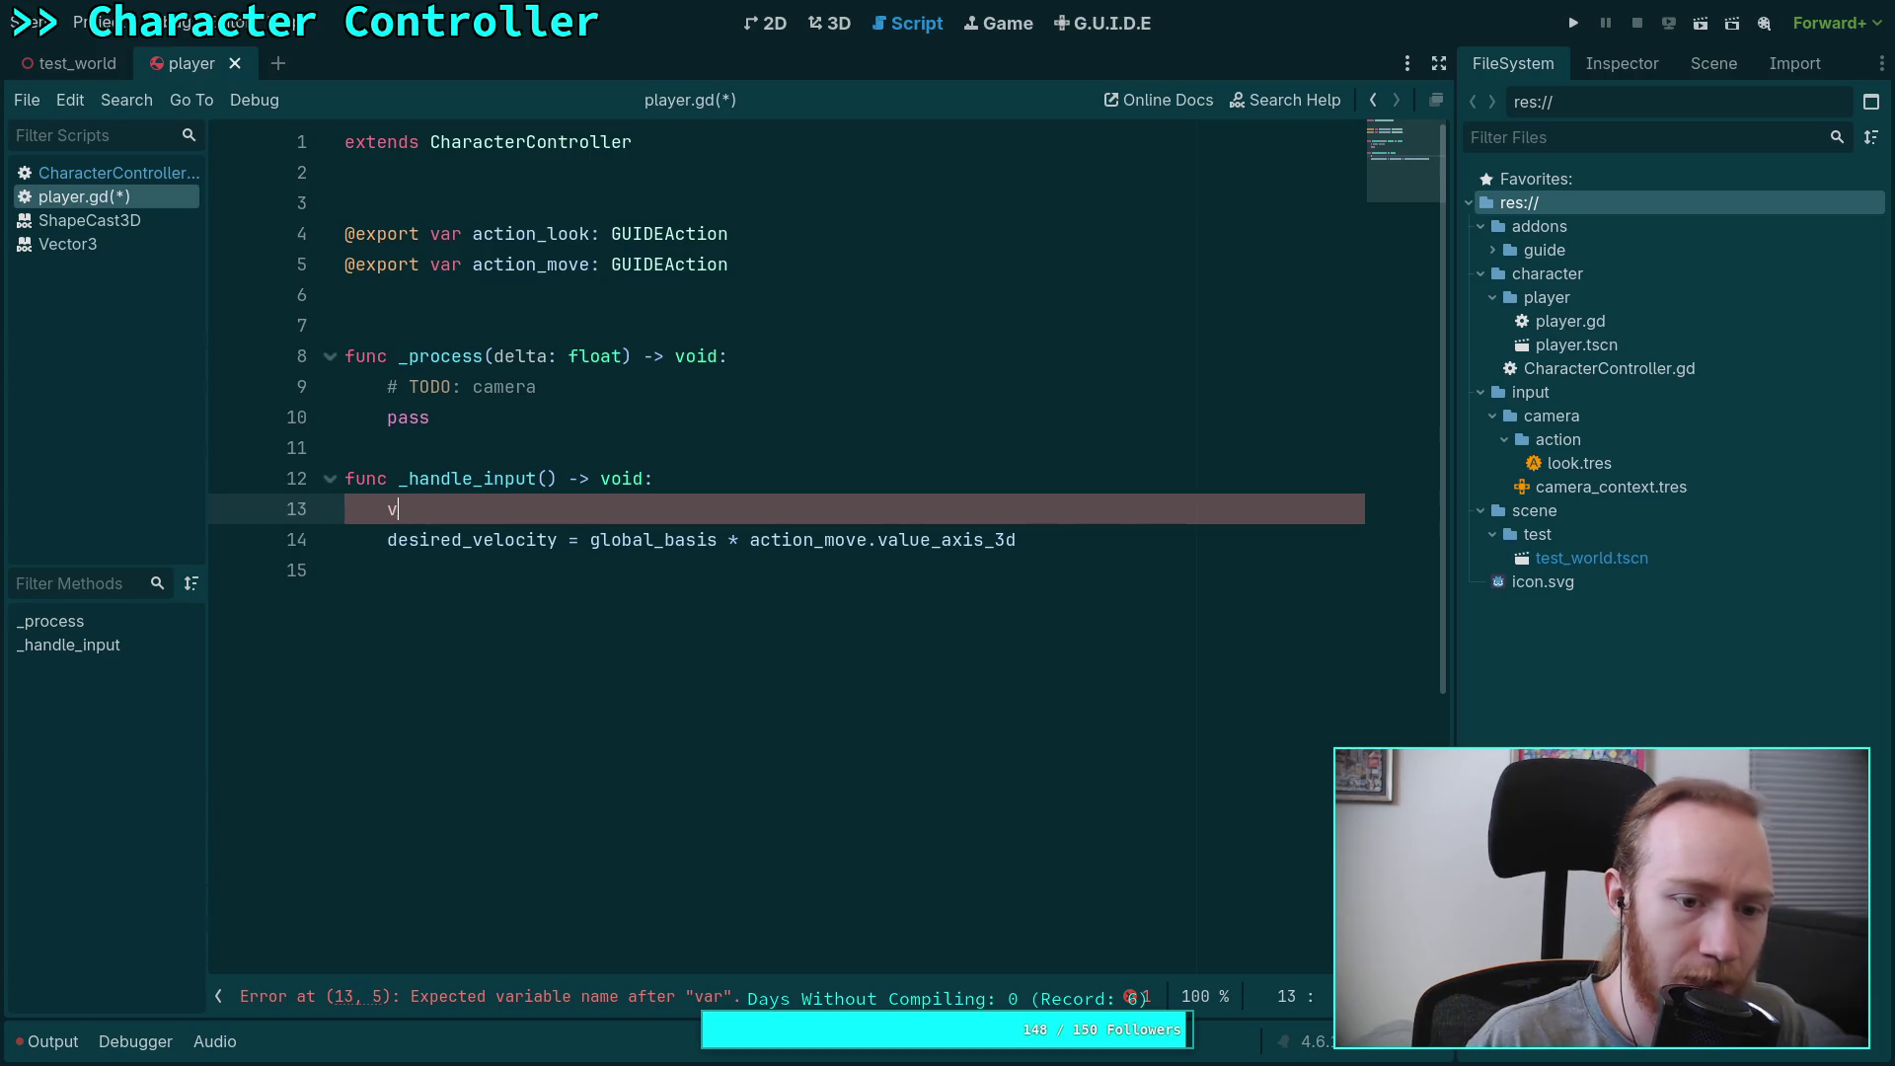
left_click(1094, 494)
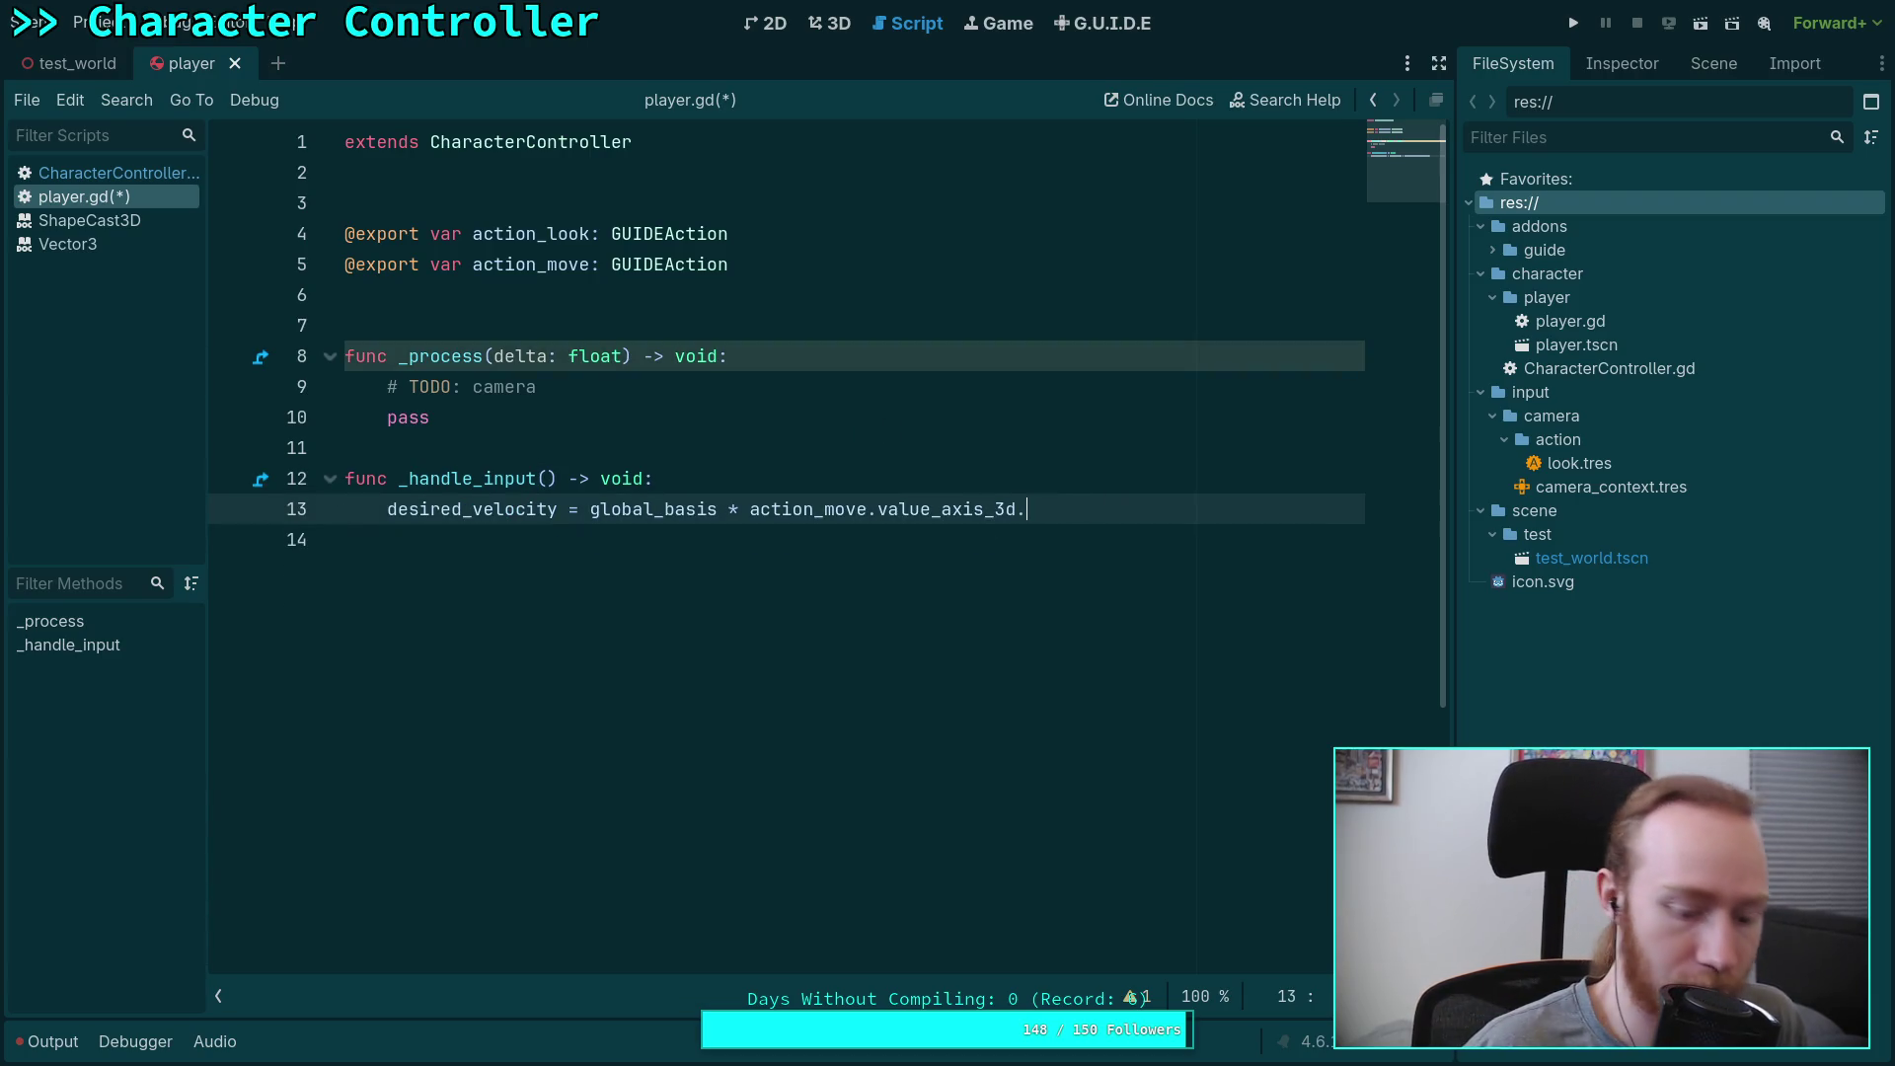
type(".nor")
key("Return")
key("ctrl+s")
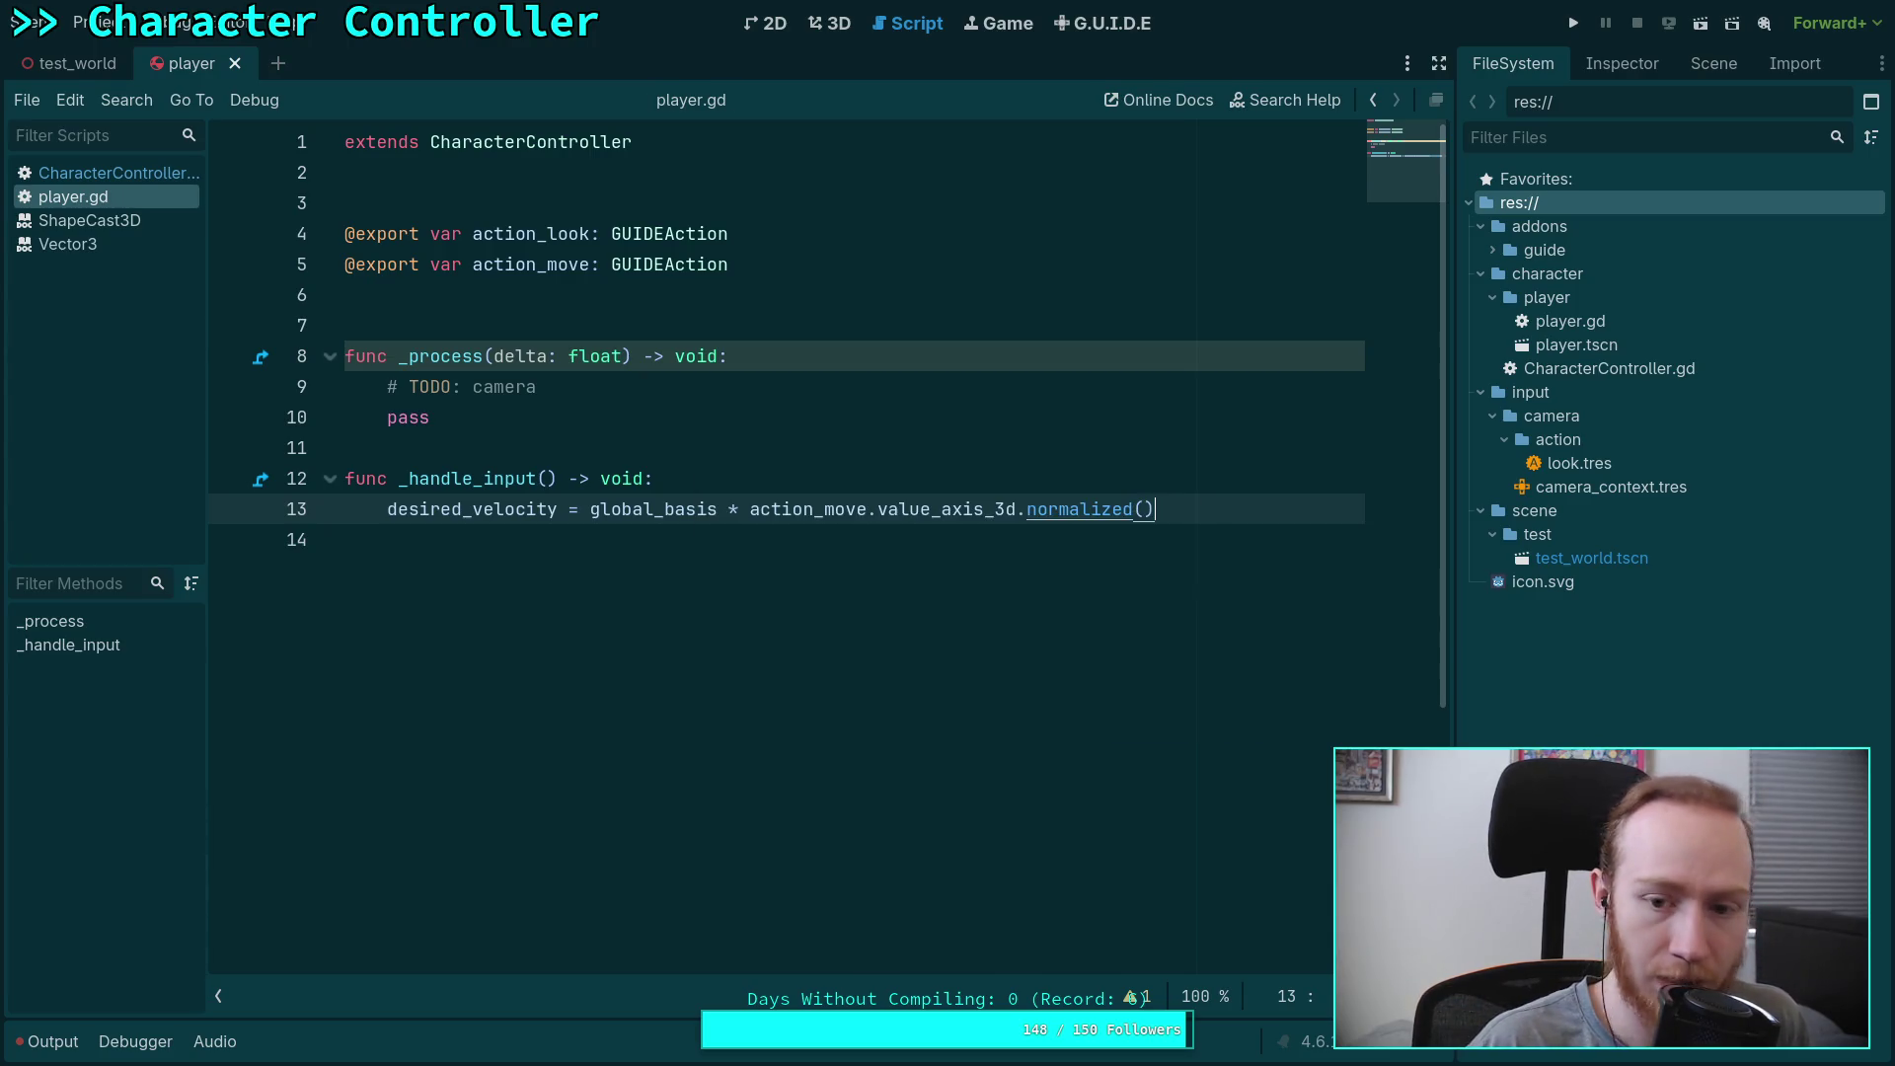
mouse_move(1073, 511)
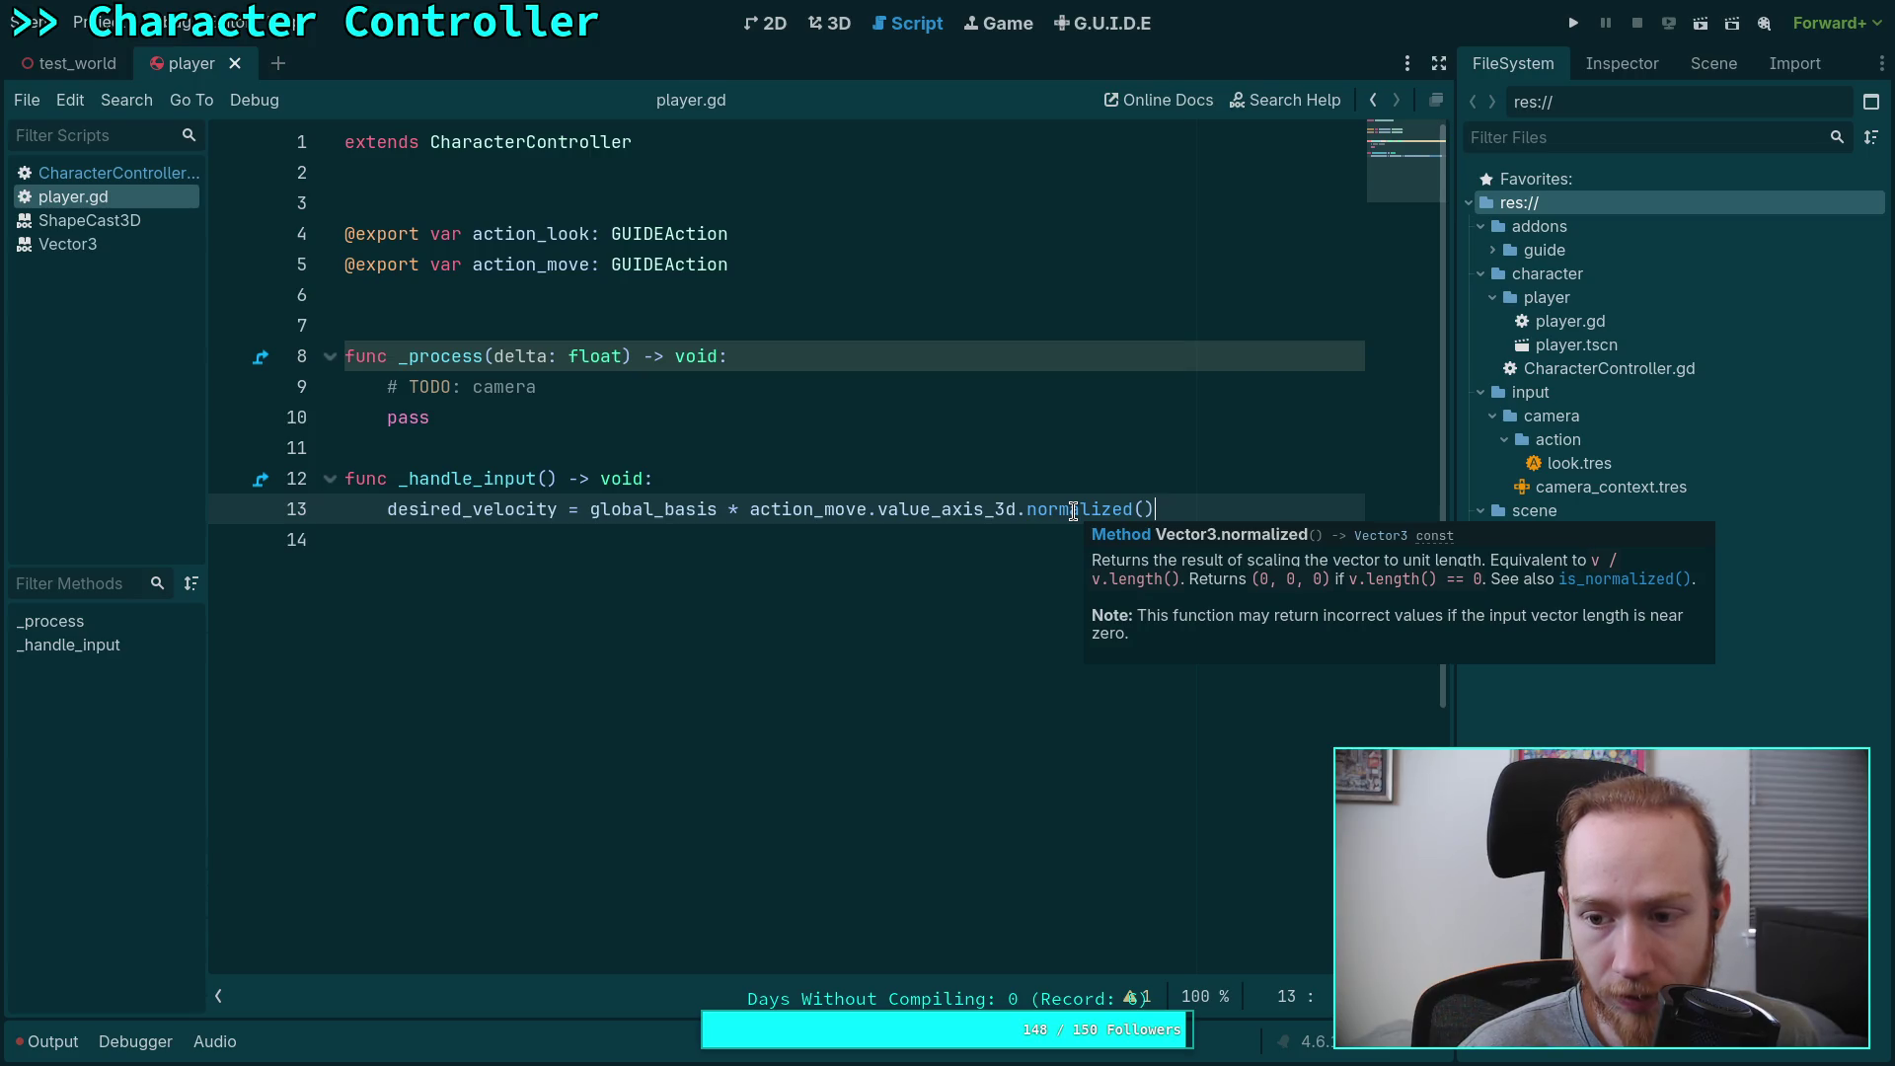
left_click(1028, 478)
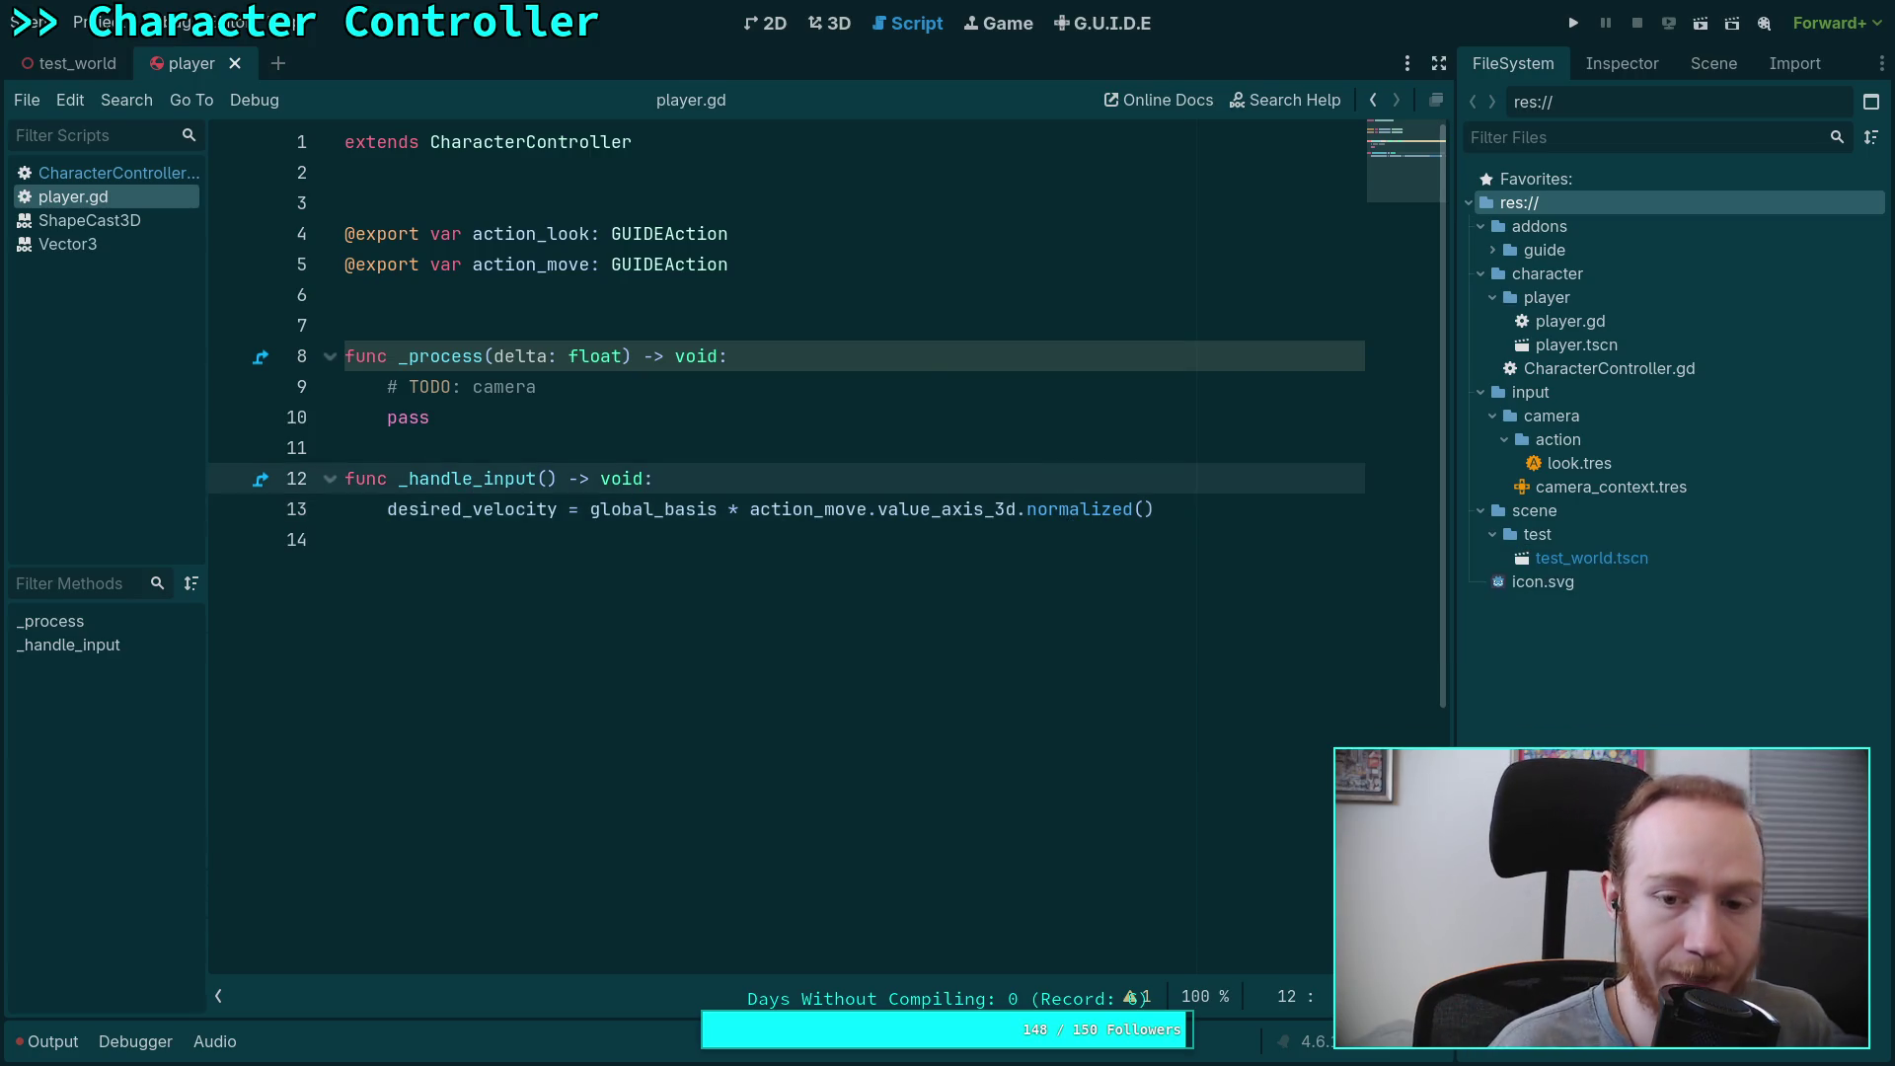
key("Return")
Wrap the assignment in an 'if action_move.value_axis_3d.length_squared()' check and indent it
type("if acio")
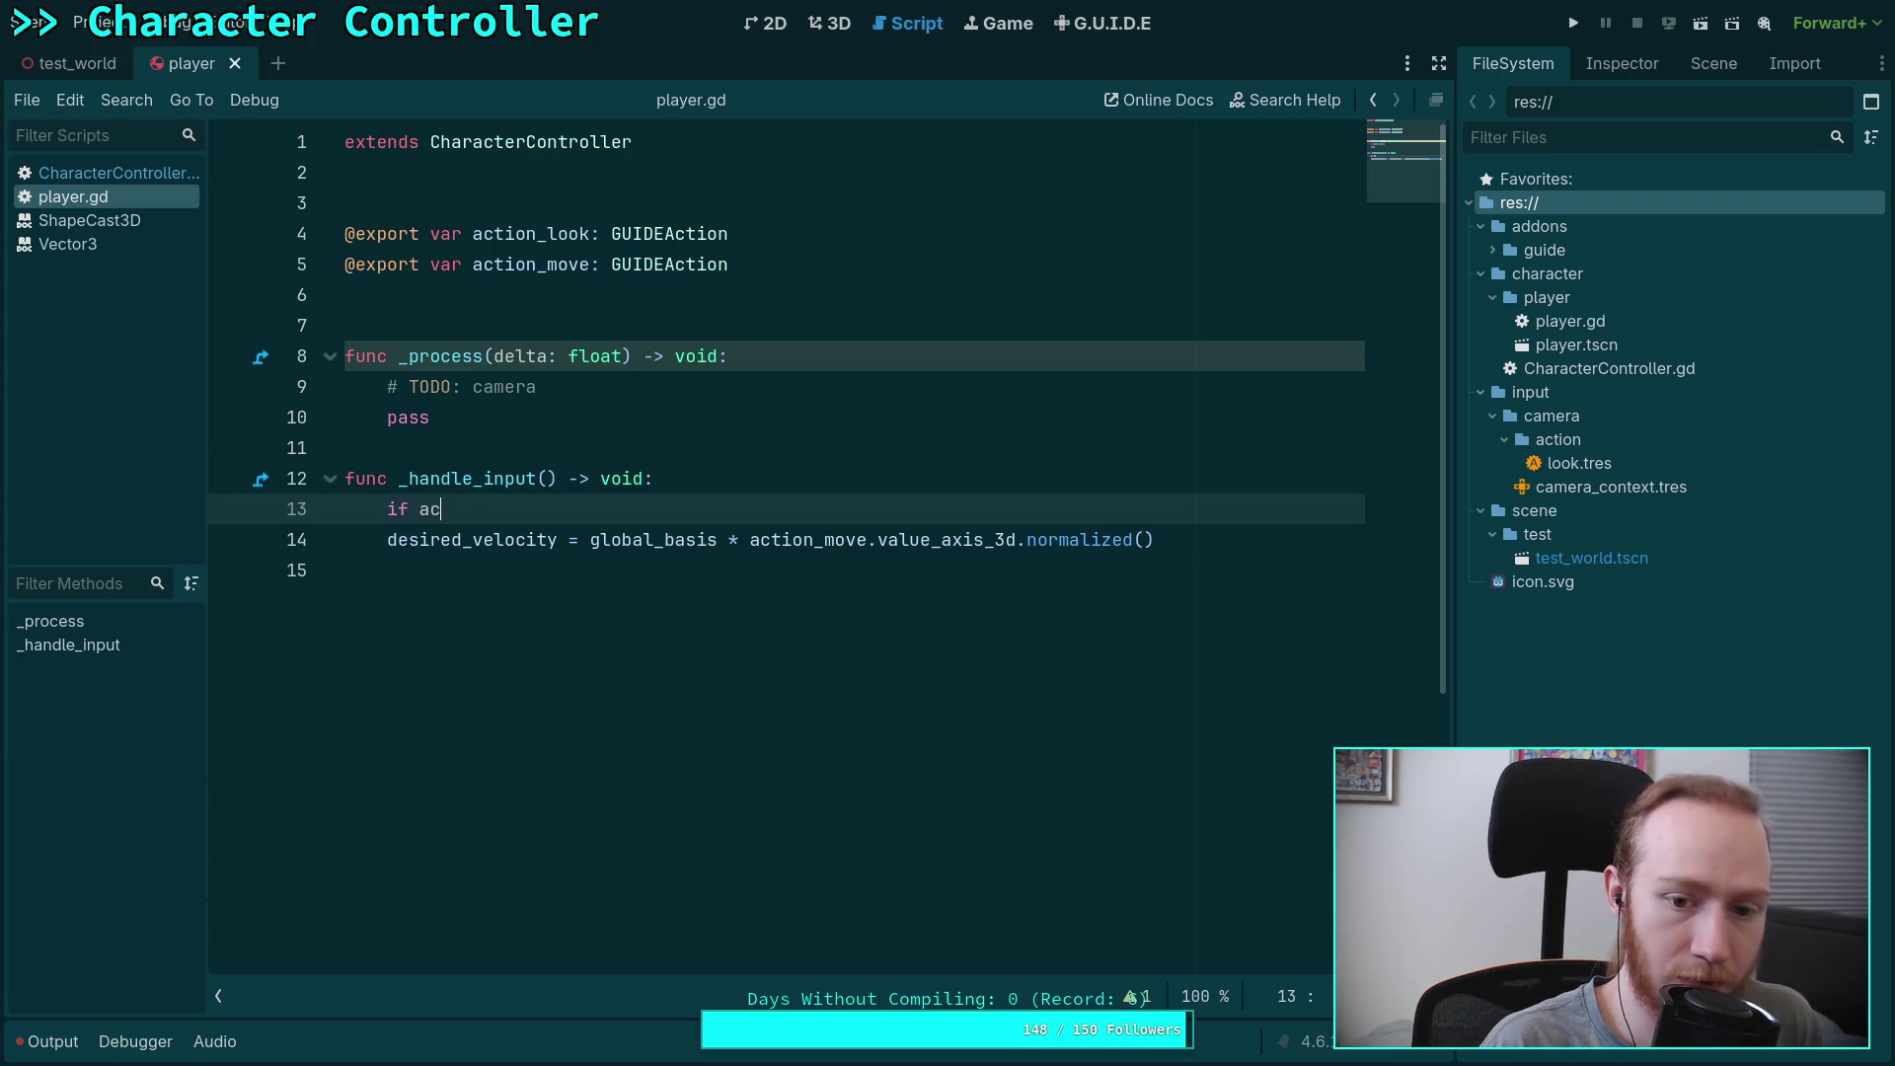
key("BackSpace")
key("BackSpace")
type("t")
key("Return")
key("BackSpace")
key("BackSpace")
key("BackSpace")
type("move.")
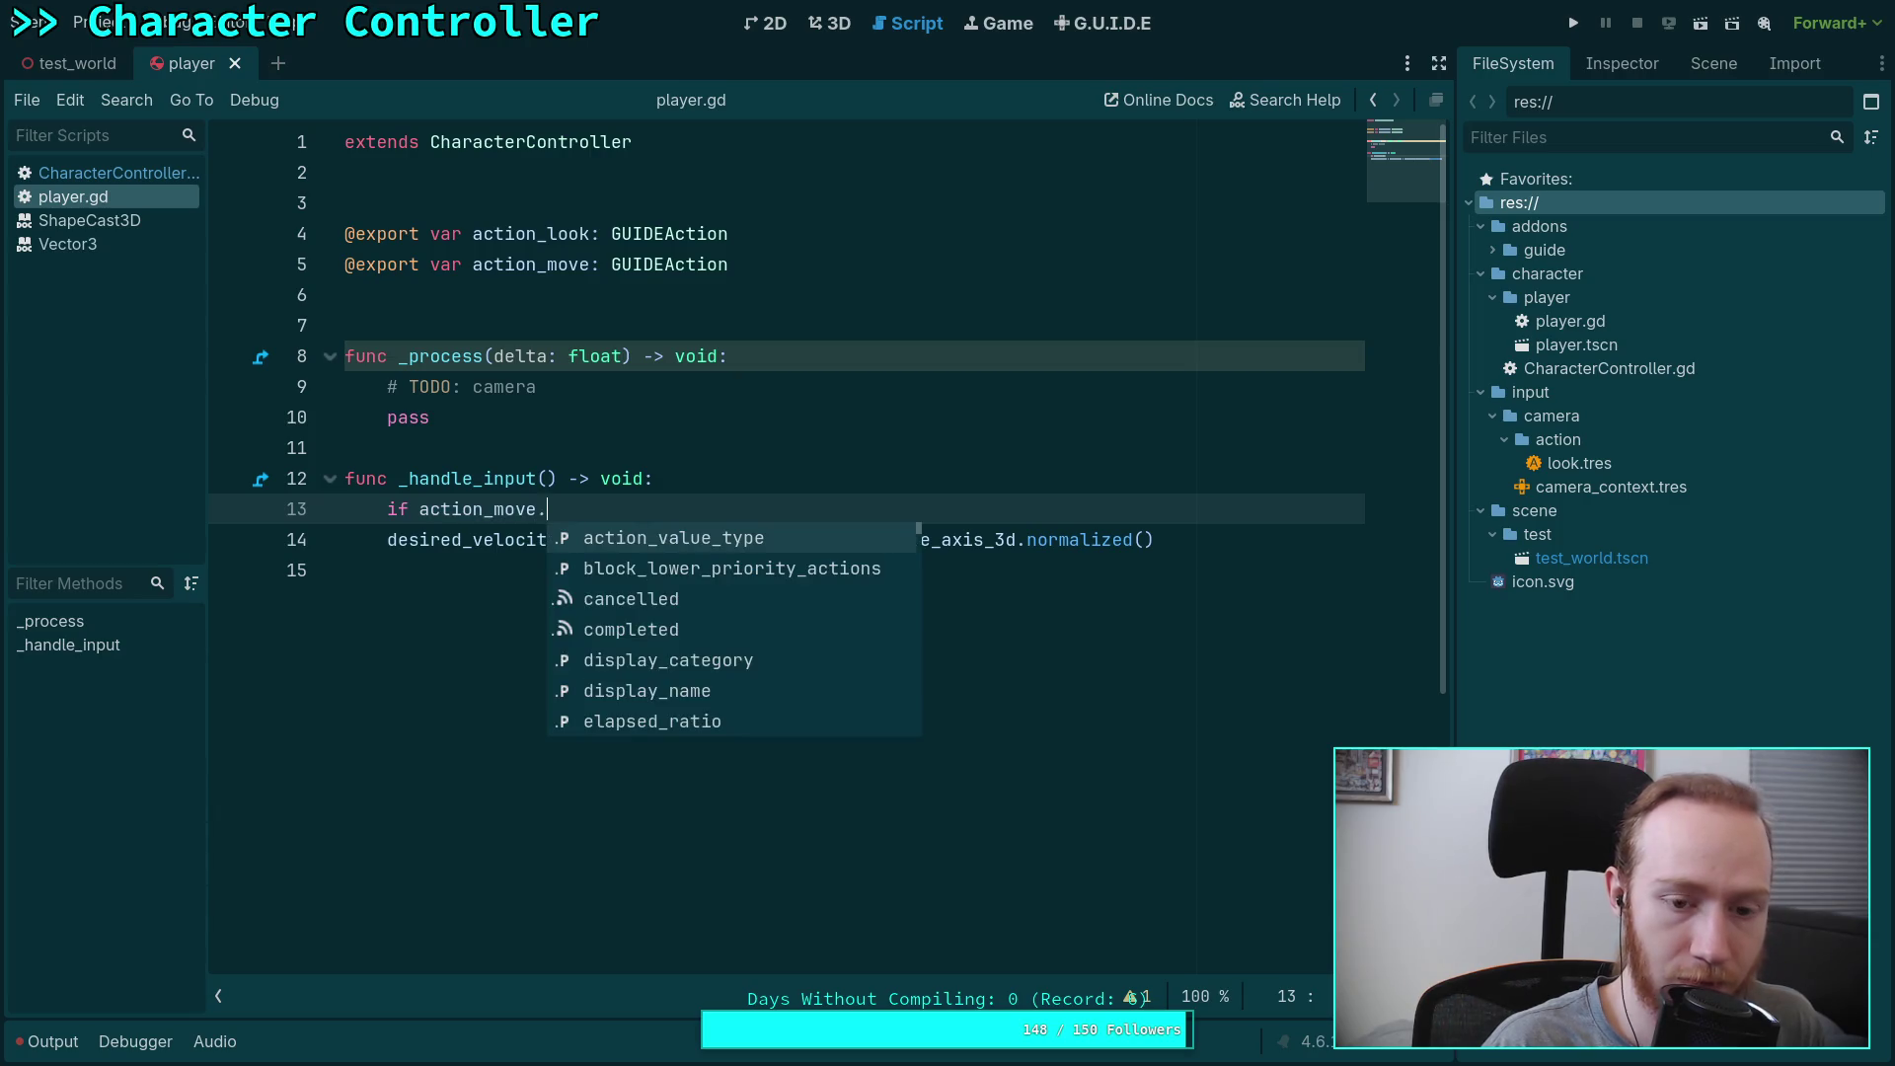
type("val")
key("Down")
key("Down")
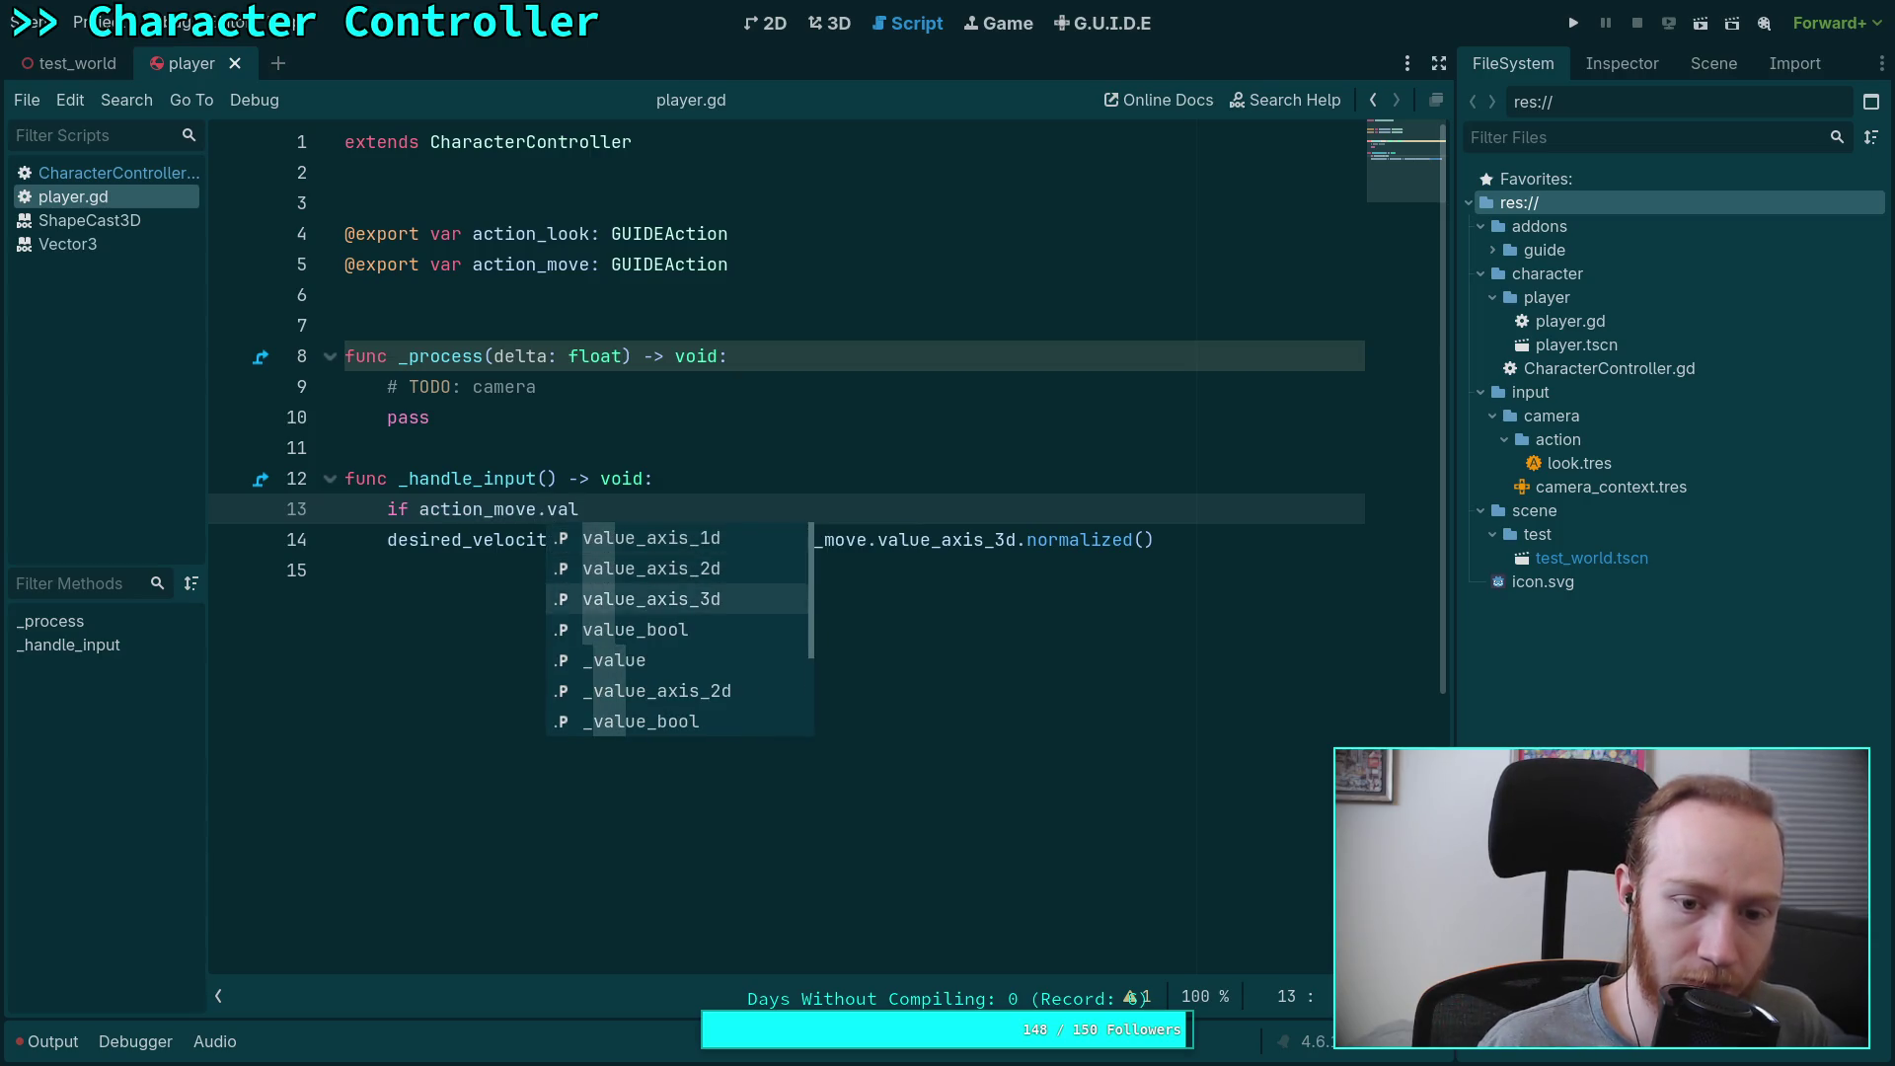
key("Return")
type(".len")
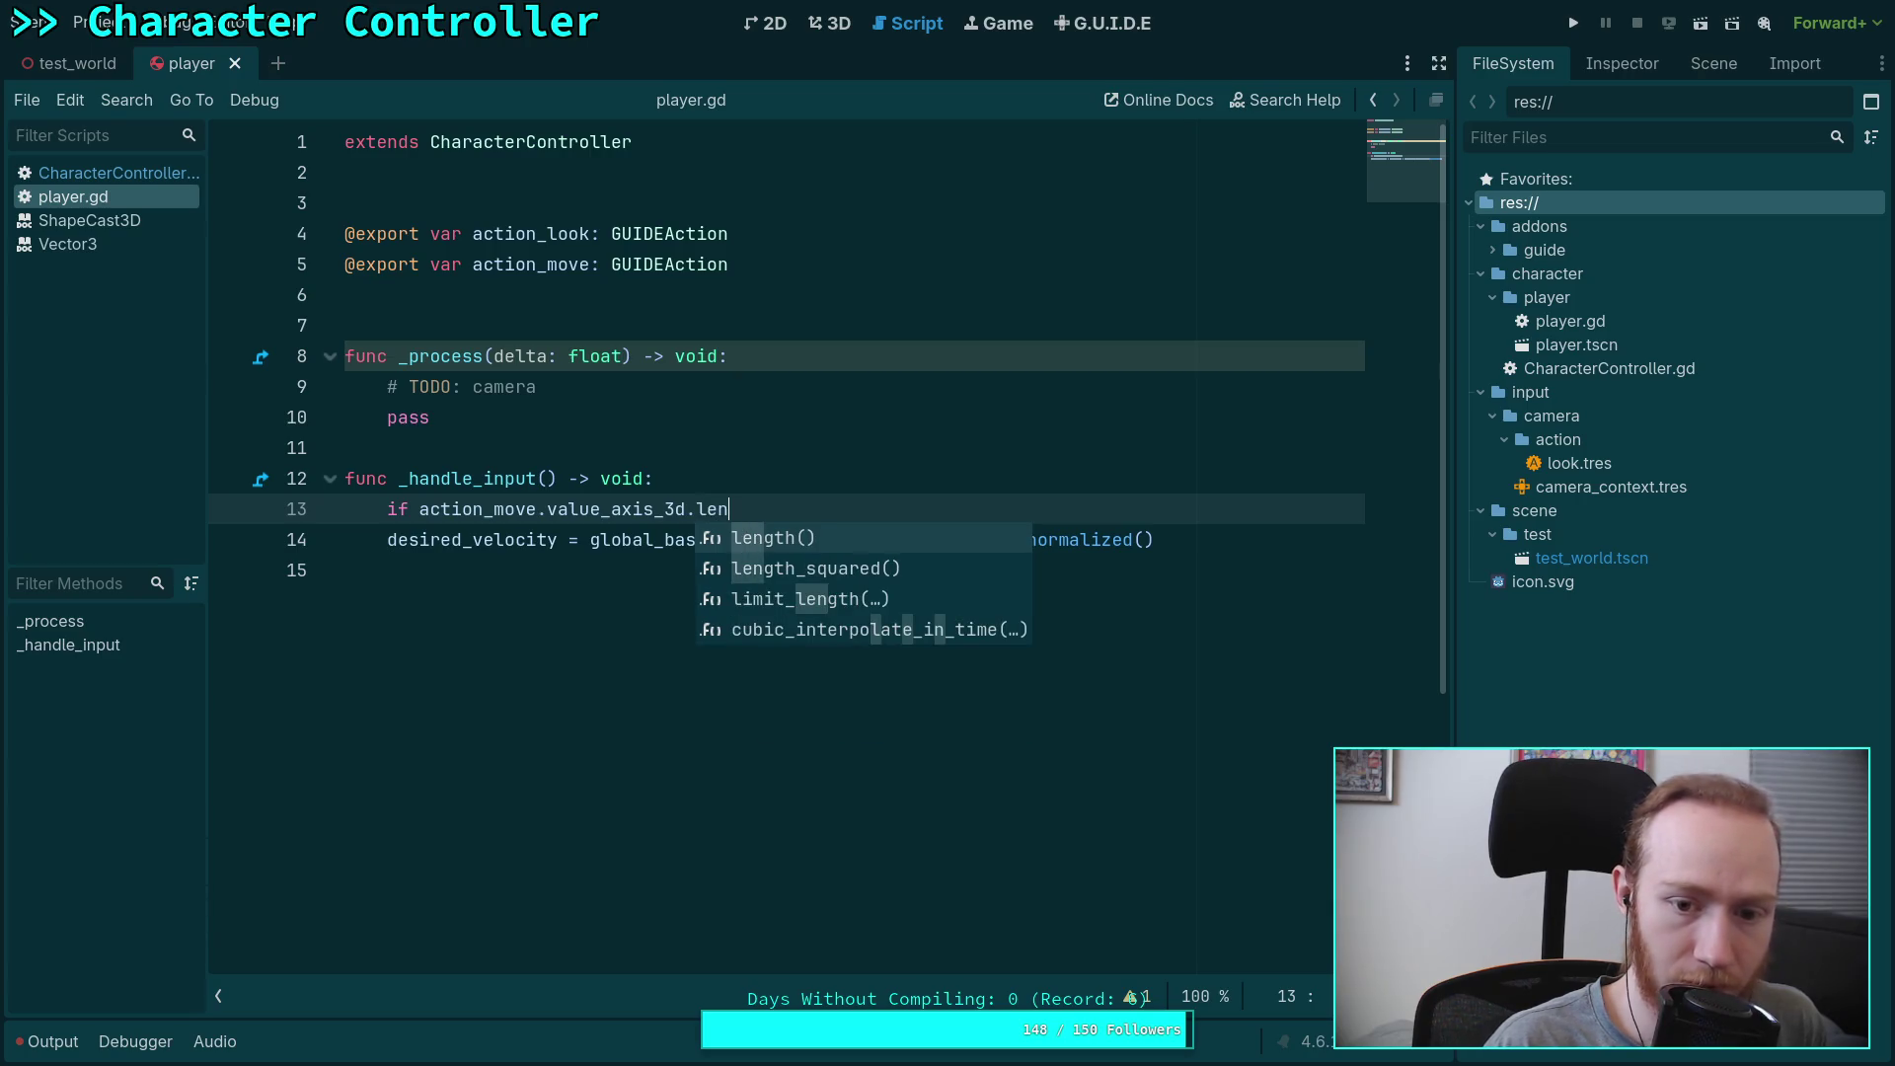
key("Down")
key("Return")
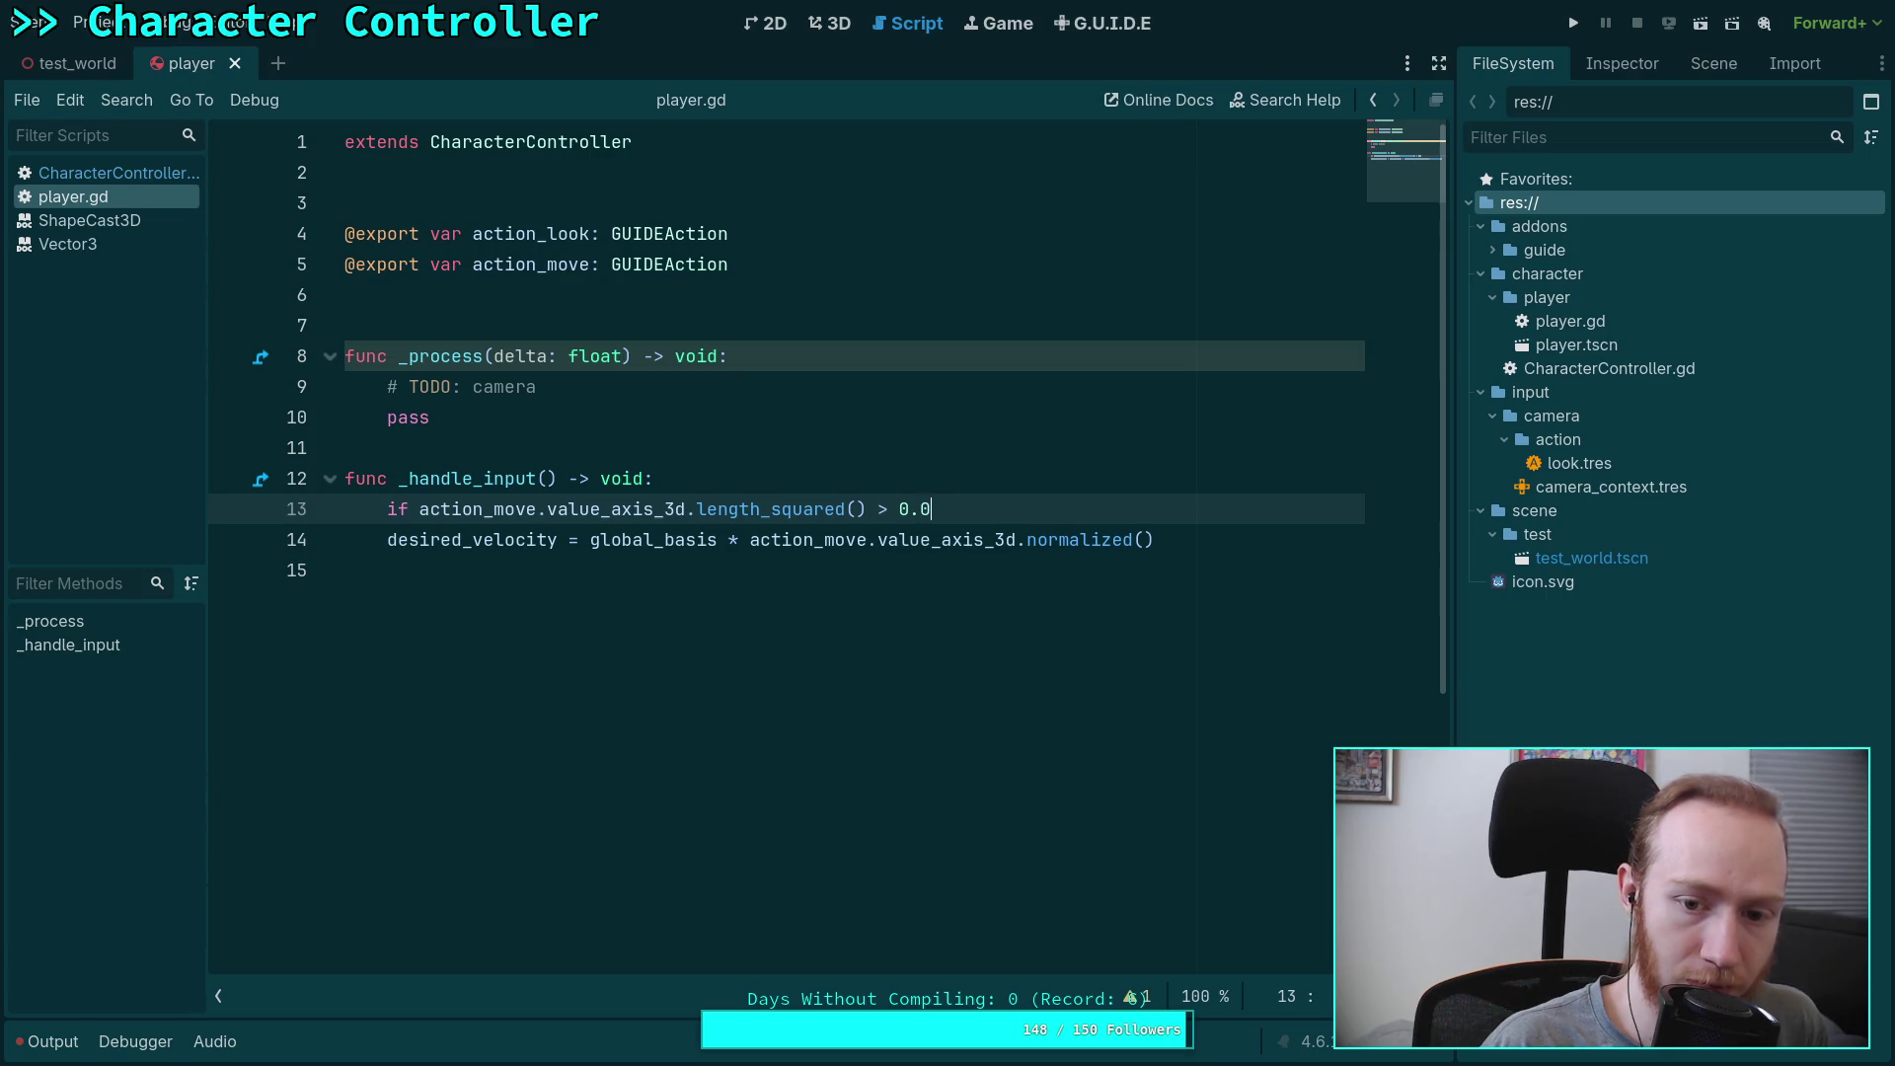
left_click(387, 542)
key("Tab")
Set the length_squared() threshold to 1e-3
left_click(1289, 529)
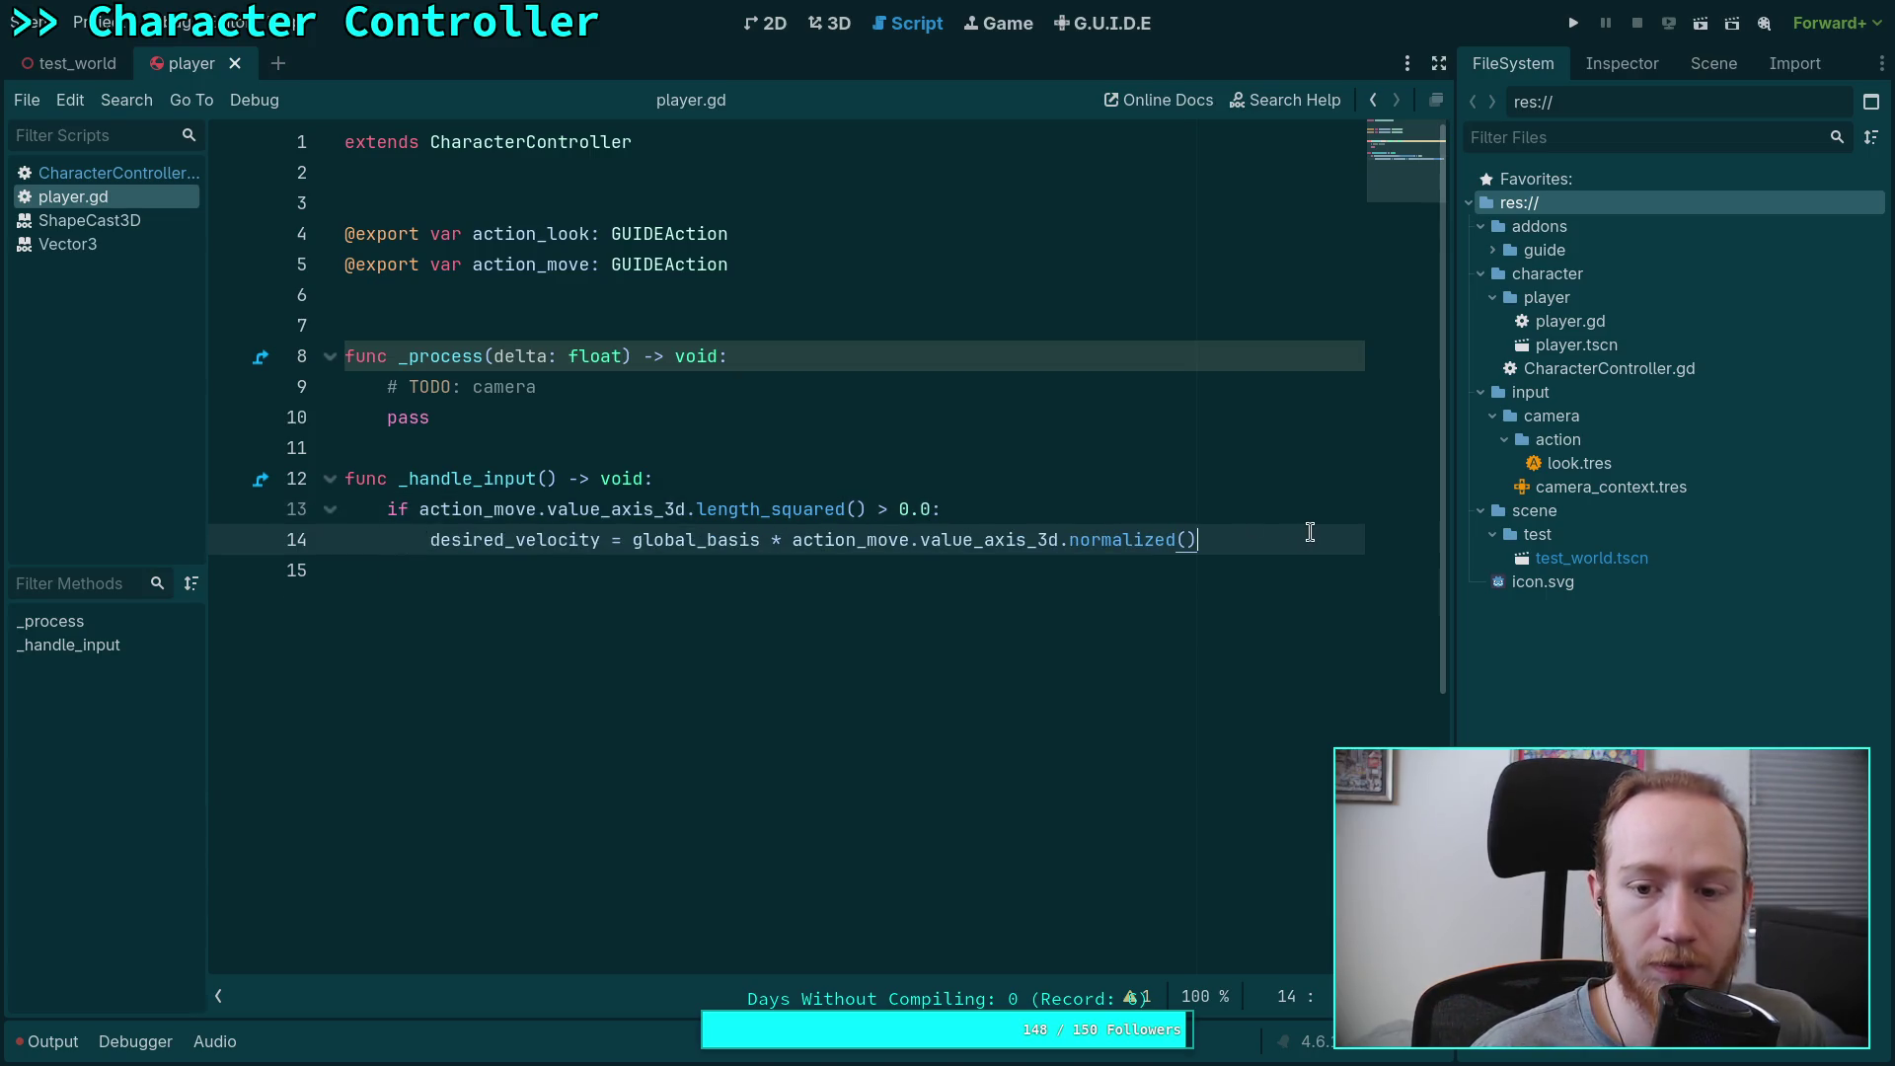
left_click_drag(898, 510, 934, 510)
type("1e-4")
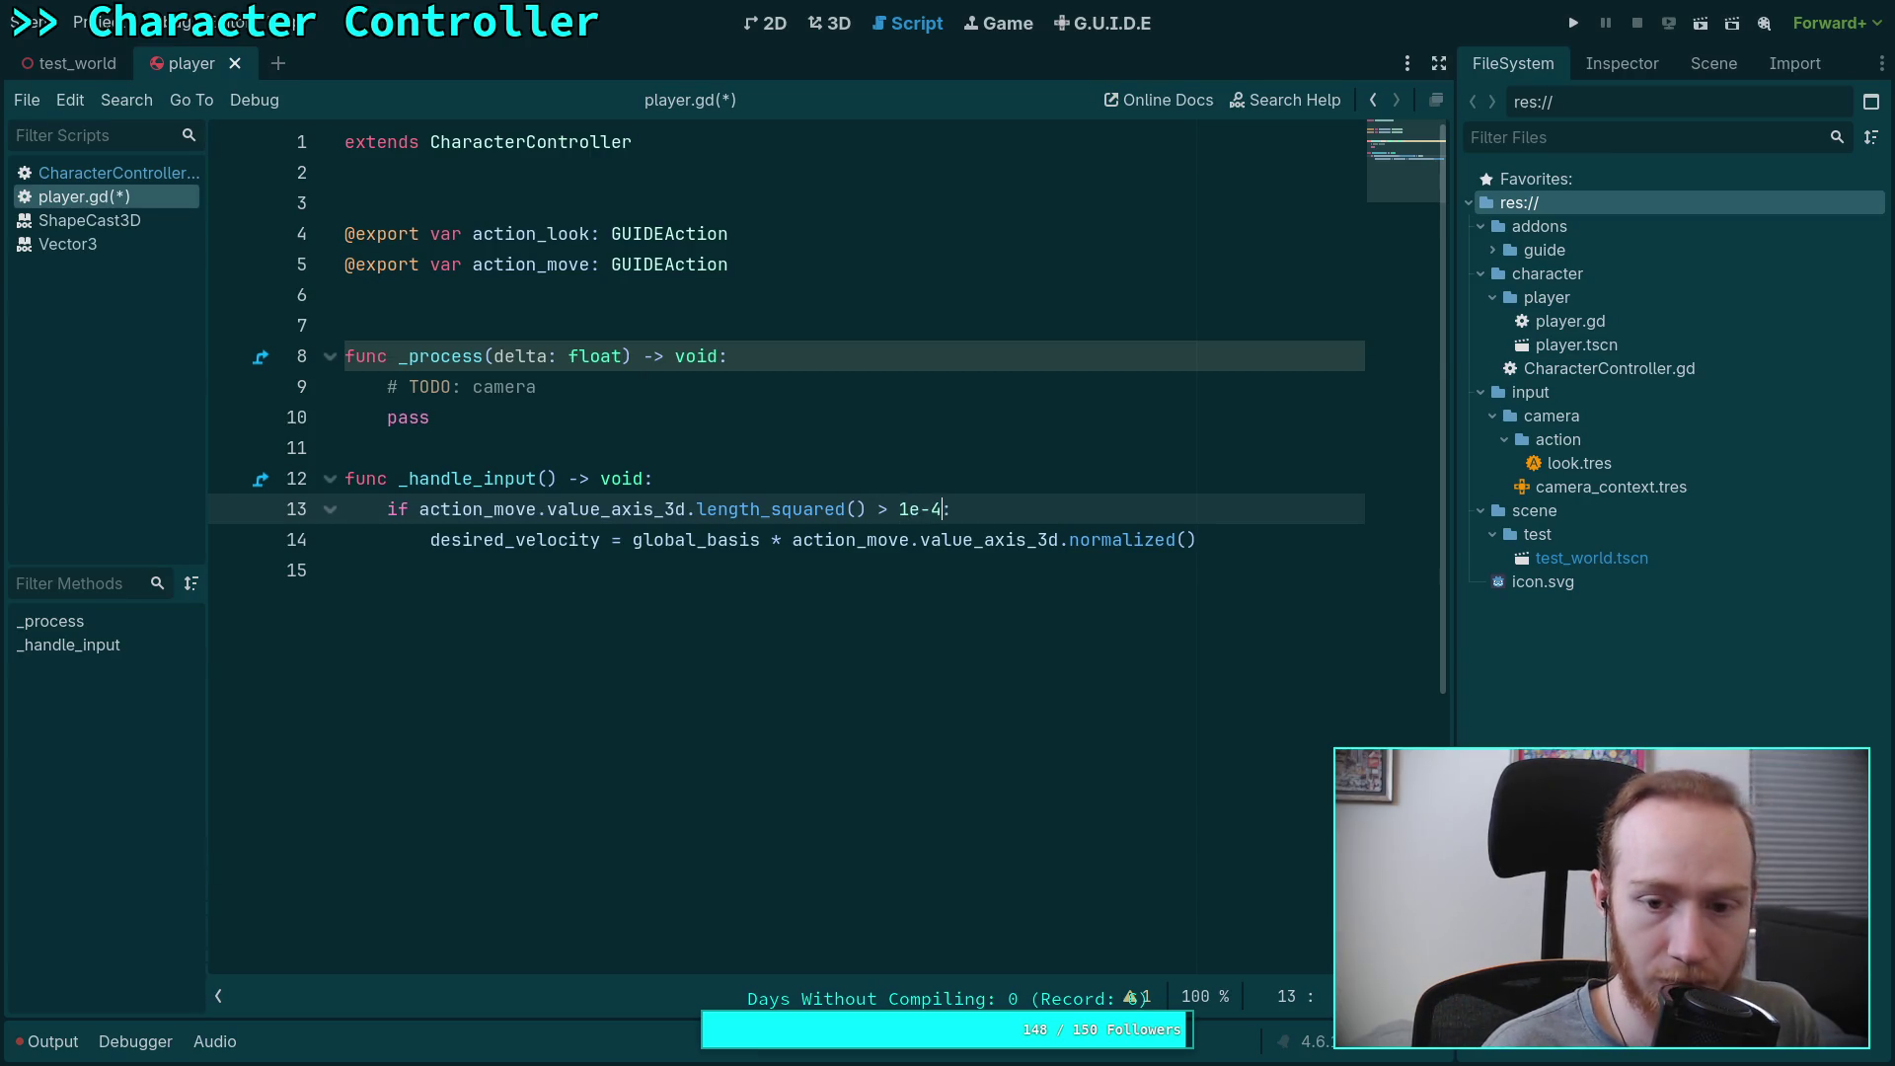
left_click(1268, 571)
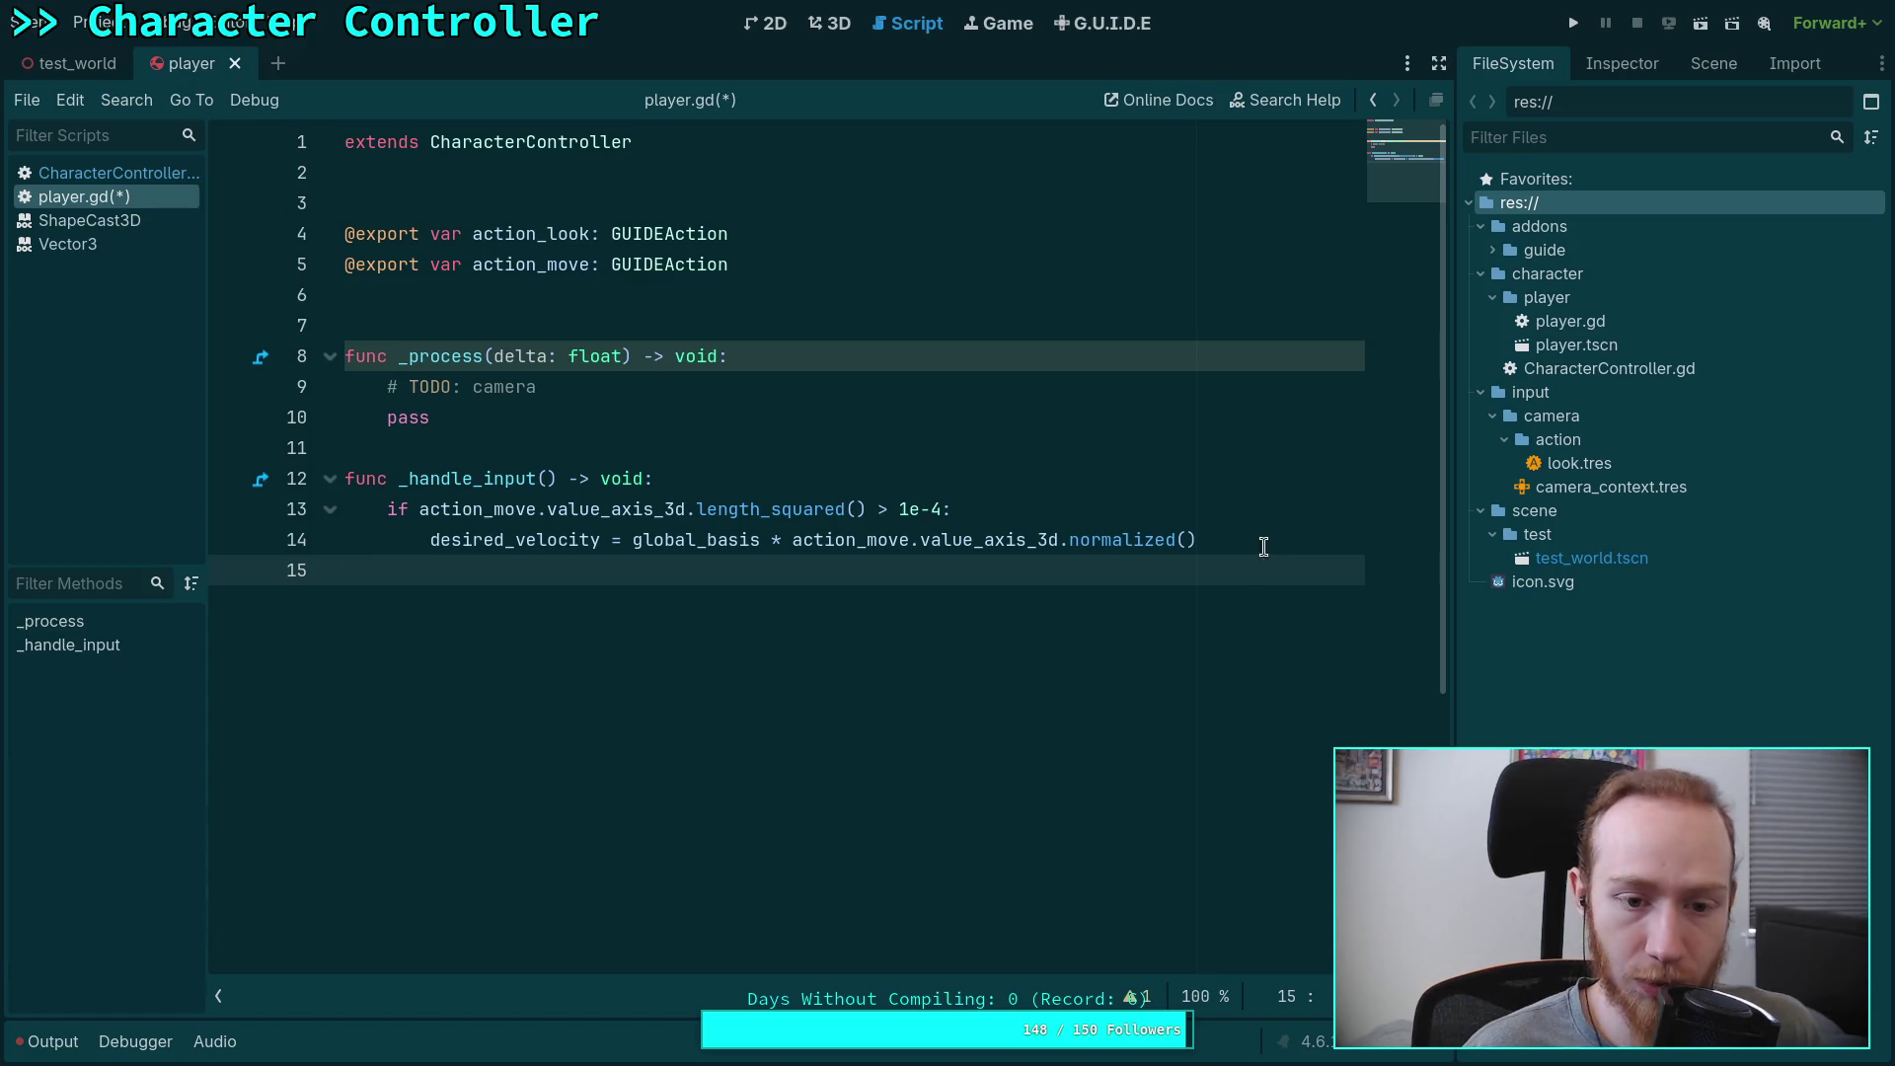
double_click(934, 504)
type("3")
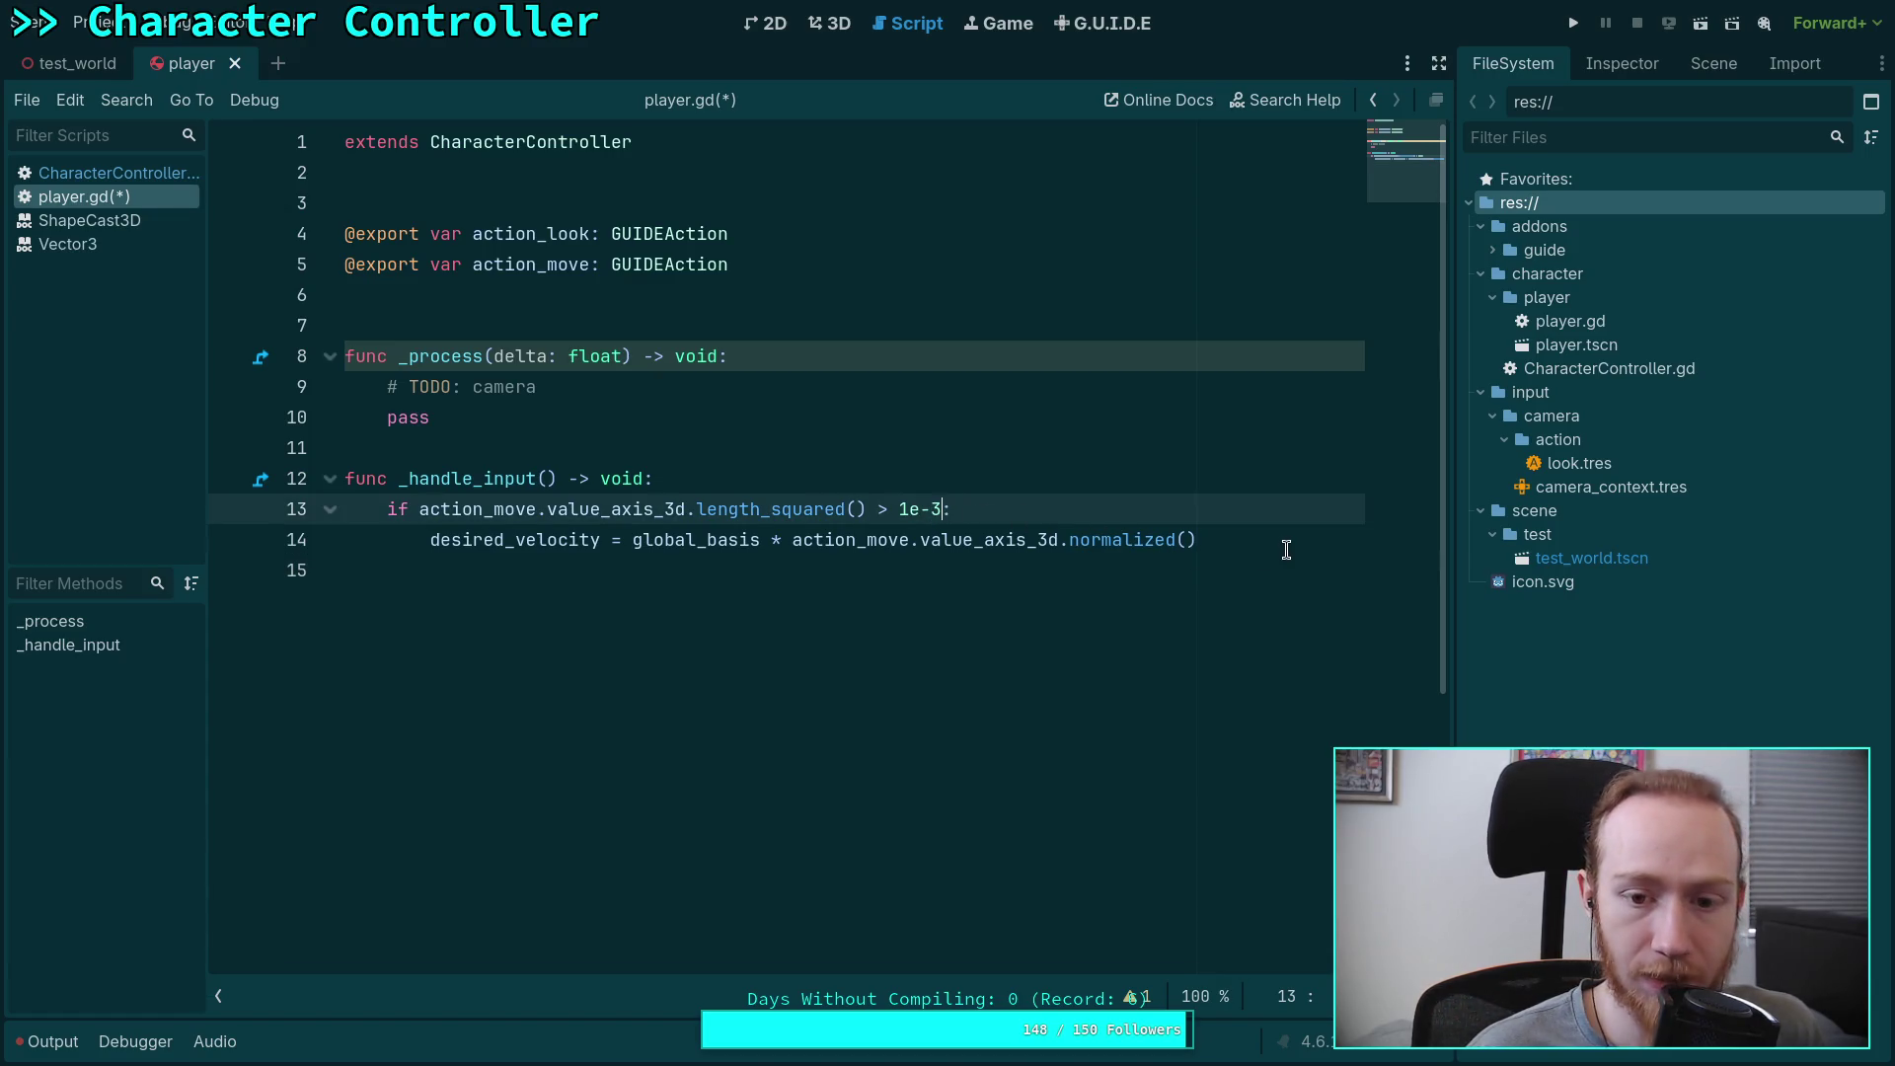
left_click(1286, 543)
left_click(1281, 578)
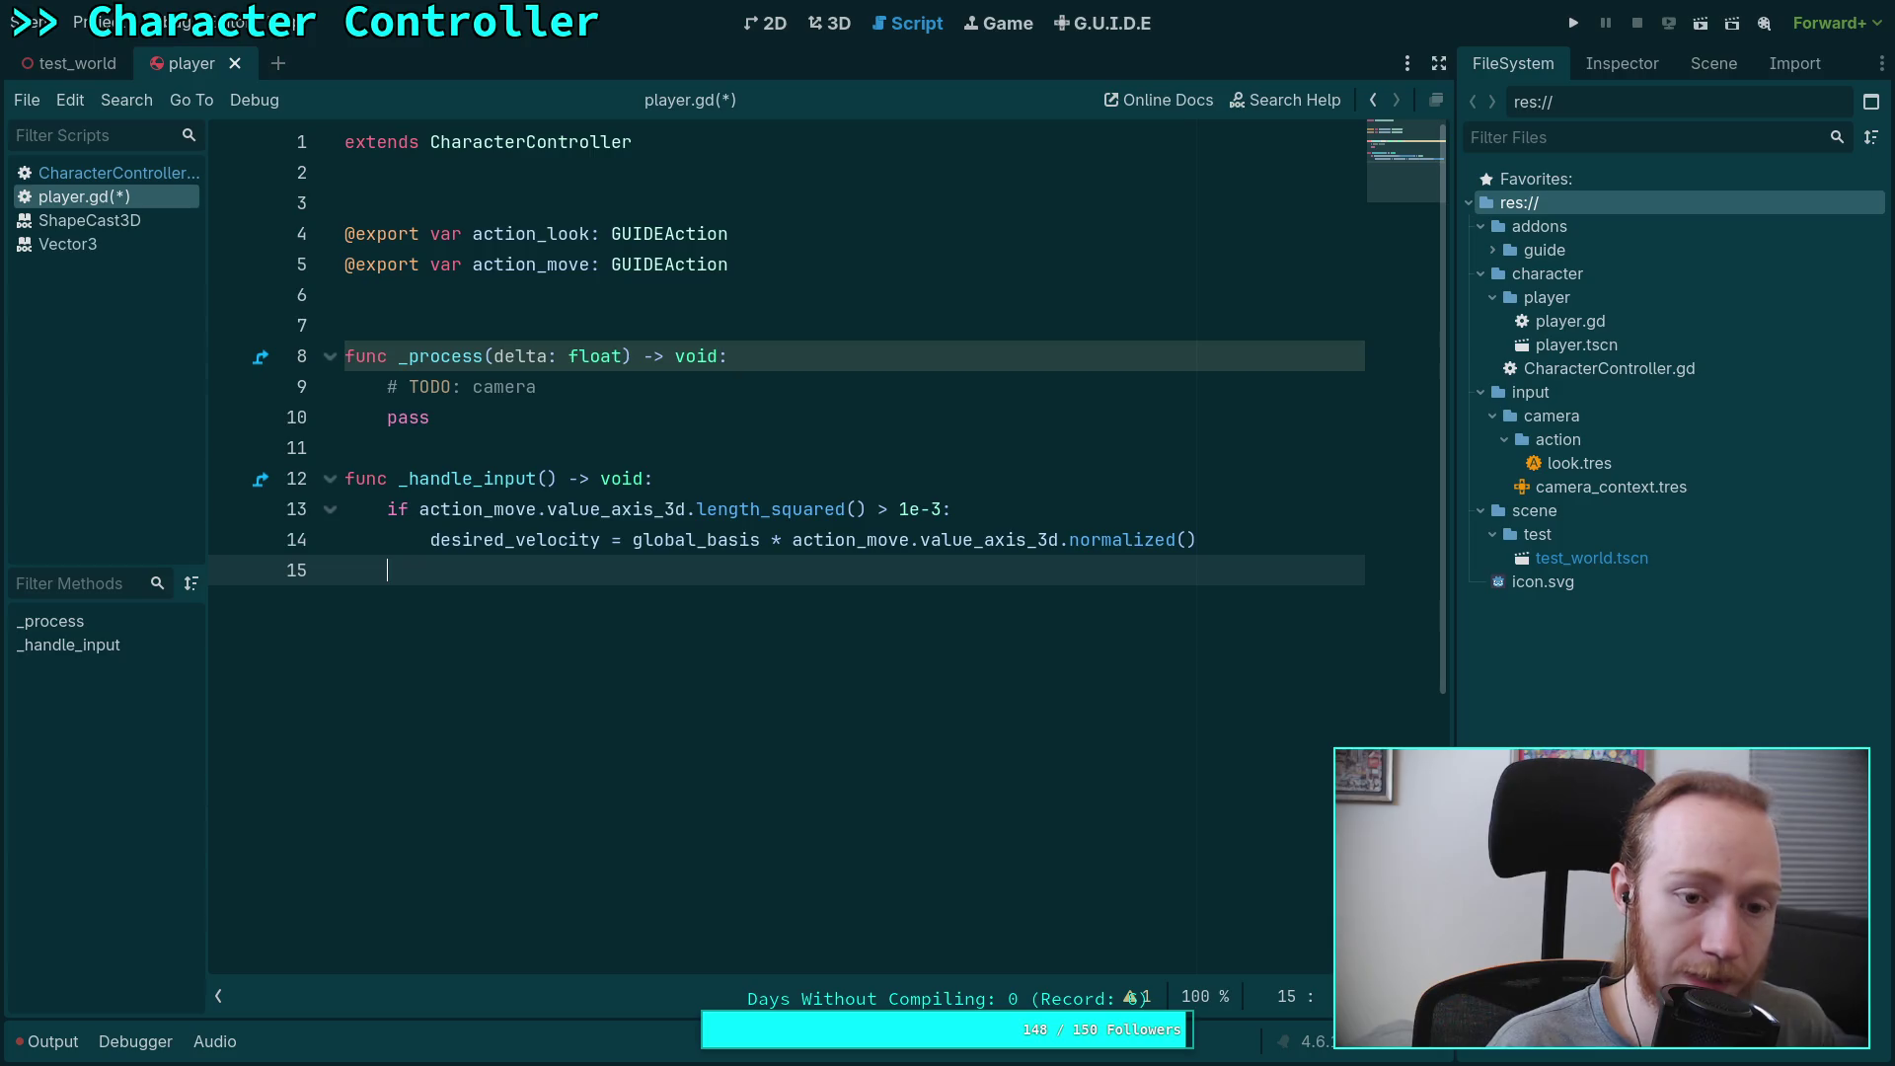
Add an else branch setting desired_velocity to Vector3.ZERO, save player.gd, and run the game
type("se:")
key("Return")
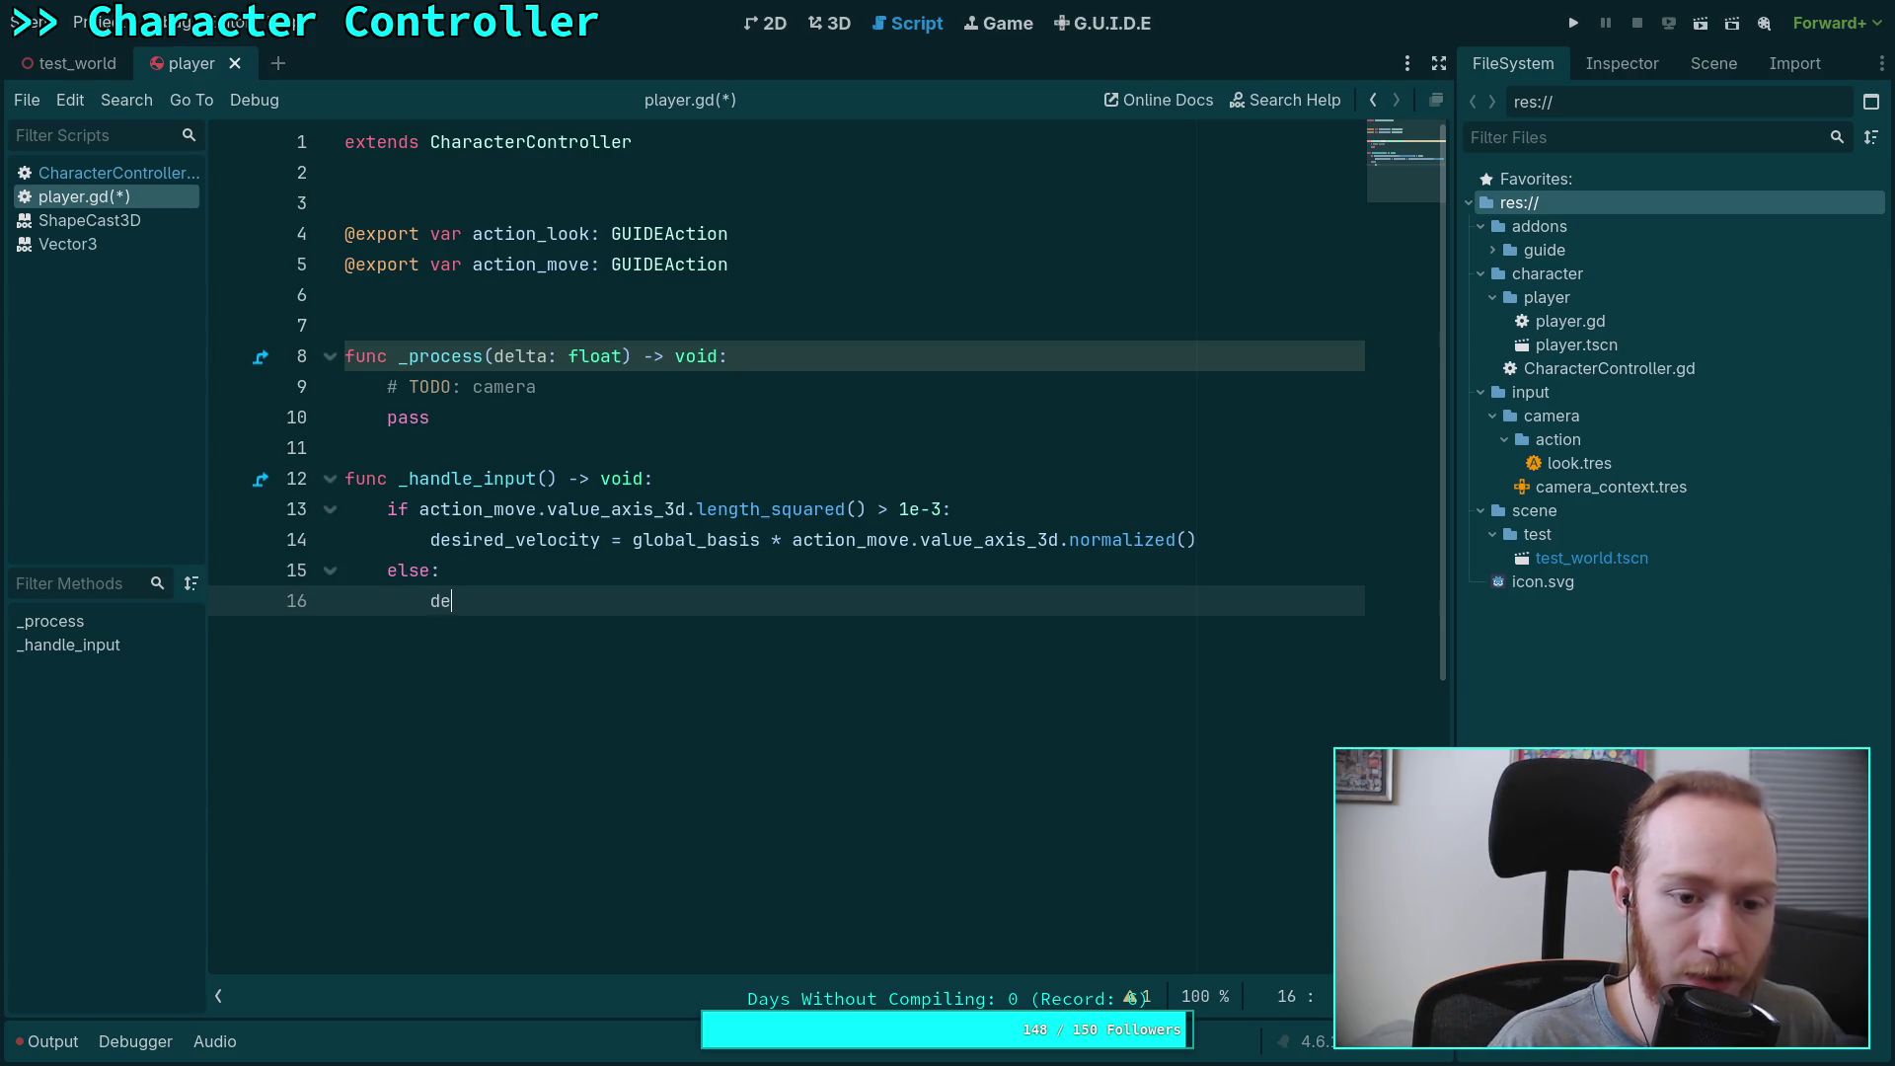
key("Down")
key("Return")
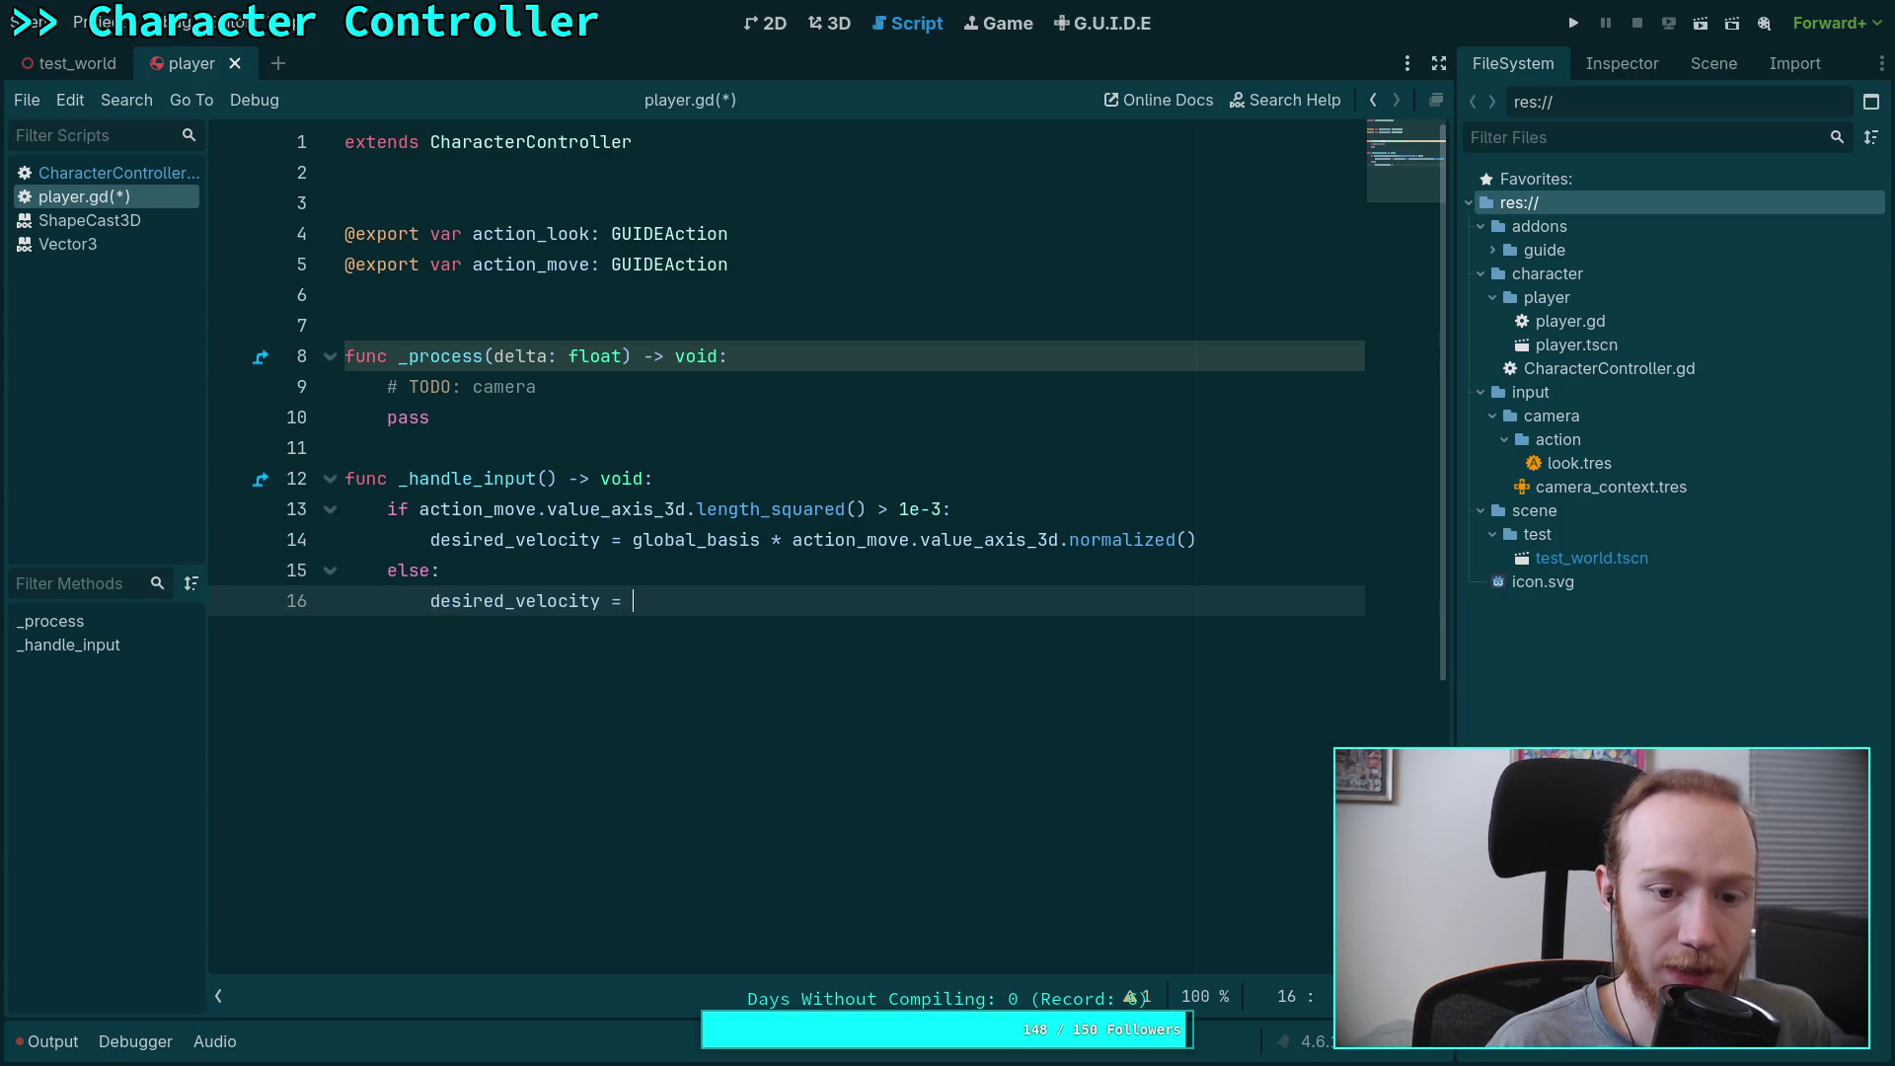
type("Vector2")
key("BackSpace")
type("3.V")
type("RO")
key("ctrl+s")
left_click(1021, 636)
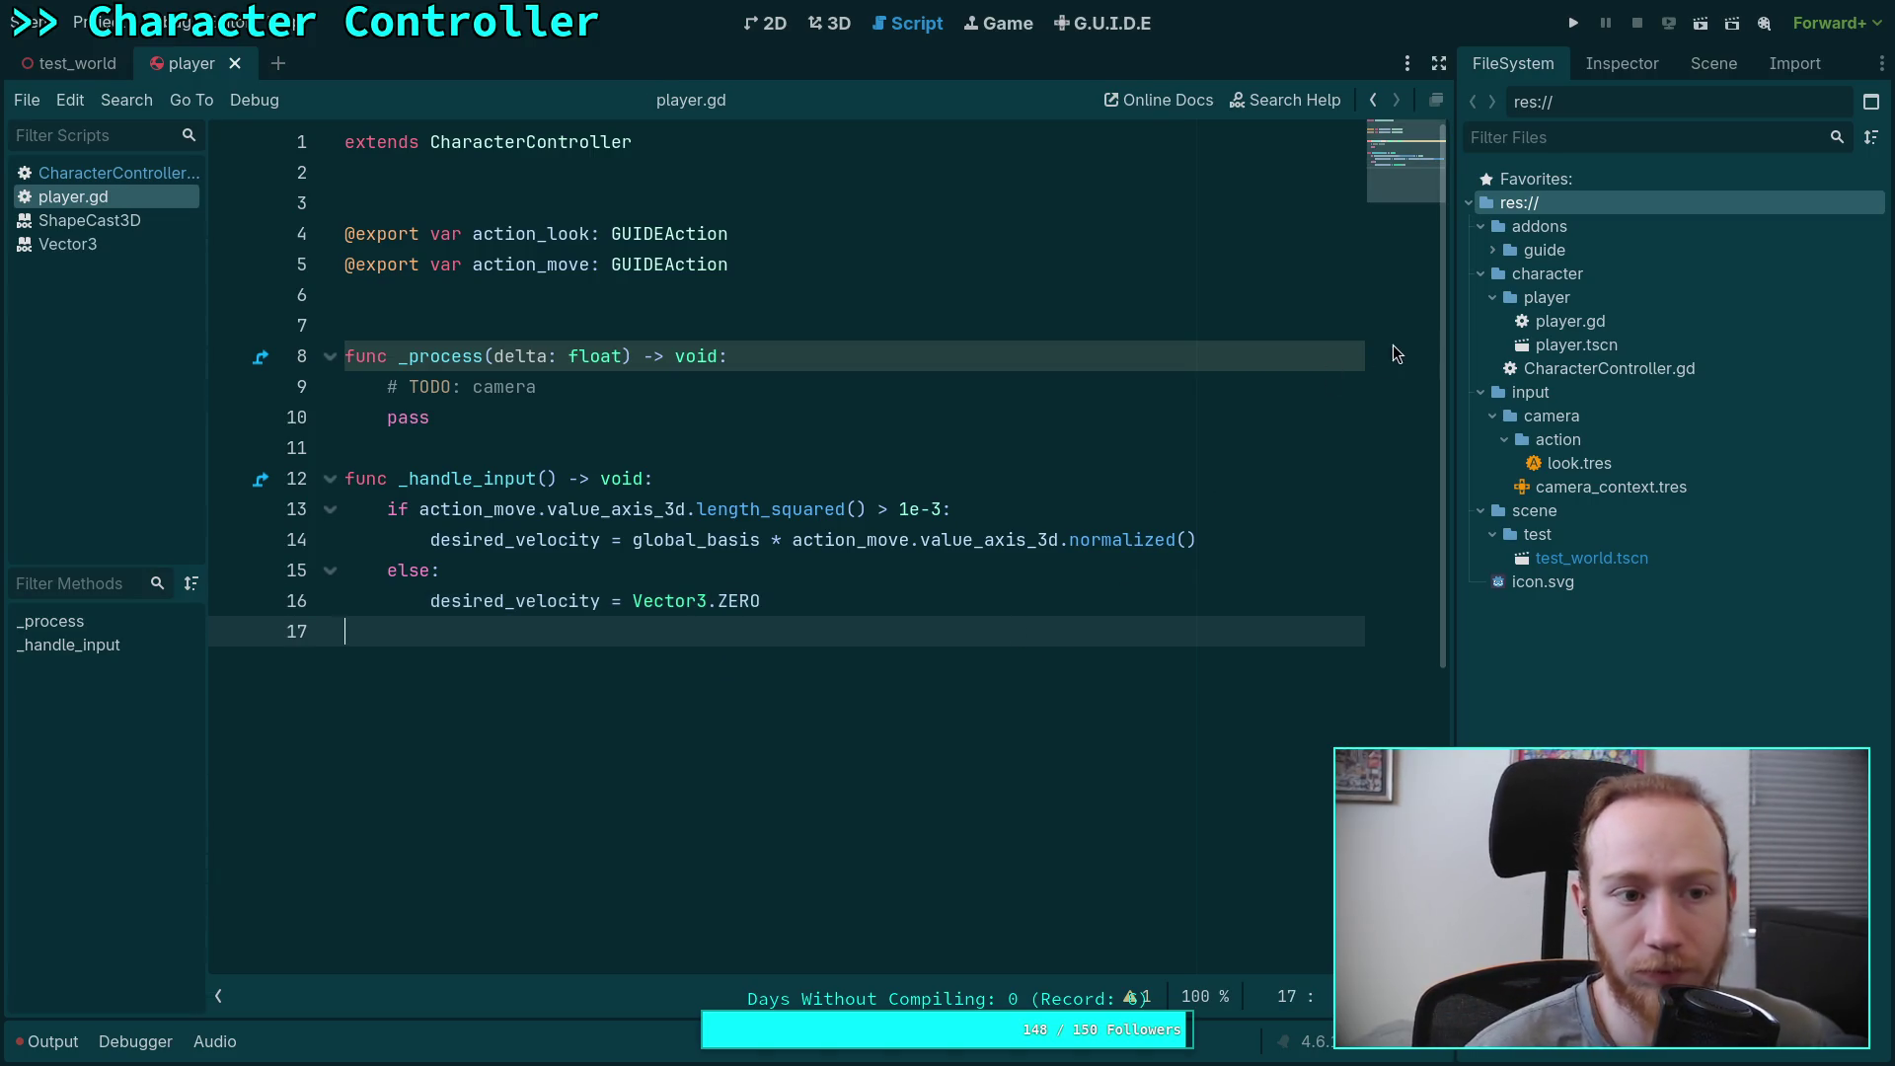
left_click(1573, 28)
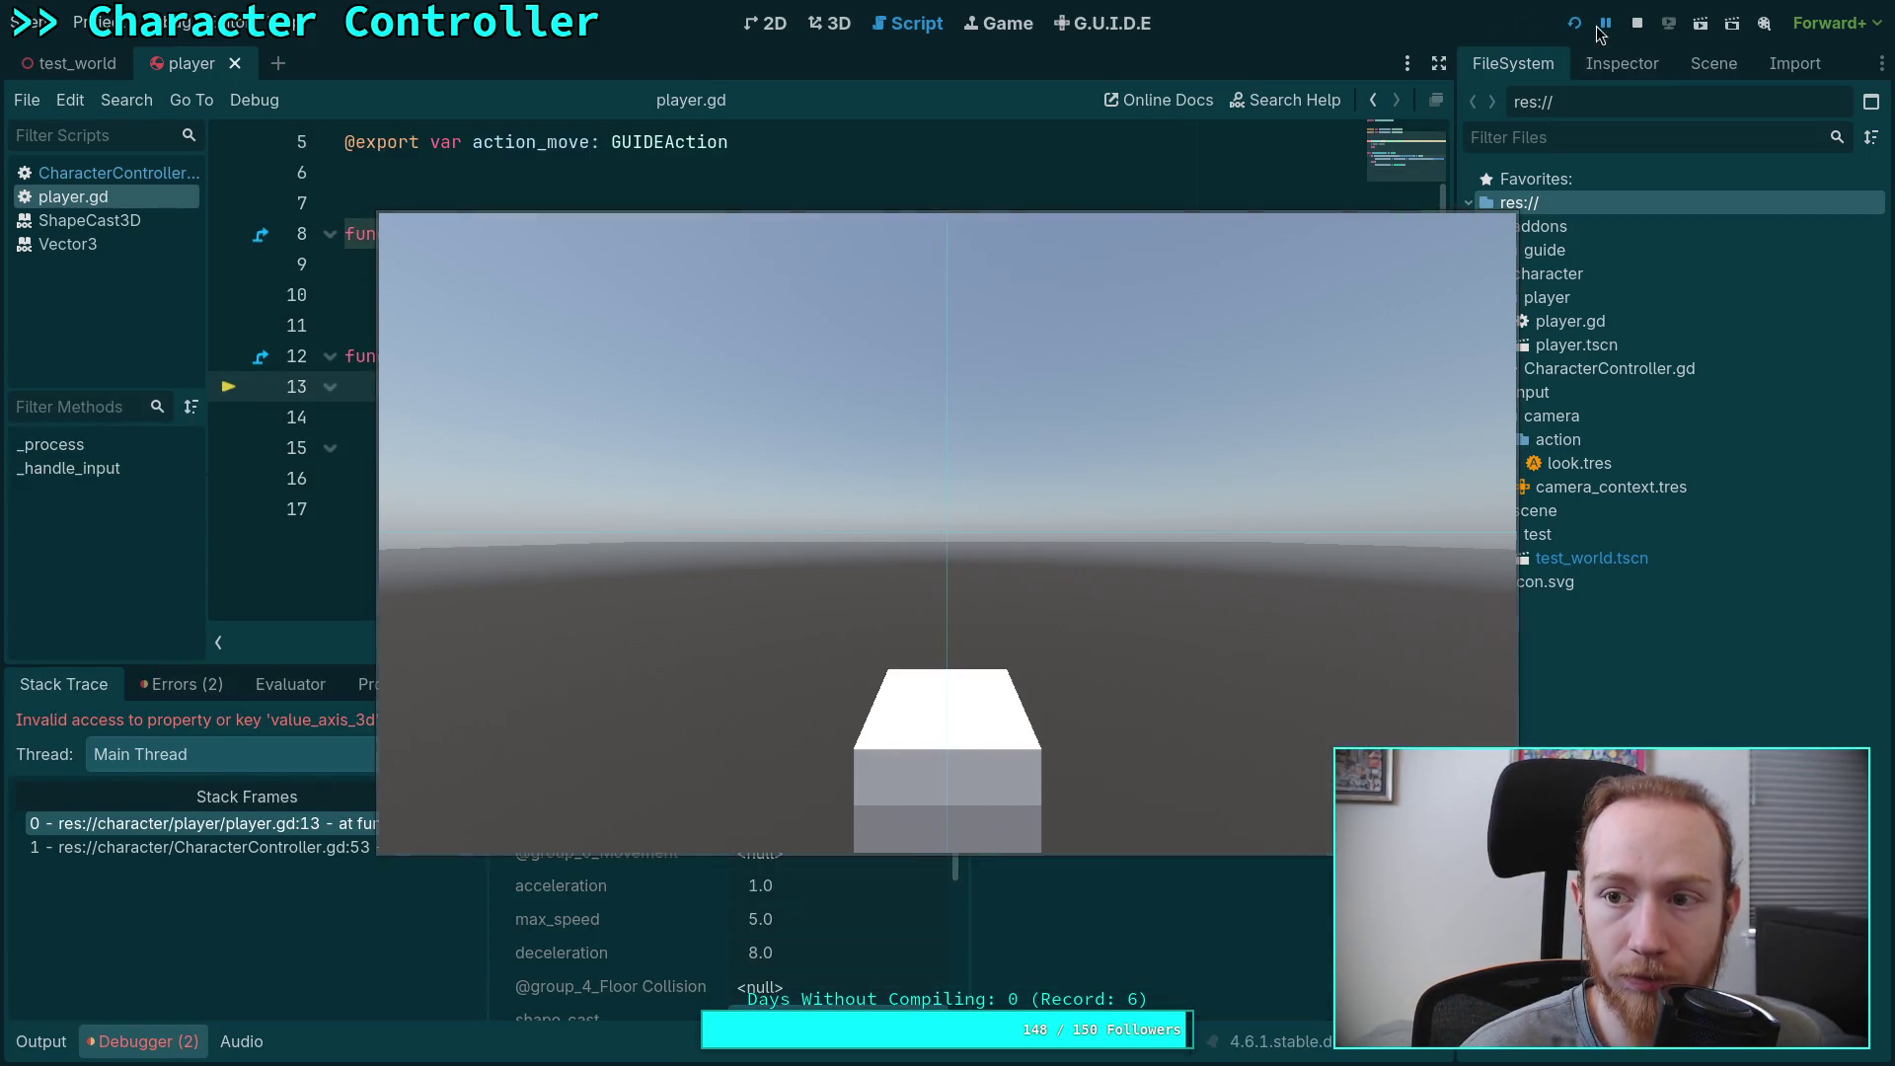
Stop the game and quick-load look.tres into the Player's Action Look export
left_click(1636, 22)
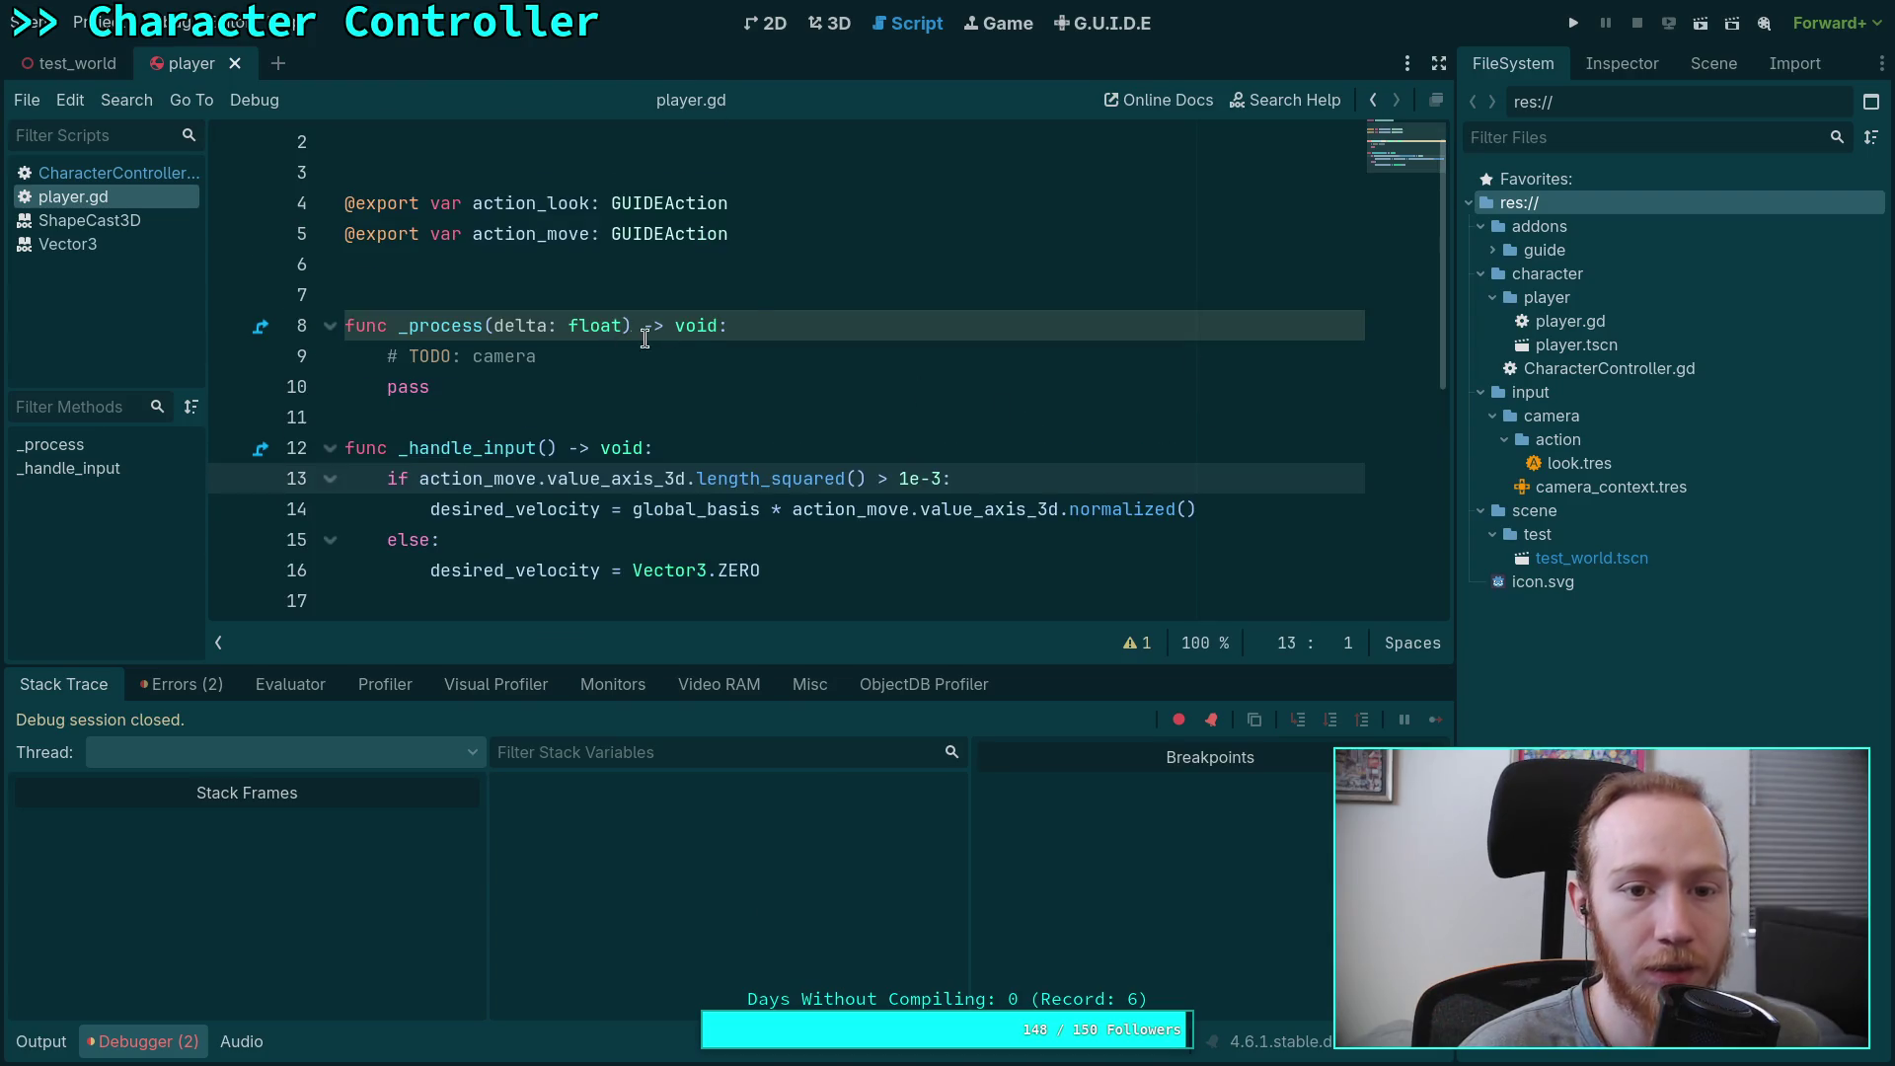
scroll(750, 306, "up", 1)
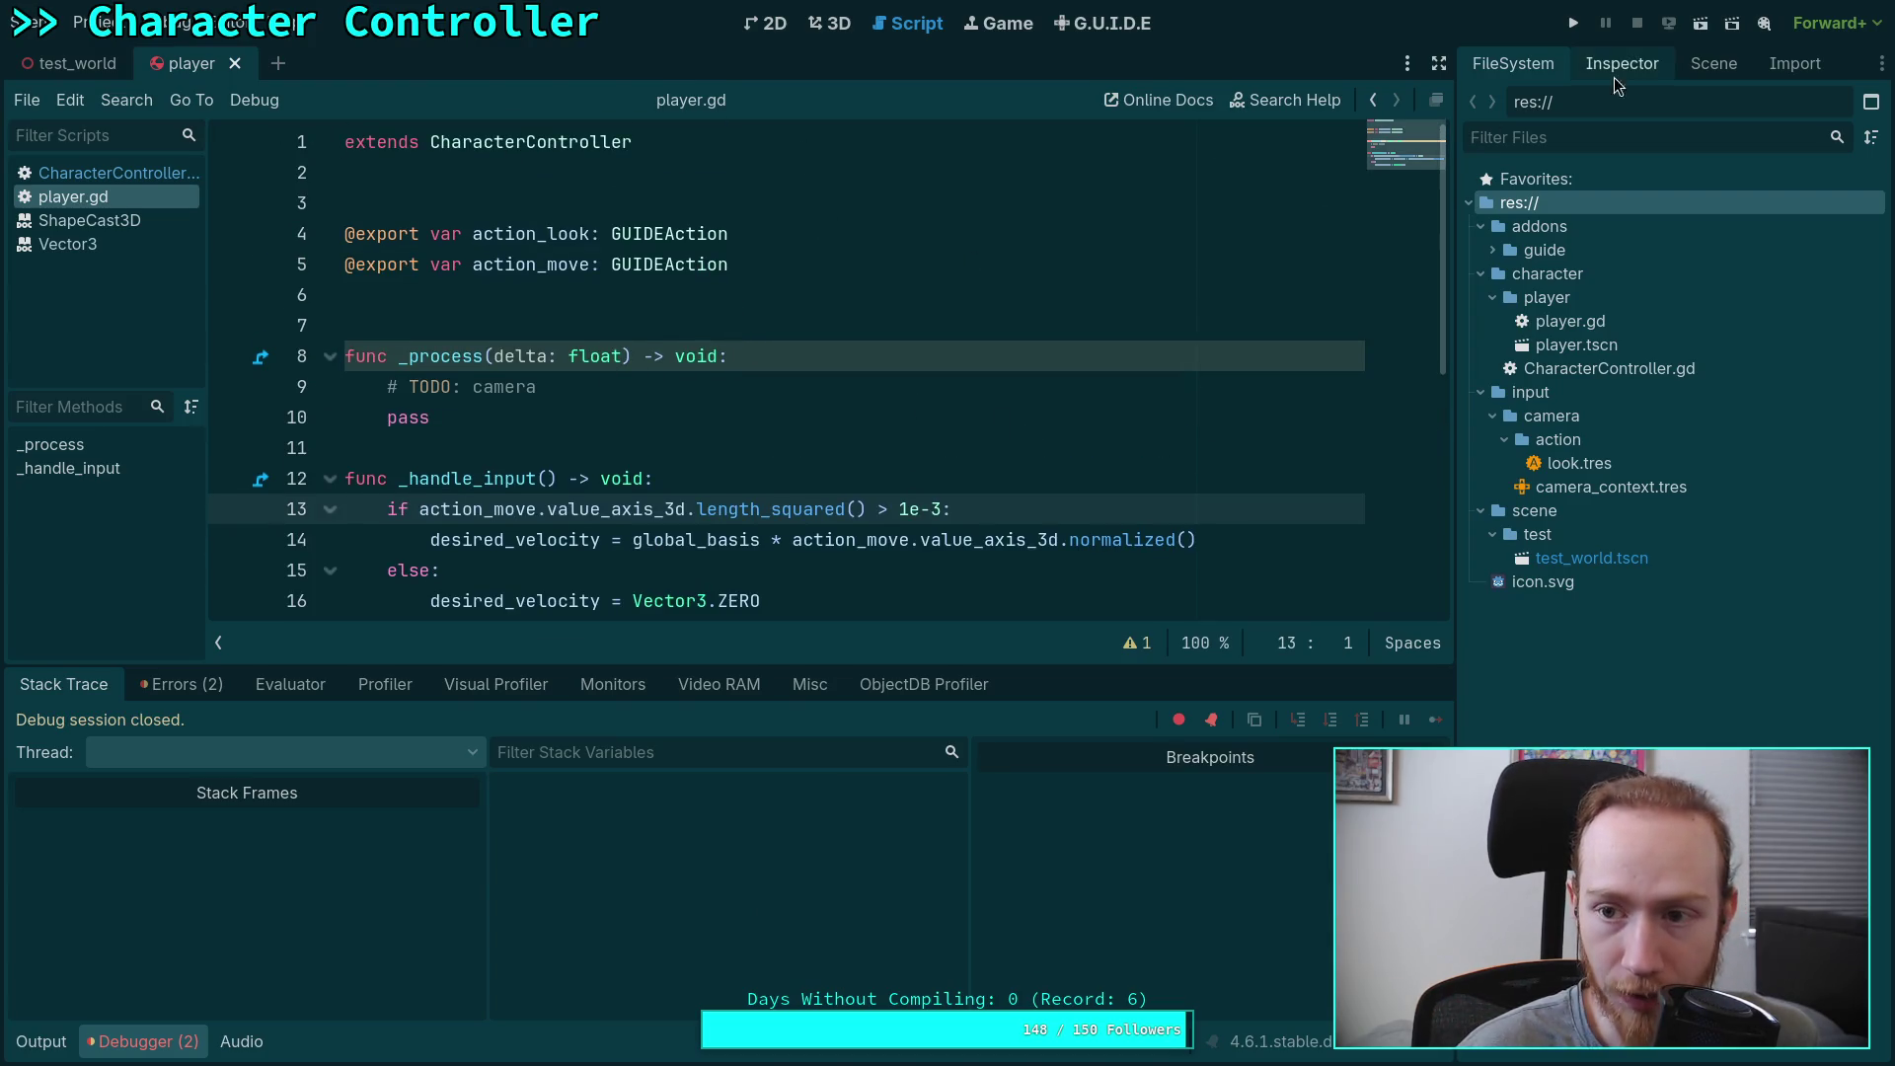
left_click(1714, 63)
left_click(1606, 67)
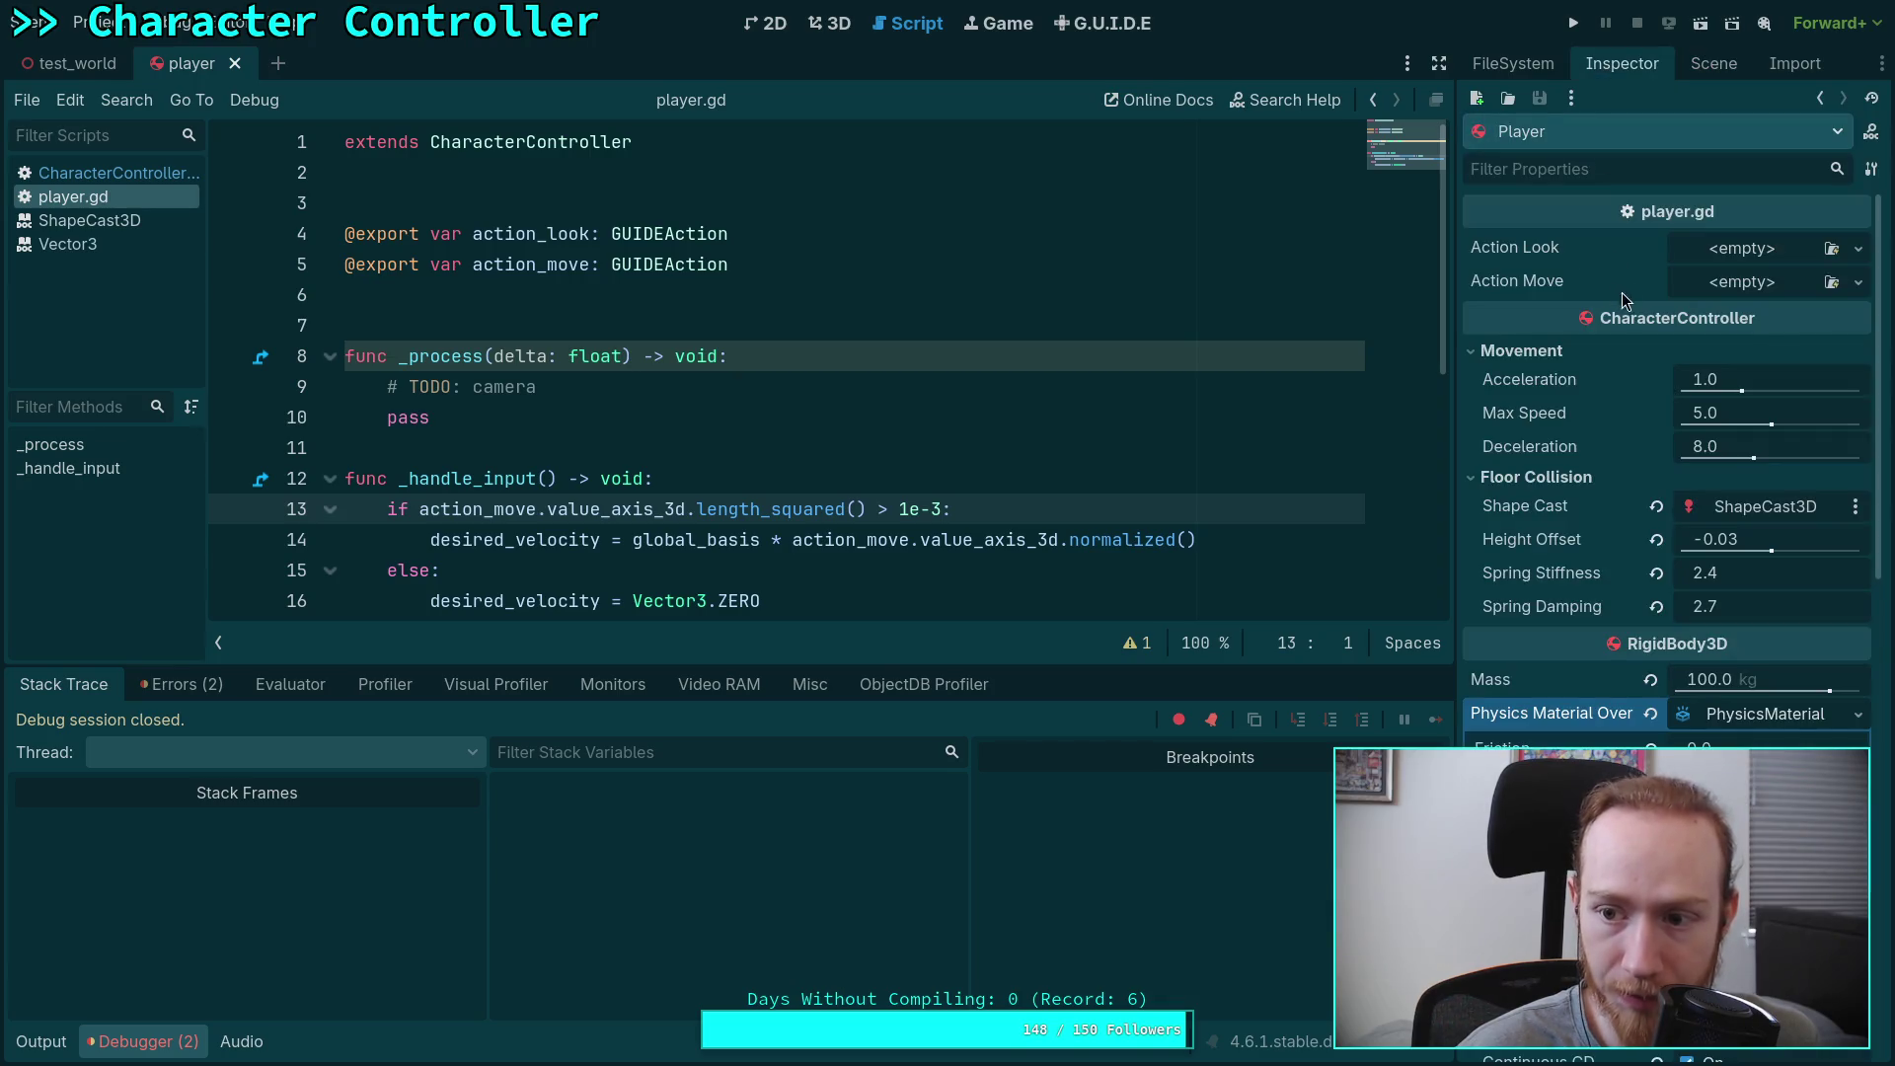
left_click(1859, 248)
left_click(1772, 339)
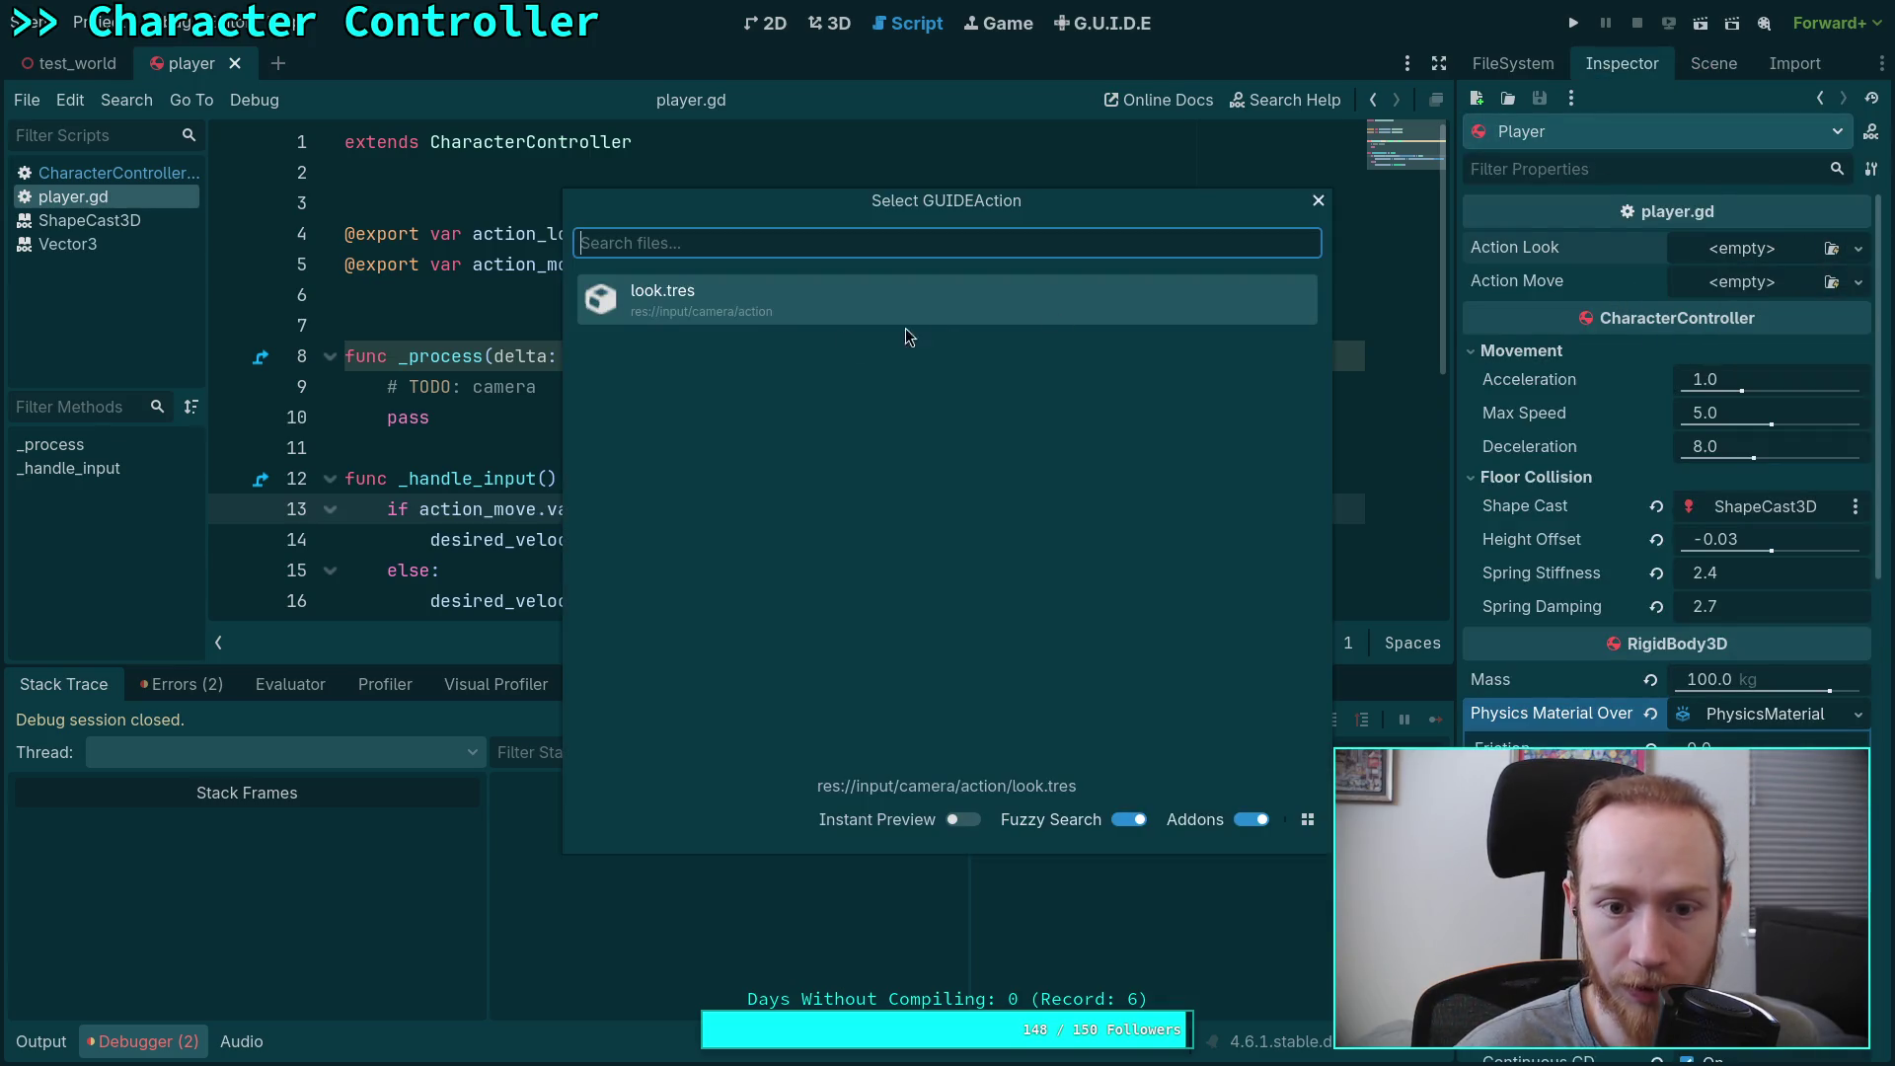
left_click(784, 299)
Leave Action Move unassigned and bring up the G.U.I.D.E editor
left_click(1785, 283)
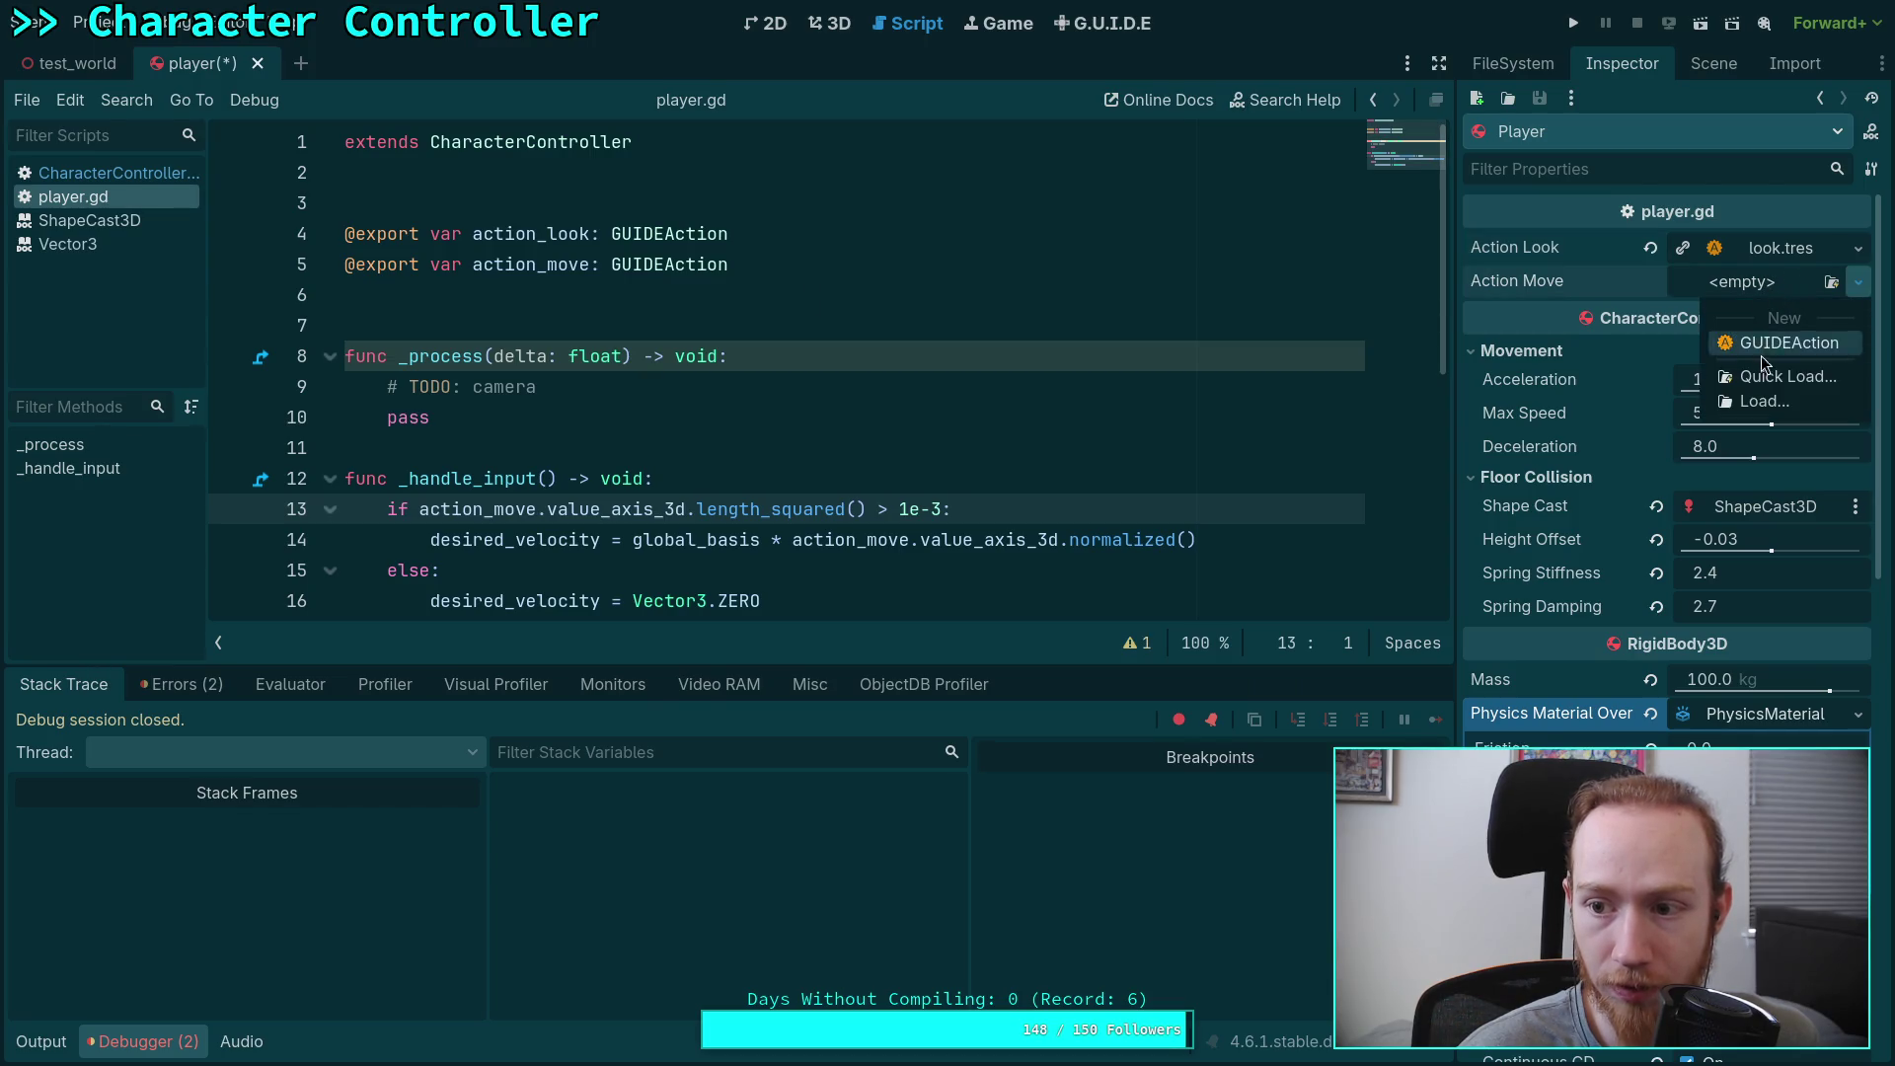
left_click(1742, 380)
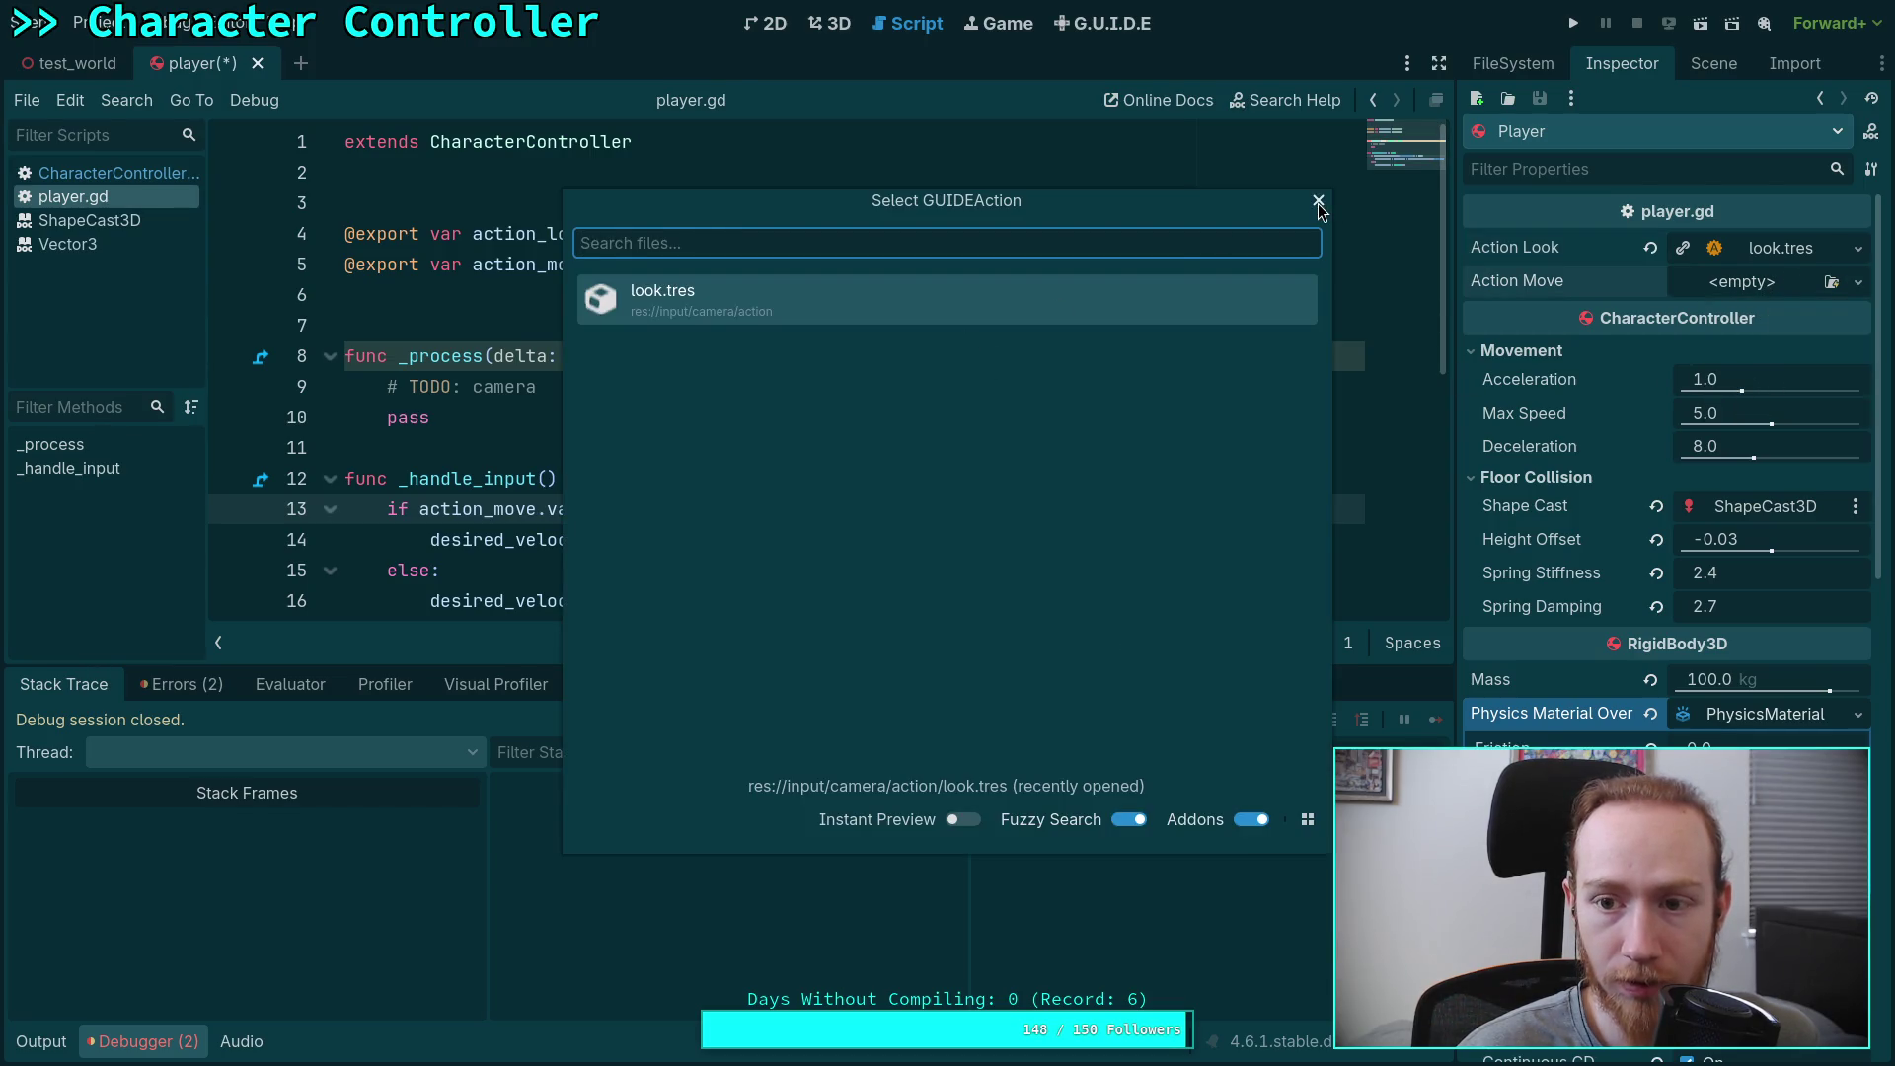
left_click(1319, 201)
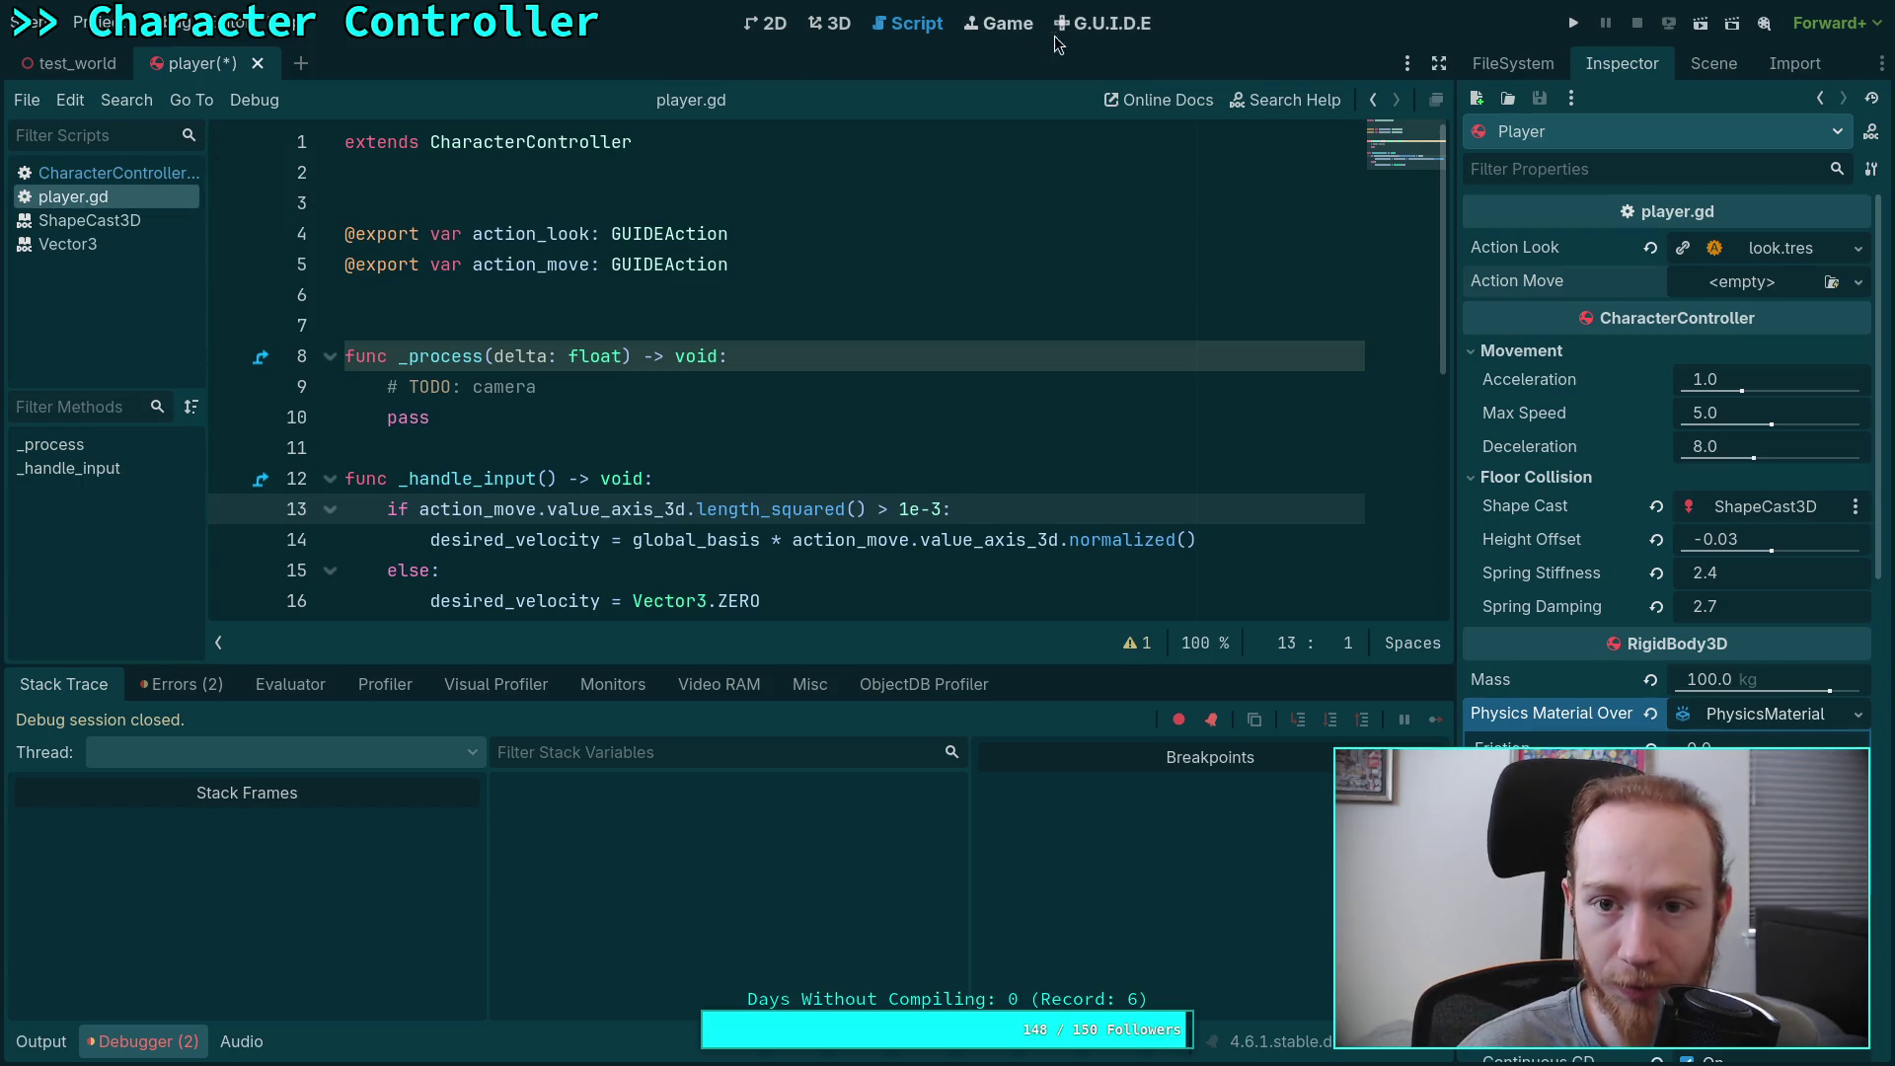
left_click(1111, 24)
left_click(1713, 63)
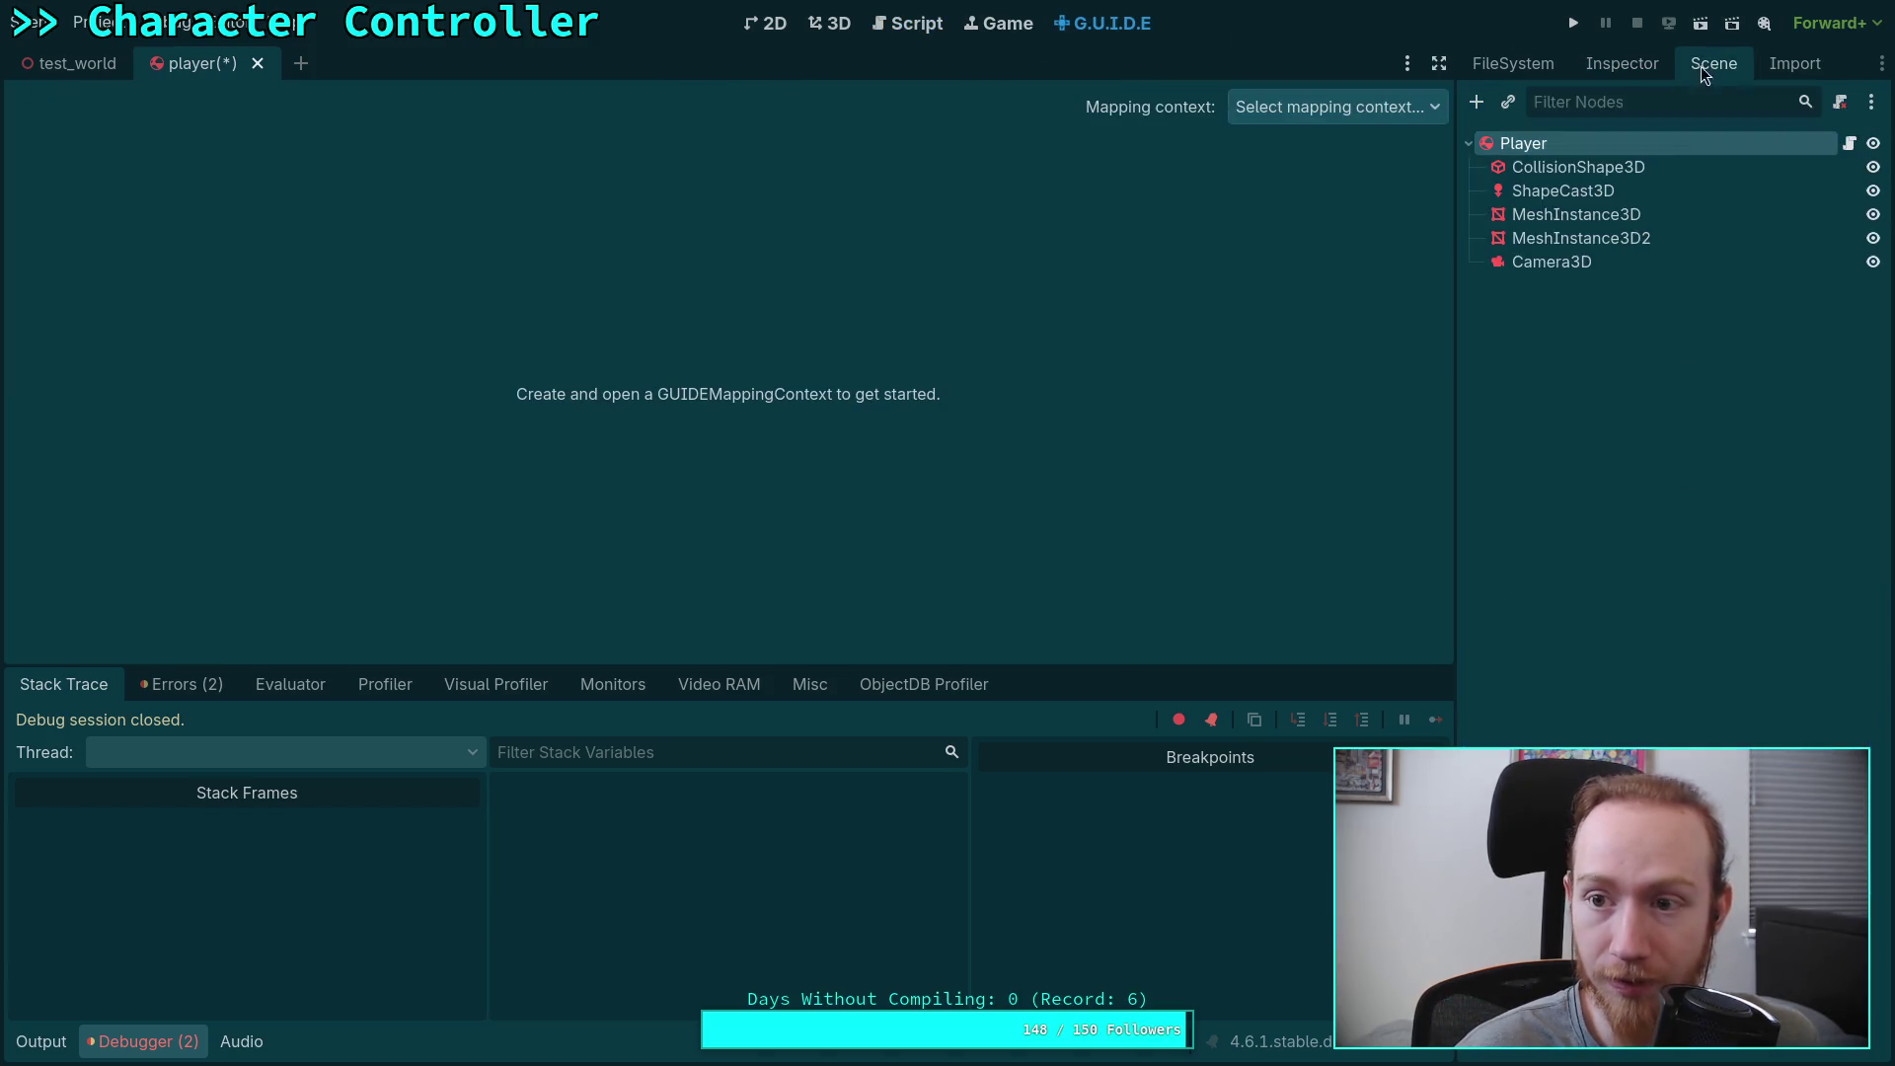
Collapse addons and camera, then begin a new folder under res://input/ with an empty name
left_click(1506, 65)
left_click(1493, 251)
left_click(1480, 226)
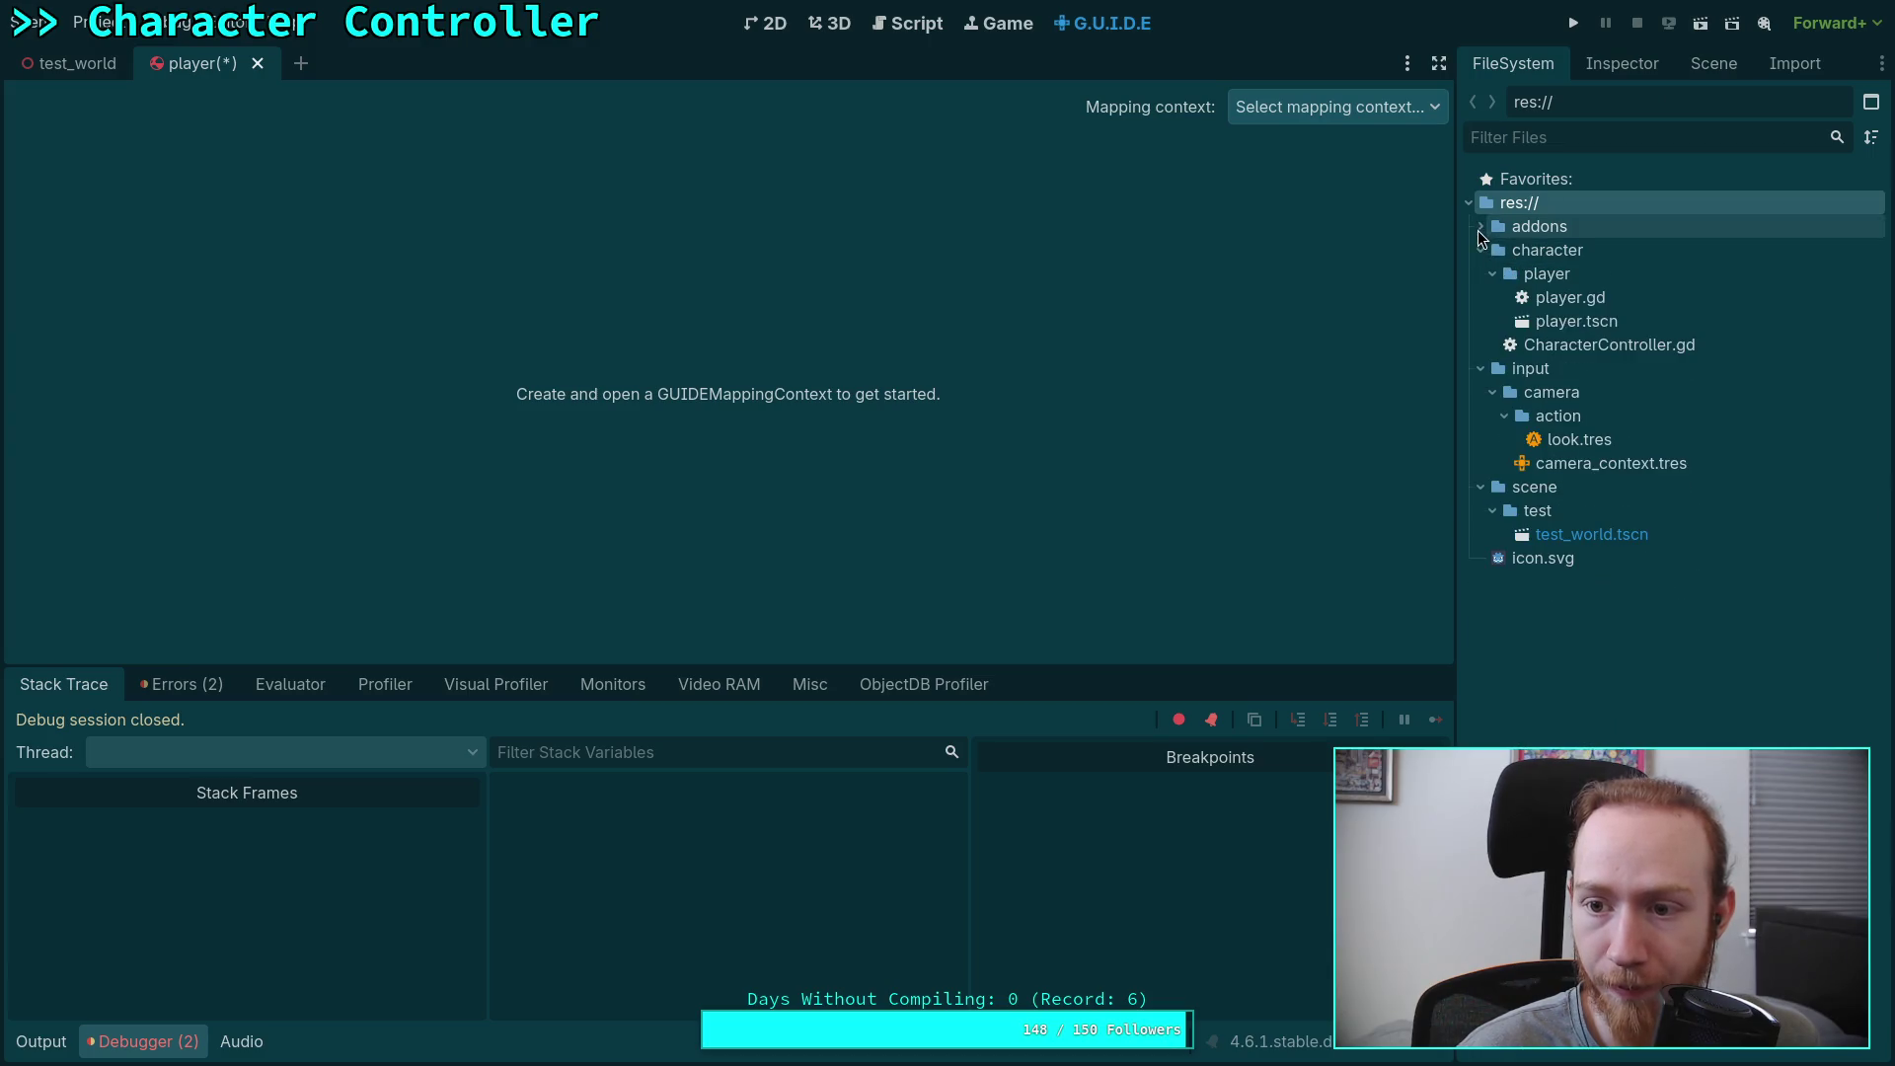
left_click(1492, 394)
left_click(1525, 368)
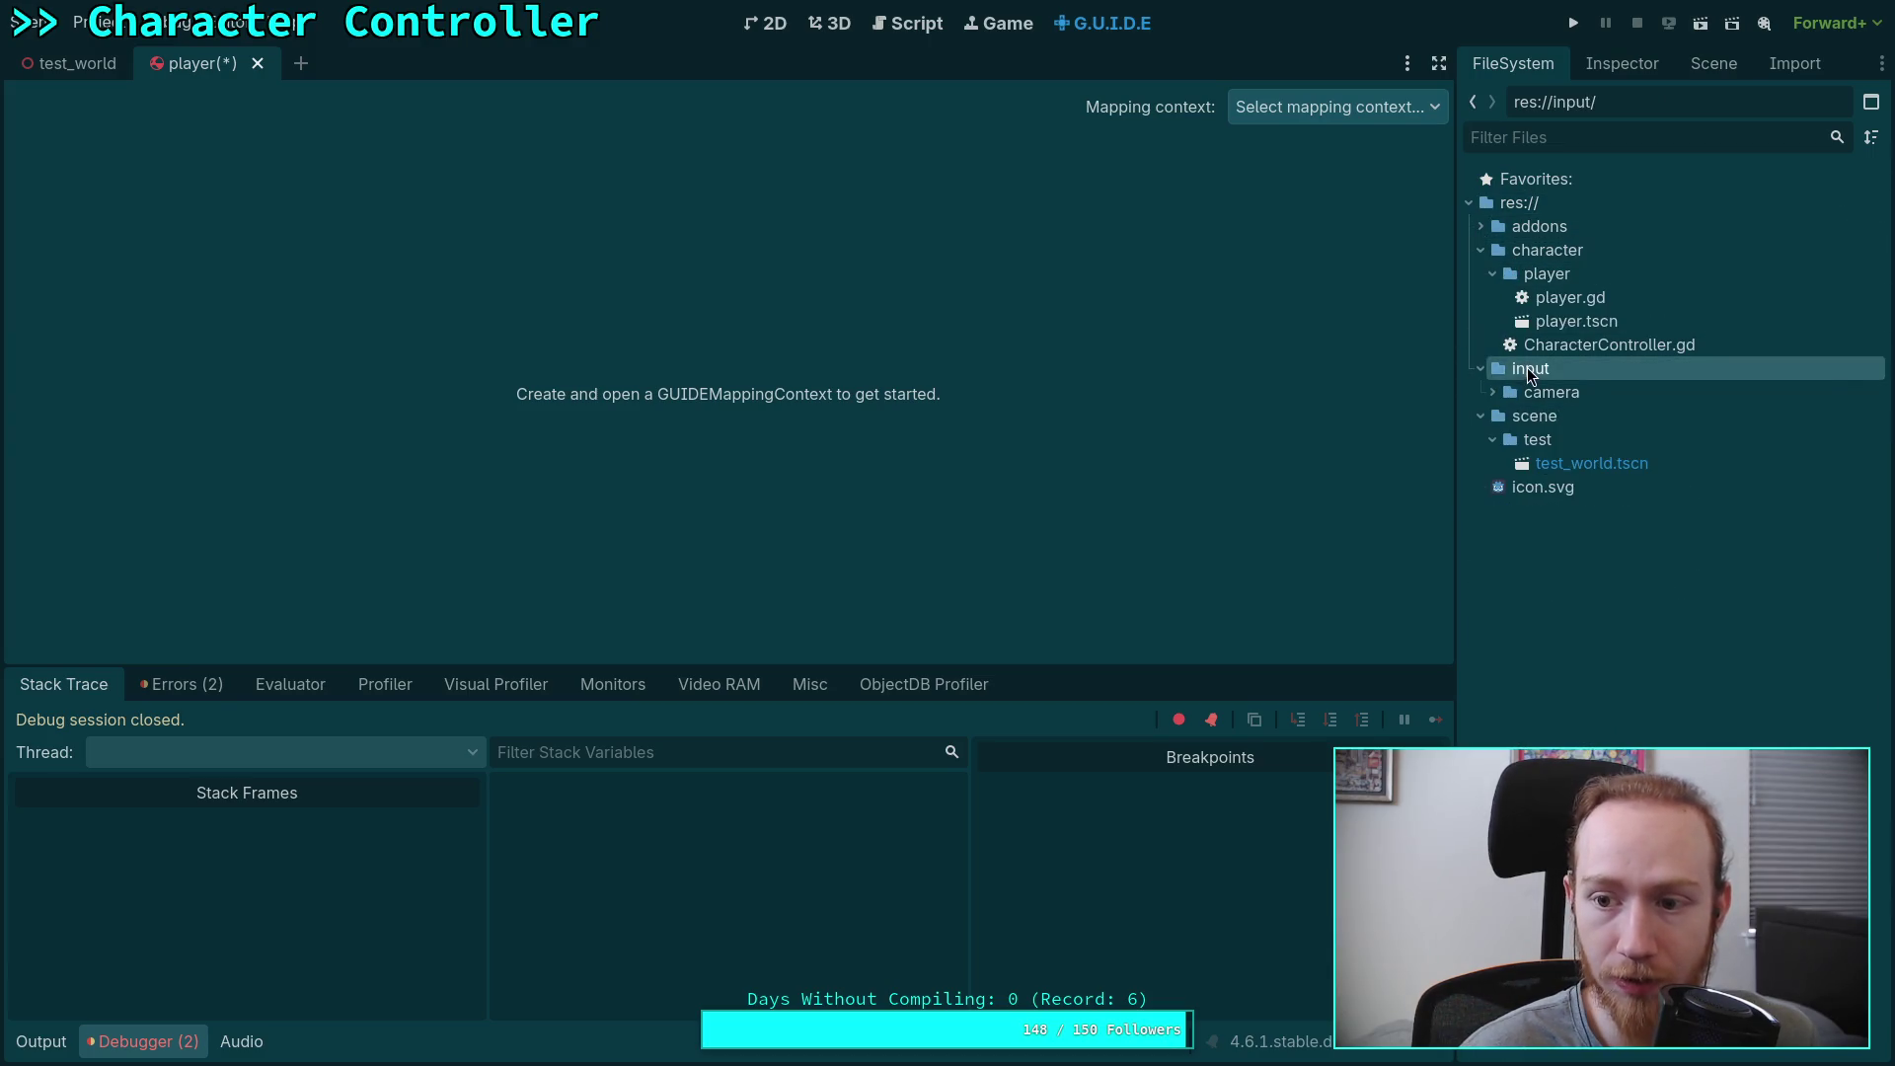
right_click(1525, 368)
mouse_move(1625, 385)
left_click(1481, 386)
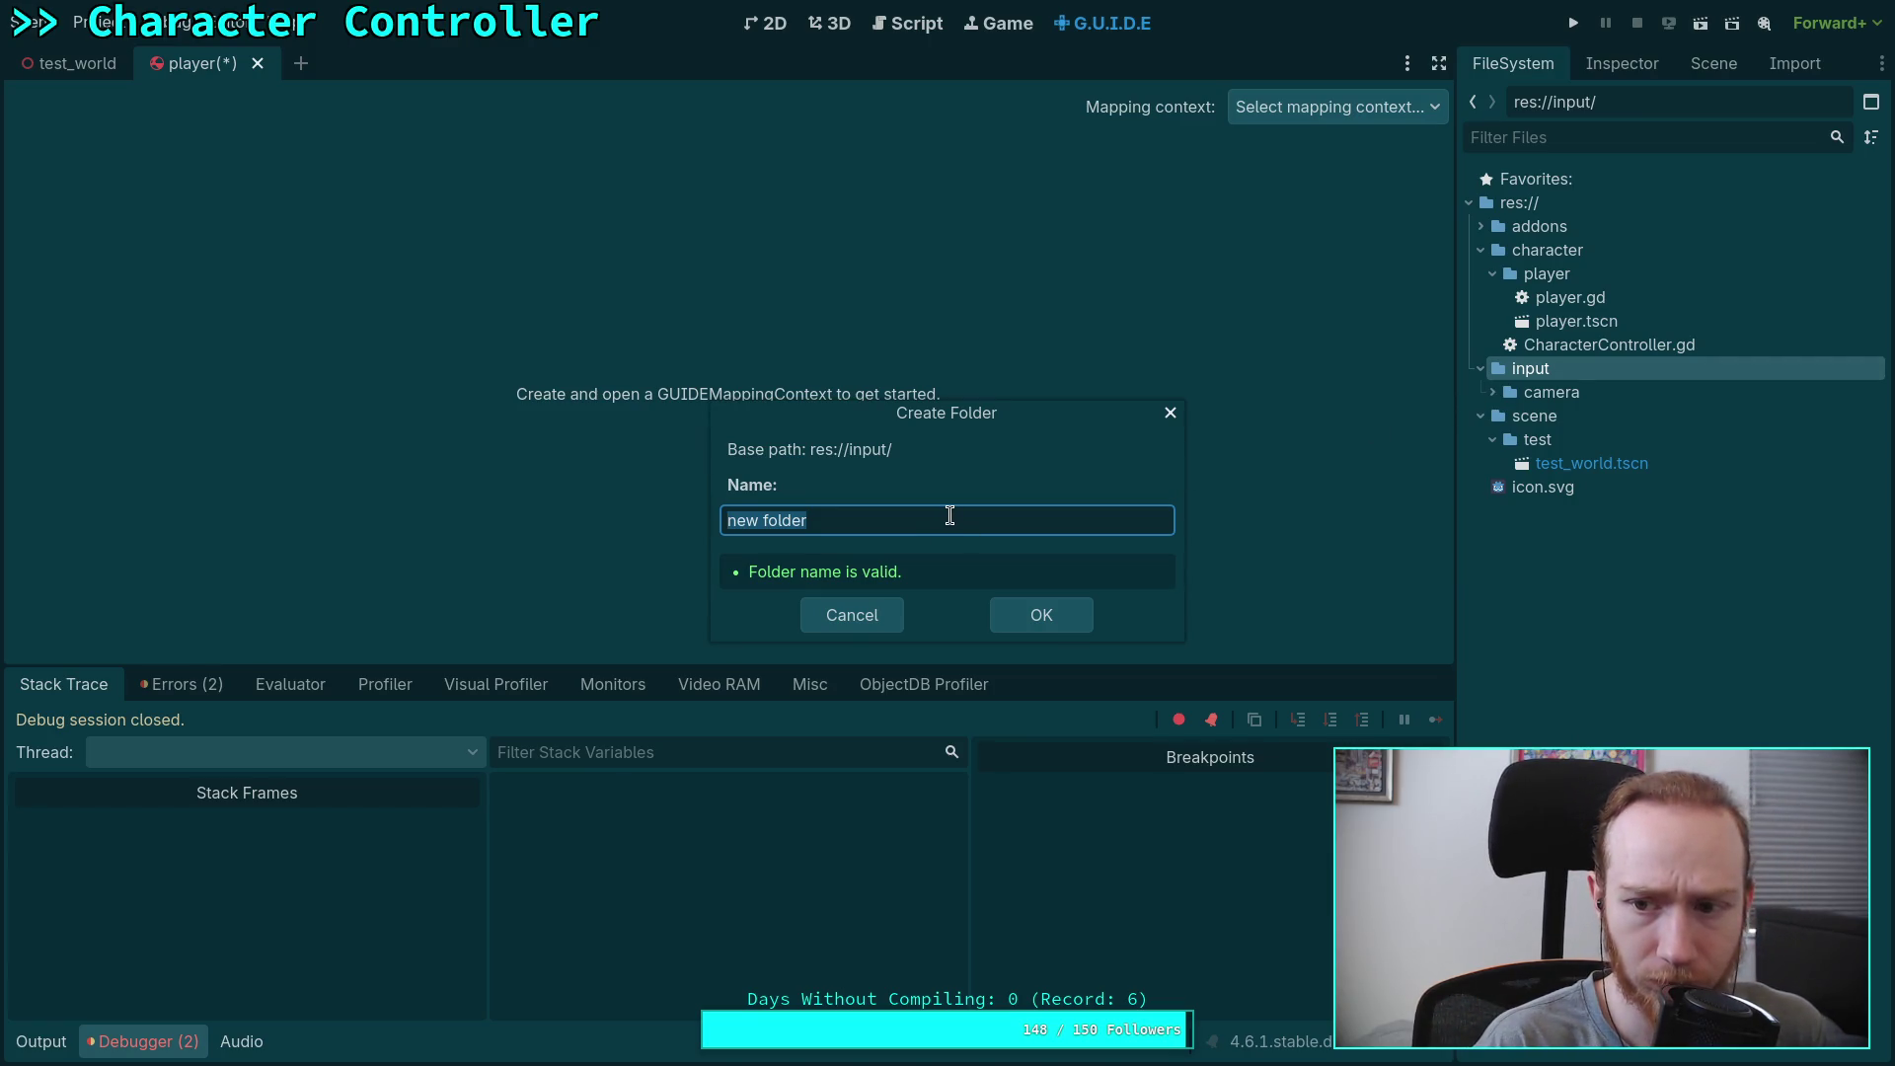
type("f")
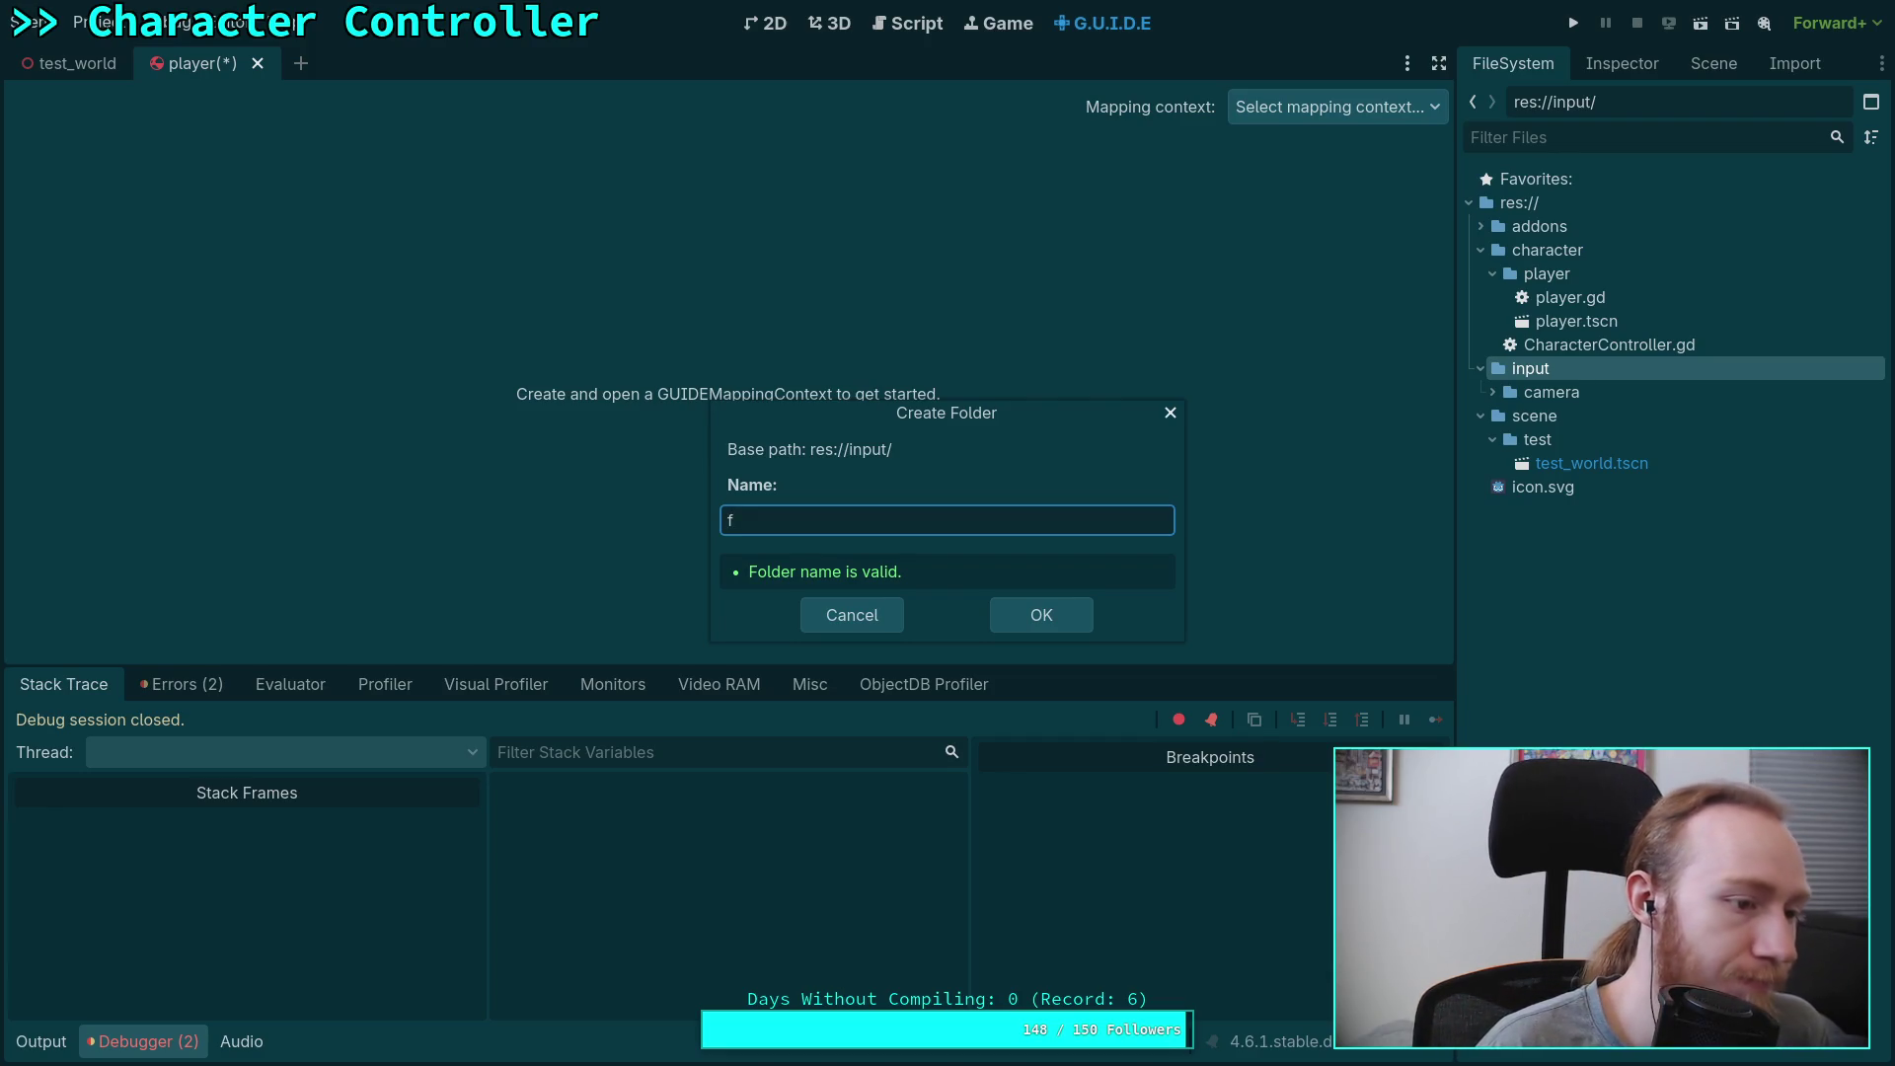
key("BackSpace")
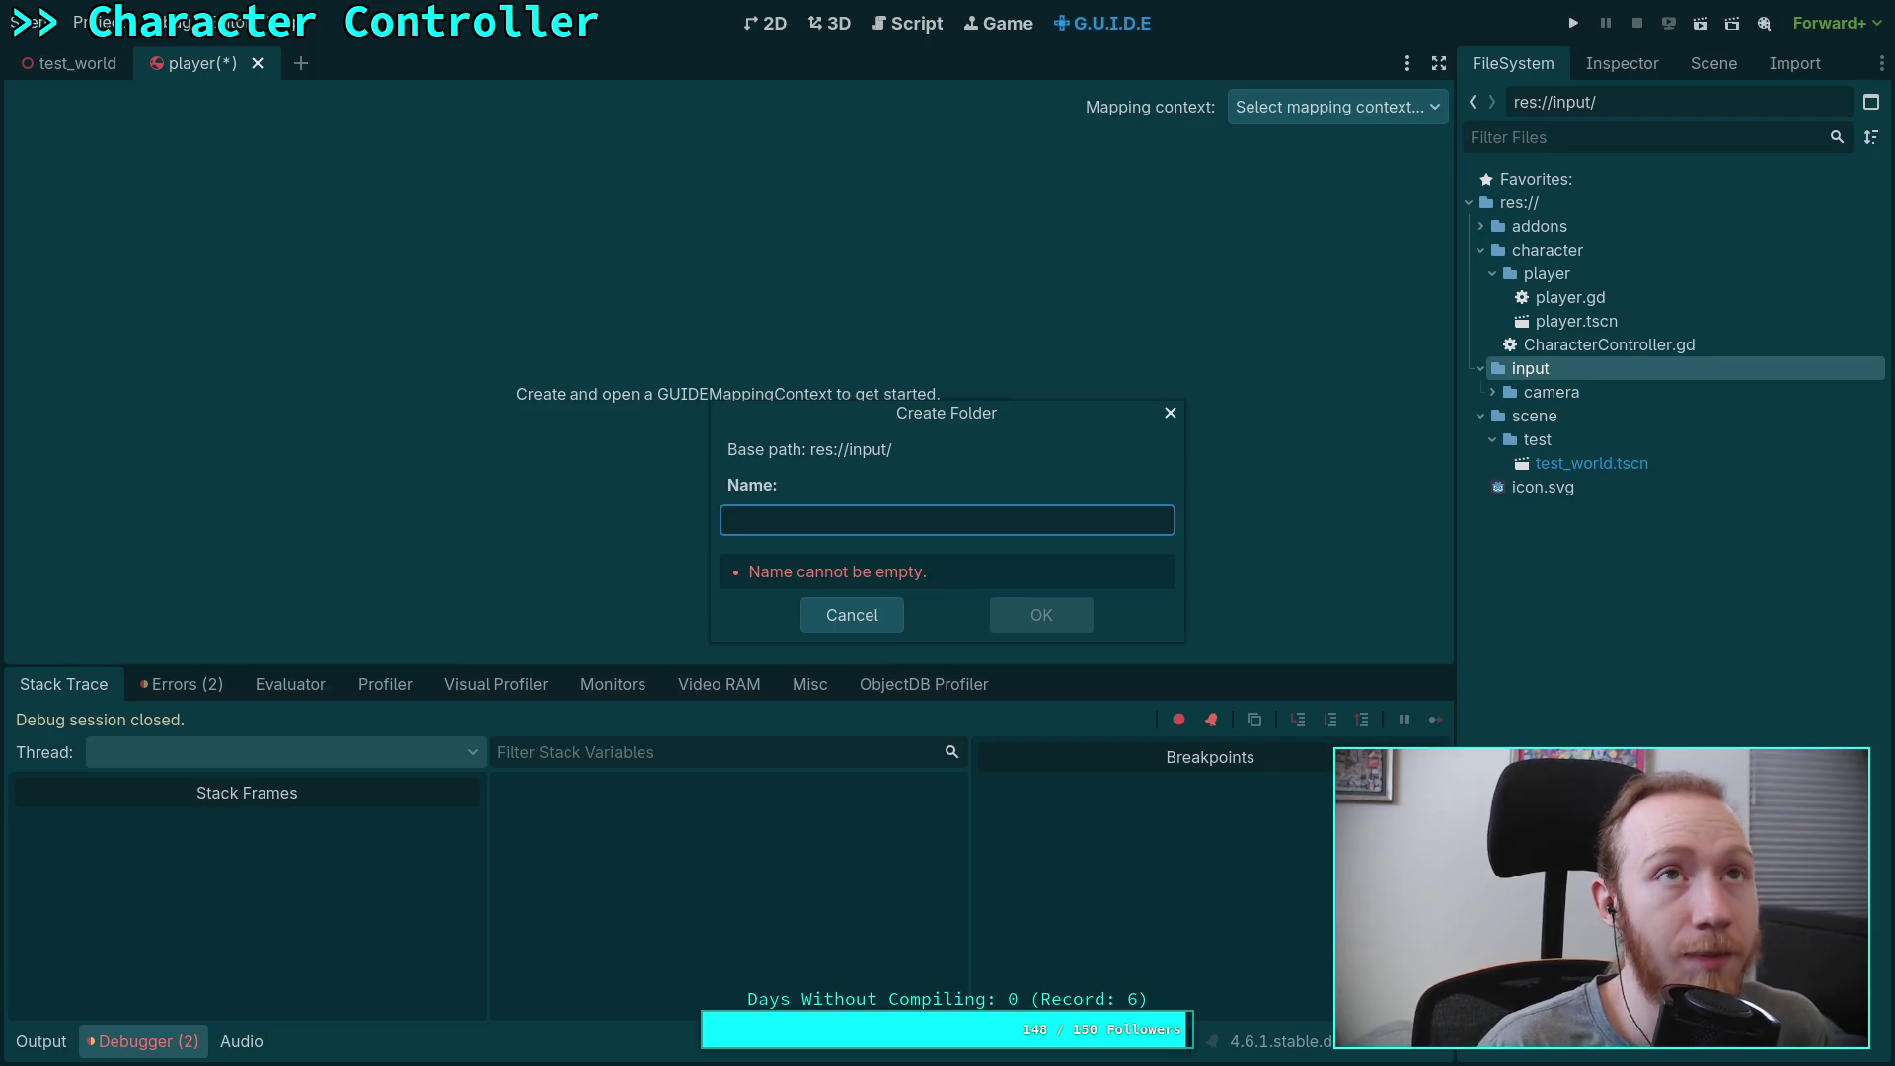
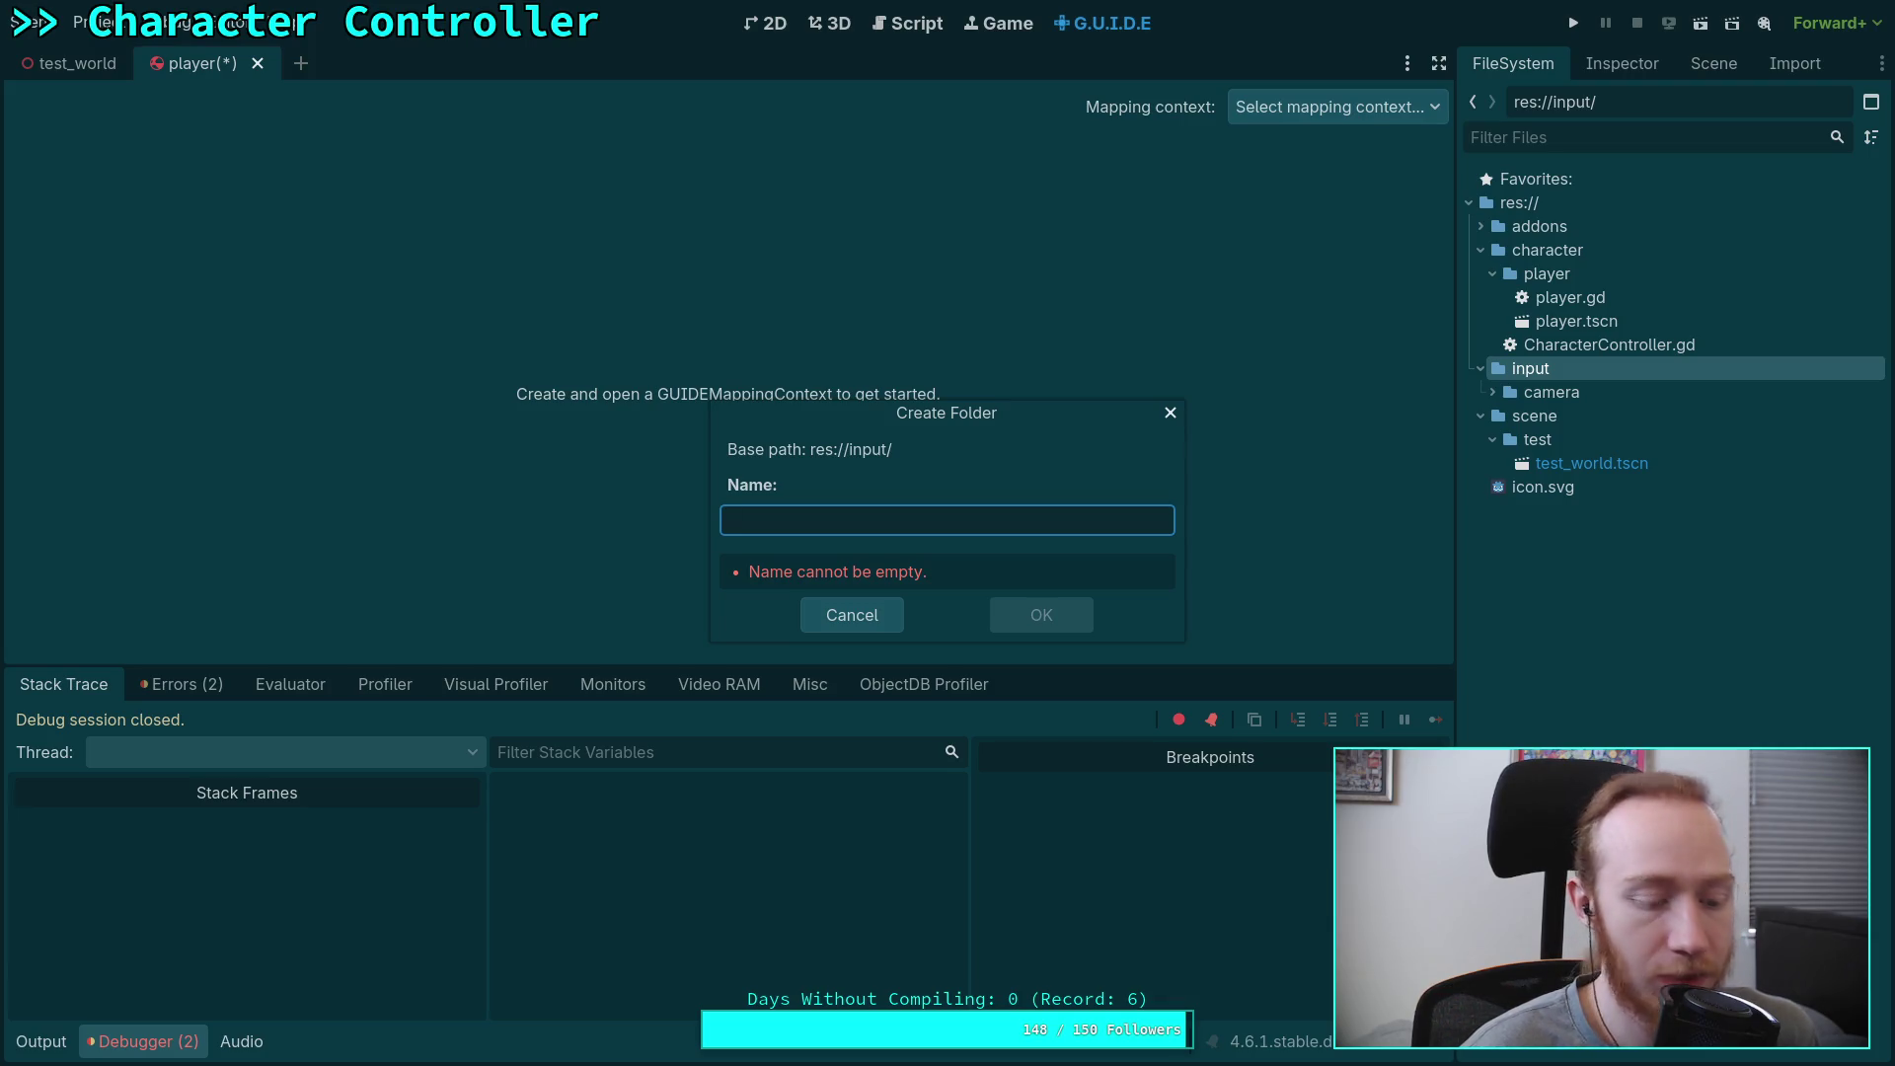
Create a new folder named fp inside input
type("first_person_")
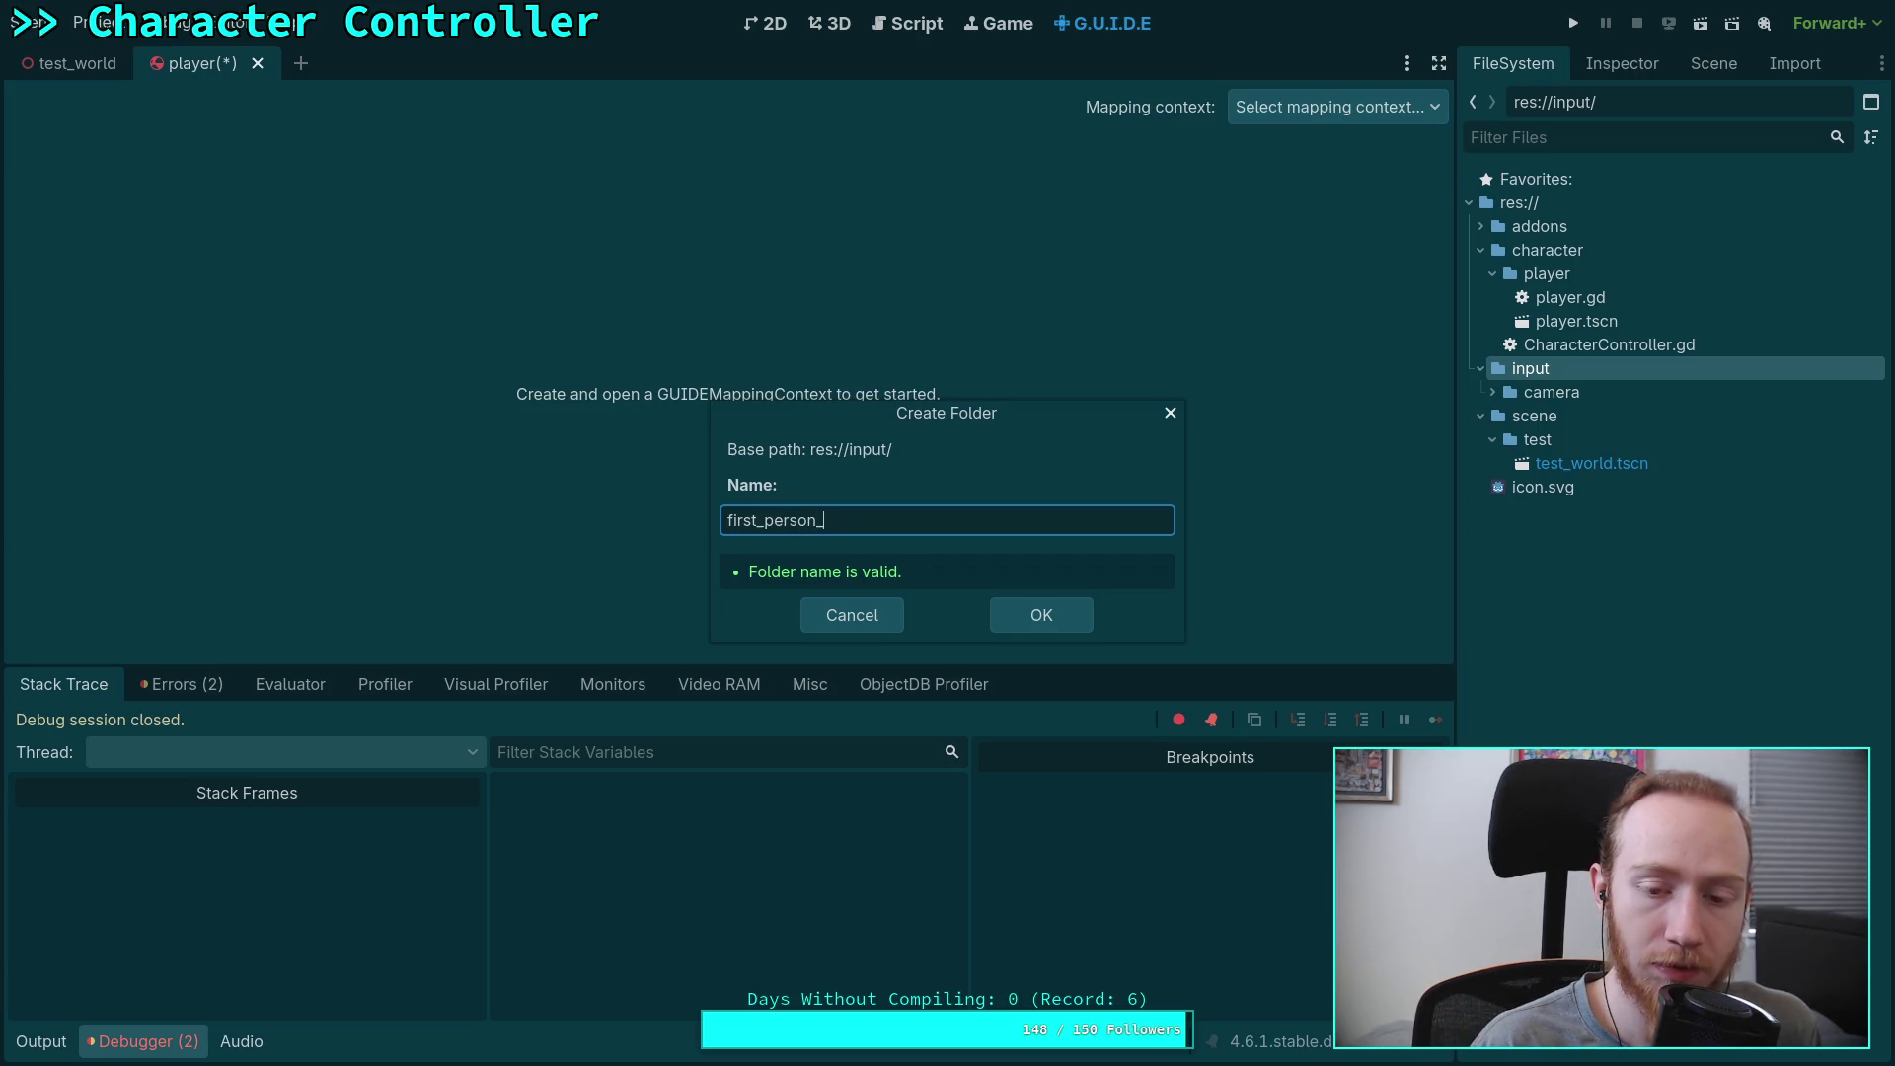
type("control")
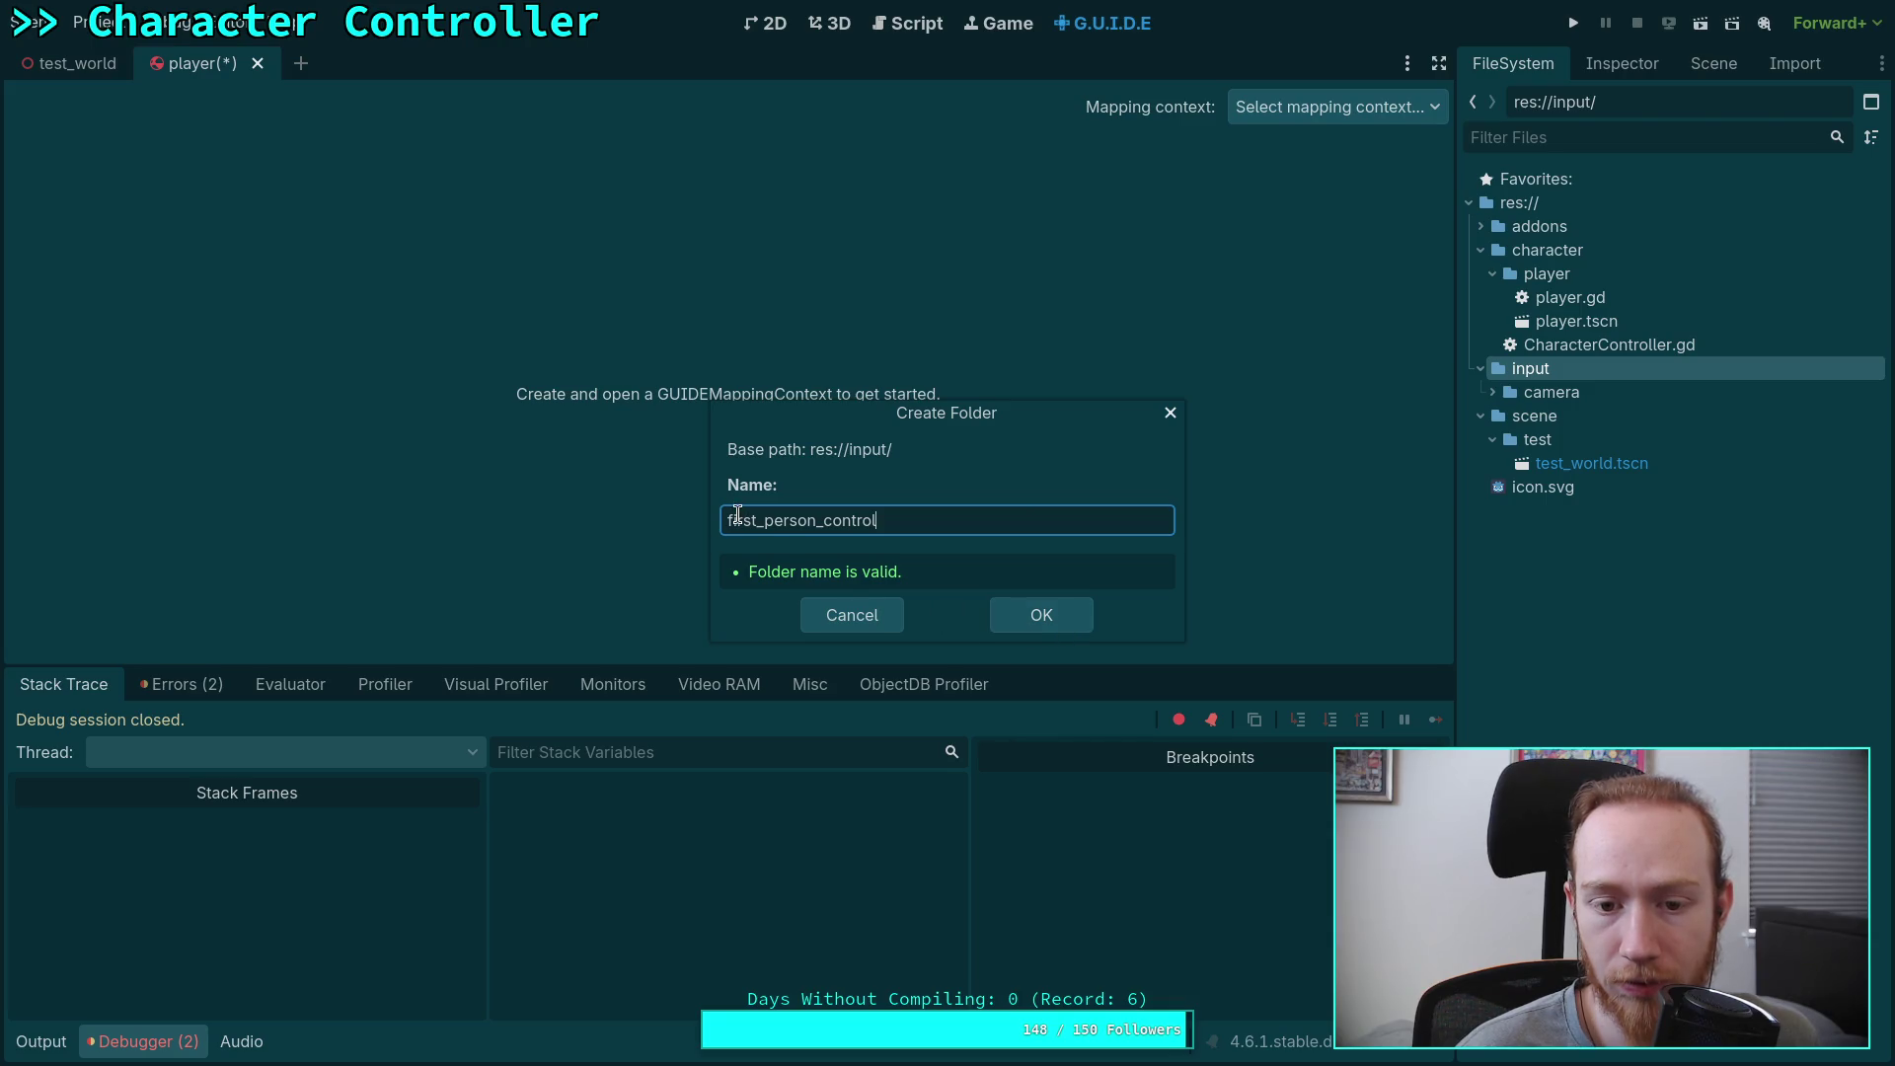
left_click_drag(730, 517, 978, 517)
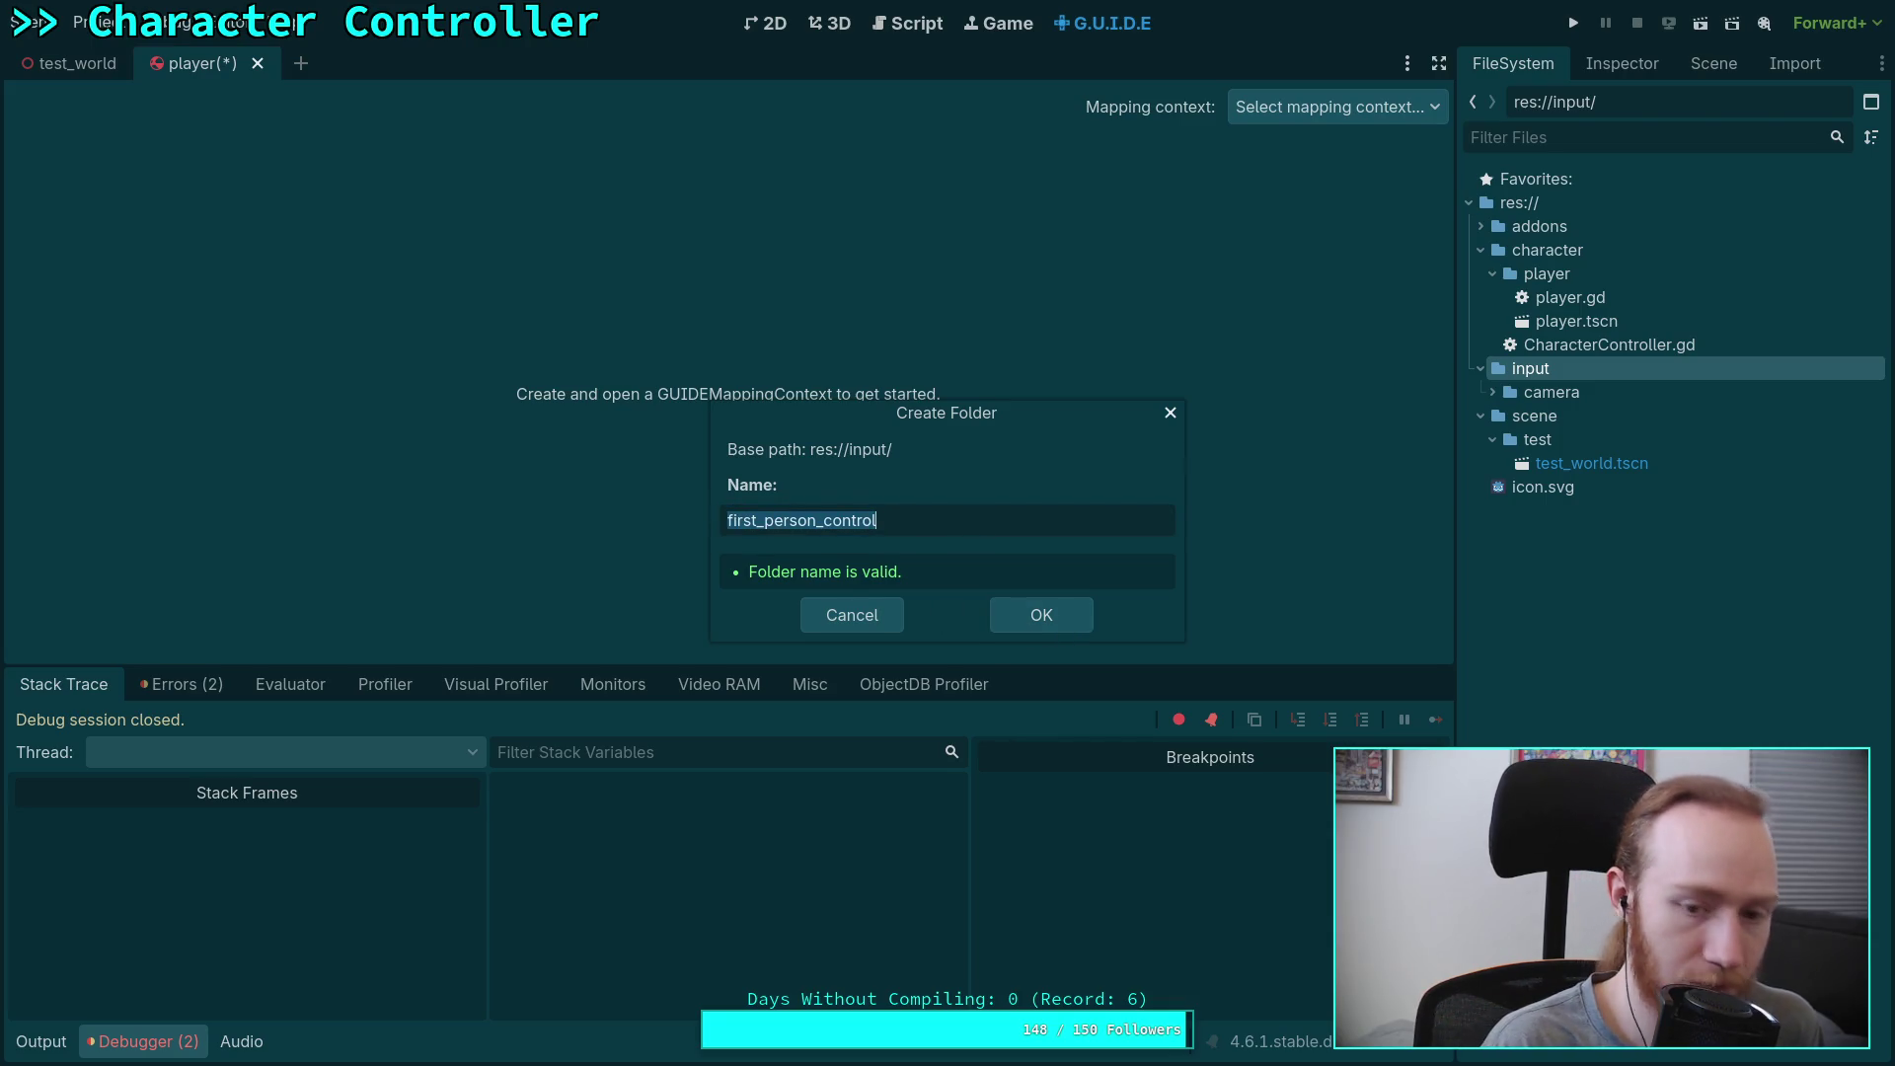
type("fps")
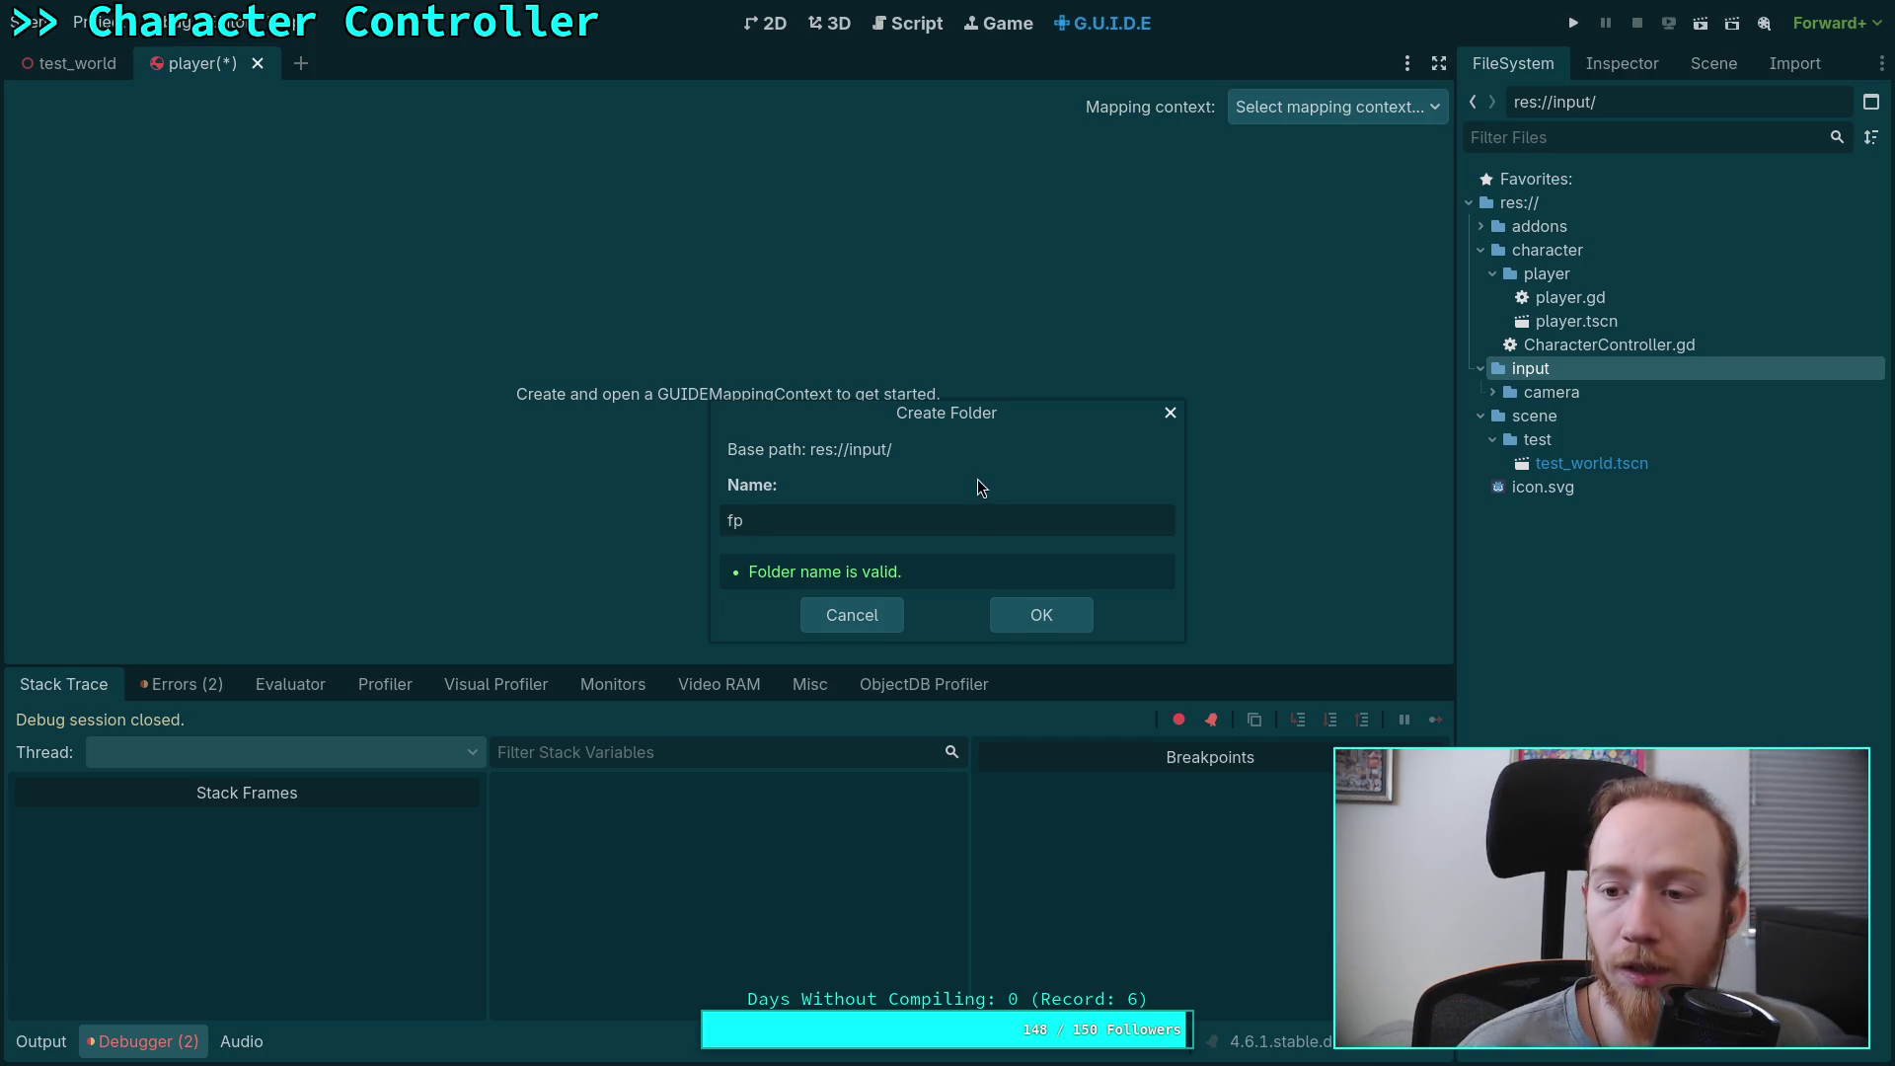
left_click(1045, 615)
Add a GUIDEMappingContext resource saved as fp_context.tres in the fp folder
right_click(1535, 413)
mouse_move(1559, 427)
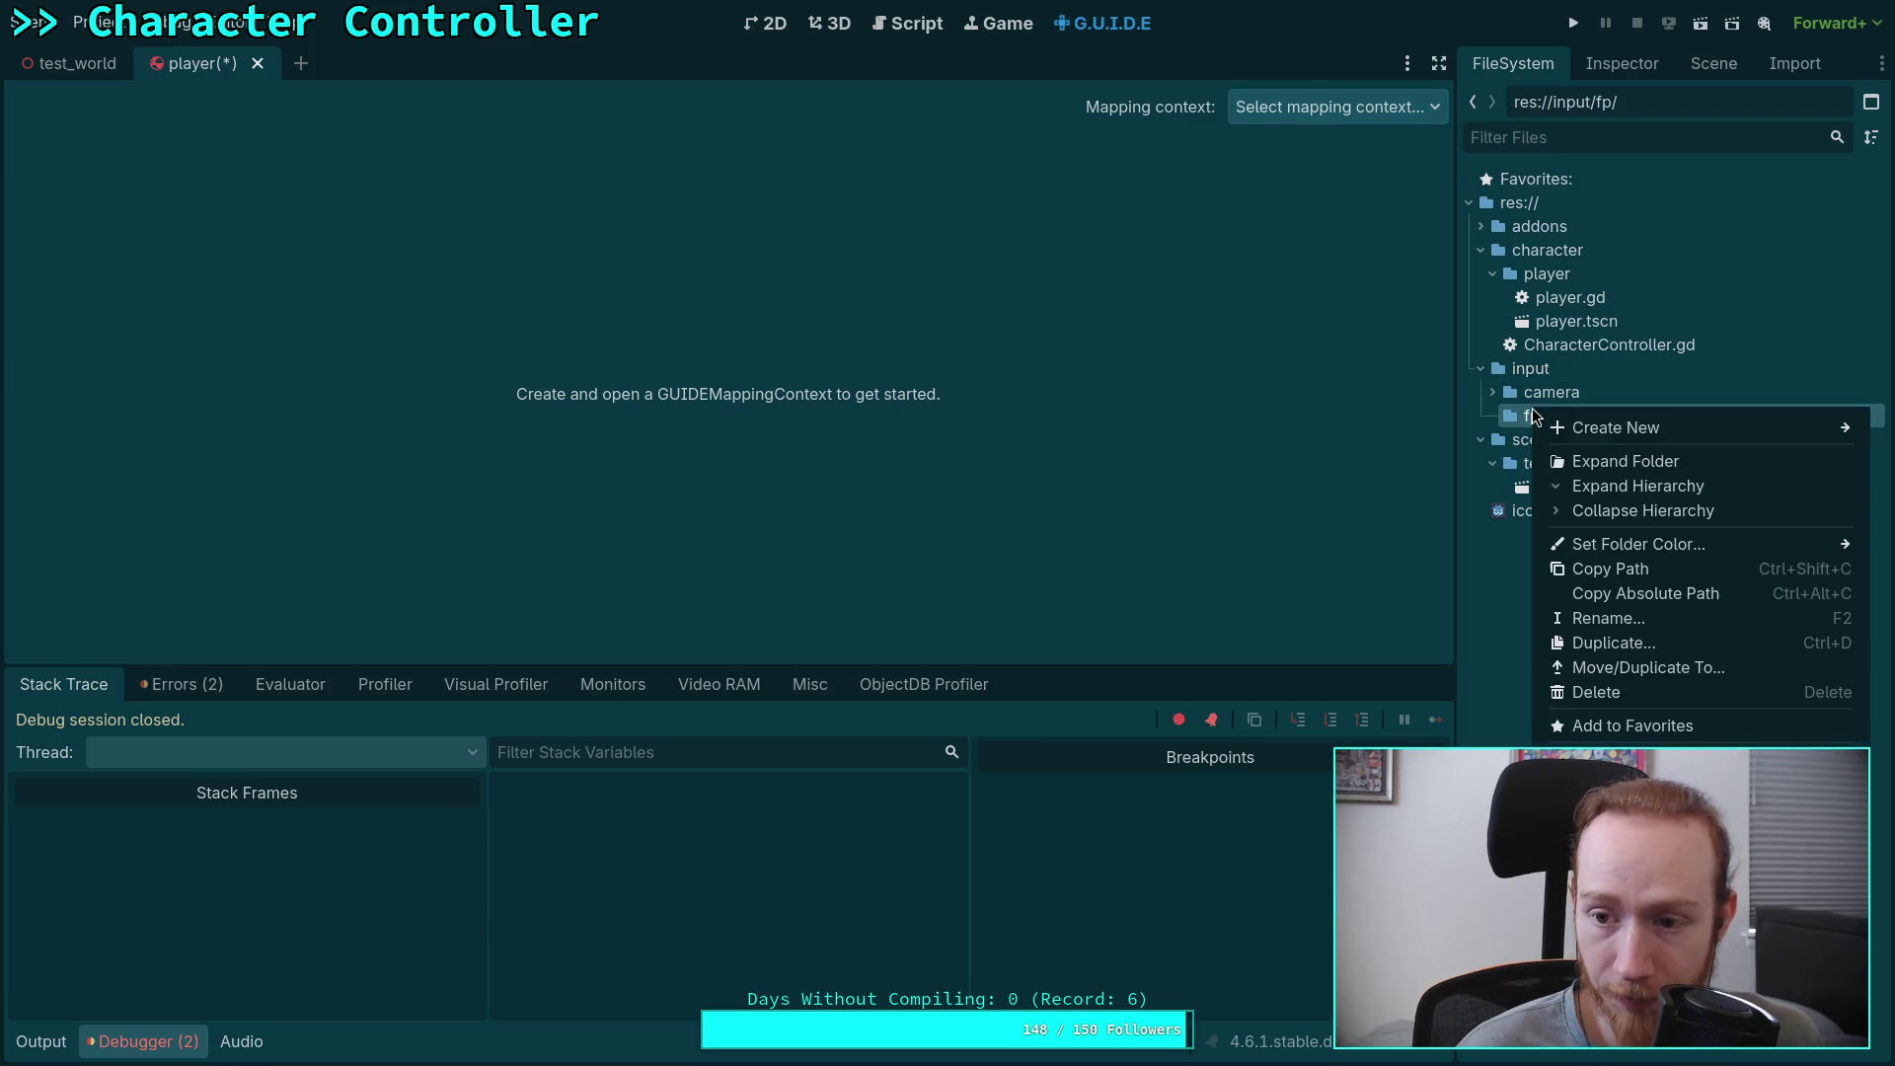
left_click(1458, 502)
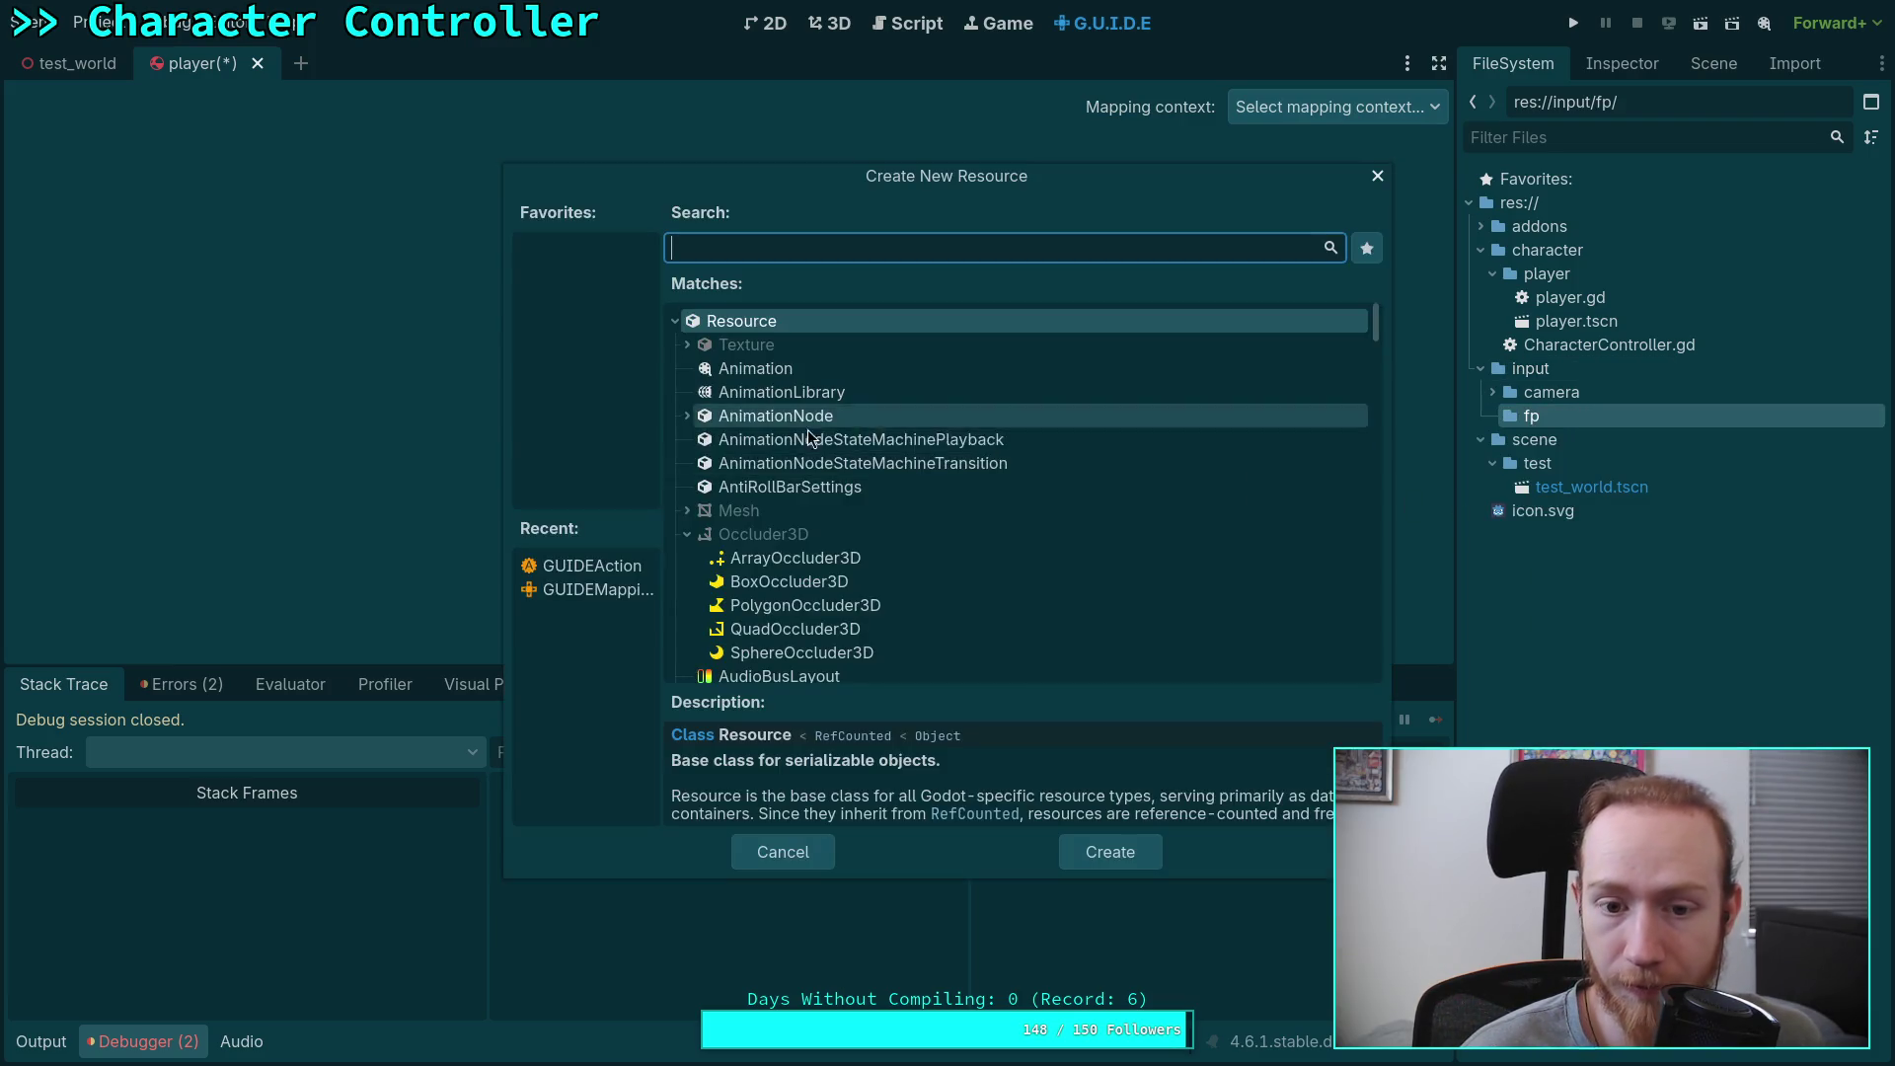
left_click(623, 592)
left_click(1135, 851)
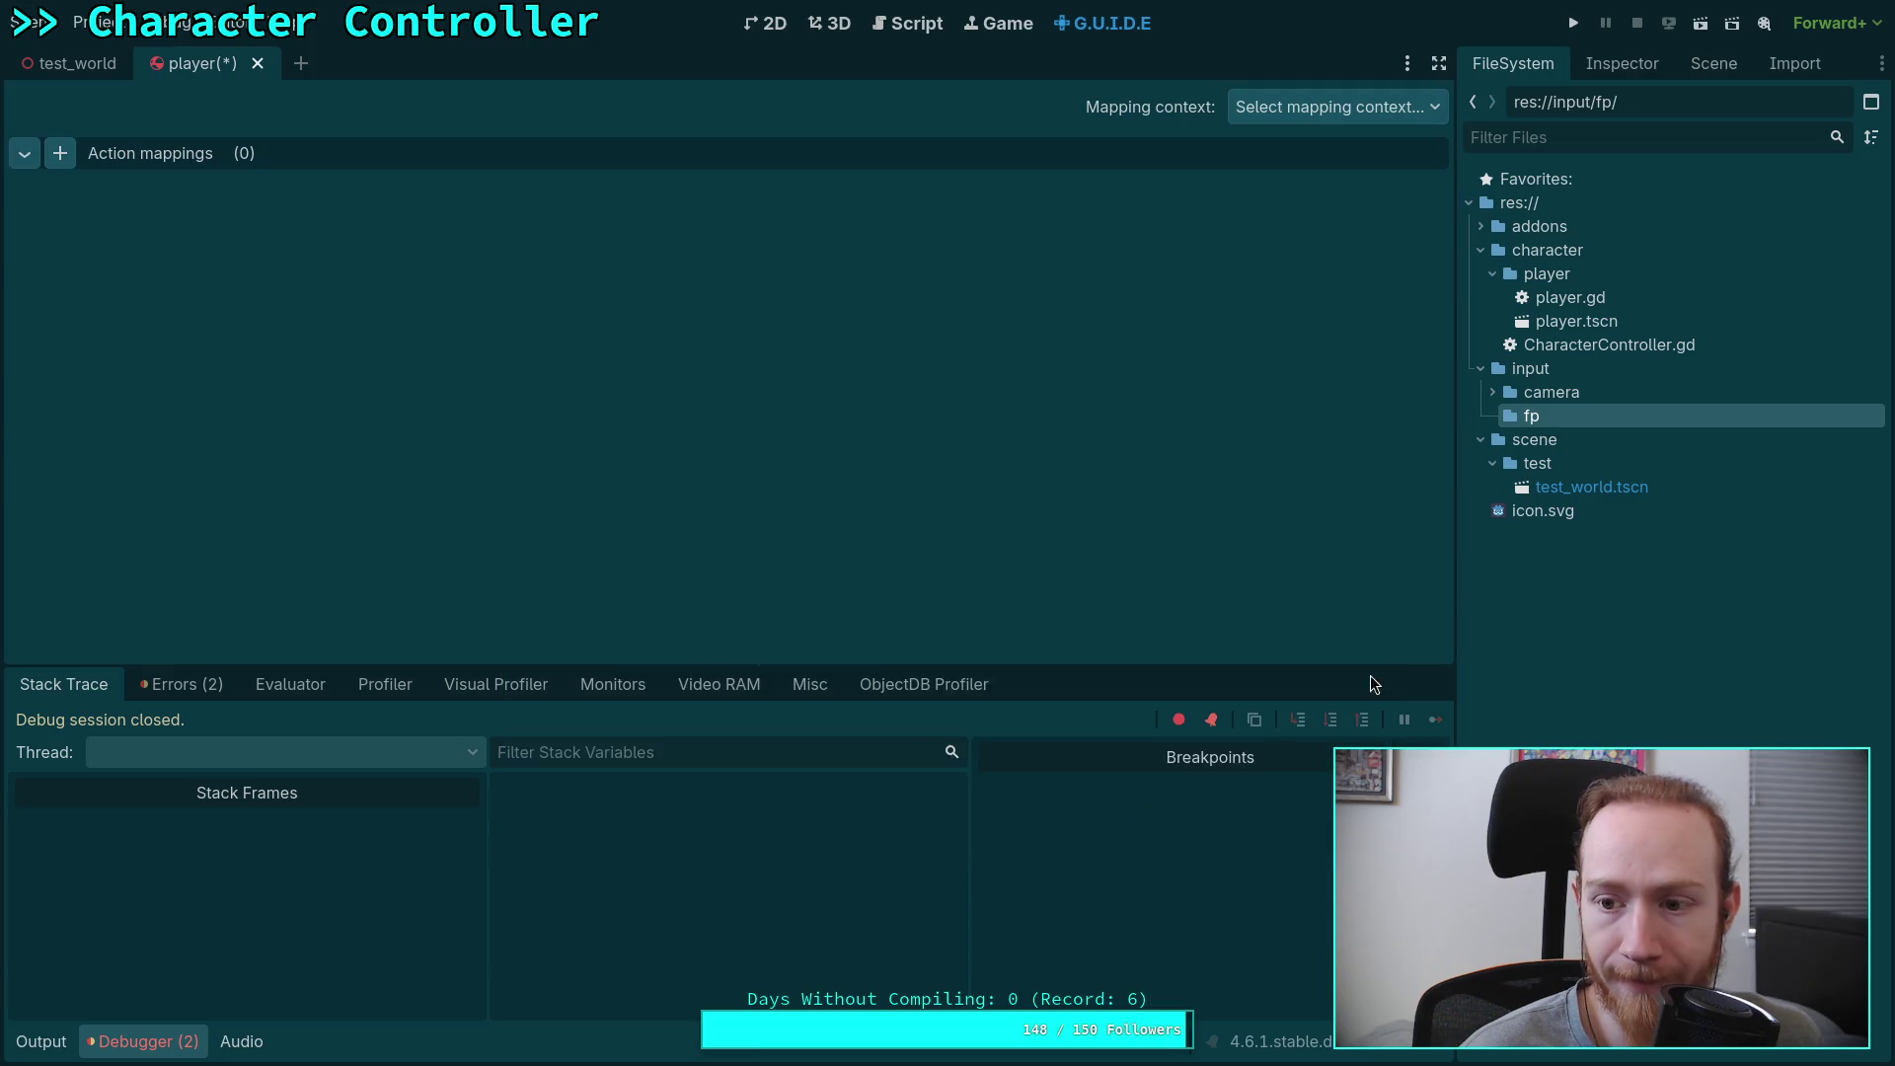
type("fp_context")
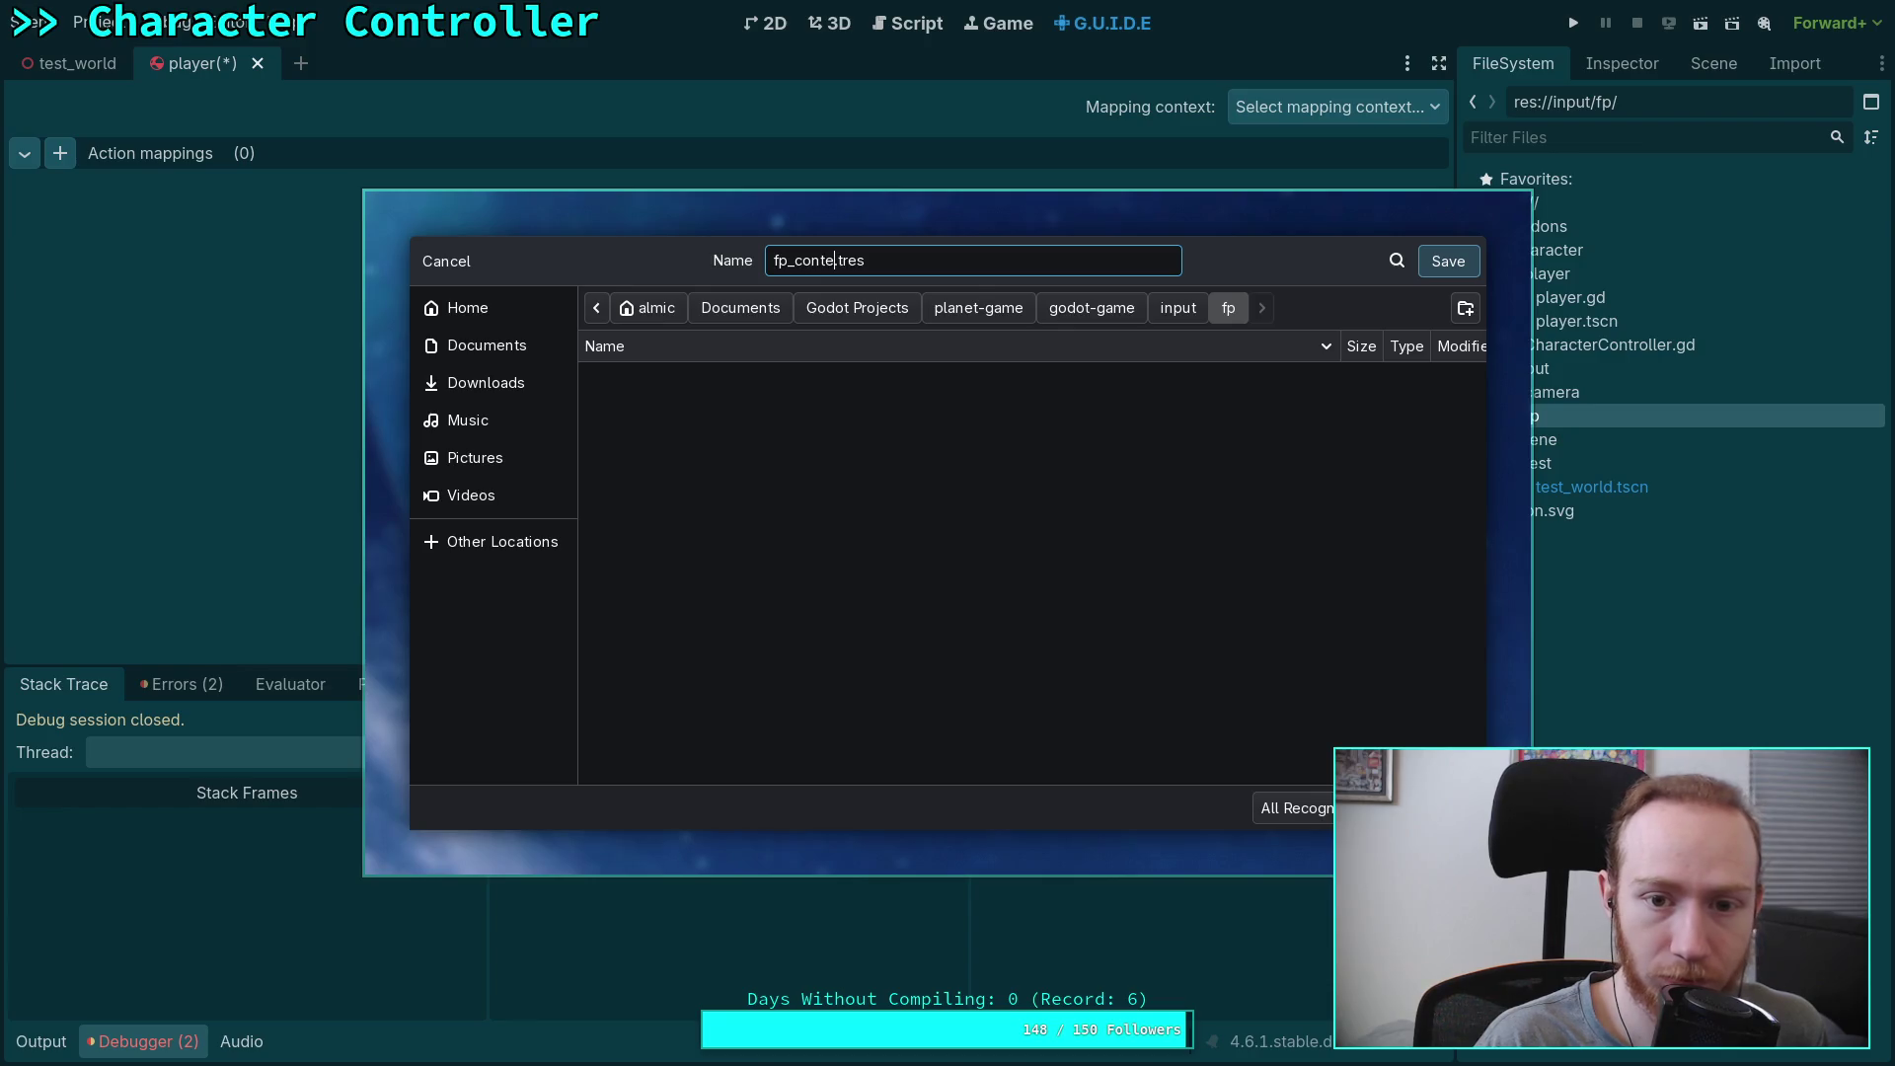
key("Return")
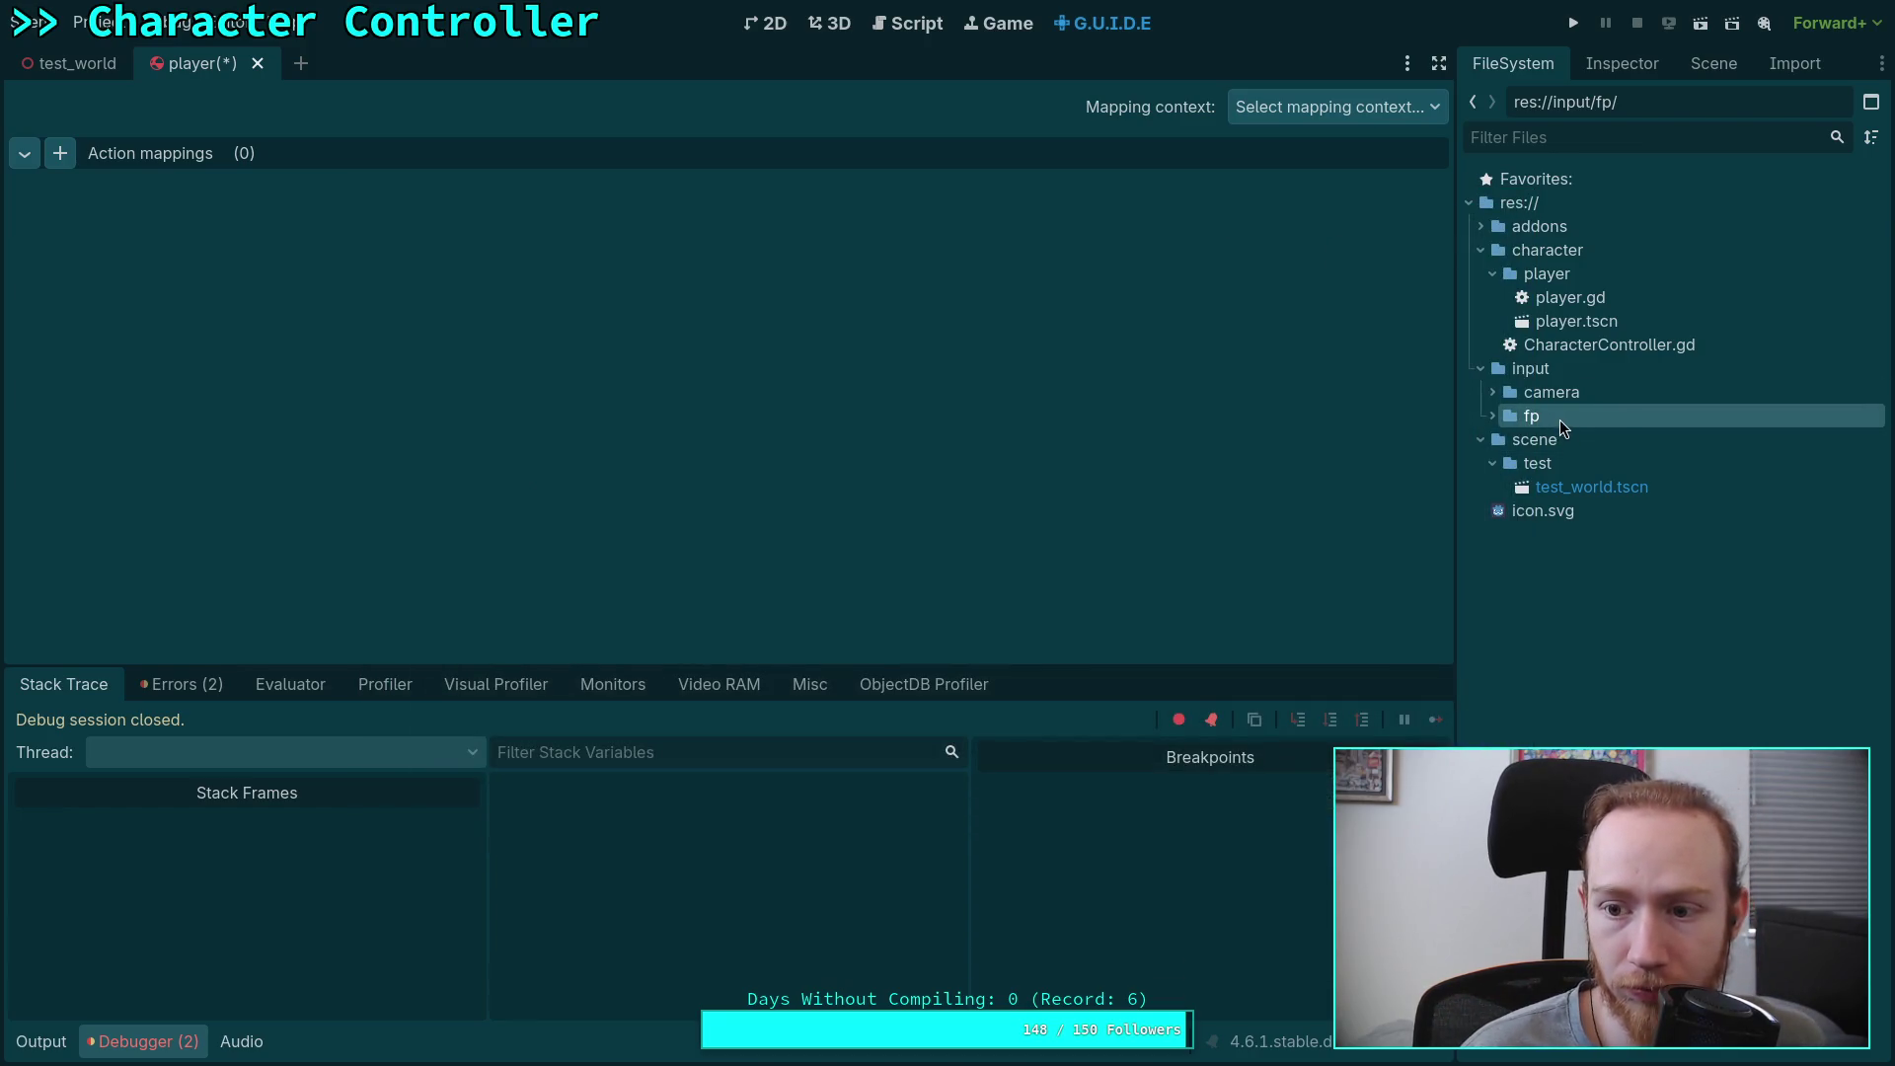
Create an action subfolder inside fp
right_click(1598, 422)
mouse_move(1598, 431)
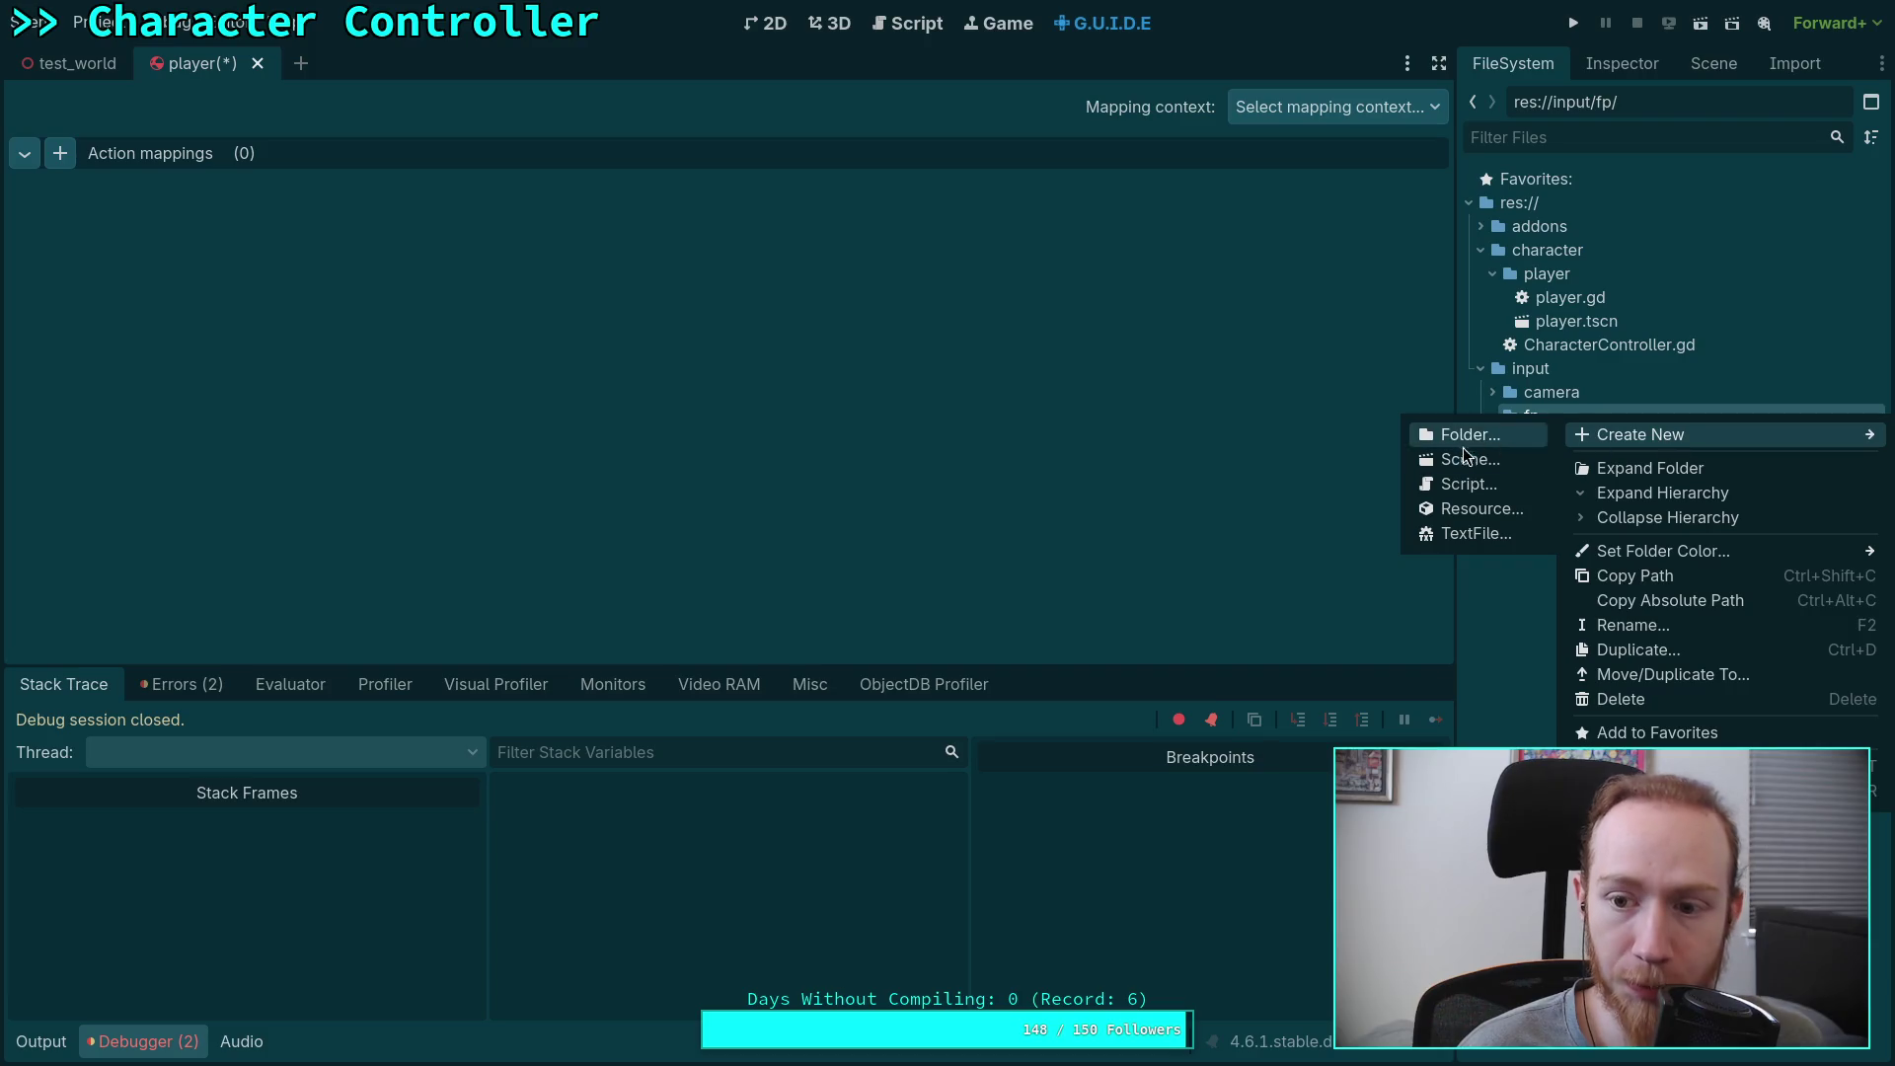
left_click(1460, 432)
type("action")
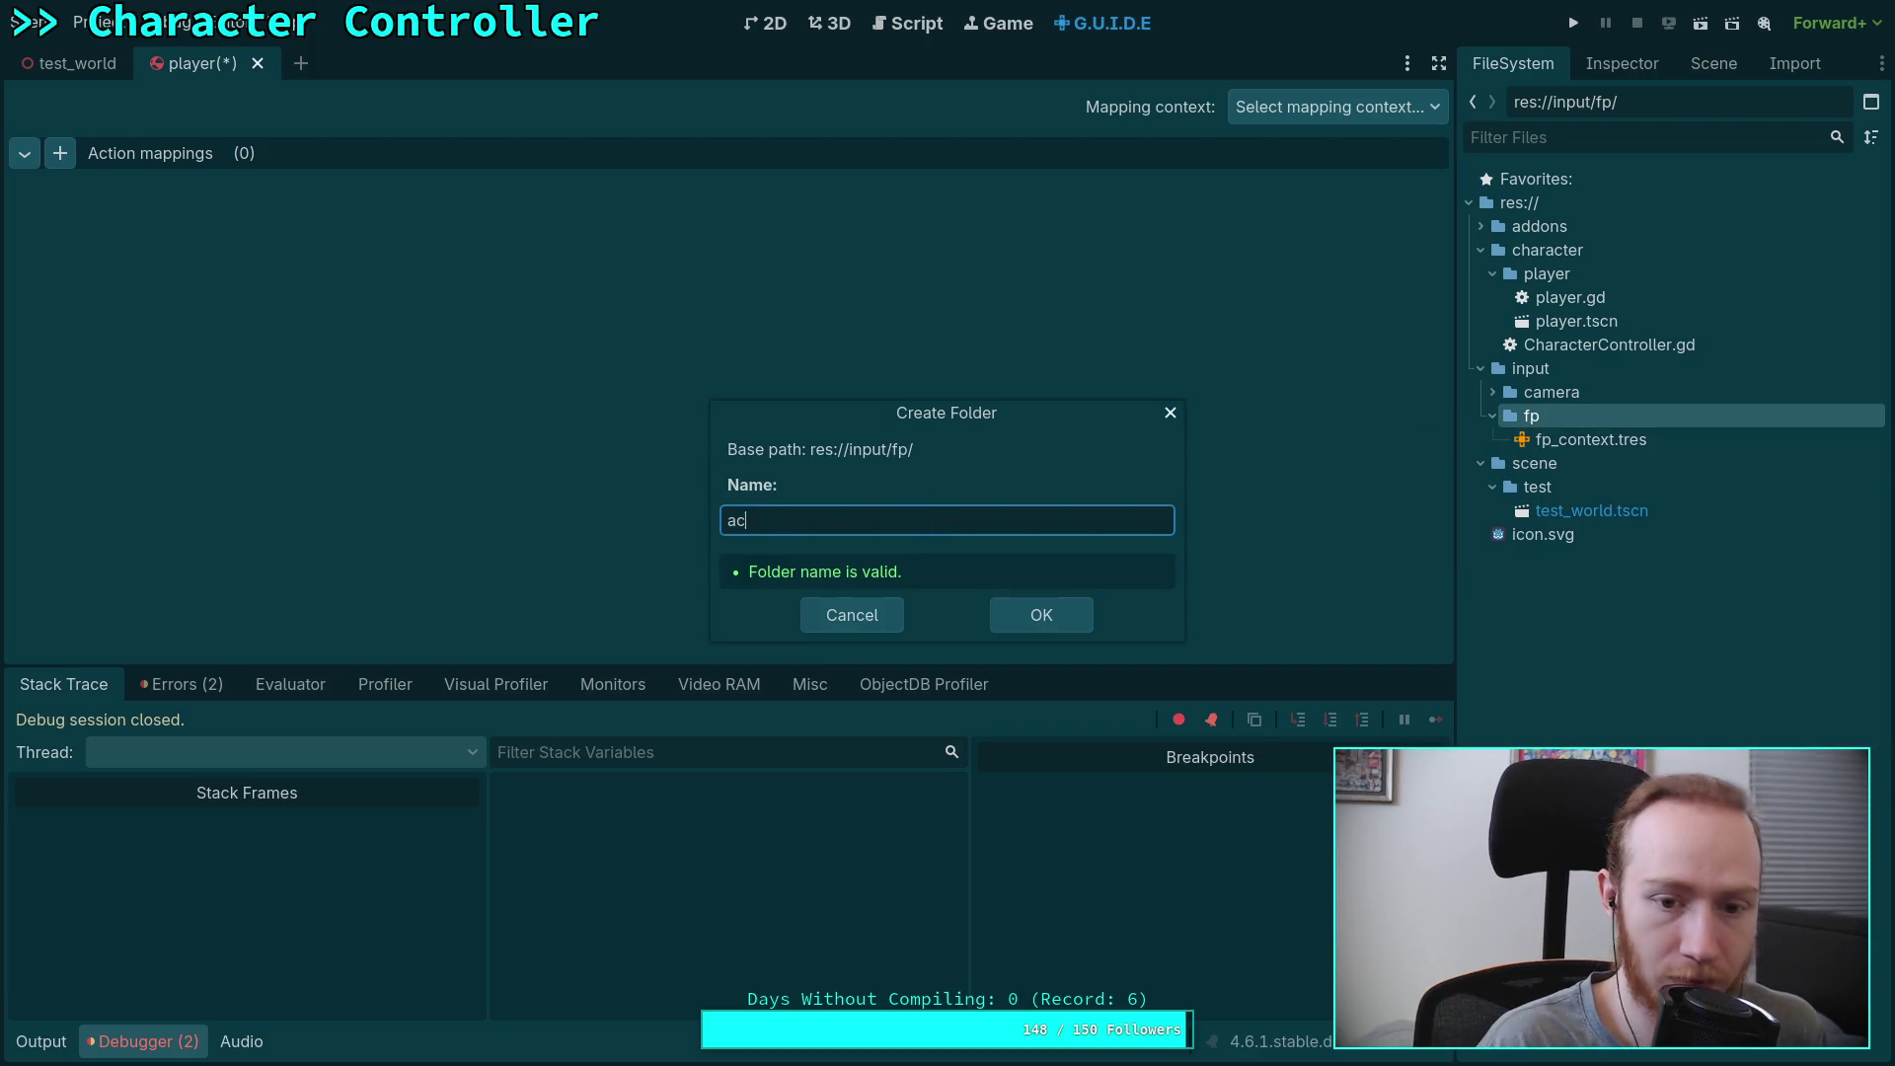
key("Return")
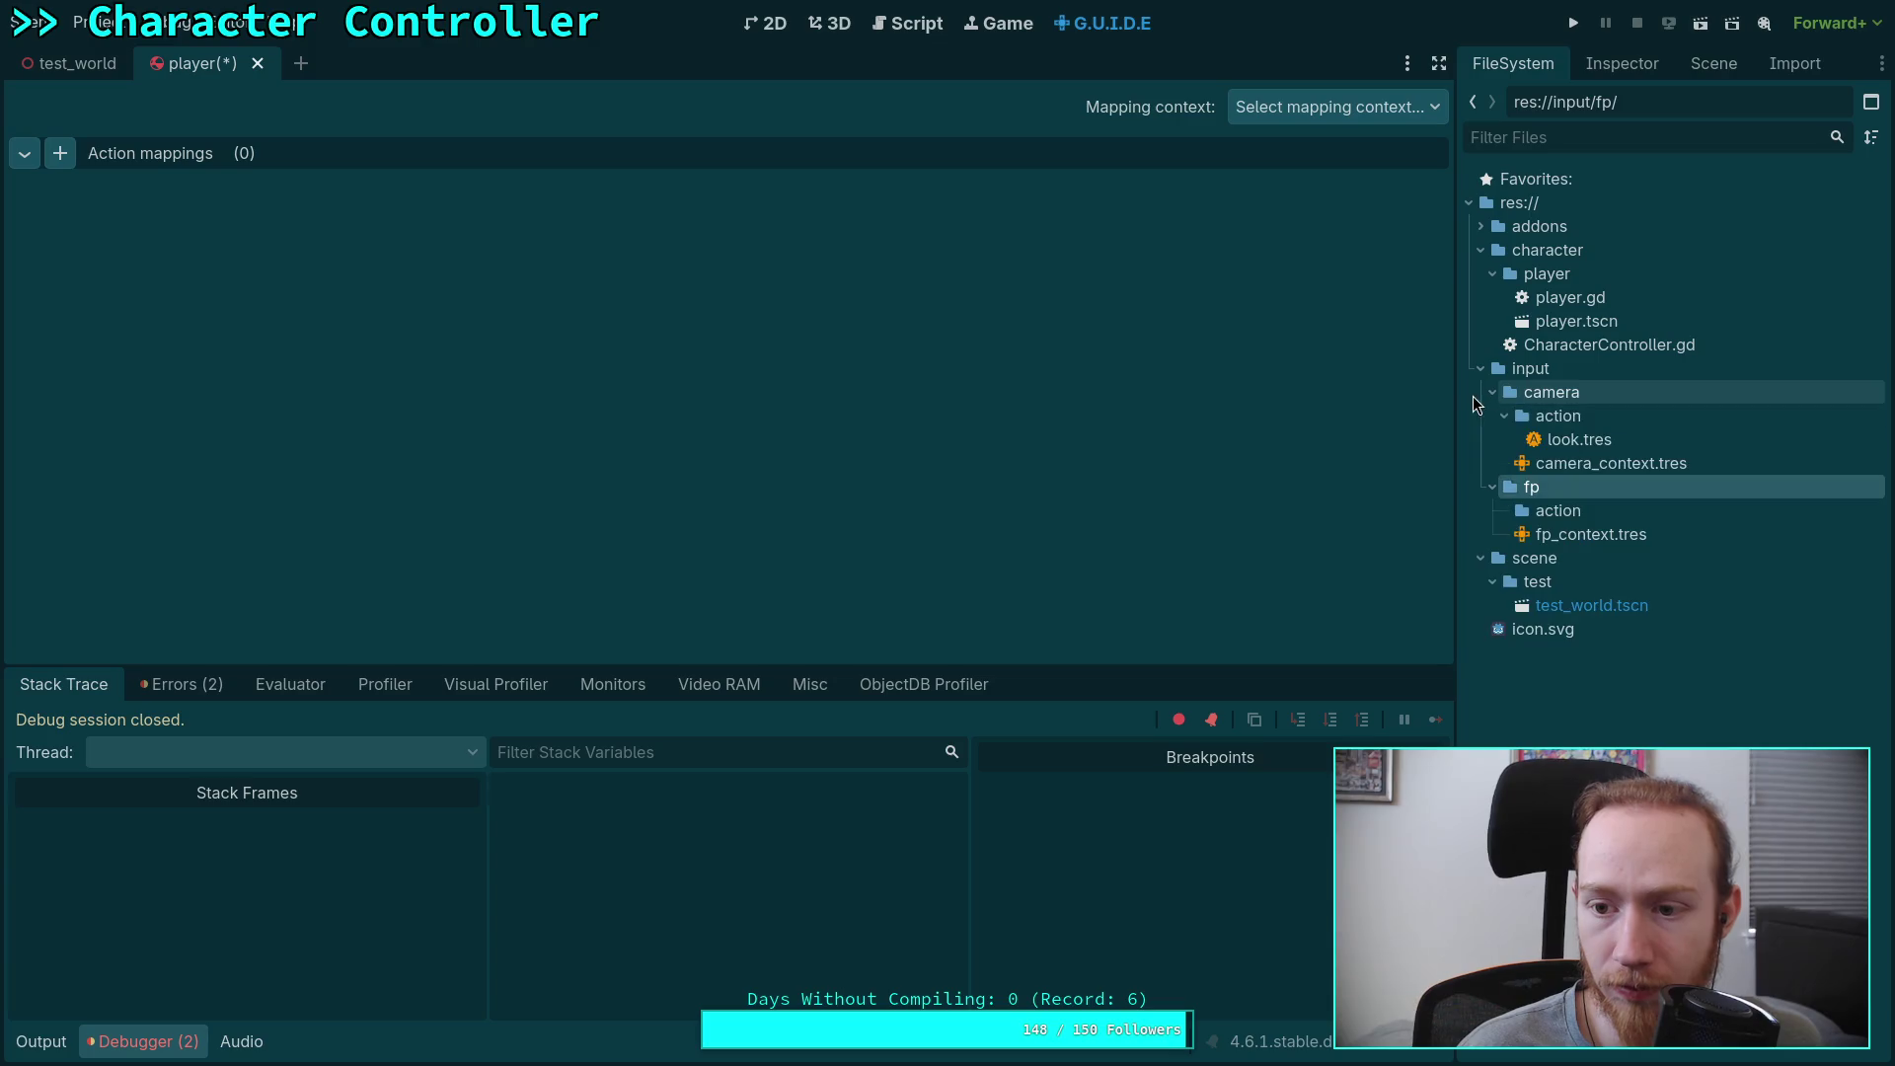
Add a GUIDEAction move.tres in fp/action, then open fp_context.tres and add an action mapping
right_click(1546, 513)
mouse_move(1675, 536)
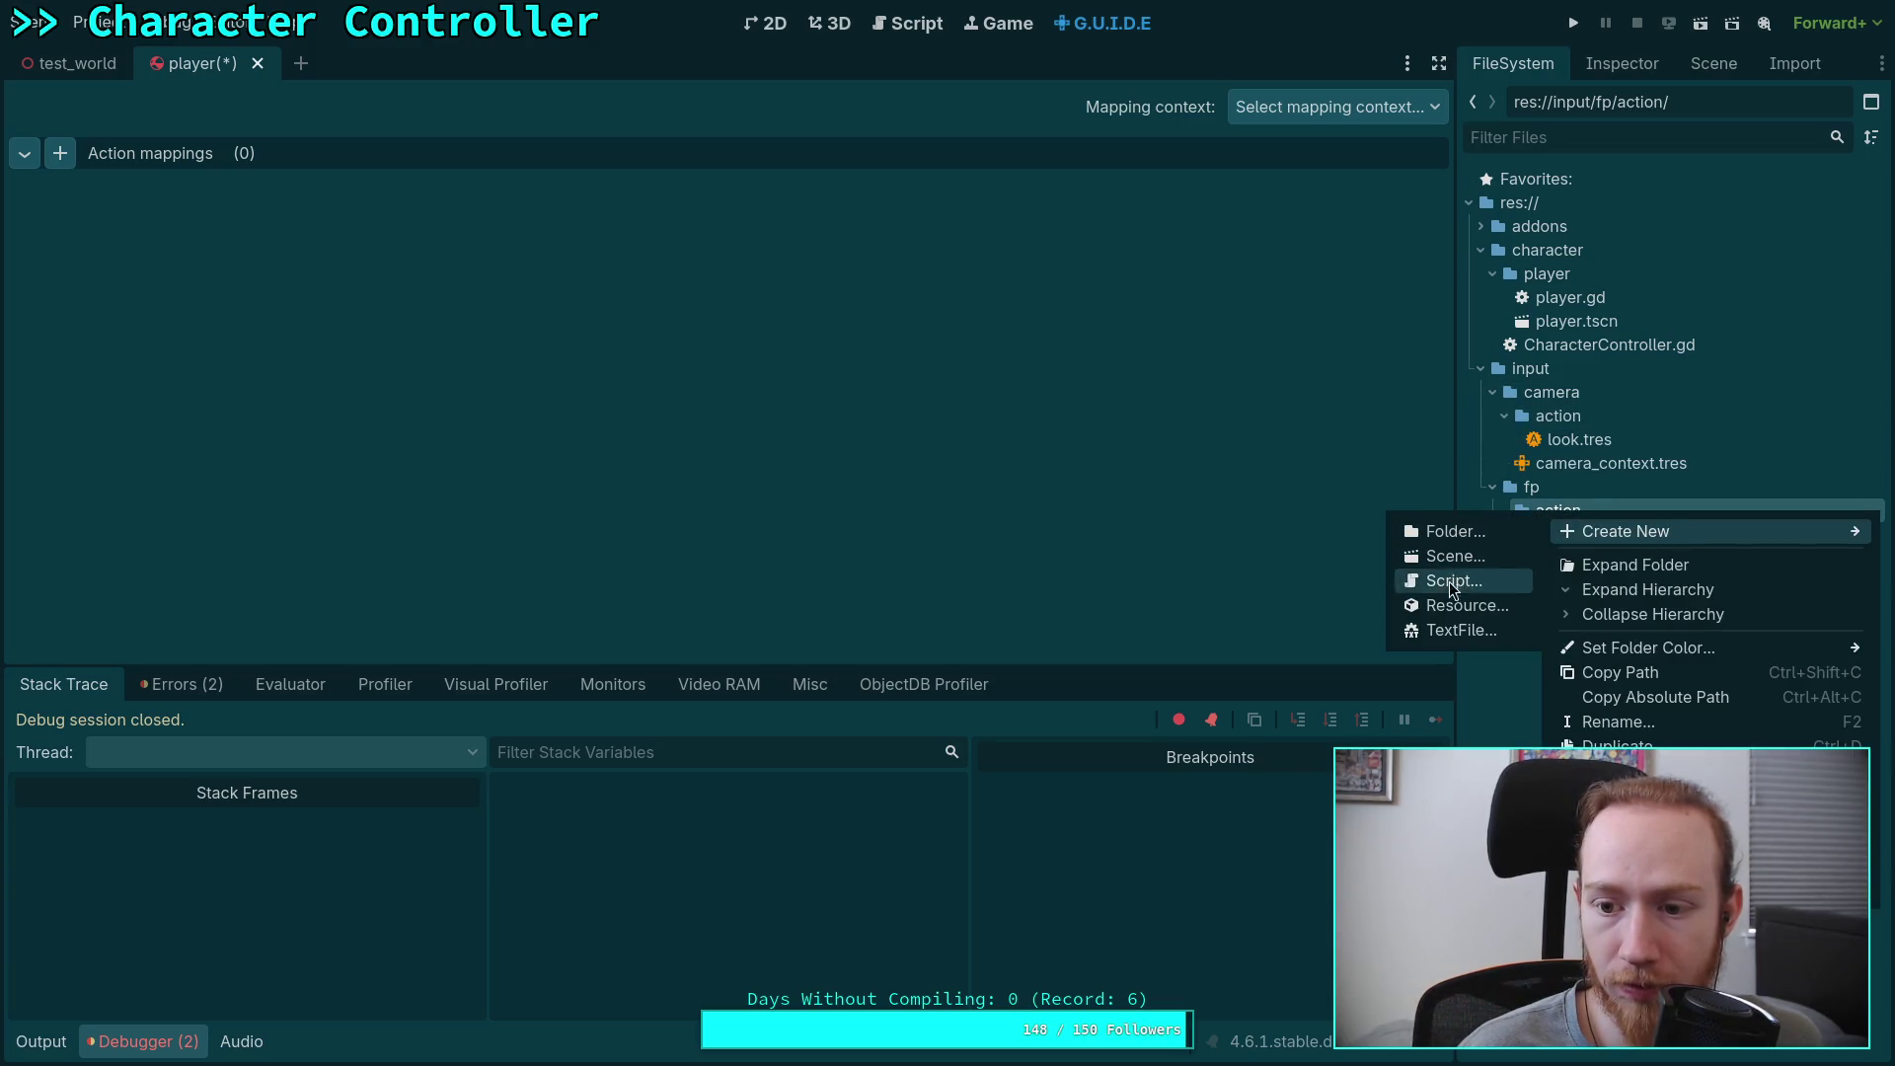
left_click(1457, 605)
double_click(601, 593)
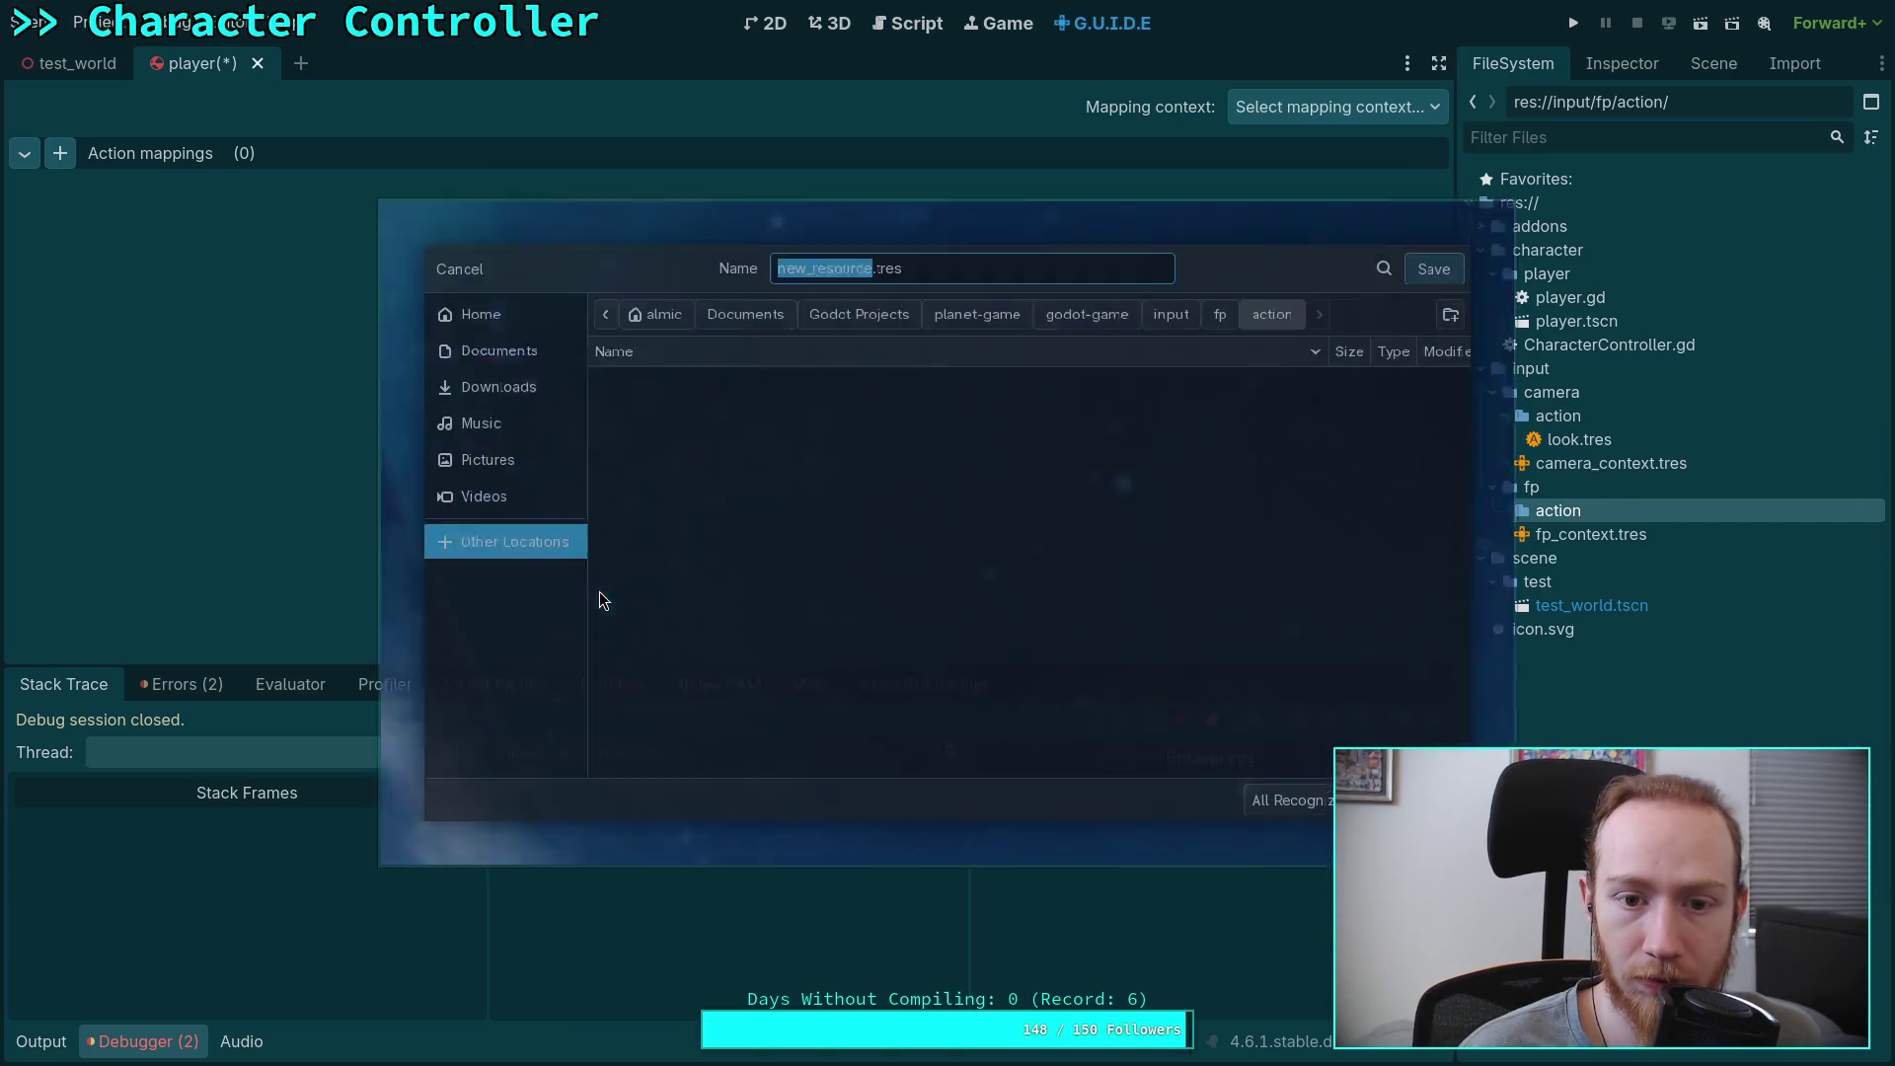
type("move")
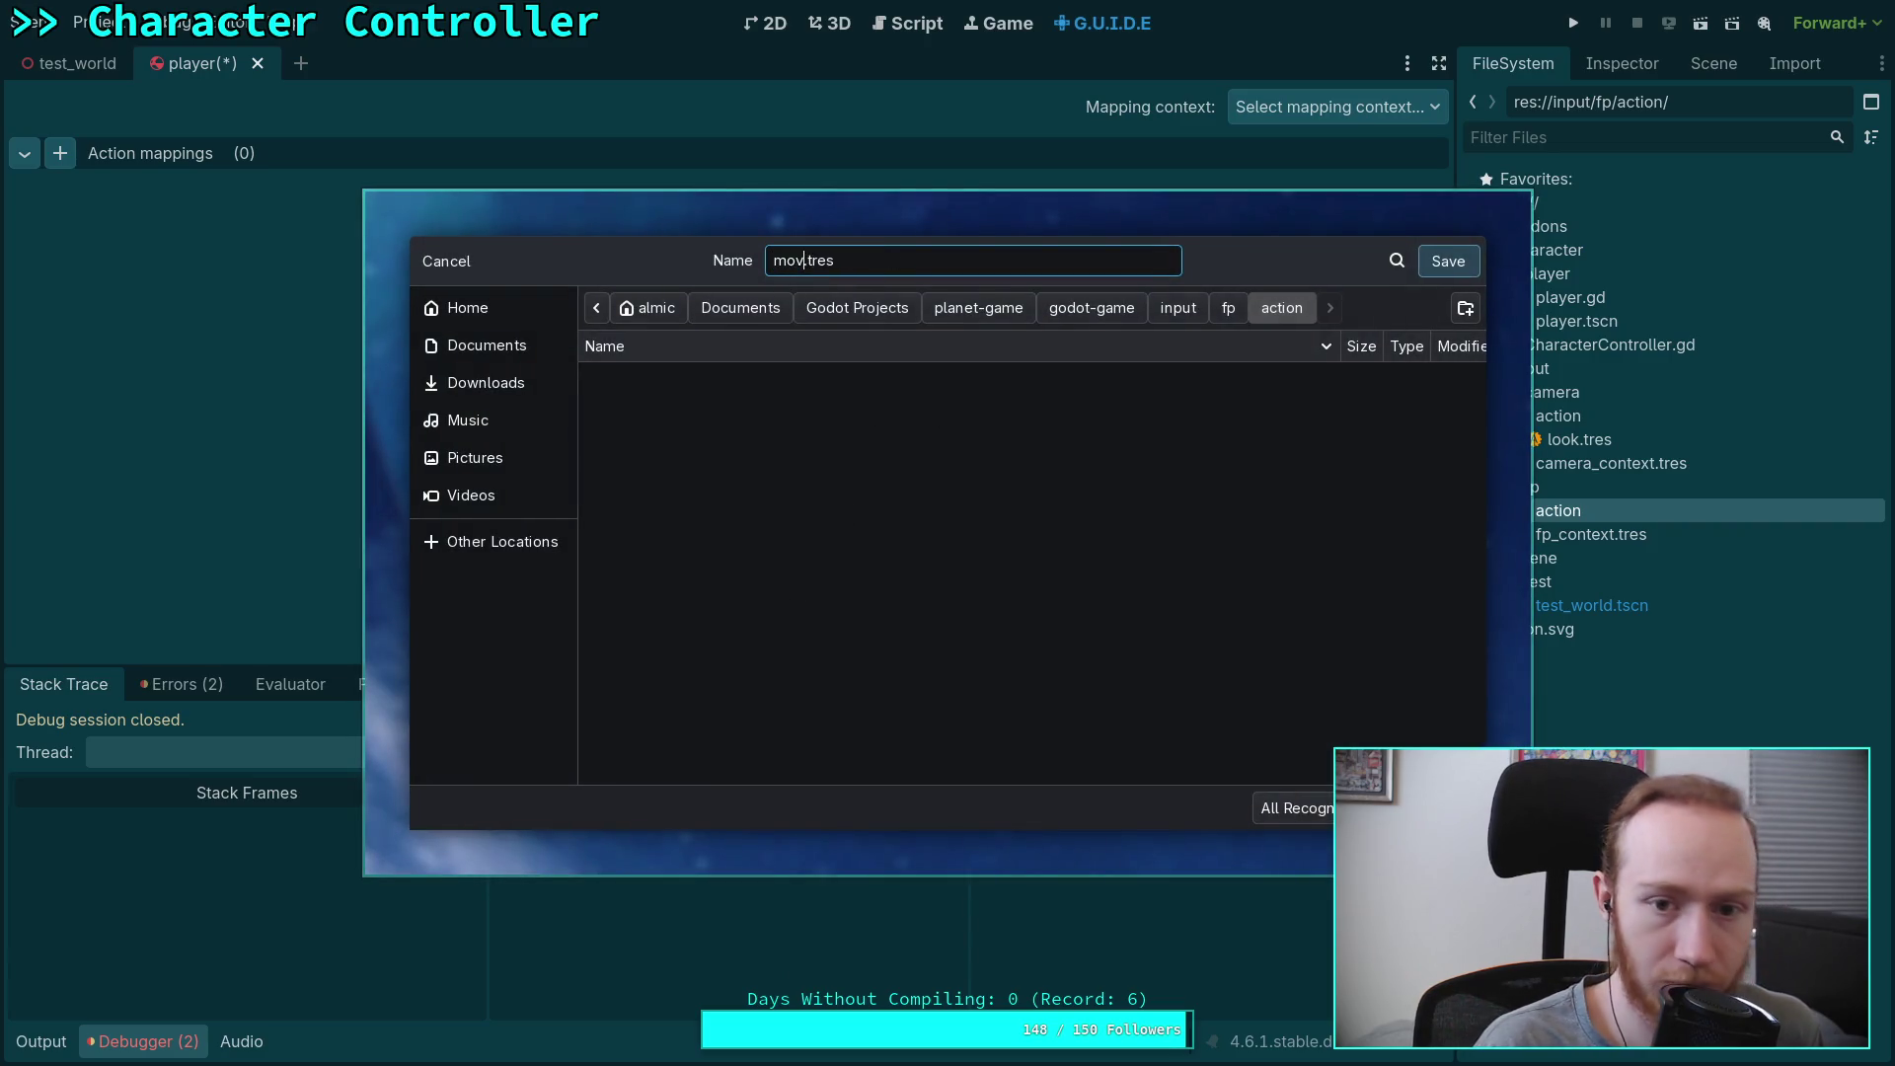
key("Return")
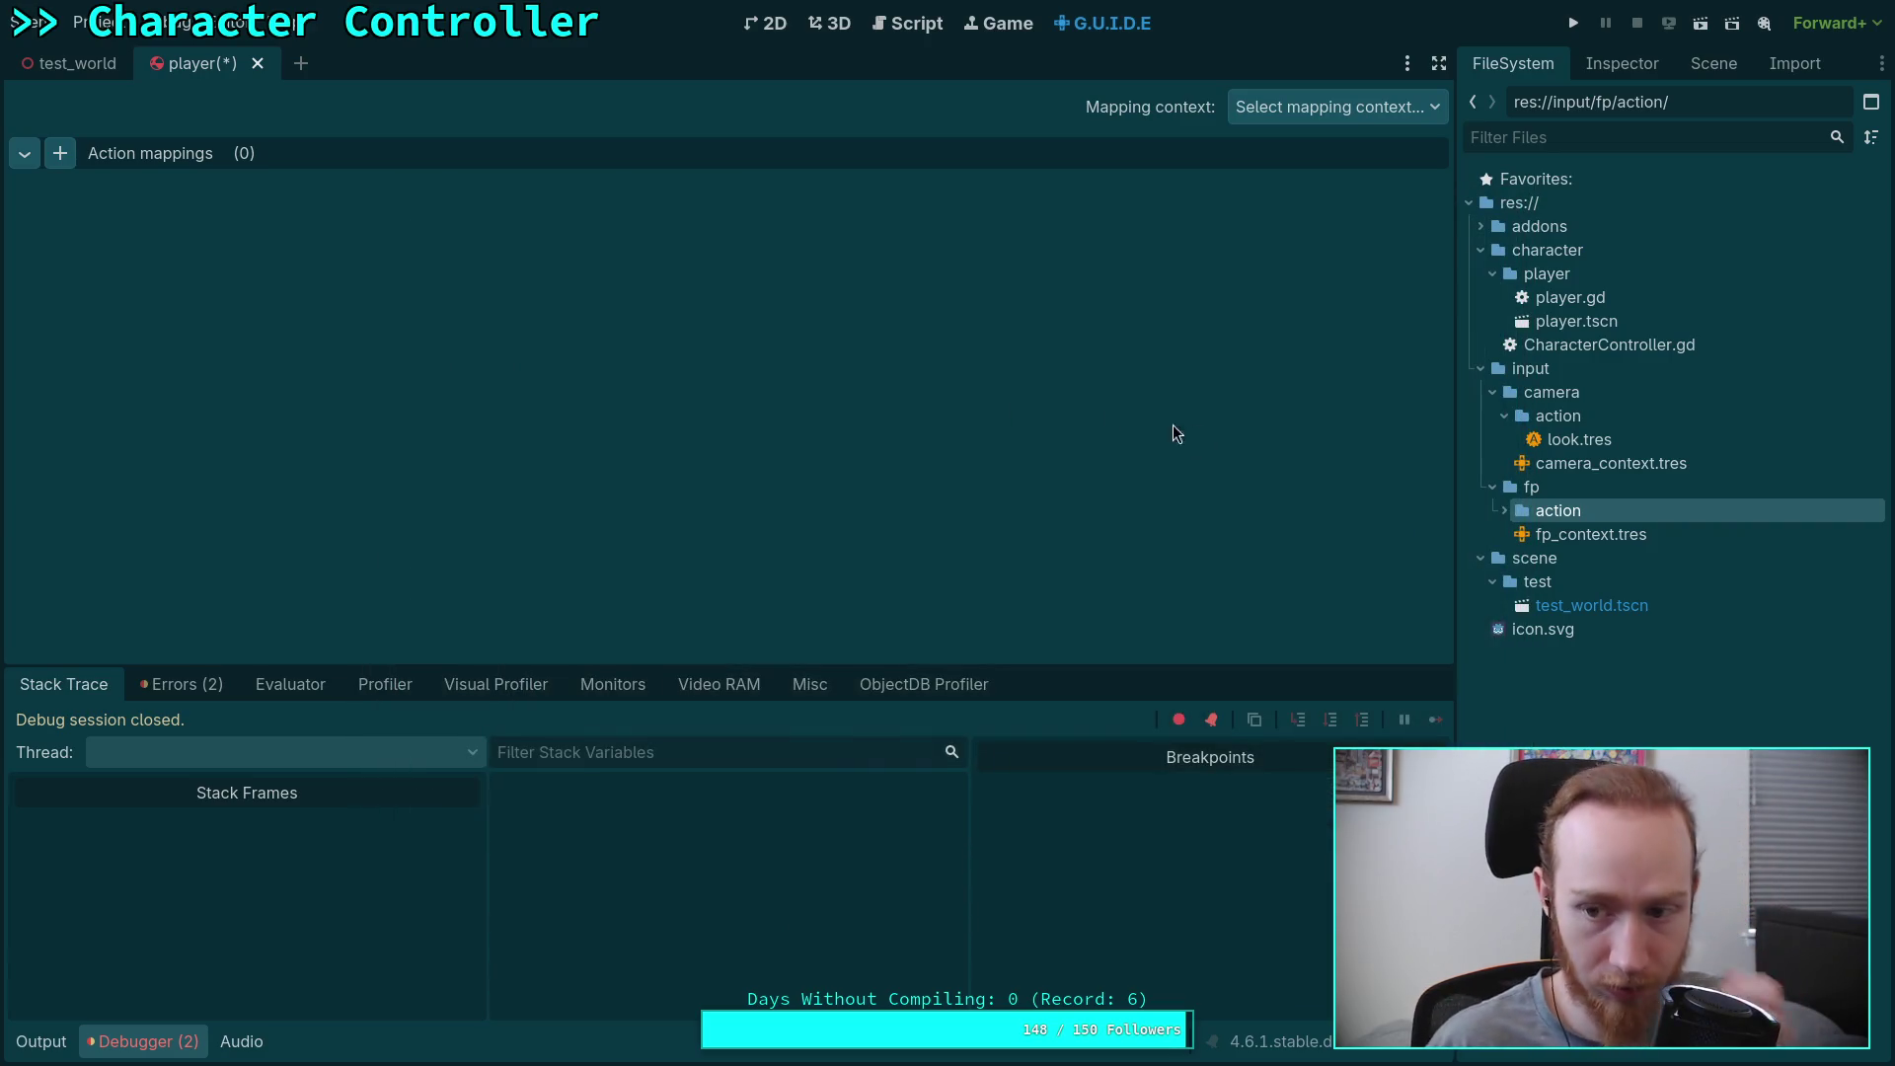
double_click(1584, 558)
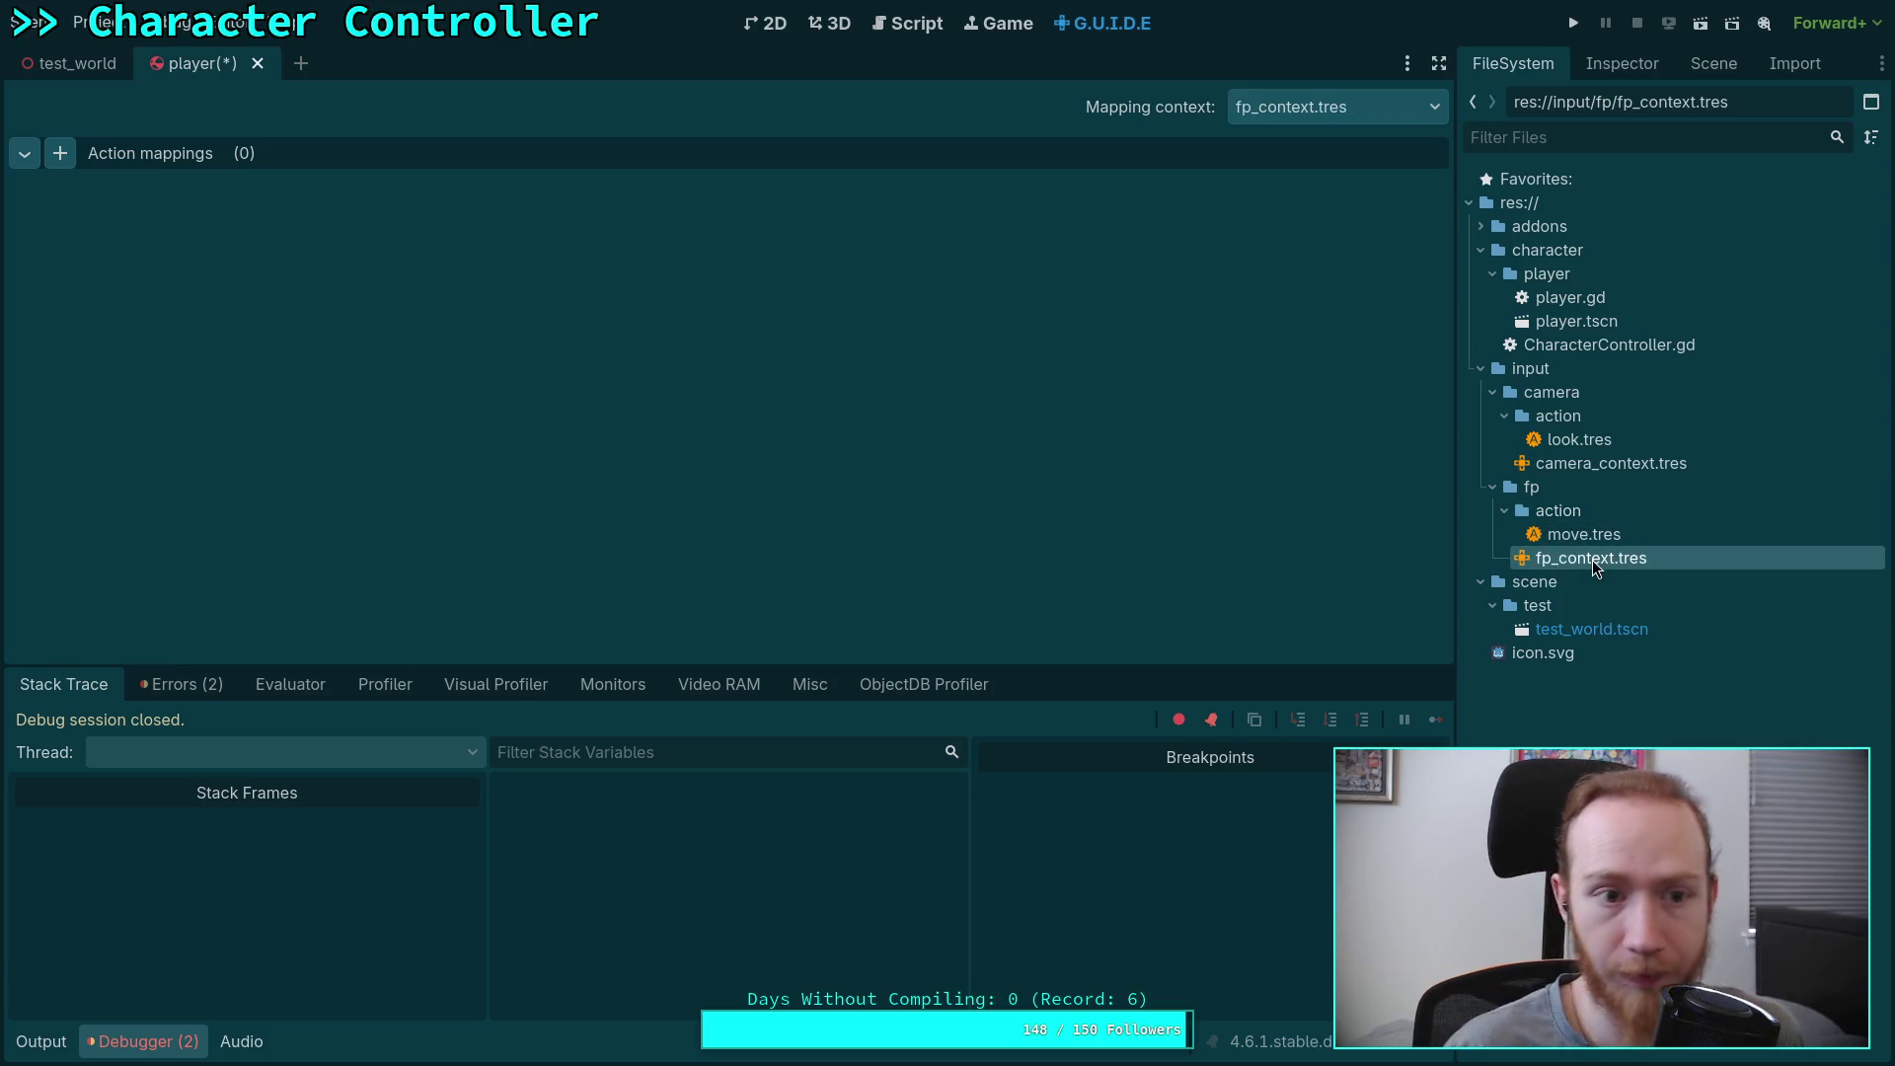
left_click(60, 153)
Assign move.tres to the mapping as a remappable Axis 3d action named move, display name 'Move'
left_click_drag(1584, 534, 215, 210)
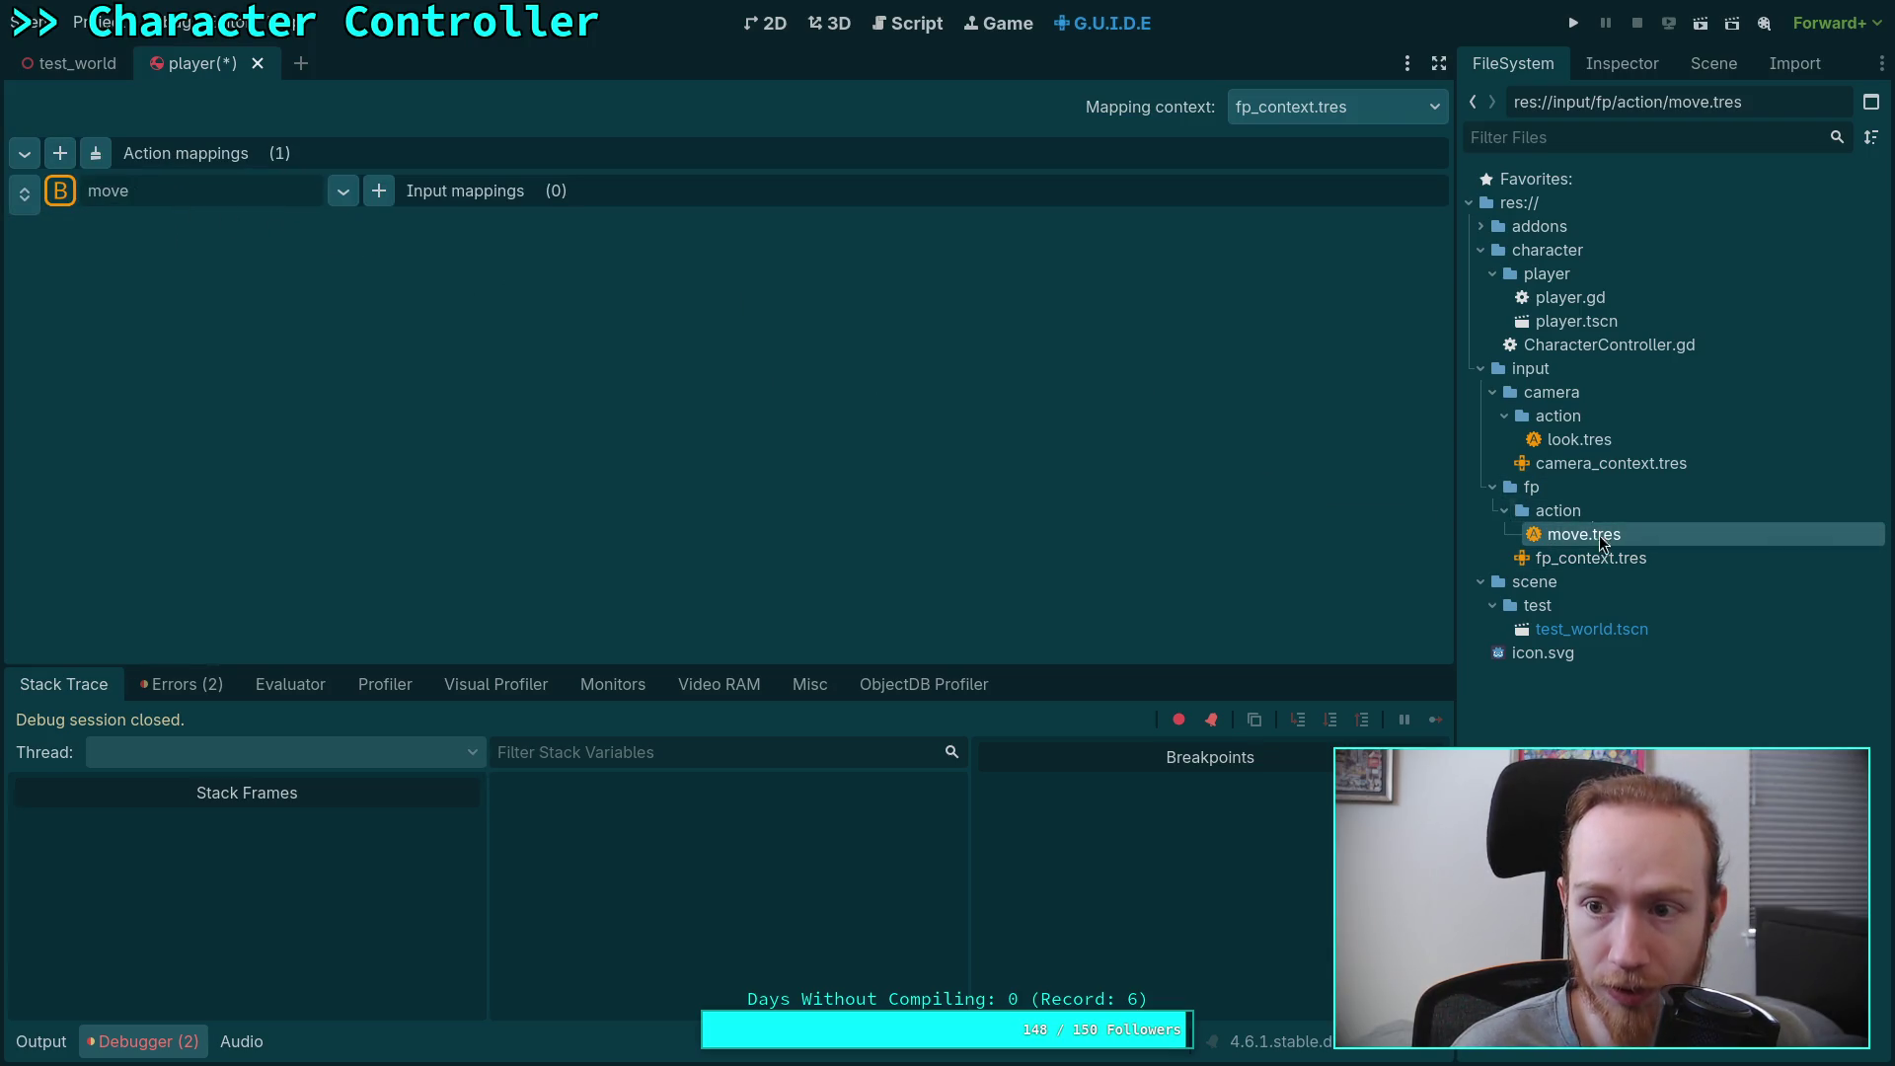
left_click(1621, 63)
left_click(1737, 281)
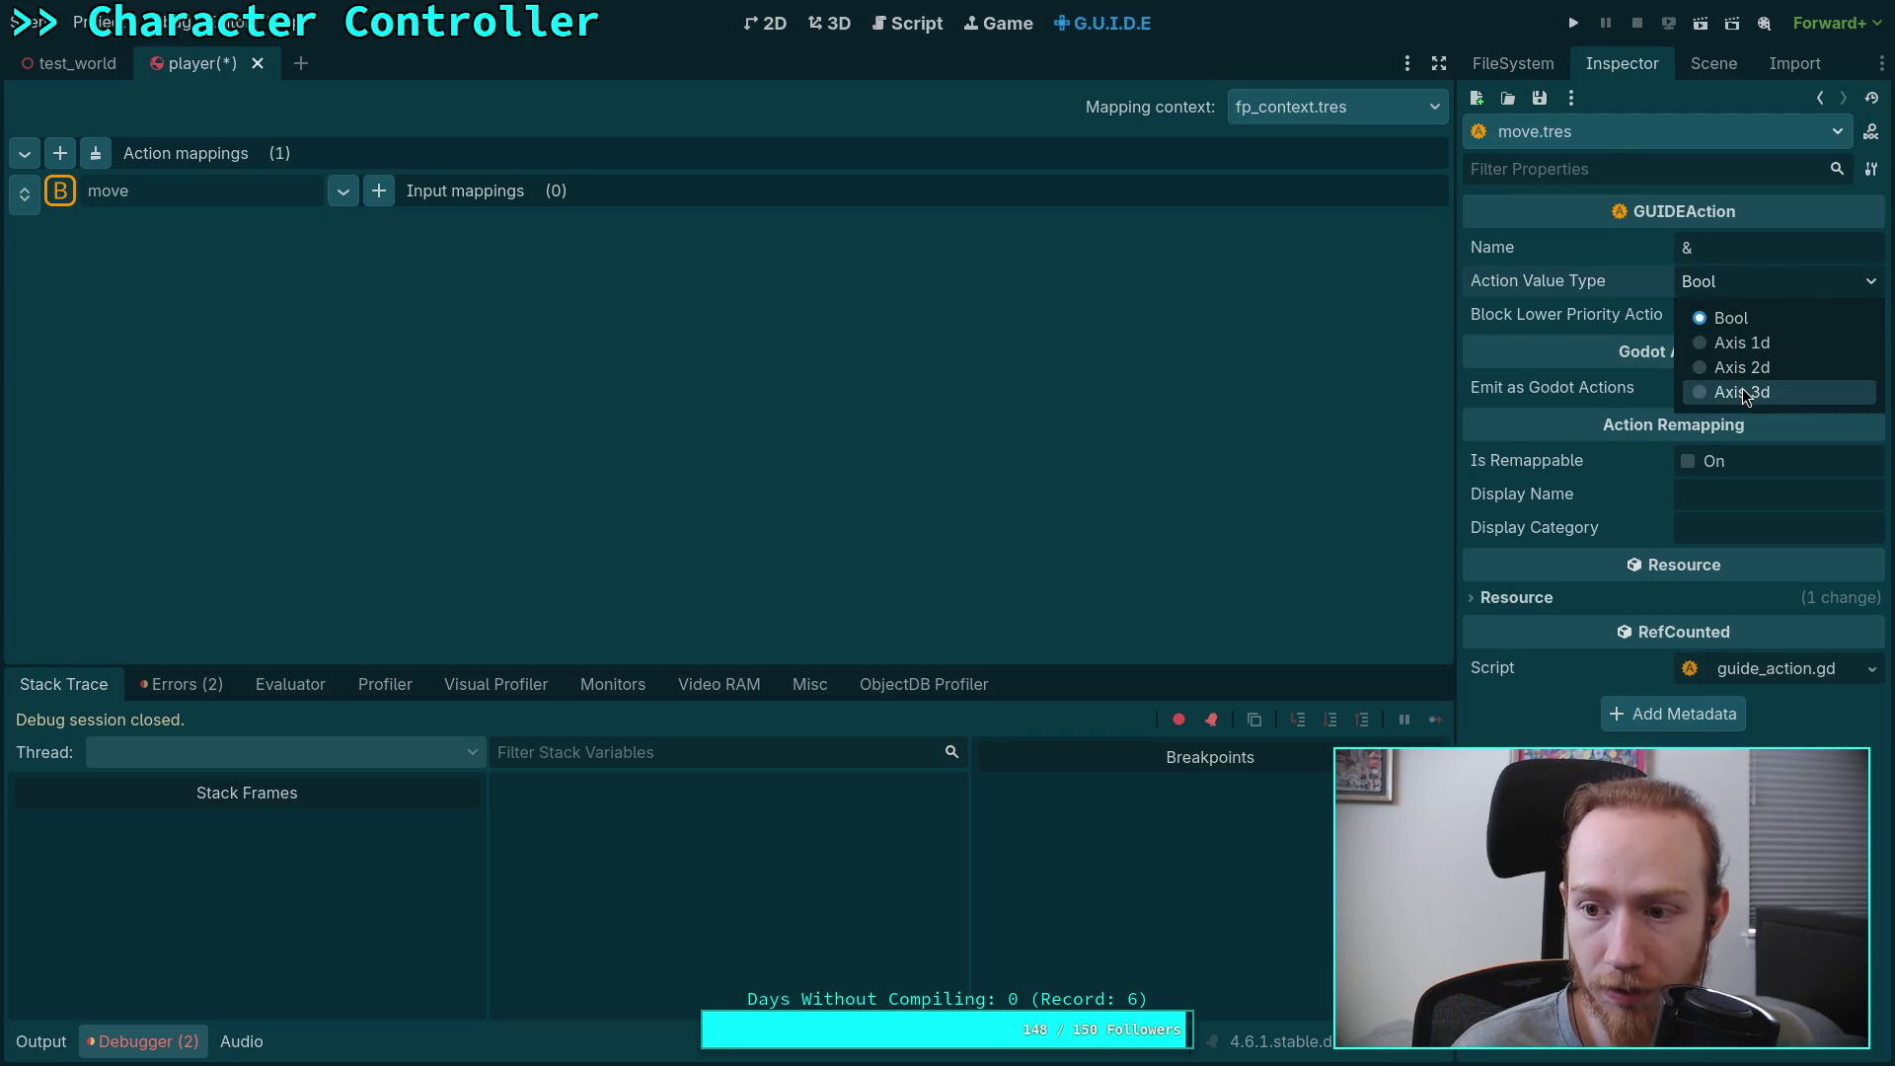
left_click(1744, 387)
left_click(1776, 247)
type("move")
left_click(1728, 497)
type("Move")
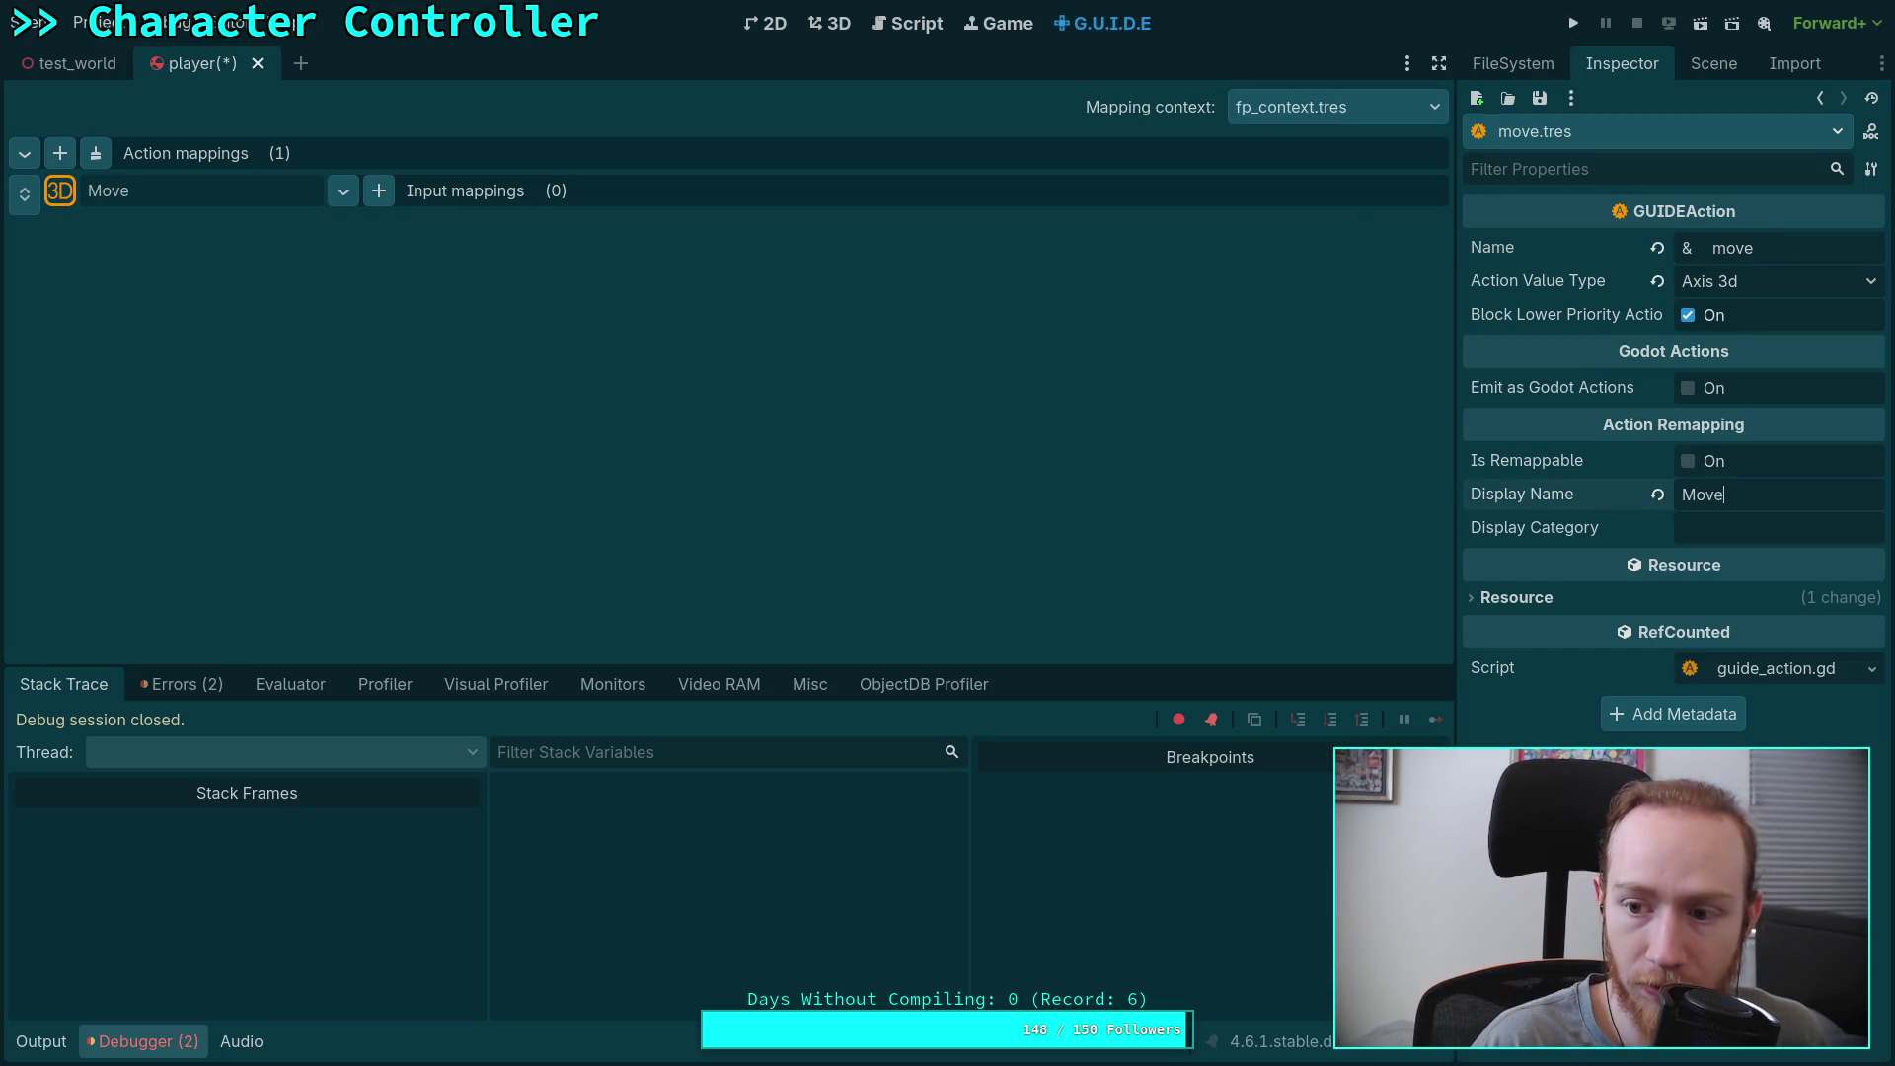
left_click(1687, 461)
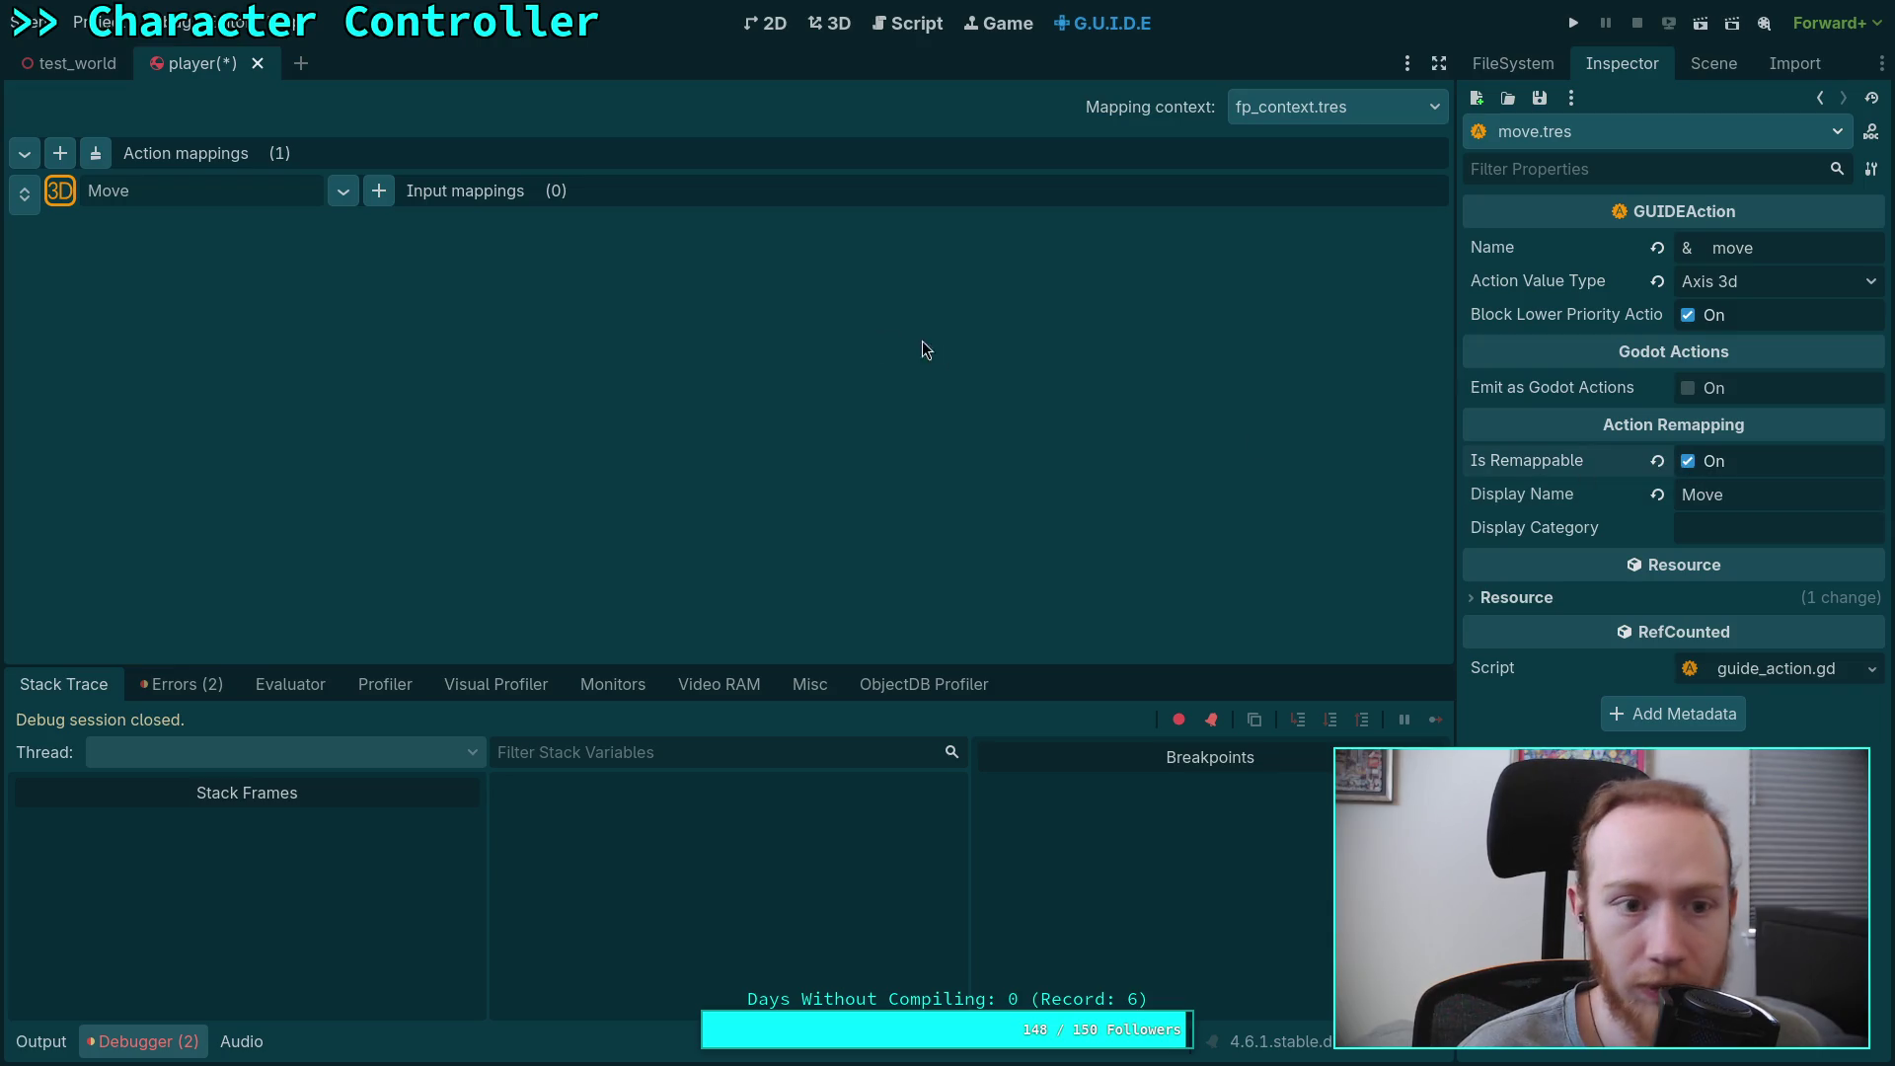
Bind the Comma and O keys as Move's first two input mappings
left_click(383, 200)
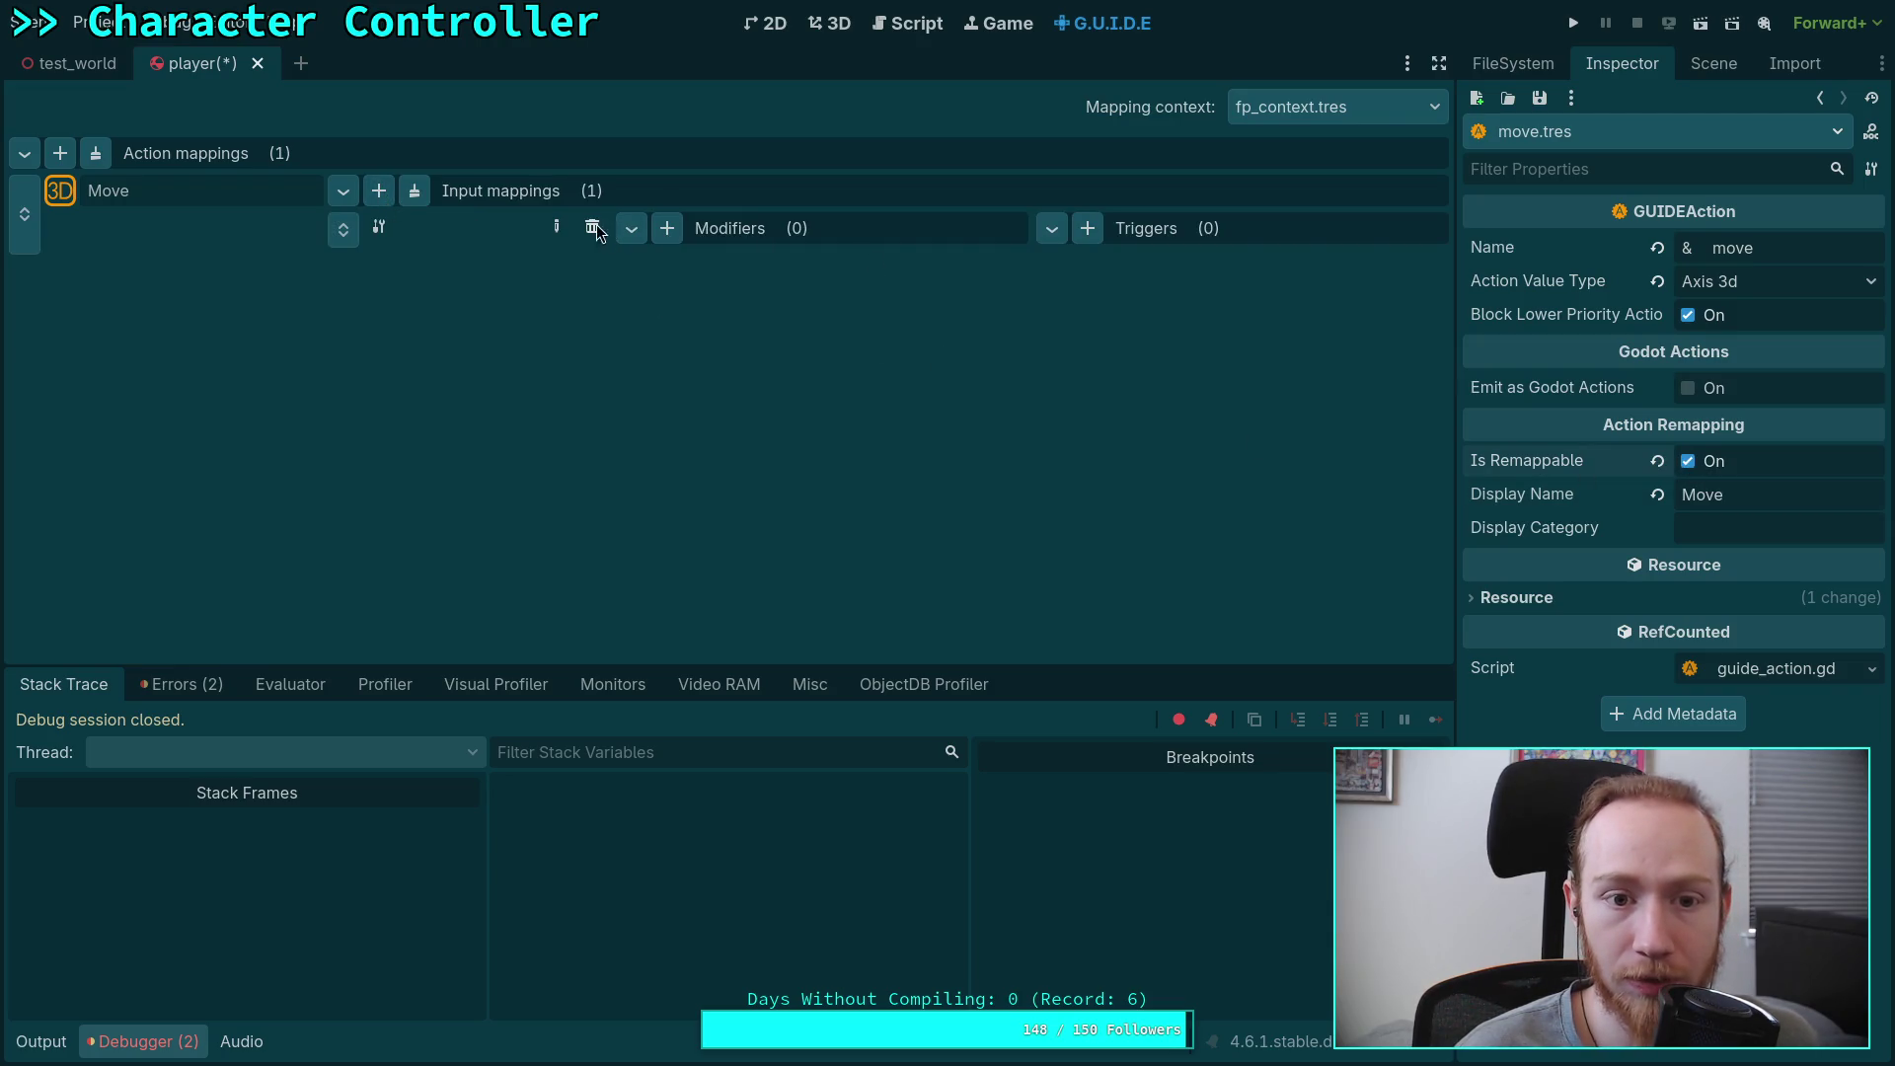
left_click(556, 232)
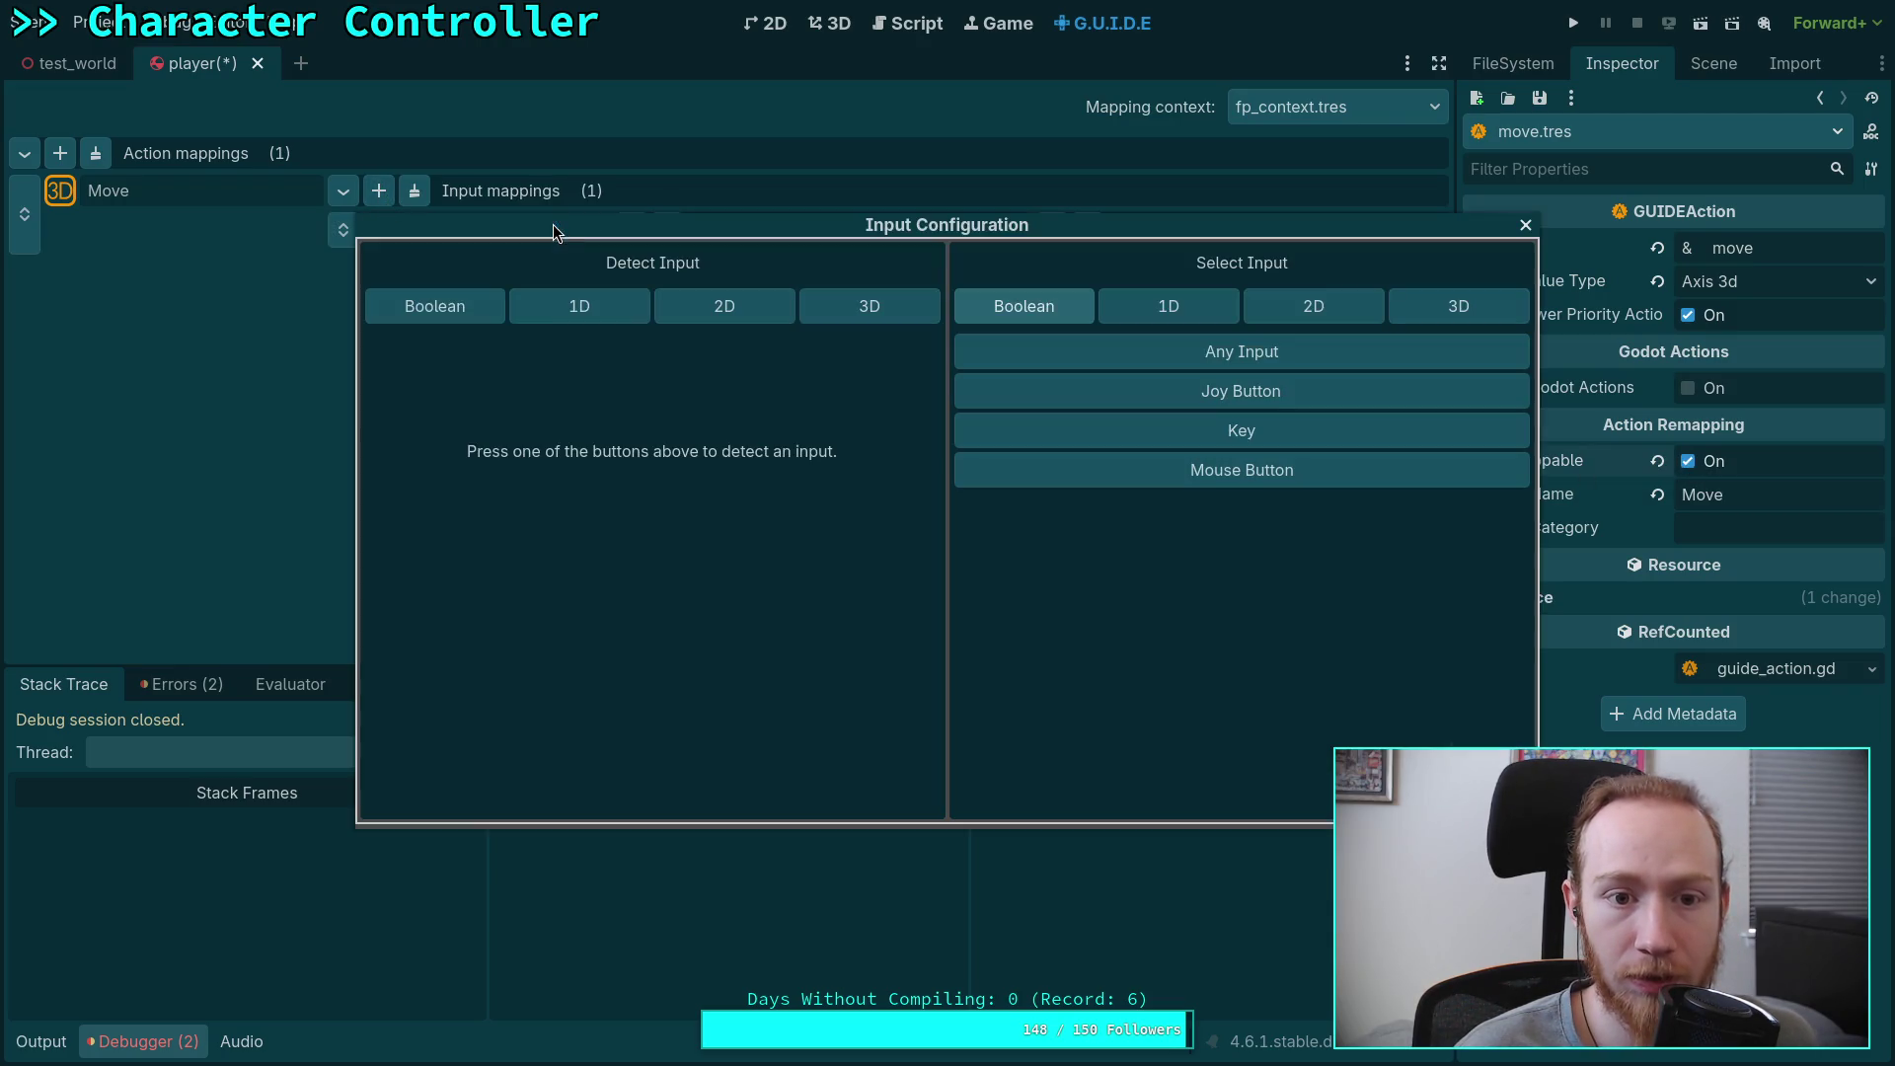
left_click(447, 315)
key("comma")
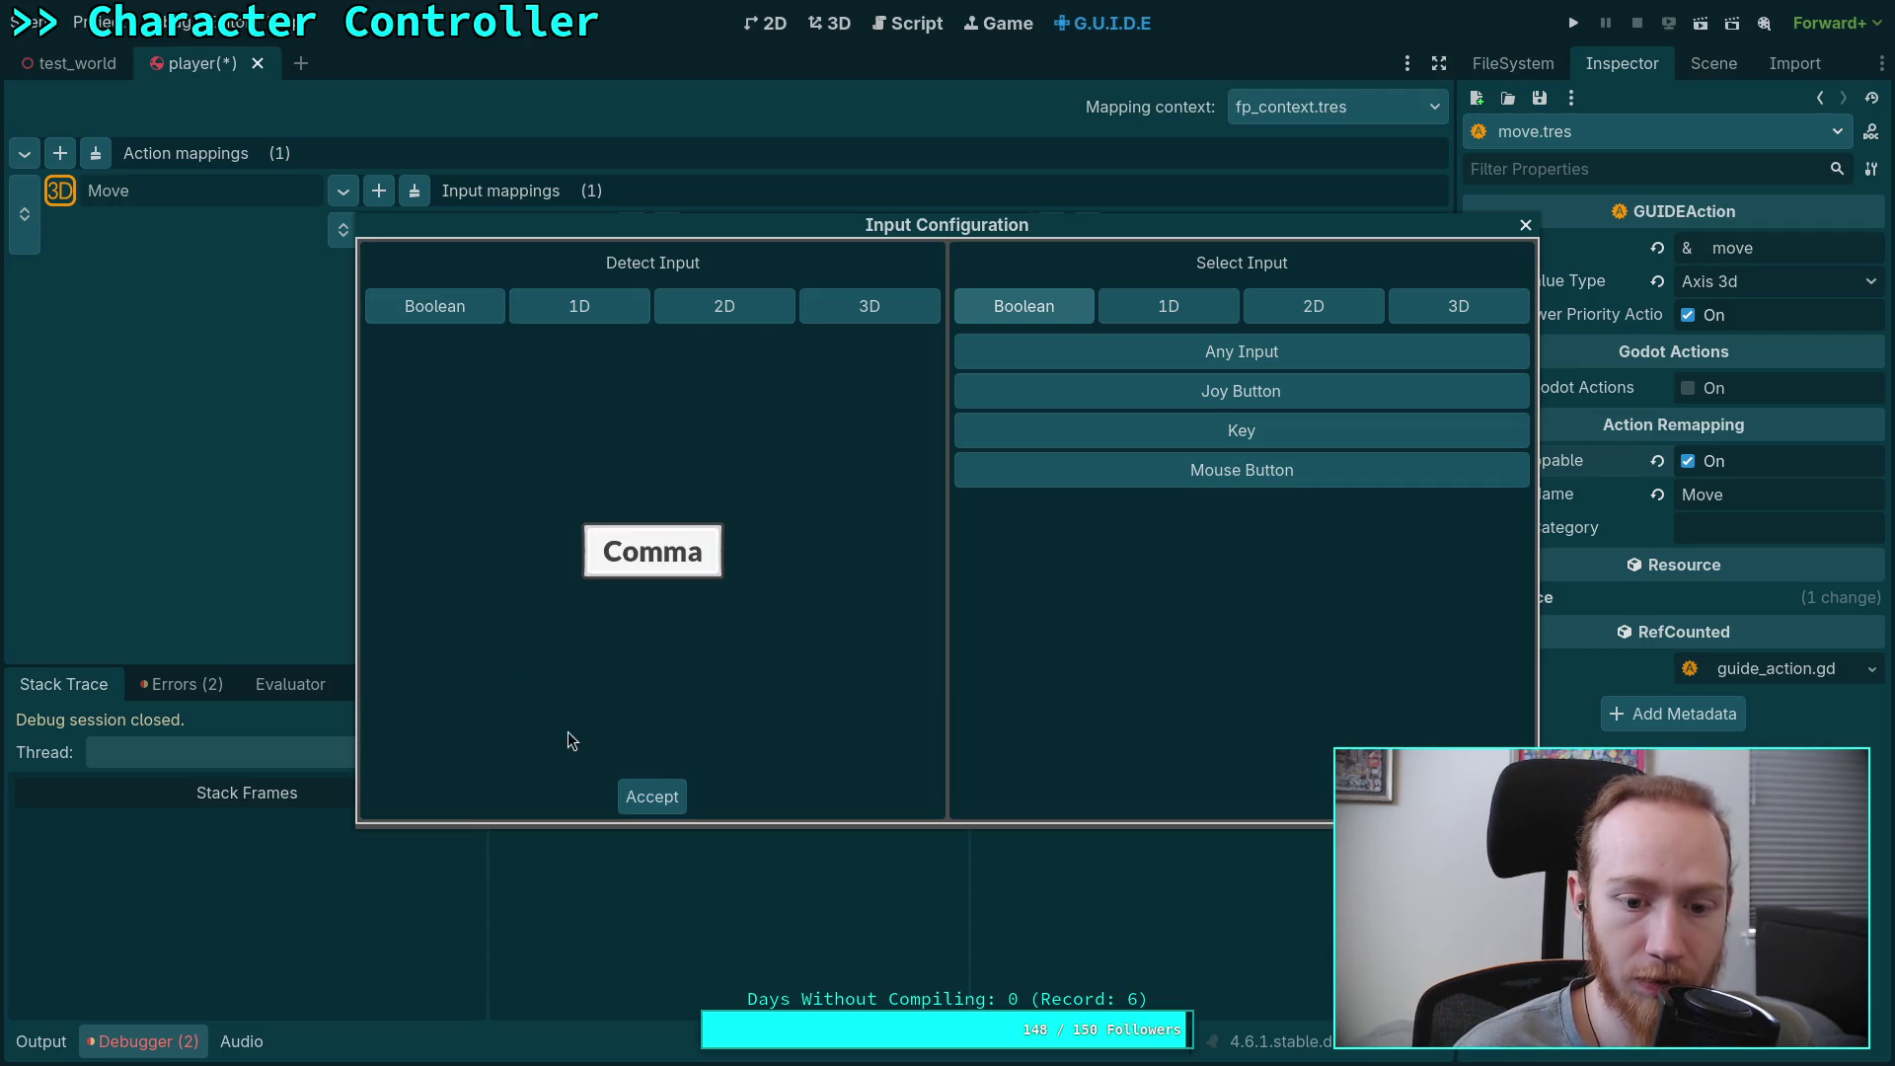
left_click(652, 796)
left_click(378, 190)
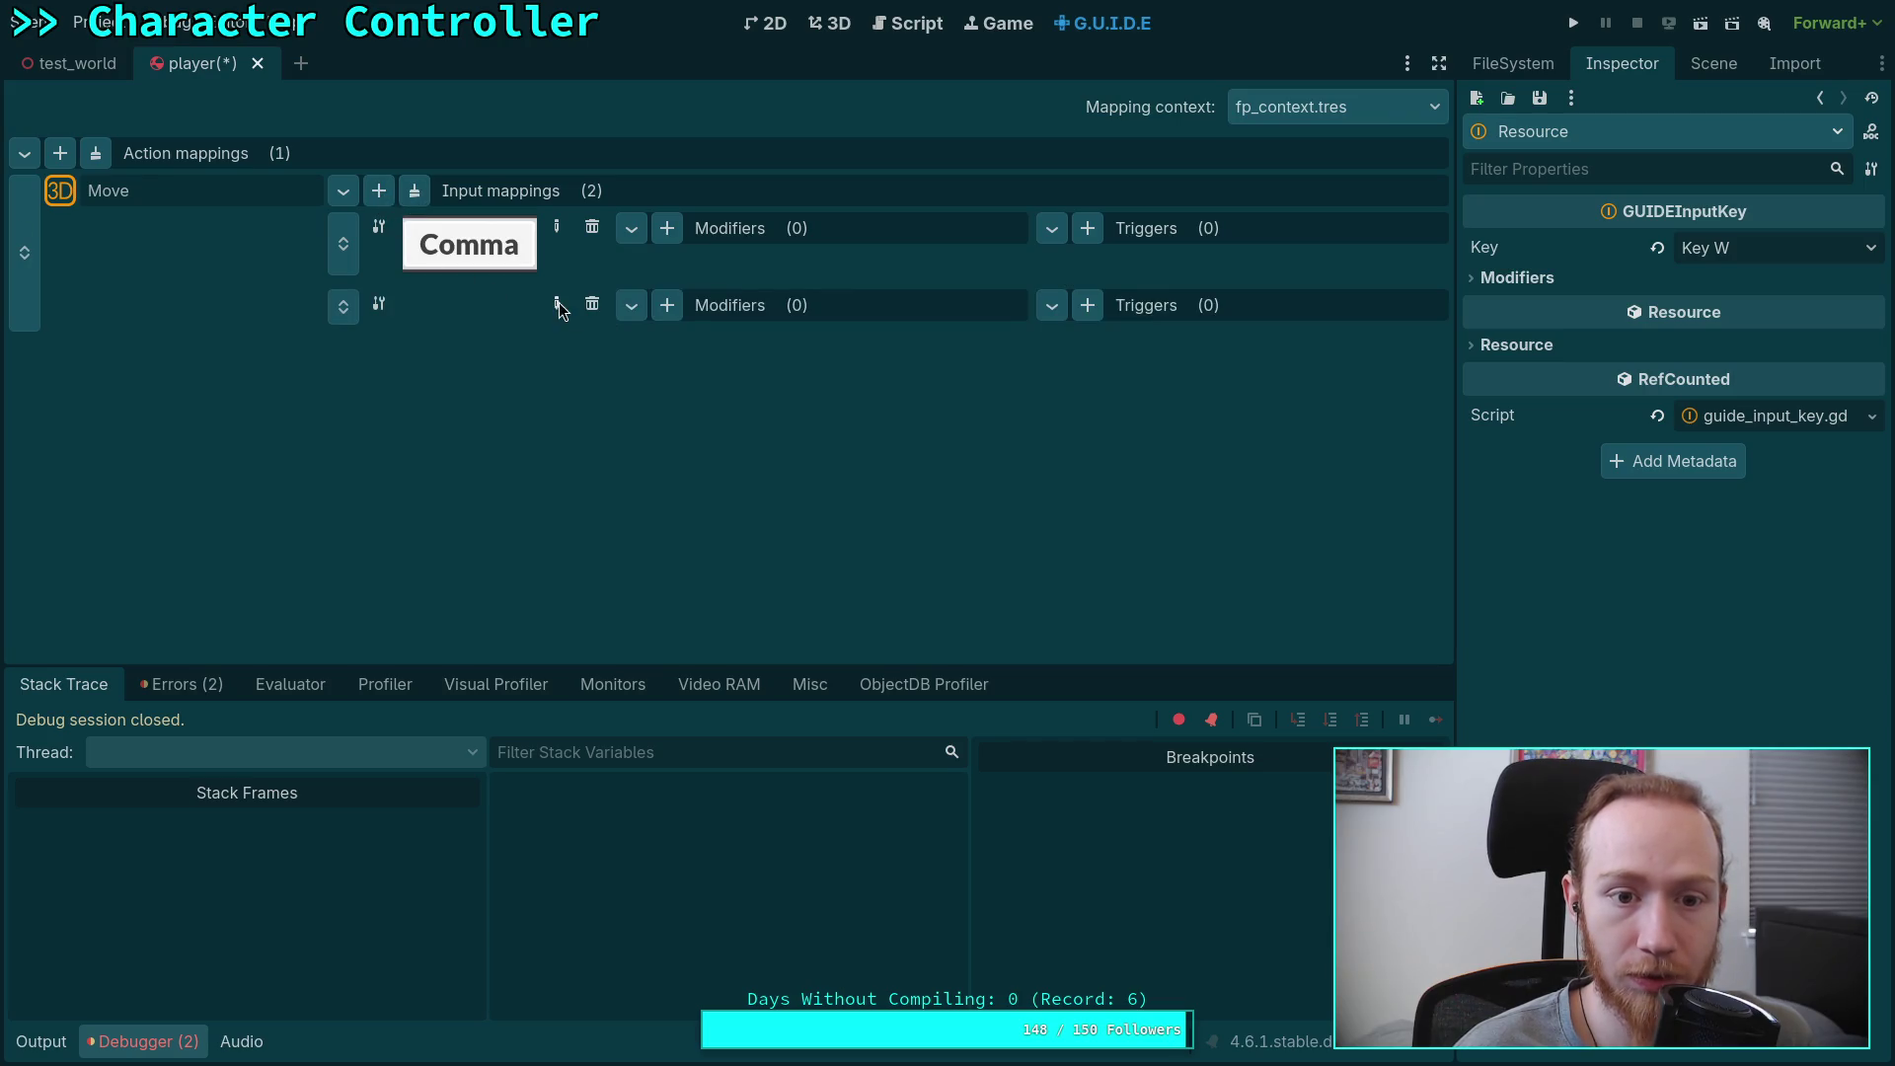
left_click(557, 304)
left_click(463, 311)
key("o")
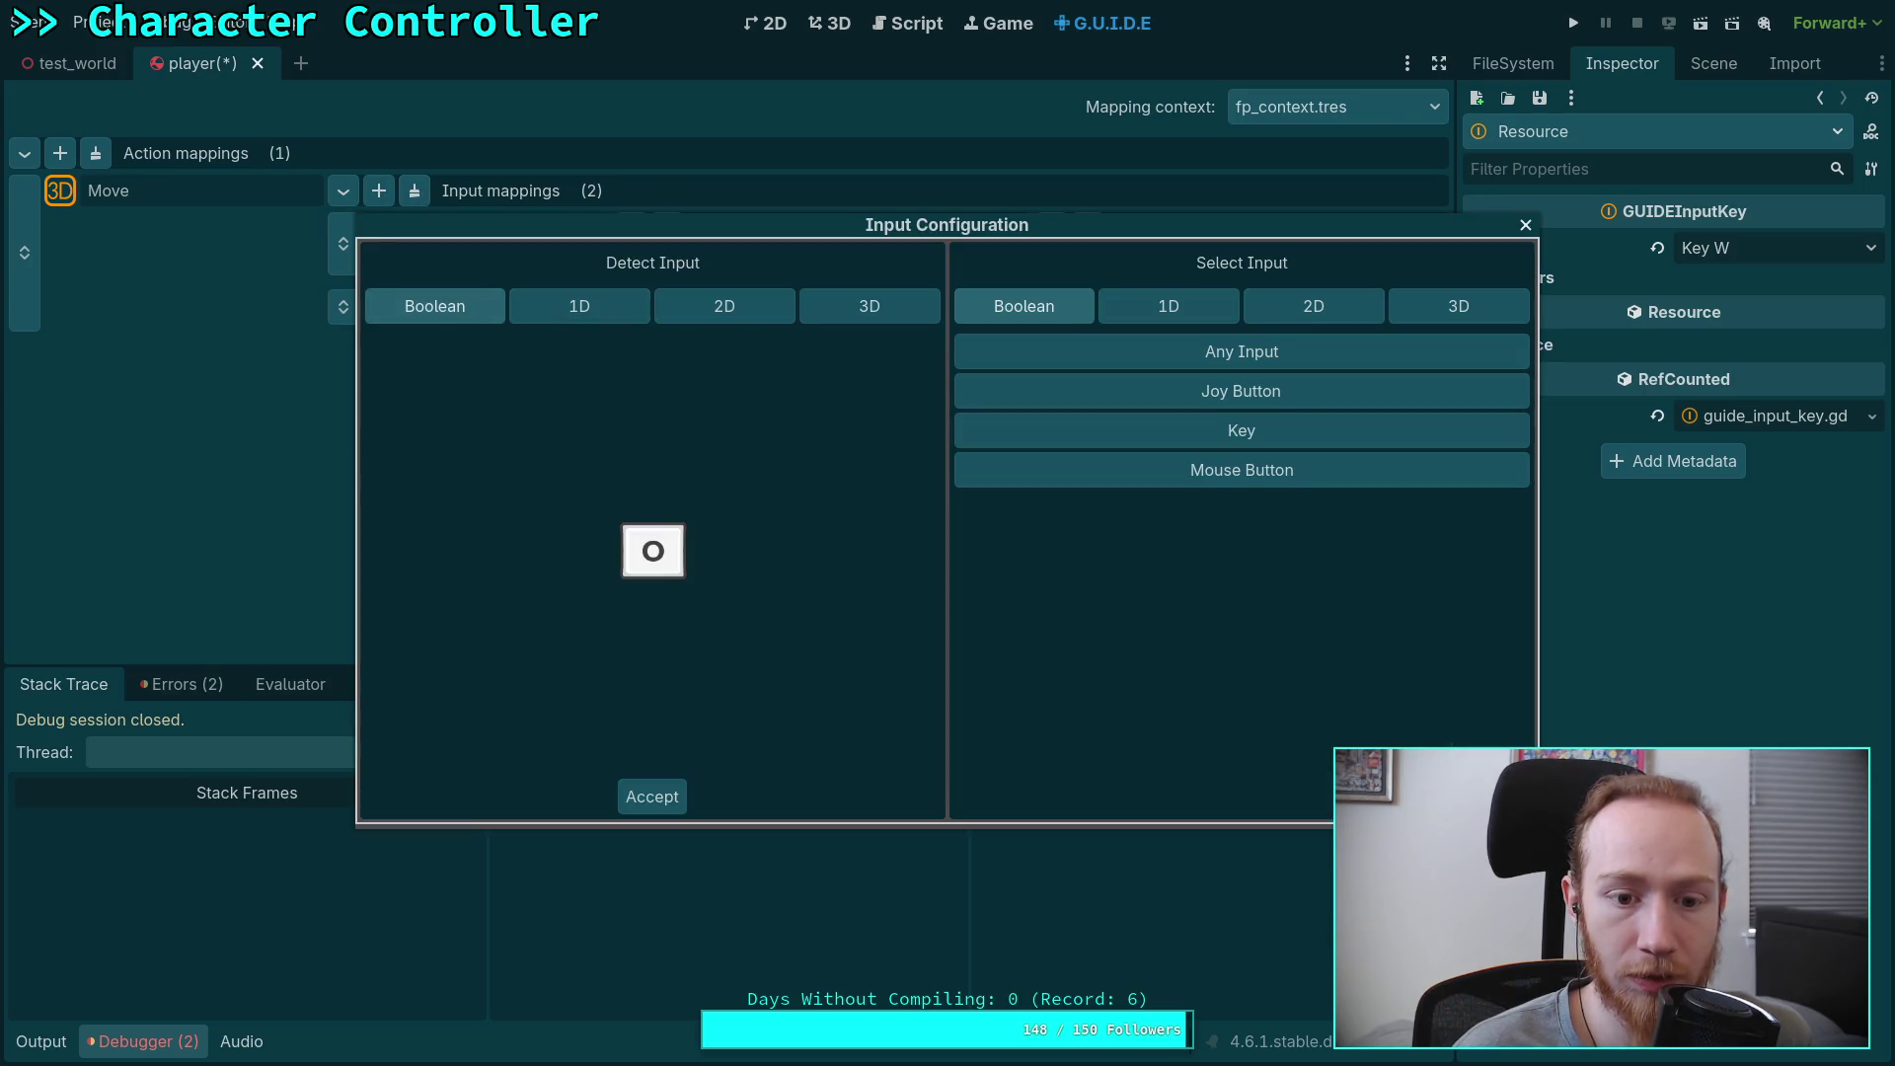
left_click(639, 800)
Add third and fourth mappings for keys A and E, and move A above O
left_click(378, 191)
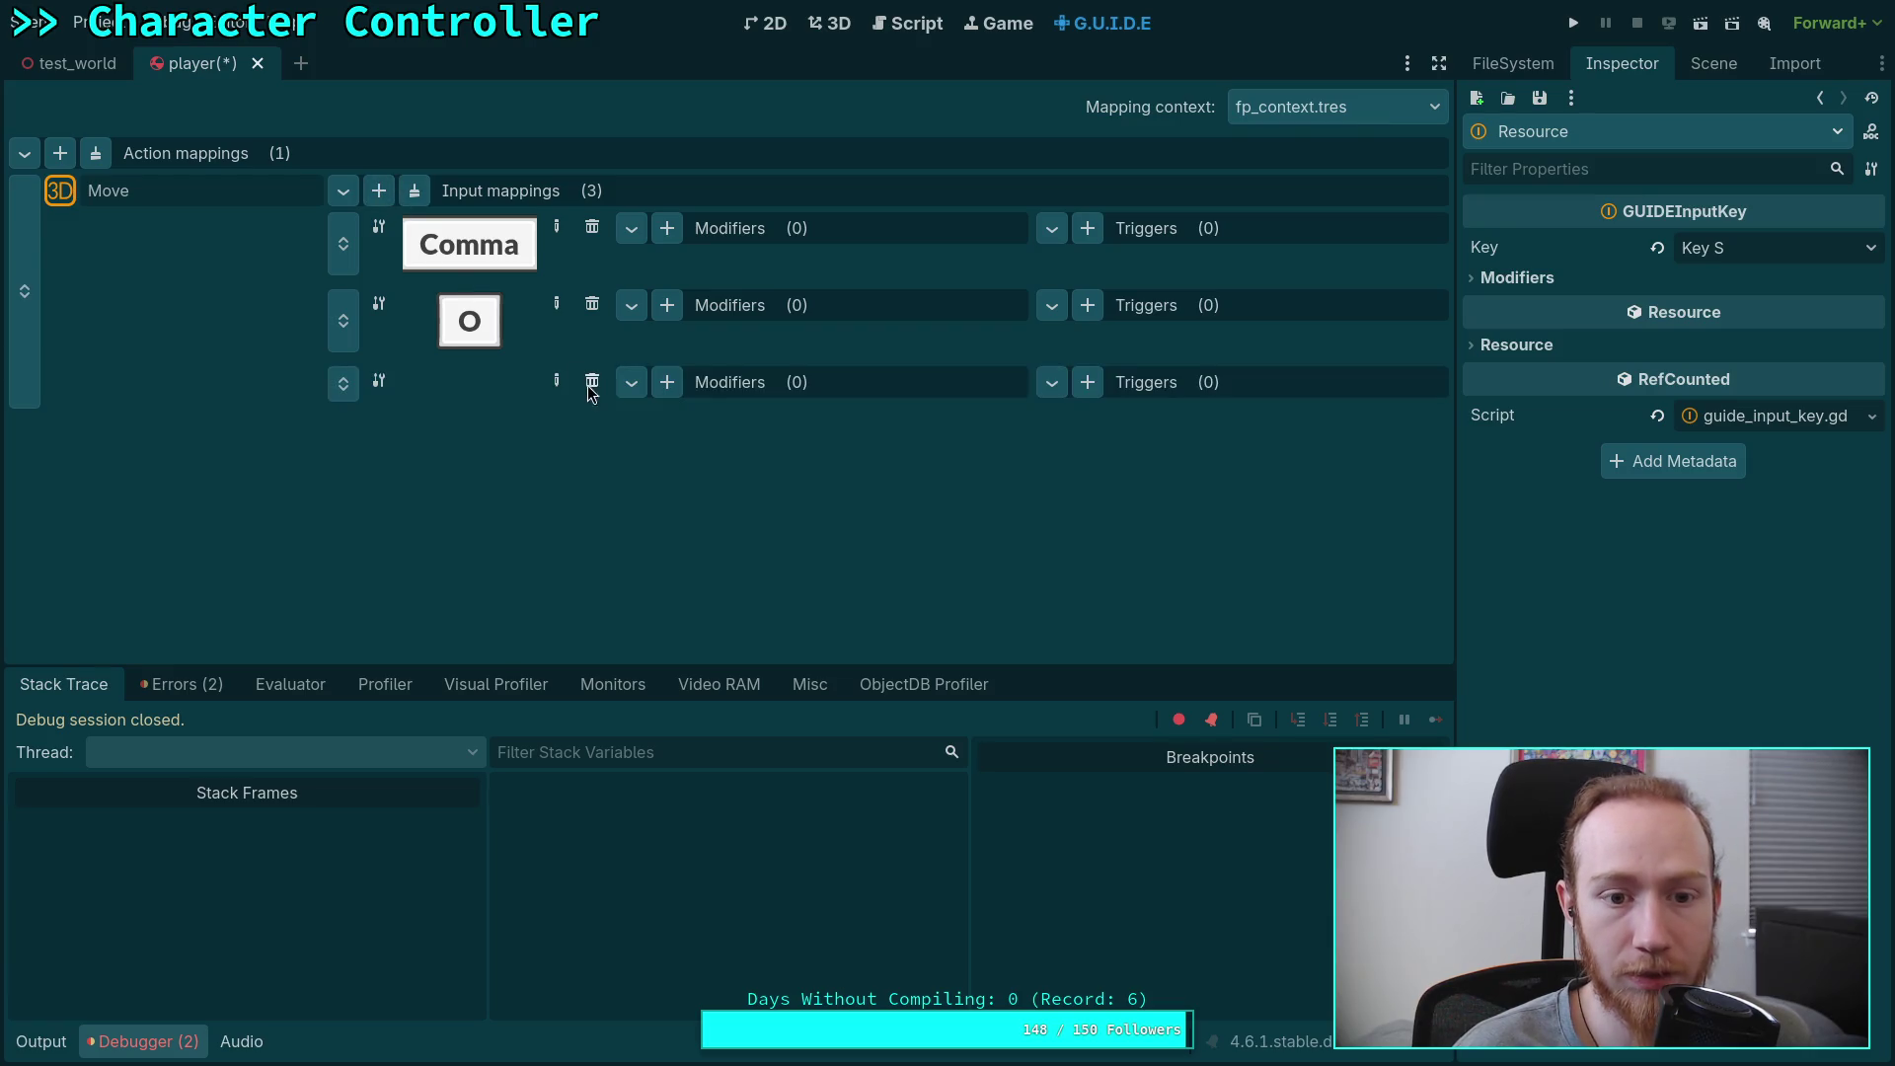
left_click(556, 381)
left_click(474, 306)
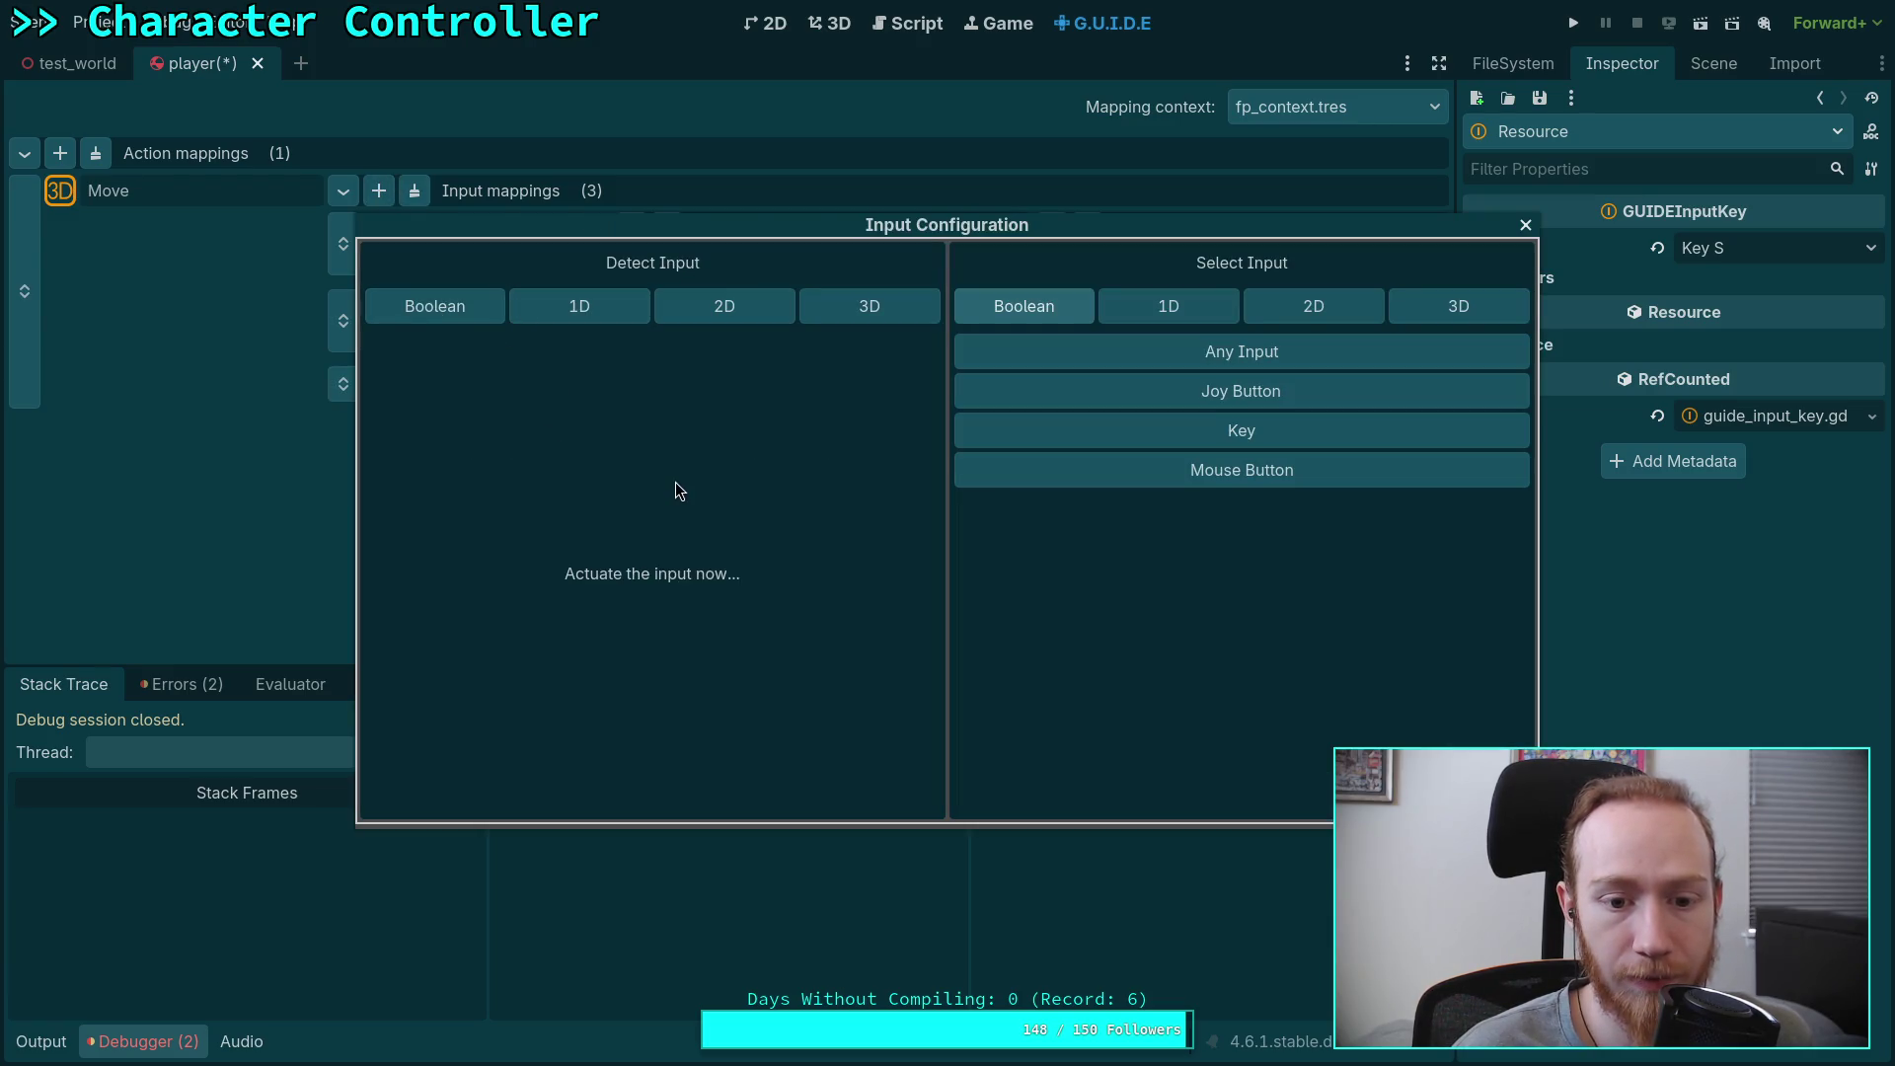
key("a")
left_click(652, 797)
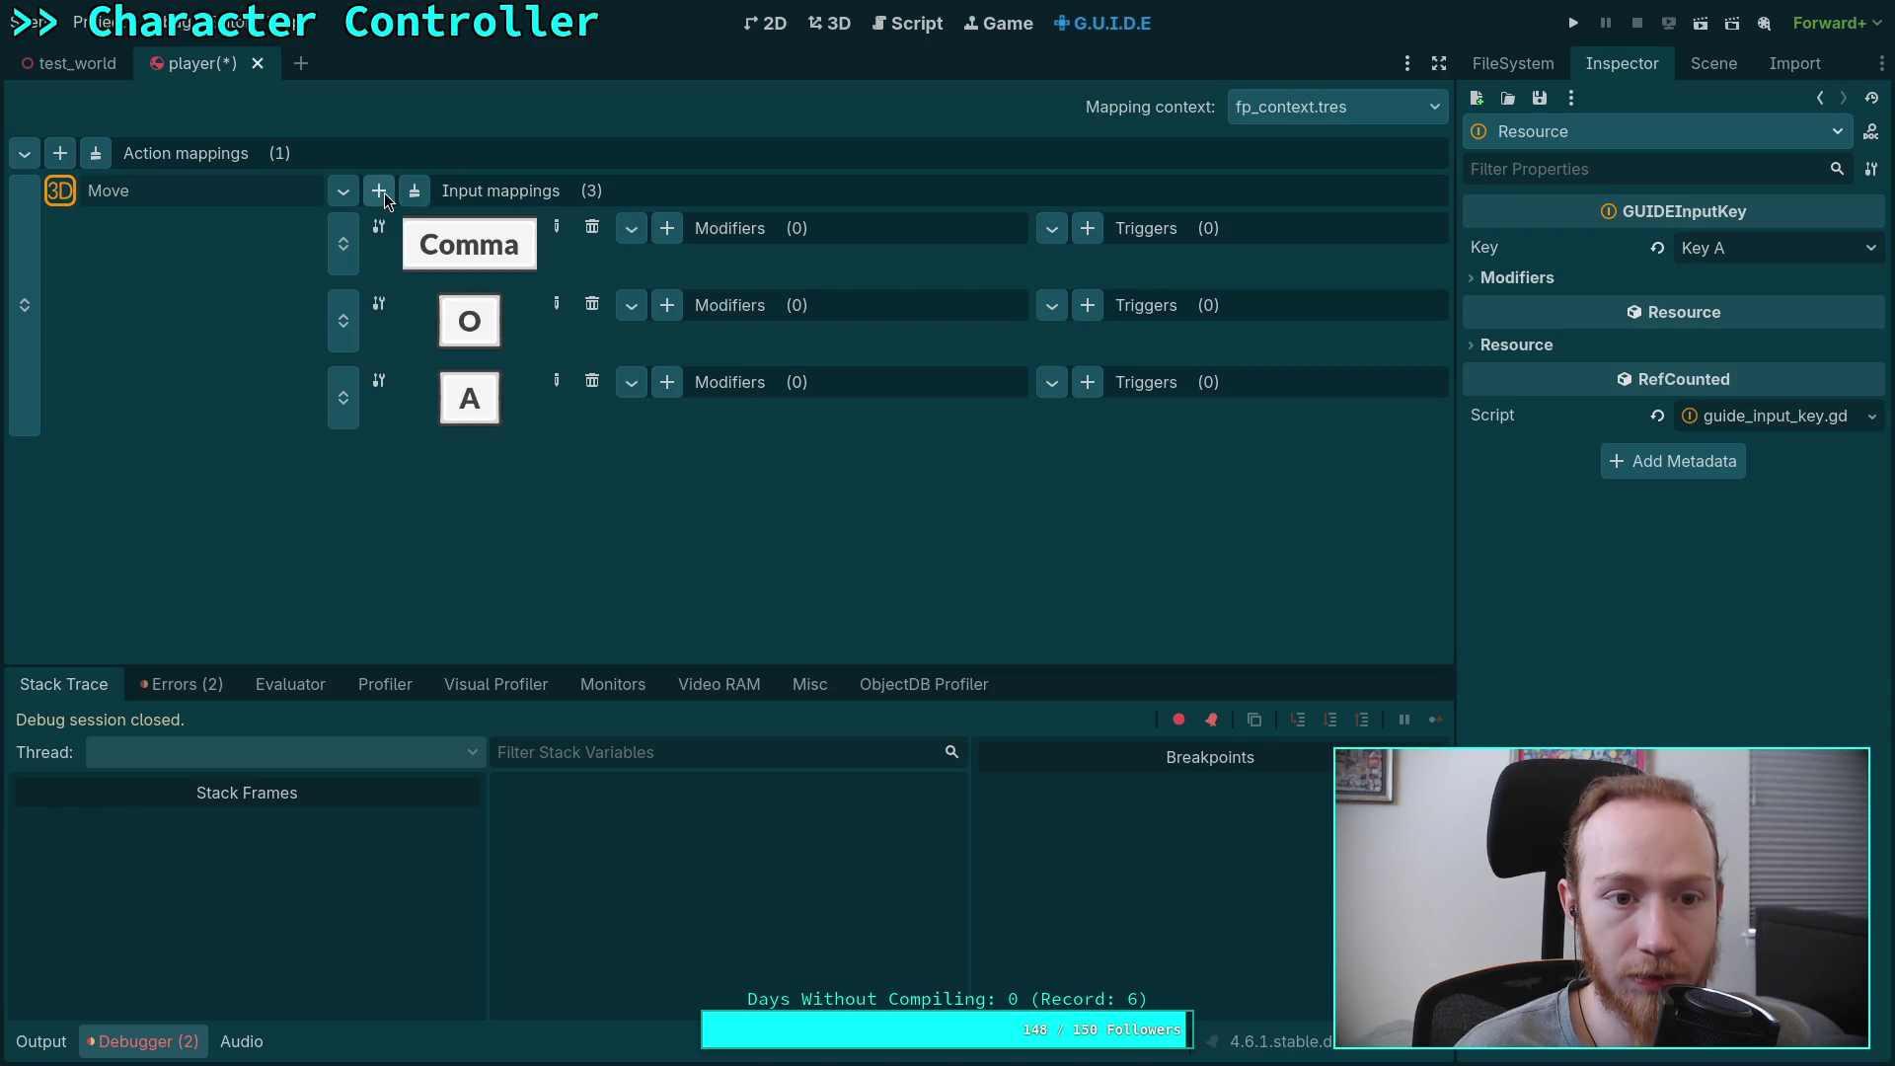
left_click(379, 190)
left_click(556, 459)
left_click(466, 310)
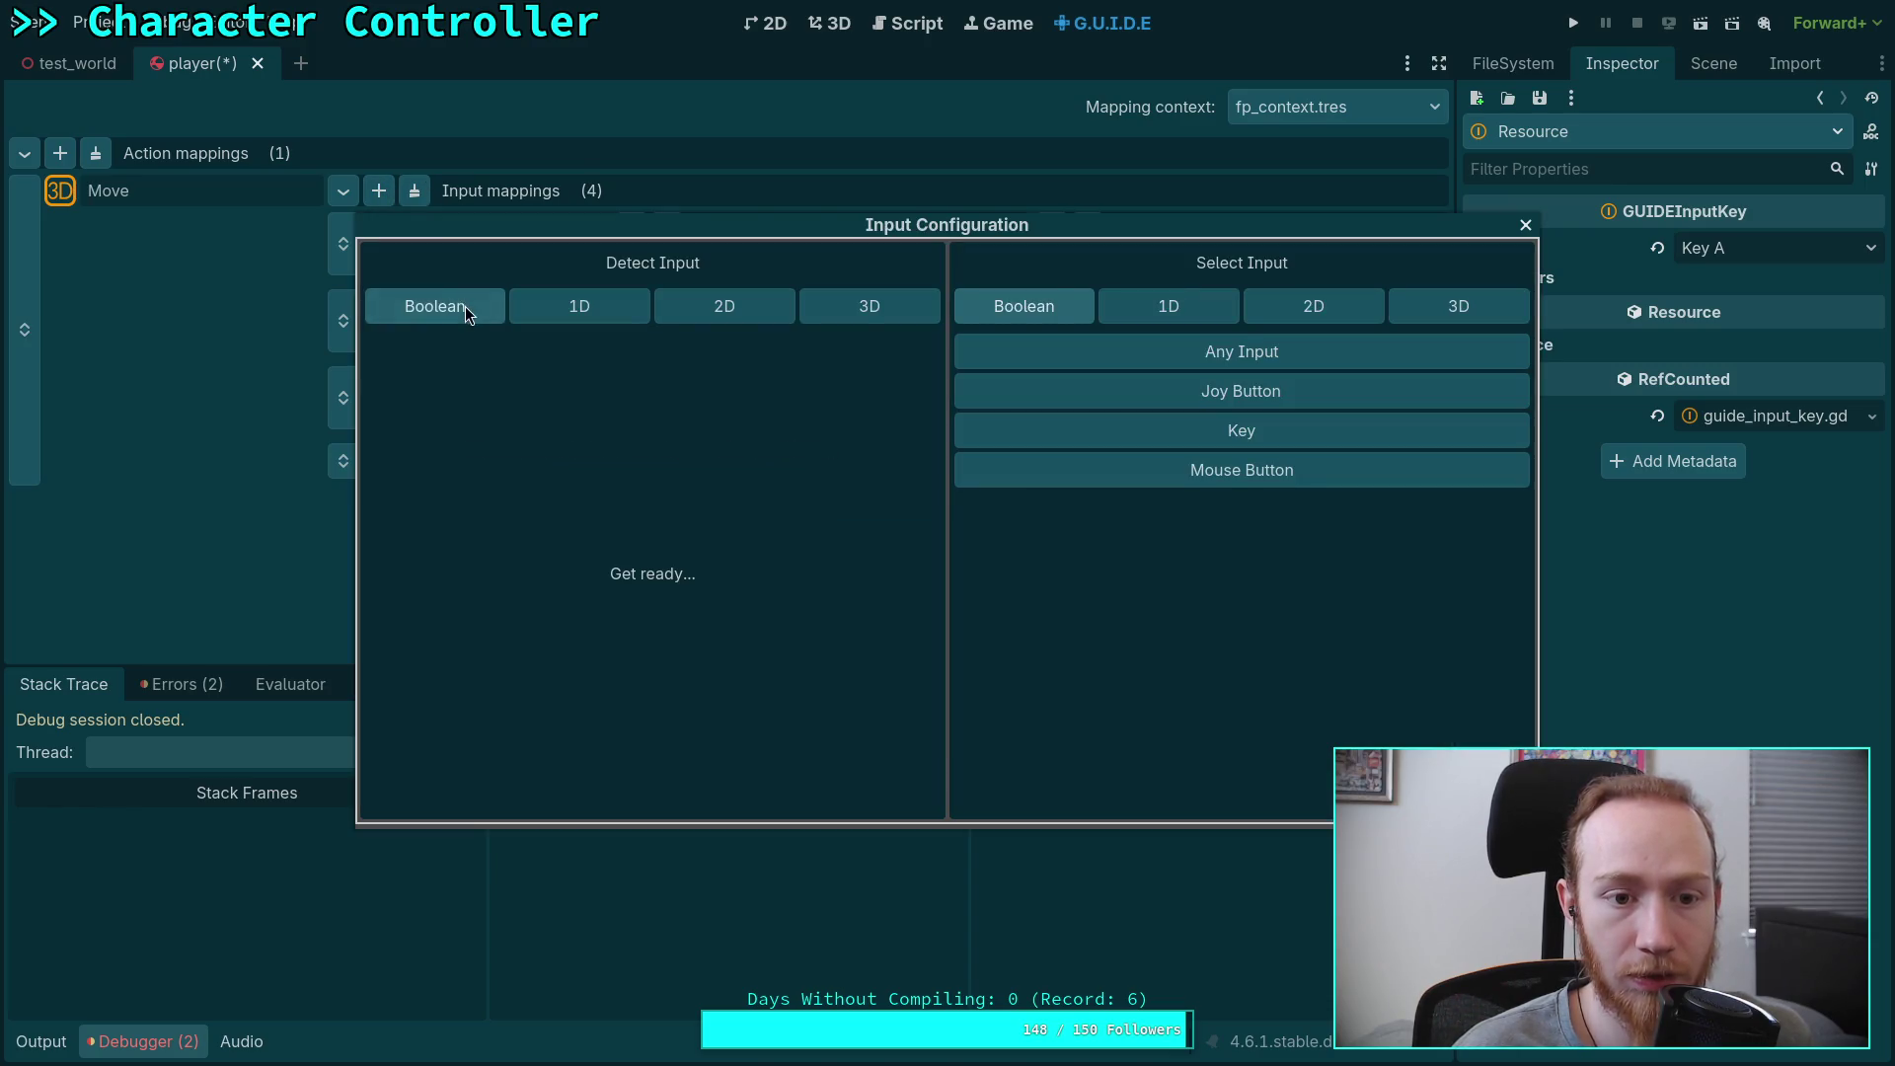
key("e")
left_click(643, 784)
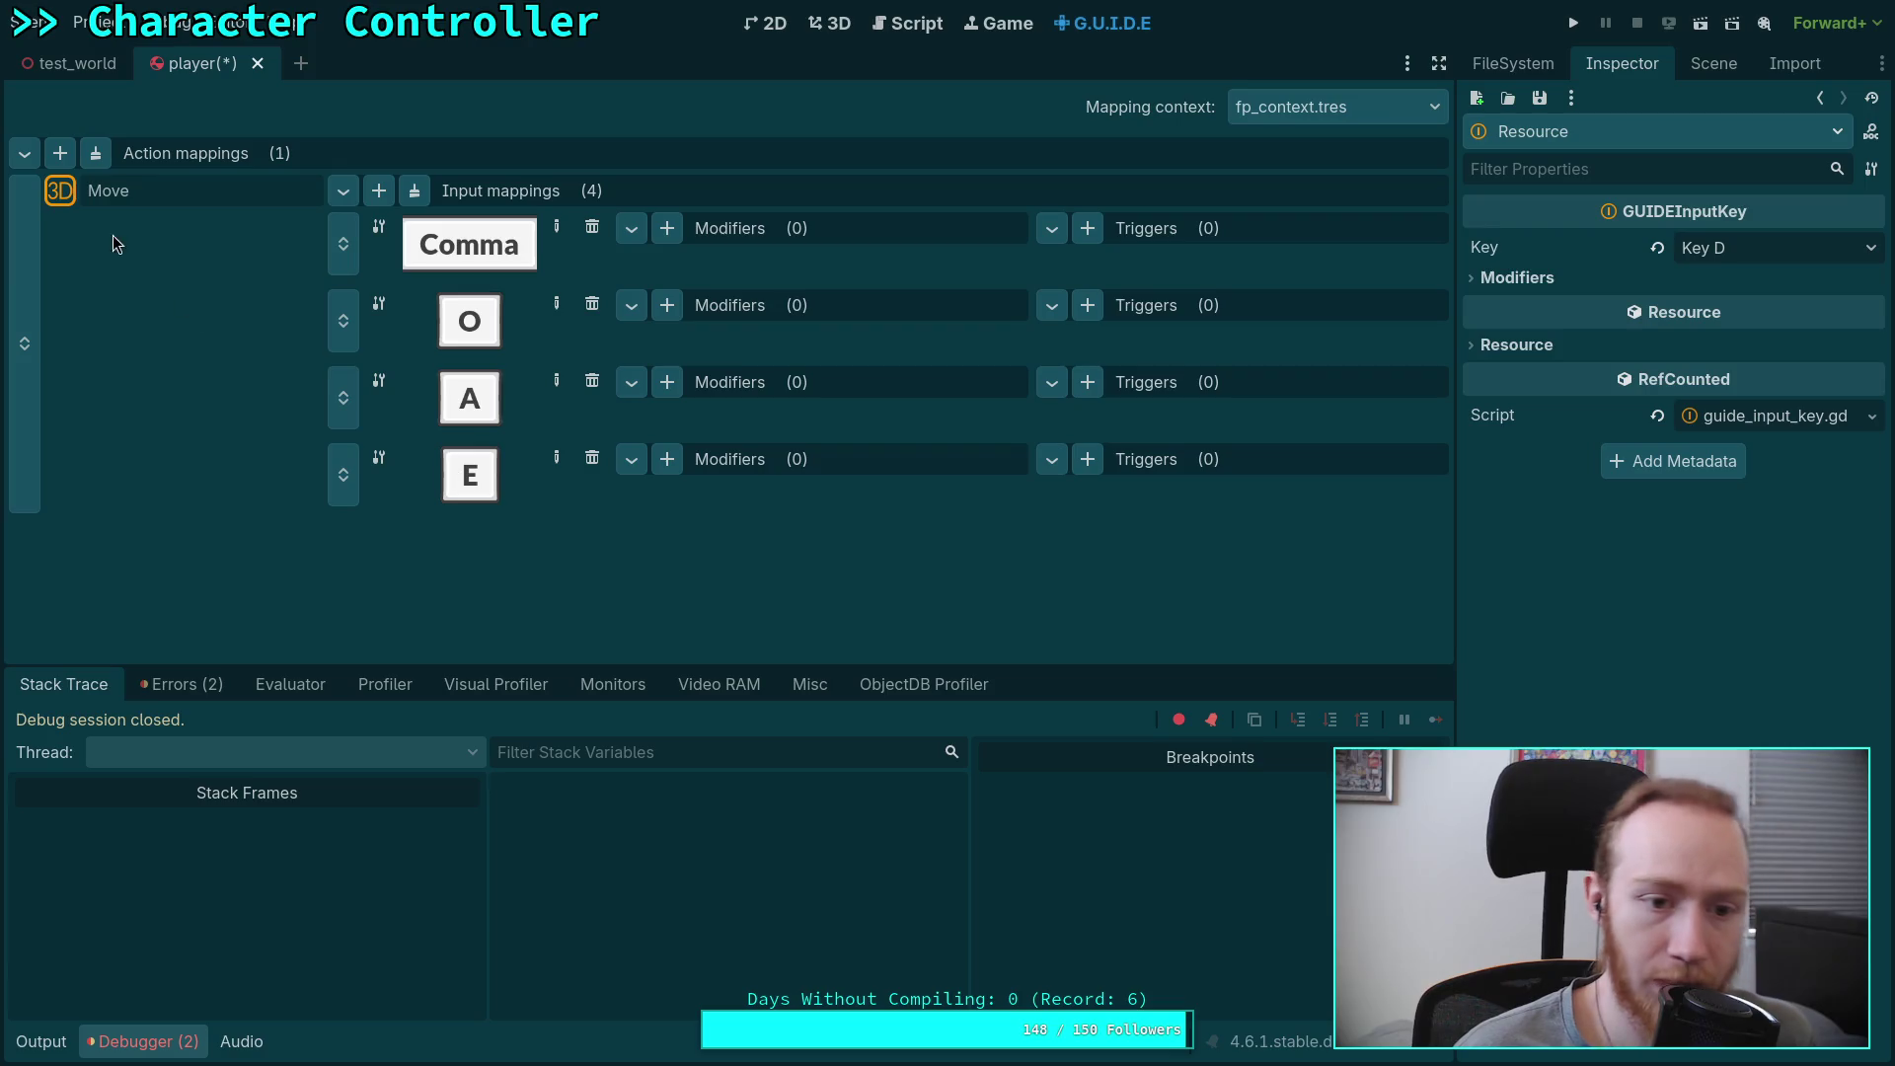
left_click_drag(333, 369, 352, 334)
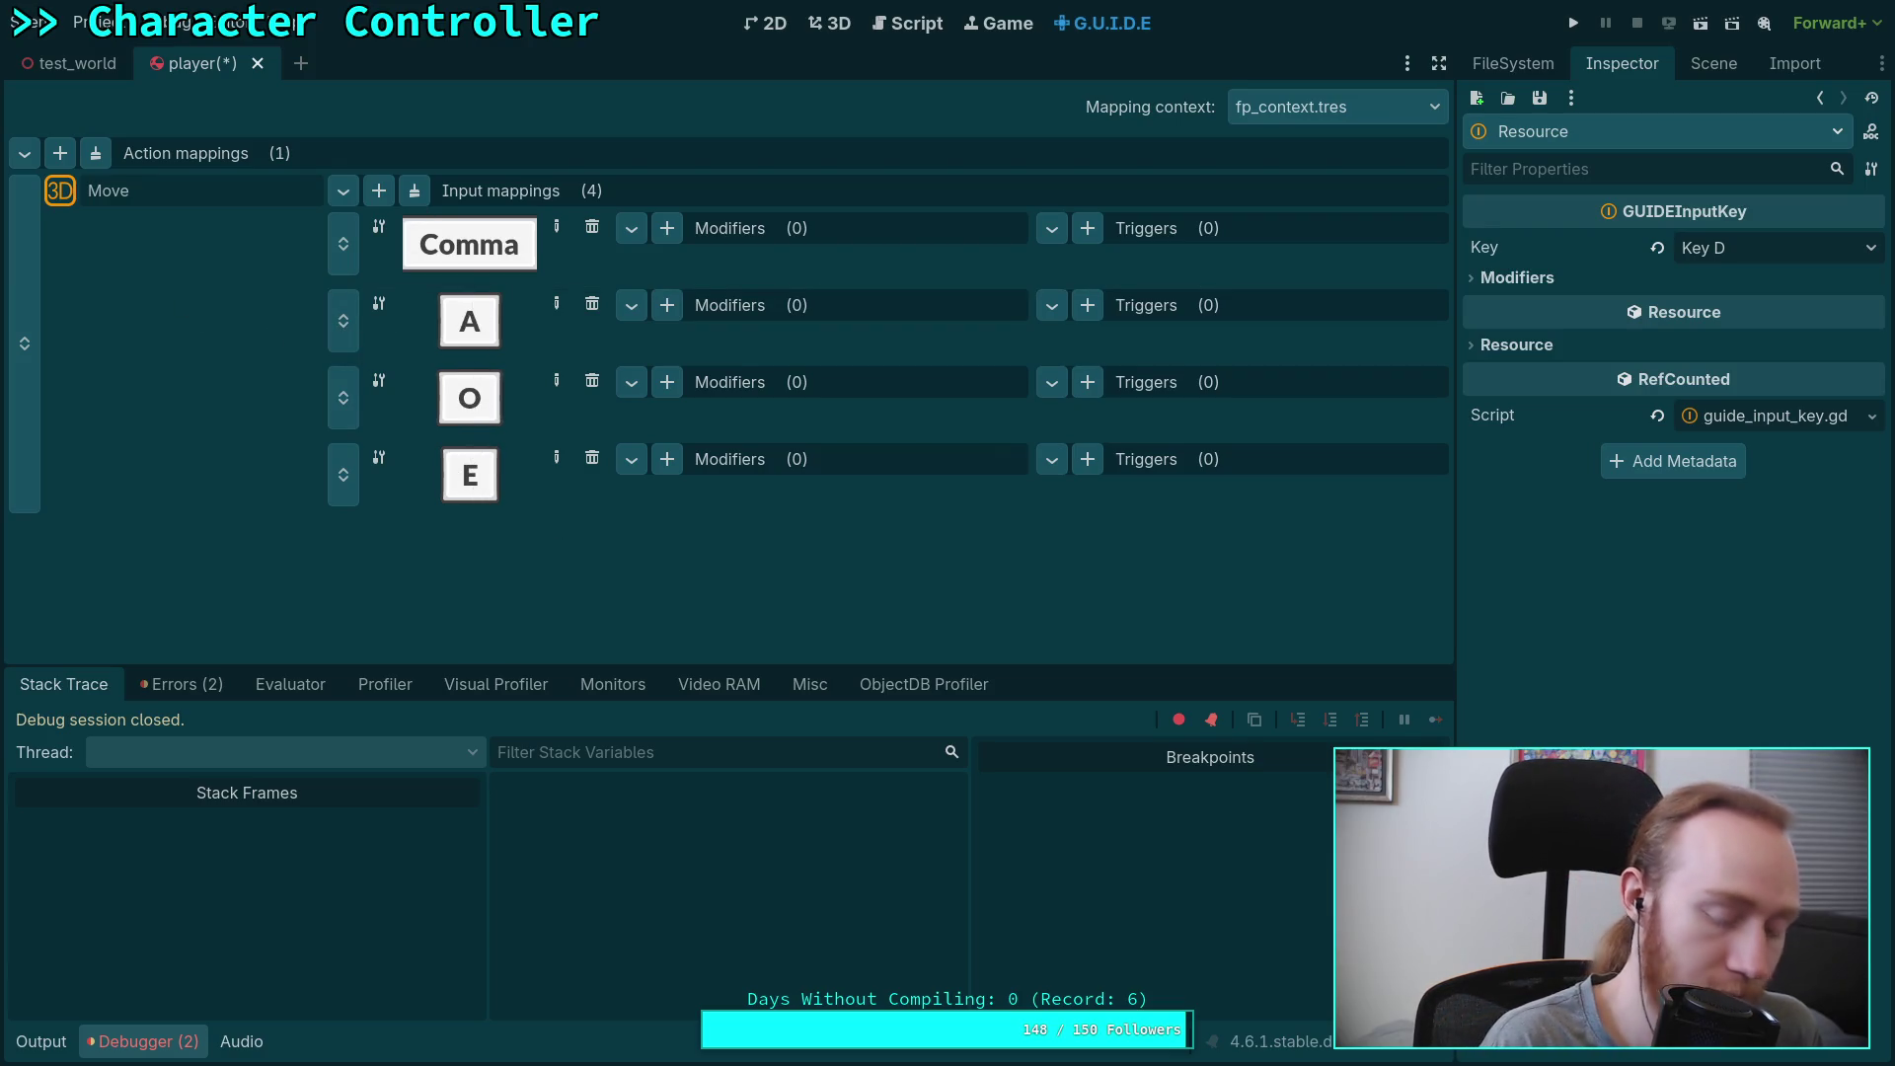
Check the Character Controller notes before adding modifiers to the Comma mapping
key("super+3")
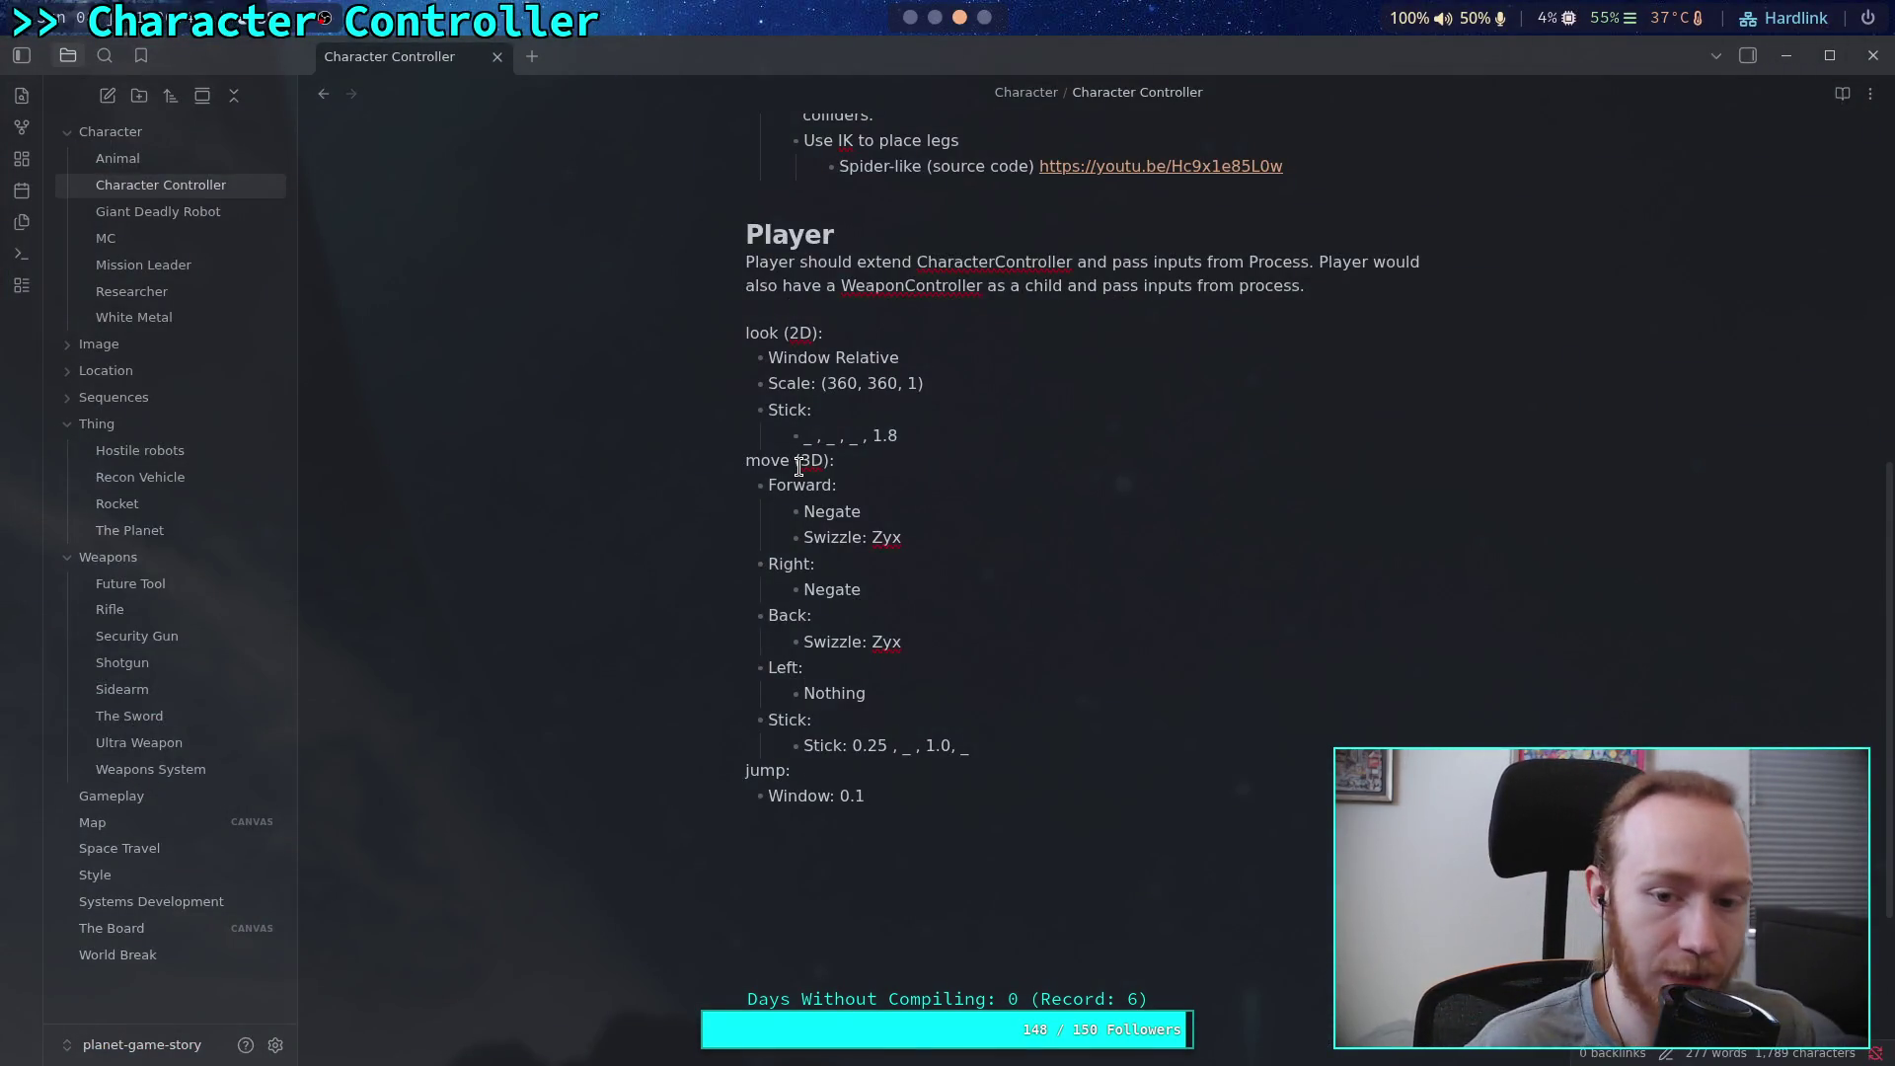
key("super+2")
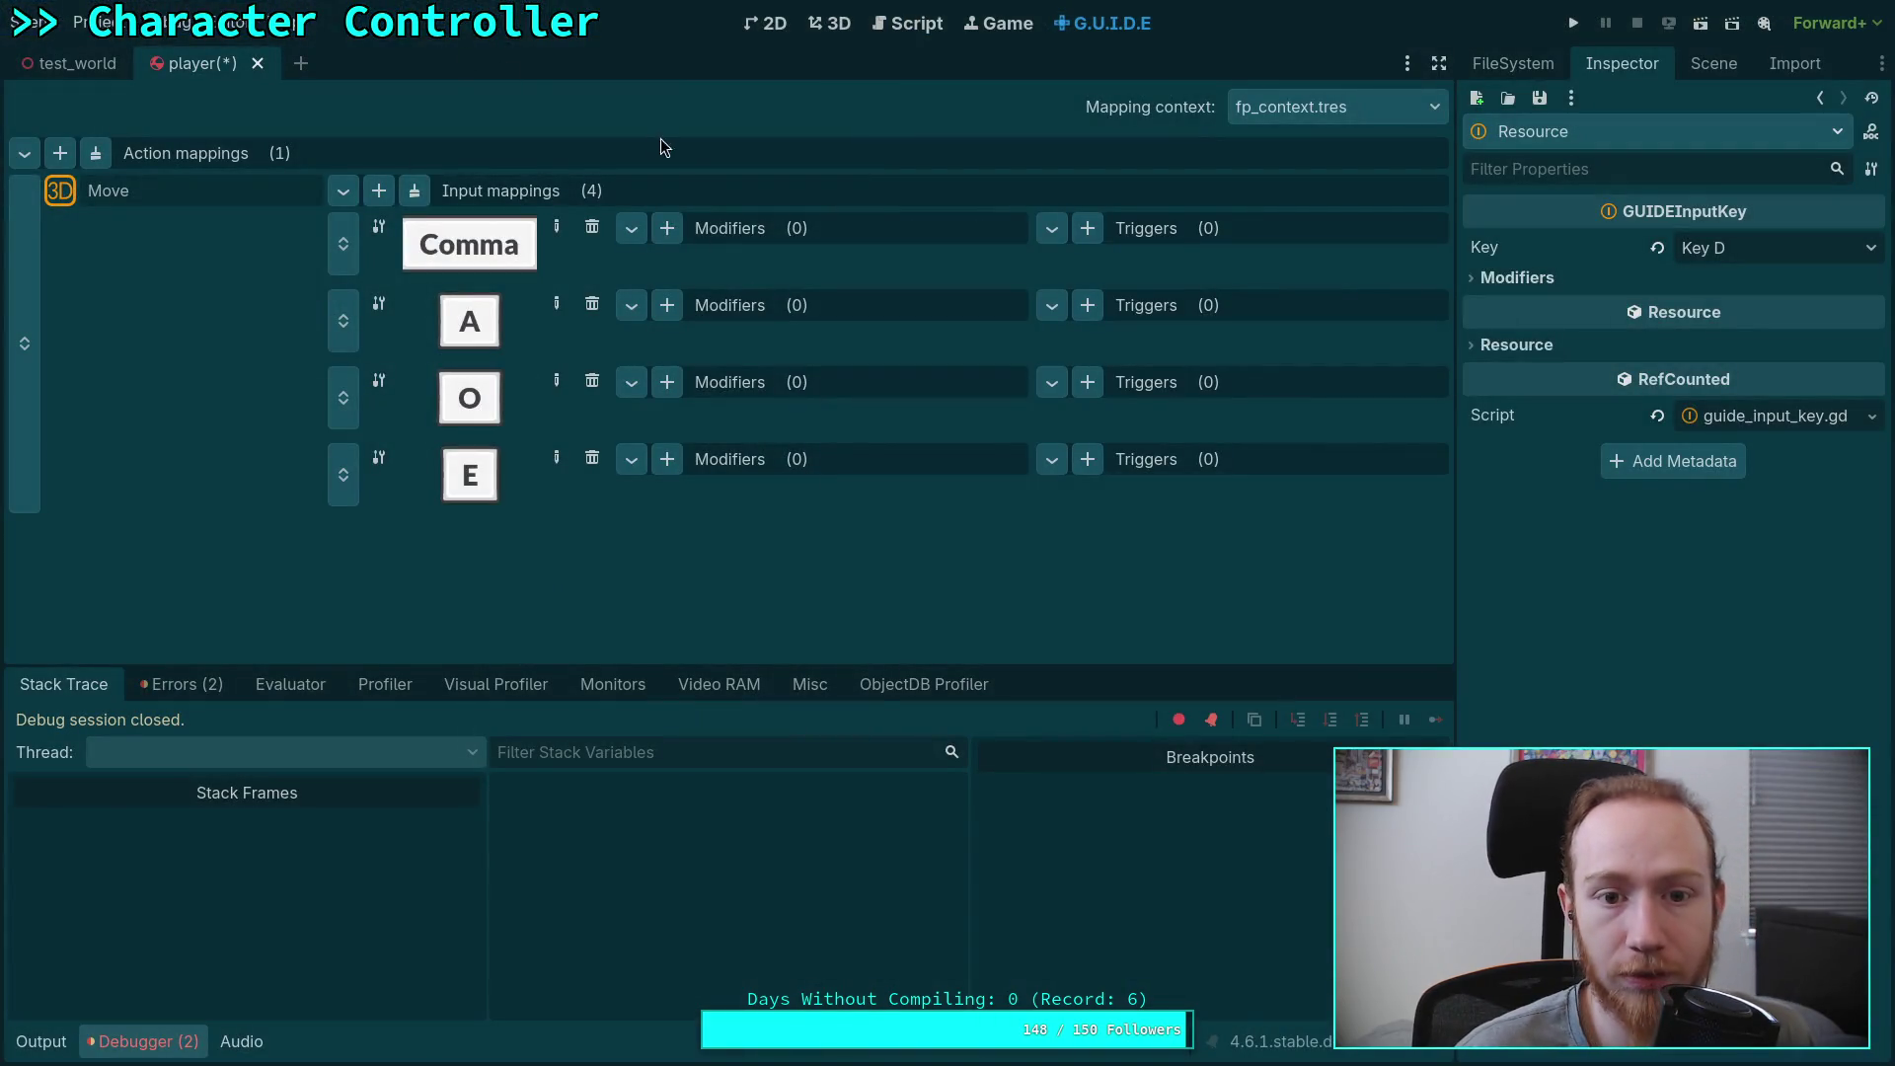
left_click(668, 228)
Give the Comma mapping a Negate modifier and an Input Swizzle with order Zyx
left_click(735, 443)
left_click(667, 228)
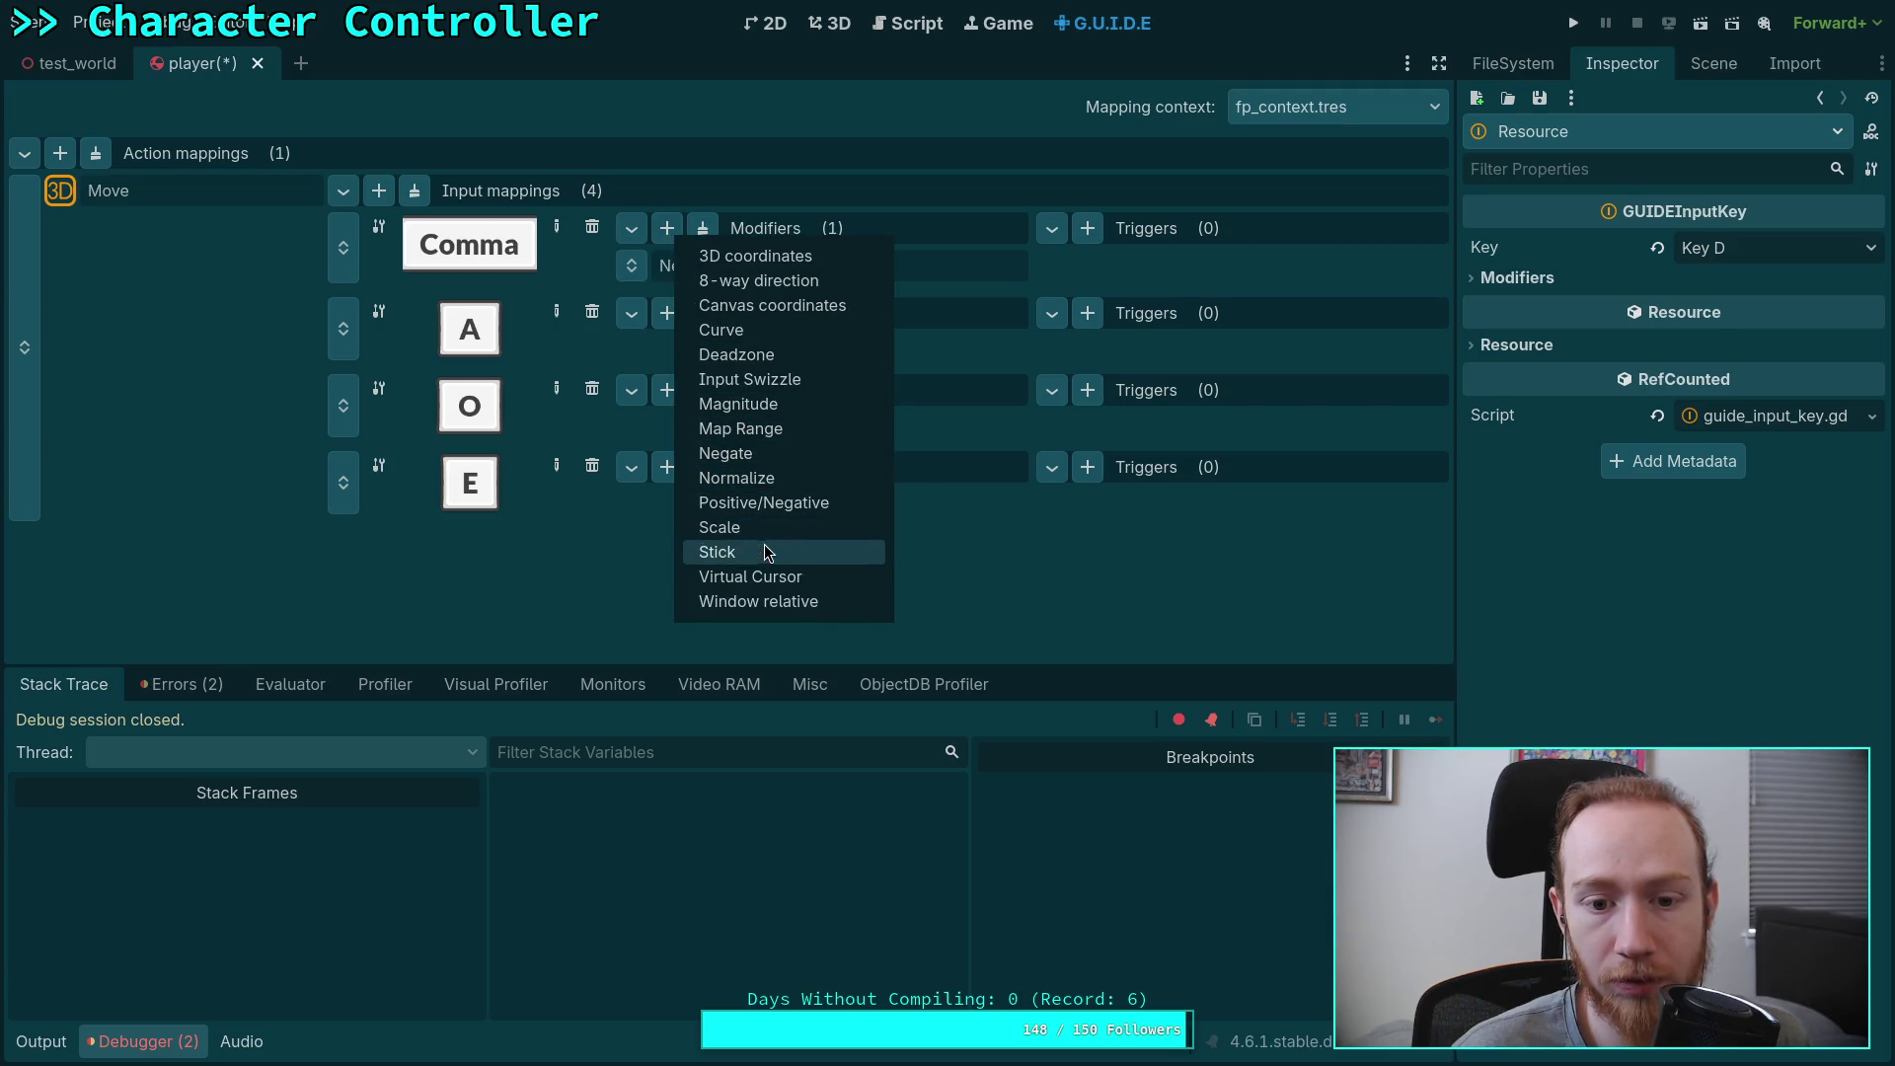
left_click(794, 379)
left_click(1752, 248)
left_click(1736, 382)
left_click(1739, 248)
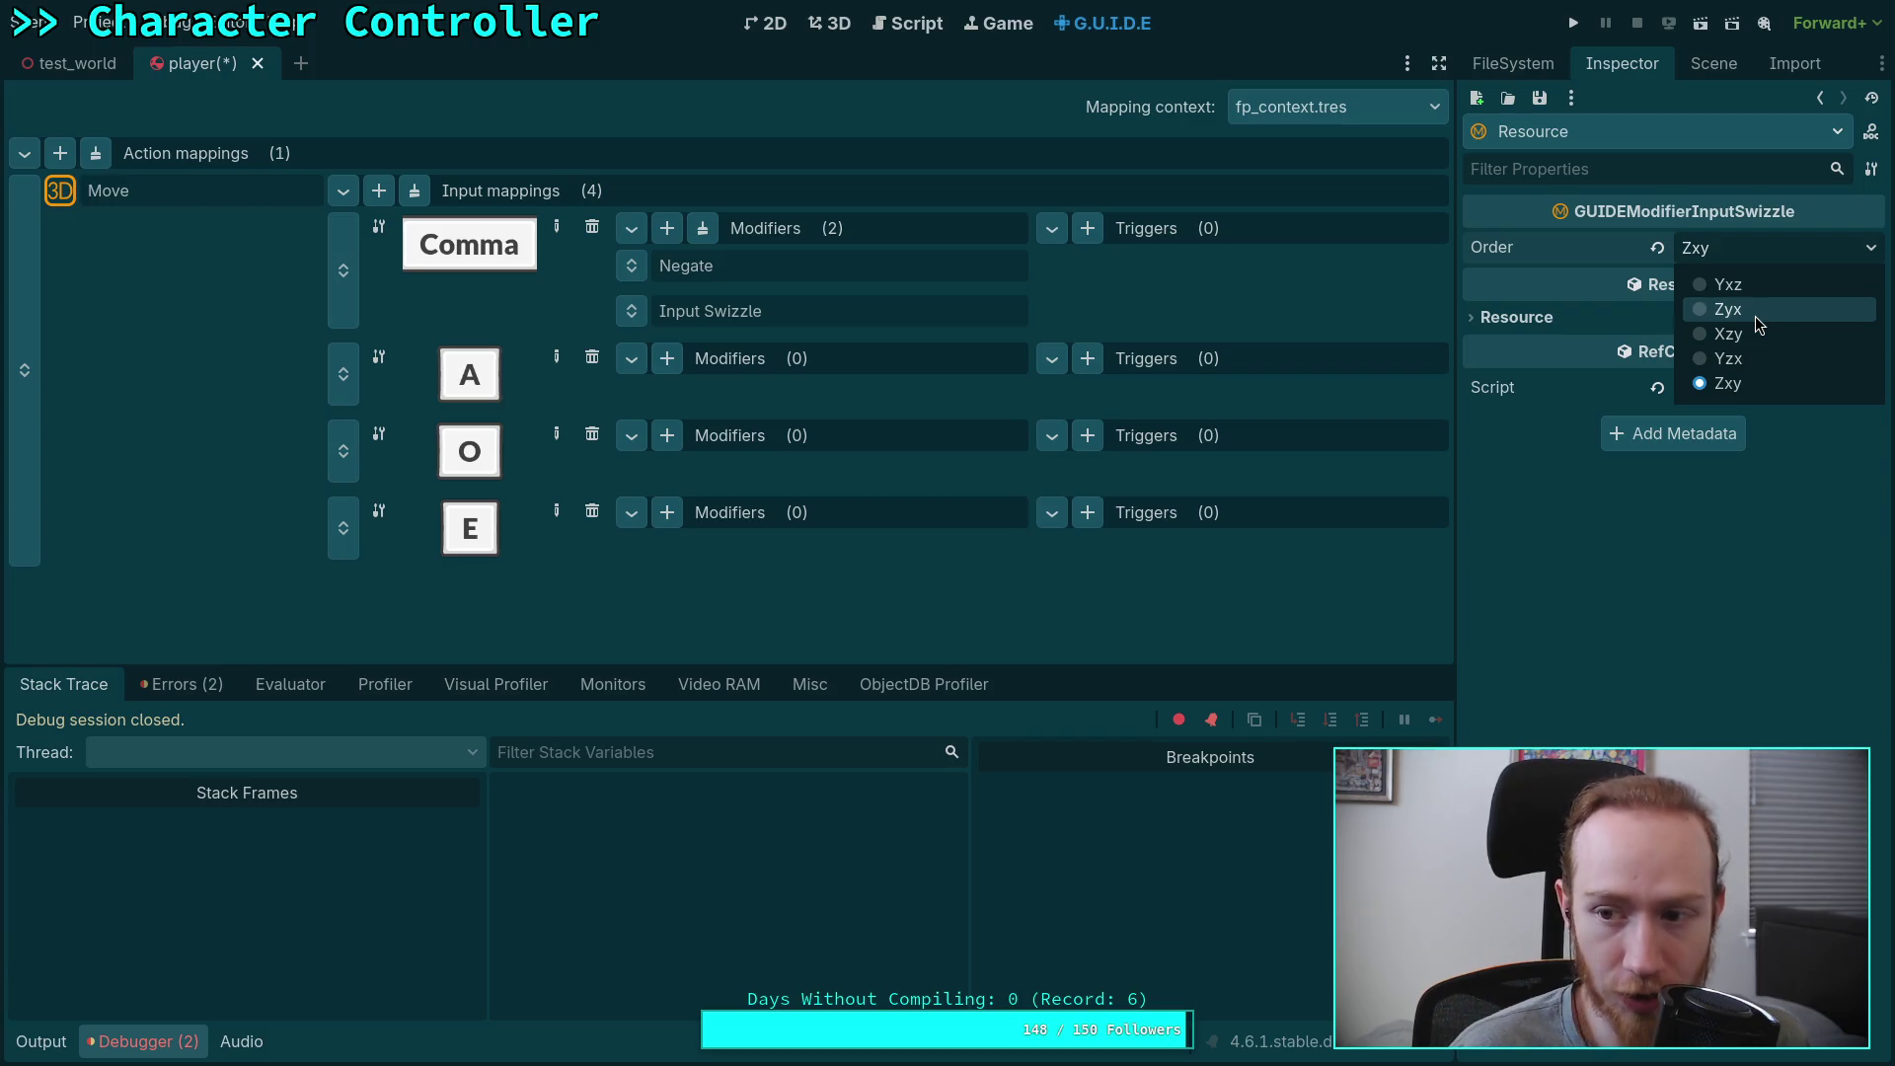
left_click(1755, 312)
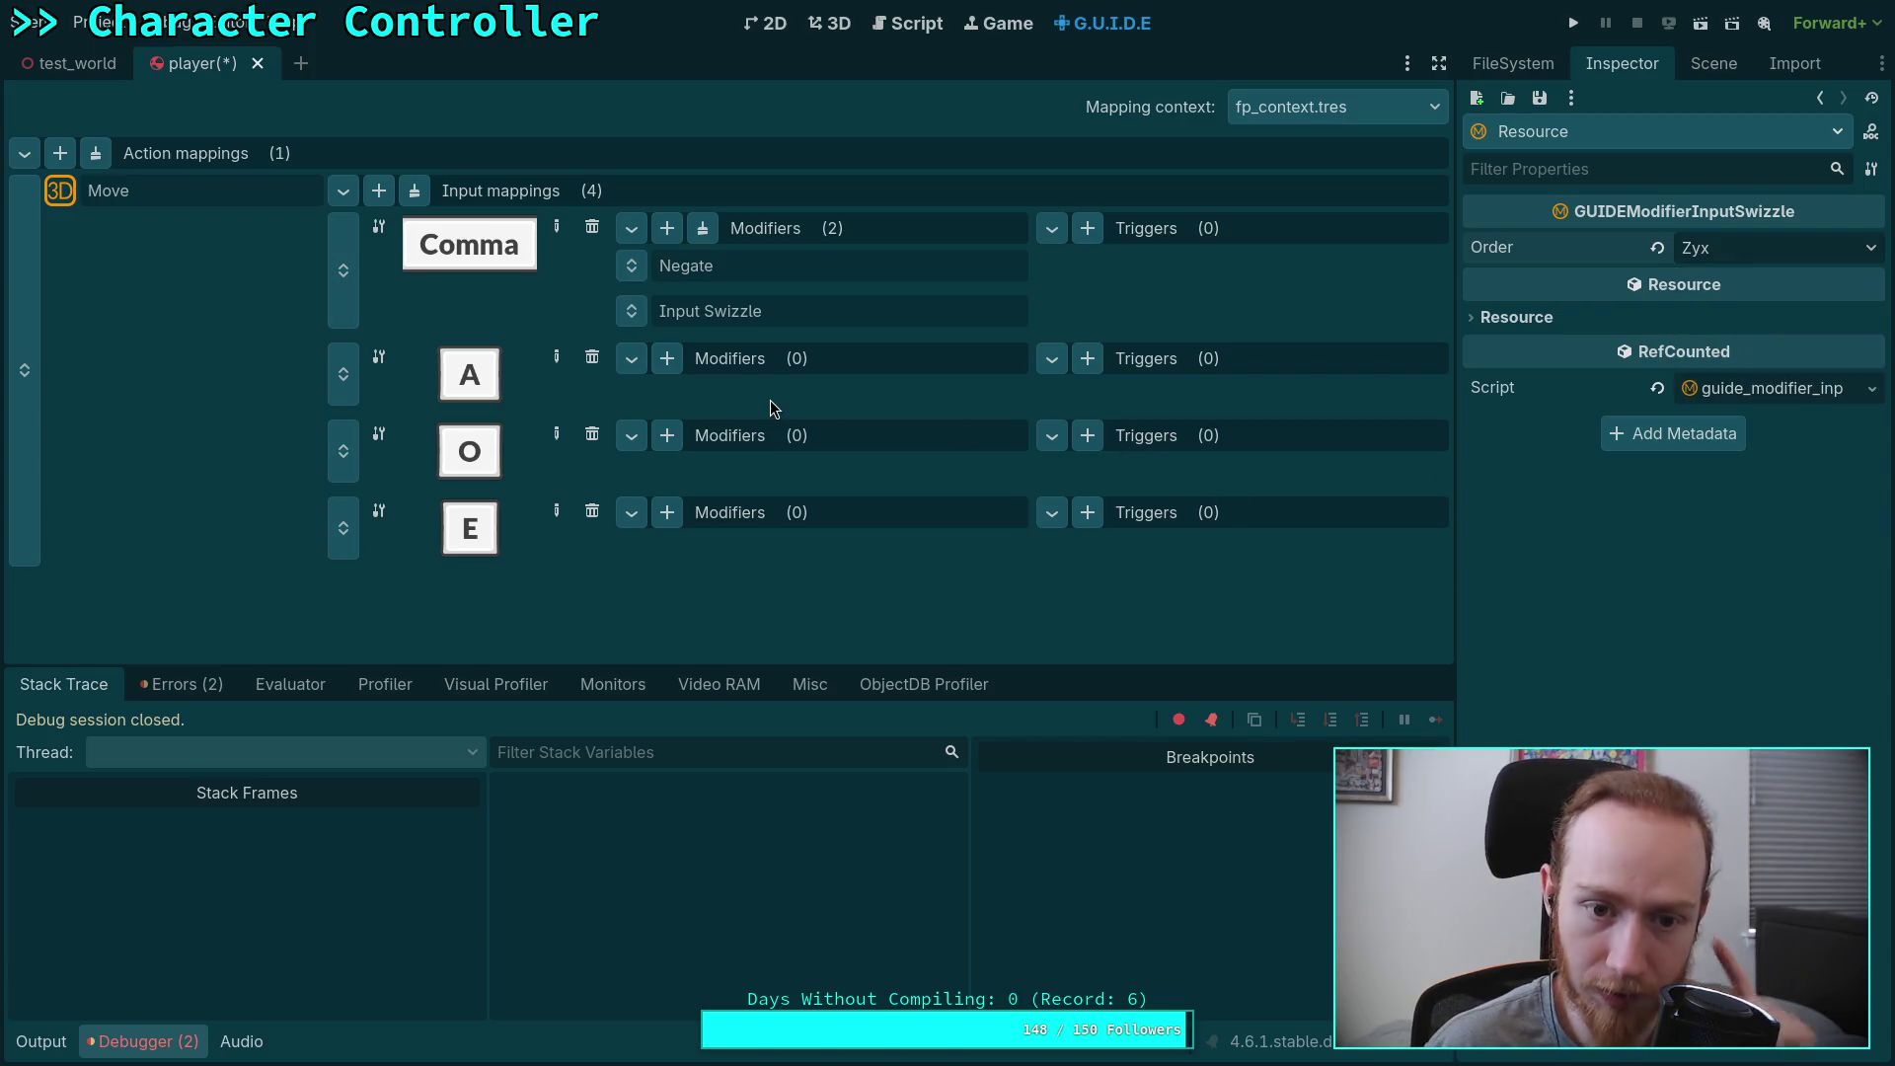
Add a Negate modifier to the A mapping
left_click(667, 361)
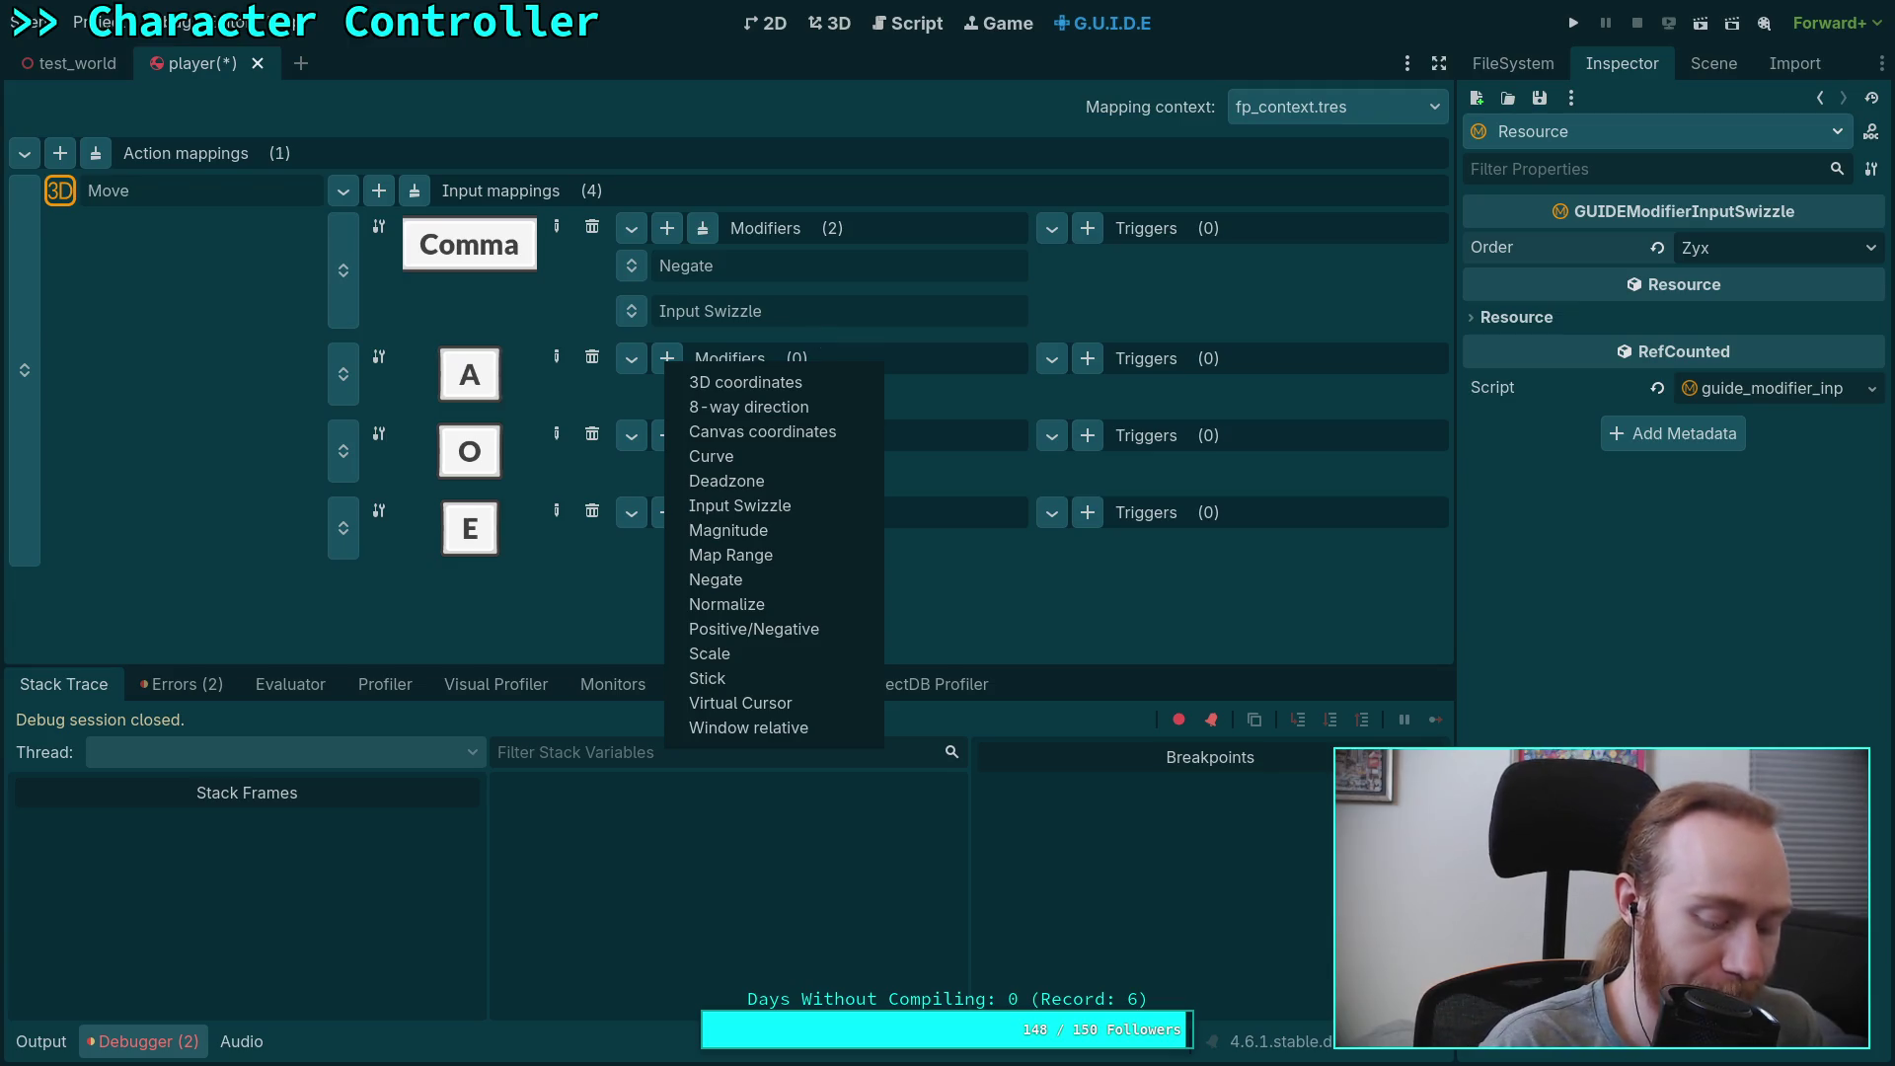
key("alt+Tab")
key("alt+Tab")
key("alt+Tab")
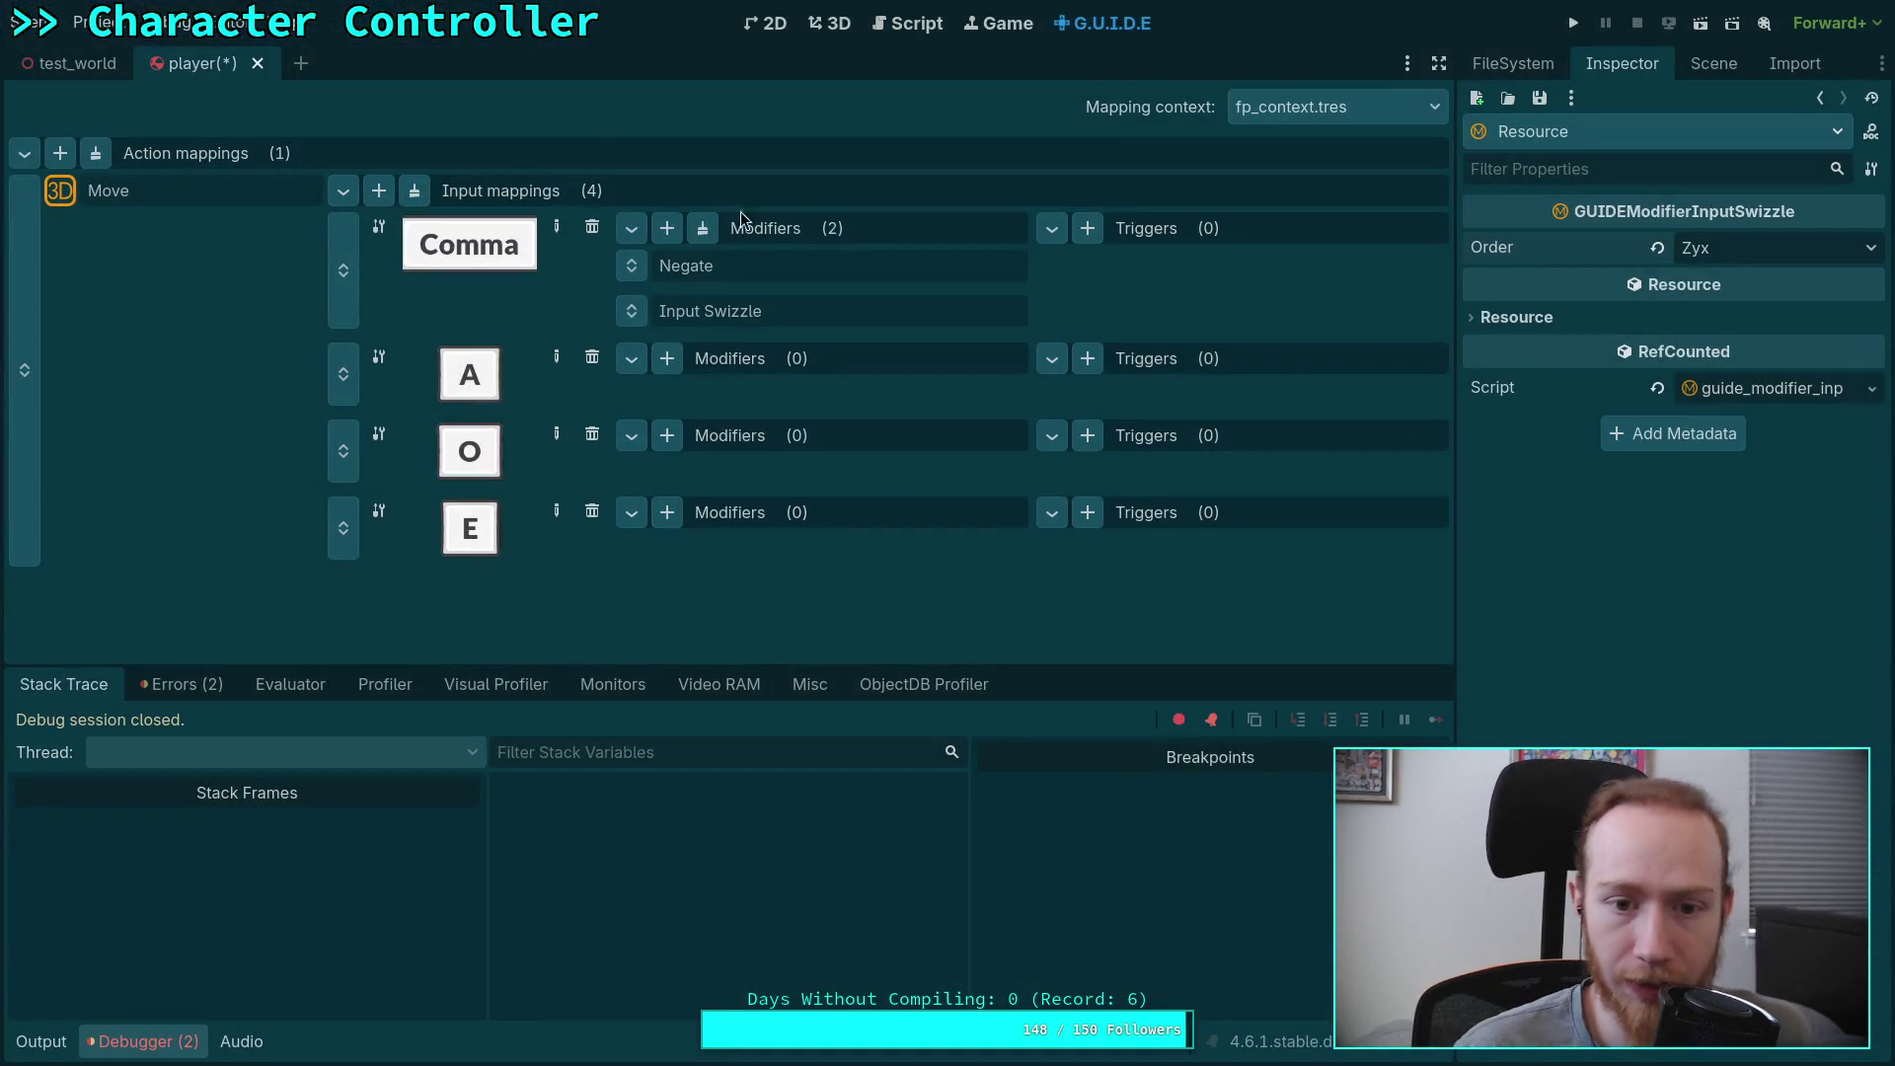
left_click(667, 358)
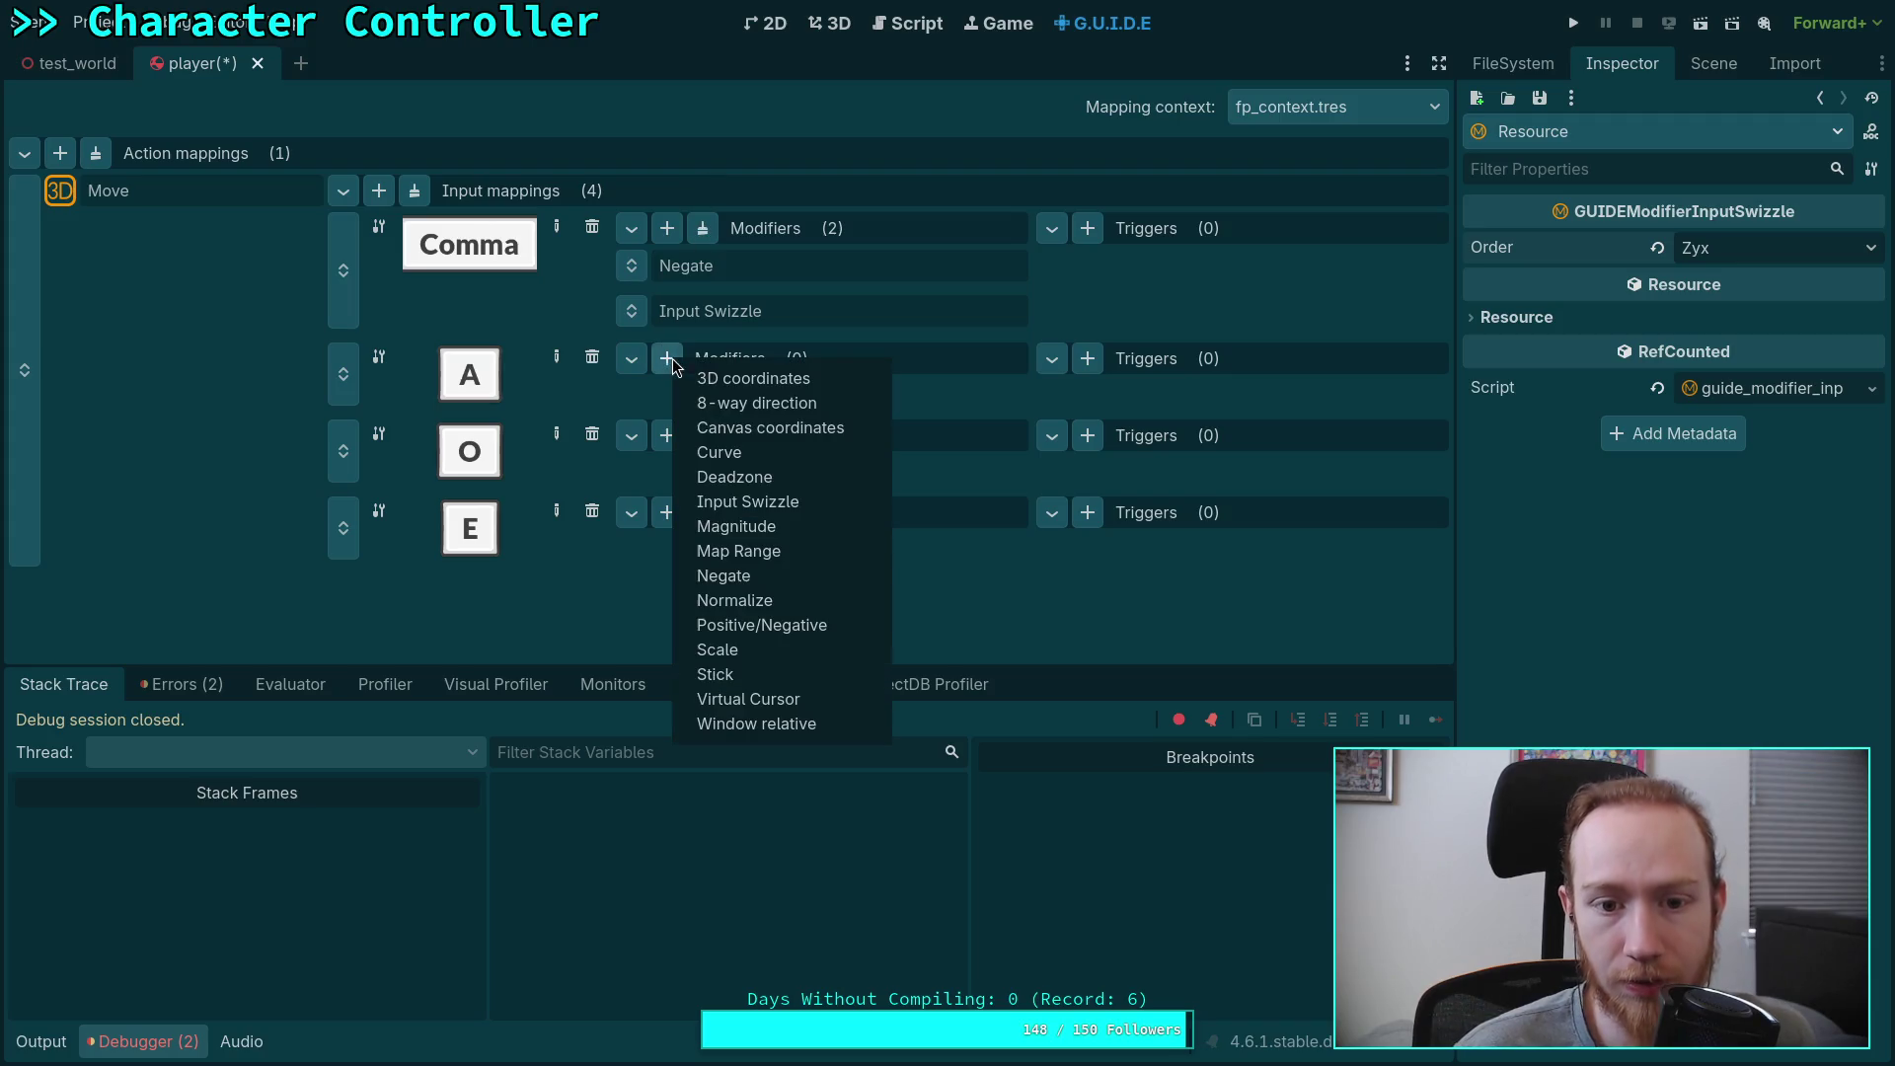
left_click(731, 570)
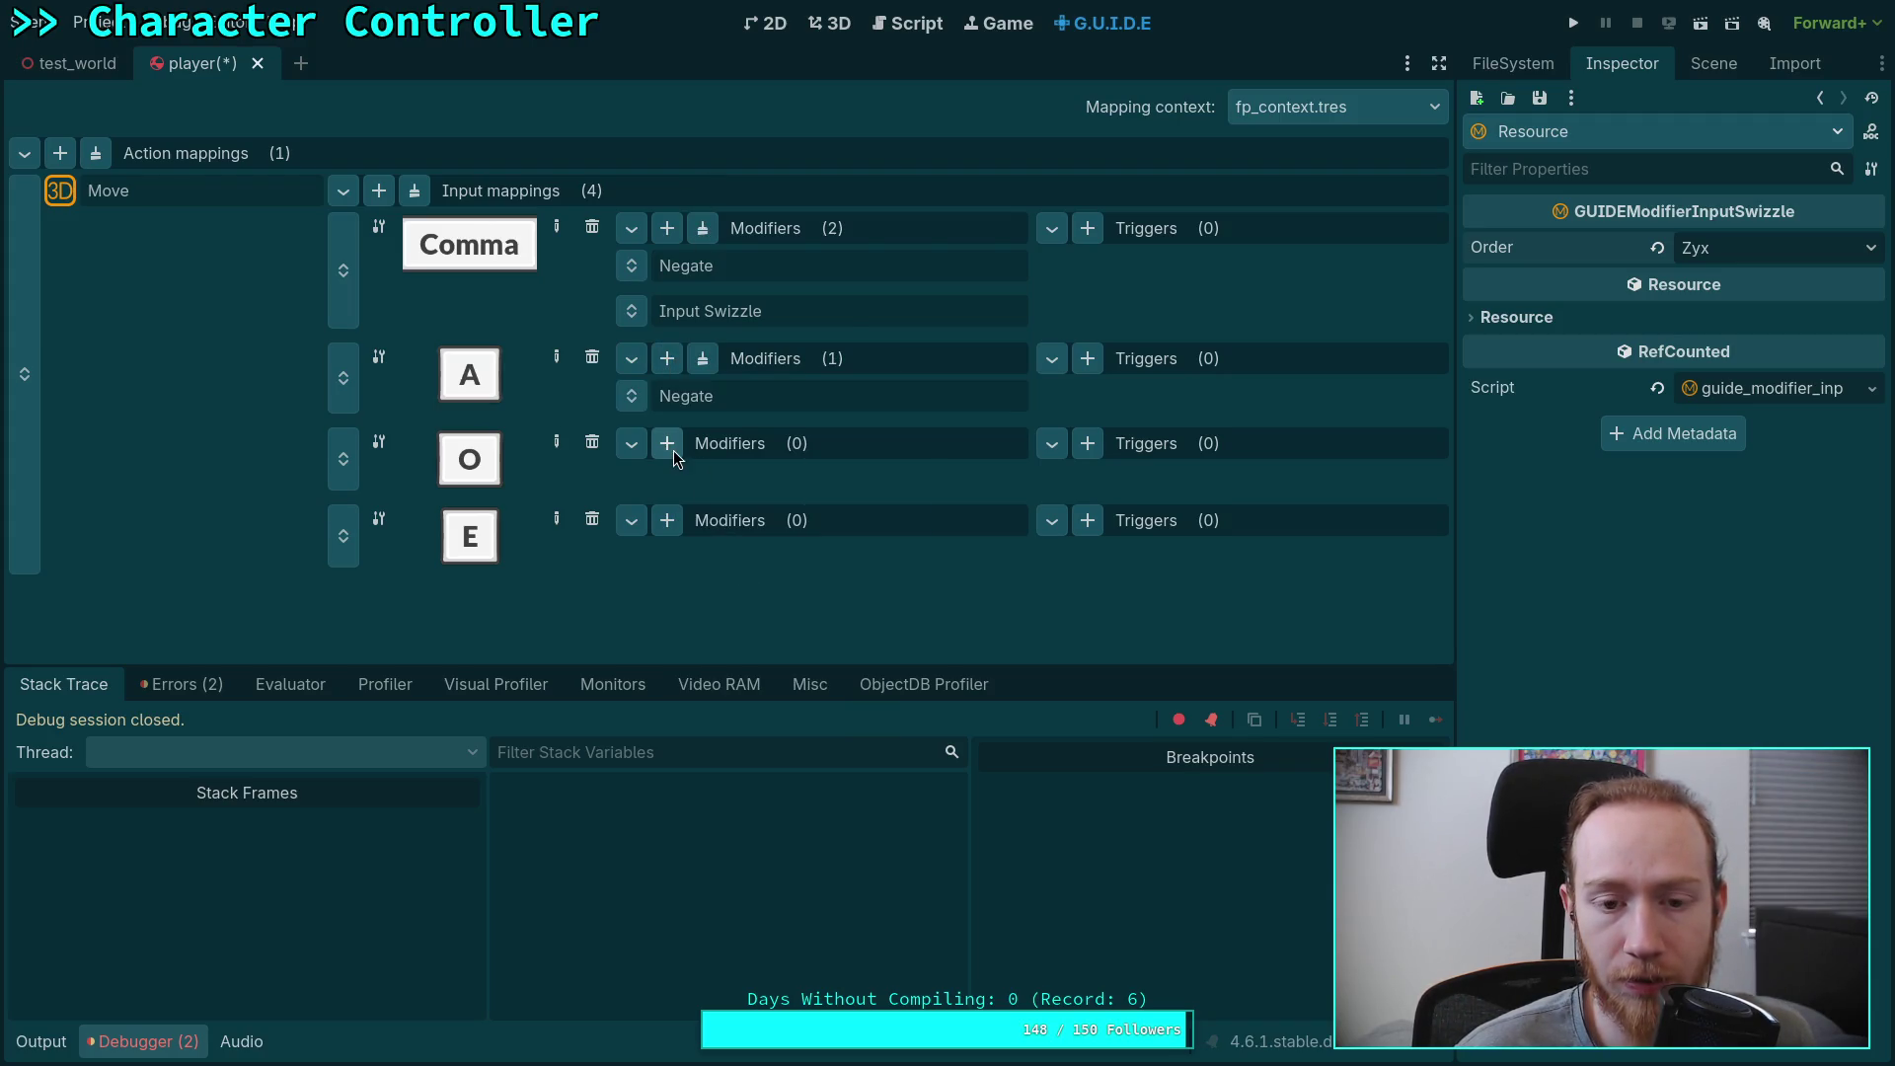
left_click(669, 231)
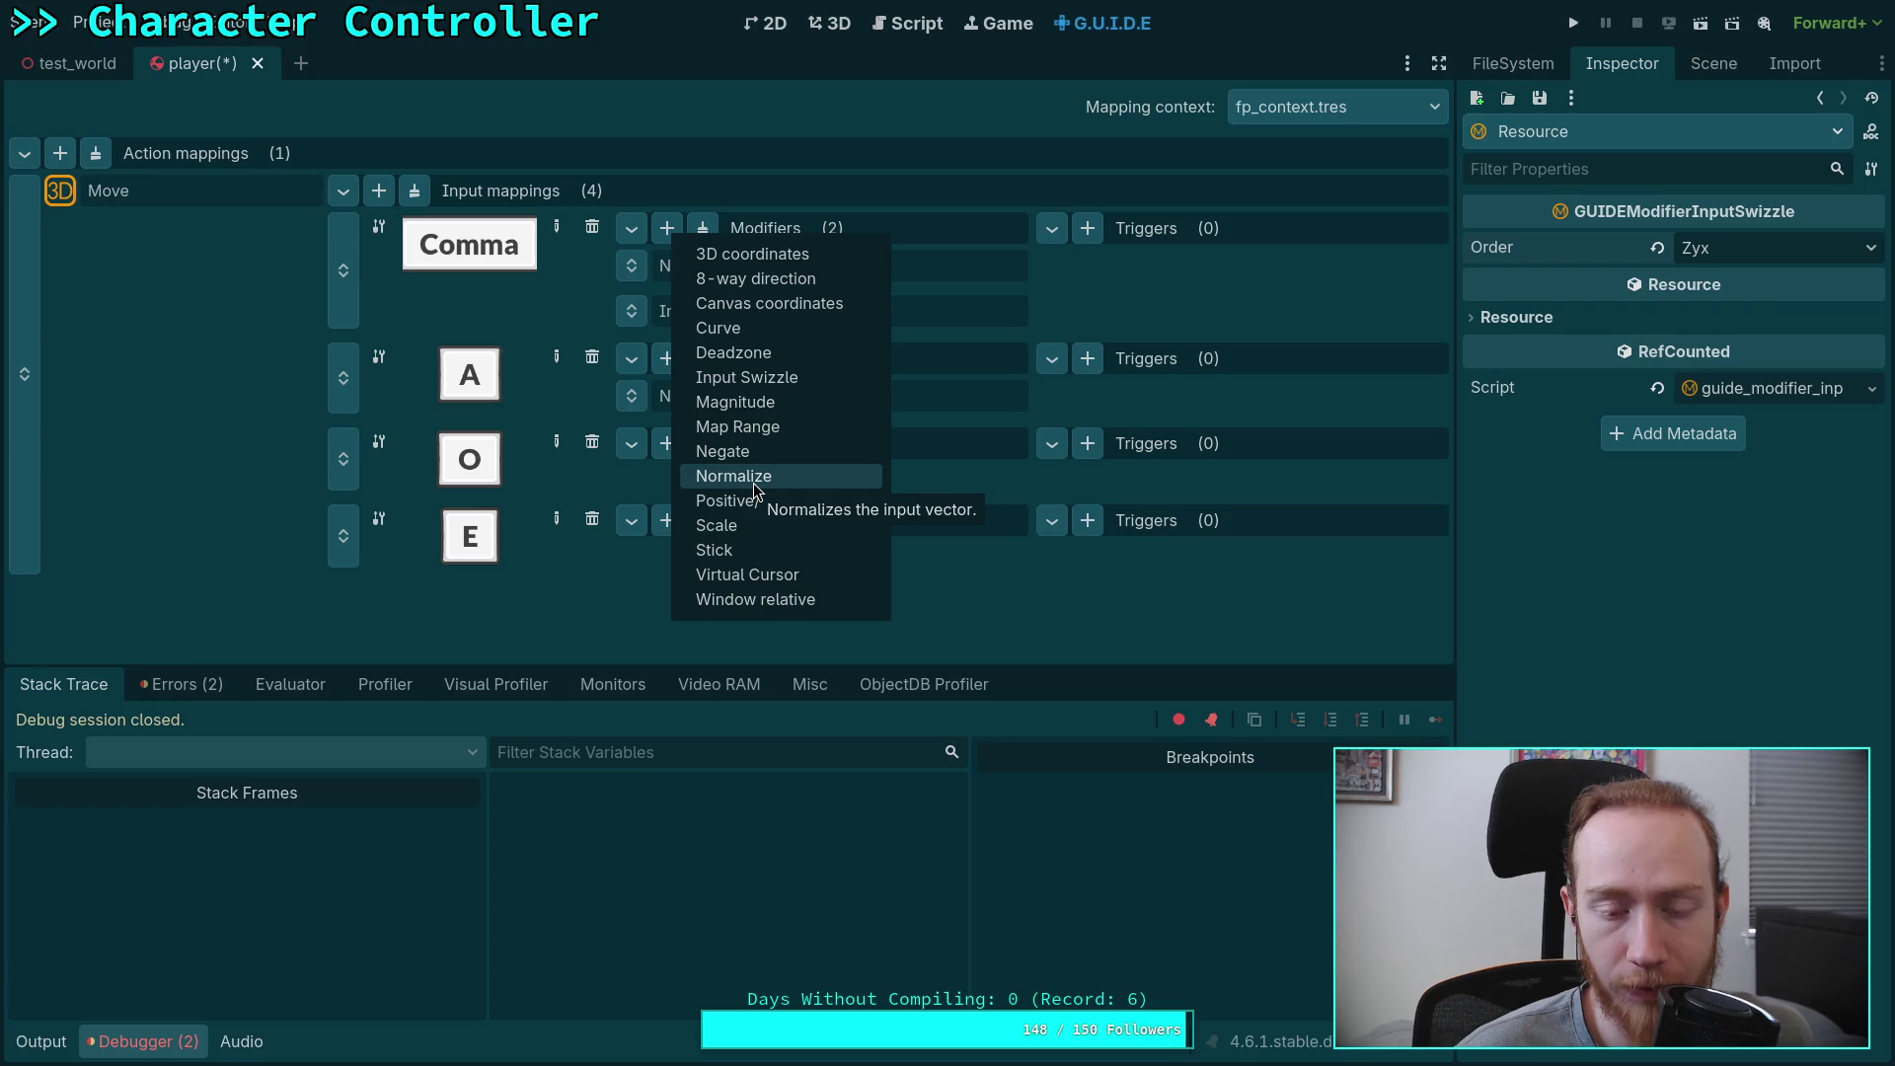
left_click(1070, 403)
Add an Input Swizzle modifier with order Zyx to the O mapping
left_click(829, 22)
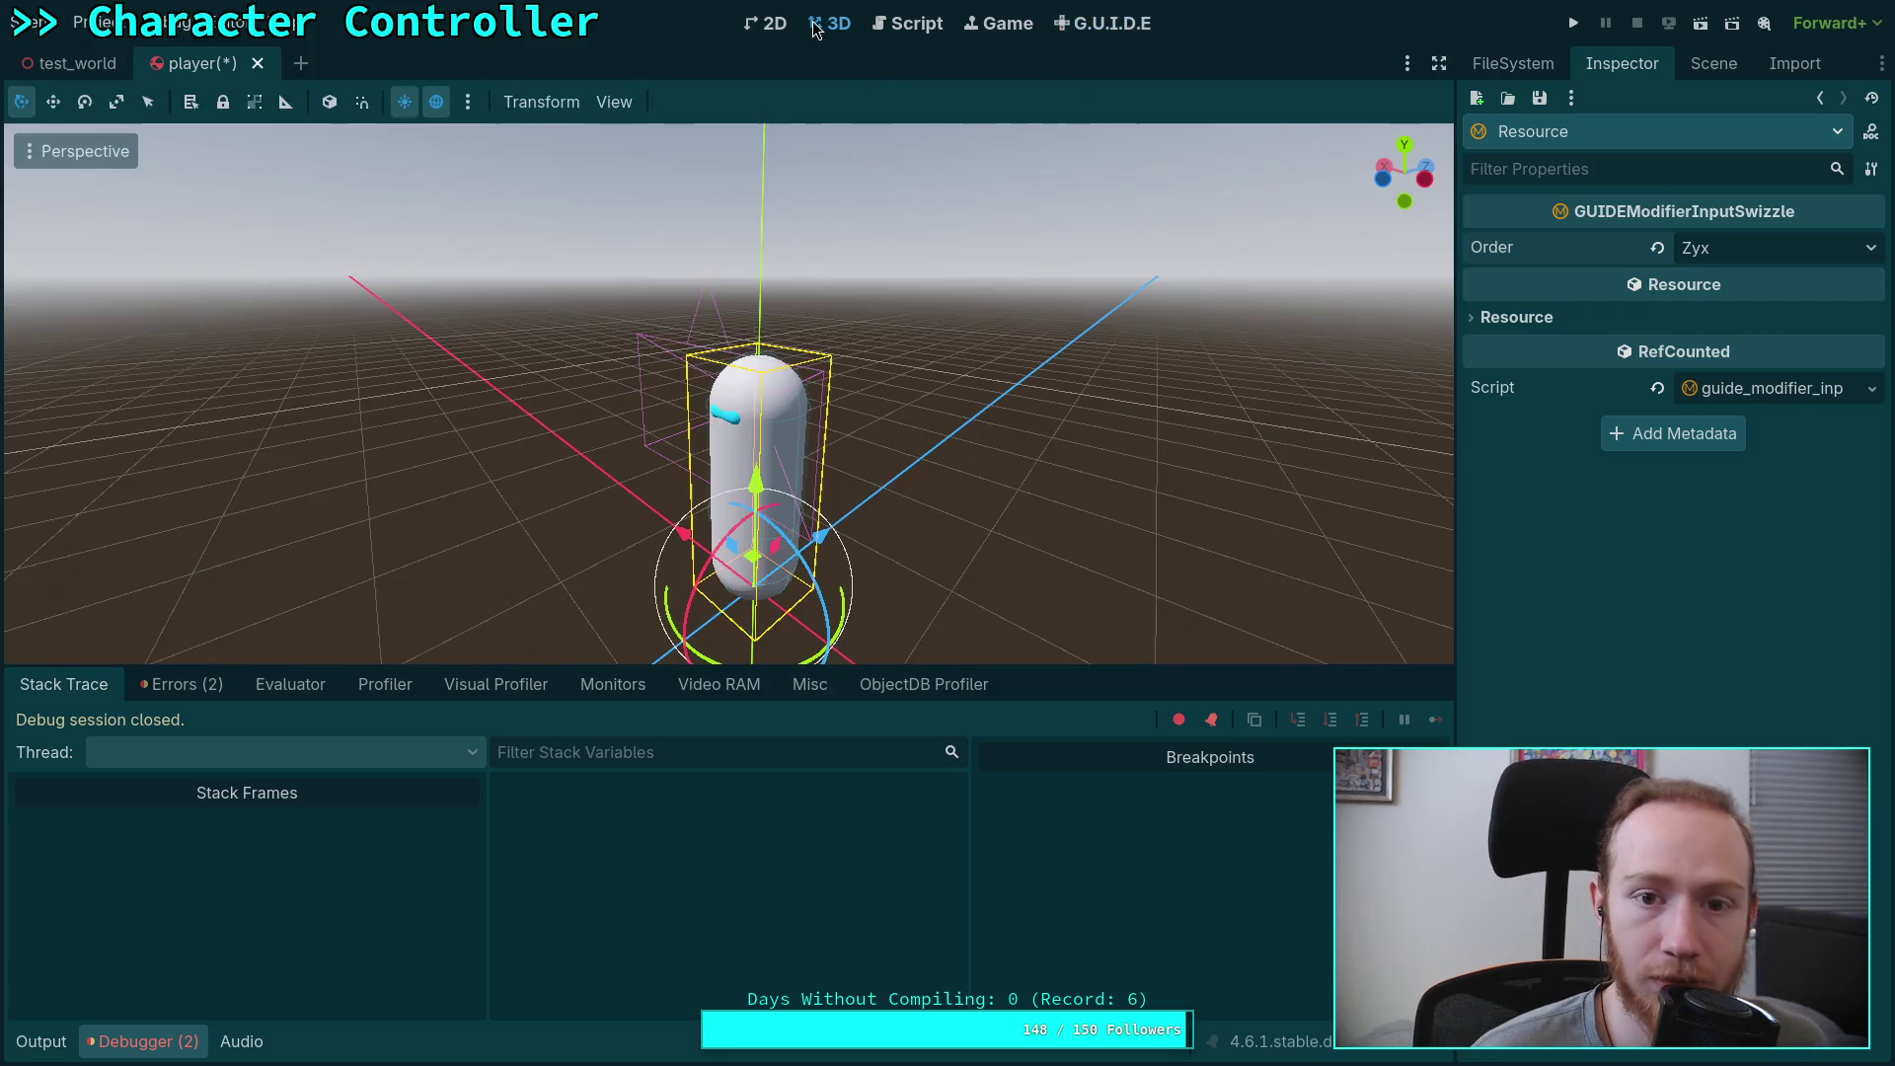
left_click(770, 23)
left_click(906, 22)
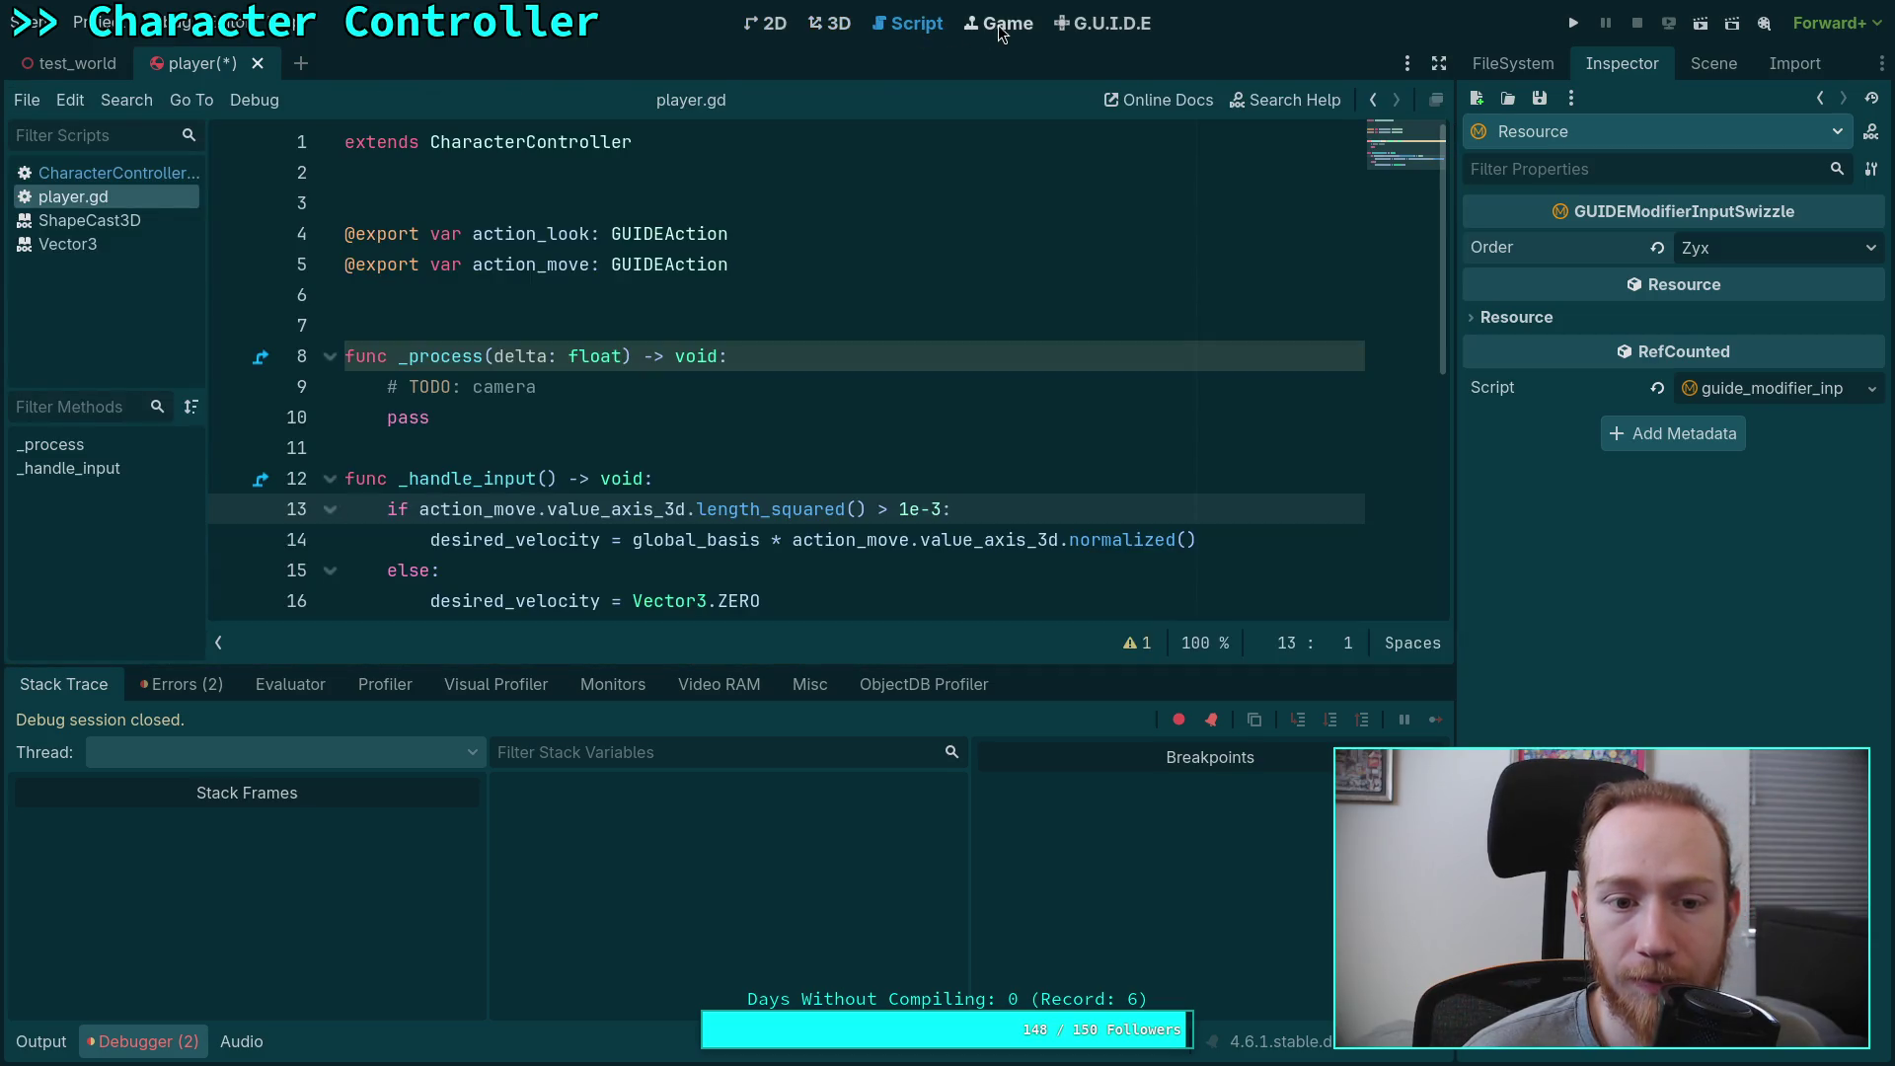
left_click(999, 23)
left_click(832, 22)
left_click(1103, 23)
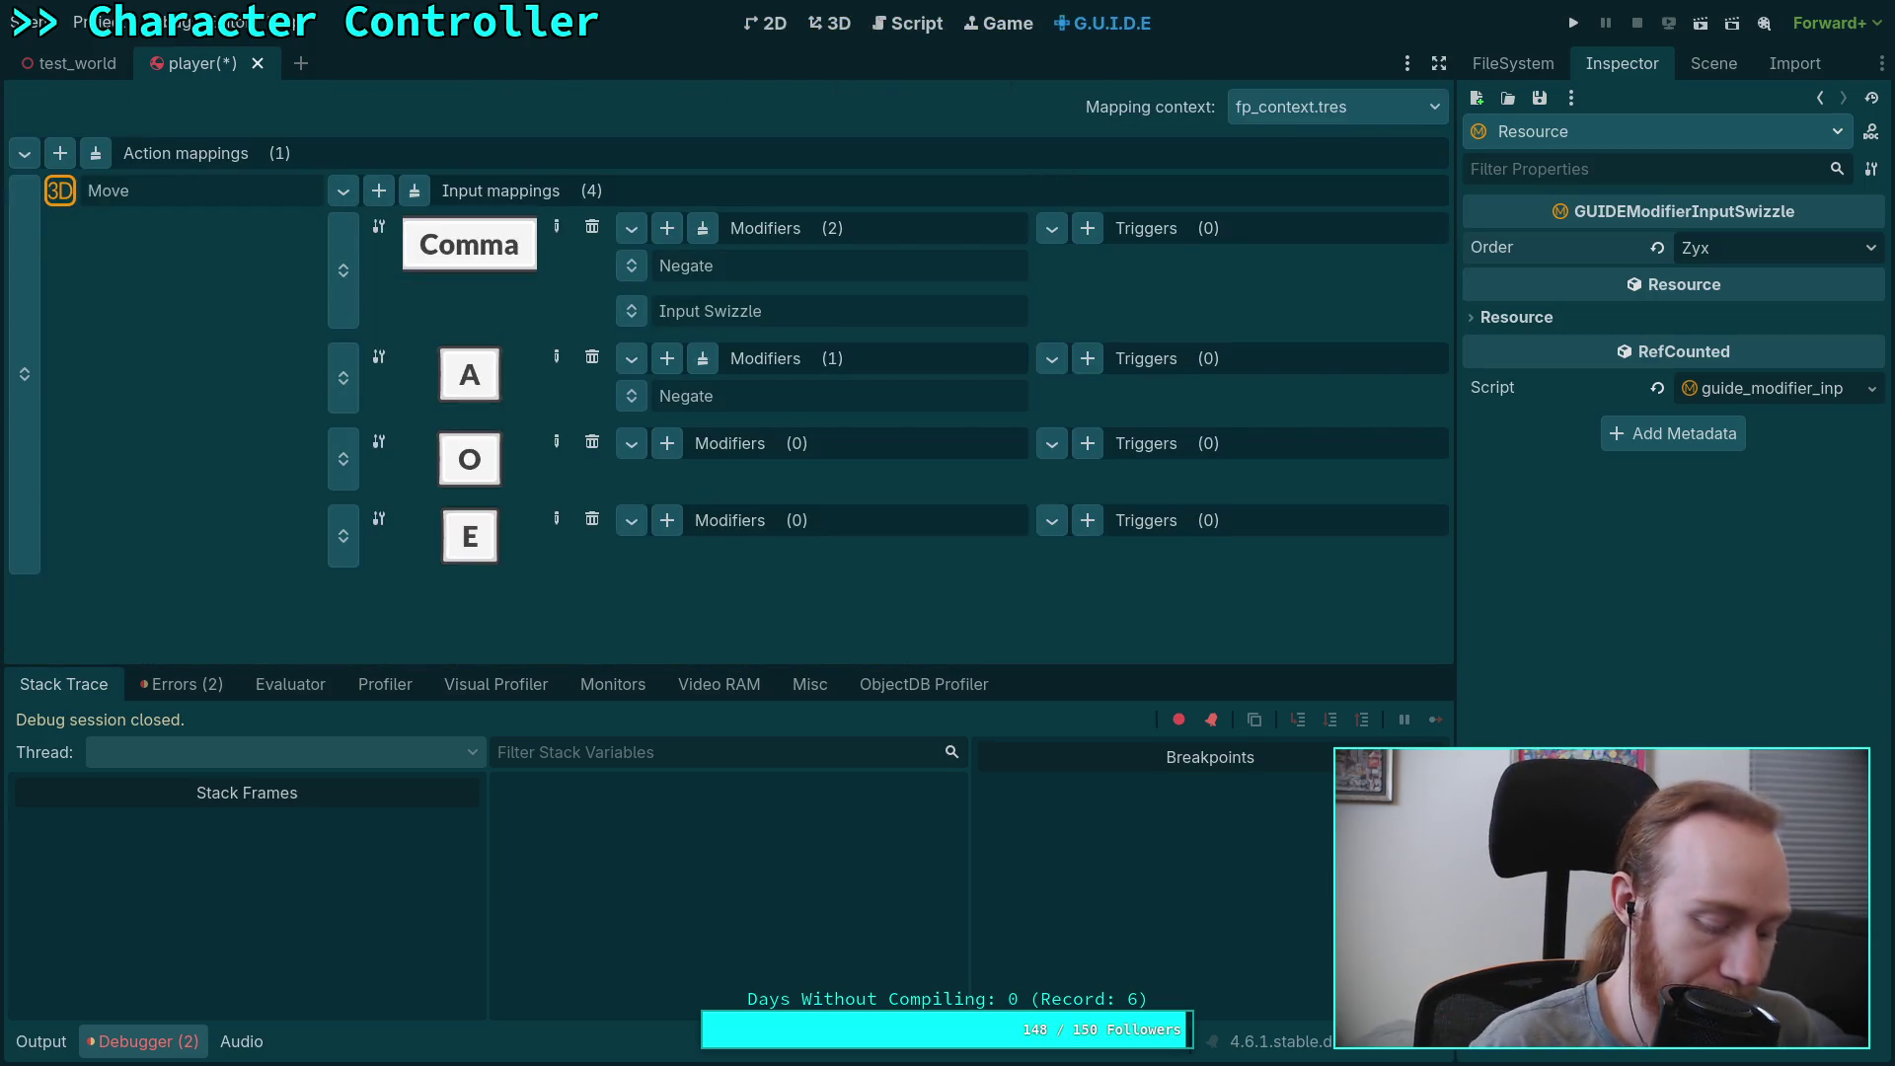
key("alt+Tab")
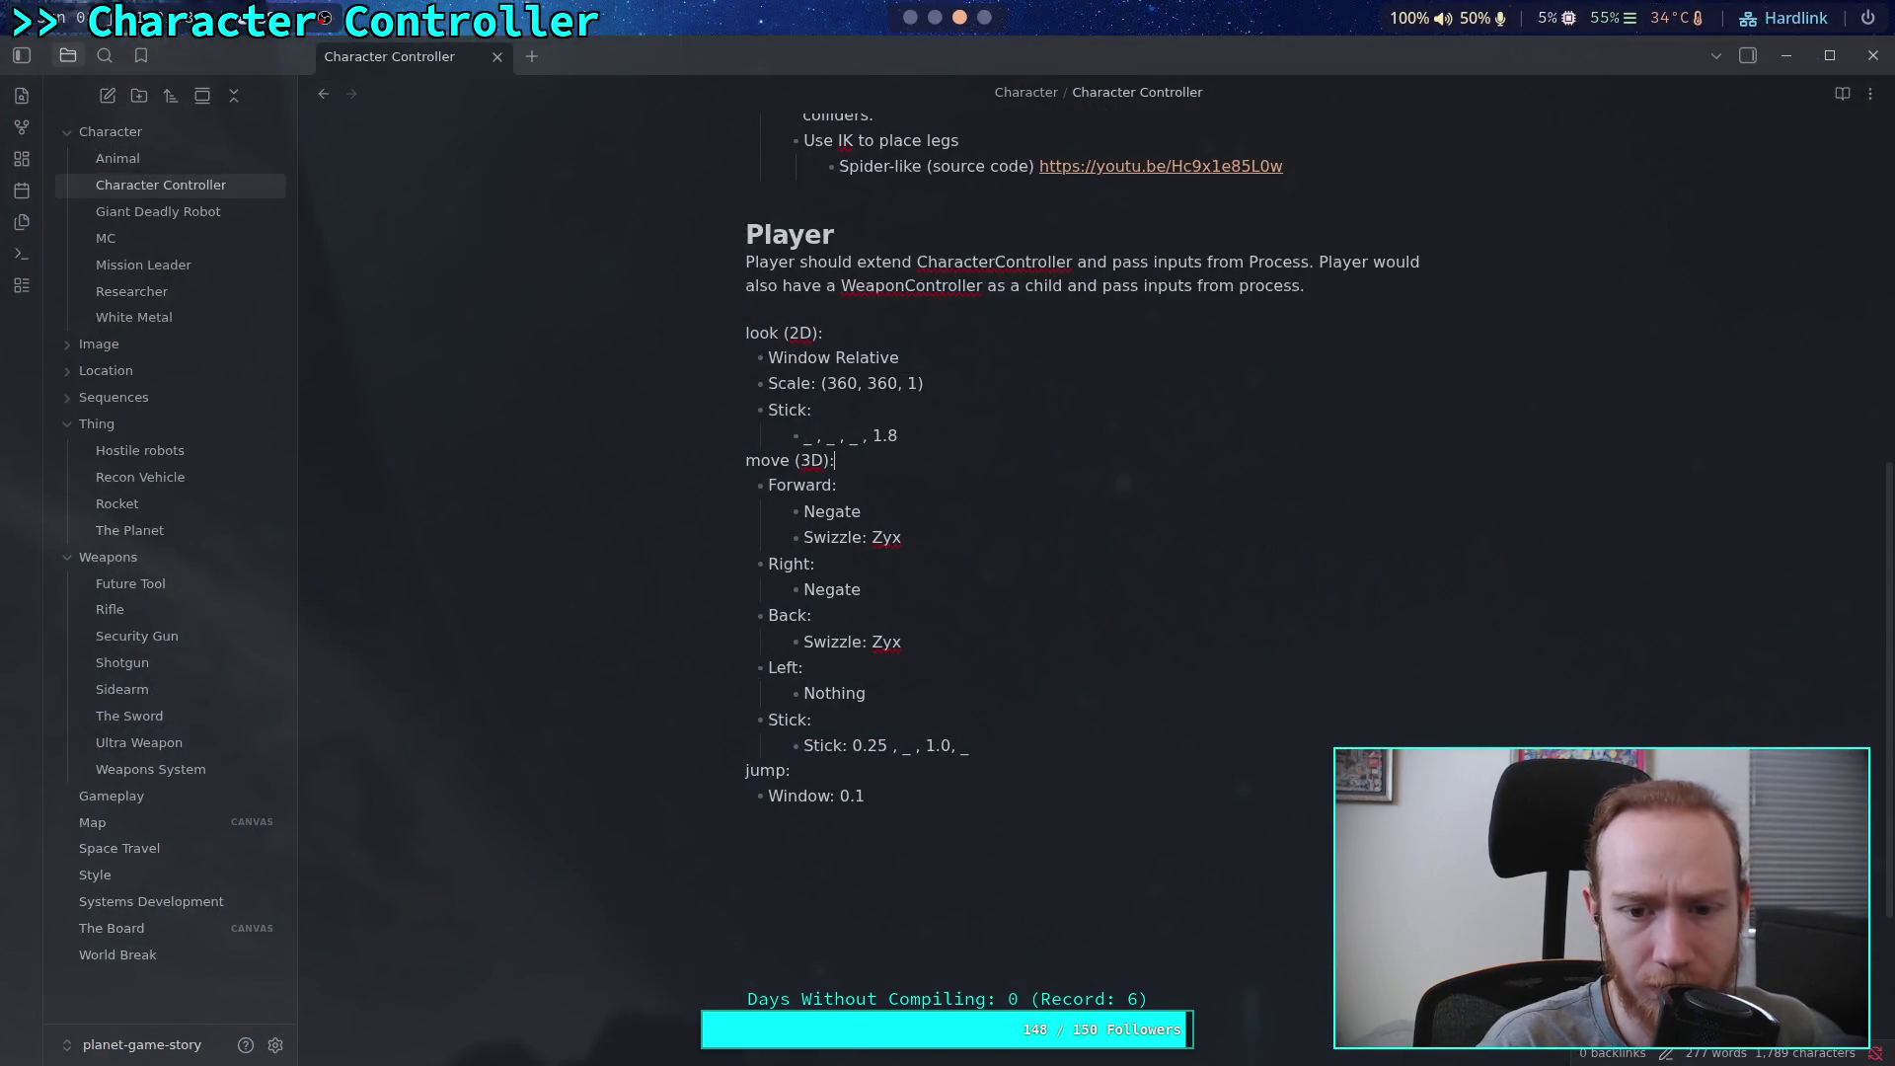
key("alt+Tab")
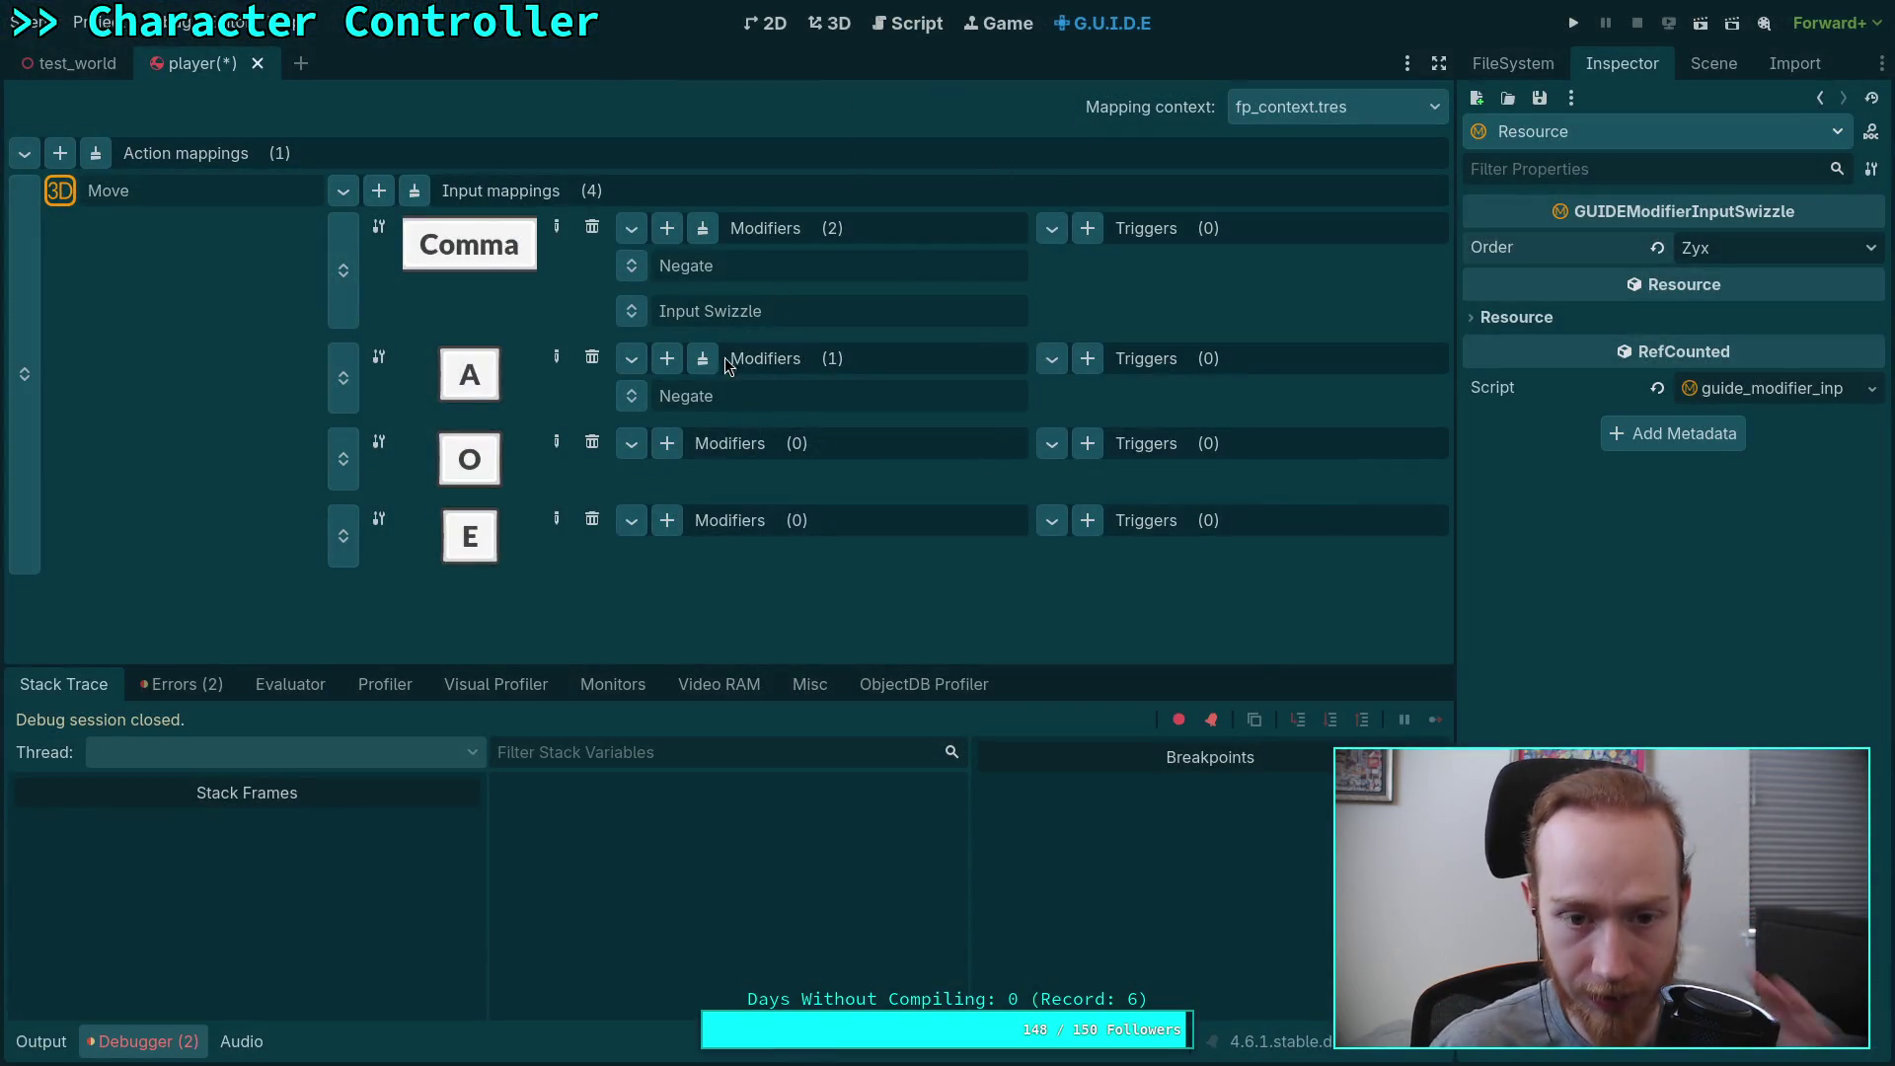
left_click(670, 442)
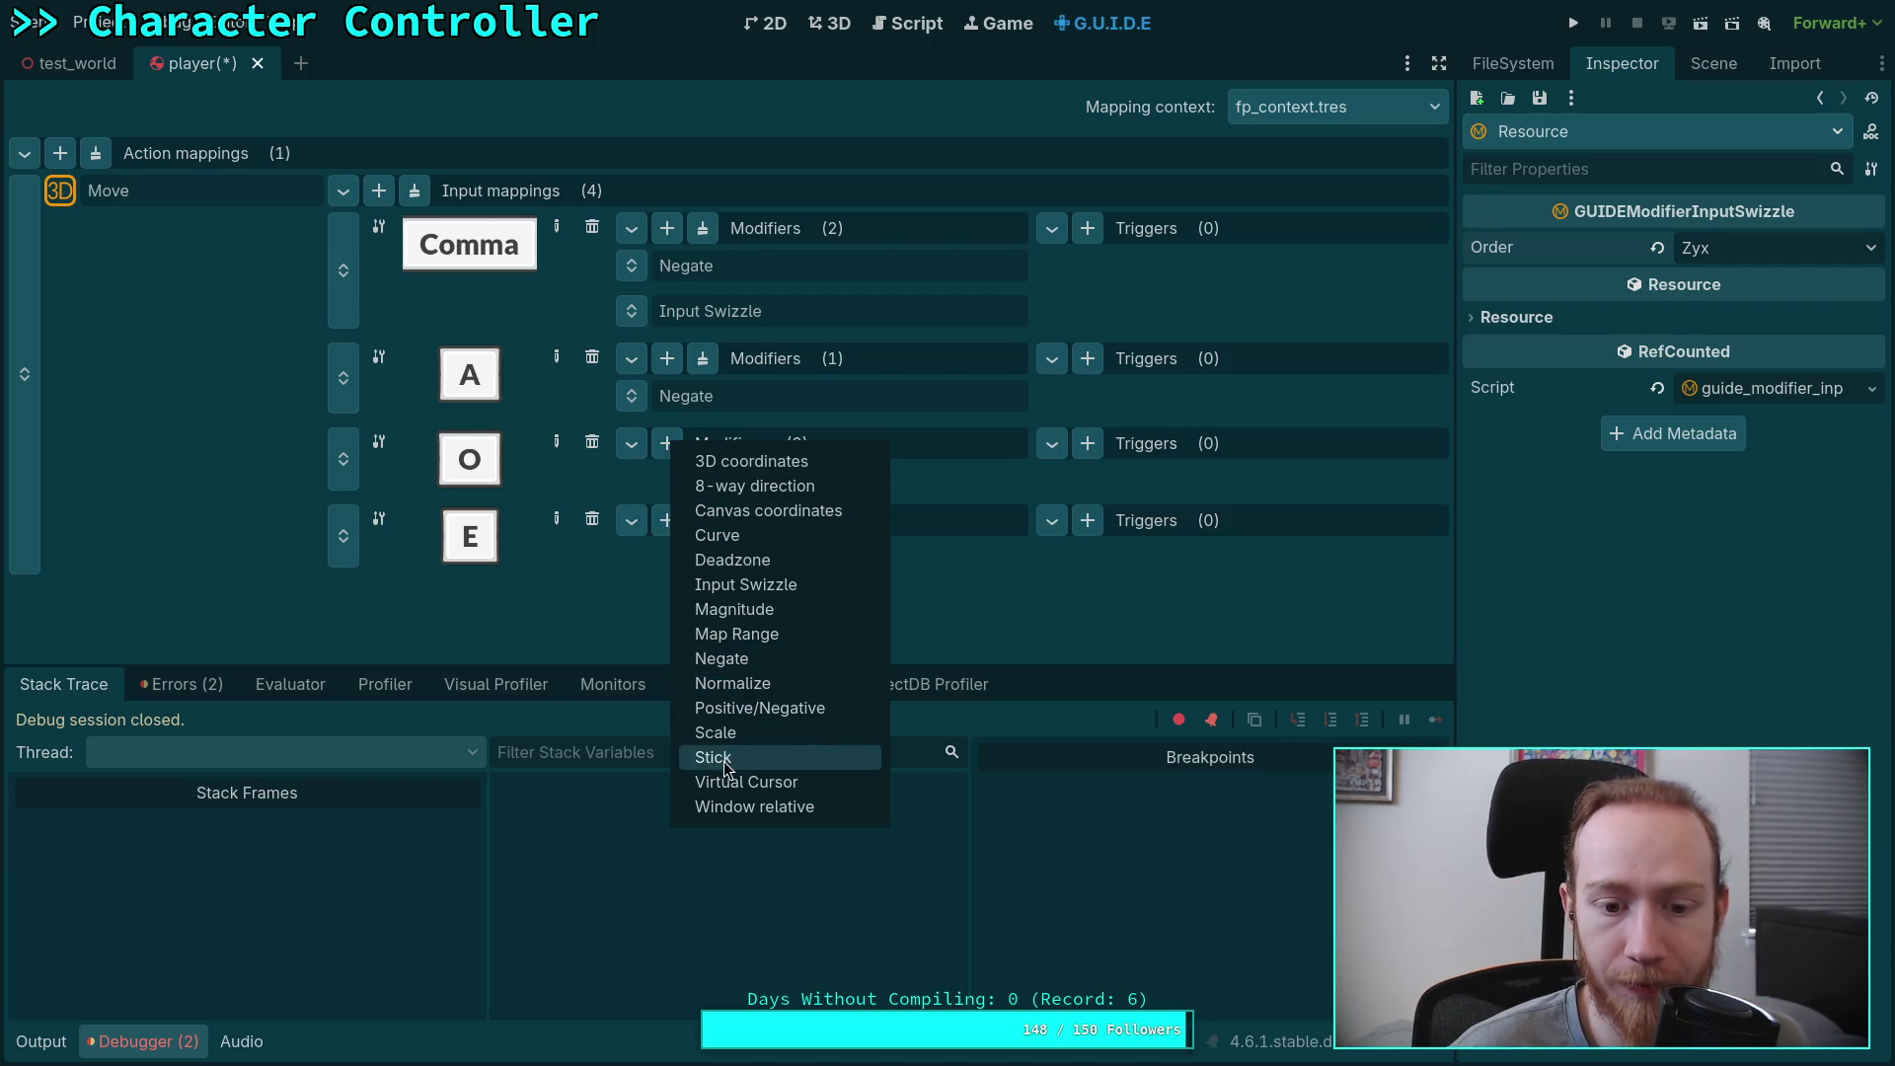
left_click(745, 584)
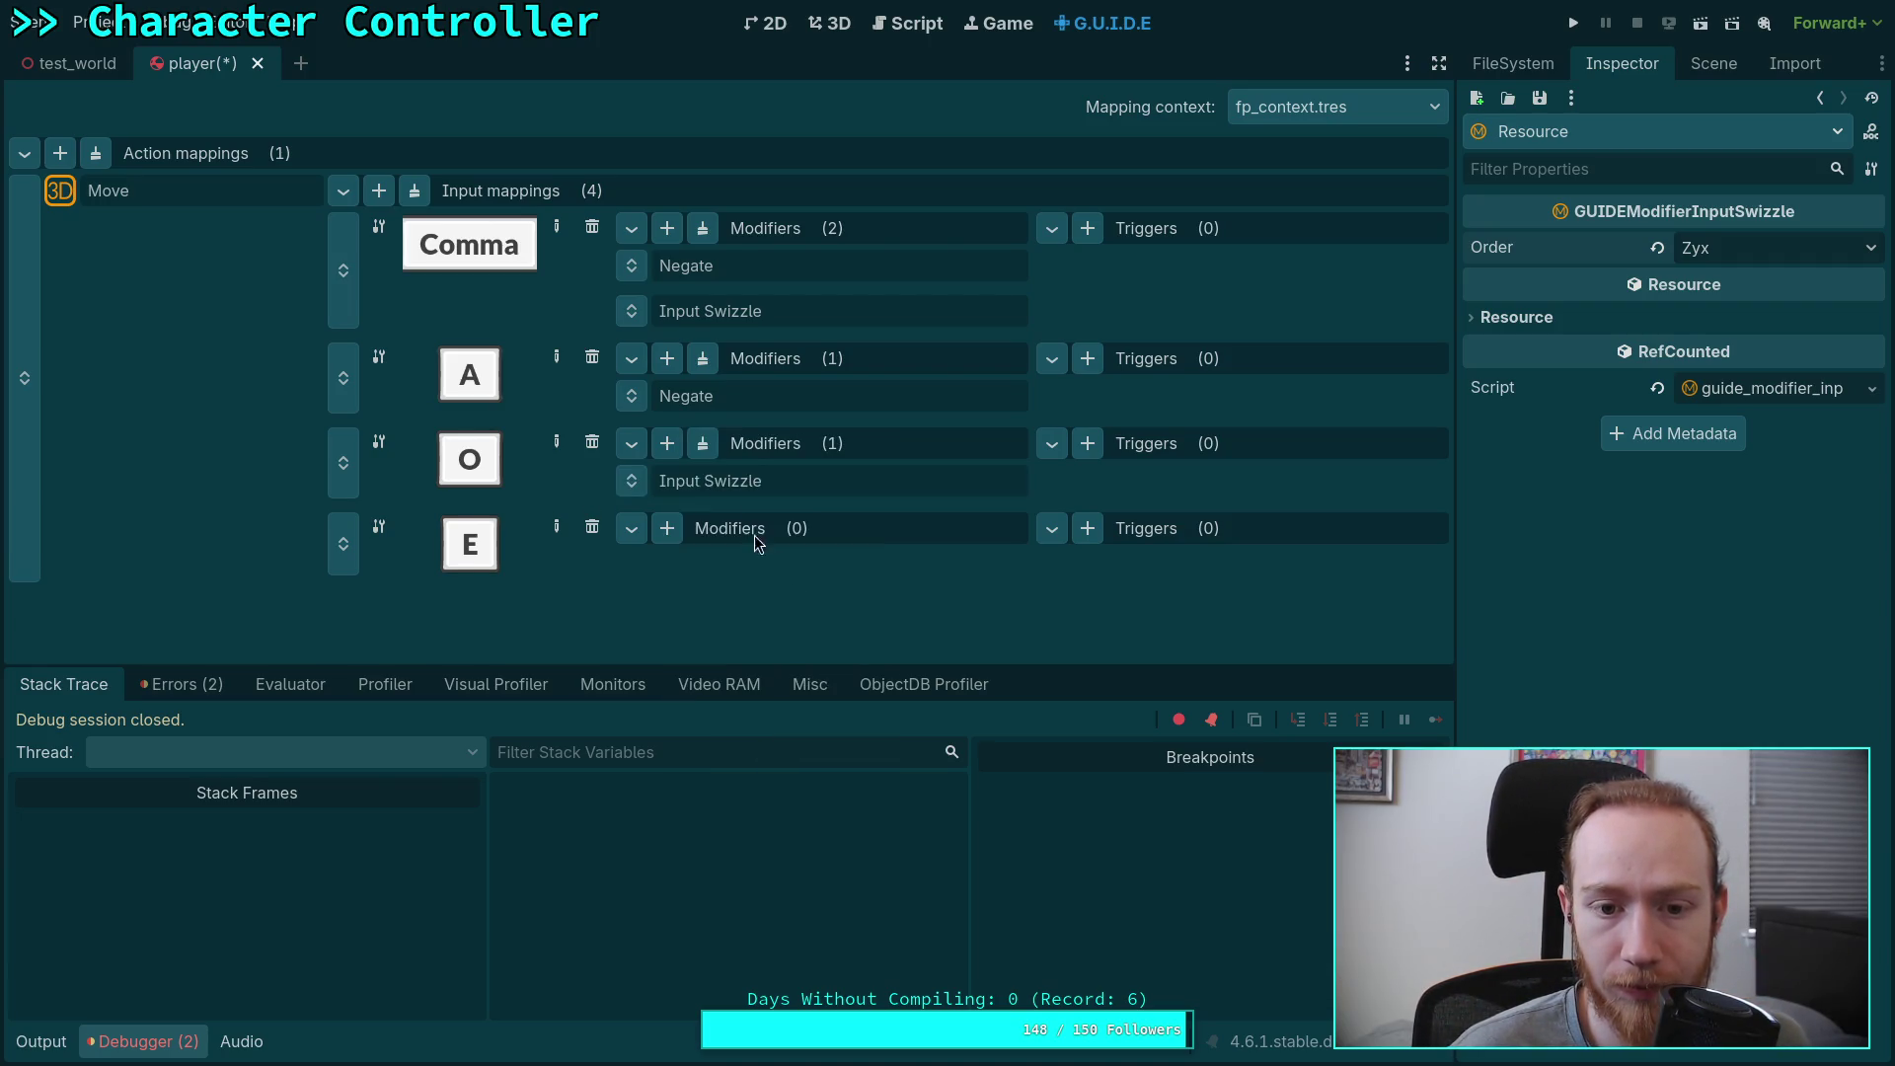
left_click(1739, 248)
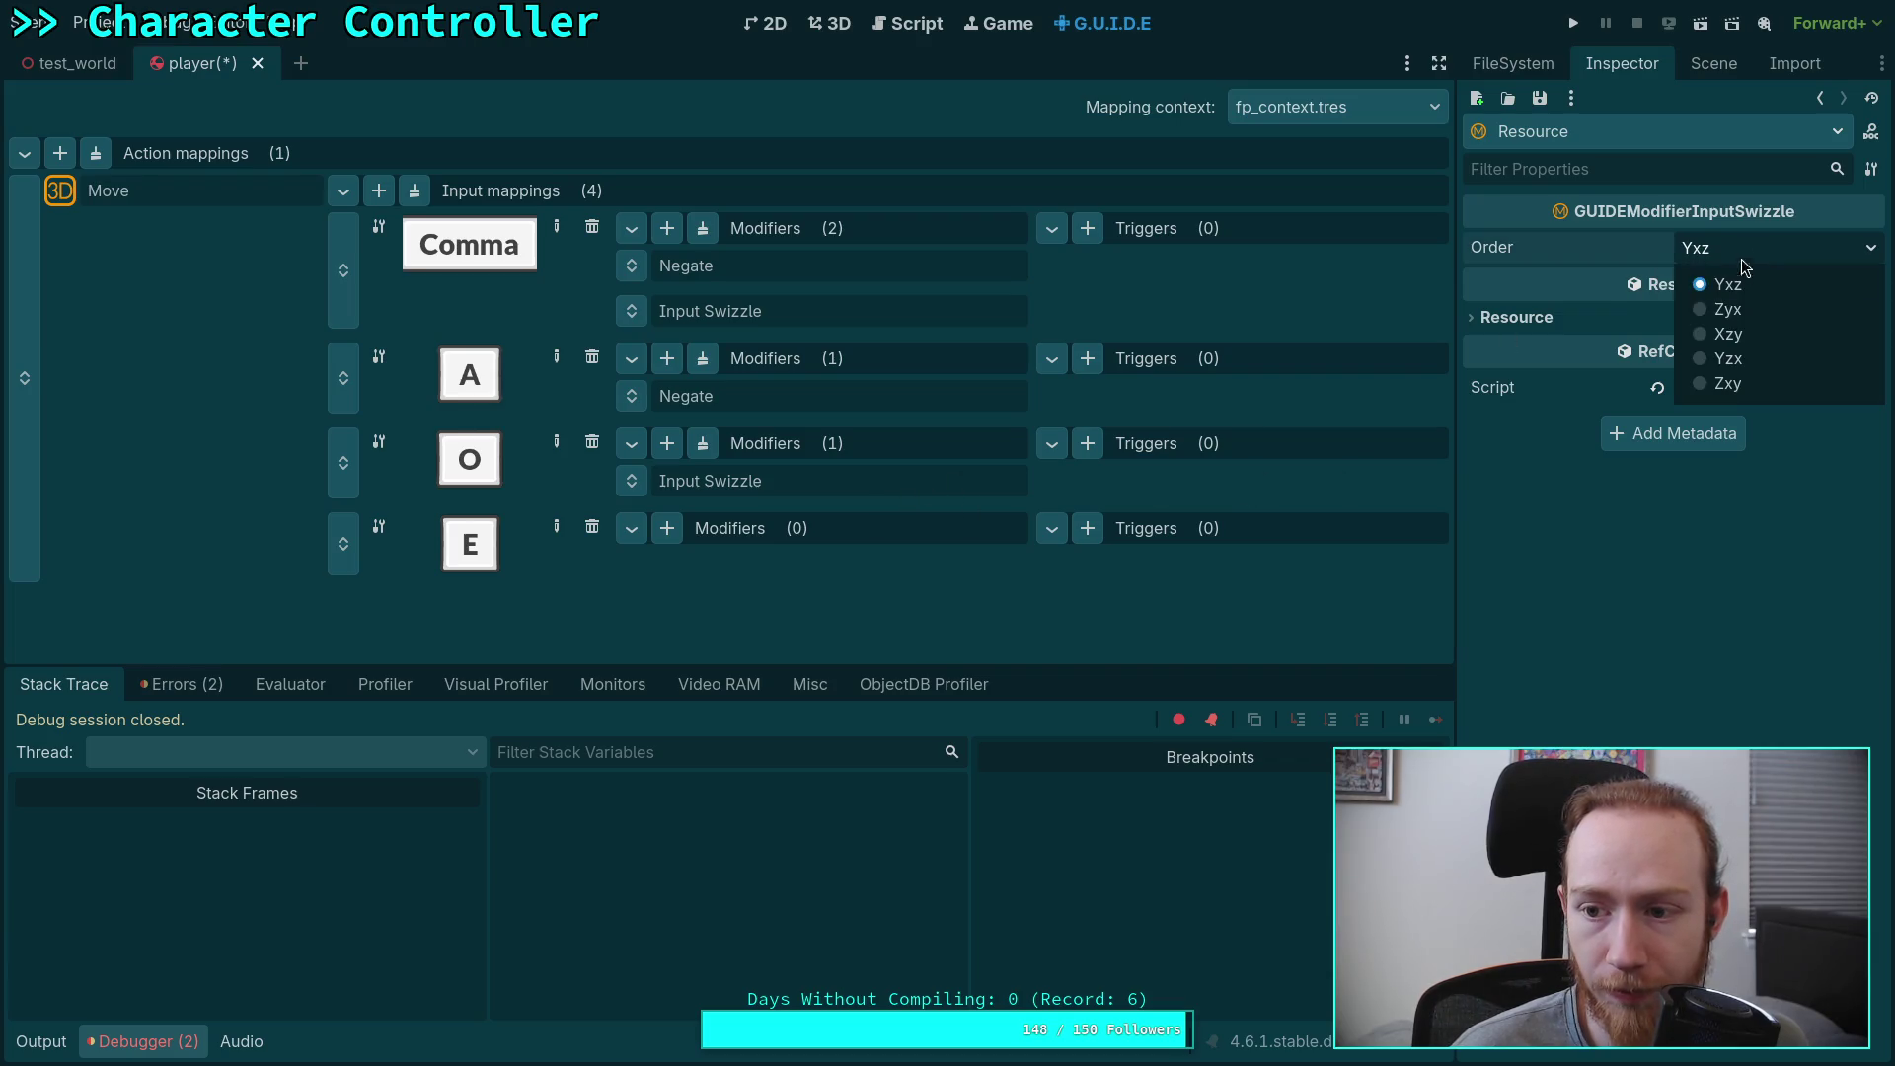
left_click(1766, 311)
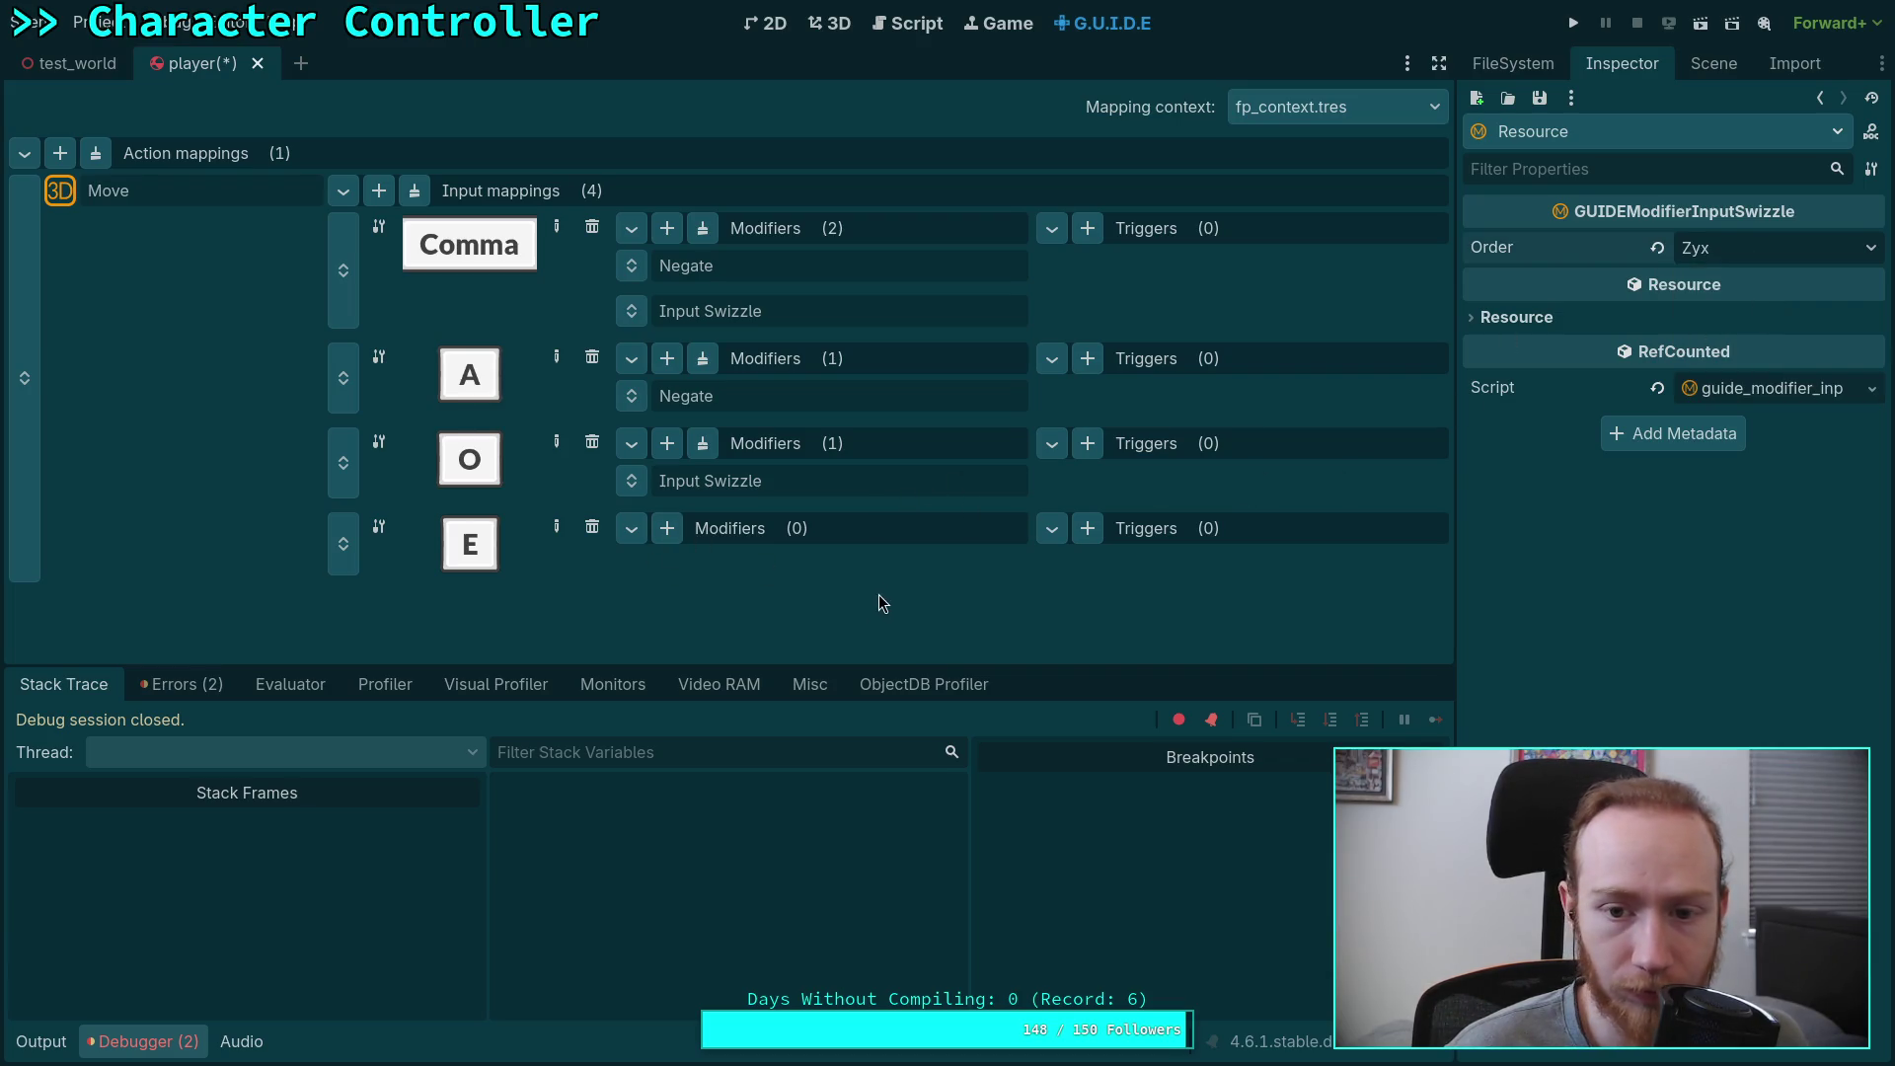
Collapse the debugger panel and save the player scene with Ctrl+S
left_click(162, 1044)
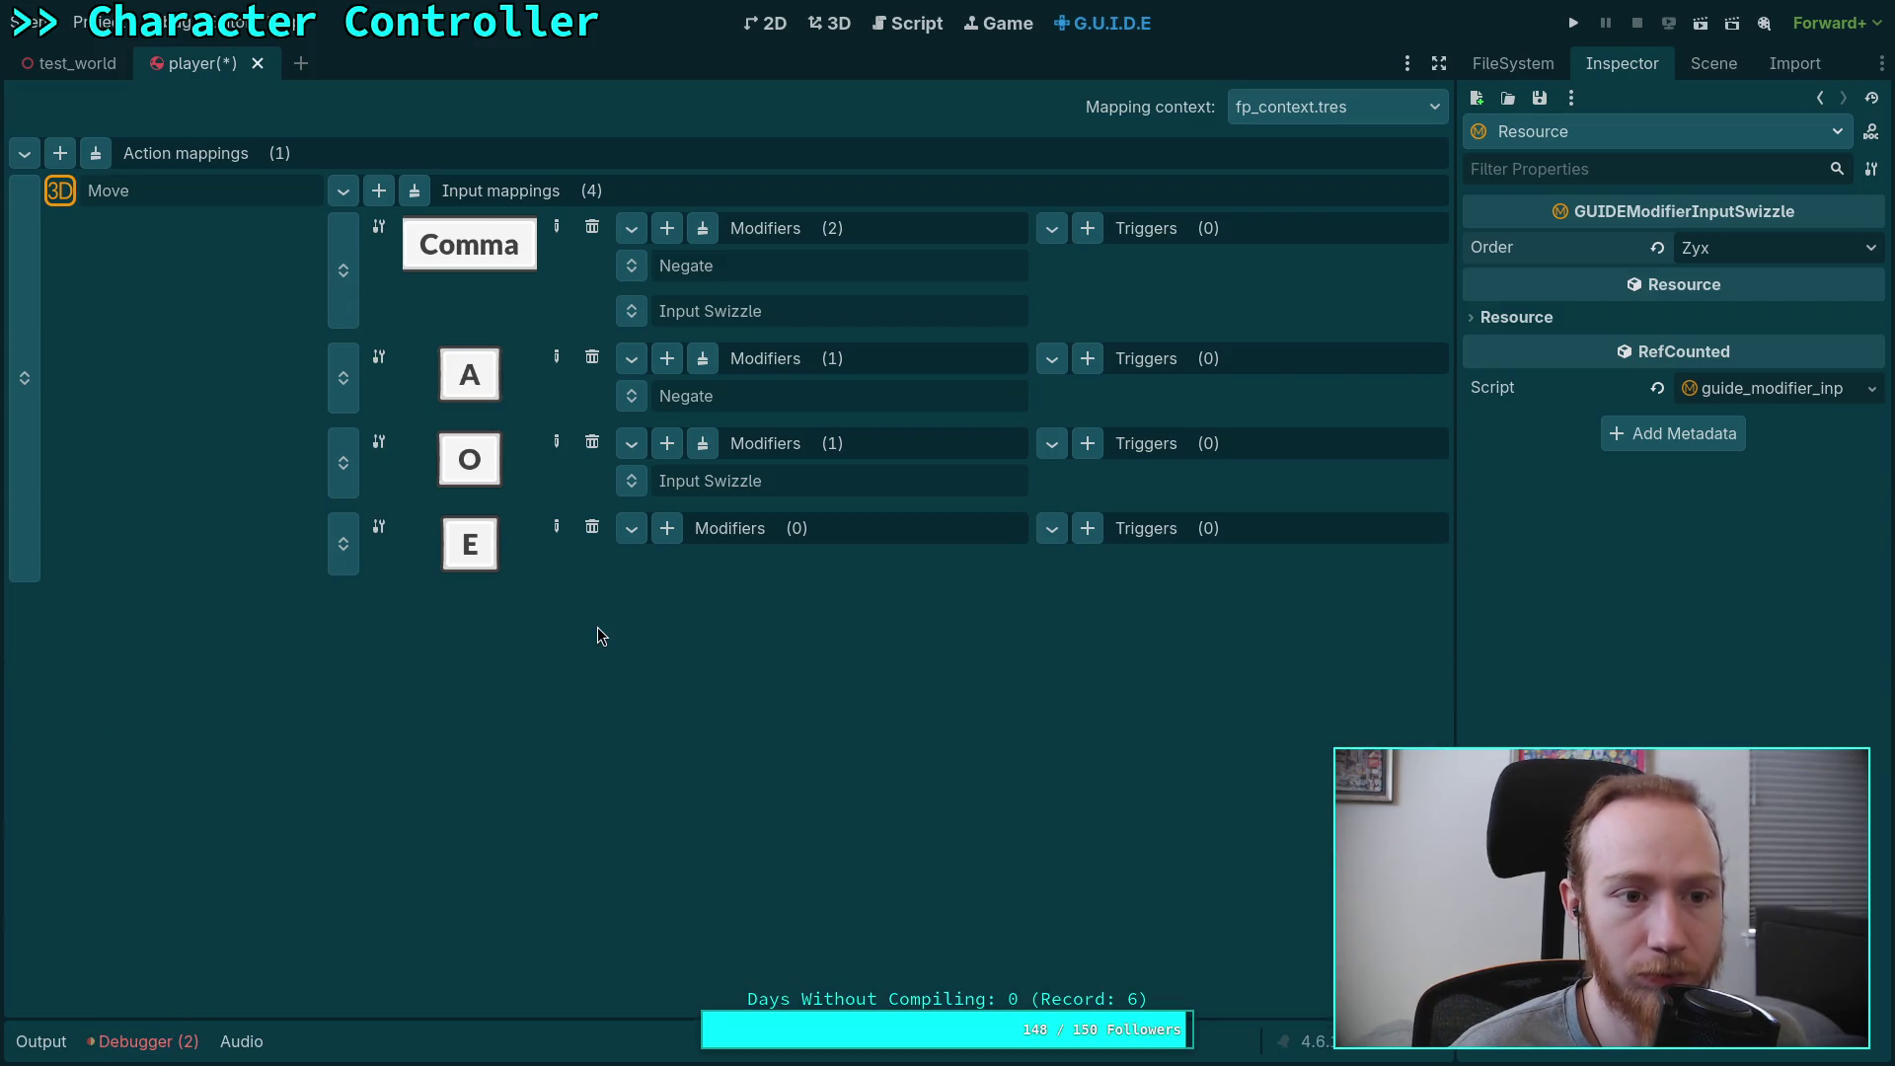
key("ctrl+s")
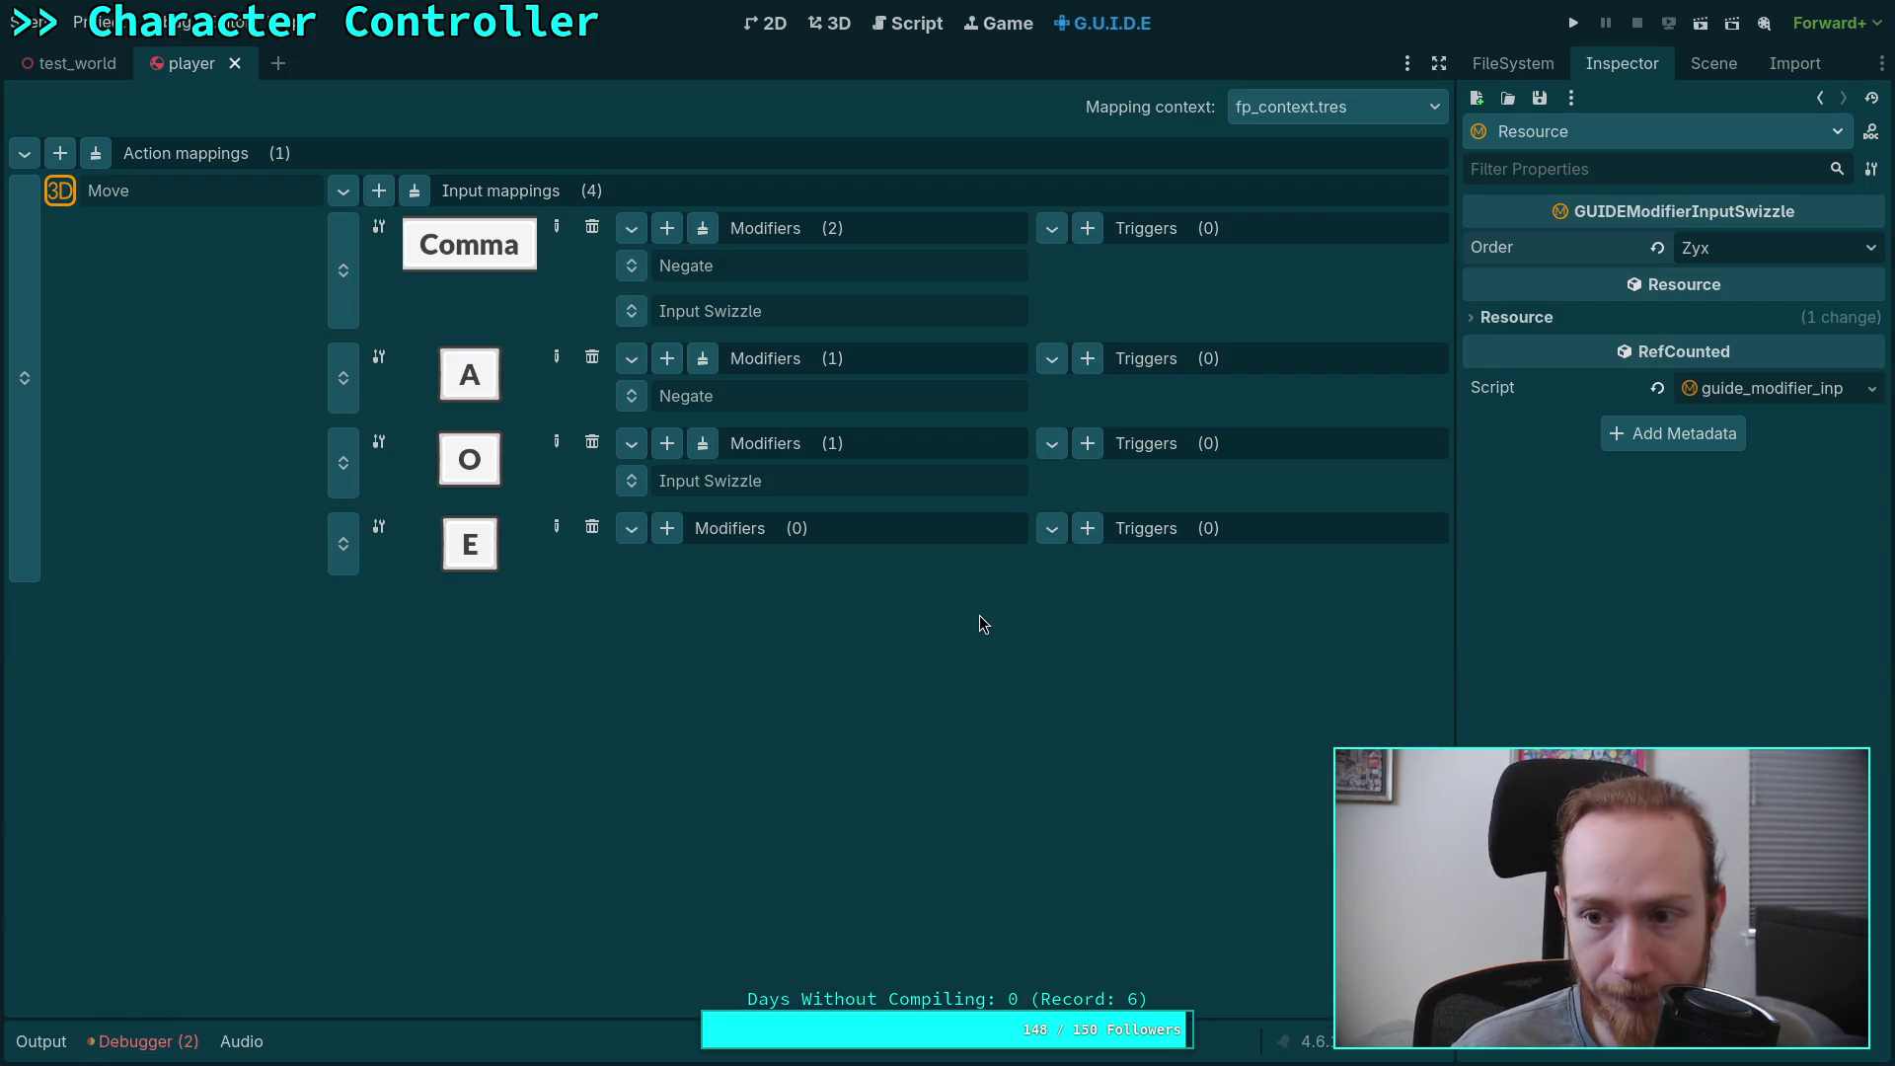
left_click(1713, 63)
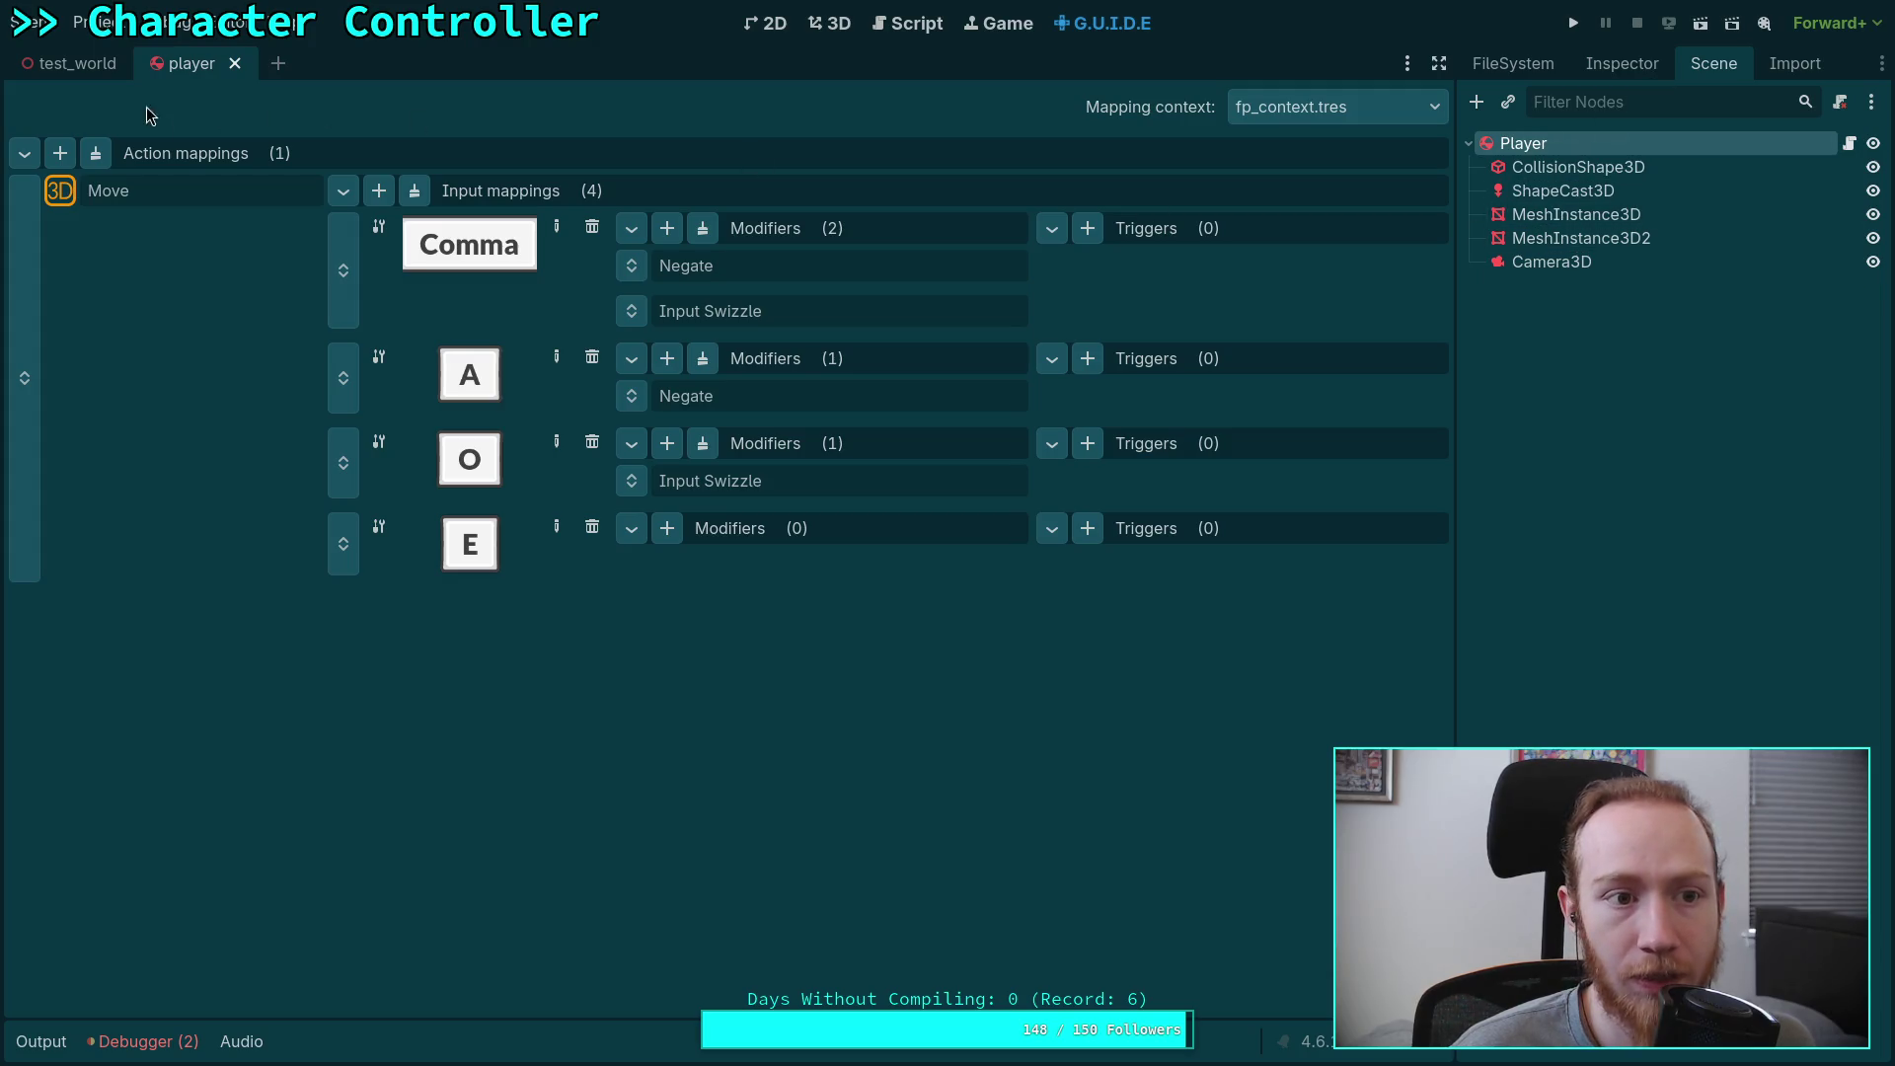
Insert an empty 'func _ready() -> void:' above _process in player.gd using autocomplete
left_click(879, 27)
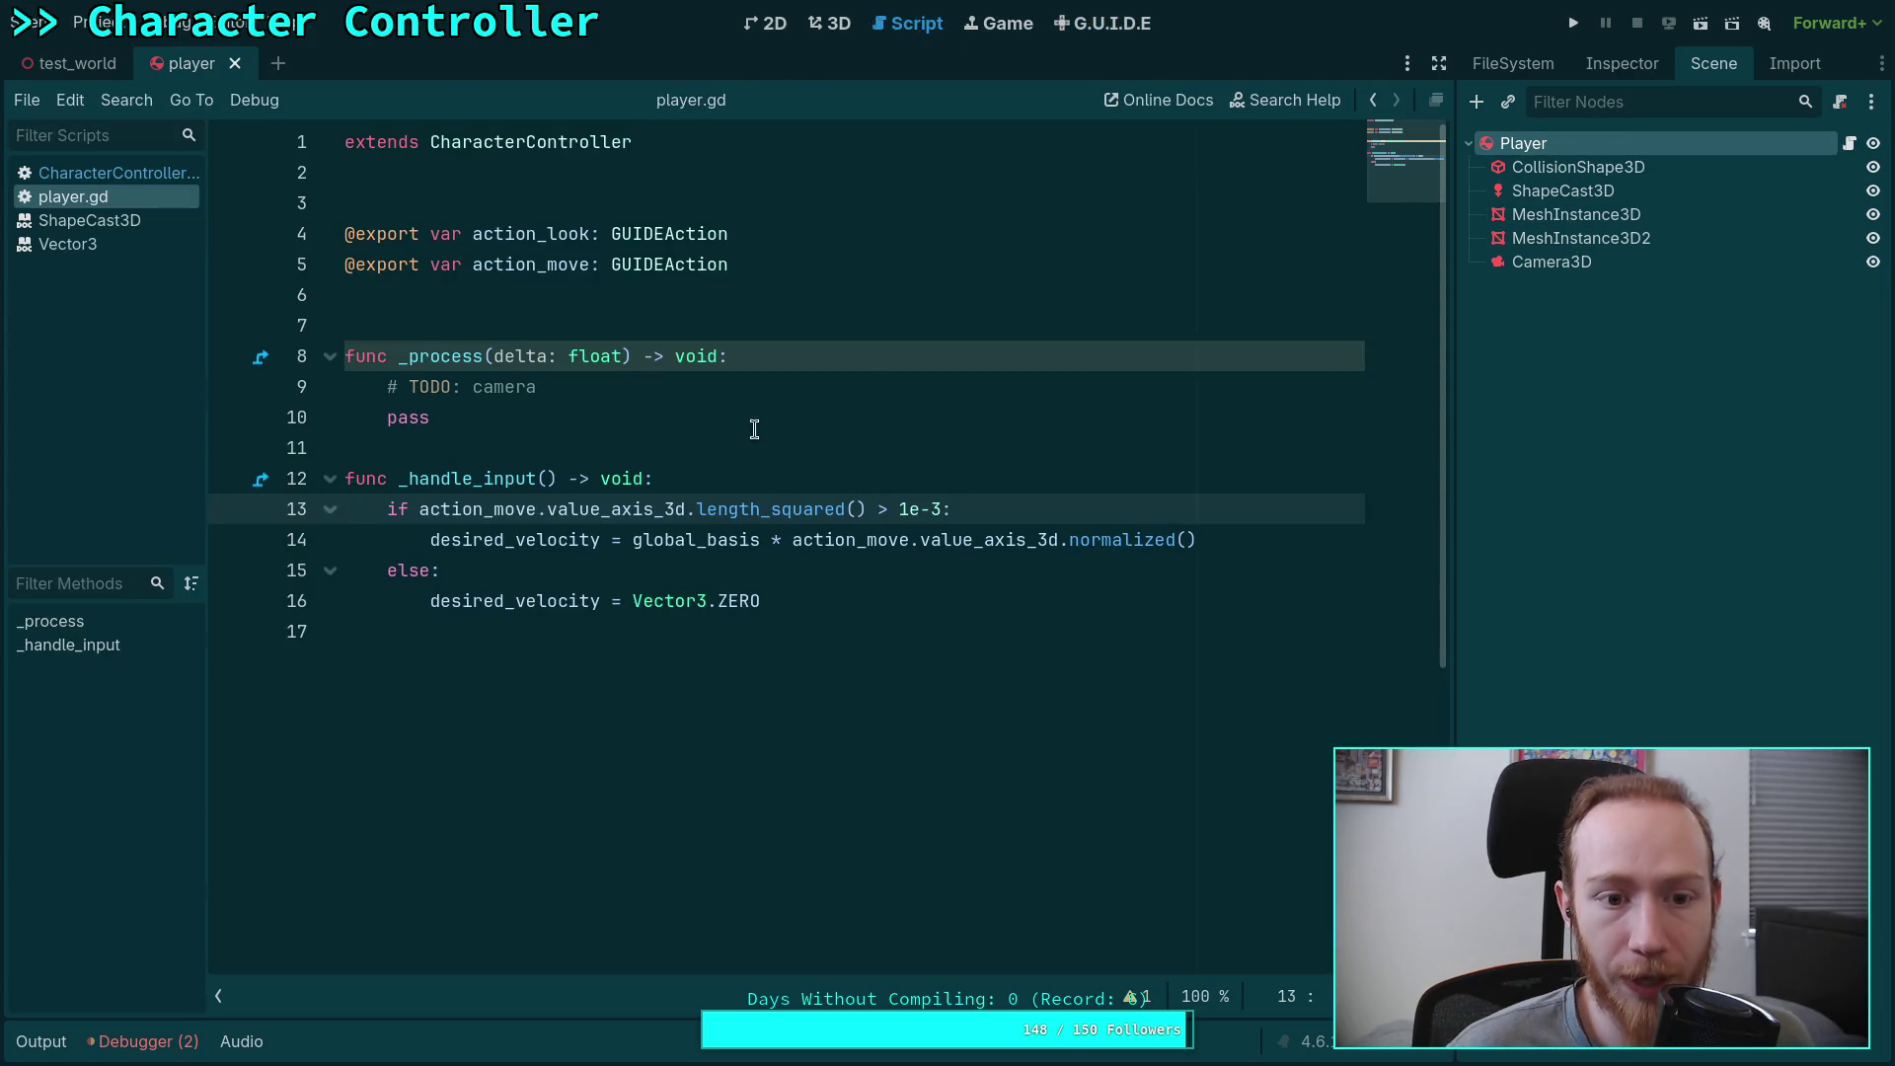
left_click(778, 387)
left_click(816, 321)
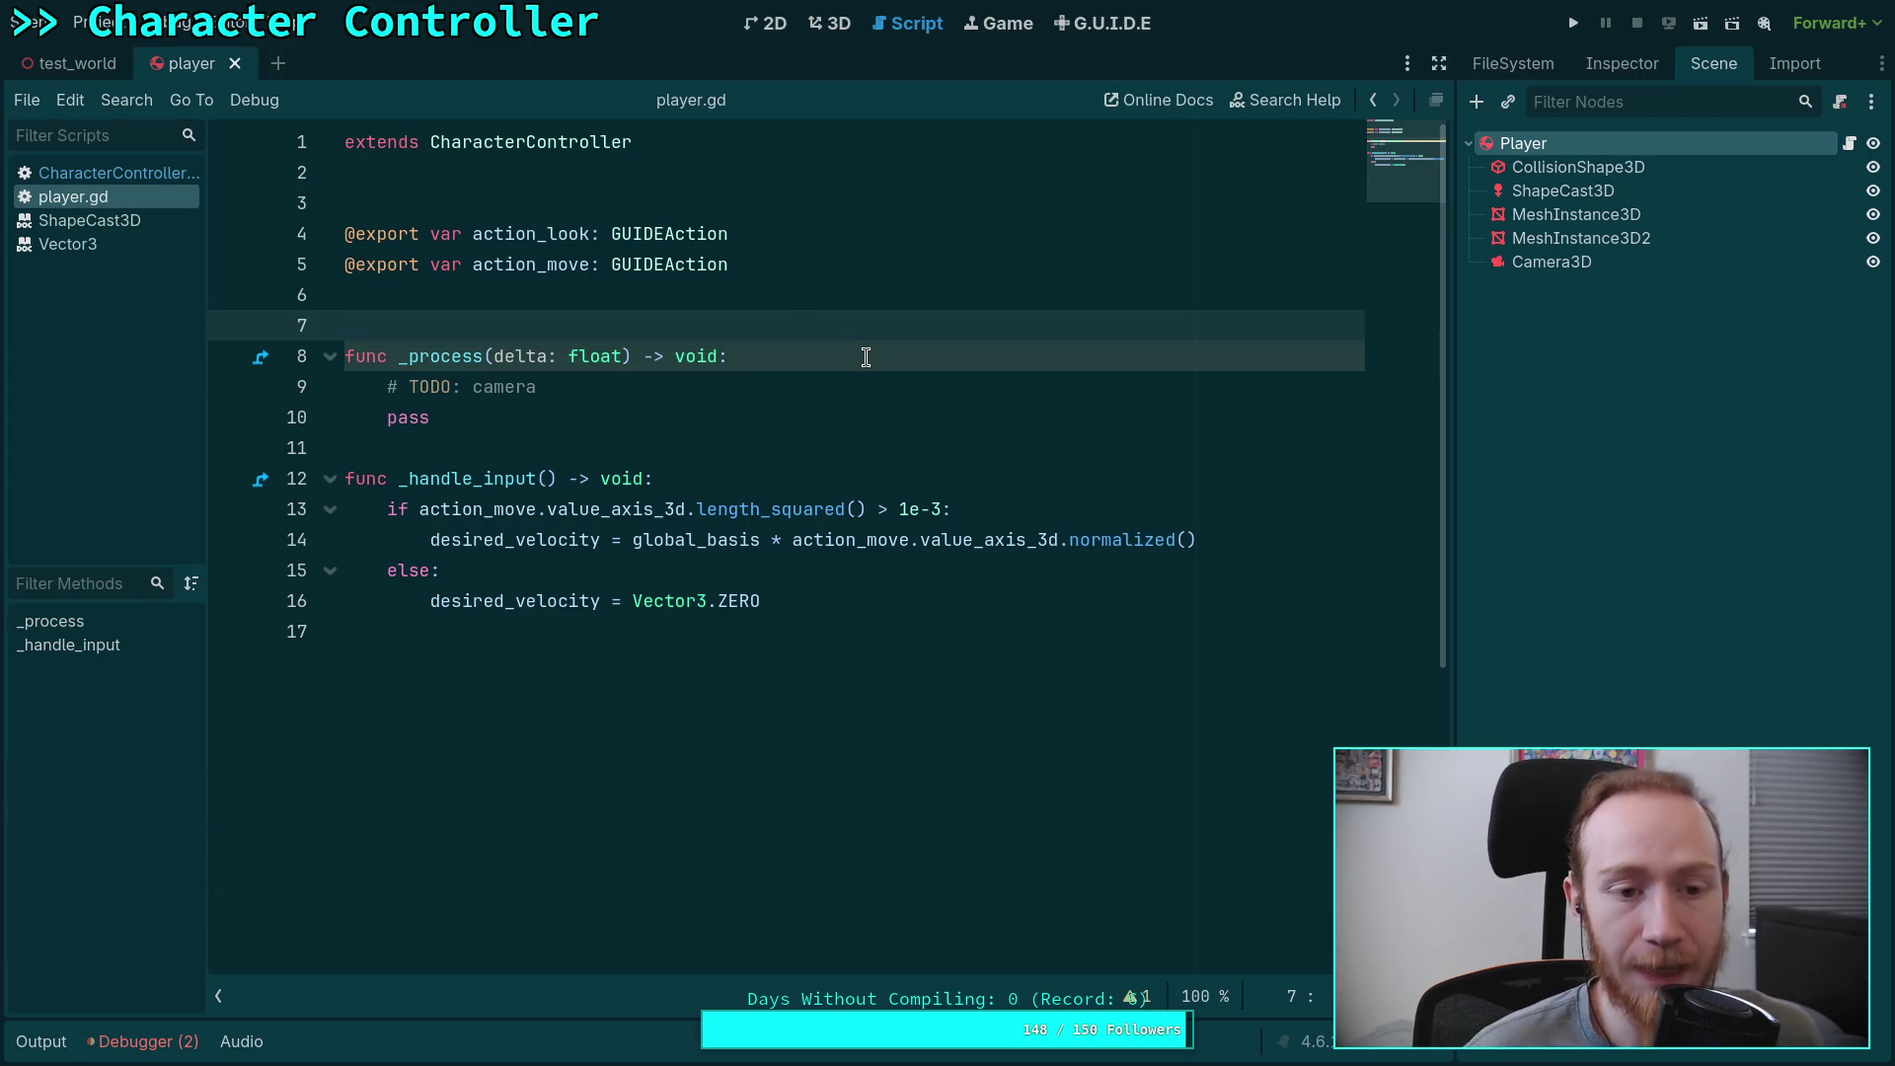
key("Return")
key("Return")
key("Up")
type("func _")
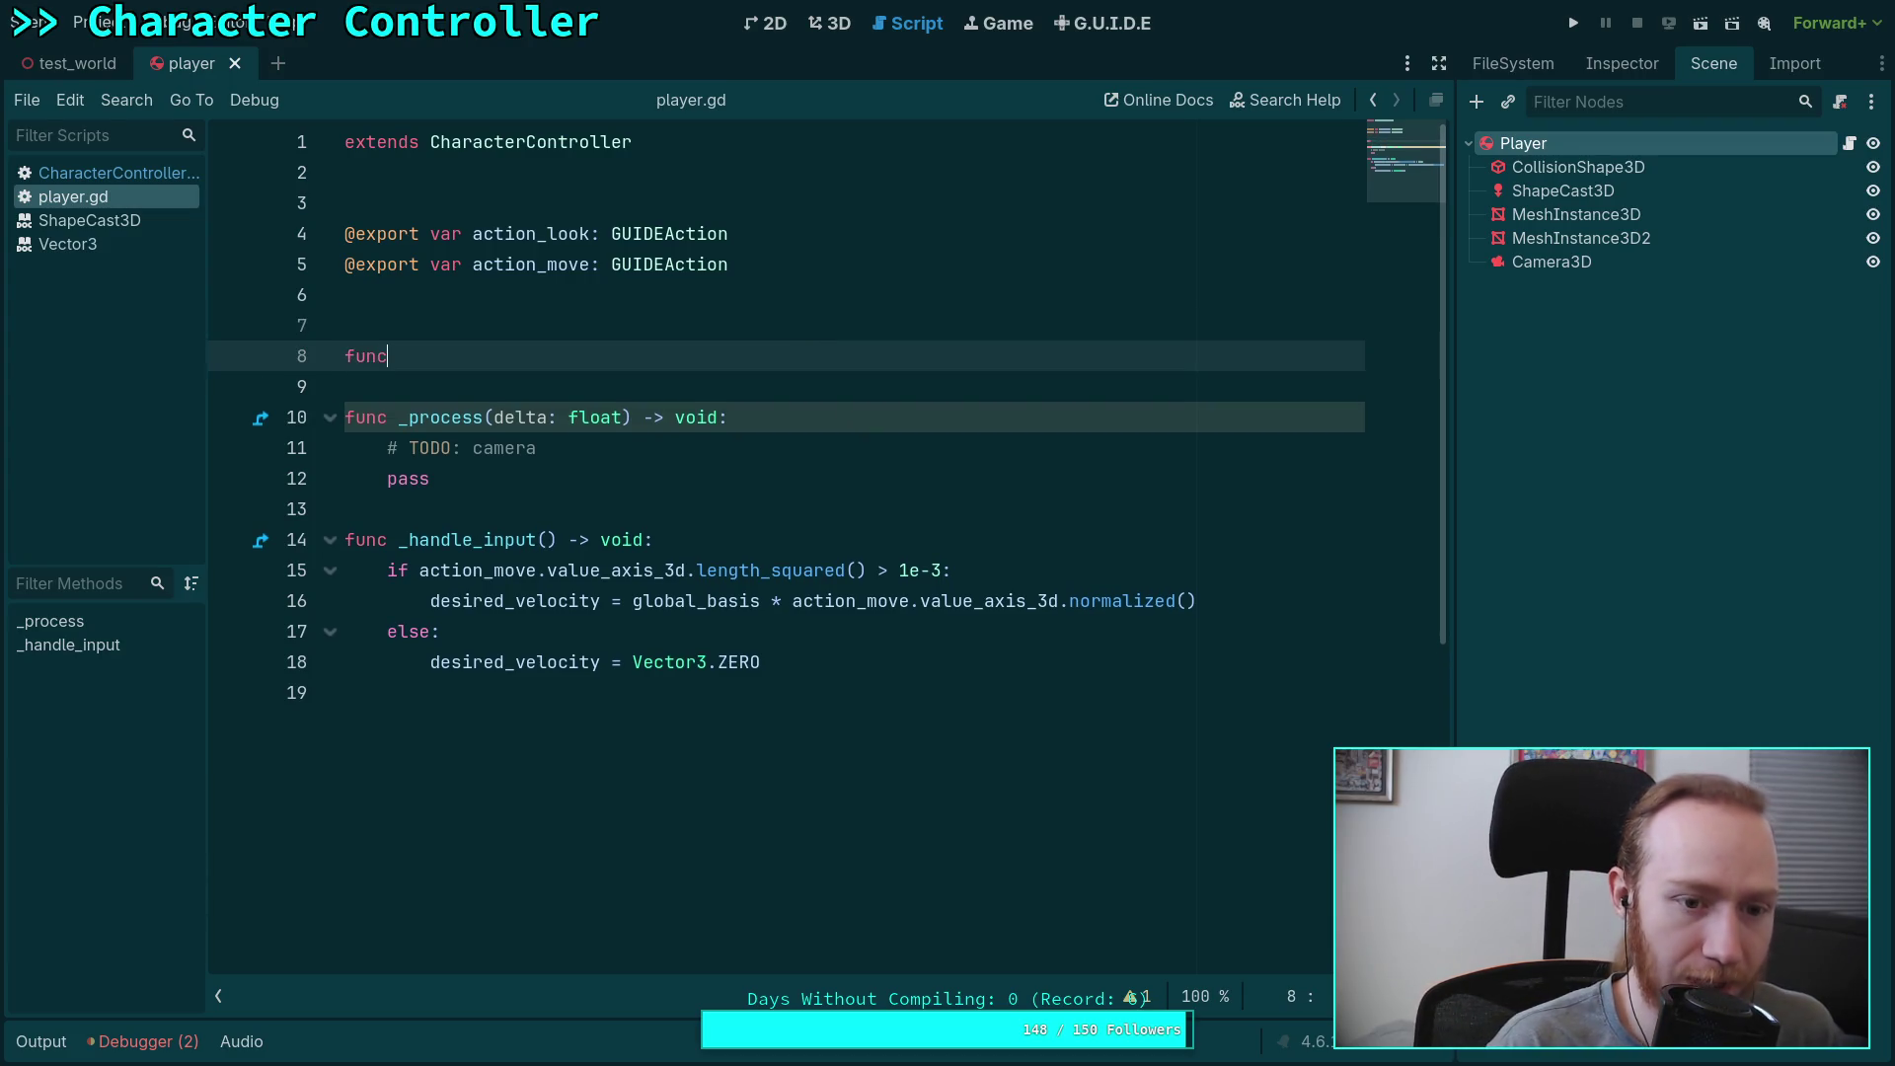
type("r")
key("Return")
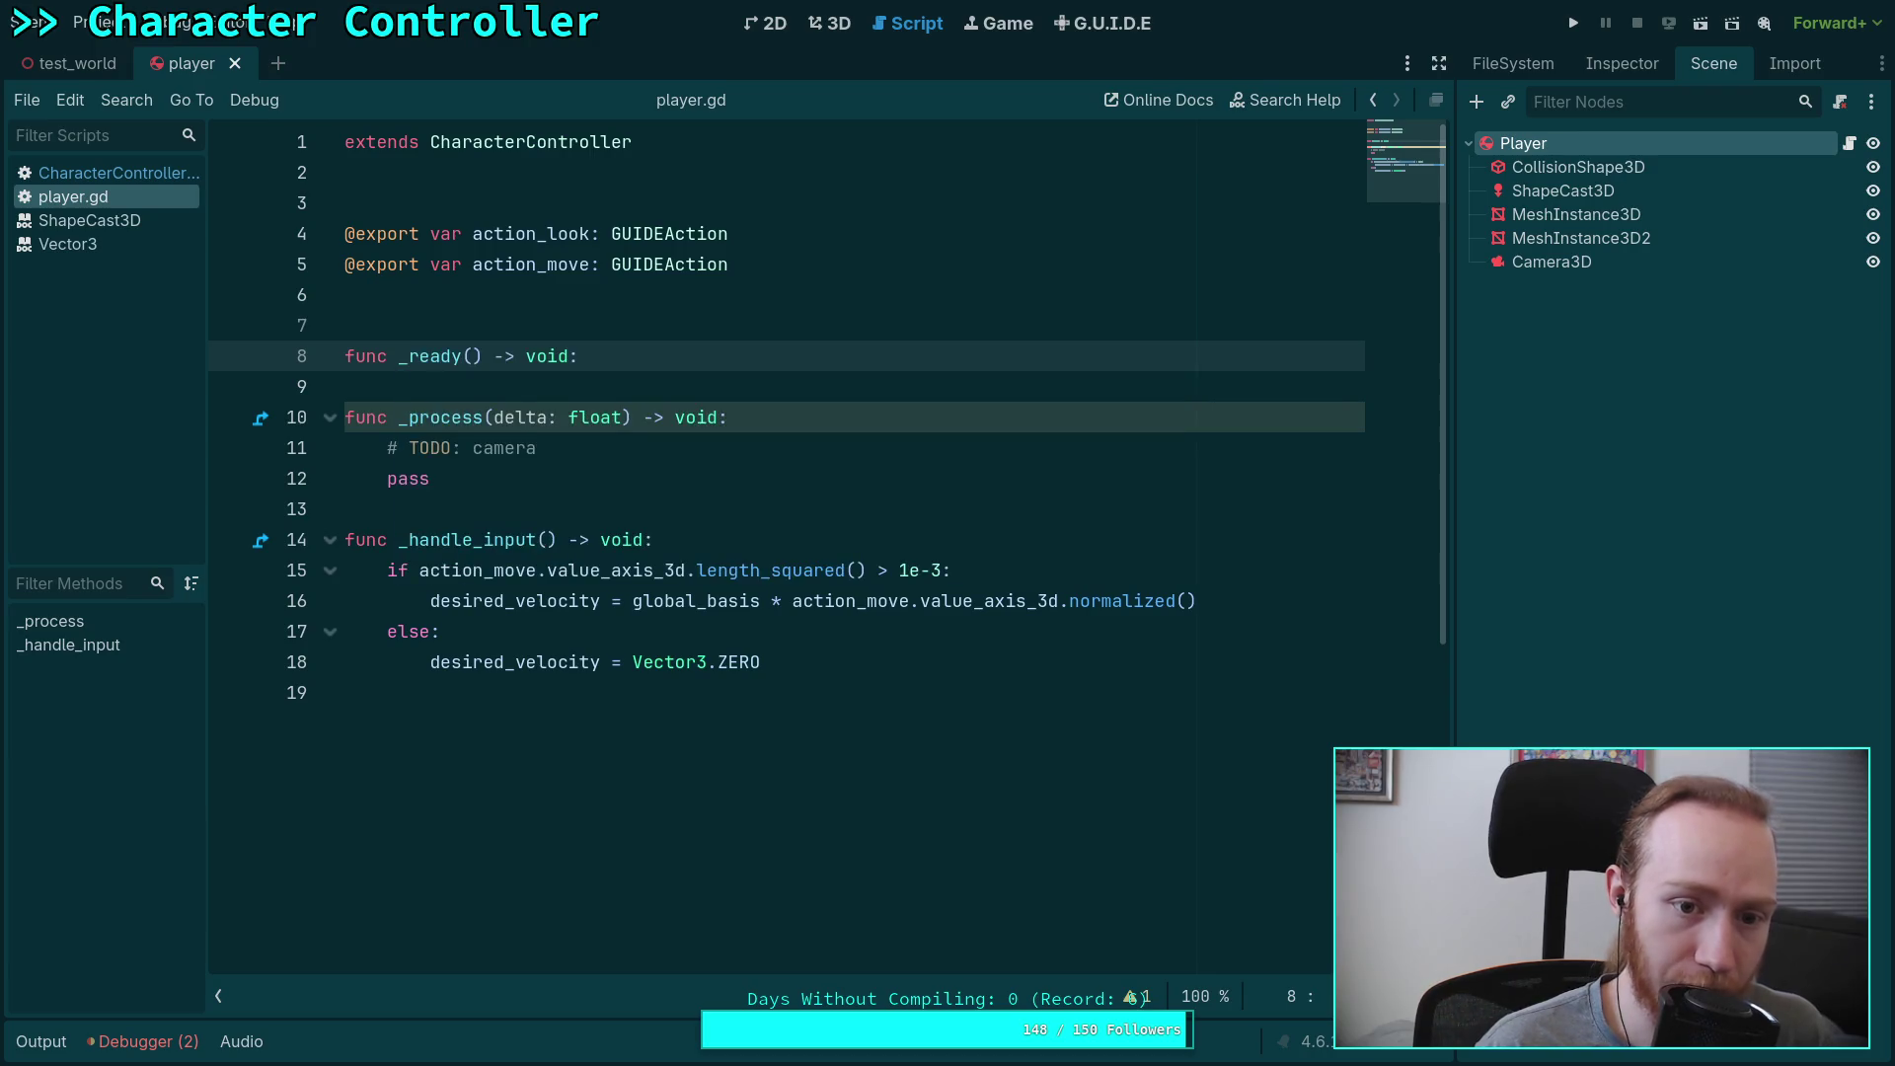
key("Return")
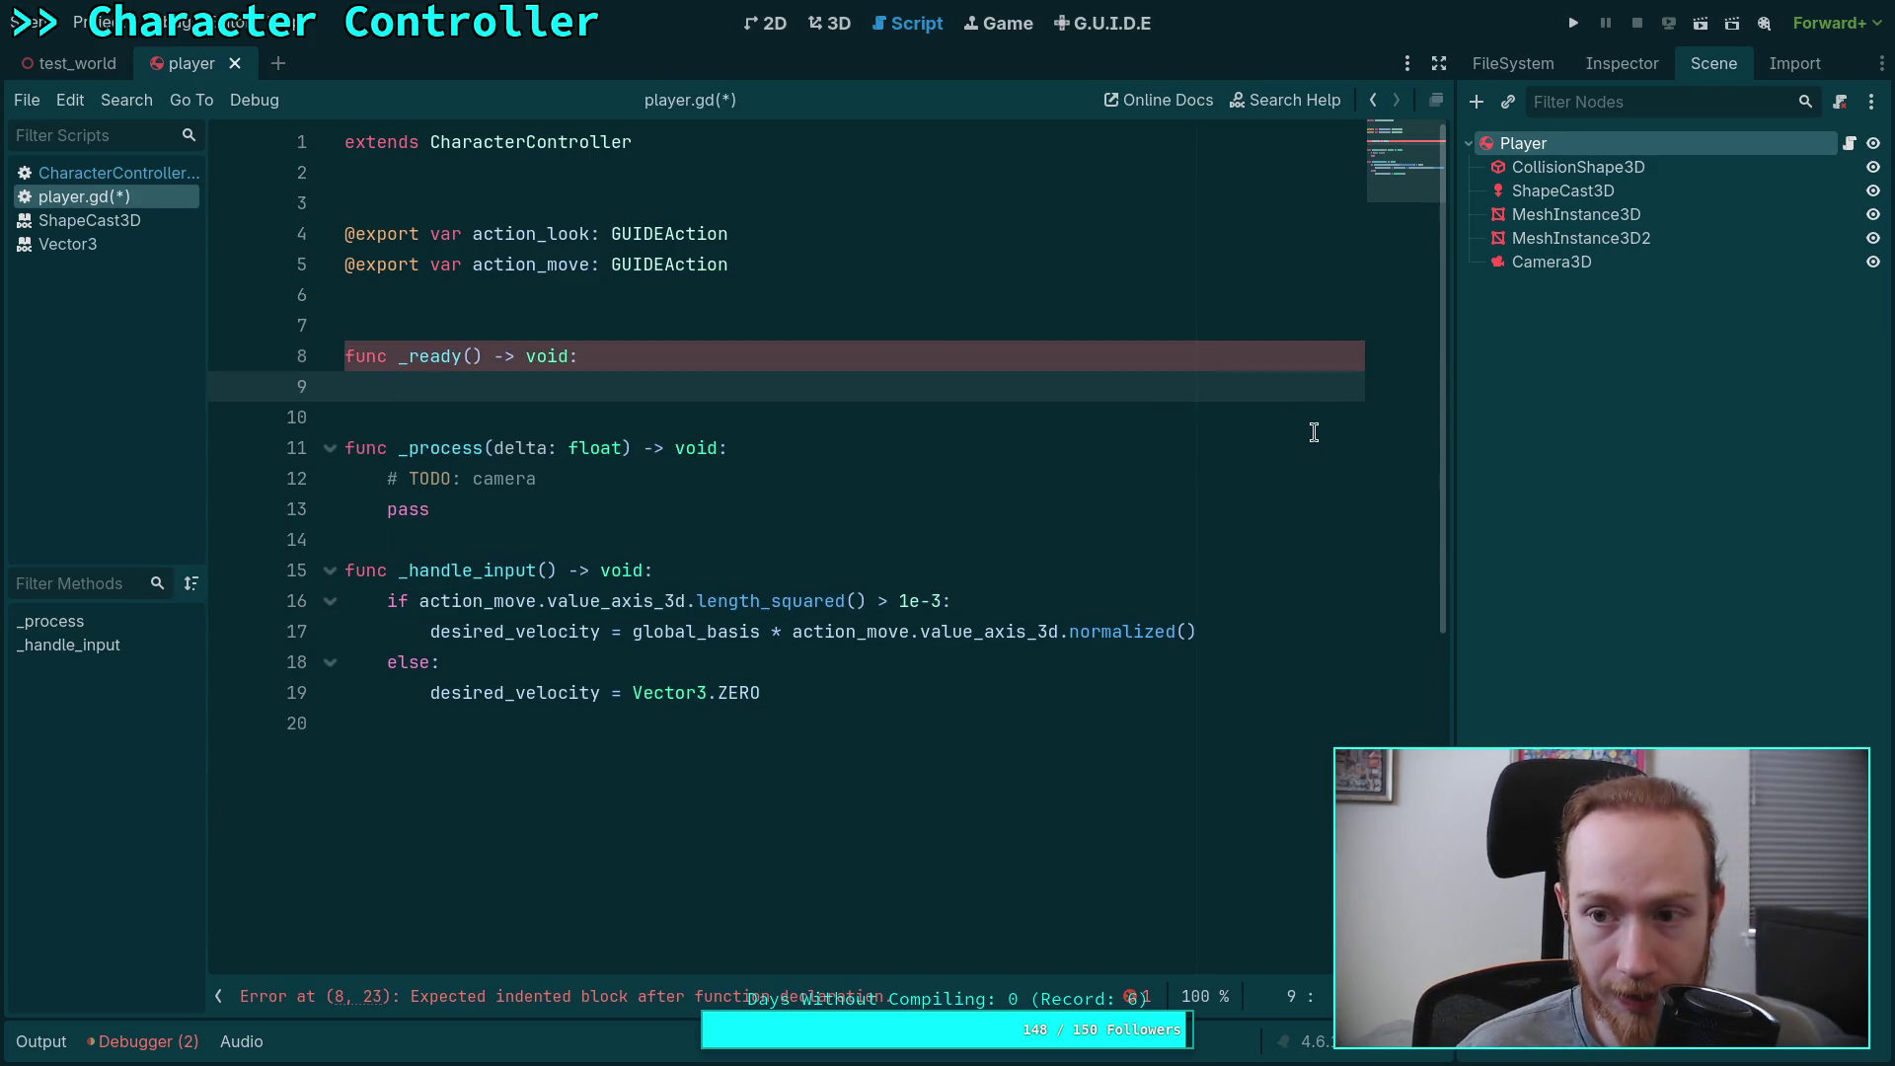
left_click(795, 308)
Switch the right dock from the Inspector to the FileSystem tab
left_click(675, 202)
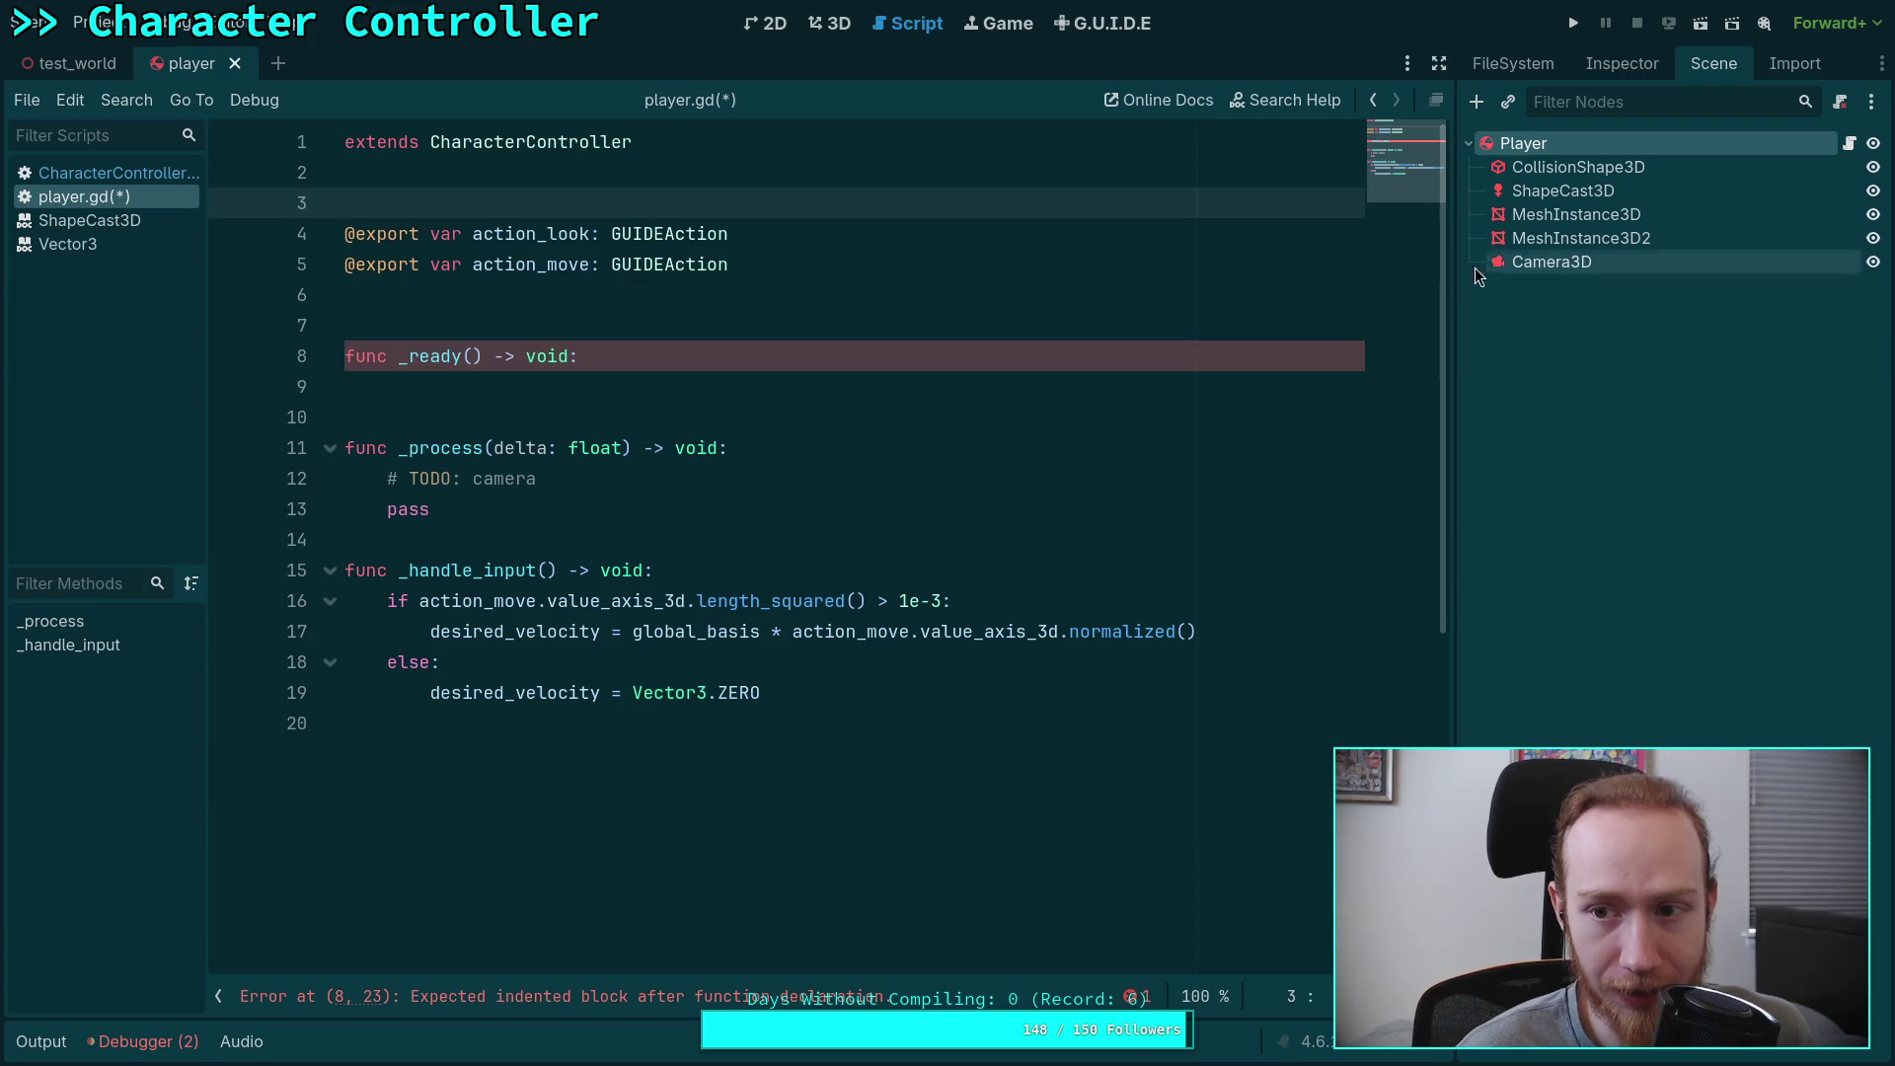
left_click(1643, 77)
left_click(1514, 63)
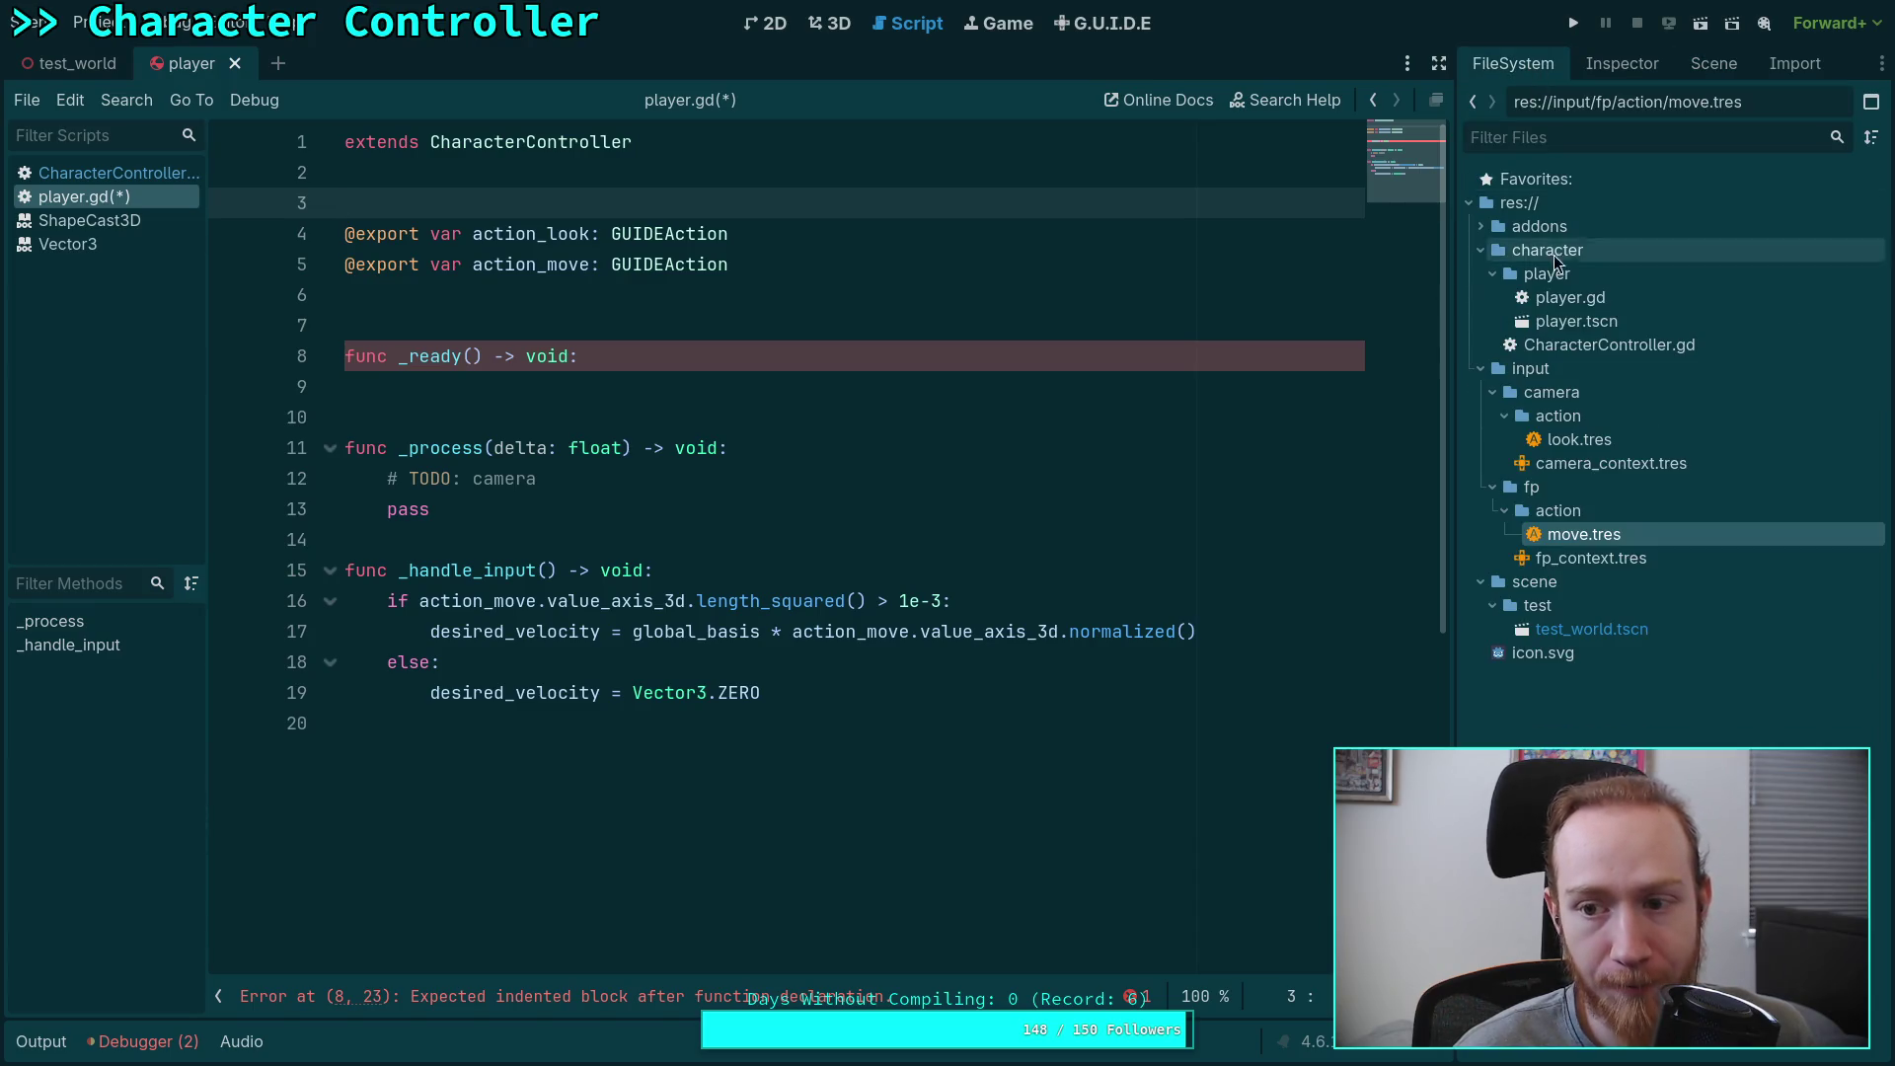
Collapse the camera and fp folders, start a new script in input, then cancel it
left_click(1490, 398)
left_click(1492, 414)
left_click(1530, 373)
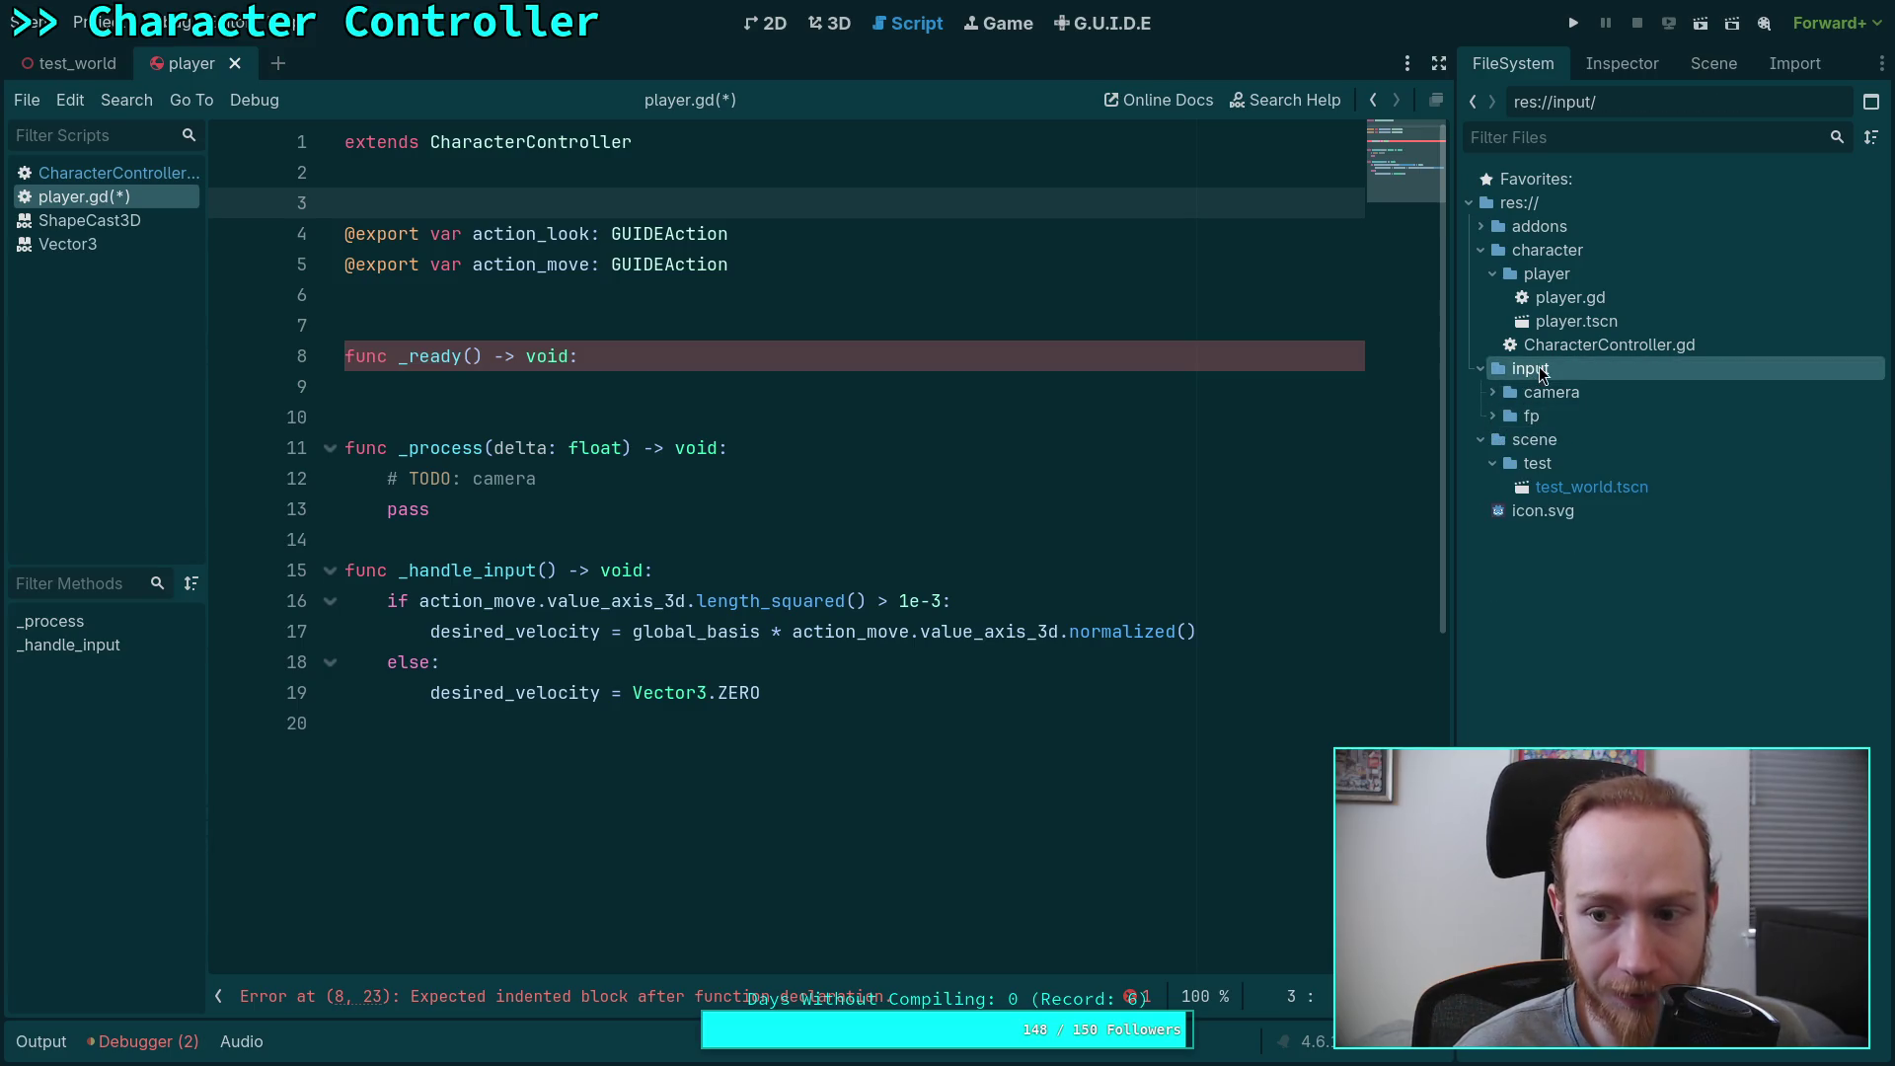
right_click(1552, 373)
mouse_move(1633, 391)
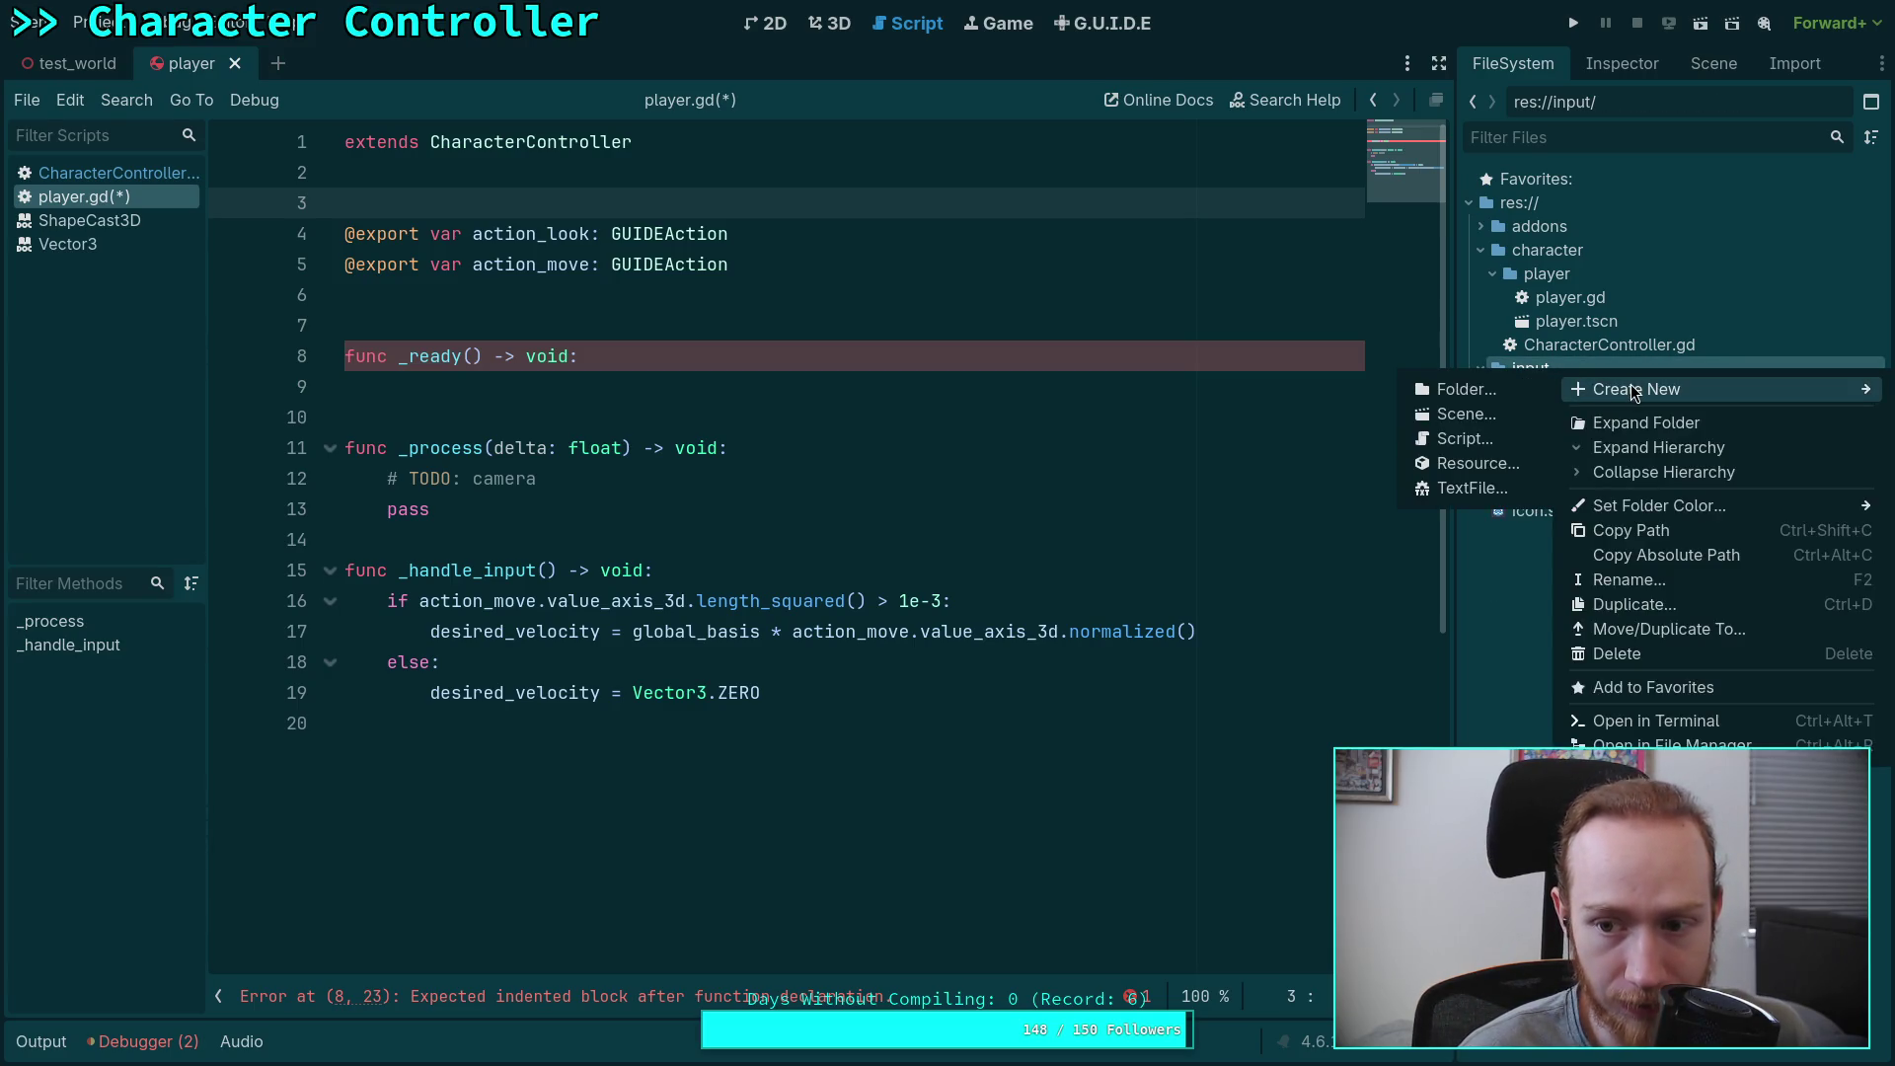
left_click(1475, 439)
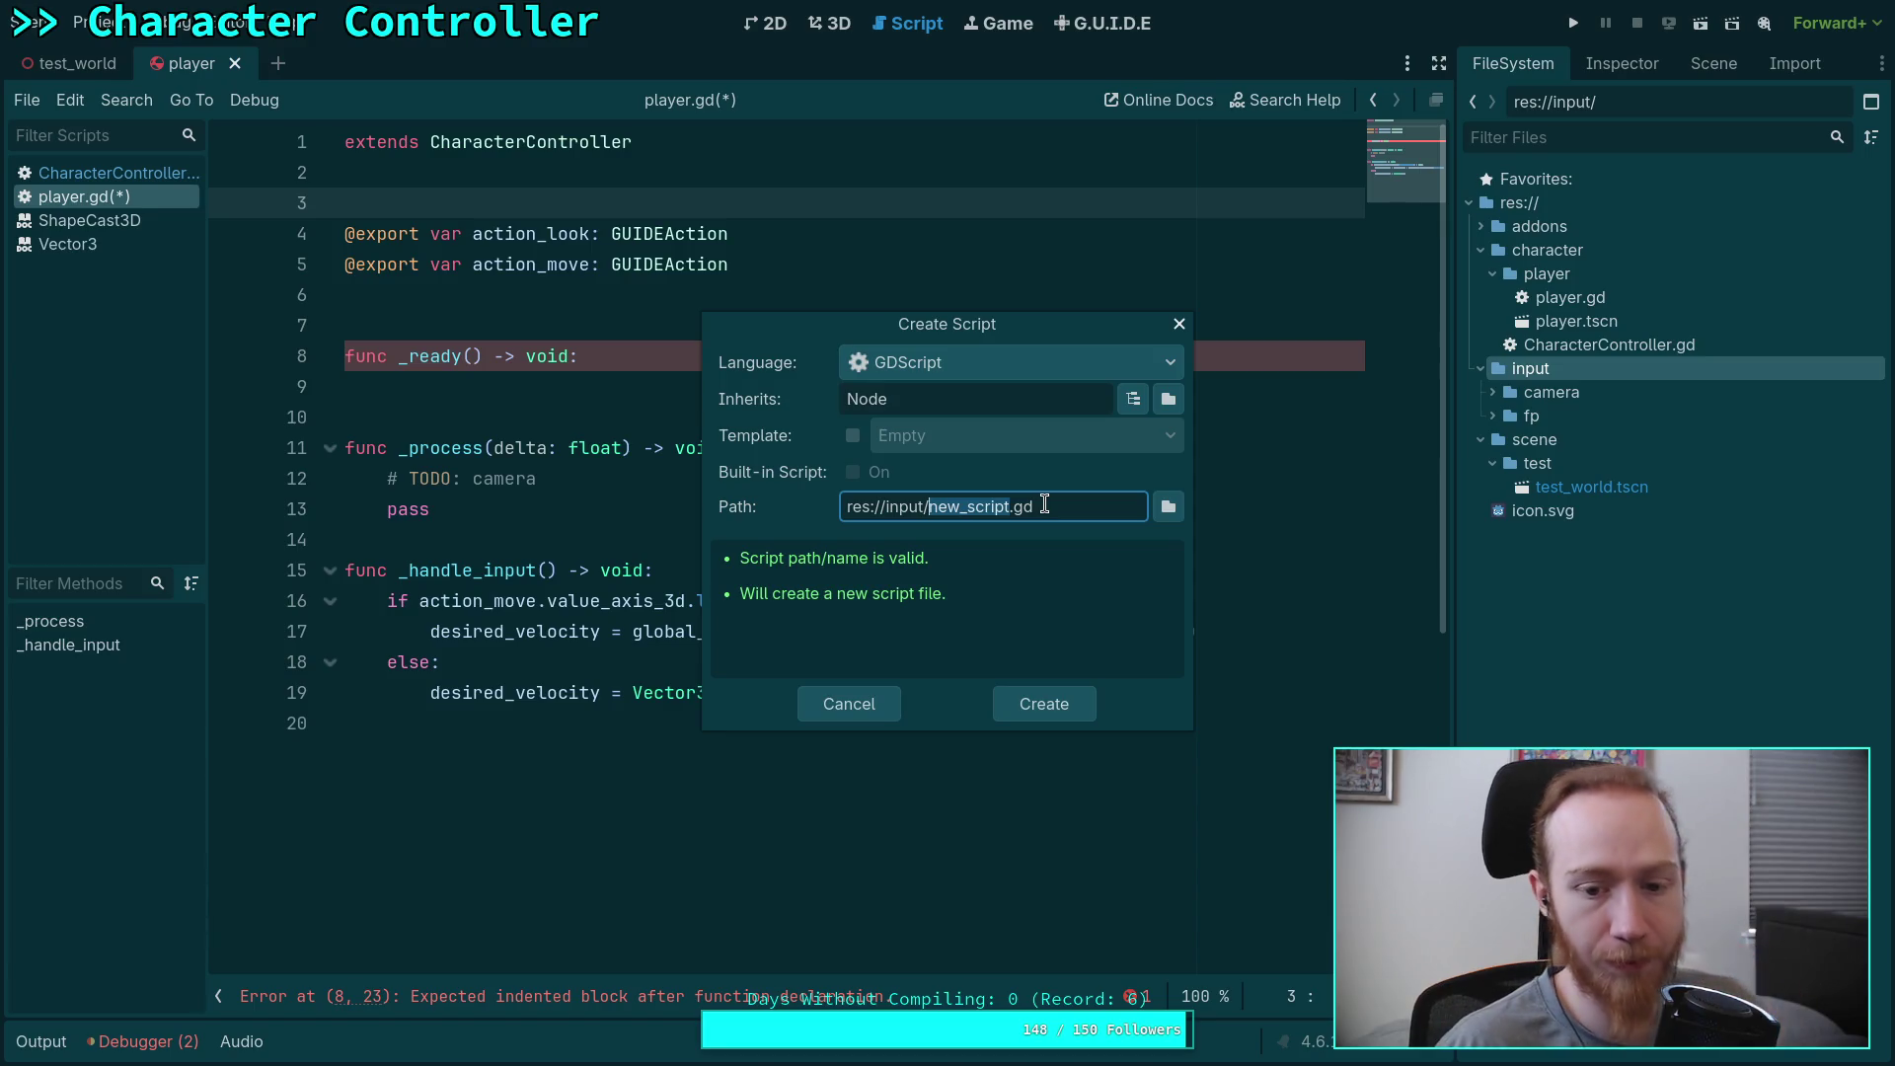
left_click(892, 702)
left_click(760, 325)
left_click(757, 200)
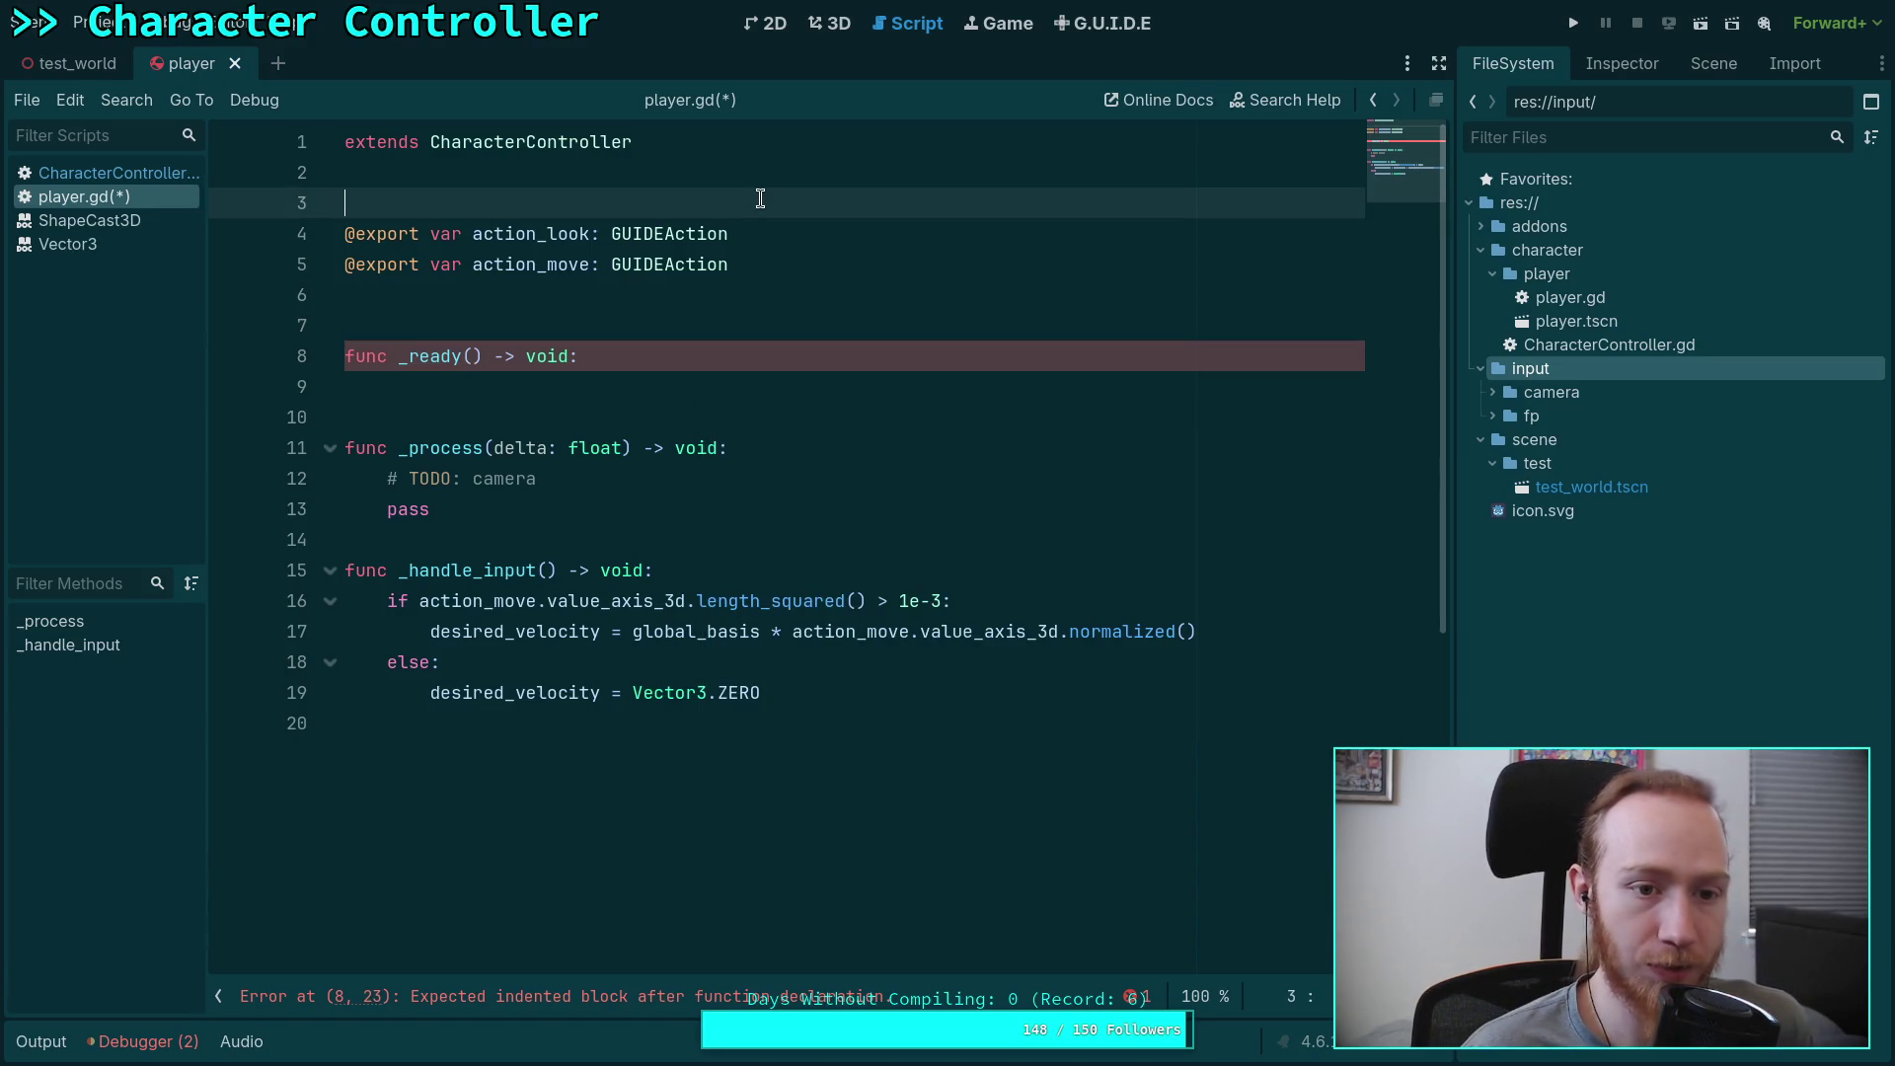
Default action_look to look.tres, dragged in from the camera action folder
left_click(855, 229)
type("=")
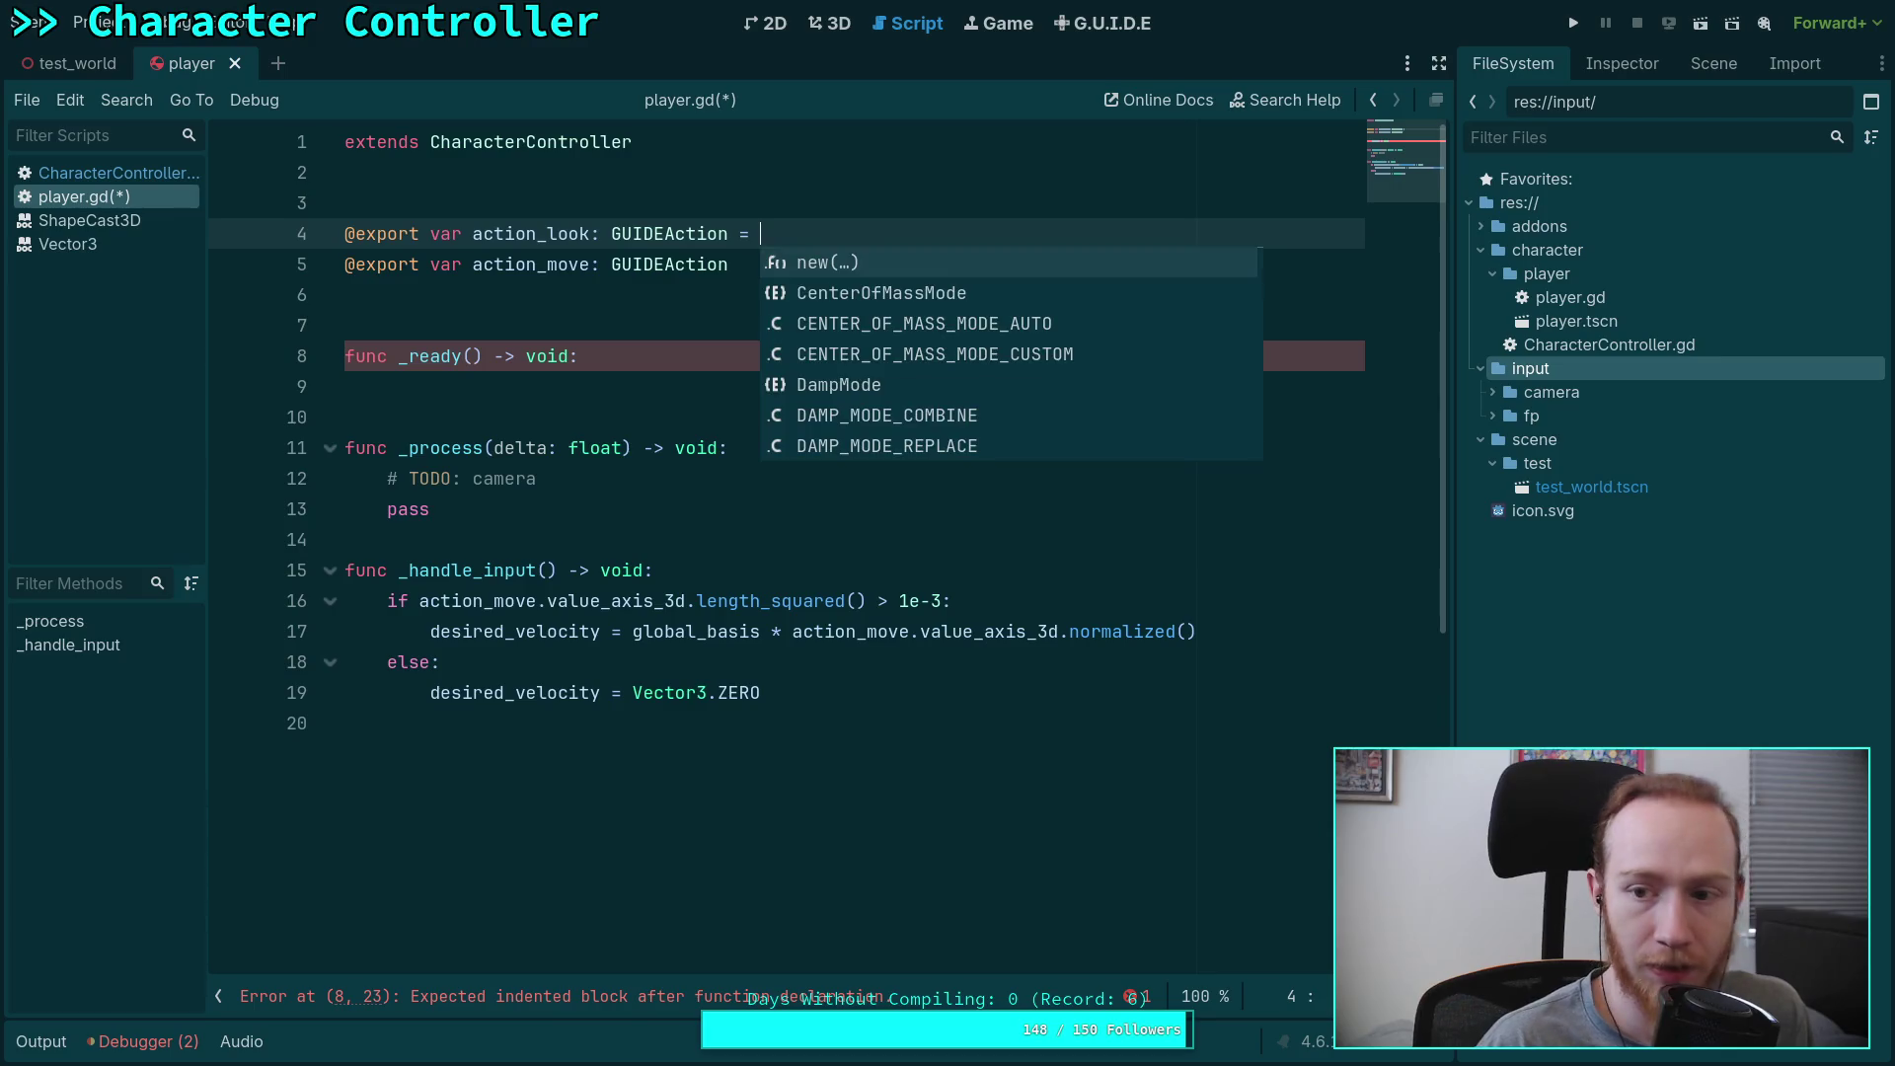
left_click(1492, 391)
left_click(1504, 415)
left_click(1546, 439)
mouse_move(1544, 437)
left_mouse_down()
mouse_move(837, 206)
mouse_move(797, 229)
left_mouse_up()
Default action_move to move.tres, dragged in from the fp action folder
left_click(1125, 264)
type("=")
left_click(1493, 486)
left_click(1584, 534)
left_click_drag(1583, 534, 877, 273)
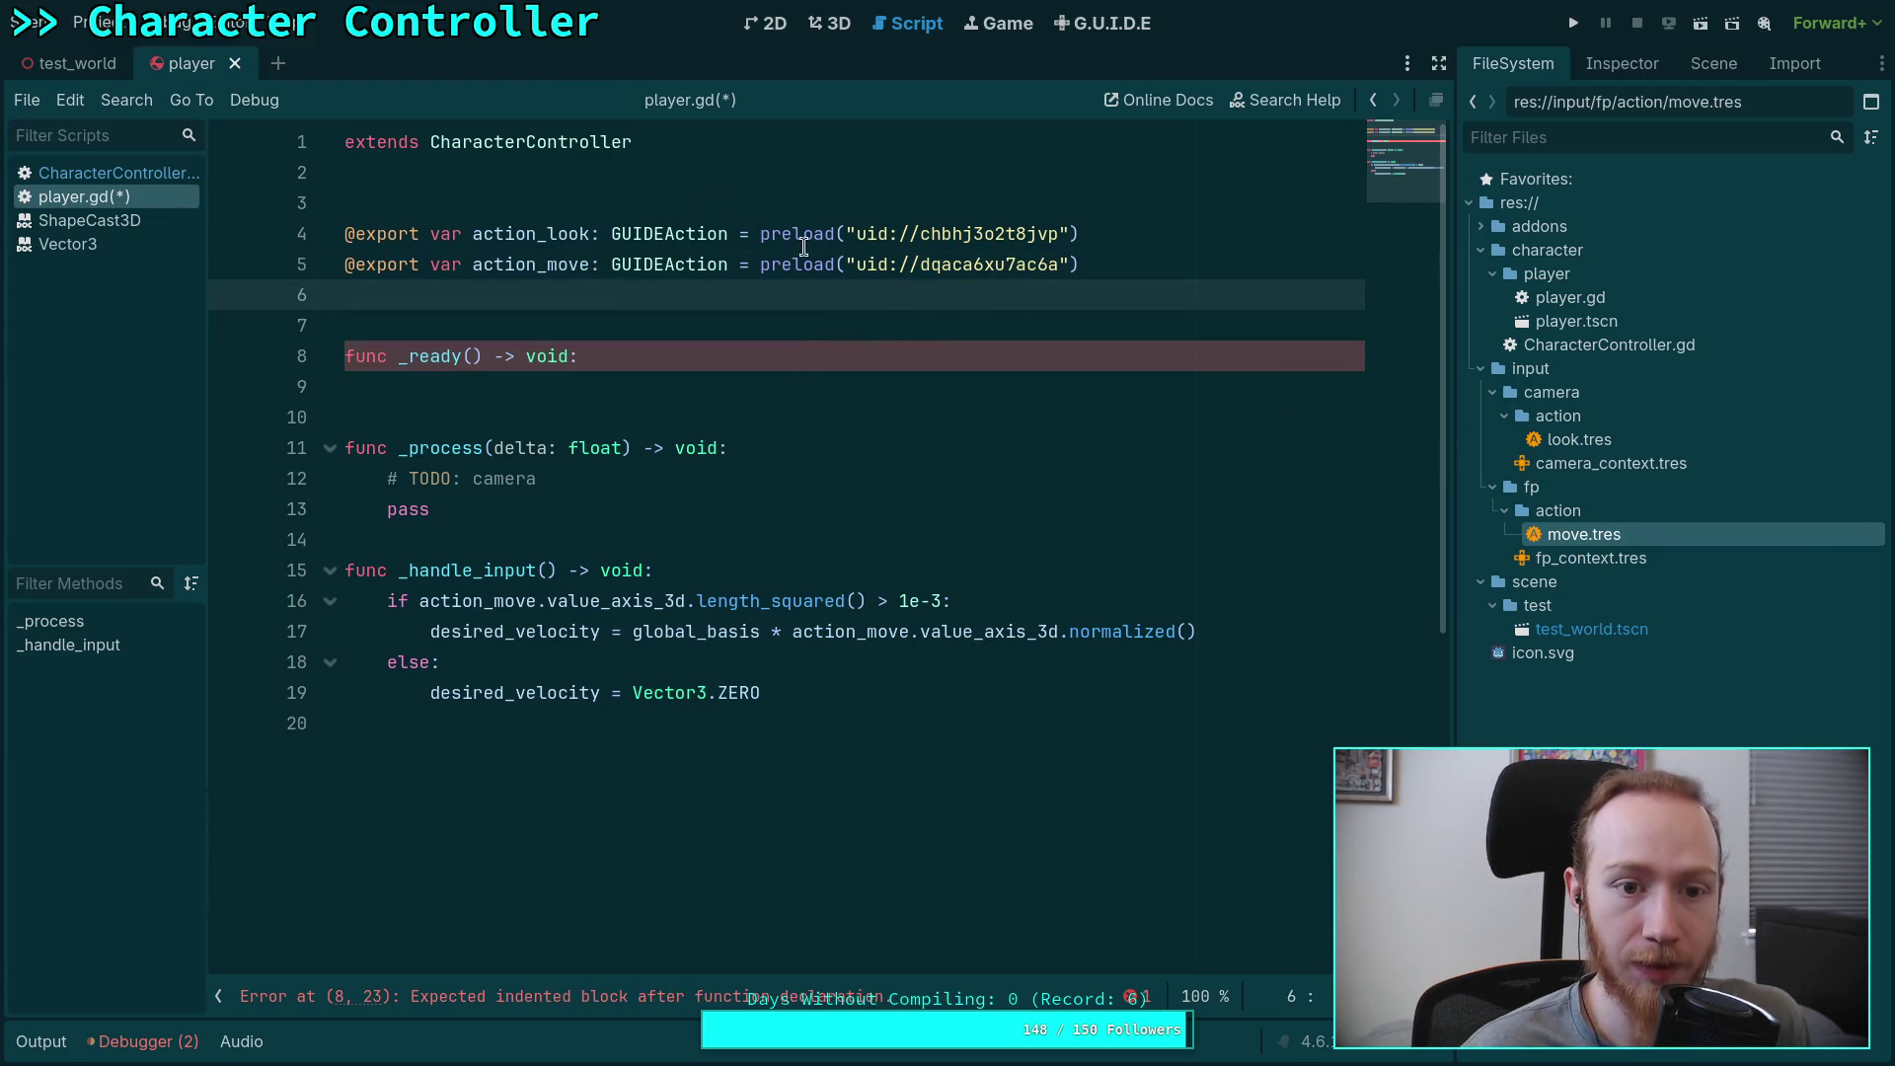
left_click(763, 193)
key("Return")
type("@e")
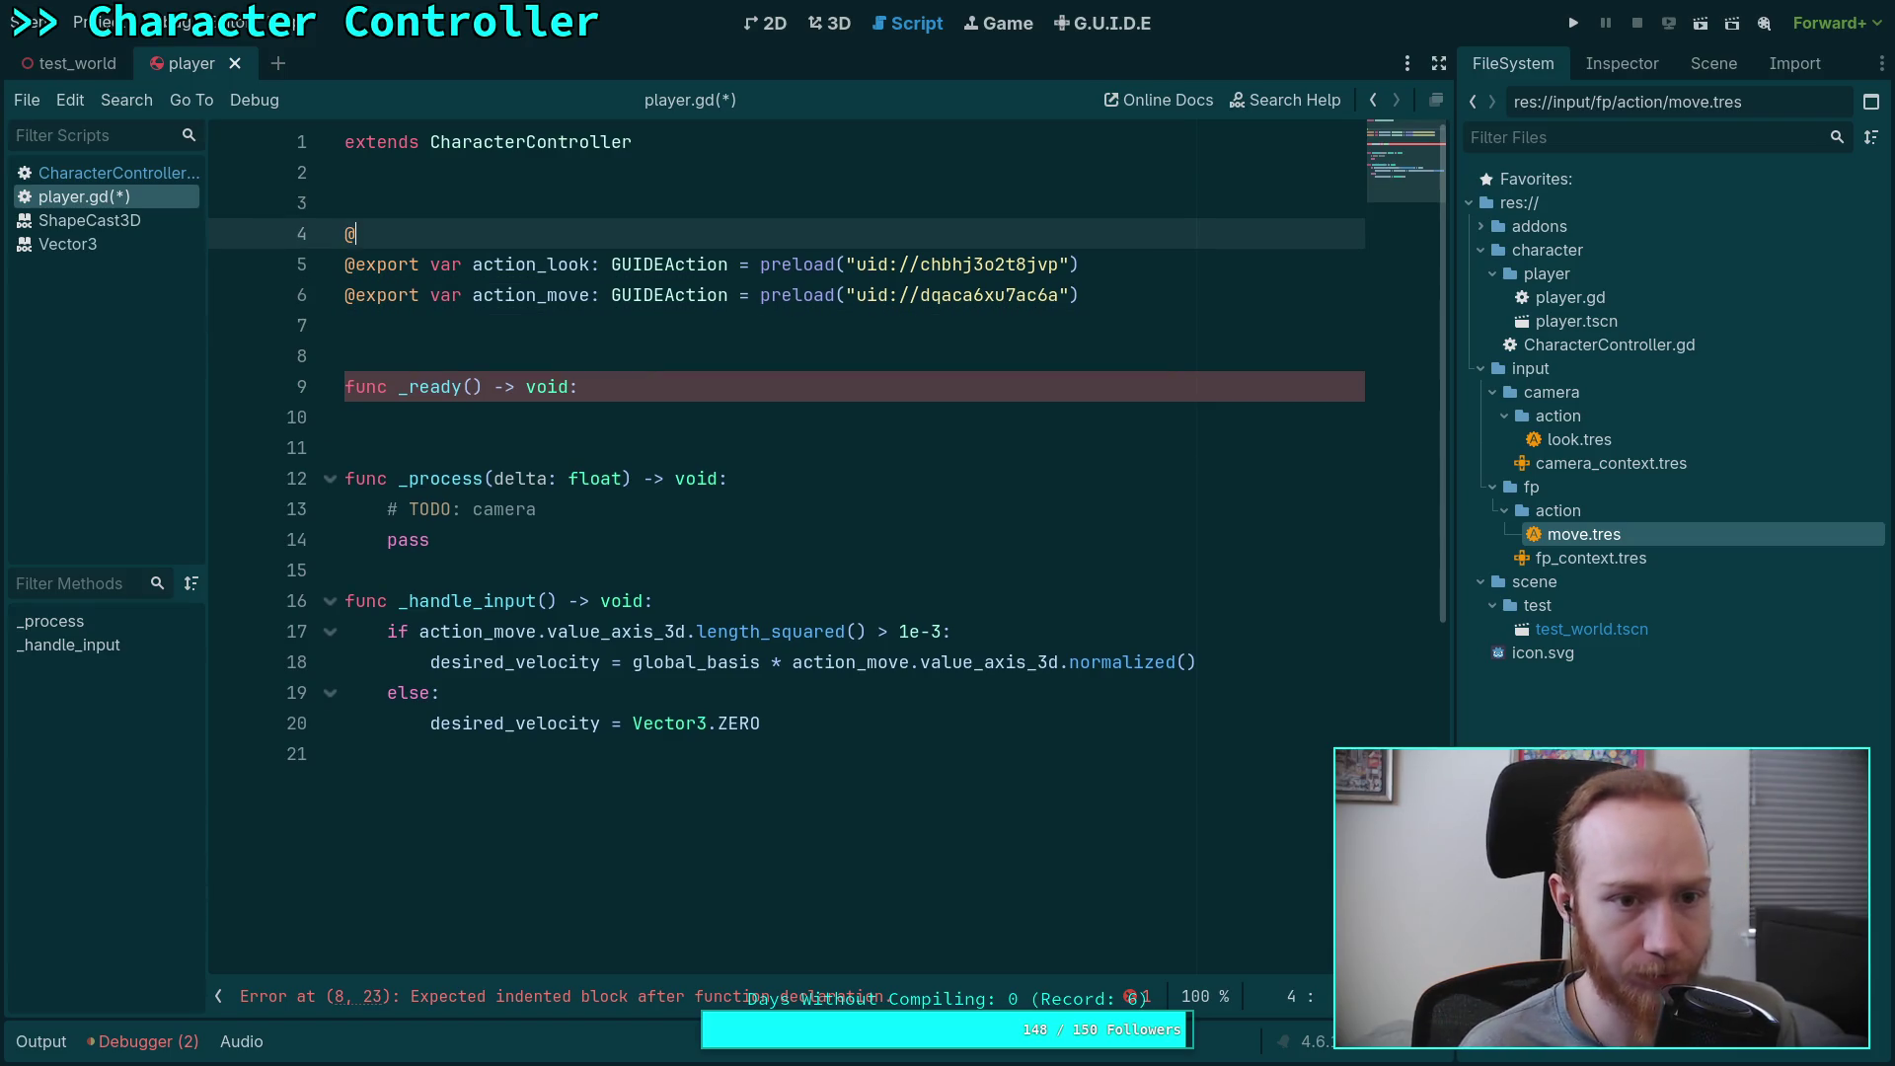
type("xport_group(")
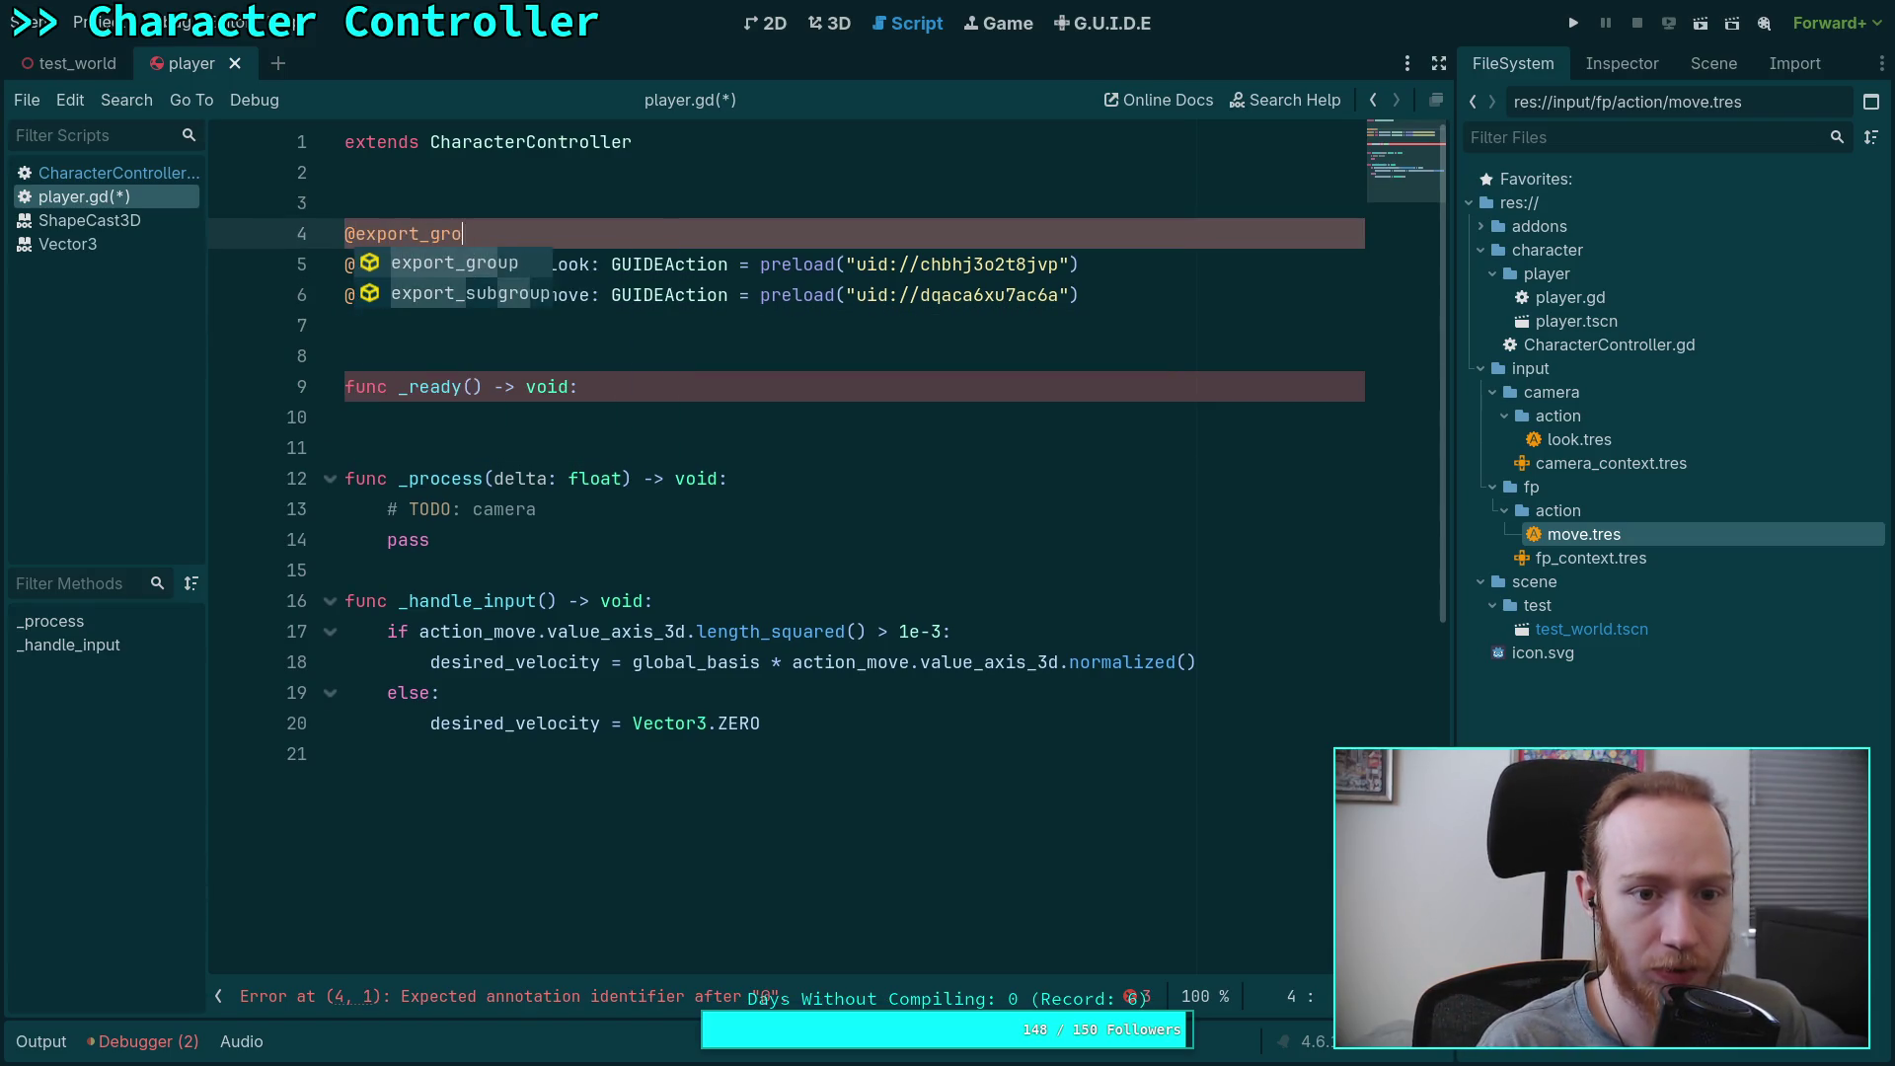
type("'")
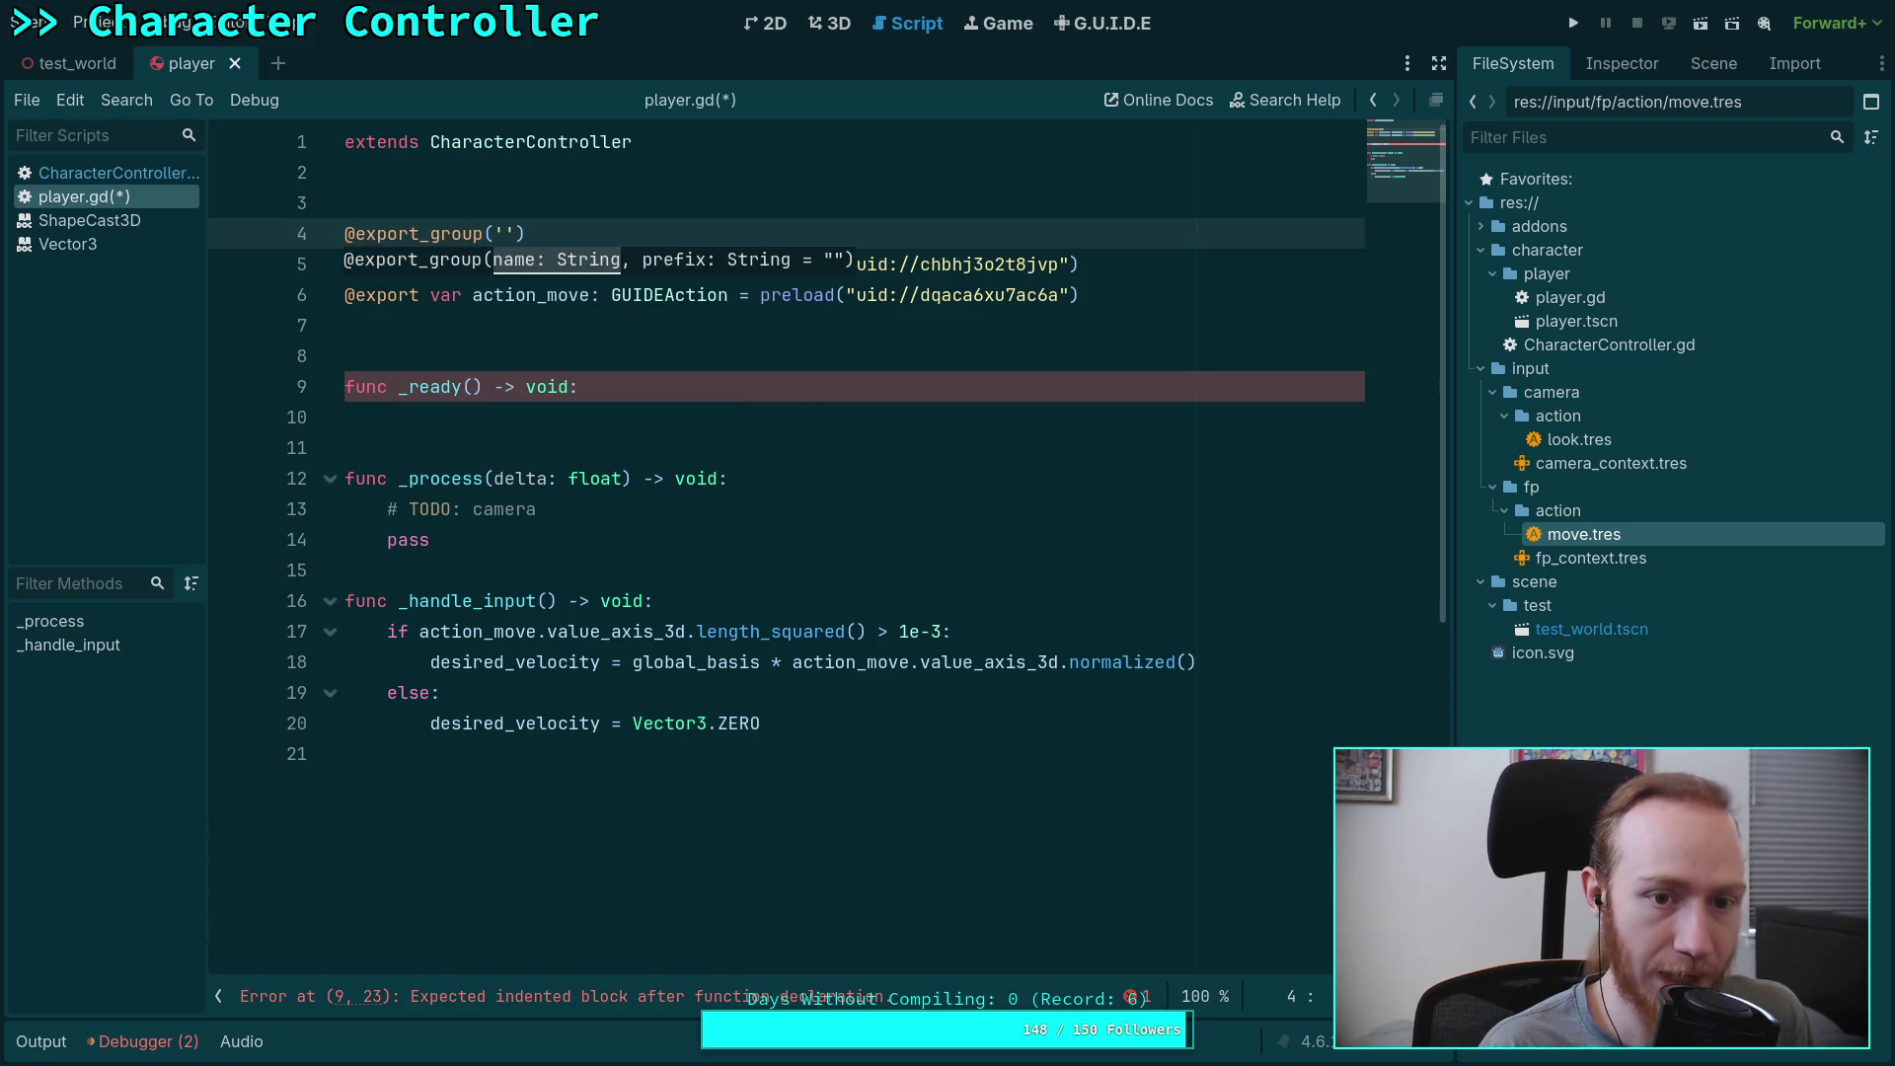
type("Input")
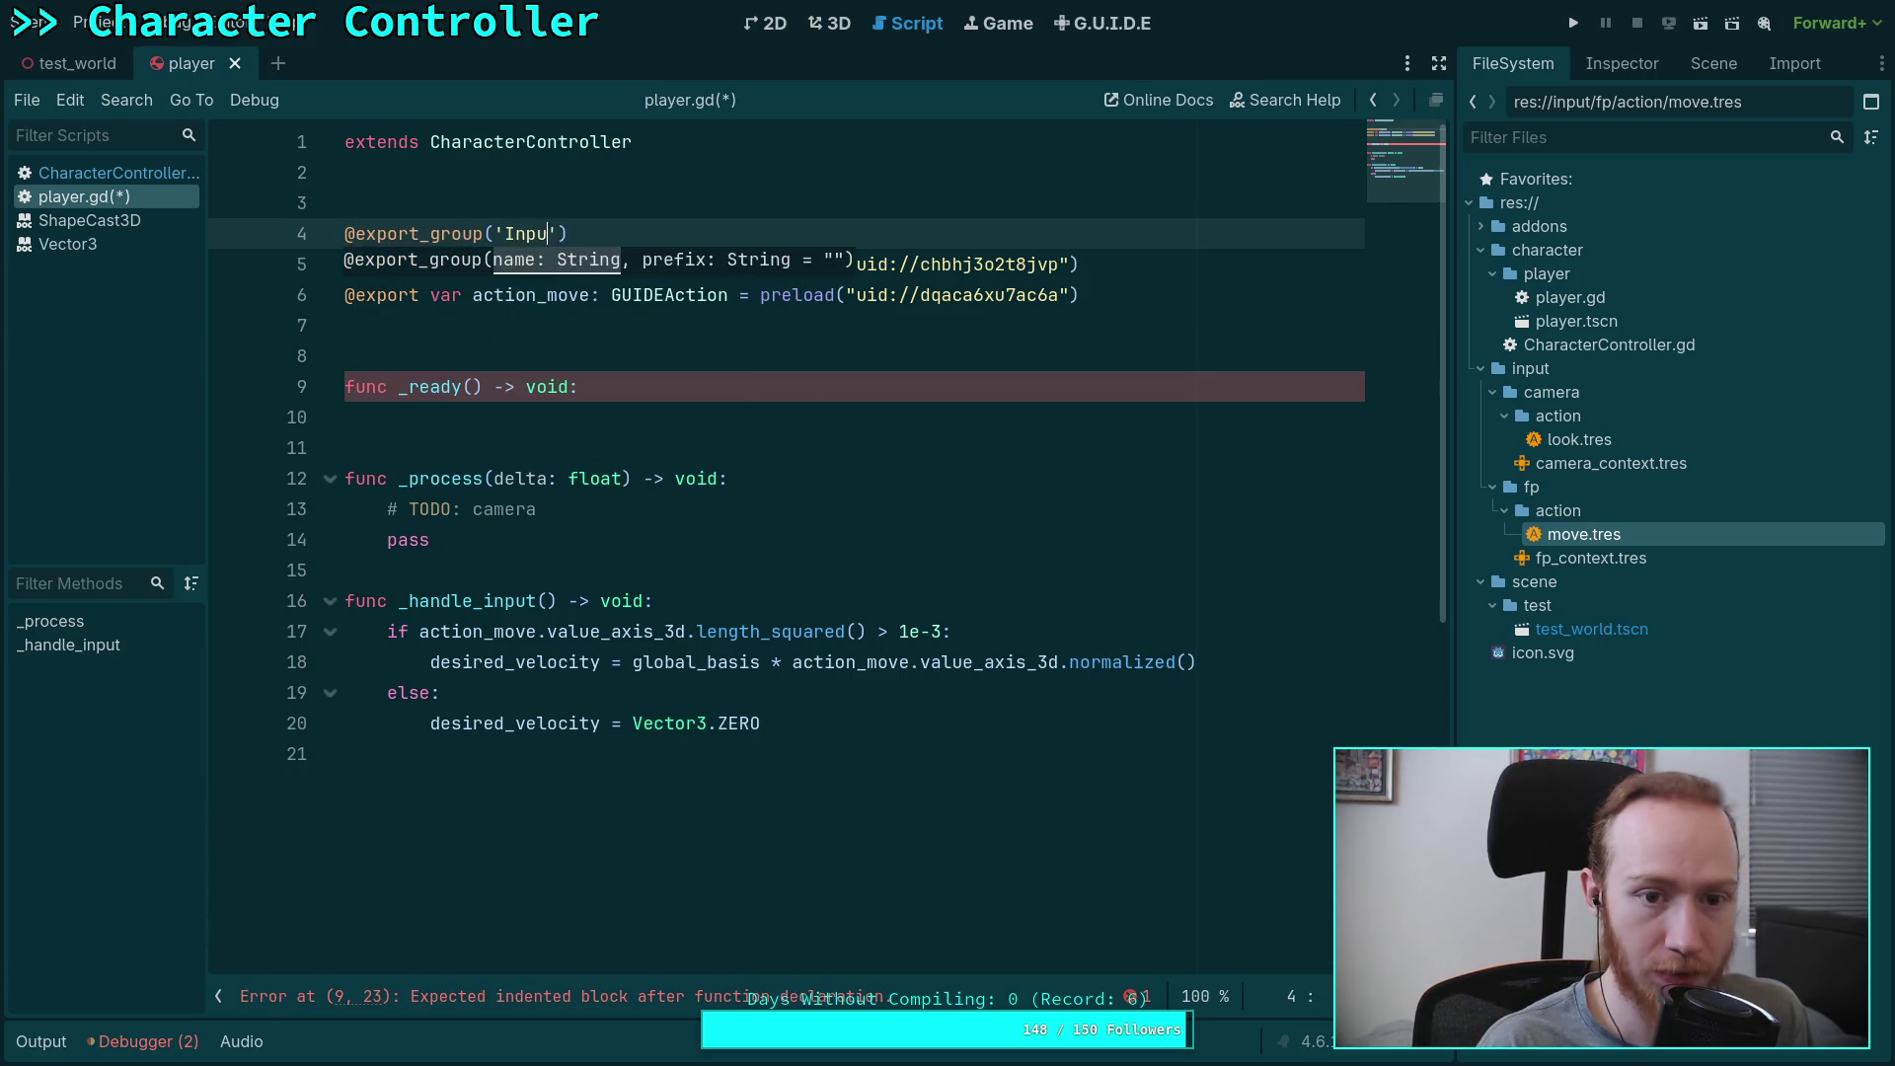
key("End")
key("Return")
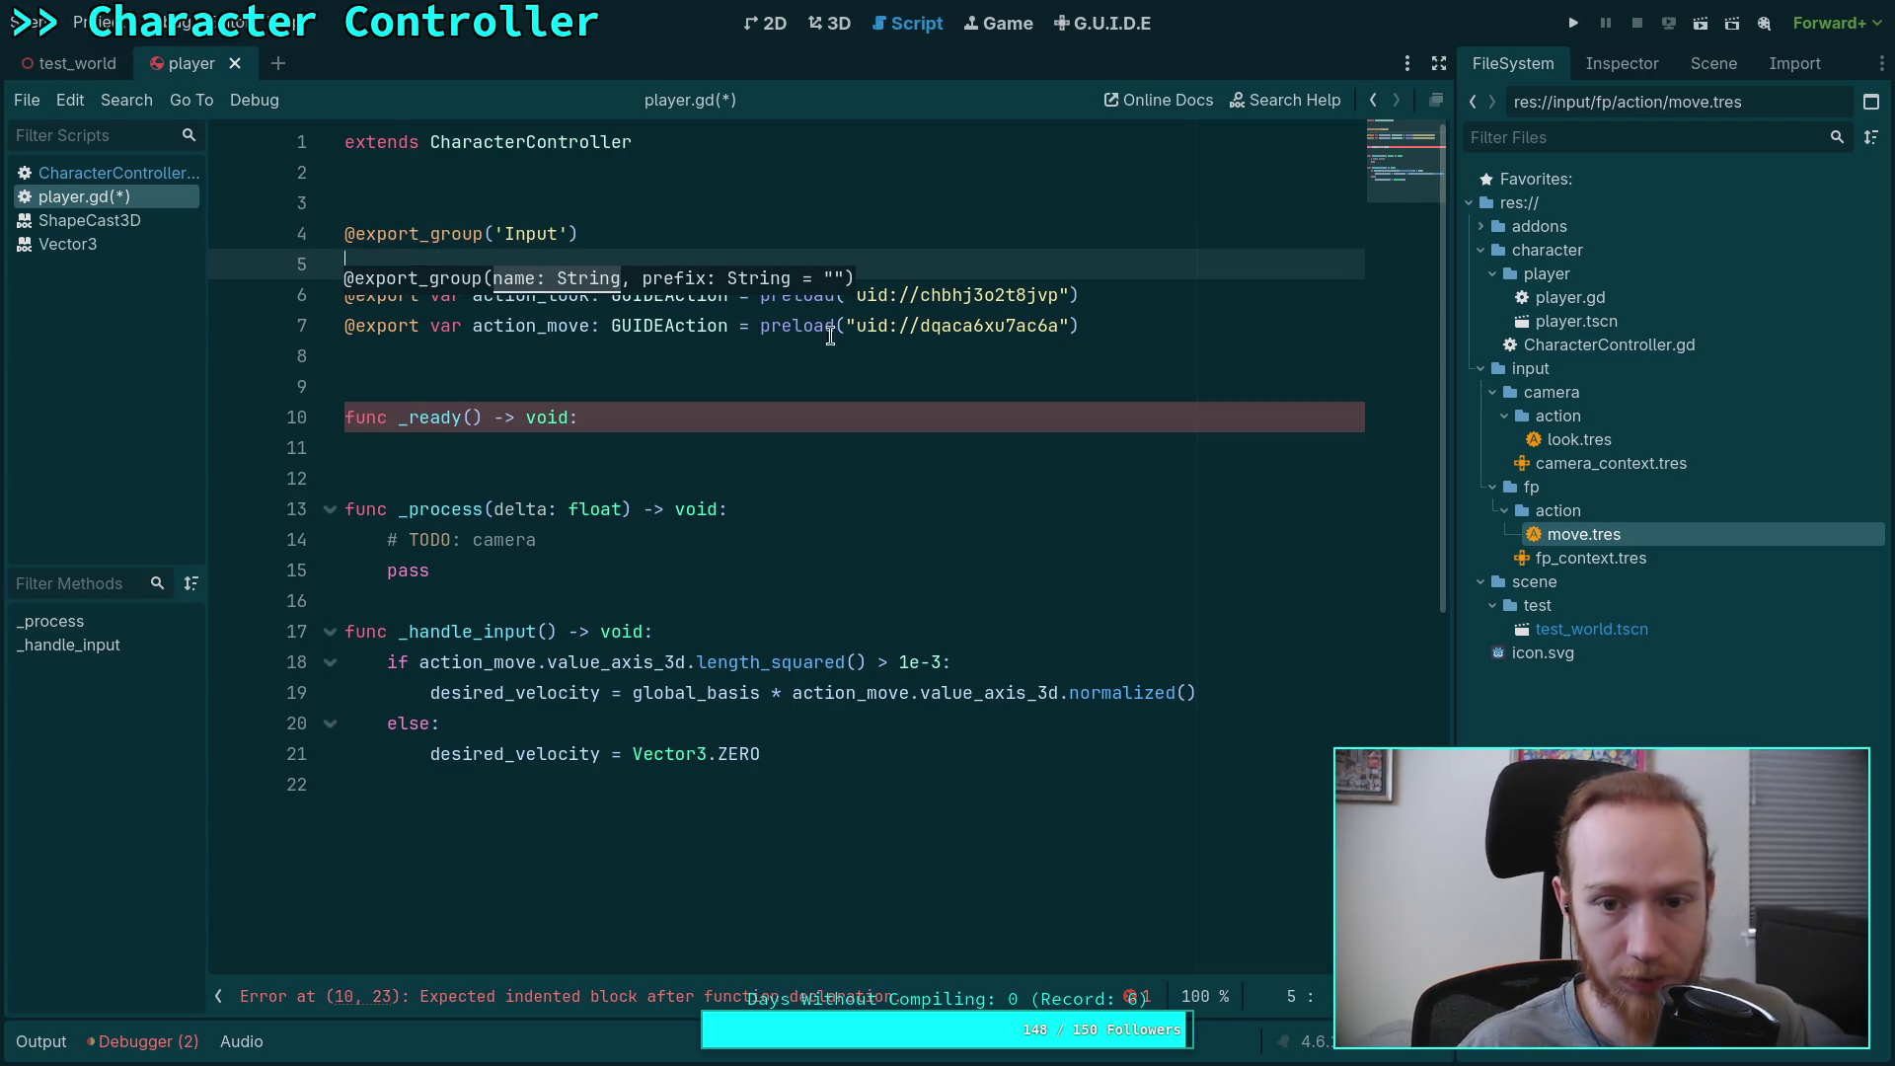
left_click(845, 356)
left_click(717, 257)
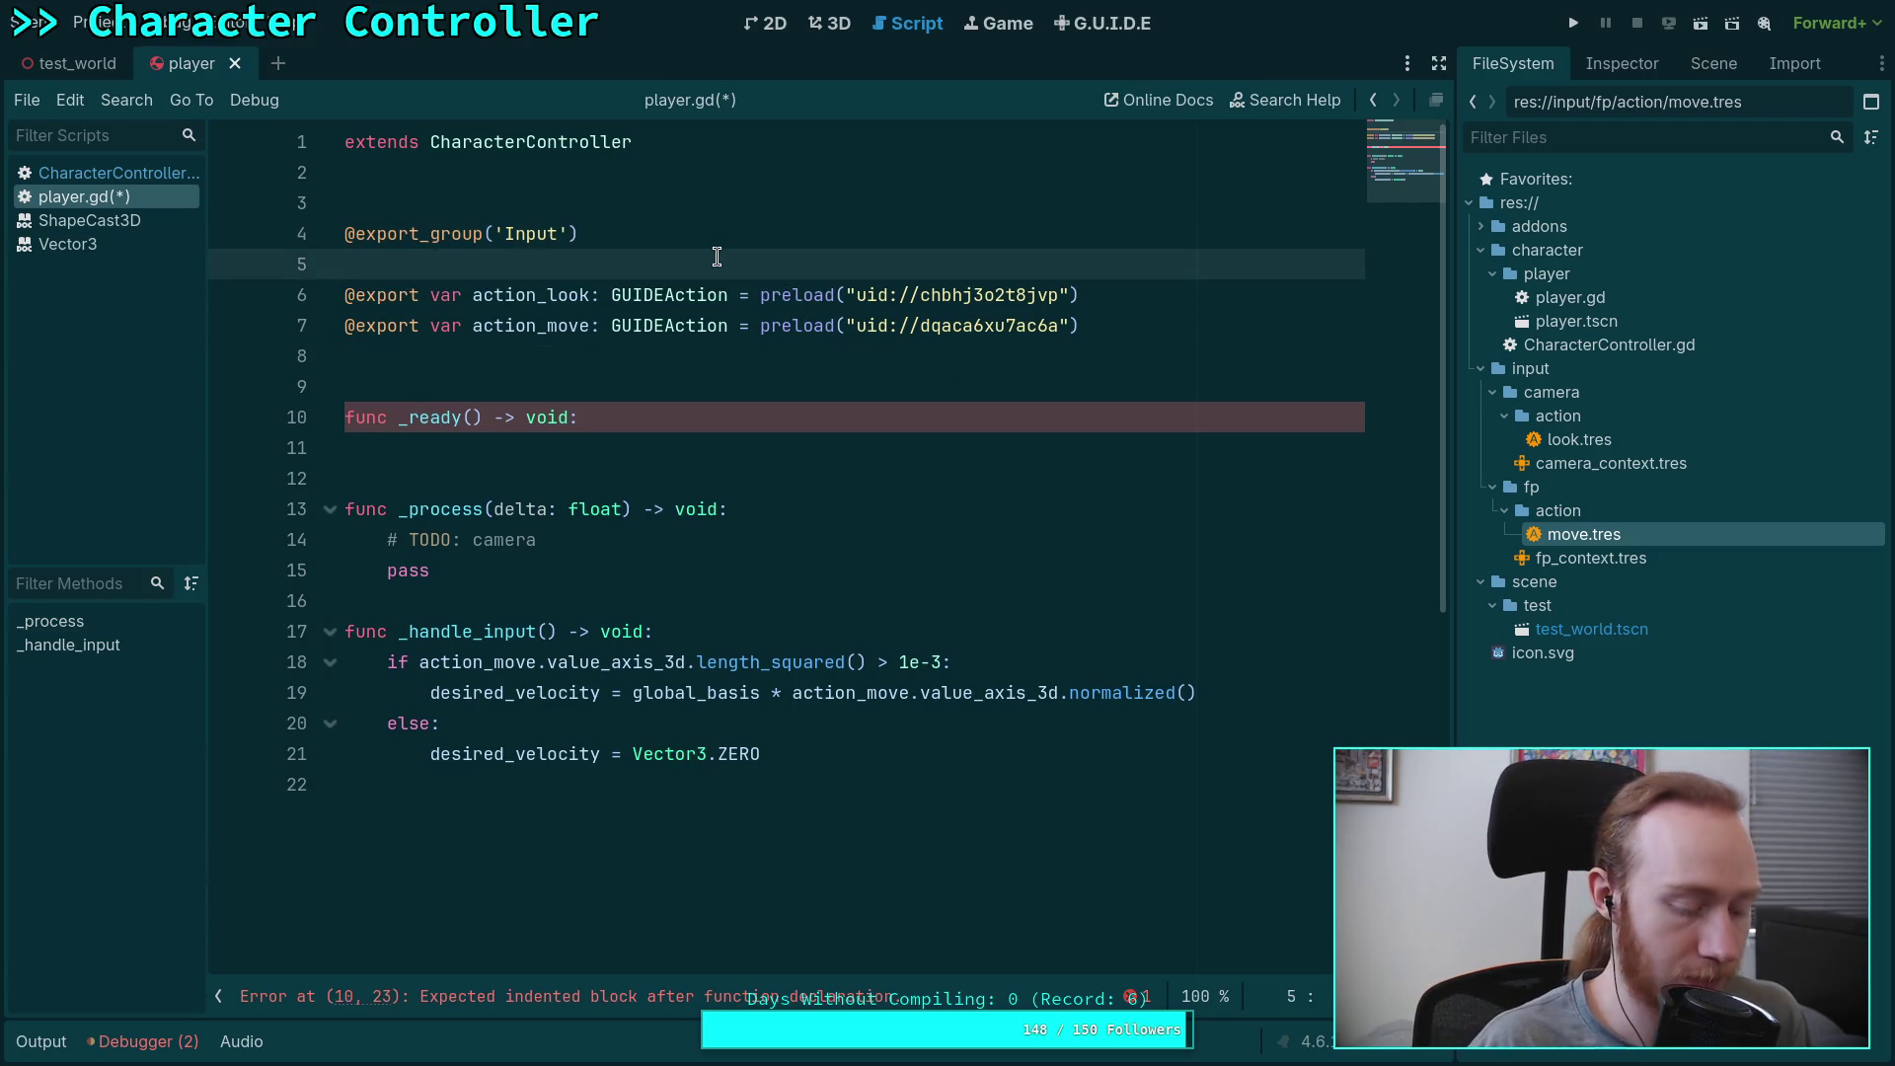
key("Return")
type("@")
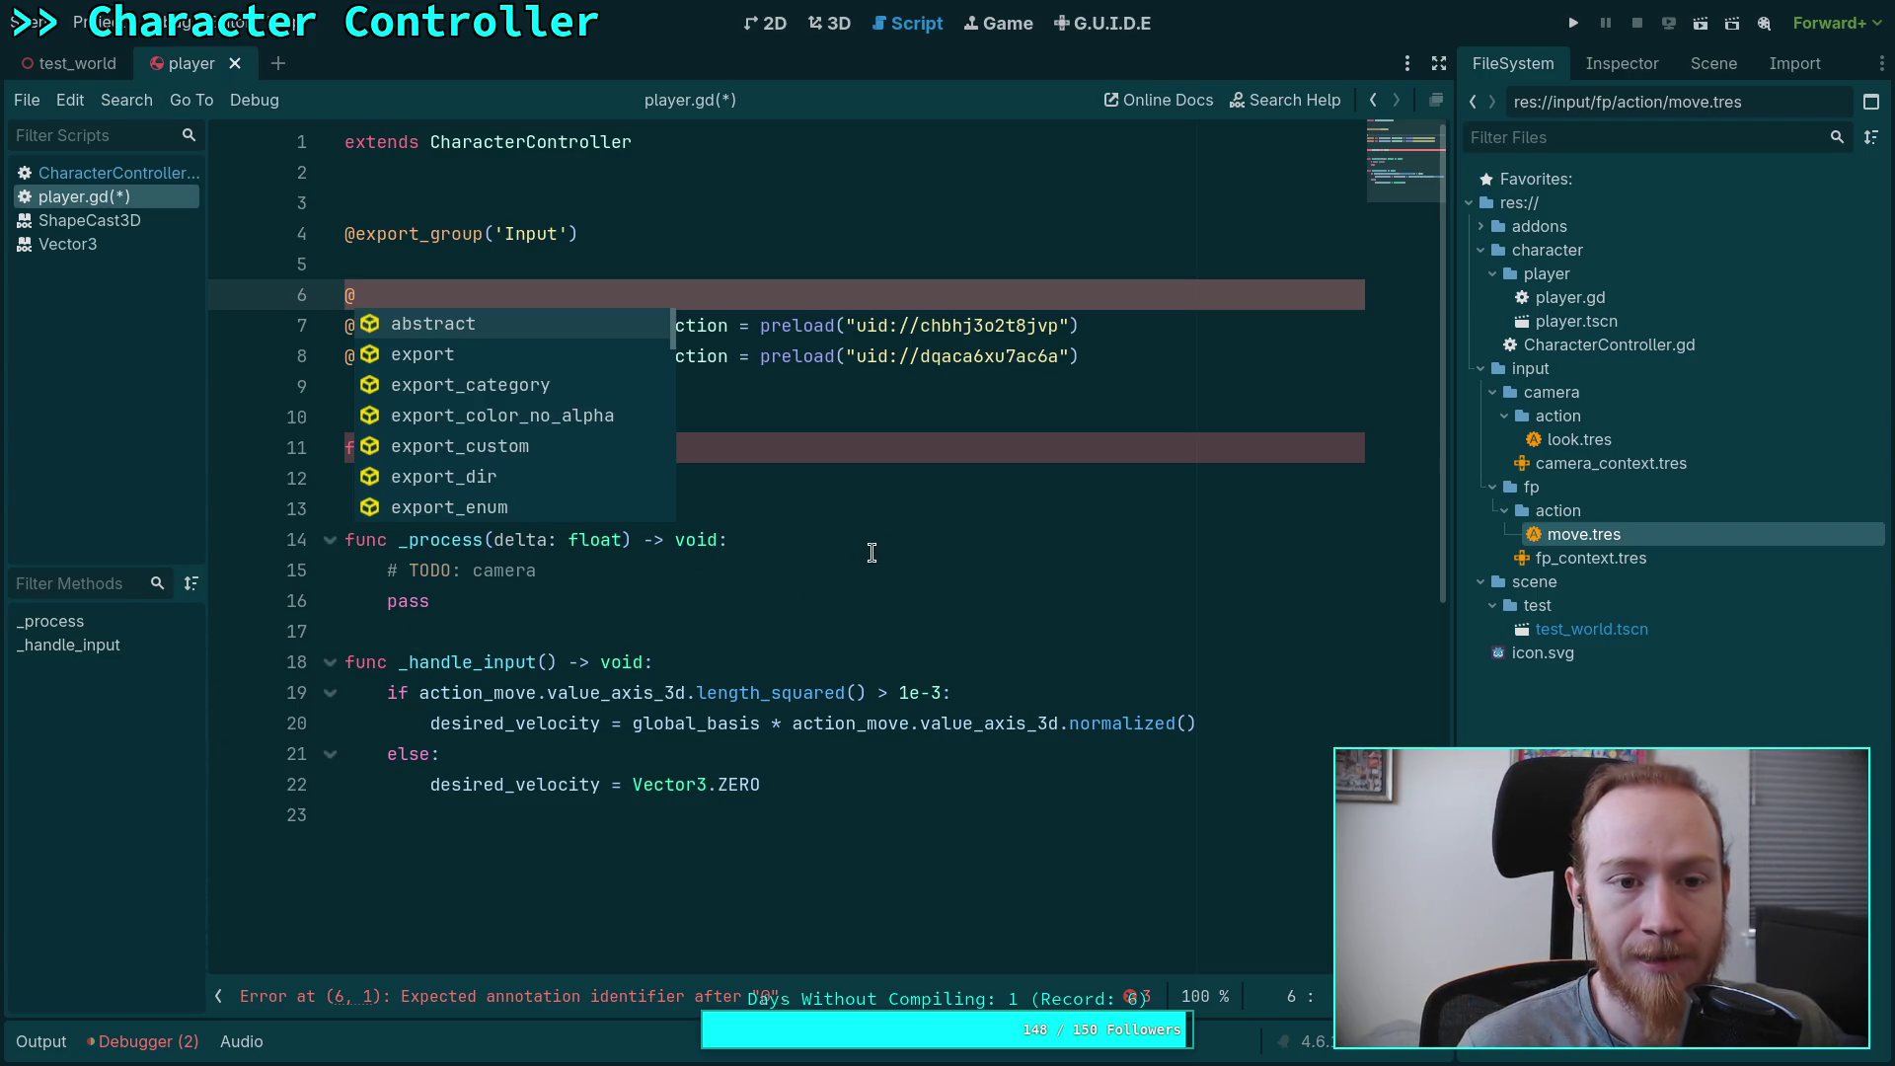
type("ex.")
key("BackSpace")
type("port")
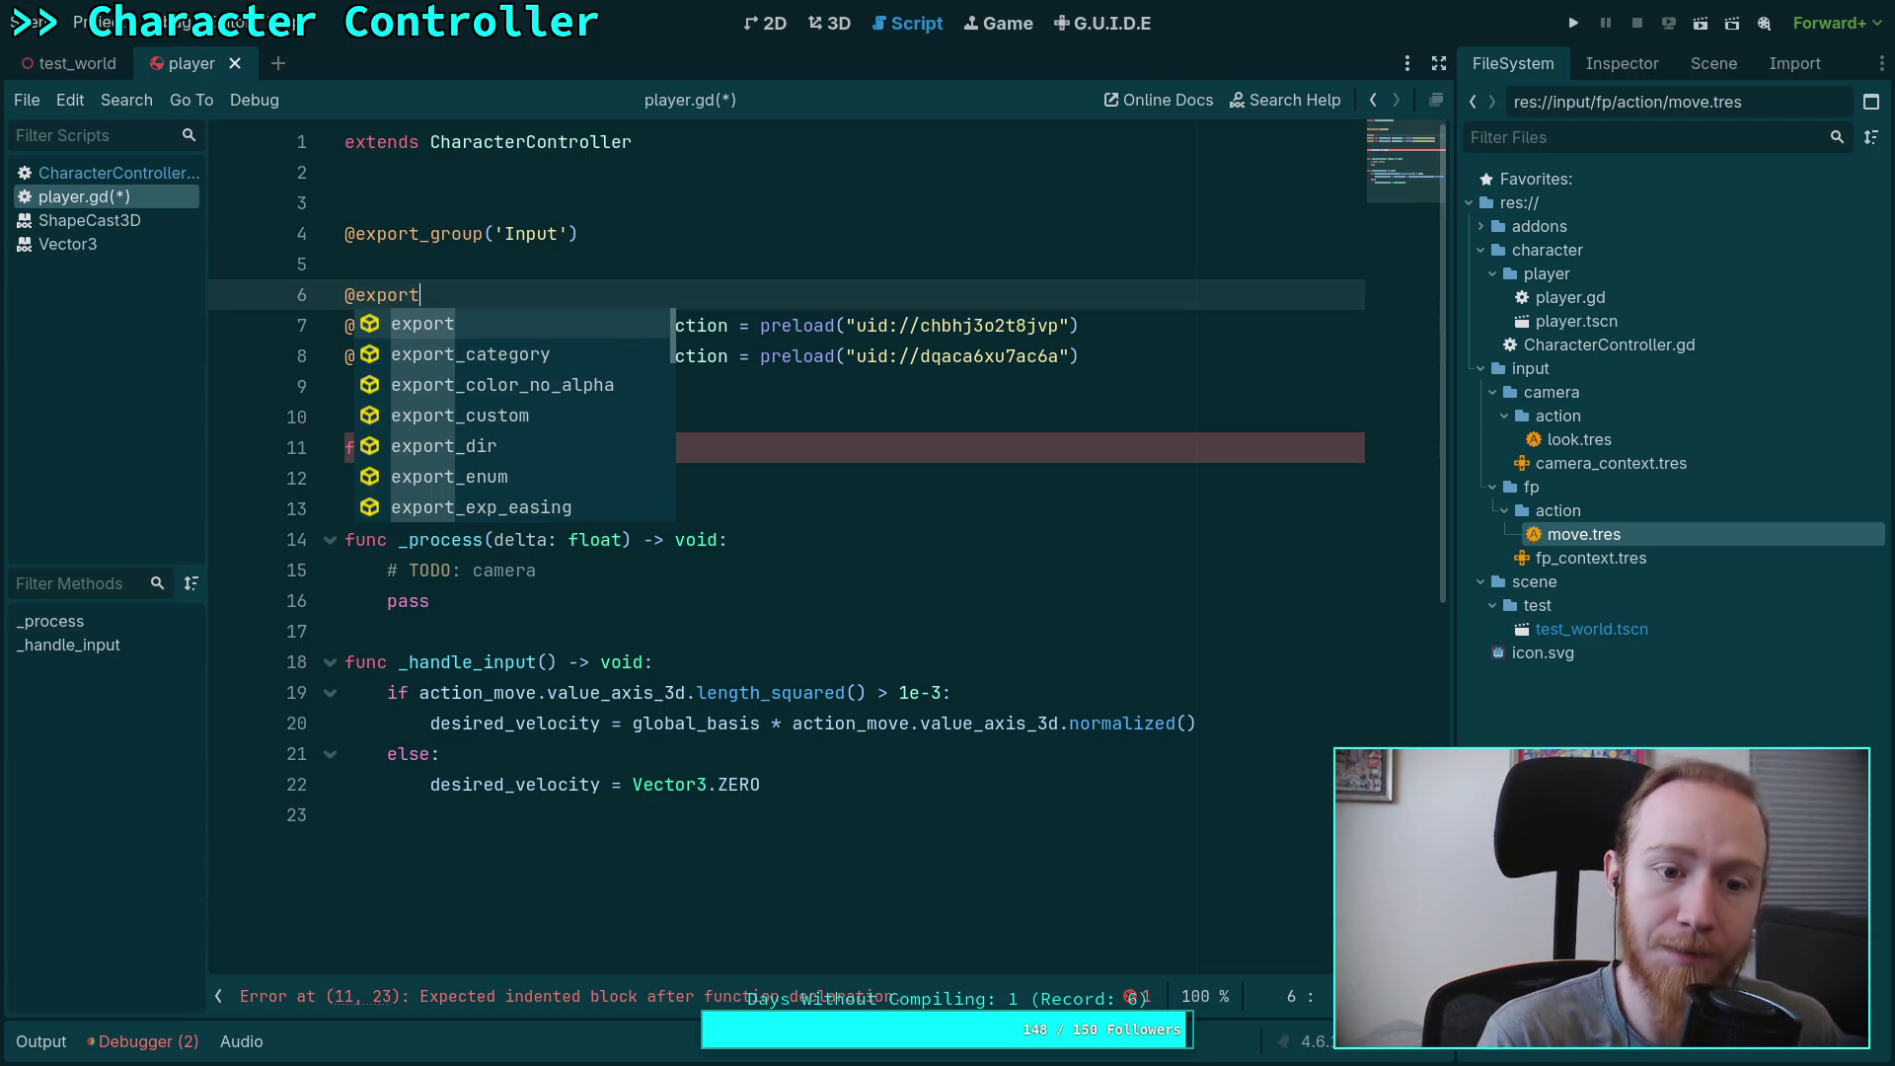
type("_")
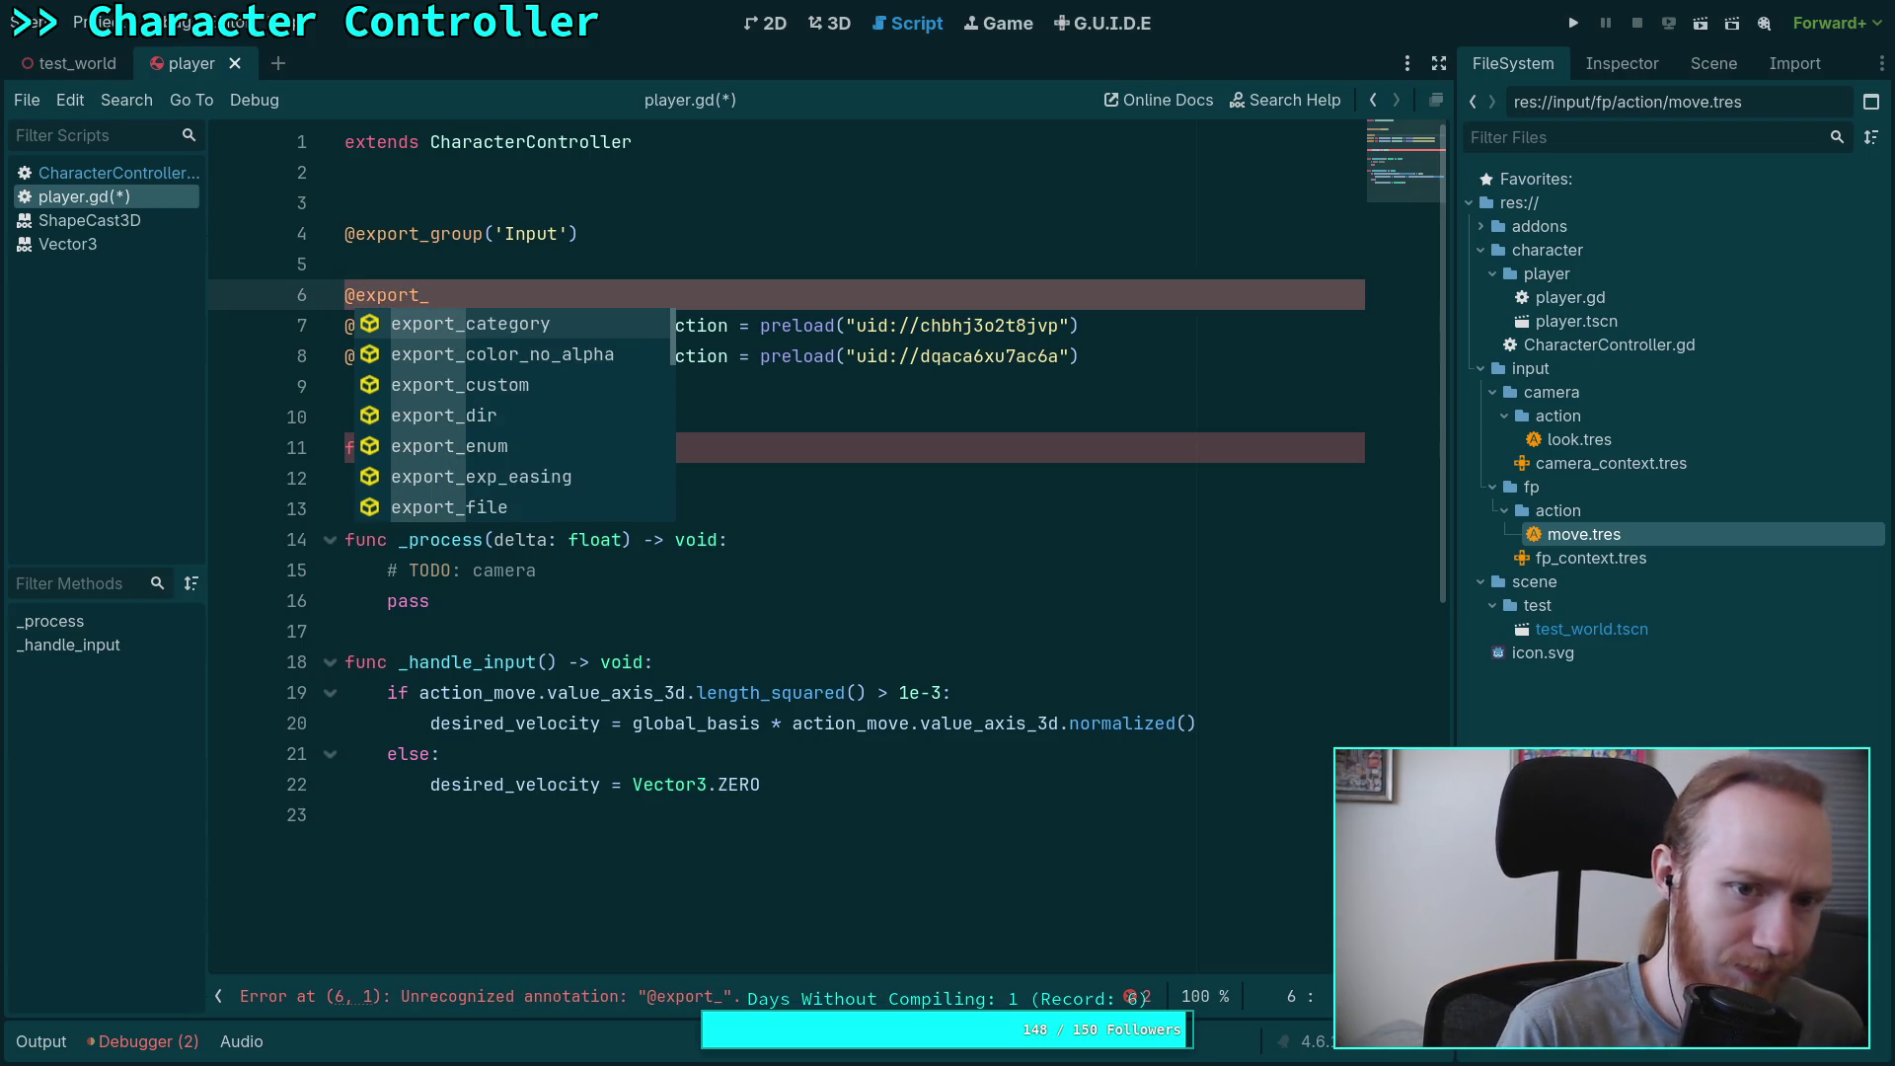
type("g")
key("BackSpace")
type("su")
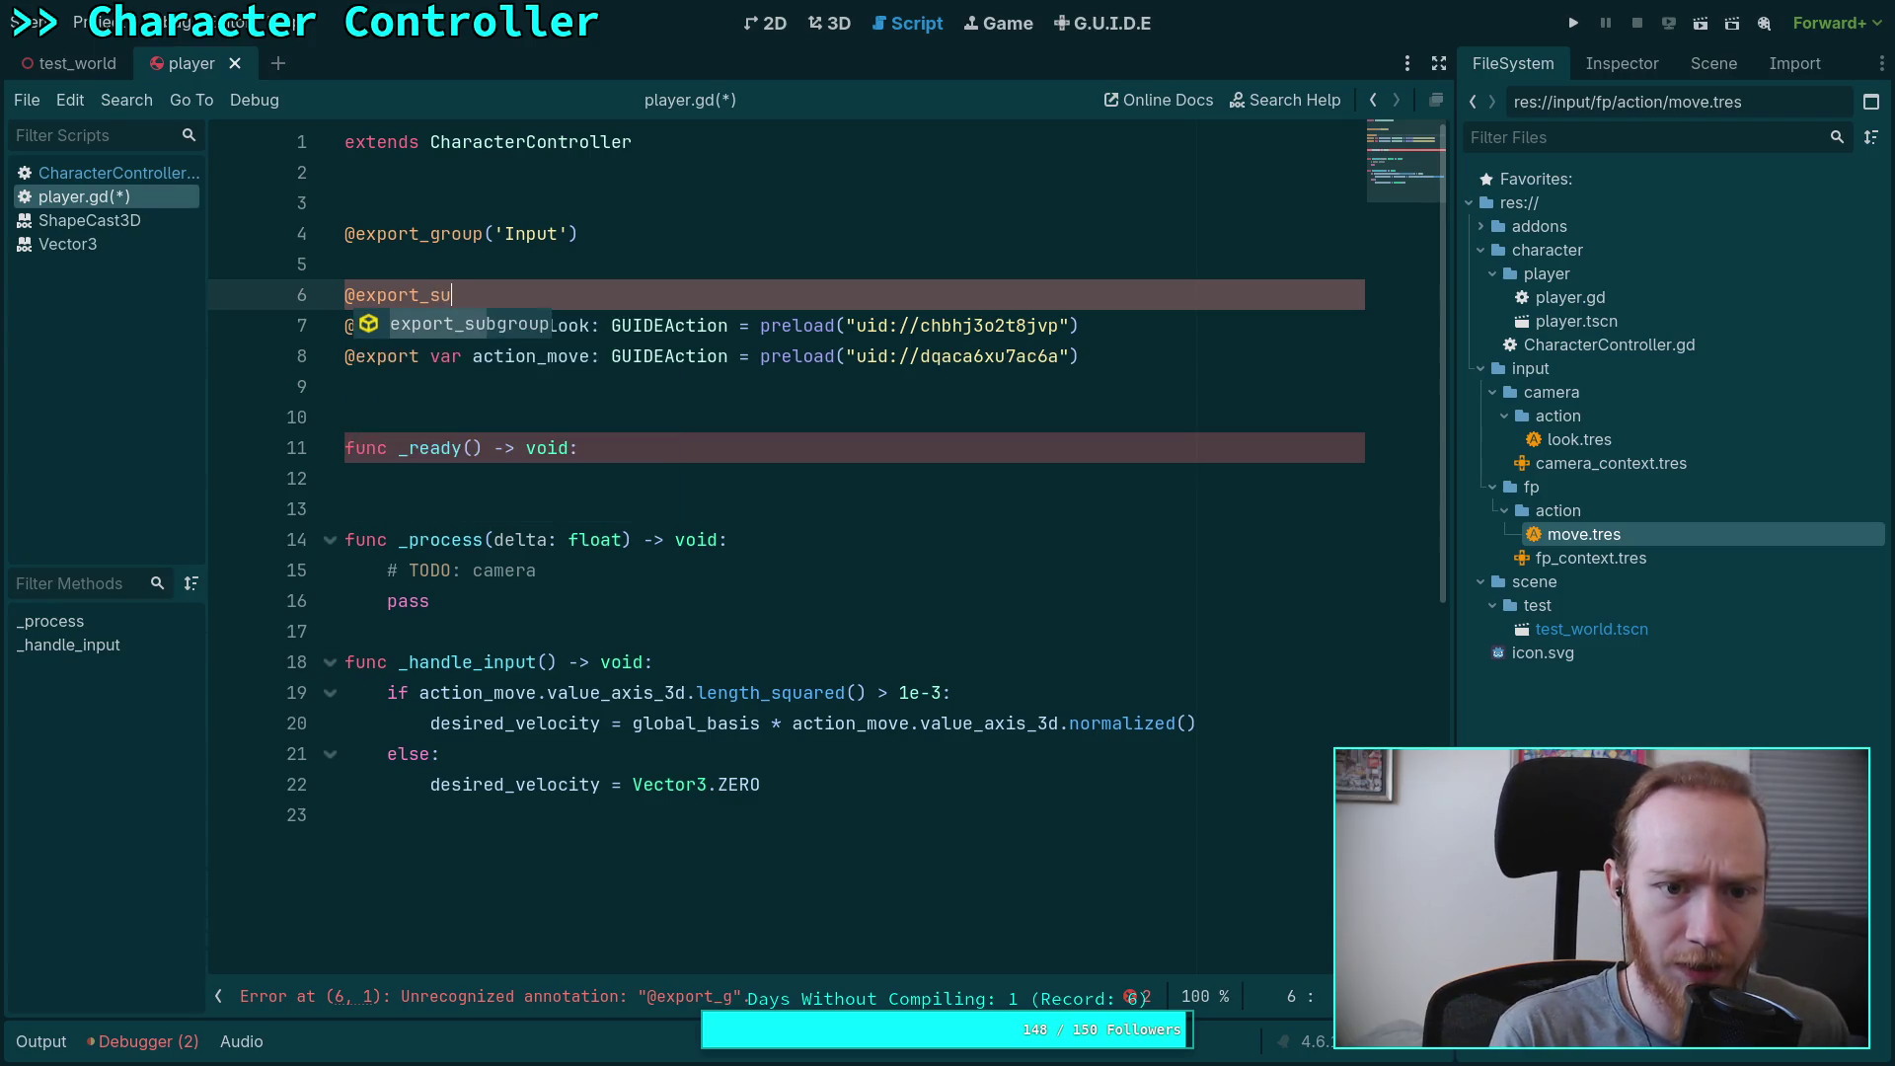
key("Return")
type("'")
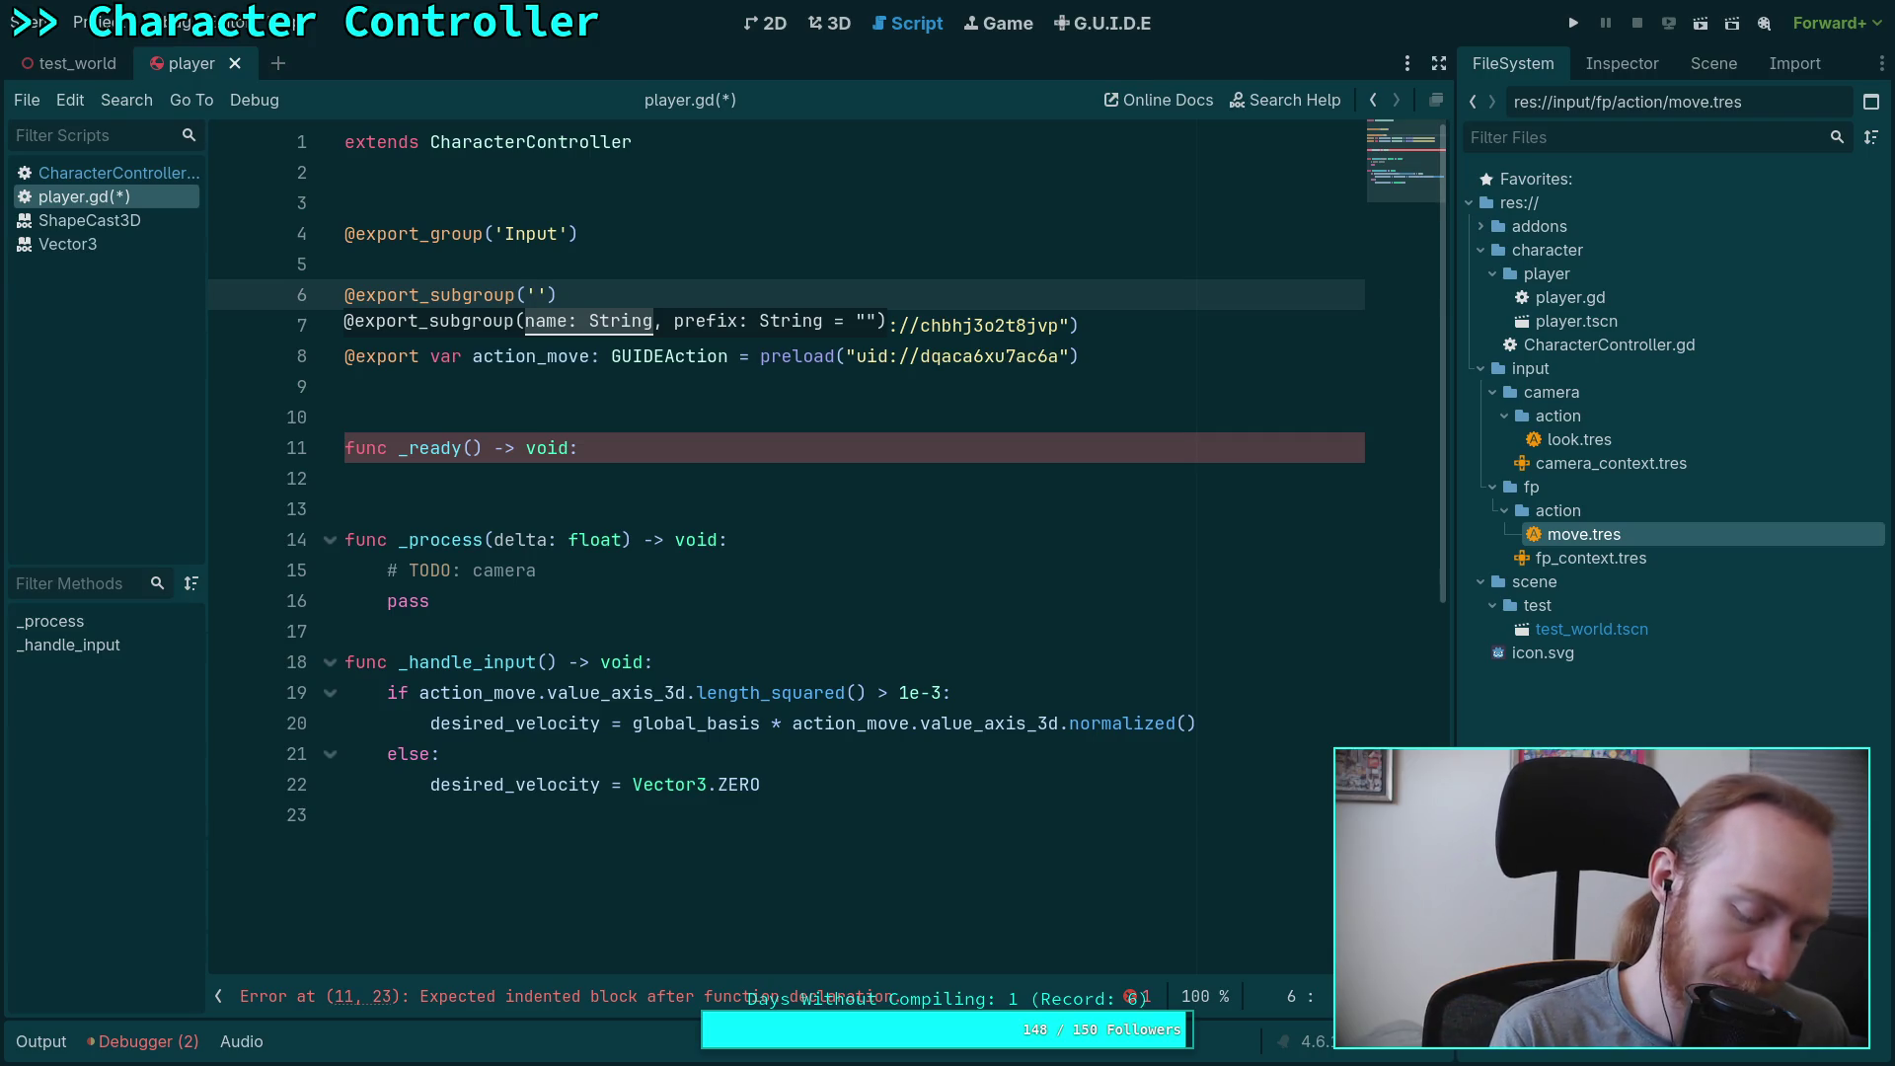
type("Look")
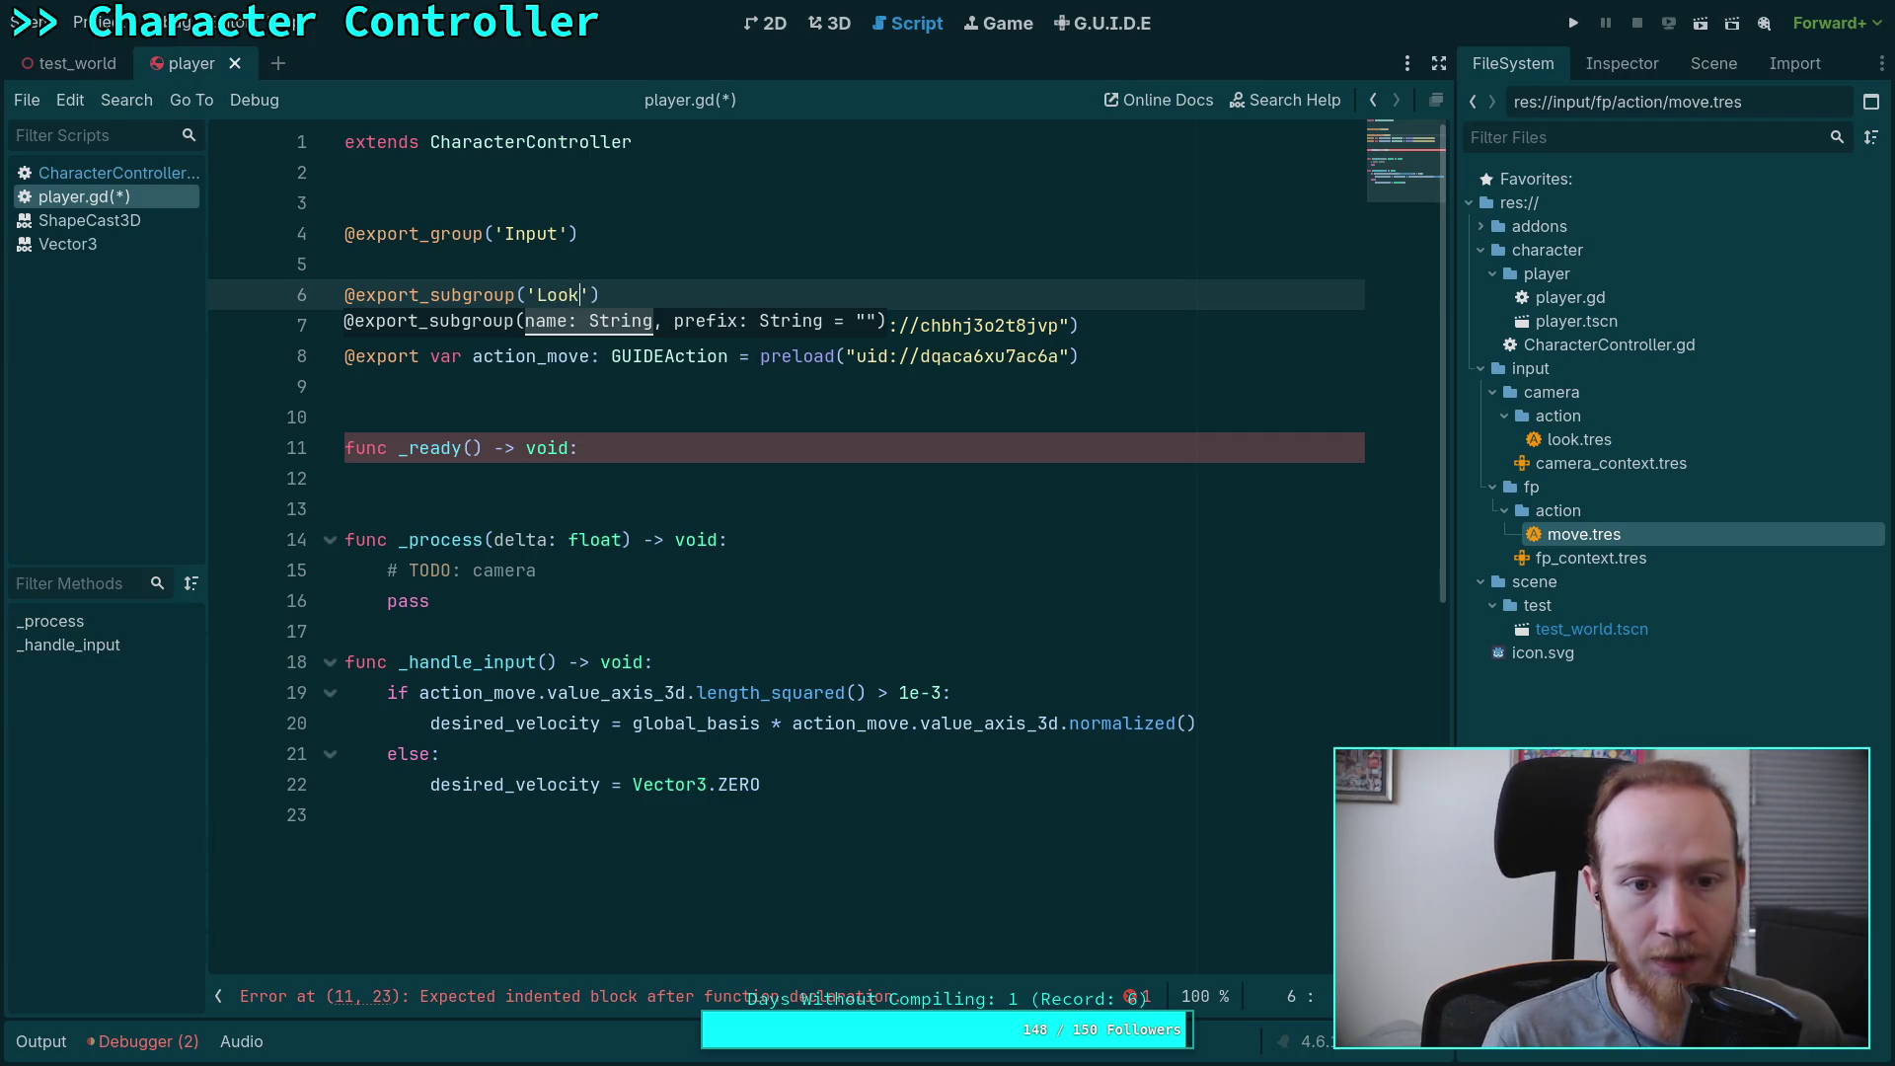
key("End")
key("Return")
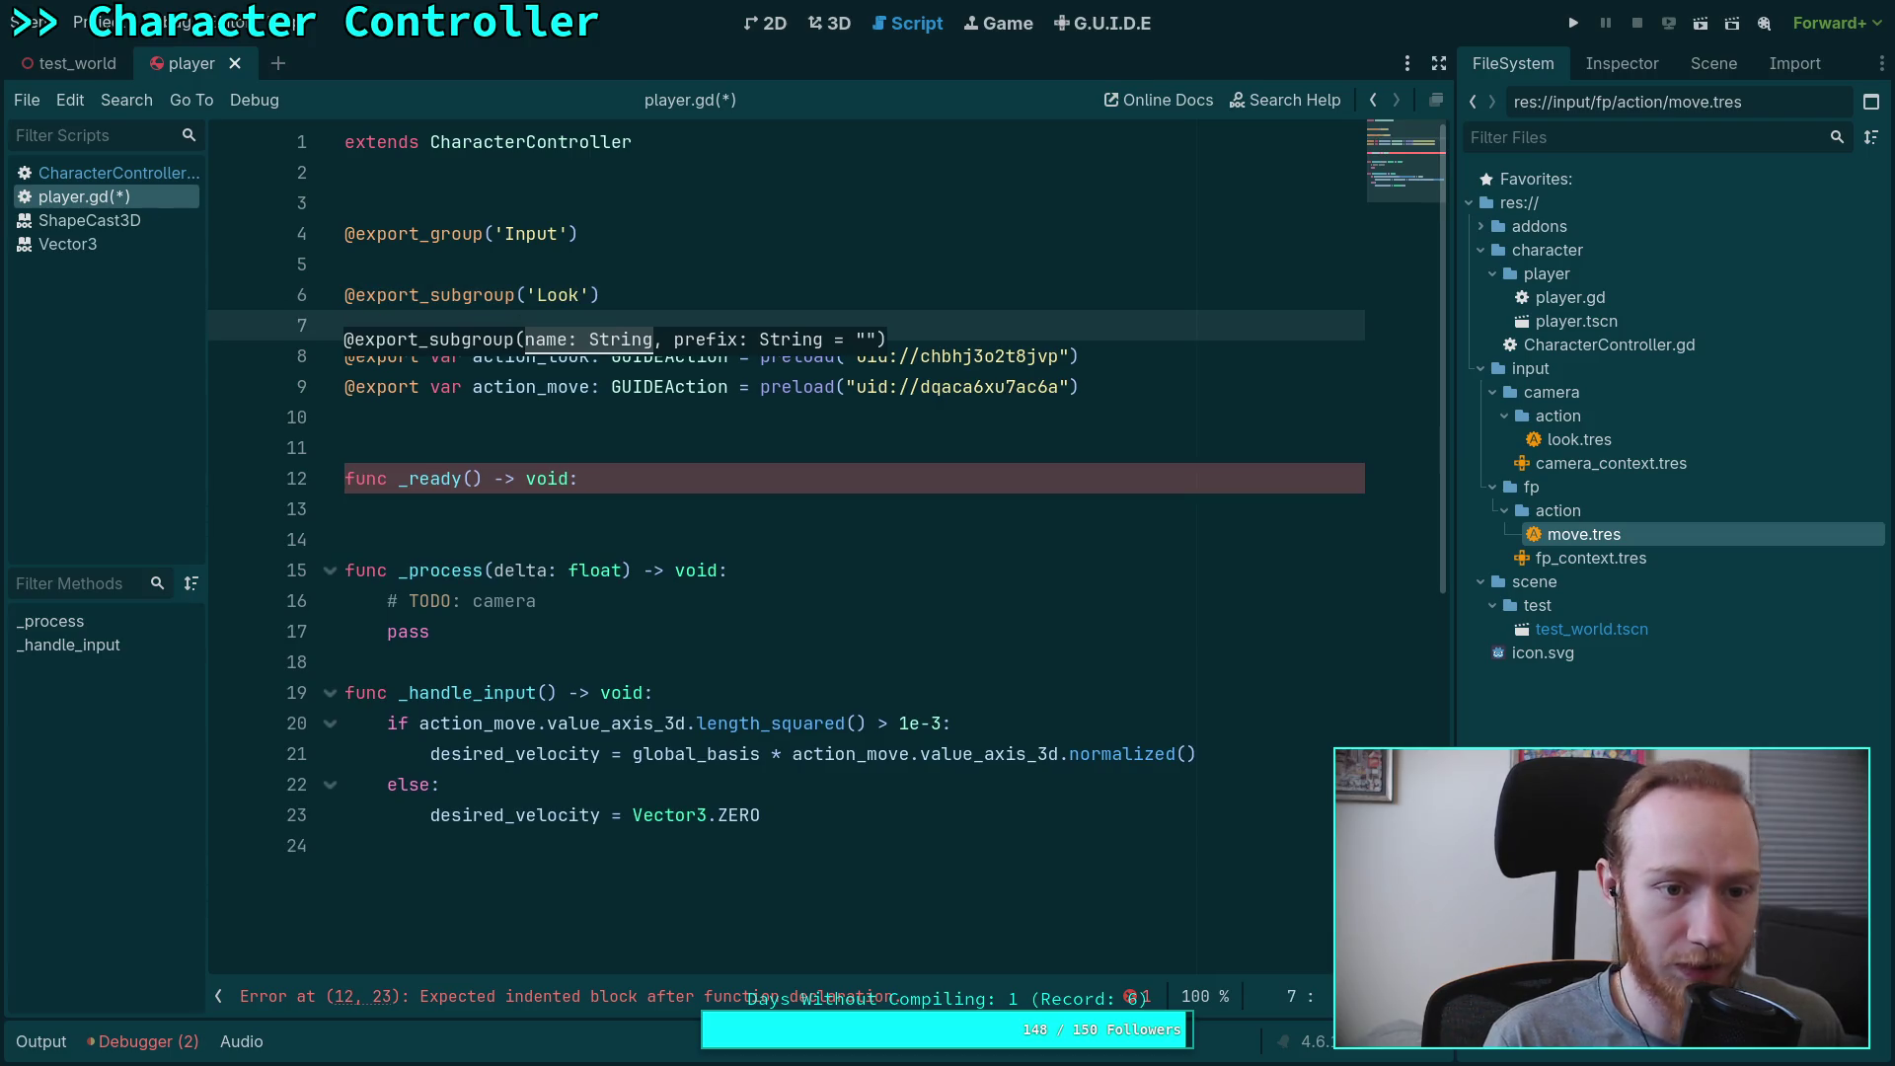
key("Return")
type("@export va")
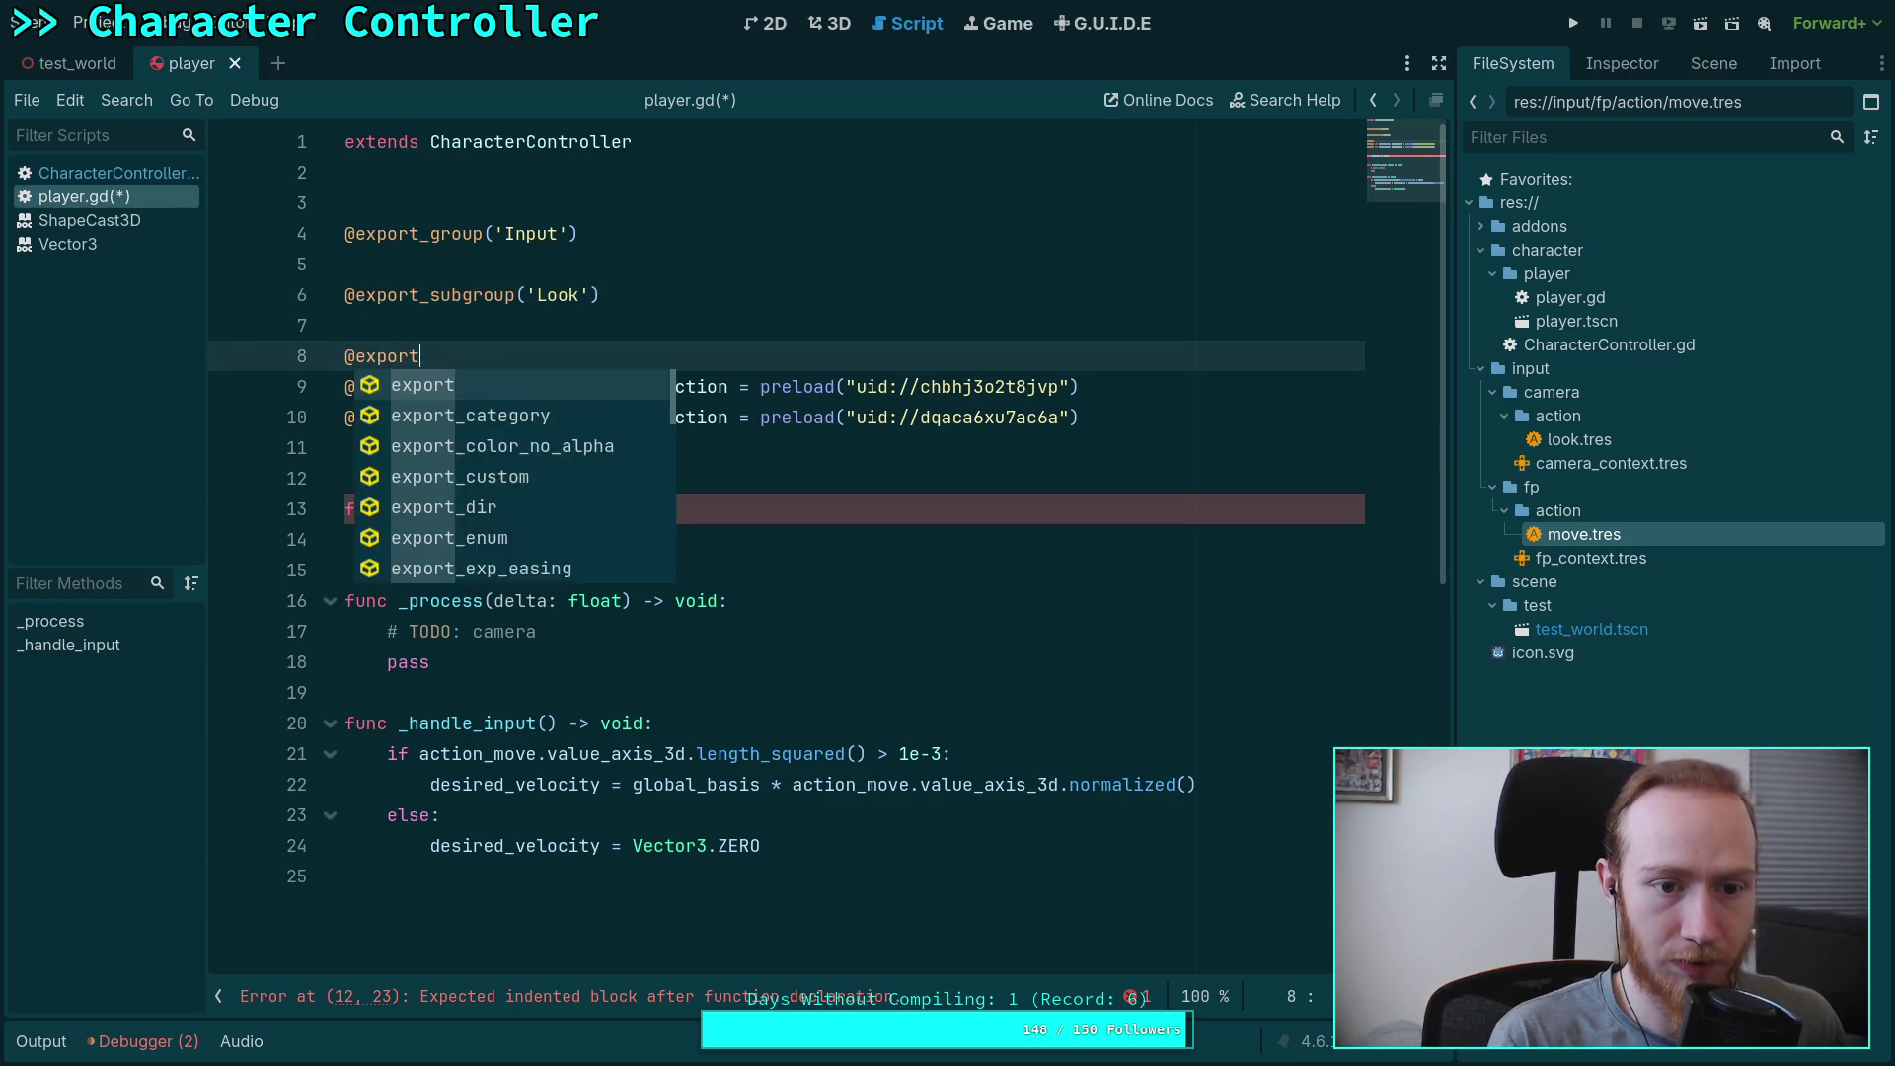
type("r ")
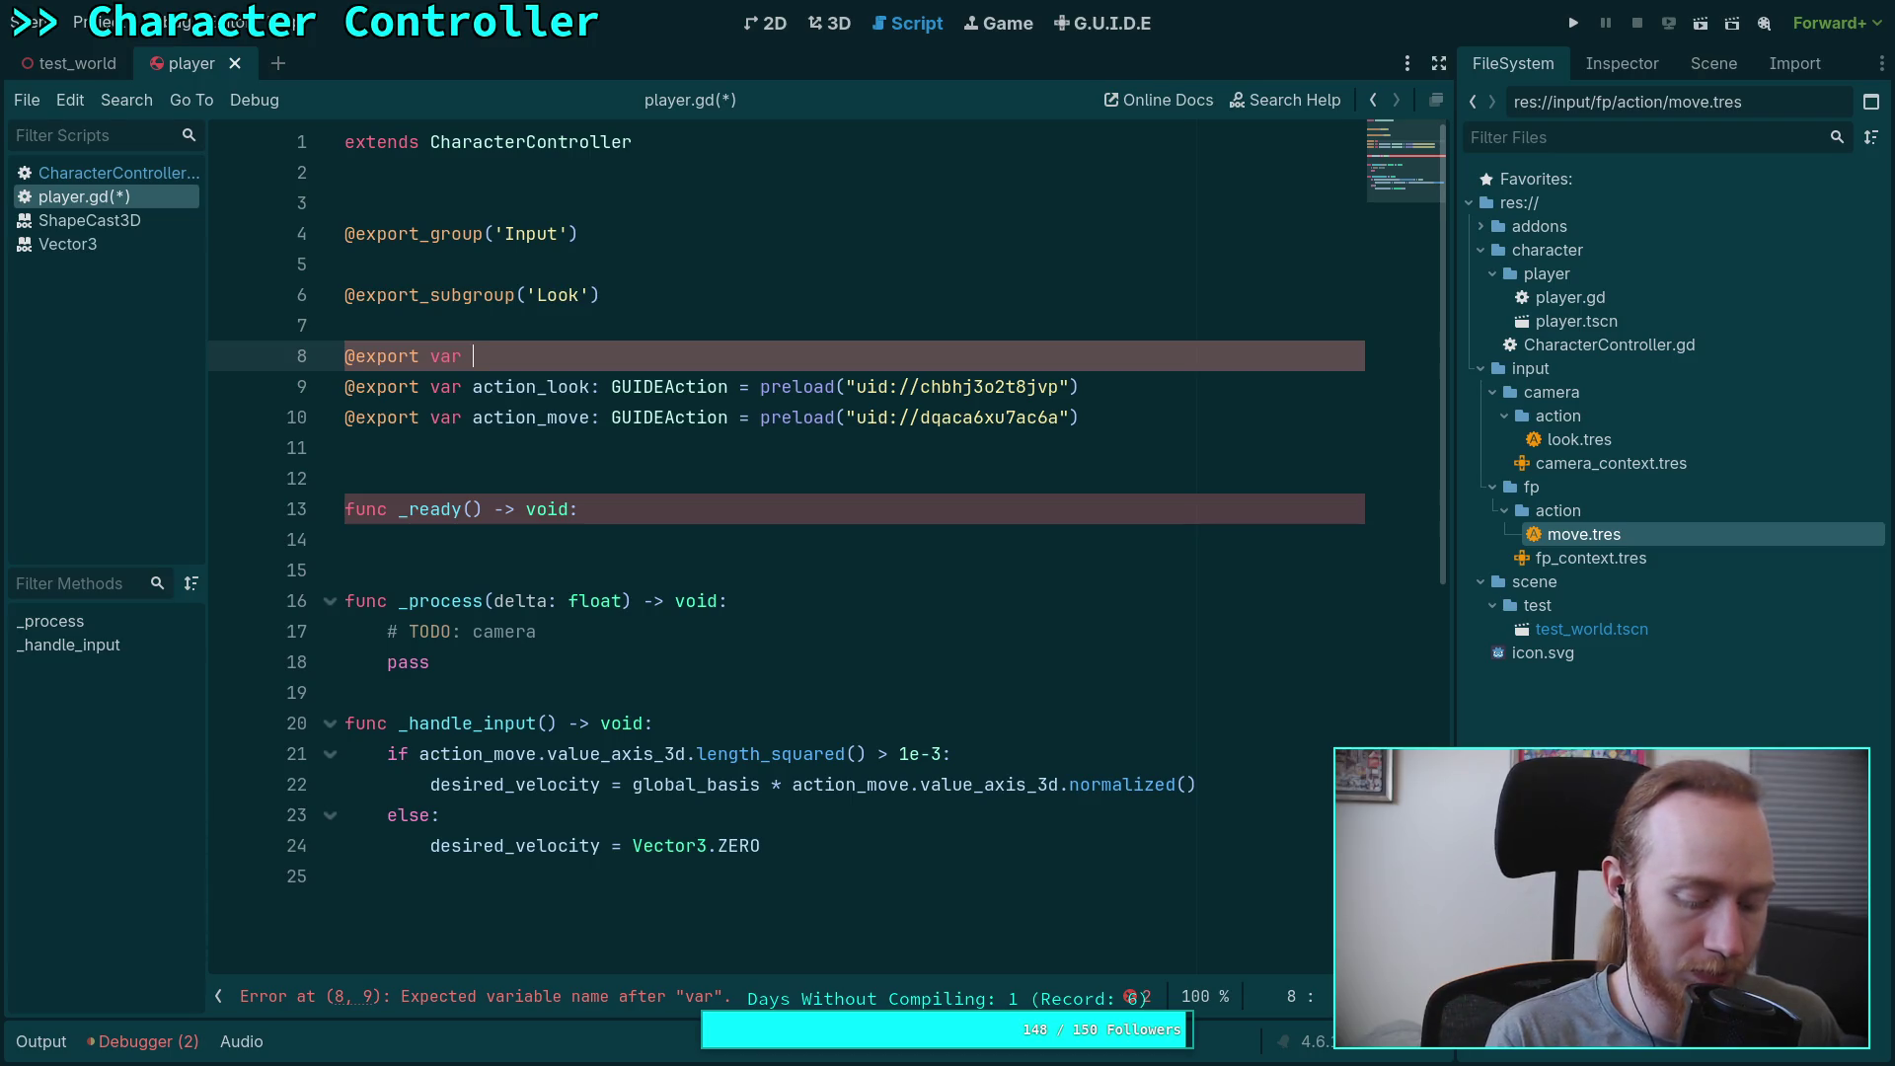
type("input_co")
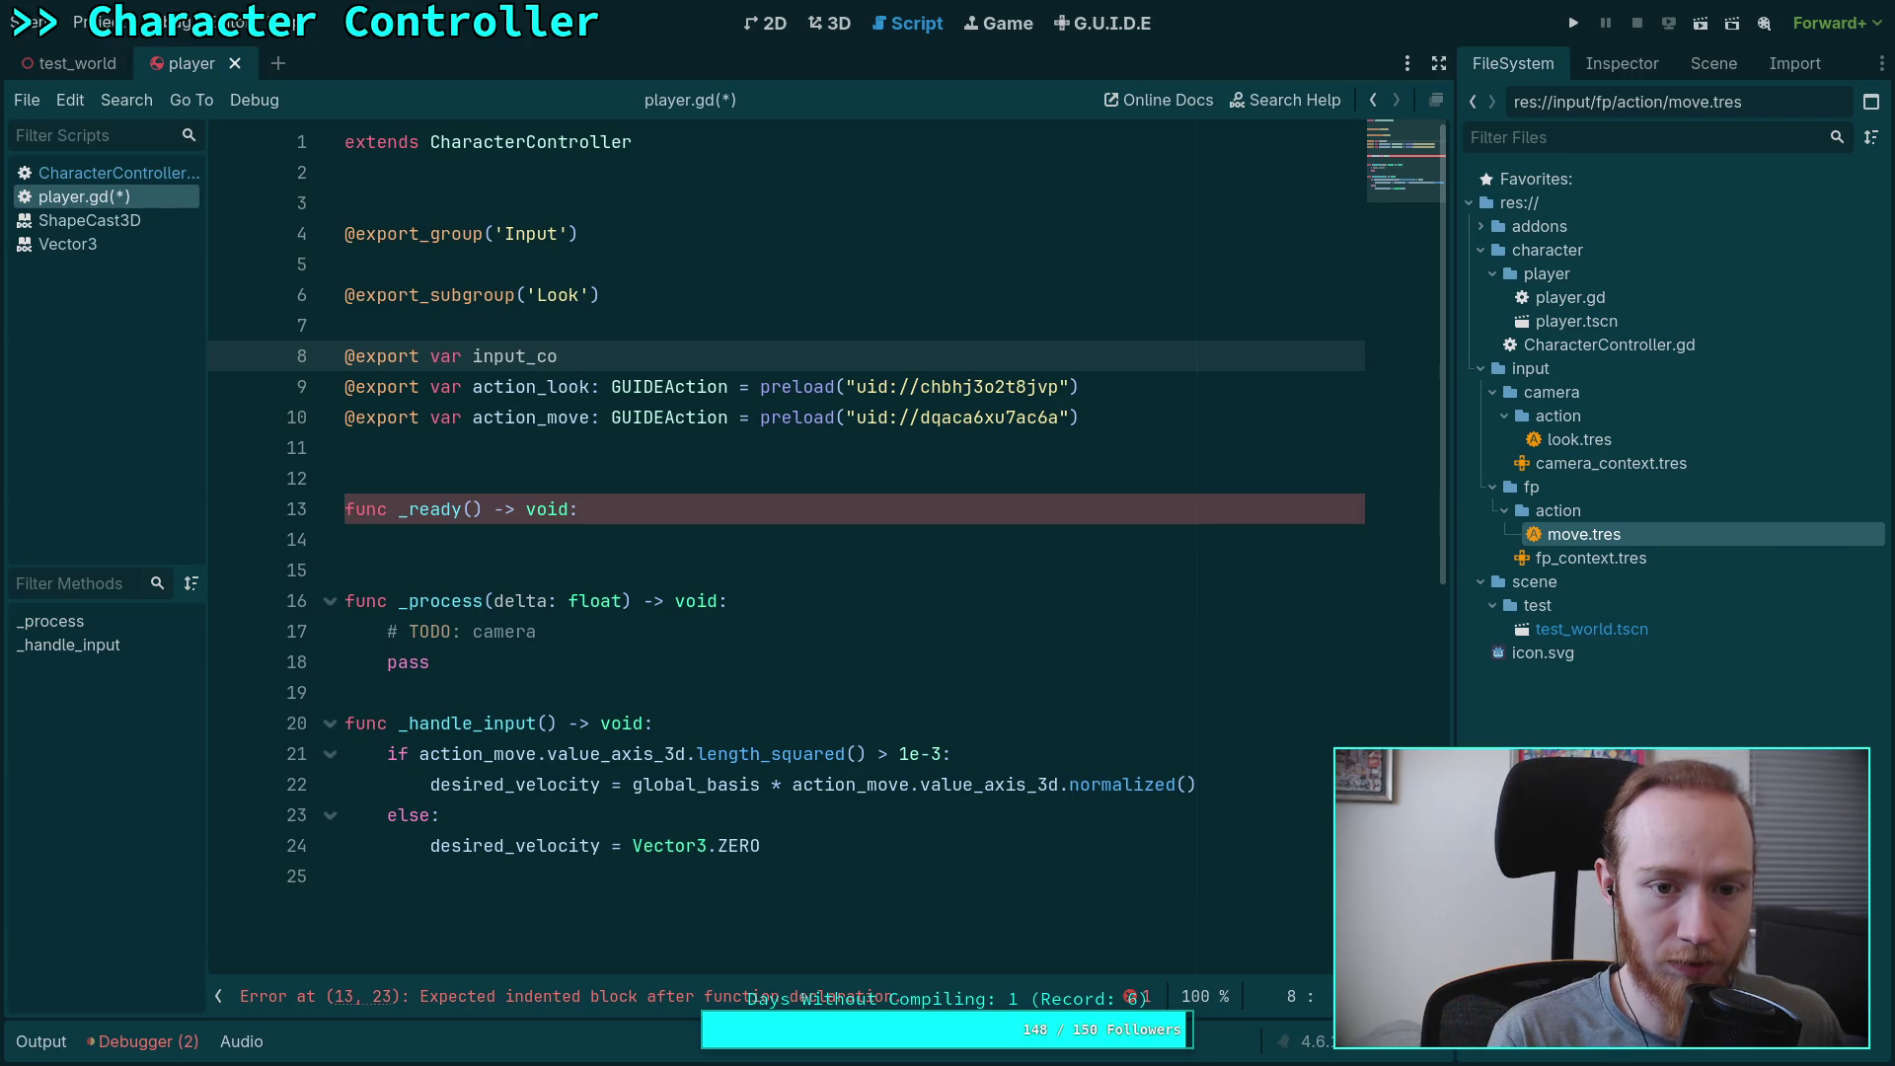
type("ntext")
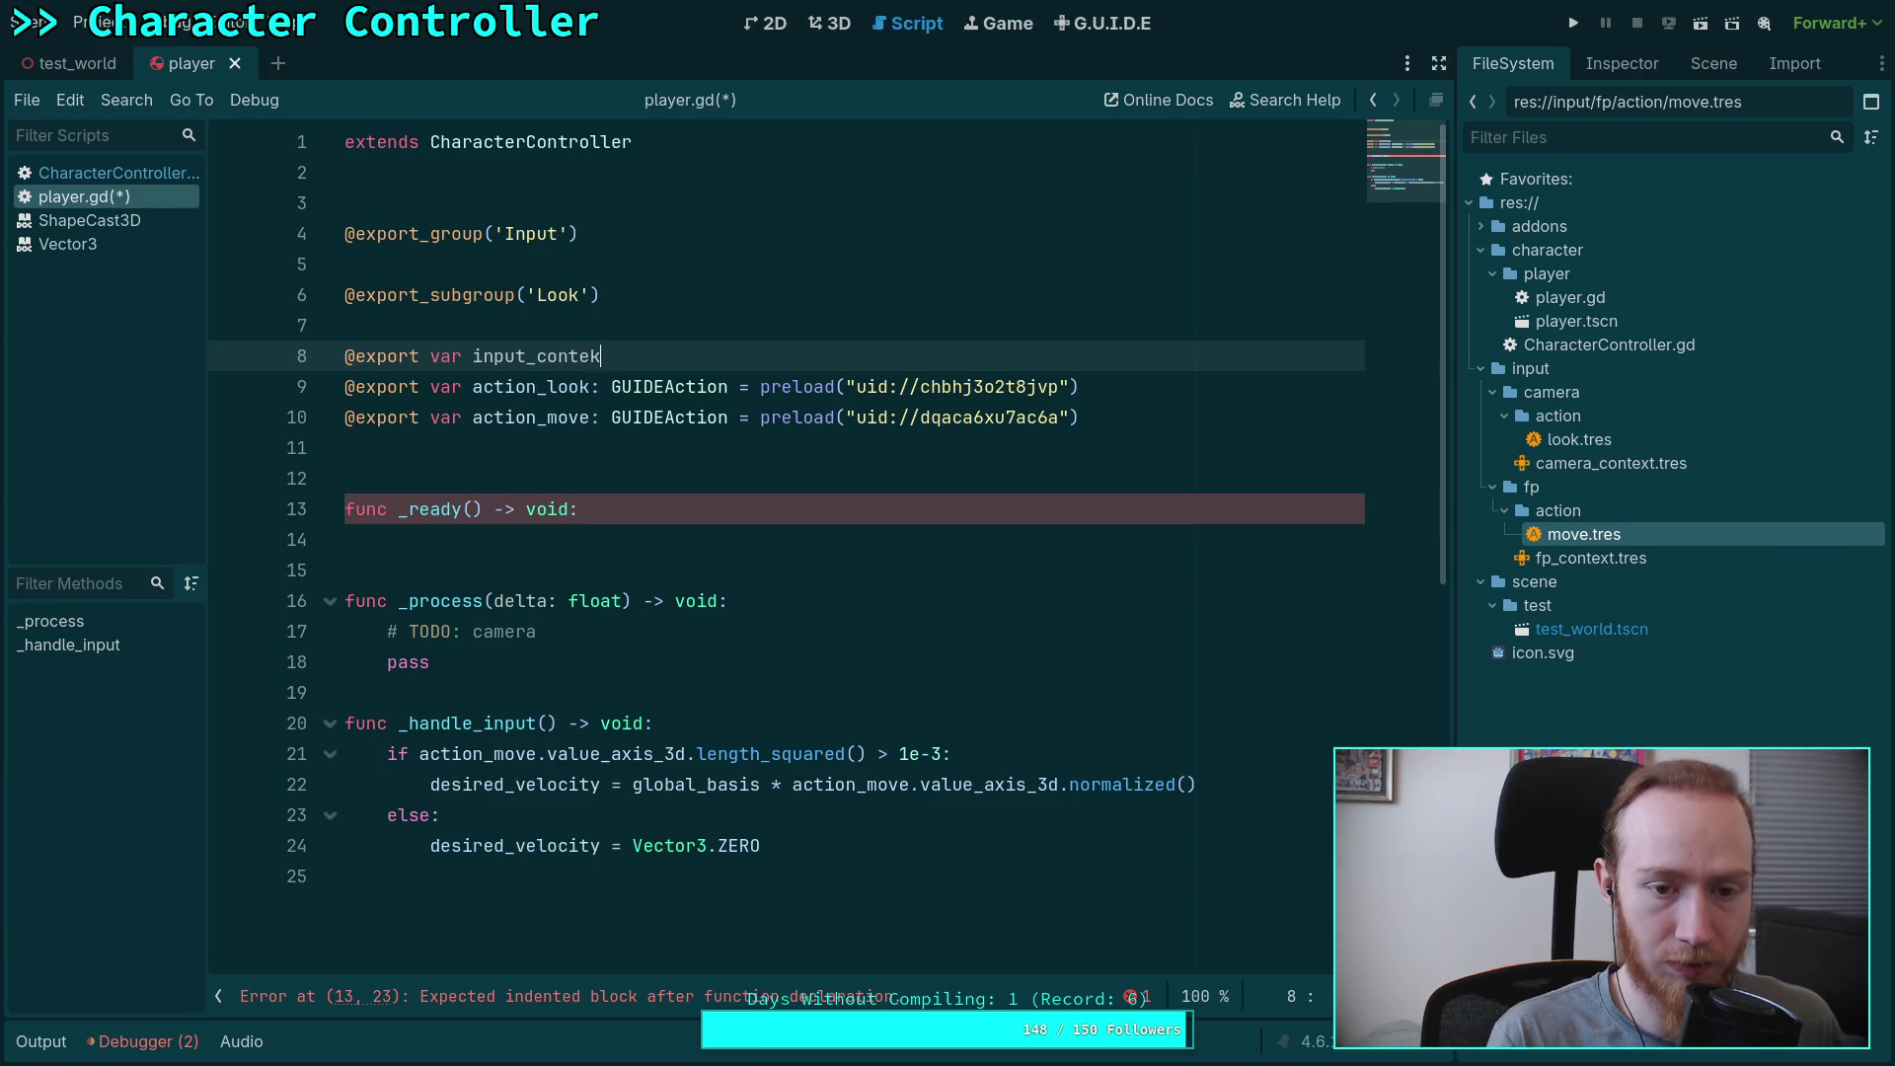
Give the Input export group an 'input' prefix and type input_context_look as GUIDEMappingContext
key("Up")
key("Up")
key("Up")
key("Left")
type(", ")
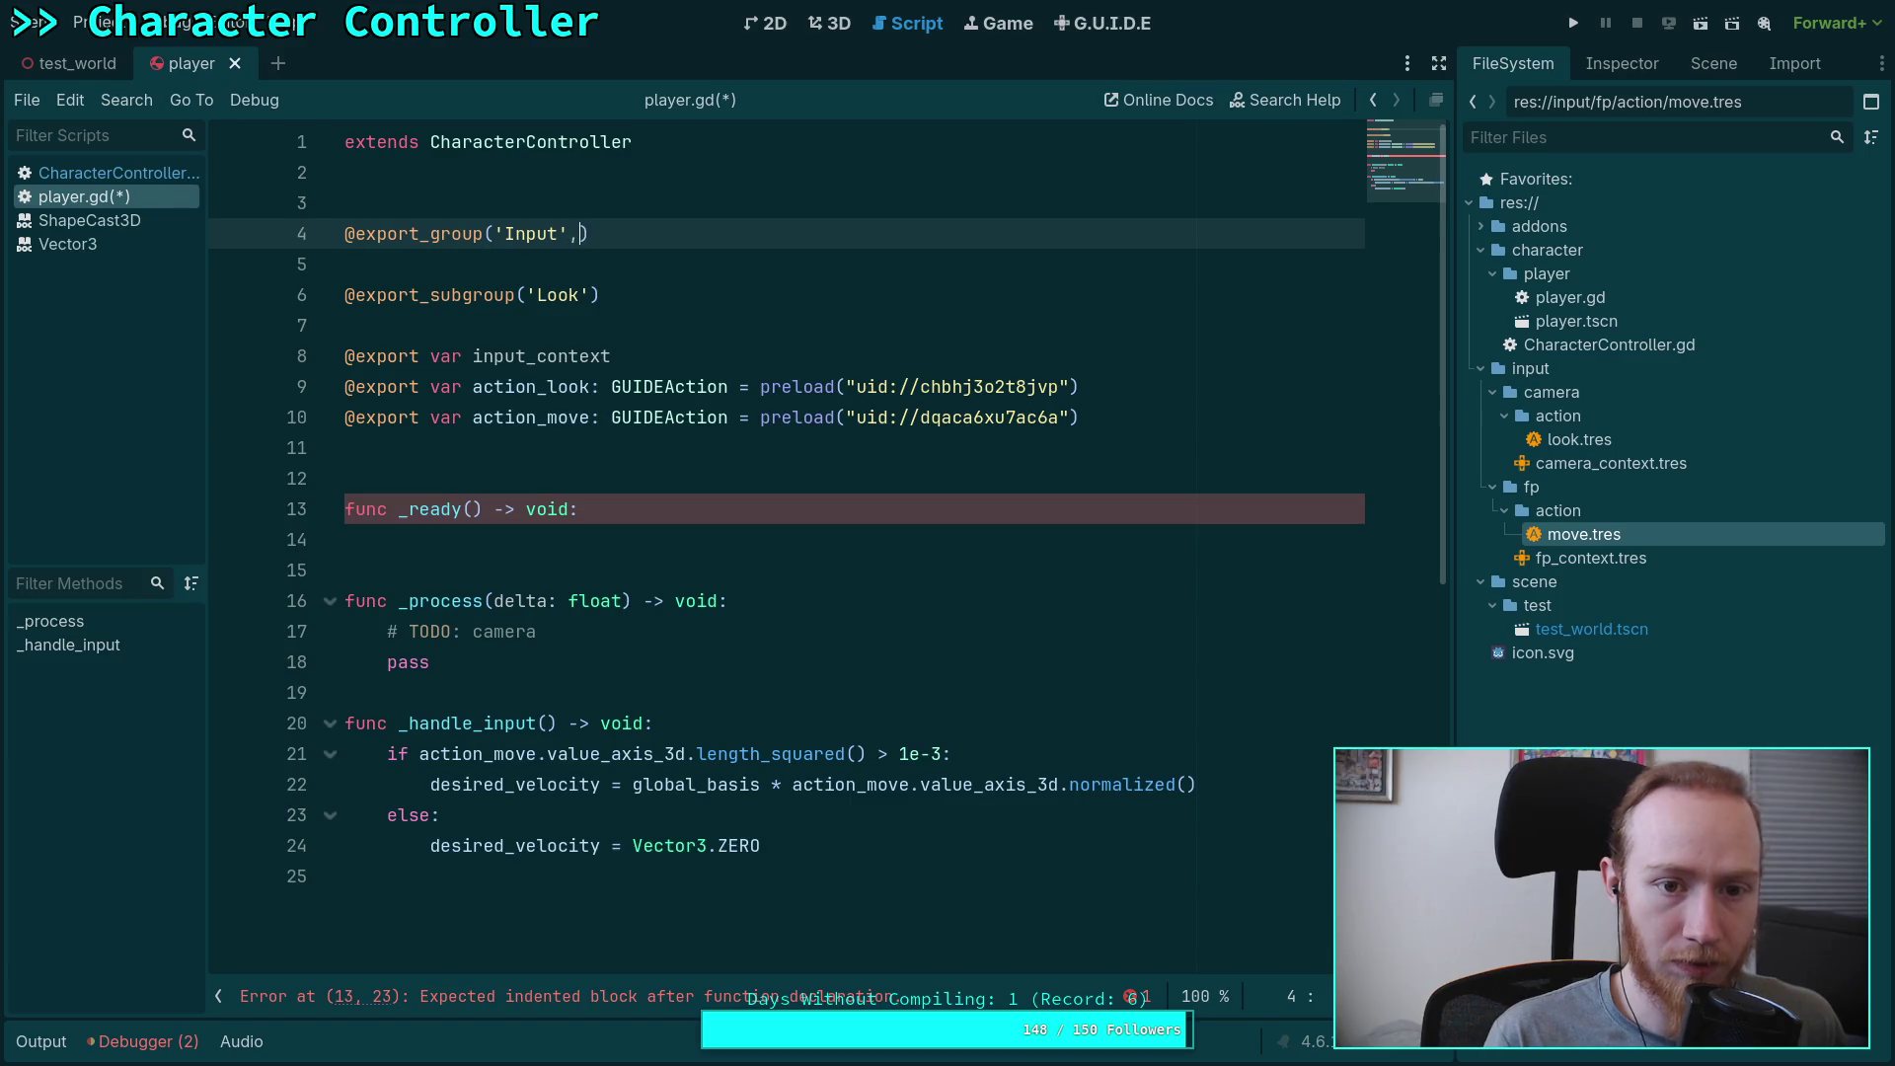
type("'input'")
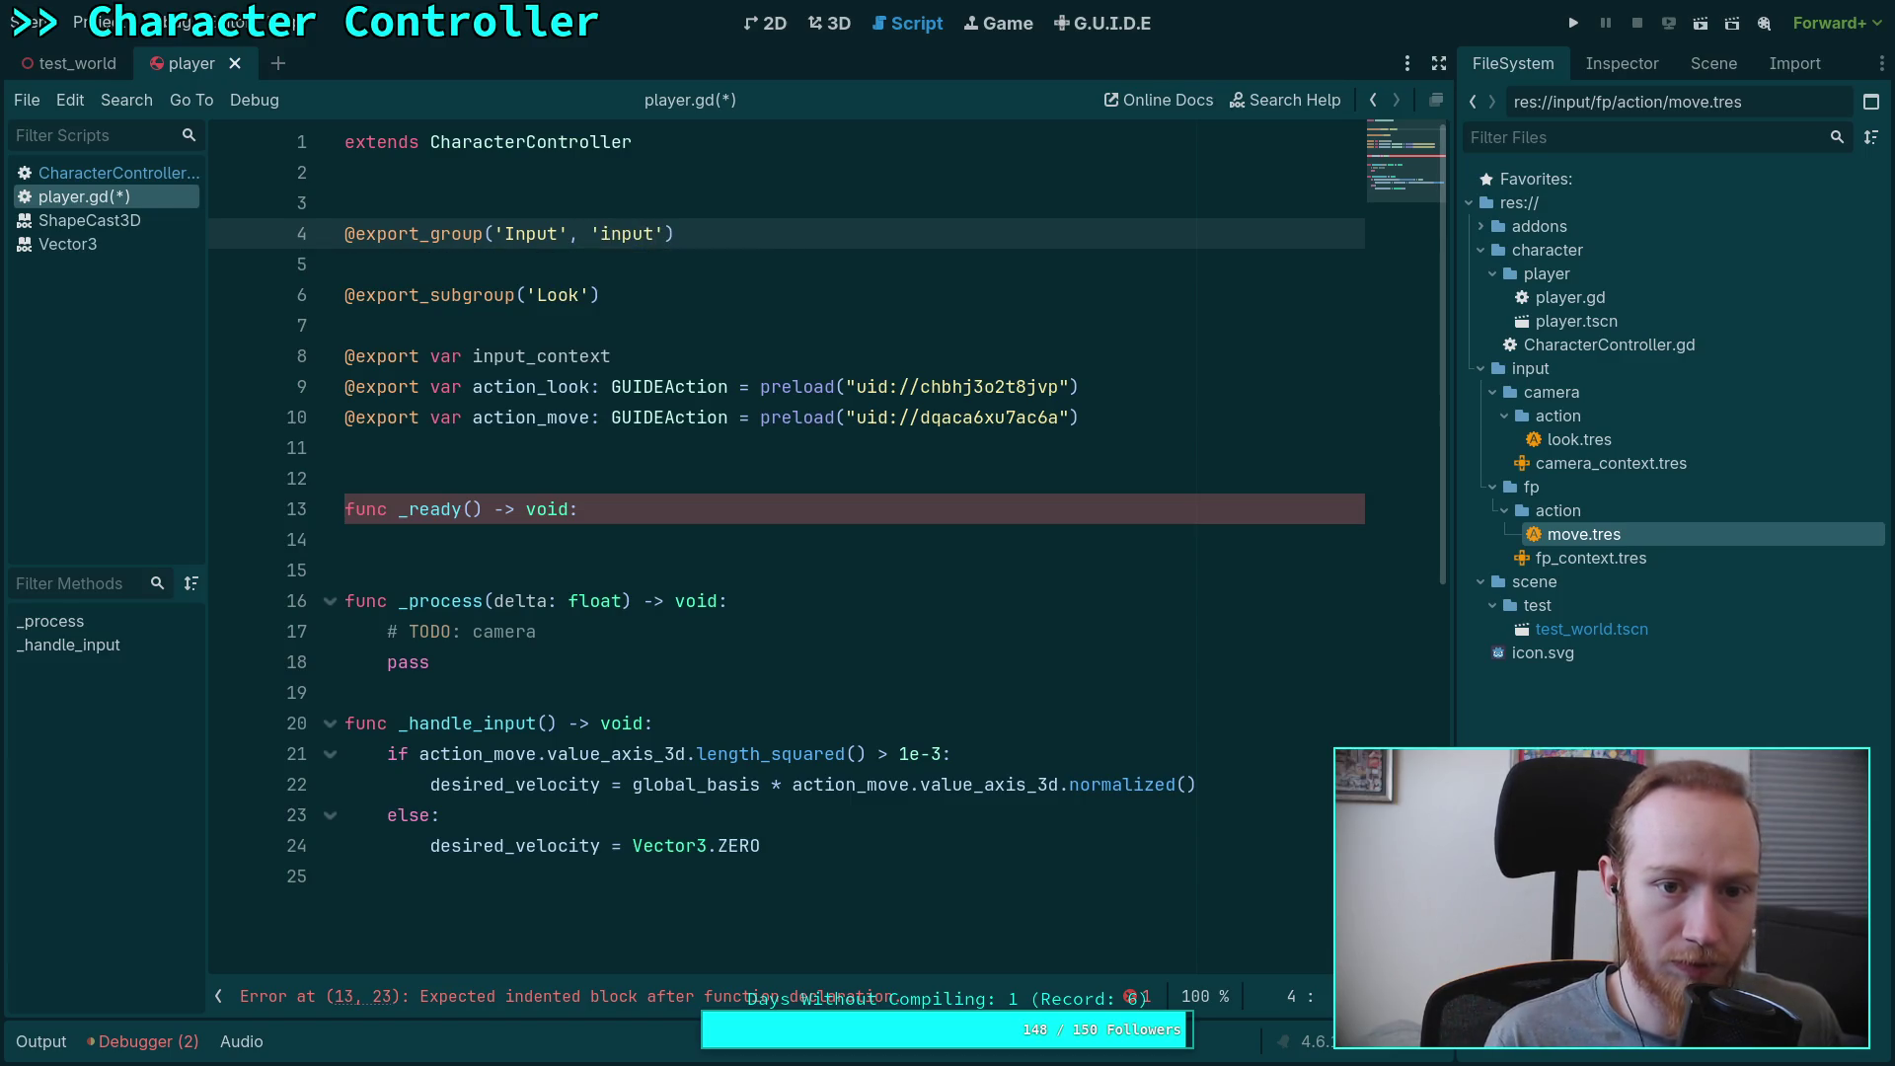
key("Down")
key("Down")
key("Down")
key("Down")
type("loox")
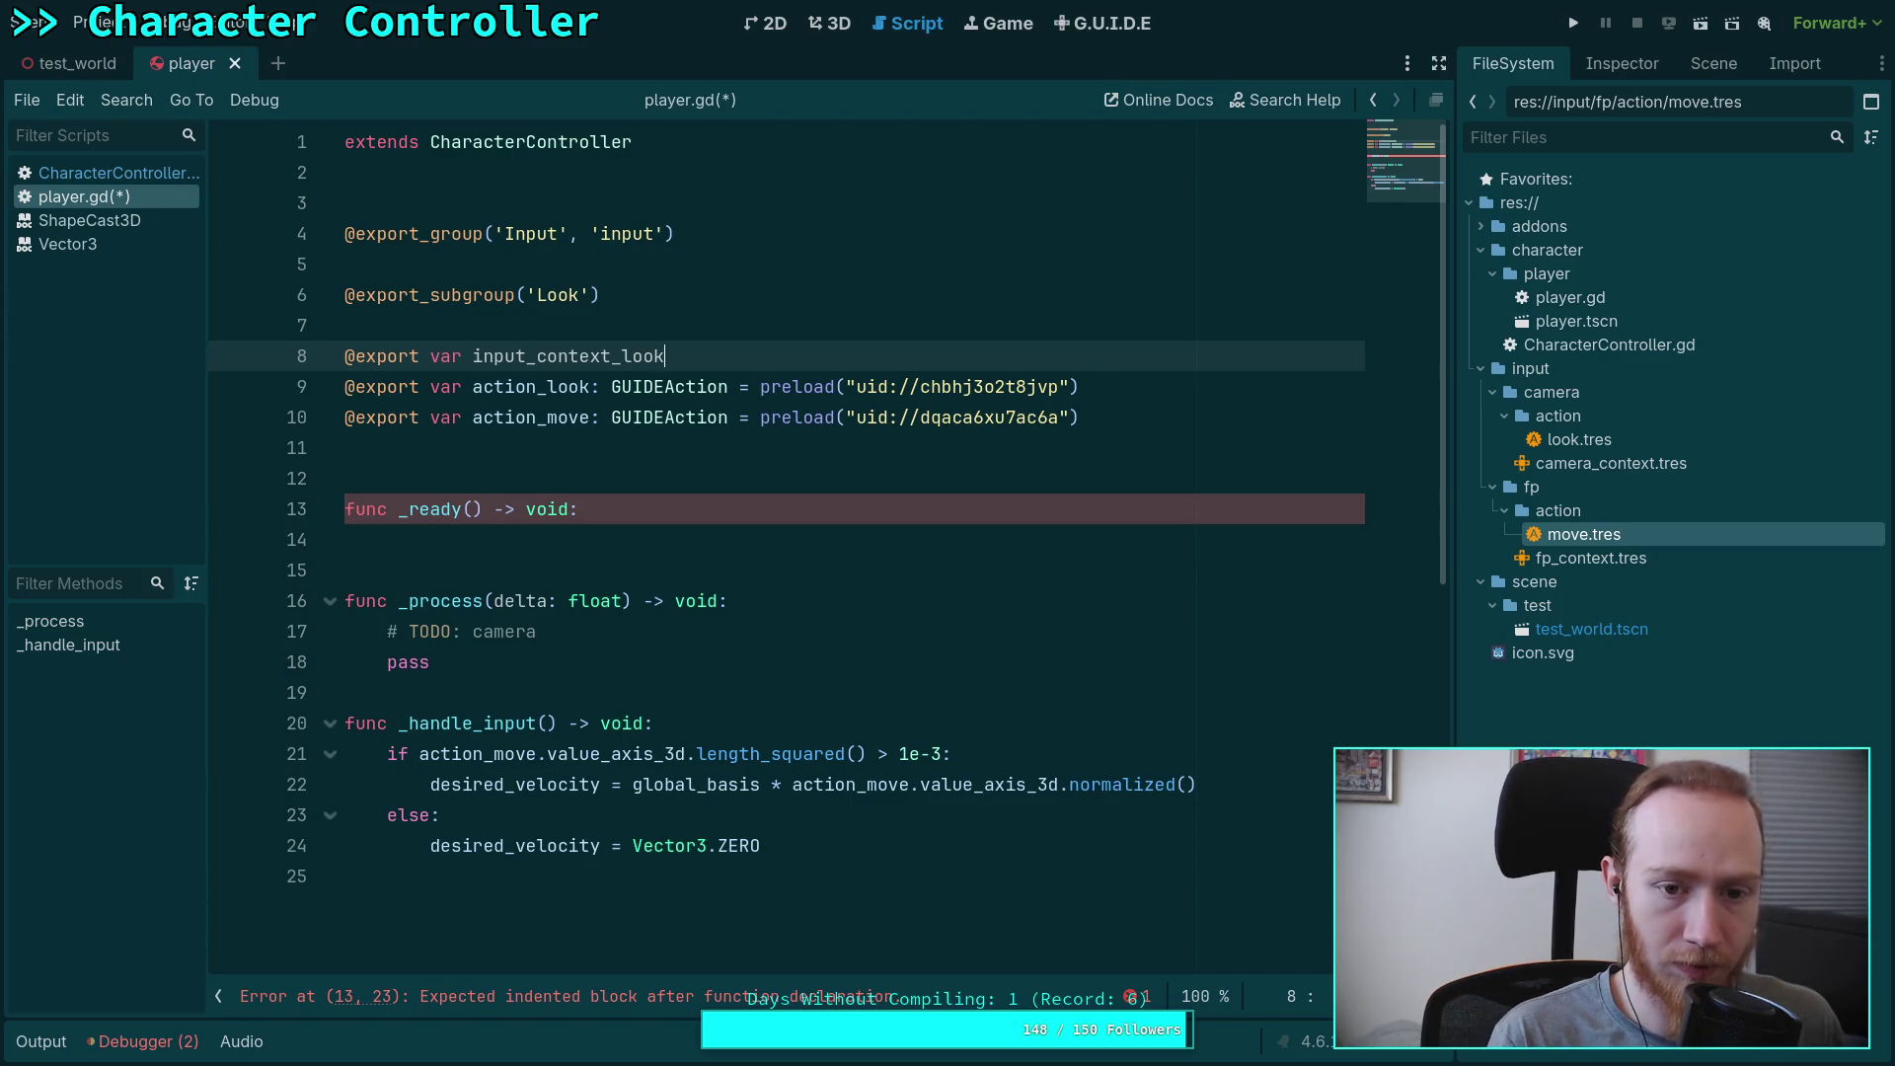
type(" GUI")
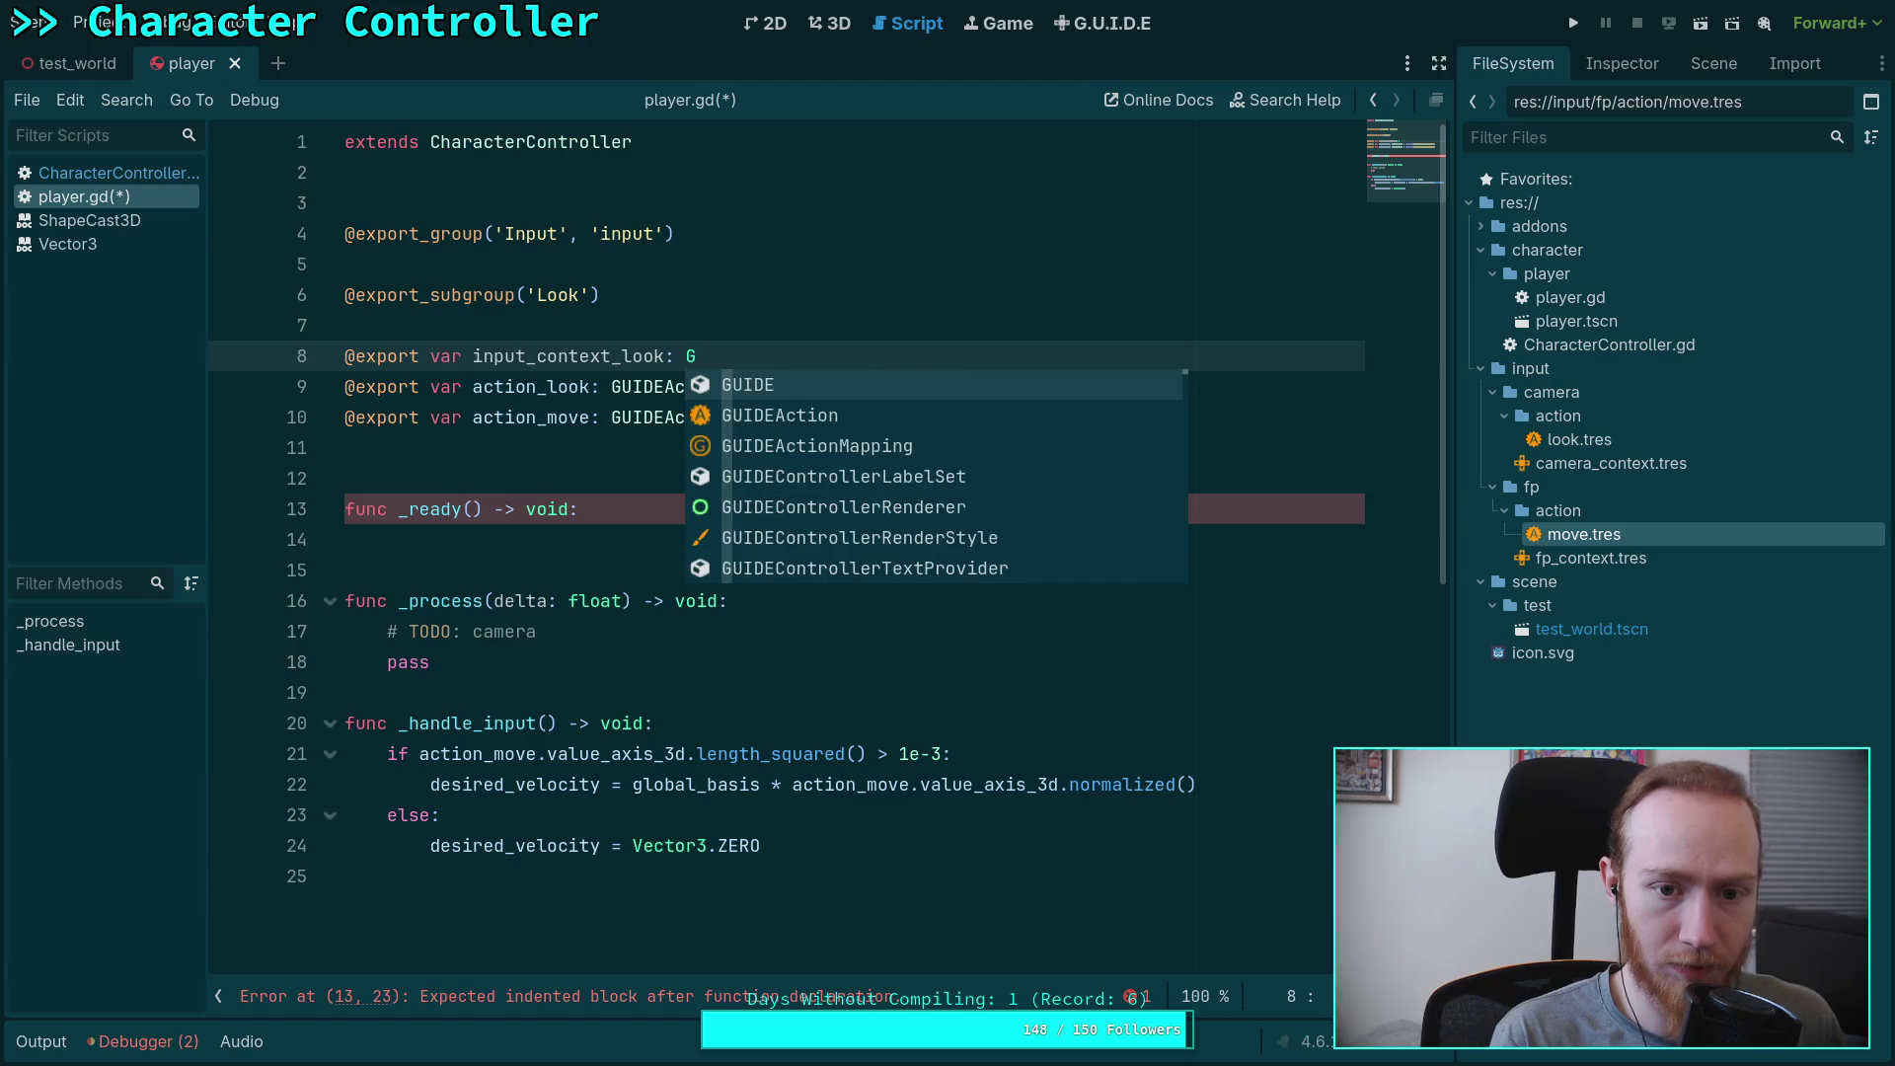
key("Down")
key("Down")
key("Up")
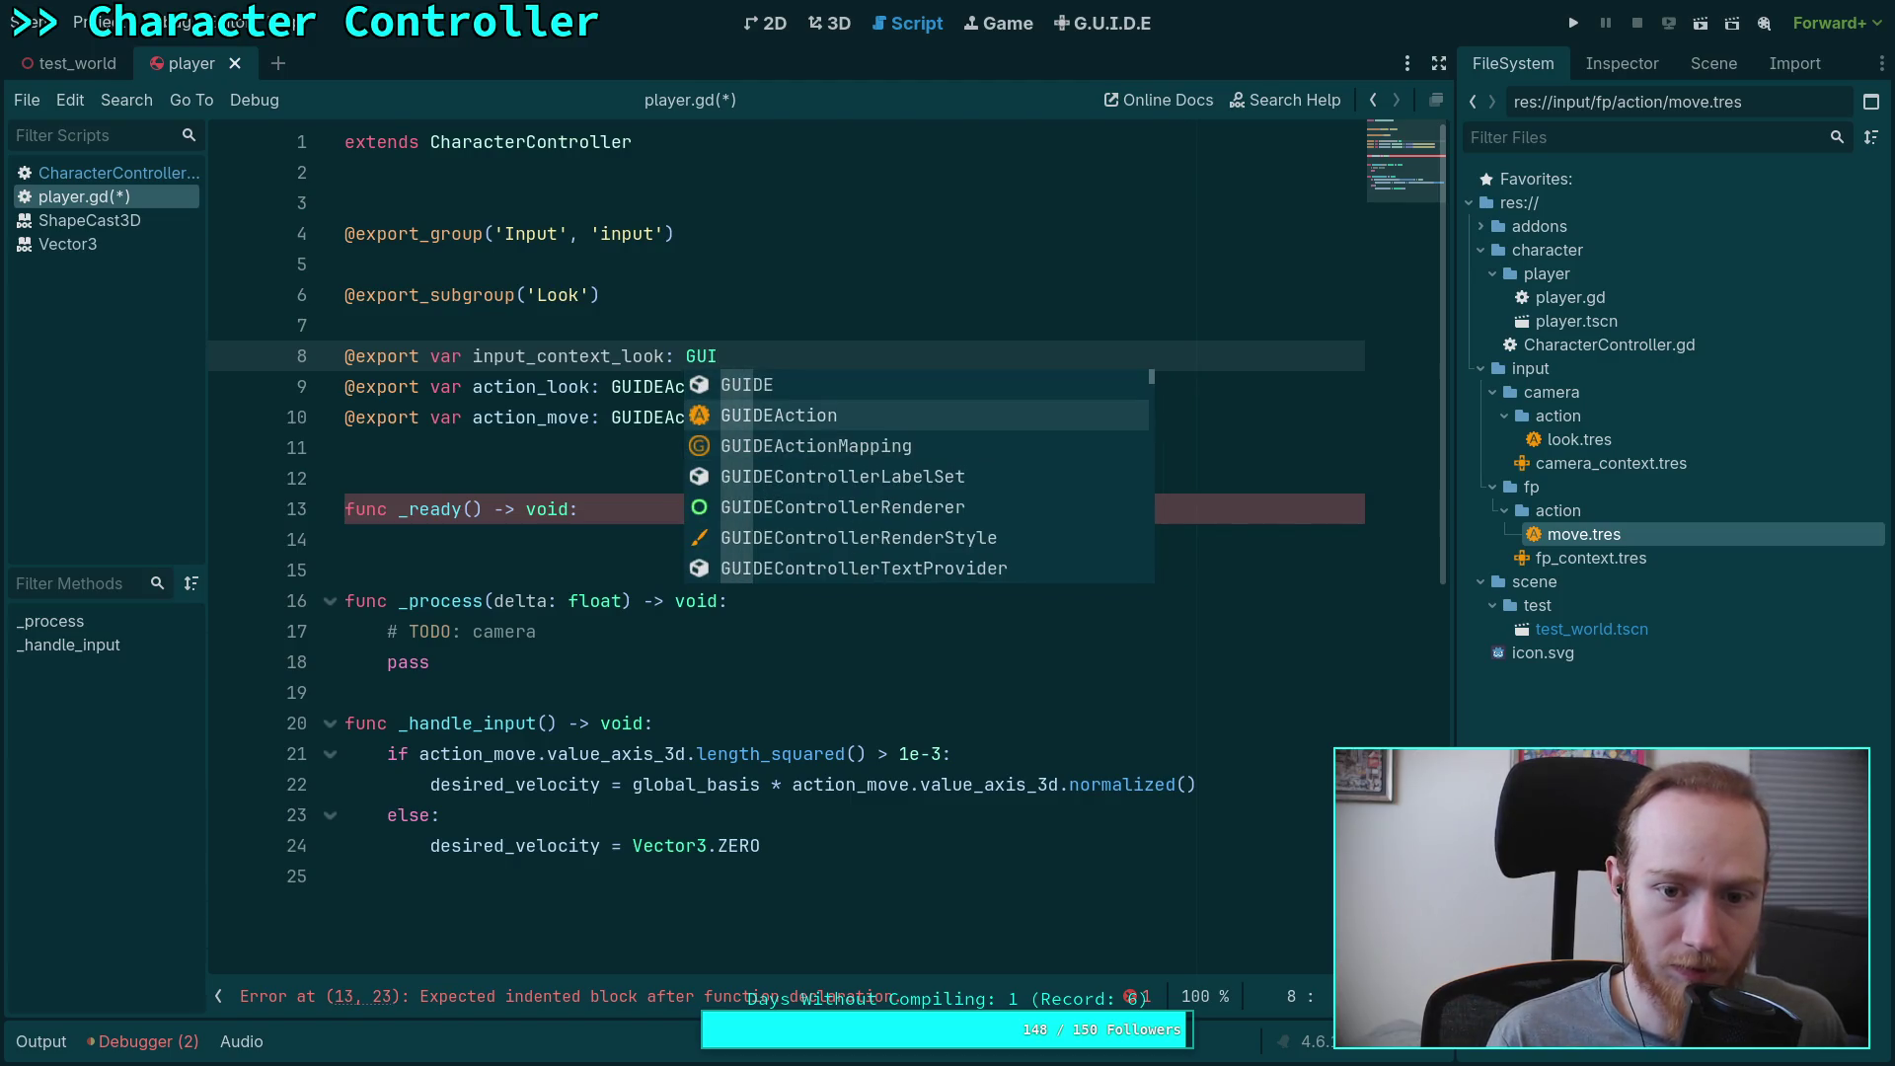
type("DE")
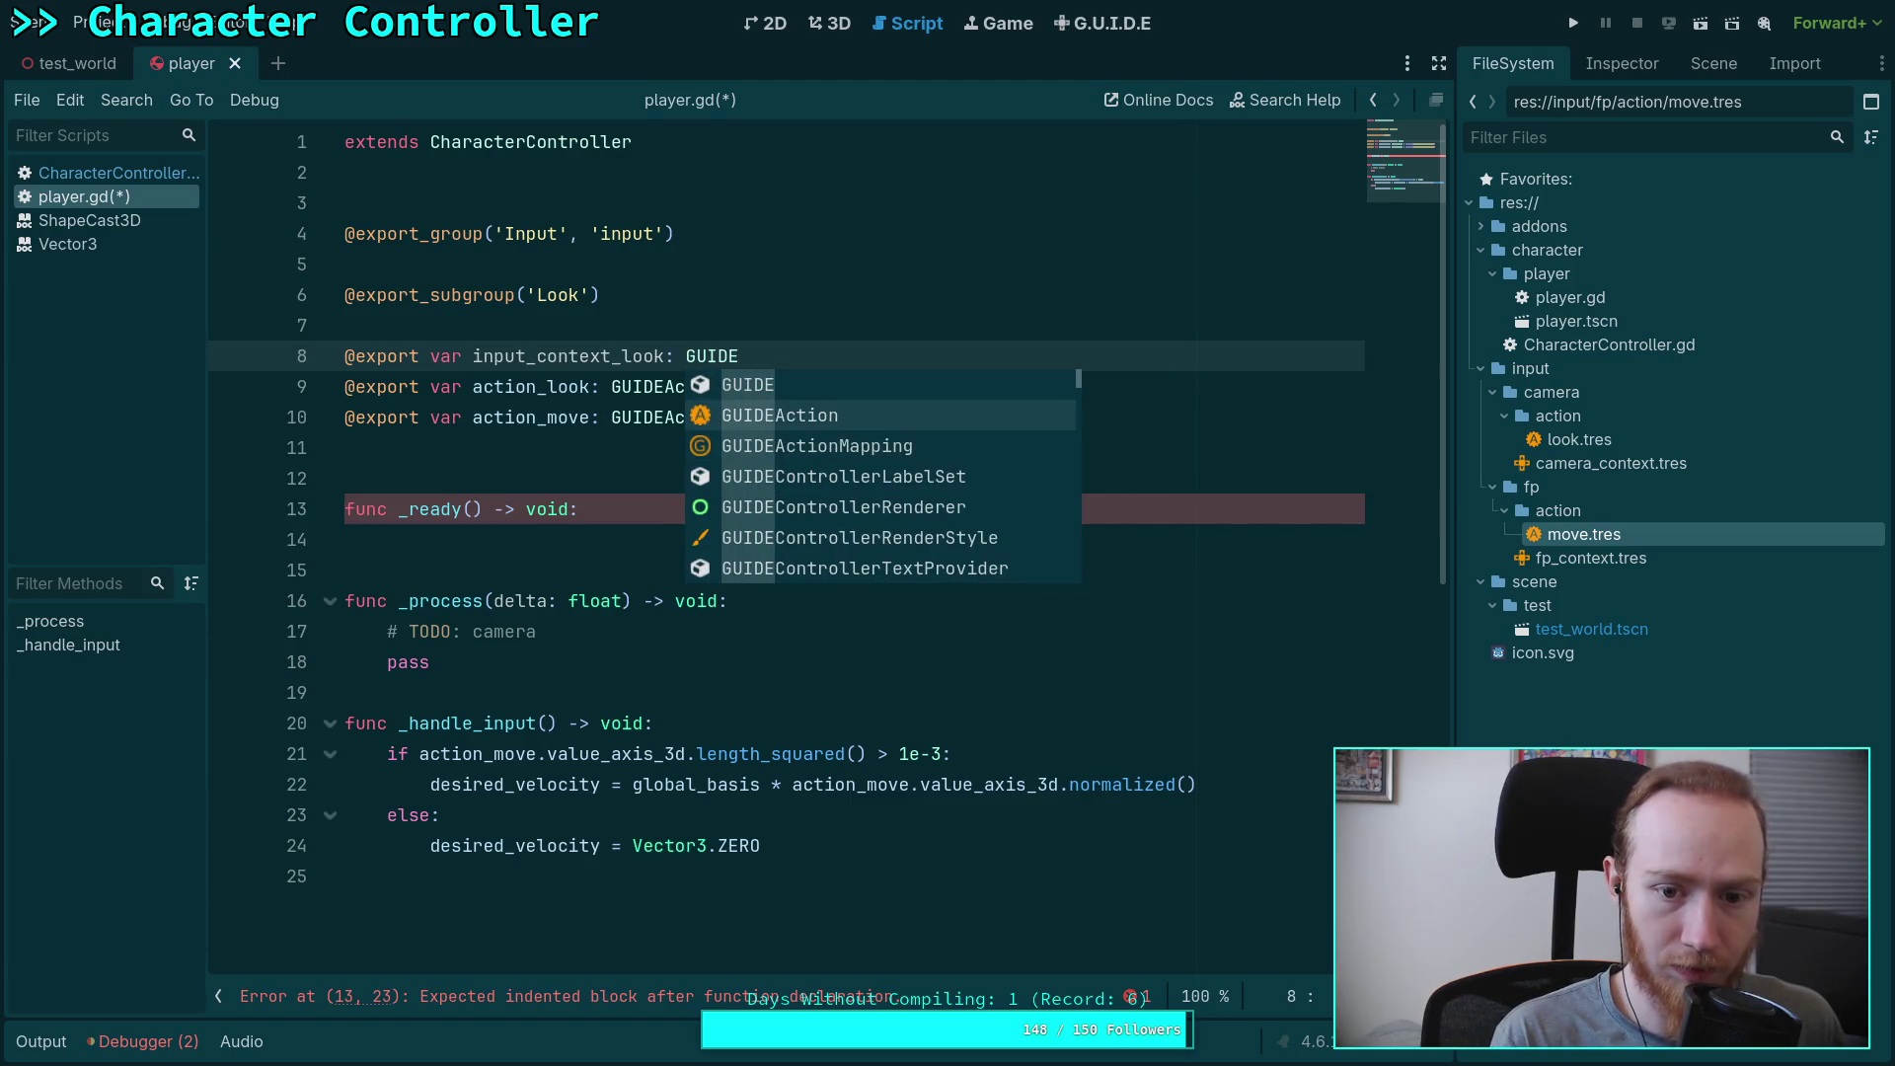
type("C")
key("Down")
key("Down")
key("Down")
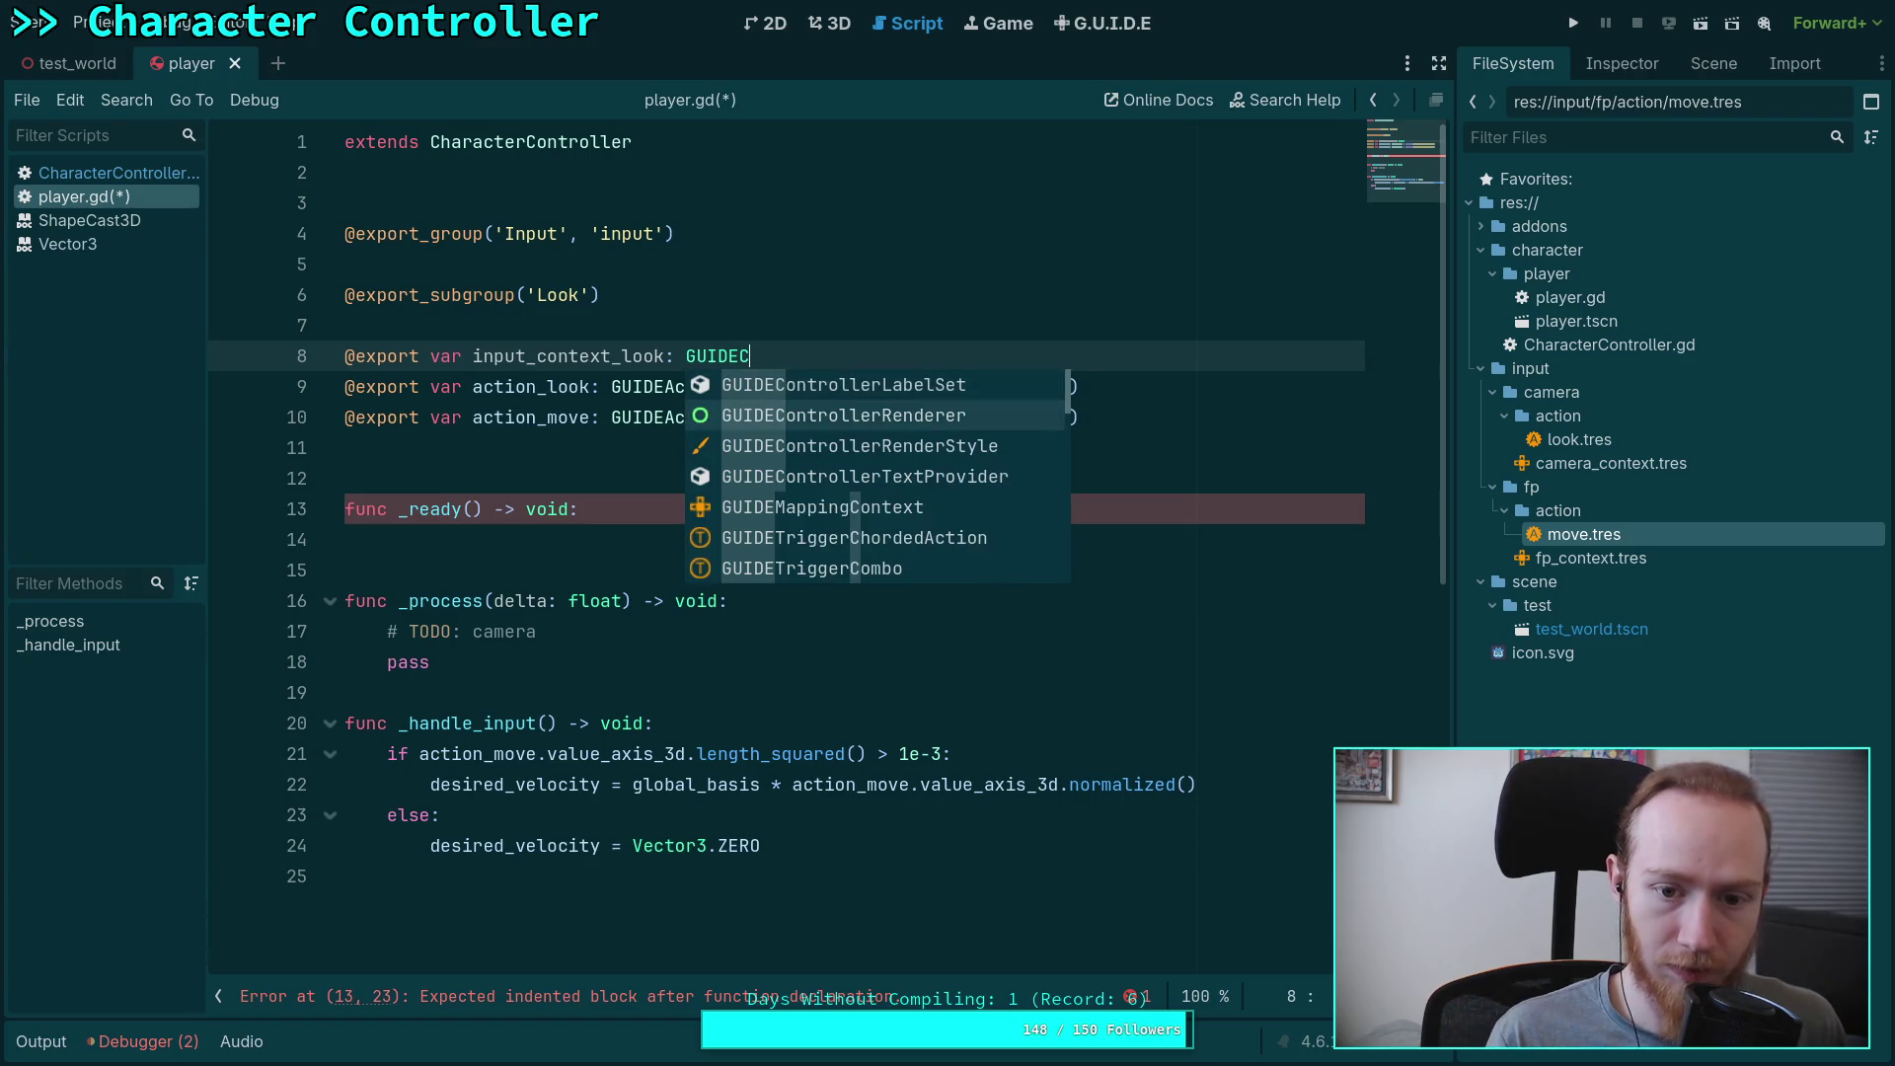
key("Return")
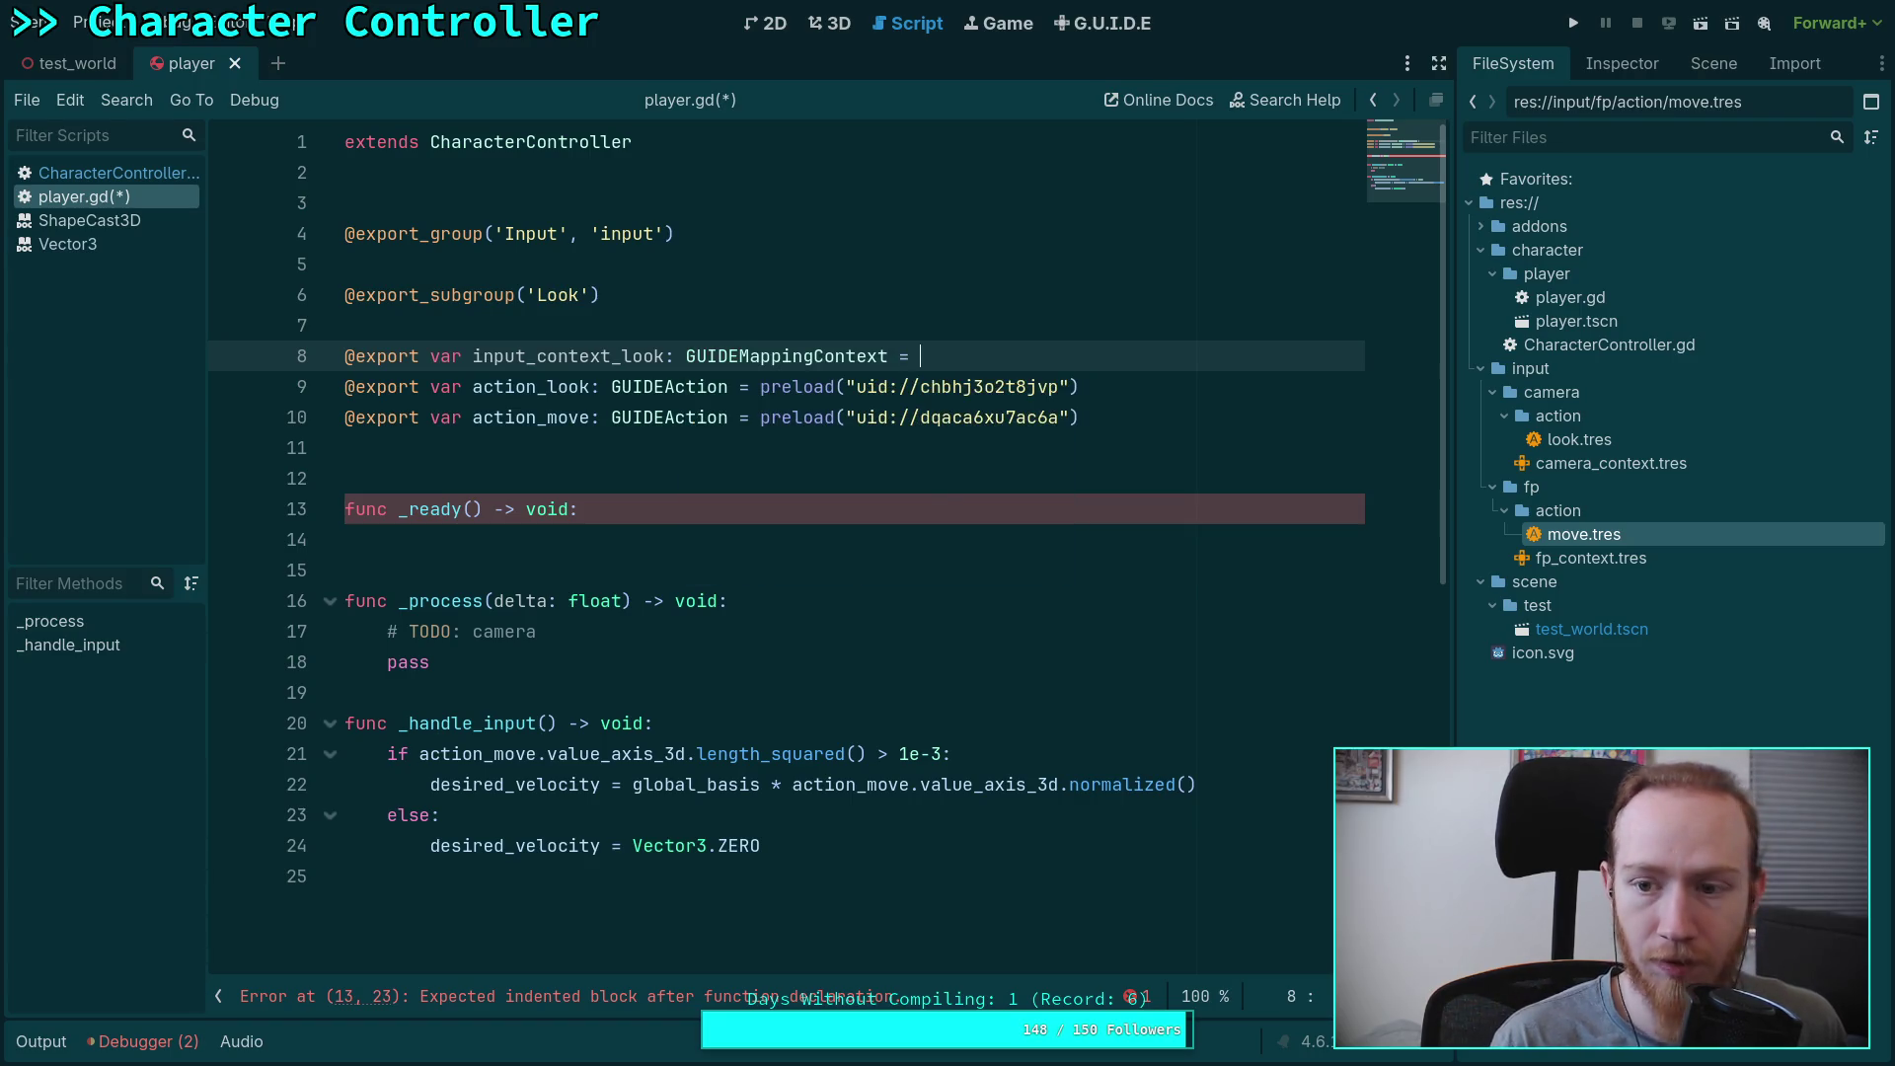
Preload camera_context.tres into input_context_look and rename action_look to input_action_look
left_click(1611, 463)
mouse_move(1610, 463)
left_mouse_down()
mouse_move(1289, 444)
mouse_move(922, 353)
left_mouse_up()
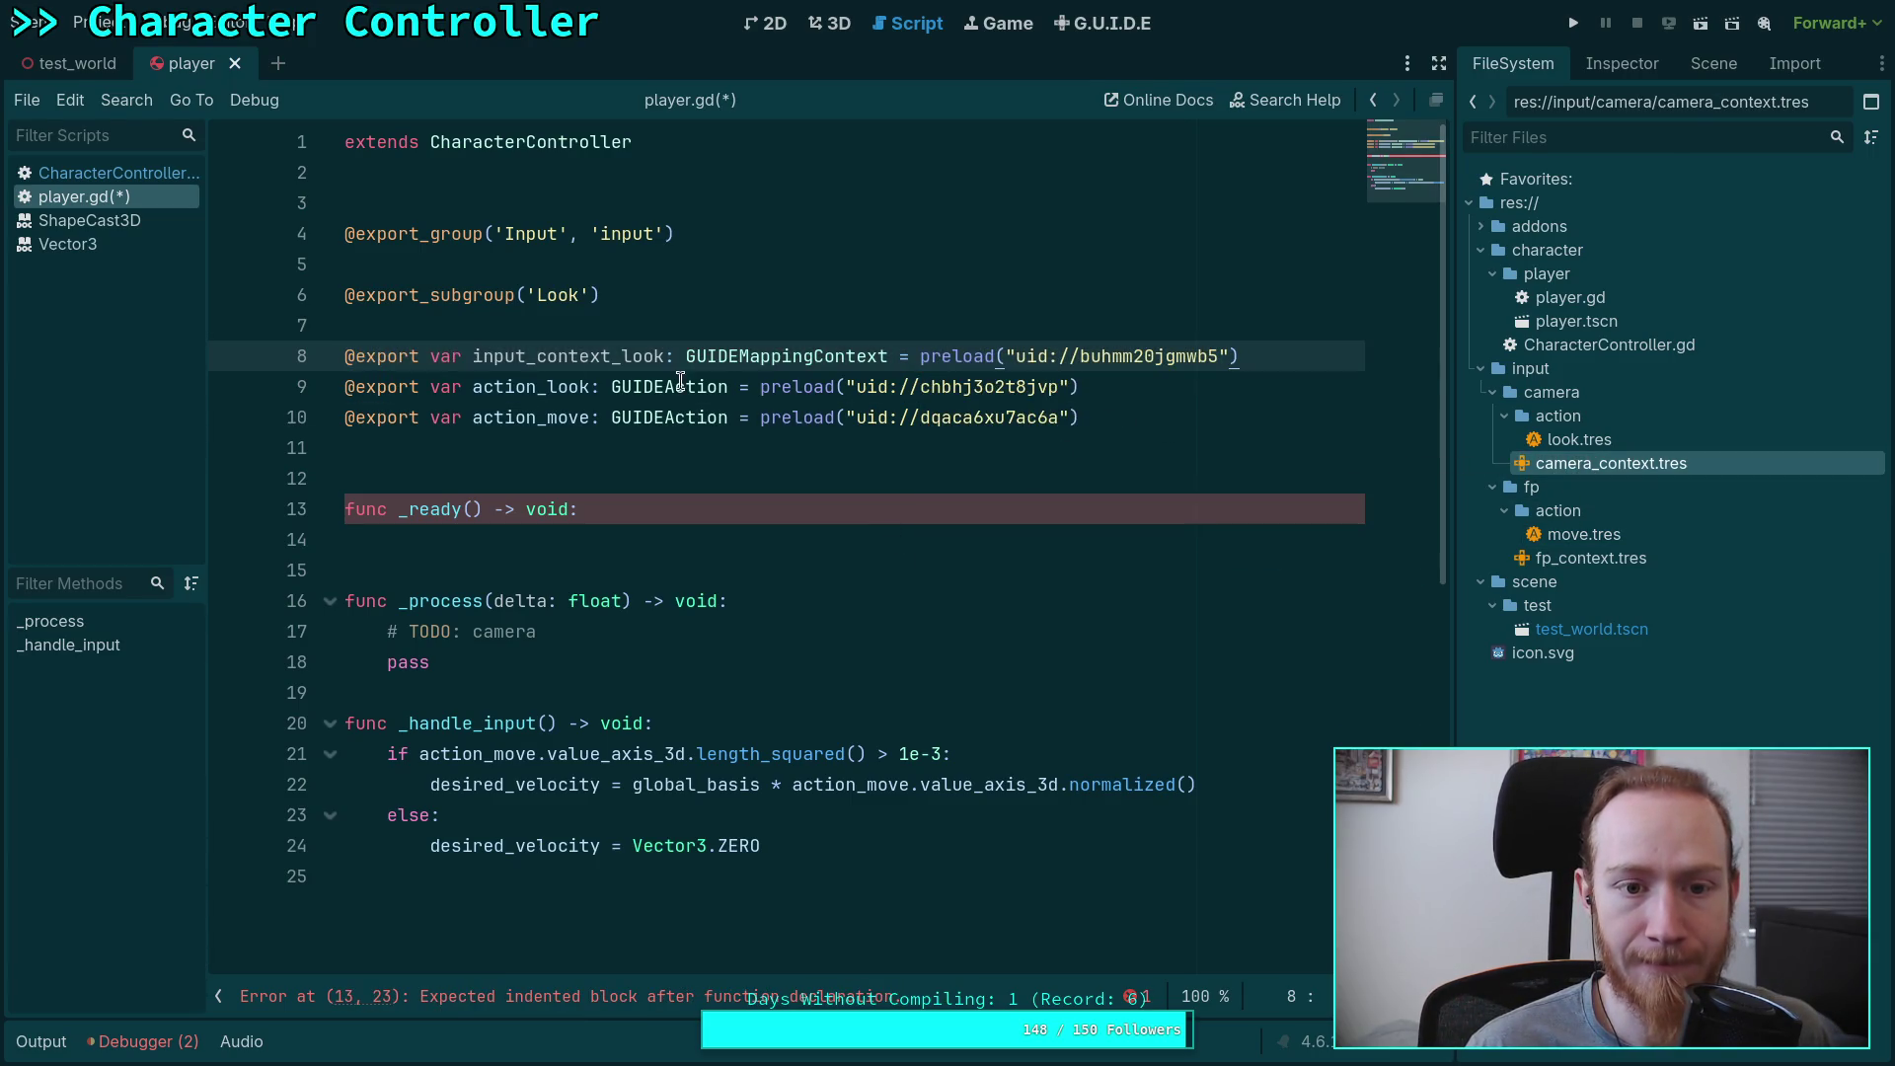
left_click(474, 387)
type("input_")
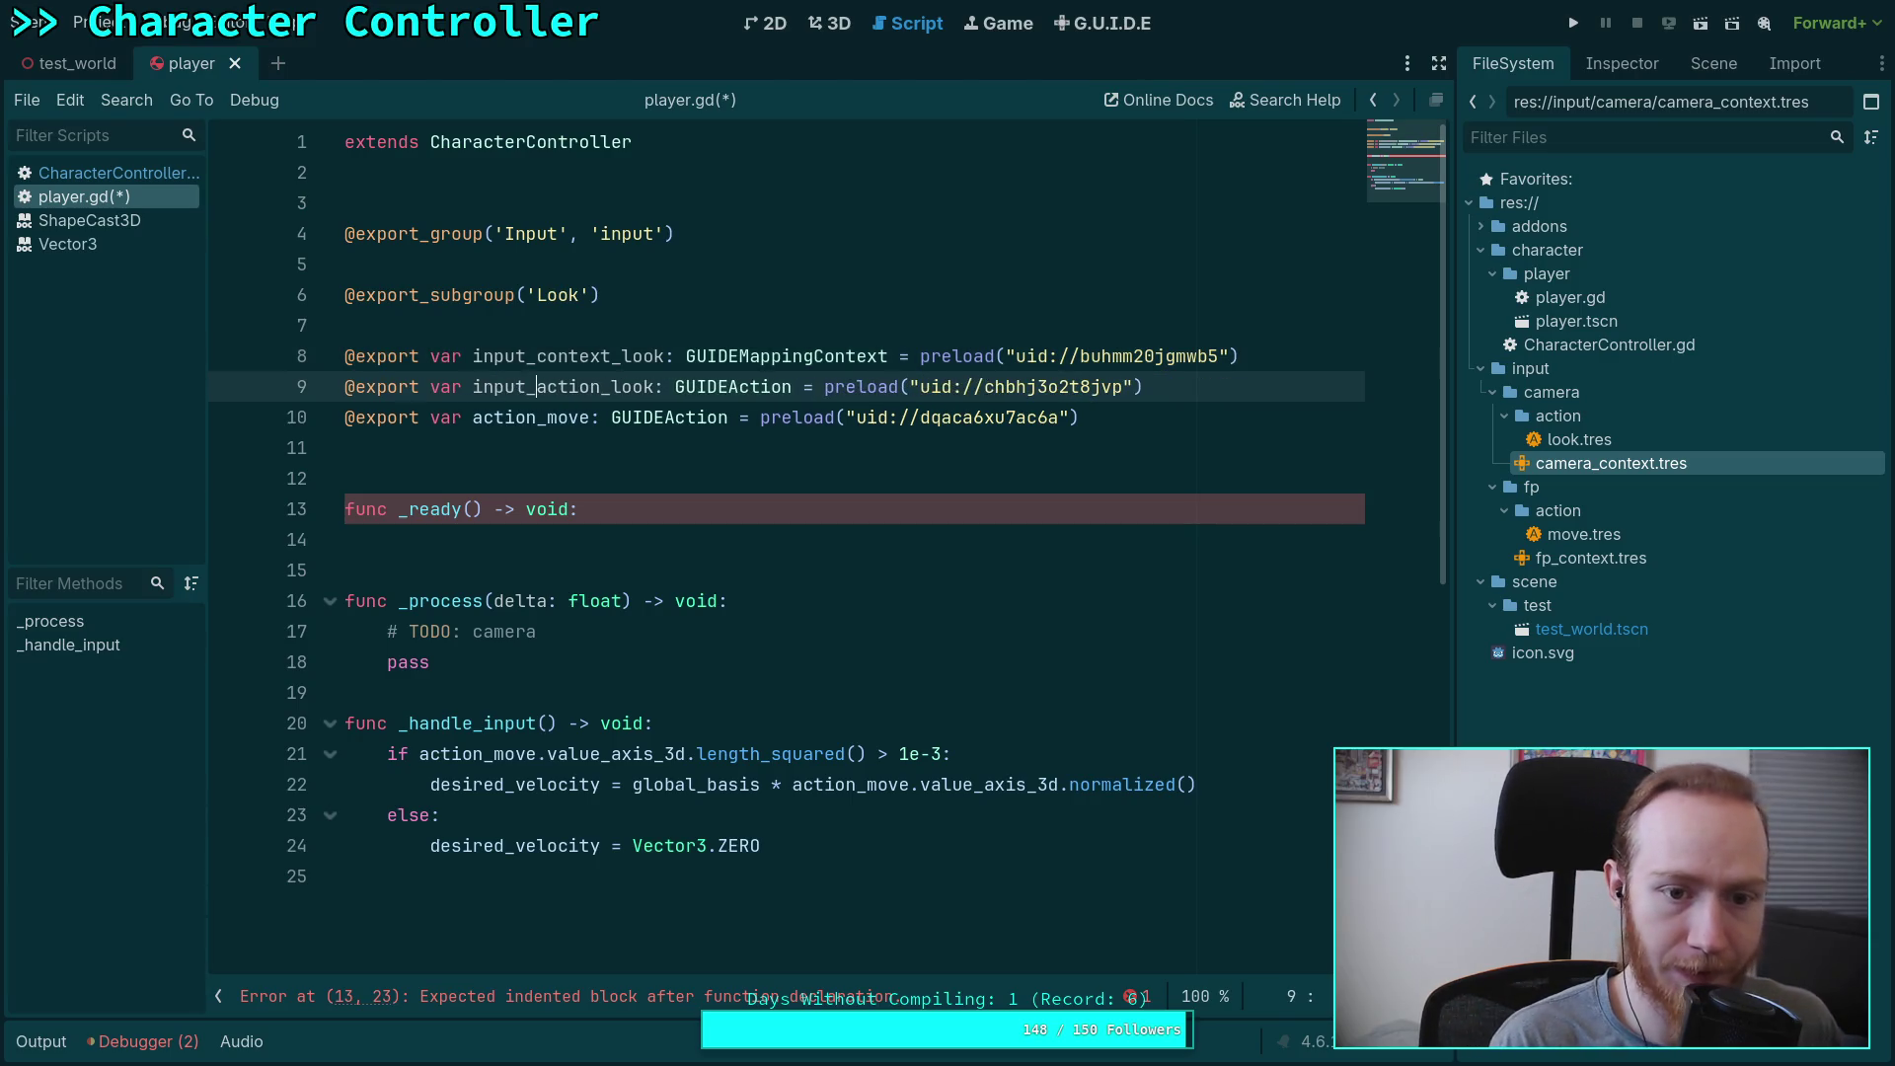
left_click(1267, 393)
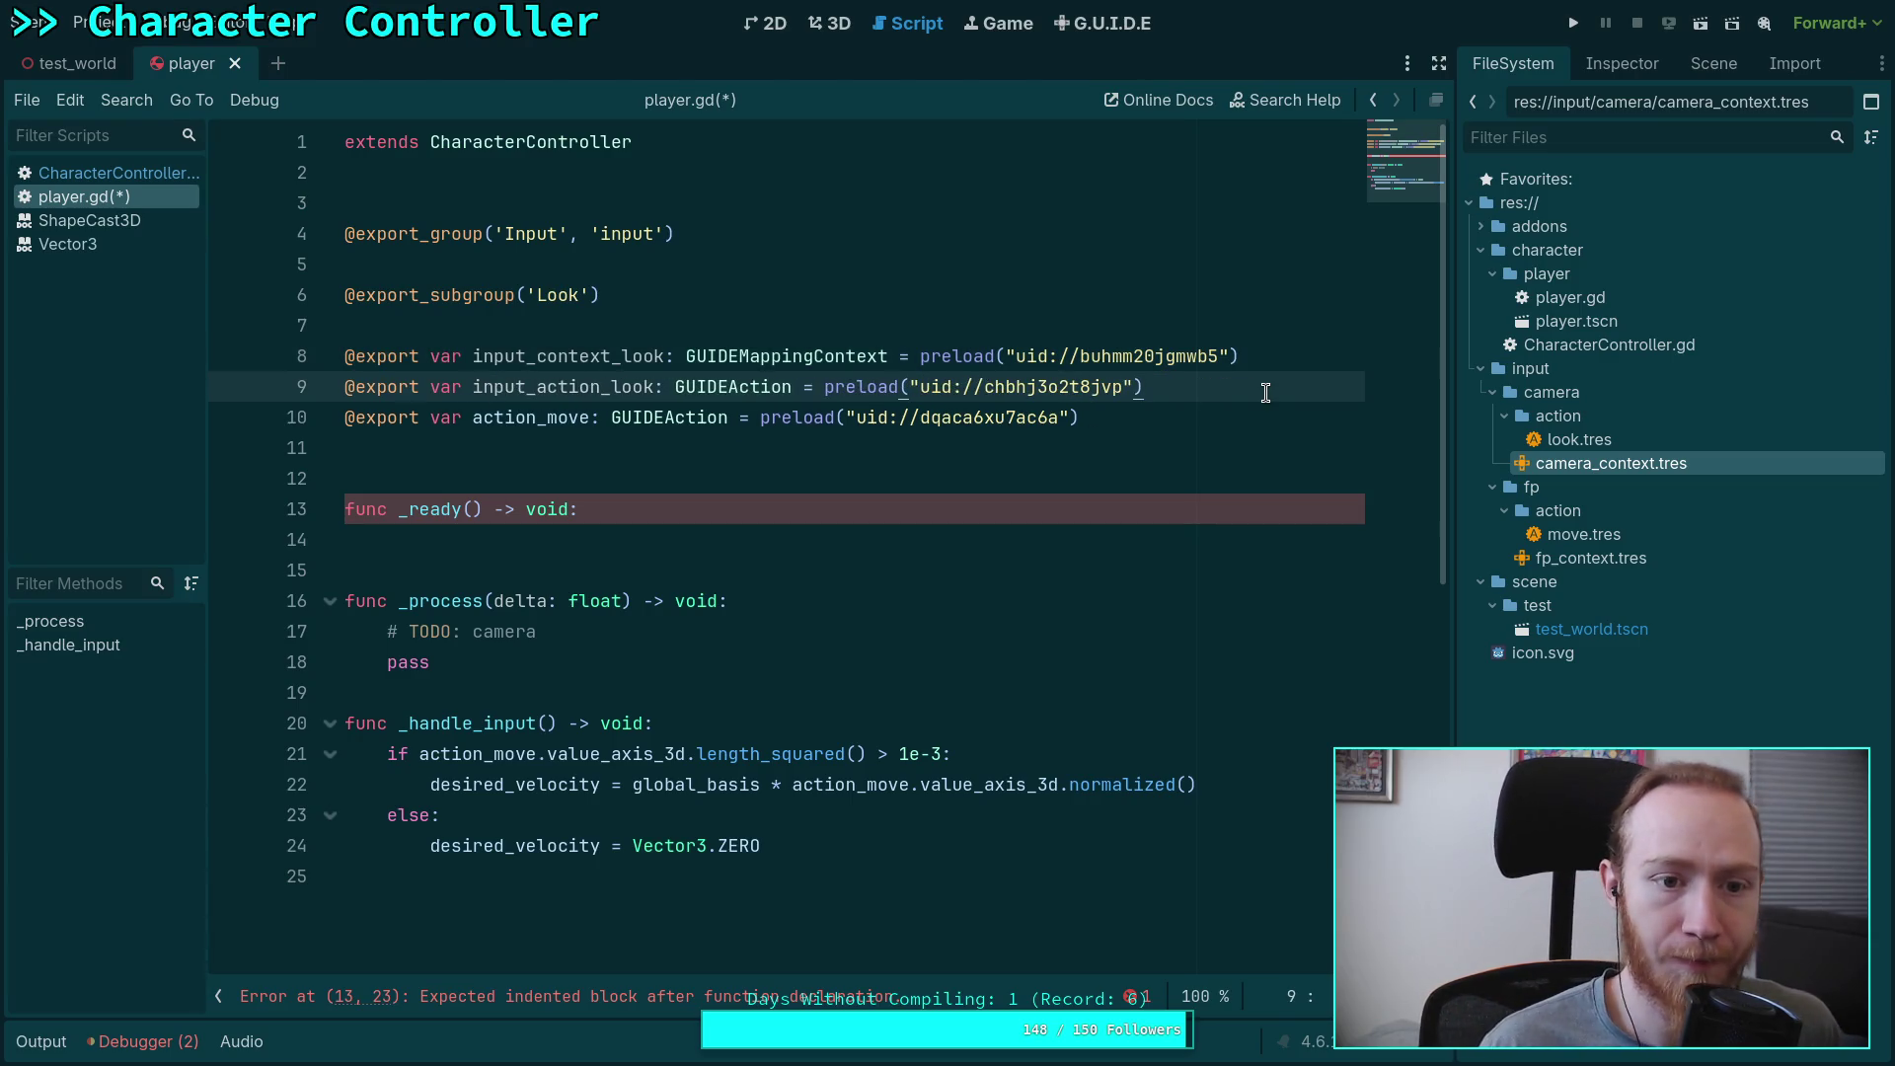
key("Up")
key("Up")
key("BackSpace")
key("Down")
key("Down")
key("End")
key("Return")
Add a Move subgroup with input_context_move: GUIDEMappingContext preloading fp_context.tres
key("Return")
type("@export_sub")
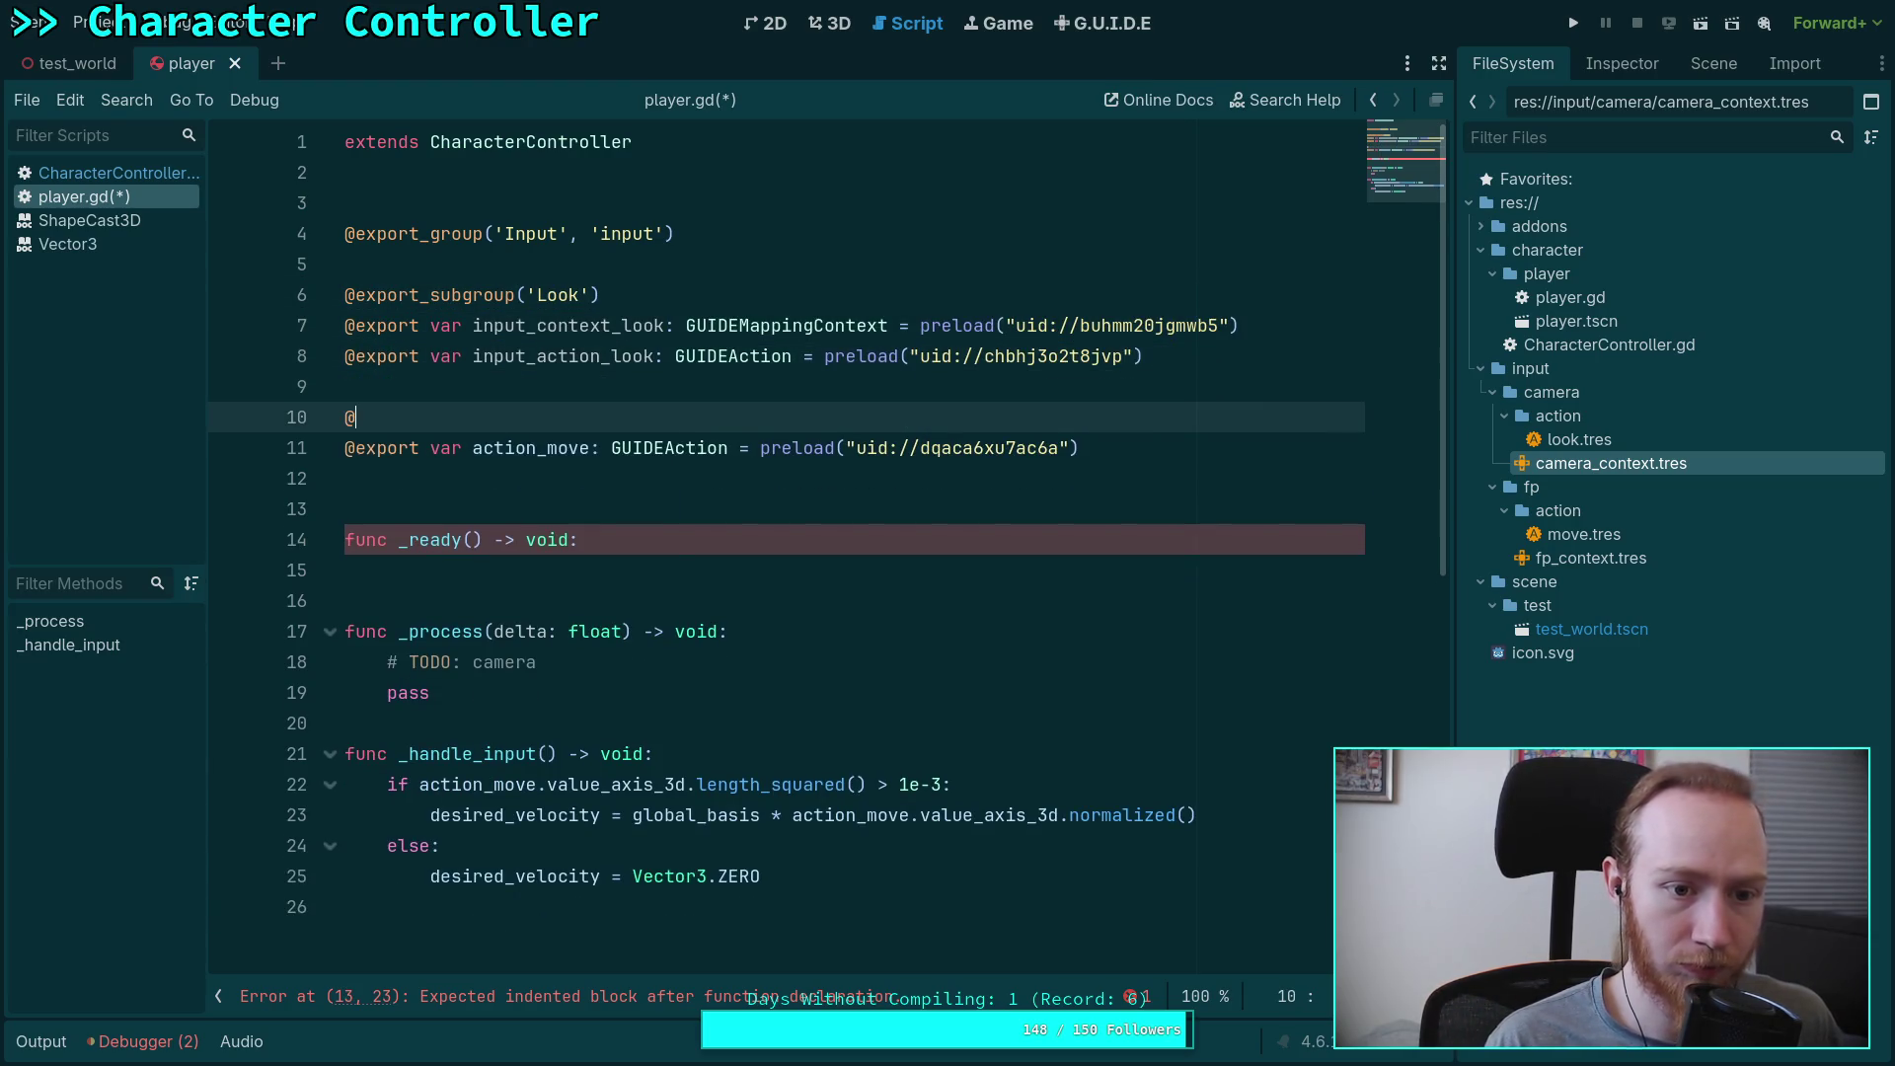
key("Return")
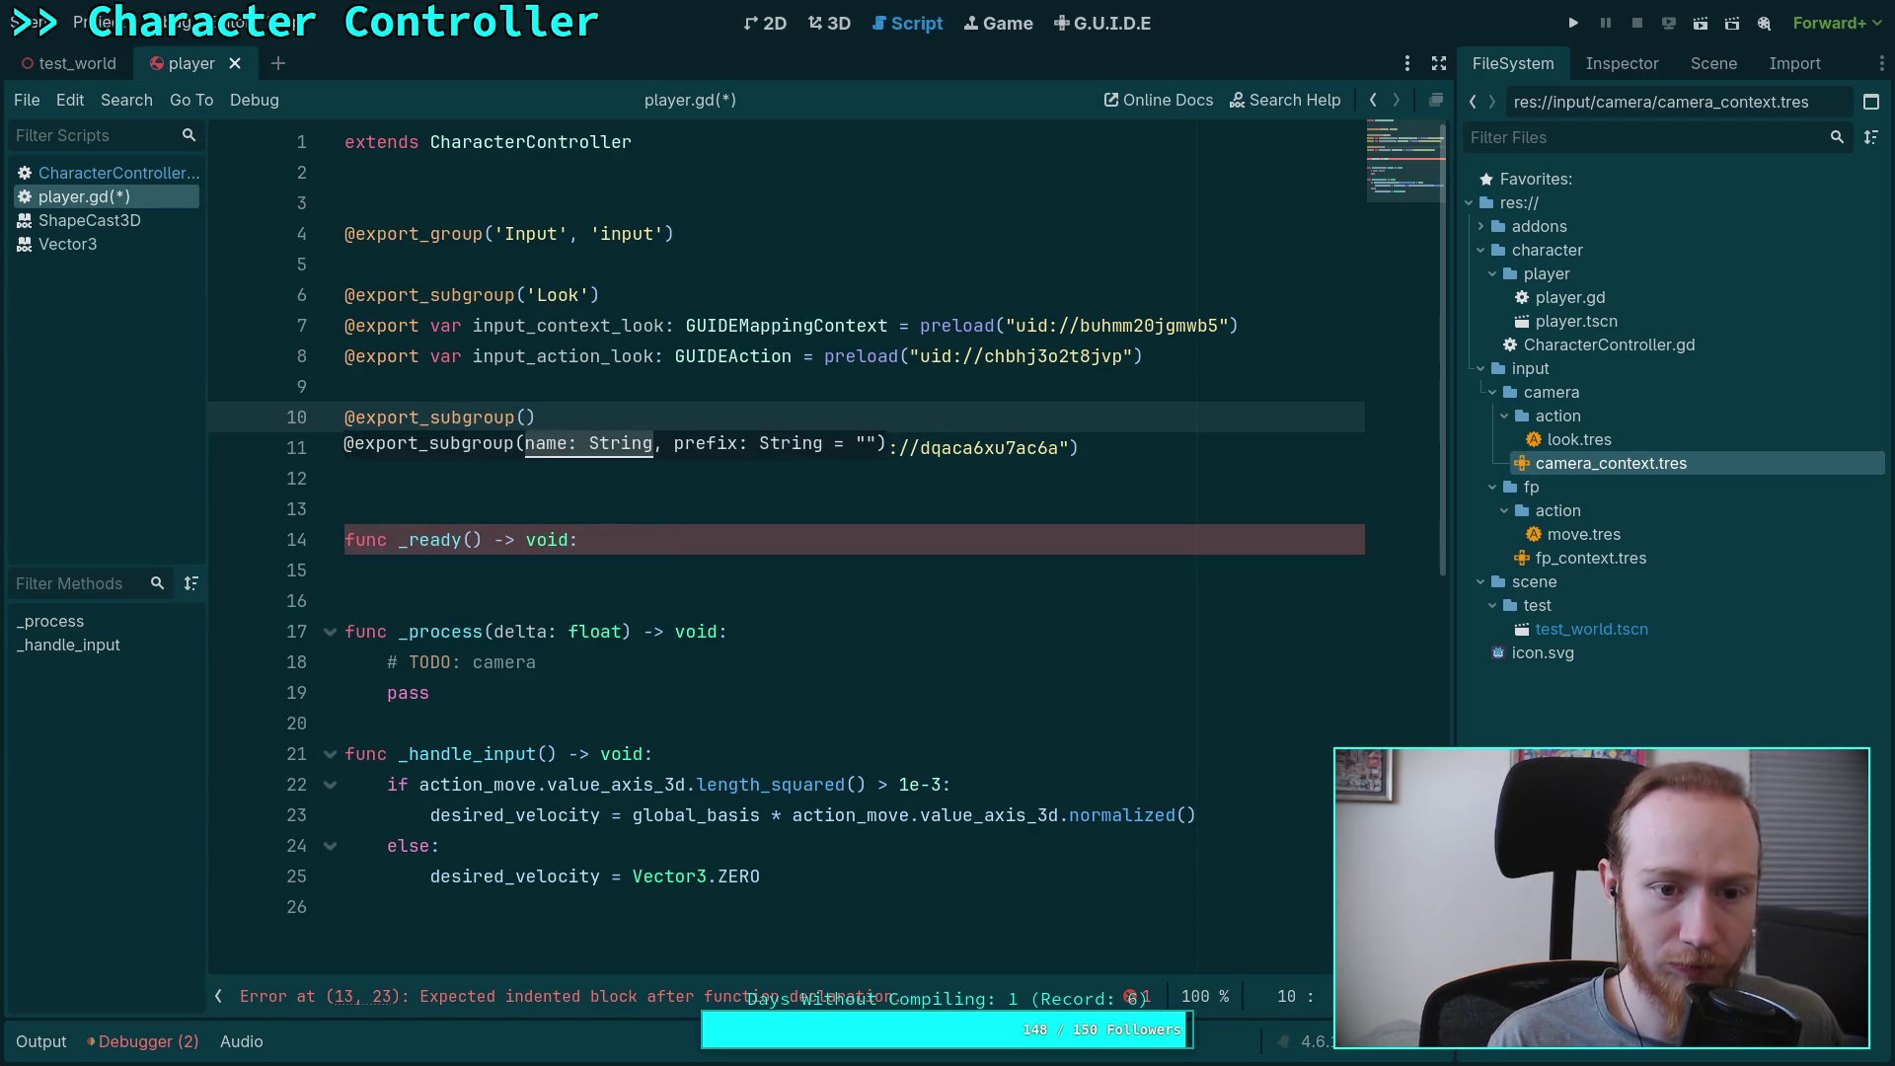
type("'Move")
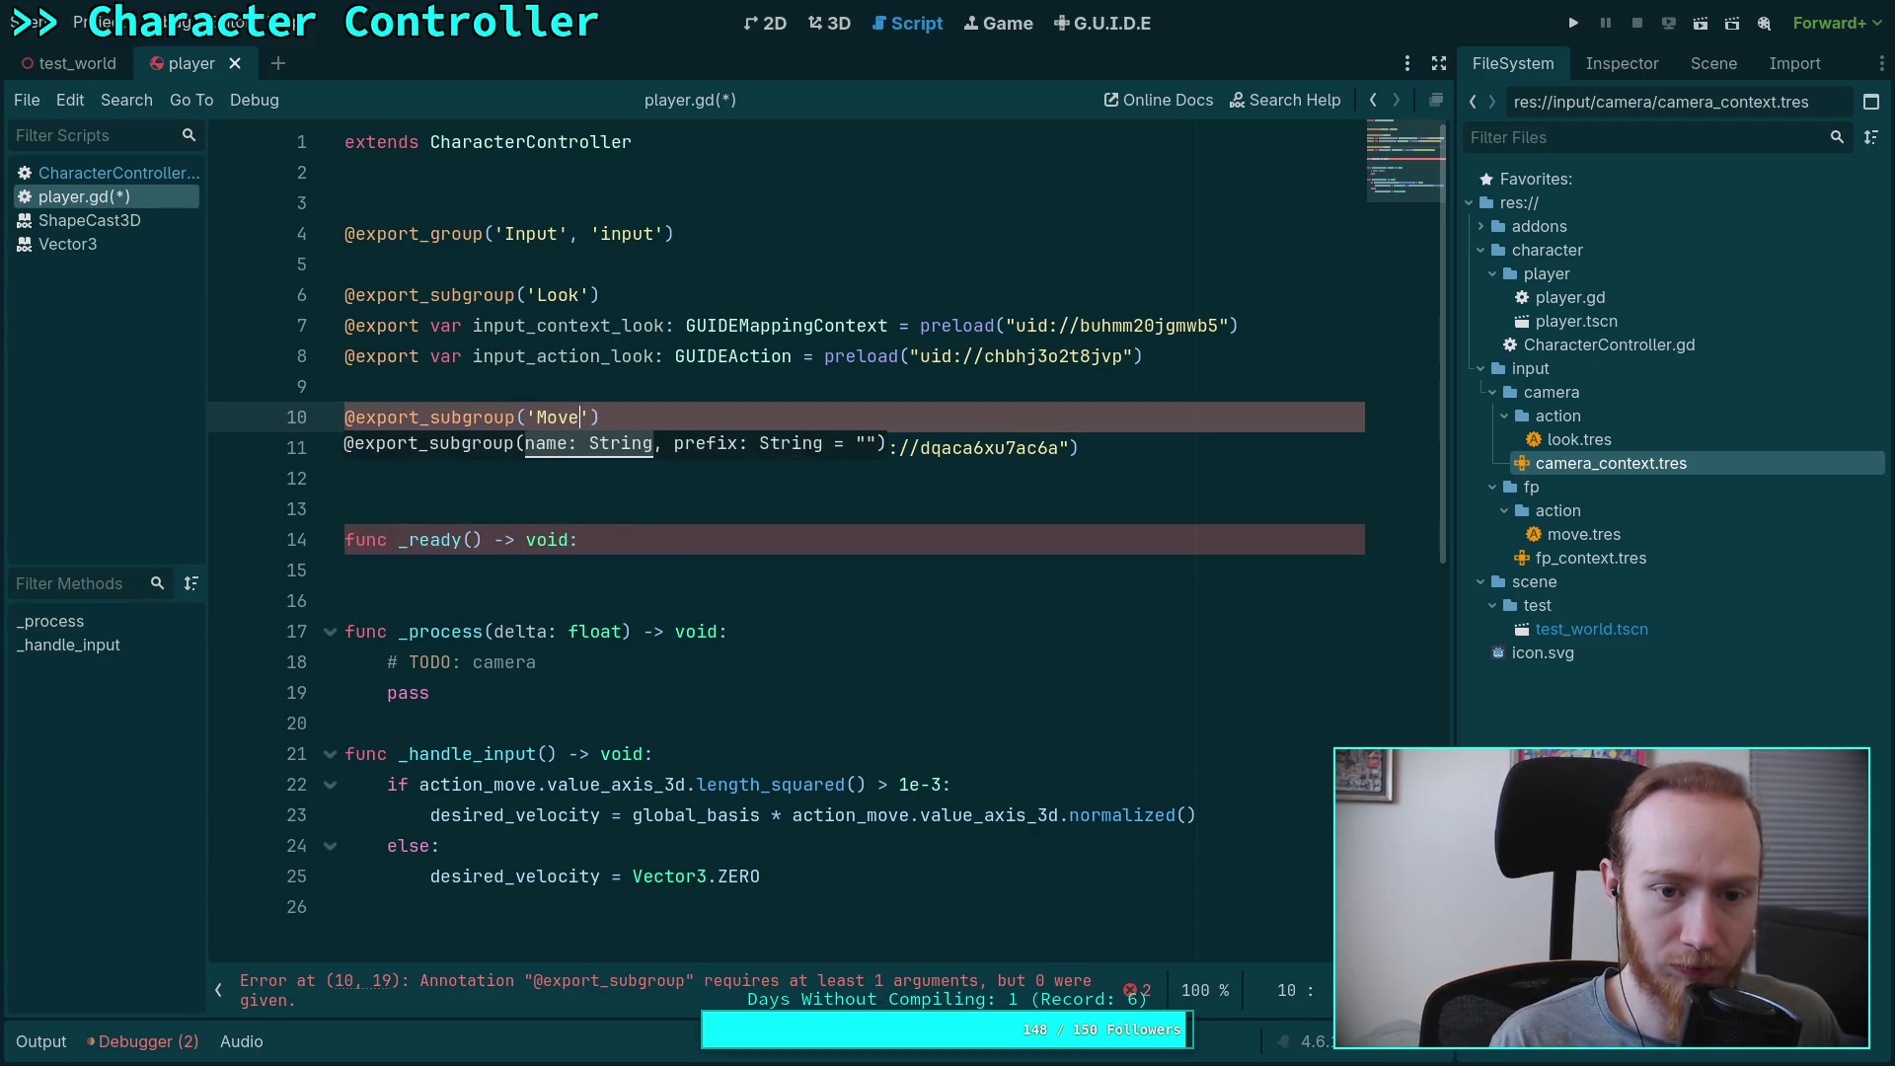
key("Return")
type("@export var ")
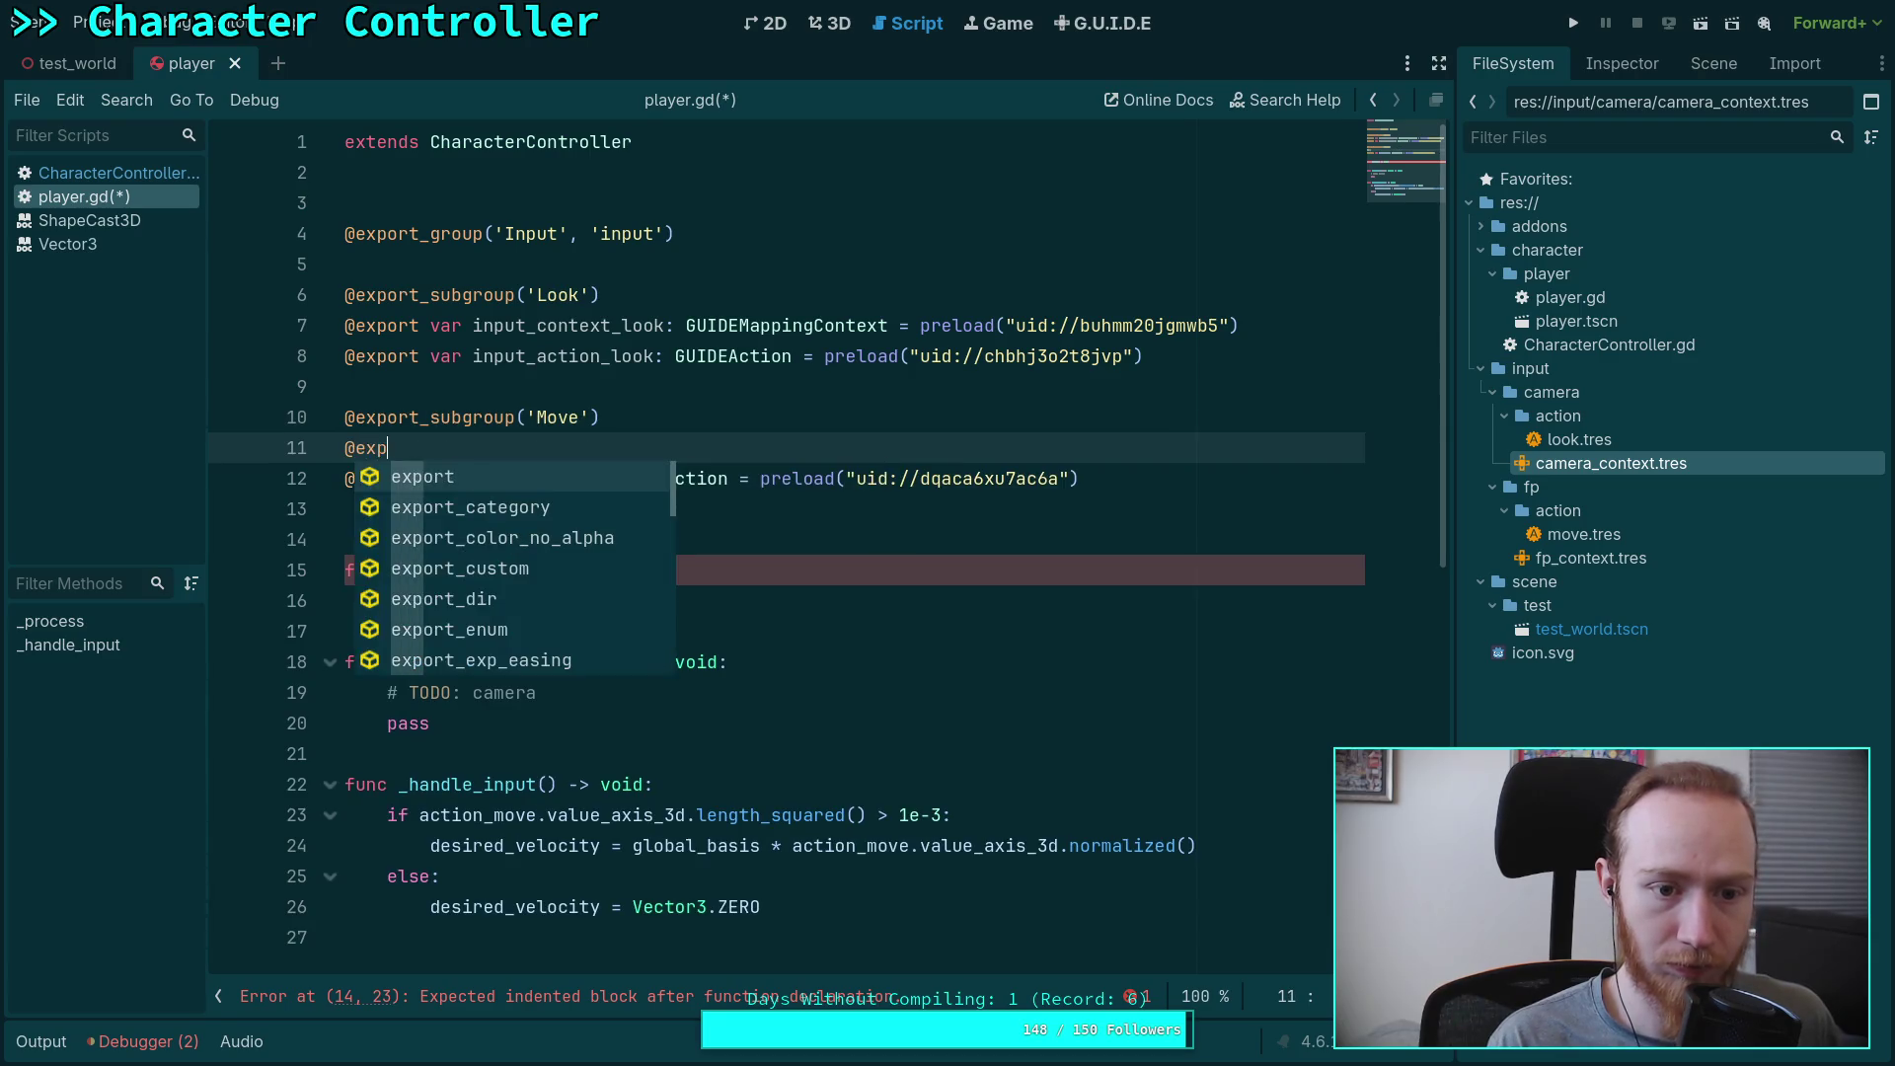
type("input_contex")
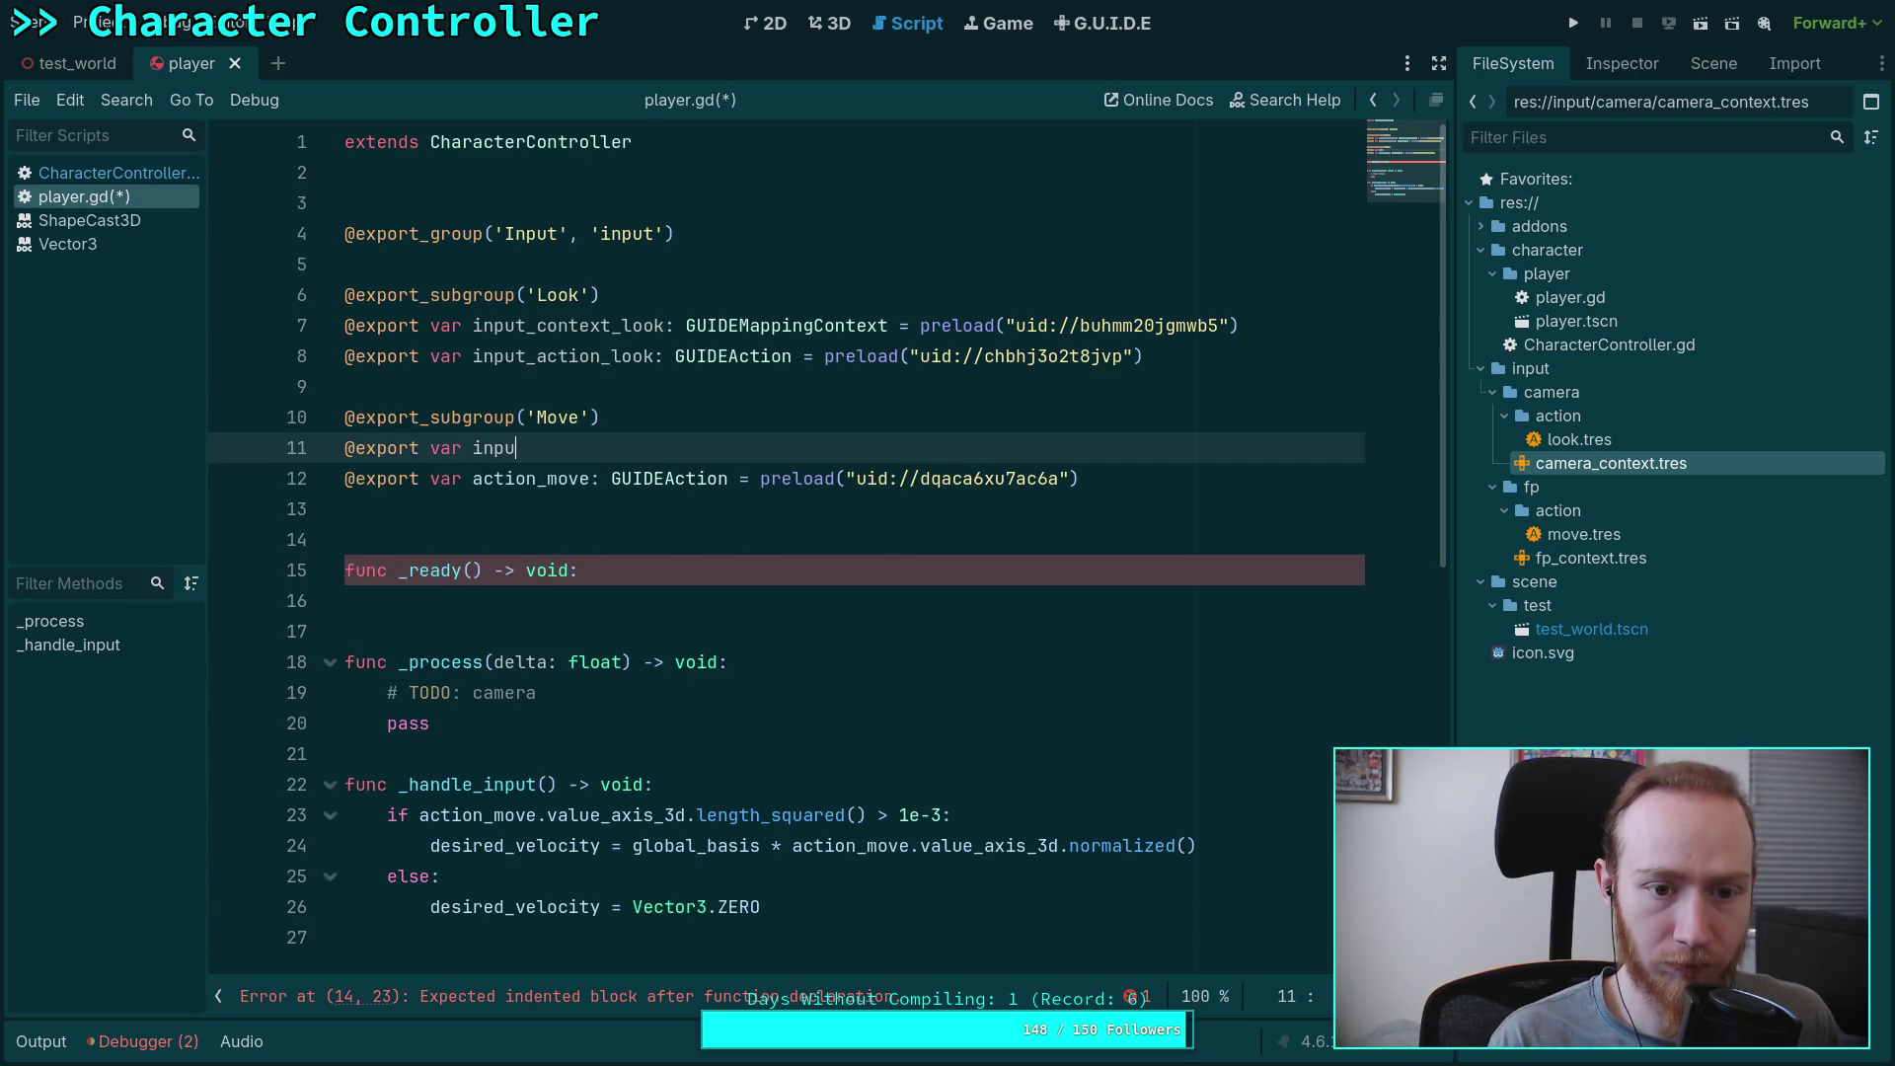
type("t_mo")
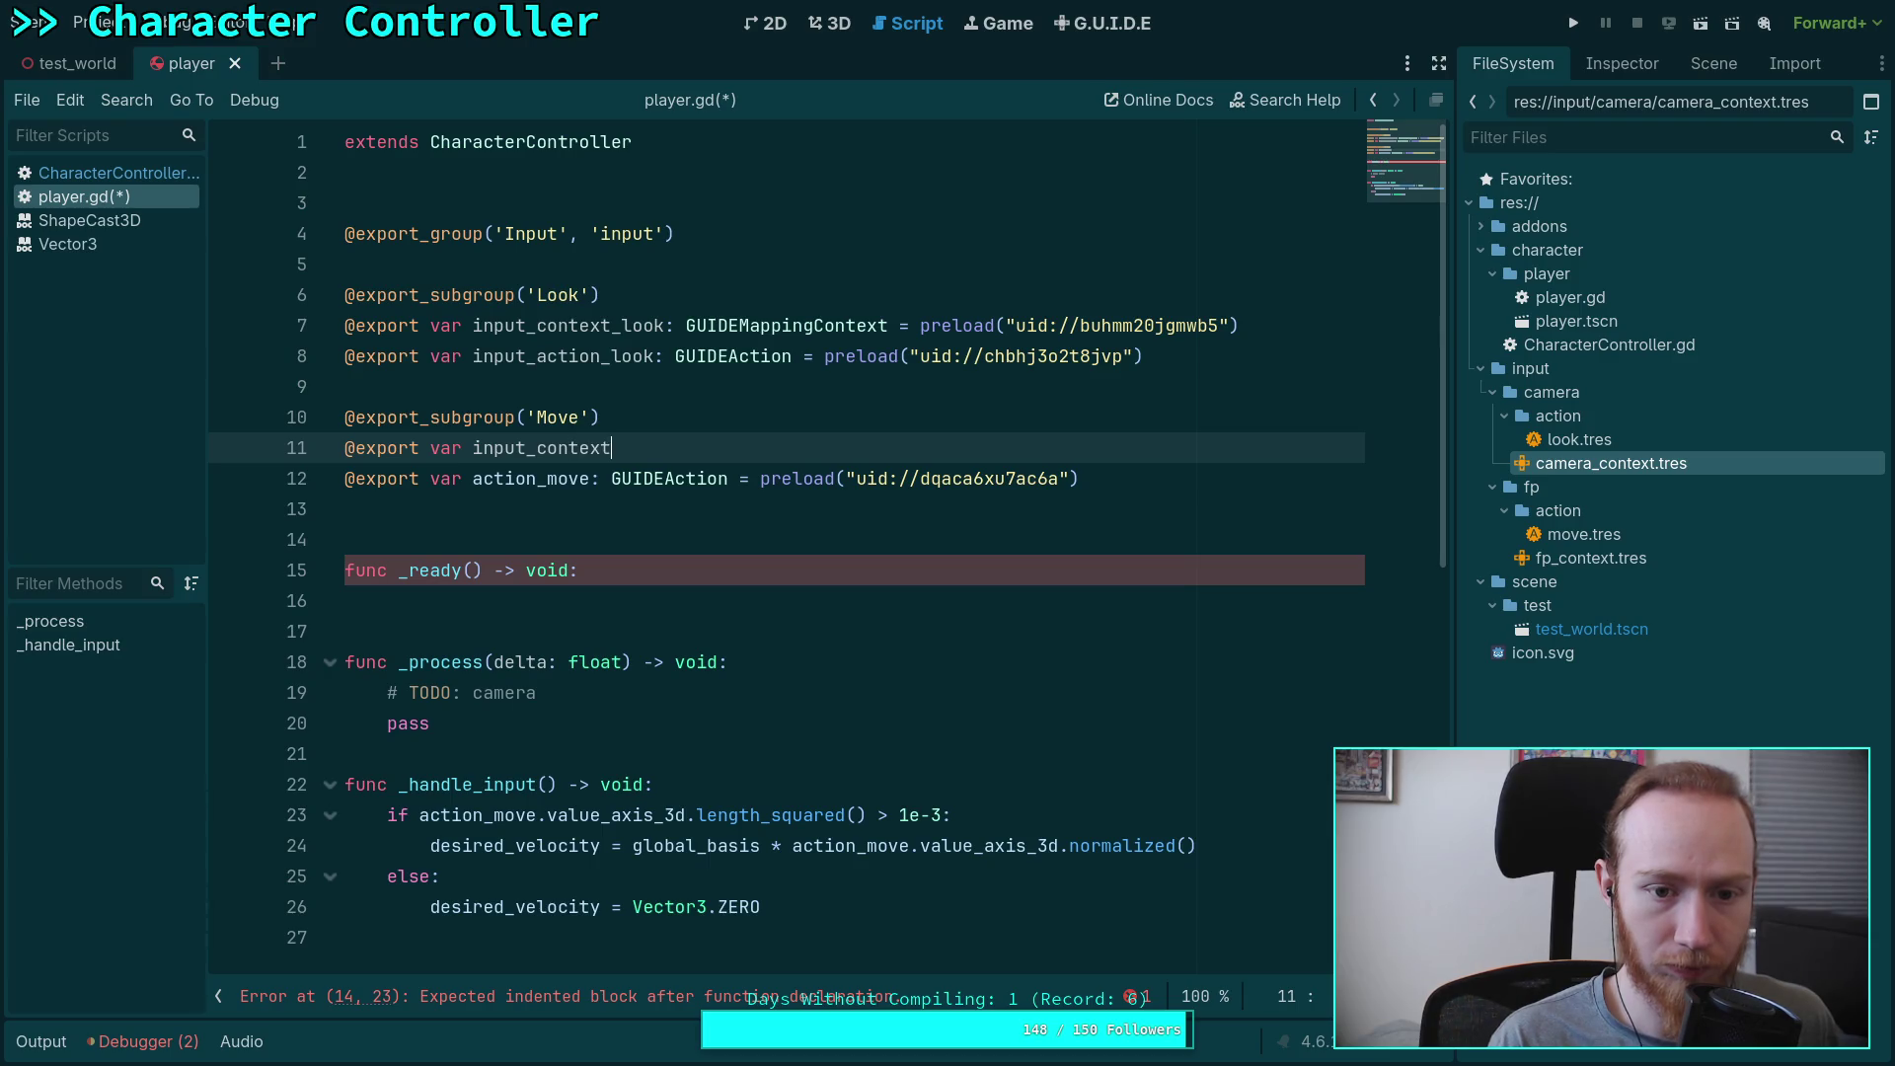
type("ve: ")
type("GU")
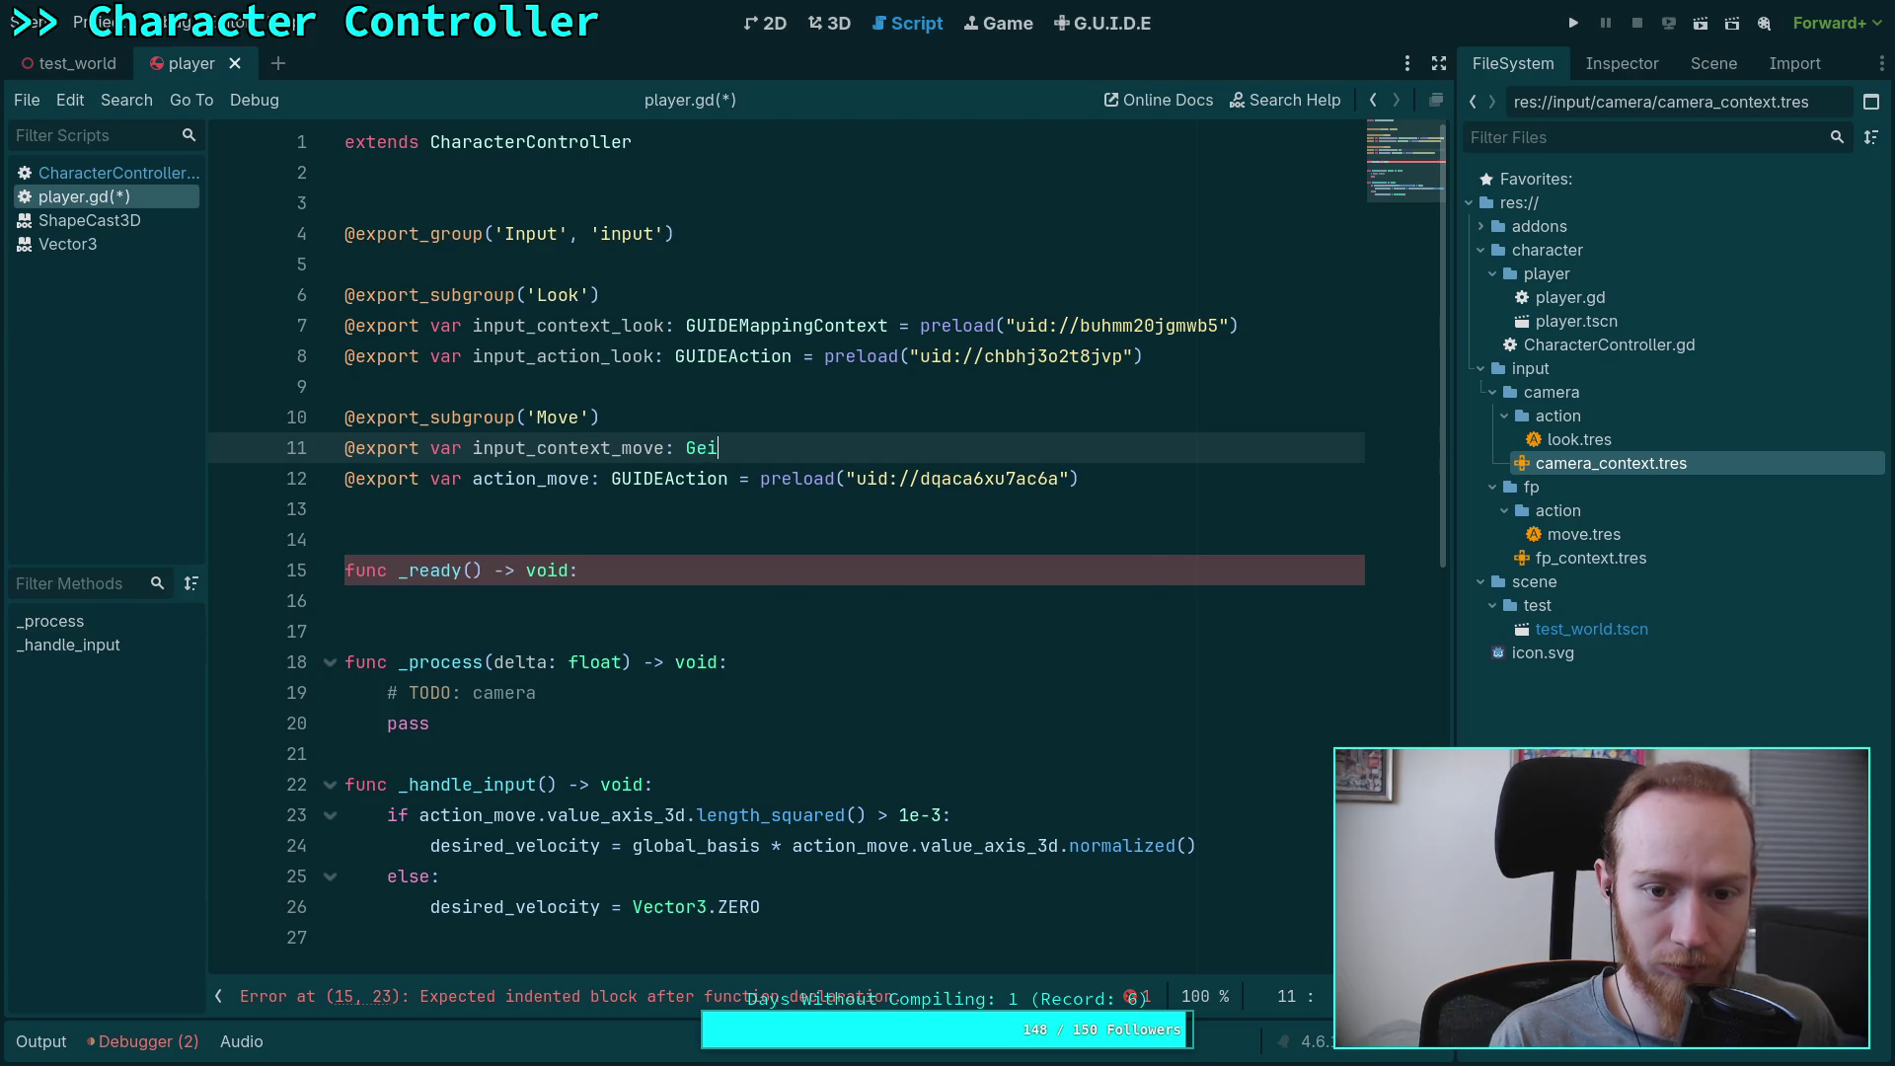
type("M")
key("BackSpace")
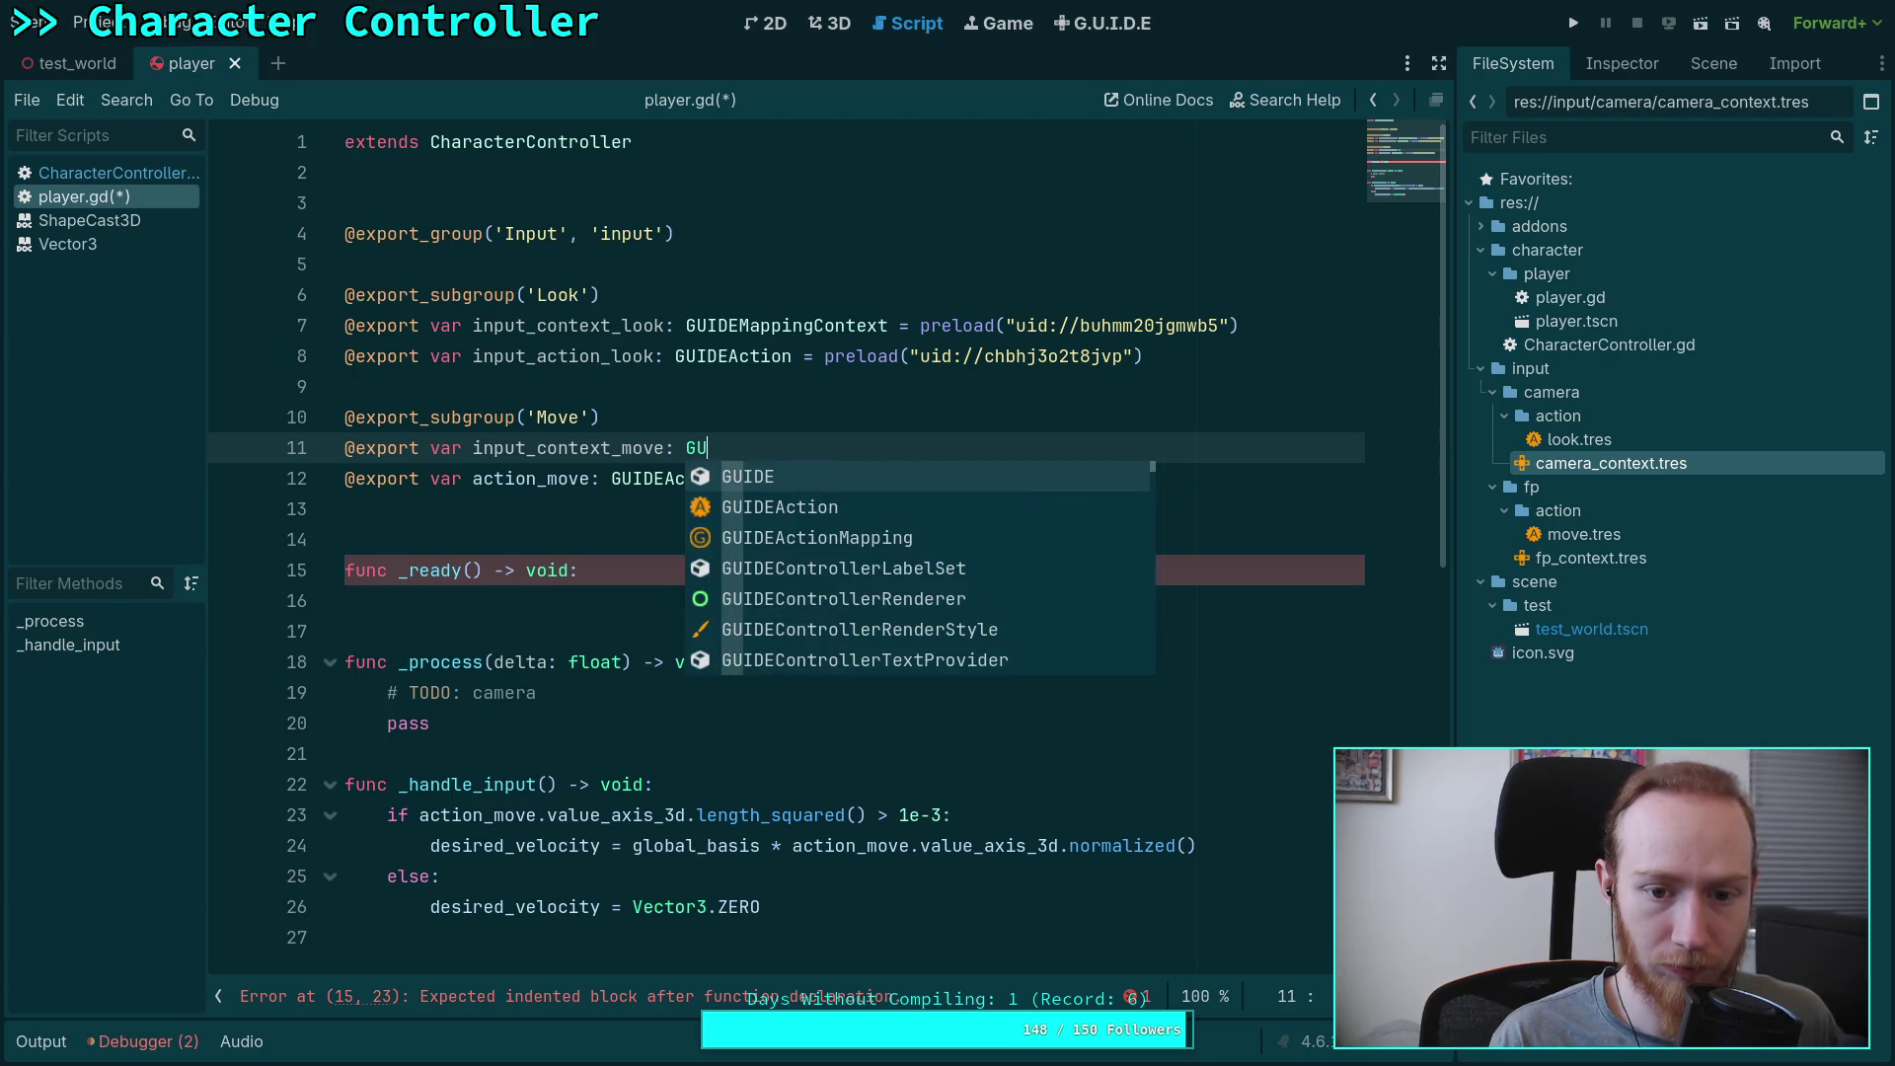
type("UM")
key("Return")
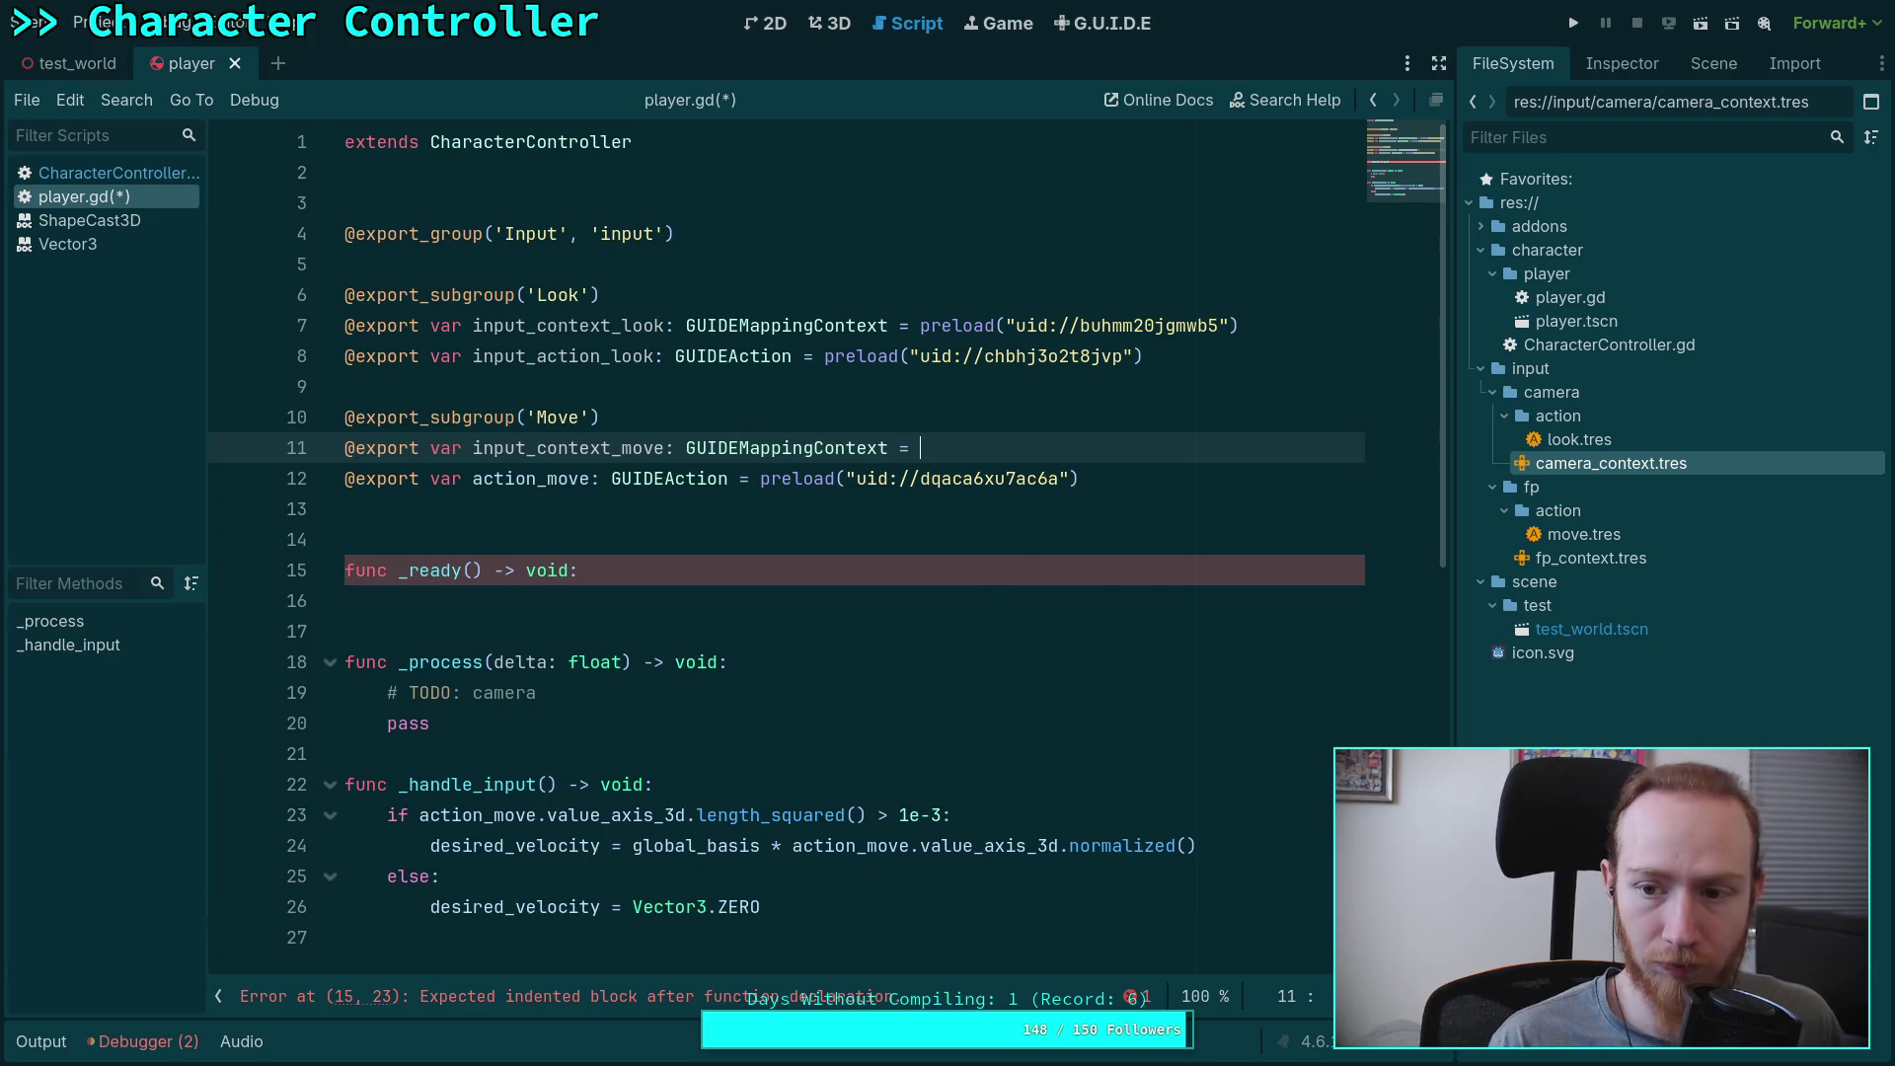
mouse_move(1592, 557)
left_mouse_down()
mouse_move(1644, 557)
mouse_move(1027, 451)
left_mouse_up()
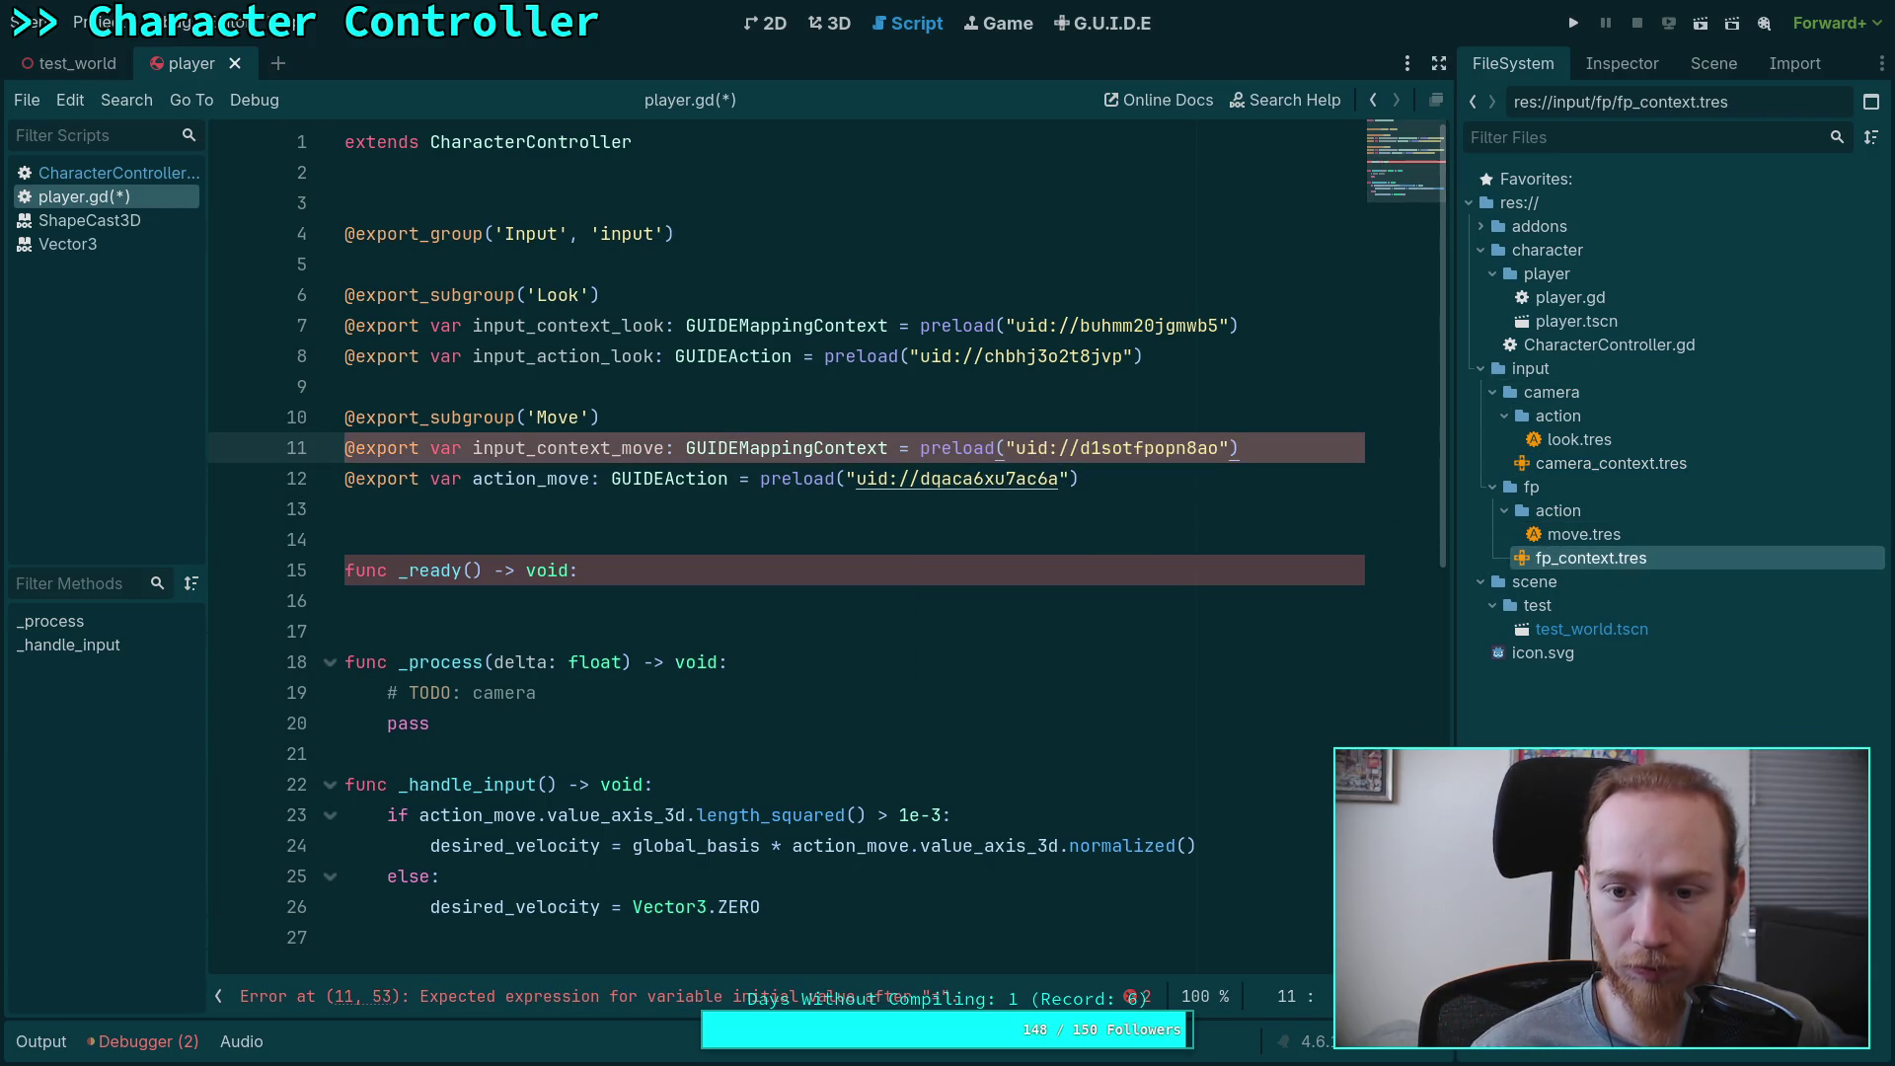
Rename action_move to input_action_move in its declaration and in the velocity line
left_click(471, 479)
type("input_")
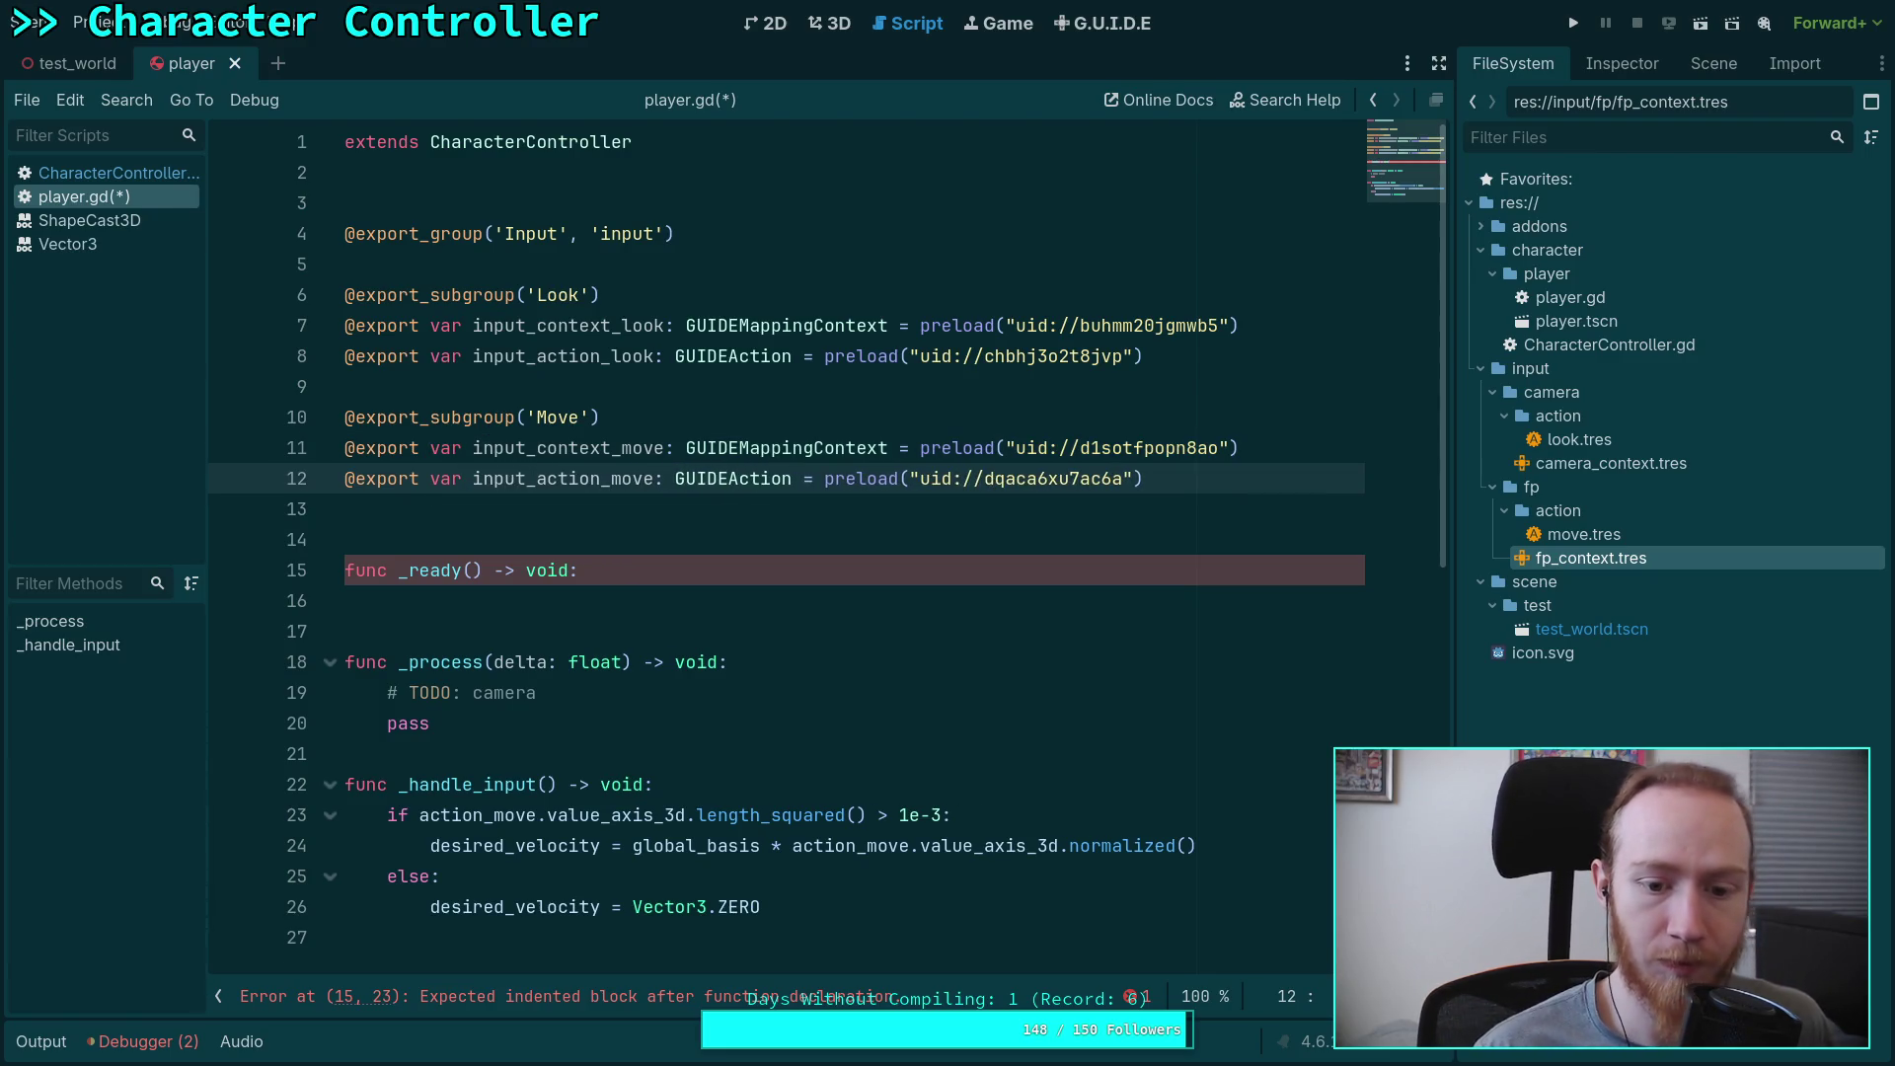
scroll(504, 691, "down", 1)
left_click(789, 753)
type("input_")
left_click(473, 692)
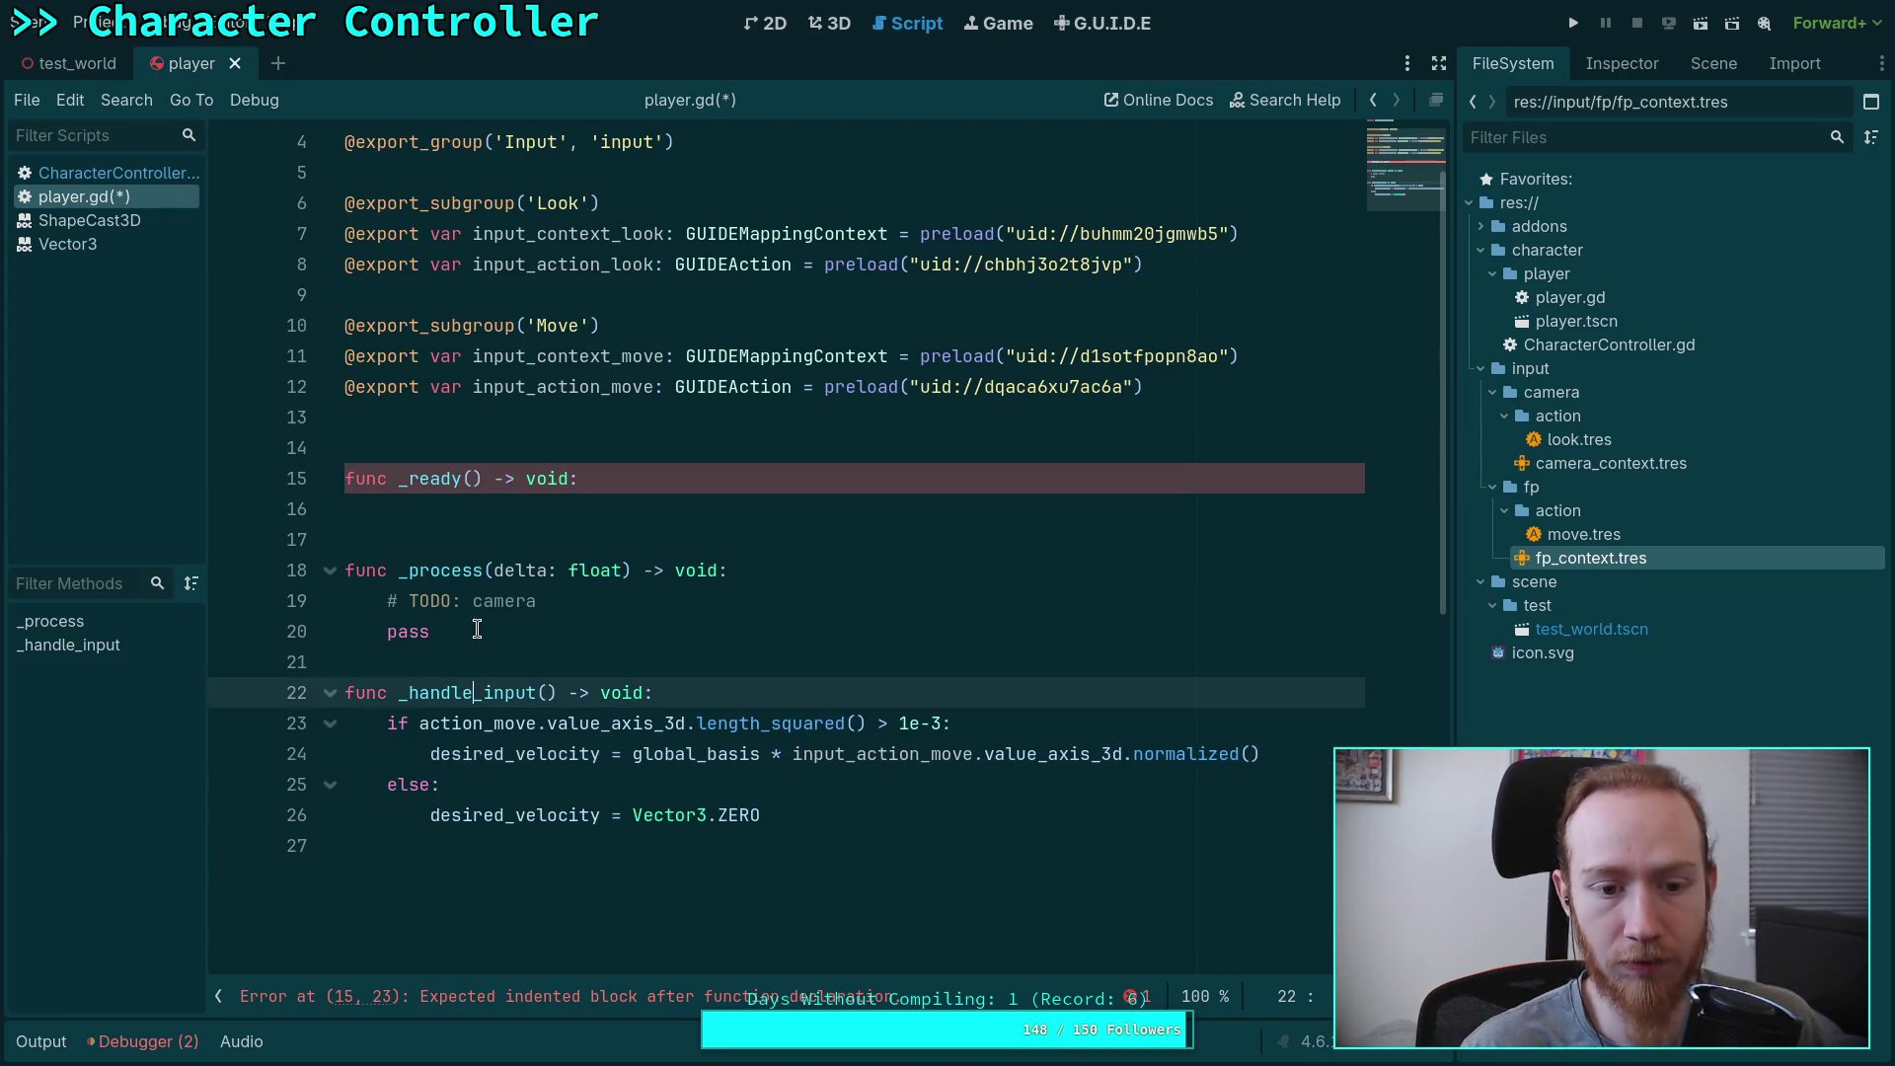
In _ready, call GUIDE.enable_mapping_context(input_context_look)
left_click(600, 507)
scroll(717, 617, "up", 3)
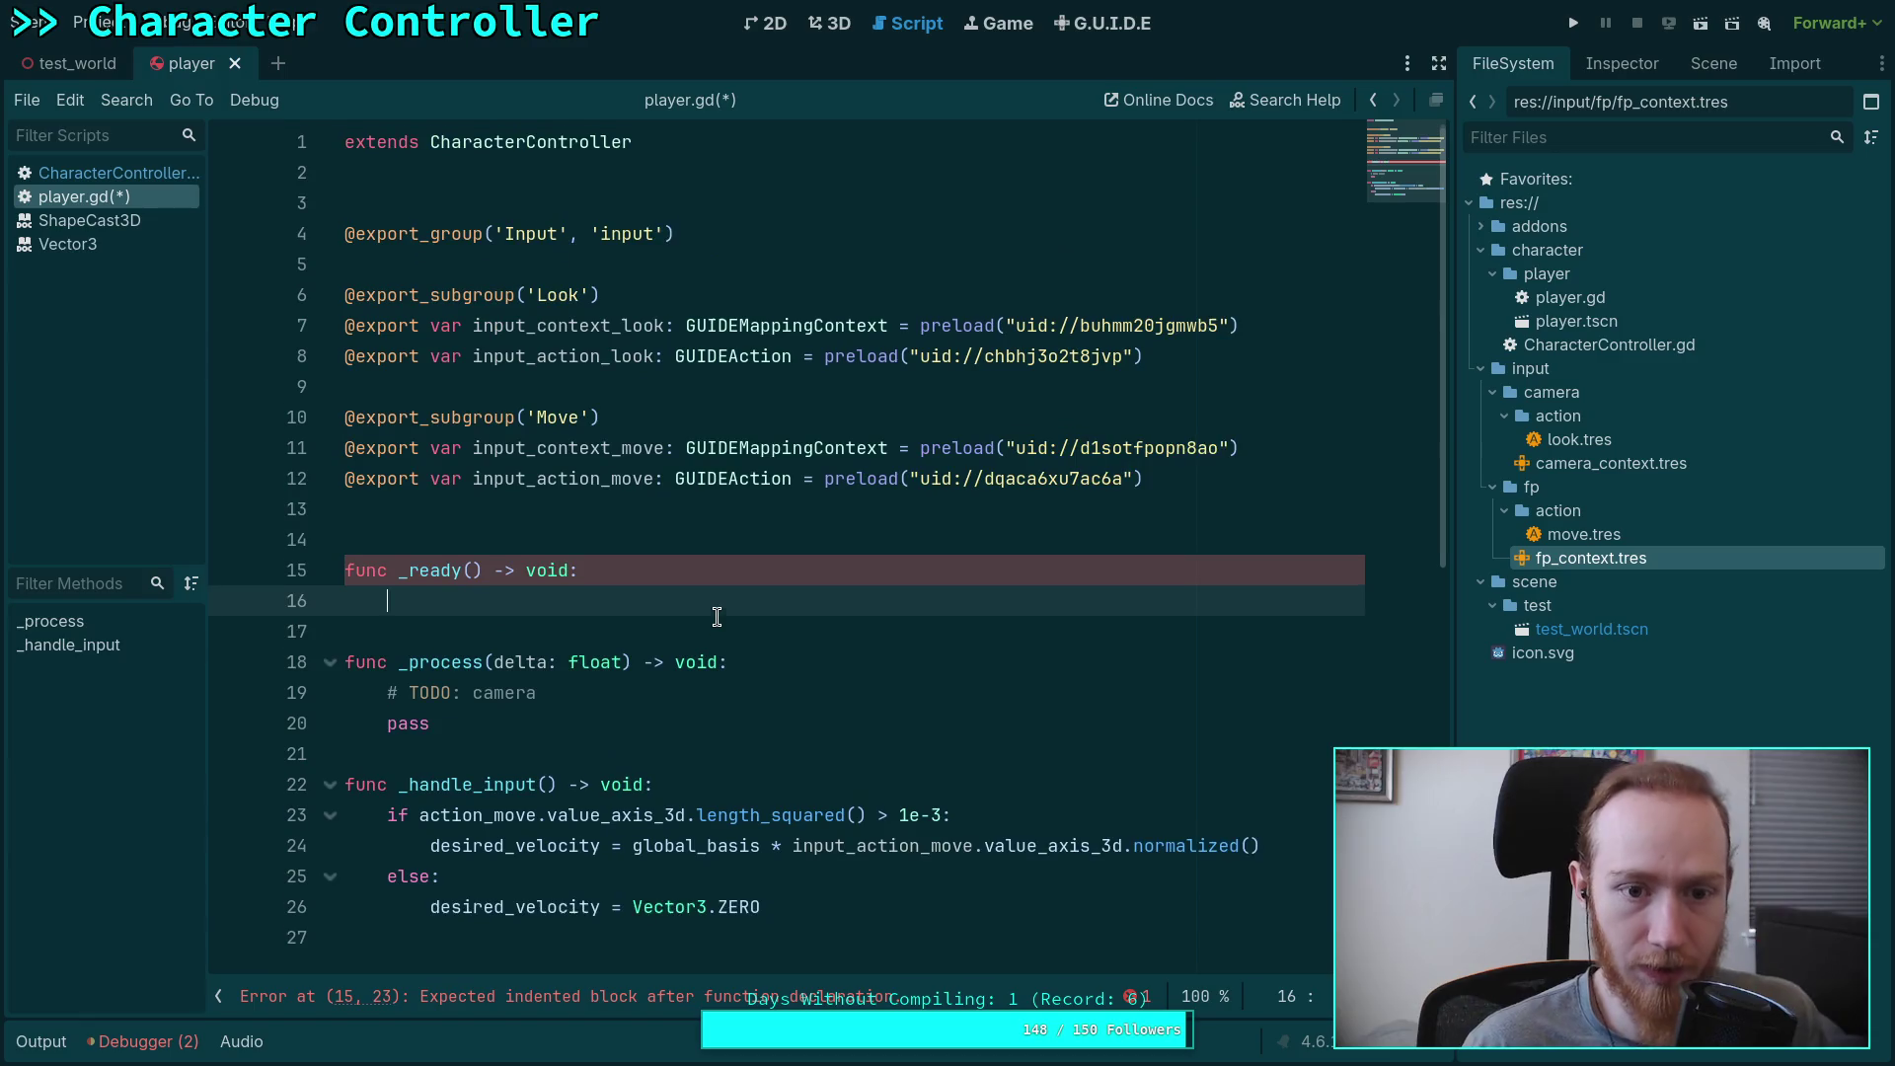
type("G")
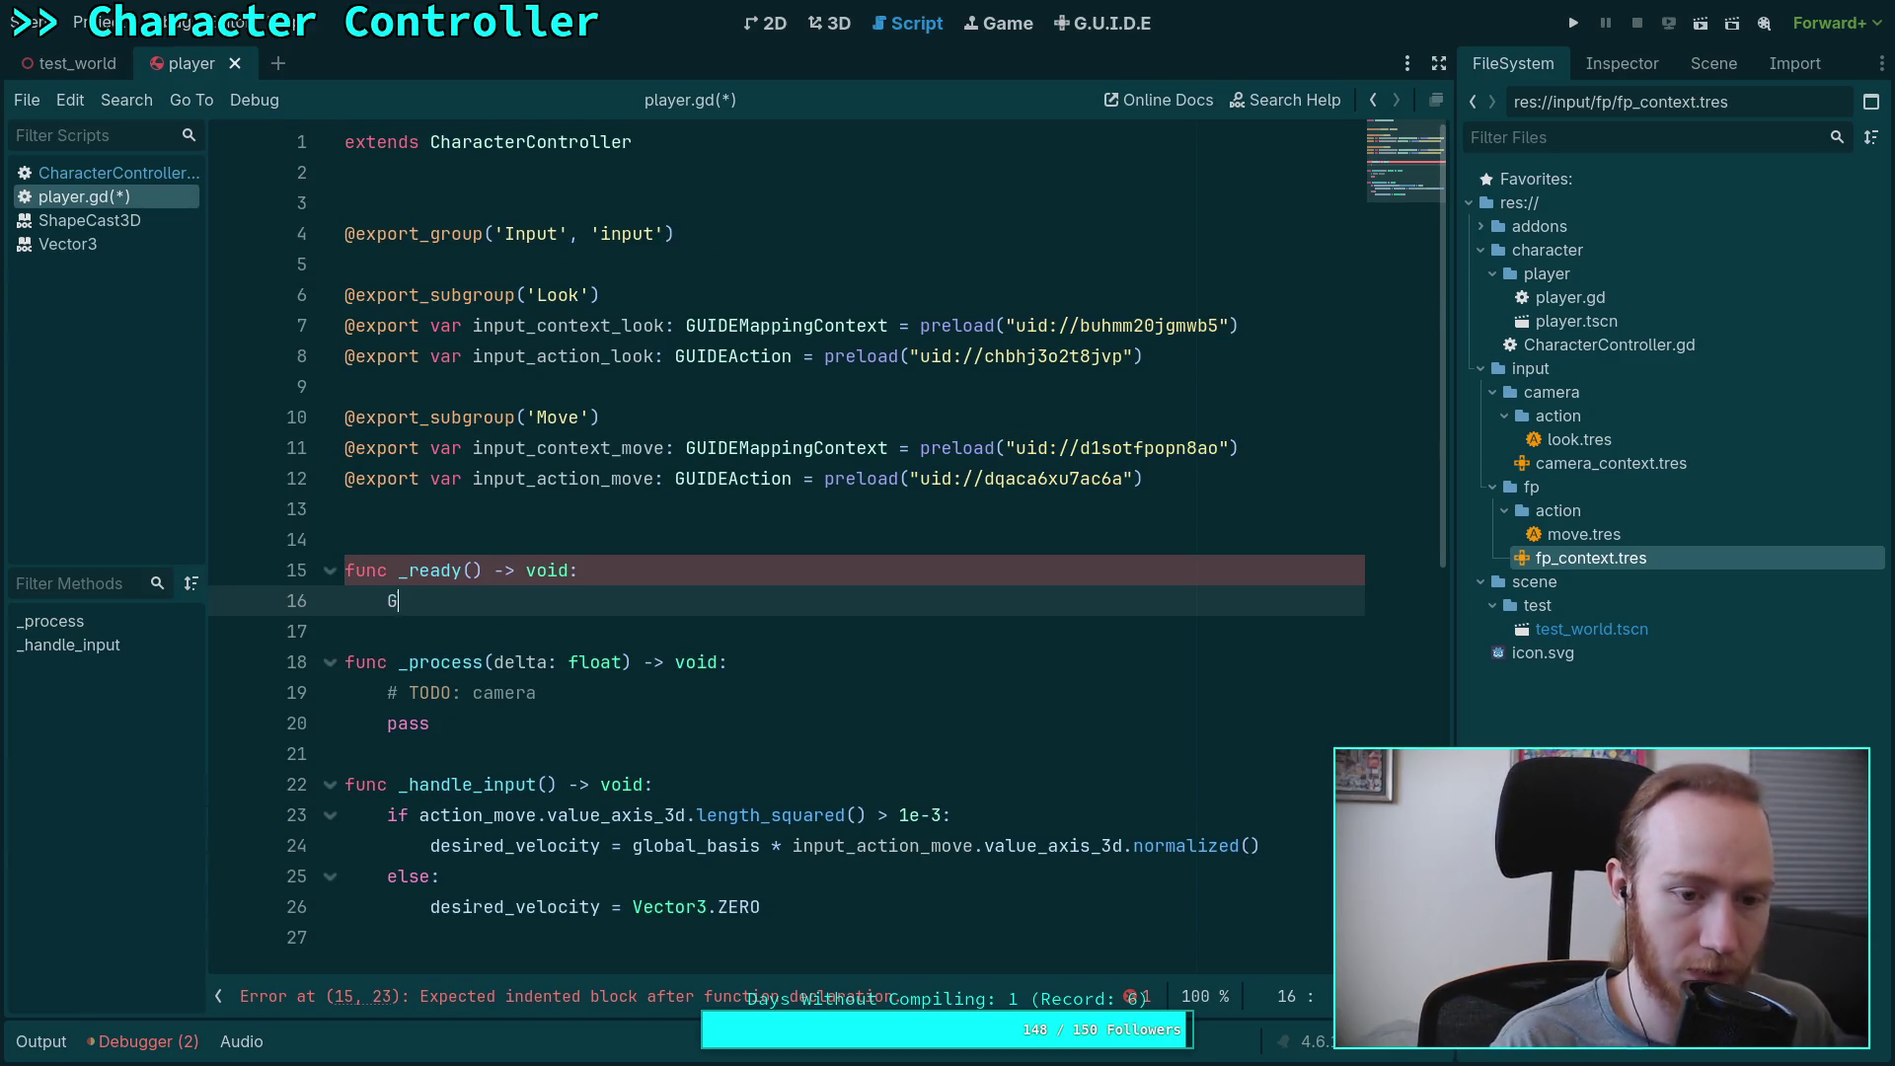
type("UIDE.")
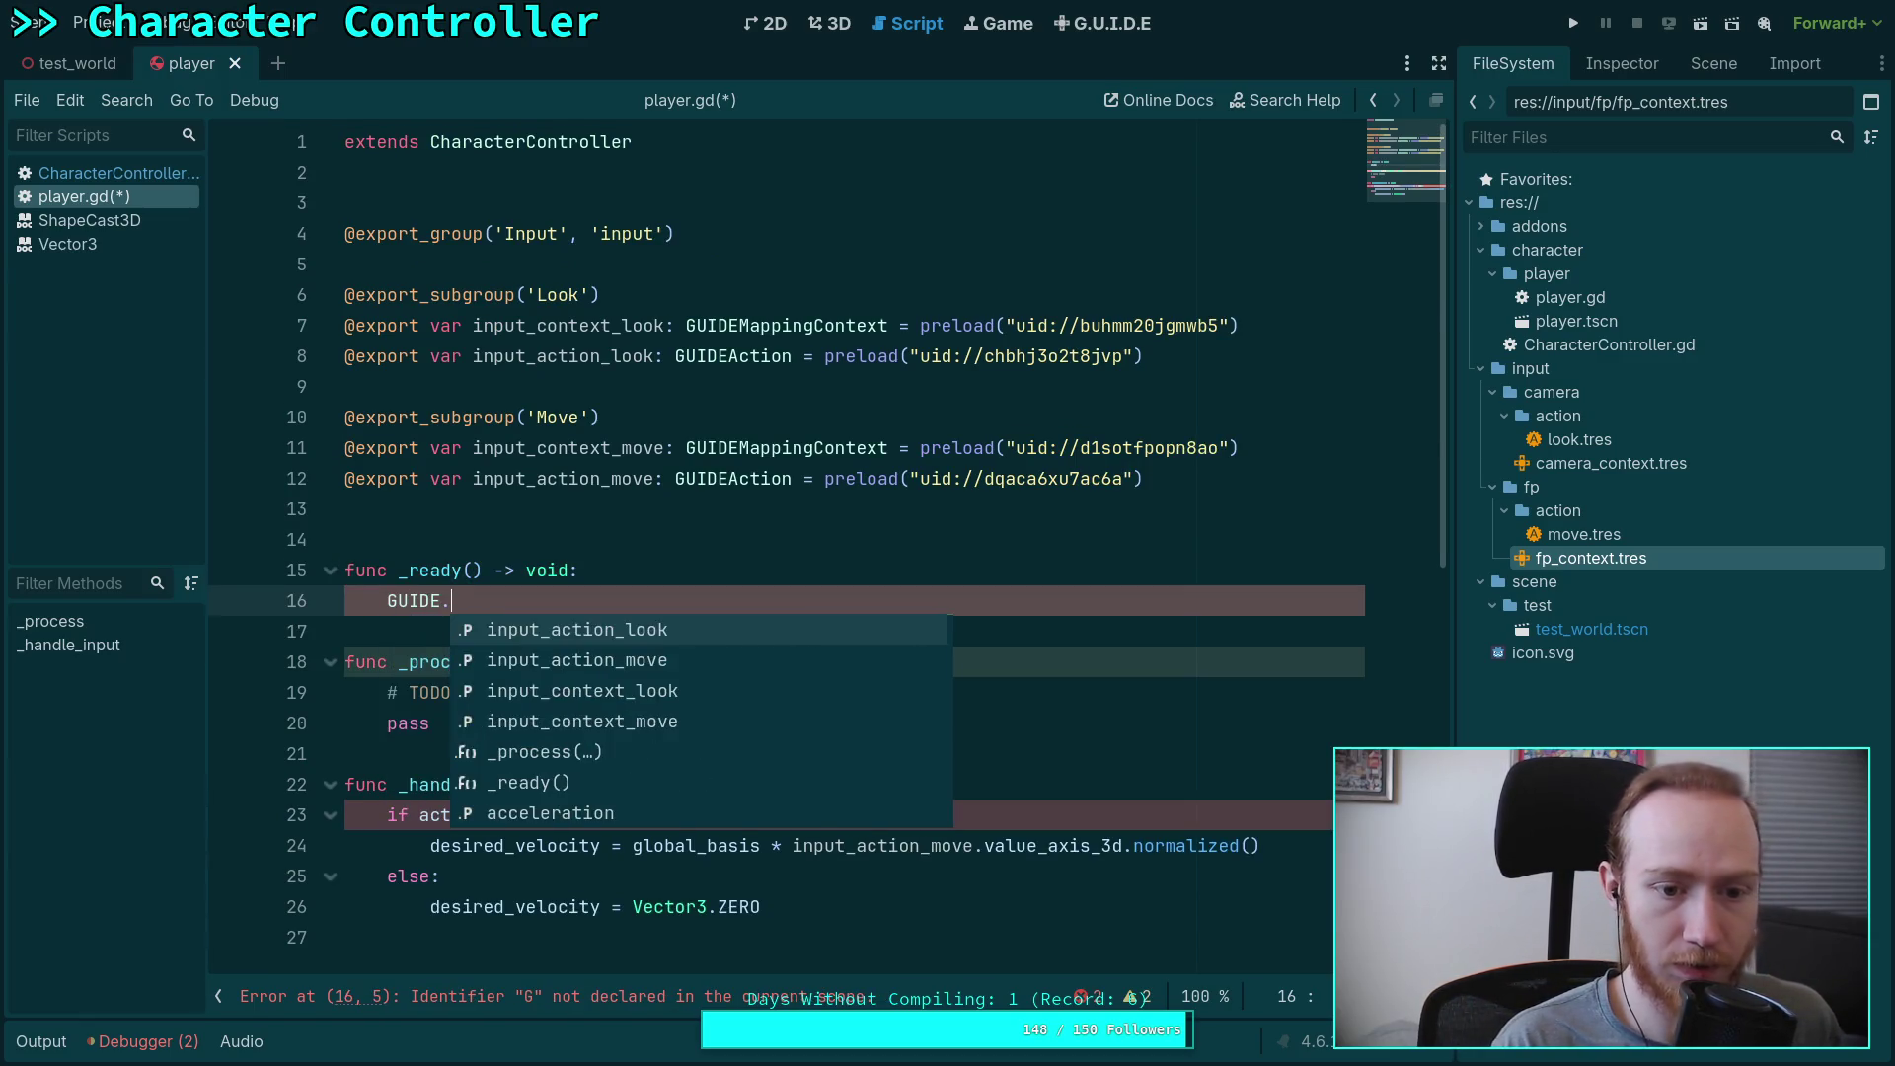
type("en")
key("Return")
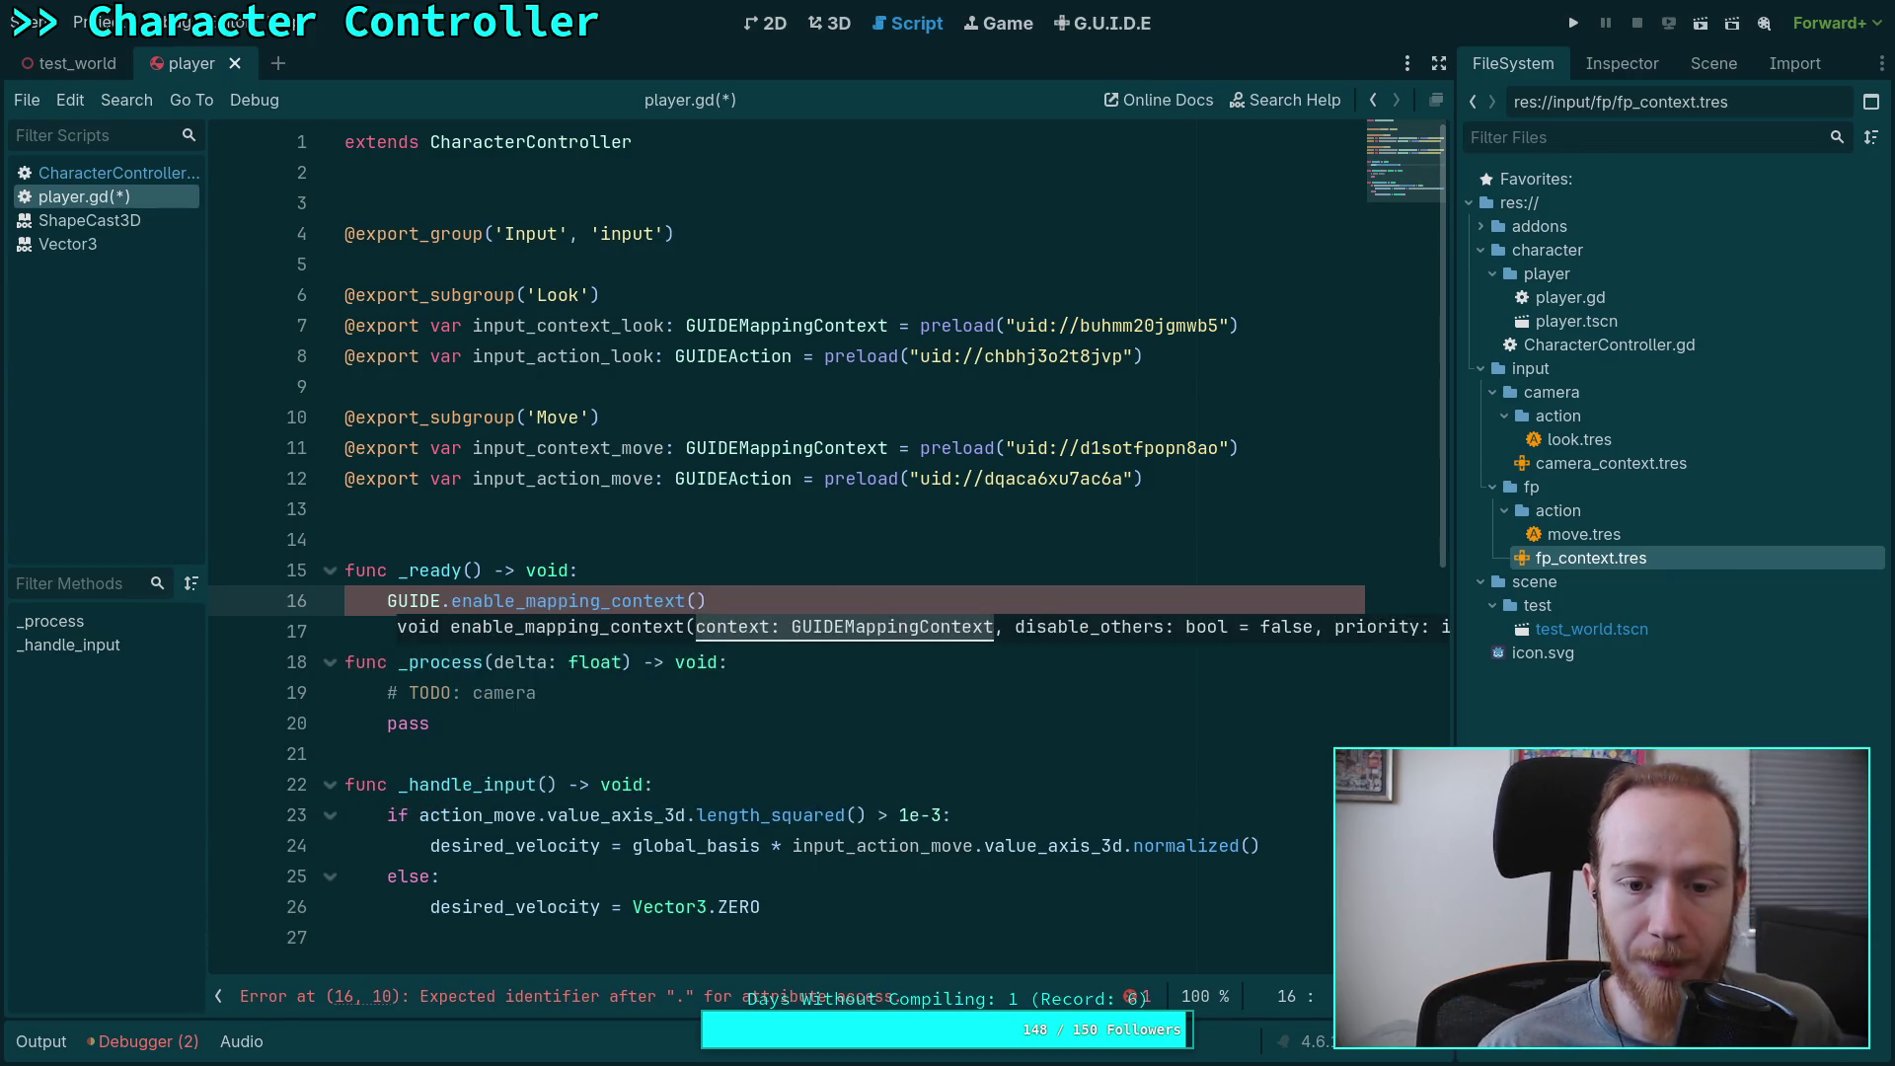
type("input_")
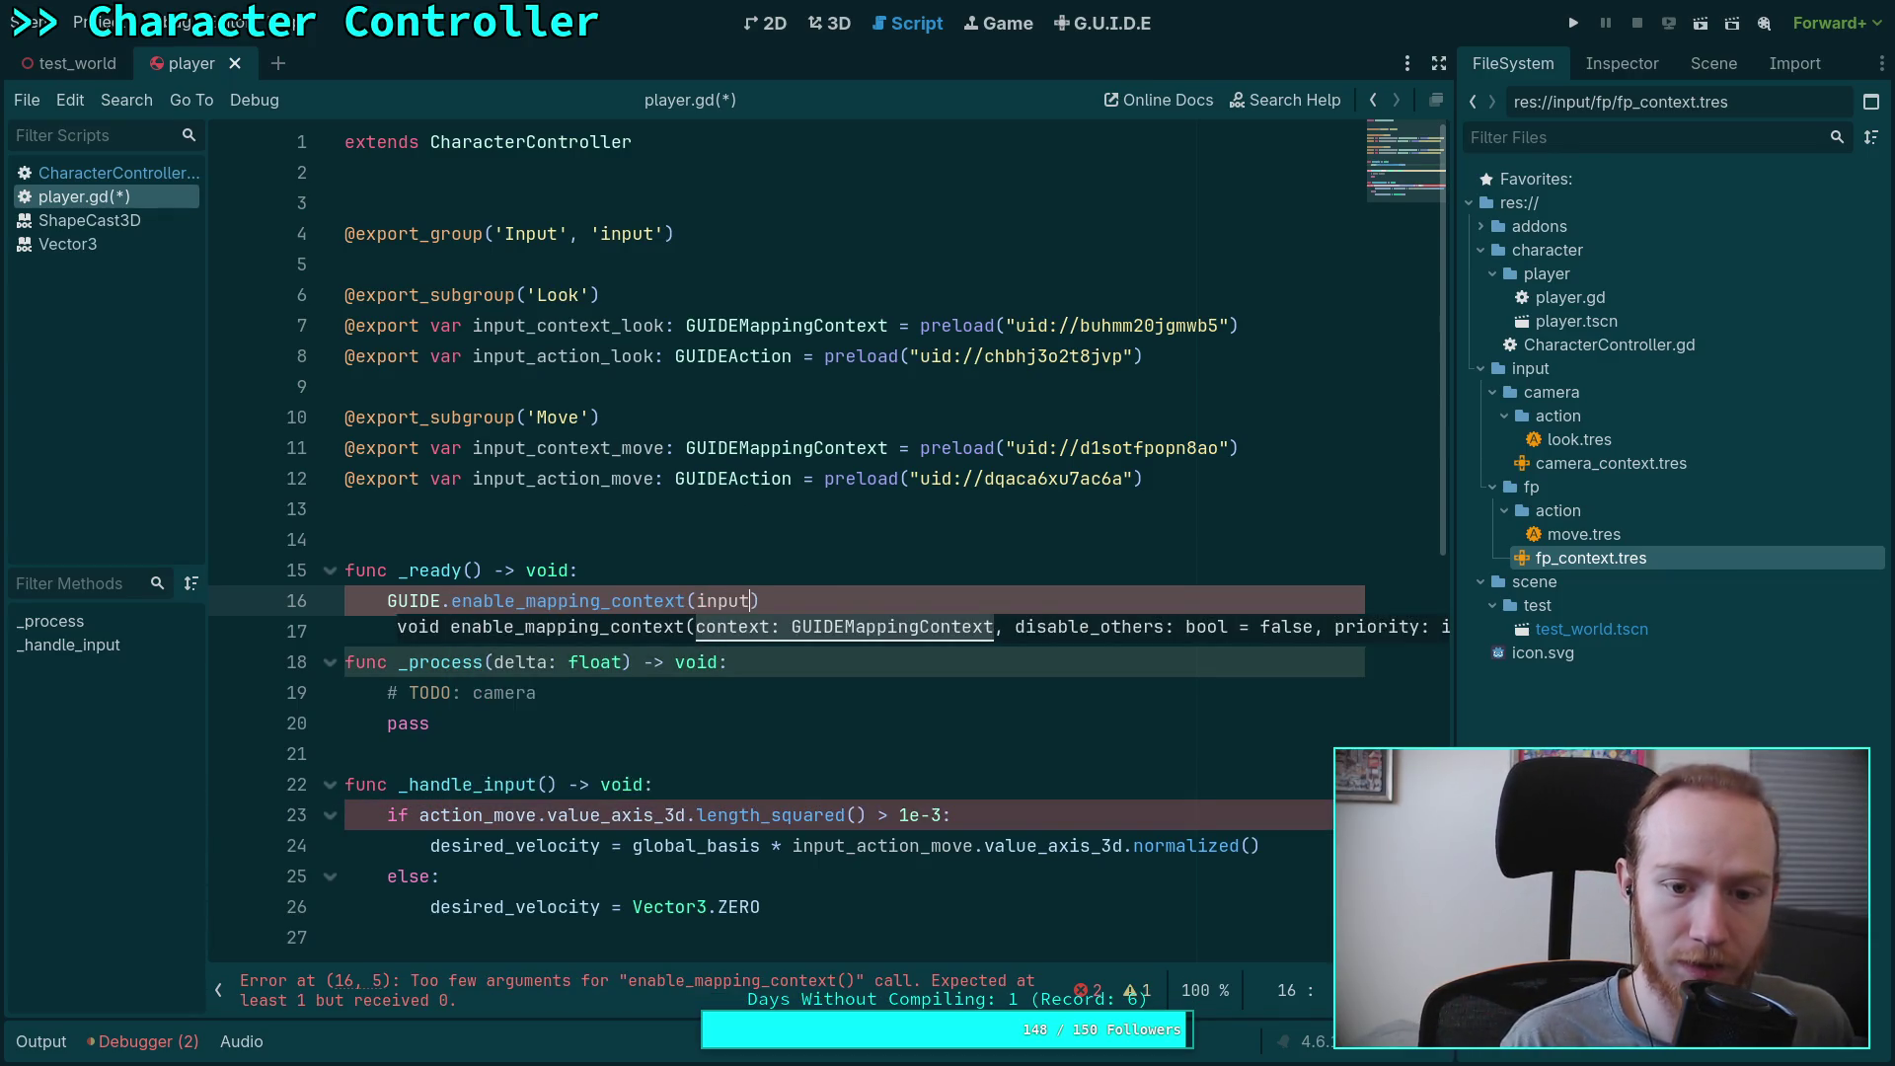
key("Down")
key("Down")
key("Down")
key("Up")
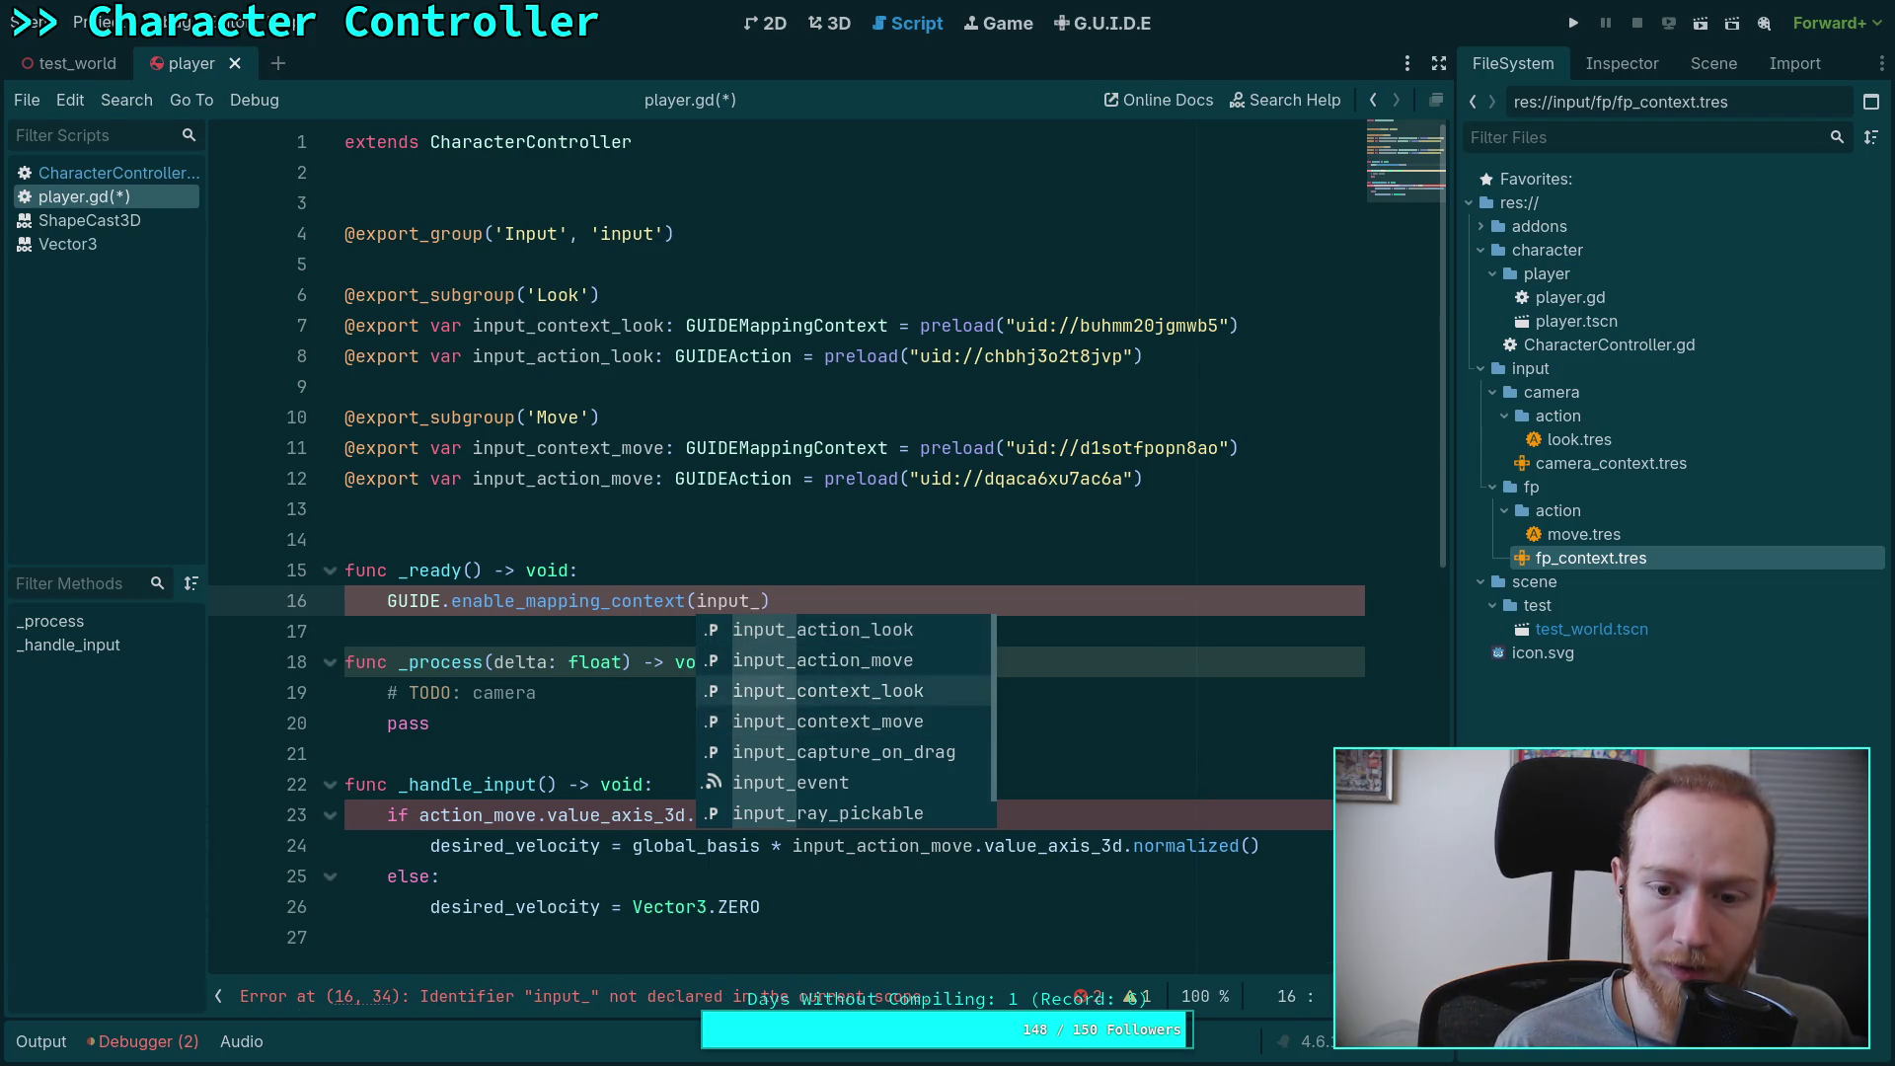
key("Return")
type(")")
Add a second GUIDE.enable_mapping_context call for input_context_move
key("Return")
type("GUIDE")
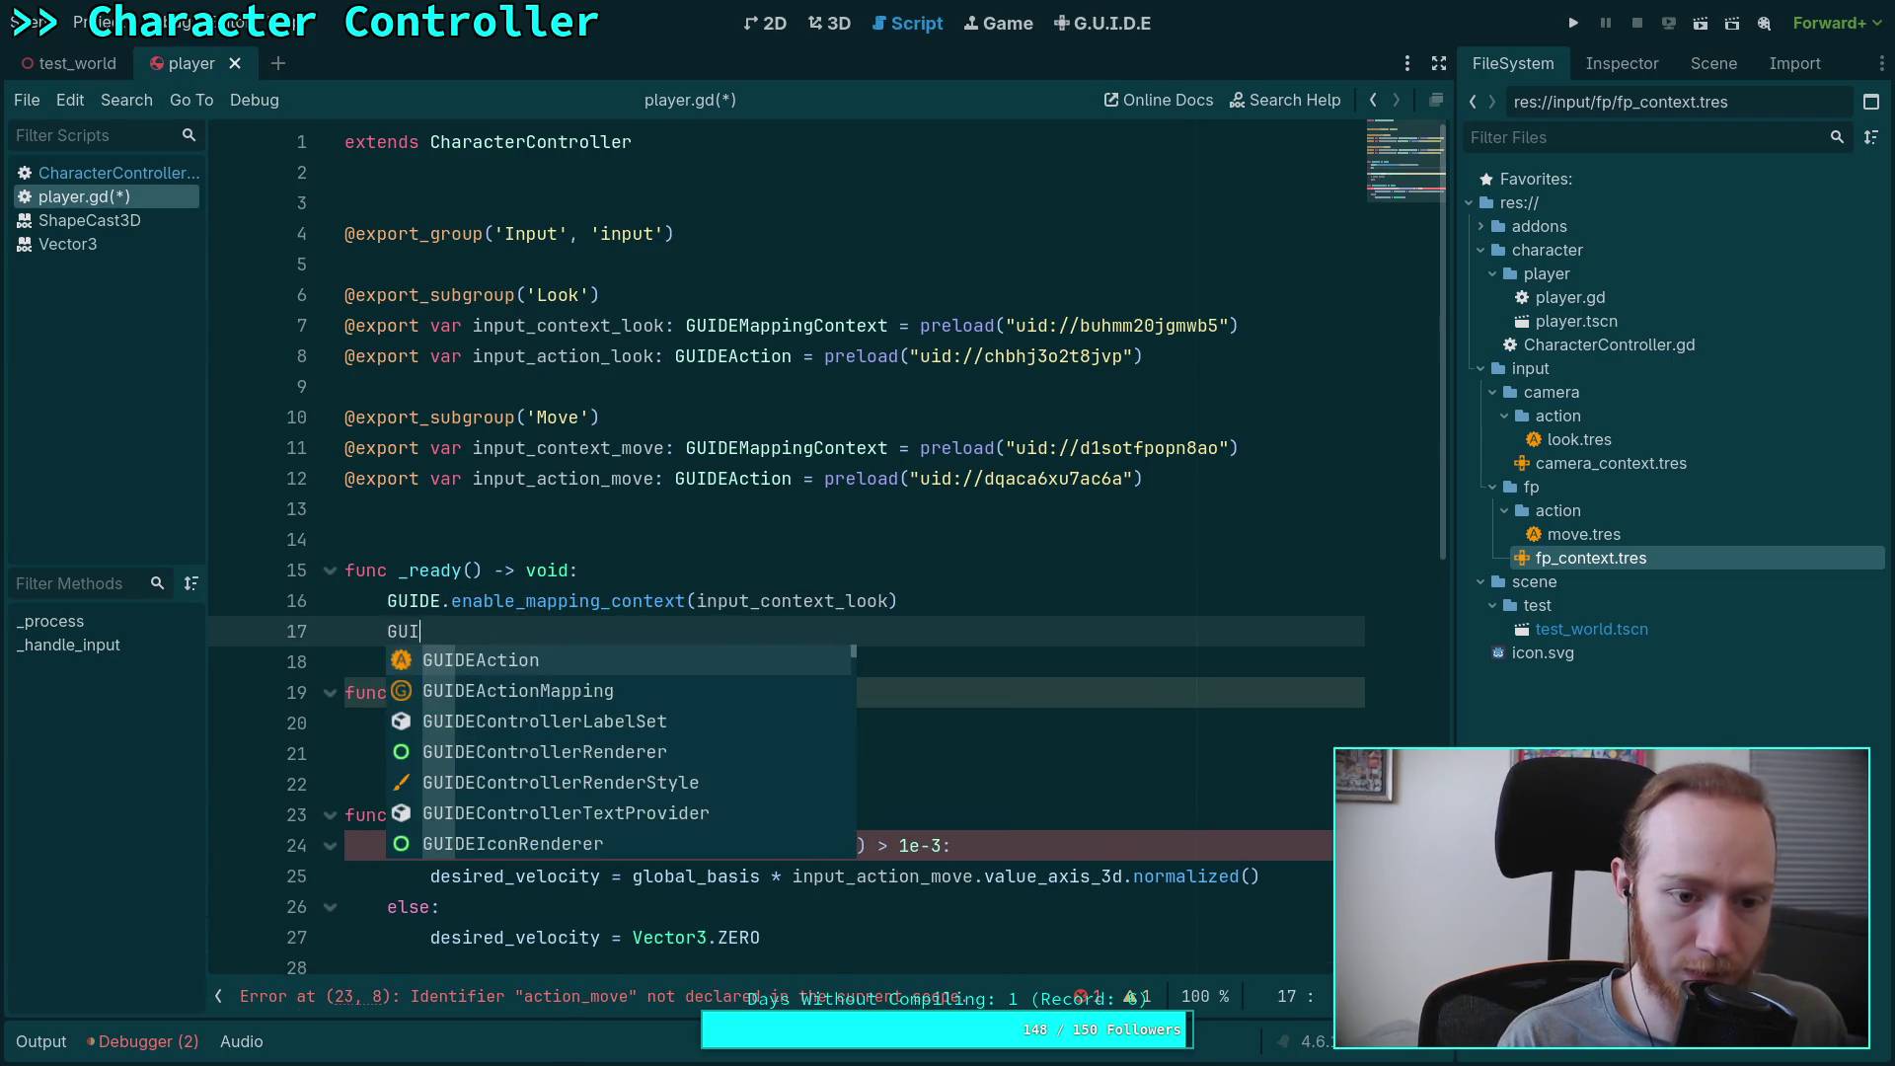
type(".en")
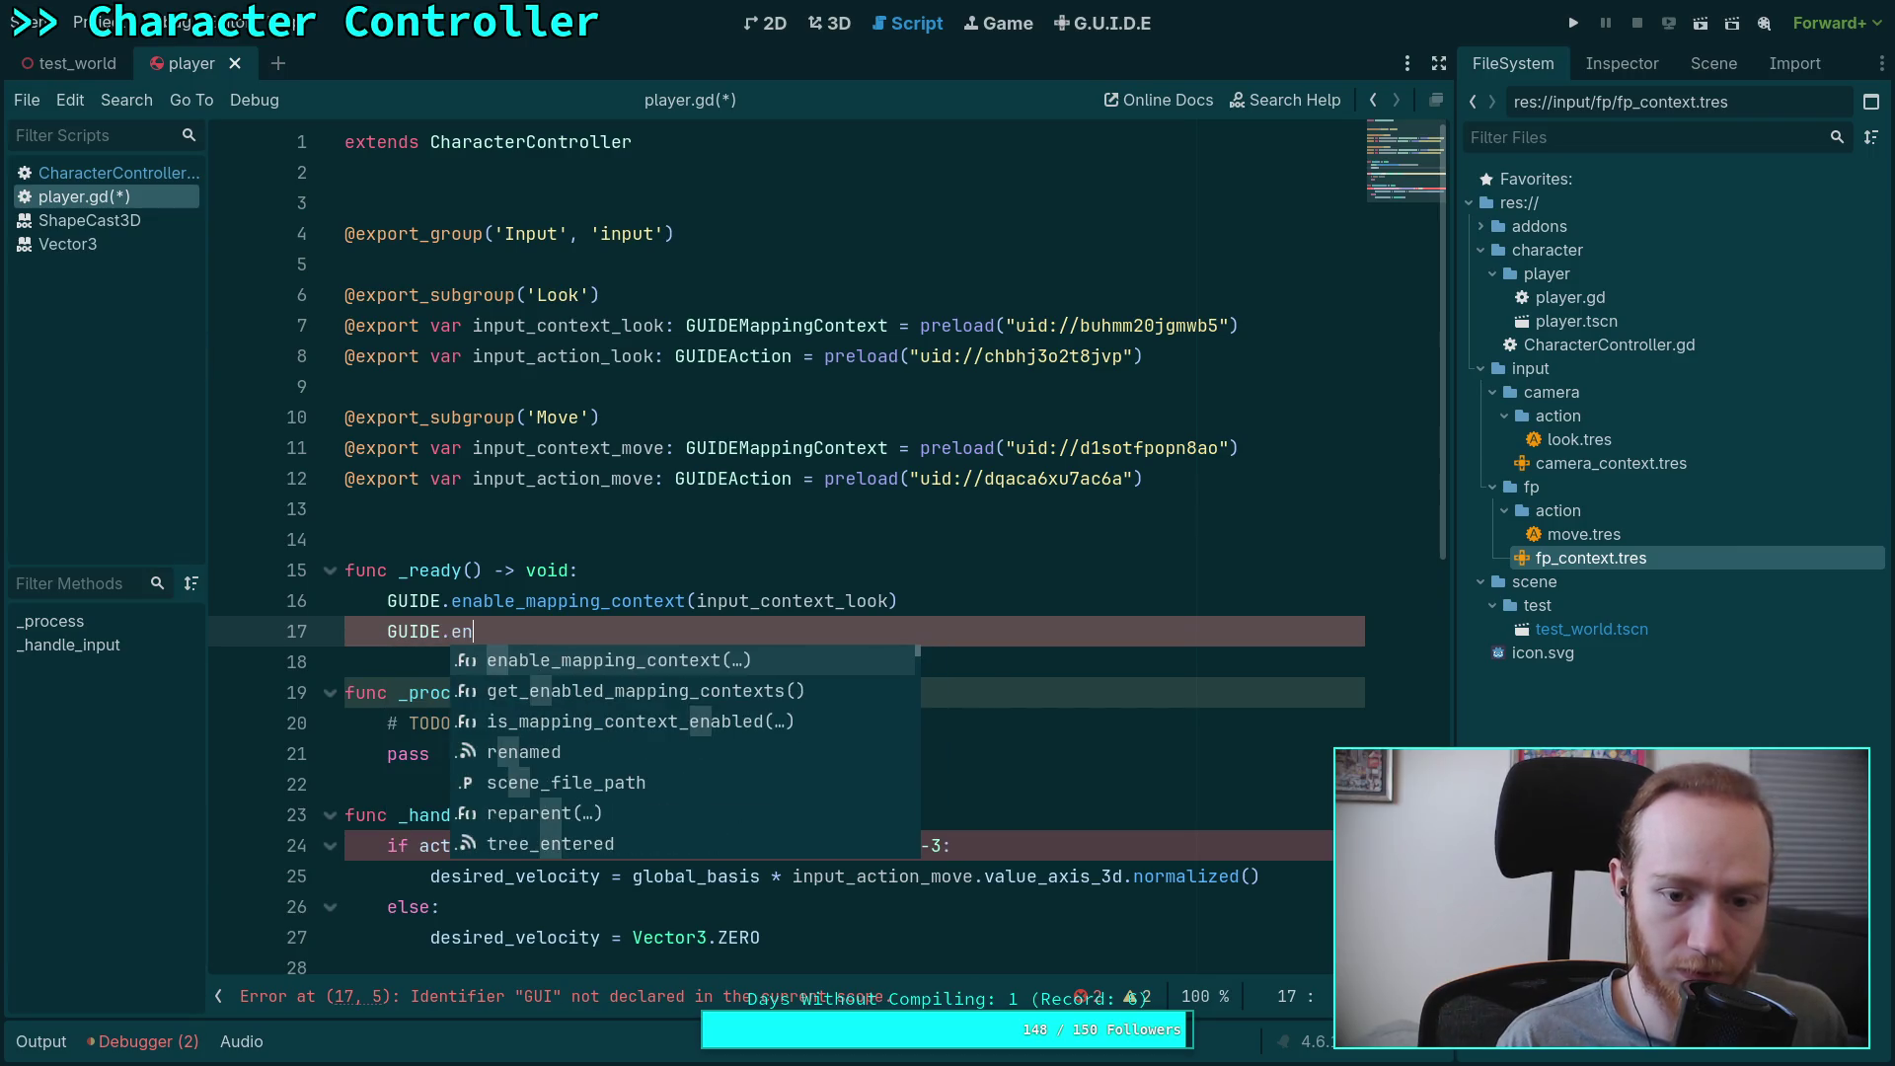
key("Return")
type("input_co")
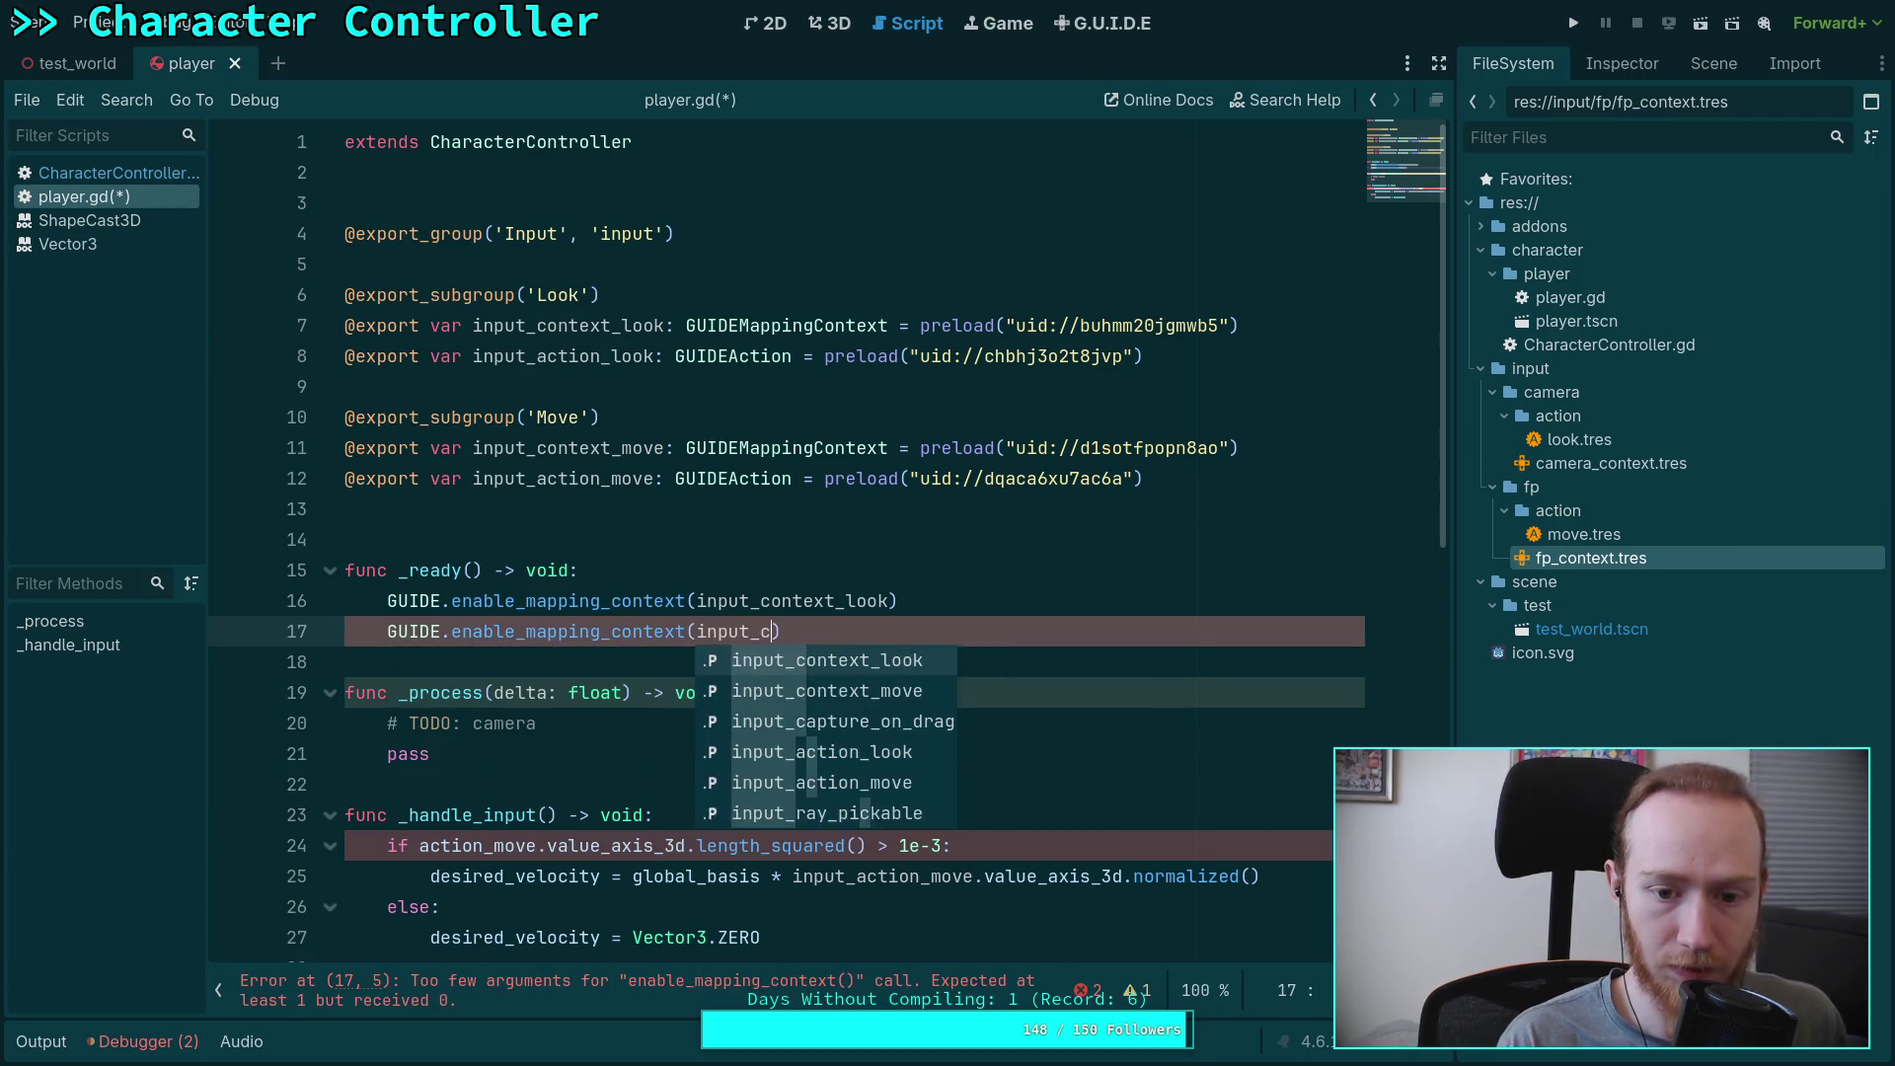
key("Return")
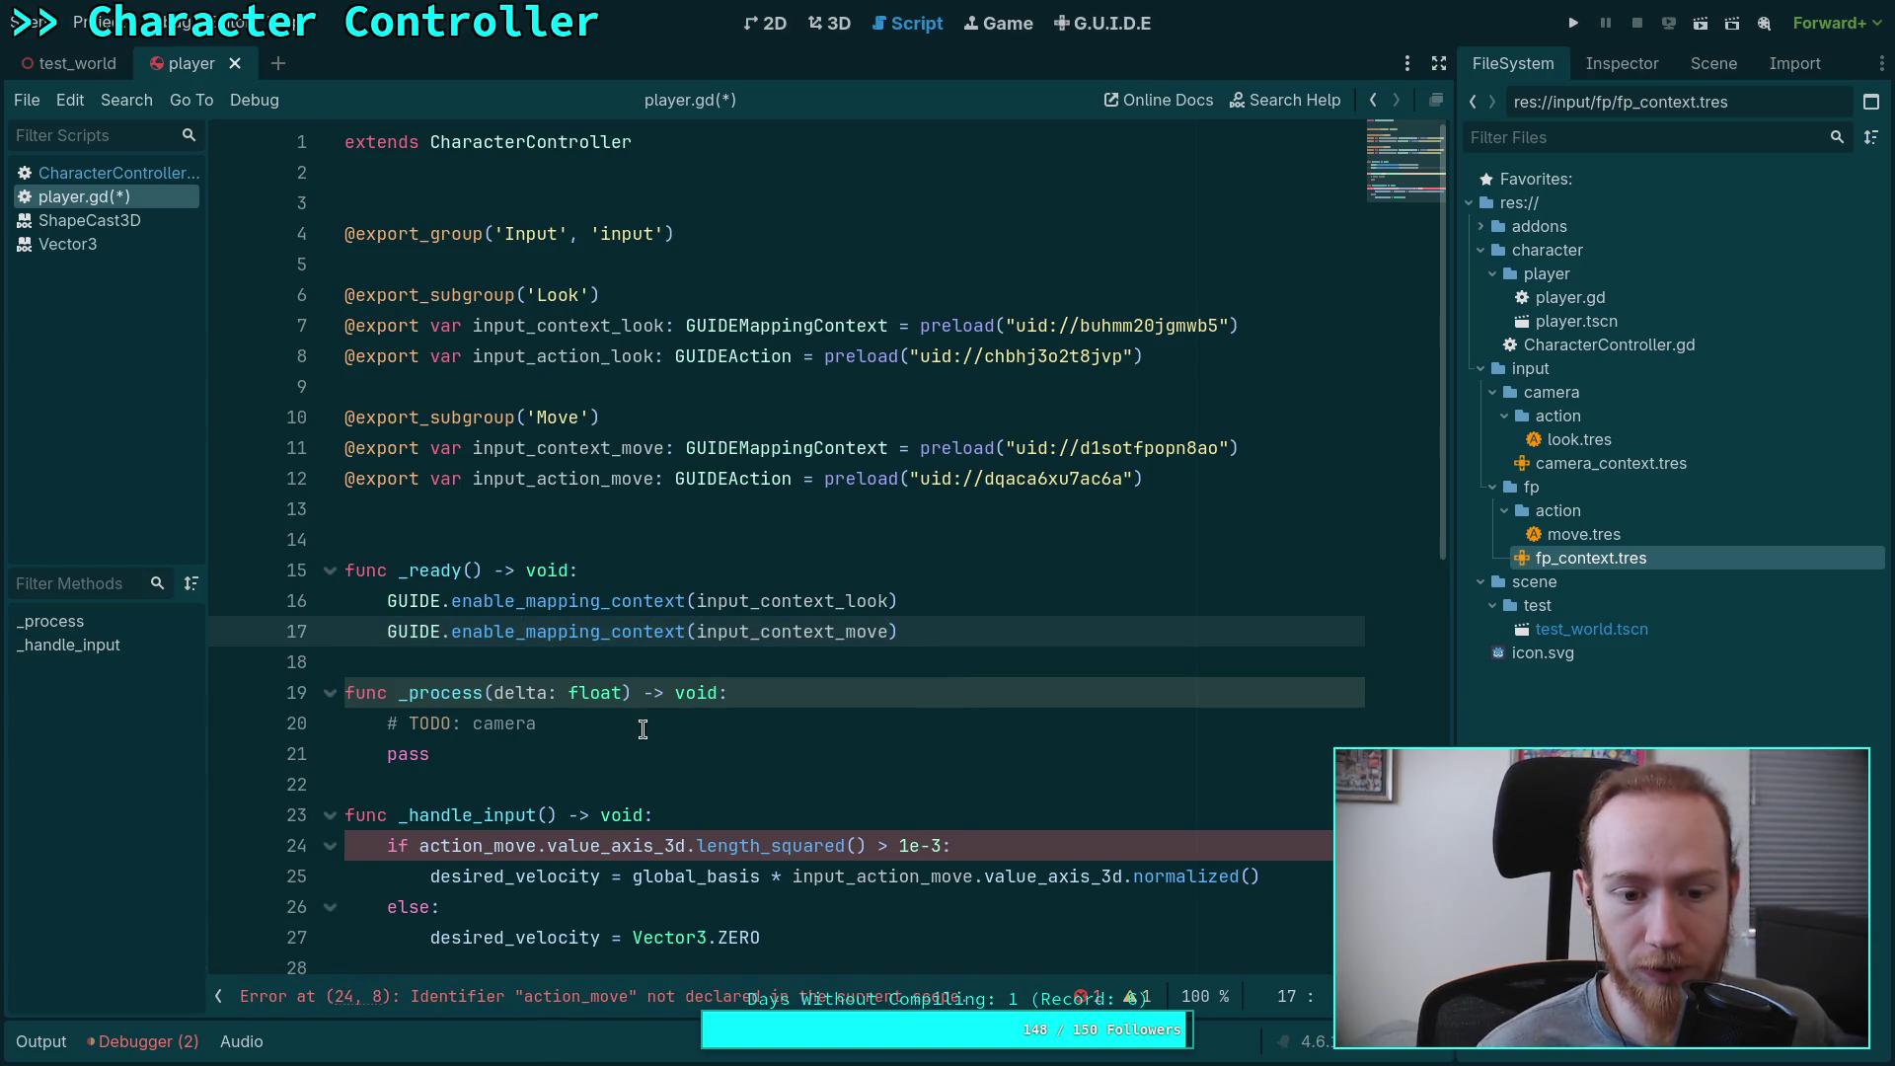
Rename action_move to input_action_move on line 24, save player.gd and run the game
scroll(642, 730, "down", 1)
left_click(855, 753)
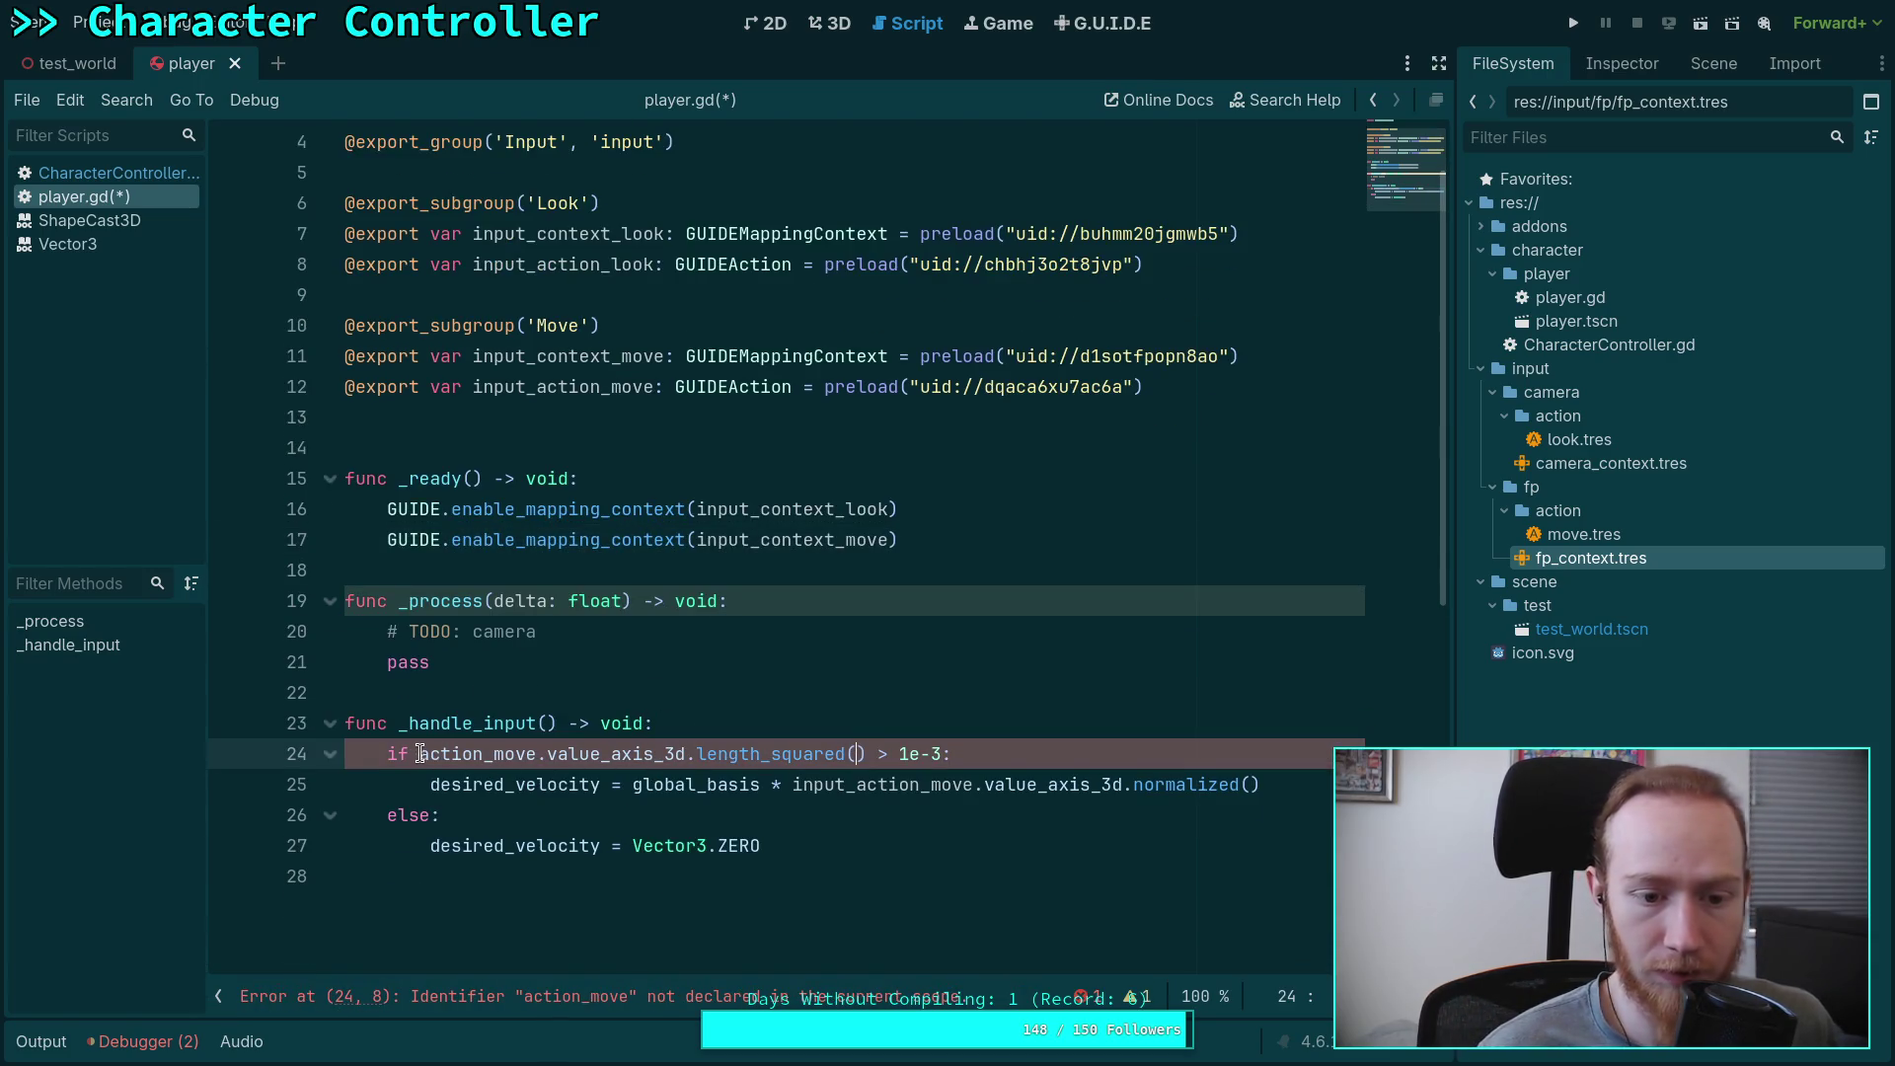
left_click(419, 753)
type("input_")
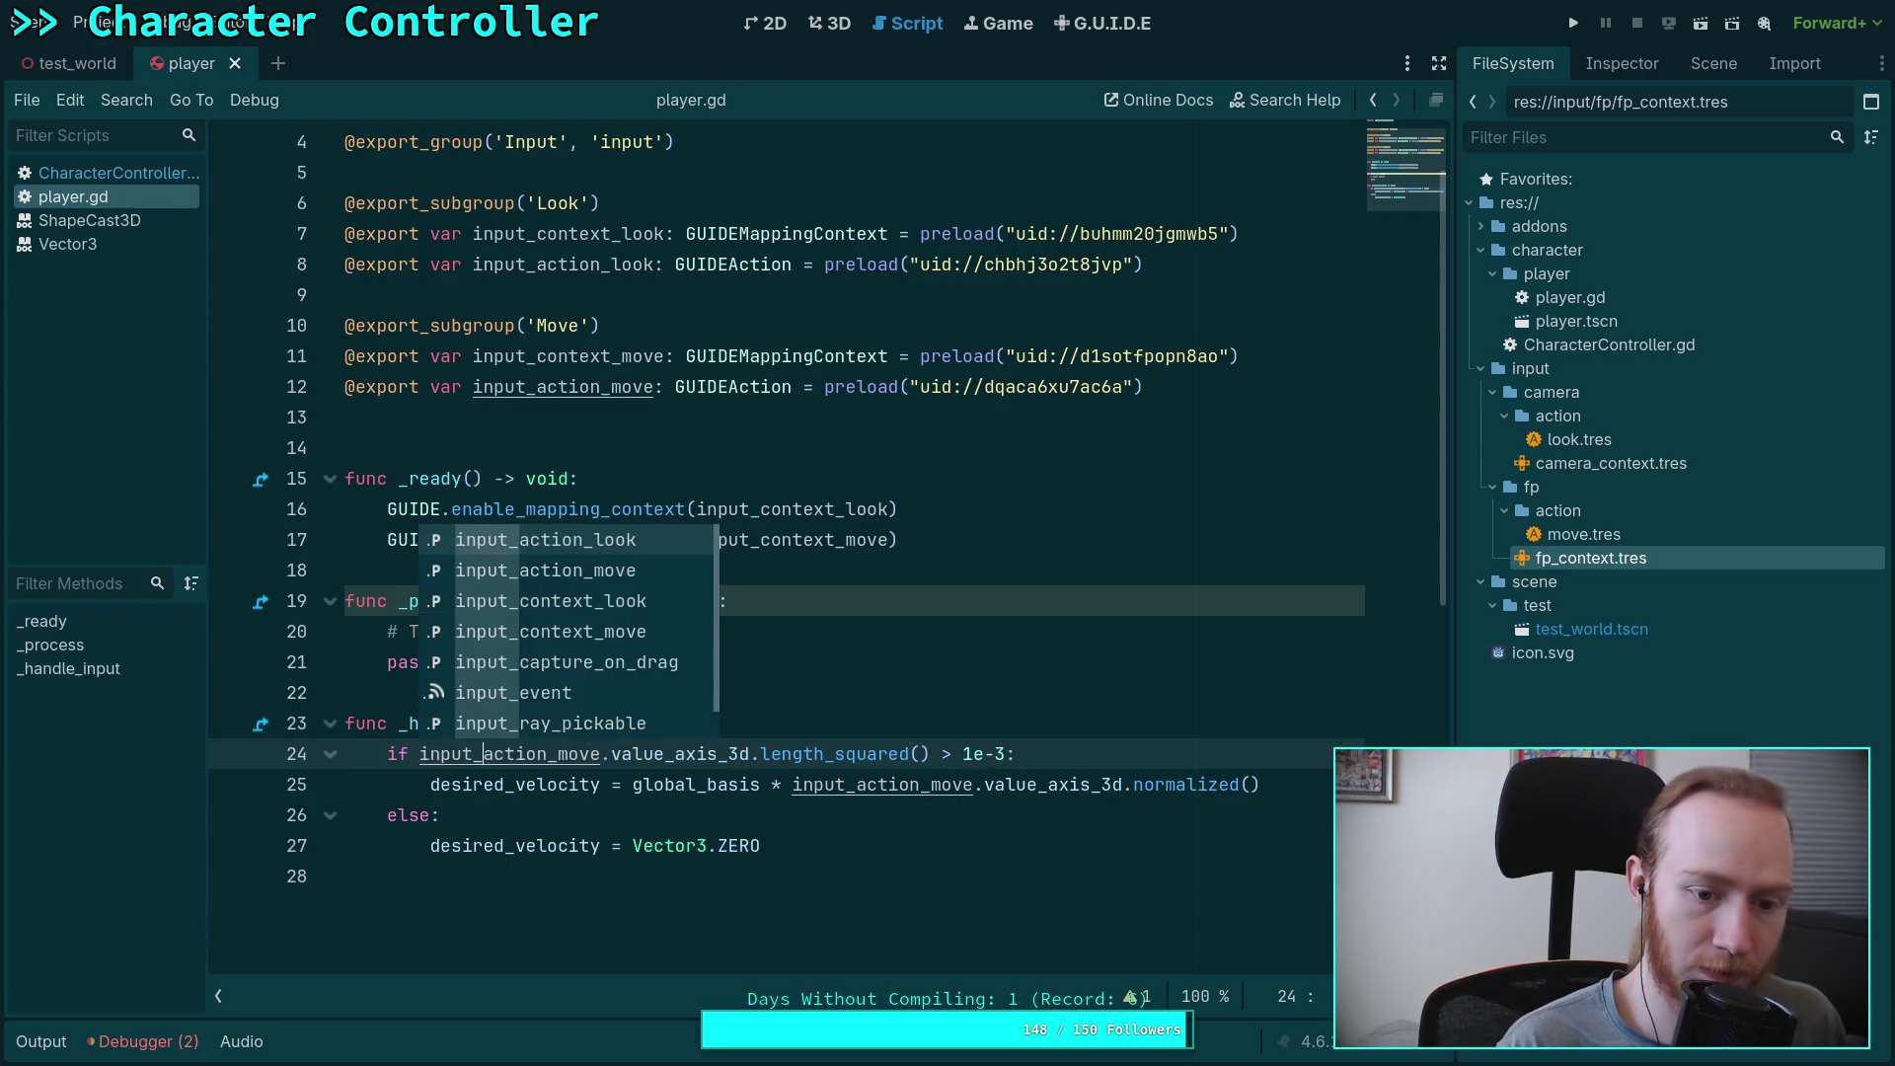
left_click(1206, 479)
key("ctrl+s")
key("F5")
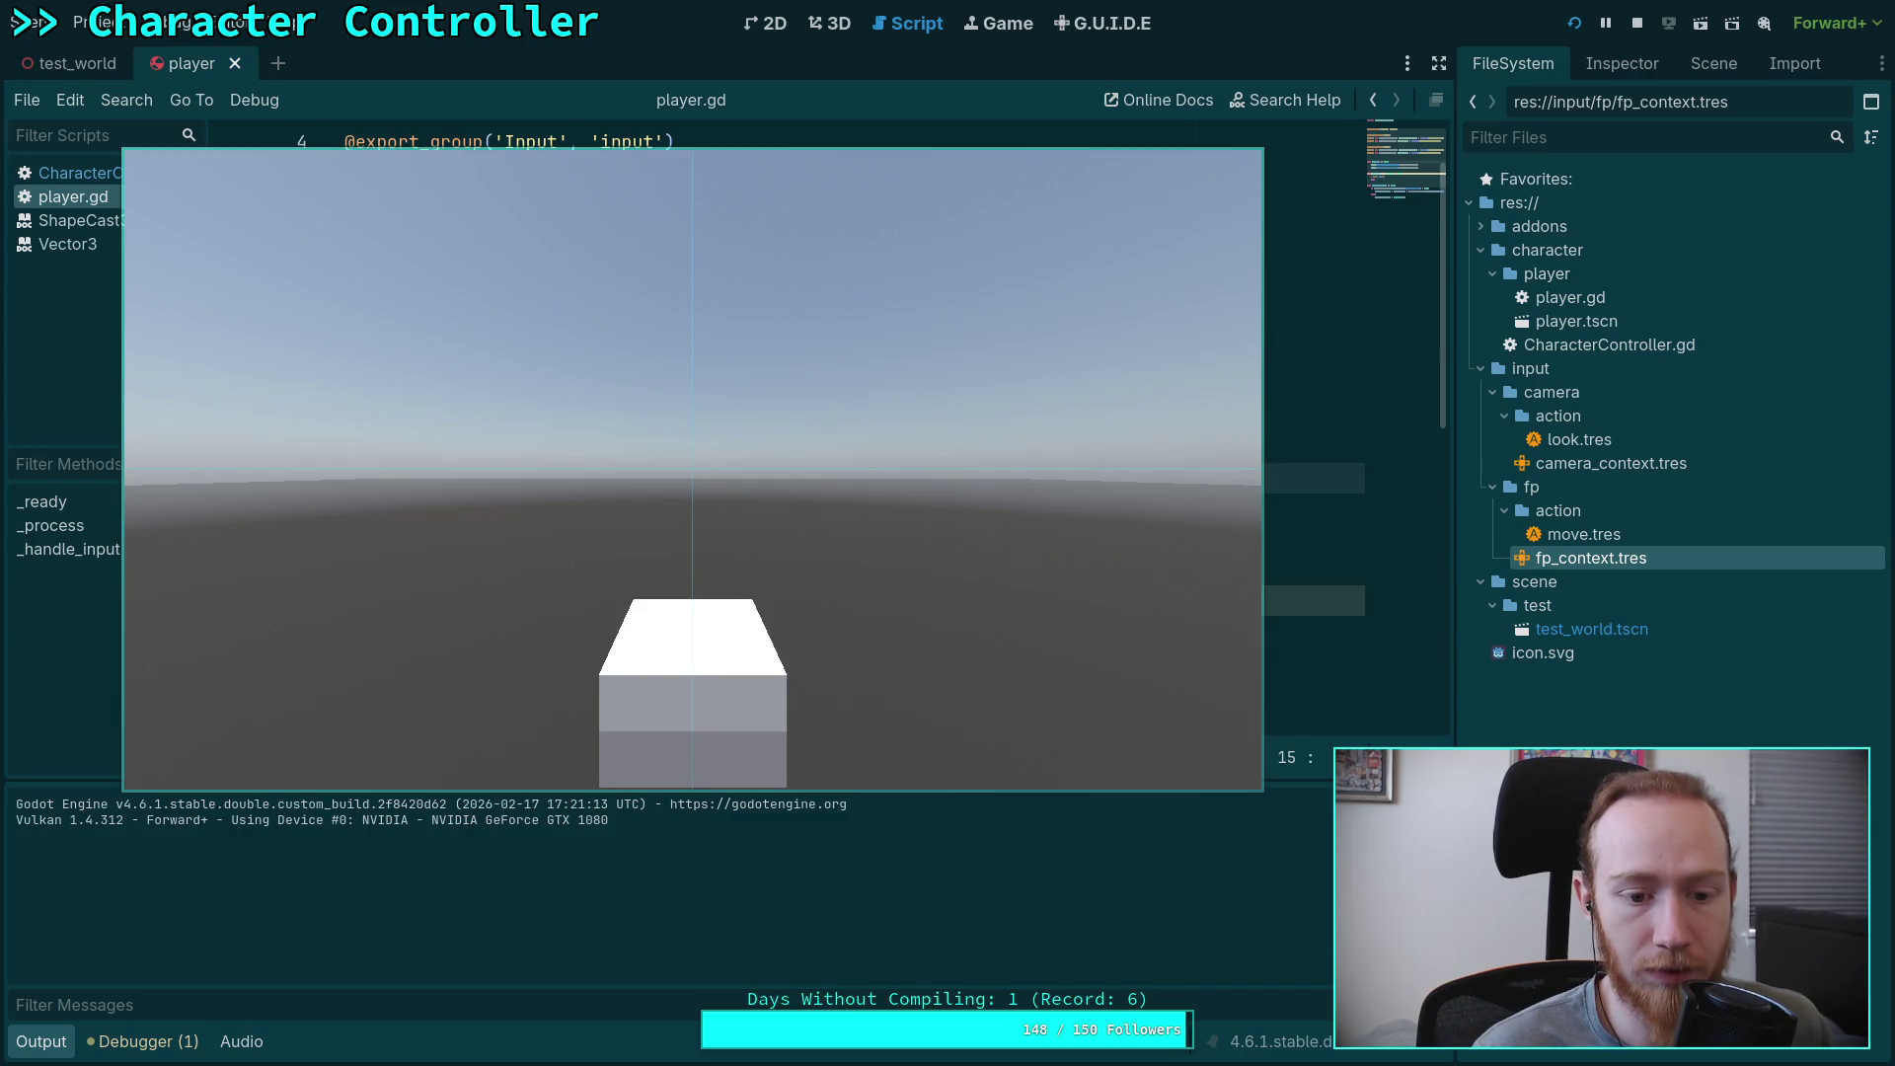
Stop the game and inspect the Player scene's Input Look and Move properties
left_click(1637, 23)
scroll(853, 496, "up", 1)
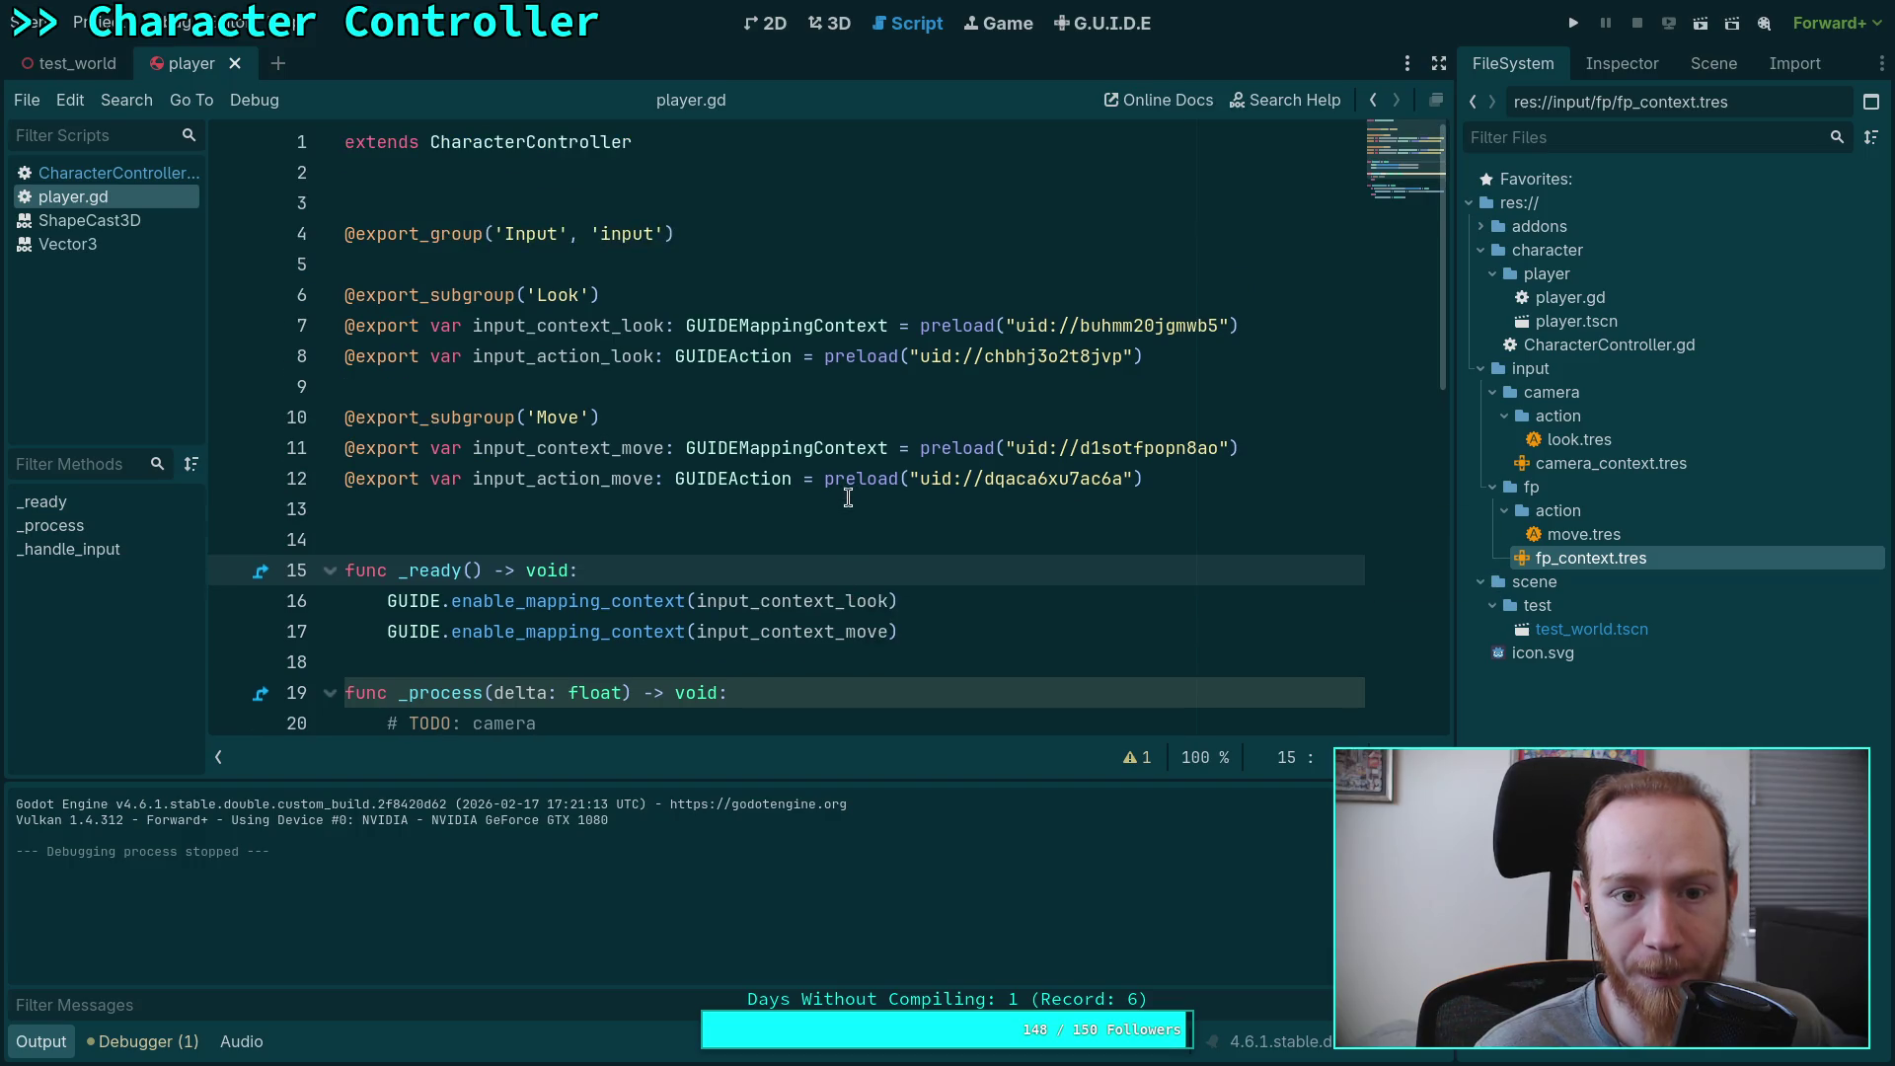
left_click(1714, 62)
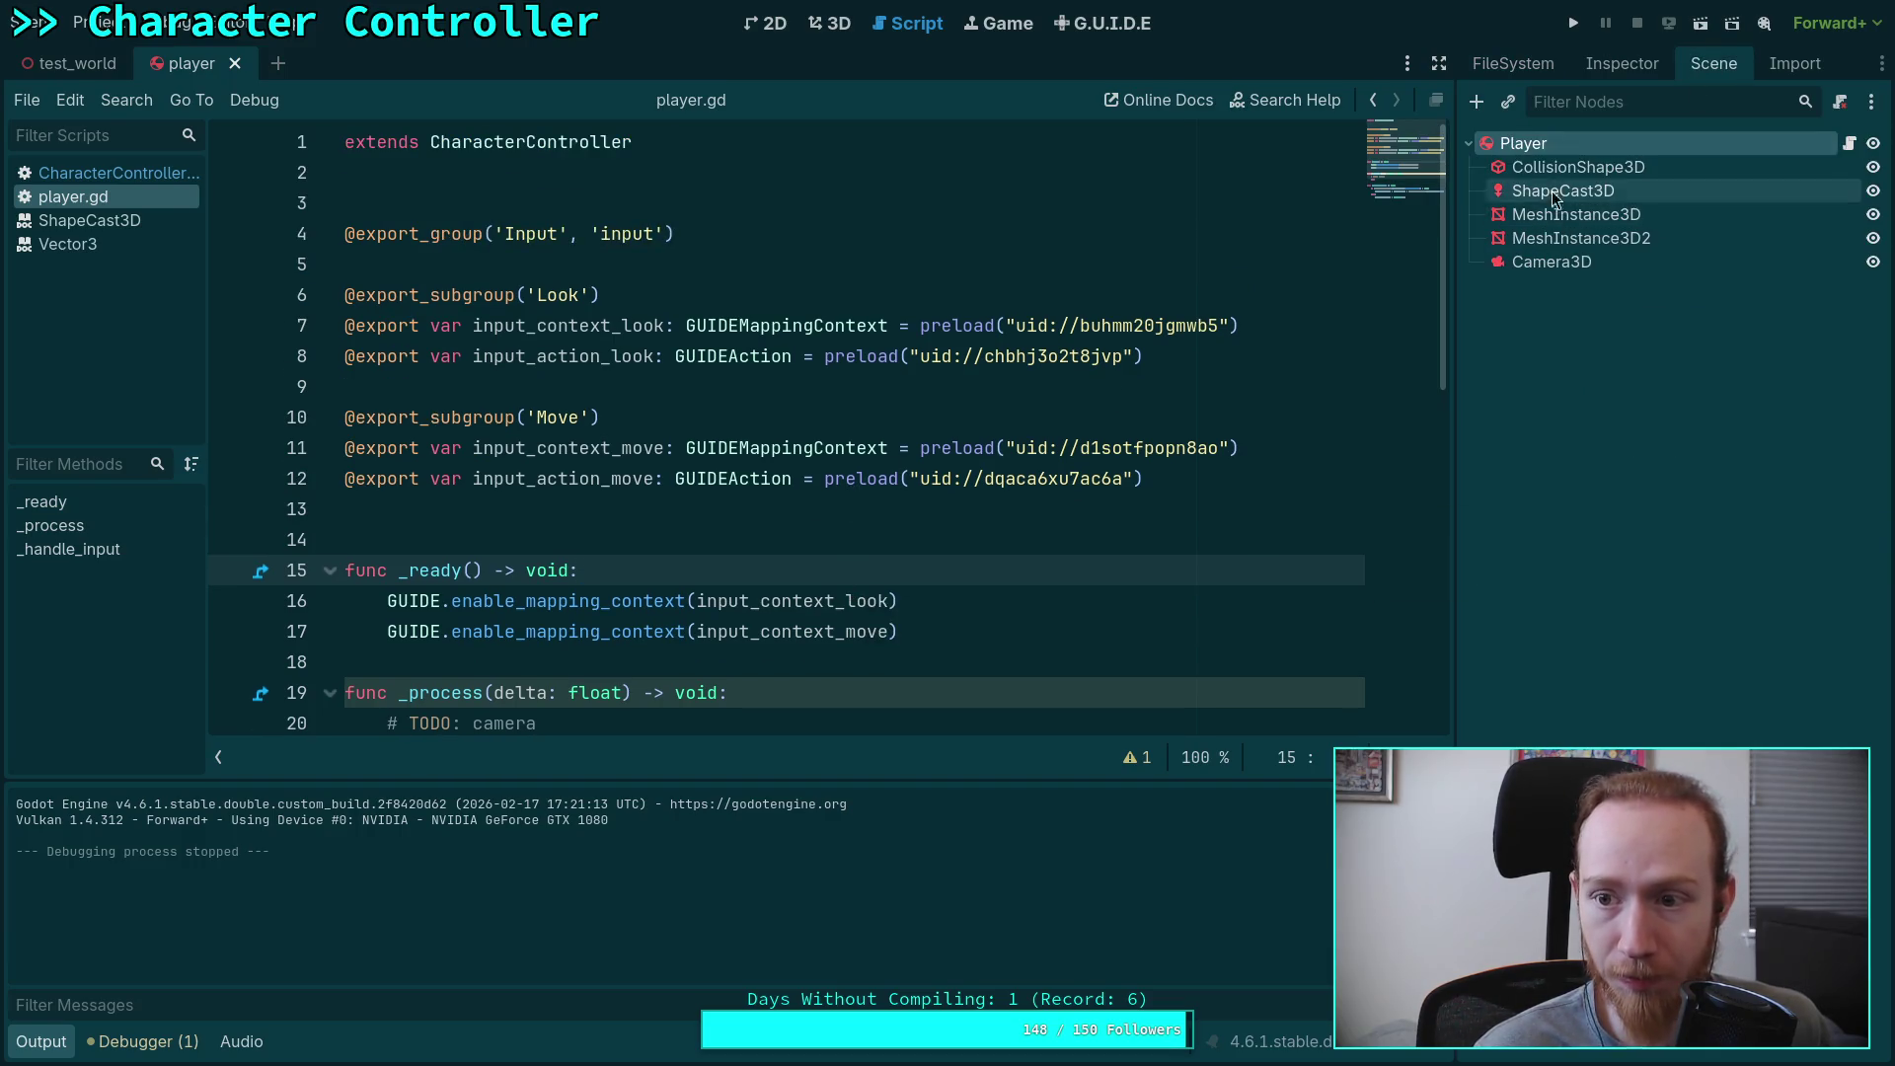
left_click(1593, 63)
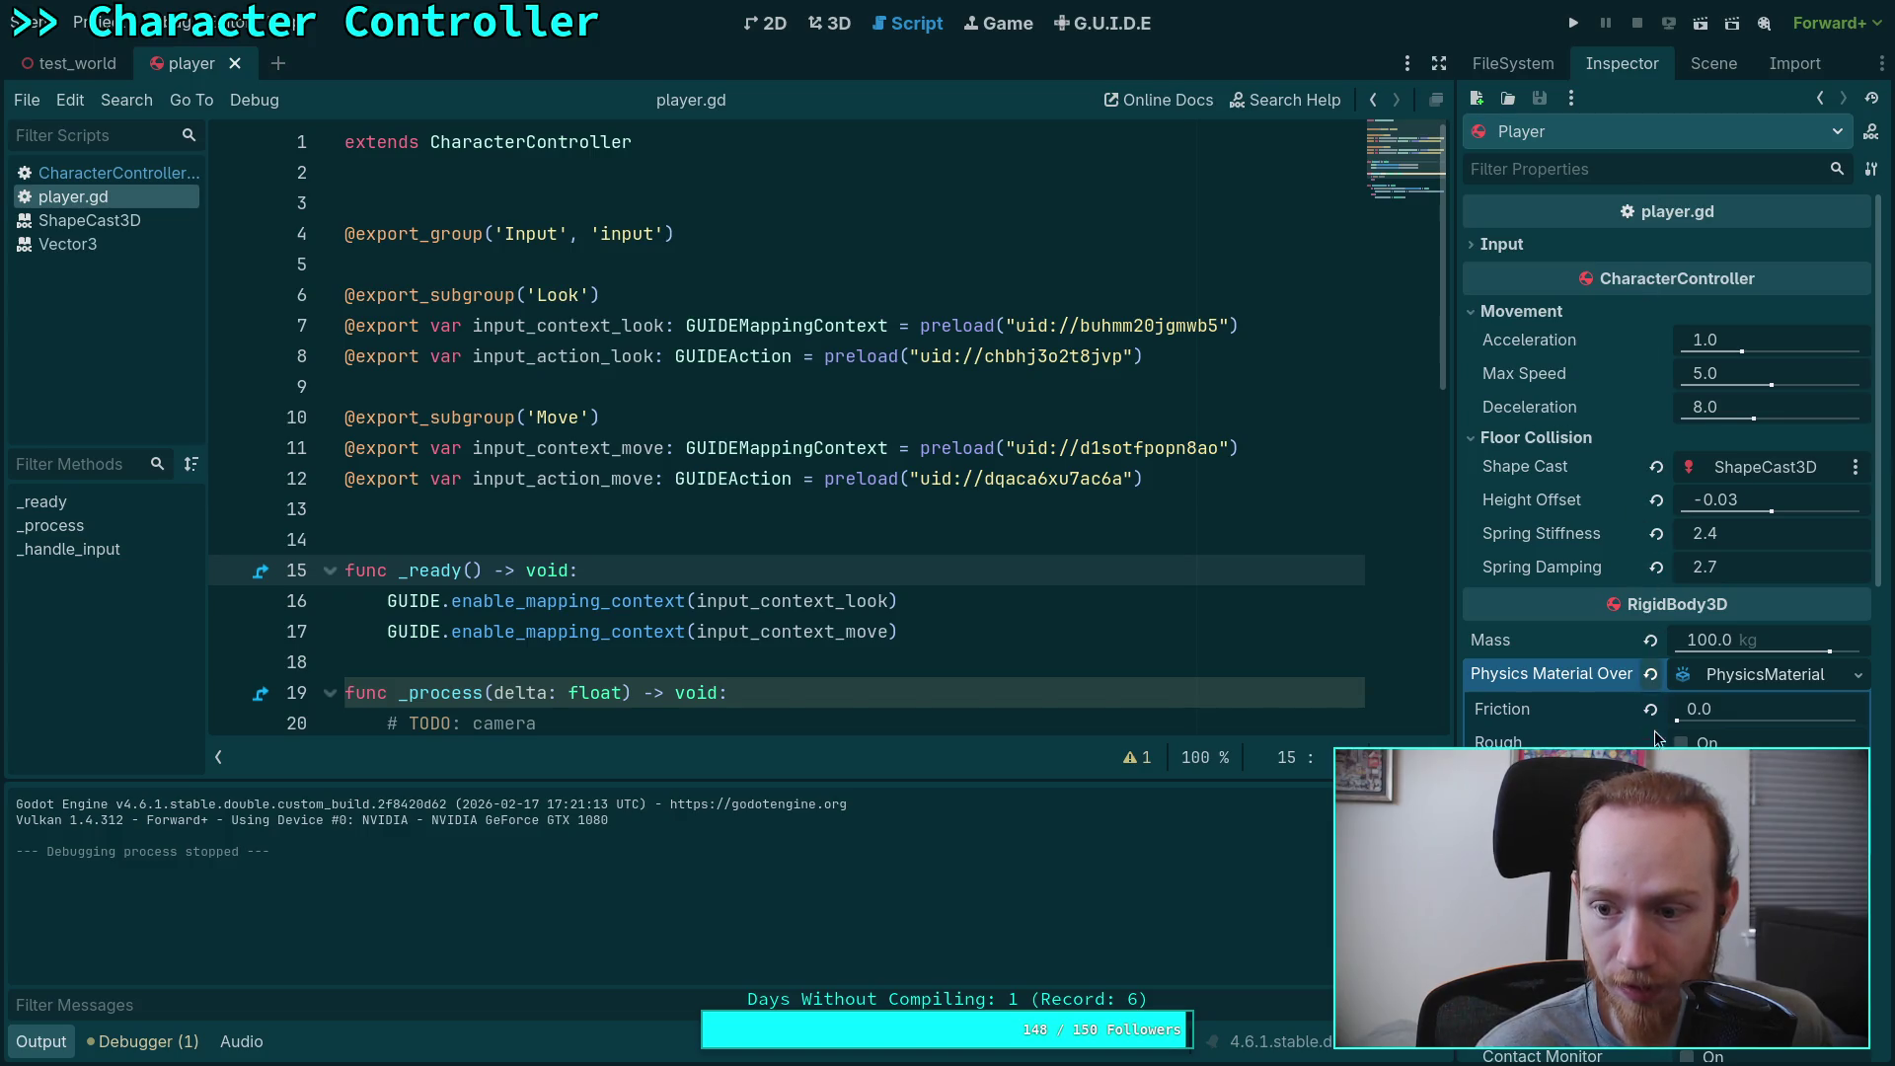
left_click(1518, 237)
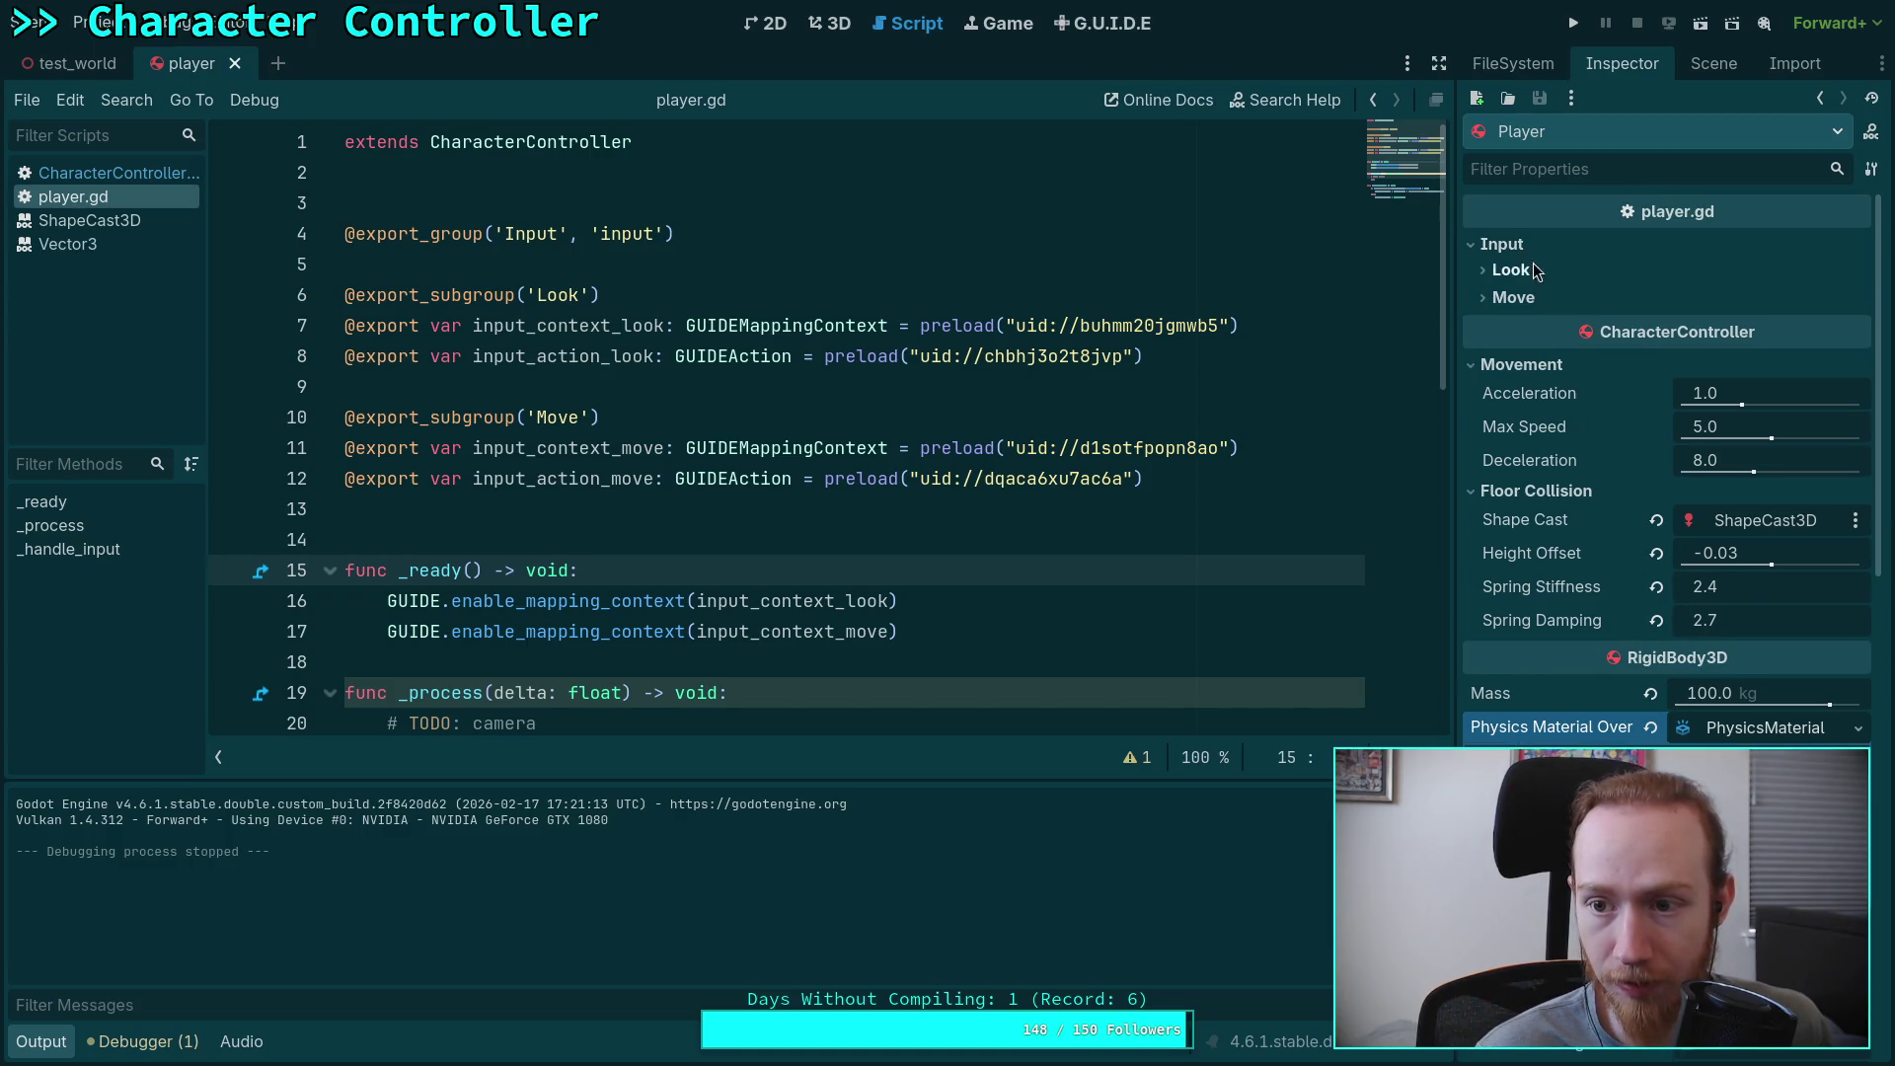
left_click(1531, 296)
left_click(1538, 268)
In test_world, check the Player instance's Input Look and Move settings, then collapse them
key("ctrl+Tab")
left_click(1704, 61)
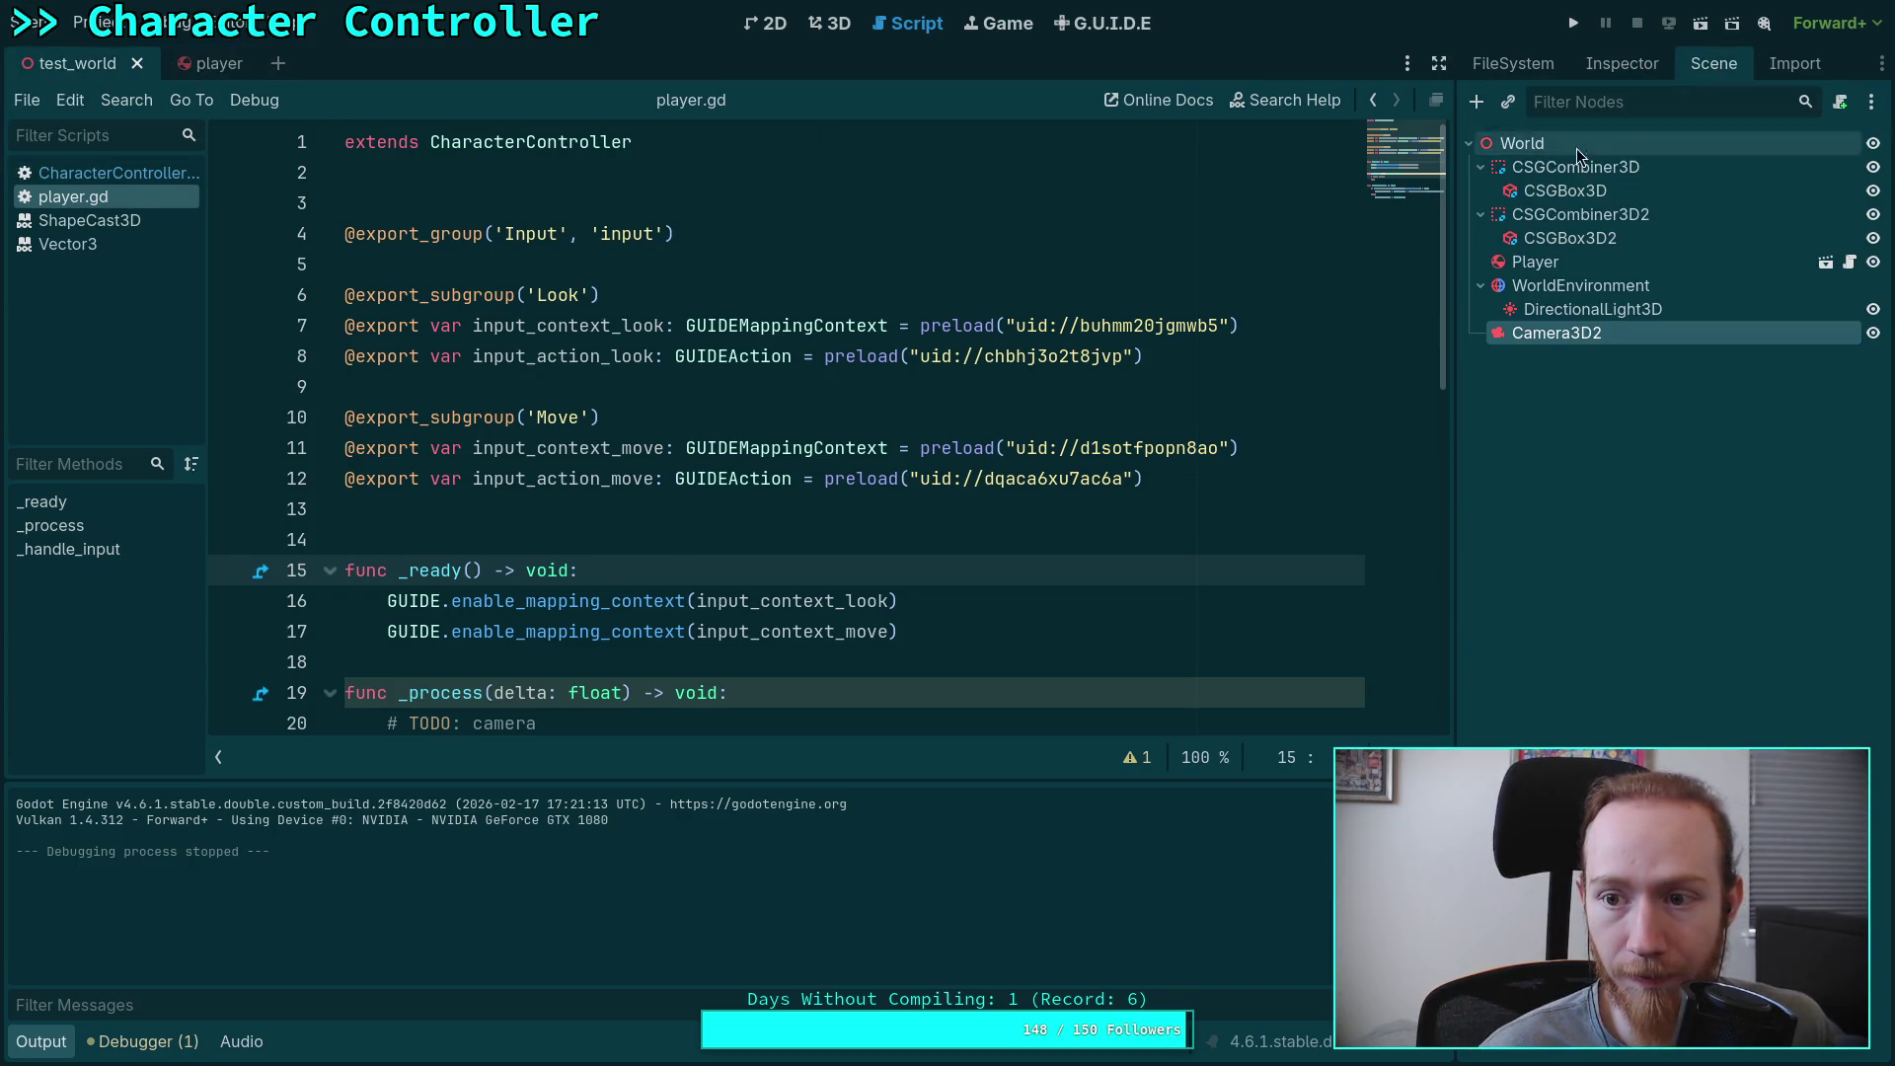
left_click(1536, 261)
left_click(1615, 65)
left_click(1502, 244)
left_click(1510, 270)
left_click(1529, 362)
left_click(1529, 363)
left_click(1510, 269)
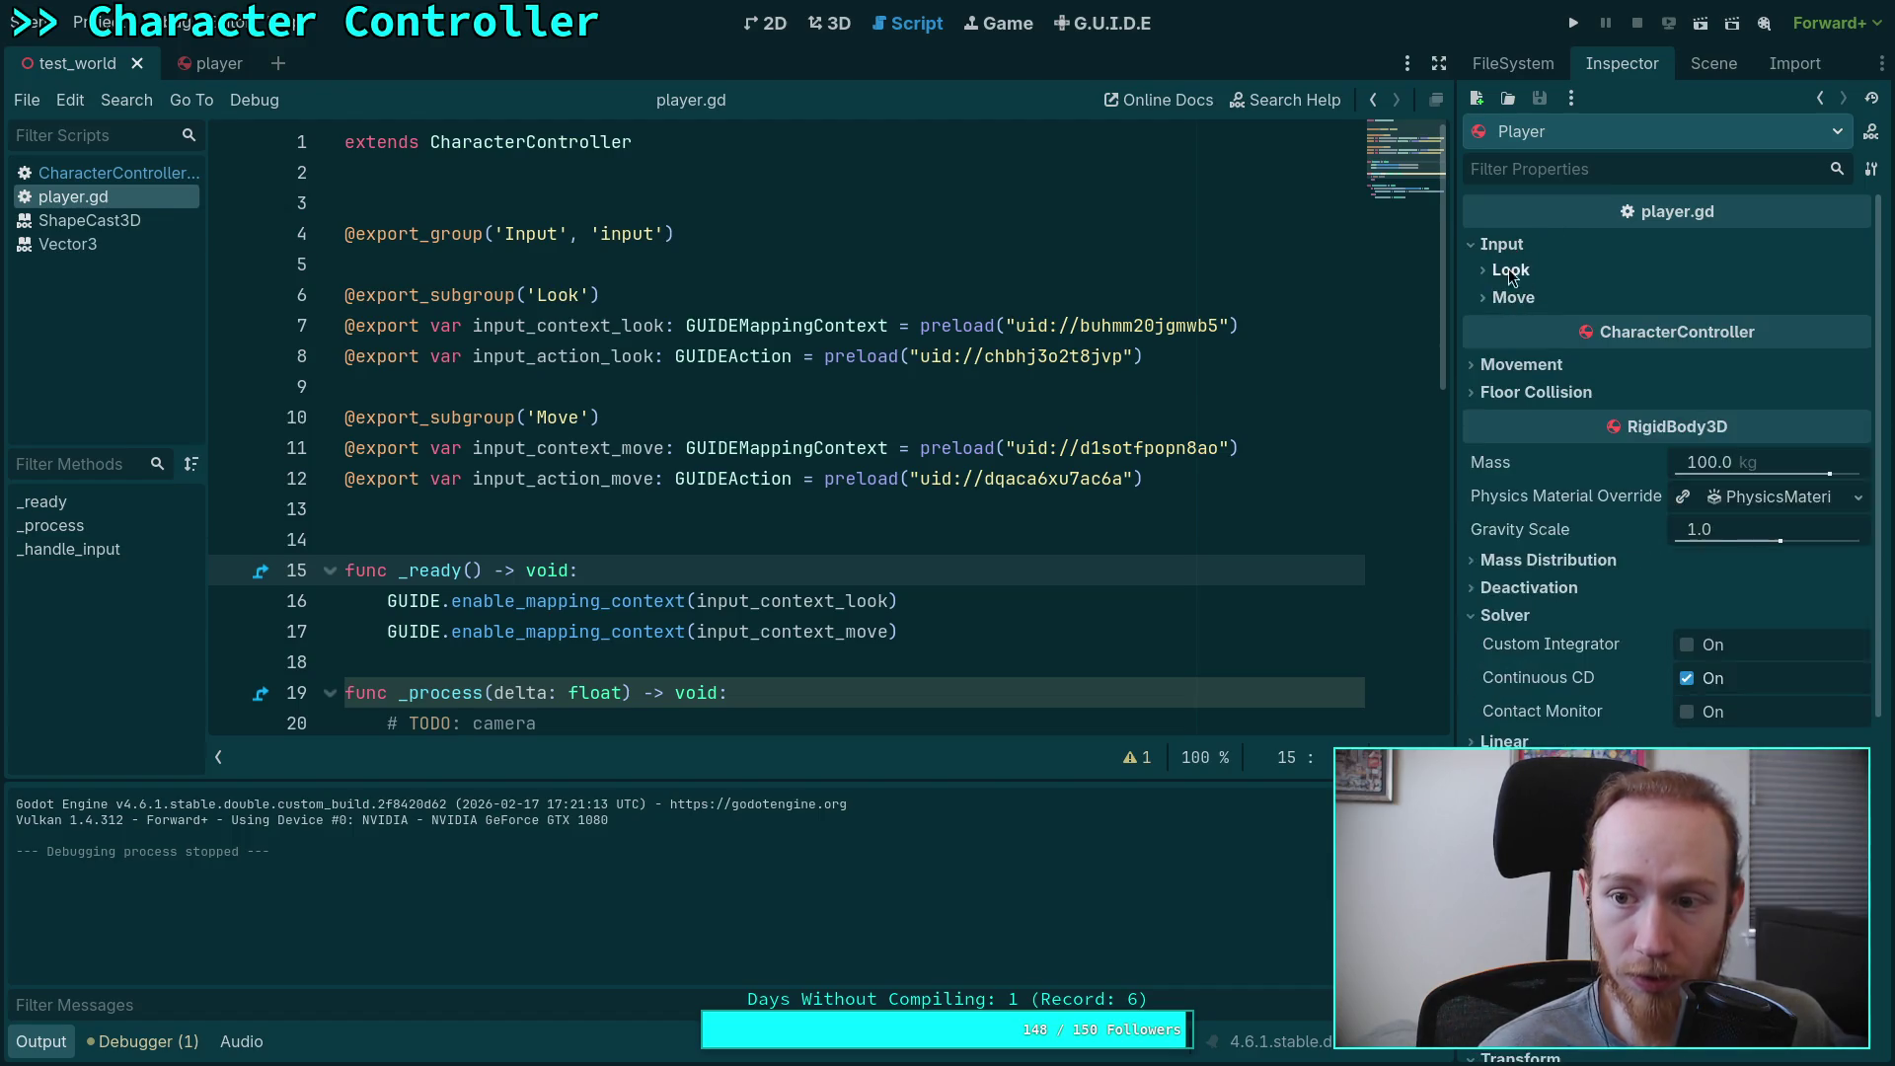
left_click(1501, 244)
Open CharacterController.gd and go to line 54 in _integrate_forces
left_click(1094, 194)
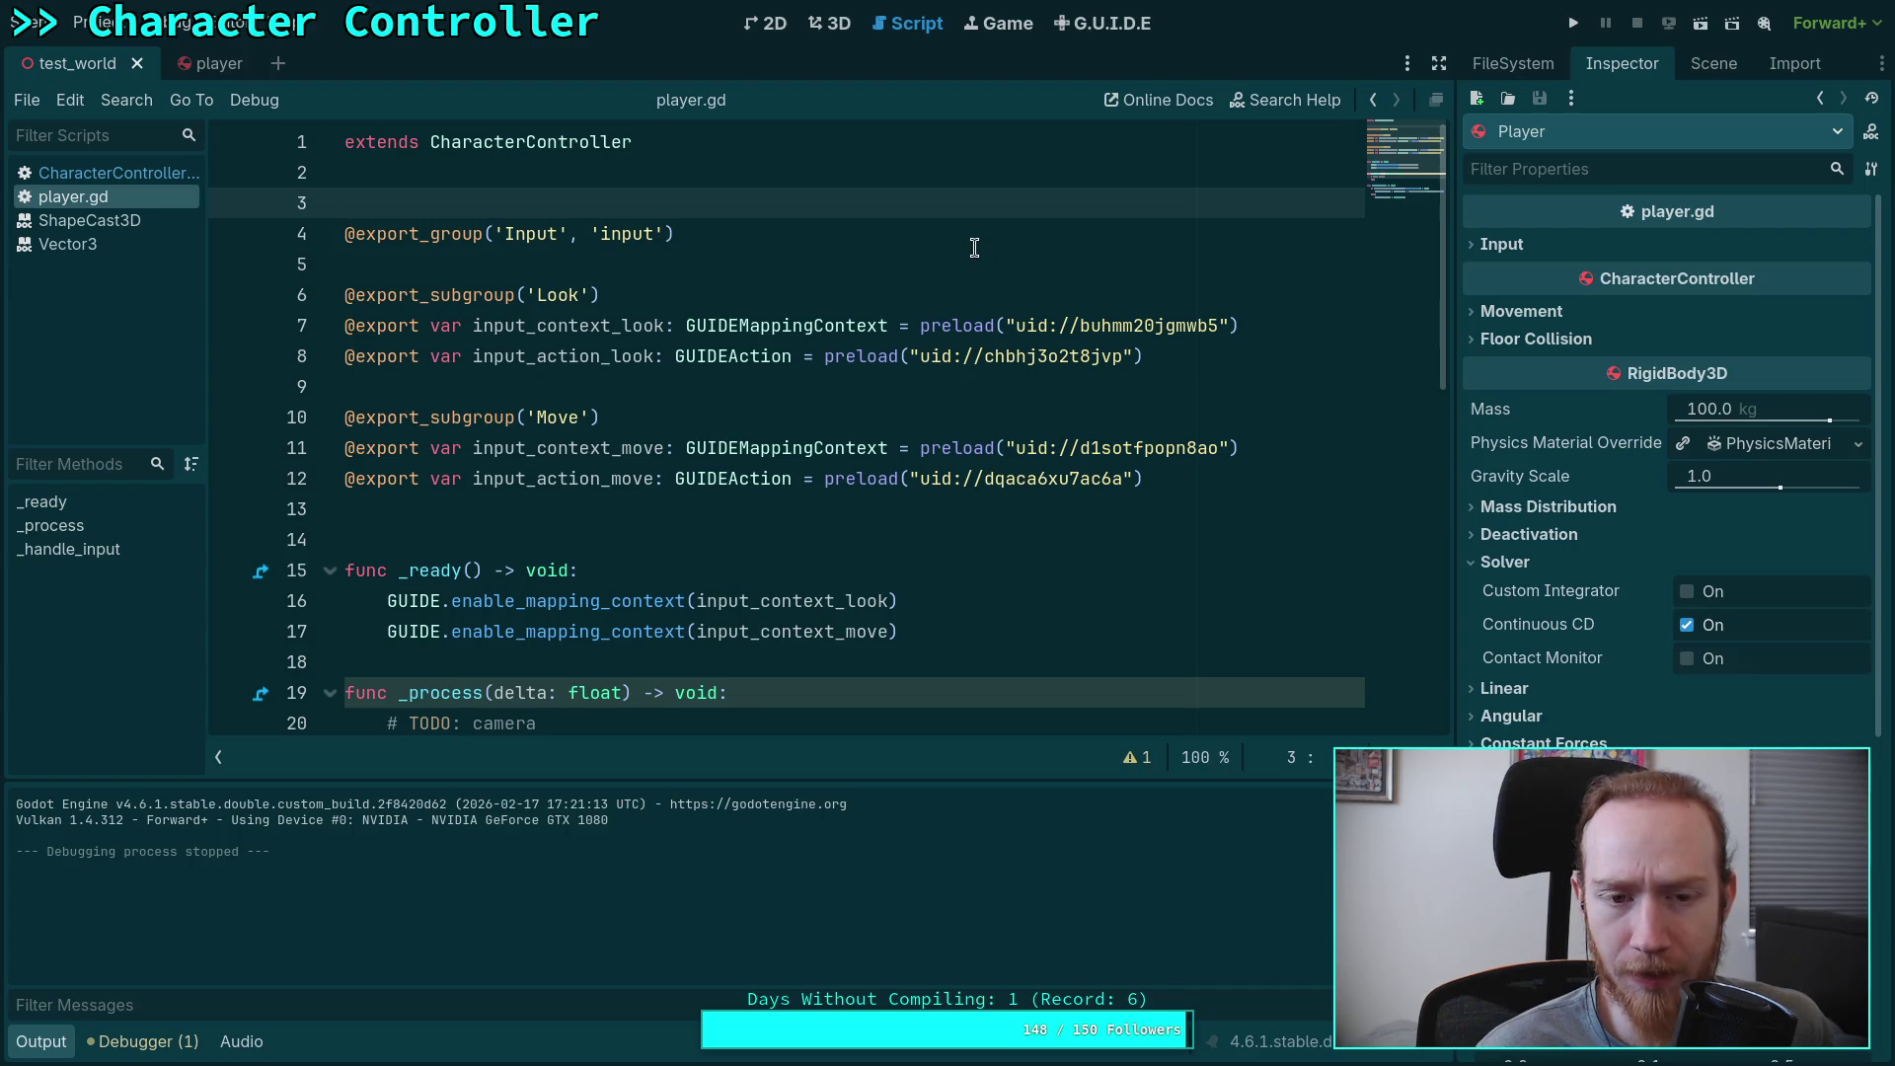
scroll(996, 243, "down", 4)
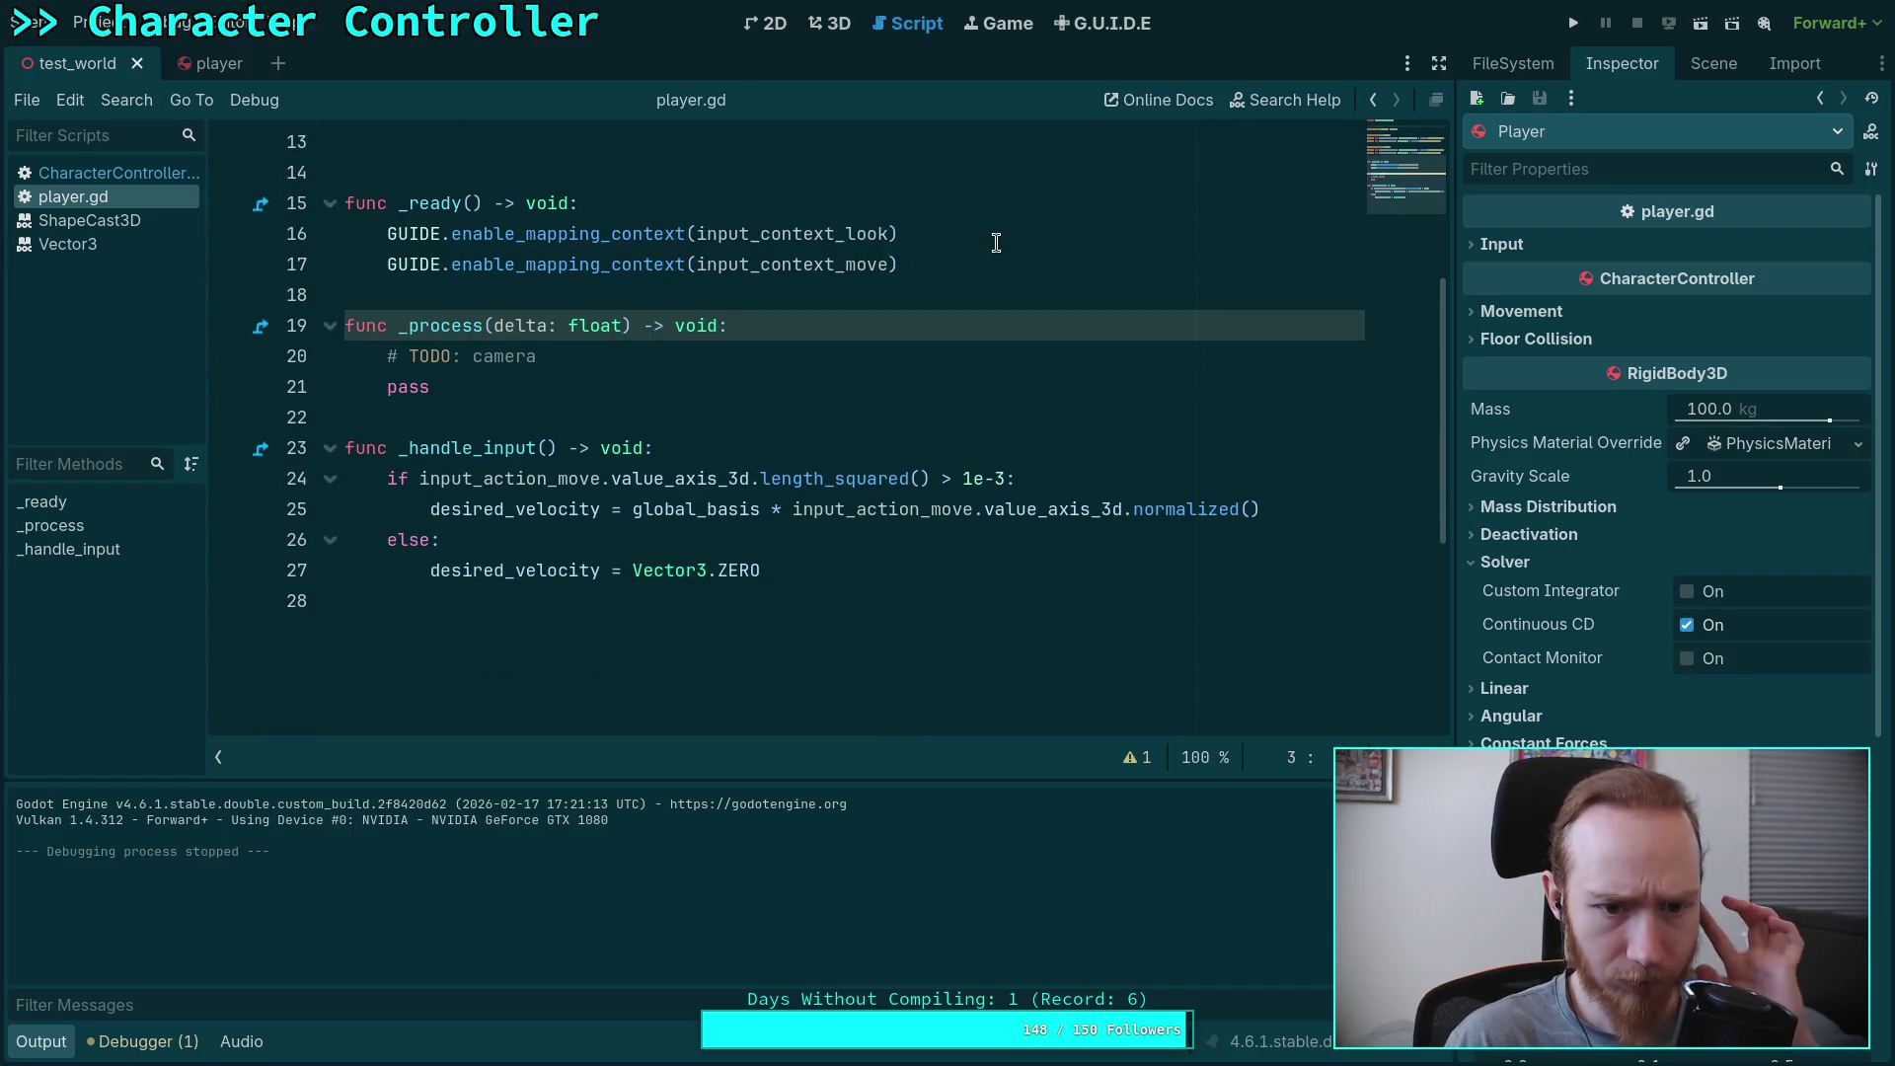
left_click(116, 181)
scroll(674, 456, "down", 3)
scroll(674, 456, "down", 2)
left_click(720, 386)
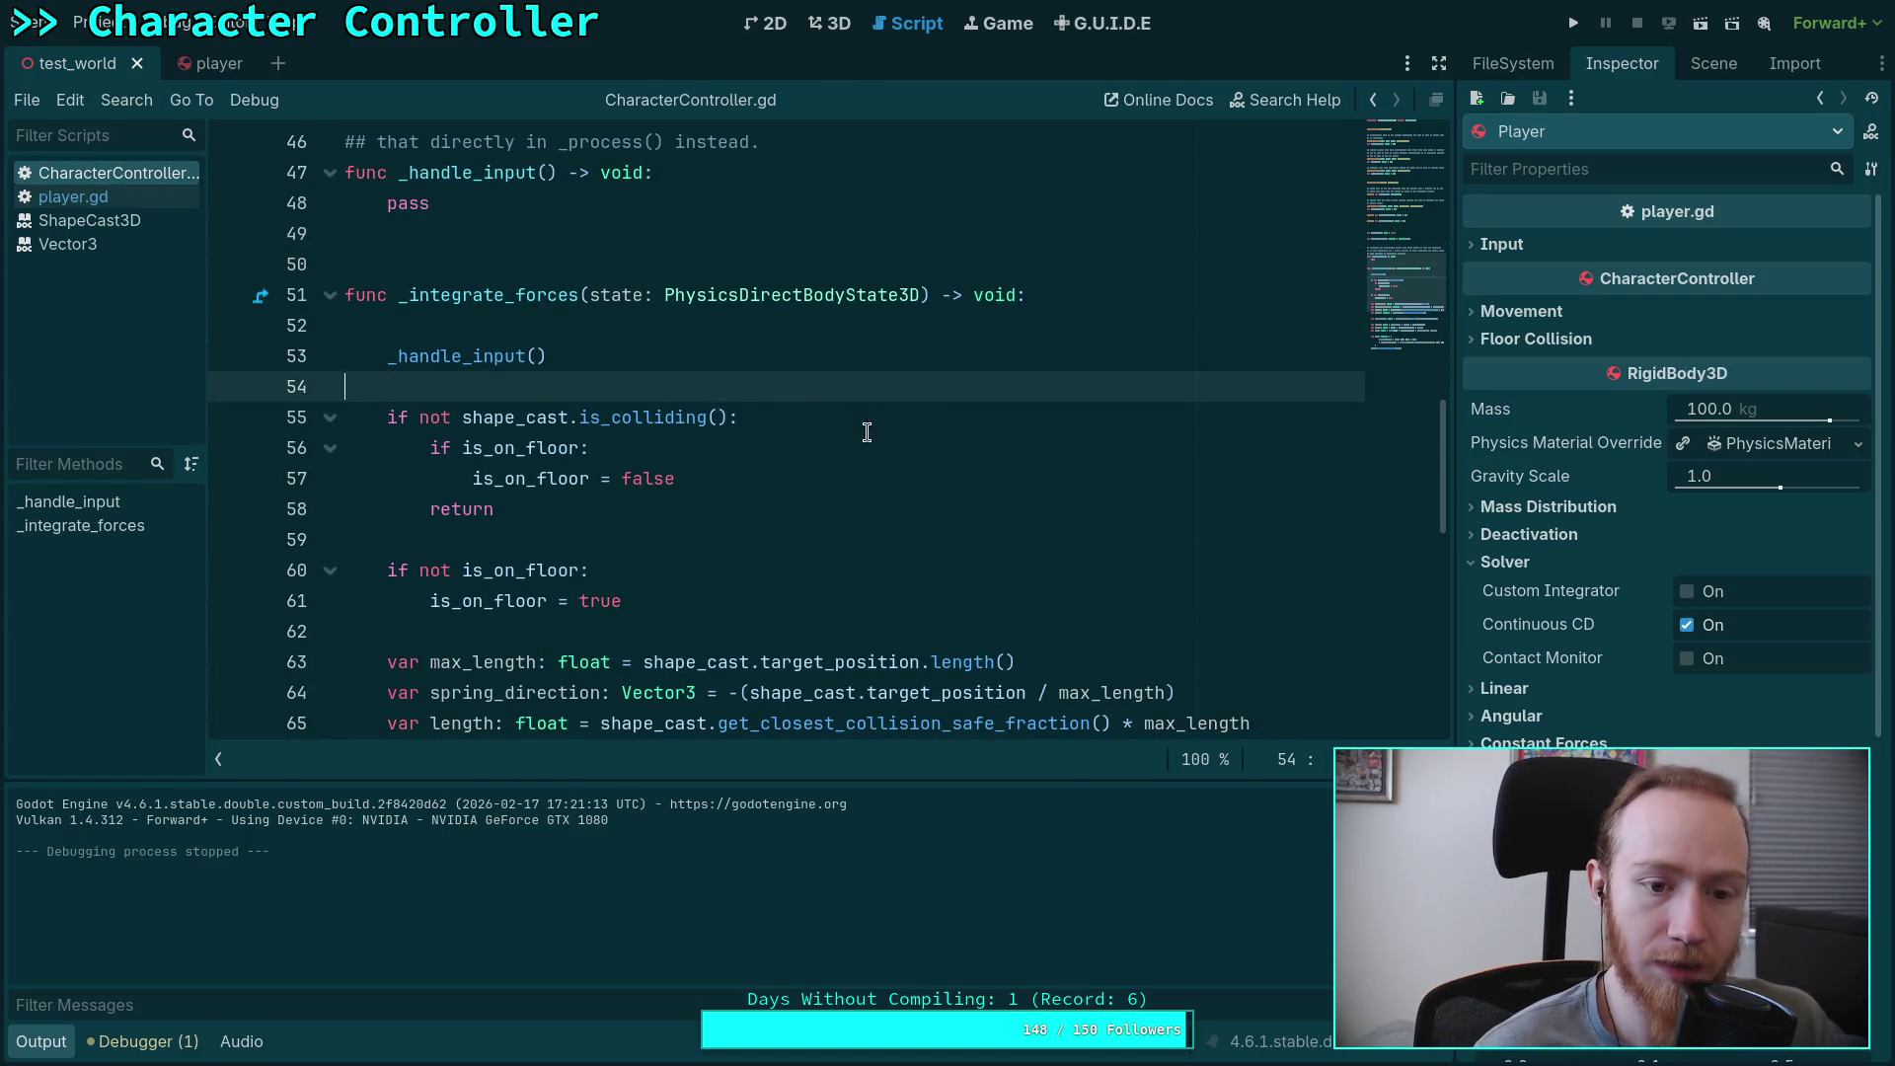
Review the not-colliding and is_on_floor blocks, add blank lines after line 61, and hide Output
left_click(758, 538)
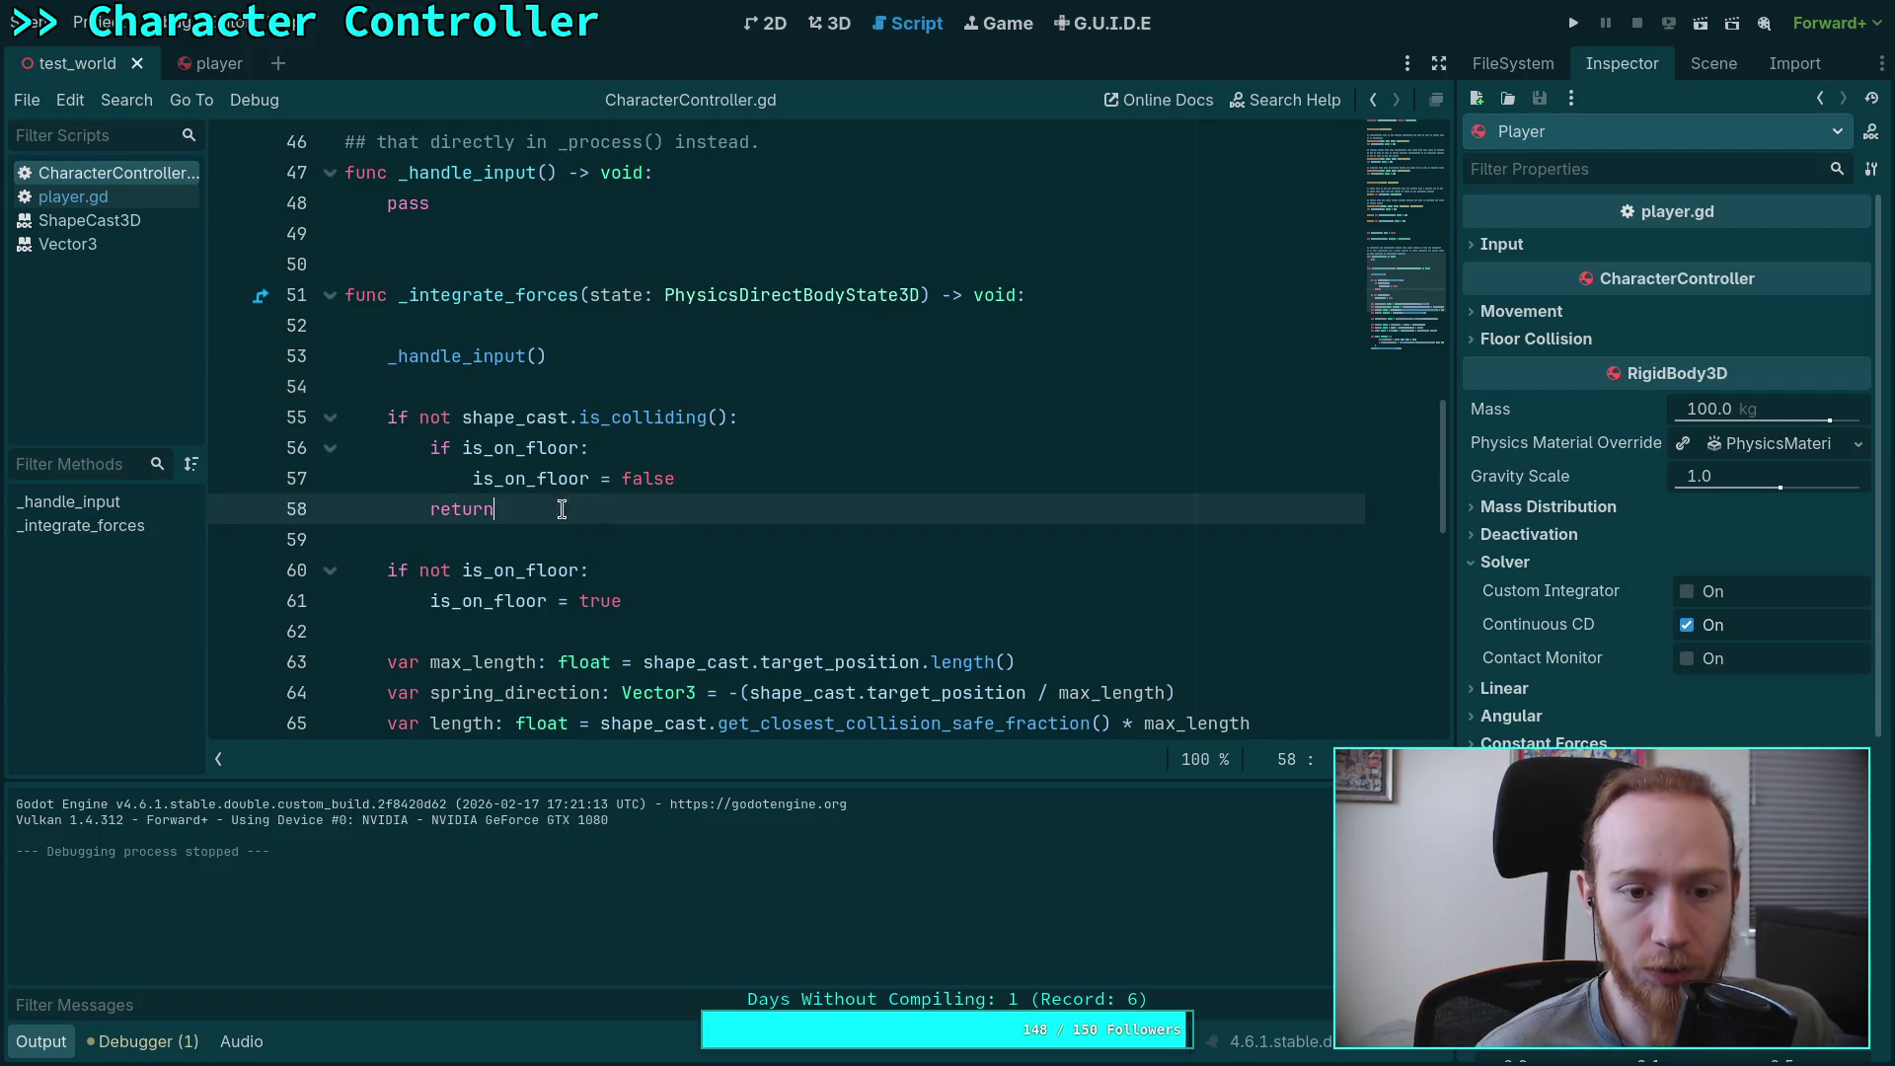
left_click_drag(612, 509, 388, 418)
scroll(587, 450, "down", 2)
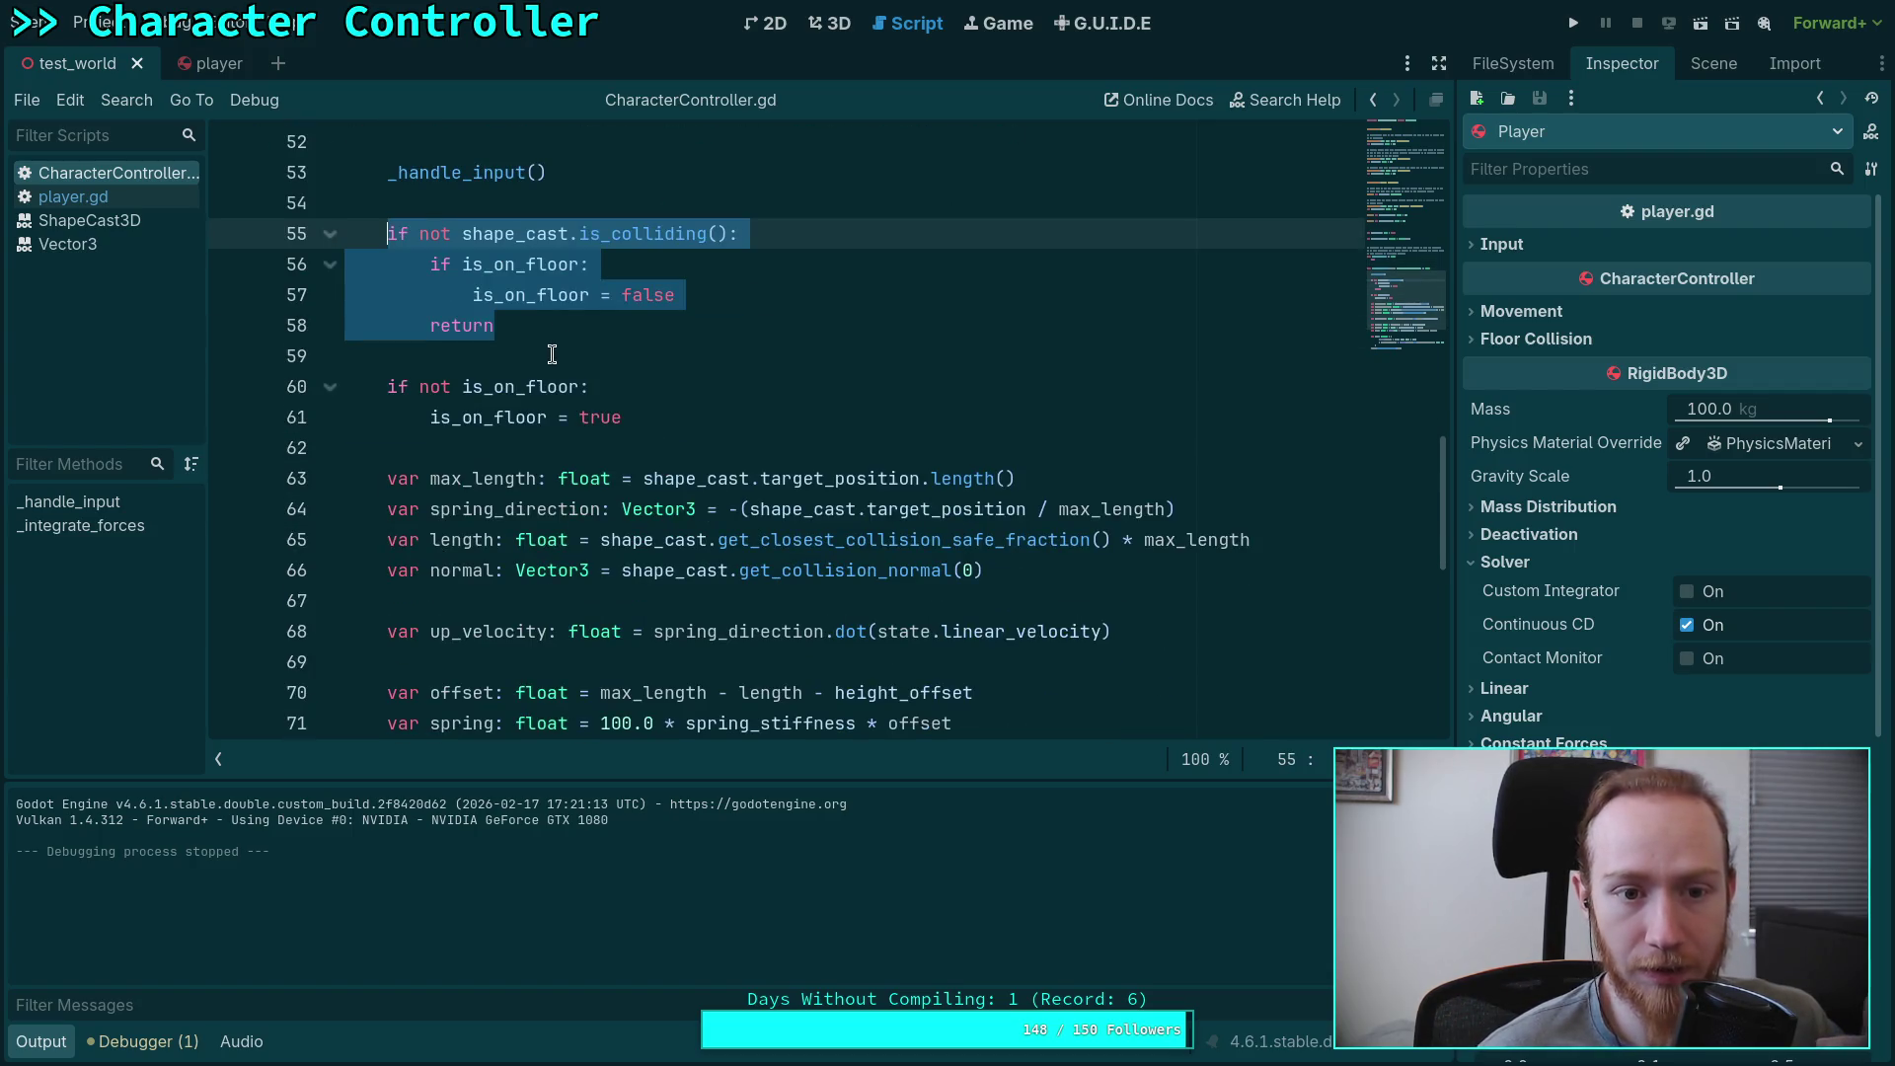
left_click(552, 355)
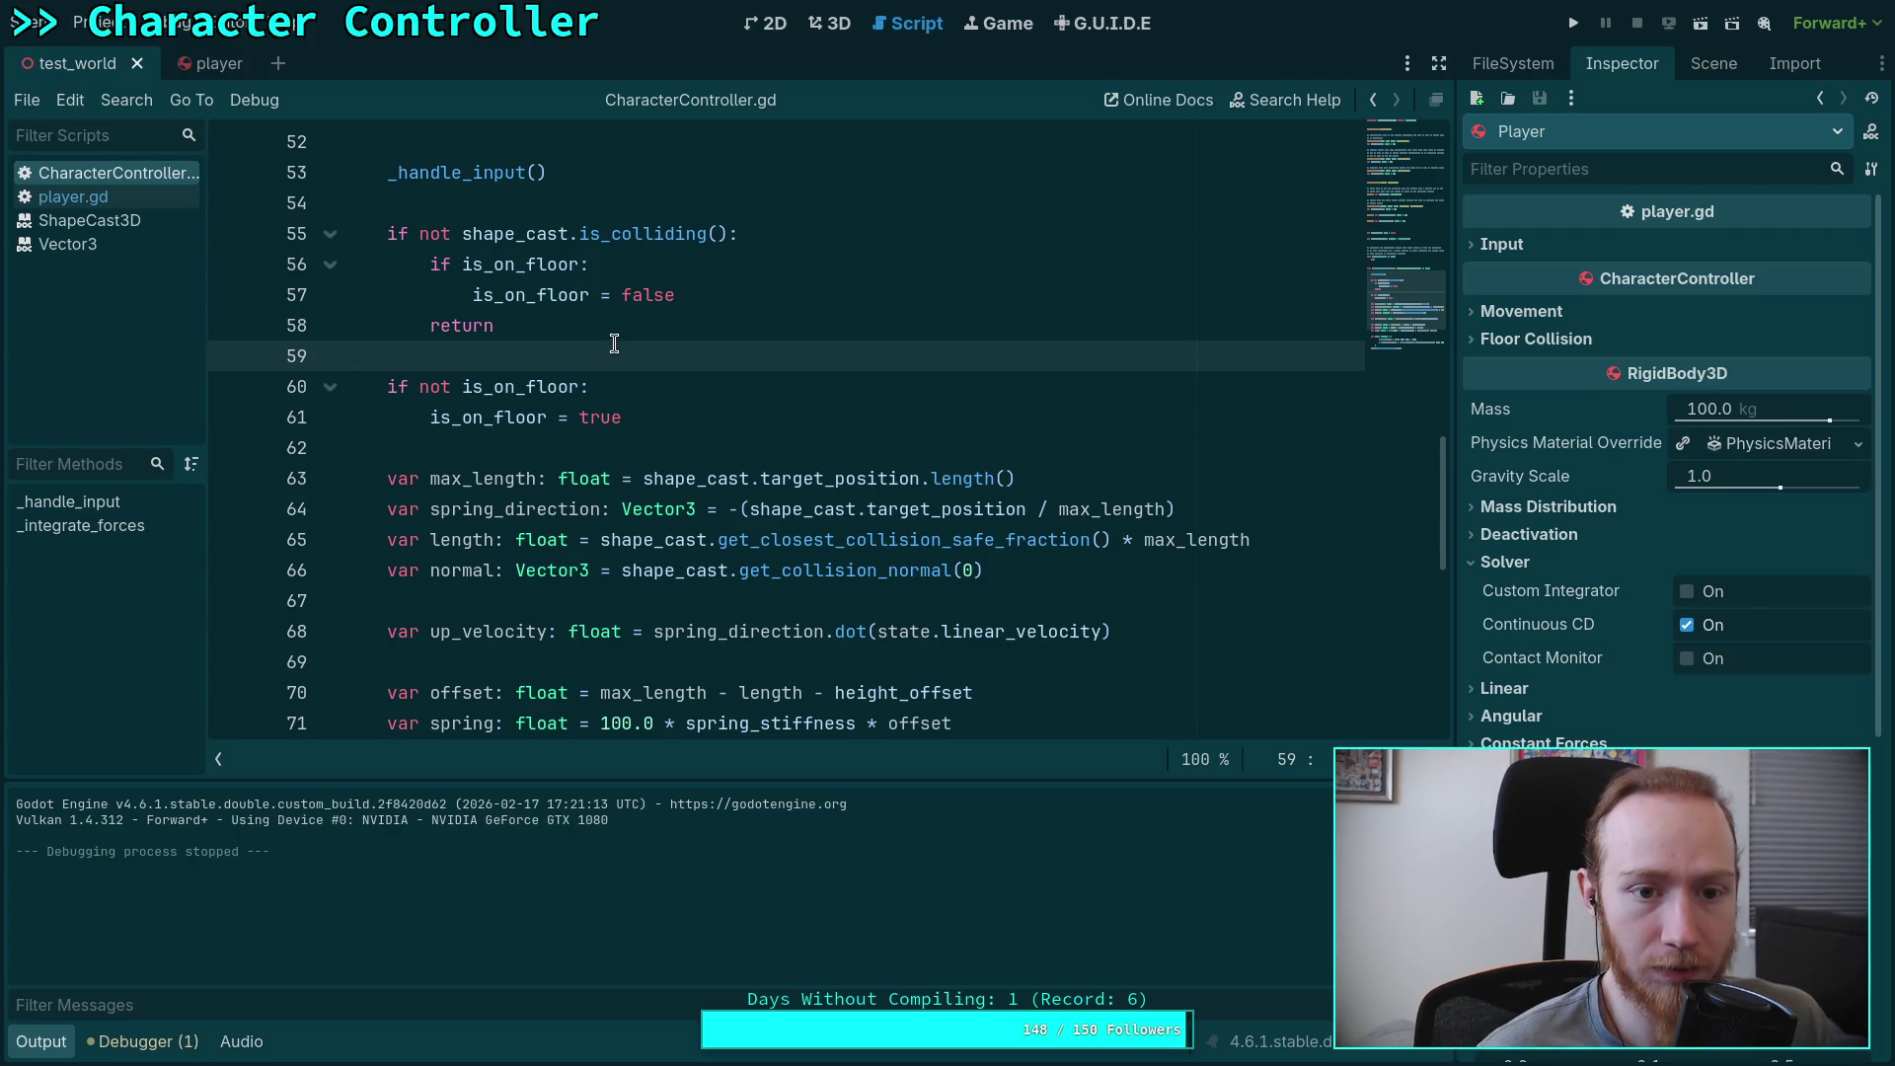
left_click(667, 407)
left_click_drag(620, 408, 393, 384)
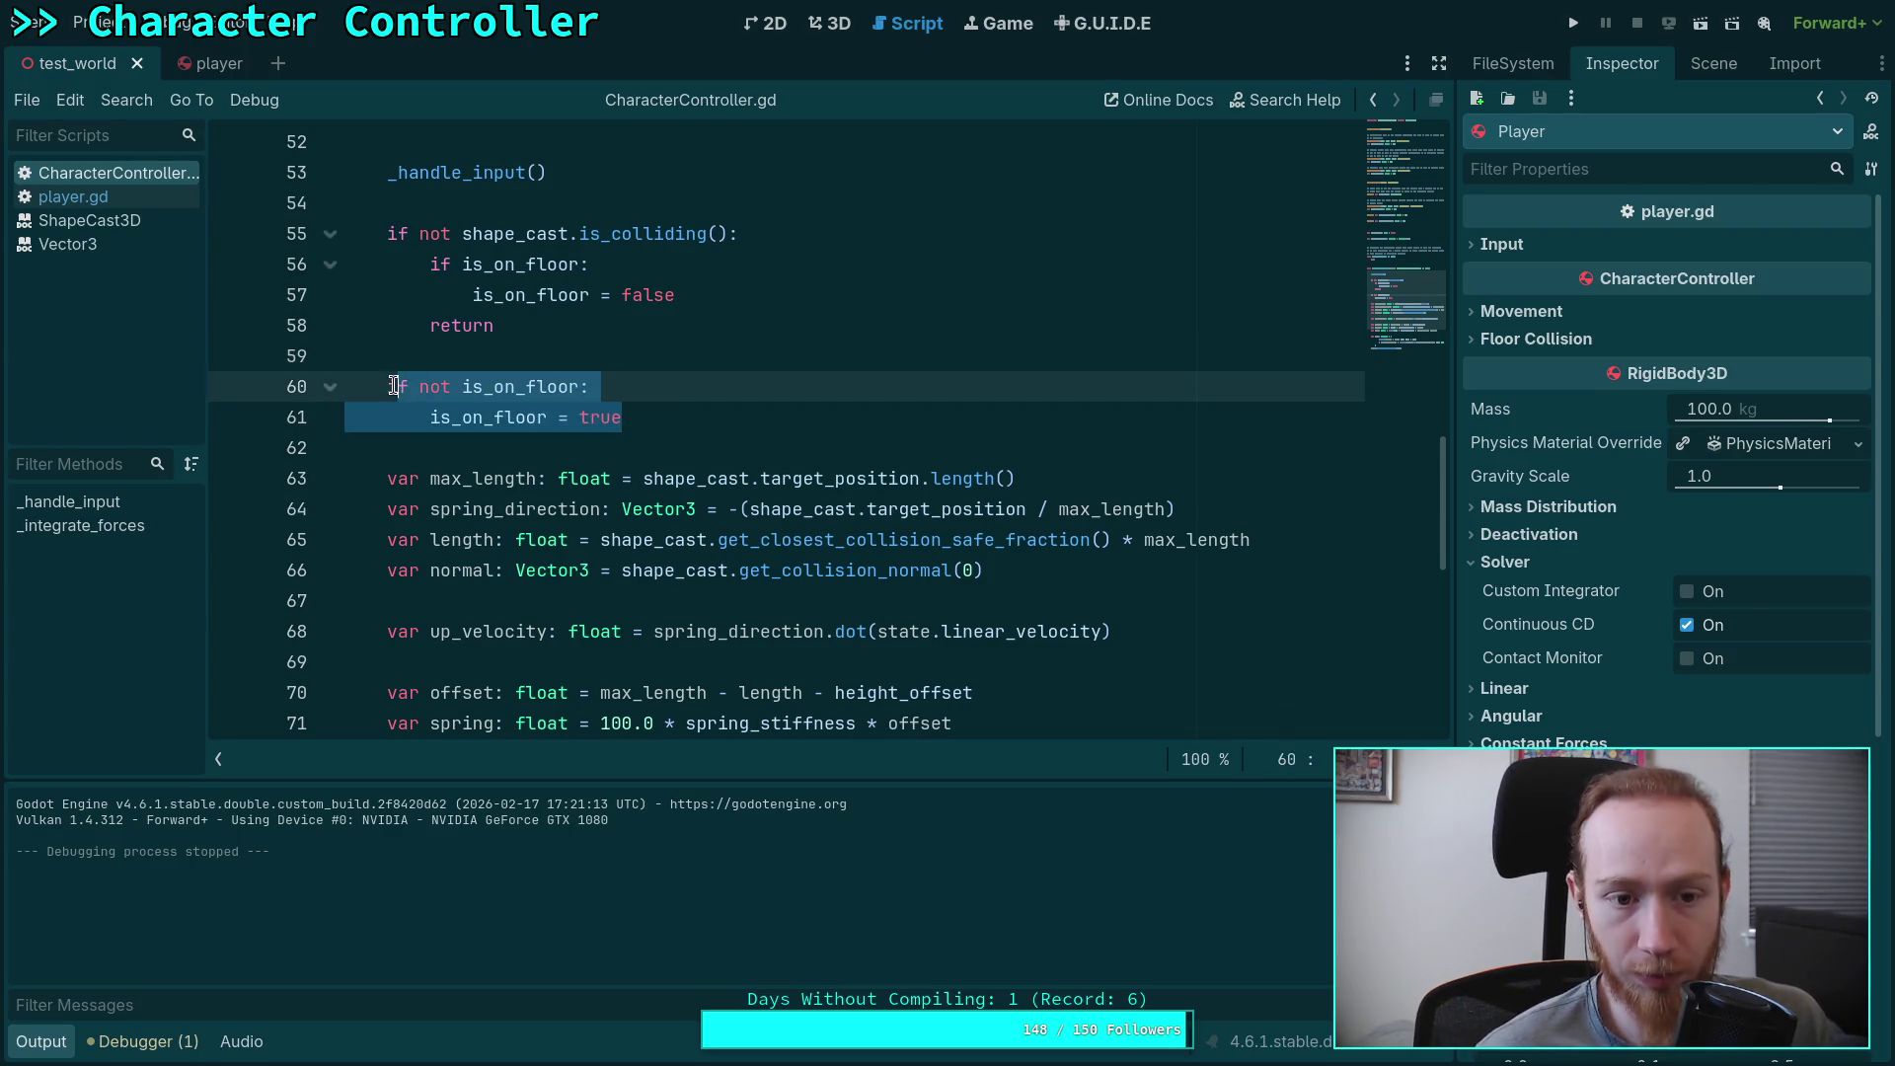
left_click(536, 440)
key("Return")
key("Return")
key("Up")
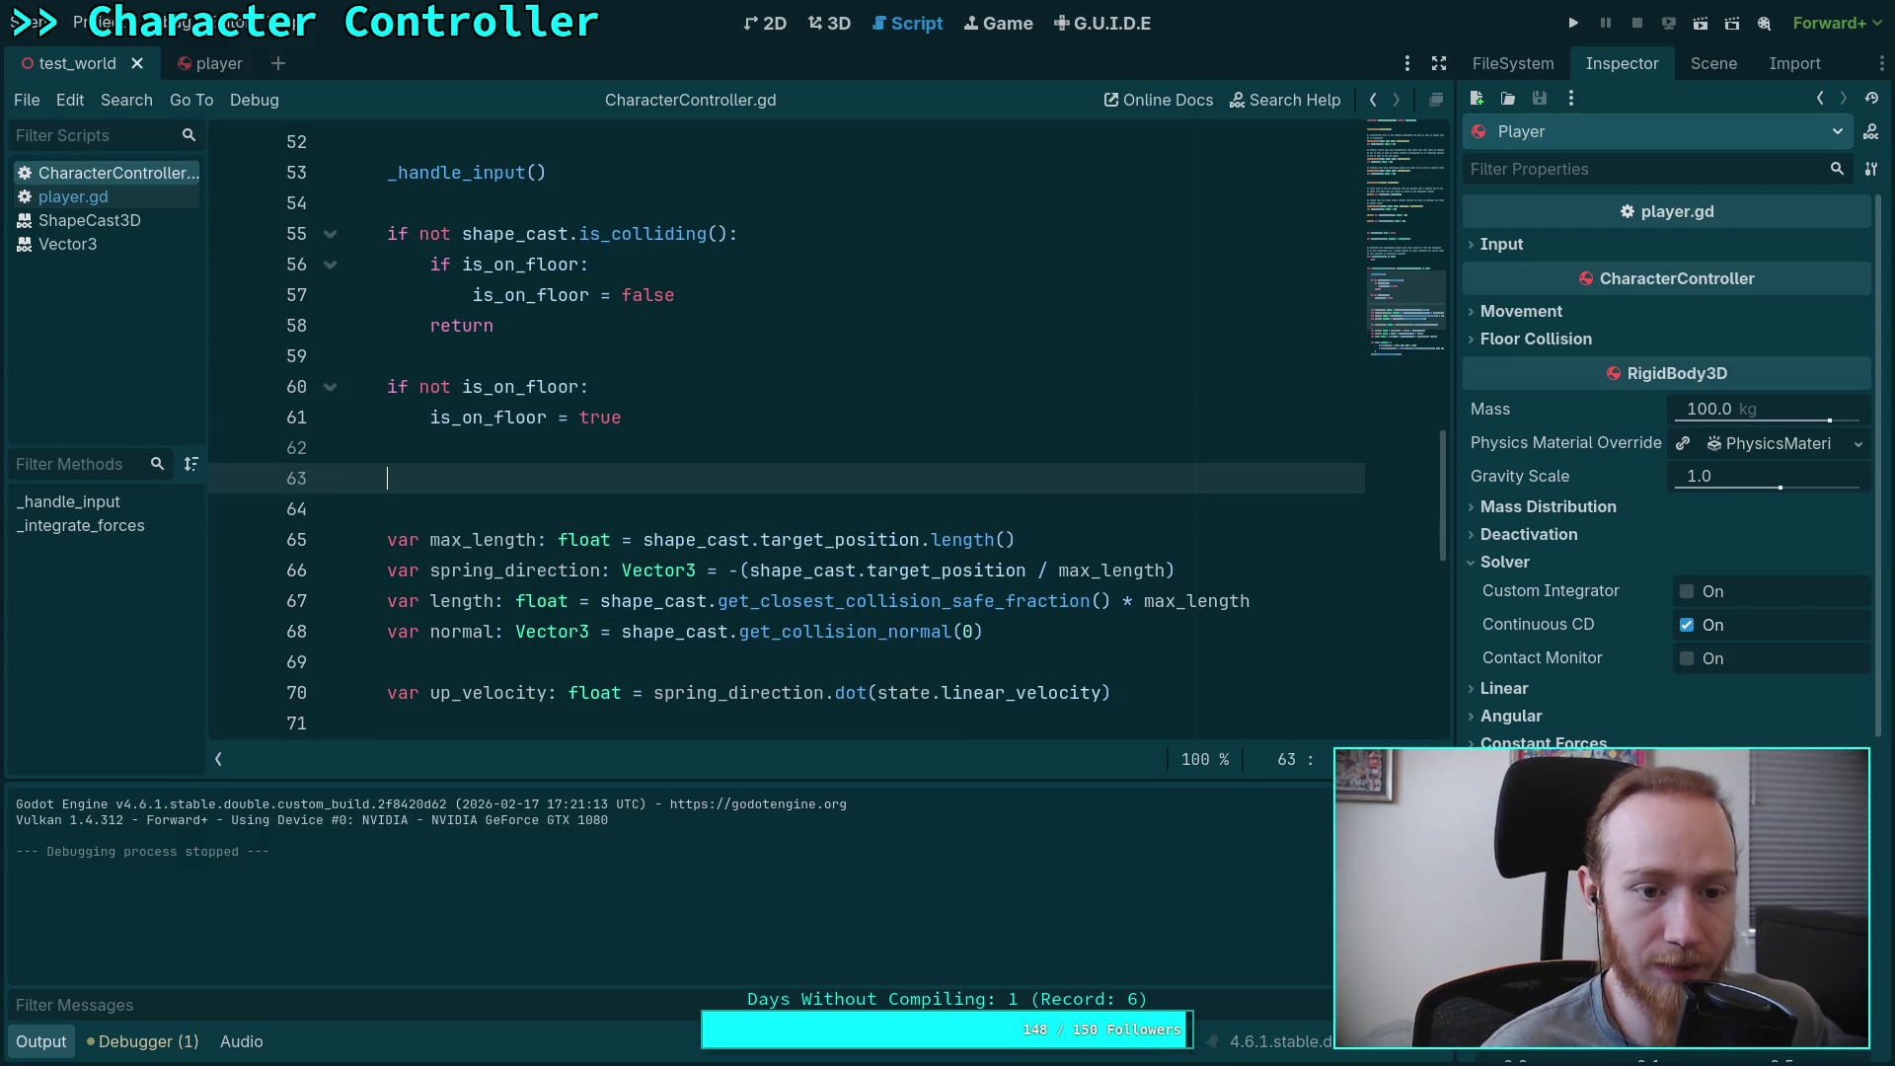
left_click(57, 1033)
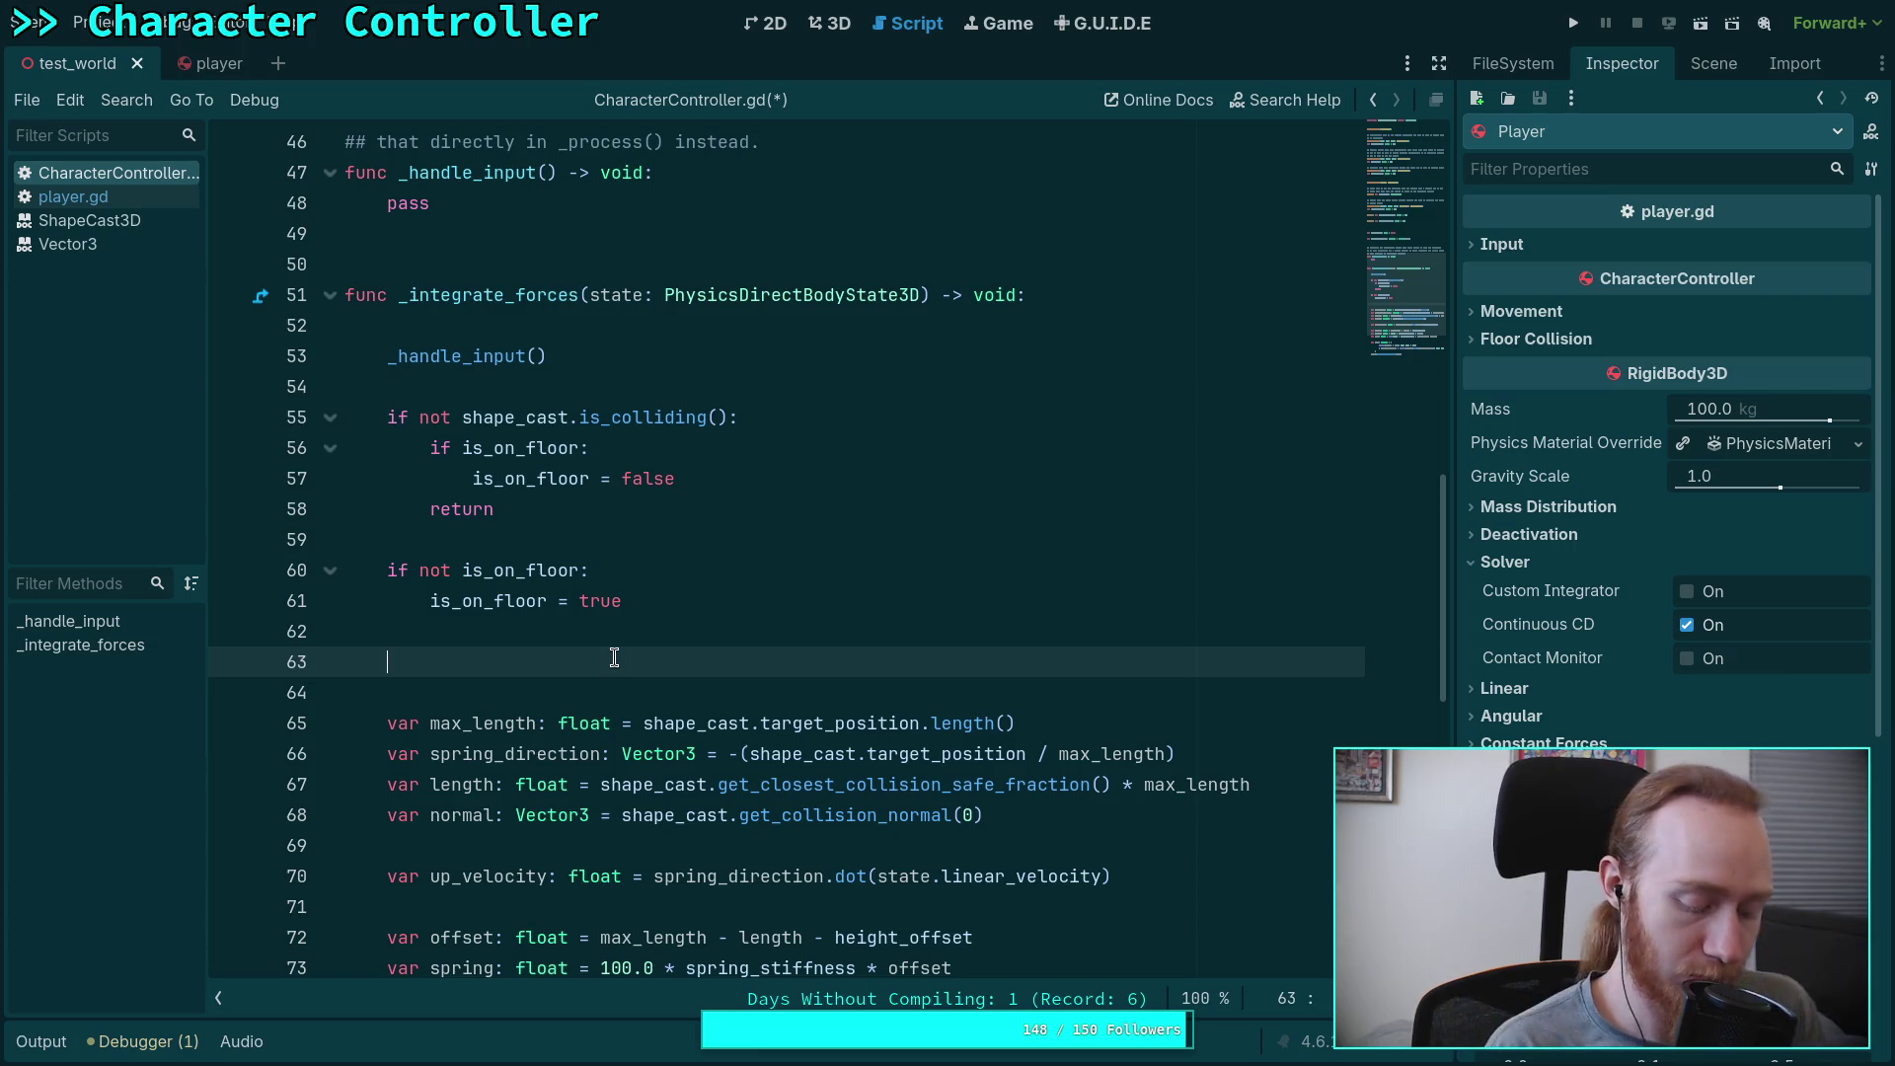
Add an if desired_velocity.is_zero_approx(): check
type("if desi")
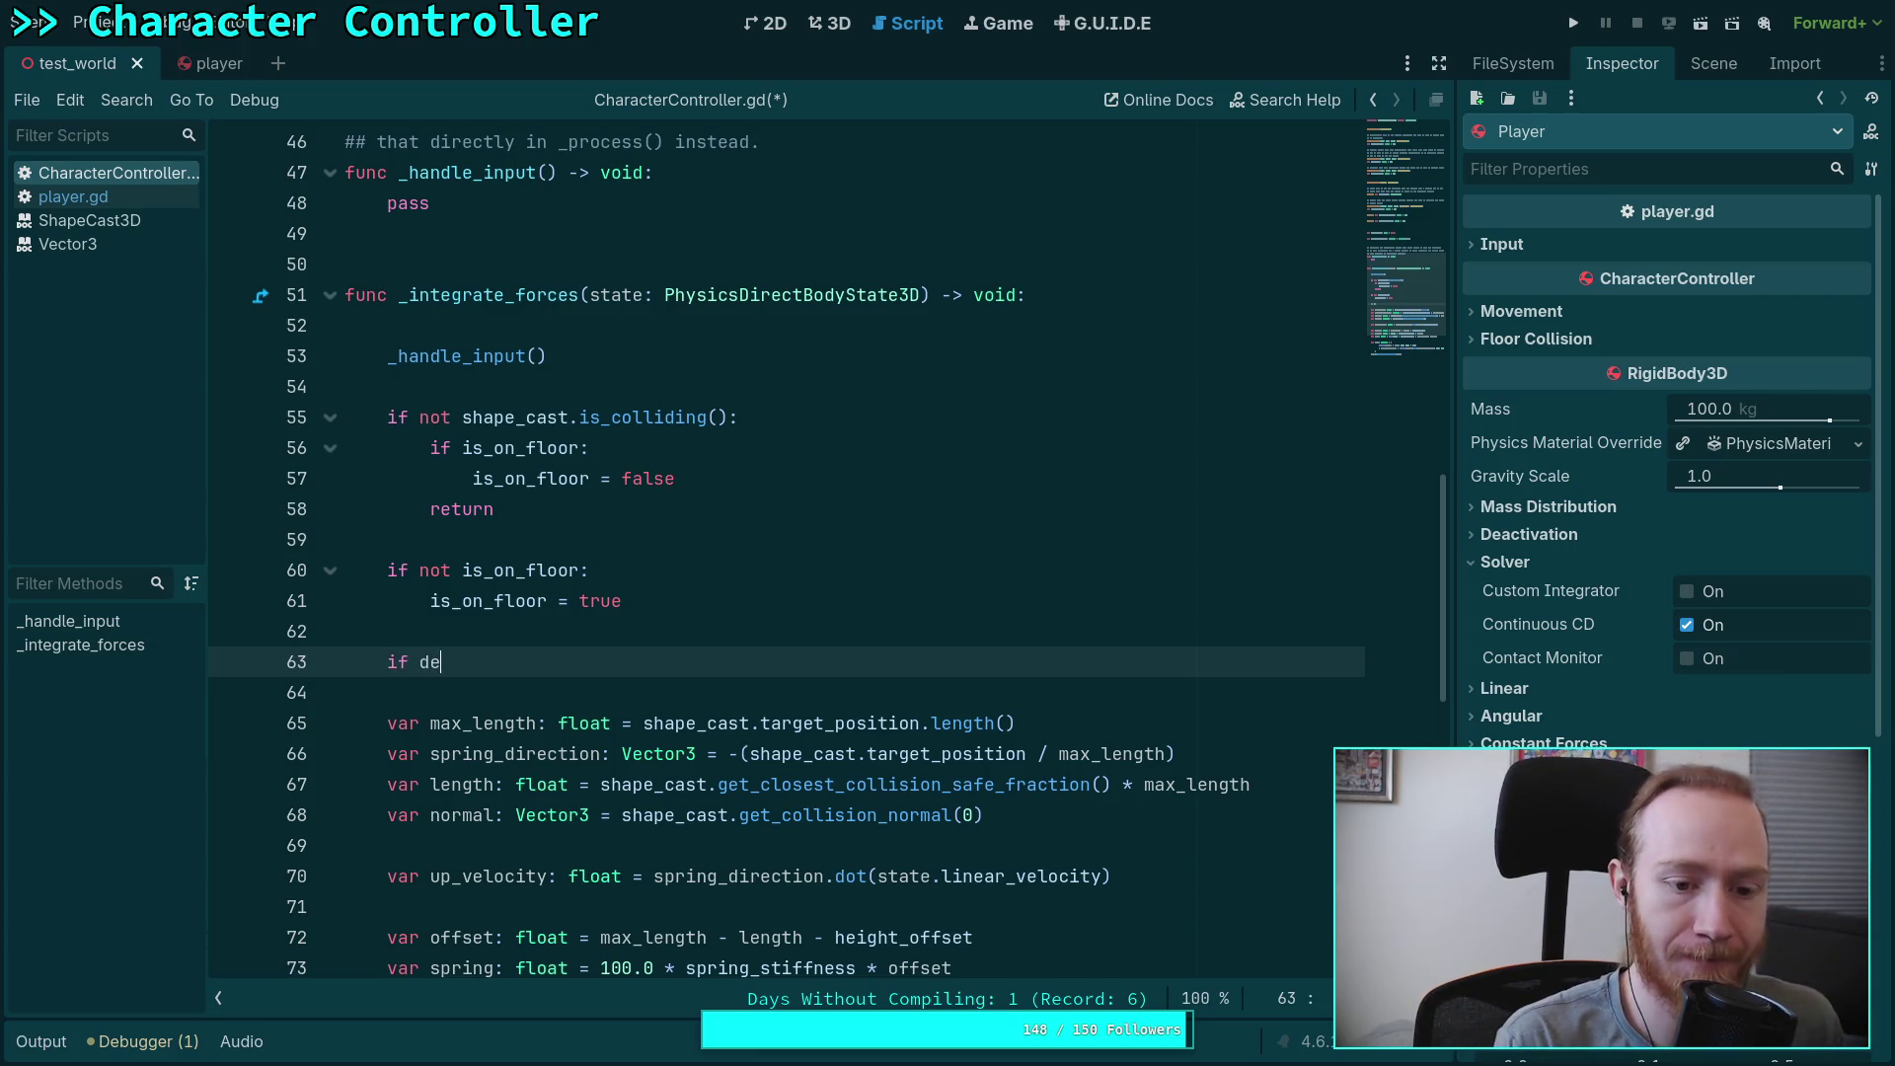
key("Return")
type(".is_z")
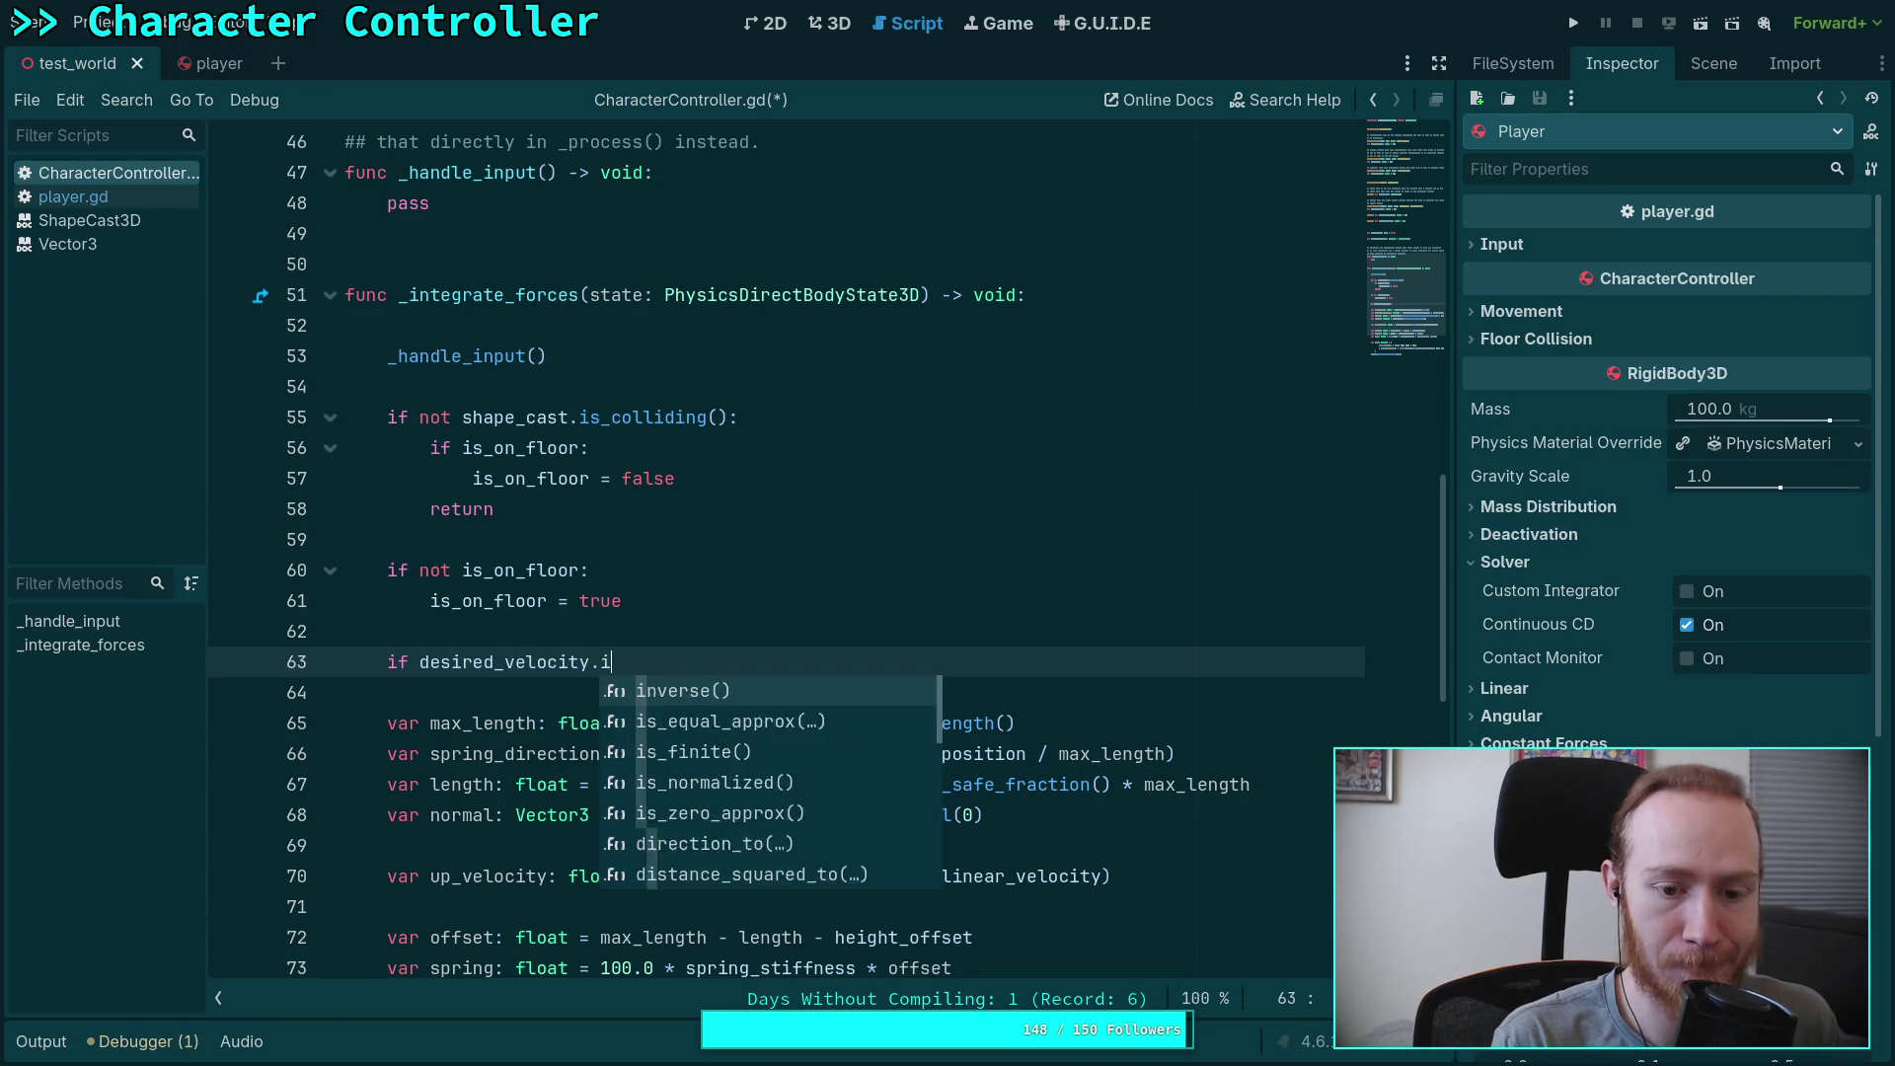
key("Return")
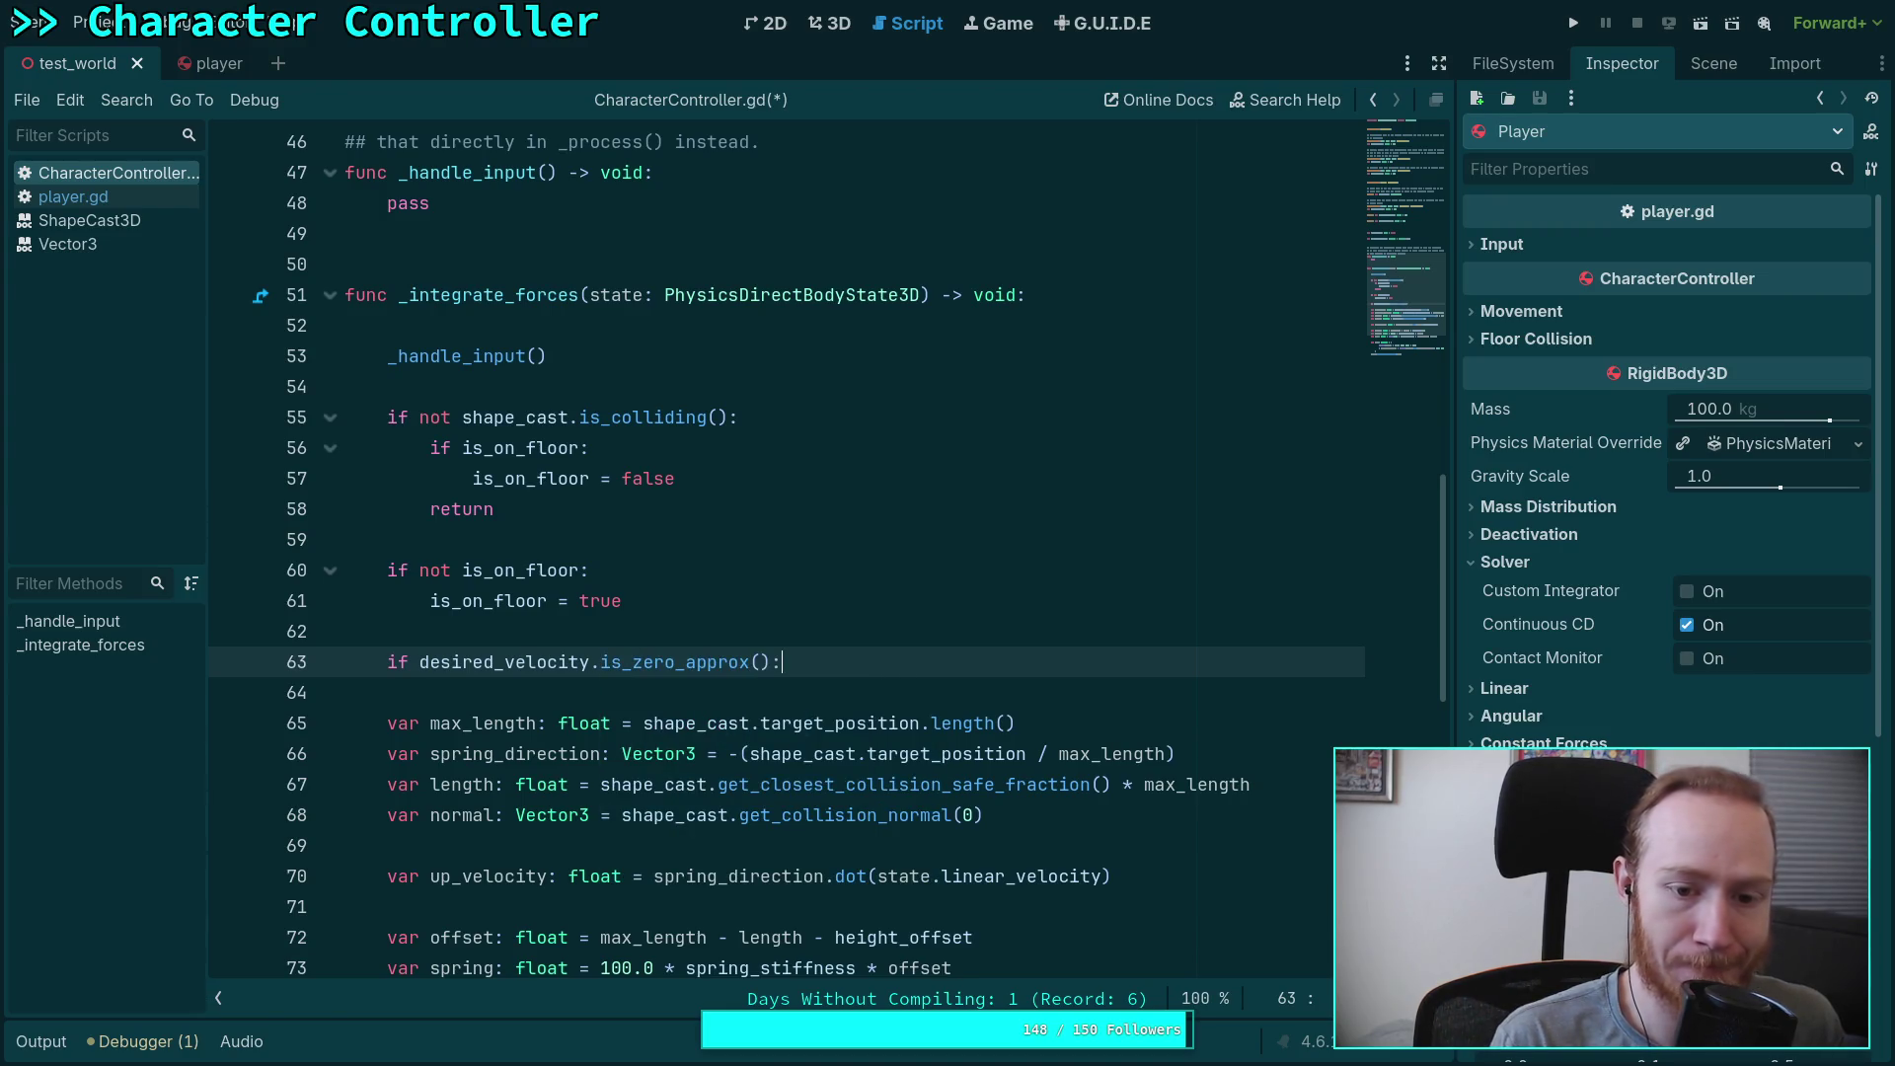
type(":")
key("Return")
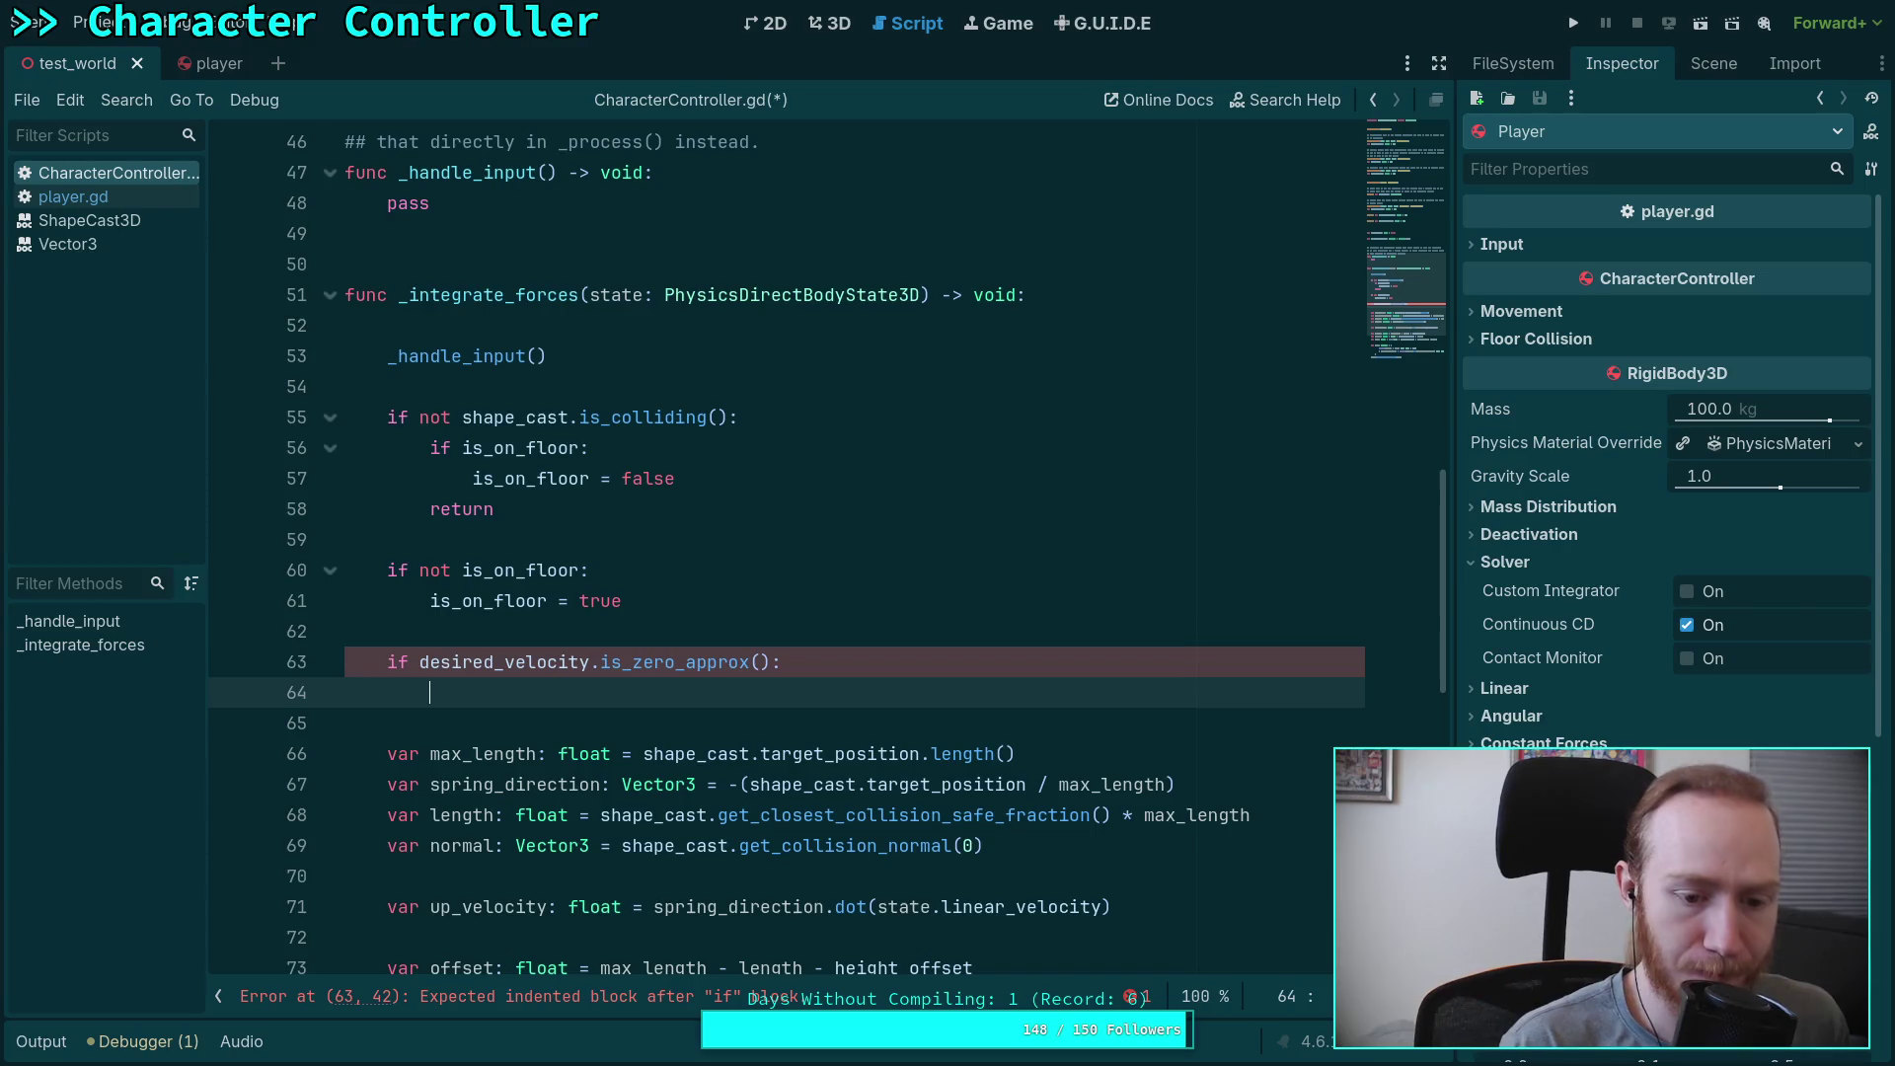
Inside it, reduce linear_velocity by linear_velocity * state.step times a small factor, and save
scroll(671, 673, "down", 5)
scroll(672, 672, "up", 5)
scroll(671, 673, "up", 1)
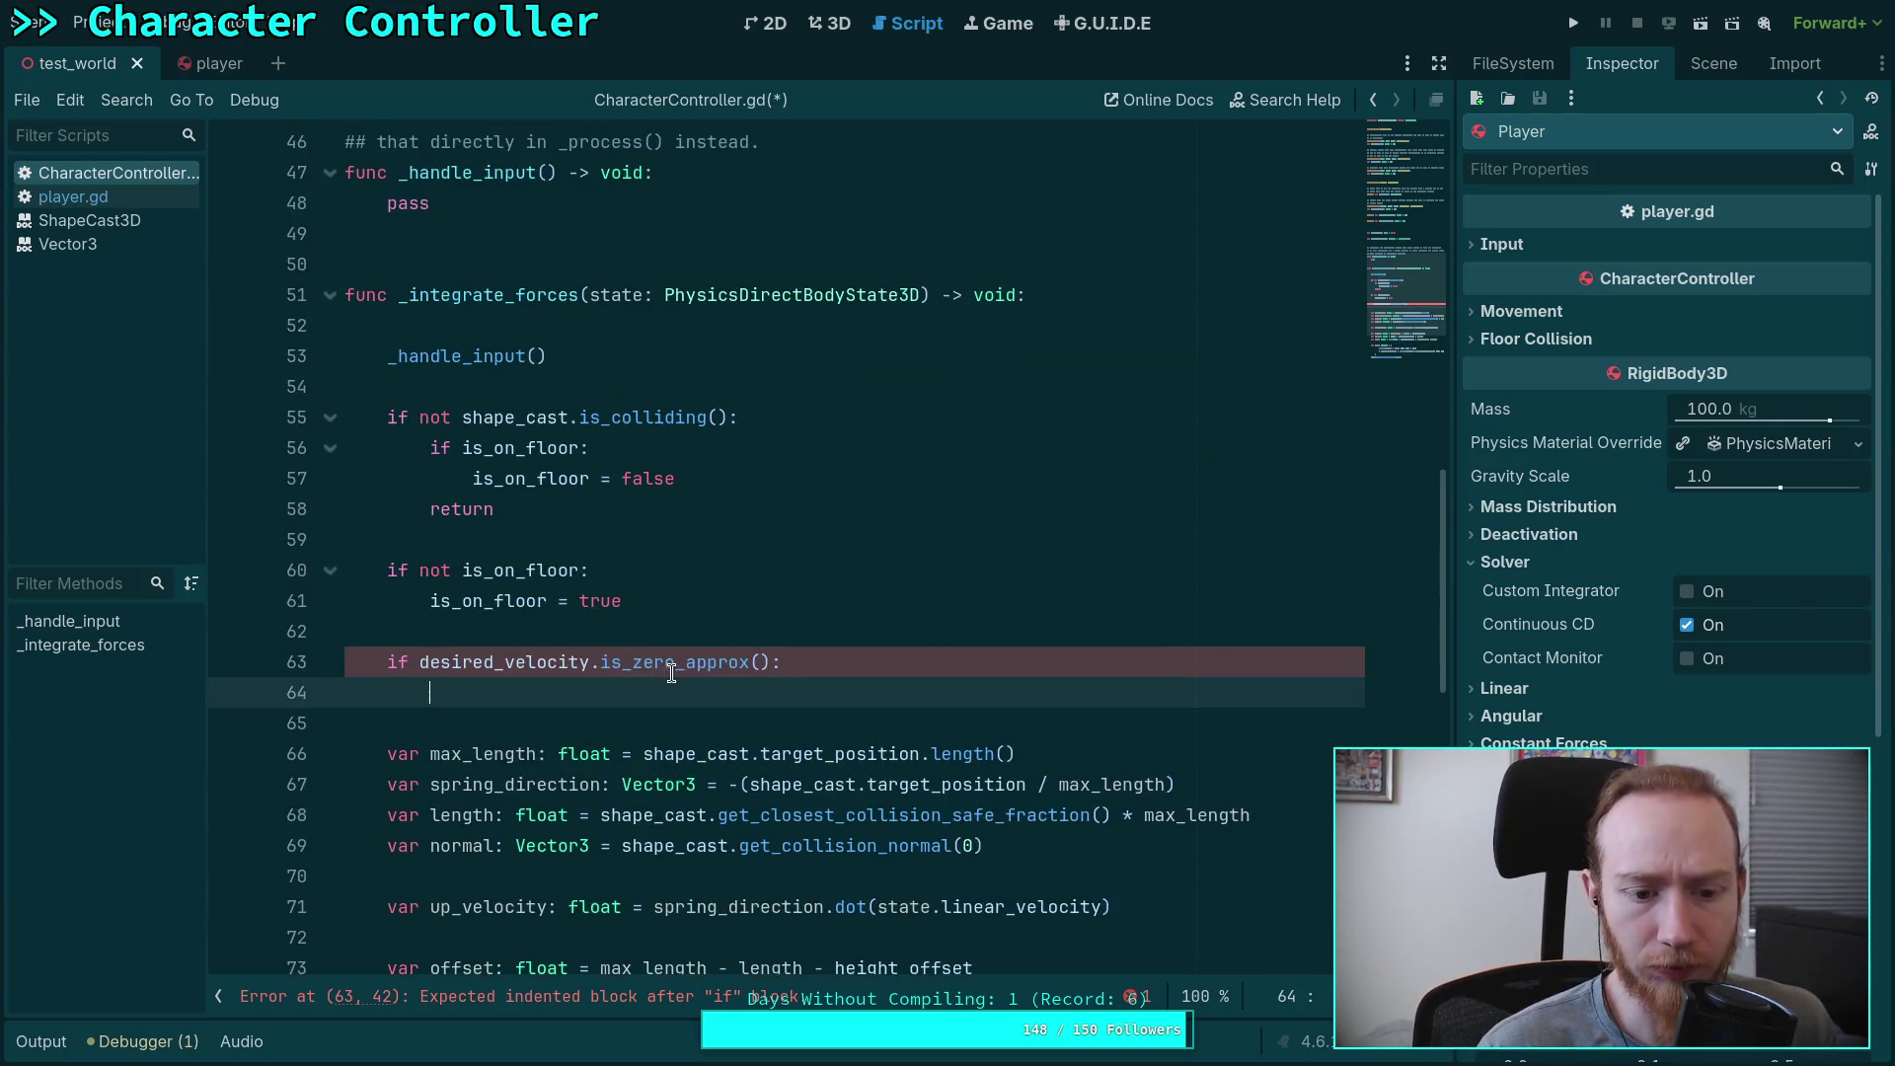
mouse_move(698, 656)
type("lin")
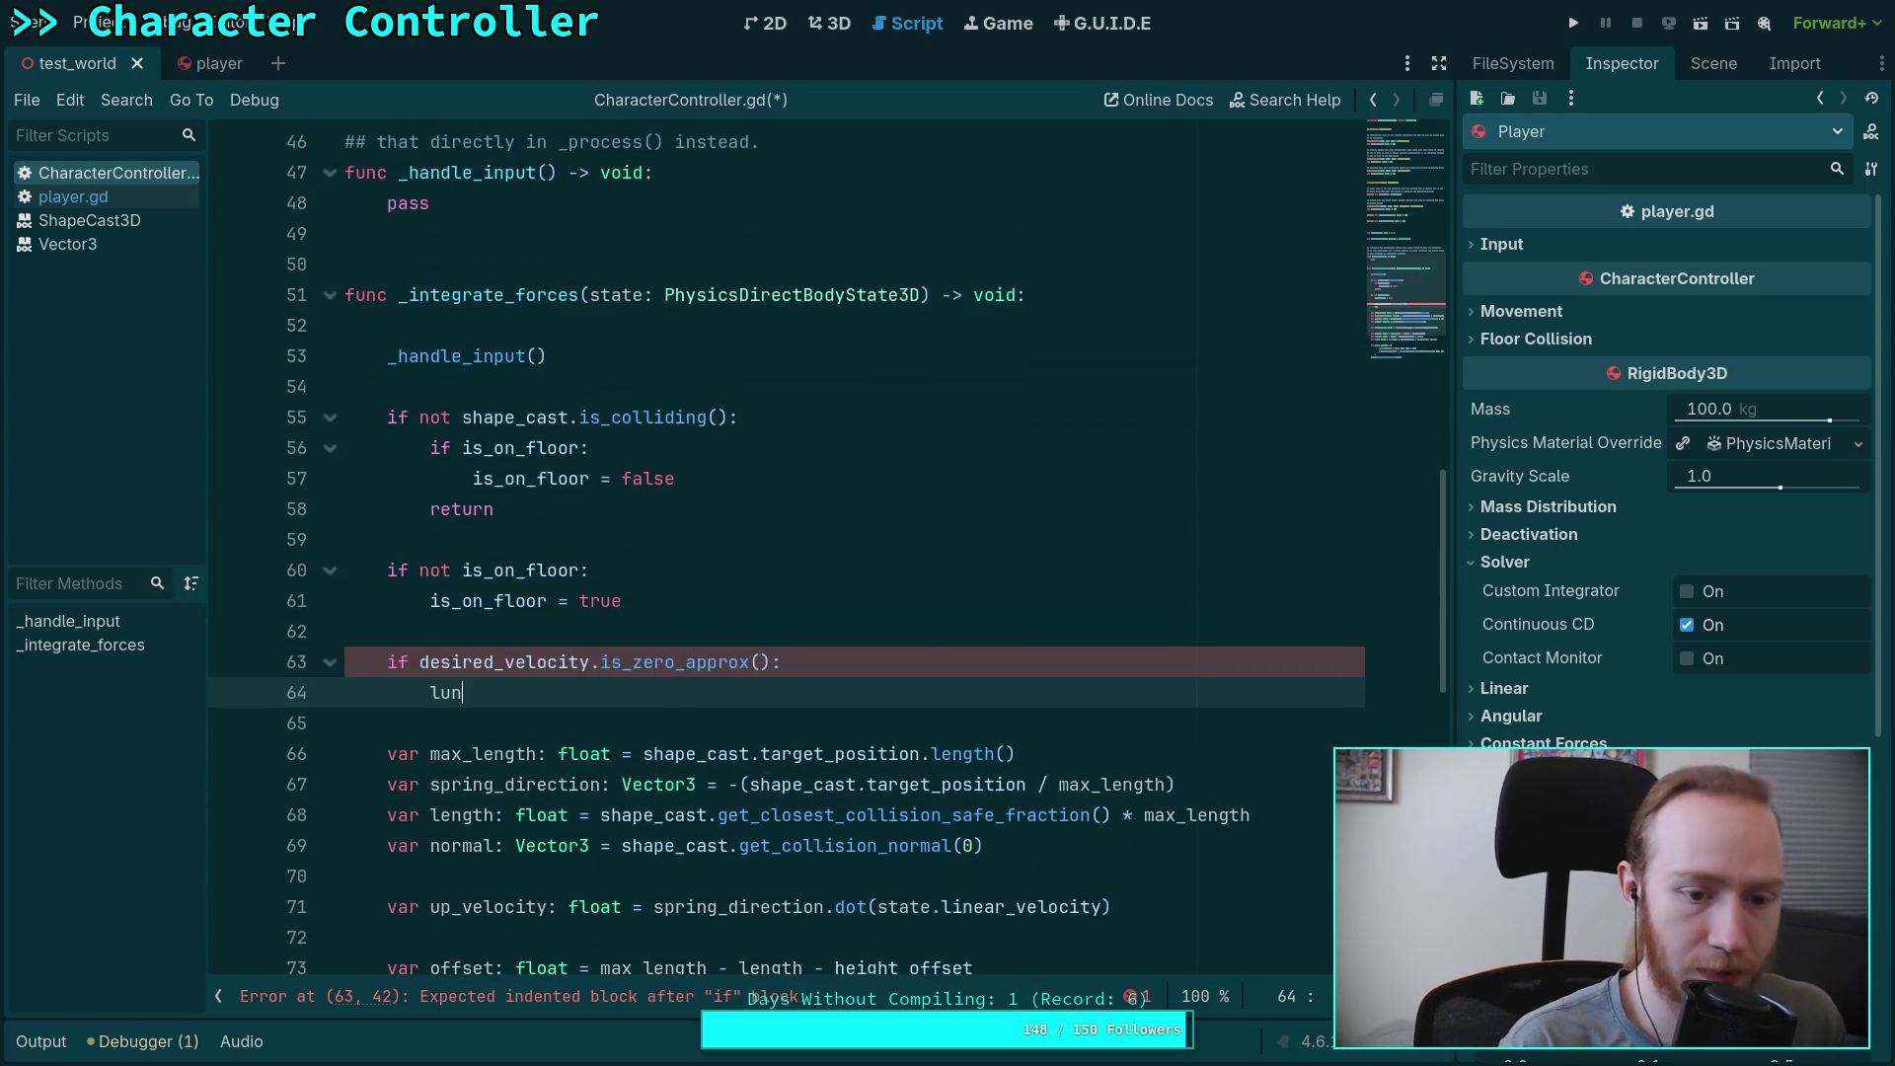
key("Down")
key("Down")
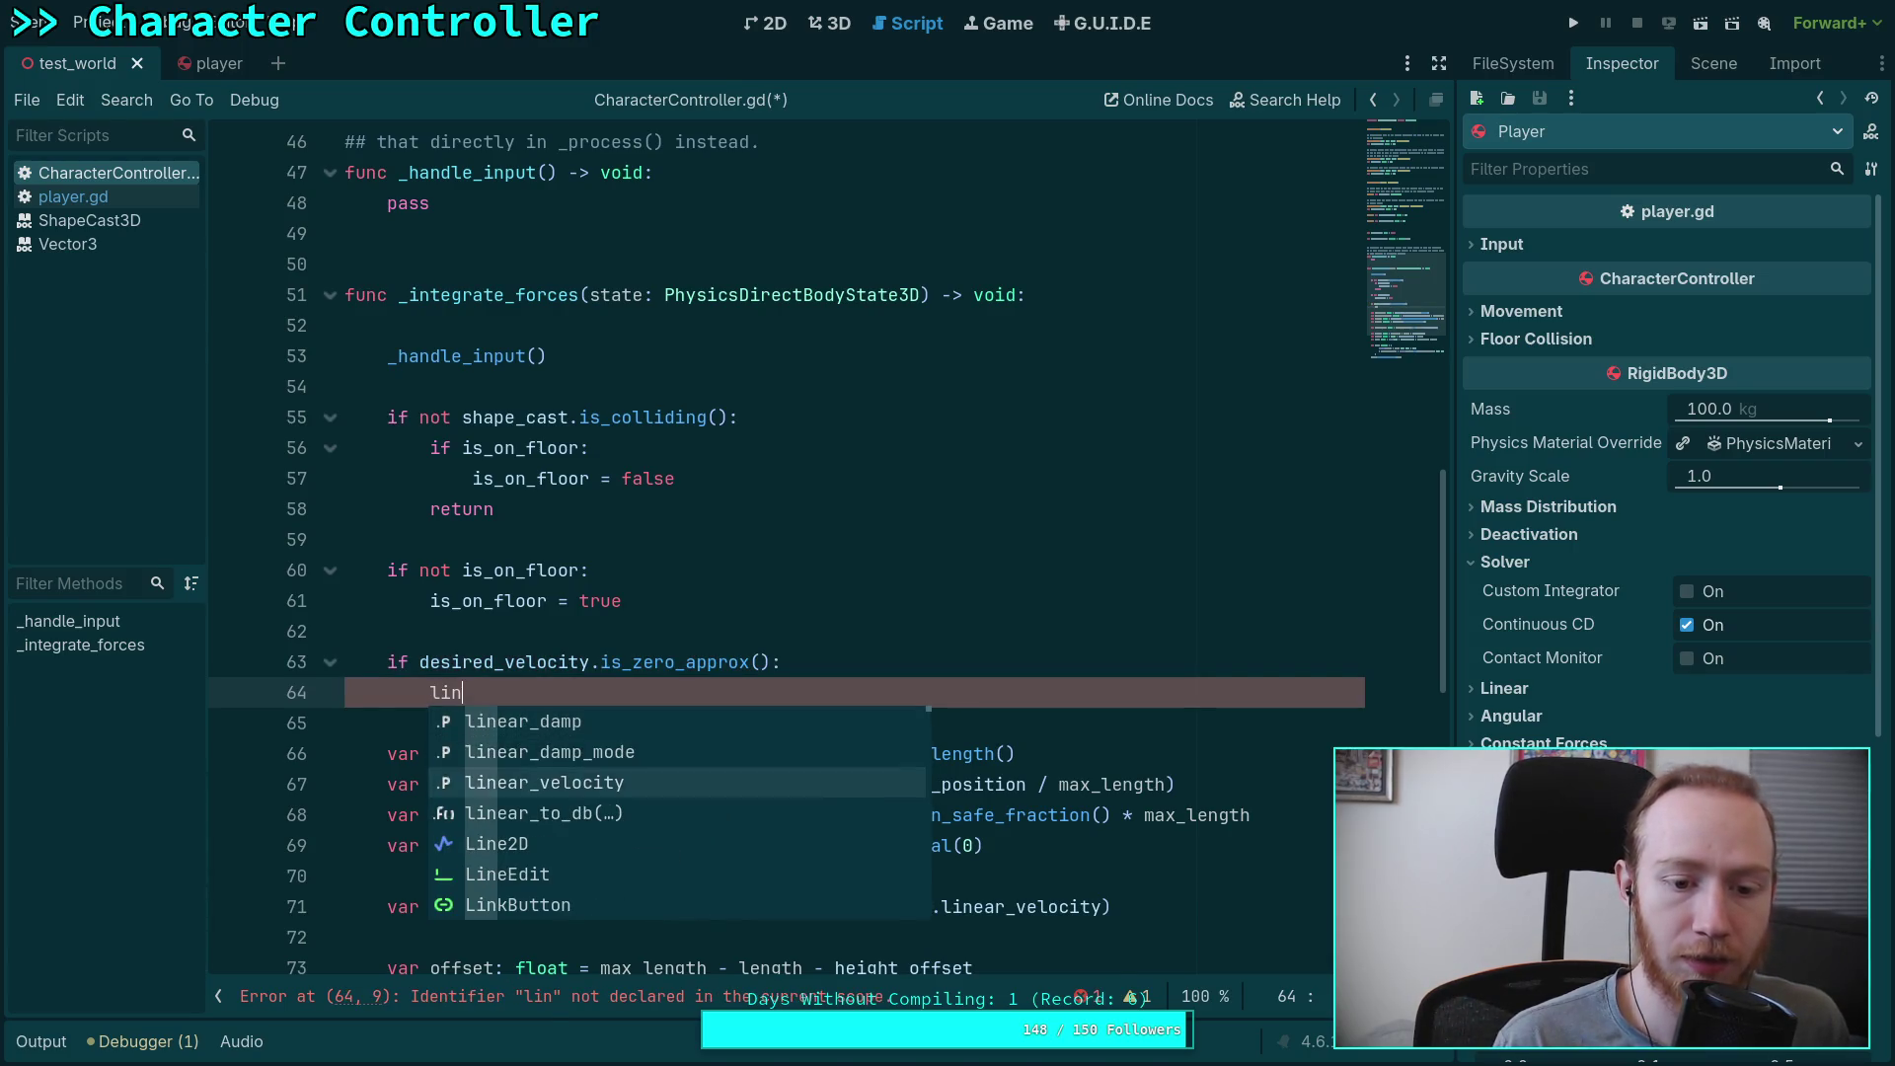
key("Return")
key("BackSpace")
key("BackSpace")
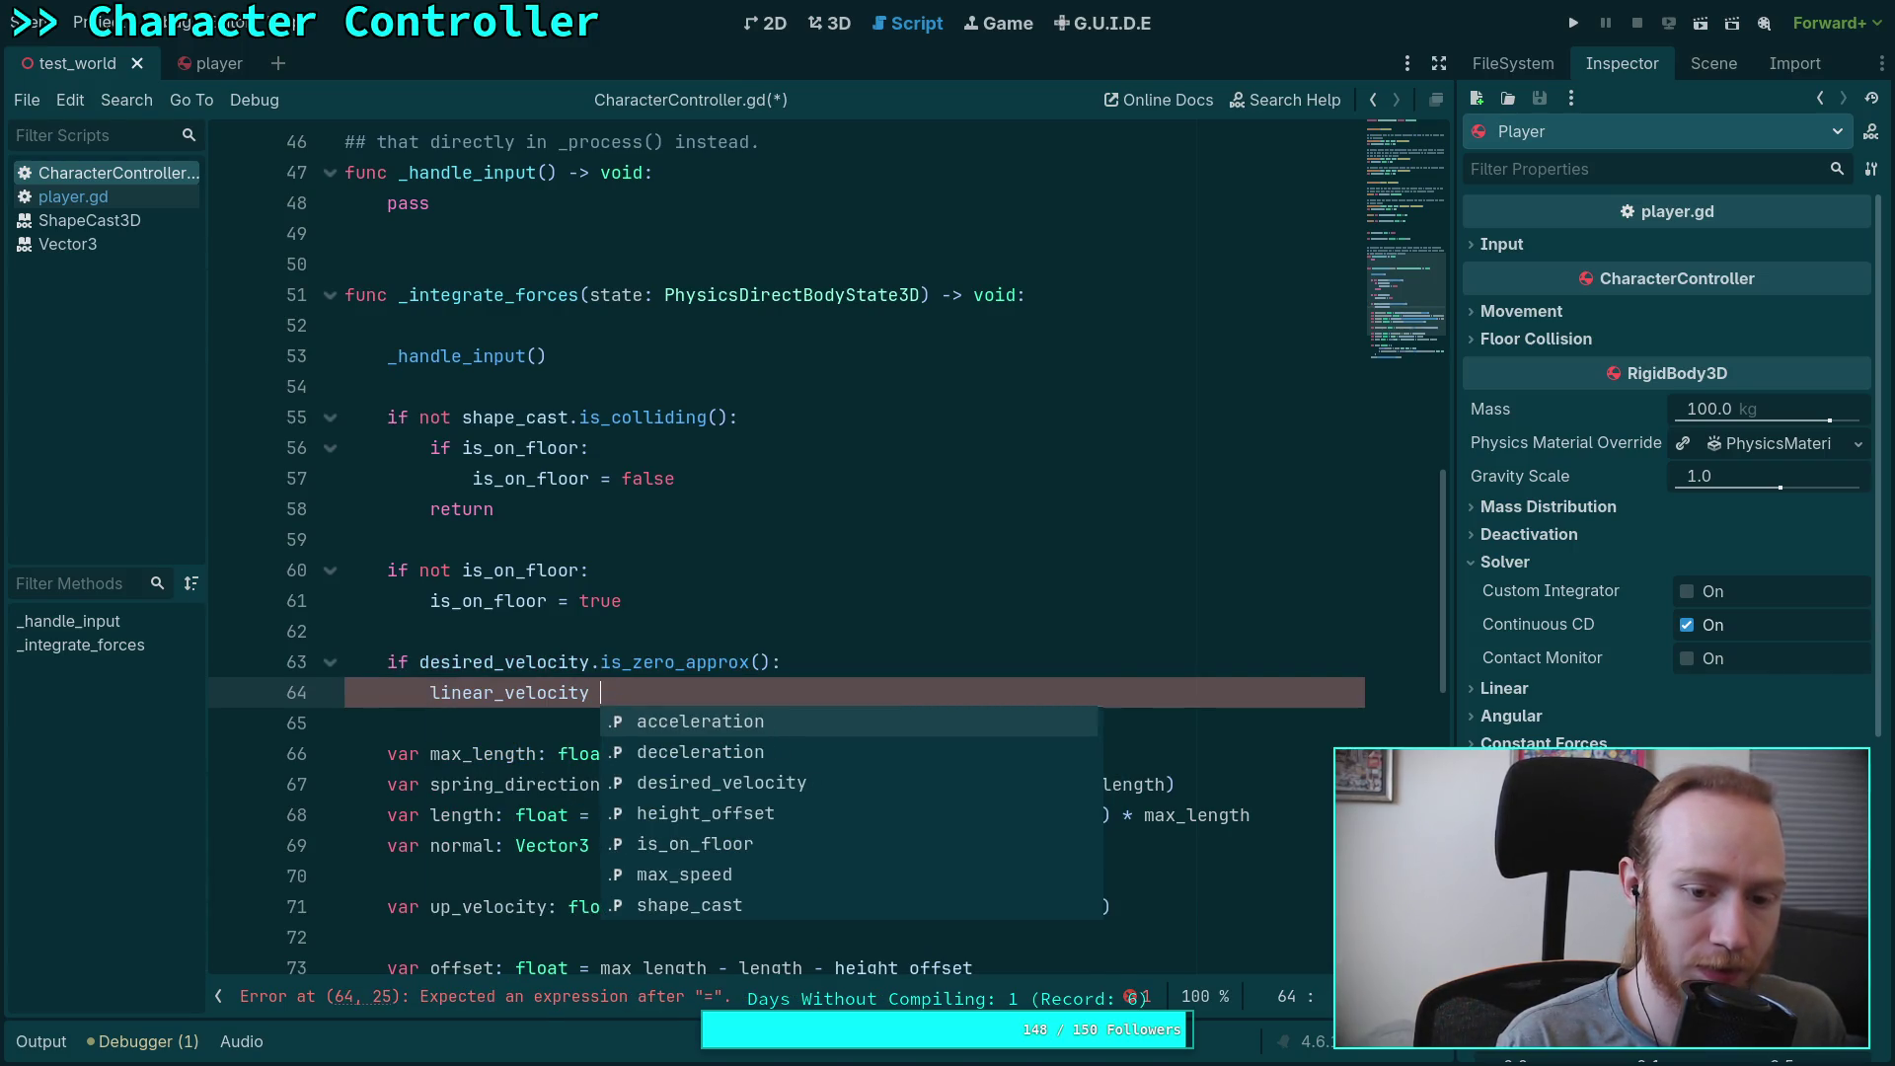
type("-=")
type(" lin")
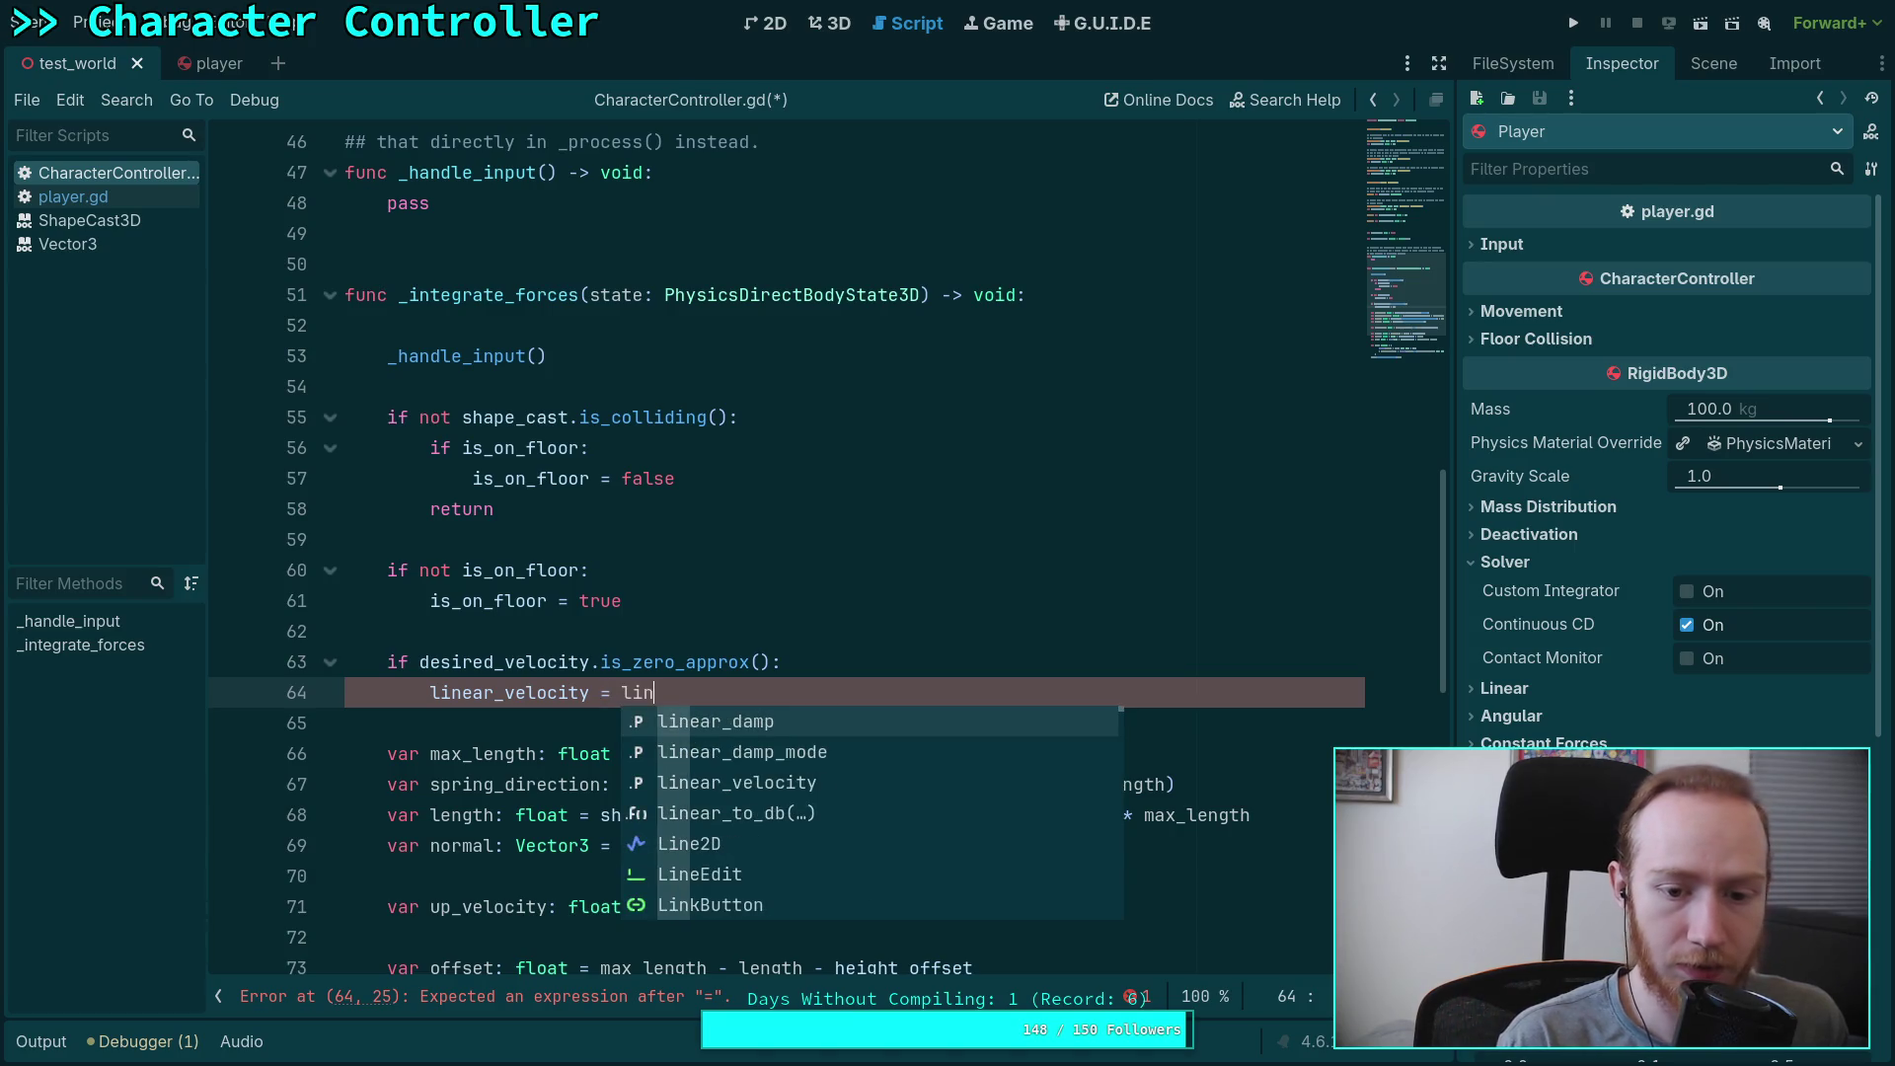
key("Down")
key("Down")
key("Return")
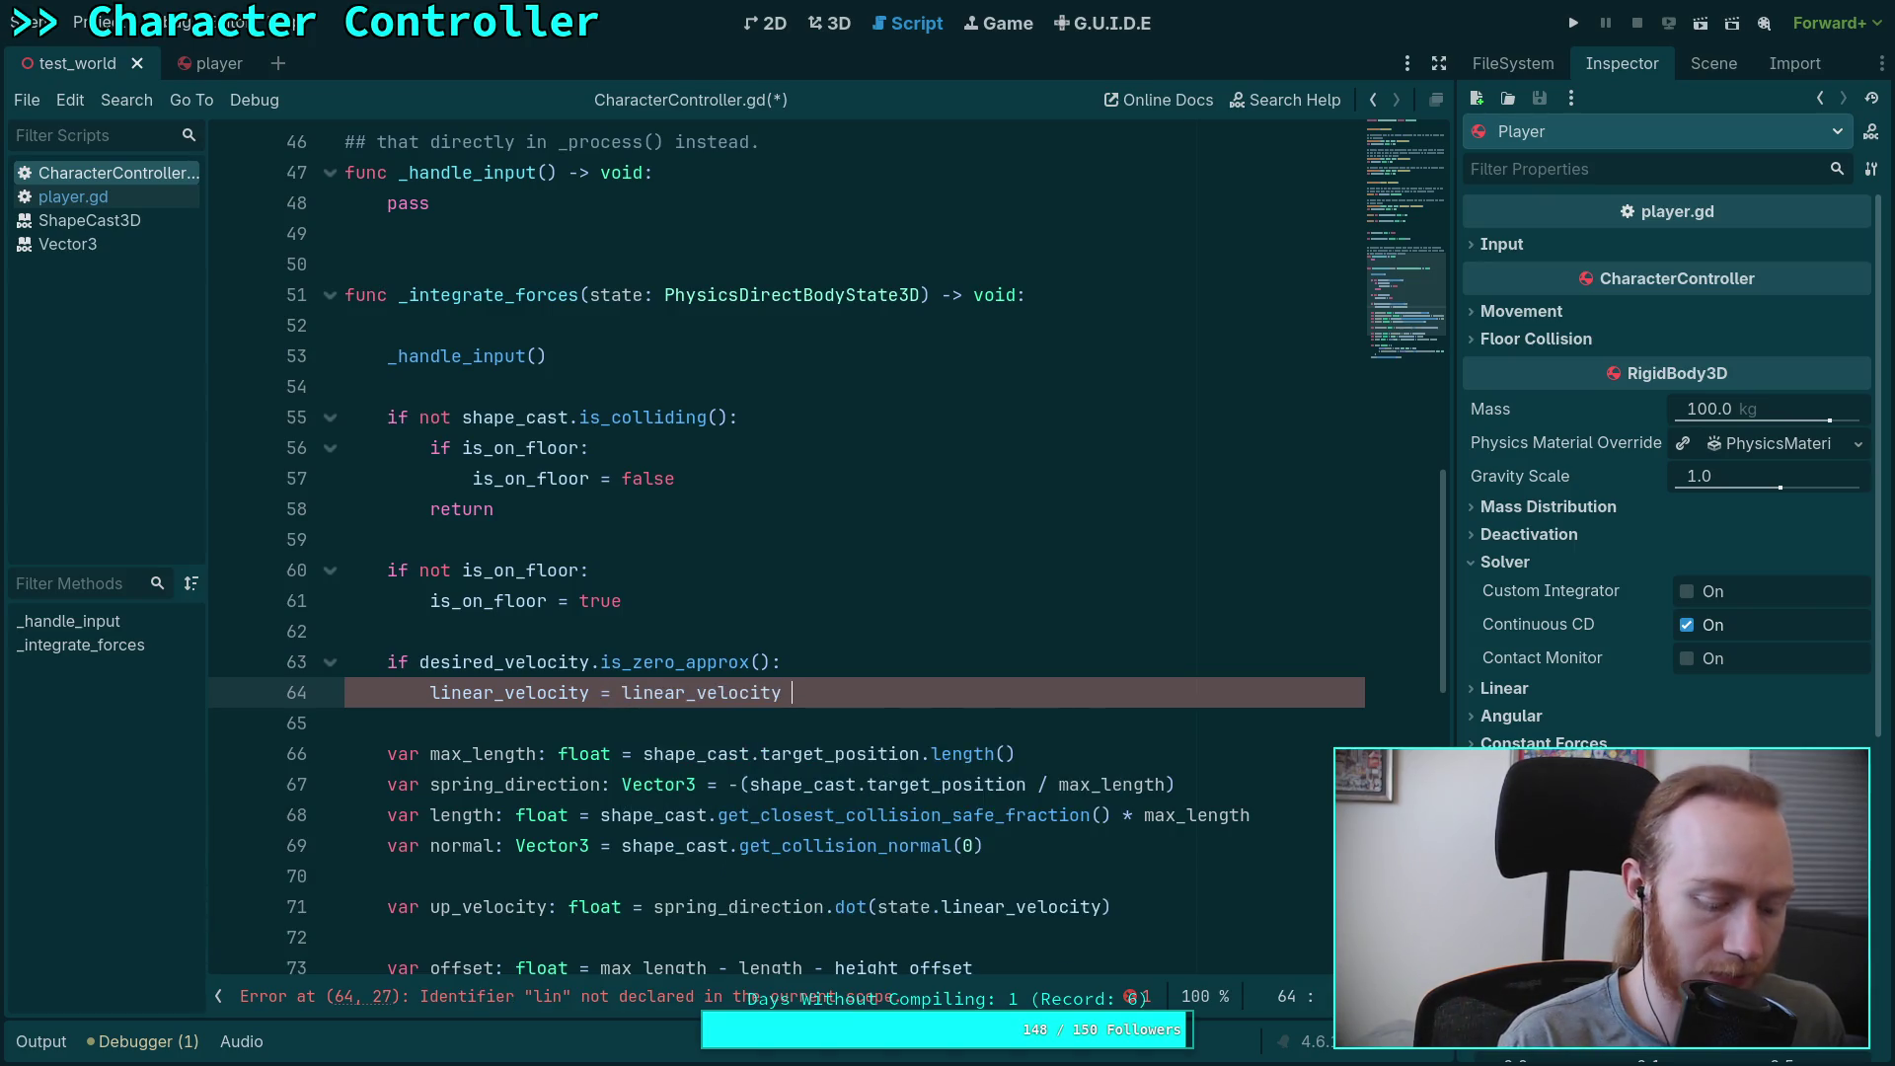
type("* ")
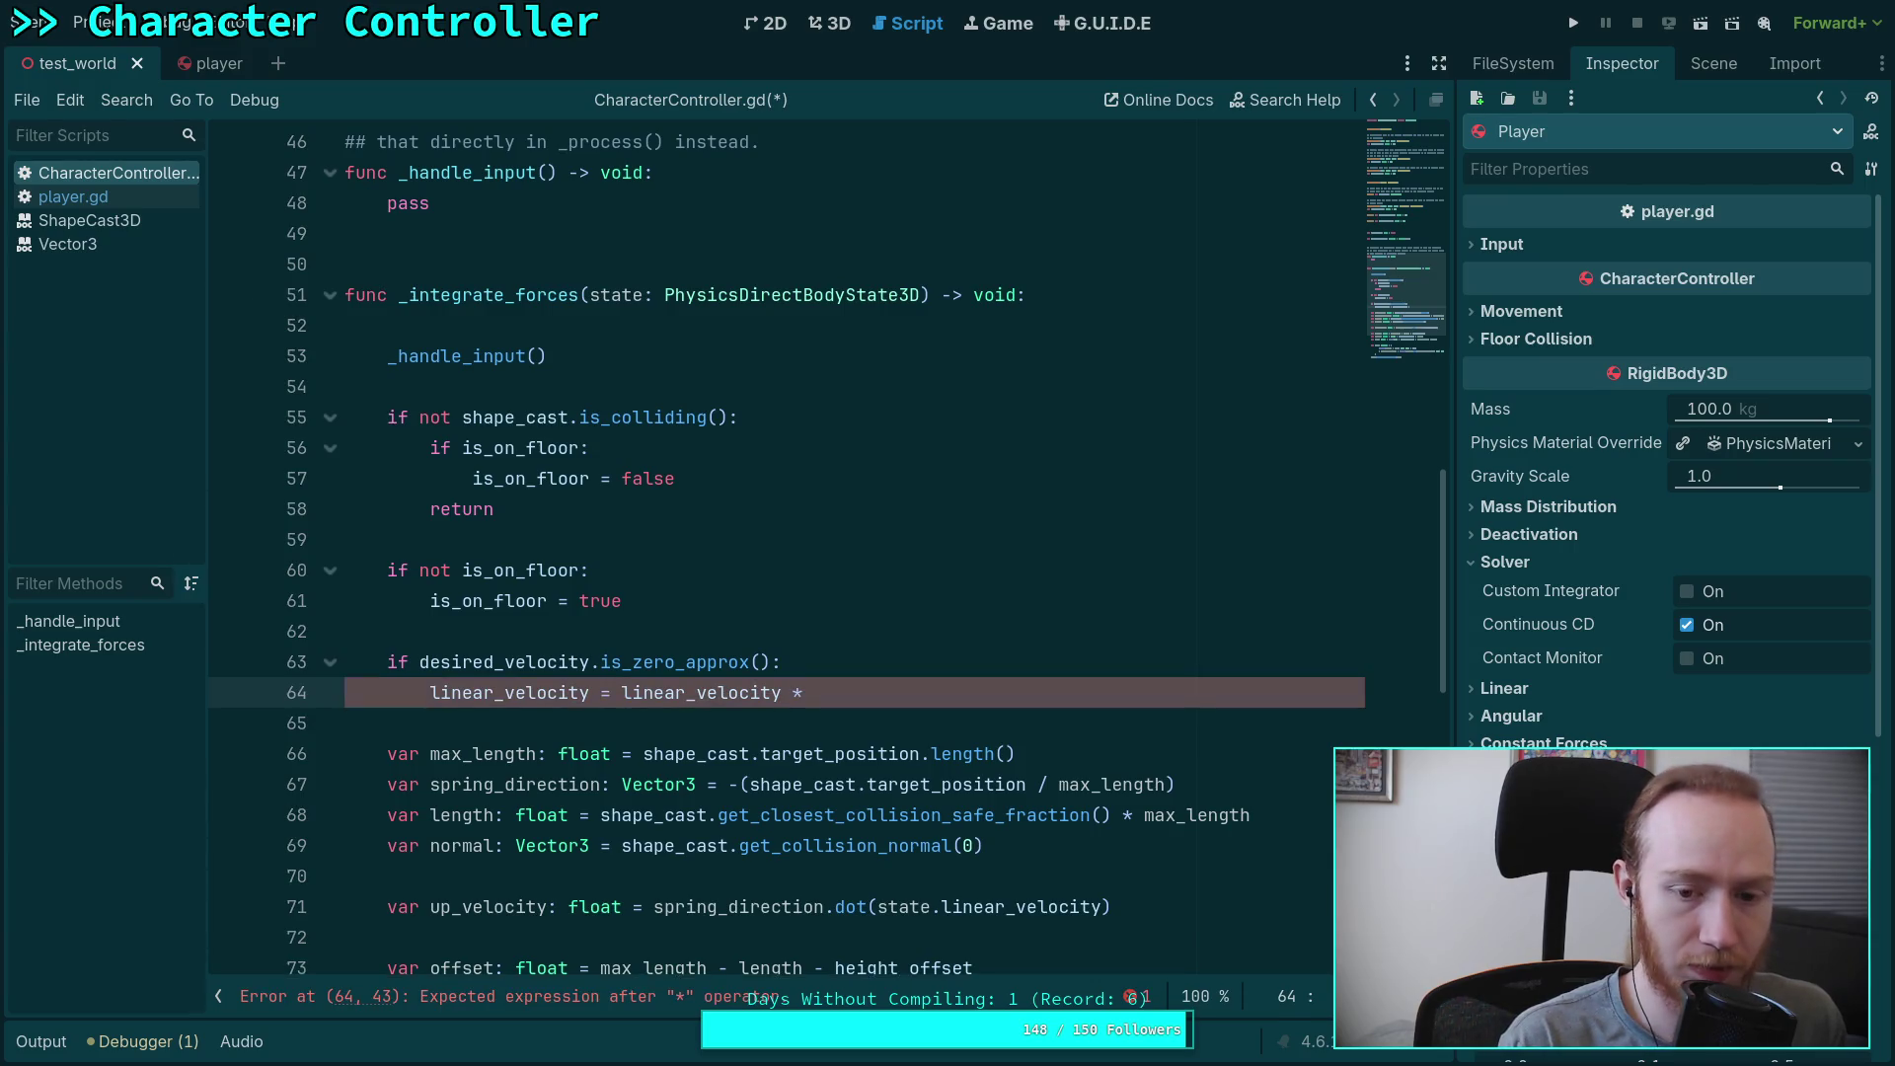
type("state.st")
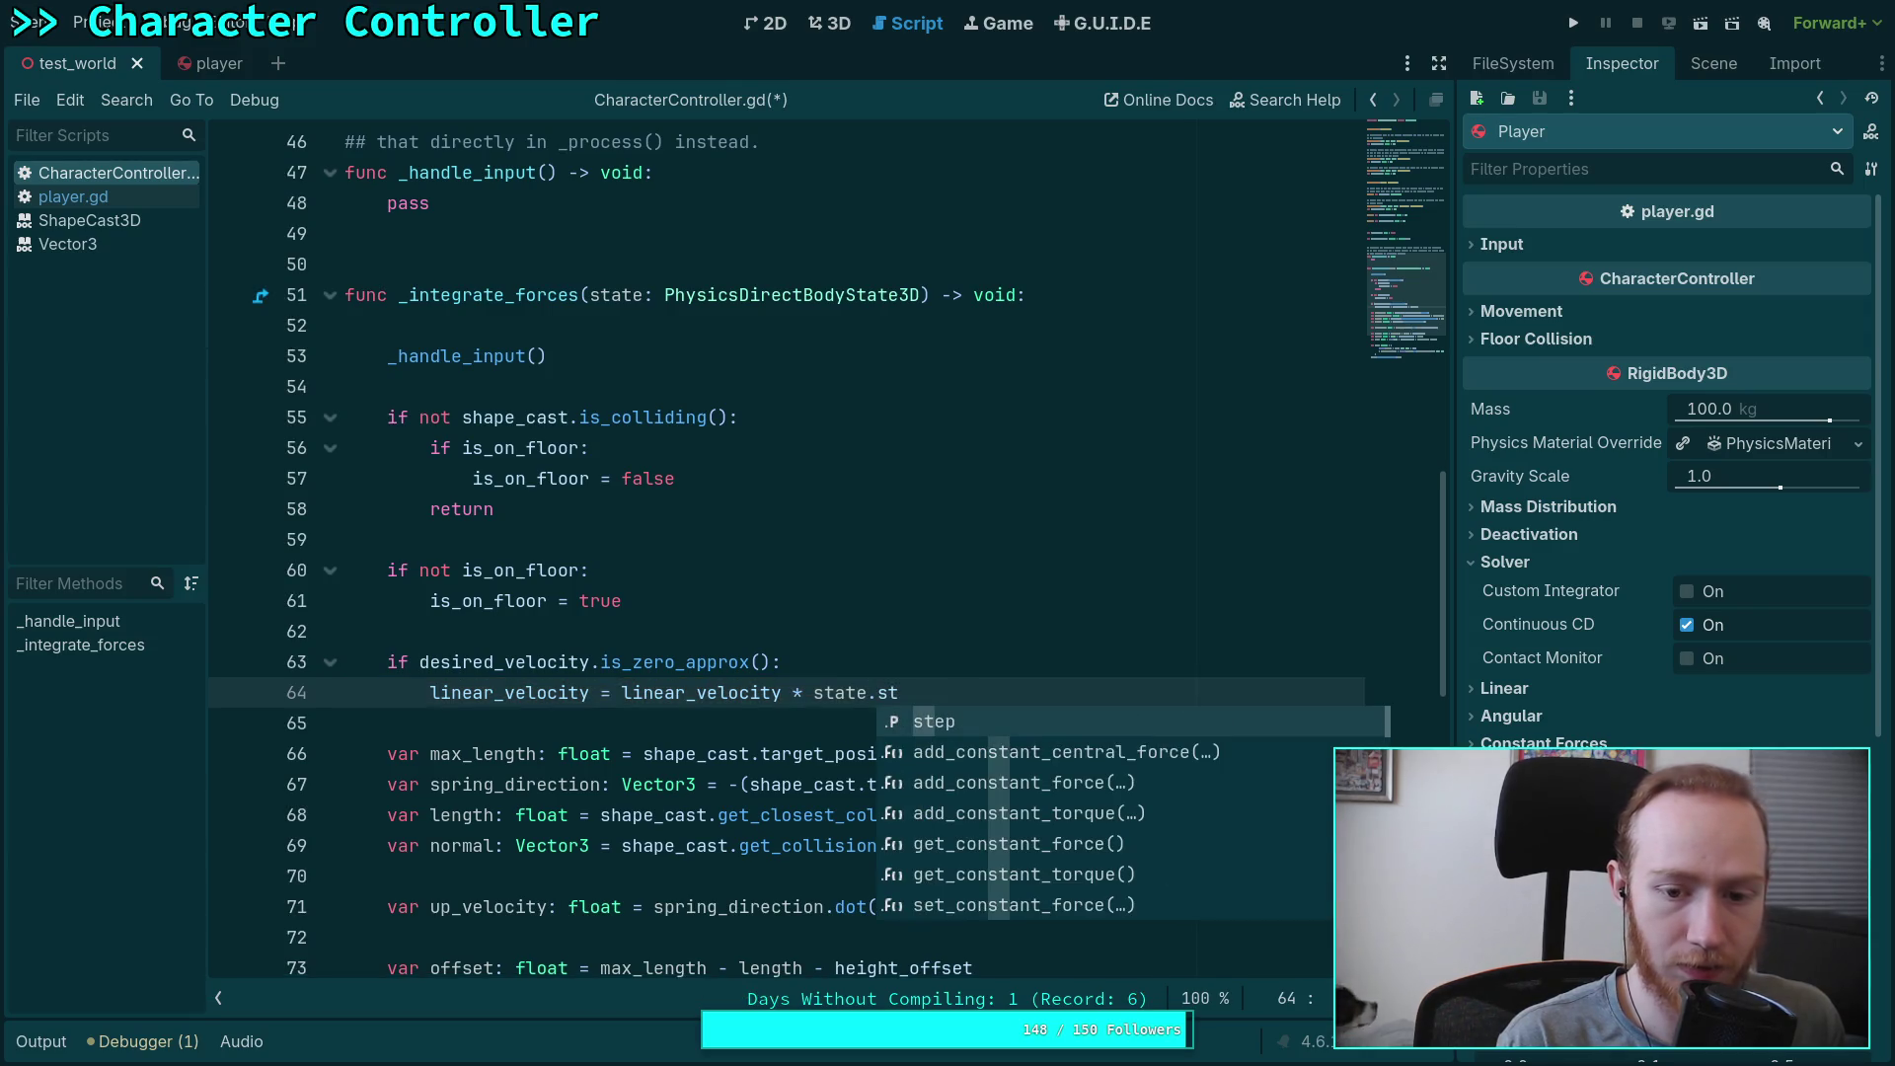
key("Return")
type("8")
key("BackSpace")
key("BackSpace")
type("0.6")
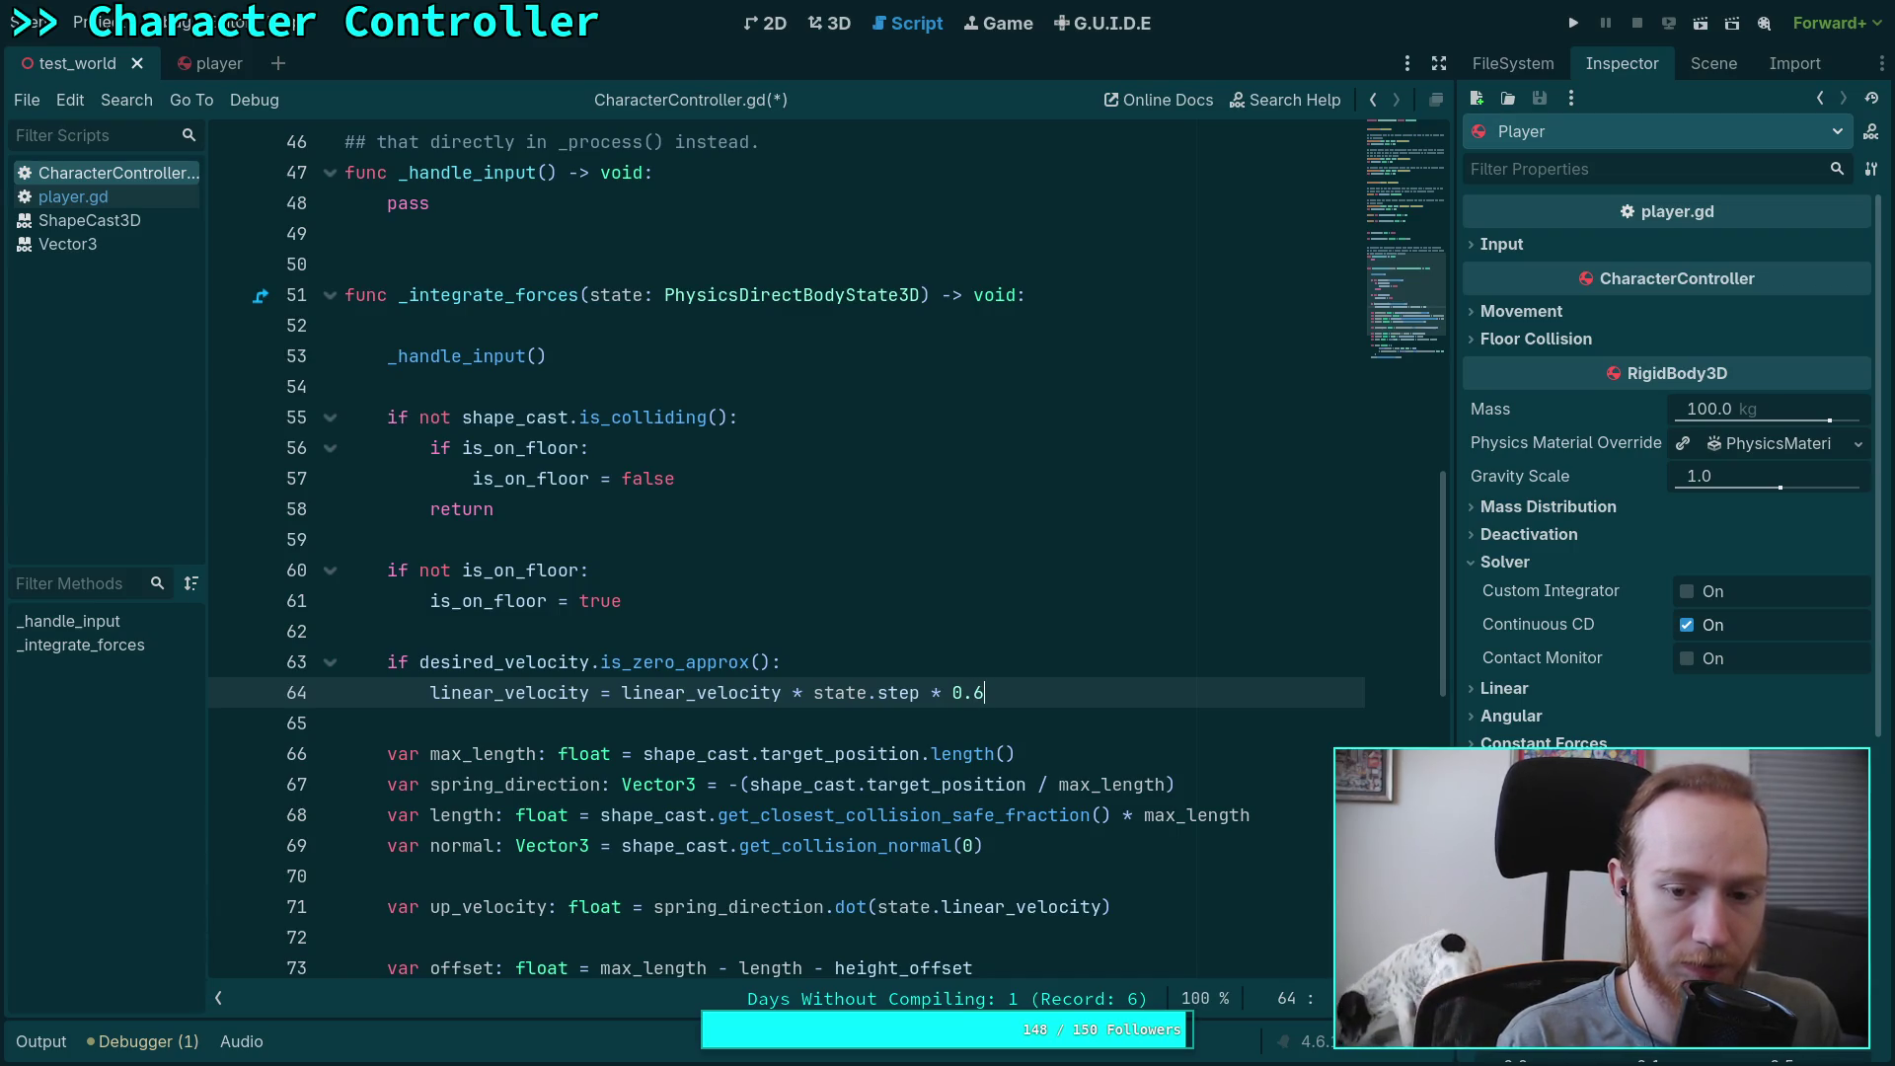
type("5")
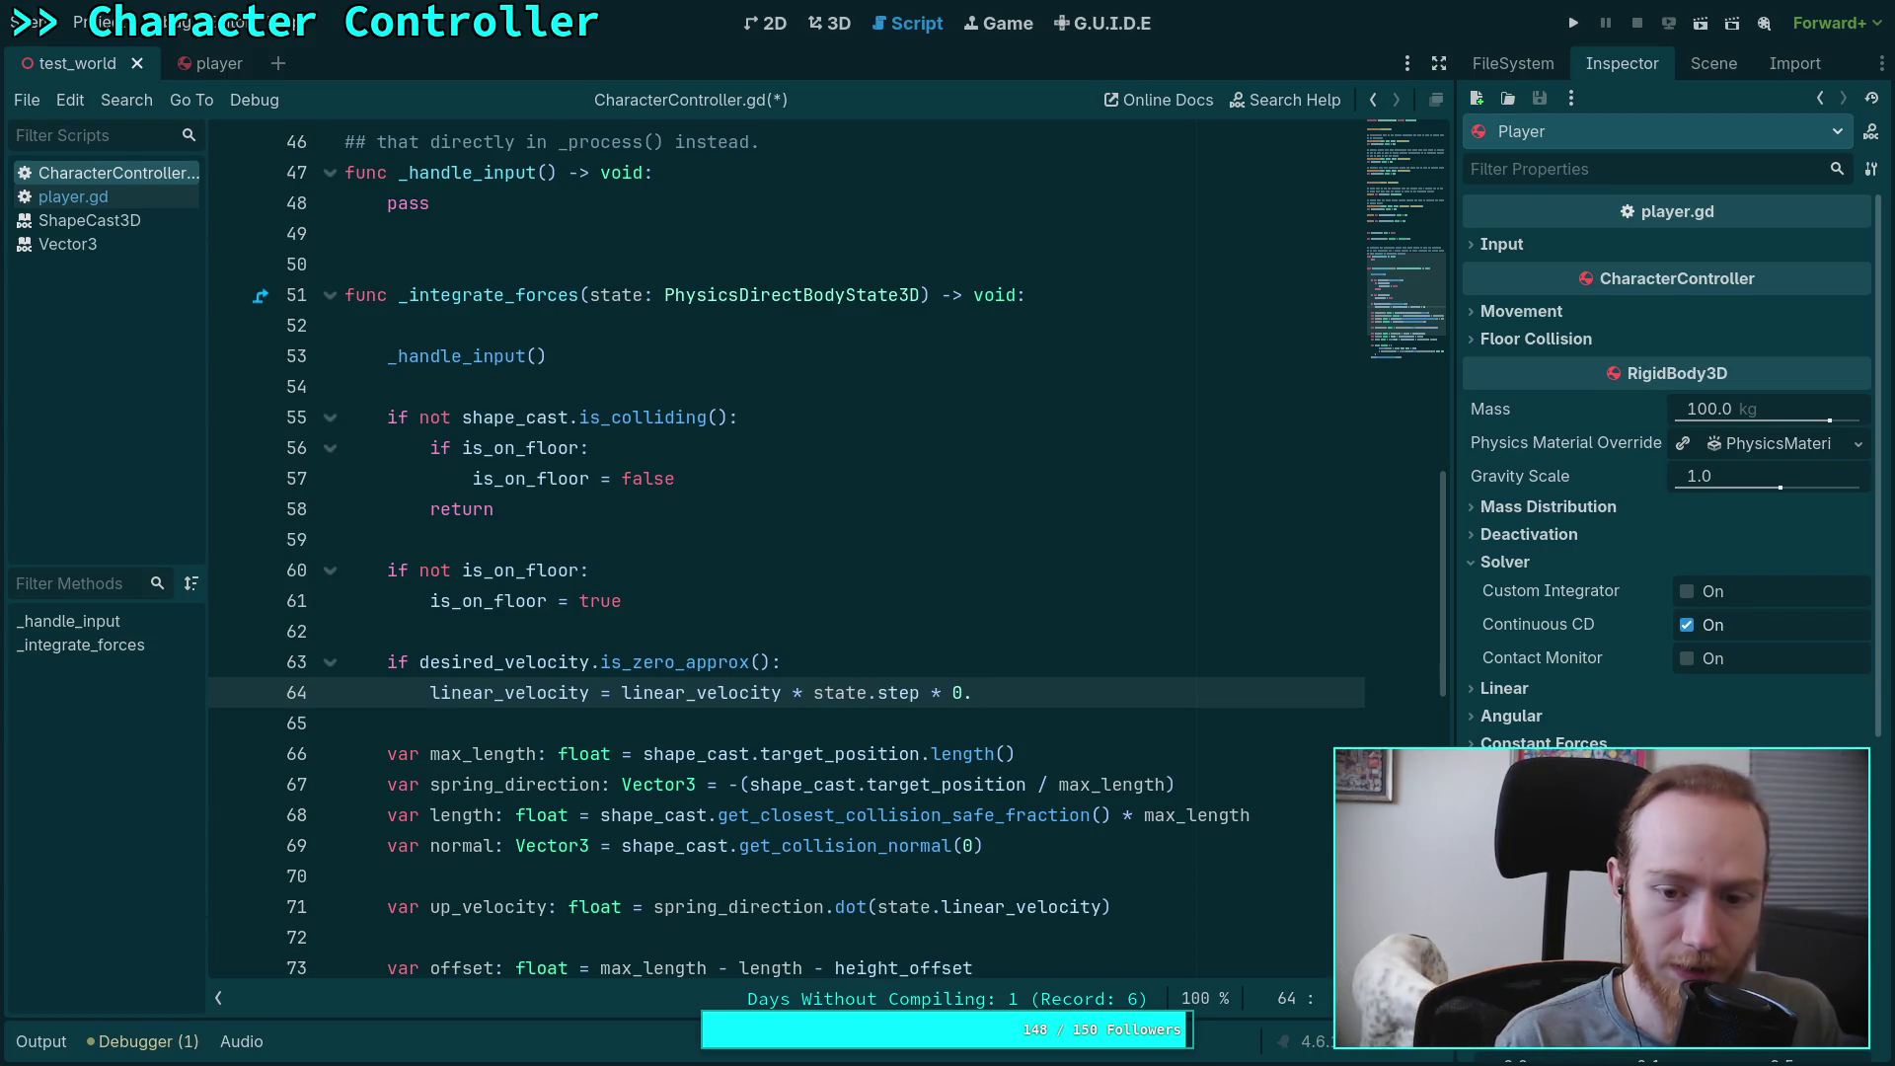
key("ctrl+s")
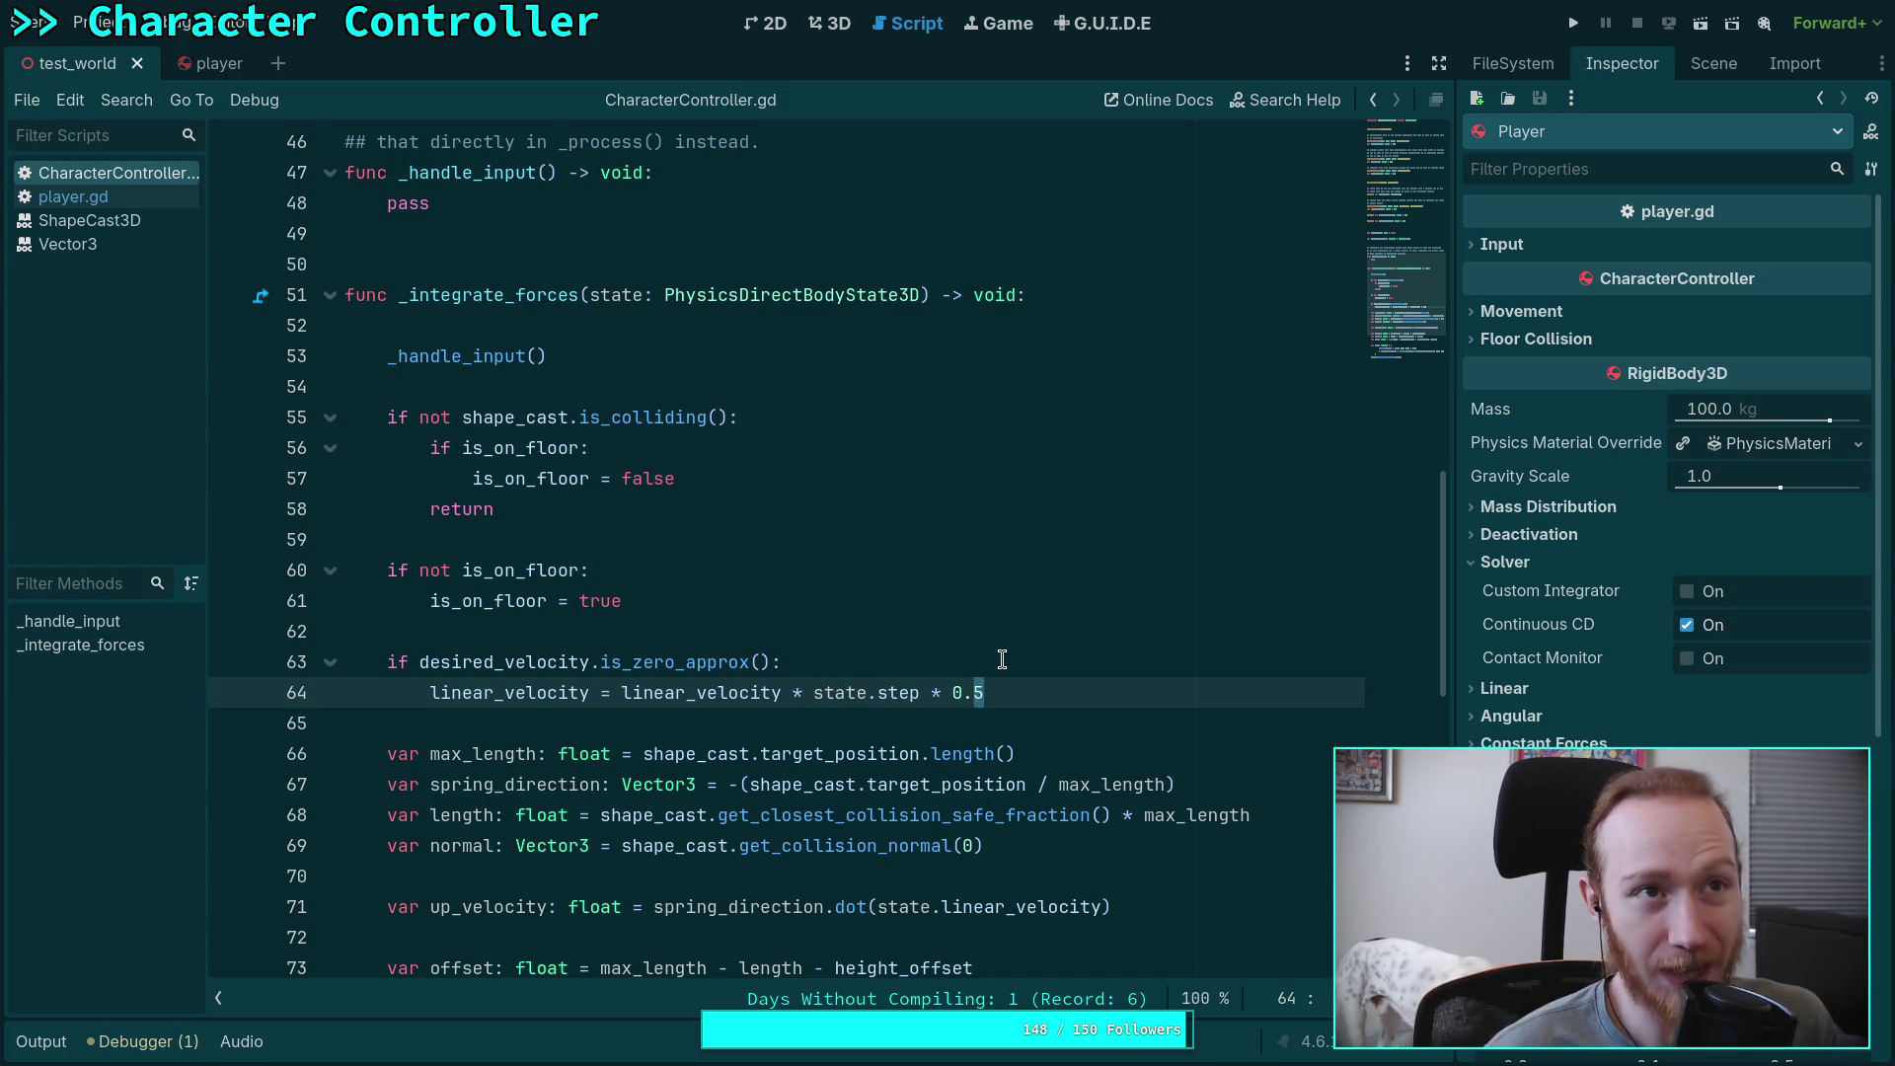
Change the damping factor to 0.1 and start an else branch with linear_velocity
key("BackSpace")
type("1")
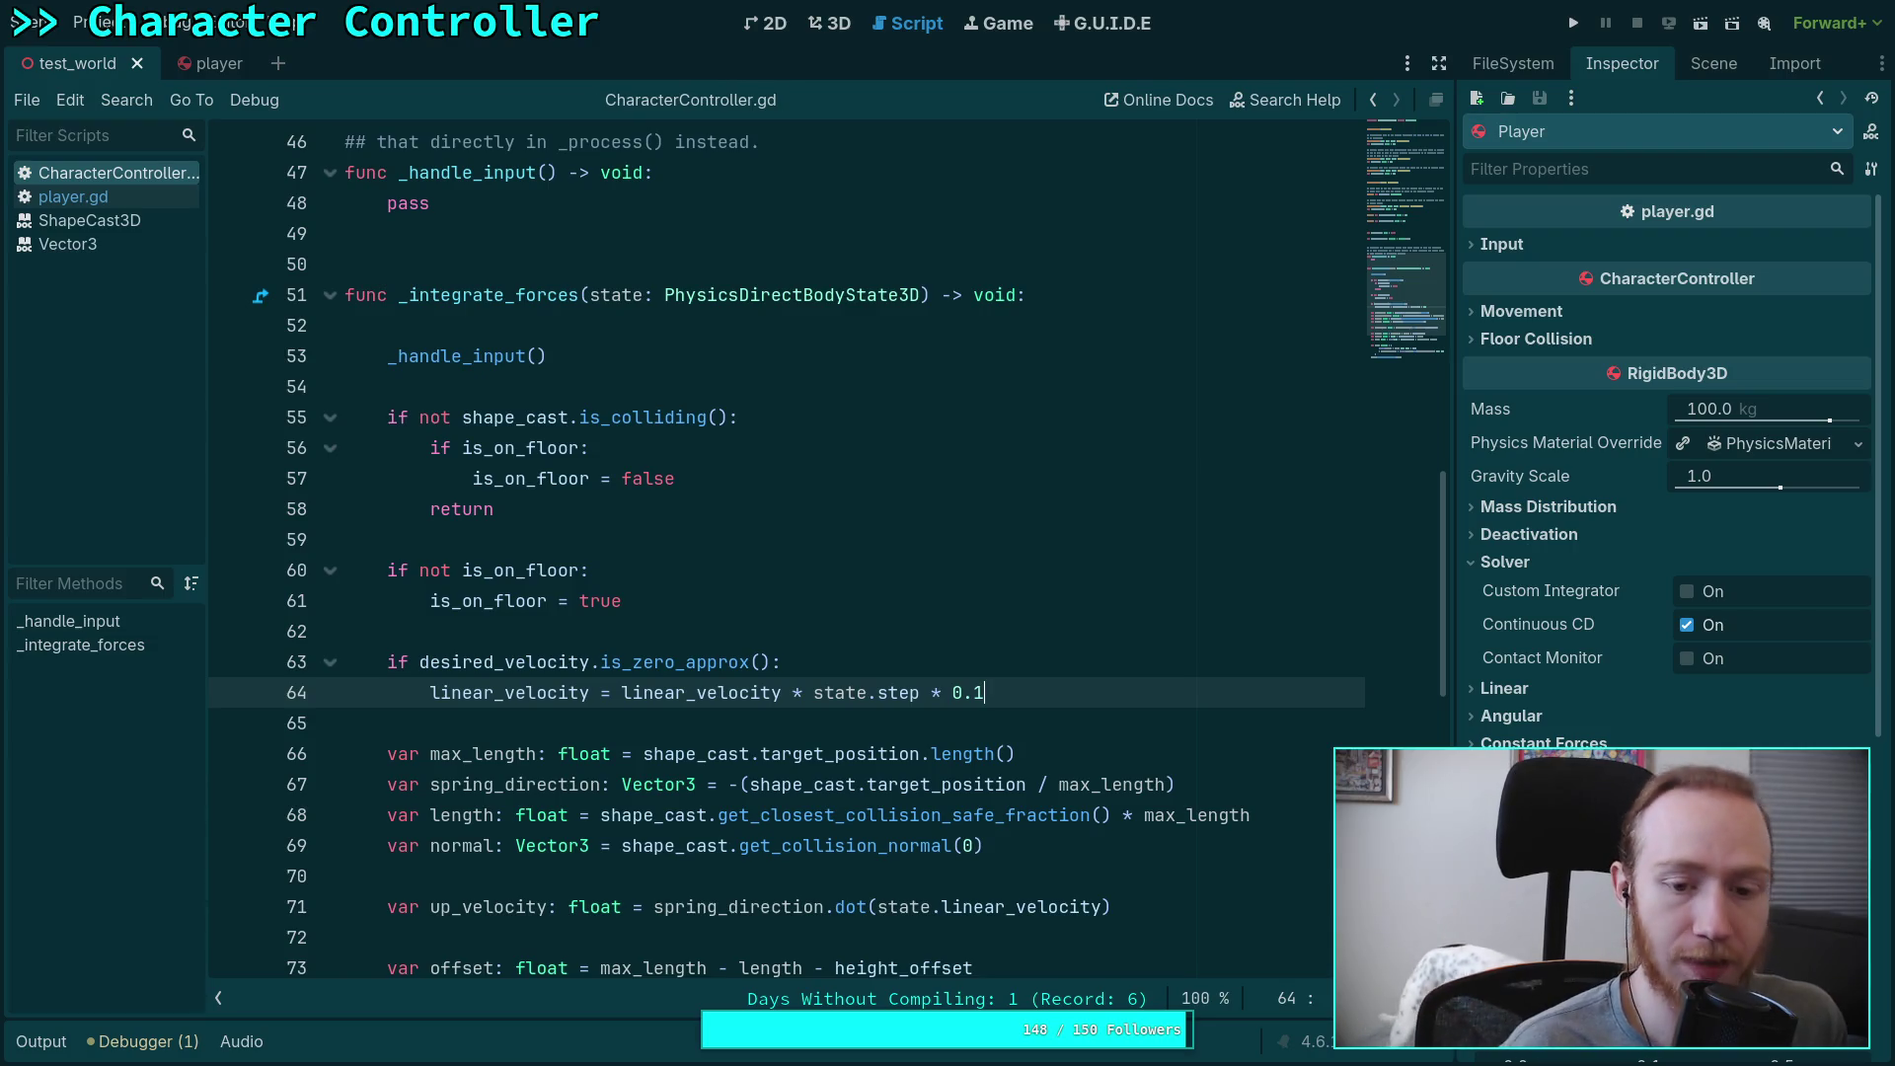
key("Return")
type("else")
key("Return")
type("lin")
key("Down")
key("Down")
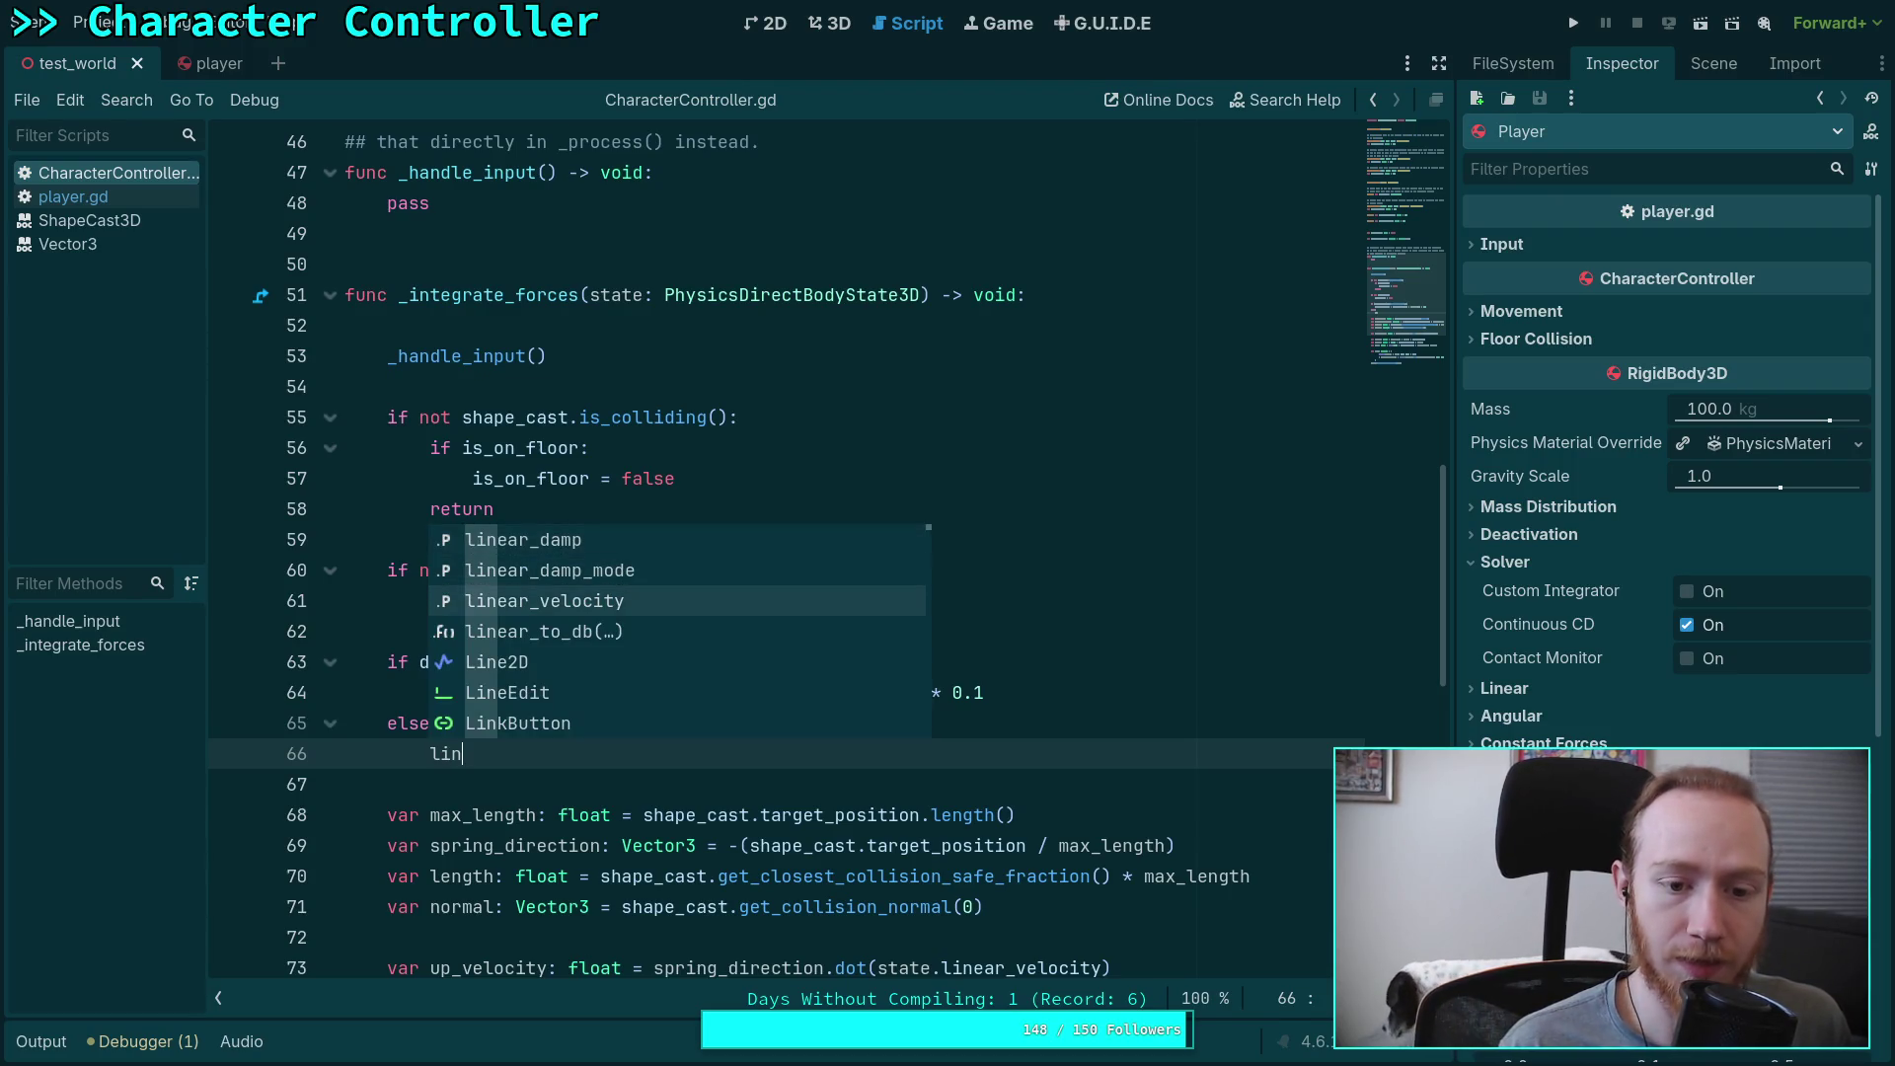
key("Return")
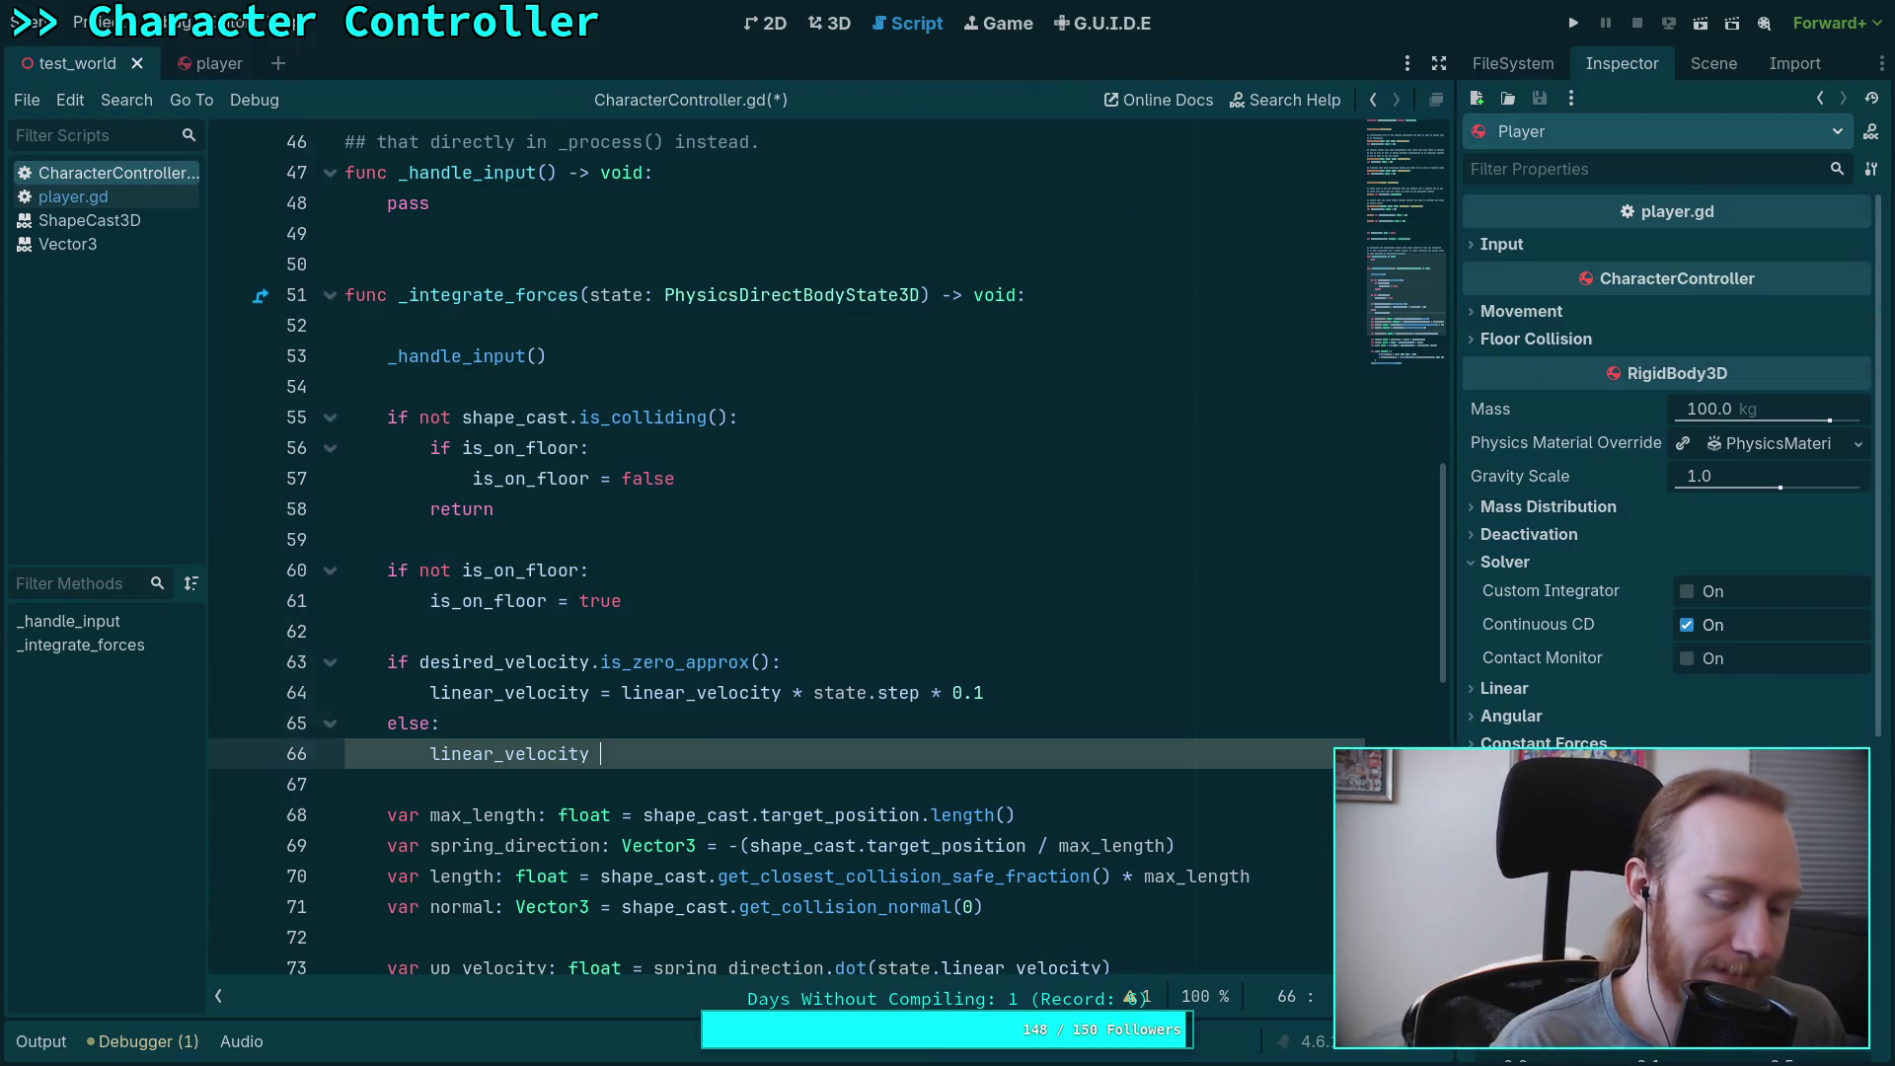
key("alt+Tab")
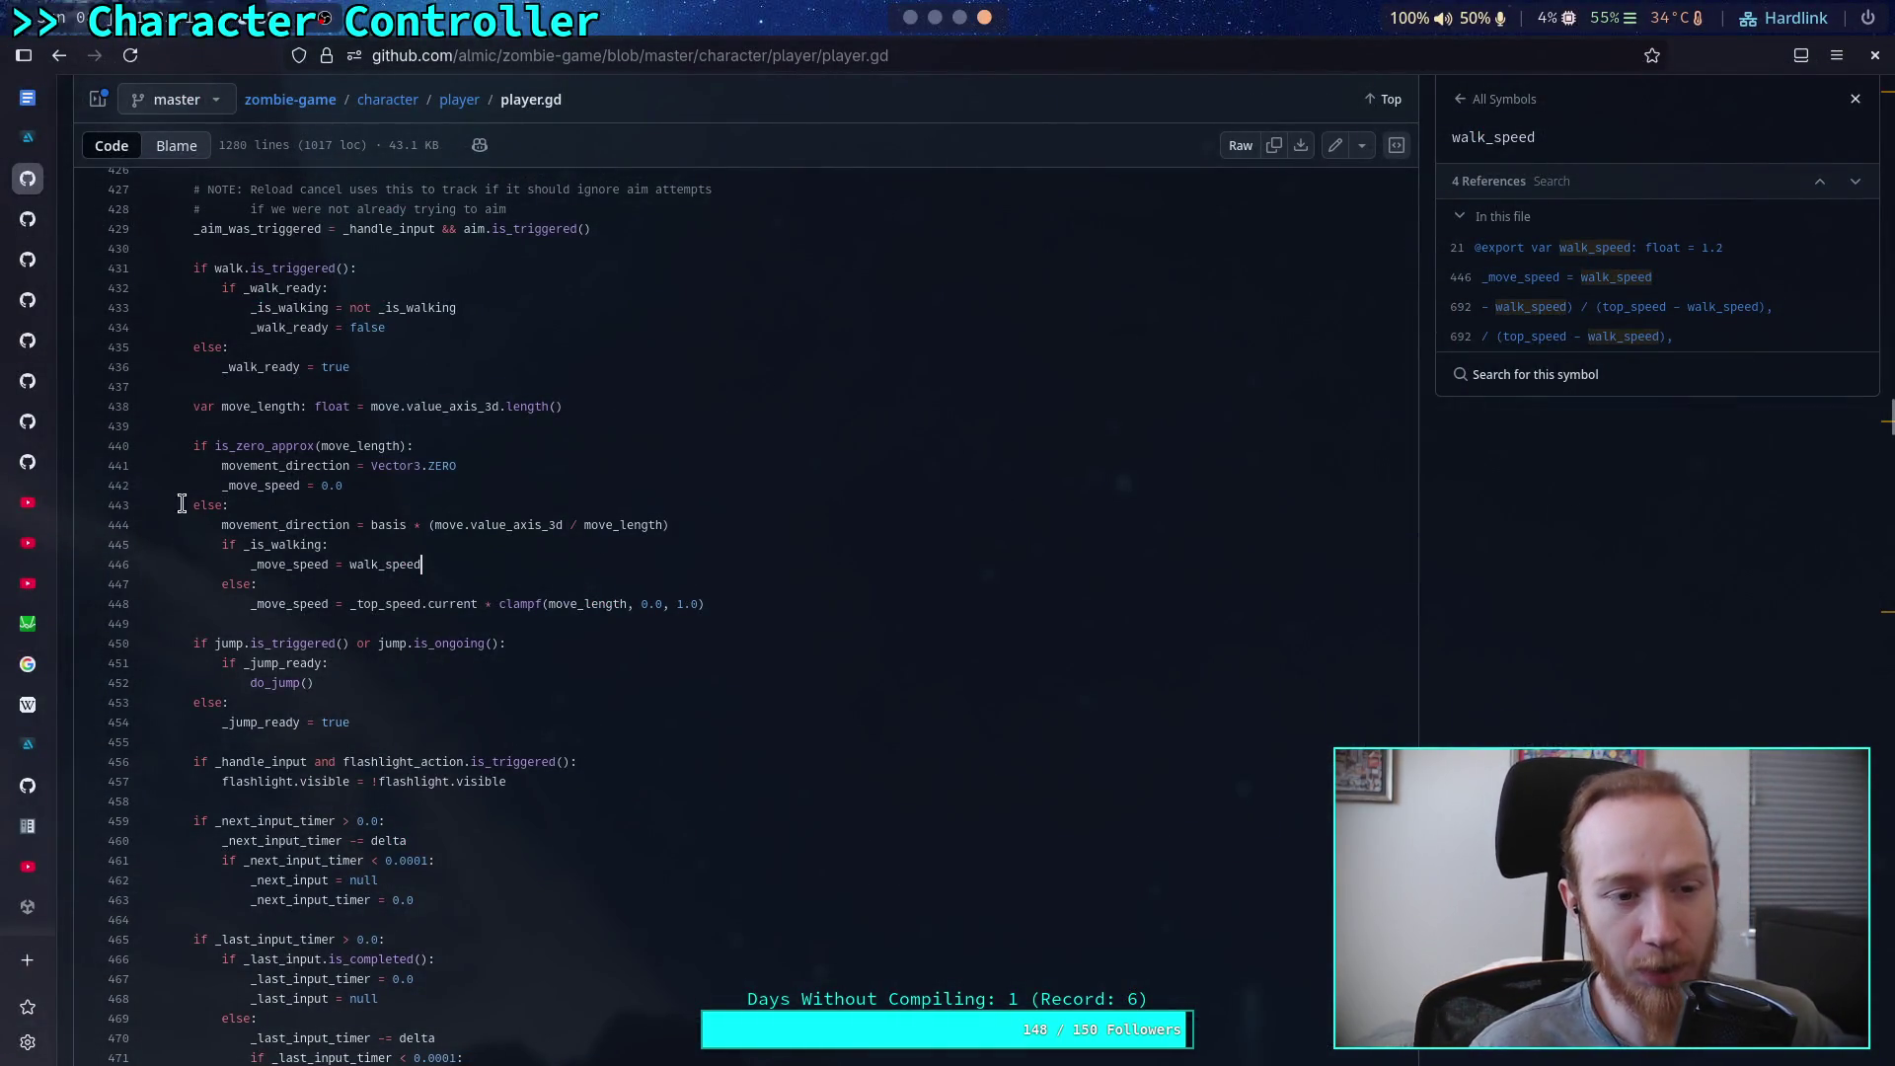
Skim the first part of JoltPhysics Character.cpp, then go up to the Character folder
left_click(33, 432)
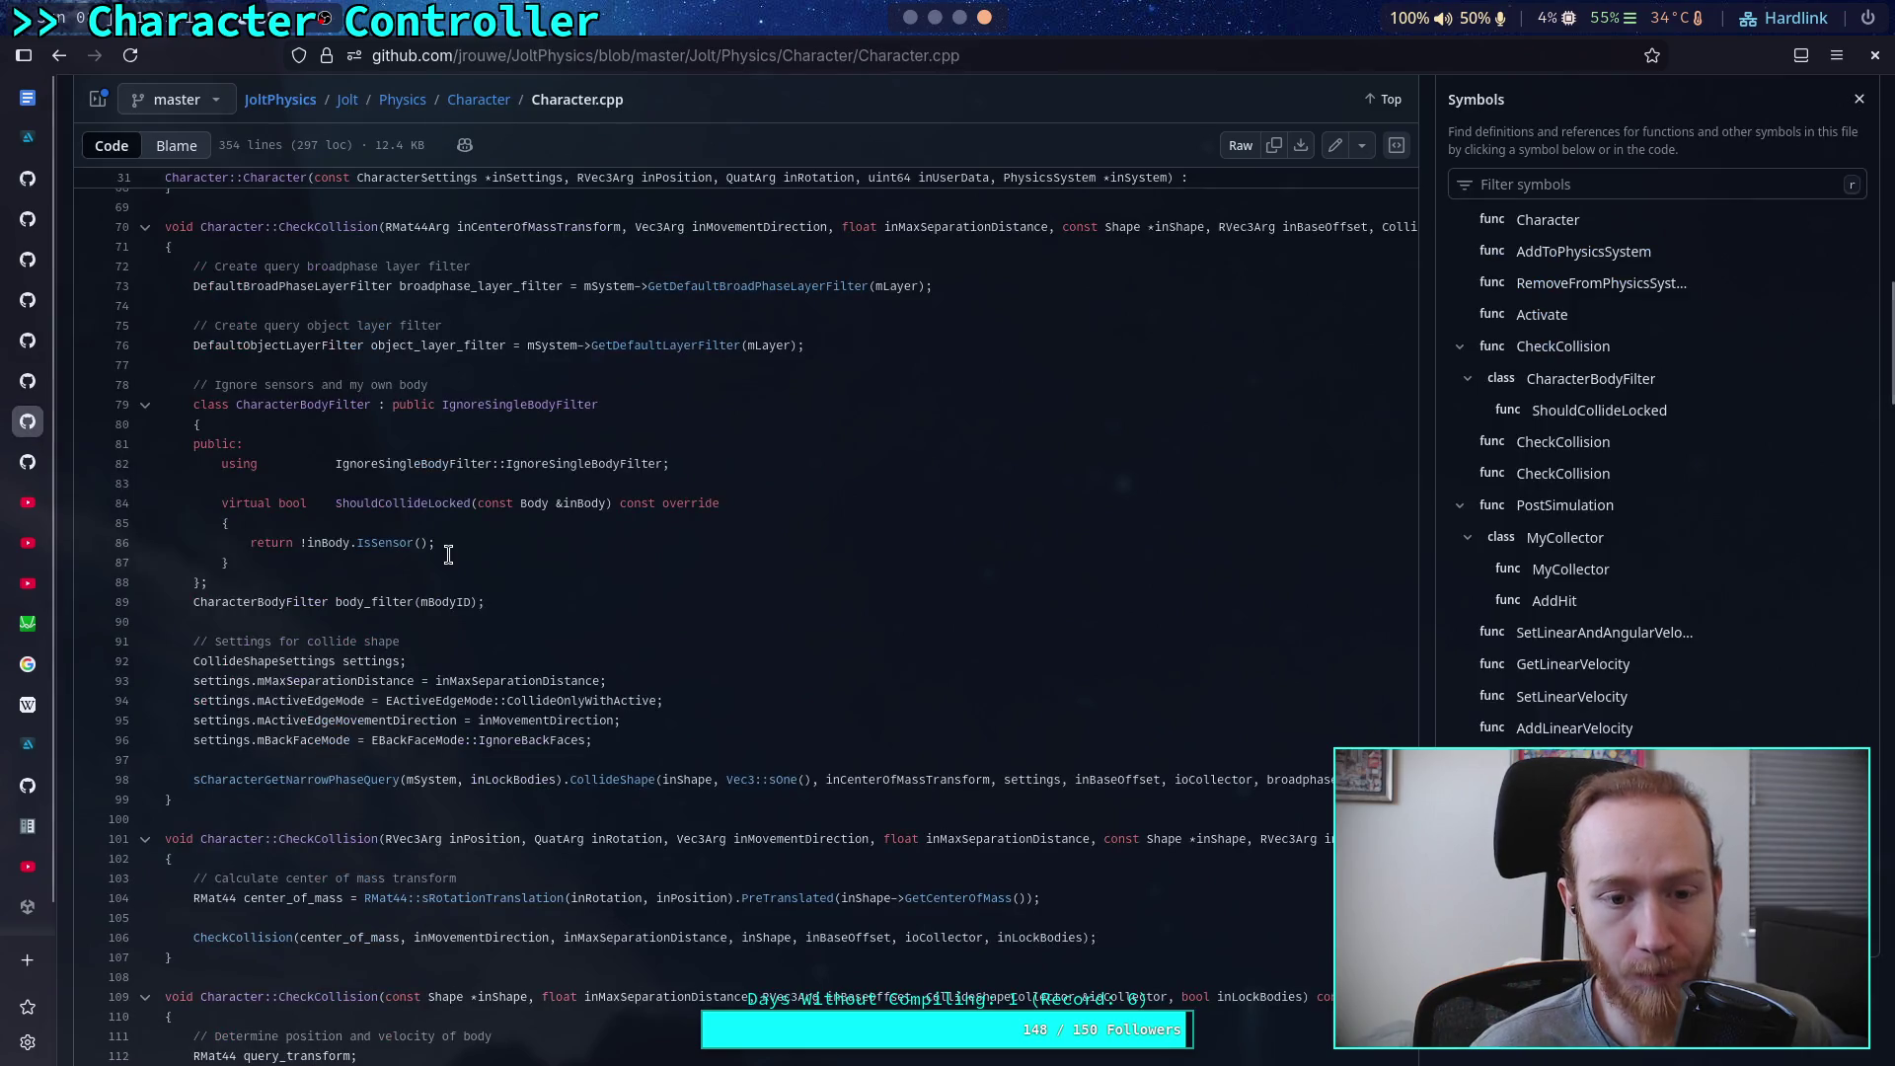
scroll(448, 555, "down", 5)
scroll(448, 554, "down", 5)
scroll(519, 561, "down", 15)
scroll(526, 547, "down", 7)
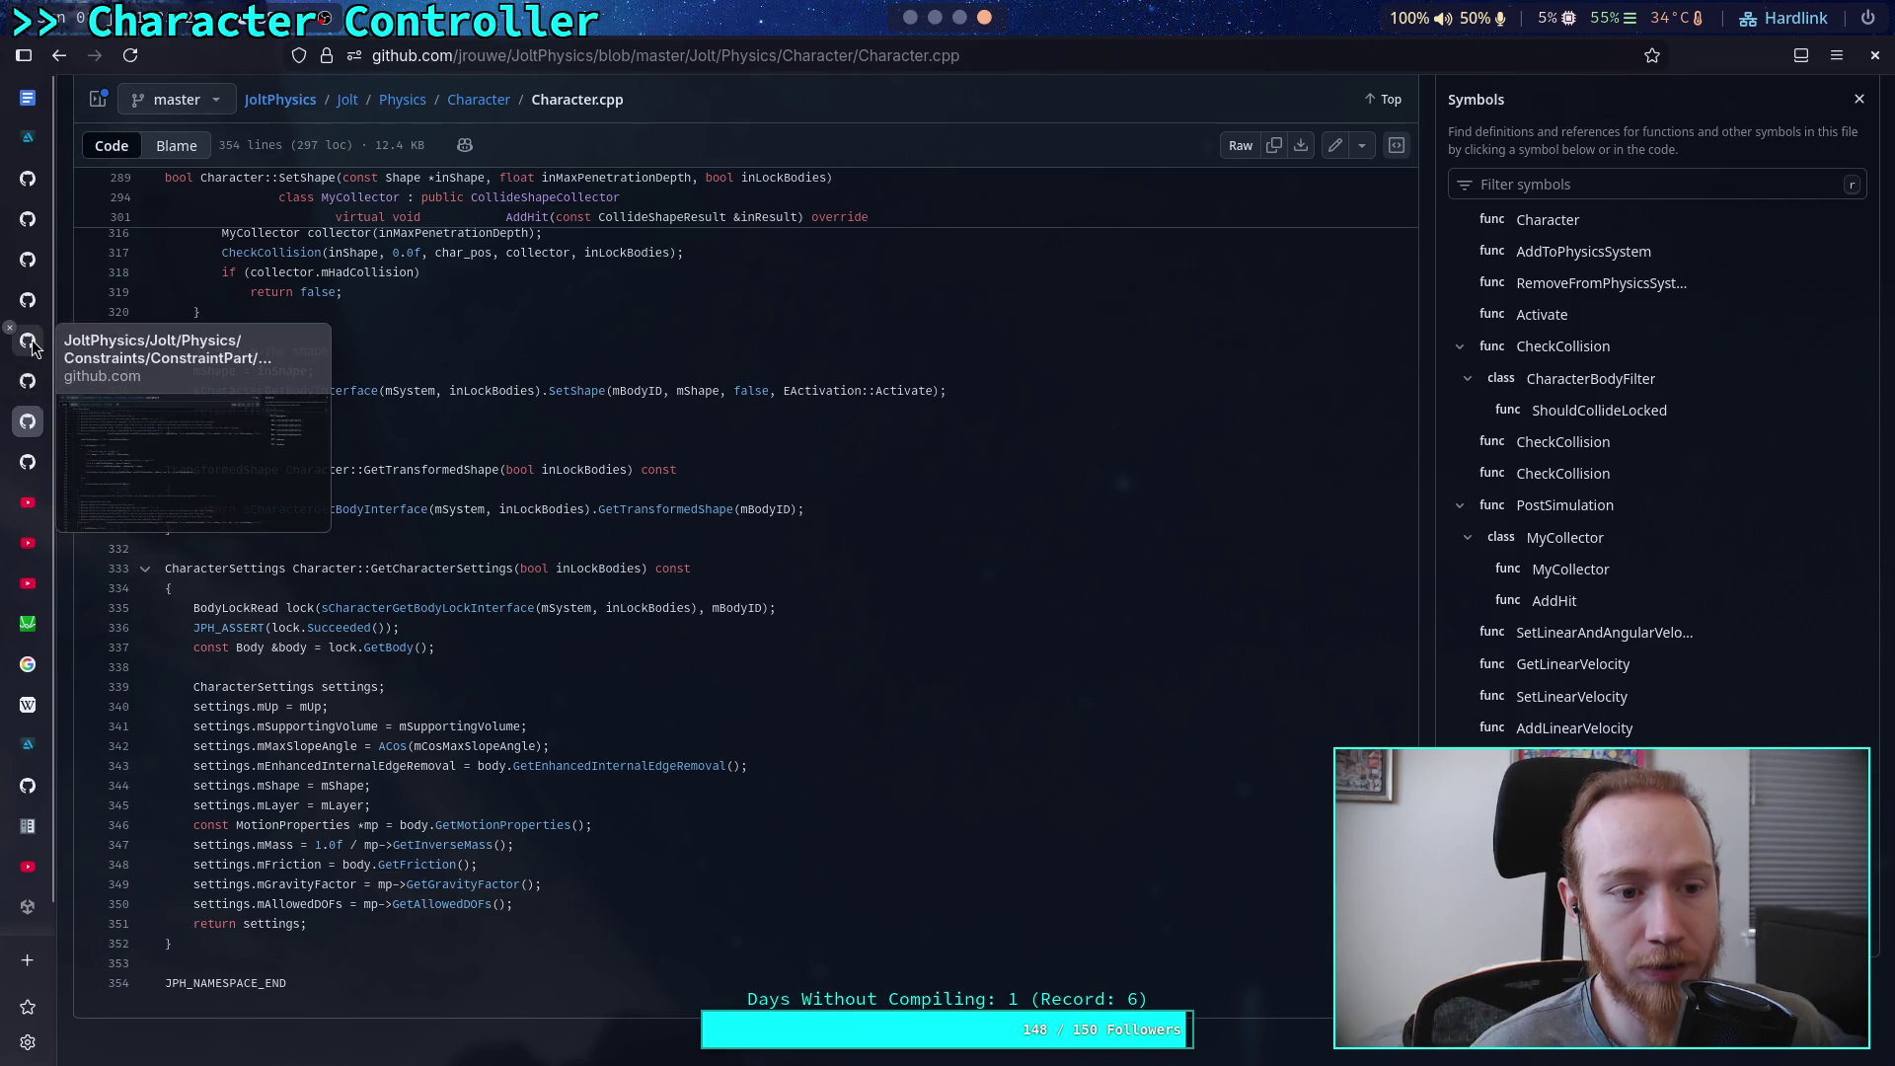
left_click(482, 100)
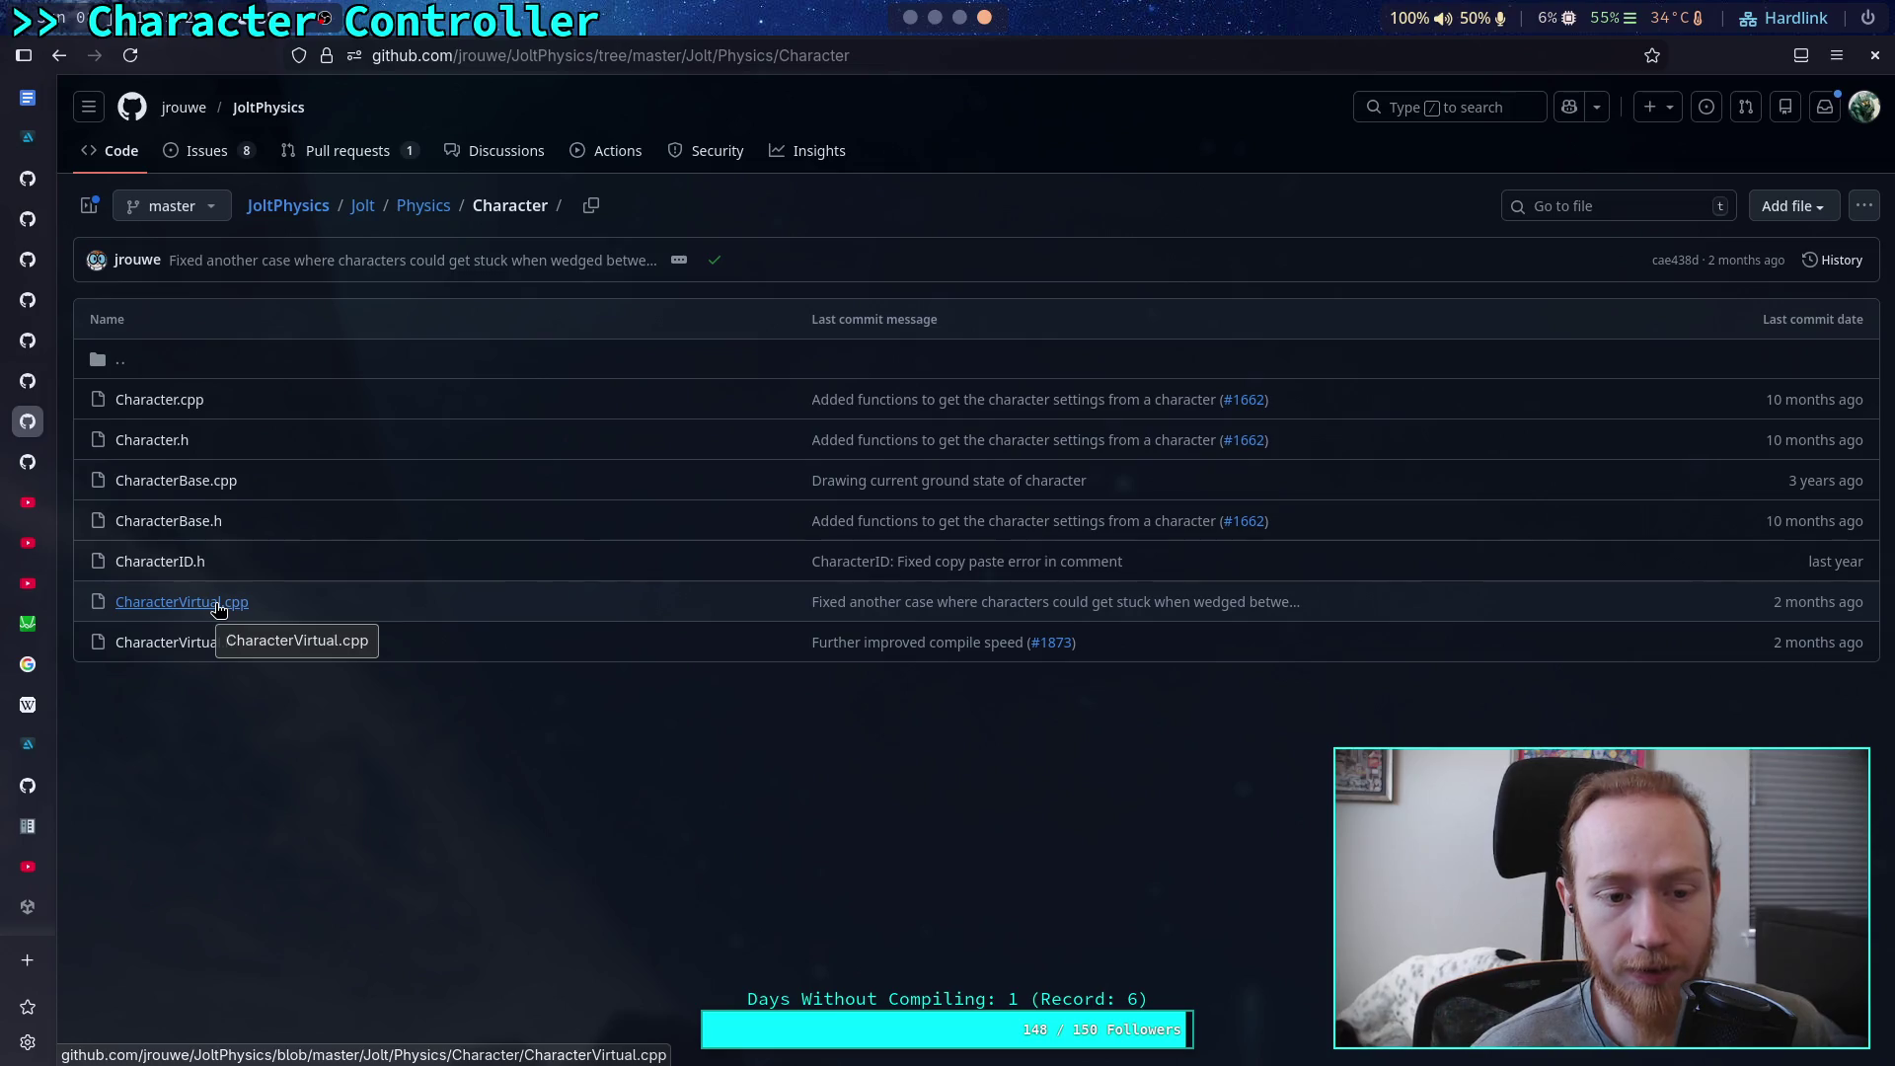
Reopen Character.cpp, read it through to the end, and return to the Character folder listing
left_click(163, 400)
scroll(618, 577, "down", 10)
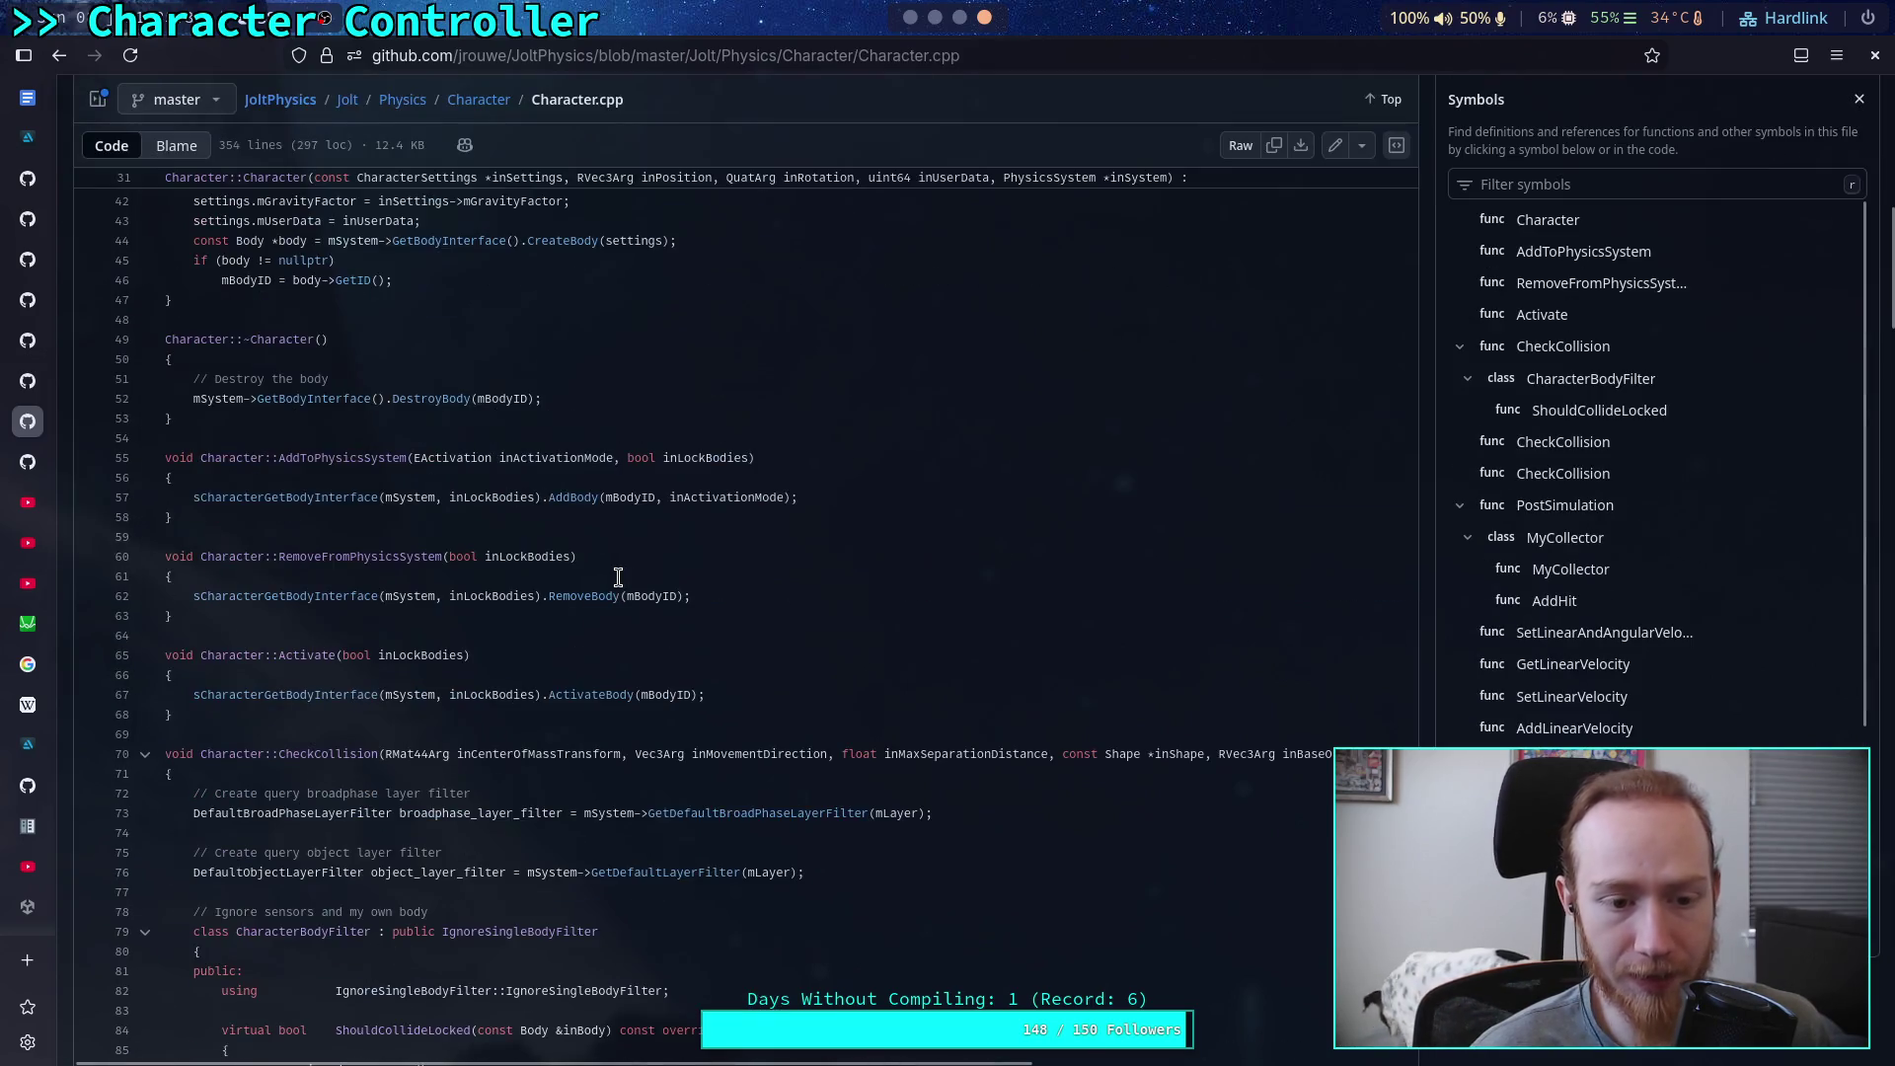
scroll(617, 578, "down", 15)
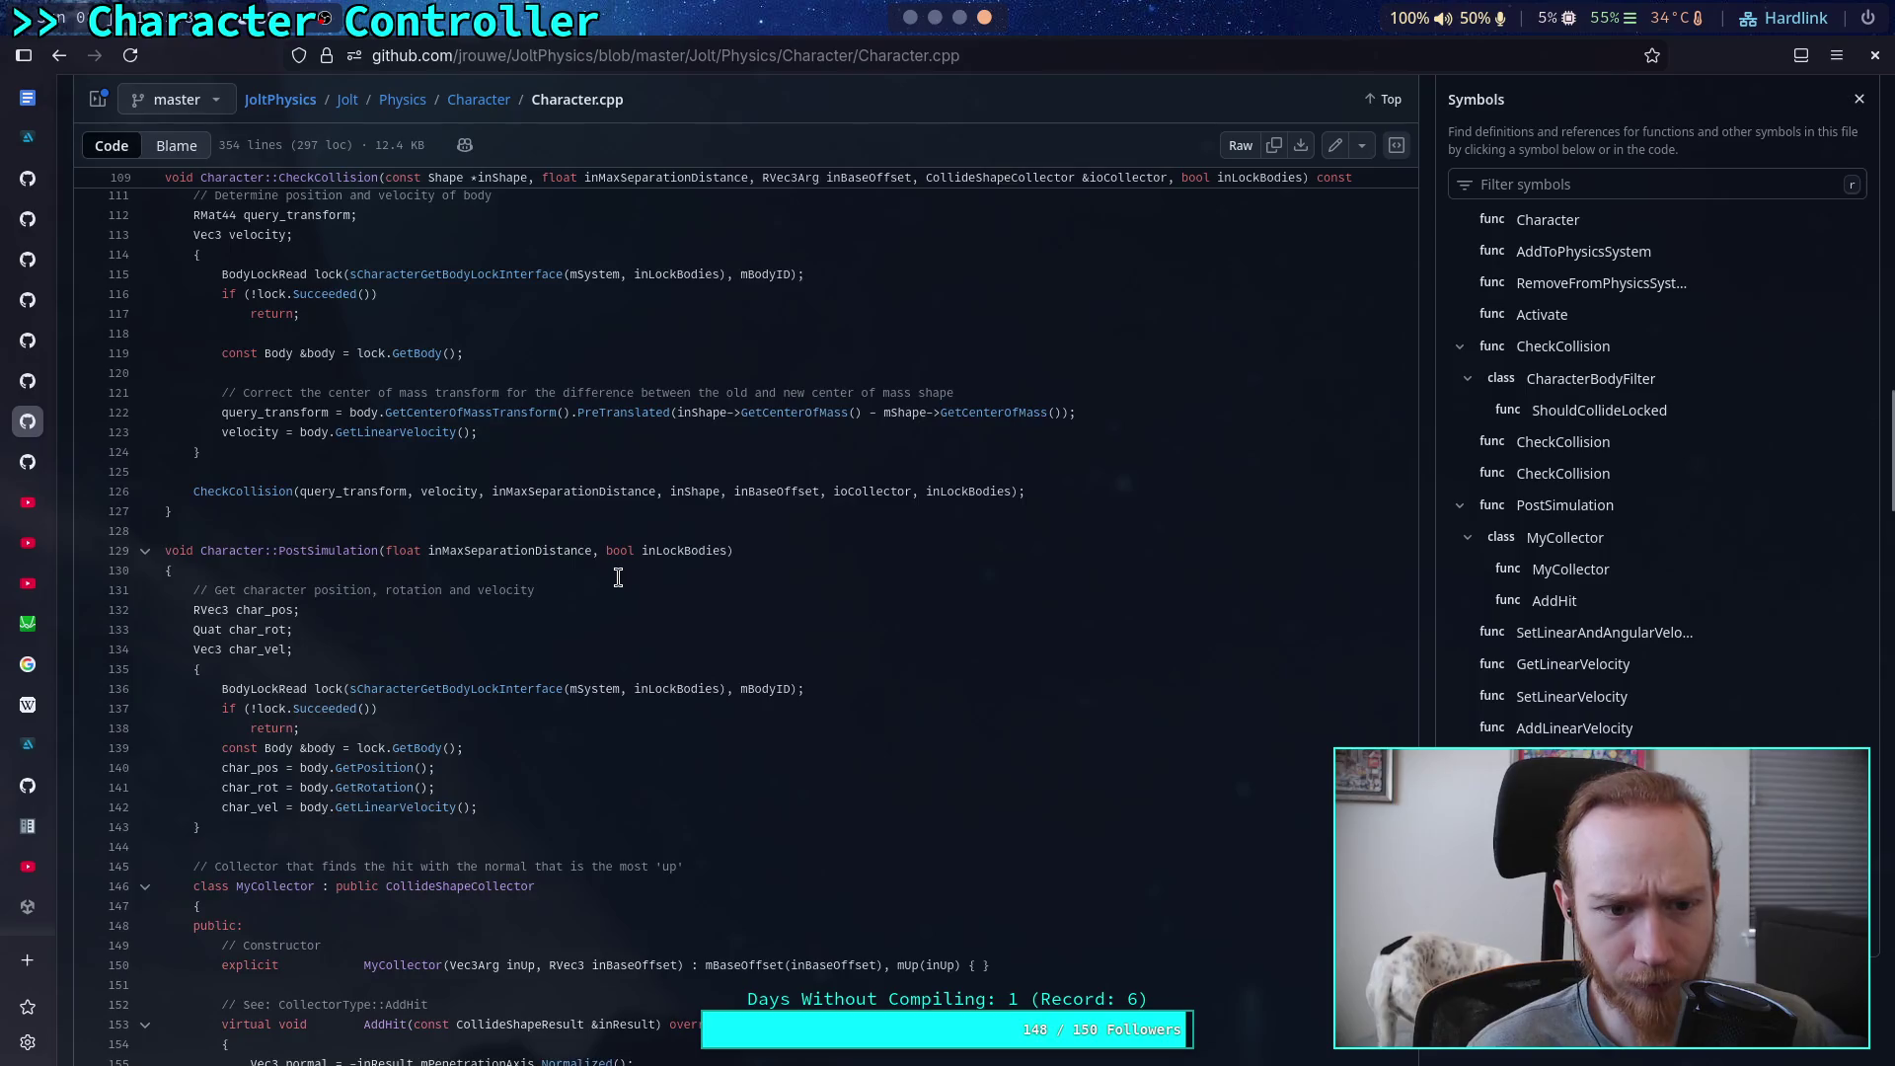
scroll(618, 577, "down", 15)
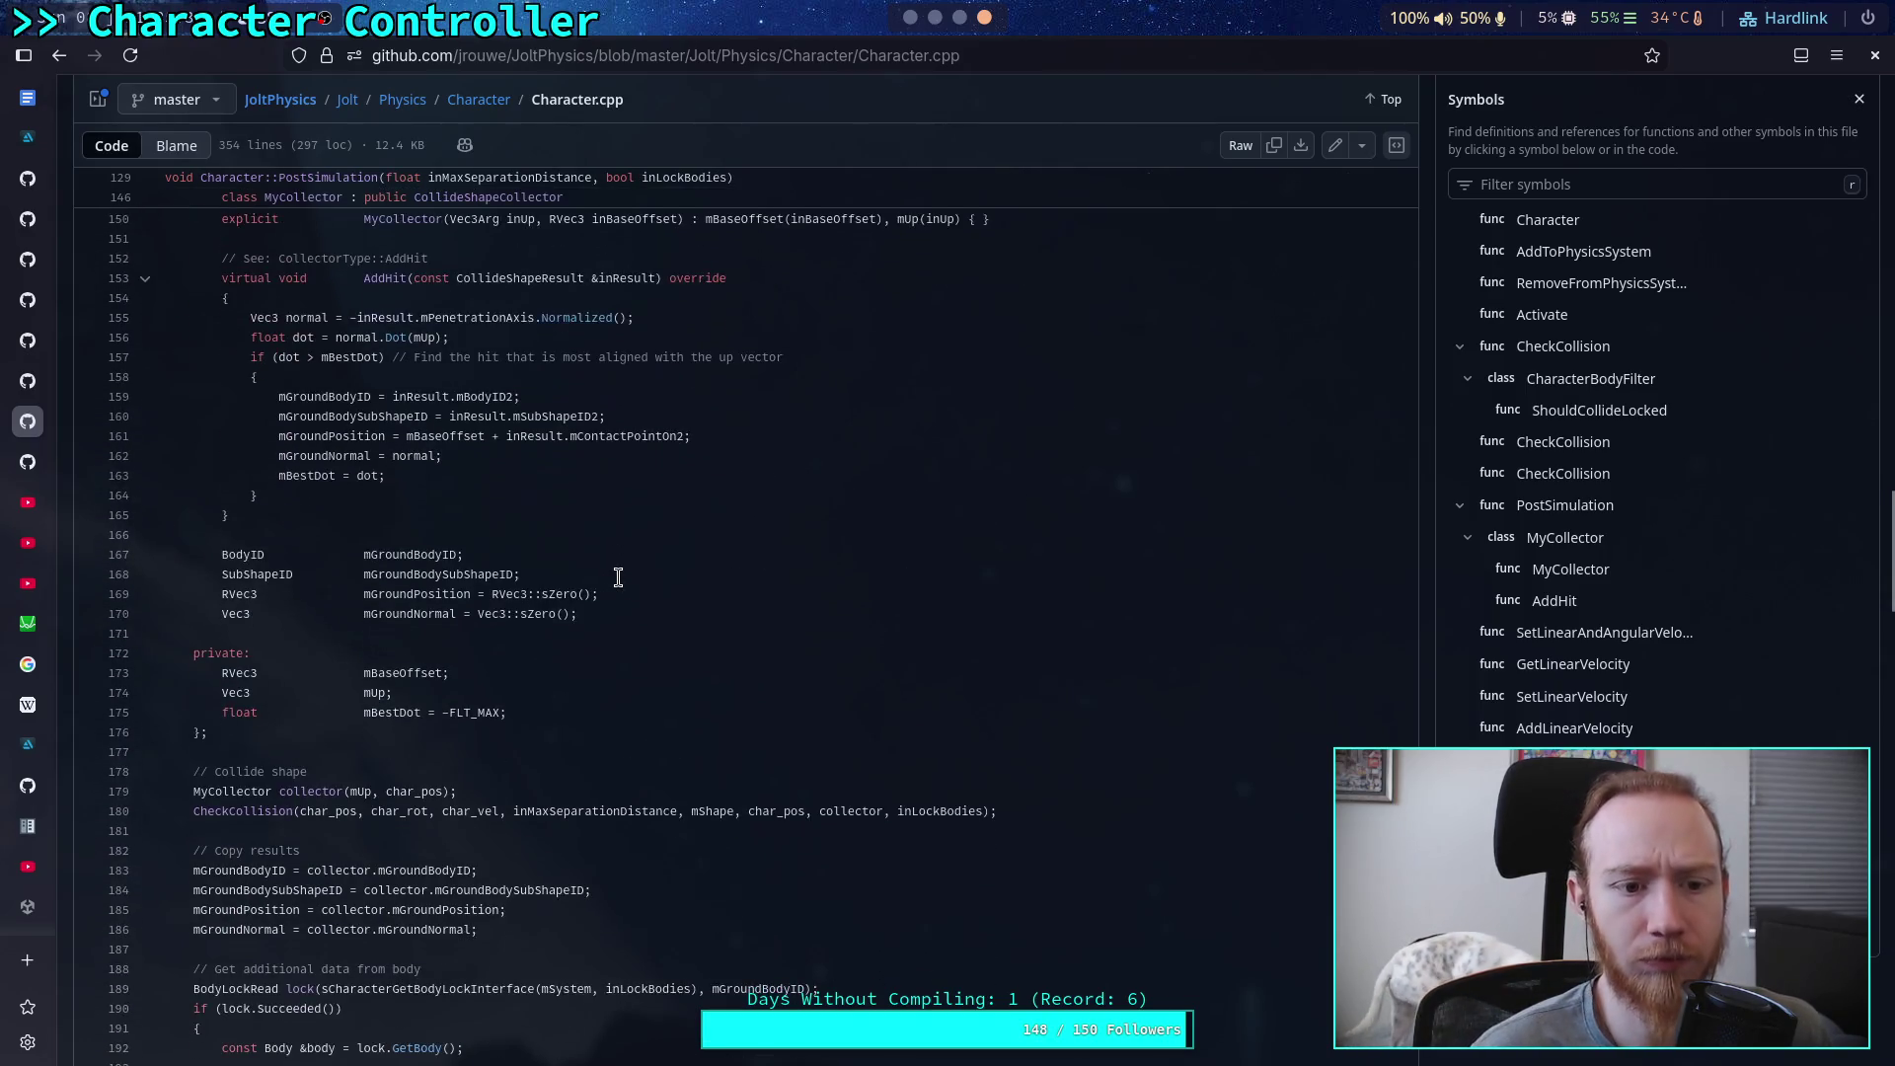
scroll(618, 578, "down", 2)
scroll(618, 578, "down", 10)
scroll(618, 578, "up", 10)
scroll(618, 577, "down", 20)
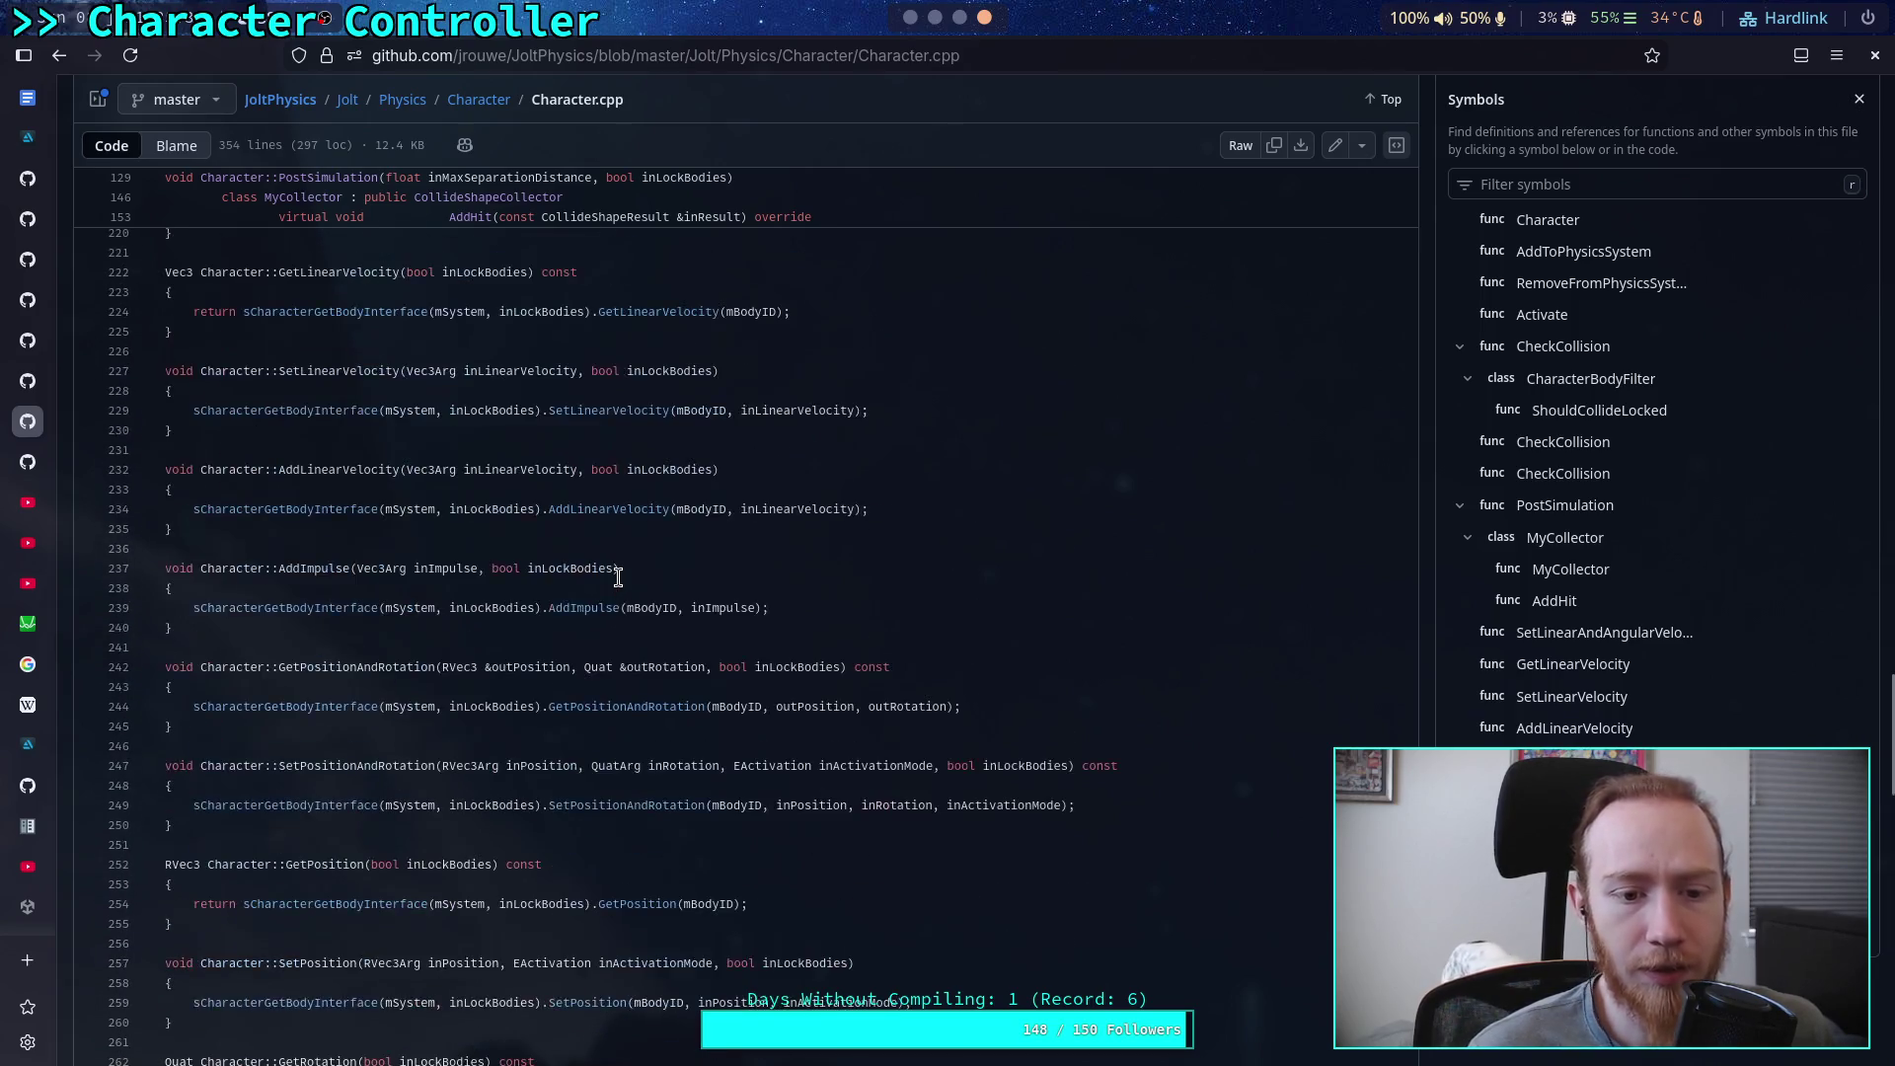
scroll(618, 577, "down", 8)
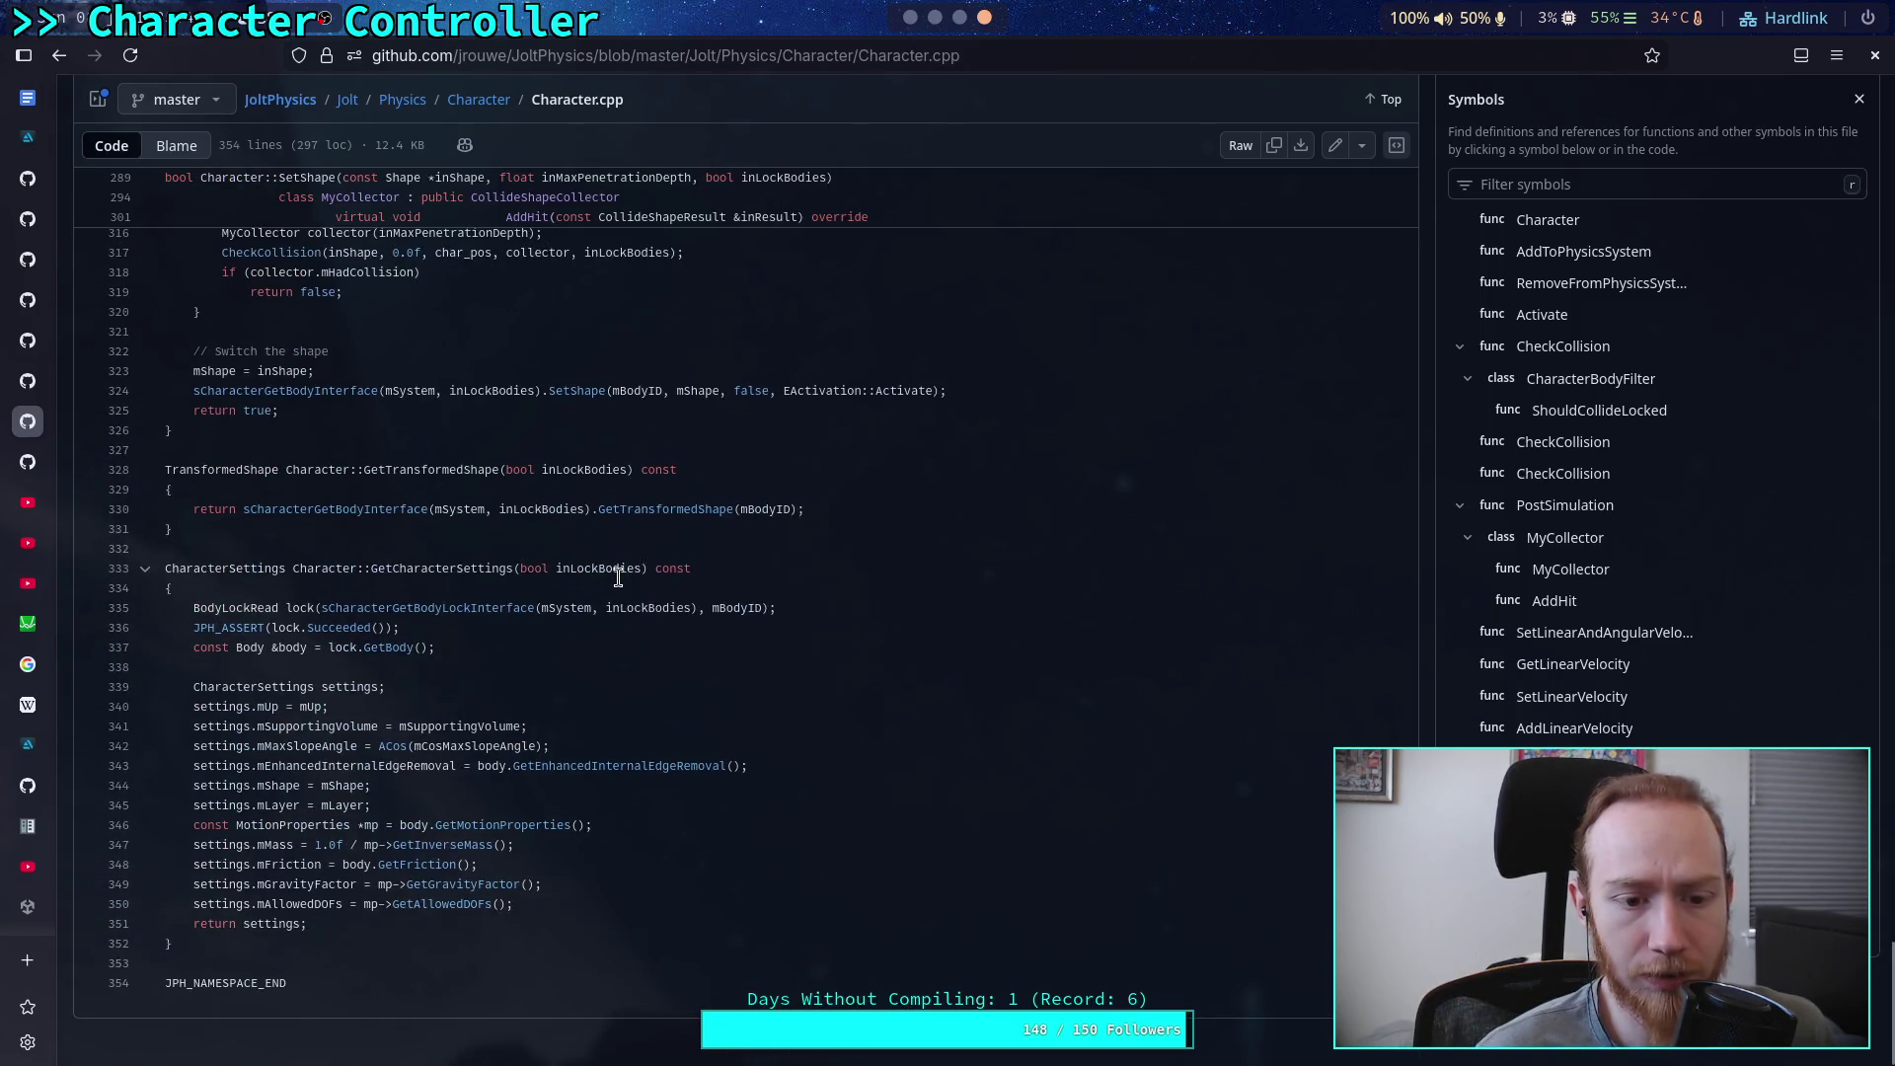
left_click(479, 99)
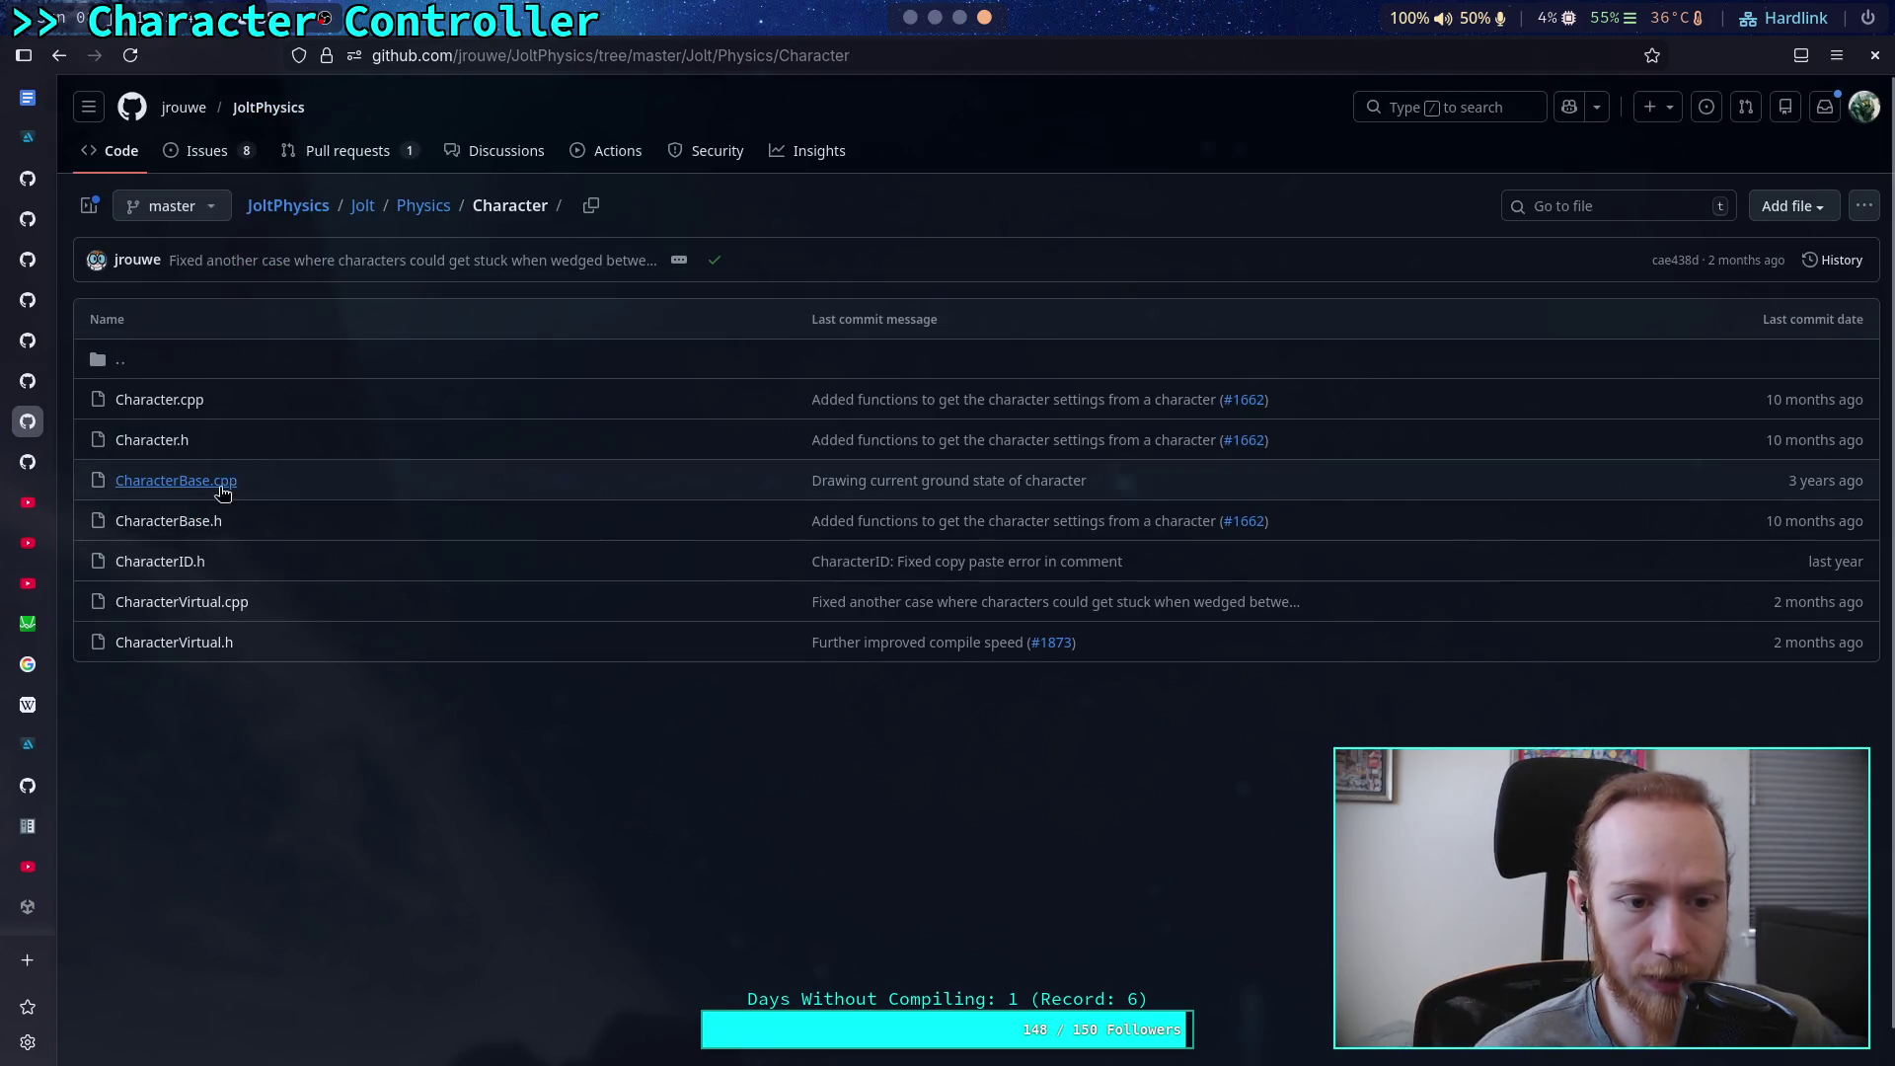
Read through CharacterVirtual.cpp, checking GetSupportFunction references and searching the page for 0.25
left_click(182, 602)
scroll(633, 677, "down", 20)
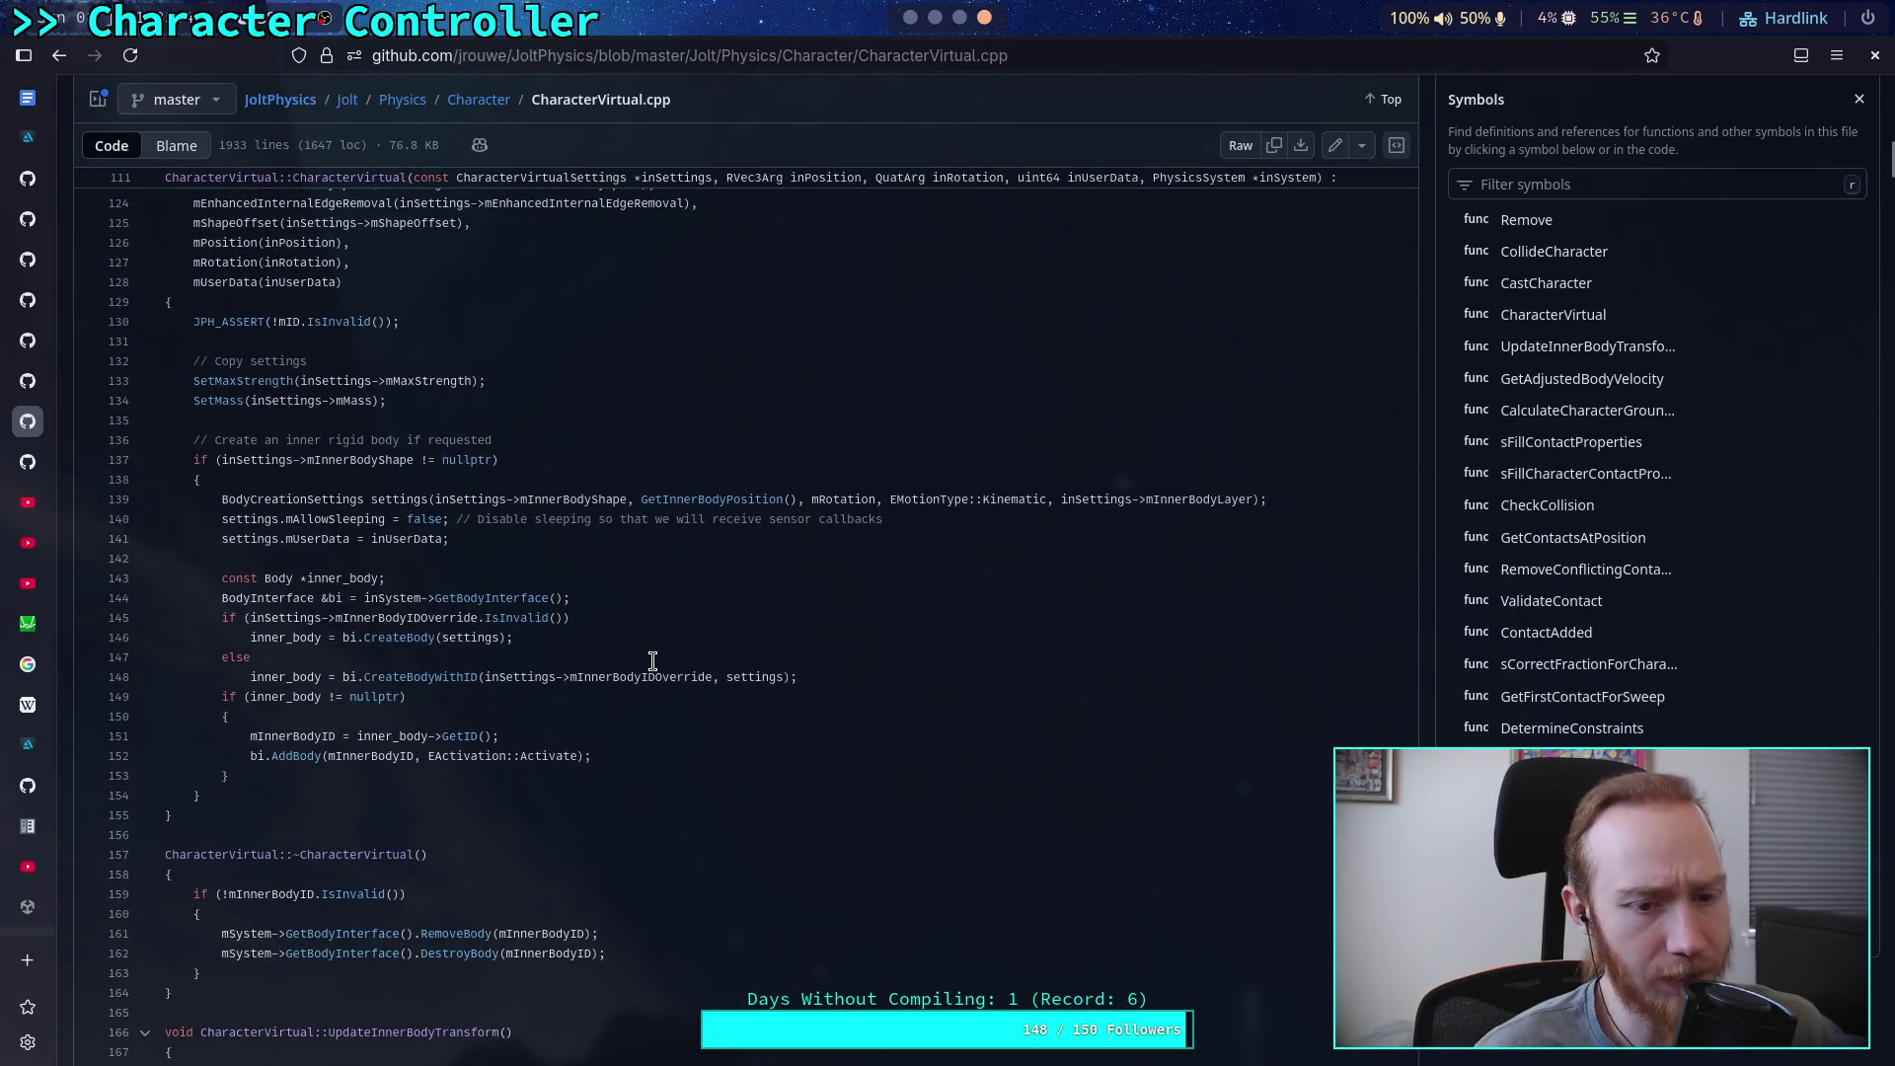
scroll(652, 661, "down", 19)
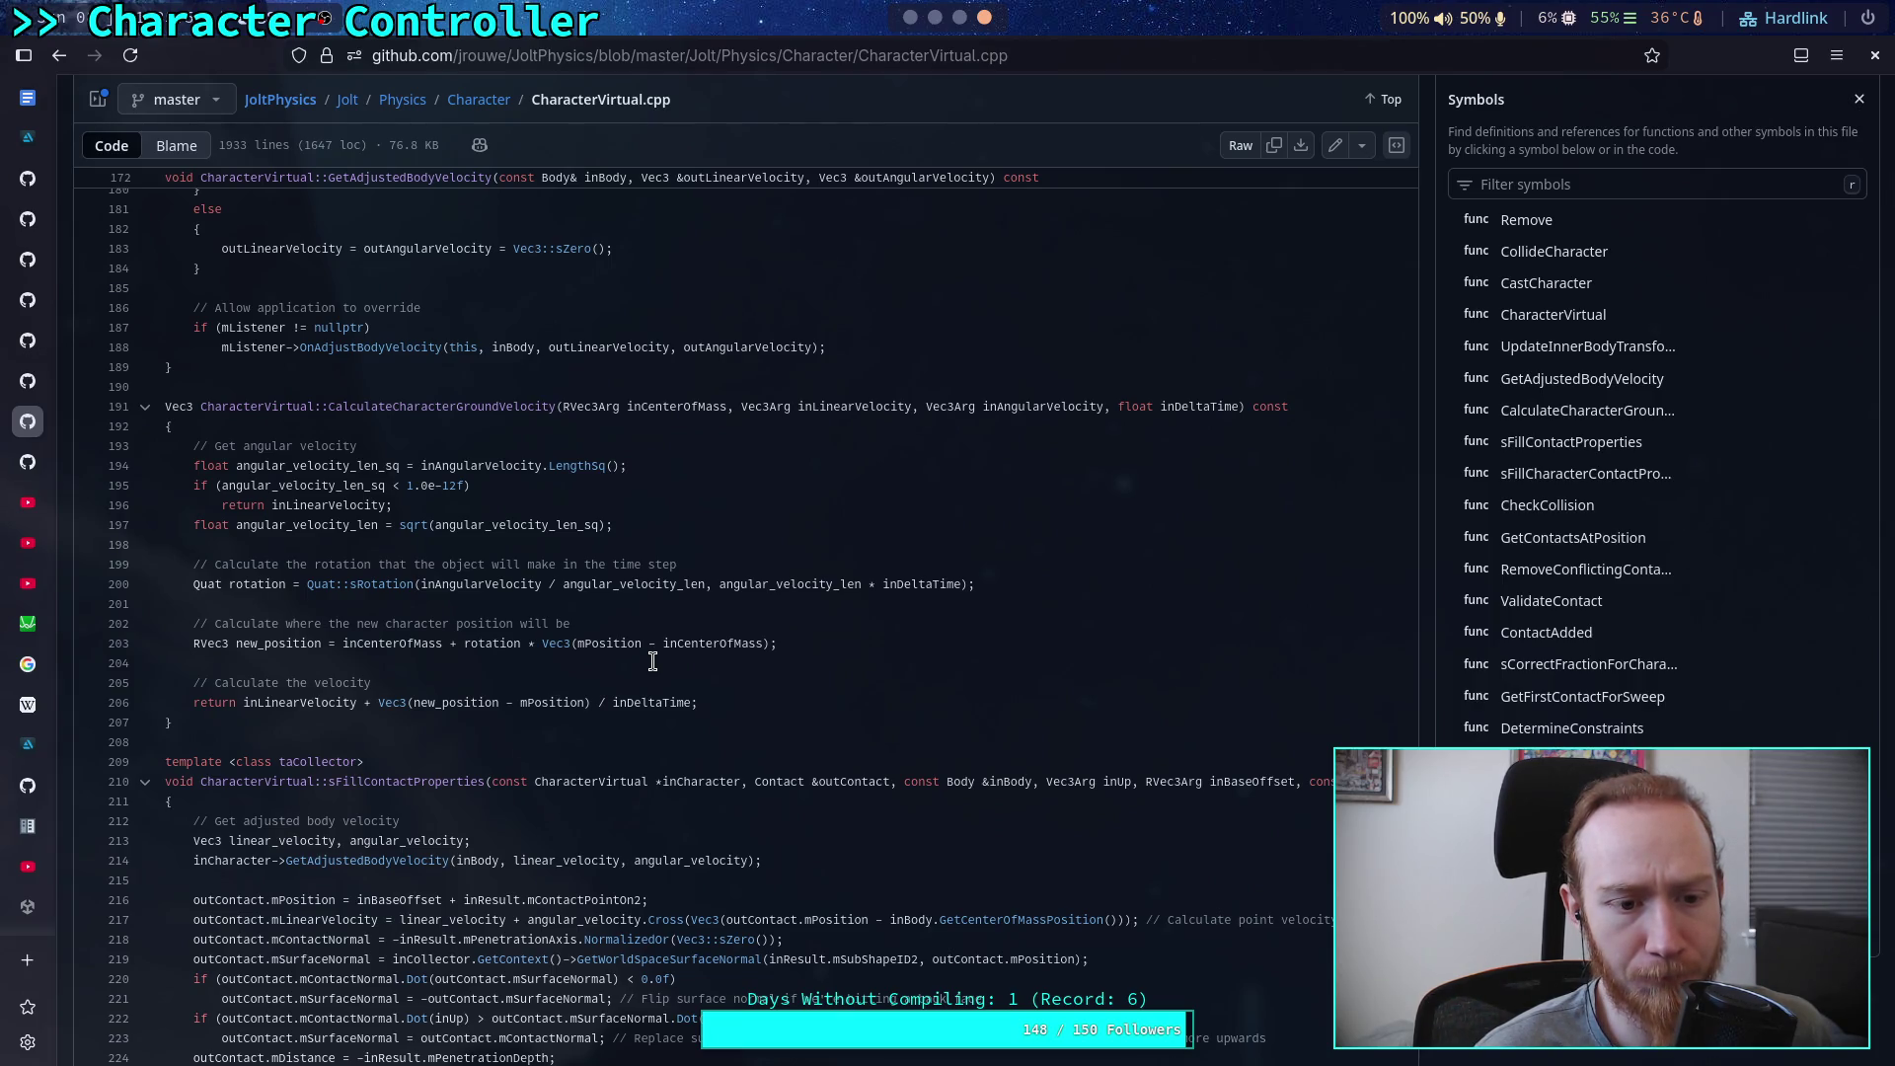
scroll(653, 661, "down", 10)
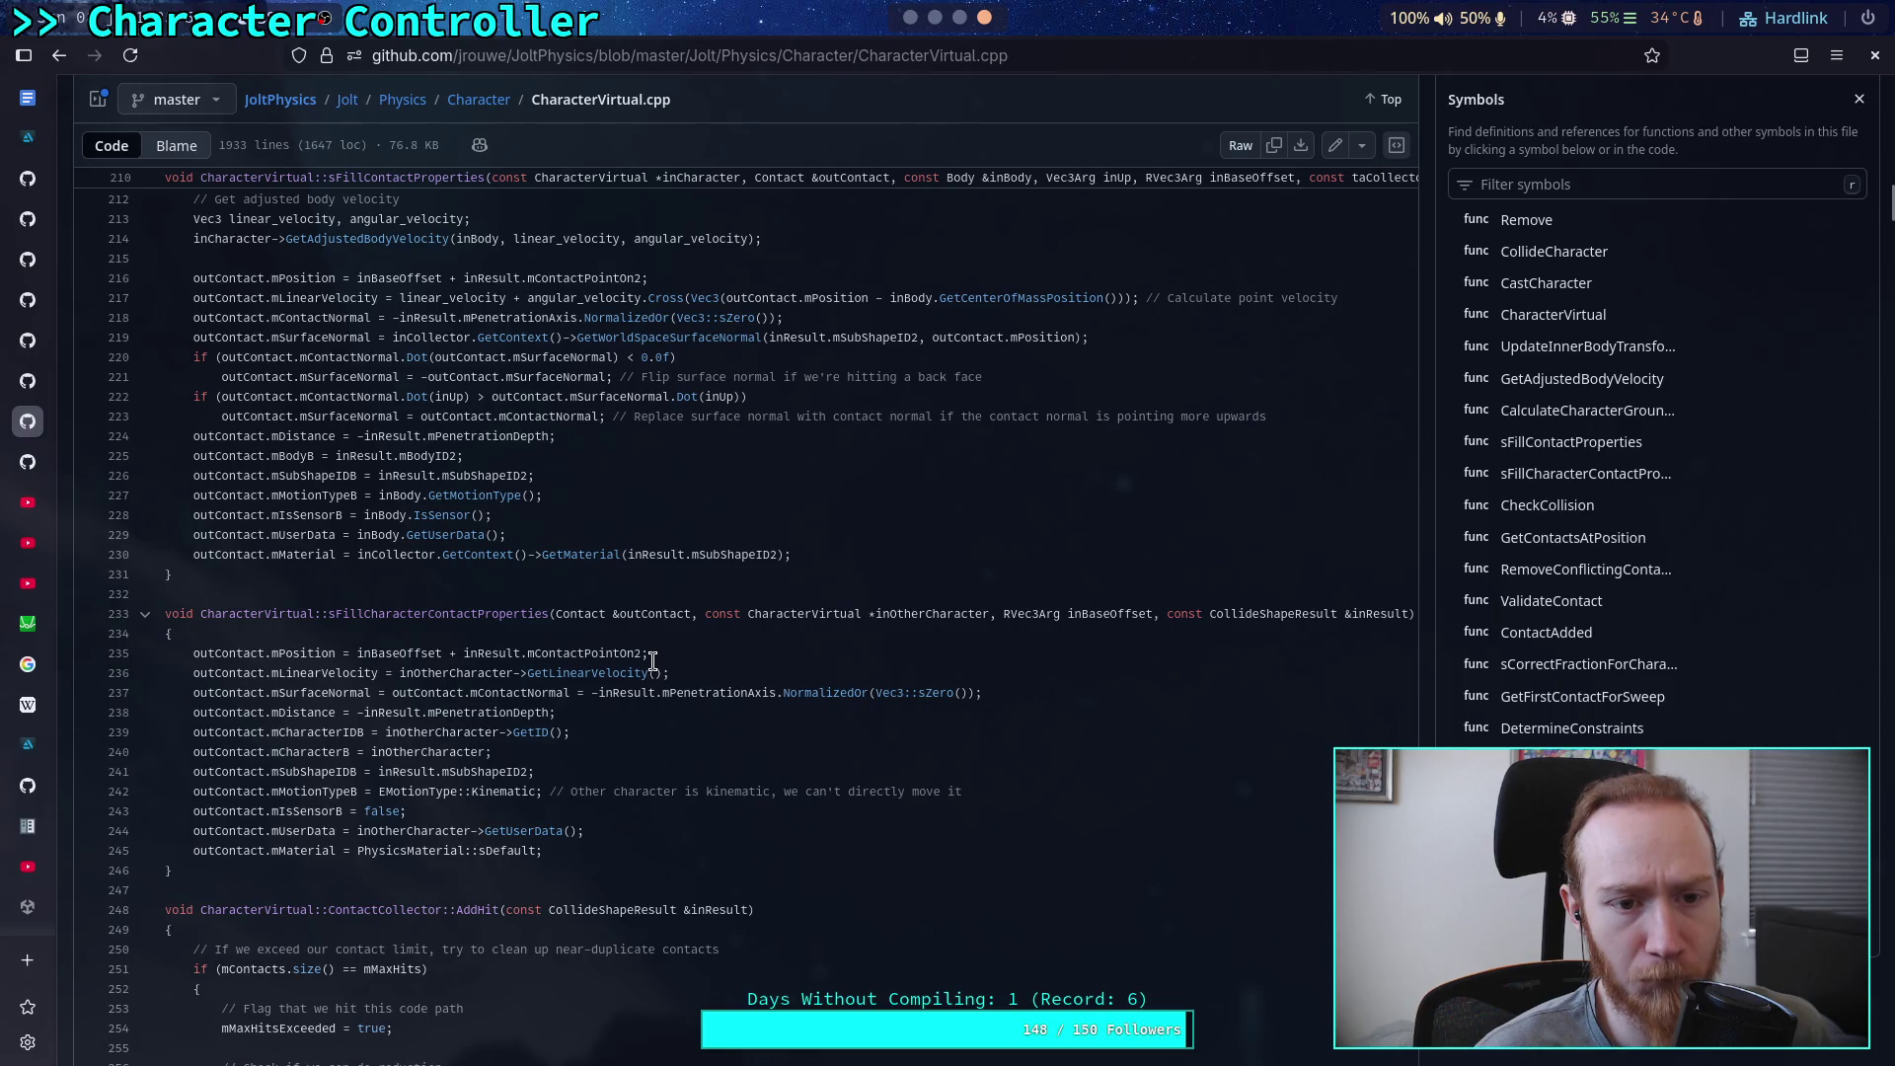
scroll(653, 661, "down", 10)
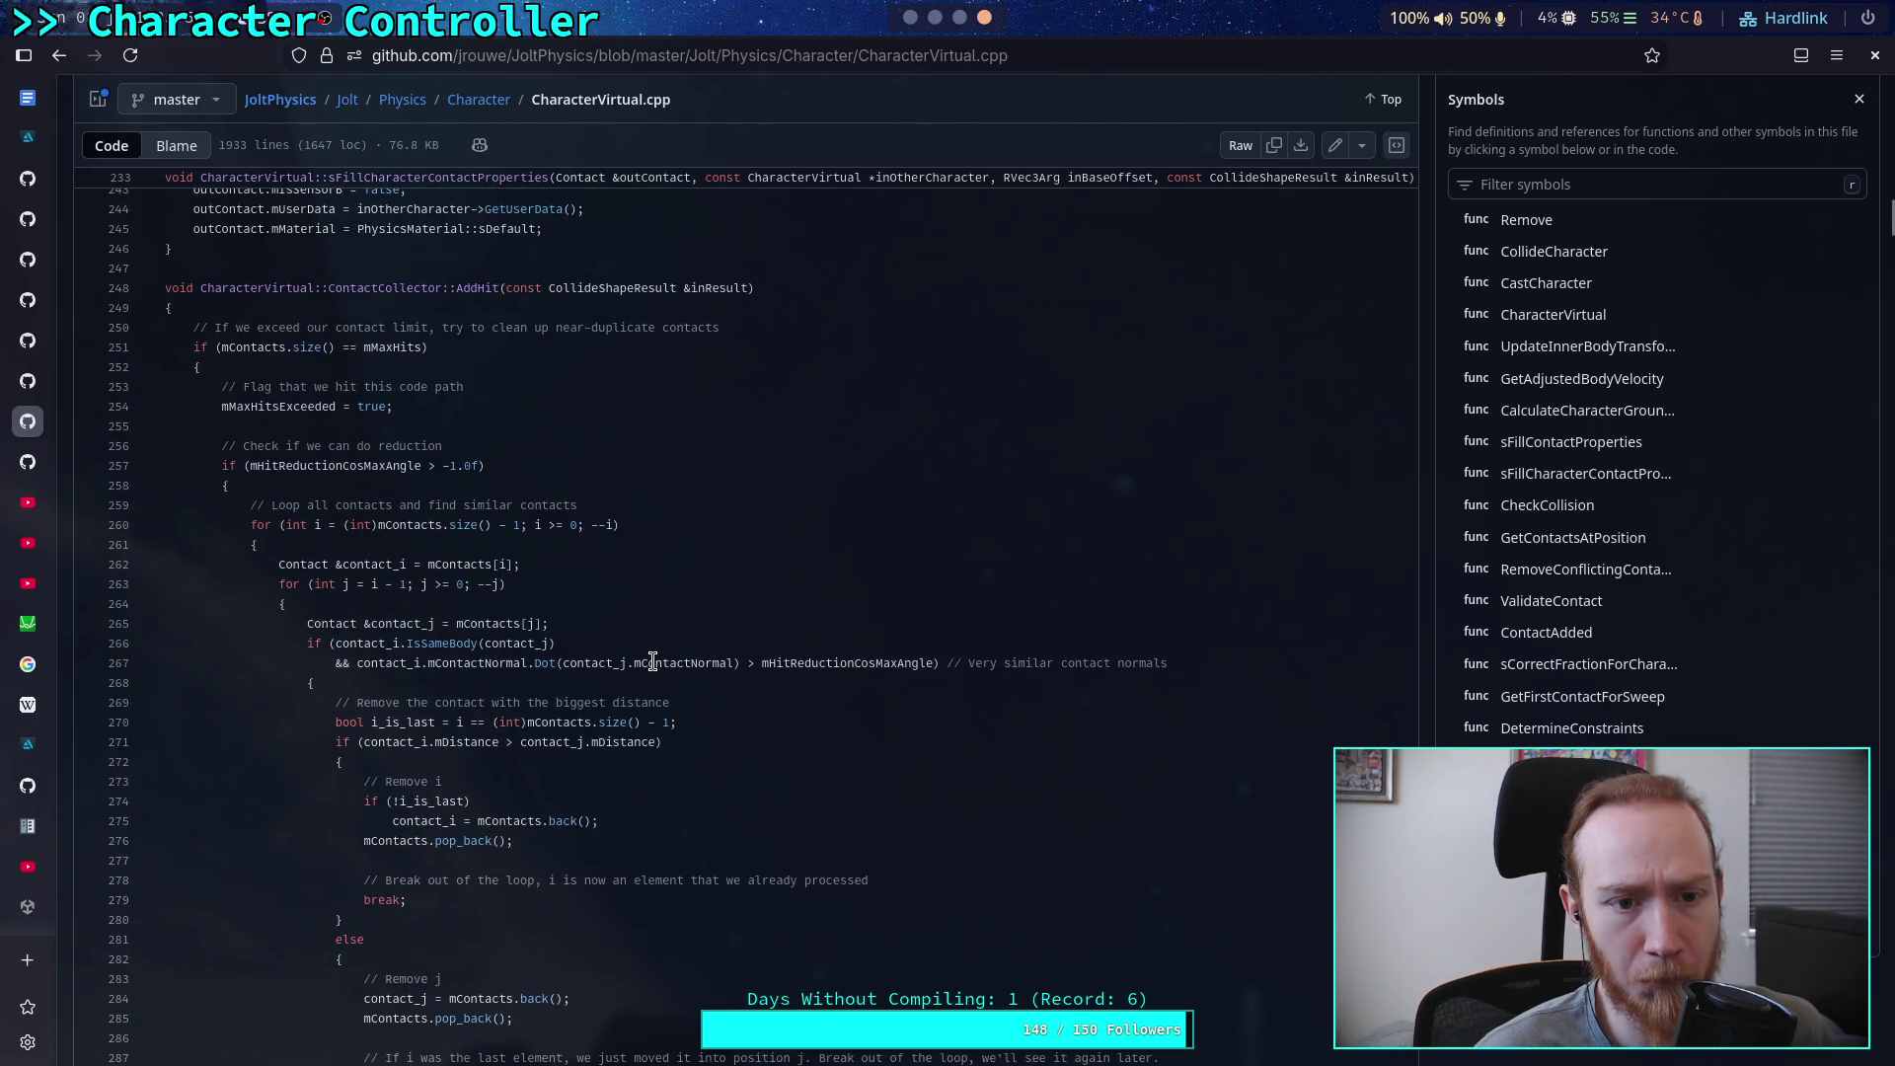
scroll(653, 660, "down", 20)
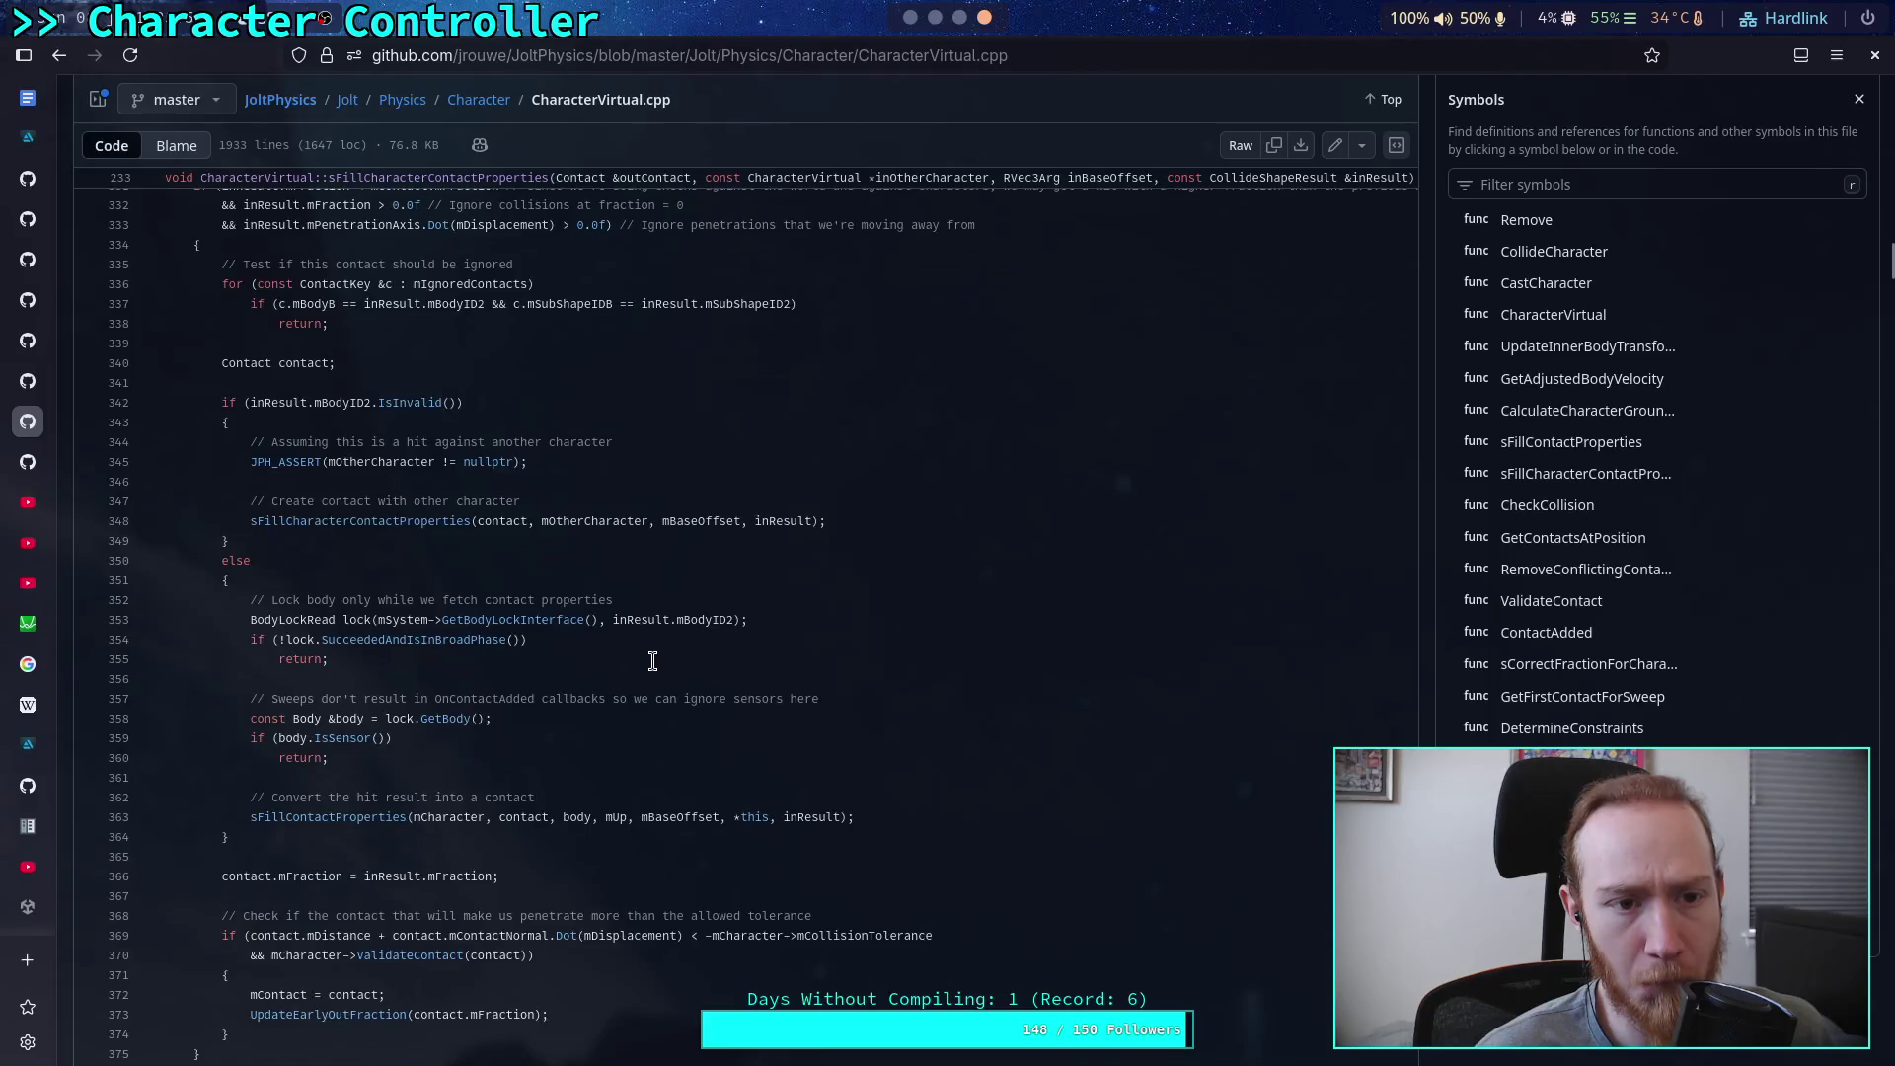
scroll(653, 660, "down", 20)
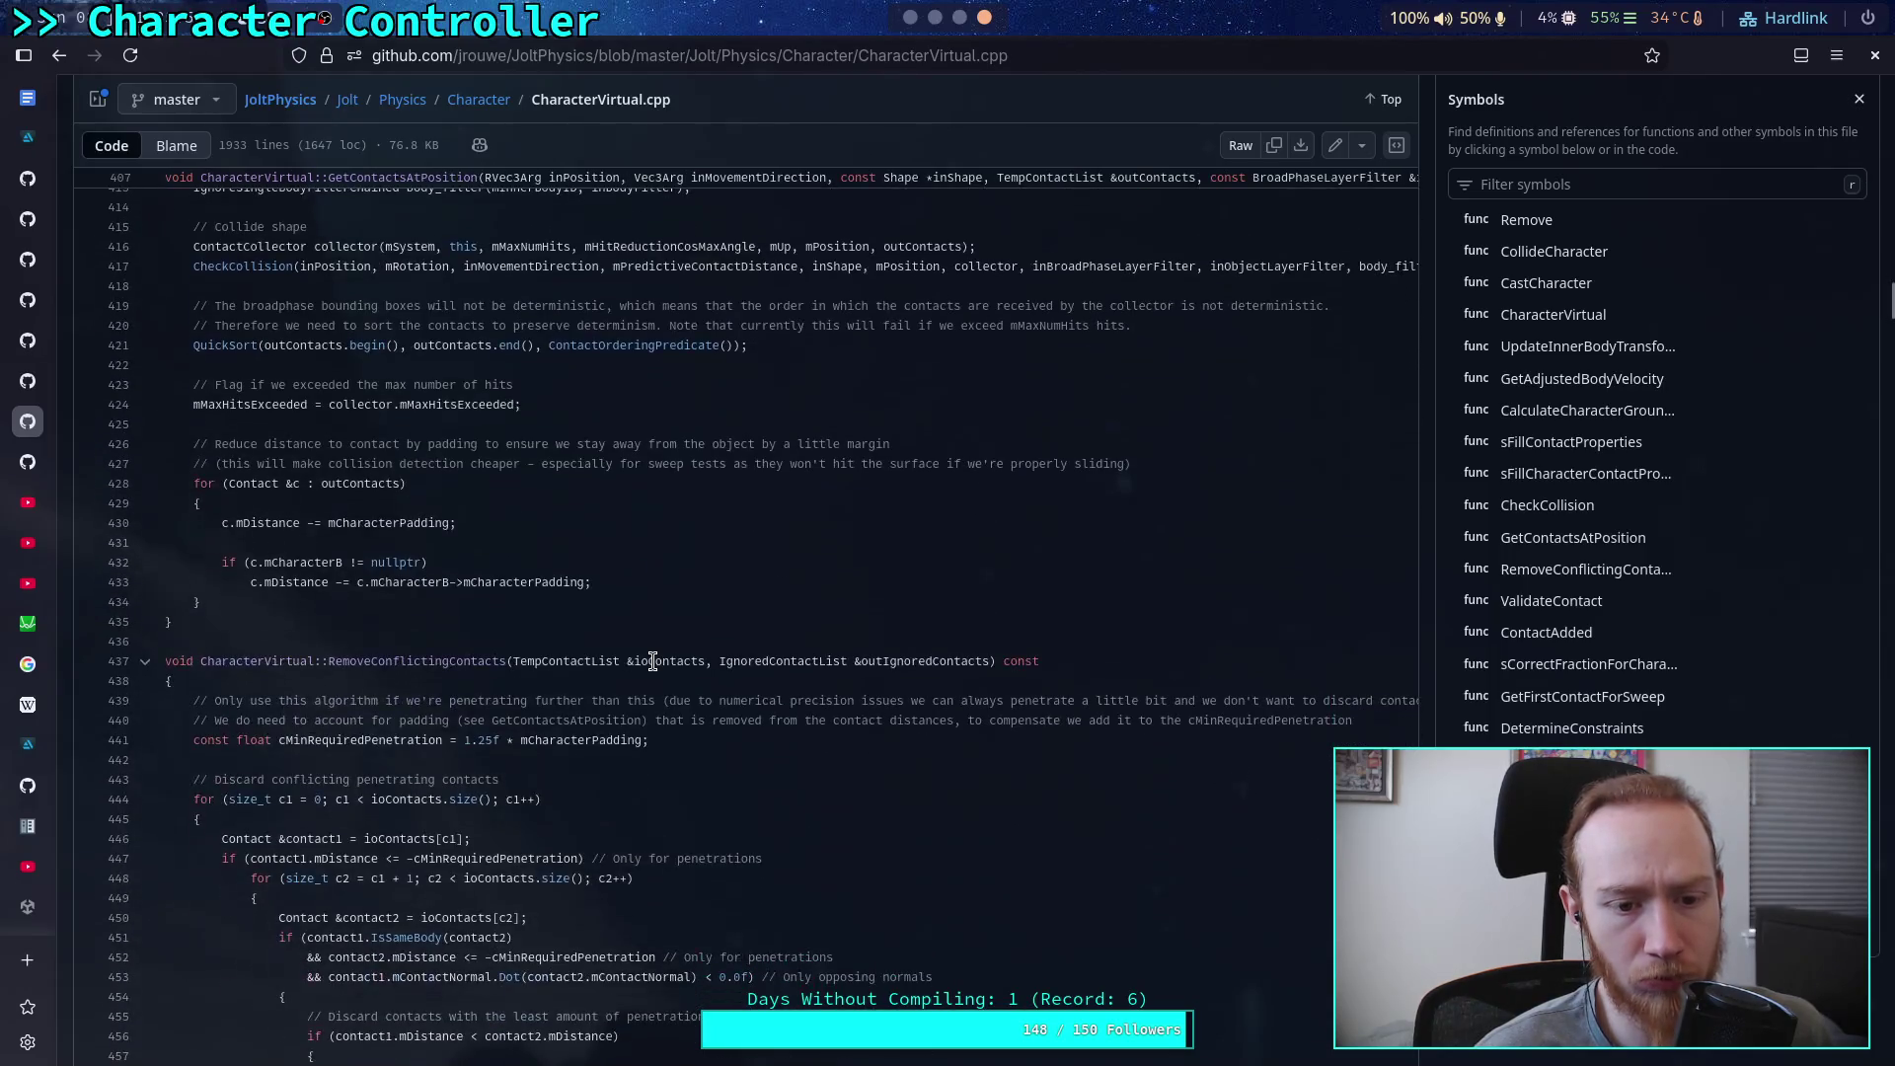
scroll(652, 660, "down", 13)
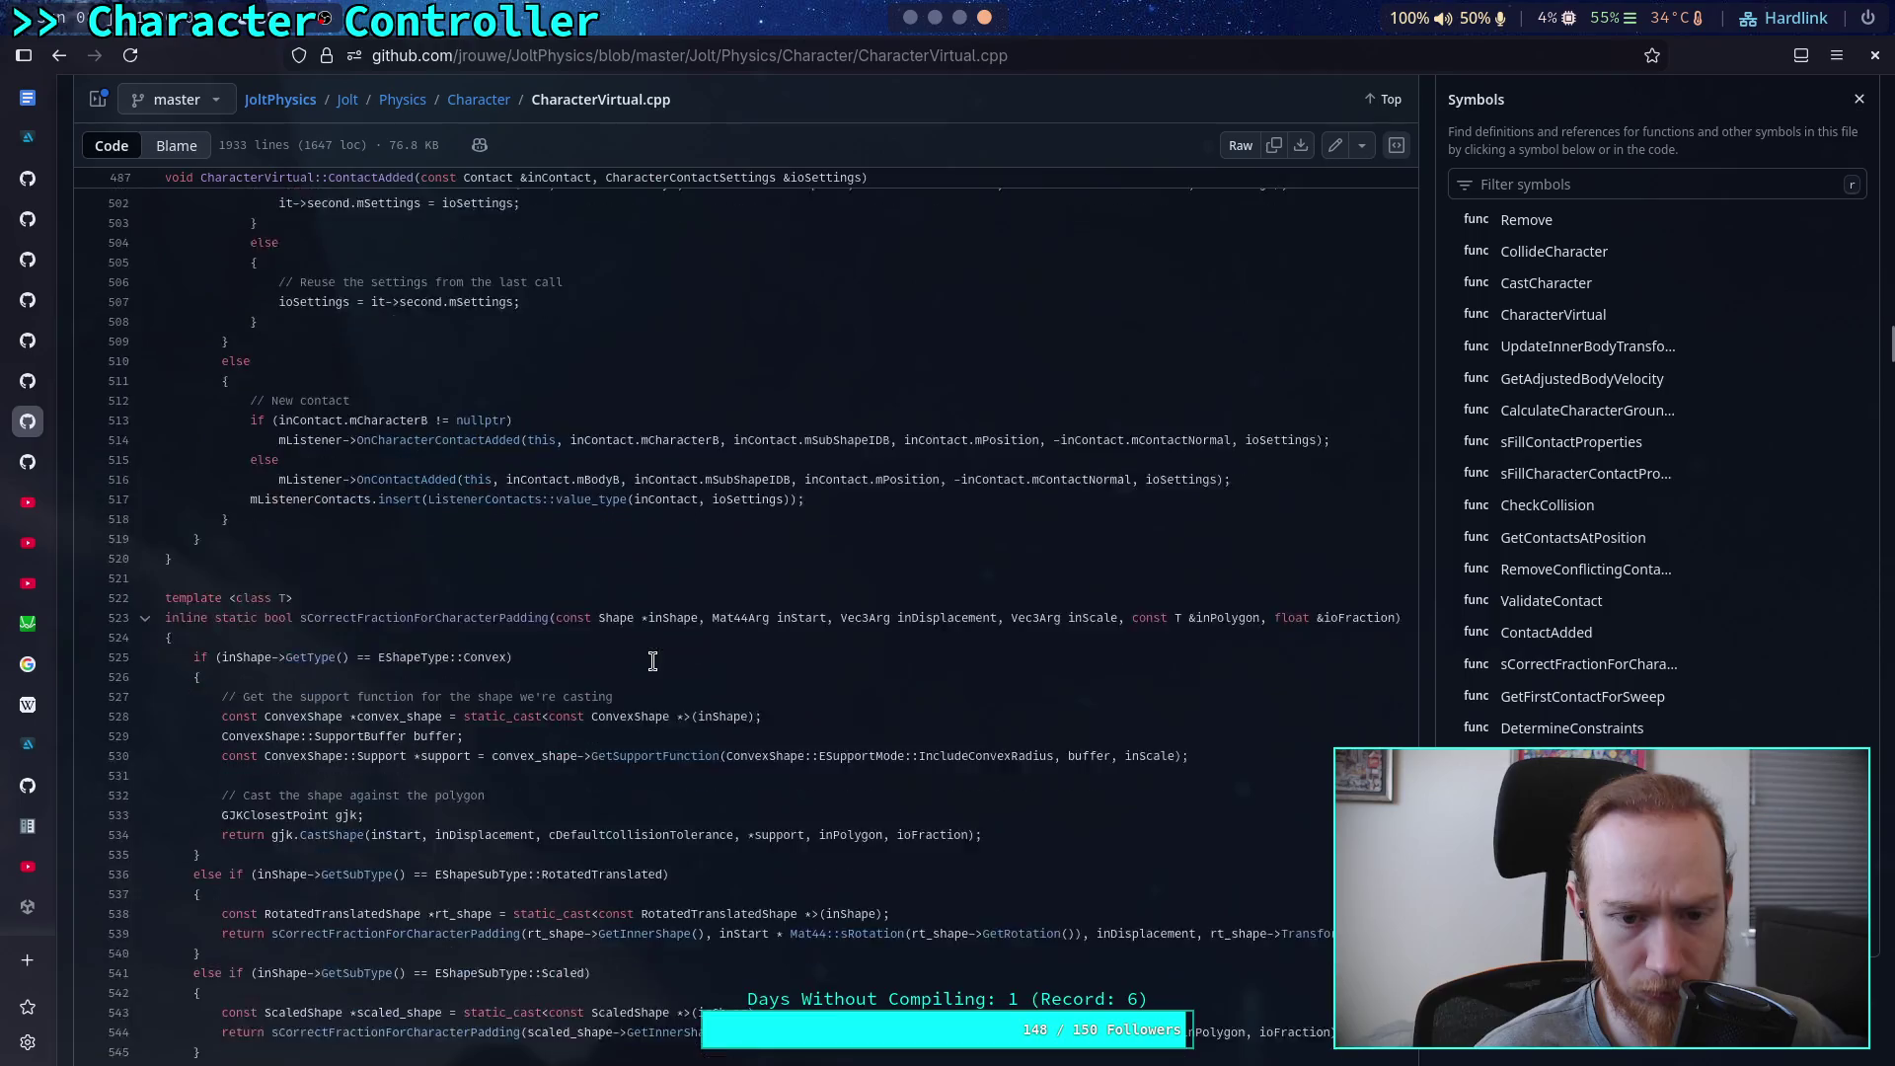
left_click(689, 633)
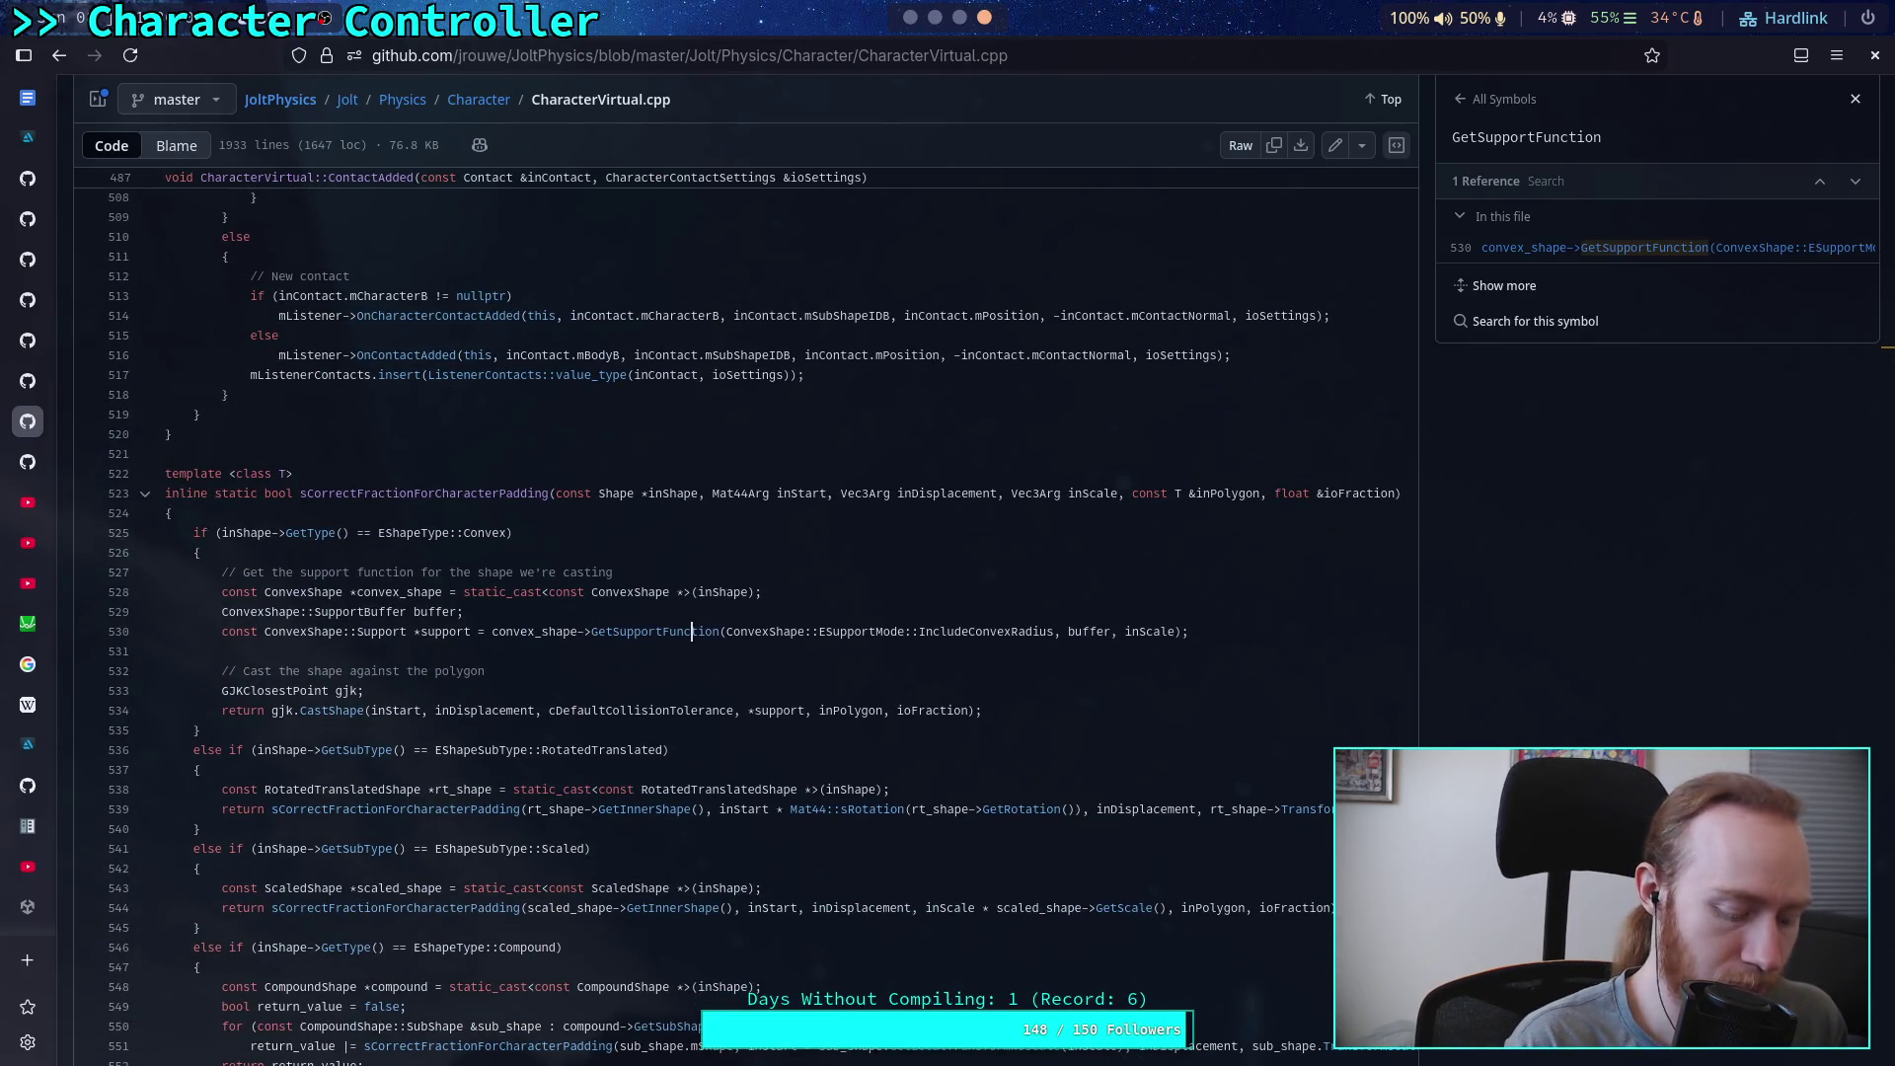
key("ctrl+f")
type("0.25")
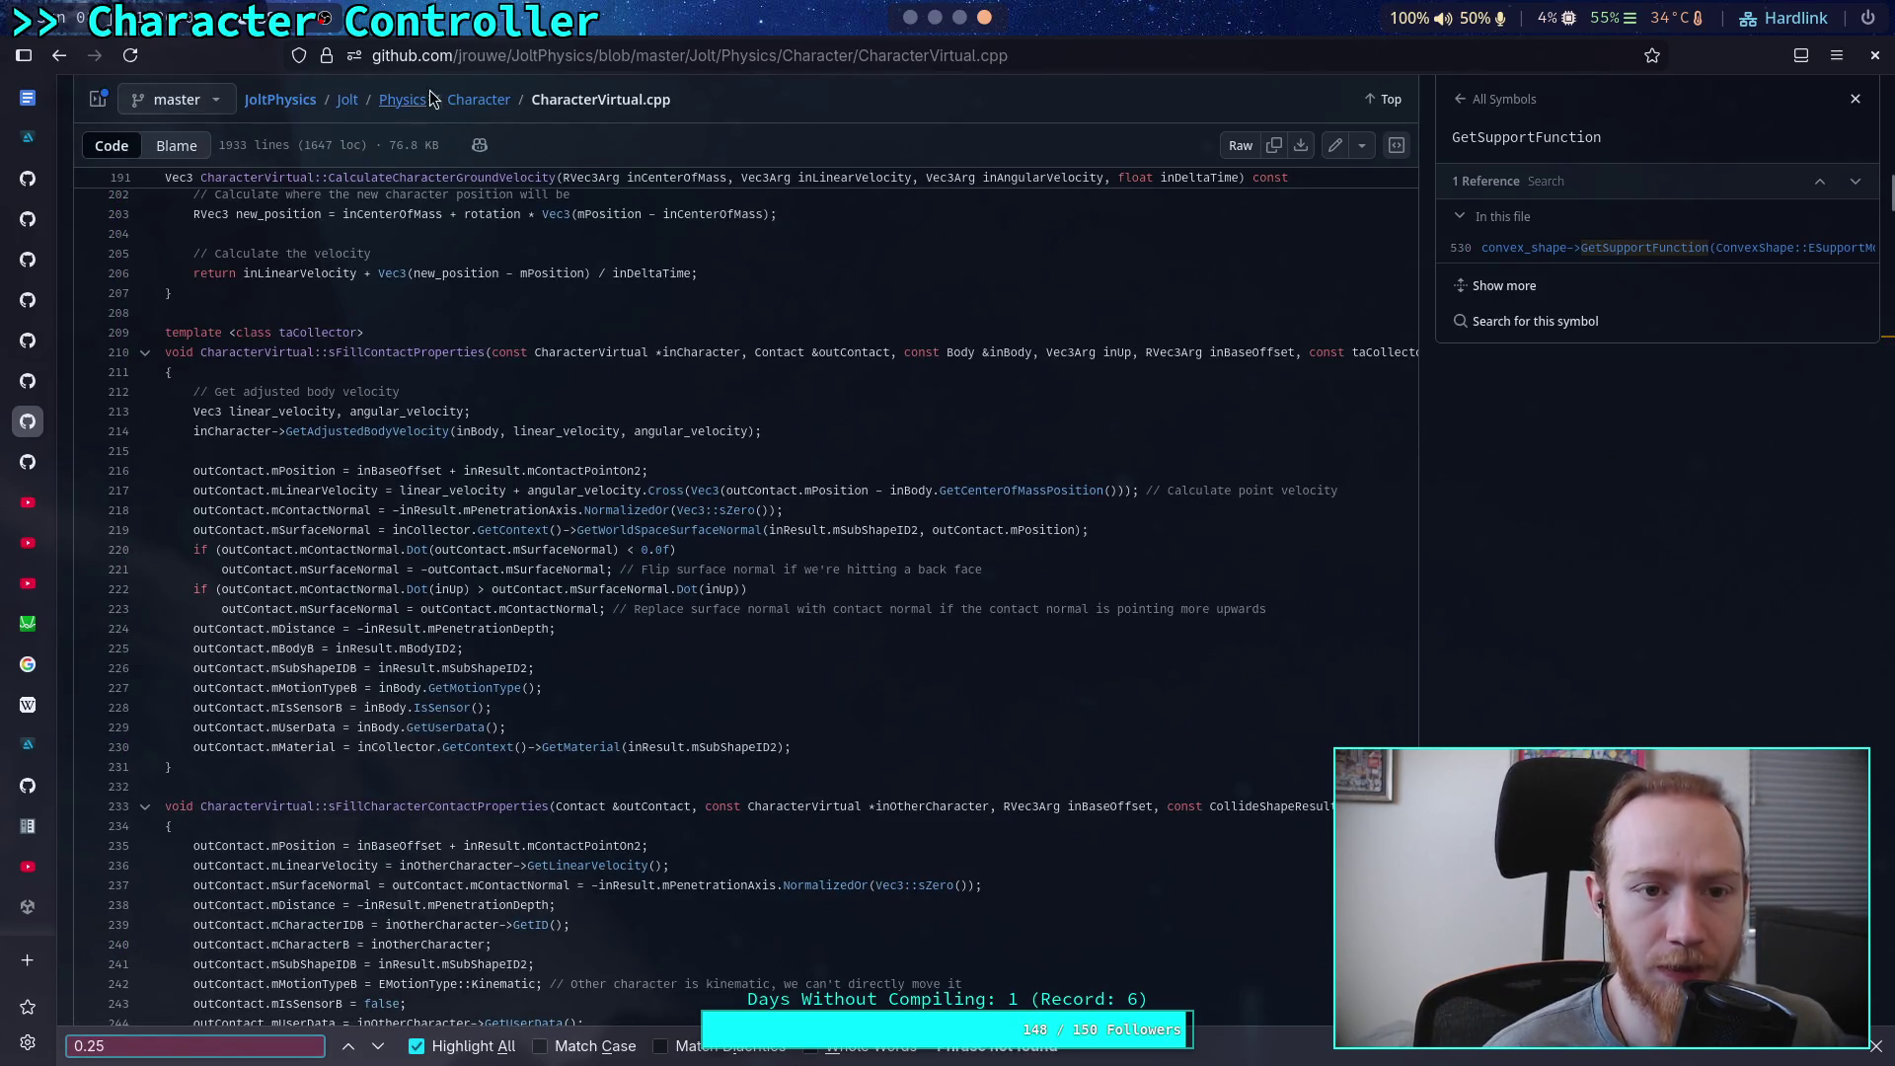
Open CharacterBase.cpp and Character.cpp from the Character folder, then switch to CharacterVirtualTest.cpp
left_click(478, 100)
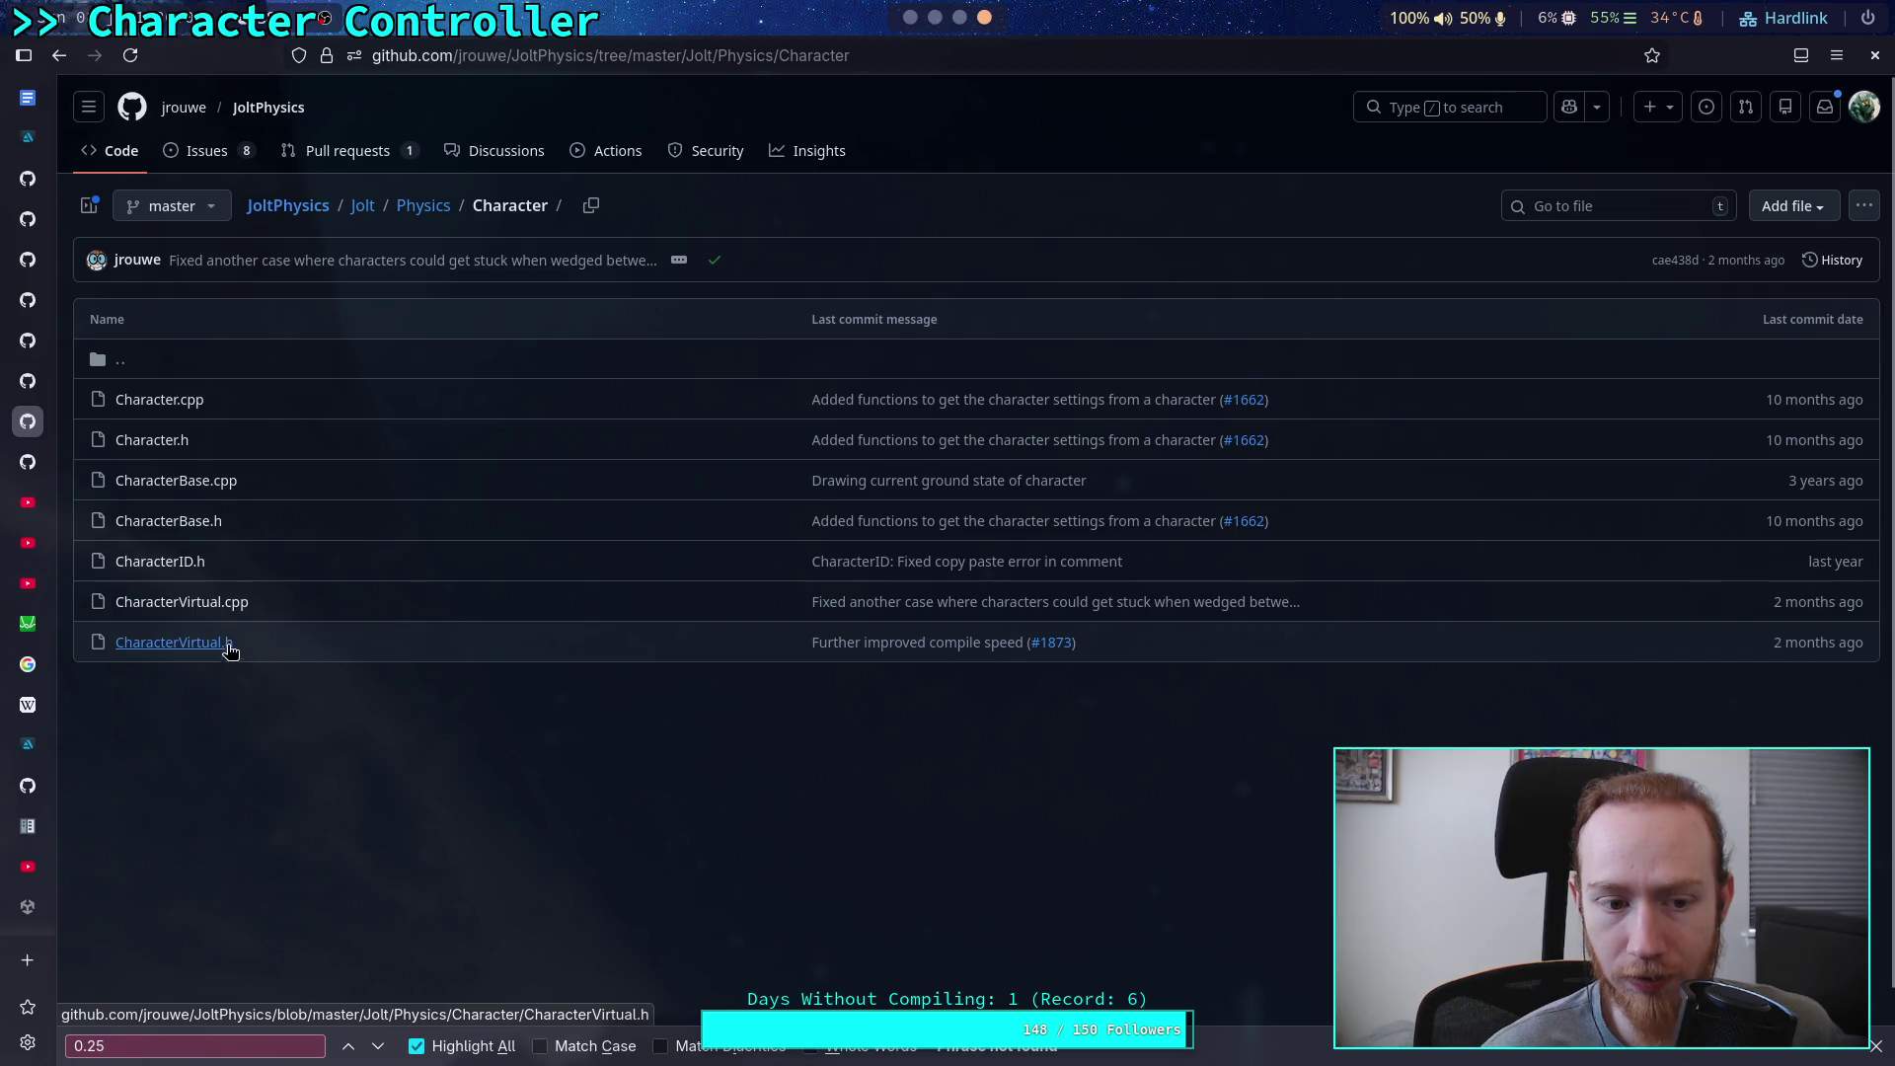
left_click(193, 481)
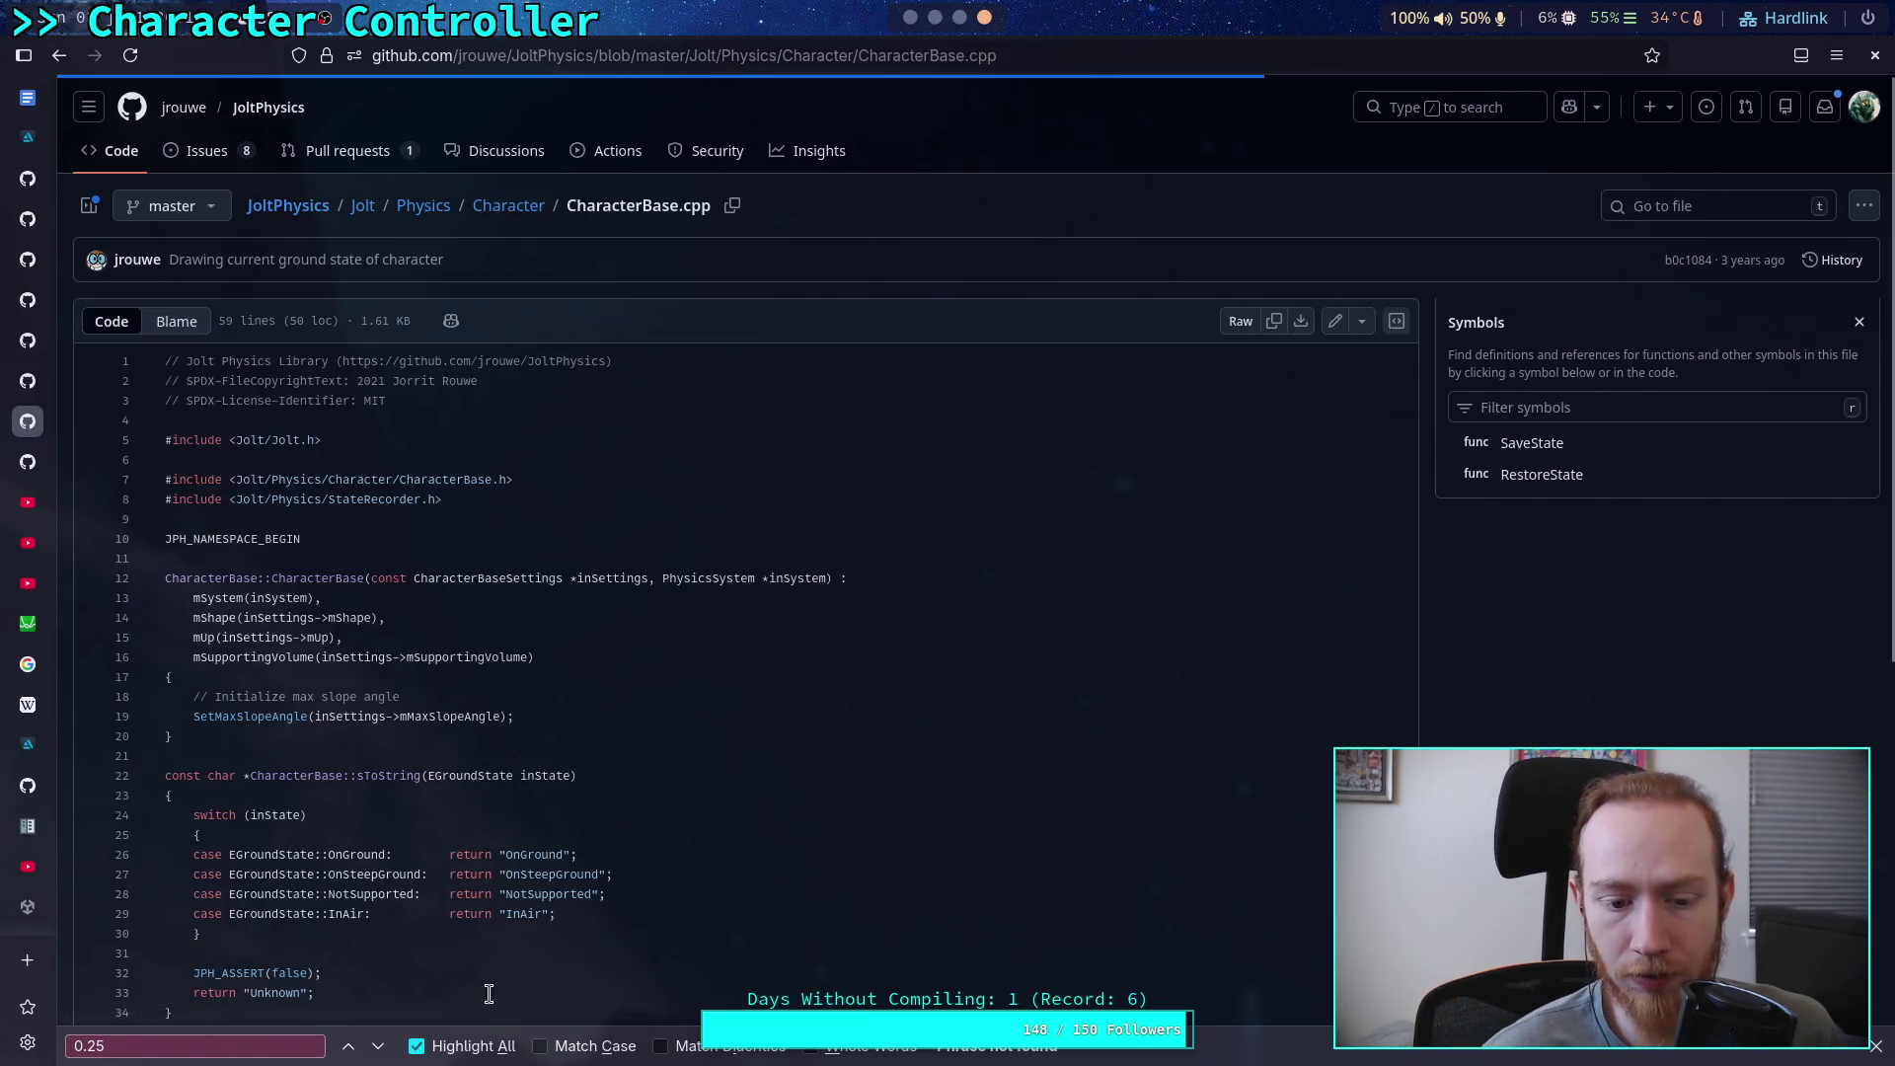
left_click(523, 206)
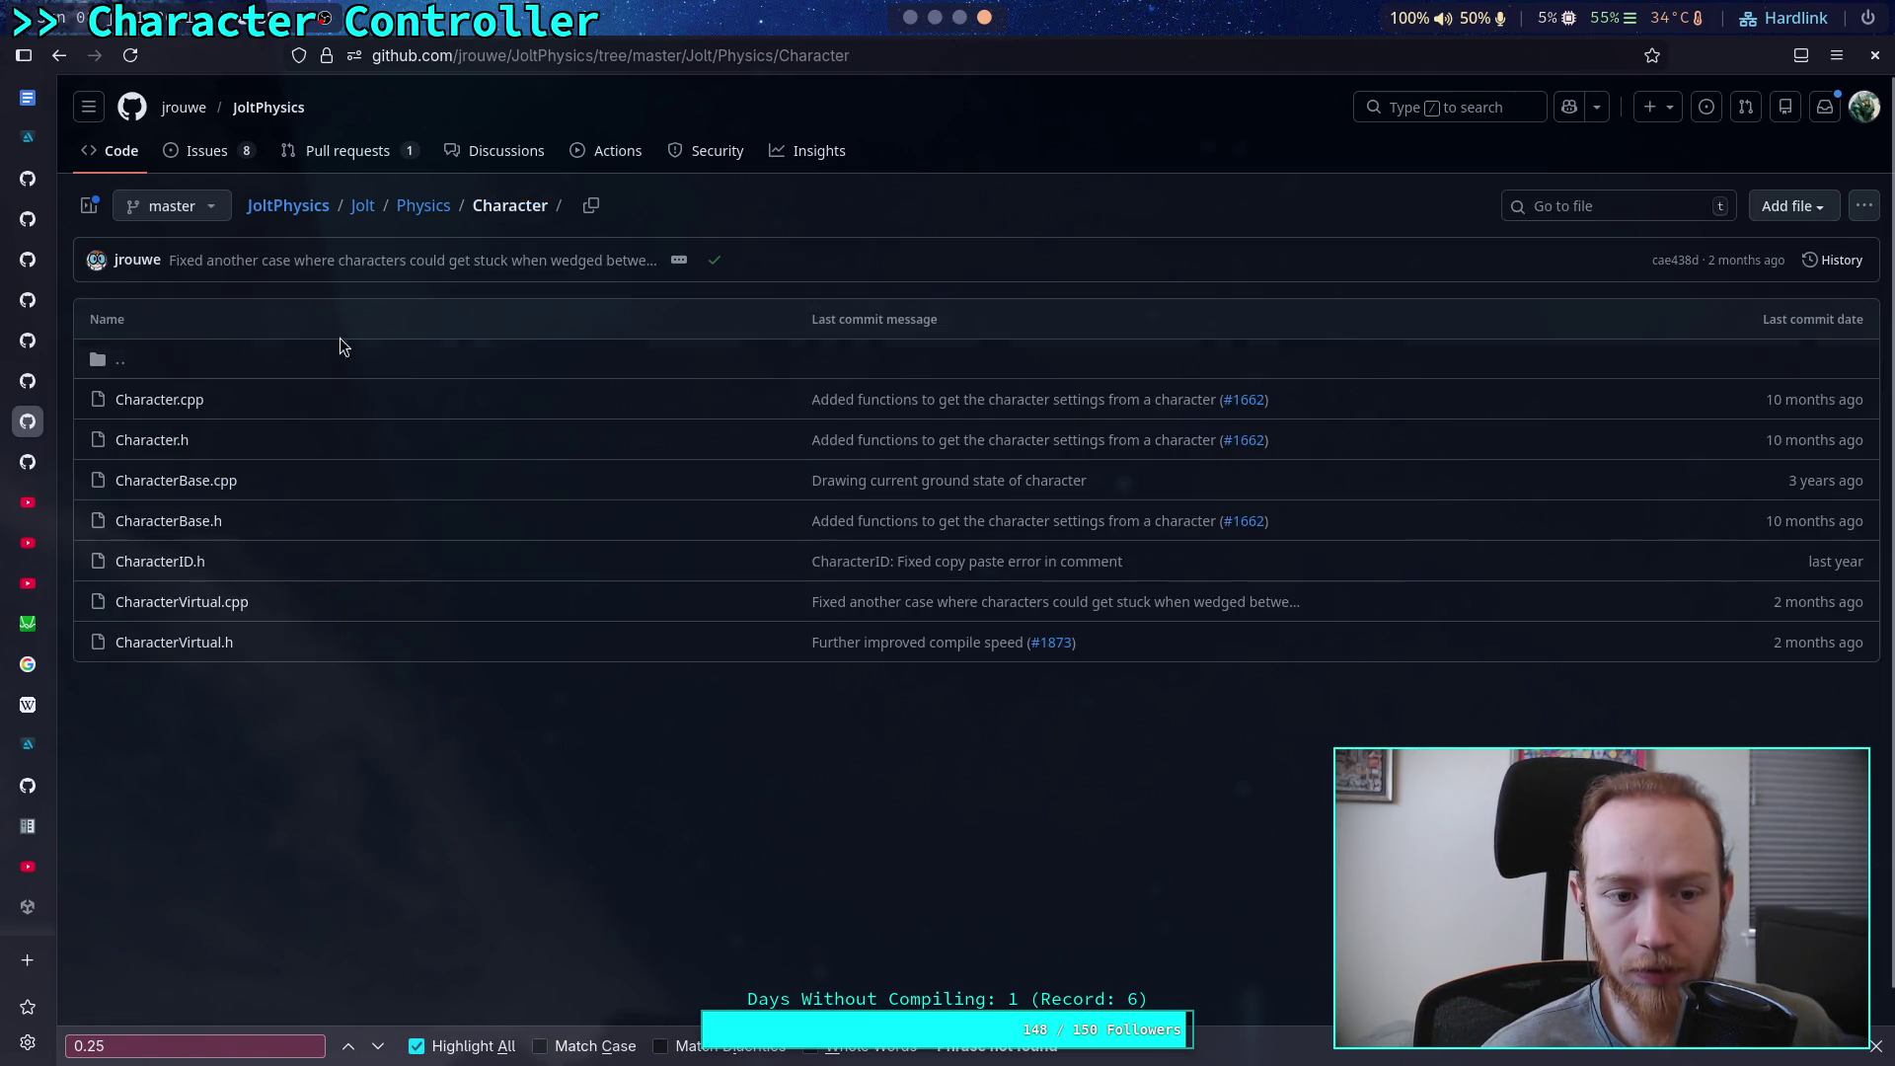
left_click(185, 403)
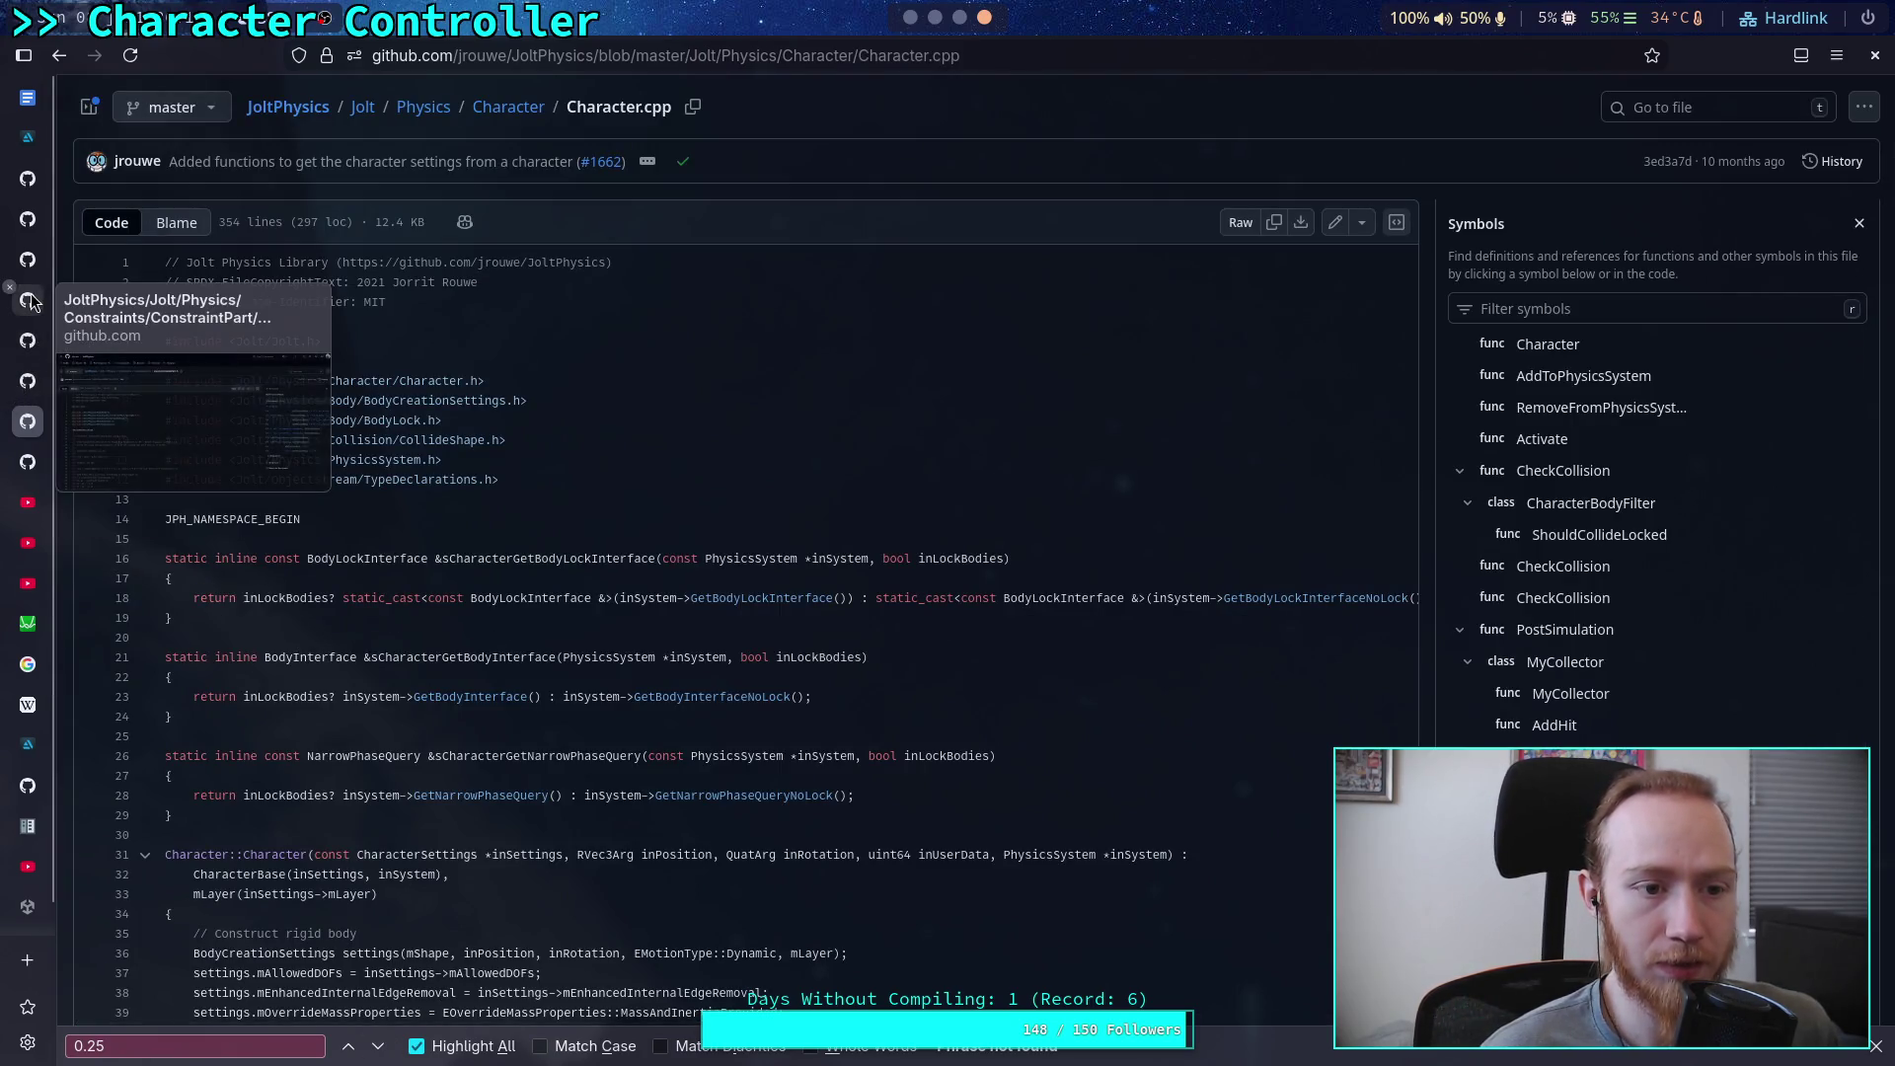
mouse_move(36, 257)
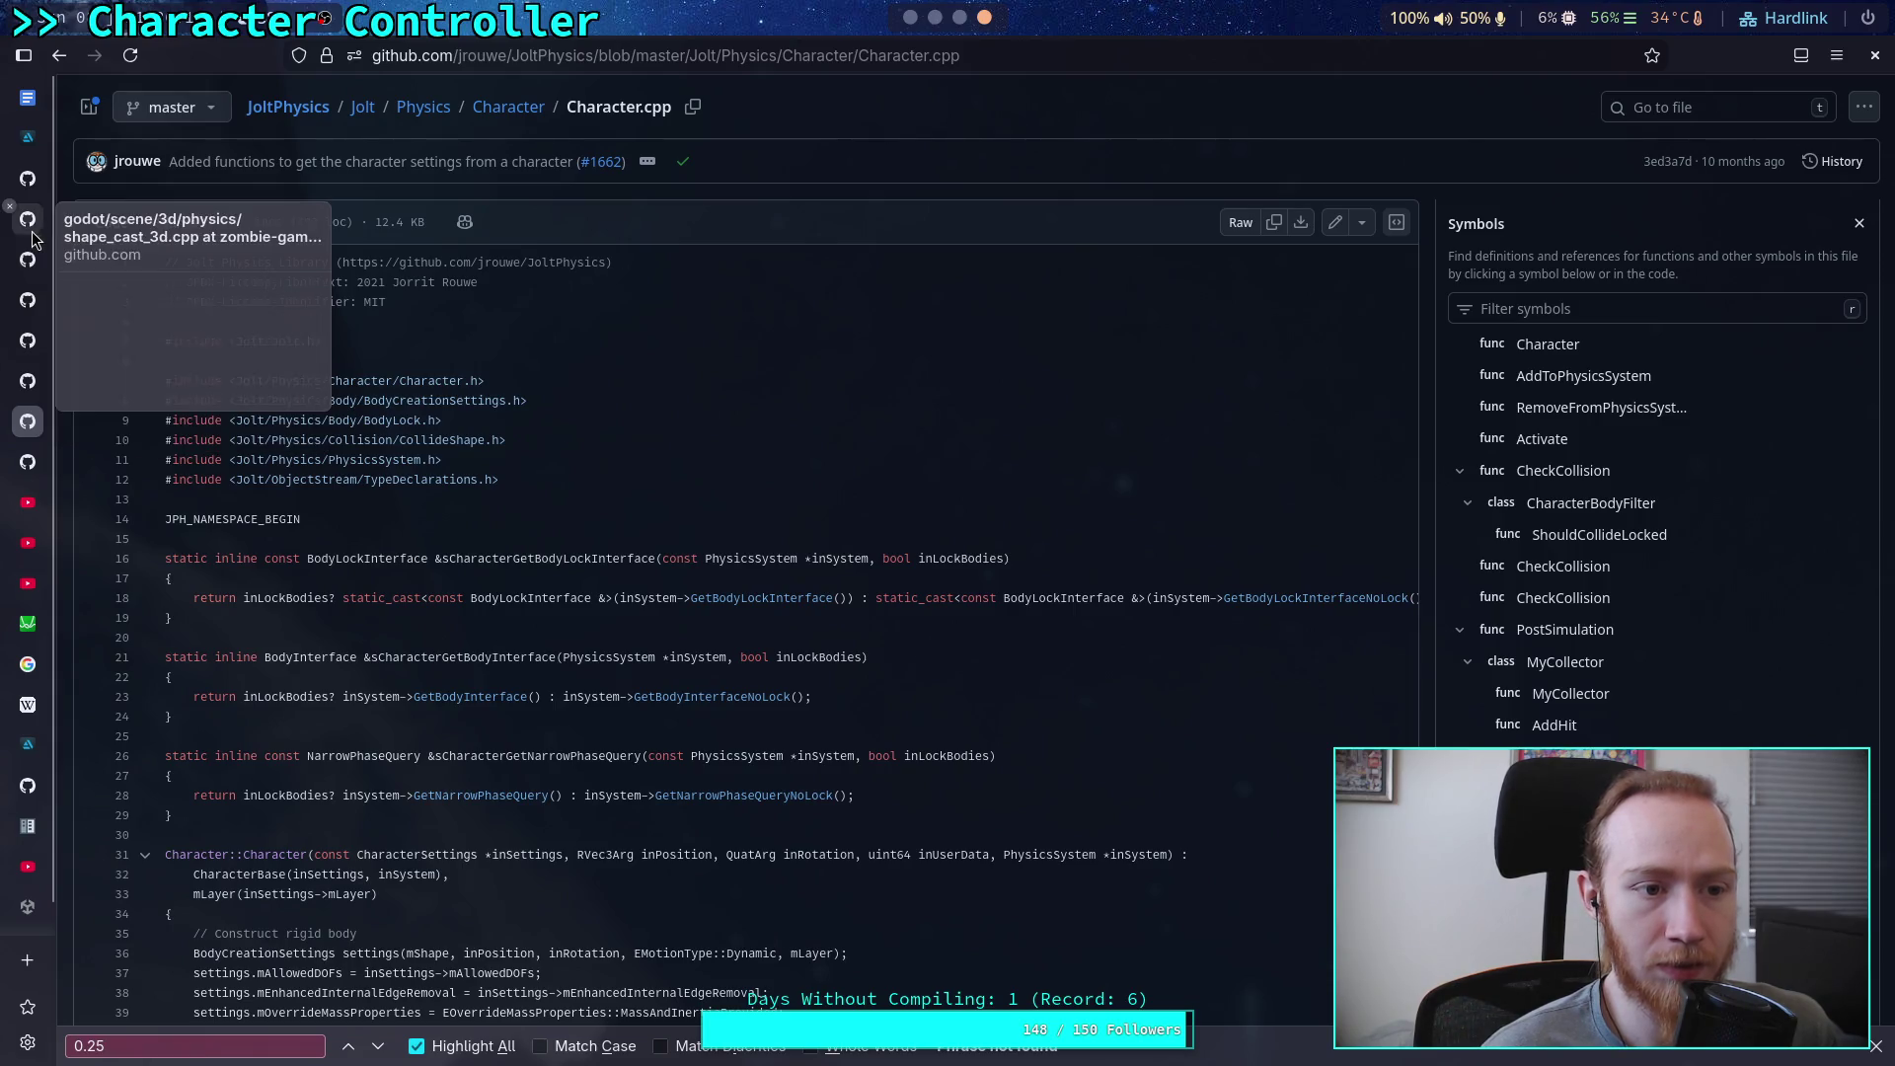
left_click(29, 260)
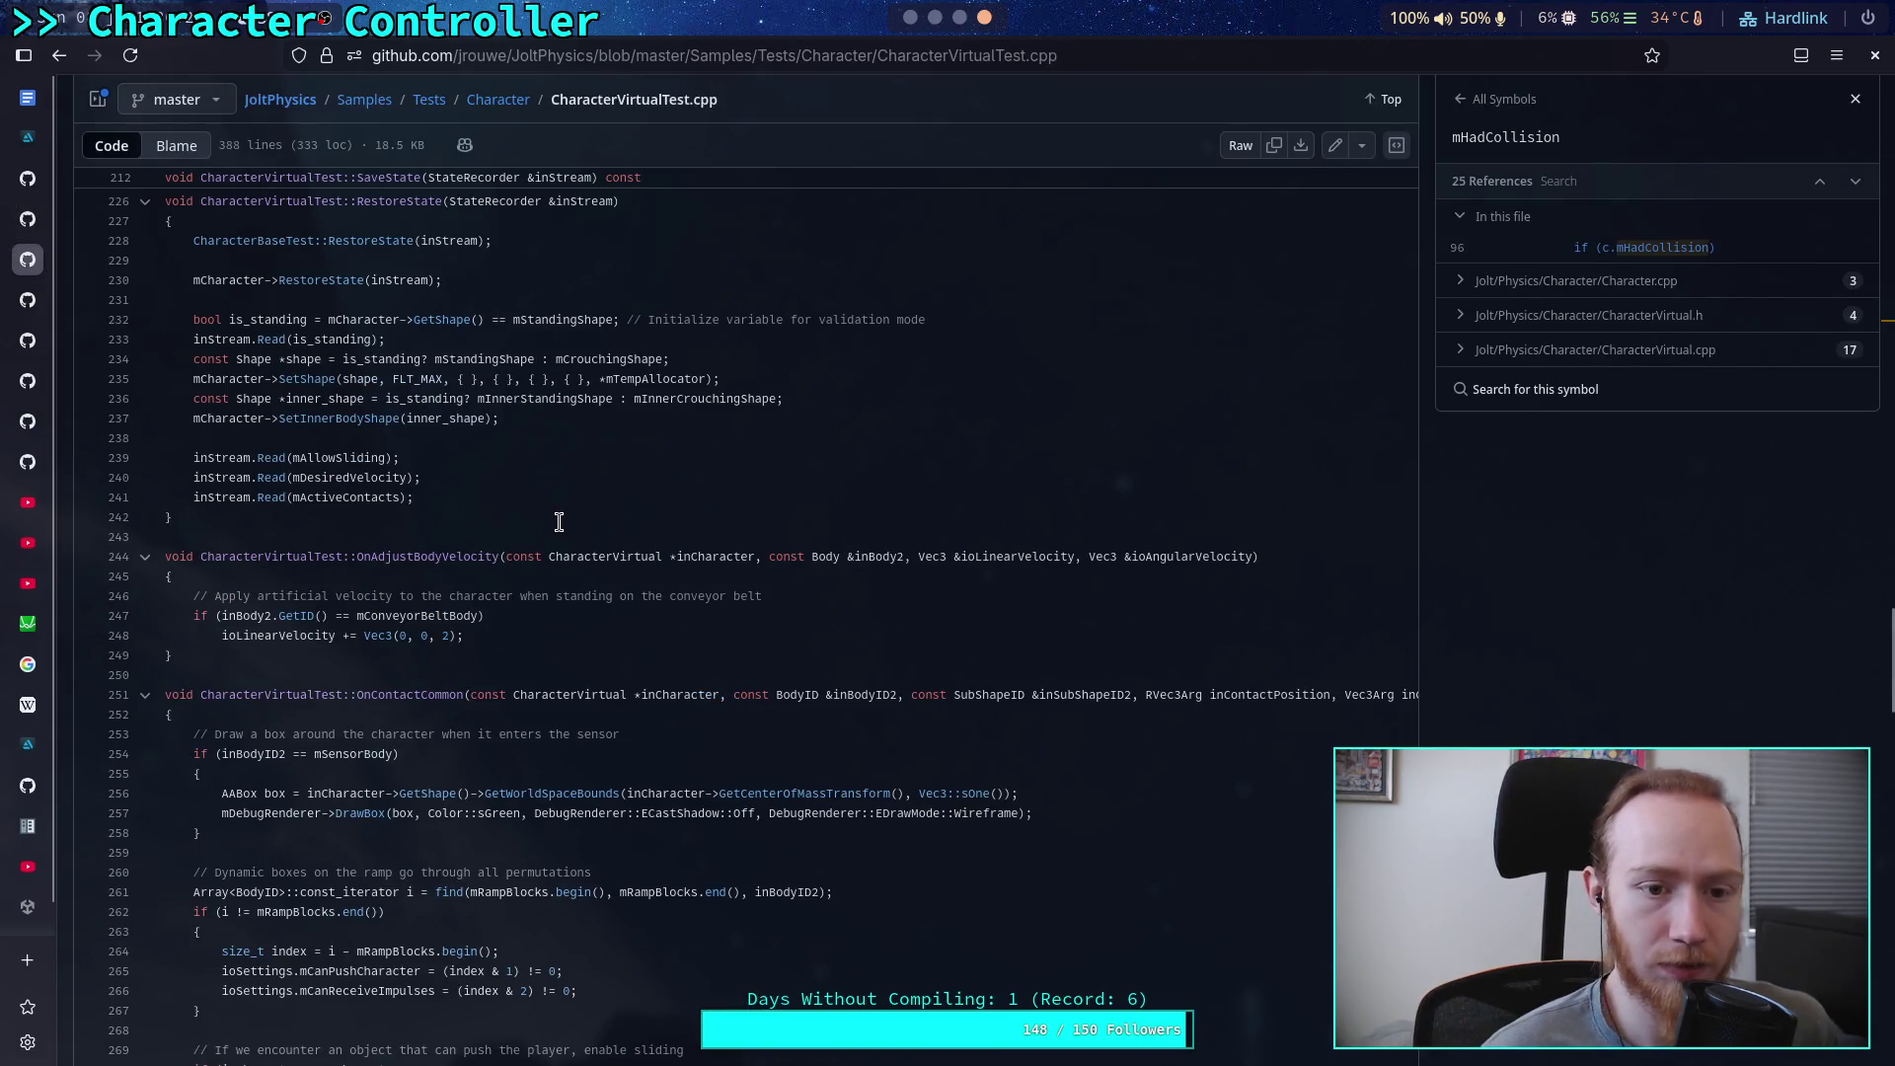
Search CharacterVirtualTest.cpp for 0.25 to reach line 118, then search 'HandleIn' to find HandleInput
key("ctrl+f")
type("0.25")
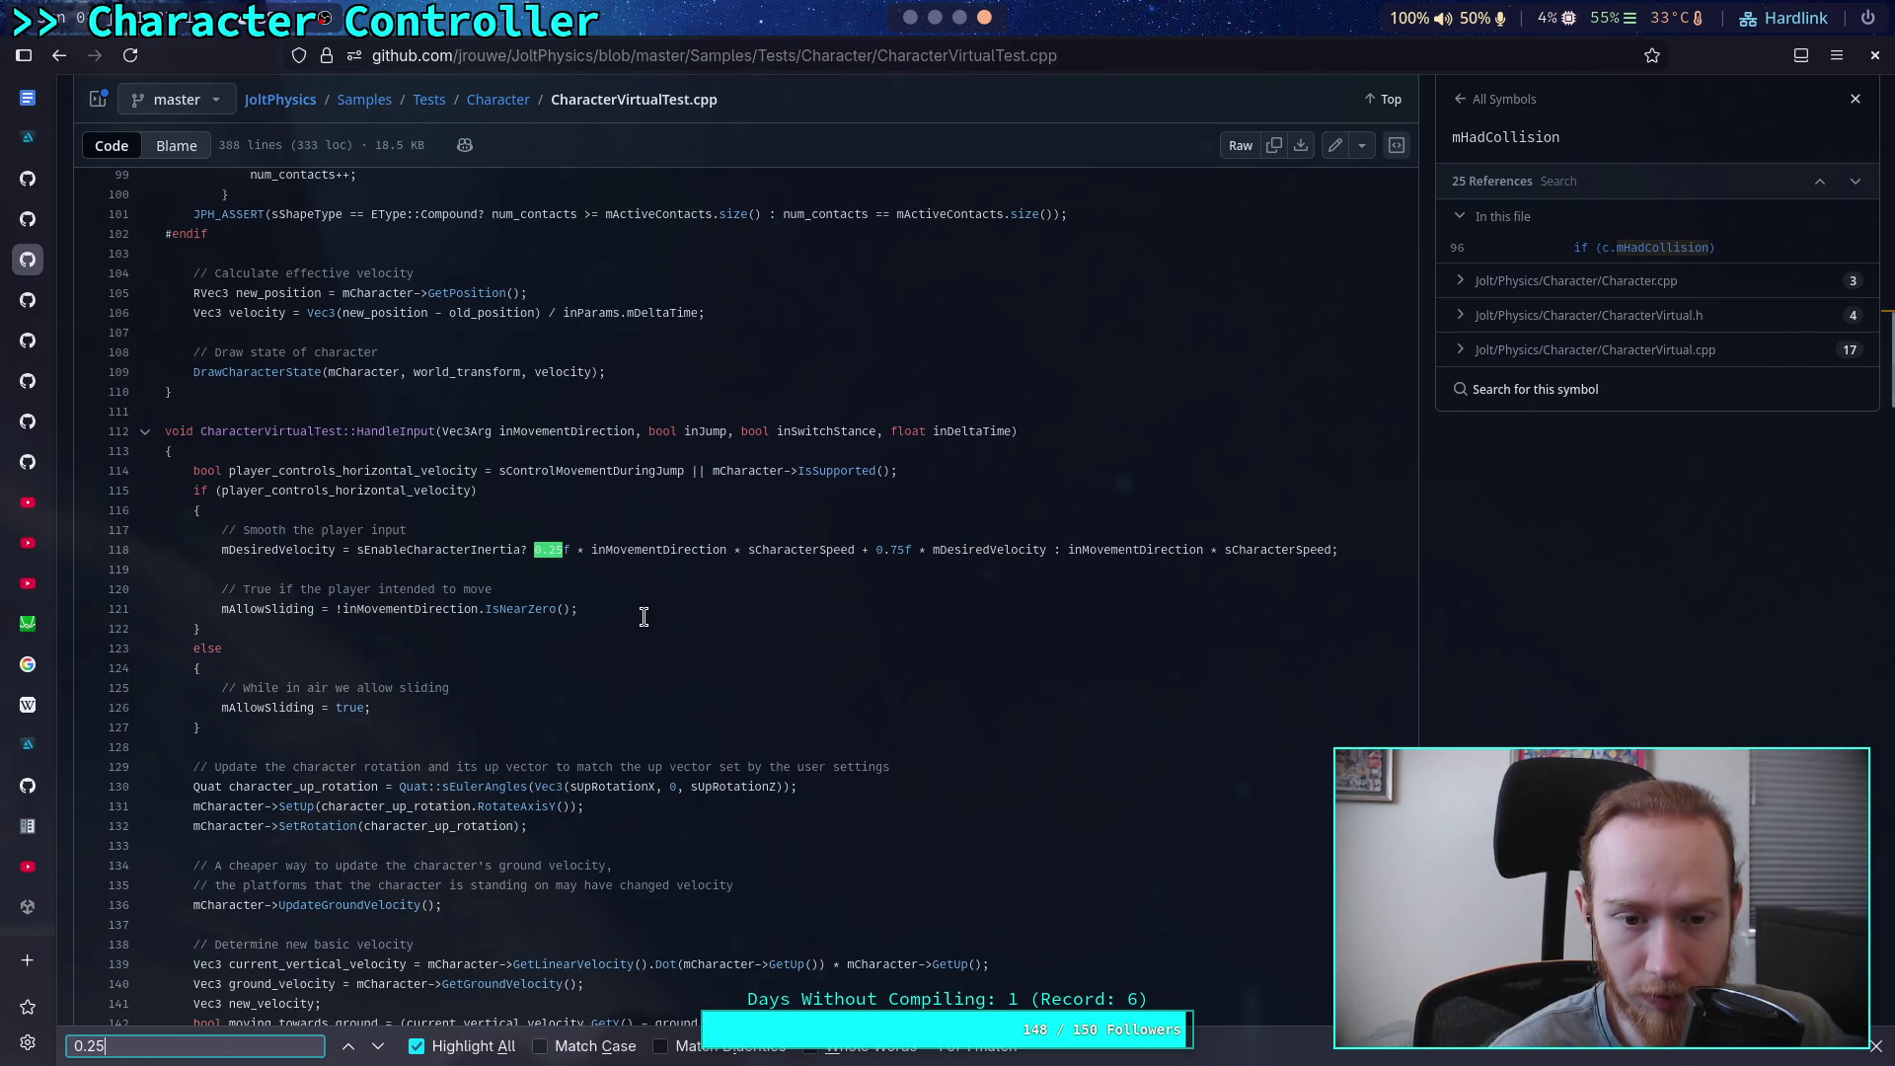
double_click(95, 1044)
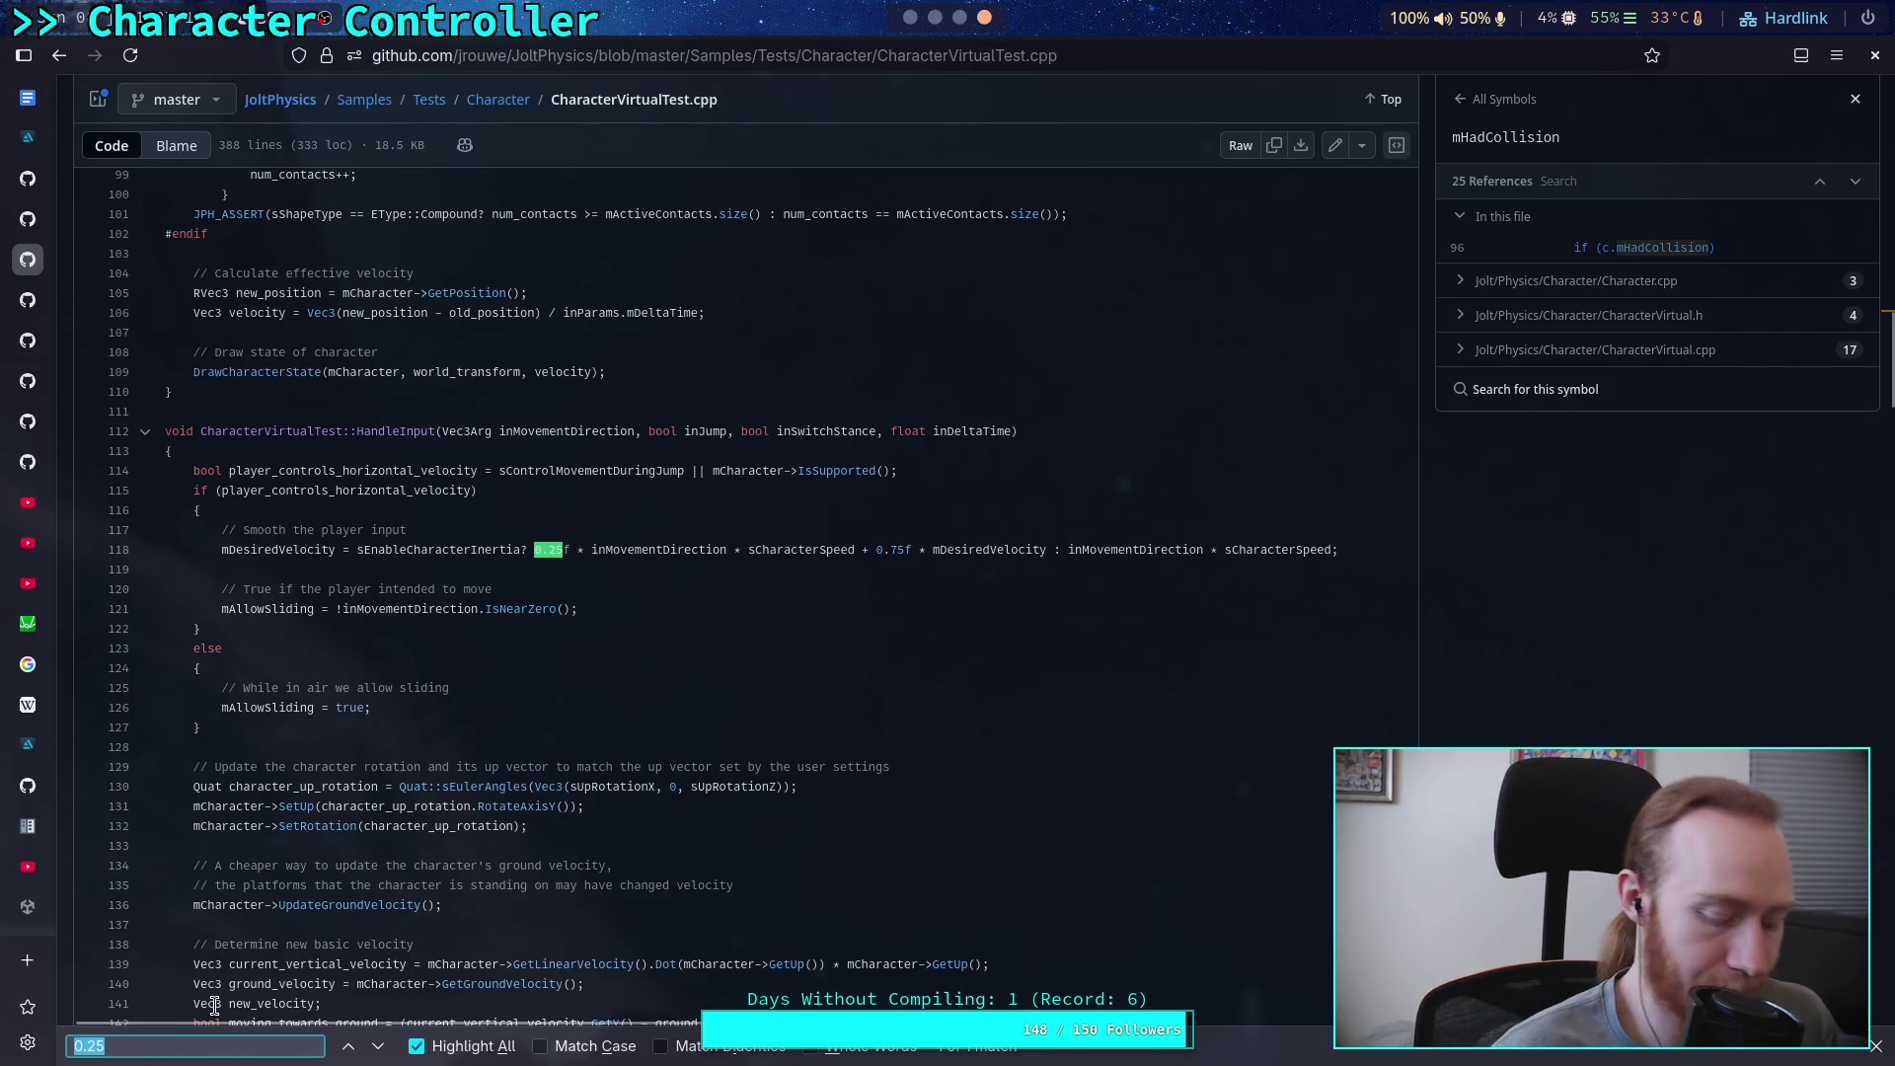
type("Handl")
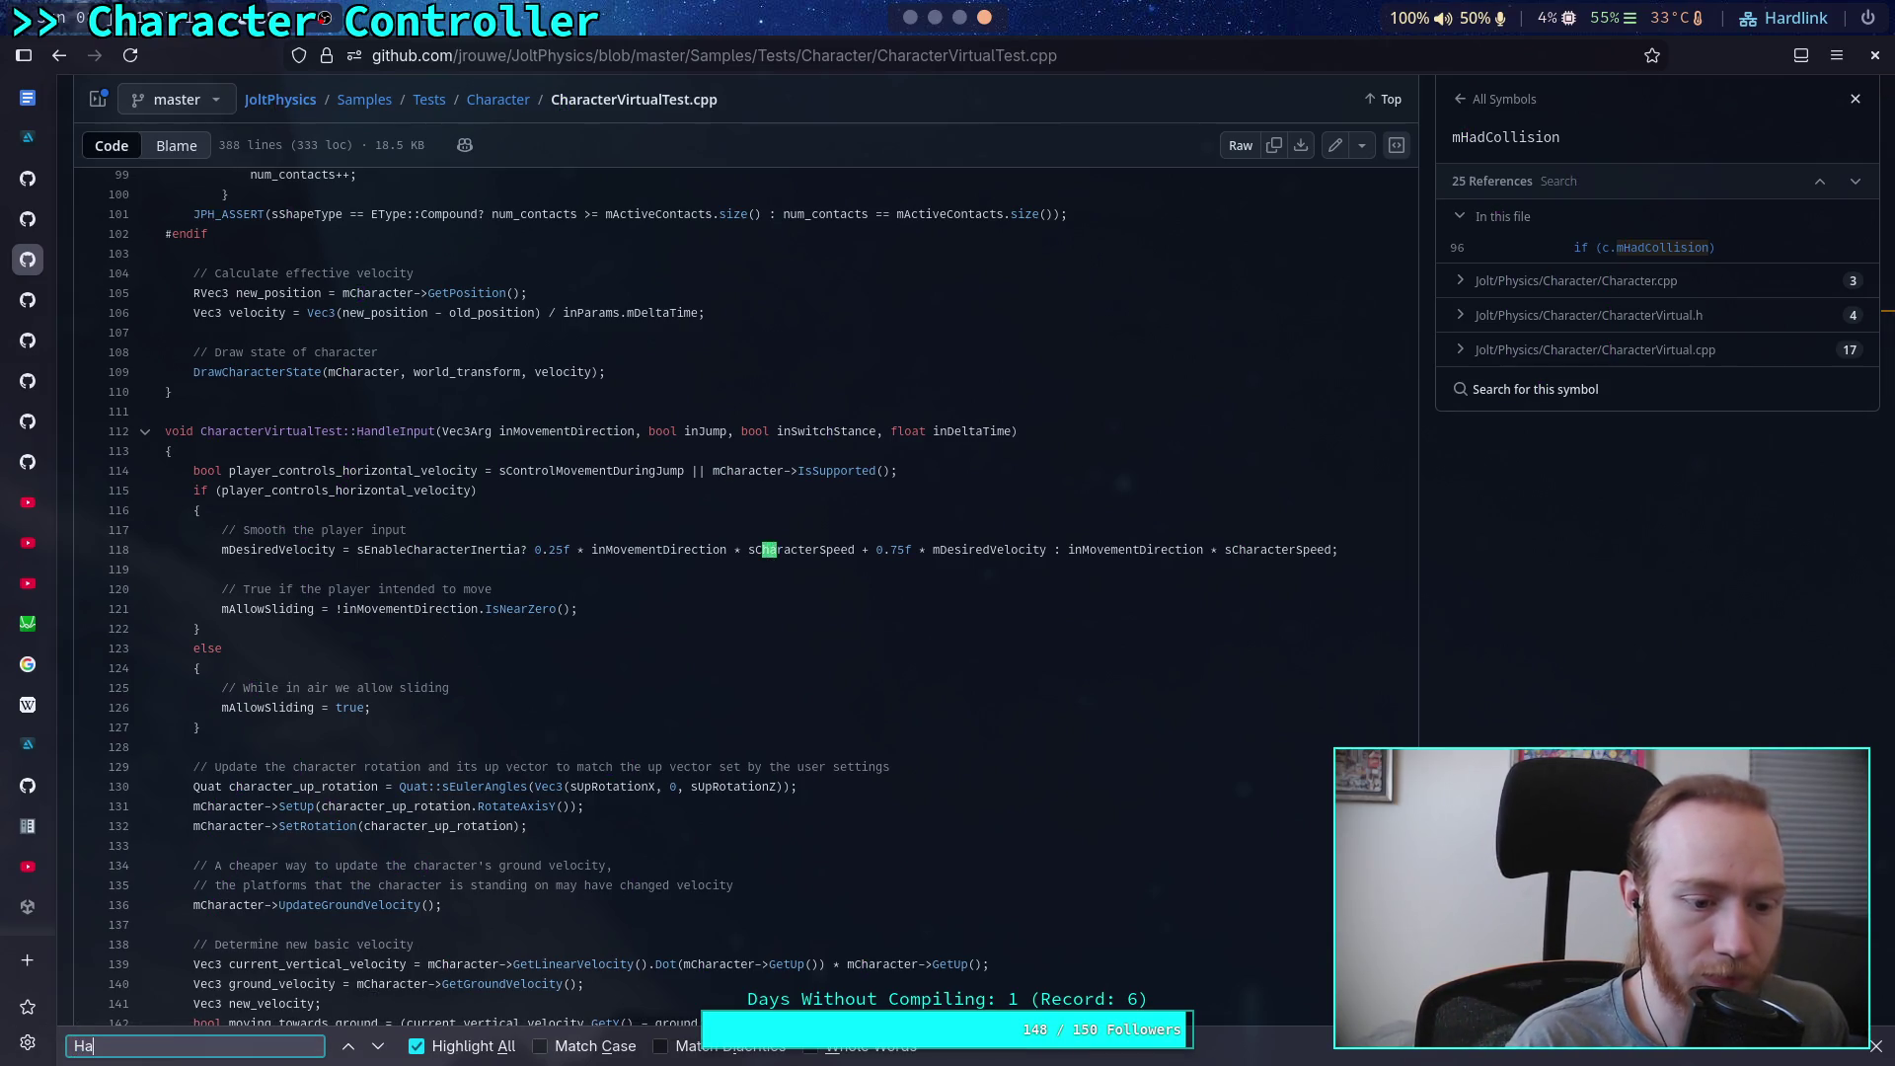
type("eIn")
left_click(533, 100)
Open CharacterBaseTest.cpp, locate the HandleInput call and look up mControlInput references
left_click(242, 398)
key("ctrl+g")
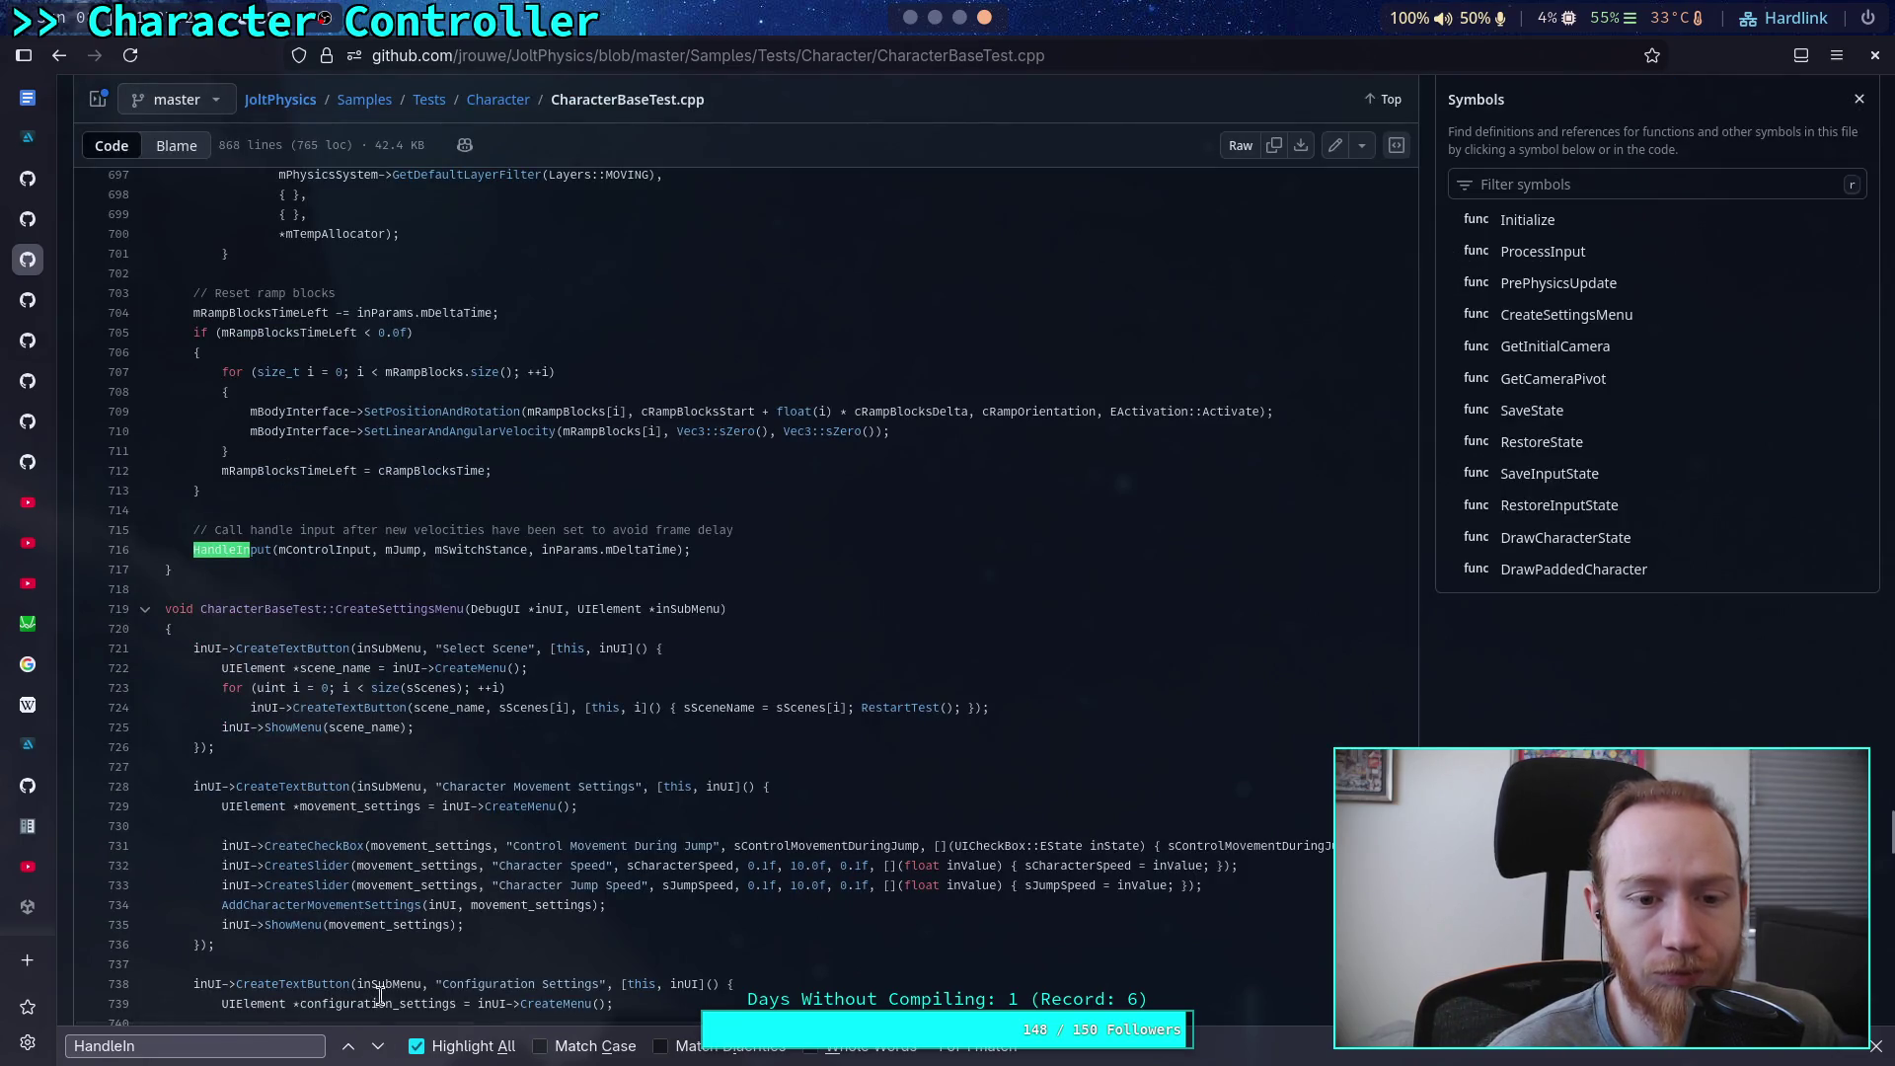
left_click(329, 550)
scroll(538, 677, "up", 5)
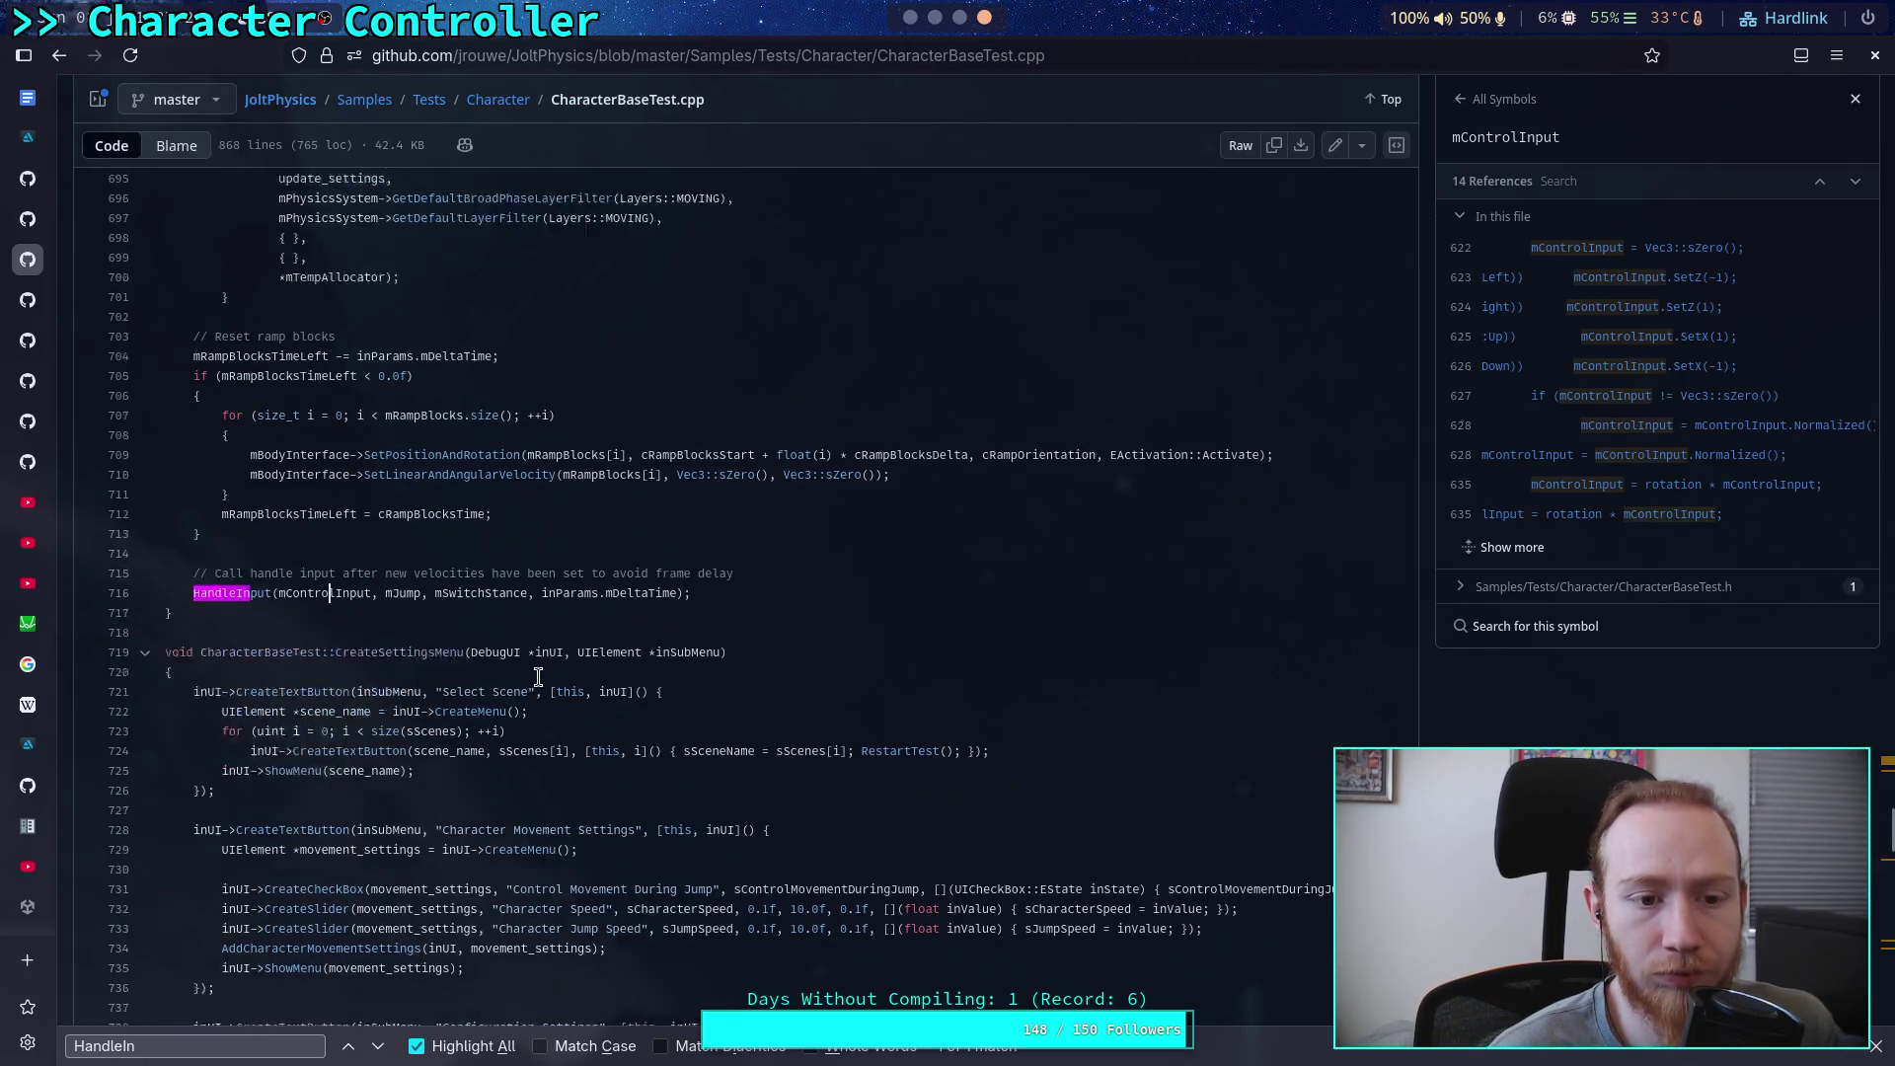
scroll(538, 677, "up", 15)
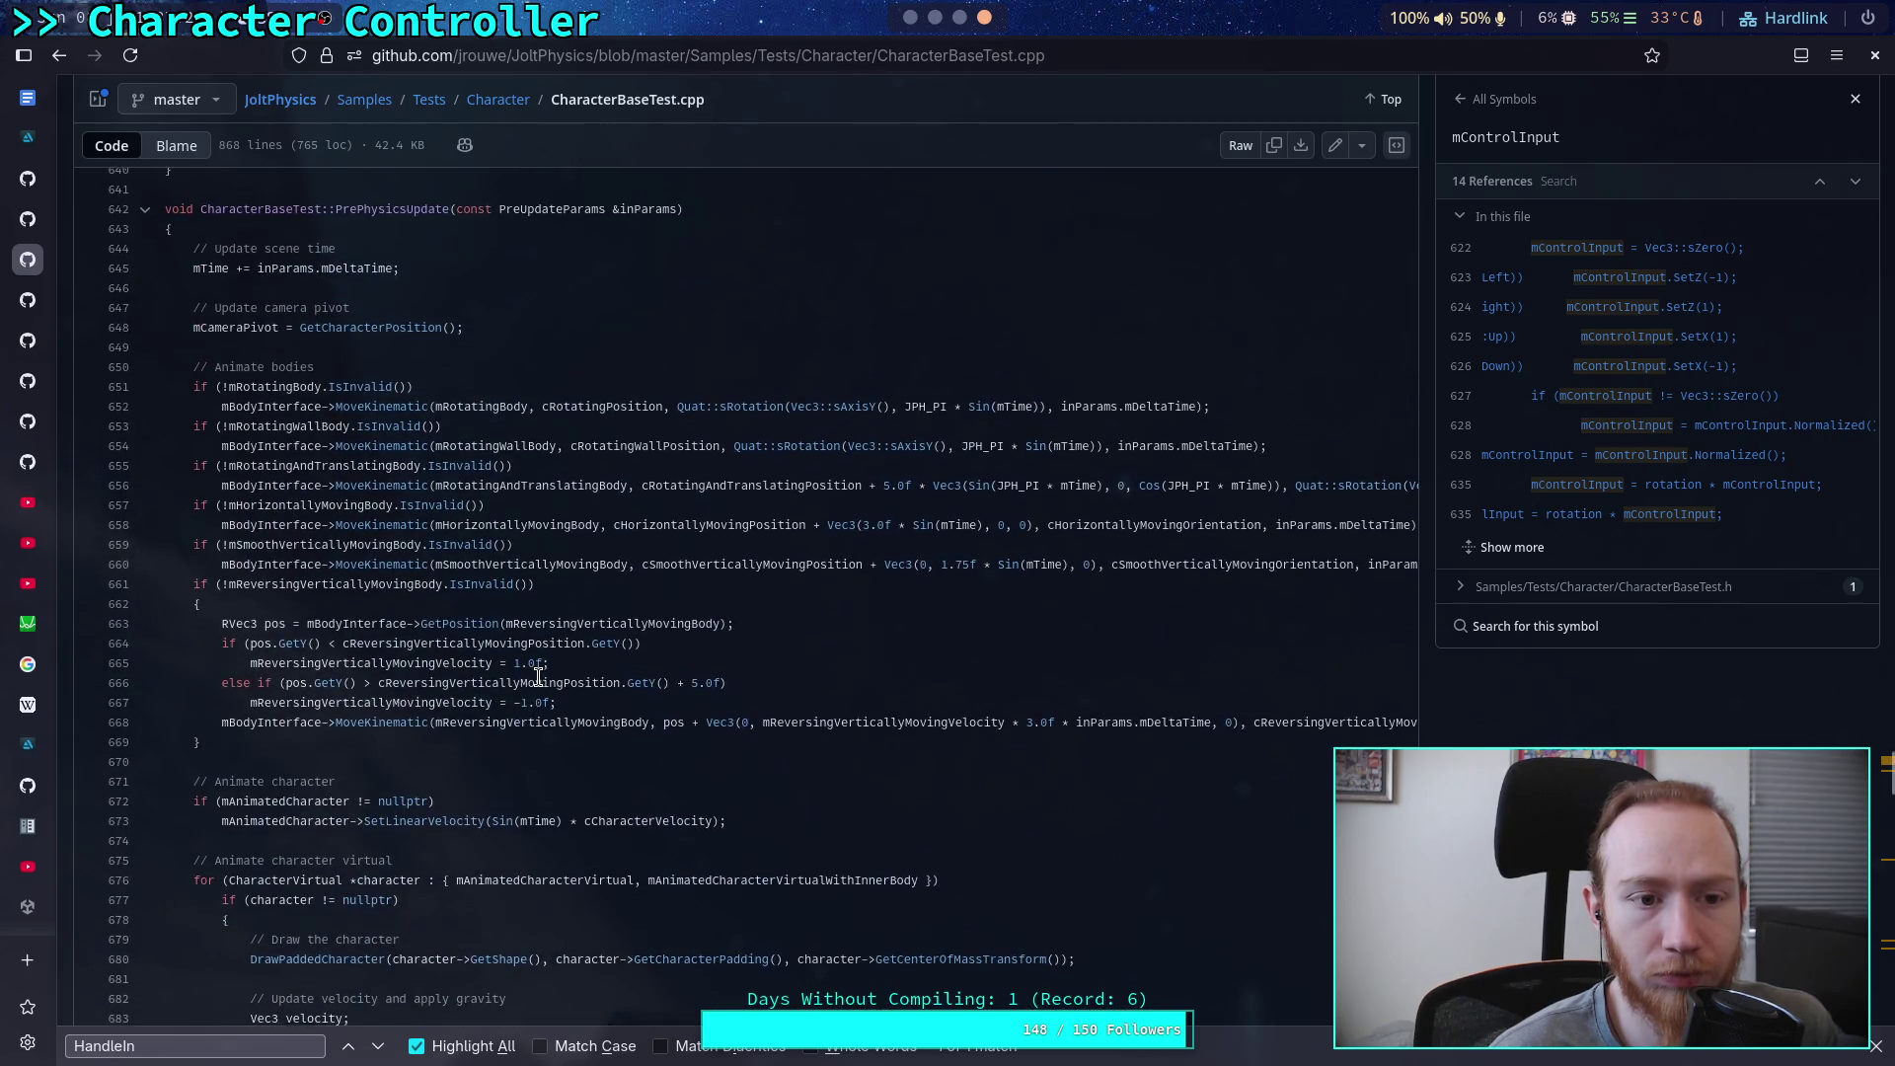
scroll(538, 677, "up", 2)
scroll(538, 677, "up", 6)
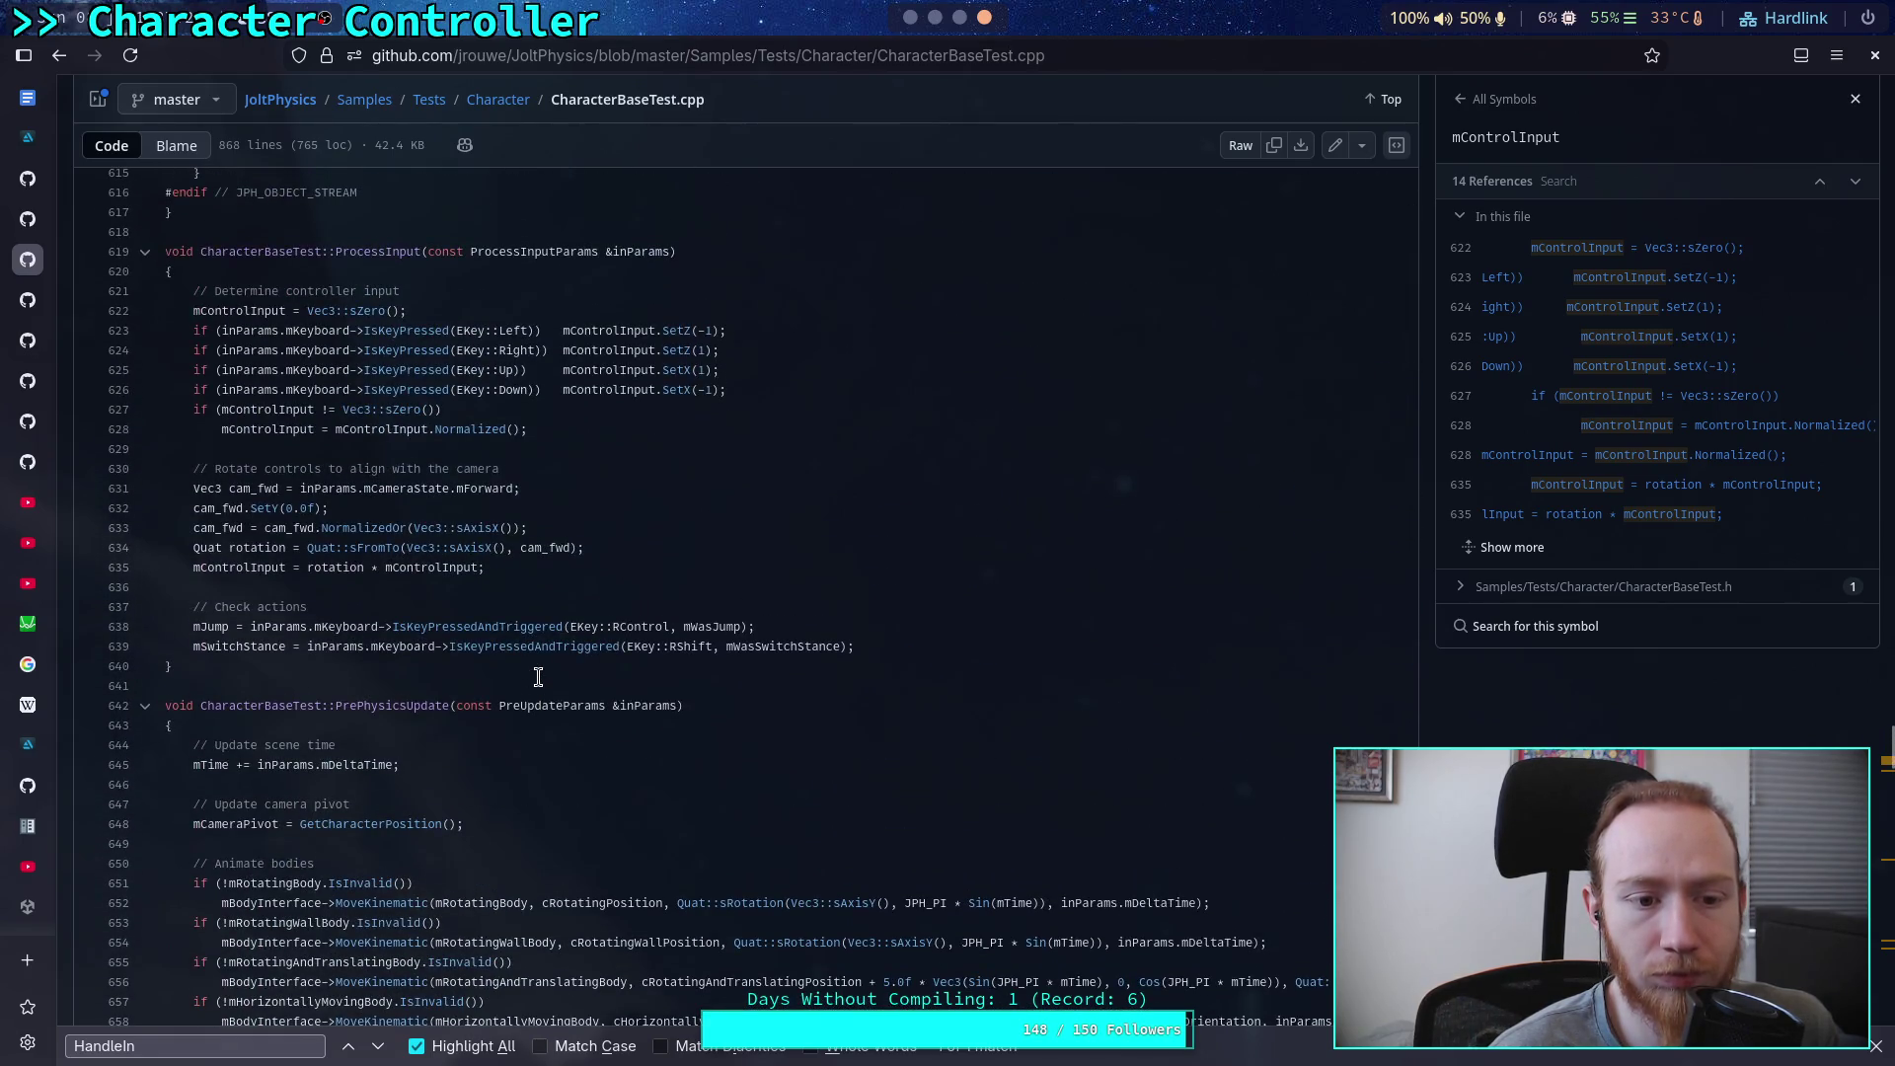
scroll(538, 677, "down", 20)
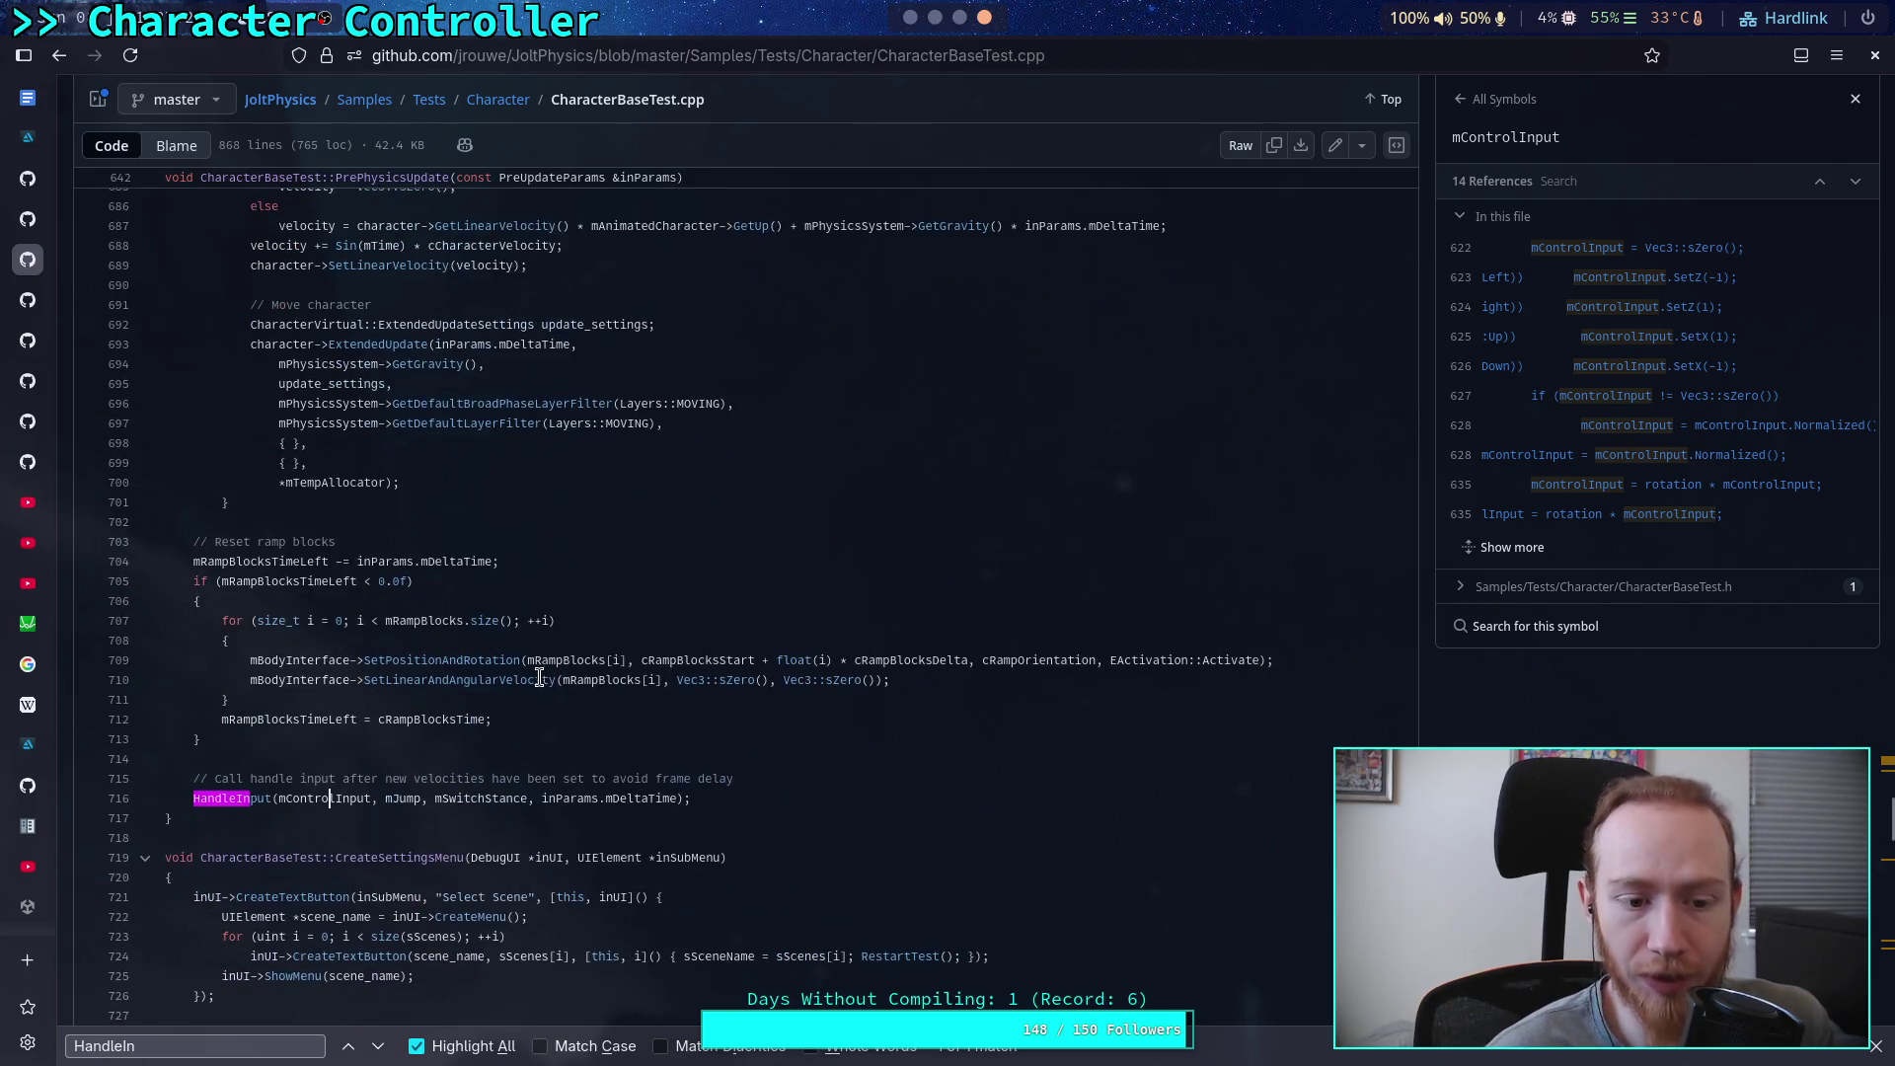
Search for mControlInput and step through every match, then go back and open CharacterVirtualTest.cpp
key("ctrl+f")
type("mCo")
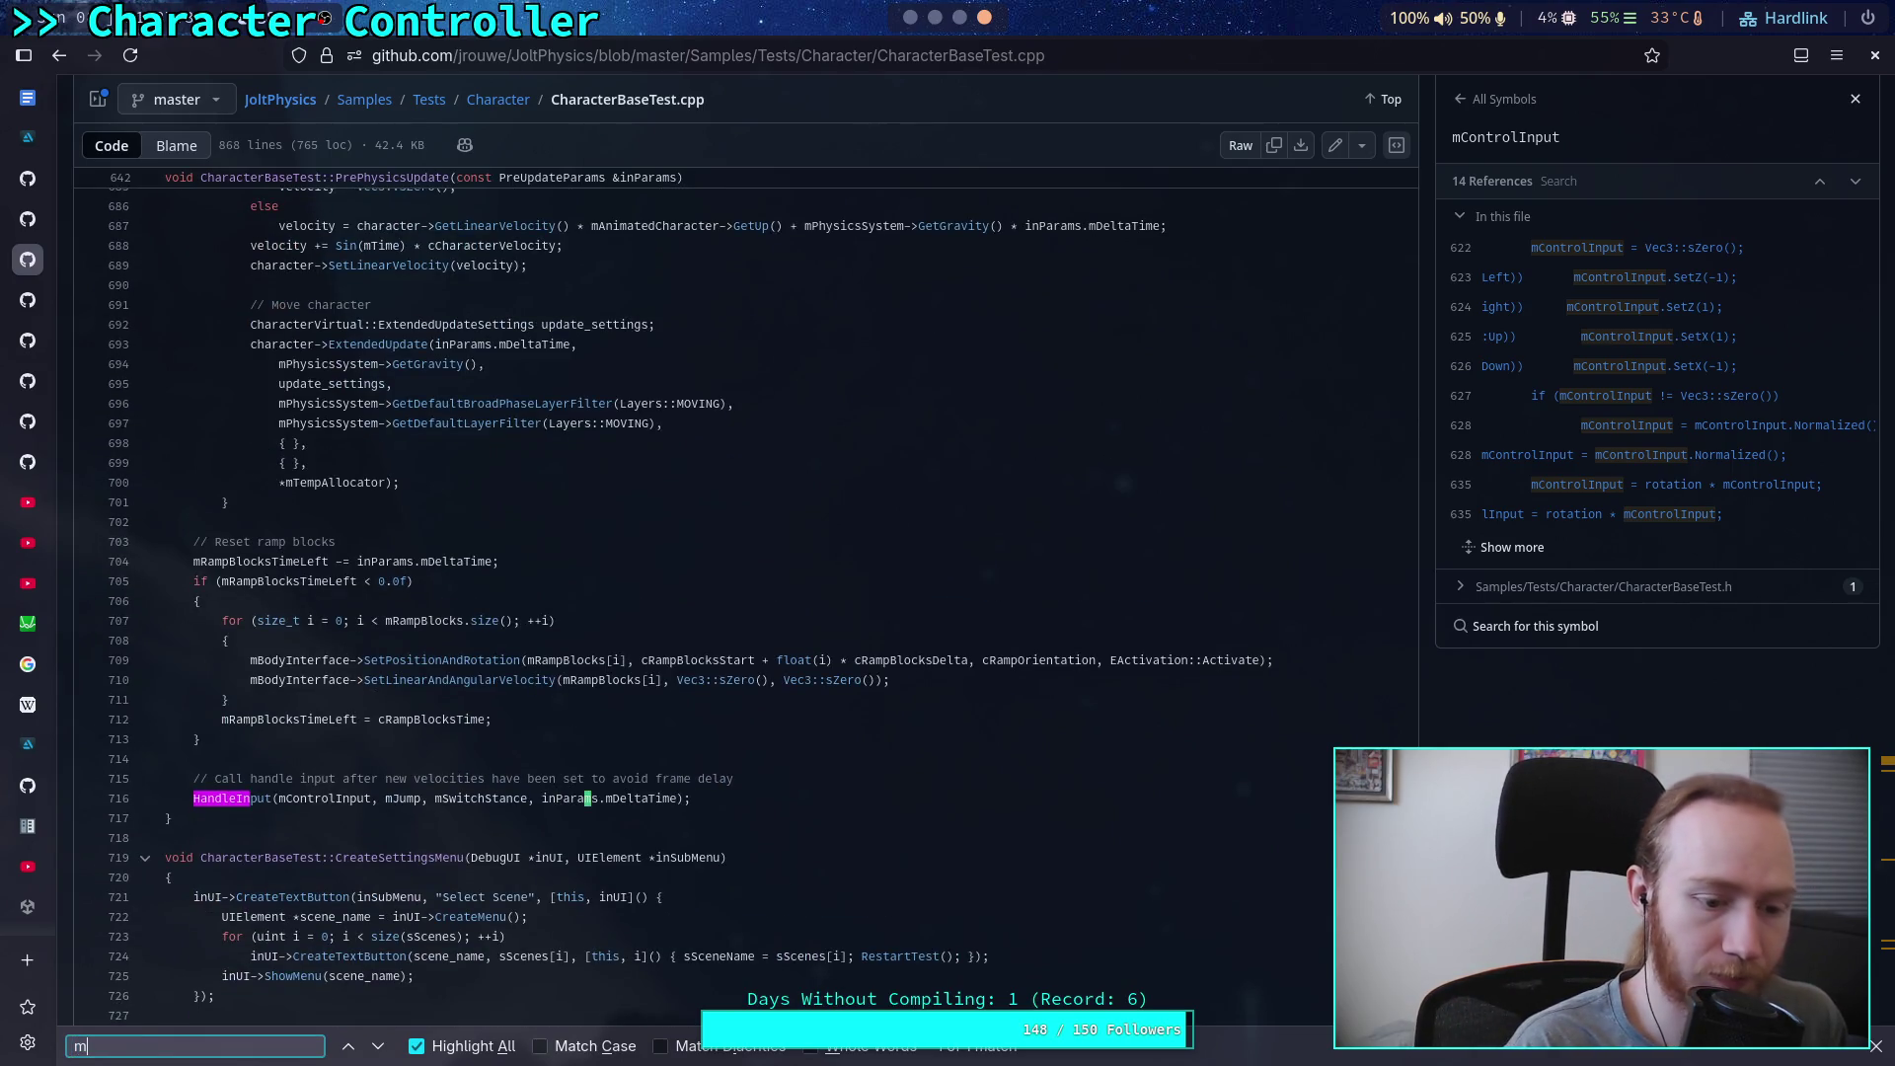
type("ntr")
key("BackSpace")
type("trl")
key("BackSpace")
type("olInput")
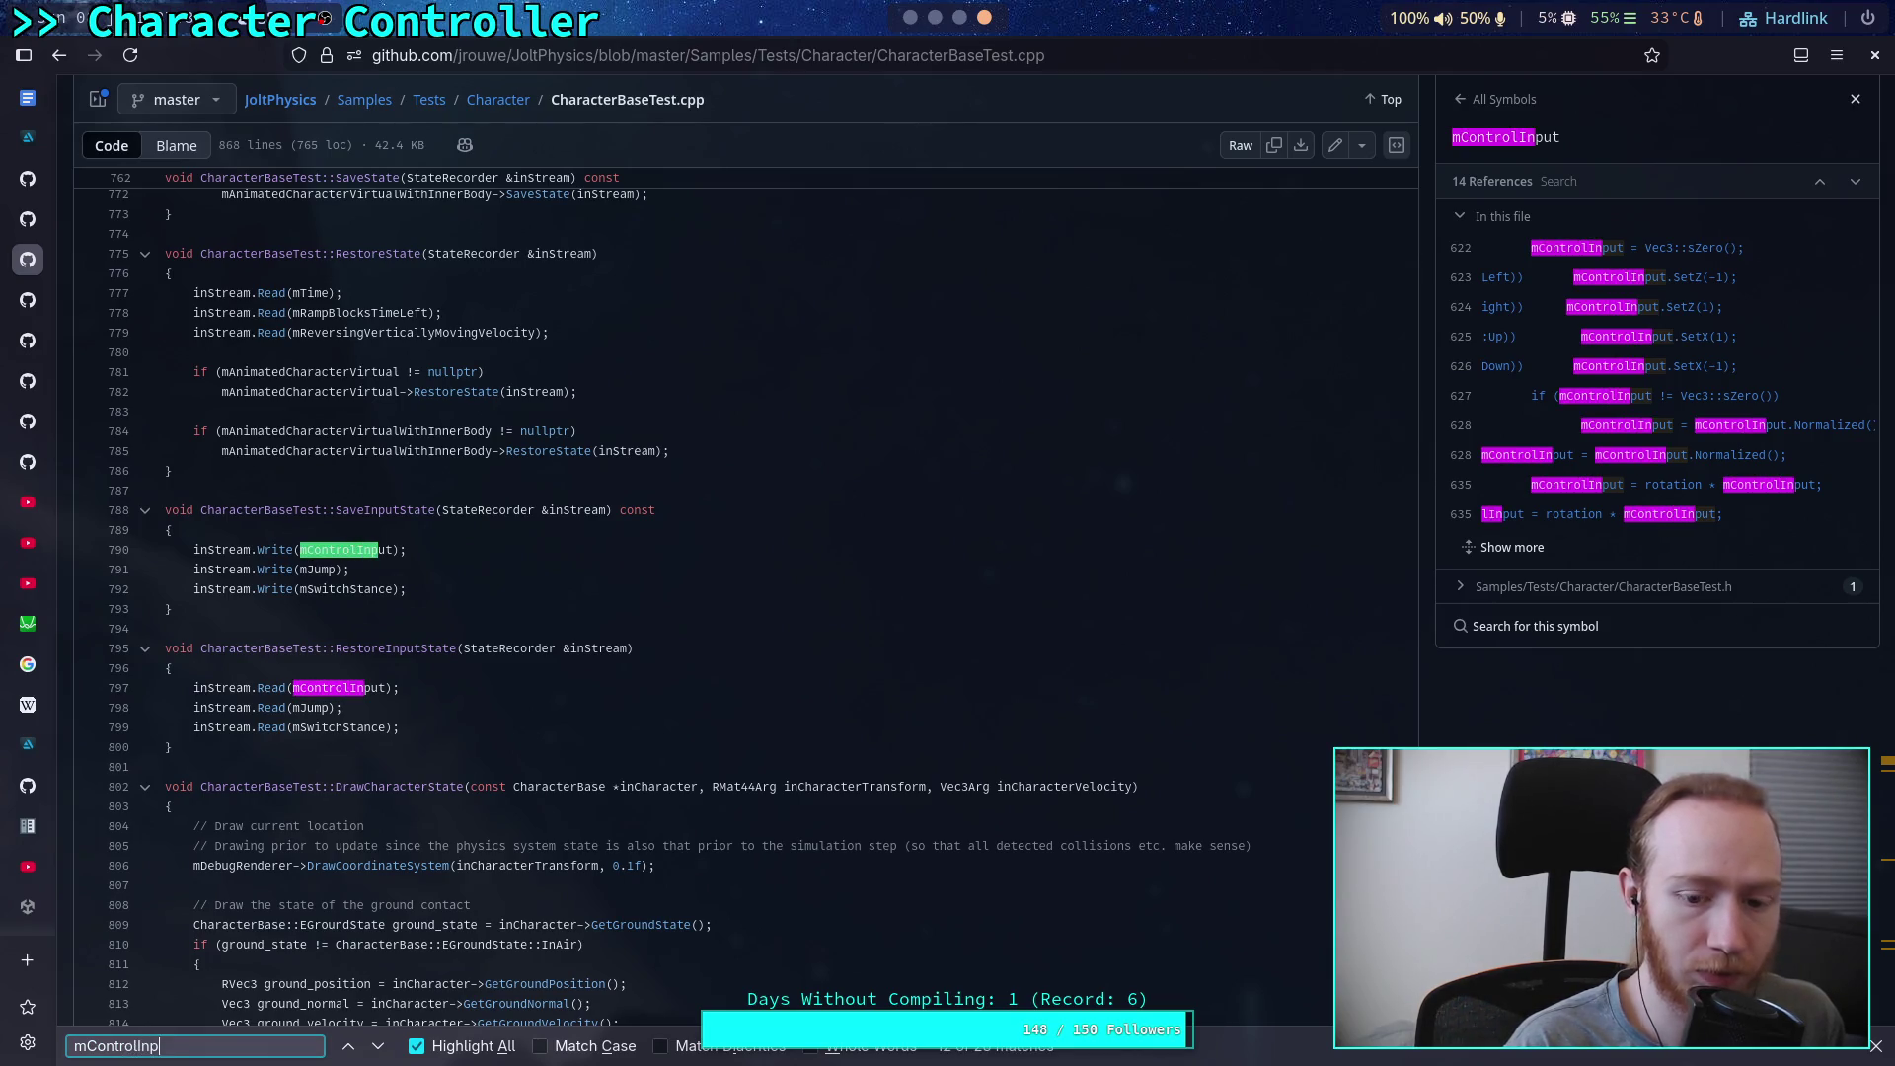
left_click(378, 1047)
left_click(378, 1046)
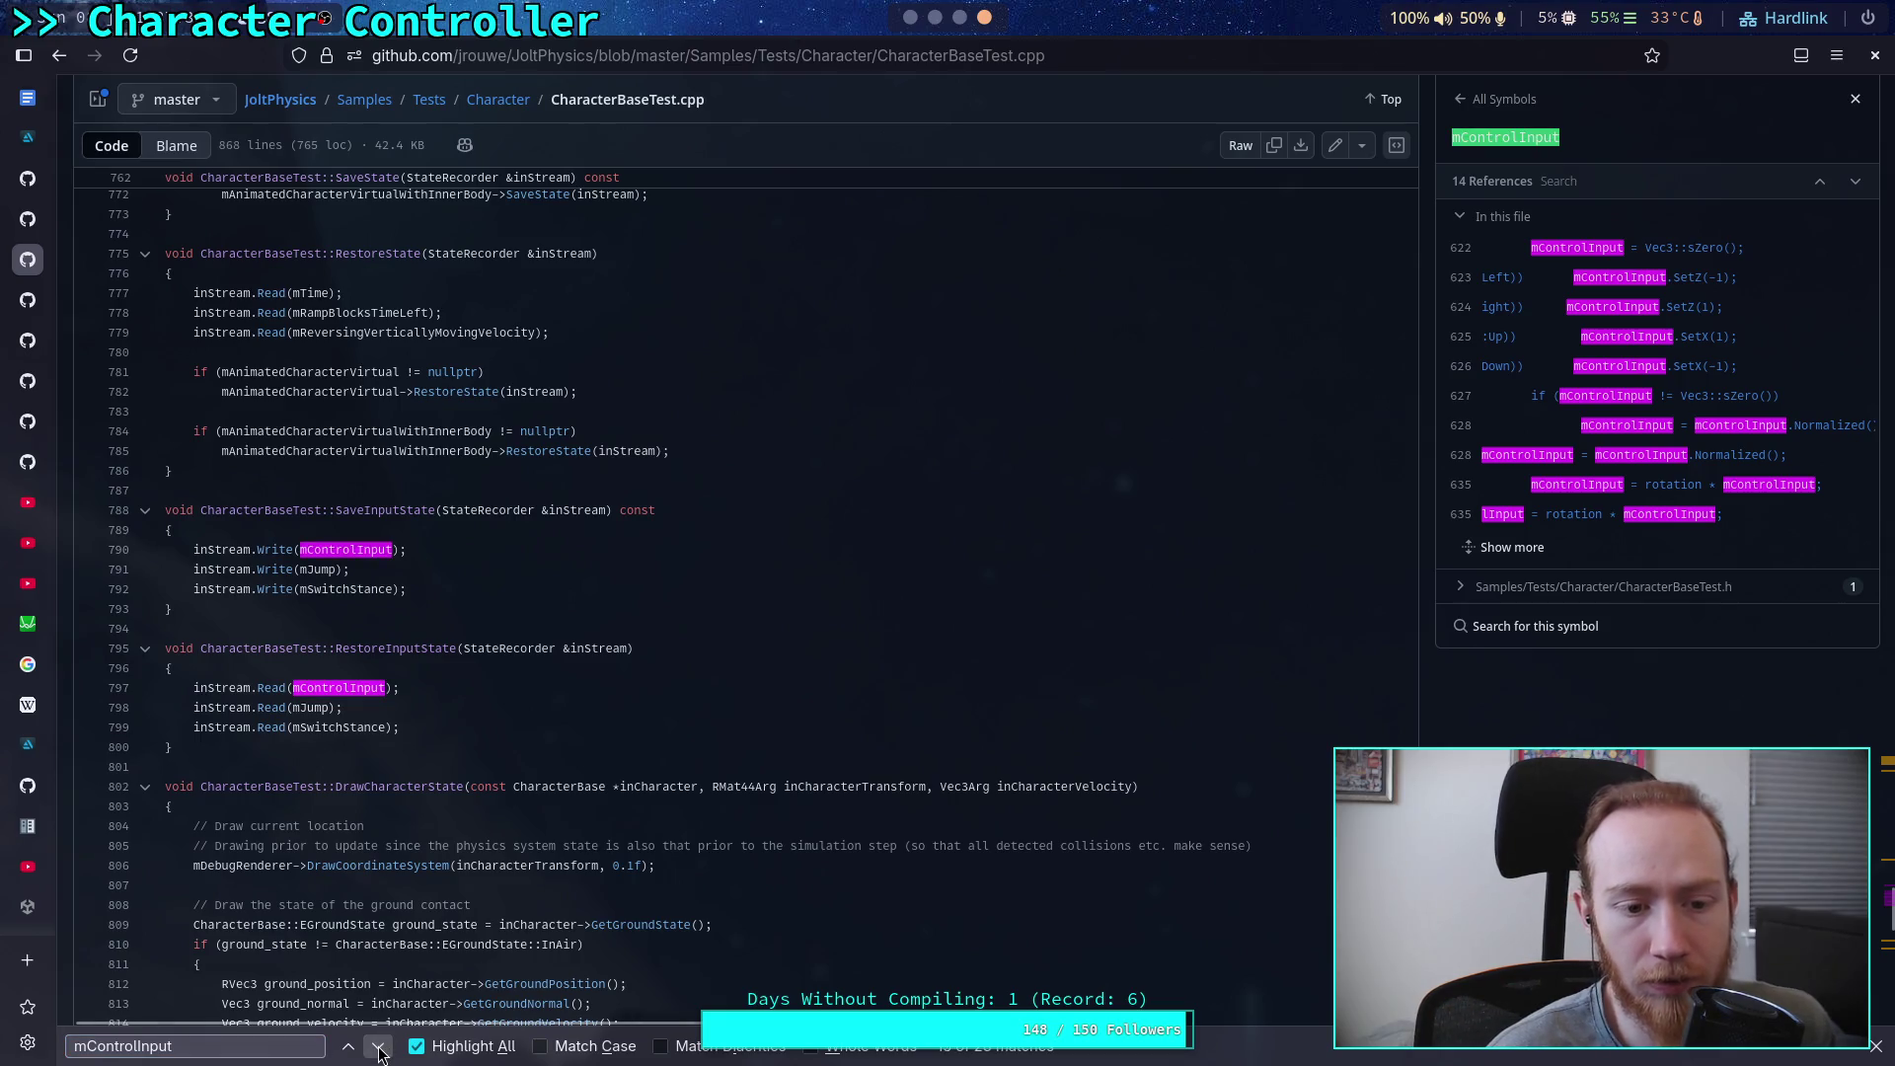
left_click(378, 1047)
left_click(378, 1046)
left_click(378, 1046)
left_click(378, 1046)
left_click(378, 1046)
left_click(378, 1046)
left_click(378, 1046)
left_click(378, 1046)
left_click(378, 1046)
left_click(378, 1046)
left_click(378, 1046)
left_click(378, 1046)
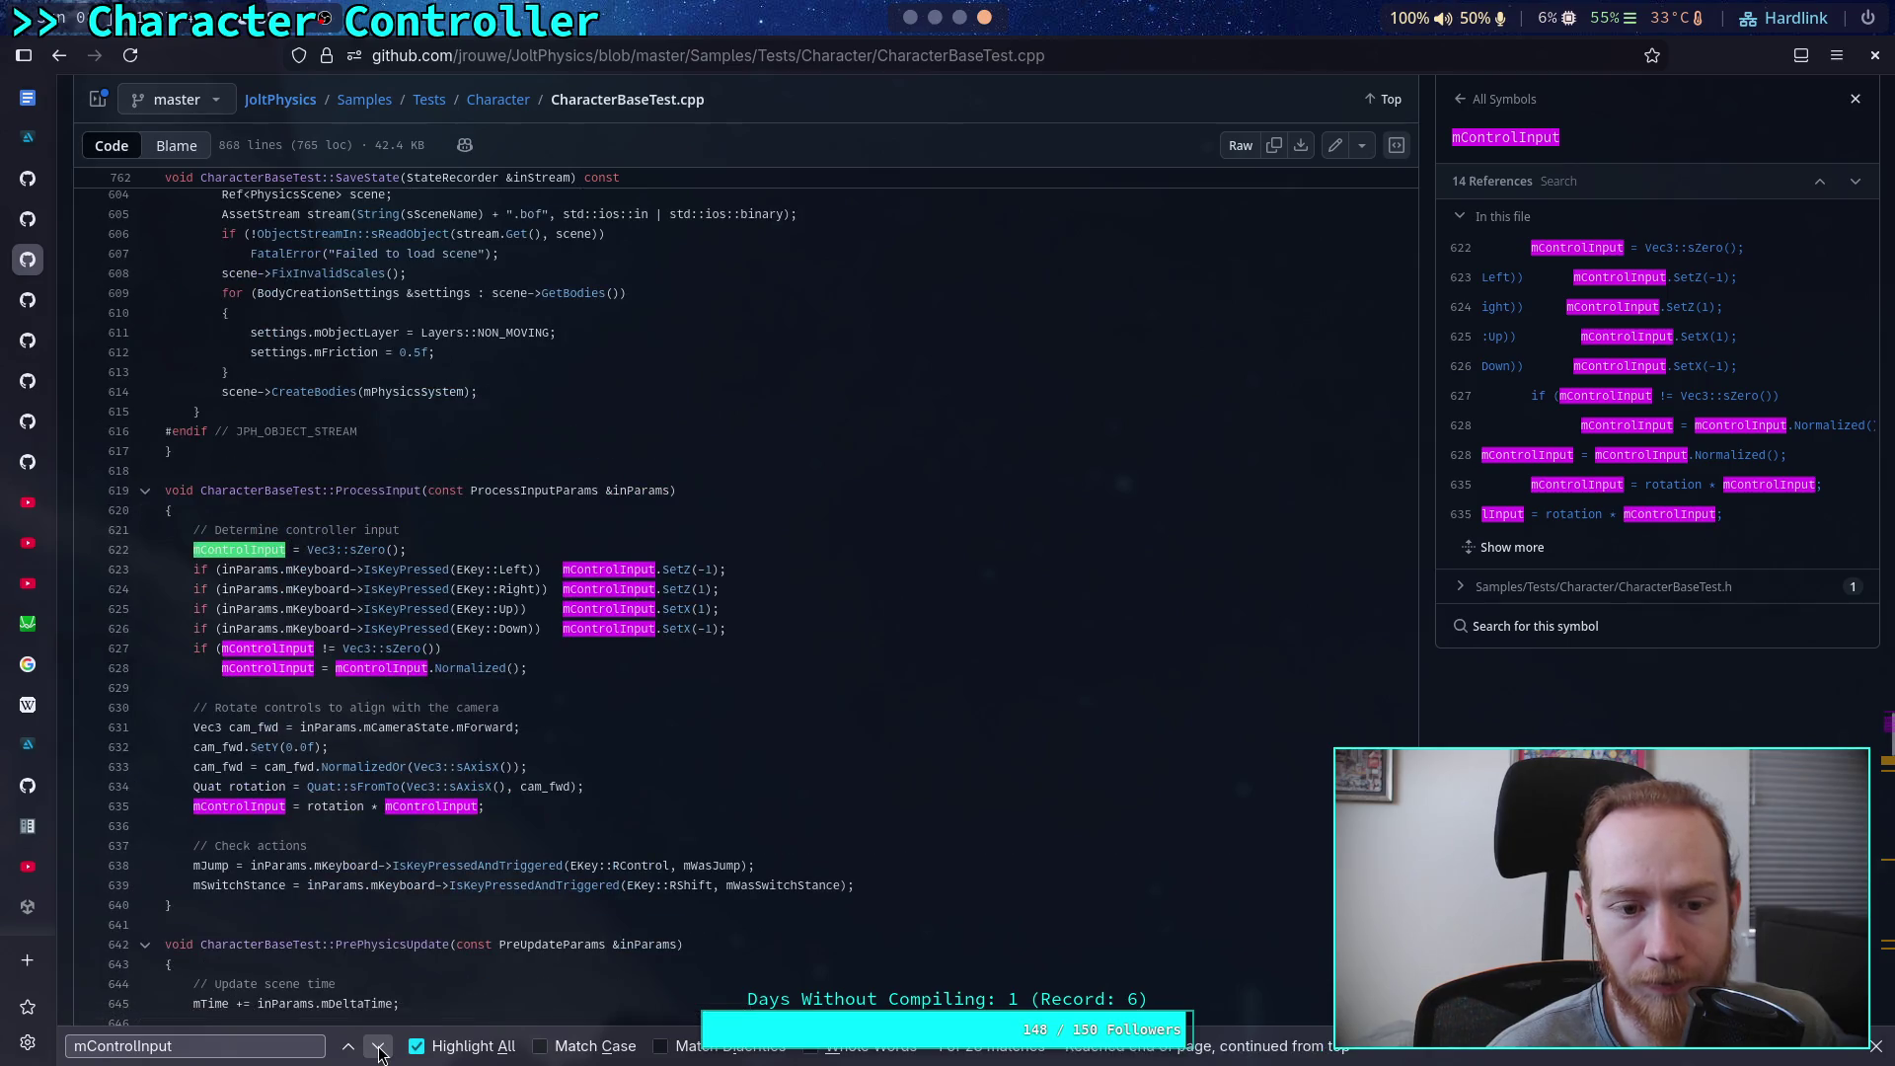
scroll(592, 795, "down", 2)
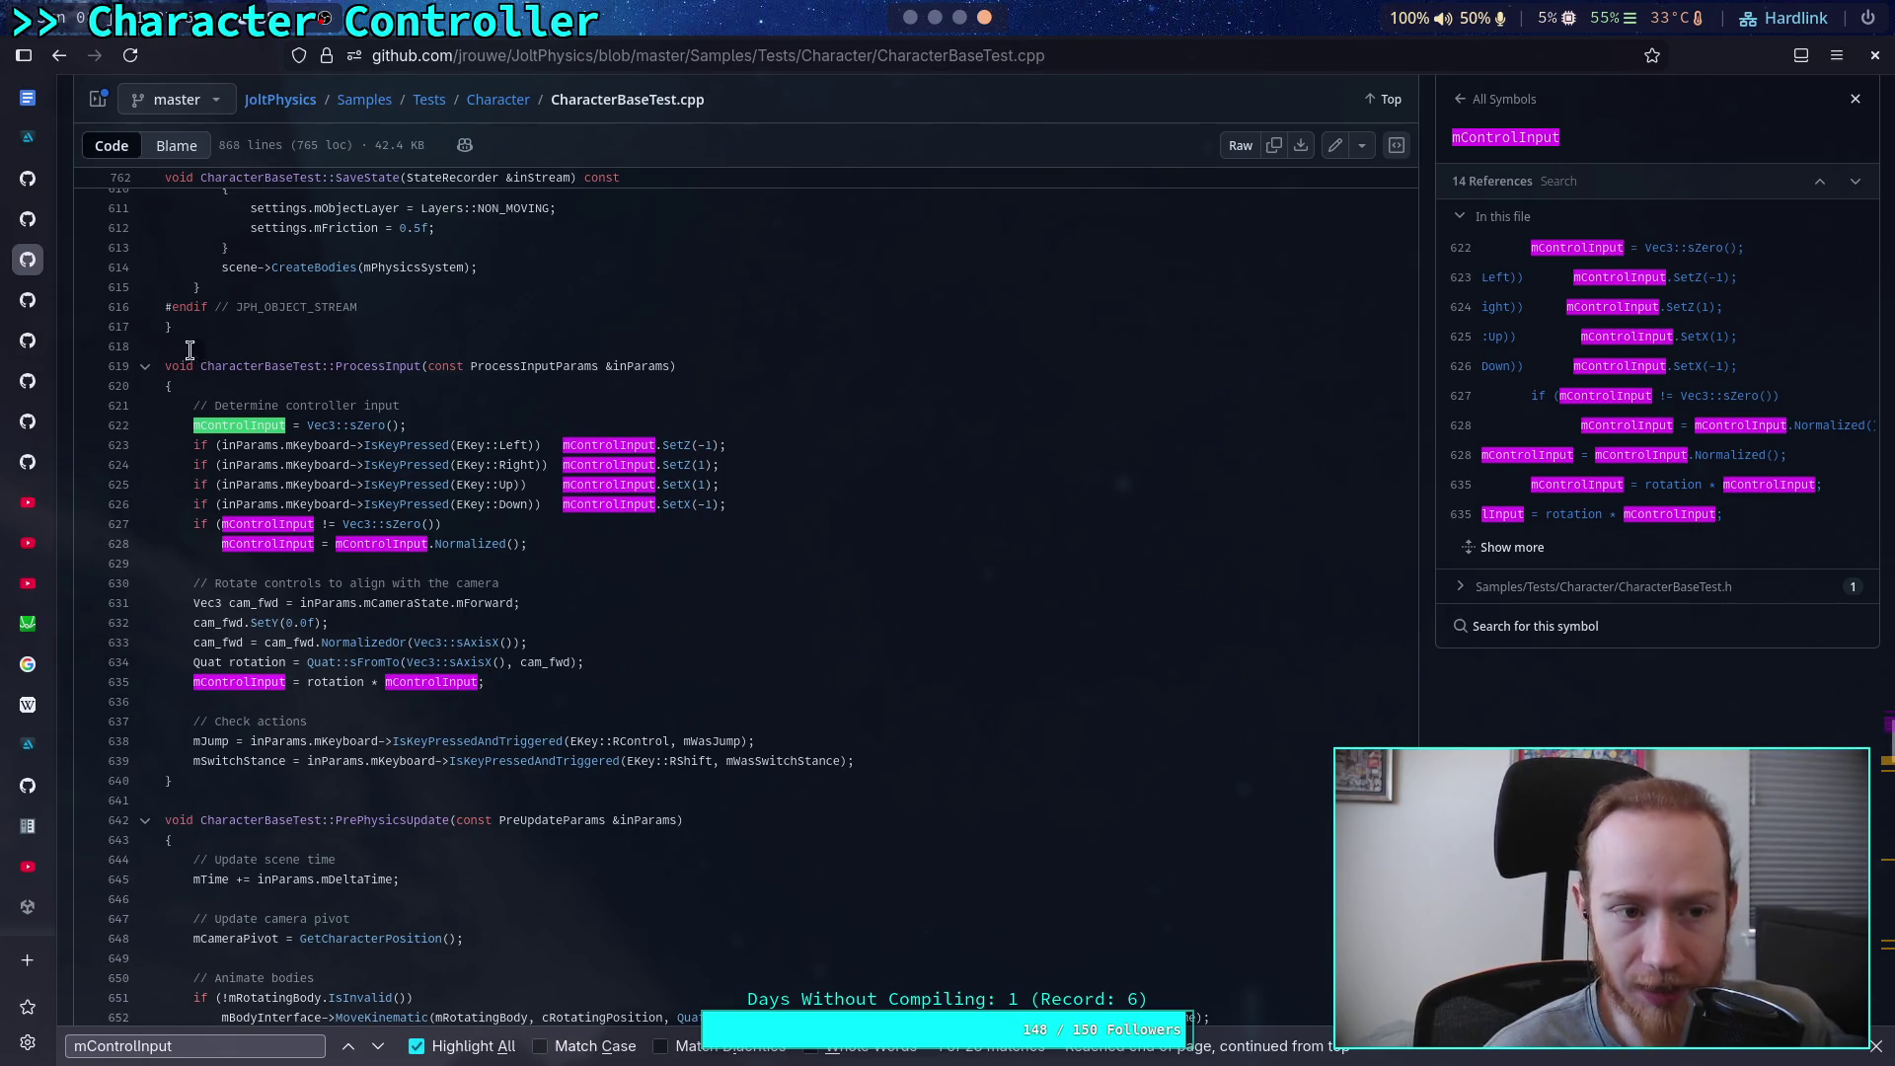
left_click(59, 55)
left_click(188, 724)
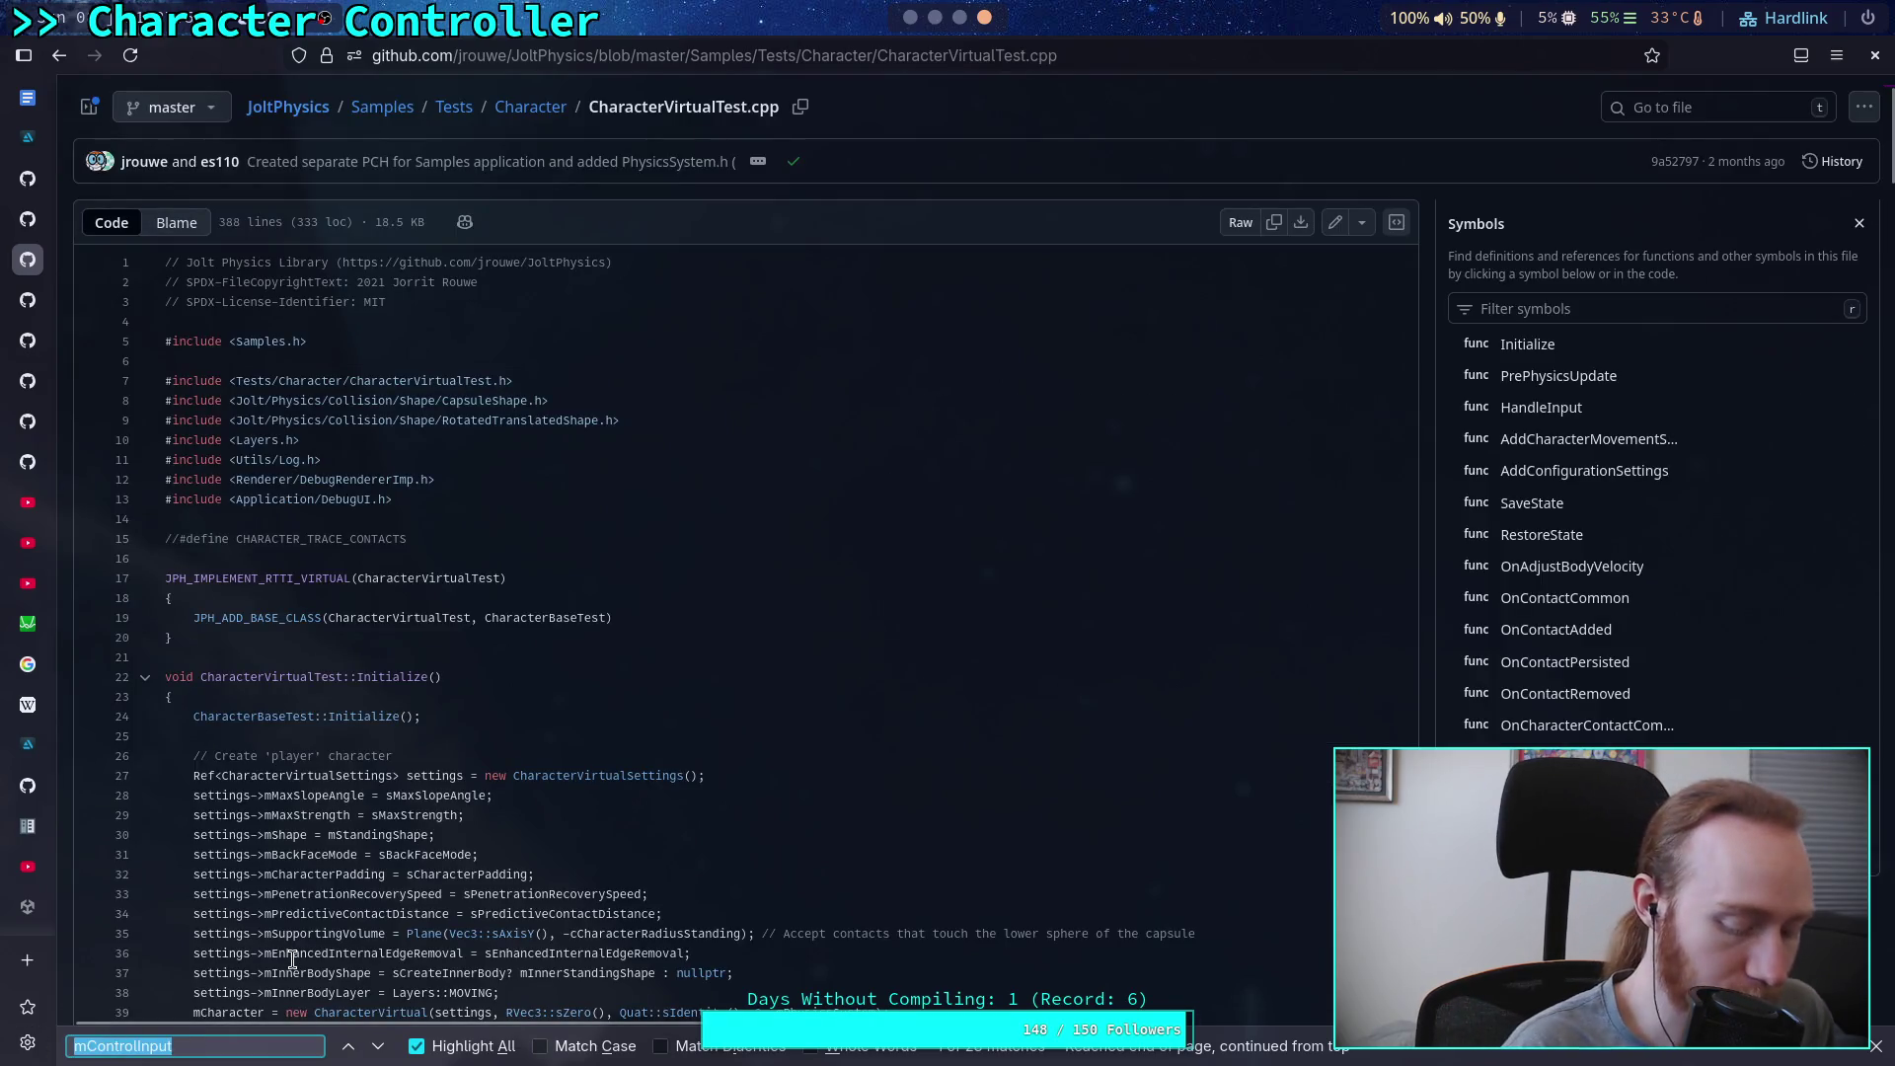
Search 0.25 and select the '0.75f * mDesiredVelocity' term on line 118, then return to Godot
type("0.26")
key("BackSpace")
type("5")
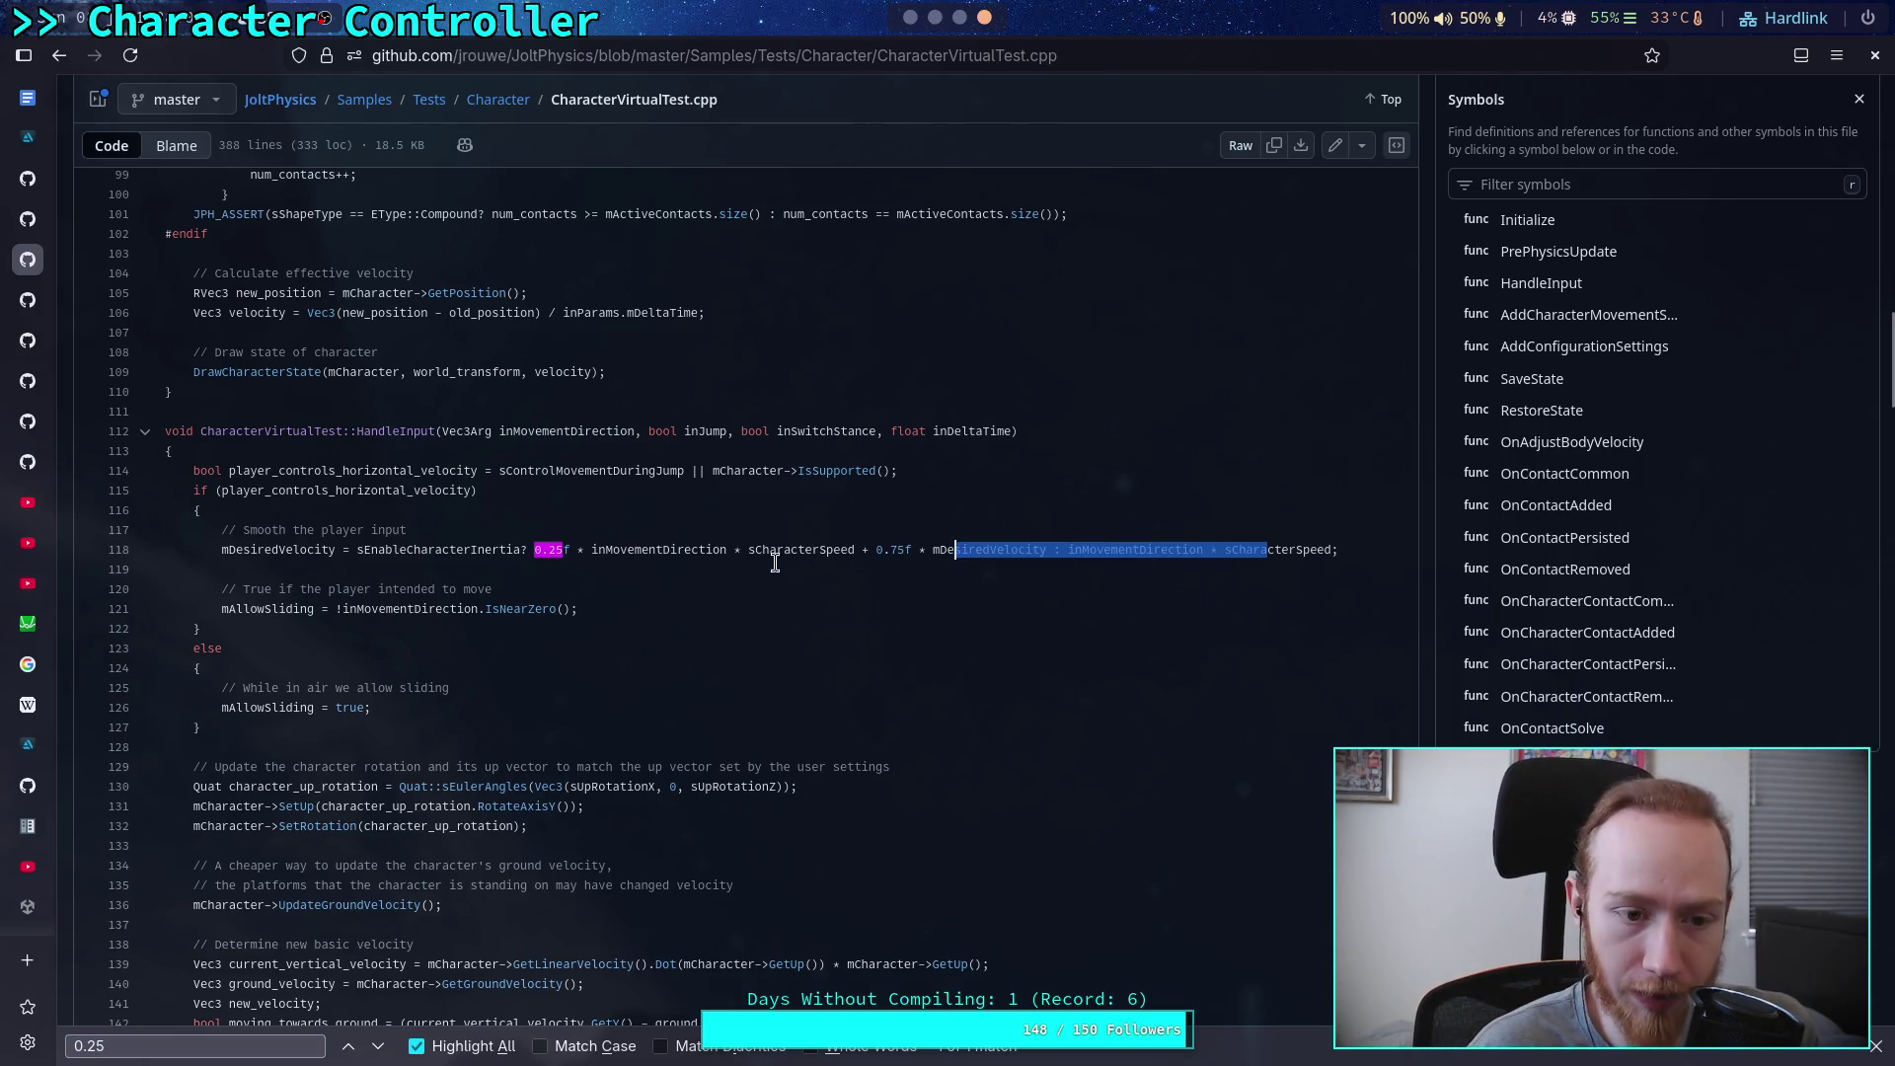
left_click(230, 550)
left_click_drag(225, 550, 1043, 546)
left_click_drag(909, 550, 1046, 546)
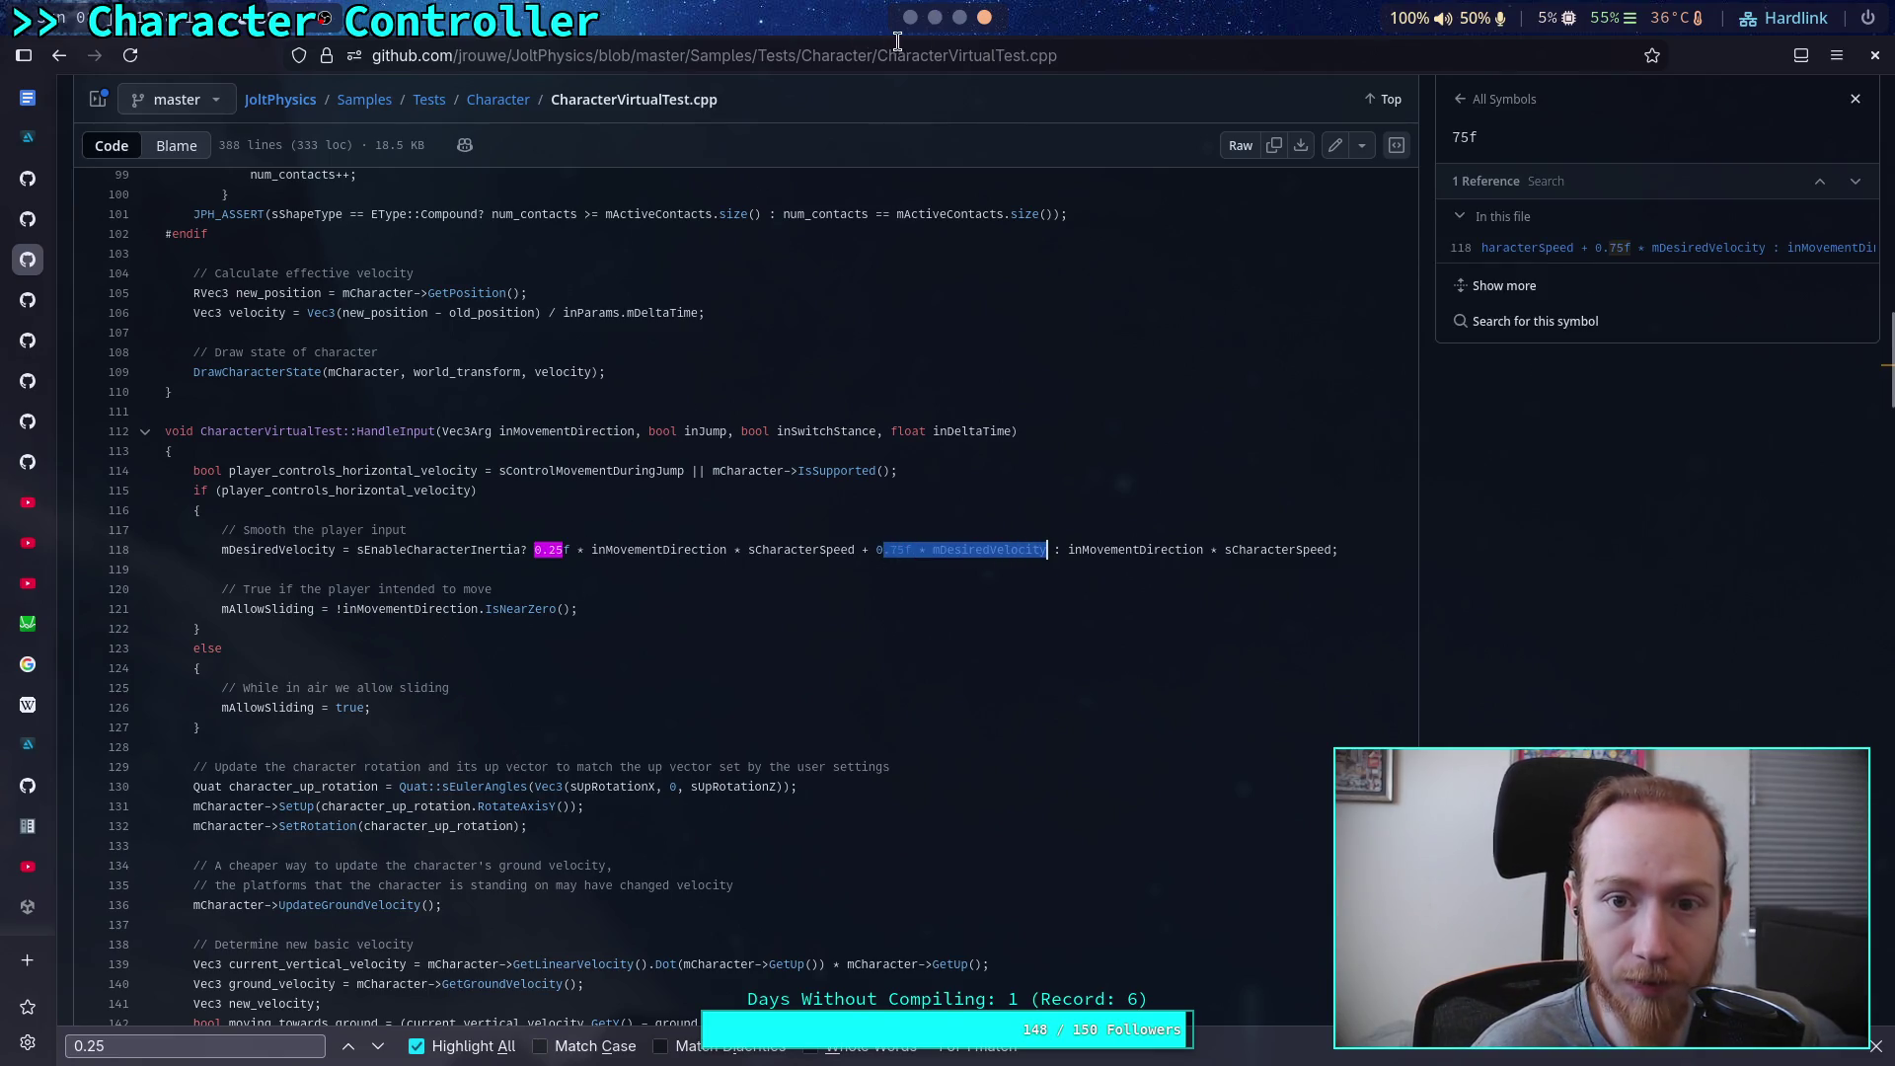
key("alt+Tab")
scroll(858, 762, "down", 1)
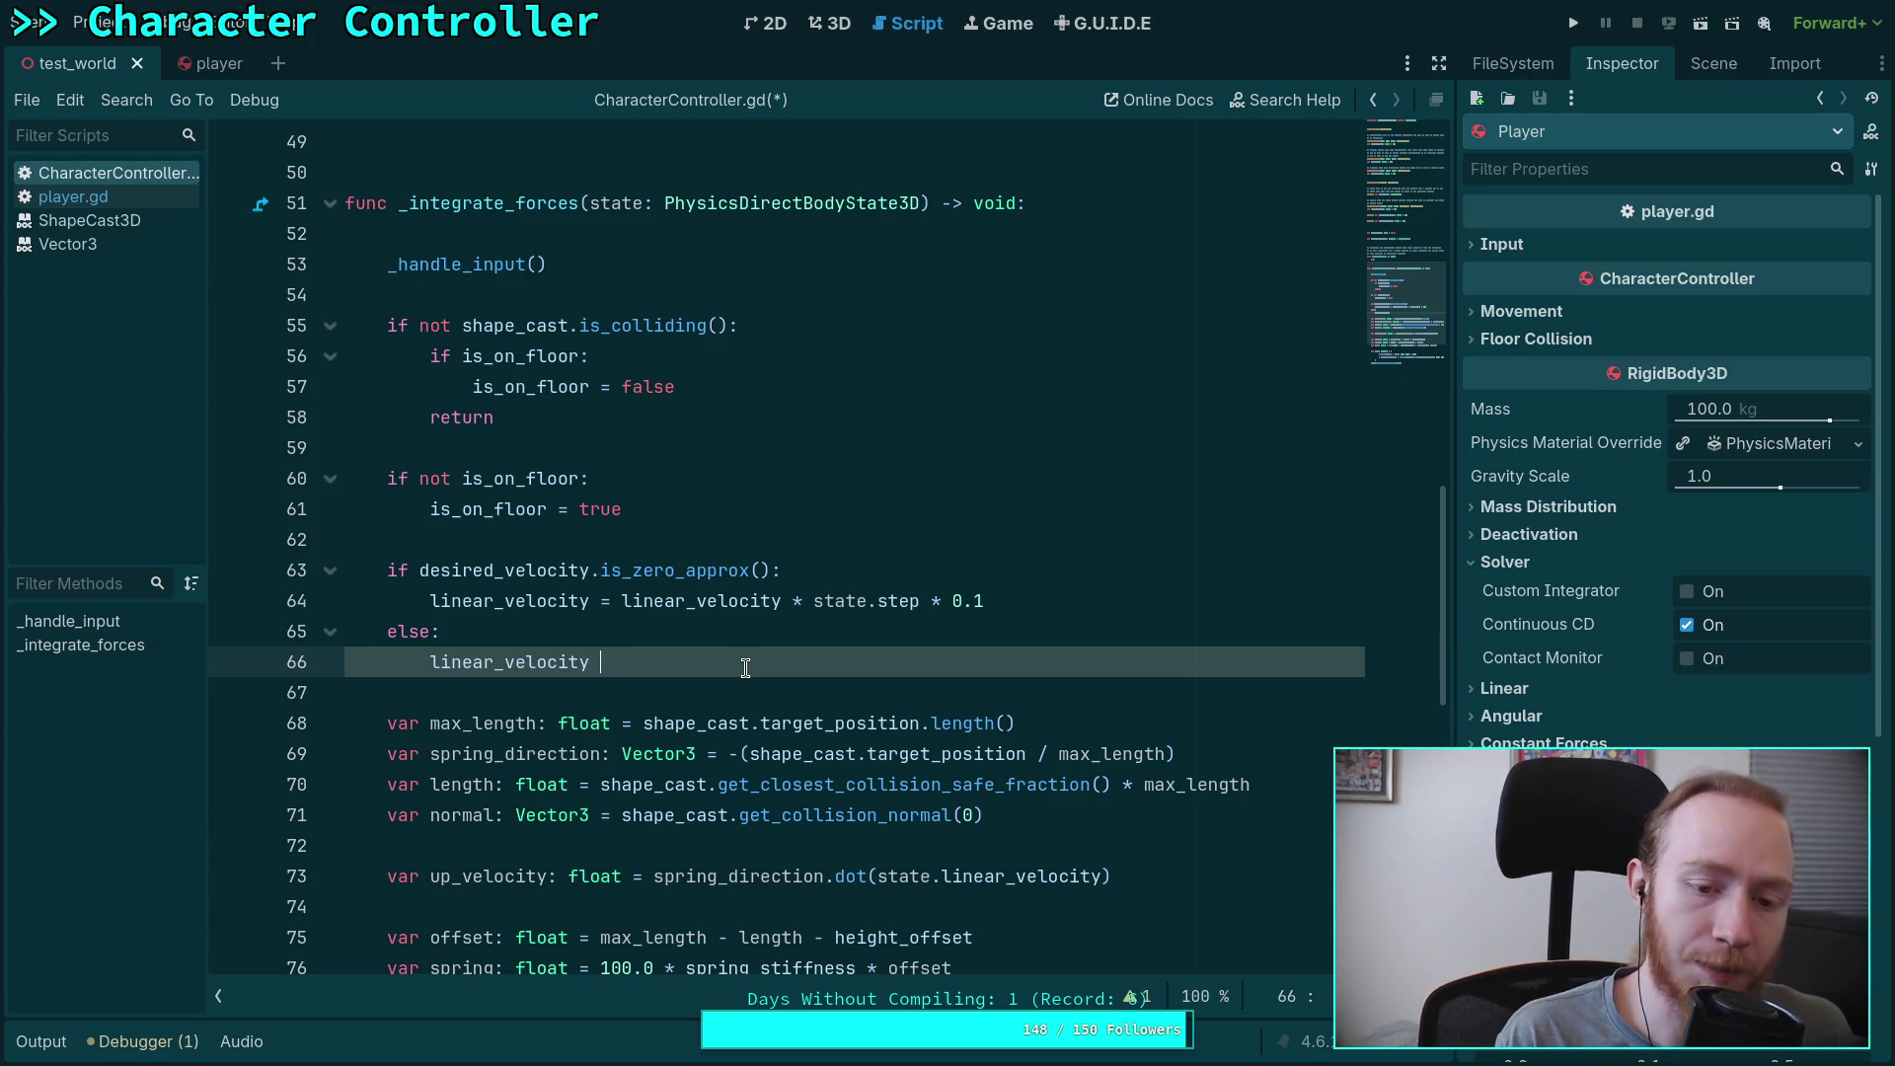
Remove the dangling '=' after linear_velocity on line 66 and inspect the 0.1 factor on line 64
type("=")
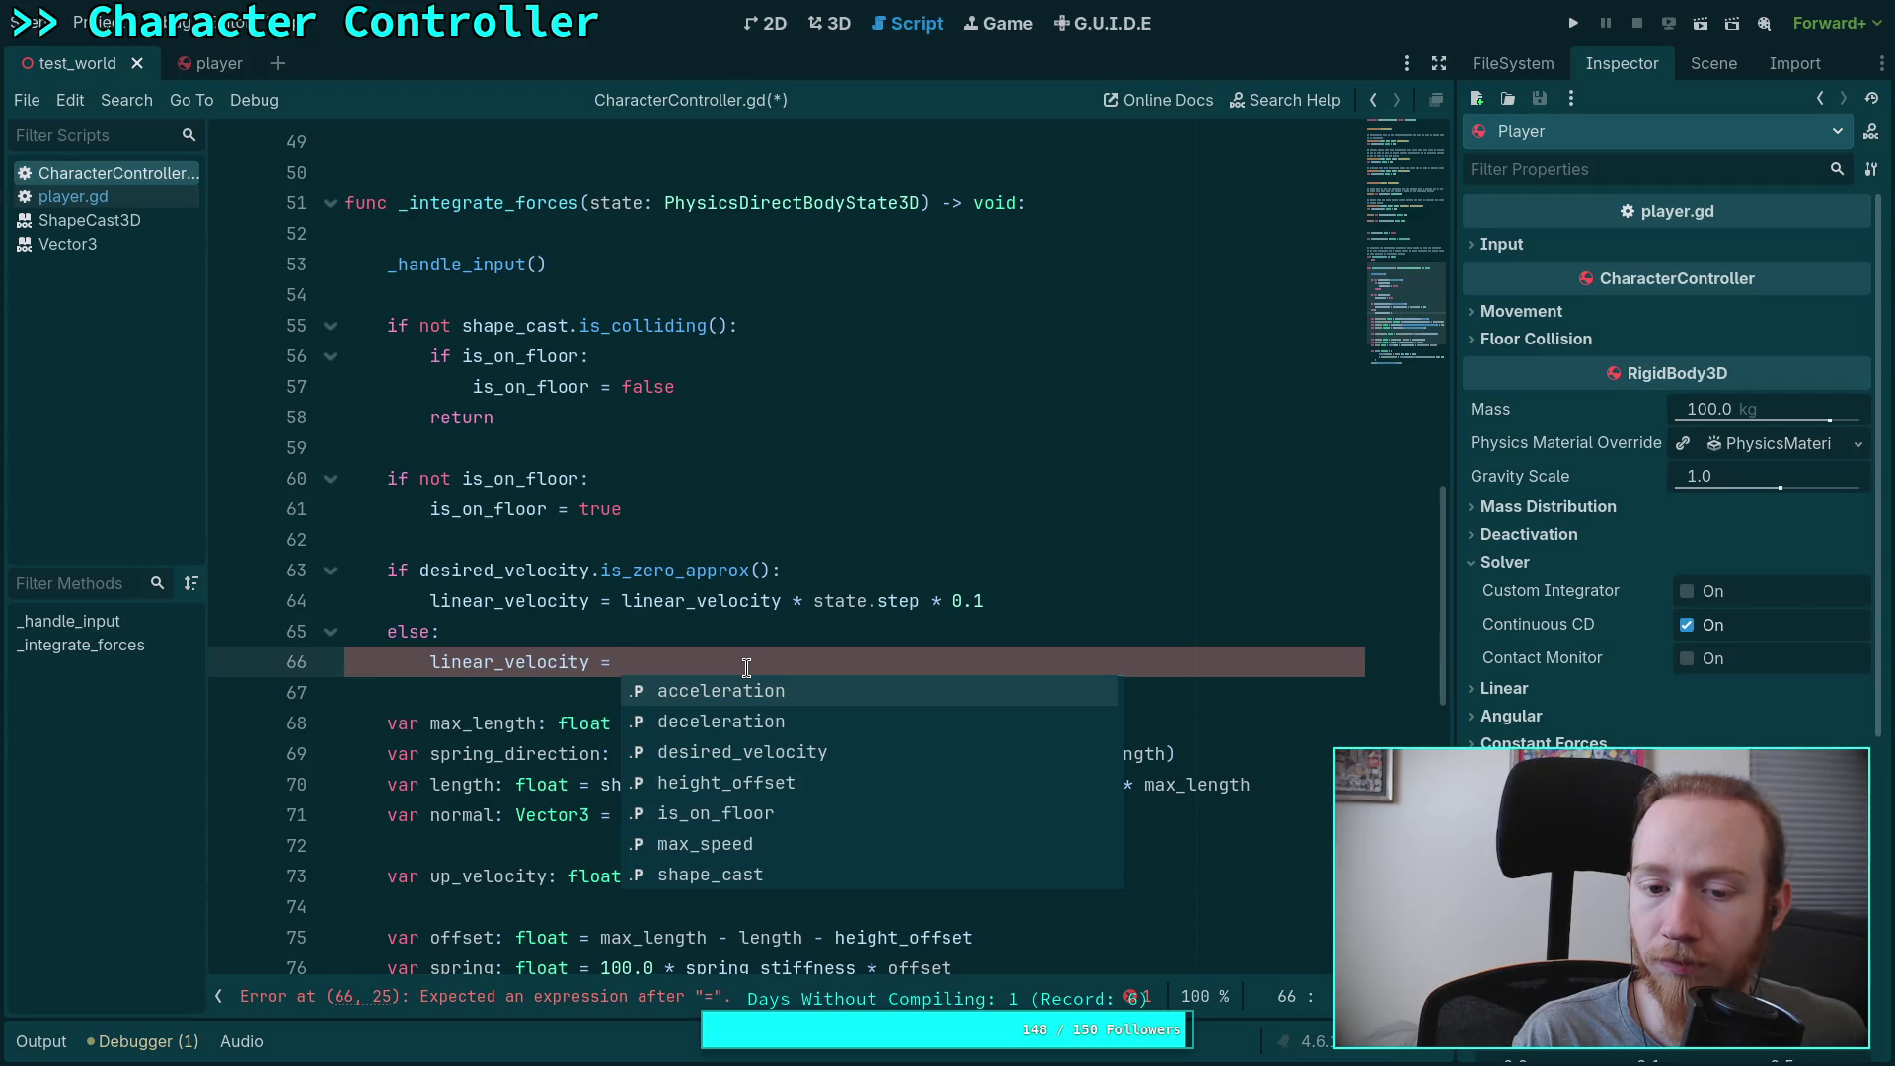
key("BackSpace")
key("BackSpace")
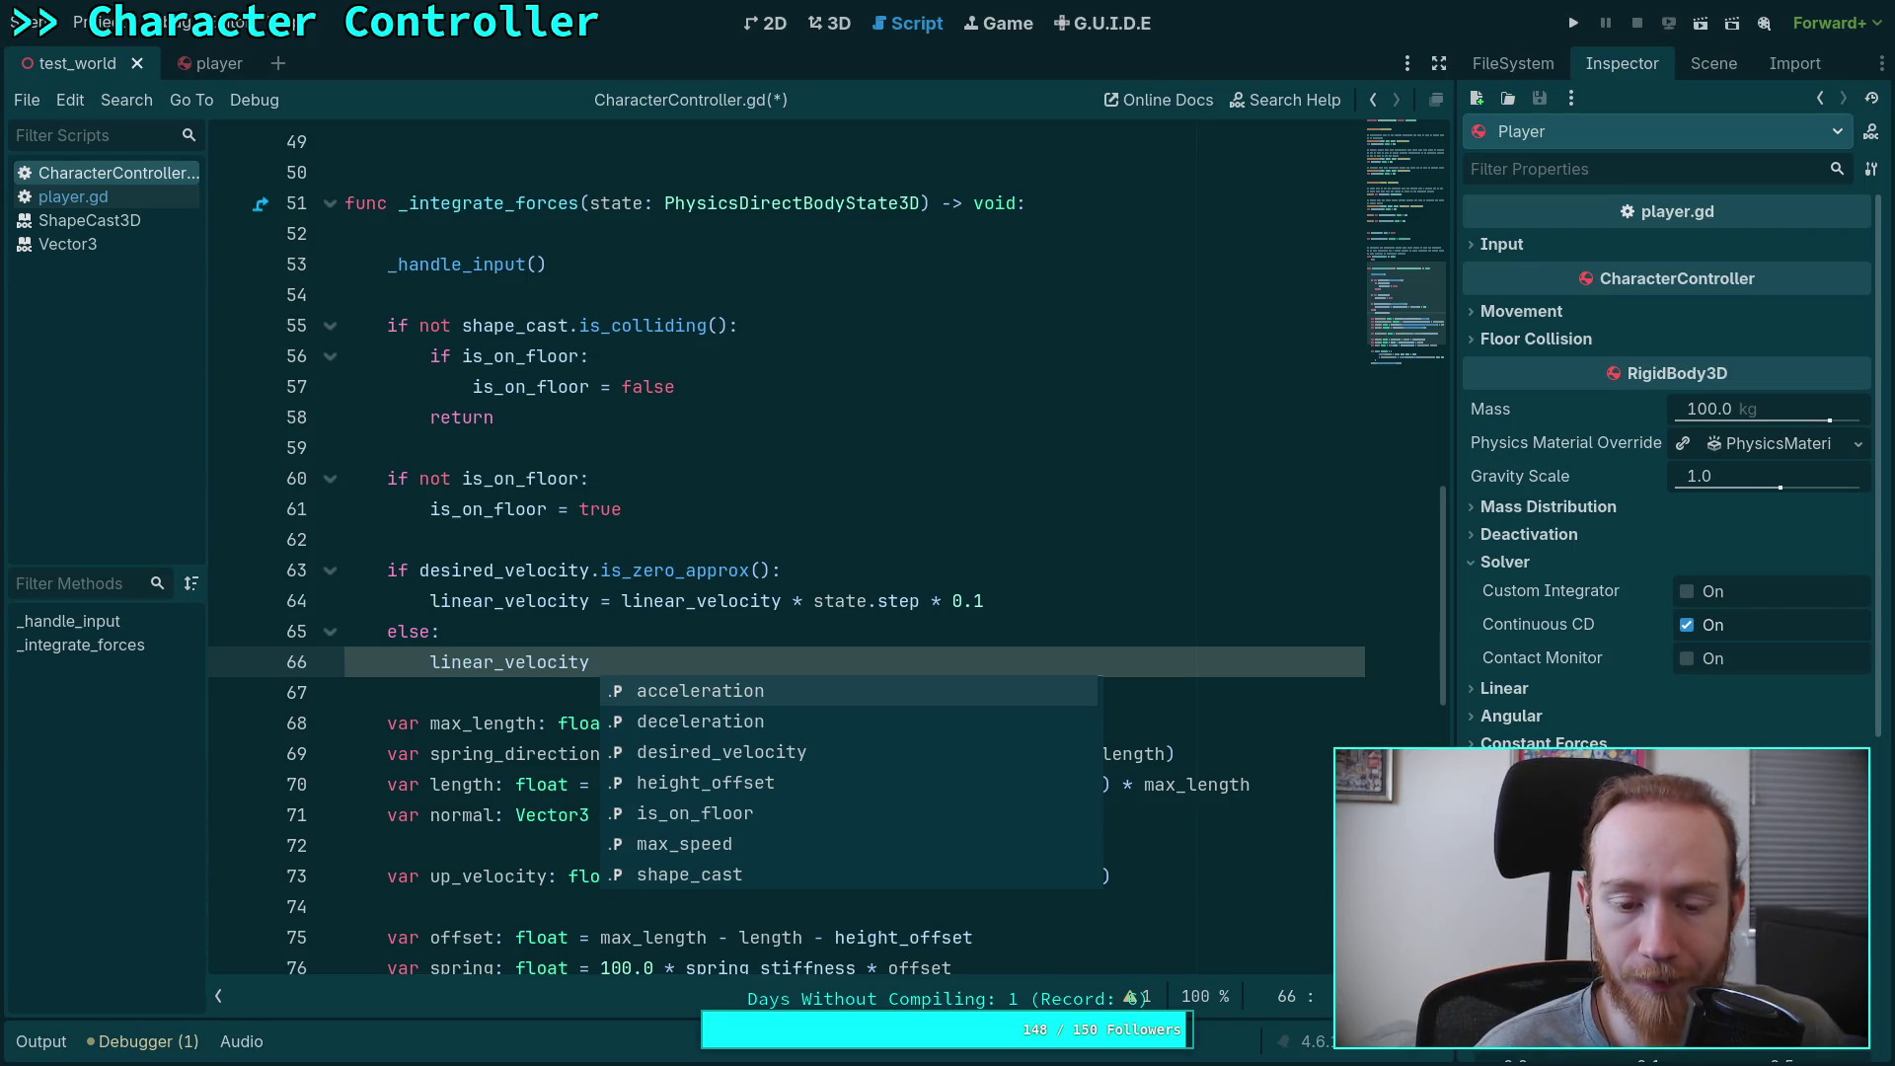
double_click(953, 601)
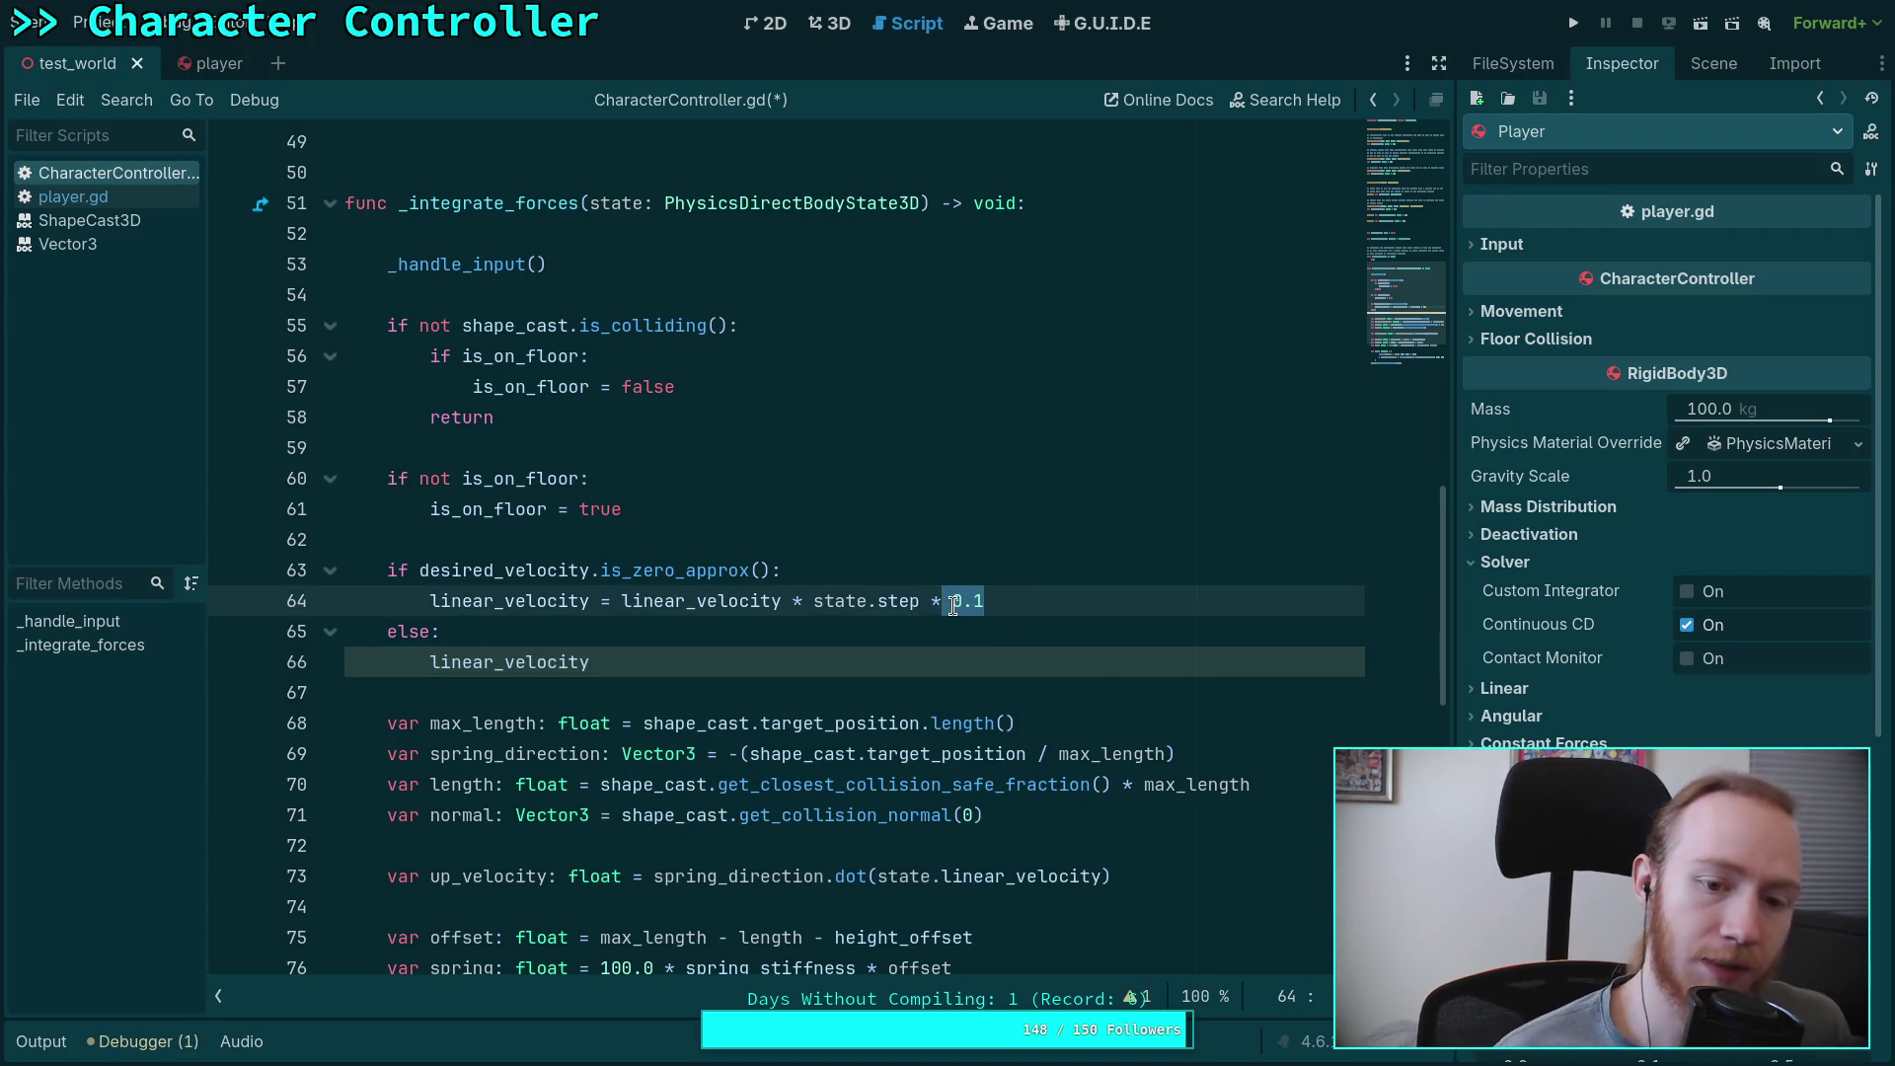
left_click(838, 662)
left_click_drag(1034, 600, 432, 600)
left_click(662, 668)
Check the deceleration variable on line 19 and reselect the 0.1 factor on line 64
scroll(662, 668, "up", 10)
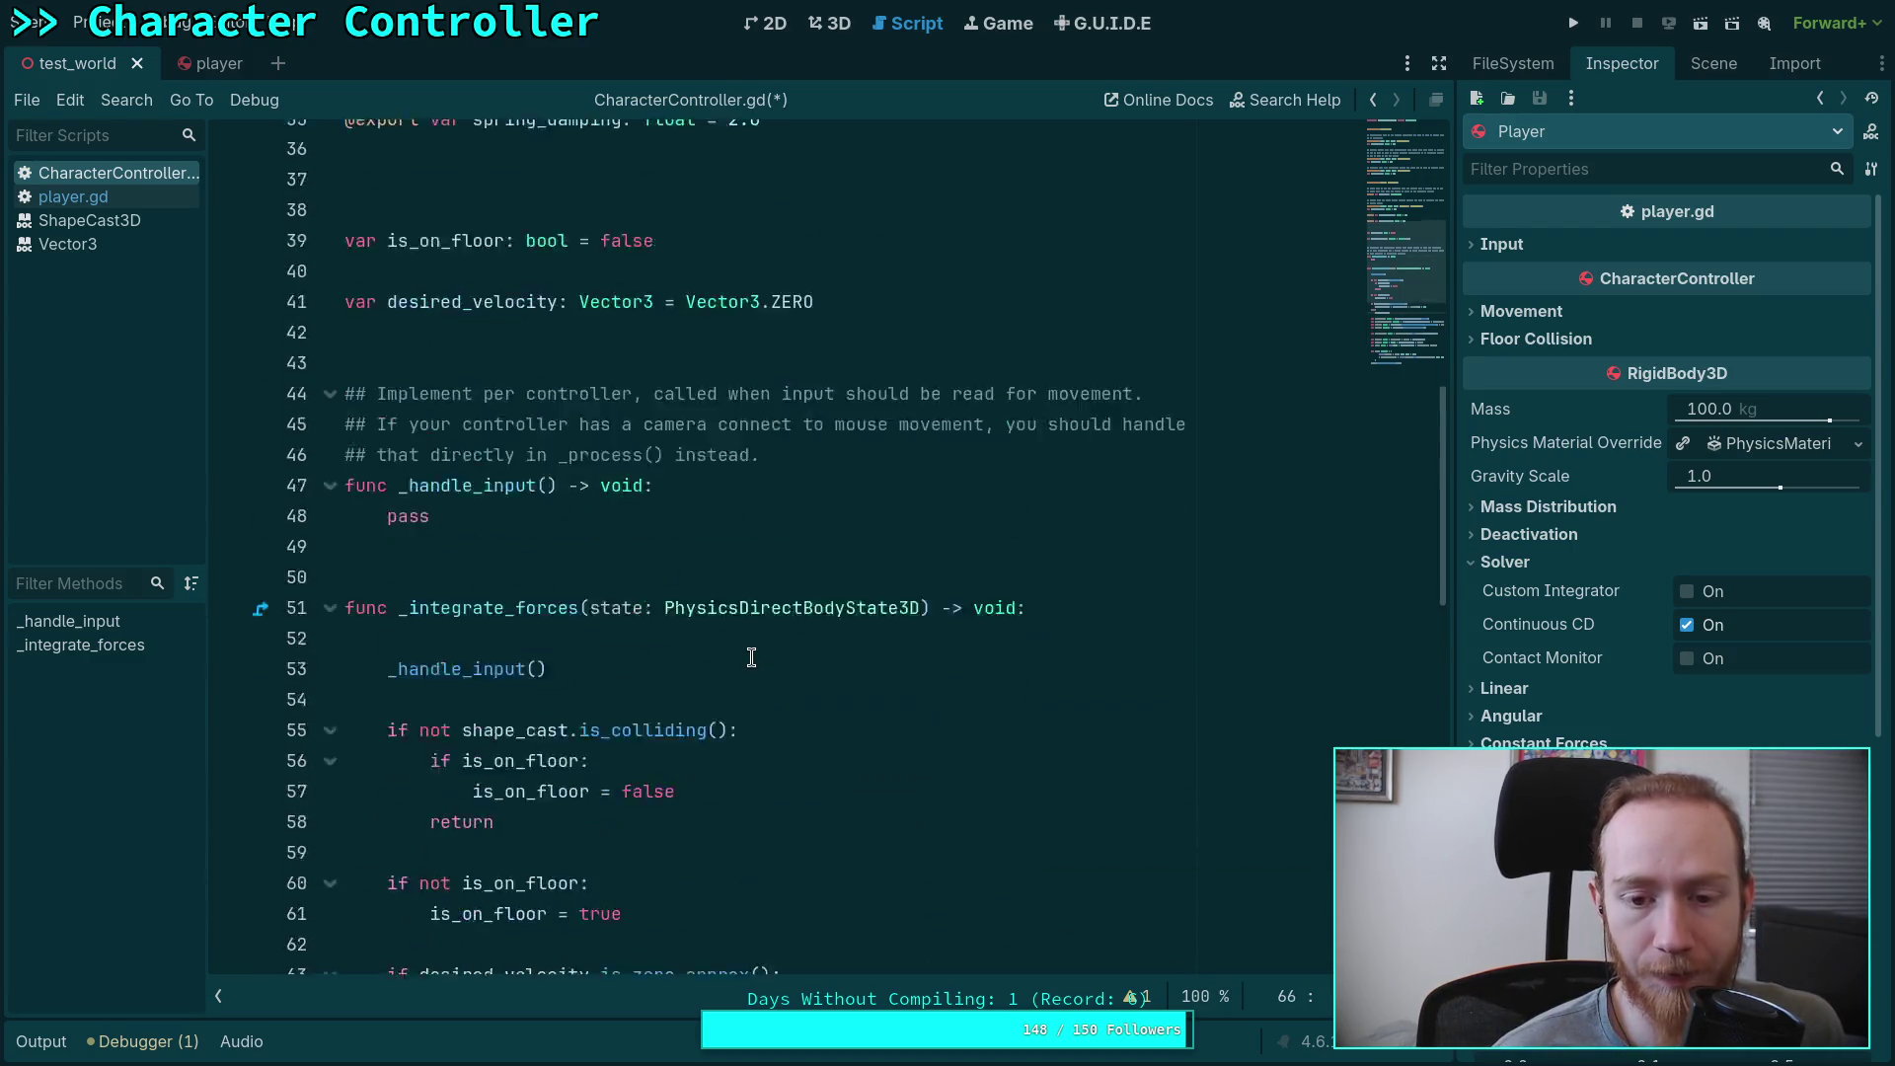
scroll(576, 536, "up", 2)
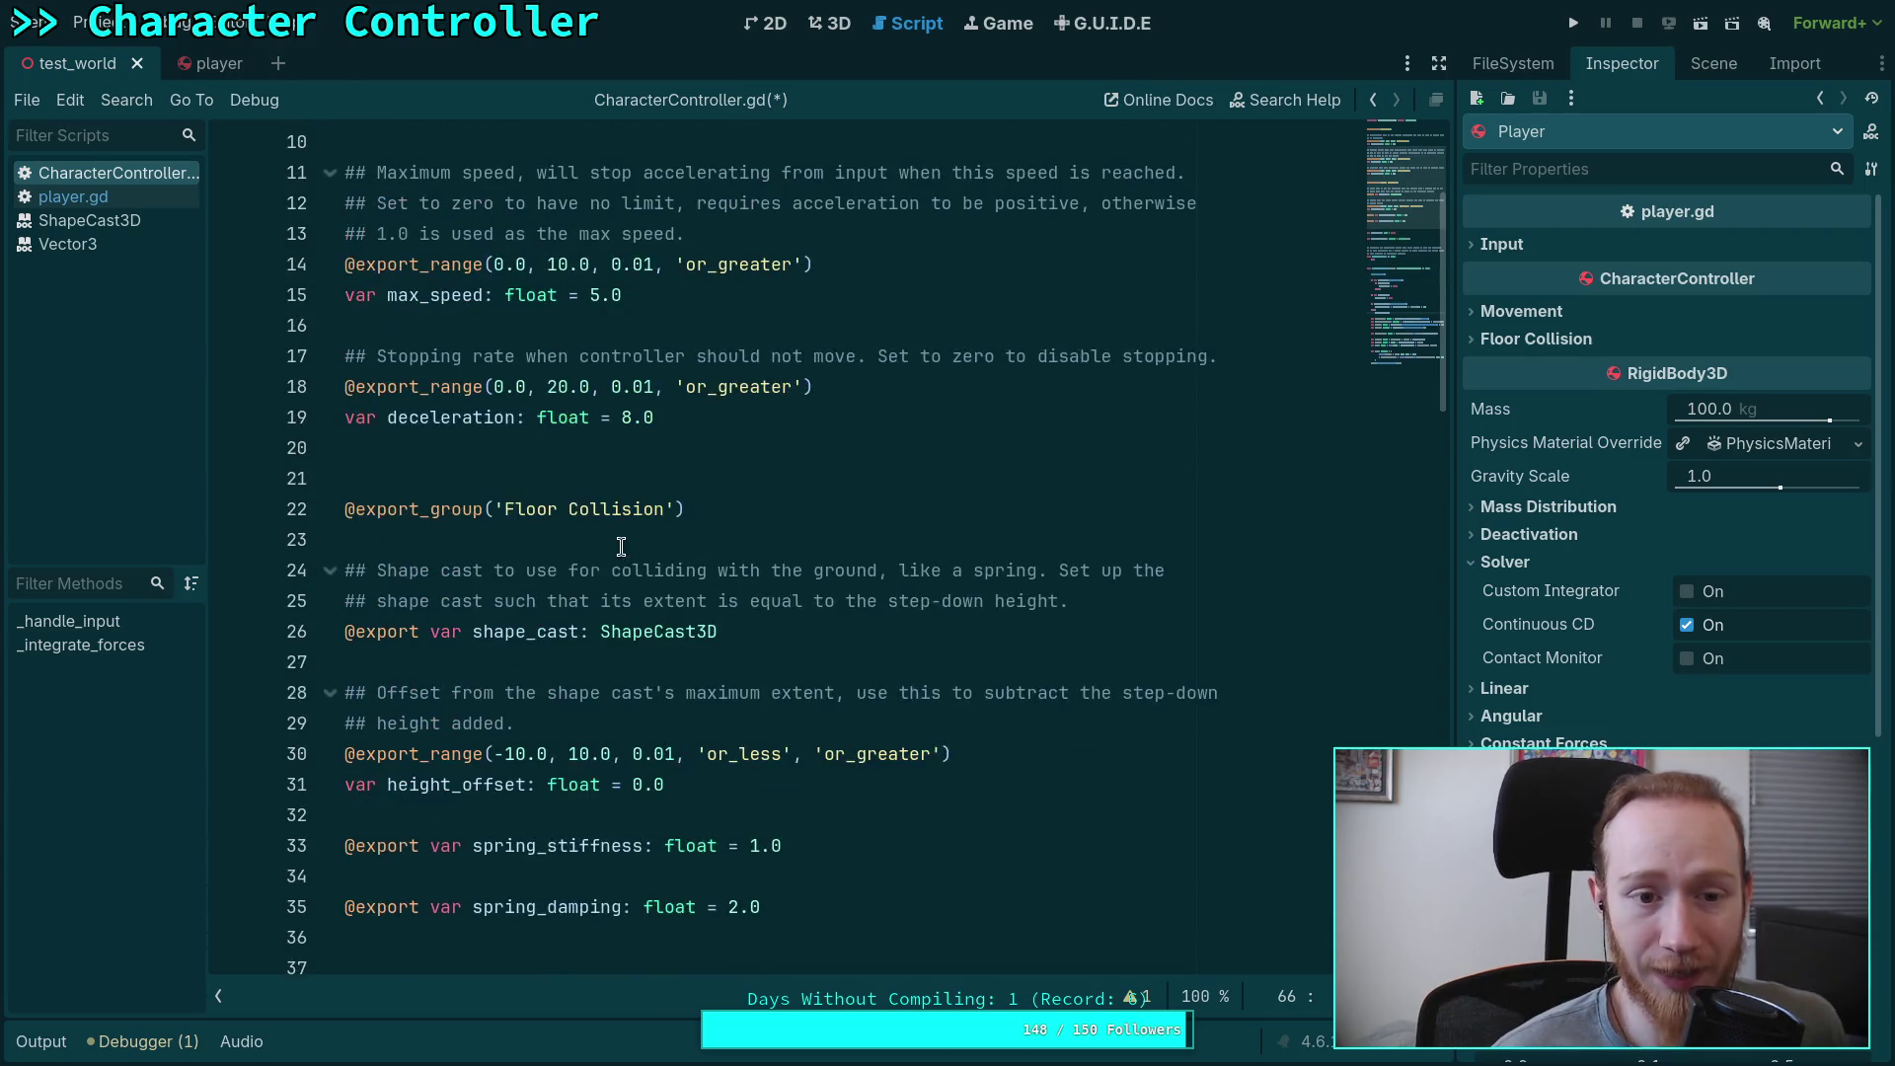
double_click(464, 417)
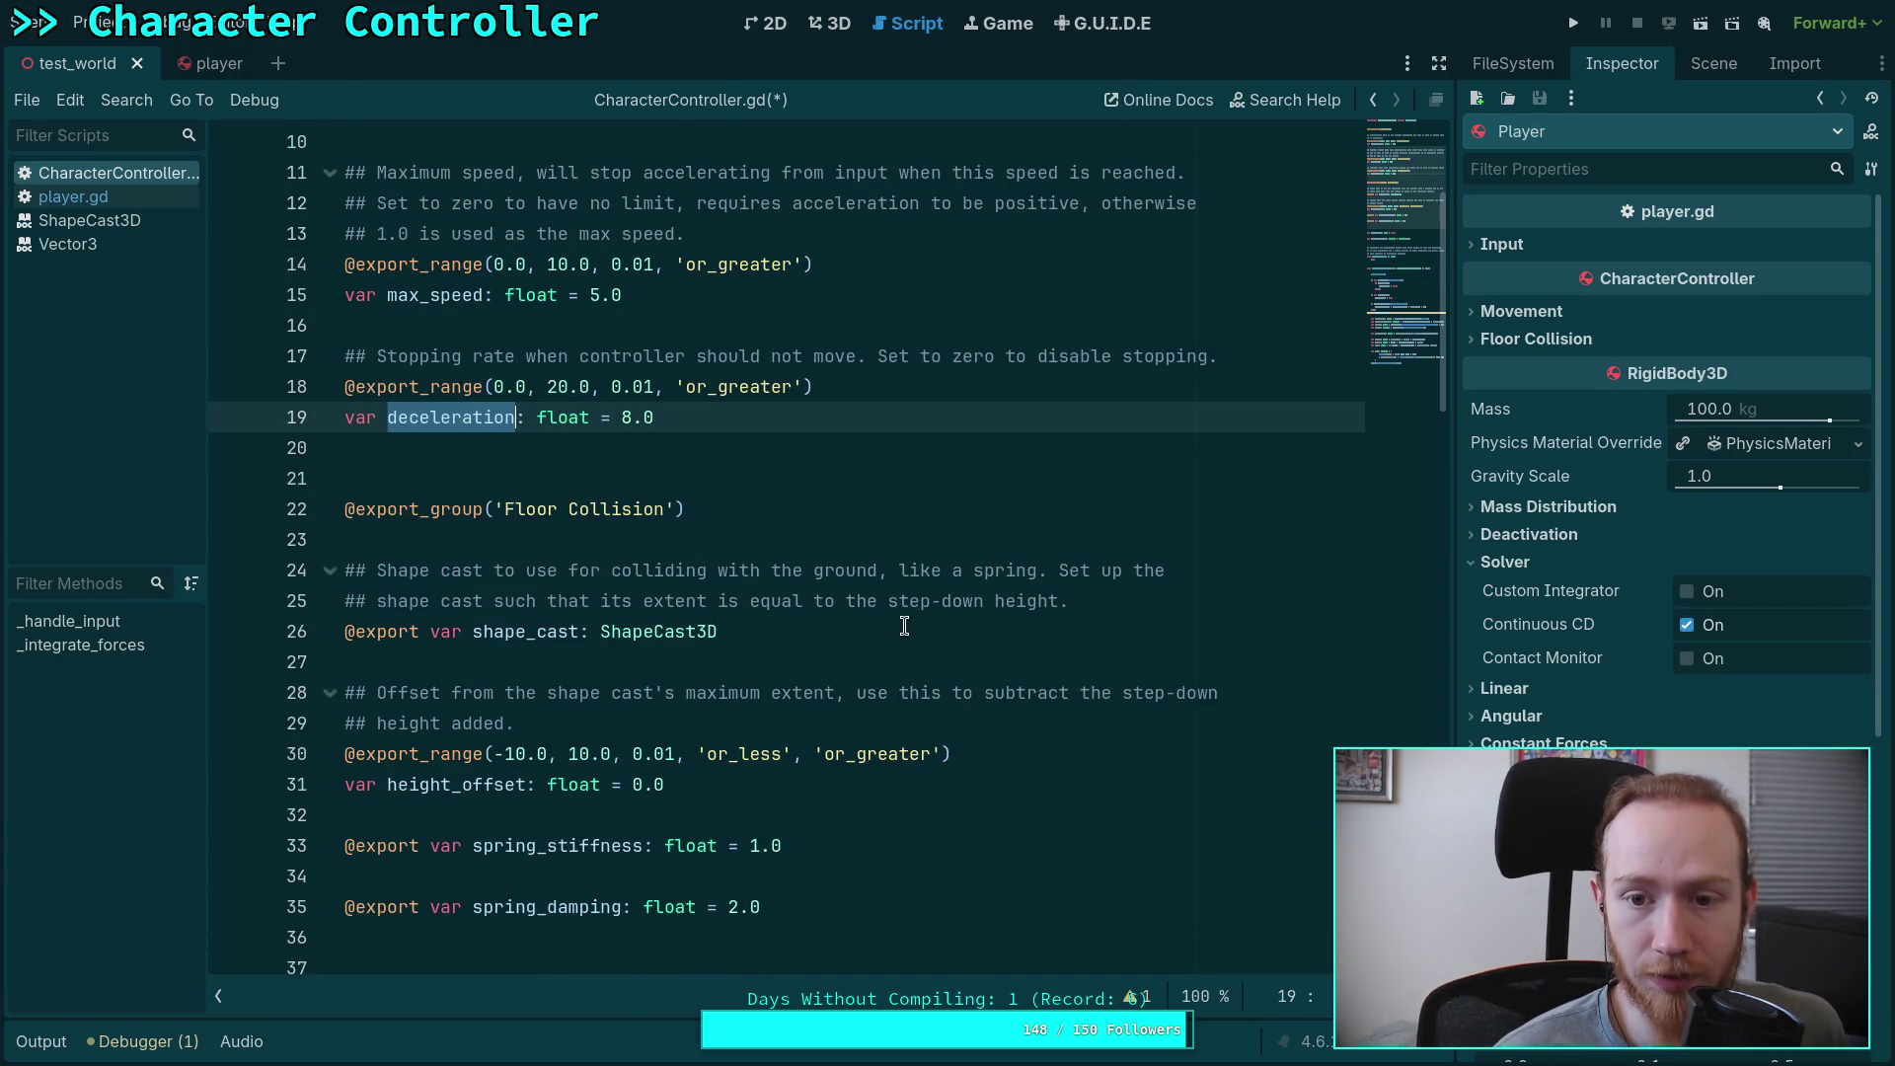
scroll(907, 619, "down", 12)
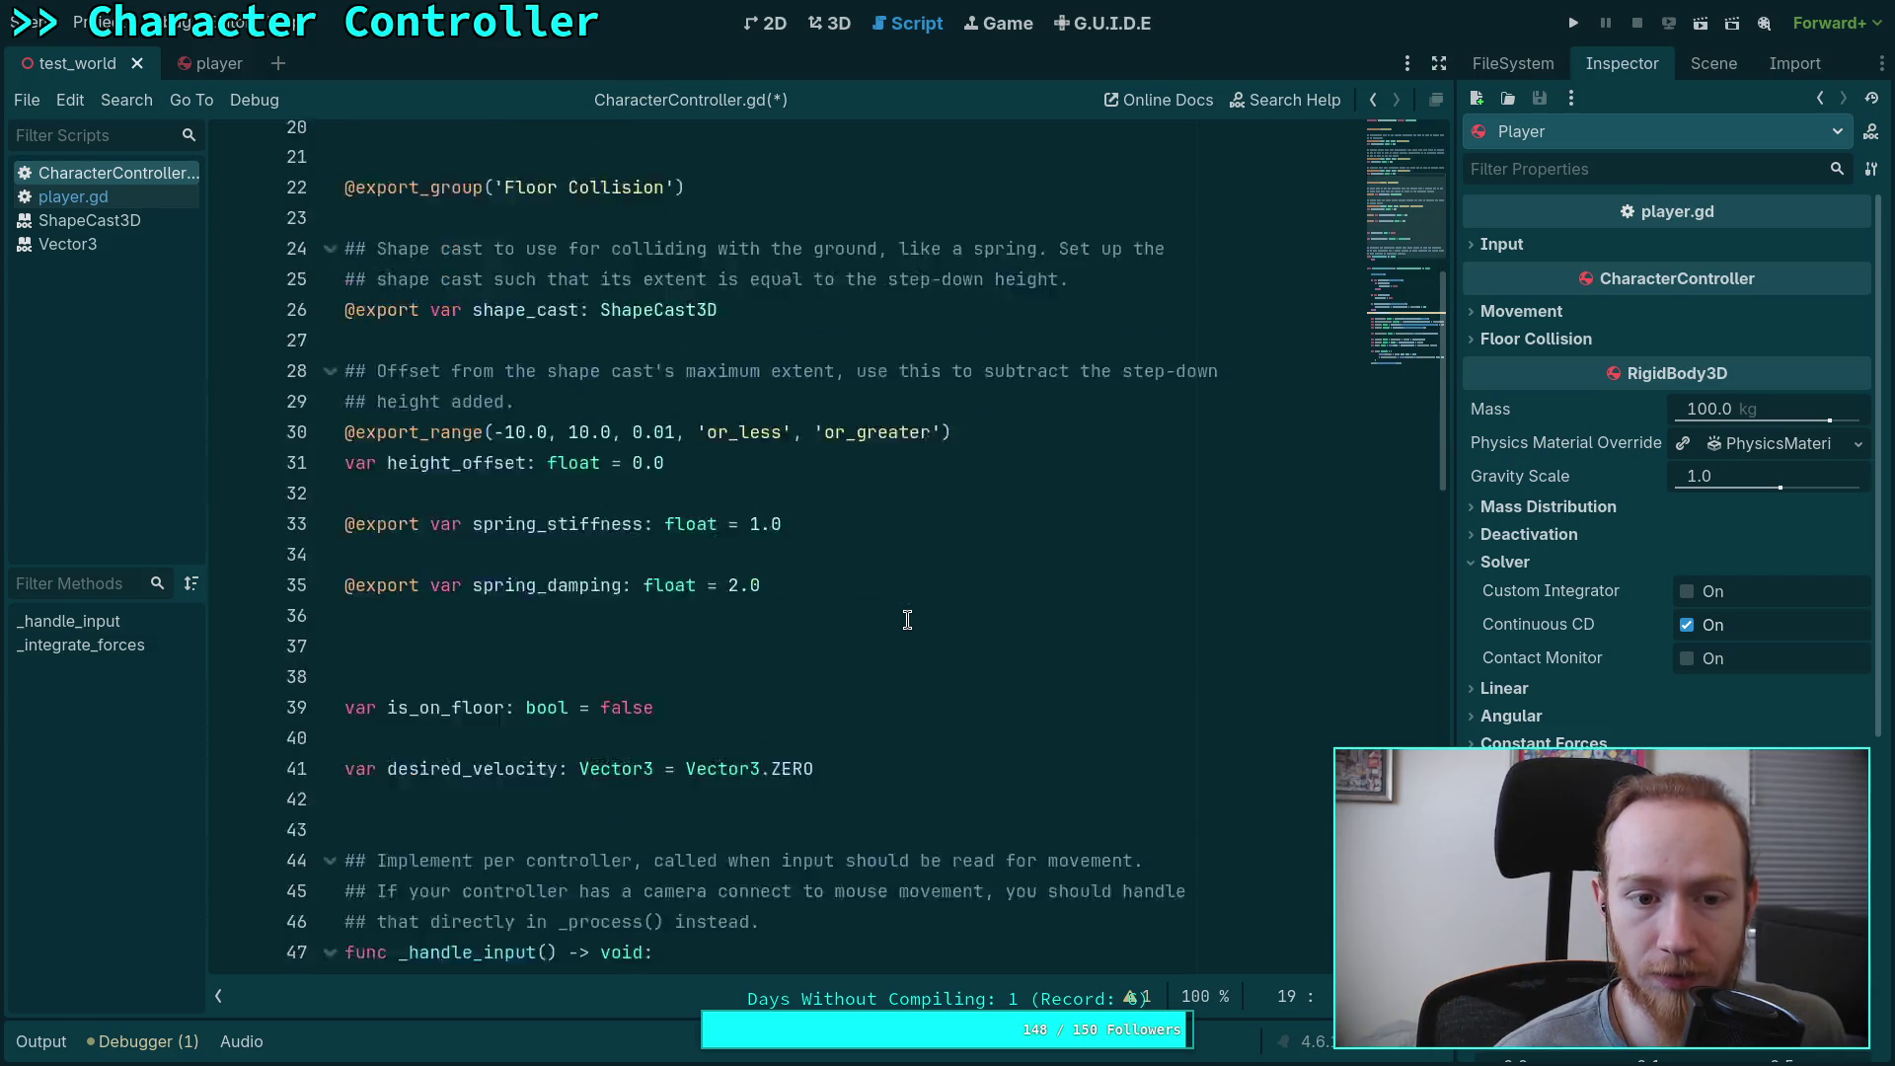
left_click(920, 648)
left_click_drag(1003, 602, 952, 602)
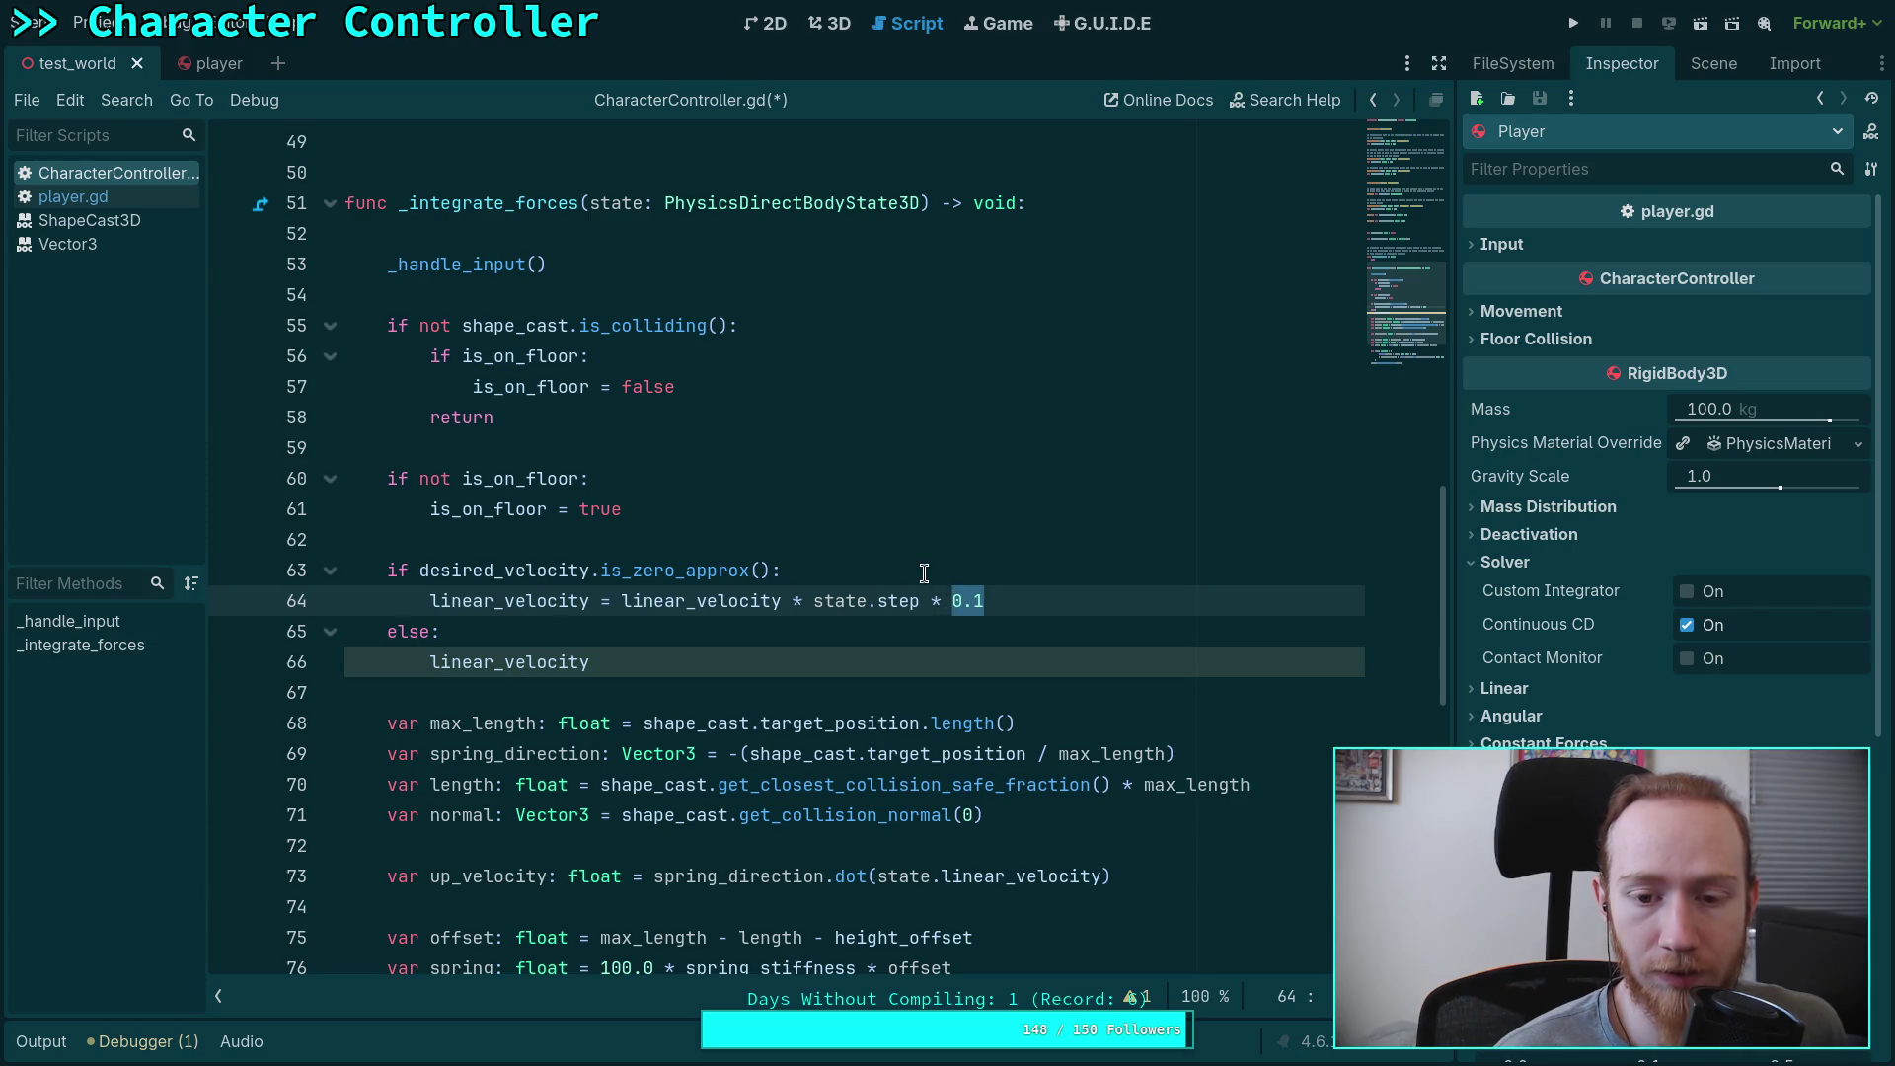
scroll(924, 573, "up", 11)
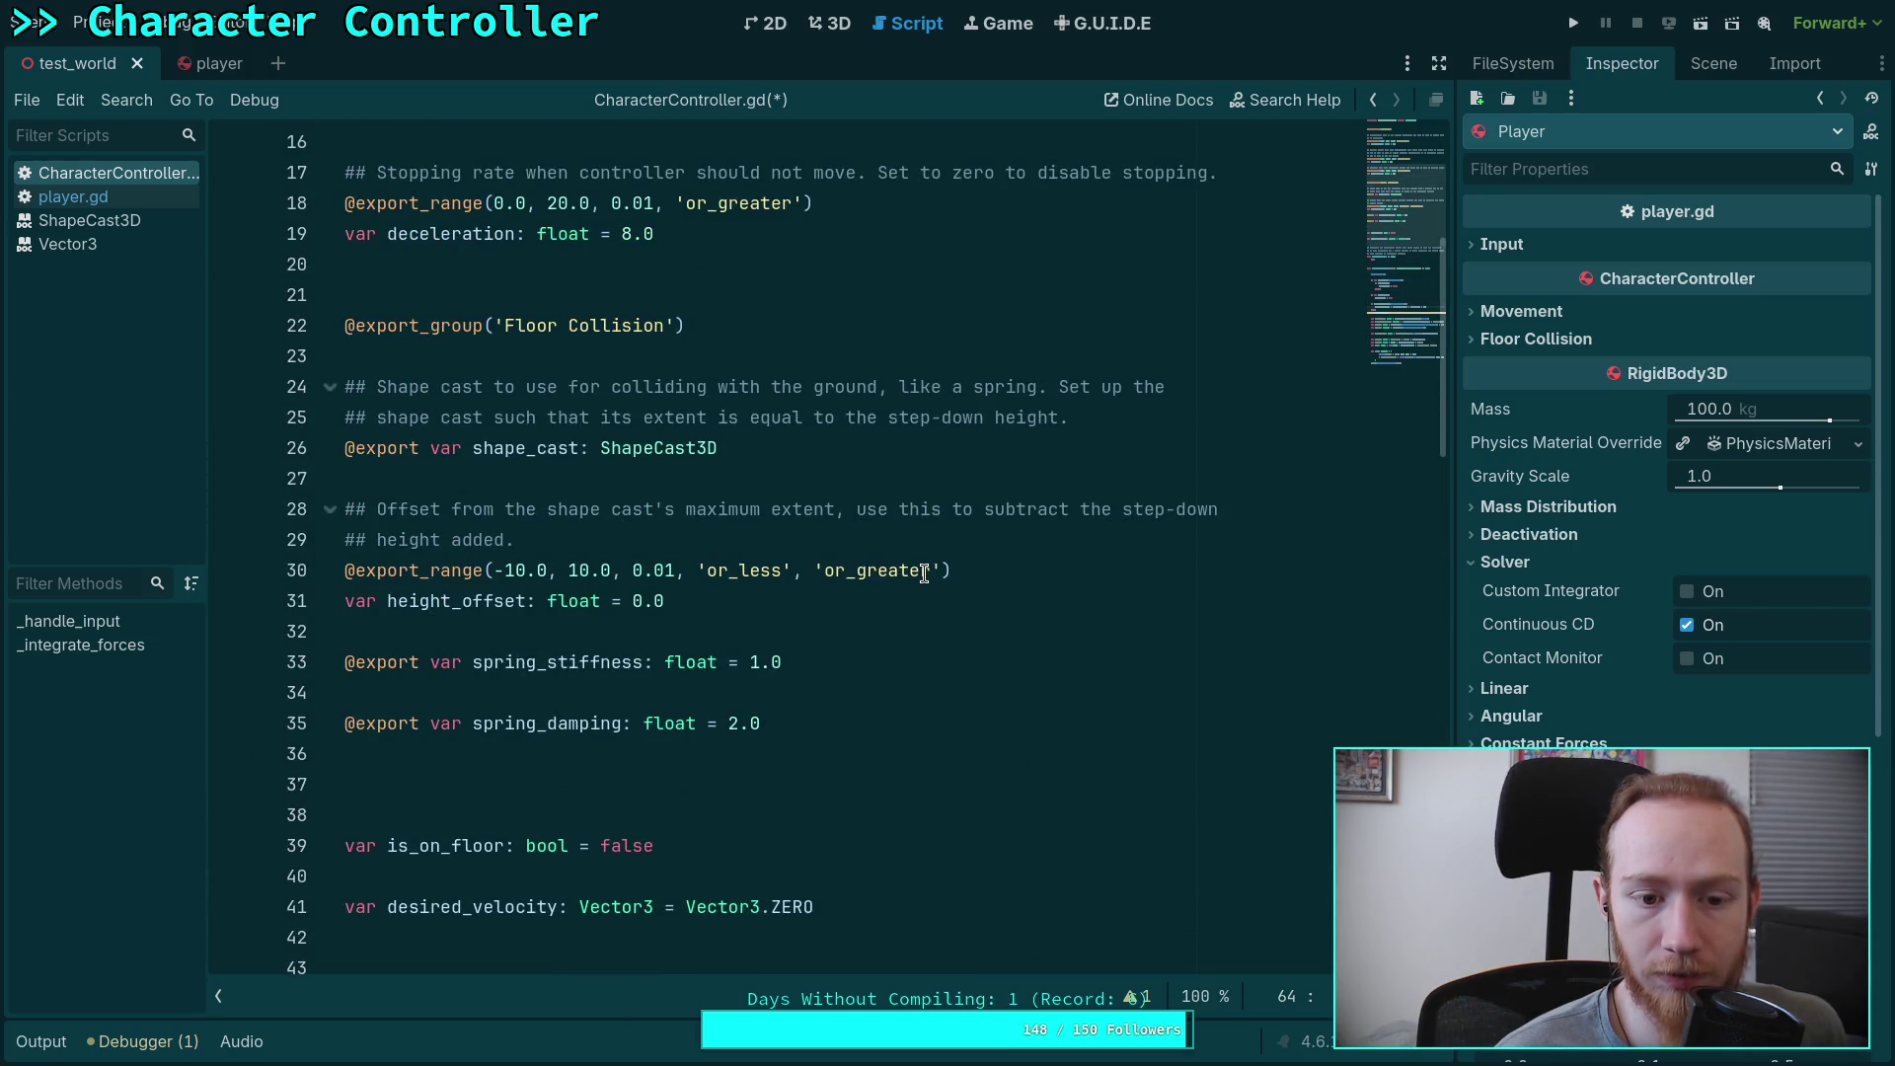
scroll(924, 573, "down", 10)
Rewrite line 64 as 'linear_velocity -= linear_velocity * deceleration * state.step', autocompleting deceleration
left_click(602, 693)
type("-")
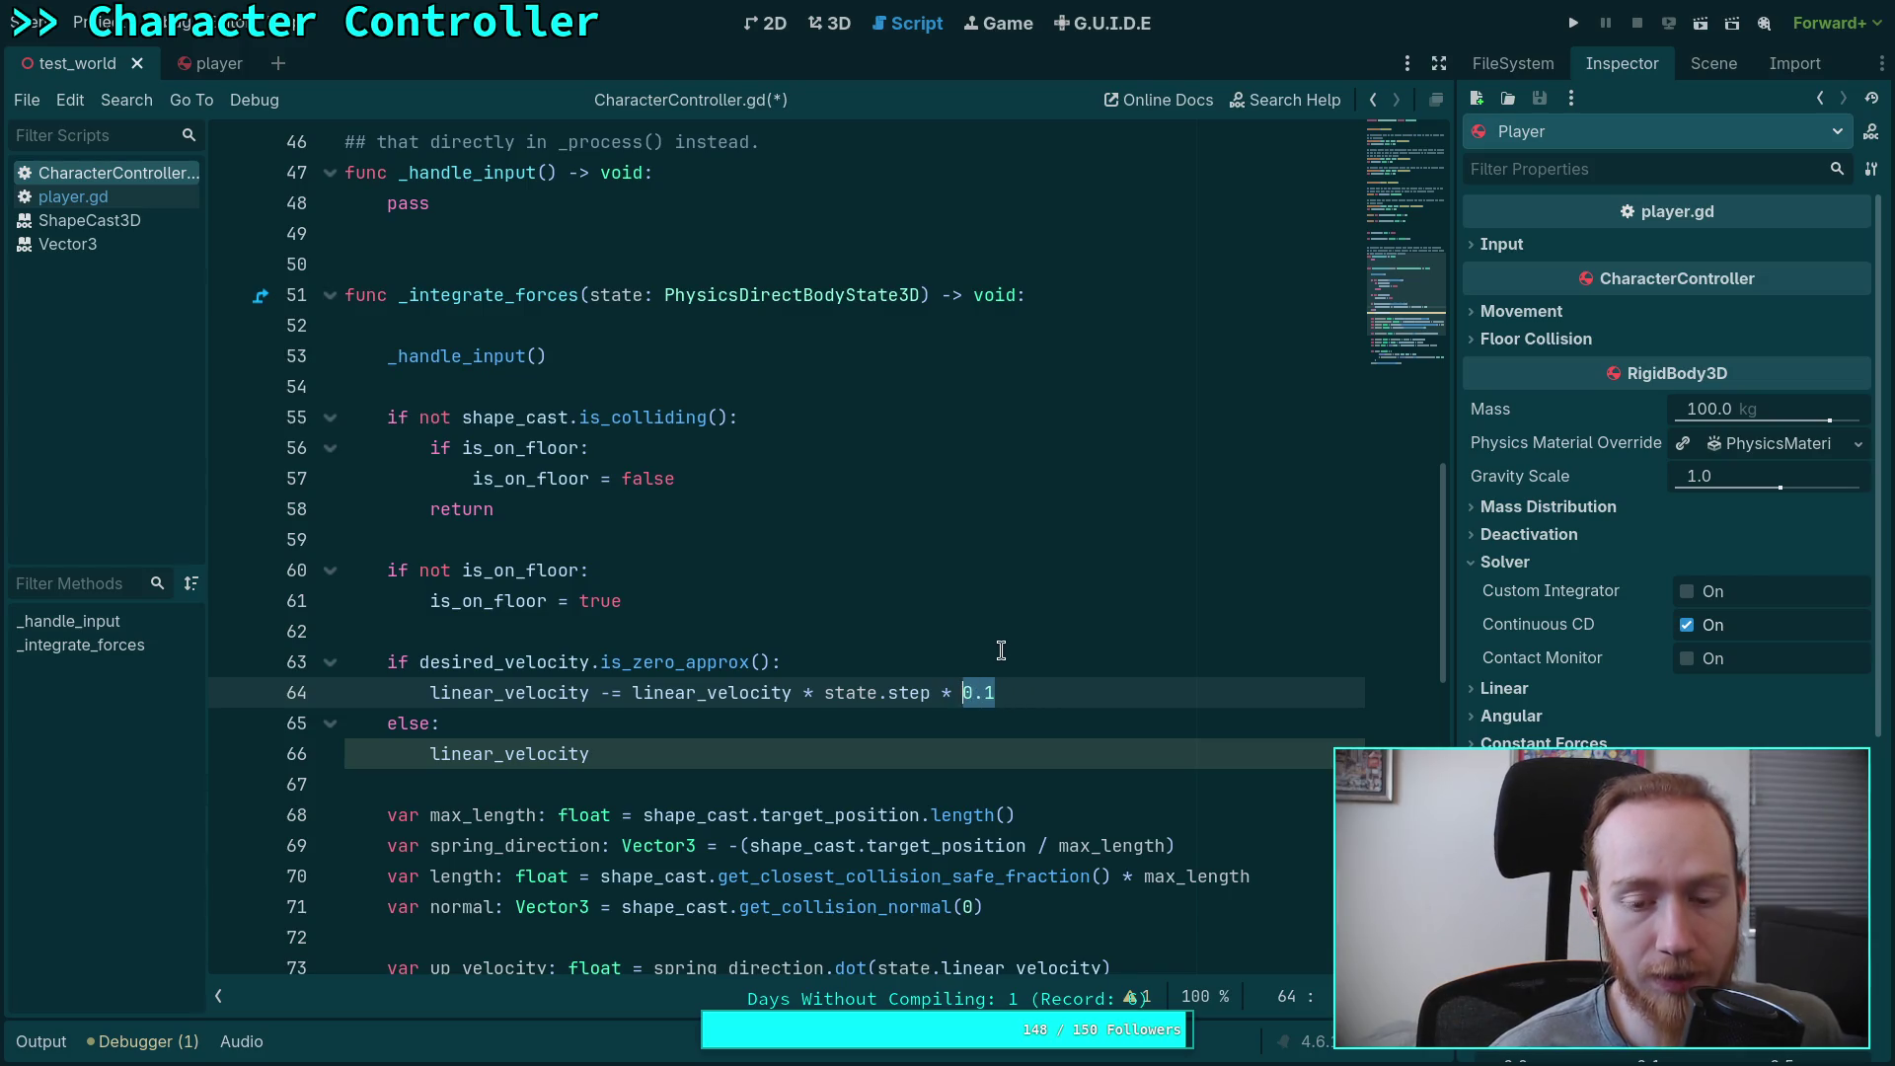
scroll(999, 651, "up", 10)
scroll(1004, 648, "up", 2)
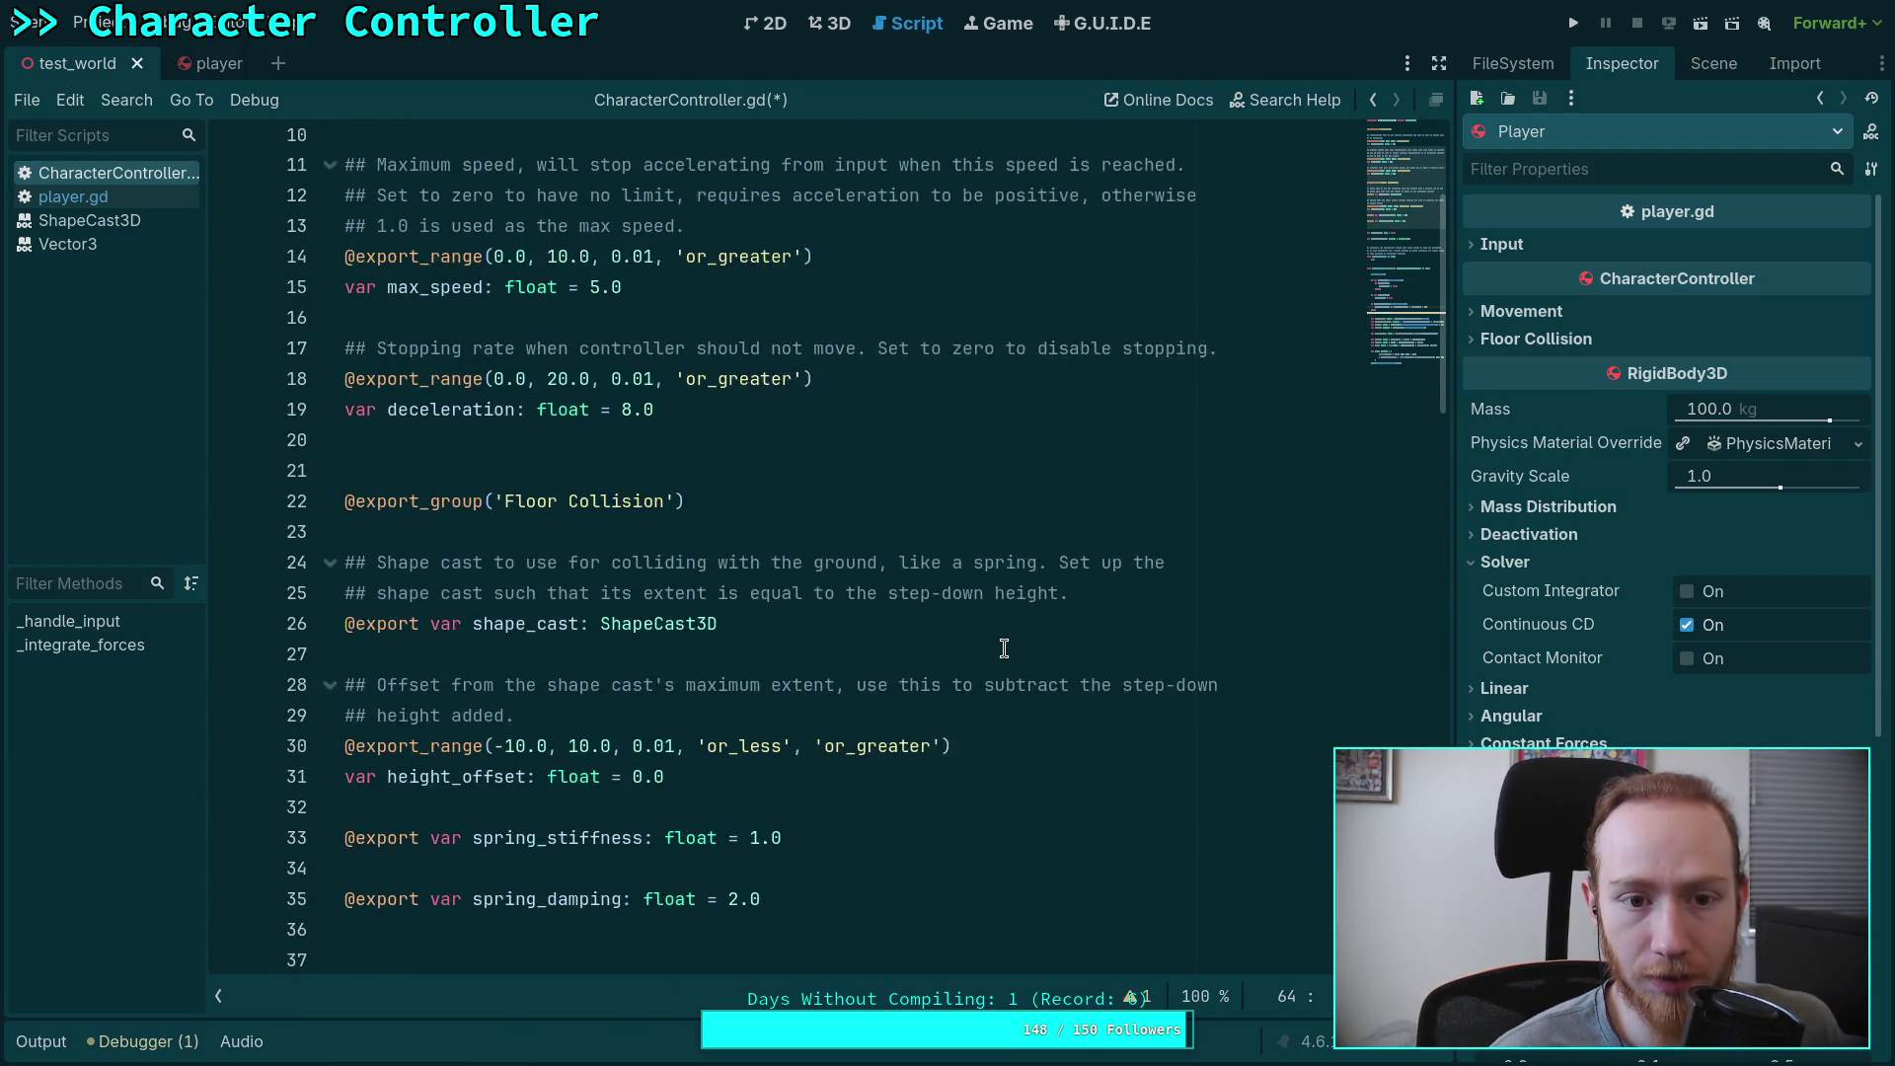
scroll(1004, 648, "down", 12)
type("dec")
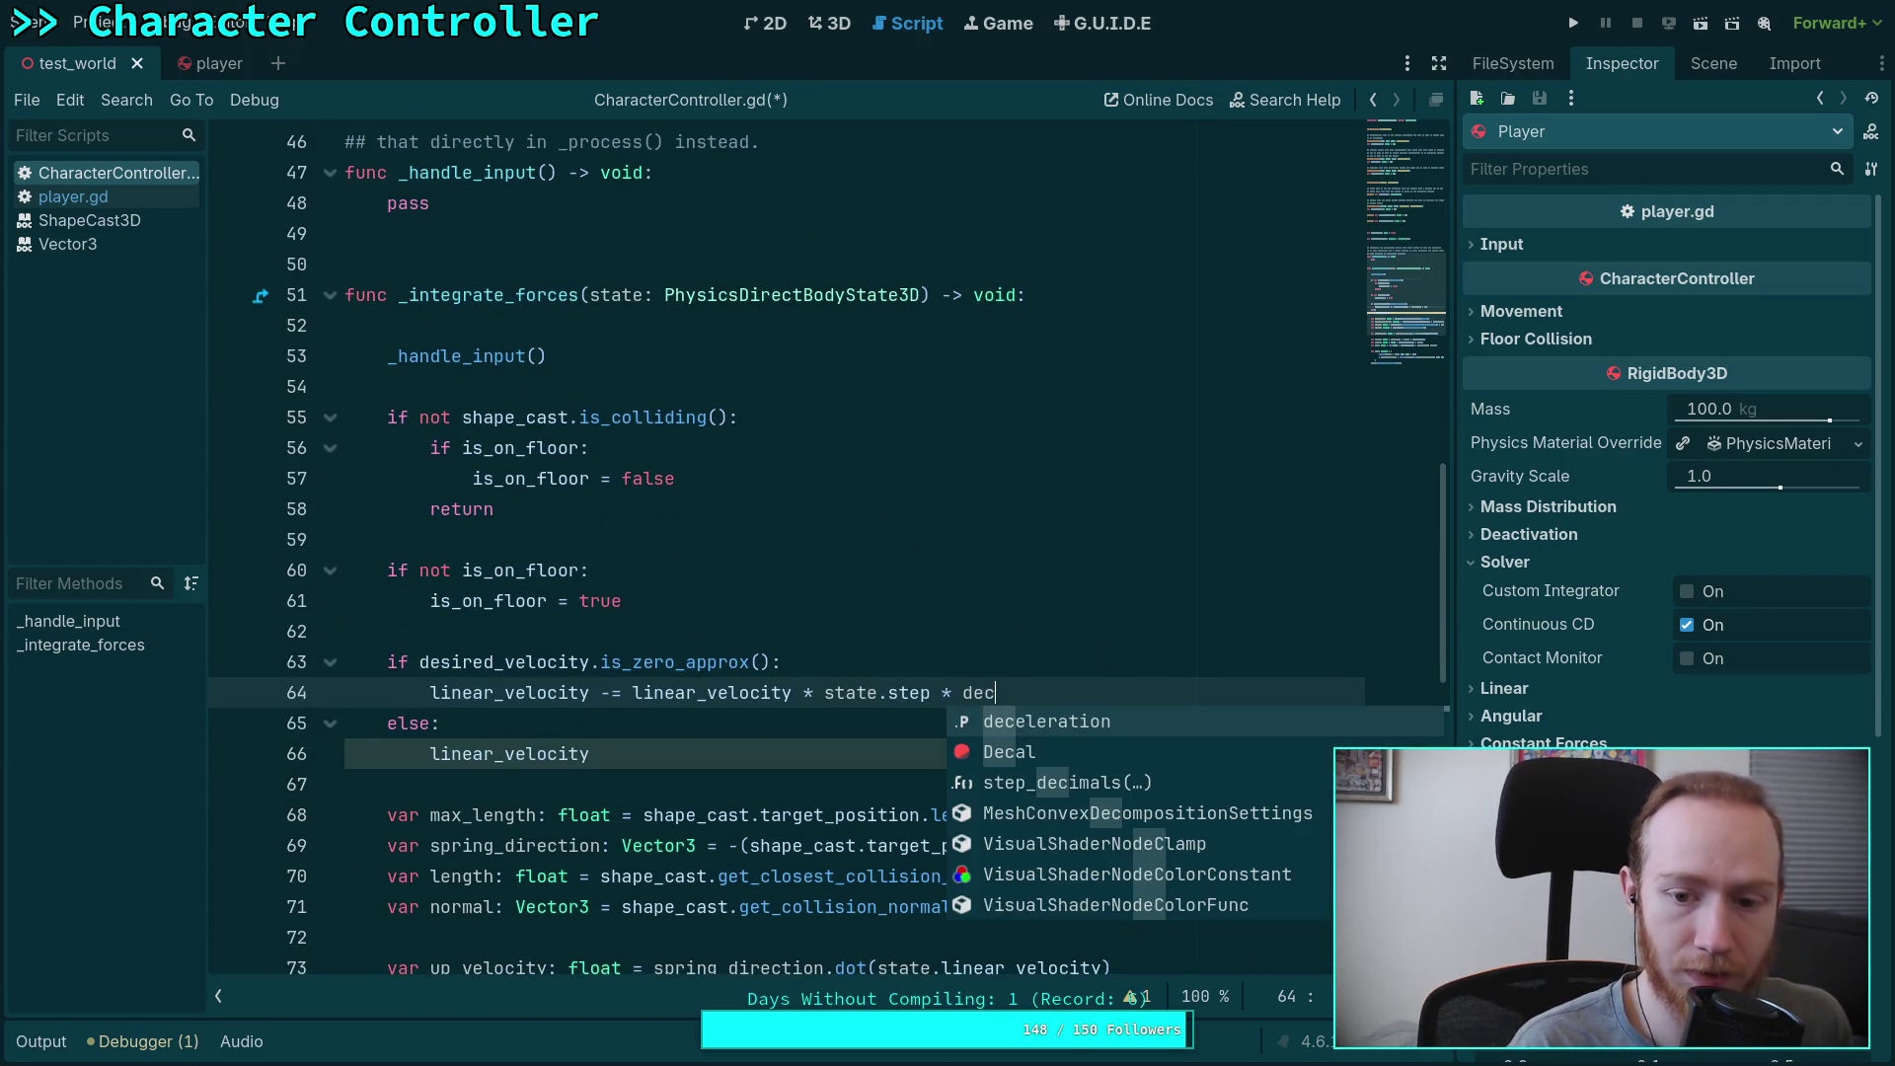
key("Return")
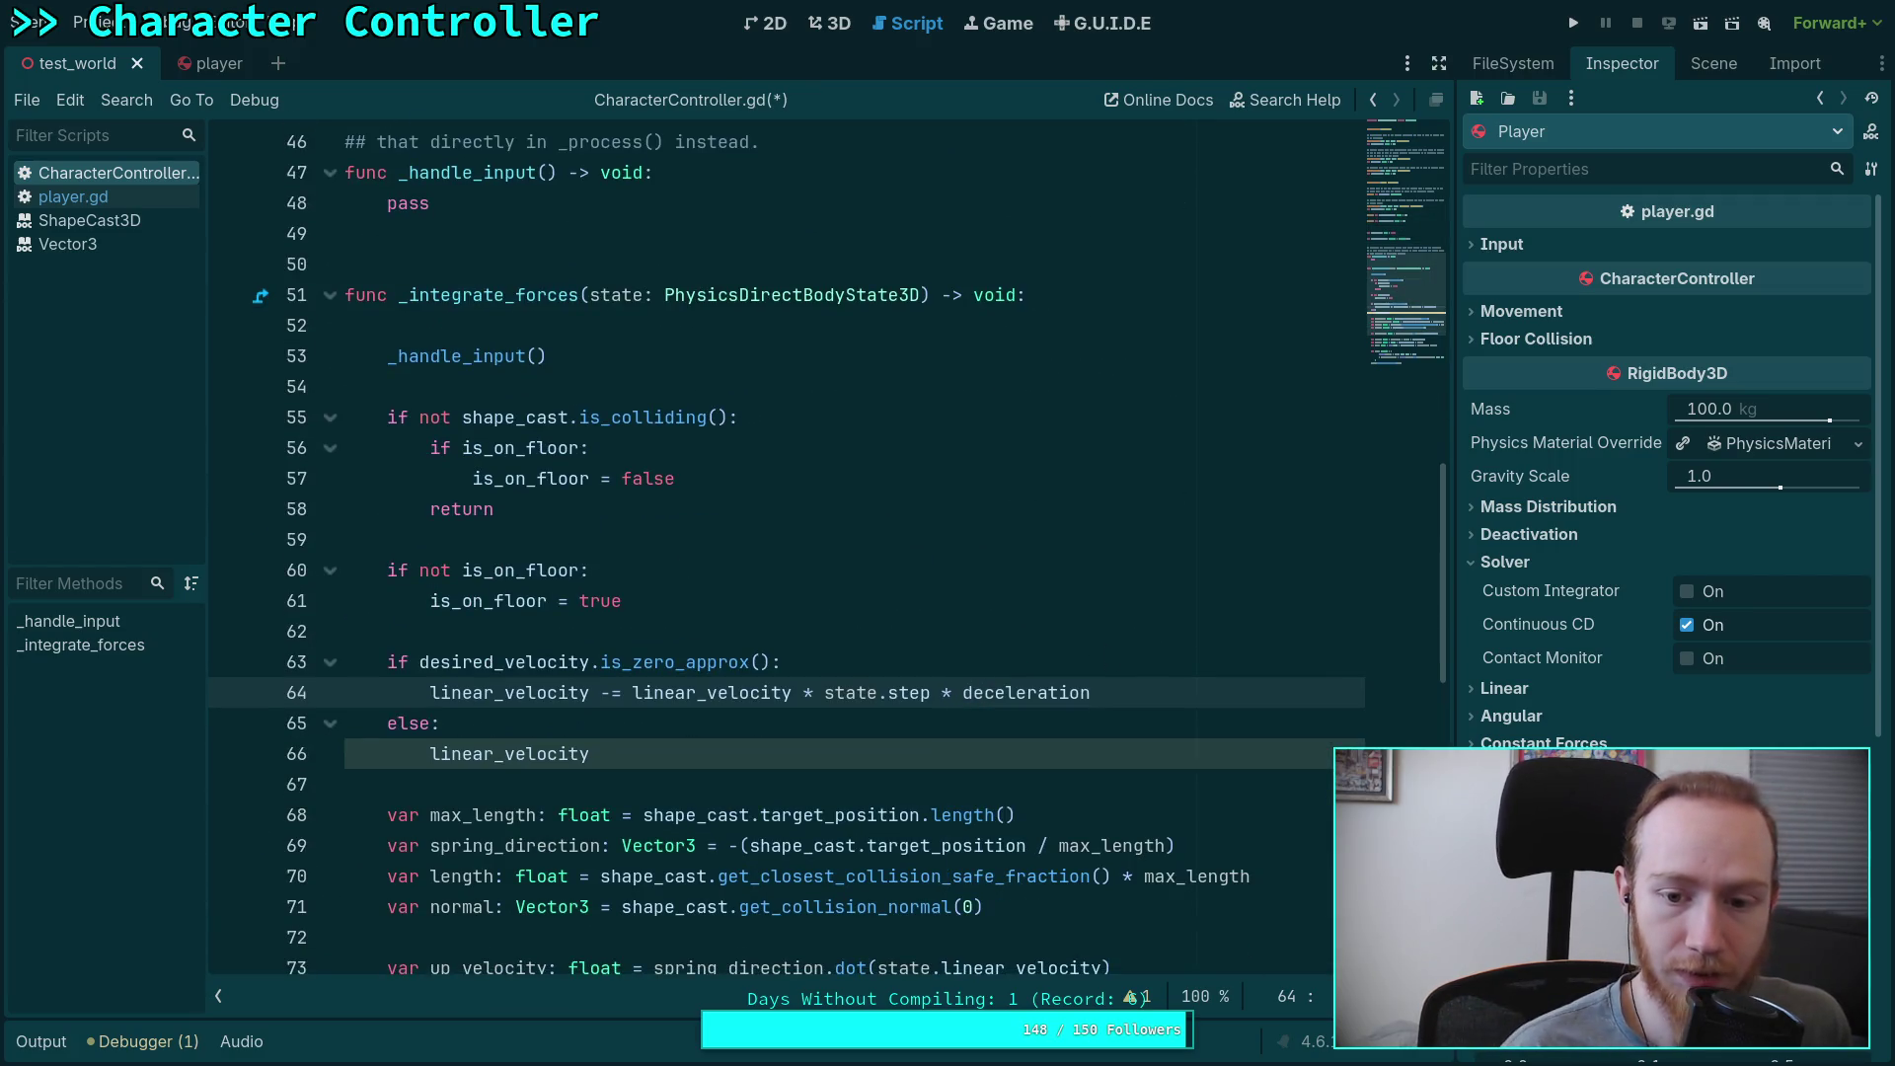
left_click_drag(824, 693, 962, 693)
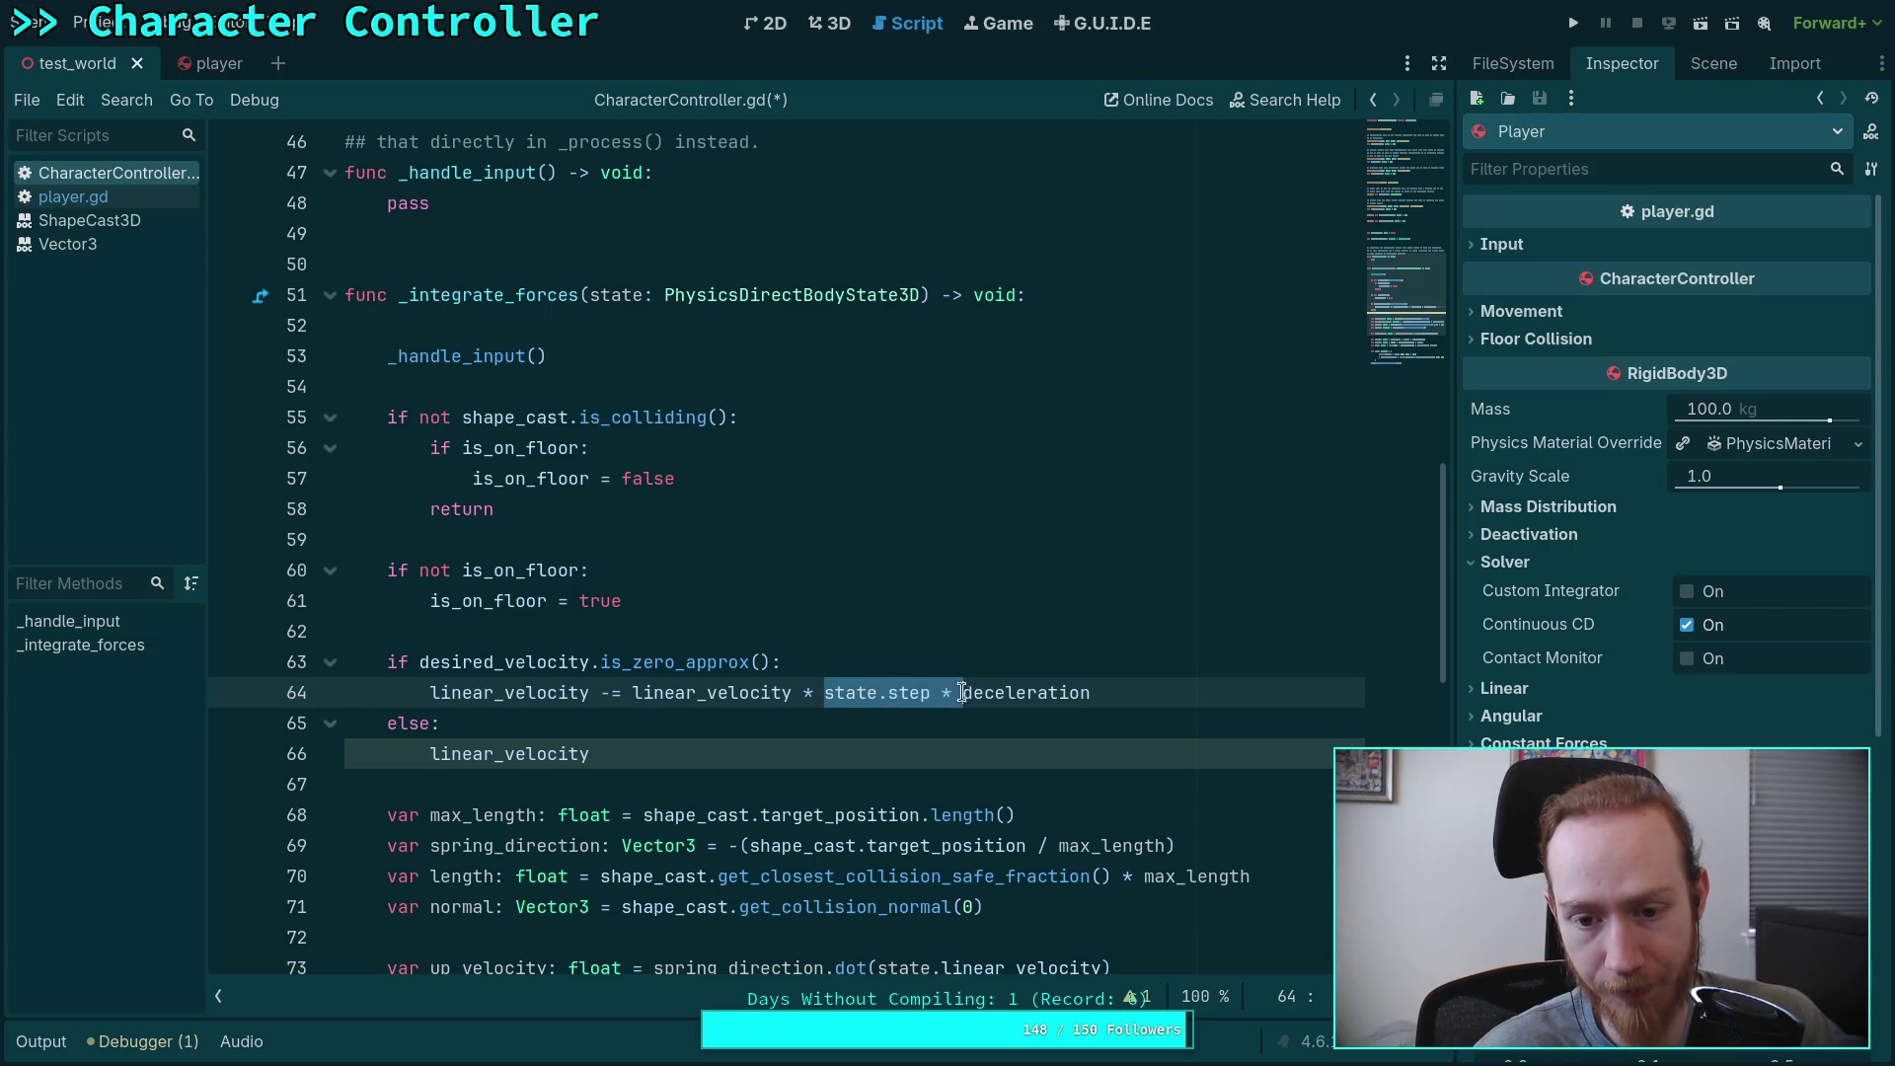
key("BackSpace")
type("tate.step")
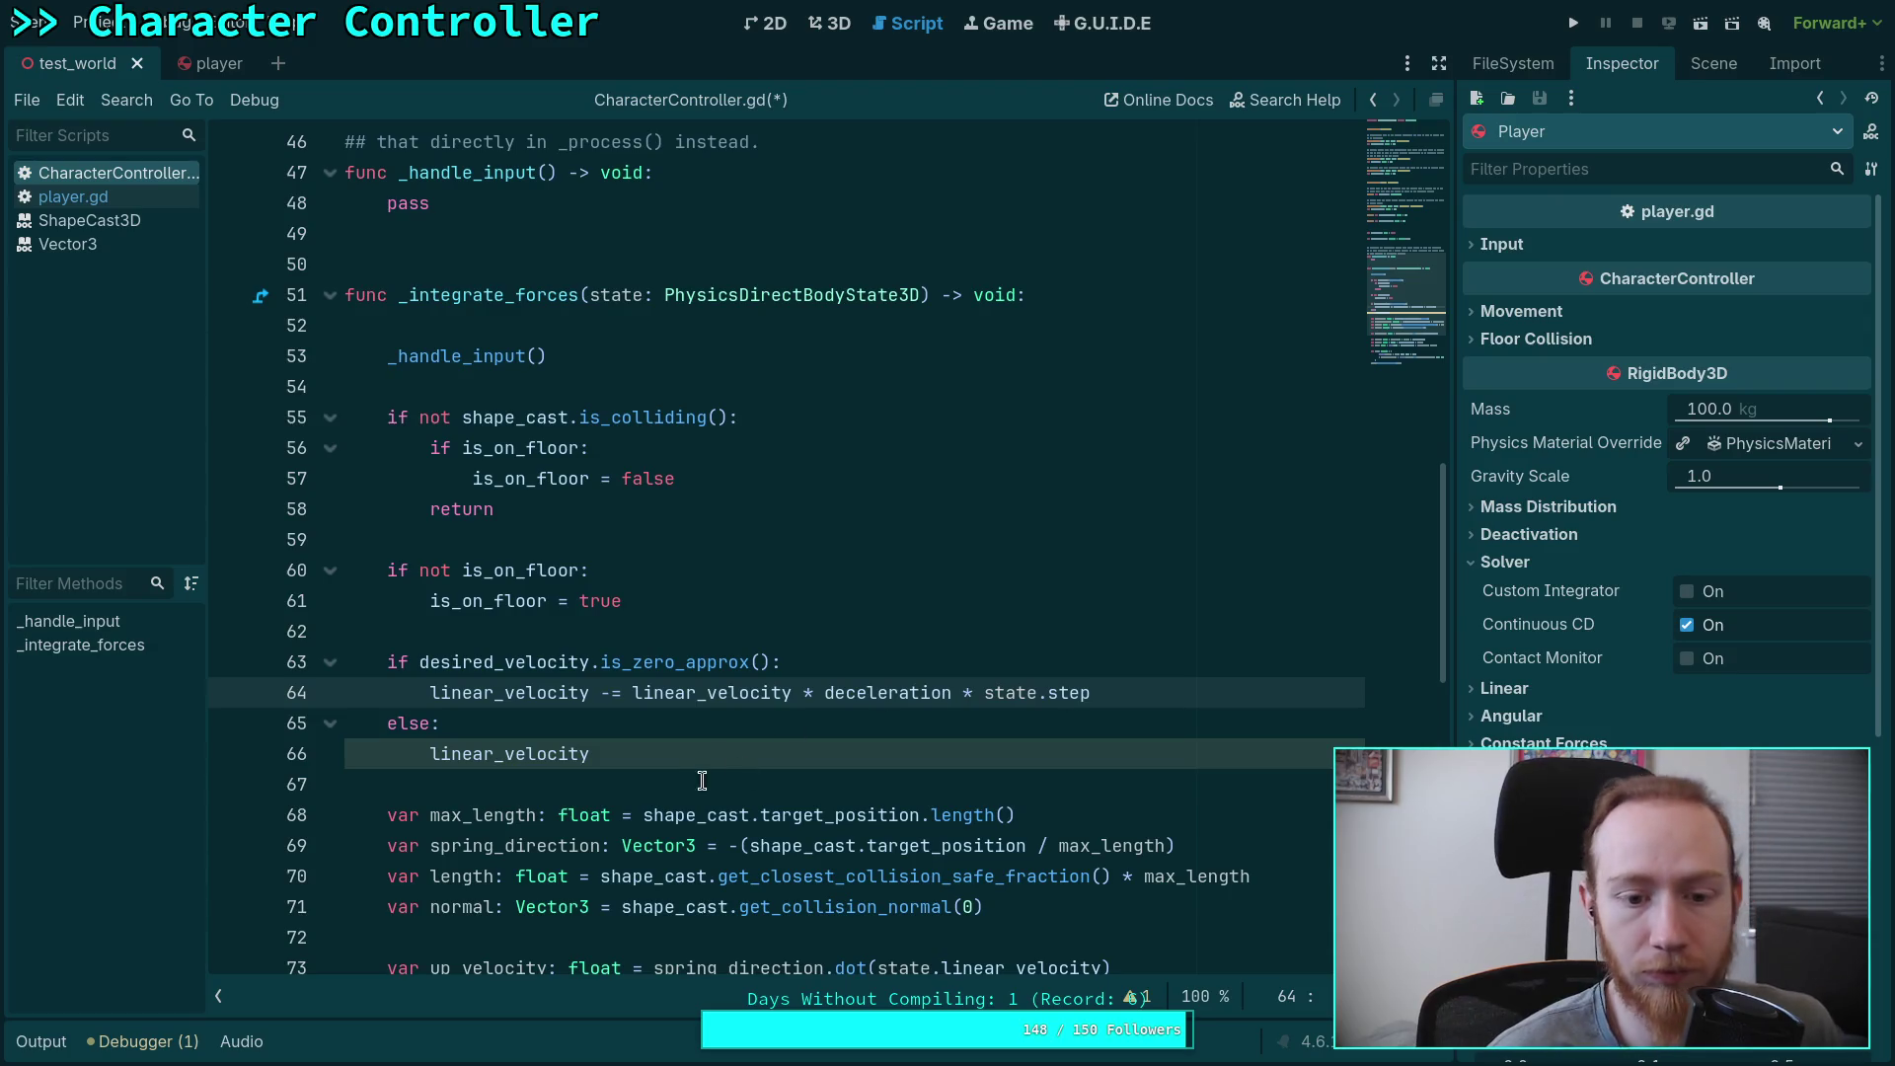
left_click(755, 752)
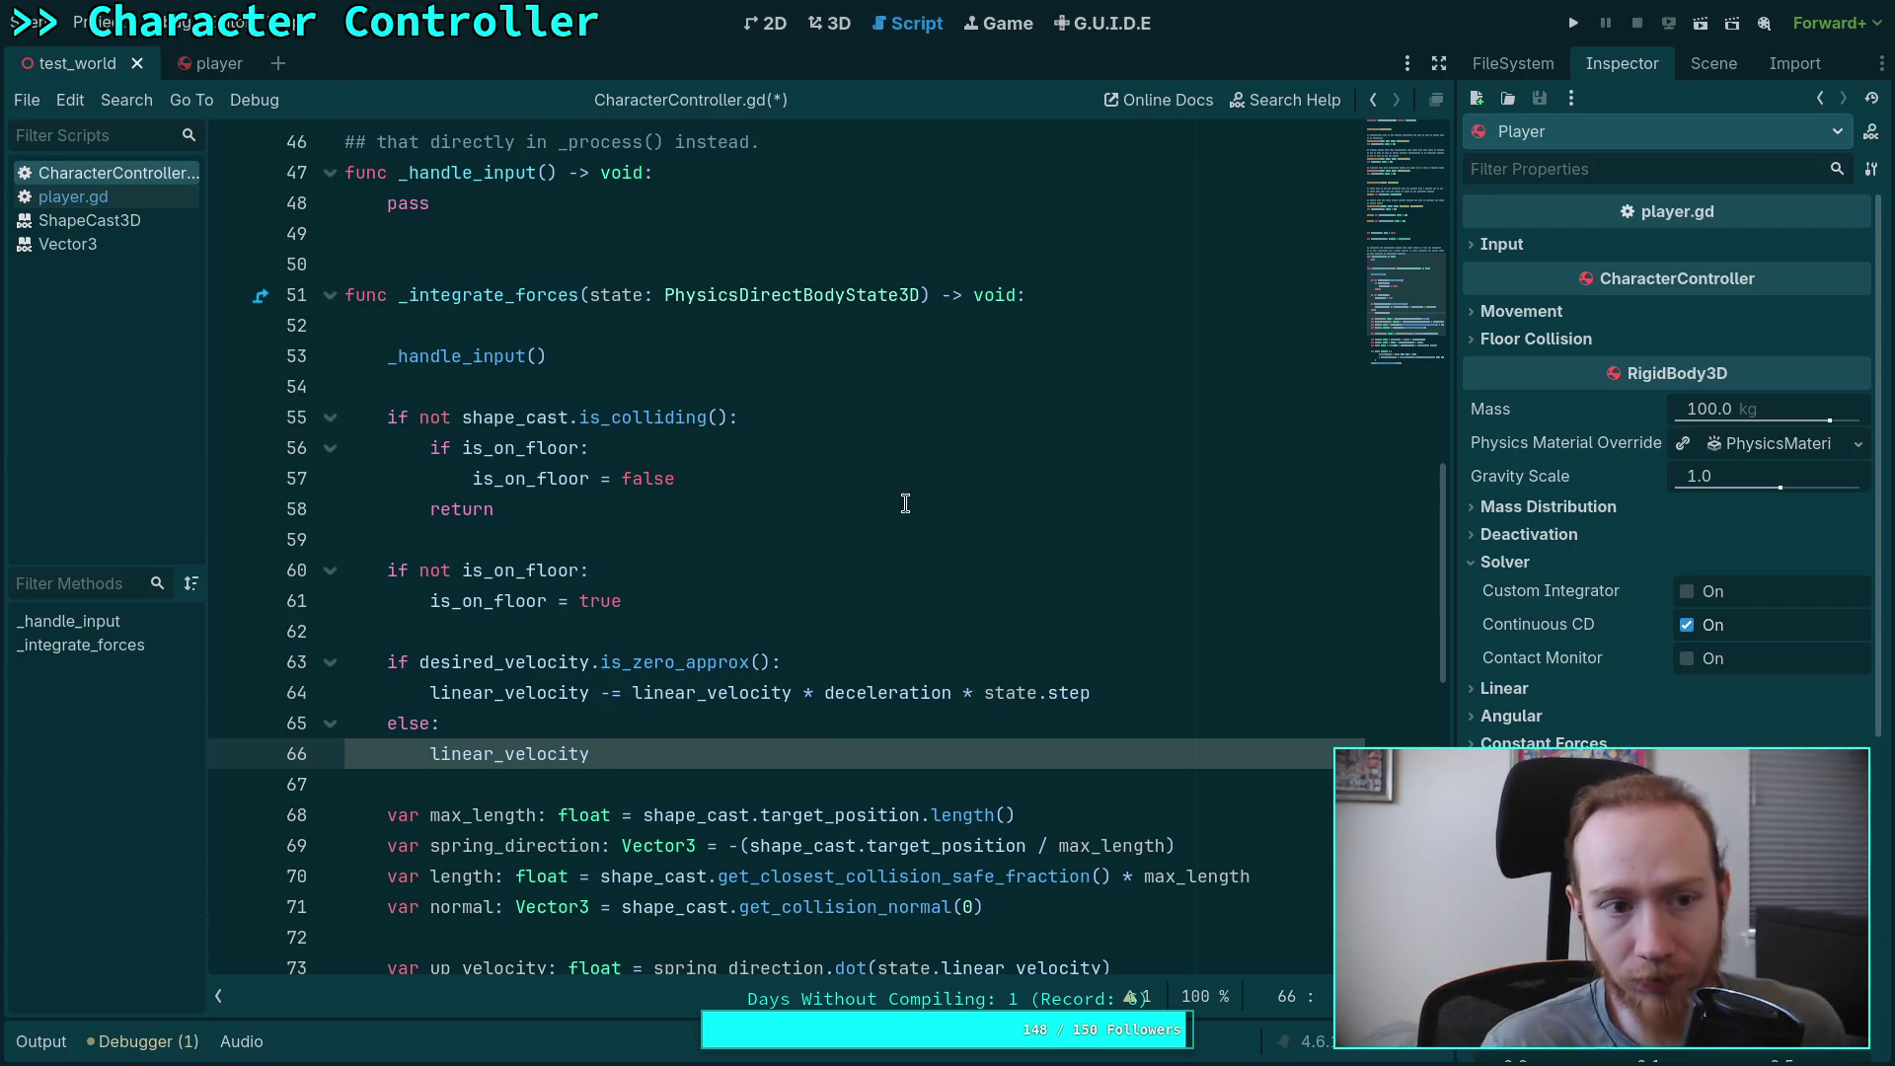
scroll(889, 496, "up", 15)
right_click(841, 143)
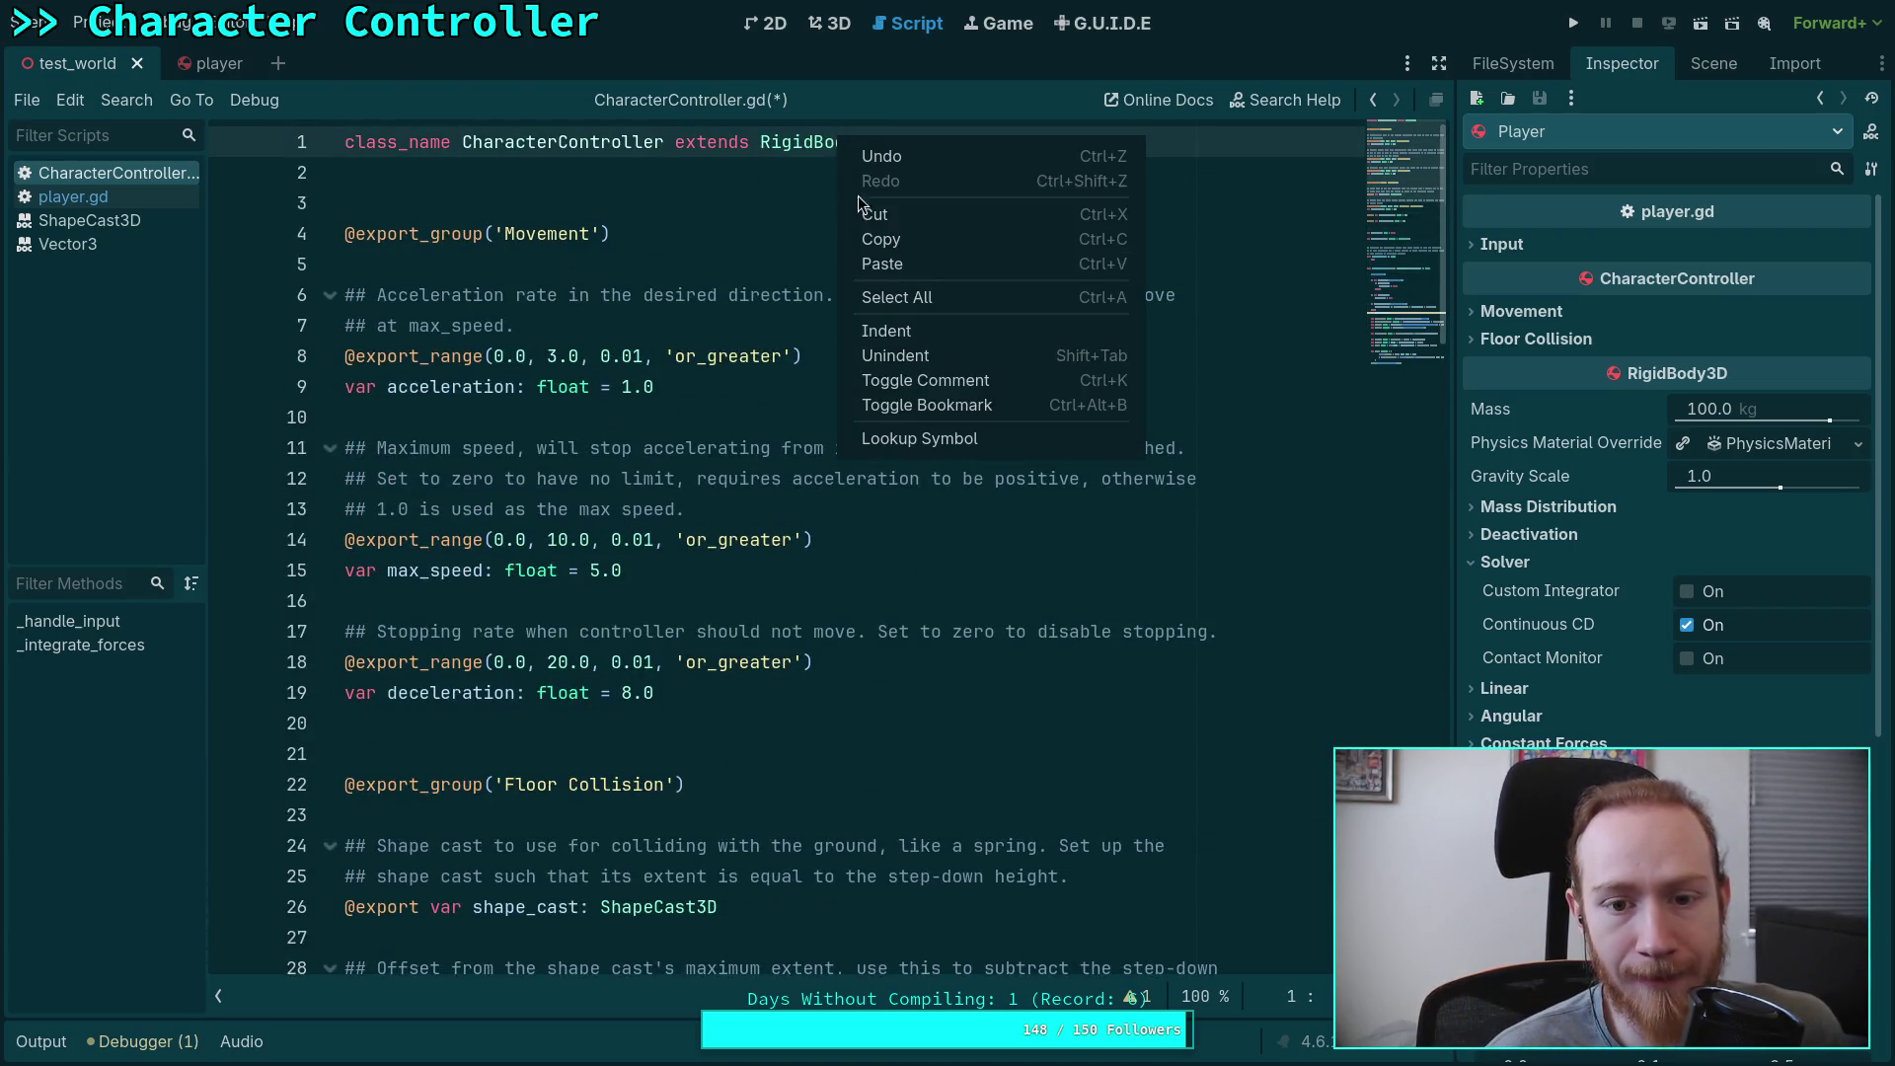
Read the RigidBody3D class reference and its PhysicsBody3D parent page
left_click(906, 438)
scroll(650, 523, "down", 15)
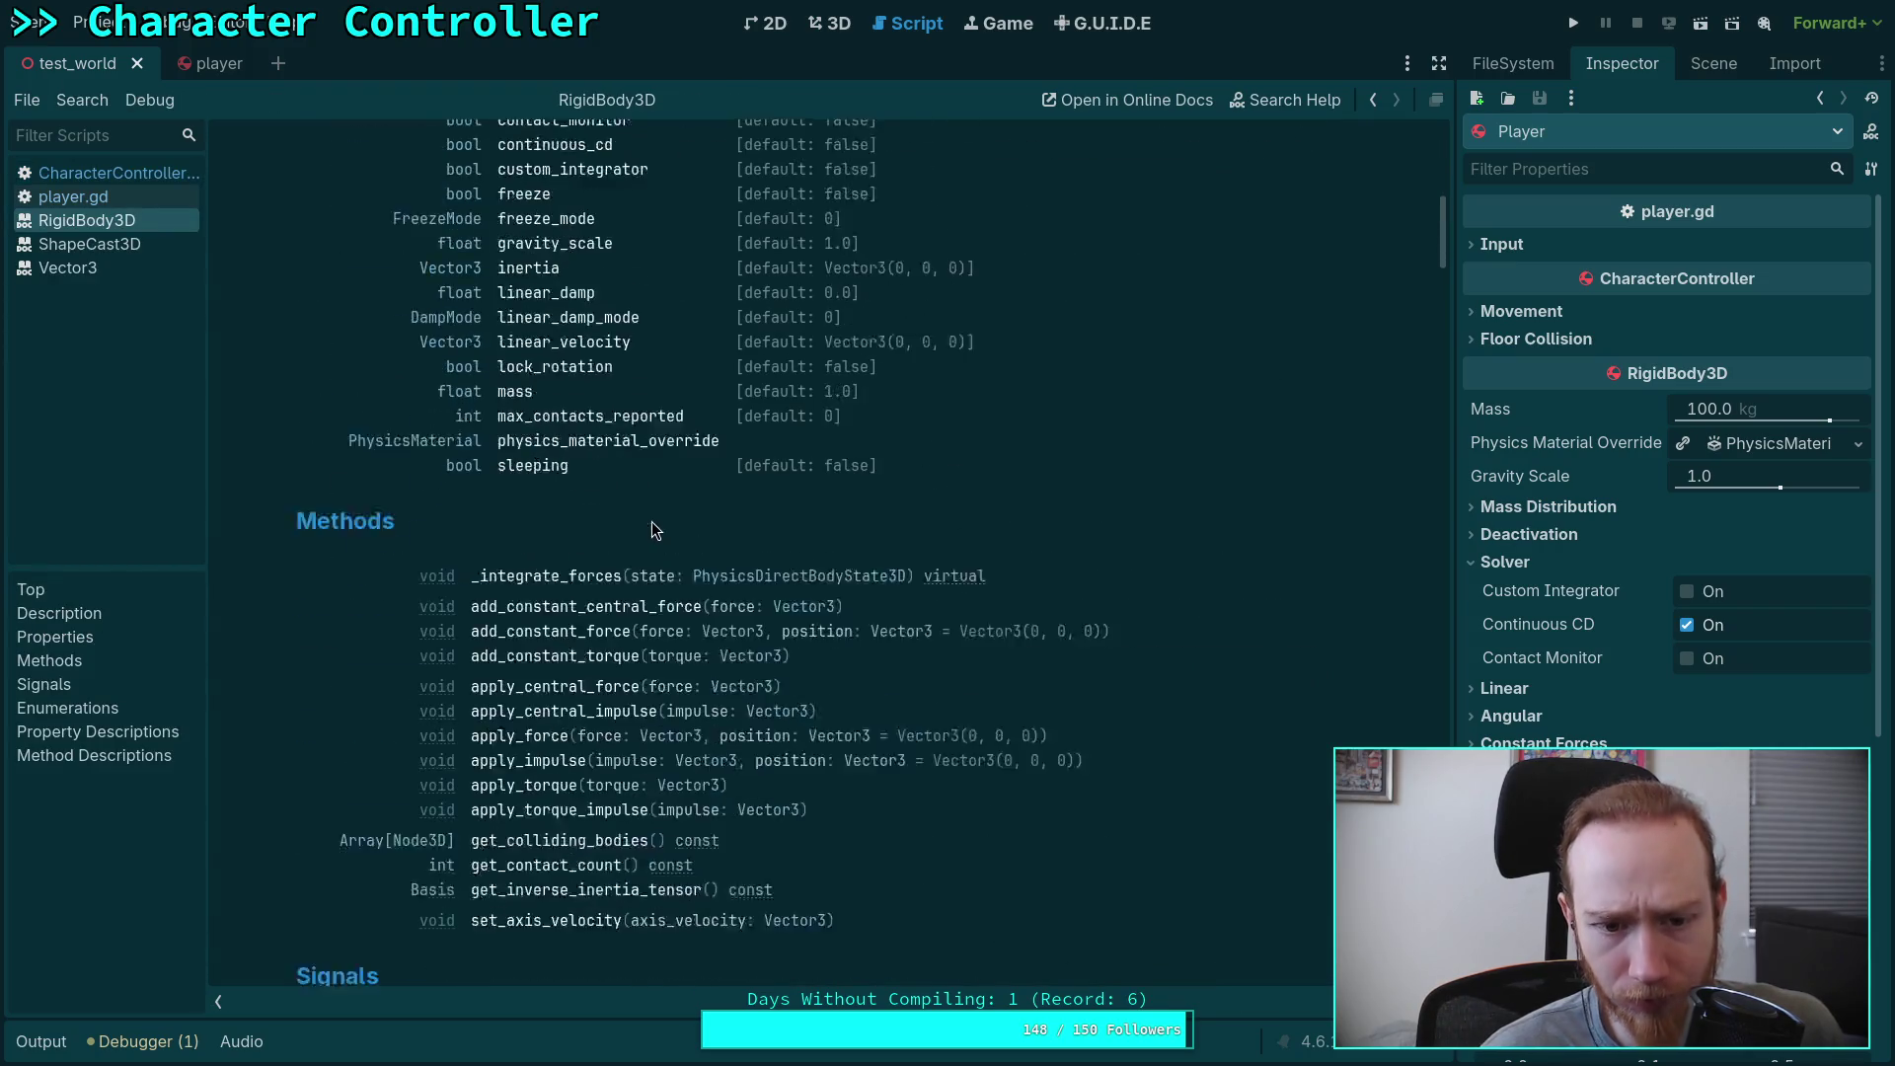
scroll(649, 523, "down", 3)
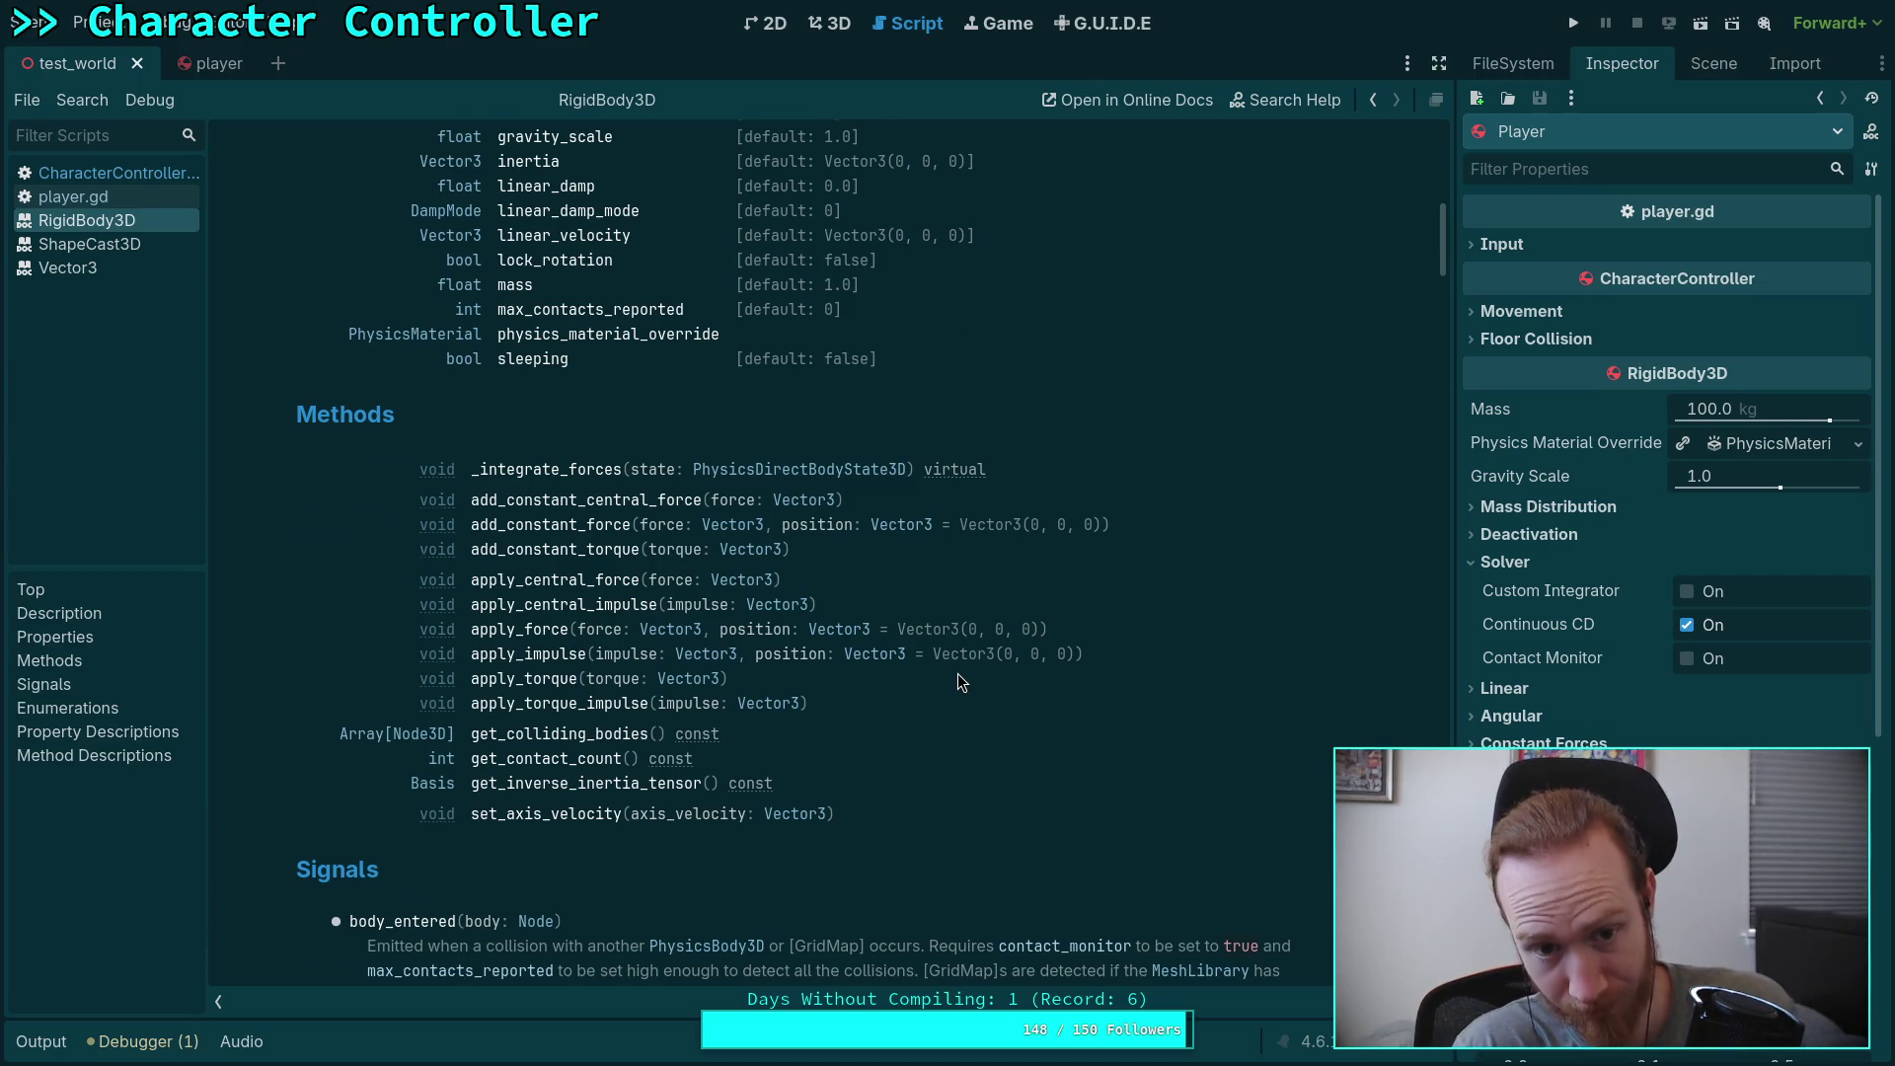
scroll(957, 673, "up", 15)
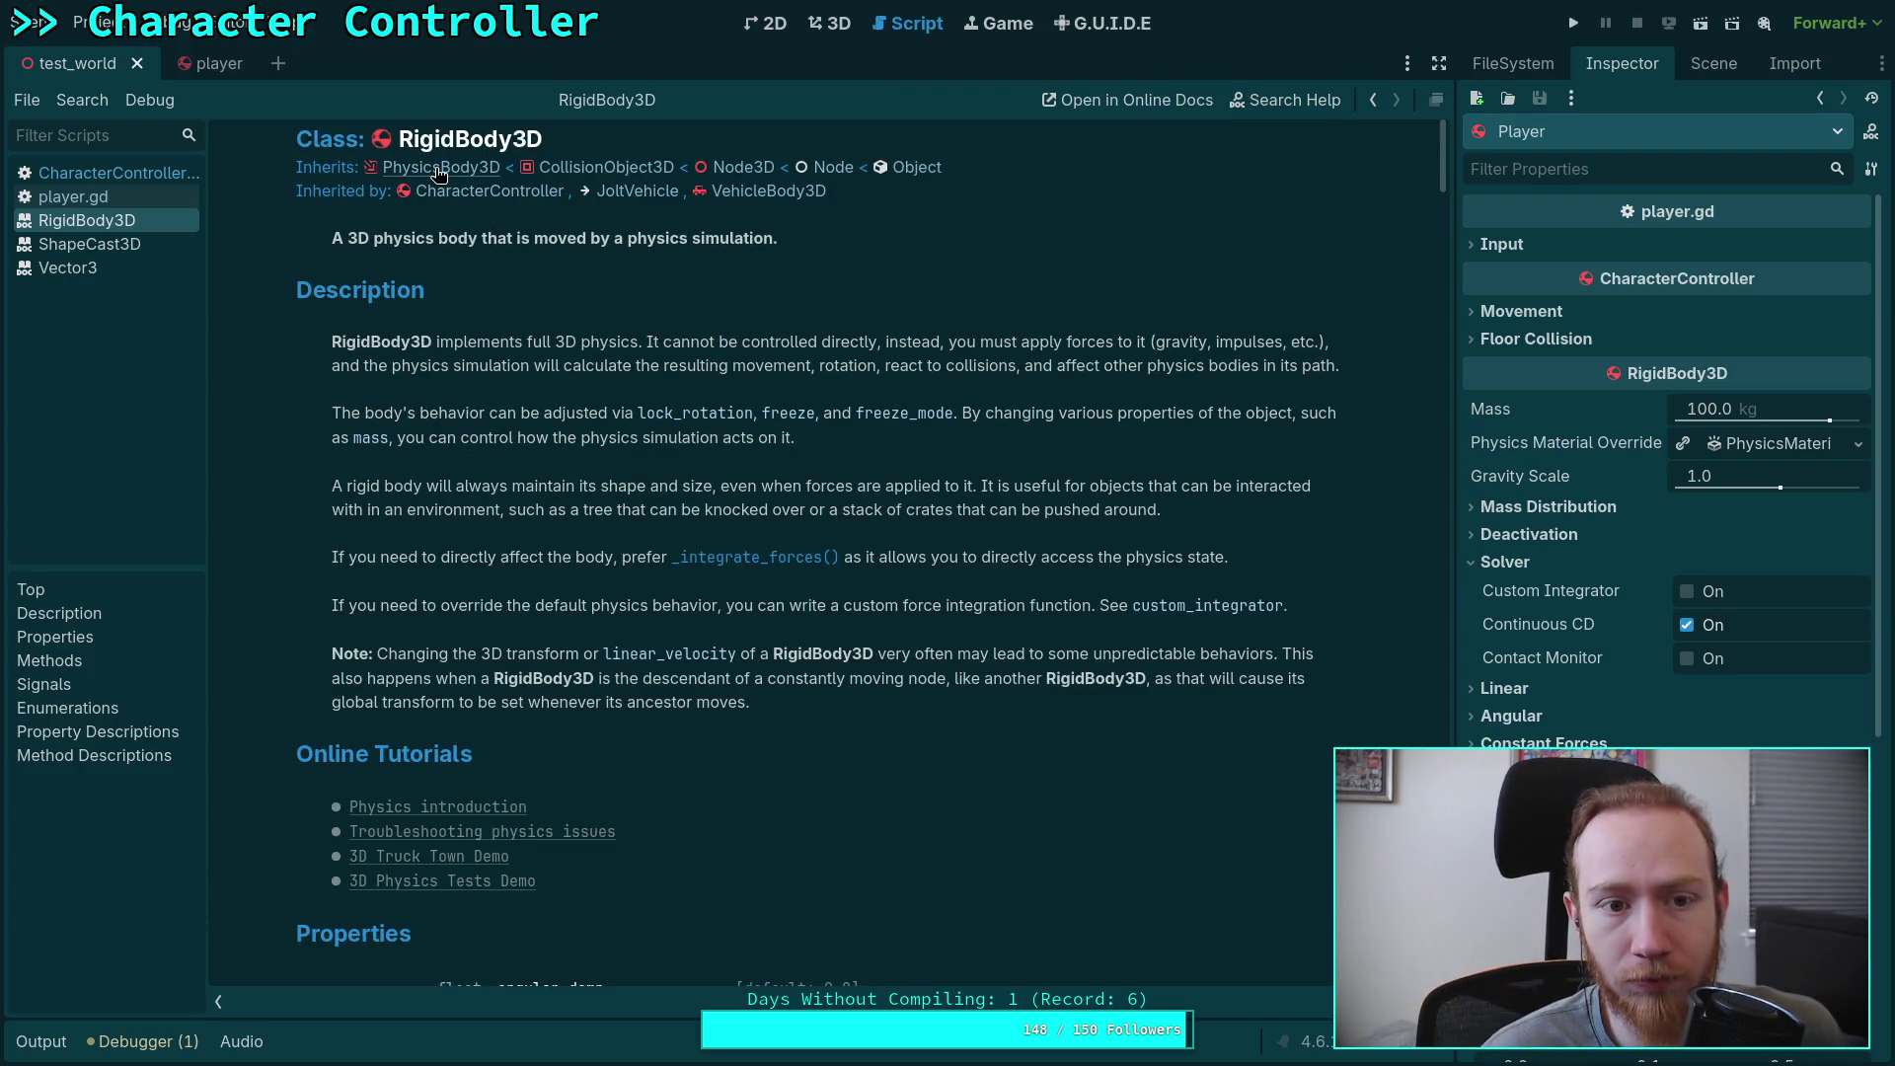
left_click(439, 175)
scroll(718, 726, "down", 12)
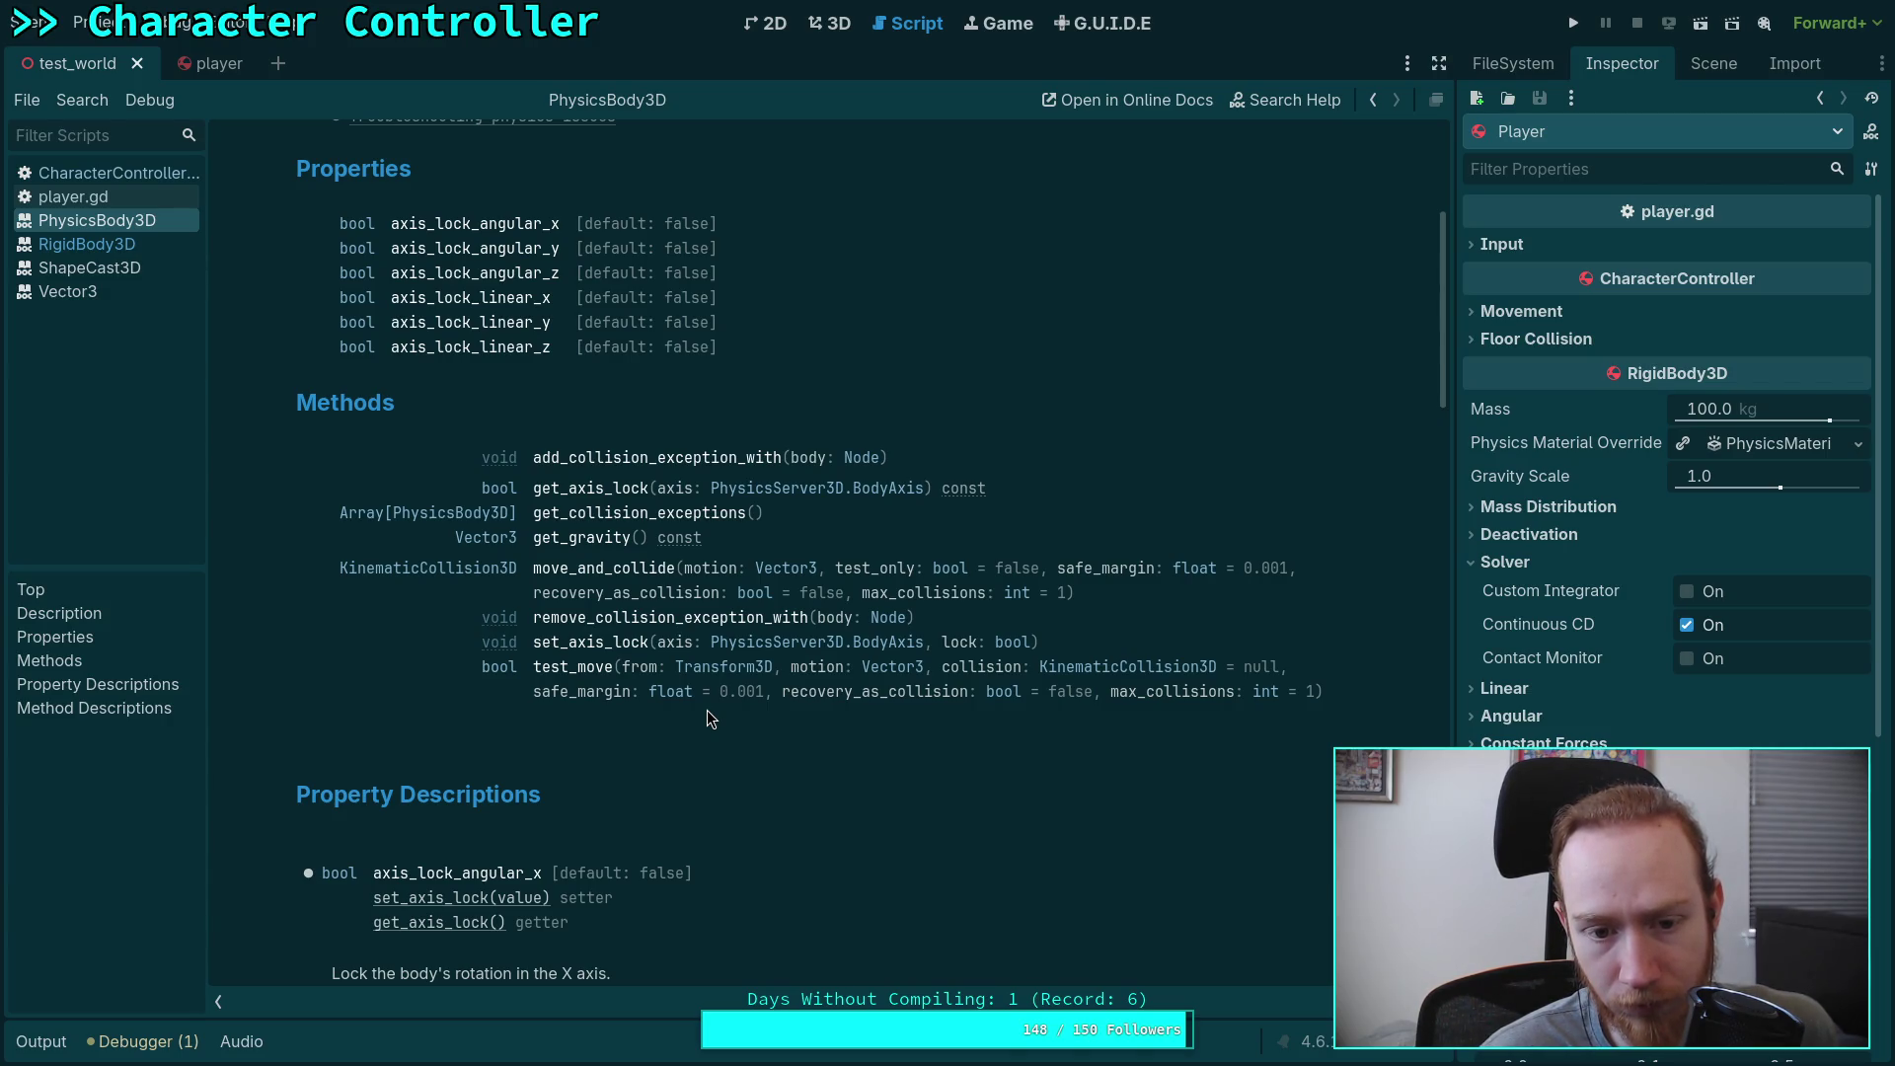
scroll(706, 719, "up", 5)
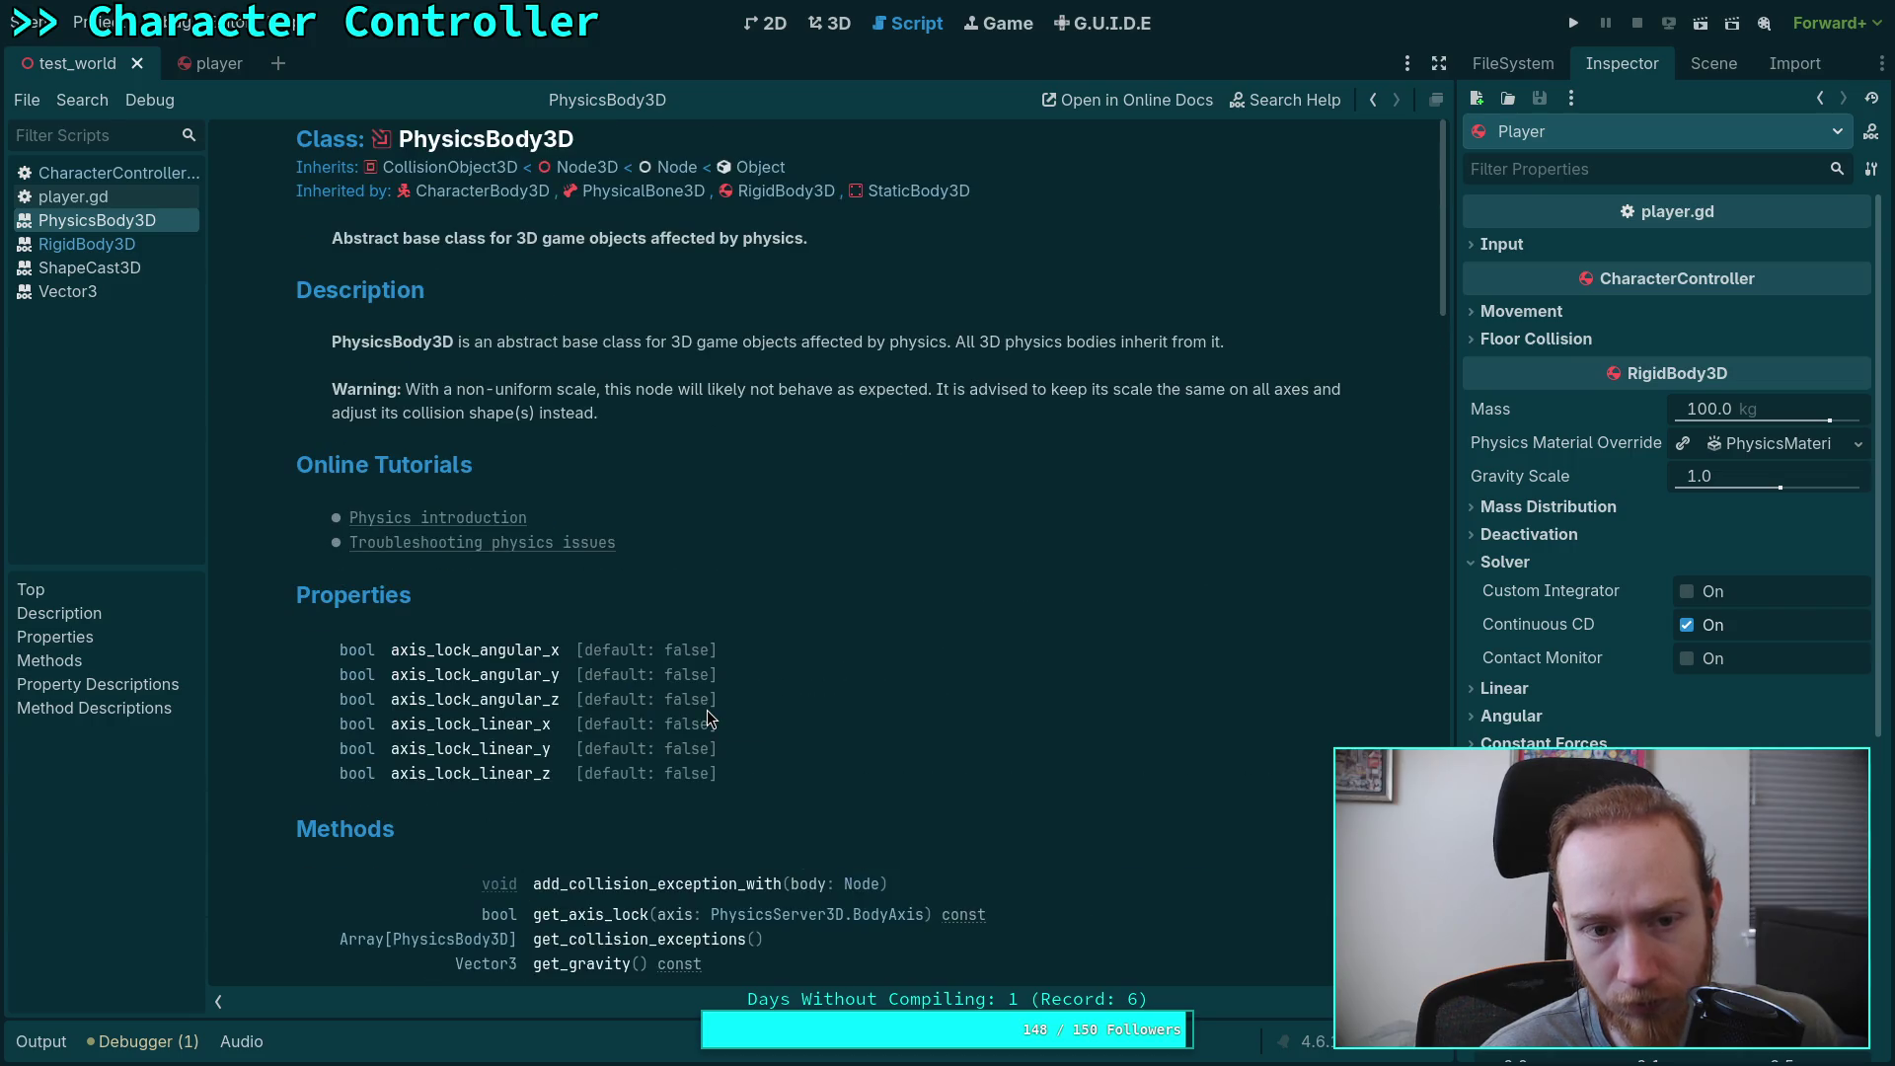
Read the CollisionObject3D docs, step back to RigidBody3D, and open the JoltVehicle class reference
left_click(508, 168)
scroll(855, 654, "down", 5)
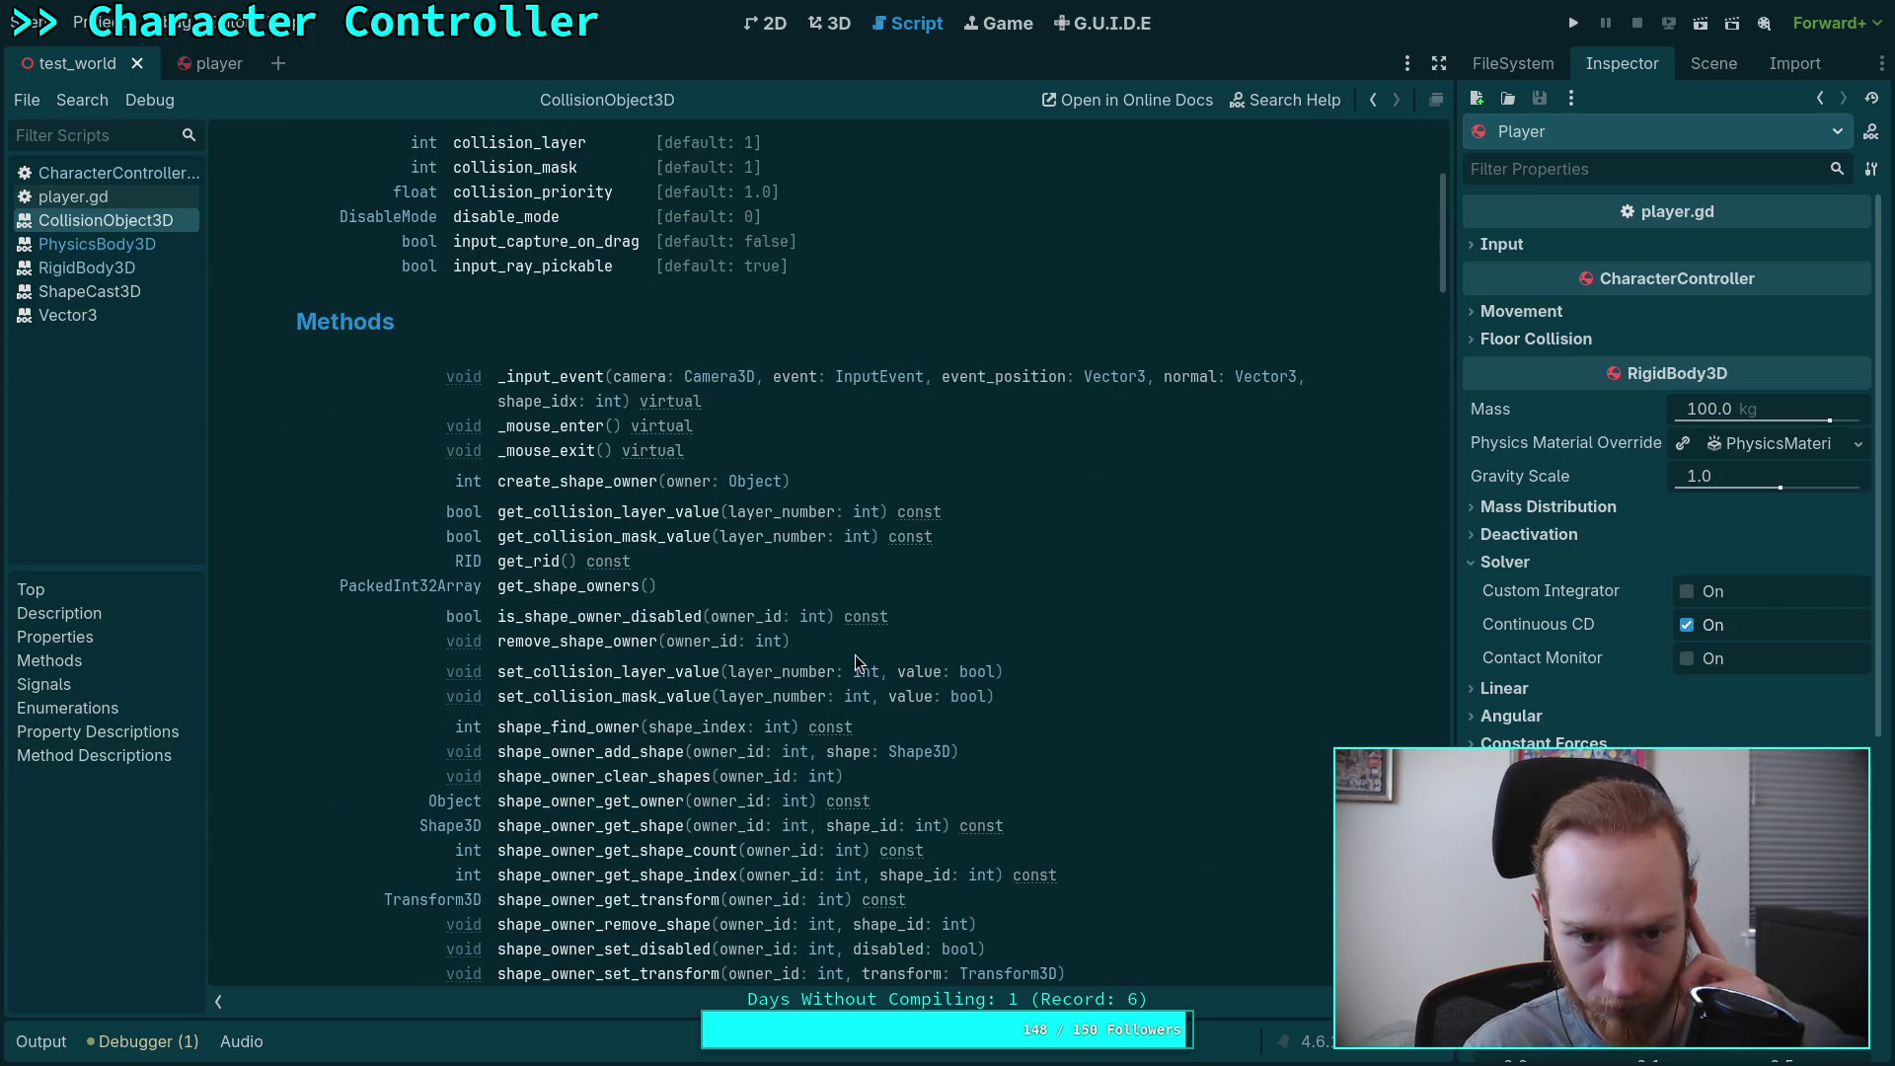
scroll(854, 648, "down", 2)
scroll(850, 635, "up", 5)
scroll(850, 634, "up", 3)
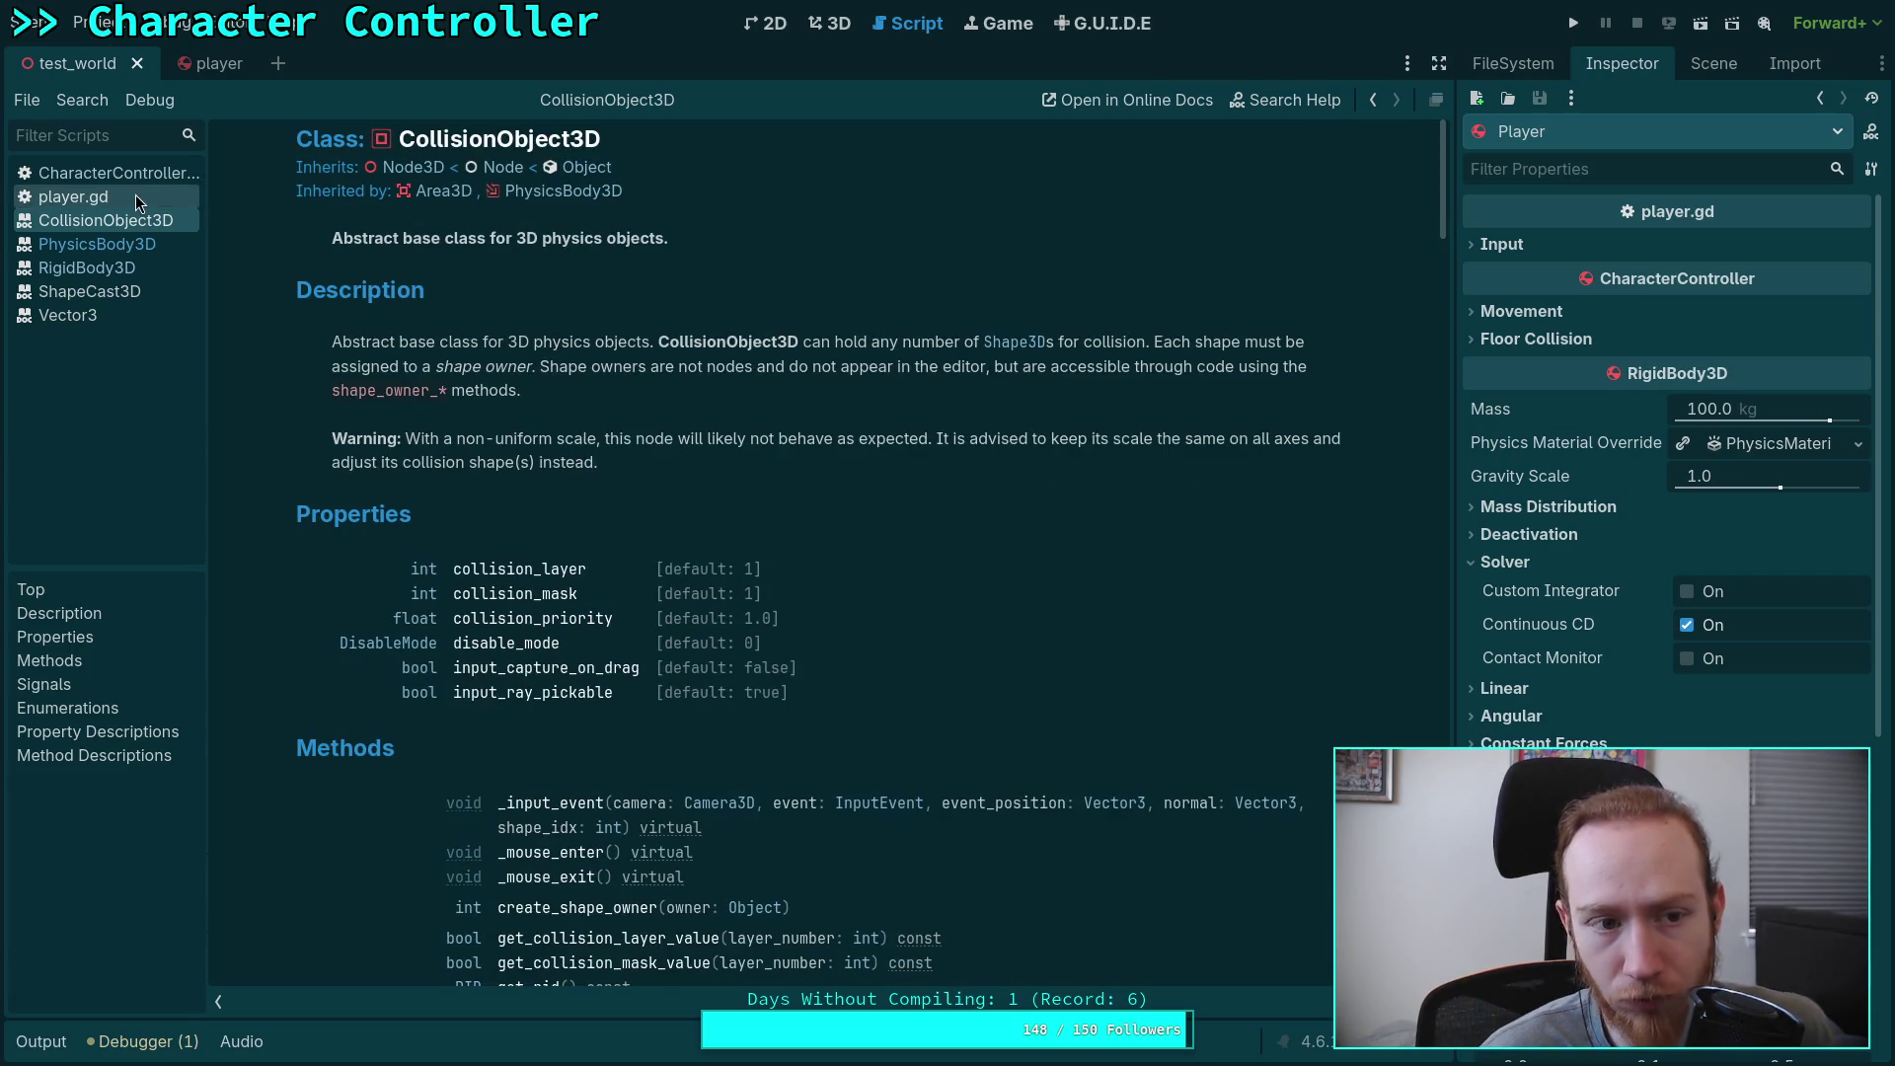
left_click(563, 190)
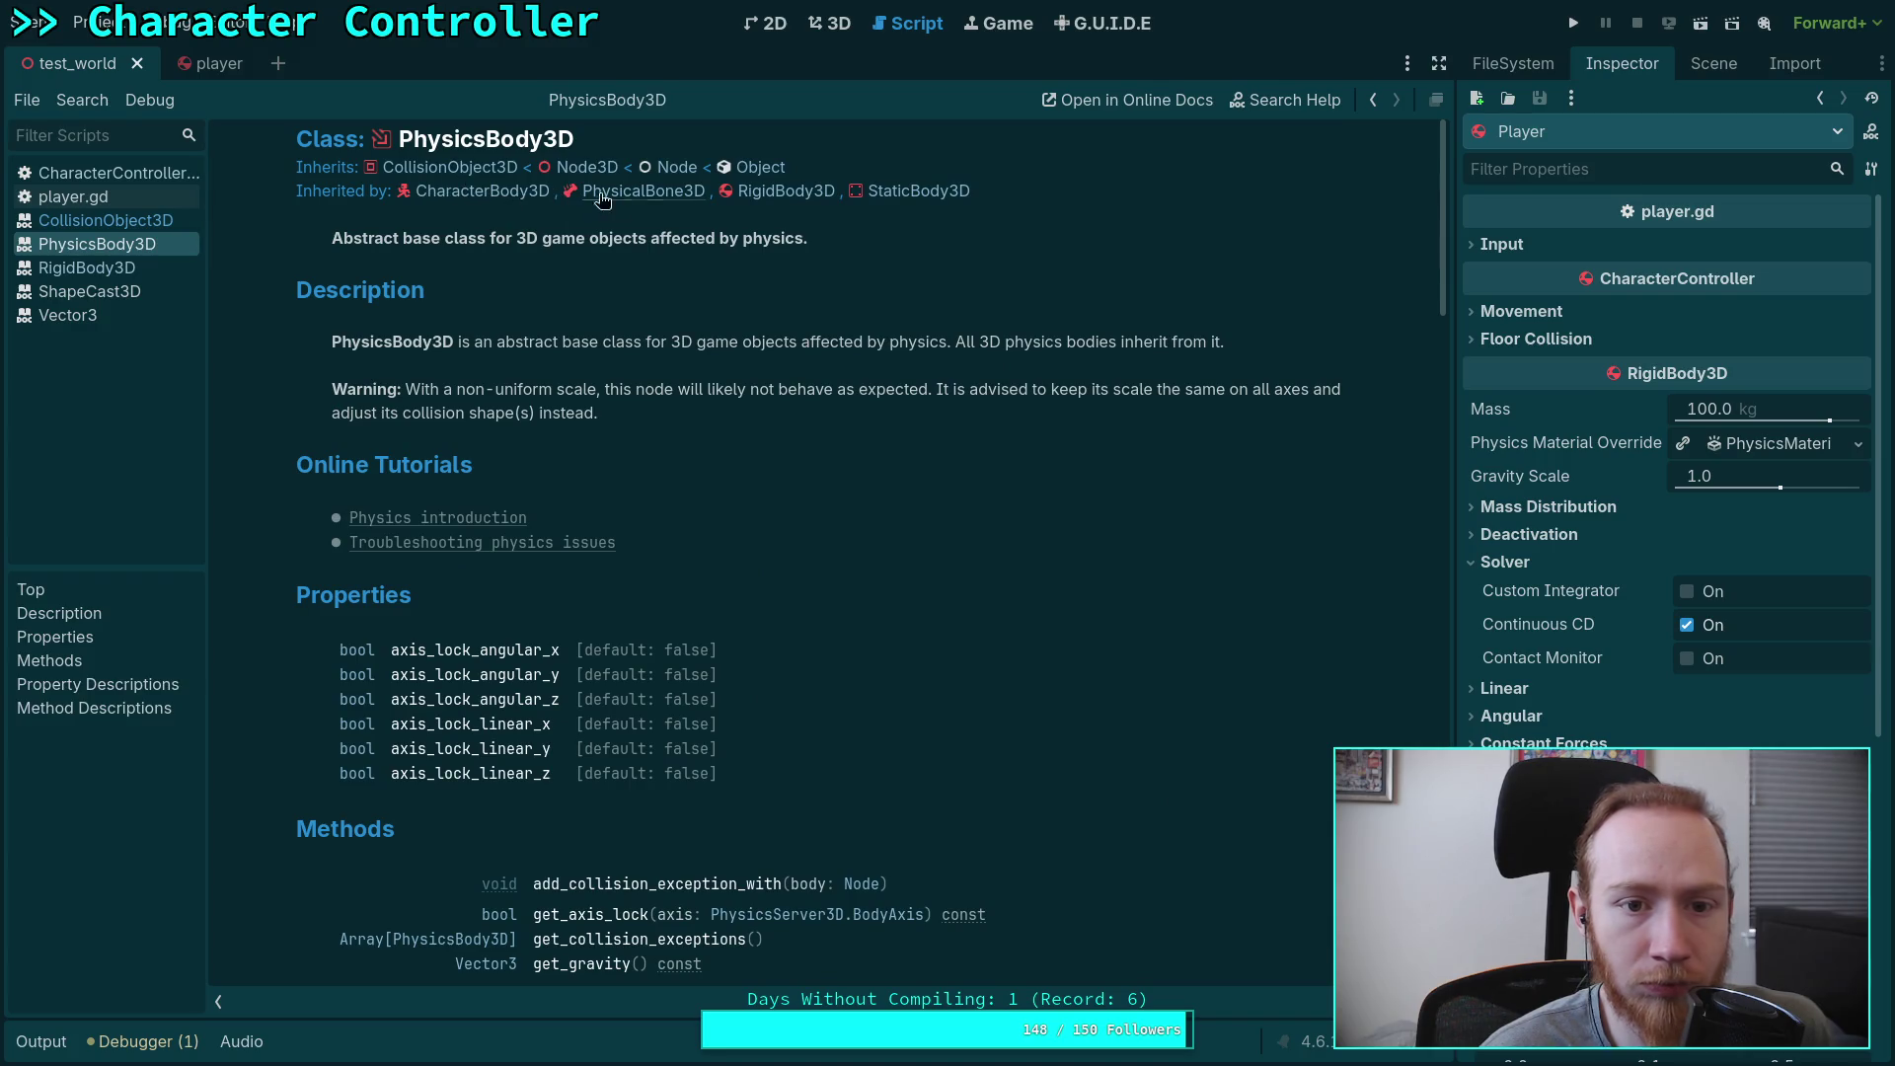
left_click(762, 194)
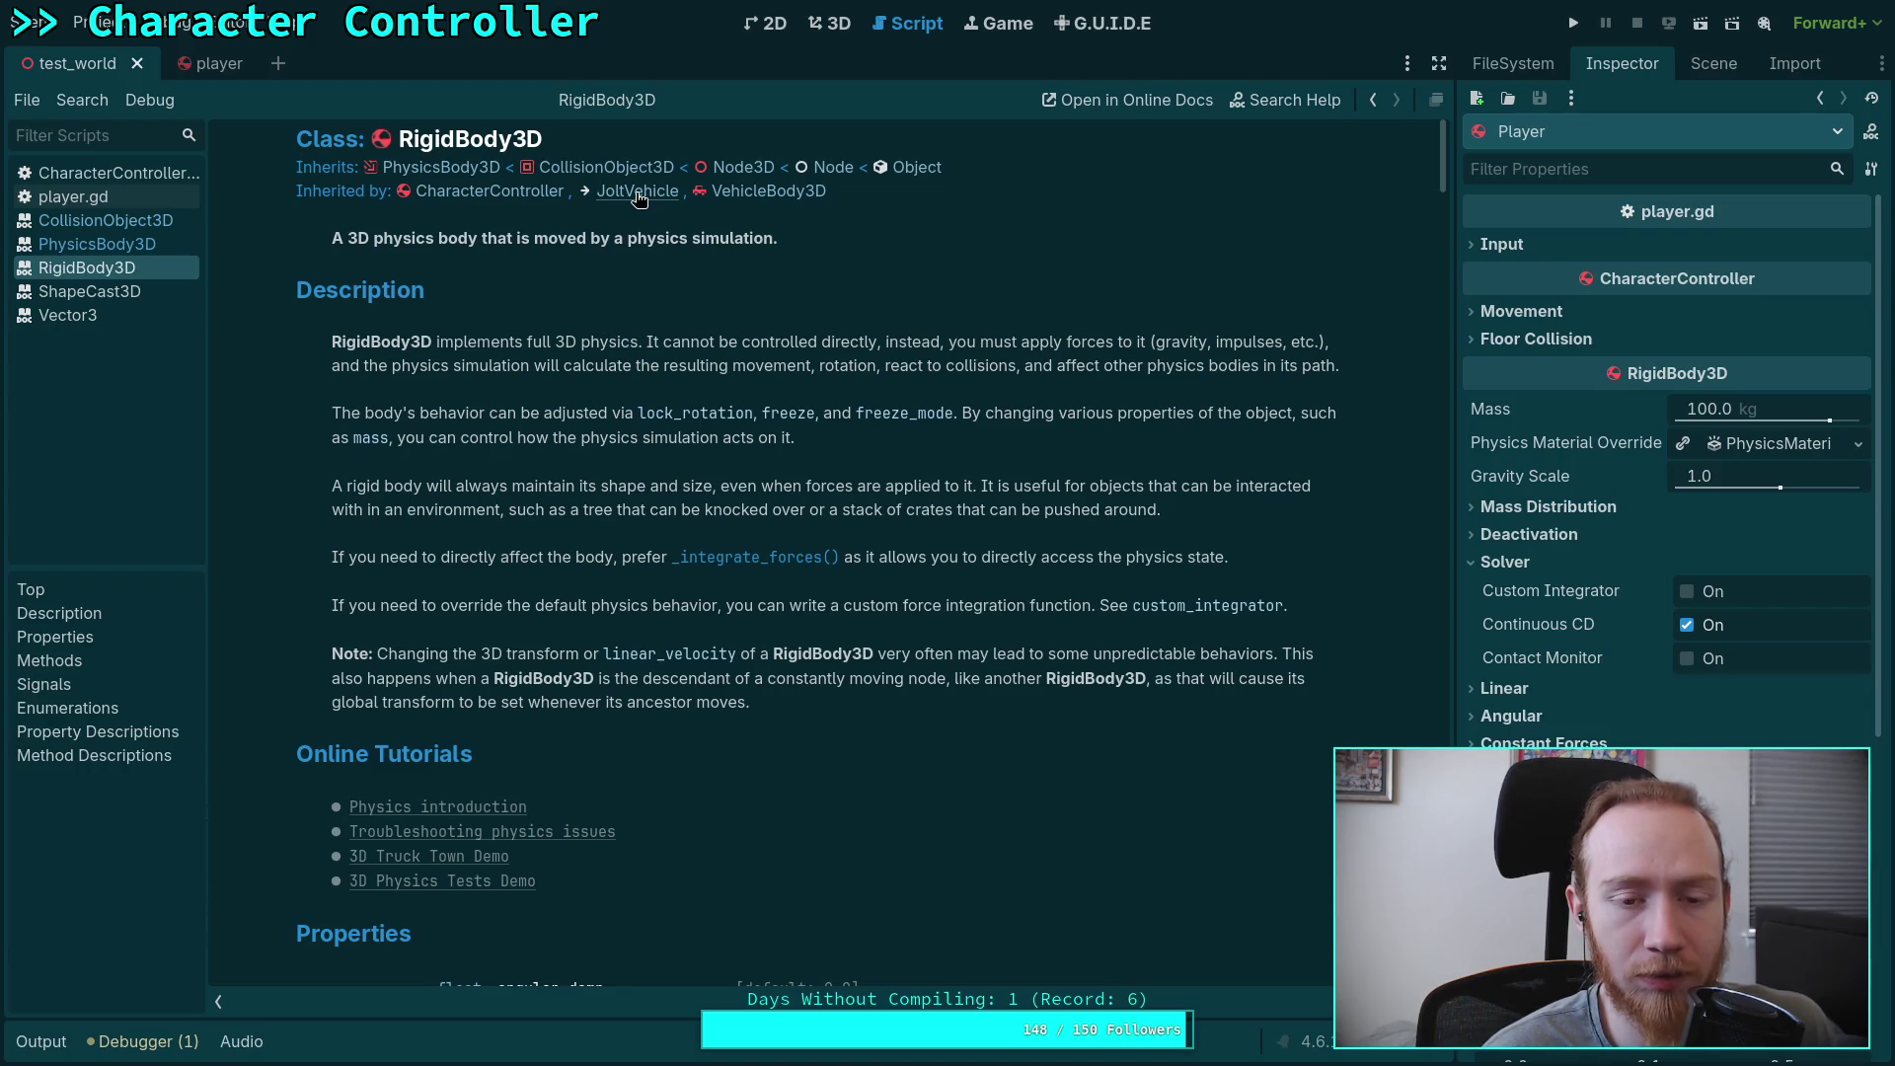
left_click(638, 192)
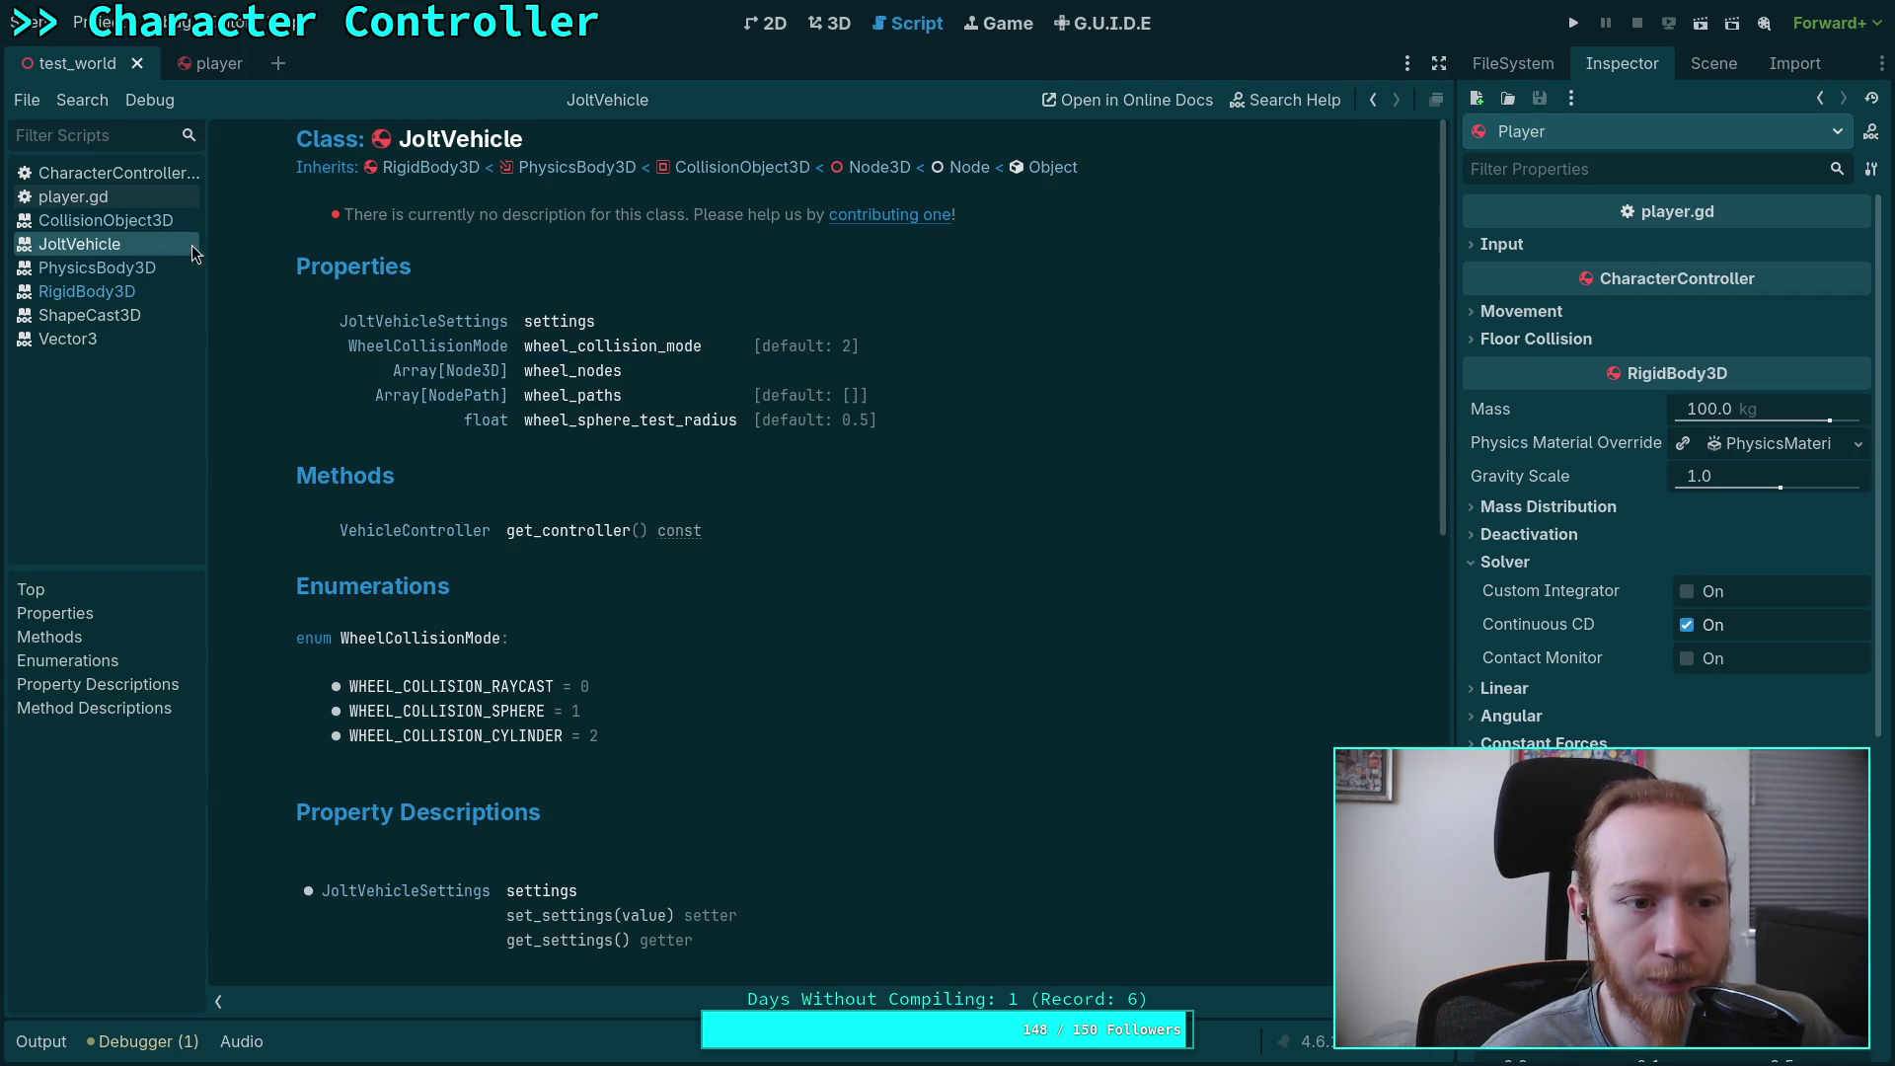
Close the JoltVehicle doc tab and bring player.gd back via CharacterController in the script list
right_click(136, 249)
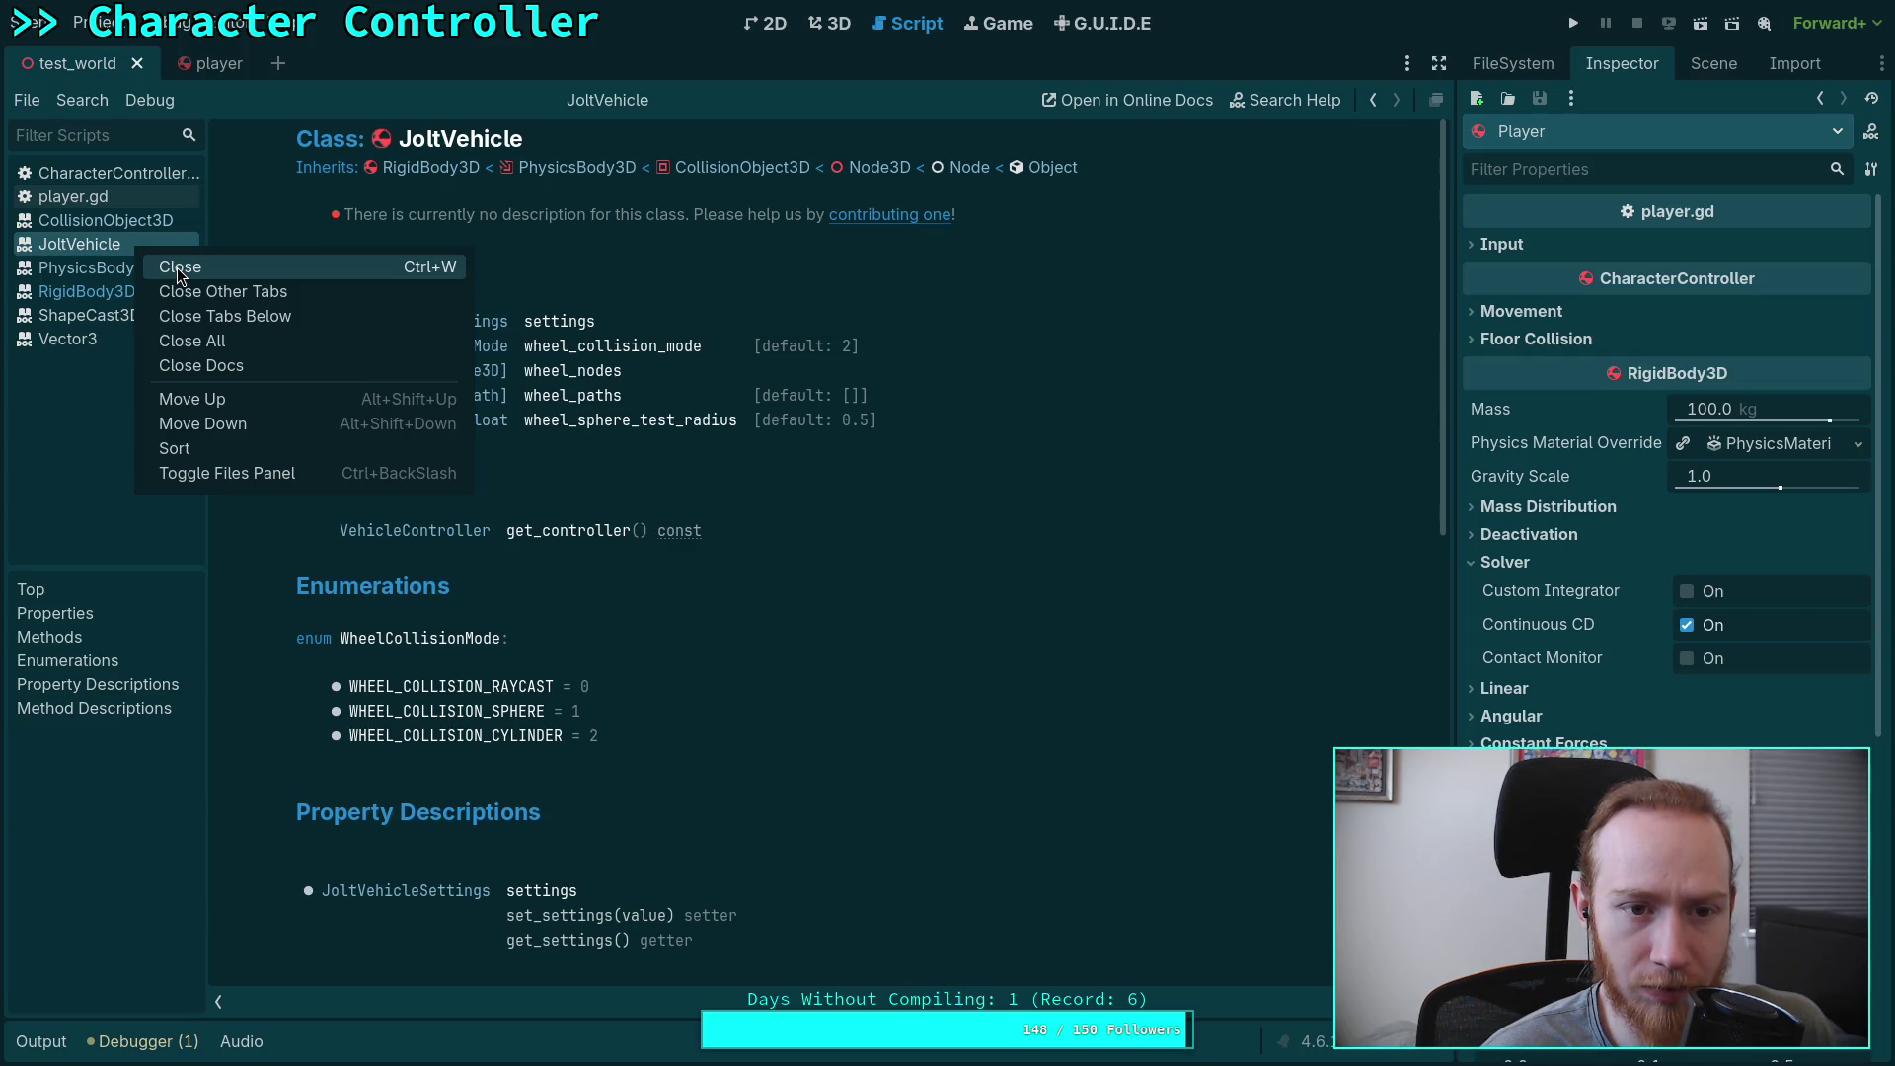
left_click(657, 234)
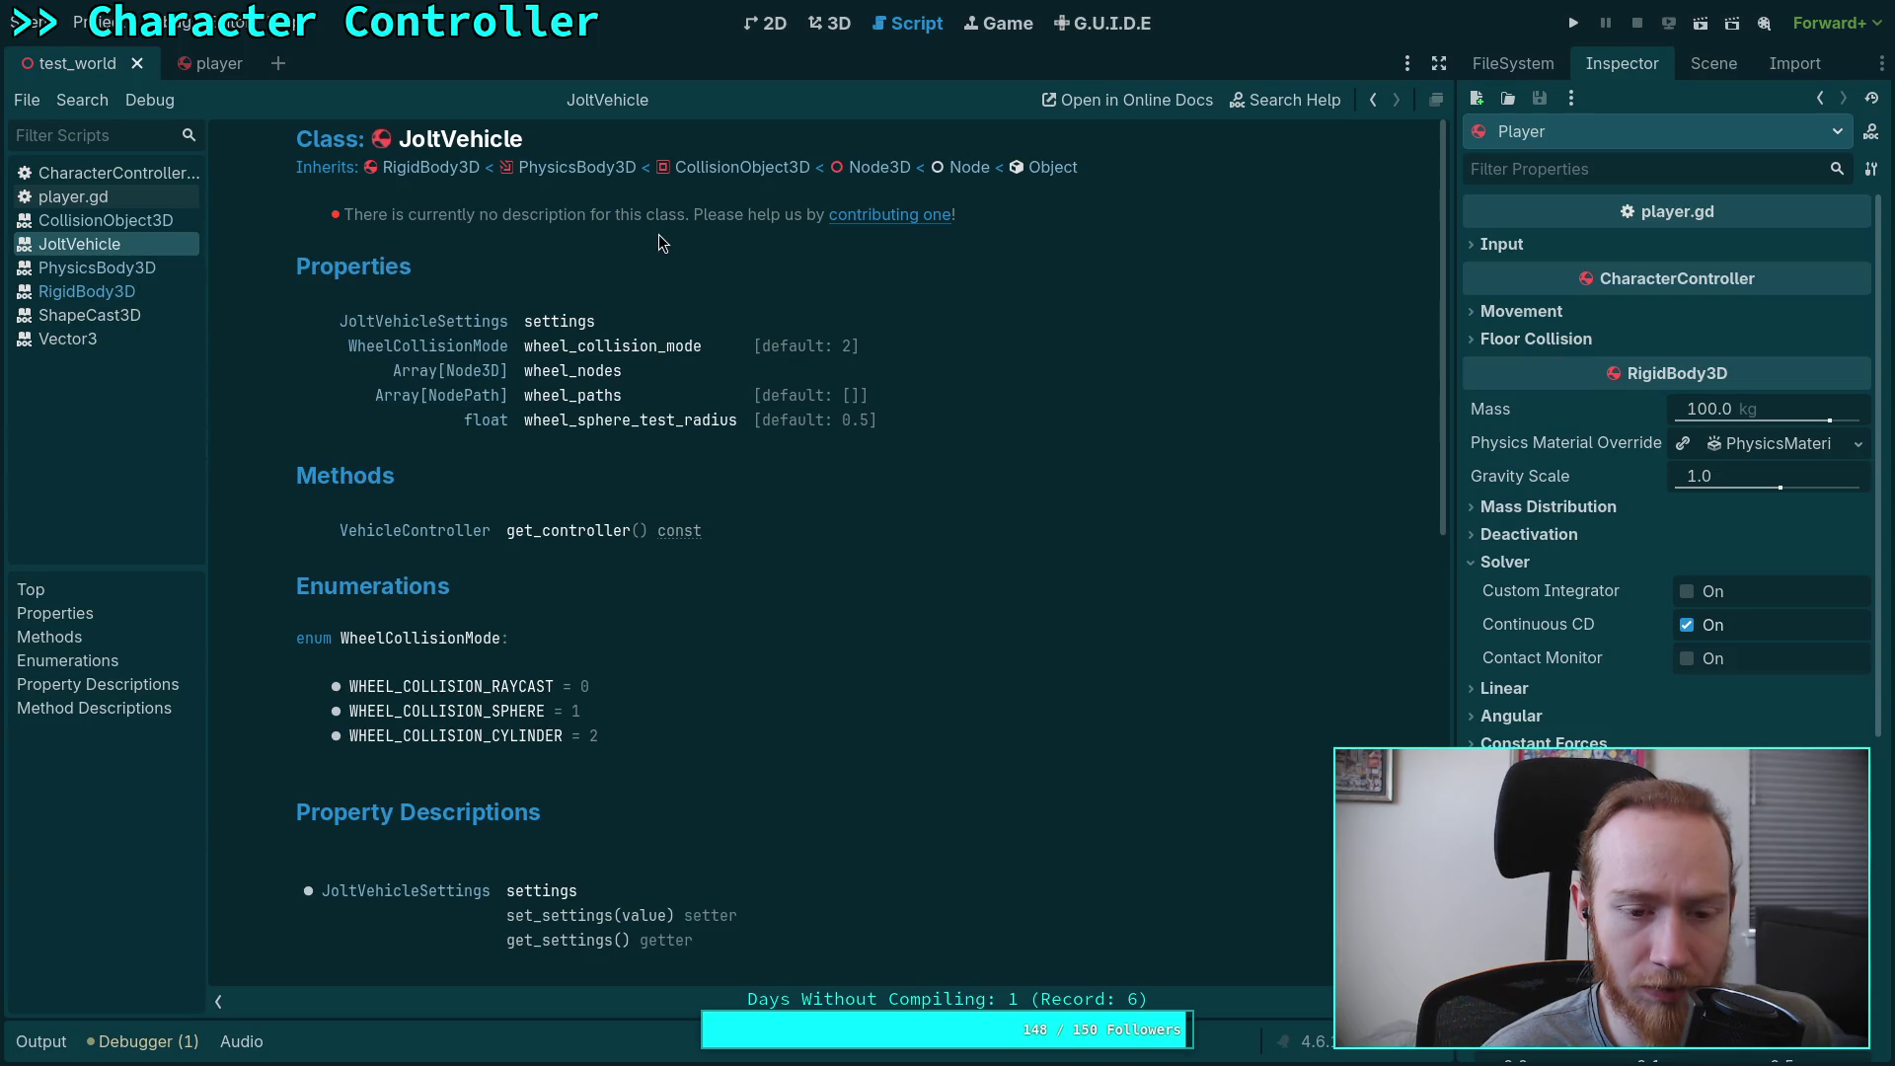
scroll(787, 681, "down", 5)
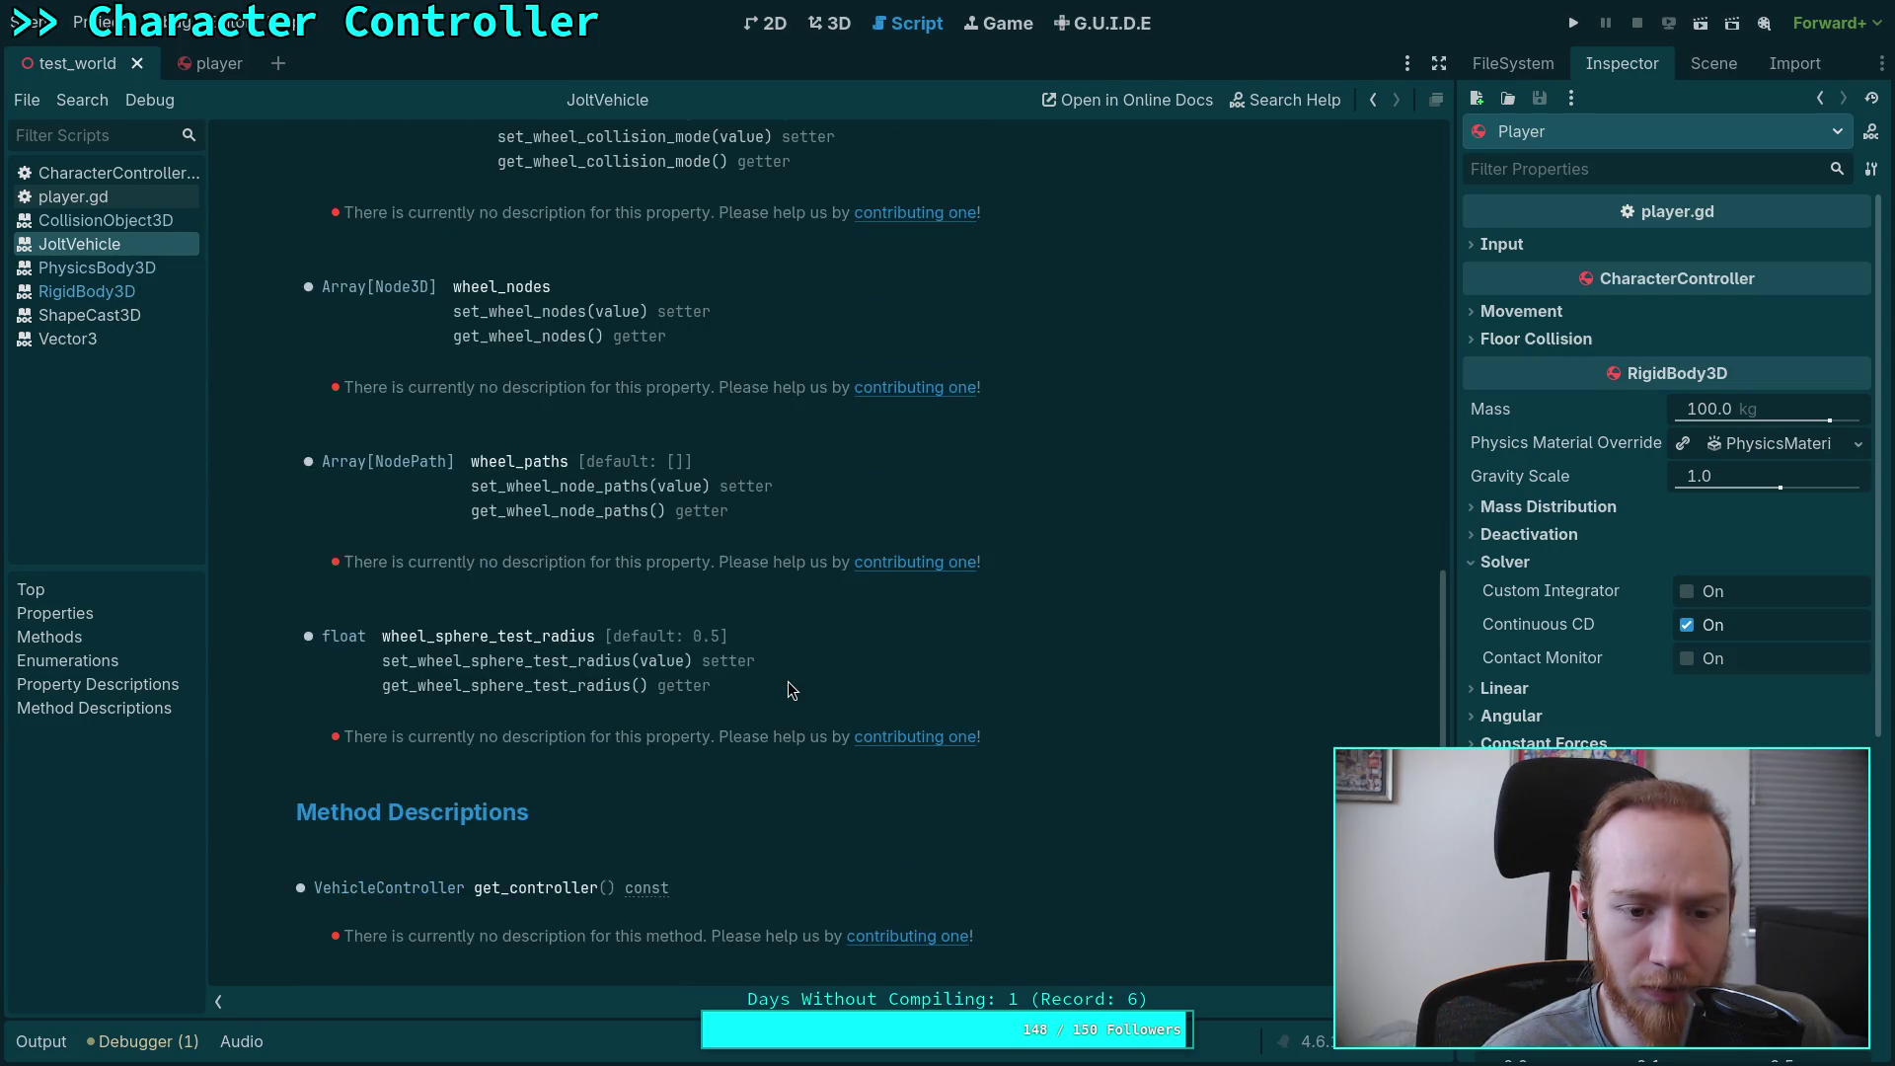
scroll(788, 681, "up", 5)
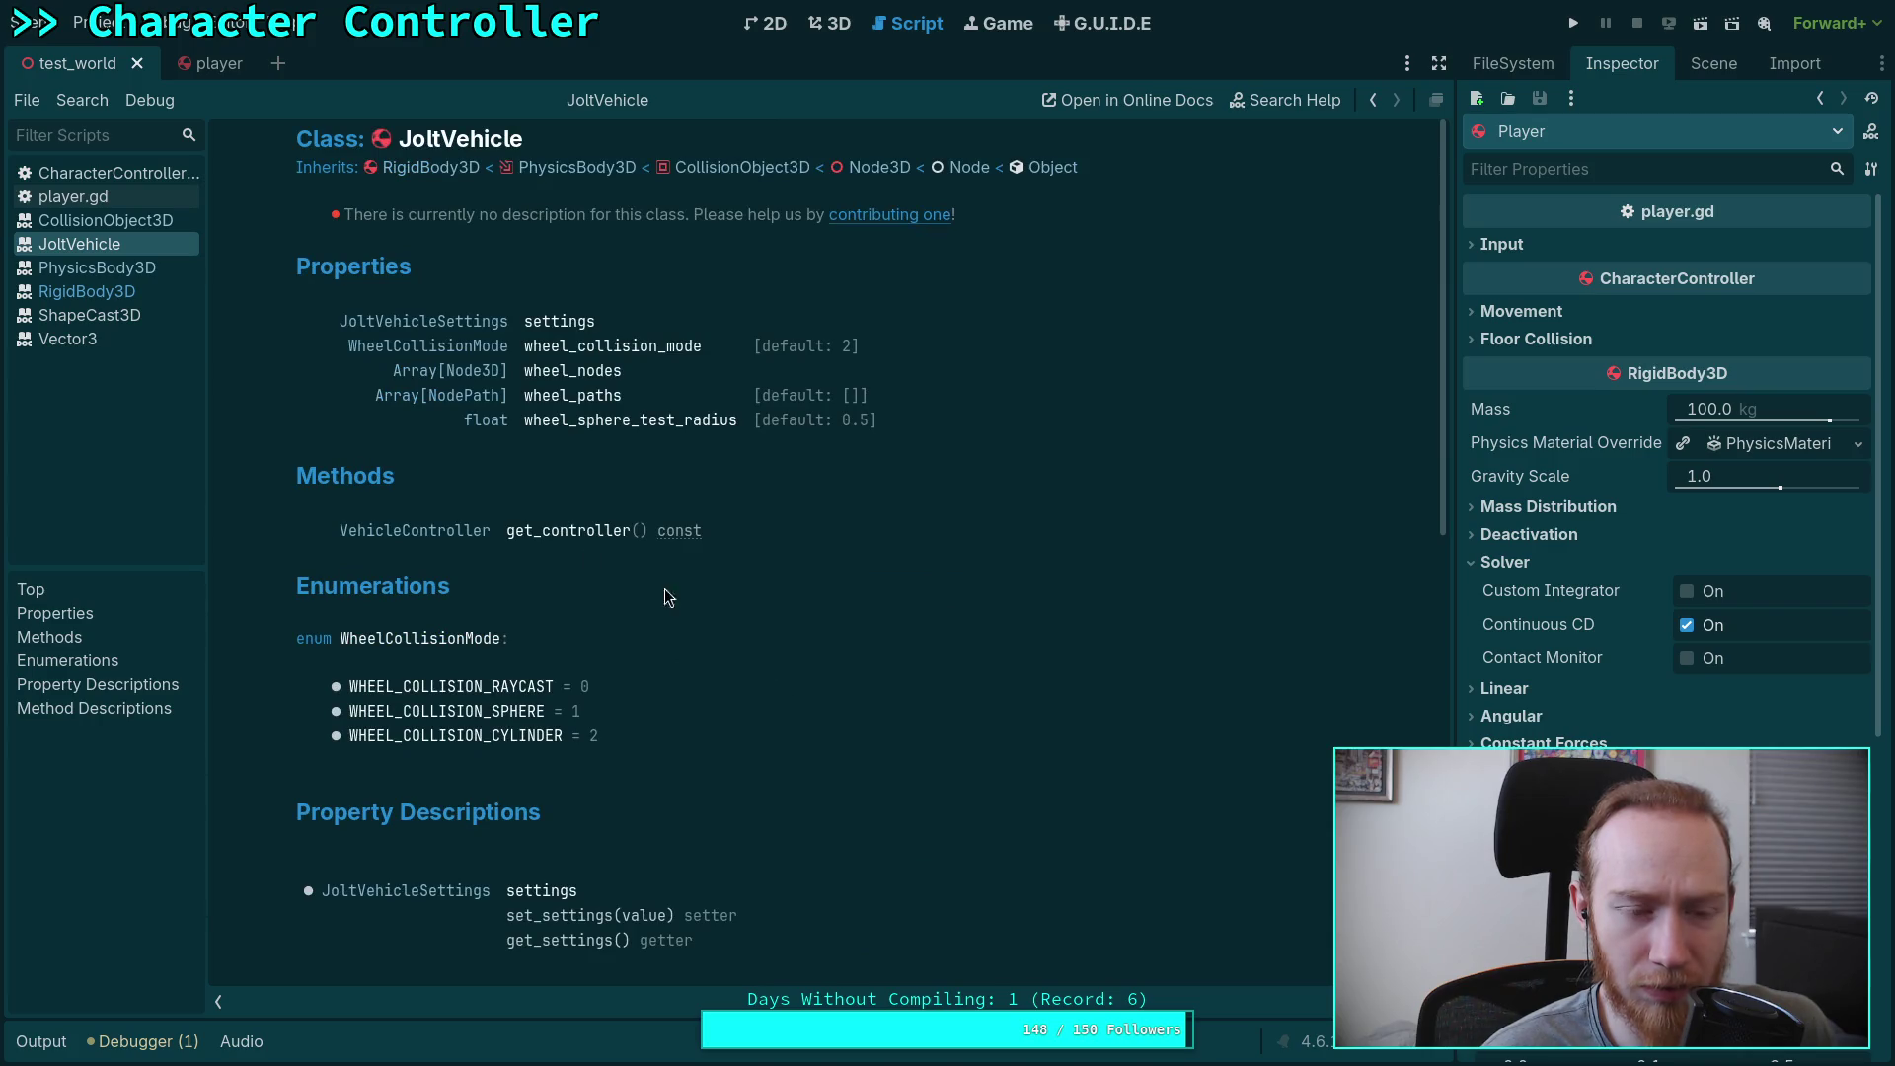
right_click(120, 249)
left_click(162, 266)
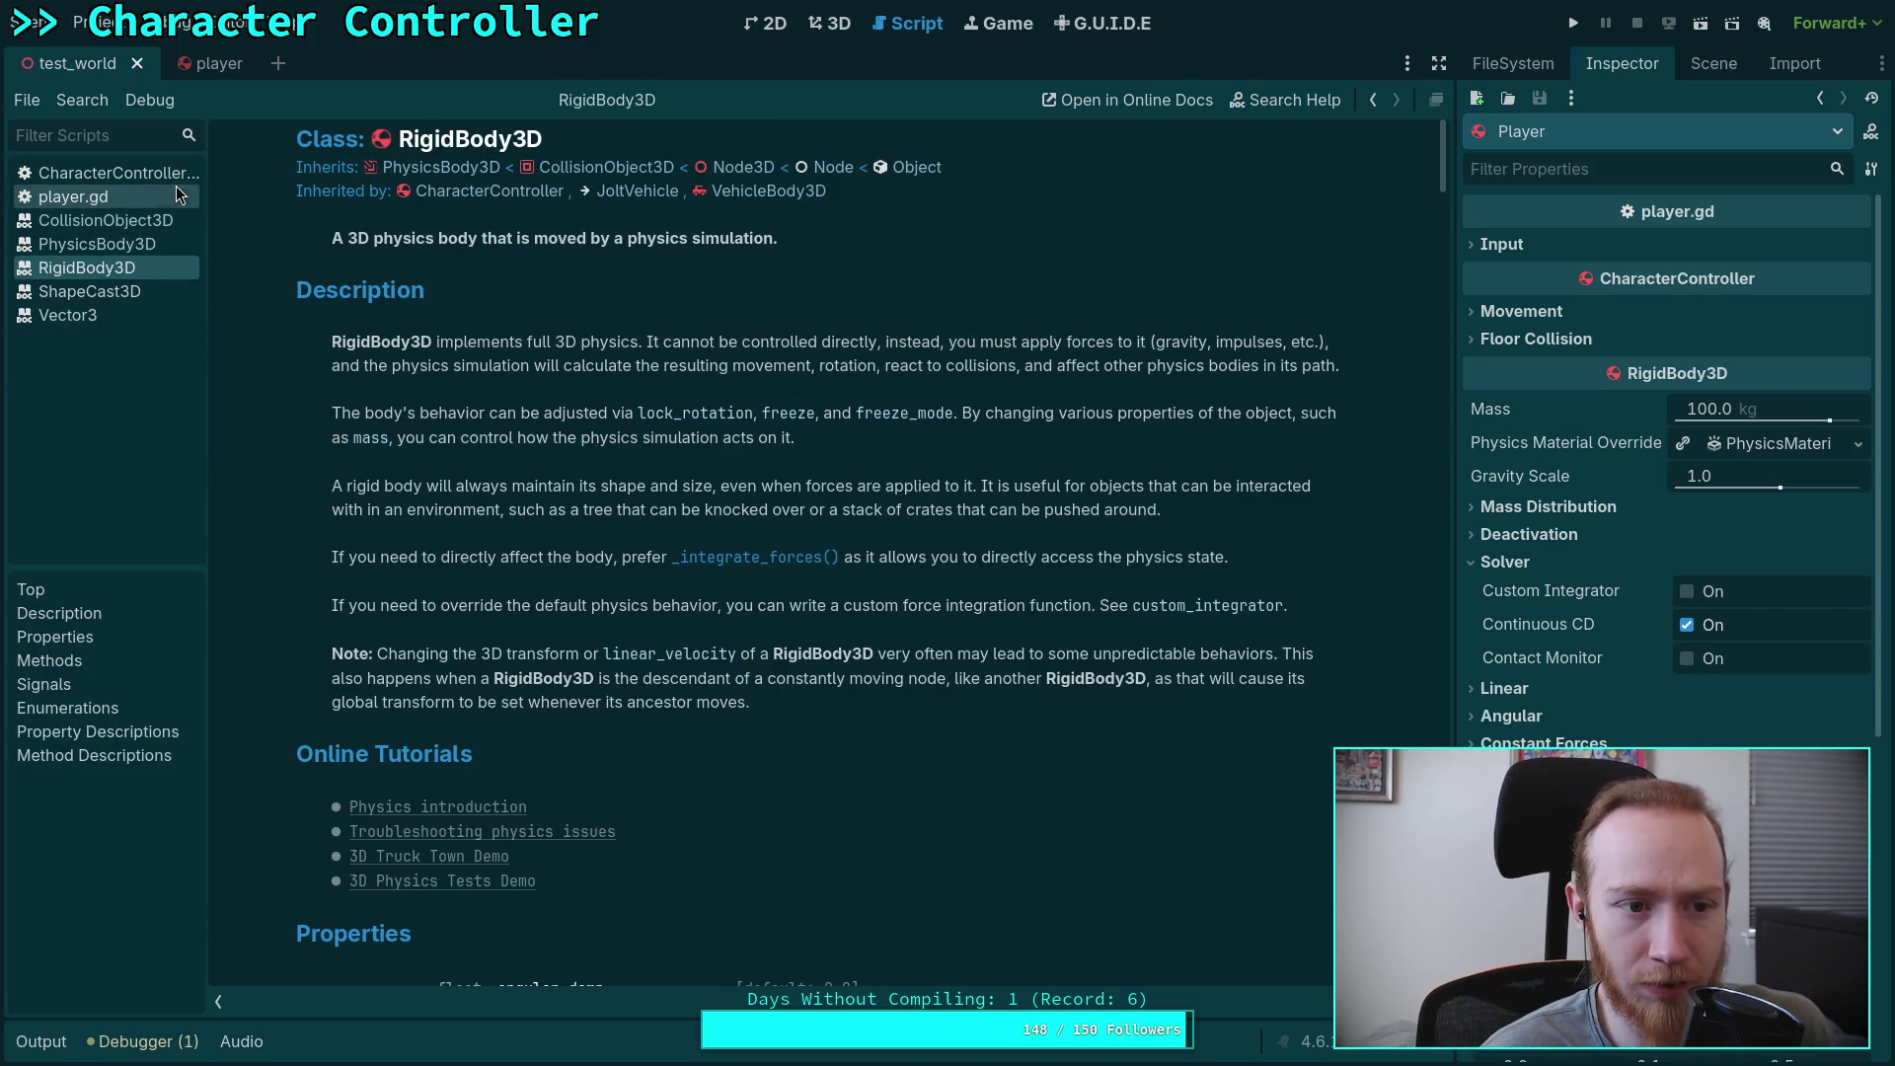
left_click(173, 183)
left_click(176, 187)
scroll(684, 385, "up", 3)
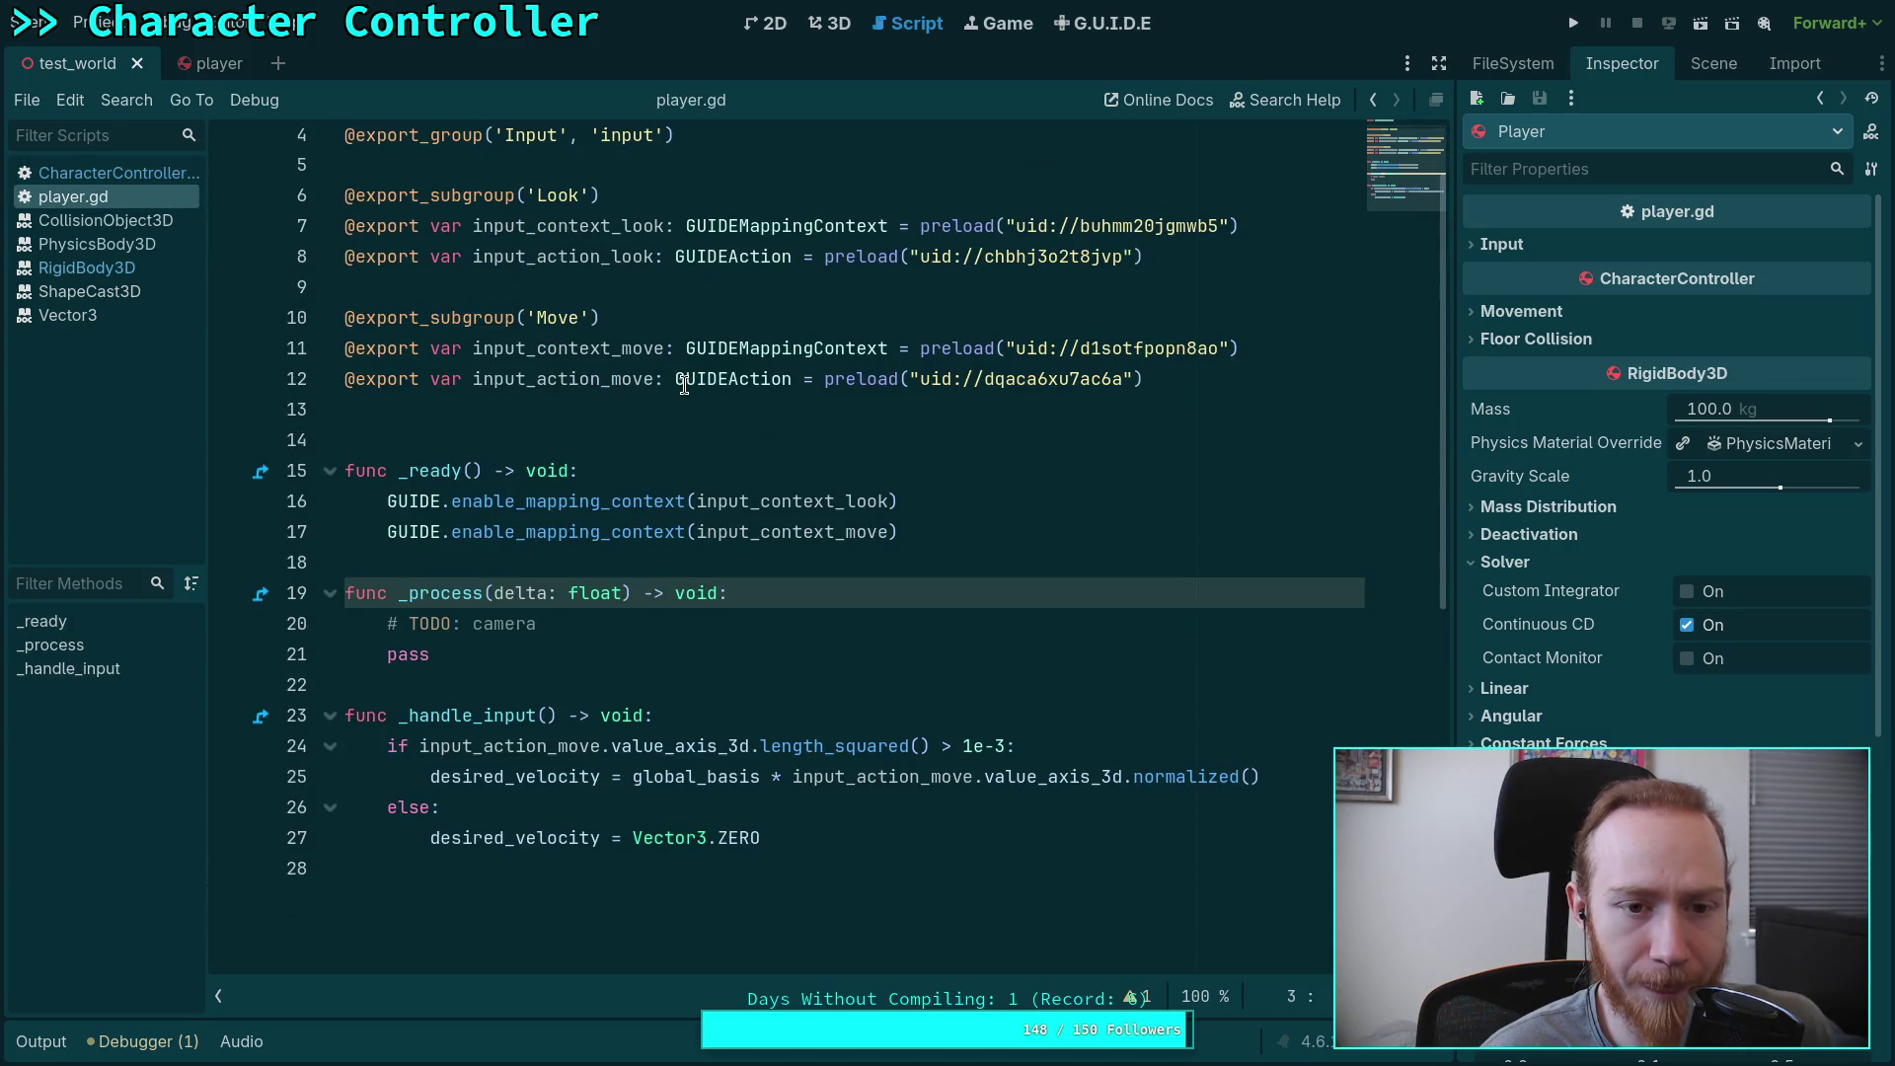
Clear the partial git command from the terminal prompt
key("super+2")
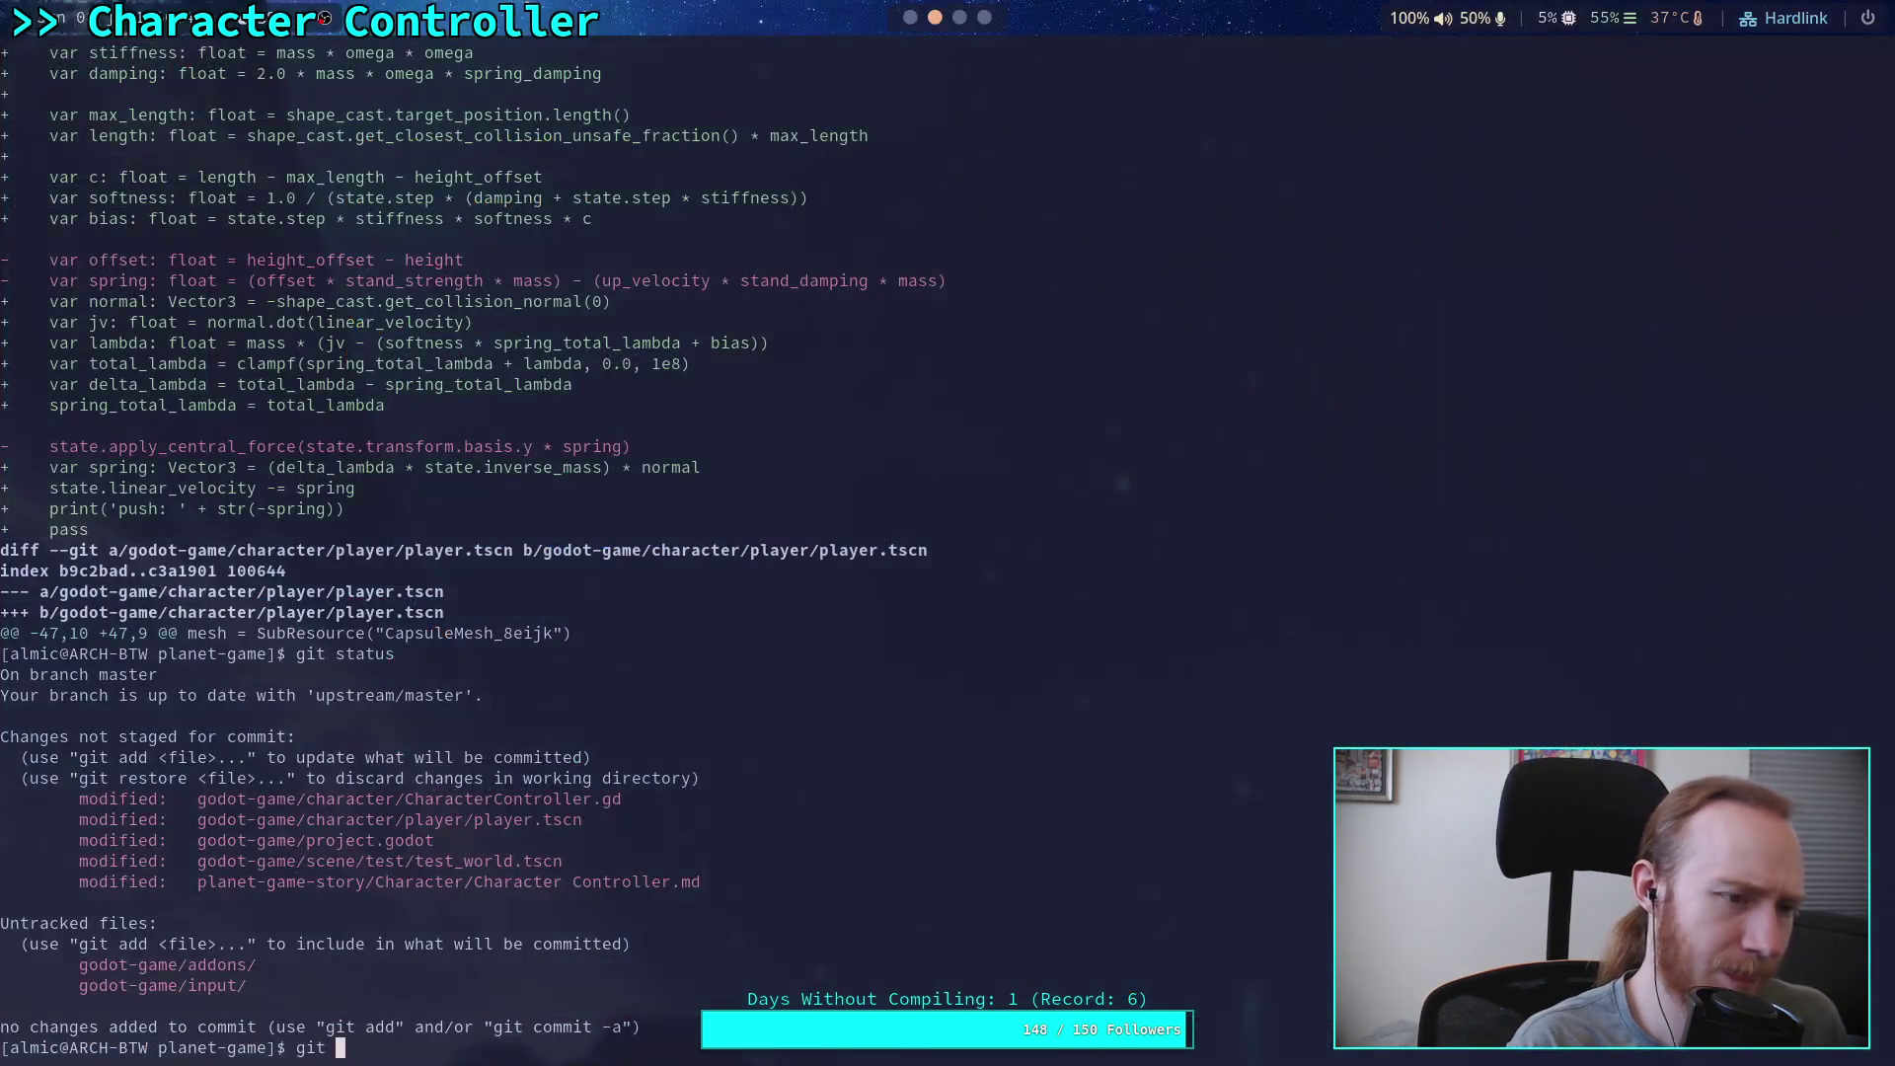
key("super+4")
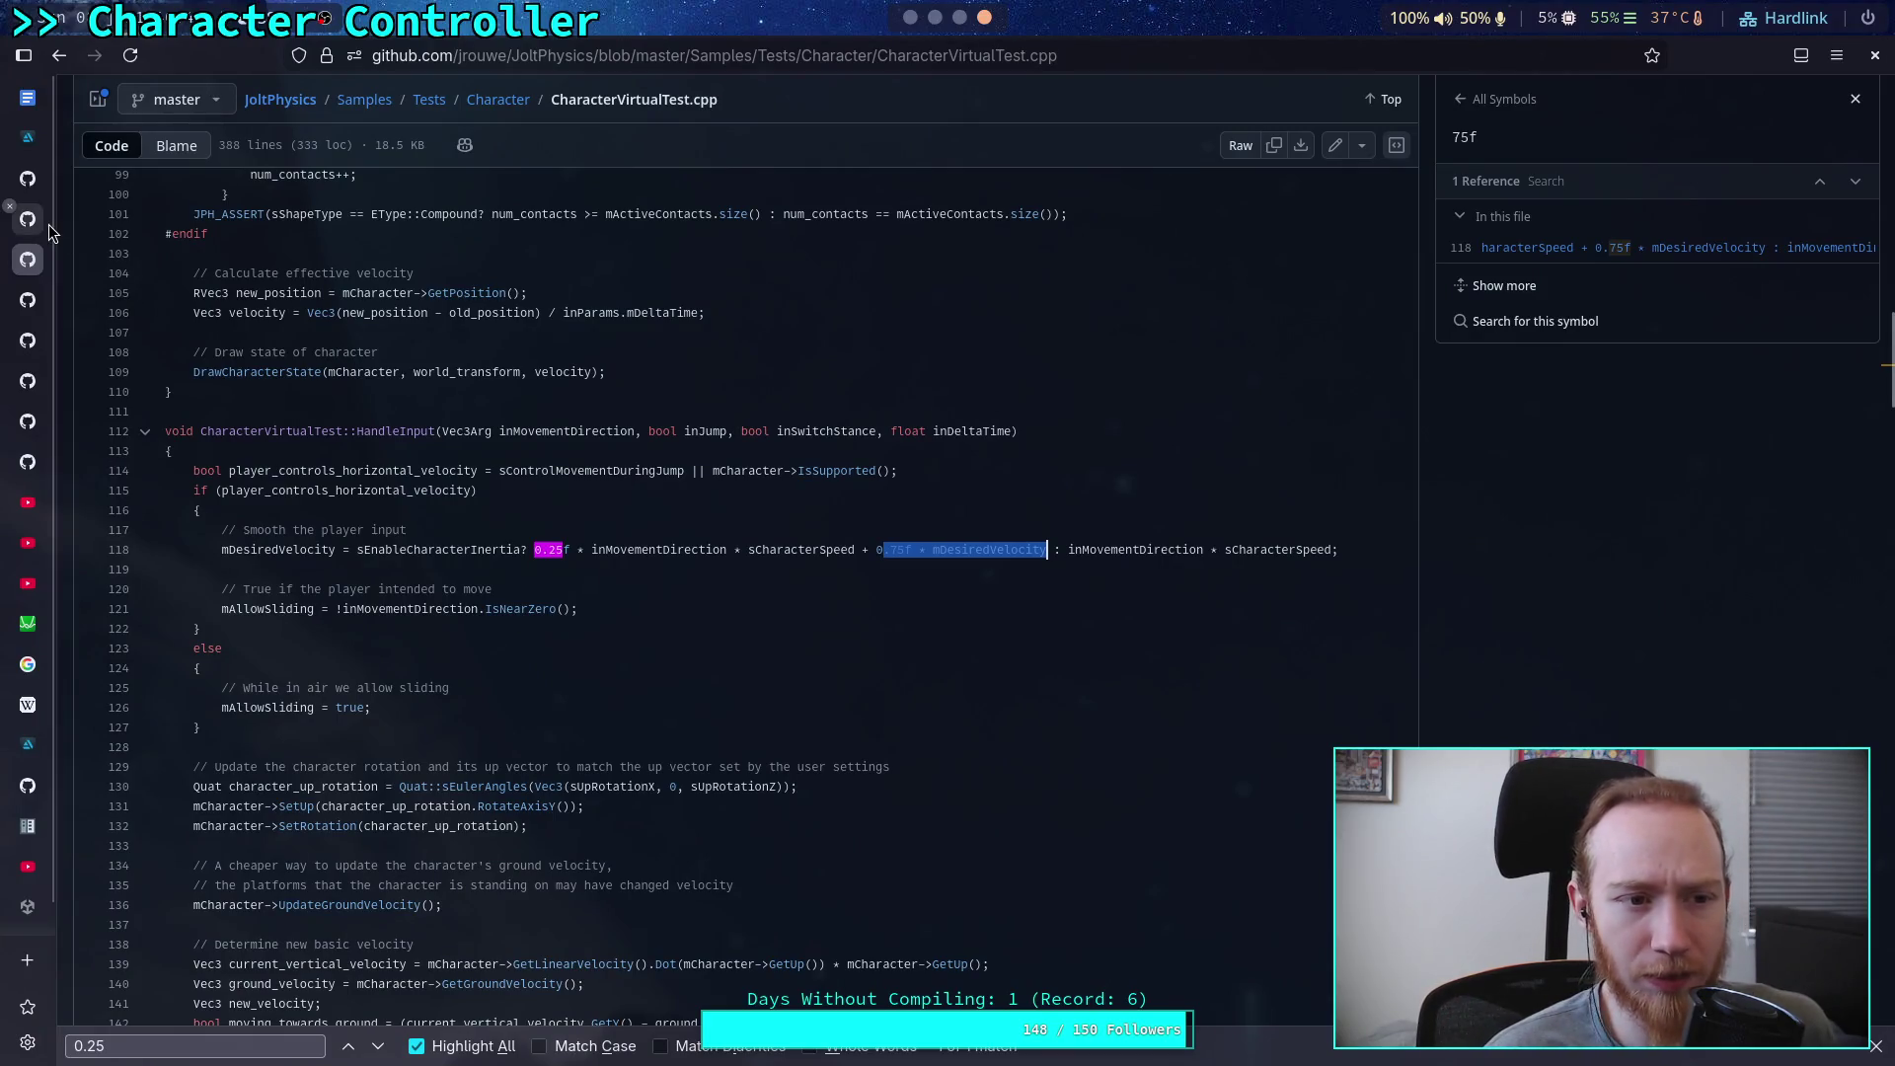
left_click(930, 18)
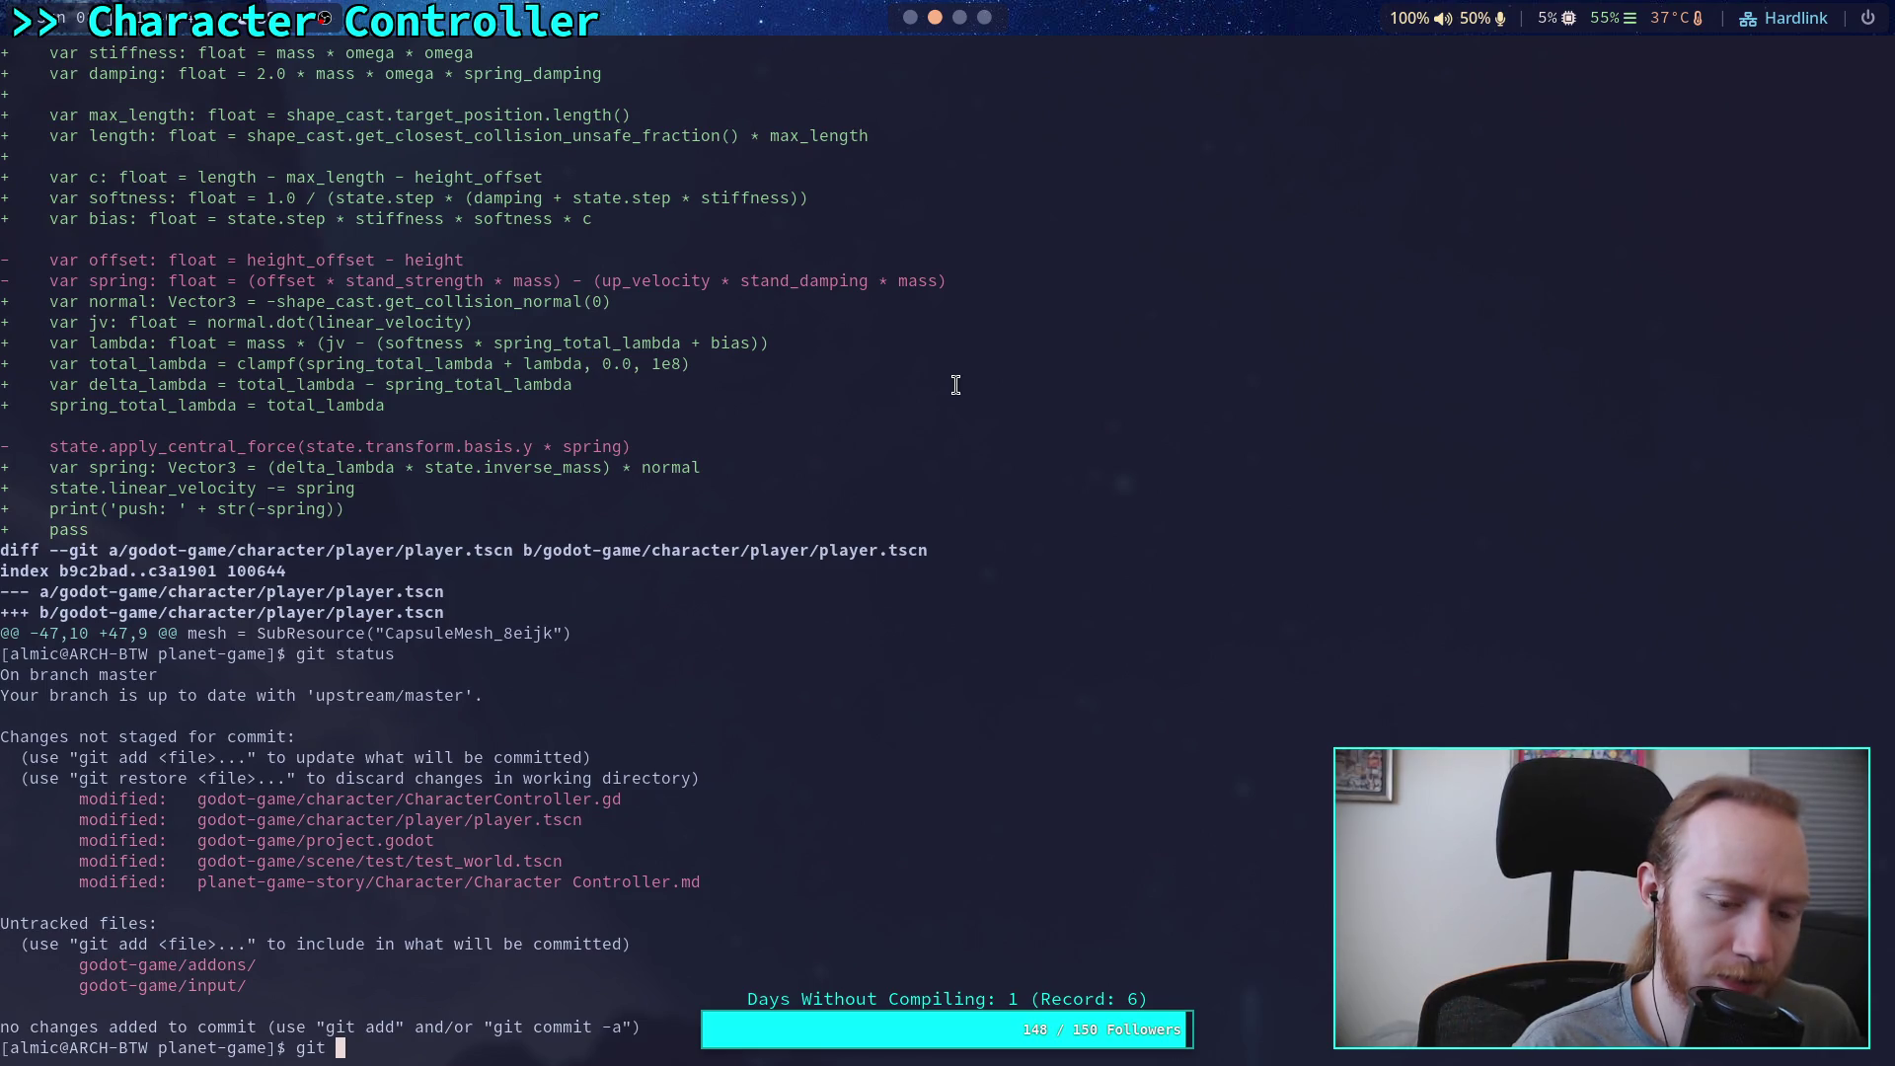
key("BackSpace")
key("BackSpace")
key("BackSpace")
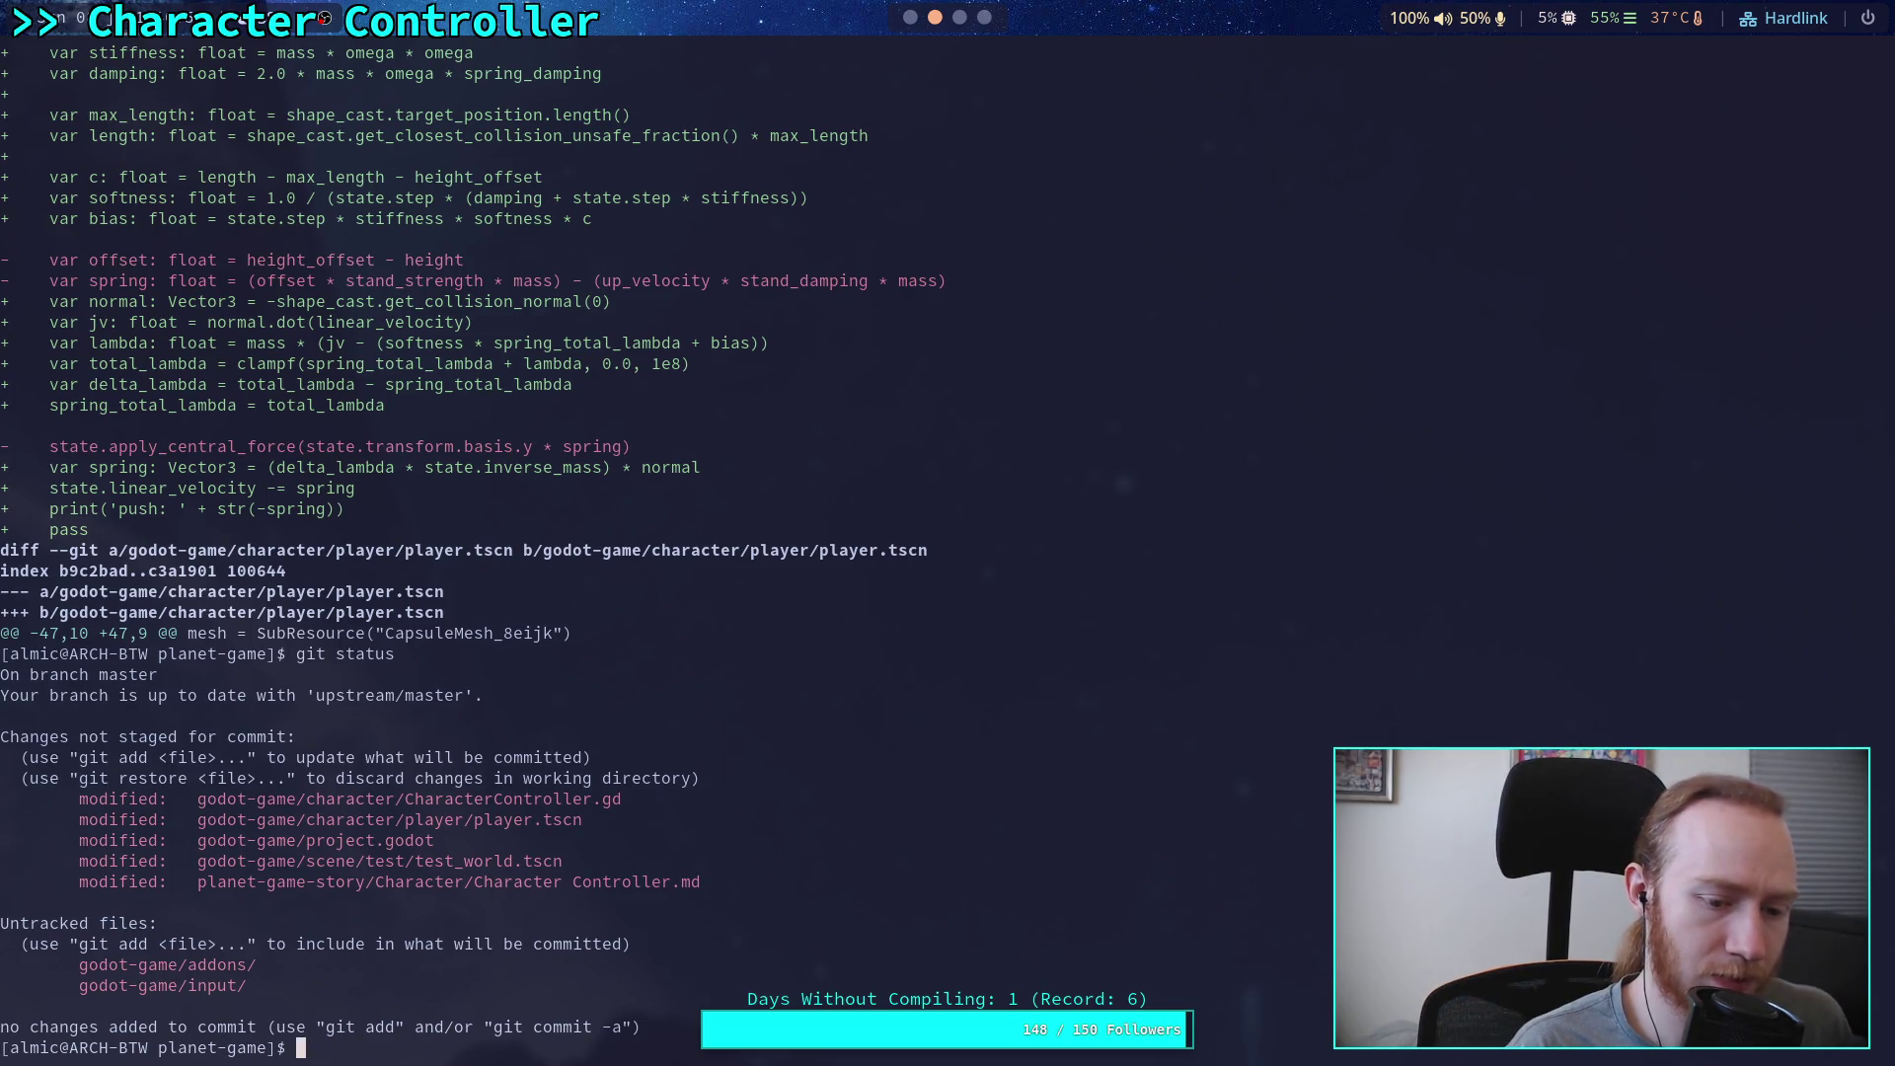
Browse the godot fork's branch list from its shape_cast_3d.cpp page, then return to the terminal
key("super+4")
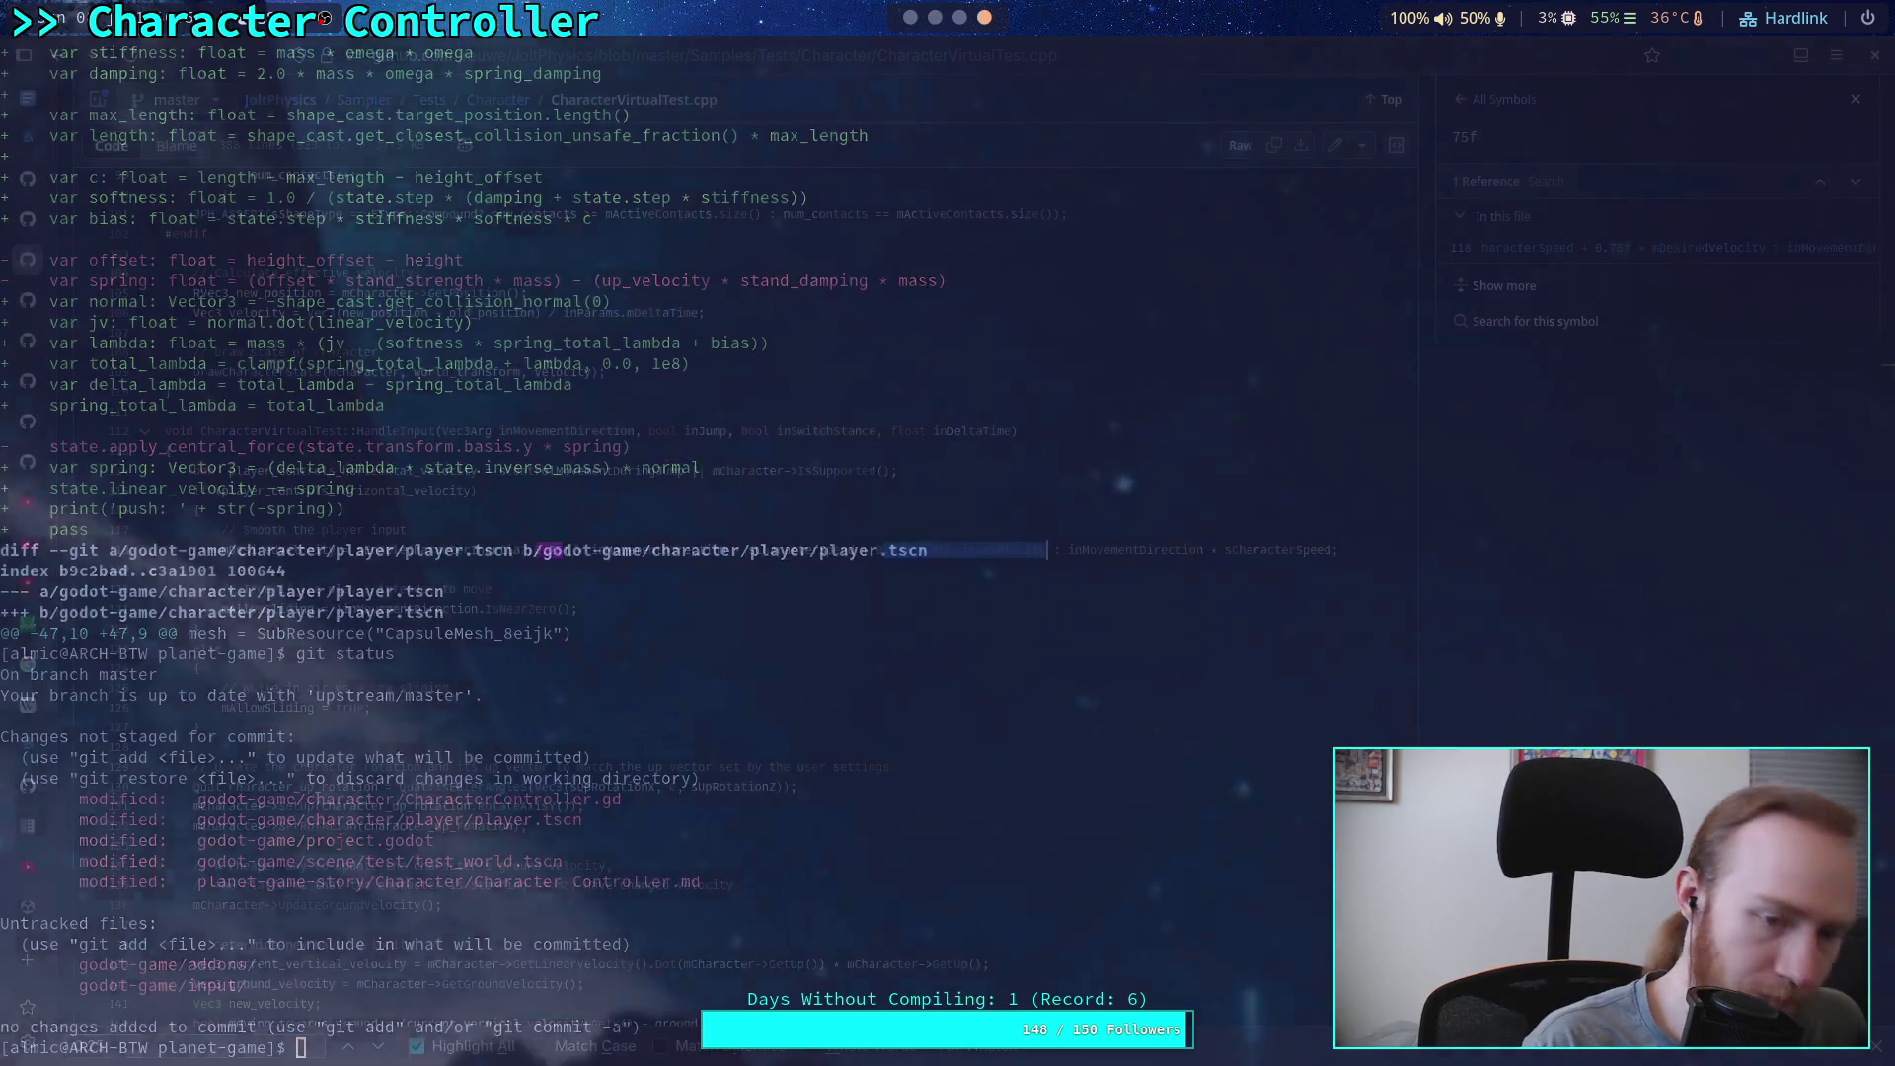
left_click(27, 219)
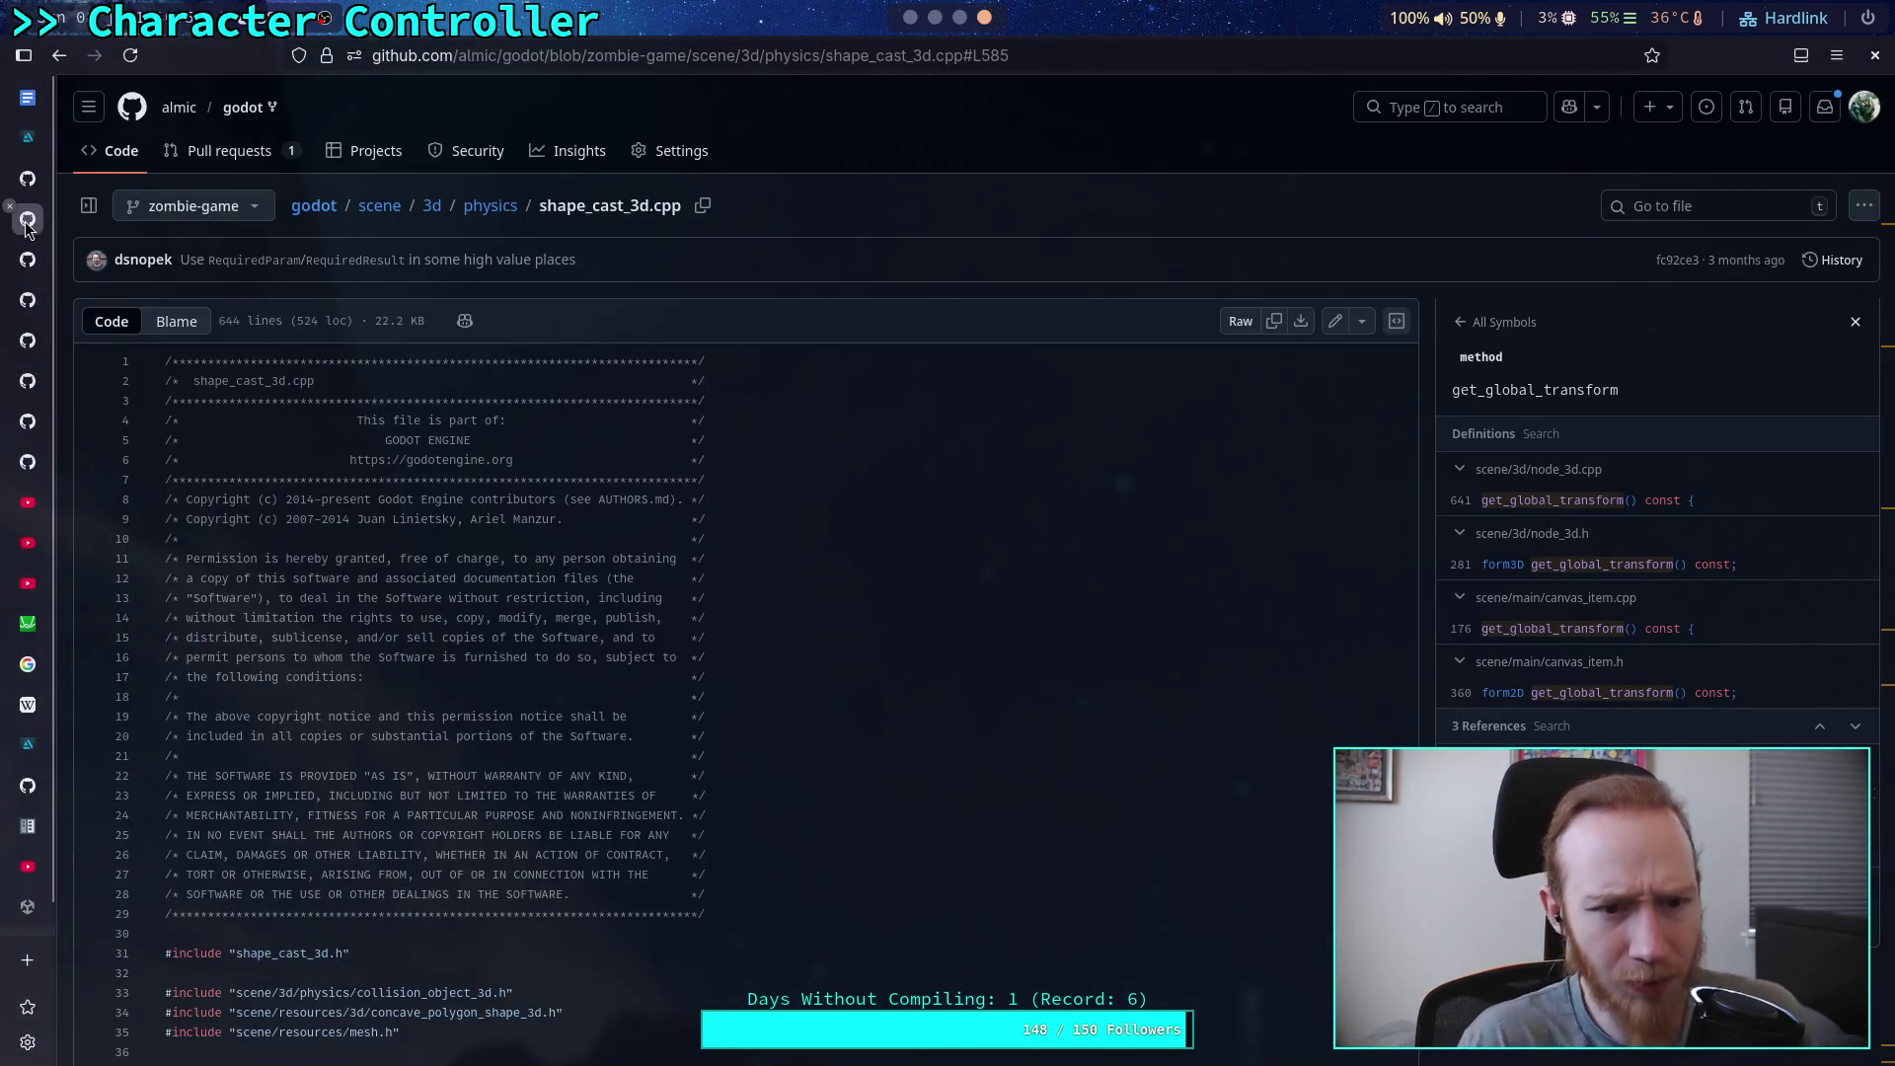
left_click(237, 207)
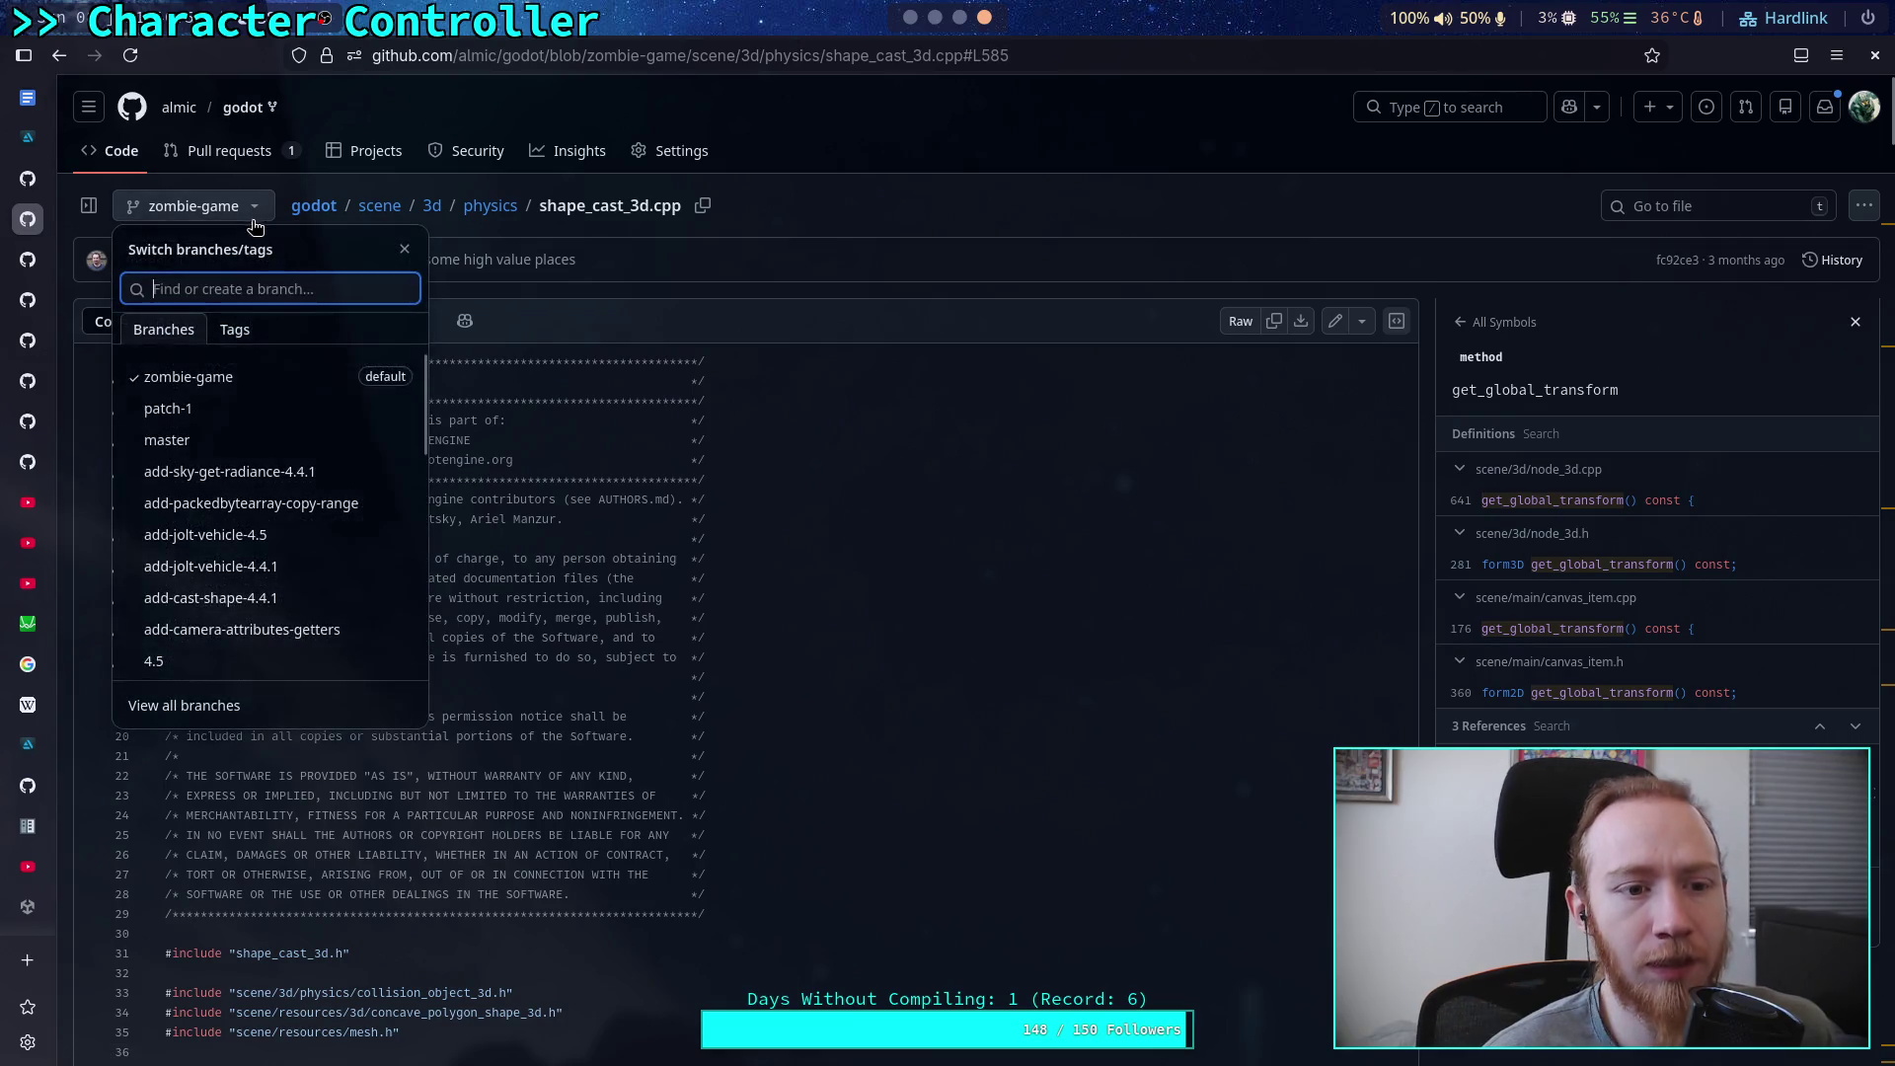
scroll(262, 494, "down", 5)
scroll(279, 513, "up", 5)
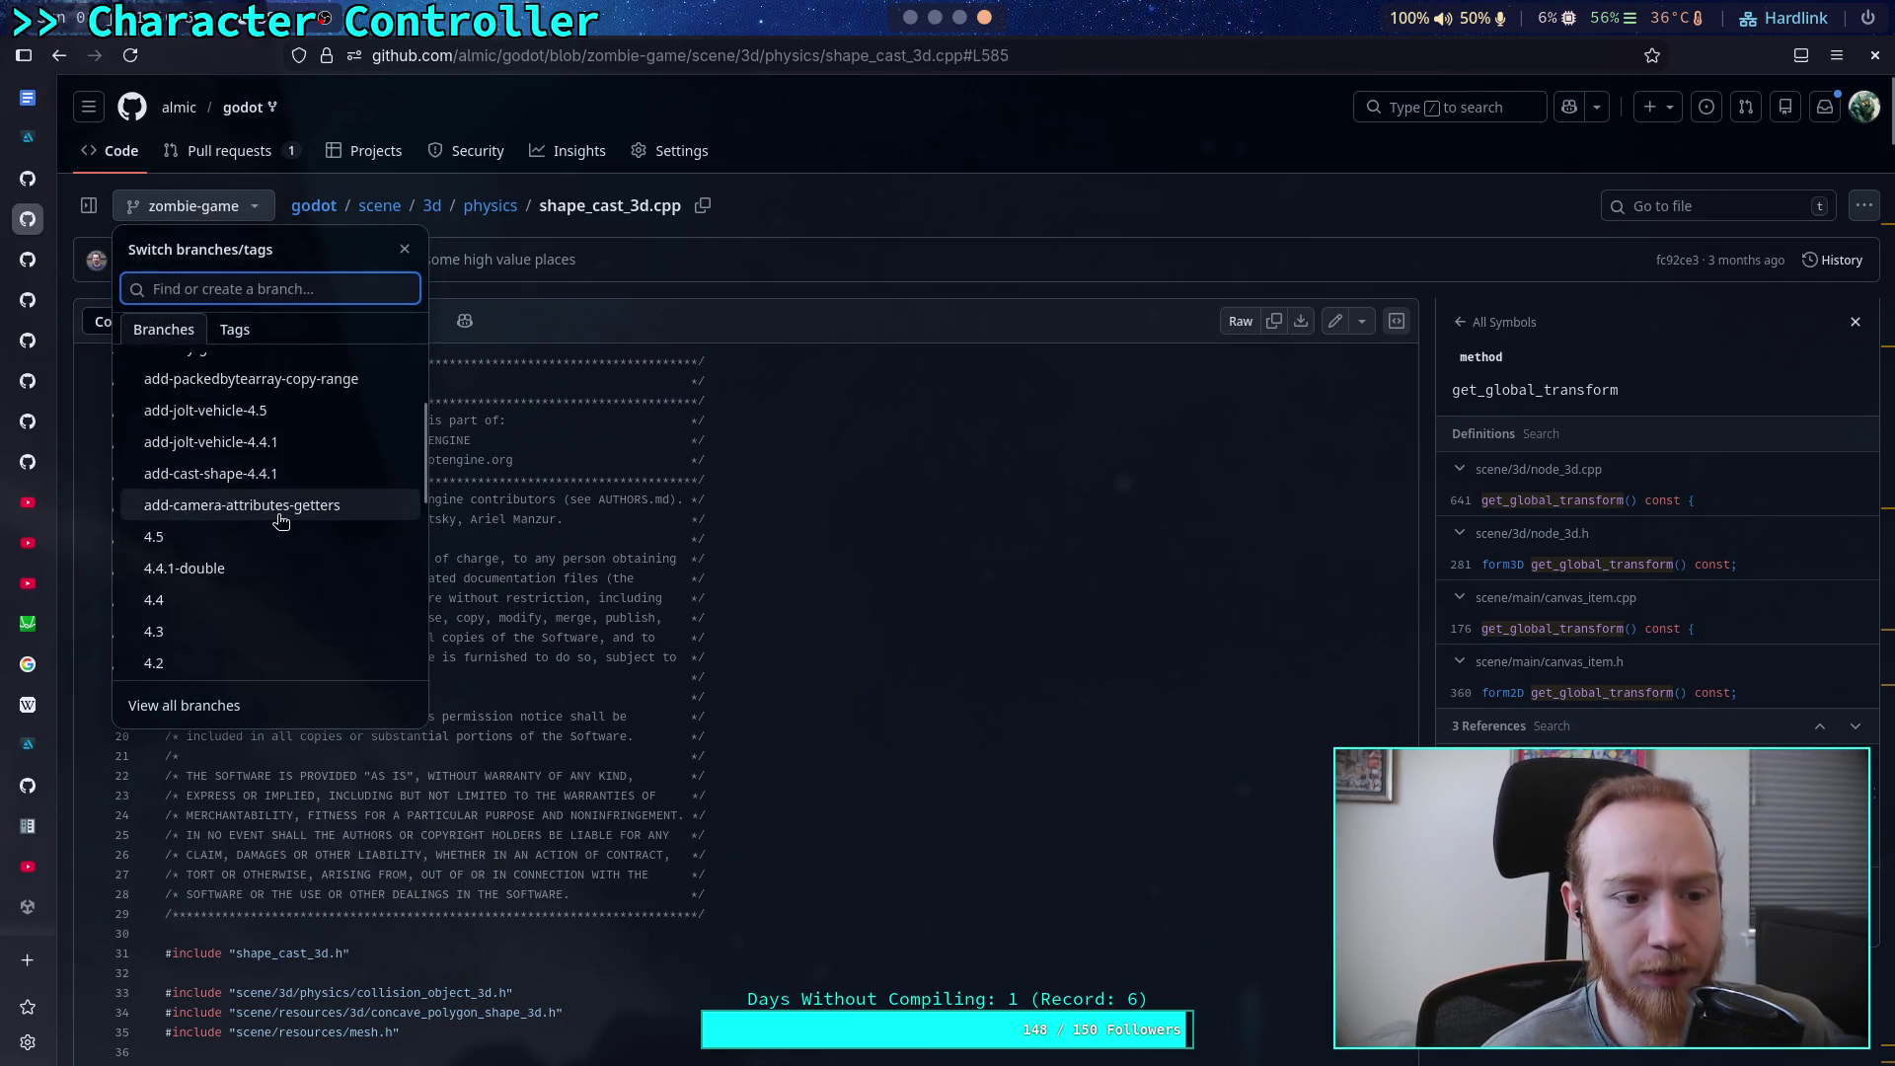
left_click(779, 415)
left_click(910, 20)
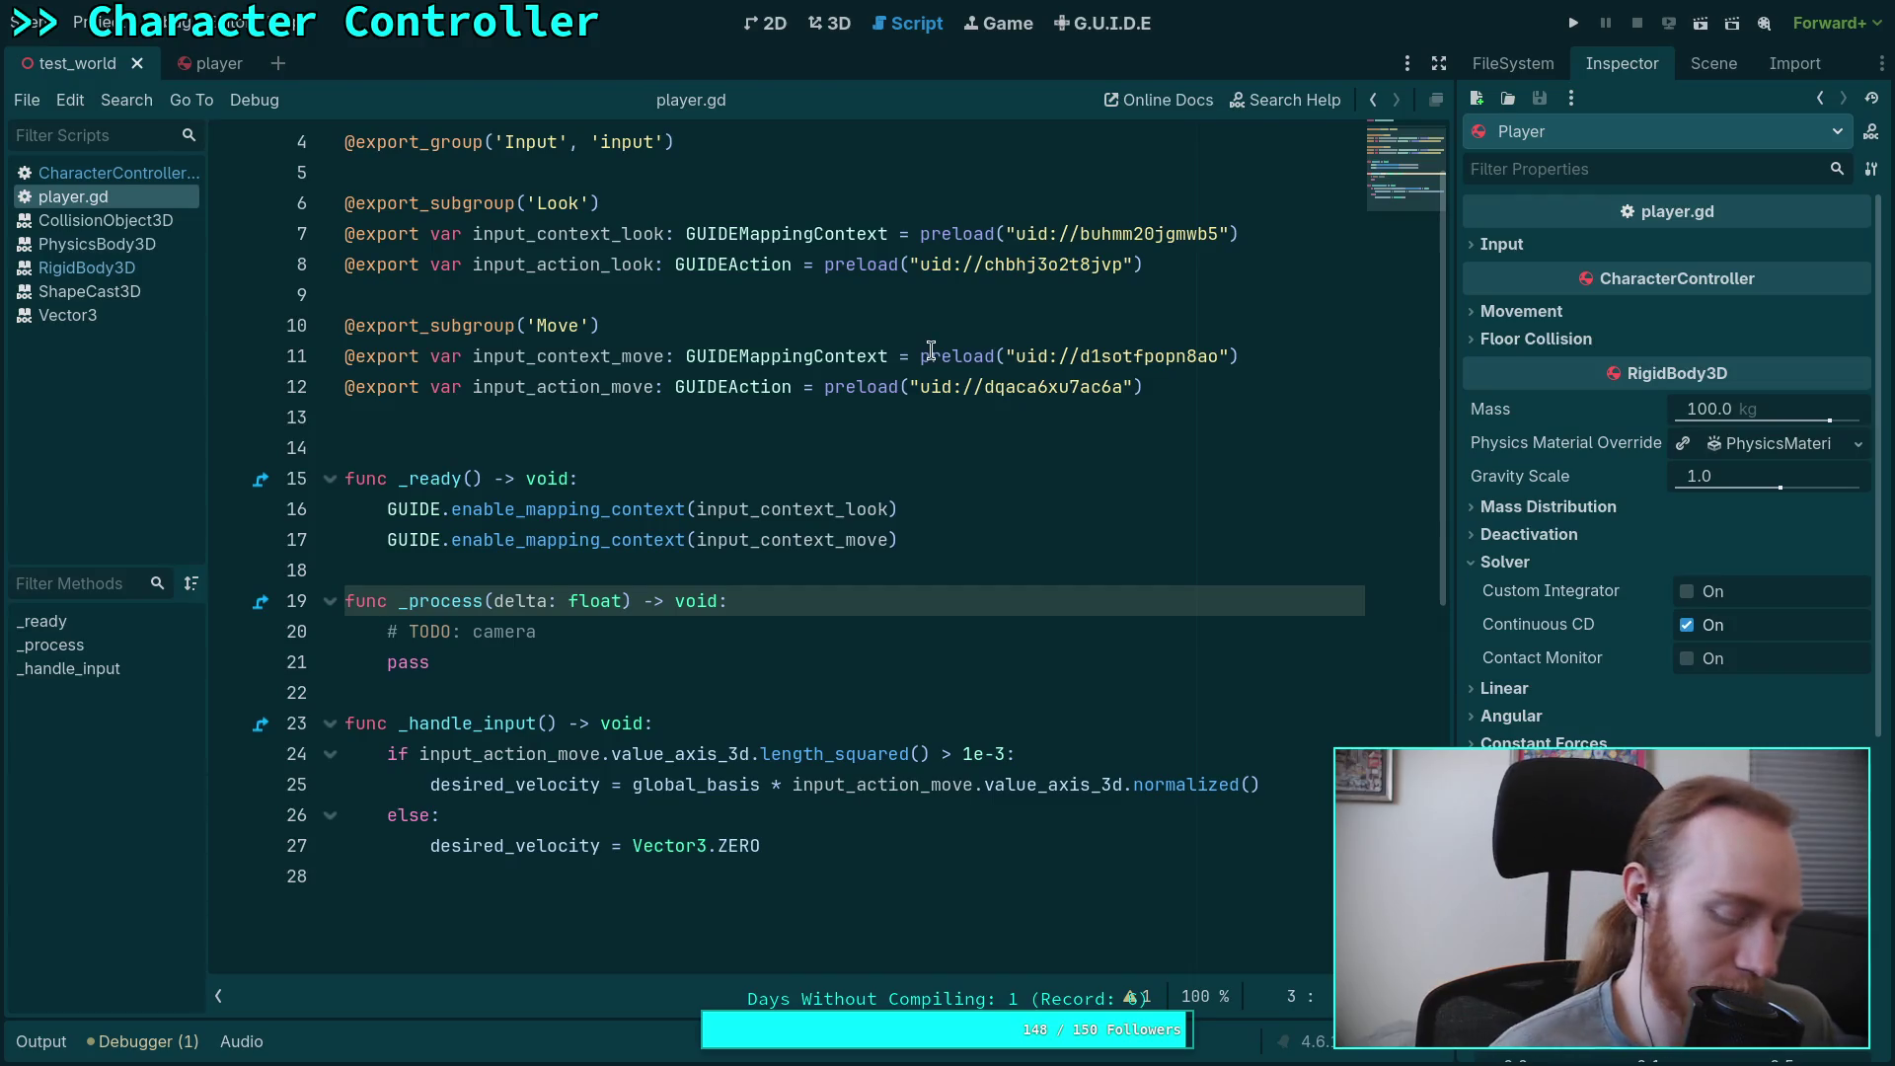
key("super+2")
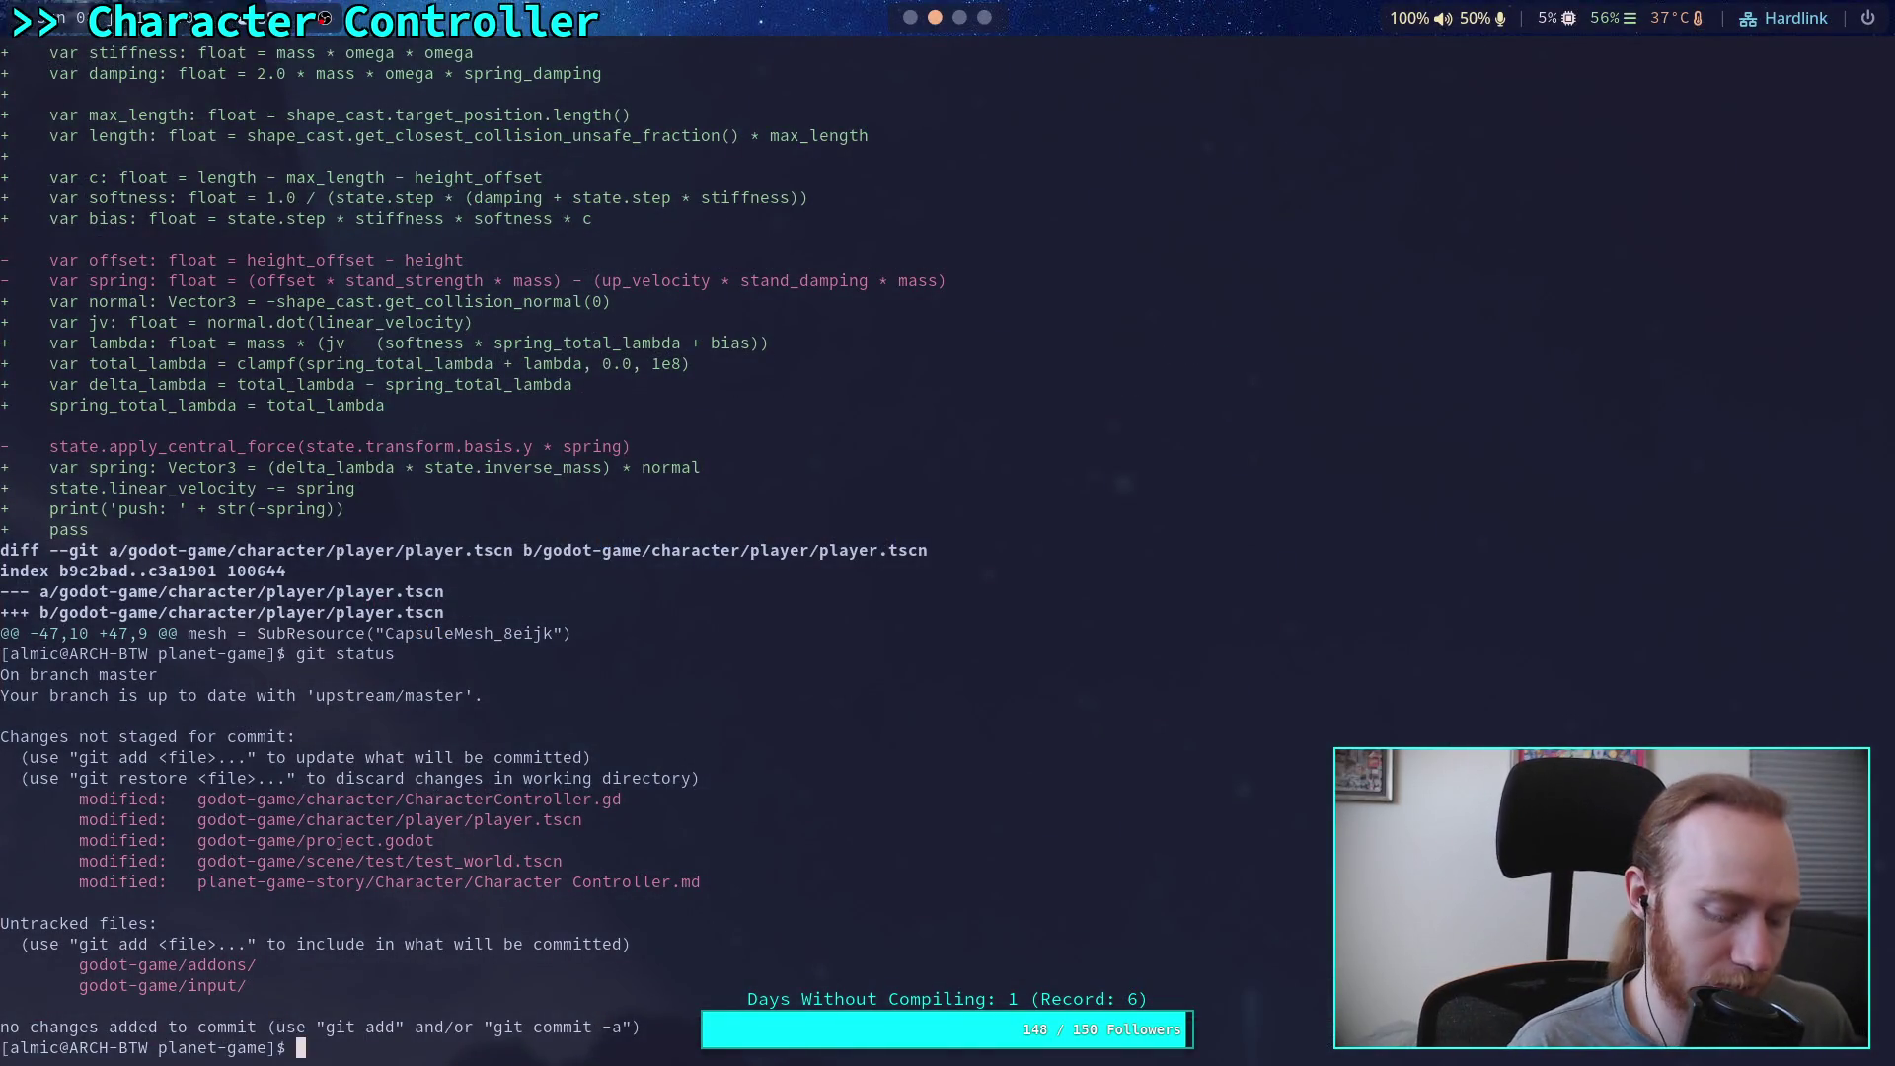
Change into ../../../../repos/godot and check the repository's git status
type("cd ../")
key("BackSpace")
key("BackSpace")
key("BackSpace")
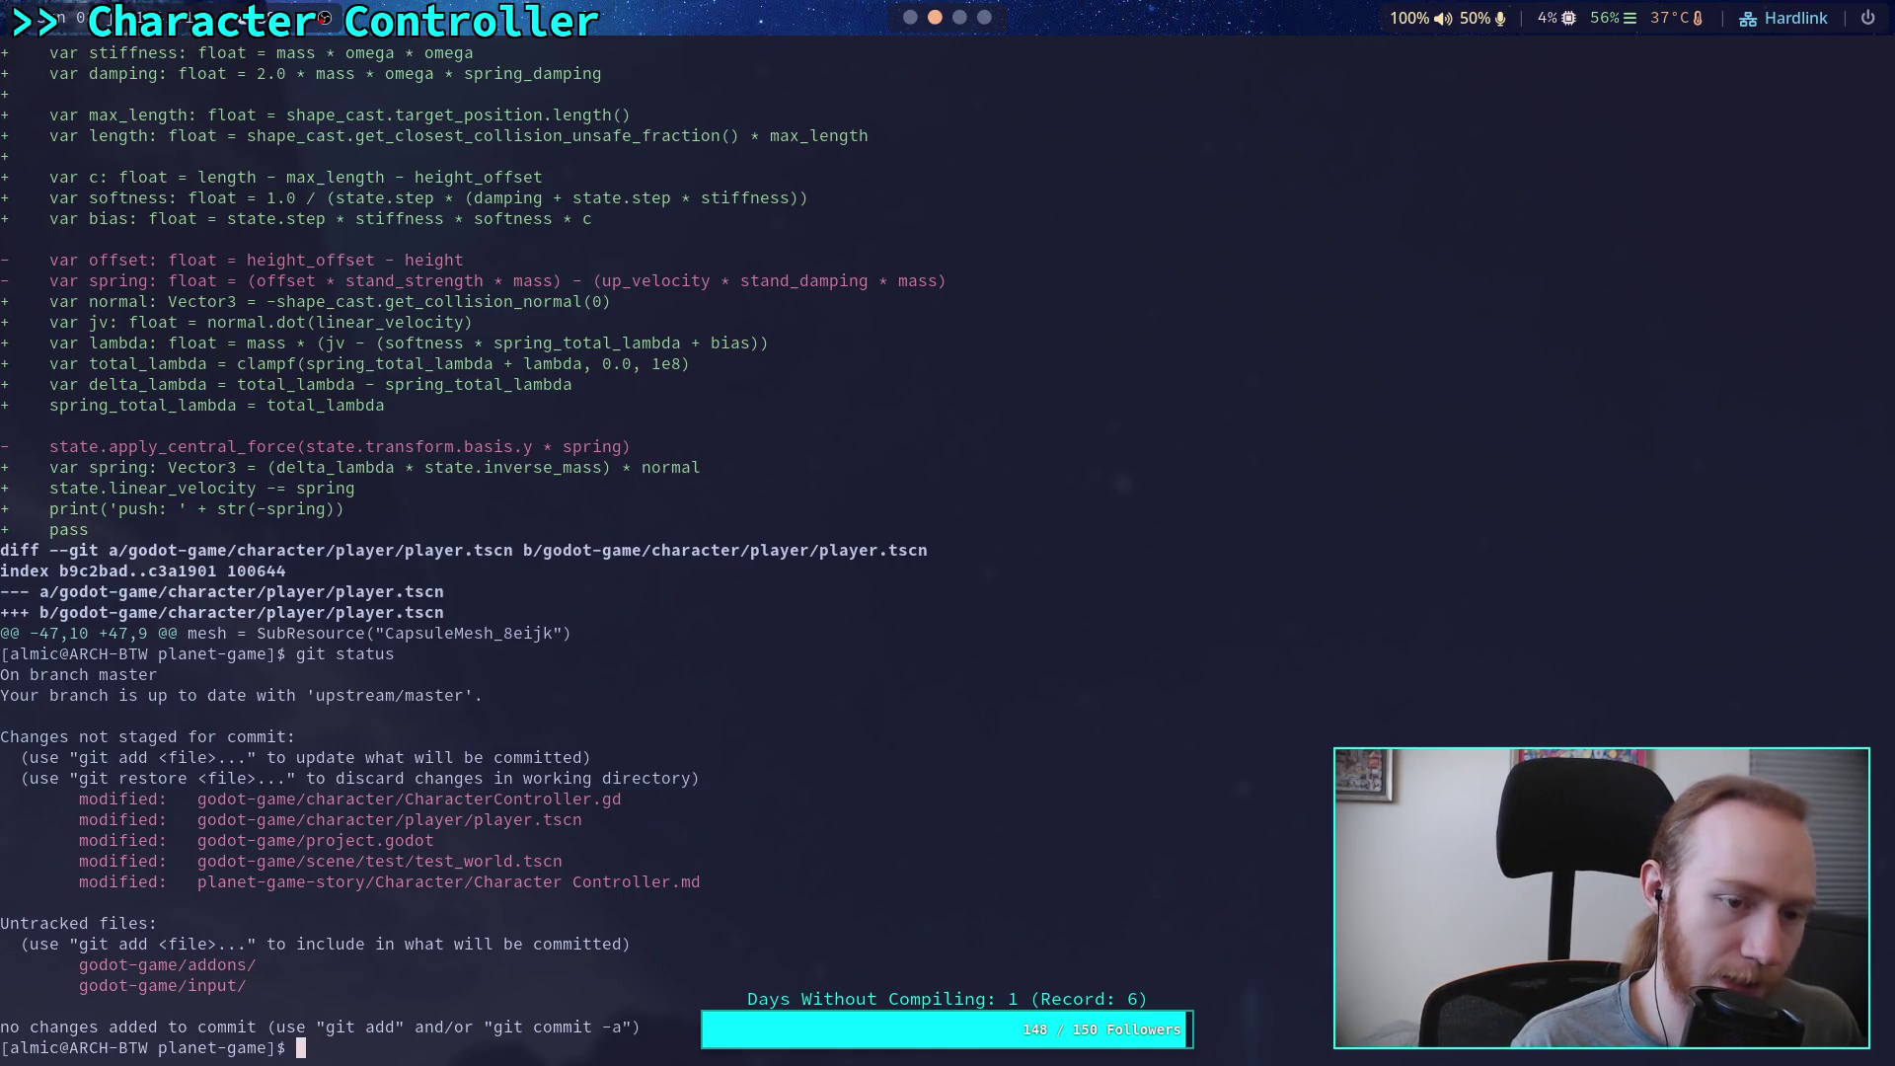
type("cd")
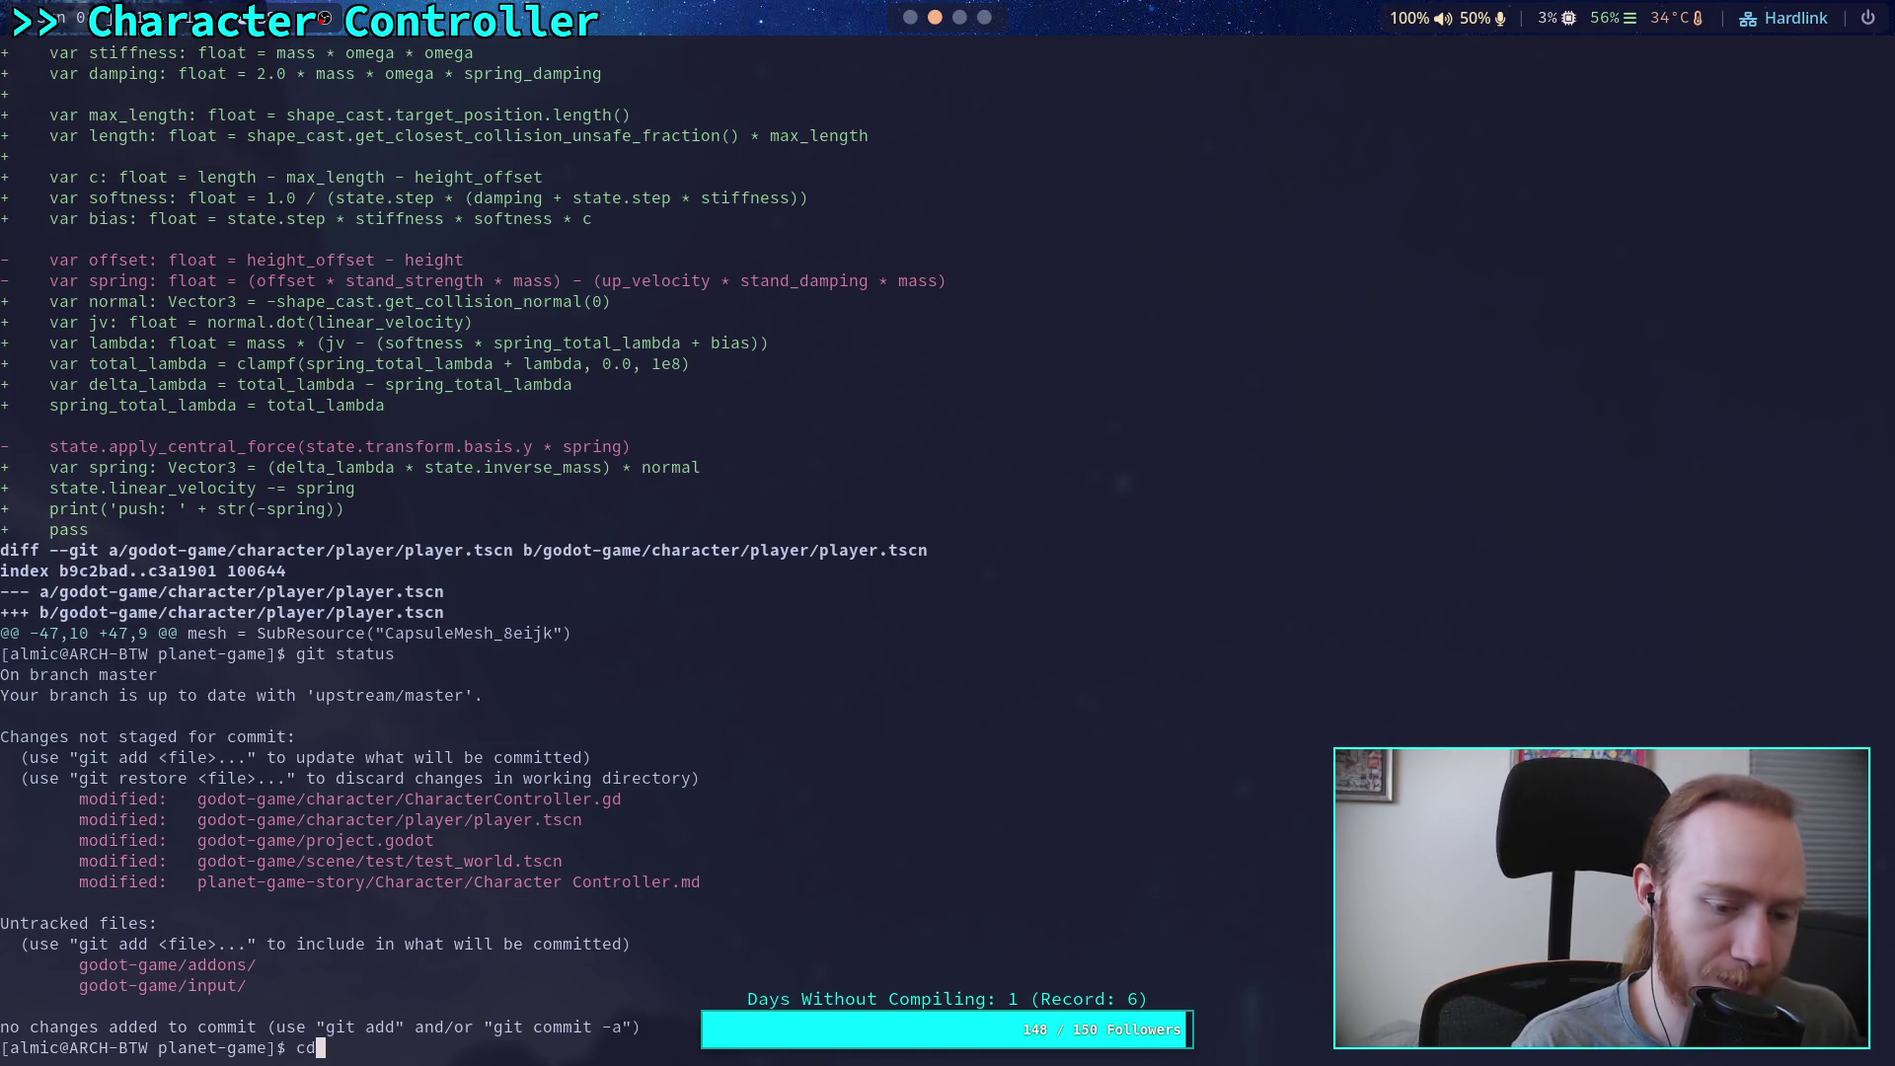
type(" ../")
type("../")
type(".")
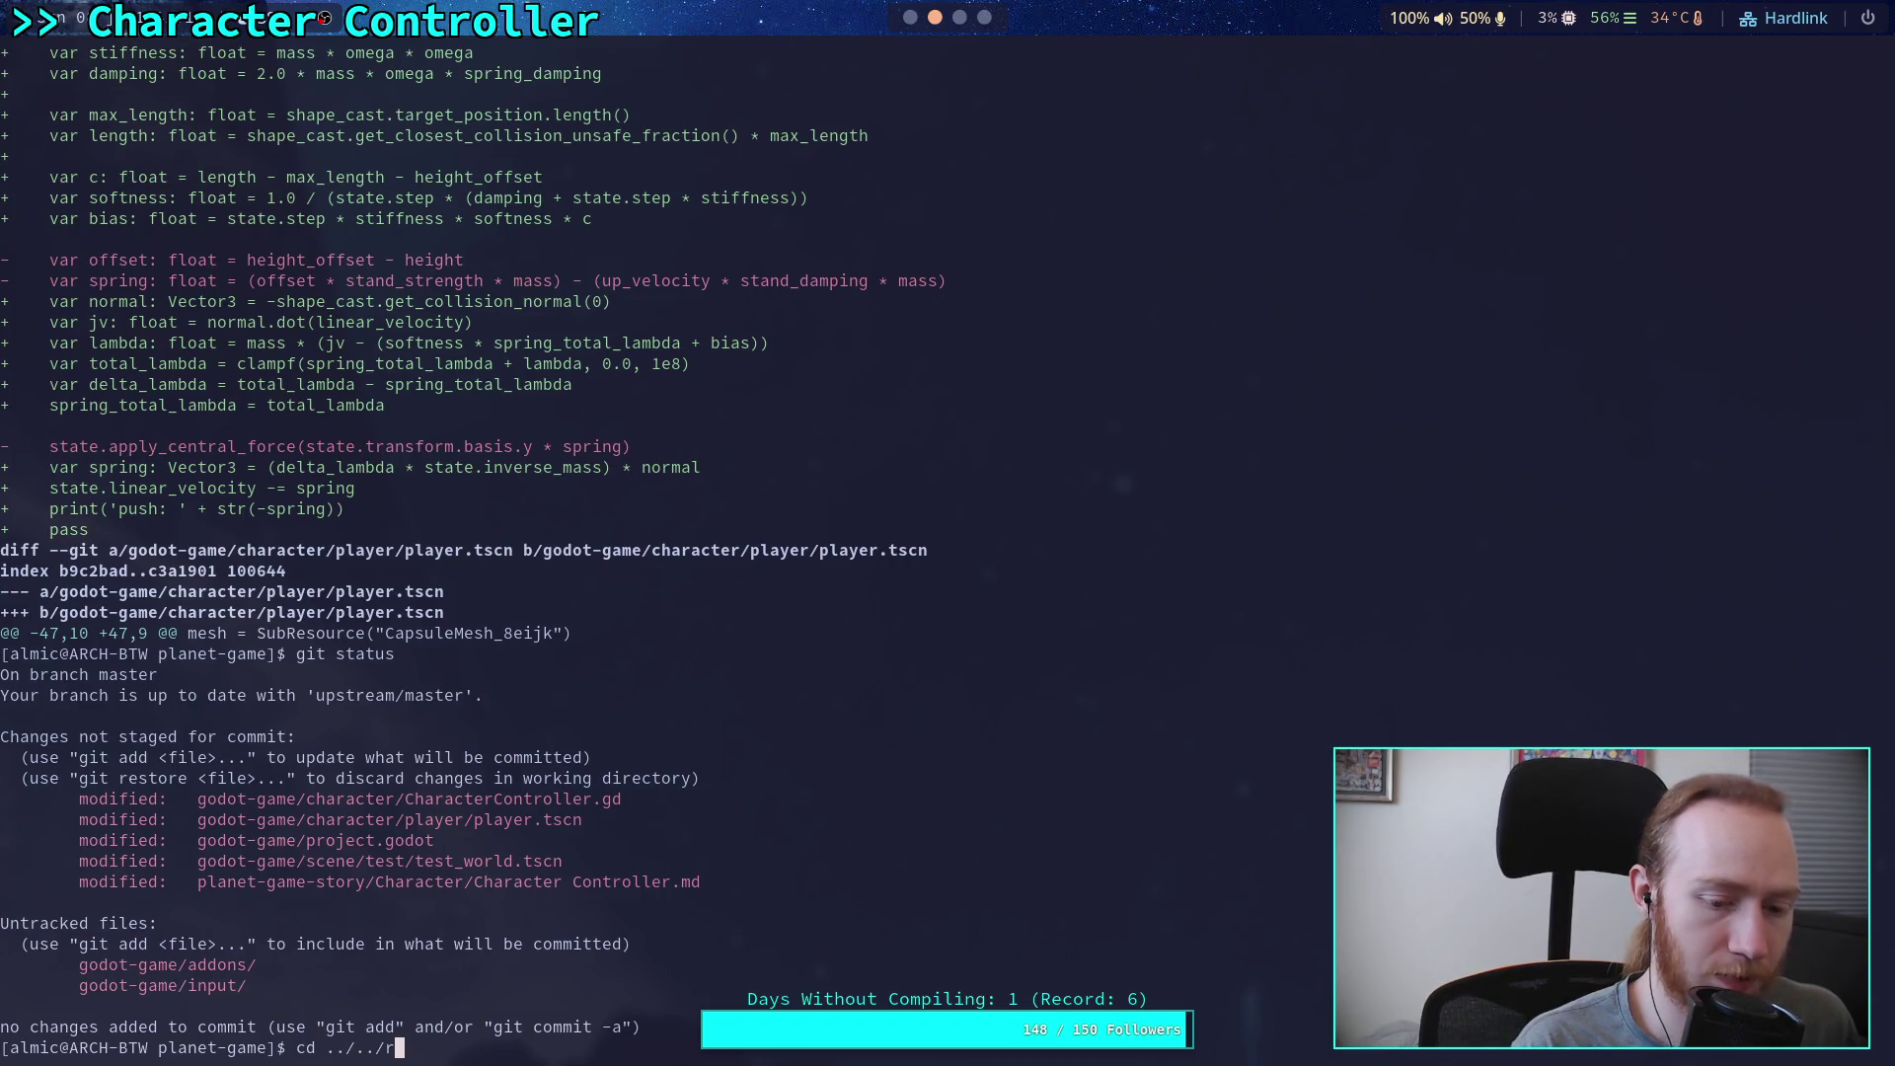
type("./../repos/godot")
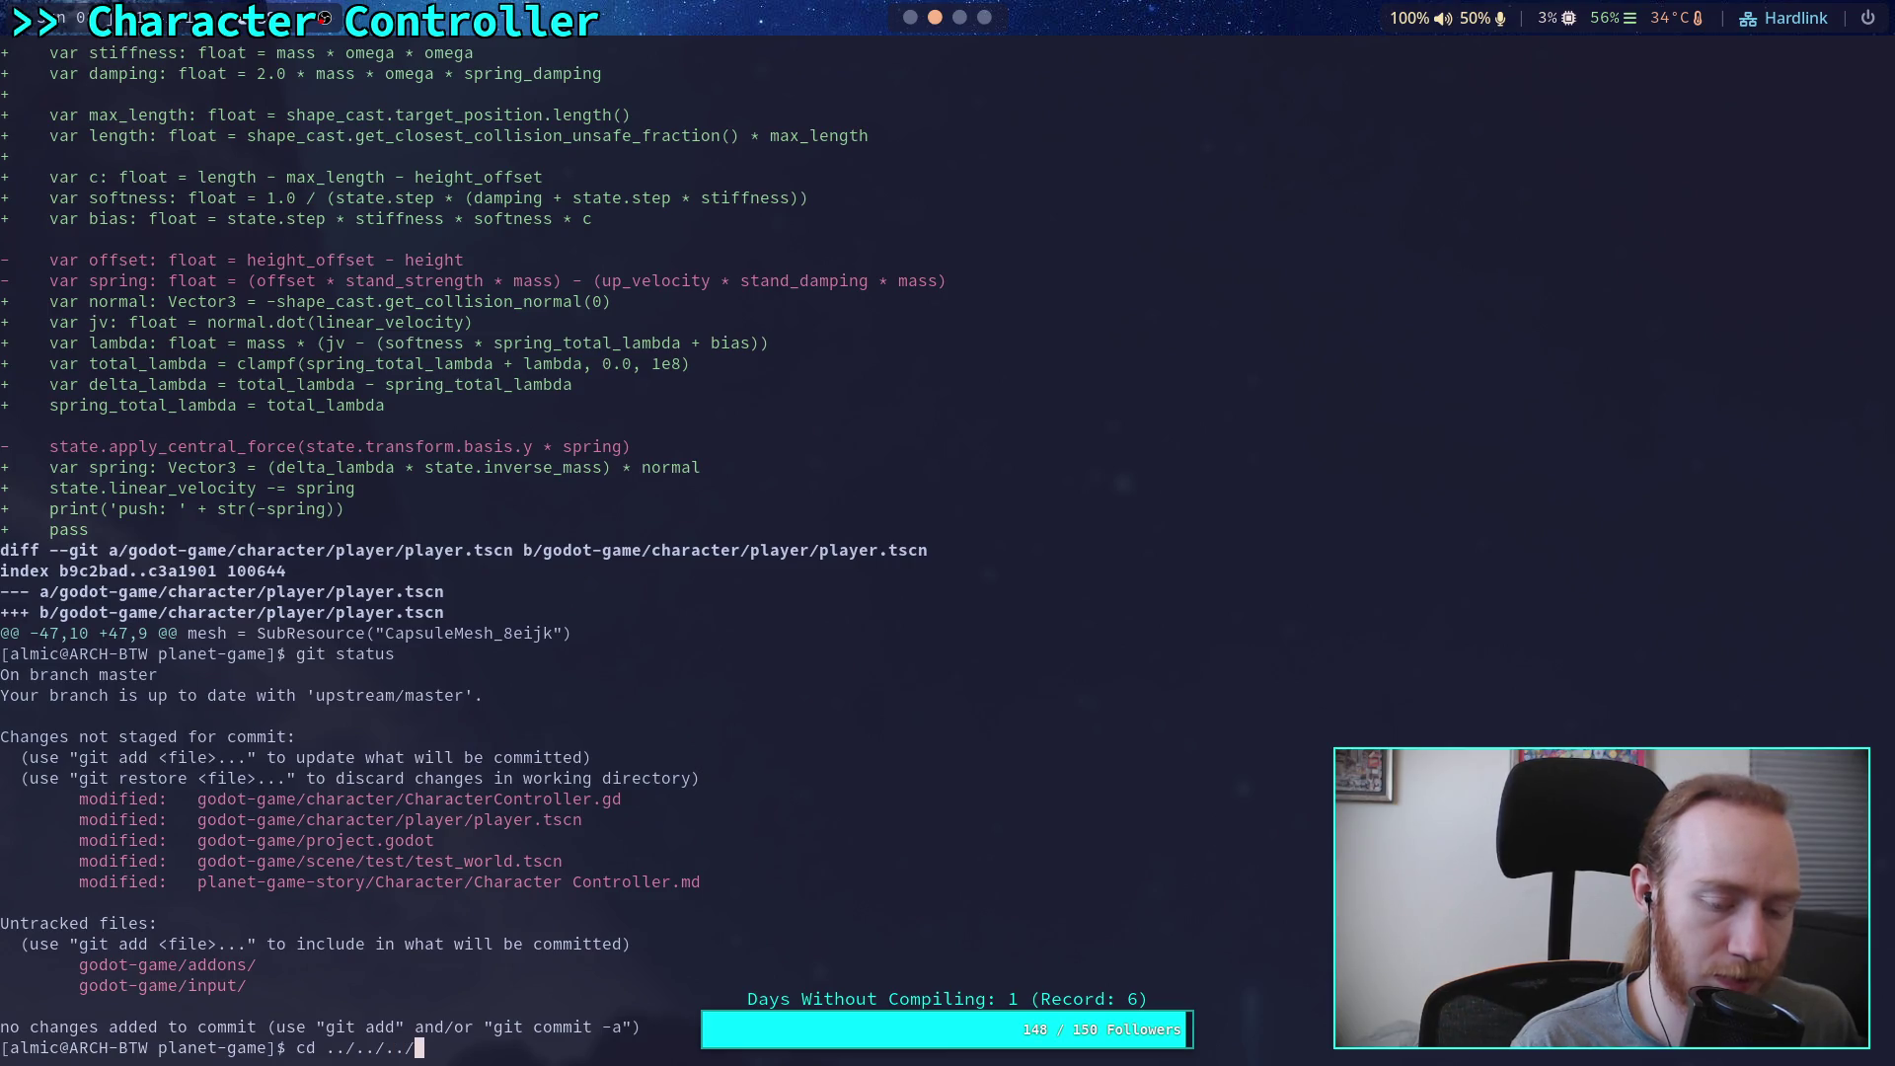
key("Return")
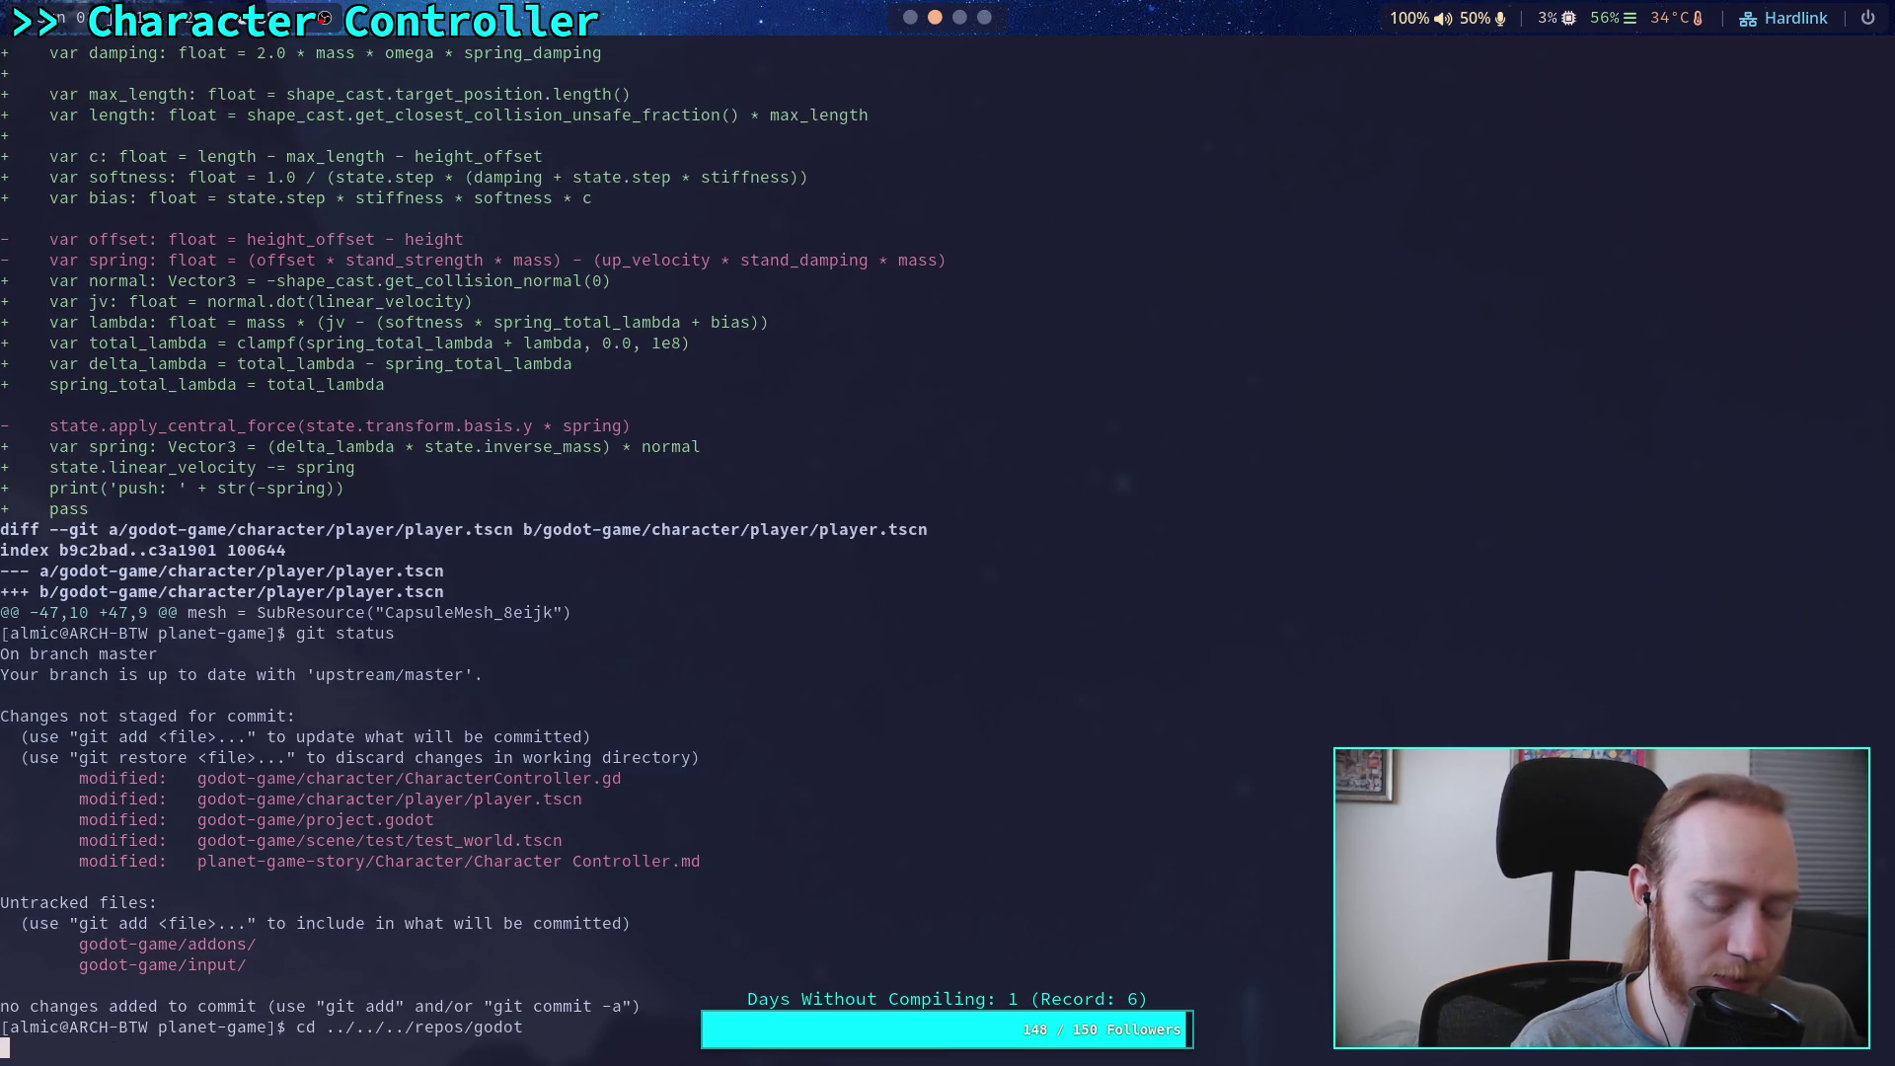
type("git status")
key("Return")
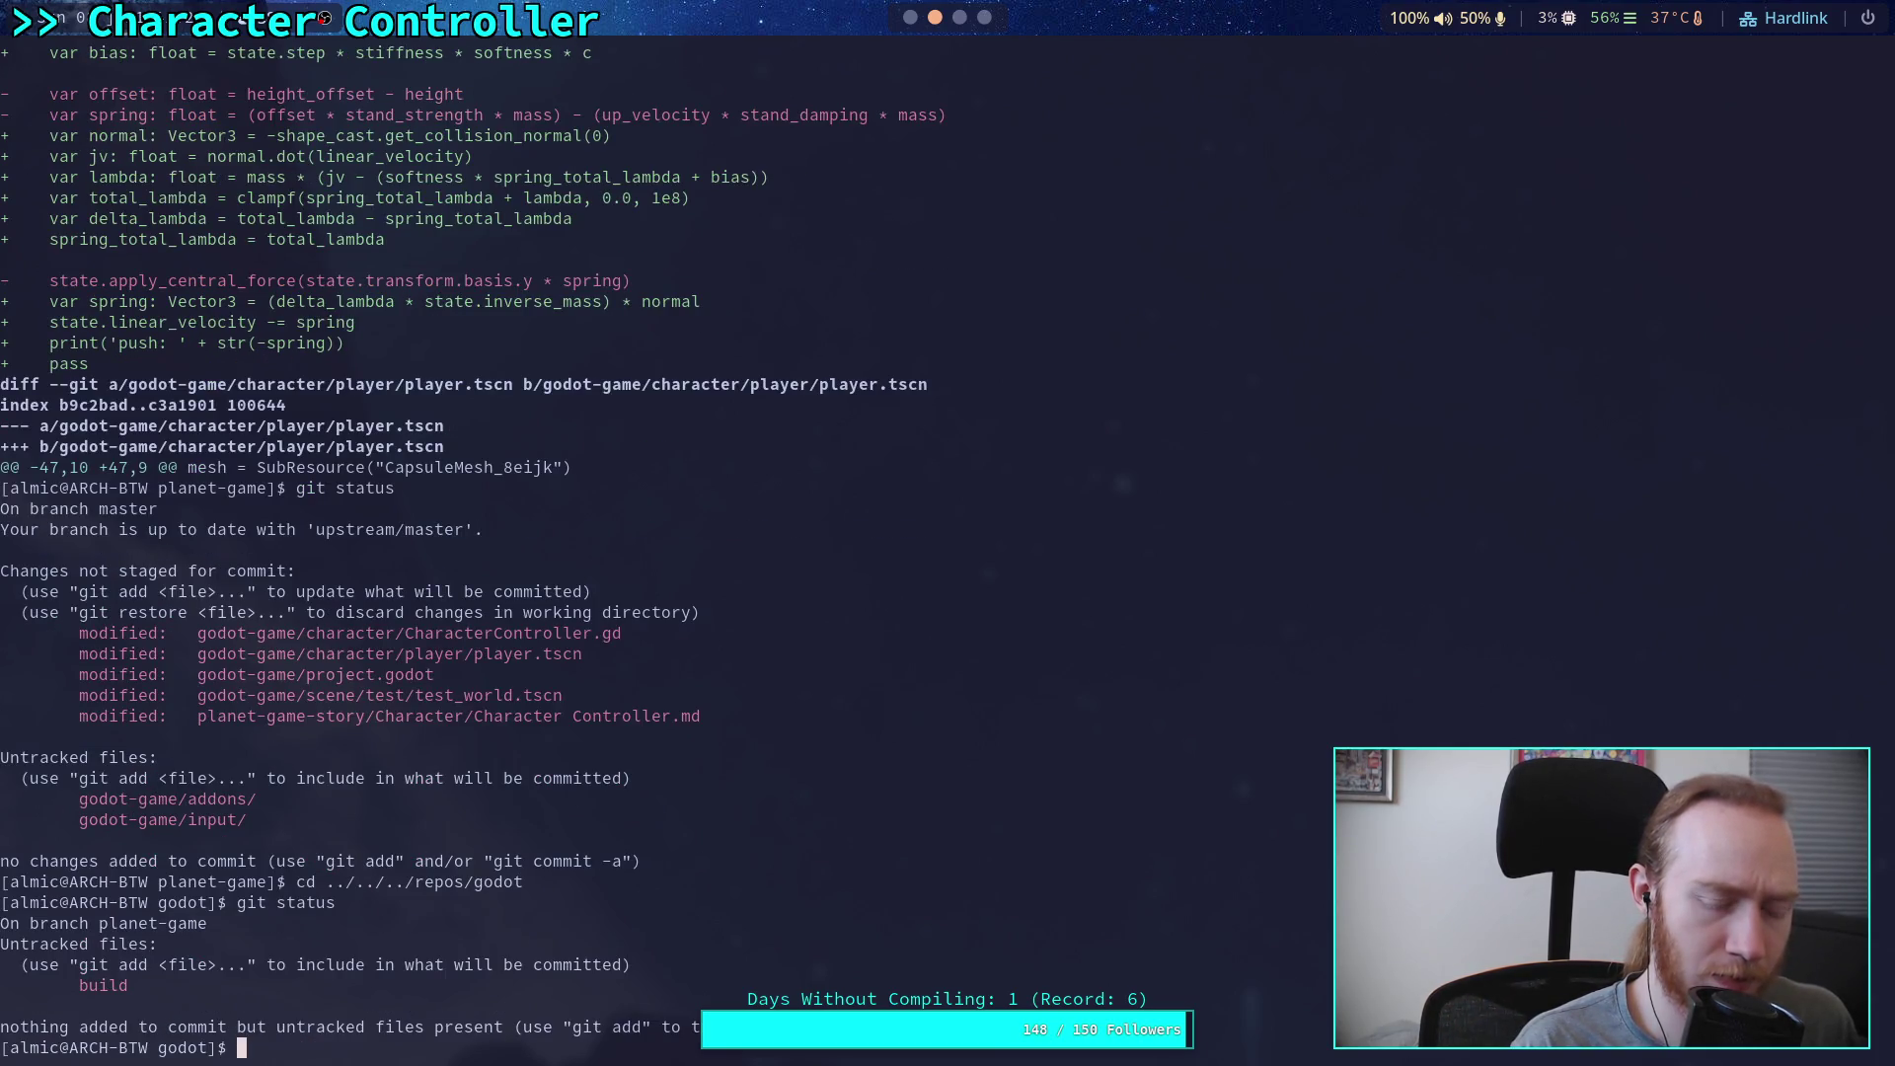
Push planet-game with git push --set-upstream origin planet-game so it tracks origin/planet-game
type("git push")
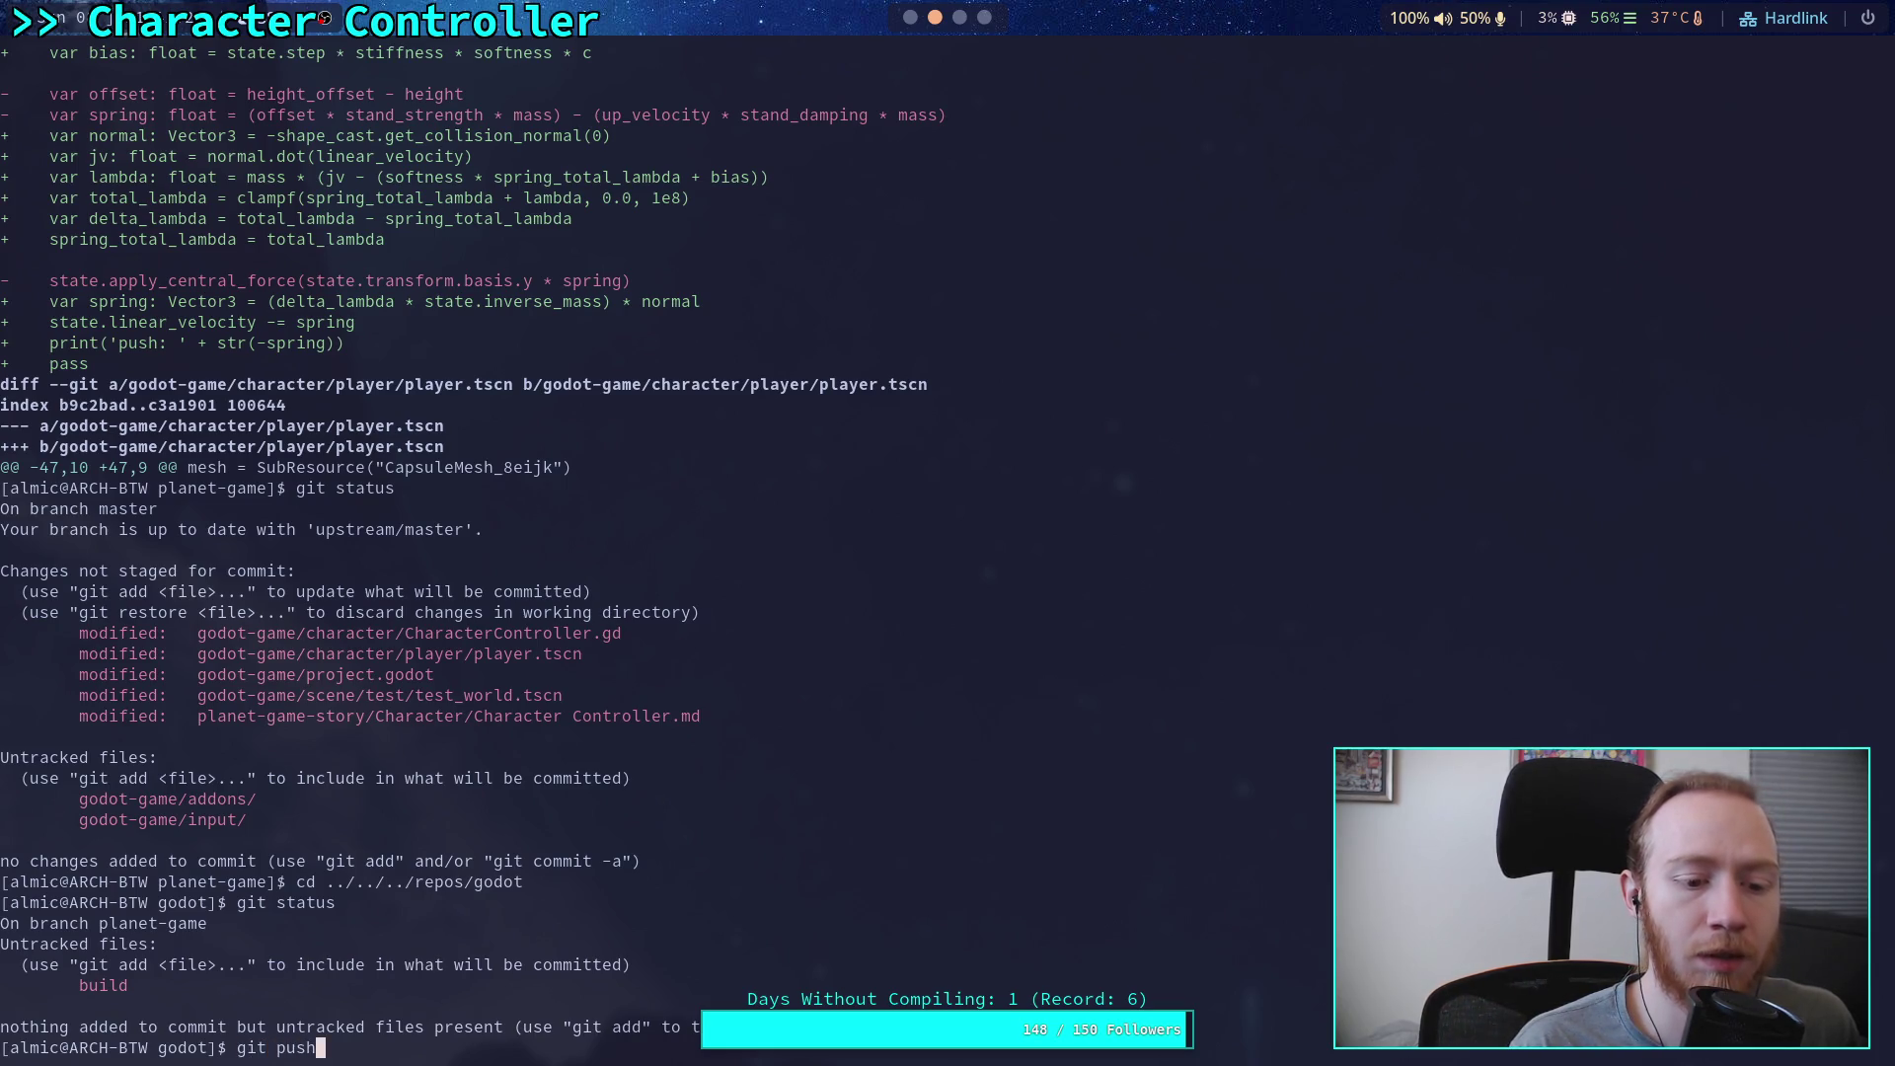
key("Return")
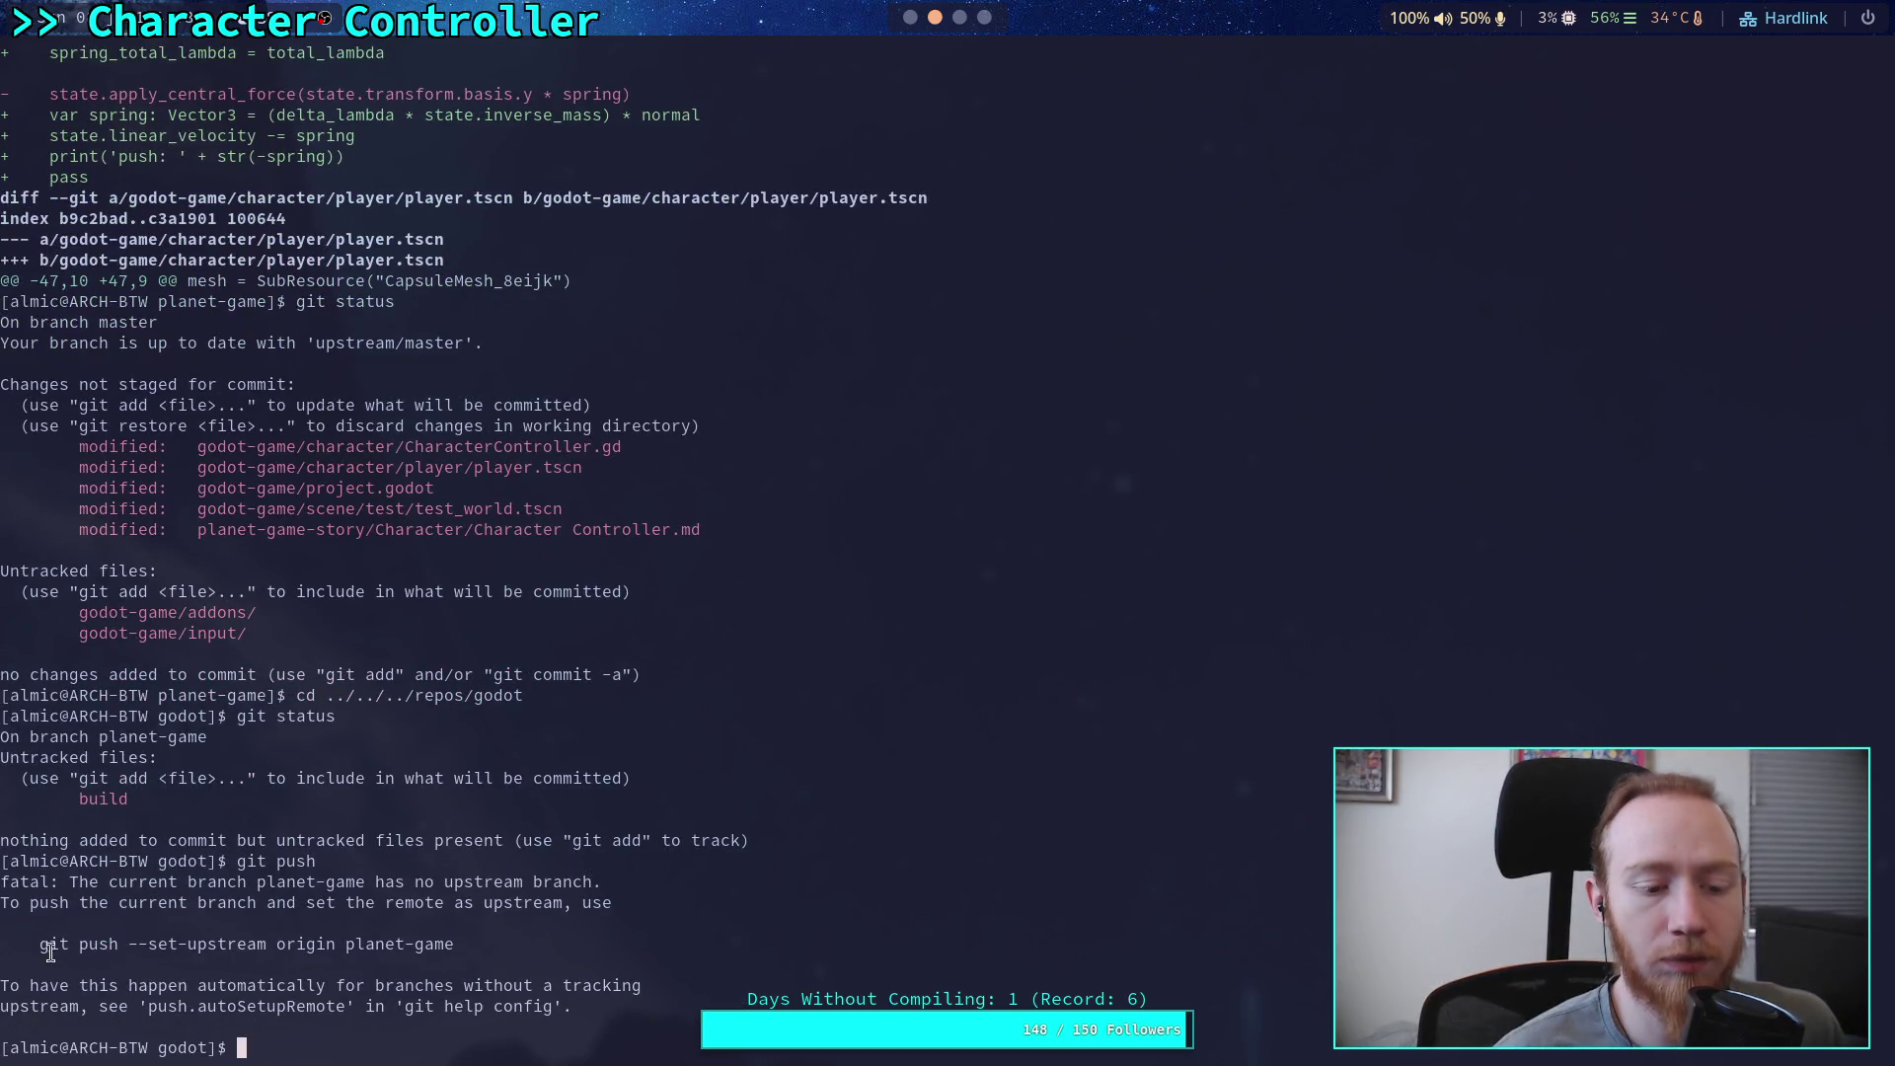
mouse_move(42, 946)
left_mouse_down()
mouse_move(454, 945)
mouse_move(45, 944)
left_mouse_up()
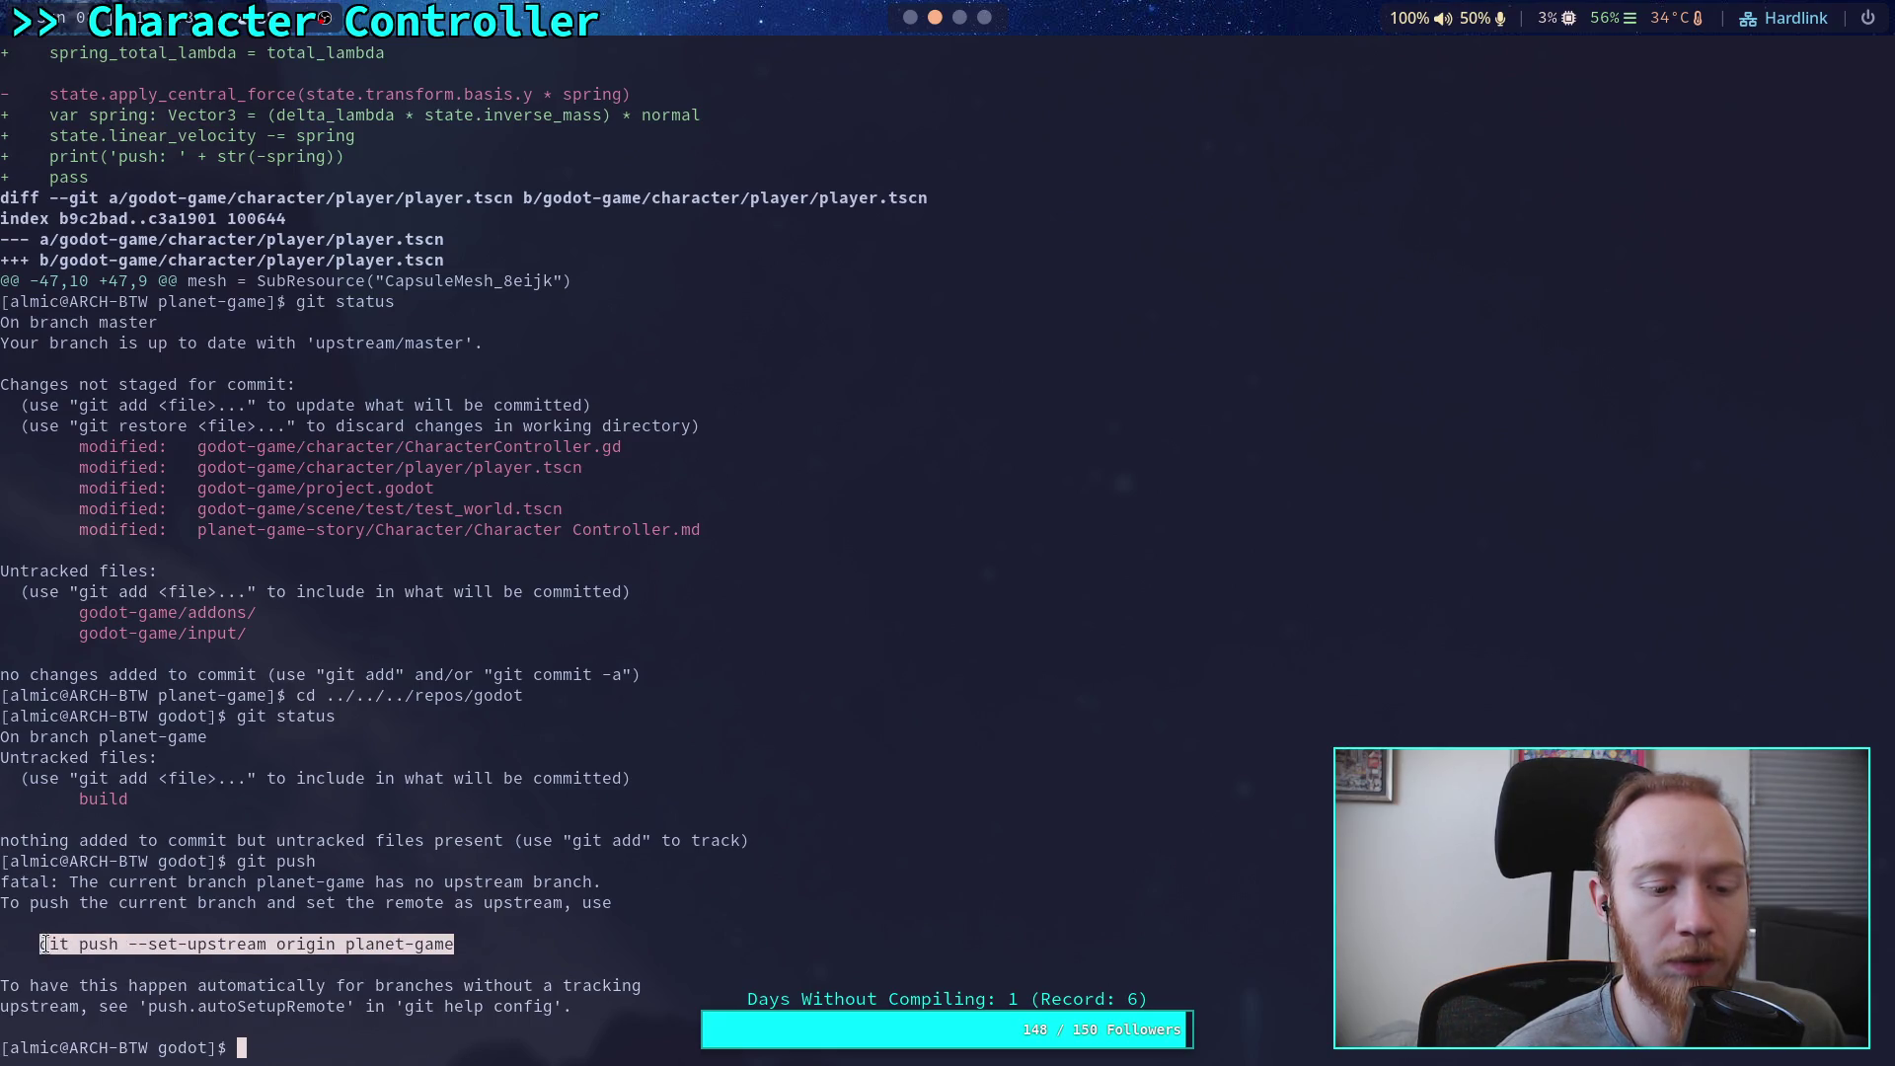
middle_click(44, 945)
key("Return")
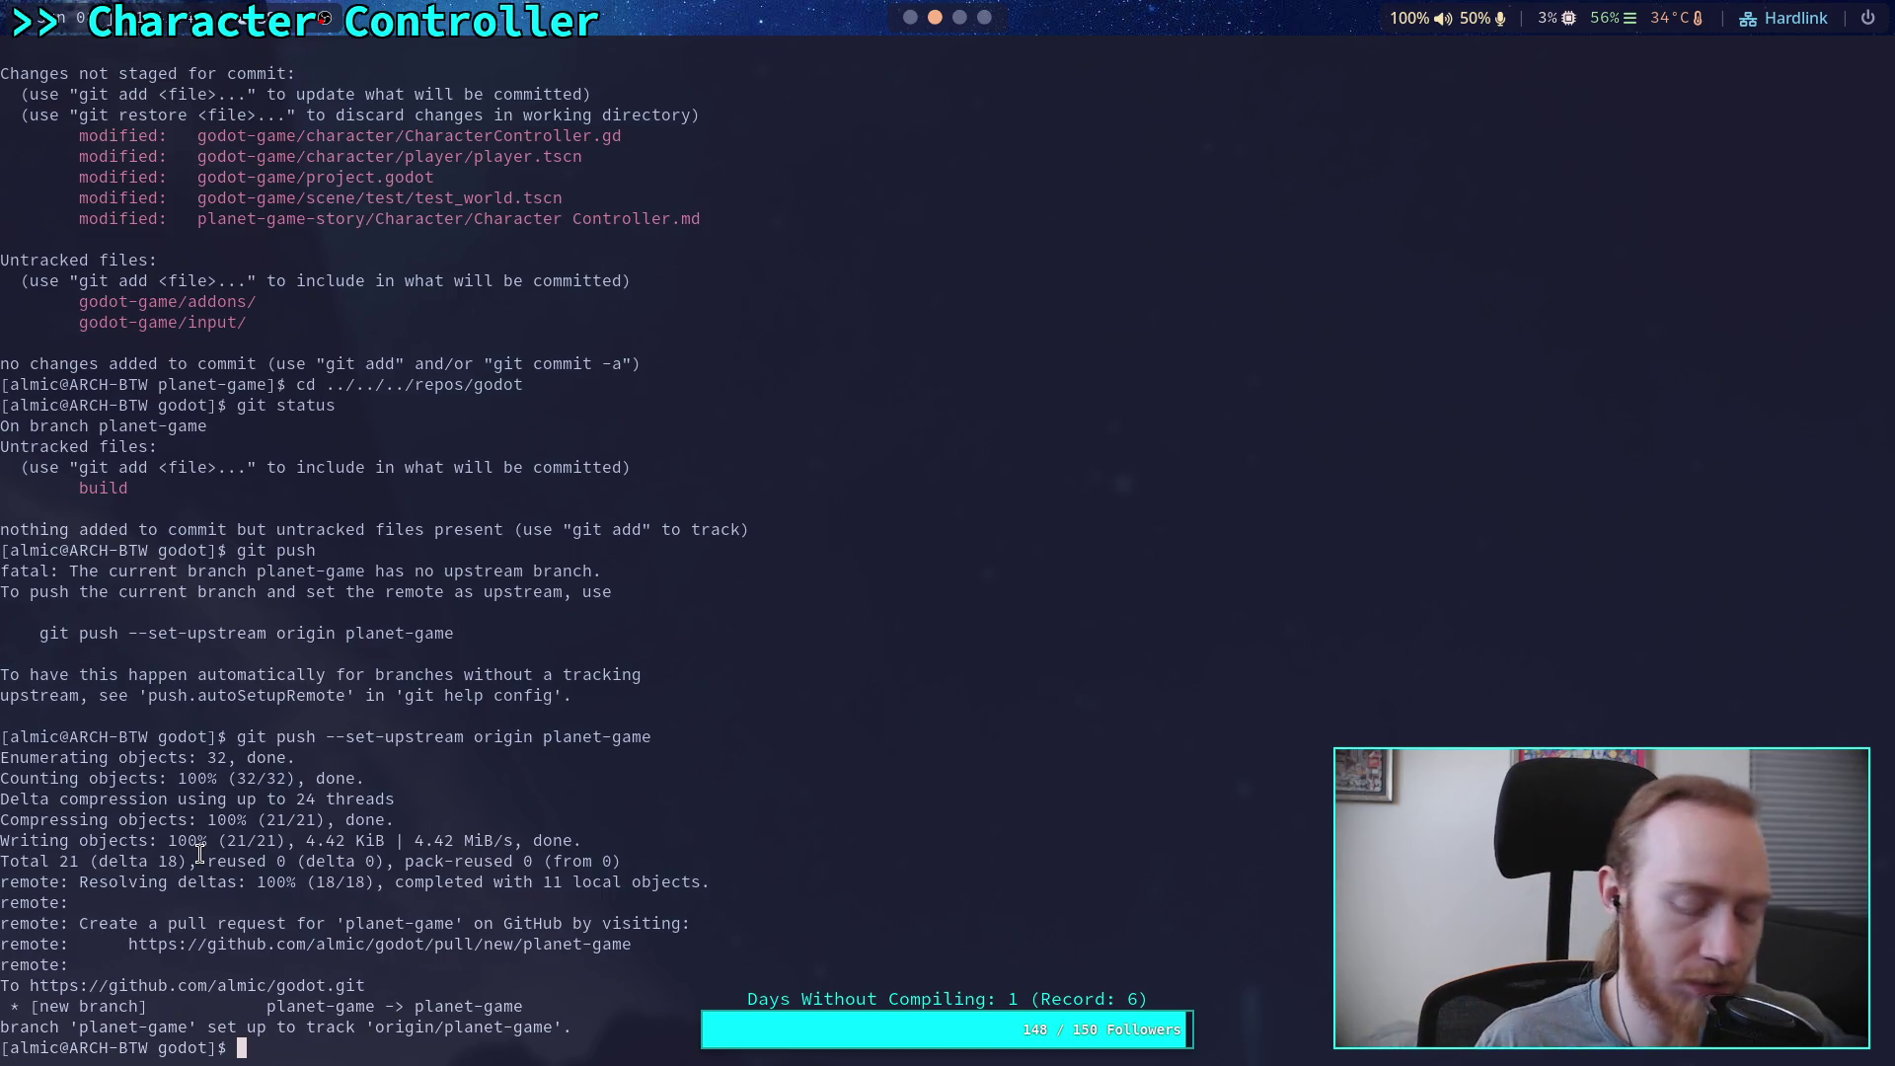
key("super+4")
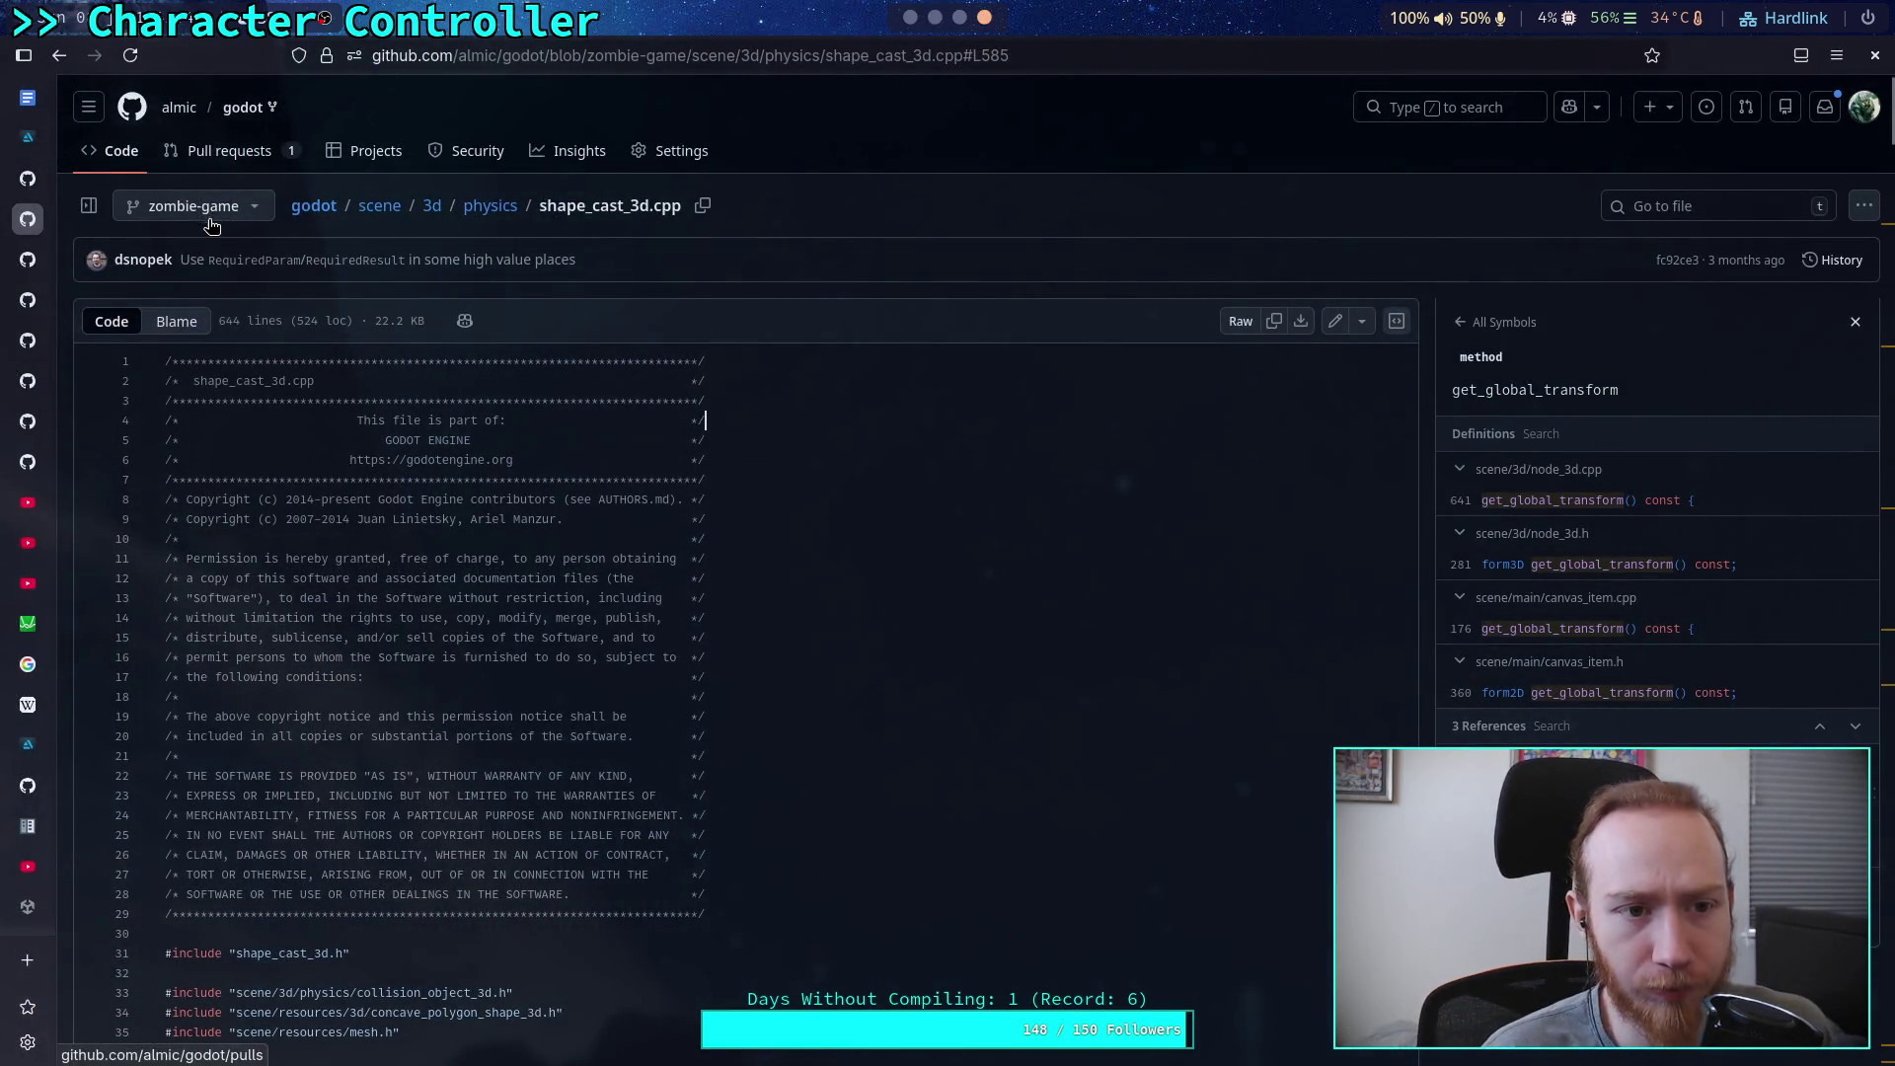
Switch the fork's GitHub view to planet-game, review its commit history, then return to Godot
left_click(116, 150)
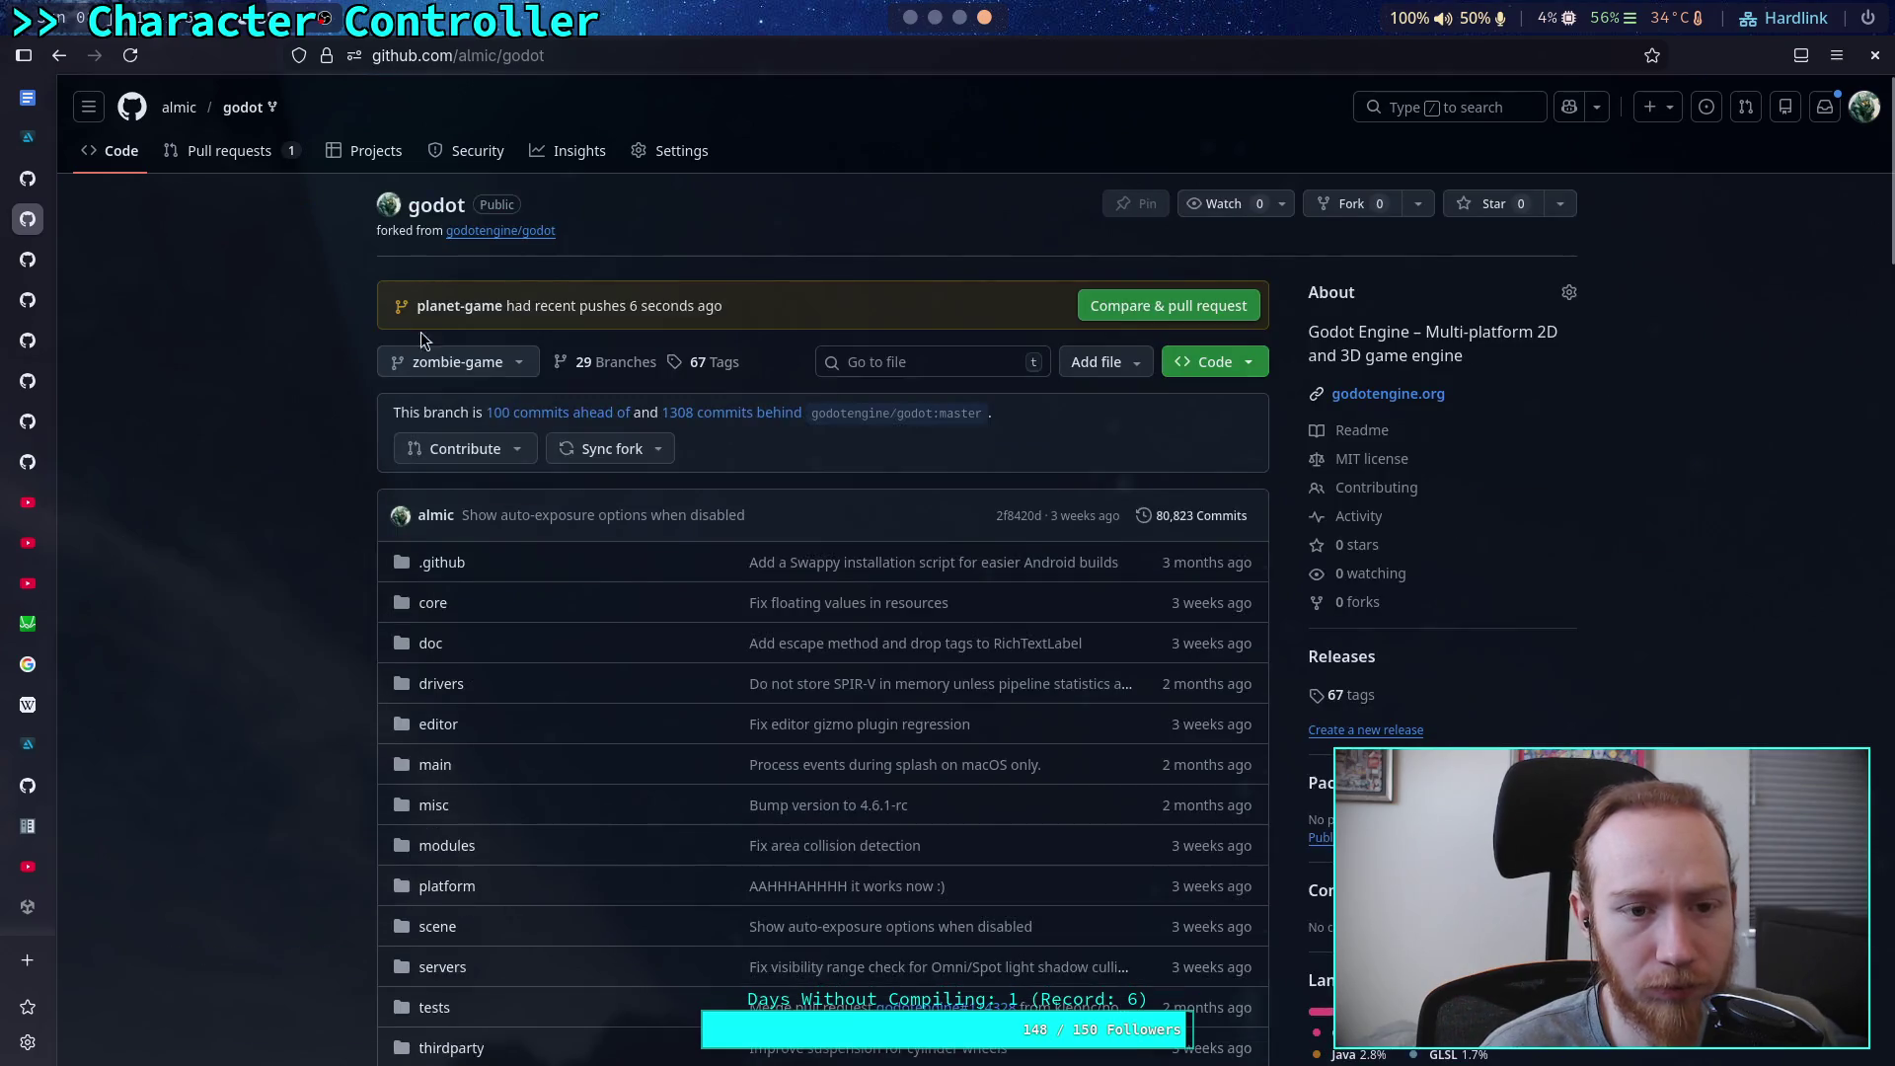
left_click(481, 362)
left_click(506, 561)
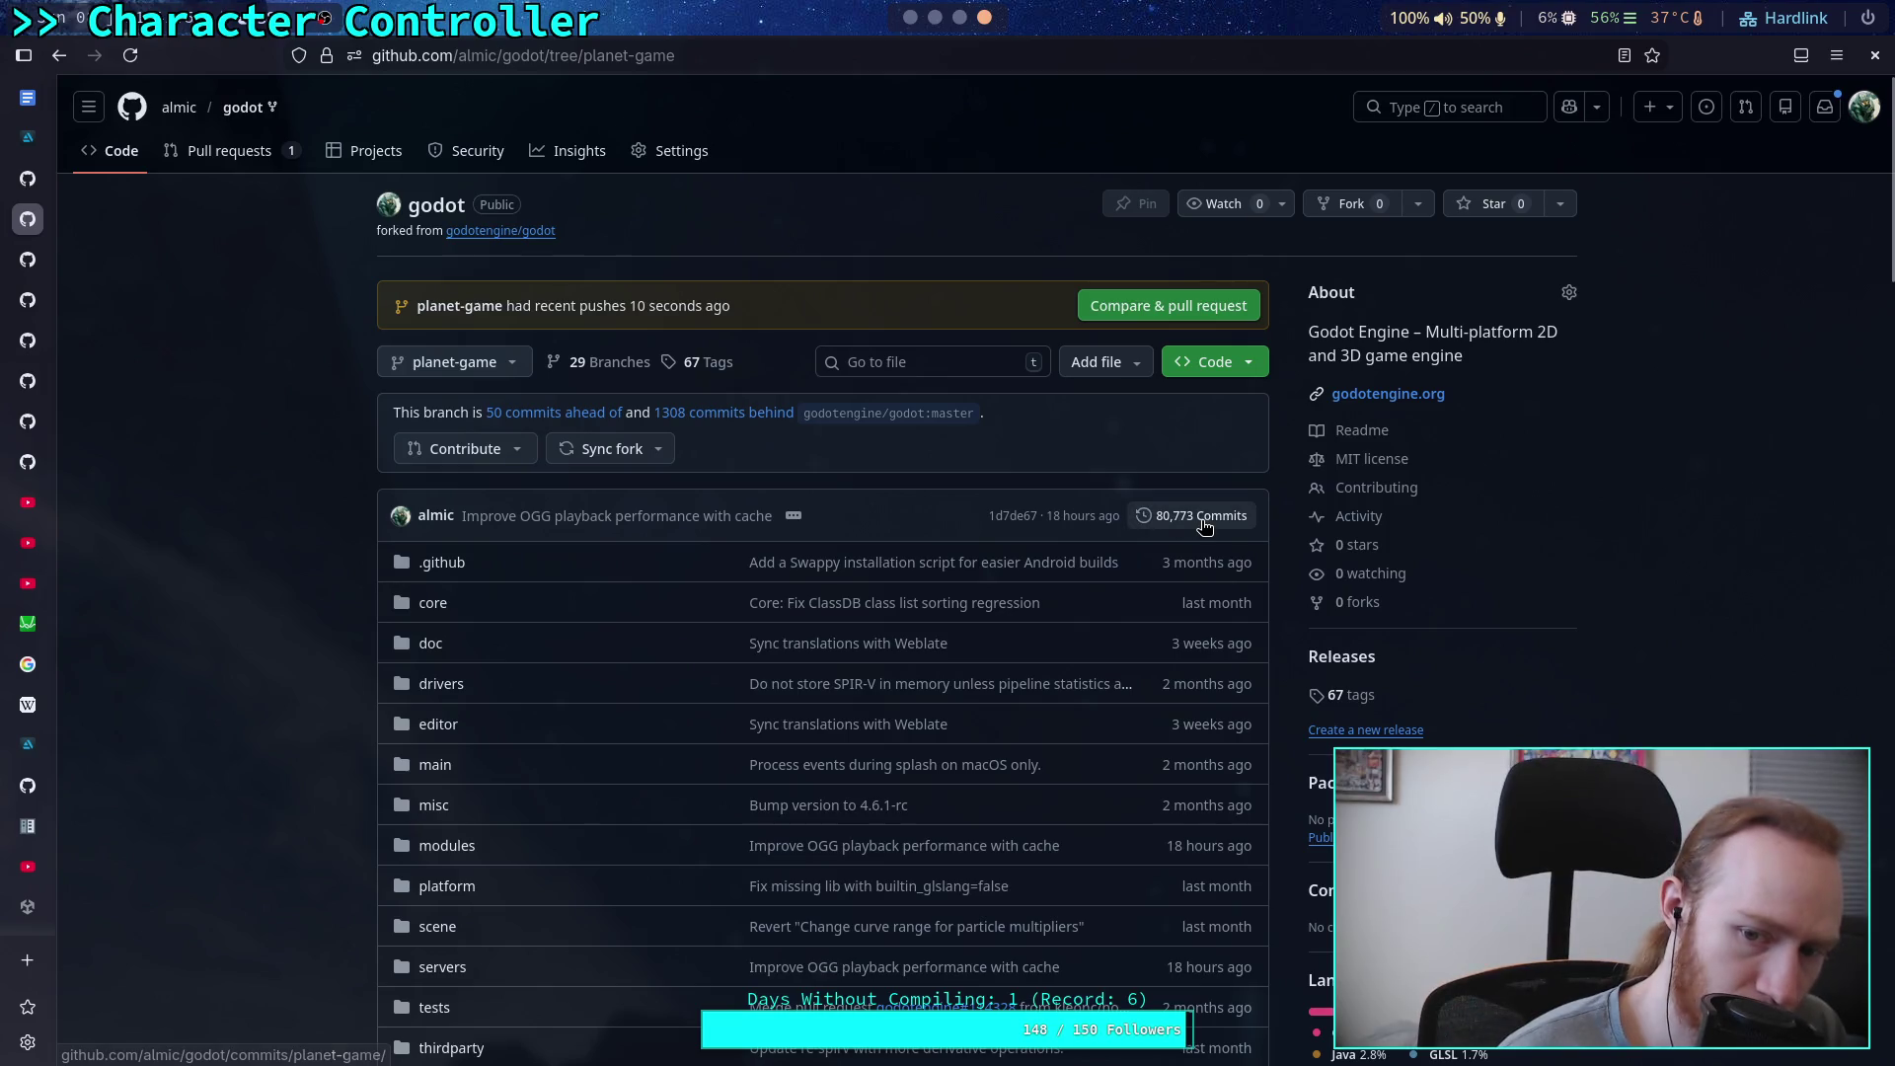
left_click(1204, 523)
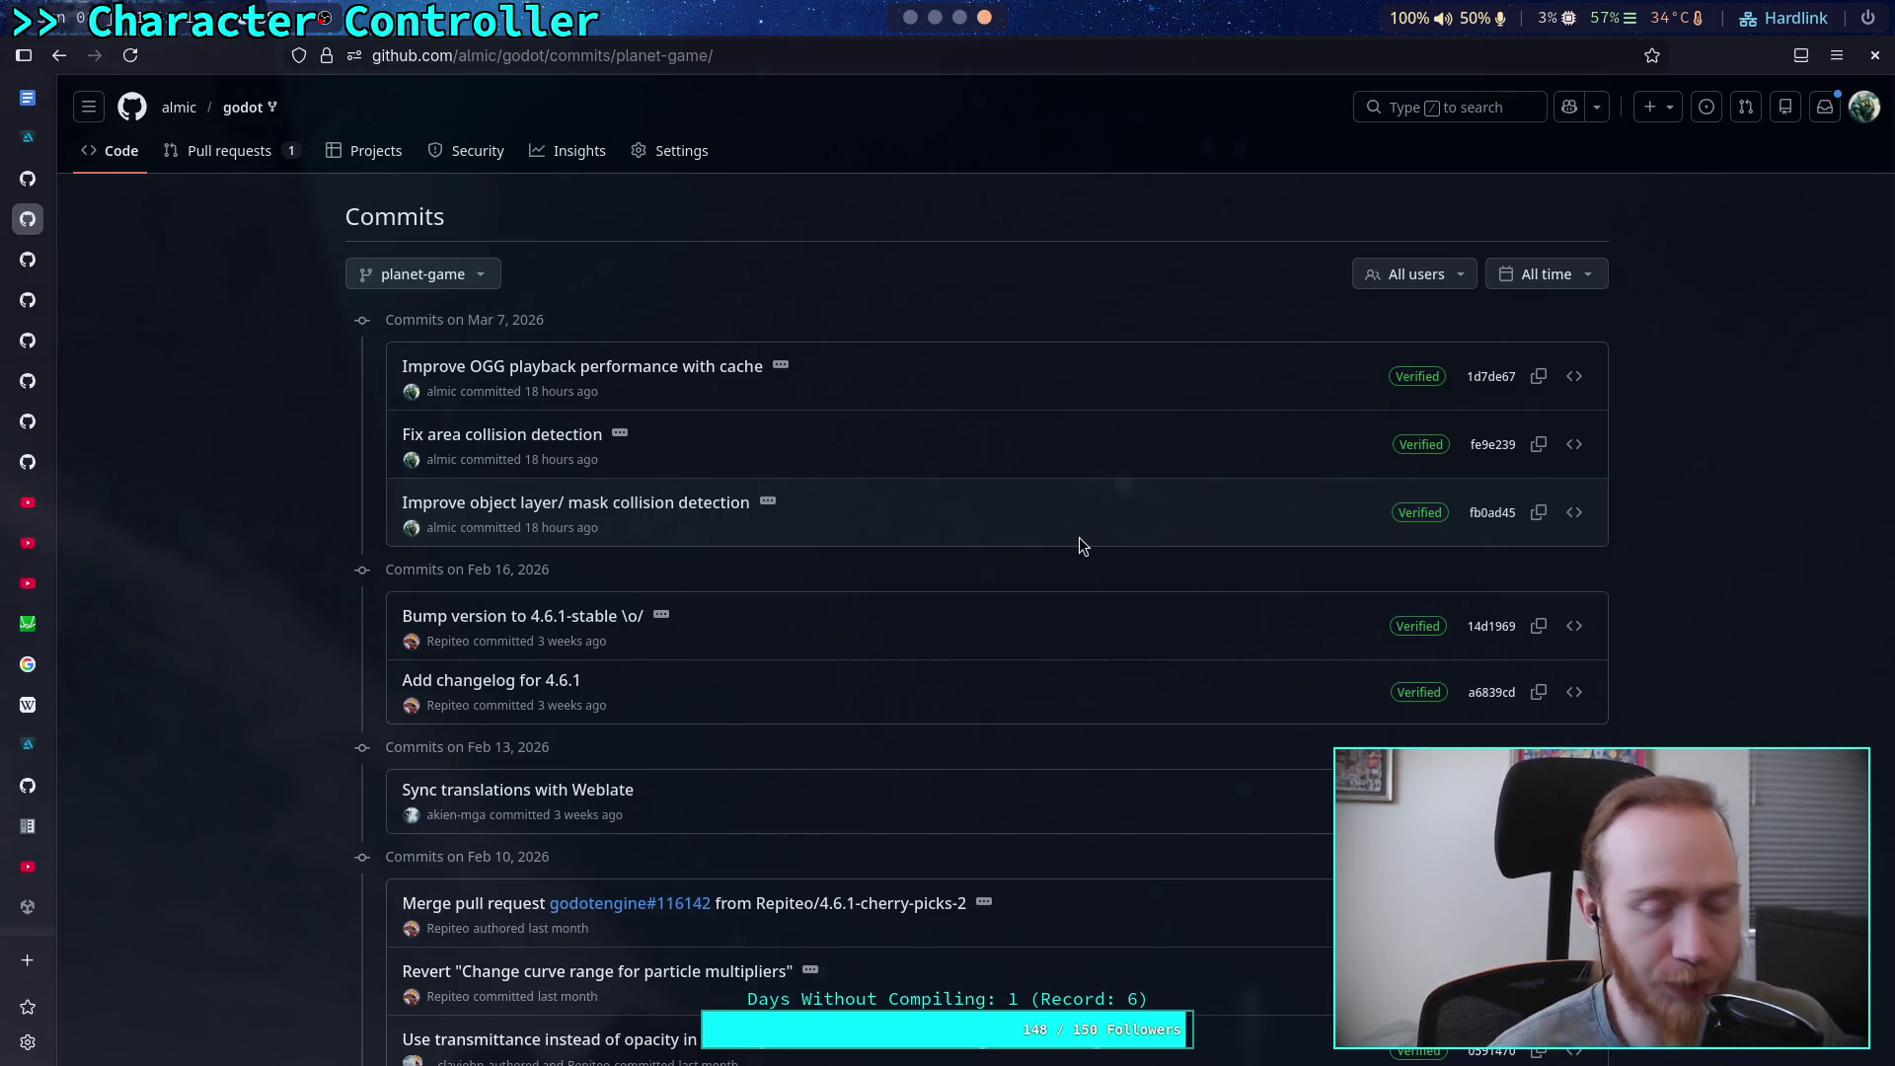
left_click(913, 34)
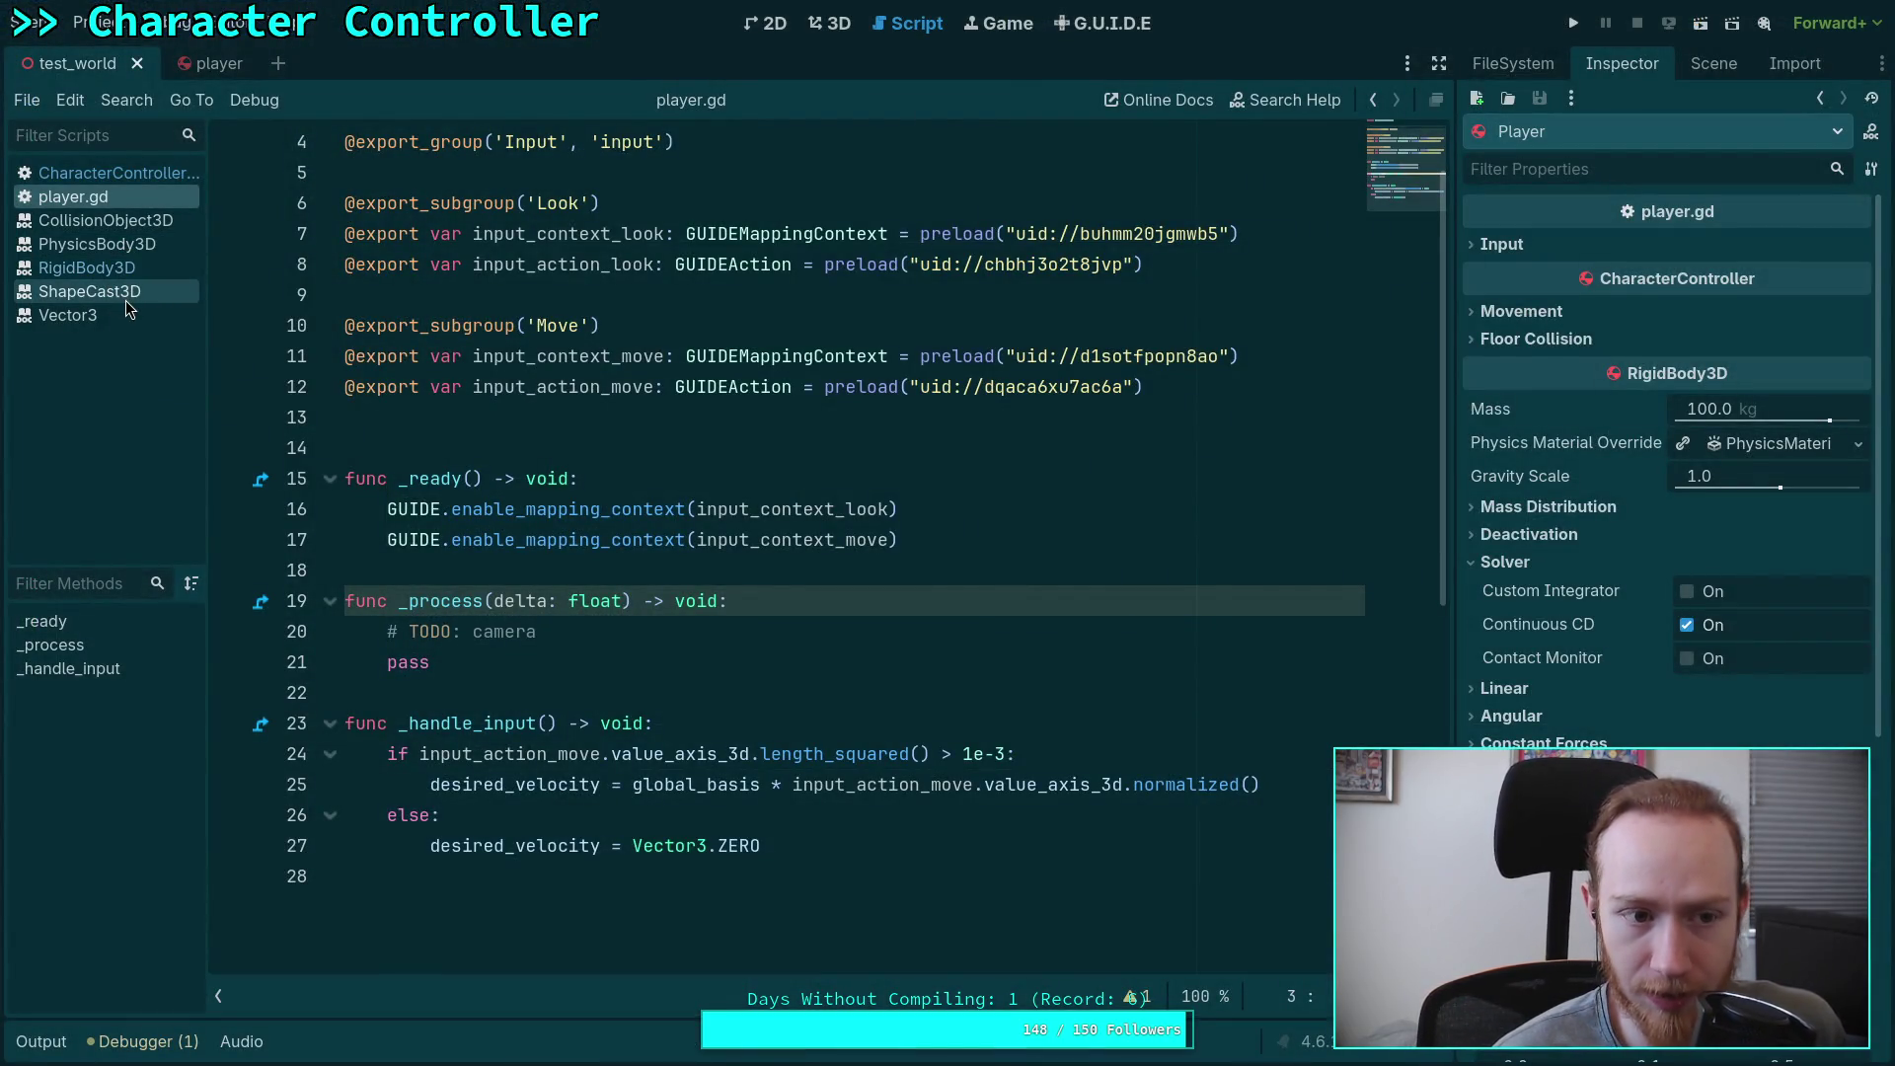
Follow the JoltVehicle link from the RigidBody3D docs, then add a JoltVehicle test line in _process
left_click(134, 267)
left_click(632, 191)
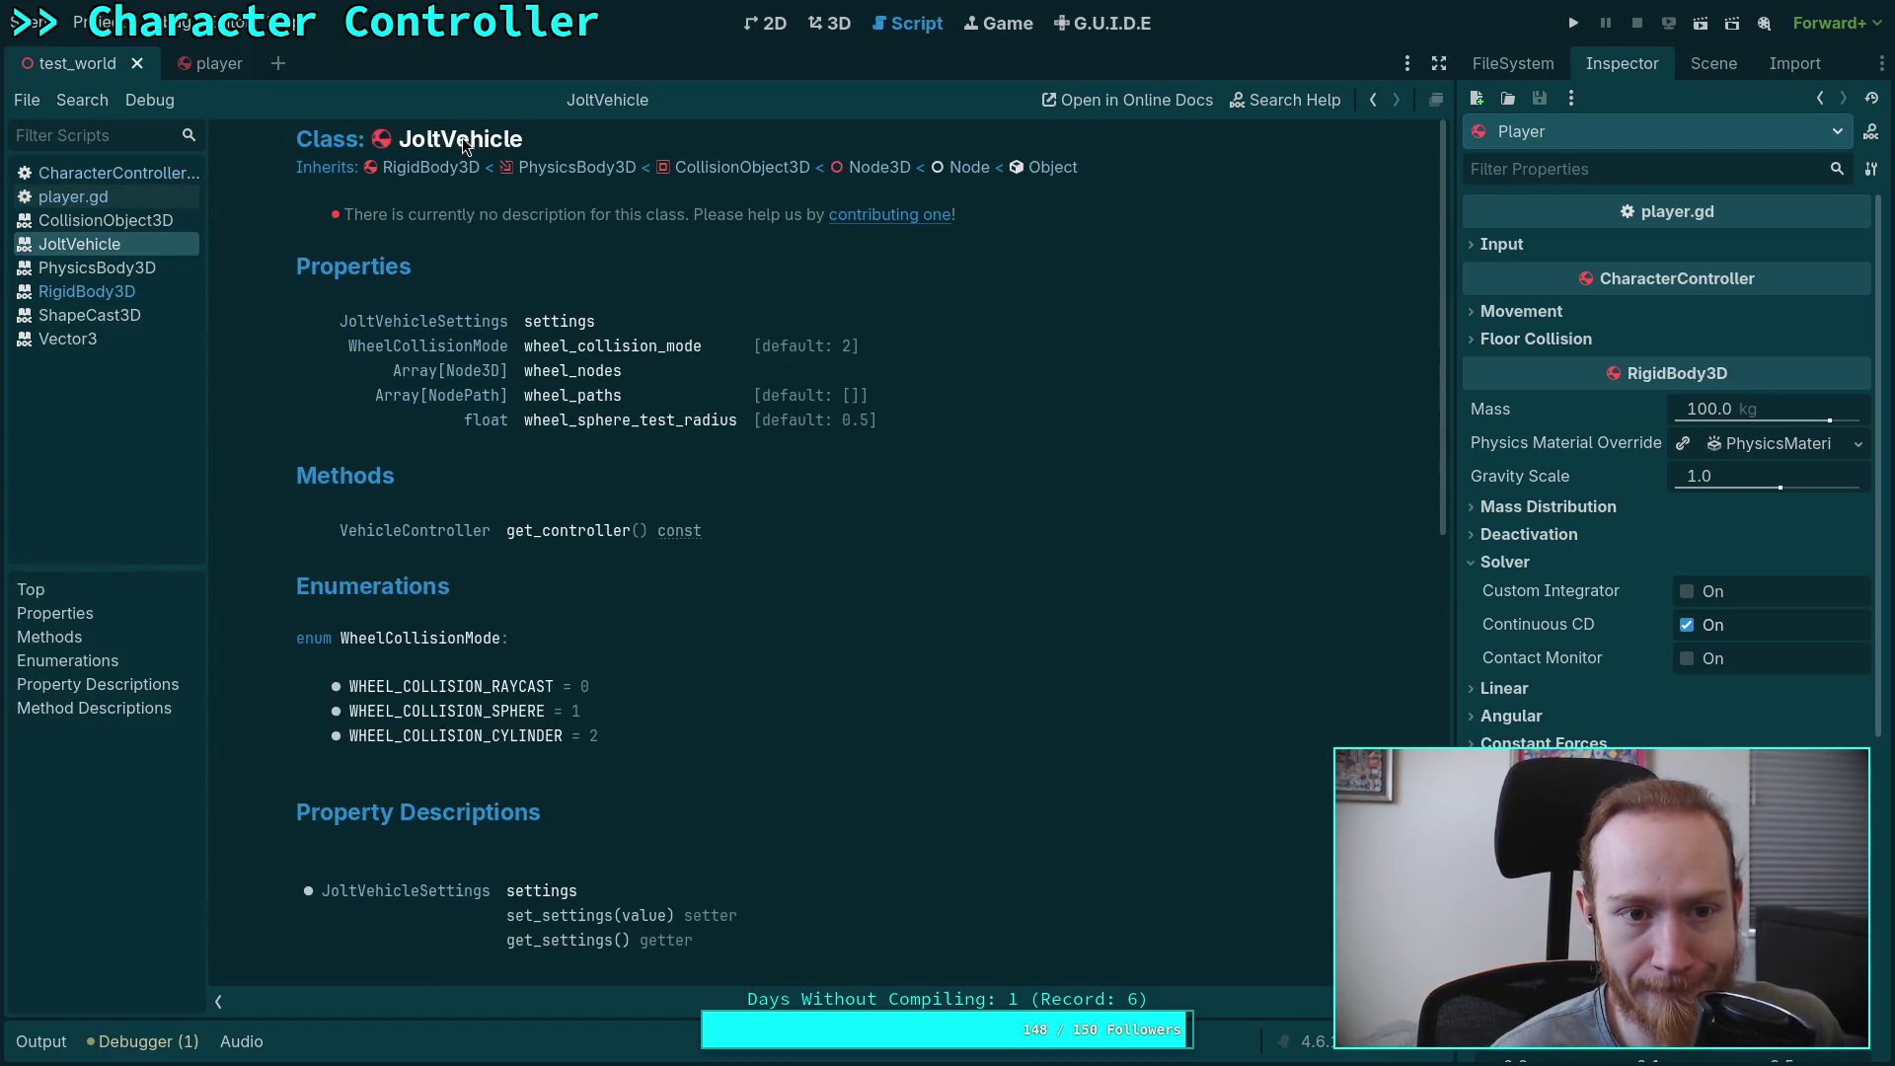
left_click(85, 194)
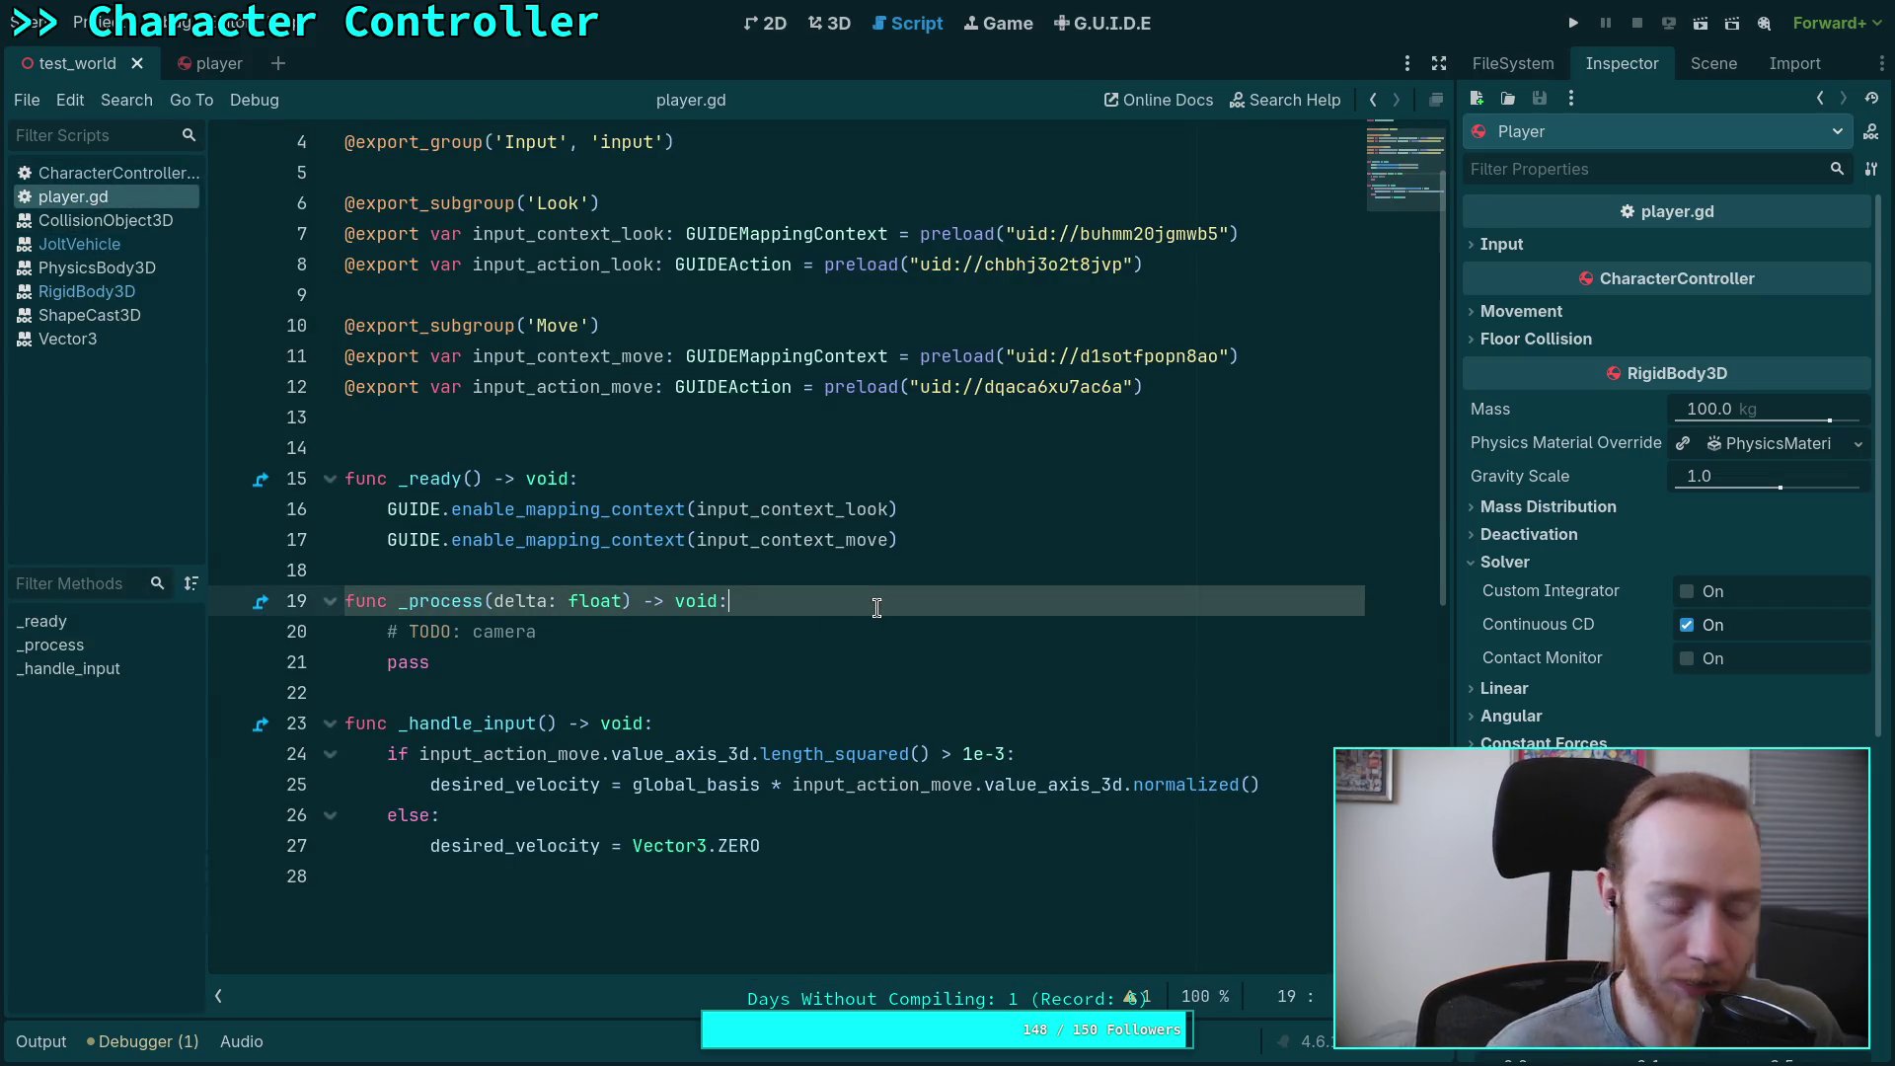
key("Return")
type("-JJoltV")
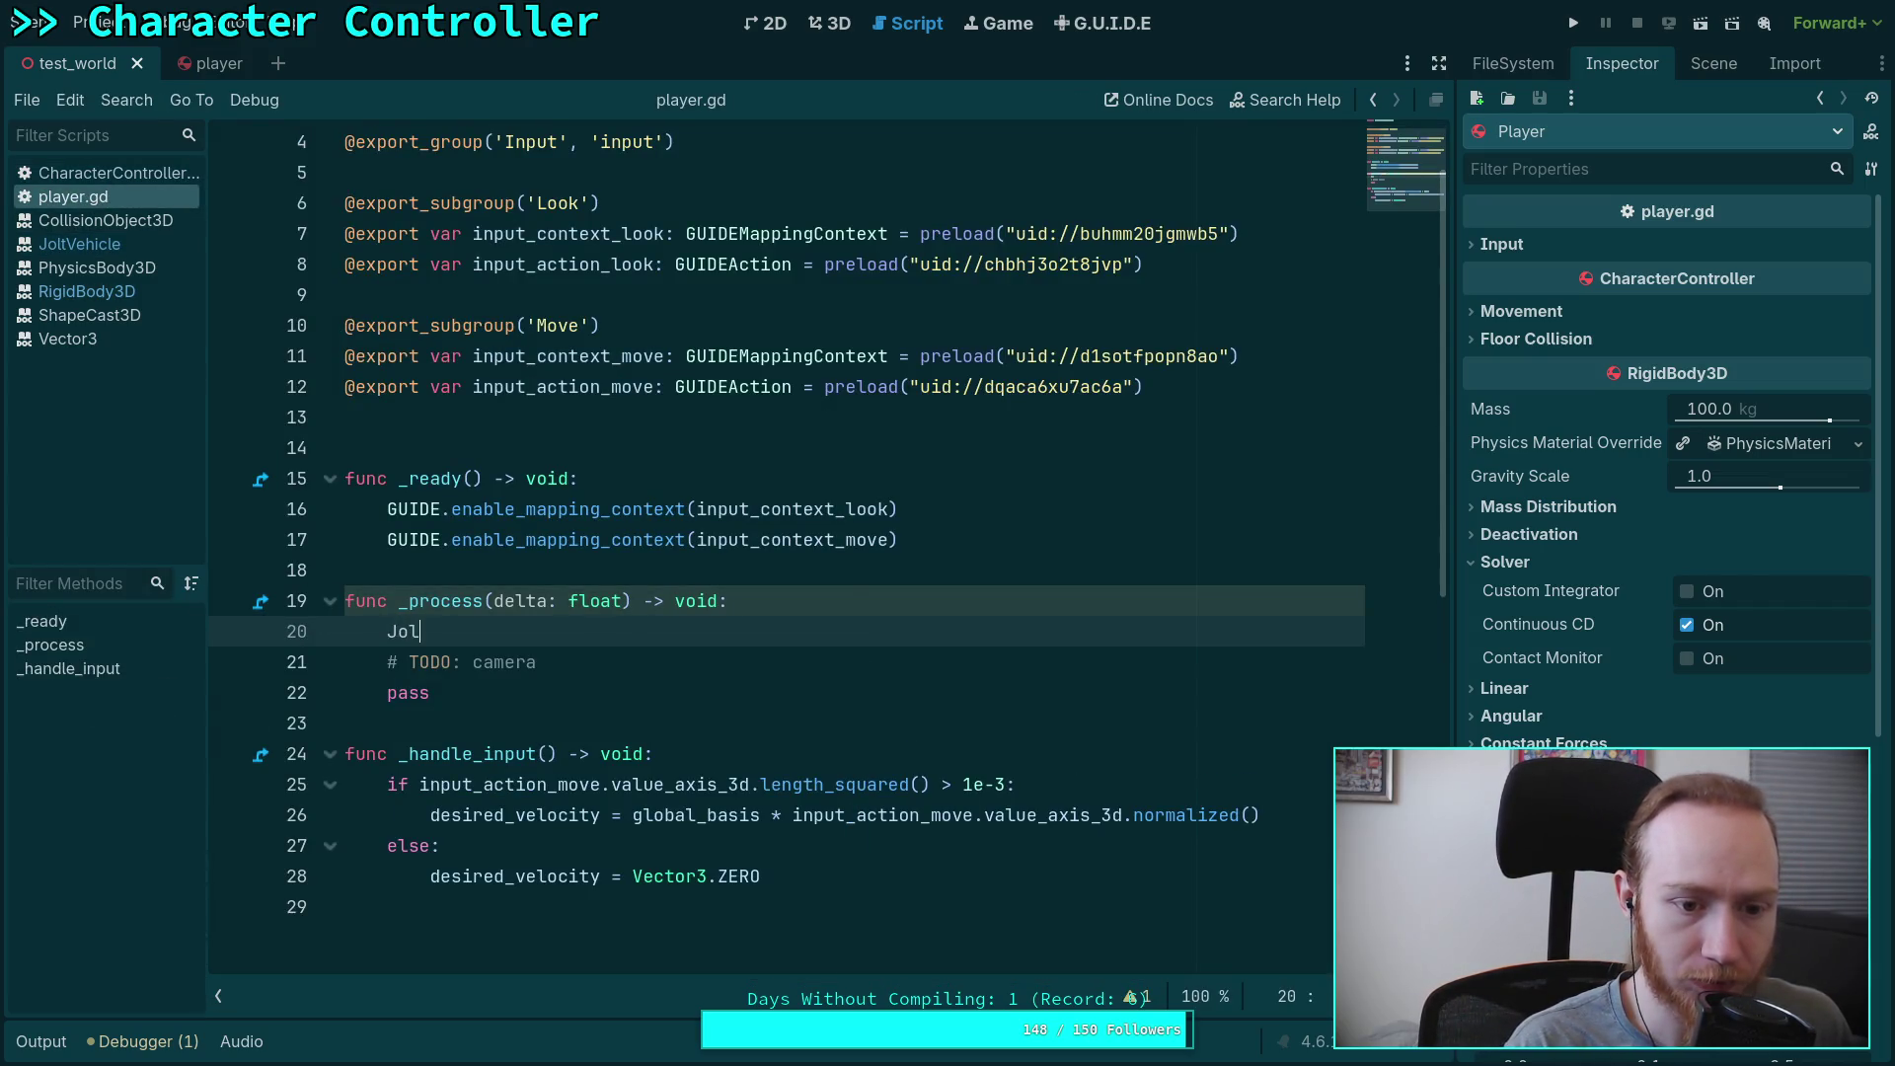
key("Return")
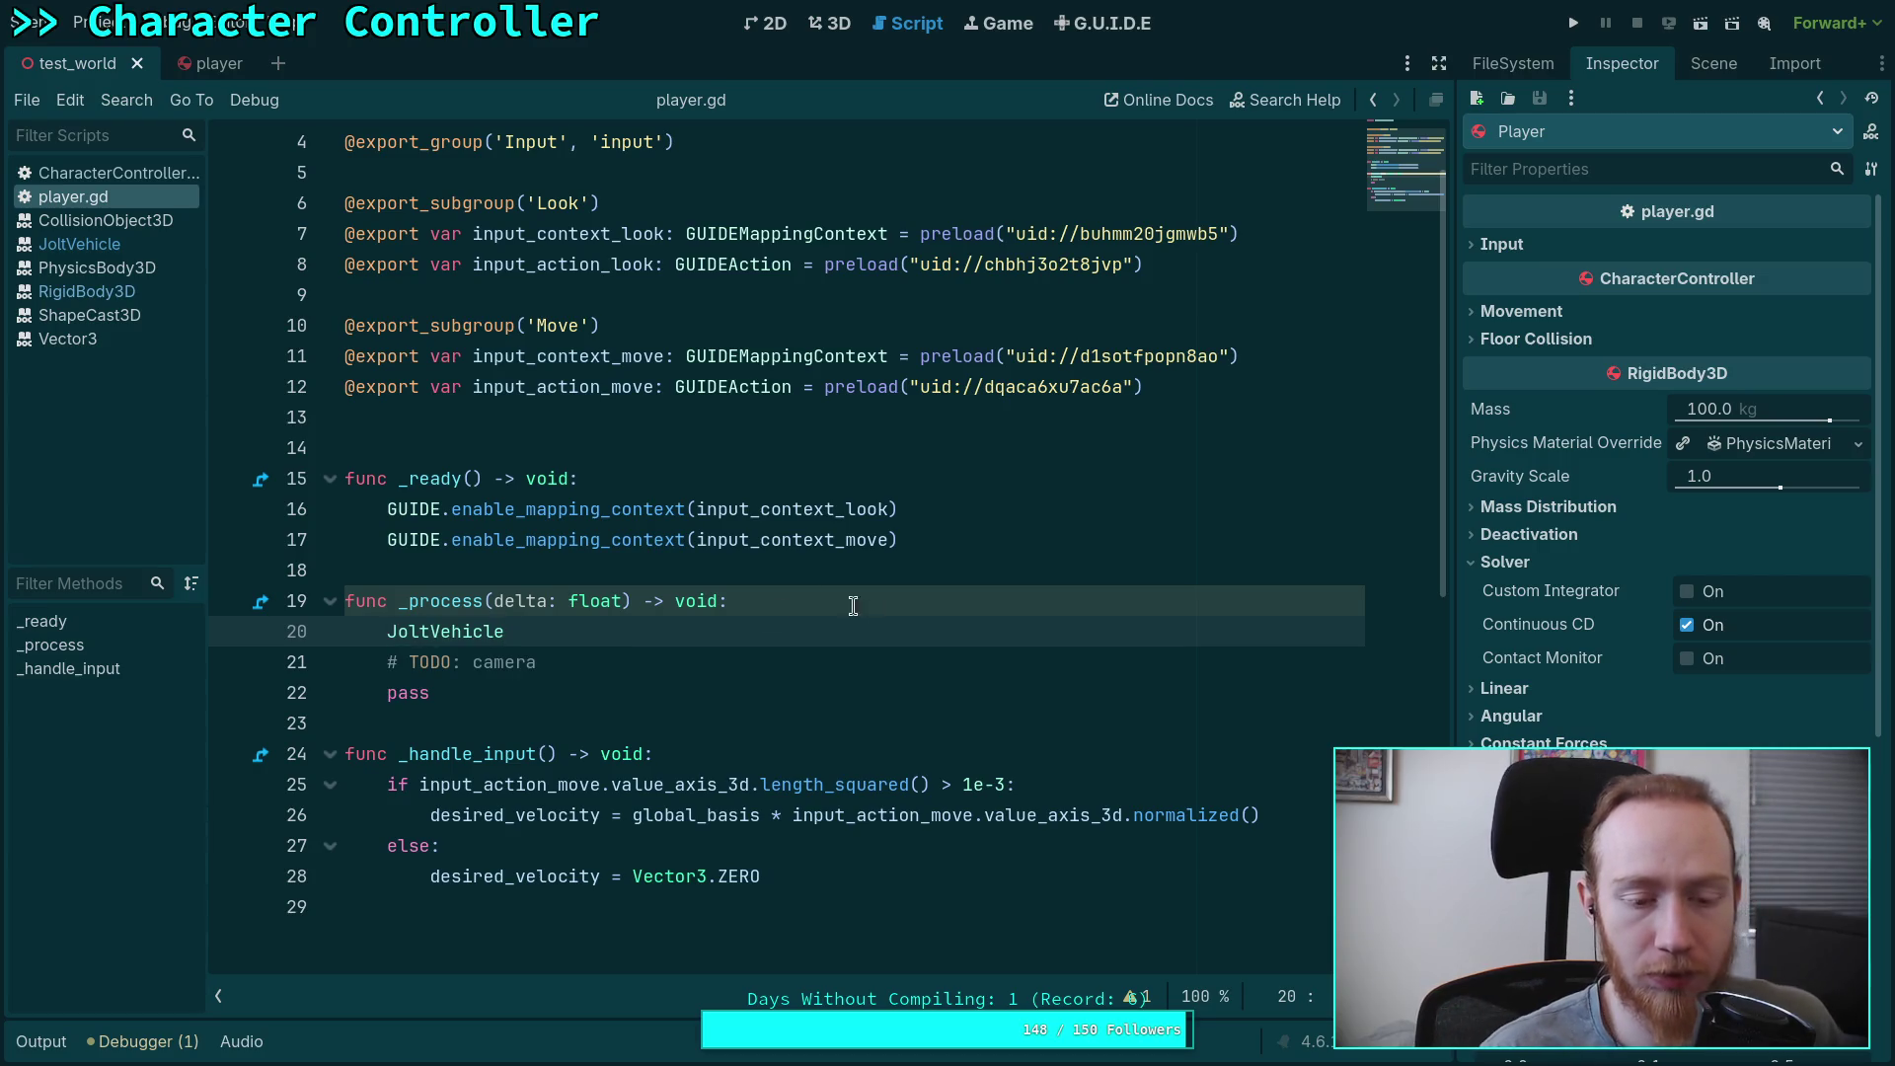
Delete the JoltVehicle test line and reopen the JoltVehicle class reference
mouse_move(456, 619)
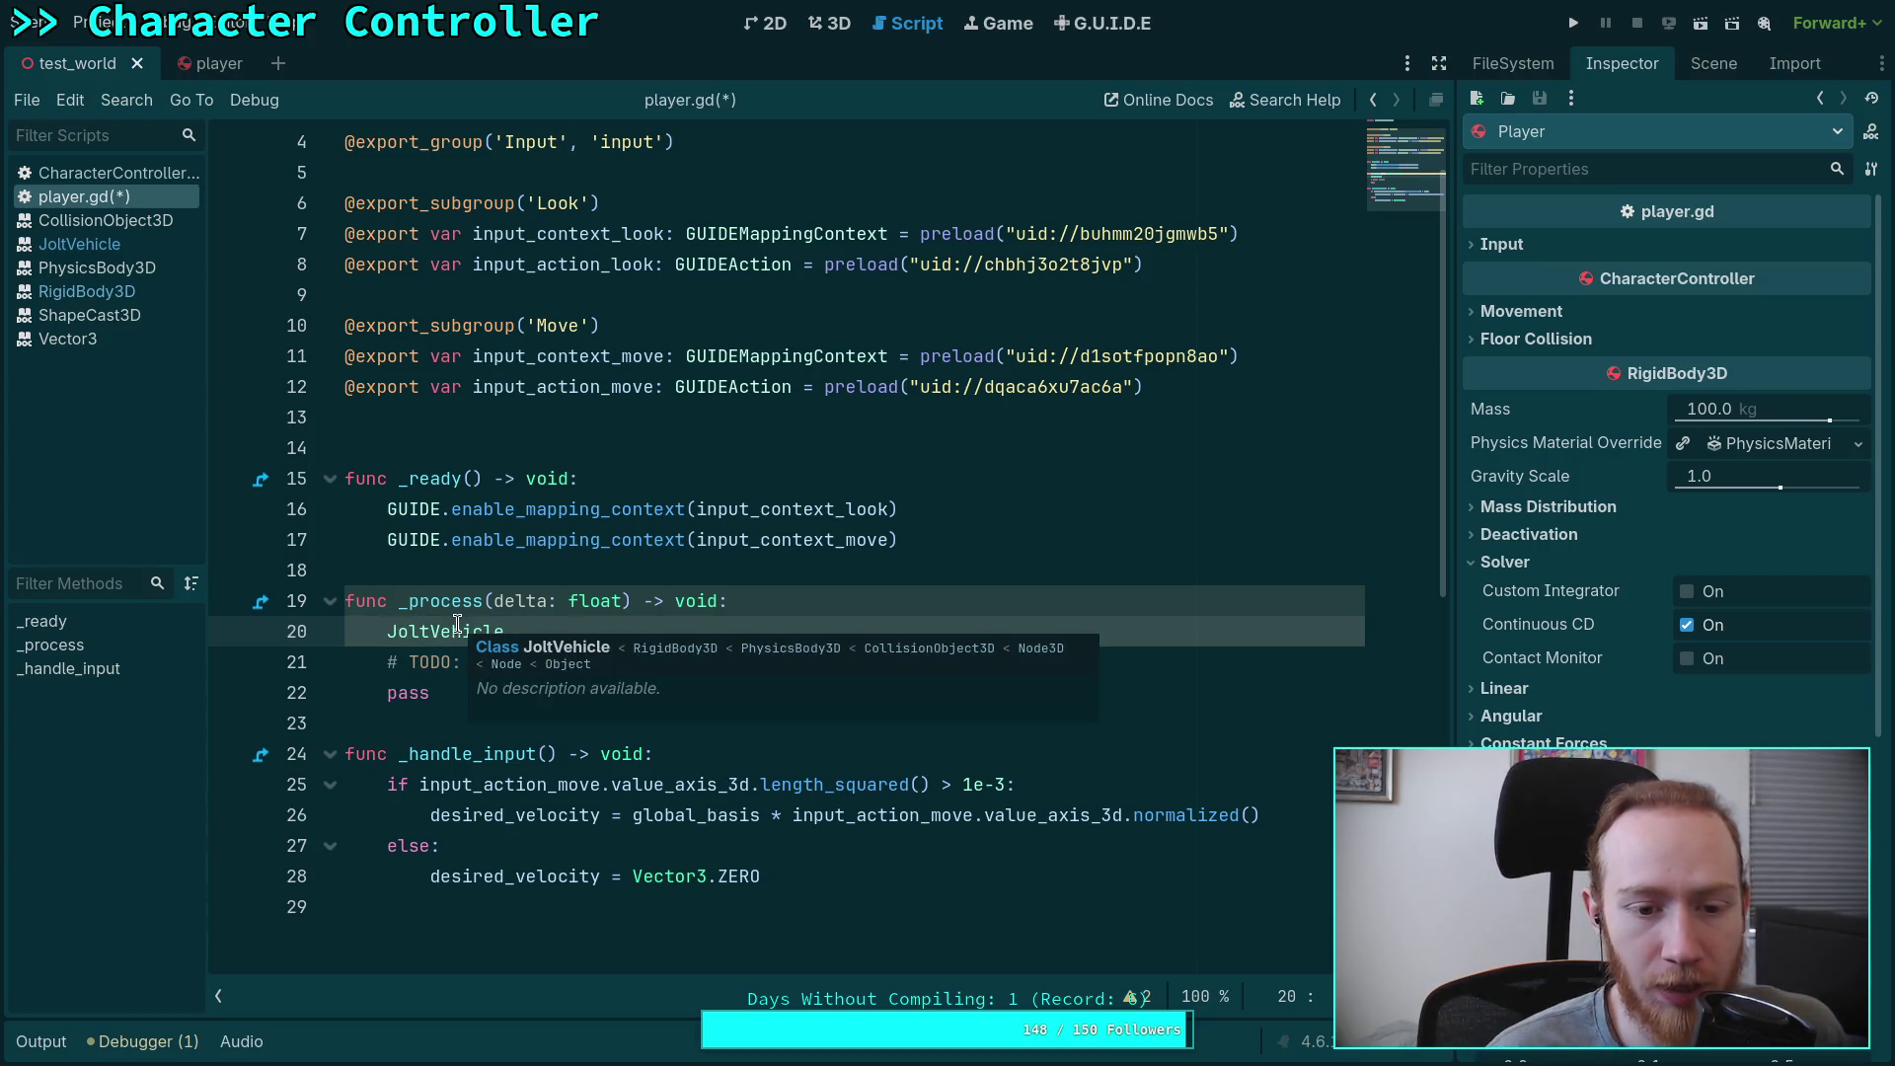
triple_click(514, 628)
key("BackSpace")
key("BackSpace")
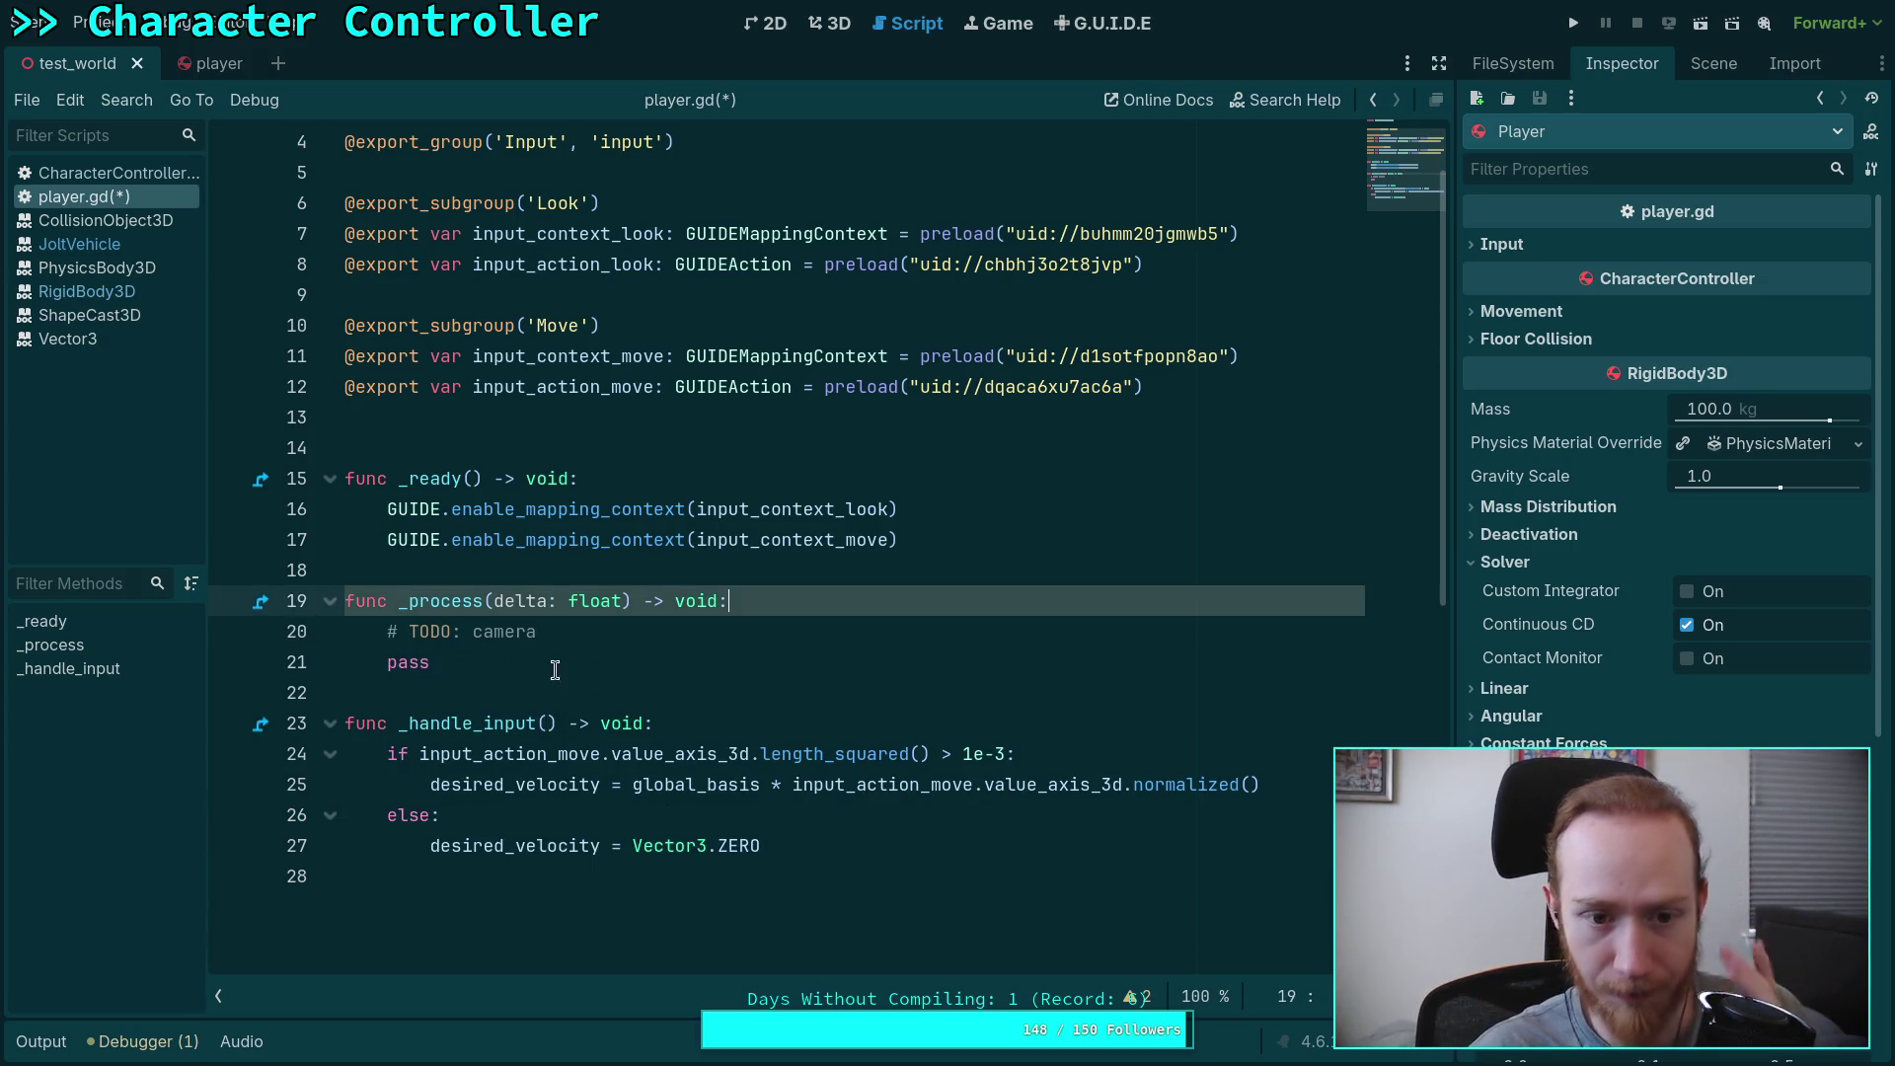
scroll(799, 666, "up", 2)
left_click(108, 243)
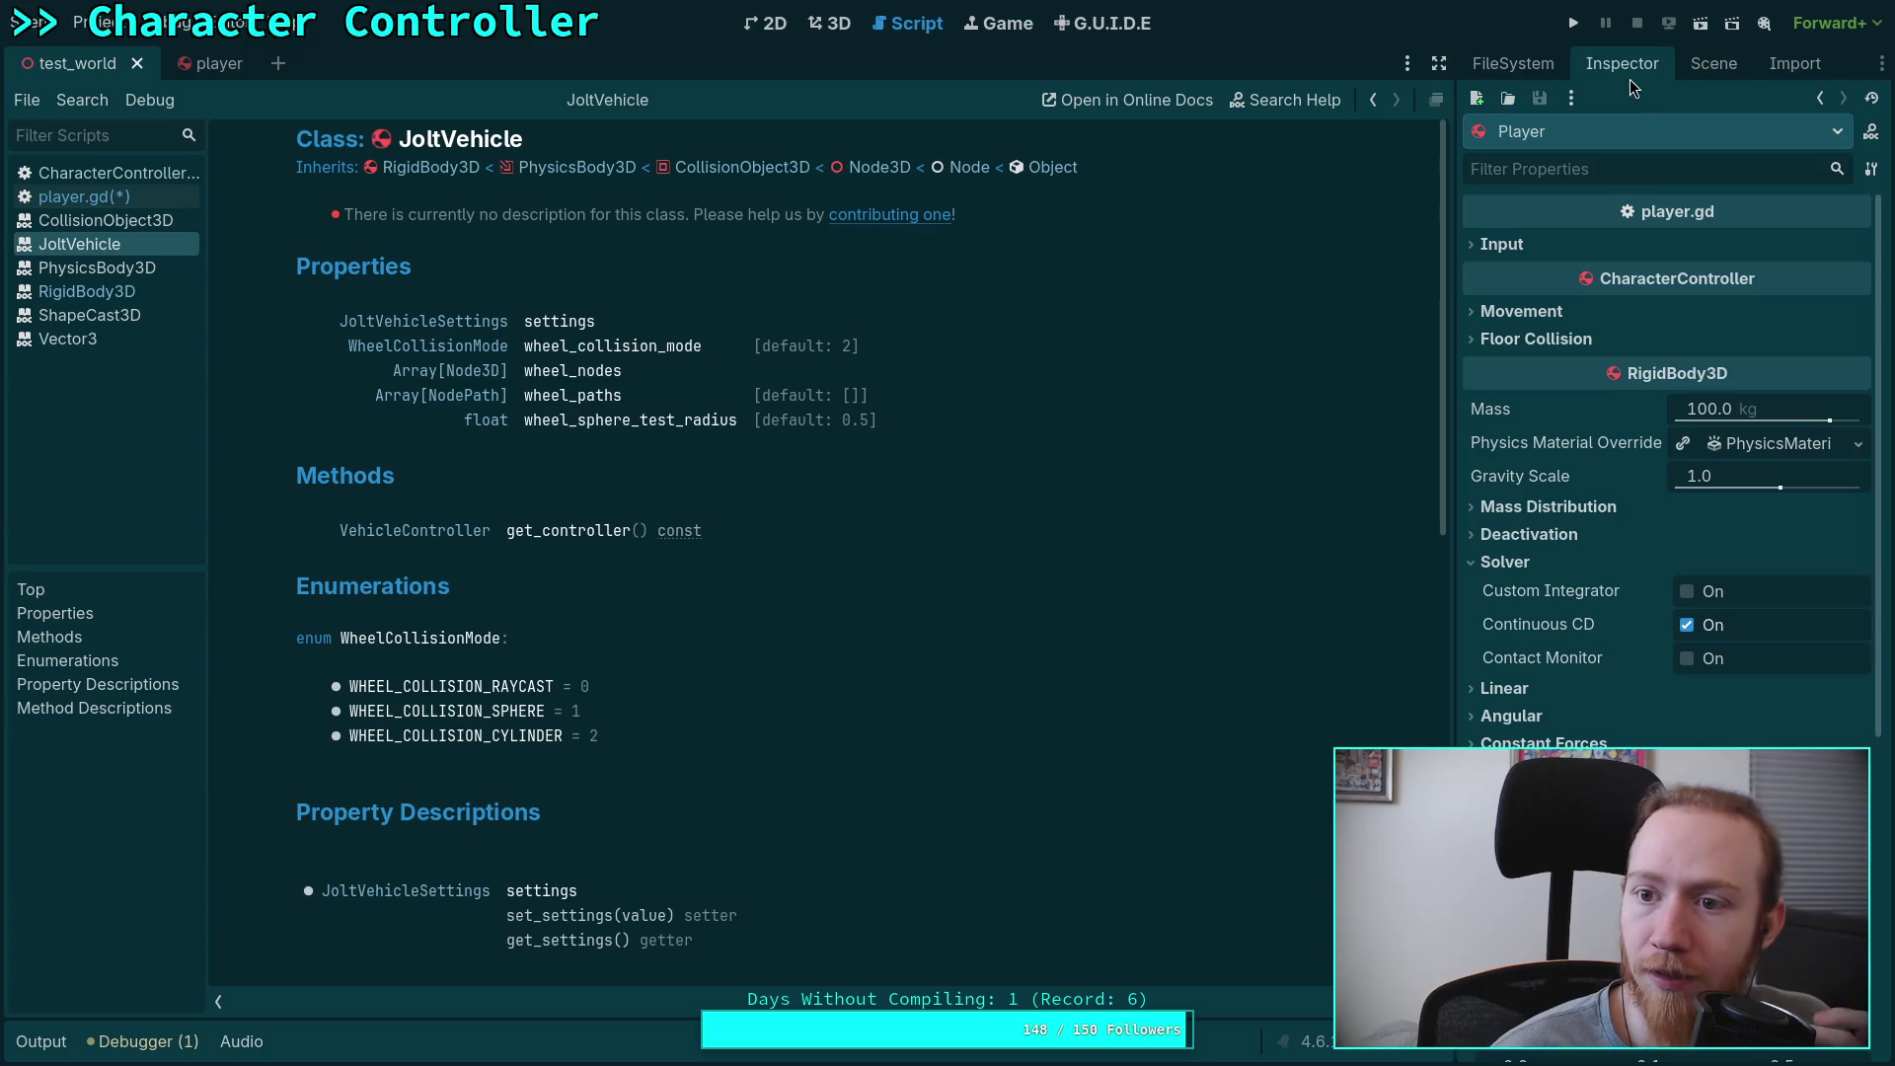
Add a JoltVehicle child node under Player by searching 'Jol' in the scene tree
left_click(1703, 70)
left_click(1477, 101)
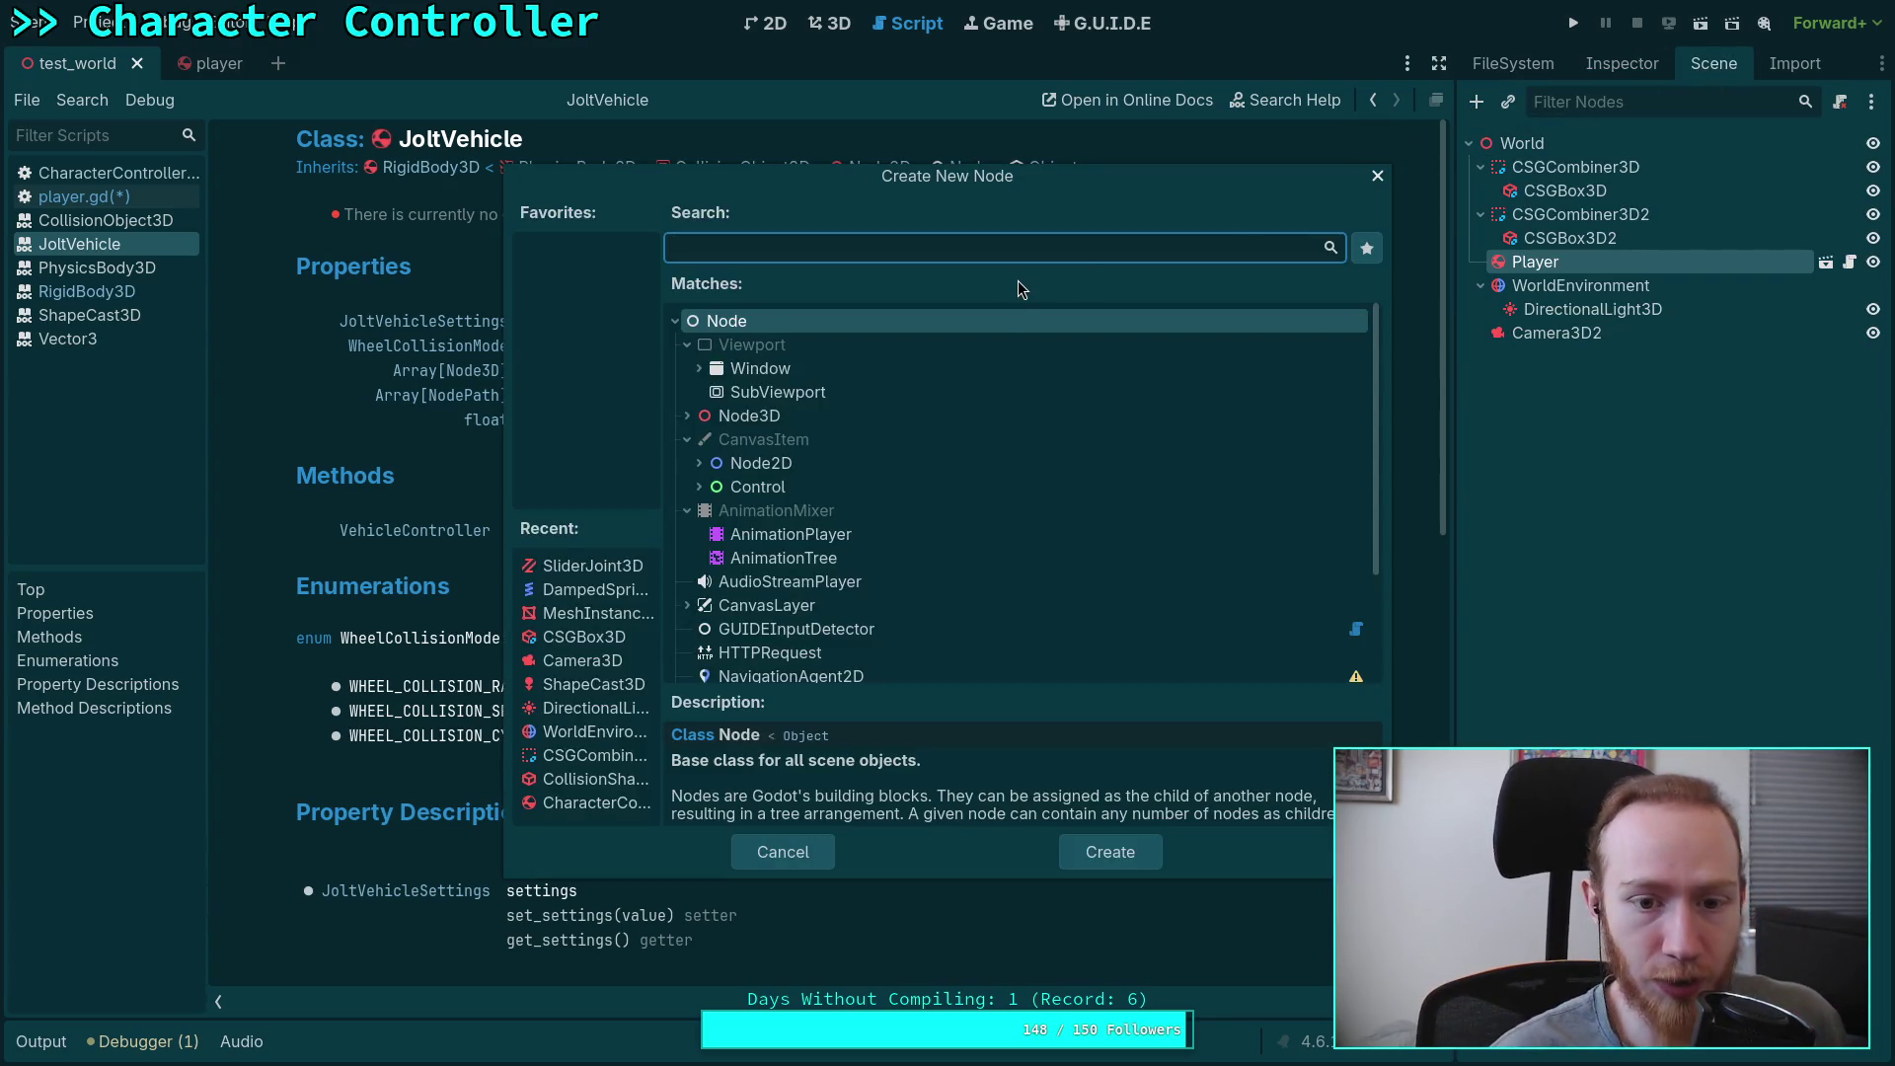
type("Jol")
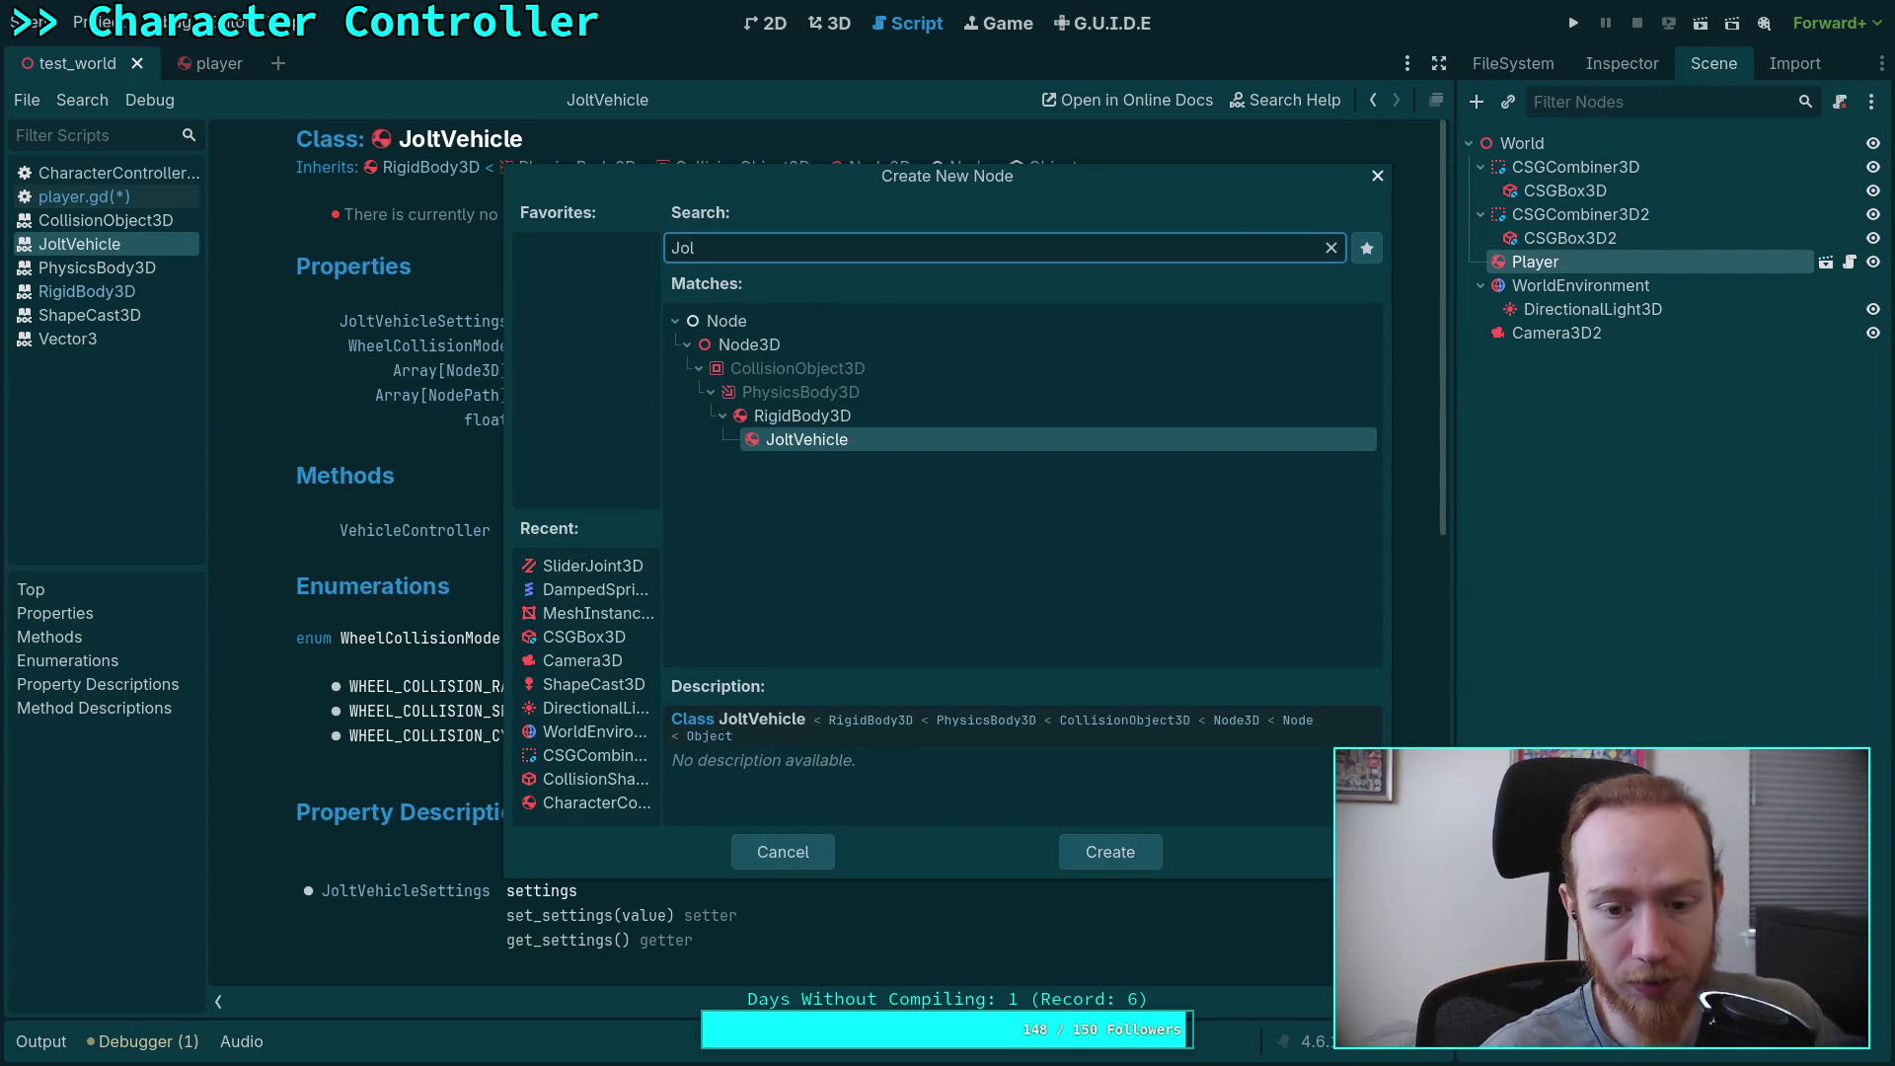
left_click(1144, 861)
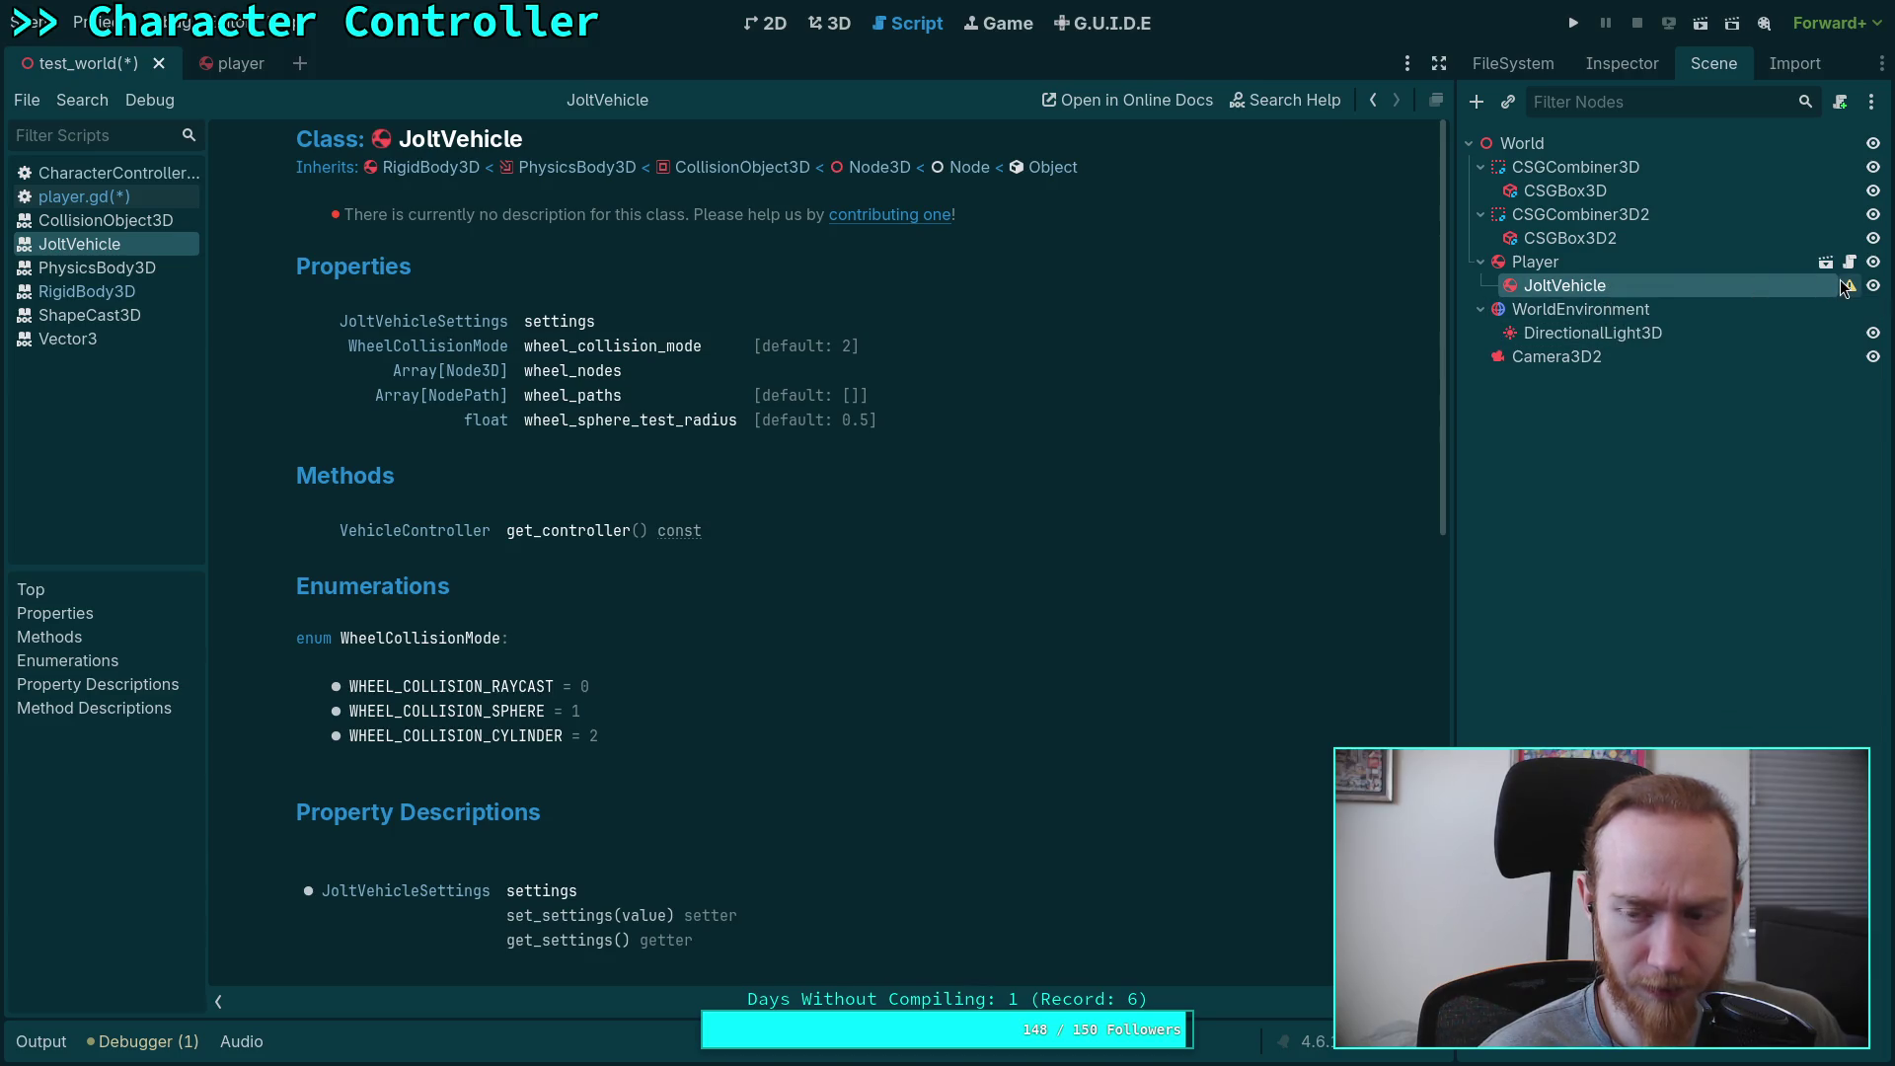
Delete the JoltVehicle node again and go to the GitHub commits page
mouse_move(1844, 286)
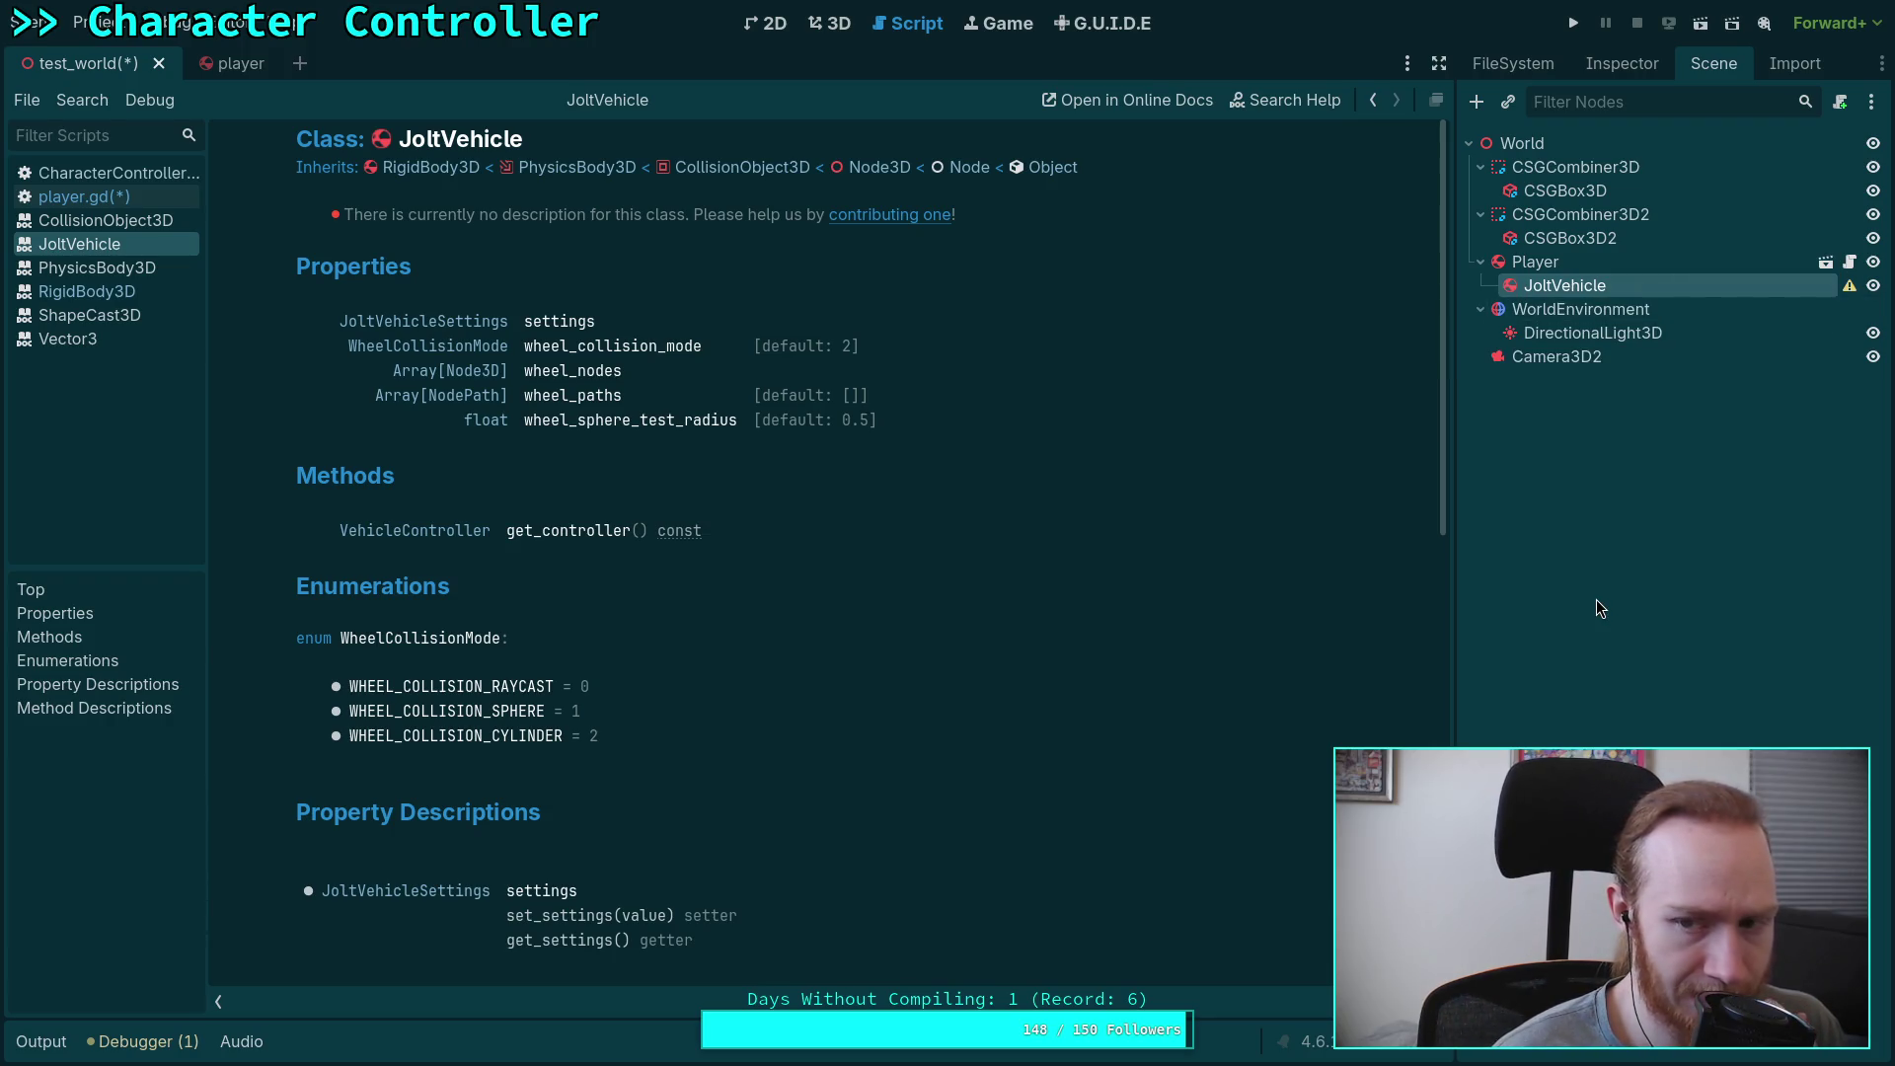
key("Delete")
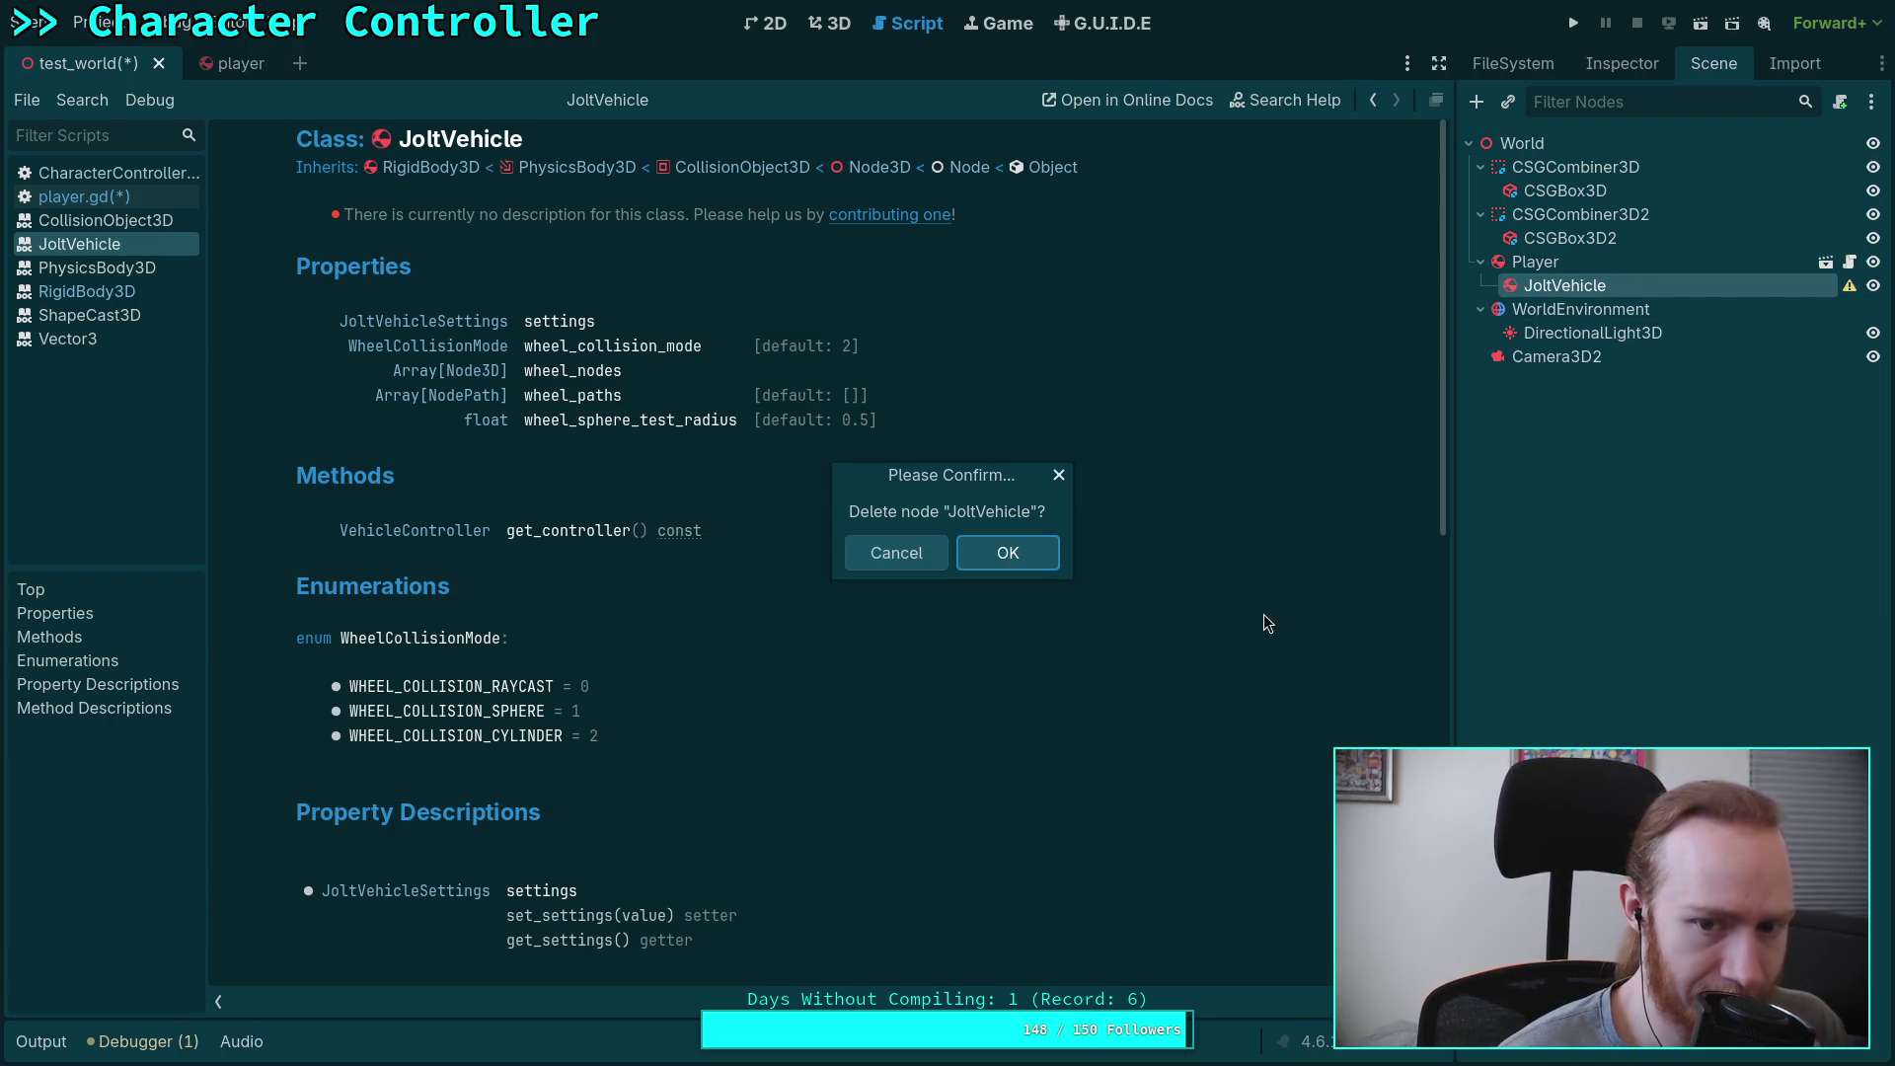
left_click(1008, 554)
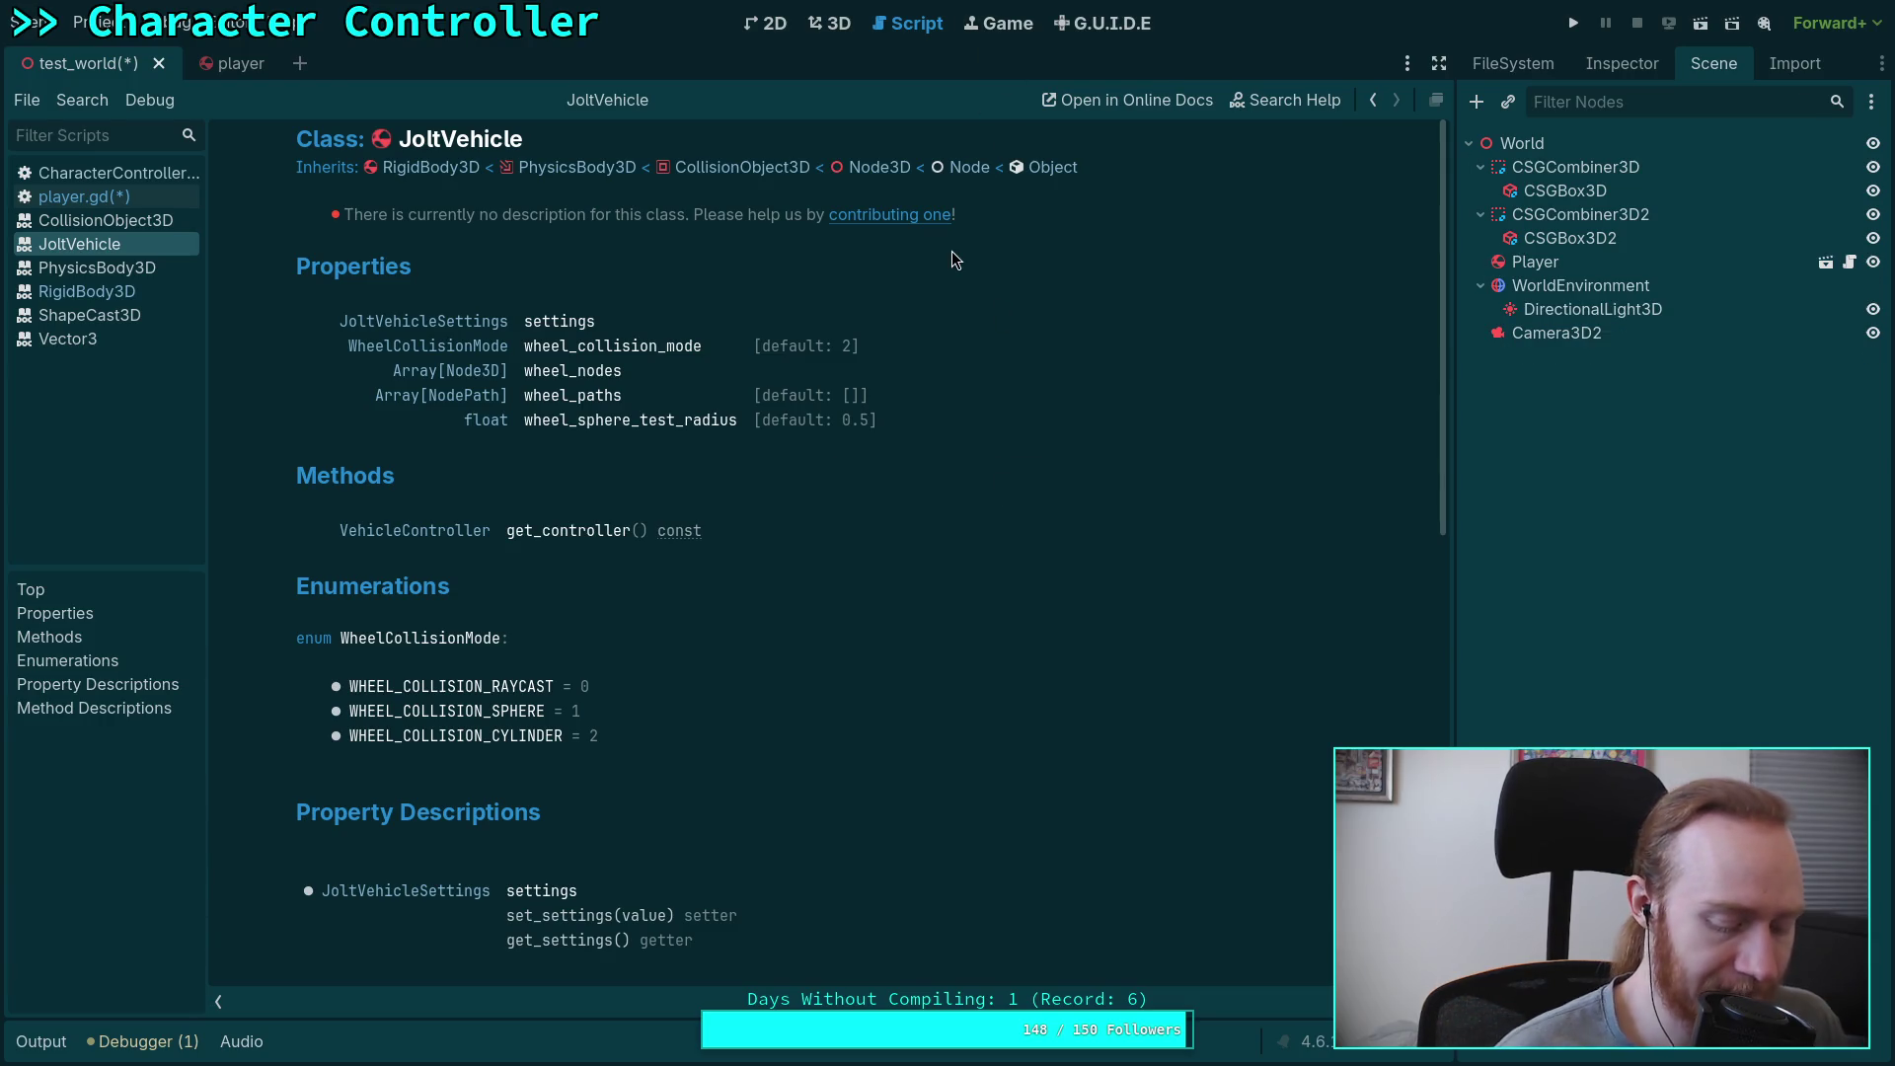
key("super+4")
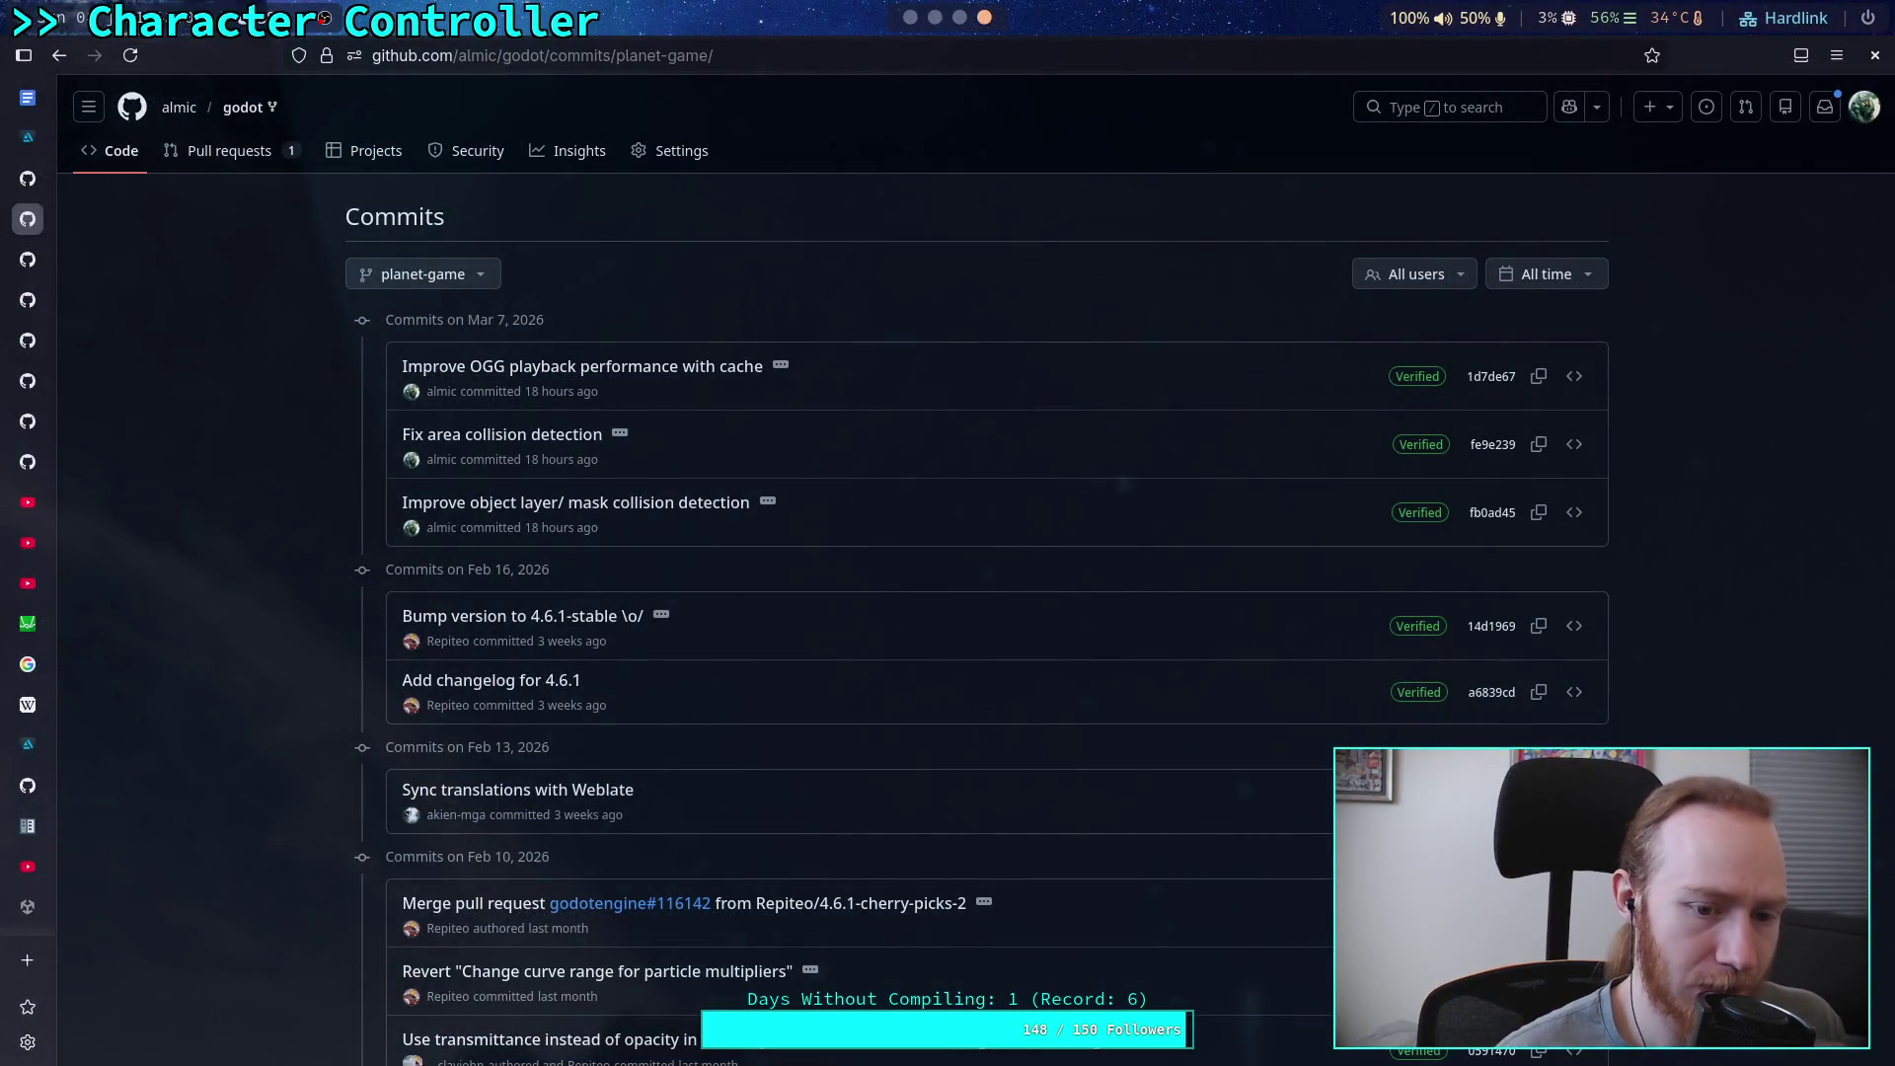
Browse the fork's code to the scene/3d/physics folder on zombie-game
scroll(708, 537, "down", 4)
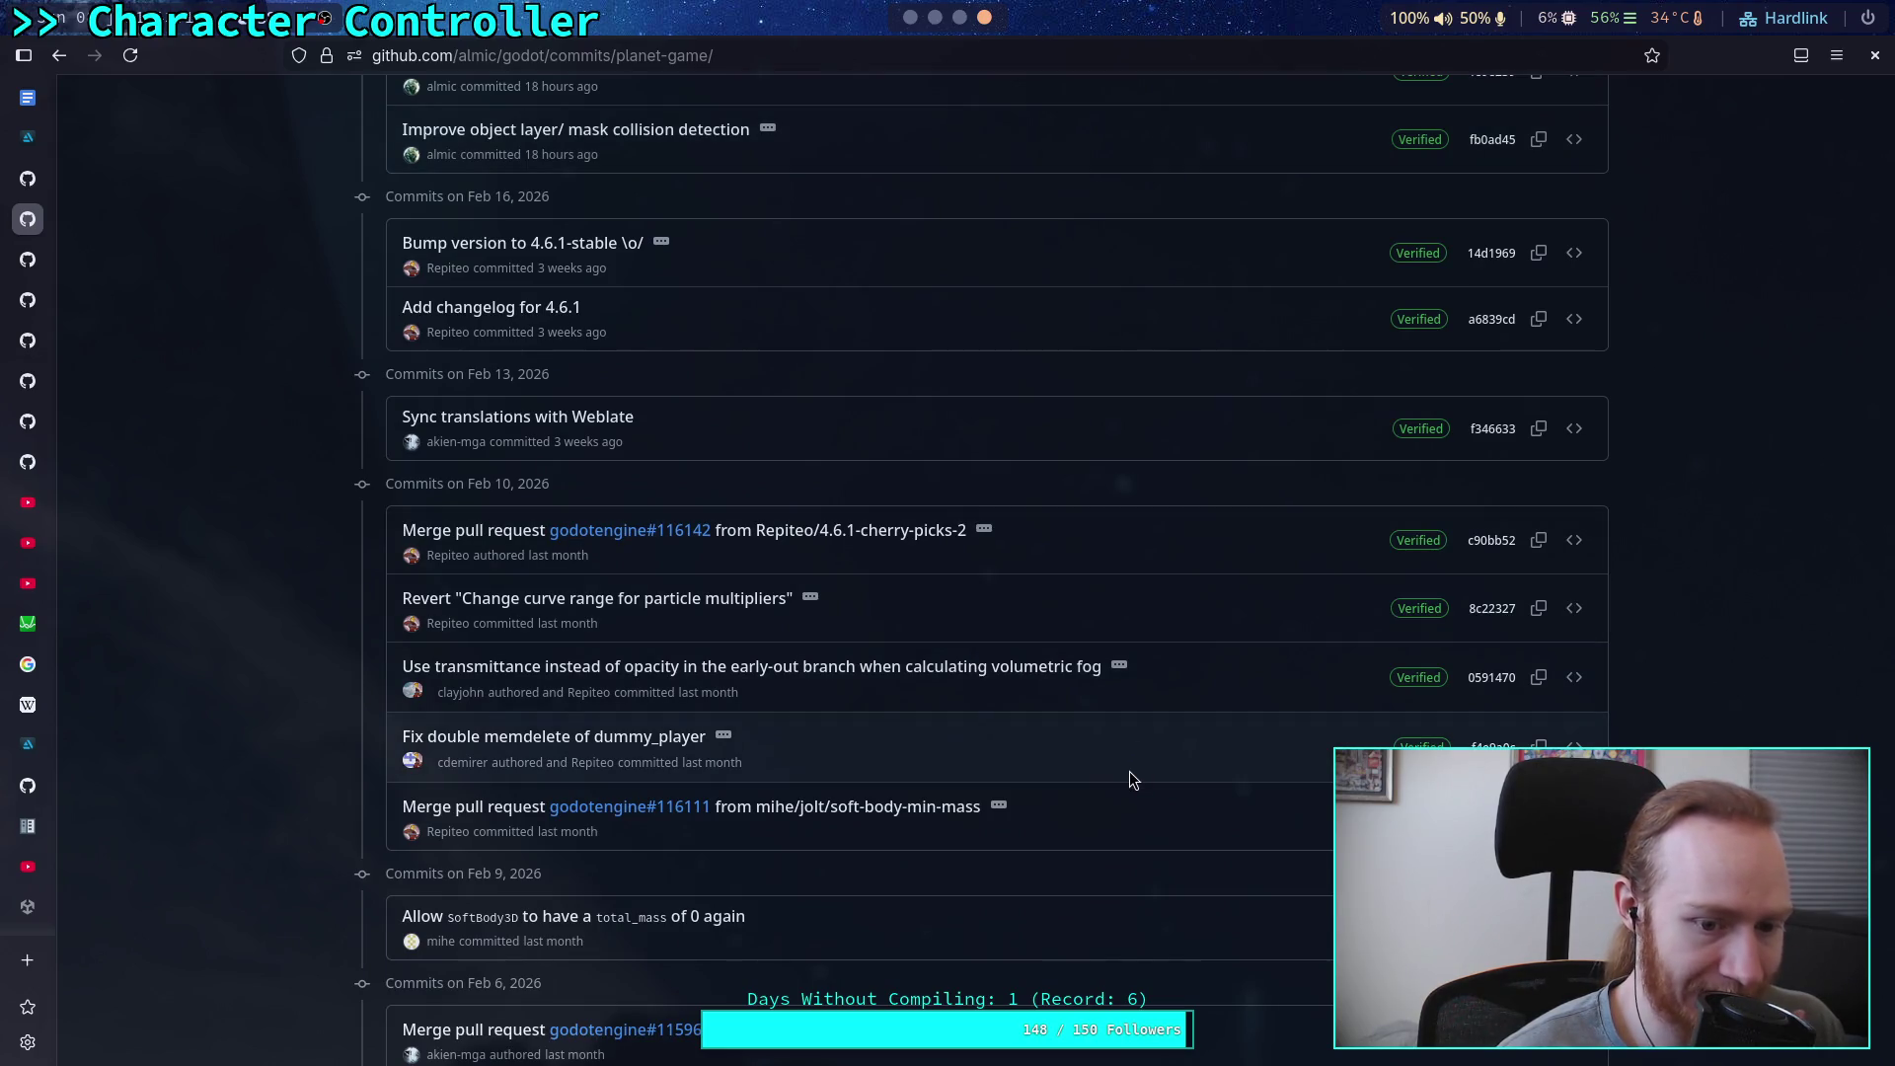
scroll(1130, 772, "down", 3)
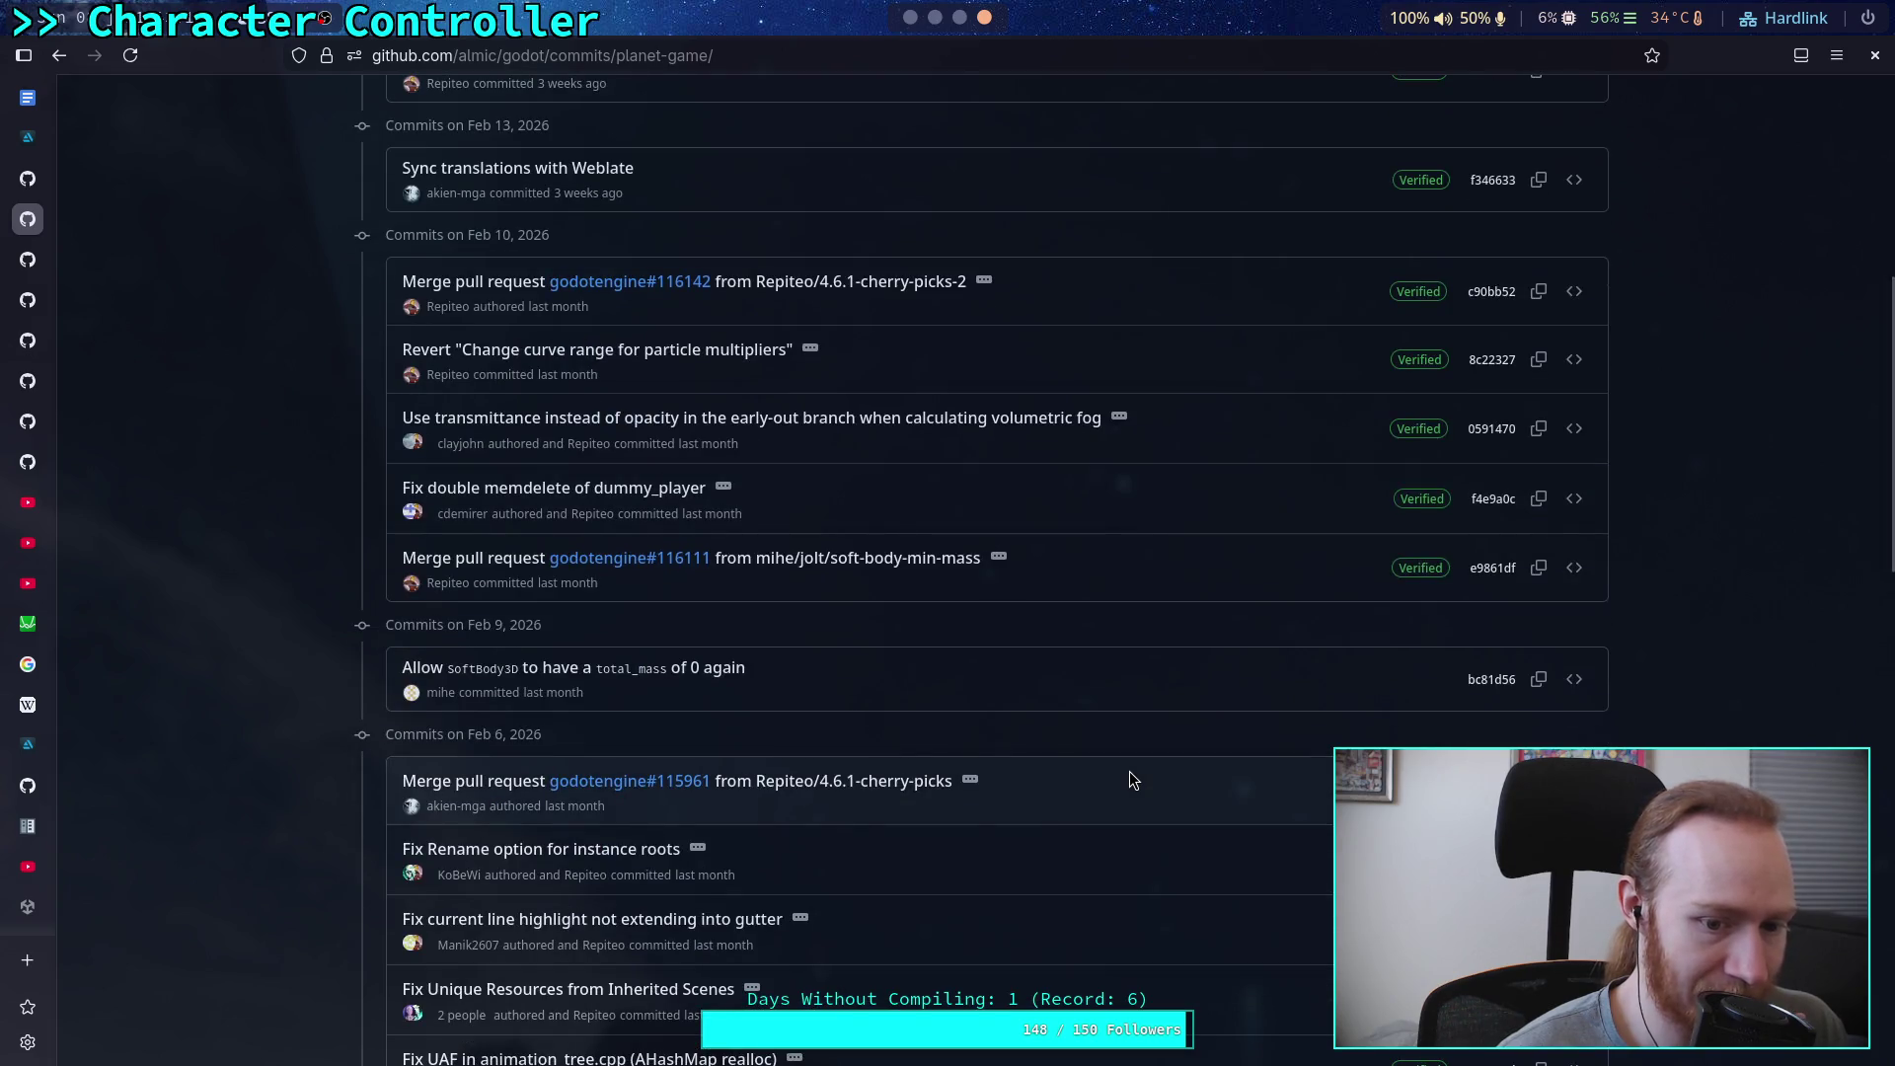
scroll(1130, 772, "up", 7)
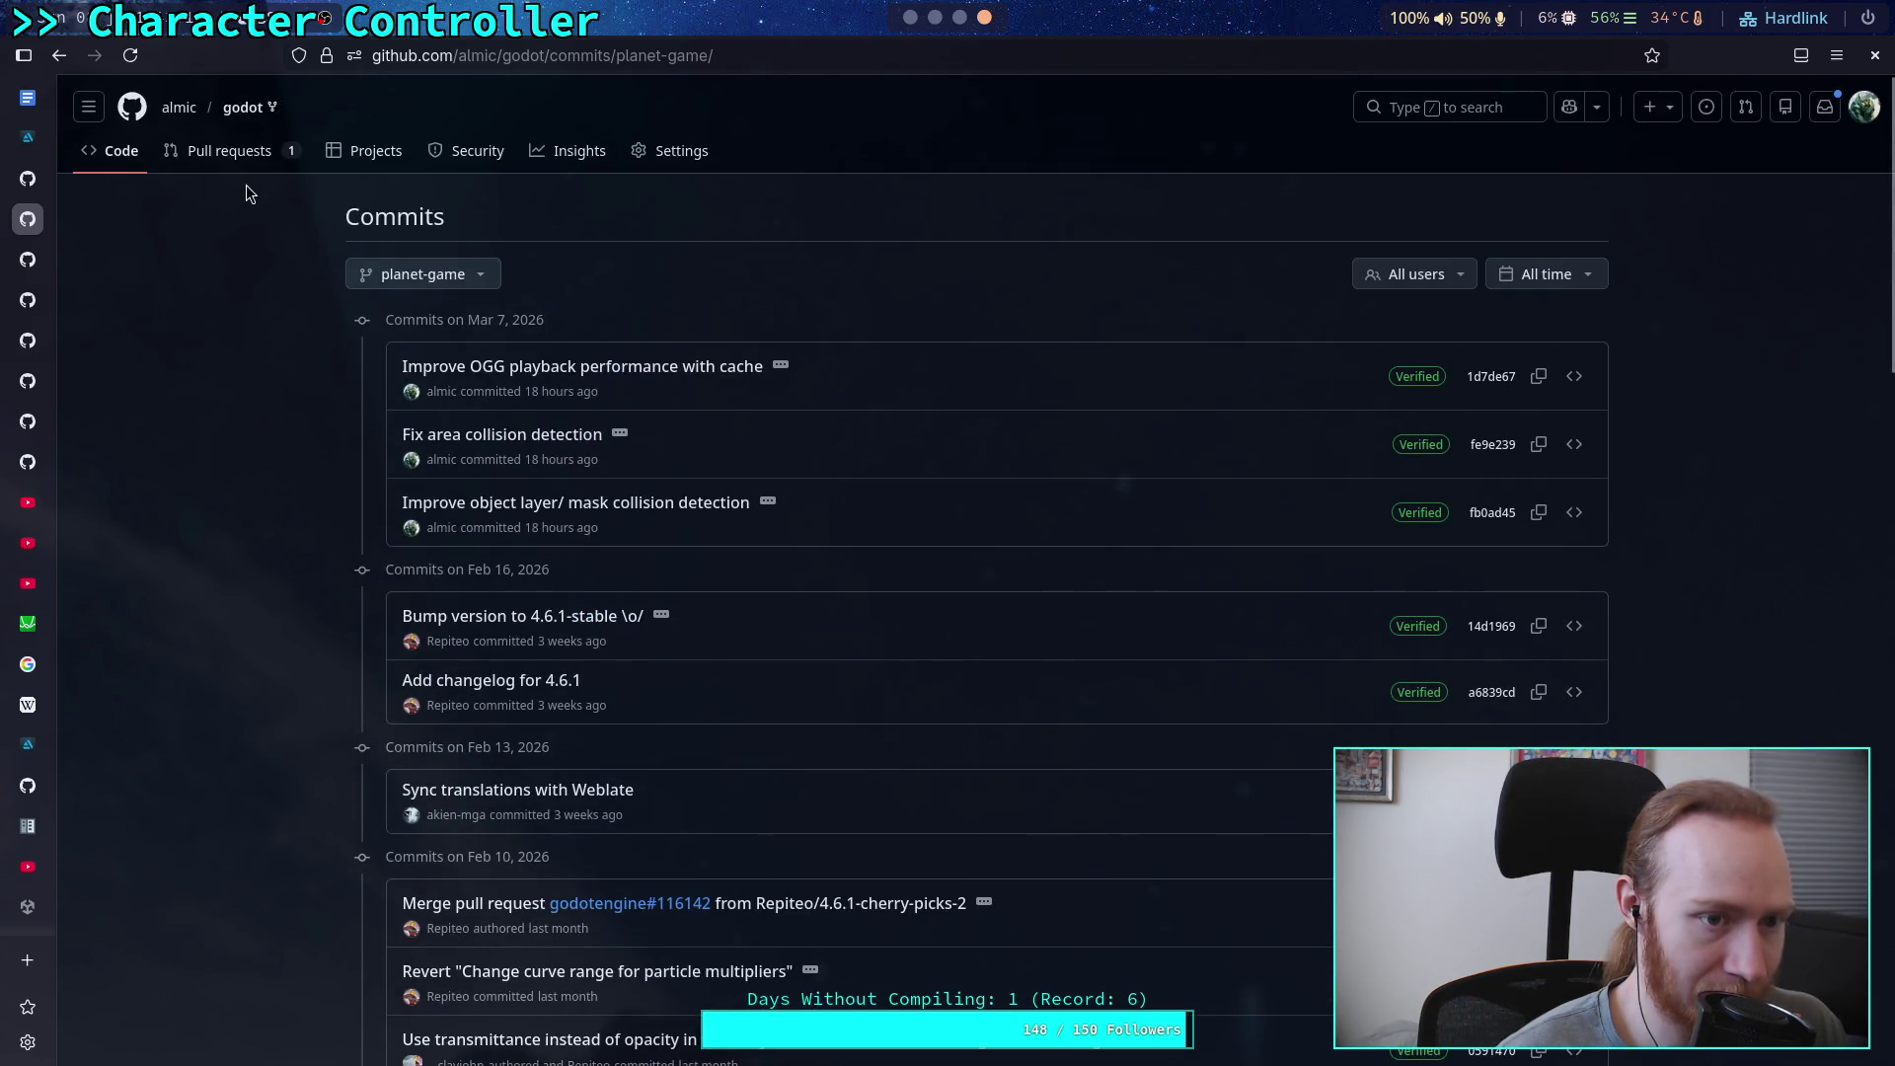
left_click(123, 153)
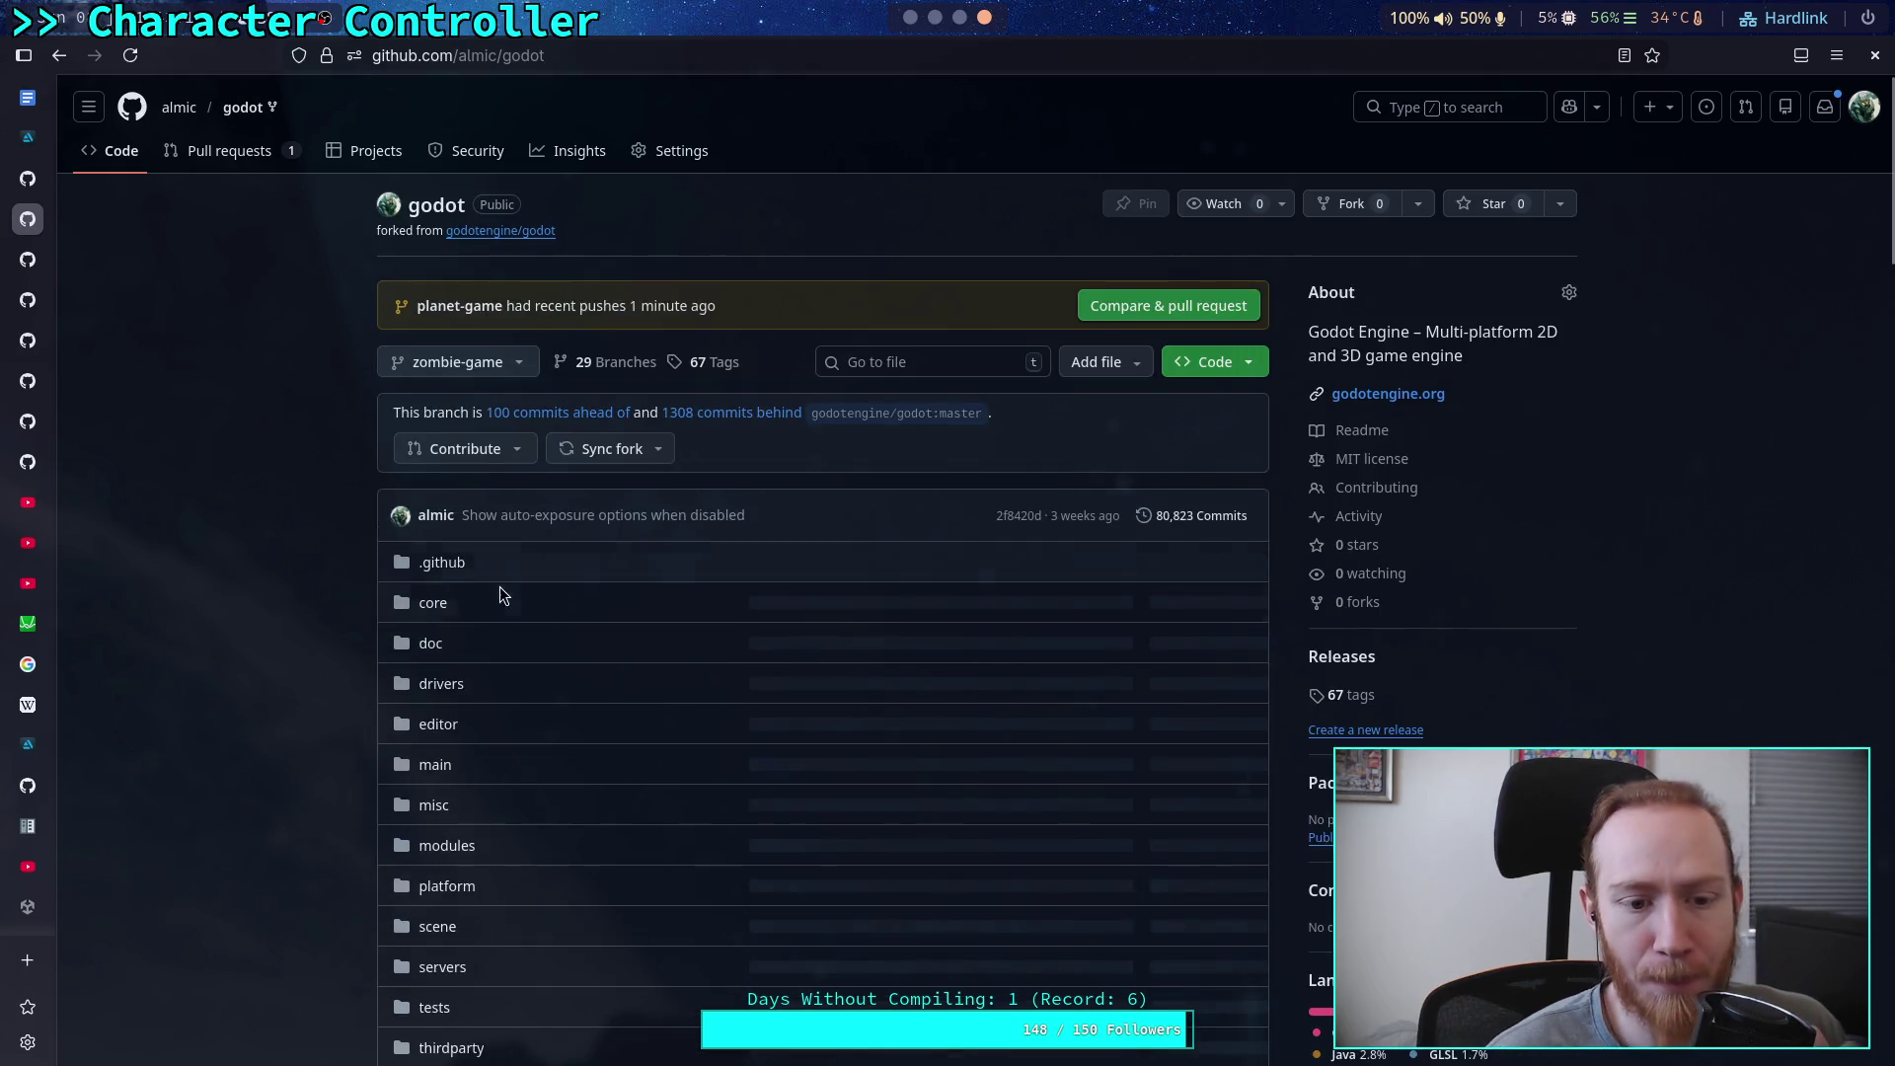
scroll(498, 590, "down", 3)
left_click(439, 679)
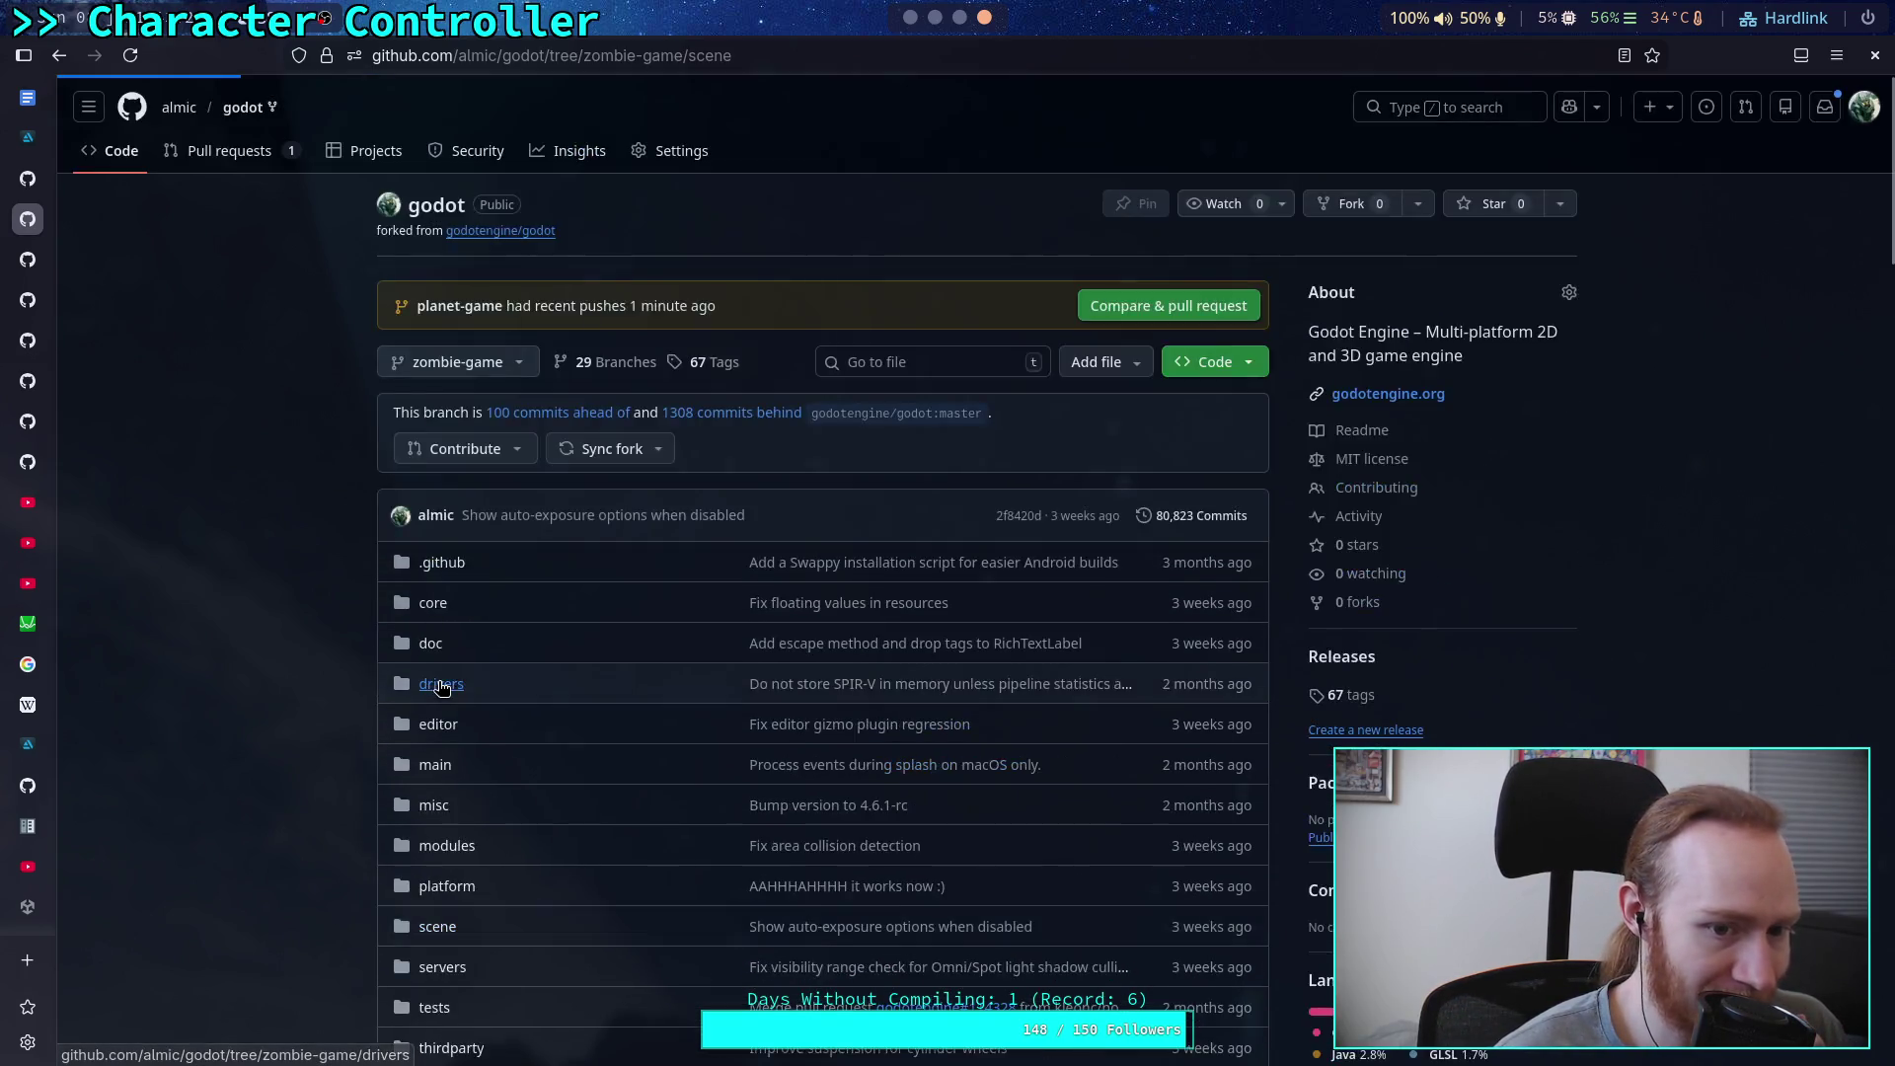
left_click(122, 508)
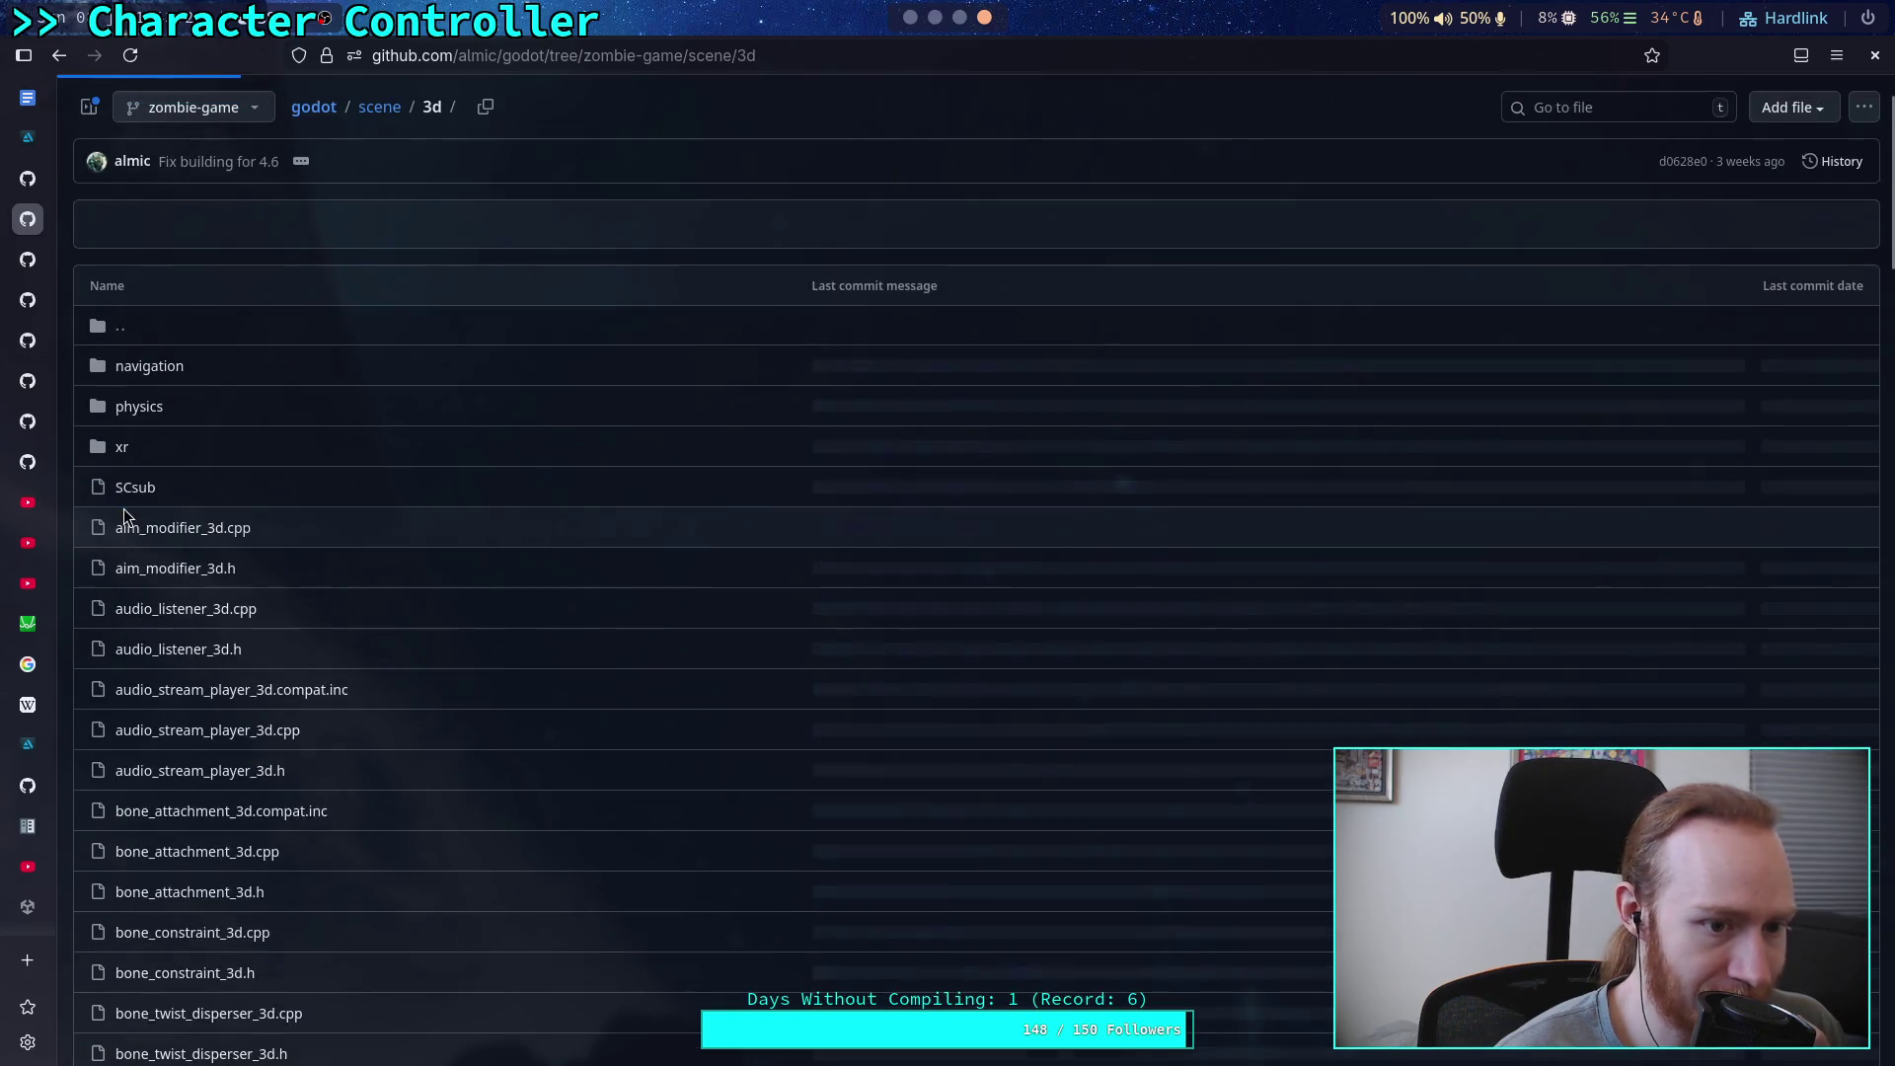
left_click(153, 407)
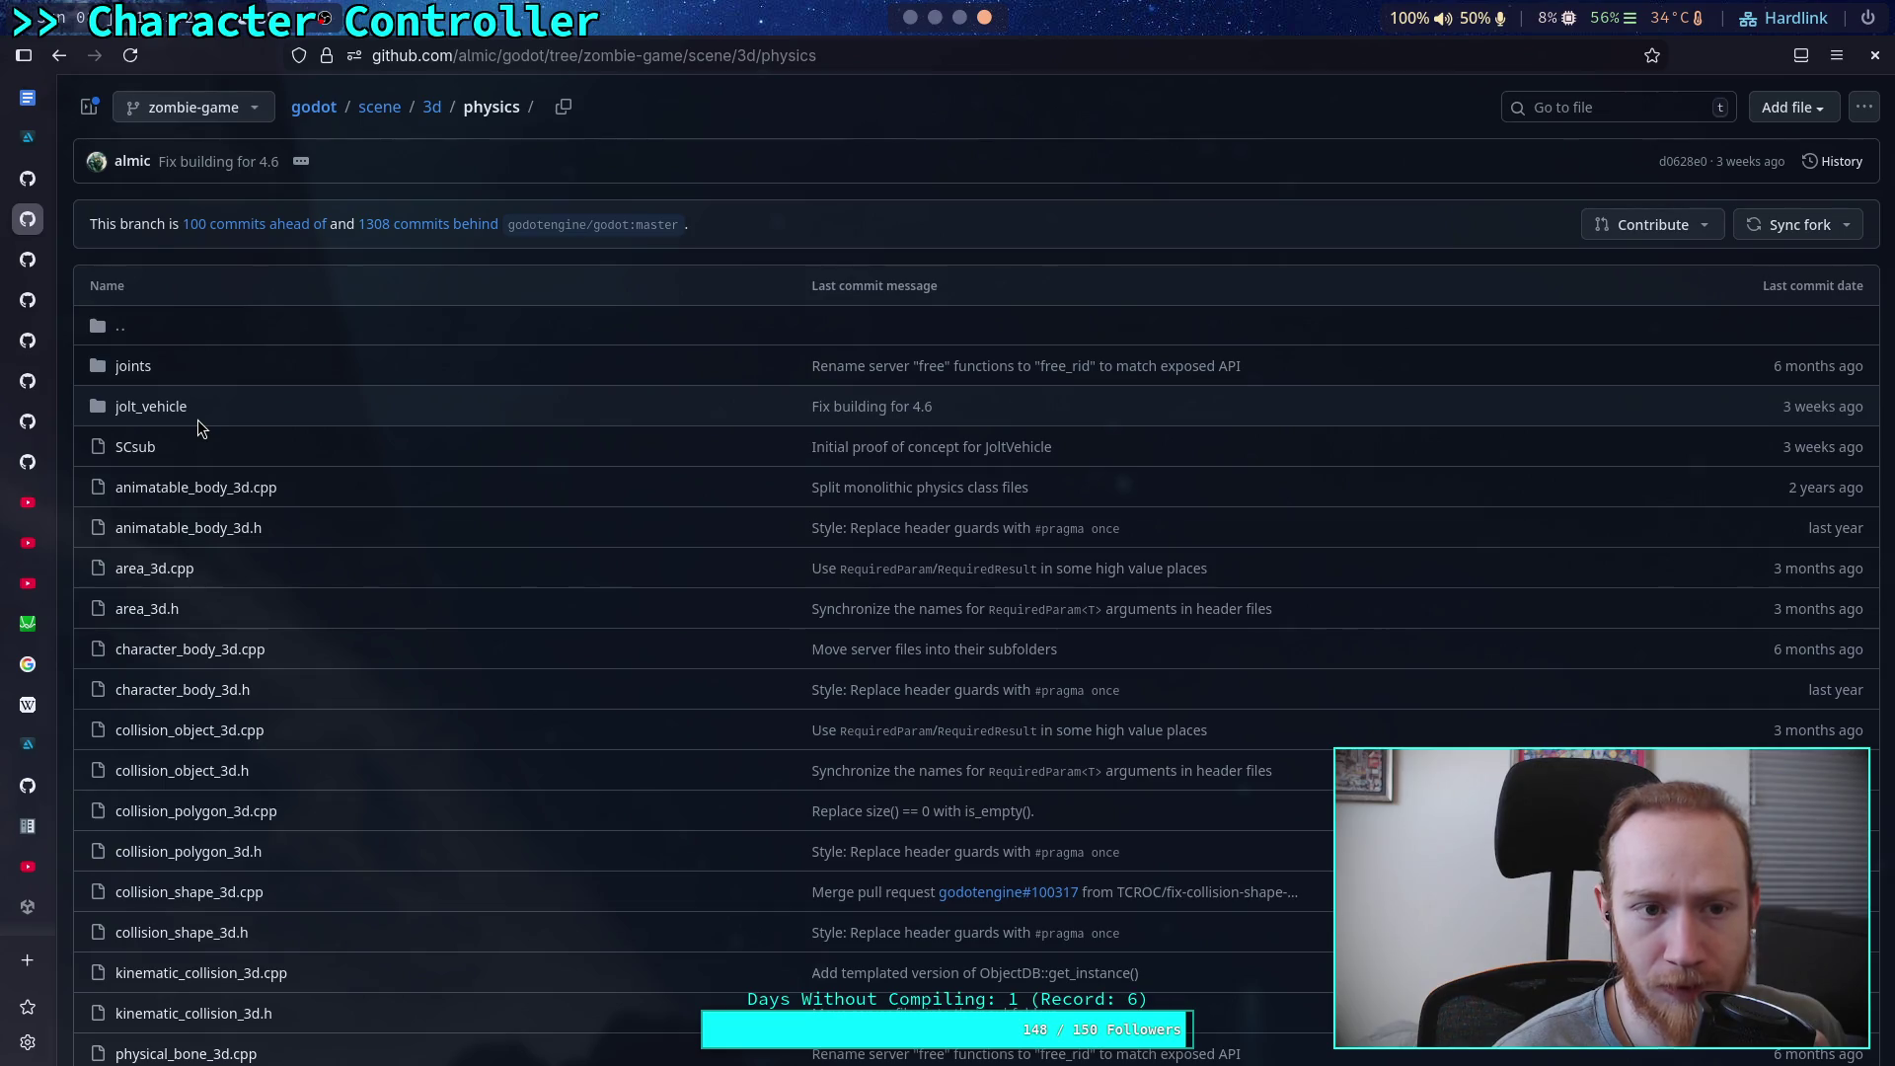
Switch the physics folder view to the planet-game branch, then return to Godot
scroll(198, 419, "up", 2)
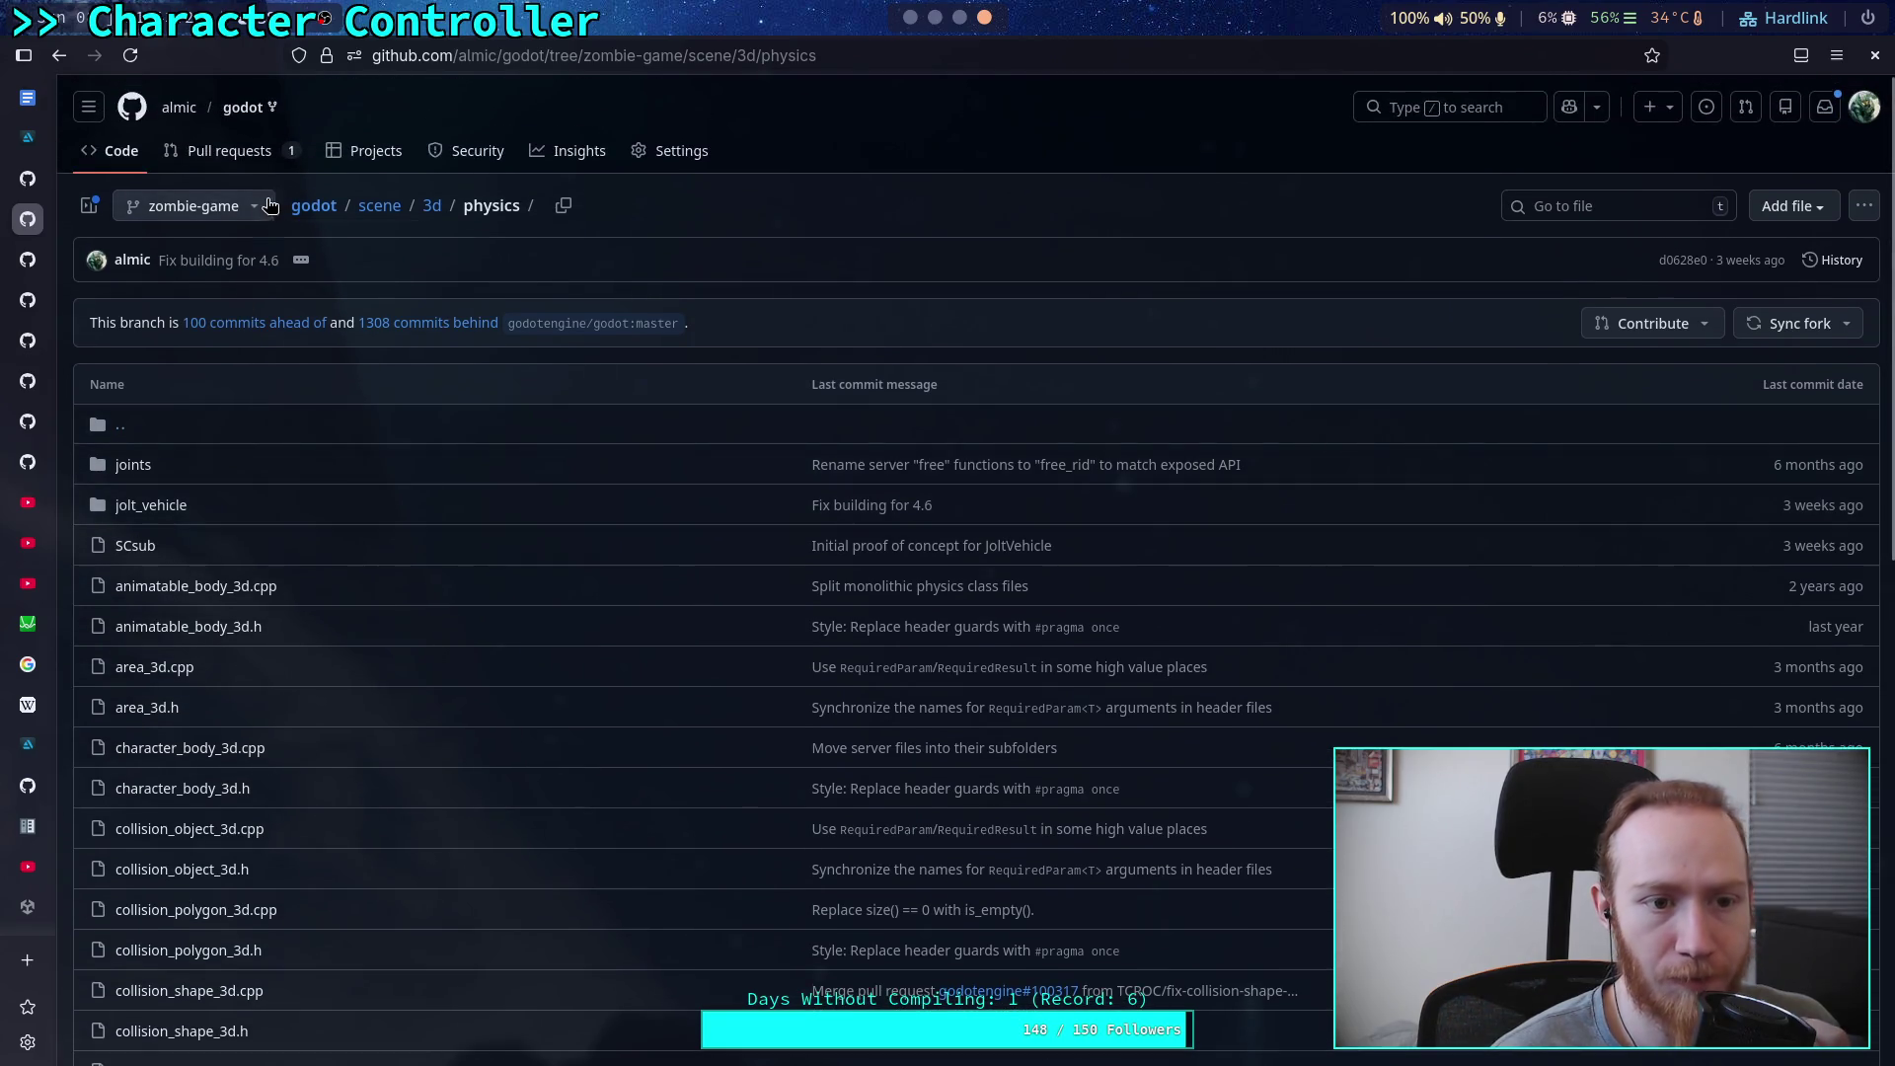
left_click(192, 206)
left_click(198, 409)
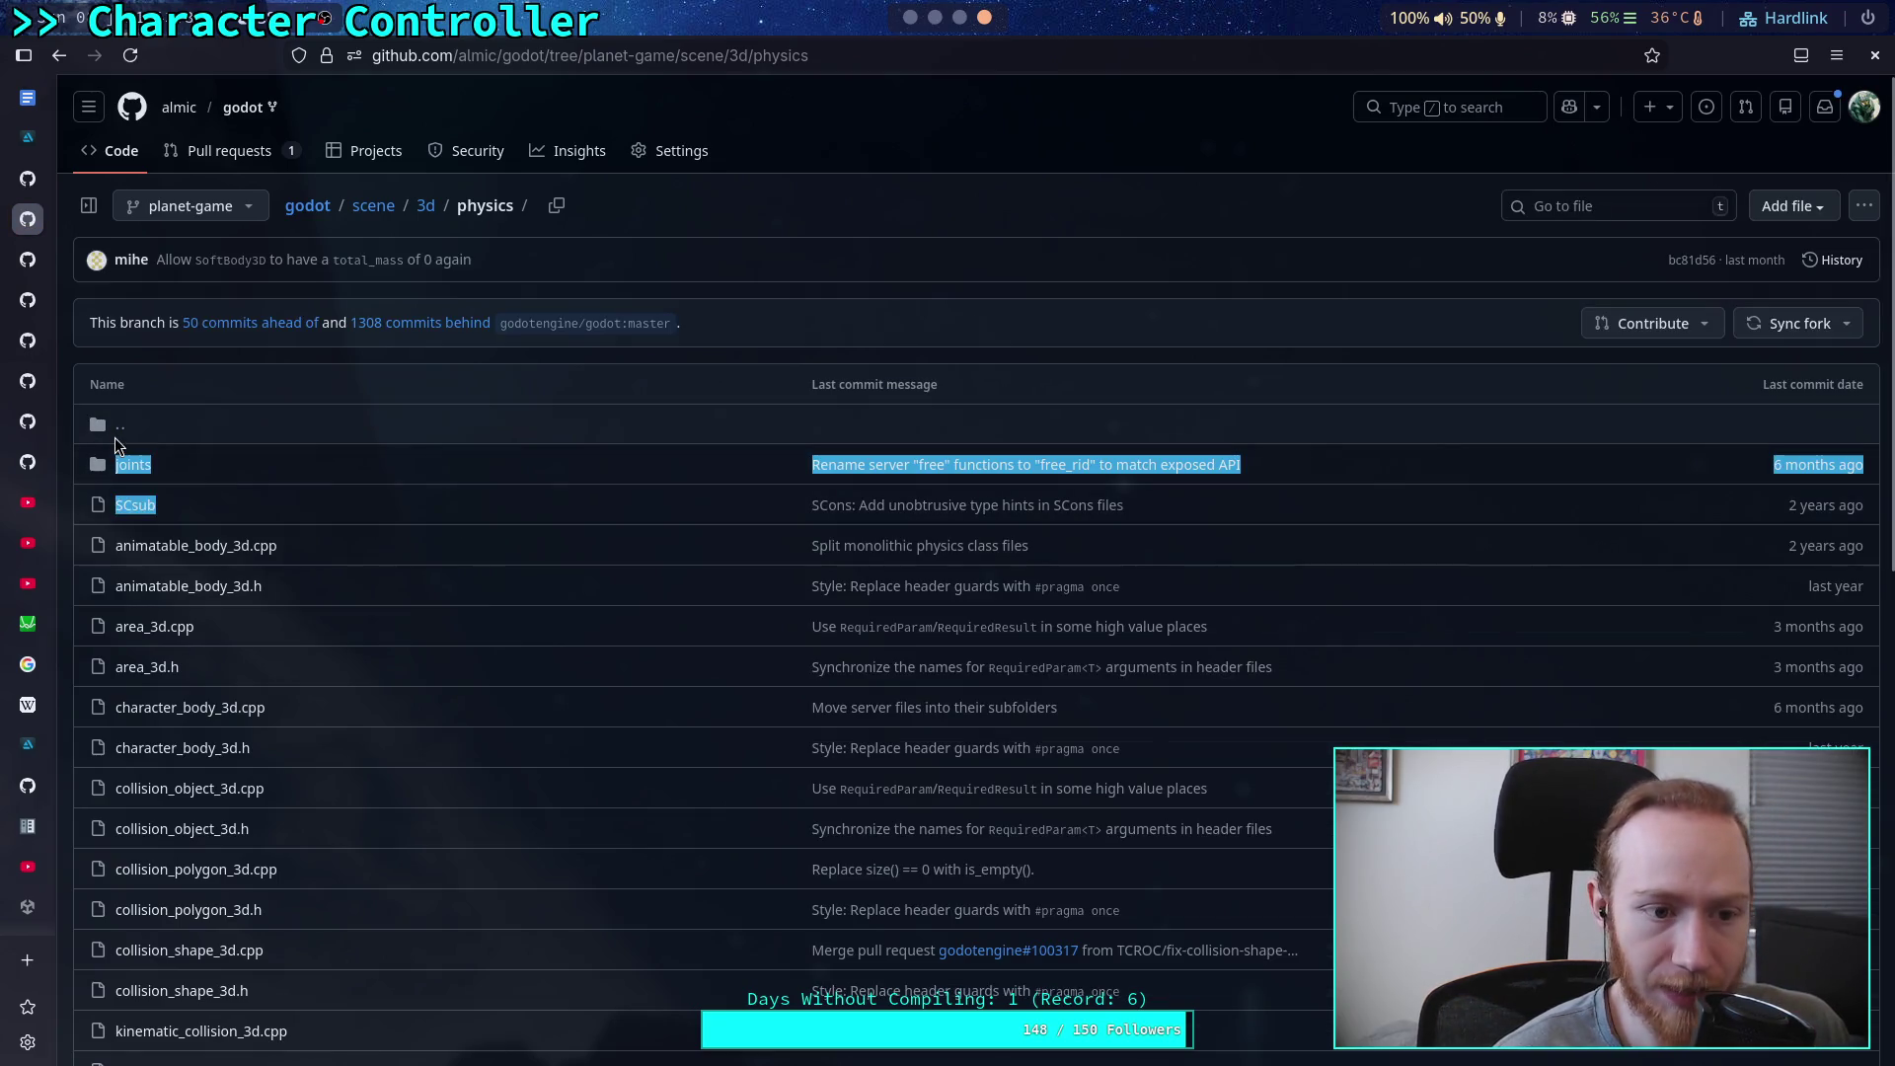
left_click(915, 20)
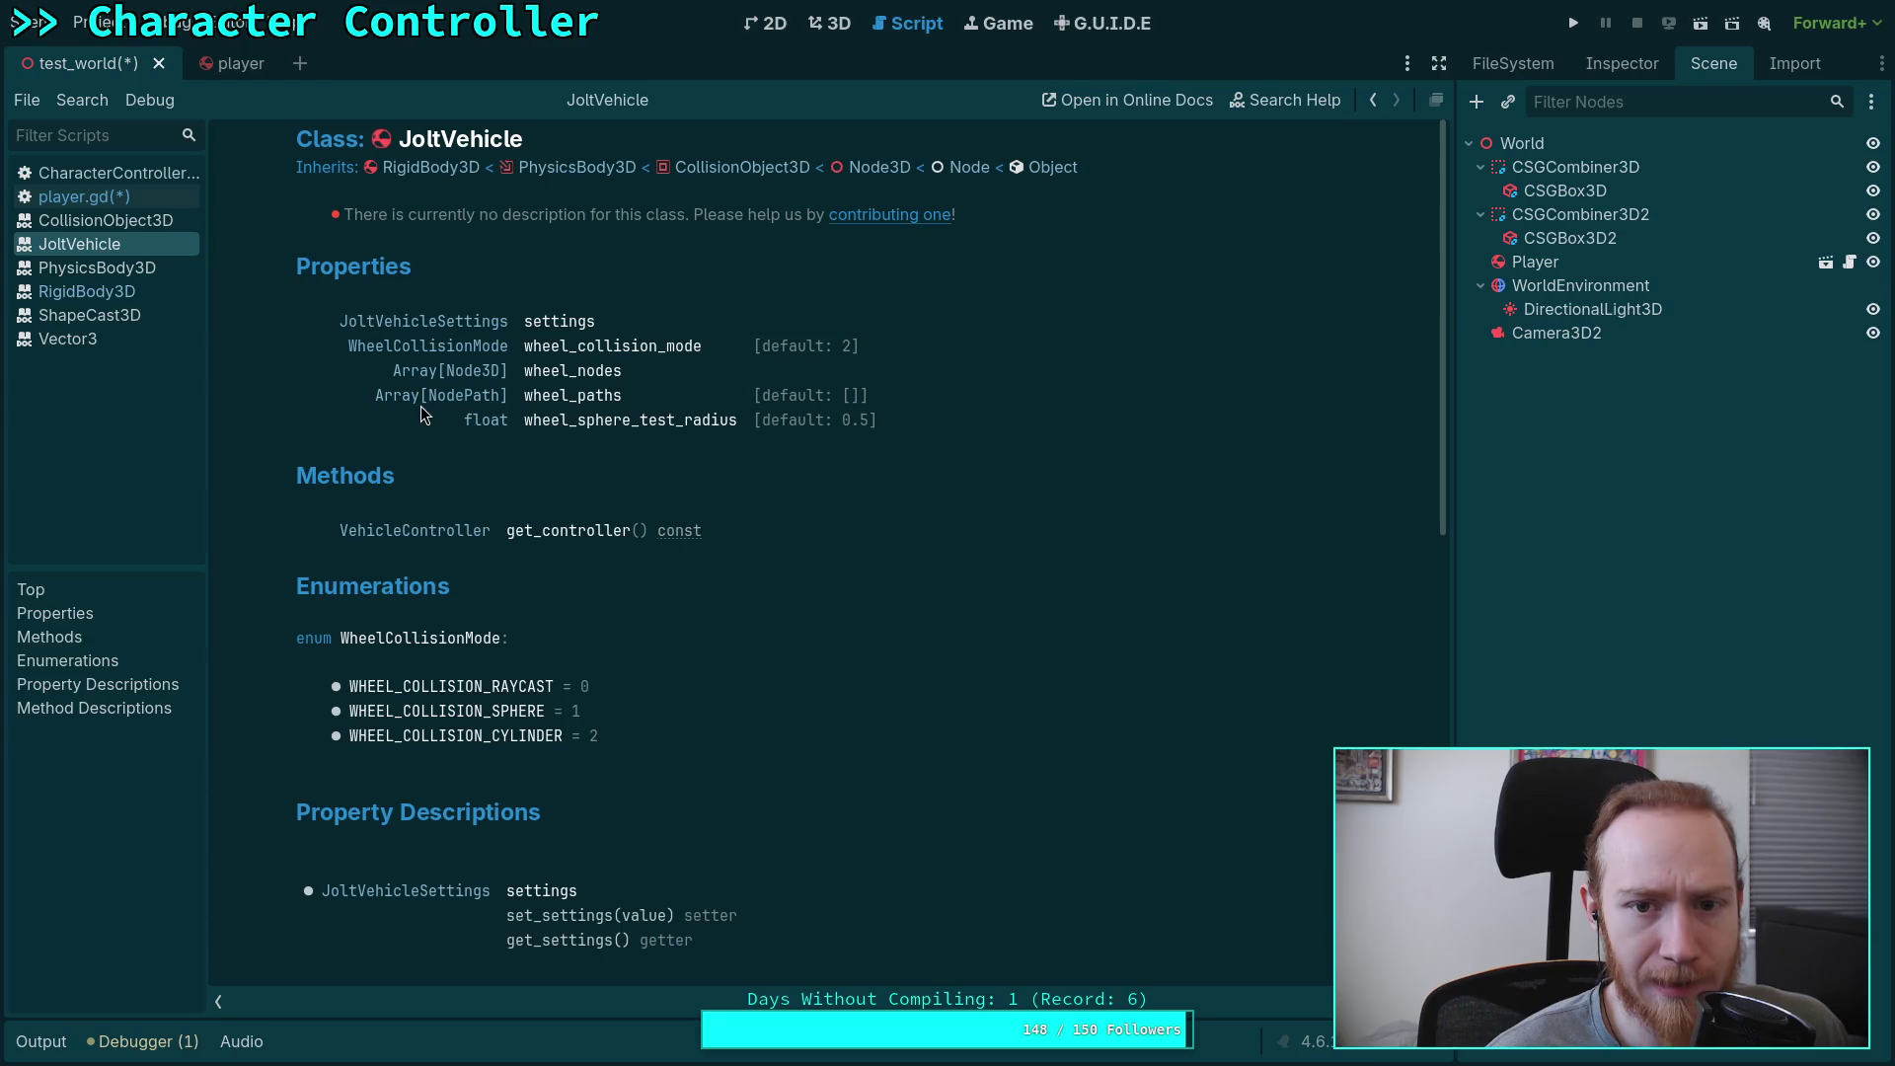
Close the JoltVehicle docs, place the caret in player.gd's _process header, then go to the terminal
right_click(129, 243)
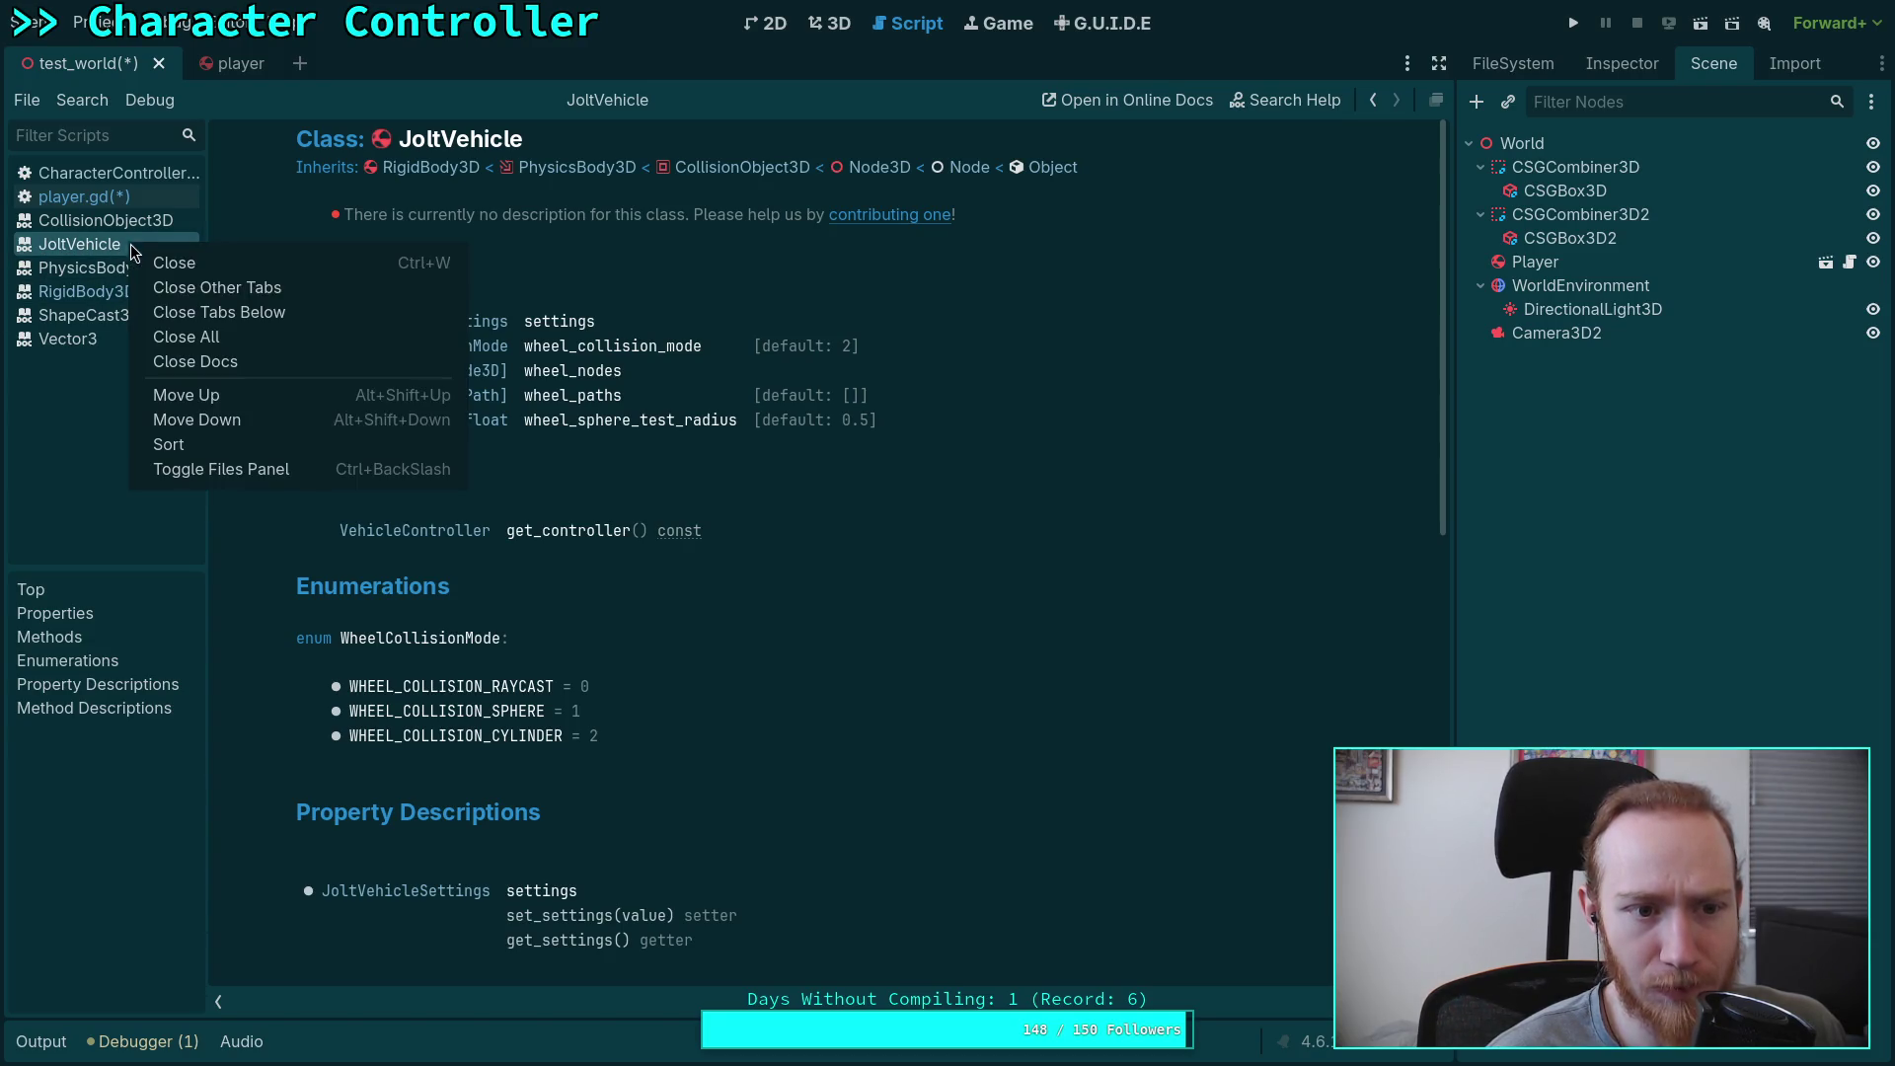
left_click(231, 256)
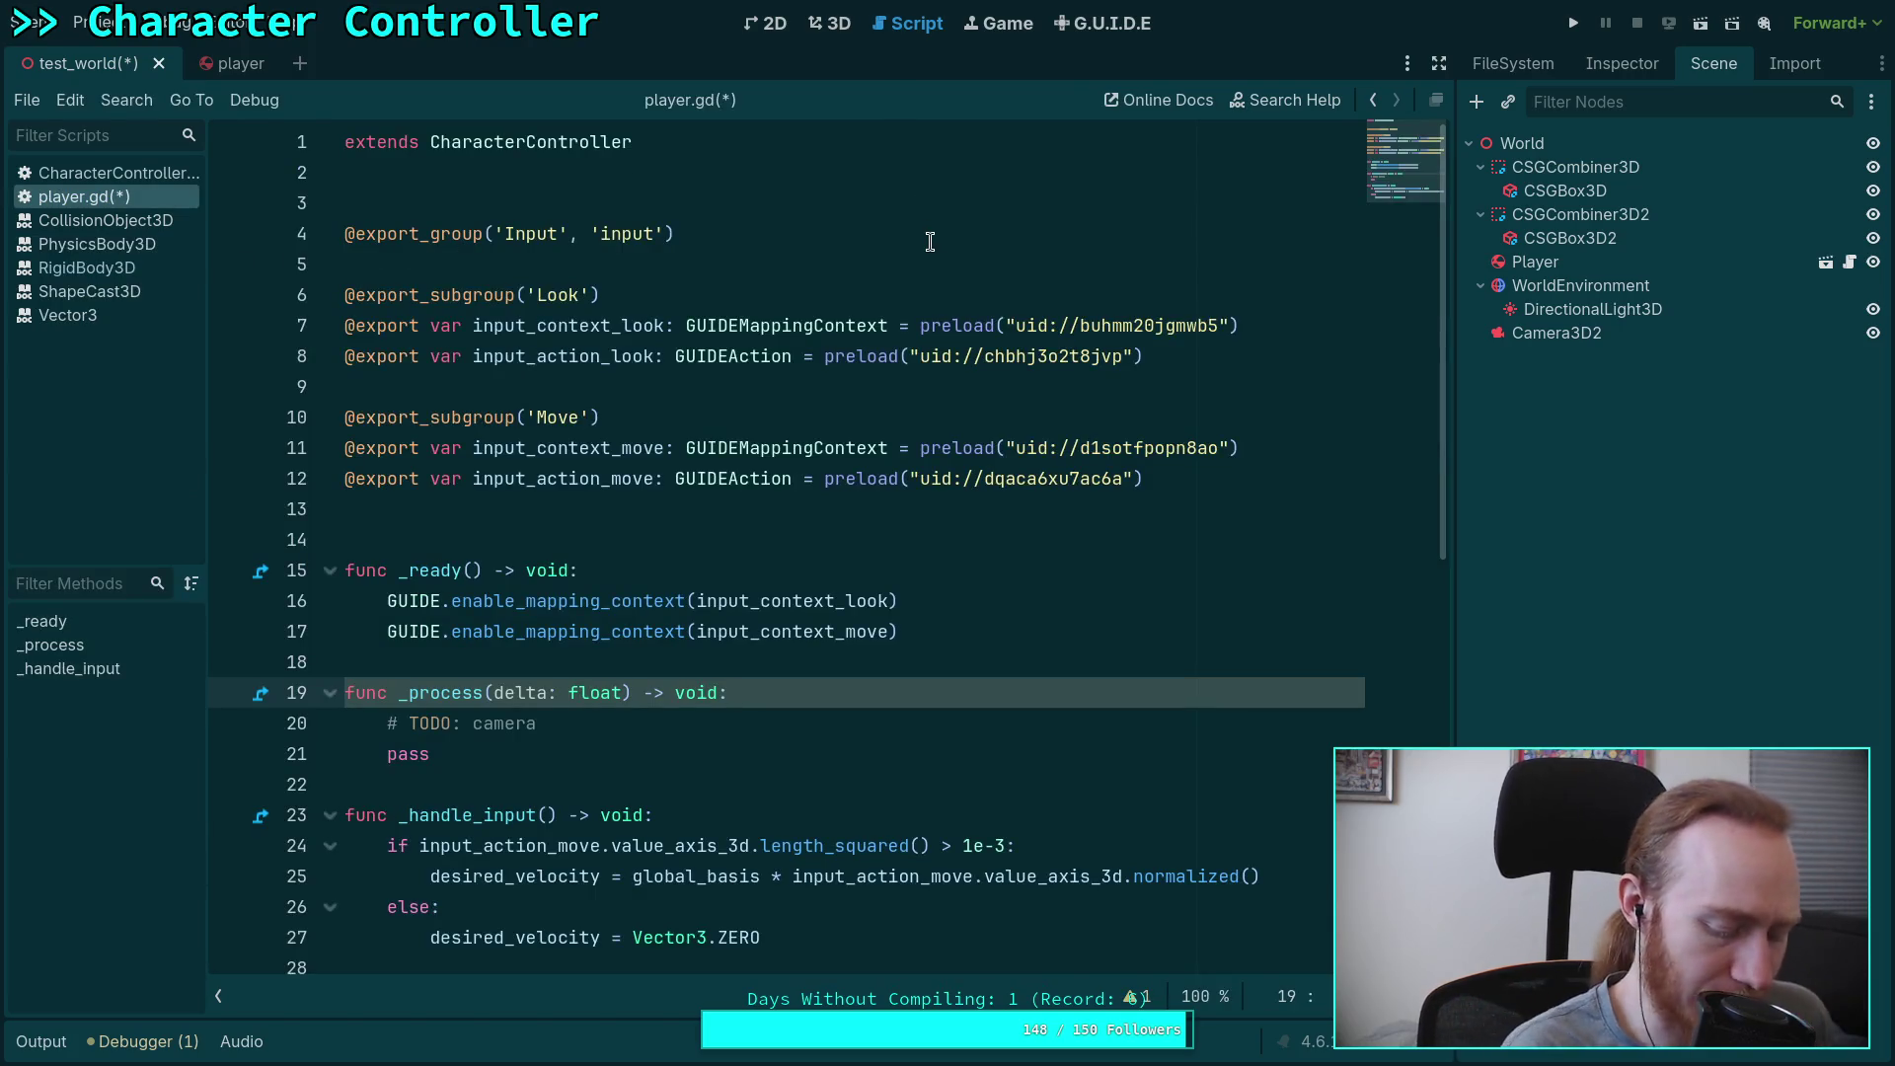
key("super+2")
key("super+4")
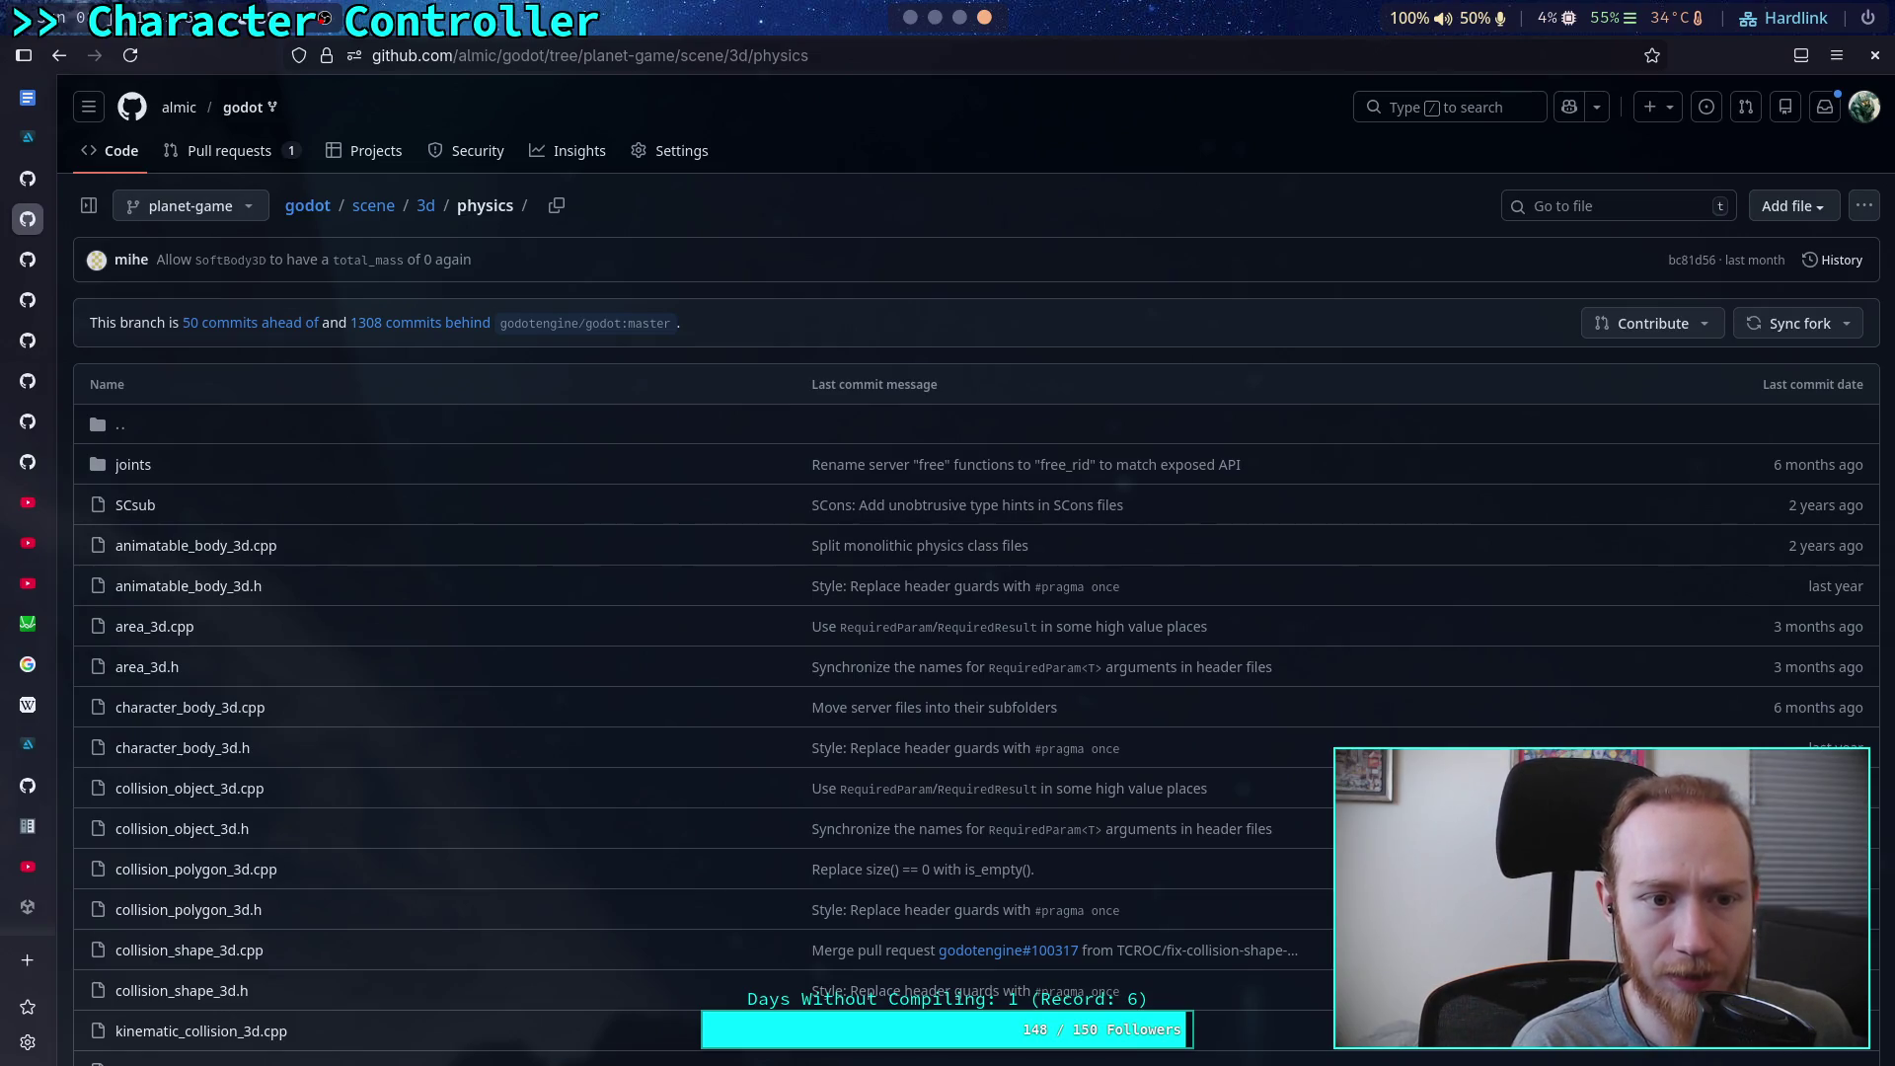
key("super+3")
key("super+1")
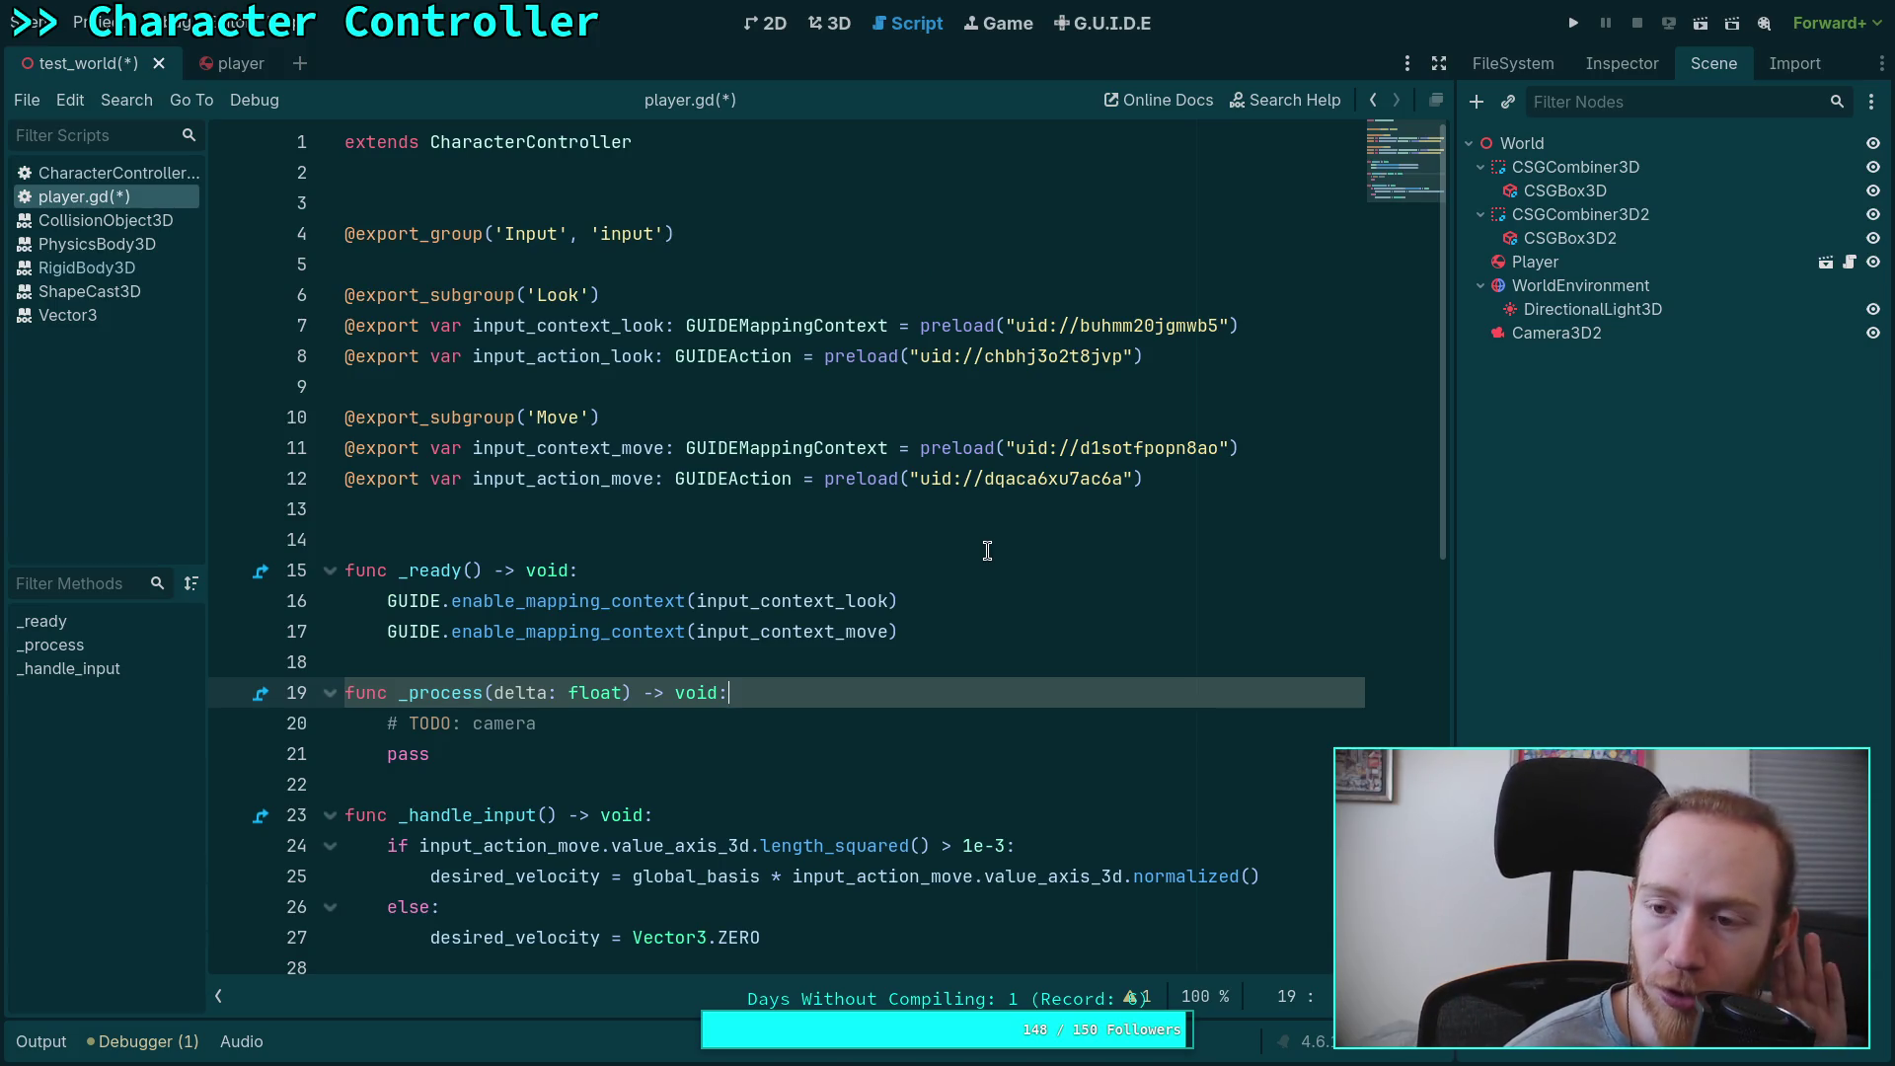
left_click(719, 694)
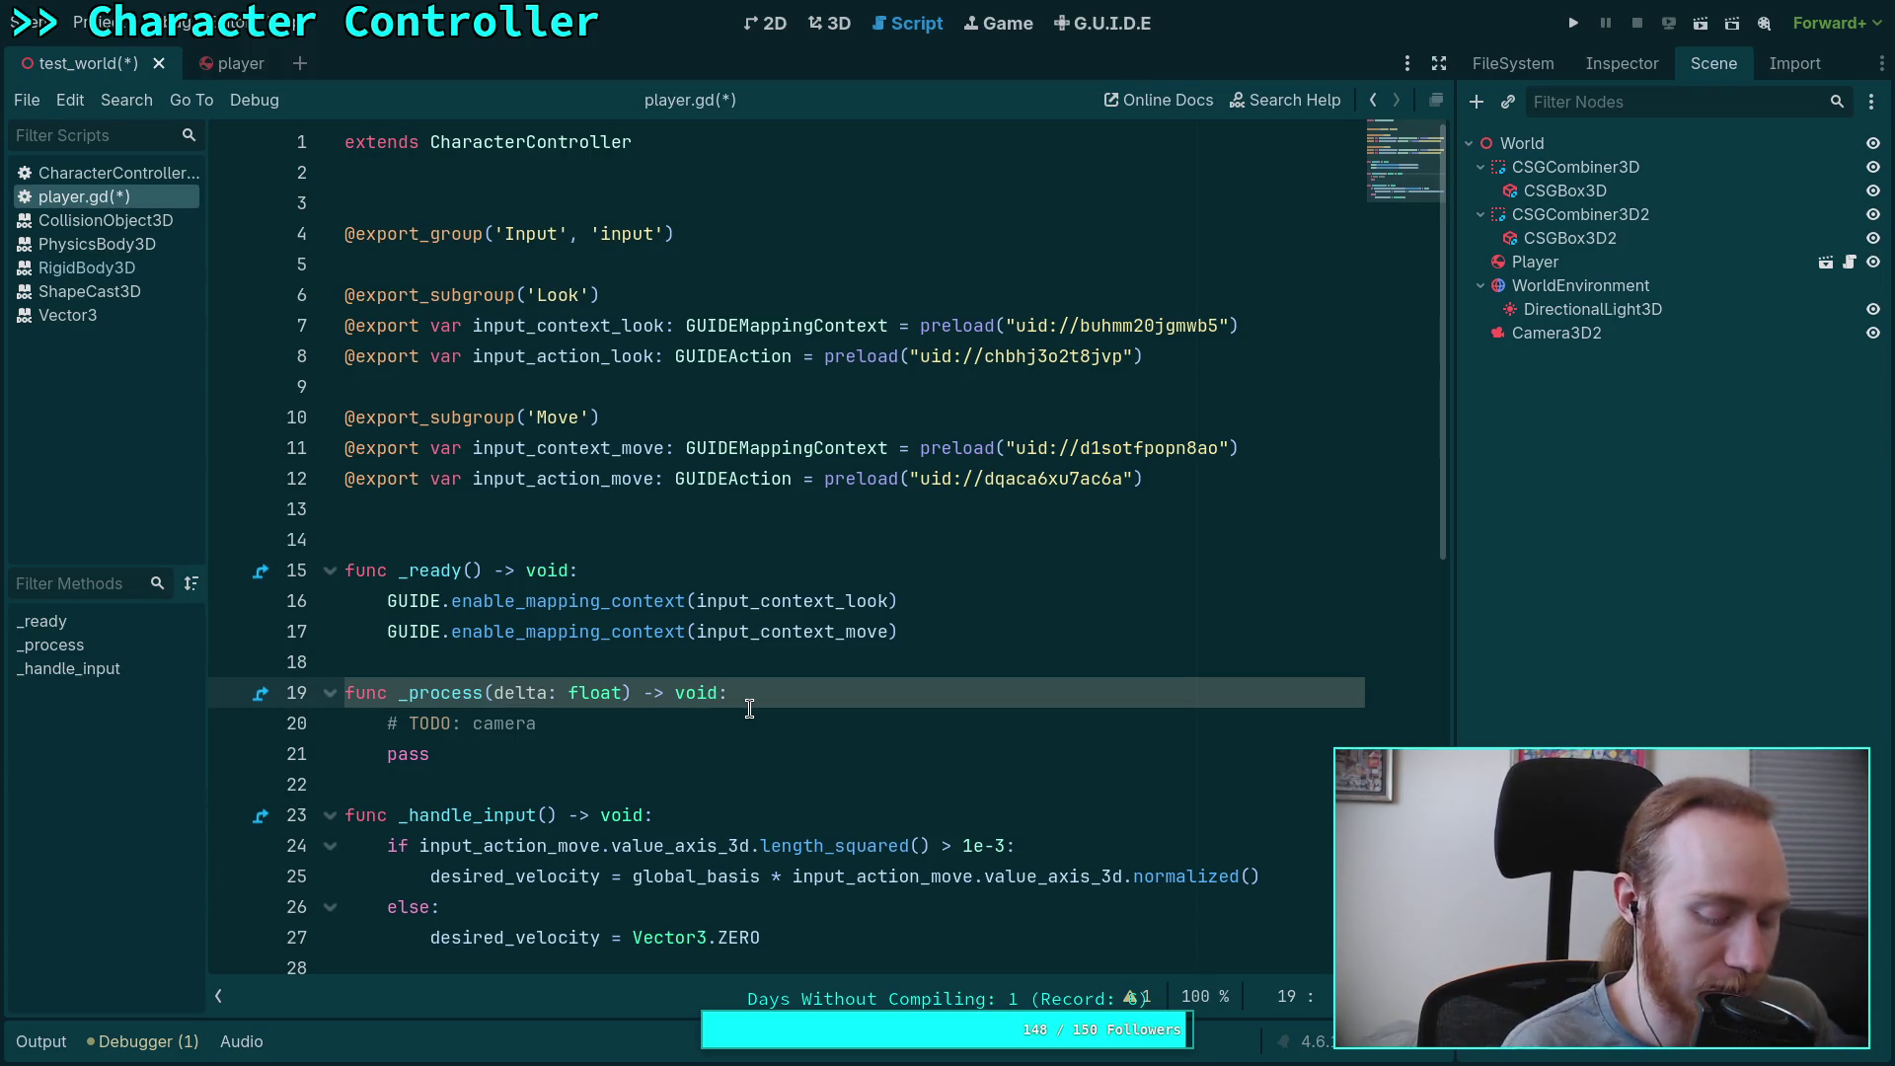
key("super+2")
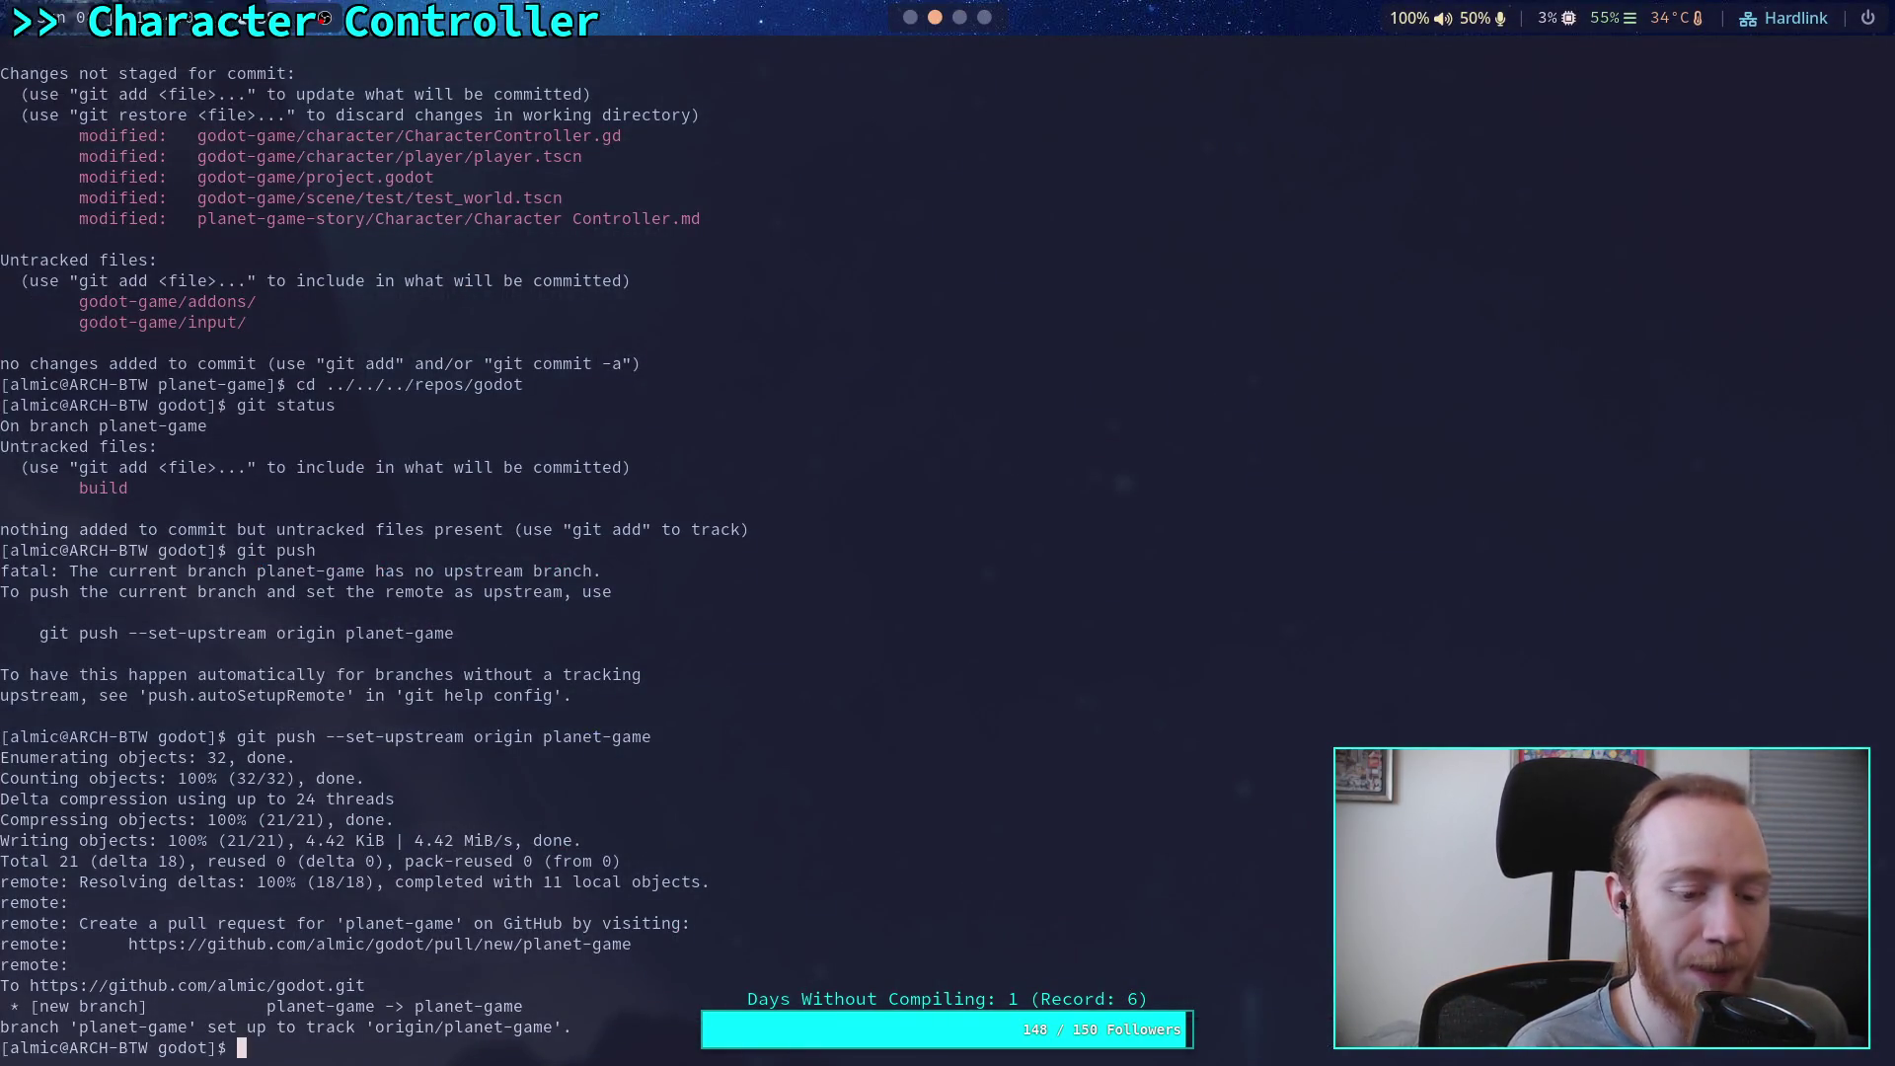
Run ./build -a, which reports all up to date, then return to player.gd's TODO camera comment
type("./build -a")
key("Return")
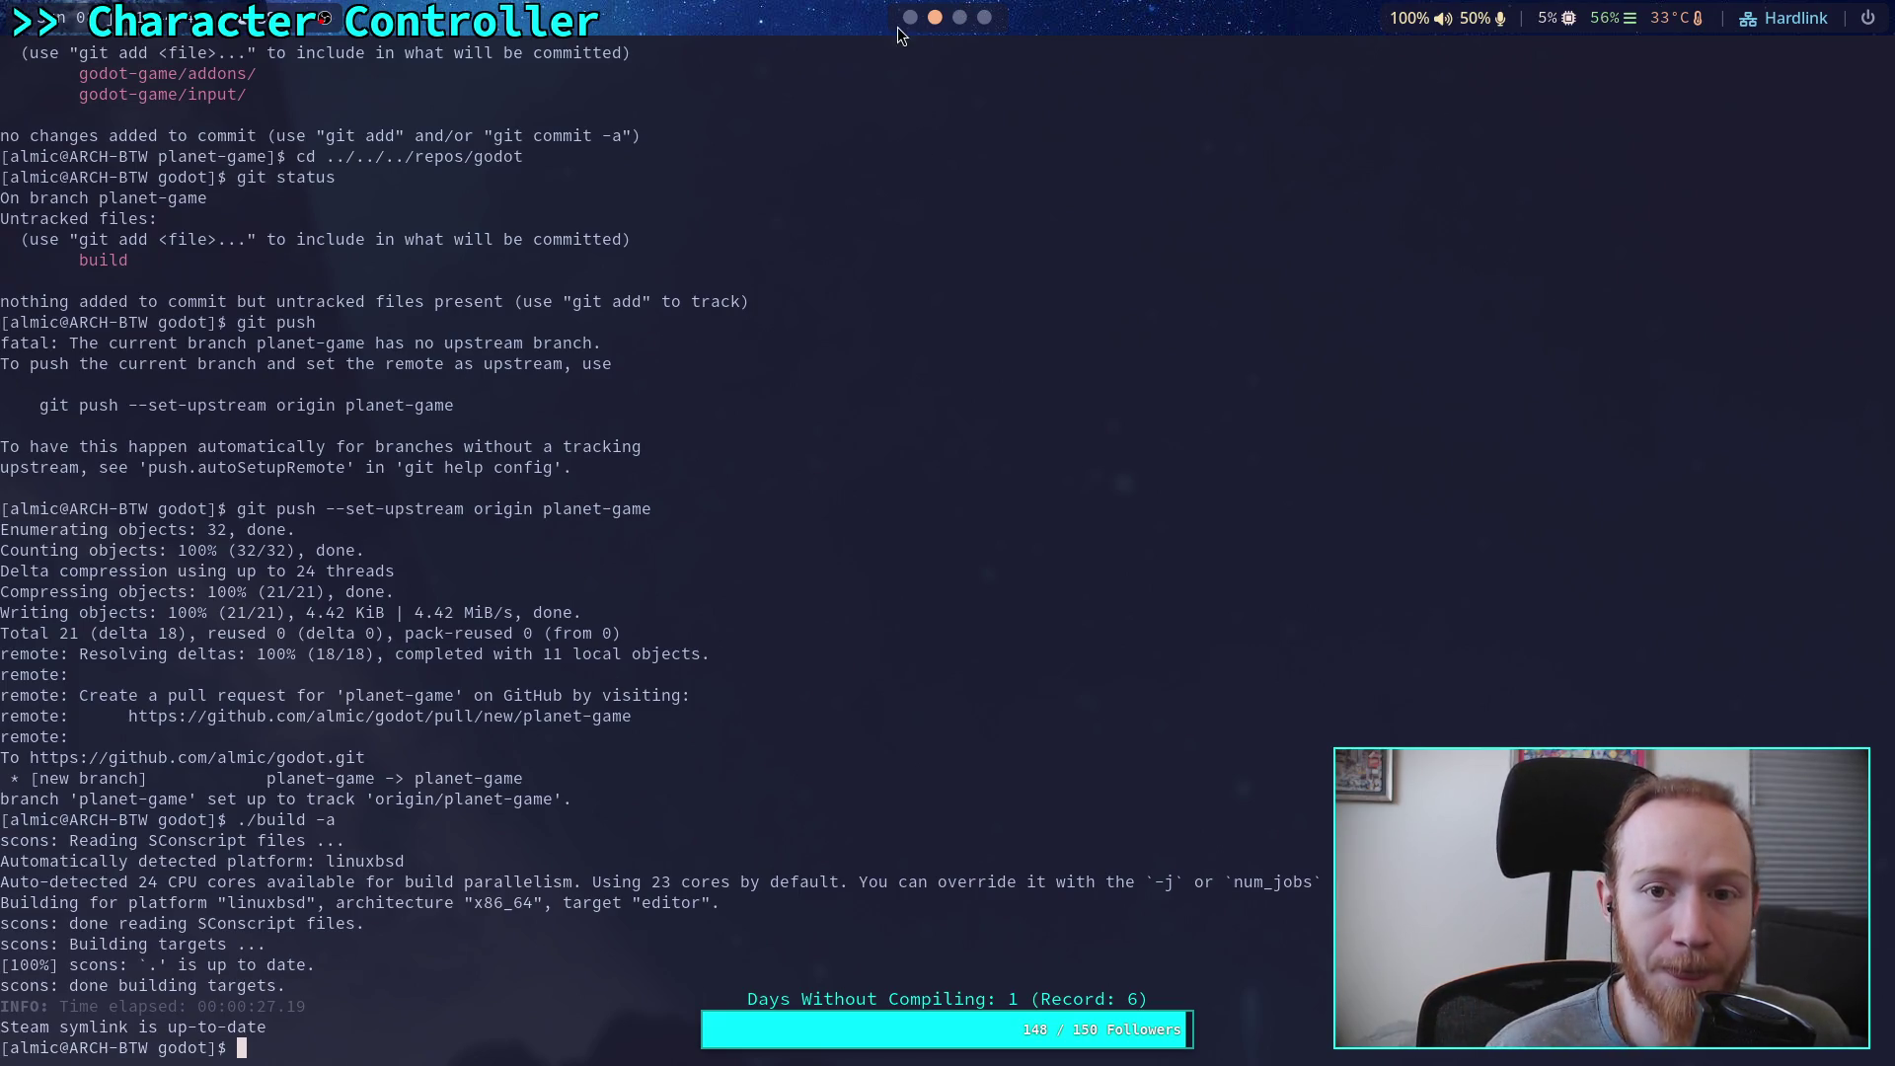
key("super+1")
left_click(844, 415)
left_click(805, 714)
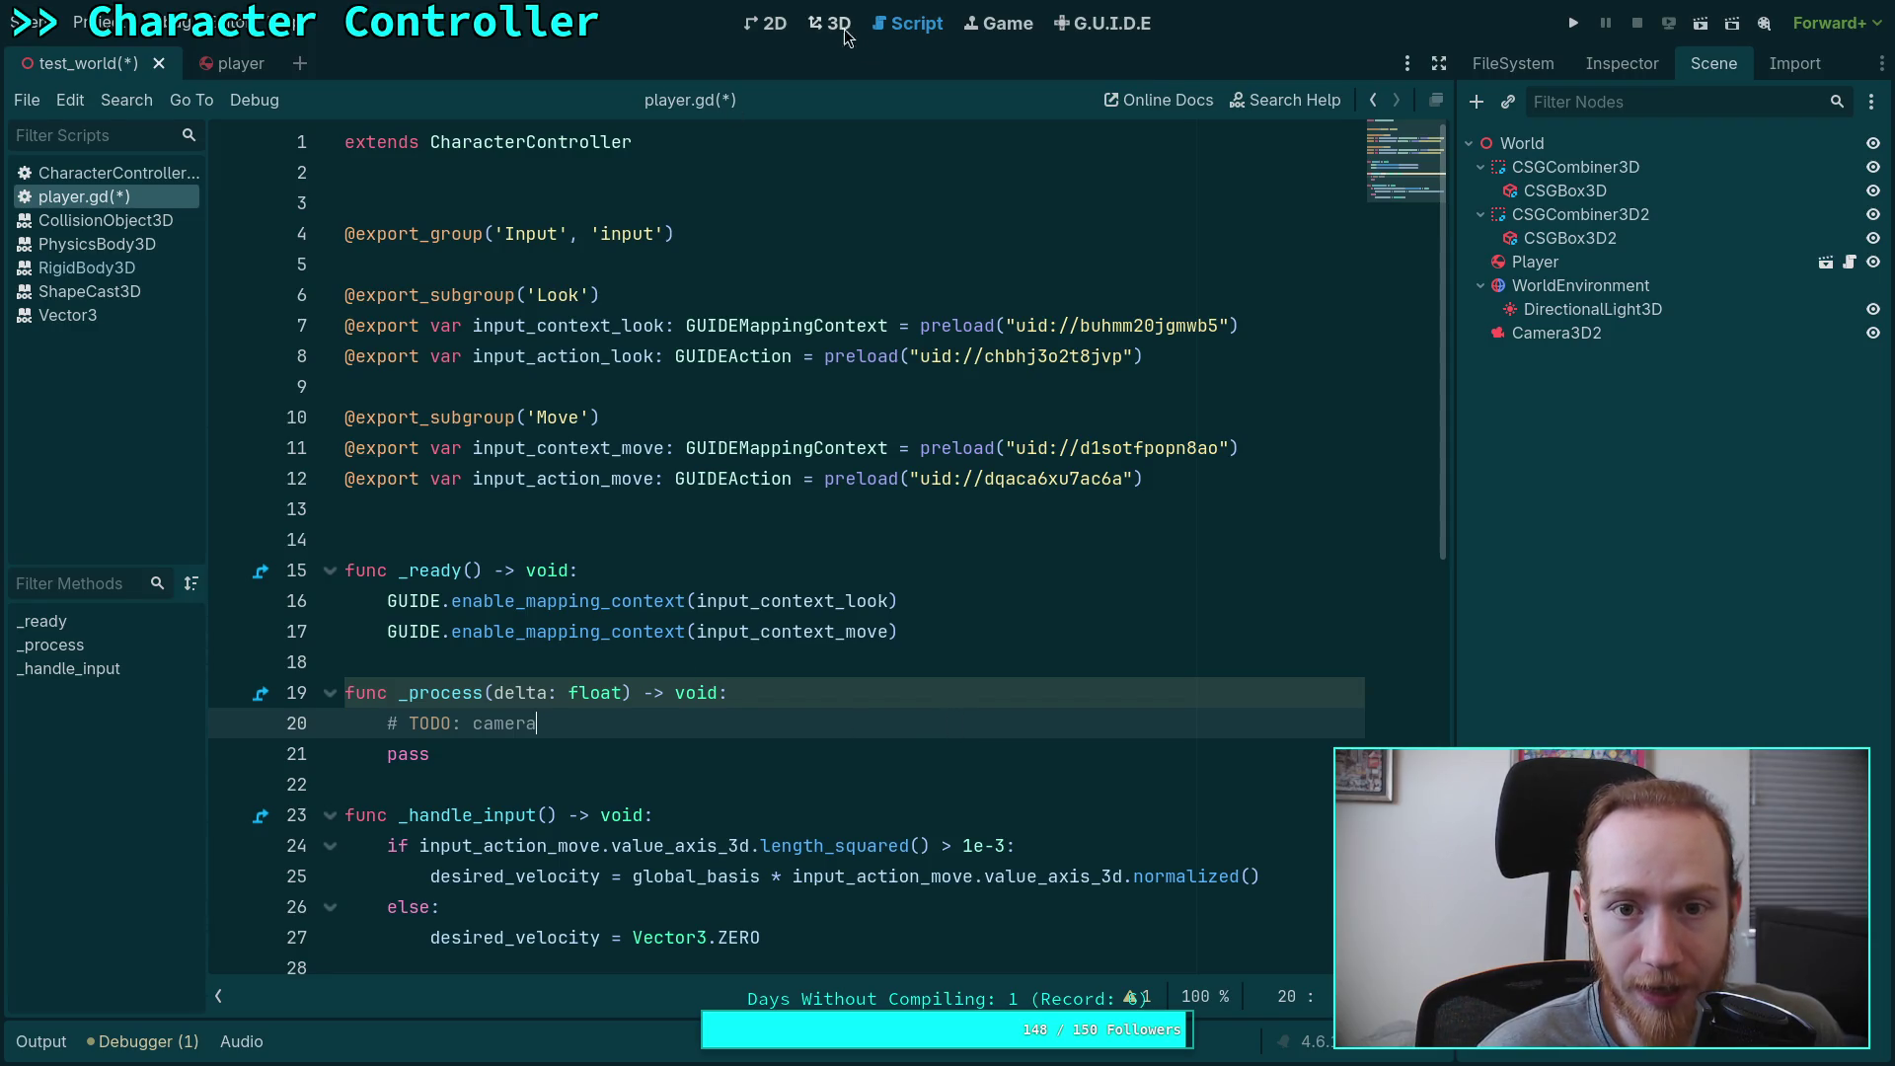
In the 3D view, add a JoltVehicle under Player, reparent it to World, and move it to the scene center
key("ctrl+F2")
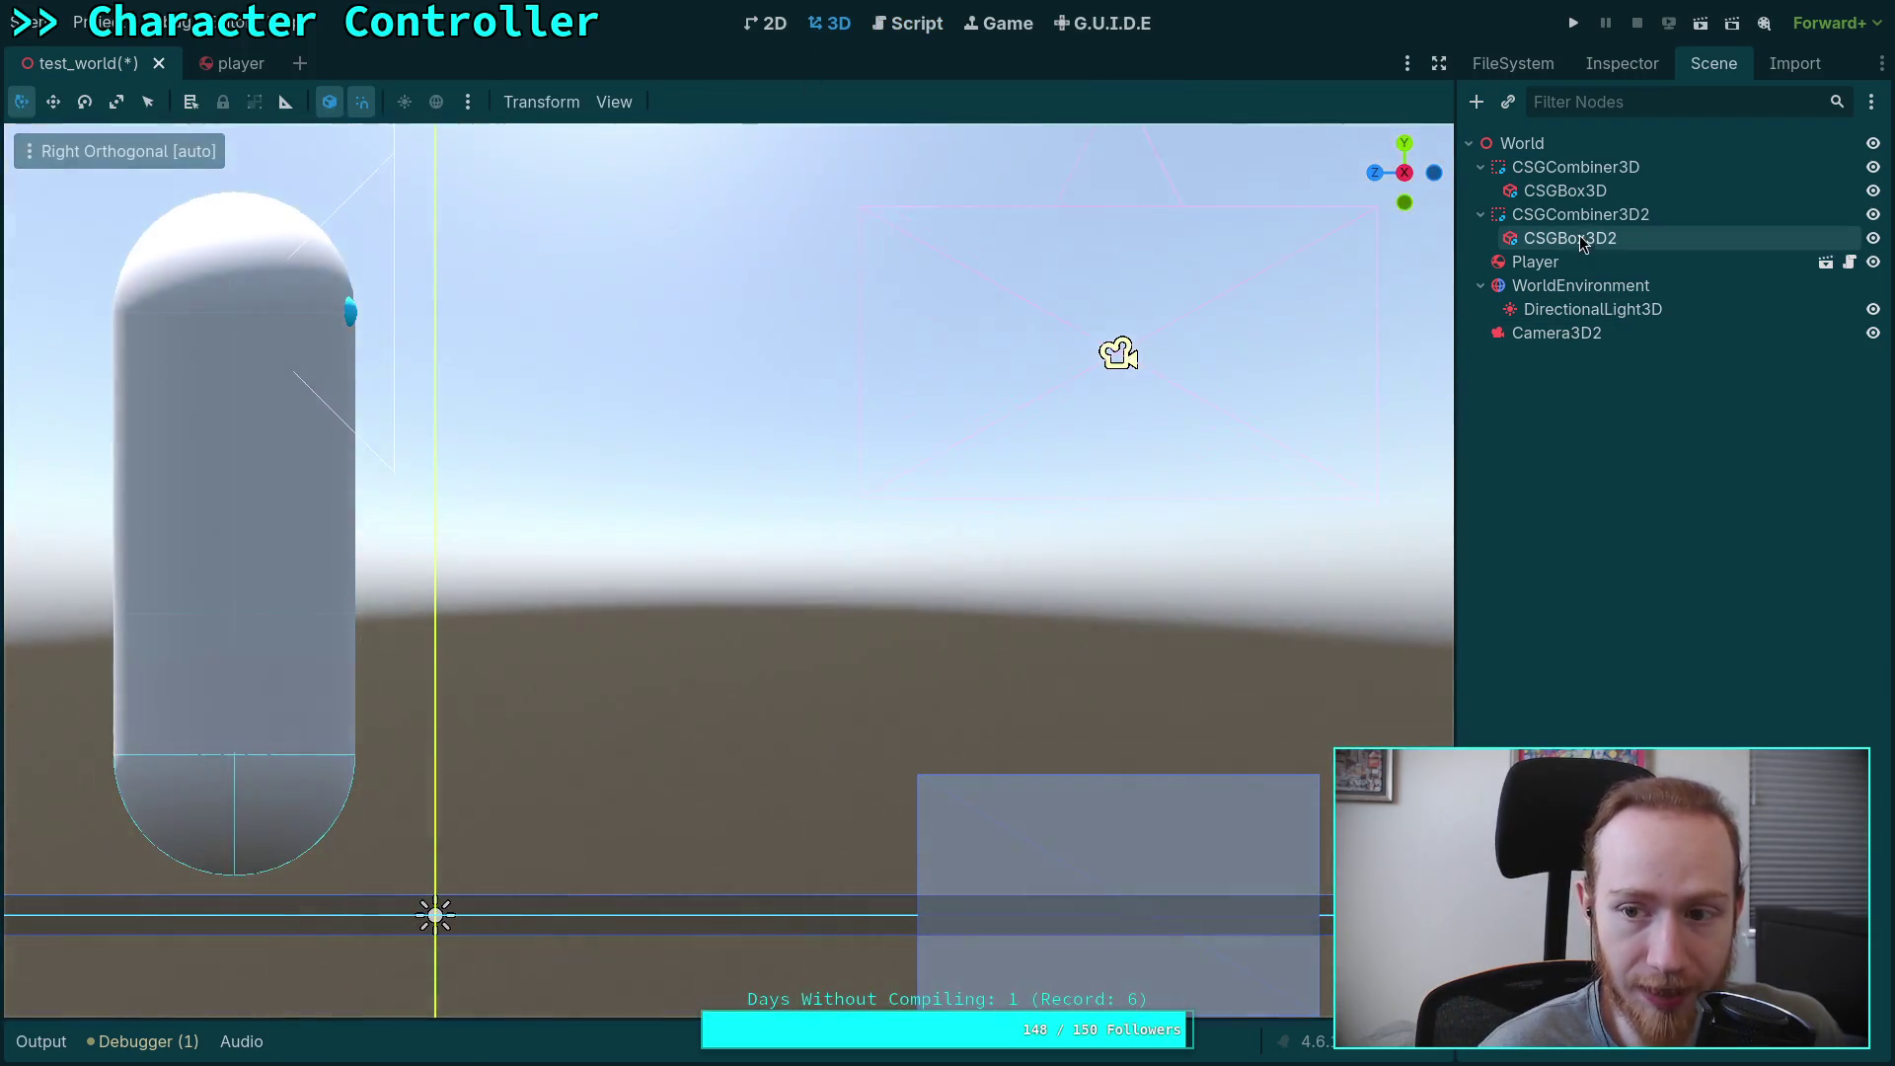
left_click(1534, 262)
right_click(1534, 262)
left_click(1560, 305)
type("Jol")
double_click(805, 450)
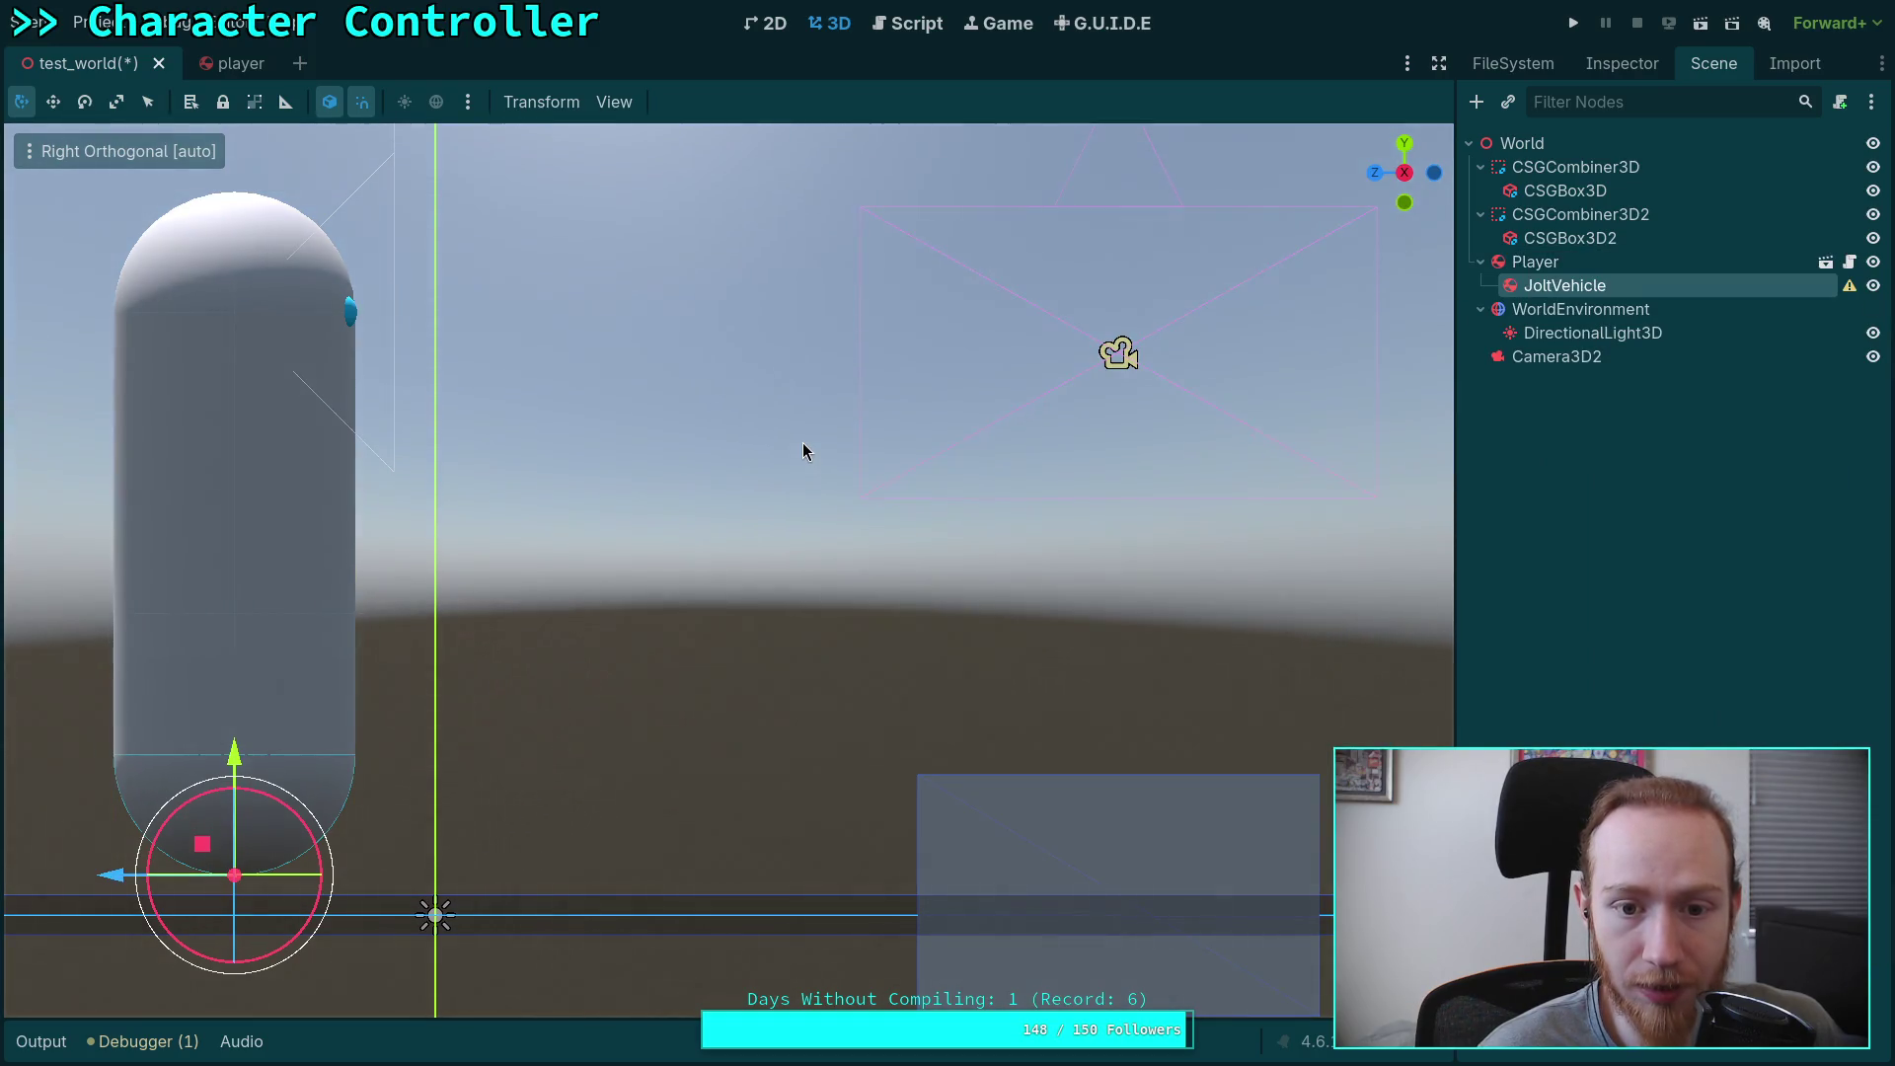
mouse_move(1564, 285)
left_mouse_down()
mouse_move(1579, 309)
mouse_move(1522, 143)
left_mouse_up()
left_click_drag(200, 841, 685, 602)
Delete the JoltVehicle node again
left_click(1574, 361)
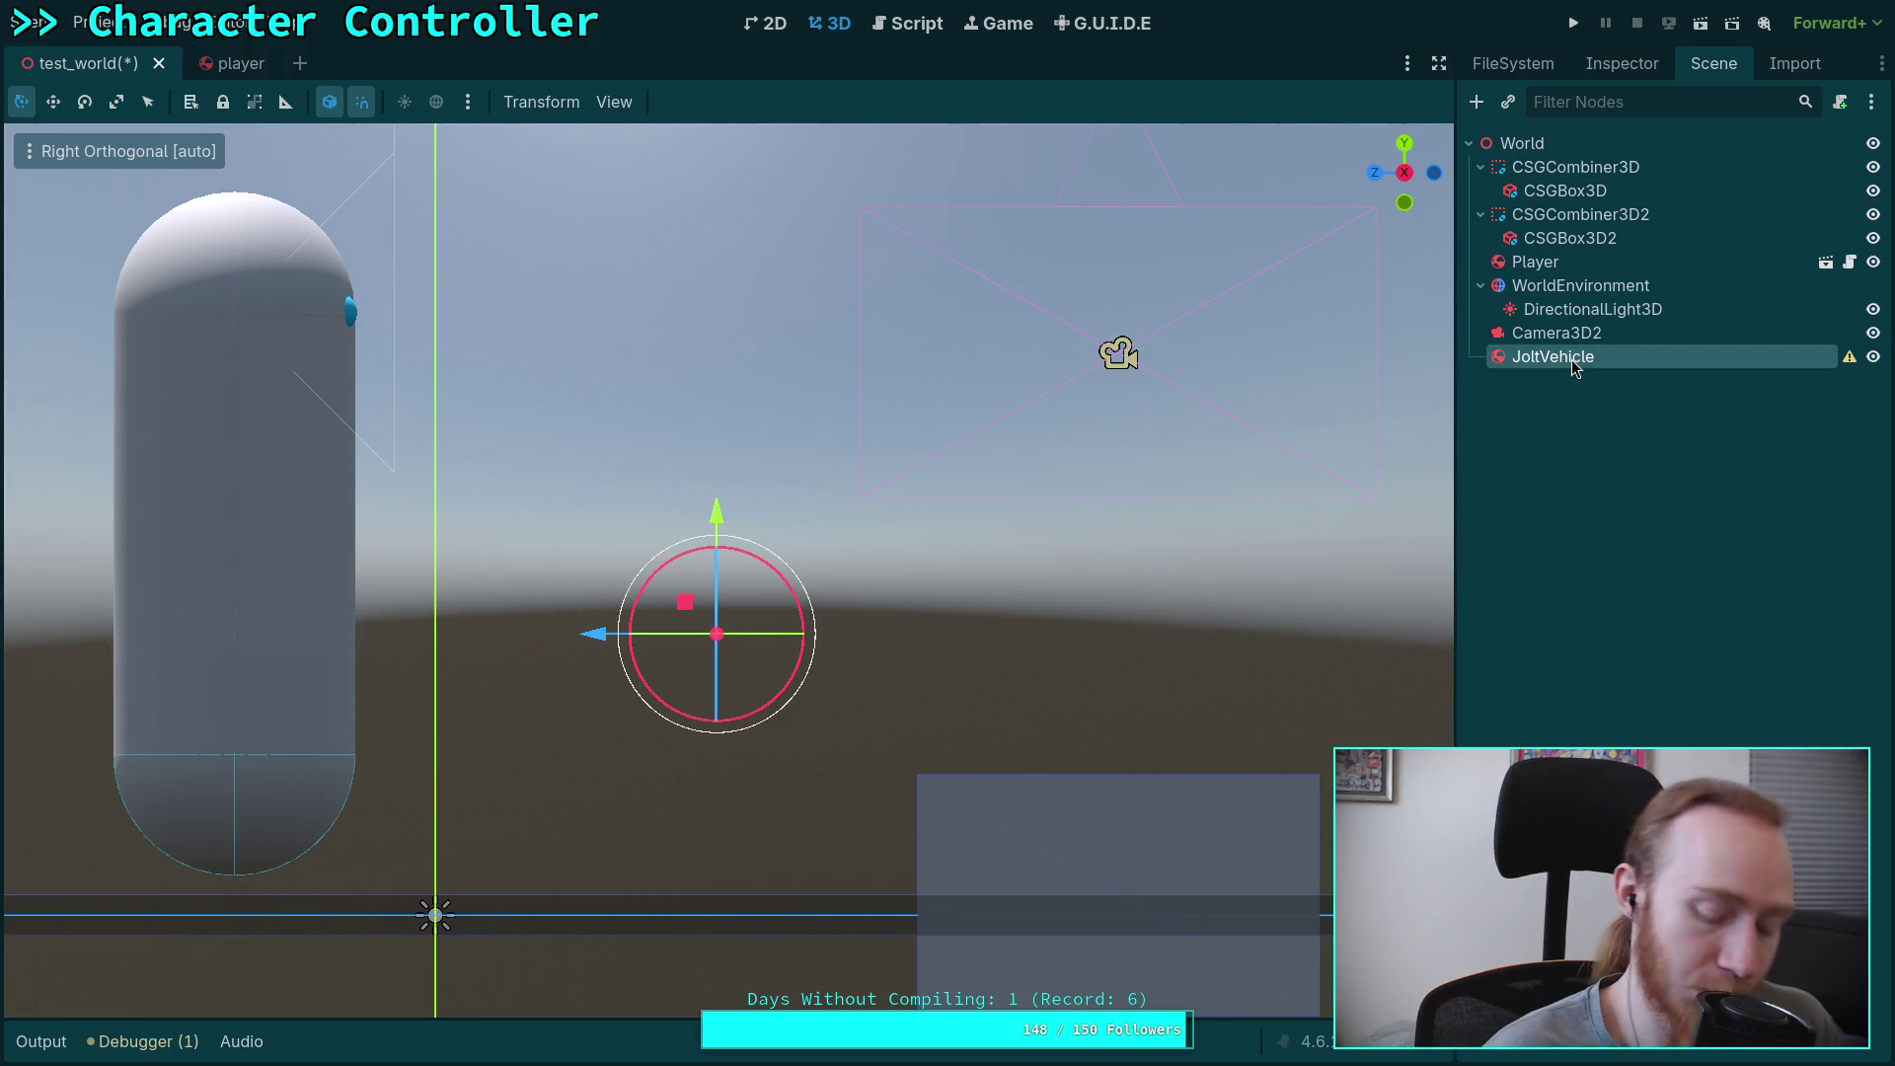
key("Delete")
key("Return")
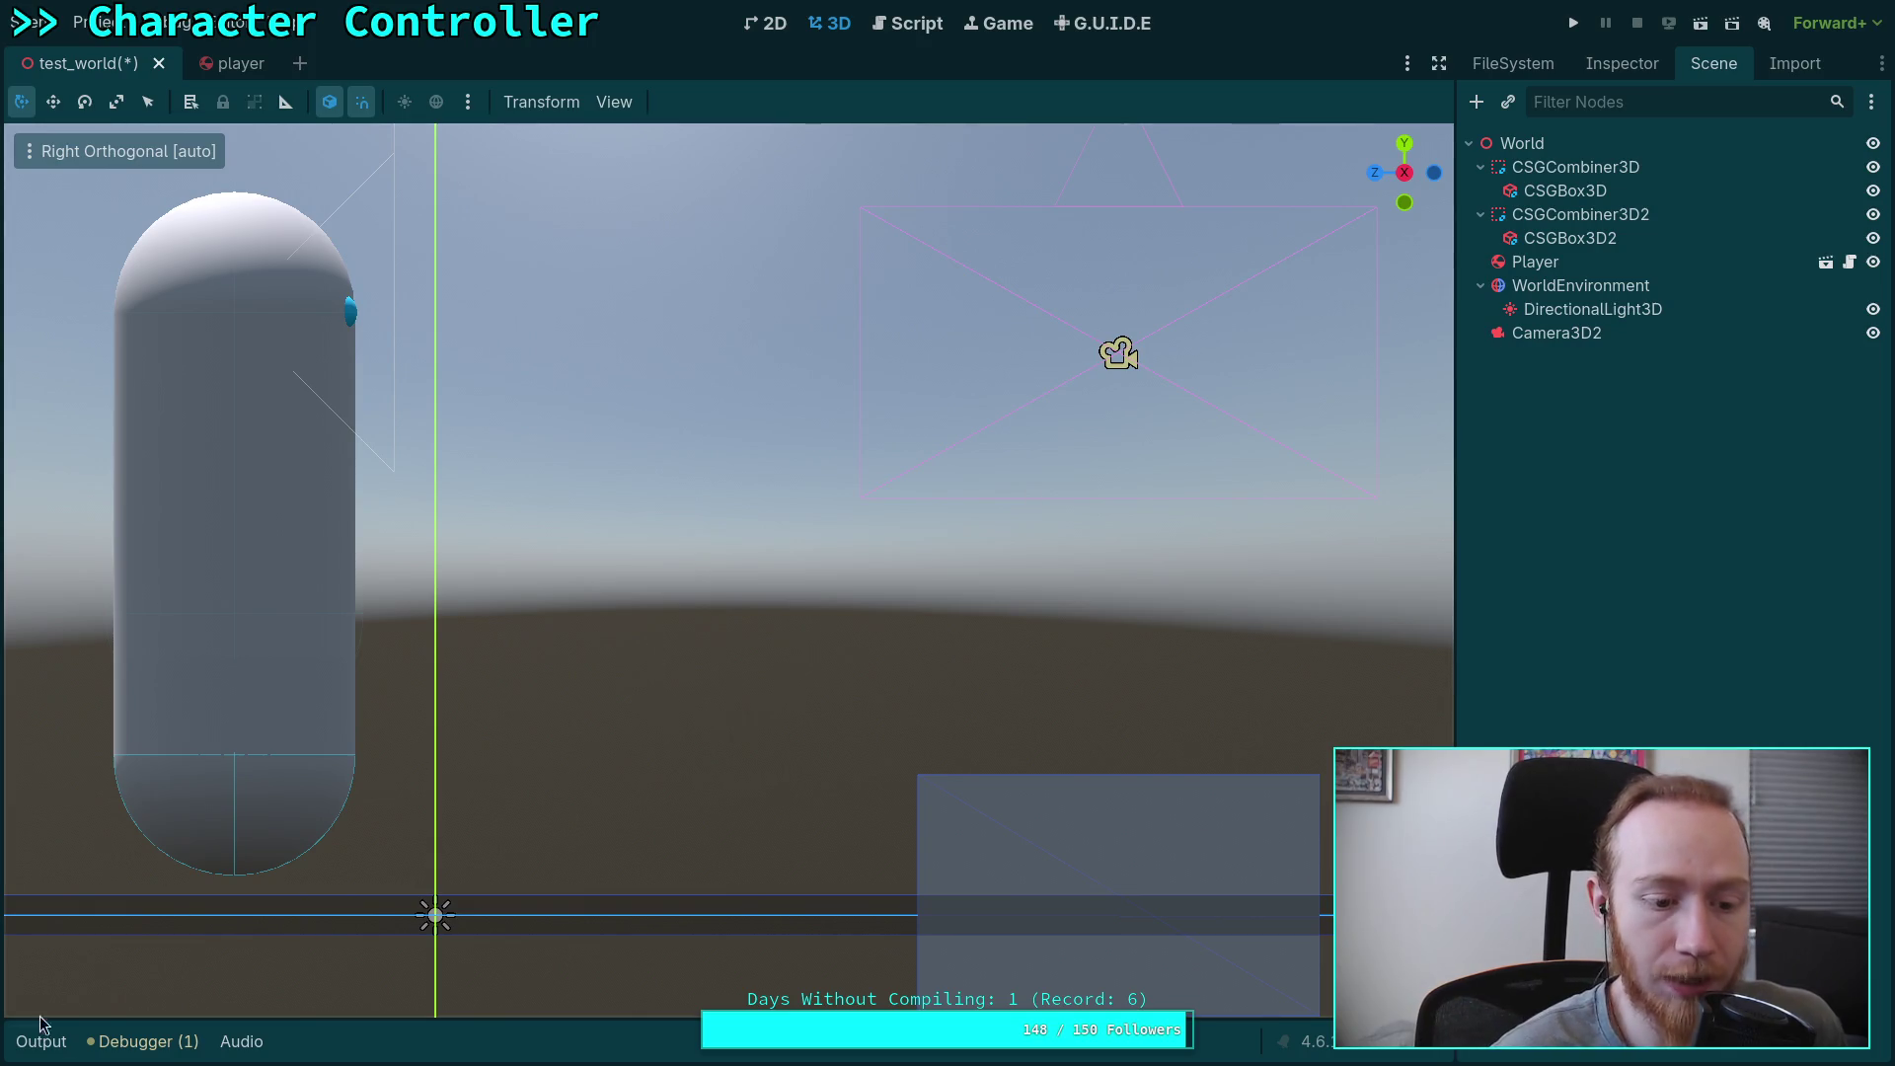
Clear the unused delta warning in the Debugger errors and return to player.gd
left_click(143, 1041)
left_click(182, 684)
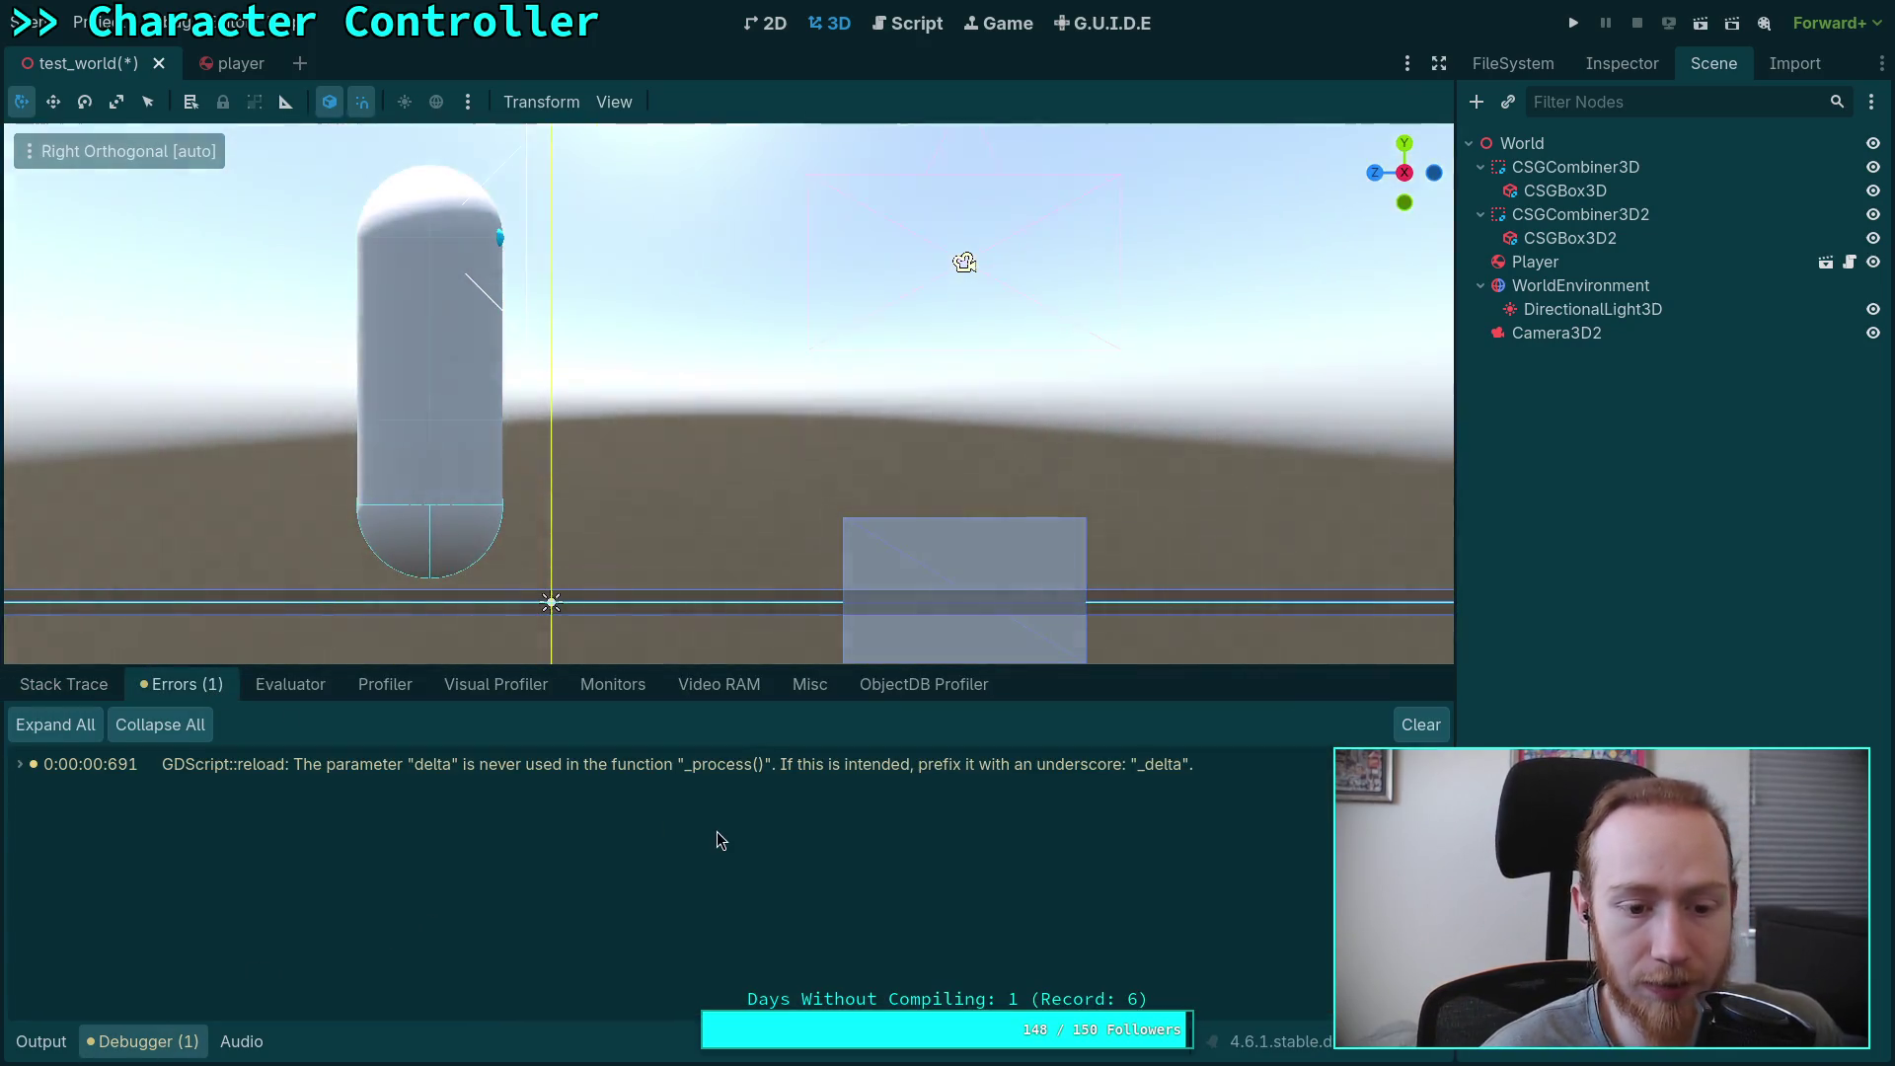
left_click(1401, 728)
left_click(124, 1041)
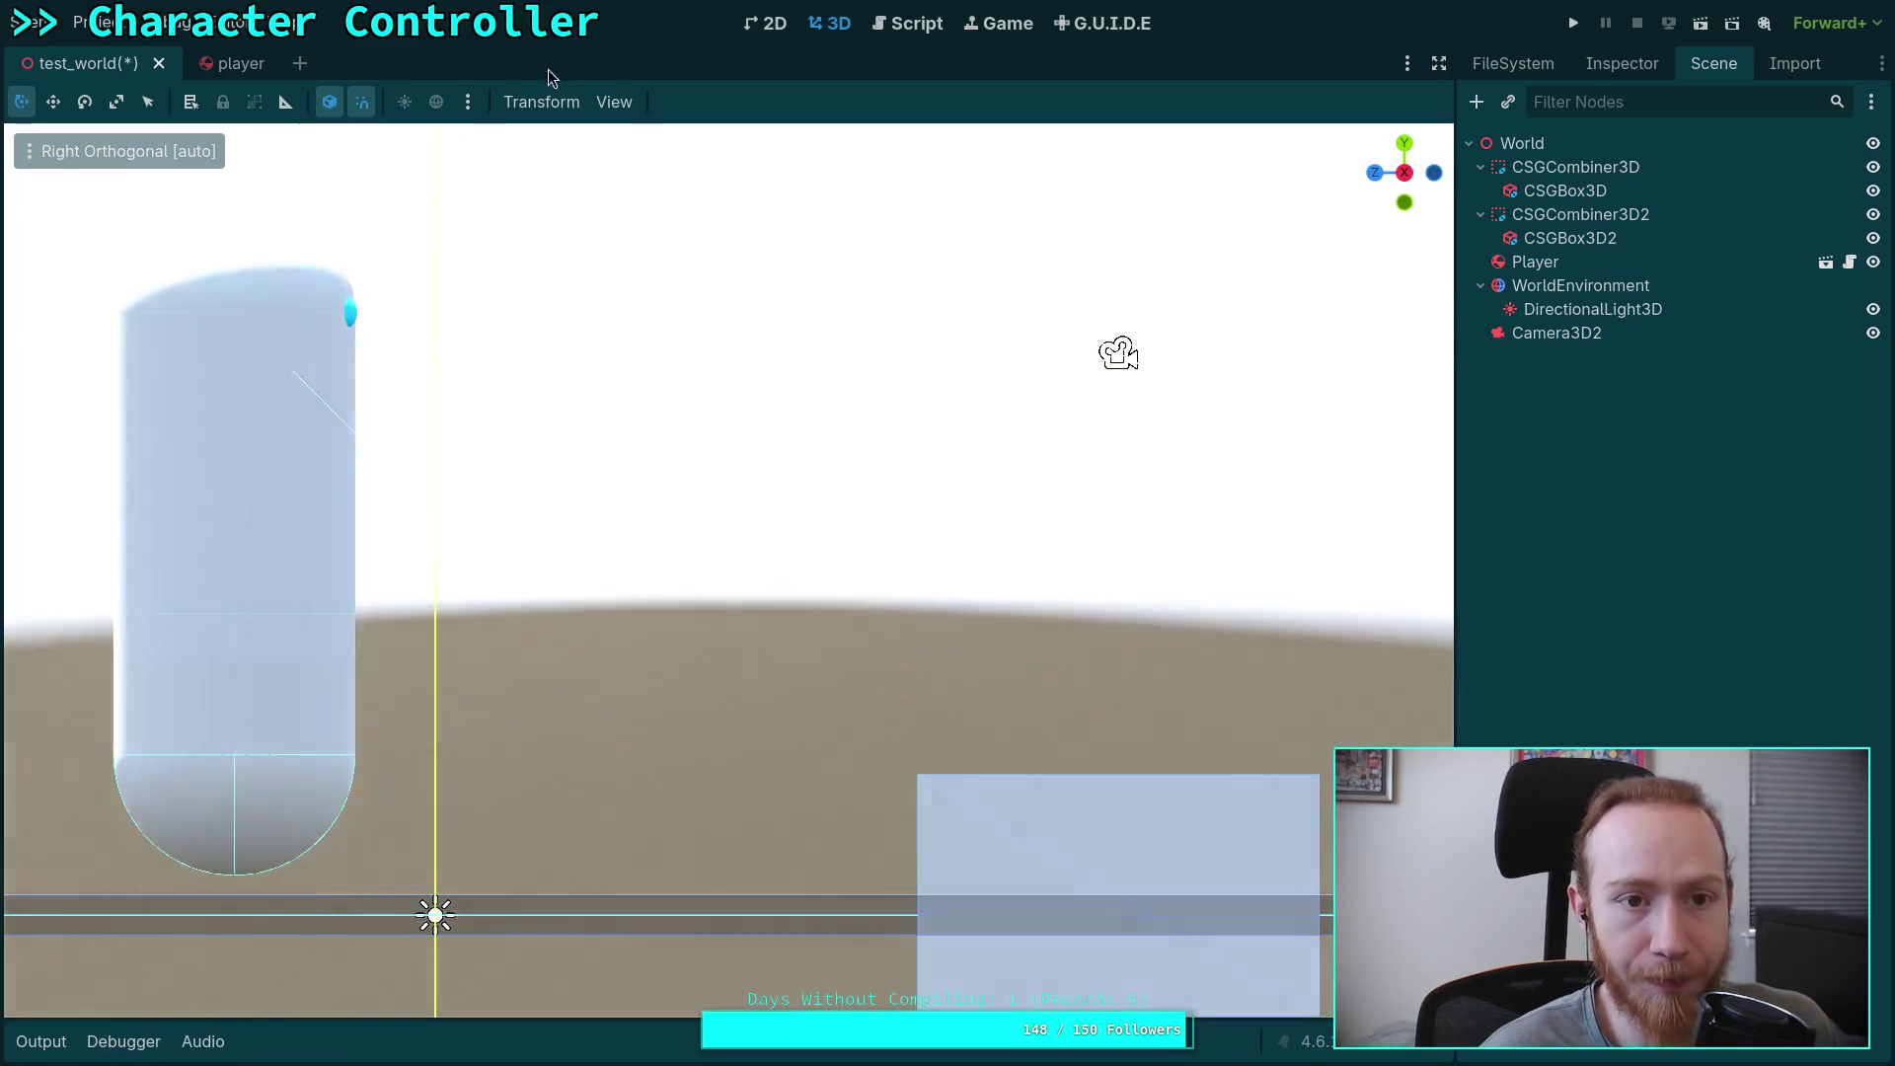
left_click(909, 24)
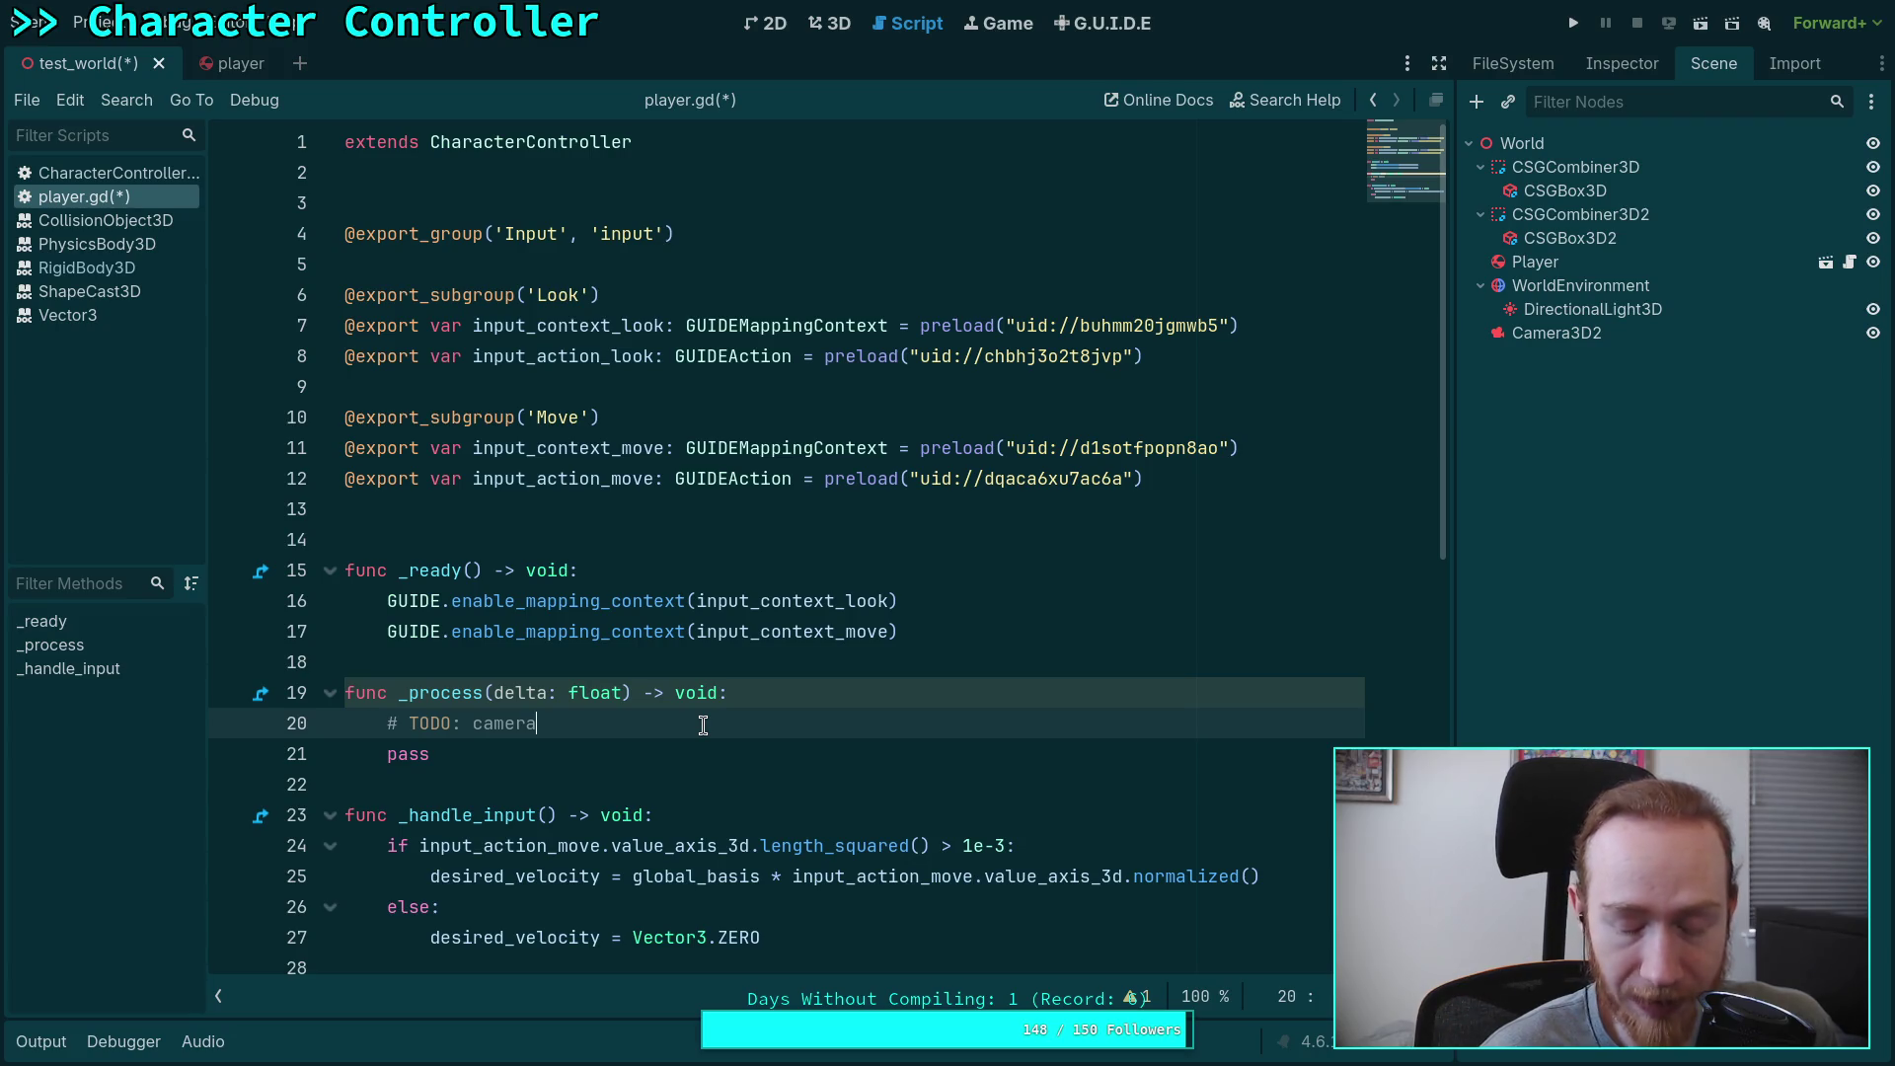
Save player.gd and the test_world scene
scroll(703, 725, "down", 2)
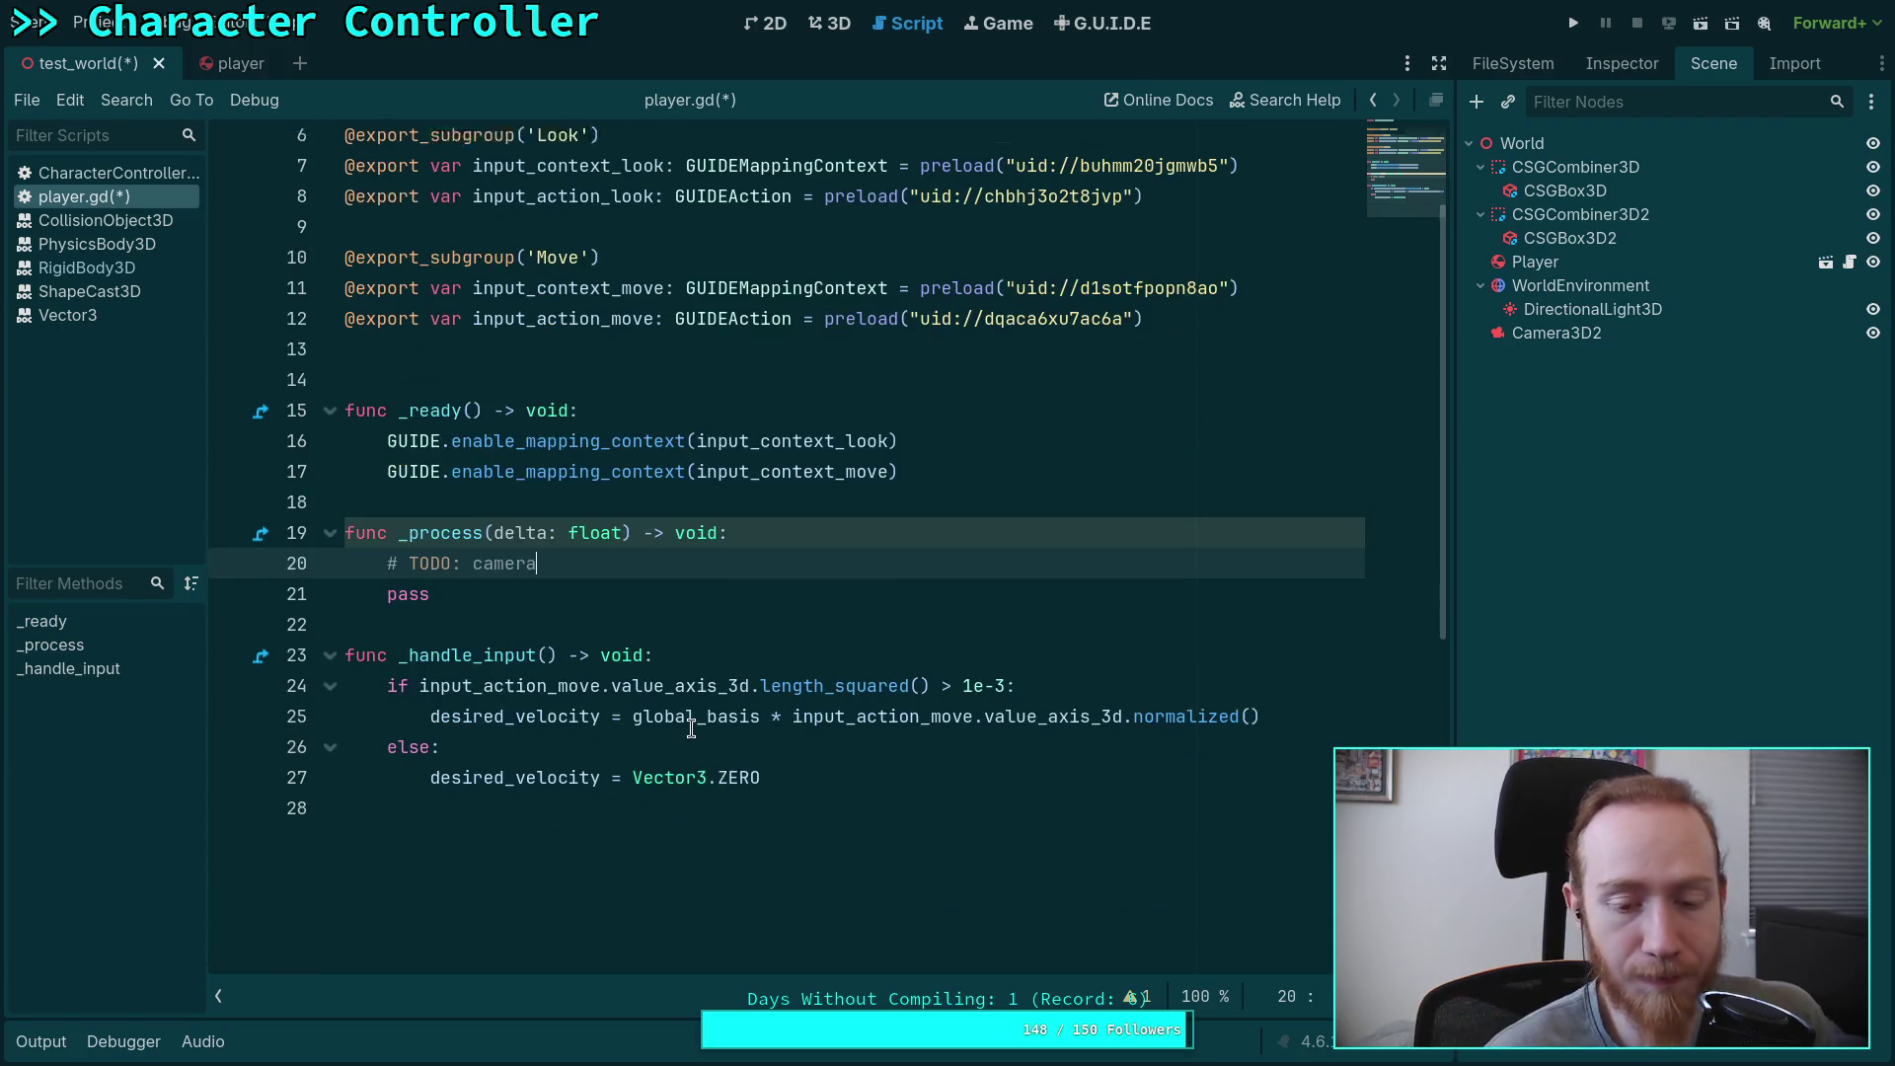
scroll(691, 728, "up", 2)
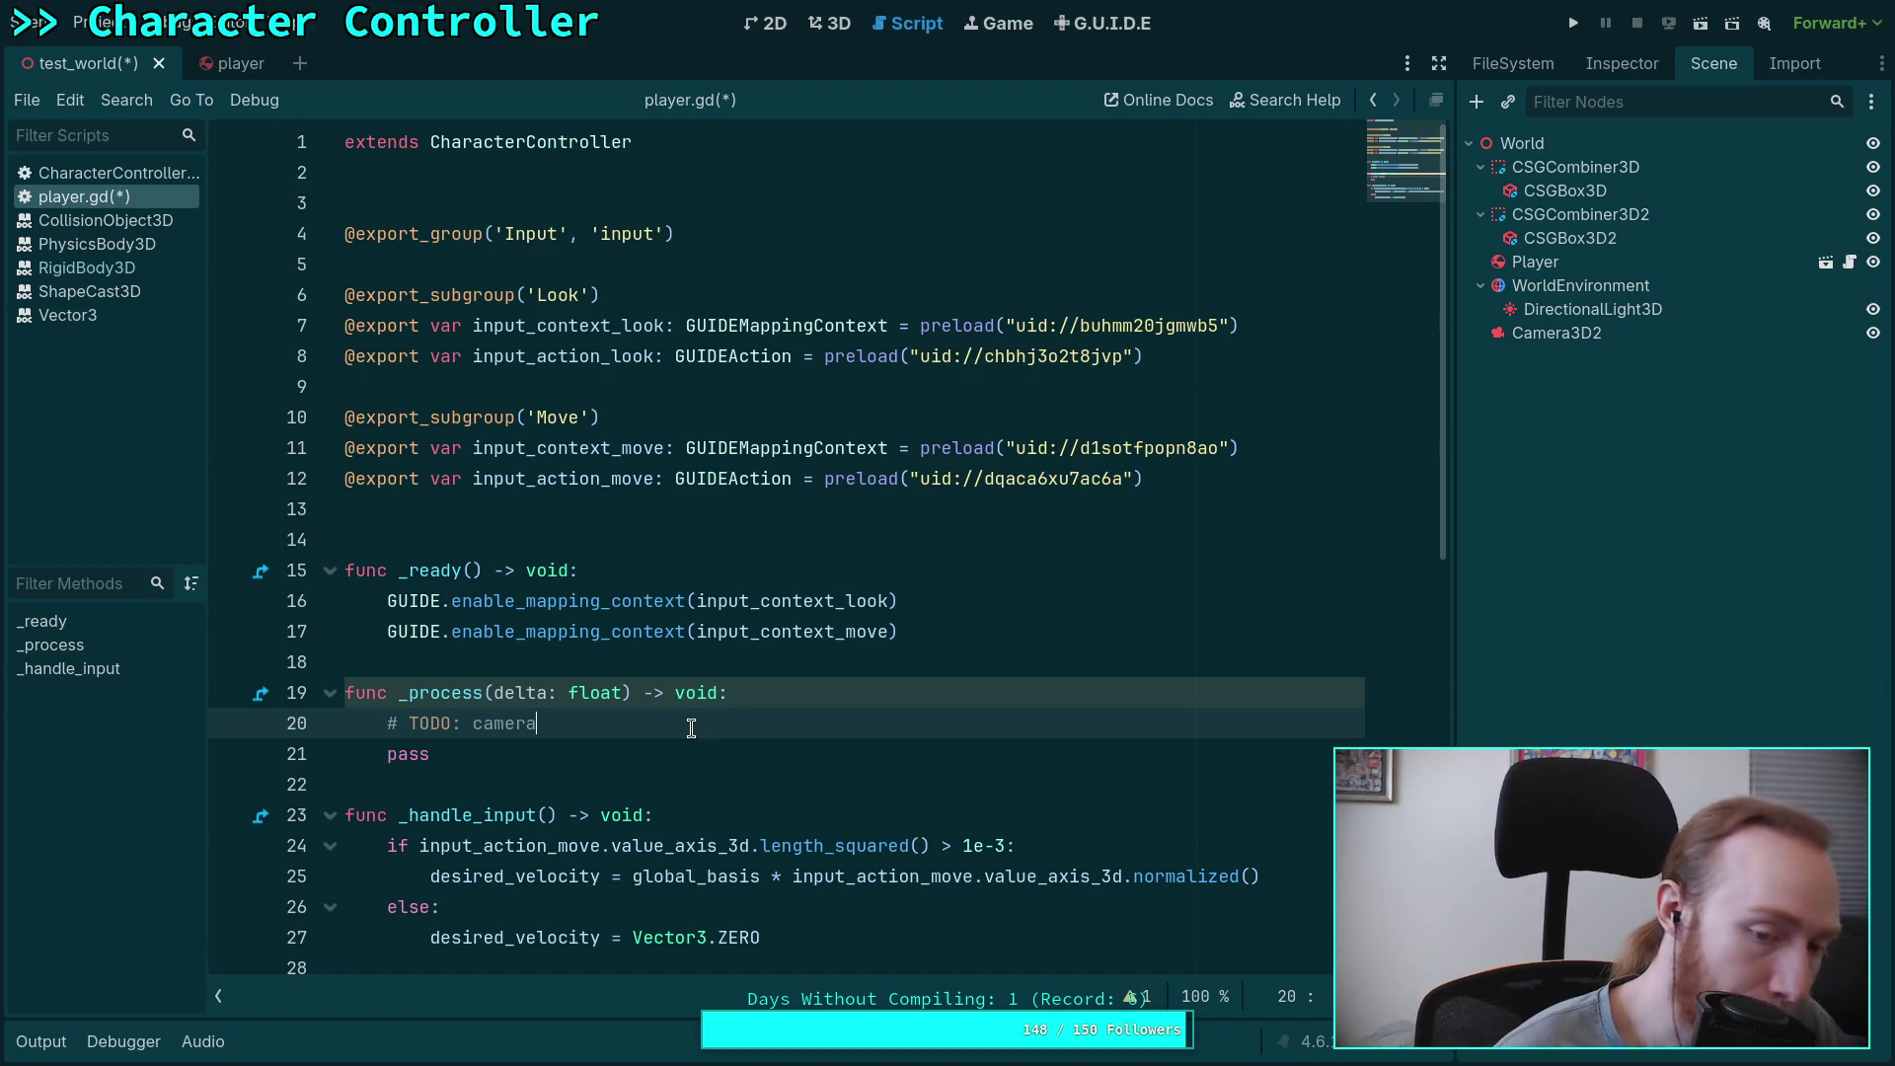
scroll(604, 740, "down", 1)
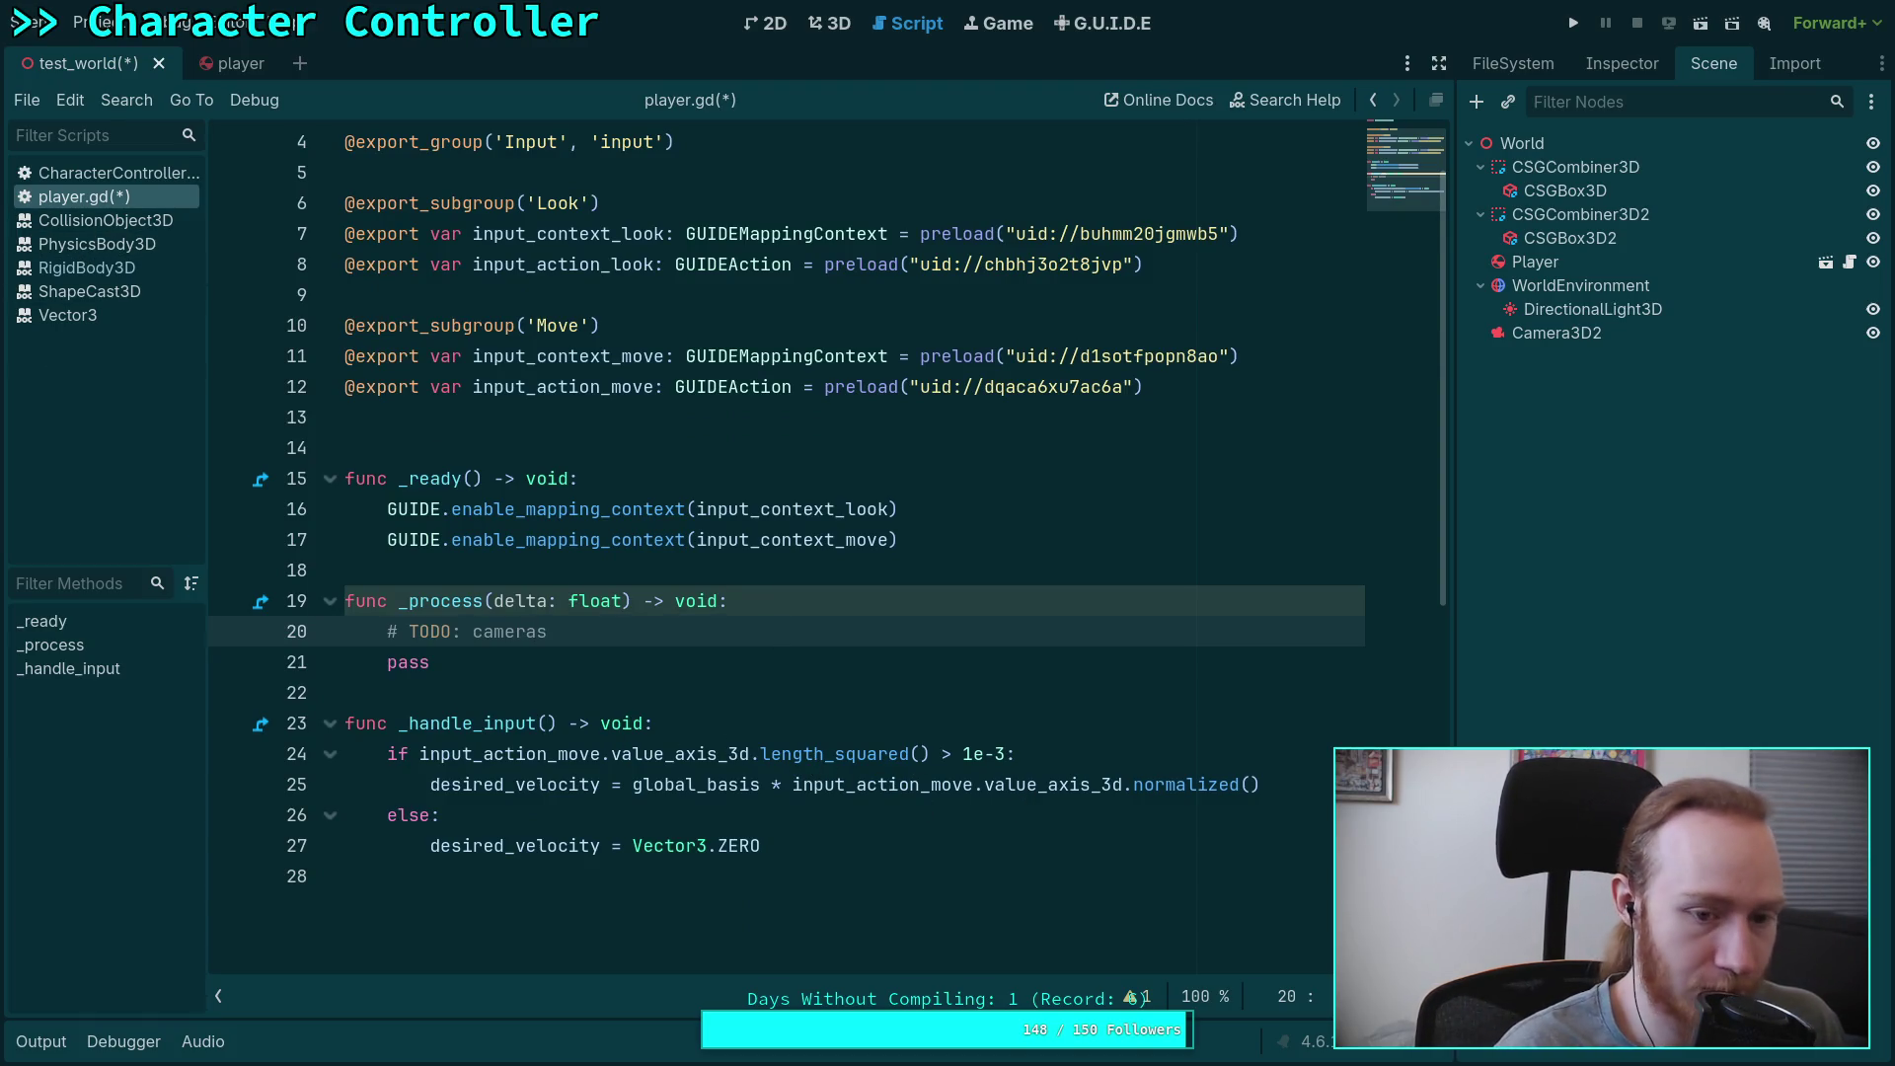
key("ctrl+s")
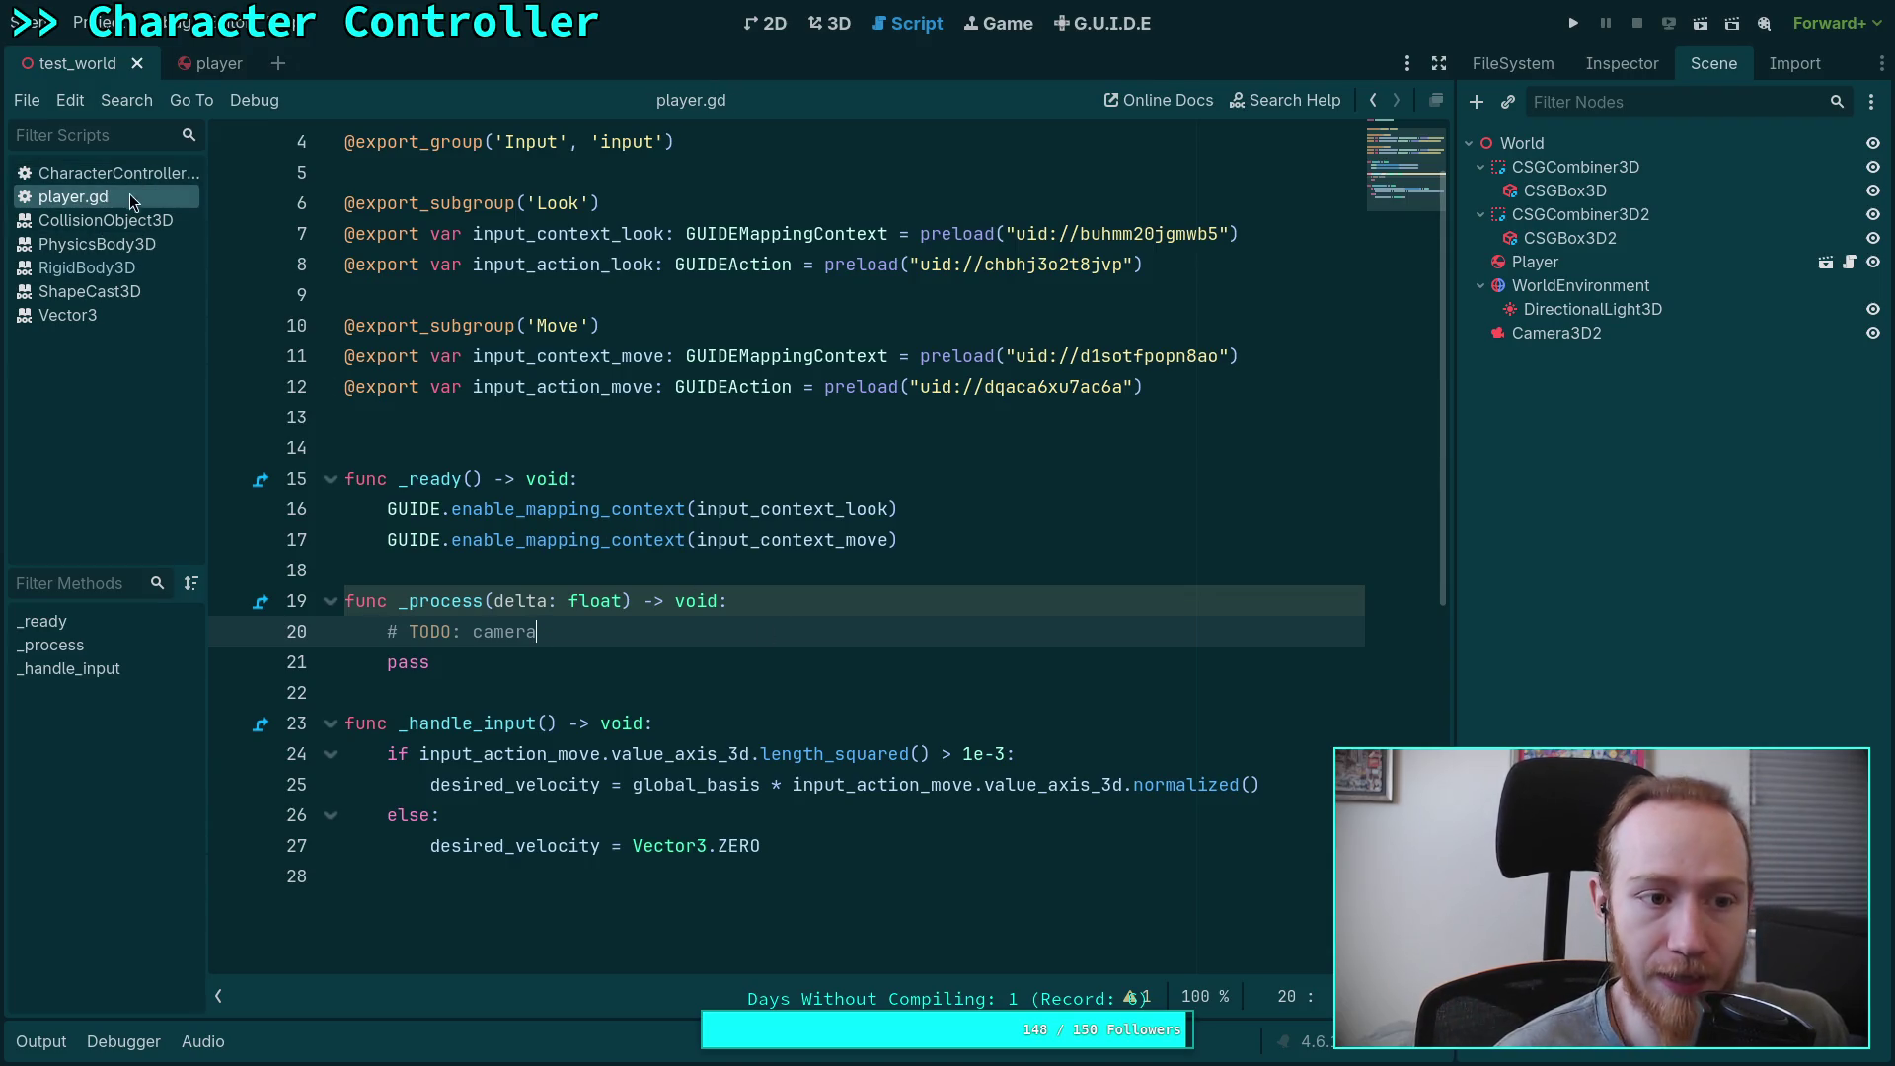
Close the open documentation pages, including RigidBody3D, from the script list
left_click(86, 268)
right_click(87, 268)
left_click(148, 380)
Open CharacterController.gd at line 66, the unfinished else branch of _integrate_forces
left_click(118, 173)
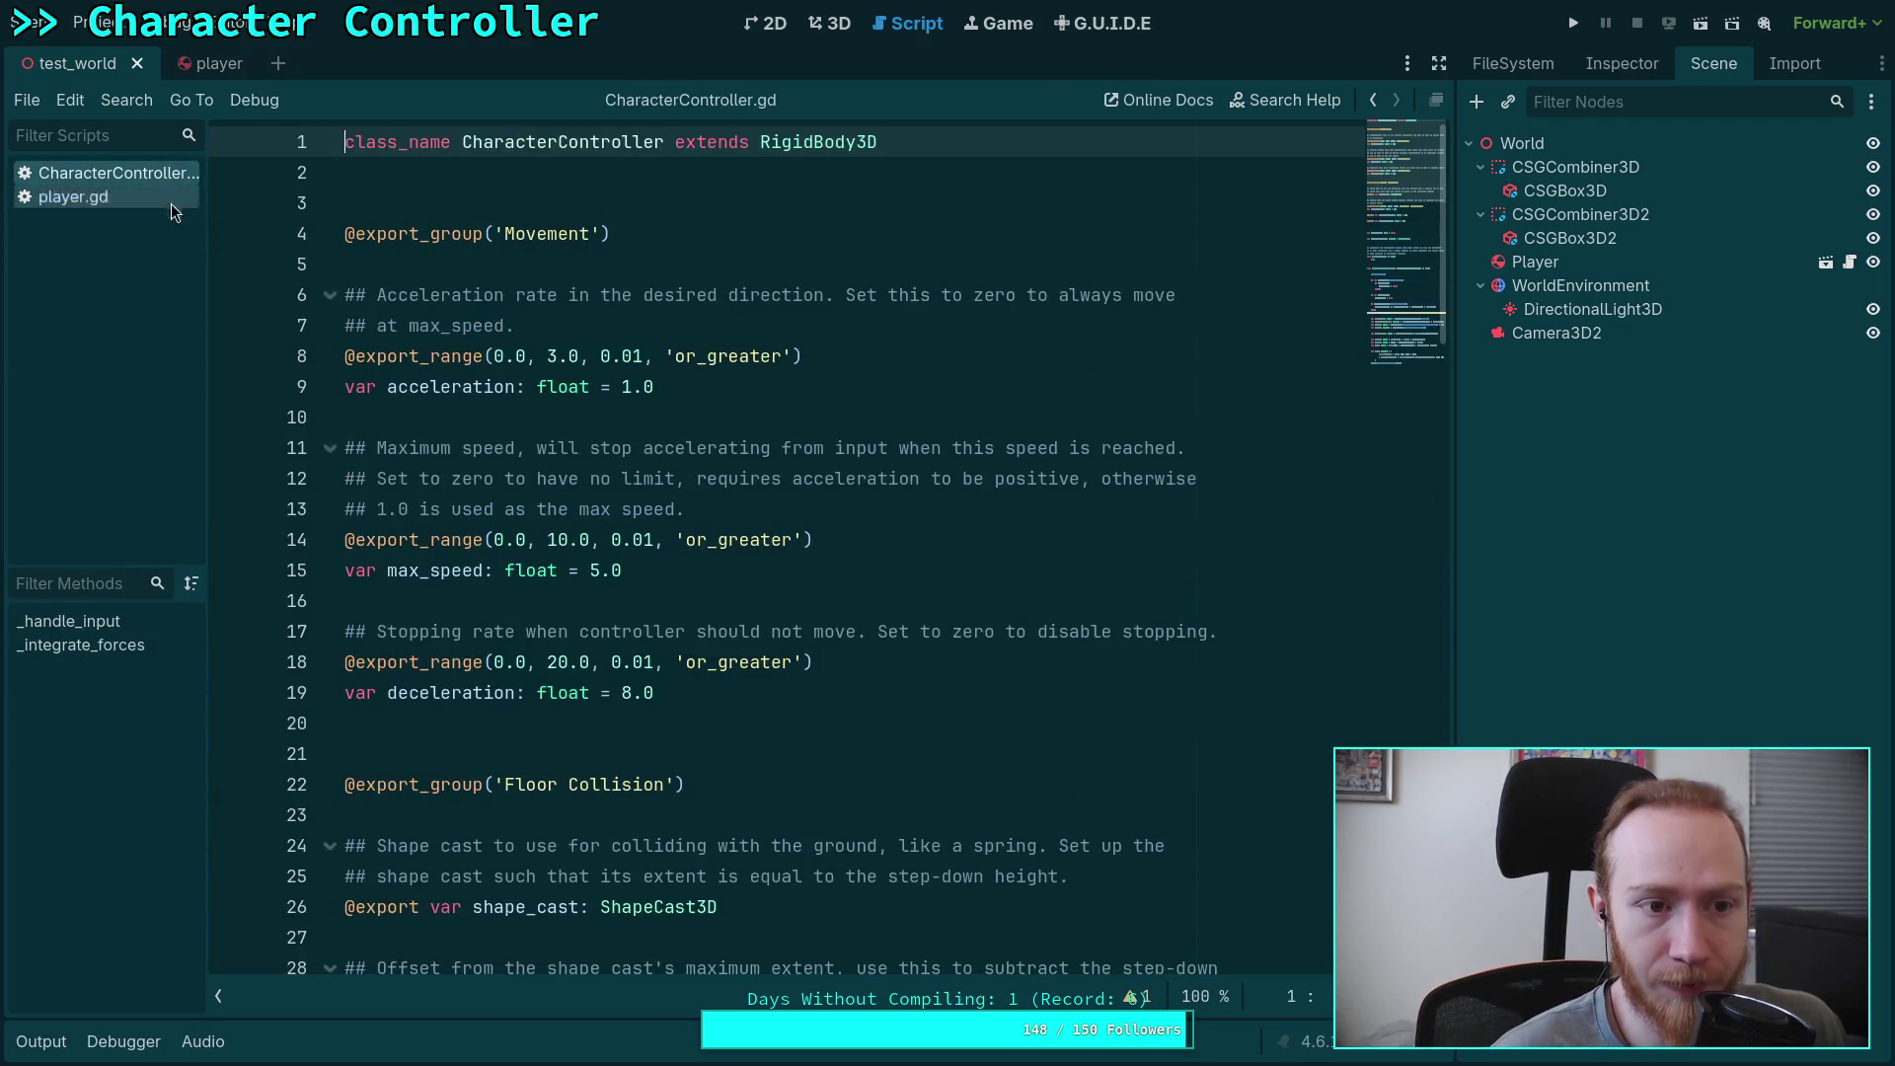
scroll(602, 410, "down", 15)
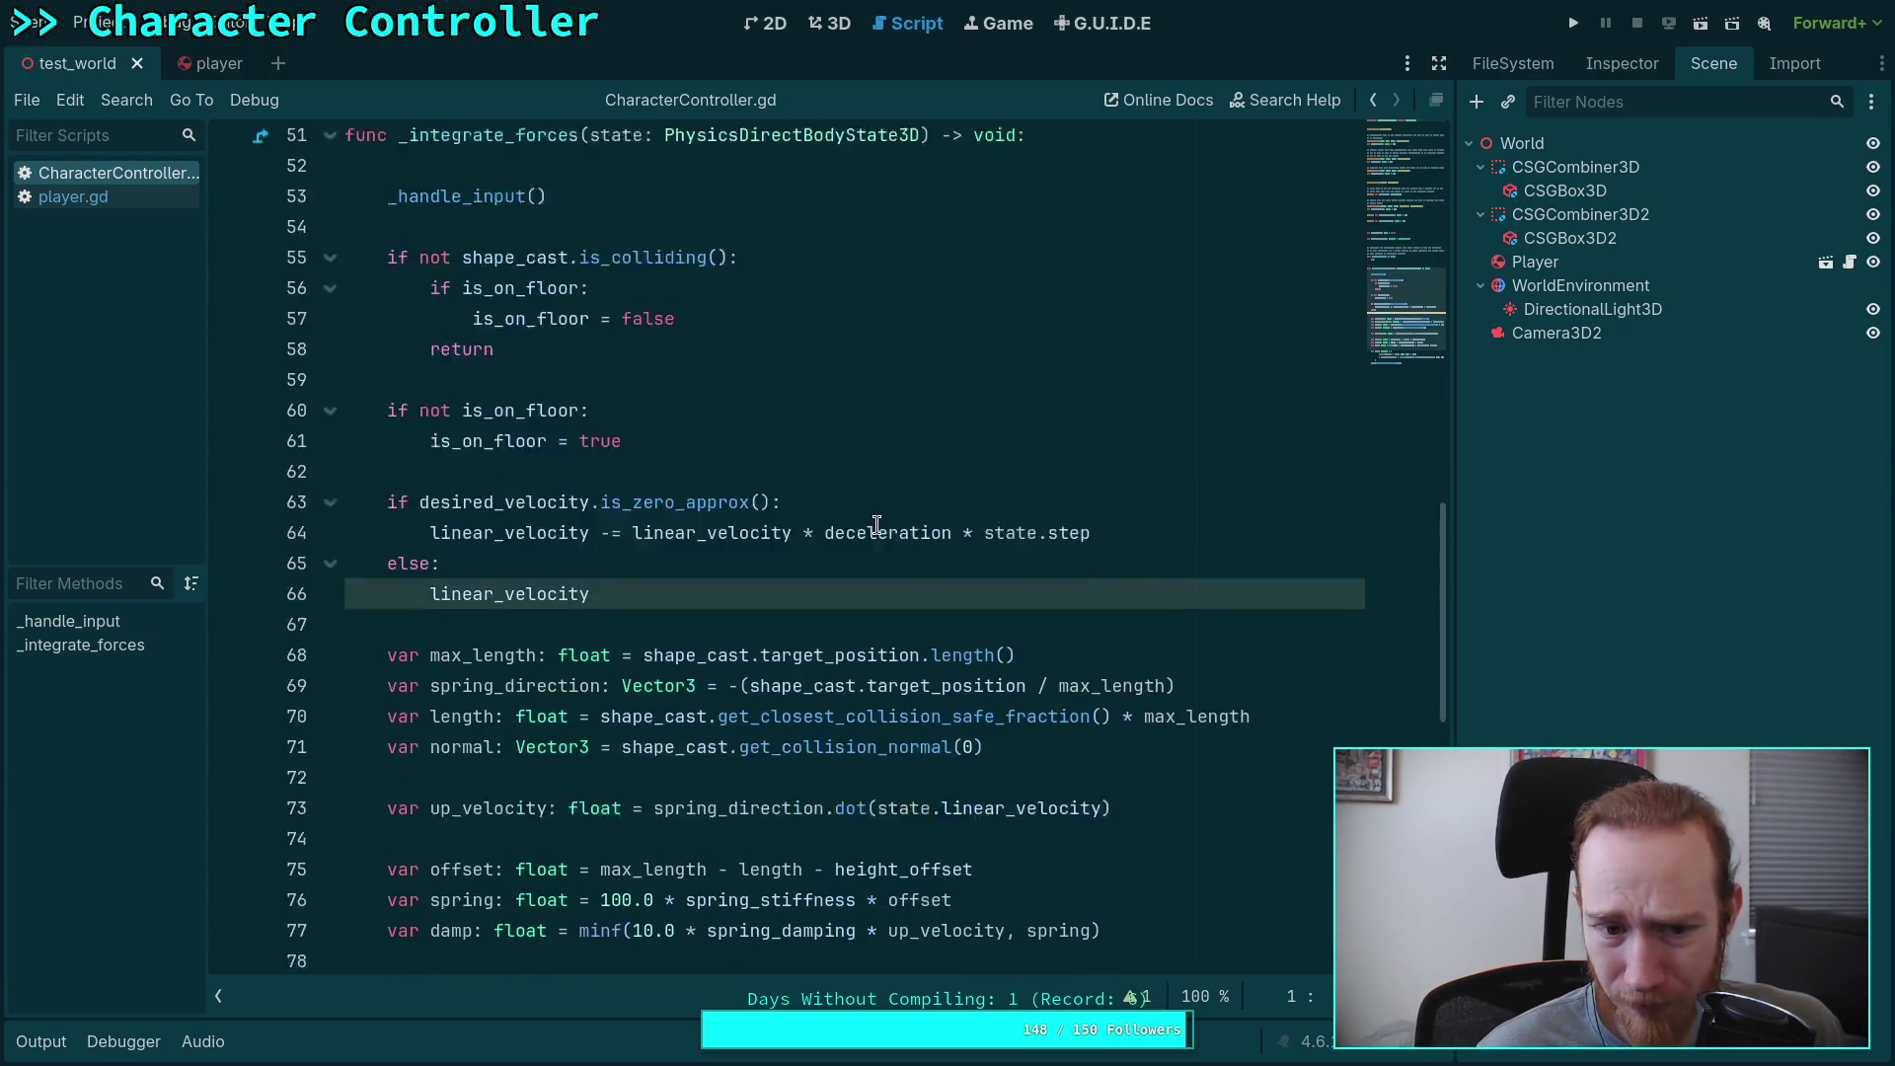
left_click_drag(1115, 511, 602, 521)
left_click(782, 572)
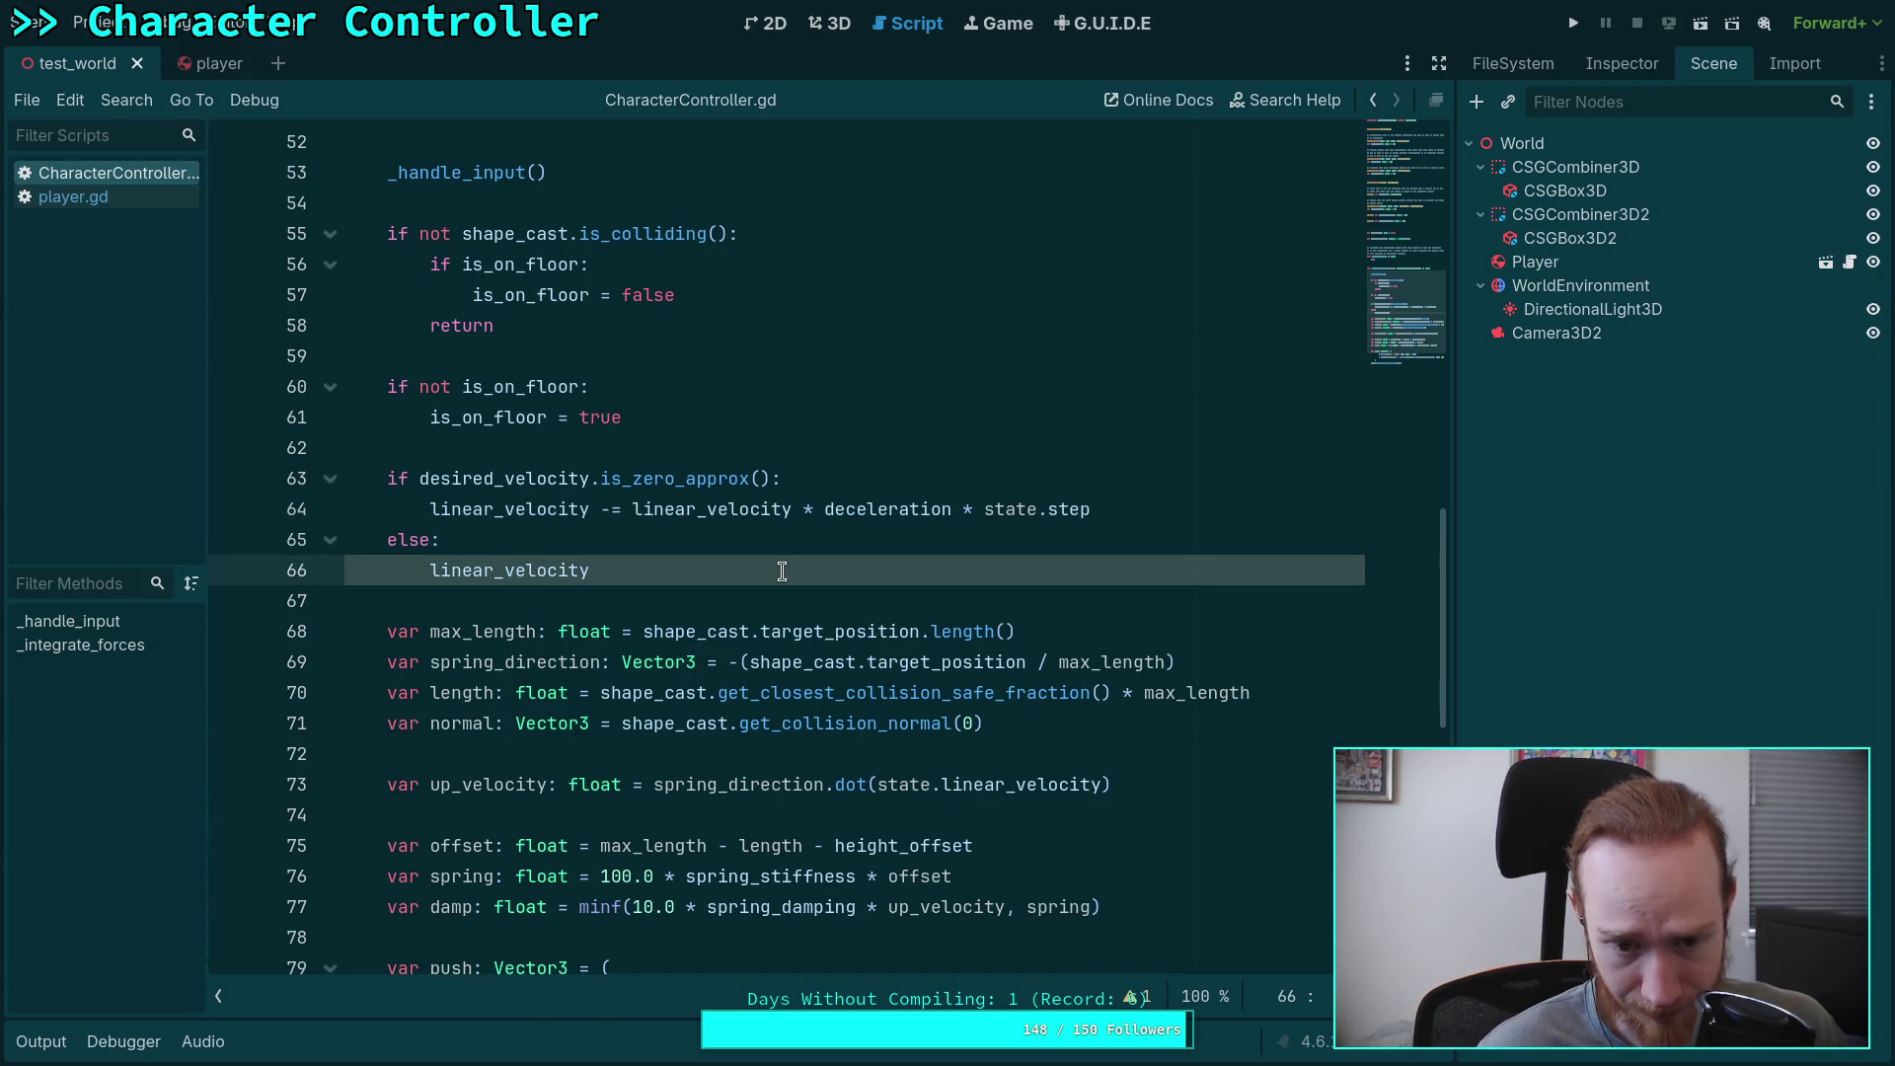